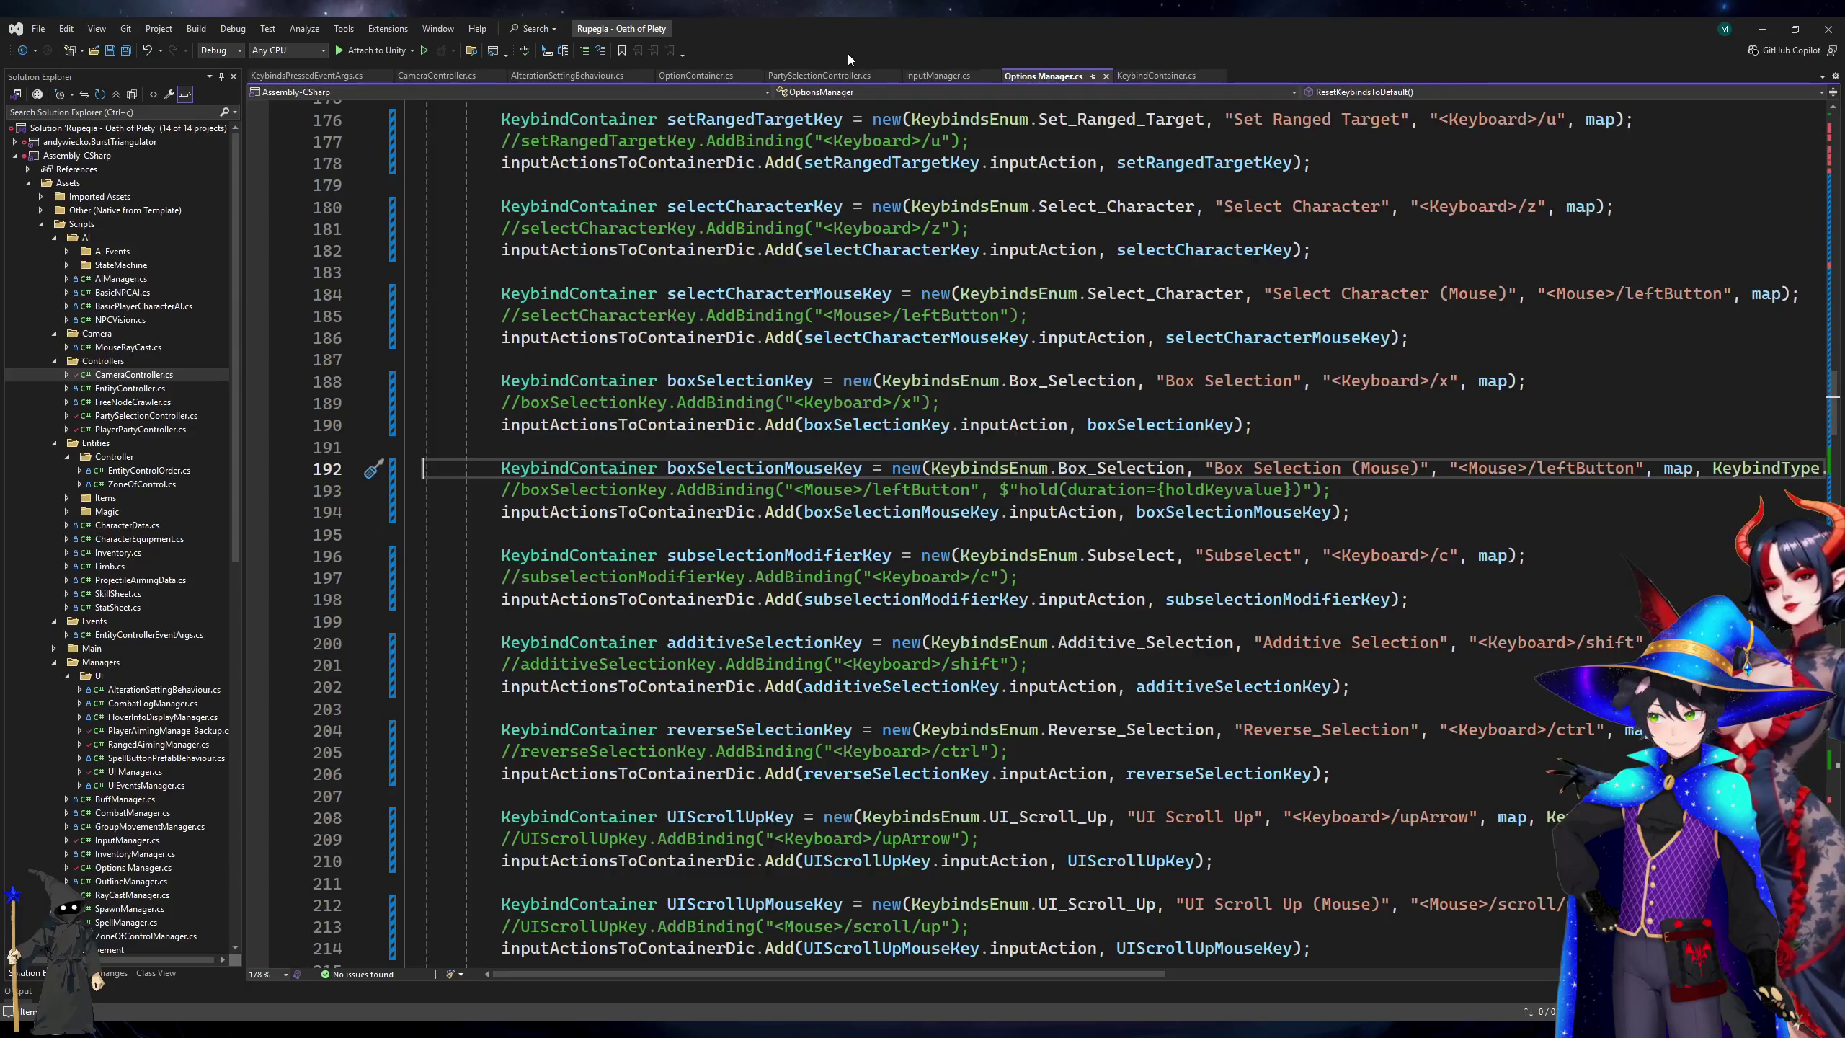
# In InputManager.cs, add an if (keybindContainer.blockSameBindingInputs) block inside InputActionStarted's TryGetValue branch.
pyautogui.click(814, 75)
pyautogui.click(934, 76)
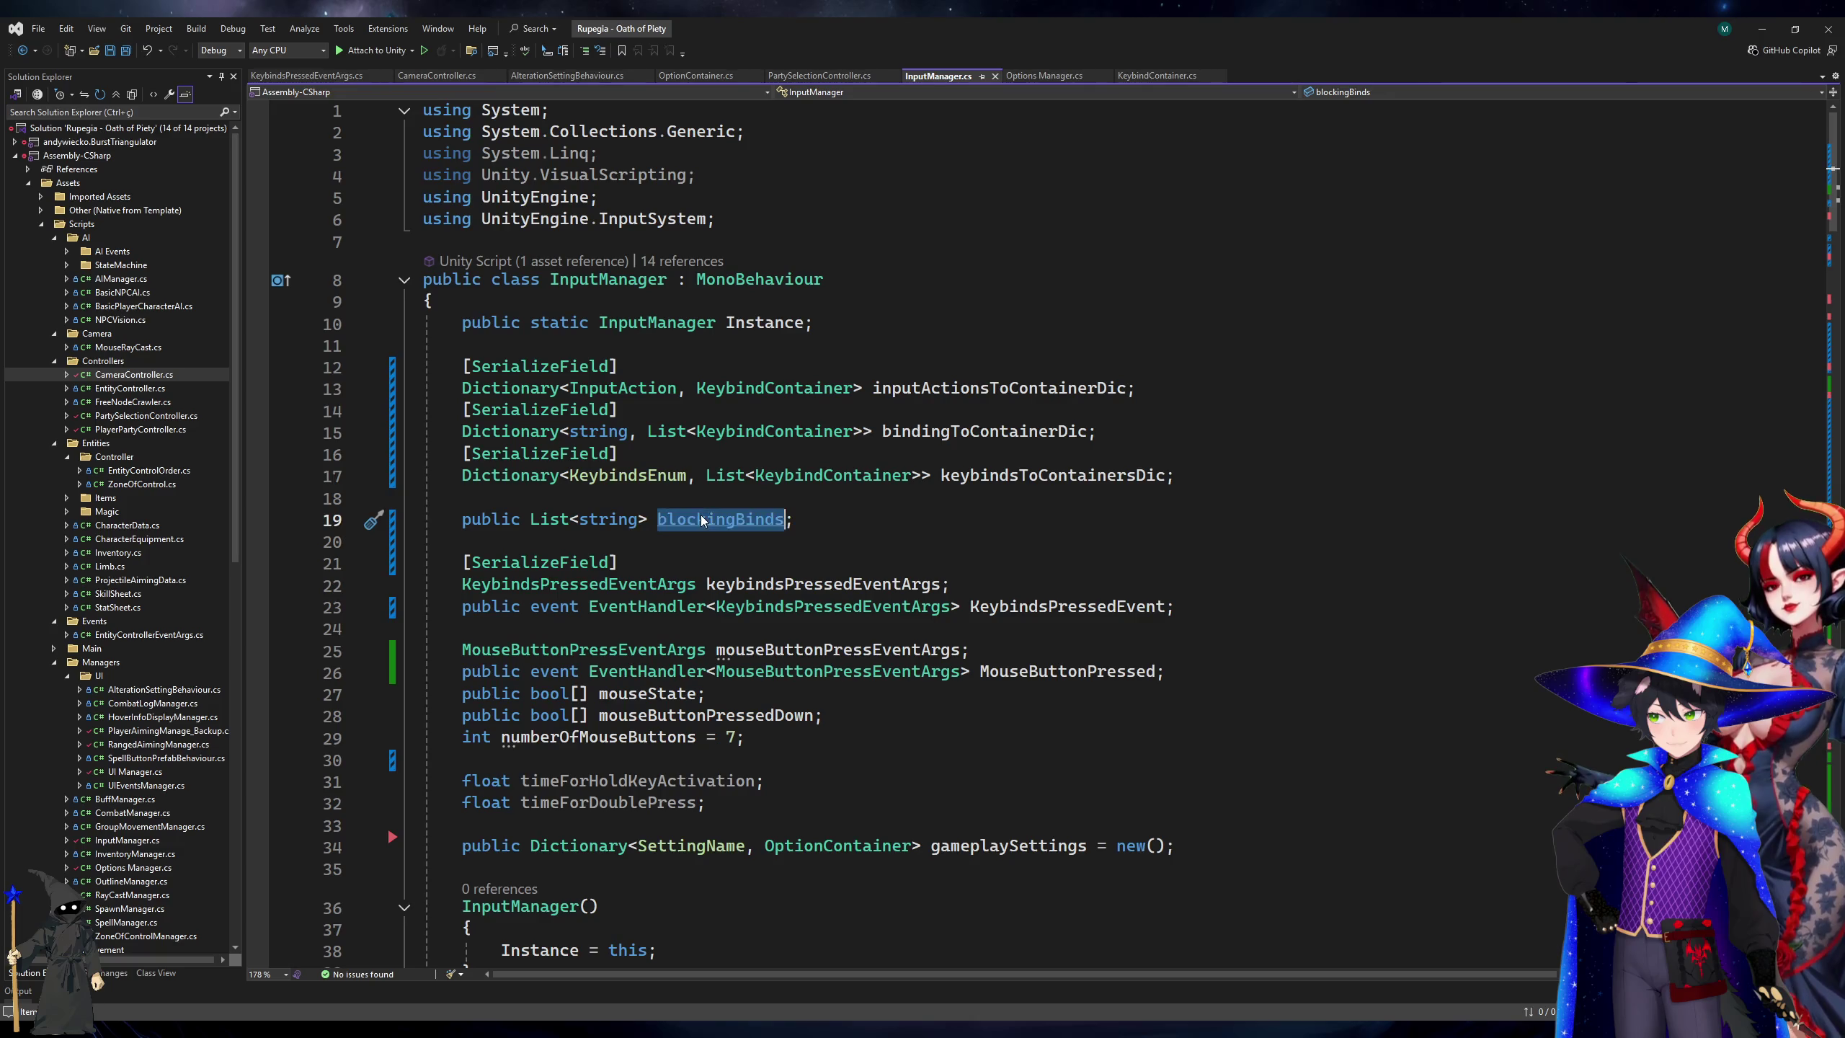
pyautogui.scroll(-17, 972, 612)
pyautogui.scroll(-7, 972, 612)
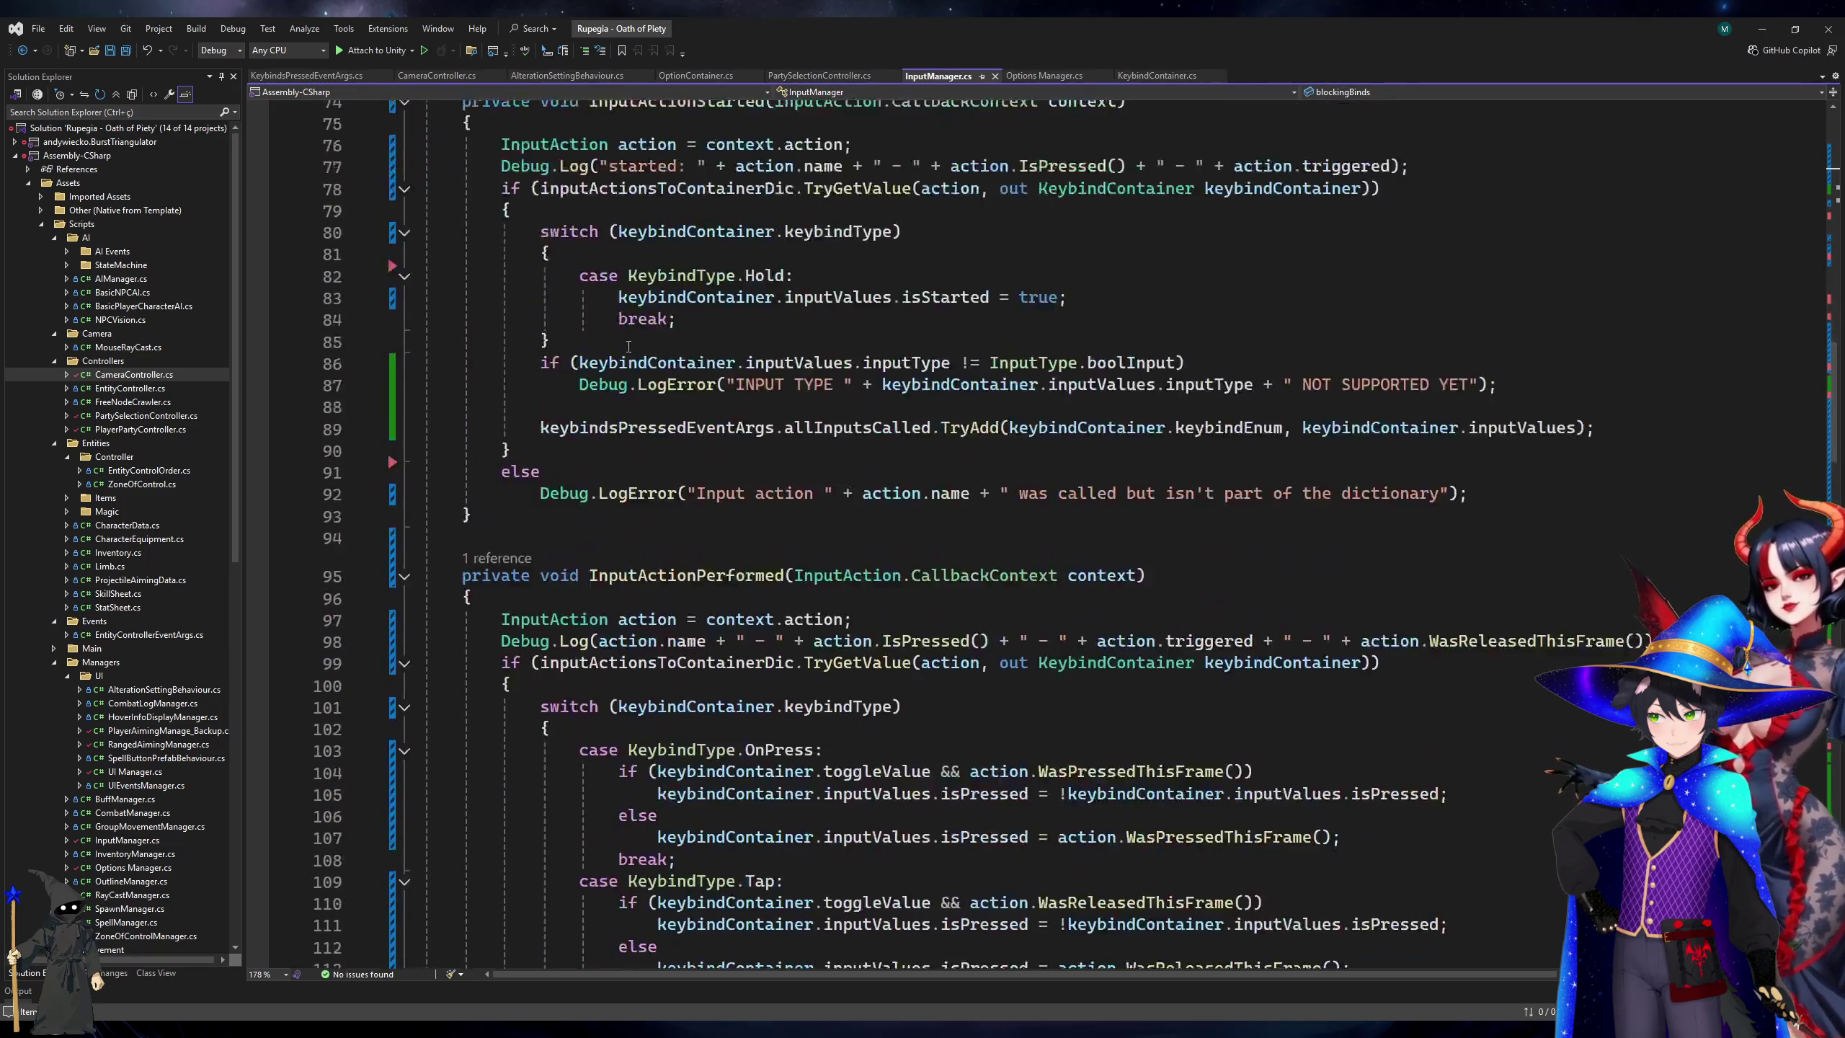
pyautogui.scroll(4, 726, 509)
pyautogui.click(672, 450)
pyautogui.press('Down')
pyautogui.press('Return')
pyautogui.write('if(ke')
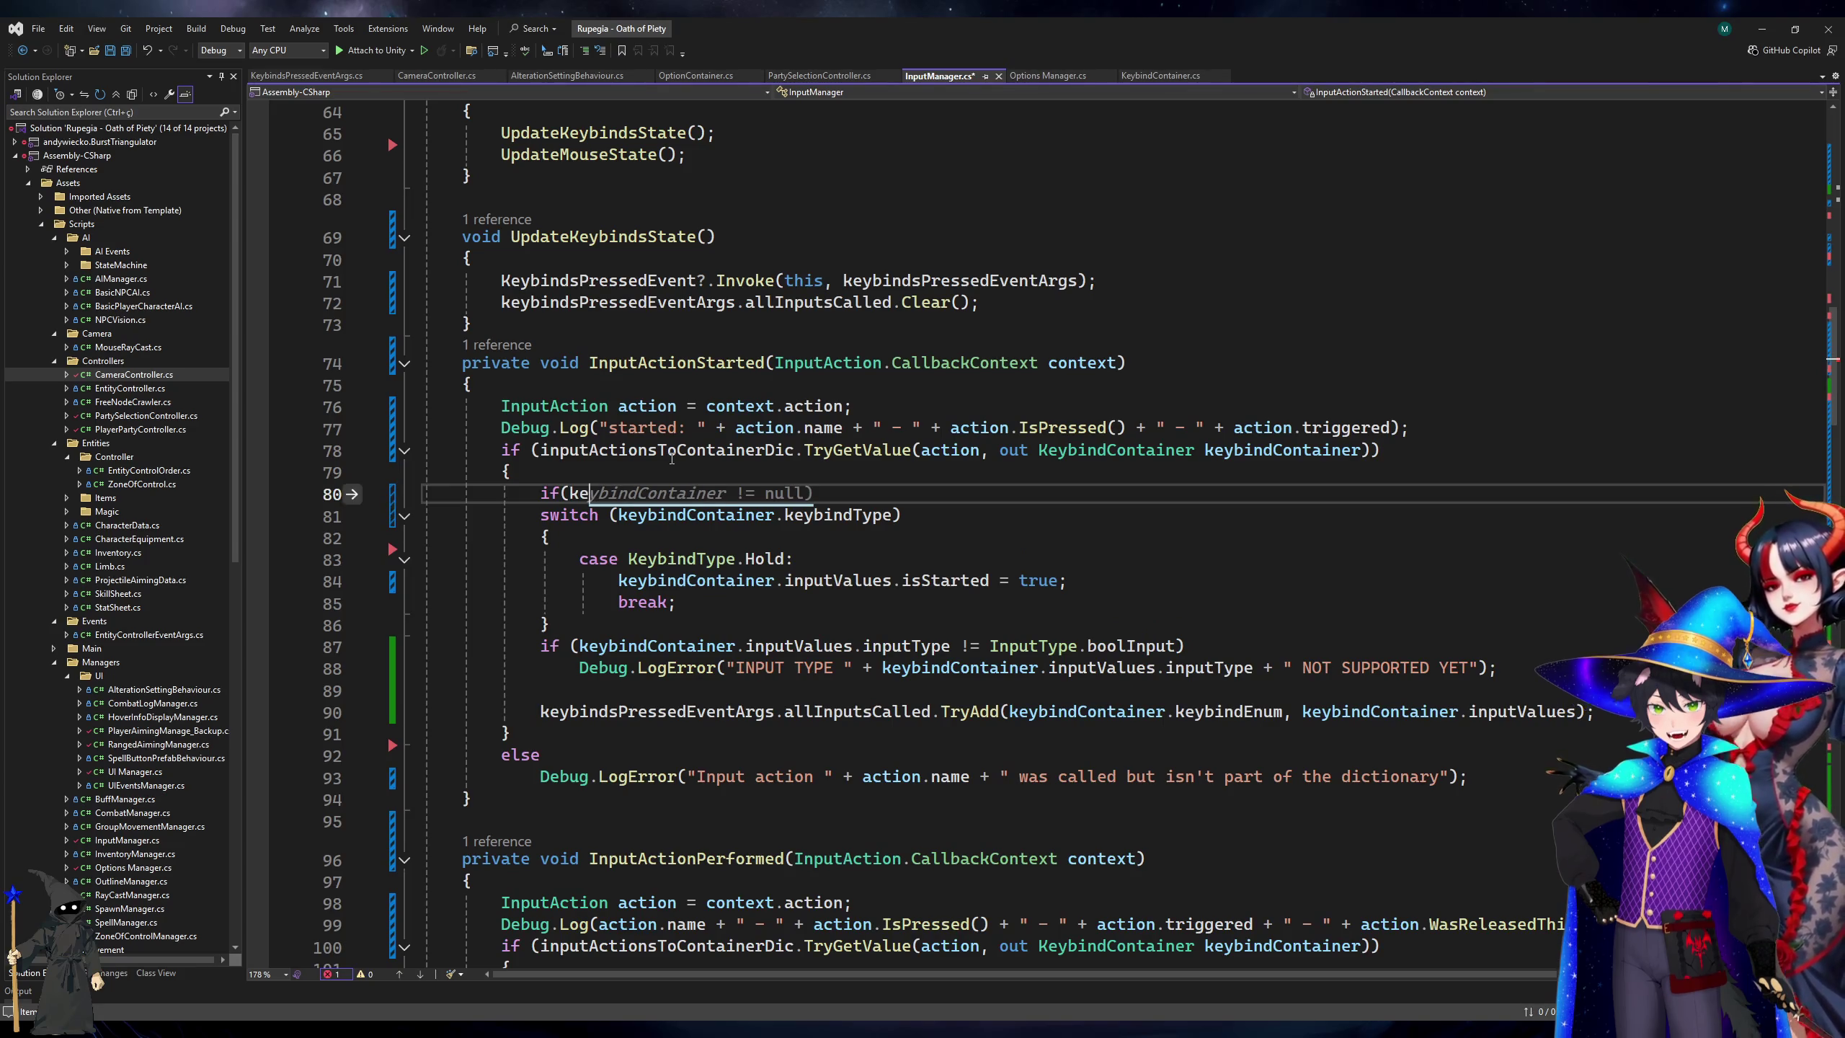
pyautogui.write('ybindContainer.blo')
pyautogui.press('Tab')
pyautogui.write('){')
pyautogui.press('Return')
# Add blockingBinds.Add(action.bindings[0].ToDisplayString()); under the if, then save.
pyautogui.write('blo')
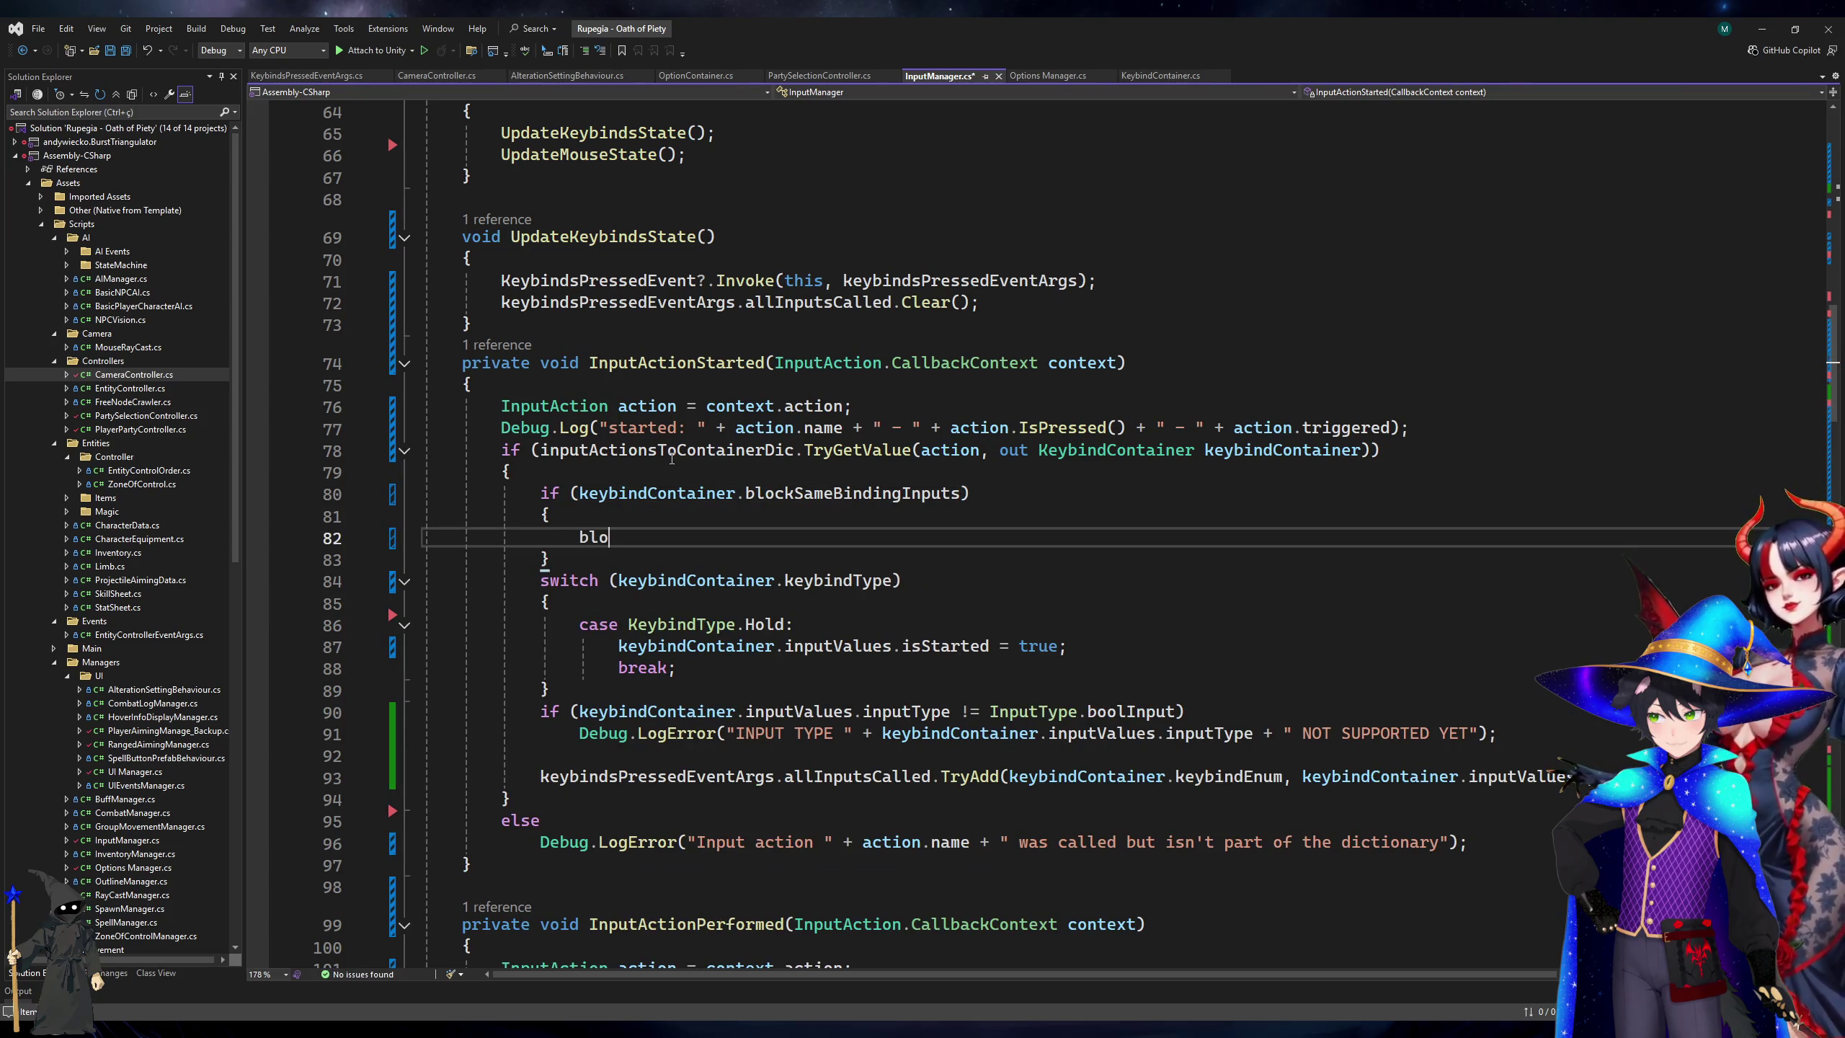
pyautogui.write('ckingBinds=')
pyautogui.write('.Add(')
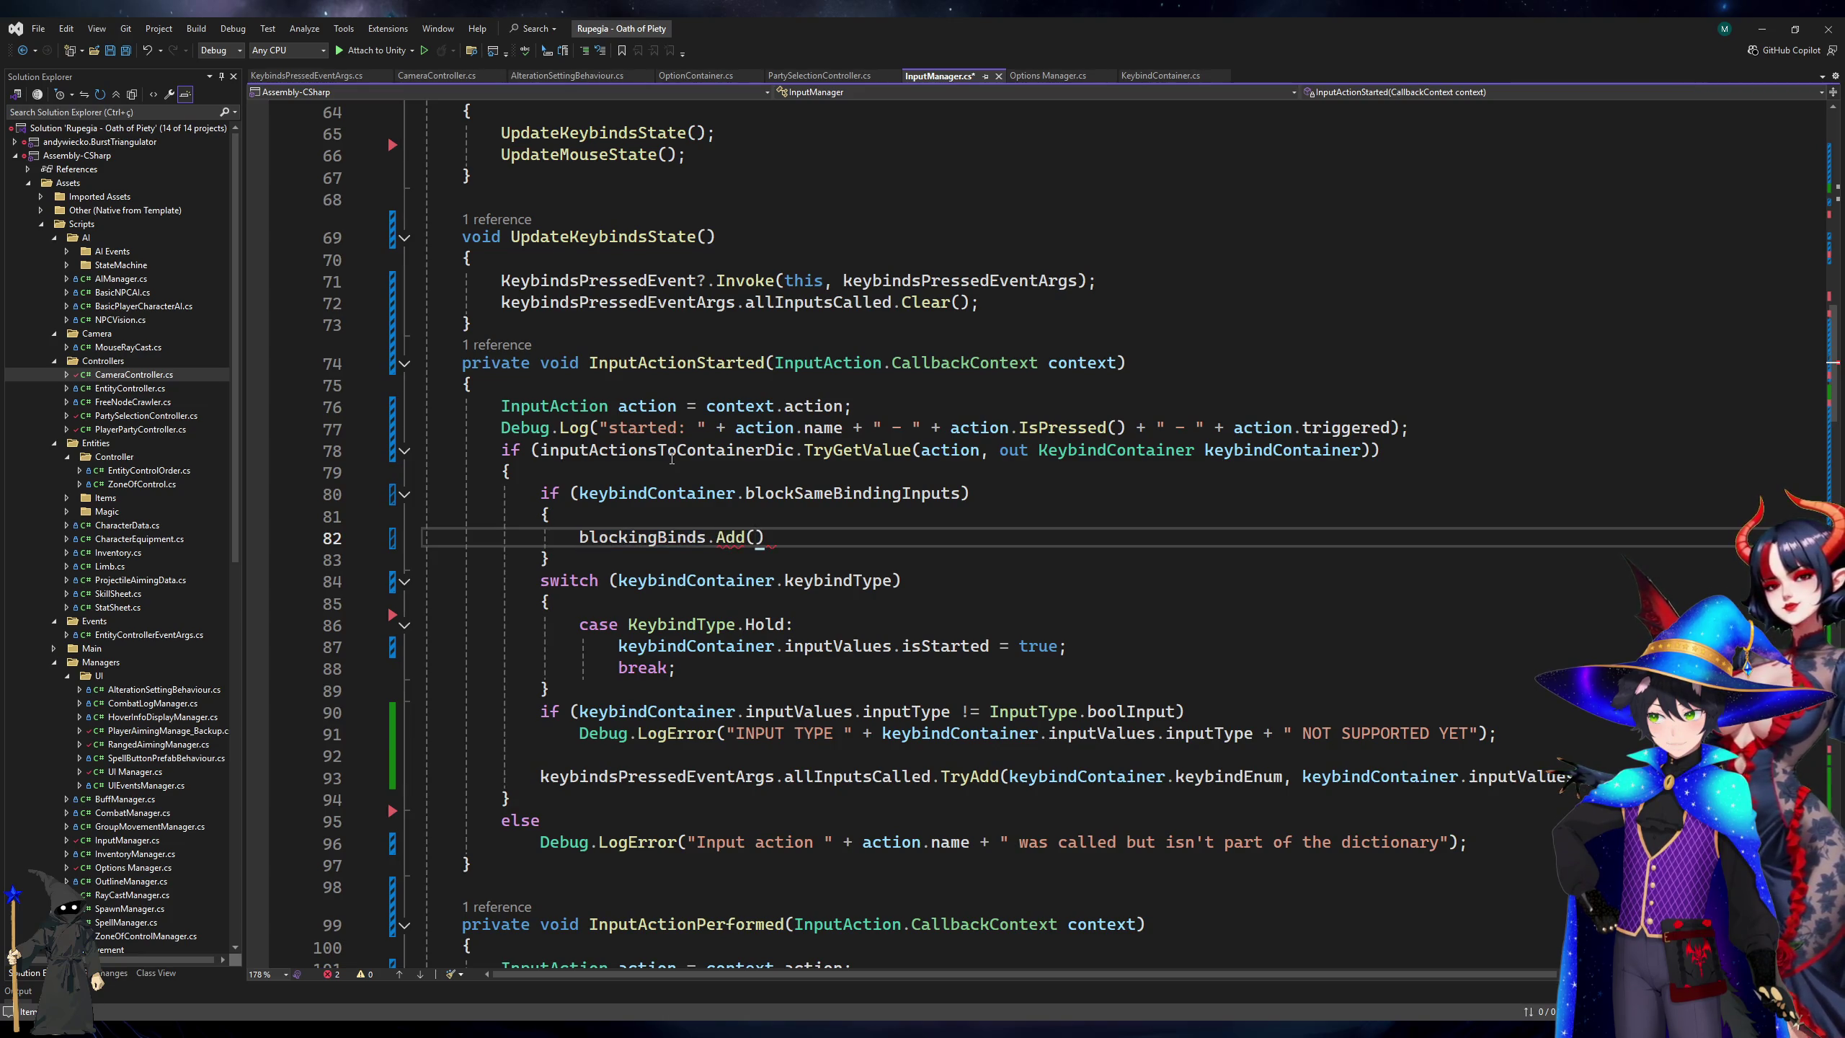
pyautogui.write('action.b')
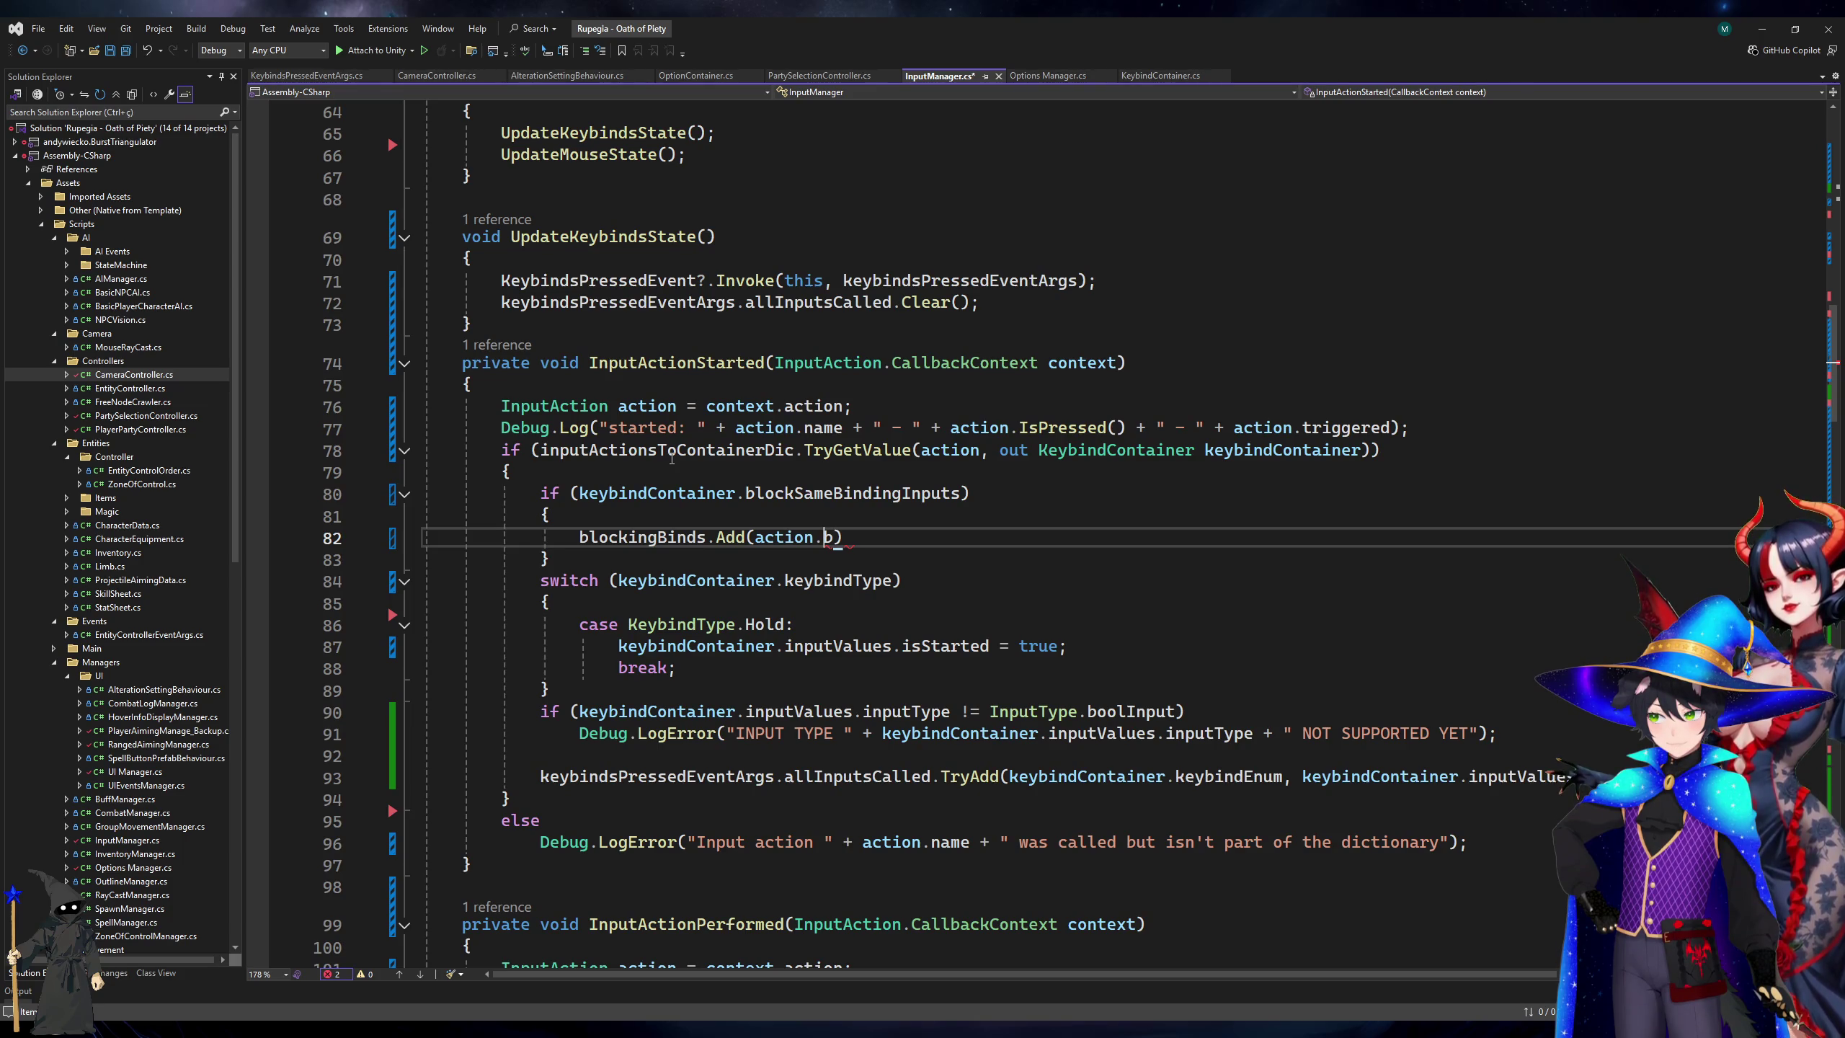
pyautogui.write('indings')
pyautogui.press('Down')
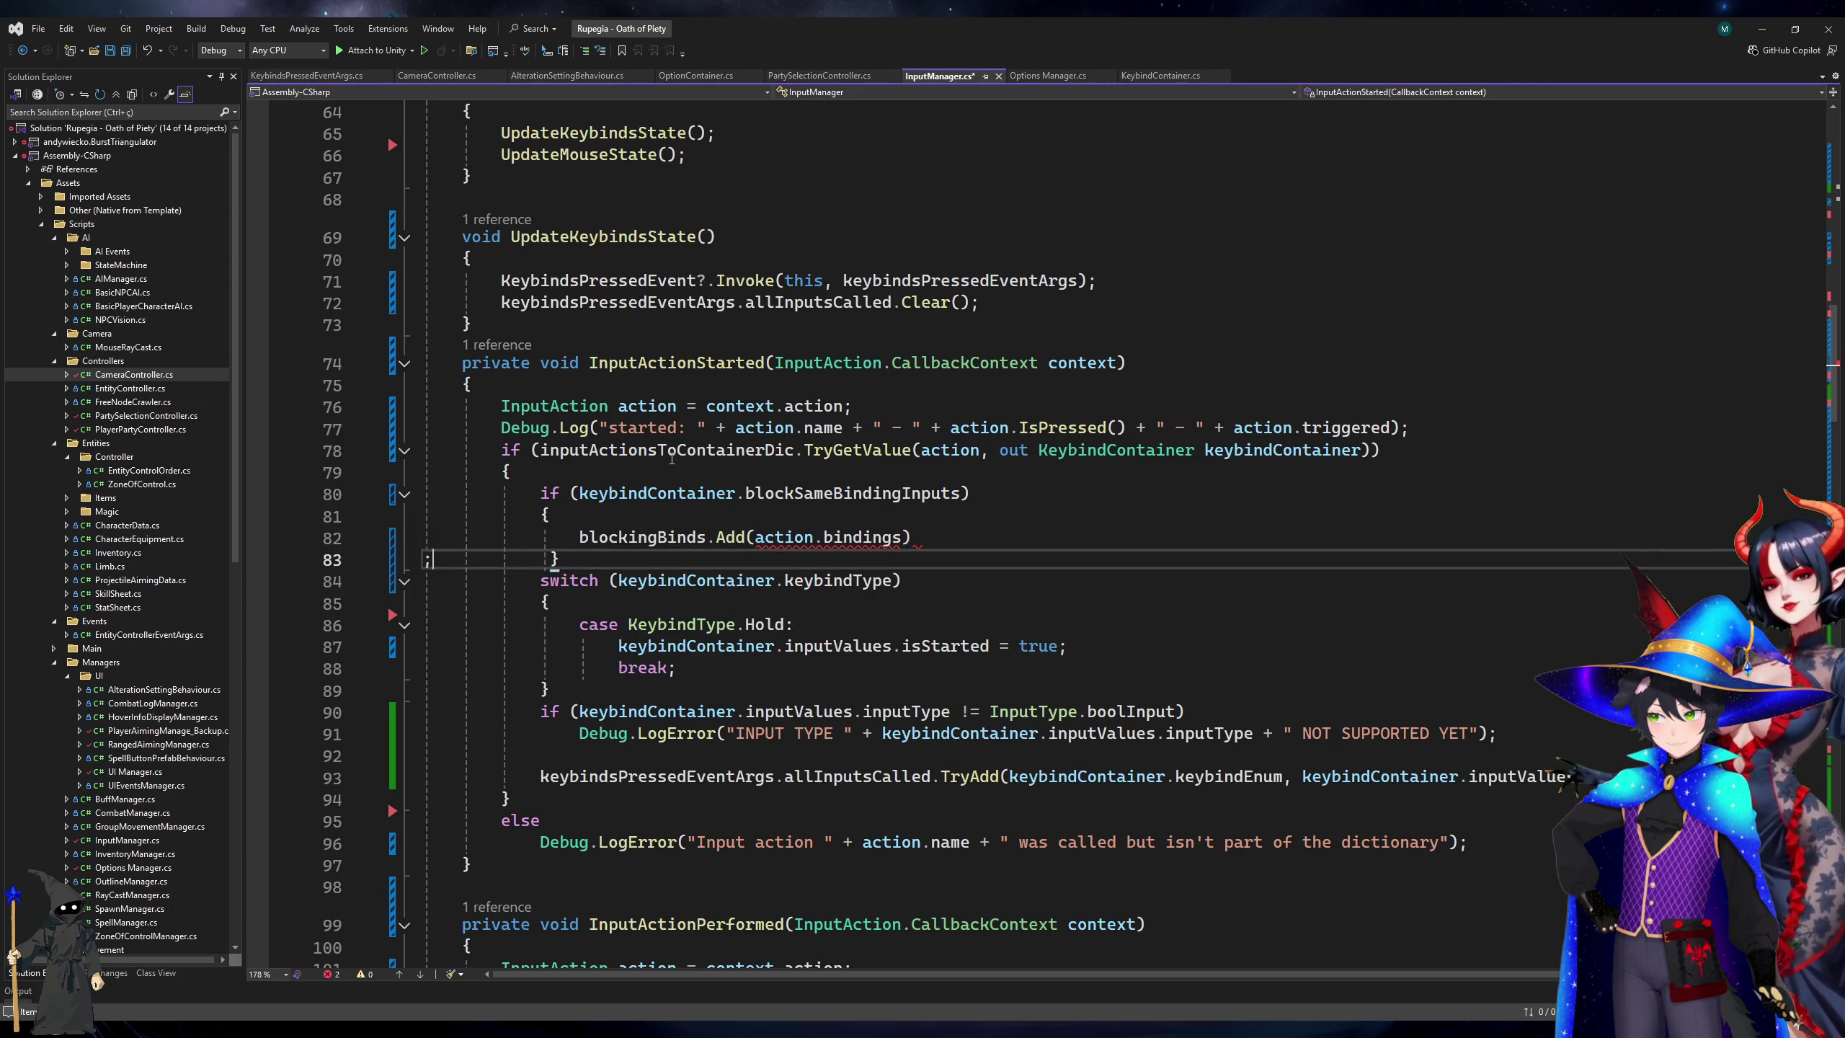
pyautogui.press('Up')
pyautogui.write('.T')
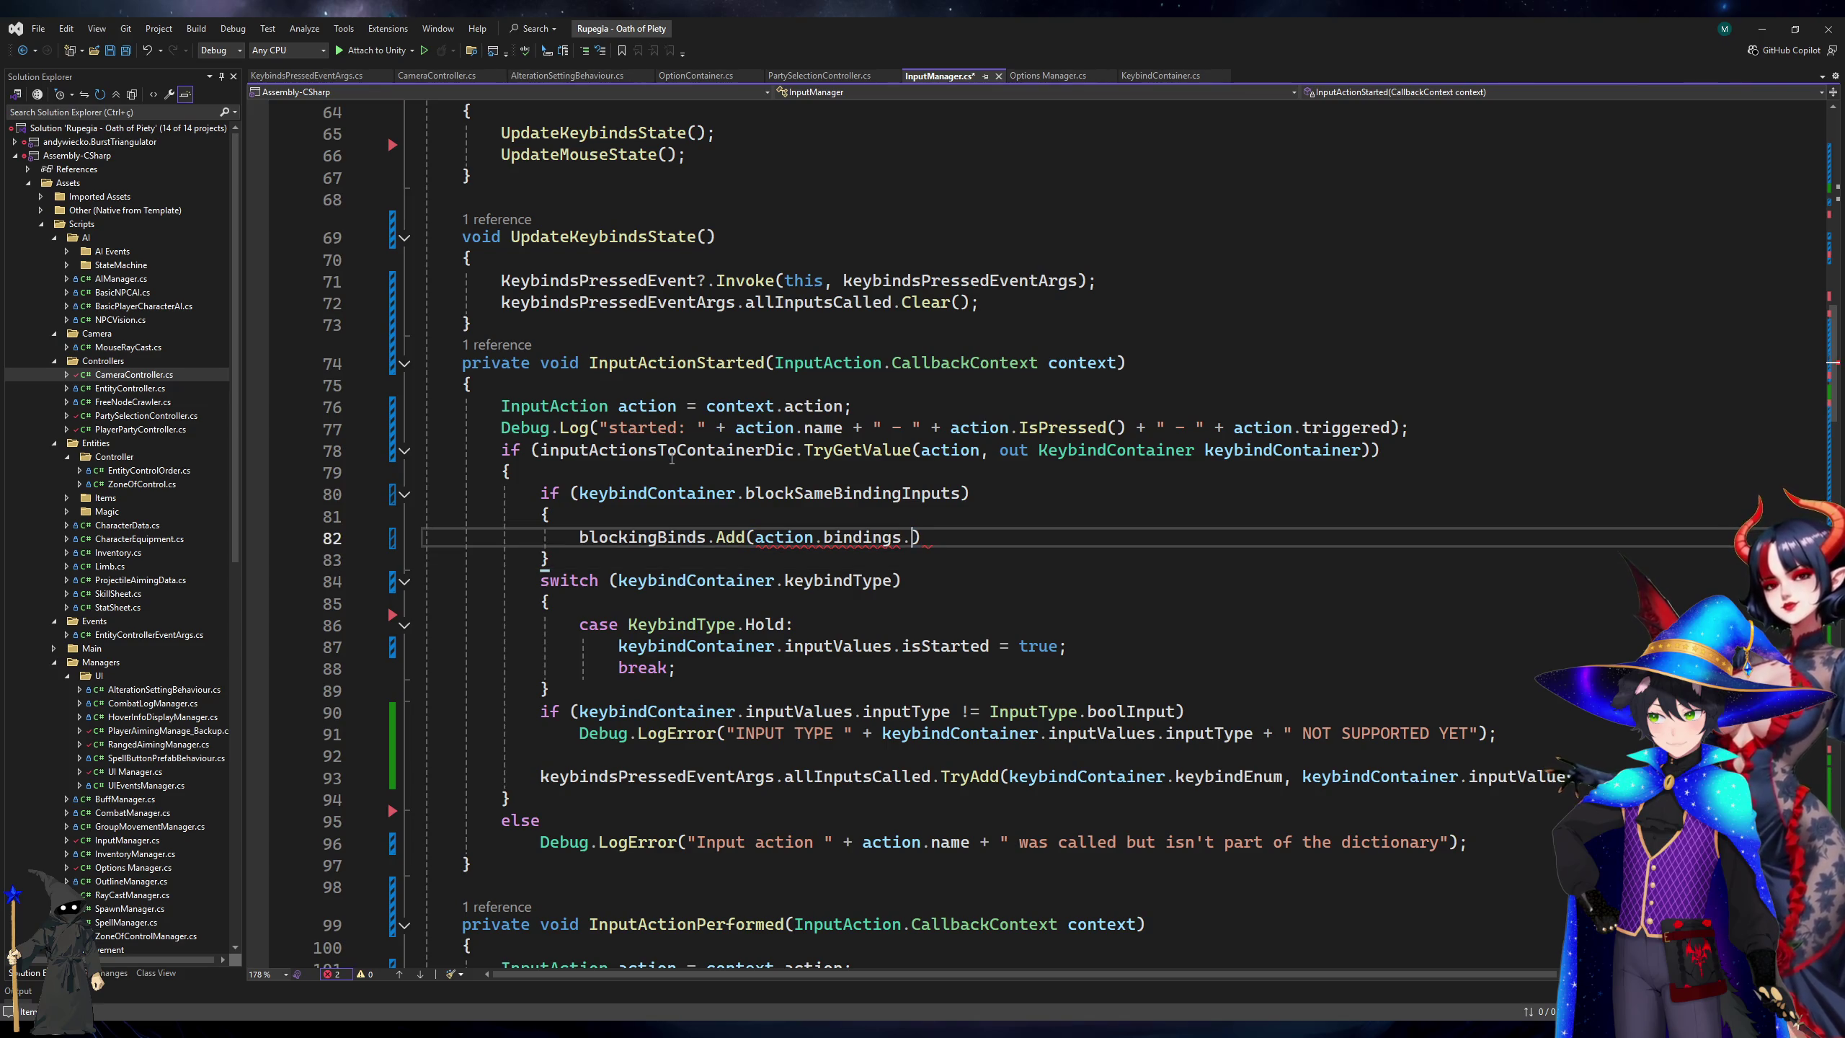
pyautogui.press('BackSpace')
pyautogui.press('BackSpace')
pyautogui.write("['0")
pyautogui.press('BackSpace')
pyautogui.press('BackSpace')
pyautogui.write('0')
pyautogui.press('Right')
pyautogui.write(',')
pyautogui.press('BackSpace')
pyautogui.write('.To')
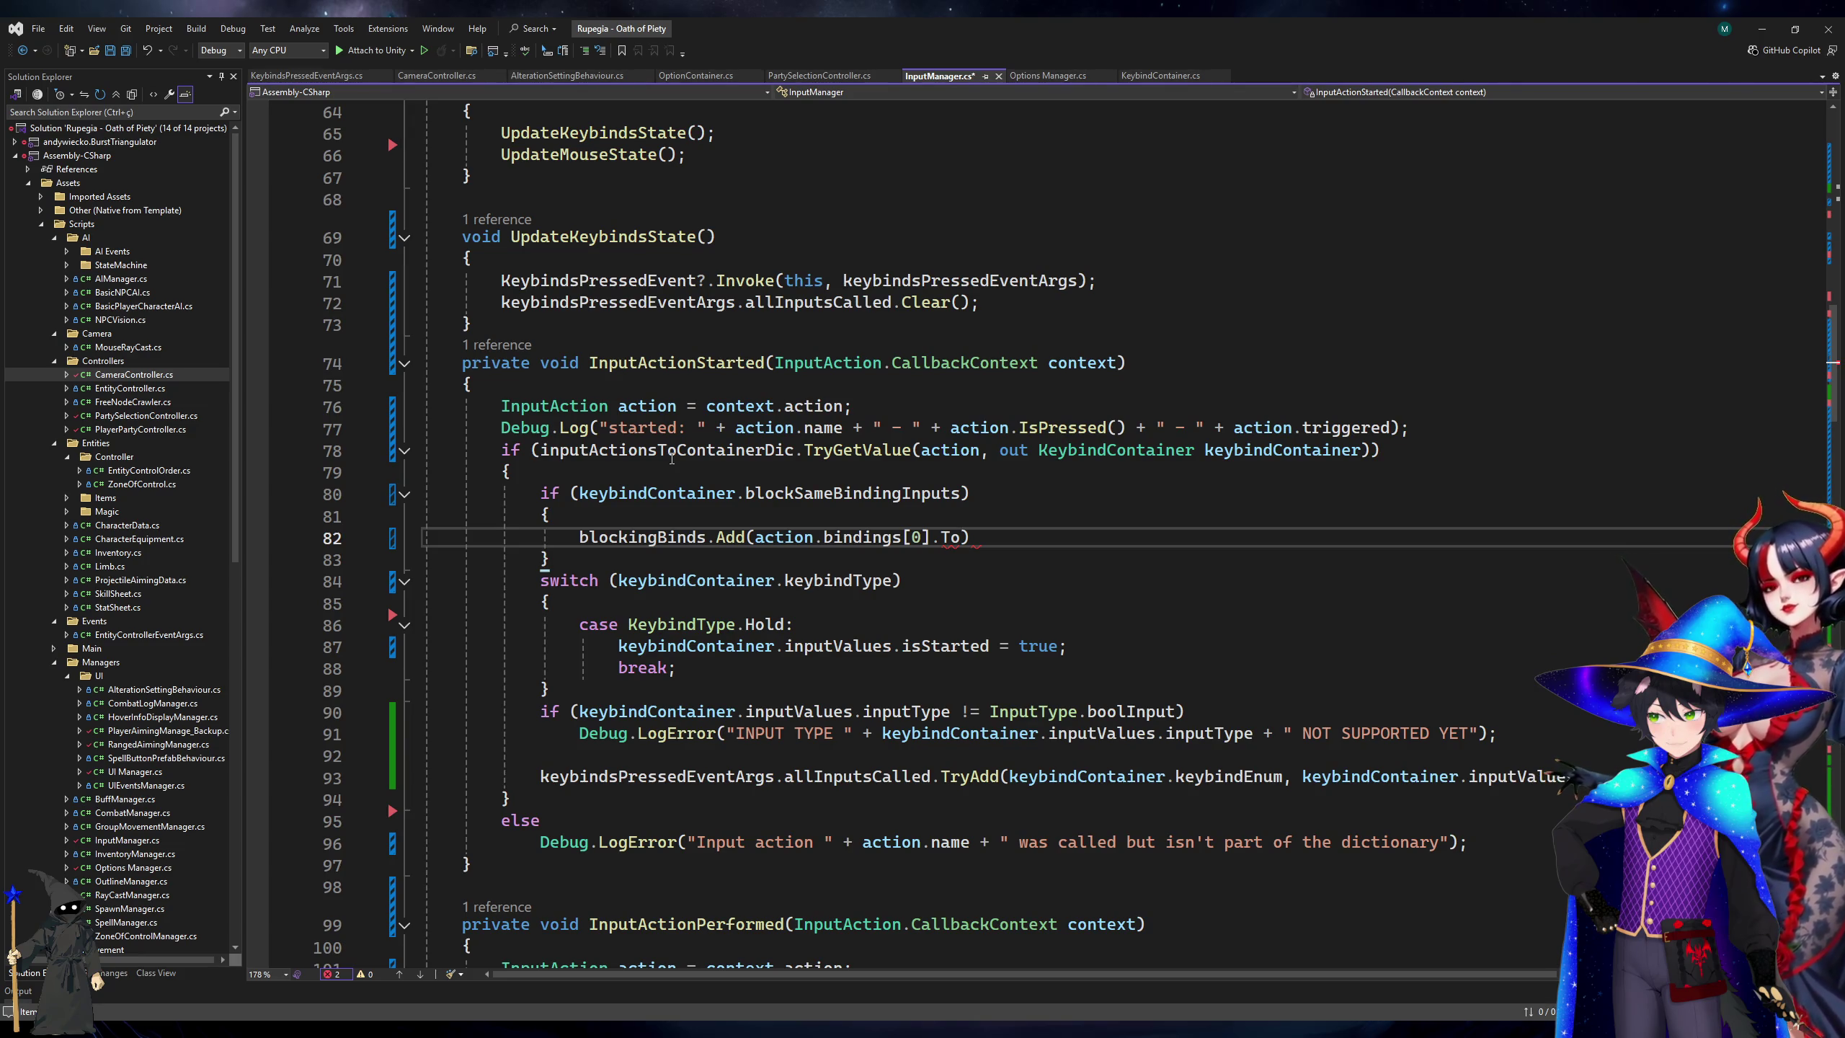
pyautogui.scroll(-20, 967, 398)
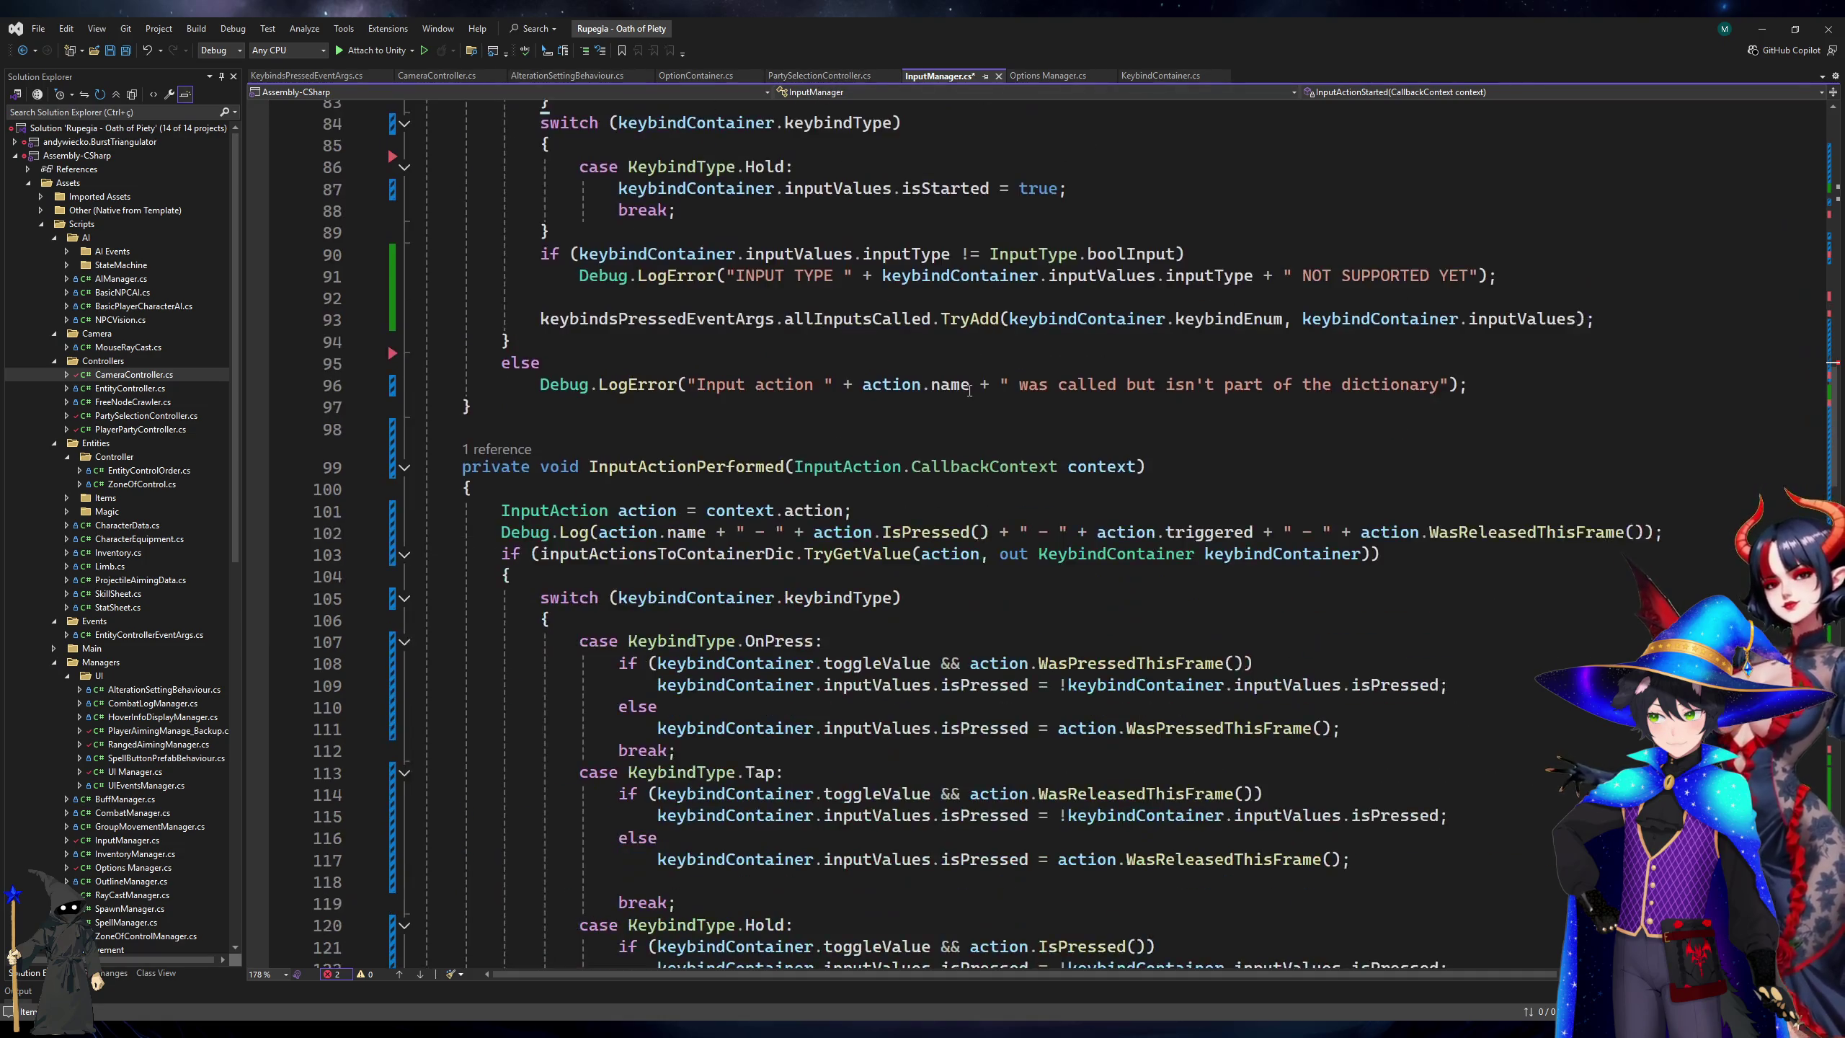
pyautogui.scroll(-20, 967, 399)
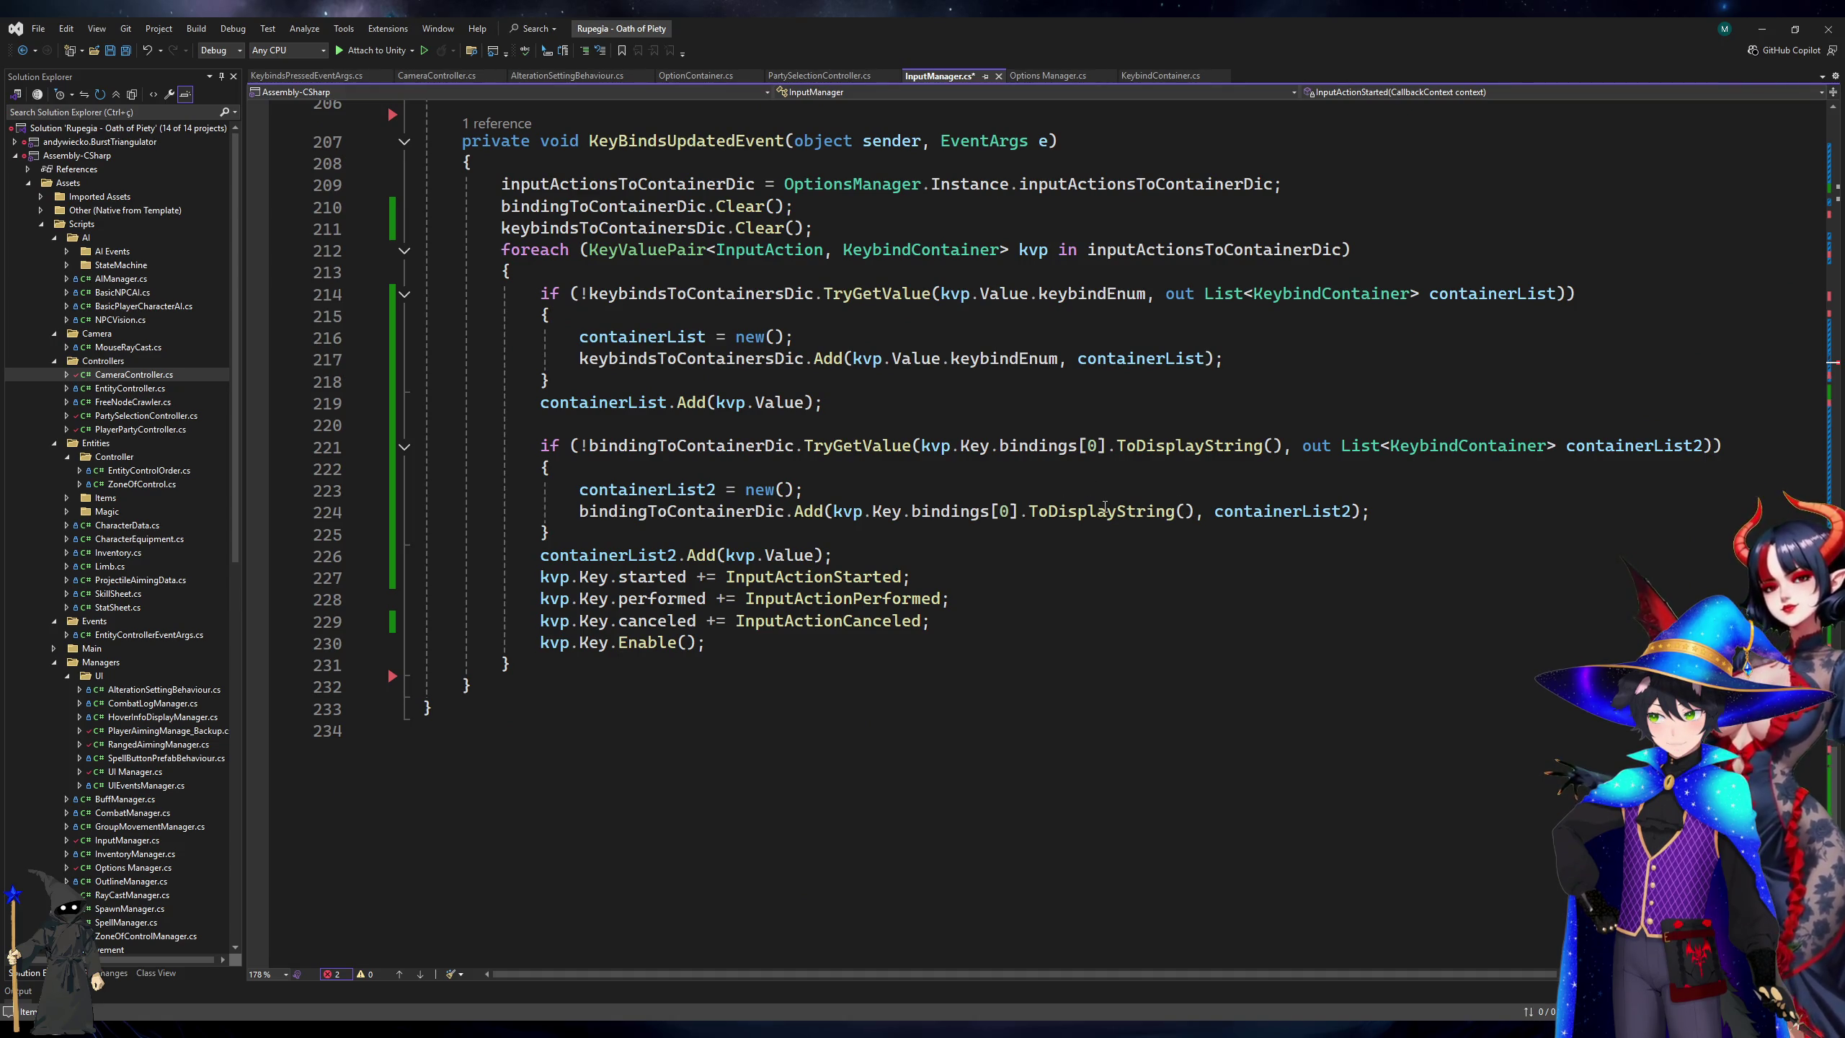
pyautogui.write('o')
pyautogui.write('DisplayString)')
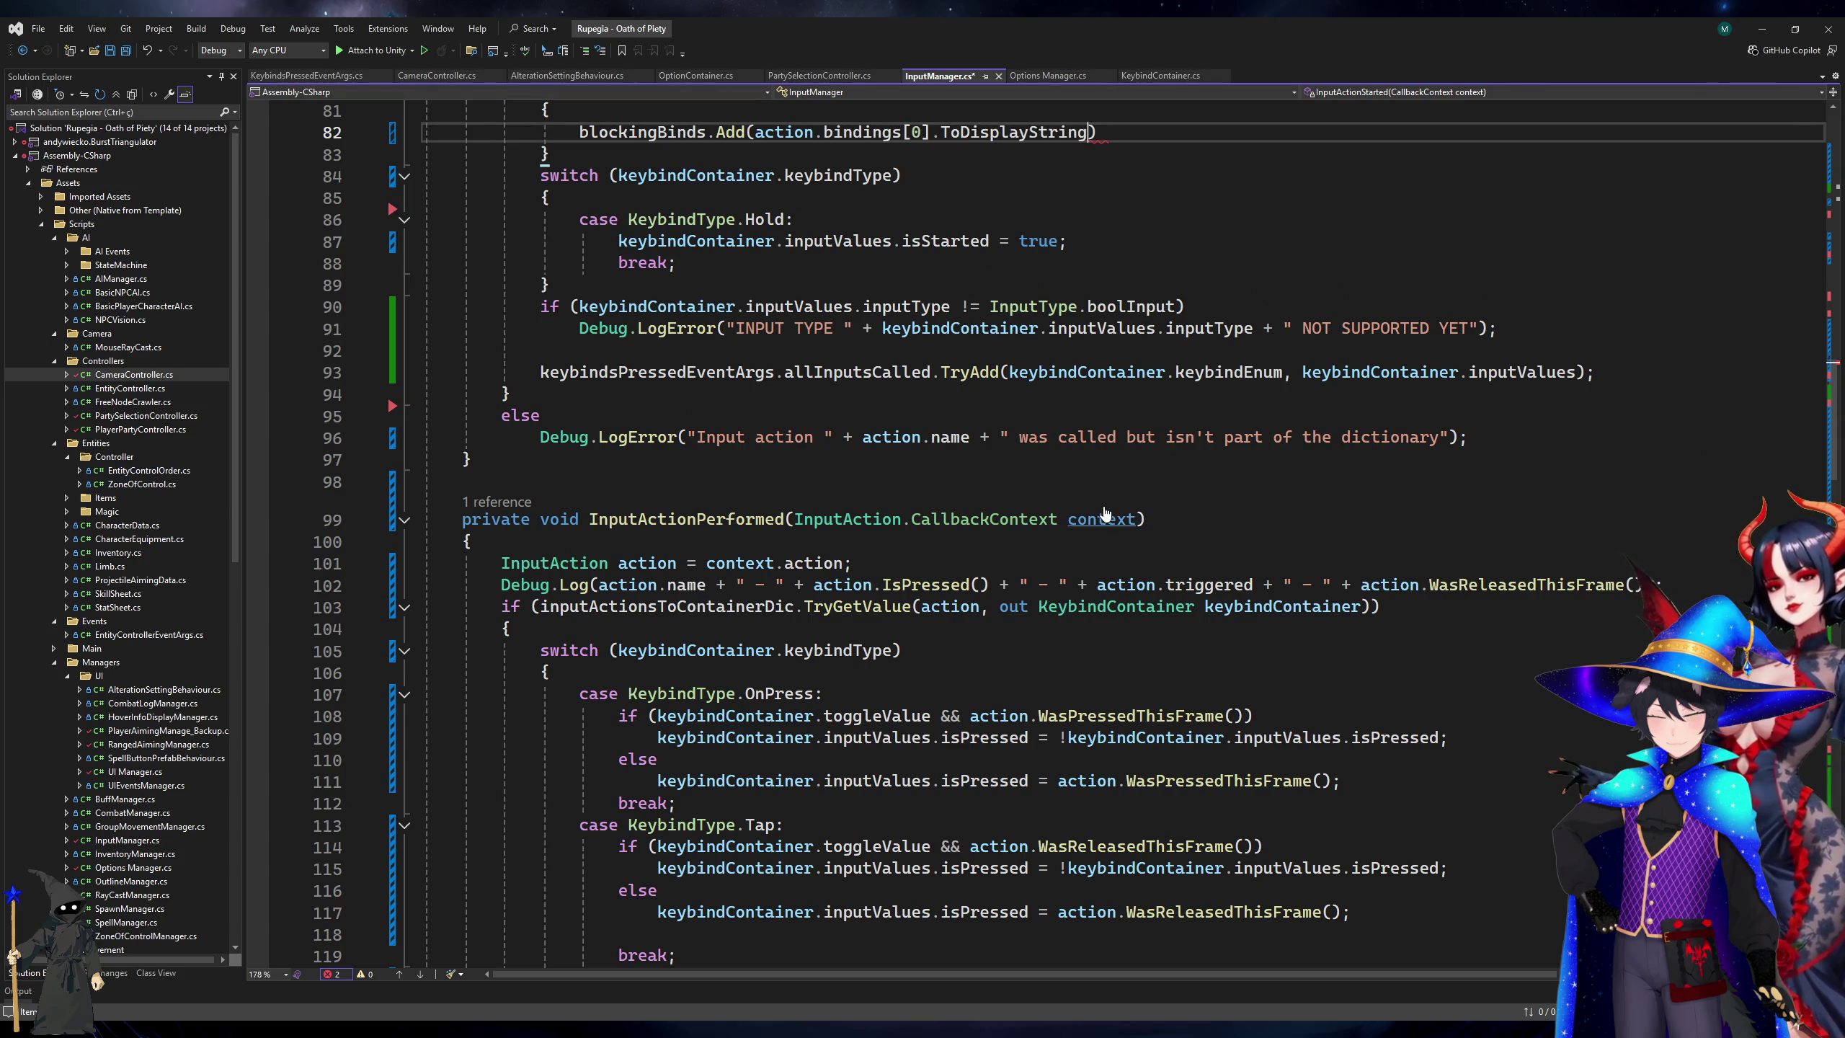
pyautogui.press('Tab')
pyautogui.write('());')
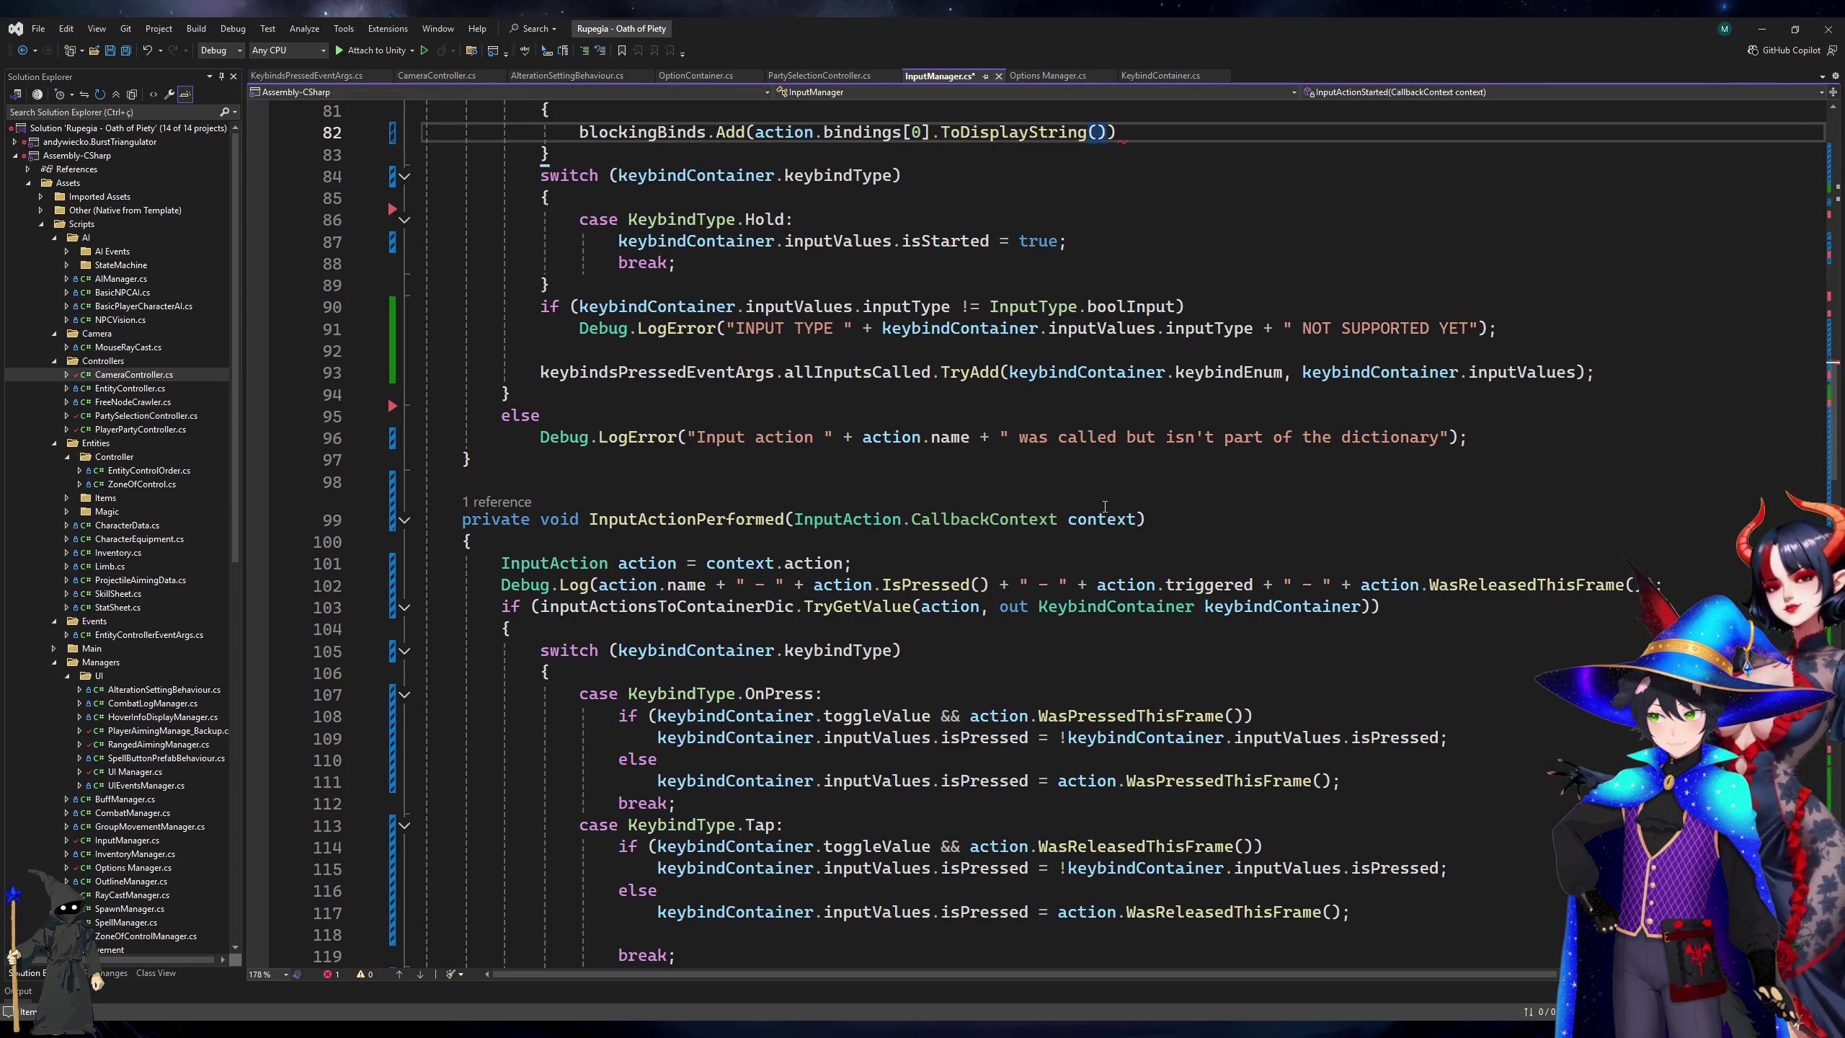
pyautogui.hotkey('ctrl', 's')
# Remove the braces around the blockingBinds.Add line and save InputManager.cs.
pyautogui.scroll(5, 559, 294)
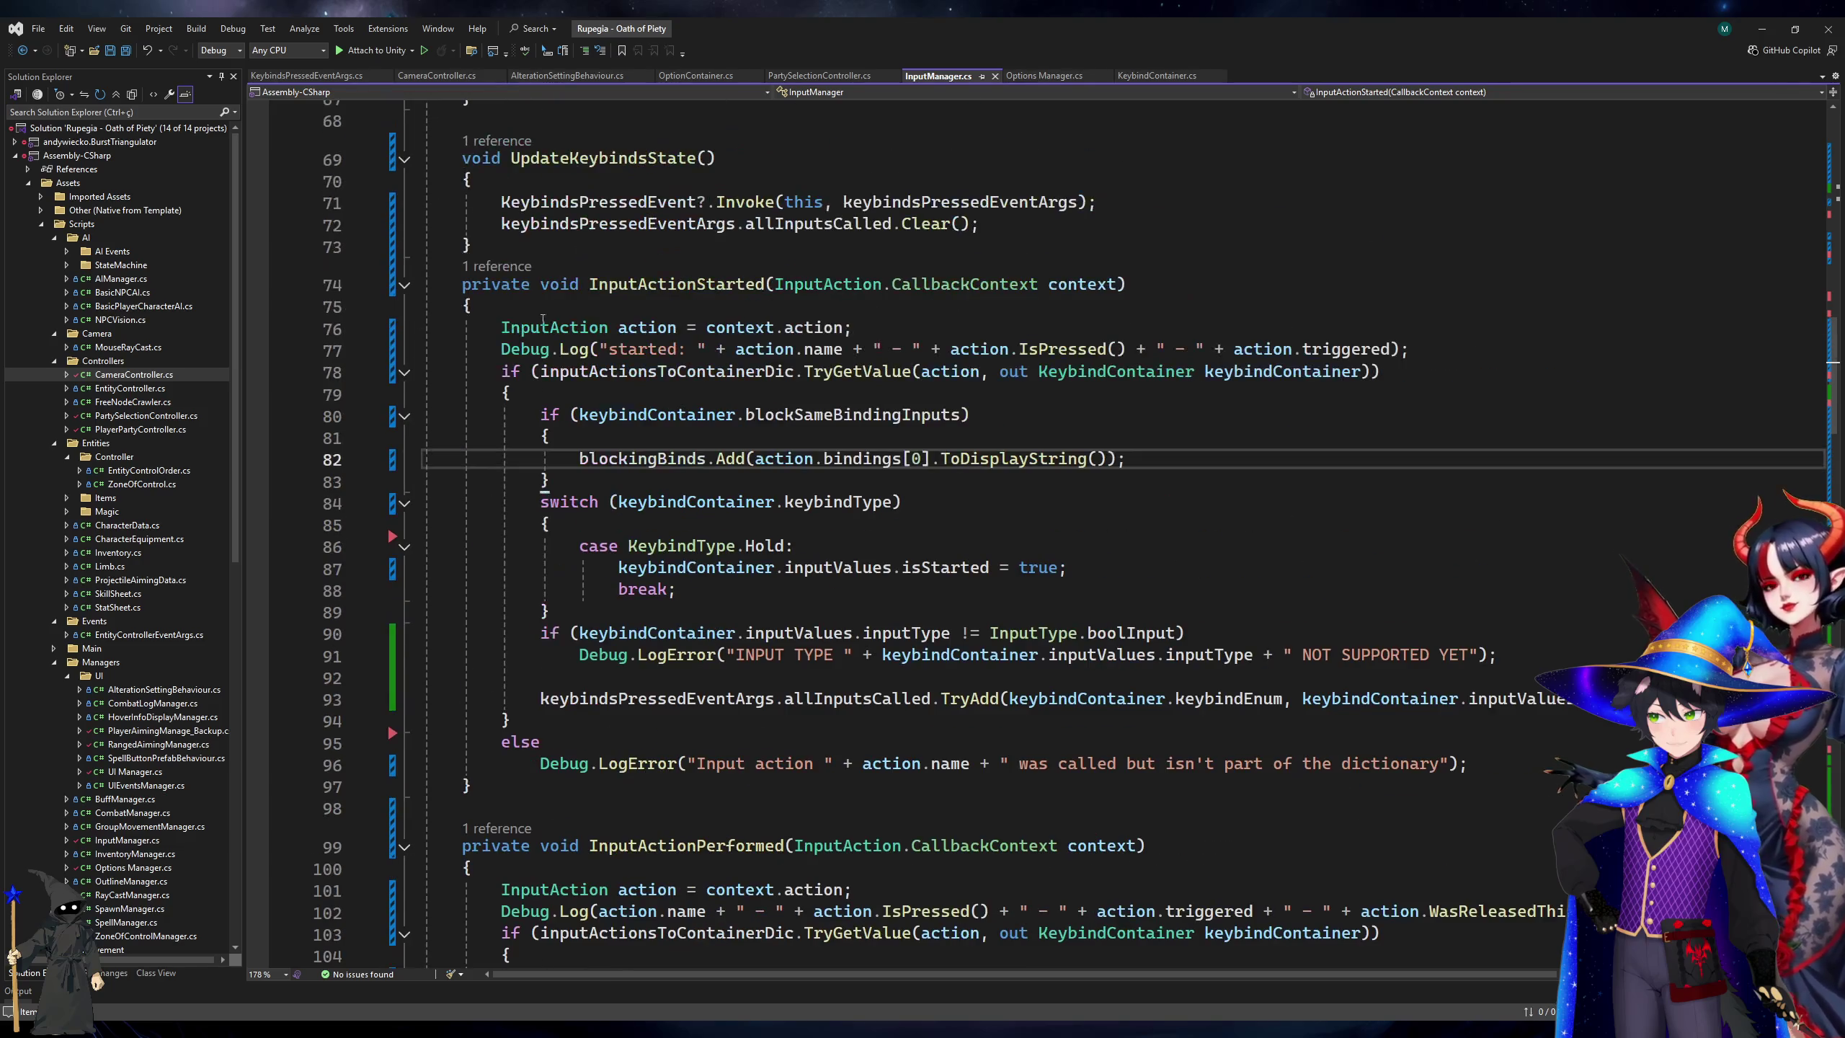
pyautogui.press('Up')
pyautogui.hotkey('ctrl', 'x')
pyautogui.press('Down')
pyautogui.press('End')
pyautogui.press('BackSpace')
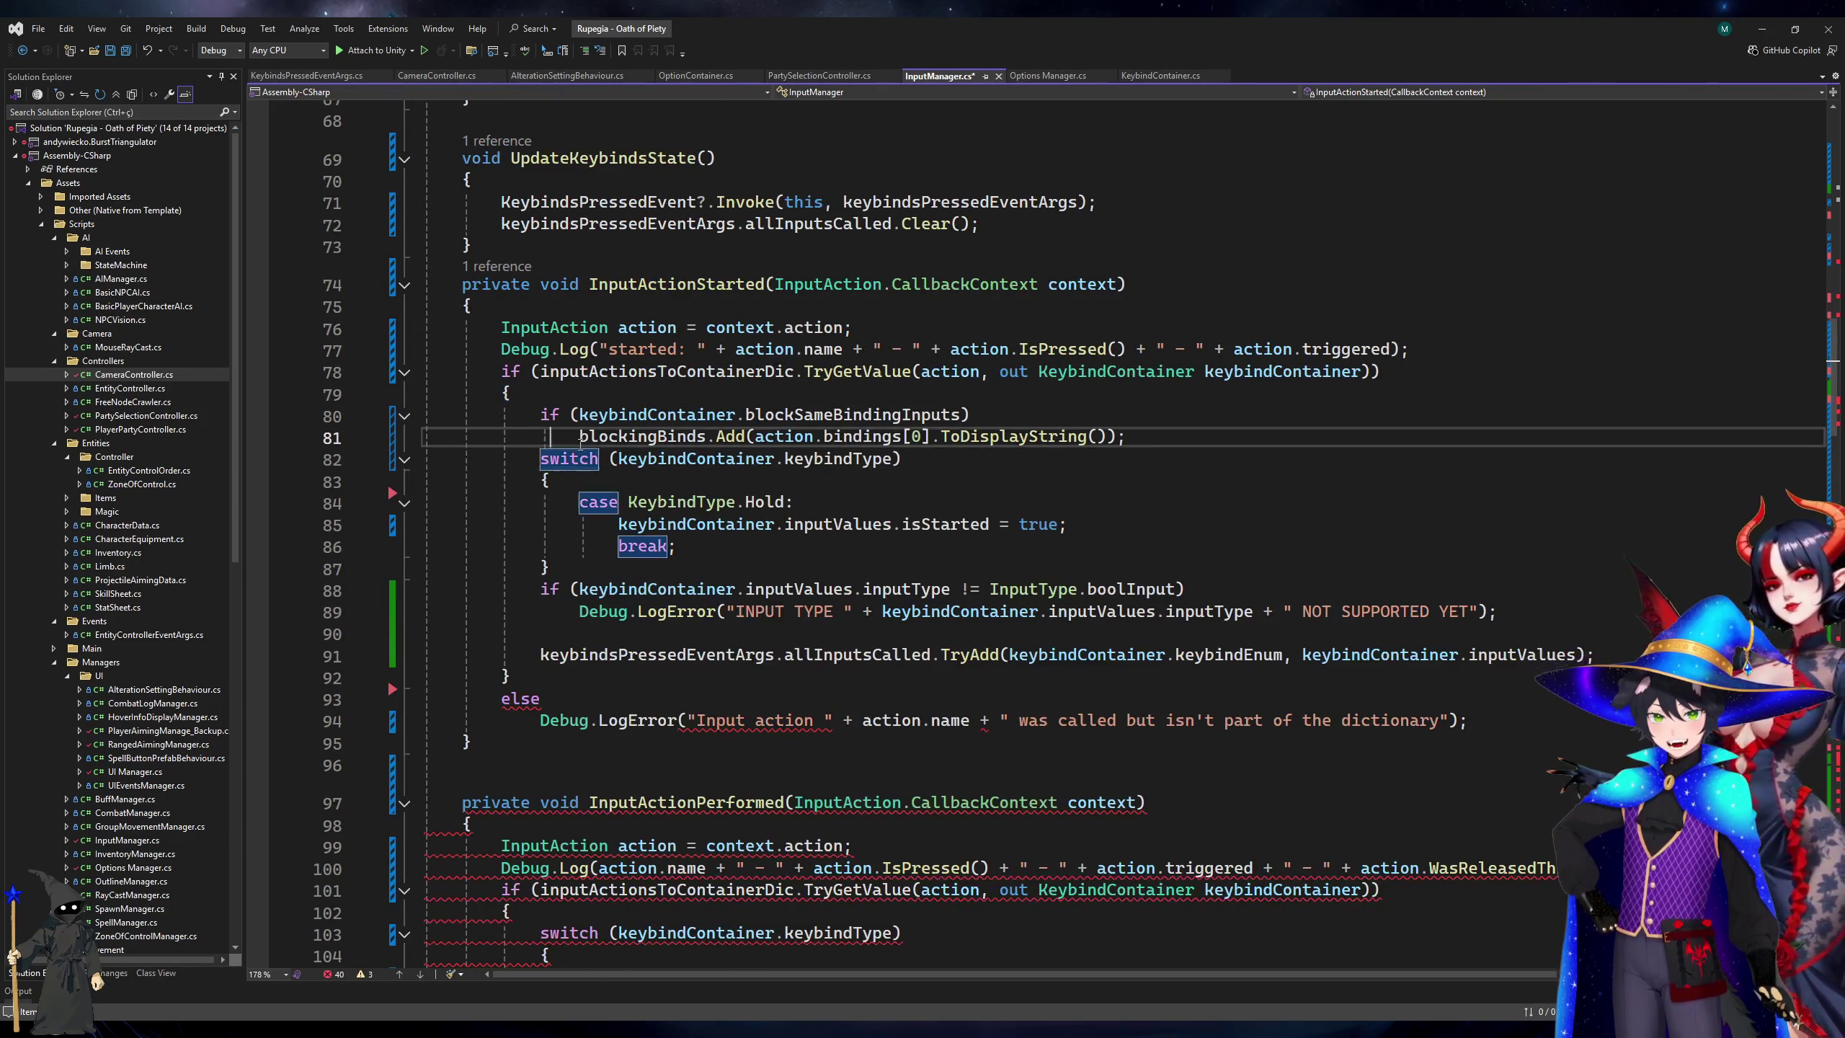
pyautogui.hotkey('ctrl', 's')
pyautogui.doubleClick(677, 440)
pyautogui.scroll(20, 882, 322)
# Initialise blockingBinds = new(); after the keybindsToContainersDic setup in ToStart.
pyautogui.scroll(-10, 882, 322)
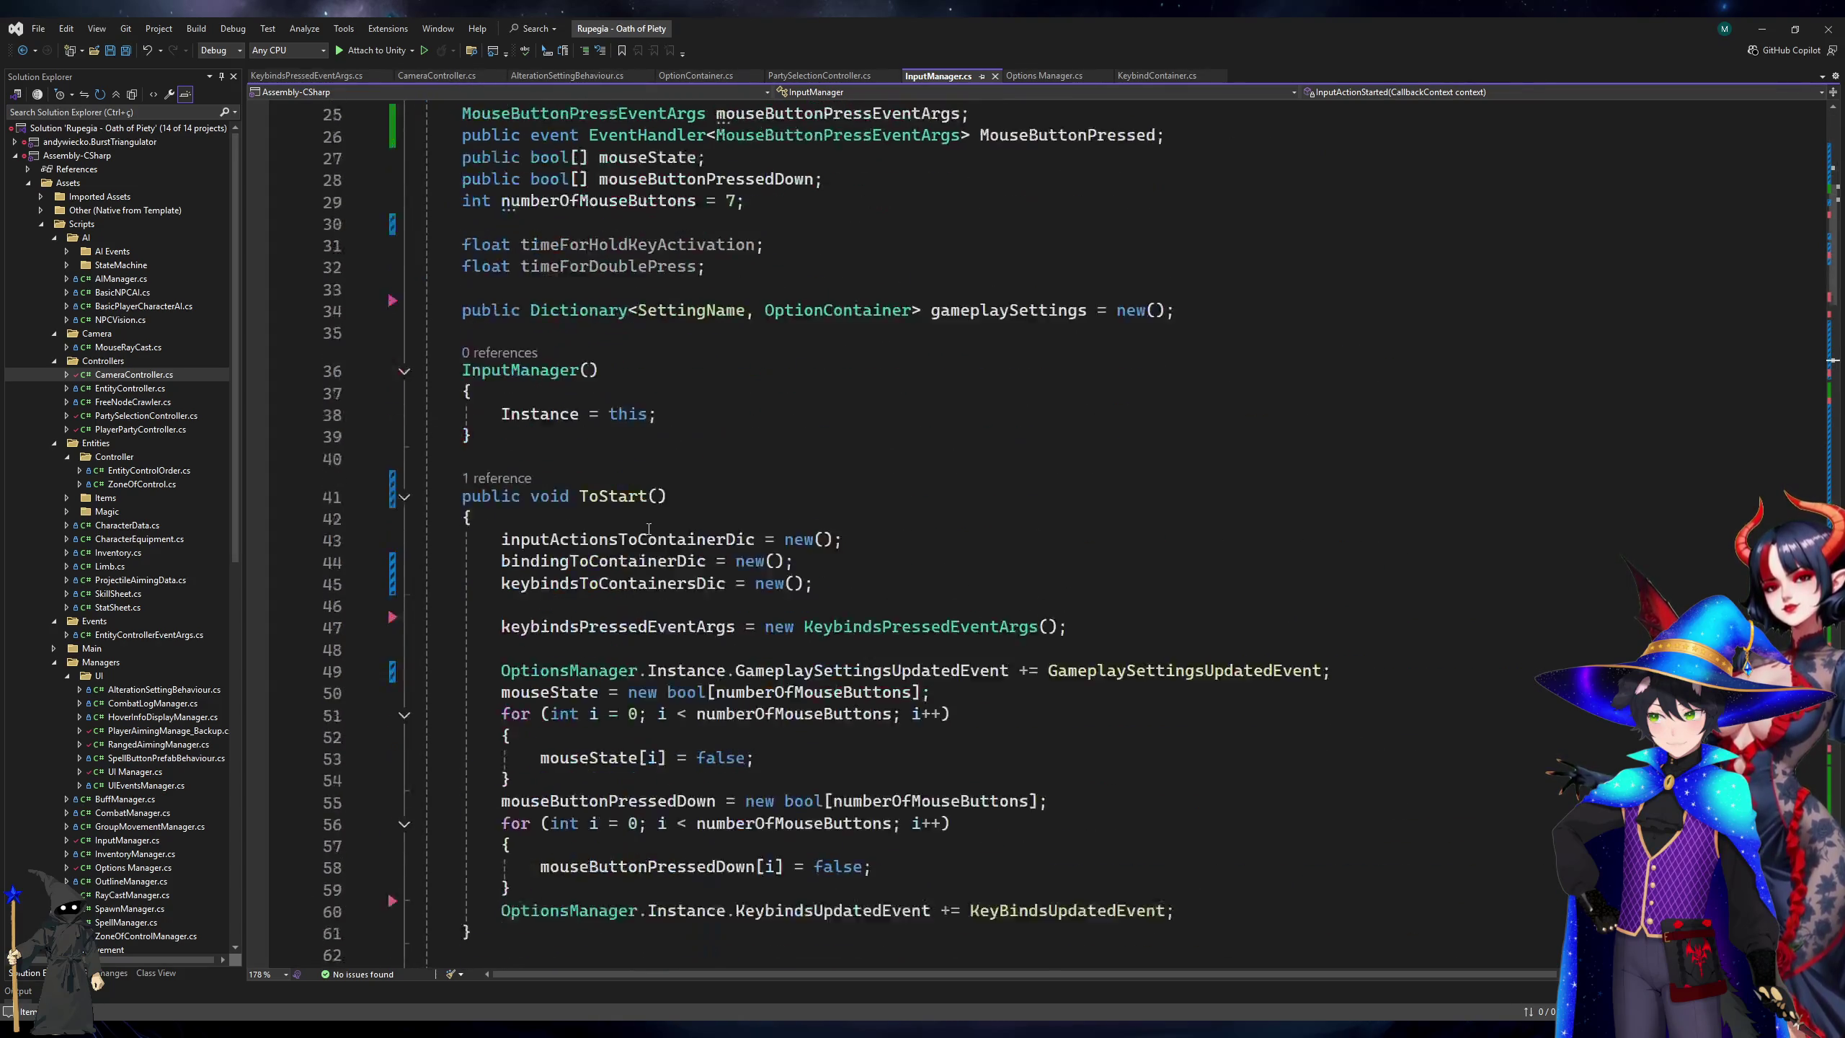
pyautogui.click(883, 322)
pyautogui.press('Return')
pyautogui.write('blockingBinds = ')
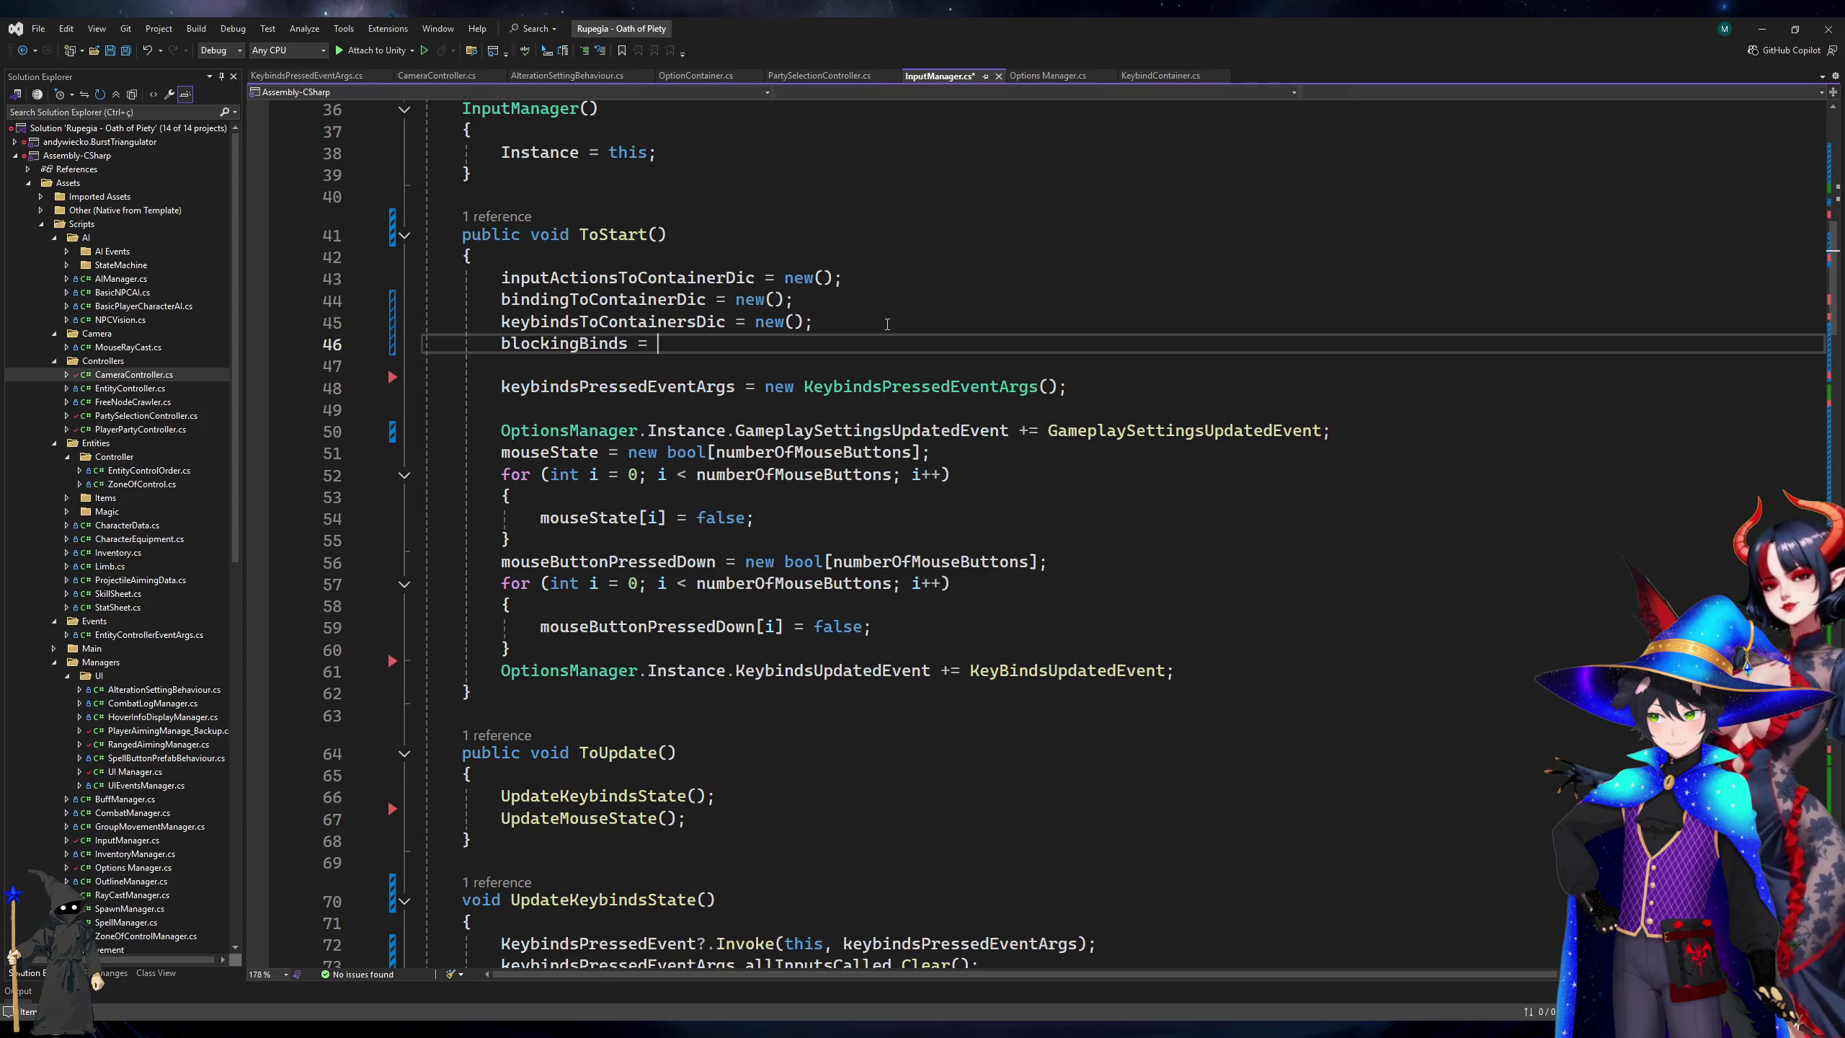
pyautogui.write('new();')
# Add blockingBinds.Clear(); after the existing Clear line in UpdateKeybindsState.
pyautogui.scroll(-6, 869, 593)
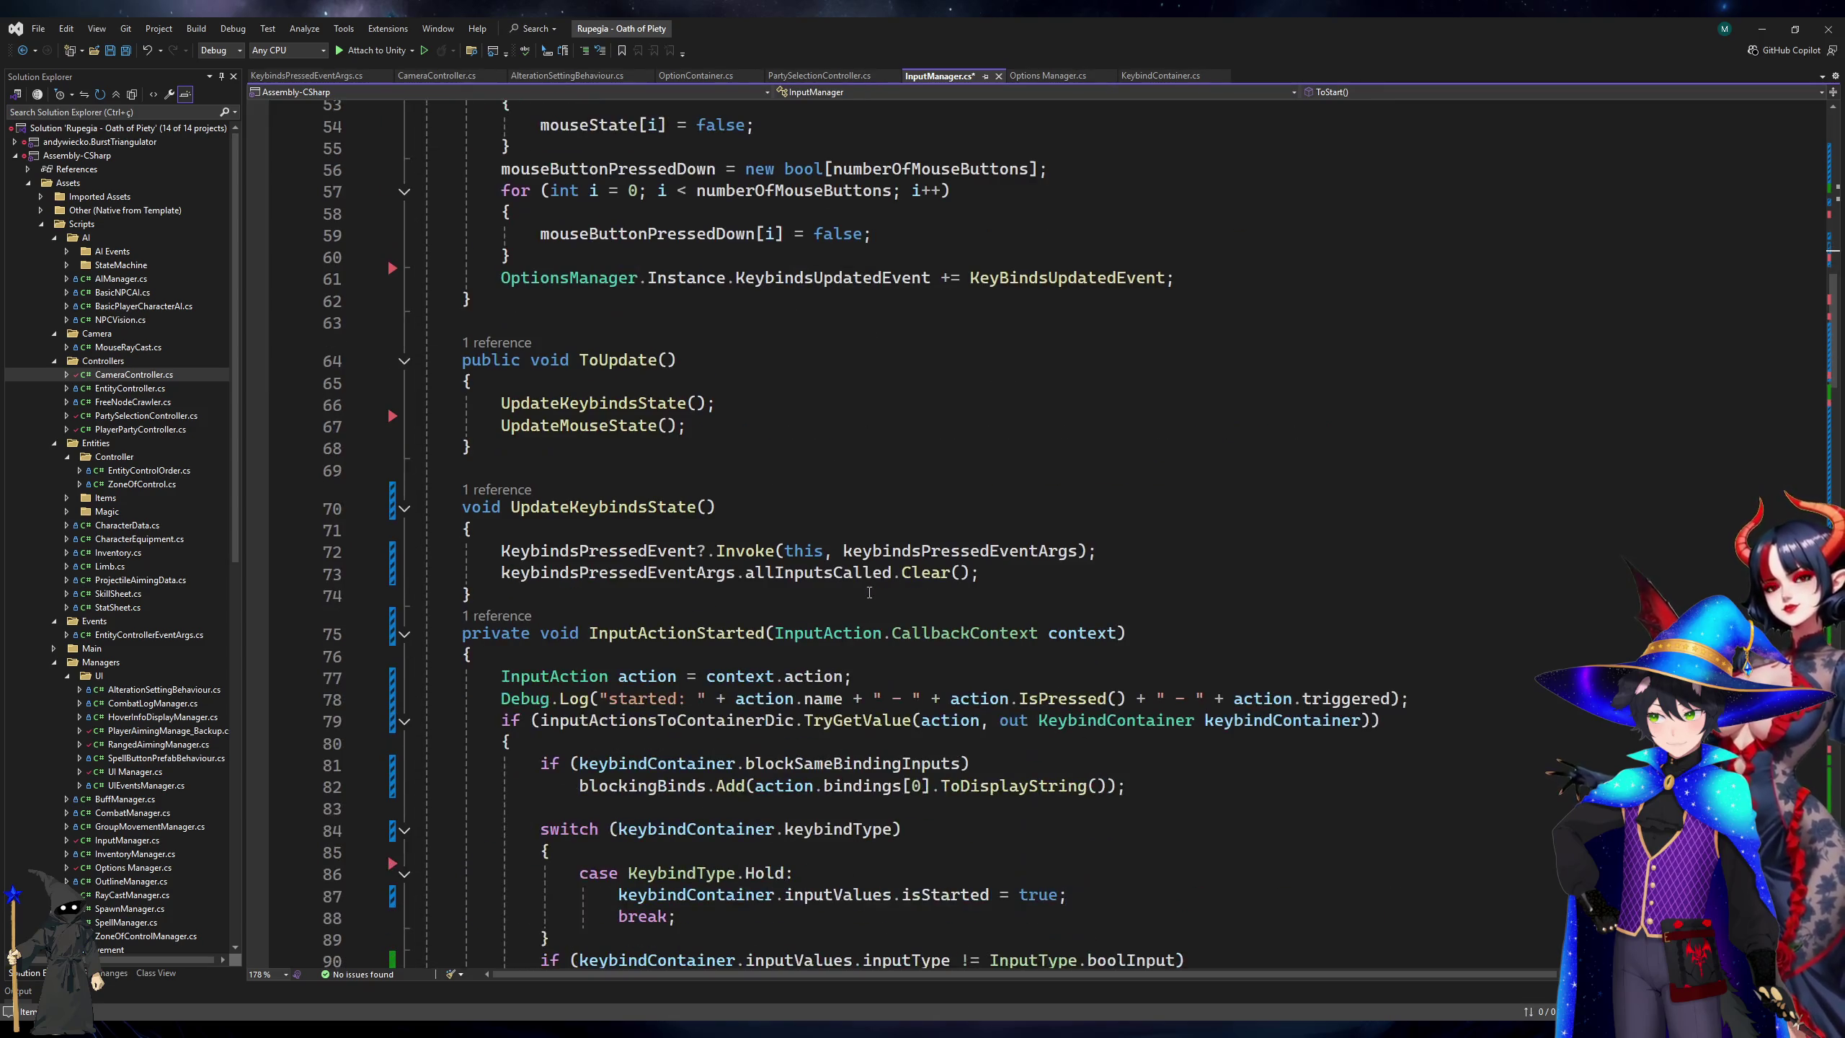
pyautogui.click(1010, 586)
pyautogui.click(1024, 580)
pyautogui.press('Return')
pyautogui.write('blockingBinds =')
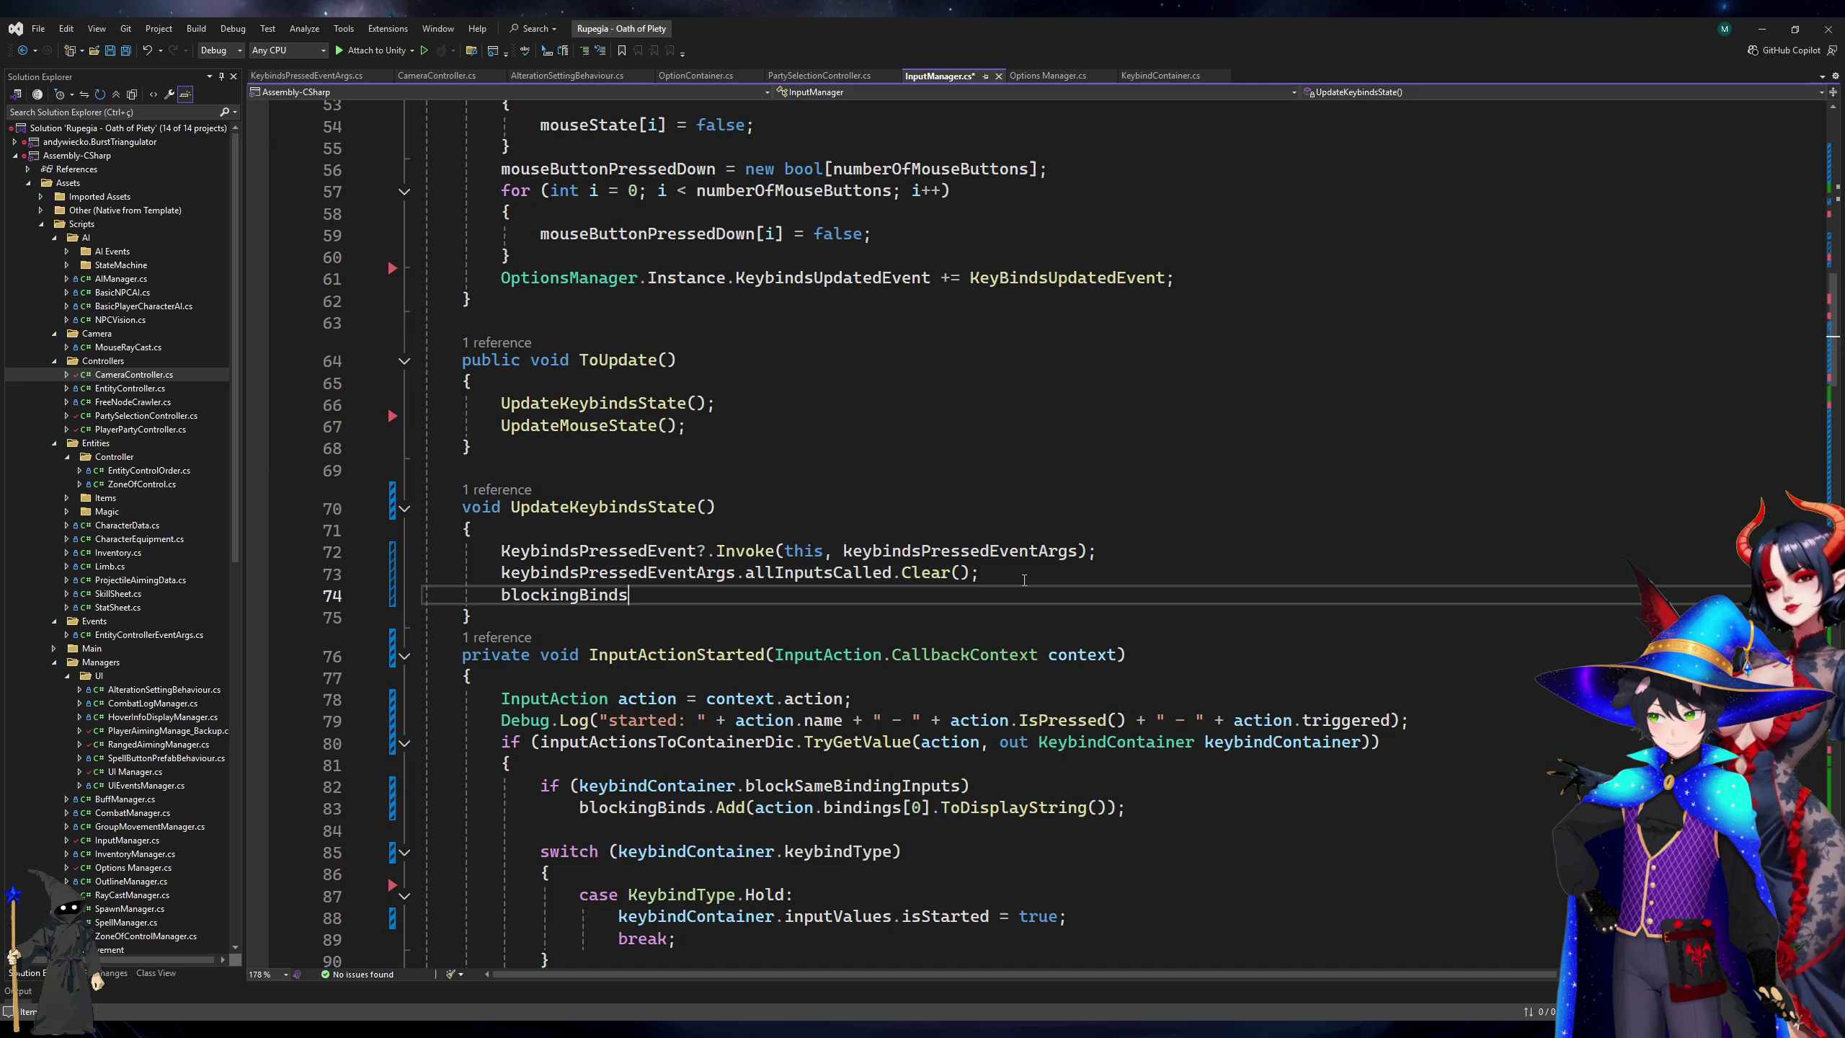
pyautogui.press('BackSpace')
pyautogui.press('BackSpace')
pyautogui.write('.Clear();')
# Add if (blockingBinds.Any()) wrapping foreach (string binding in blockingBinds) at the top of UpdateKeybindsState, and save.
pyautogui.press('Up')
pyautogui.press('Up')
pyautogui.press('Up')
pyautogui.press('End')
pyautogui.press('Return')
pyautogui.press('Return')
pyautogui.press('Up')
pyautogui.write('if (blockingBinds.')
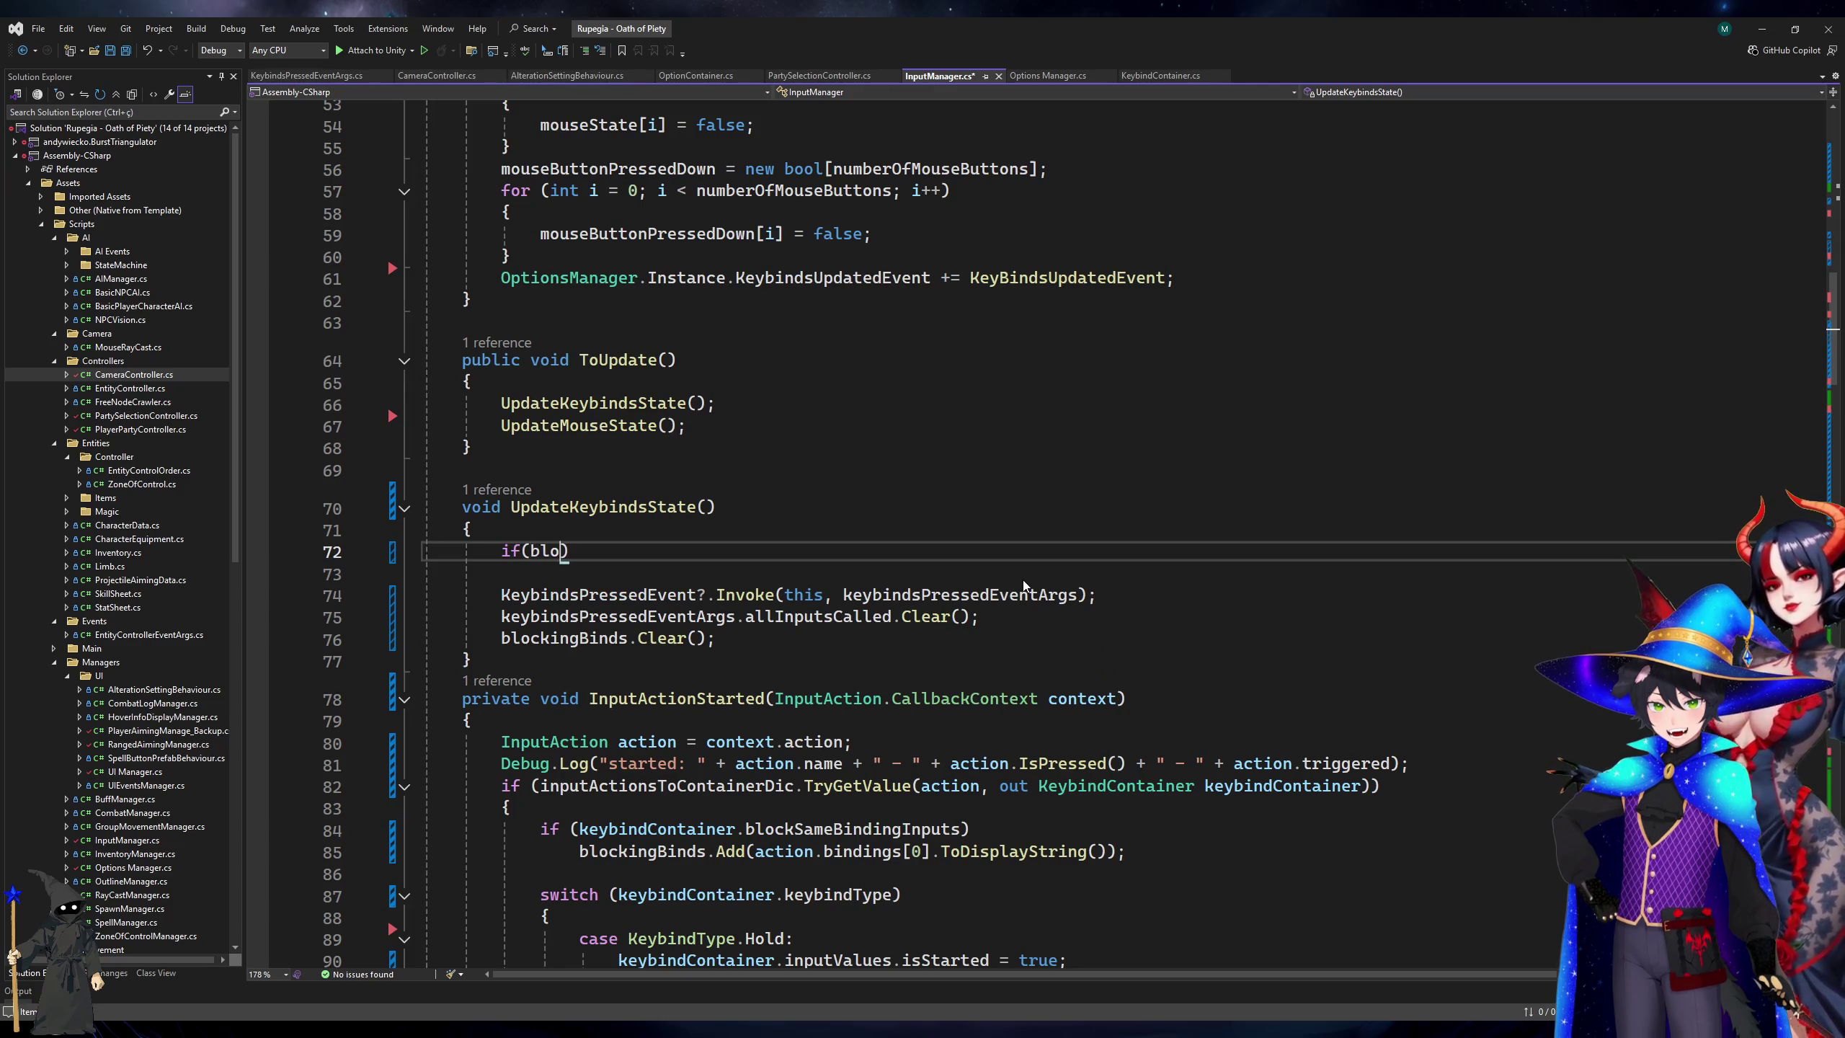
pyautogui.write('Any()) {')
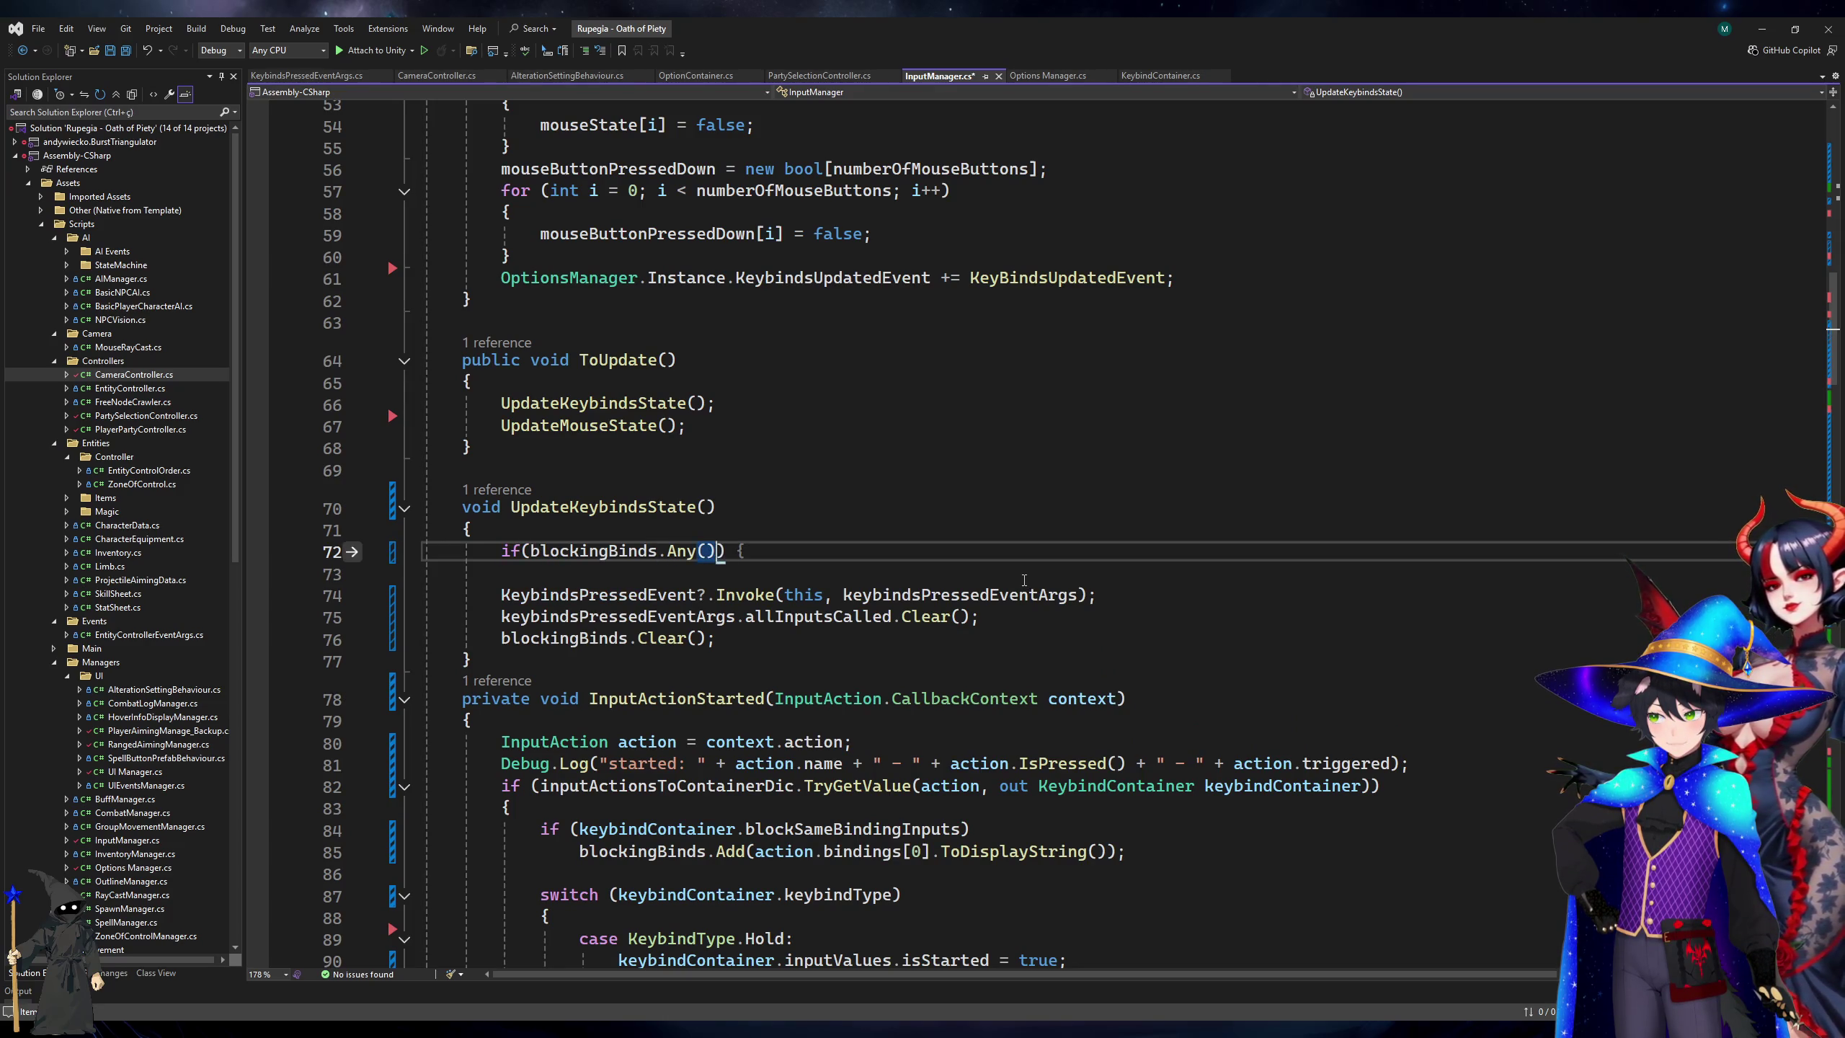
pyautogui.press('Return')
pyautogui.write('forea')
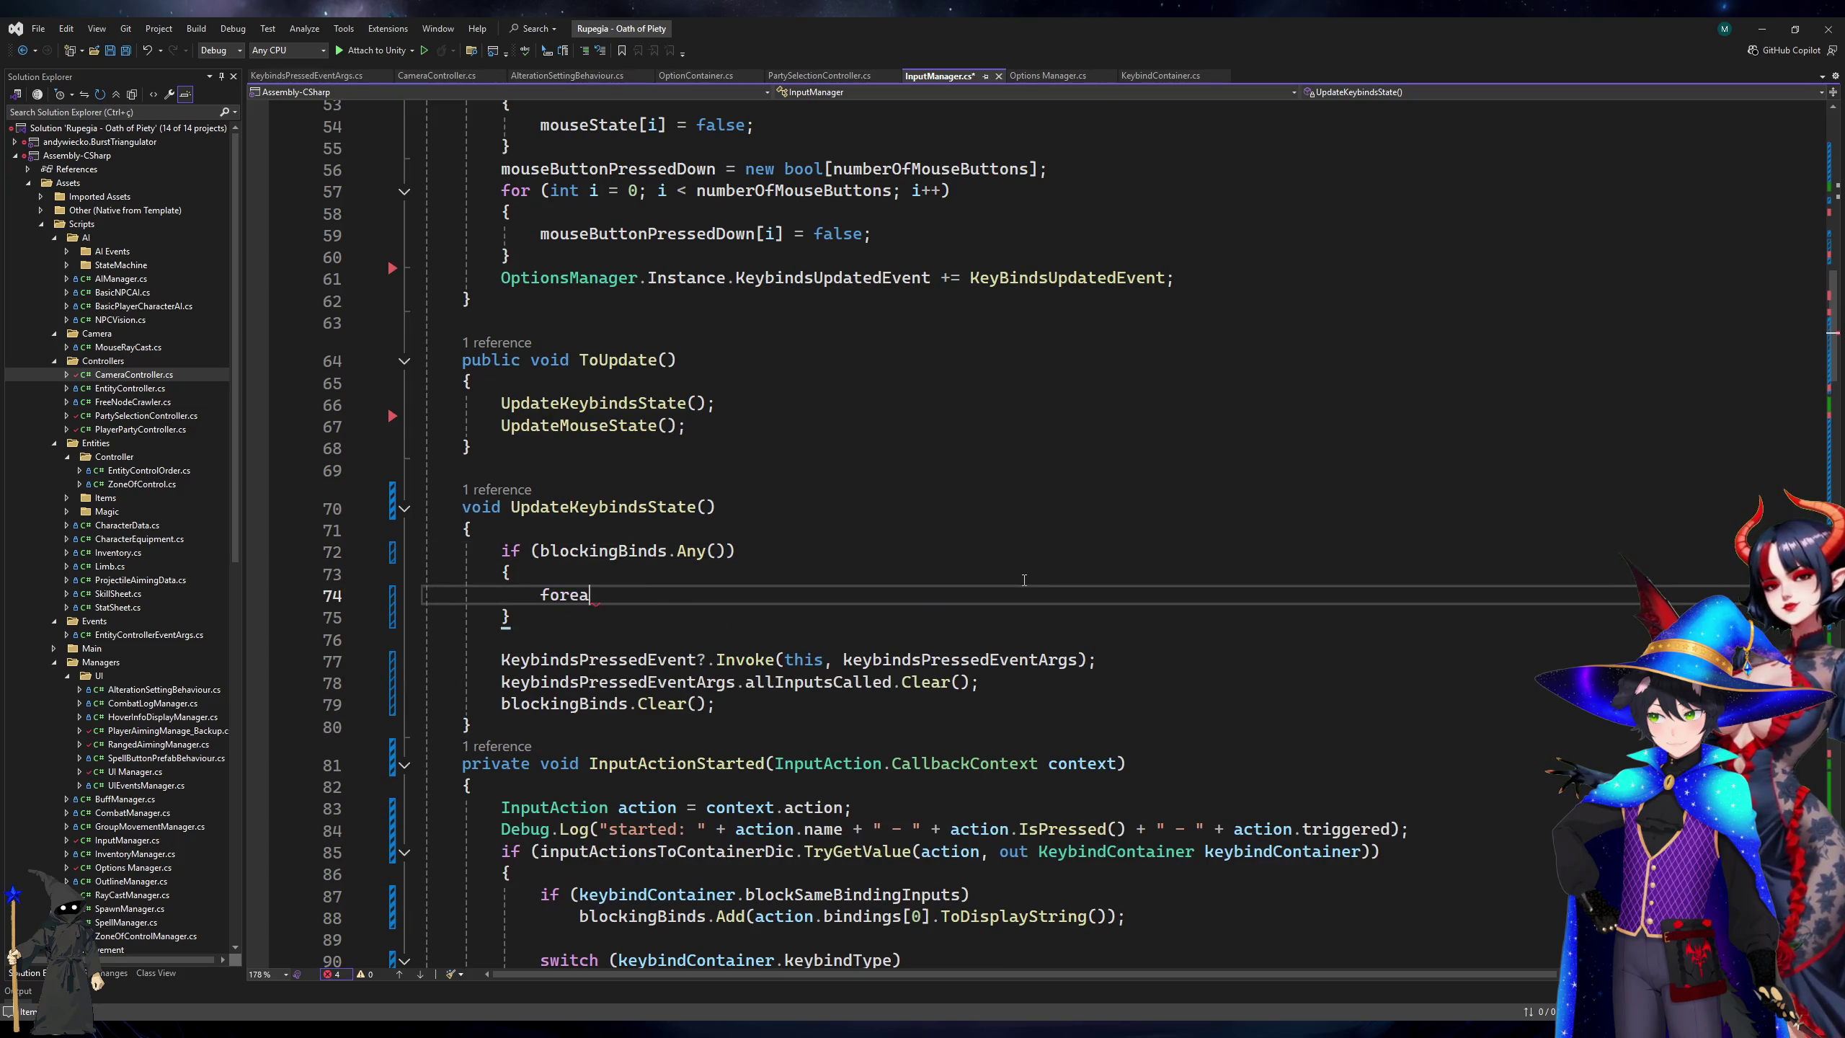
pyautogui.write('ch(string binding i')
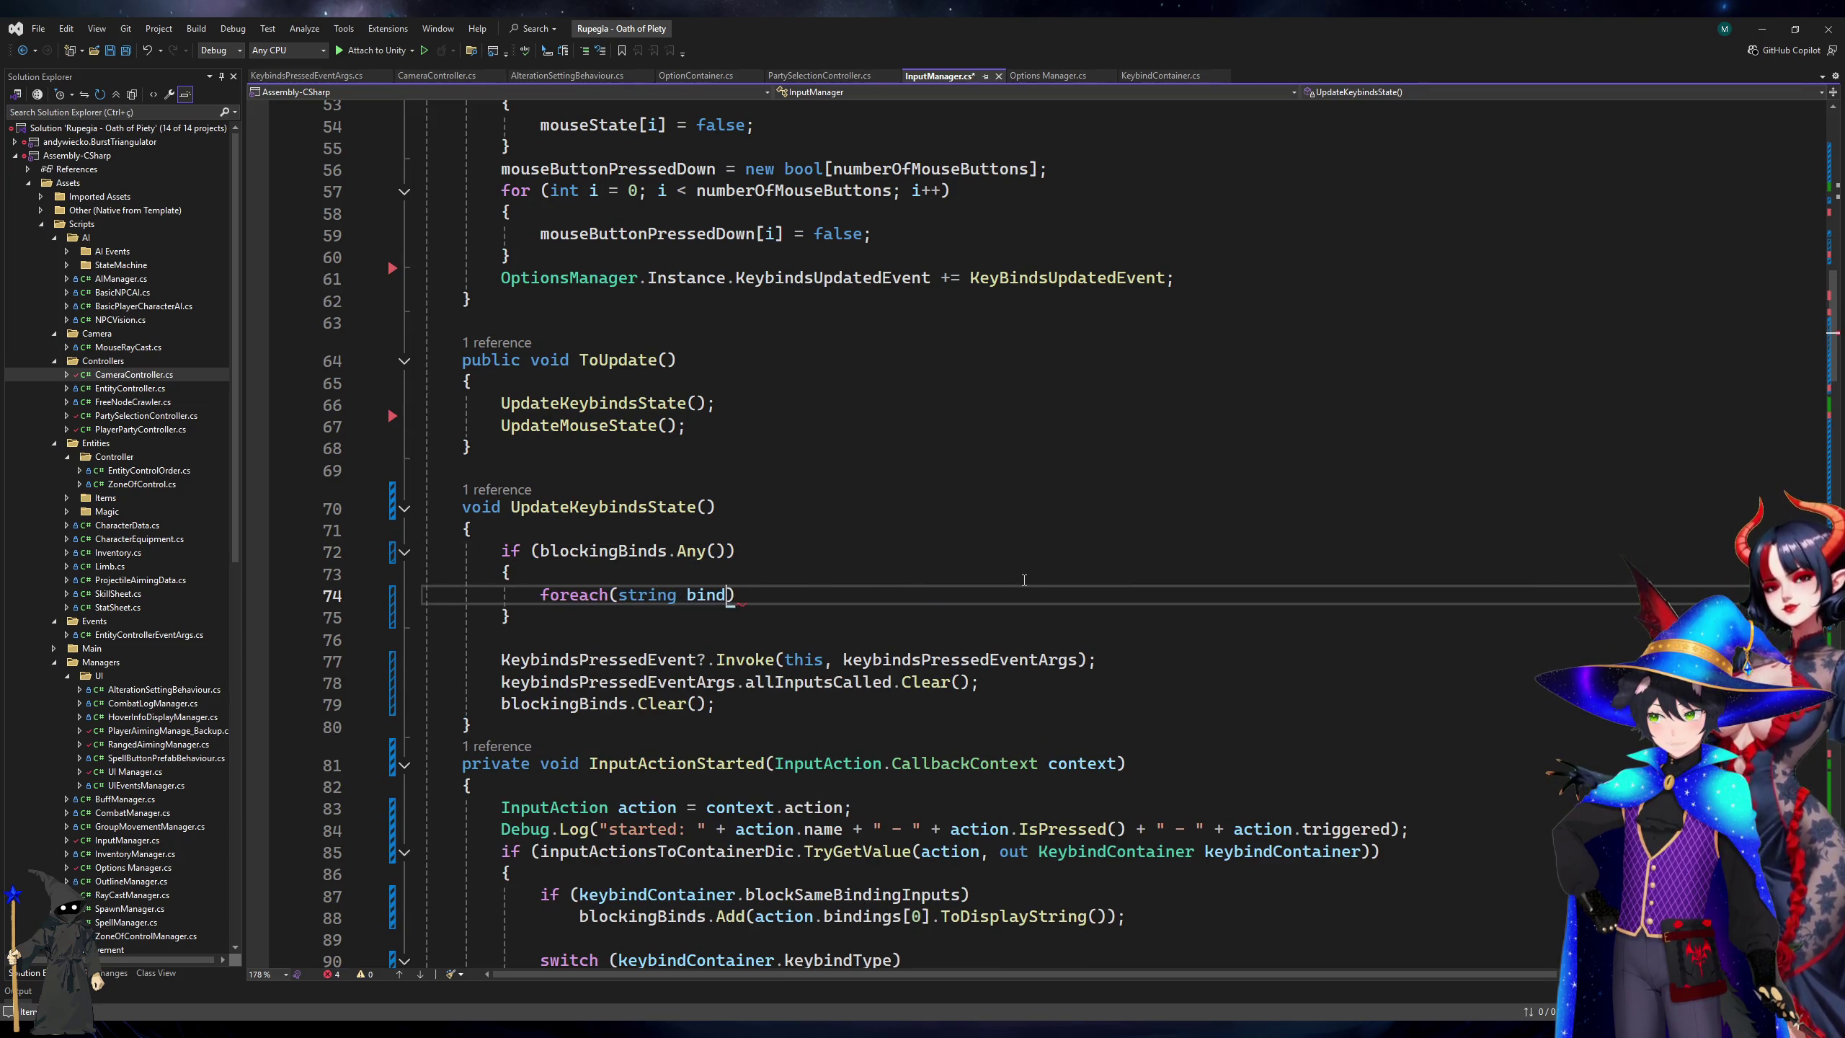
pyautogui.write('n blockingBinds) {')
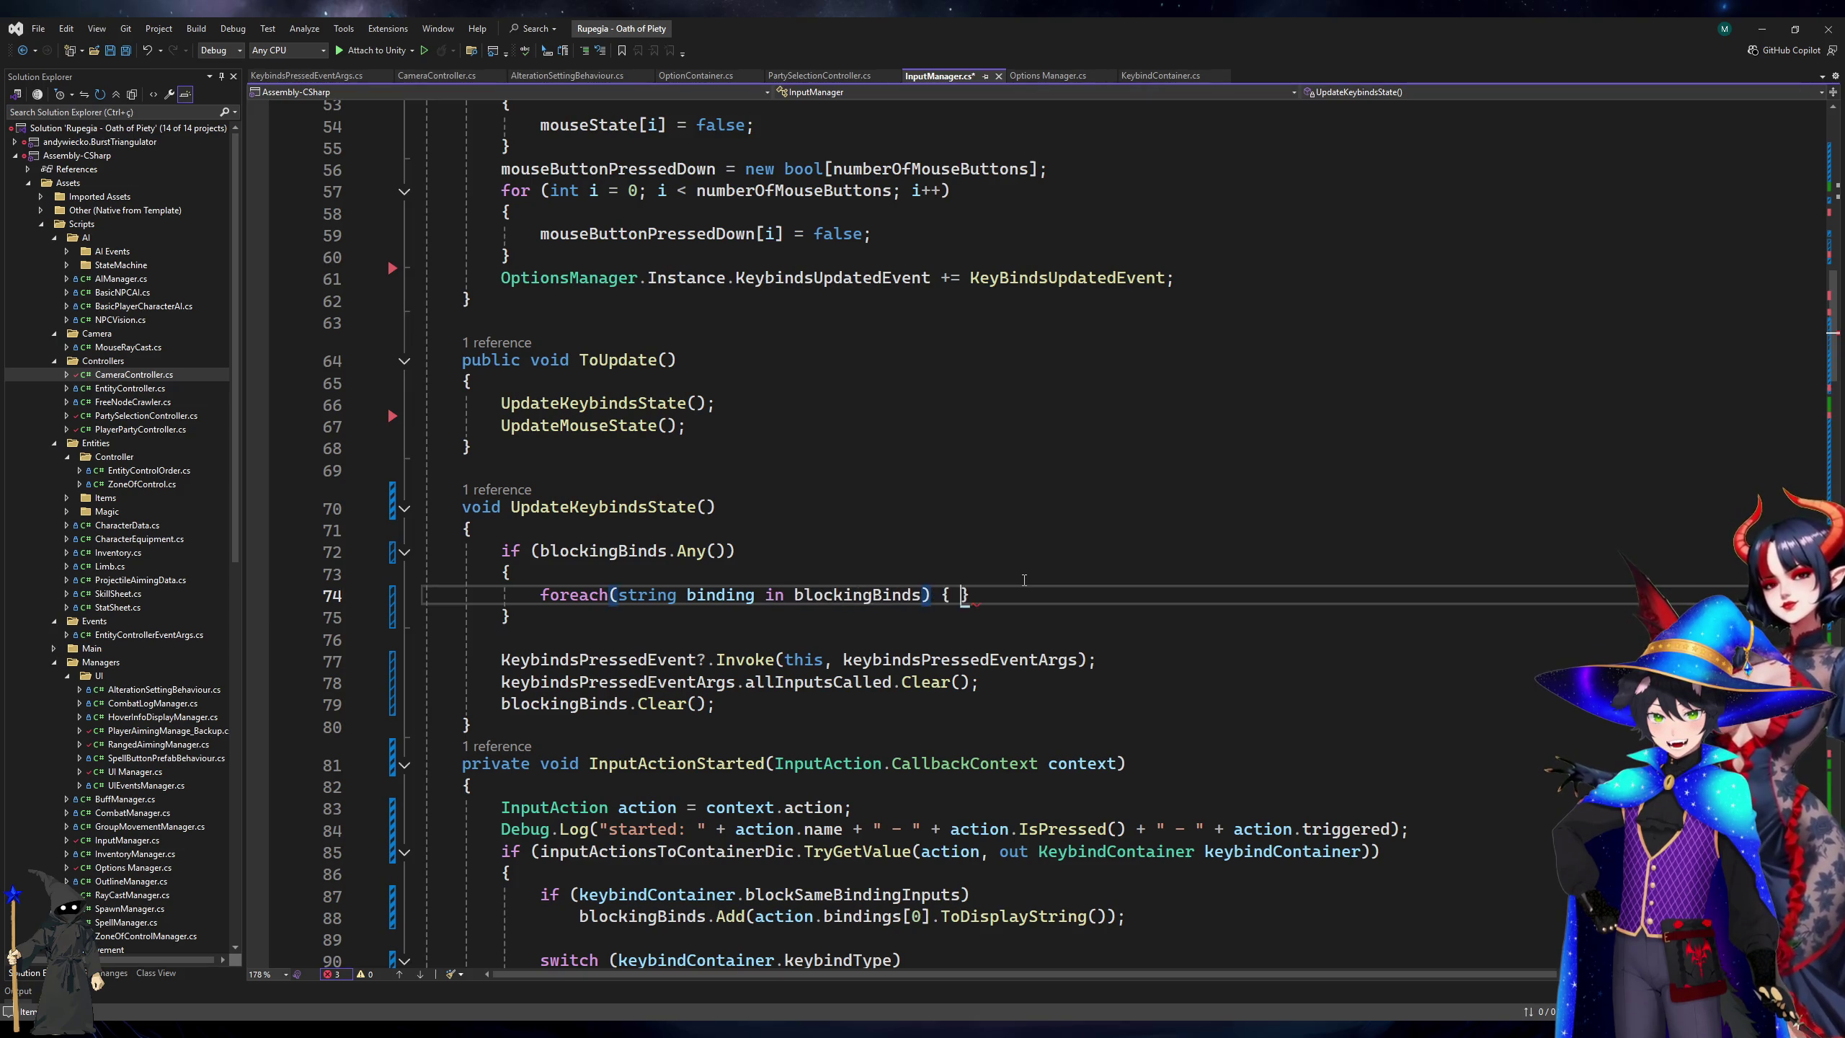
pyautogui.press('Return')
pyautogui.hotkey('ctrl', 's')
# Inside the foreach on line 76, start declaring List<KeybindContainer> bindingsToBlock =.
pyautogui.scroll(4, 1024, 580)
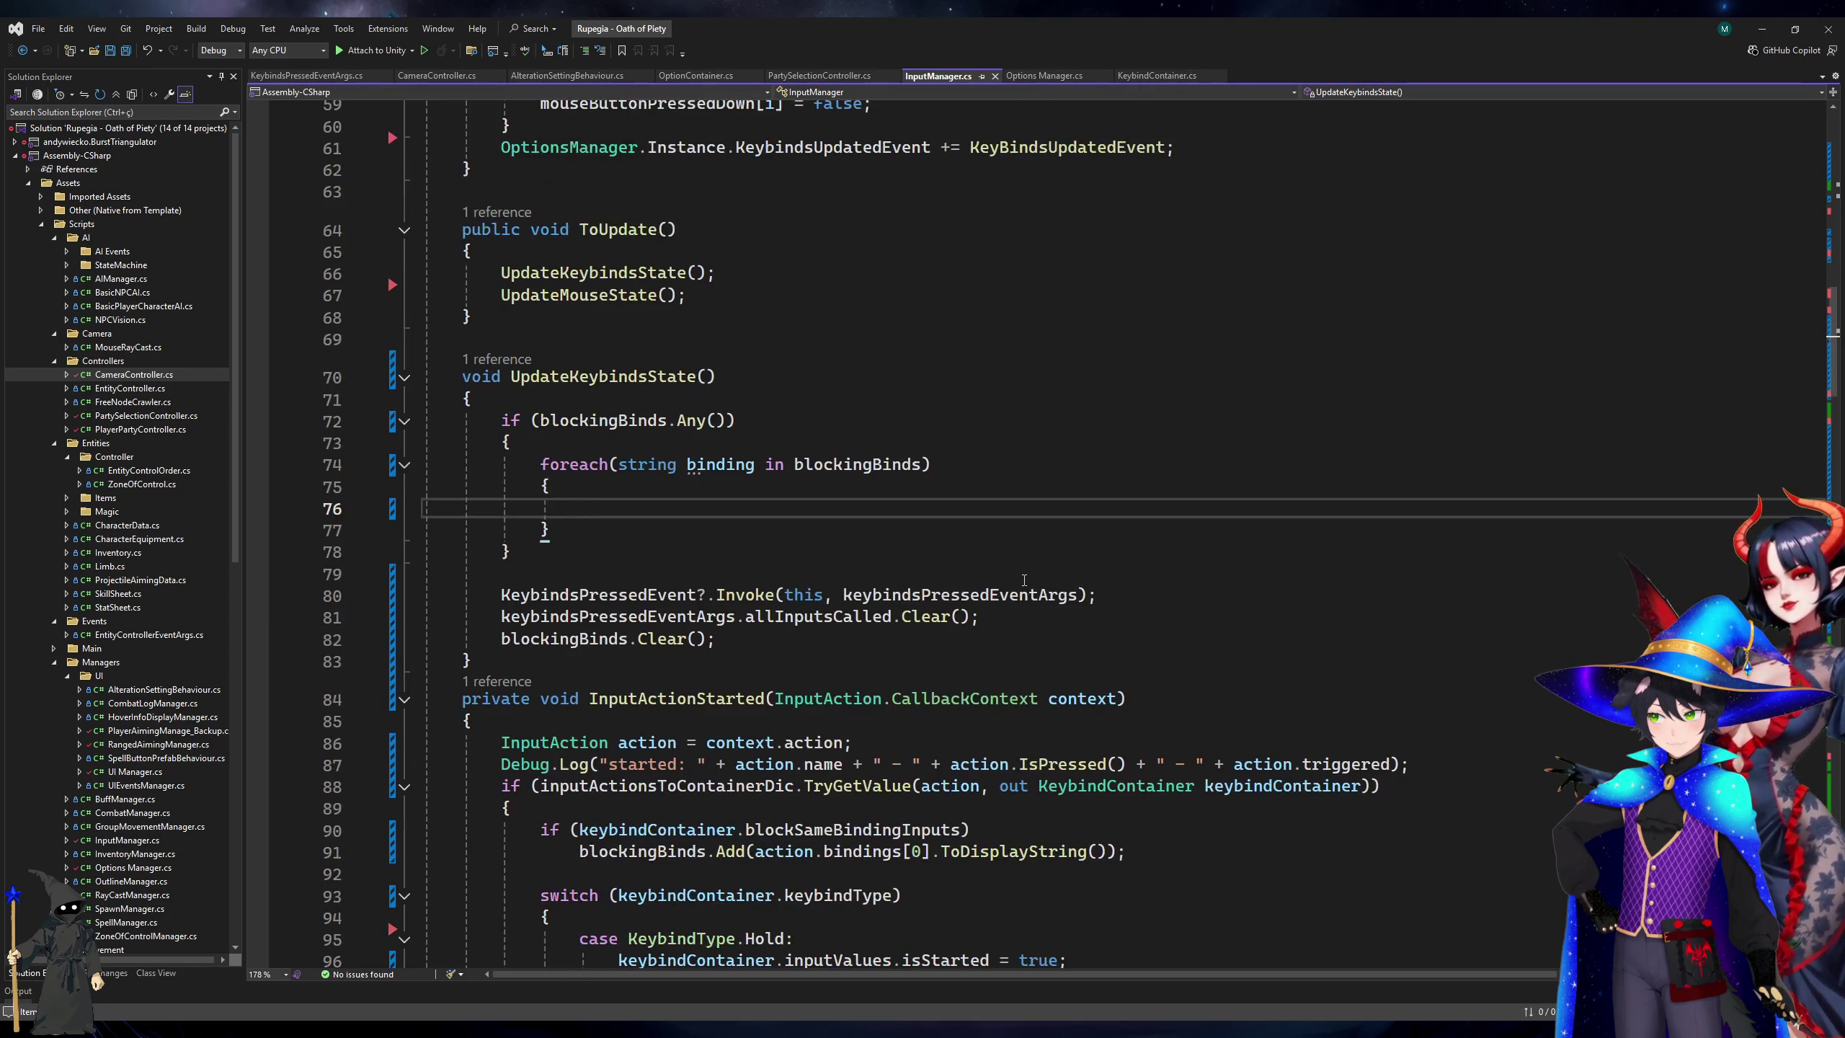
pyautogui.scroll(4, 1024, 579)
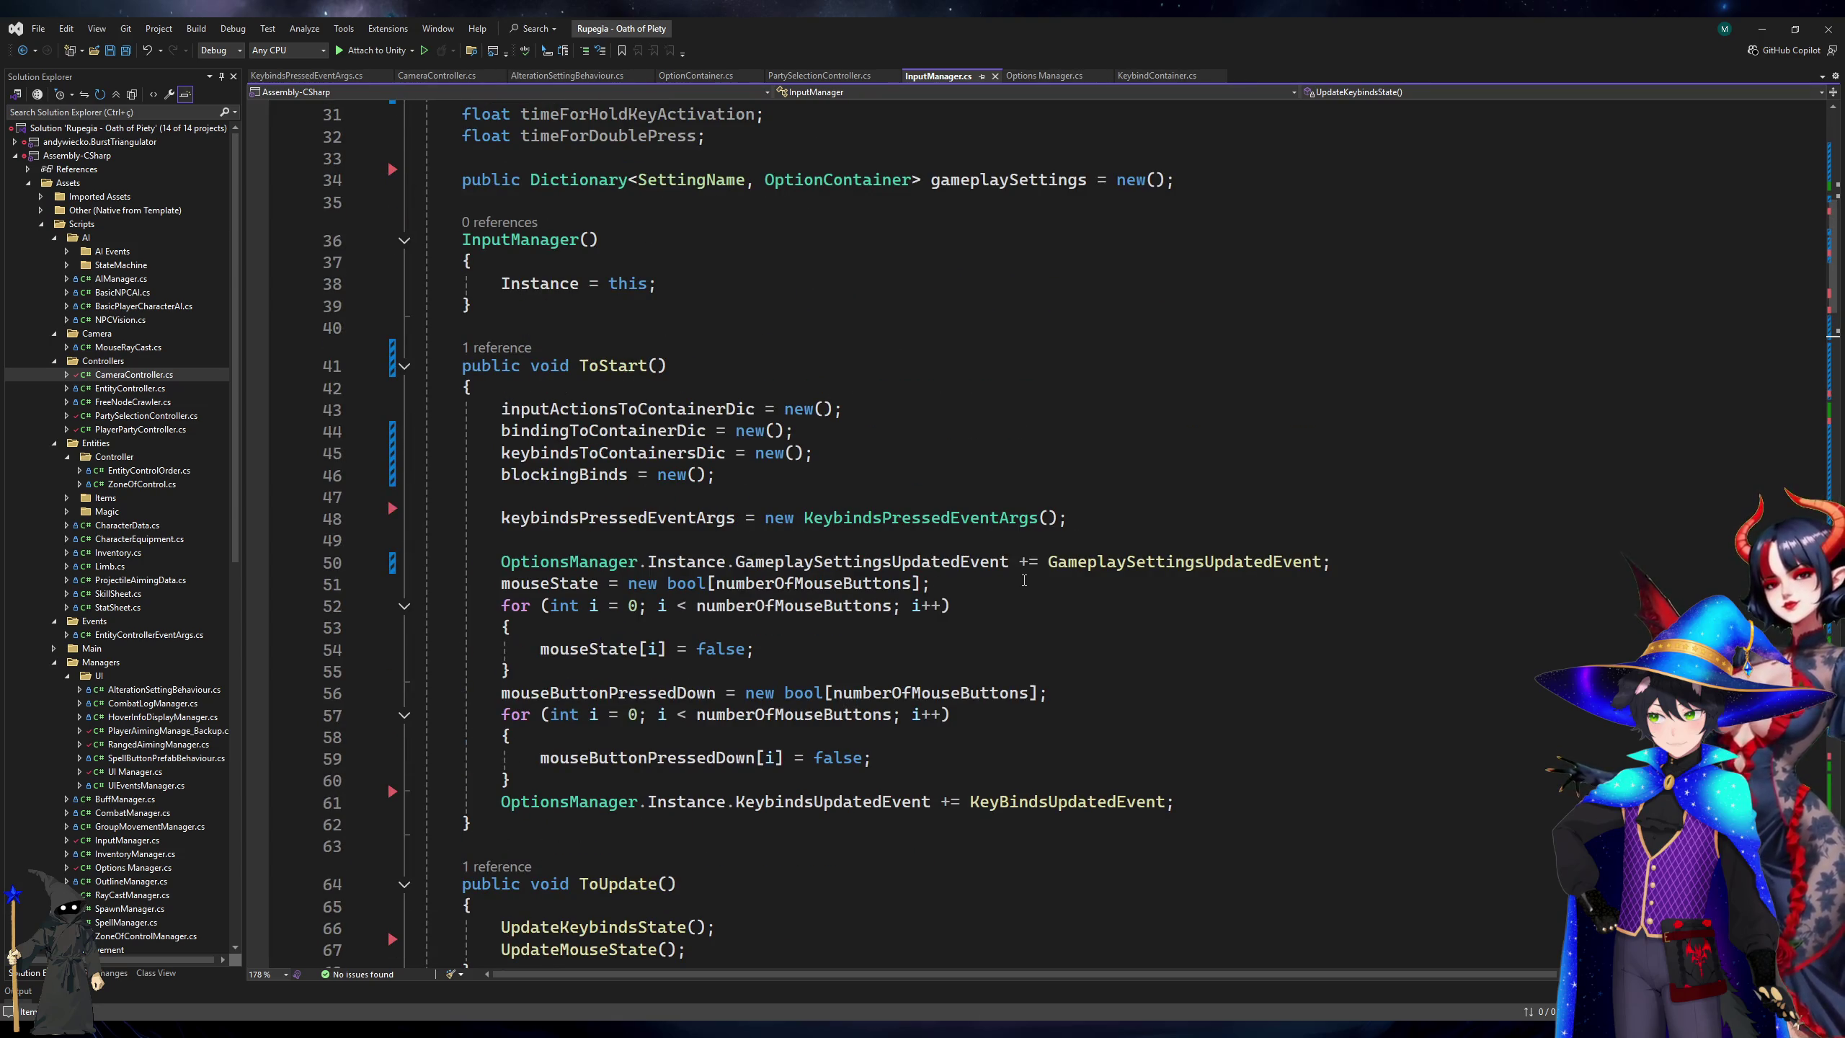
pyautogui.scroll(-8, 1024, 579)
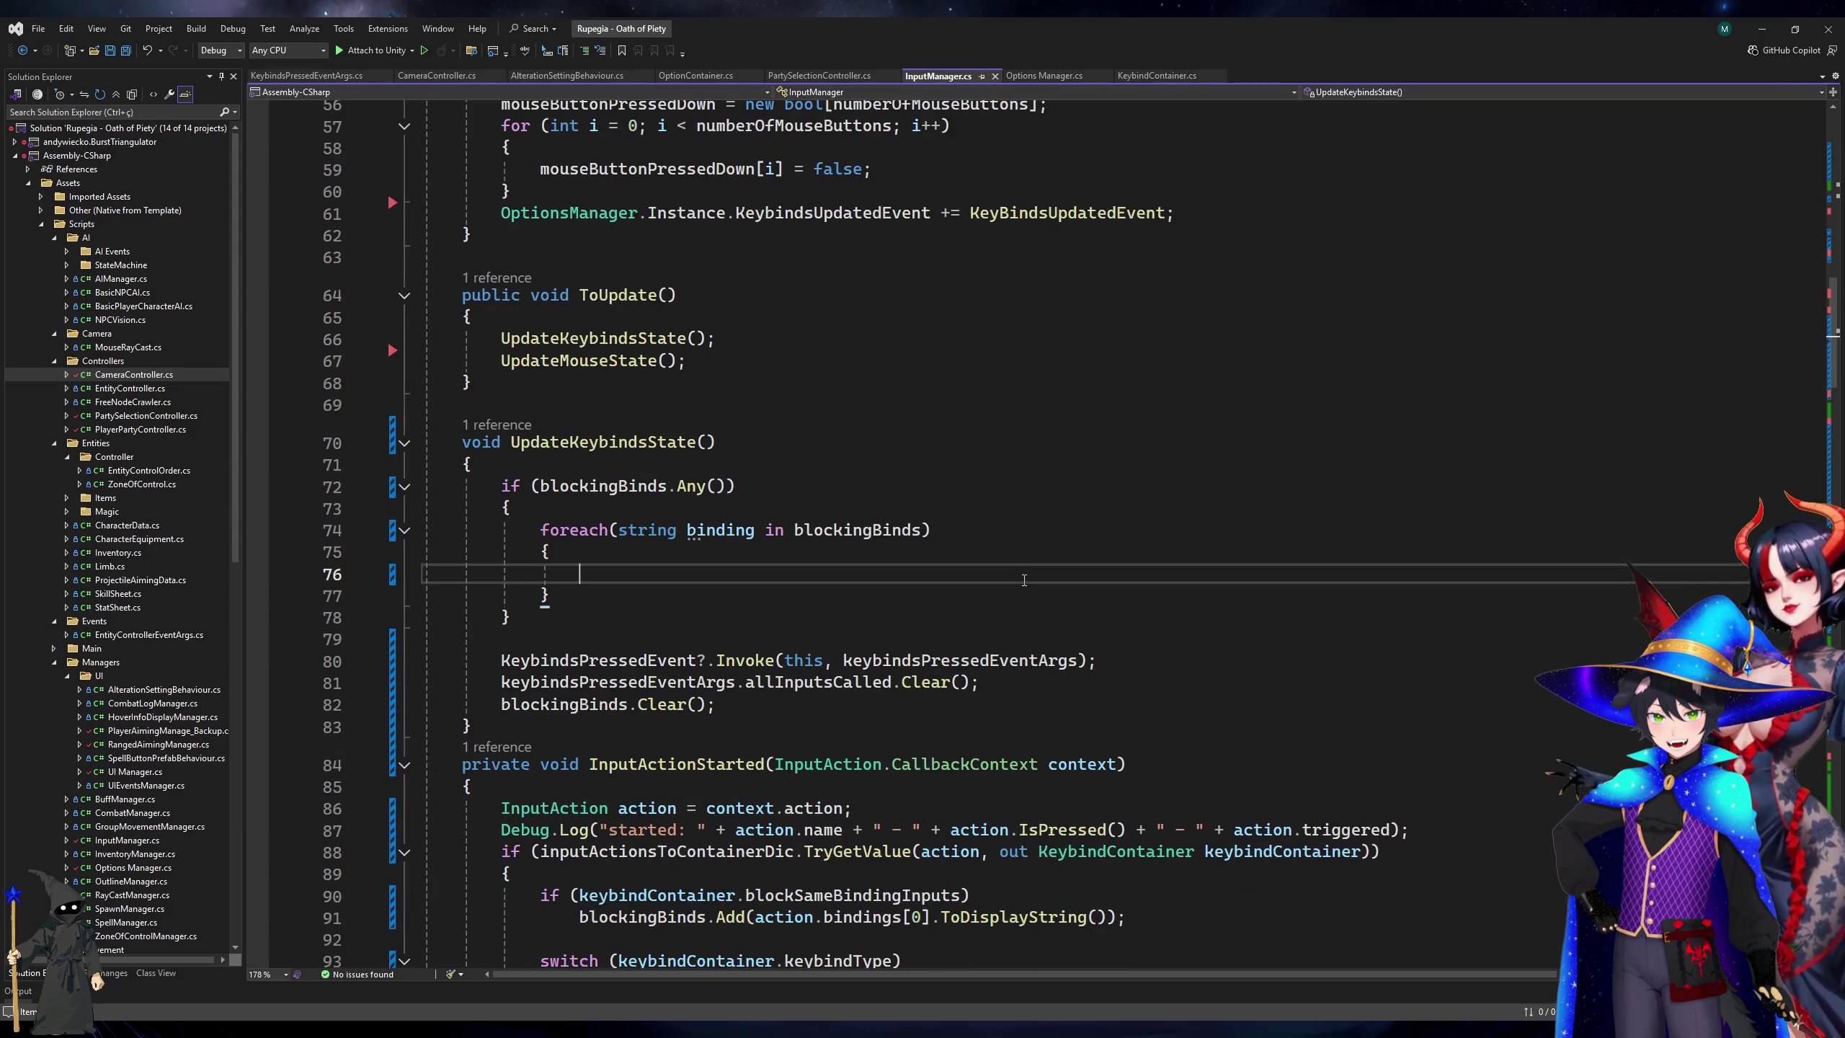
pyautogui.write('L')
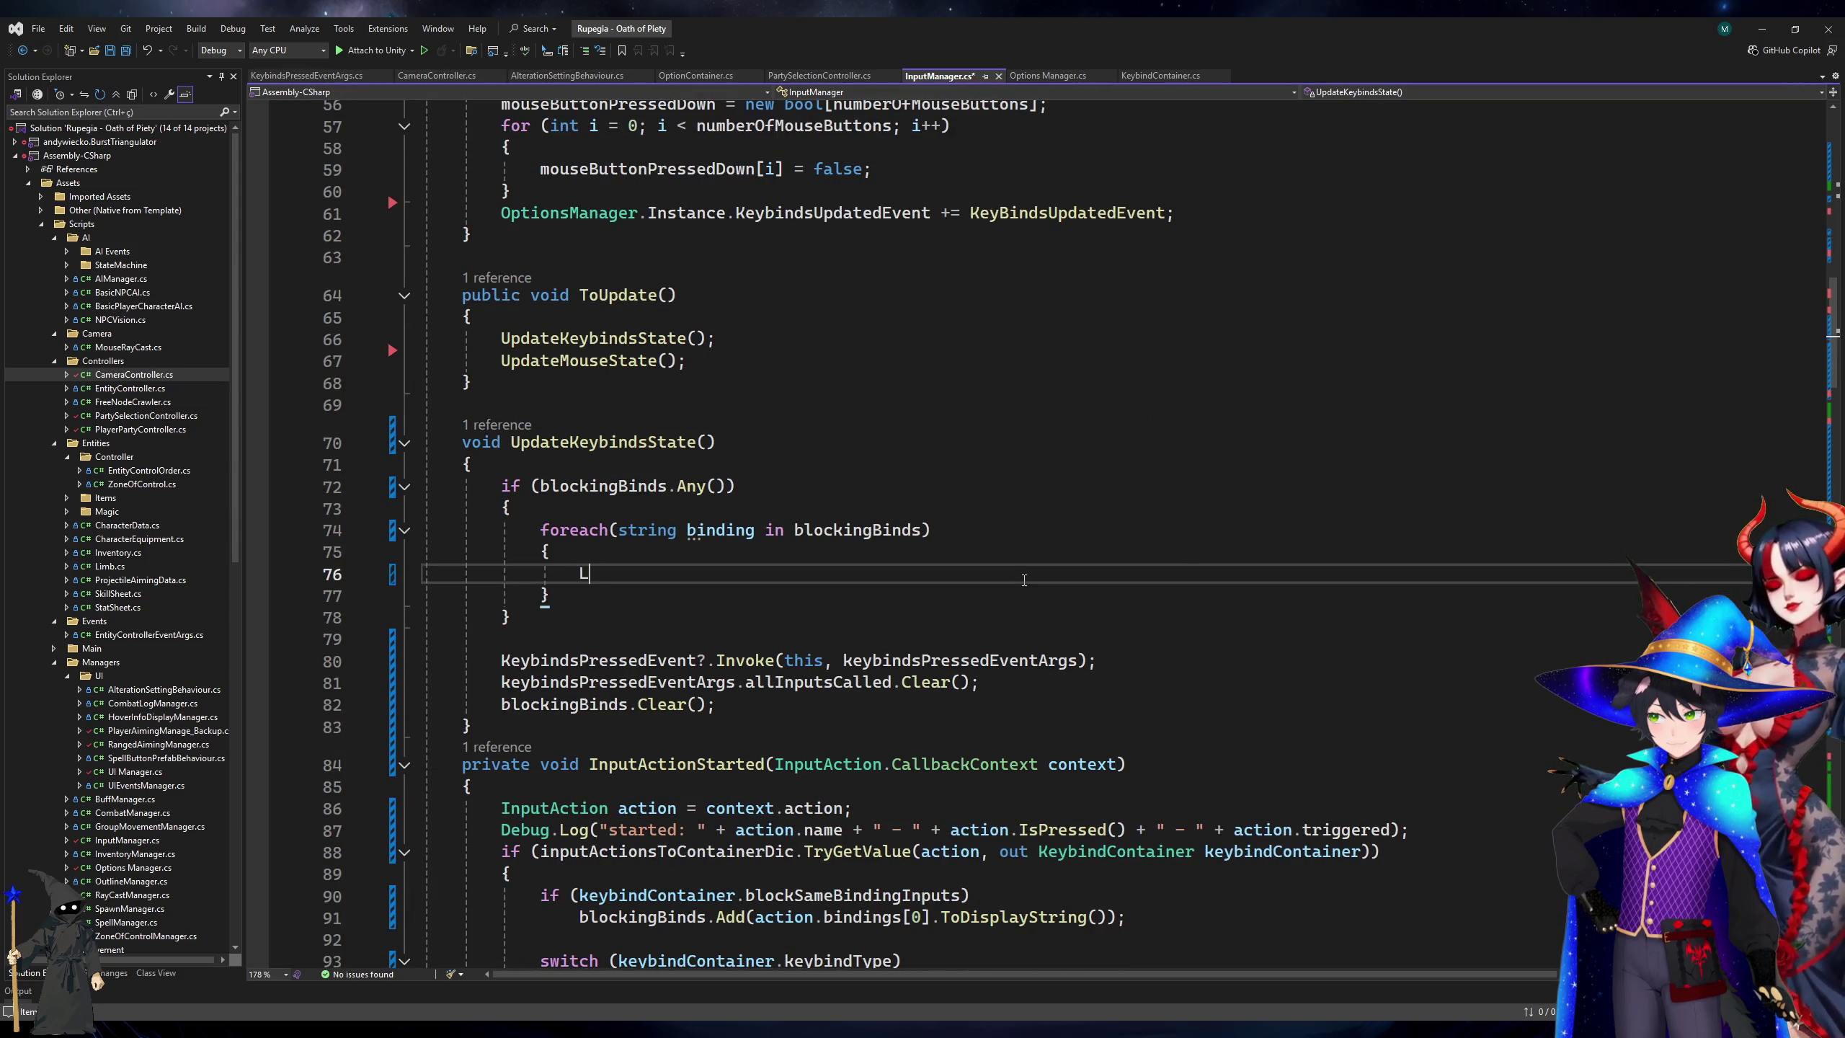
pyautogui.write('ist<>')
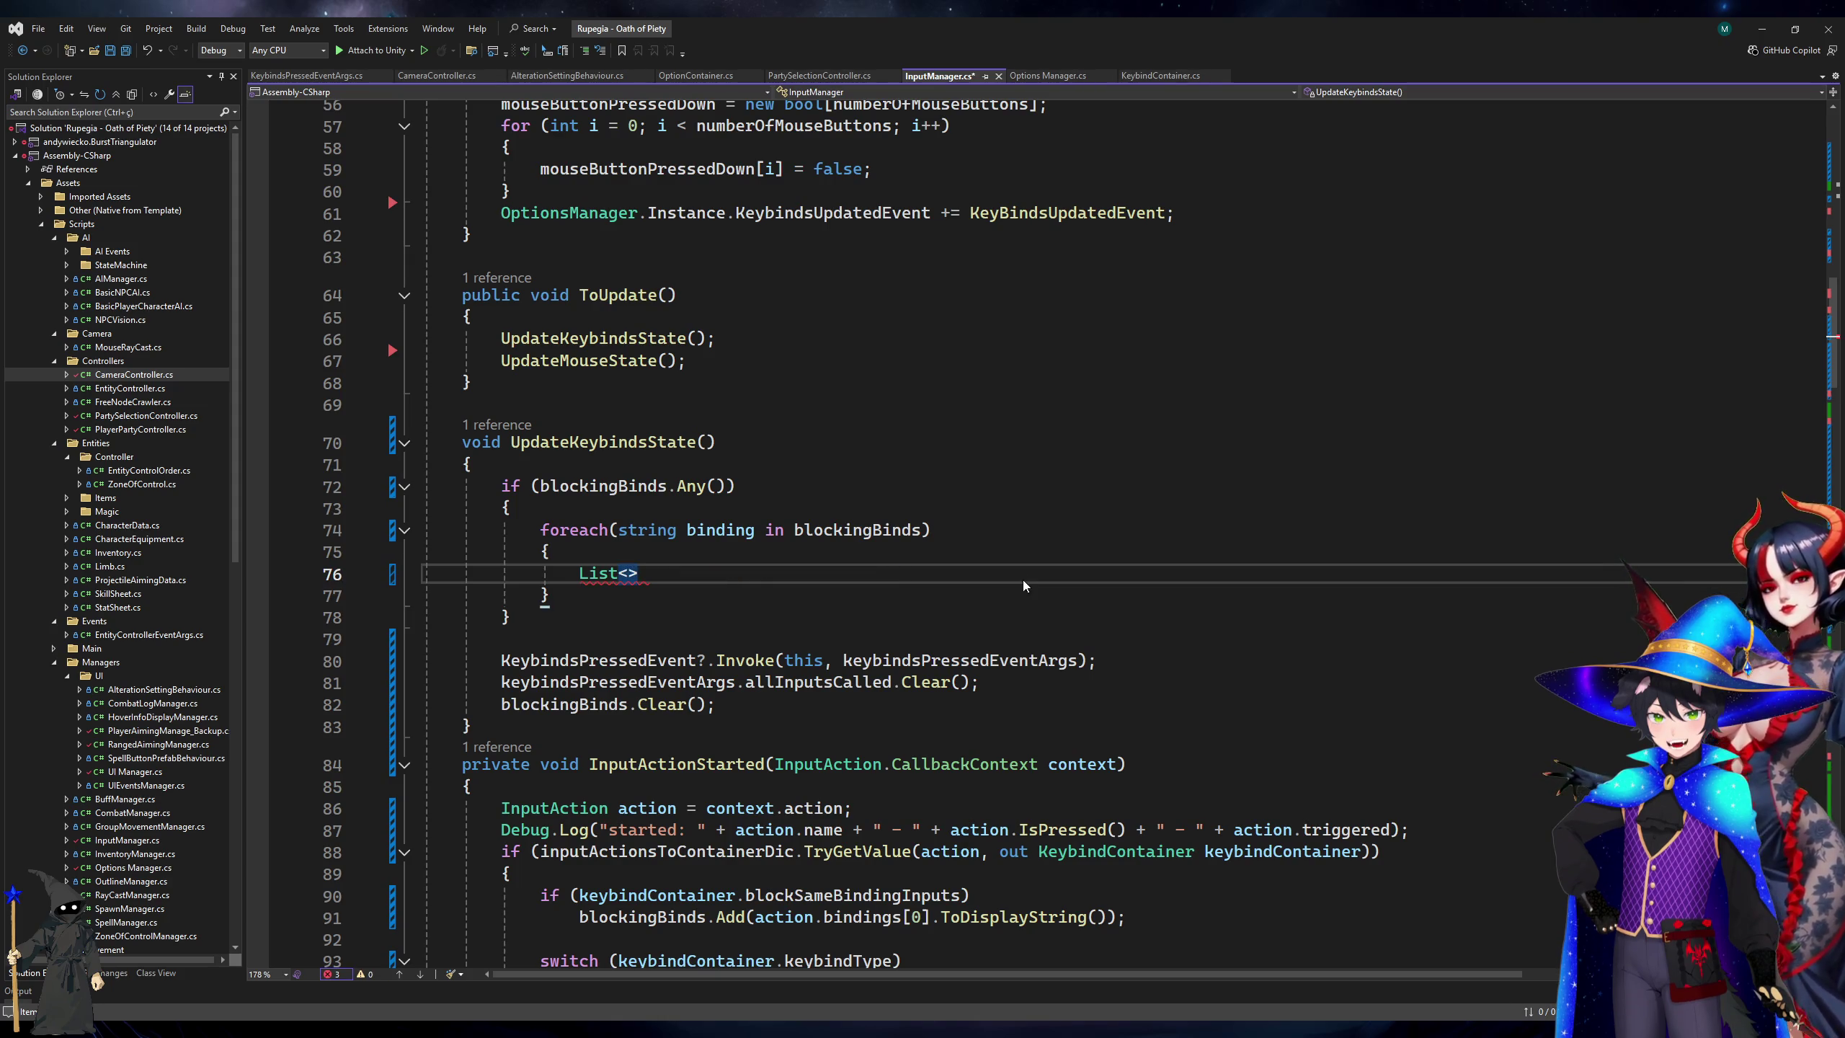
pyautogui.scroll(18, 839, 471)
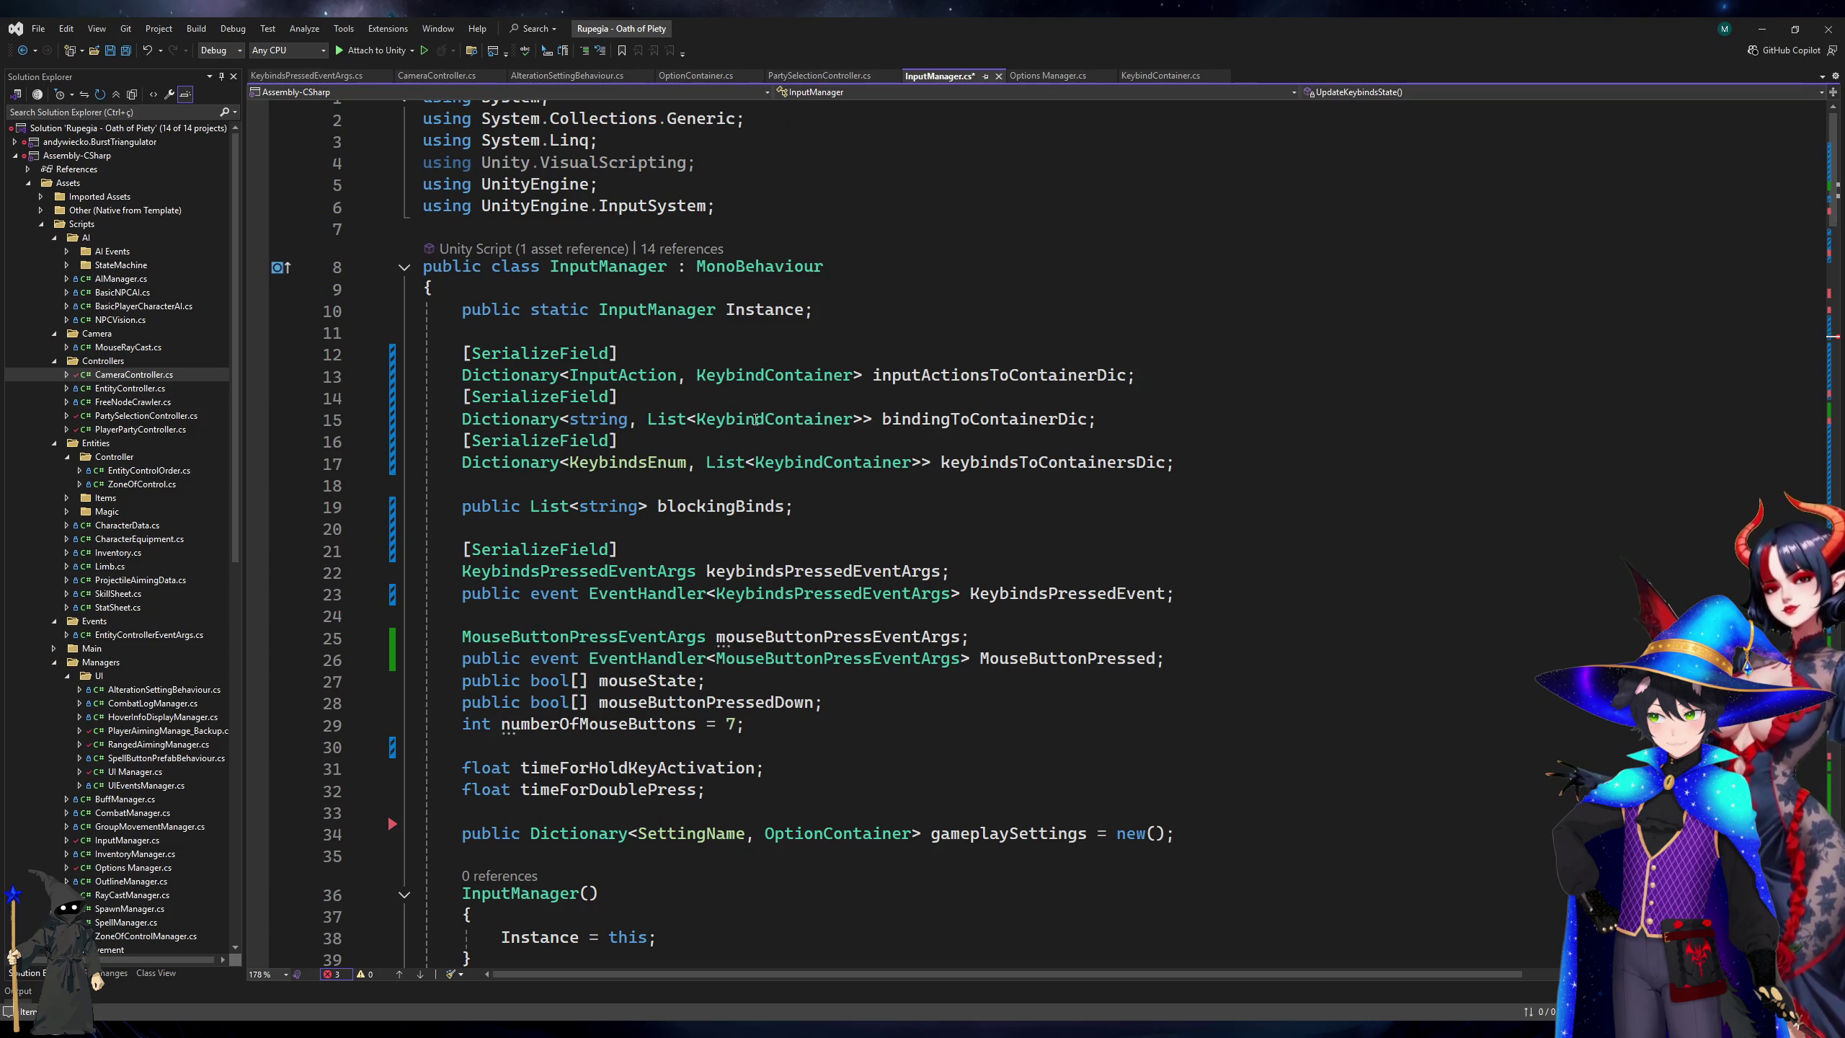
pyautogui.click(755, 419)
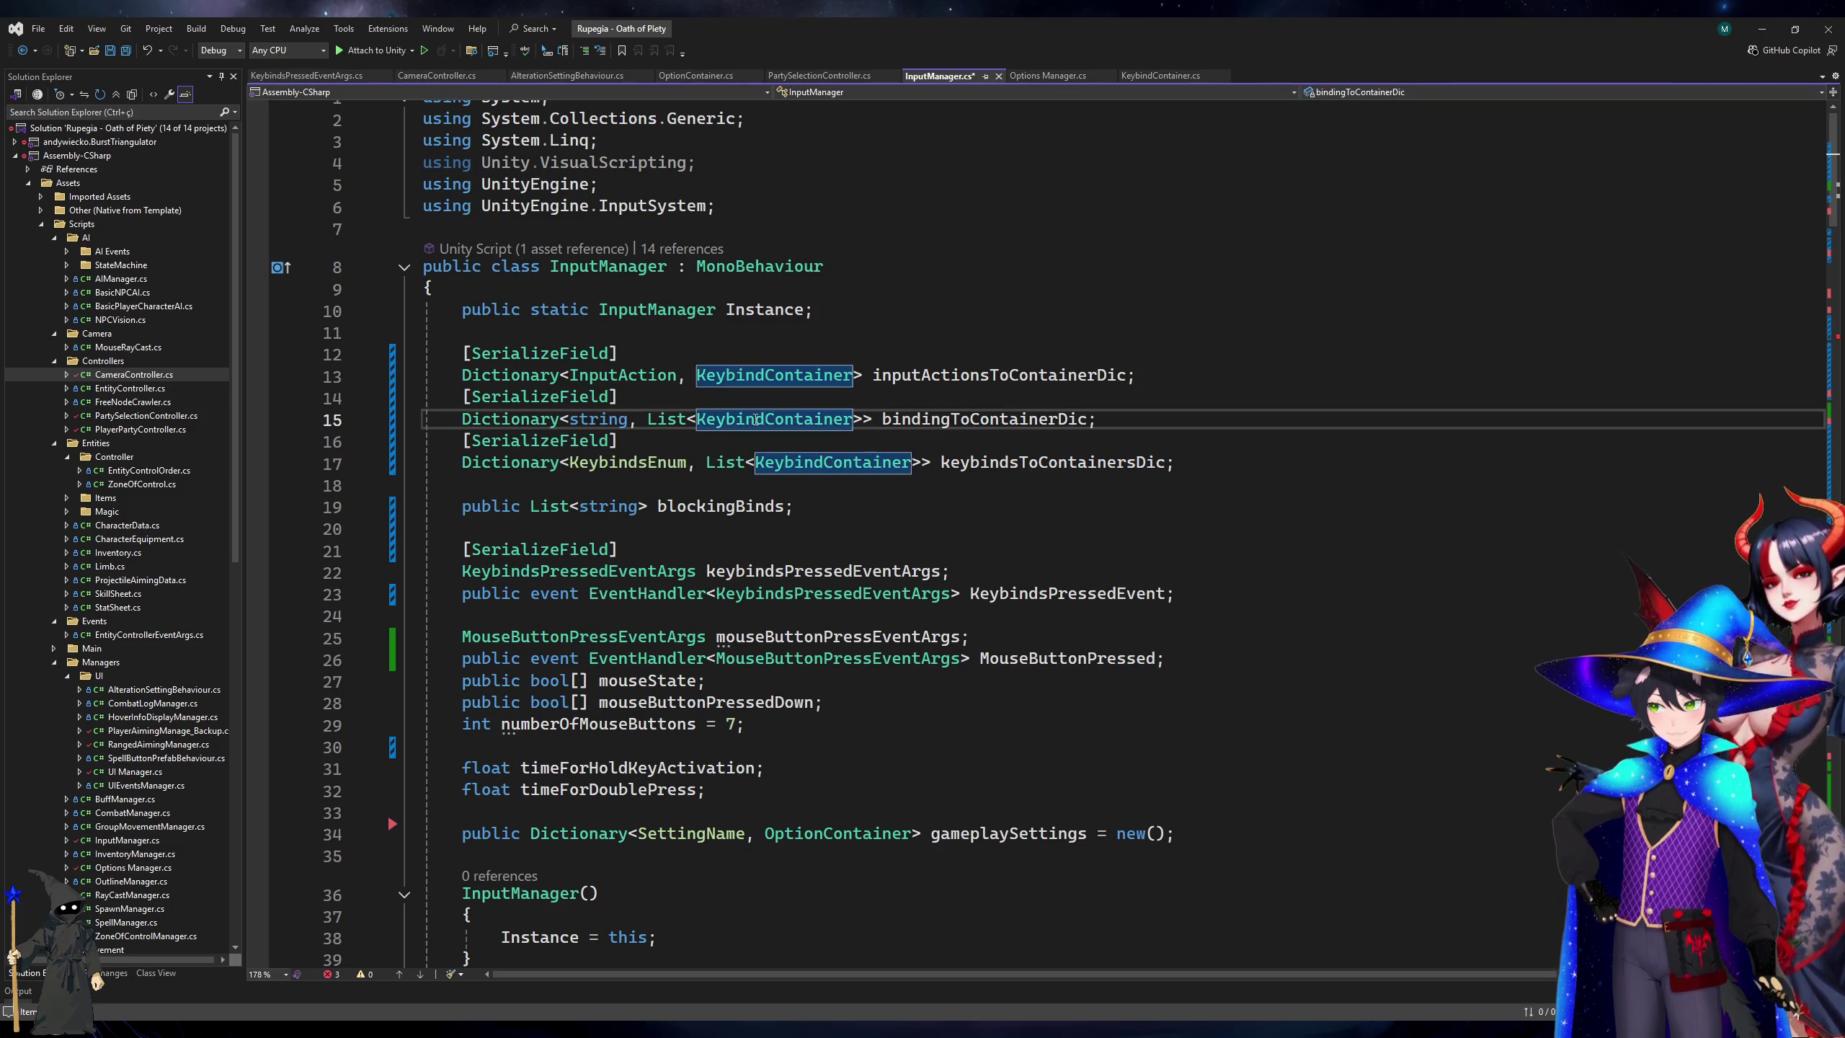
pyautogui.scroll(-9, 783, 524)
pyautogui.scroll(-6, 782, 524)
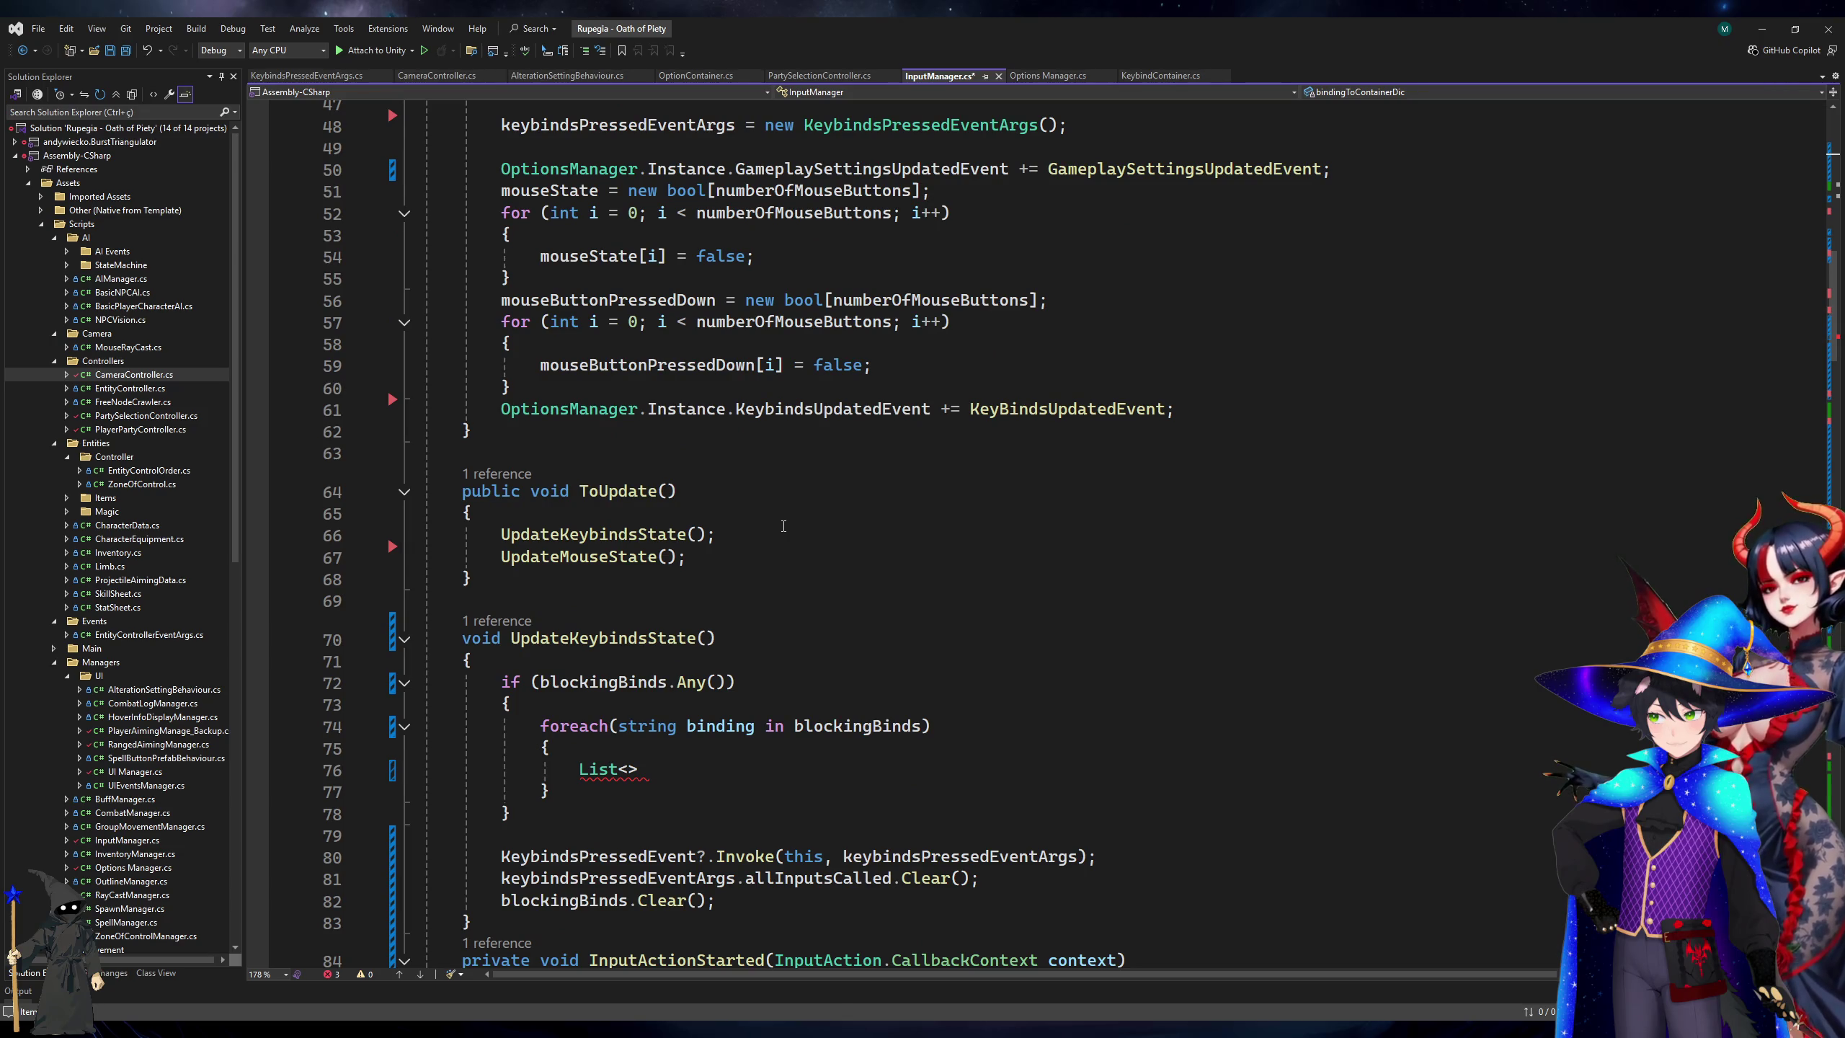
pyautogui.scroll(-5, 783, 525)
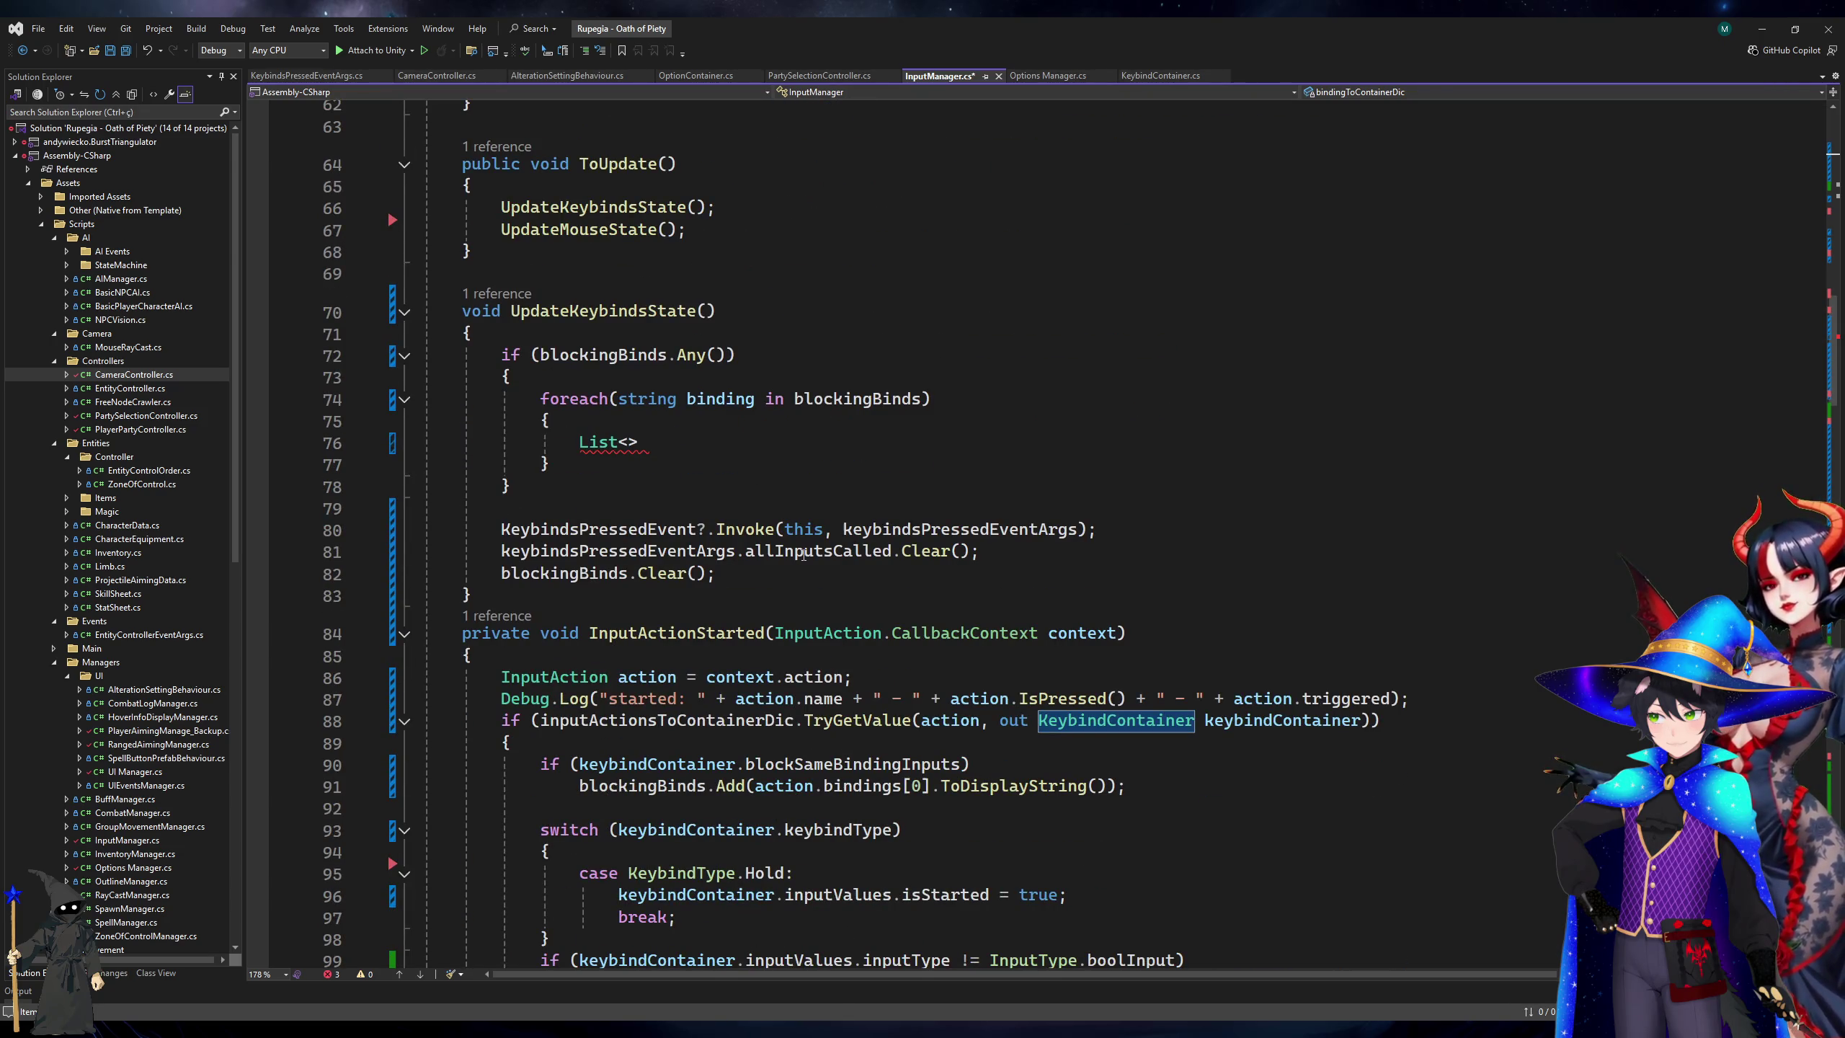
pyautogui.scroll(20, 808, 551)
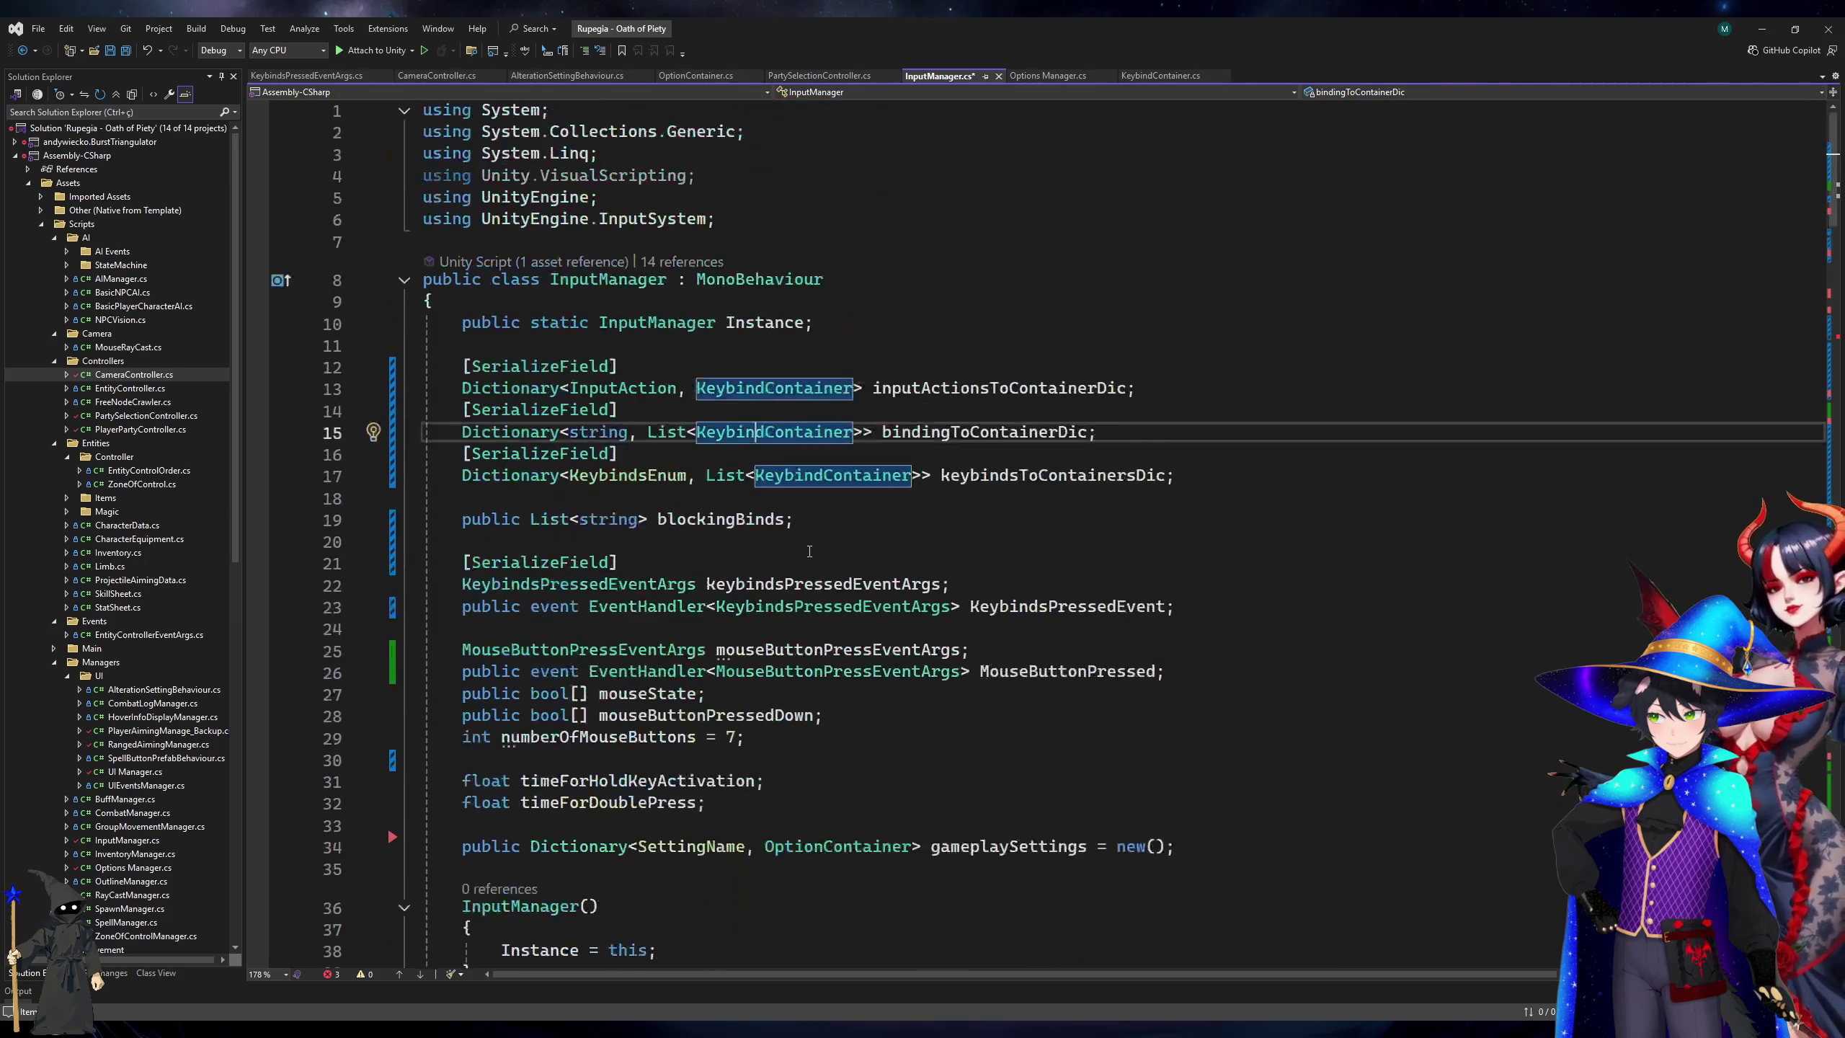
pyautogui.scroll(-16, 809, 550)
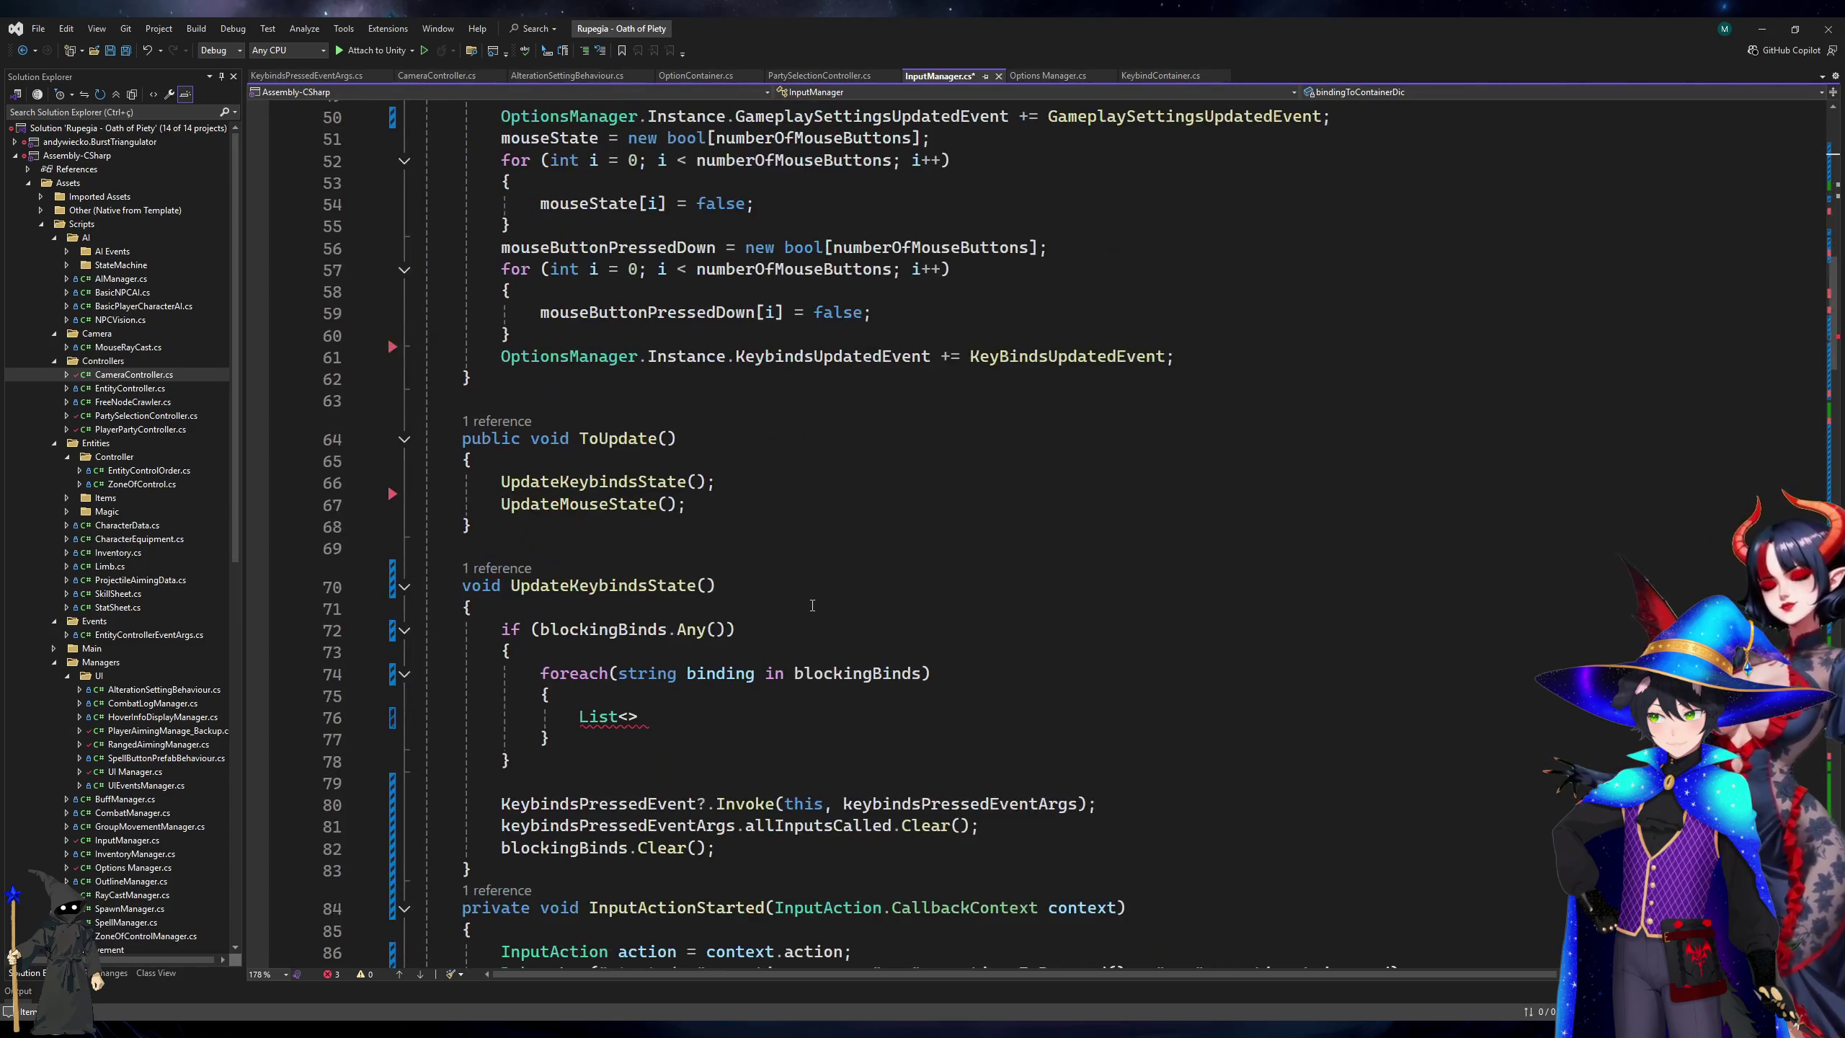
pyautogui.click(627, 716)
pyautogui.write('K')
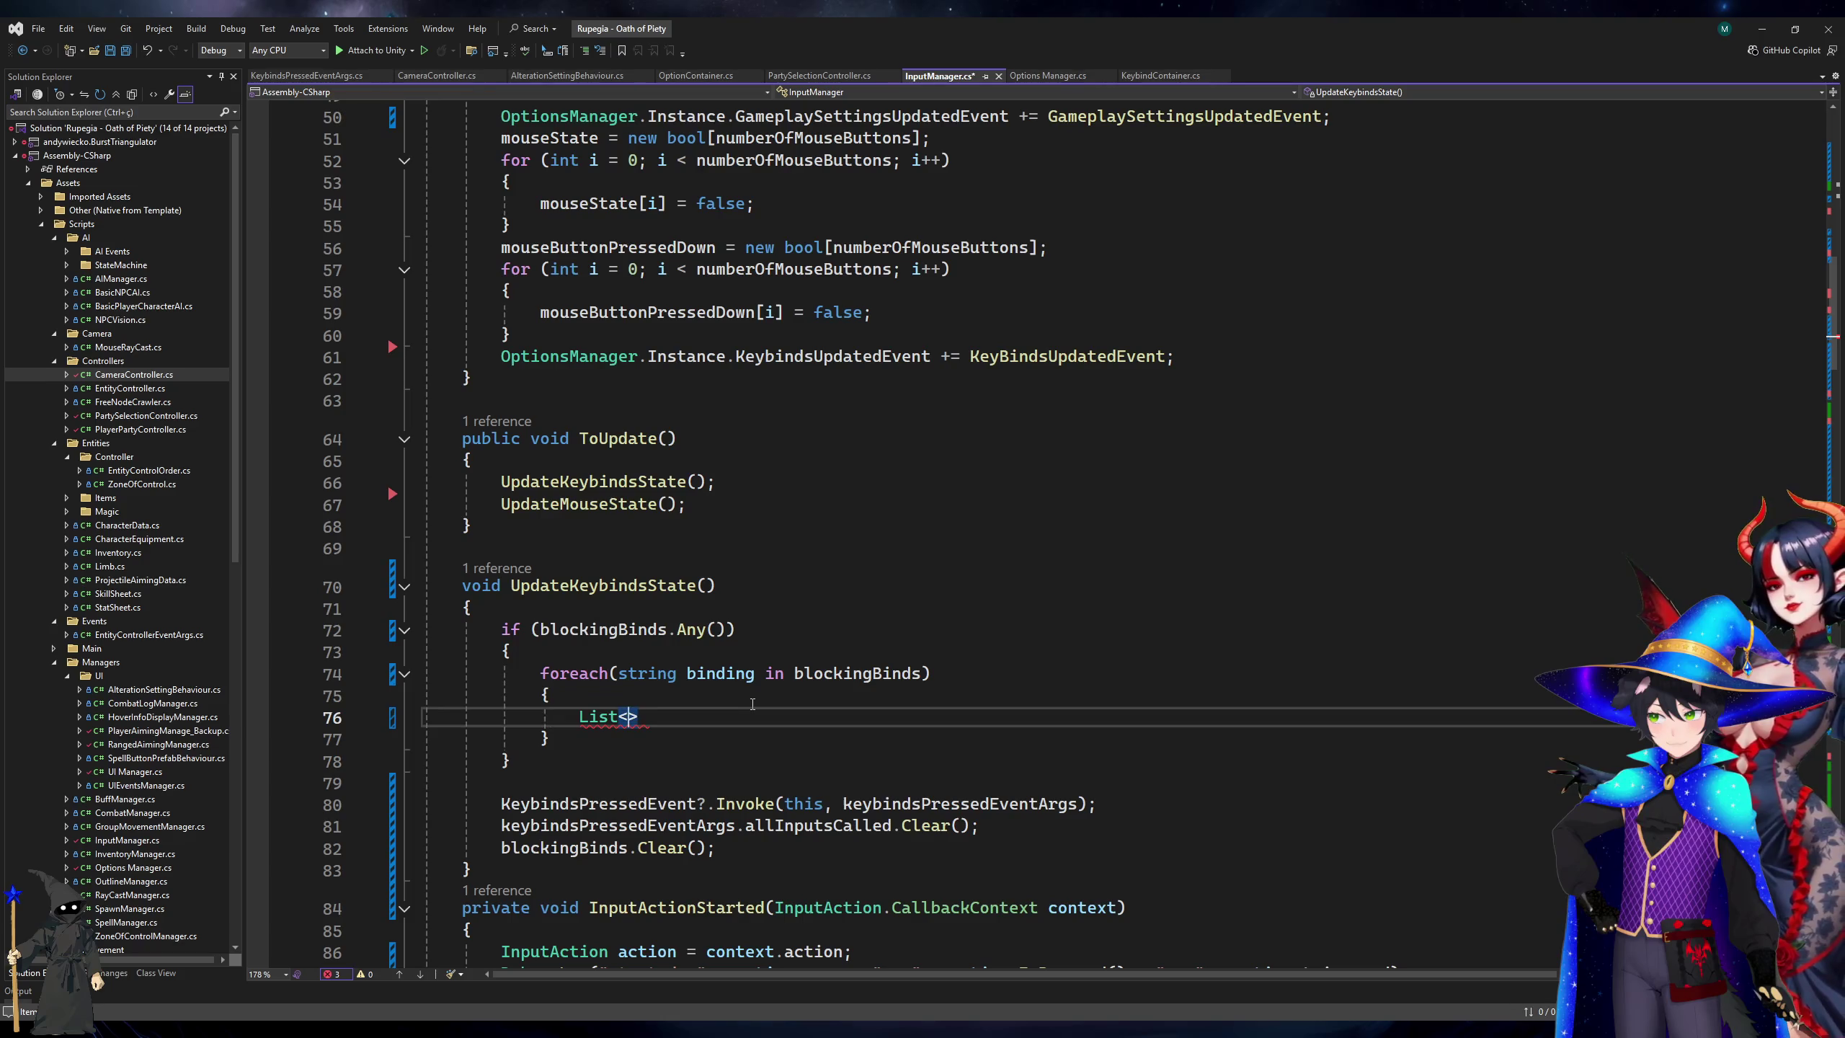
pyautogui.write('eyb')
pyautogui.press('Tab')
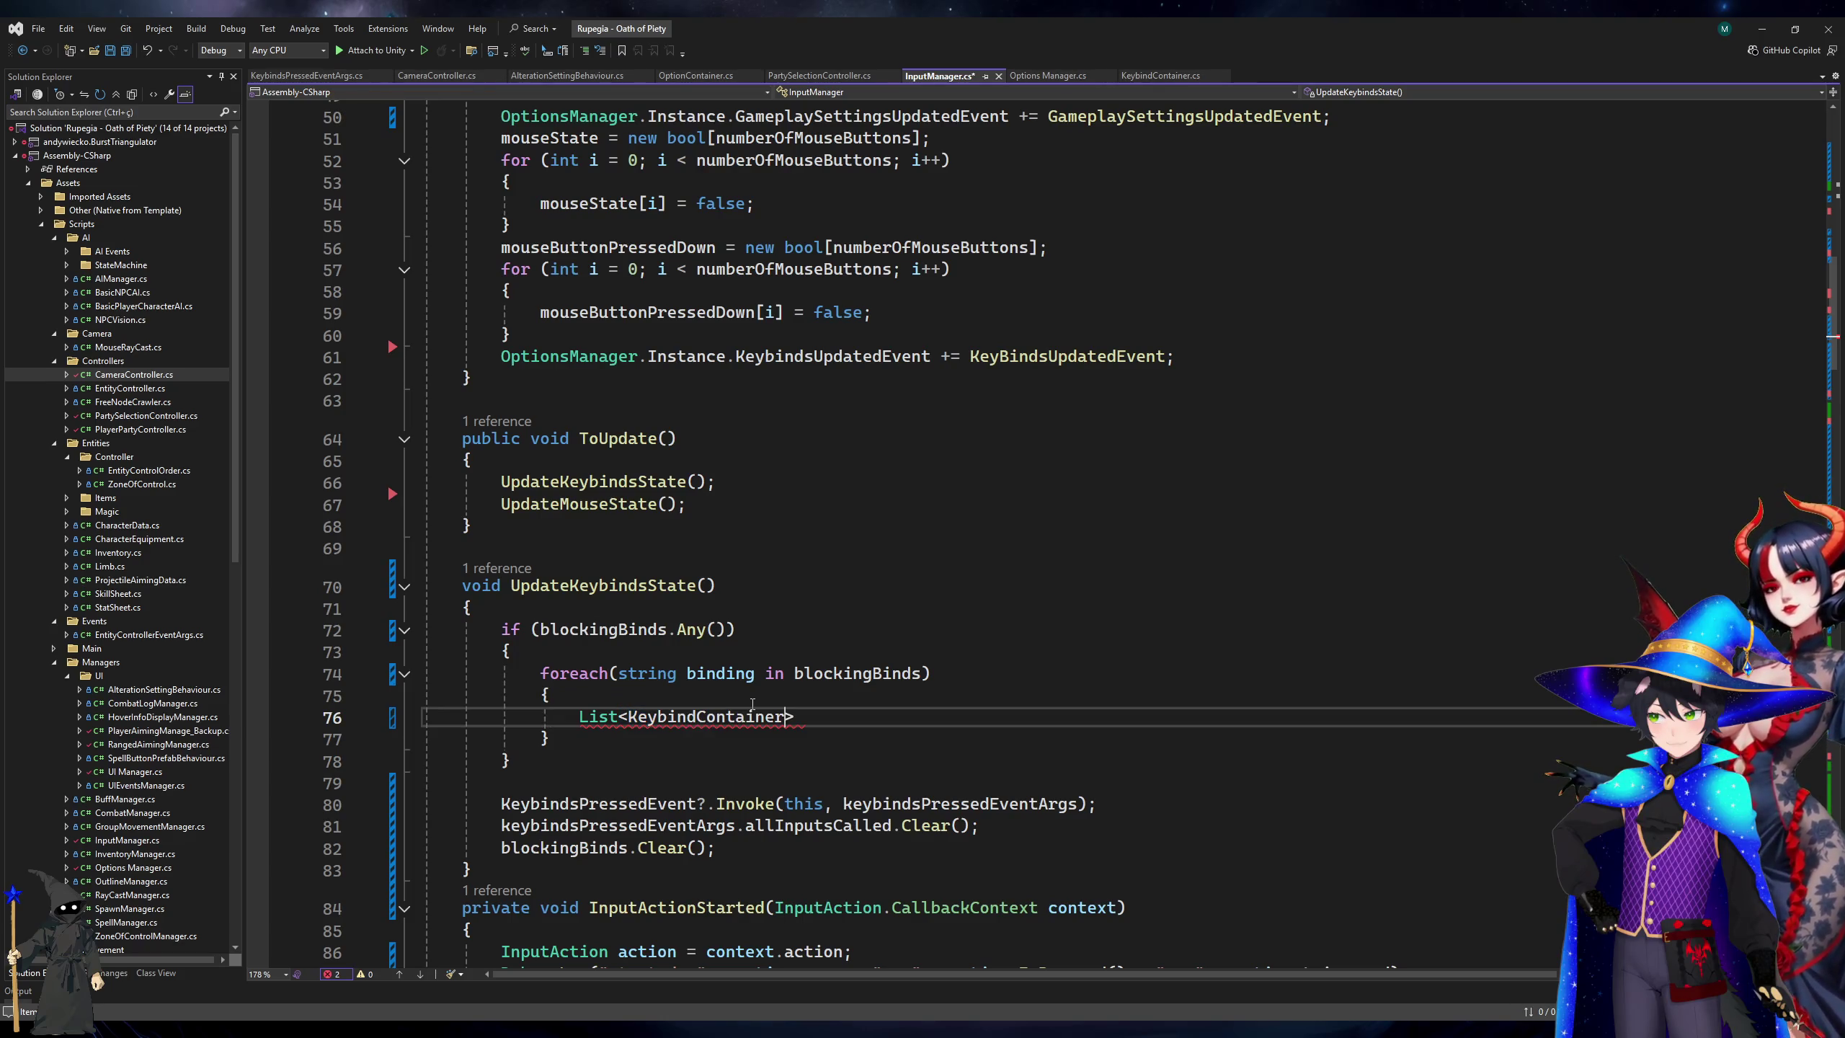
pyautogui.write(' bin')
pyautogui.write('dings to')
pyautogui.press('BackSpace')
pyautogui.press('BackSpace')
pyautogui.press('BackSpace')
pyautogui.write('To BBlock')
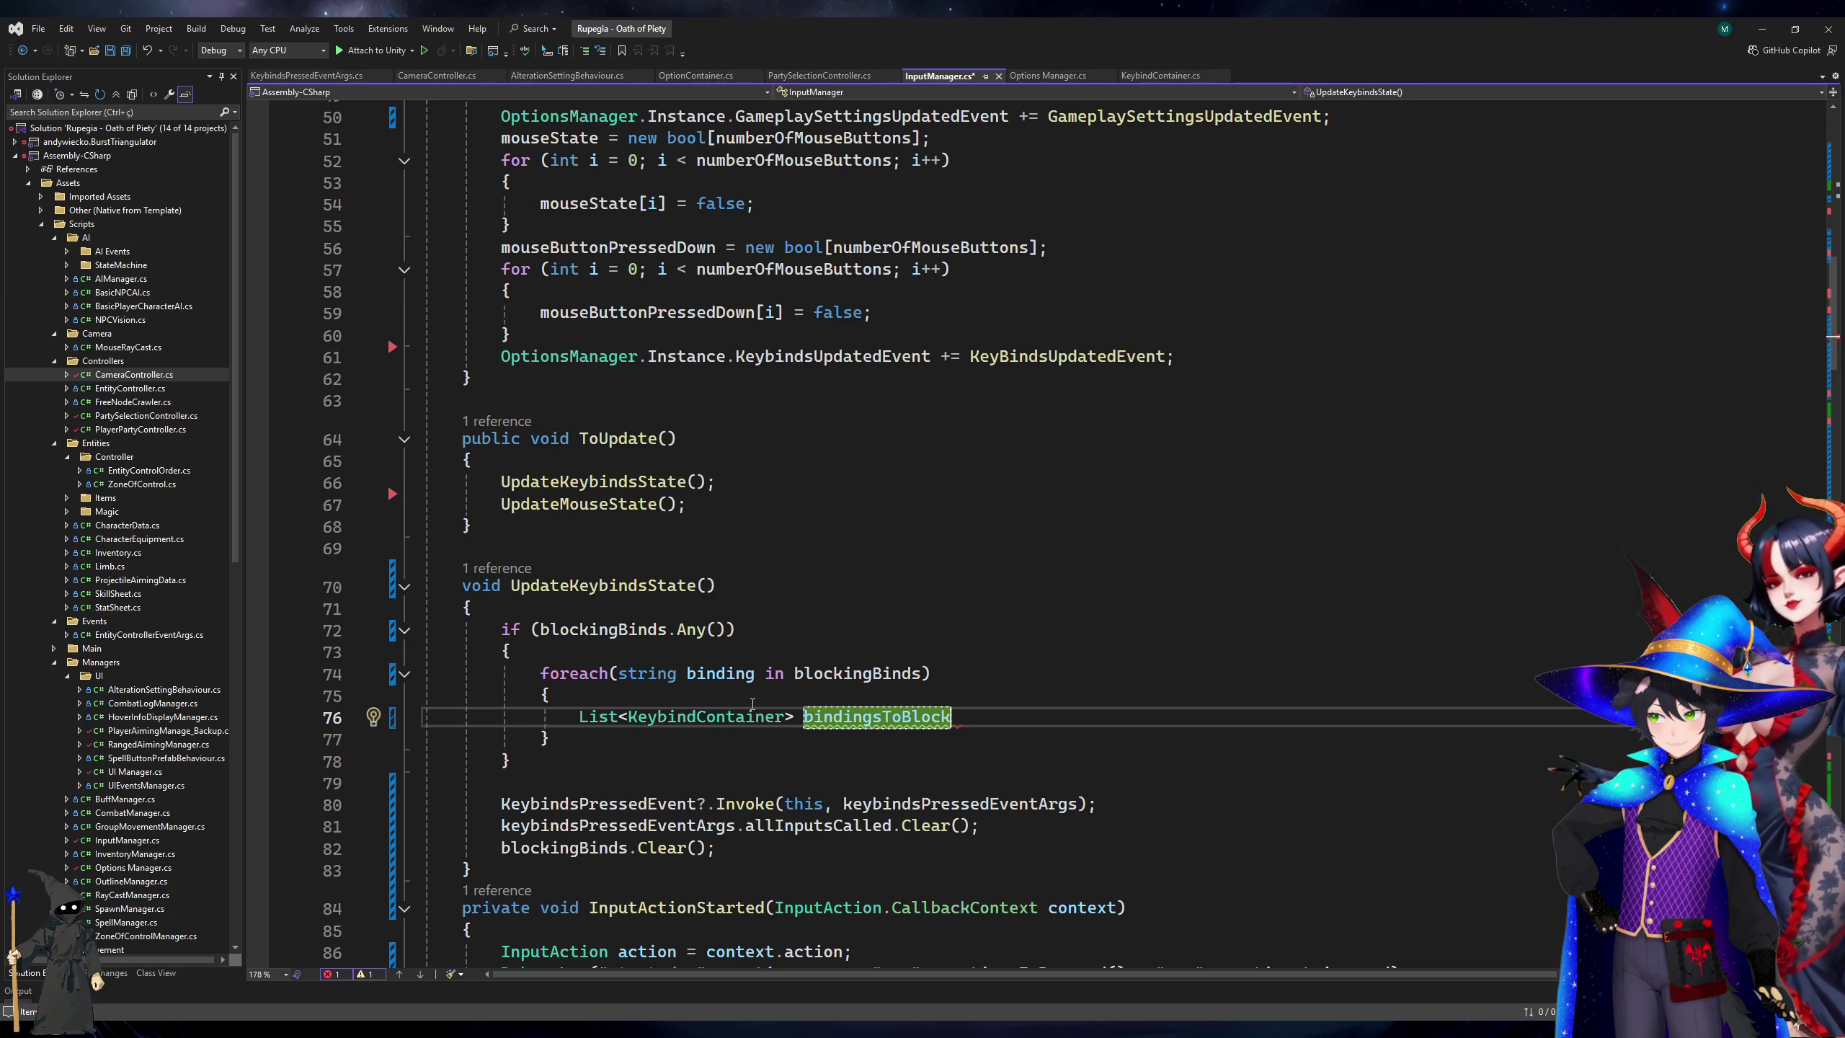
pyautogui.write('=')
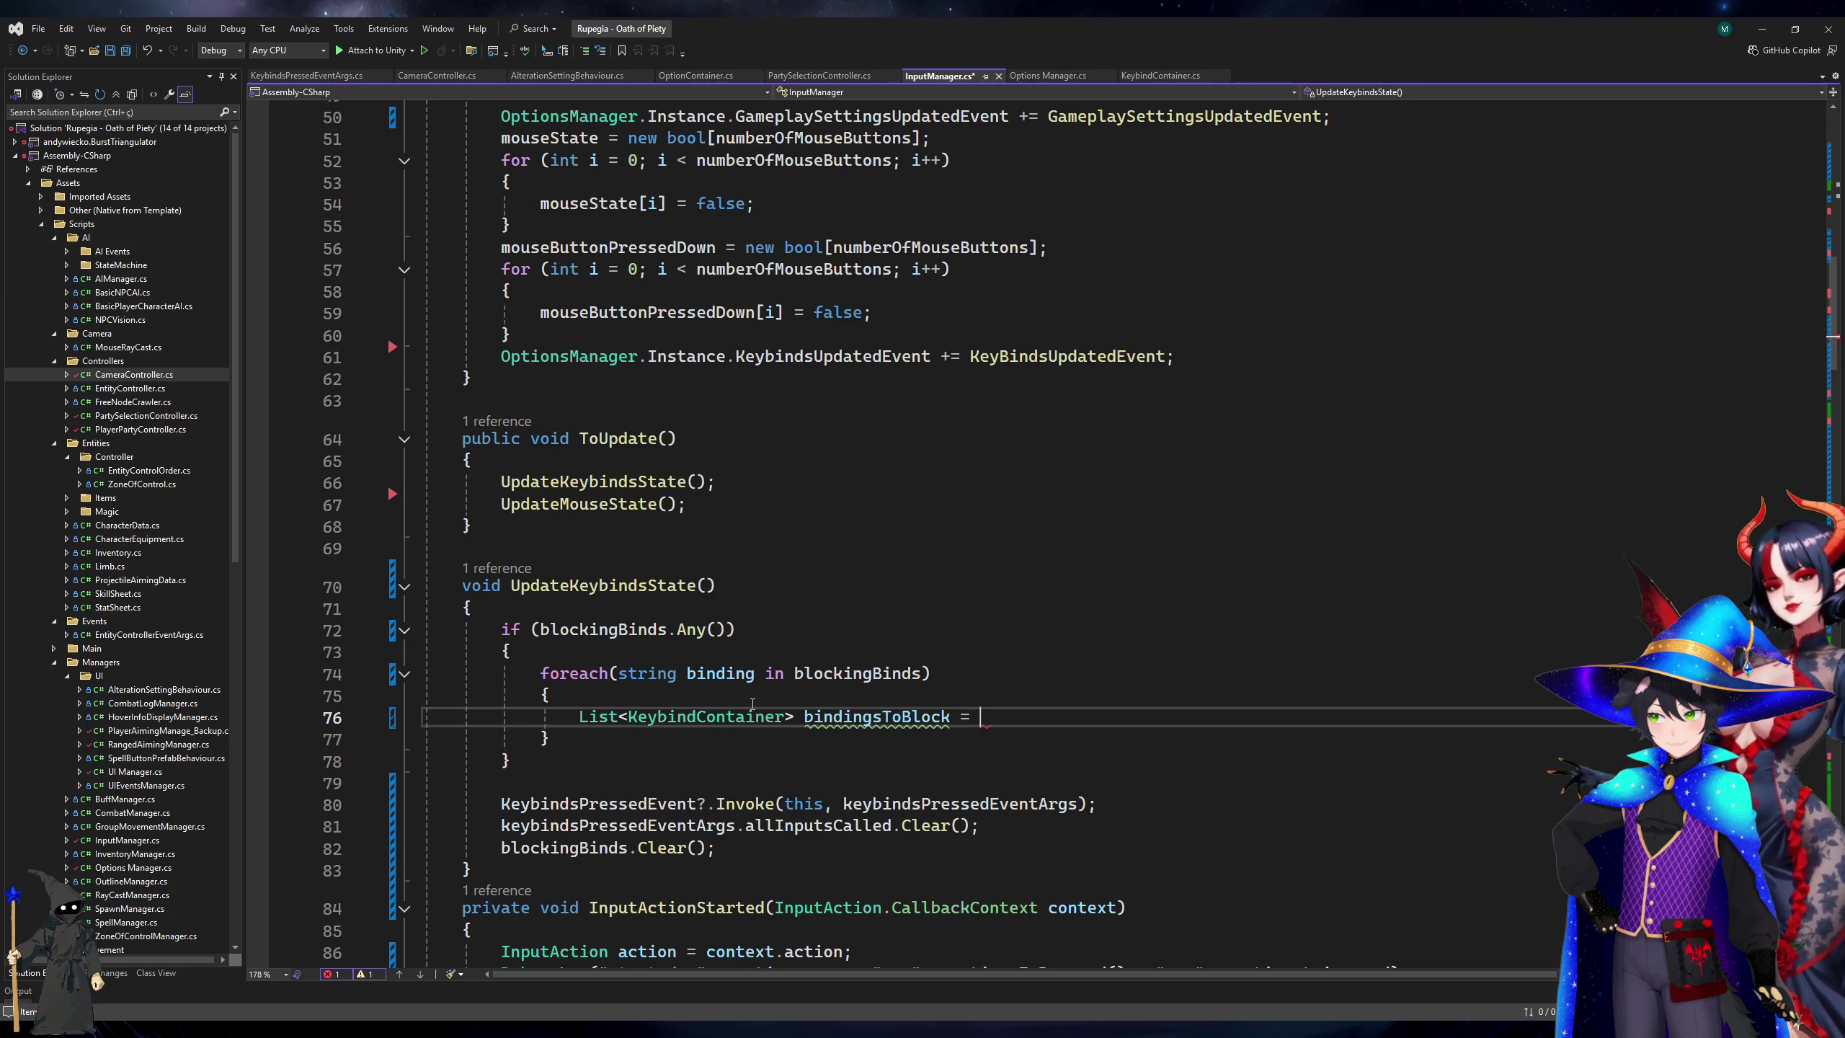
# Copy bindingToContainerDic from its declaration and paste it after the equals sign, indexed by [binding].
pyautogui.scroll(16, 753, 704)
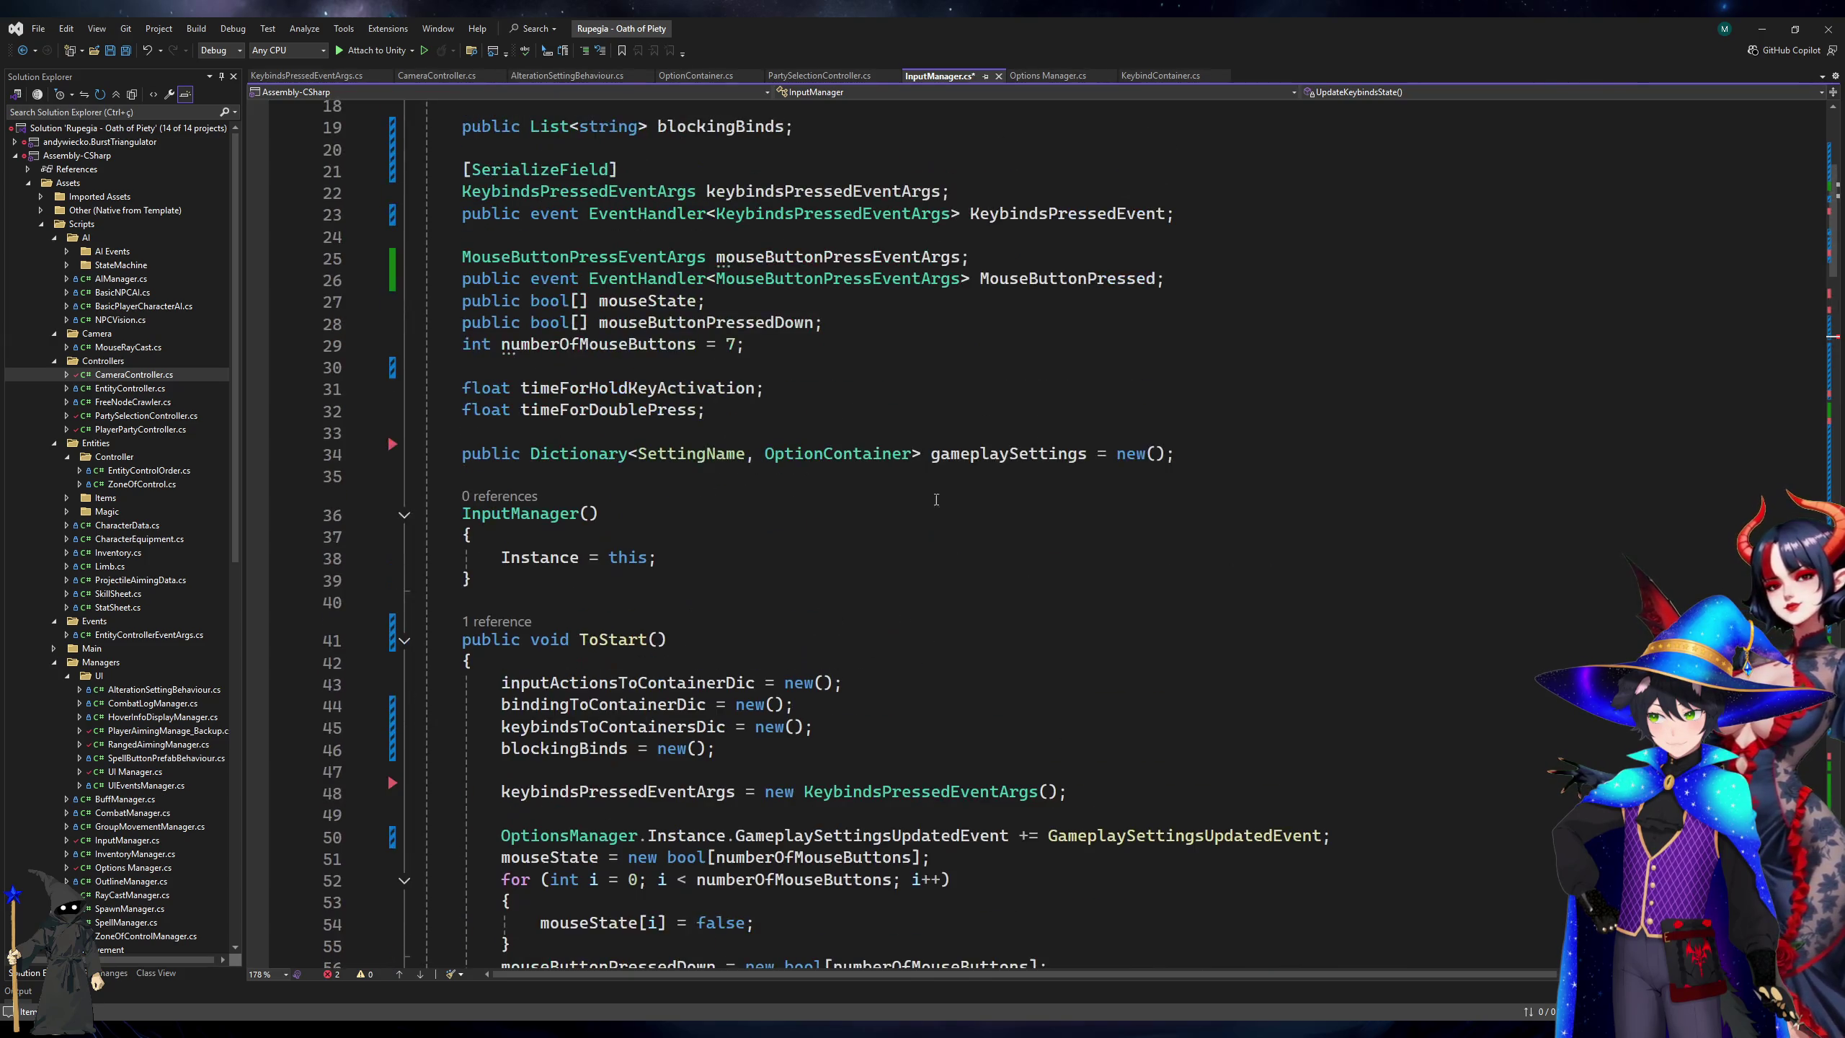
pyautogui.doubleClick(964, 472)
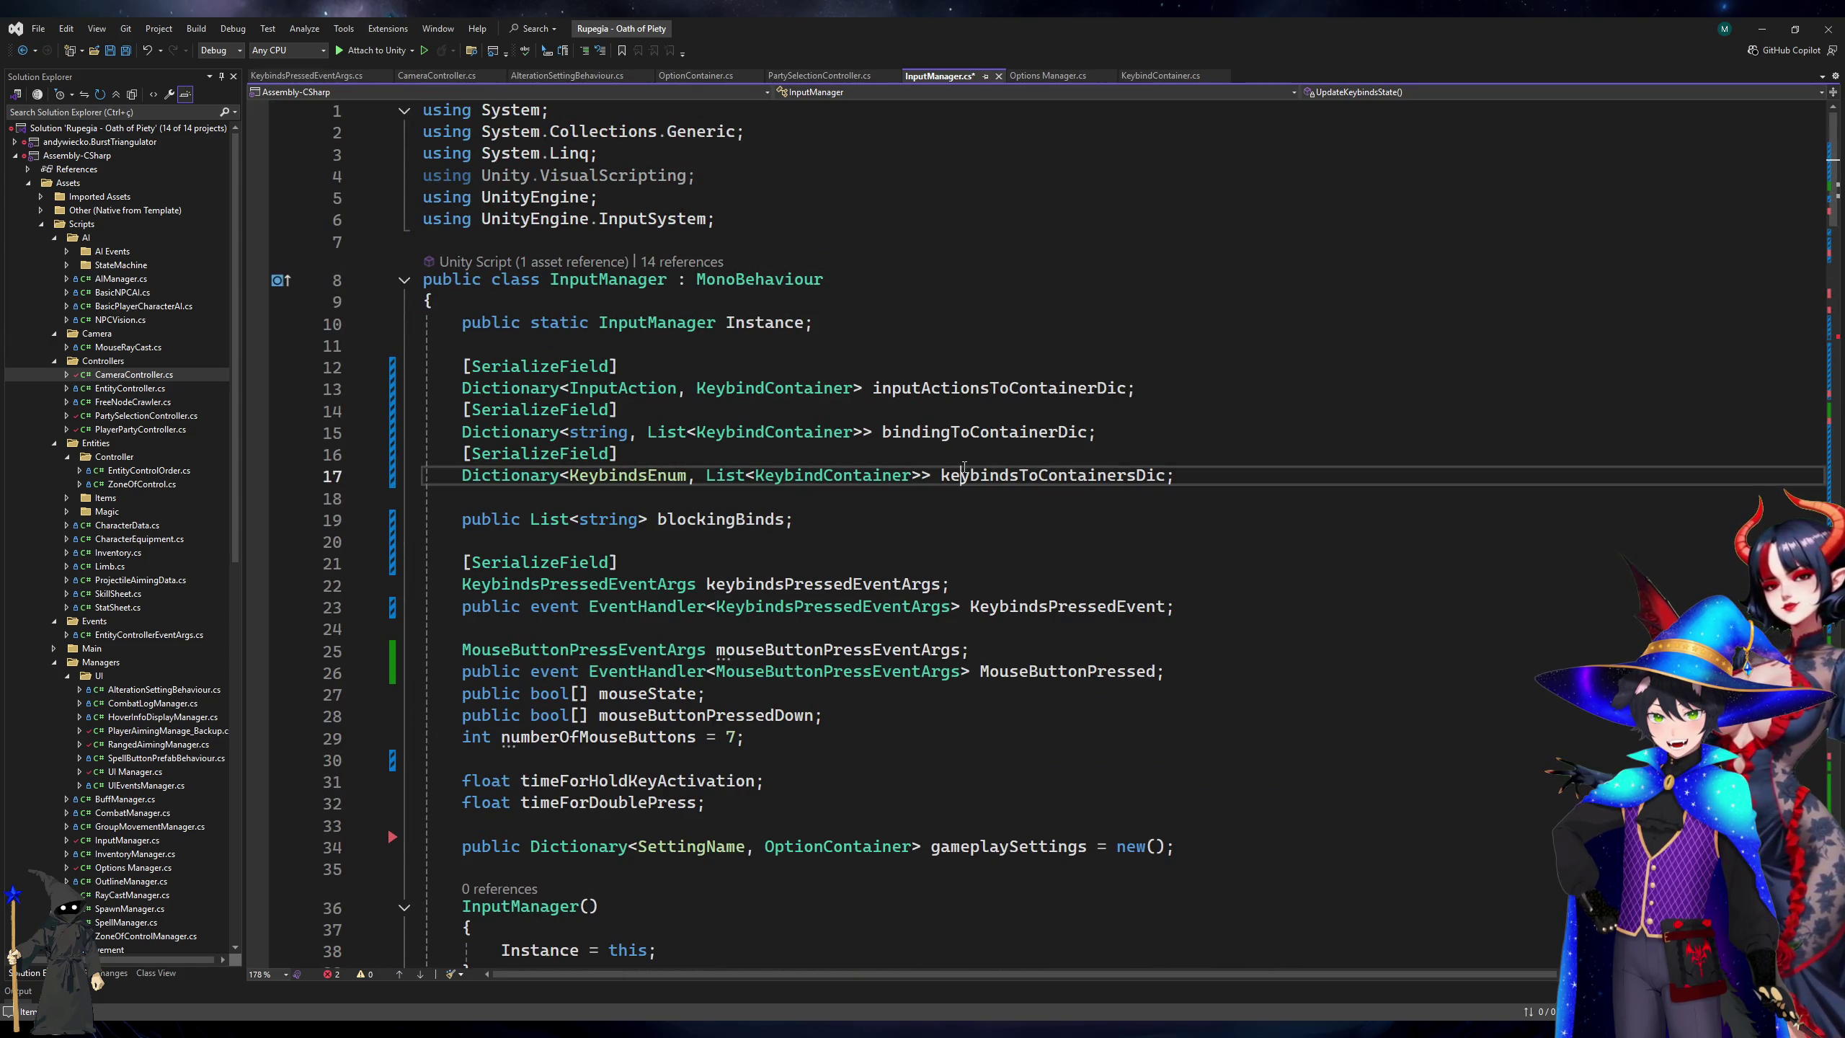
pyautogui.scroll(-1, 963, 469)
pyautogui.scroll(-17, 964, 466)
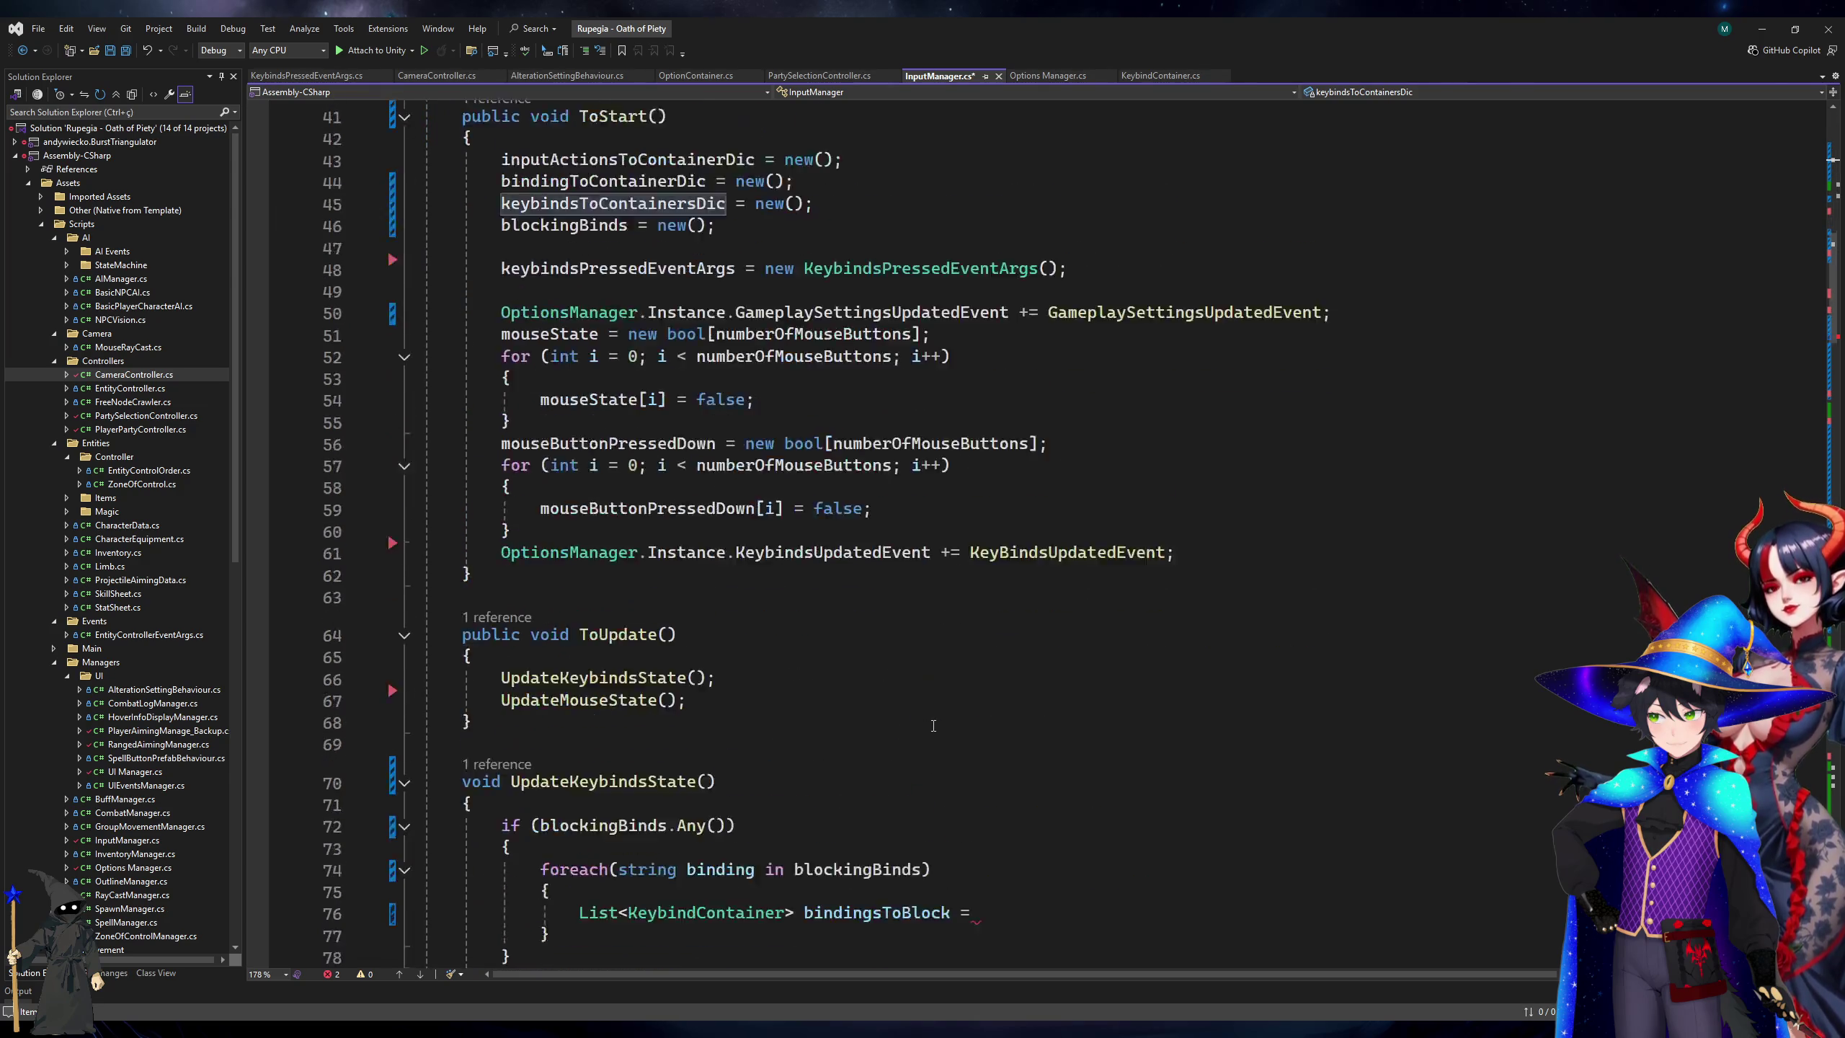
pyautogui.click(1044, 581)
pyautogui.scroll(18, 1017, 567)
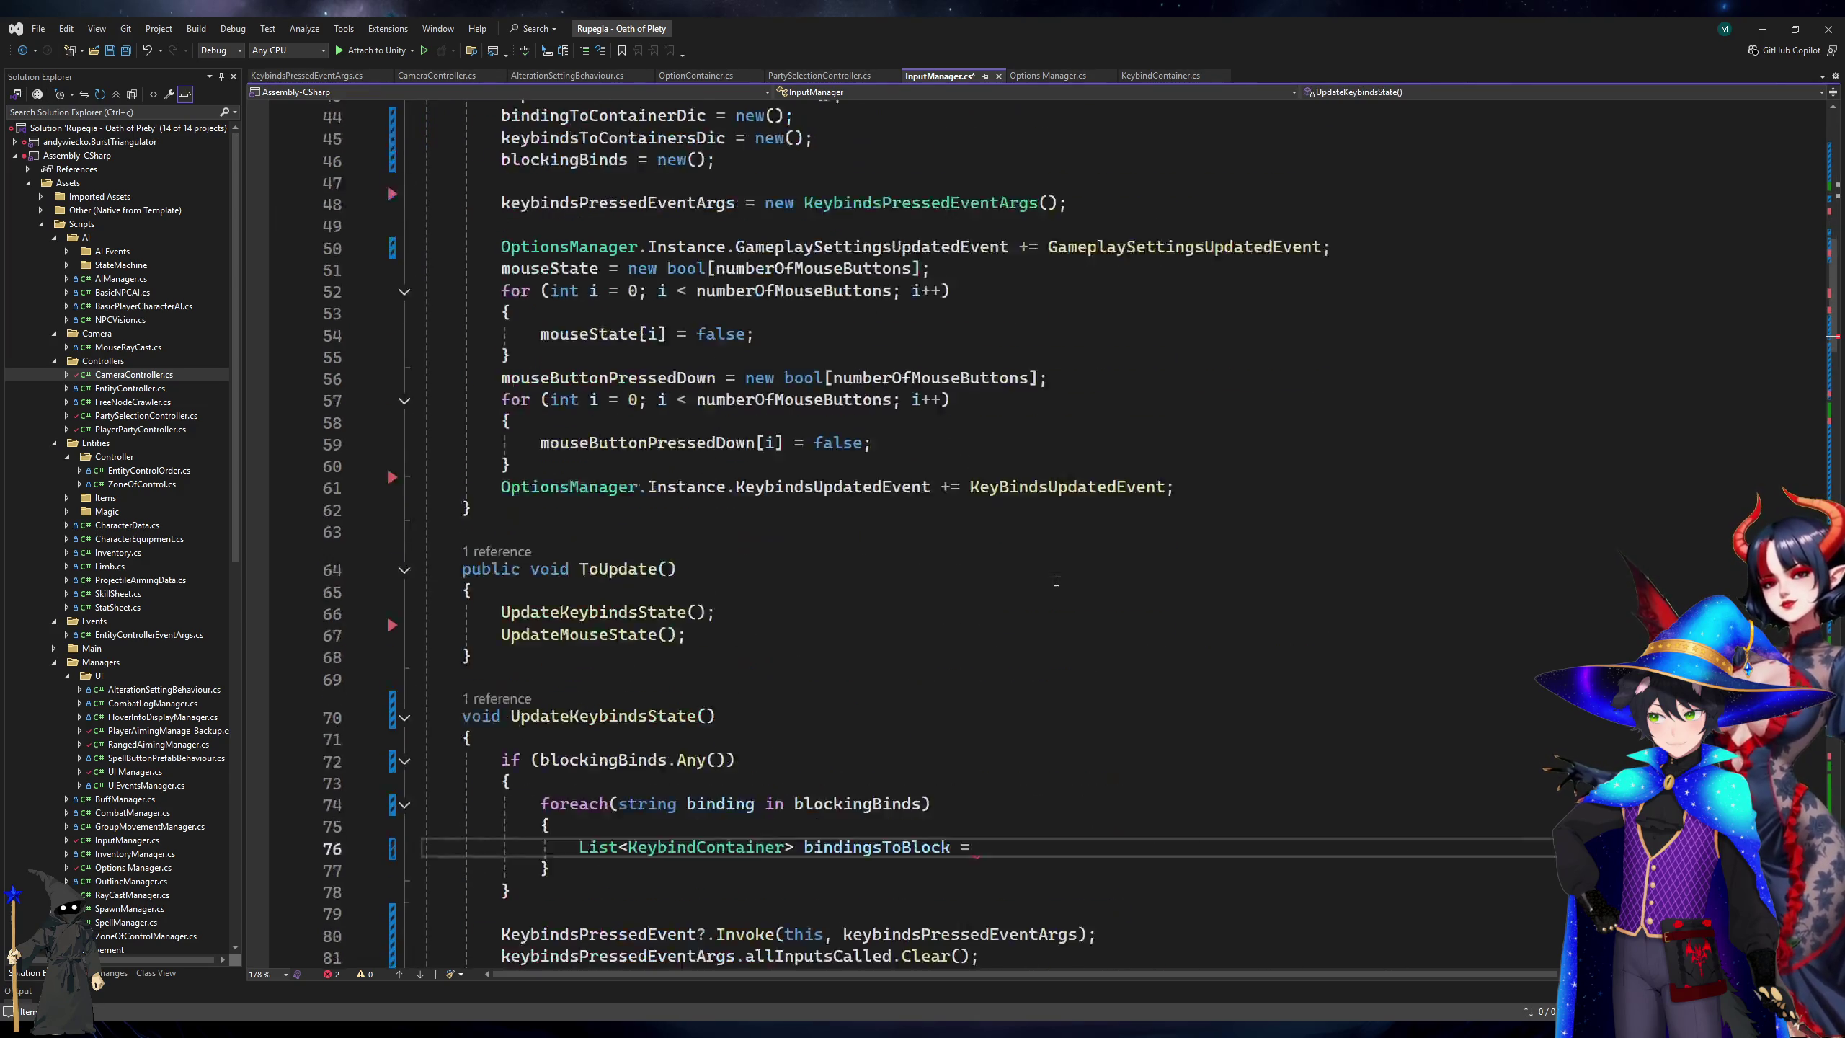
pyautogui.click(910, 435)
pyautogui.scroll(-16, 905, 538)
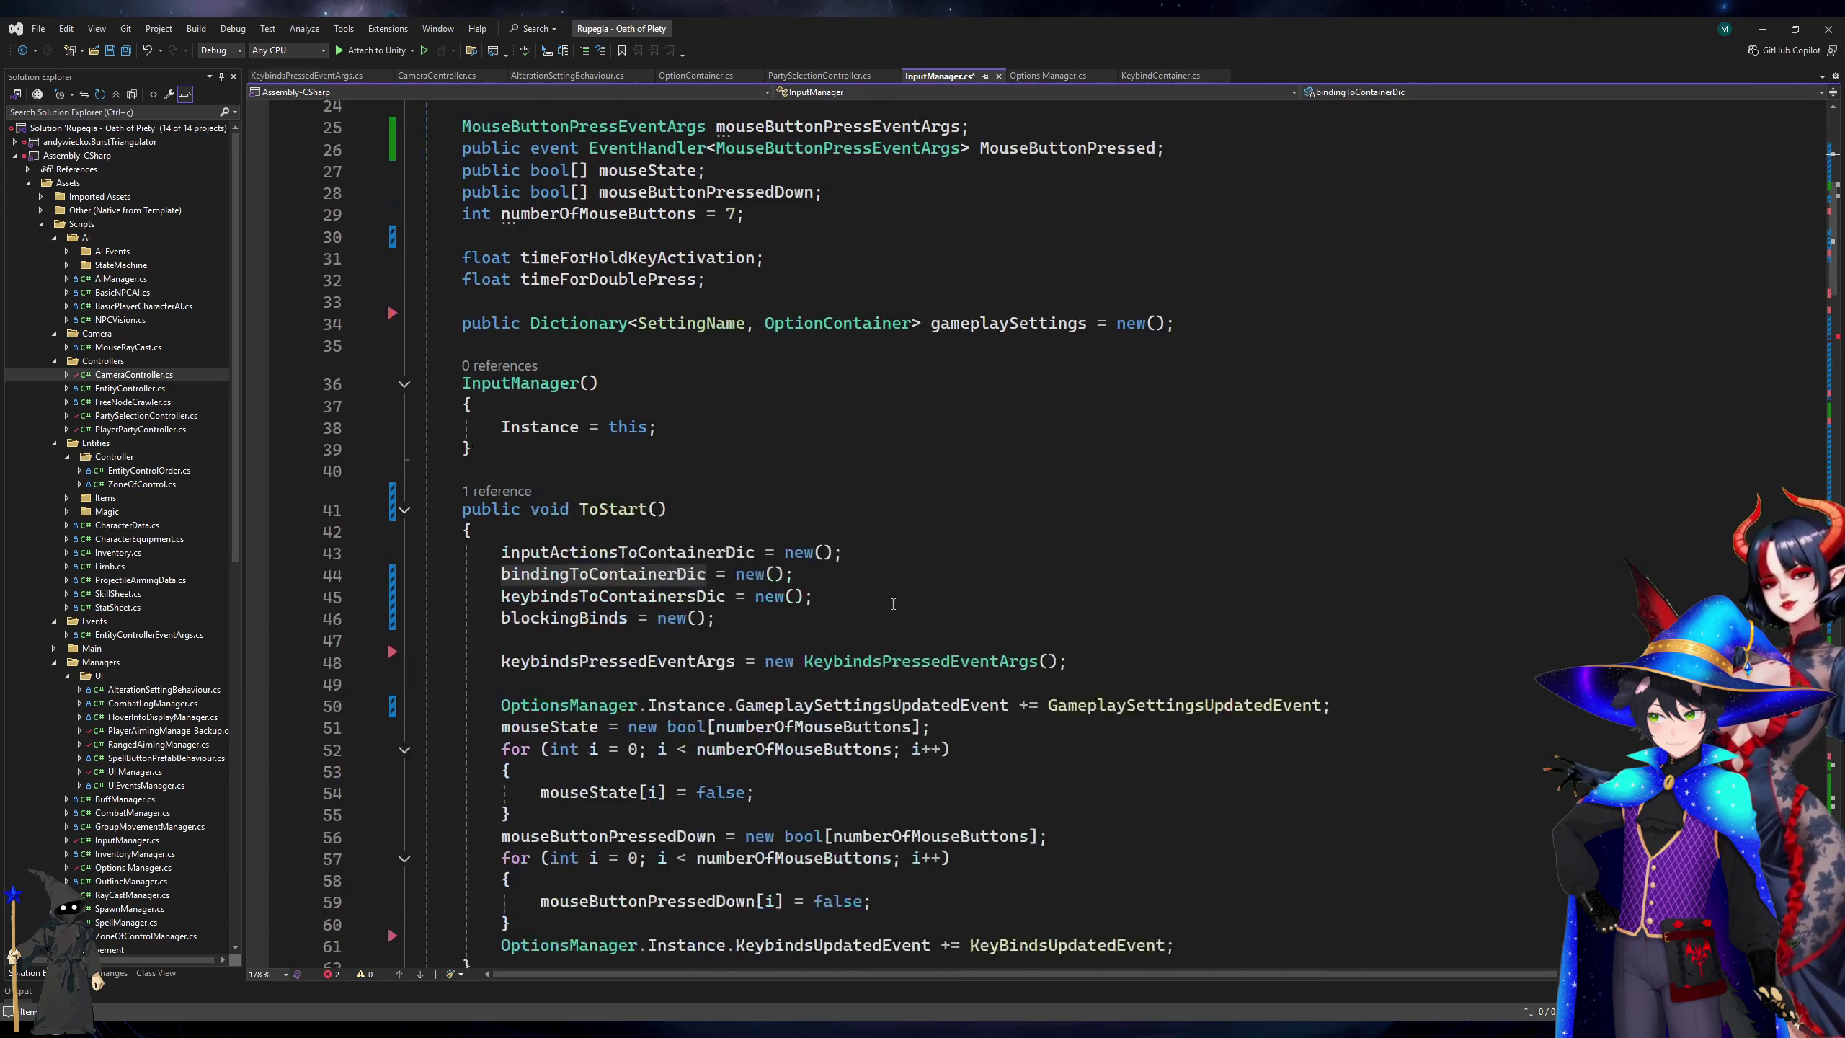
pyautogui.click(1019, 717)
pyautogui.write('bindingToContainerDic')
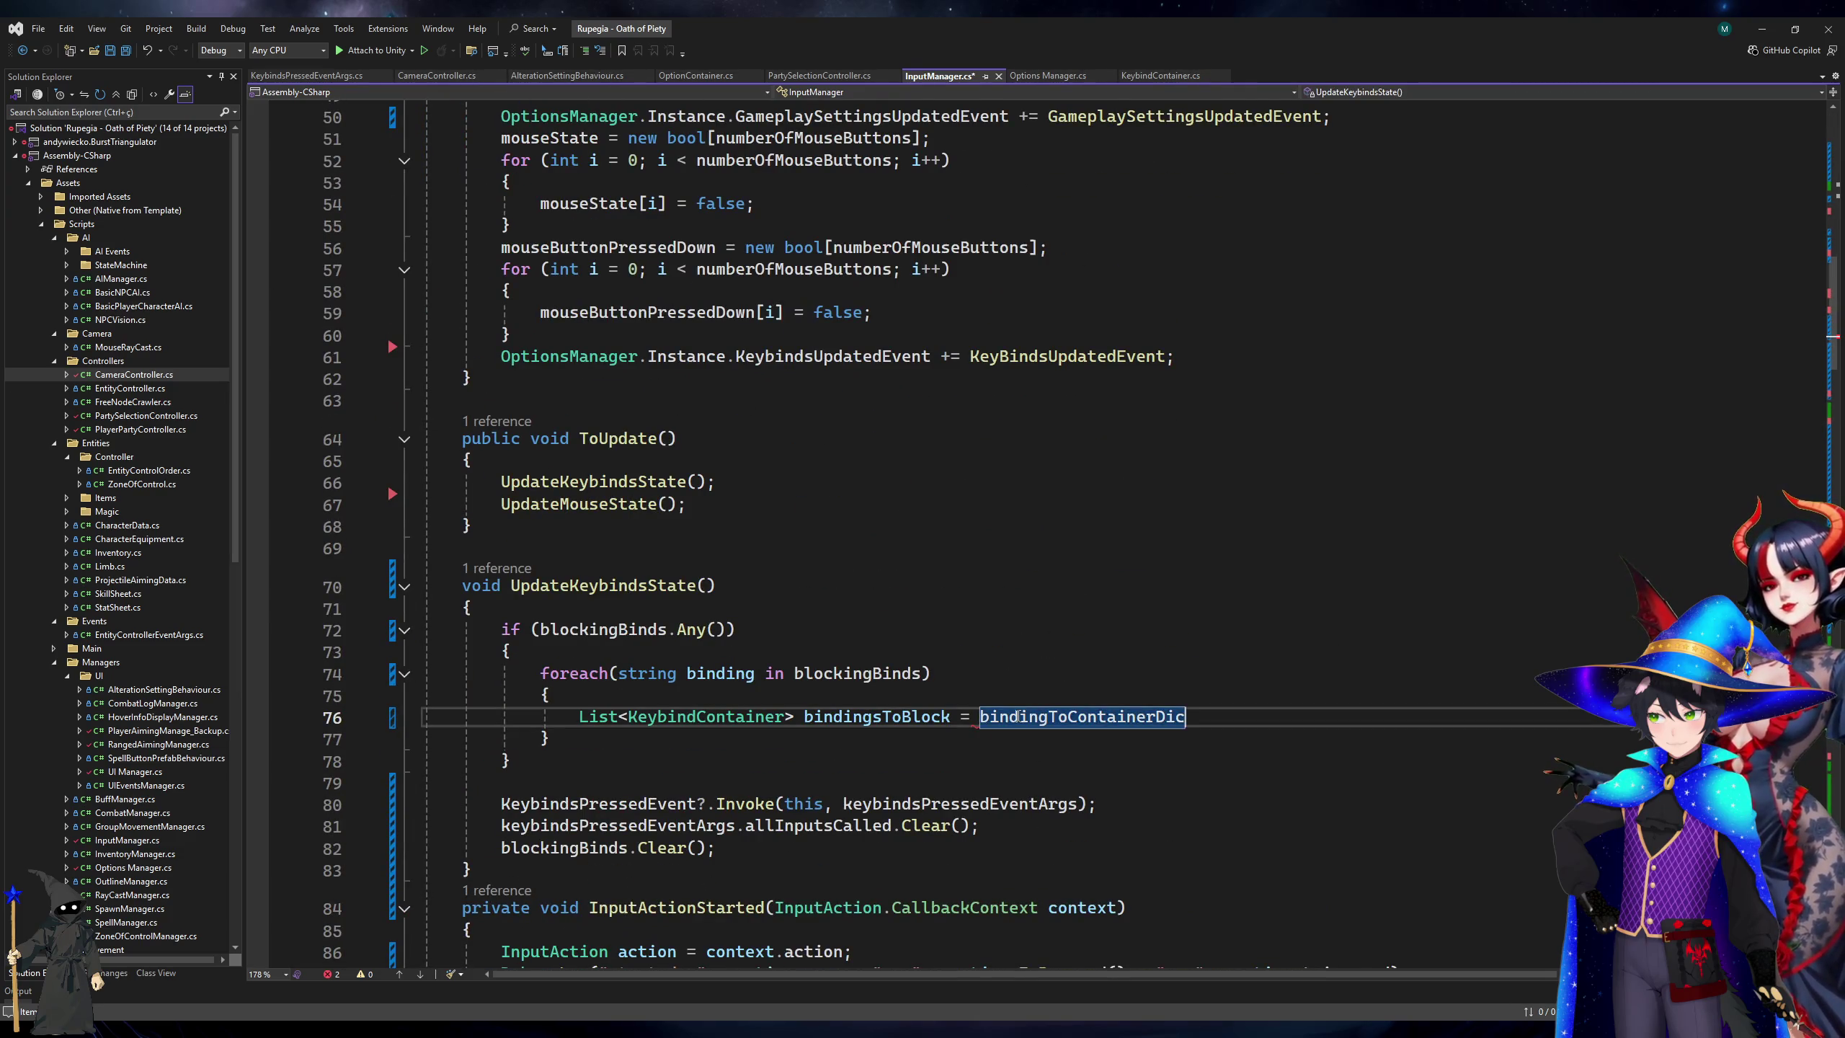
pyautogui.write(';')
pyautogui.write('[b')
pyautogui.write('inding];')
# Below line 76, add foreach (KeybindContainer keybindContainer in bindingsToBlock) with an empty braced body, and save.
pyautogui.press('Return')
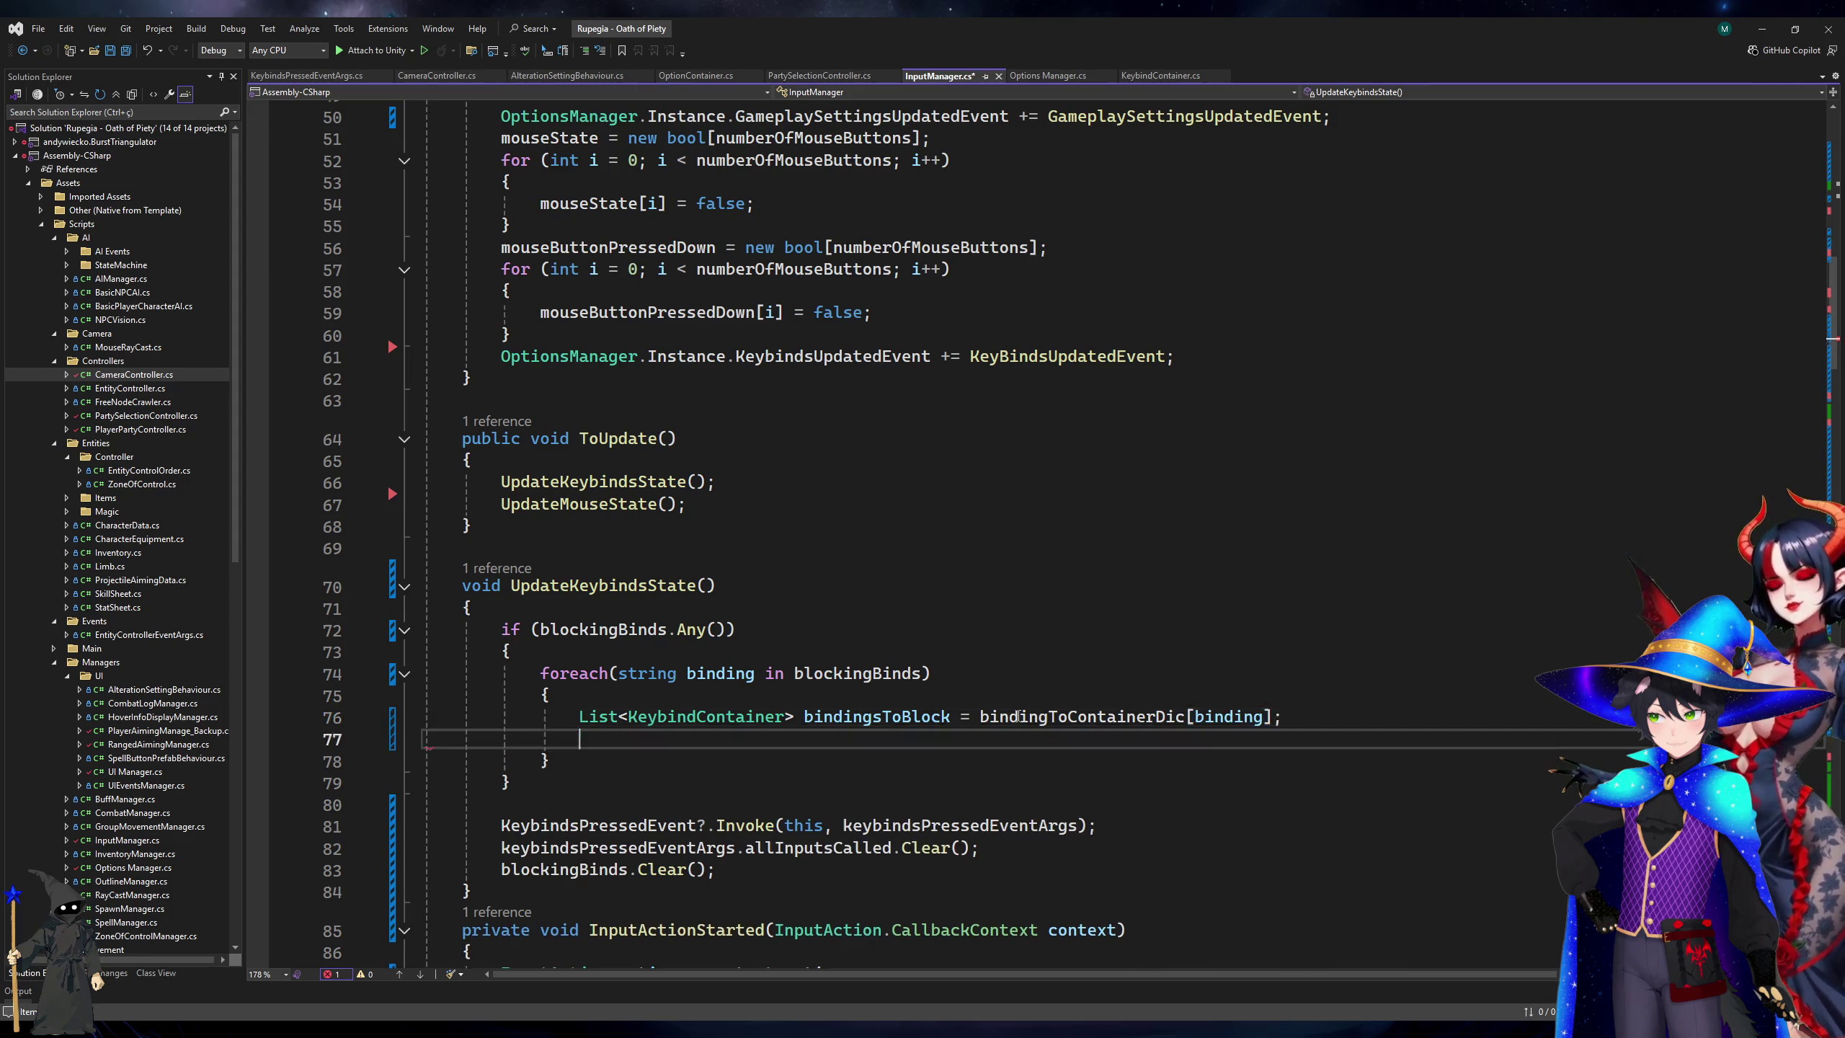
pyautogui.scroll(-5, 1019, 716)
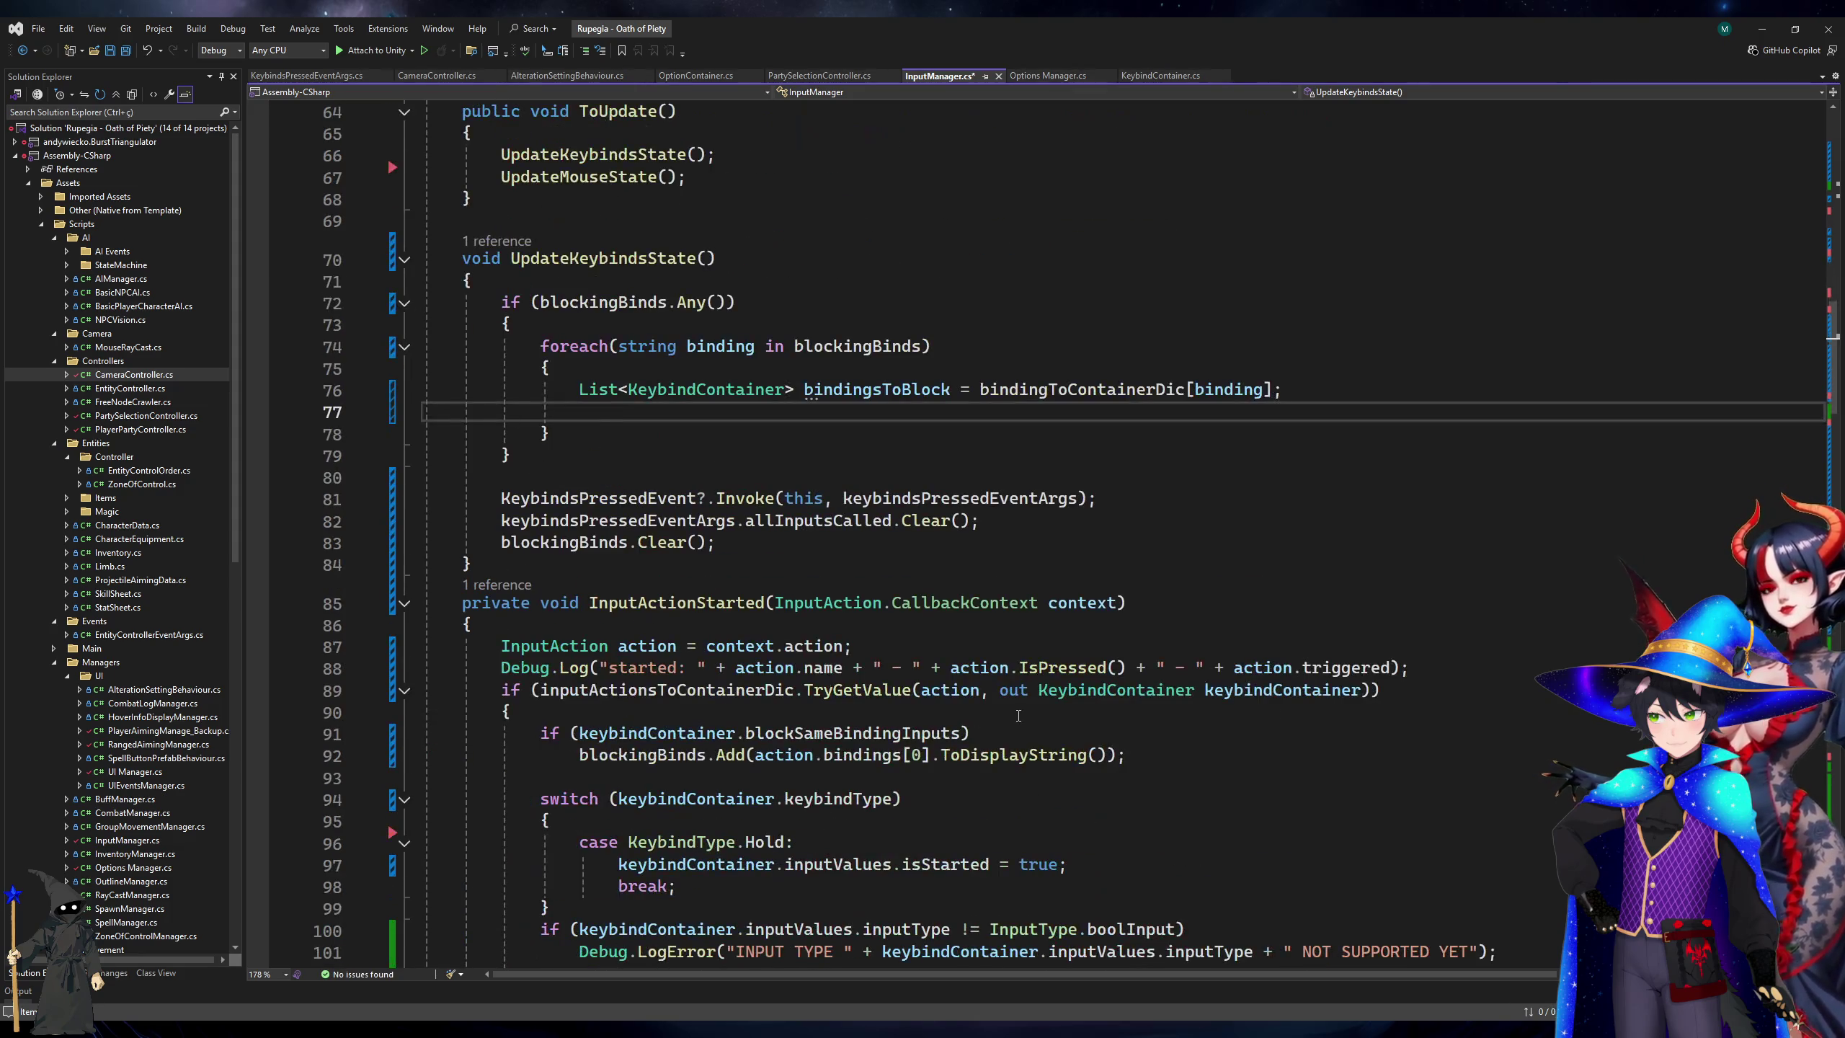
pyautogui.write('foreach(key)')
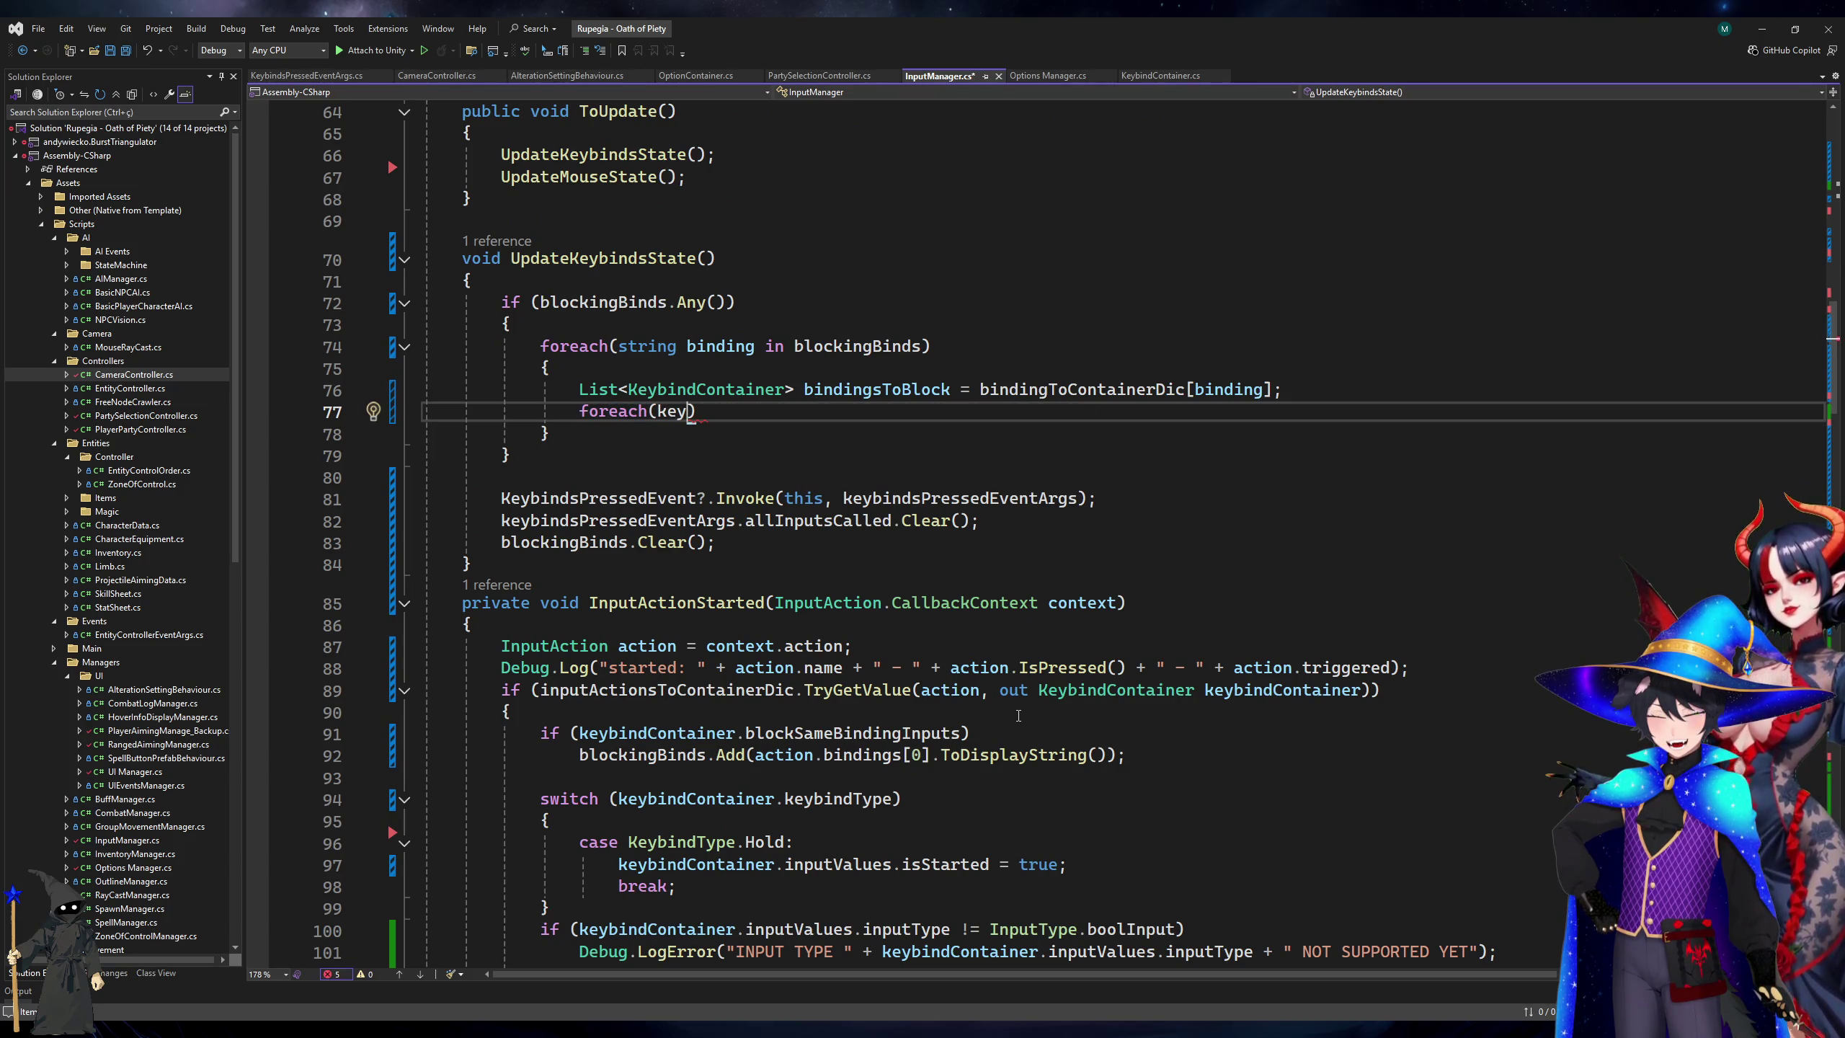
pyautogui.press('Tab')
pyautogui.write('container in')
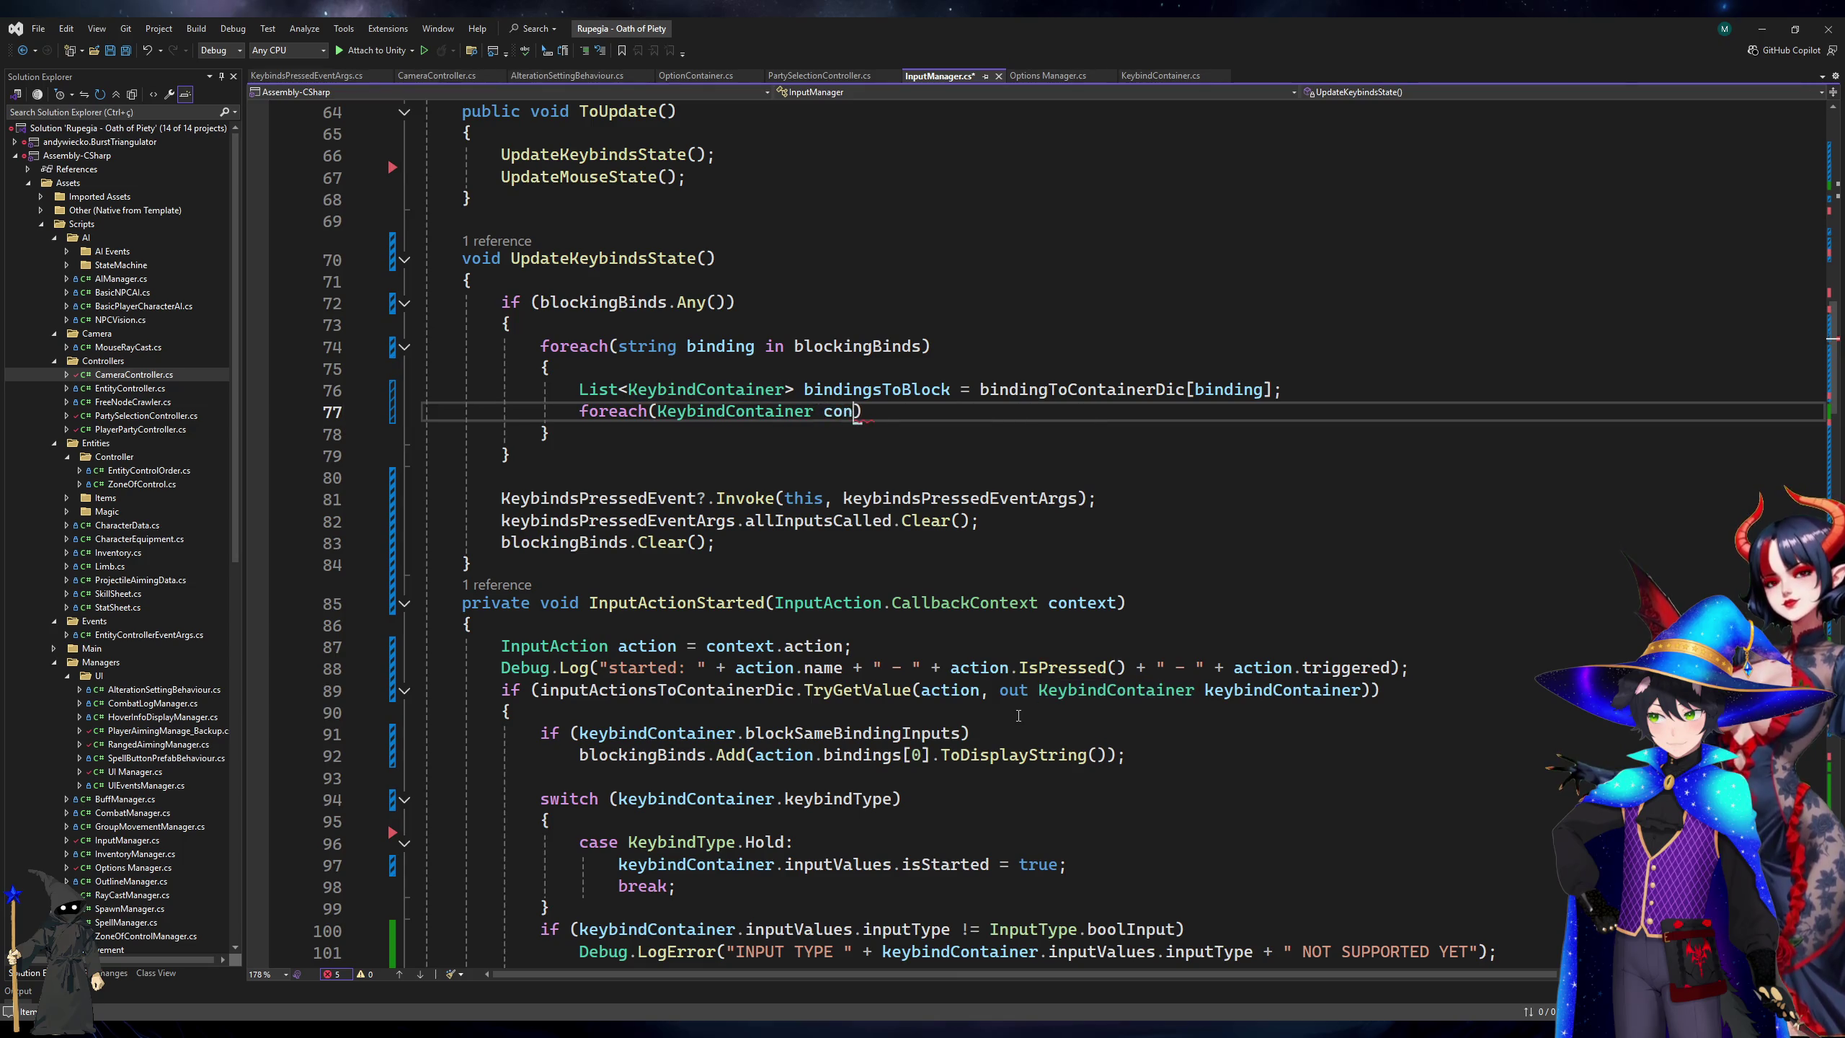
pyautogui.press('Tab')
pyautogui.press('Delete')
pyautogui.write('keybindContainer in bindingsToBlock')
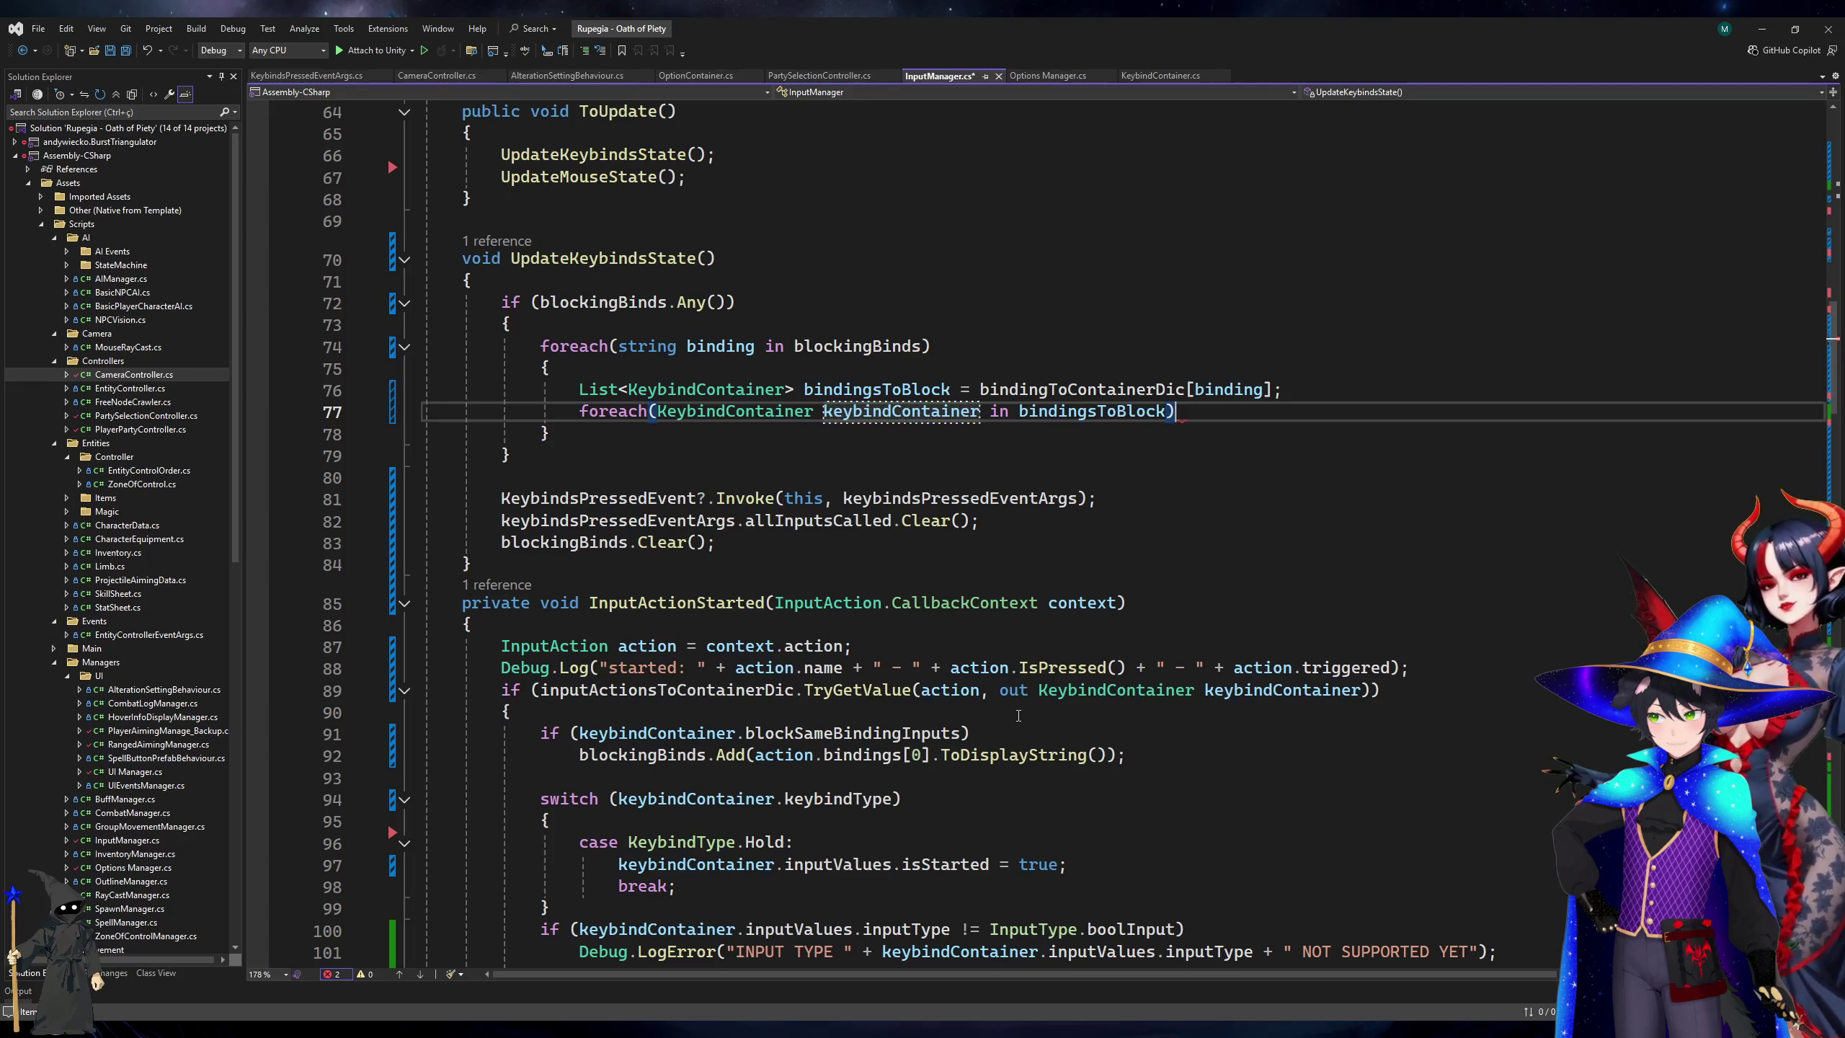
pyautogui.press('Return')
pyautogui.press('Return')
pyautogui.write('{')
pyautogui.press('Return')
pyautogui.hotkey('ctrl', 's')
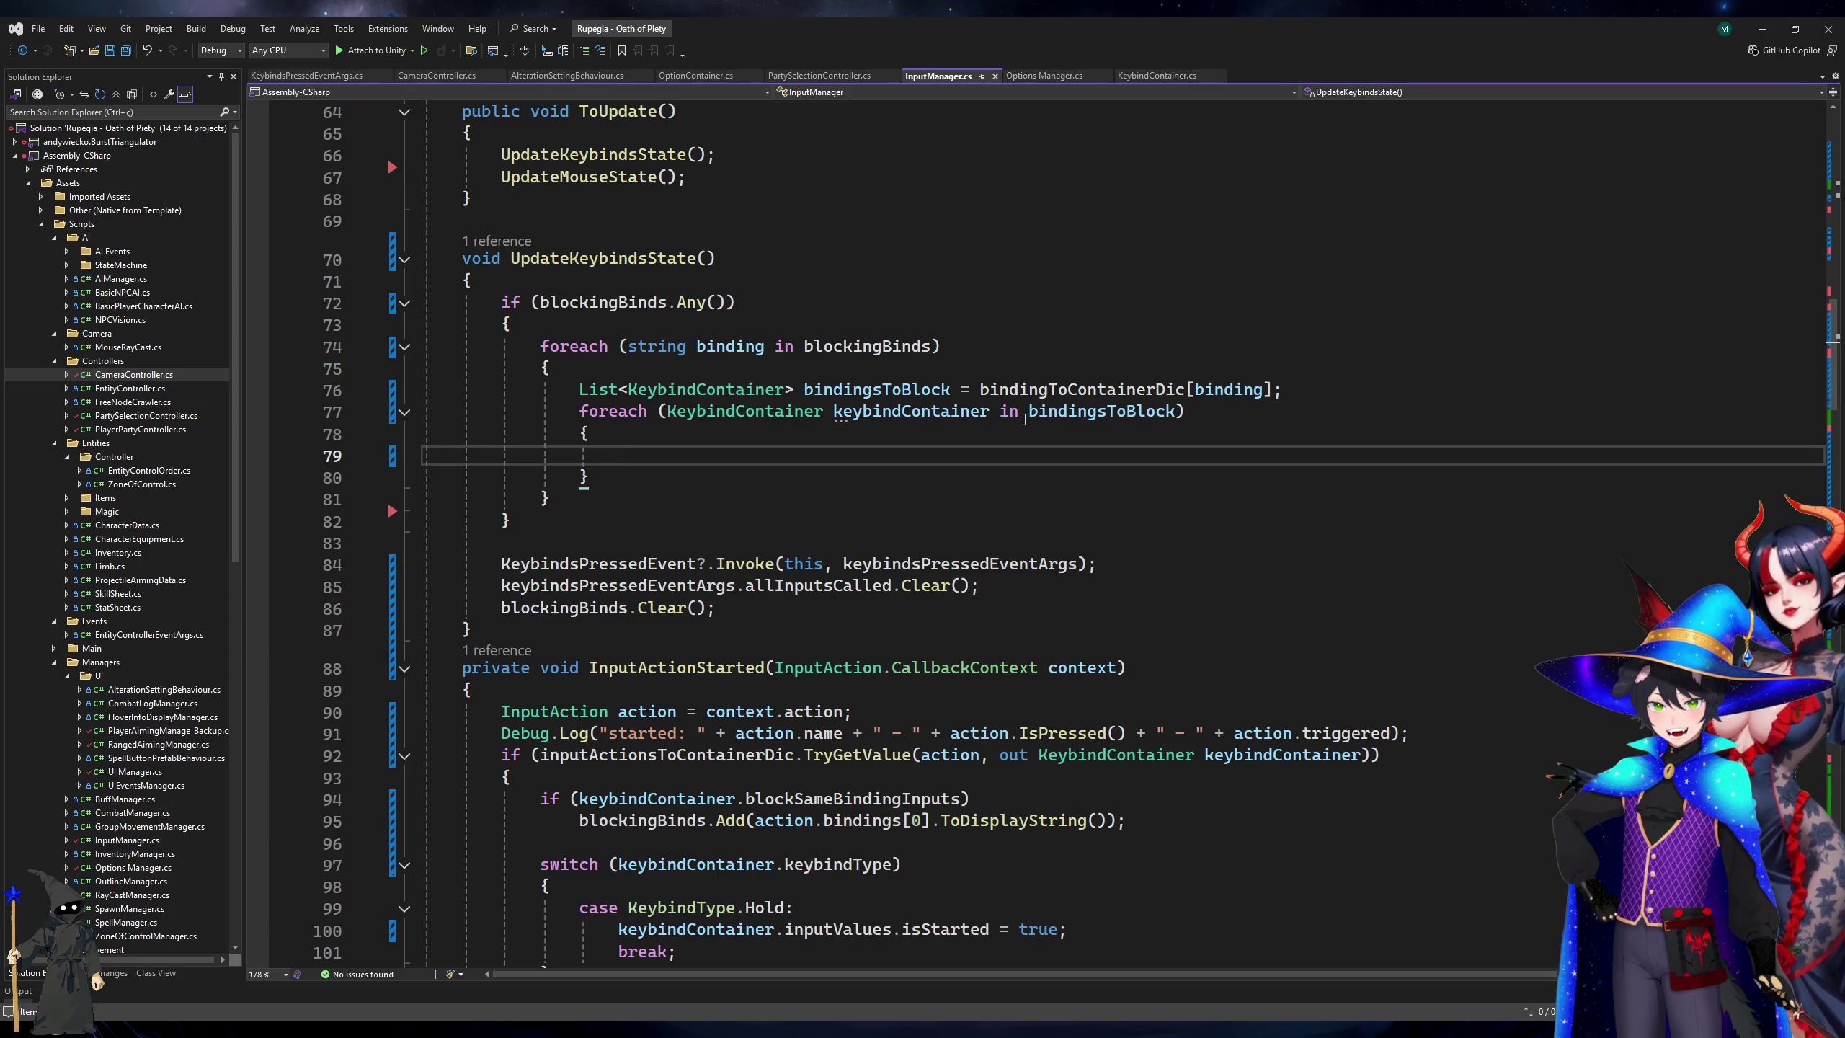
# Change the dictionary's value type to KeybindsEnum and rename bindingToContainerDic to bindingToEnumsDic.
pyautogui.keyDown('ctrl'); pyautogui.click(1078, 391); pyautogui.keyUp('ctrl')
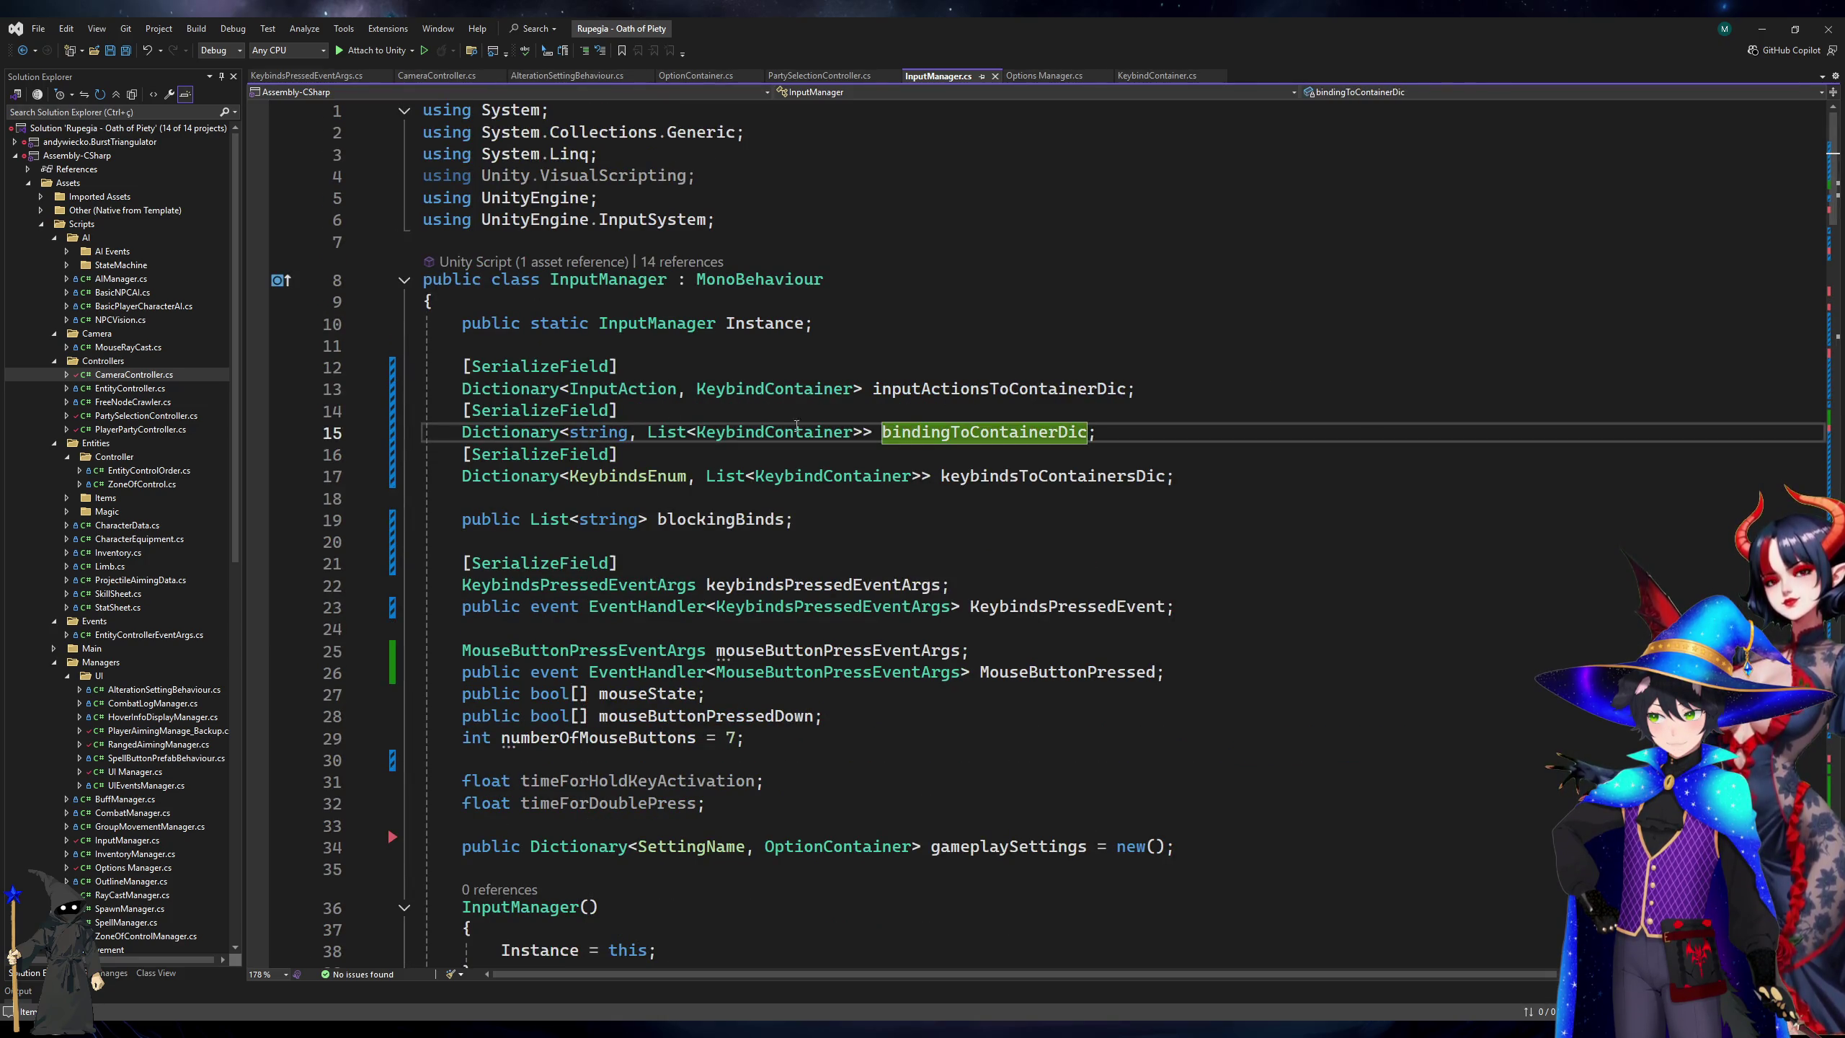
pyautogui.doubleClick(785, 434)
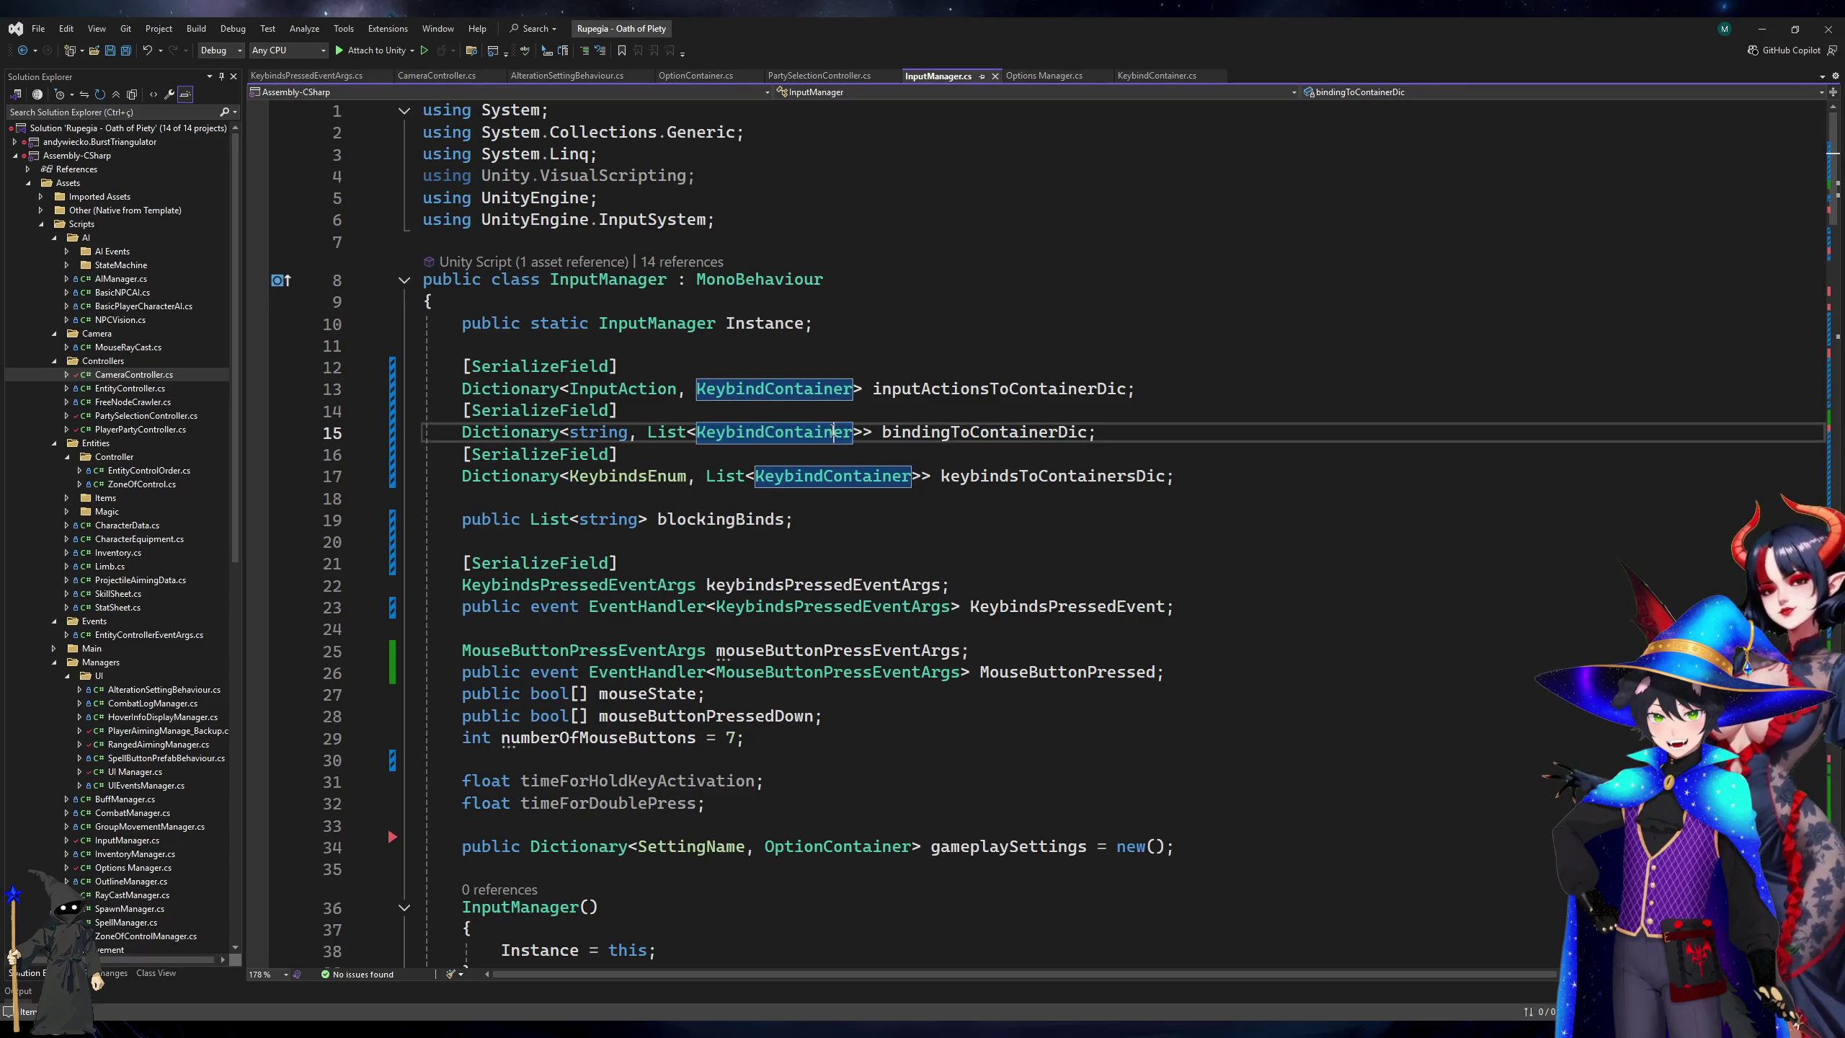
pyautogui.doubleClick(833, 432)
pyautogui.write('KeybindsEnum')
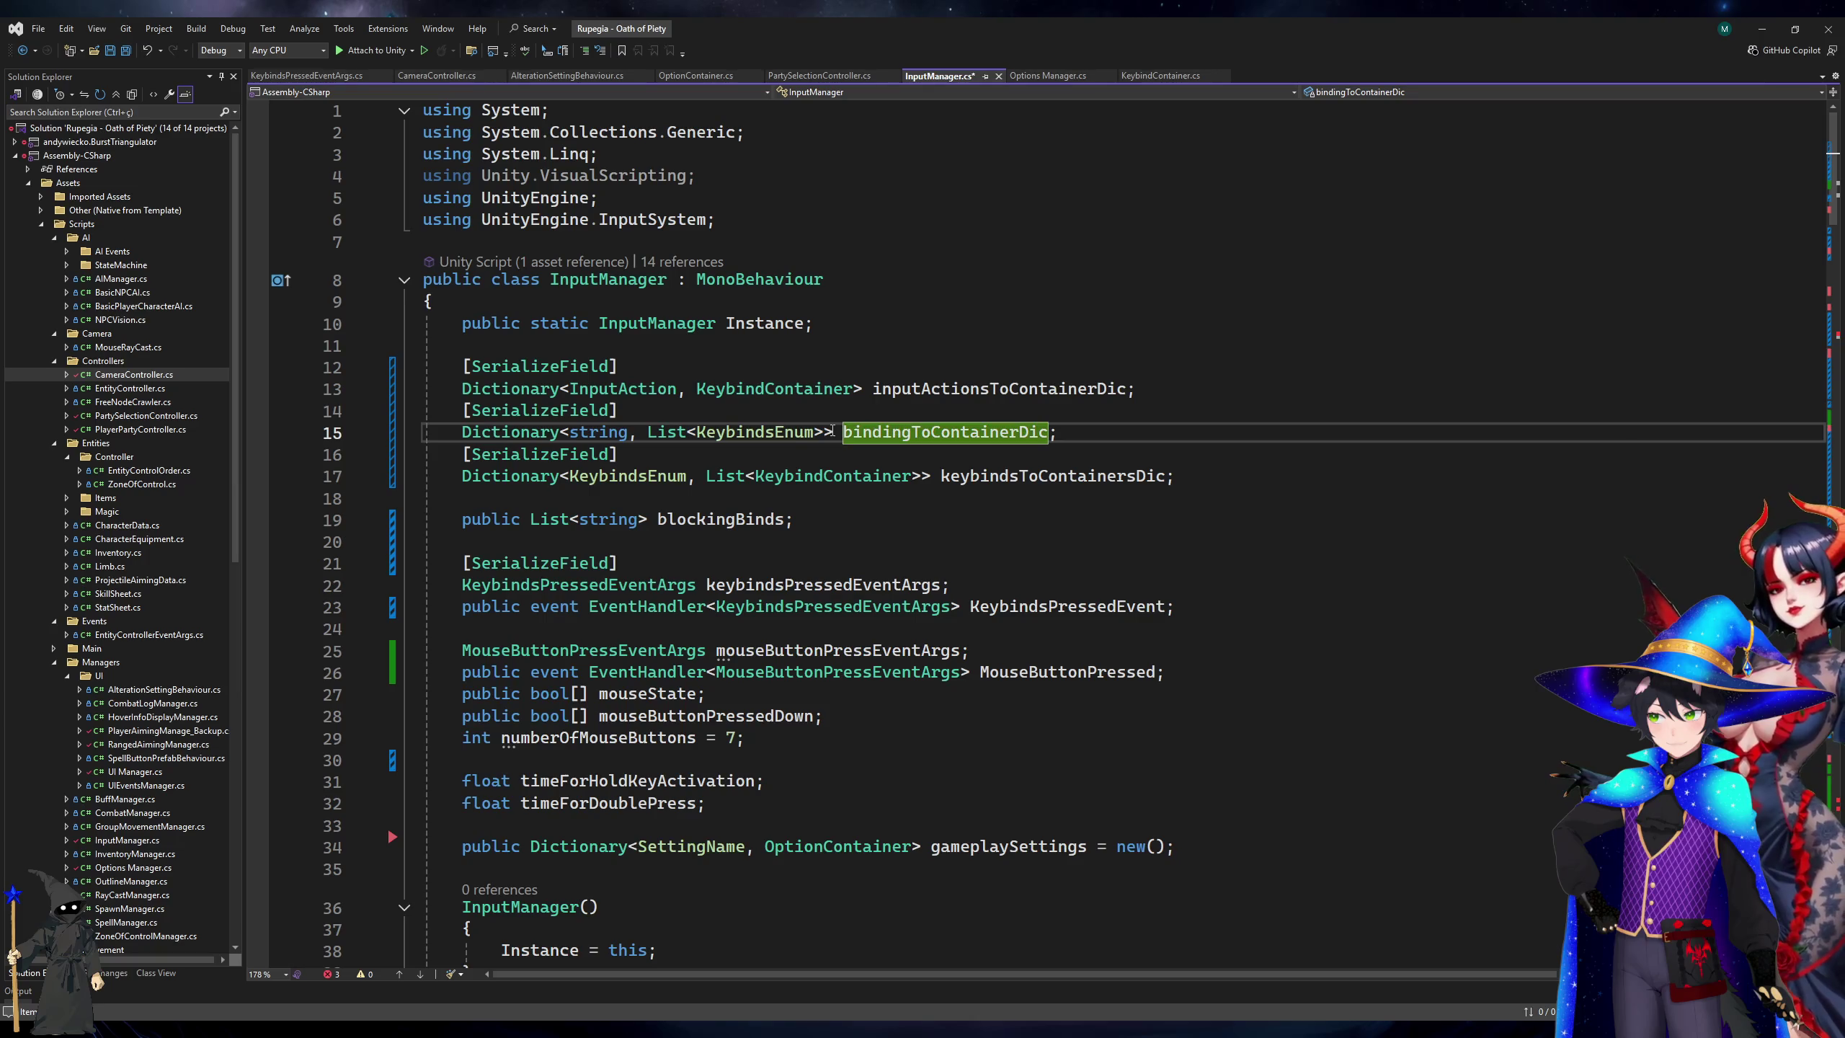
pyautogui.hotkey('ctrl', 'r')
pyautogui.hotkey('ctrl', 'r')
pyautogui.press('BackSpace')
pyautogui.press('BackSpace')
pyautogui.press('BackSpace')
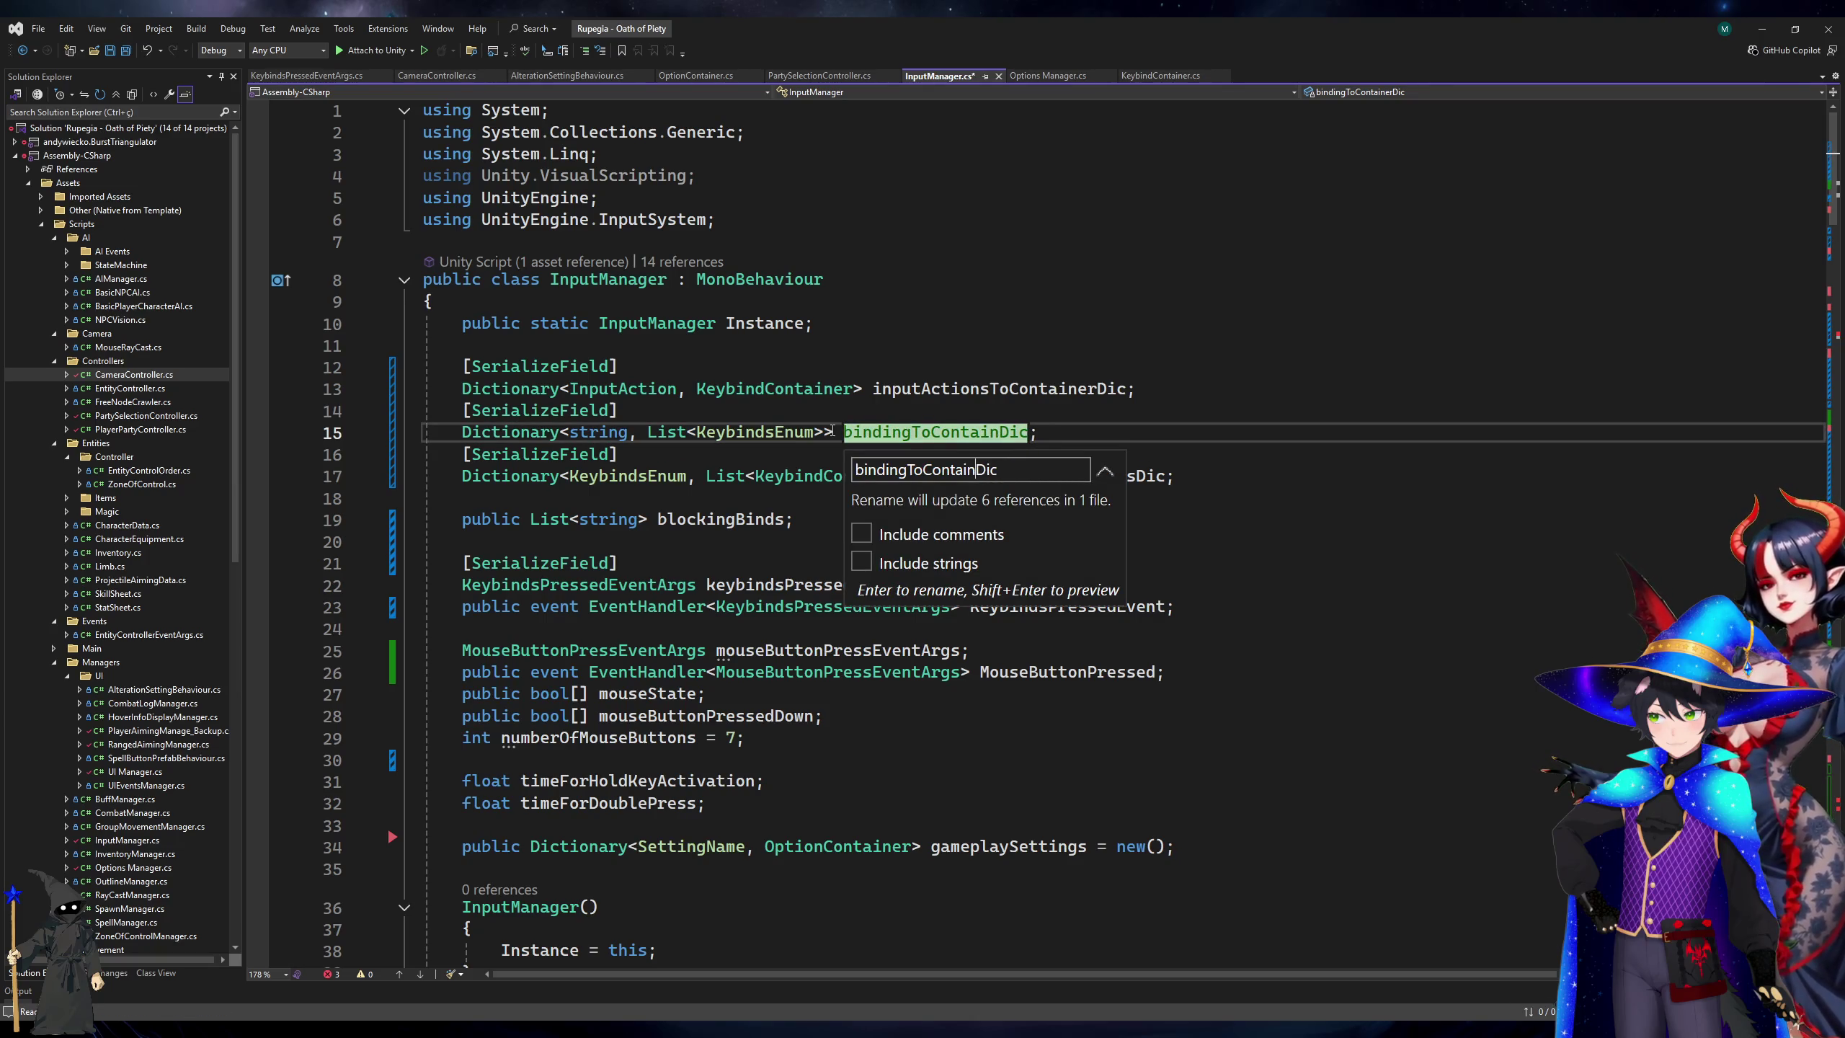
pyautogui.write('Enum')
pyautogui.press('Return')
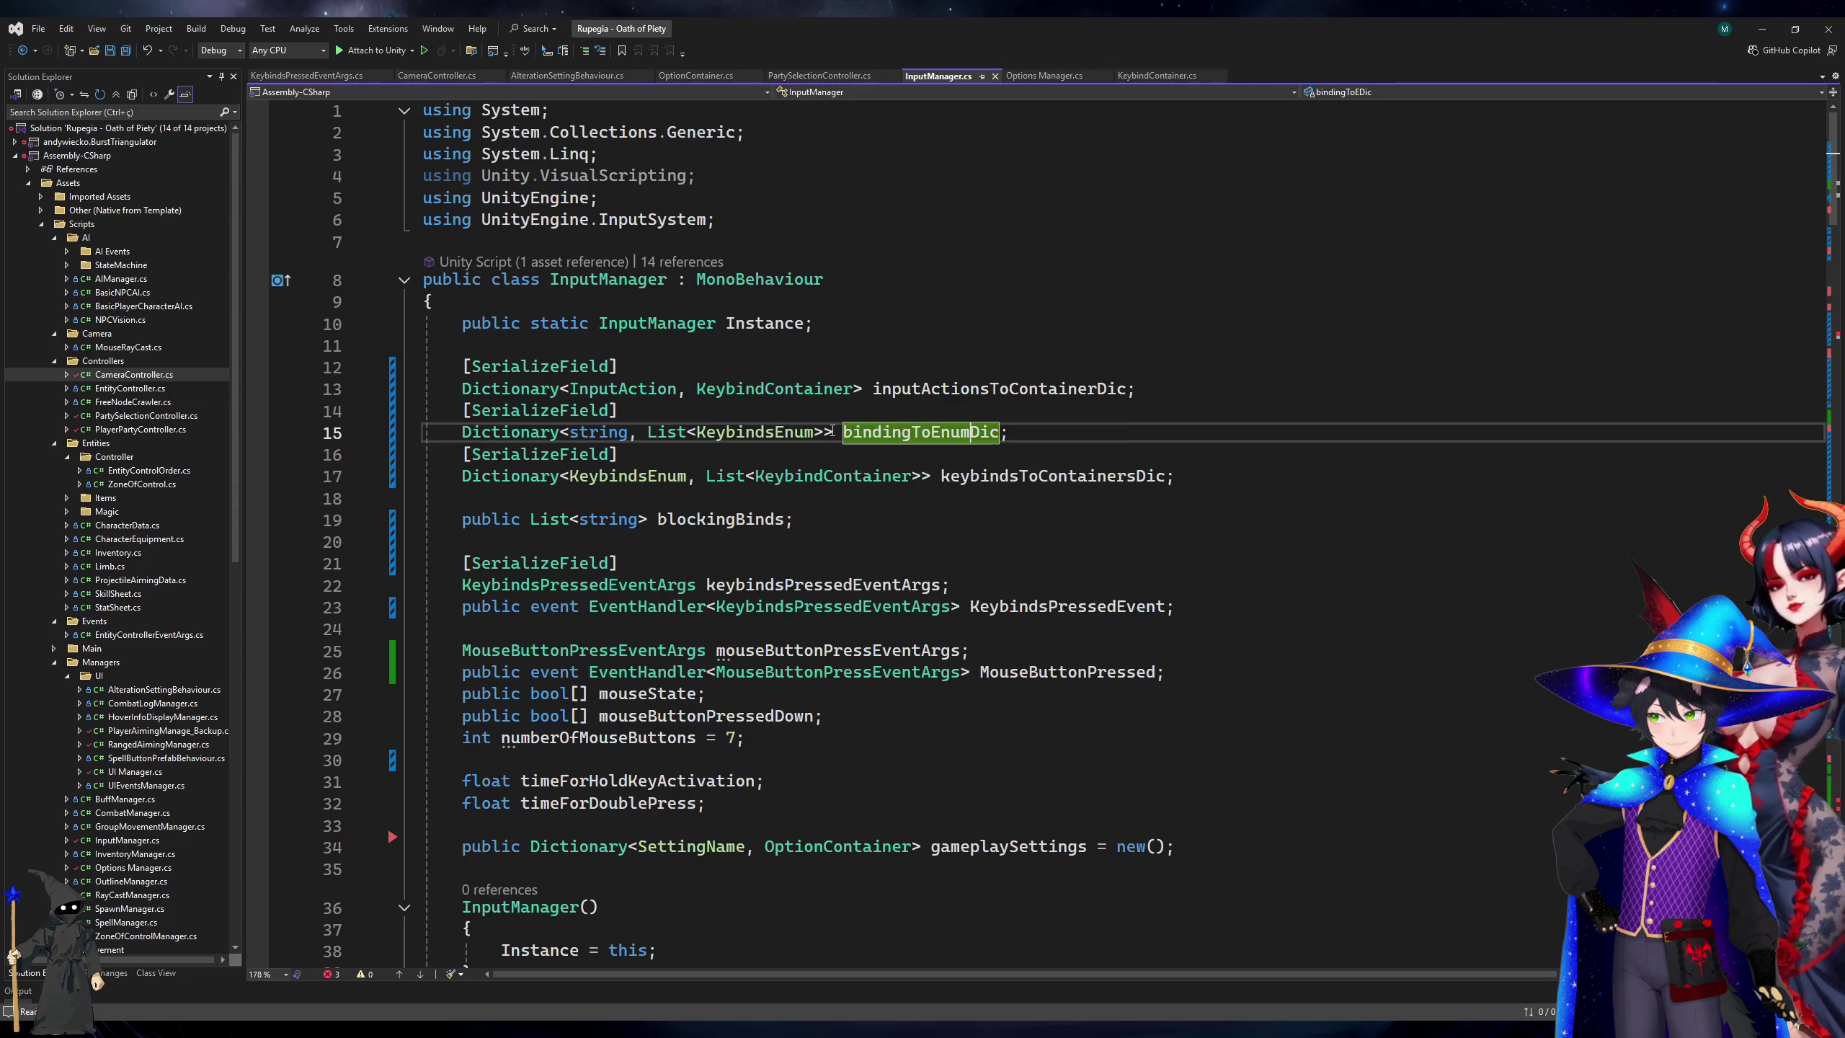
pyautogui.hotkey('ctrl', 'r')
pyautogui.hotkey('ctrl', 'r')
pyautogui.write('s')
pyautogui.press('Return')
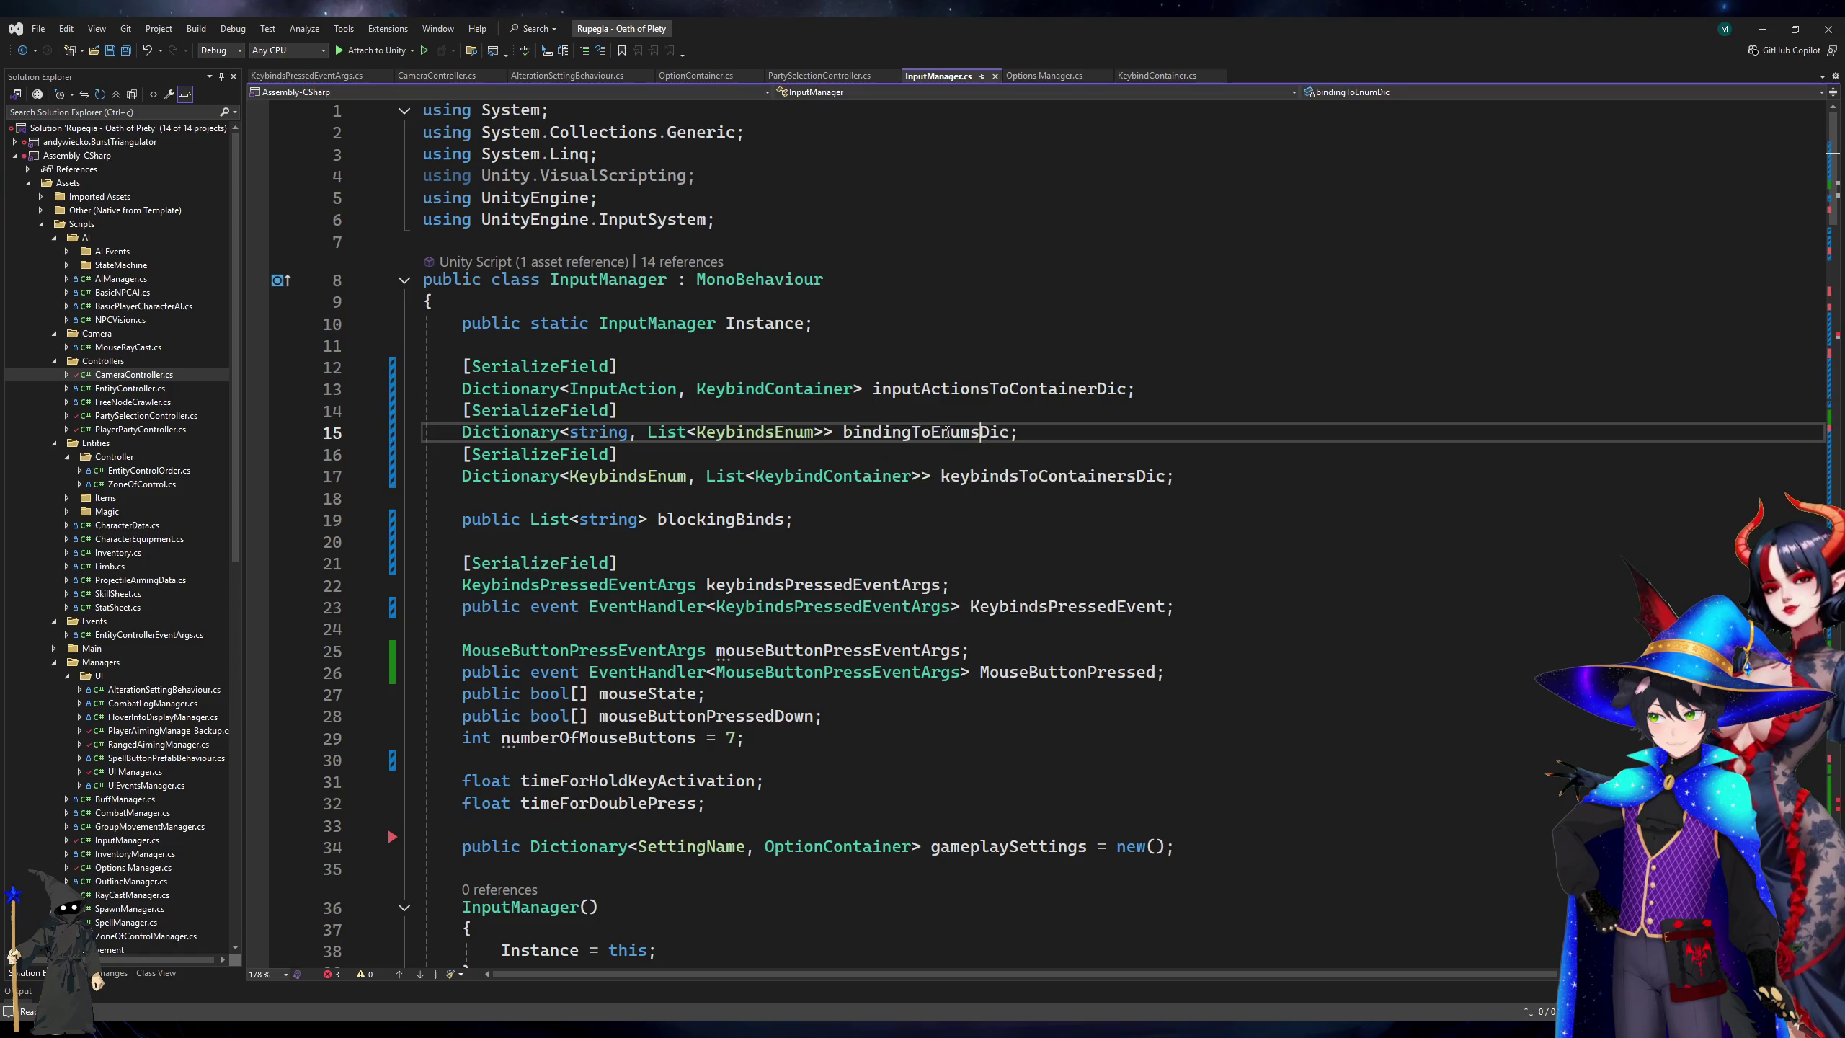
# Retype bindingsToBlock and the inner loop to KeybindsEnum, rename the loop variable to keybinds, and save.
pyautogui.scroll(-9, 1031, 531)
pyautogui.scroll(-10, 1031, 531)
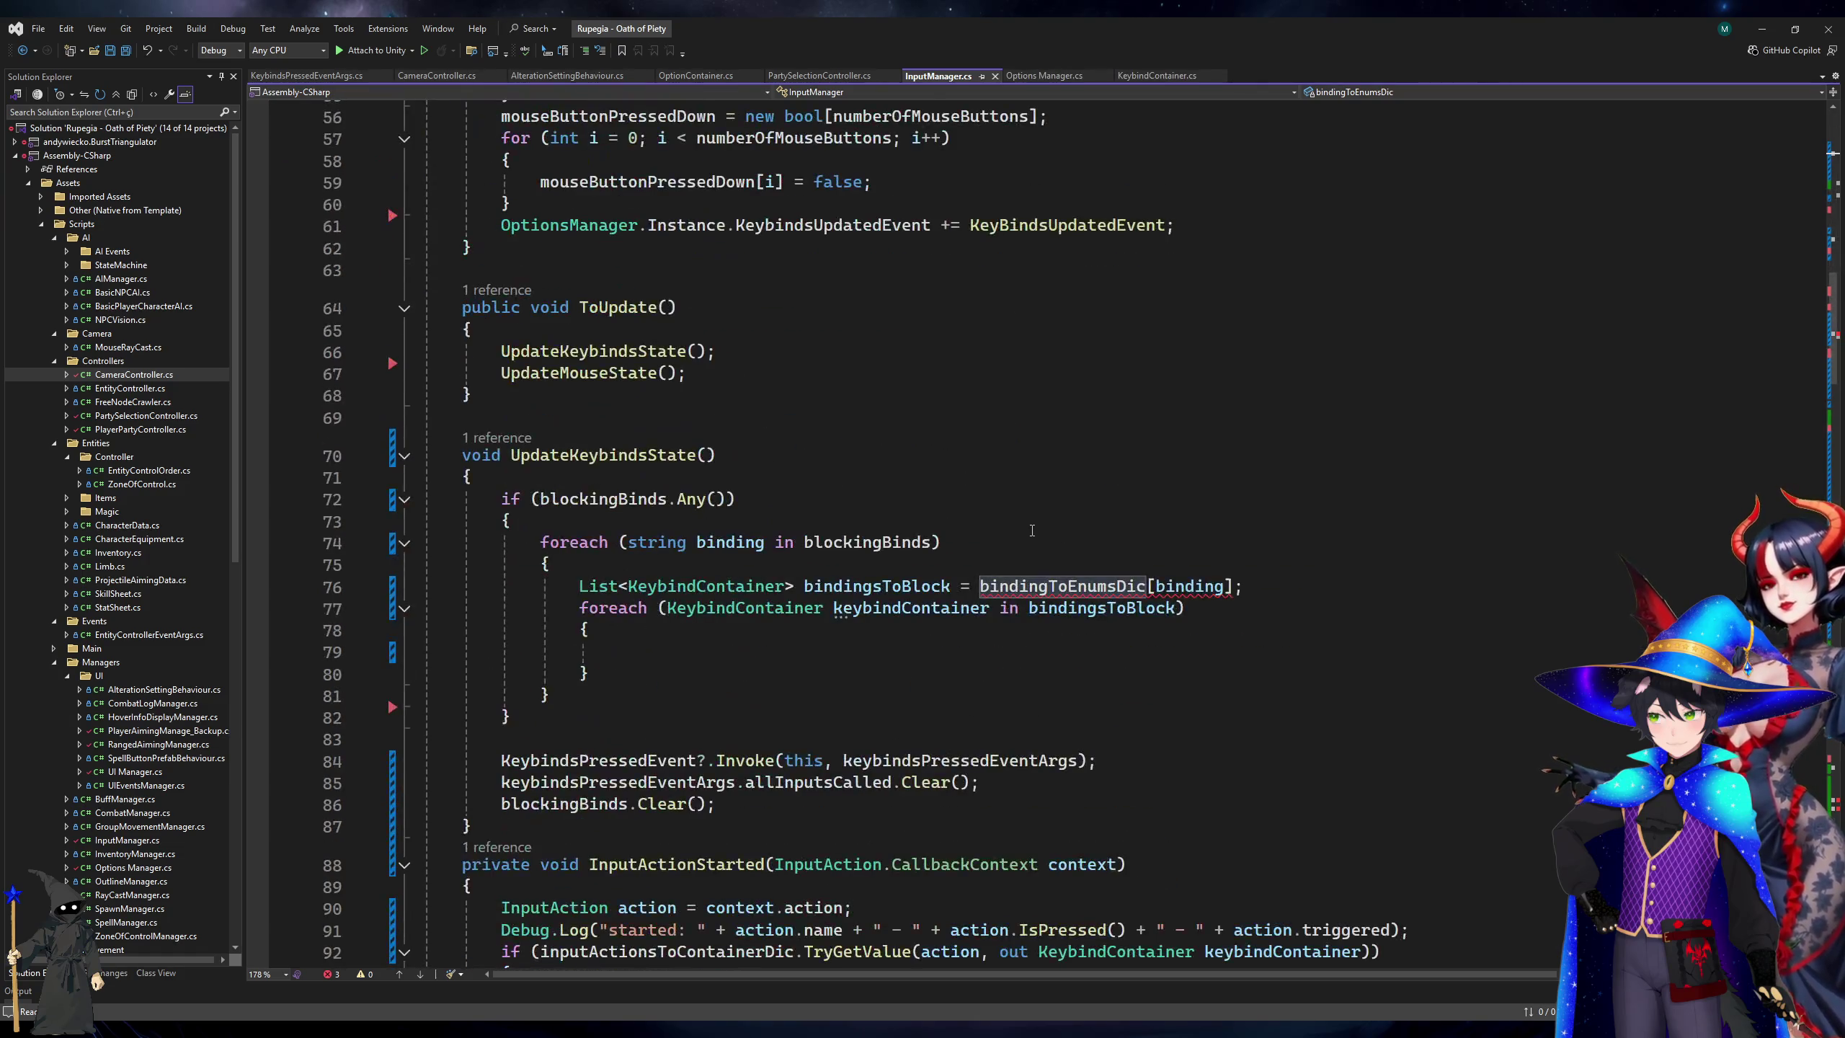
pyautogui.click(1145, 573)
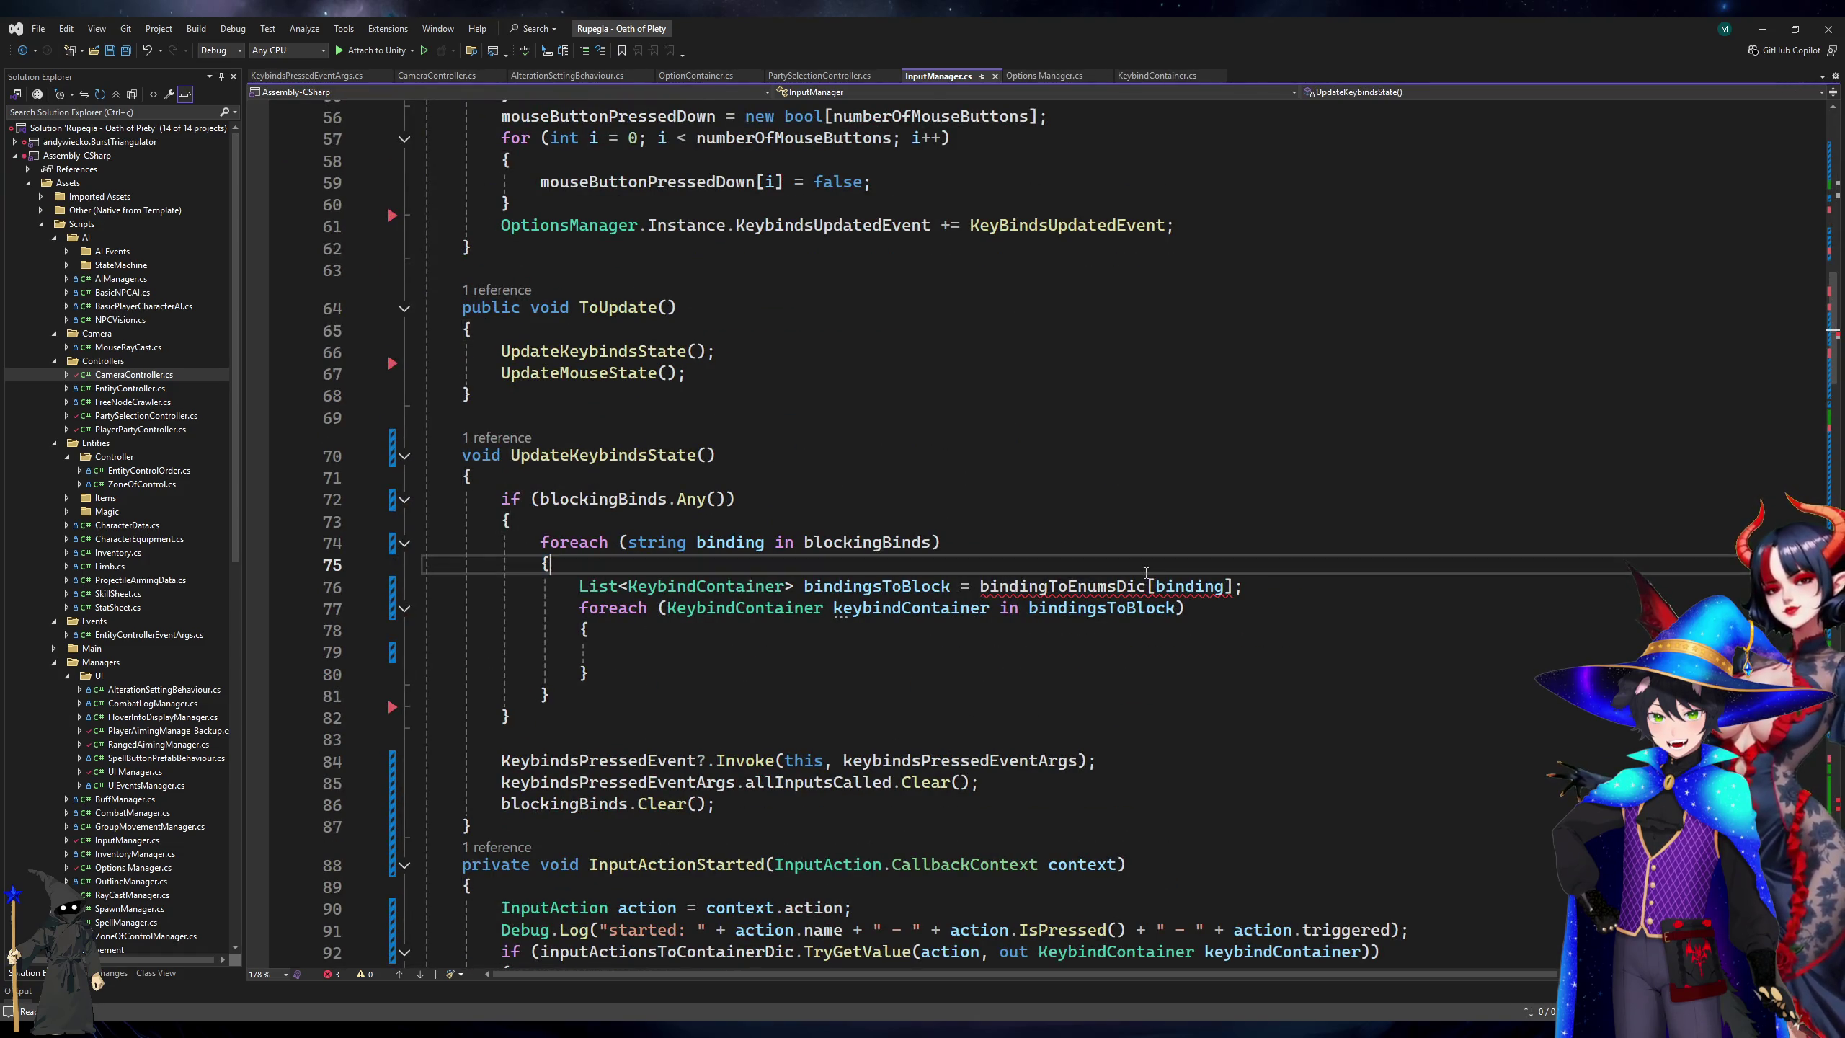
pyautogui.click(667, 585)
pyautogui.write('KeybindsEnum')
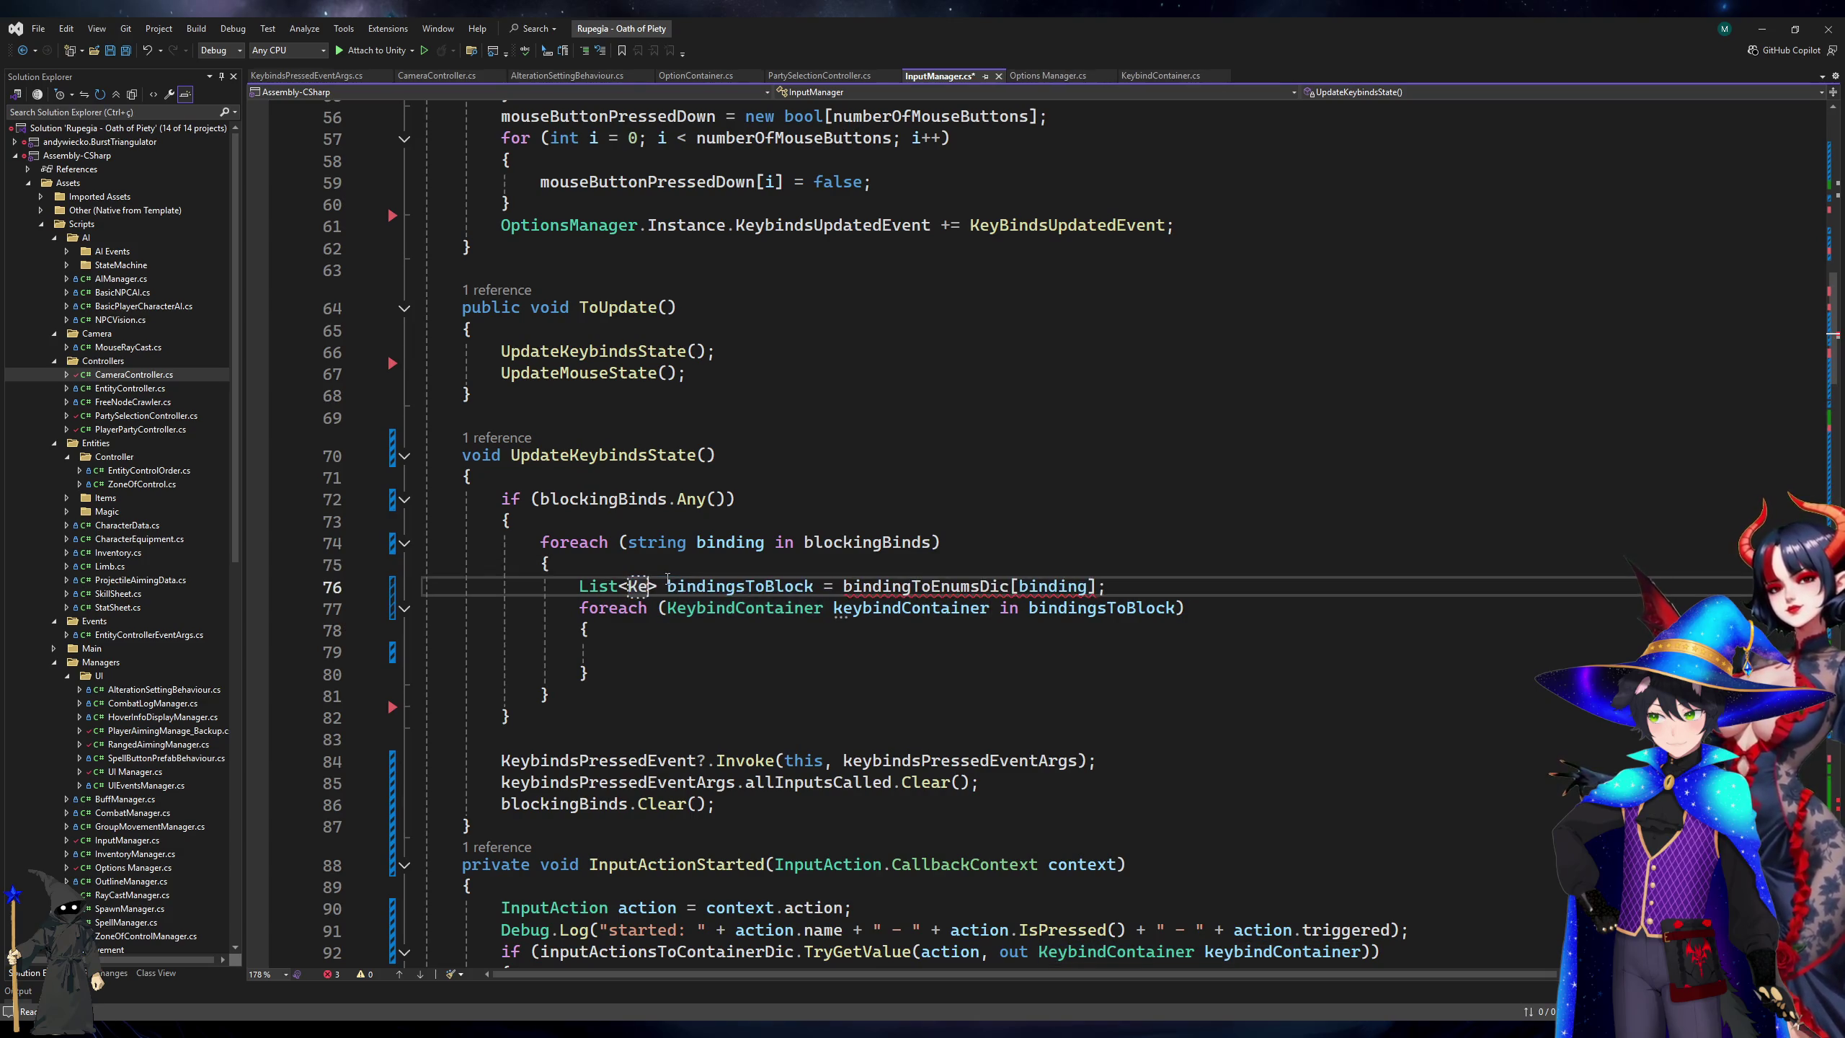
pyautogui.press('Down')
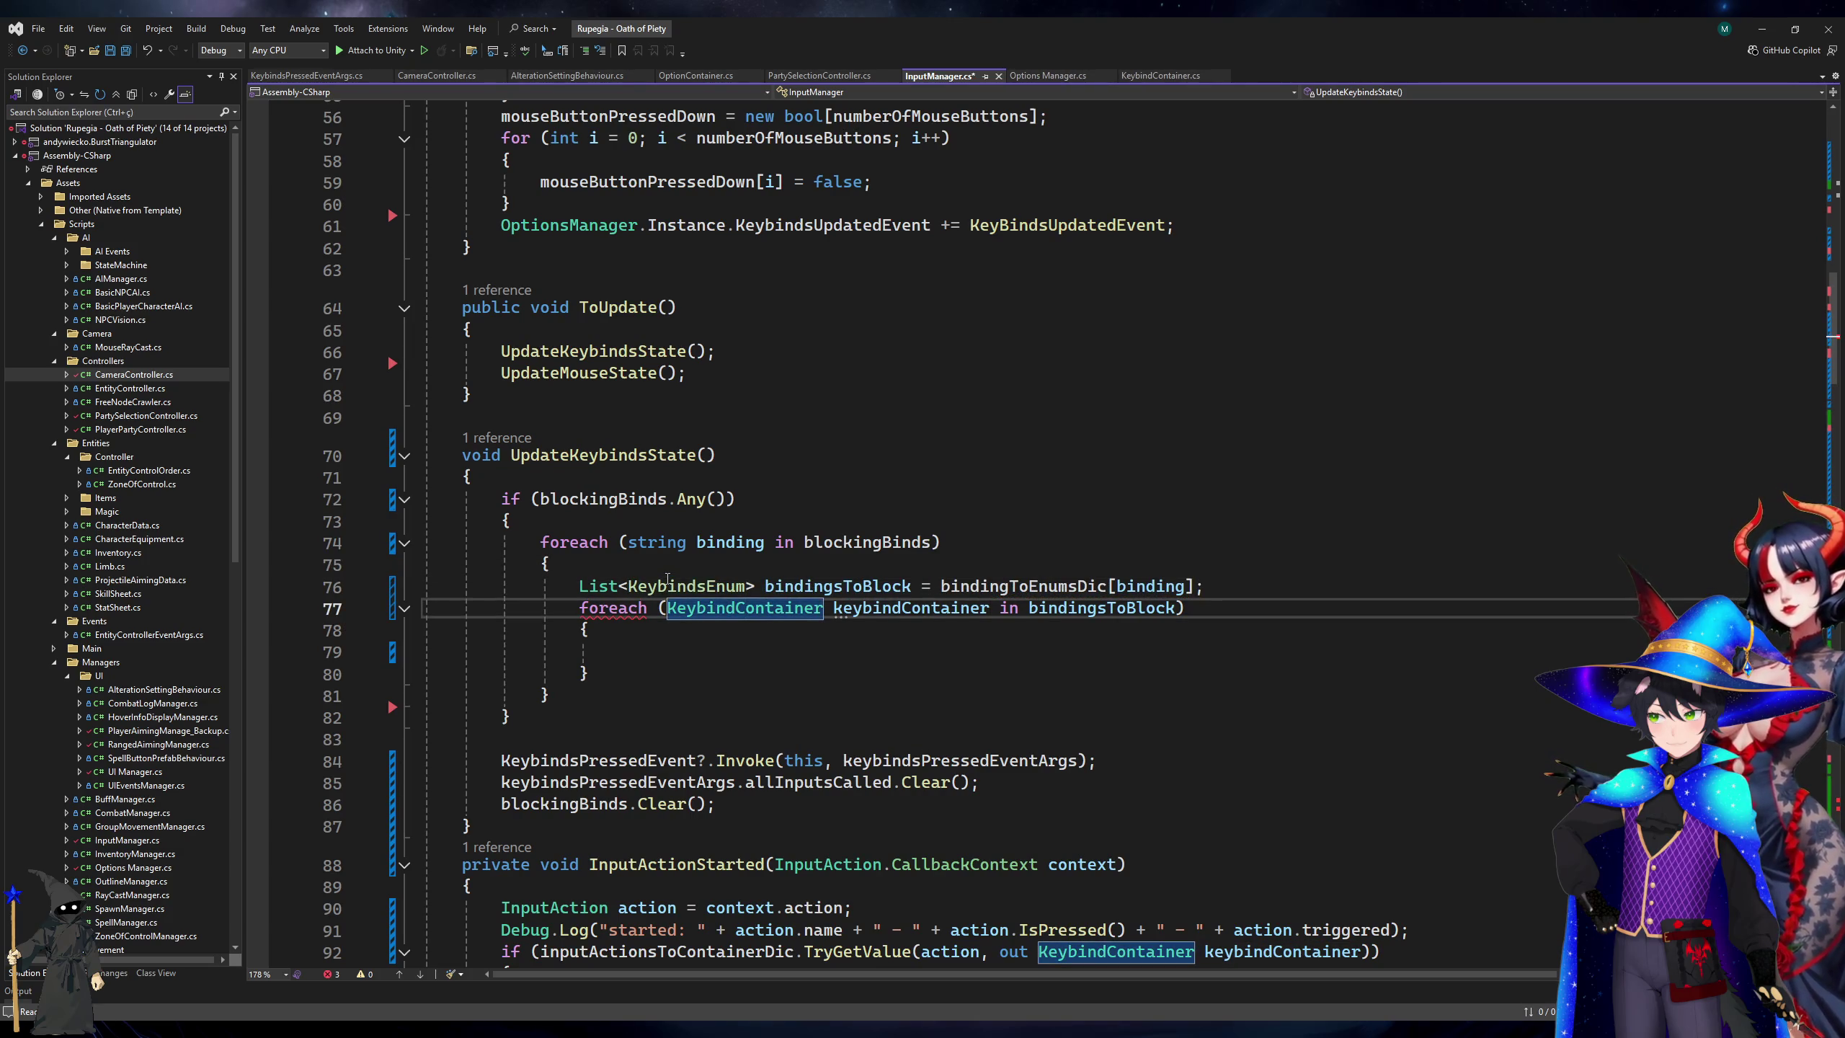
pyautogui.doubleClick(668, 586)
pyautogui.hotkey('ctrl', 'c')
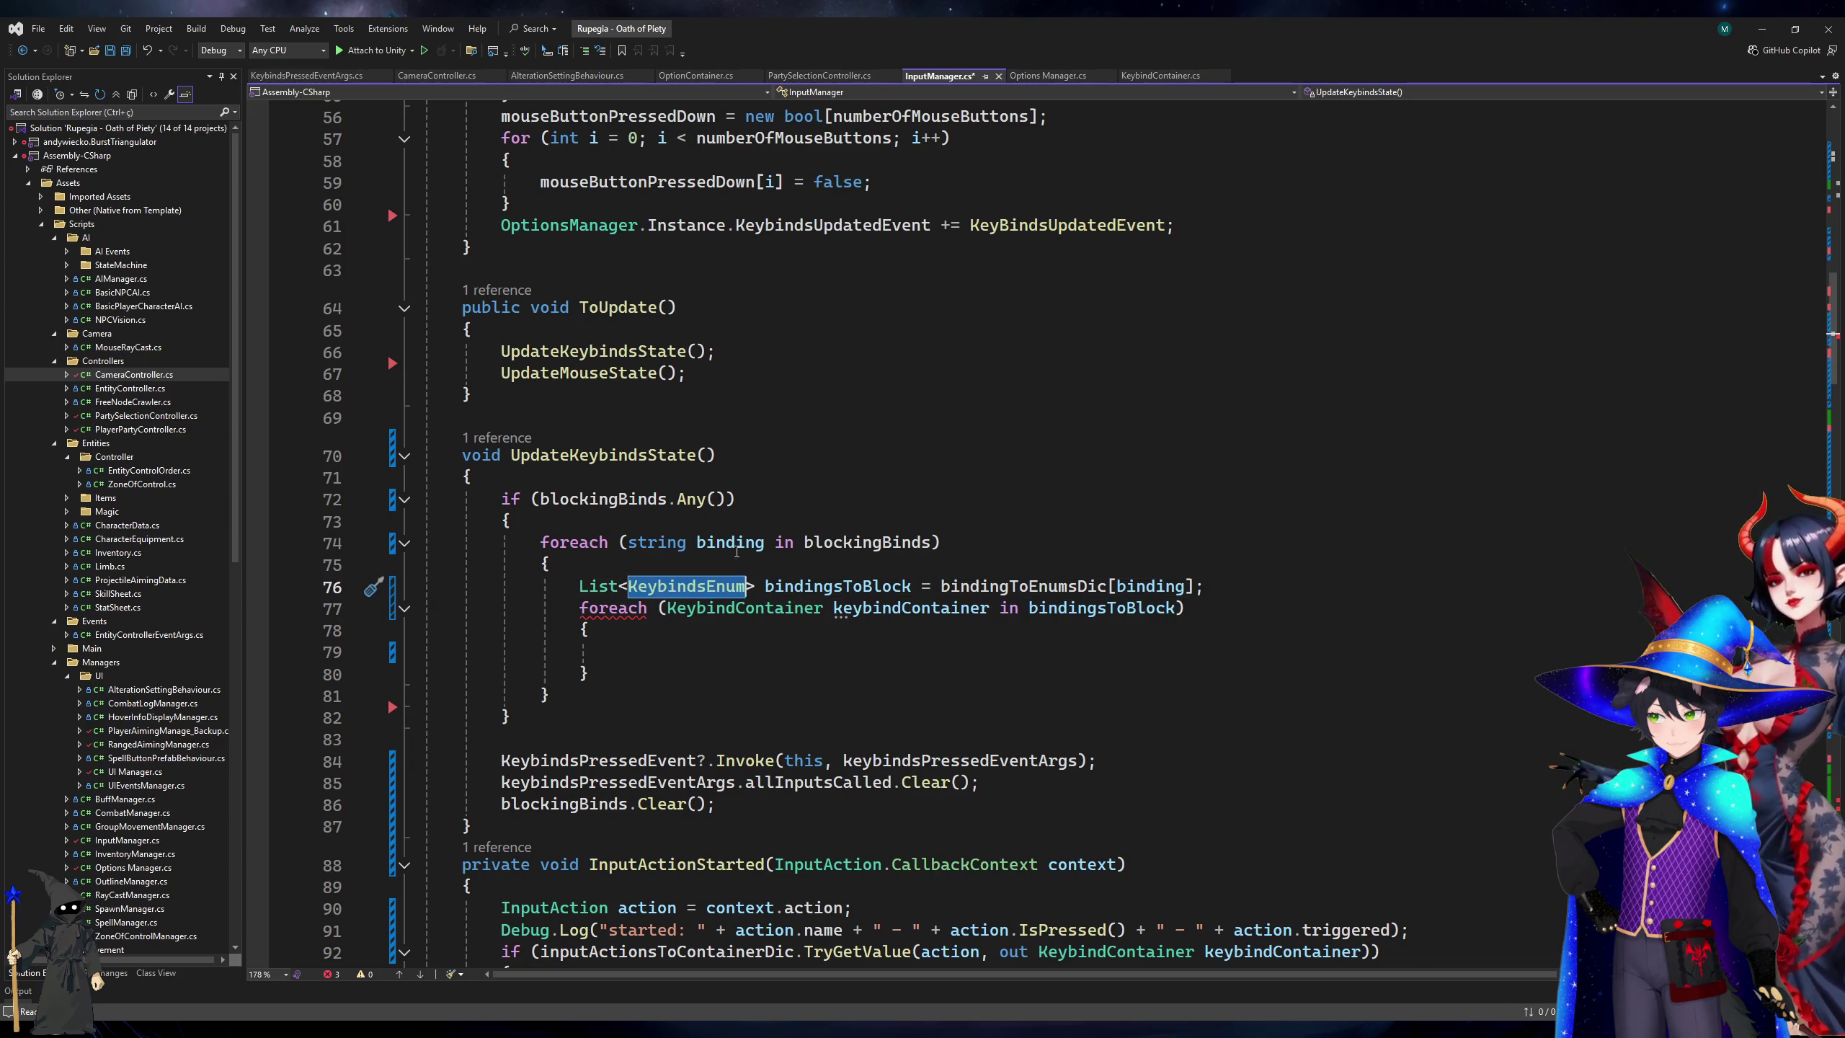
pyautogui.click(836, 586)
pyautogui.doubleClick(757, 608)
pyautogui.hotkey('ctrl', 'v')
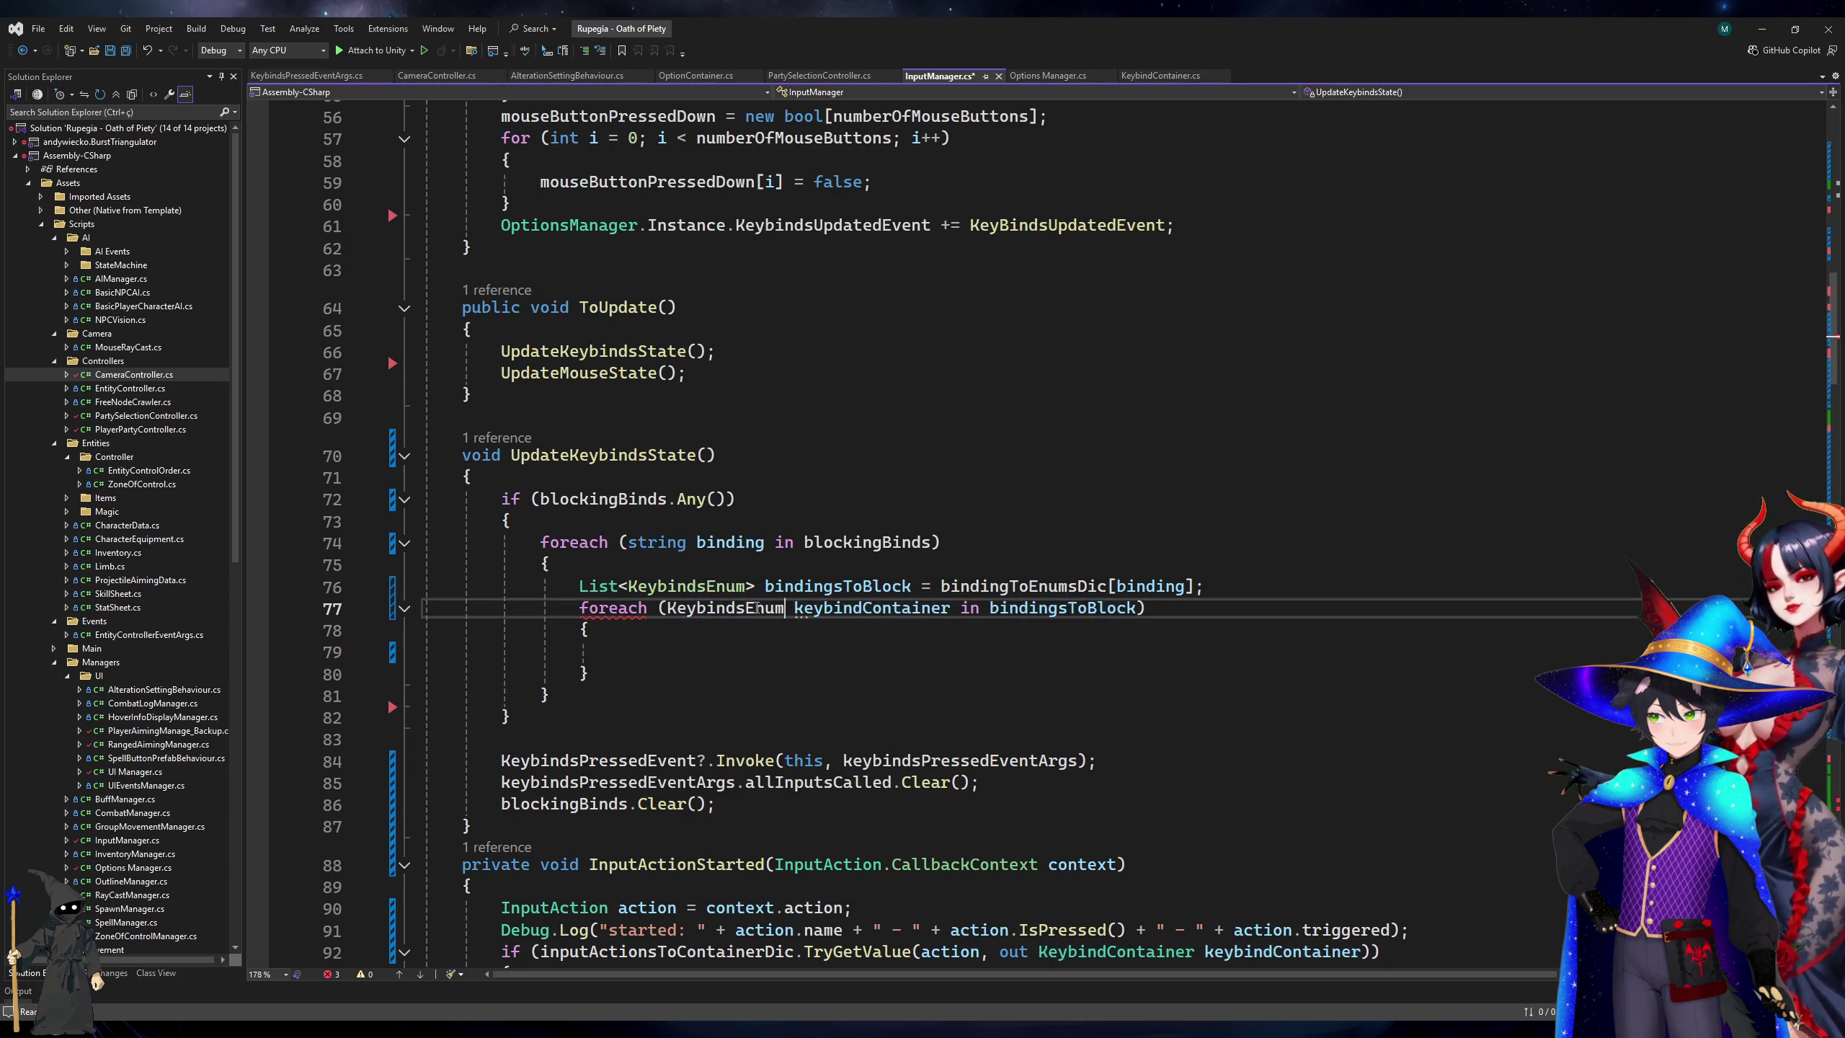
pyautogui.doubleClick(835, 609)
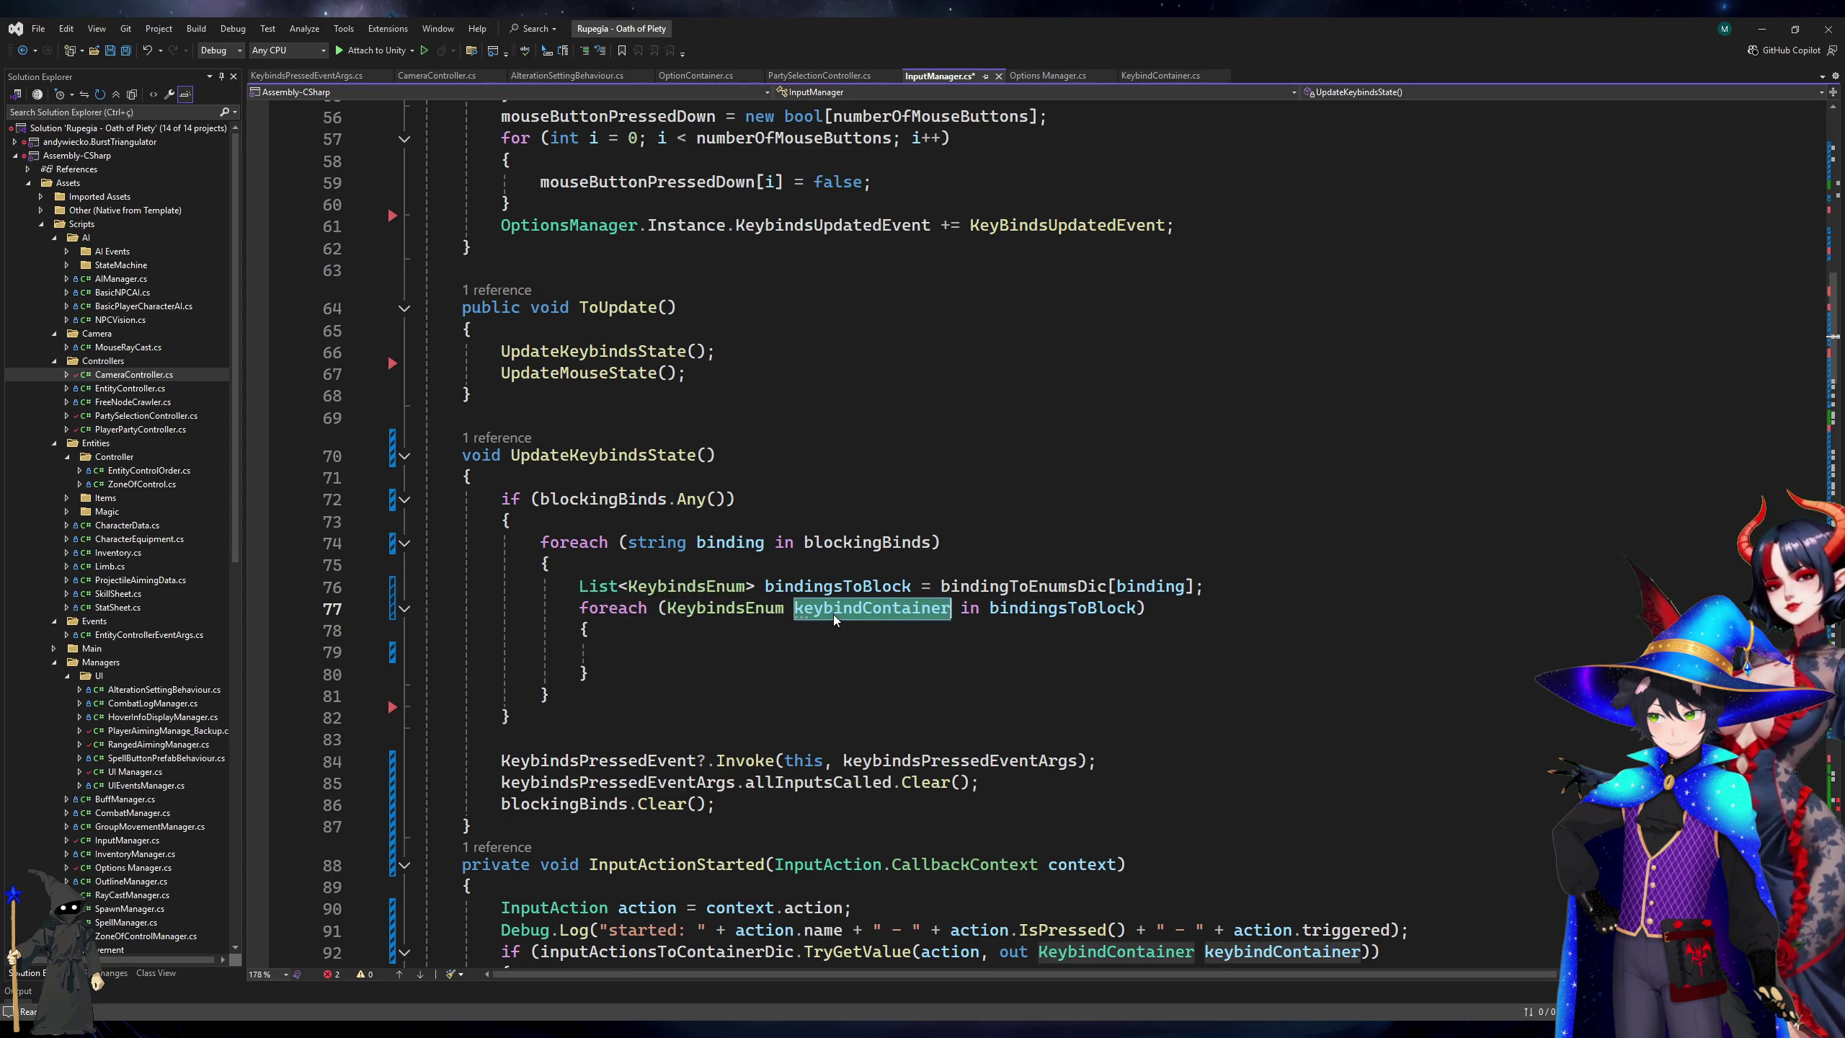
pyautogui.write('keybinds')
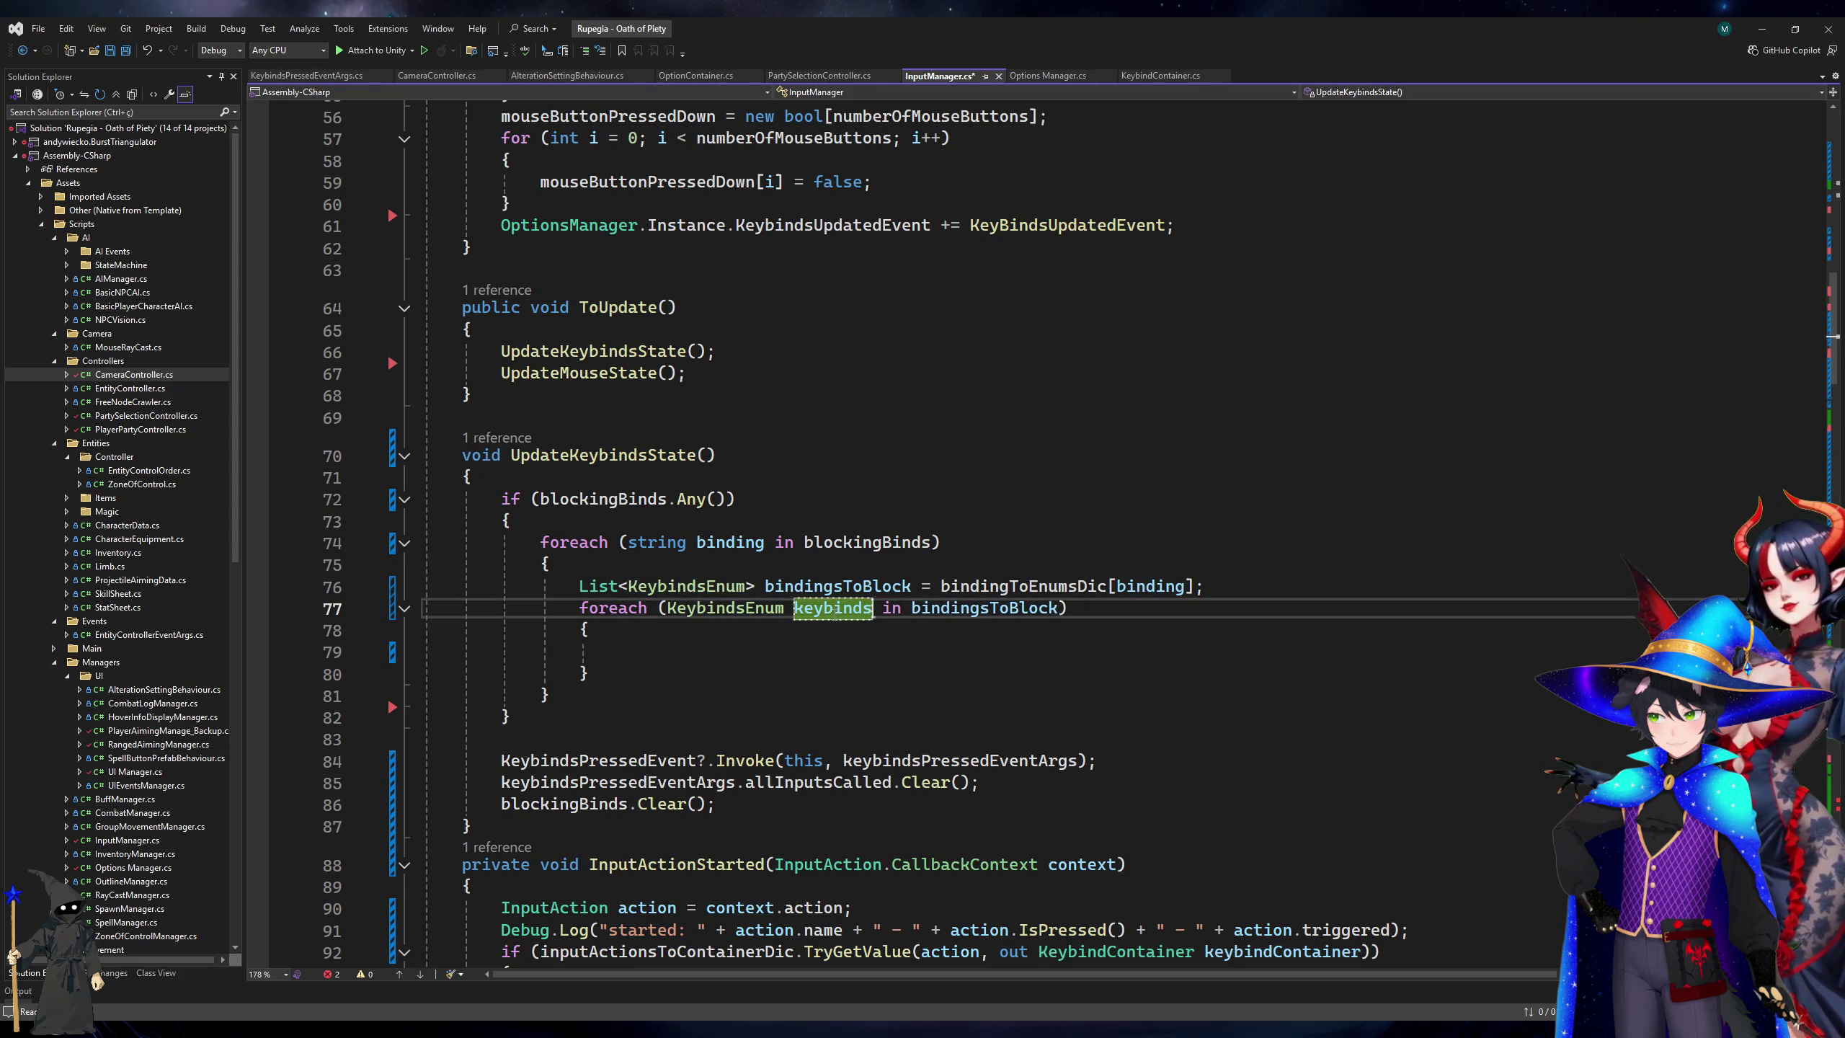
pyautogui.hotkey('ctrl', 's')
# Add keybindsPressedEventArgs.allInputsCalled.Remove(keybinds); inside the inner loop body.
pyautogui.press('Down')
pyautogui.press('Down')
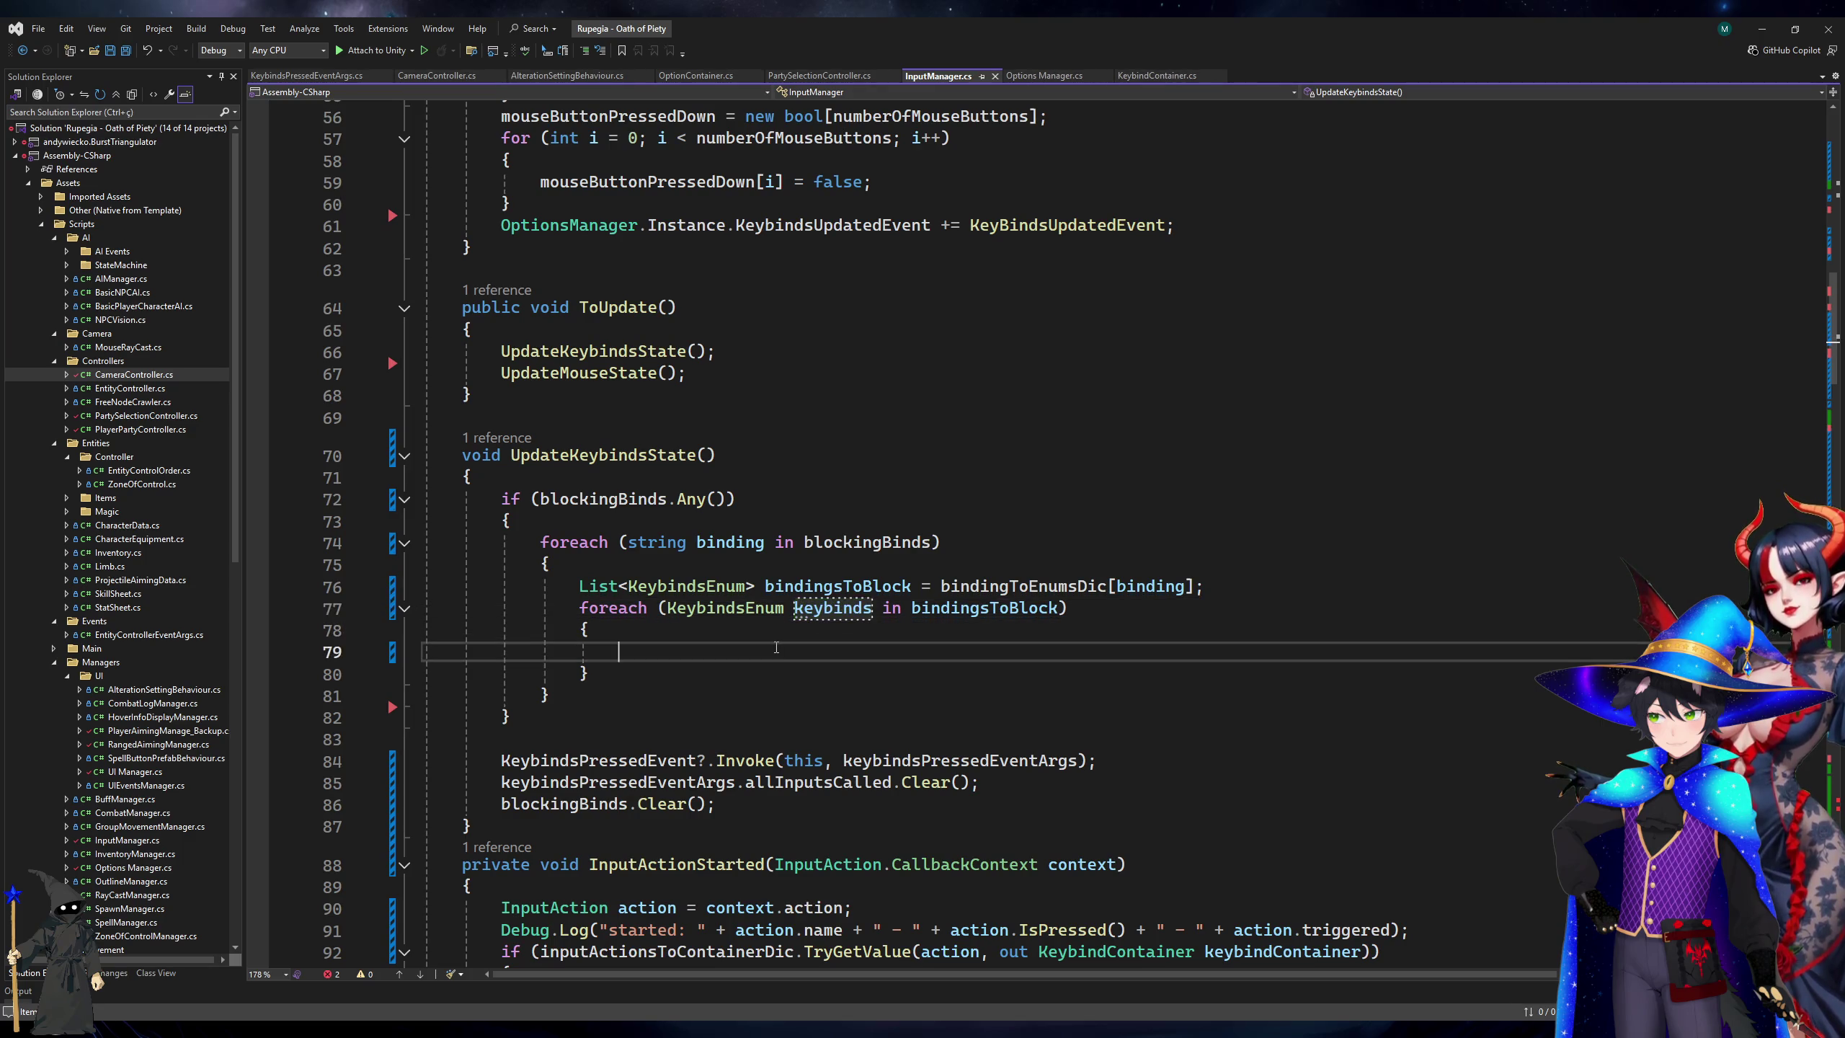
pyautogui.write('key')
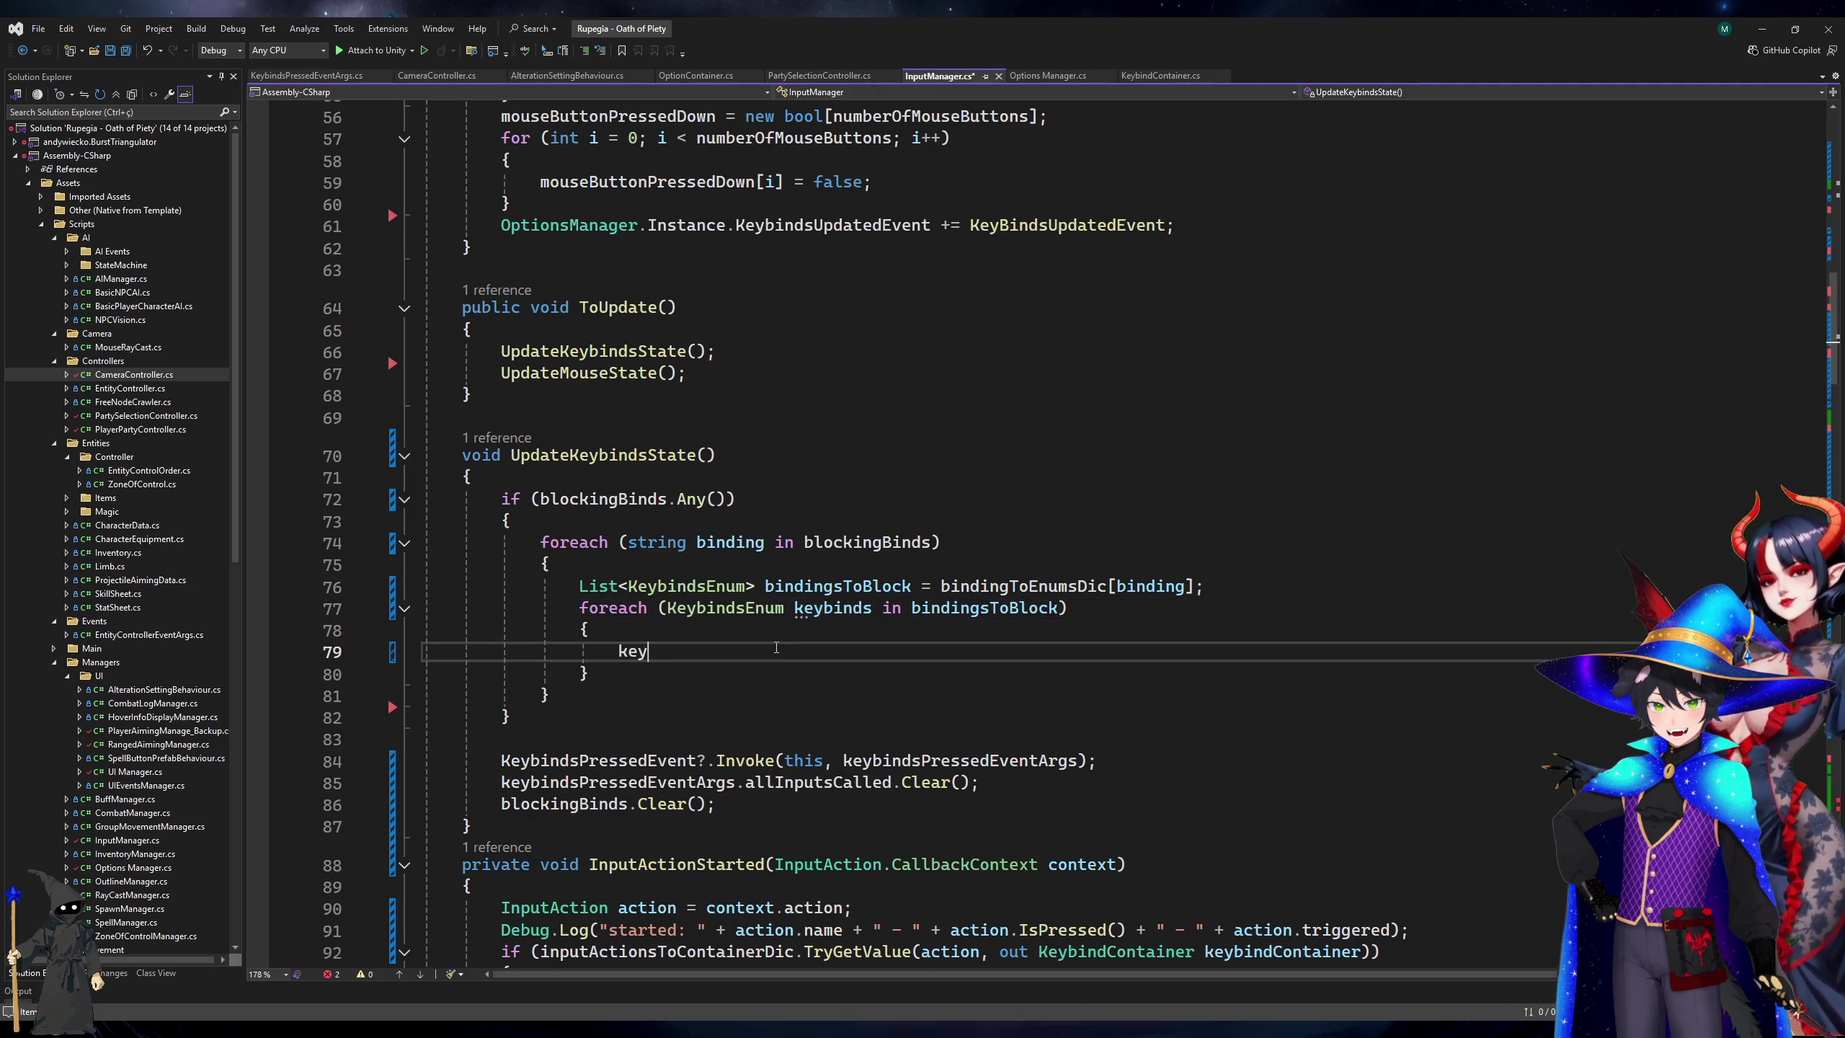
pyautogui.write('bindsPressedEventArgs.allInputsCalled.r')
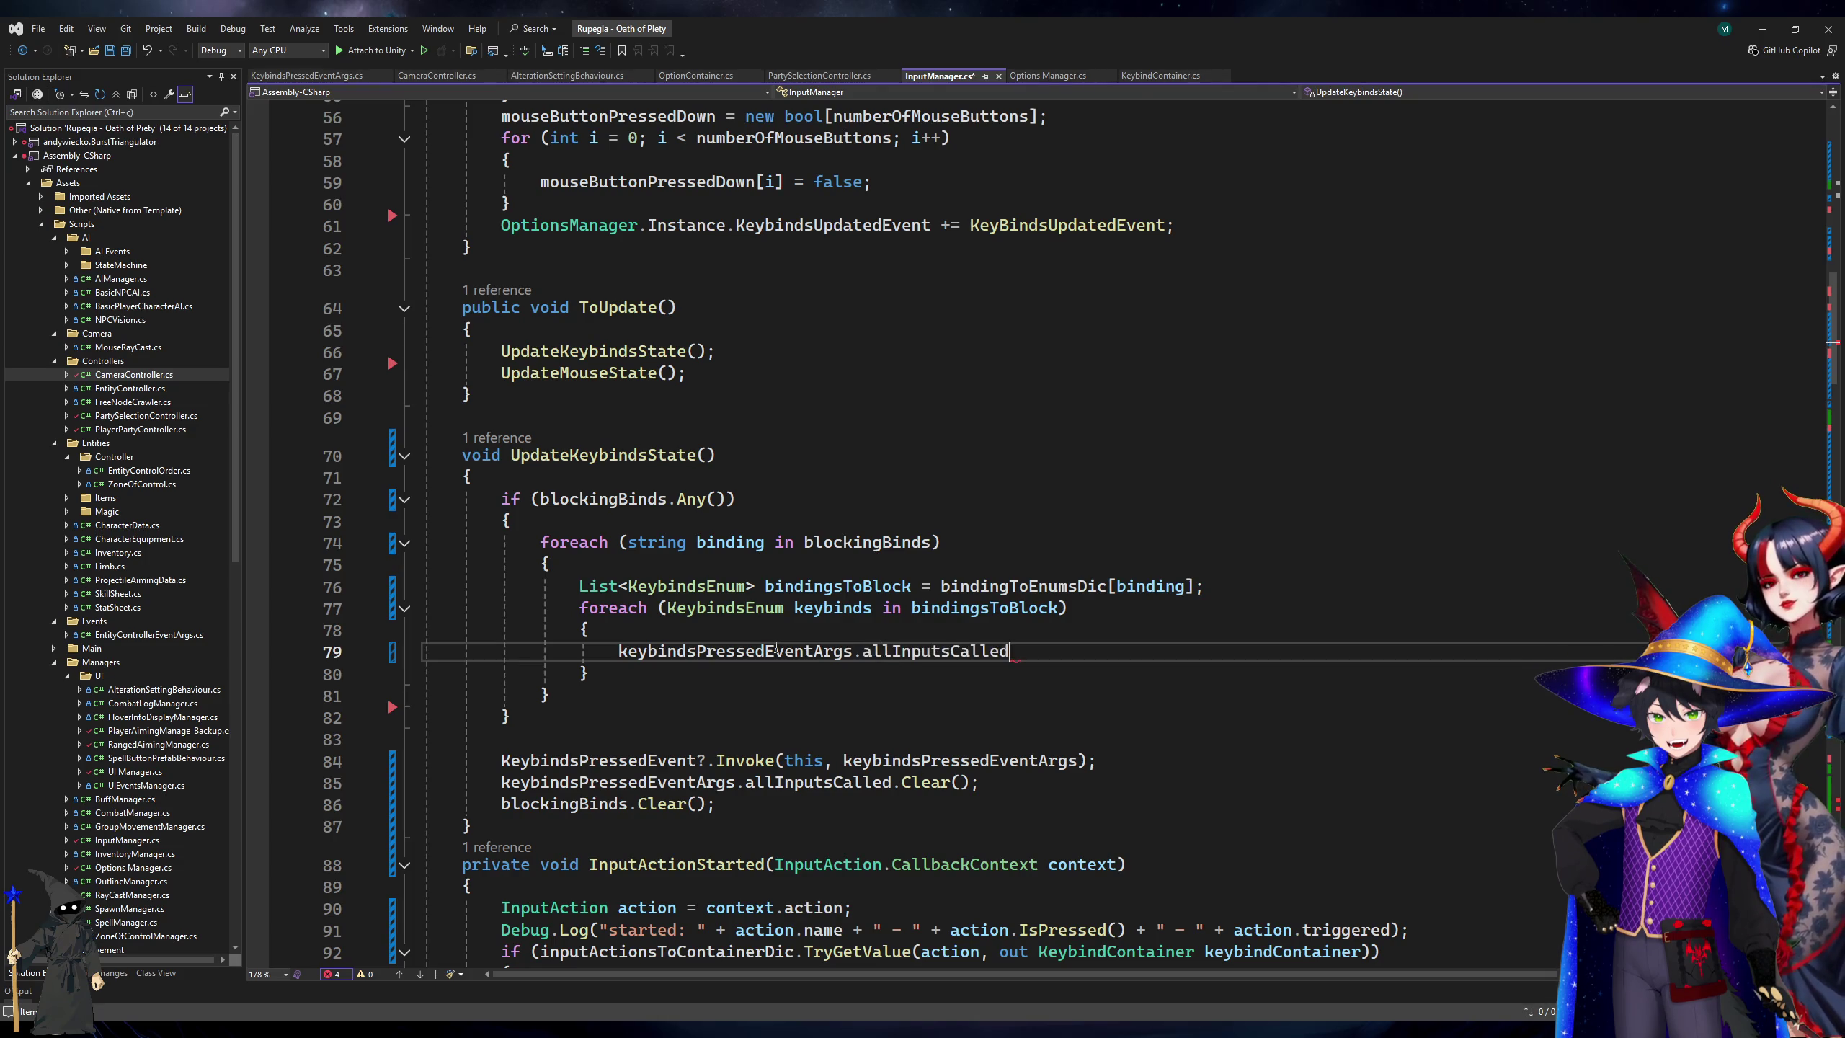
pyautogui.press('BackSpace')
pyautogui.write('Try')
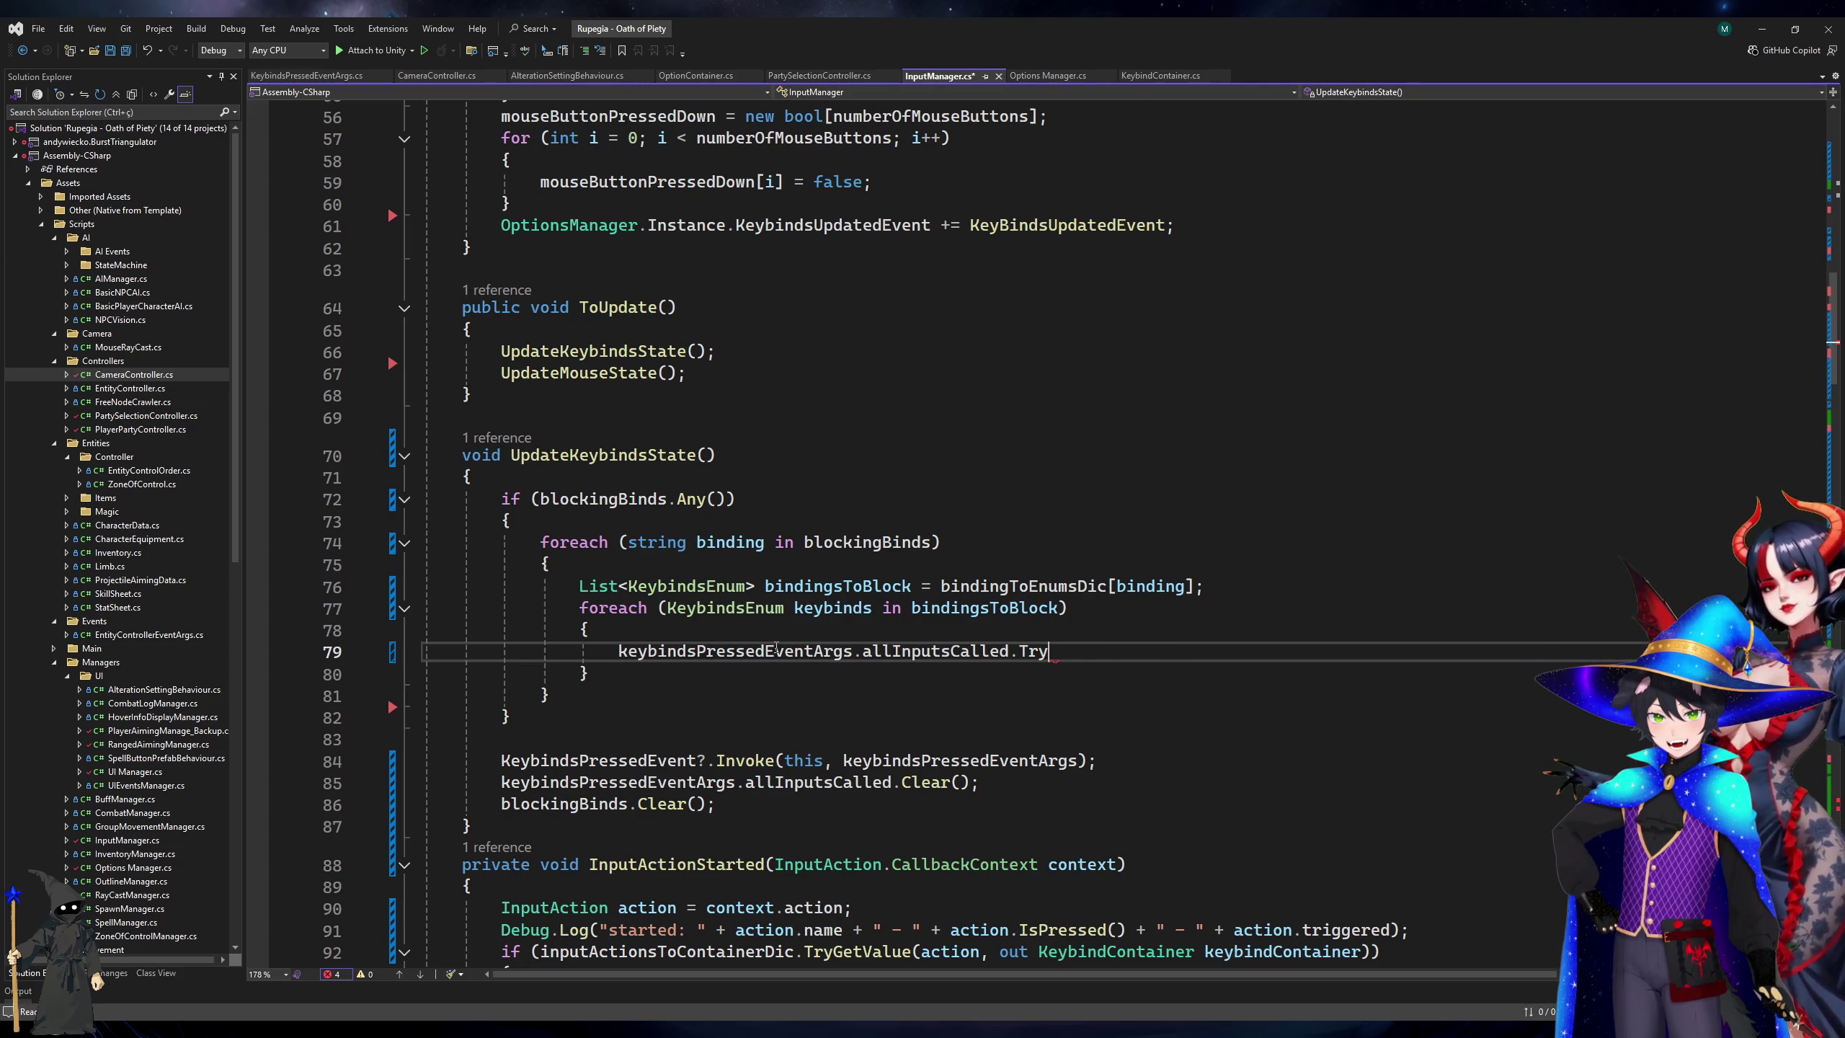
pyautogui.write('Remove(')
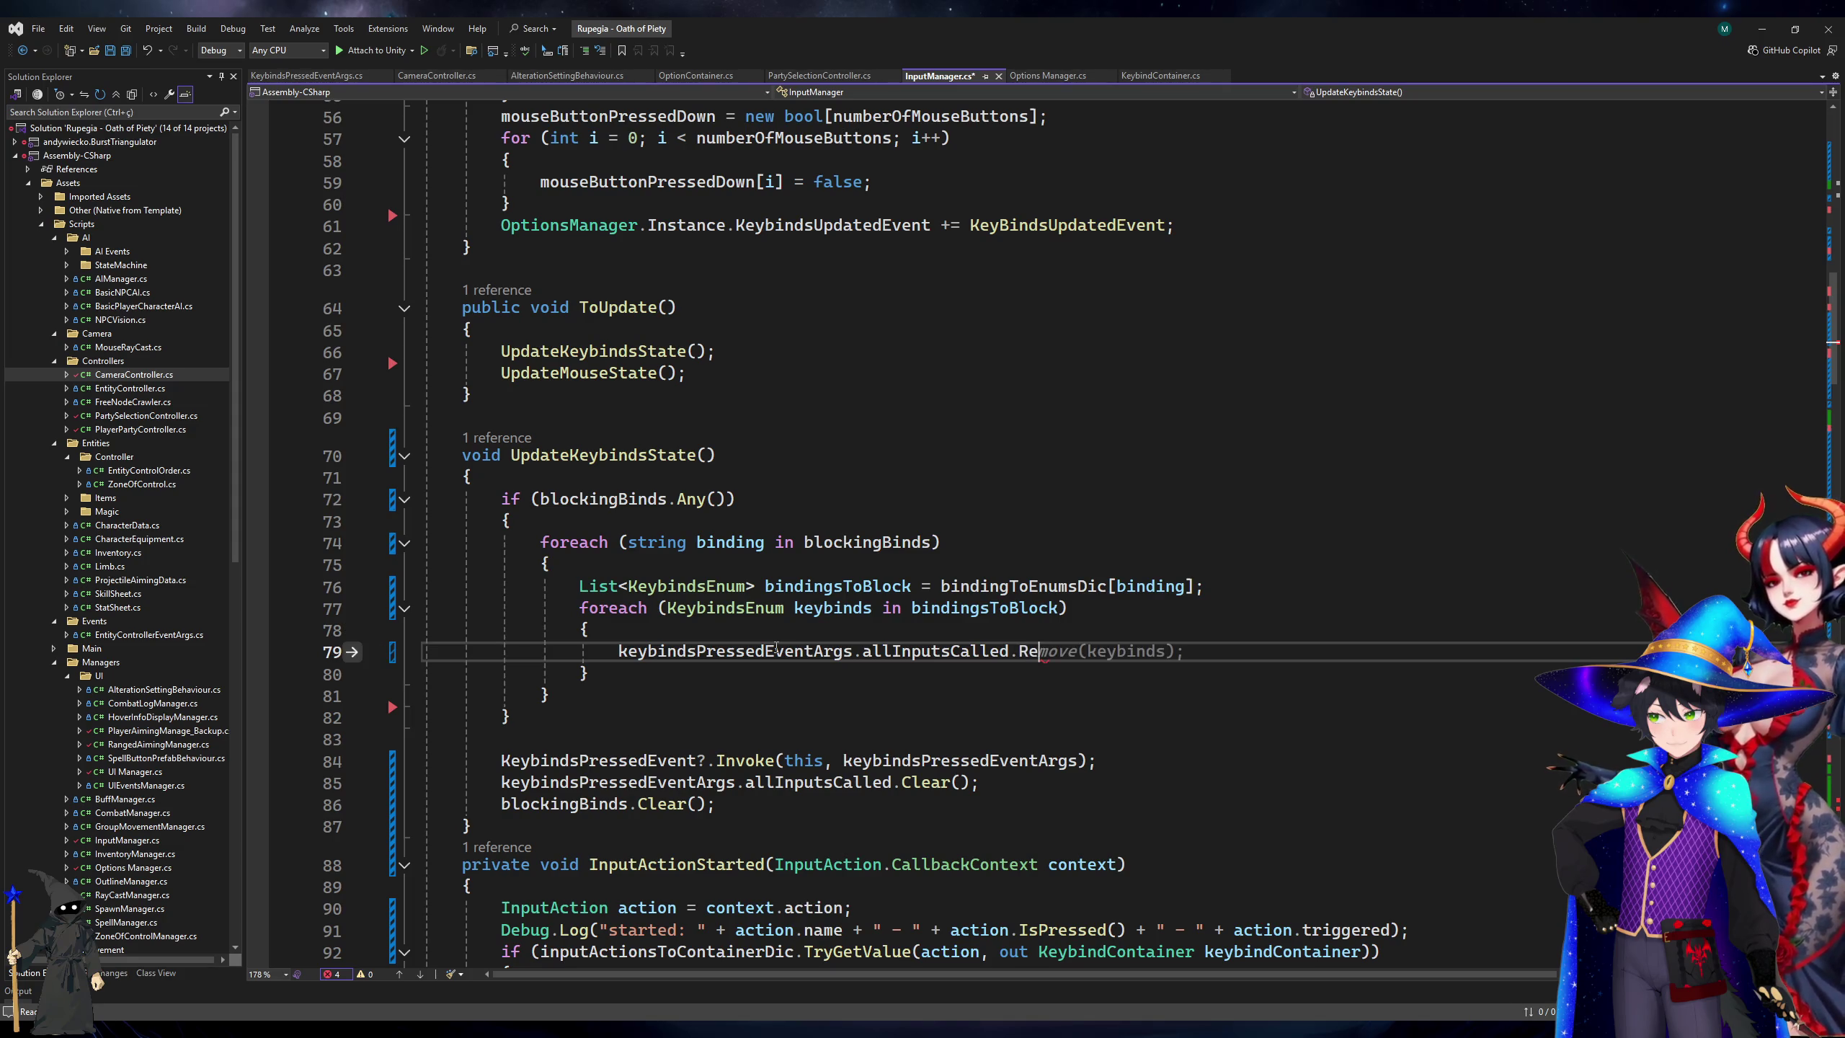
pyautogui.press('Tab')
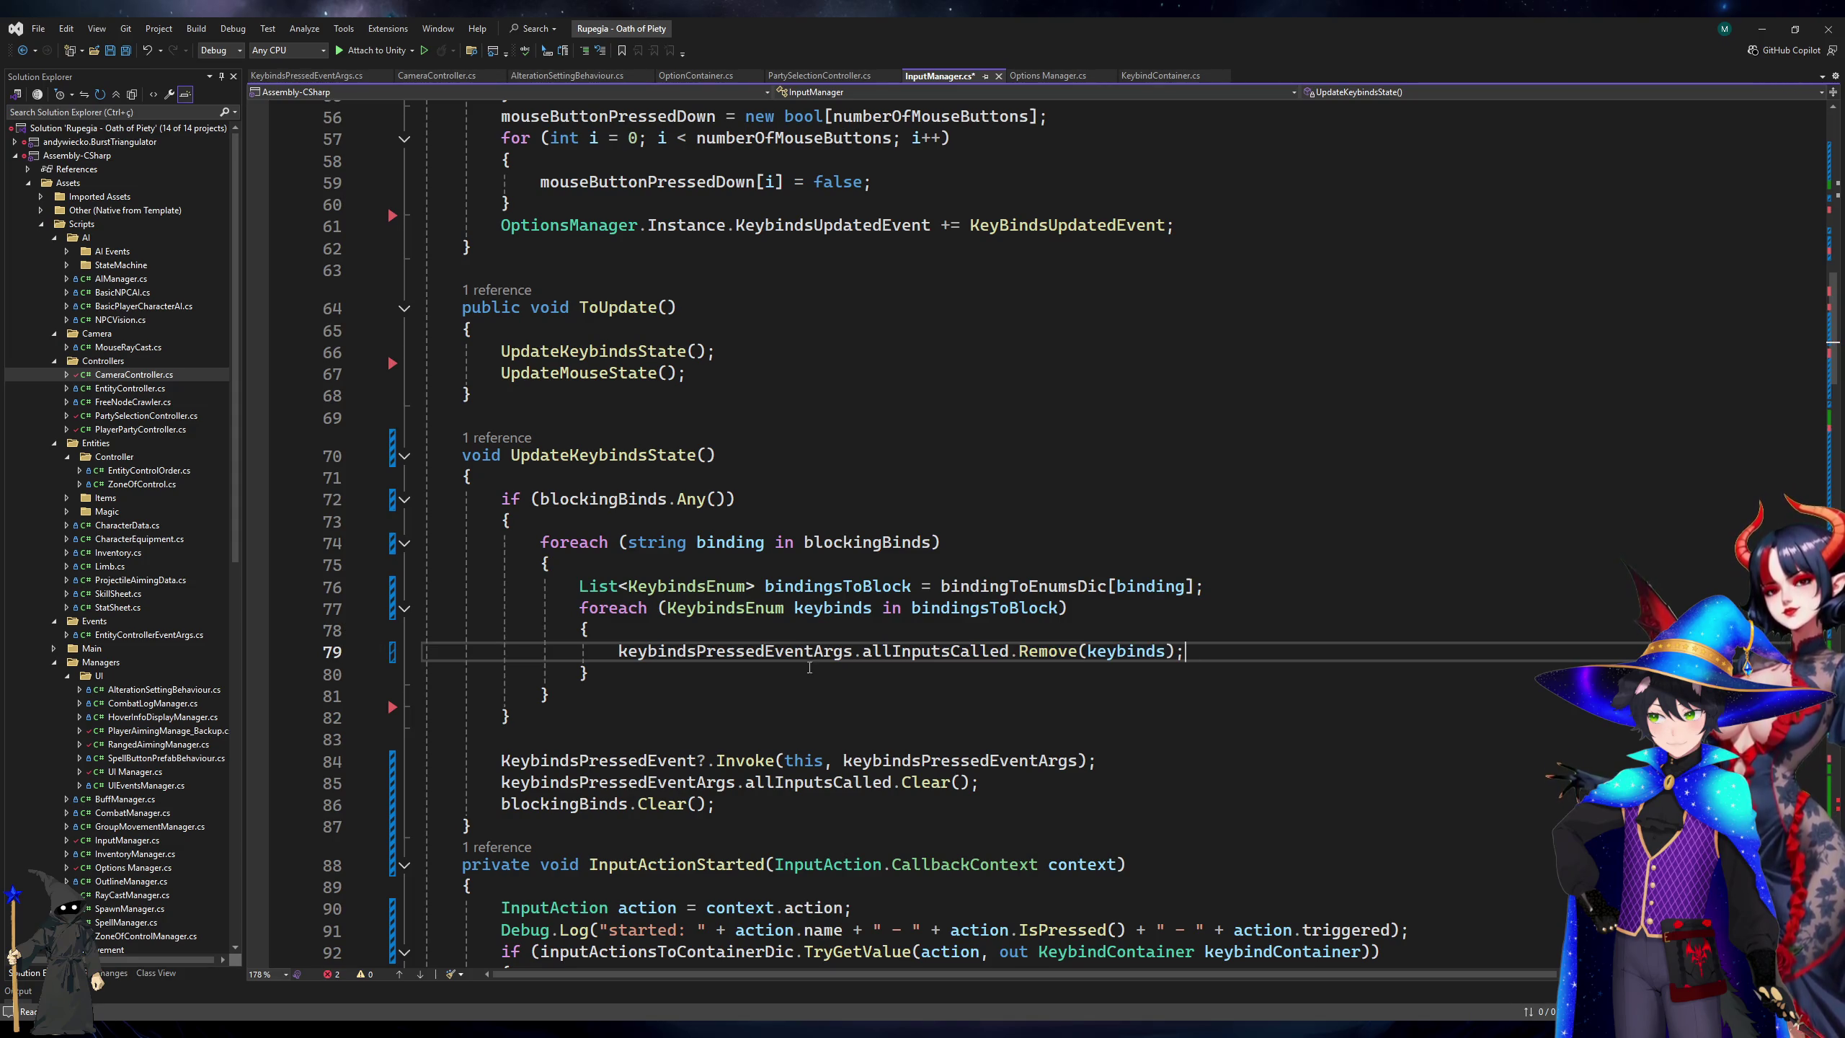
pyautogui.press('Up')
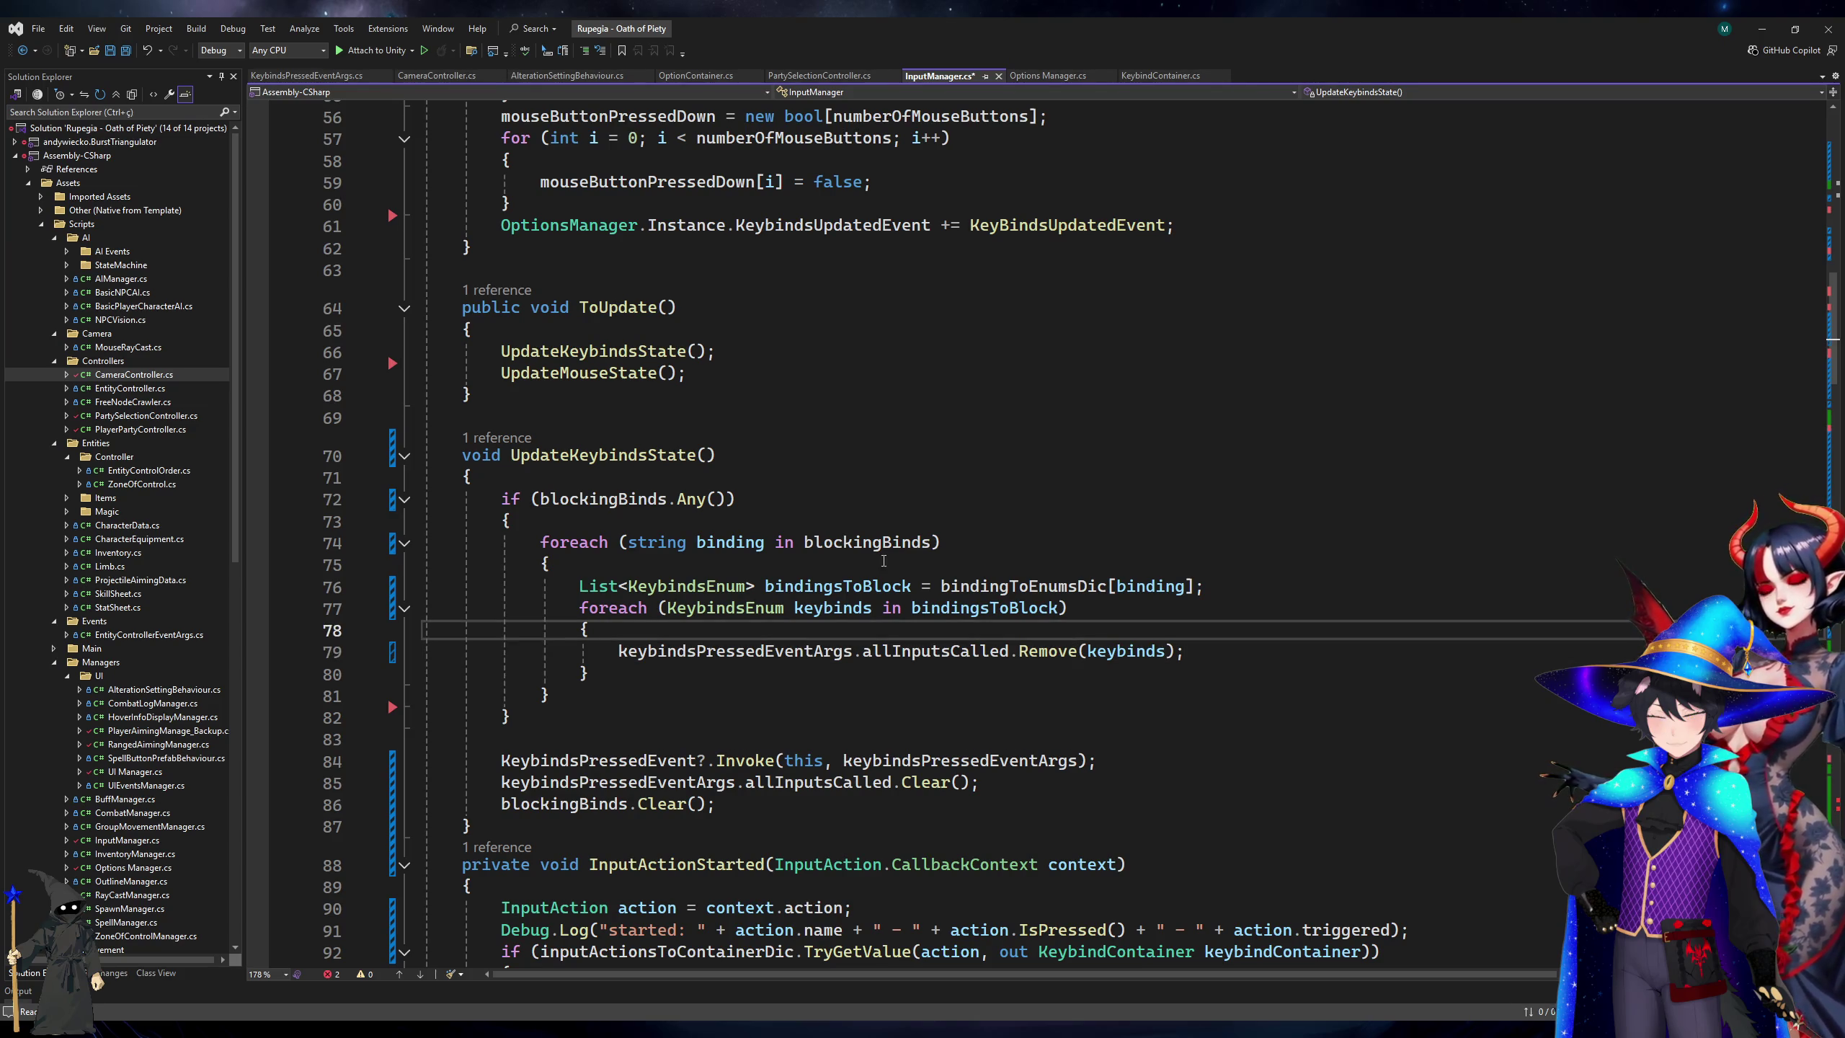
# Change the blockingBinds field from a public List to a Dictionary with KeybindsEnum values.
pyautogui.click(879, 543)
pyautogui.press('F12')
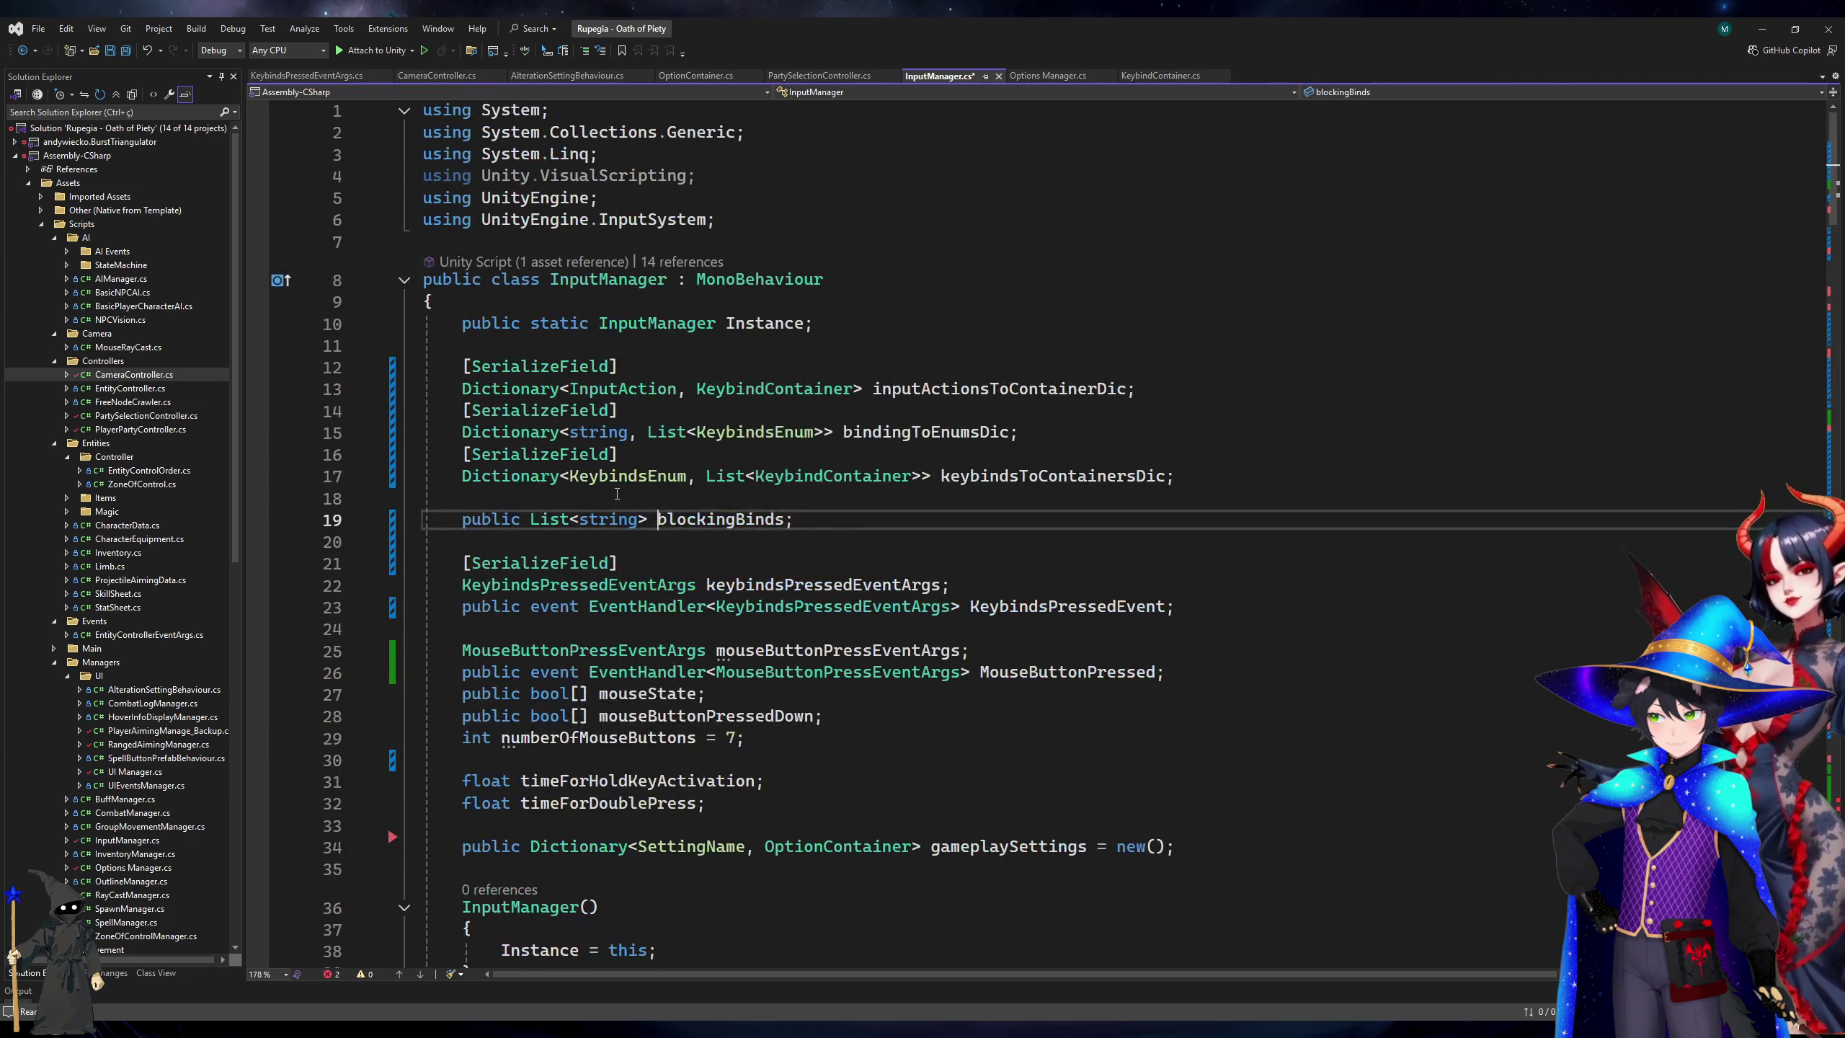
pyautogui.doubleClick(506, 520)
pyautogui.press('BackSpace')
pyautogui.write('D')
pyautogui.press('Delete')
pyautogui.press('Delete')
pyautogui.press('Delete')
pyautogui.write('c')
pyautogui.write('ctionary')
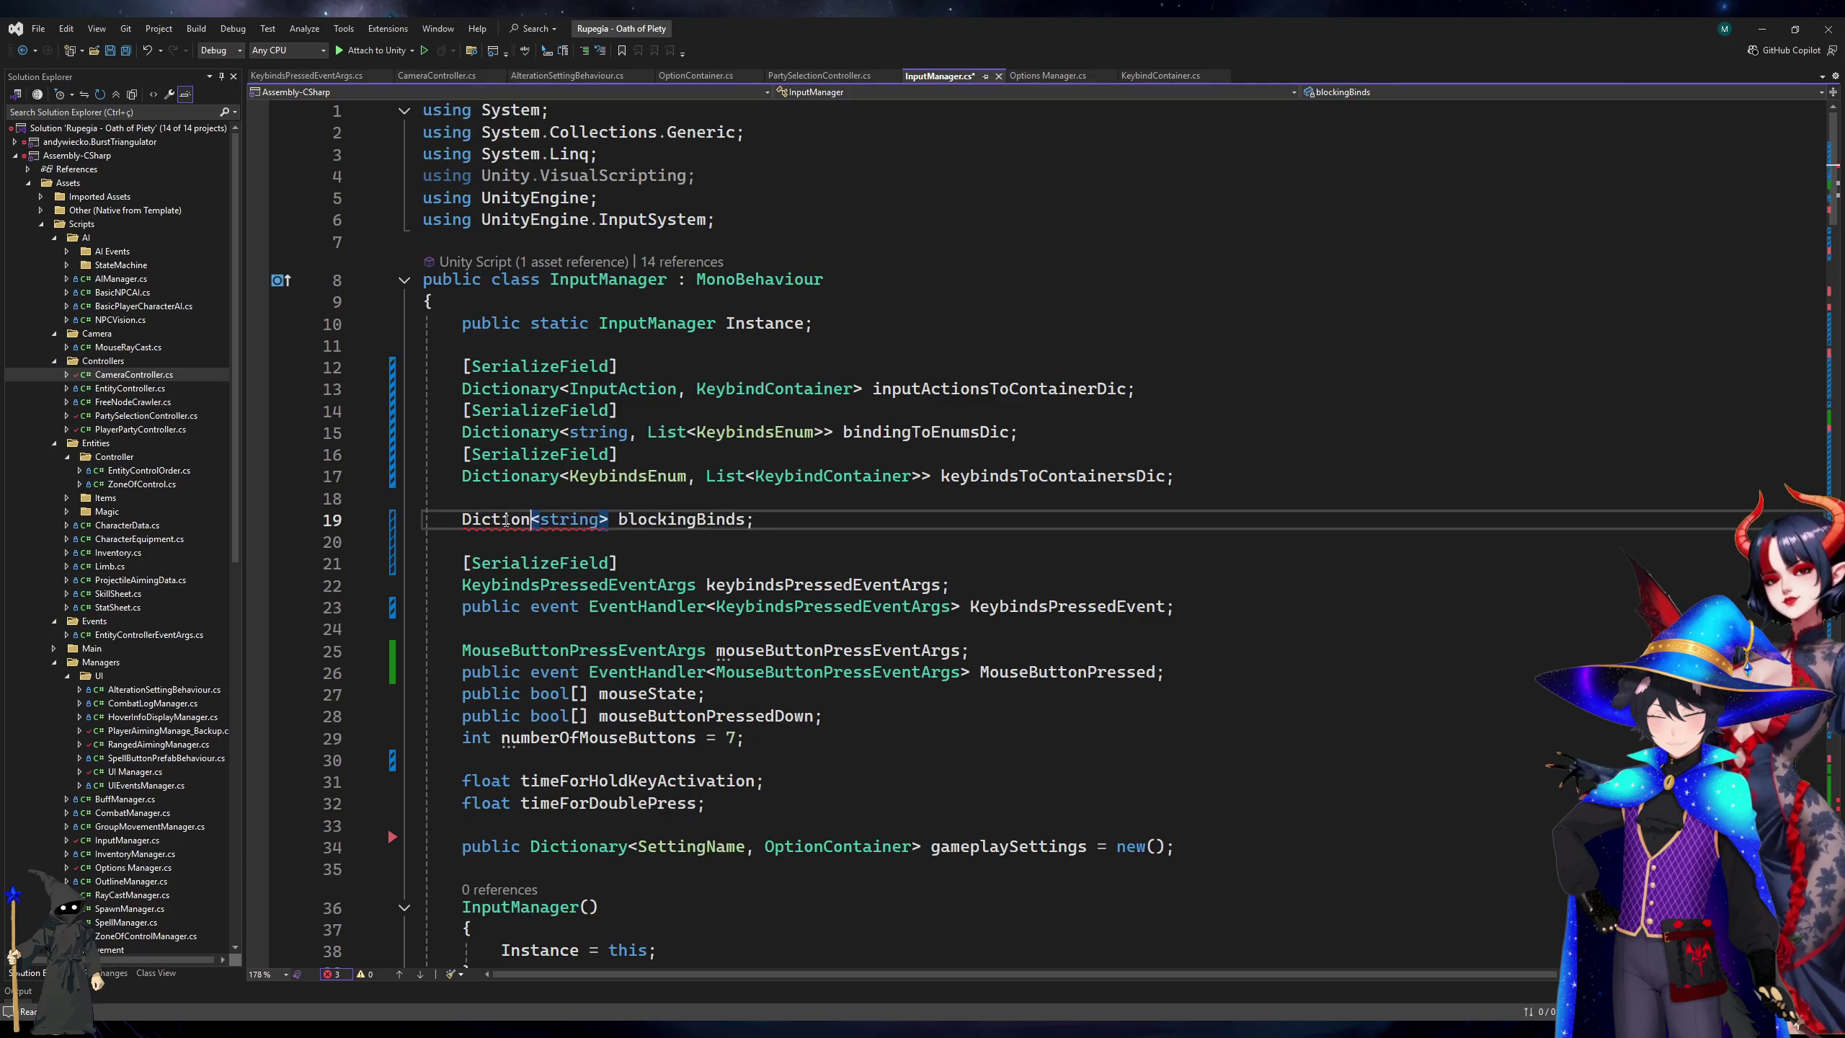
pyautogui.hotkey('ctrl', 'Right')
pyautogui.hotkey('ctrl', 'Right')
pyautogui.write(', kj')
pyautogui.press('Tab')
pyautogui.scroll(-6, 746, 627)
pyautogui.scroll(-14, 746, 627)
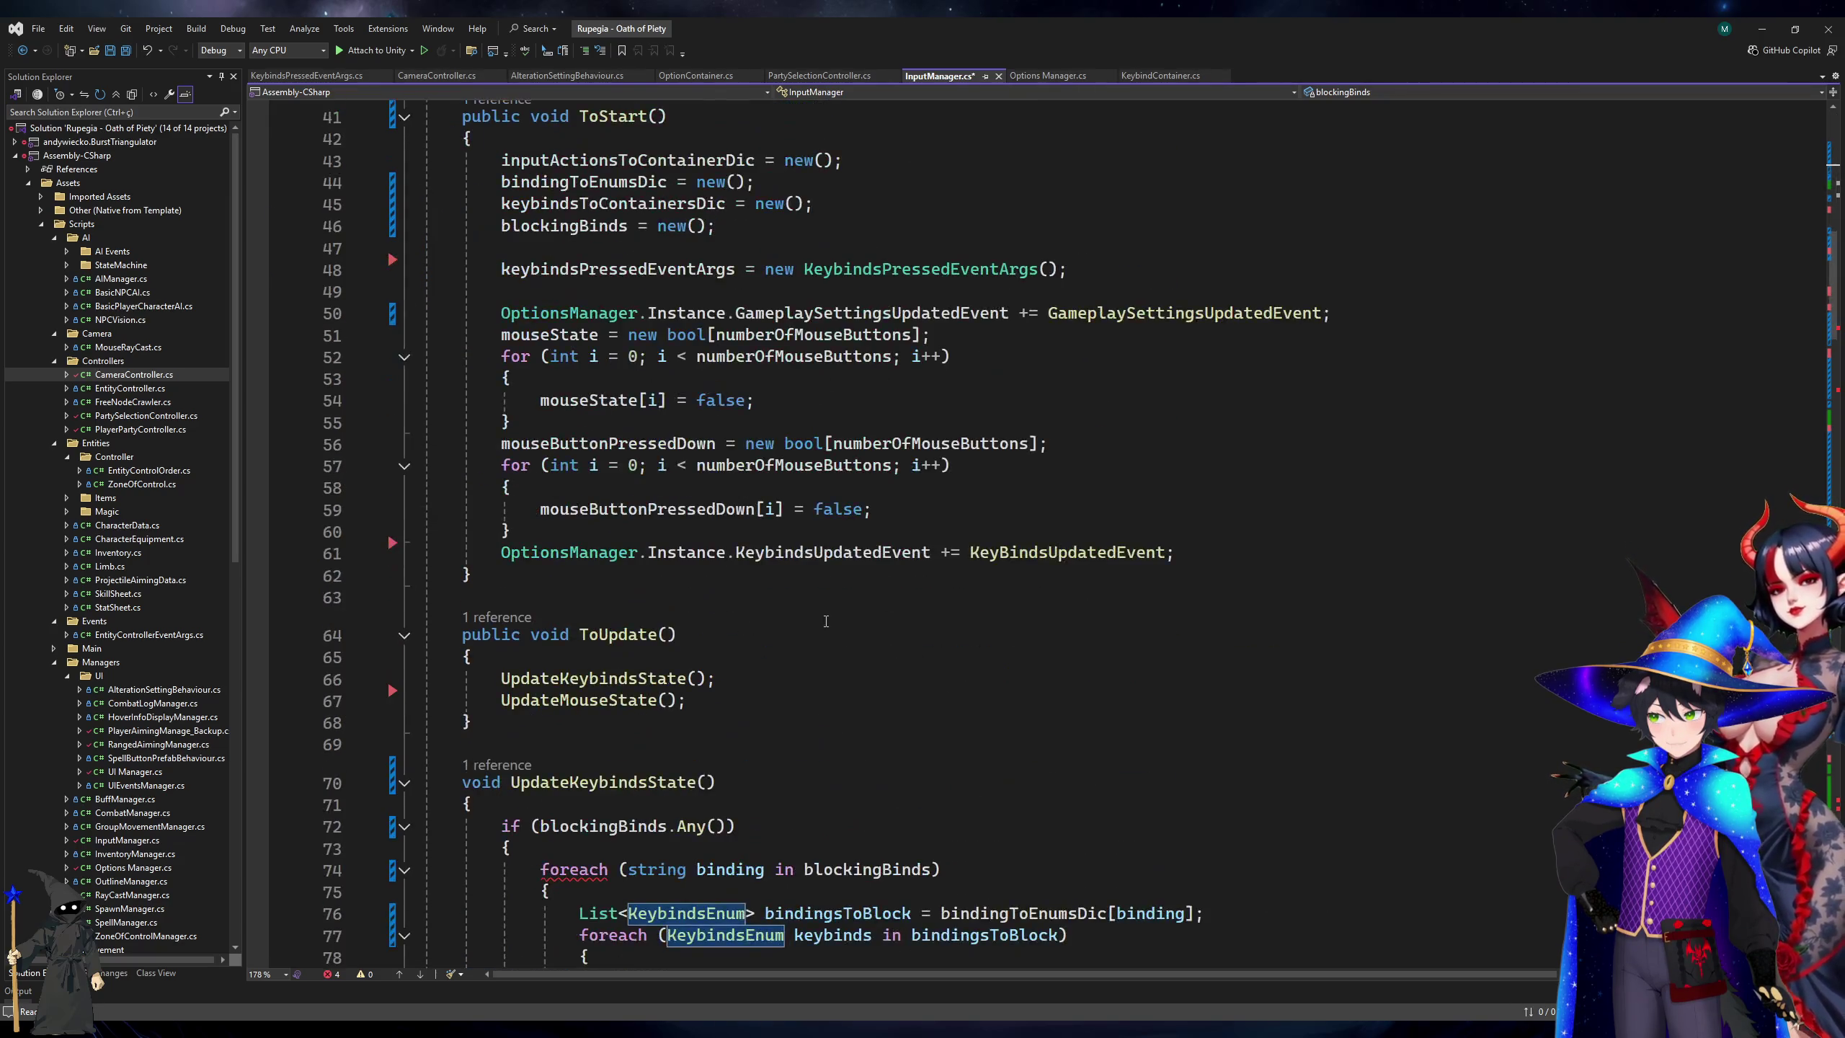
# Declare the outer loop variable as KeyValuePair<string,KeybindsEnum> kvp and look up kvp.Key.
pyautogui.click(800, 548)
pyautogui.click(801, 558)
pyautogui.press('Up')
pyautogui.press('Up')
pyautogui.press('Up')
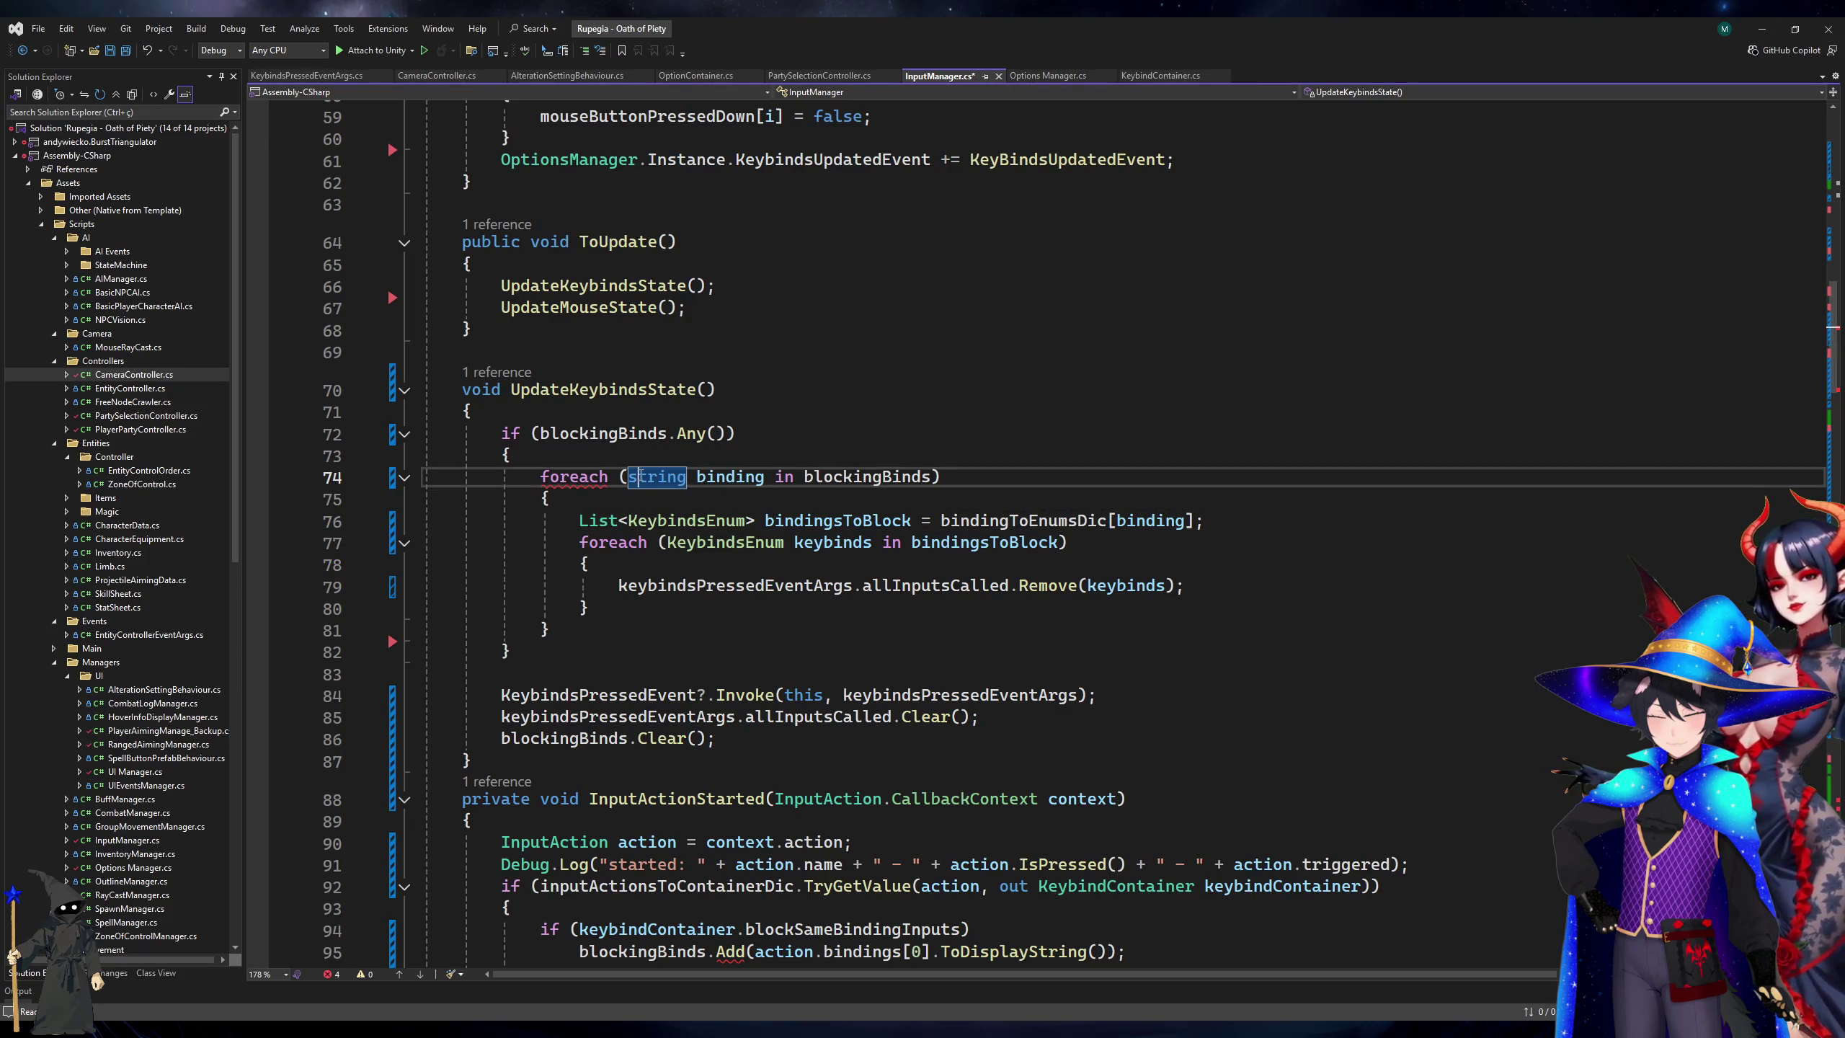
pyautogui.keyDown('shift'); pyautogui.click(765, 471); pyautogui.keyUp('shift')
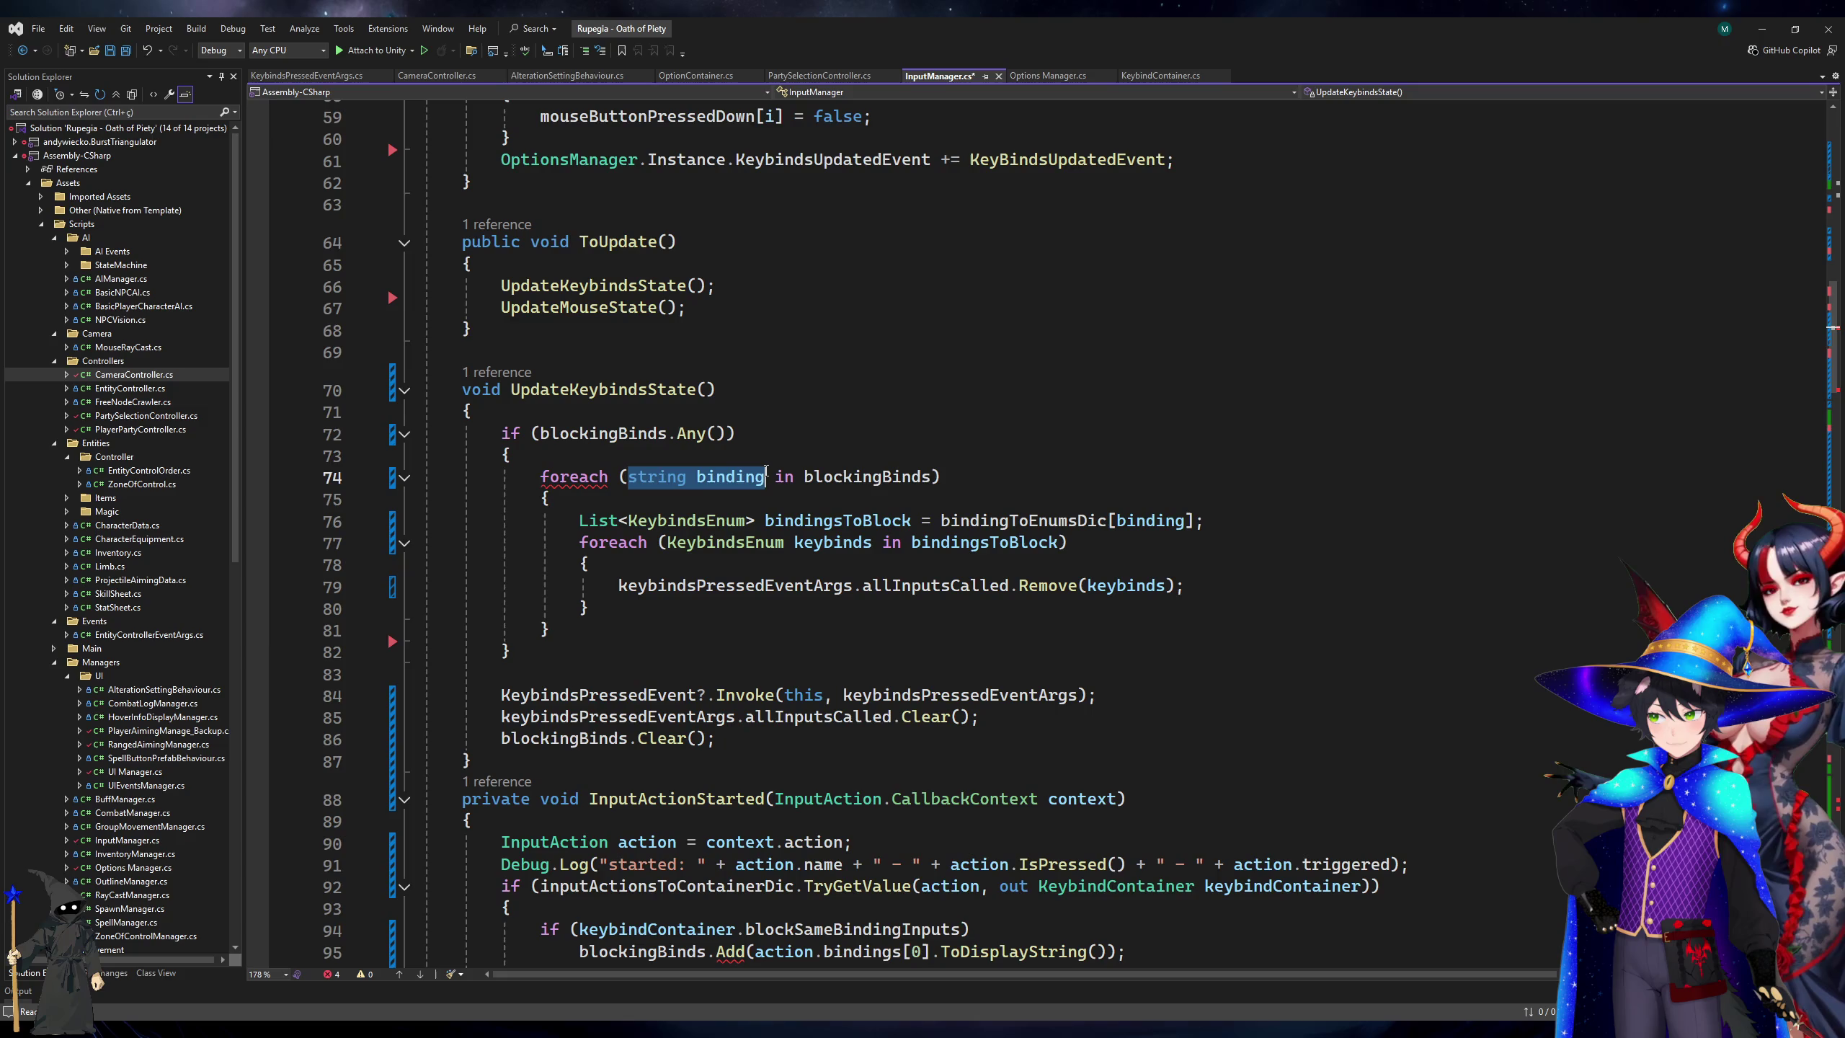
pyautogui.write('KeyValuePair')
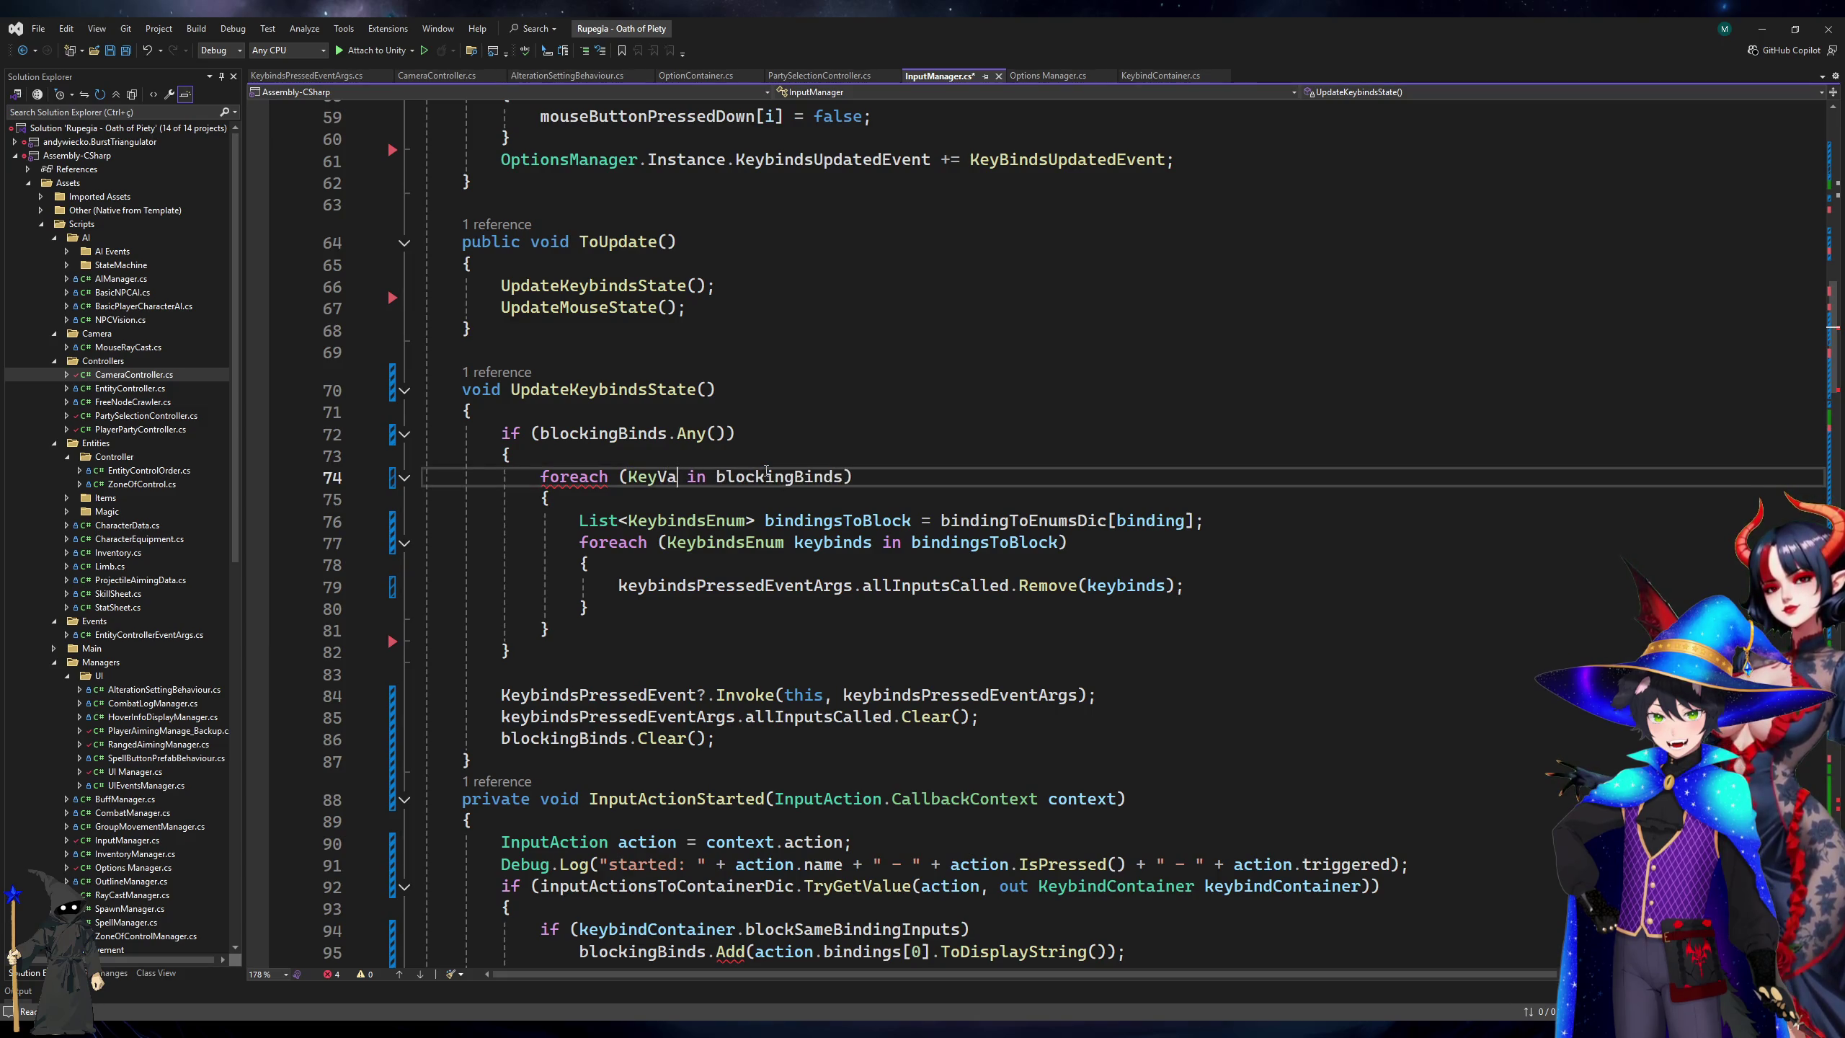
pyautogui.write('<string,')
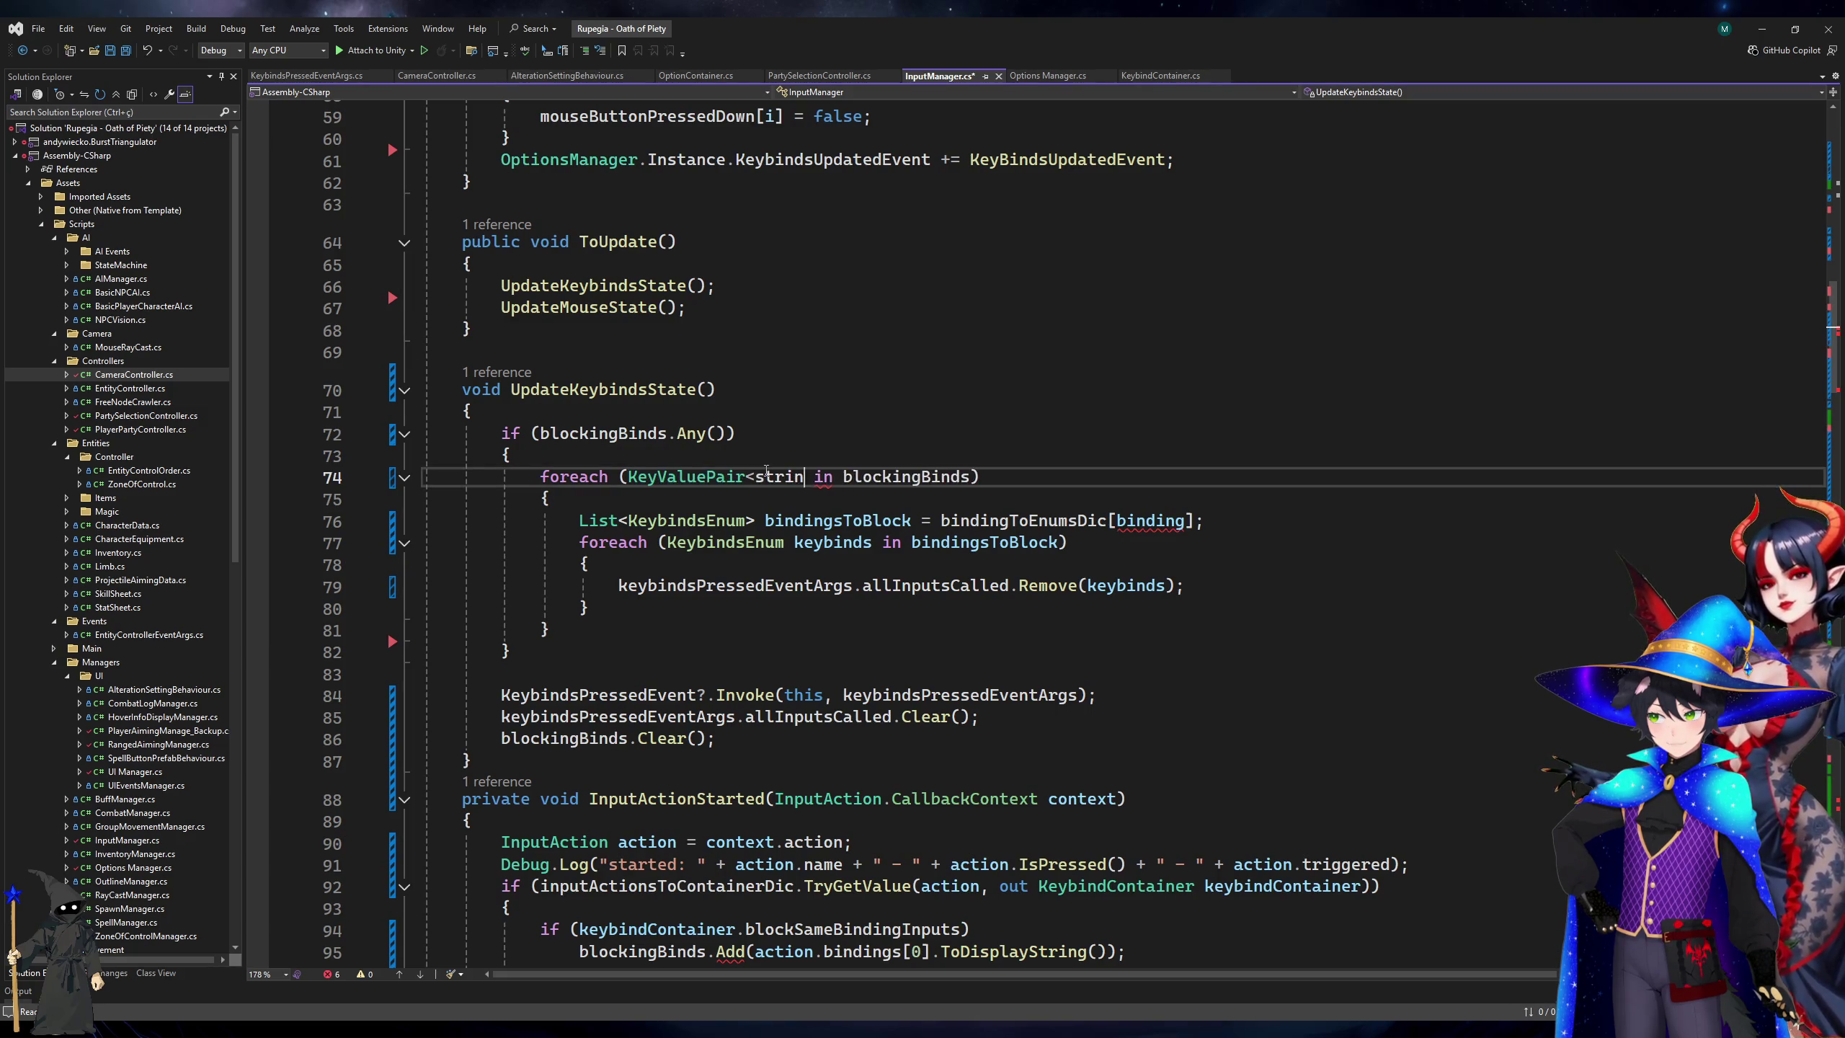
pyautogui.write('KeybindsEnum> k')
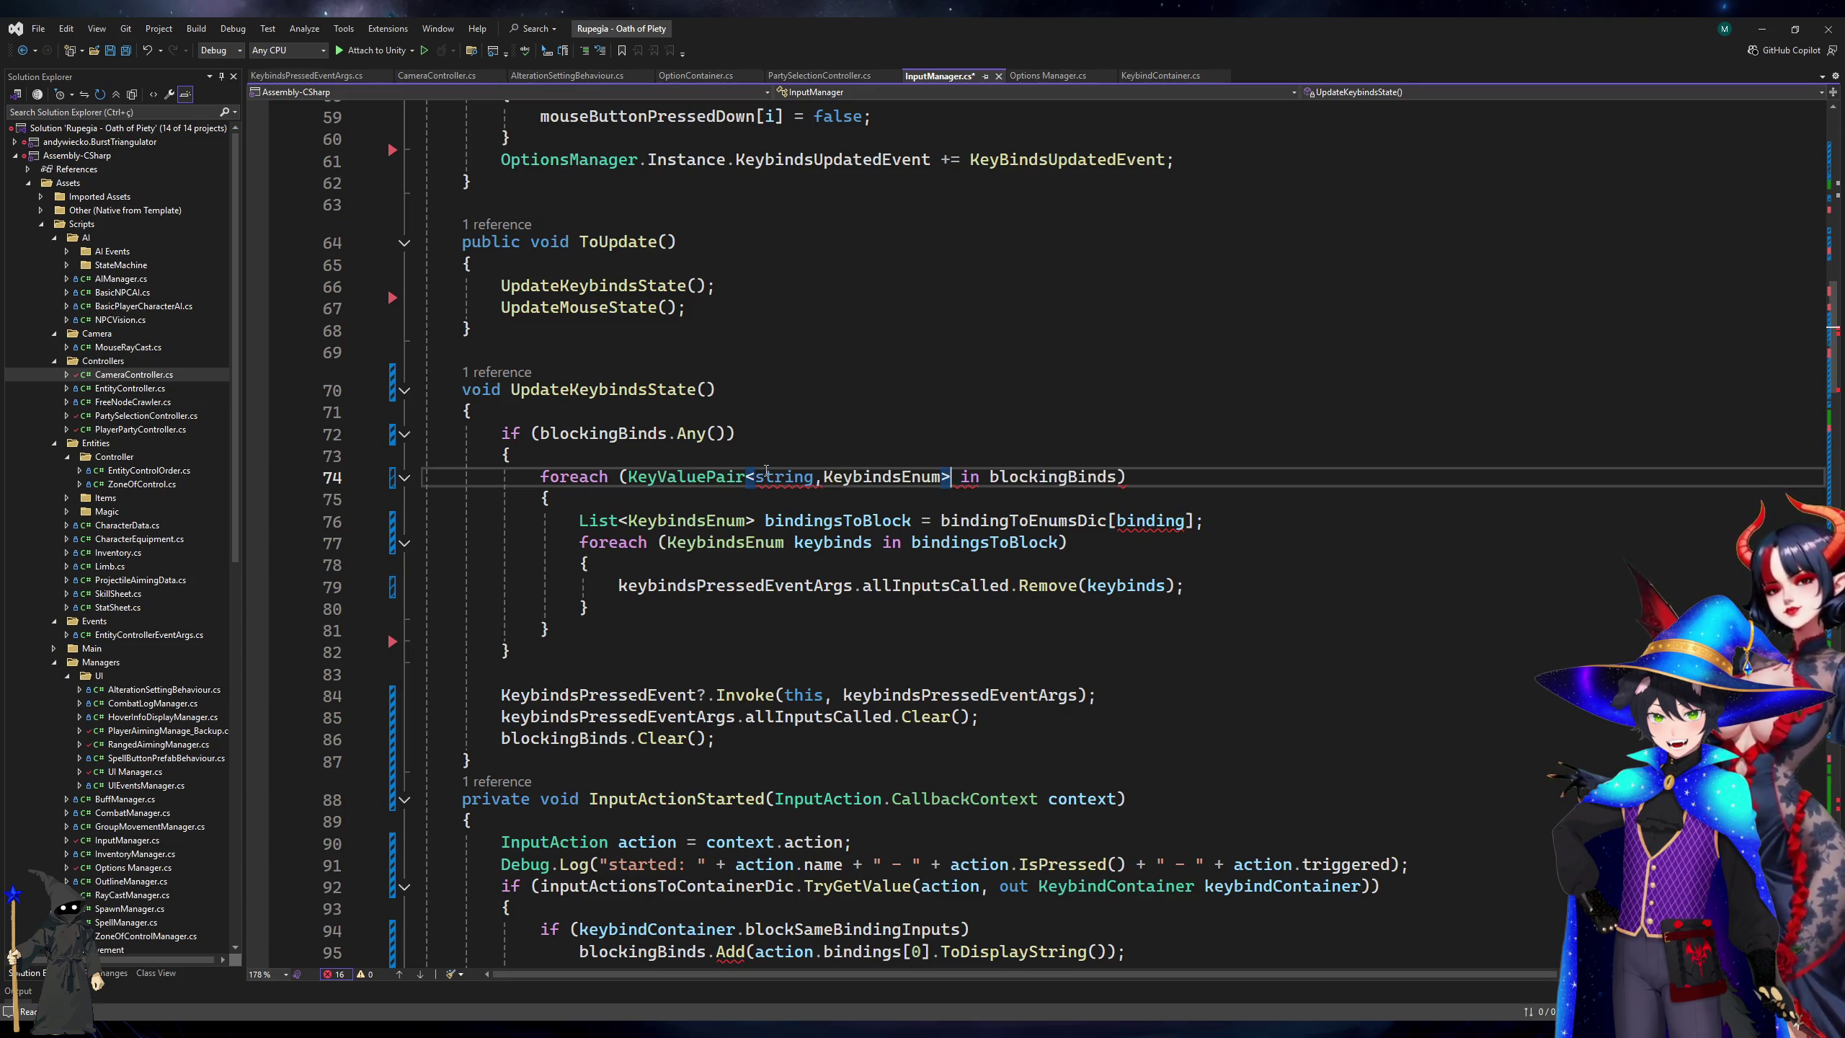
pyautogui.write('vp')
pyautogui.press('Down')
pyautogui.press('Down')
pyautogui.hotkey('ctrl', 'Right')
pyautogui.hotkey('ctrl', 'shift', 'Right')
pyautogui.write('kvp.Key')
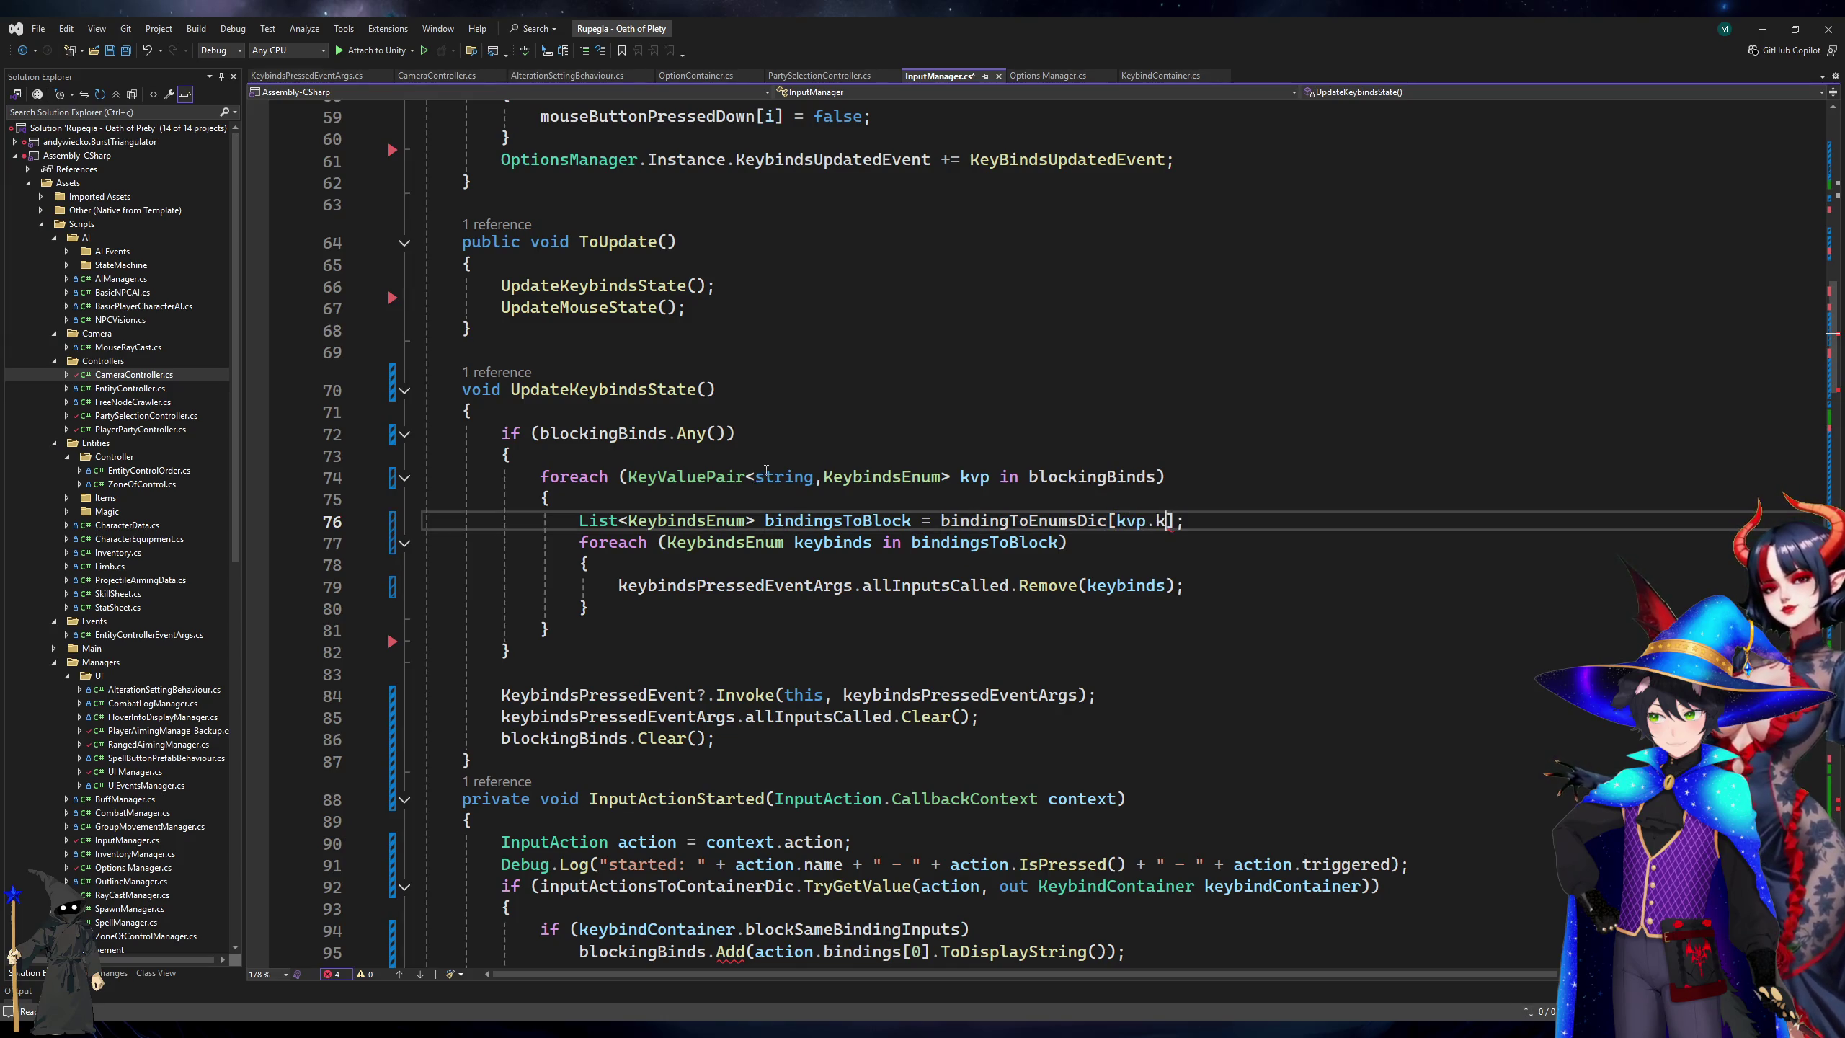
# Add an if(keybinds != condition inside the inner foreach loop.
pyautogui.press('Down')
pyautogui.press('Down')
pyautogui.press('Return')
pyautogui.write('if')
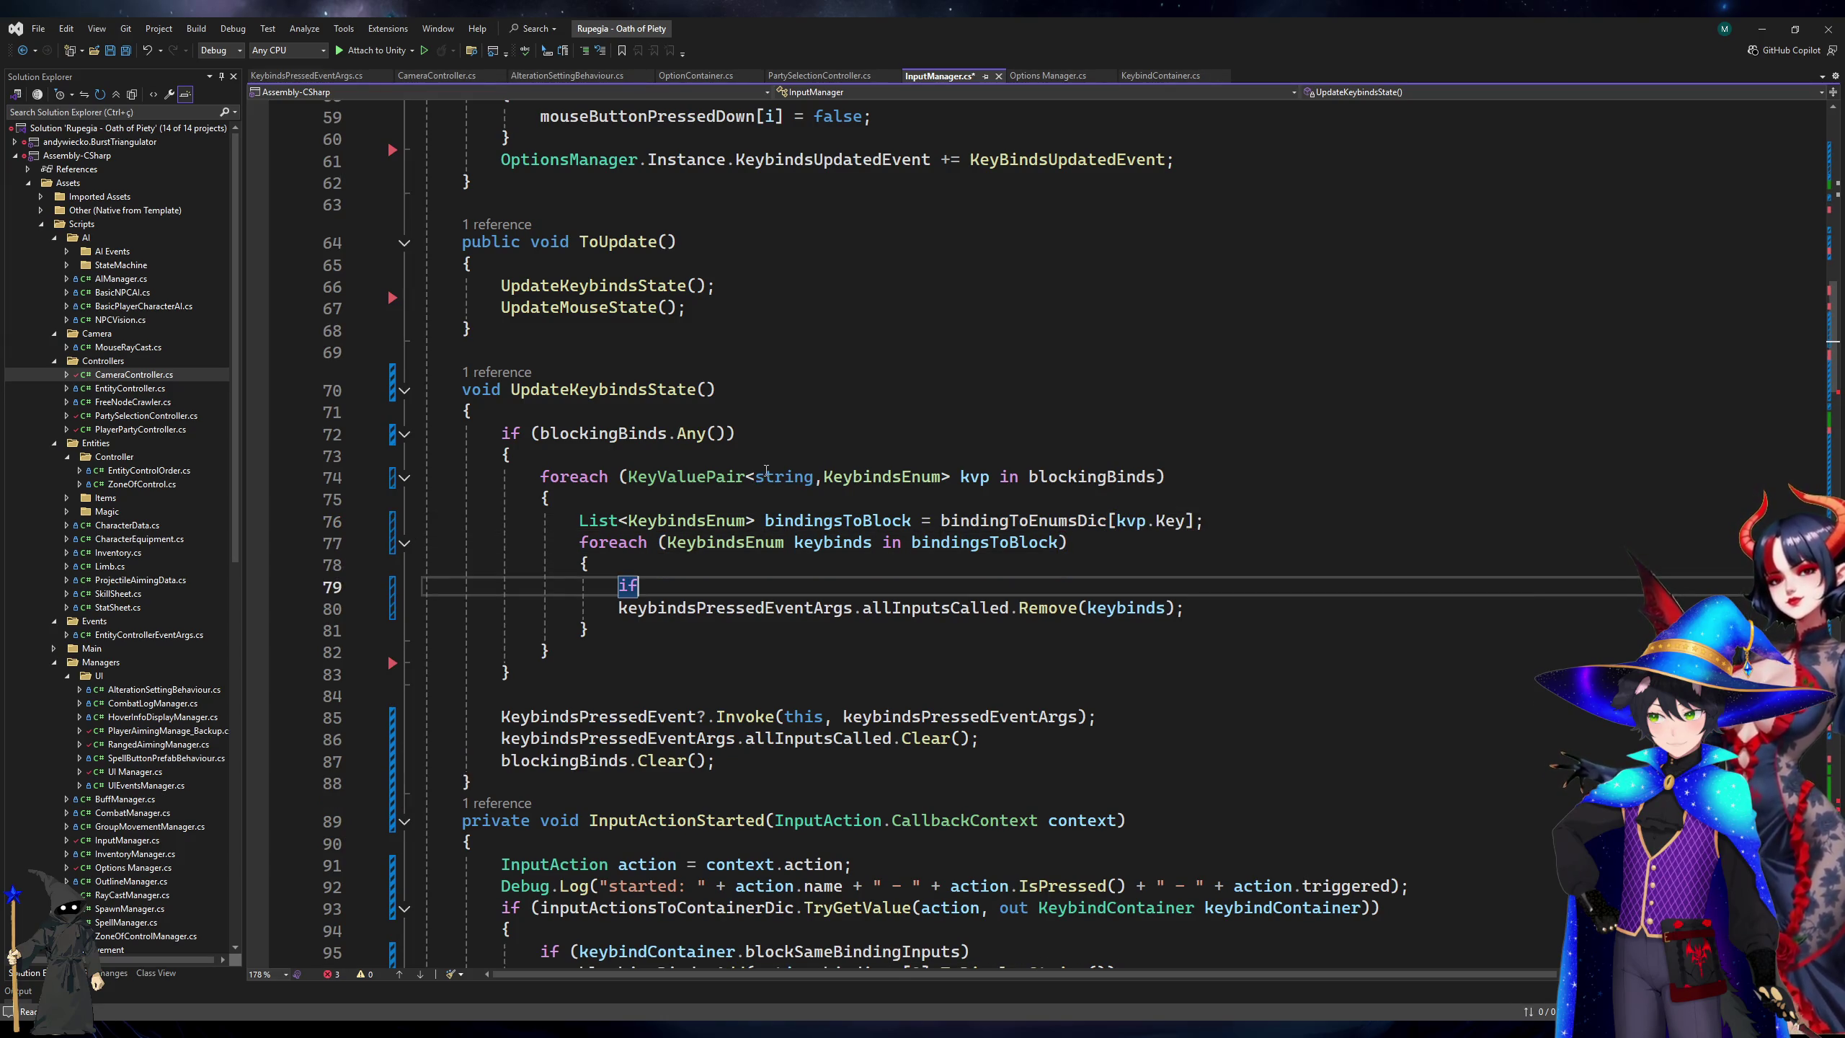
pyautogui.write('(bindingsToBlock !=')
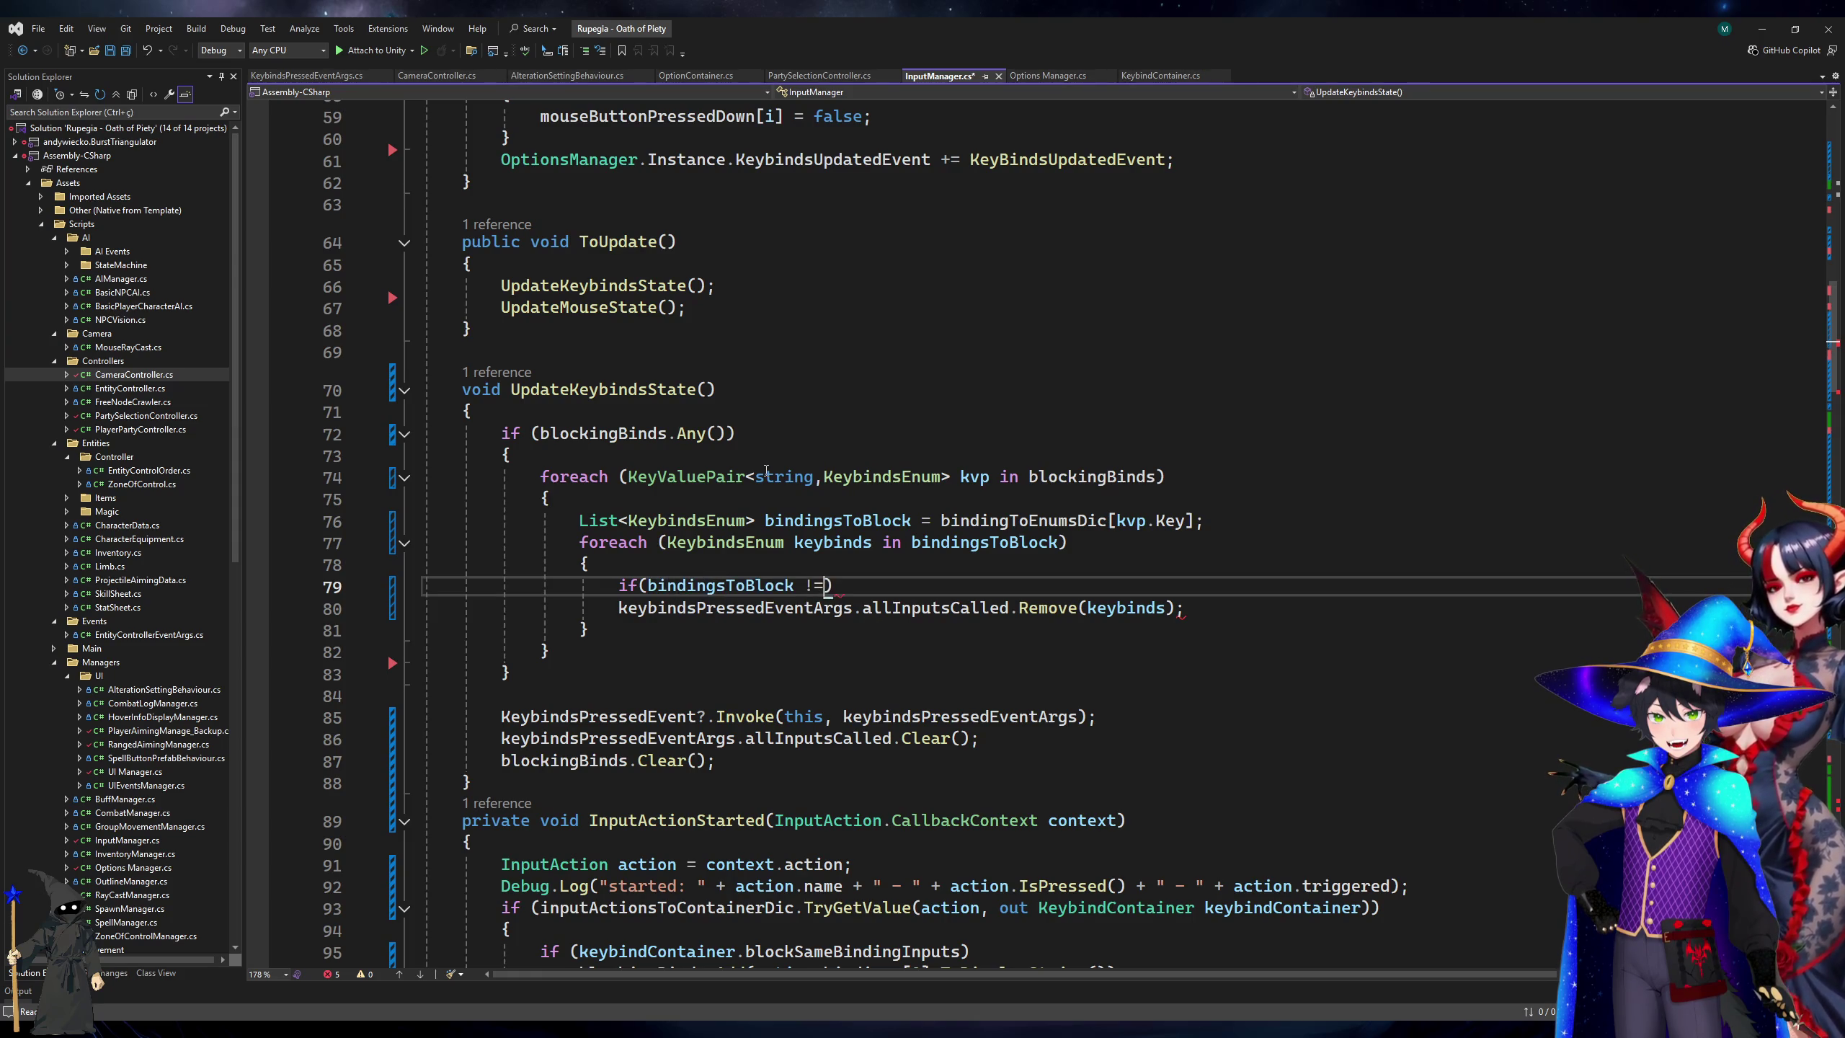
pyautogui.hotkey('ctrl', 'shift', 'Left')
pyautogui.hotkey('ctrl', 'shift', 'Left')
pyautogui.press('BackSpace')
pyautogui.write('keybinds.')
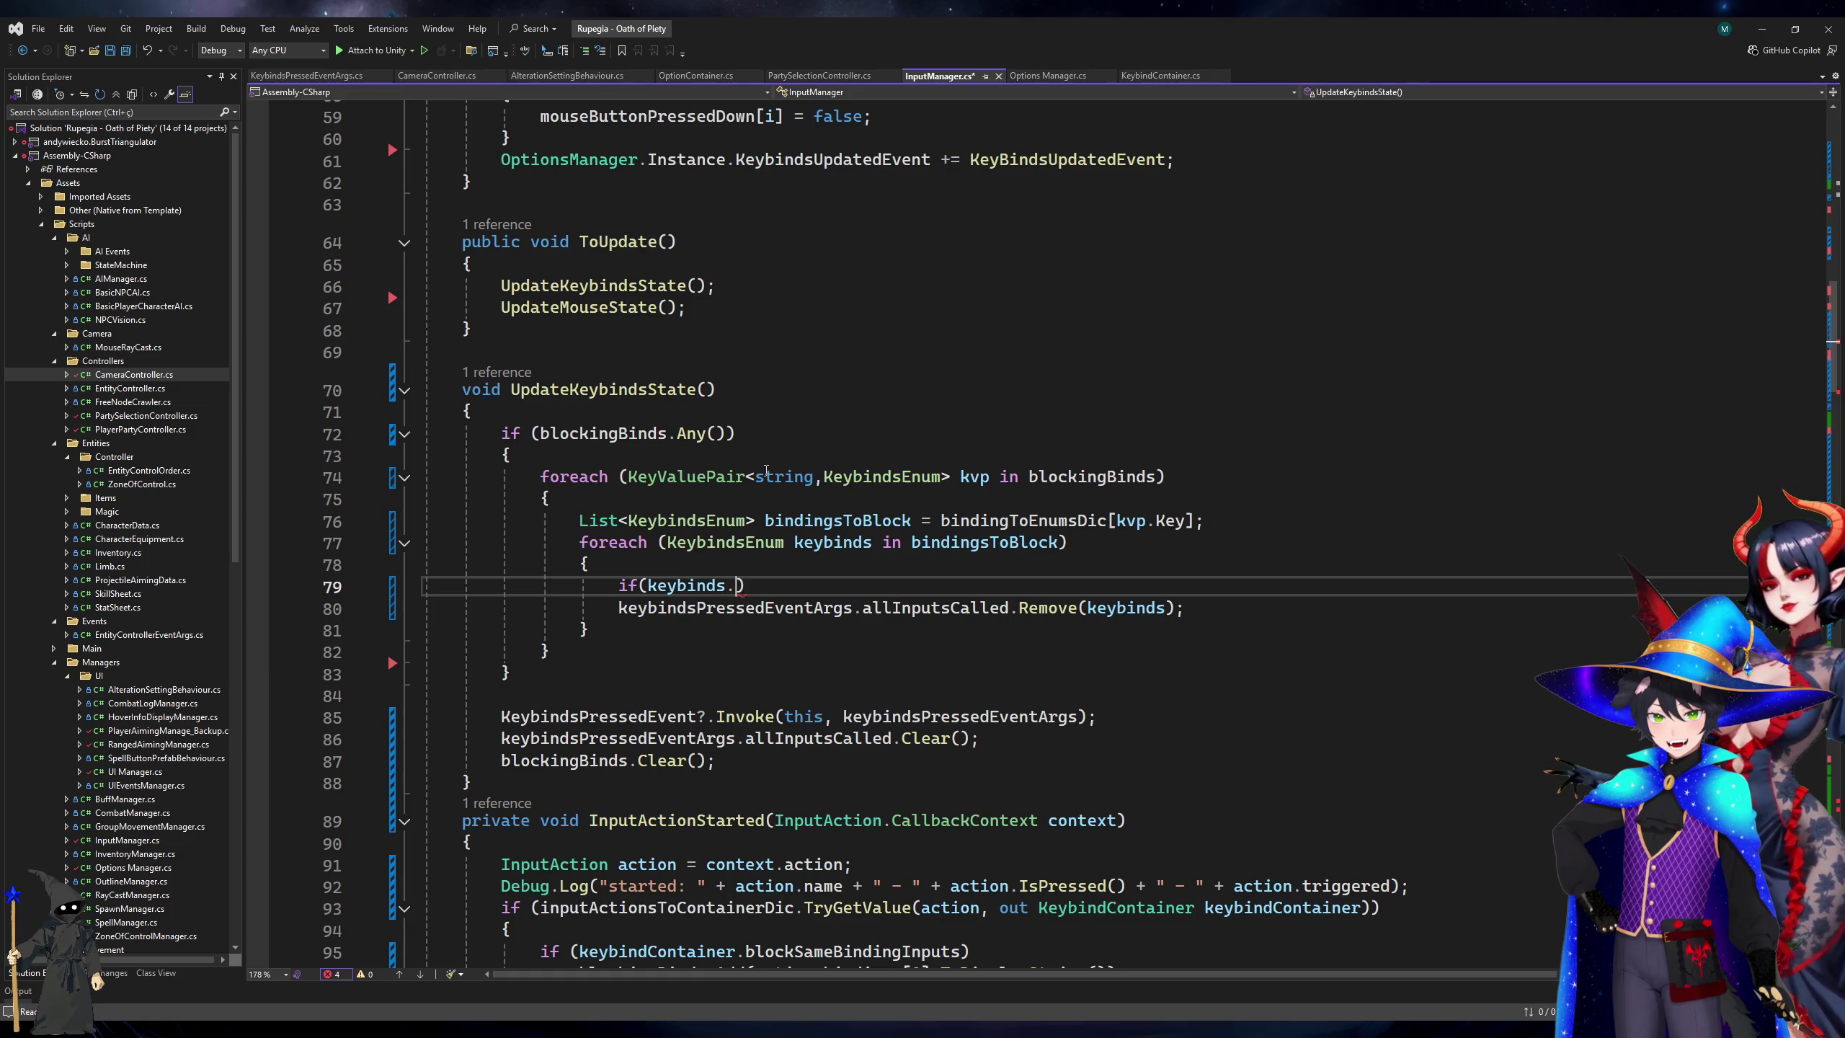
pyautogui.write('!=')
# Rename the inner loop variable keybinds to keybind, compare it with kvp.Key, and save.
pyautogui.press('Up')
pyautogui.press('Up')
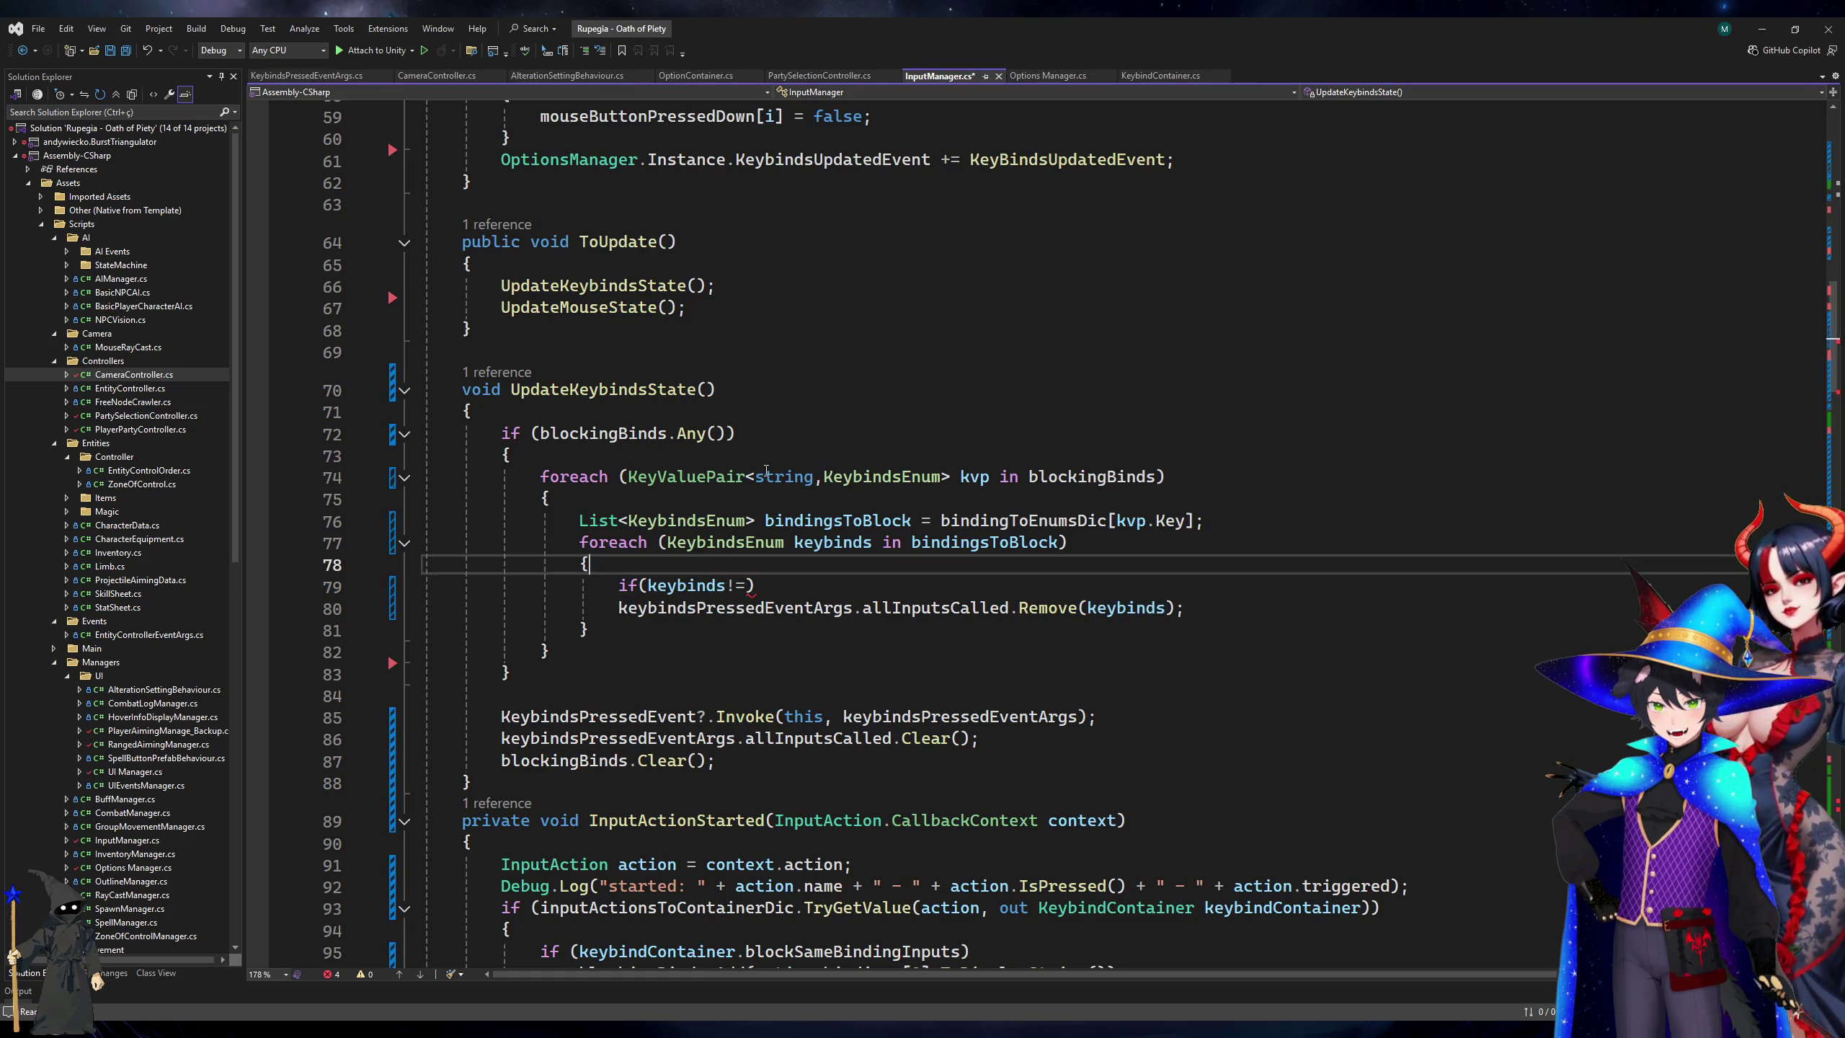
pyautogui.hotkey('ctrl', 'Right')
pyautogui.press('Down')
pyautogui.press('BackSpace')
pyautogui.hotkey('ctrl', 'z')
pyautogui.press('Left')
pyautogui.press('BackSpace')
pyautogui.press('Down')
pyautogui.press('Down')
pyautogui.press('Left')
pyautogui.press('Left')
pyautogui.press('Left')
pyautogui.press('BackSpace')
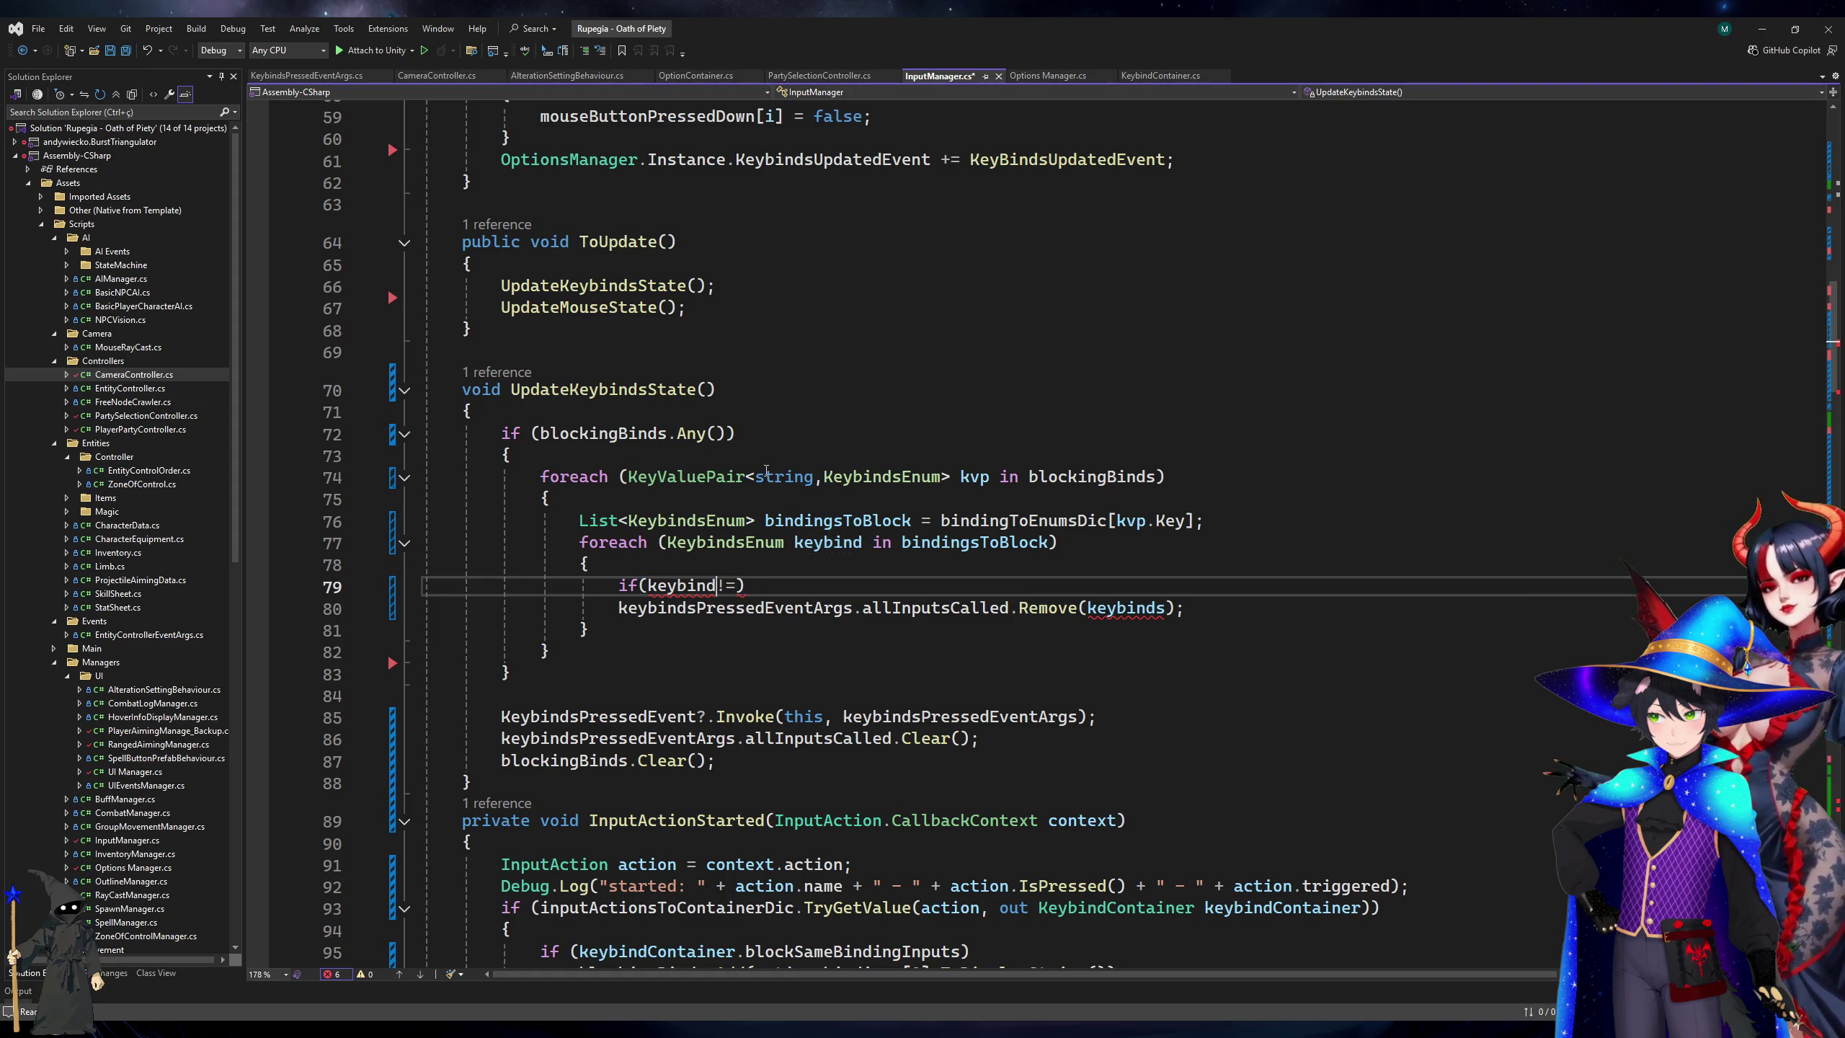
pyautogui.write('kvp.Key')
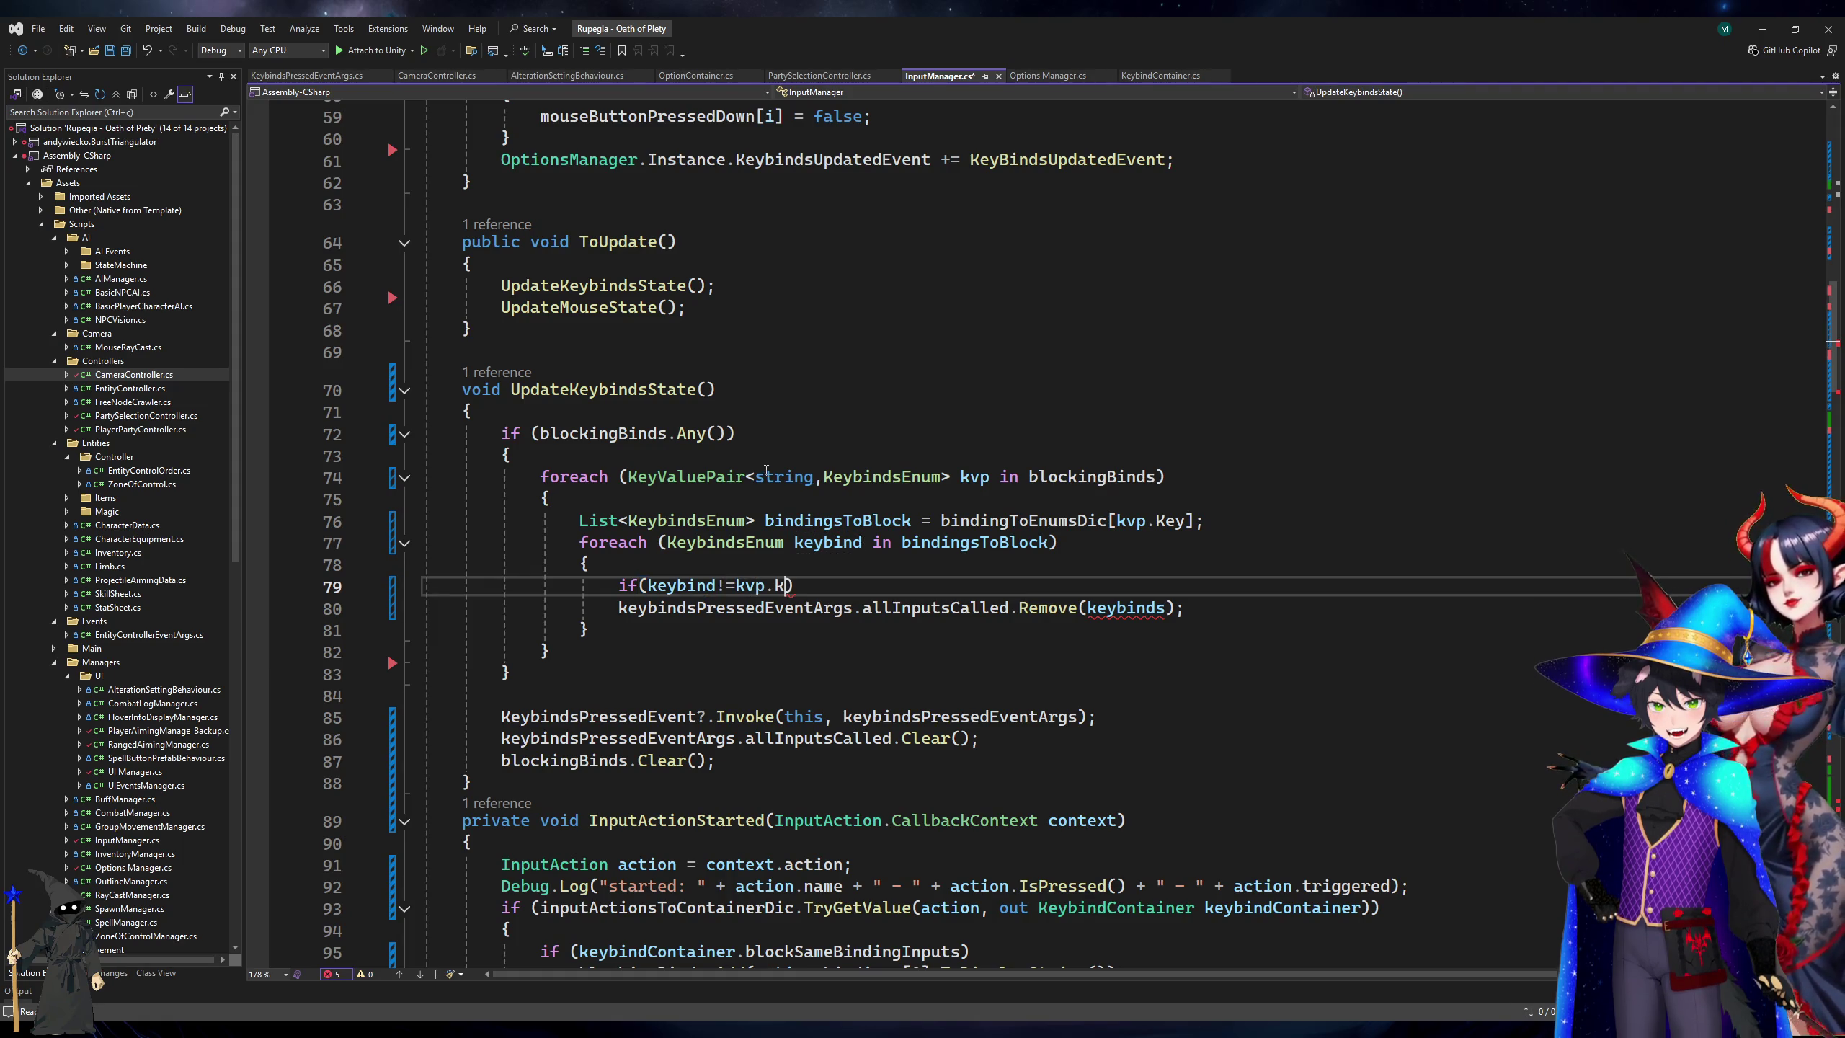
pyautogui.hotkey('ctrl', 's')
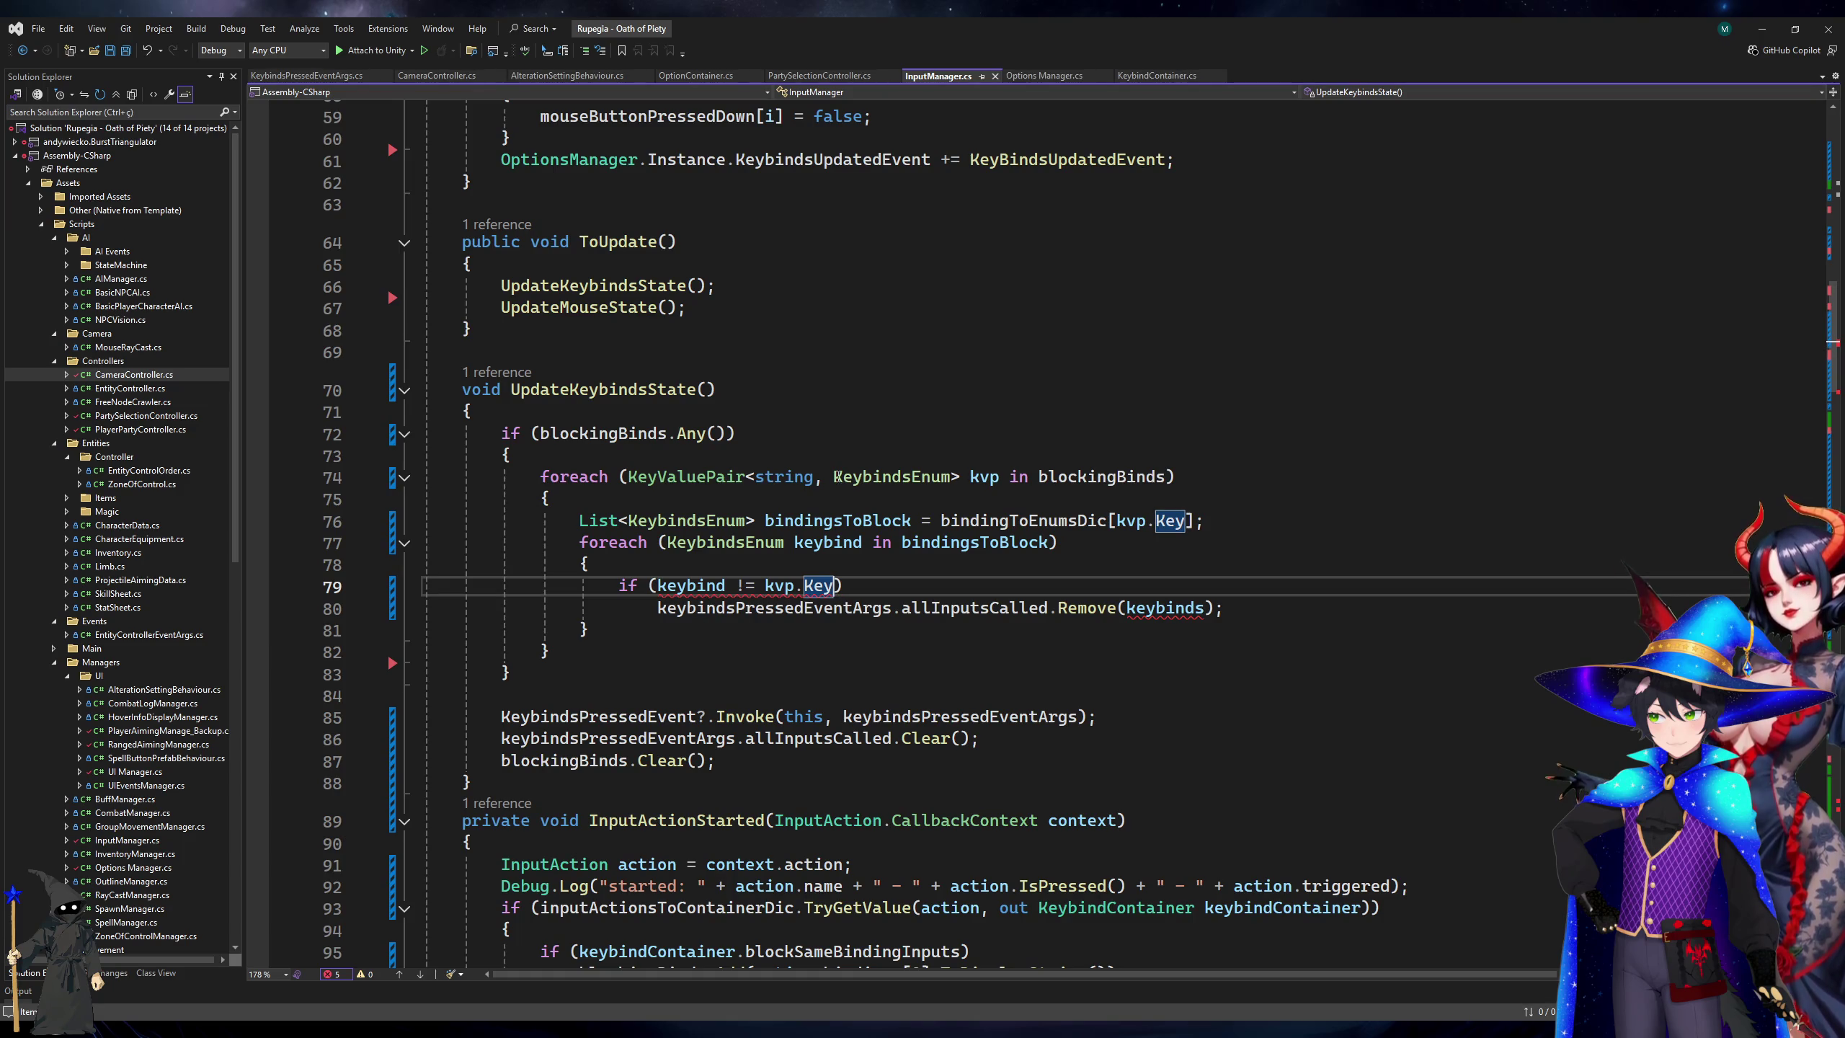
# Change line 80 to use keybind and the comparison to kvp.Value, then save.
pyautogui.doubleClick(1194, 610)
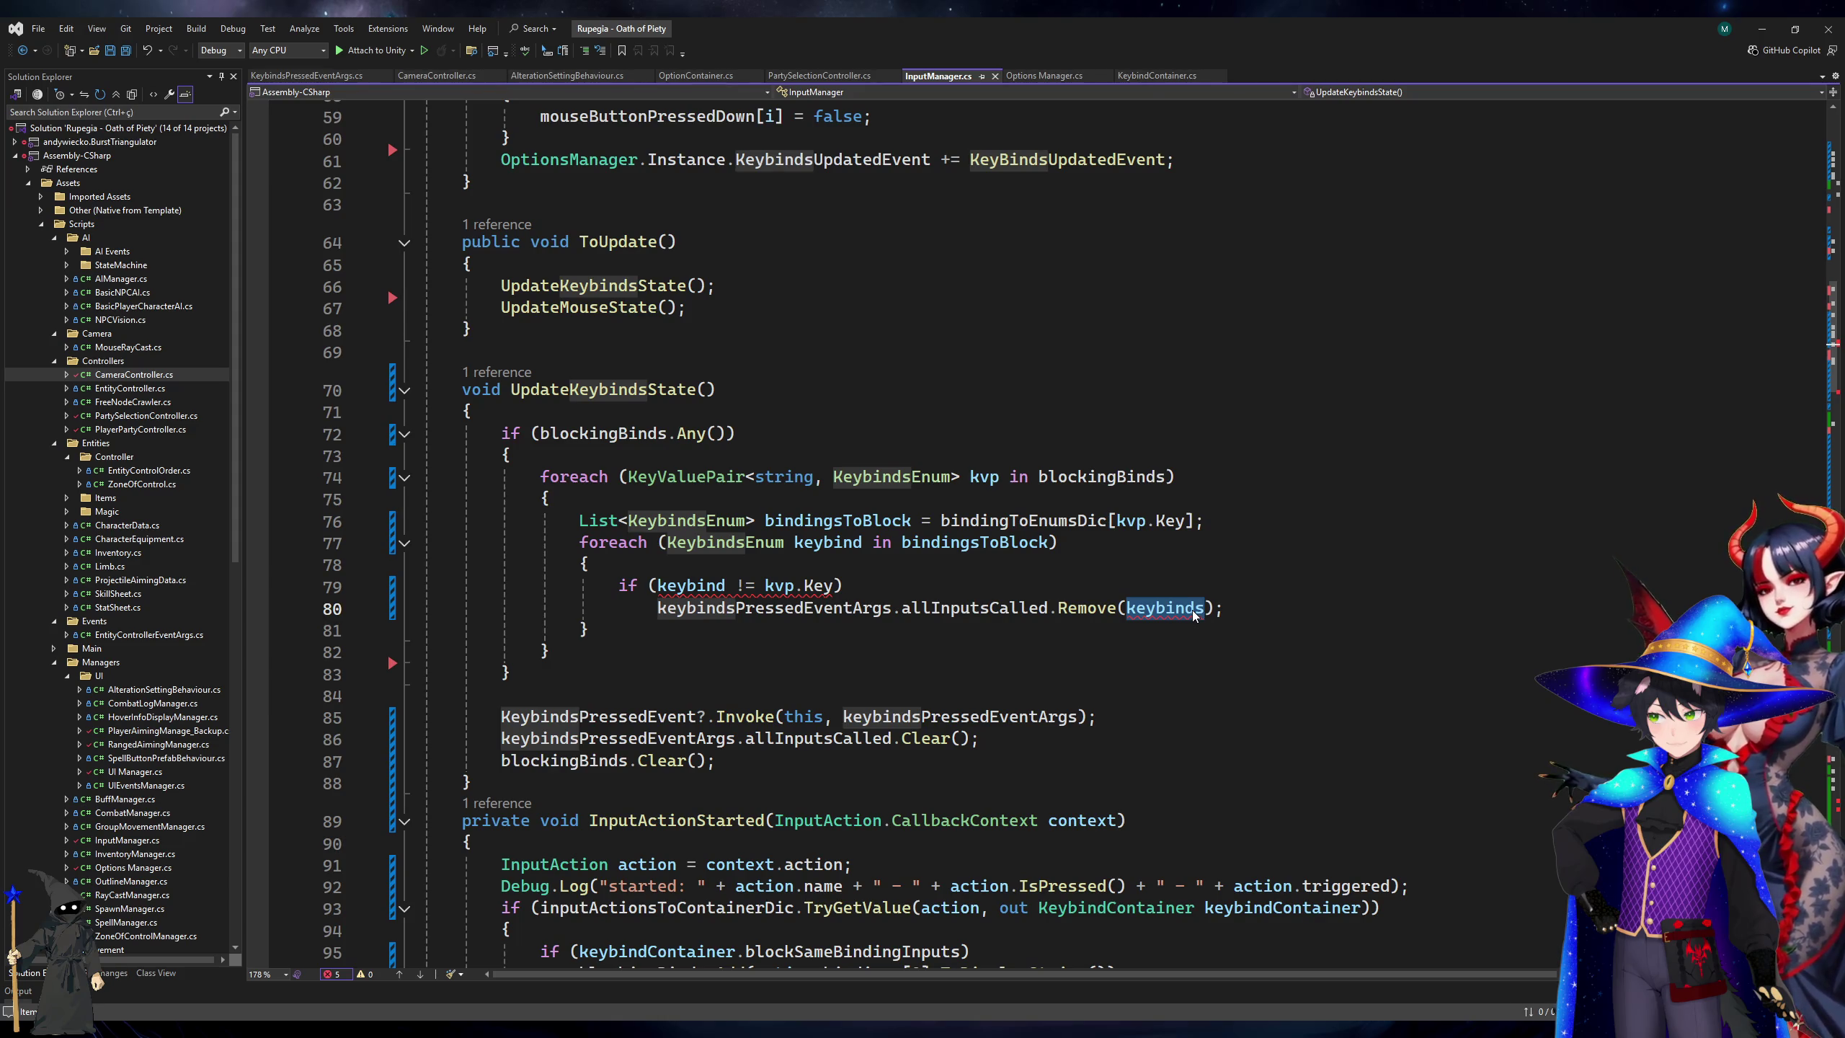
pyautogui.write('keybind')
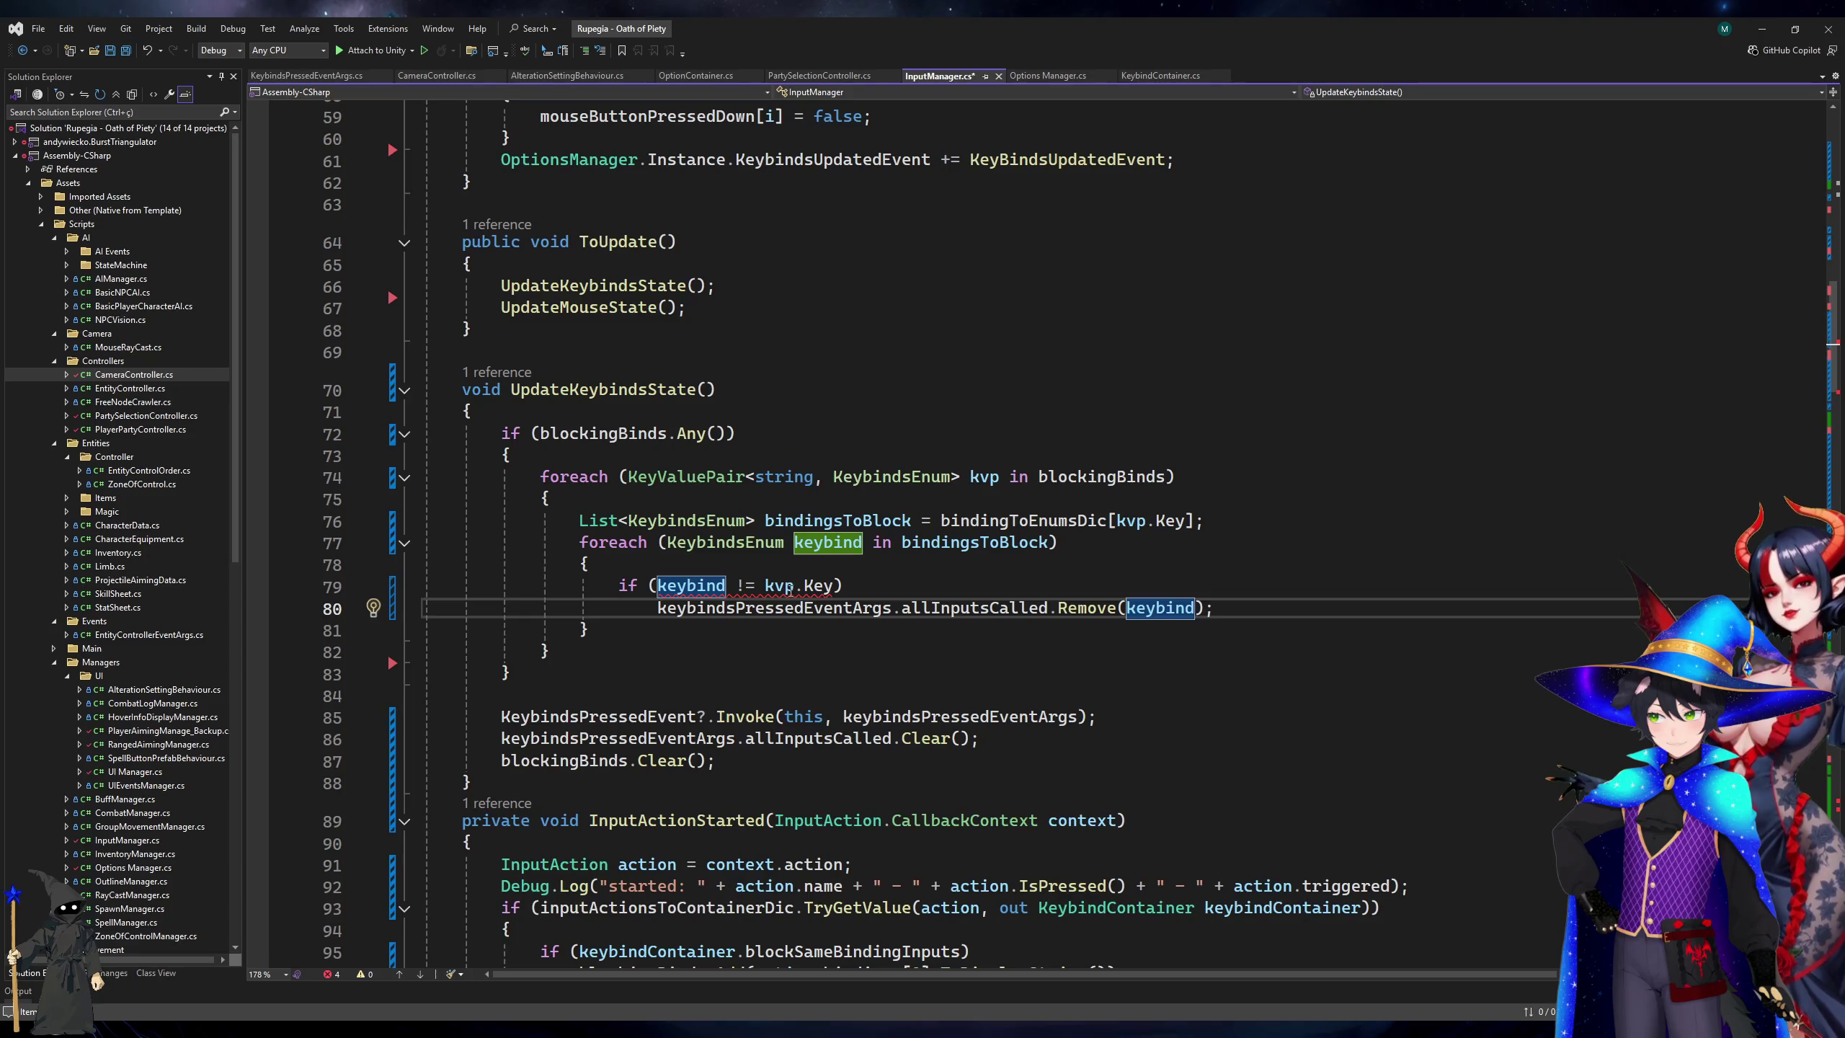
pyautogui.doubleClick(818, 586)
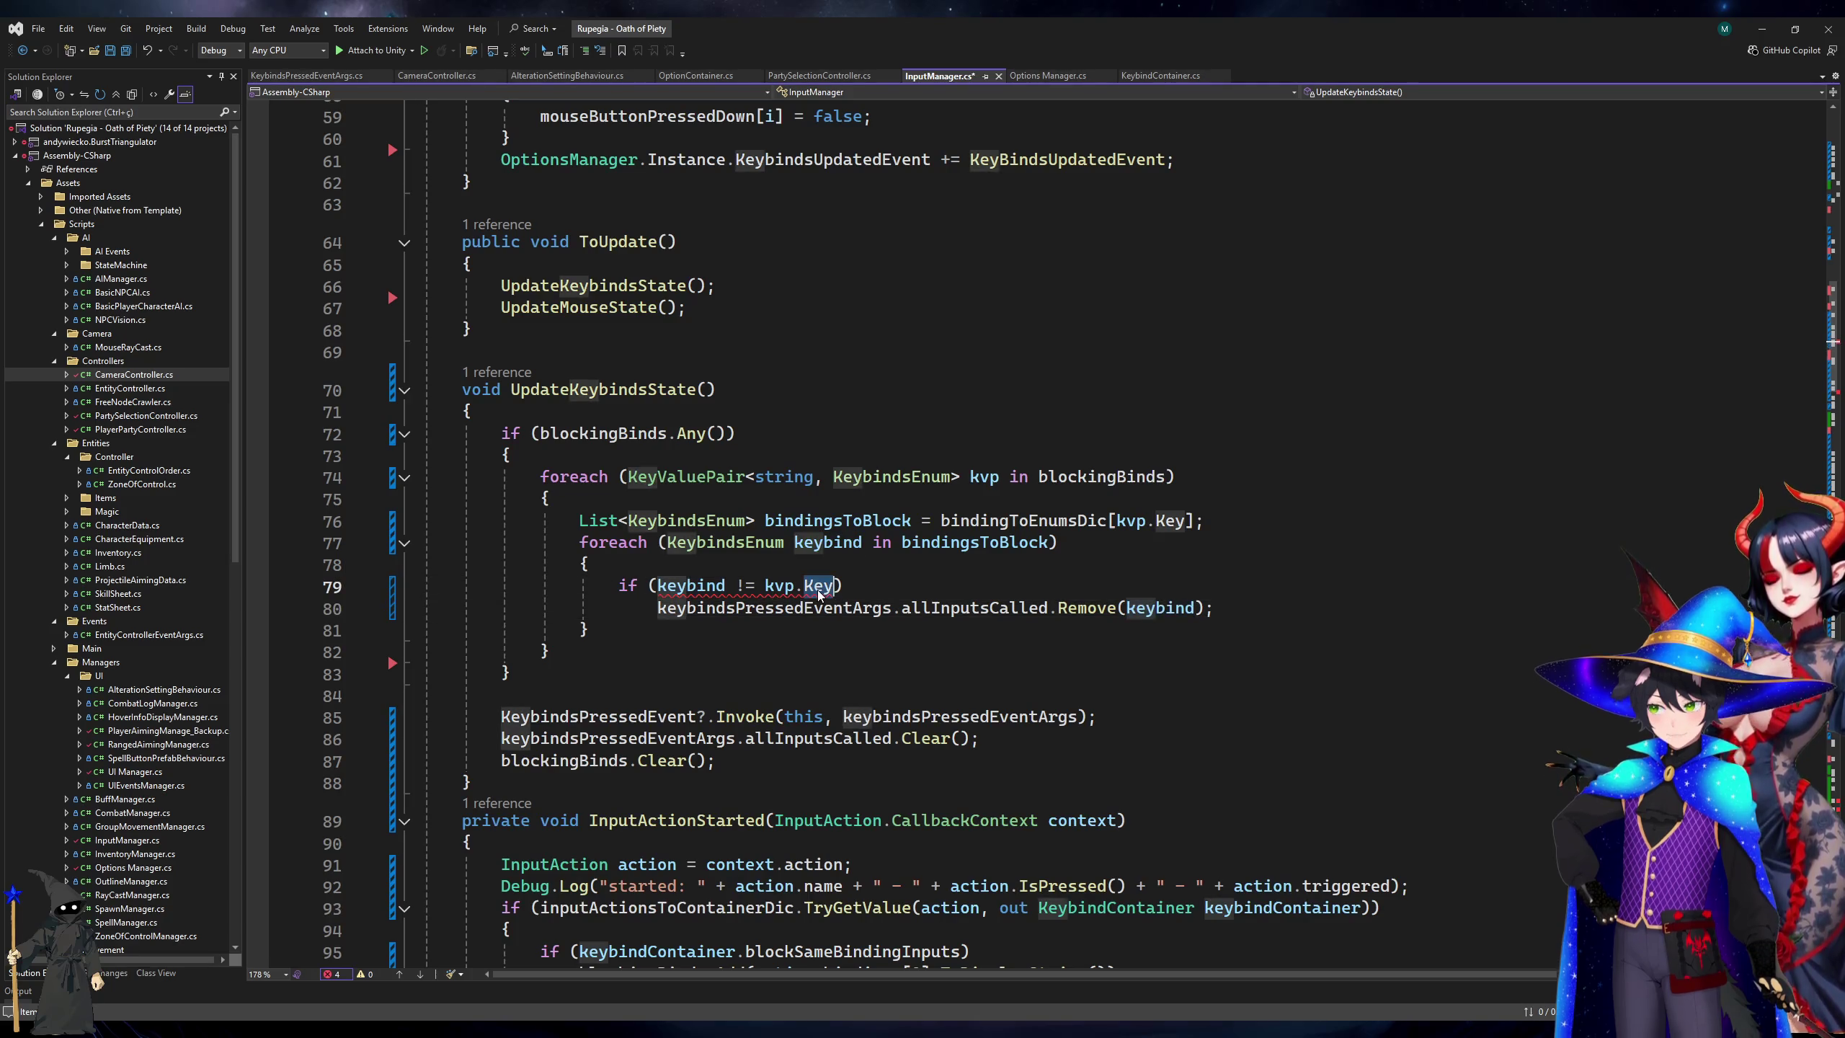
pyautogui.write('Value')
pyautogui.hotkey('ctrl', 's')
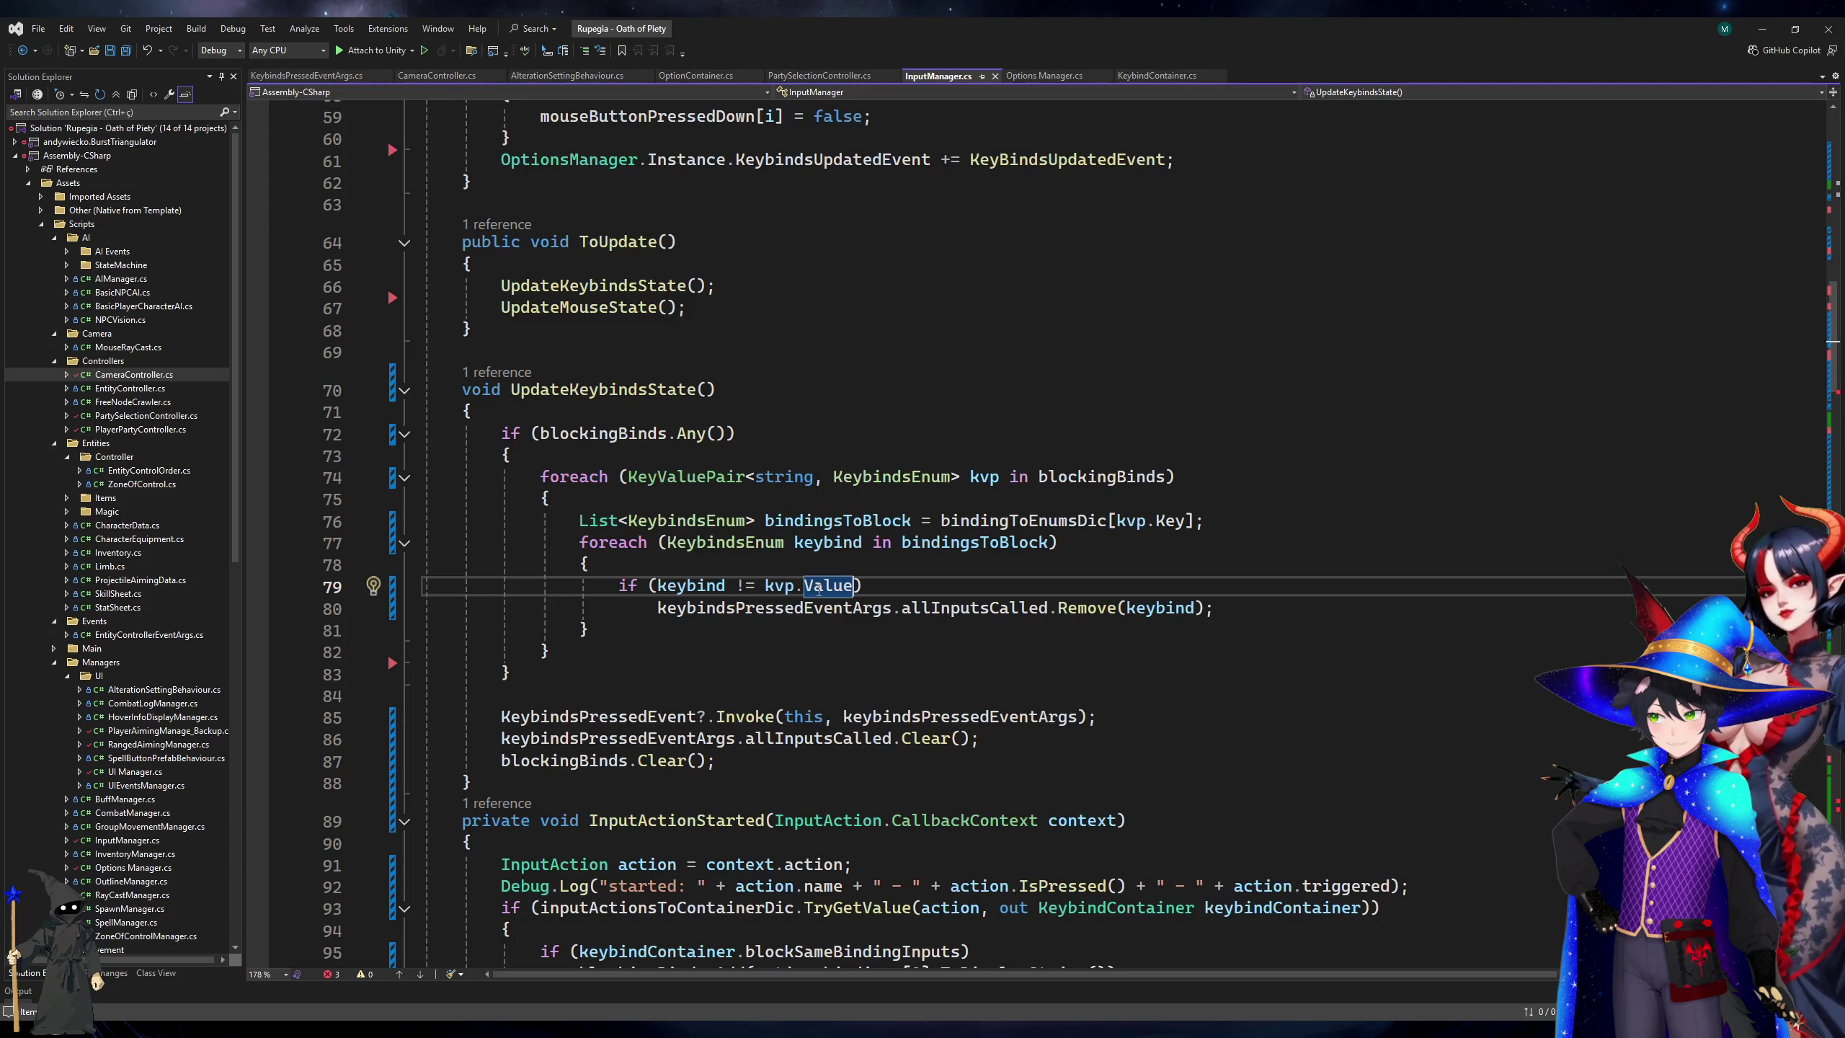
# Cut the opening and closing braces of the inner if block and save InputManager.cs.
pyautogui.scroll(-5, 818, 589)
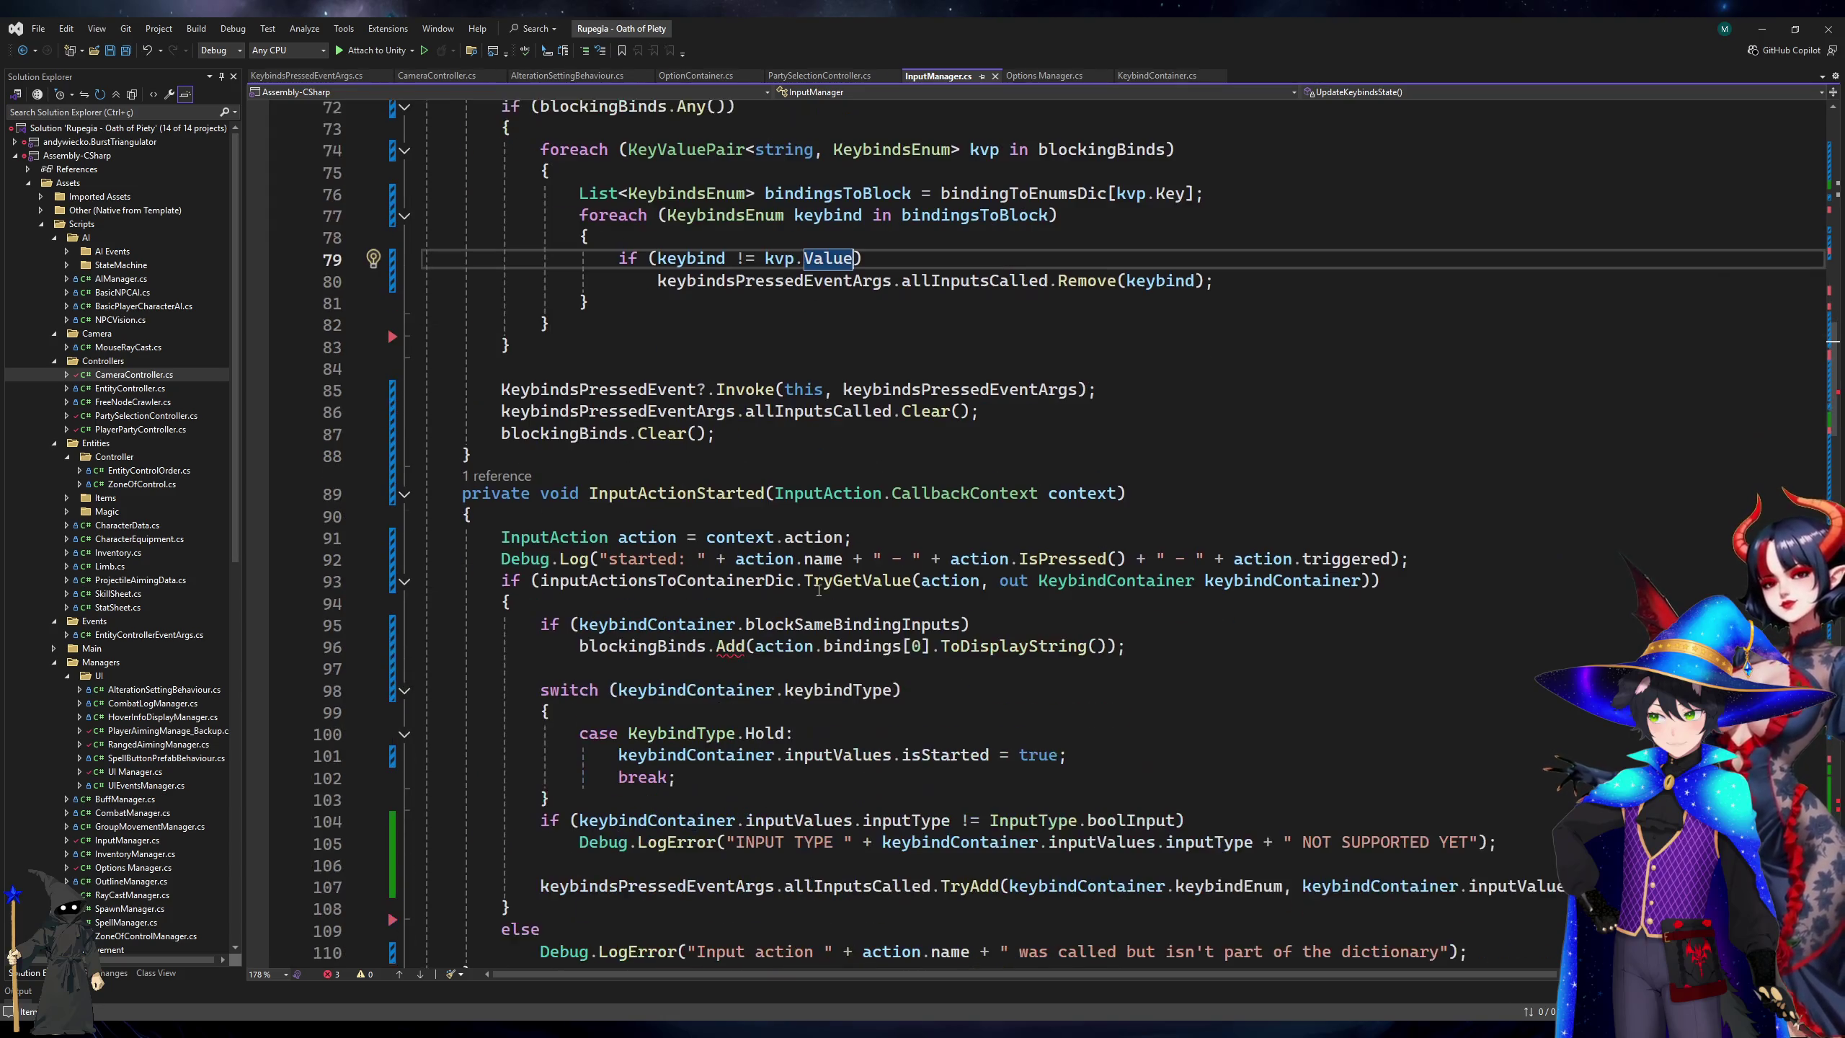
pyautogui.press('Up')
pyautogui.hotkey('ctrl', 'x')
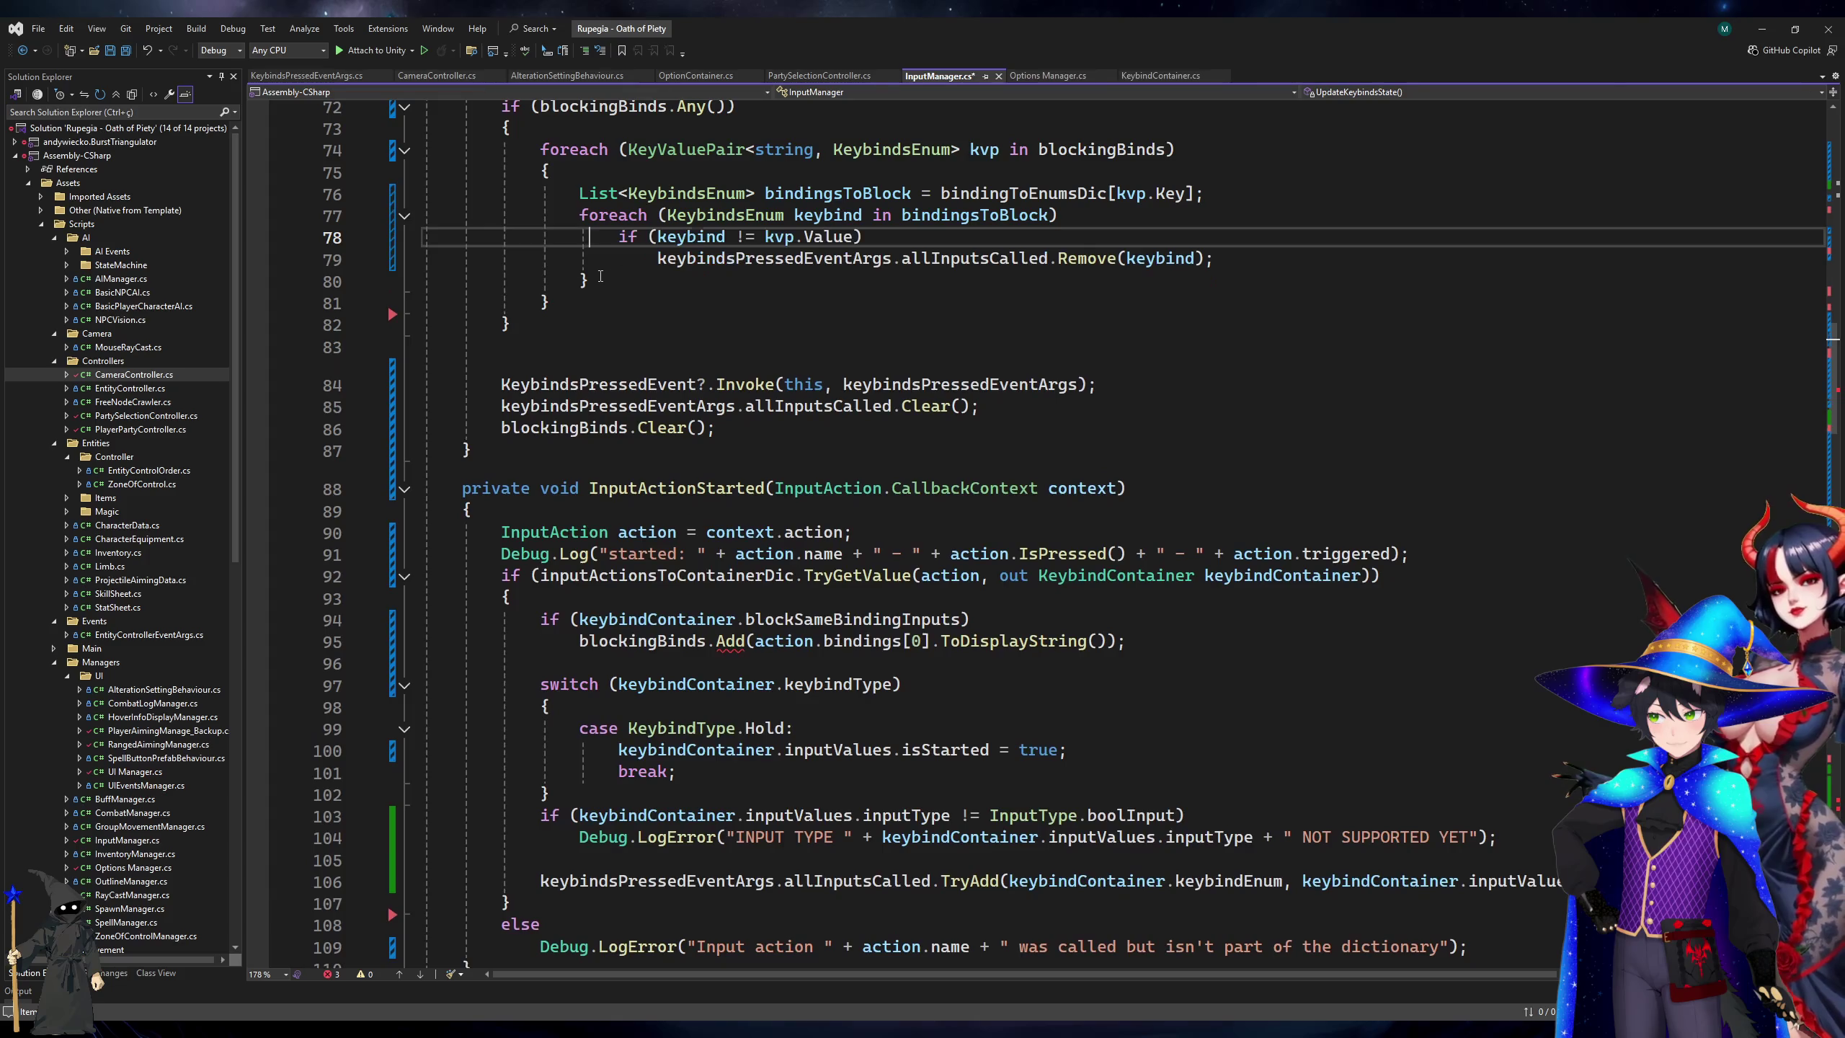
pyautogui.click(600, 278)
pyautogui.hotkey('ctrl', 'x')
pyautogui.hotkey('ctrl', 's')
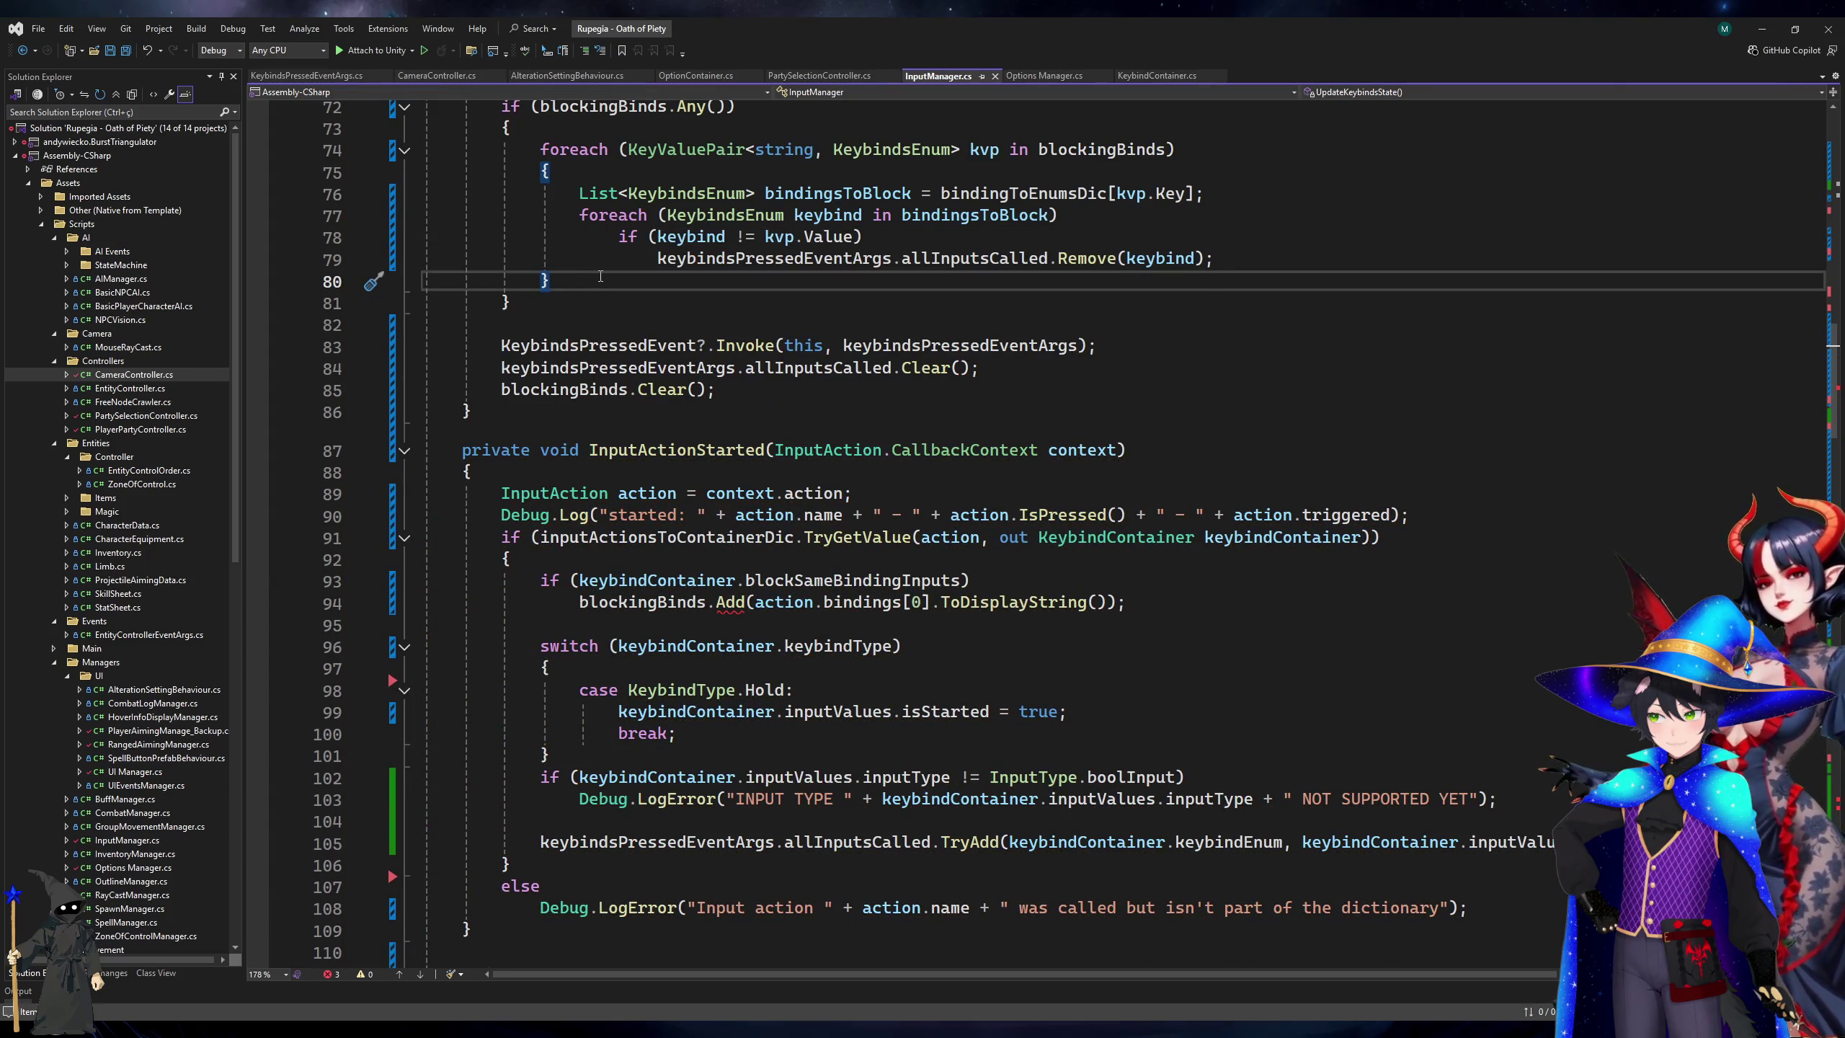
pyautogui.click(1109, 601)
# Add keybindContainer.keybindEnum as a second Add argument, rename that field to keybindNameEnum, and open its definition.
pyautogui.write(', keybindContainer.')
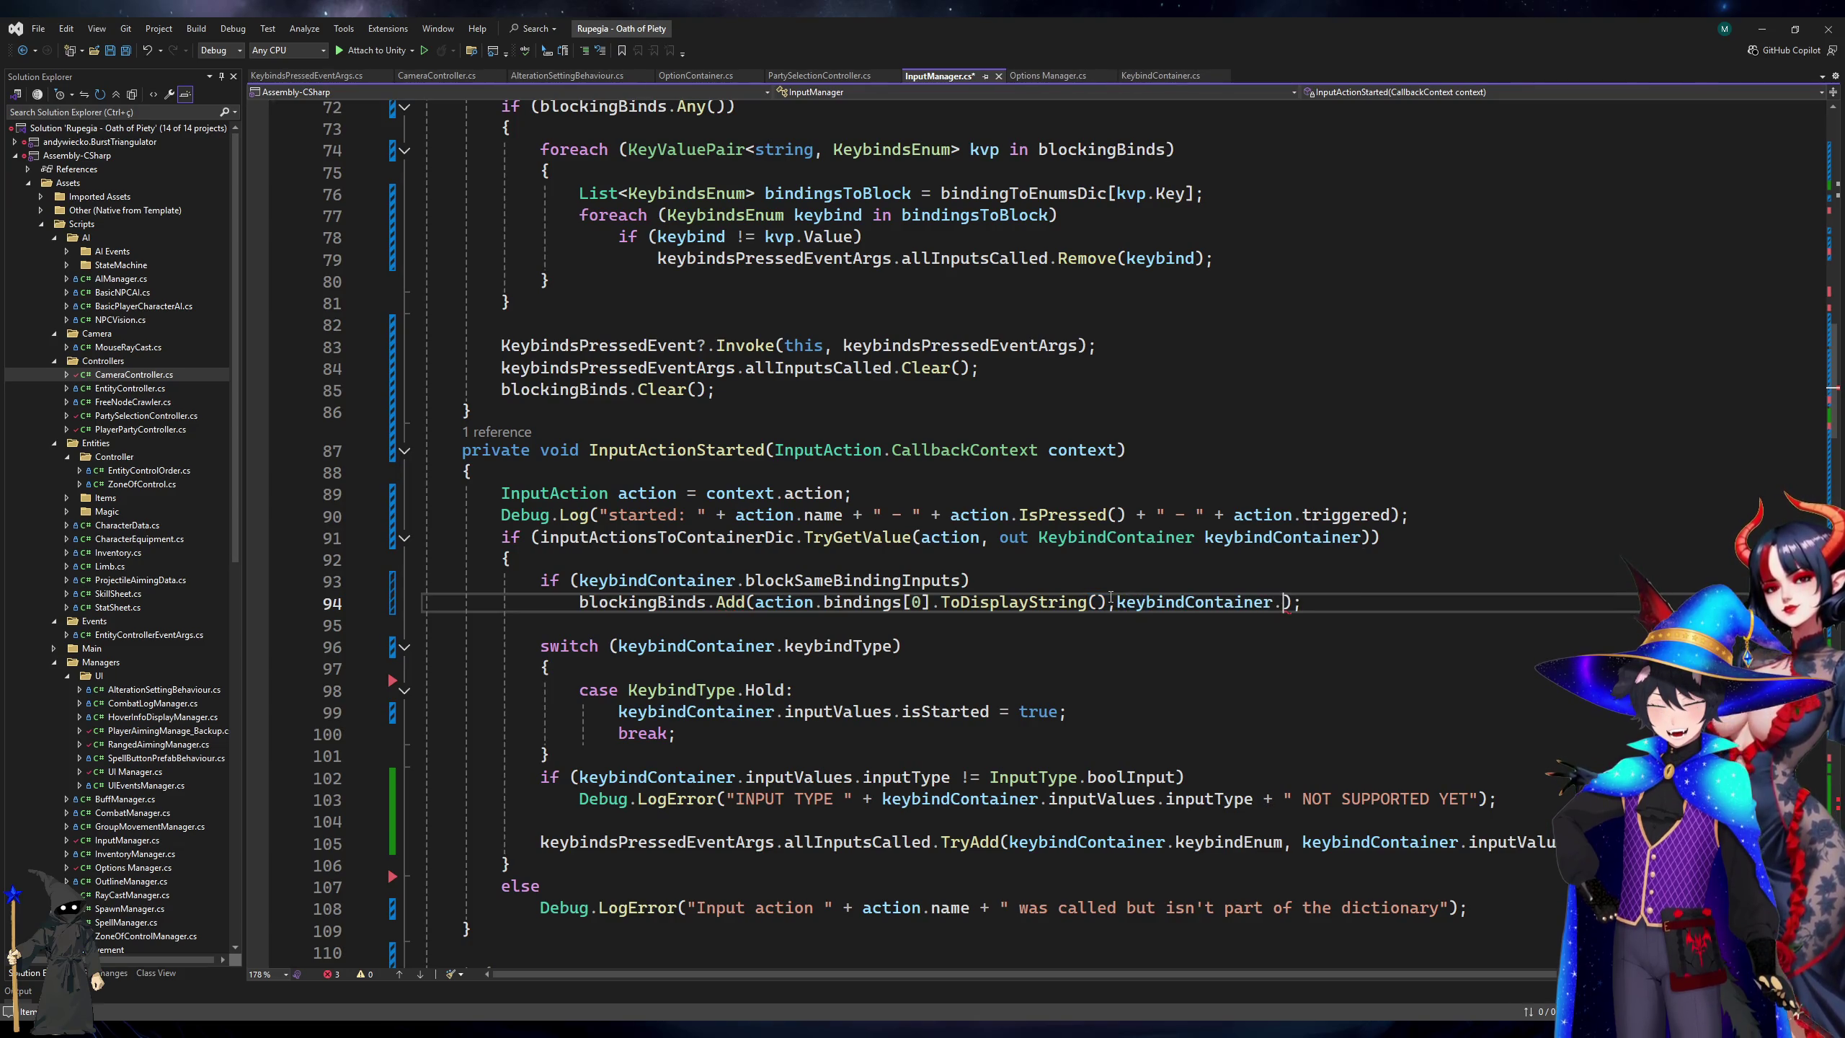
pyautogui.write('keybindEnum')
pyautogui.hotkey('ctrl', 'r')
pyautogui.hotkey('ctrl', 'r')
pyautogui.press('BackSpace')
pyautogui.press('BackSpace')
pyautogui.press('BackSpace')
pyautogui.press('BackSpace')
pyautogui.write('Type')
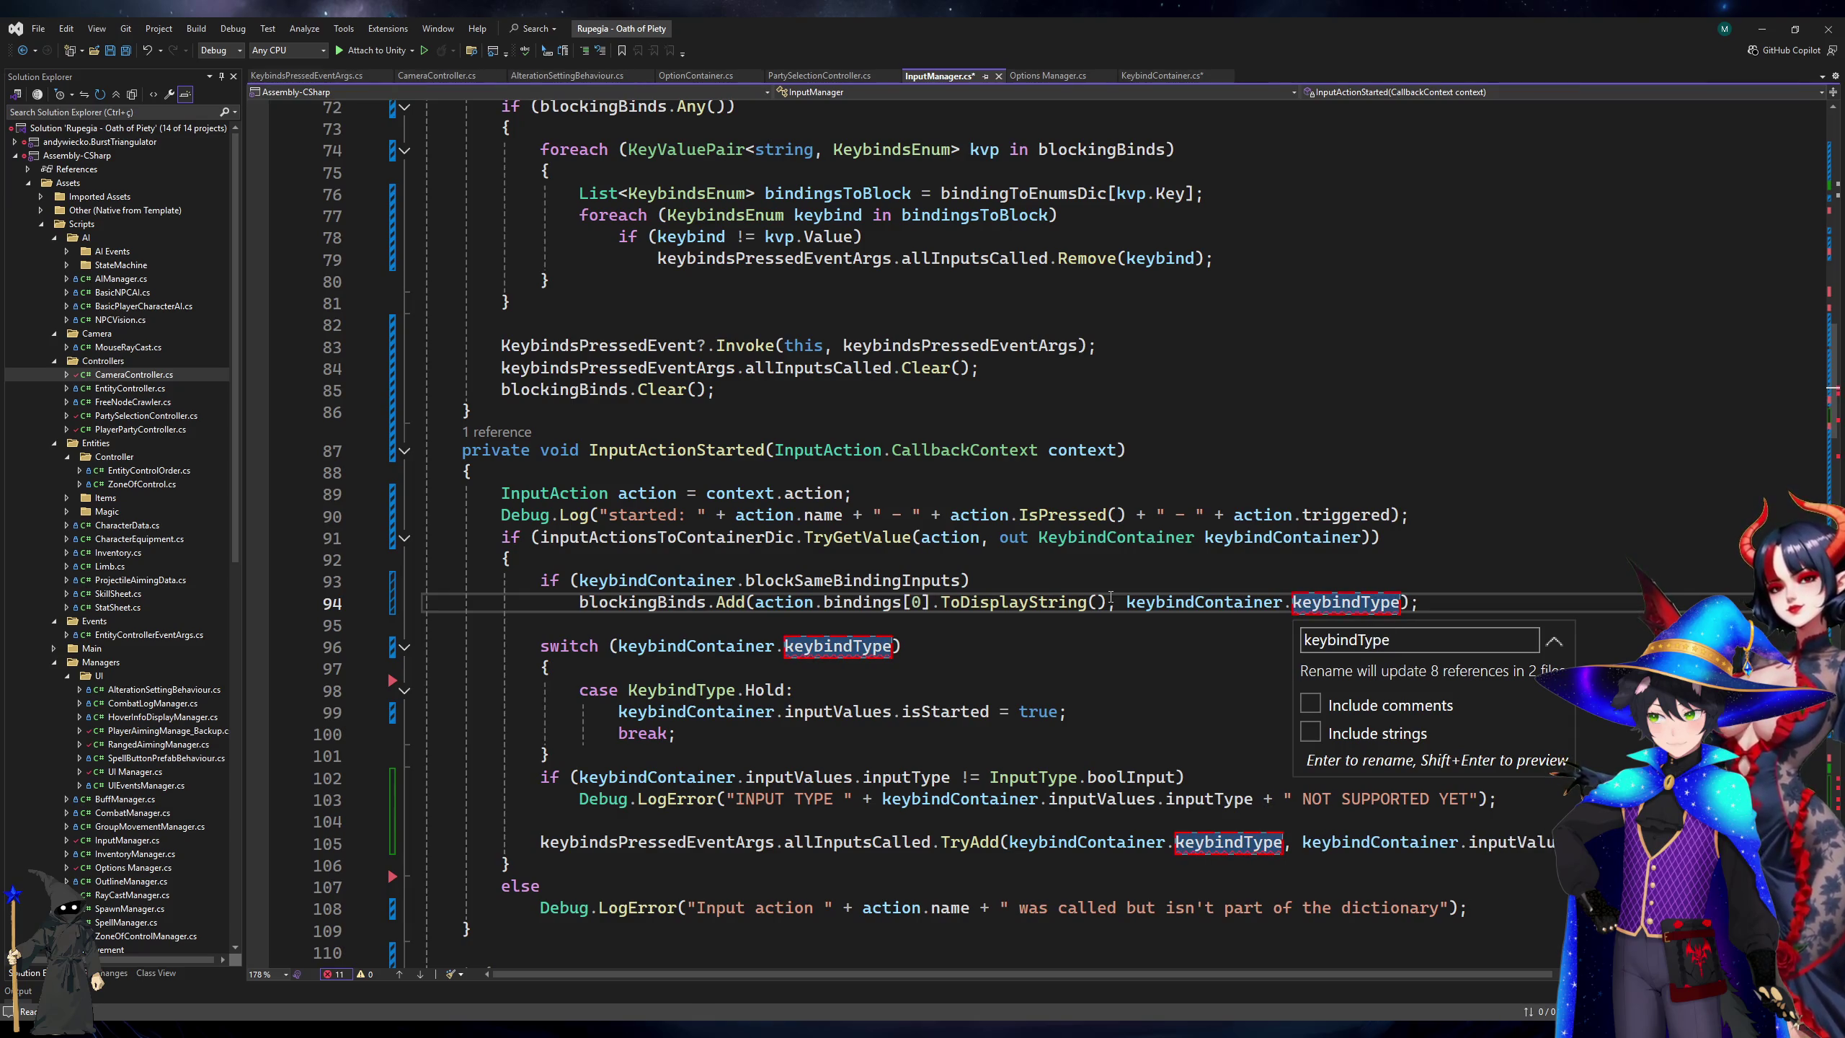
pyautogui.press('BackSpace')
pyautogui.press('BackSpace')
pyautogui.press('BackSpace')
pyautogui.write('Name')
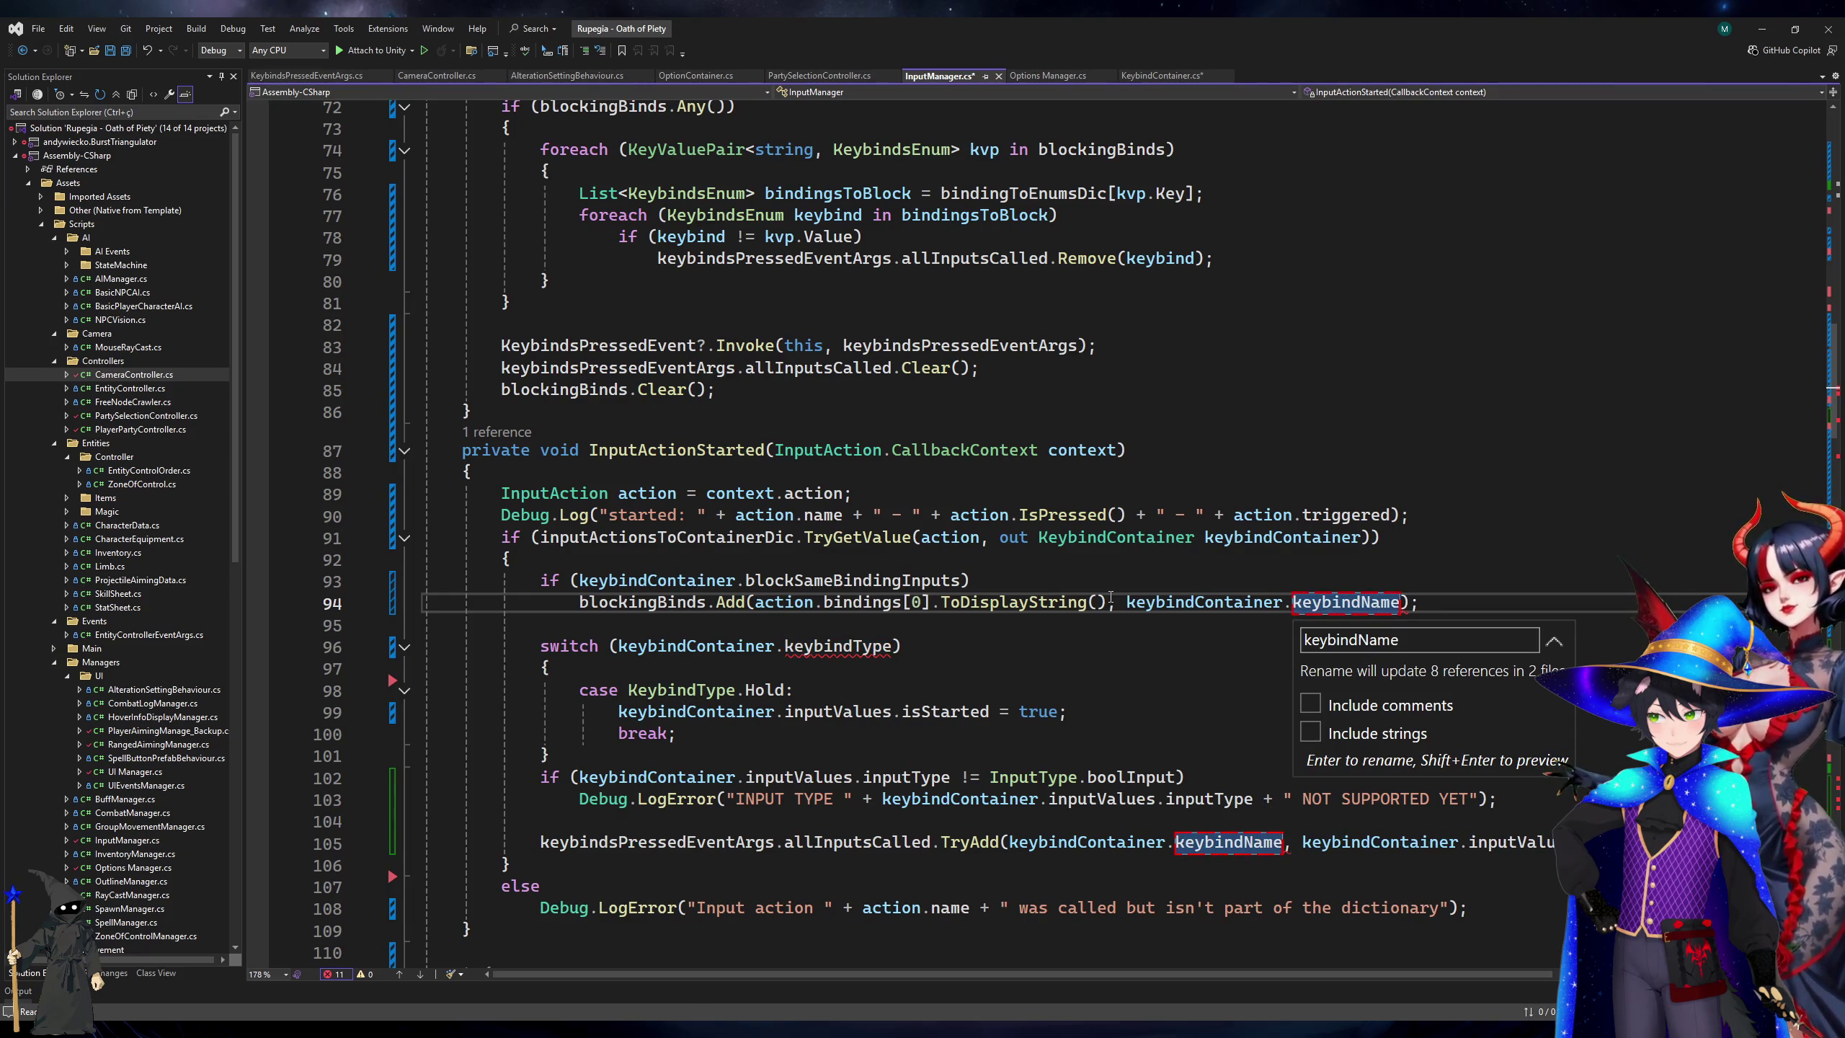
pyautogui.write('Enum')
pyautogui.press('Return')
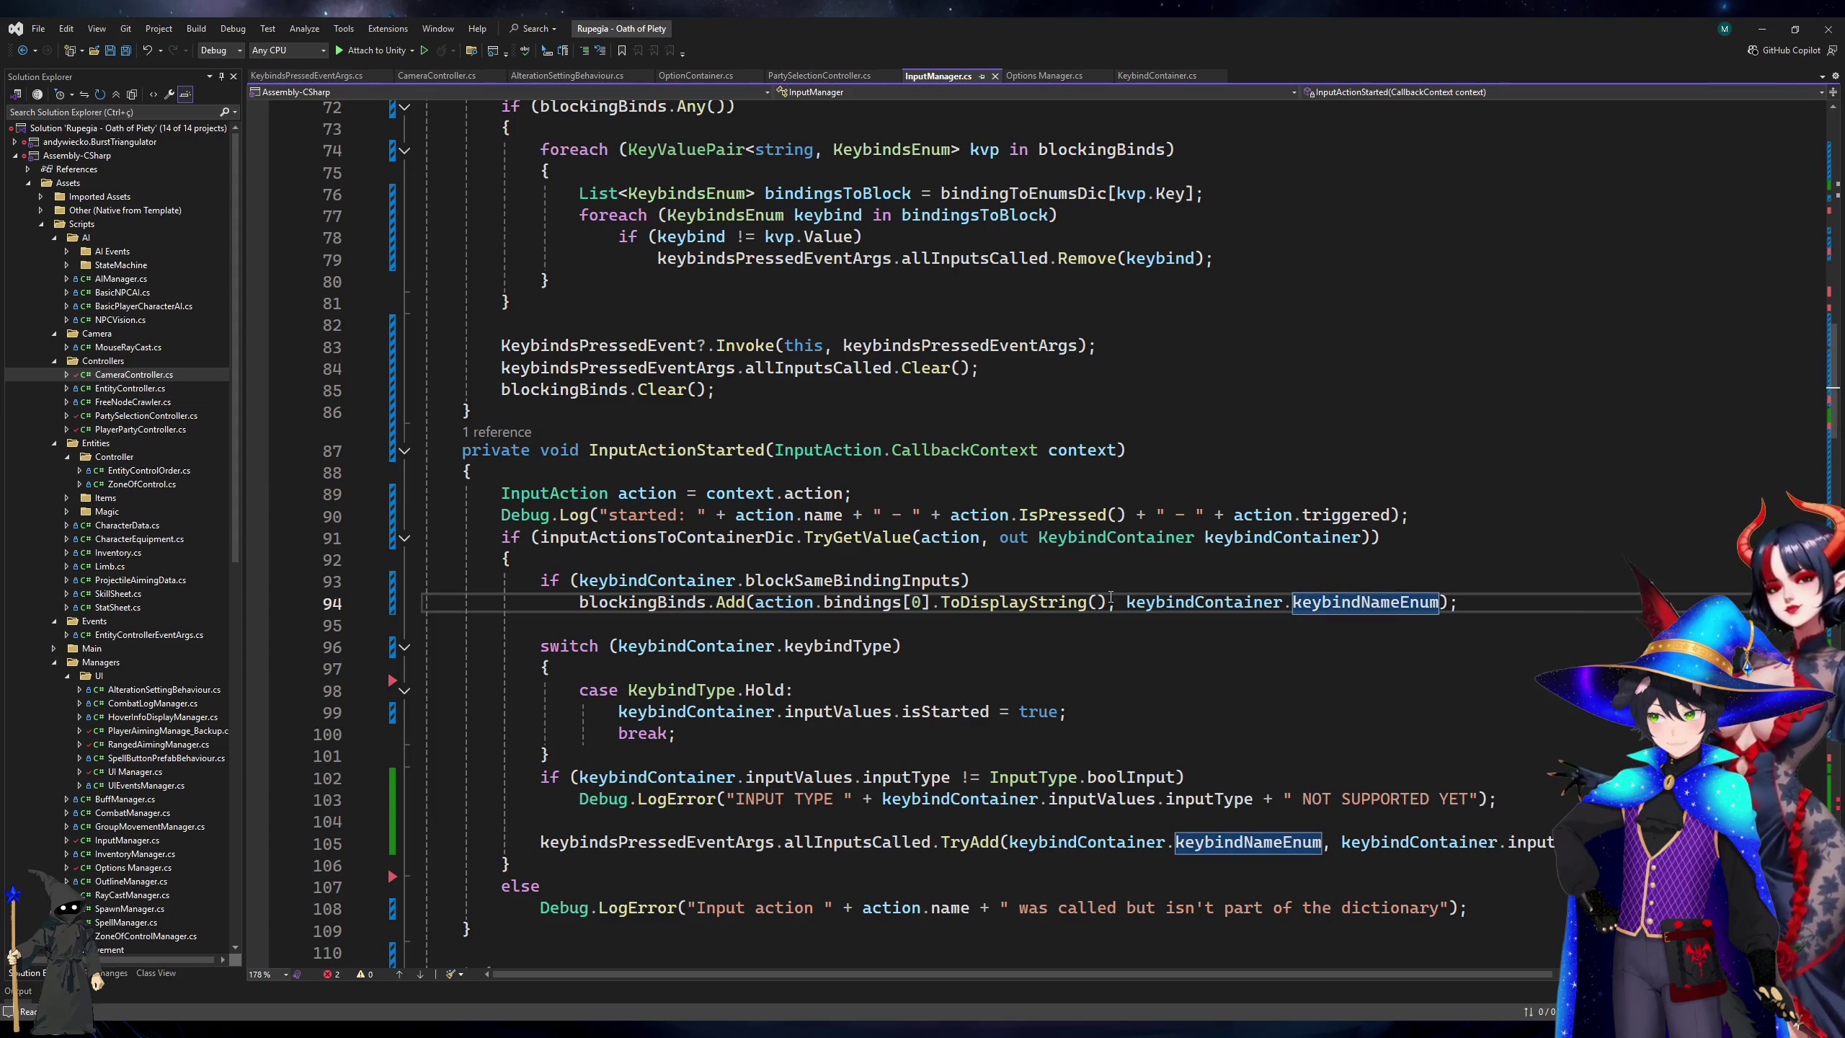
pyautogui.press('Up')
pyautogui.press('Up')
pyautogui.press('Down')
pyautogui.press('Down')
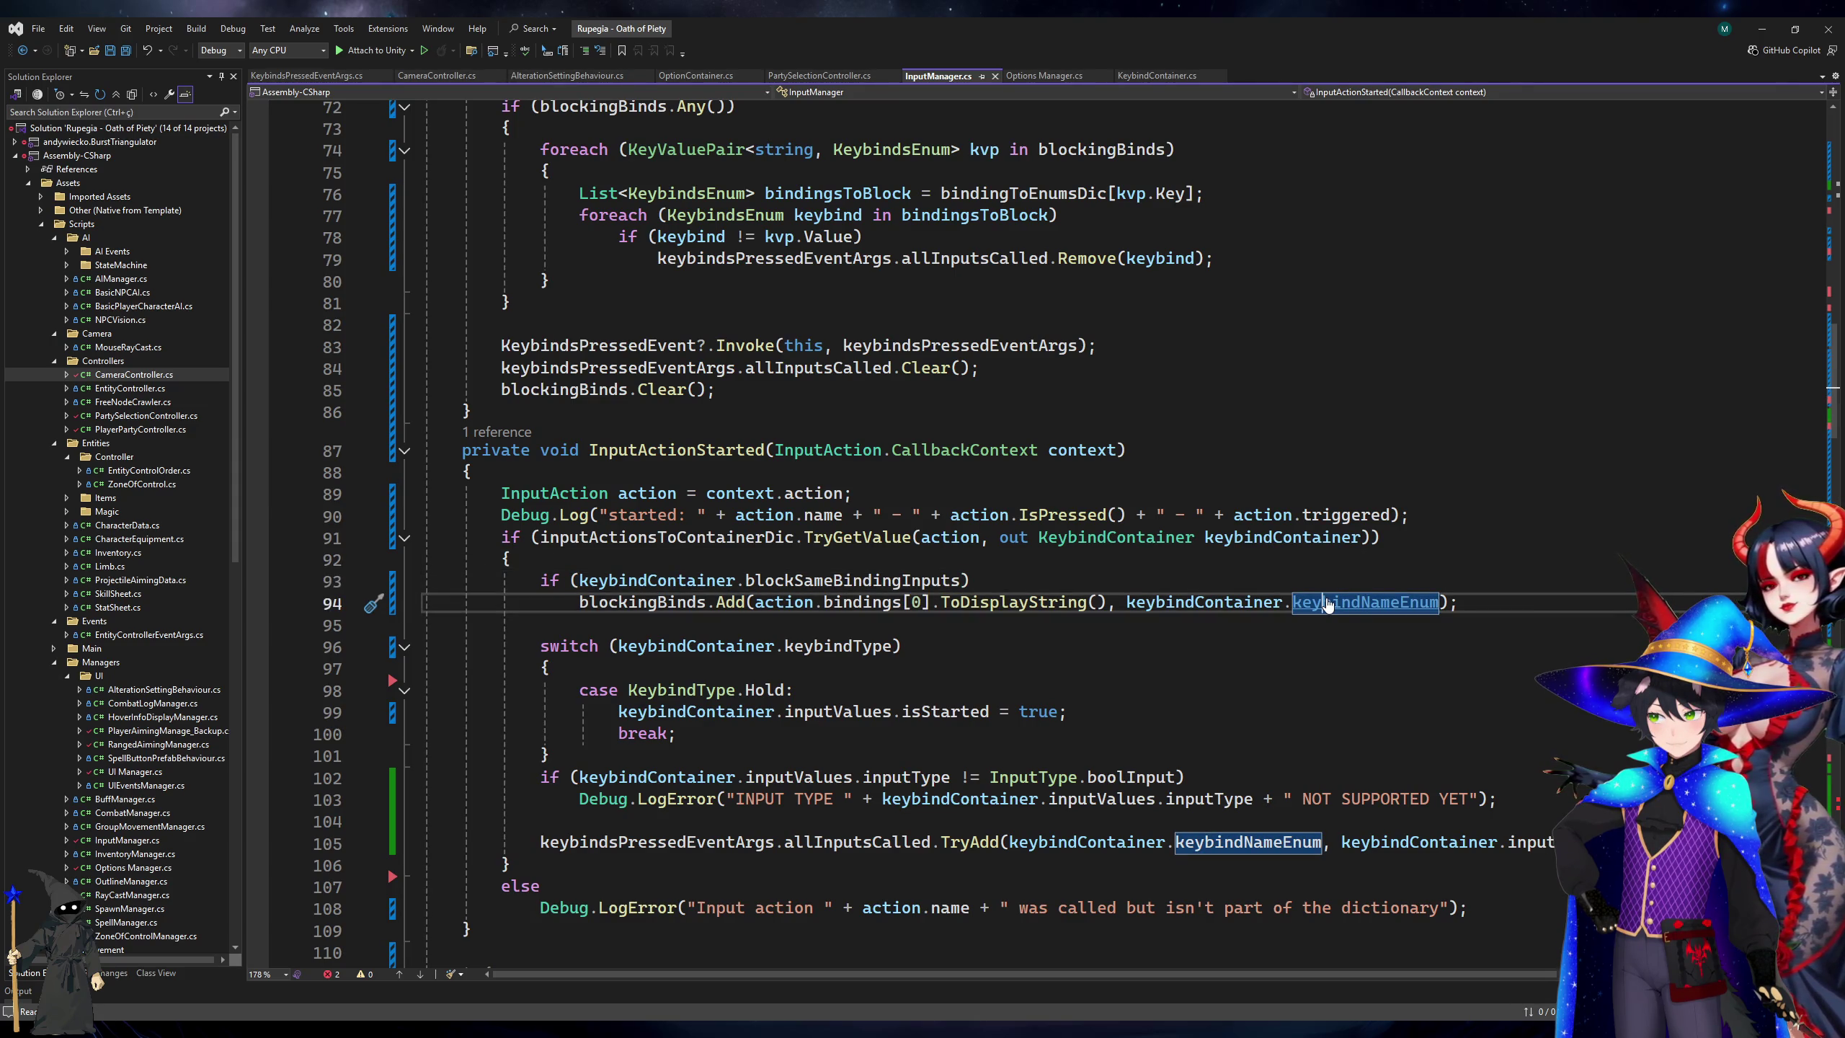
pyautogui.keyDown('ctrl'); pyautogui.click(1326, 605); pyautogui.keyUp('ctrl')
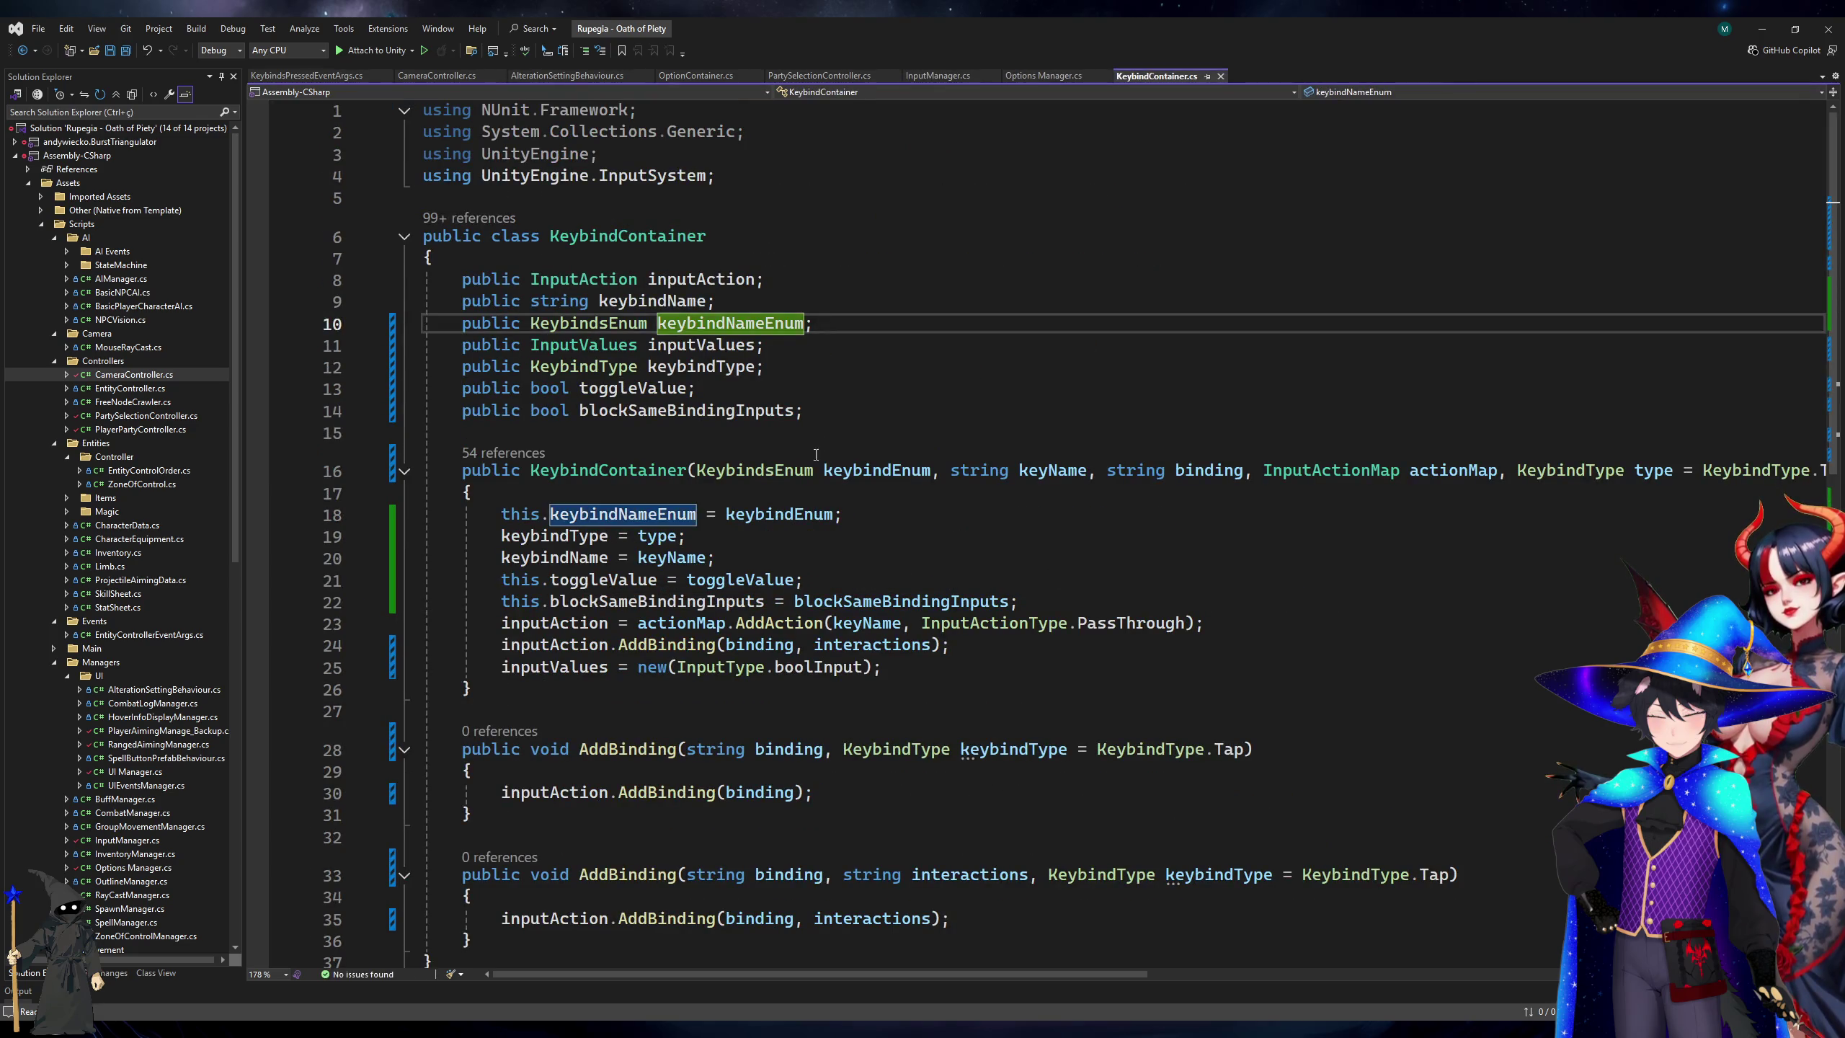
# Rename KeybindsEnum to KeybindsNameEnum from KeybindContainer's constructor, then go back to InputManager.cs line 94.
pyautogui.click(780, 472)
pyautogui.hotkey('ctrl', 'r')
pyautogui.hotkey('ctrl', 'r')
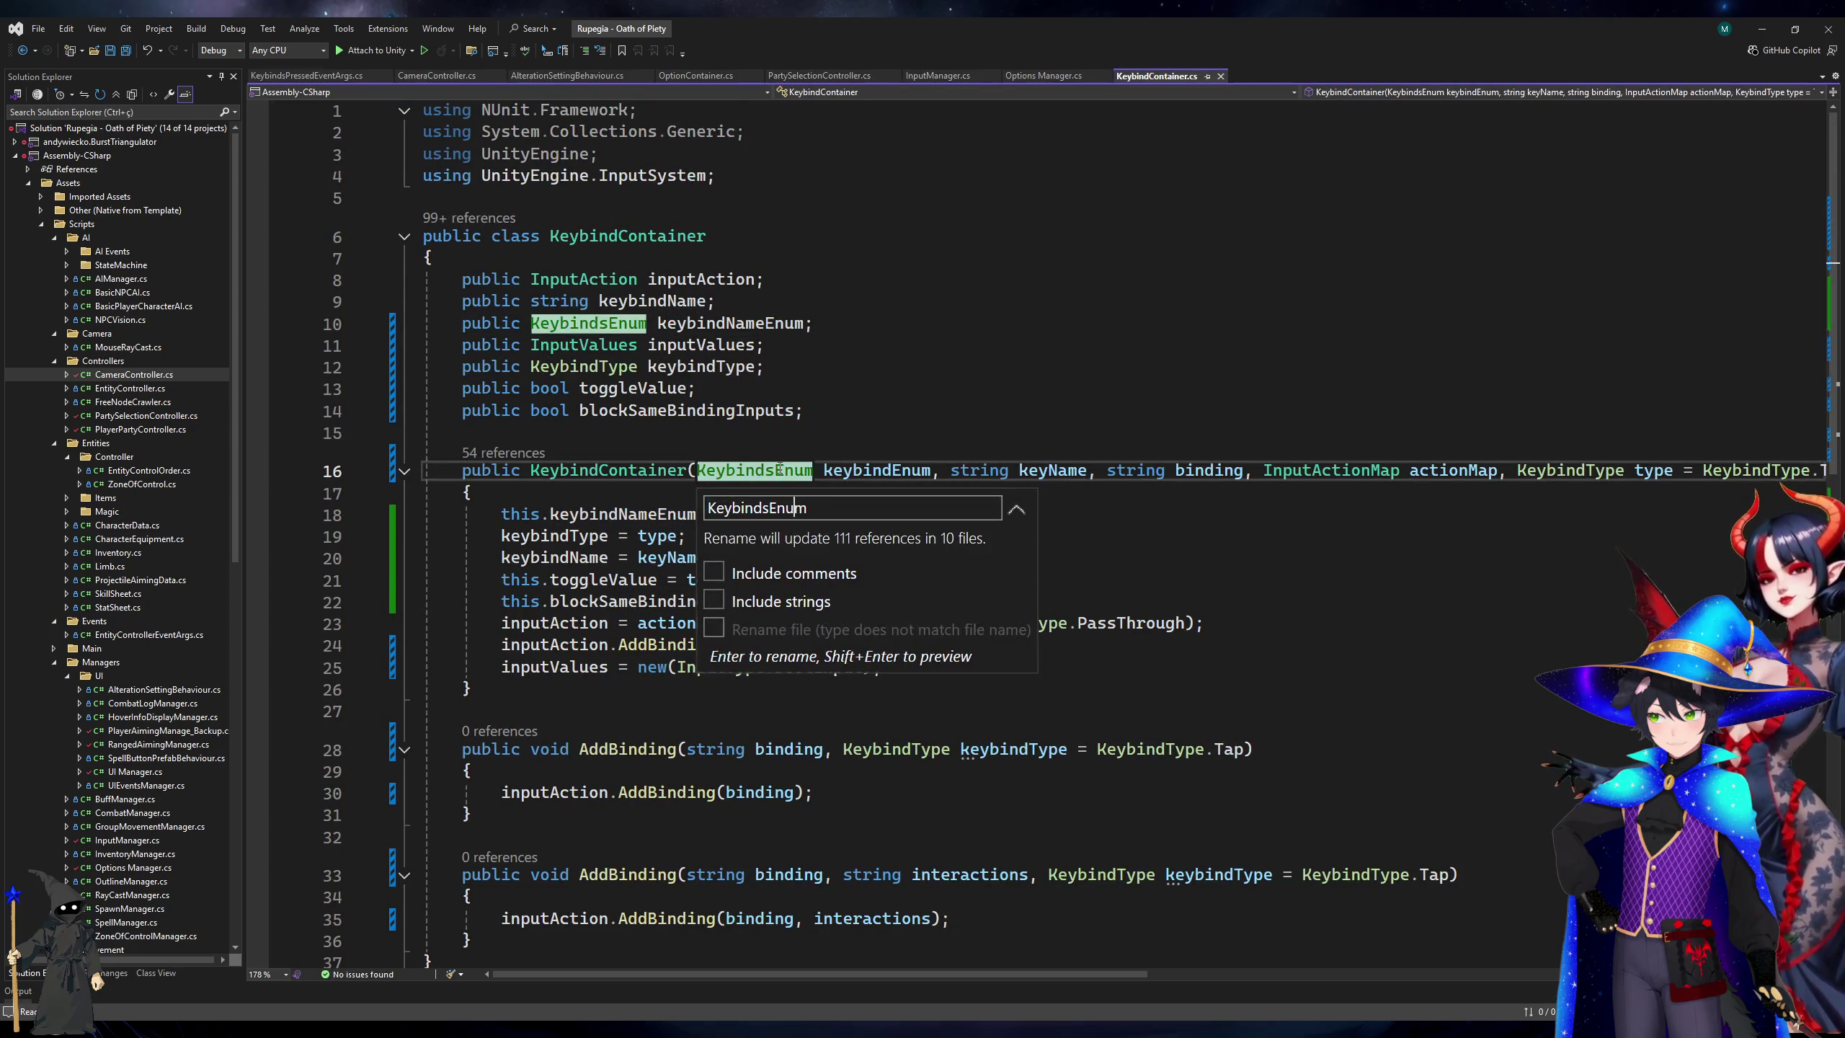
pyautogui.write('Name')
pyautogui.press('Return')
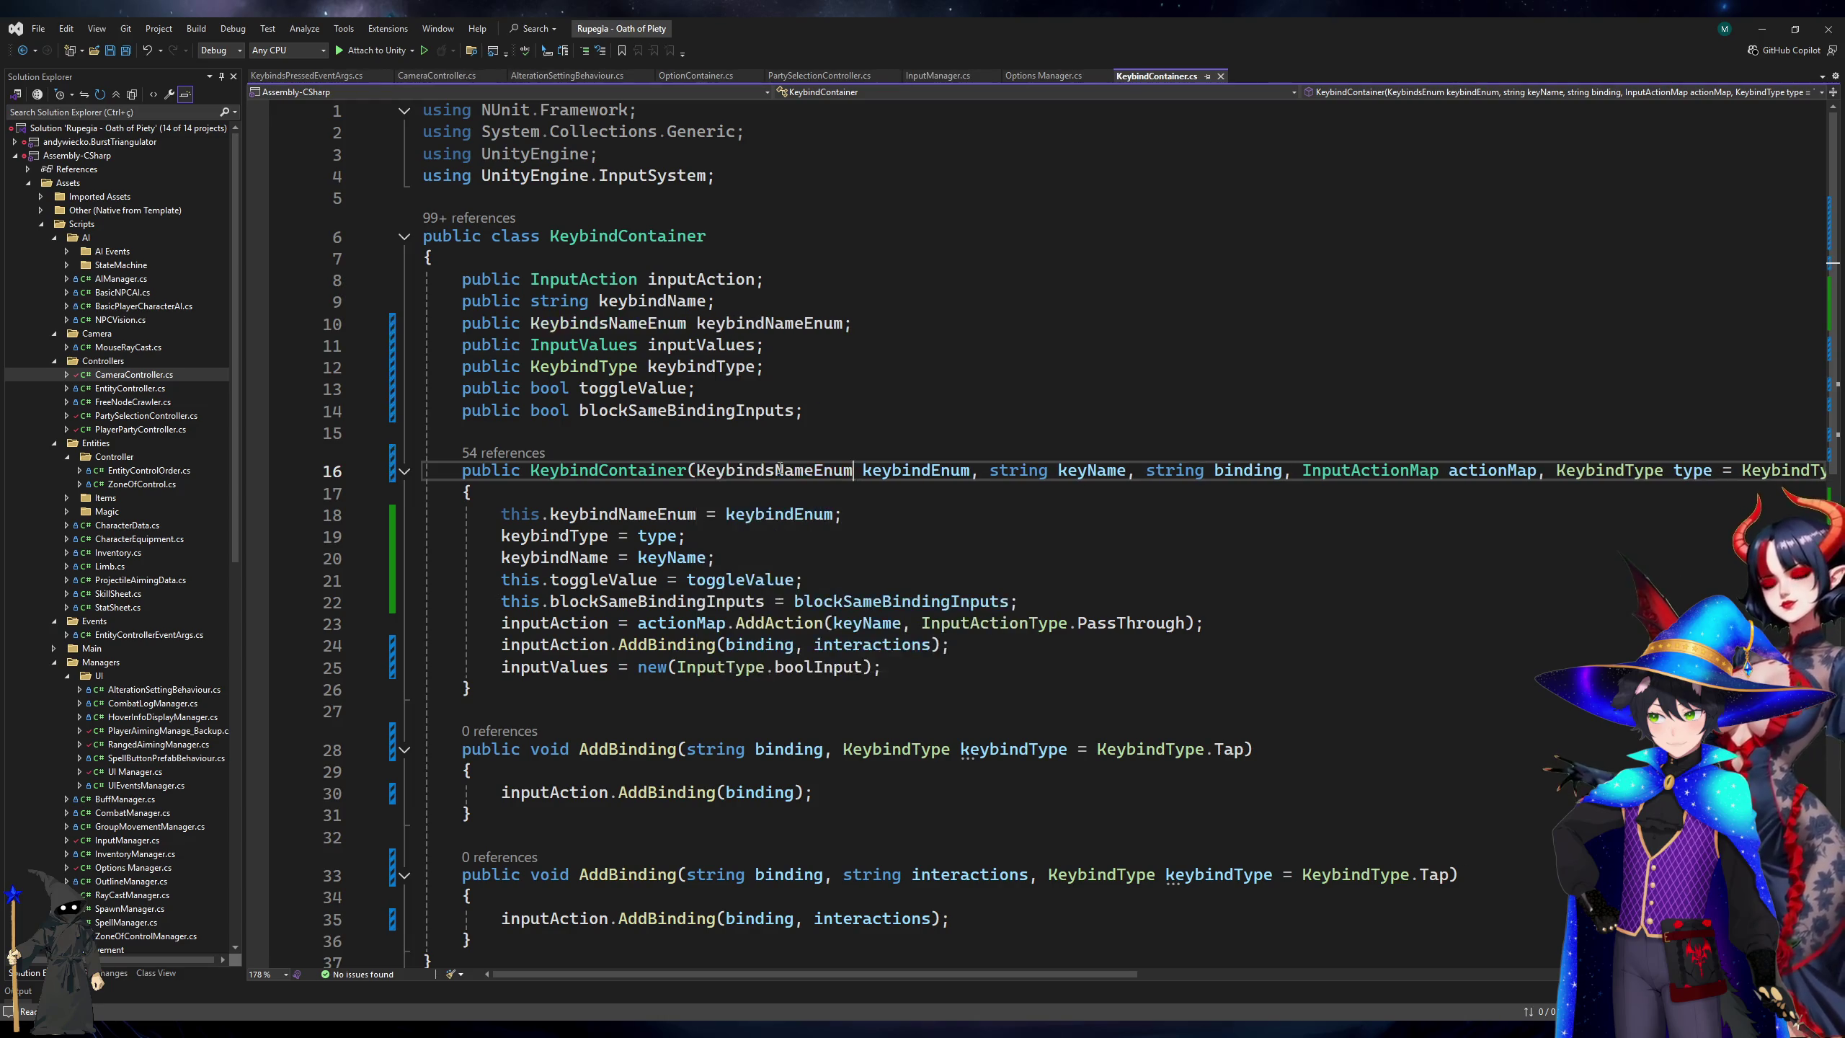
pyautogui.click(953, 77)
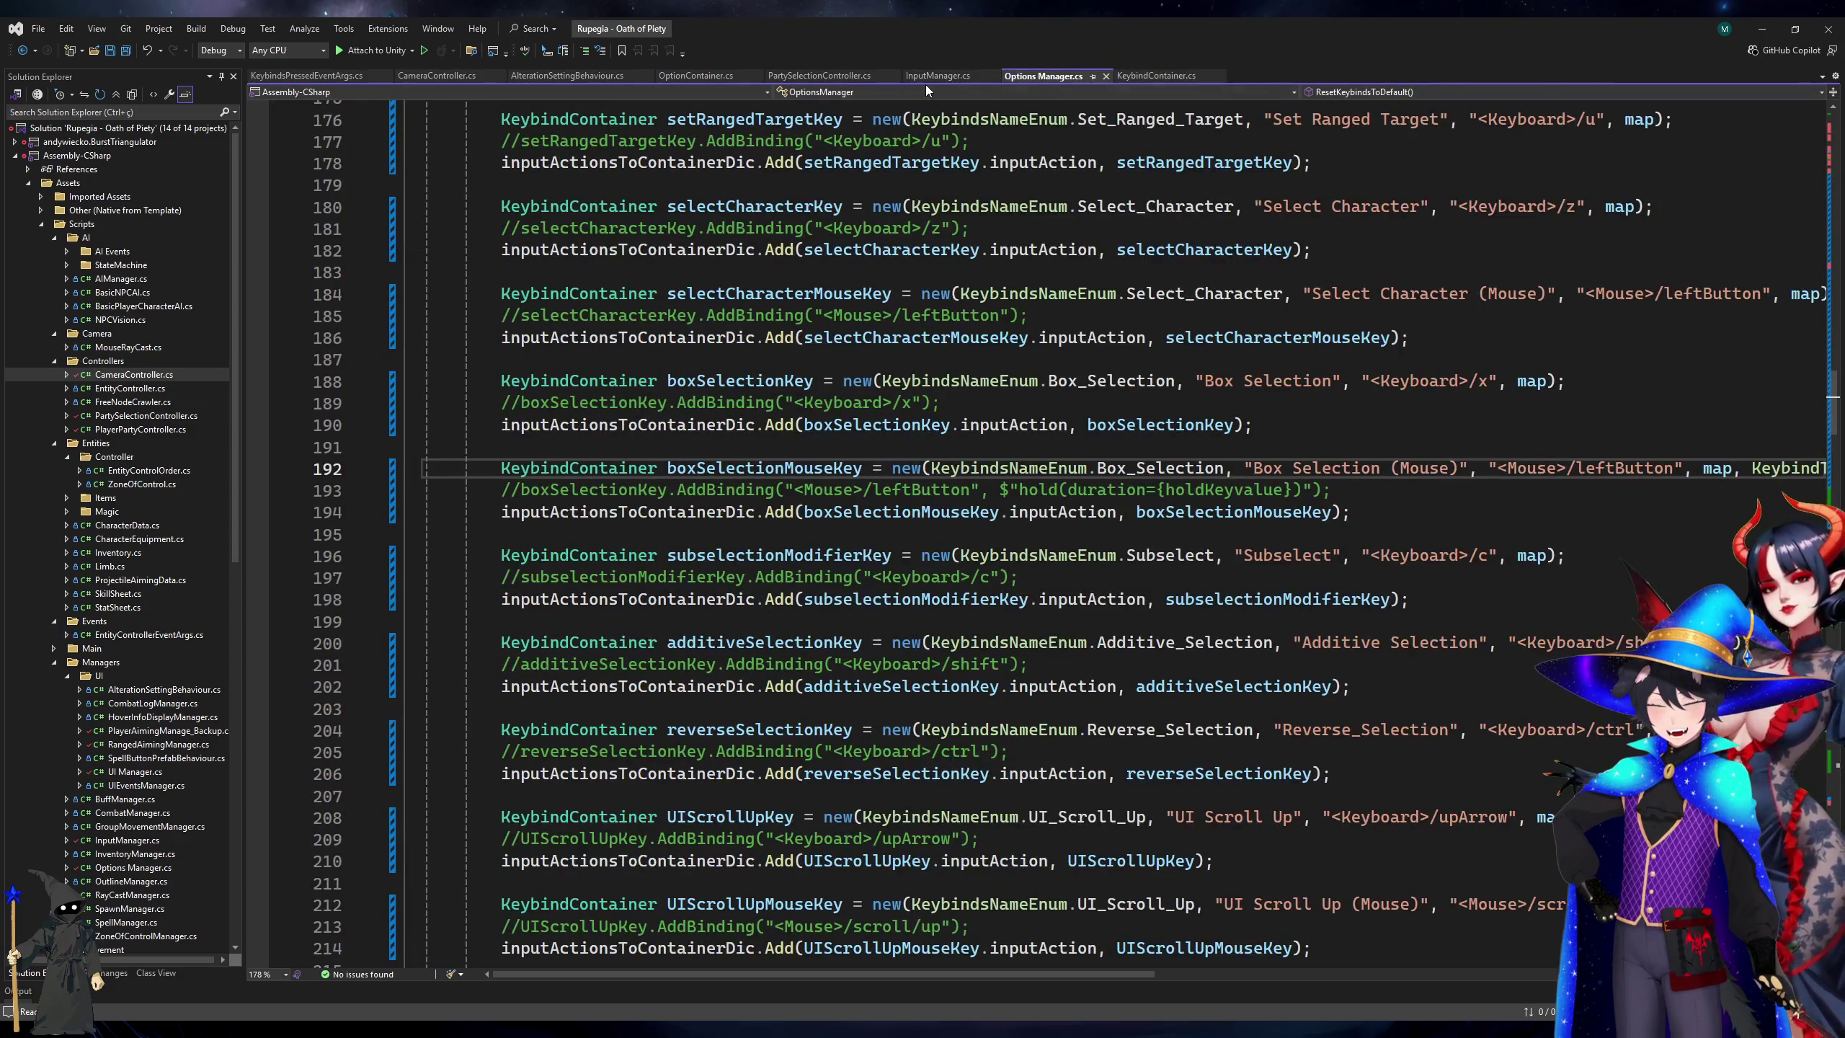
pyautogui.click(1513, 604)
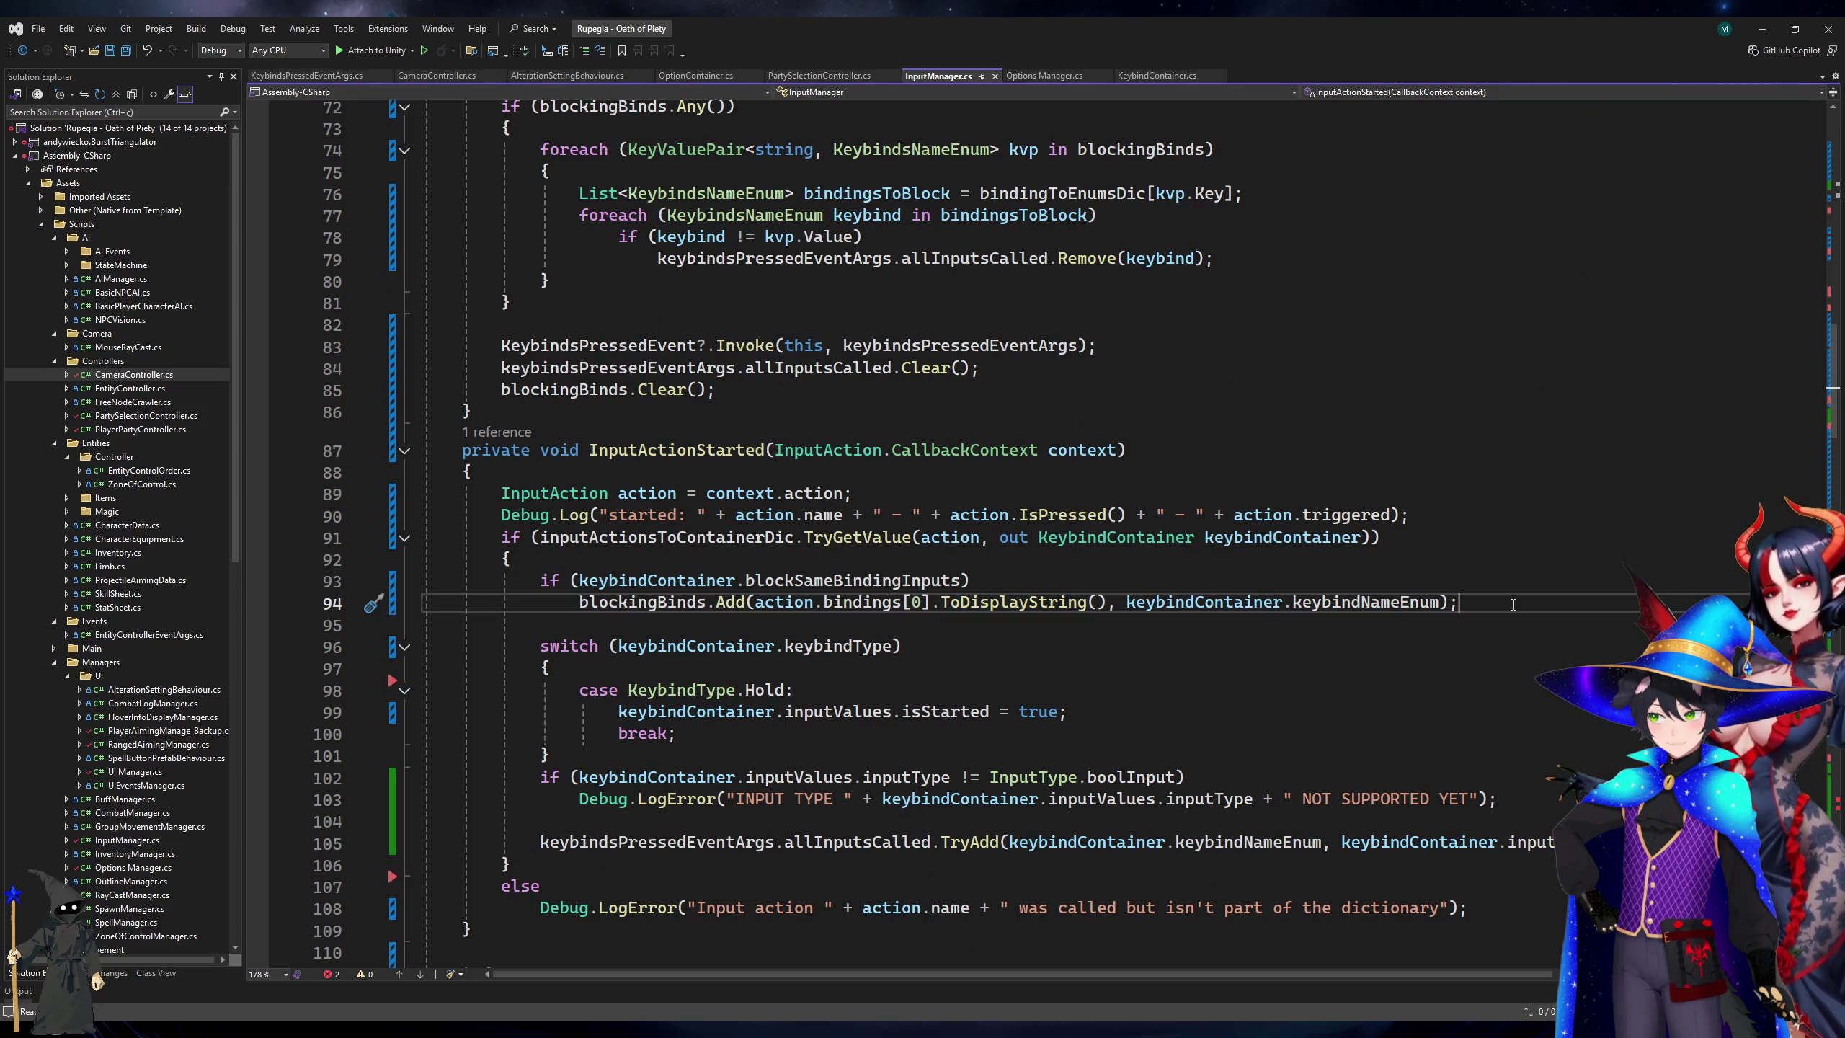
# Cut the blockSameBindingInputs check from InputActionStarted, paste it above InputActionPerformed's switch, and save.
pyautogui.keyDown('shift'); pyautogui.click(541, 579); pyautogui.keyUp('shift')
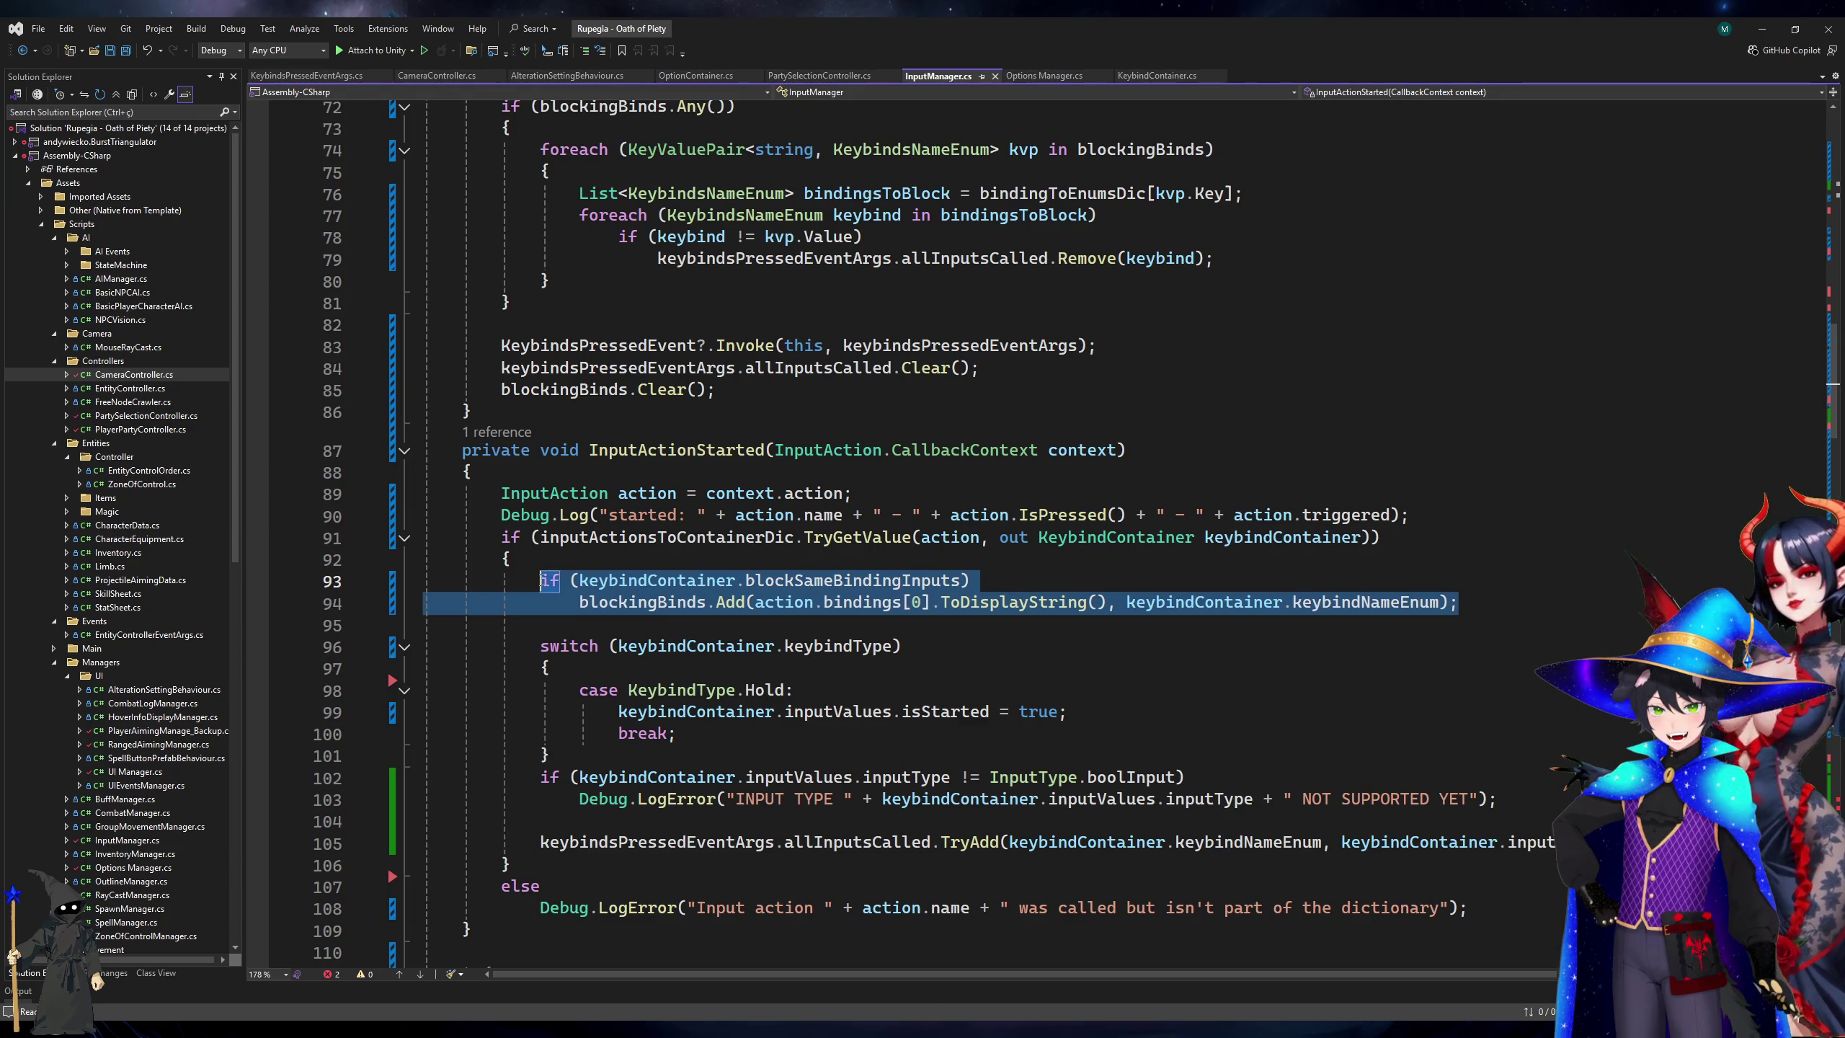
pyautogui.press('Delete')
pyautogui.hotkey('shift', 'Down')
pyautogui.hotkey('shift', 'Down')
pyautogui.hotkey('ctrl', 'shift', 'Right')
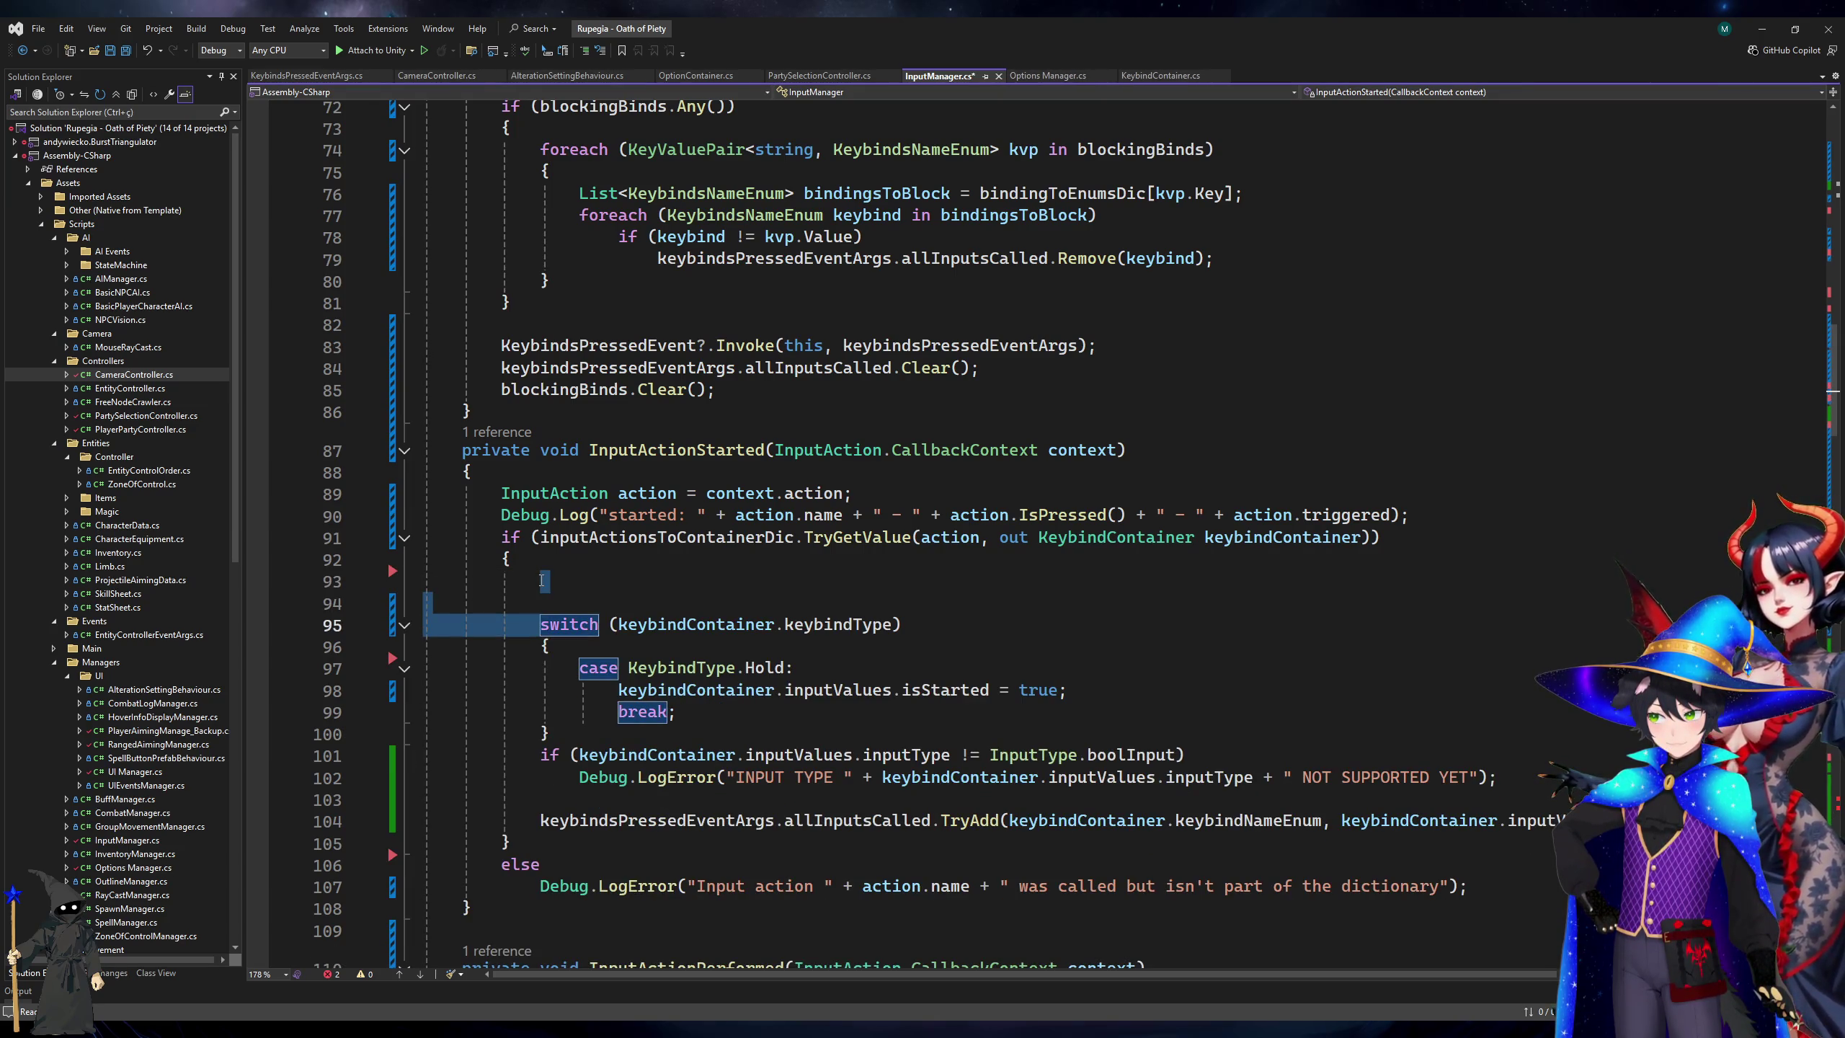
pyautogui.press('Delete')
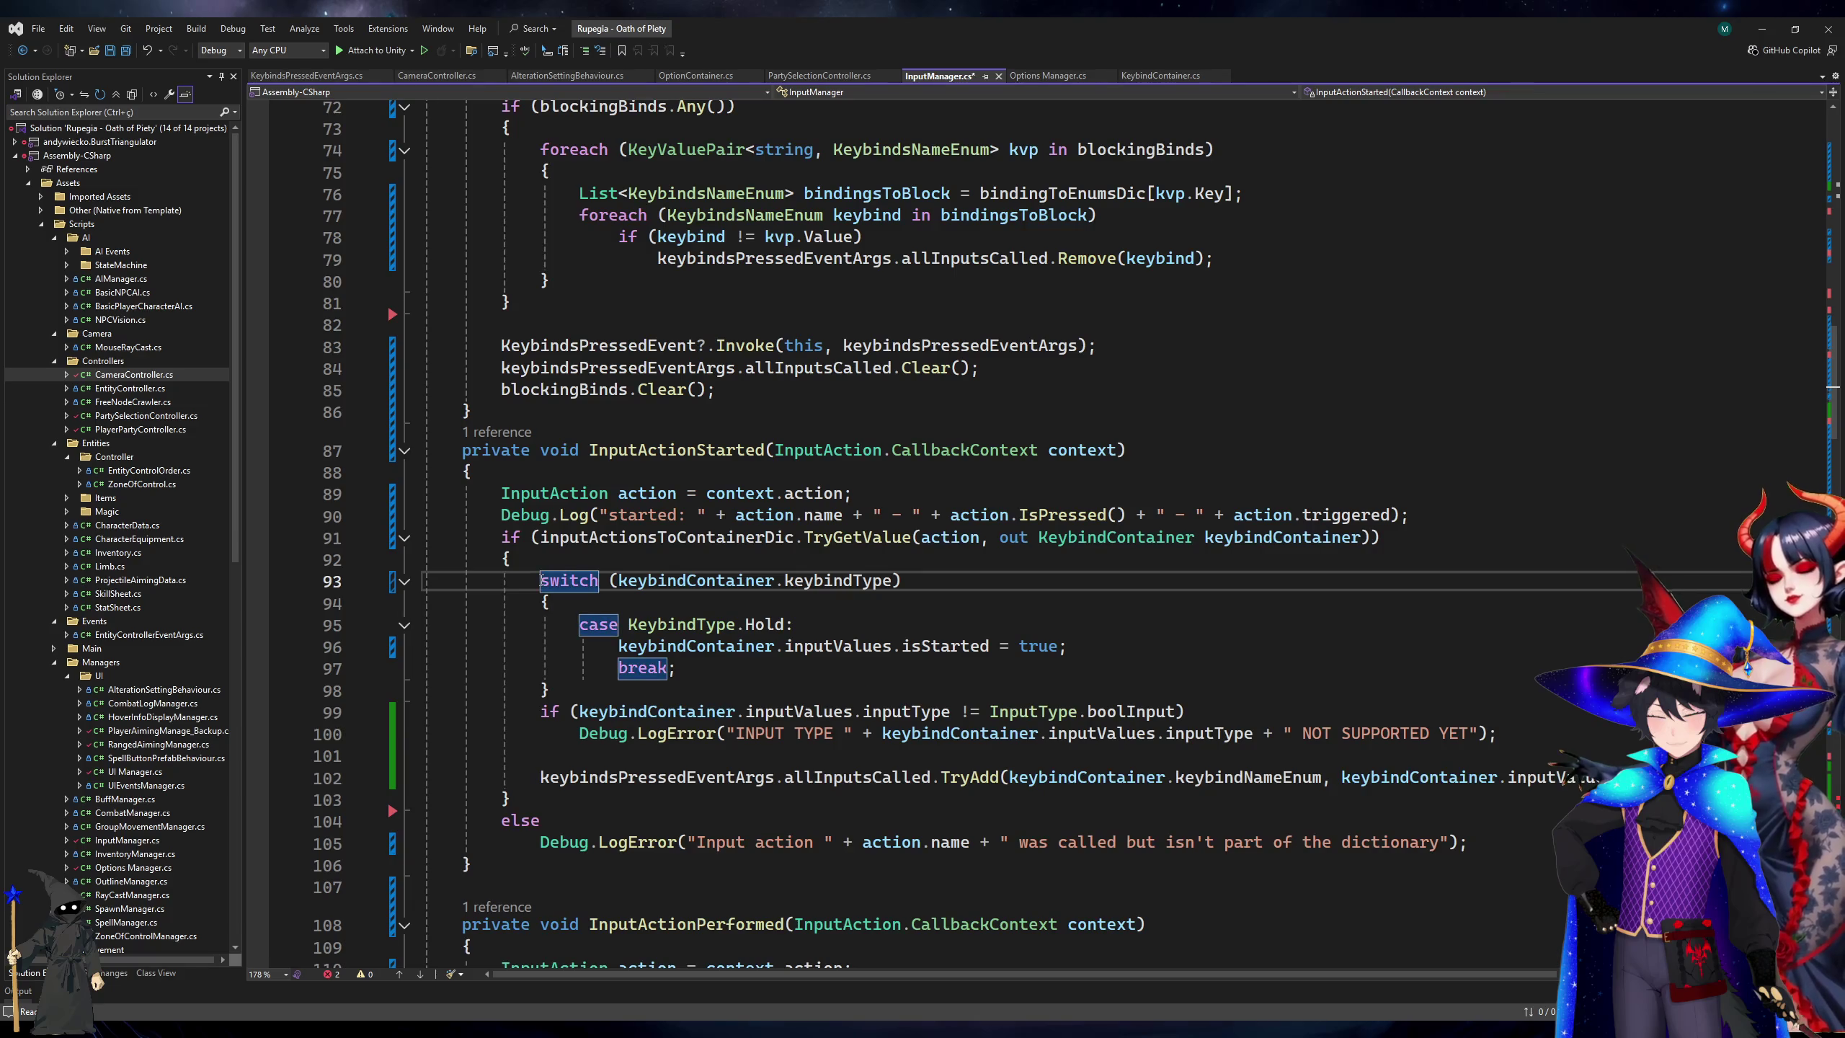
pyautogui.scroll(-10, 534, 555)
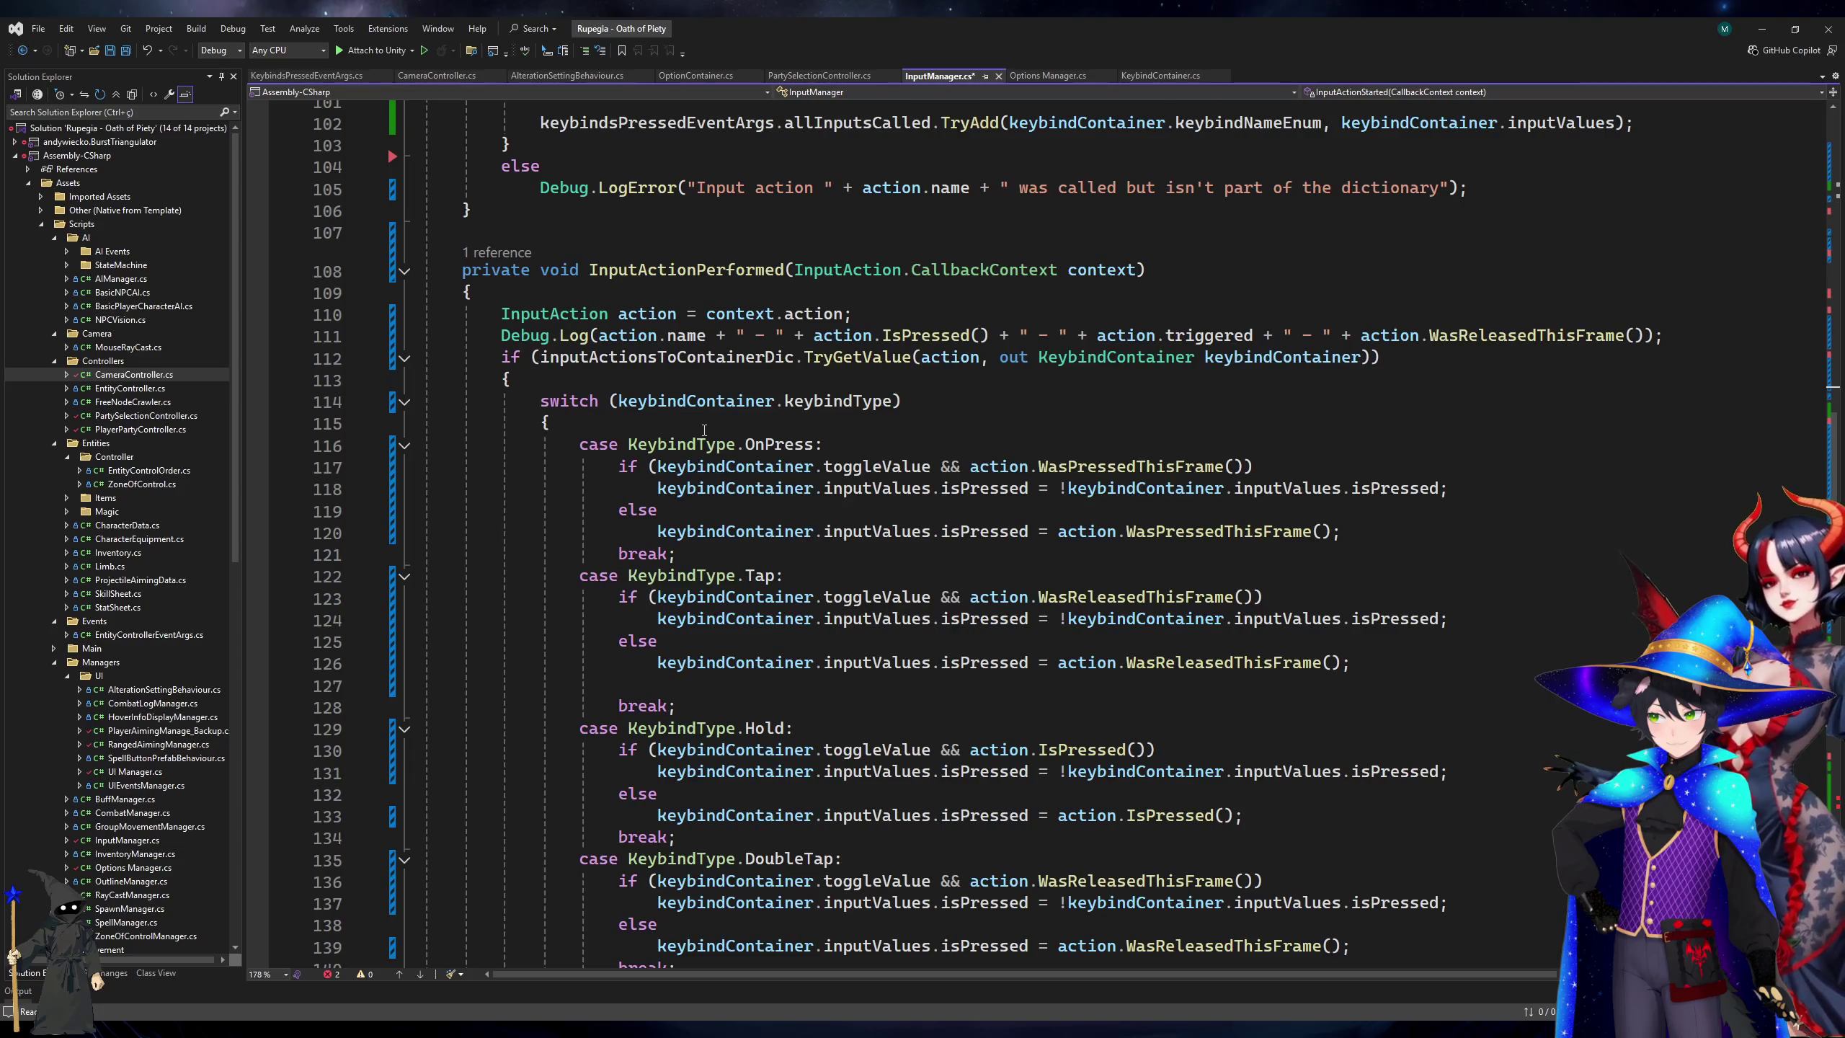
pyautogui.click(704, 429)
pyautogui.press('Up')
pyautogui.press('Up')
pyautogui.press('End')
pyautogui.press('Return')
pyautogui.press('Tab')
pyautogui.hotkey('ctrl', 's')
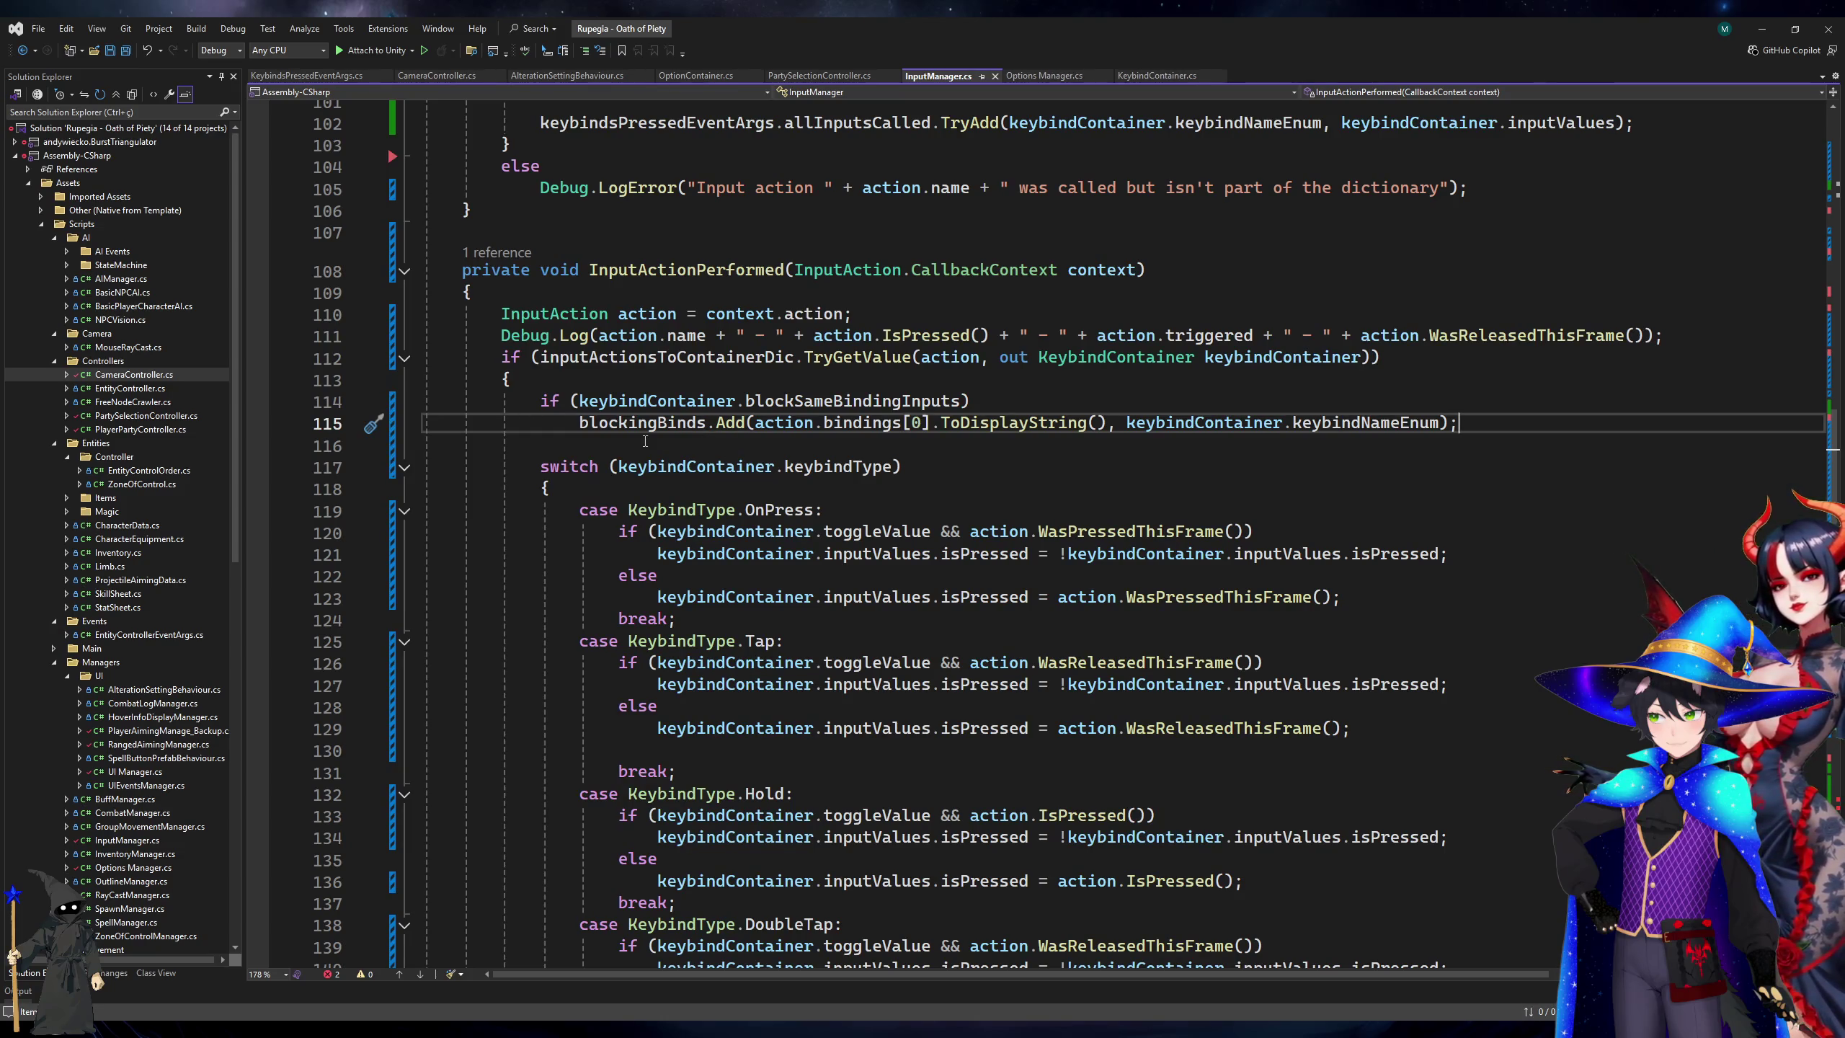
# Let Unity compile the changes and open the InputManager.cs line 233 error from the console.
pyautogui.scroll(-6, 651, 427)
pyautogui.scroll(13, 787, 646)
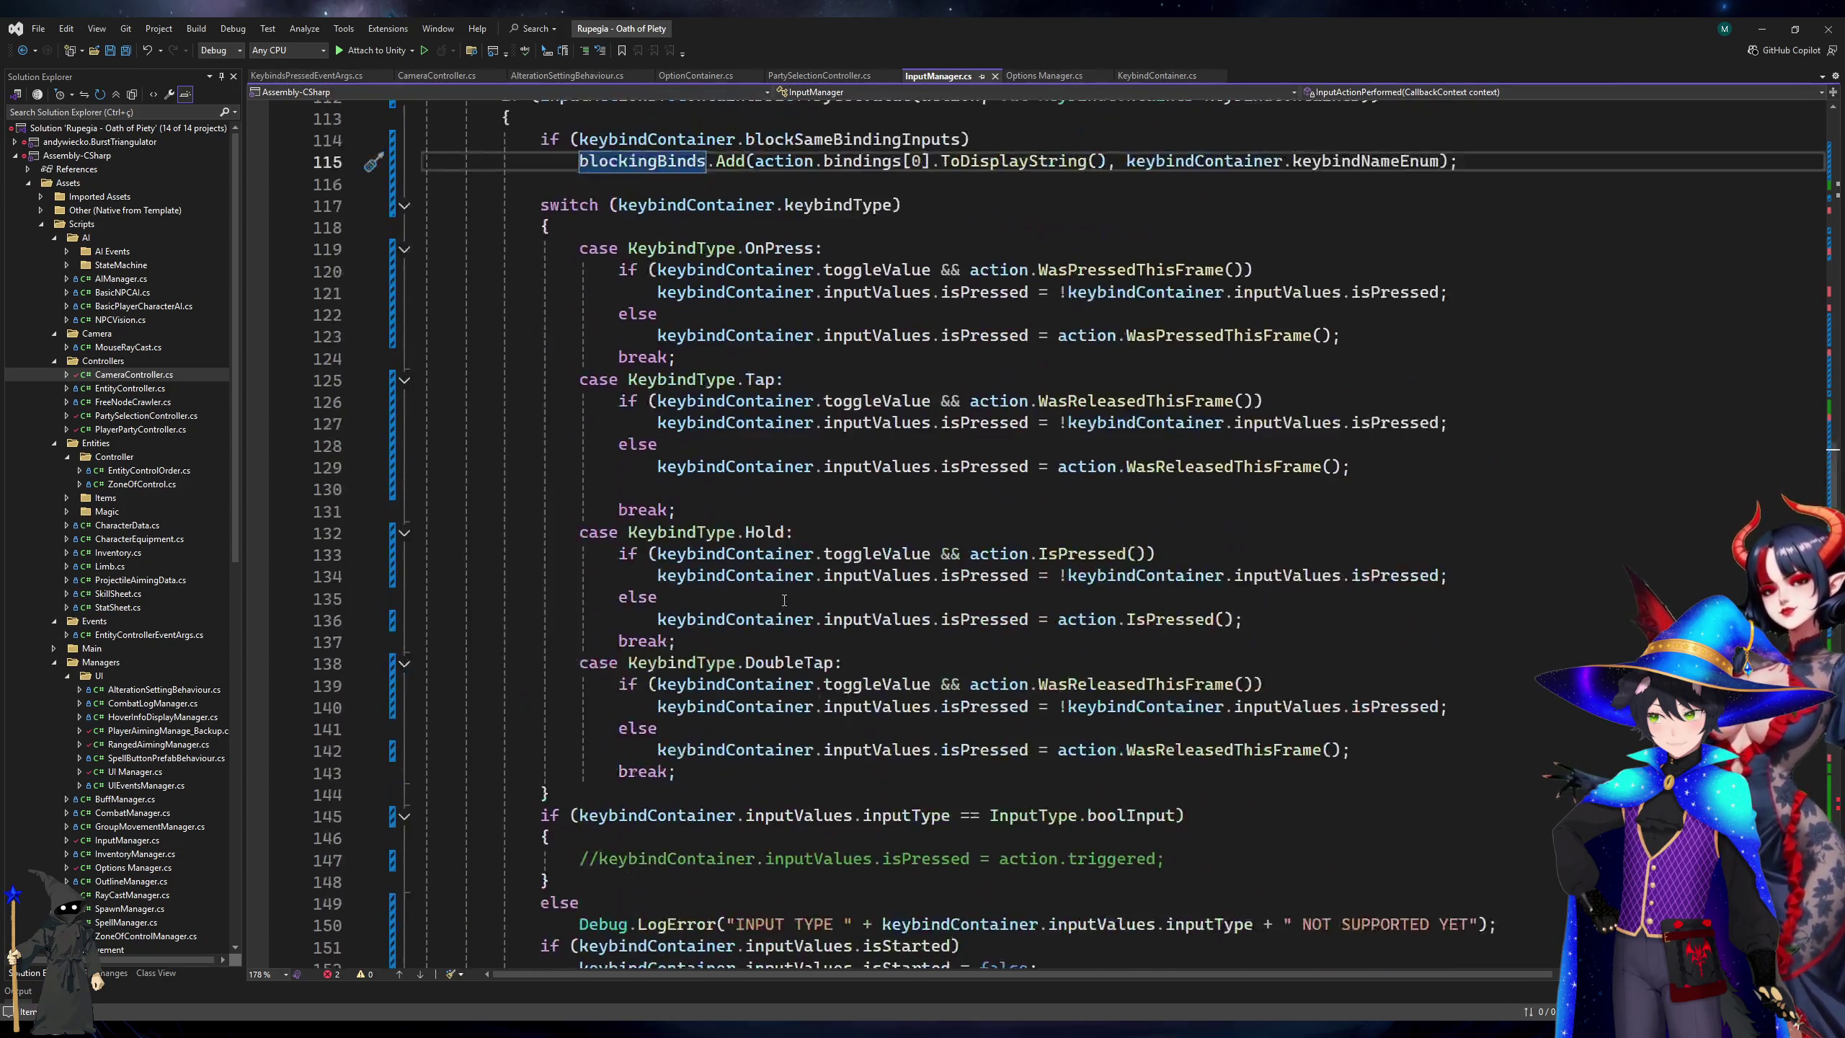
pyautogui.scroll(11, 787, 645)
pyautogui.scroll(-5, 905, 531)
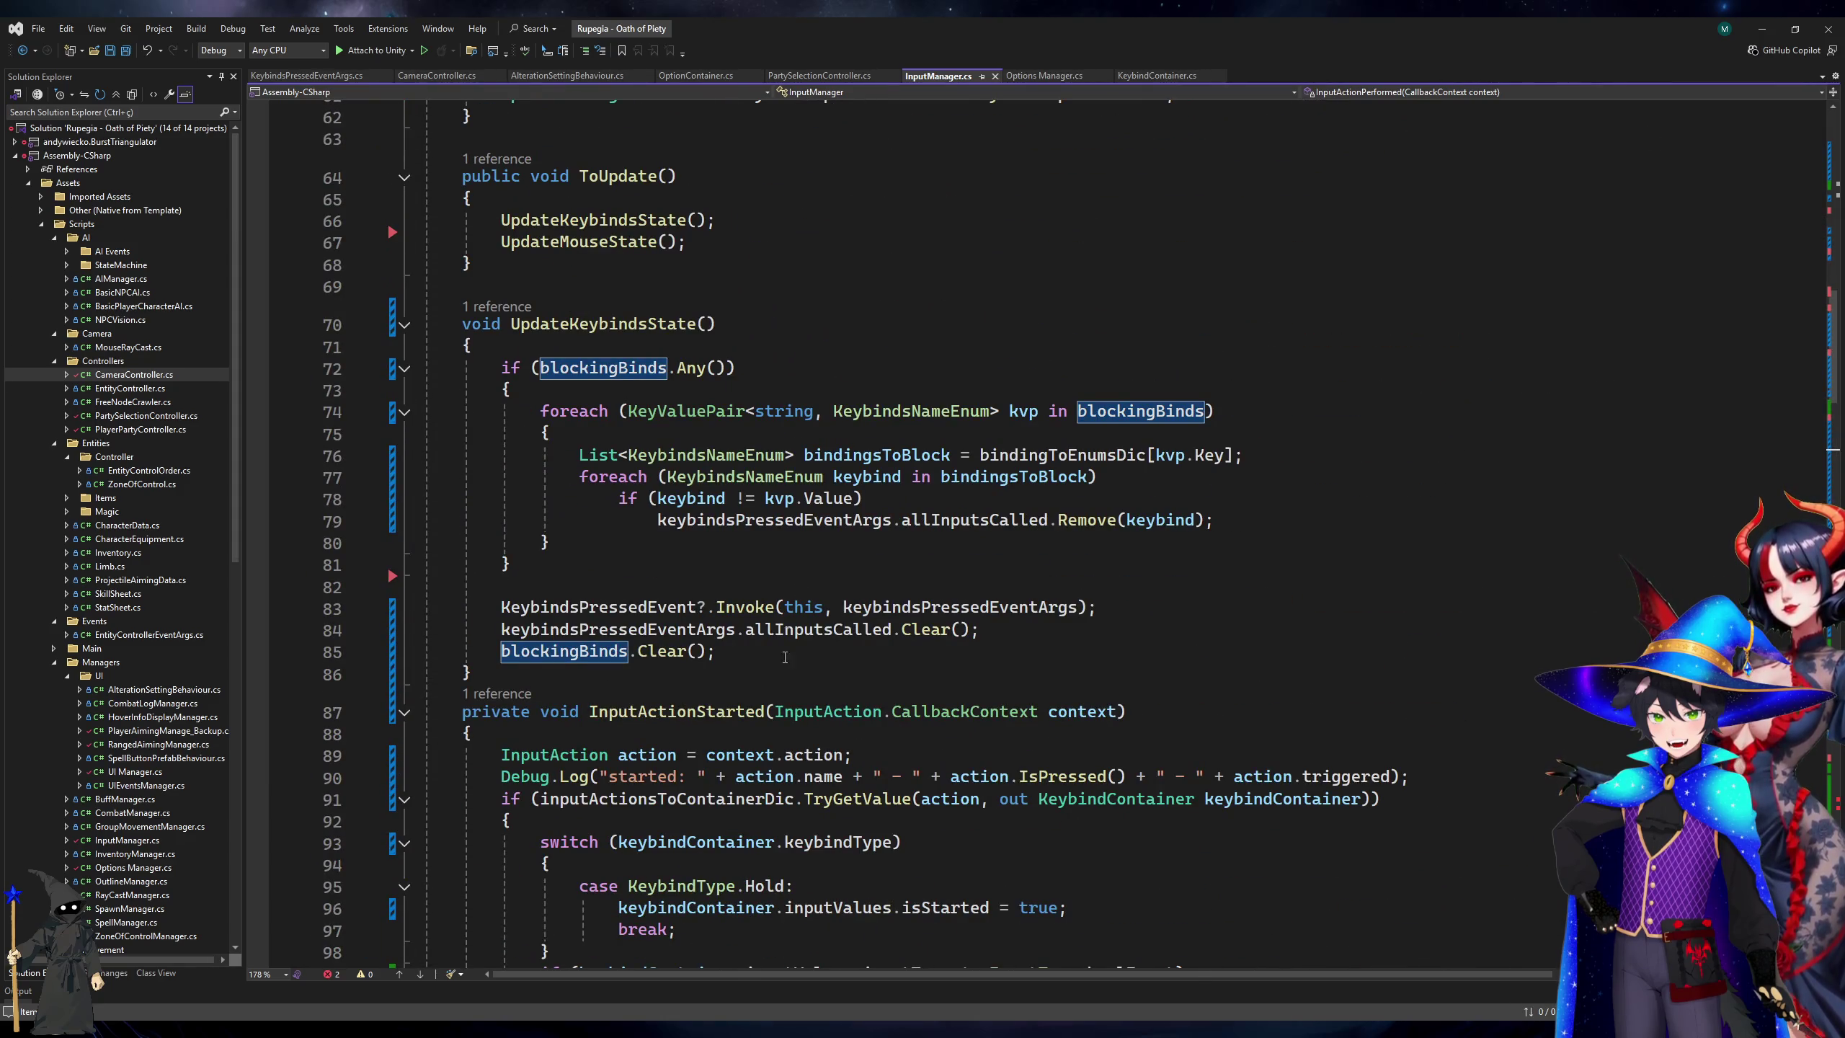
pyautogui.click(905, 534)
pyautogui.hotkey('alt', 'Tab')
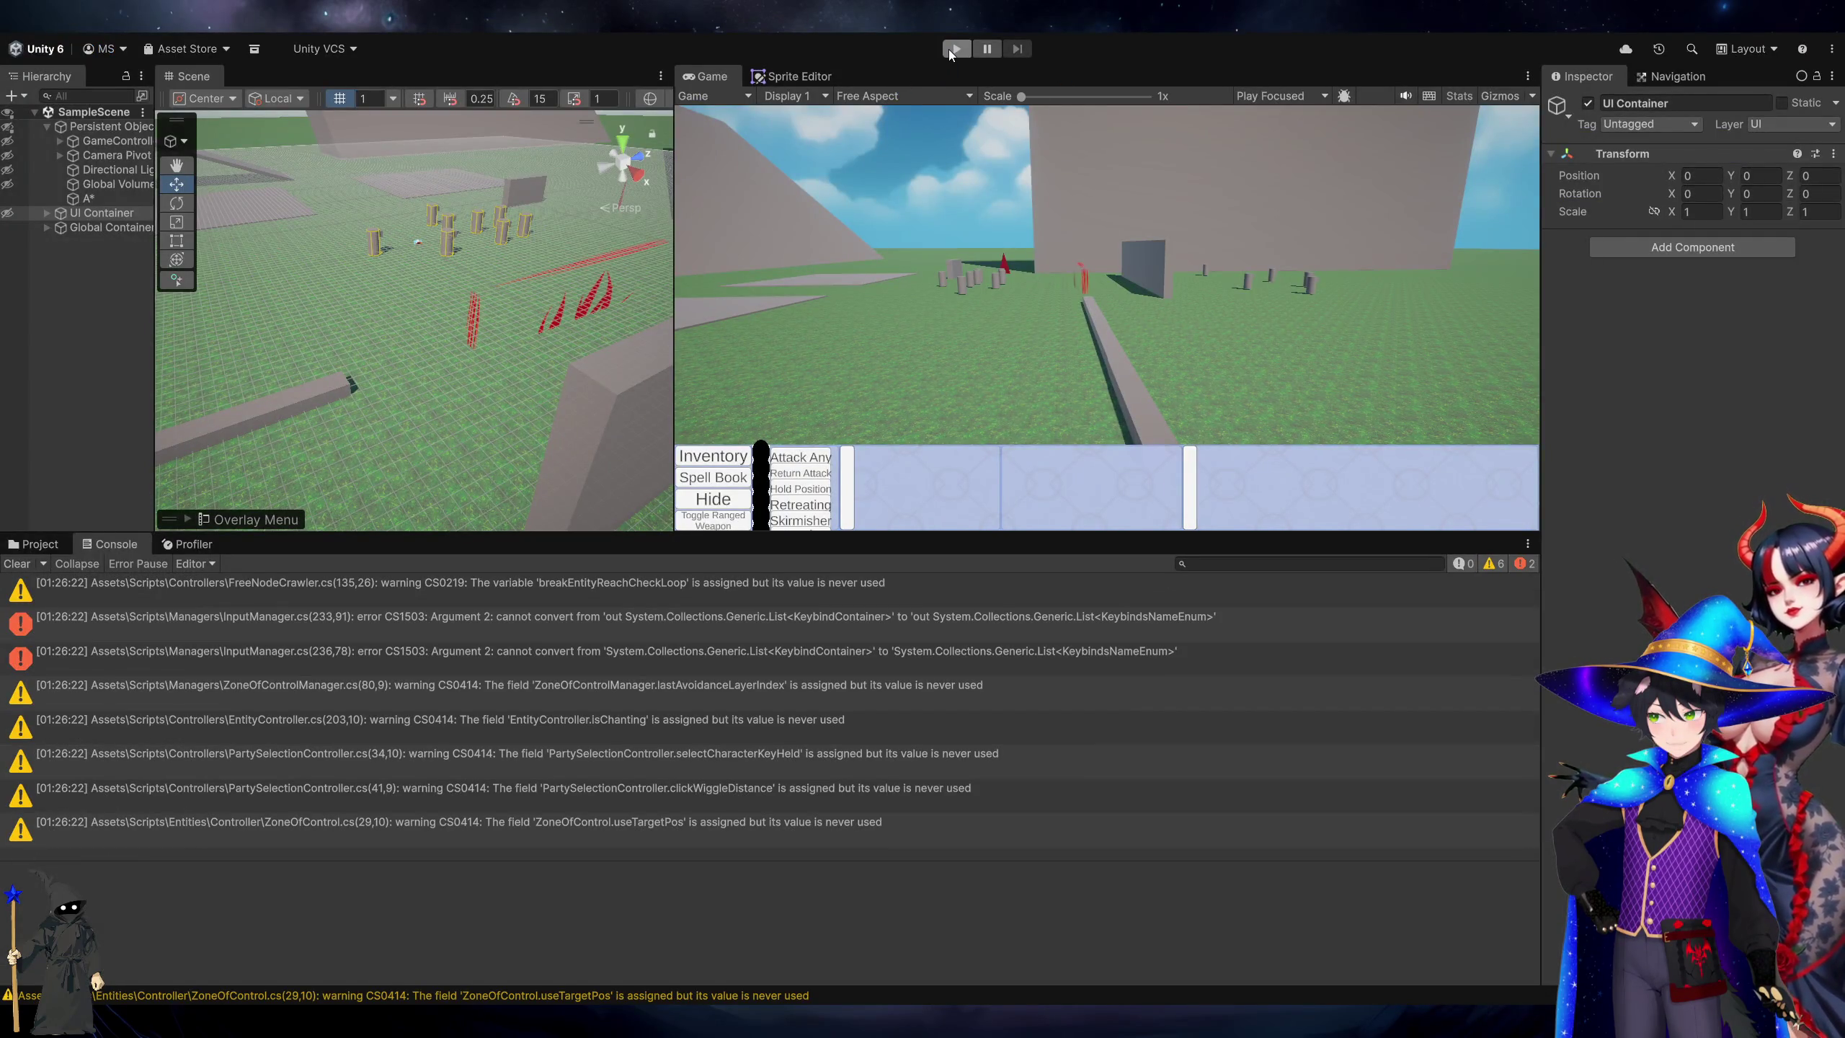
pyautogui.doubleClick(732, 614)
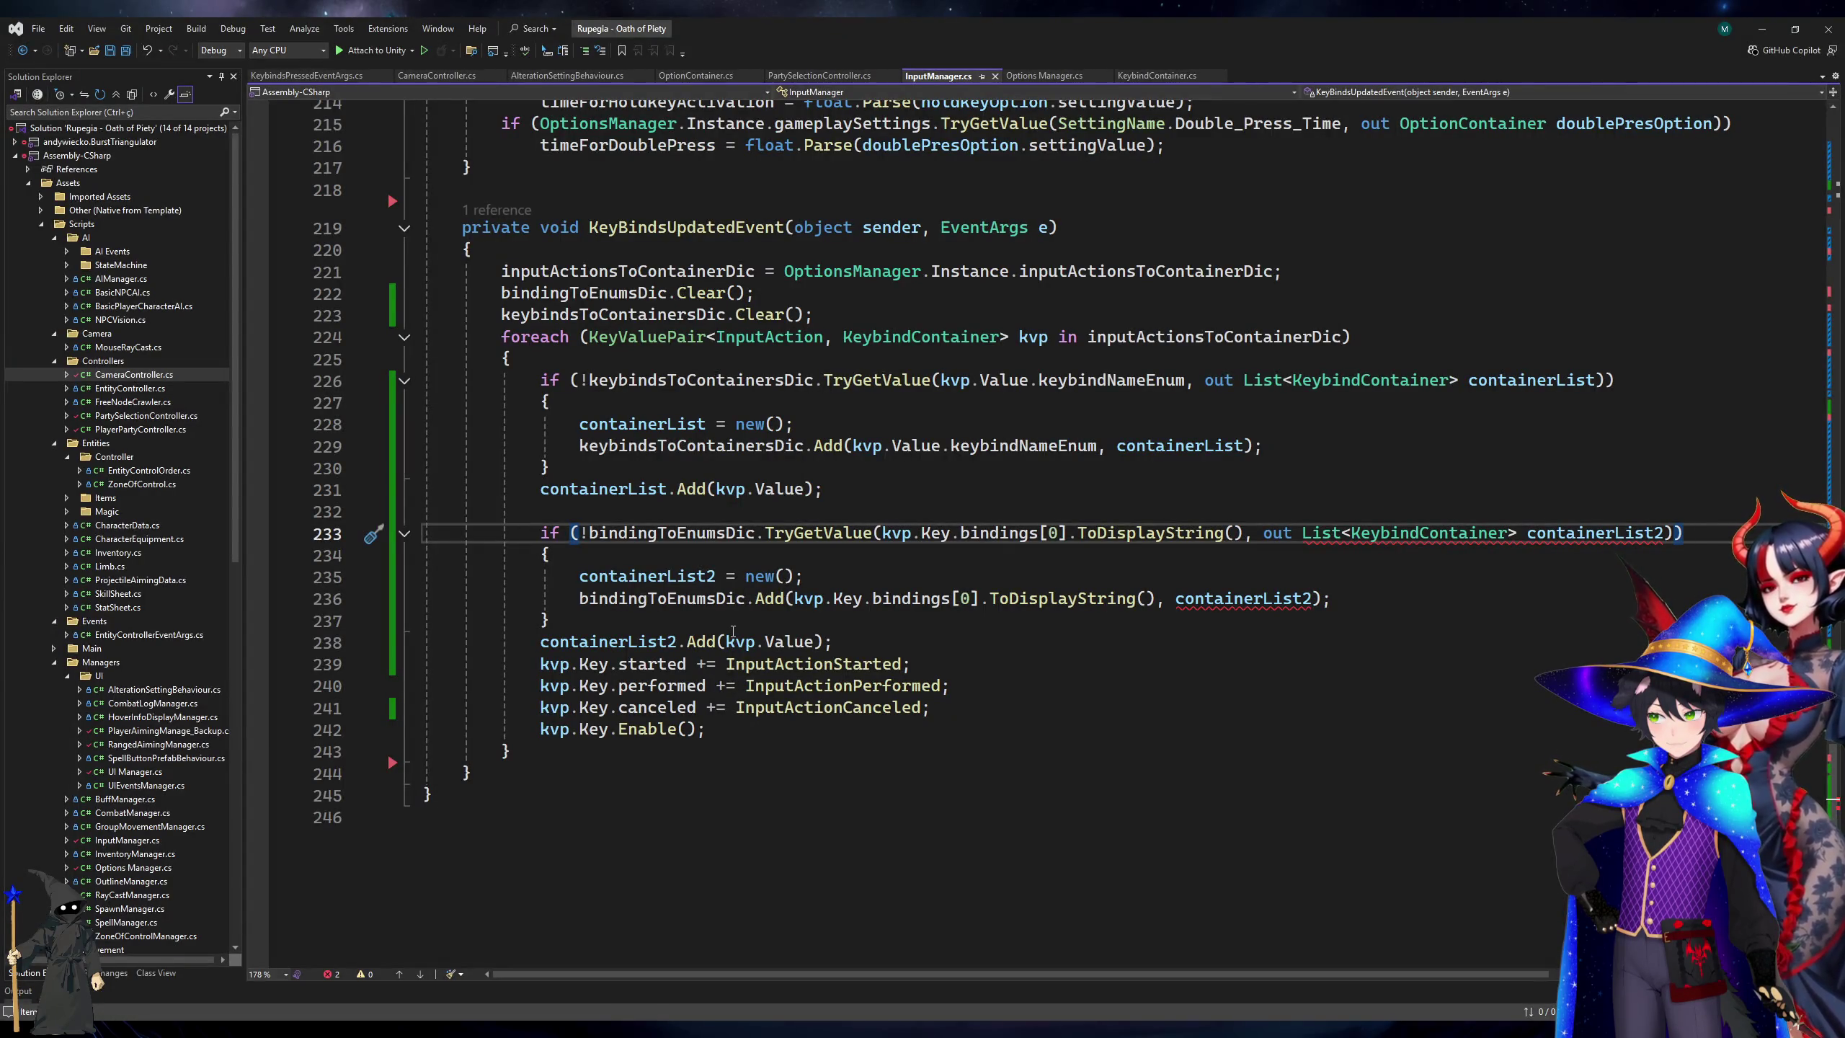
# Fix the errors by using KeybindsNameEnum on line 233 and kvp.Value.keybindNameEnum on line 238.
pyautogui.click(672, 536)
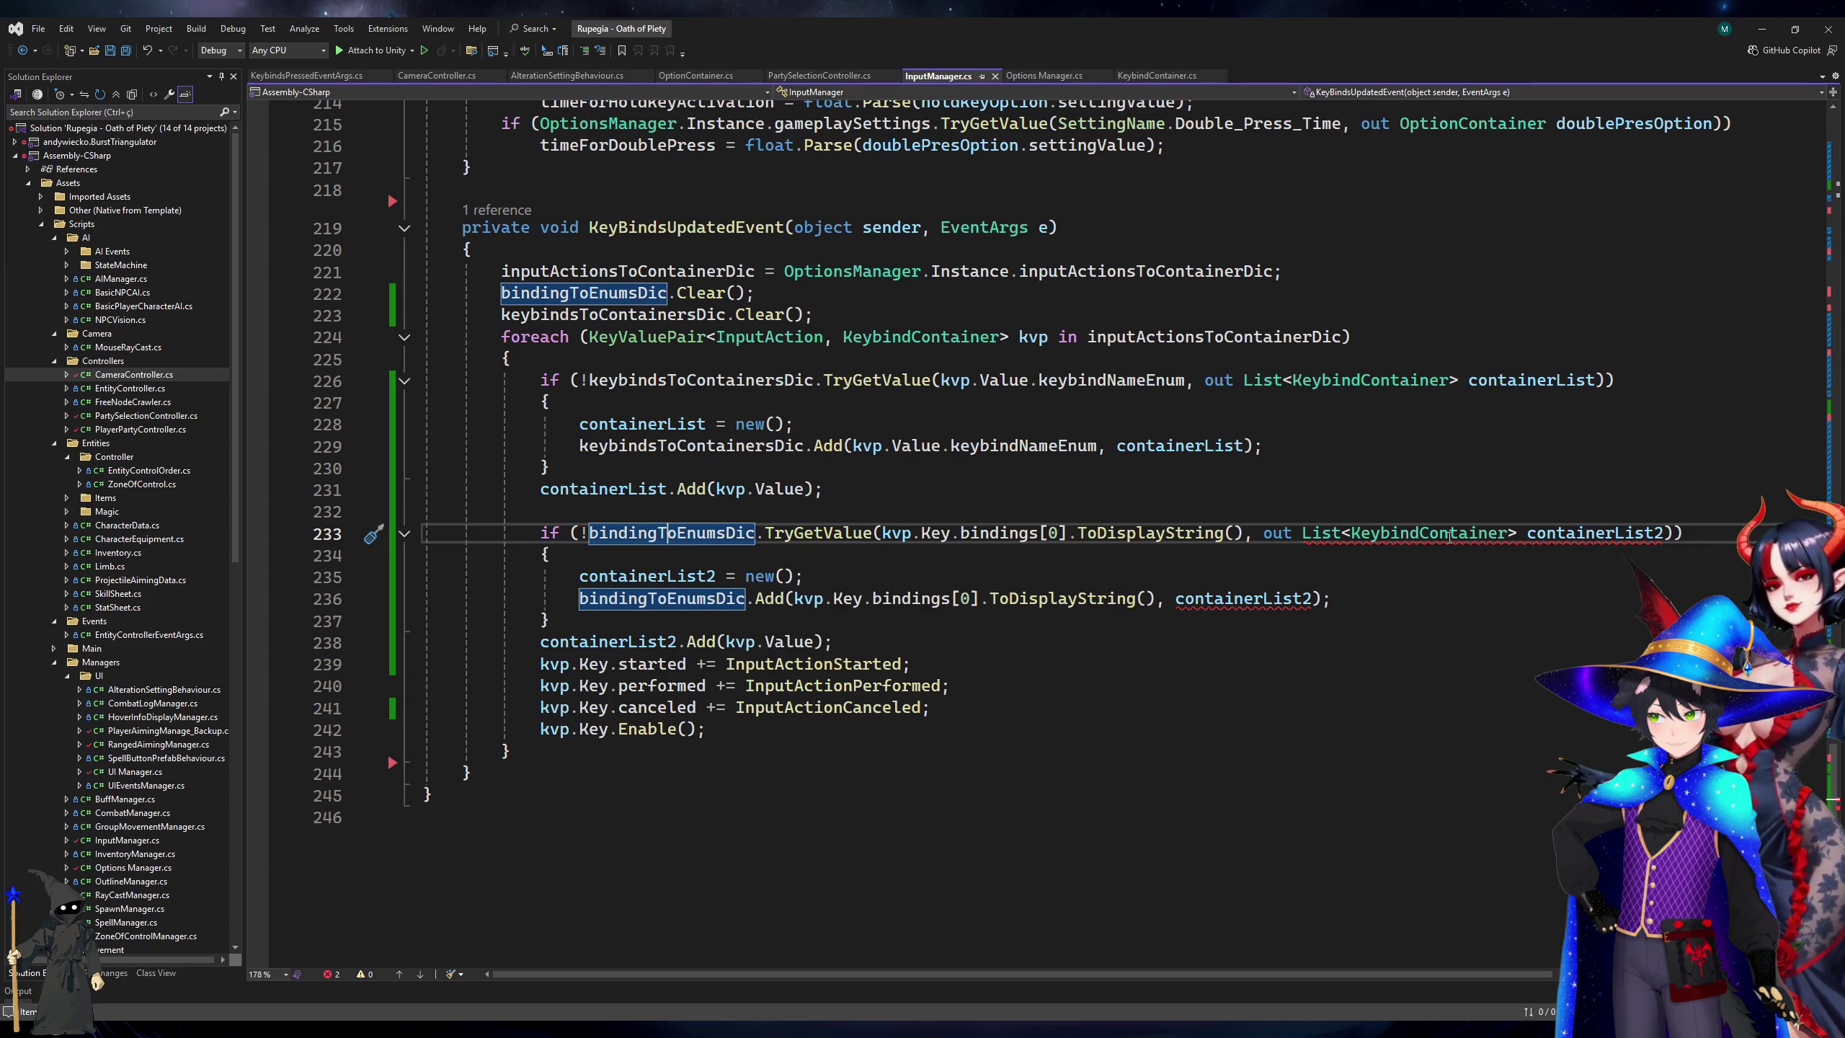
pyautogui.click(1449, 536)
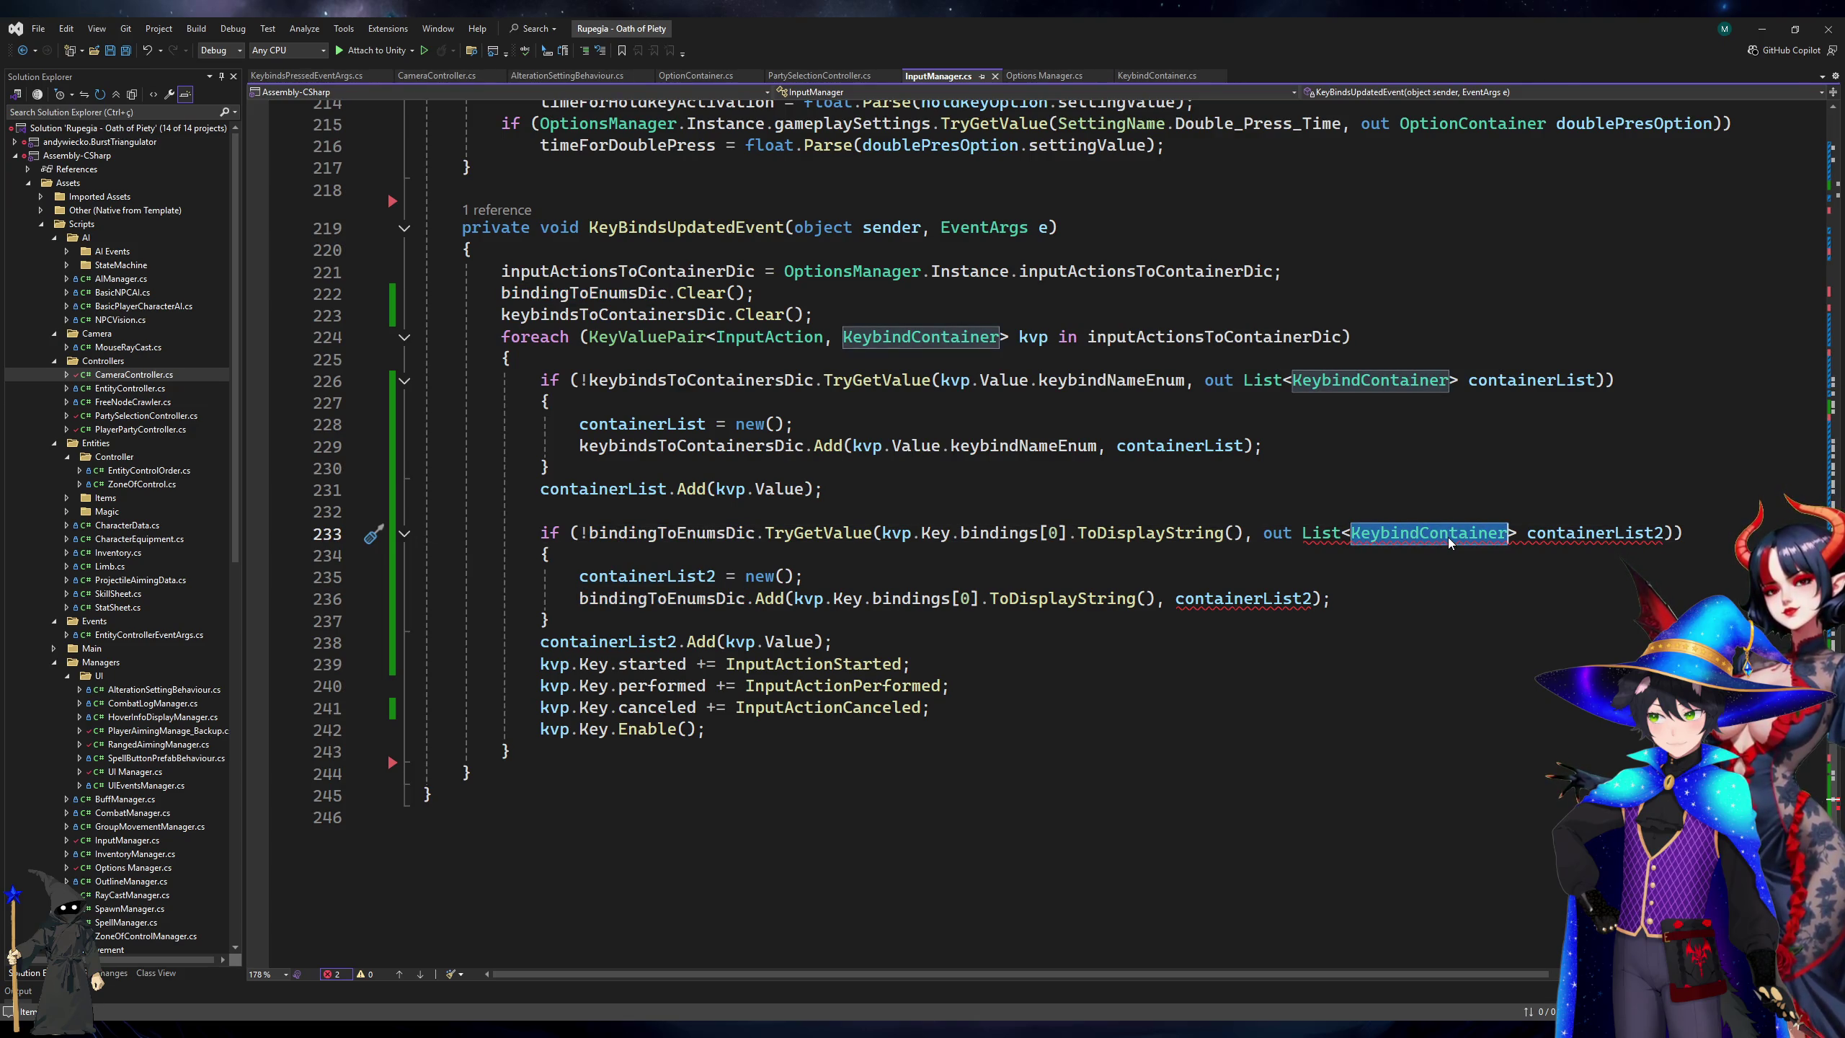
pyautogui.write('KeybindsNameEnum')
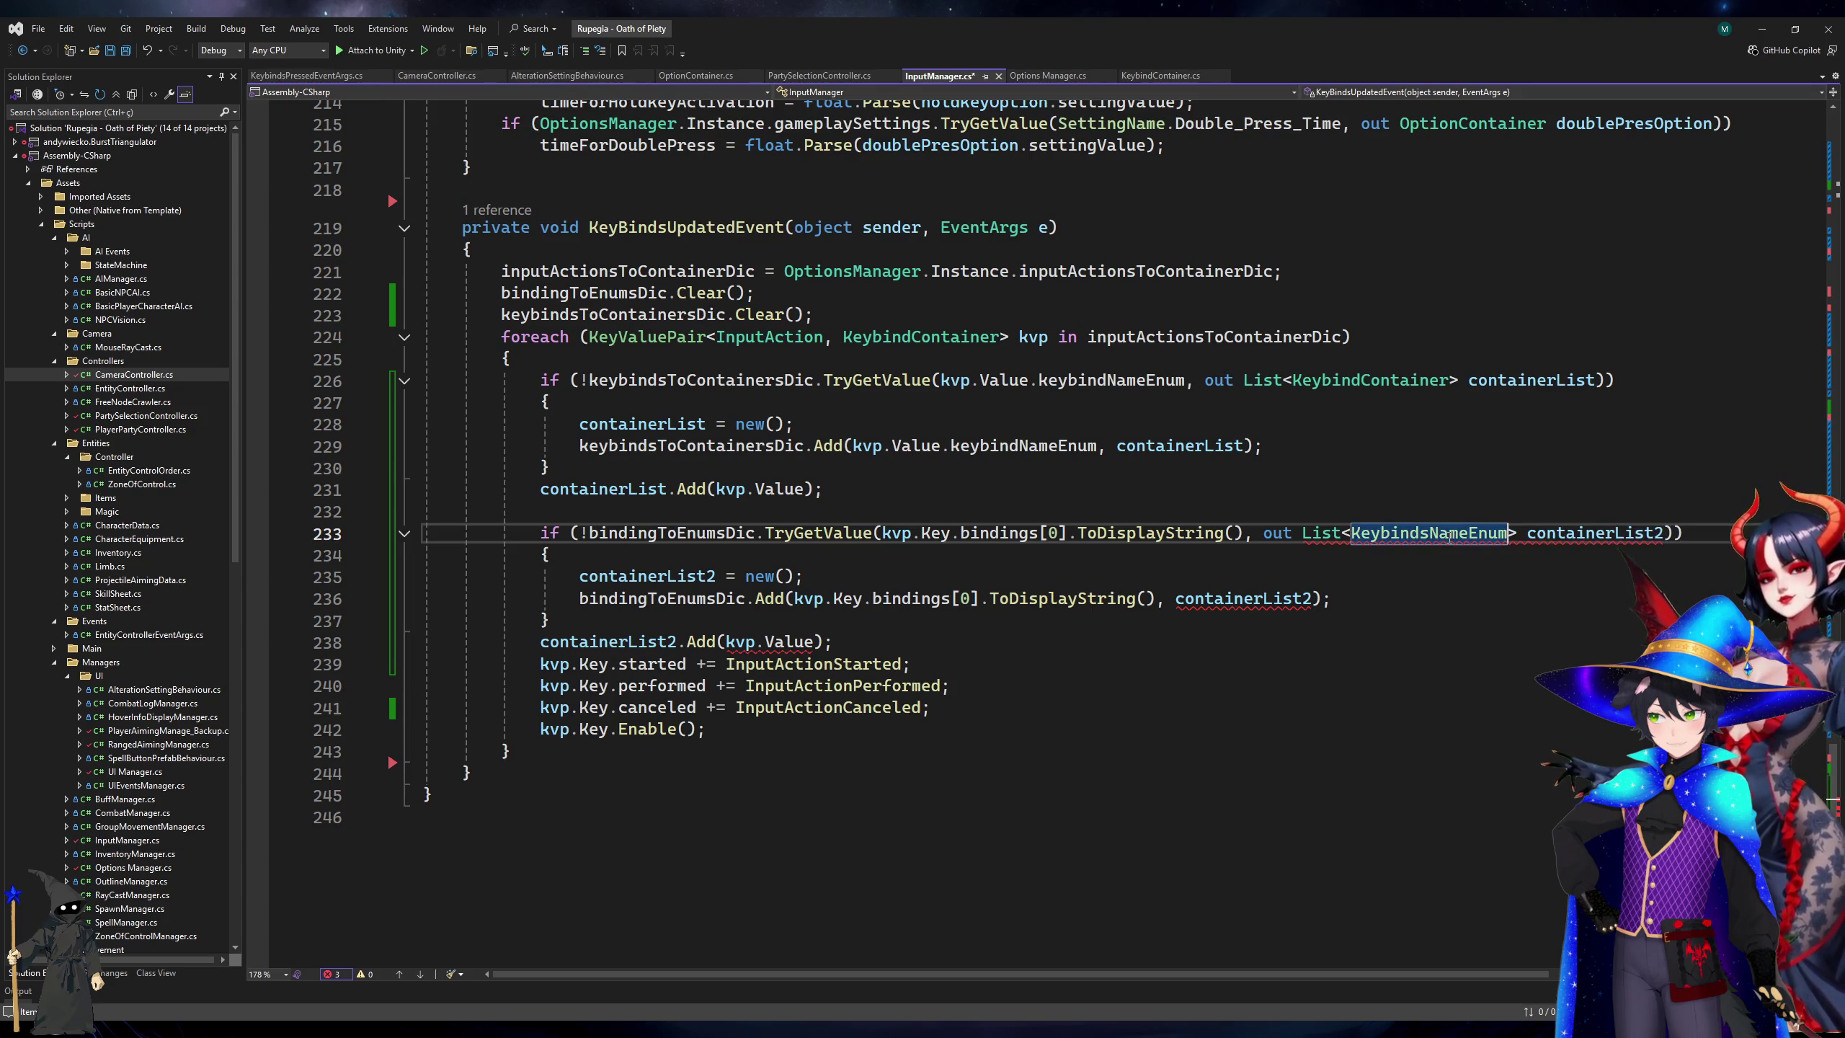
pyautogui.click(1249, 581)
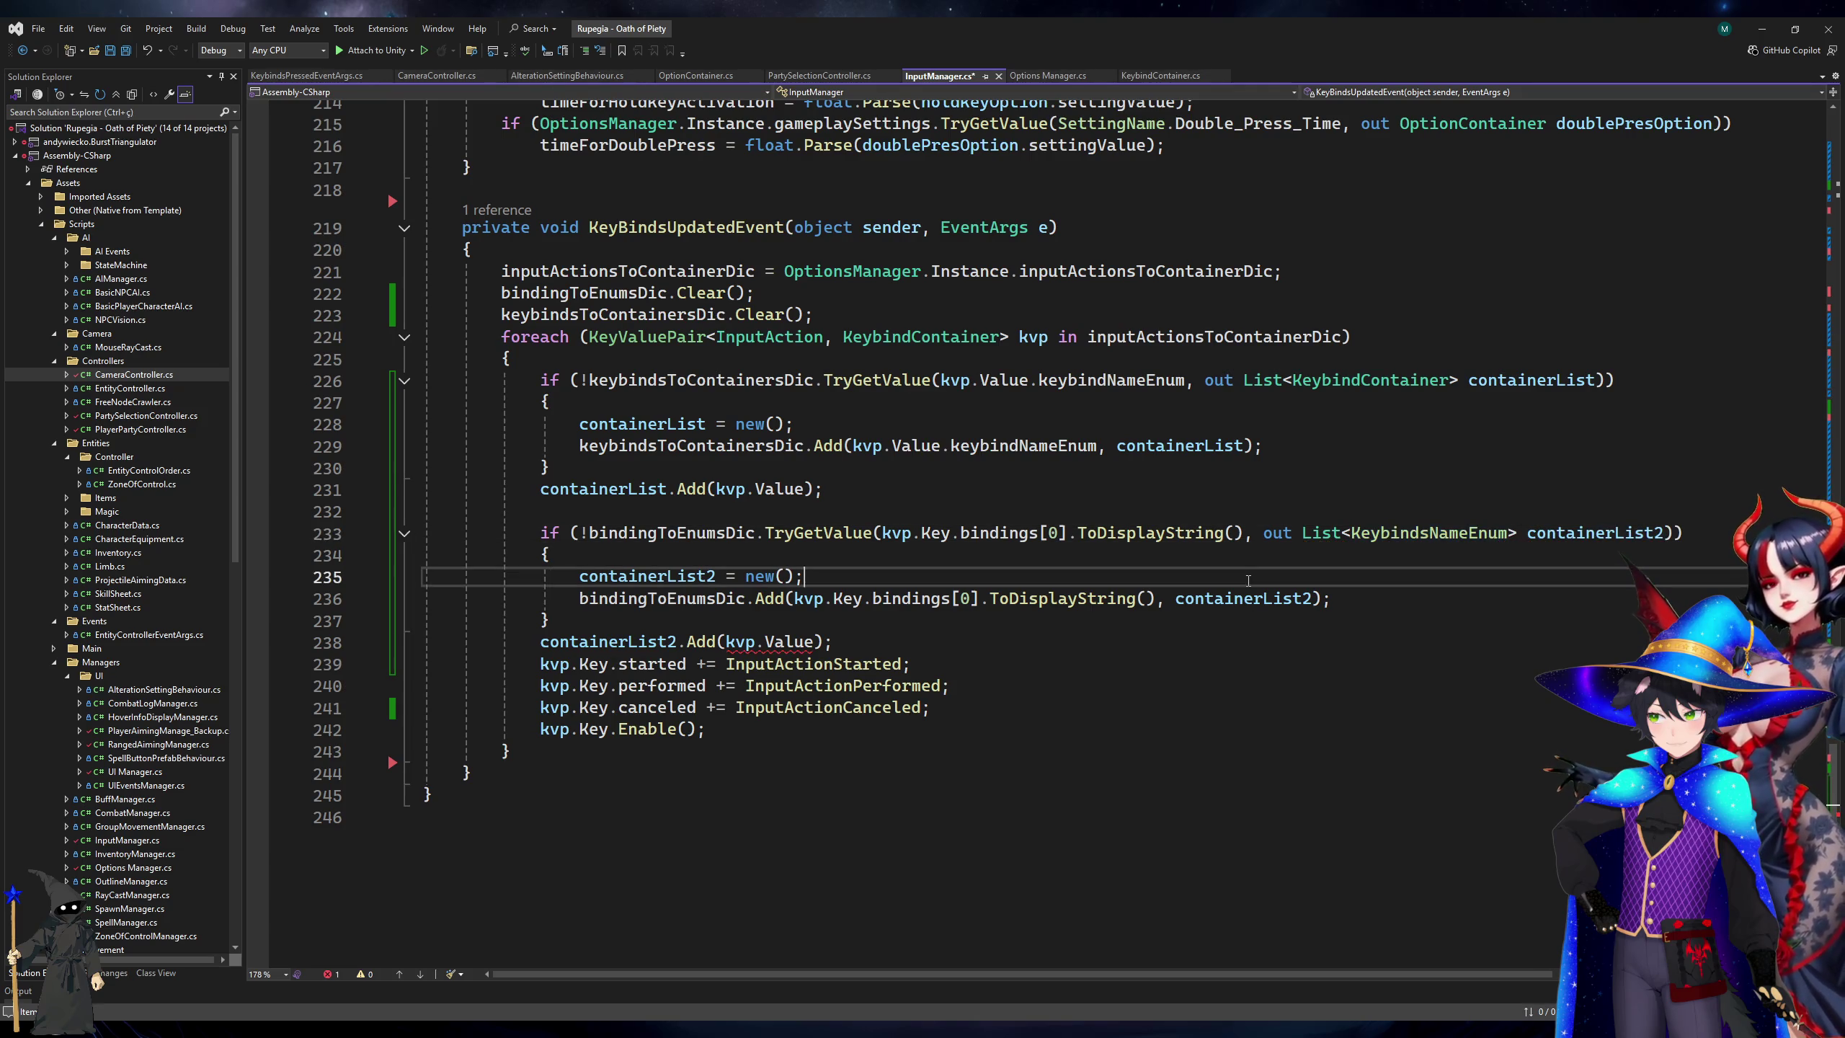
pyautogui.click(800, 641)
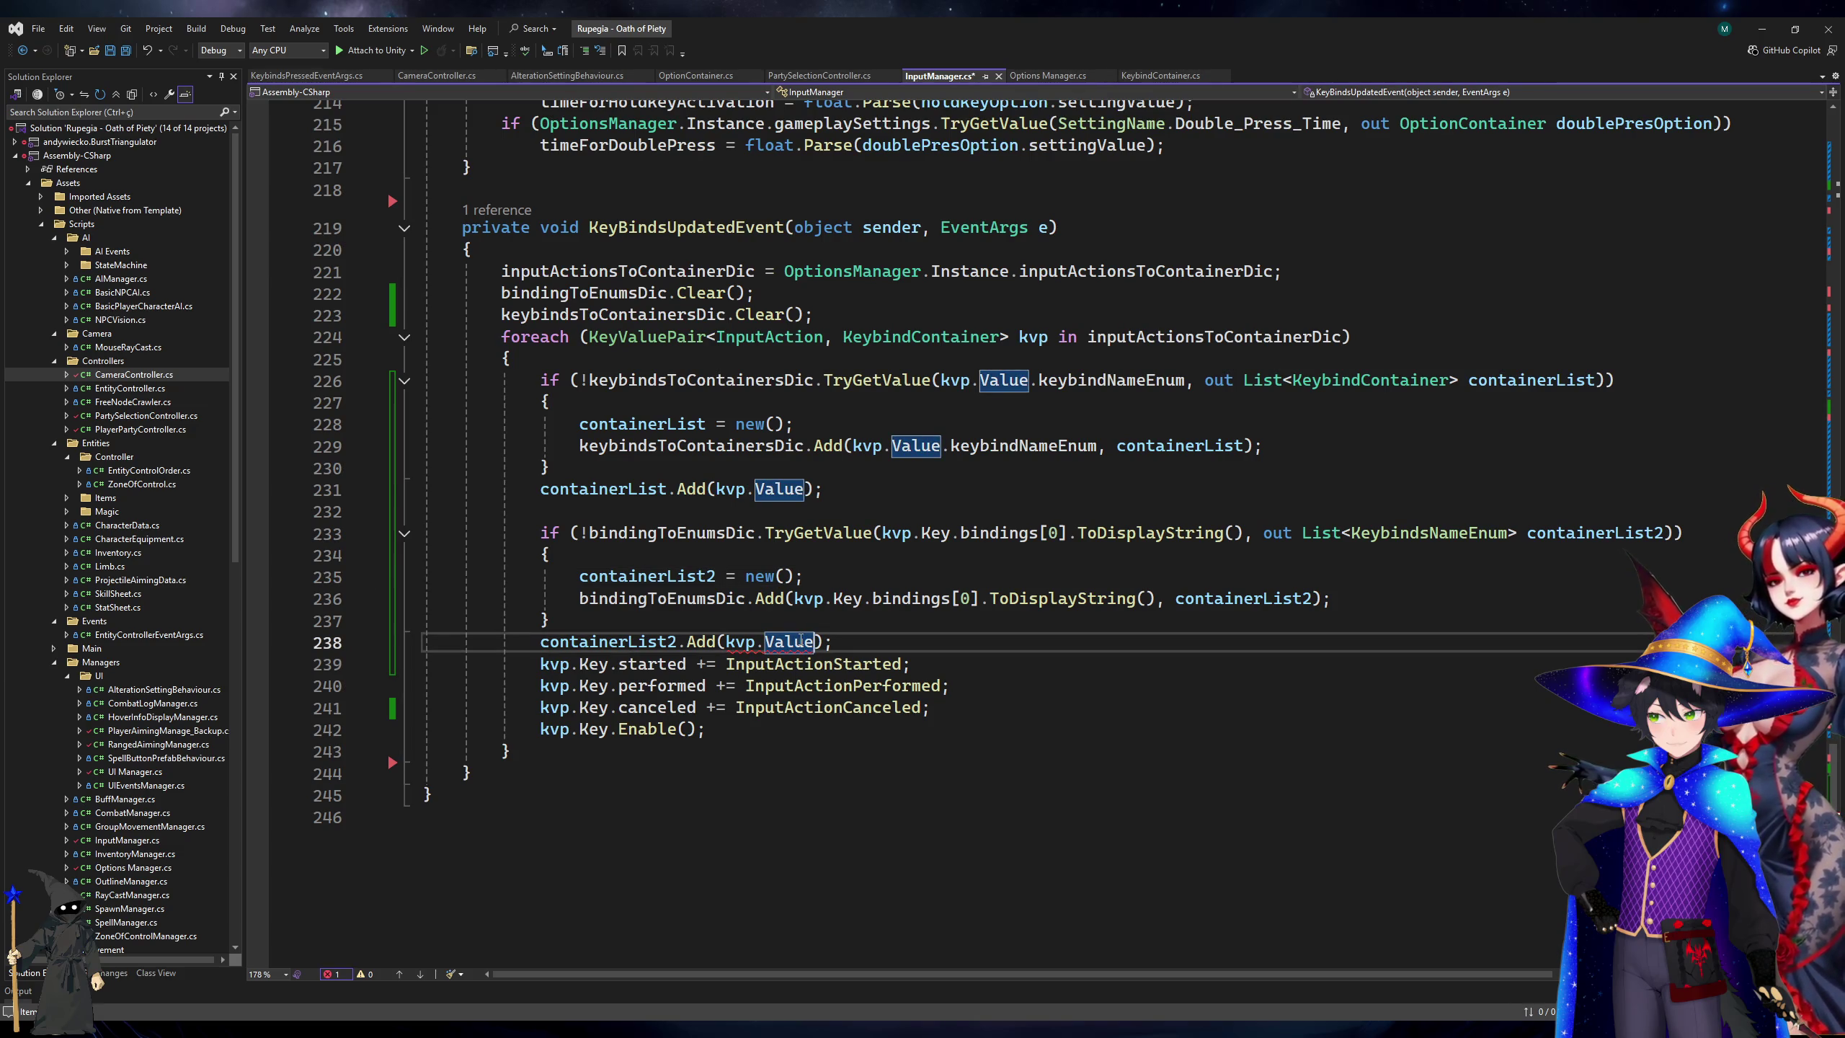
pyautogui.write('.ke')
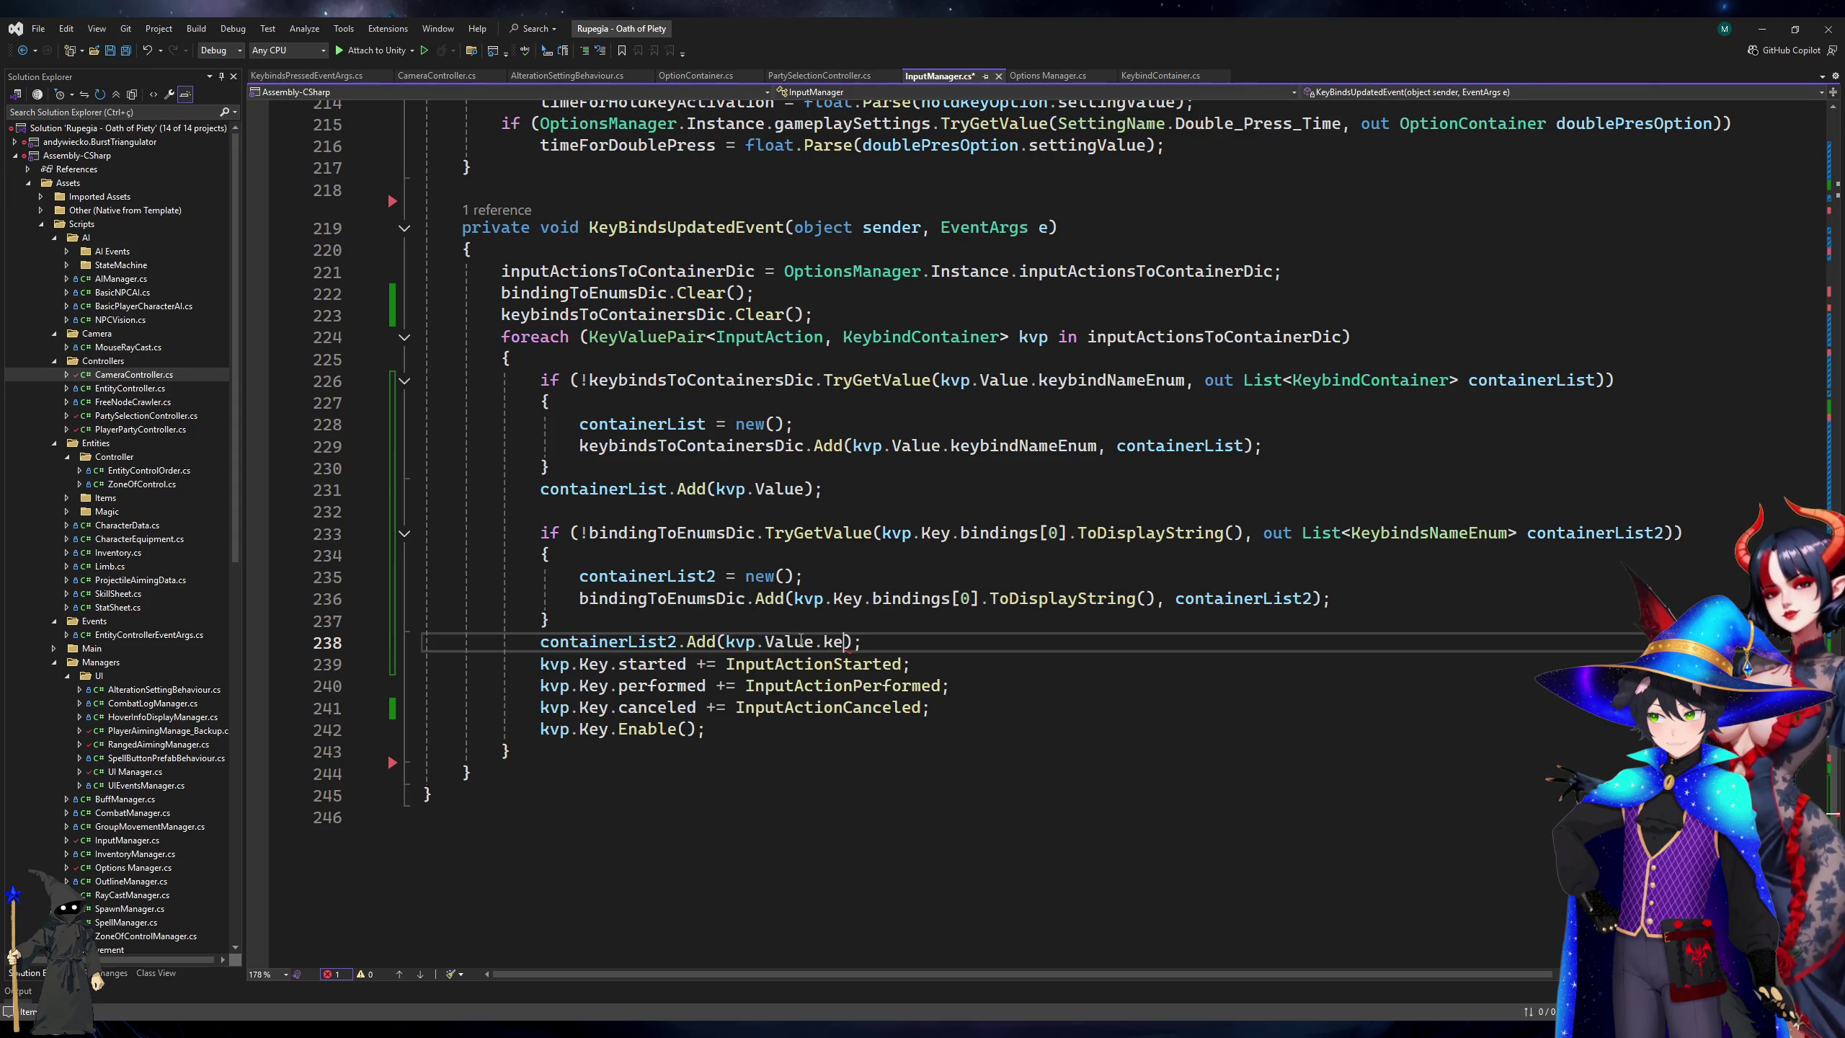
pyautogui.press('Tab')
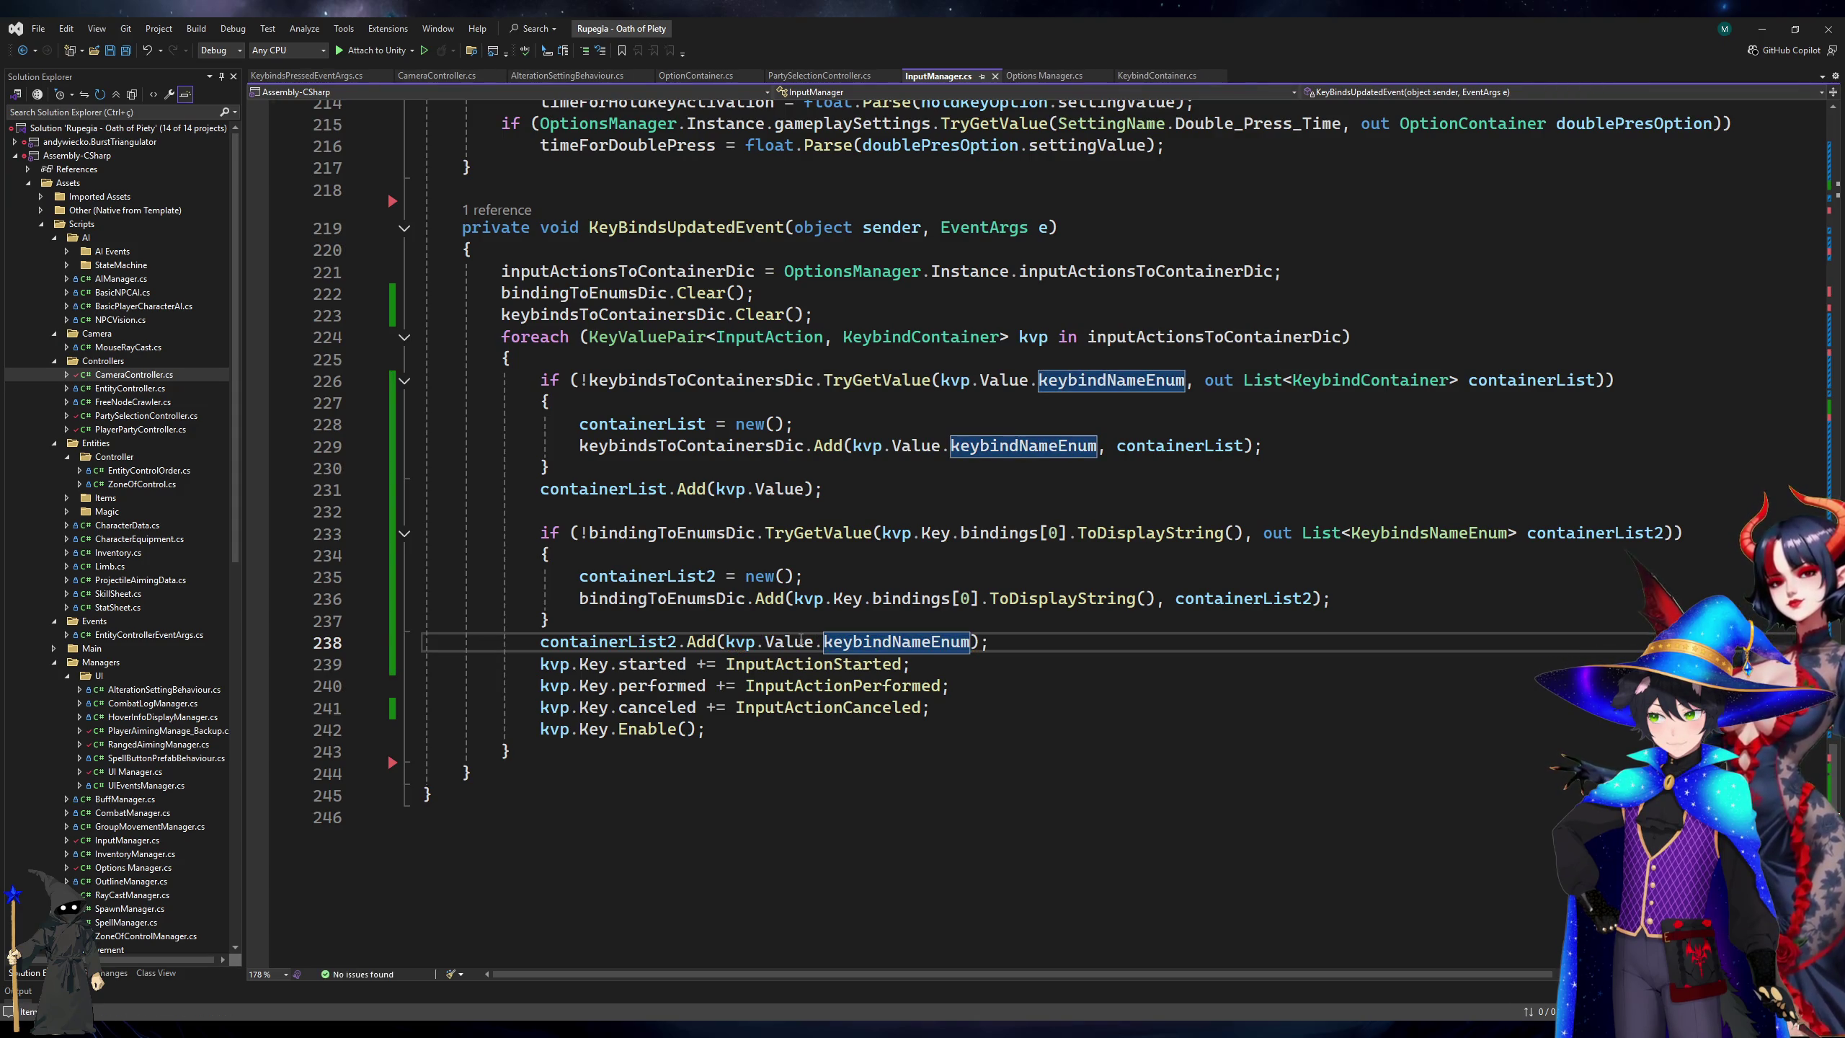
pyautogui.click(824, 622)
# Review the keybindsToContainersDic usages in KeyBindsUpdatedEvent, then switch to the Unity editor.
pyautogui.click(1537, 287)
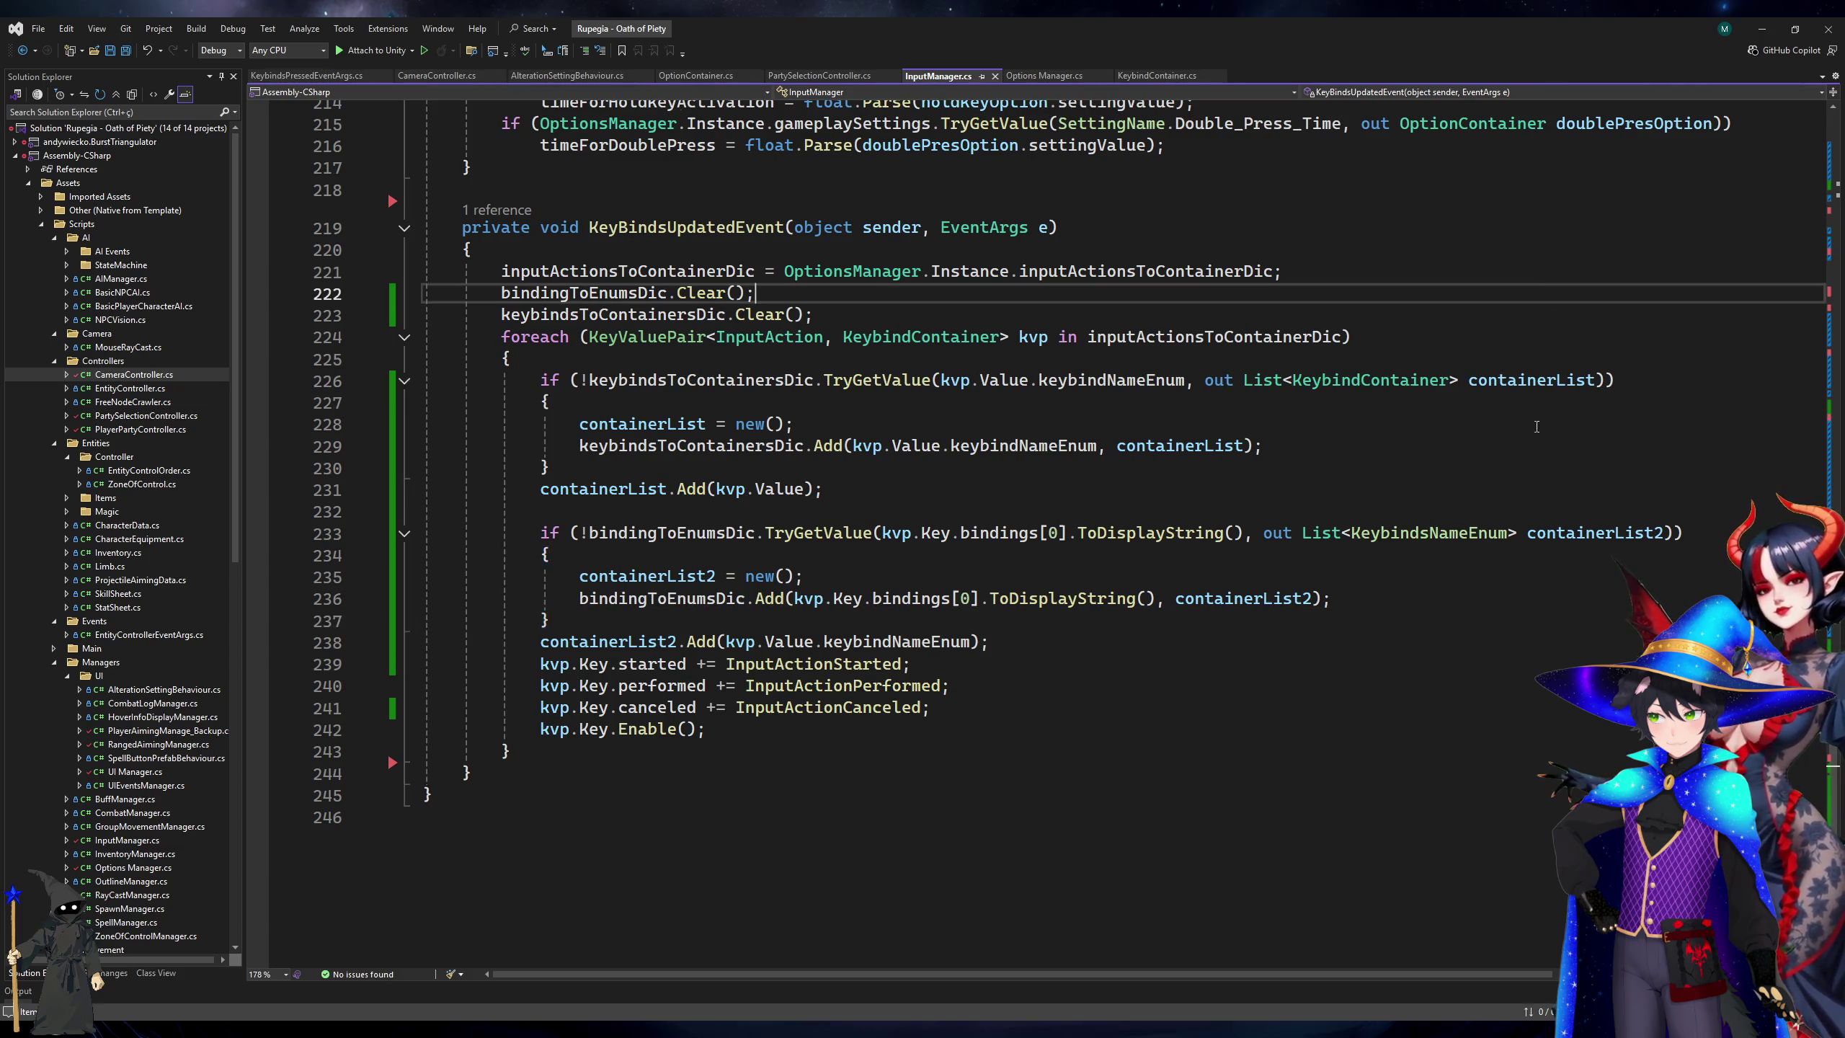
pyautogui.scroll(14, 1526, 363)
pyautogui.scroll(-9, 1482, 545)
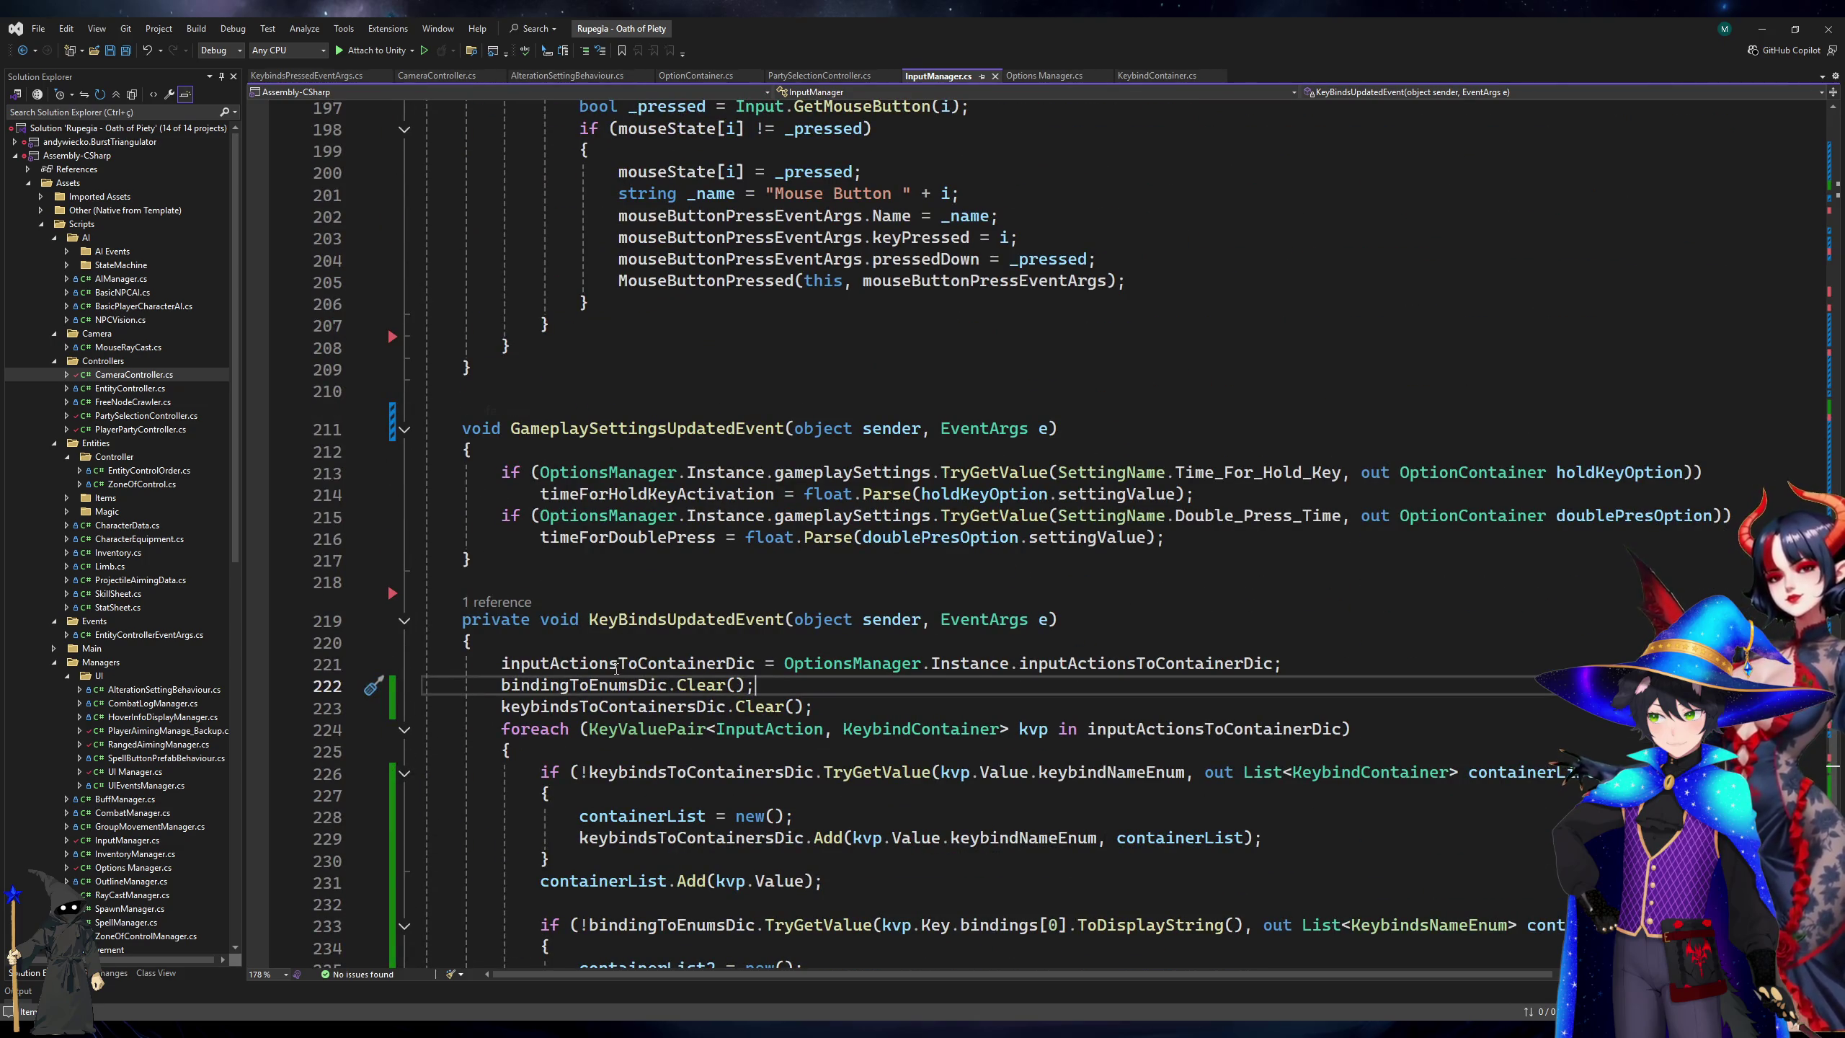
pyautogui.click(509, 707)
pyautogui.scroll(-5, 519, 541)
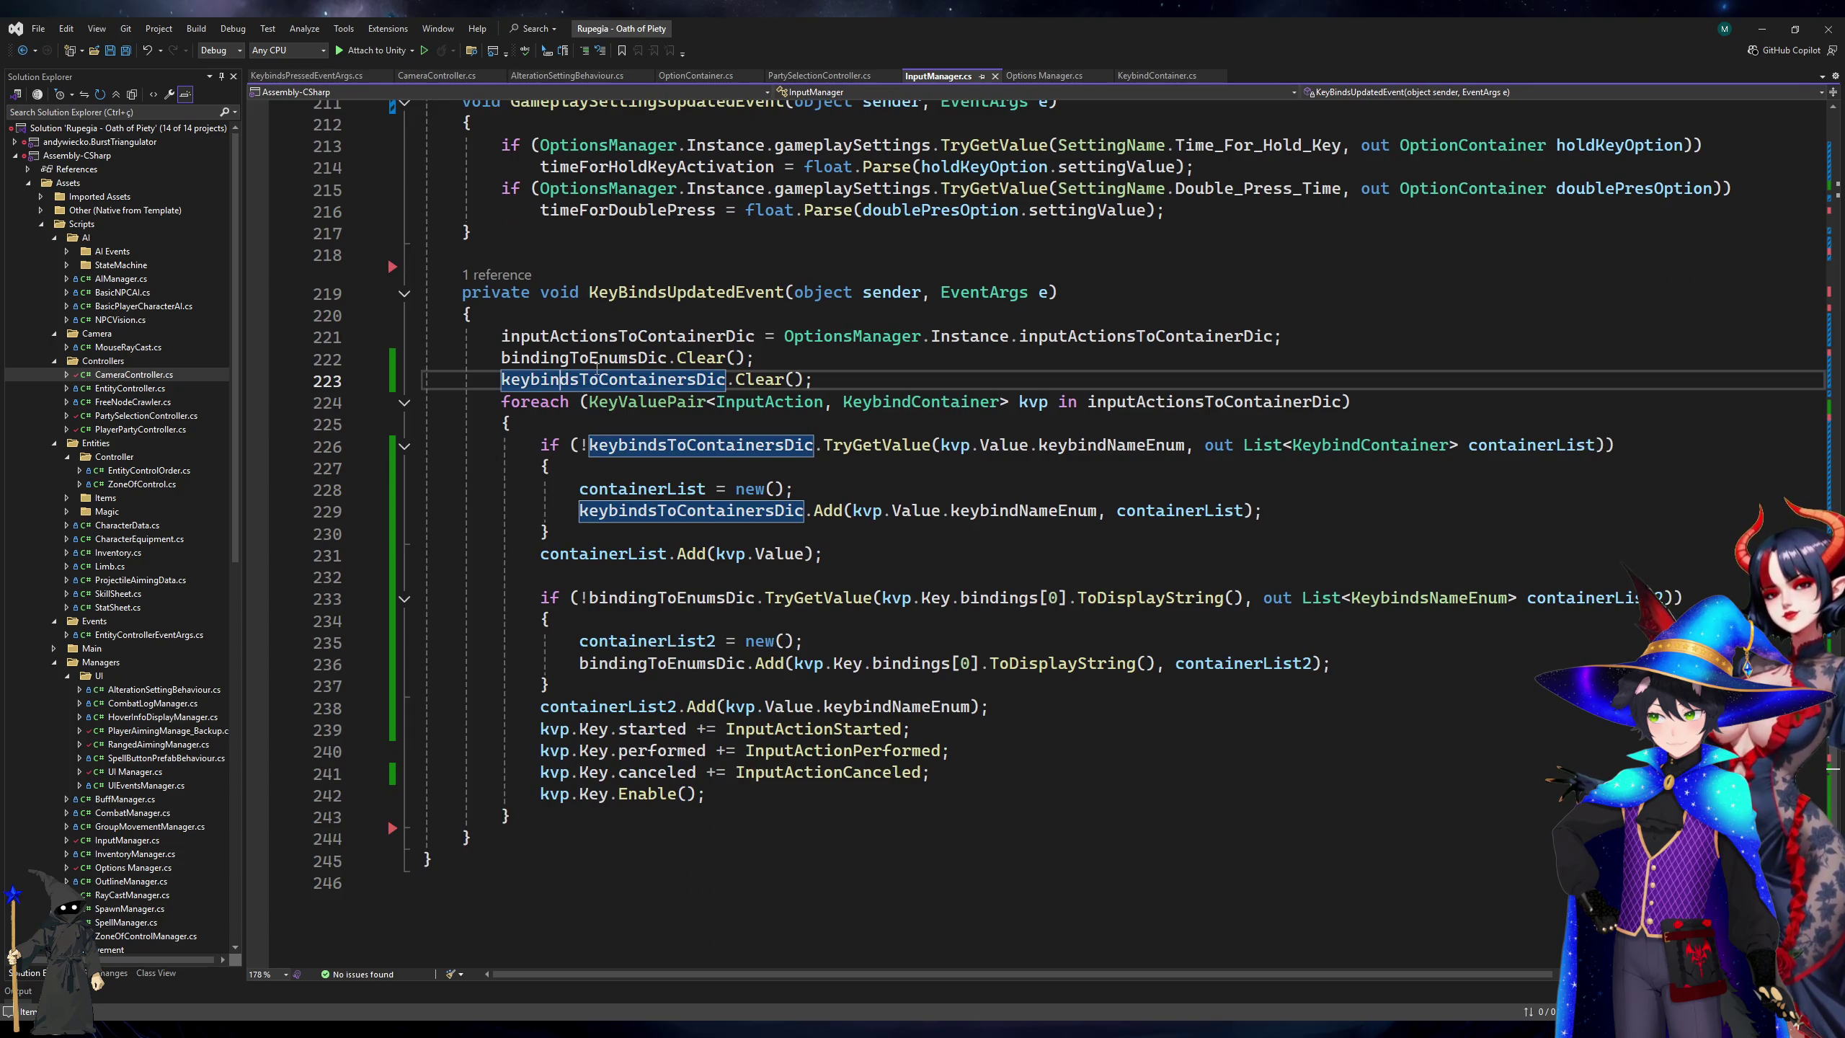
pyautogui.press('Up')
pyautogui.scroll(8, 1506, 226)
pyautogui.scroll(3, 1505, 226)
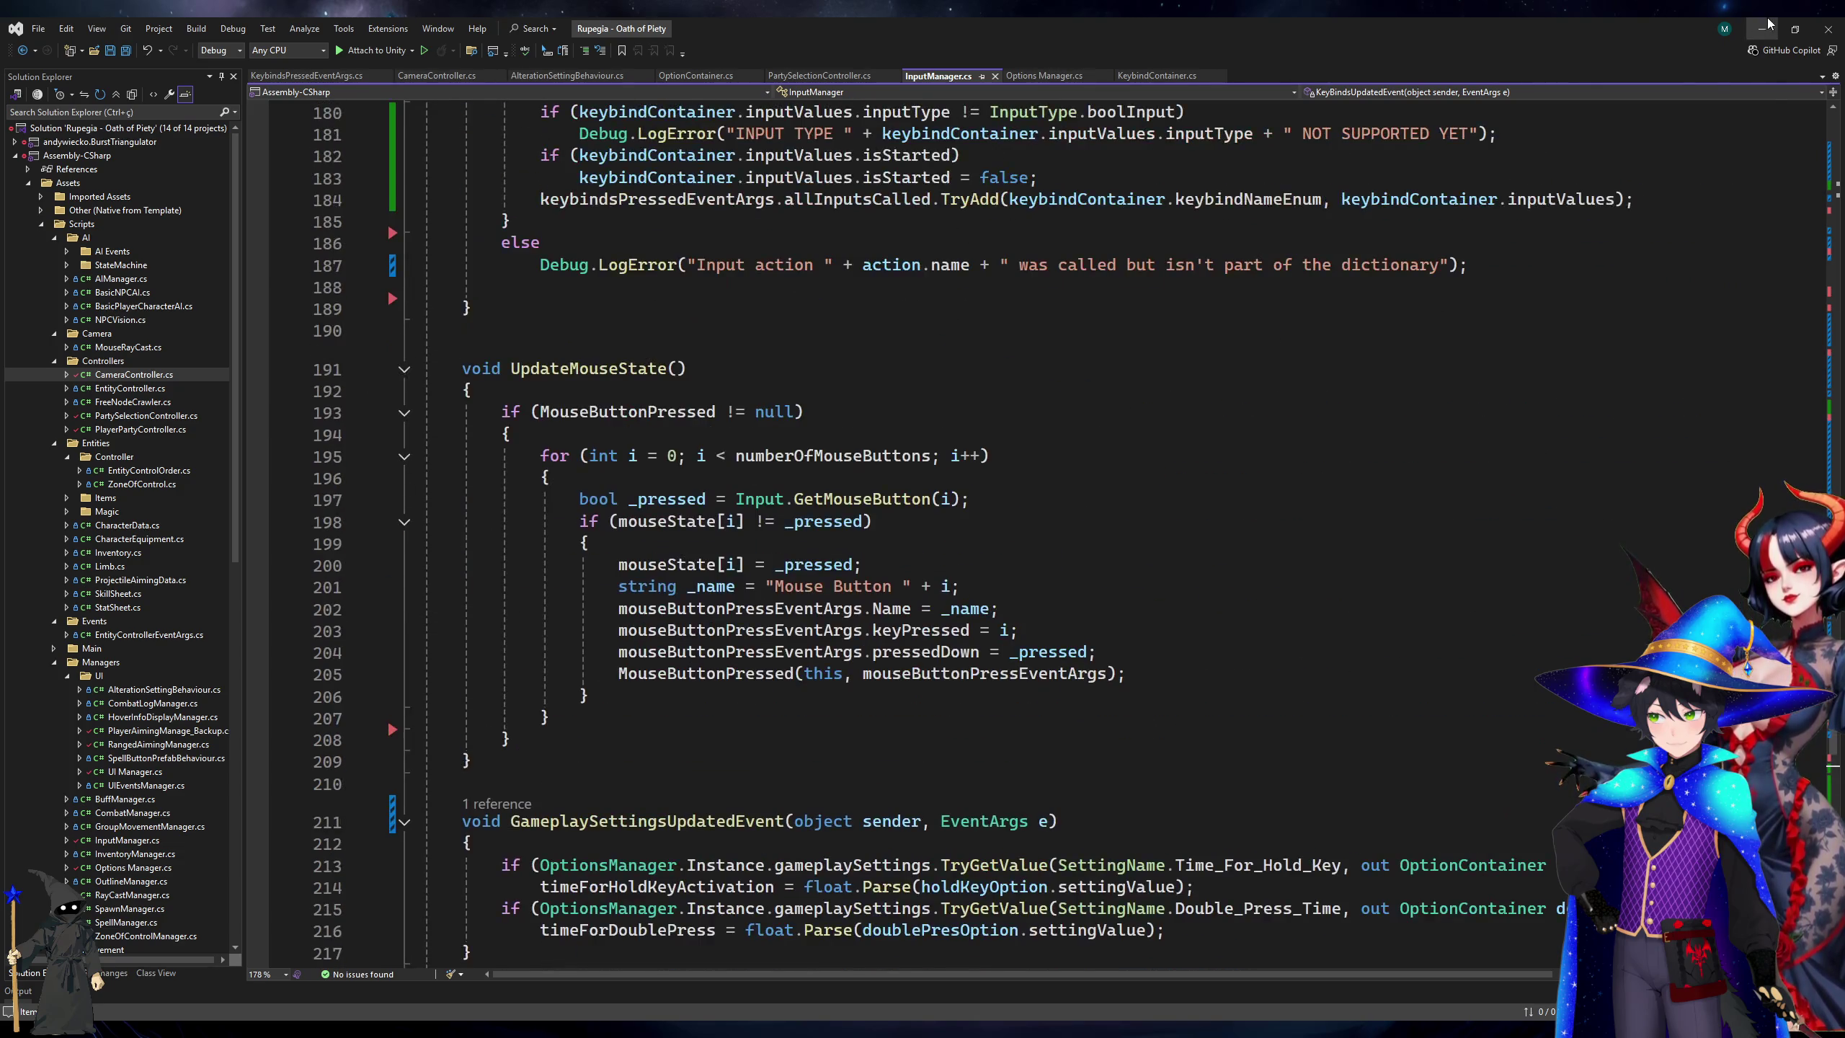
pyautogui.hotkey('alt', 'Tab')
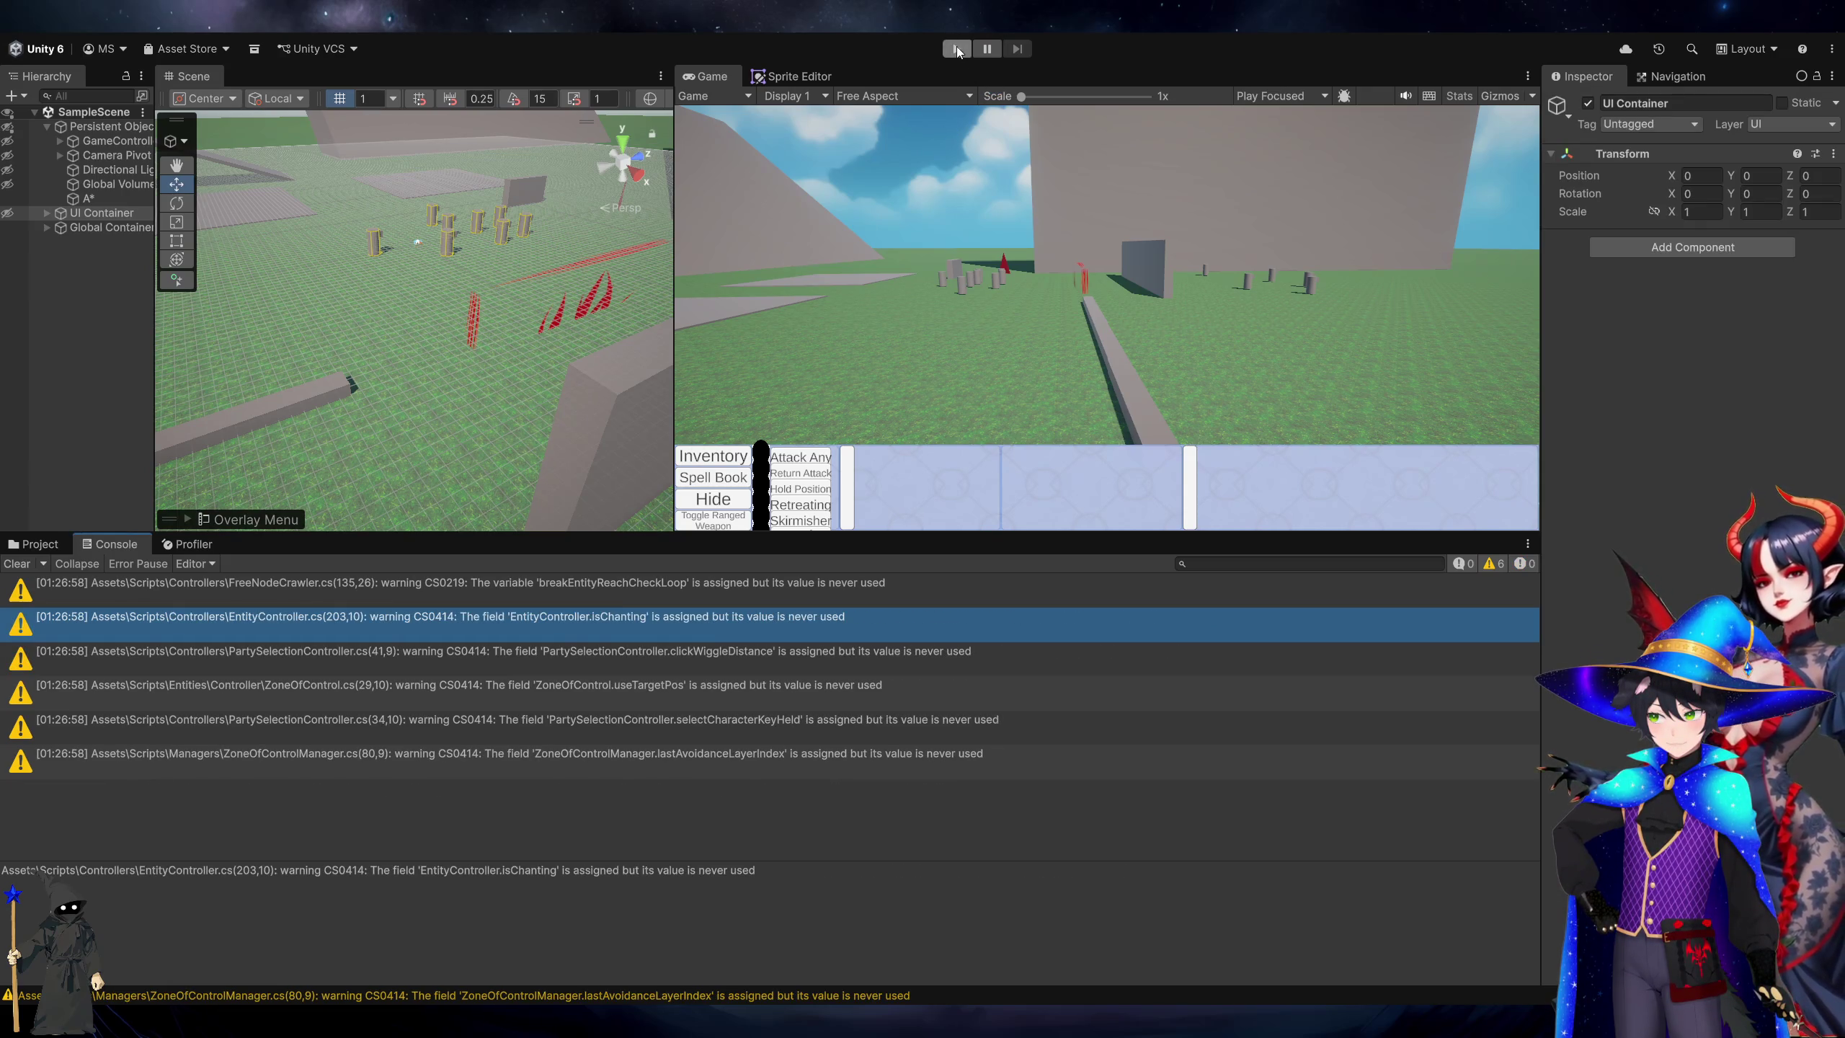
# Play the game, drag three selection boxes and move the camera with W and A, then return to Visual Studio.
pyautogui.click(957, 47)
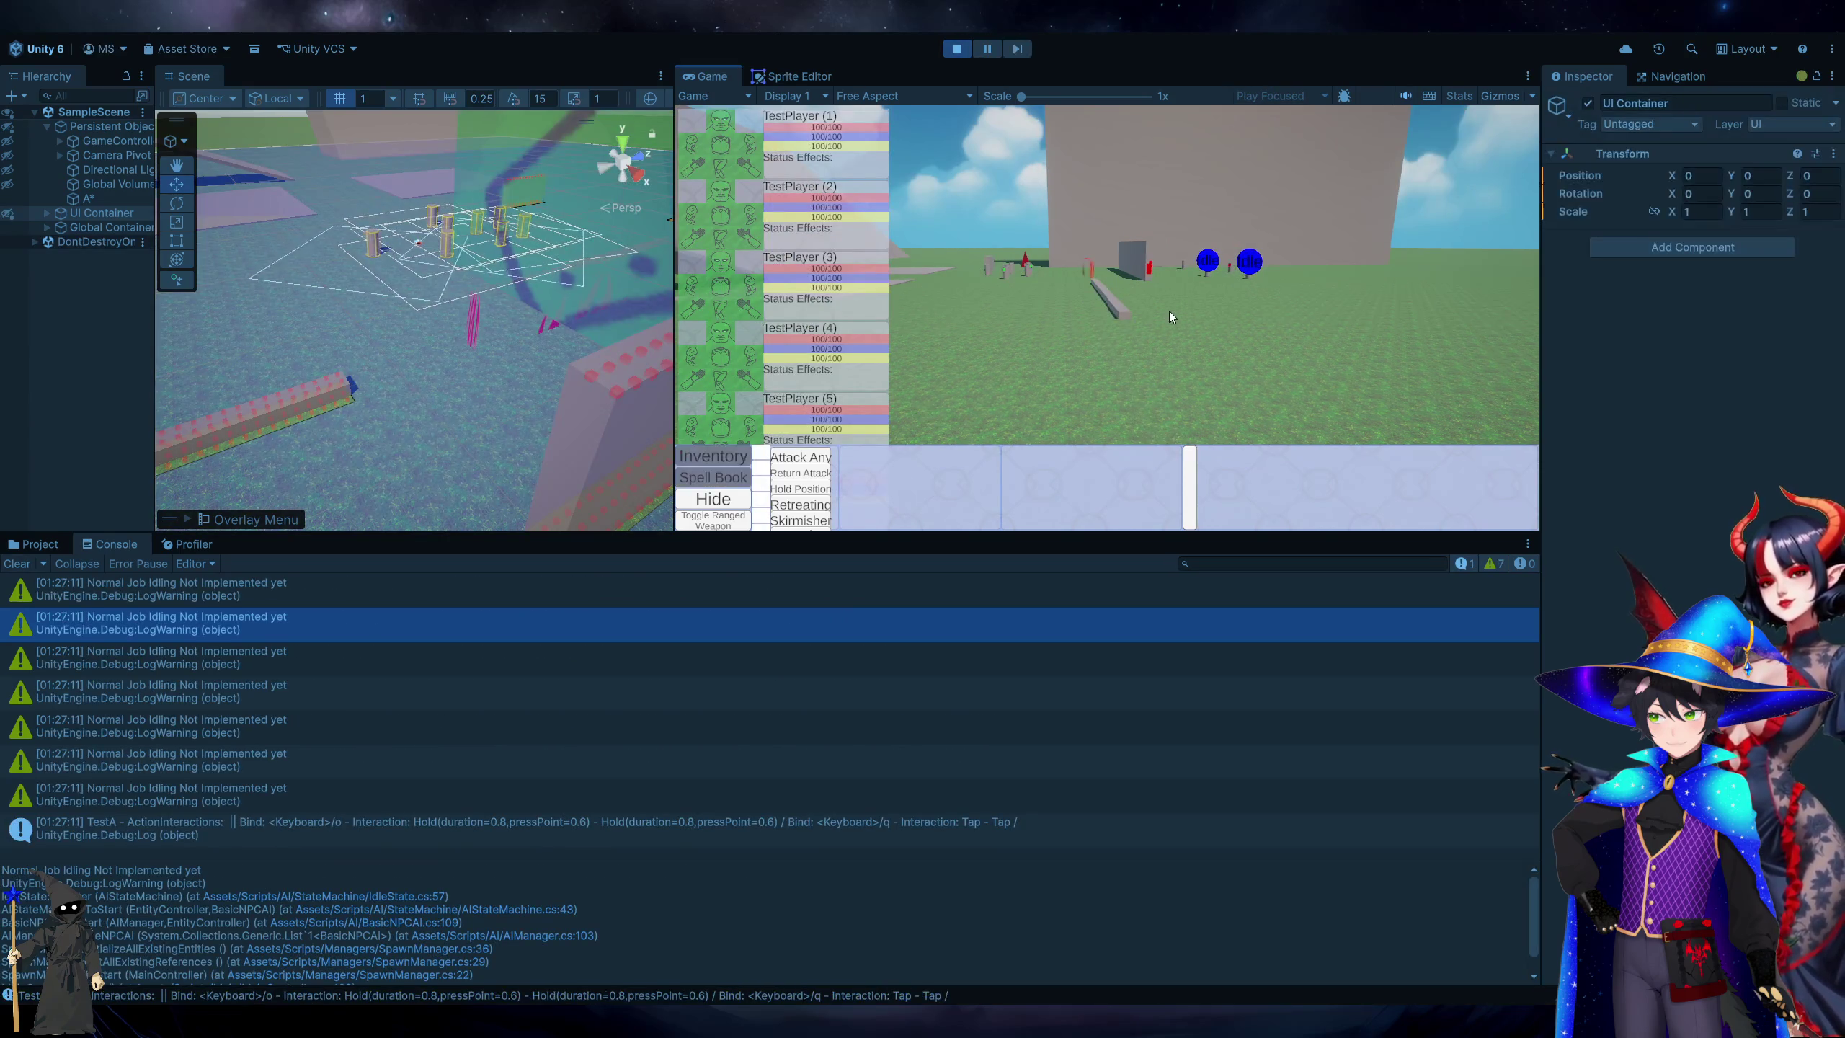
pyautogui.moveTo(1182, 310)
pyautogui.mouseDown()
pyautogui.moveTo(1094, 392)
pyautogui.moveTo(942, 417)
pyautogui.mouseUp()
pyautogui.moveTo(937, 193)
pyautogui.mouseDown()
pyautogui.moveTo(1297, 416)
pyautogui.moveTo(1193, 398)
pyautogui.moveTo(923, 188)
pyautogui.moveTo(895, 144)
pyautogui.moveTo(943, 138)
pyautogui.mouseUp()
pyautogui.press('w')
pyautogui.press('a')
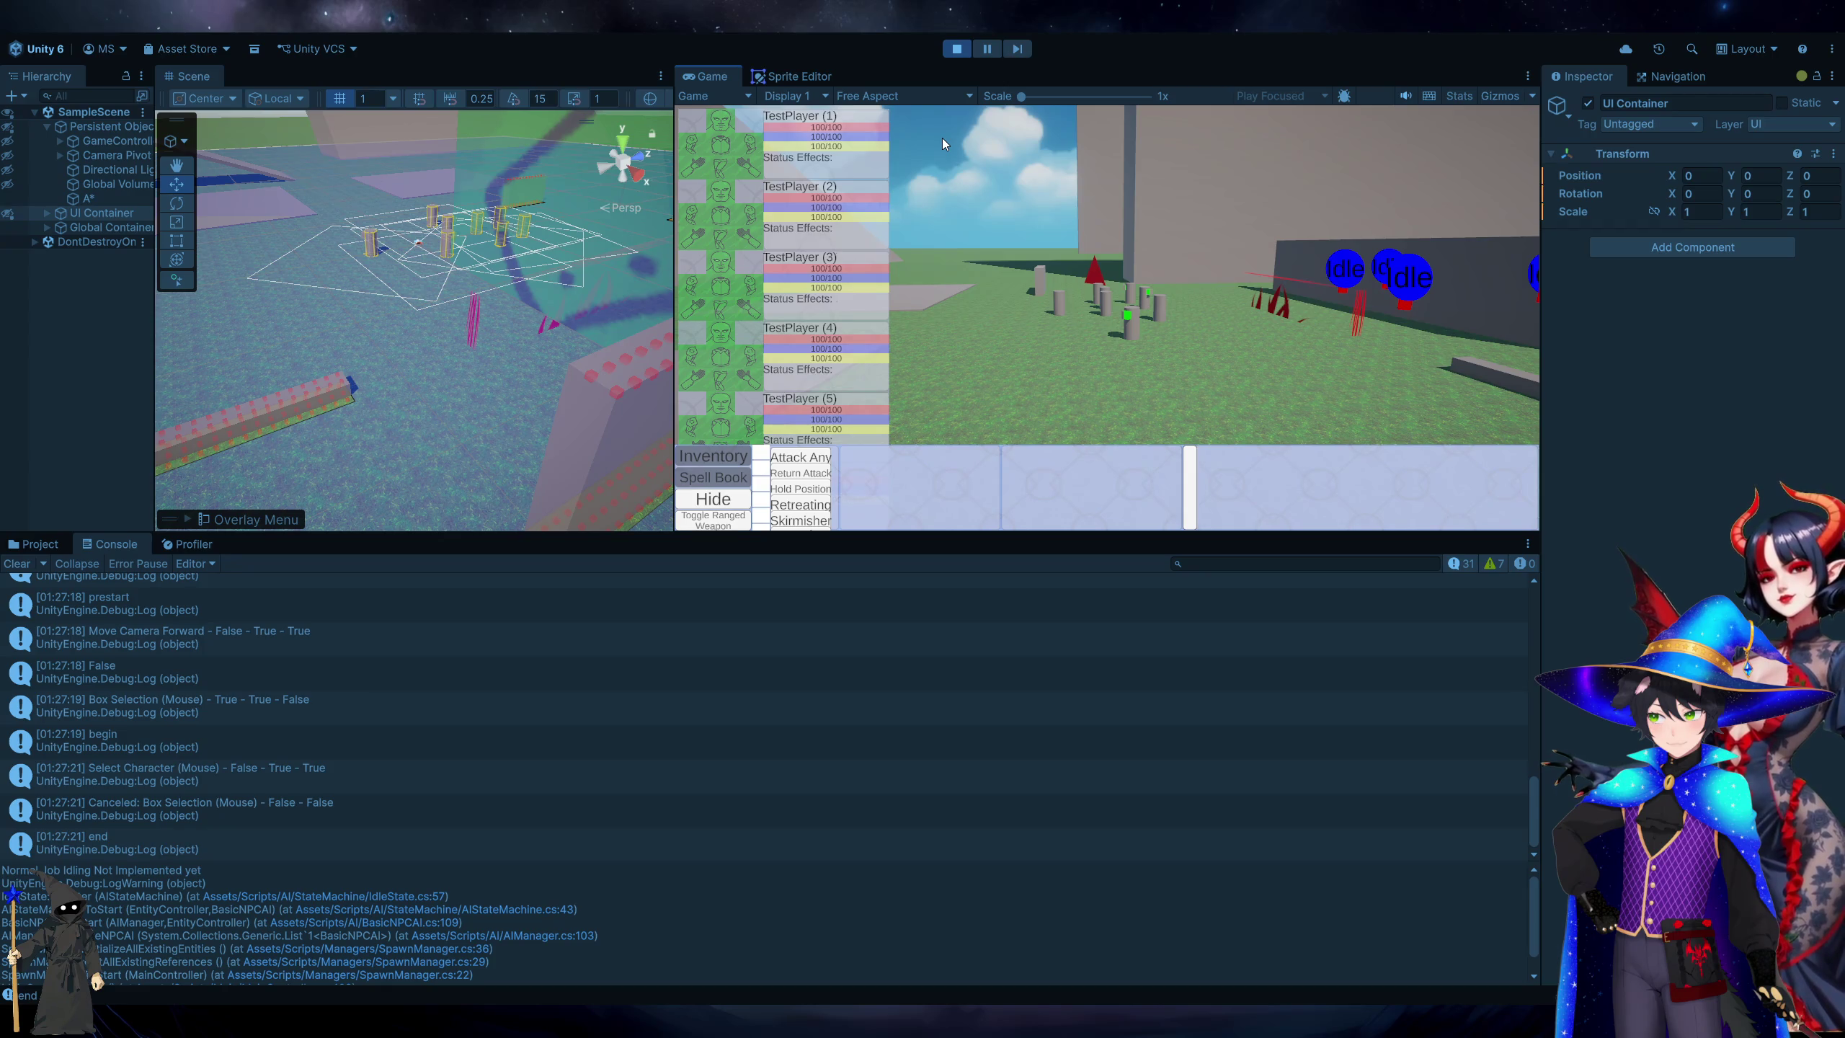
pyautogui.moveTo(943, 138)
pyautogui.mouseDown()
pyautogui.moveTo(1145, 257)
pyautogui.moveTo(1465, 401)
pyautogui.mouseUp()
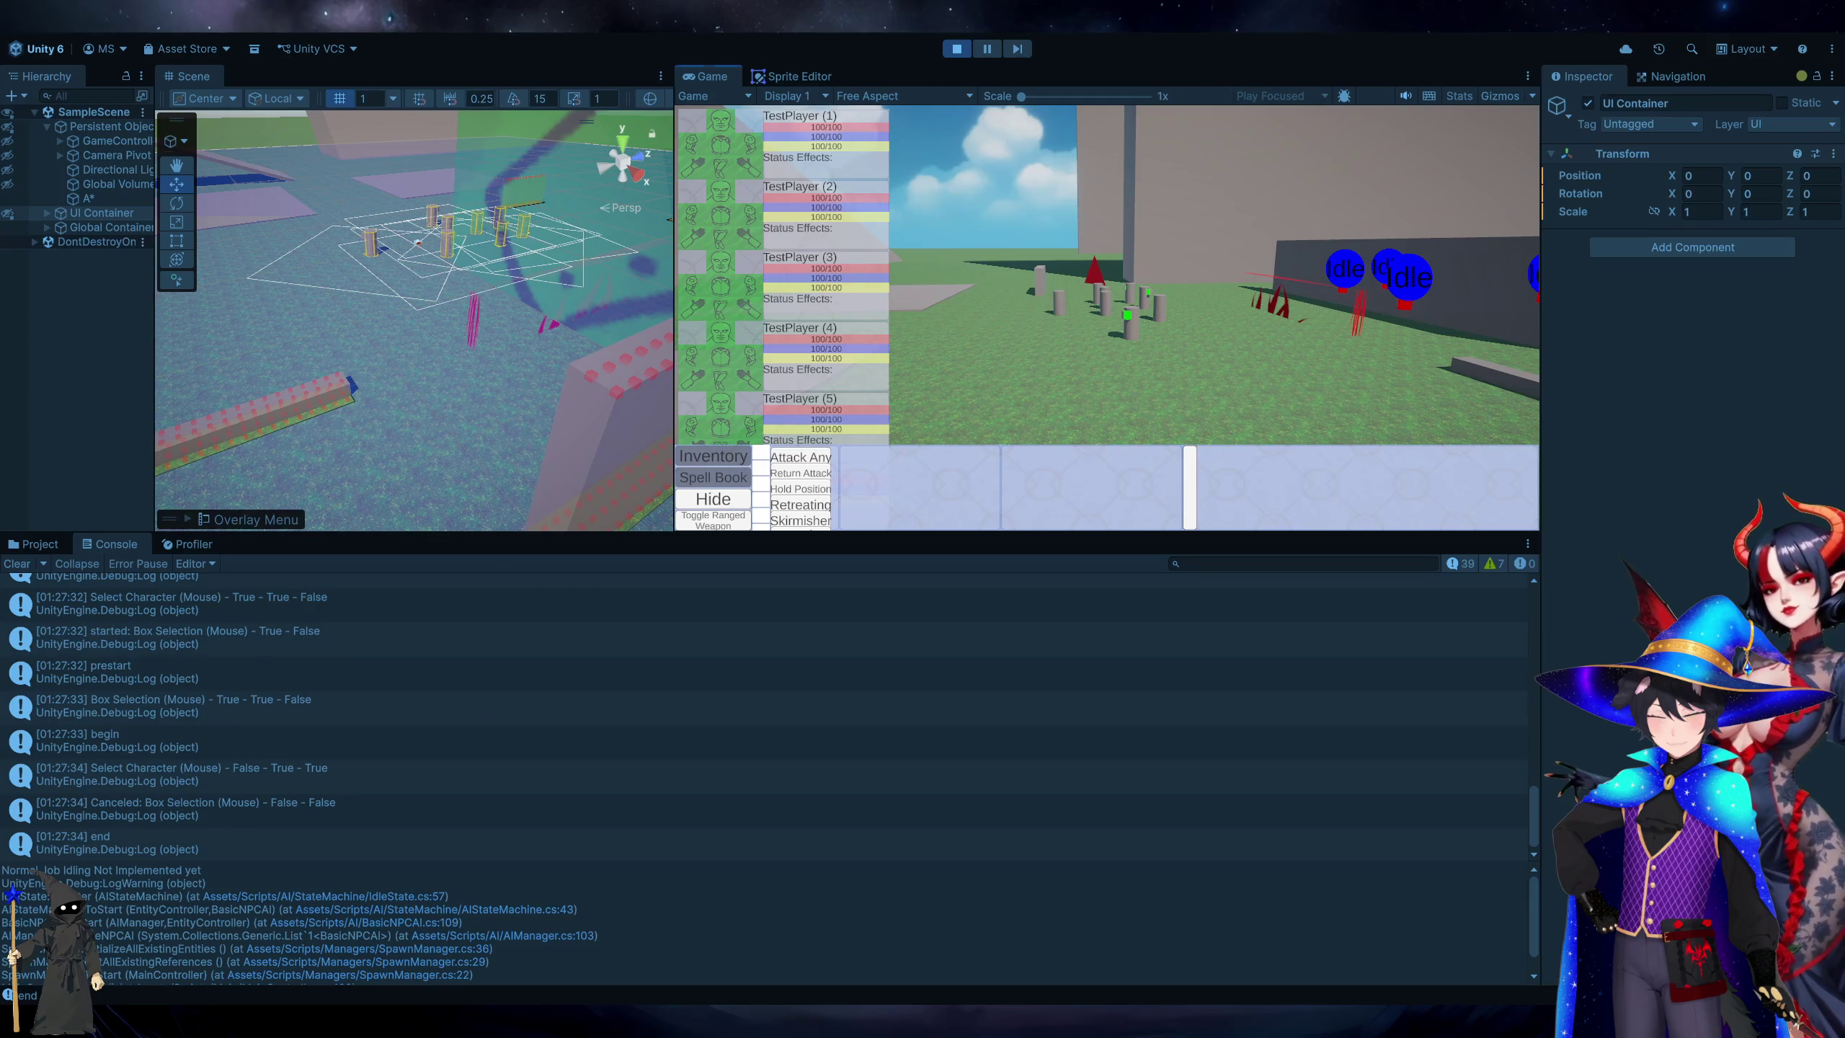
pyautogui.hotkey('alt', 'Tab')
pyautogui.scroll(10, 1066, 554)
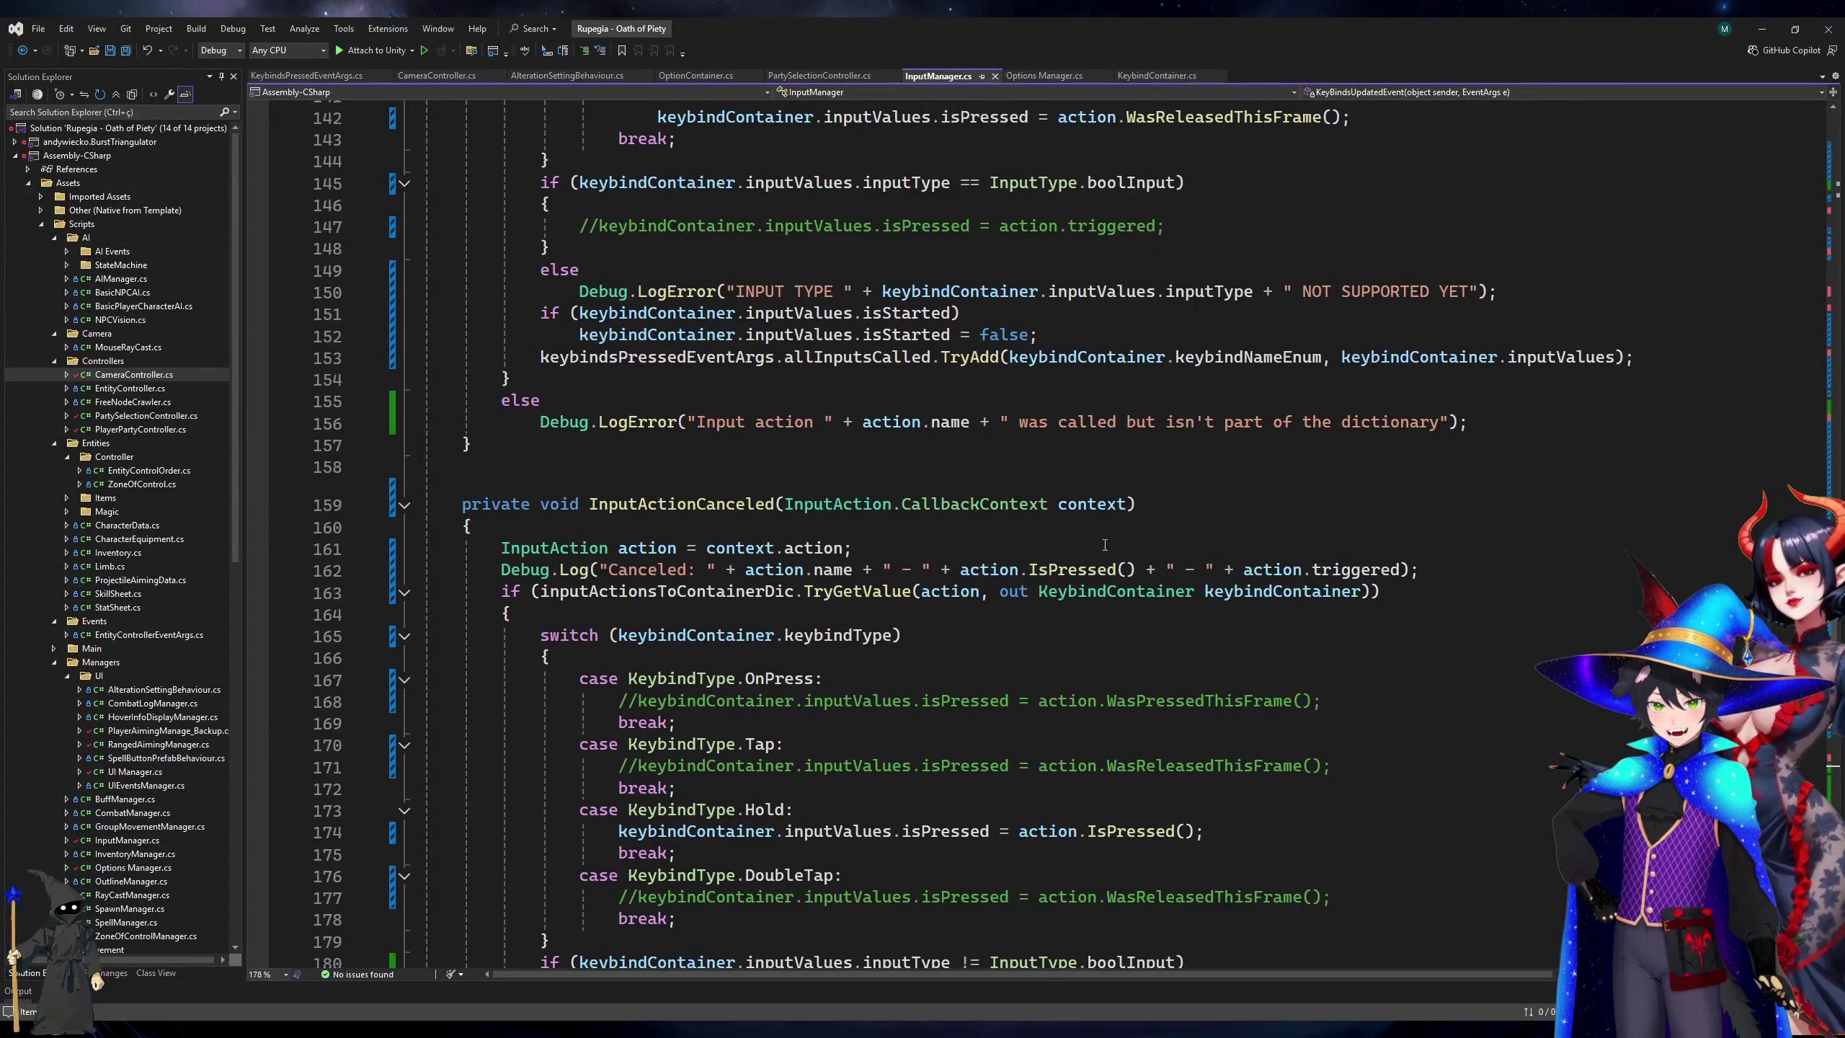
# Copy InputActionPerformed's blockSameBindingInputs check and Add call into InputActionCanceled's if body, then switch to Unity.
pyautogui.scroll(14, 1066, 554)
pyautogui.click(1459, 444)
pyautogui.keyDown('shift'); pyautogui.click(541, 421); pyautogui.keyUp('shift')
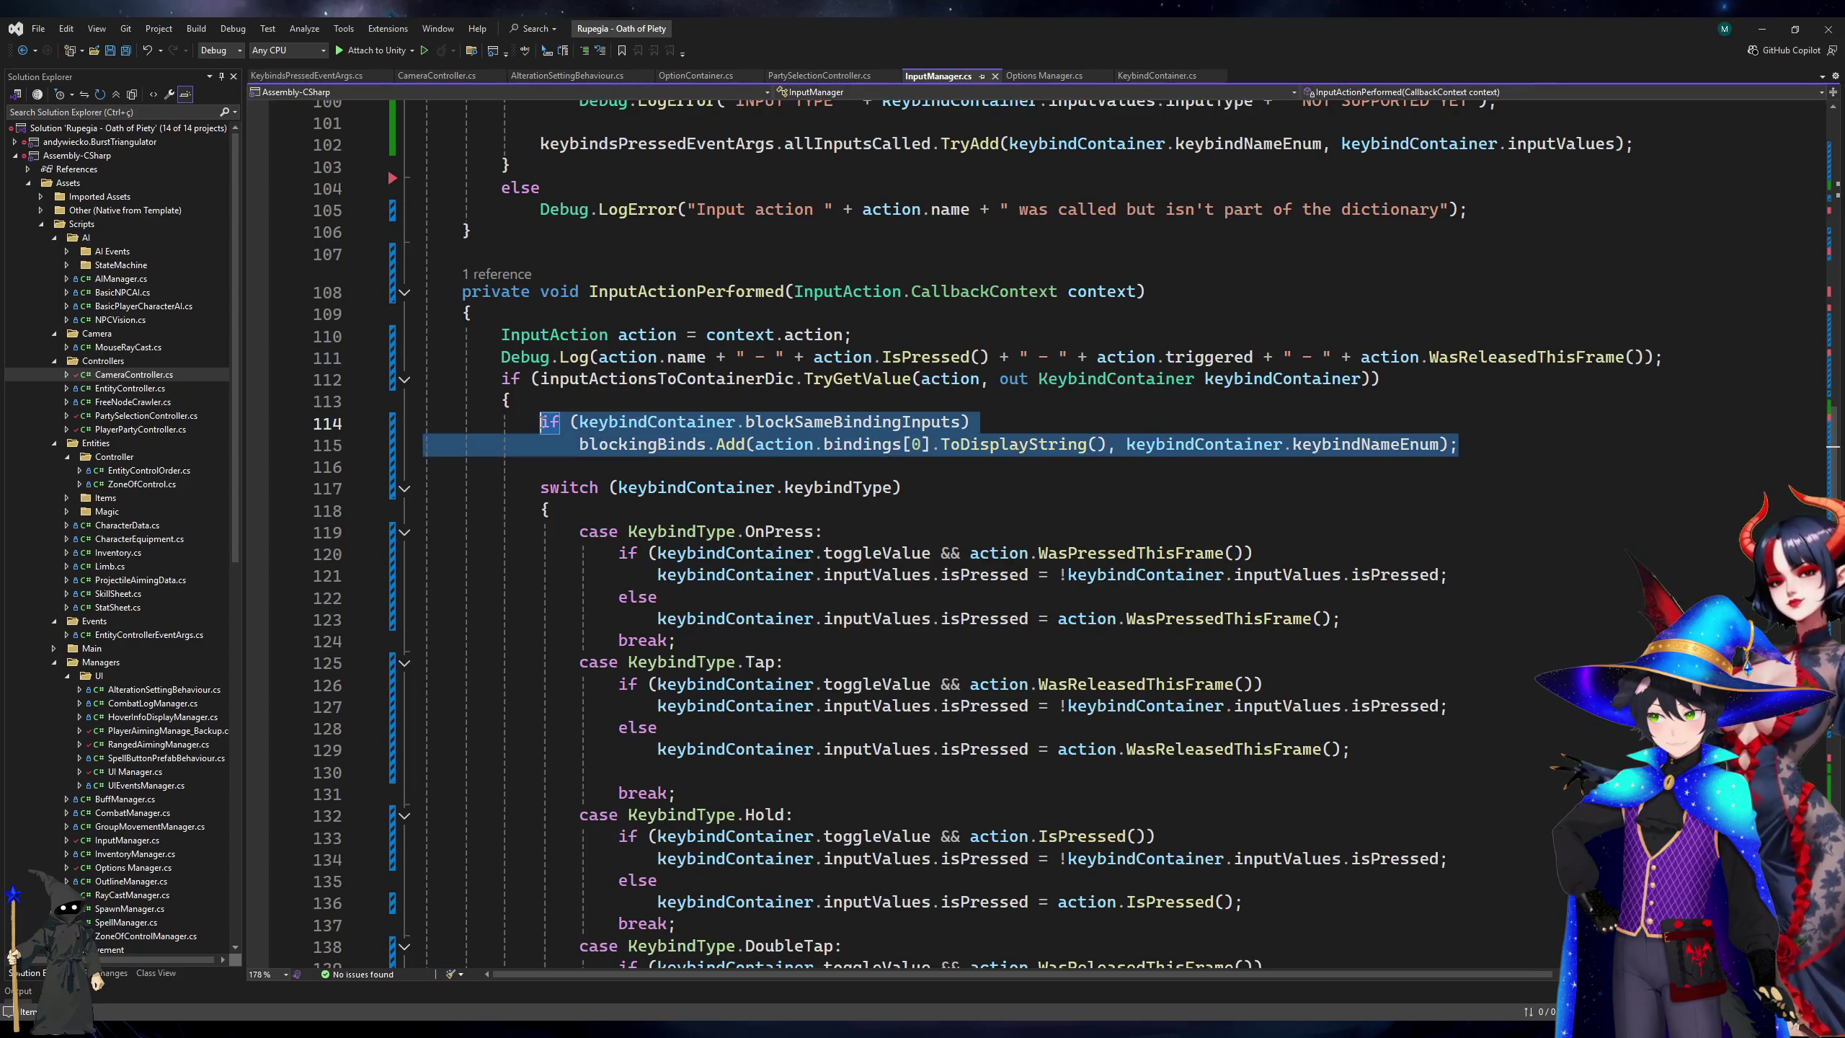
pyautogui.scroll(-20, 693, 416)
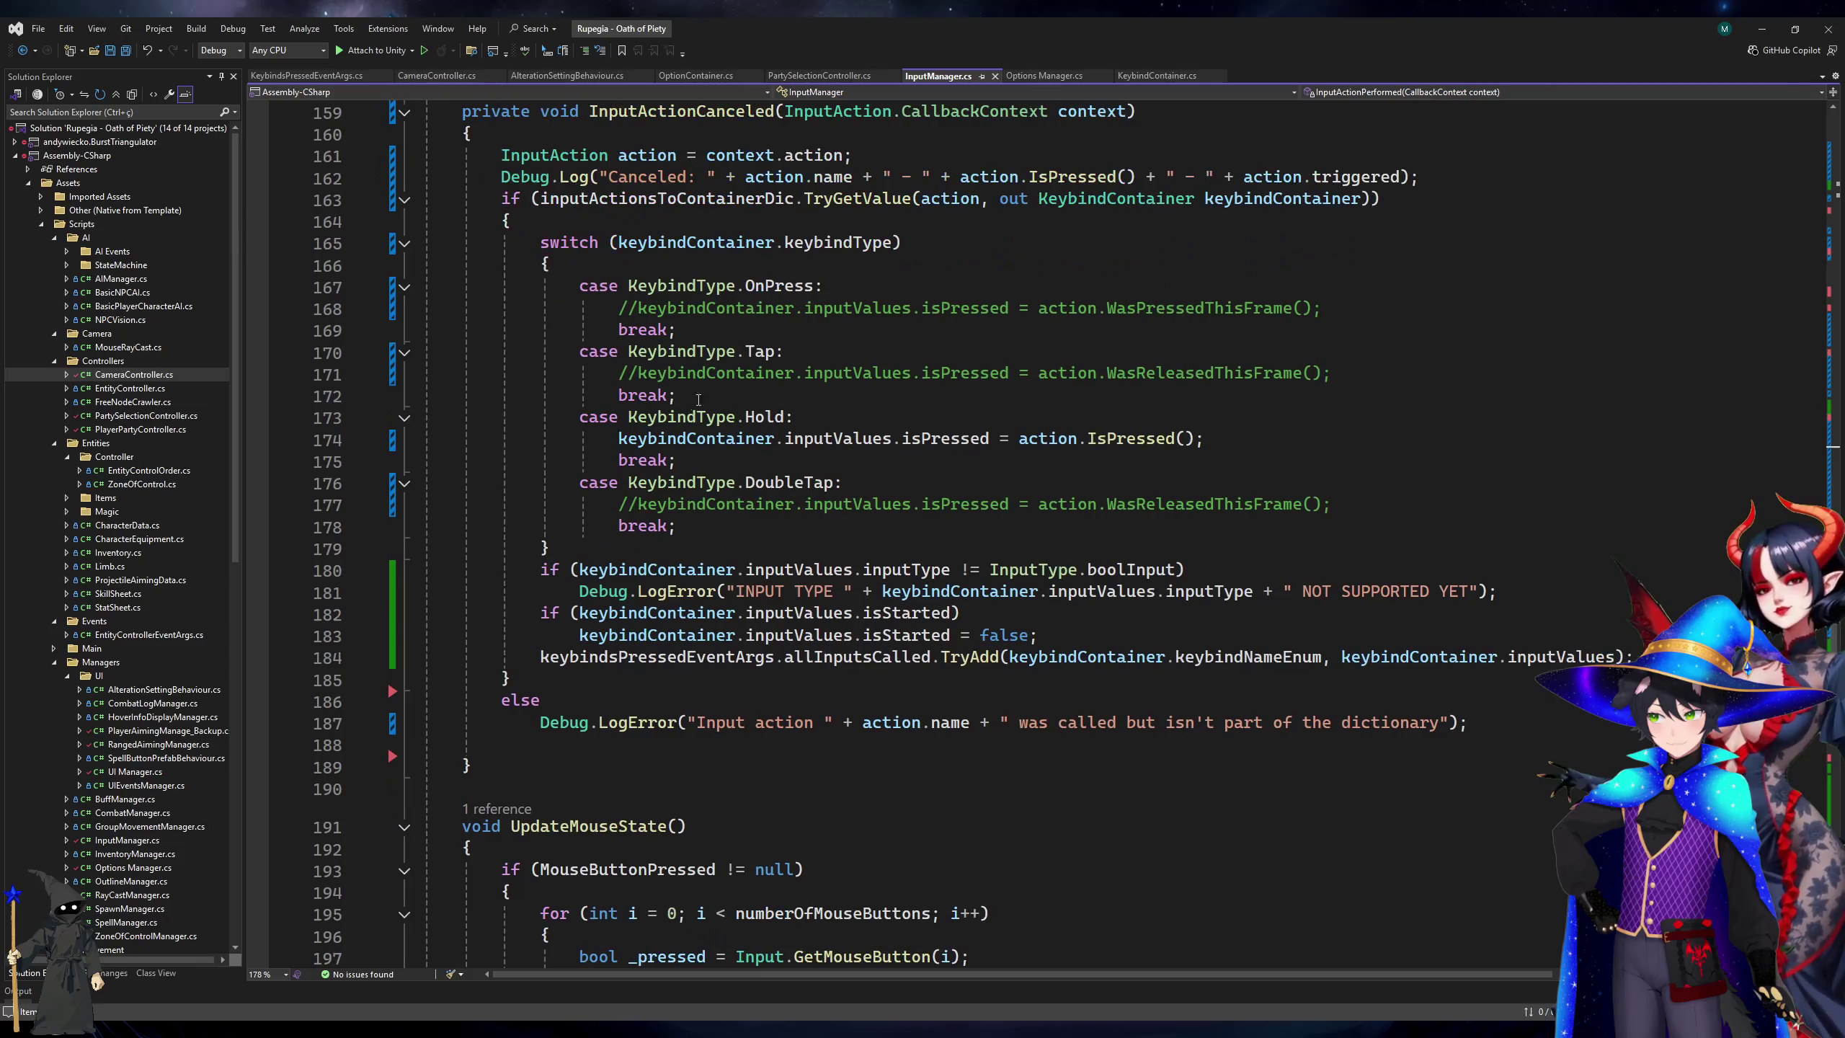
pyautogui.click(754, 217)
pyautogui.press('Return')
pyautogui.write('if (keybindContainer.blockSameBindingInputs)     blockingBinds.Add(action.bindings[0].ToDisplayString(), keybindContainer.keybindNameEnum);')
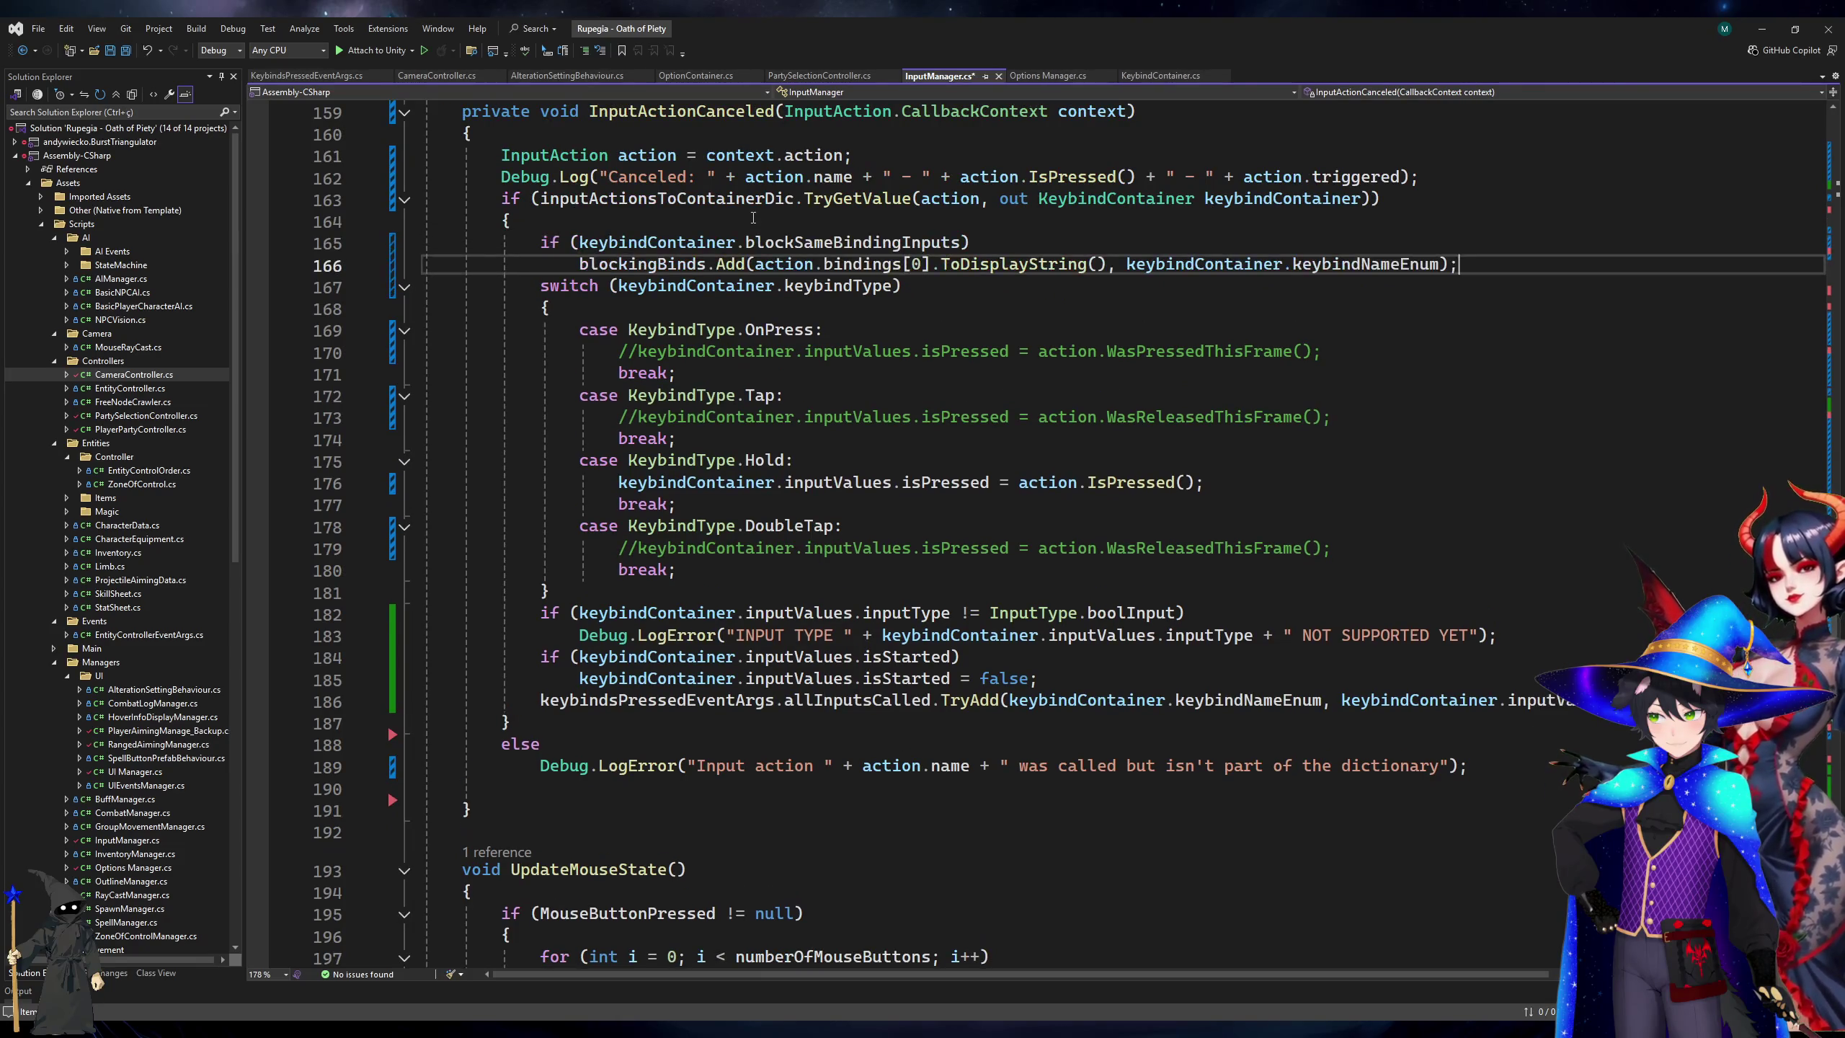
pyautogui.hotkey('alt', 'Tab')
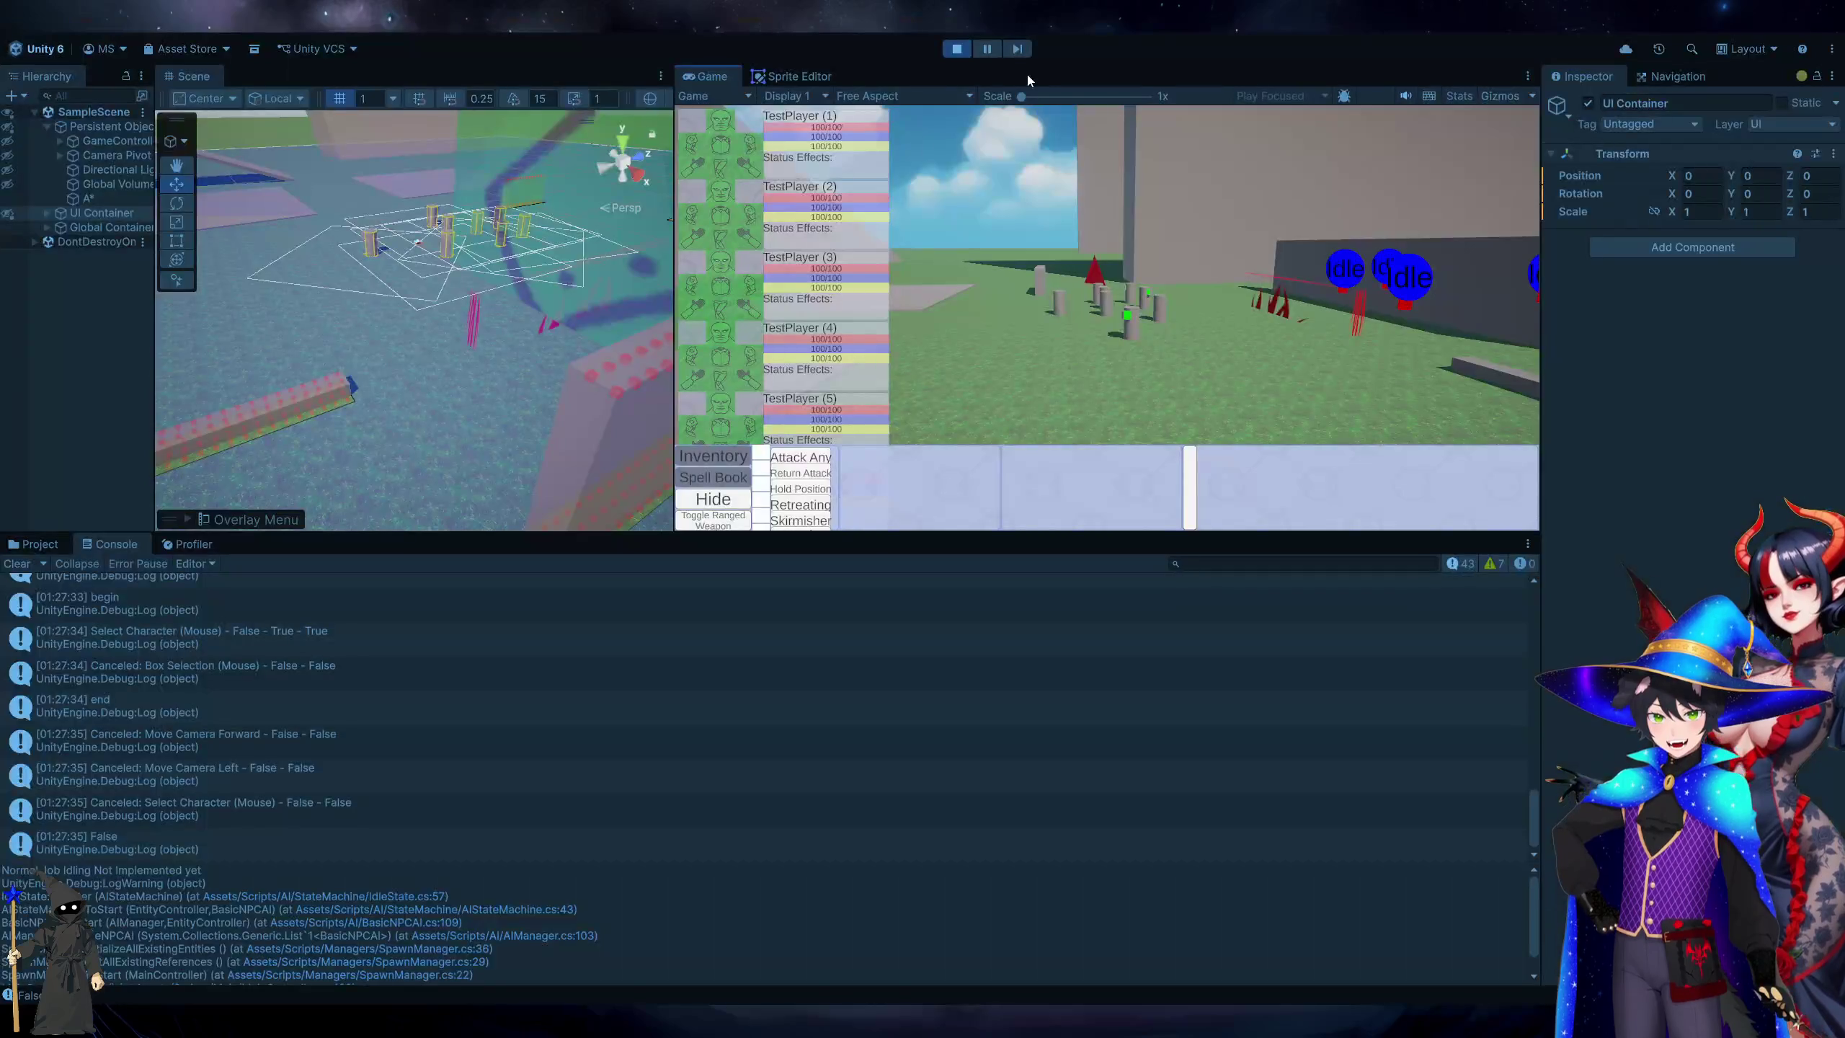
# Stop and replay the game, select a character, move with W and A, and drag two selection boxes.
pyautogui.click(956, 49)
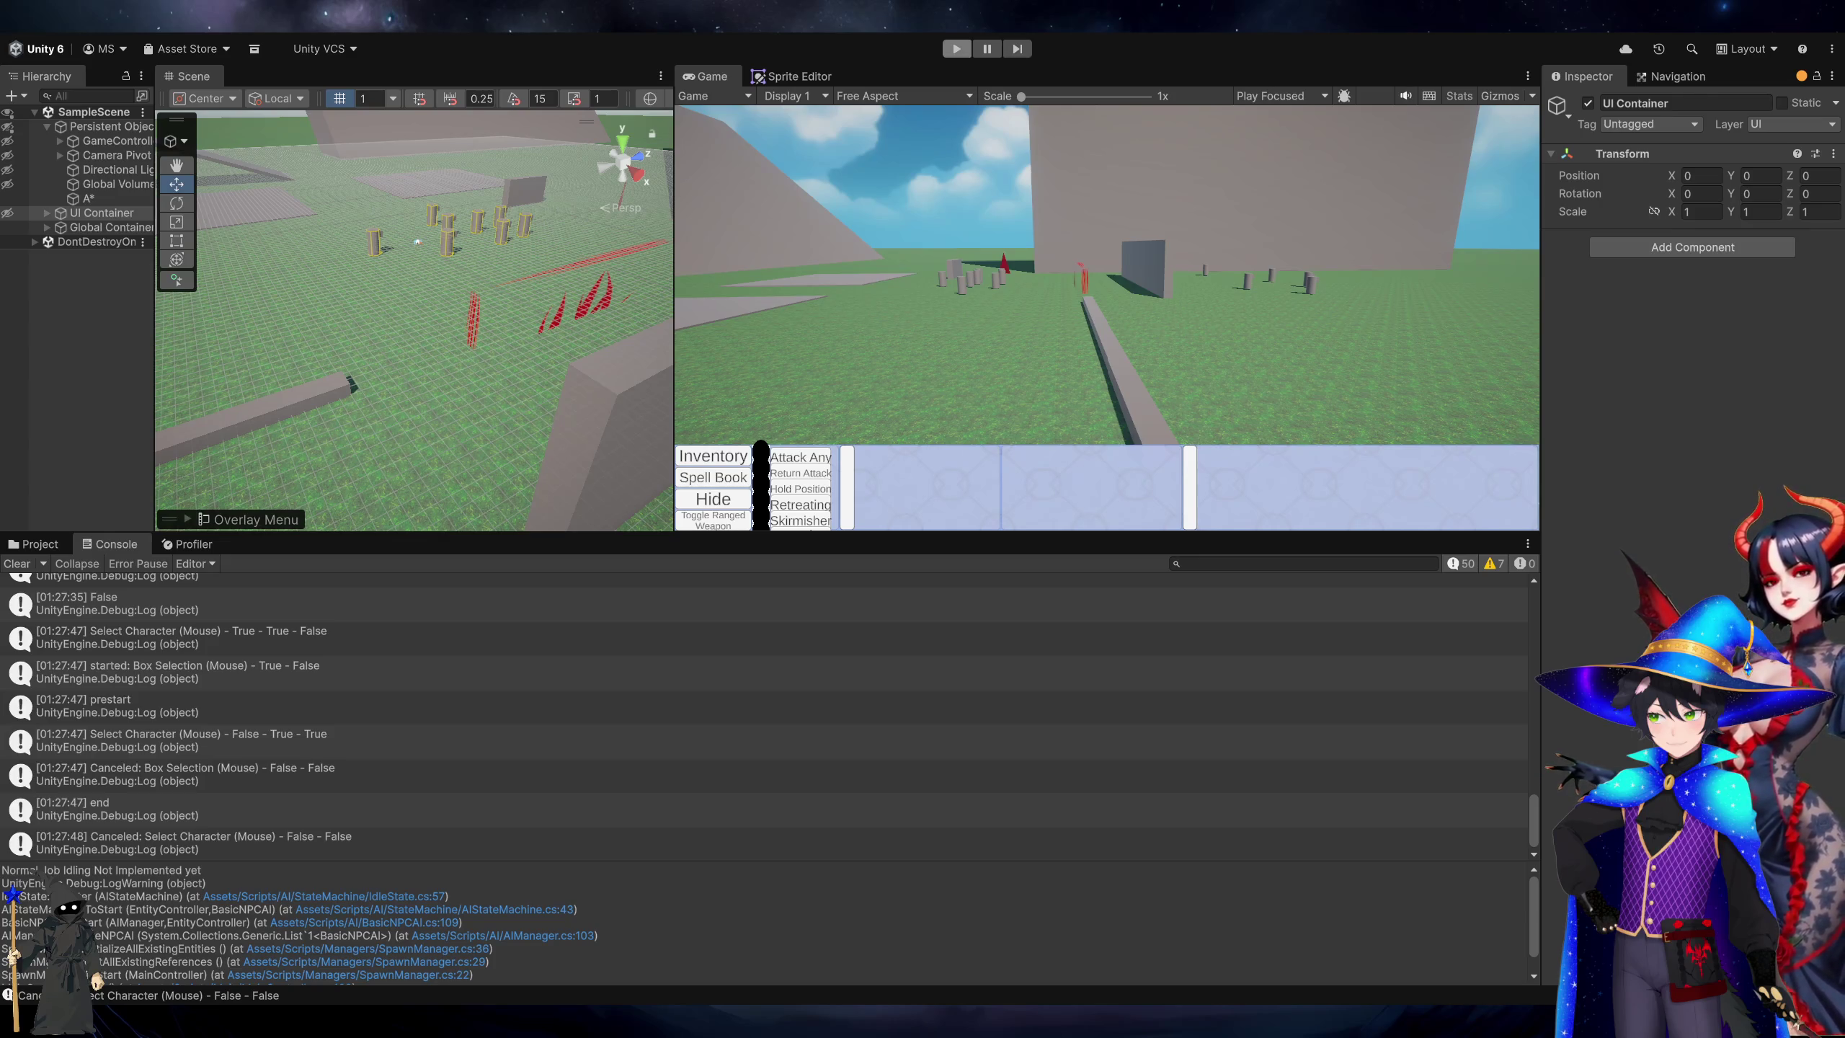
pyautogui.click(960, 48)
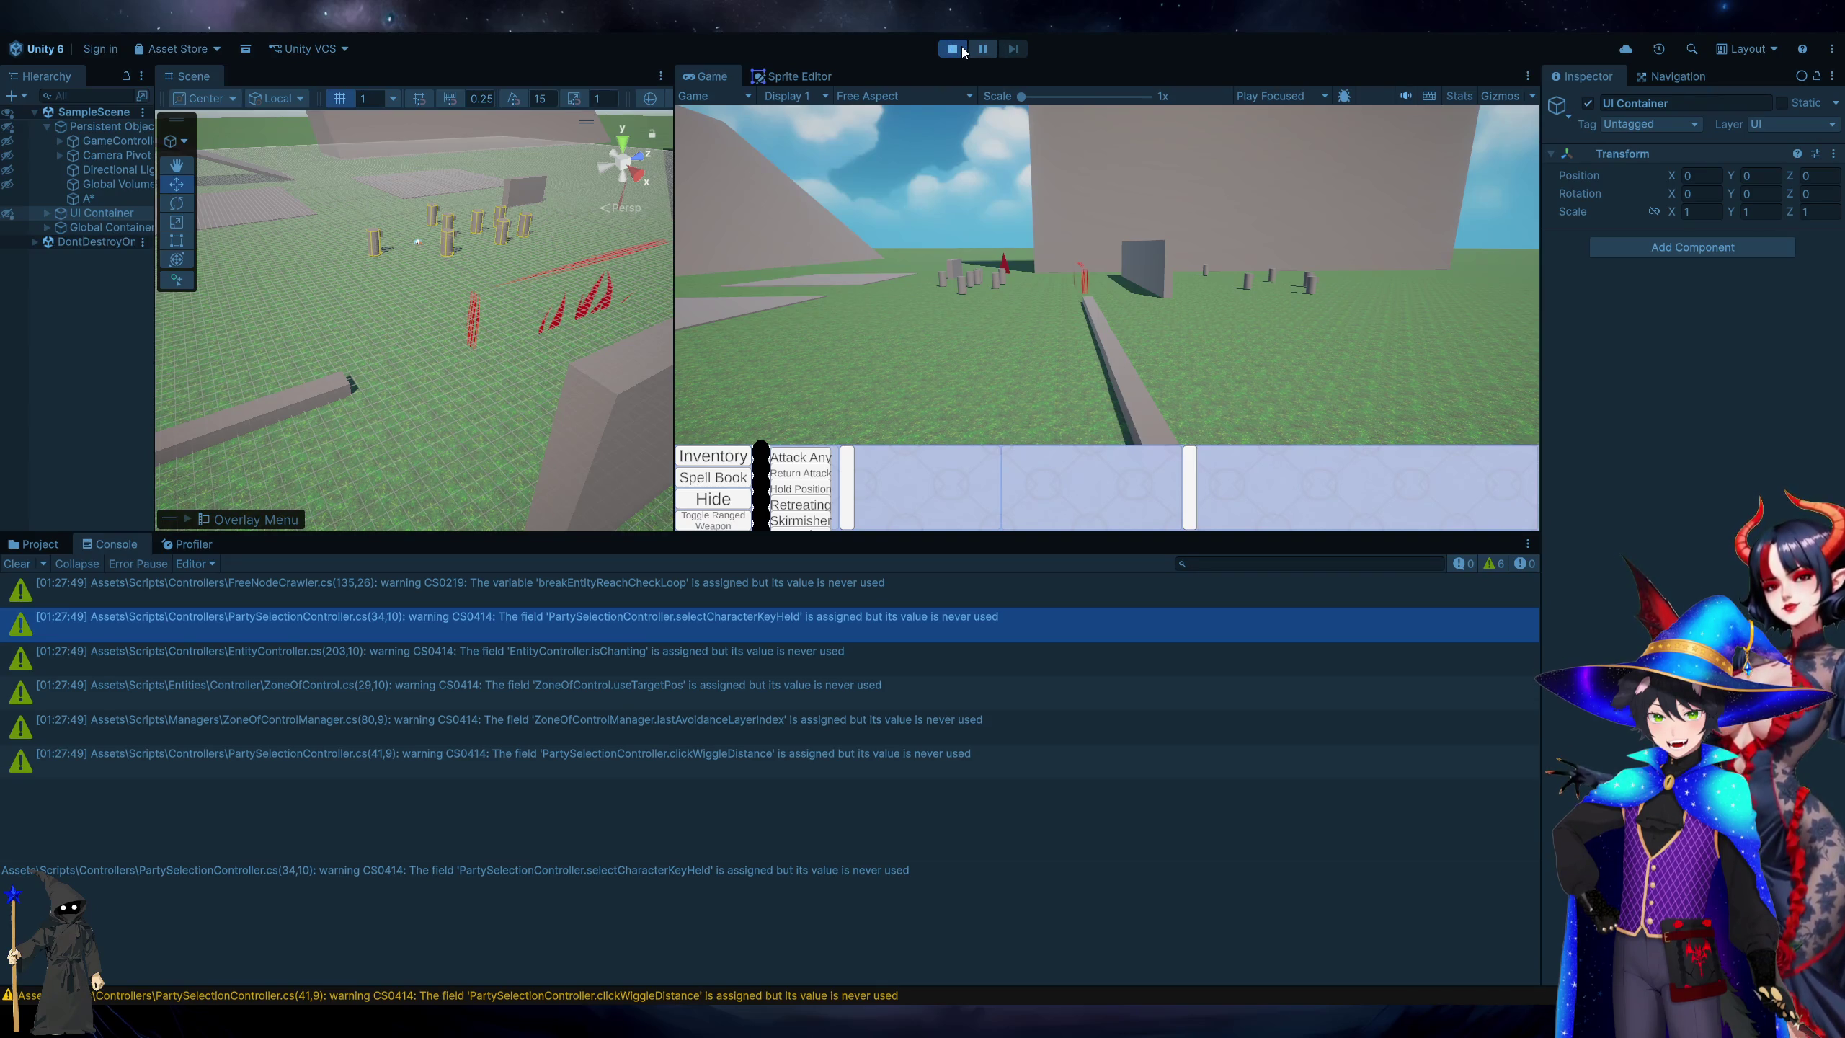
pyautogui.click(1193, 345)
pyautogui.press('w')
pyautogui.press('a')
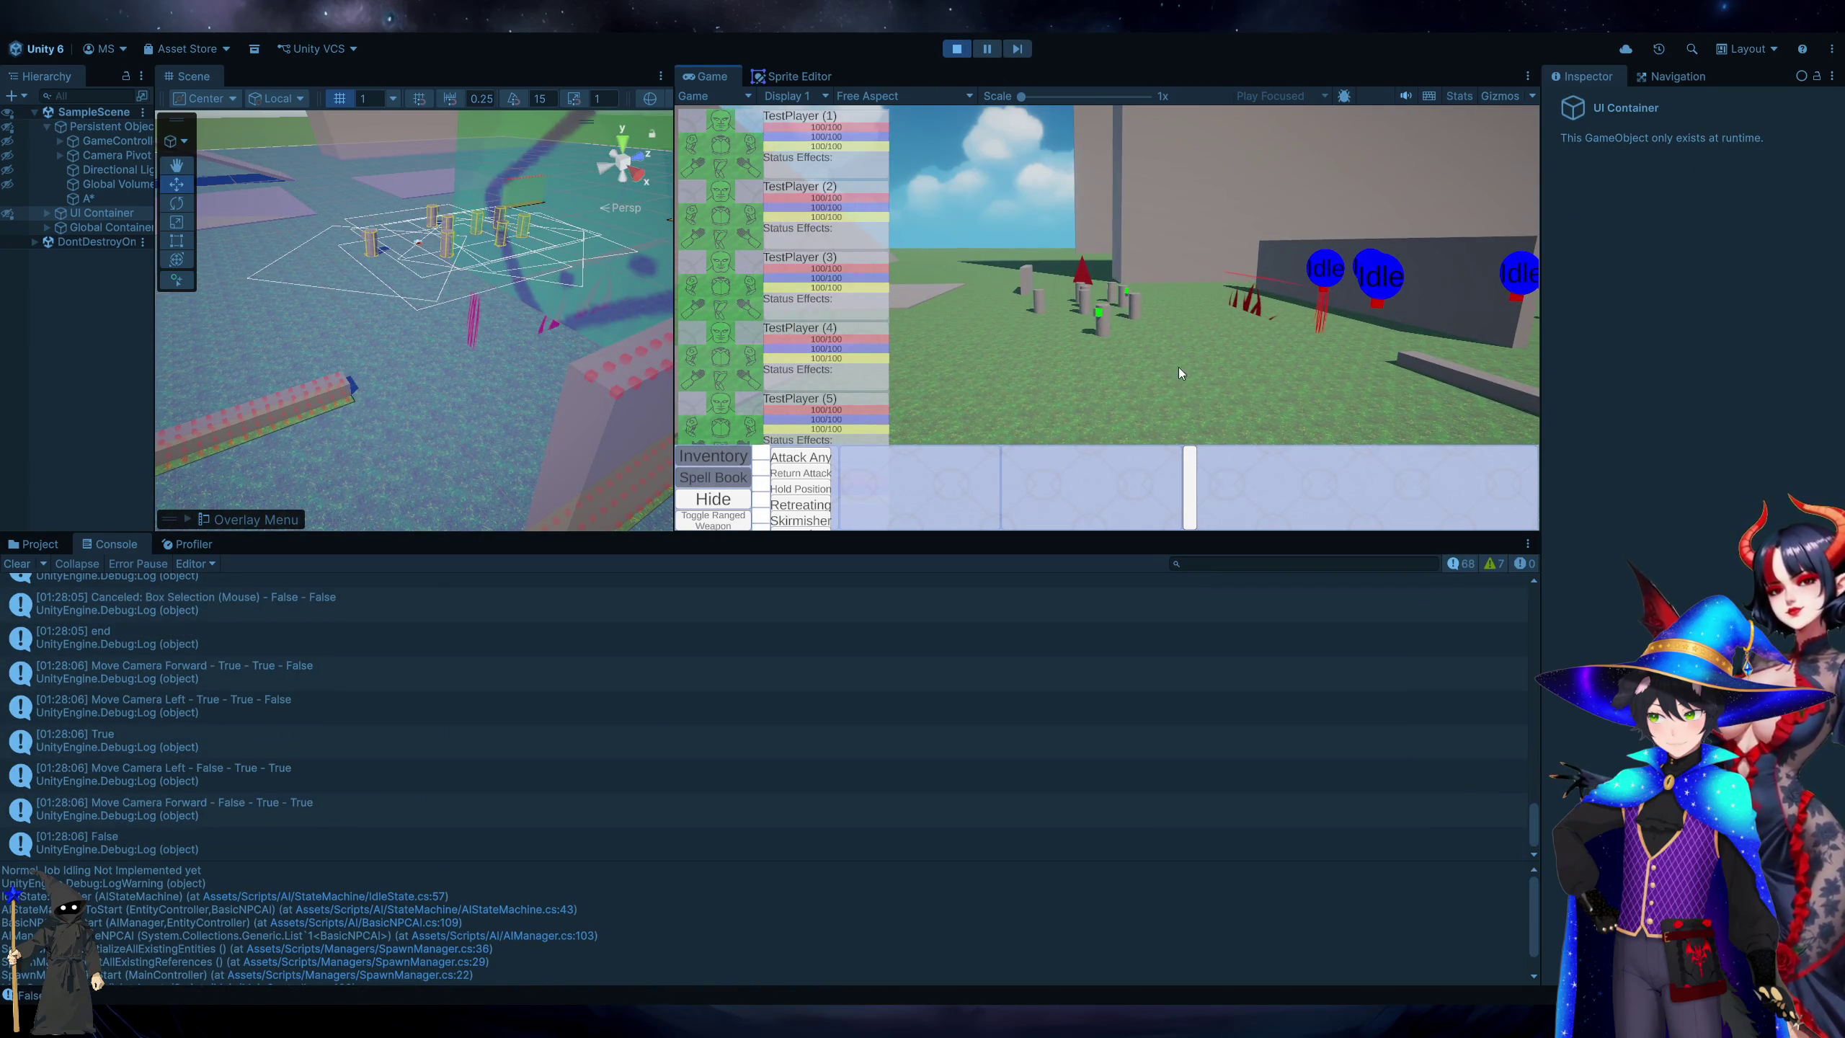
pyautogui.moveTo(1220, 388); pyautogui.dragTo(887, 166)
pyautogui.moveTo(1251, 404); pyautogui.dragTo(927, 144)
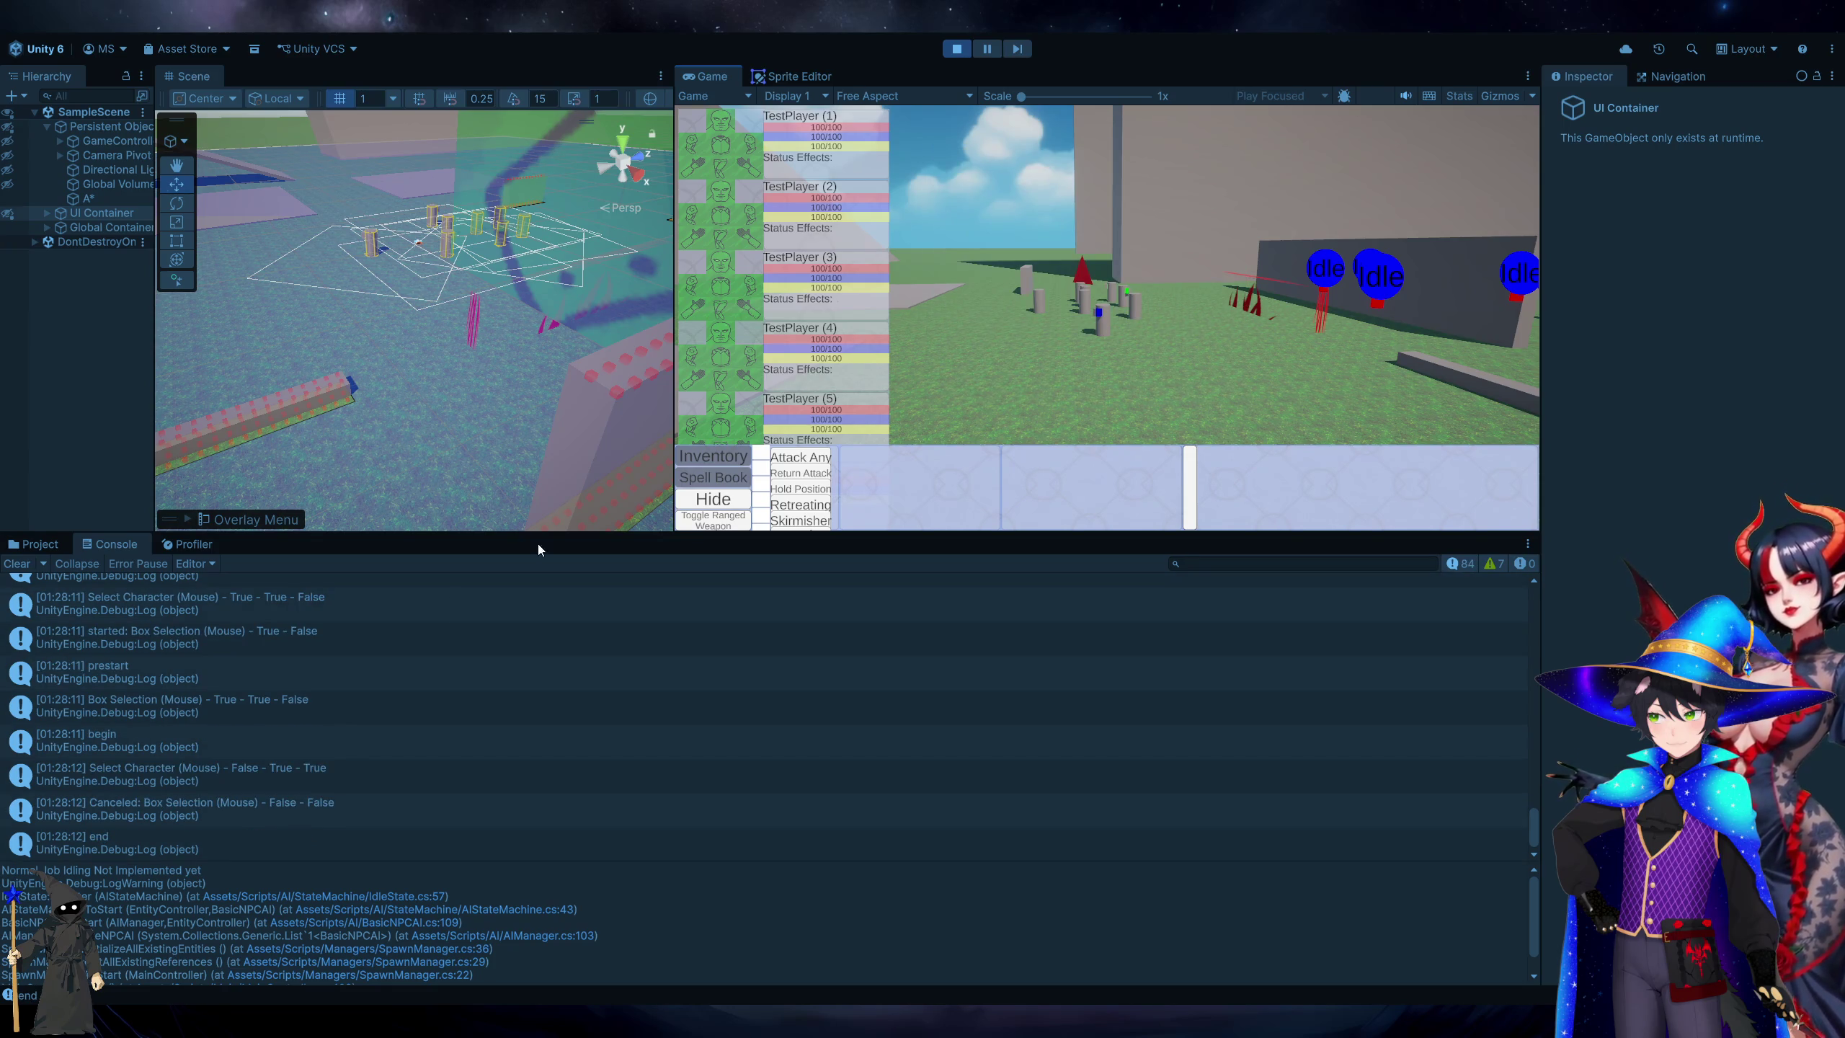
# Open the source of the begin and Select Character logs, then return to UpdateKeybindsState's blockingBinds loop.
pyautogui.click(234, 760)
pyautogui.doubleClick(248, 743)
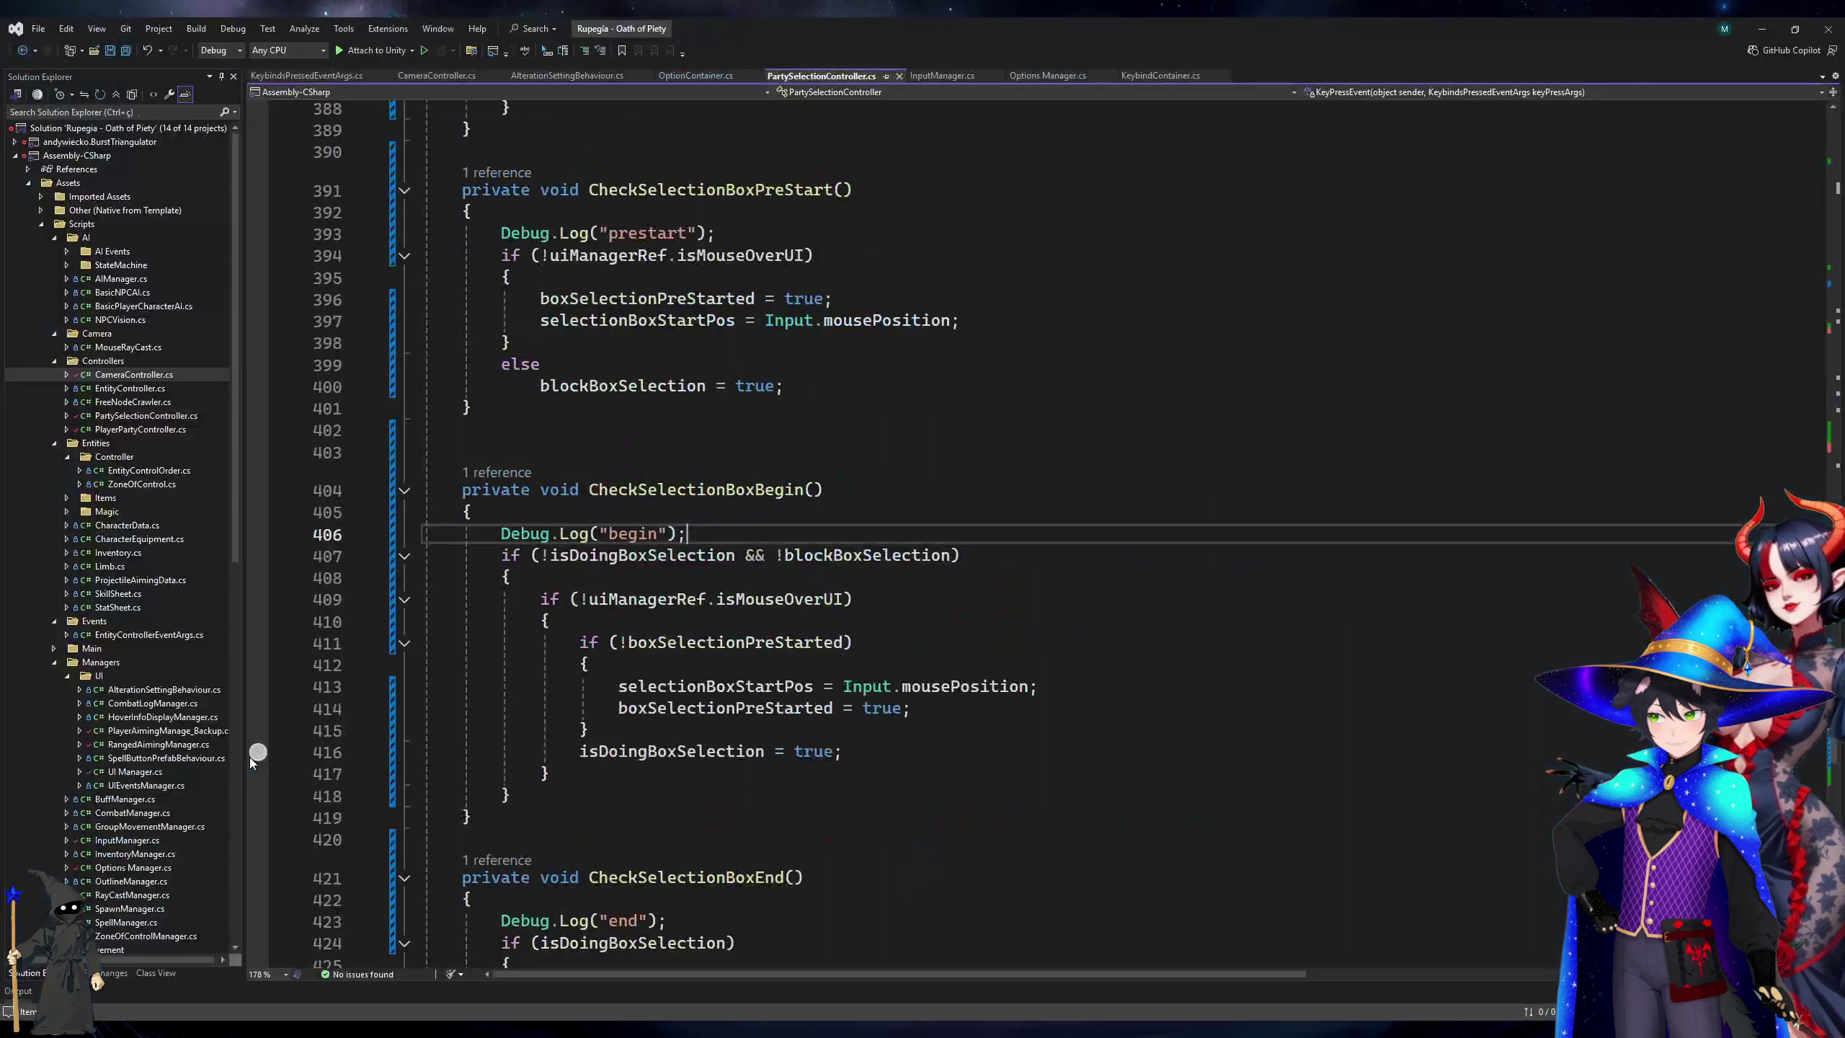
pyautogui.hotkey('alt', 'Tab')
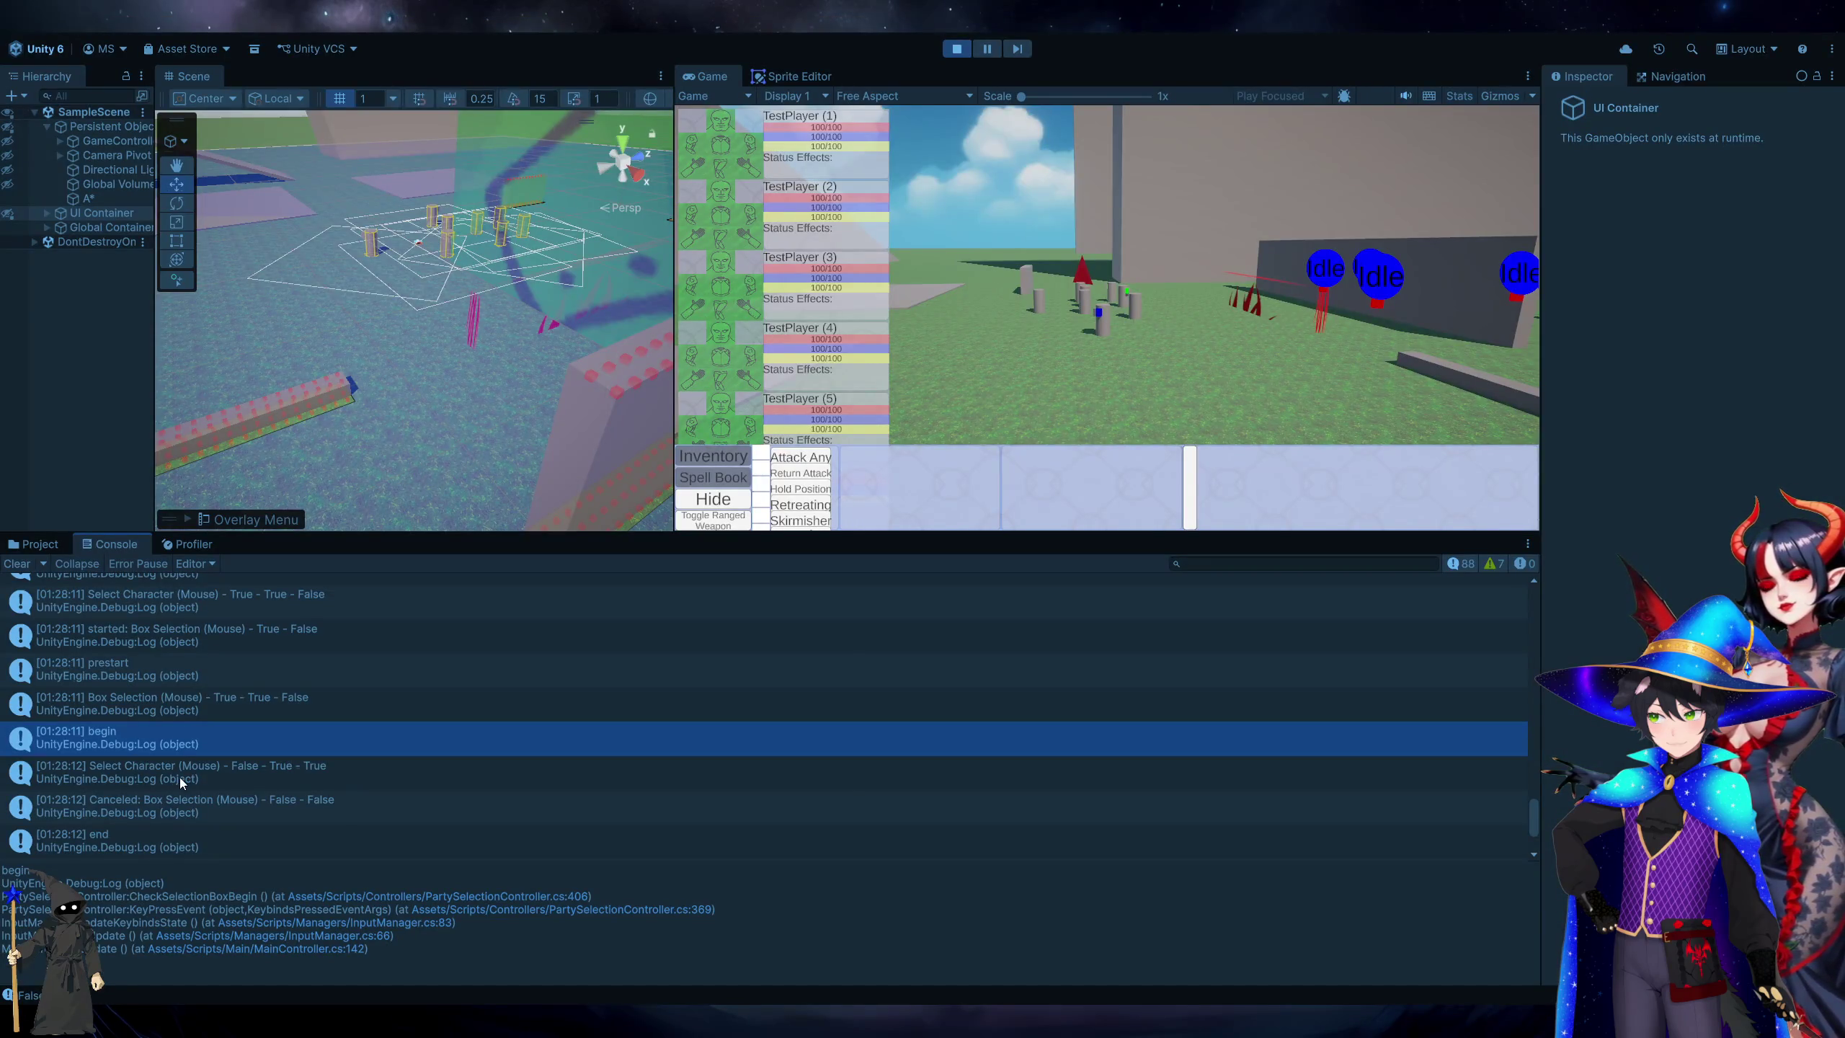
pyautogui.doubleClick(179, 779)
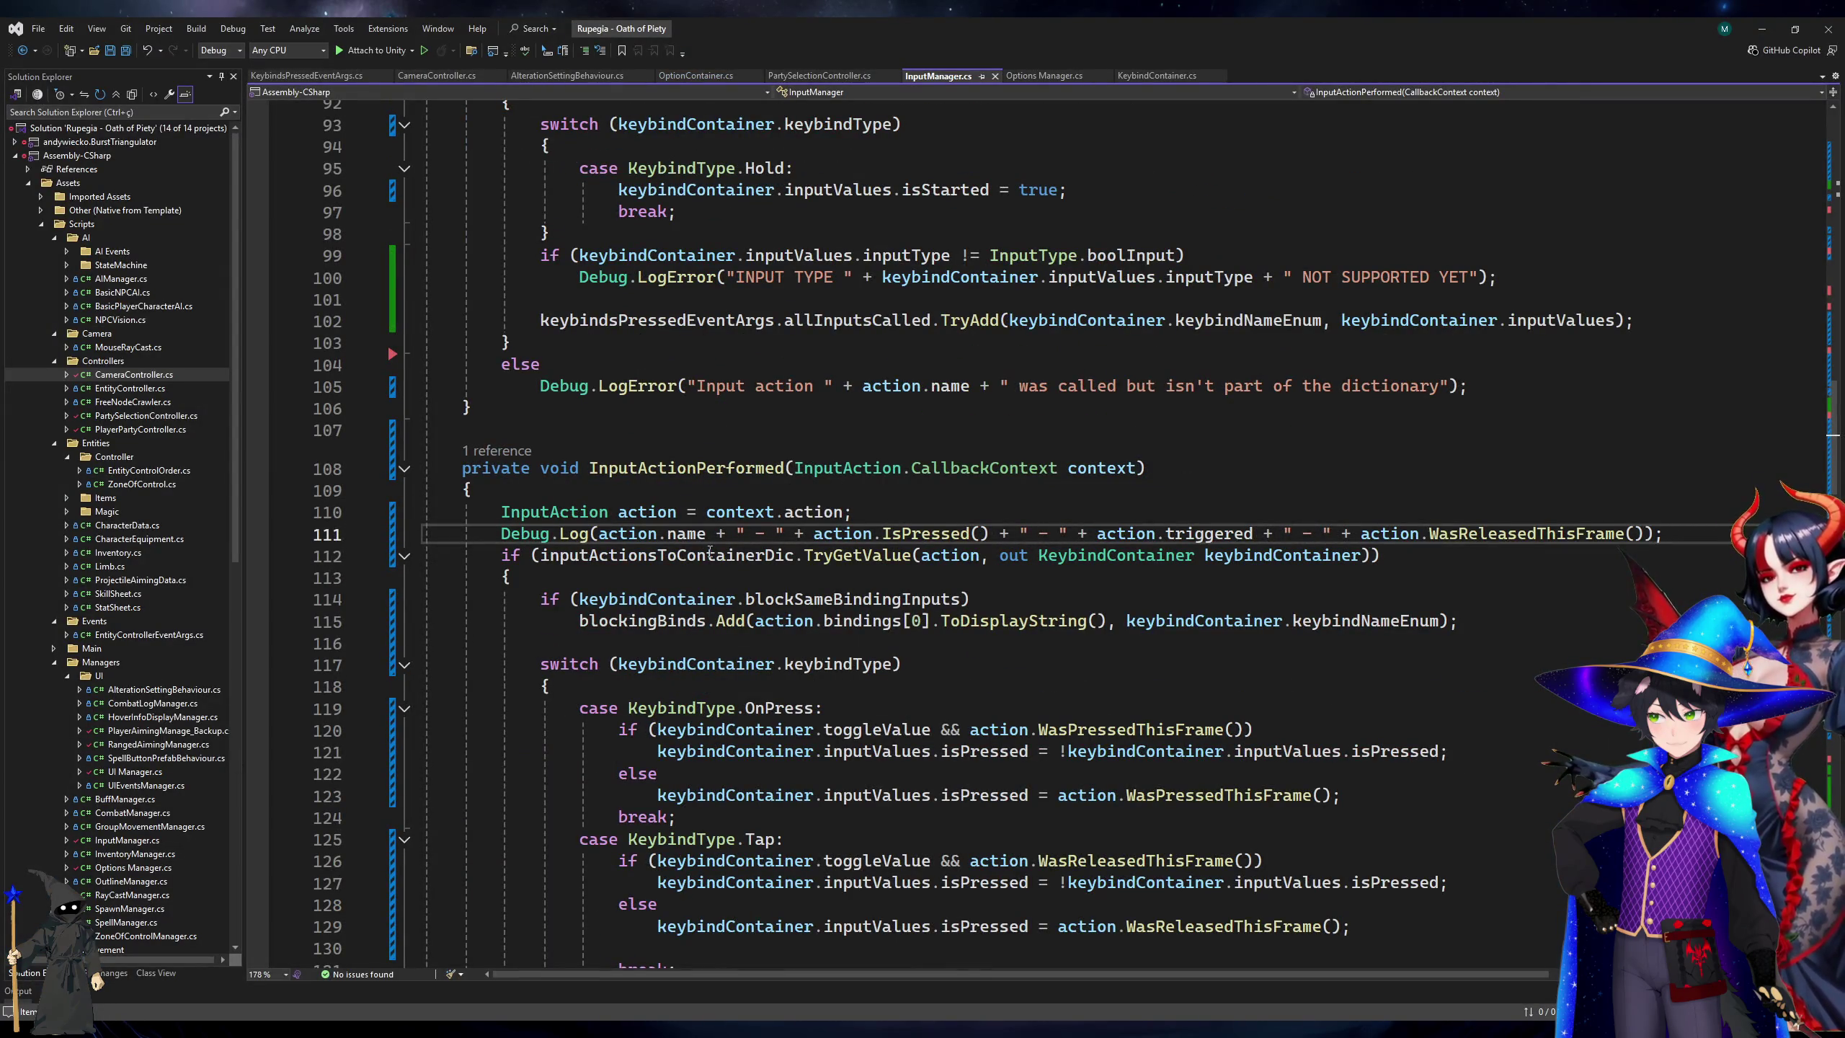
pyautogui.scroll(-14, 711, 551)
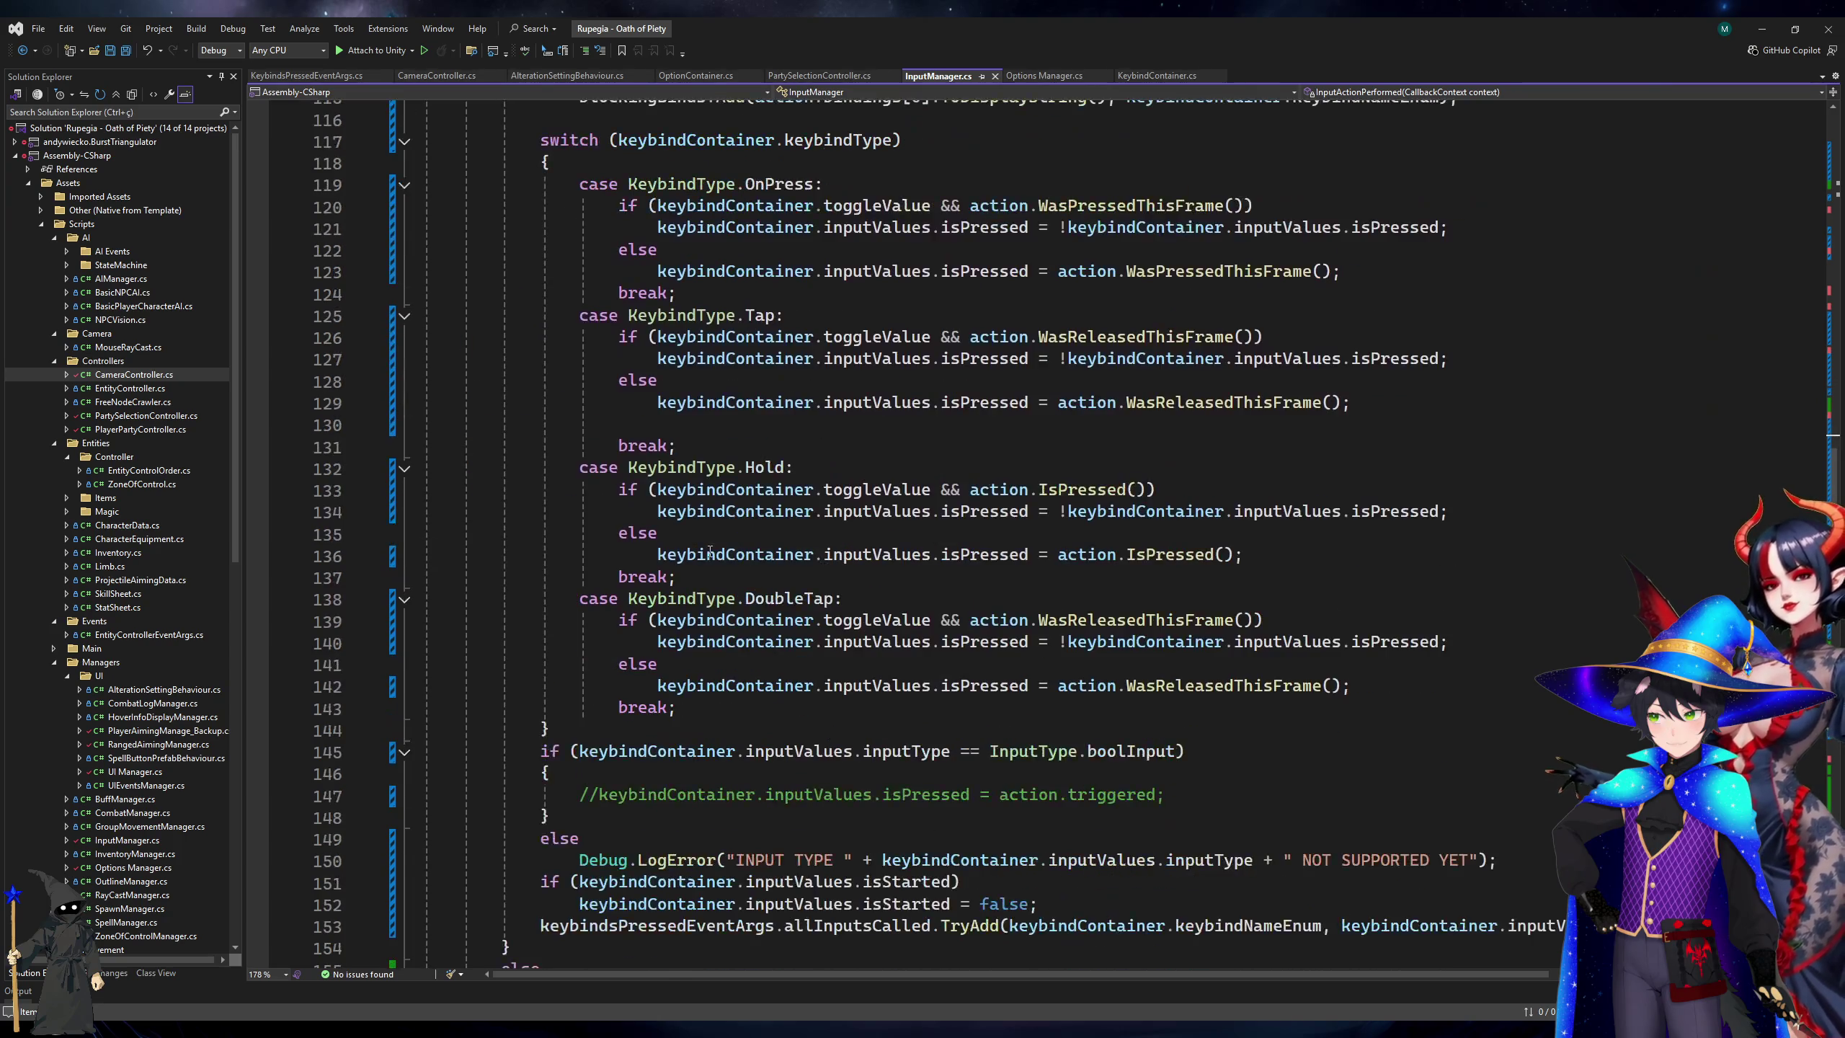
pyautogui.hotkey('alt', 'Tab')
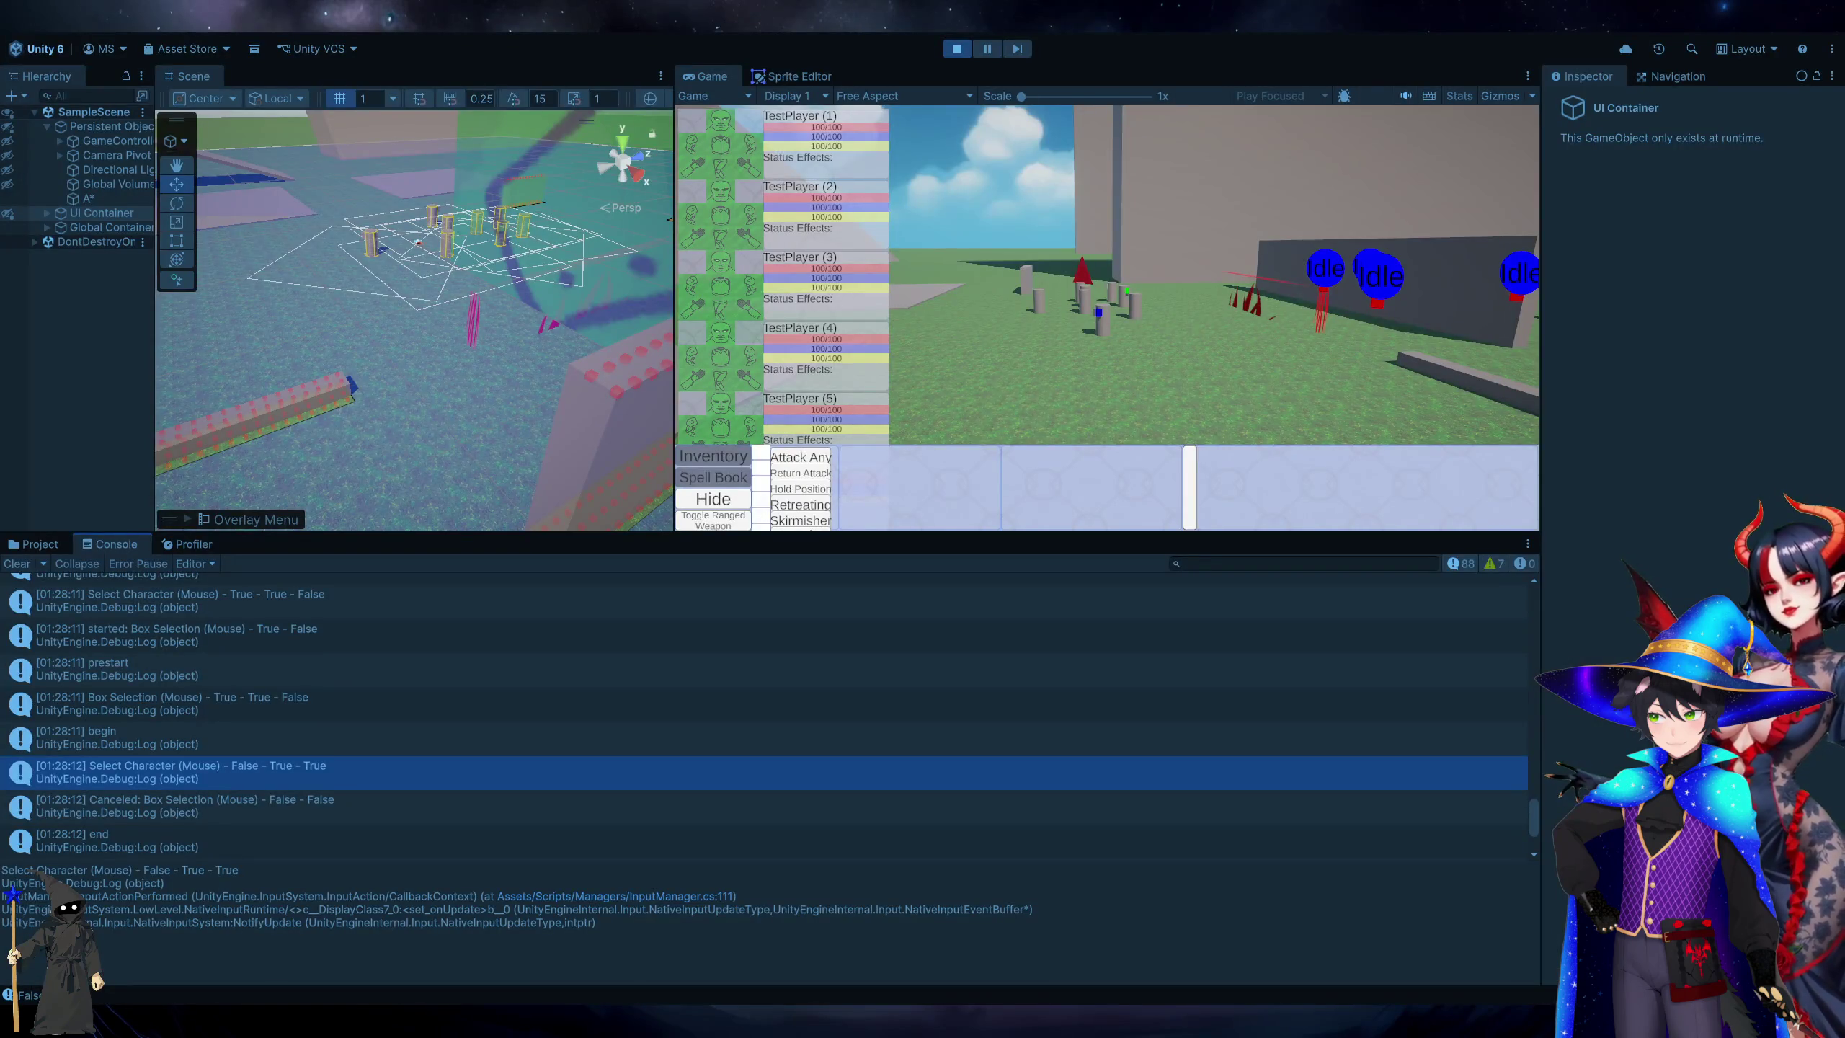
pyautogui.hotkey('alt', 'Tab')
pyautogui.scroll(15, 884, 669)
pyautogui.scroll(10, 884, 670)
pyautogui.click(1268, 660)
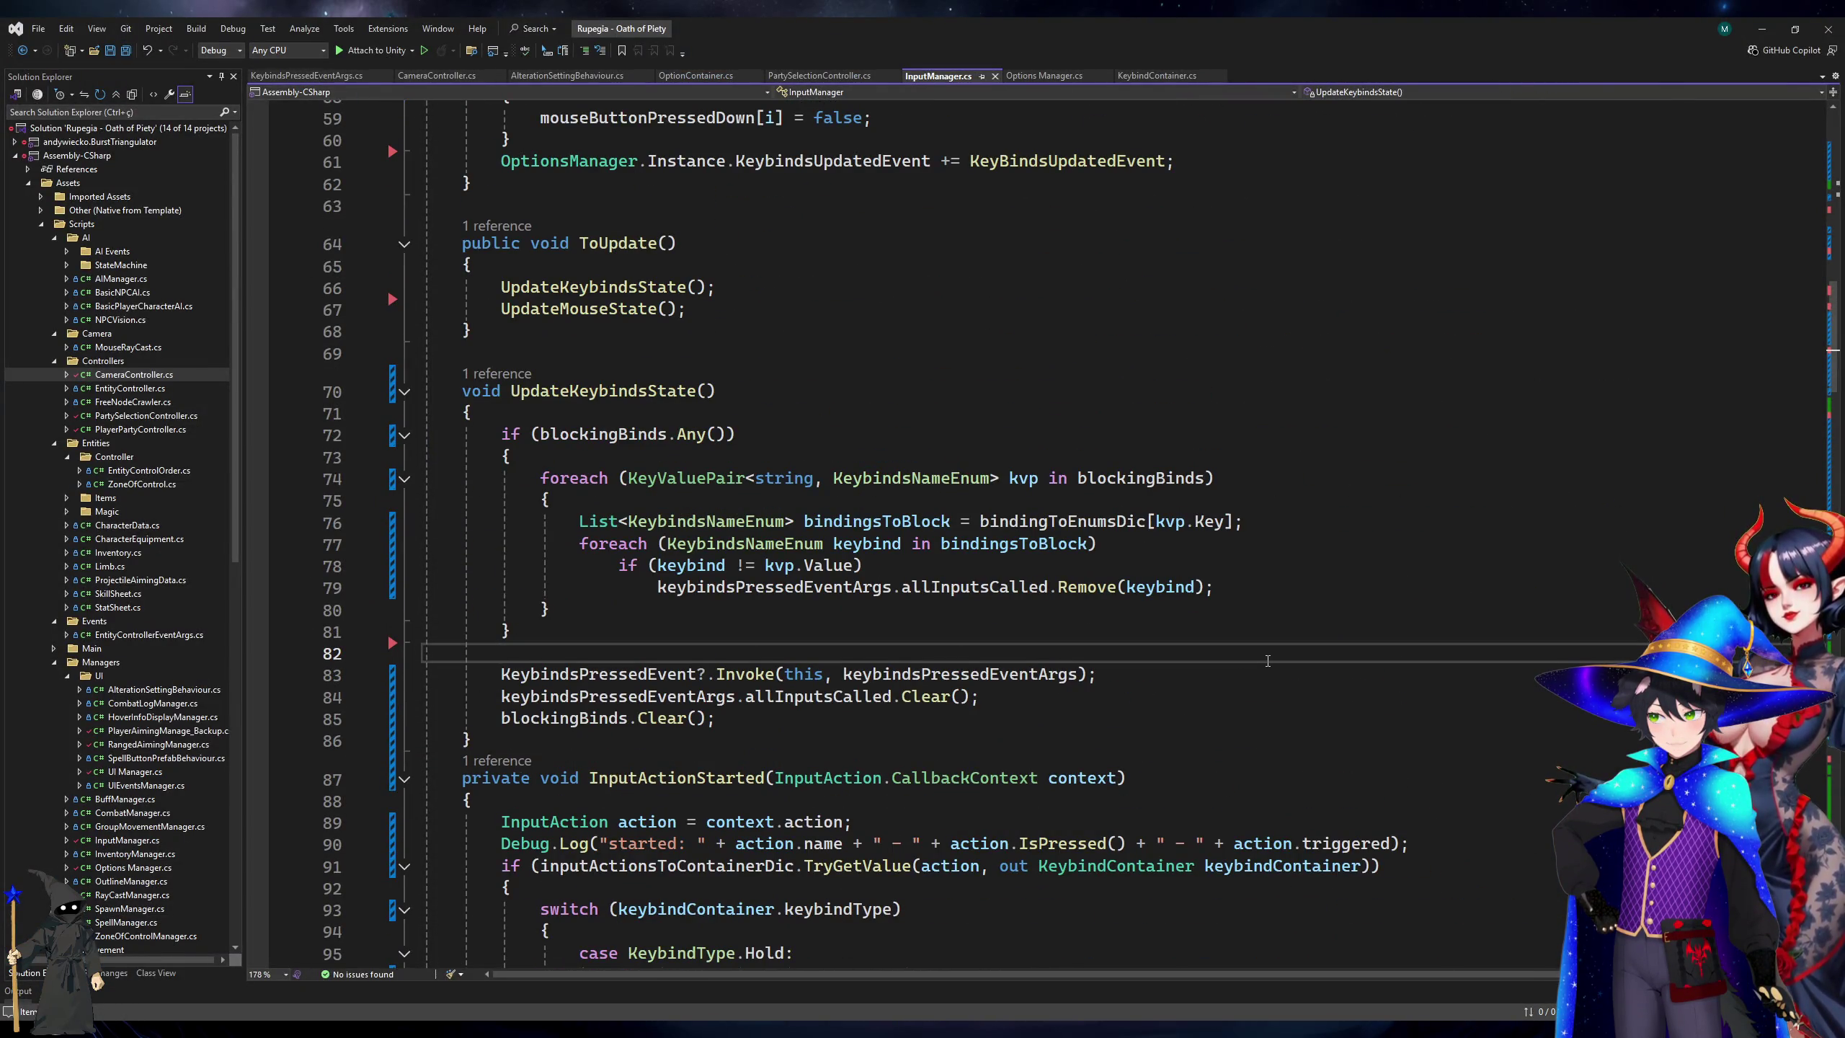
# Add a foreach over keybindsPressedEventArgs.allInputsCalled as KeyValuePair kvp that runs Debug.Log(kvp.Key).
pyautogui.press('Return')
pyautogui.press('Return')
pyautogui.press('Up')
pyautogui.write('foreach(')
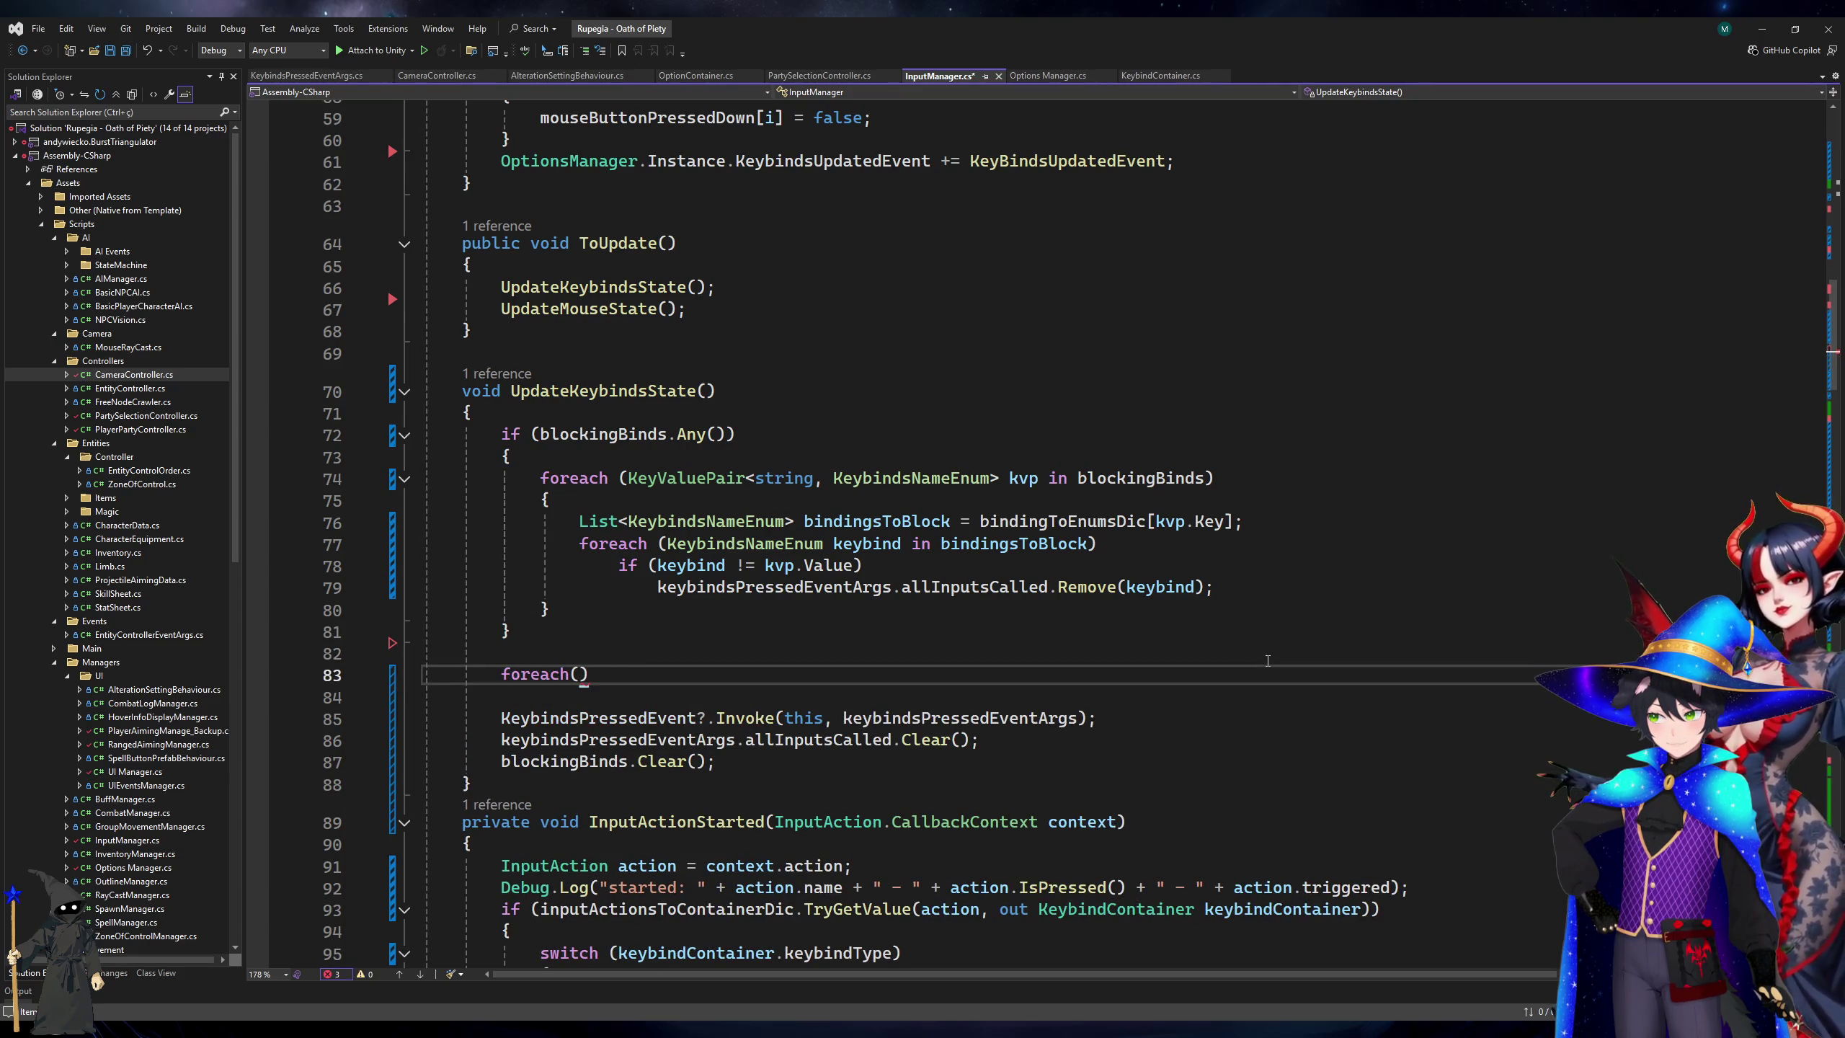
pyautogui.write('<')
pyautogui.press('BackSpace')
pyautogui.write('KeVa')
pyautogui.press('BackSpace')
pyautogui.press('BackSpace')
pyautogui.write('yValuePair<')
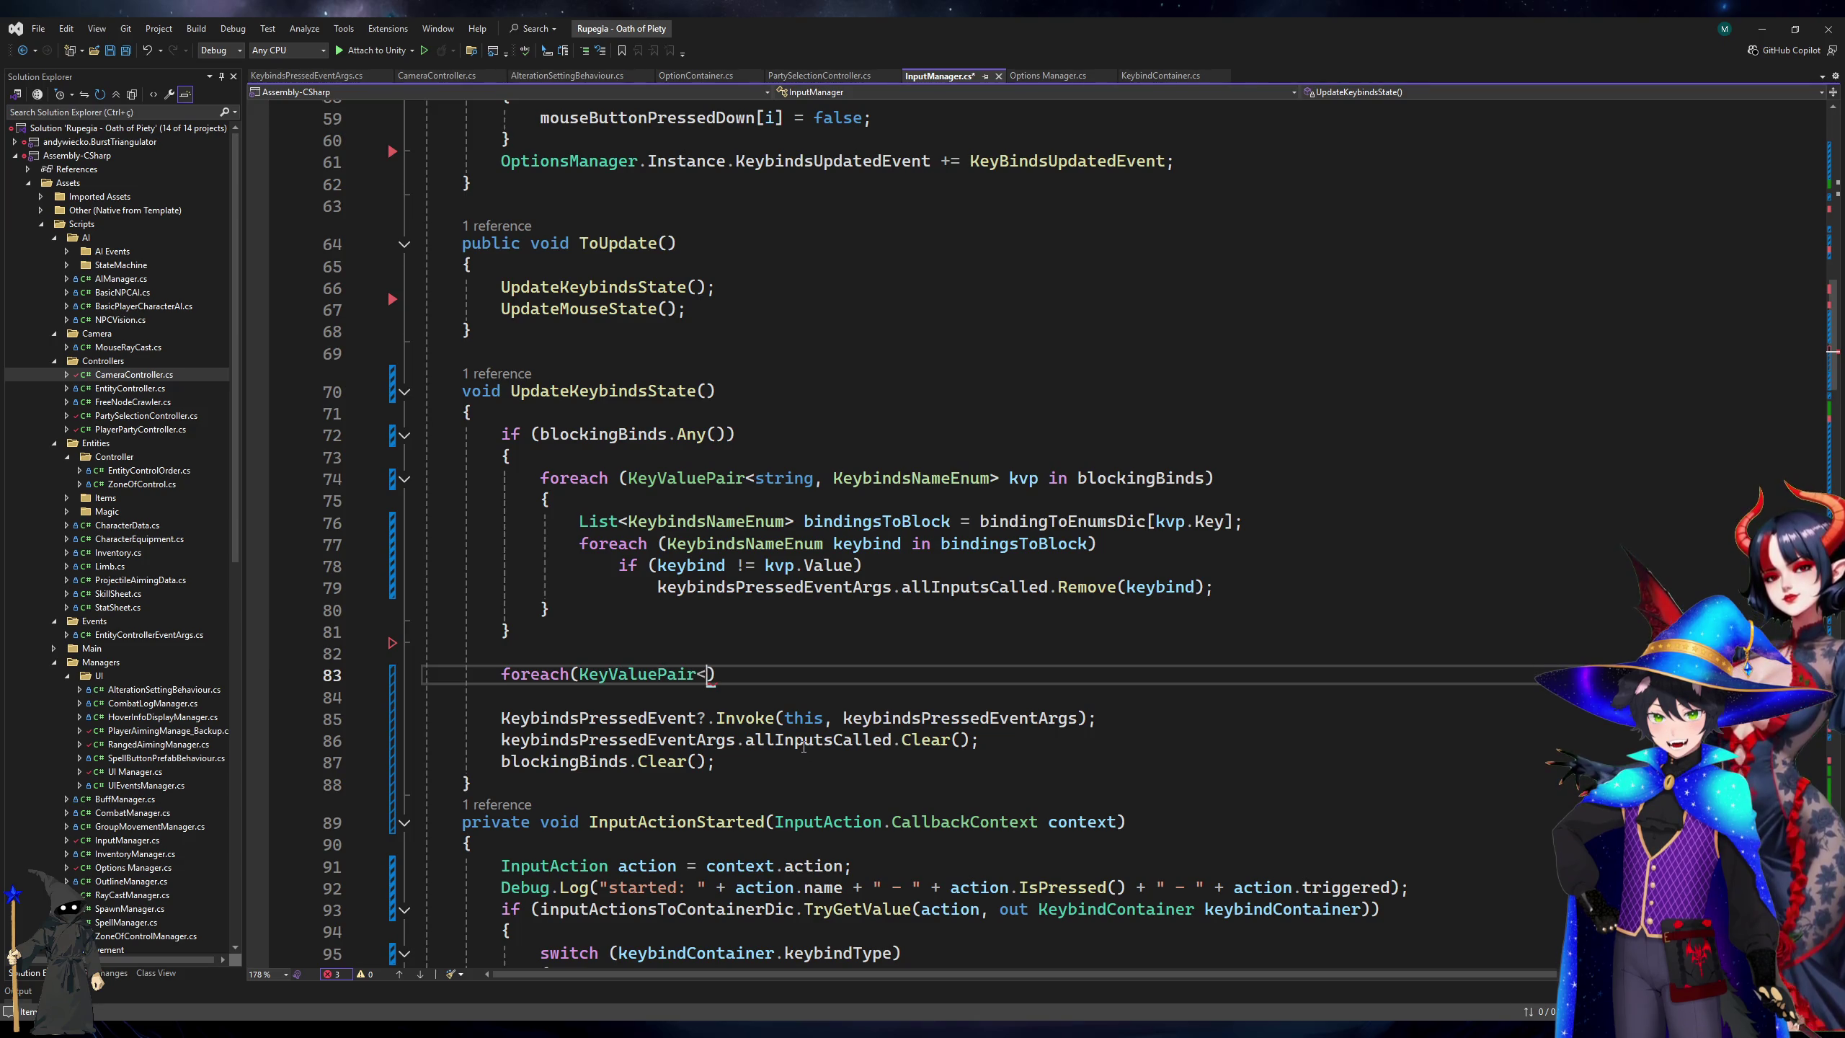
pyautogui.write('Ke')
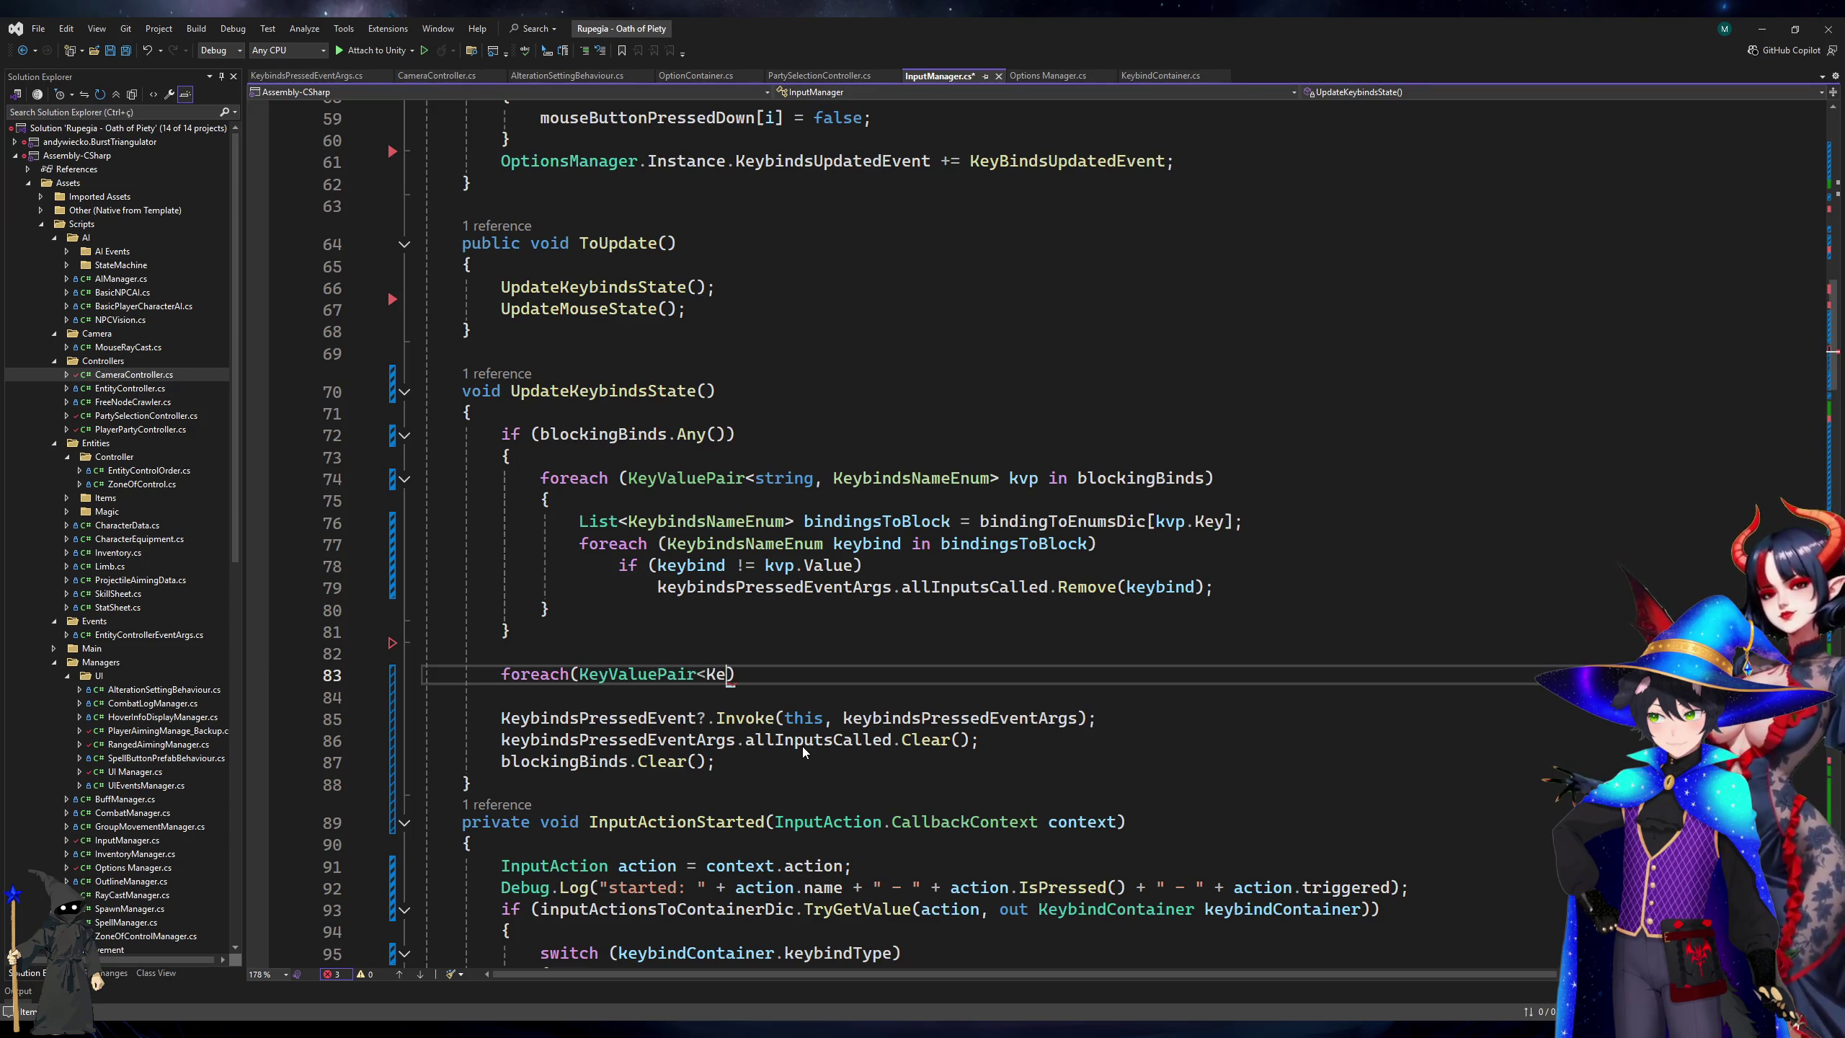
pyautogui.press('Tab')
pyautogui.write(', InputValues> kvp in ke')
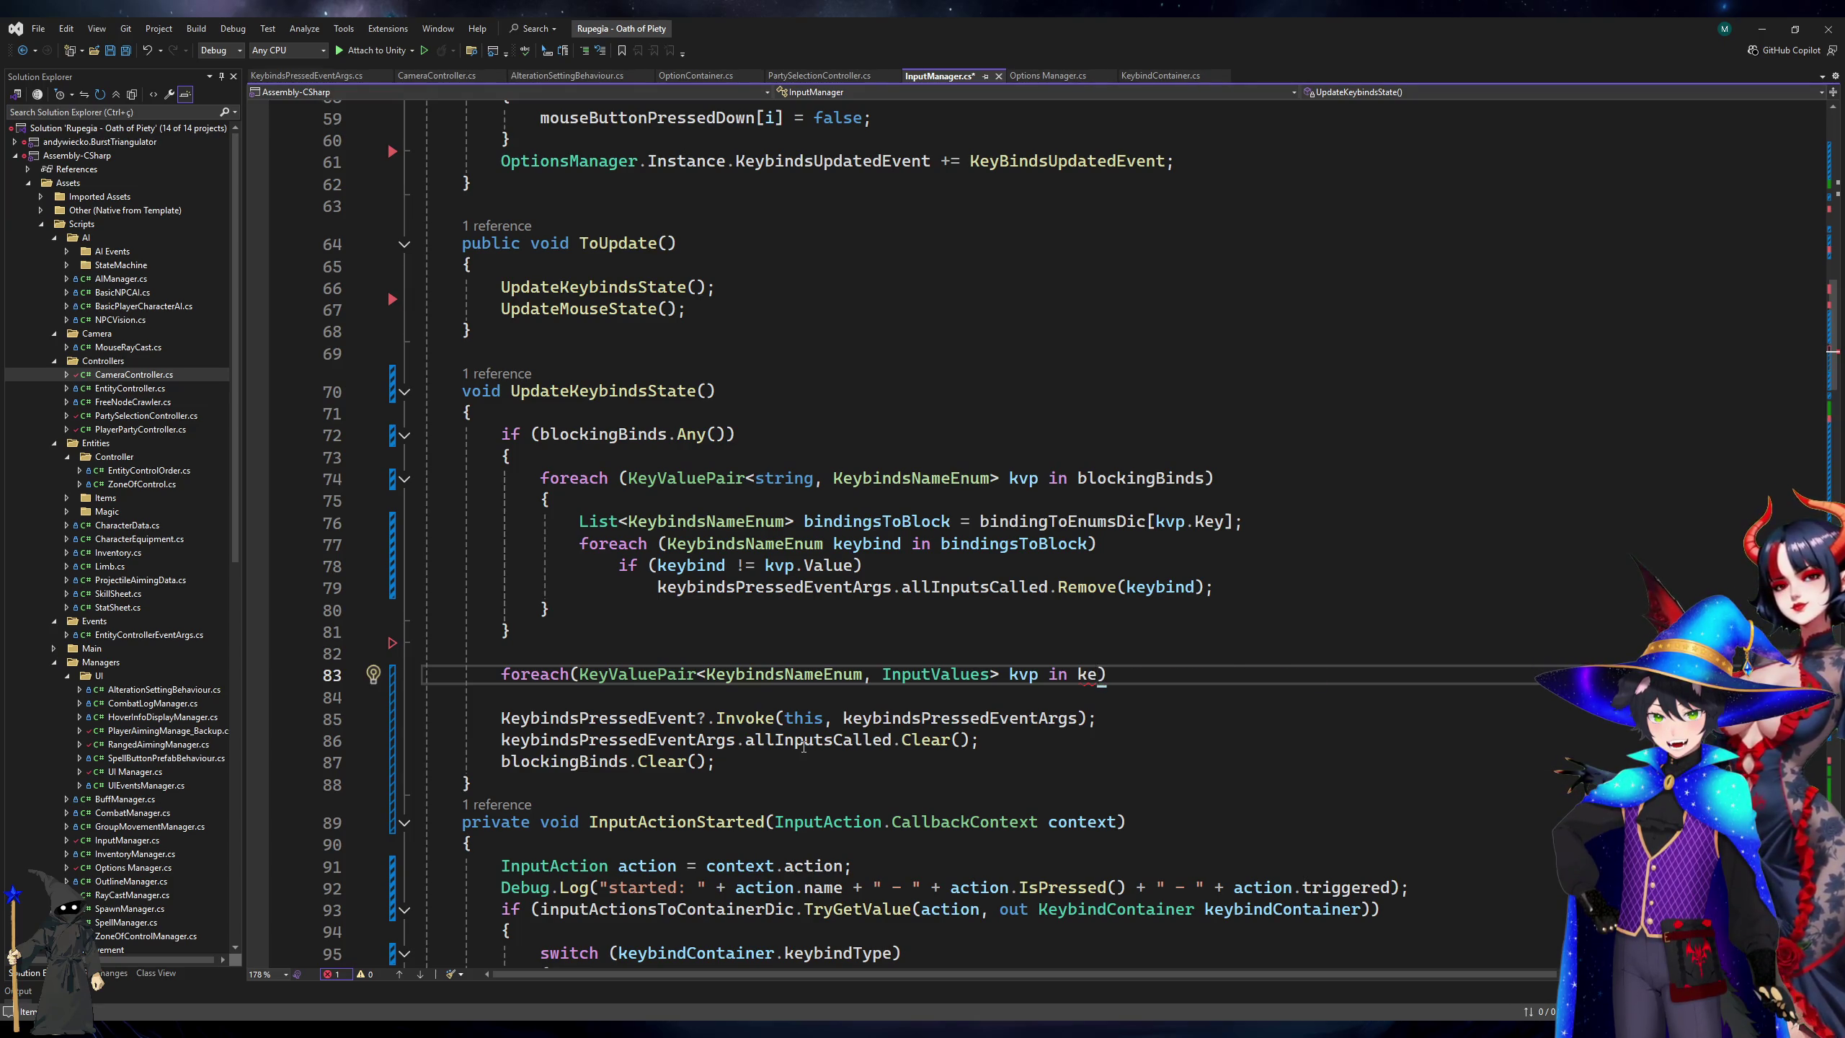
pyautogui.write('ybindsPressedEventArgs.allInputsCalled')
pyautogui.press('Return')
pyautogui.write('Debug.Log(kvp.Key);')
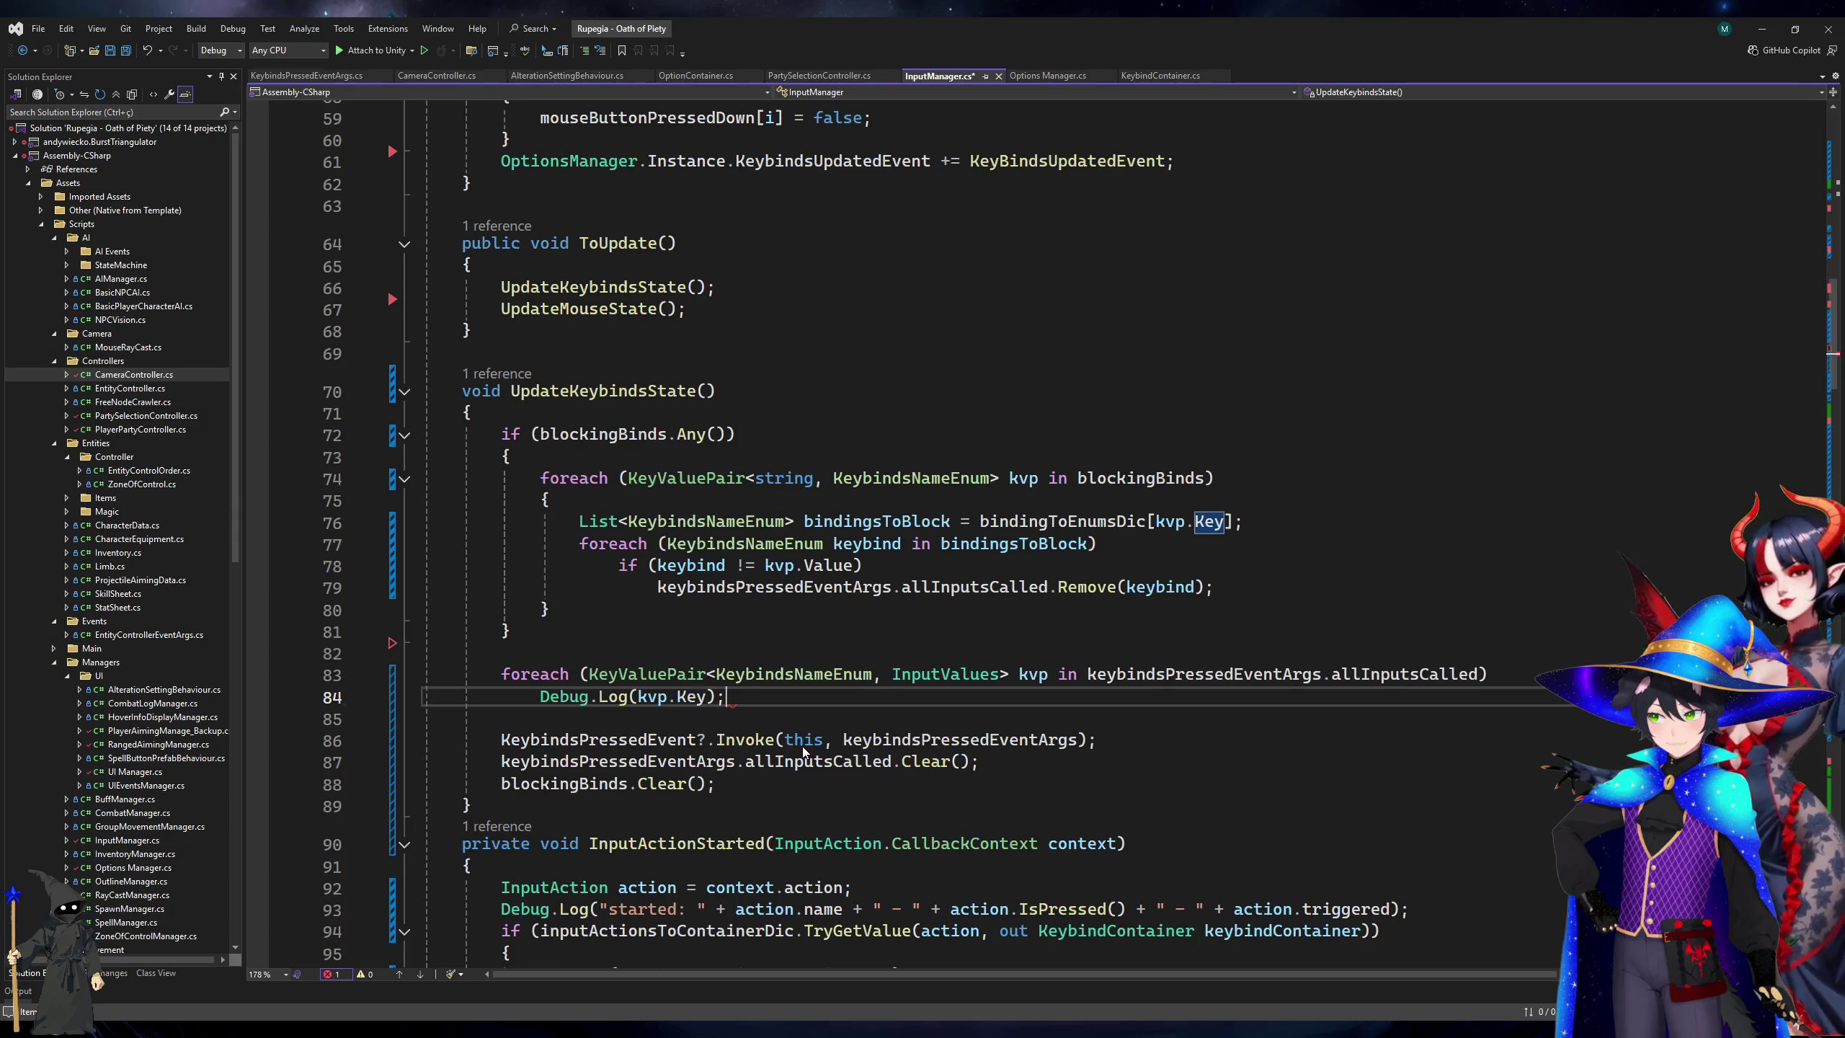
# Save InputManager.cs and start the game in Unity's play mode.
pyautogui.hotkey('ctrl', 's')
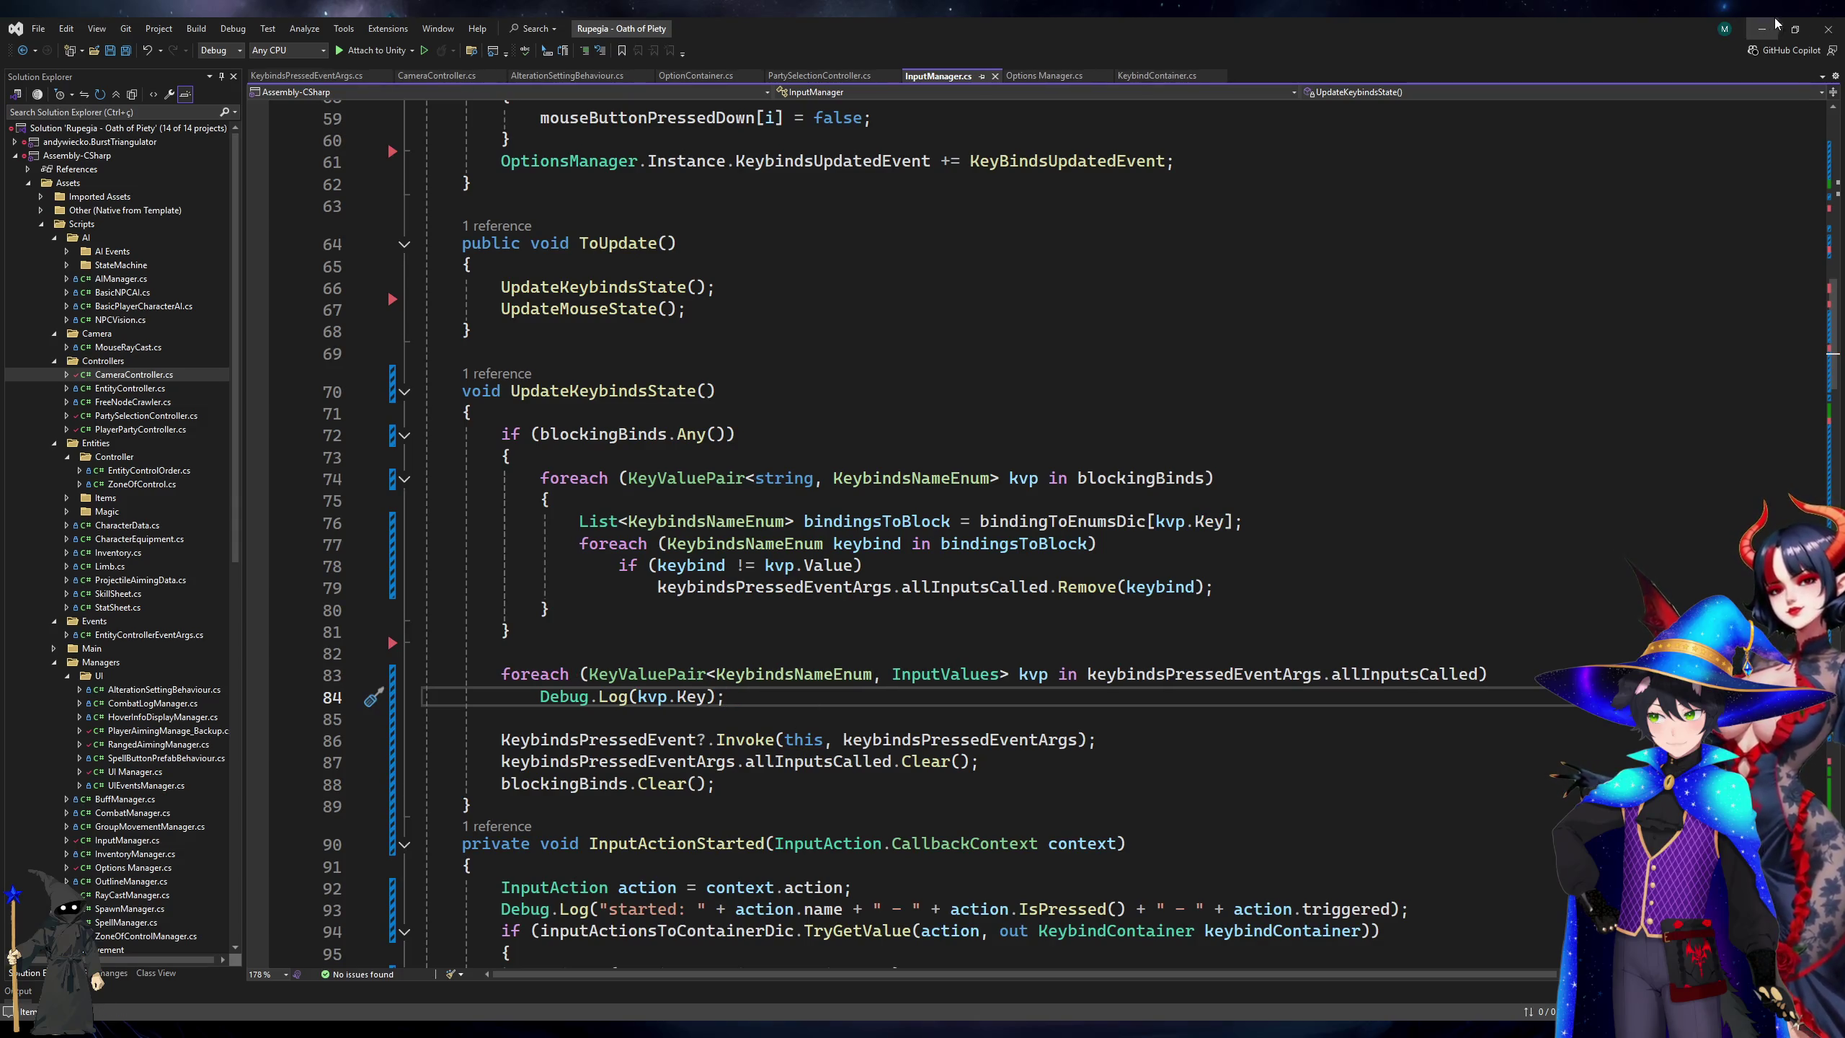
pyautogui.click(1765, 28)
pyautogui.click(956, 48)
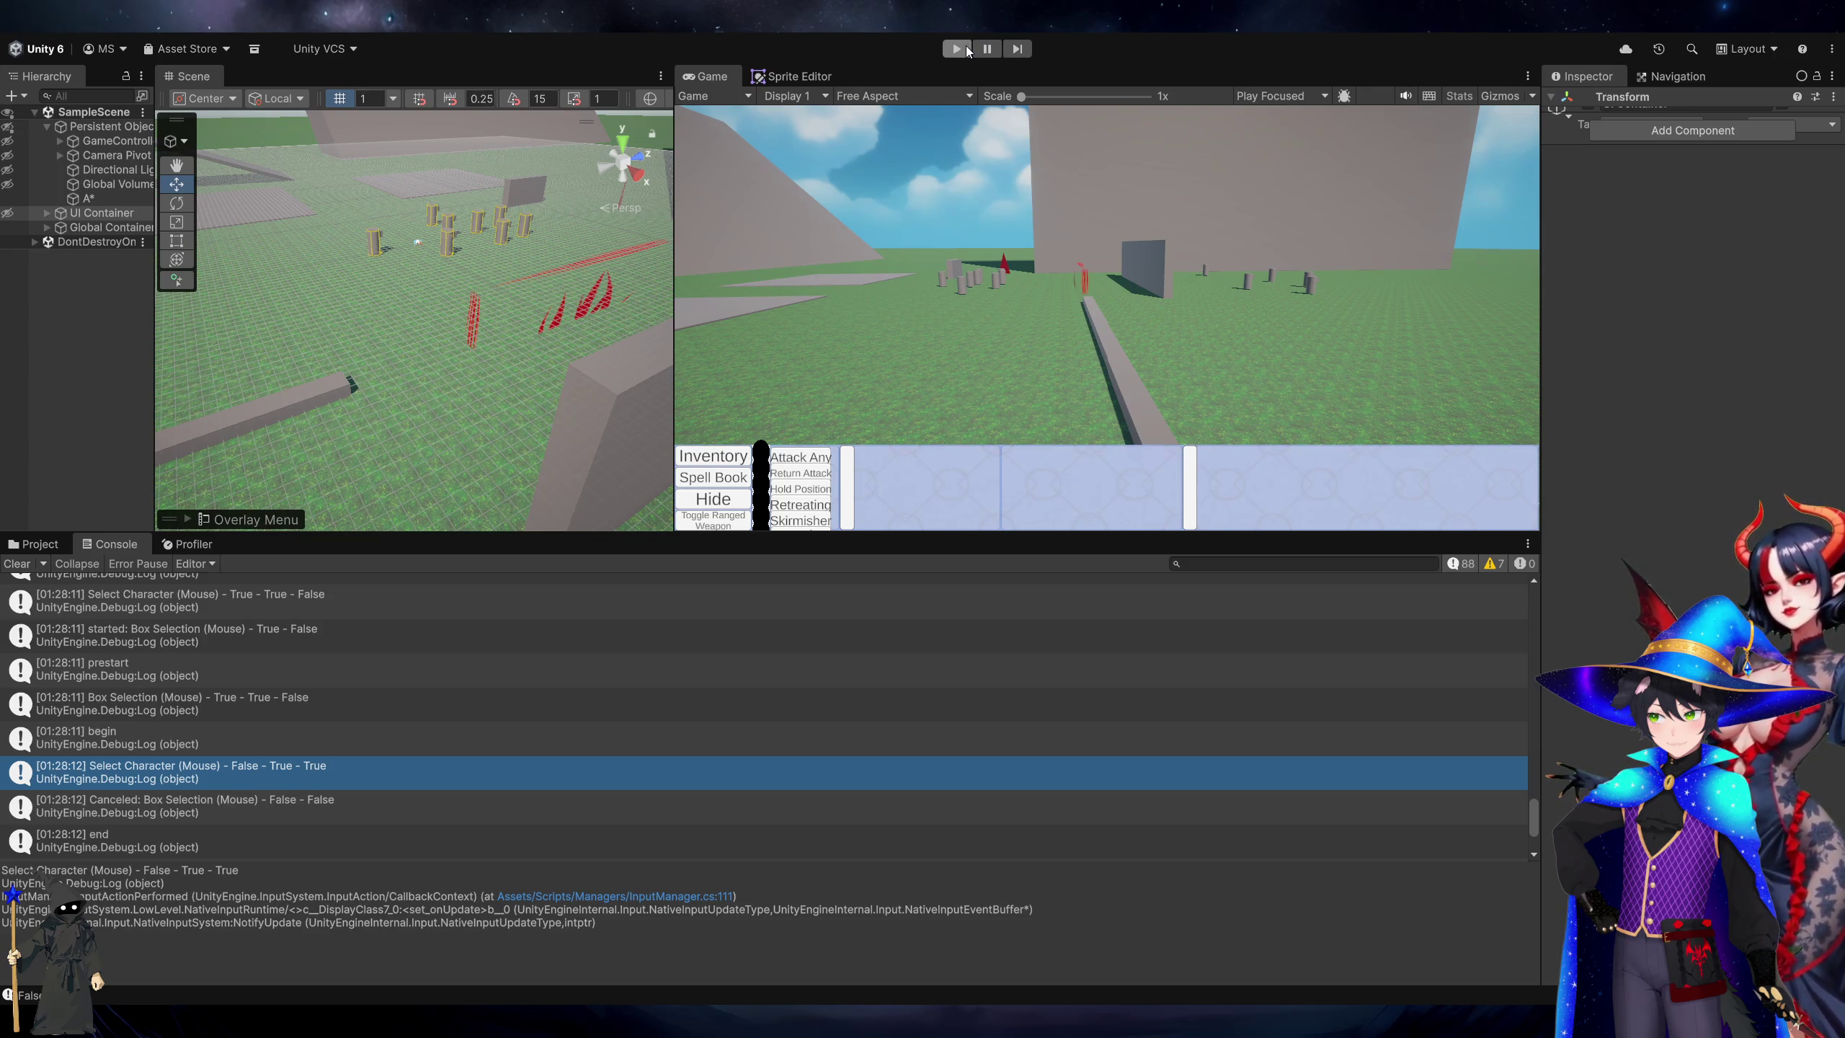
# Start play mode with the recompiled code, select a character, and move the camera forward with W.
pyautogui.click(956, 48)
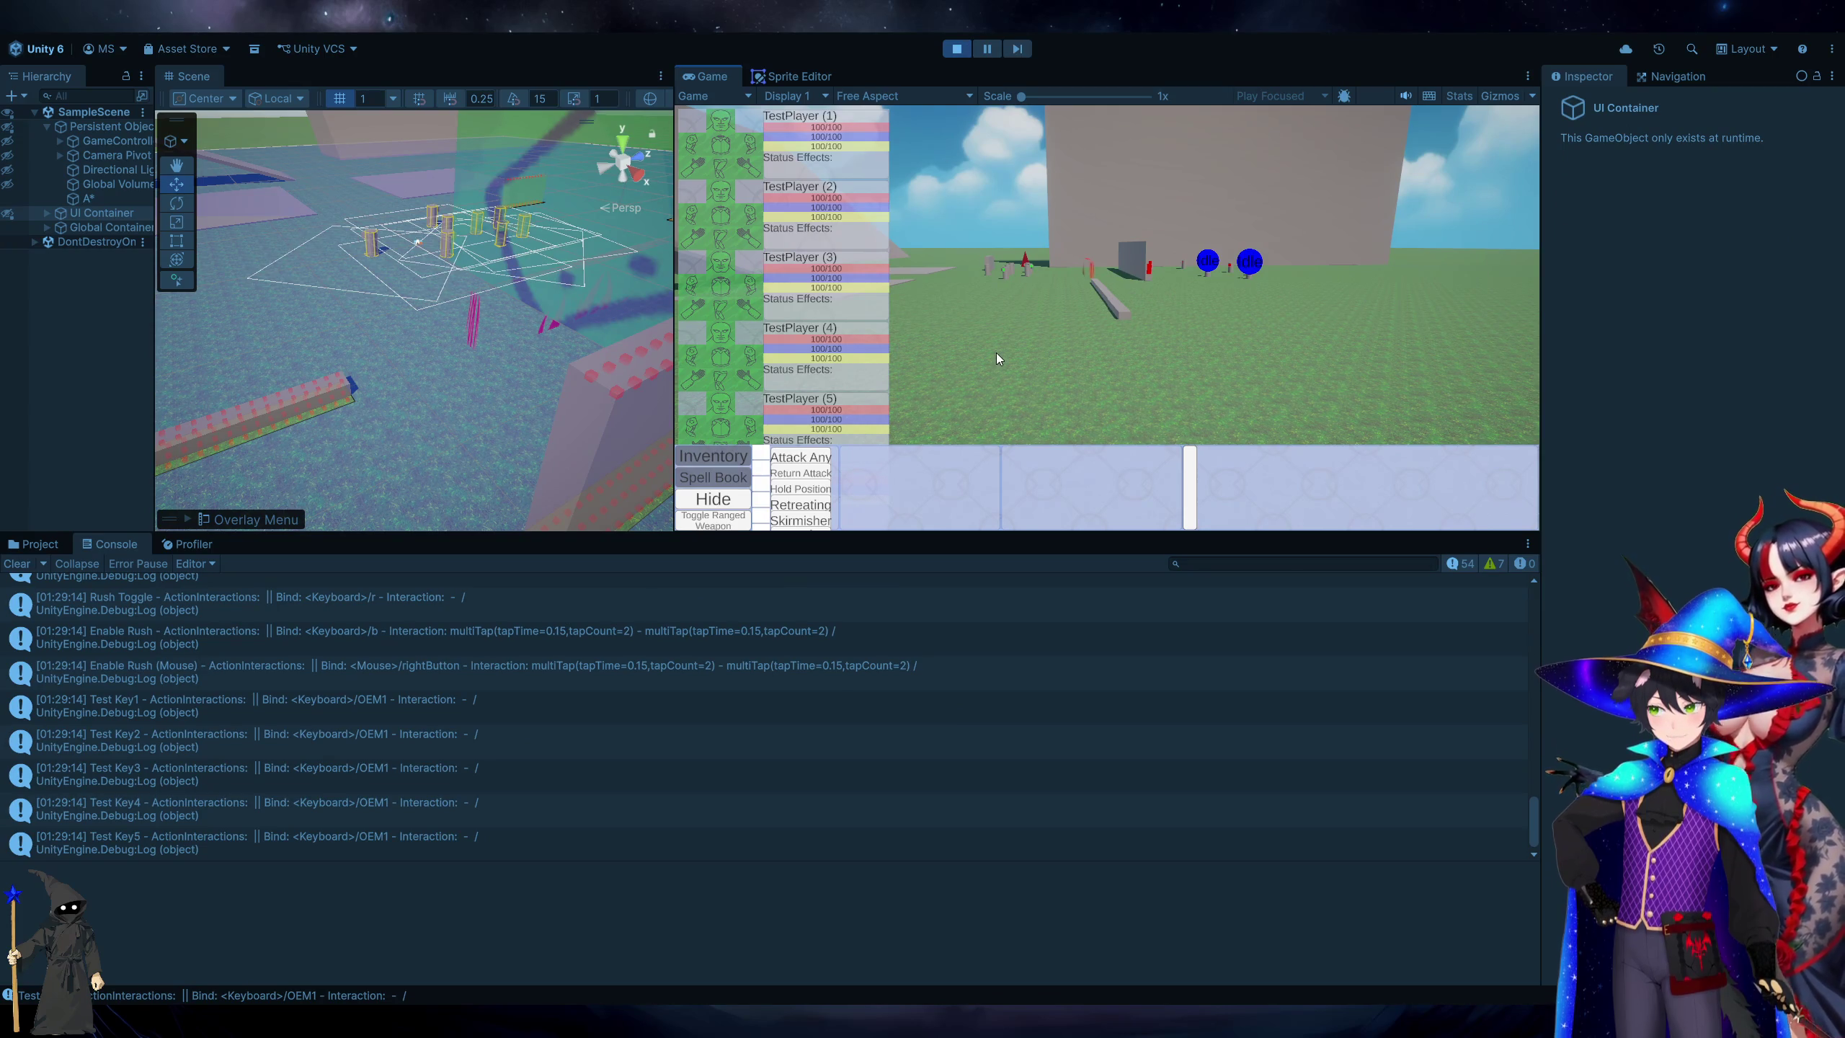
pyautogui.click(988, 388)
pyautogui.moveTo(986, 384); pyautogui.dragTo(1367, 196)
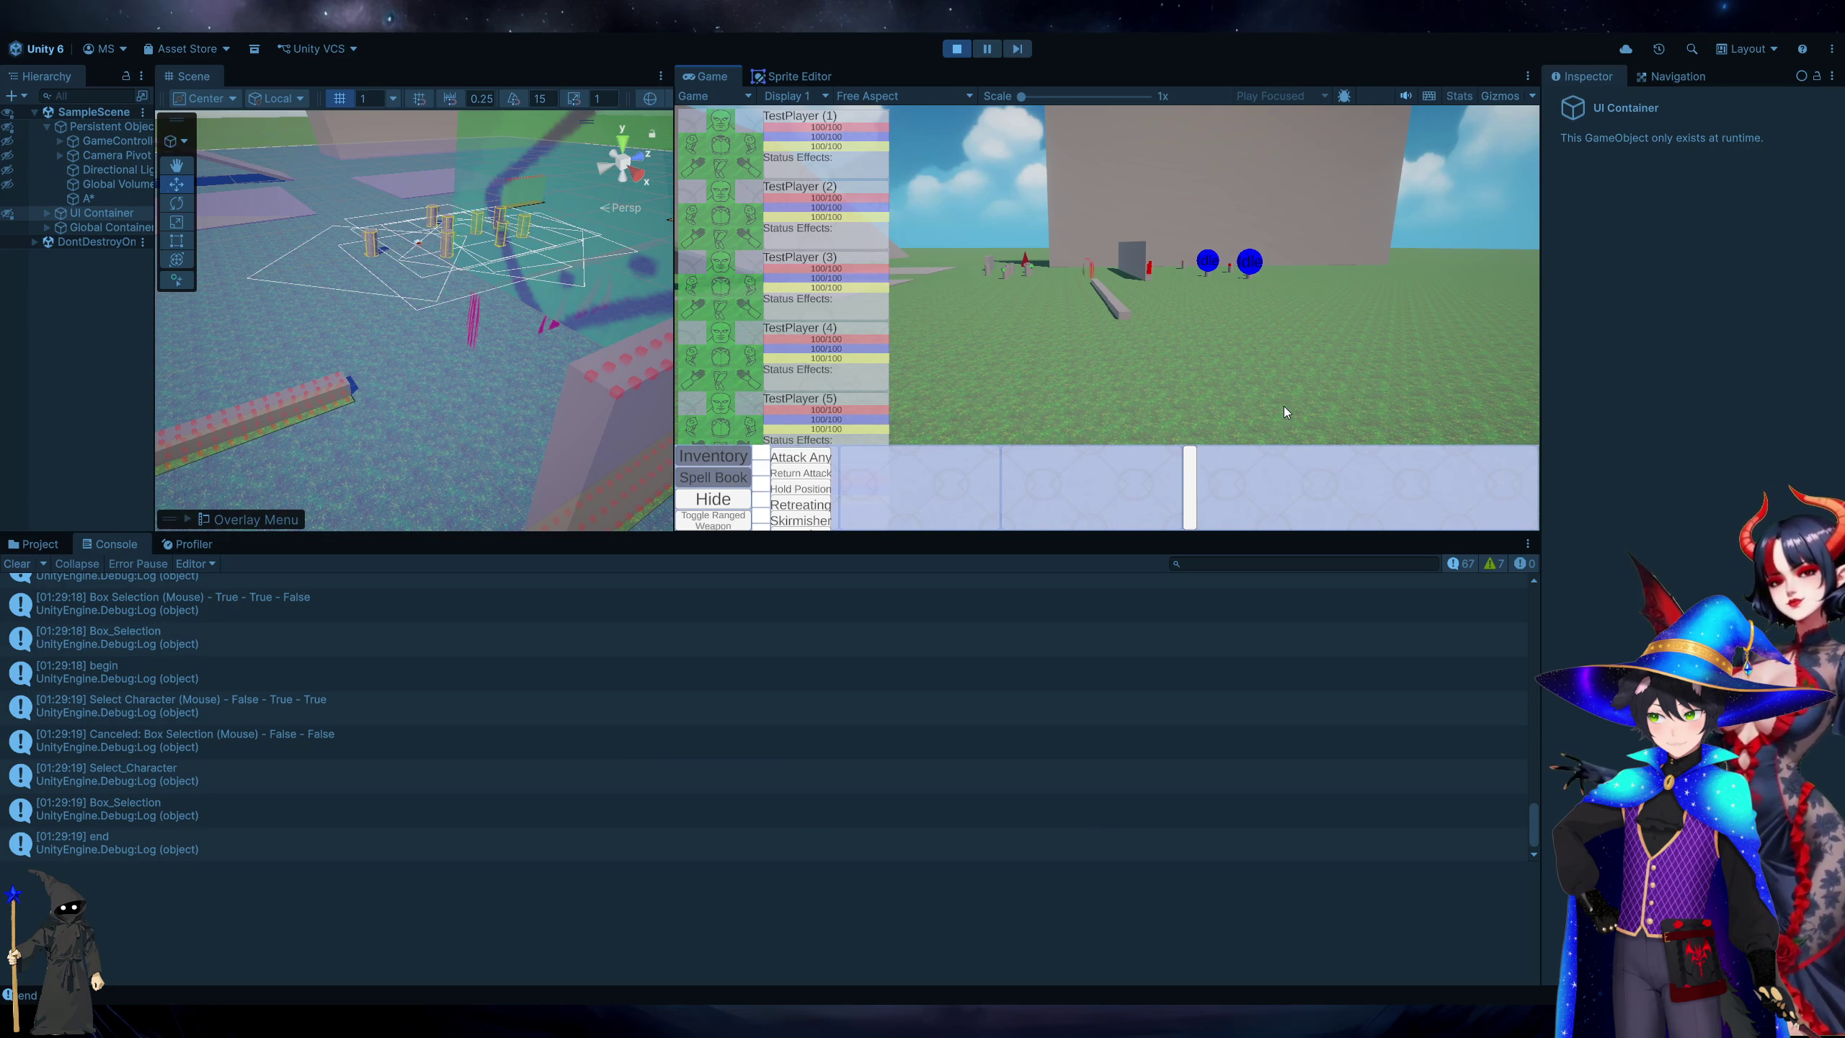
pyautogui.press('w')
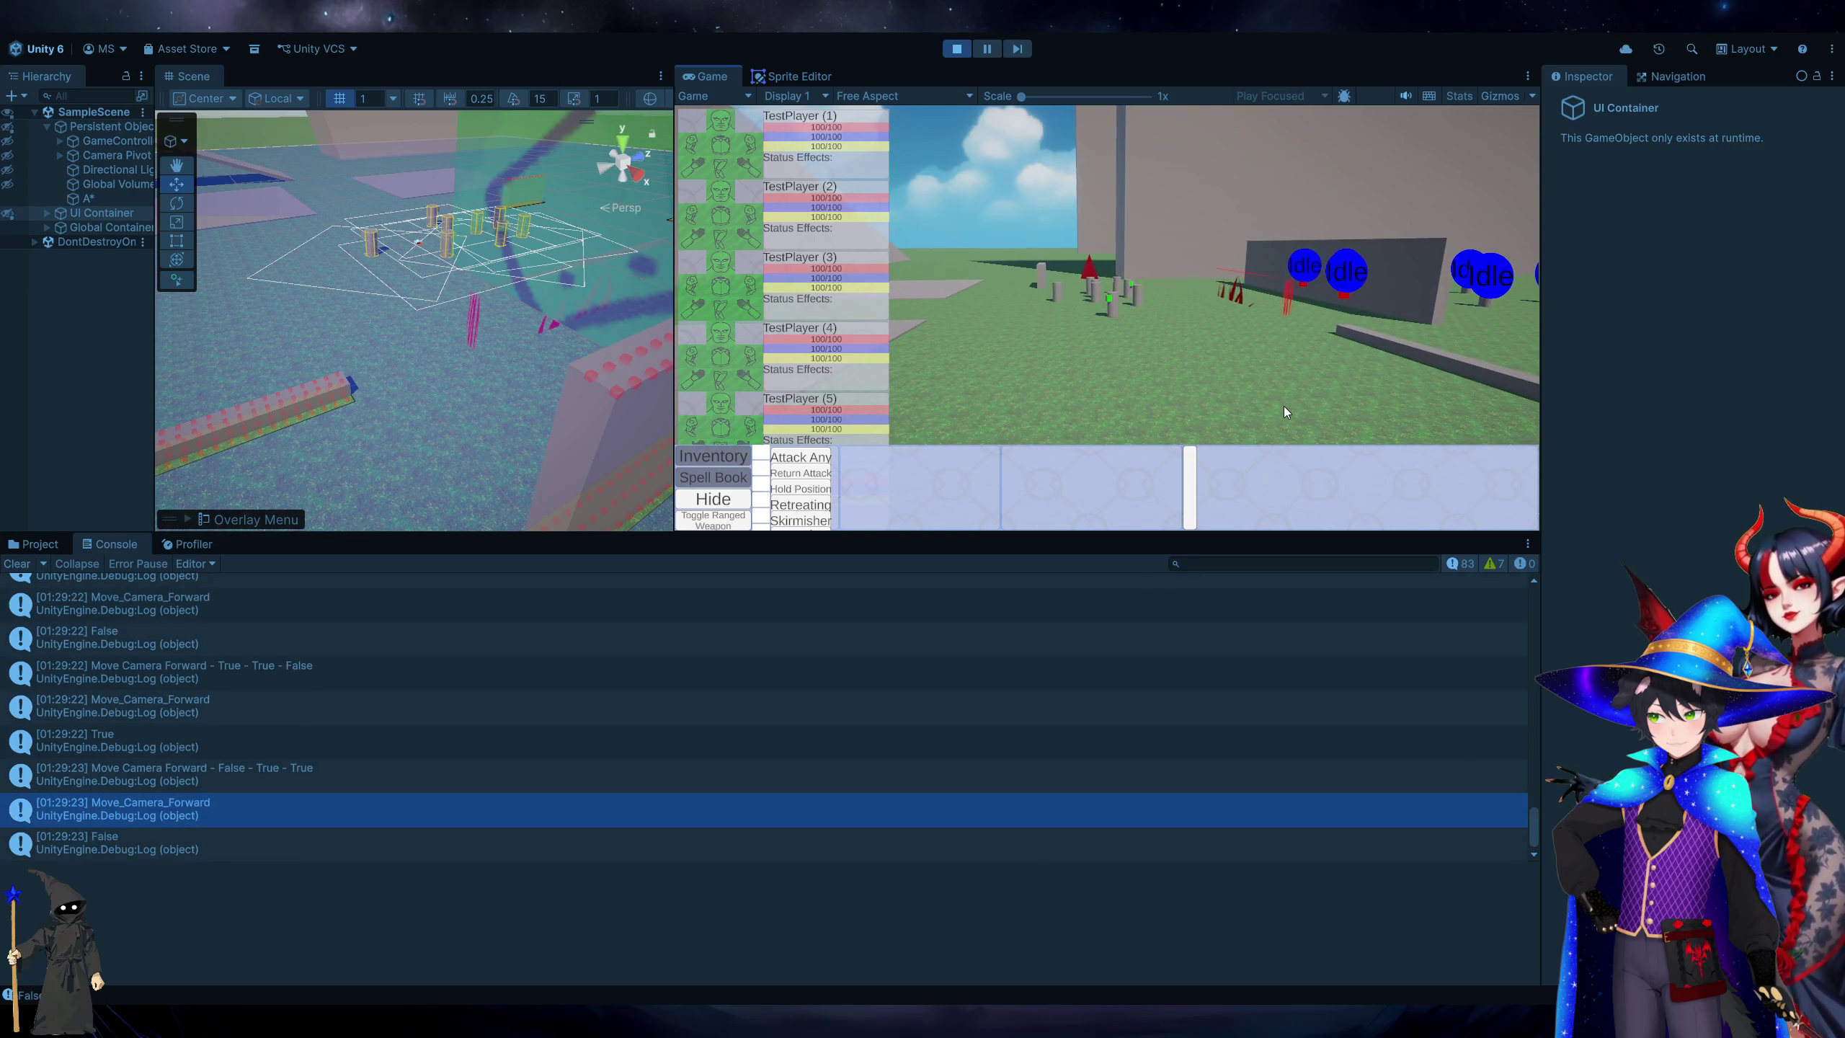
# Box-select units, then jump from the Select_Character console entry to its source line in Visual Studio.
pyautogui.moveTo(1283, 405); pyautogui.dragTo(932, 161)
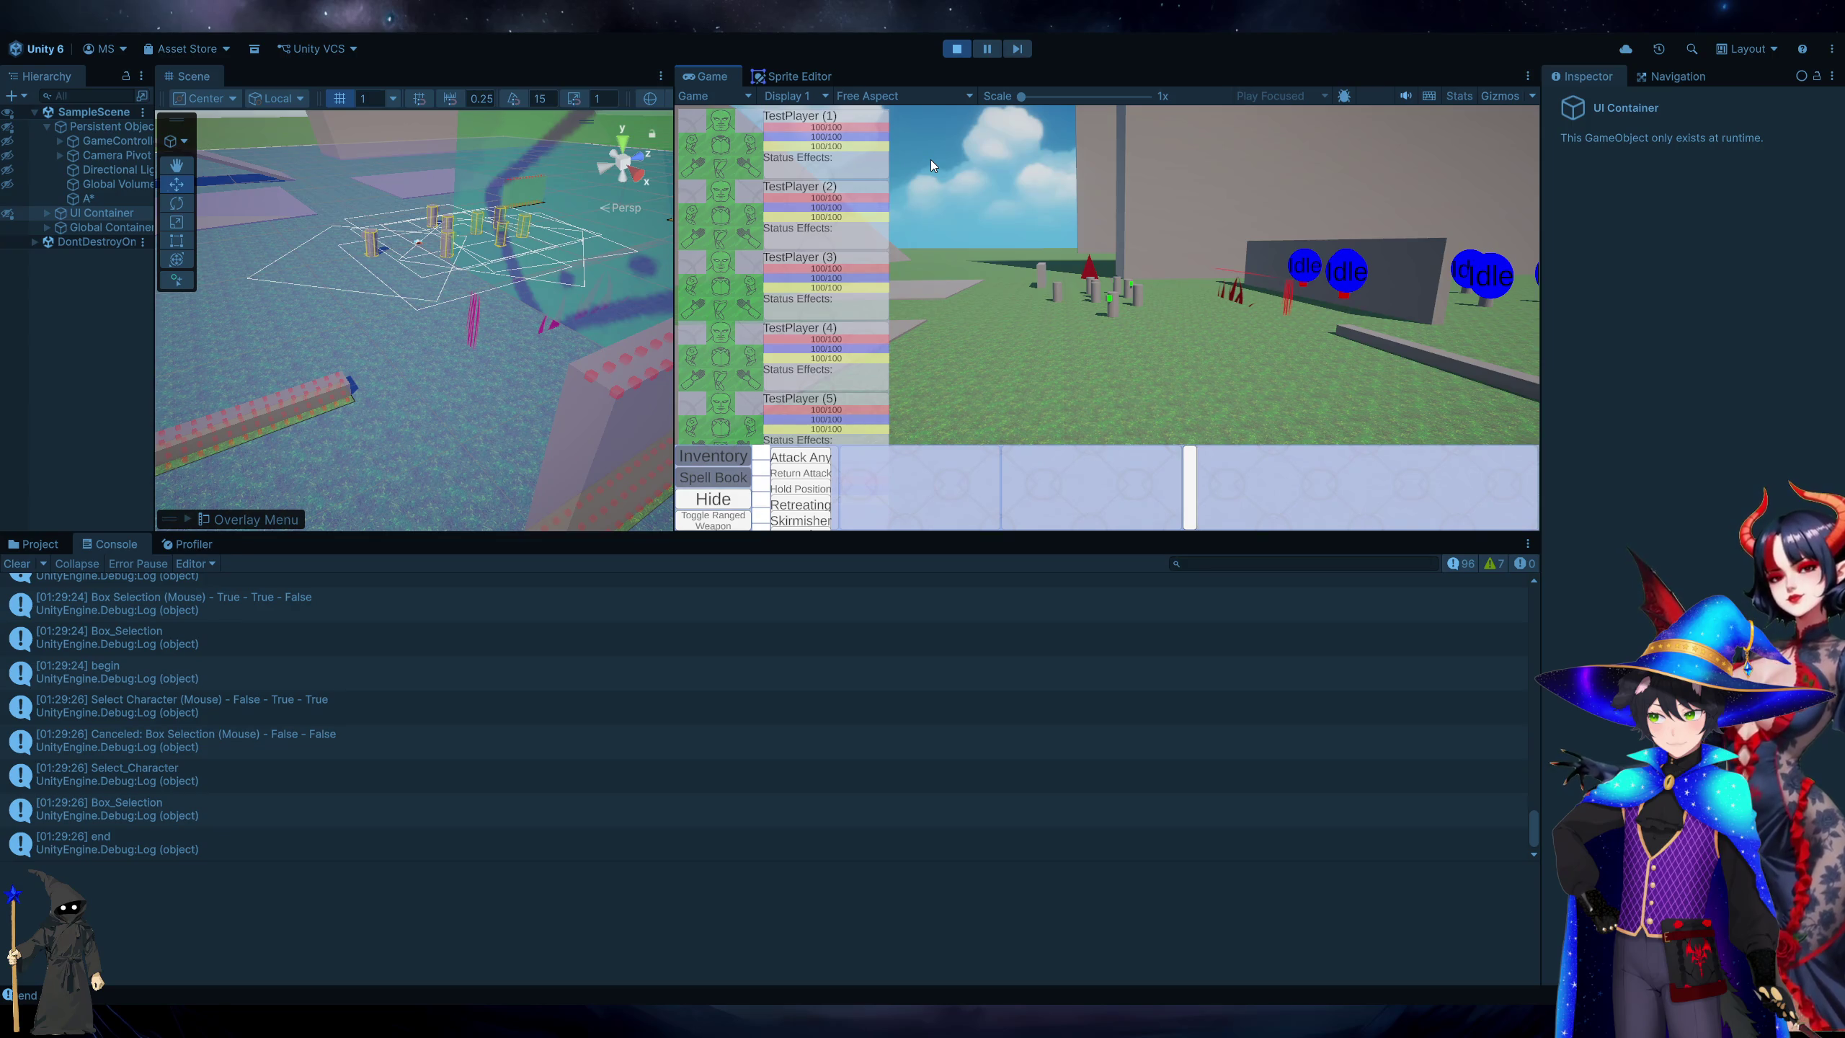
pyautogui.click(254, 766)
pyautogui.doubleClick(253, 766)
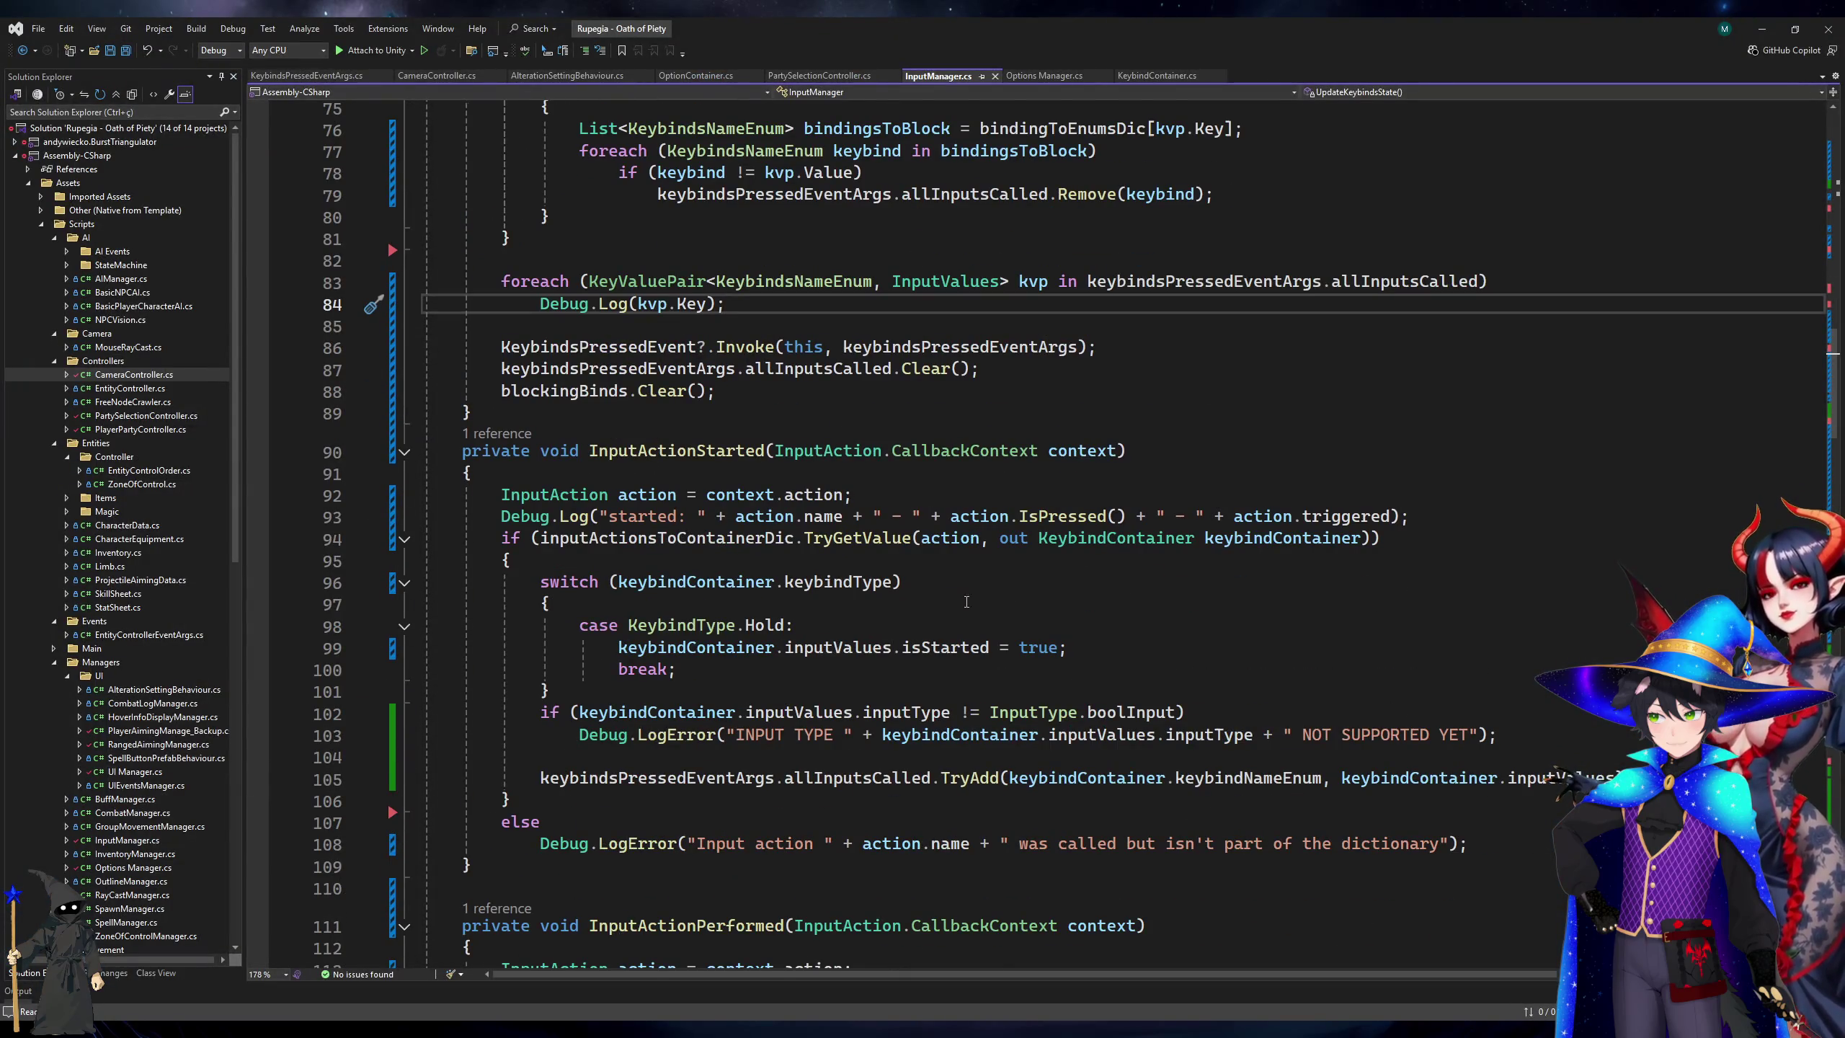
pyautogui.click(1628, 538)
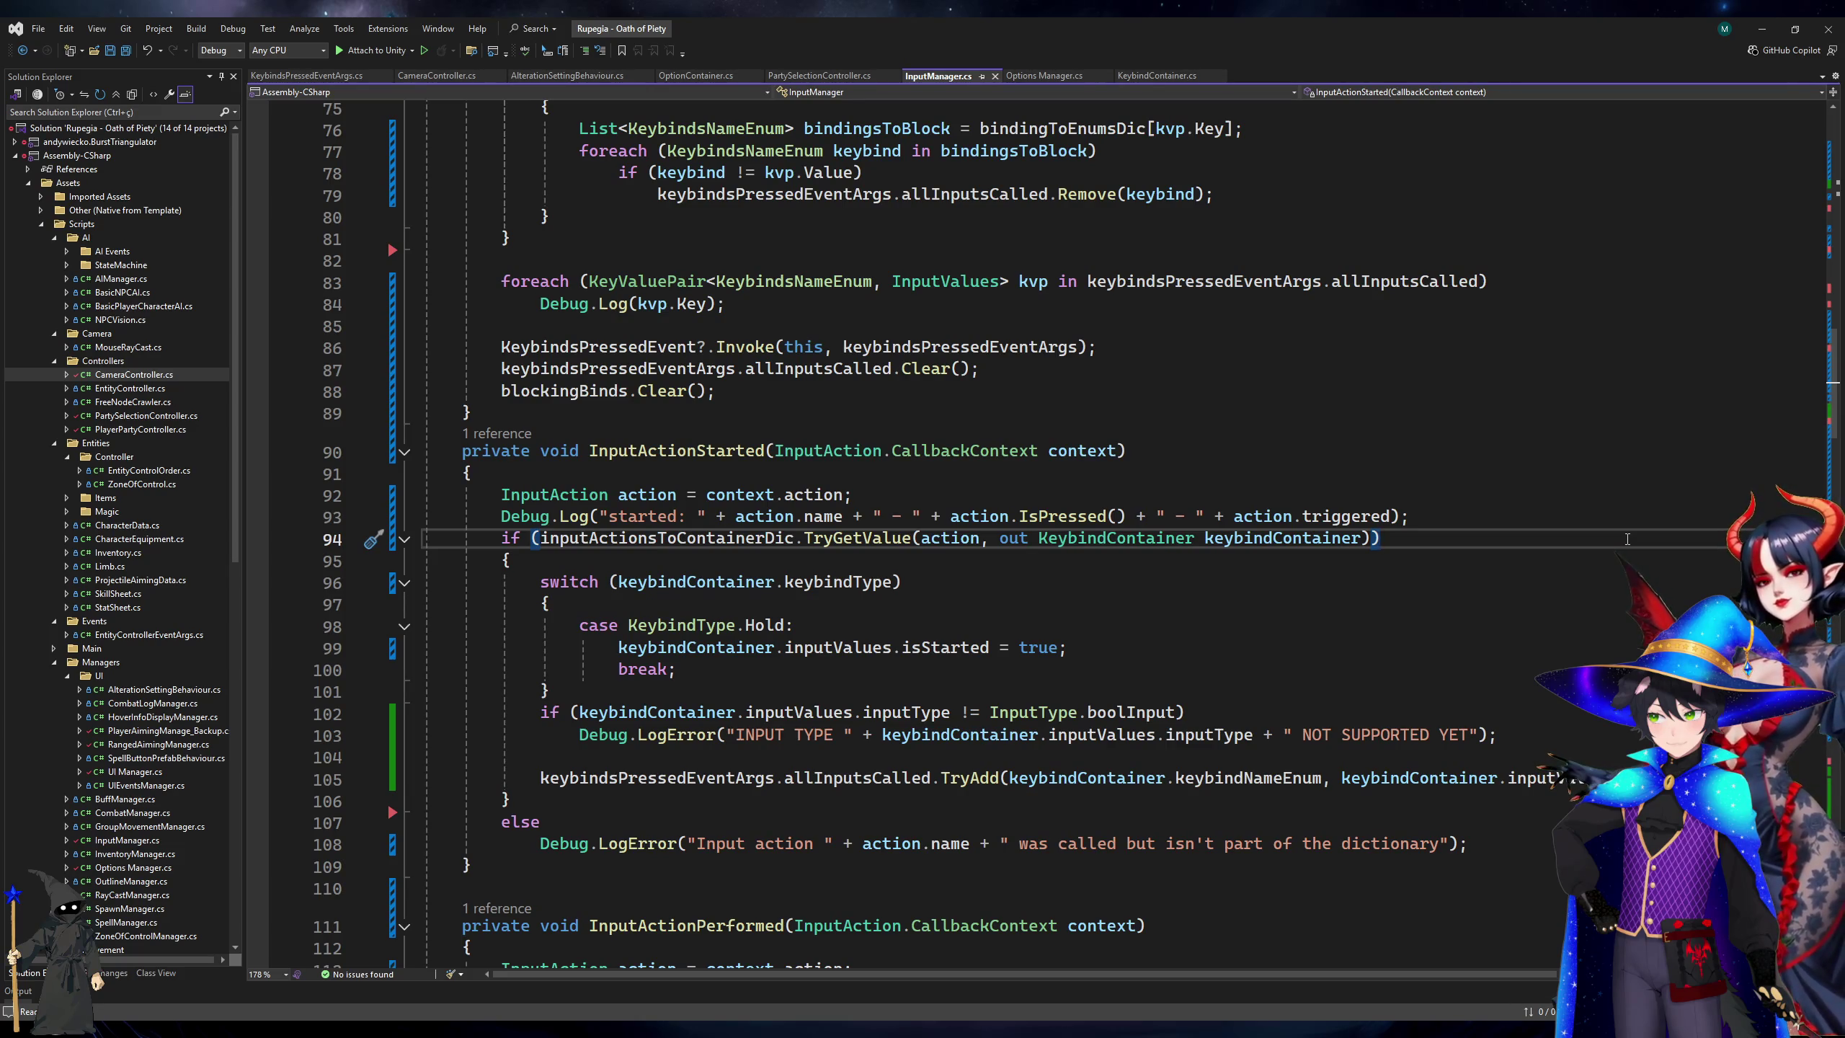
pyautogui.scroll(-6, 1628, 539)
pyautogui.scroll(-5, 1628, 539)
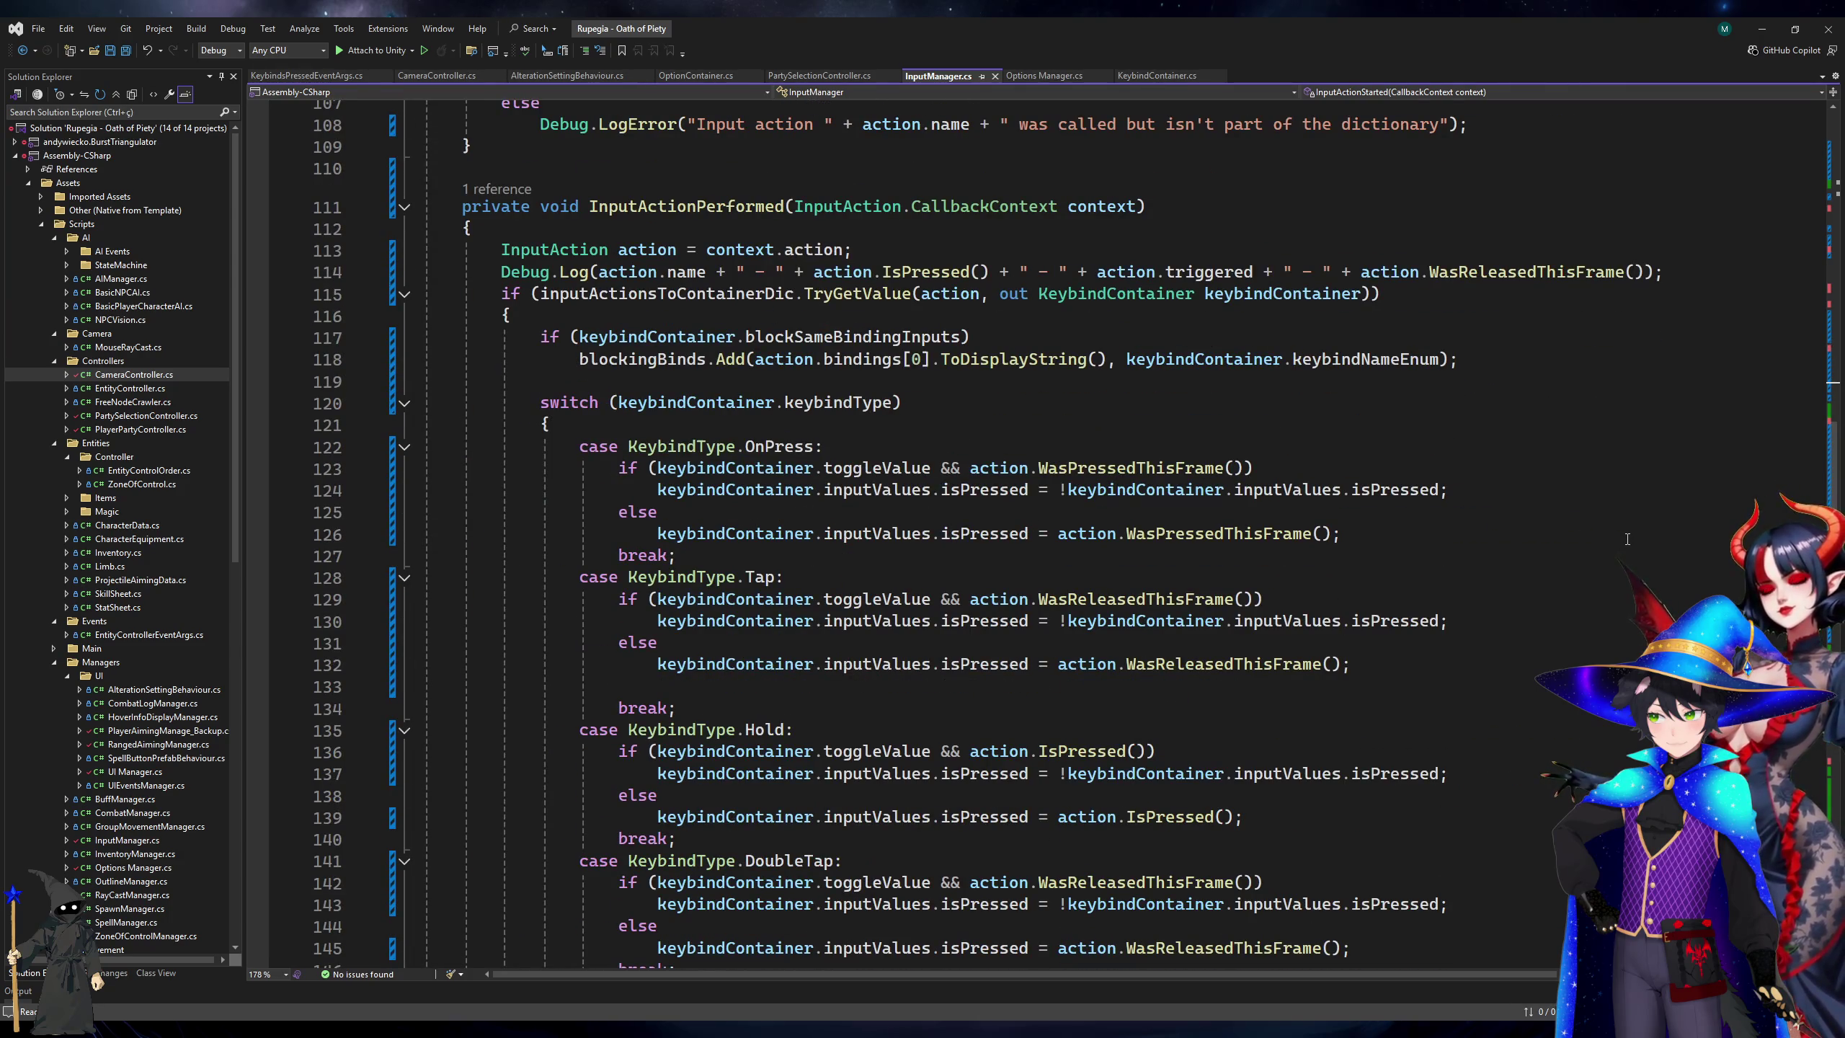
pyautogui.scroll(13, 1628, 539)
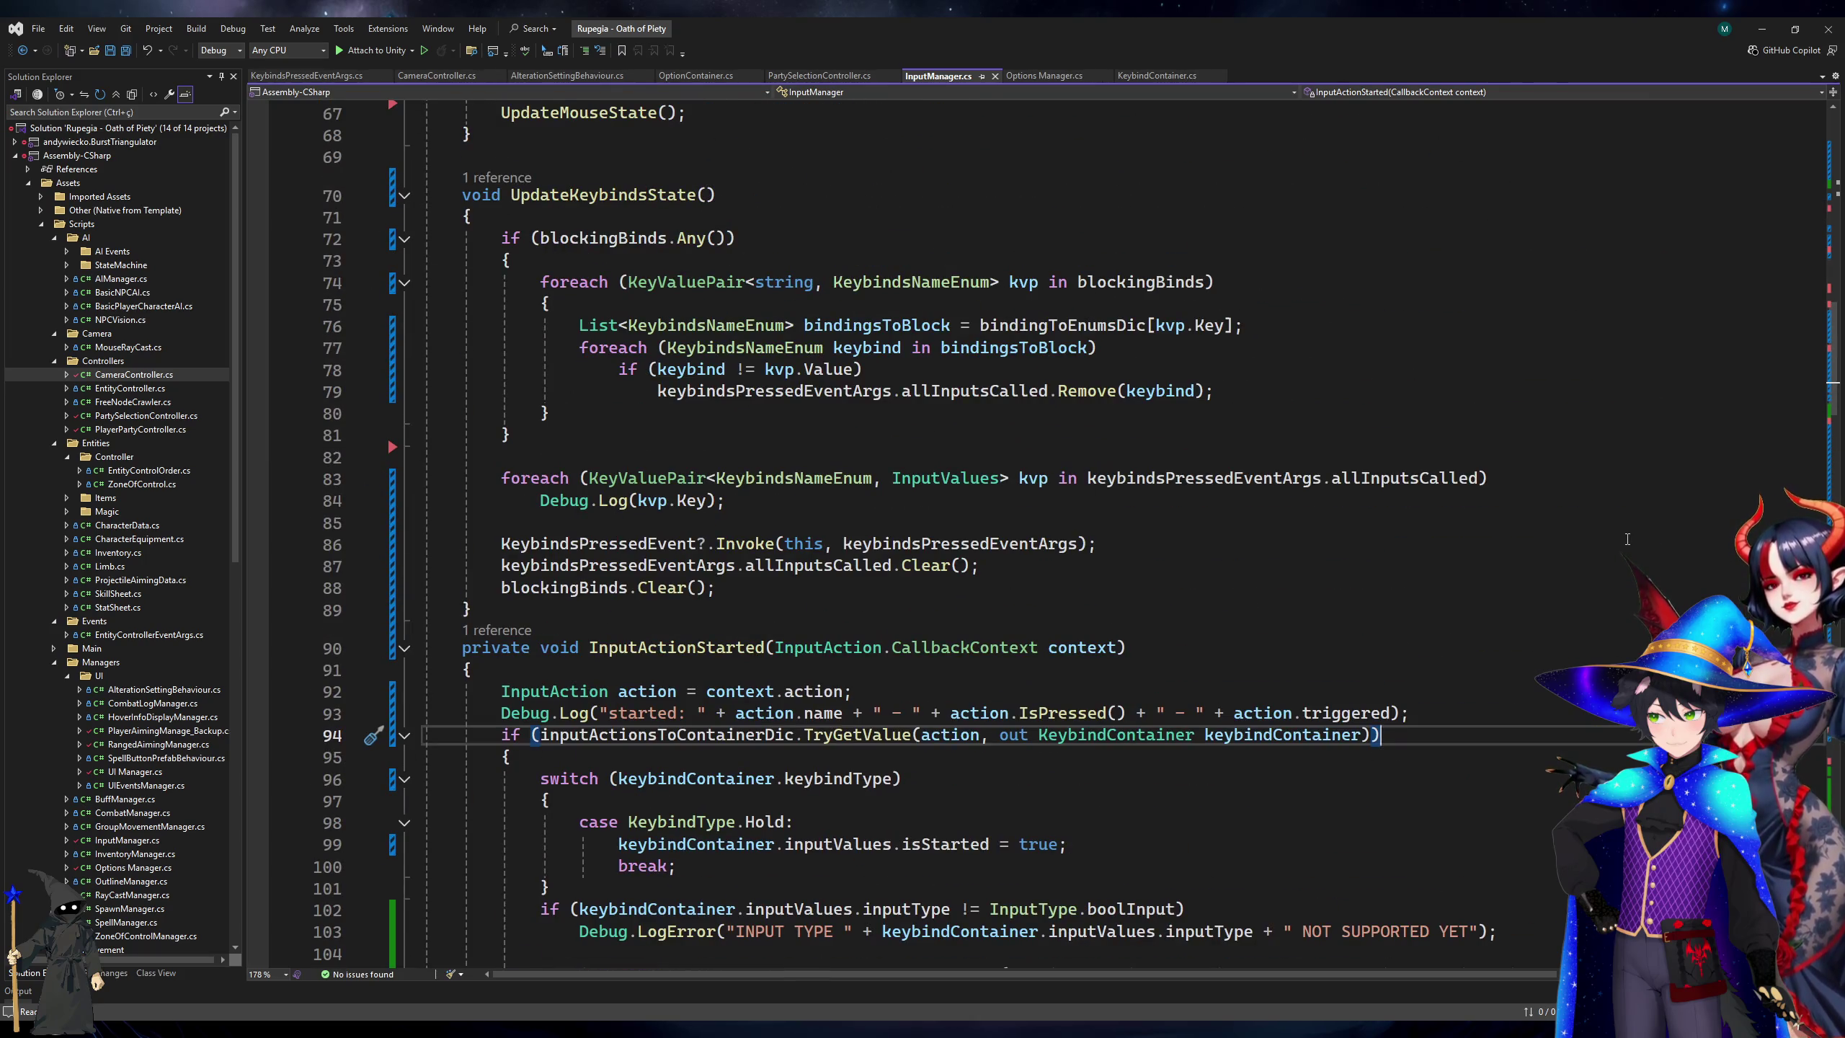
pyautogui.scroll(6, 1627, 539)
pyautogui.scroll(4, 1628, 539)
pyautogui.scroll(-10, 1007, 614)
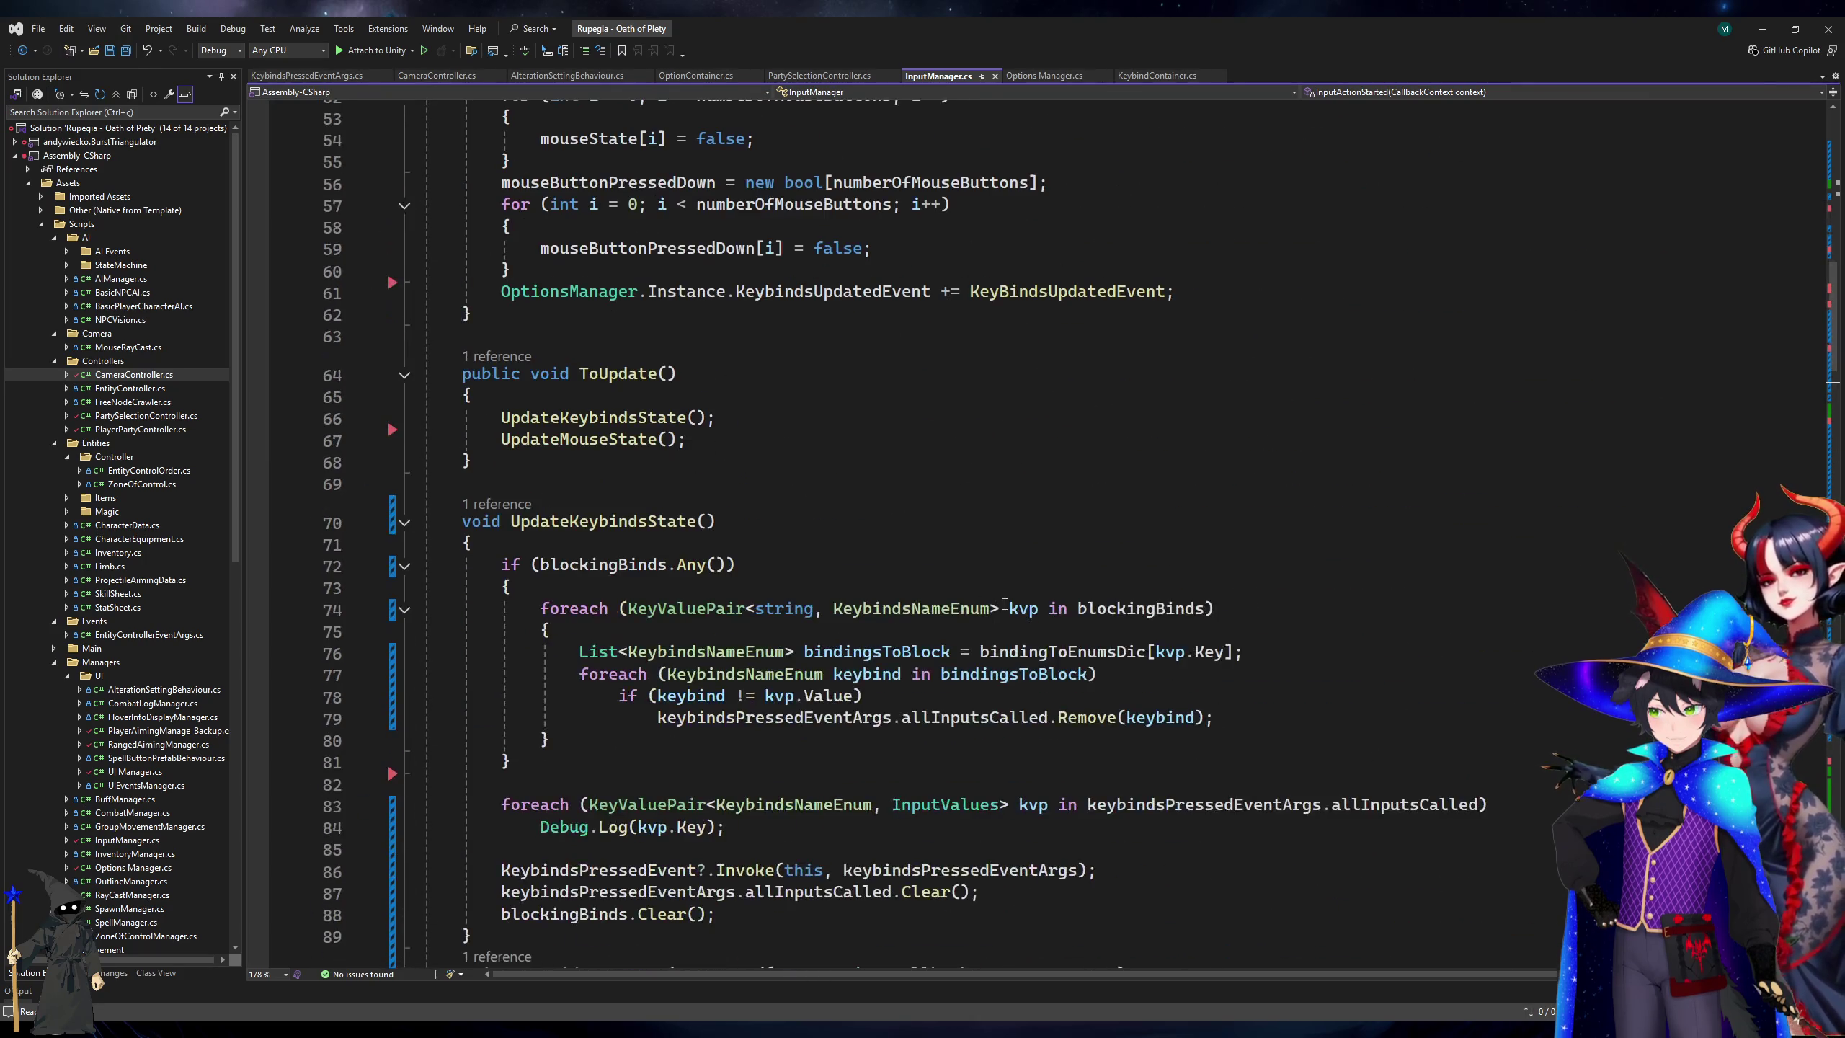
pyautogui.scroll(-4, 1007, 615)
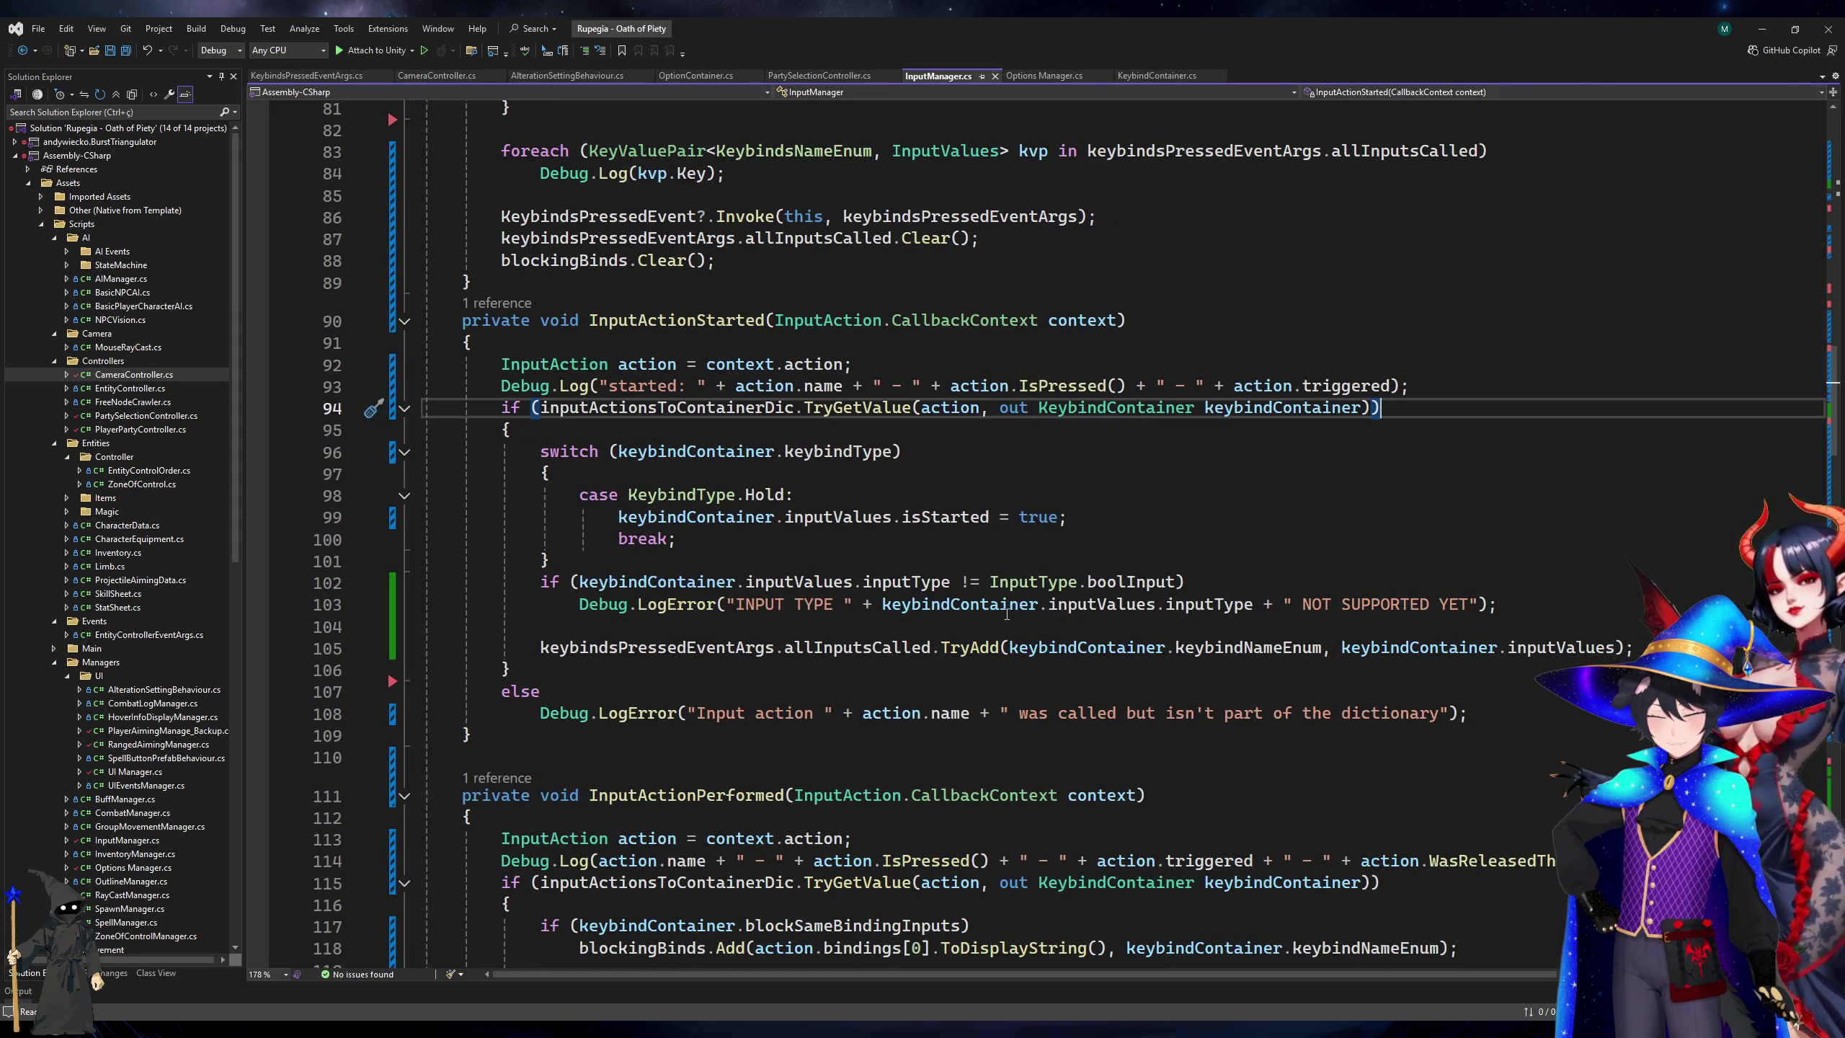
pyautogui.scroll(6, 1007, 615)
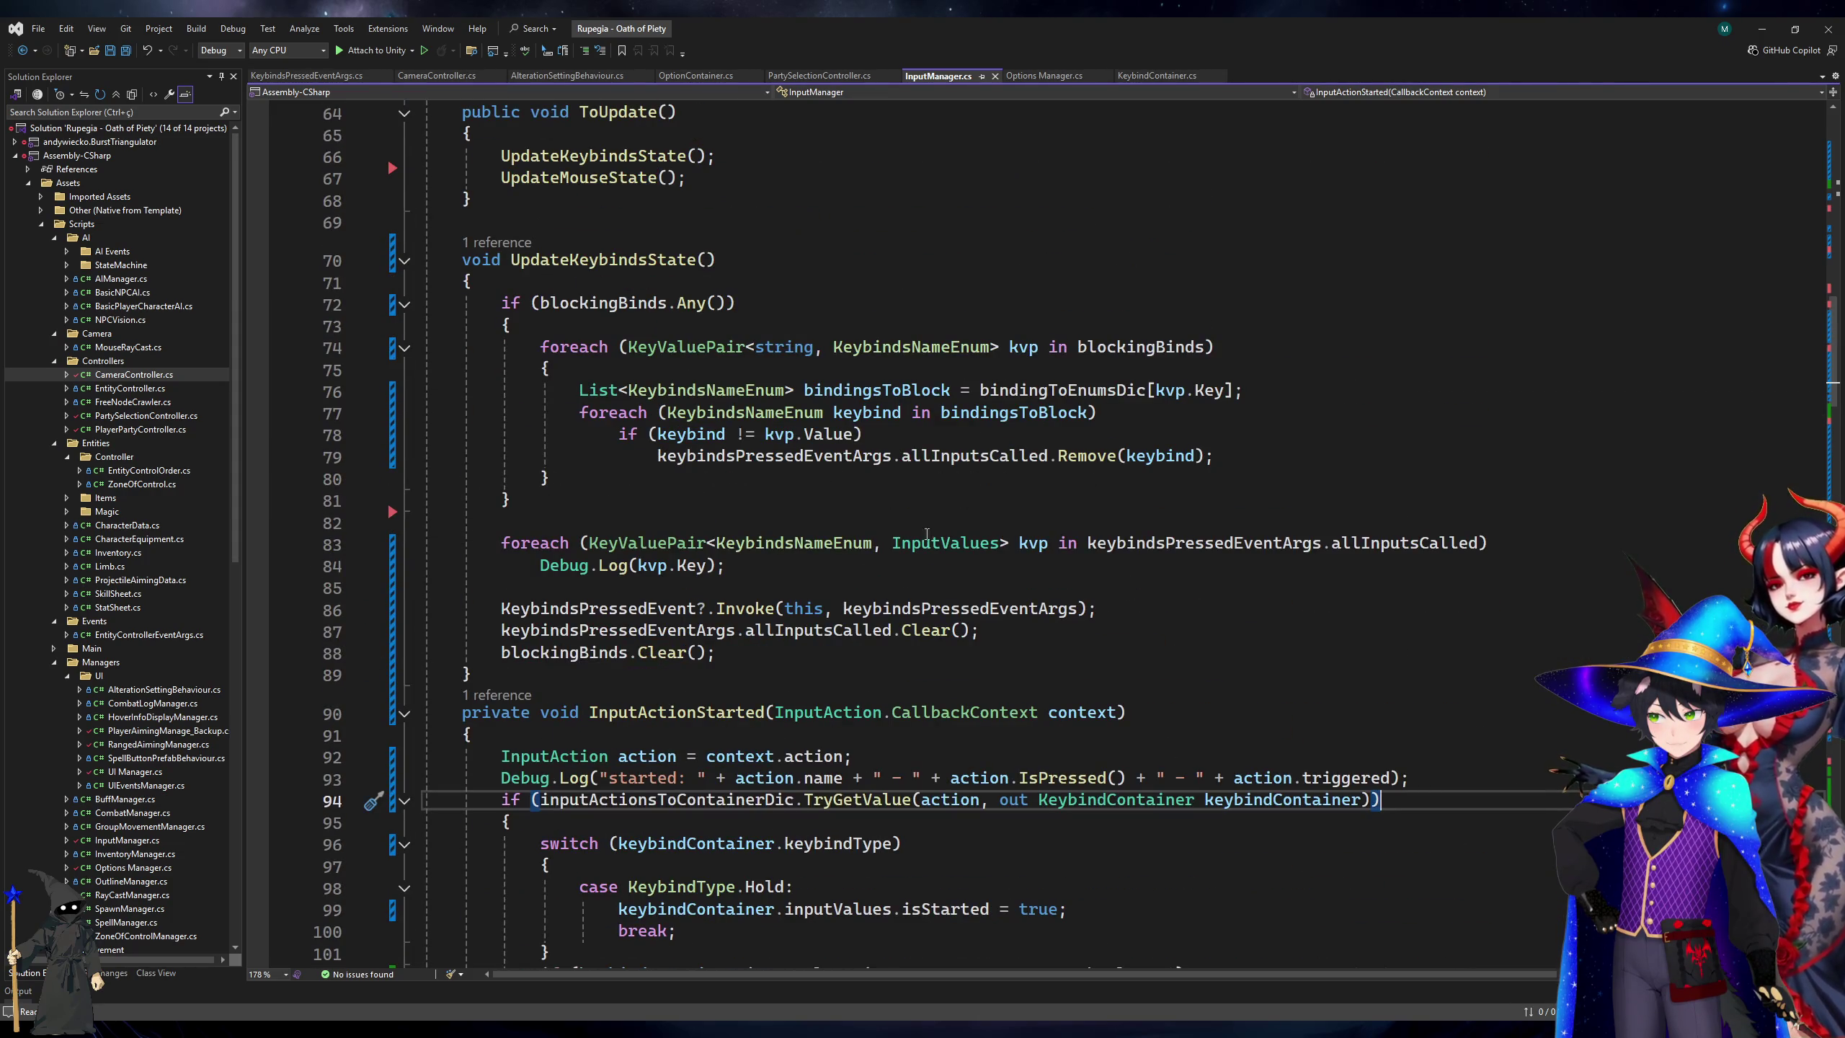
pyautogui.click(1117, 348)
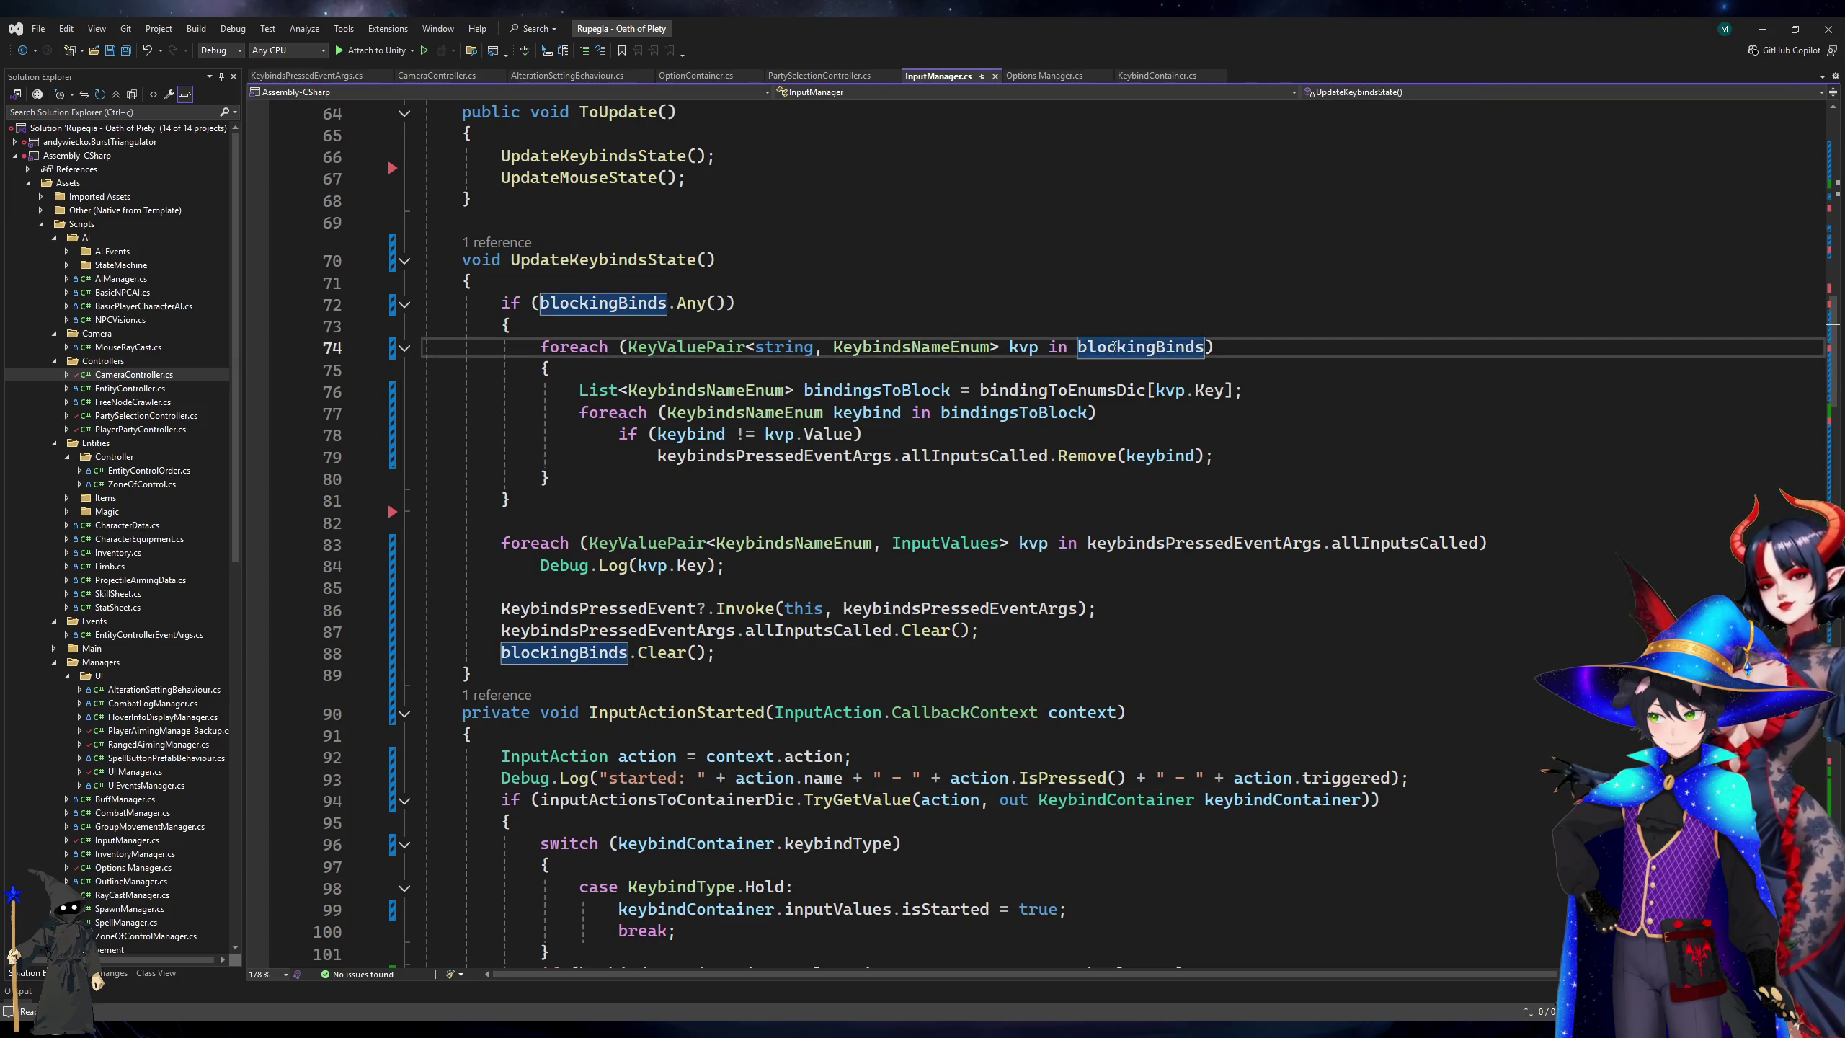
pyautogui.click(1028, 409)
pyautogui.press('Down')
pyautogui.click(964, 409)
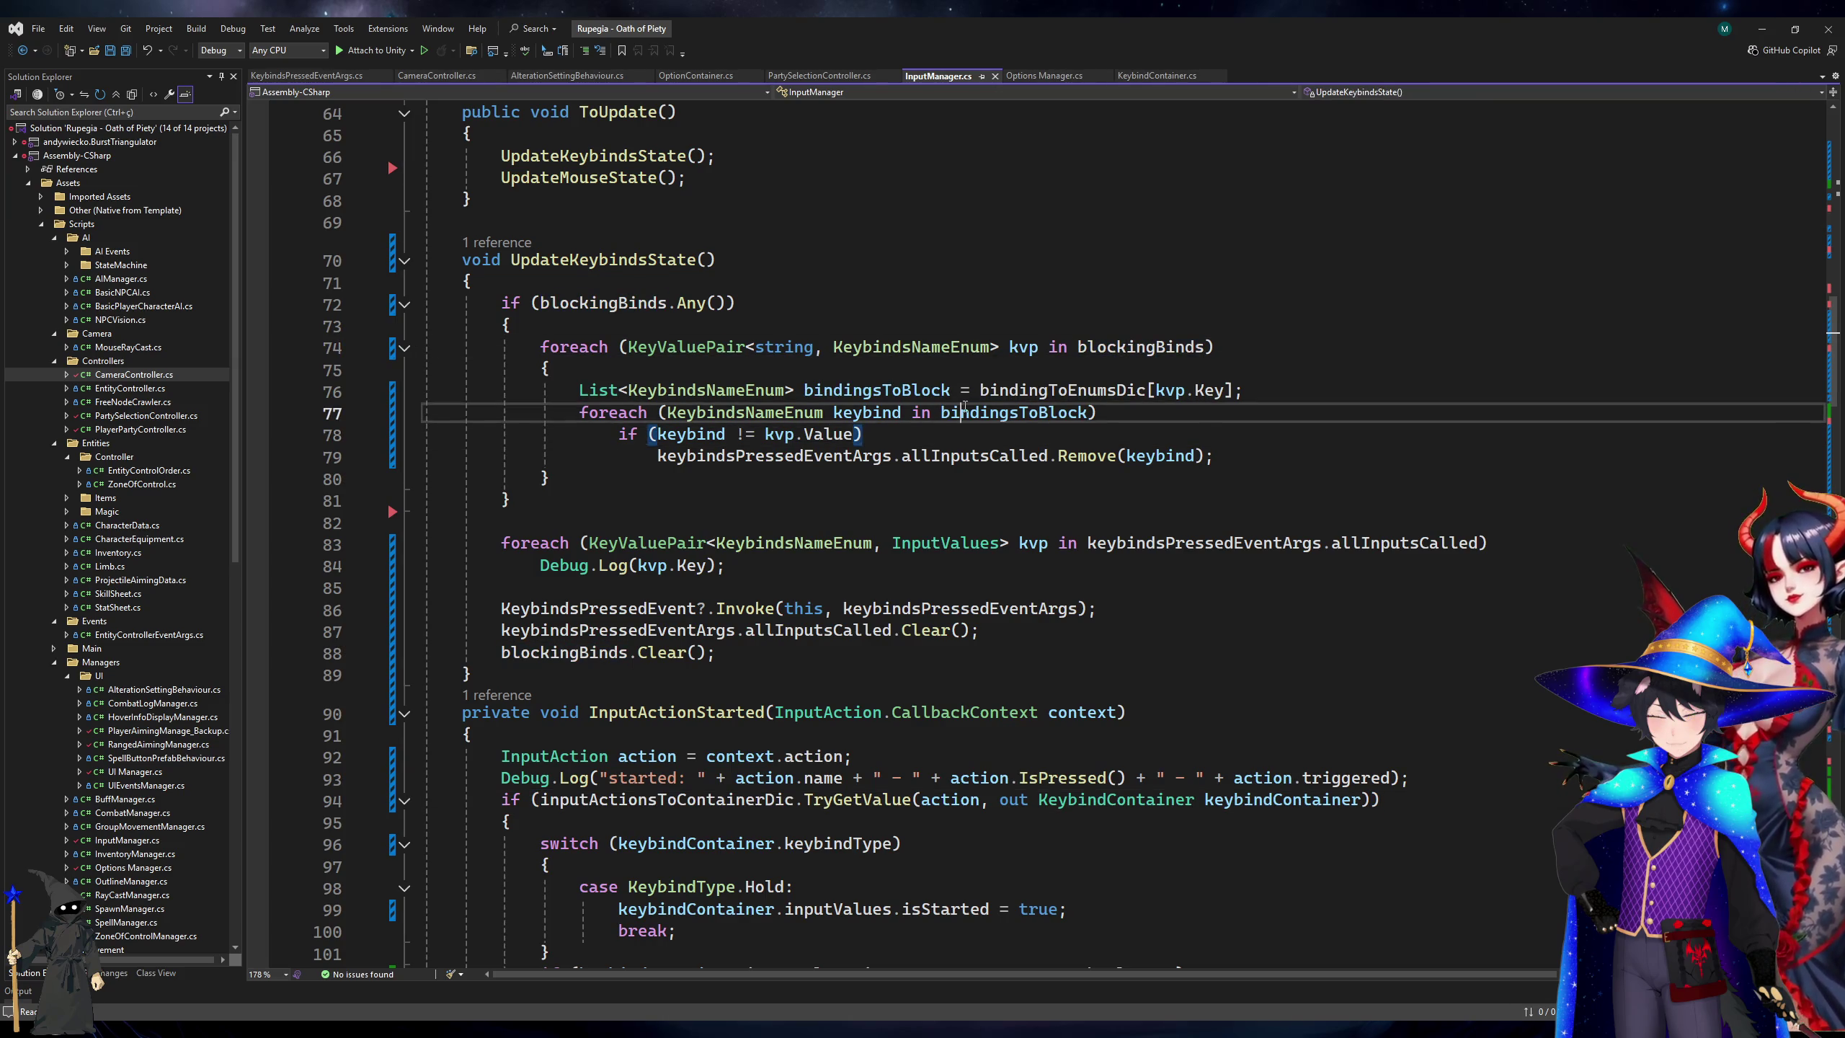
pyautogui.click(926, 432)
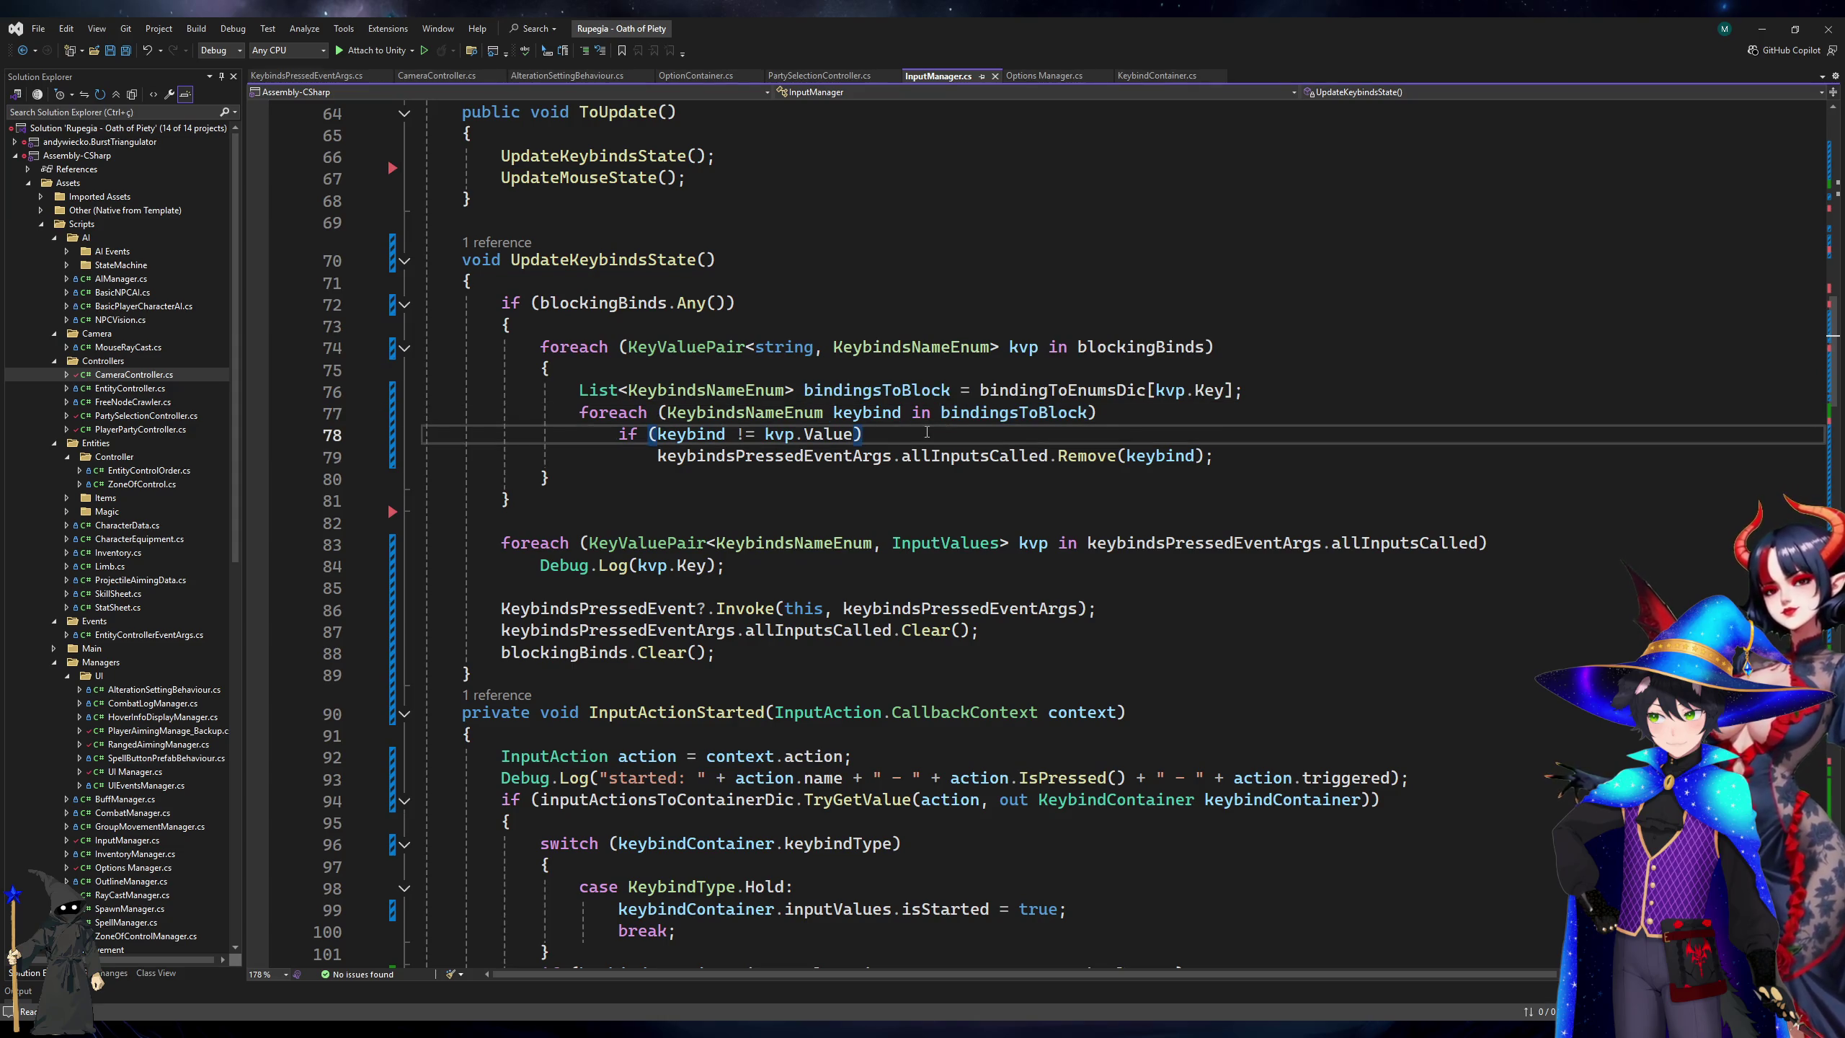
# Add curly braces around the bindingsToBlock foreach body, with the closing brace on its own line.
pyautogui.click(1155, 421)
pyautogui.write('{')
pyautogui.press('Down')
pyautogui.press('Down')
pyautogui.press('End')
pyautogui.press('Up')
pyautogui.write('{')
pyautogui.press('Return')
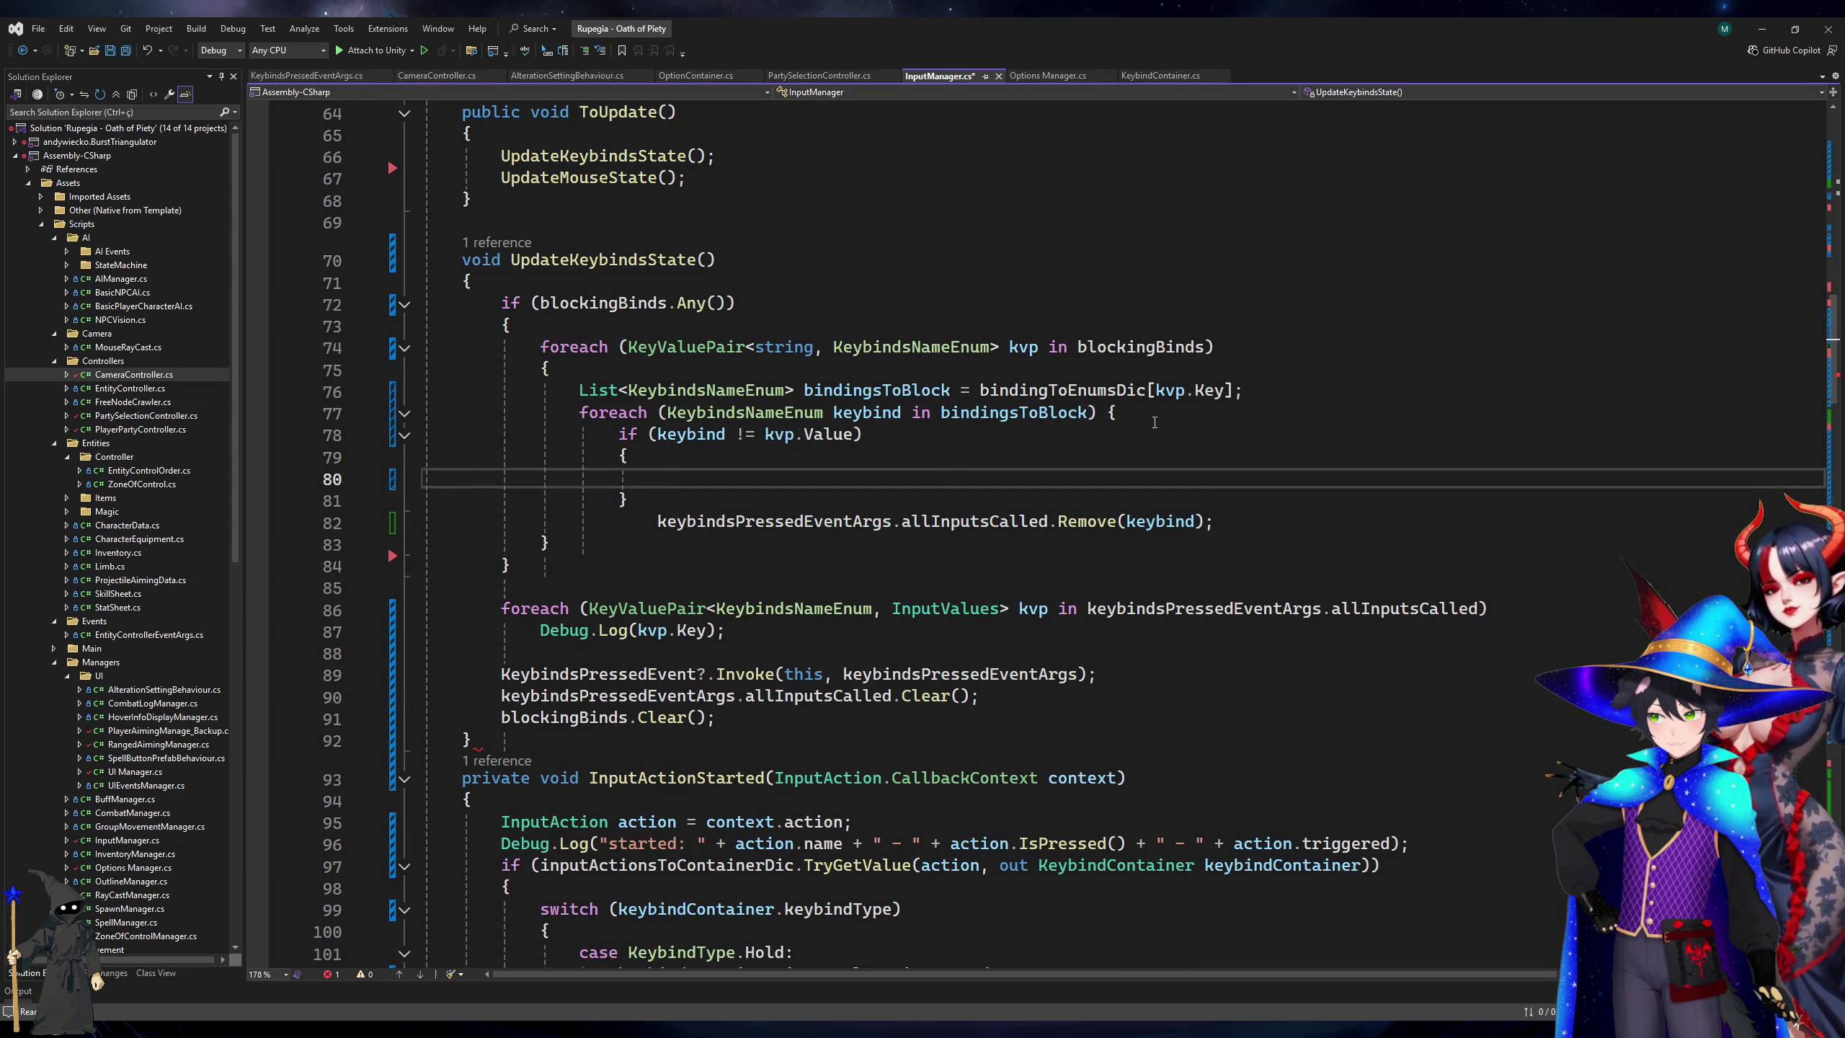
pyautogui.hotkey('ctrl', 'z')
pyautogui.hotkey('ctrl', 'z')
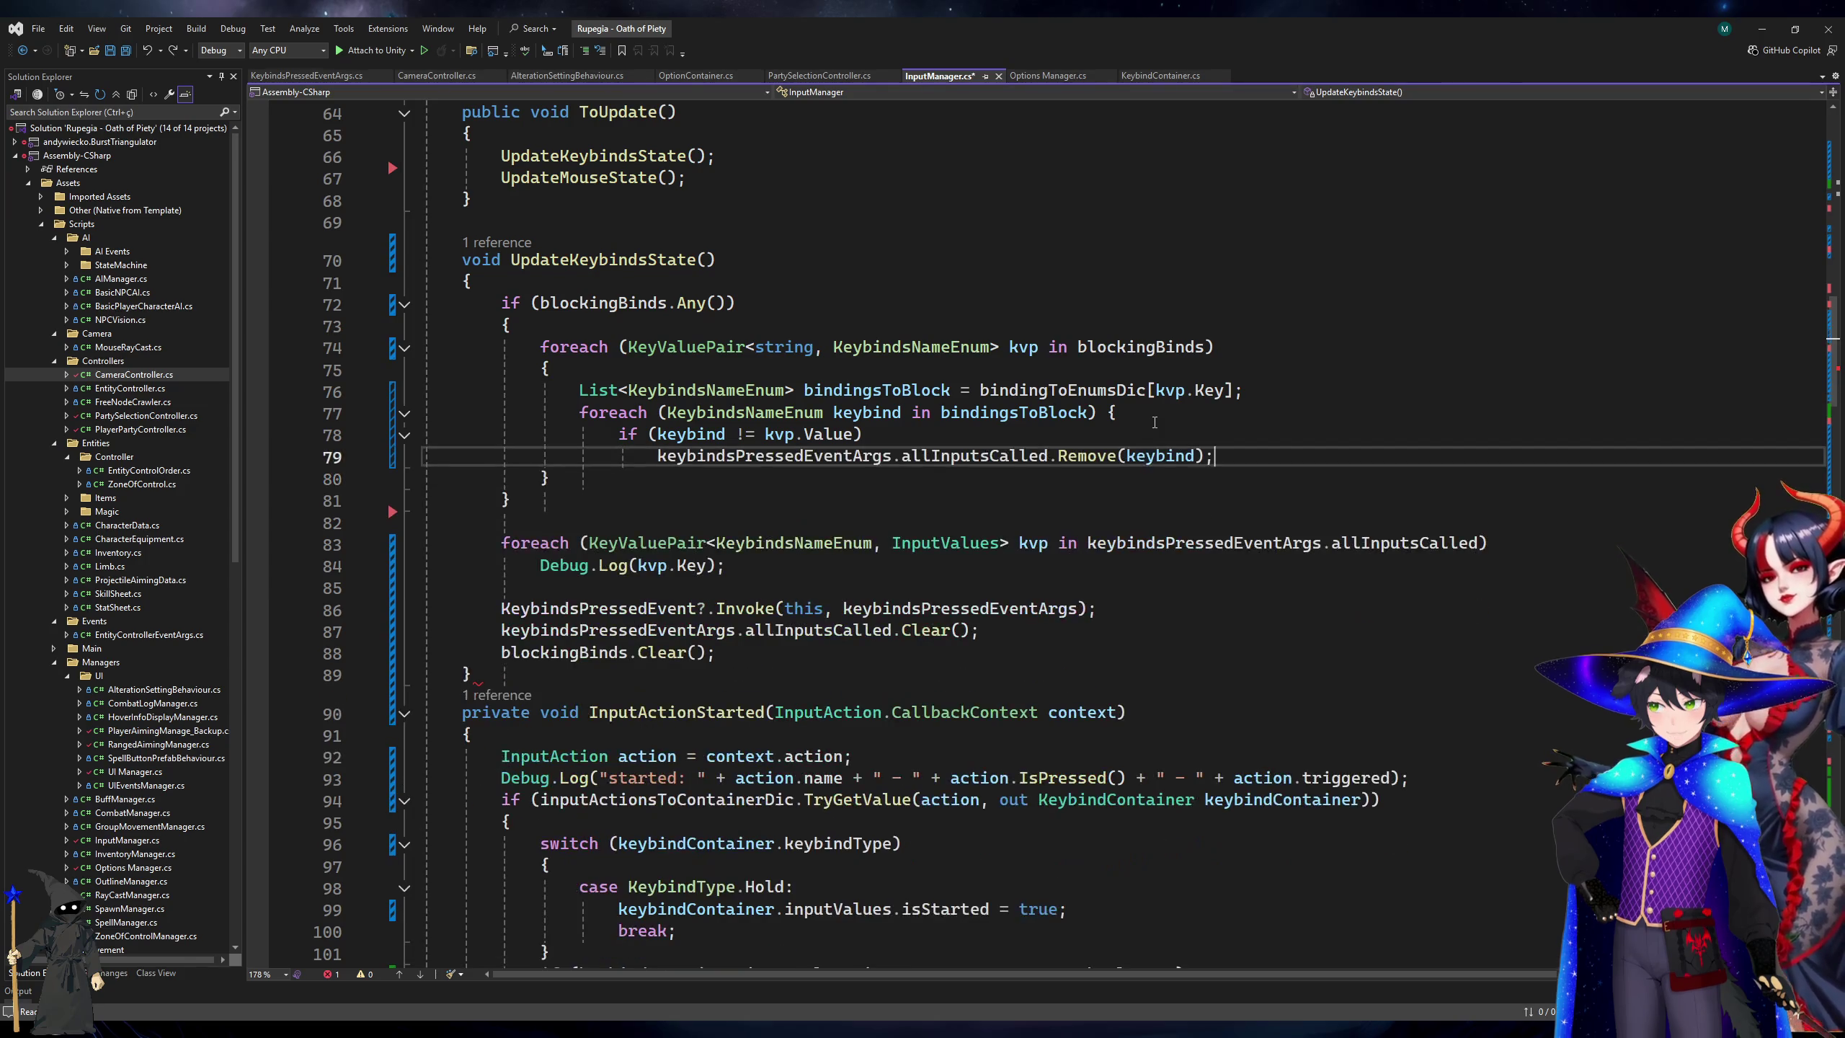
pyautogui.press('End')
pyautogui.press('Return')
pyautogui.write('}')
# Wrap the if statement's allInputsCalled.Remove(keybind) call in its own braced block.
pyautogui.press('Up')
pyautogui.press('Up')
pyautogui.write('{')
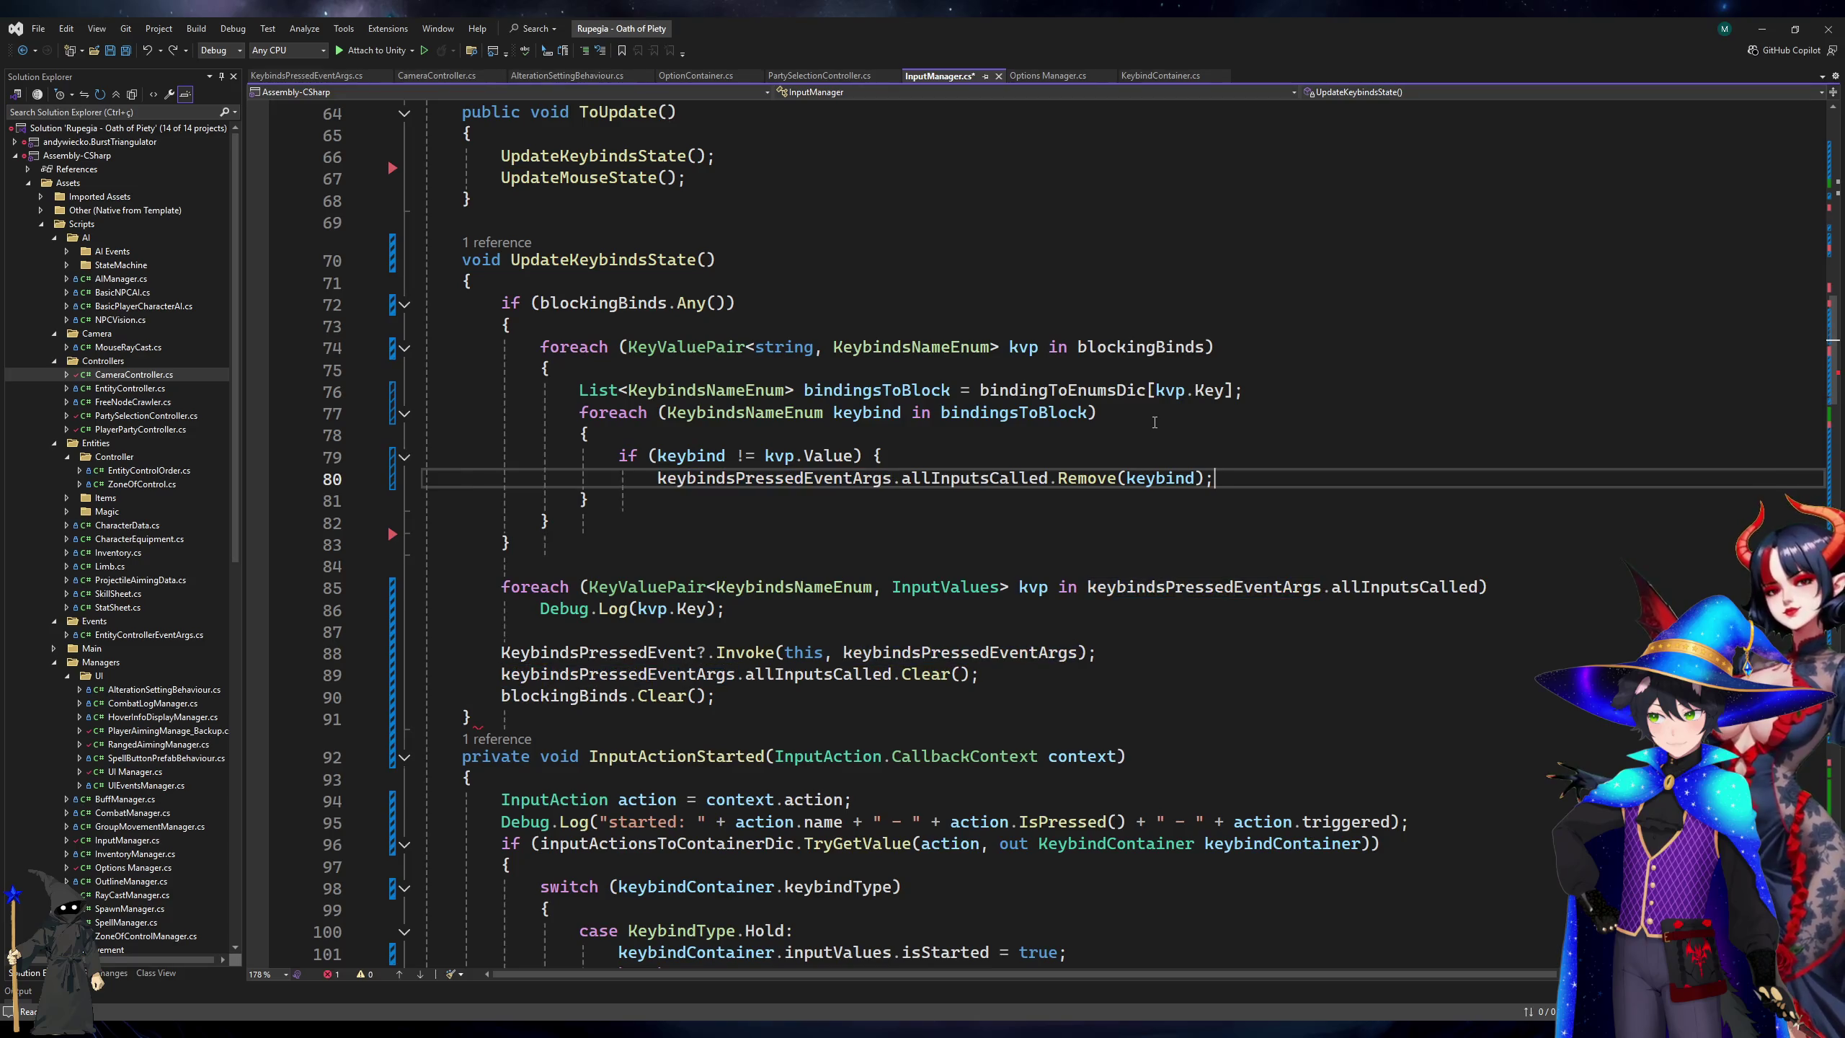
pyautogui.press('End')
pyautogui.press('Return')
pyautogui.write('}')
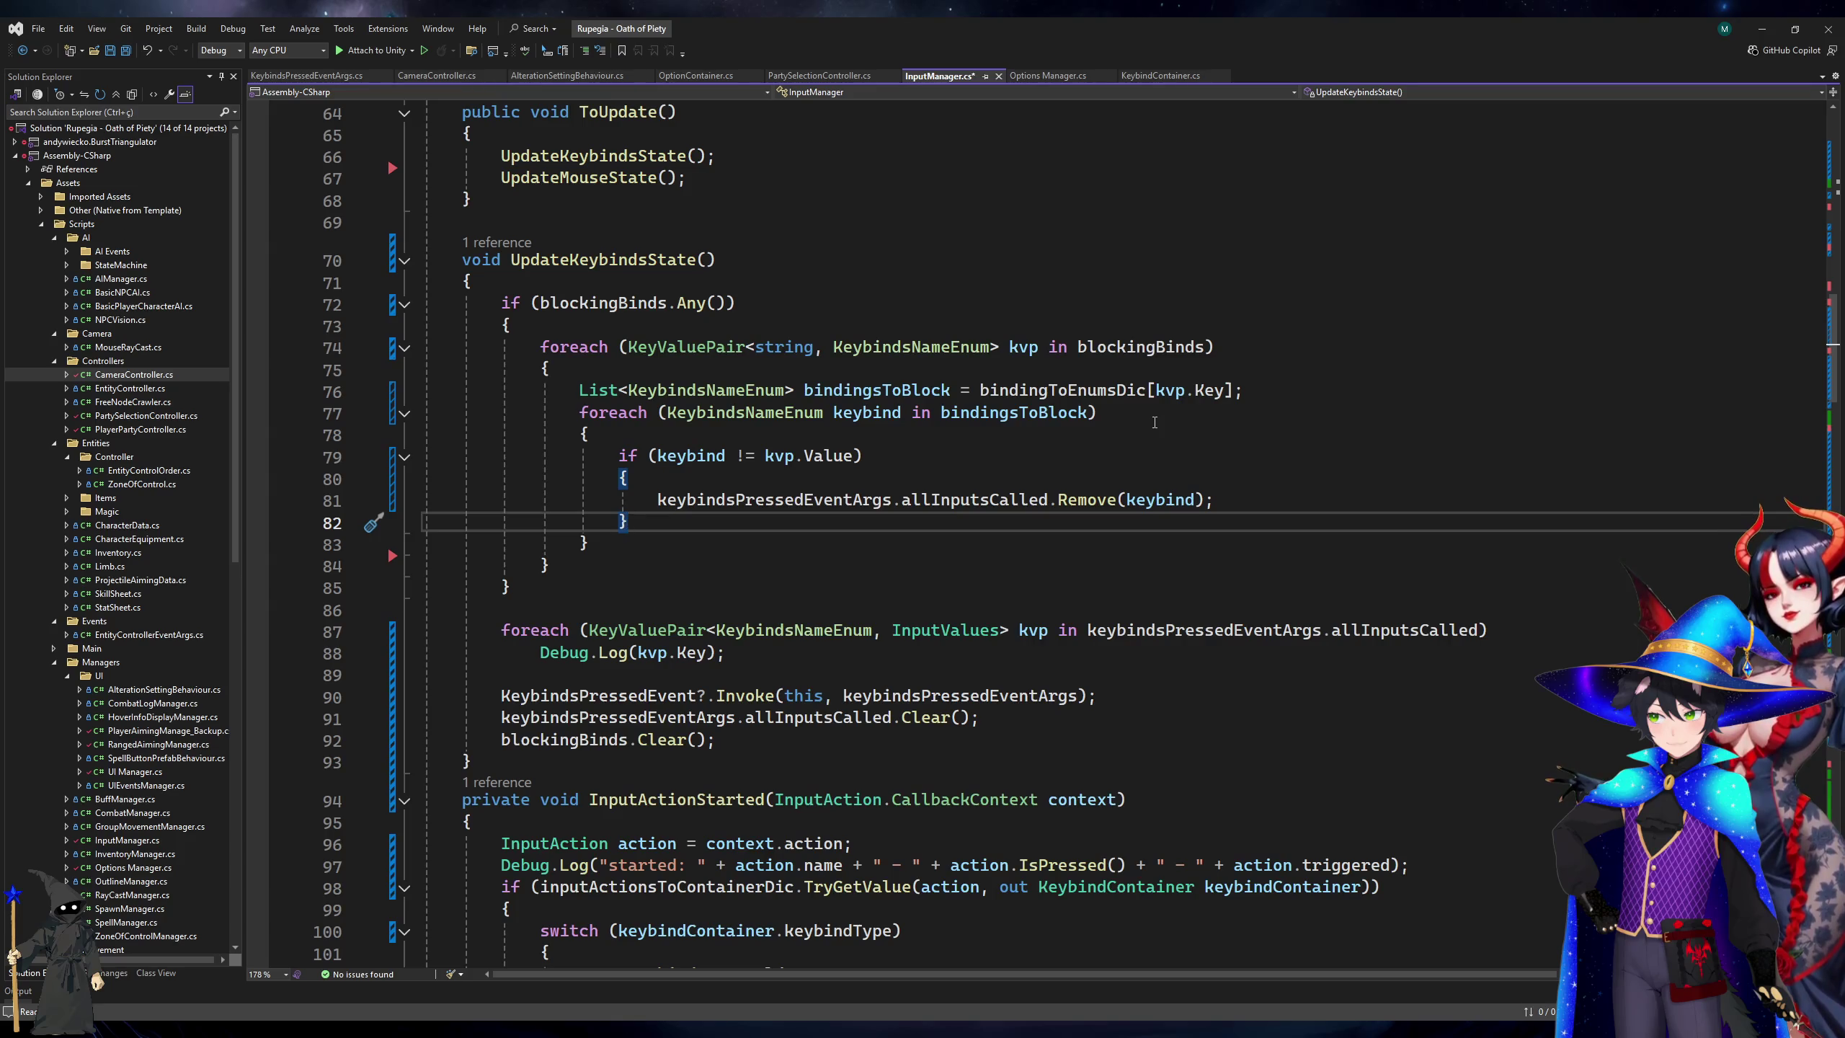
pyautogui.click(790, 455)
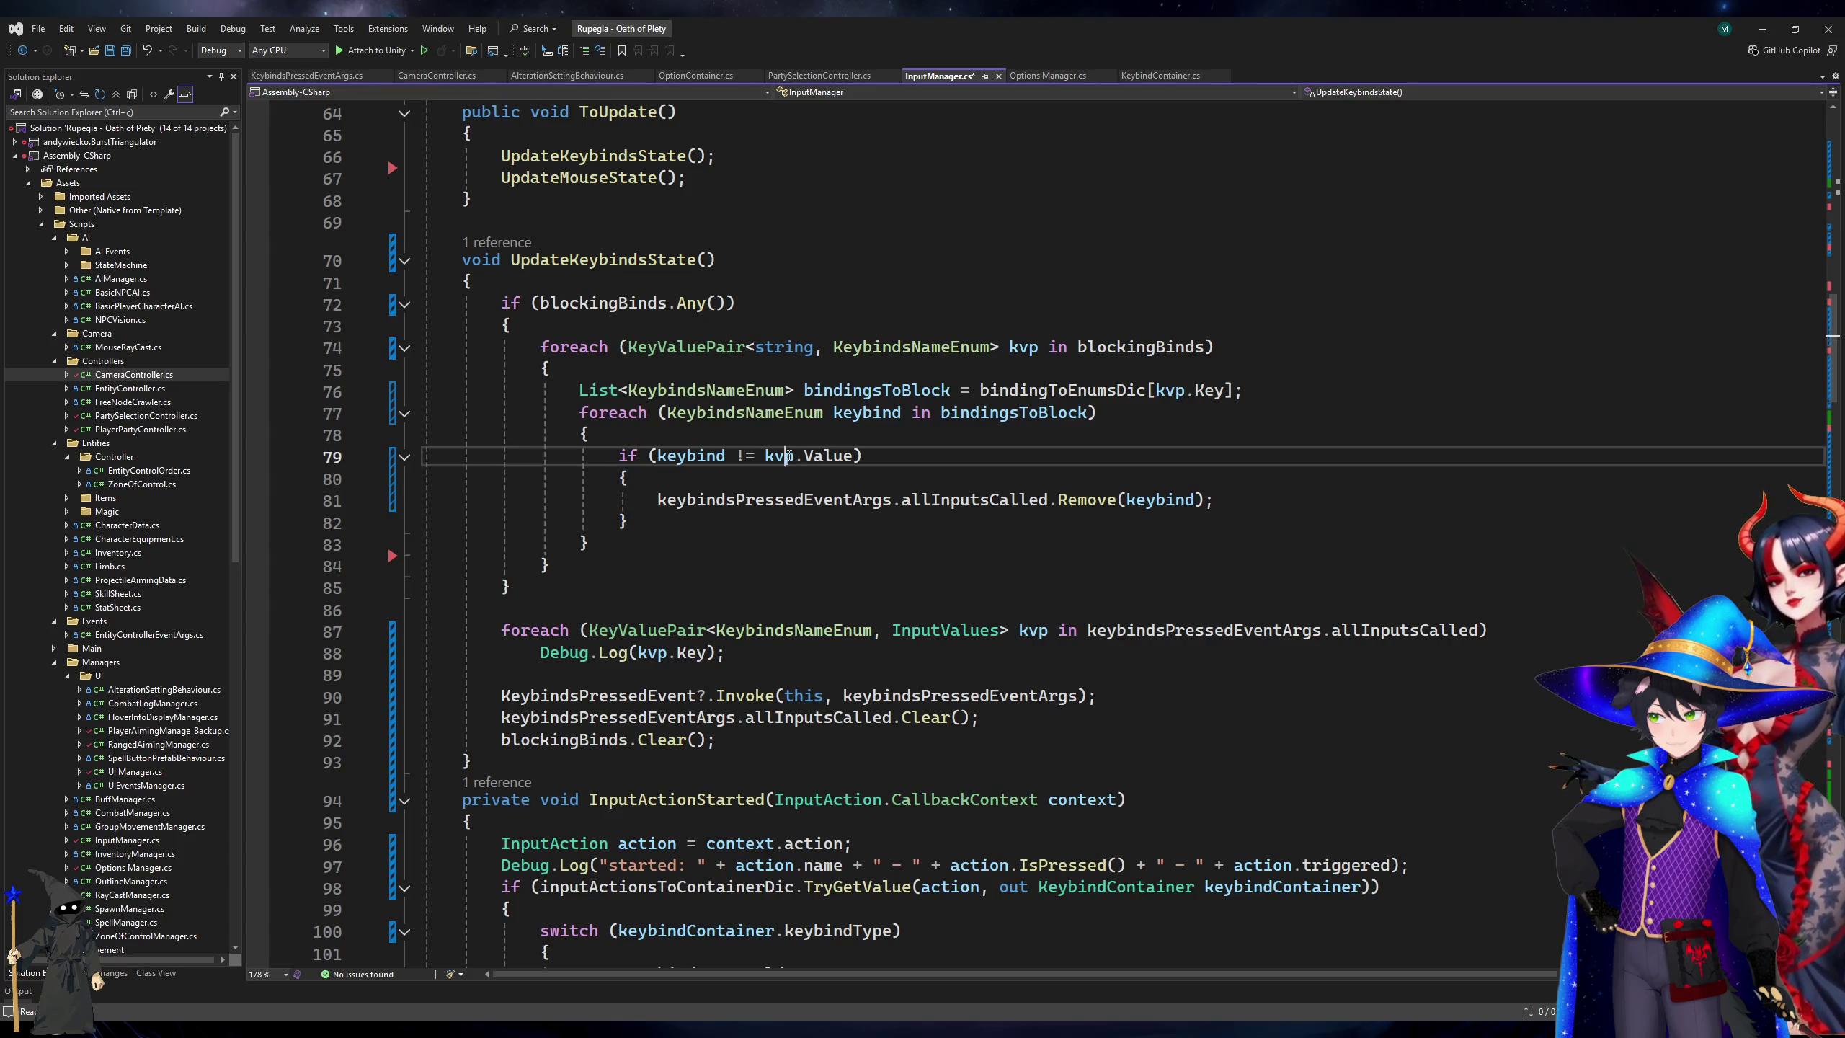
pyautogui.click(689, 320)
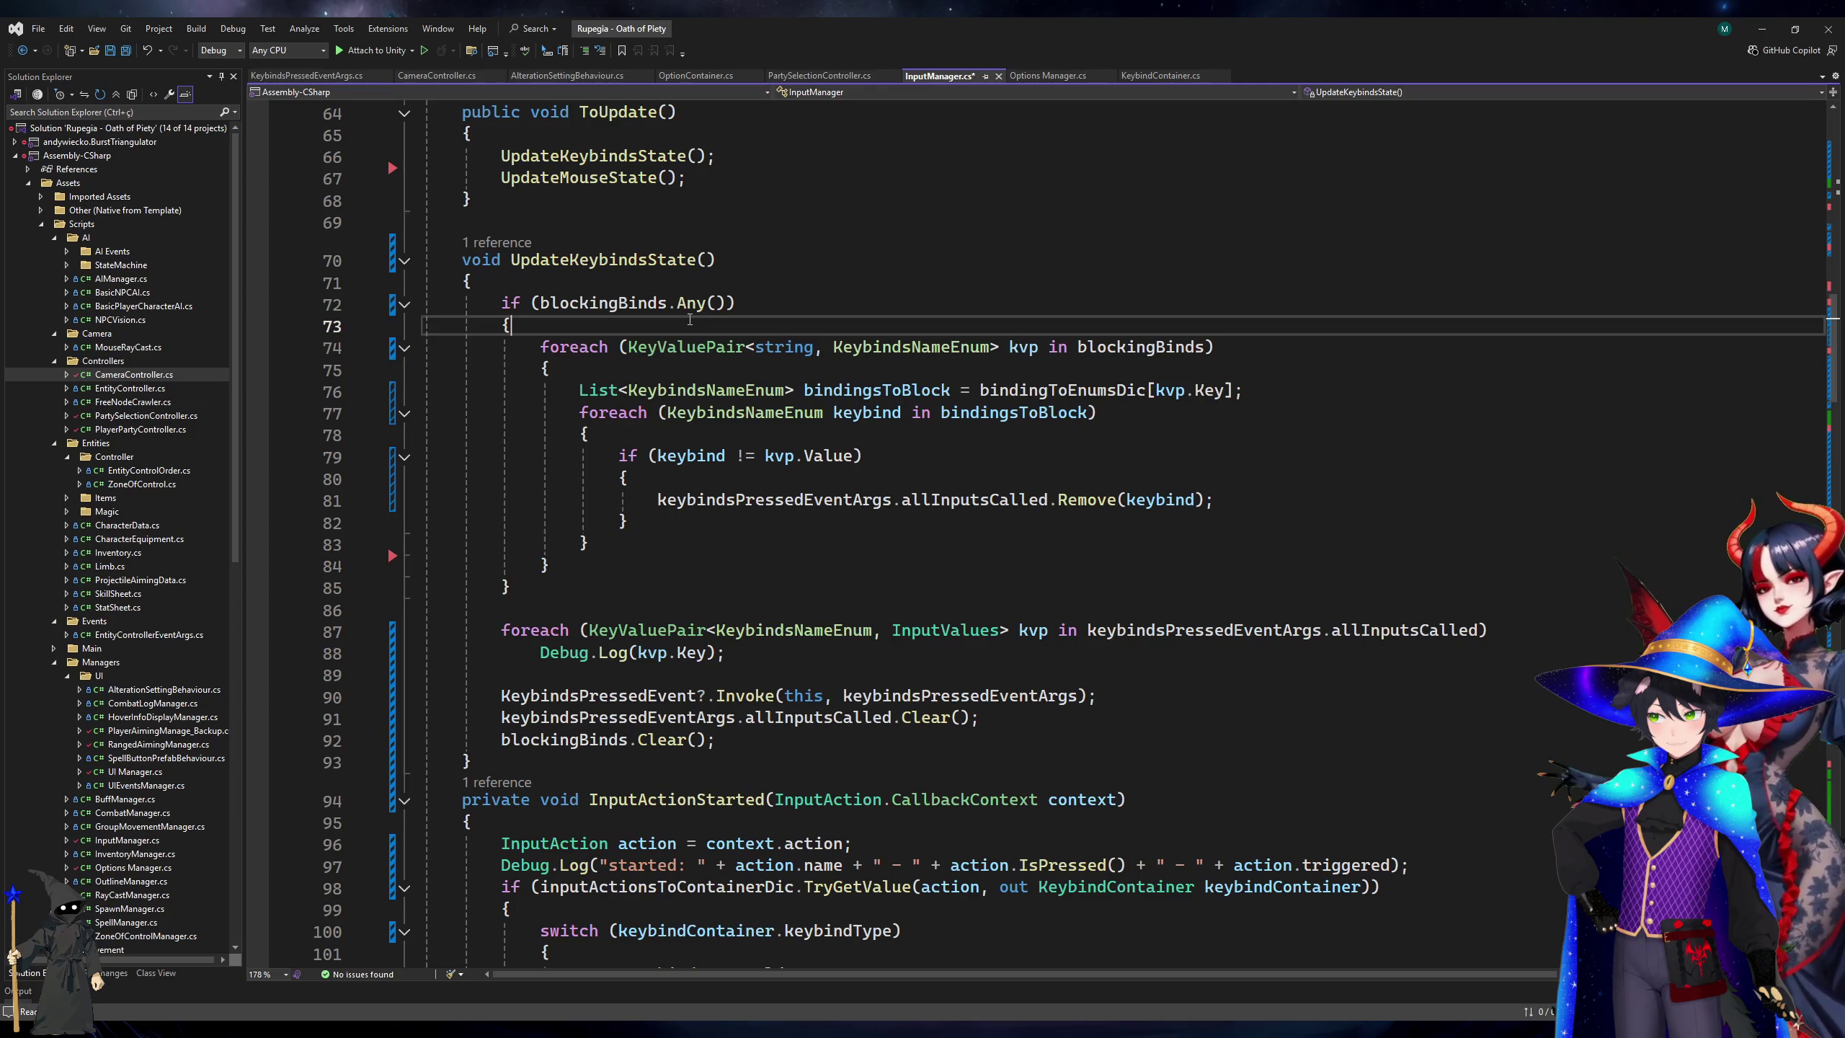
# Log "Blocking: " + kvp.Value inside the blockingBinds loop.
pyautogui.press('Down')
pyautogui.press('Down')
pyautogui.press('End')
pyautogui.press('Return')
pyautogui.write('Debug.')
pyautogui.write('Log(')
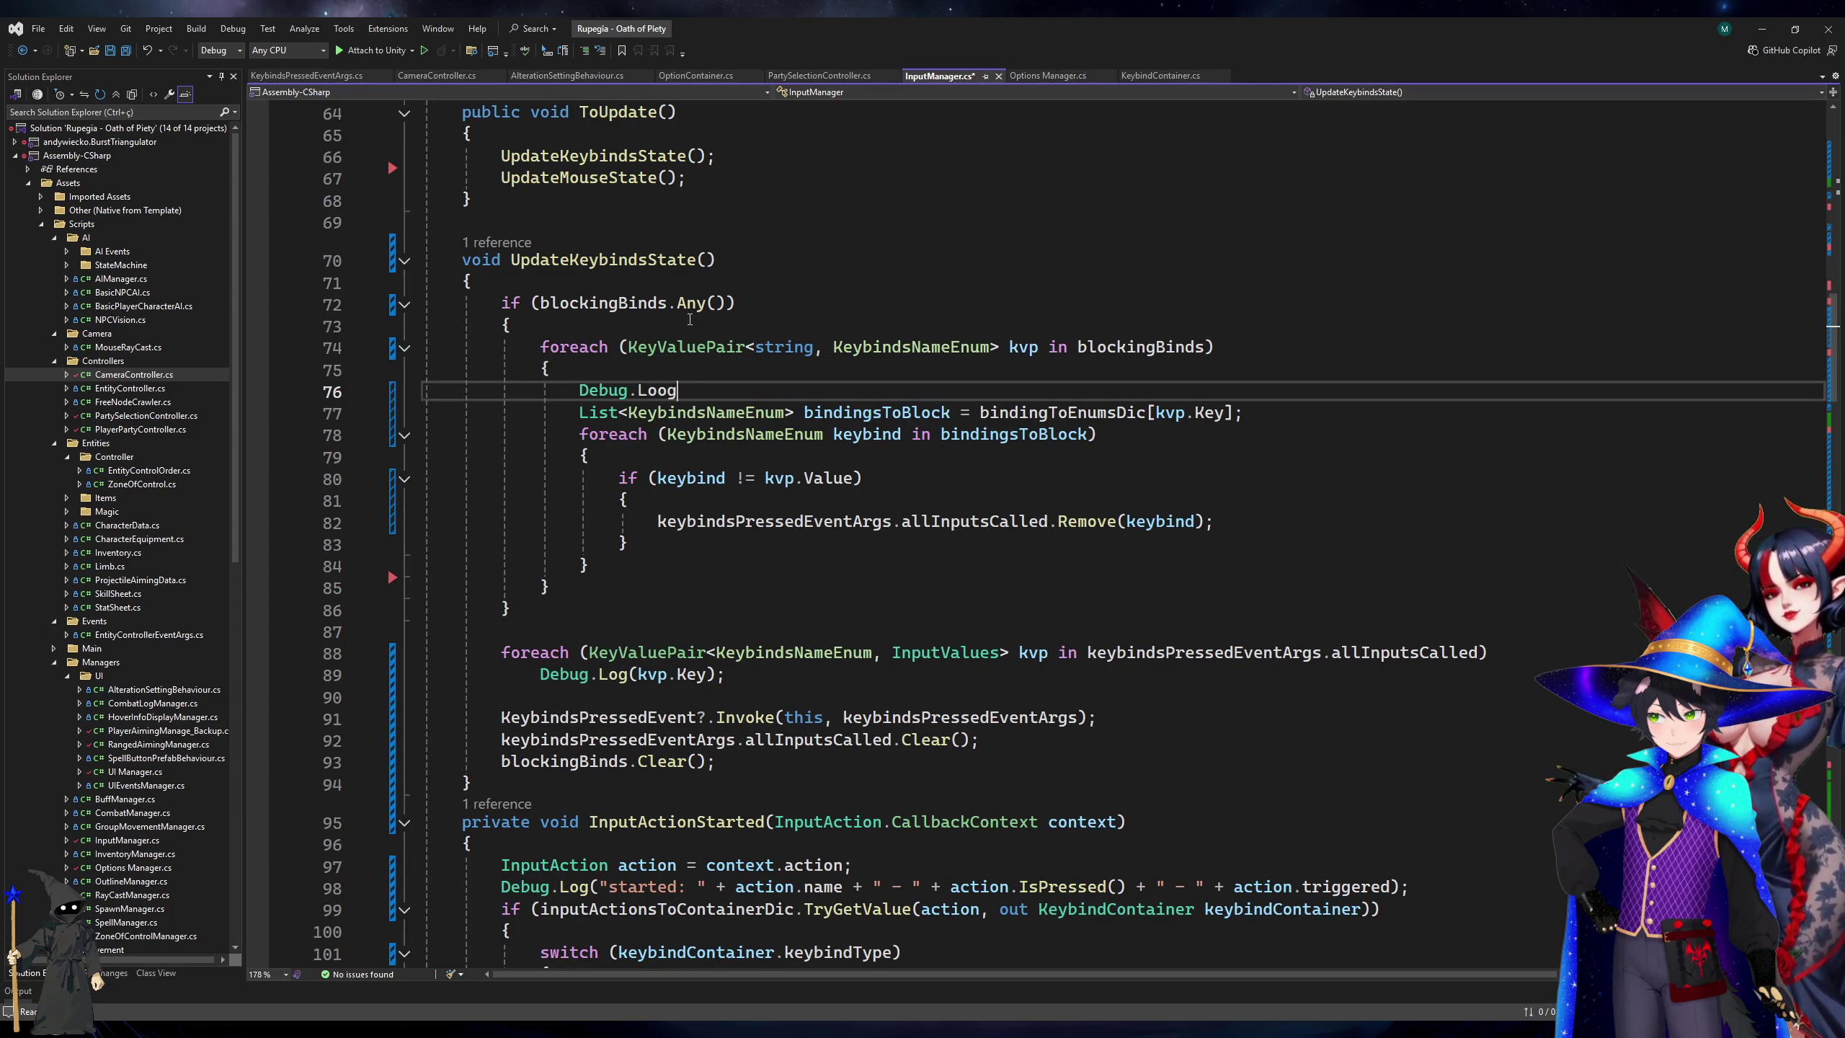
pyautogui.write('kvp.')
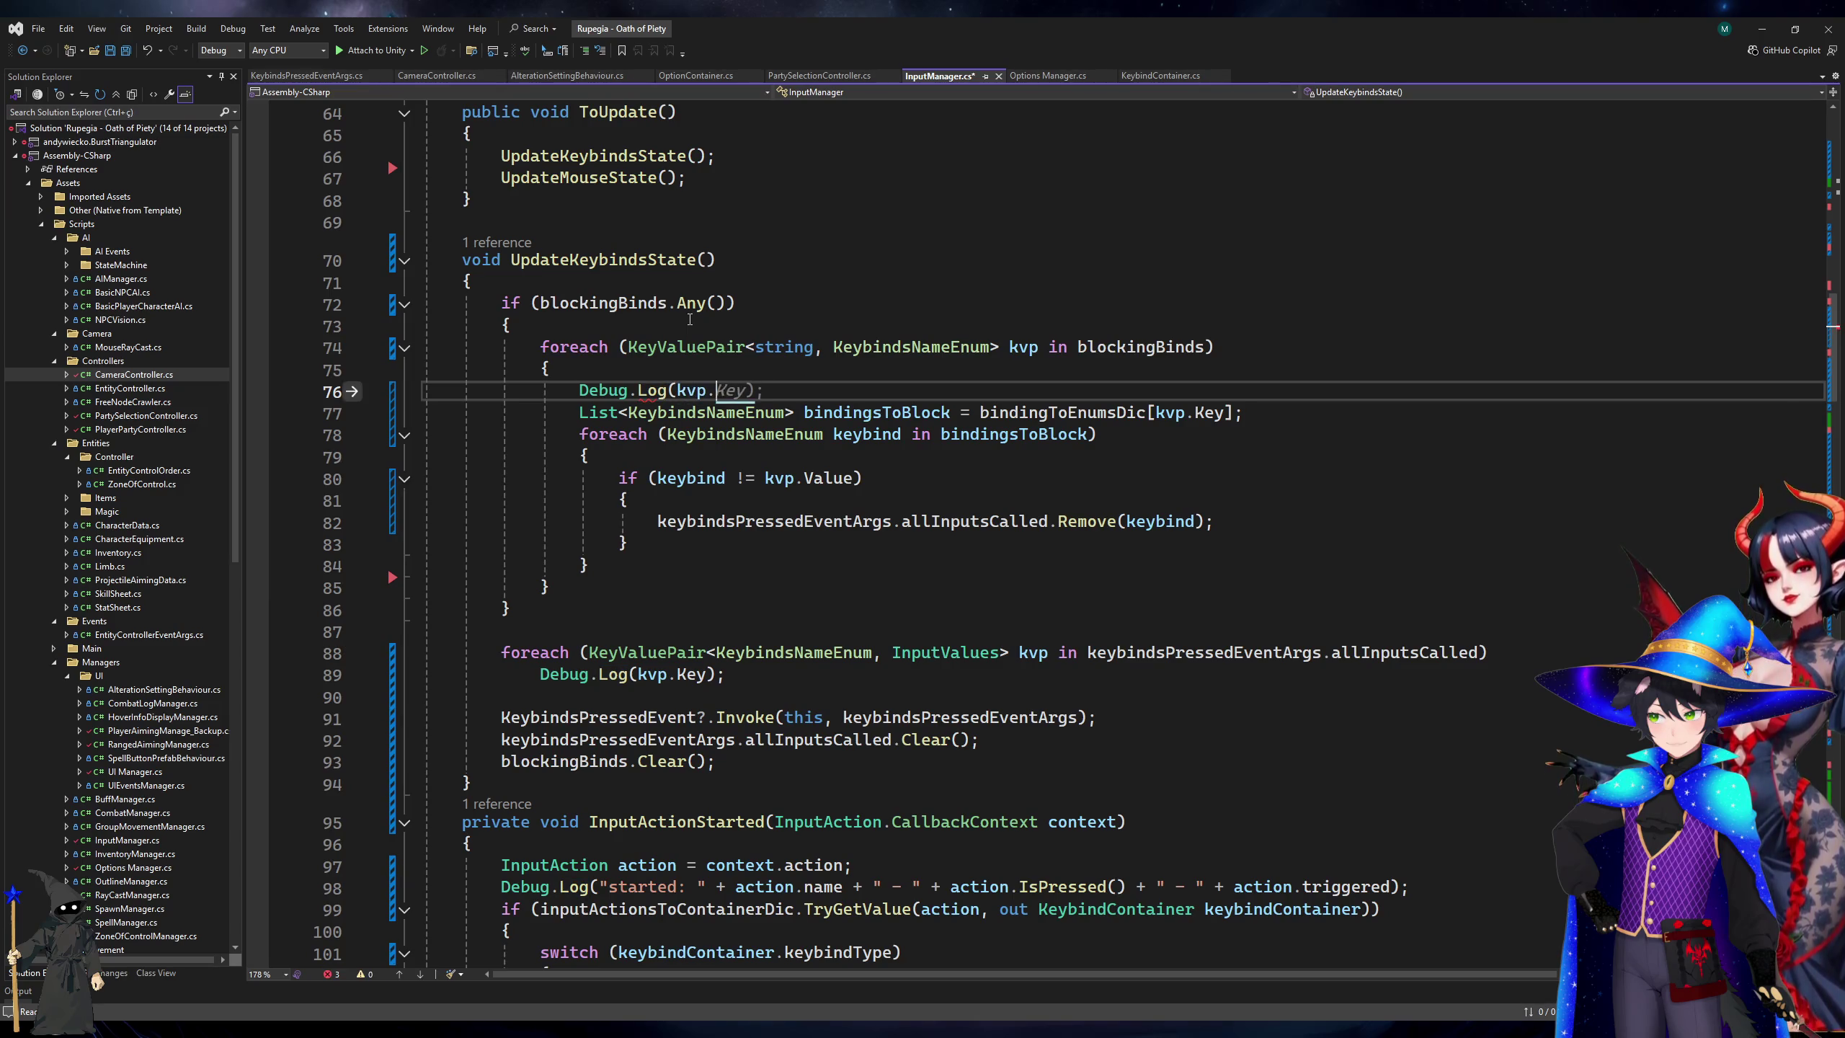
pyautogui.write('Value);')
pyautogui.hotkey('ctrl', 'Left')
pyautogui.hotkey('ctrl', 'Left')
pyautogui.hotkey('ctrl', 'Left')
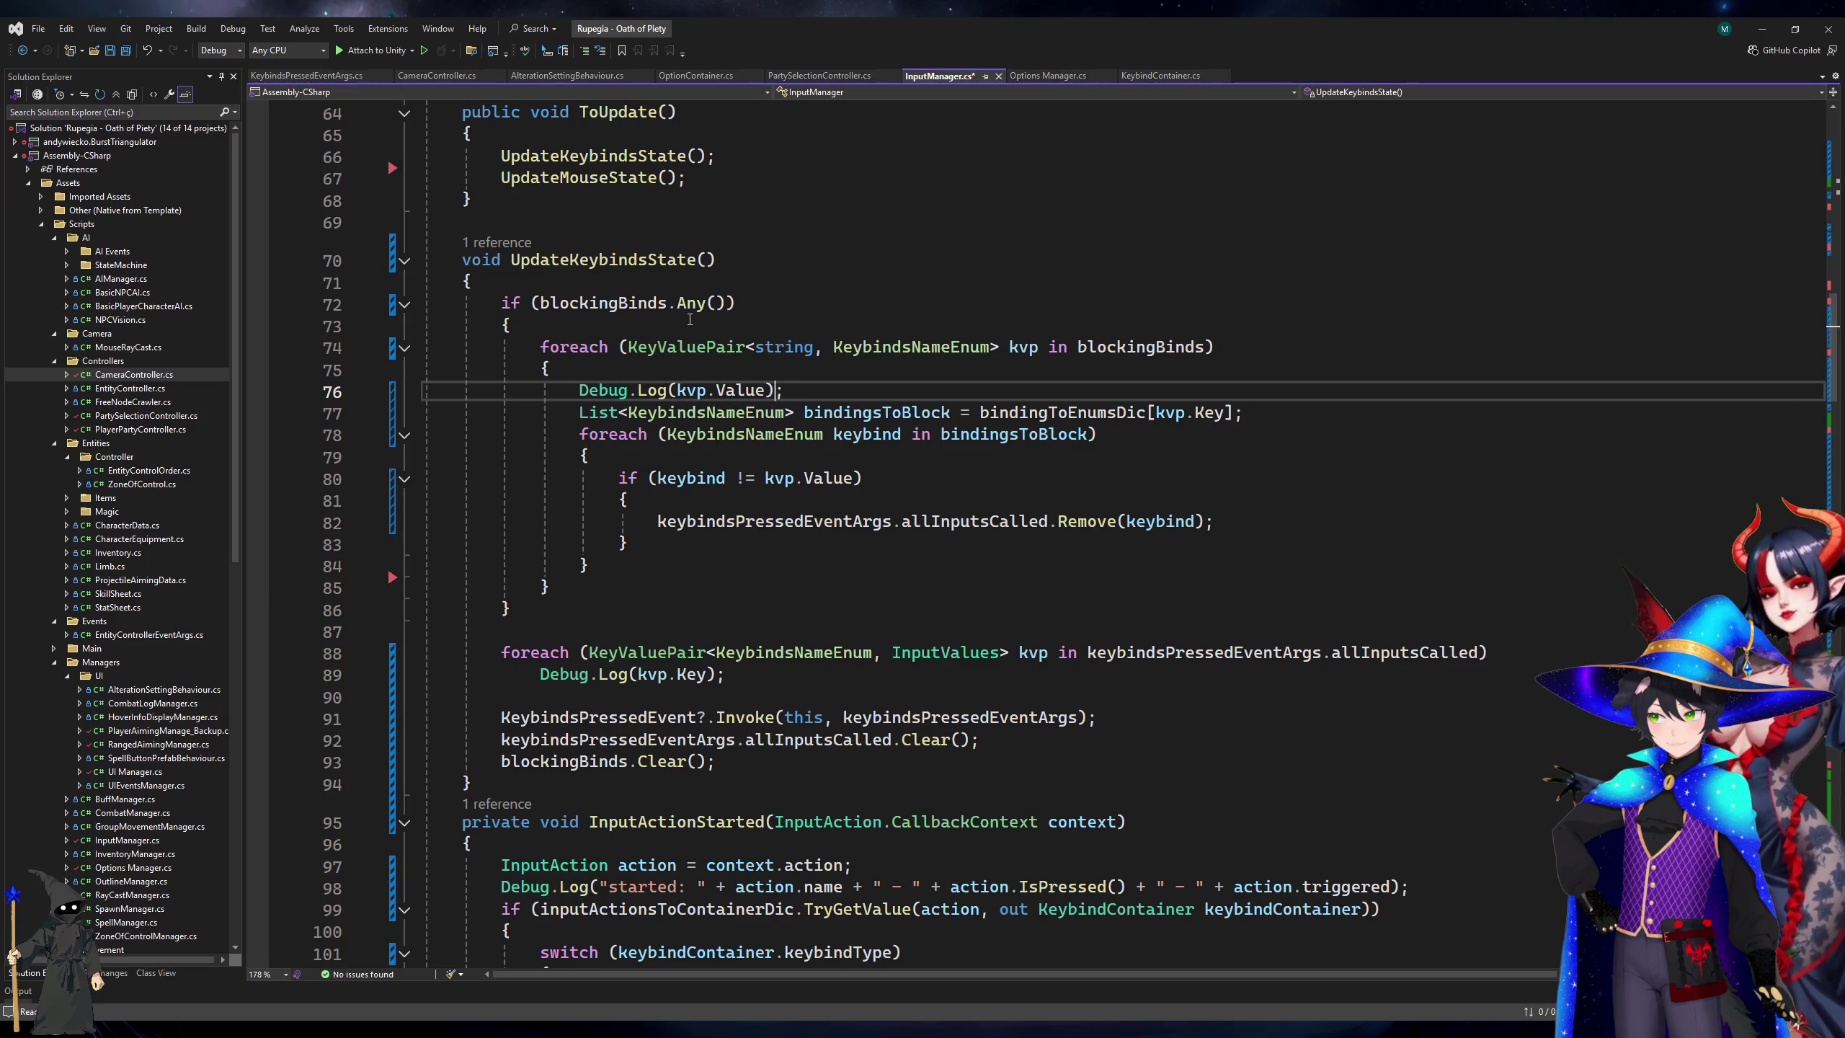
pyautogui.write('"Blocking: "')
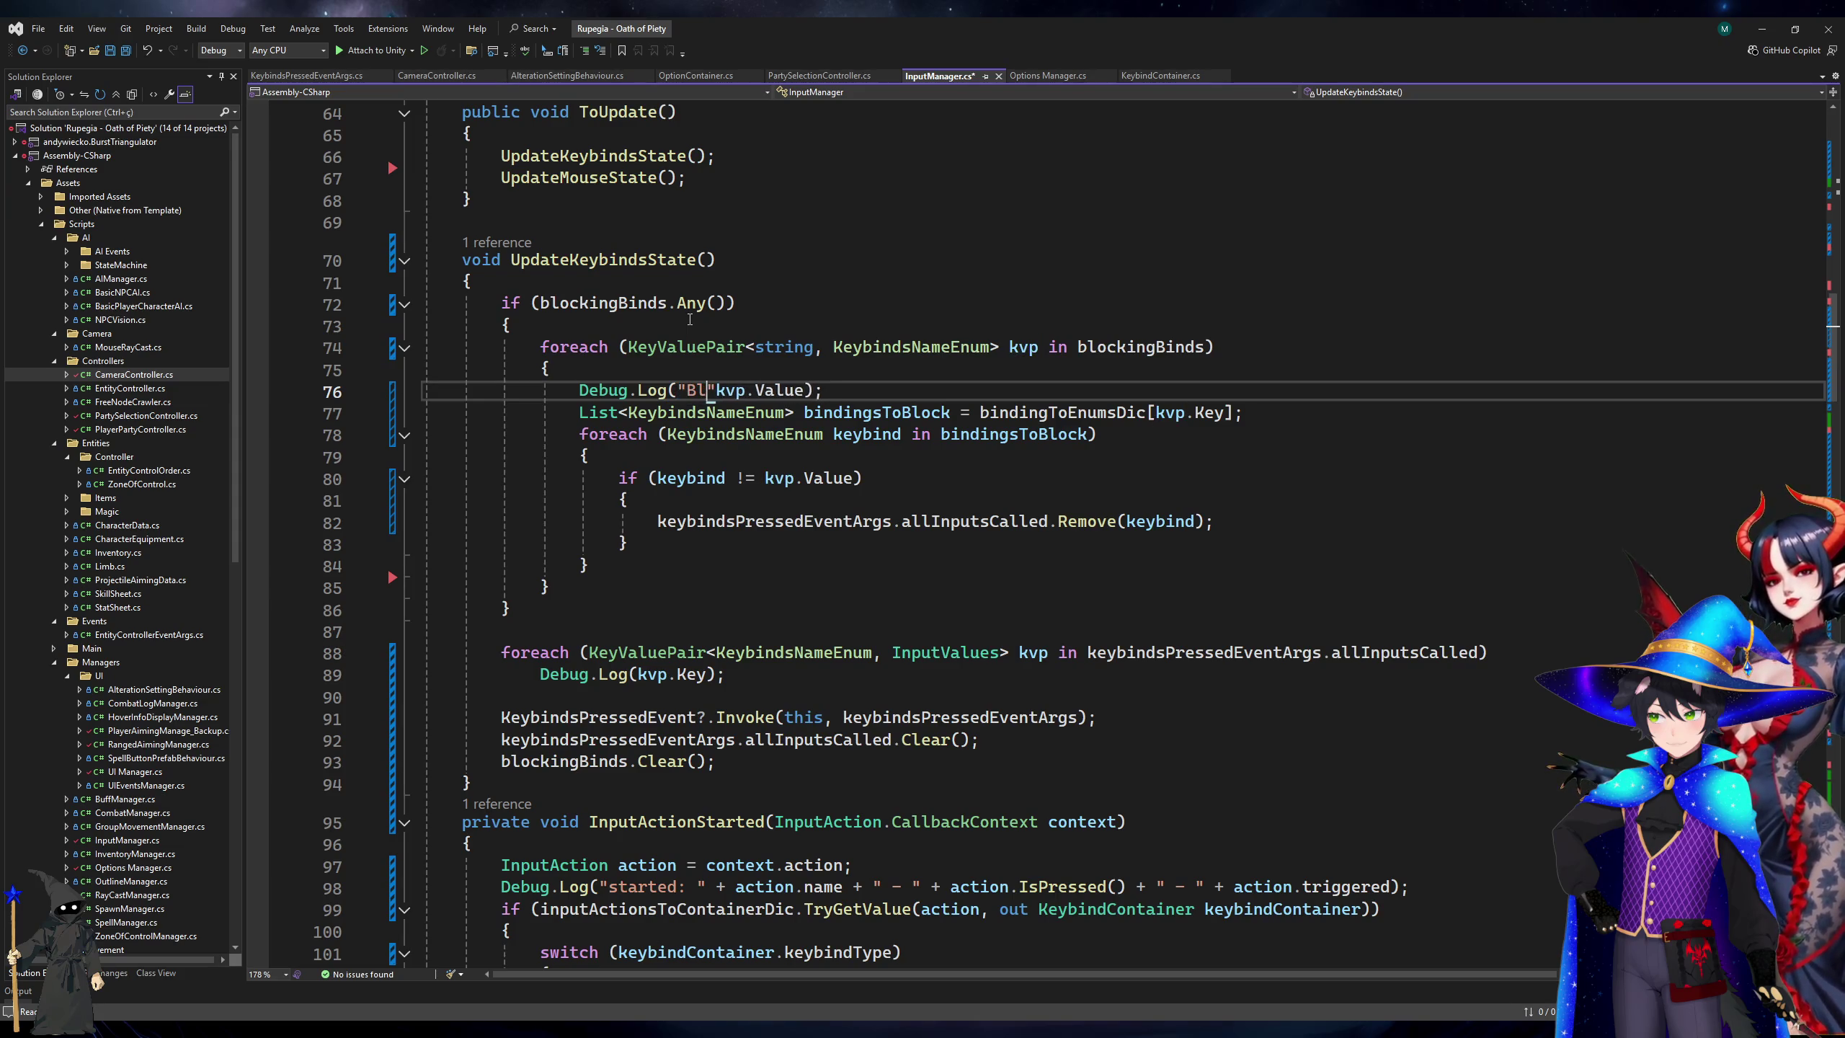
pyautogui.write('+')
# Declare string s and append each kvp.Key plus " - " to it inside the allInputsCalled loop.
pyautogui.press('Down')
pyautogui.press('Down')
pyautogui.press('Down')
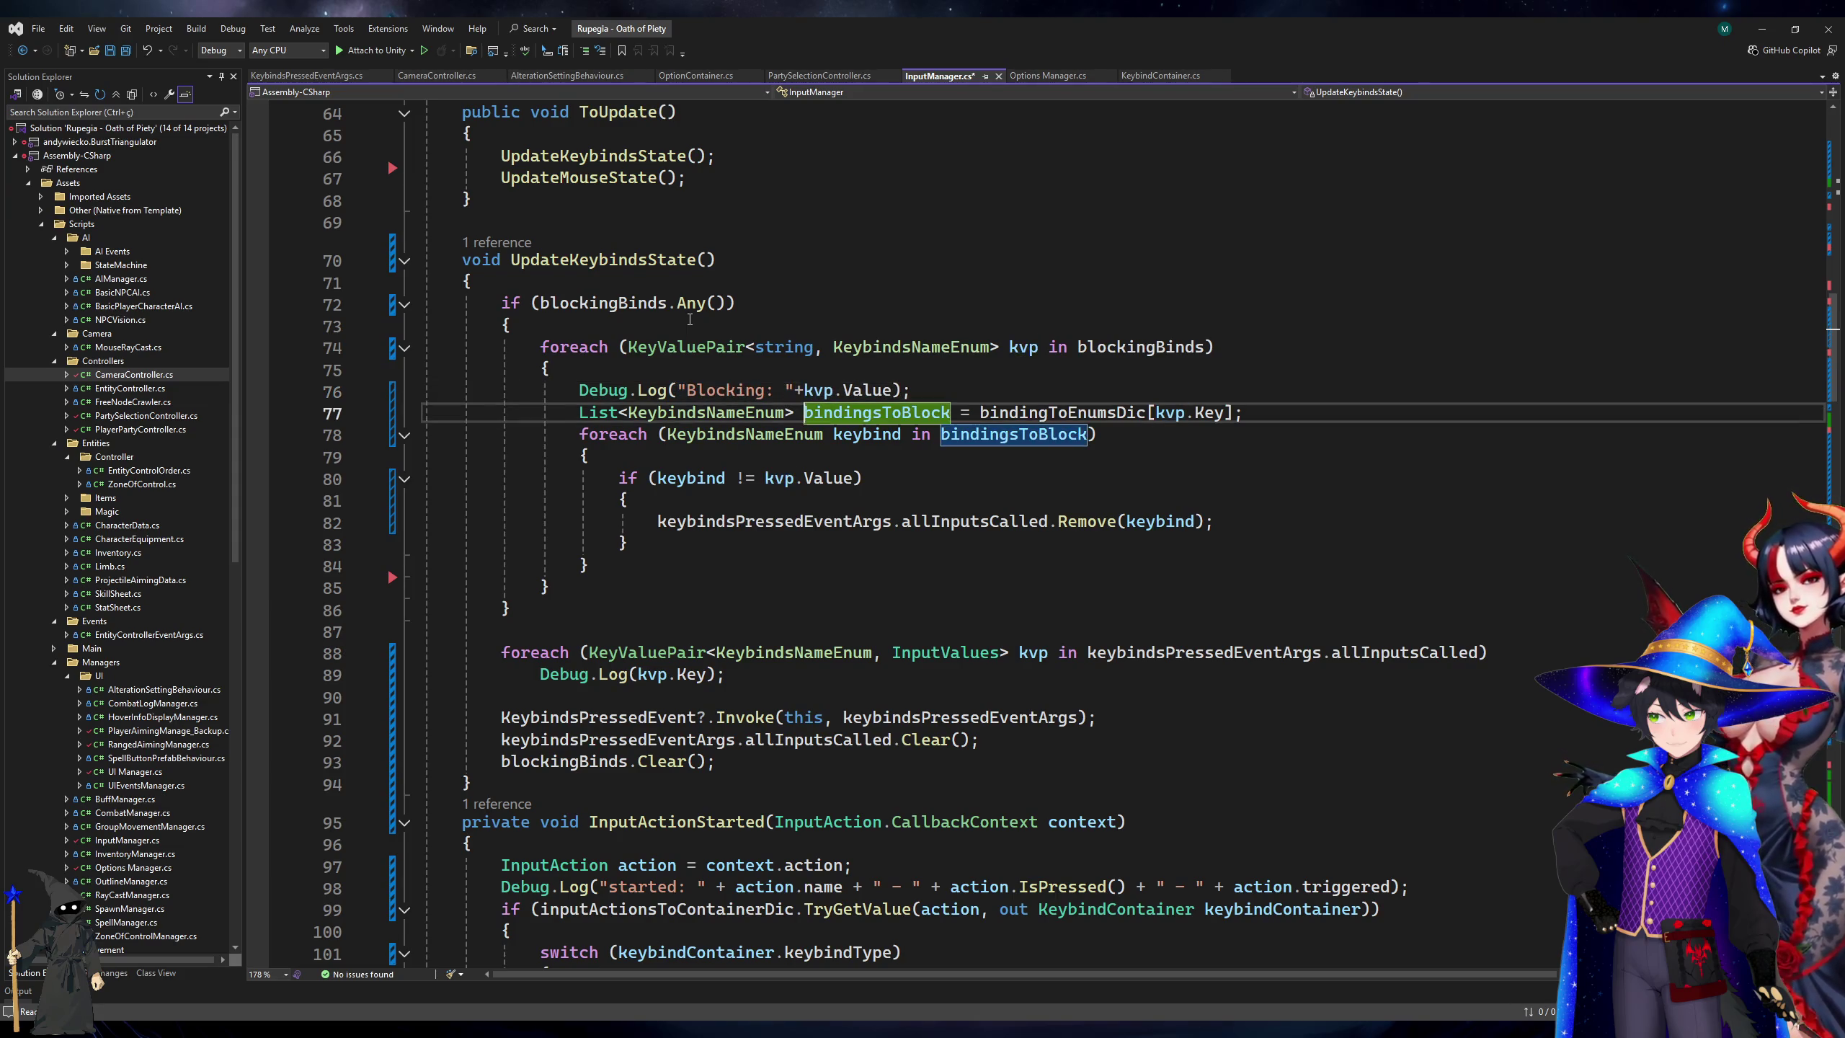
pyautogui.write('stri')
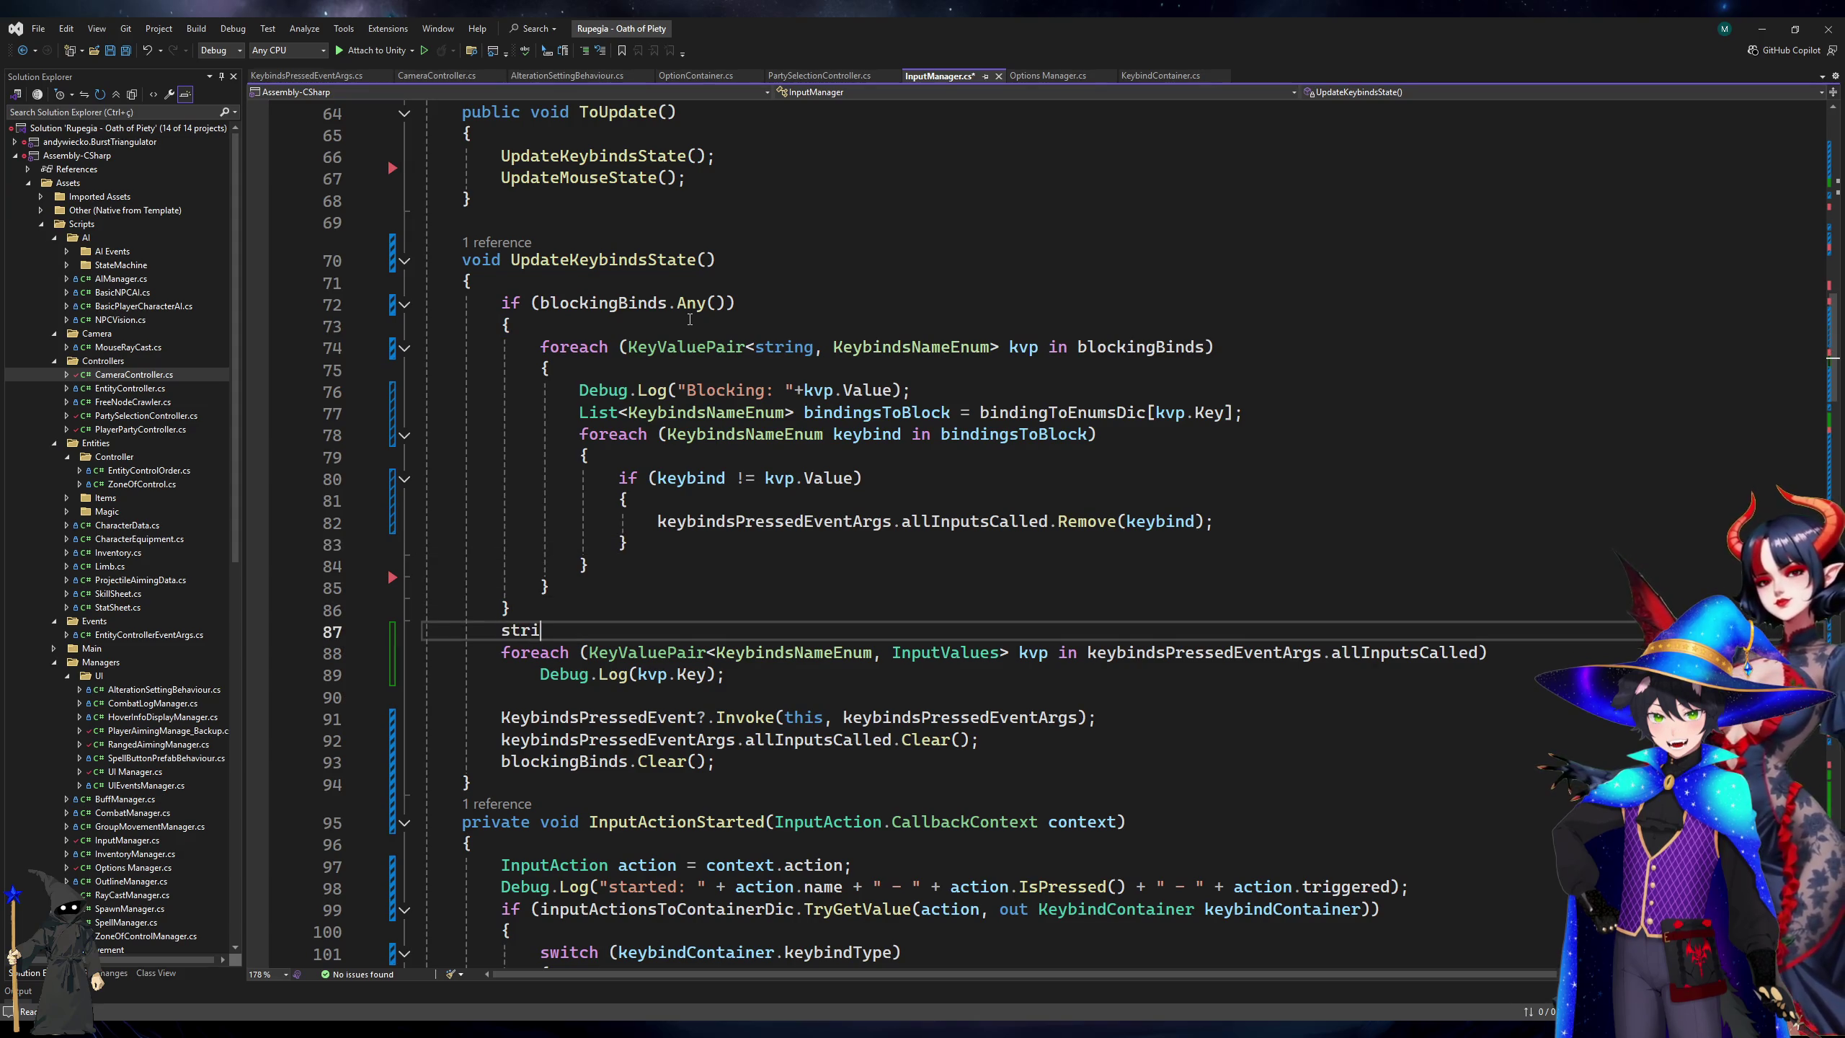
pyautogui.write('ng s = "')
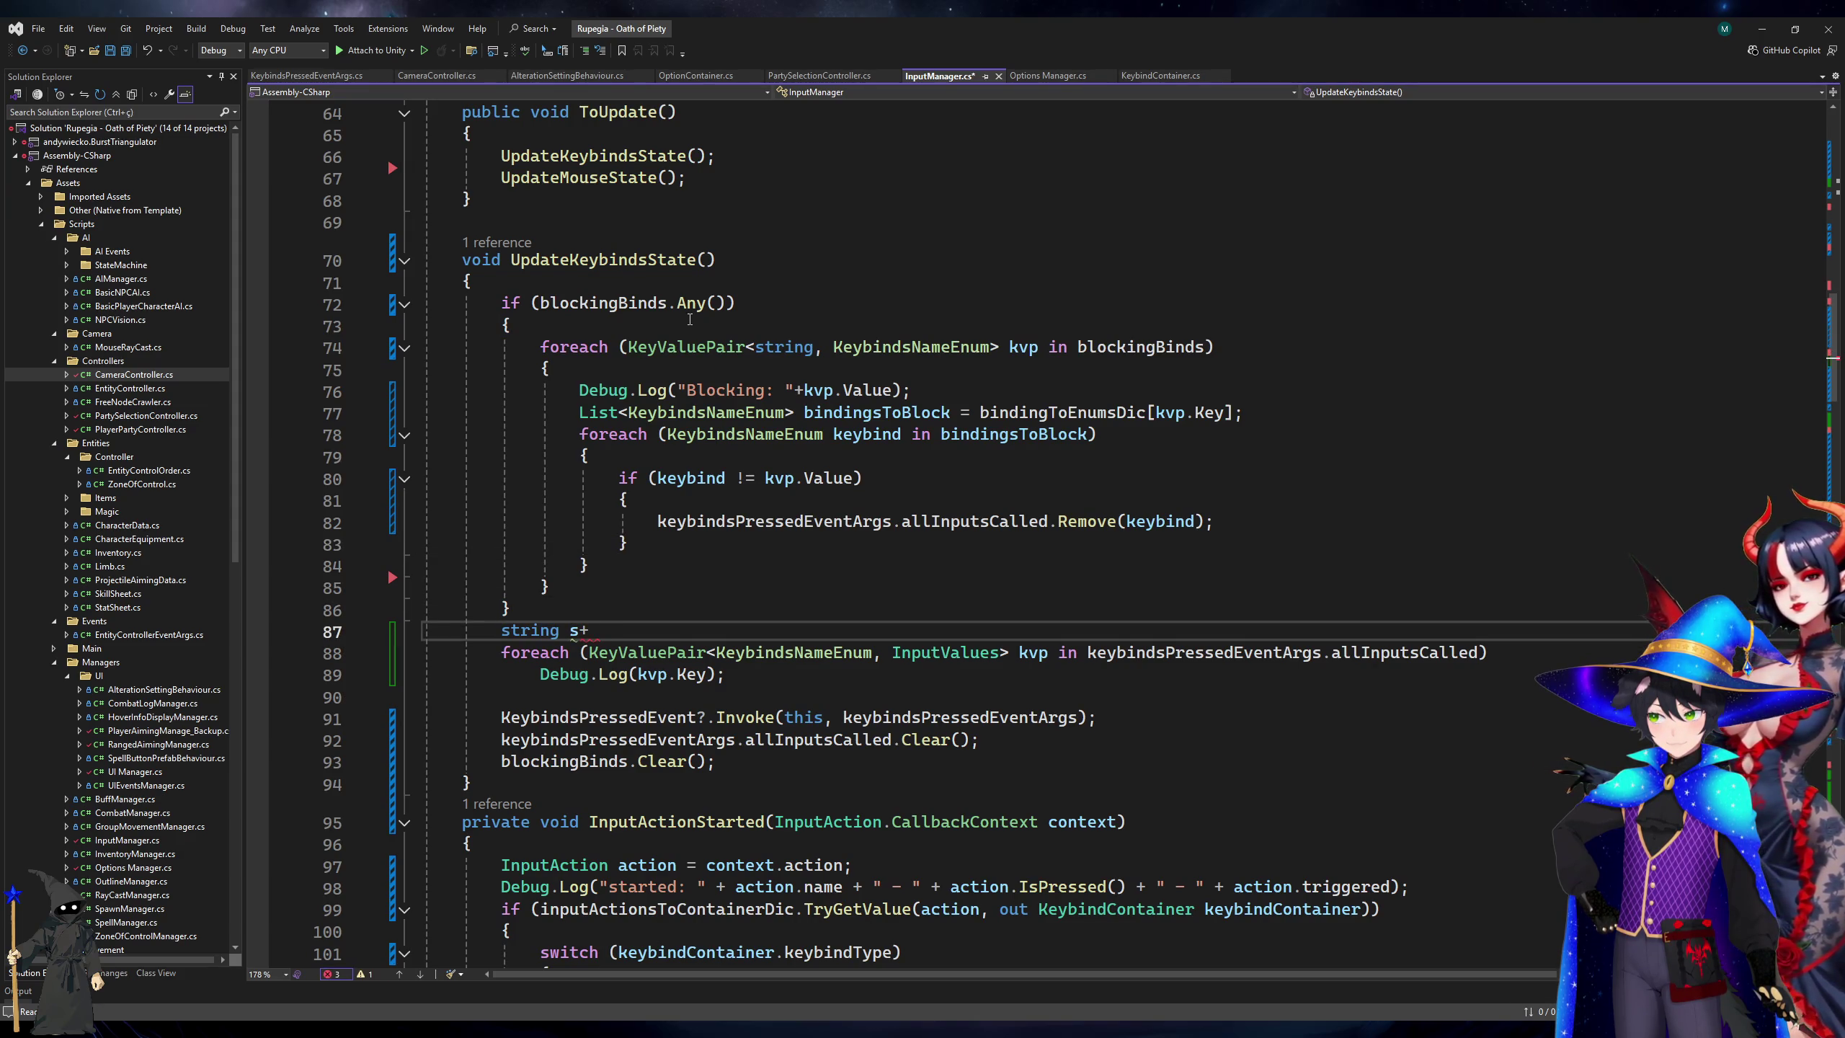
pyautogui.write('"')
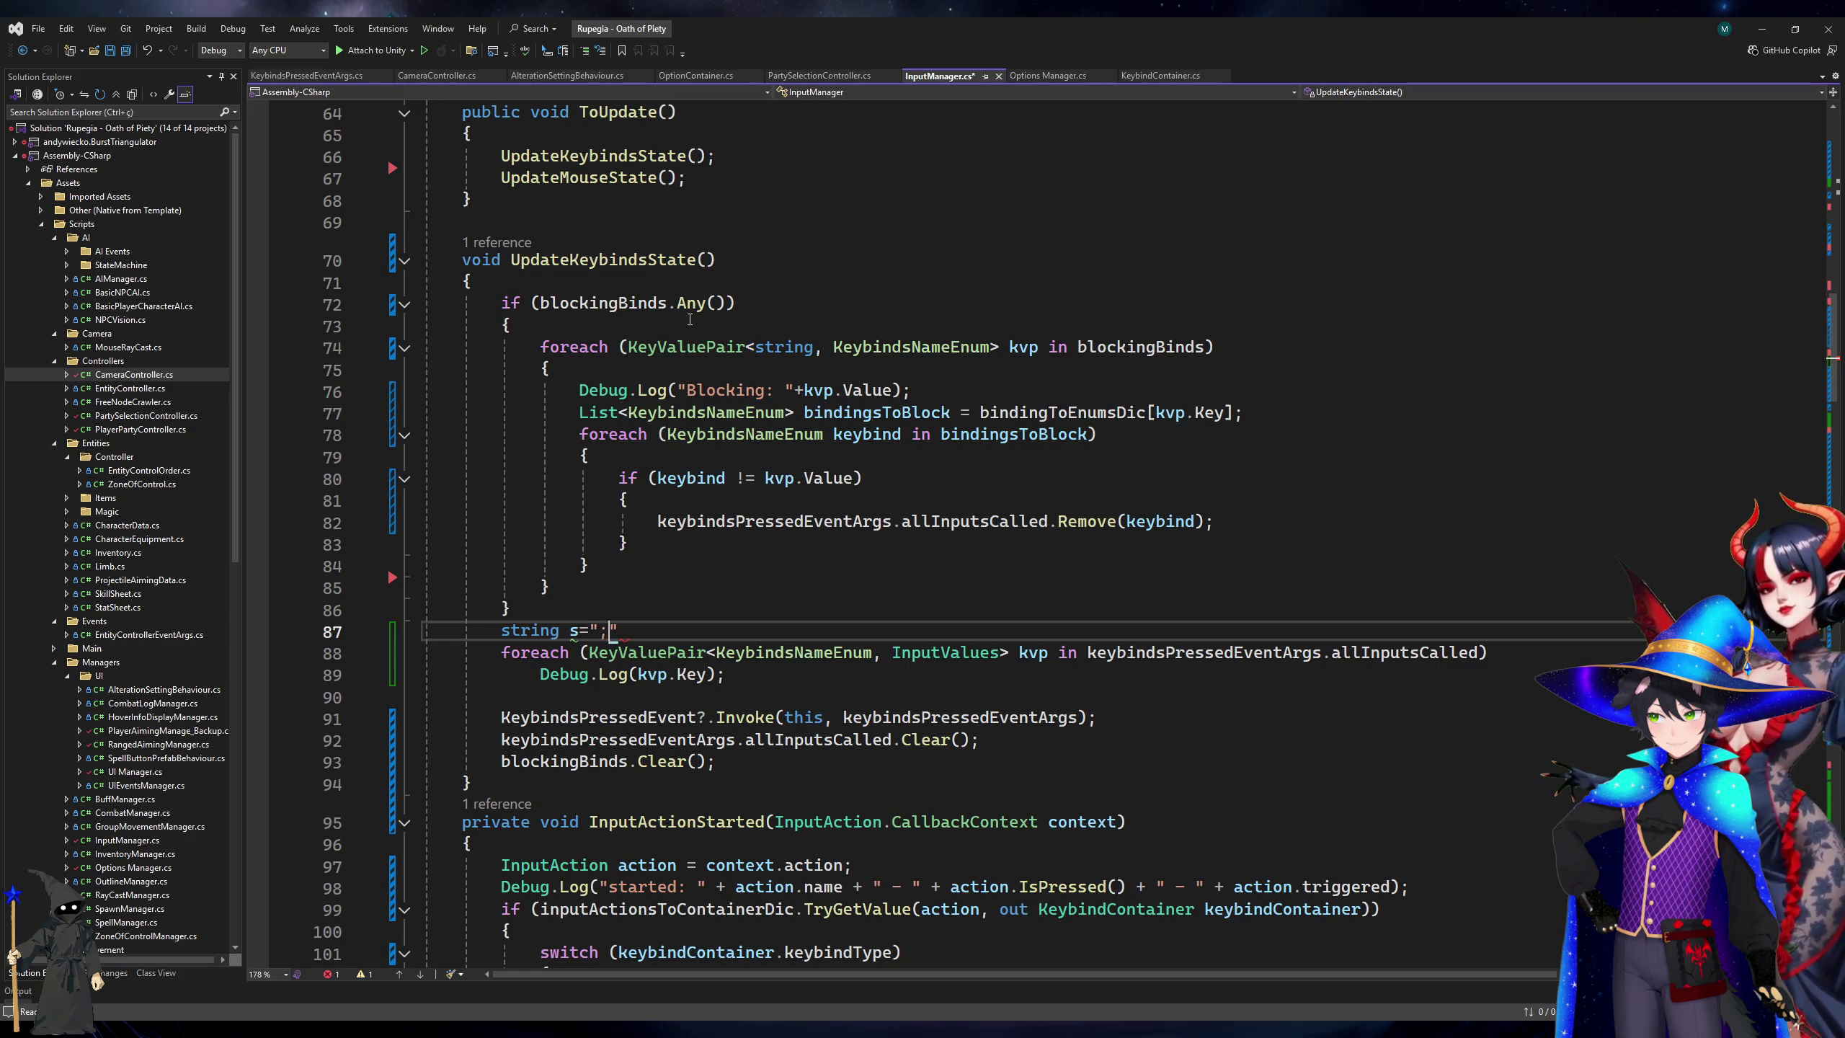
pyautogui.write(';')
pyautogui.press('Down')
pyautogui.press('Down')
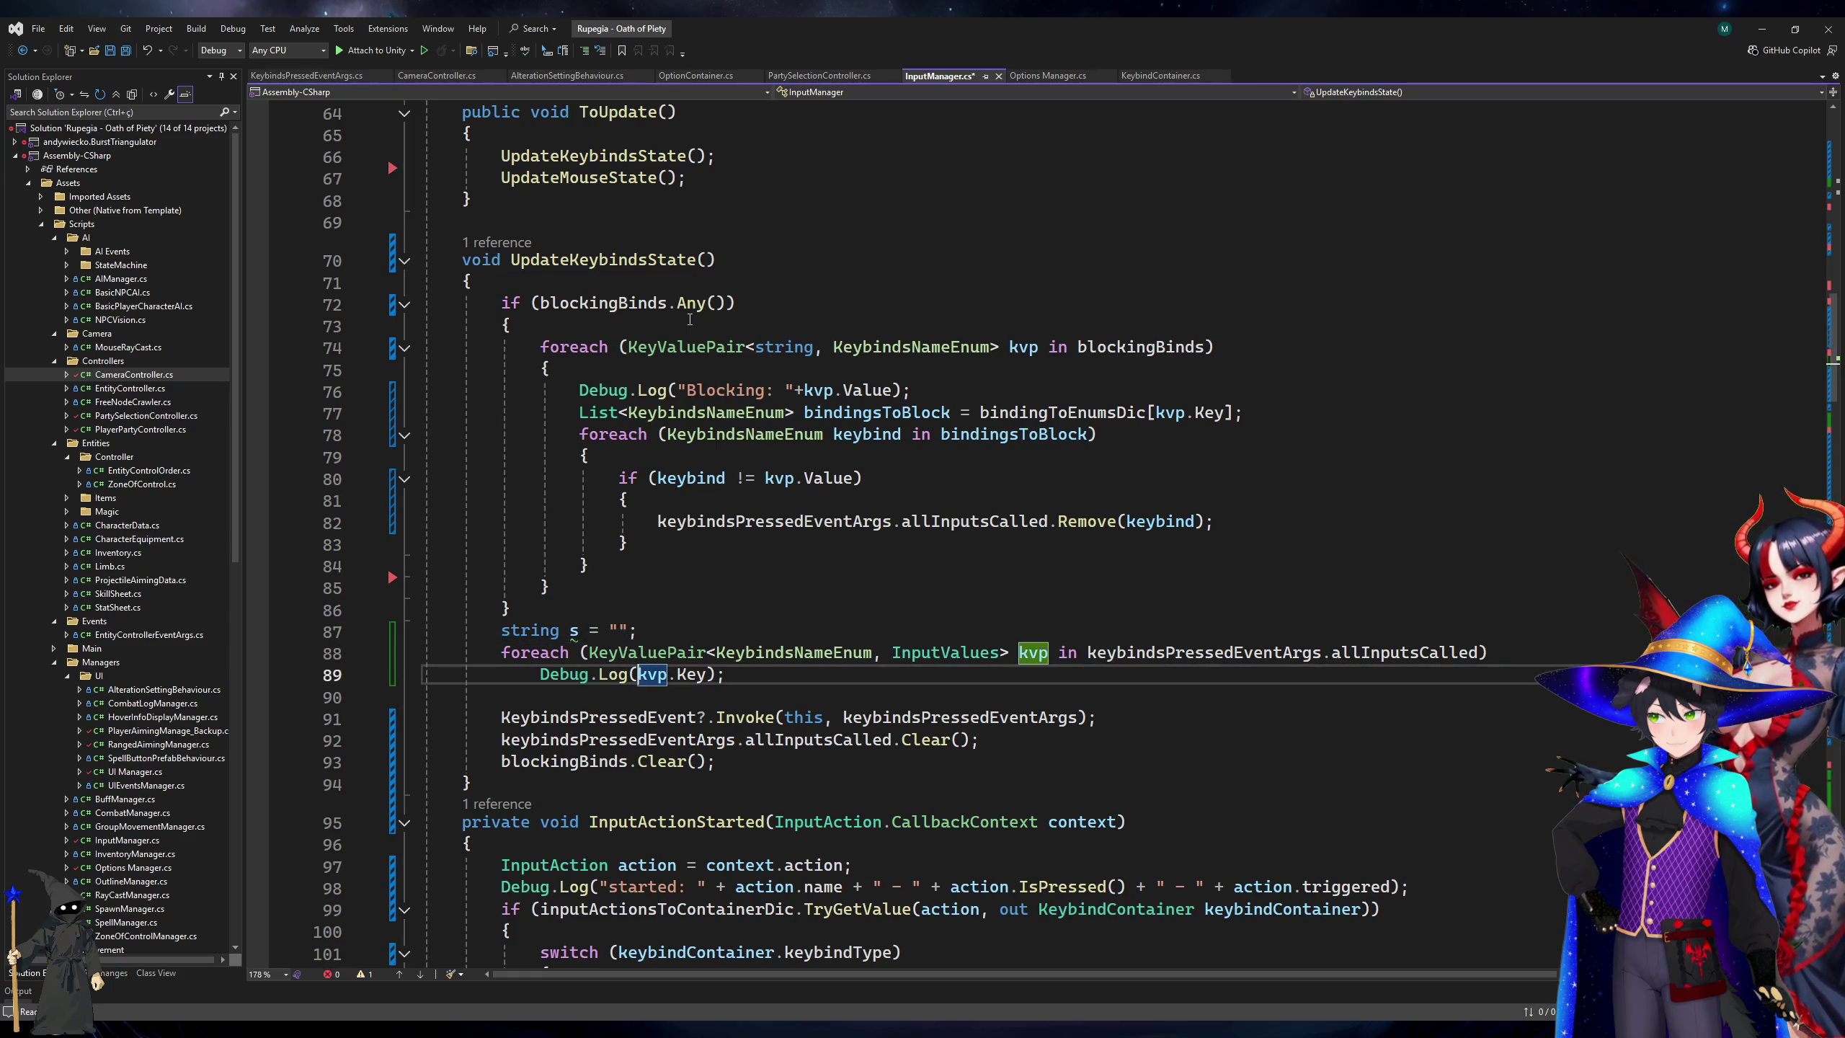
pyautogui.hotkey('ctrl', 'x')
pyautogui.press('Down')
pyautogui.hotkey('ctrl', 'v')
pyautogui.press('Up')
pyautogui.press('Up')
pyautogui.write('+=')
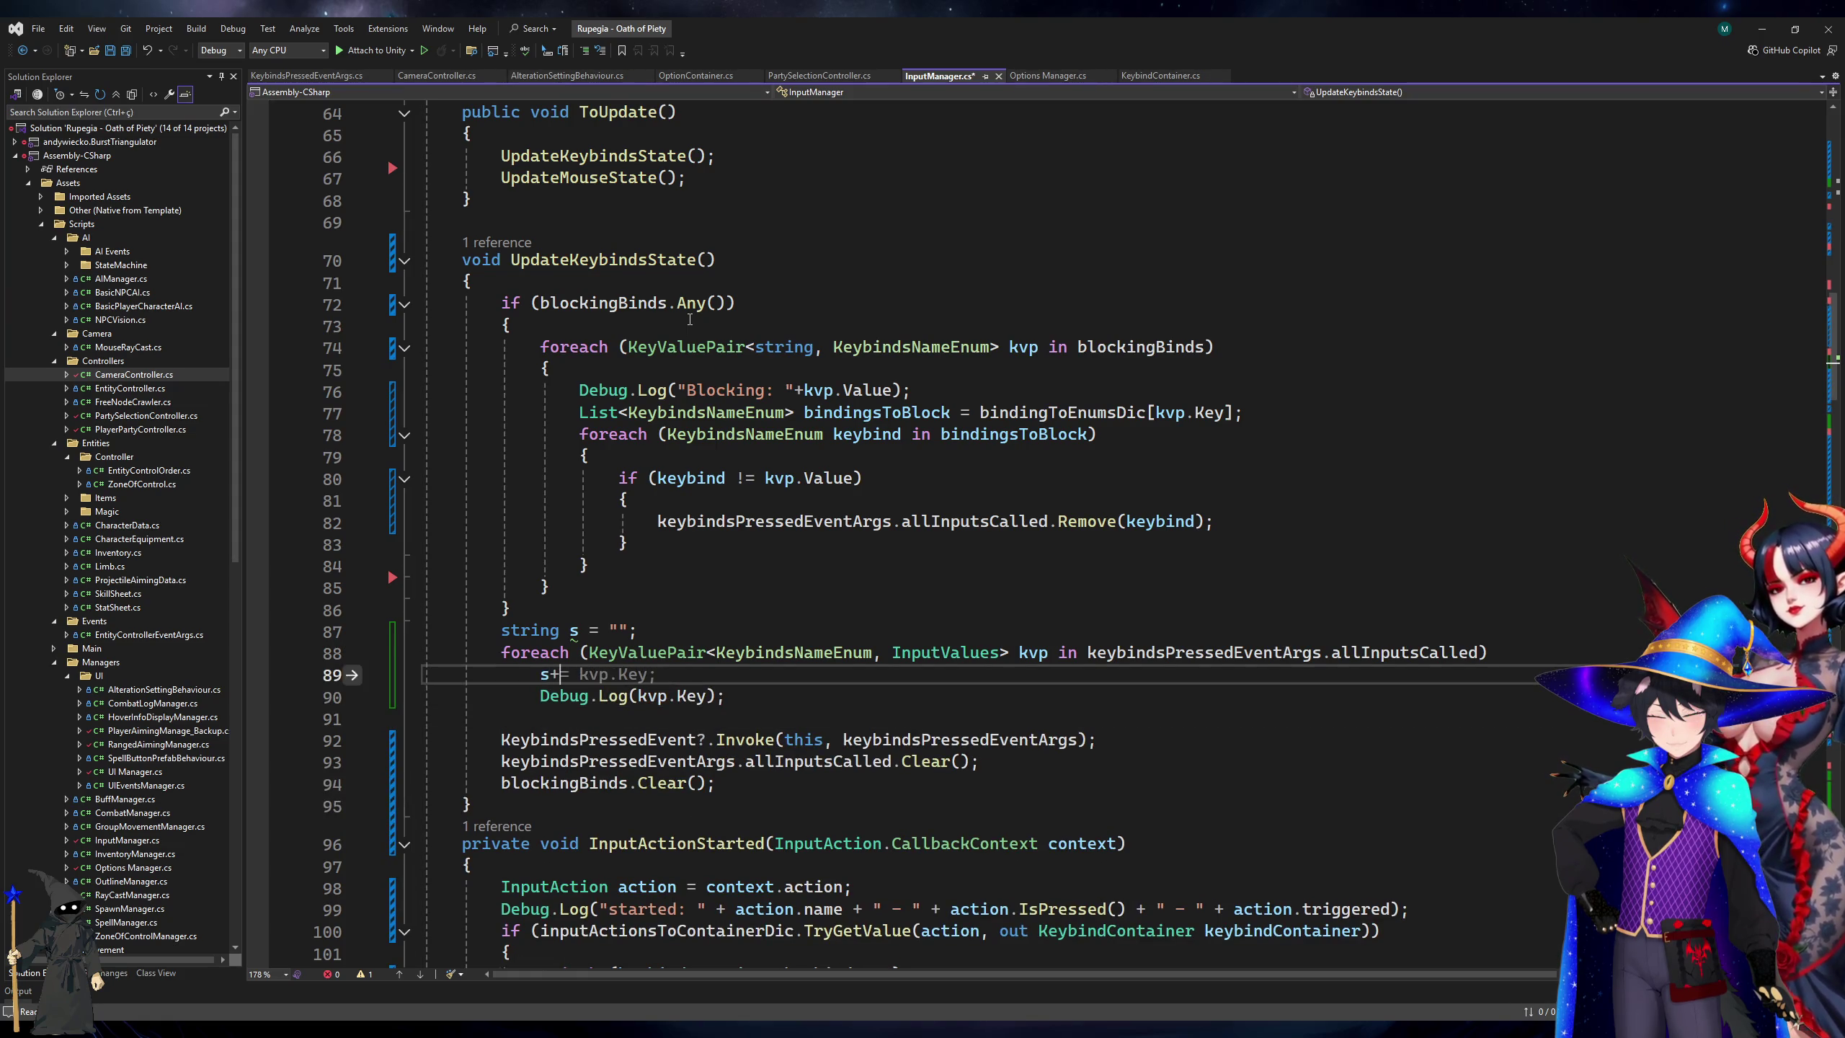
pyautogui.write(' kvp.Key;+" - "')
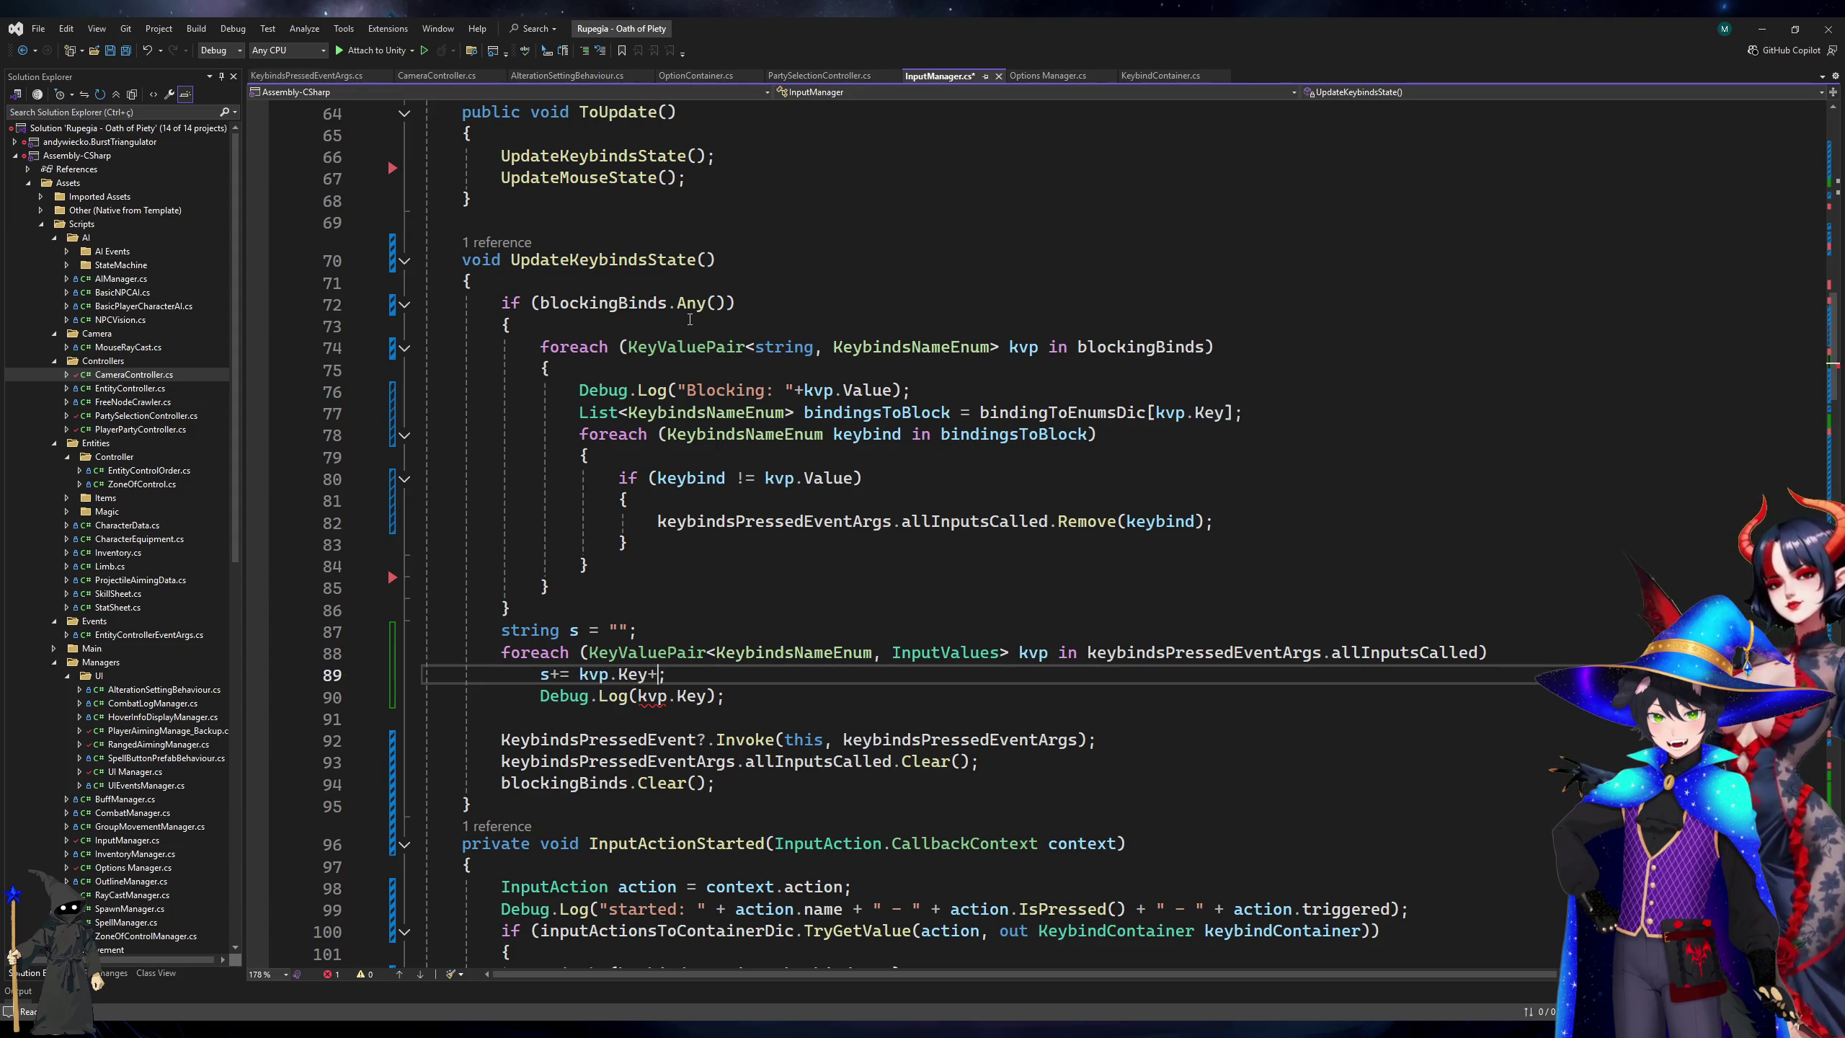
# Log s once after the loop, start it with "Calling:", save, and glance at Unity.
pyautogui.press('Down')
pyautogui.hotkey('ctrl', 'shift', 'Left')
pyautogui.hotkey('ctrl', 'shift', 'Left')
pyautogui.hotkey('ctrl', 'shift', 'Left')
pyautogui.write('s')
pyautogui.hotkey('ctrl', 's')
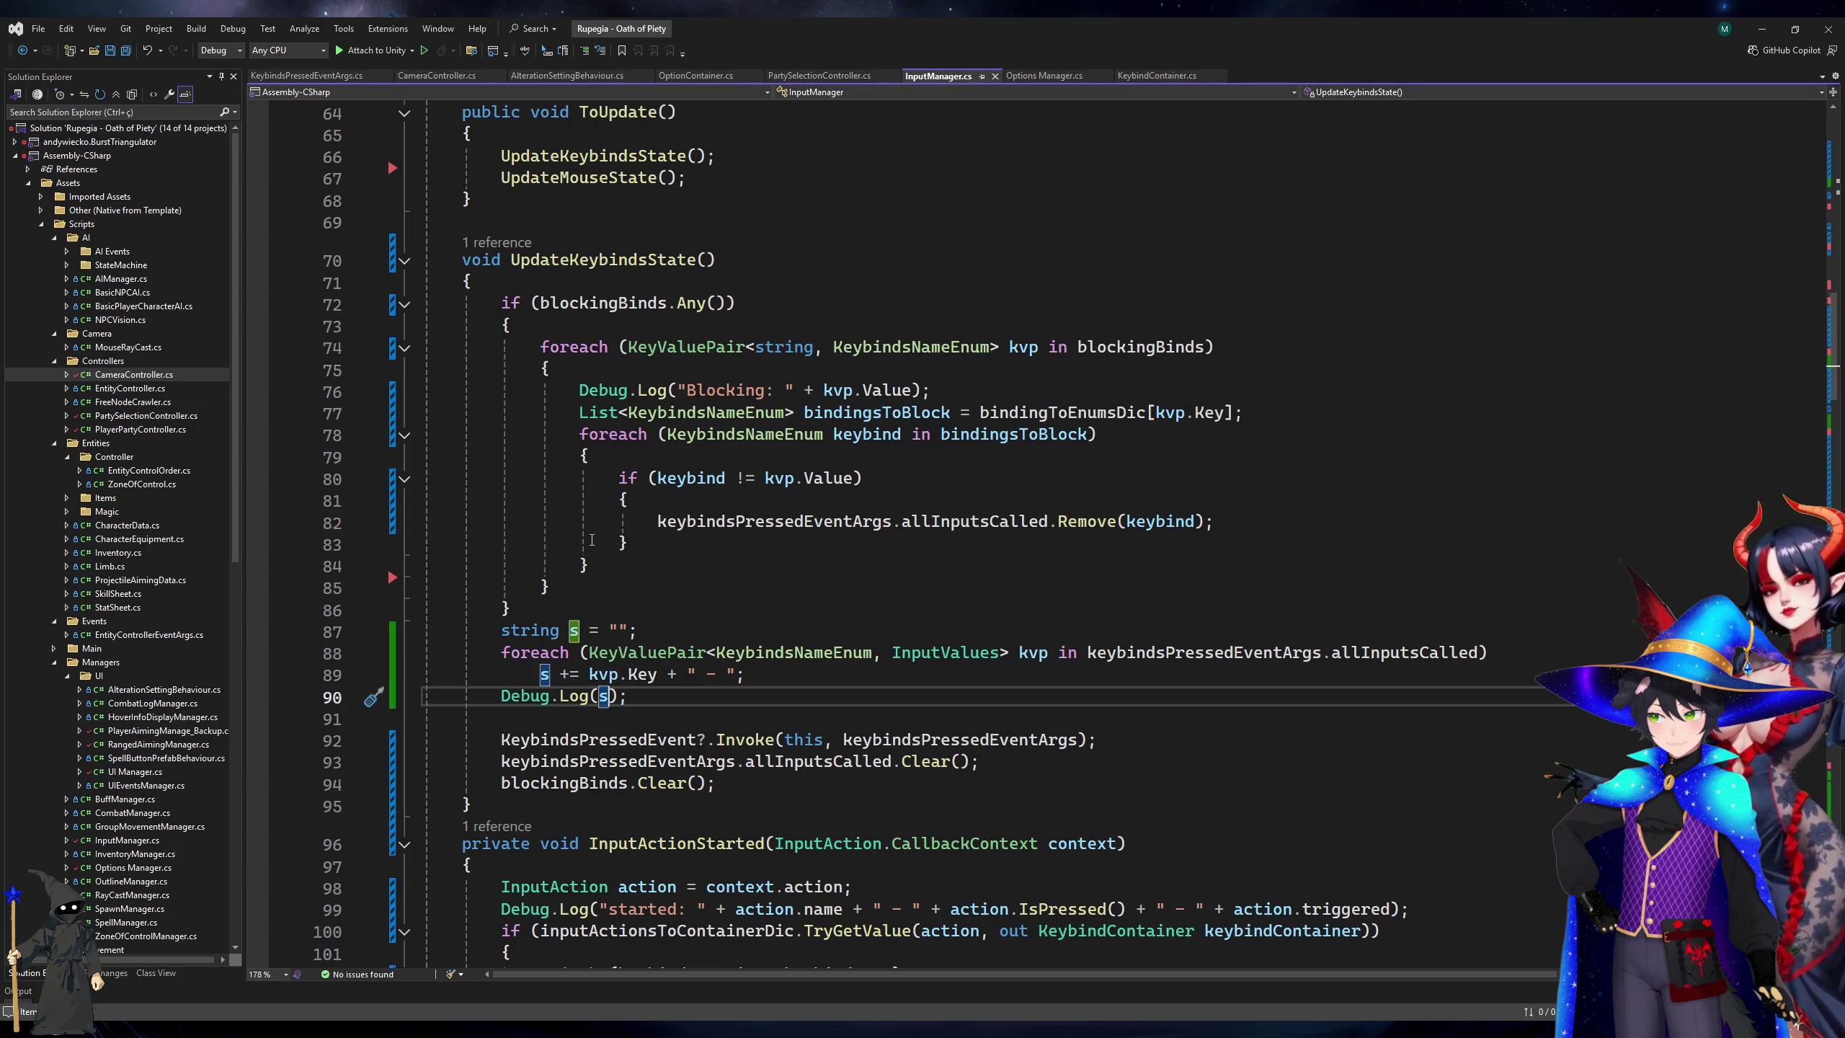
pyautogui.click(626, 630)
pyautogui.write('Calling')
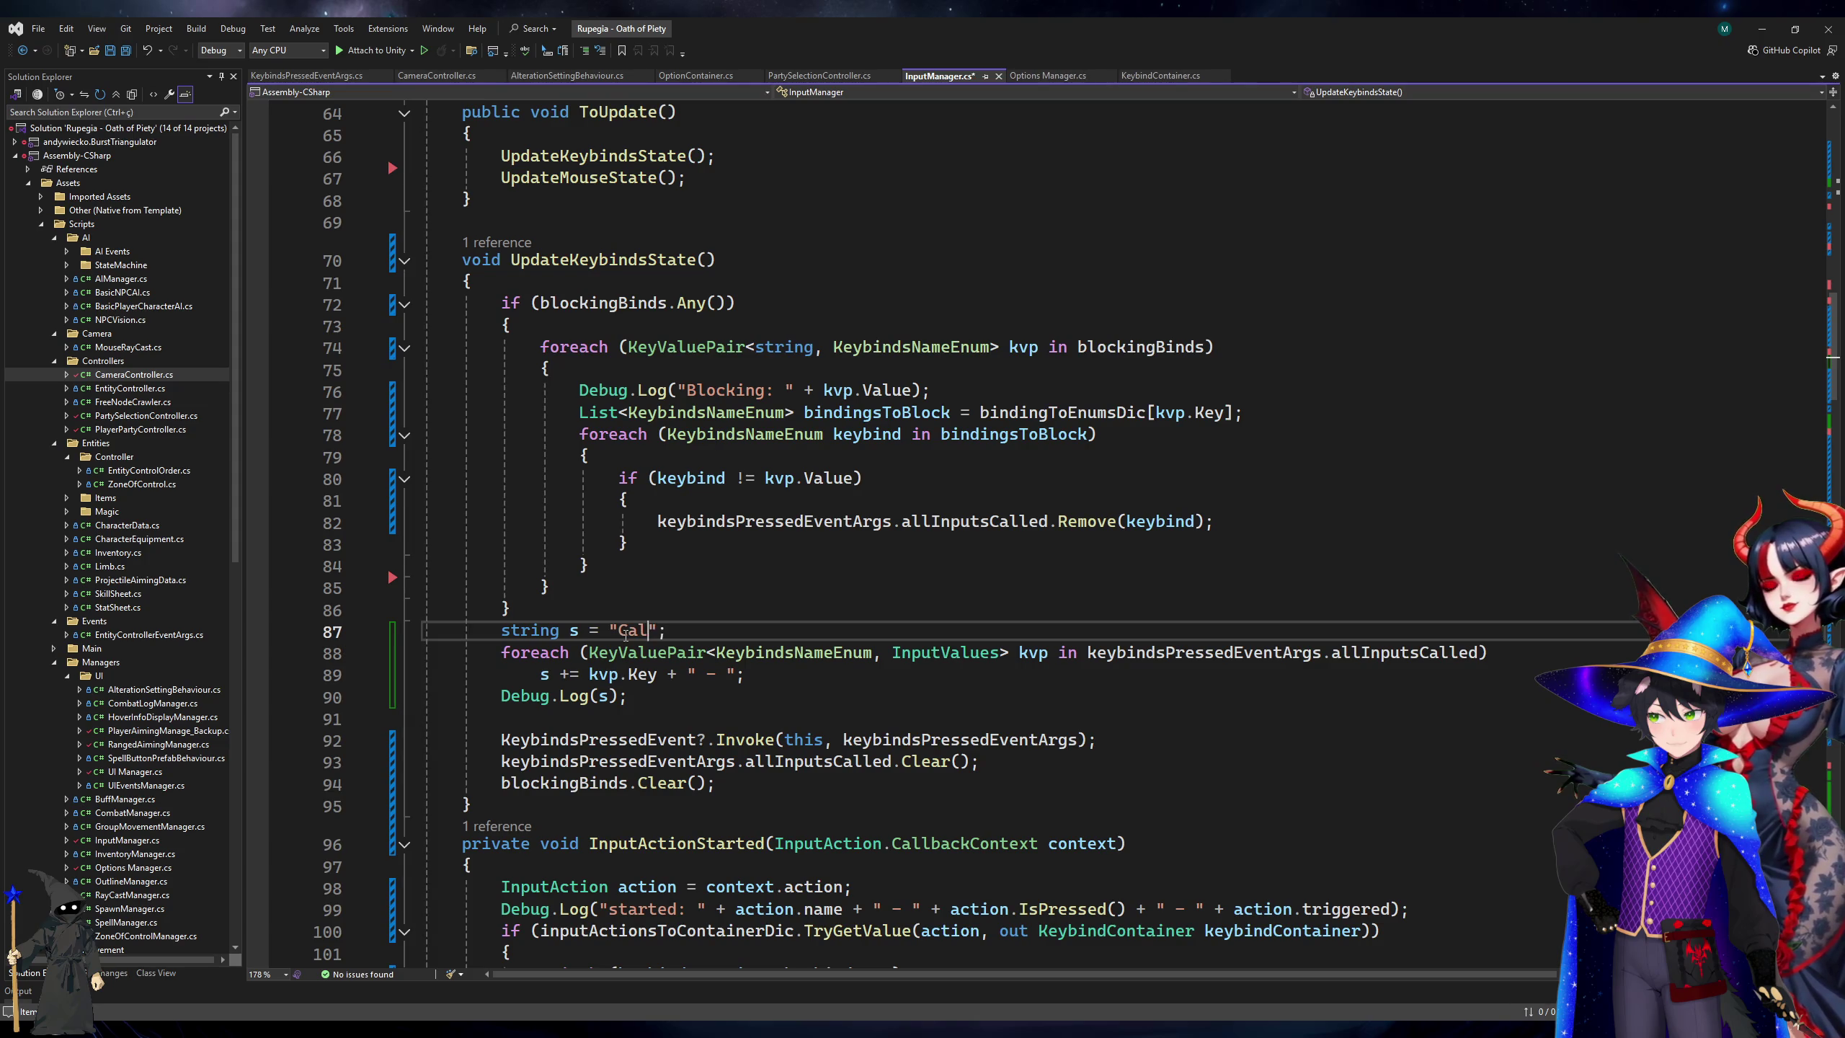
pyautogui.write(':')
pyautogui.hotkey('ctrl', 's')
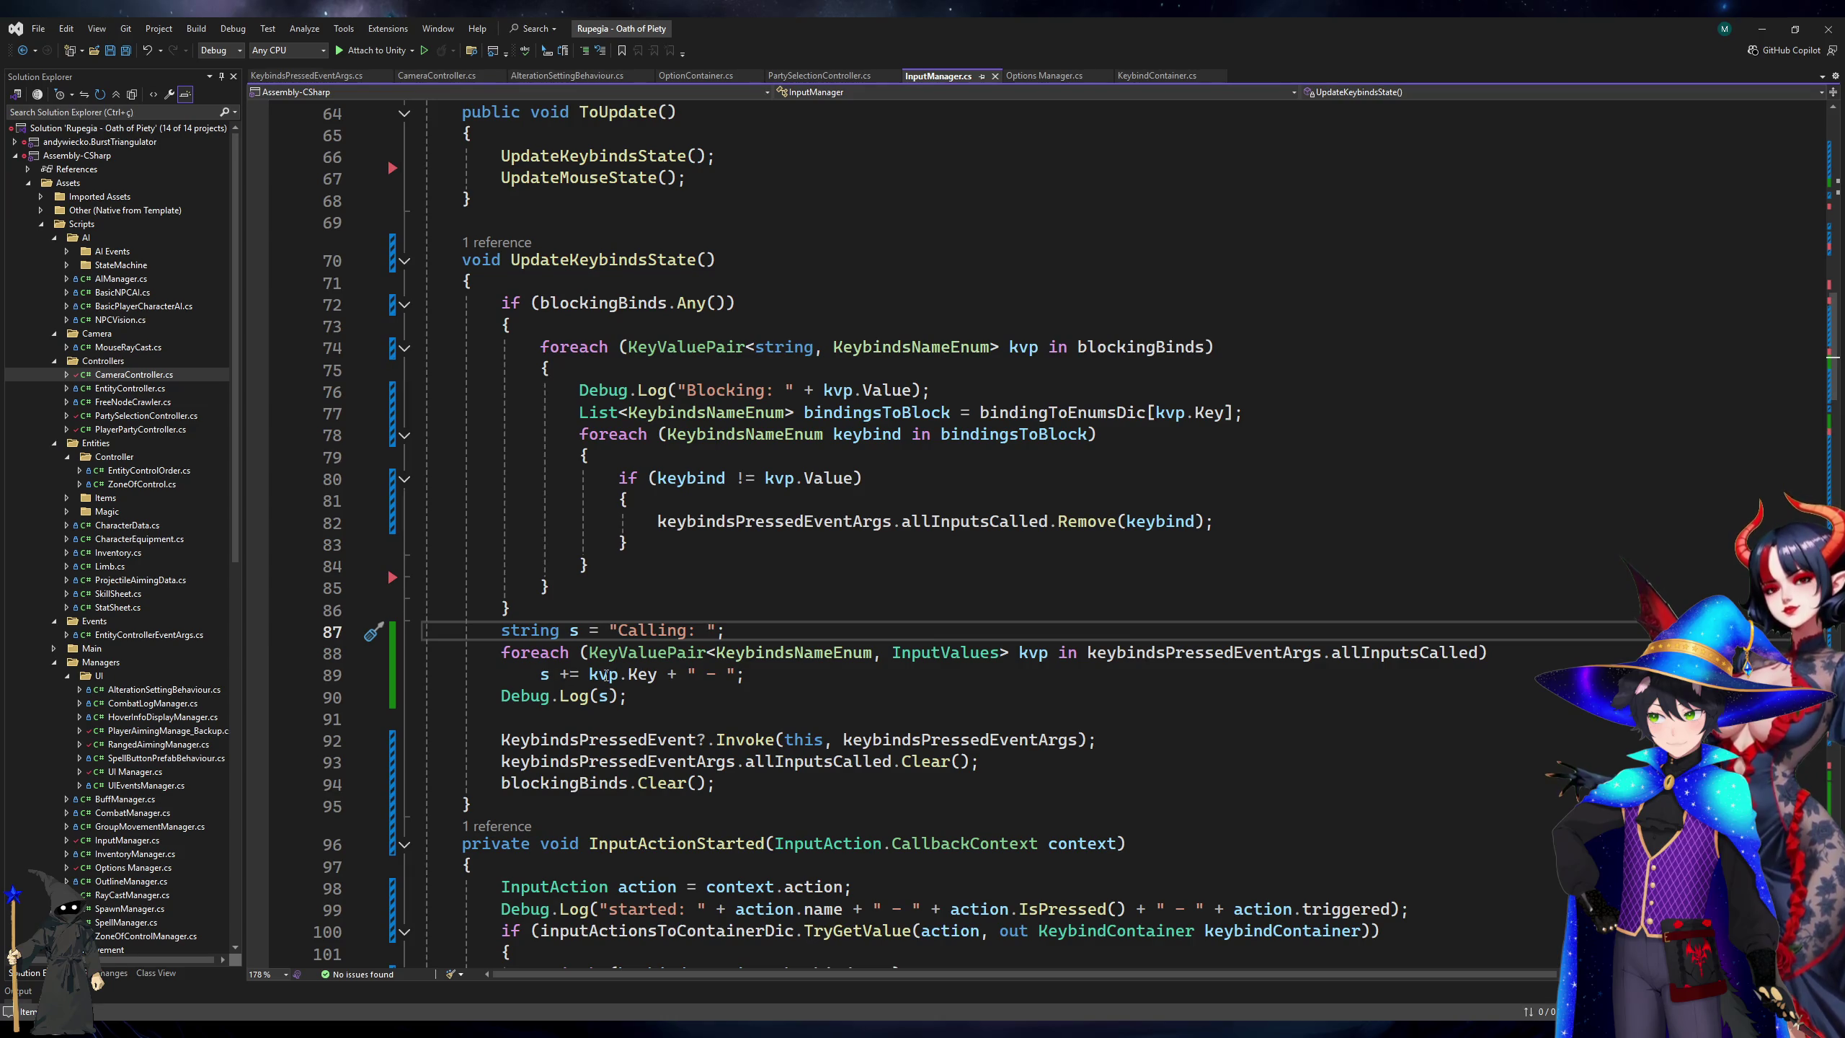
pyautogui.hotkey('alt', 'Tab')
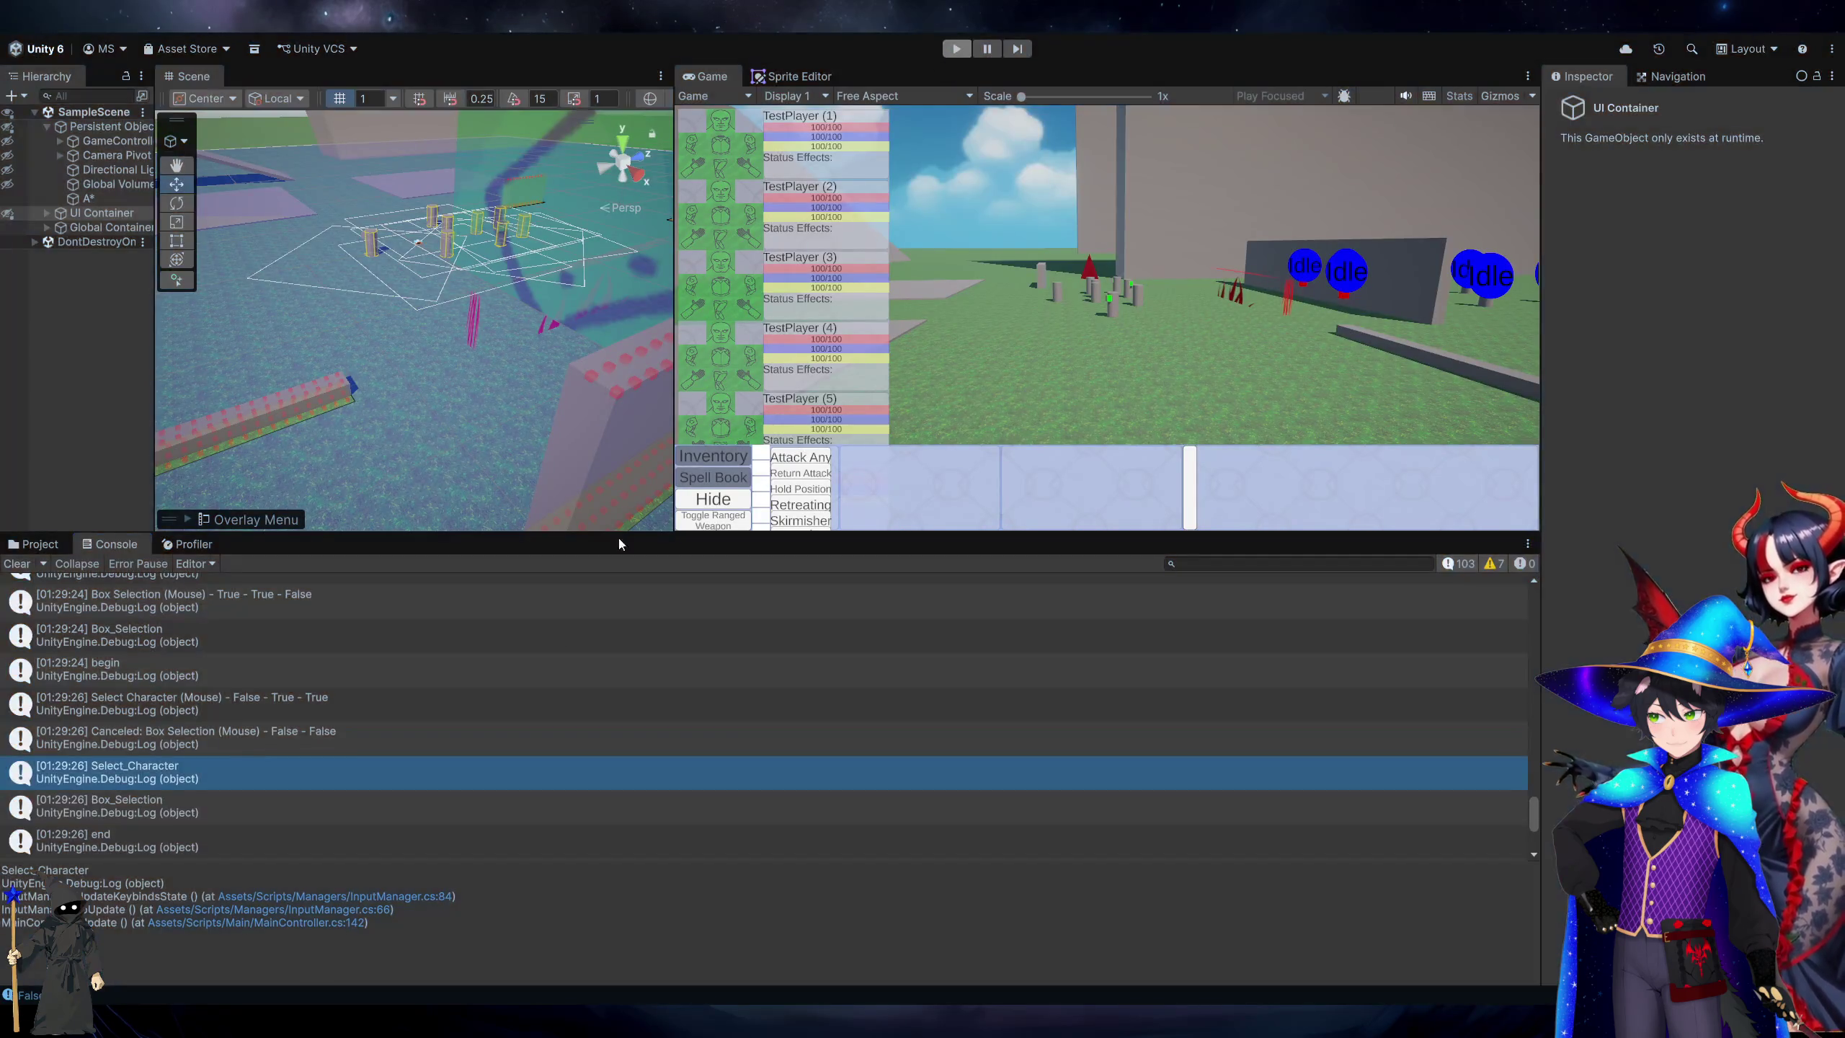
pyautogui.hotkey('alt', 'Tab')
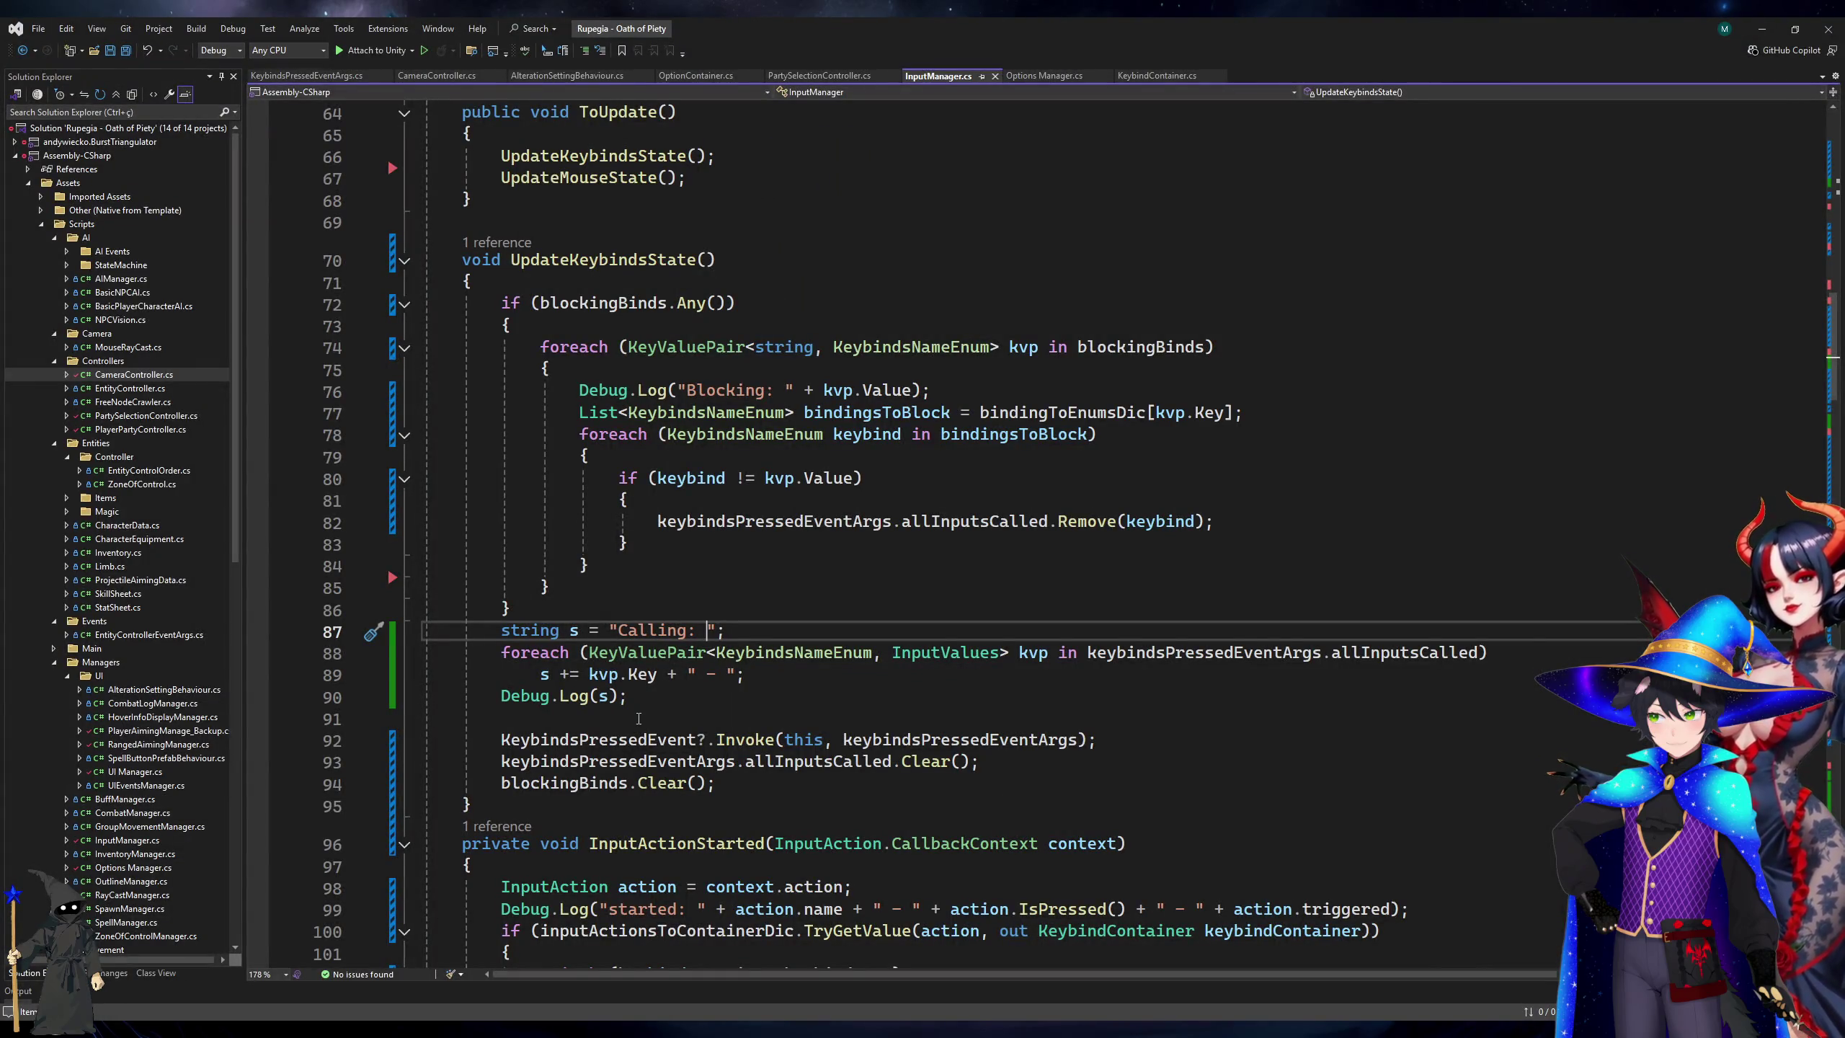
pyautogui.click(1112, 414)
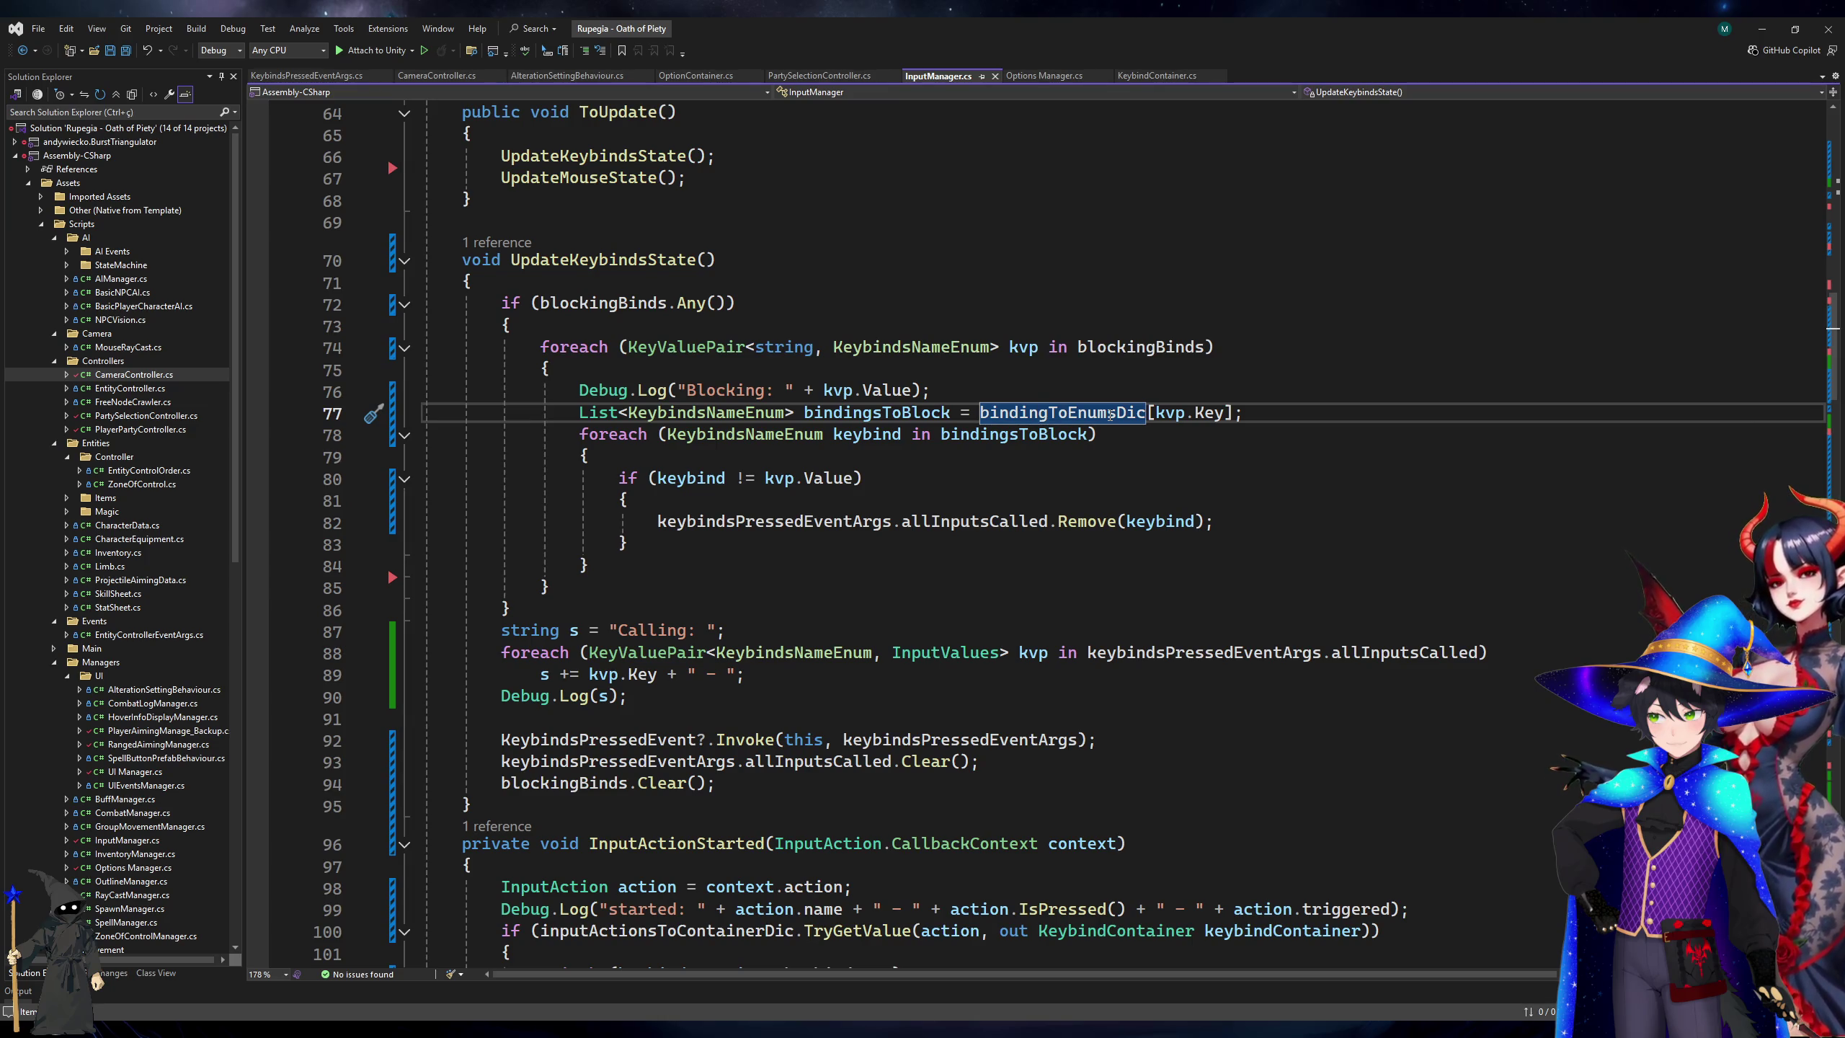
pyautogui.scroll(-20, 1111, 418)
pyautogui.scroll(-20, 1112, 432)
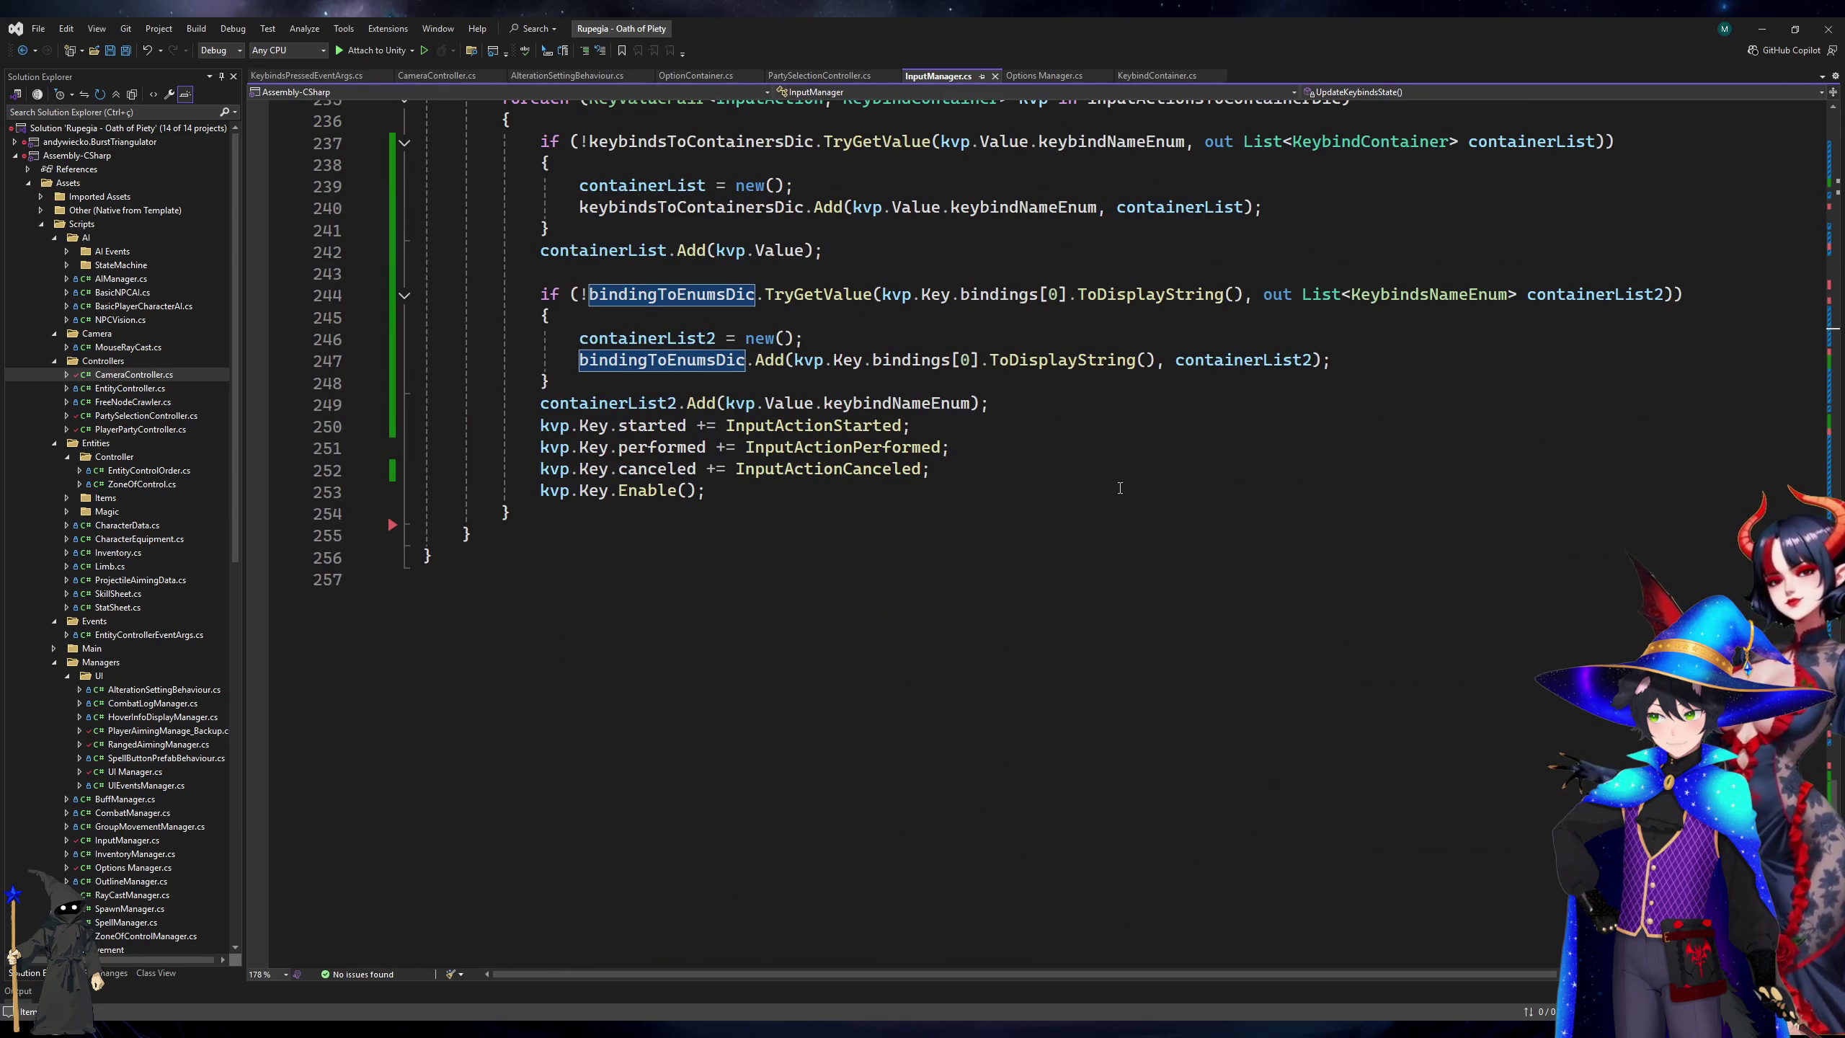
pyautogui.click(1050, 360)
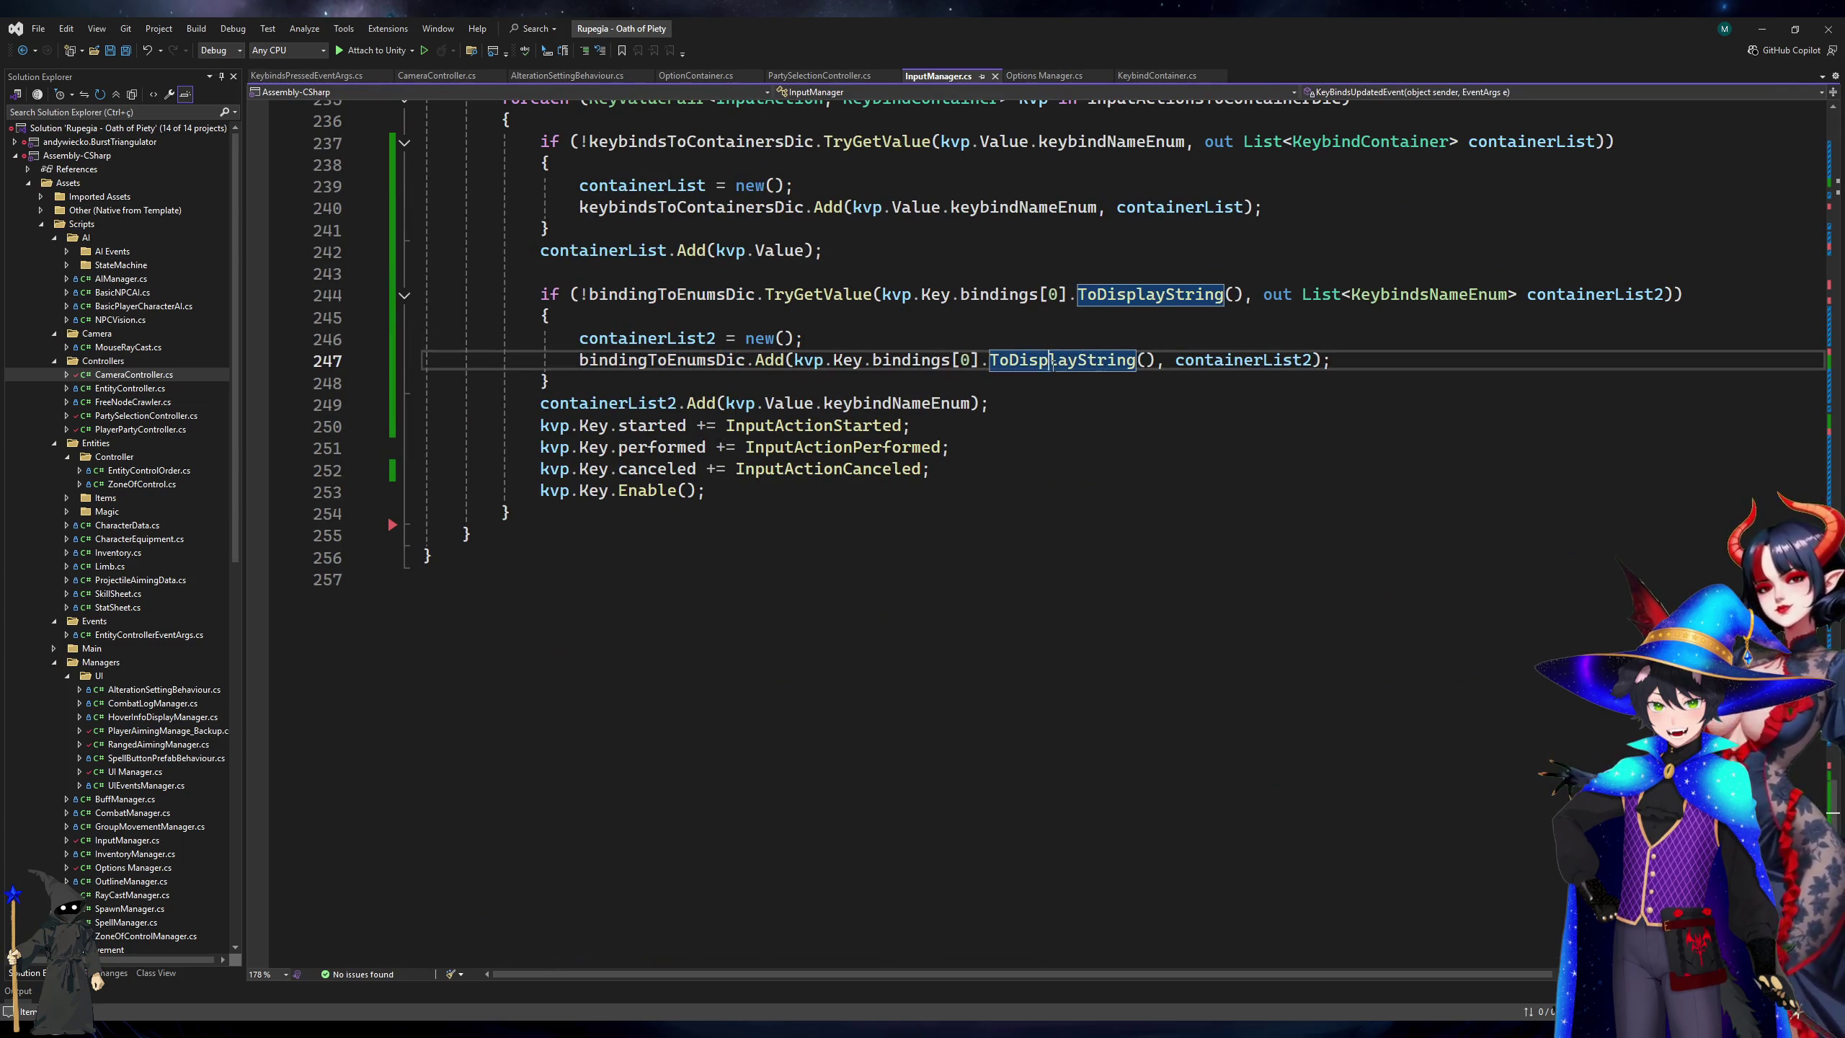
pyautogui.scroll(4, 1055, 380)
pyautogui.scroll(20, 1055, 380)
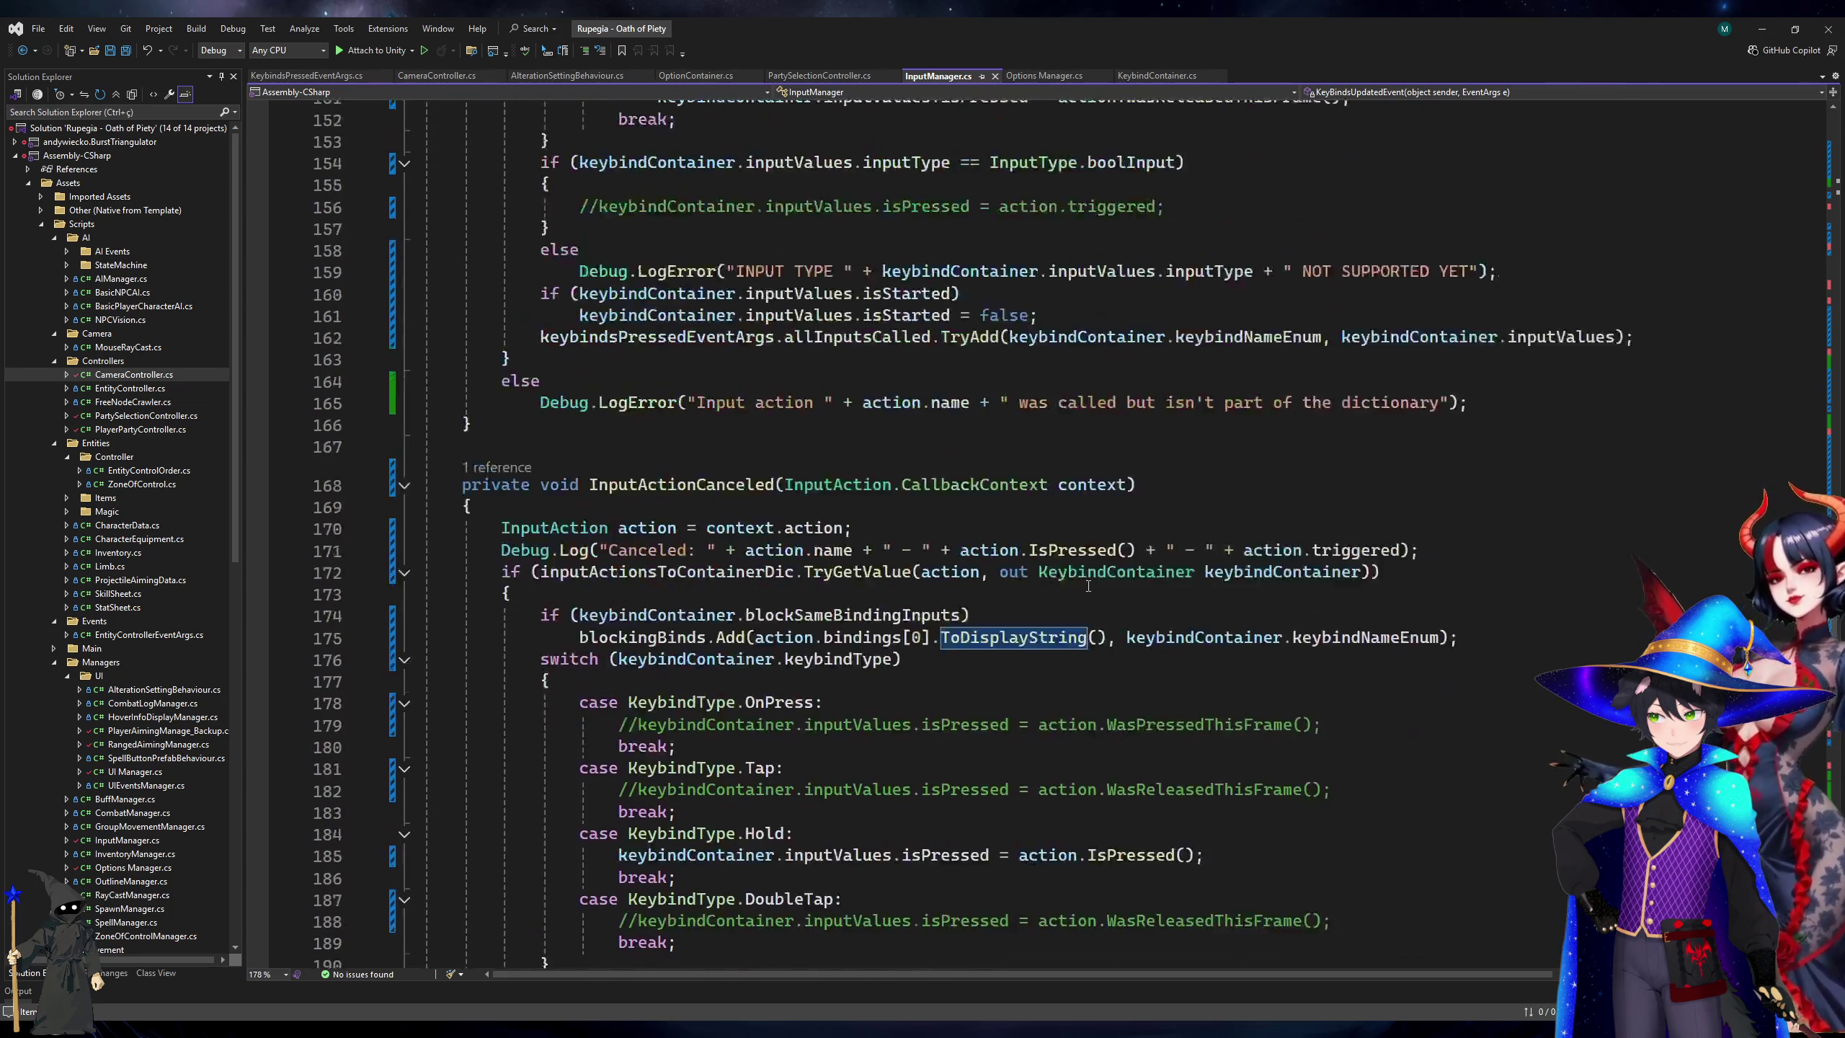
pyautogui.scroll(-7, 1088, 586)
pyautogui.scroll(7, 1087, 586)
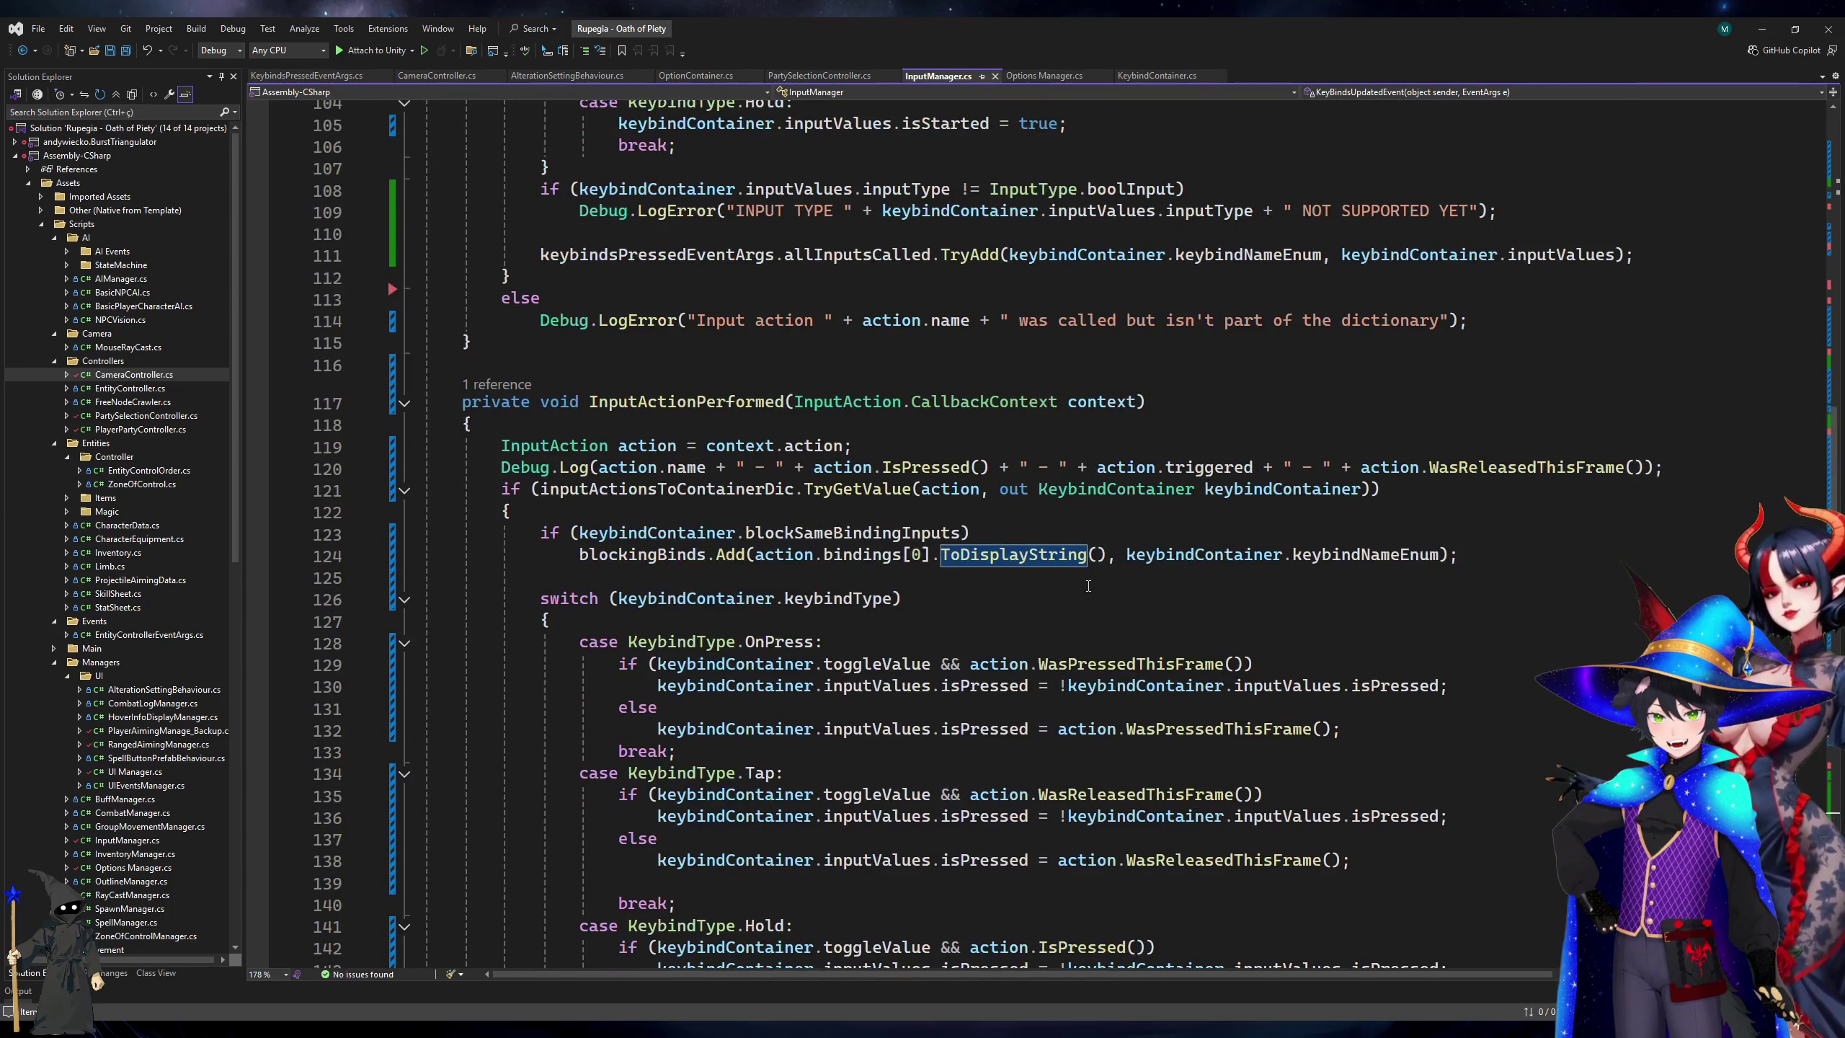
pyautogui.scroll(8, 1088, 586)
pyautogui.scroll(-6, 1088, 586)
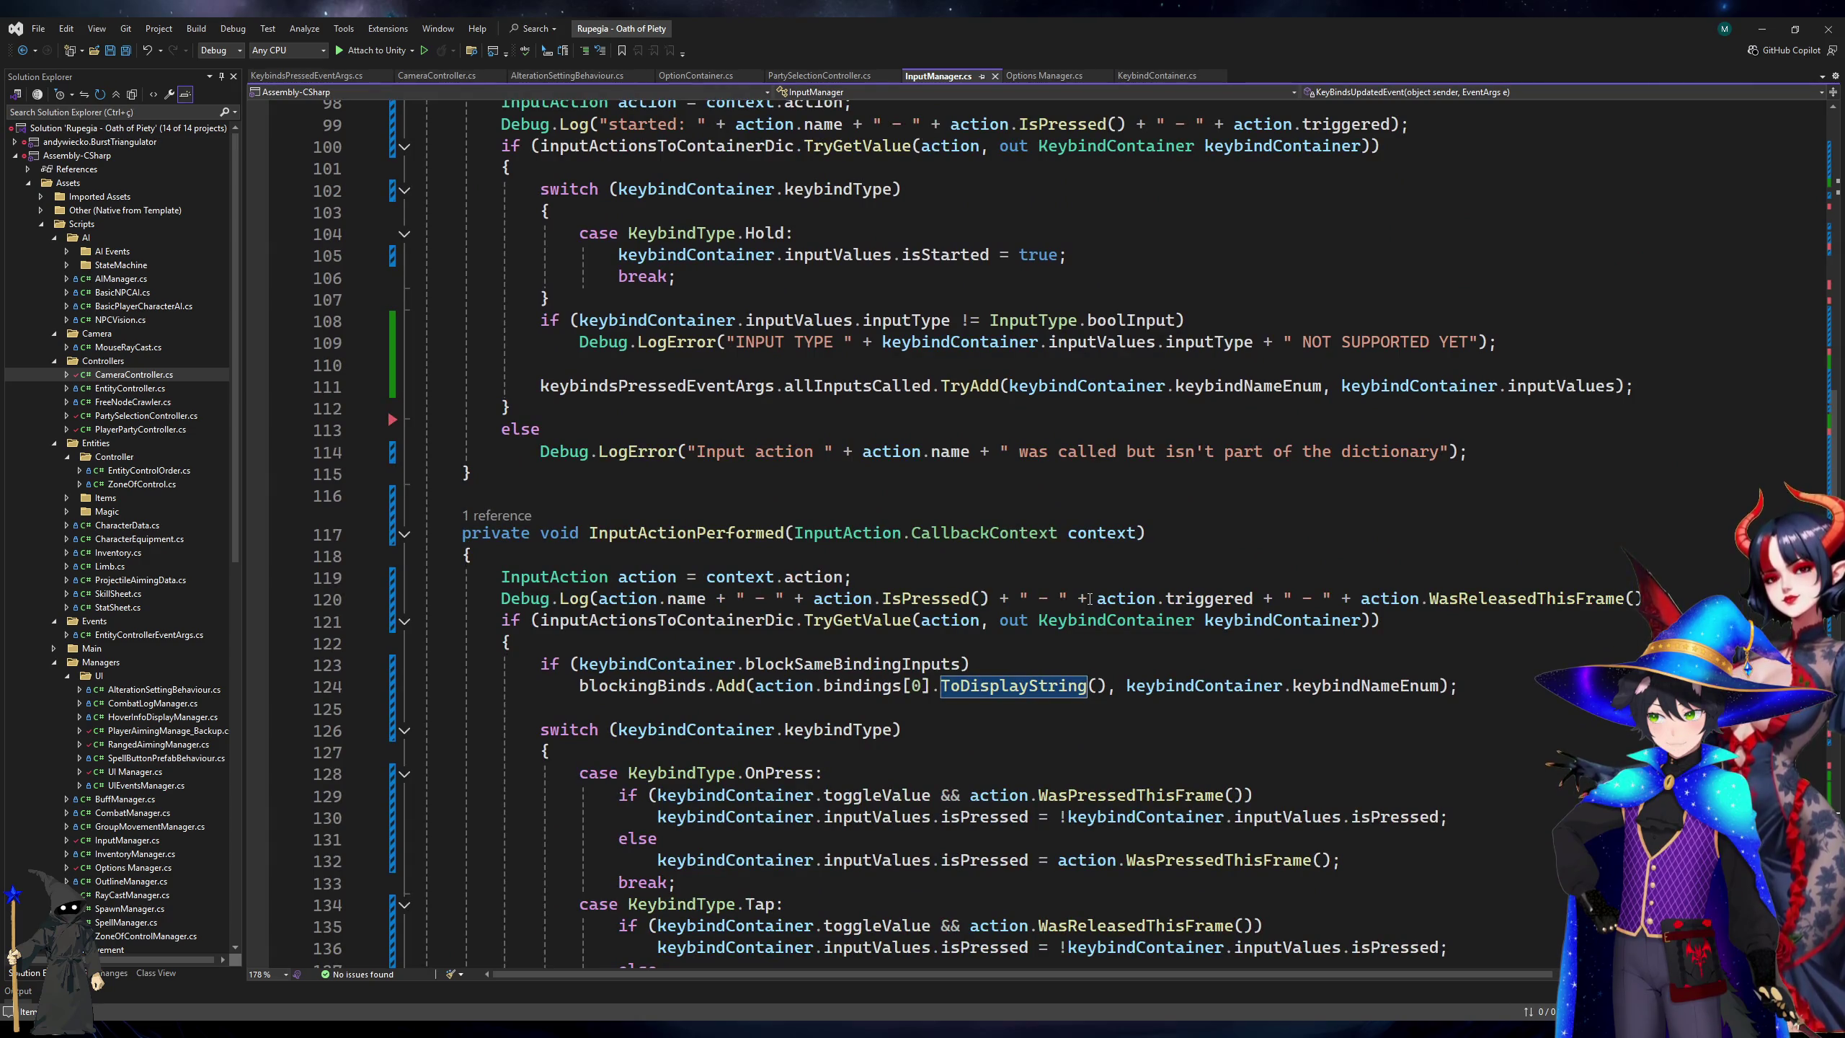
pyautogui.scroll(20, 1090, 598)
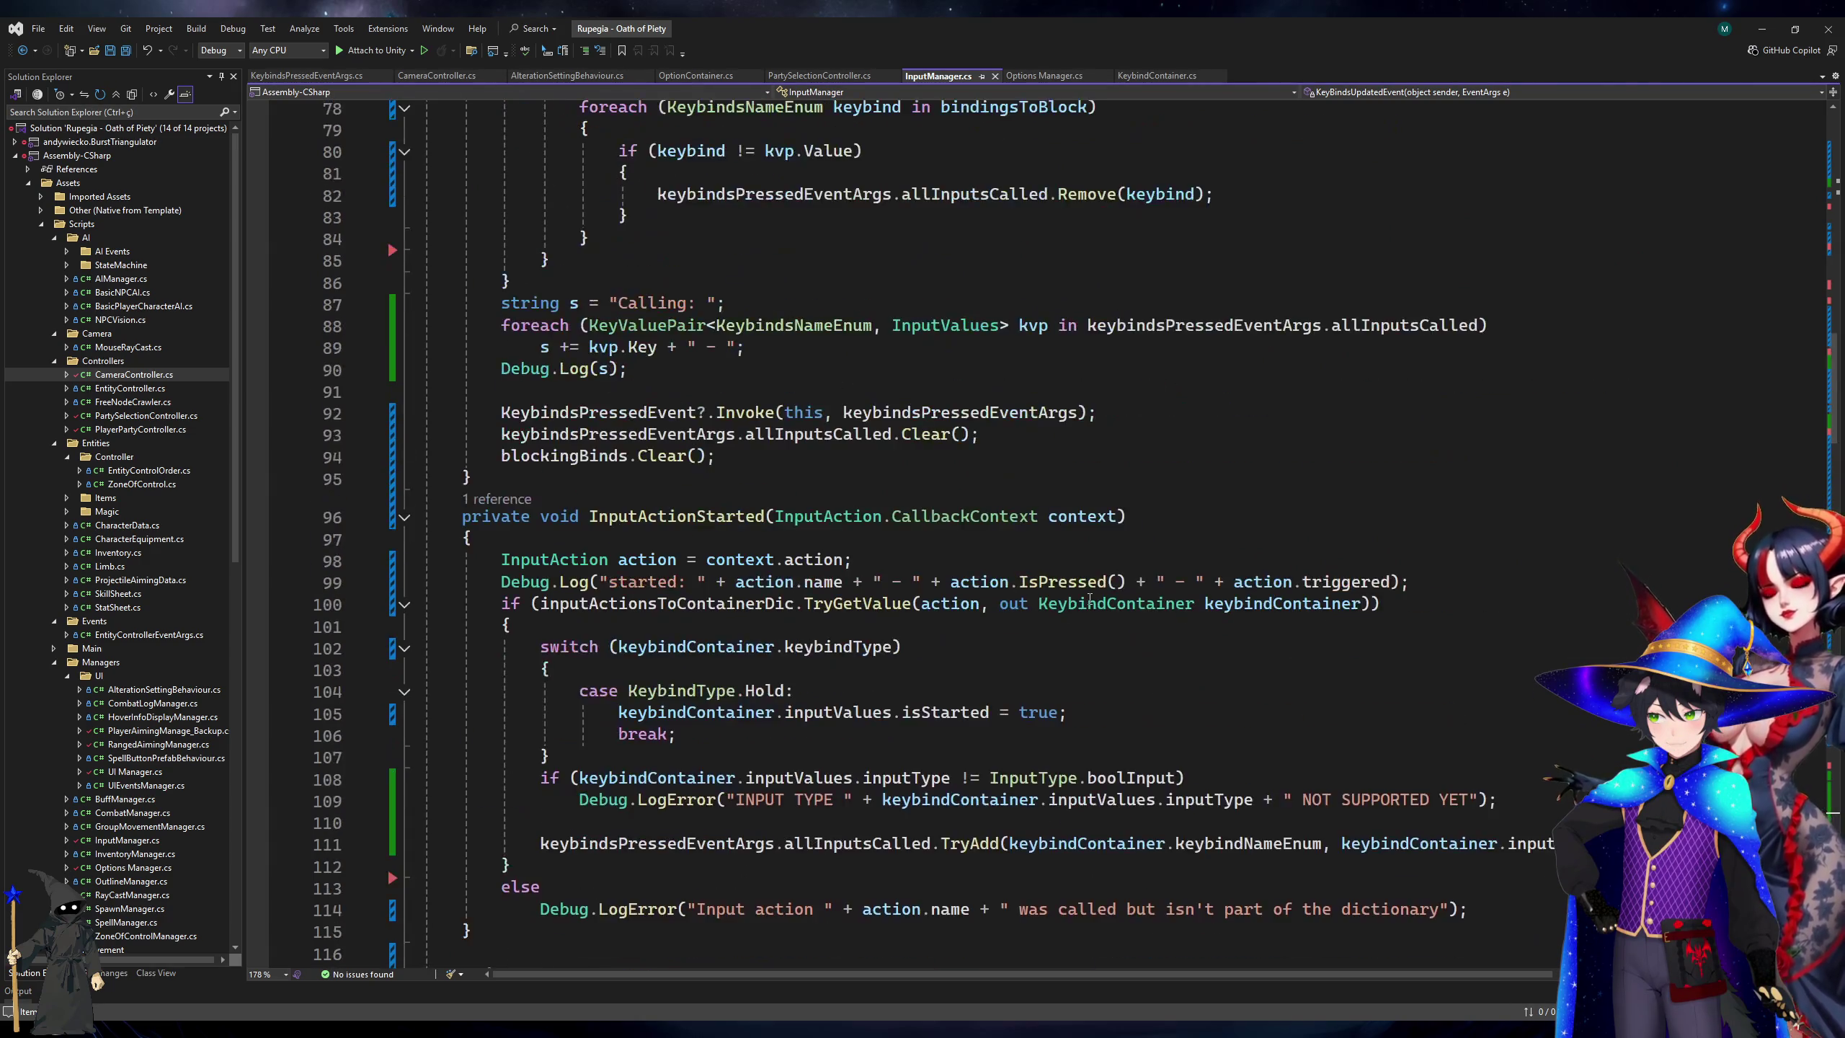
pyautogui.click(1761, 28)
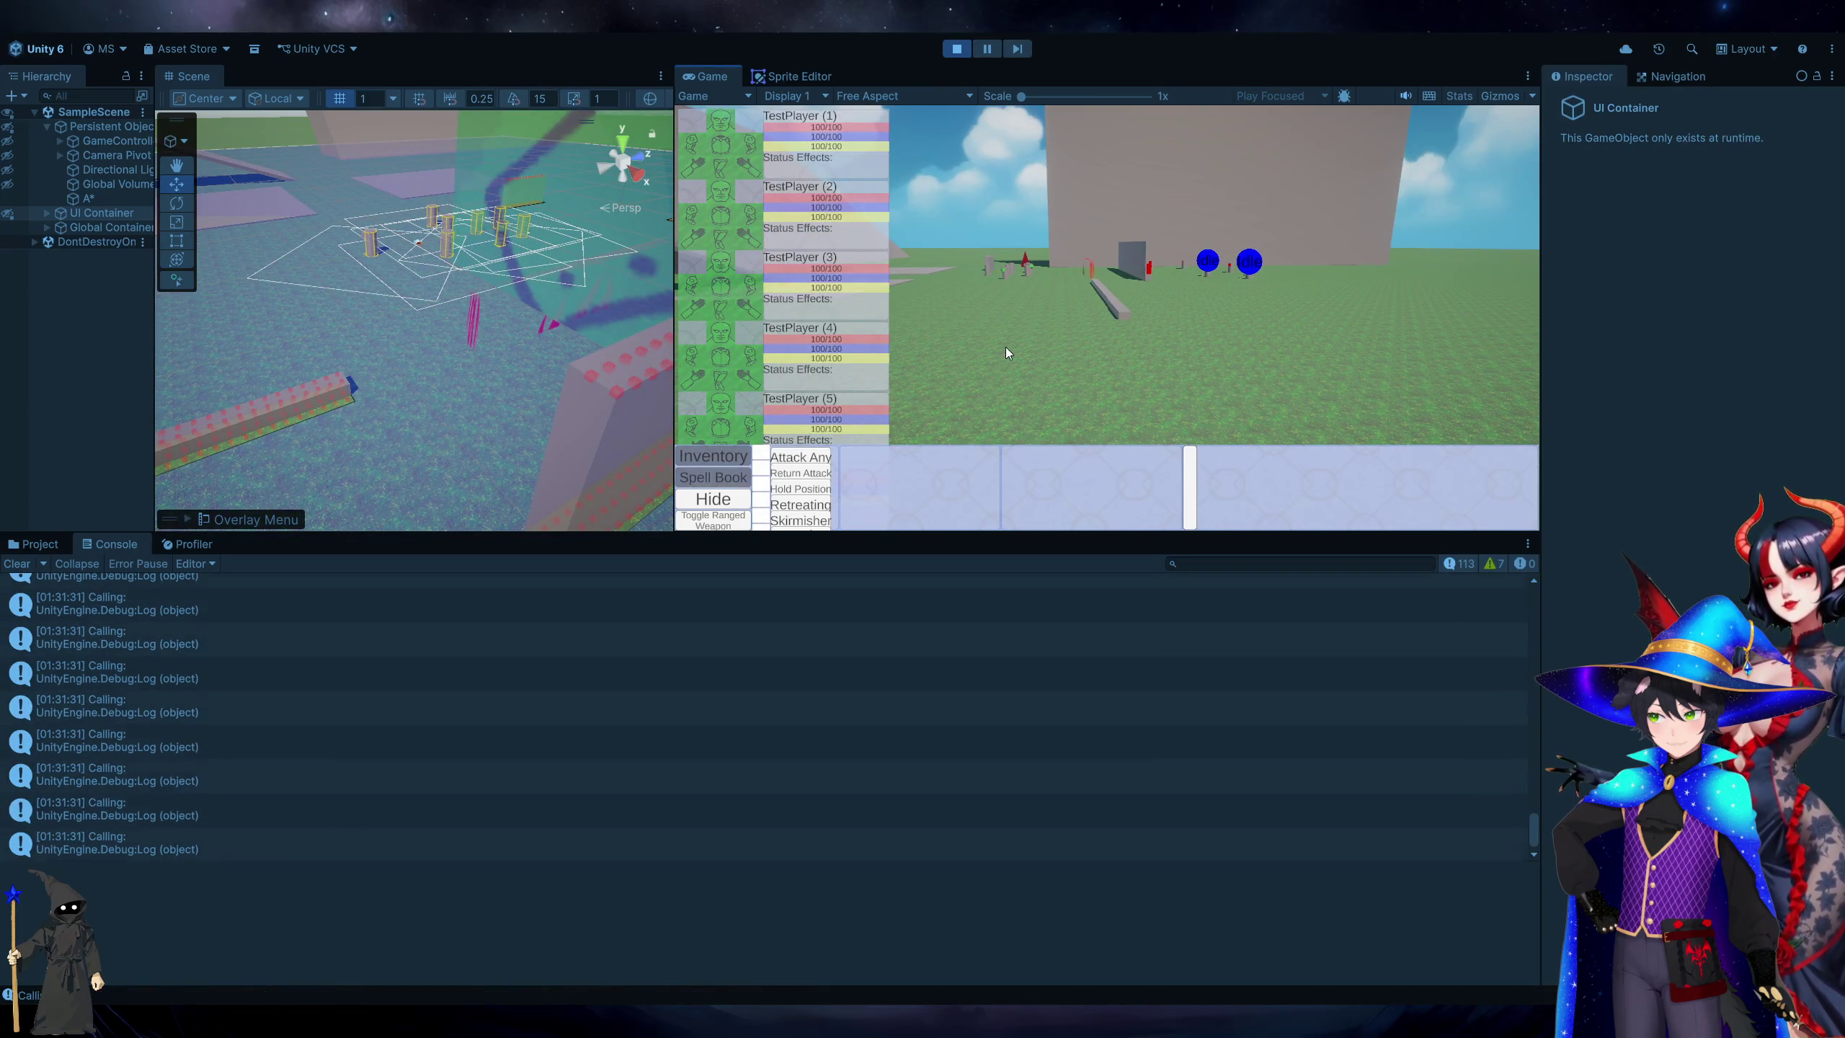
# Stop Unity's play mode and Alt-Tab back to InputManager.cs.
pyautogui.click(956, 48)
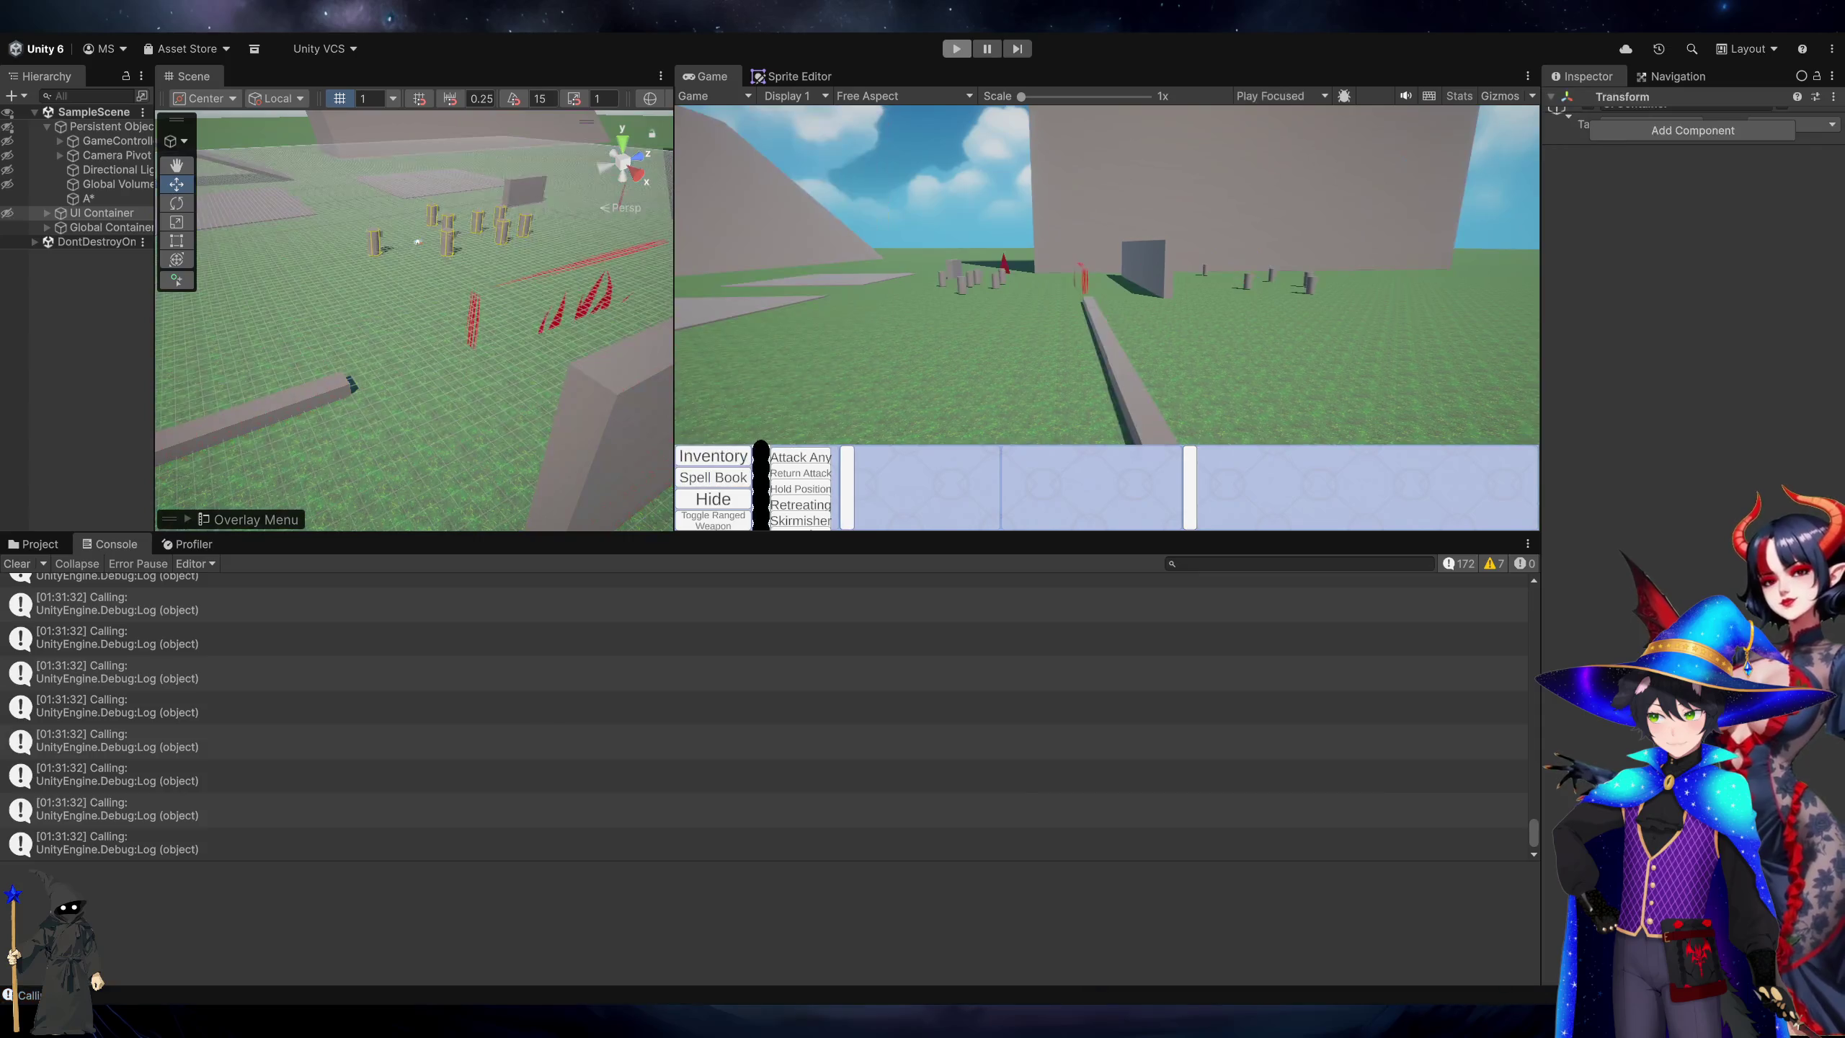
pyautogui.hotkey('alt', 'Tab')
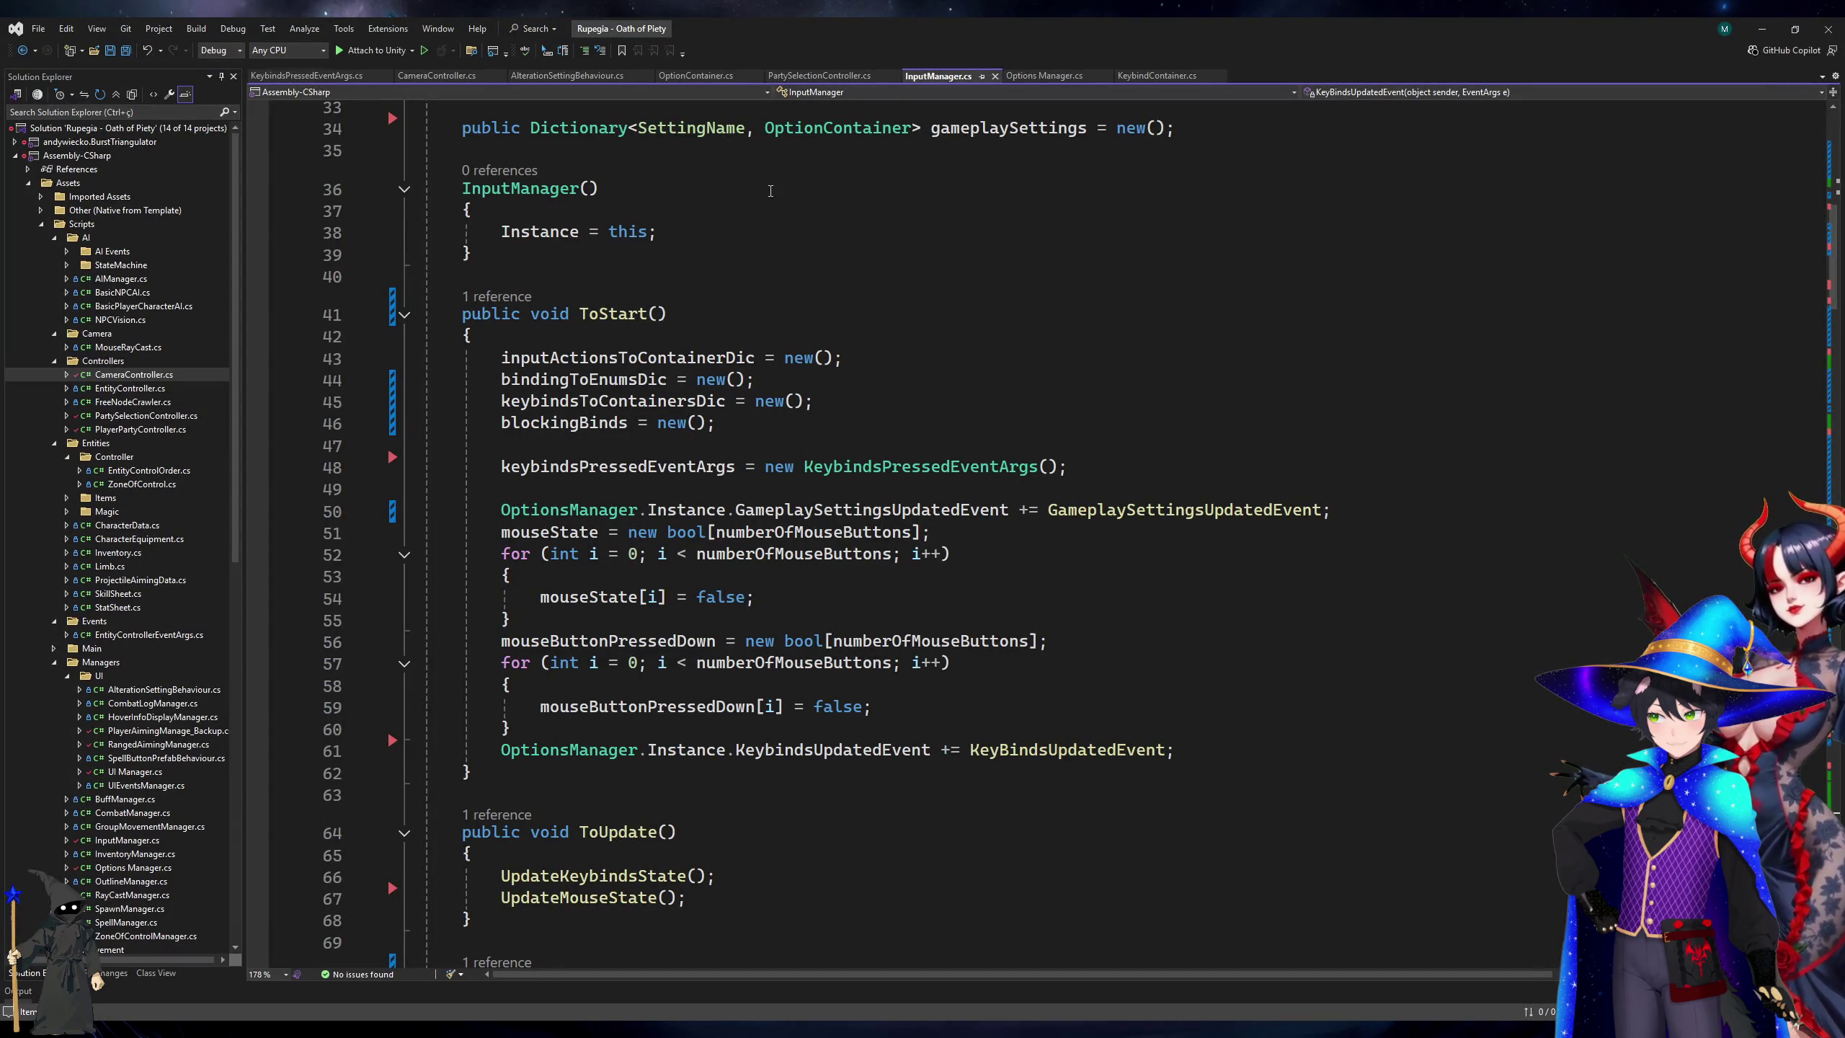
# Wrap the Calling string loop and log in if (keybindsPressedEventArgs.allInputsCalled.Any()) and save.
pyautogui.scroll(-12, 676, 567)
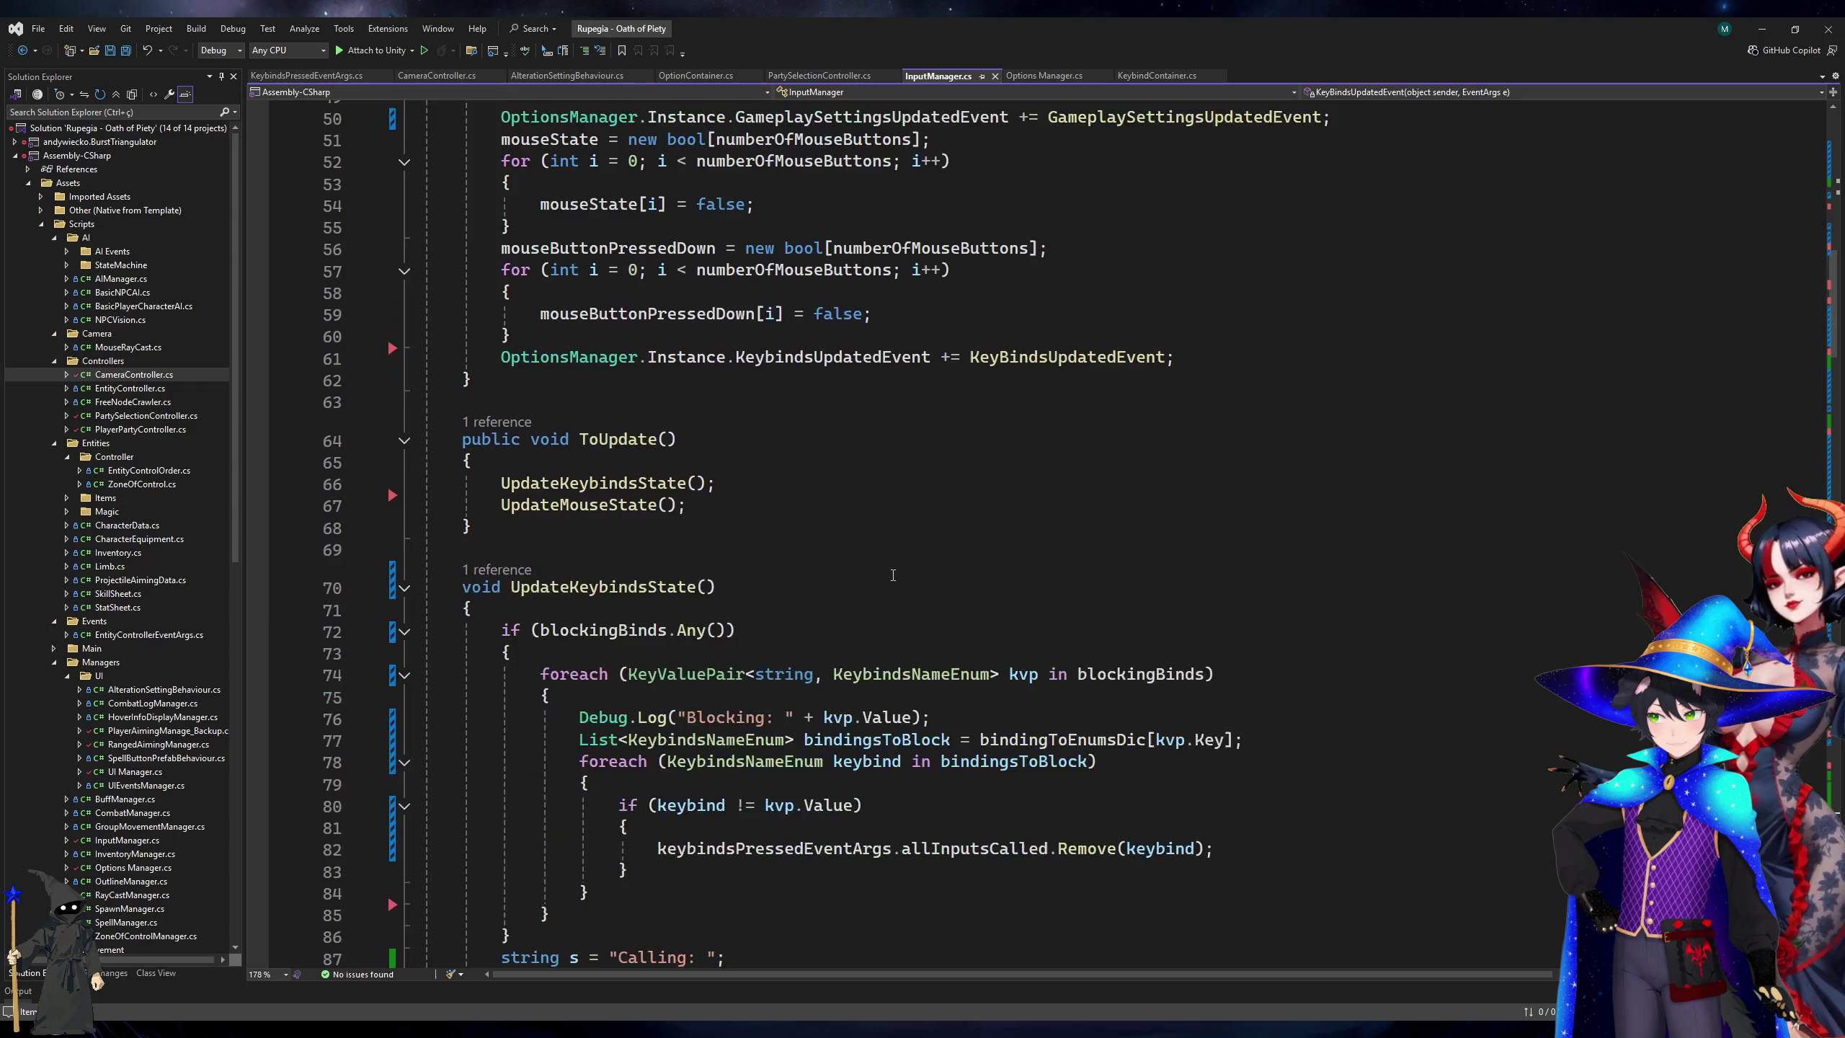
pyautogui.click(864, 483)
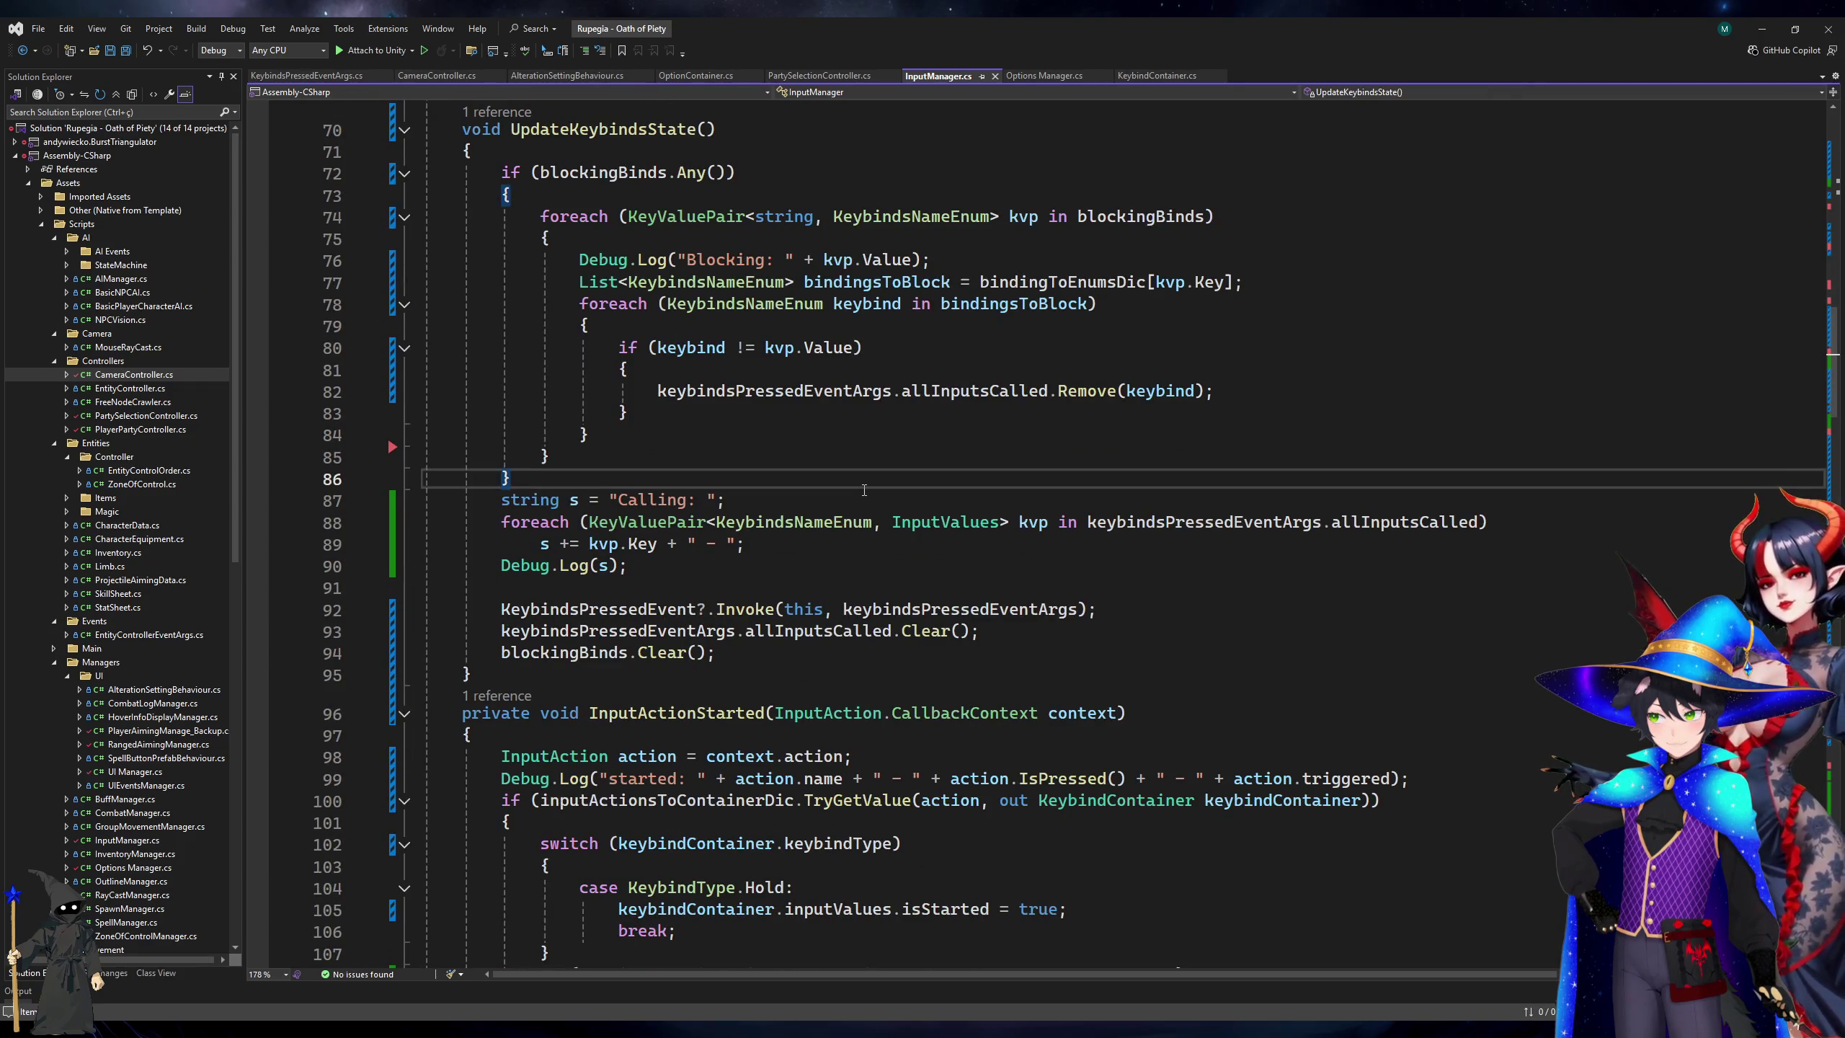
pyautogui.press('Return')
pyautogui.press('Return')
pyautogui.write('bool s')
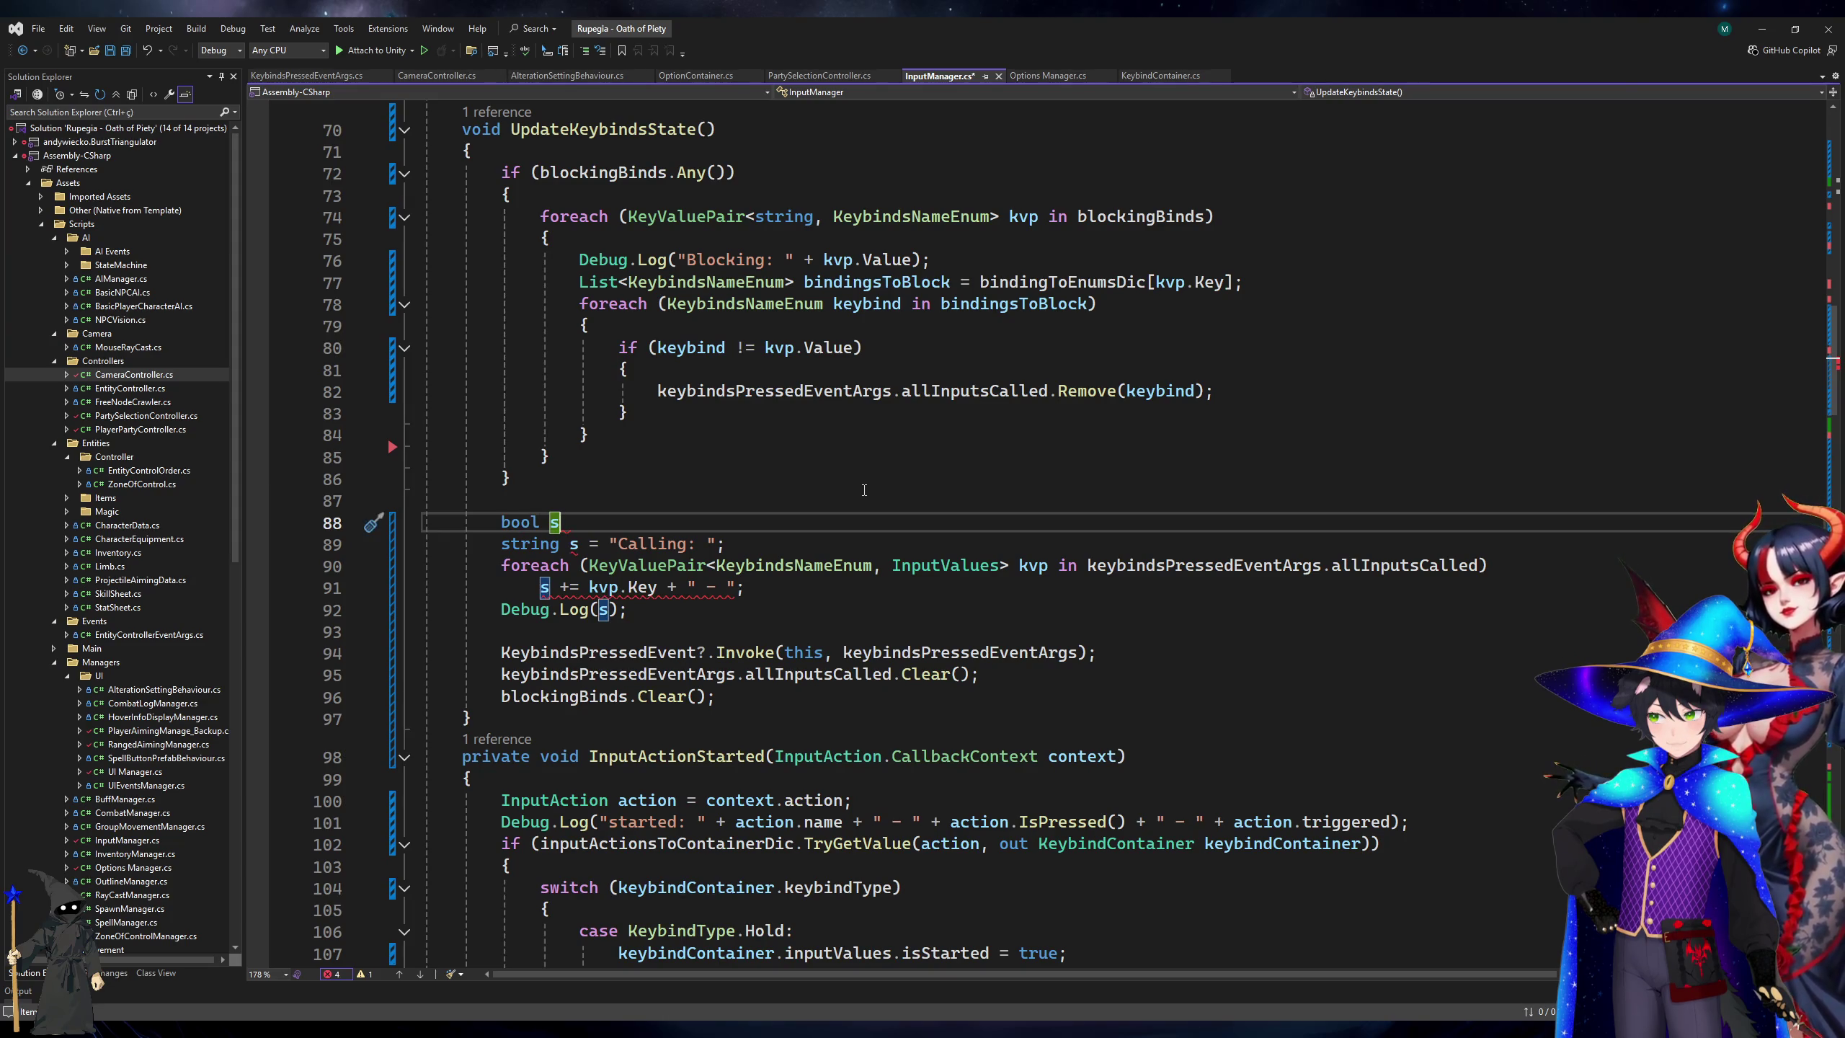
pyautogui.hotkey('ctrl', 'BackSpace')
pyautogui.hotkey('ctrl', 'BackSpace')
pyautogui.hotkey('ctrl', 'BackSpace')
pyautogui.press('Return')
pyautogui.press('Return')
pyautogui.write('if (keybindsPressedEventArgs.allInputsCalled.Any())`{')
pyautogui.press('Delete')
pyautogui.press('BackSpace')
pyautogui.press('Down')
pyautogui.press('Down')
pyautogui.press('Down')
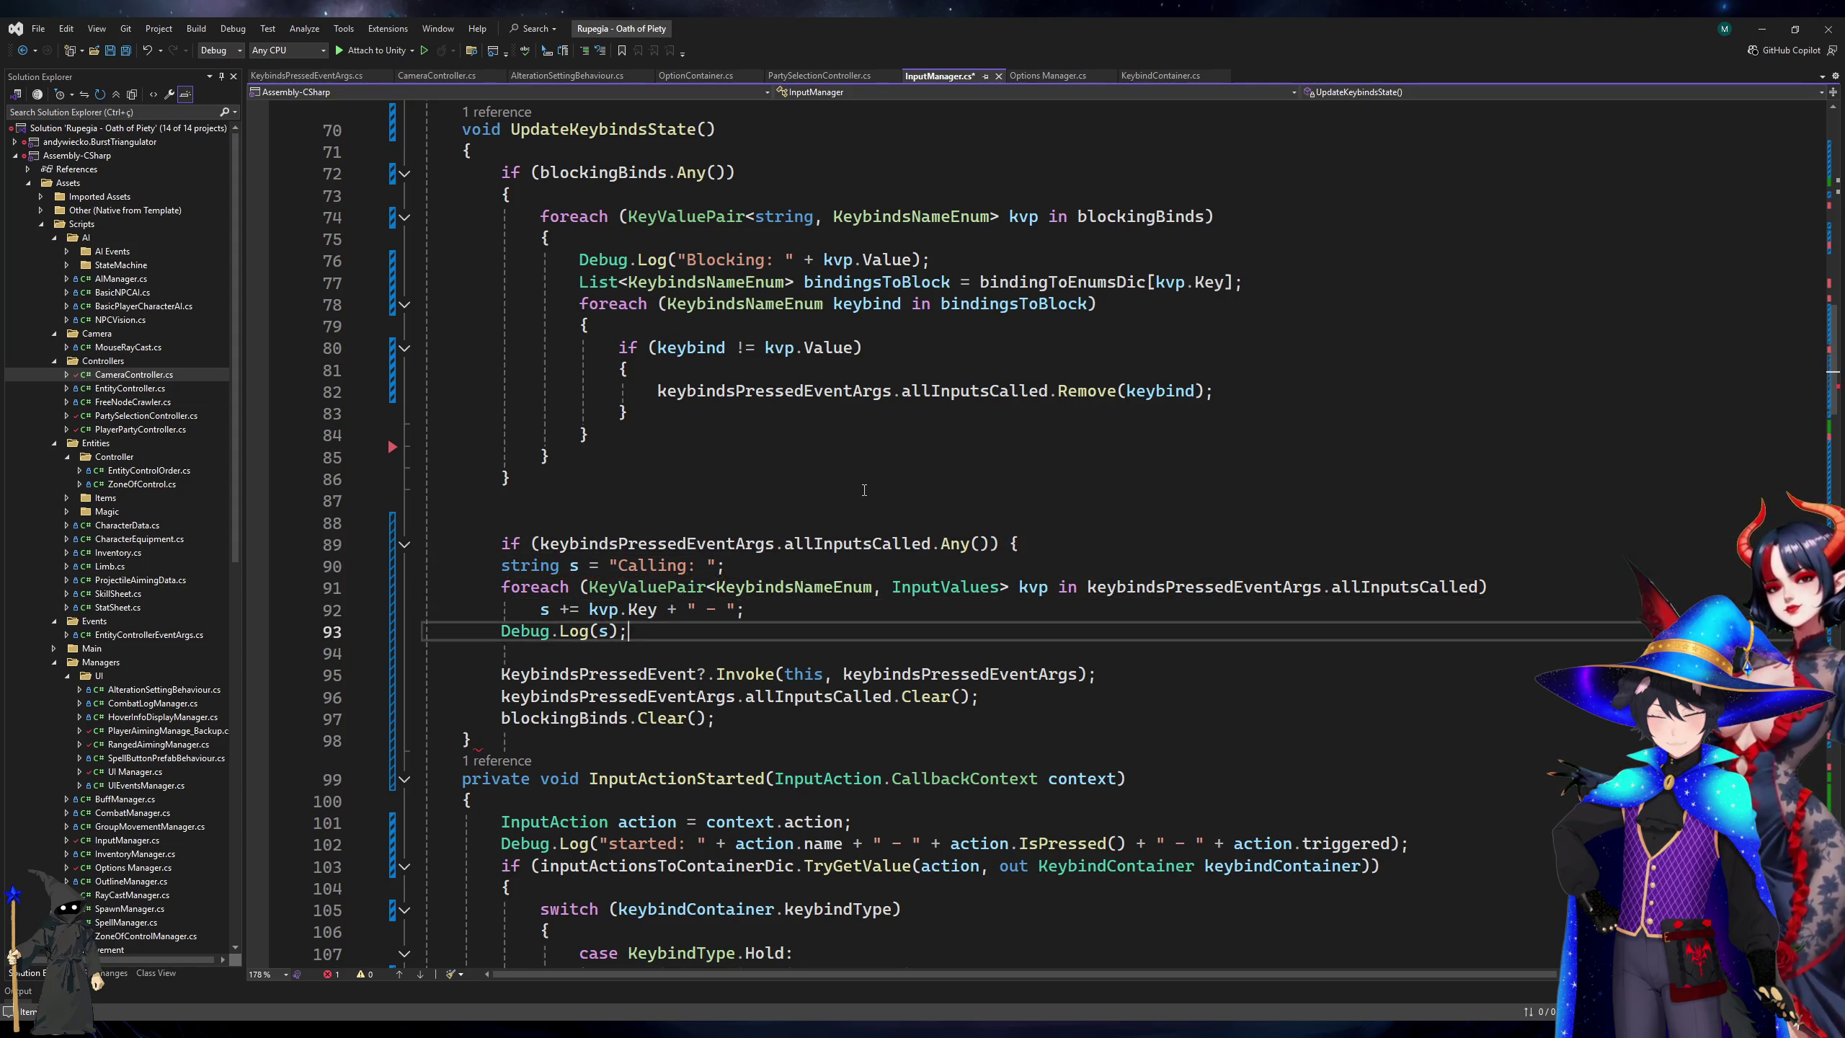
pyautogui.press('Return')
pyautogui.write('}')
pyautogui.hotkey('ctrl', 's')
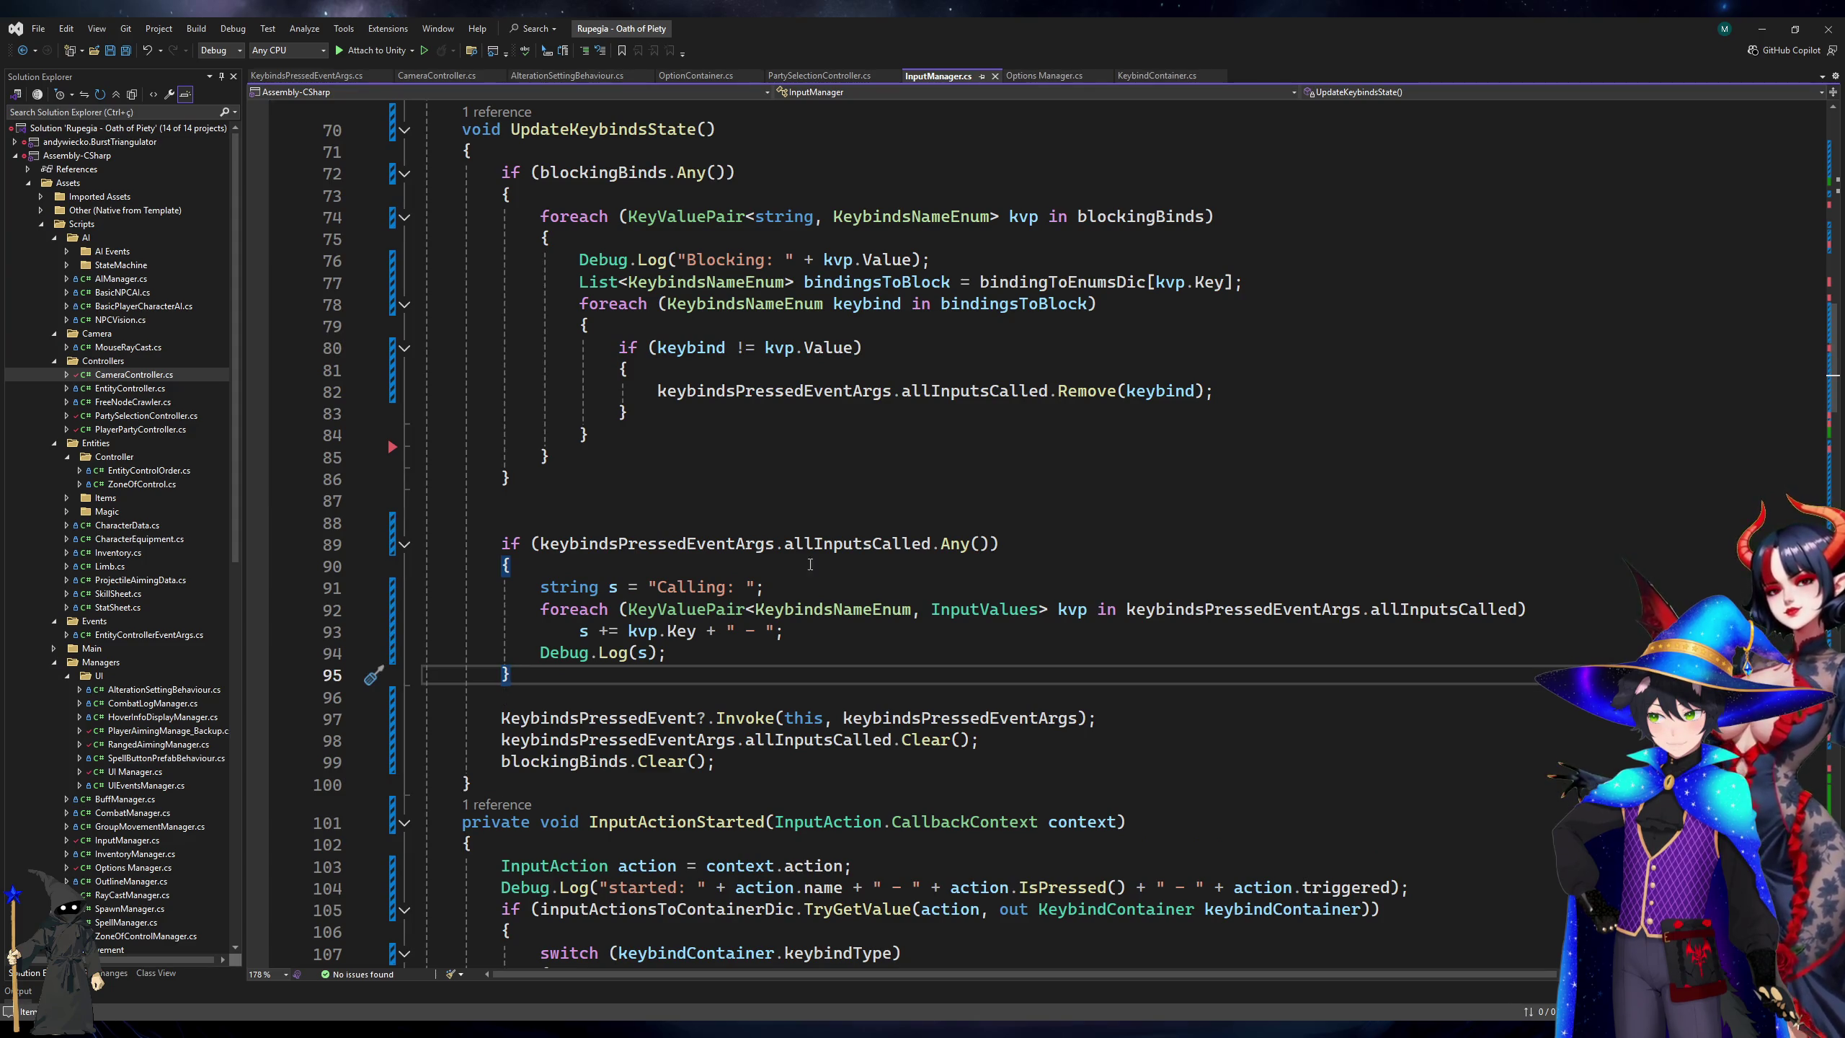
# Add a blank line after UpdateKeybindsState, then switch to the Unity editor.
pyautogui.click(618, 795)
pyautogui.press('Return')
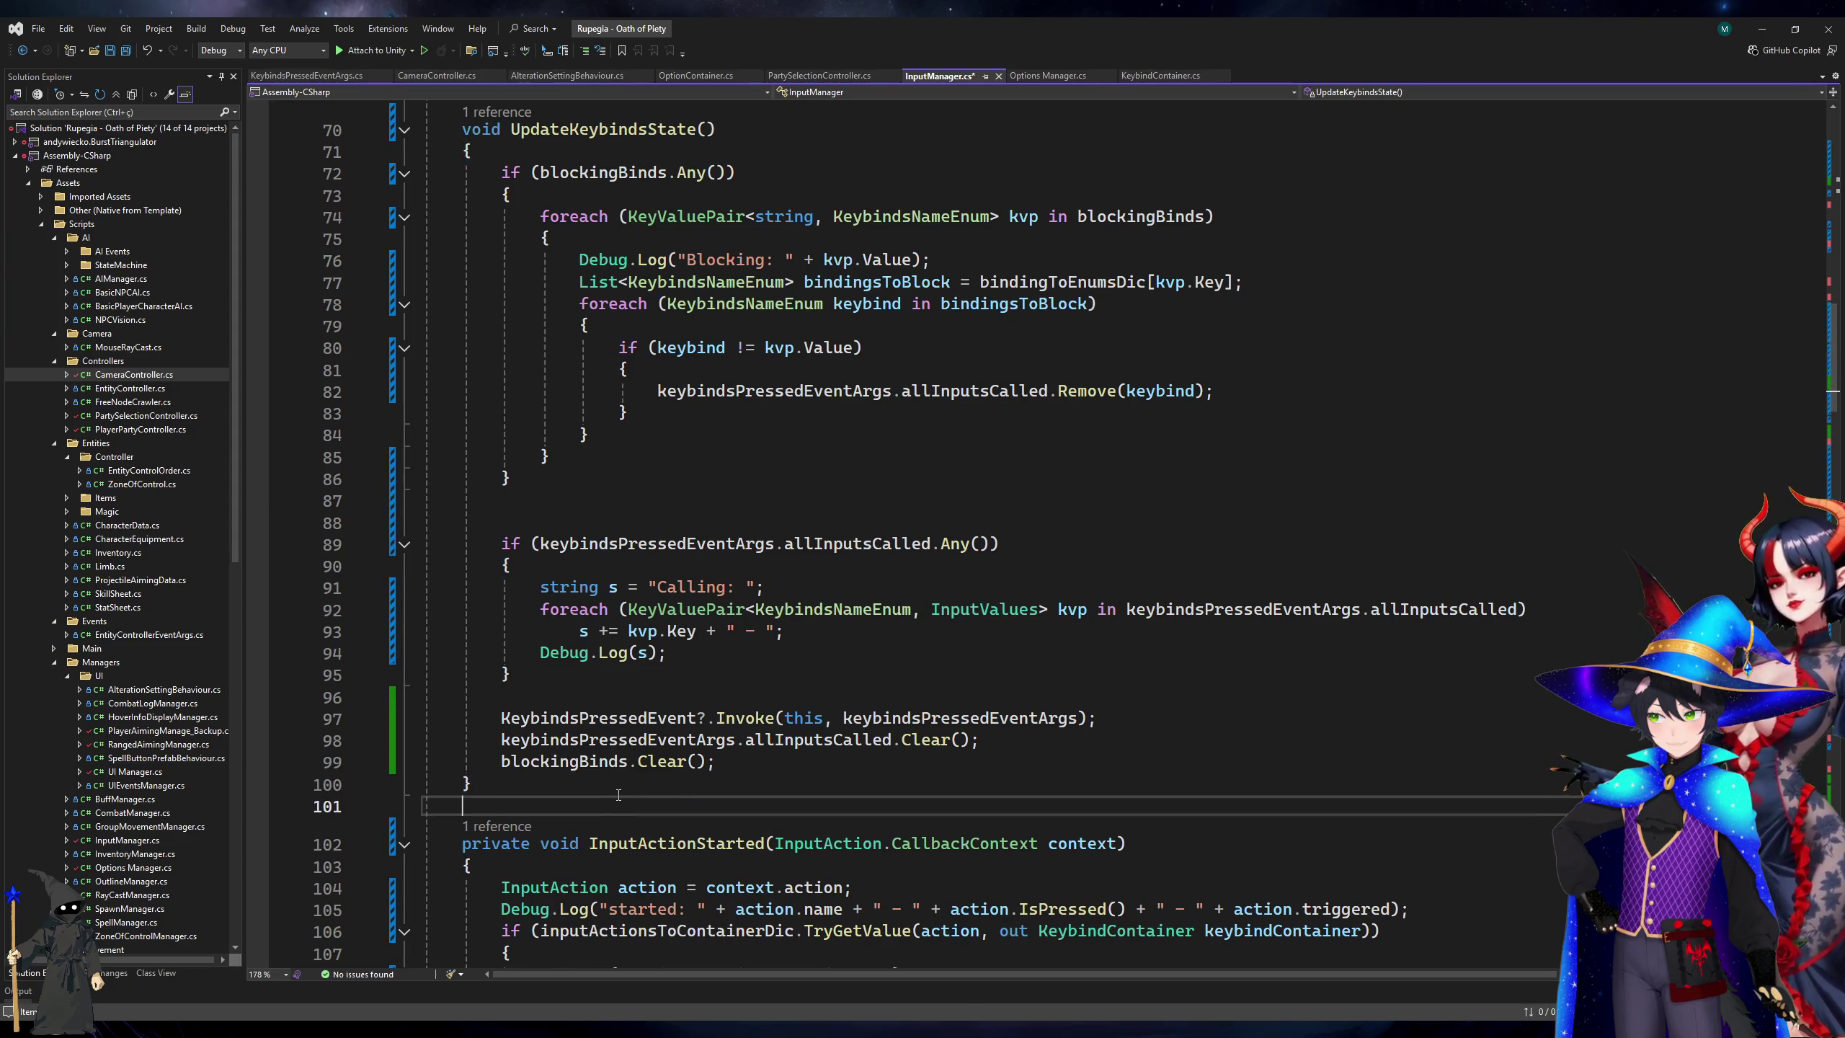
pyautogui.scroll(-8, 683, 644)
pyautogui.click(1762, 29)
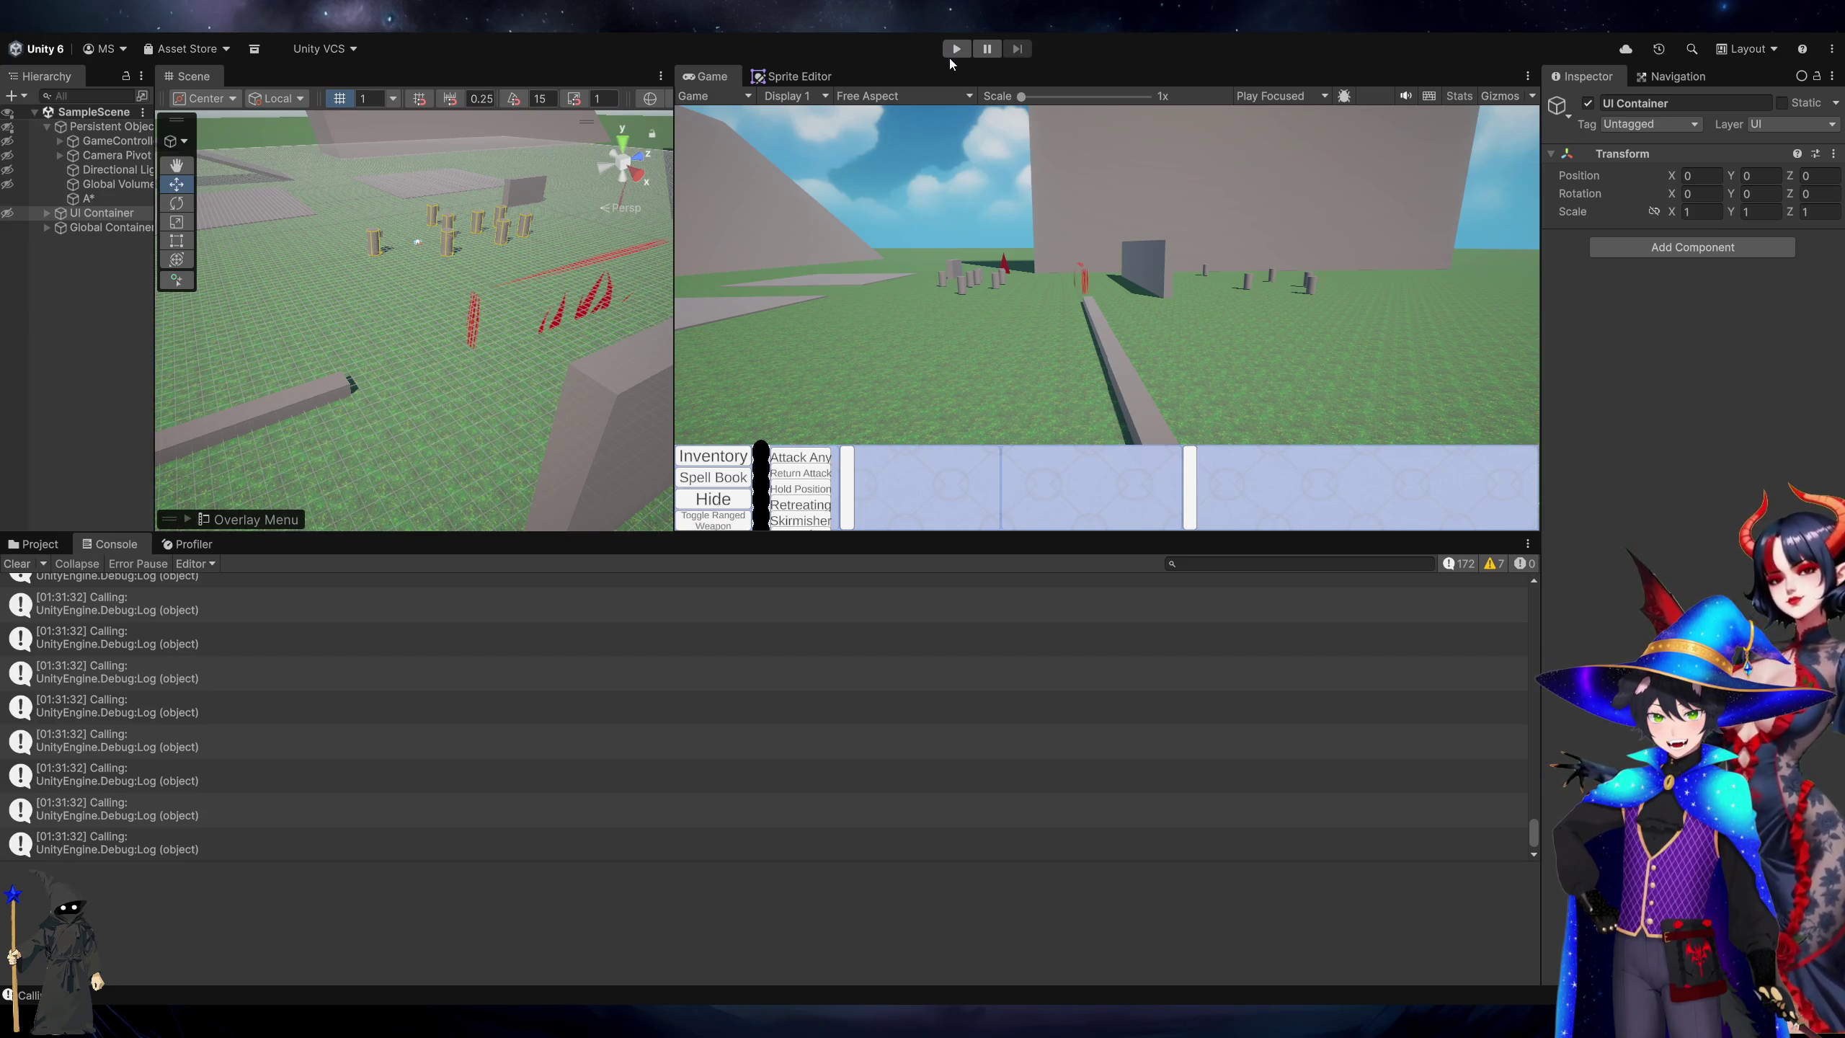
# Play-test moving the camera with A and W, clear the Console, then box-select units.
pyautogui.click(960, 49)
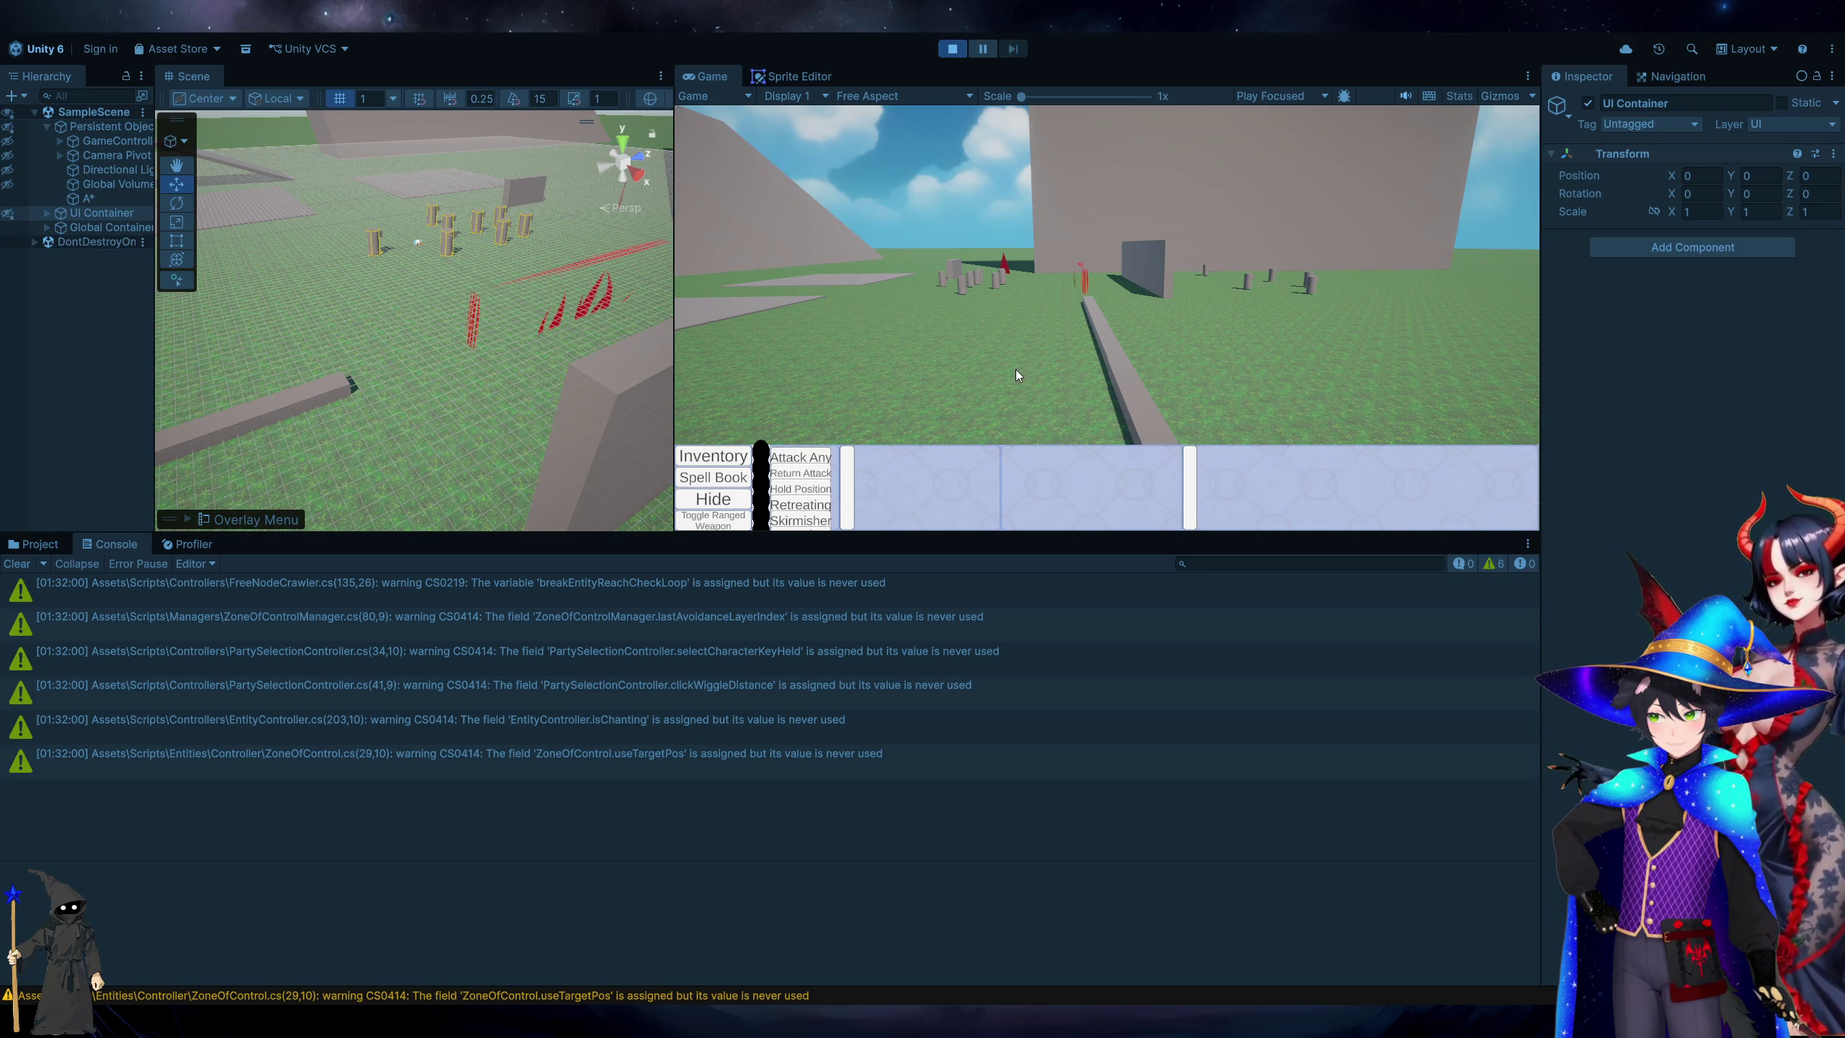
pyautogui.press('a')
pyautogui.press('w')
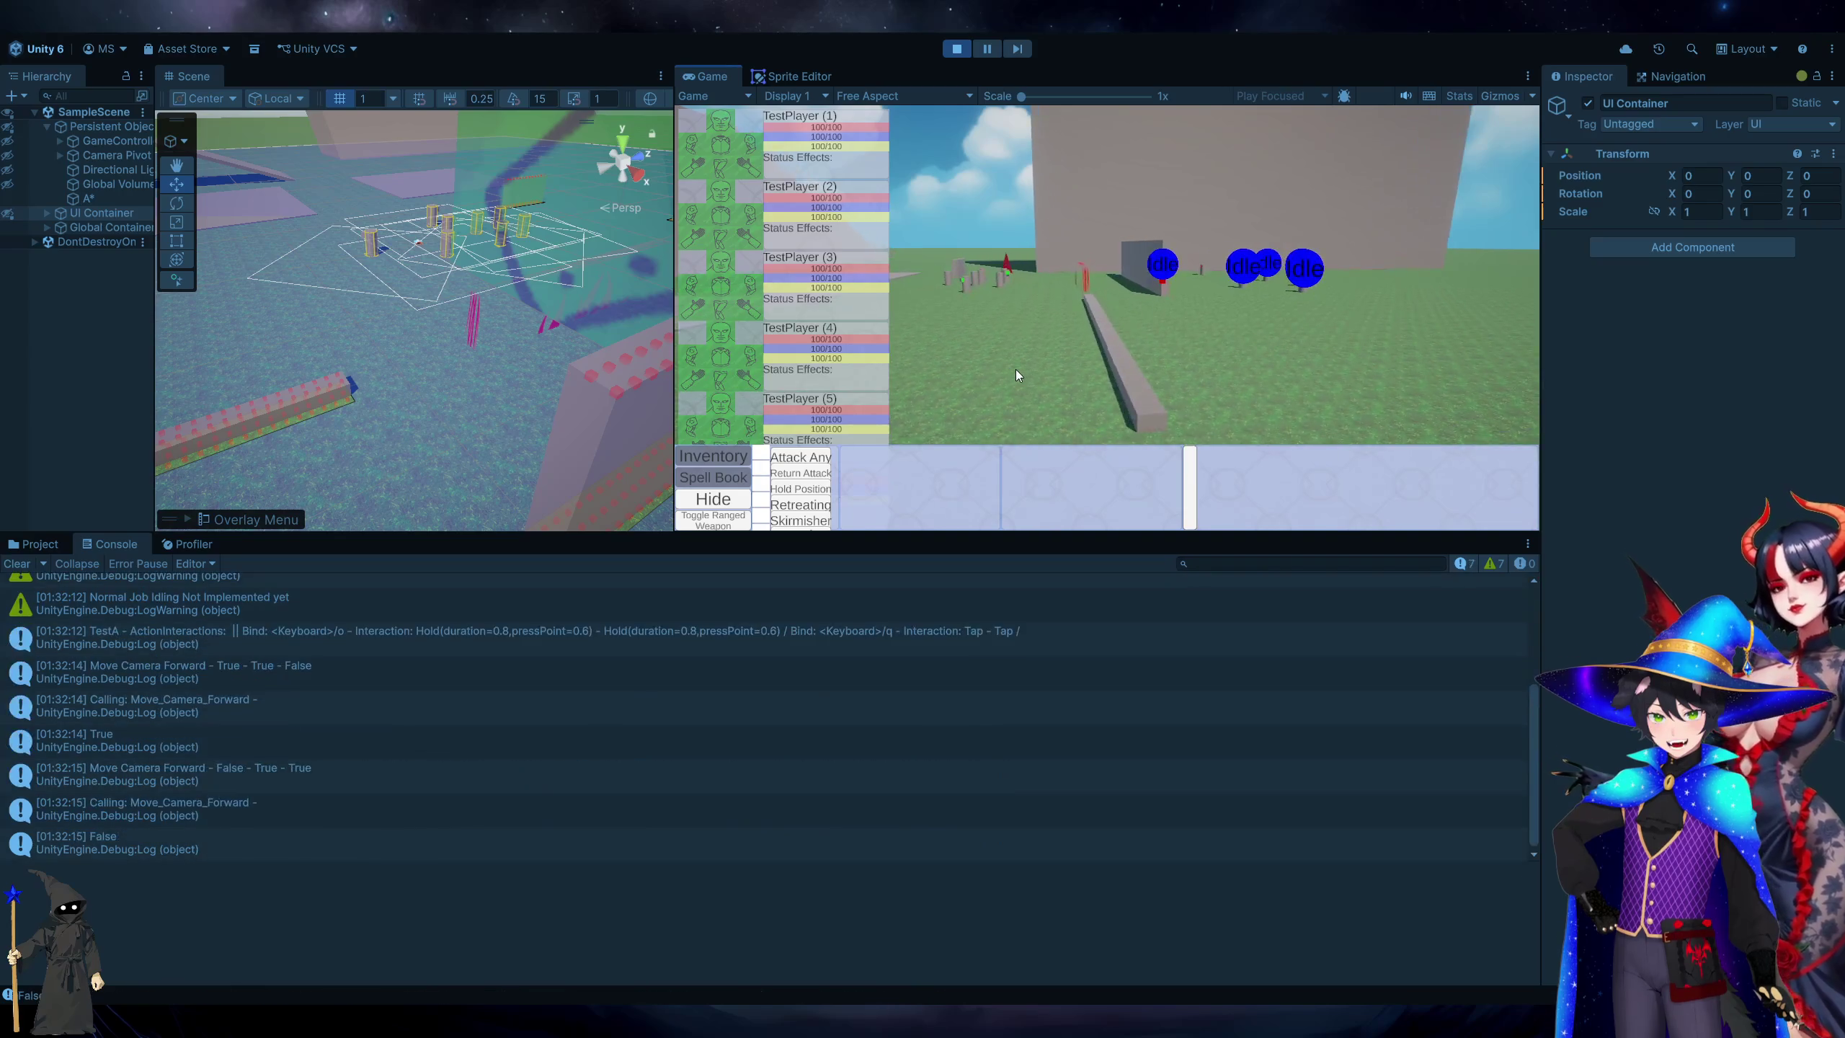
pyautogui.click(15, 565)
pyautogui.click(1241, 395)
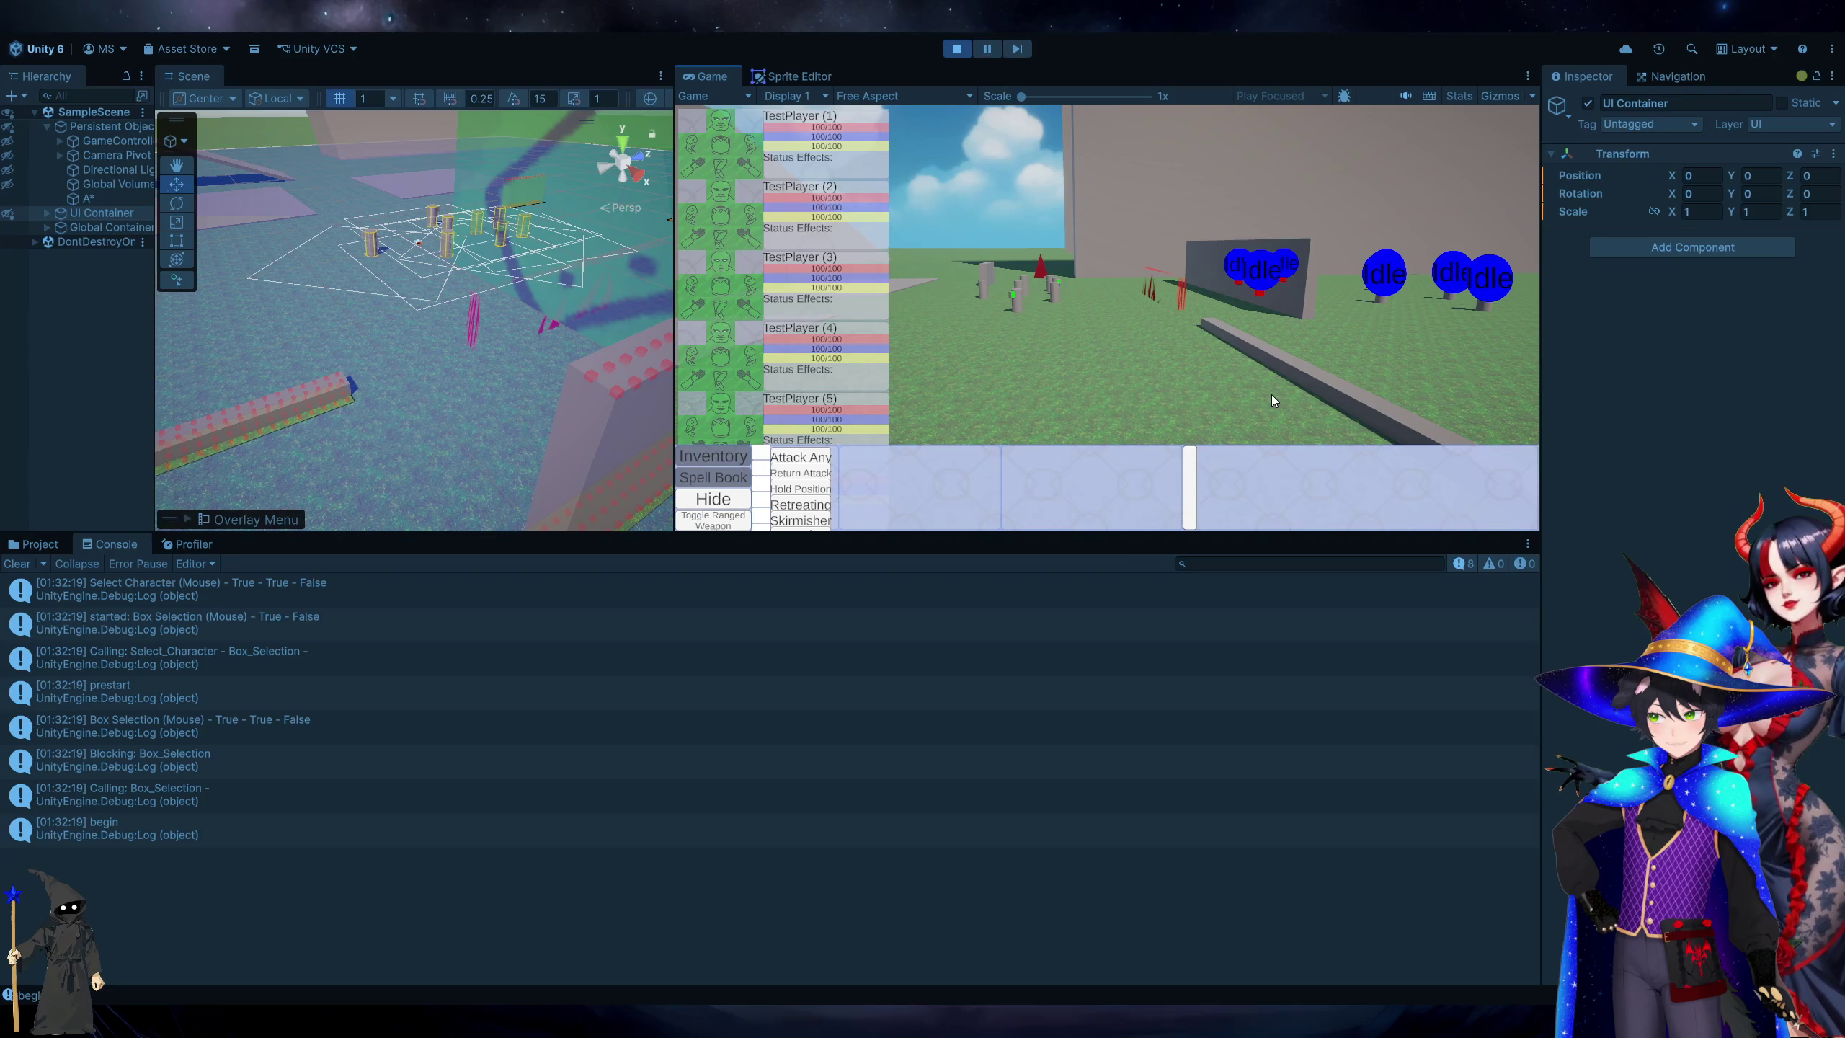
pyautogui.moveTo(1272, 395)
pyautogui.mouseDown()
pyautogui.moveTo(1136, 312)
pyautogui.moveTo(990, 161)
pyautogui.moveTo(937, 171)
pyautogui.mouseUp()
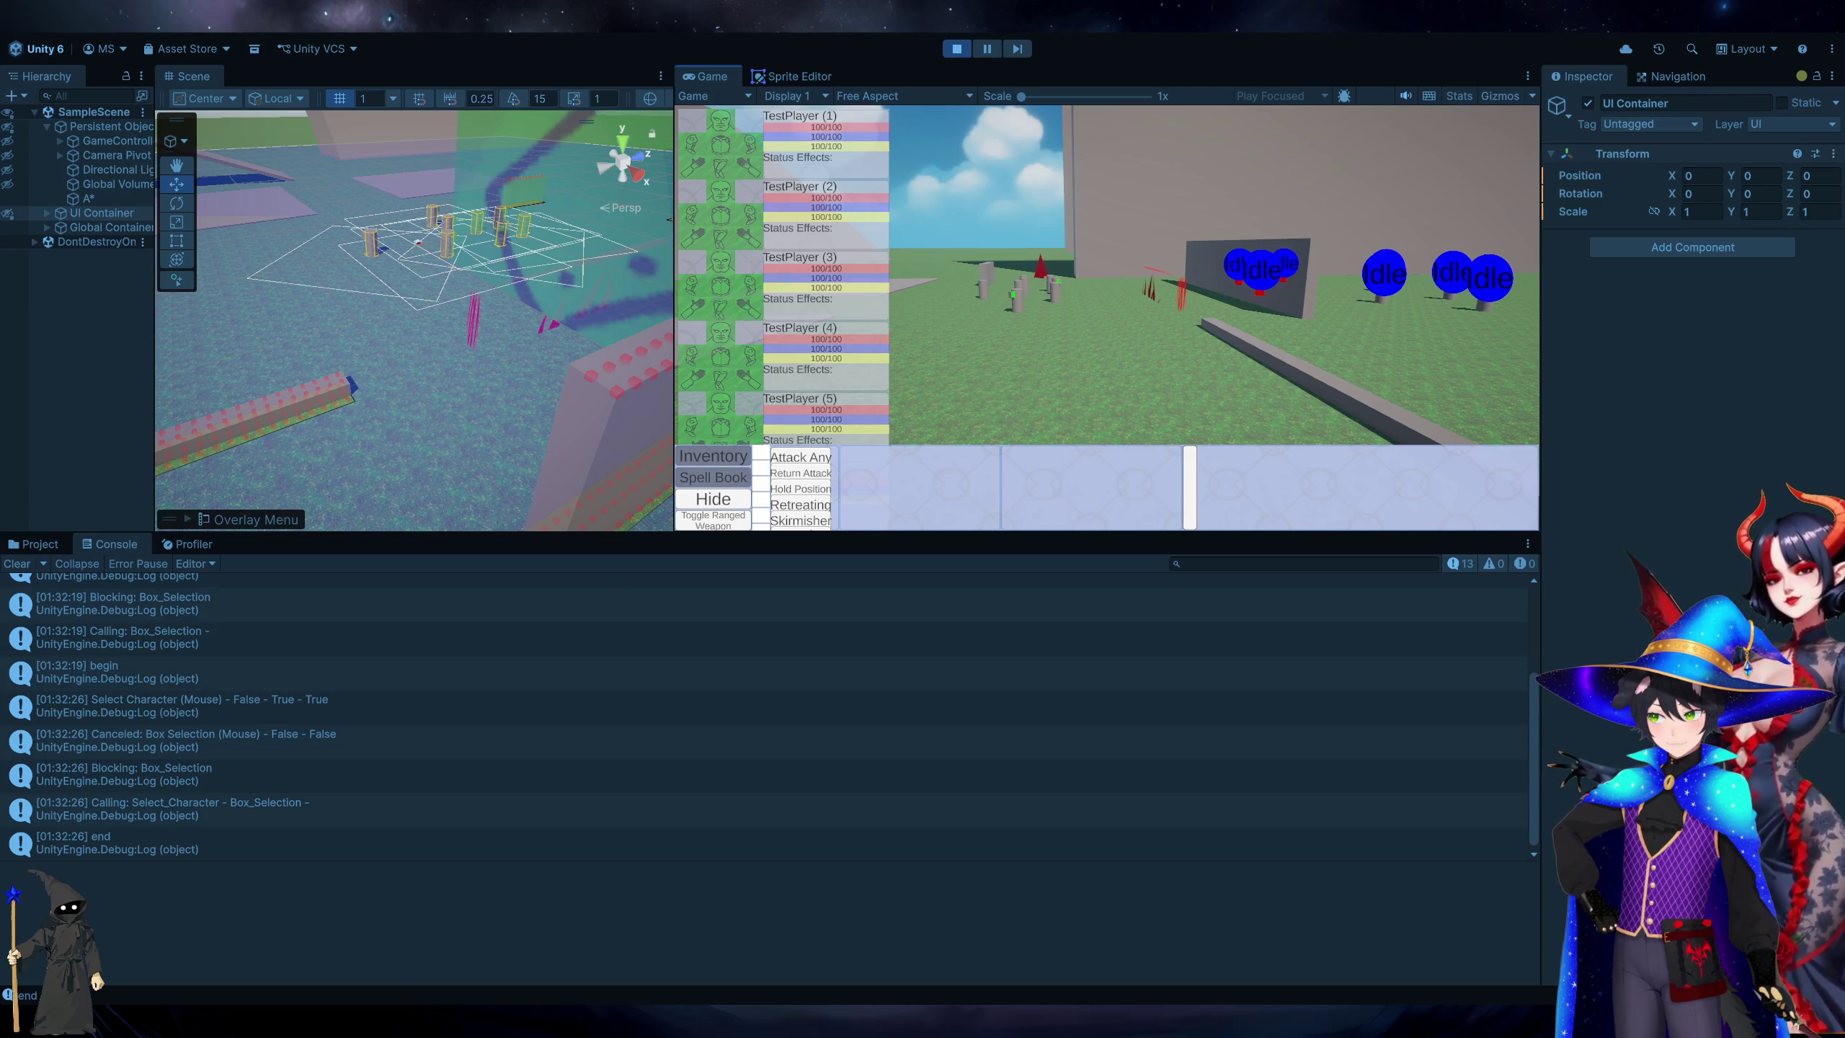
pyautogui.hotkey('alt', 'Tab')
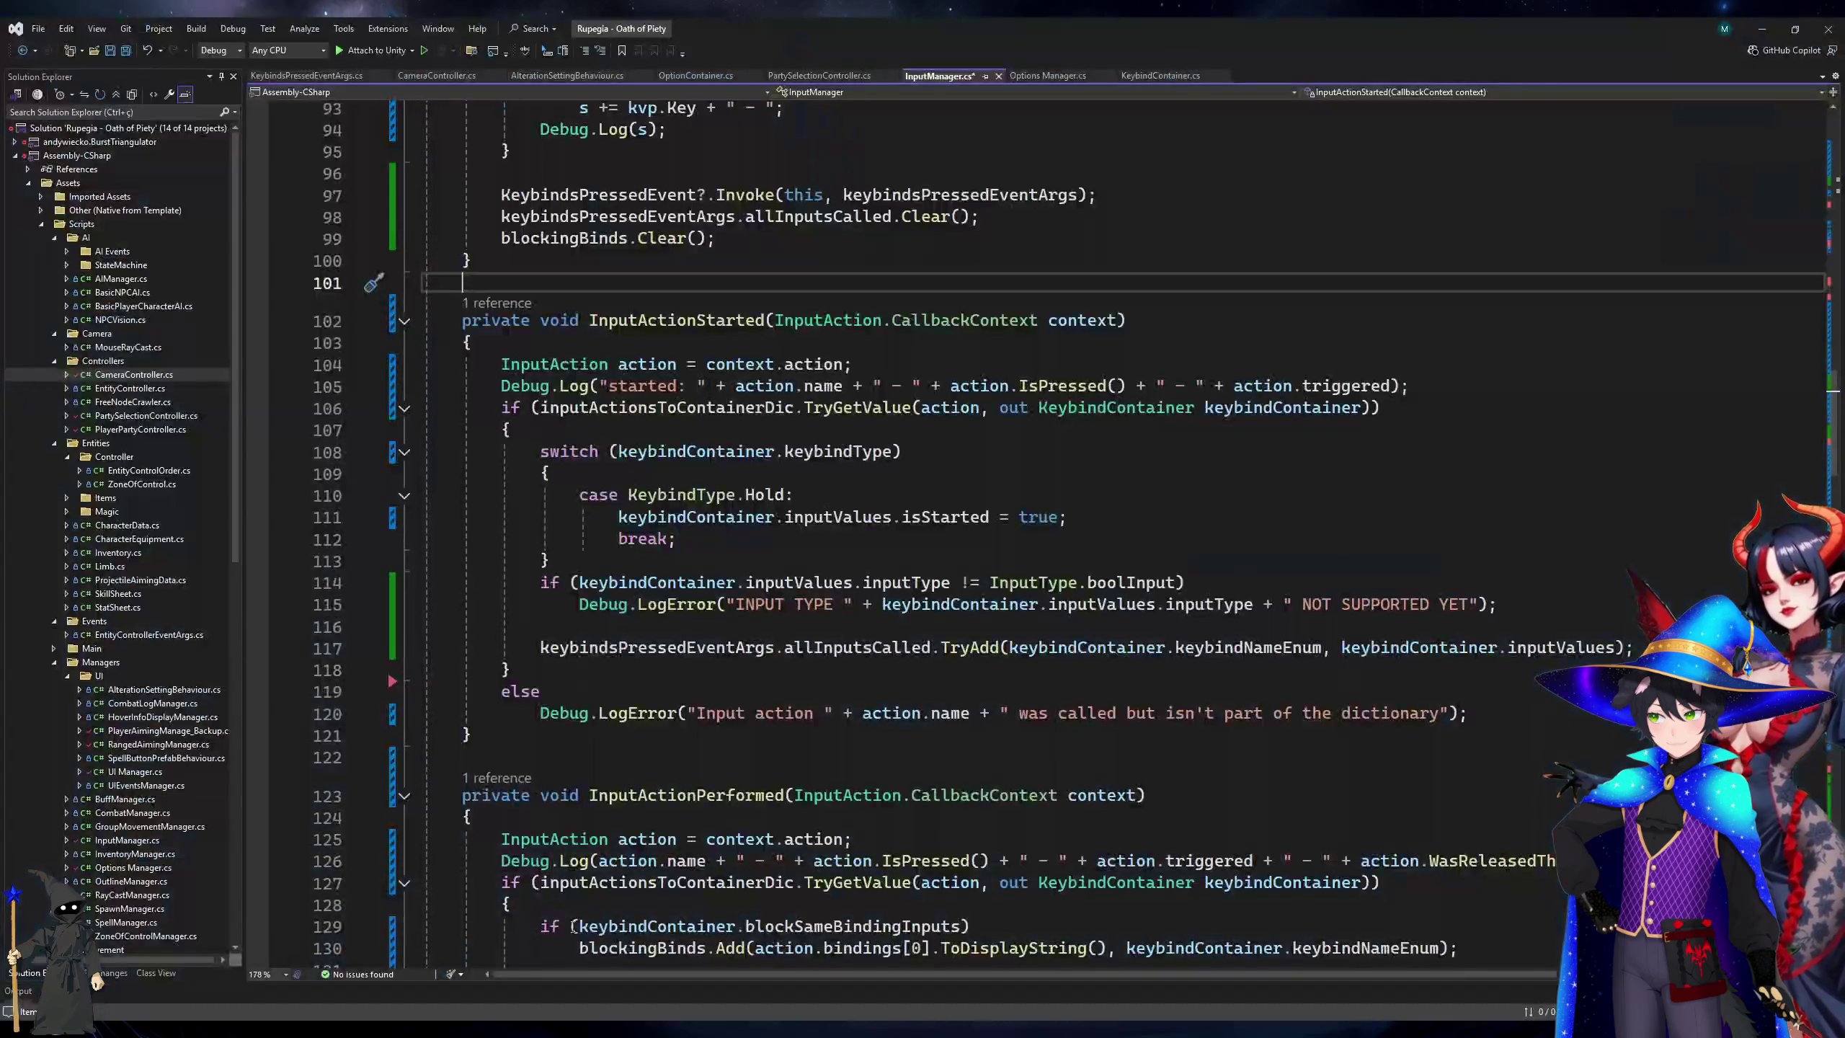
pyautogui.scroll(1, 1040, 399)
pyautogui.keyDown('ctrl'); pyautogui.scroll(3, 1043, 404); pyautogui.keyUp('ctrl')
pyautogui.scroll(8, 1053, 570)
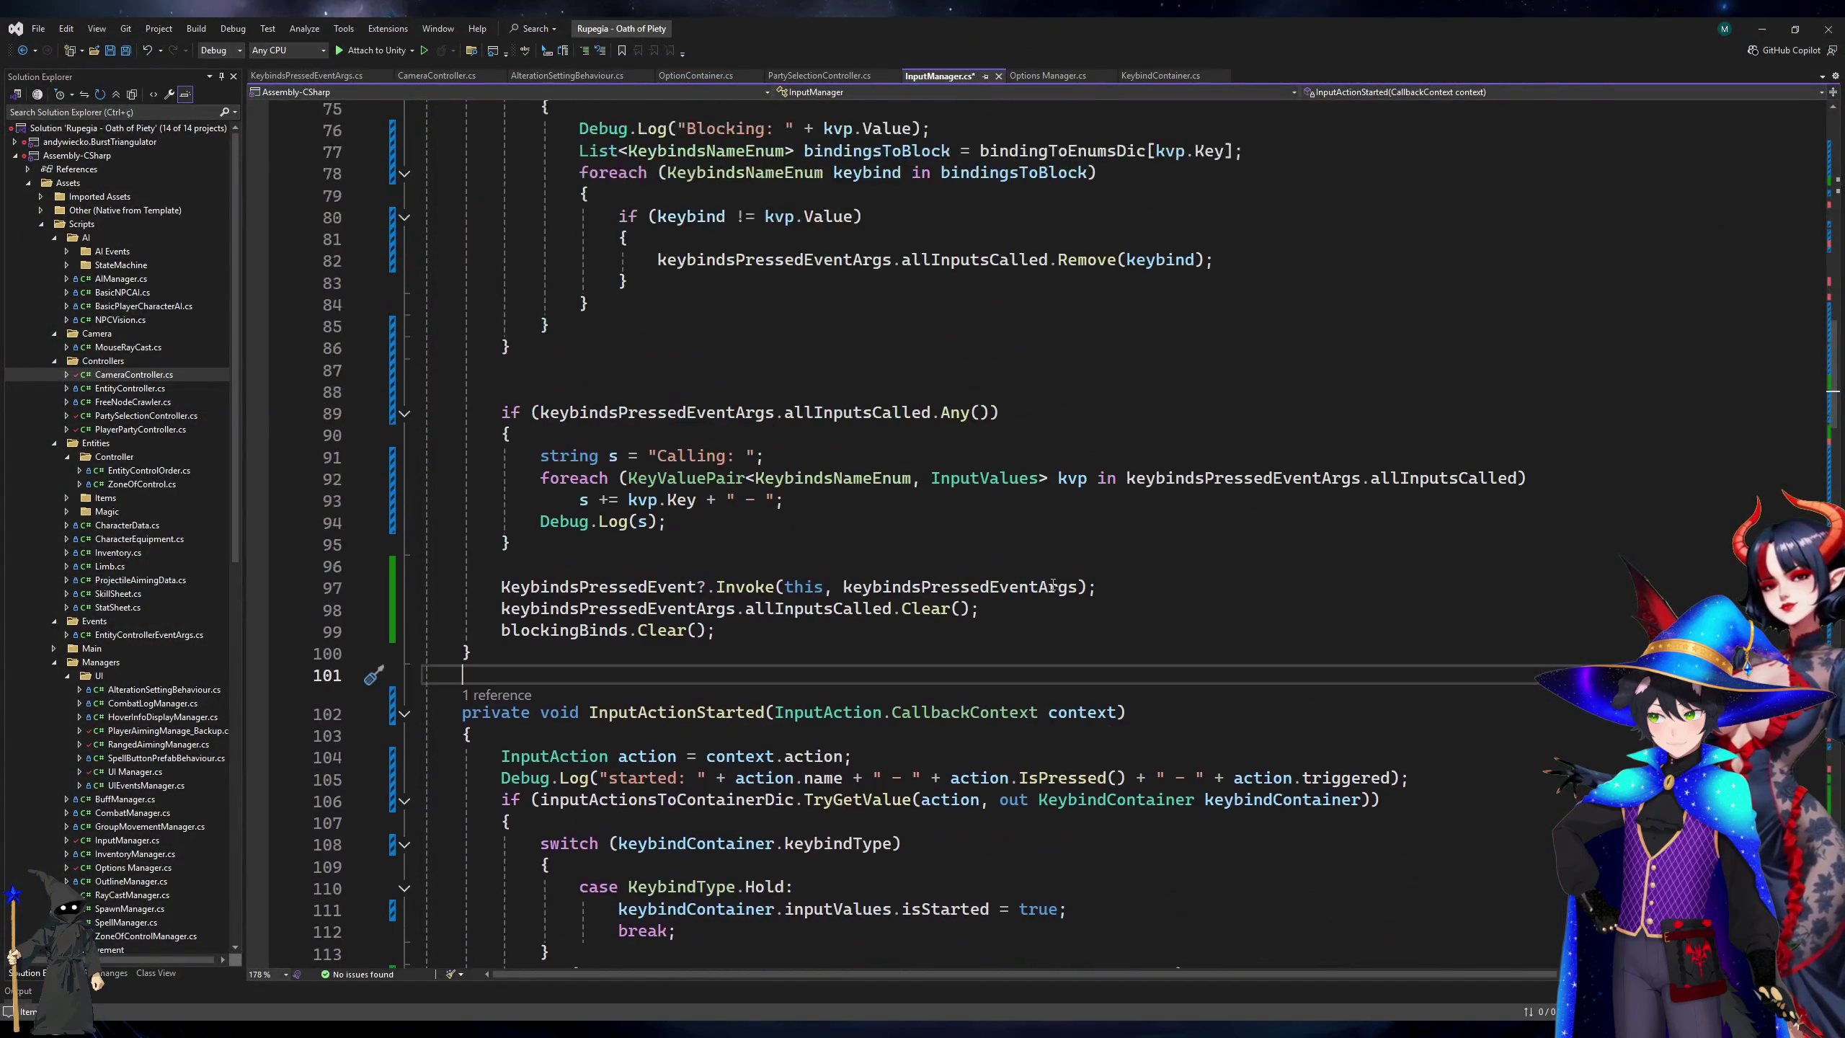
pyautogui.scroll(5, 1052, 584)
pyautogui.click(951, 652)
pyautogui.press('Up')
pyautogui.scroll(-4, 870, 693)
pyautogui.click(964, 391)
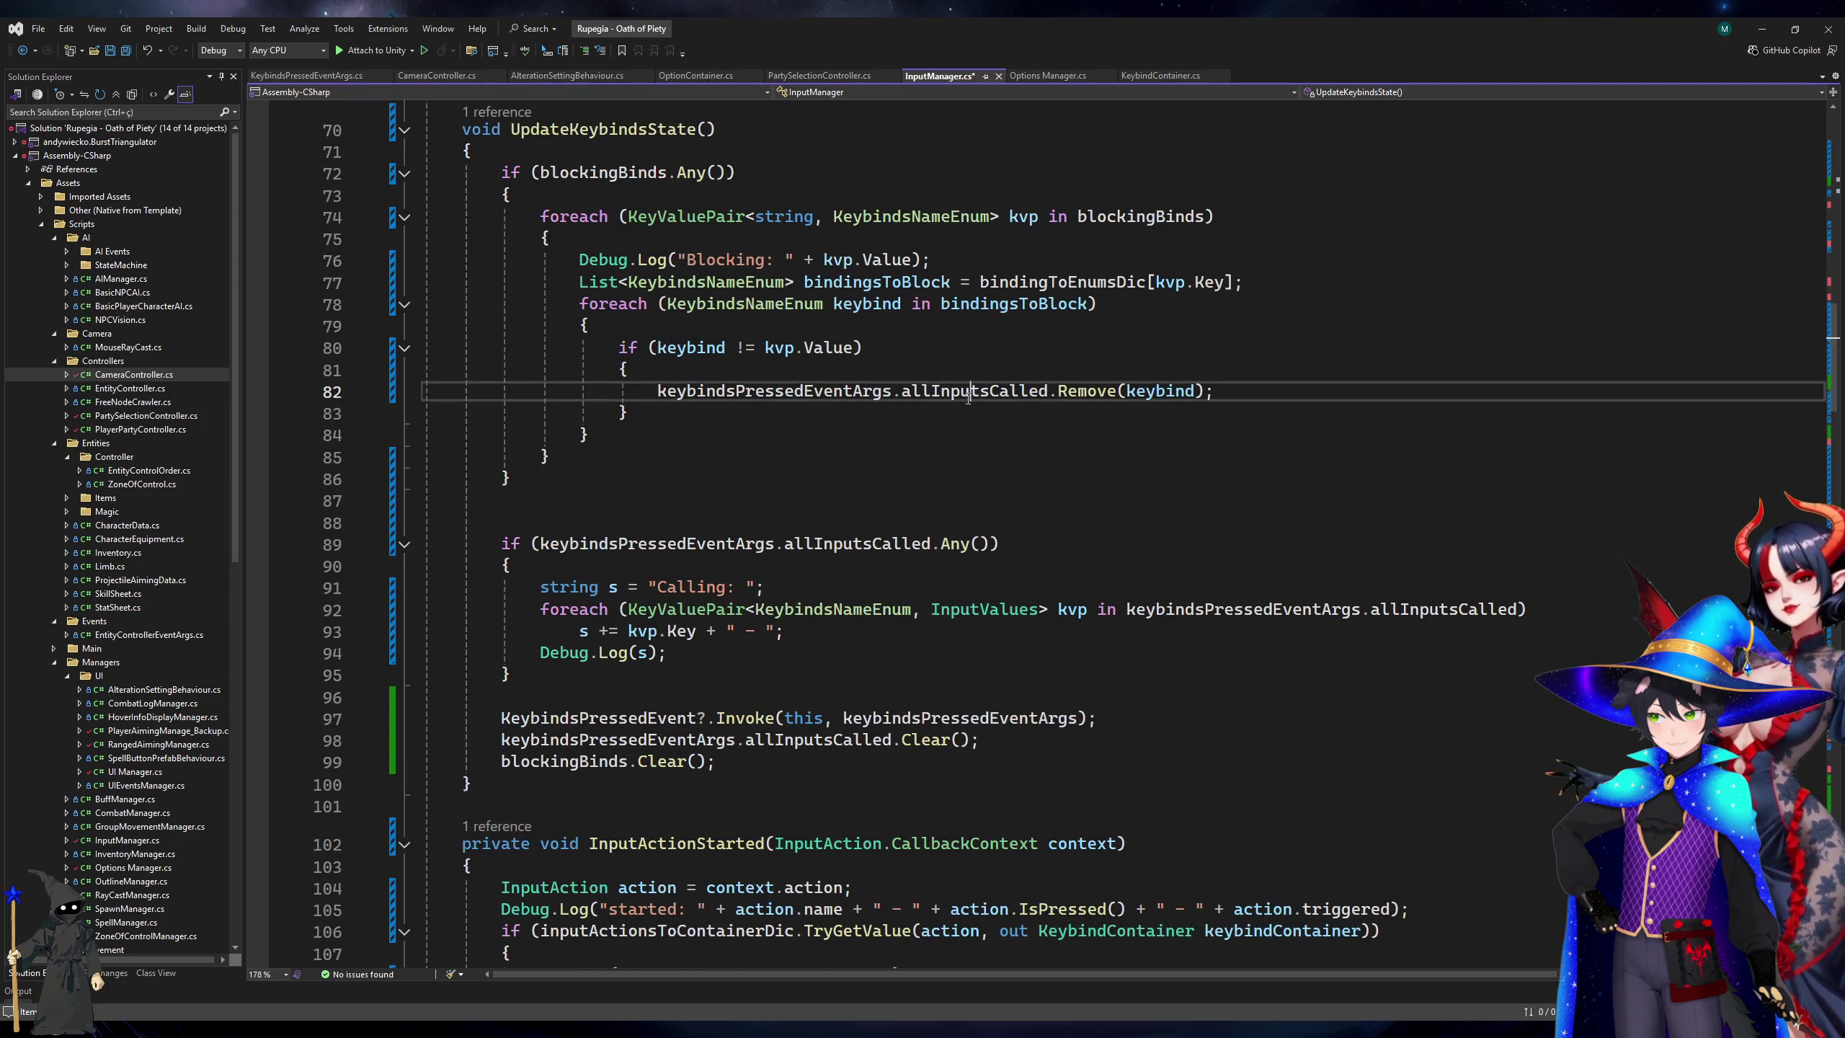
pyautogui.click(912, 331)
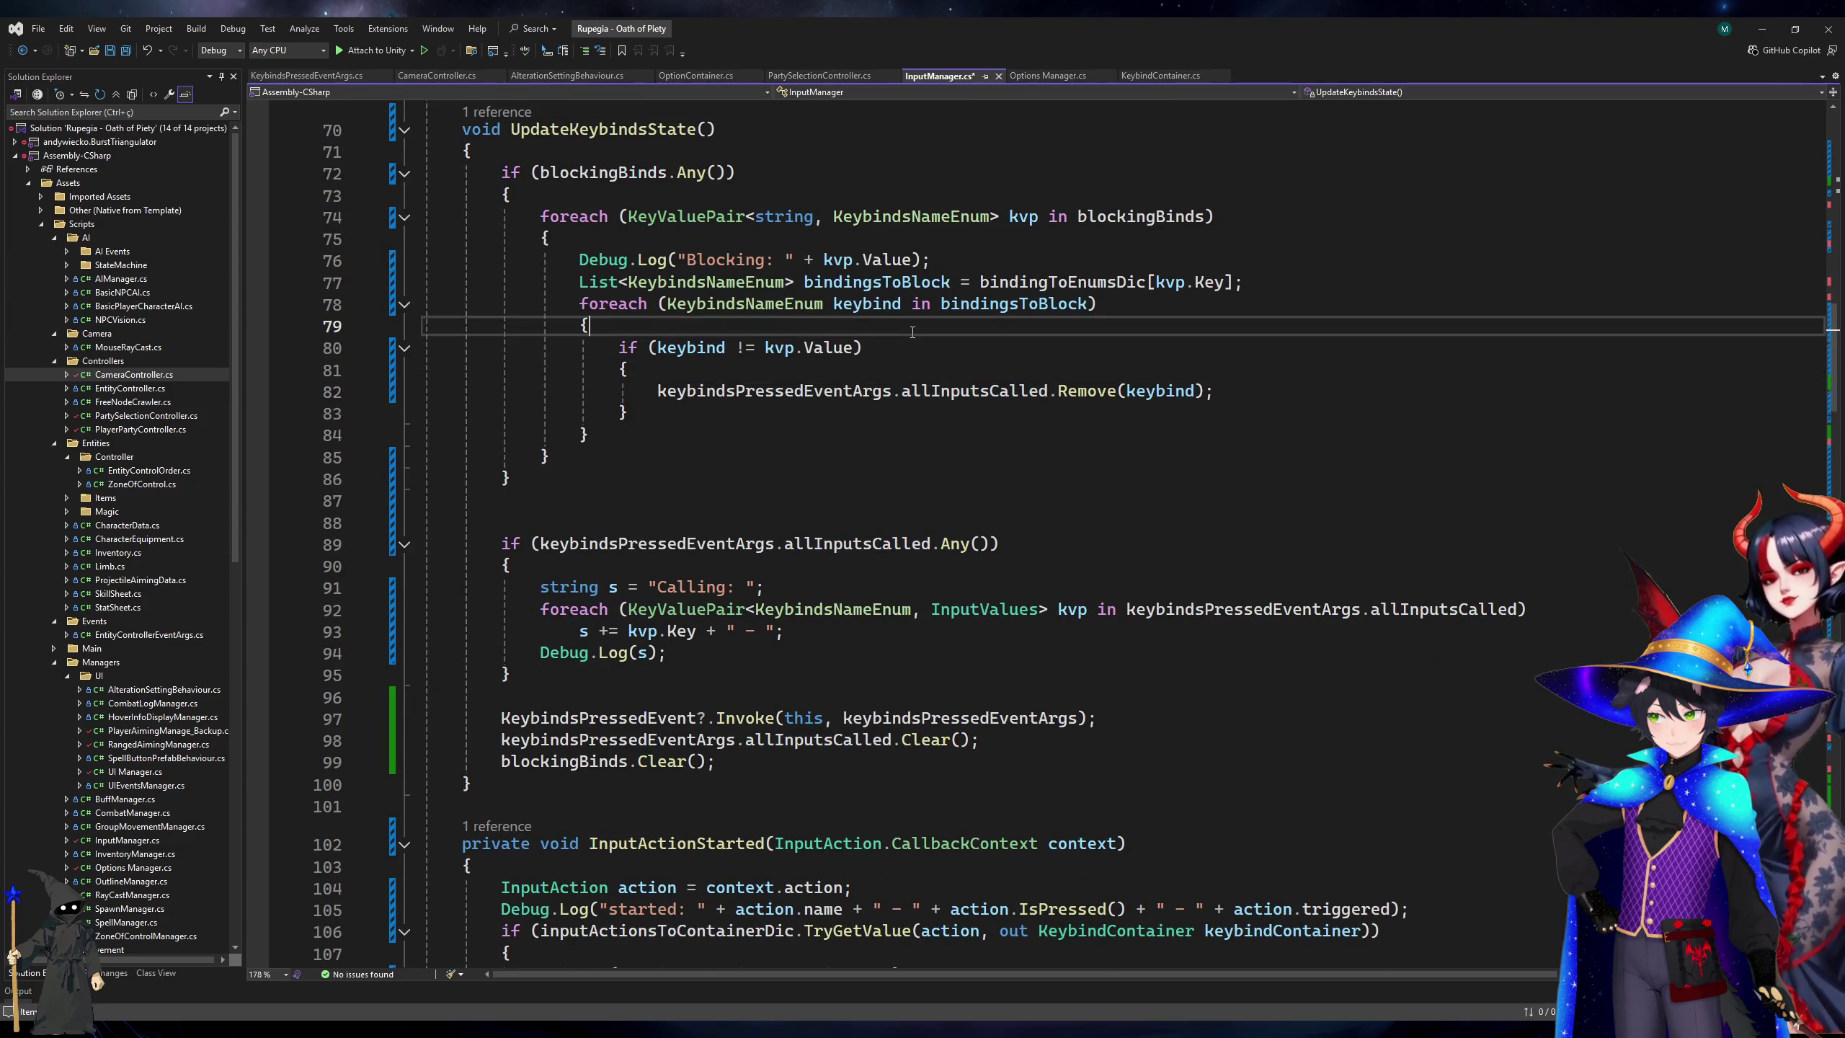
pyautogui.click(893, 282)
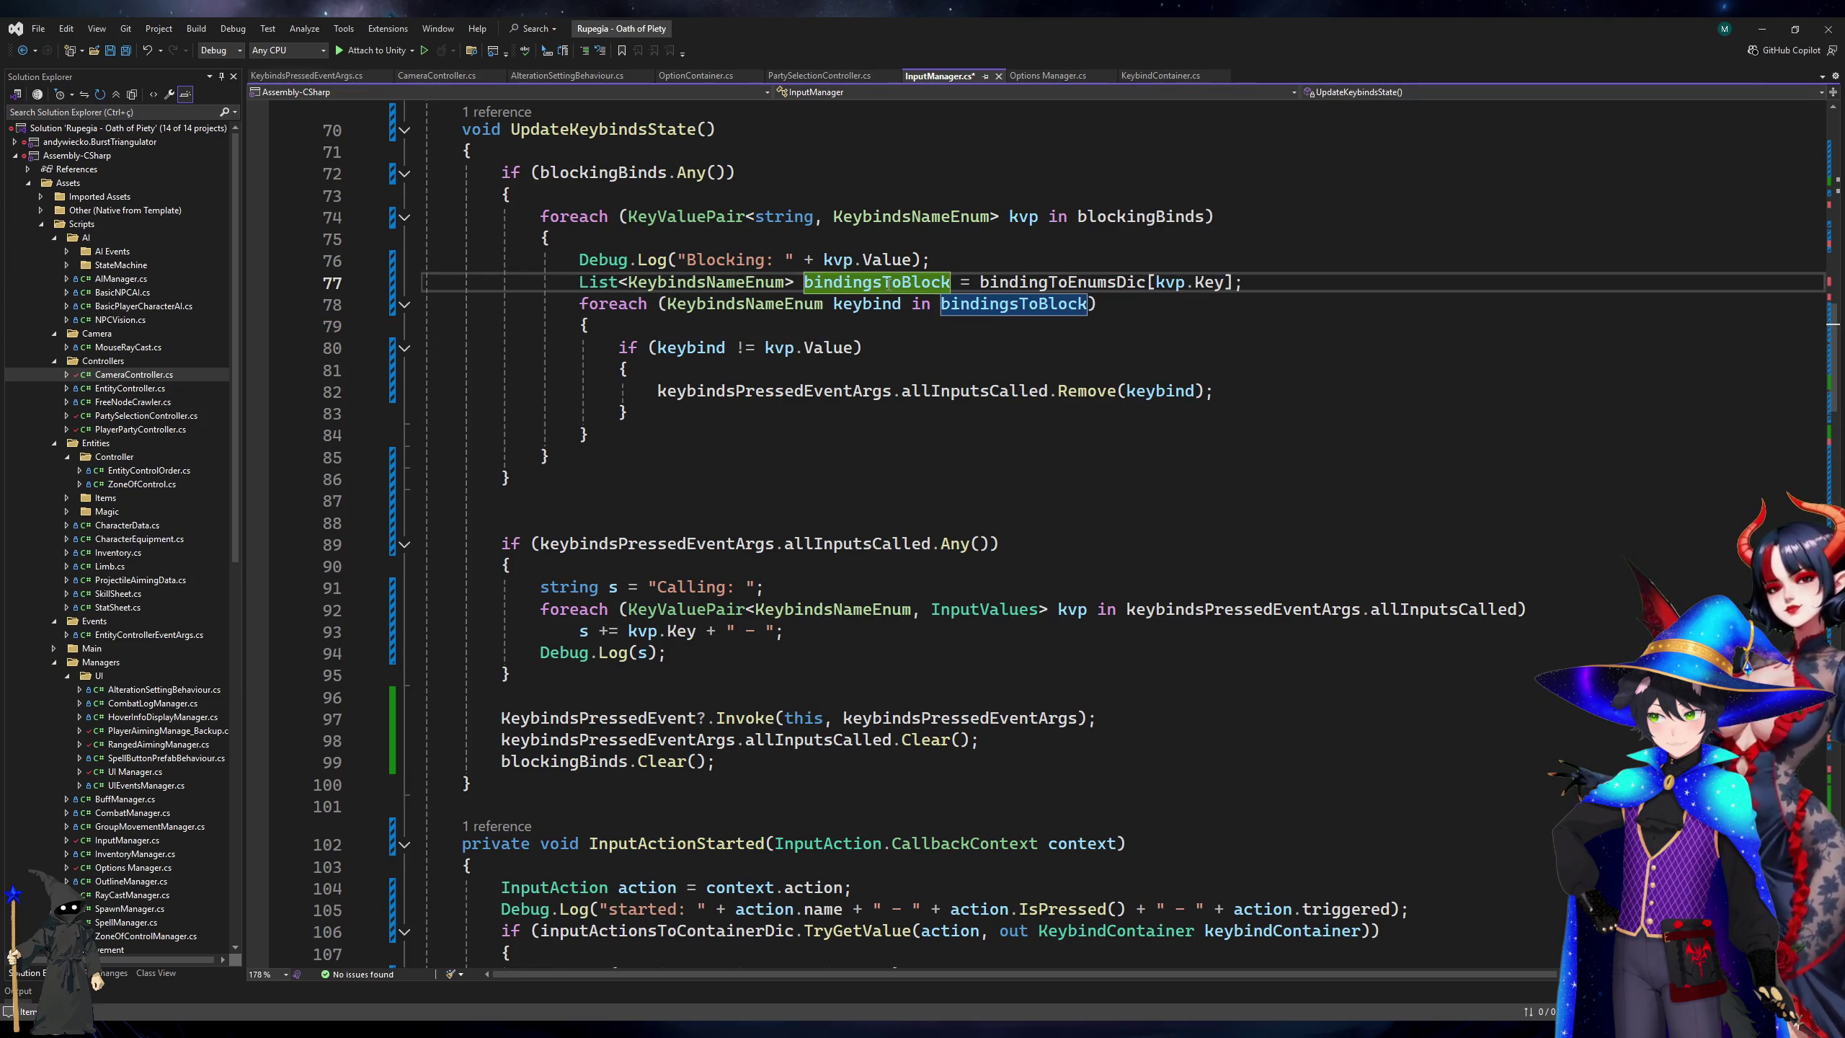
pyautogui.doubleClick(1033, 283)
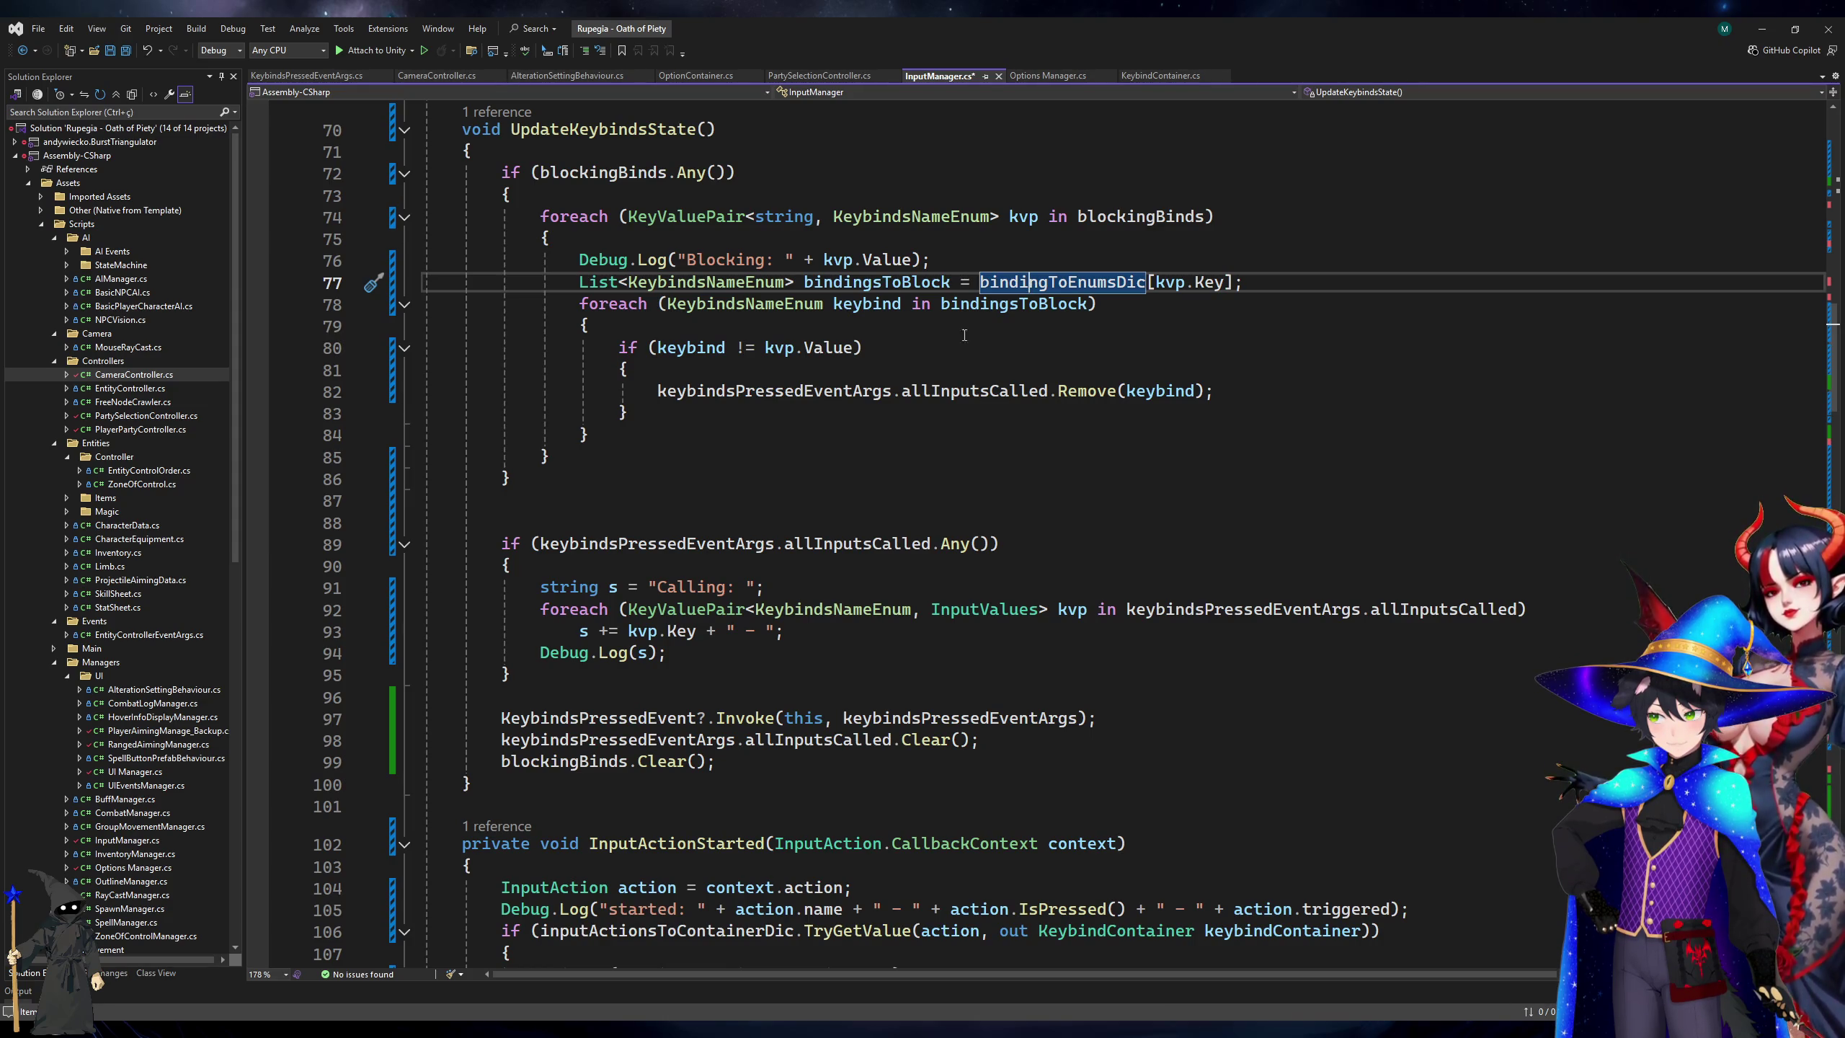
pyautogui.click(1017, 304)
pyautogui.click(1070, 283)
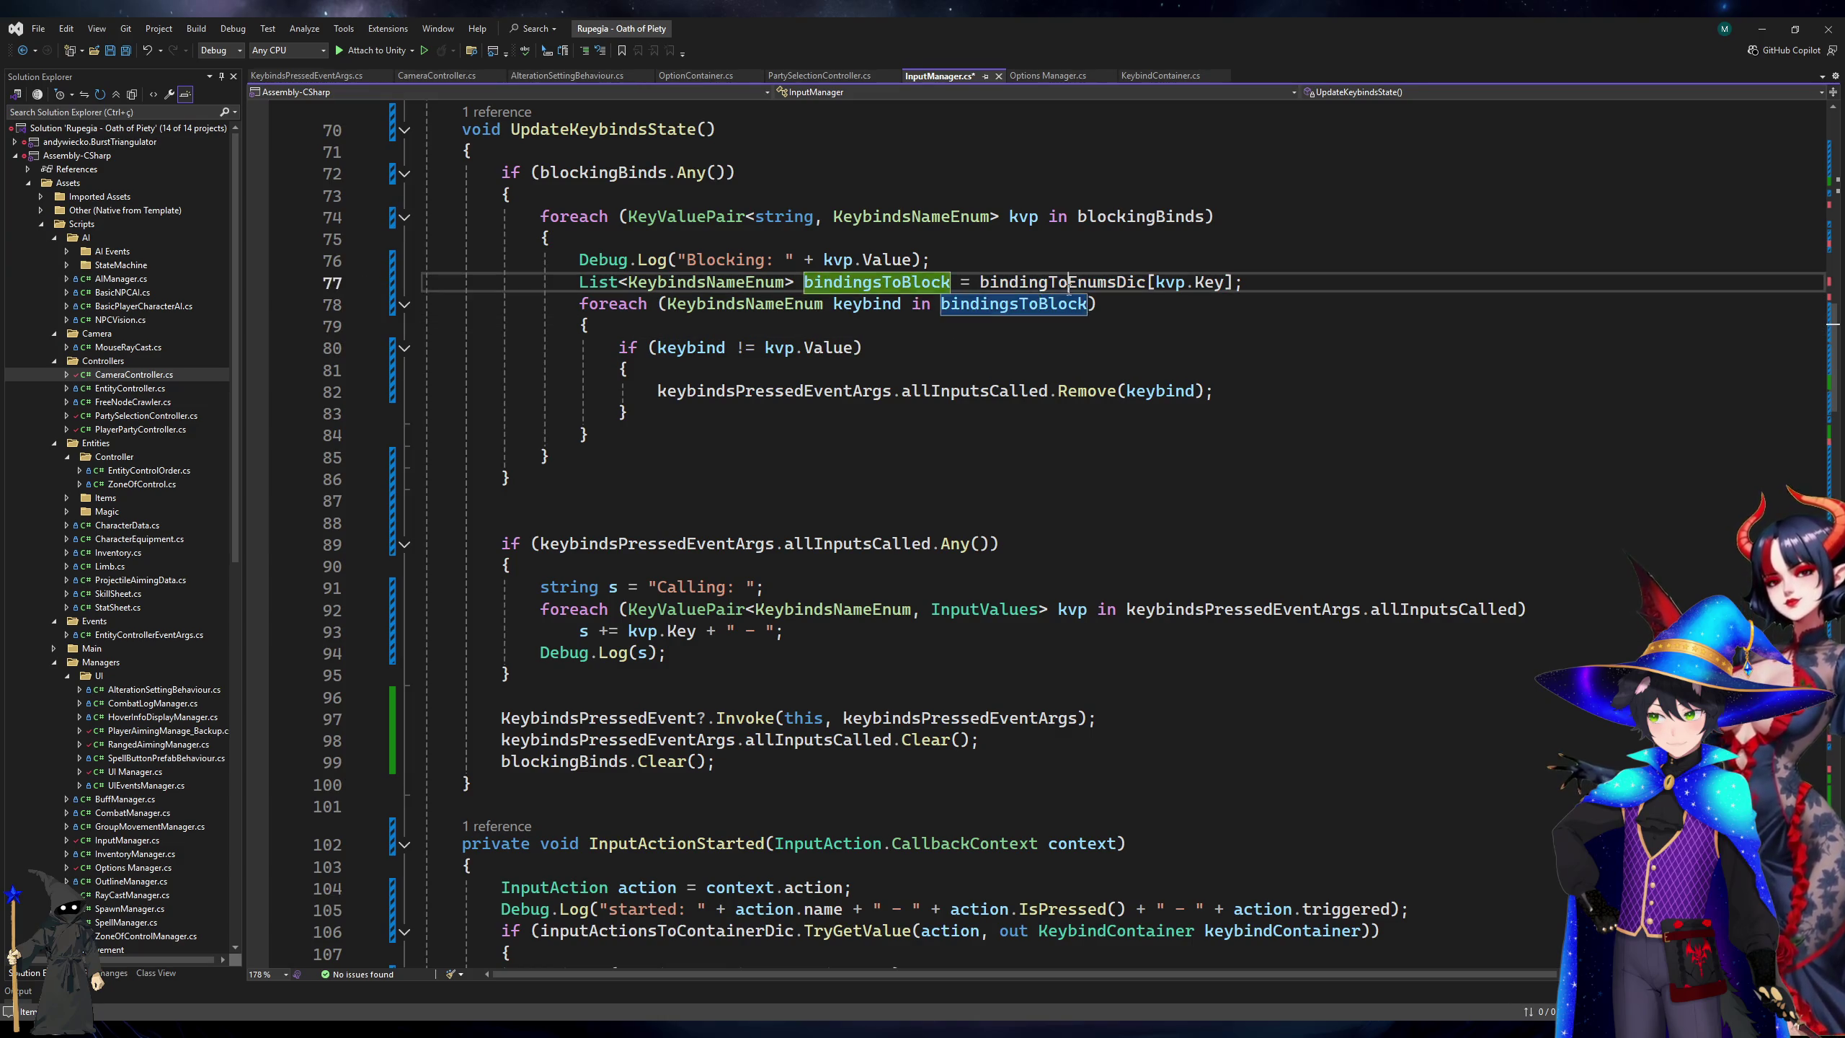
pyautogui.click(897, 283)
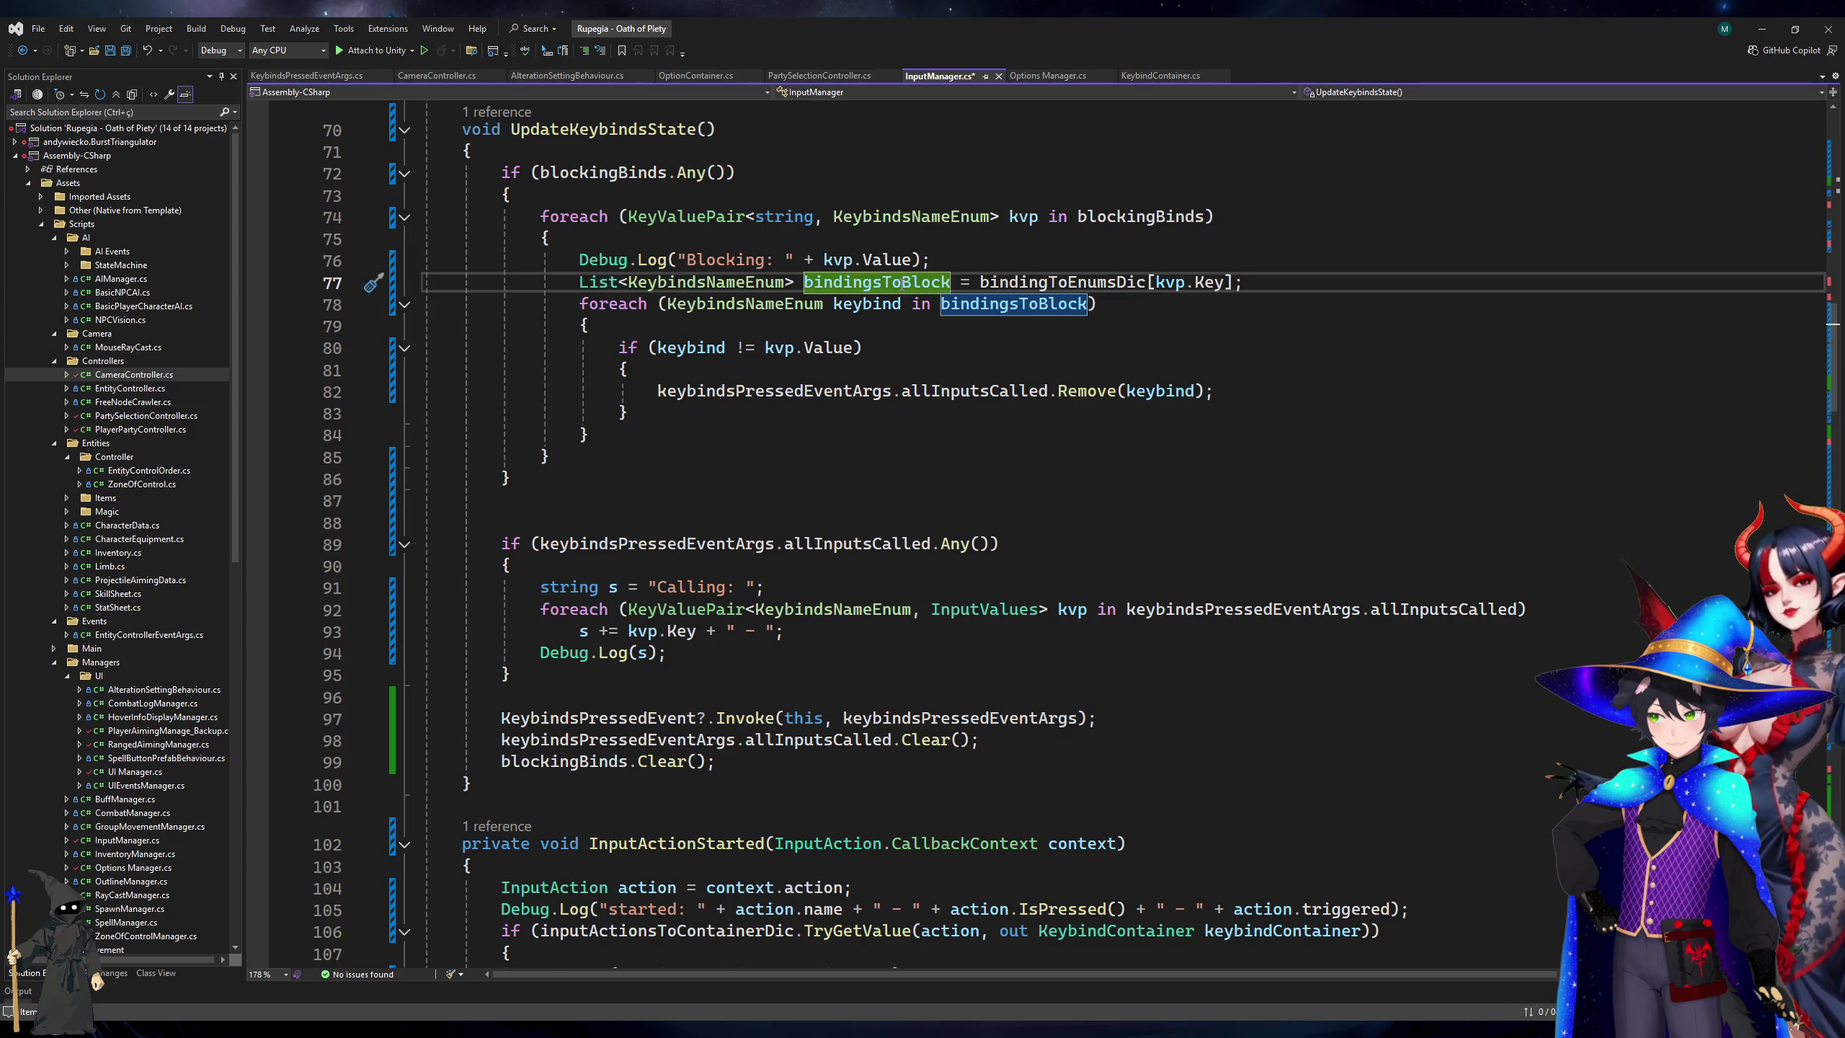
pyautogui.click(947, 347)
pyautogui.click(948, 331)
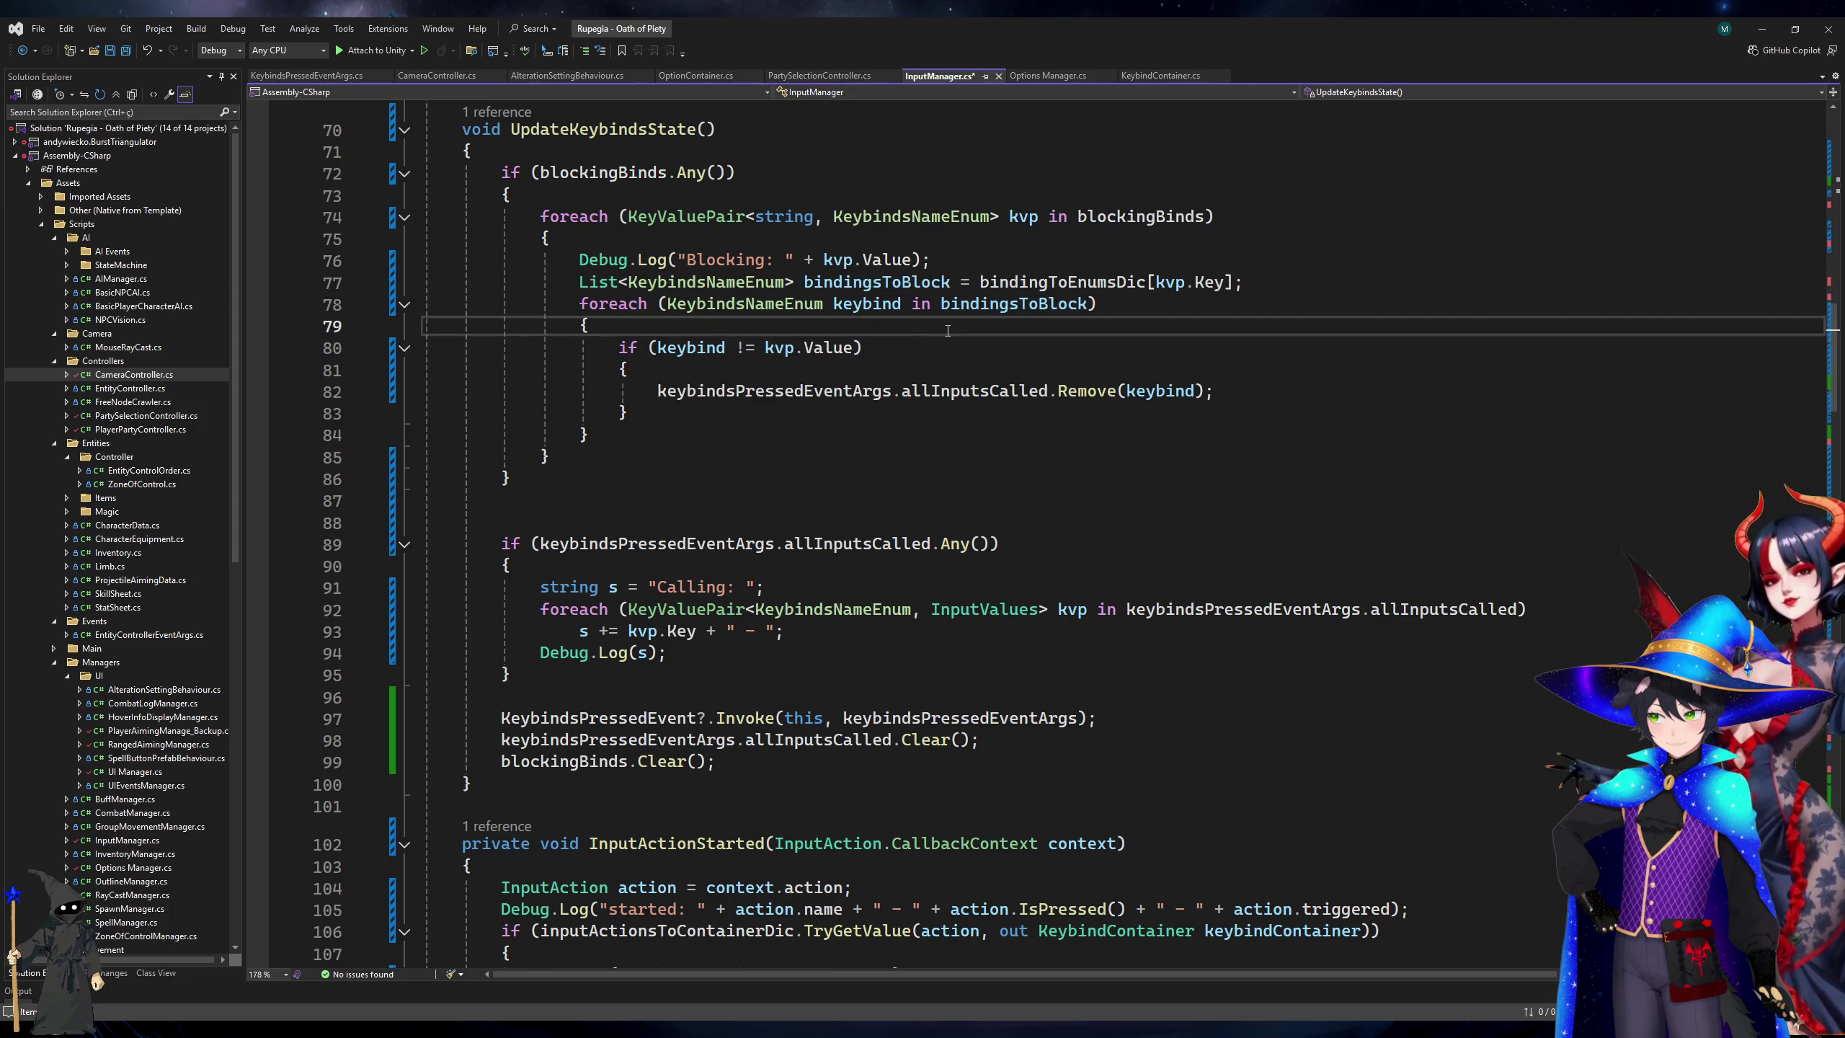
# Add Debug.Log(keybind) in the inner loop and a keybind + " _ REMOVE" log before Remove, then save.
pyautogui.press('Return')
pyautogui.write('Deb')
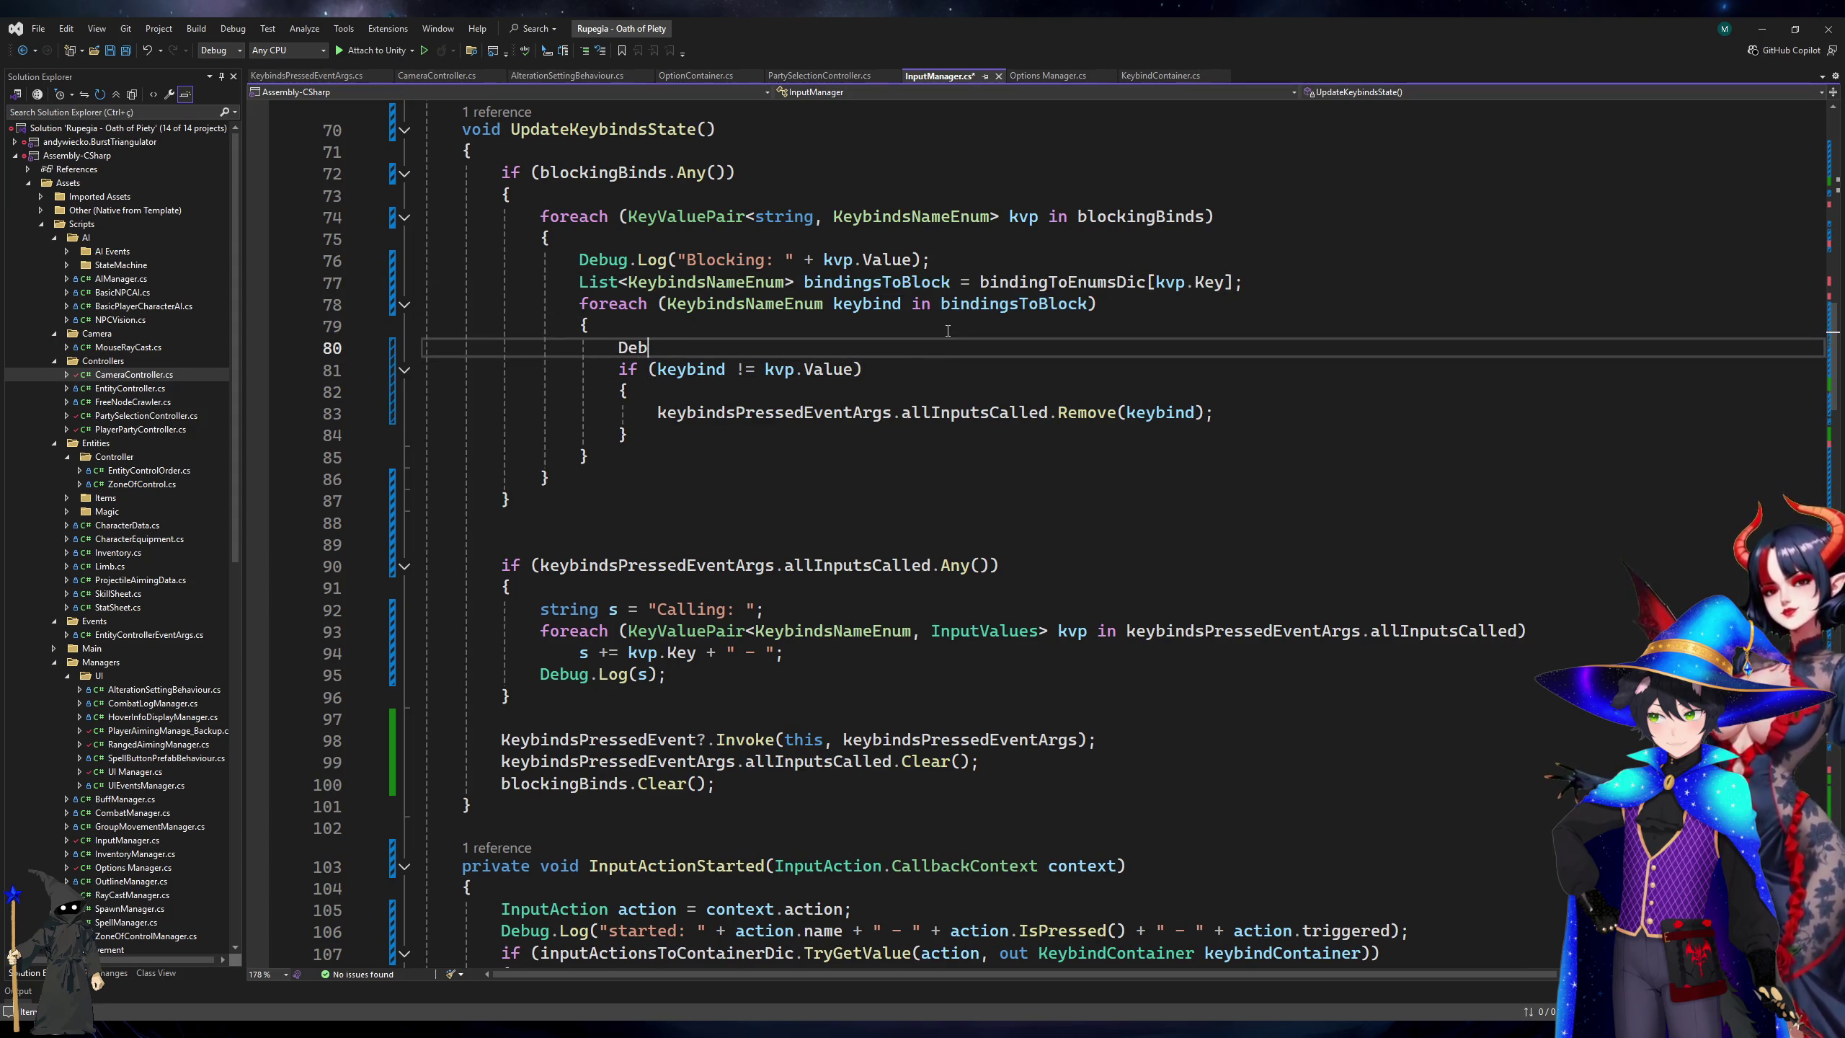
pyautogui.write('ug.Log(keybind);')
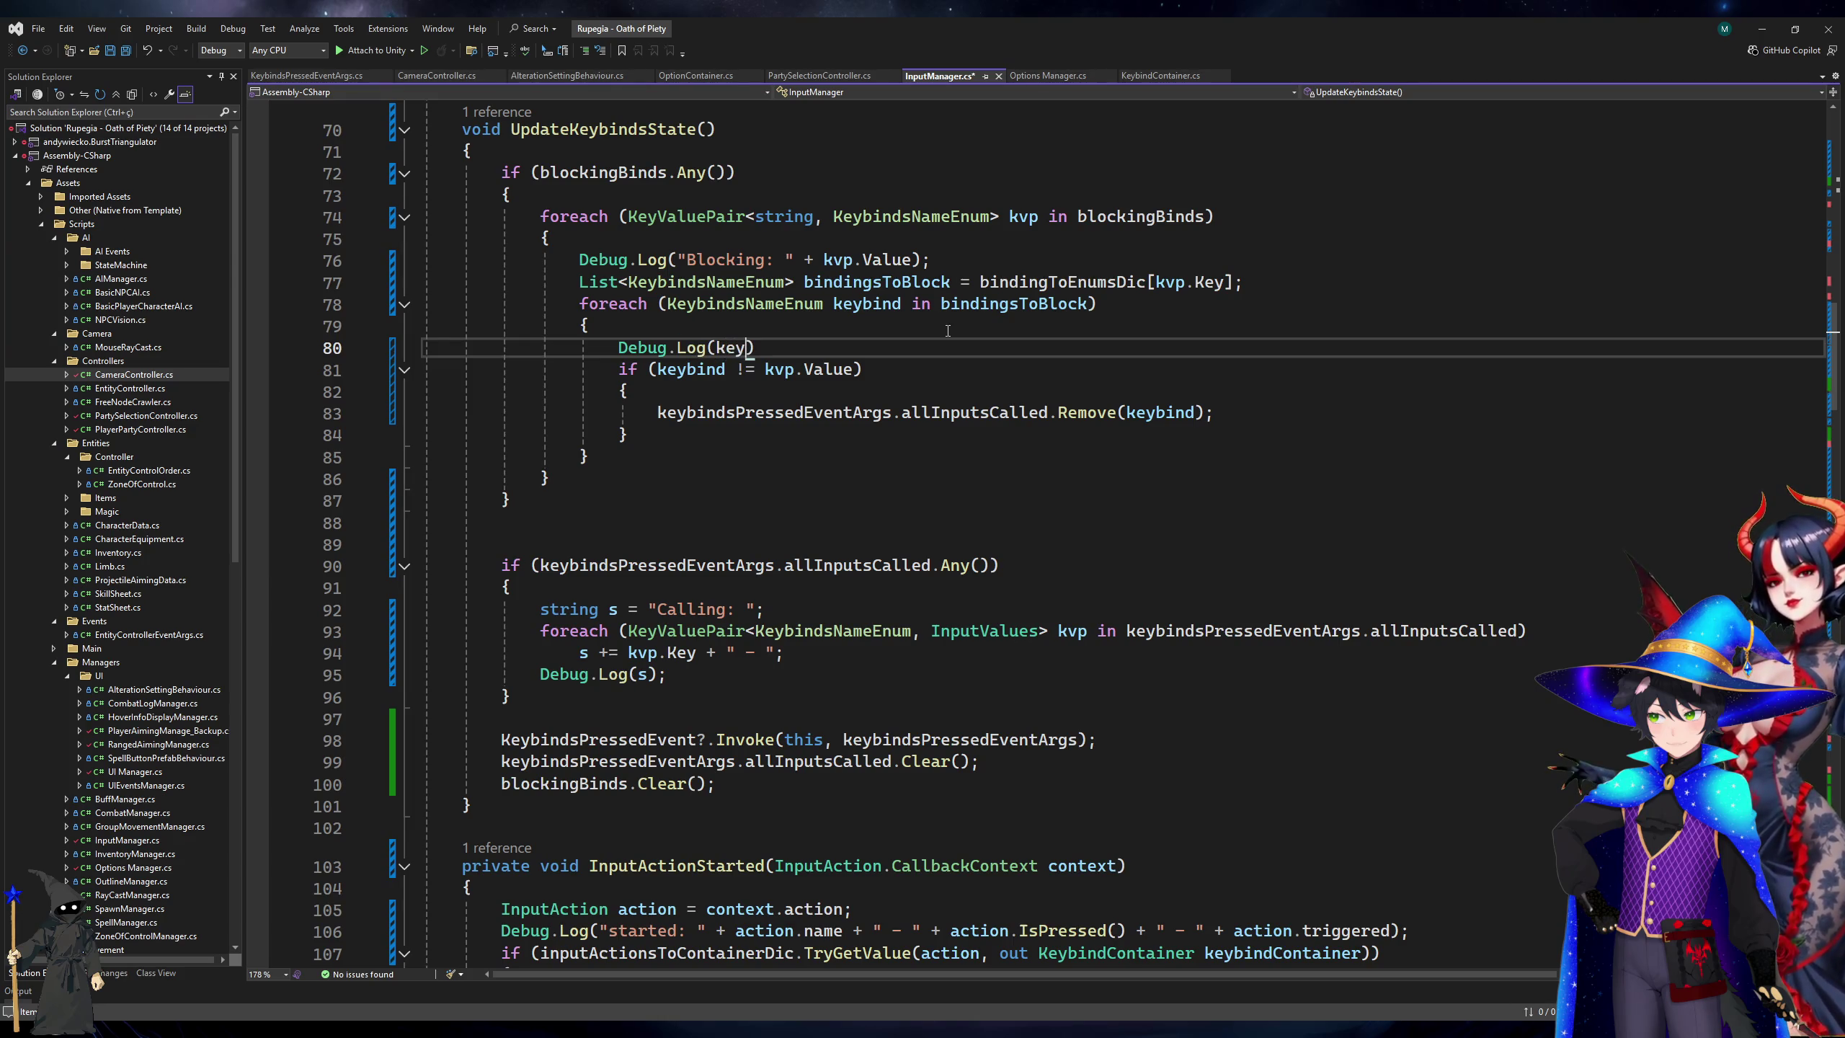
pyautogui.press('Down')
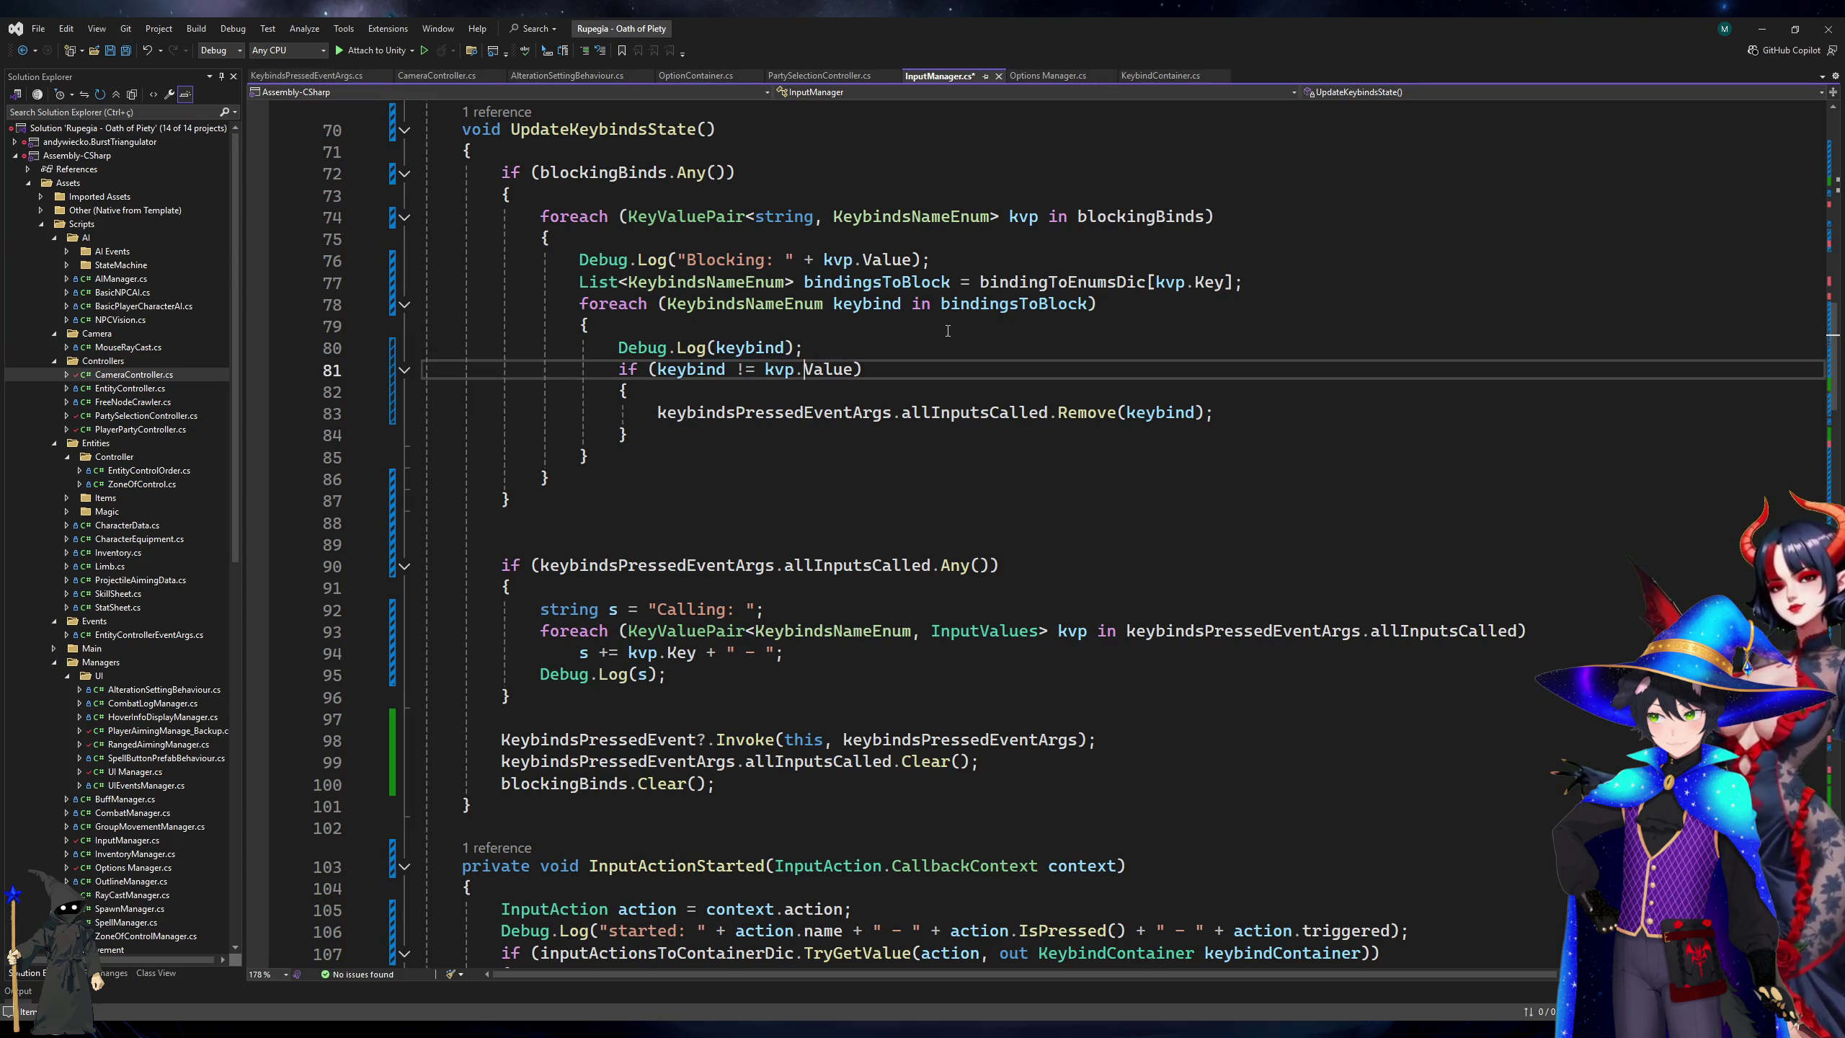
pyautogui.press('Up')
pyautogui.press('Down')
pyautogui.press('Down')
pyautogui.press('Down')
pyautogui.write('Debug.Log(keybind);')
pyautogui.press('Up')
pyautogui.hotkey('ctrl', 'Right')
pyautogui.hotkey('ctrl', 'Right')
pyautogui.hotkey('ctrl', 'Right')
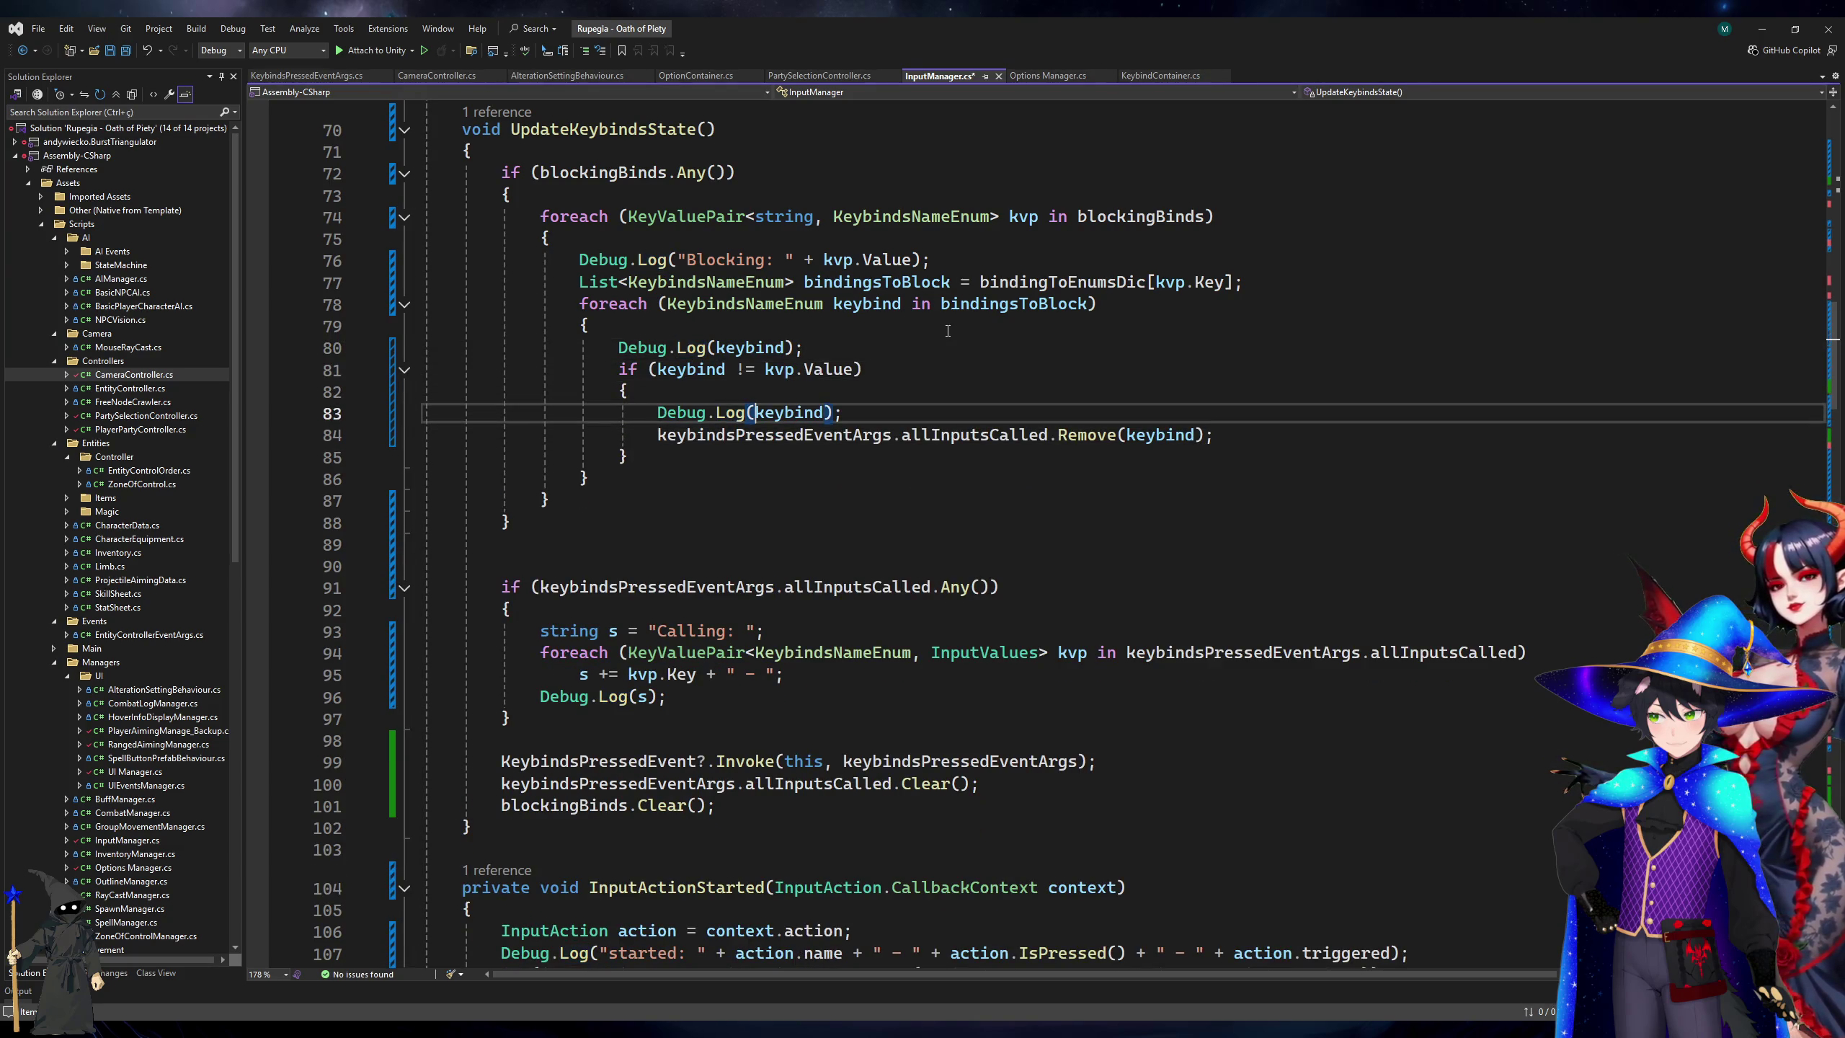
pyautogui.write('+" _ REMOVE')
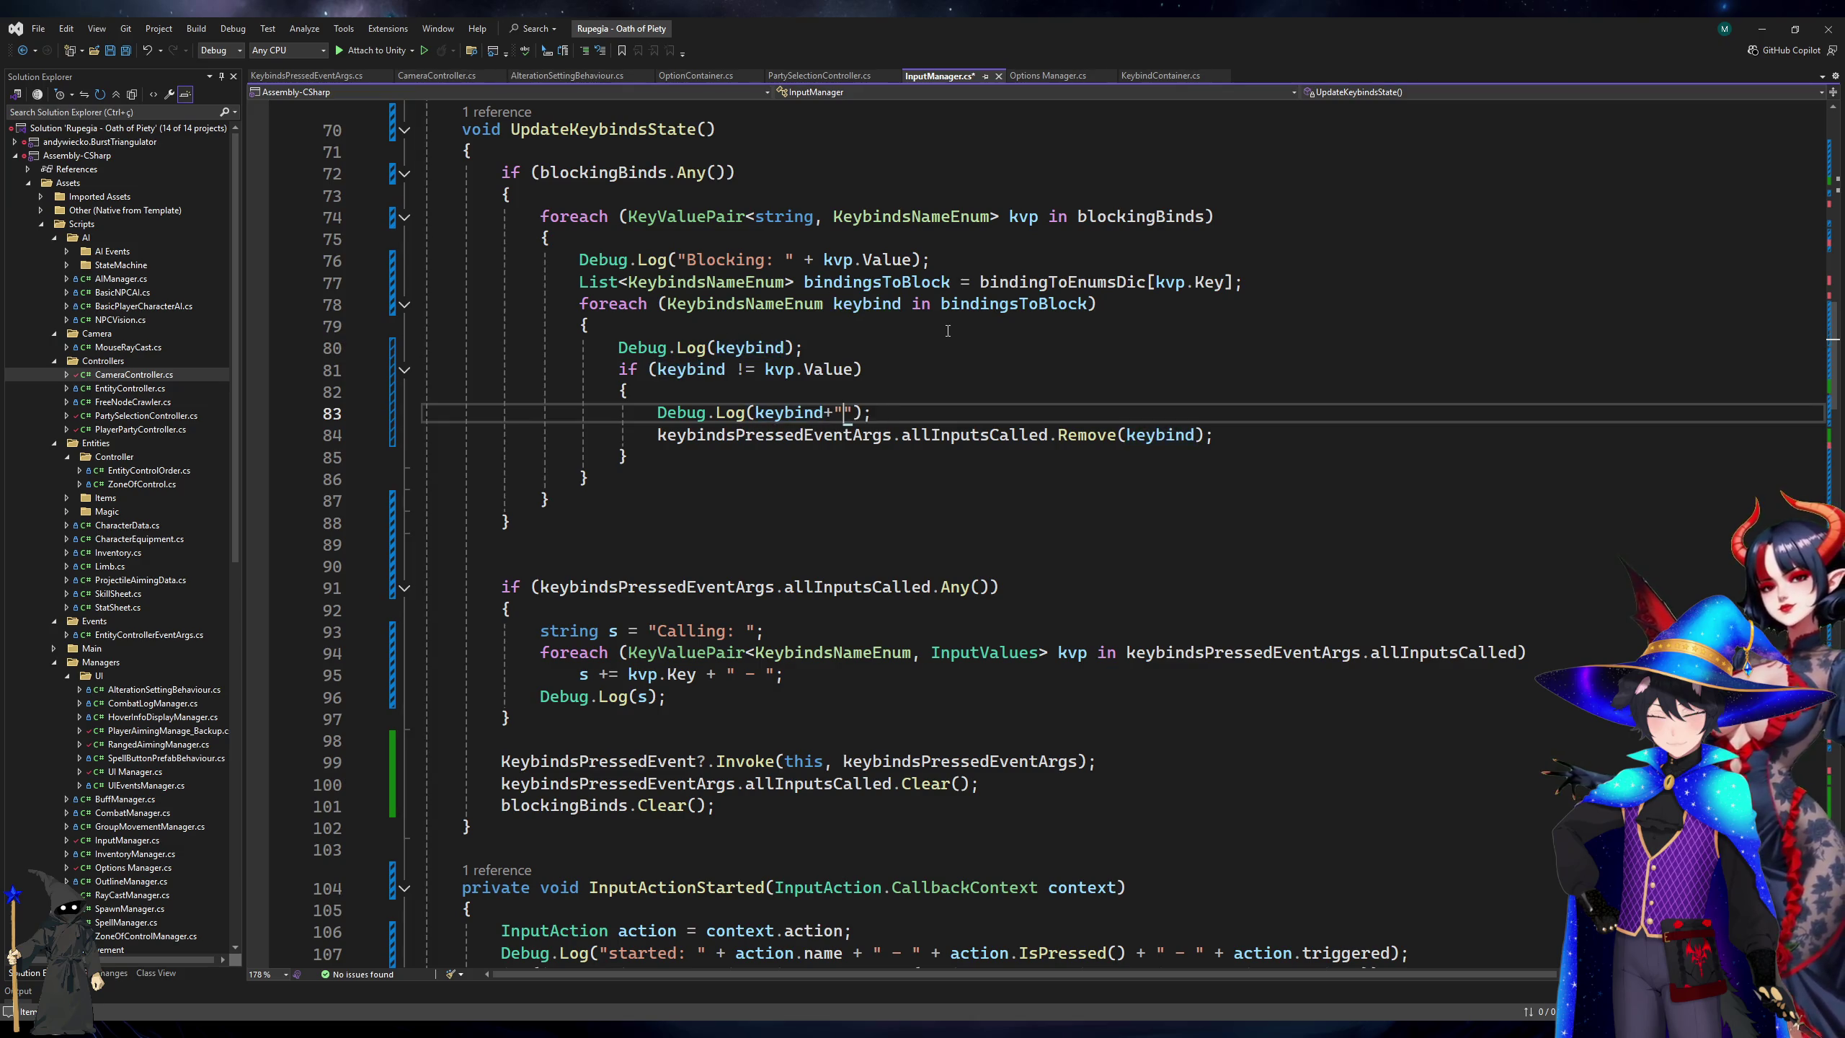
pyautogui.hotkey('ctrl', 's')
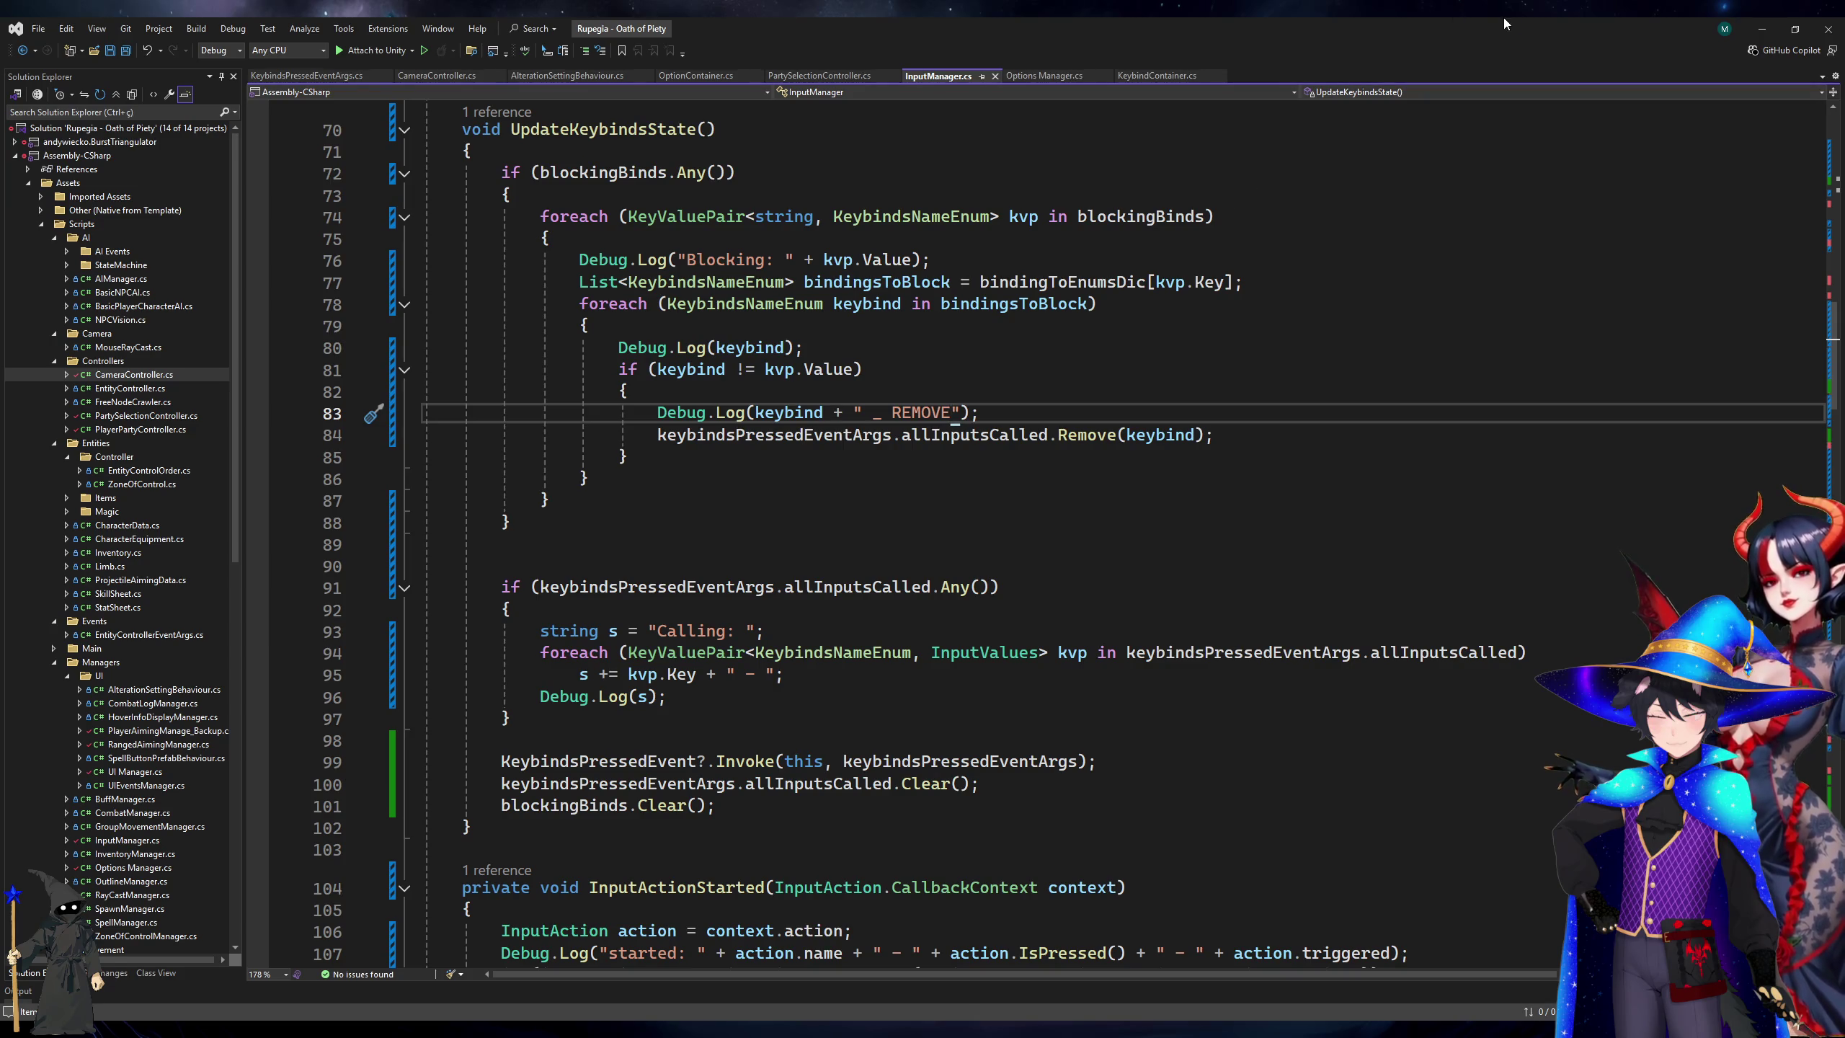
pyautogui.click(1753, 19)
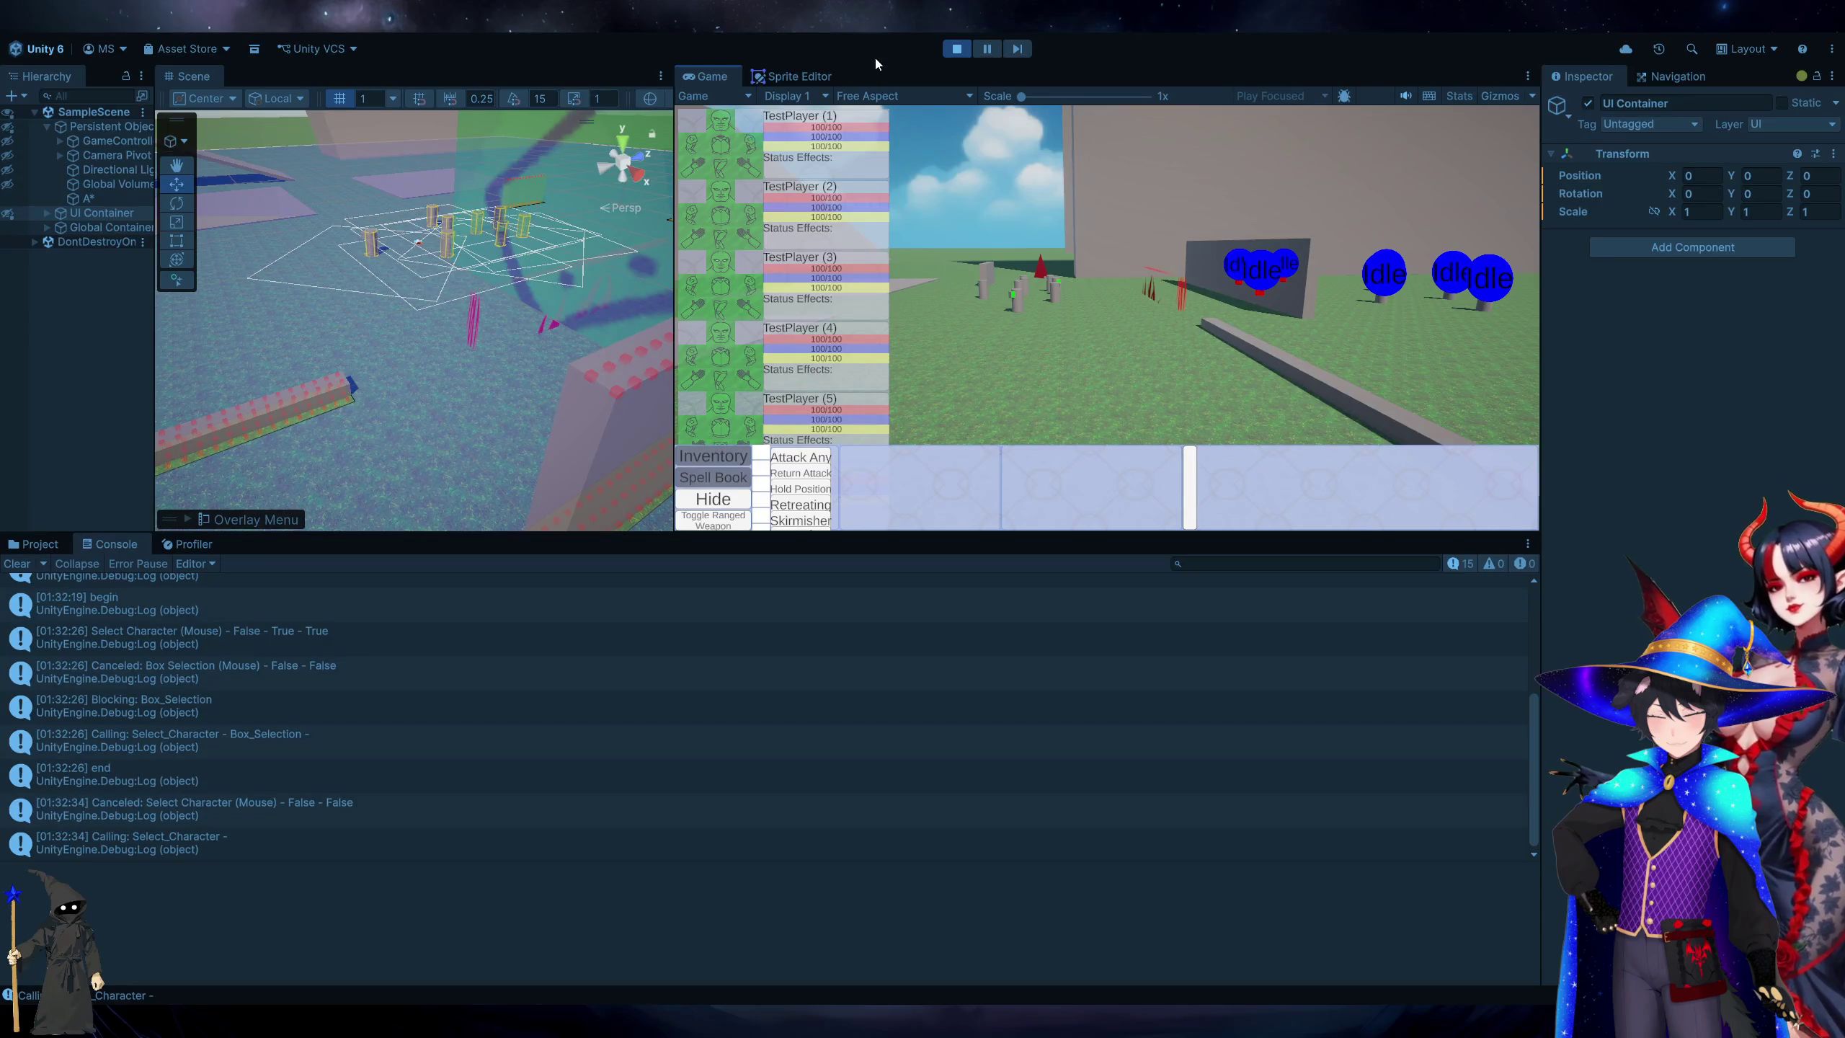
# Run play mode and box-select units to check the Blocking and Box_Selection console logs.
pyautogui.click(957, 48)
pyautogui.hotkey('alt', 'Tab')
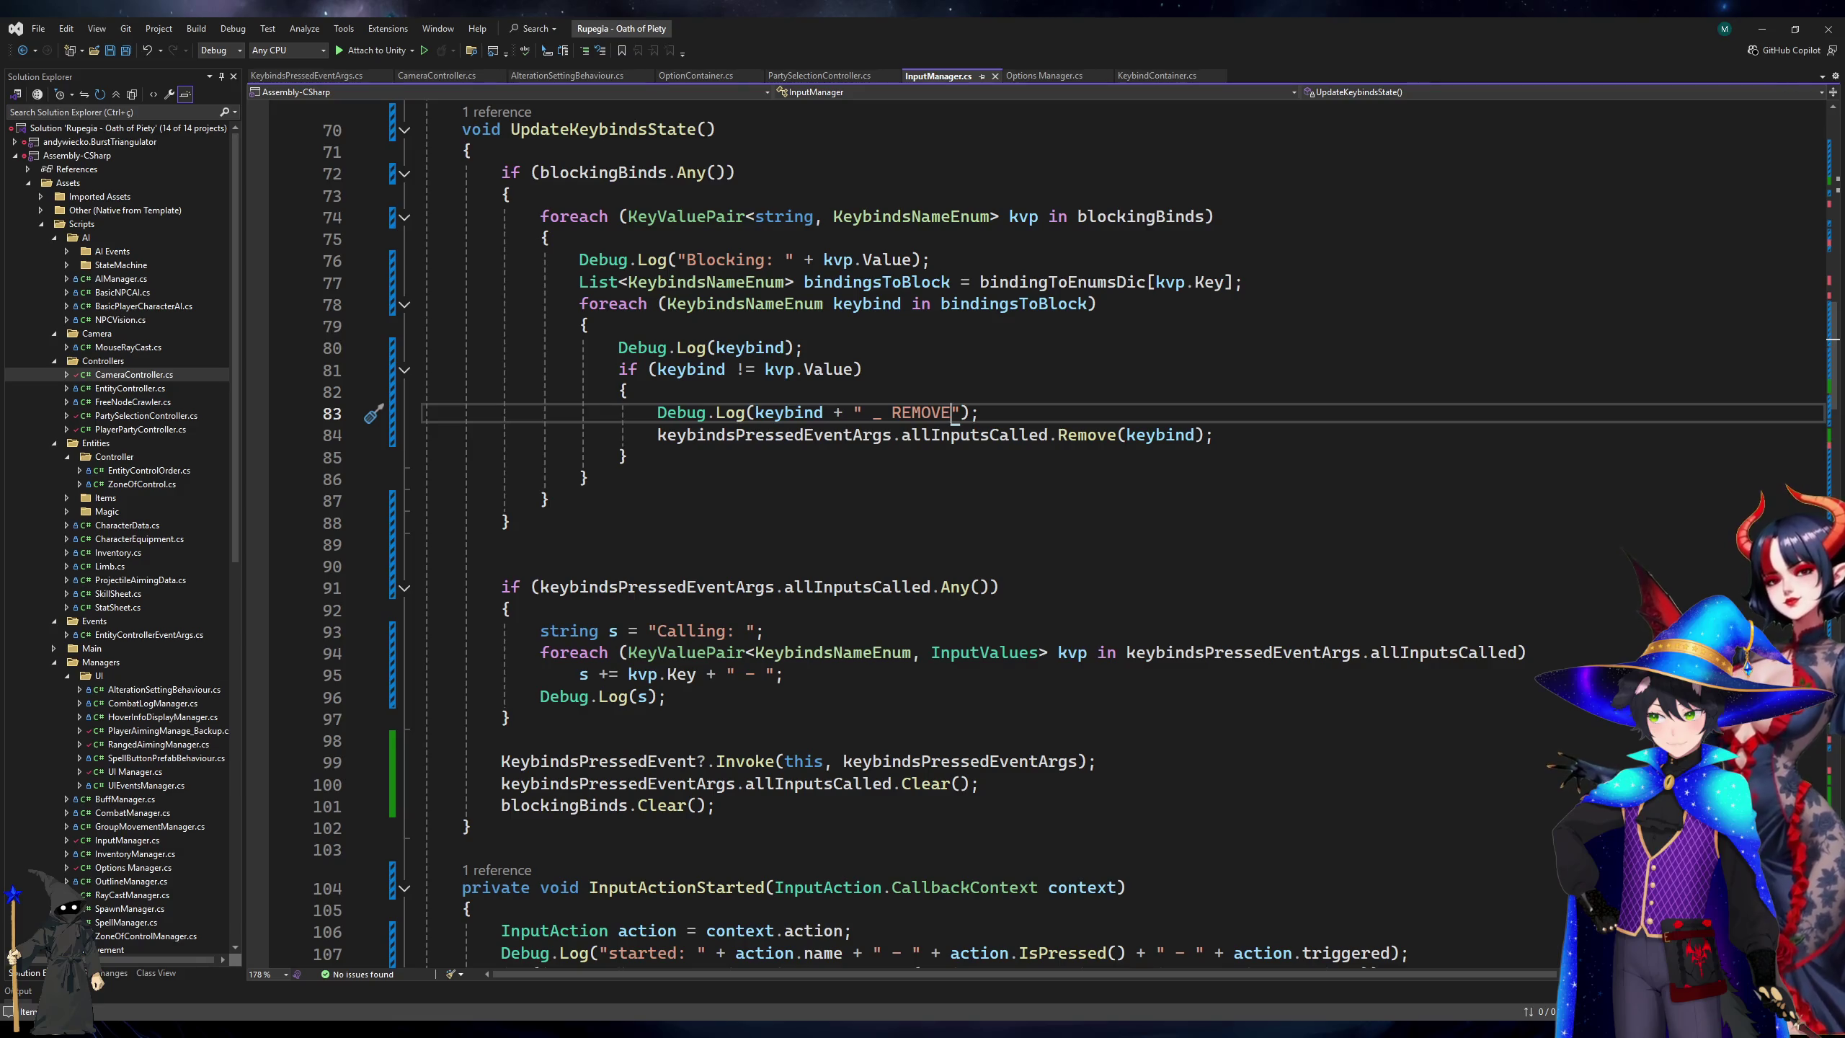
pyautogui.hotkey('alt', 'Tab')
pyautogui.click(957, 49)
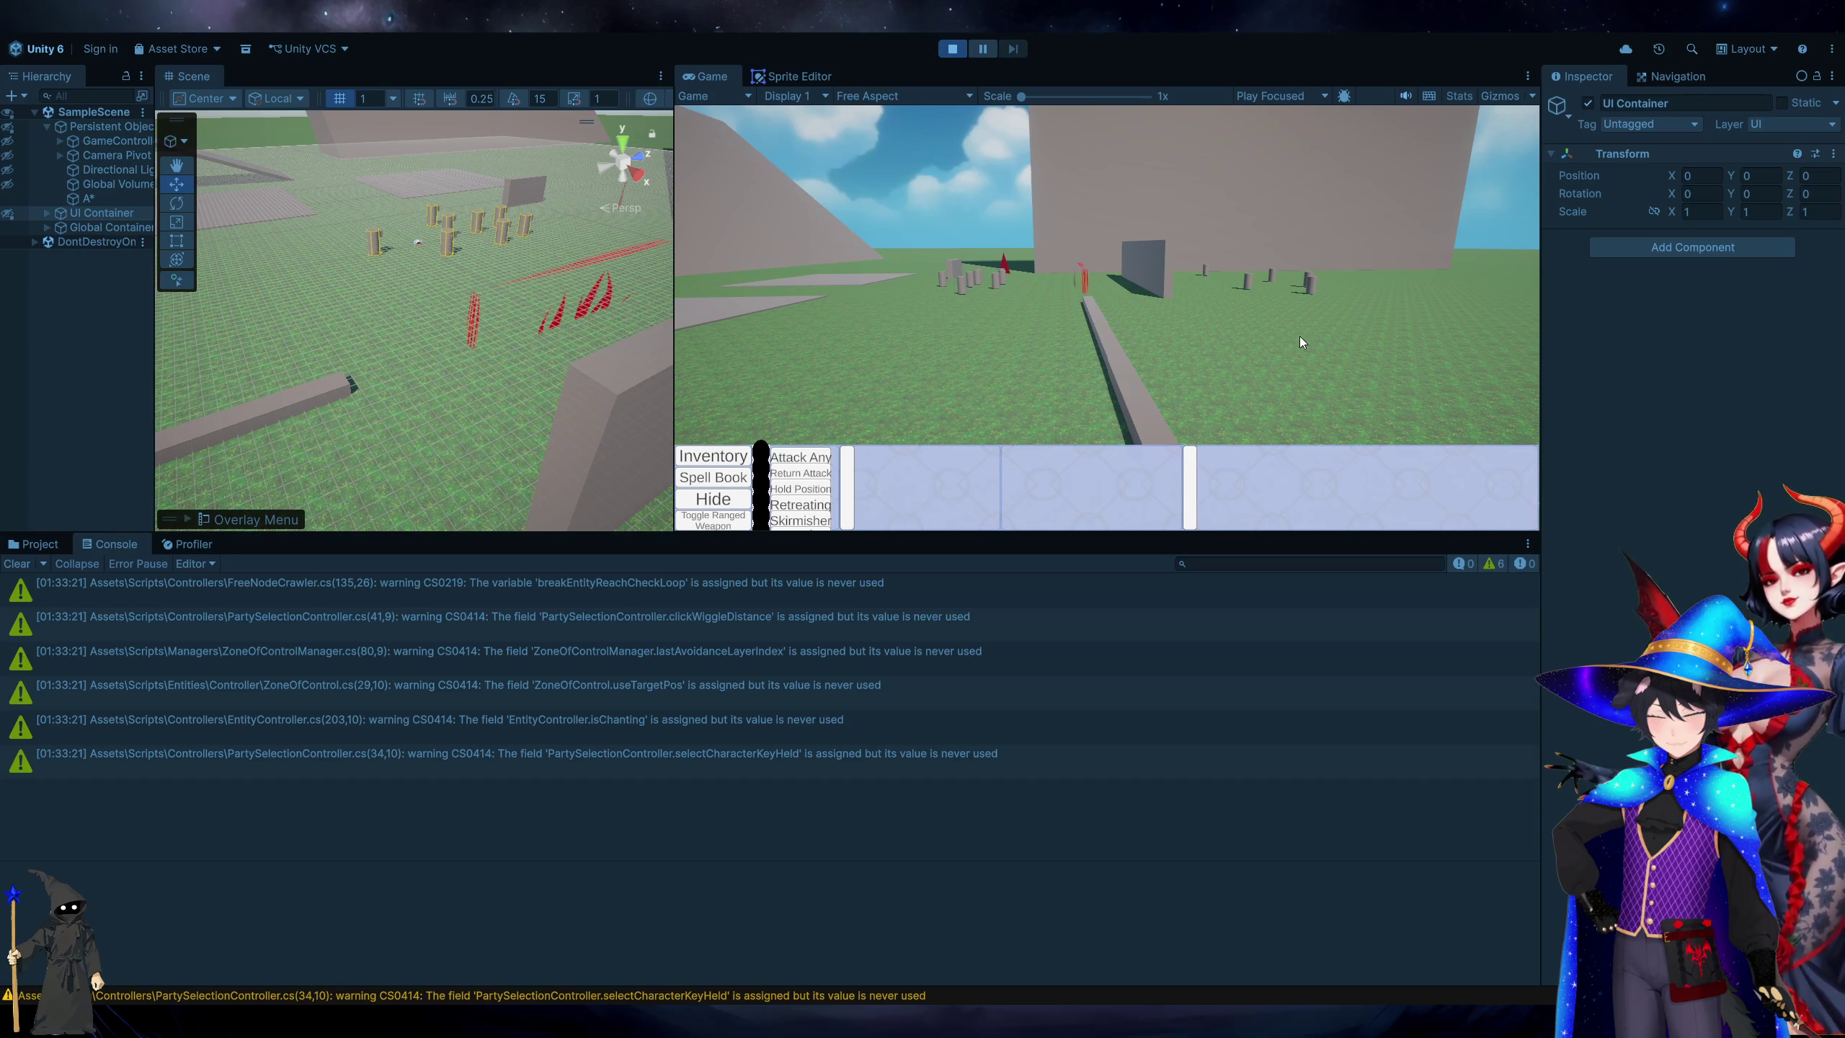
pyautogui.click(1133, 286)
pyautogui.moveTo(1297, 334); pyautogui.dragTo(937, 169)
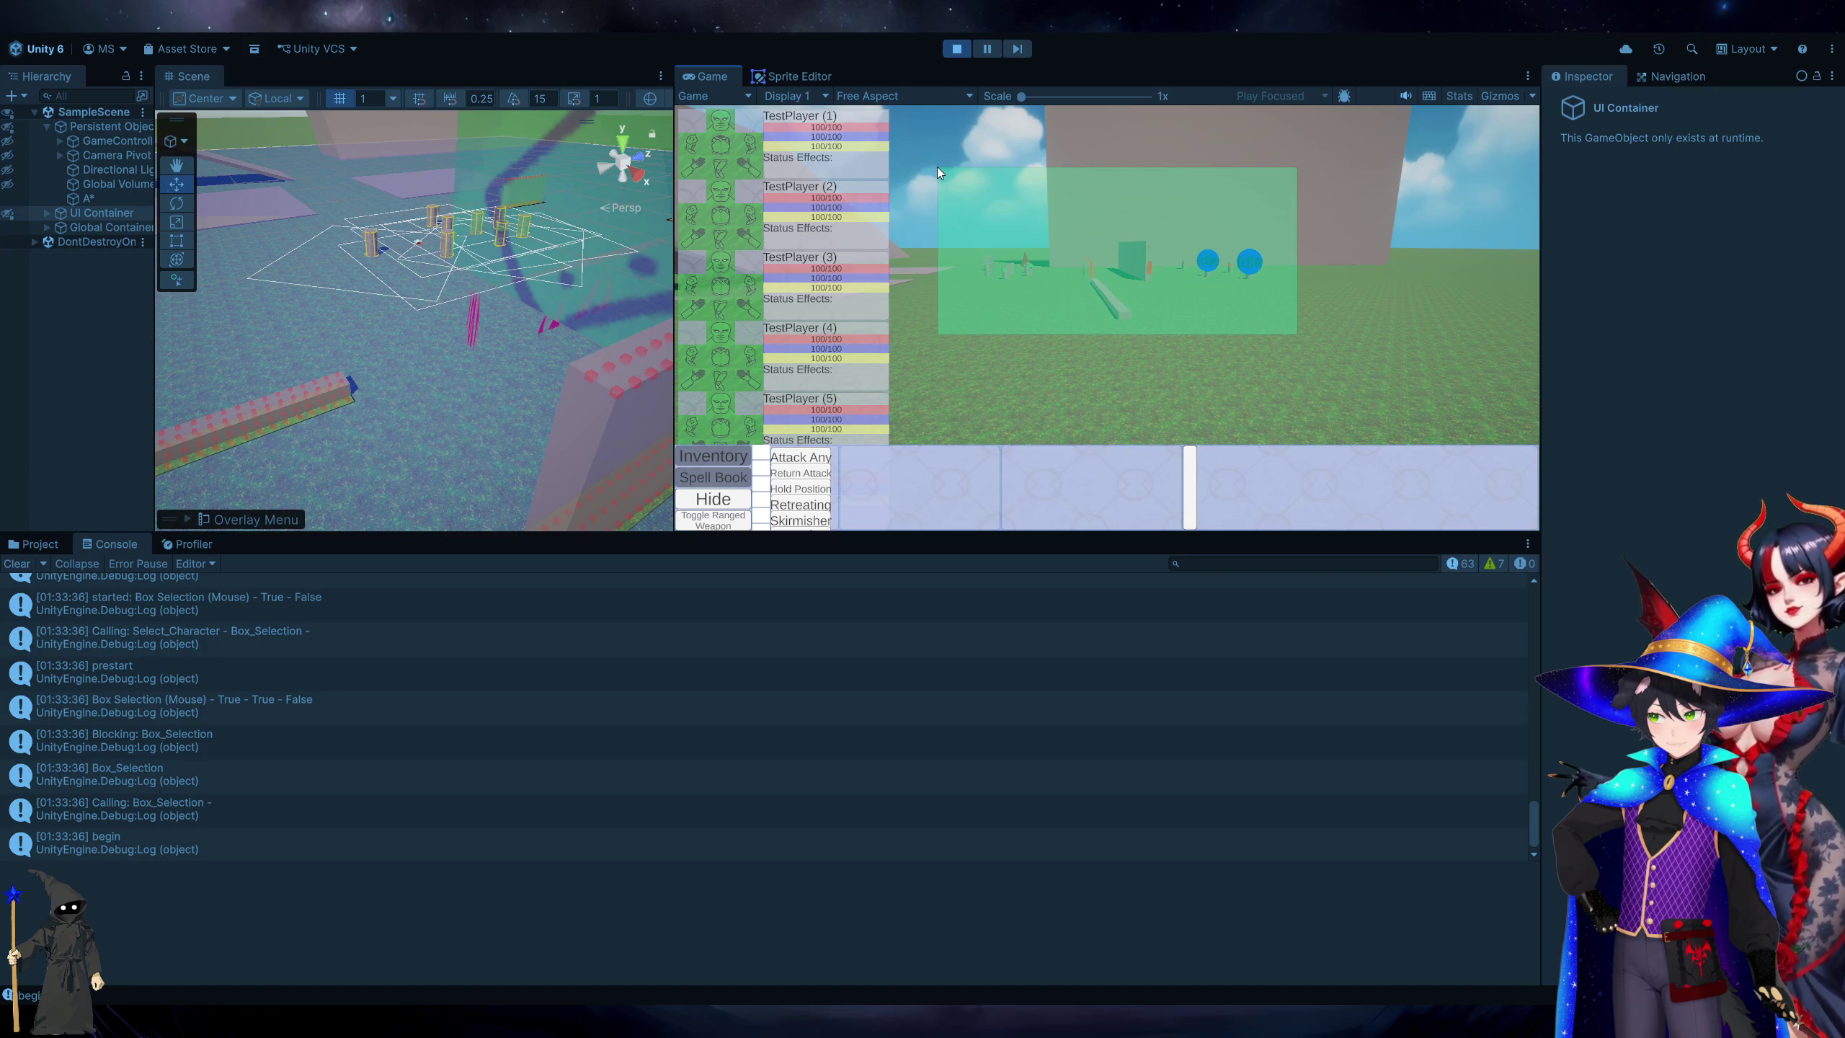
pyautogui.moveTo(937, 168); pyautogui.dragTo(937, 169)
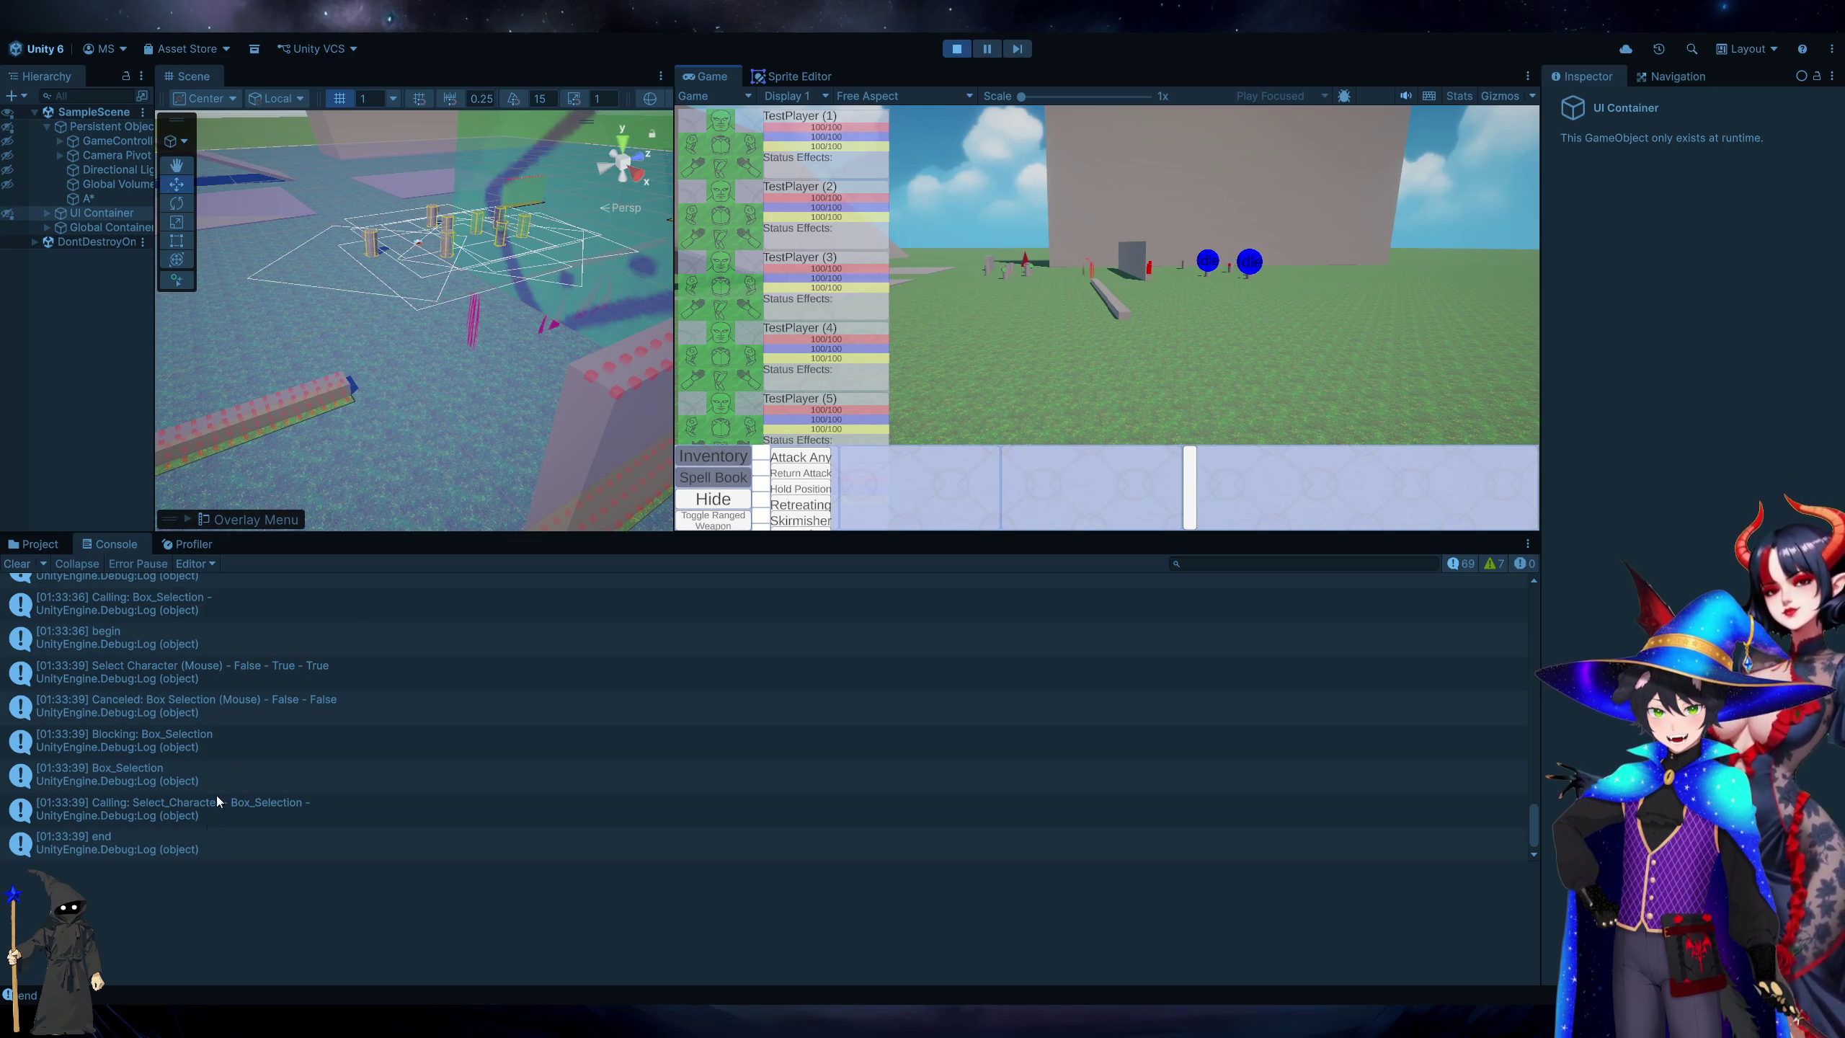
pyautogui.hotkey('alt', 'Tab')
pyautogui.click(1384, 283)
# Move the Blocking log line below the bindingsToBlock declaration.
pyautogui.press('Up')
pyautogui.hotkey('ctrl', 'x')
pyautogui.press('End')
pyautogui.press('Return')
pyautogui.hotkey('ctrl', 'v')
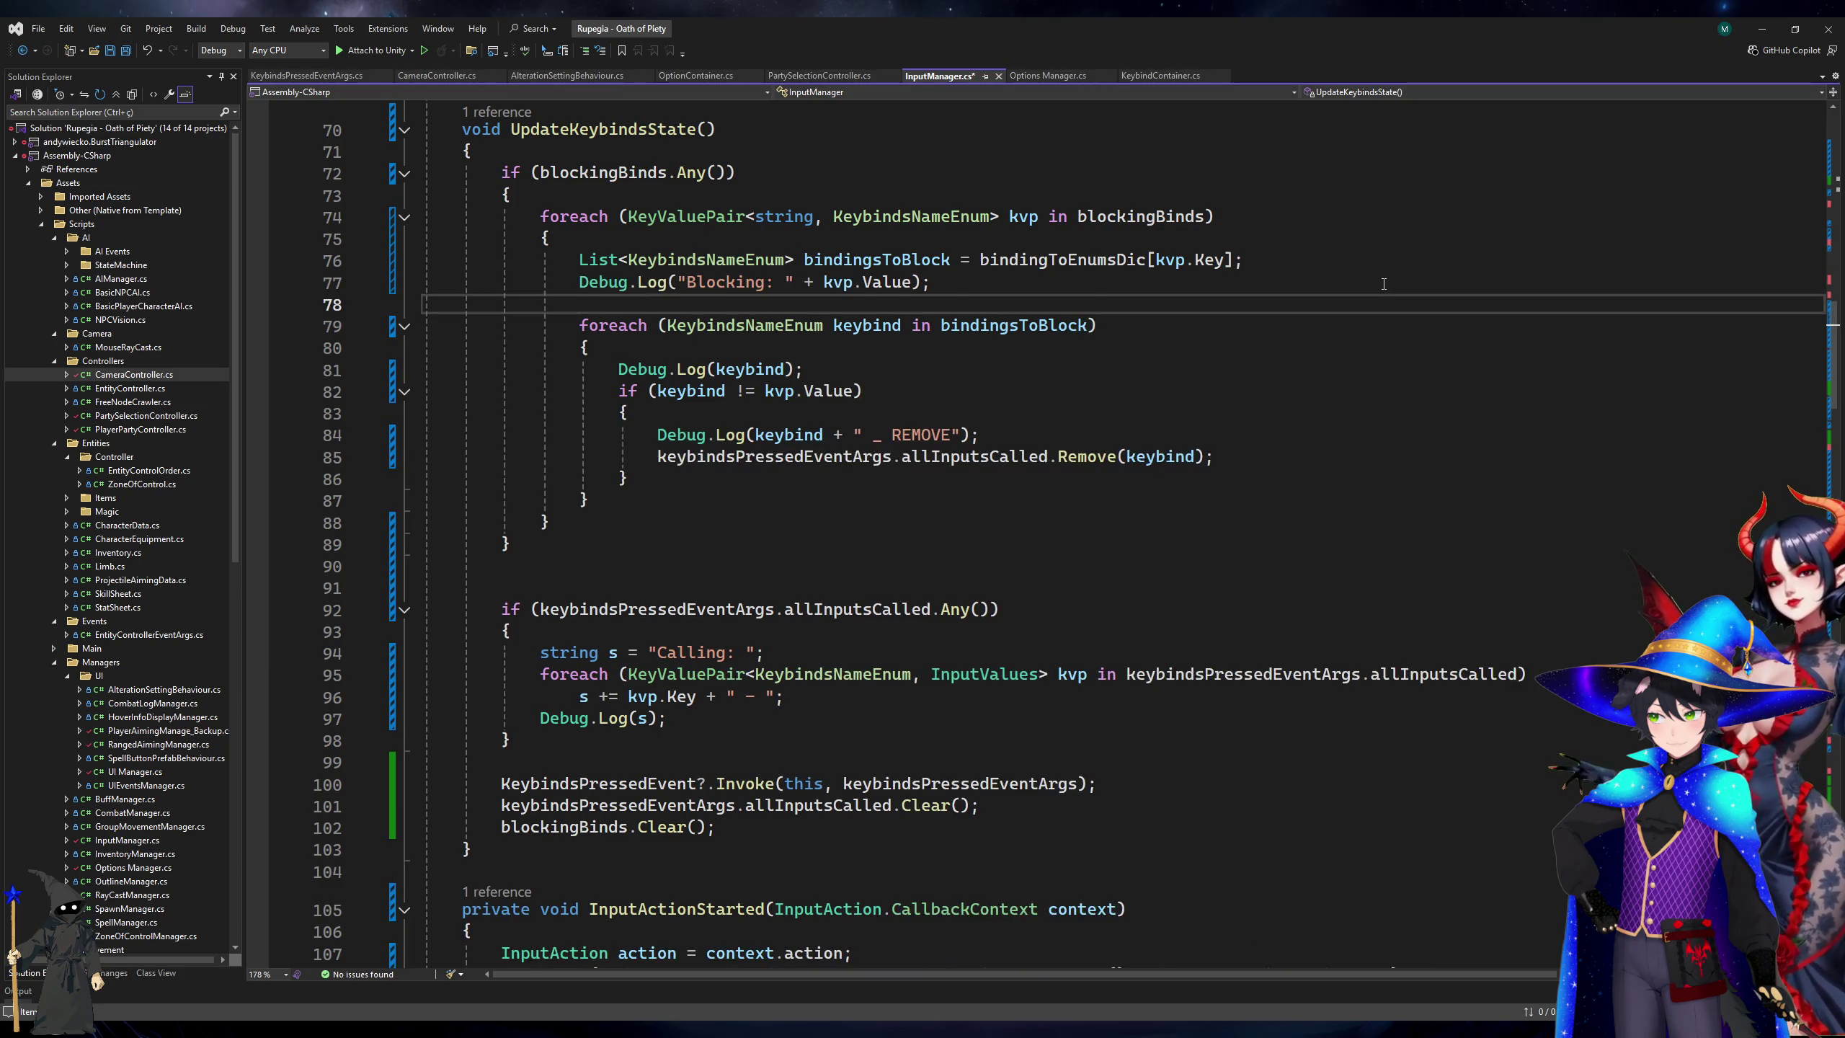
pyautogui.press('BackSpace')
# Append + " - " + bindingsToBlock.Count to the Blocking log, save, and stop Unity's play mode.
pyautogui.press('Left')
pyautogui.press('Left')
pyautogui.write('+ " - " + bindingsToBlock.')
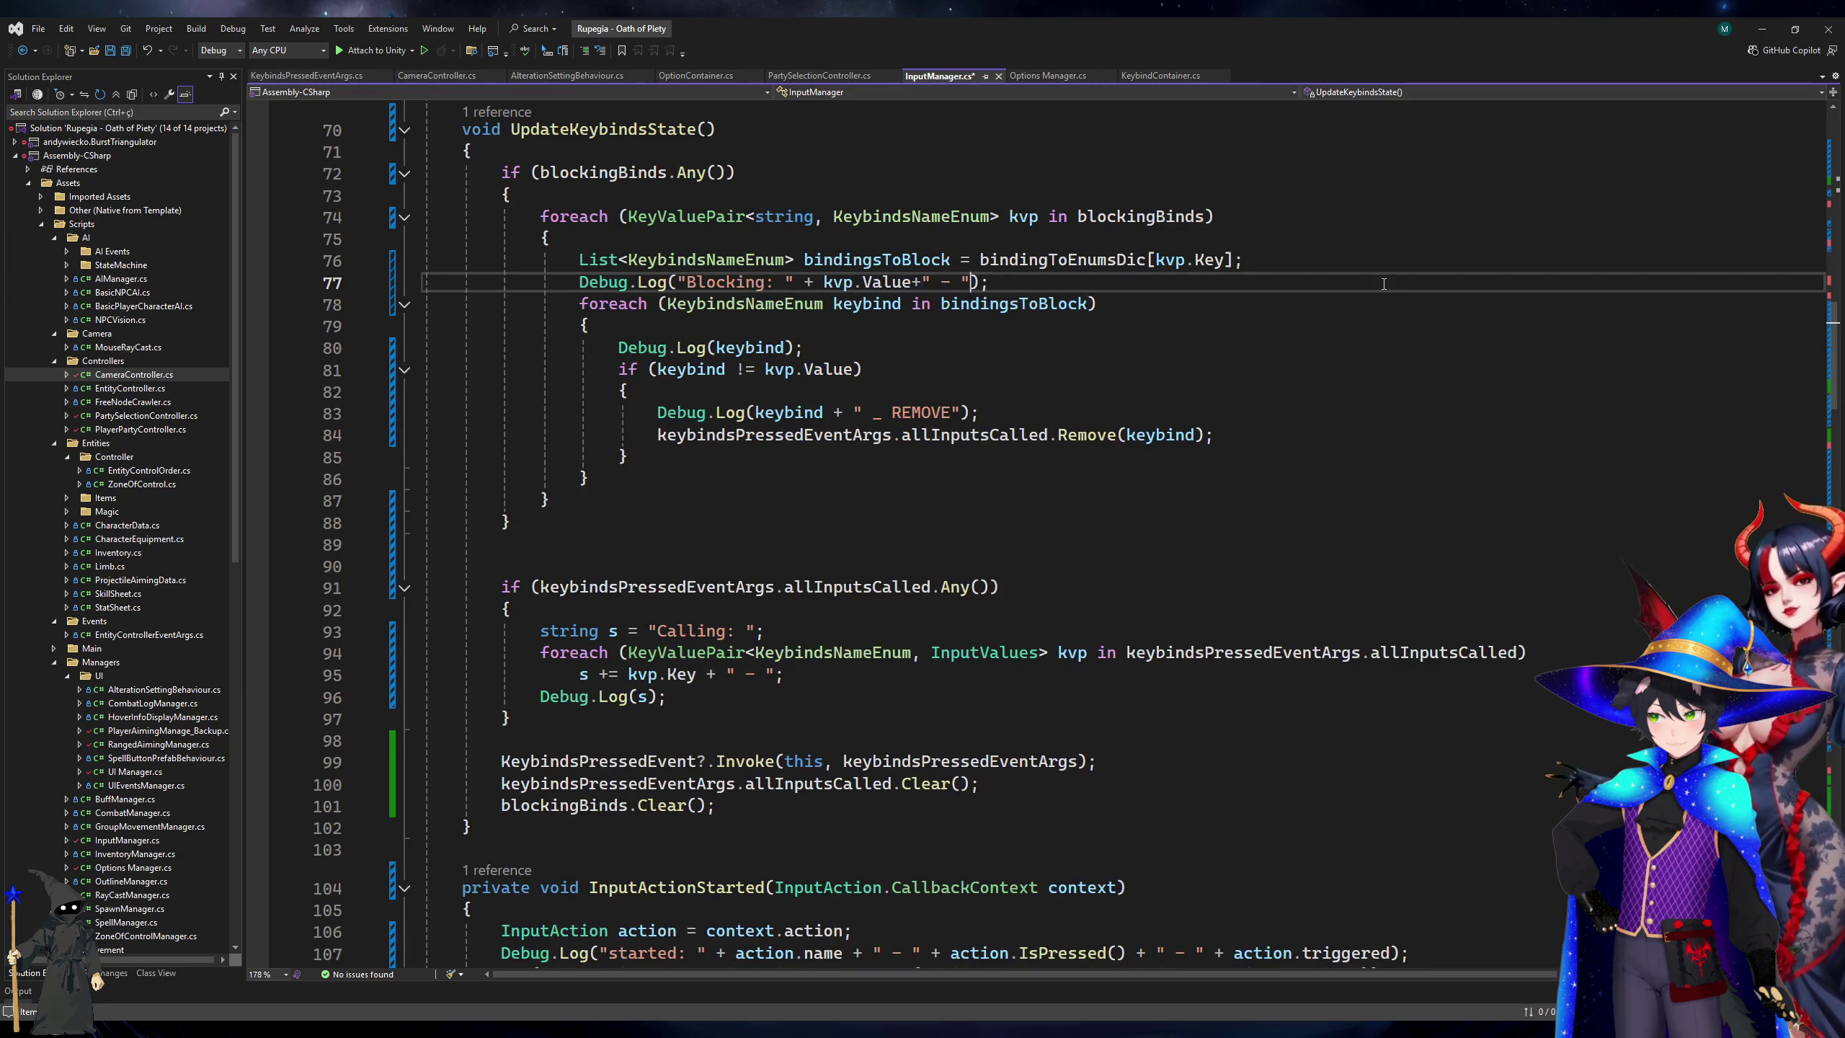
pyautogui.write('Count')
pyautogui.hotkey('ctrl', 's')
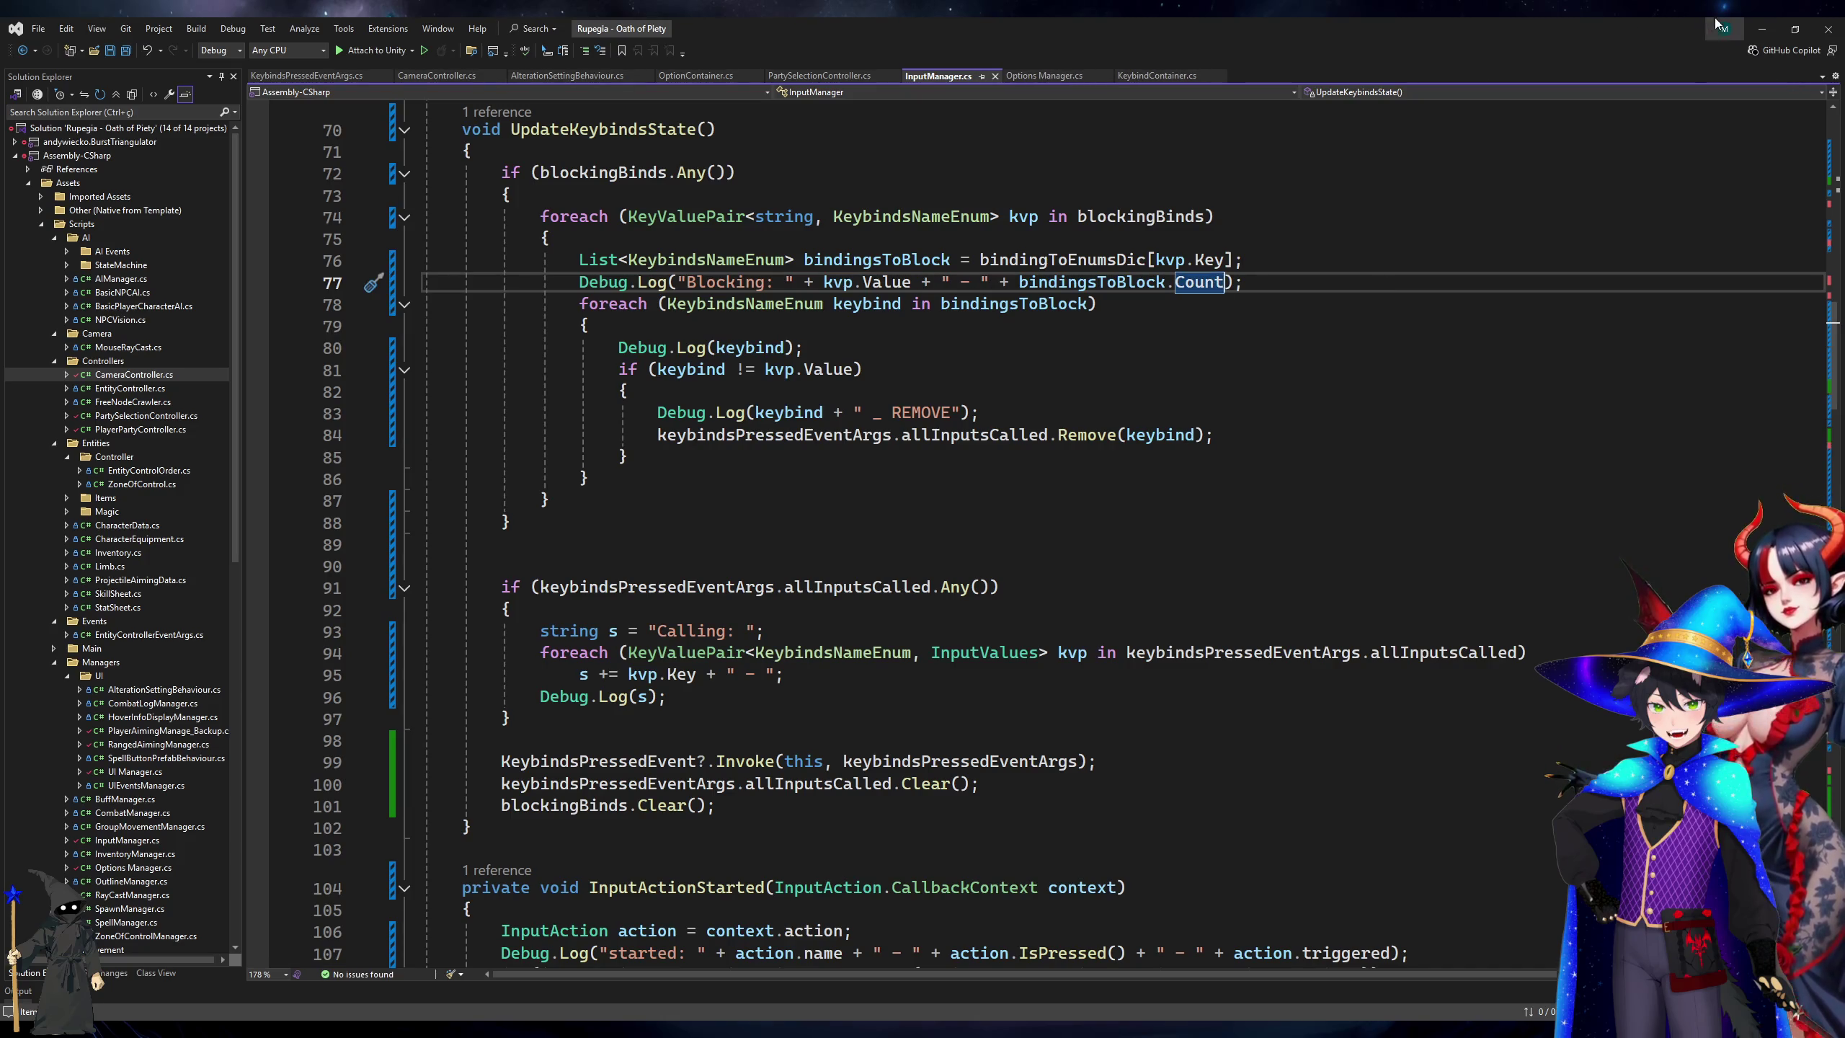
pyautogui.hotkey('alt', 'Tab')
pyautogui.click(954, 52)
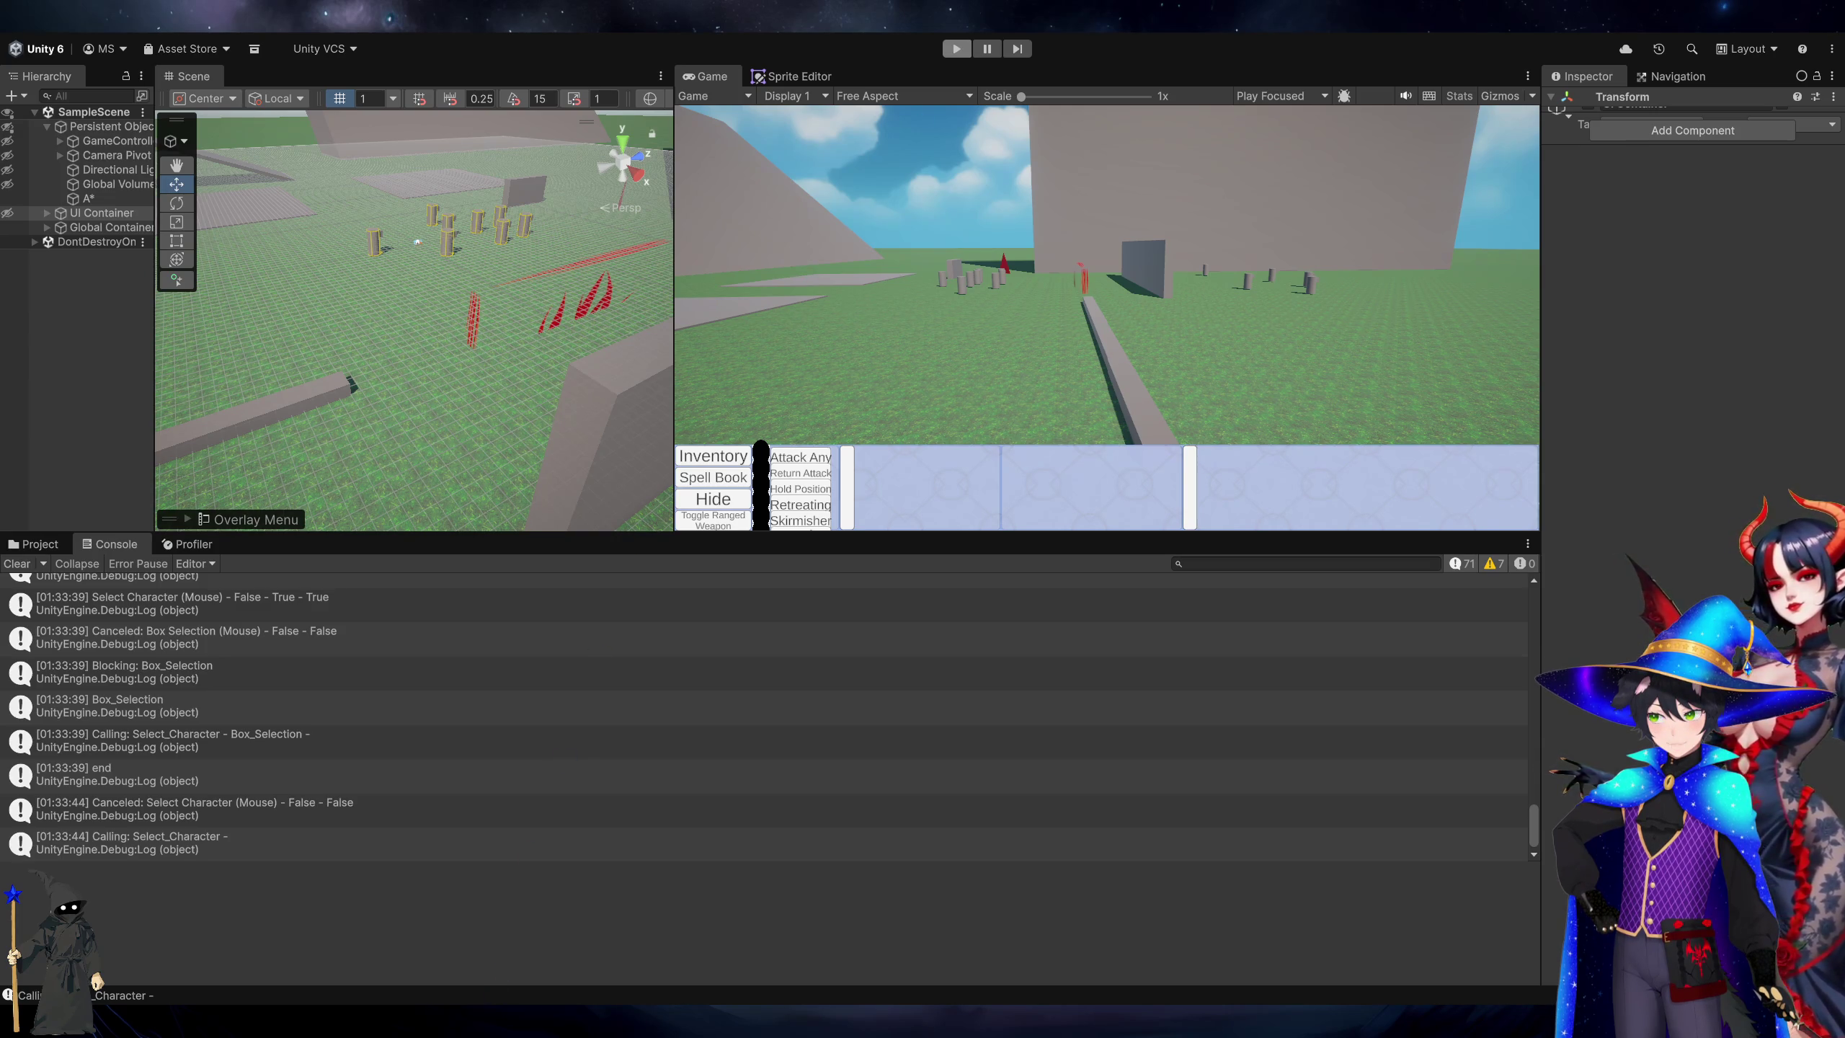
# Select GameController to view its Input Manager component, enter play mode, and return to InputManager.cs.
pyautogui.hotkey('alt', 'Tab')
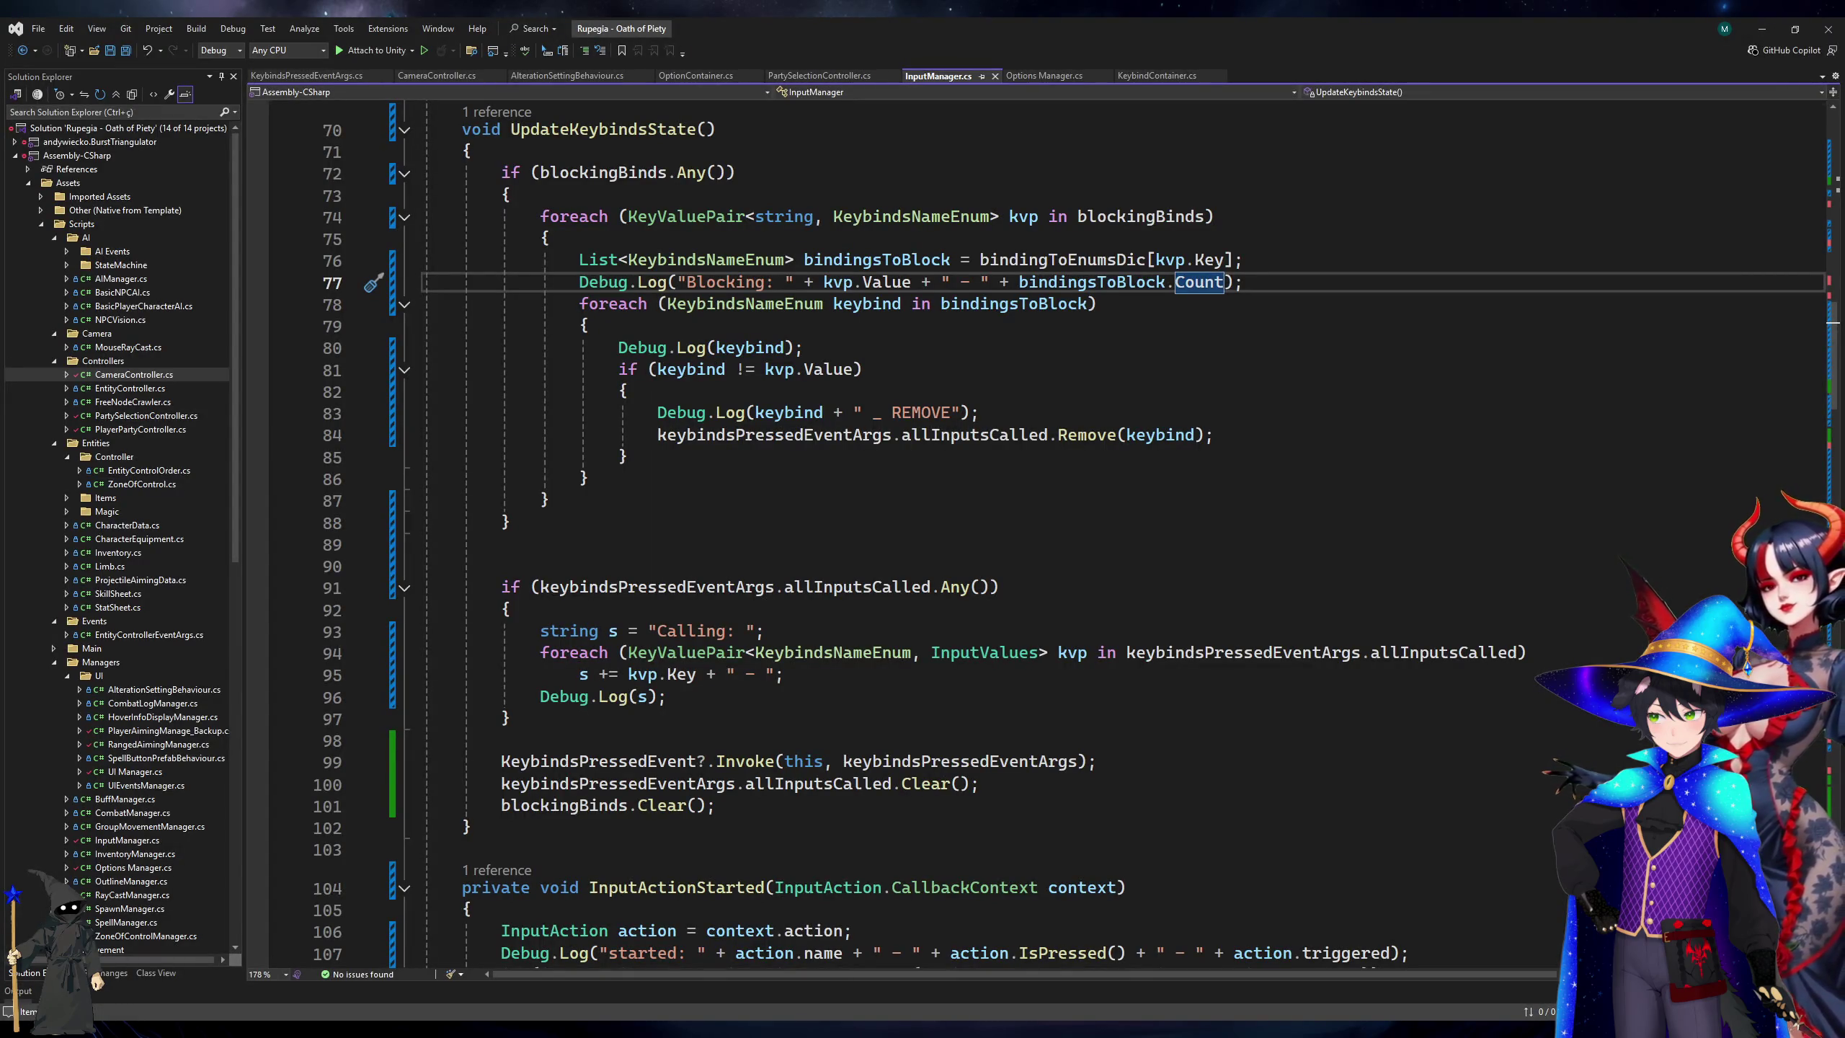
pyautogui.hotkey('alt', 'Tab')
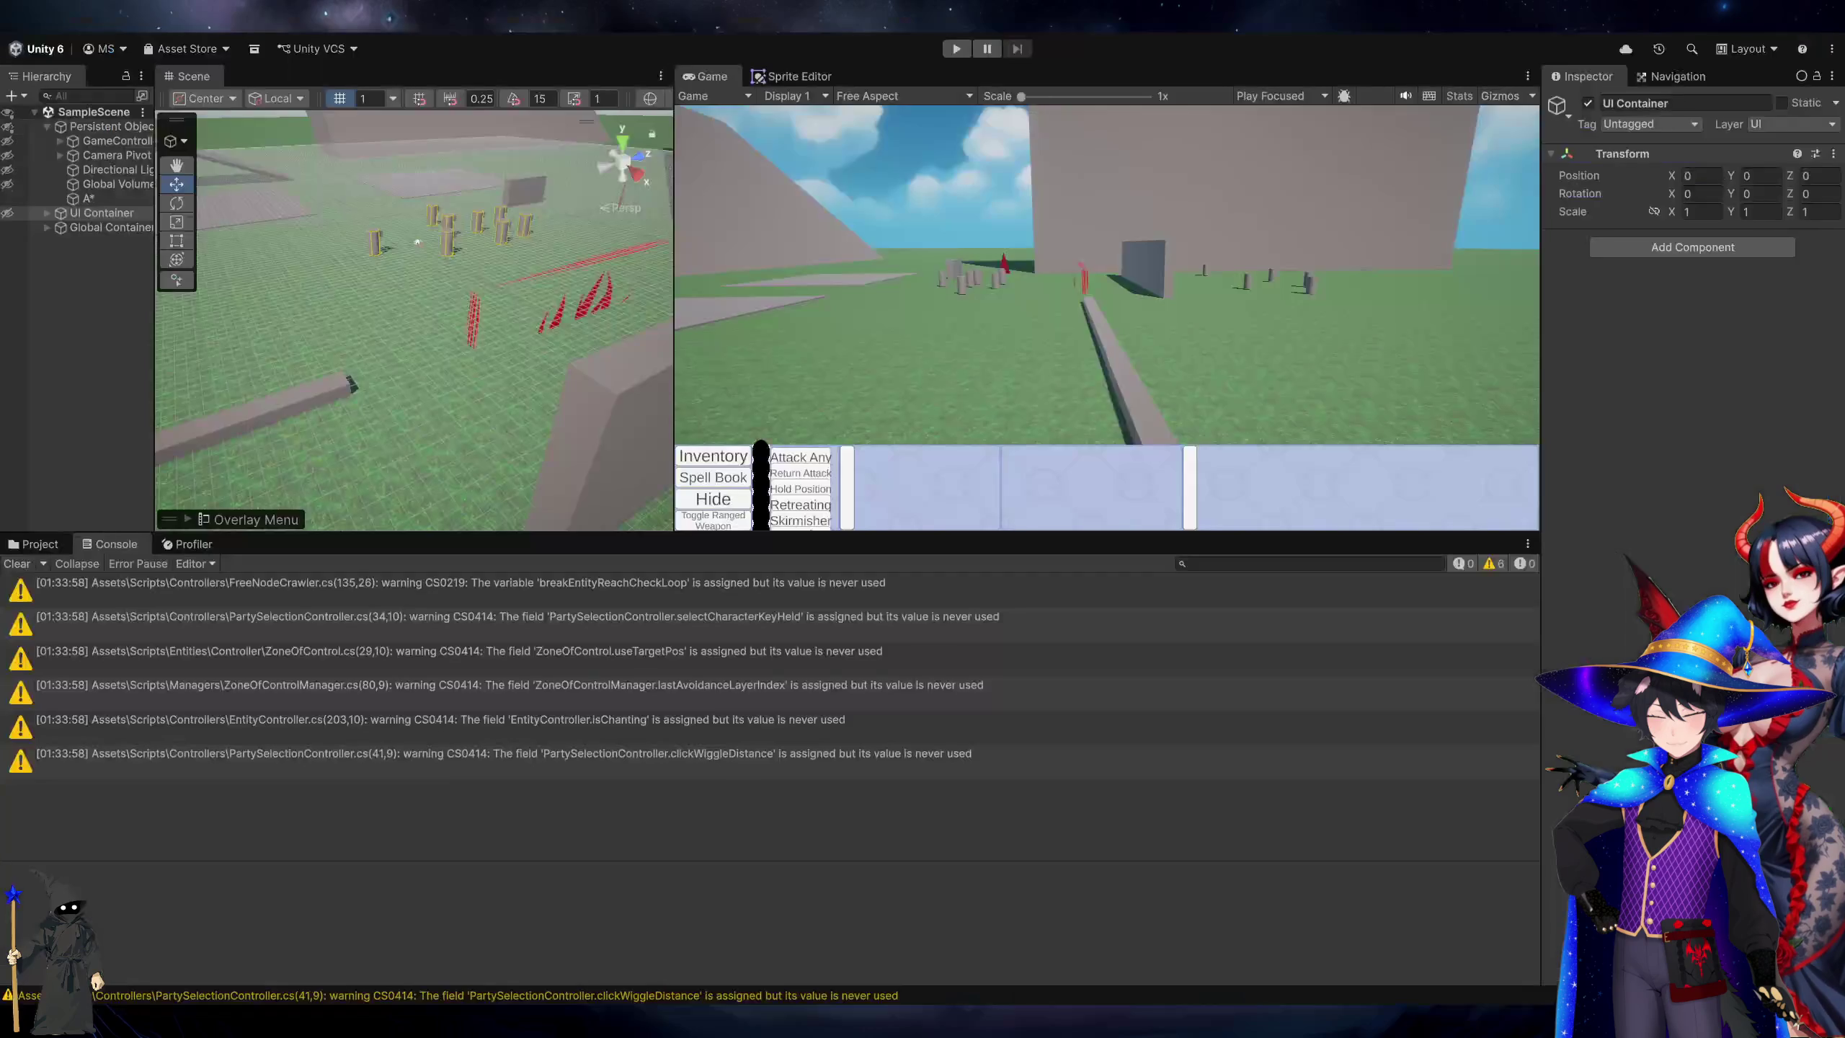
pyautogui.click(107, 139)
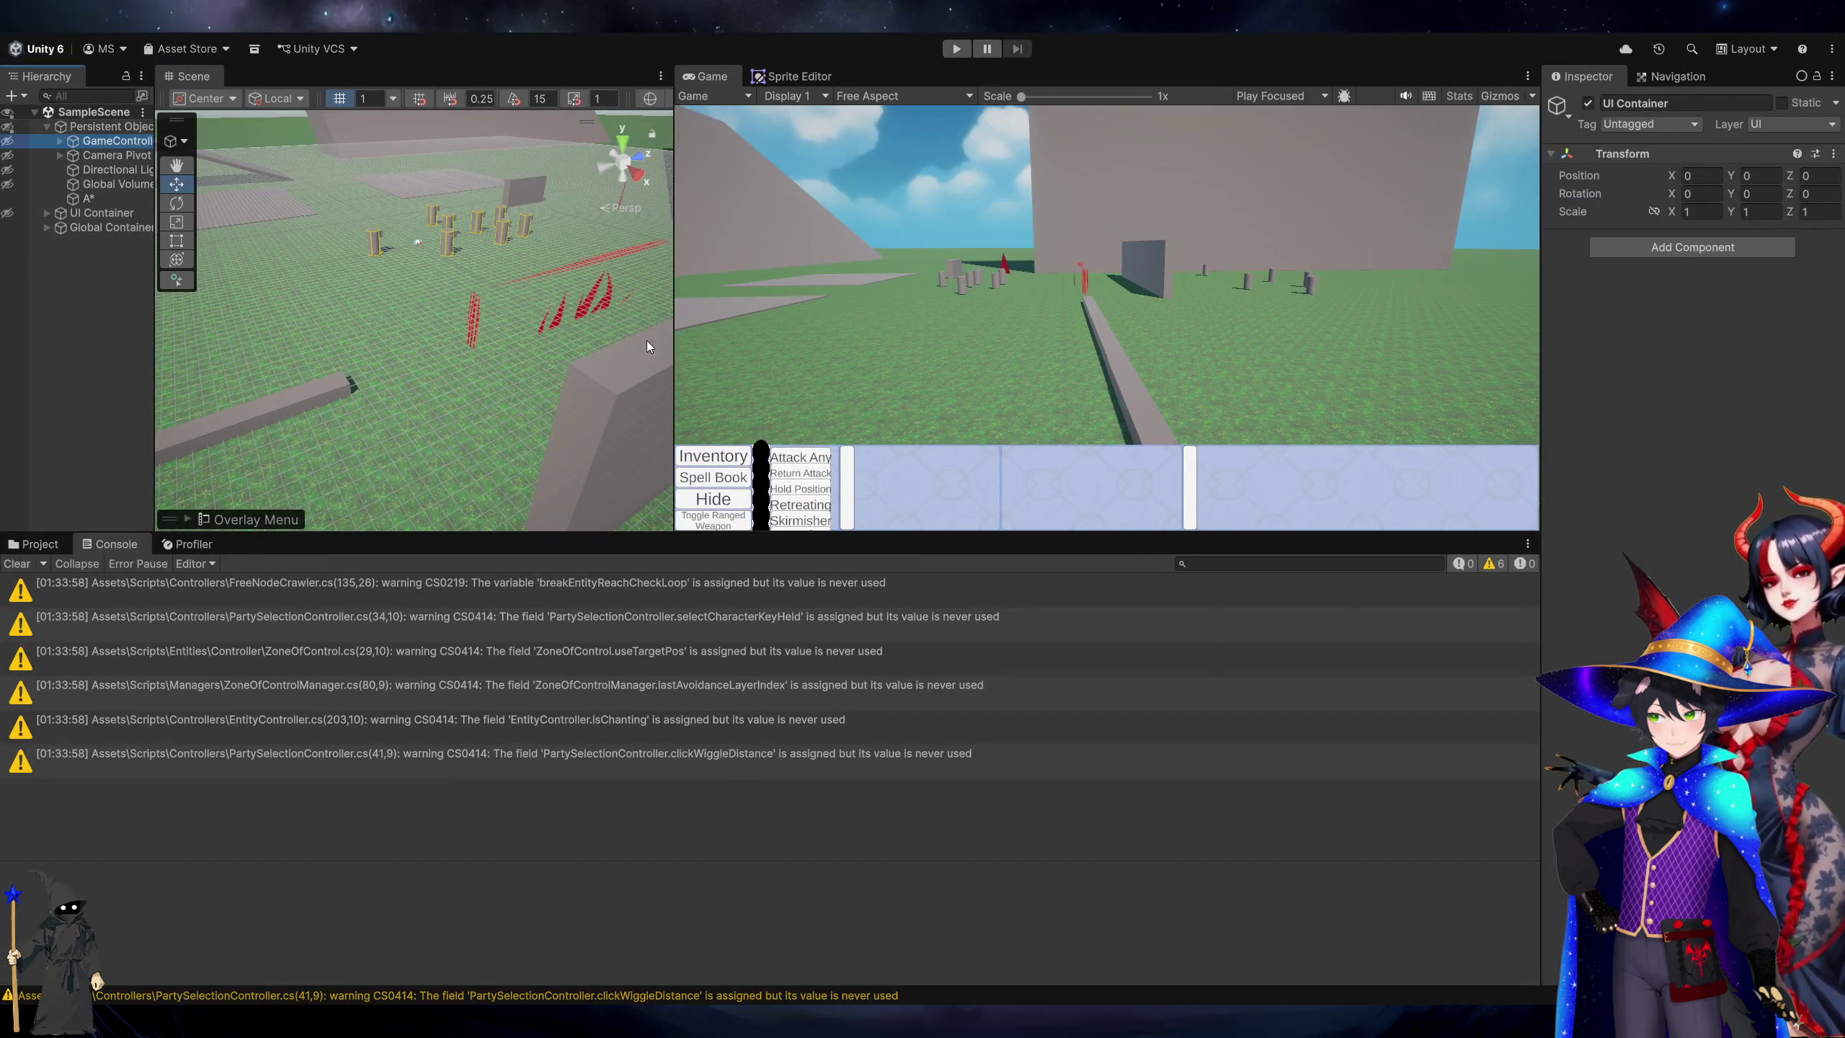
pyautogui.scroll(-4, 1764, 513)
pyautogui.hotkey('ctrl', 'p')
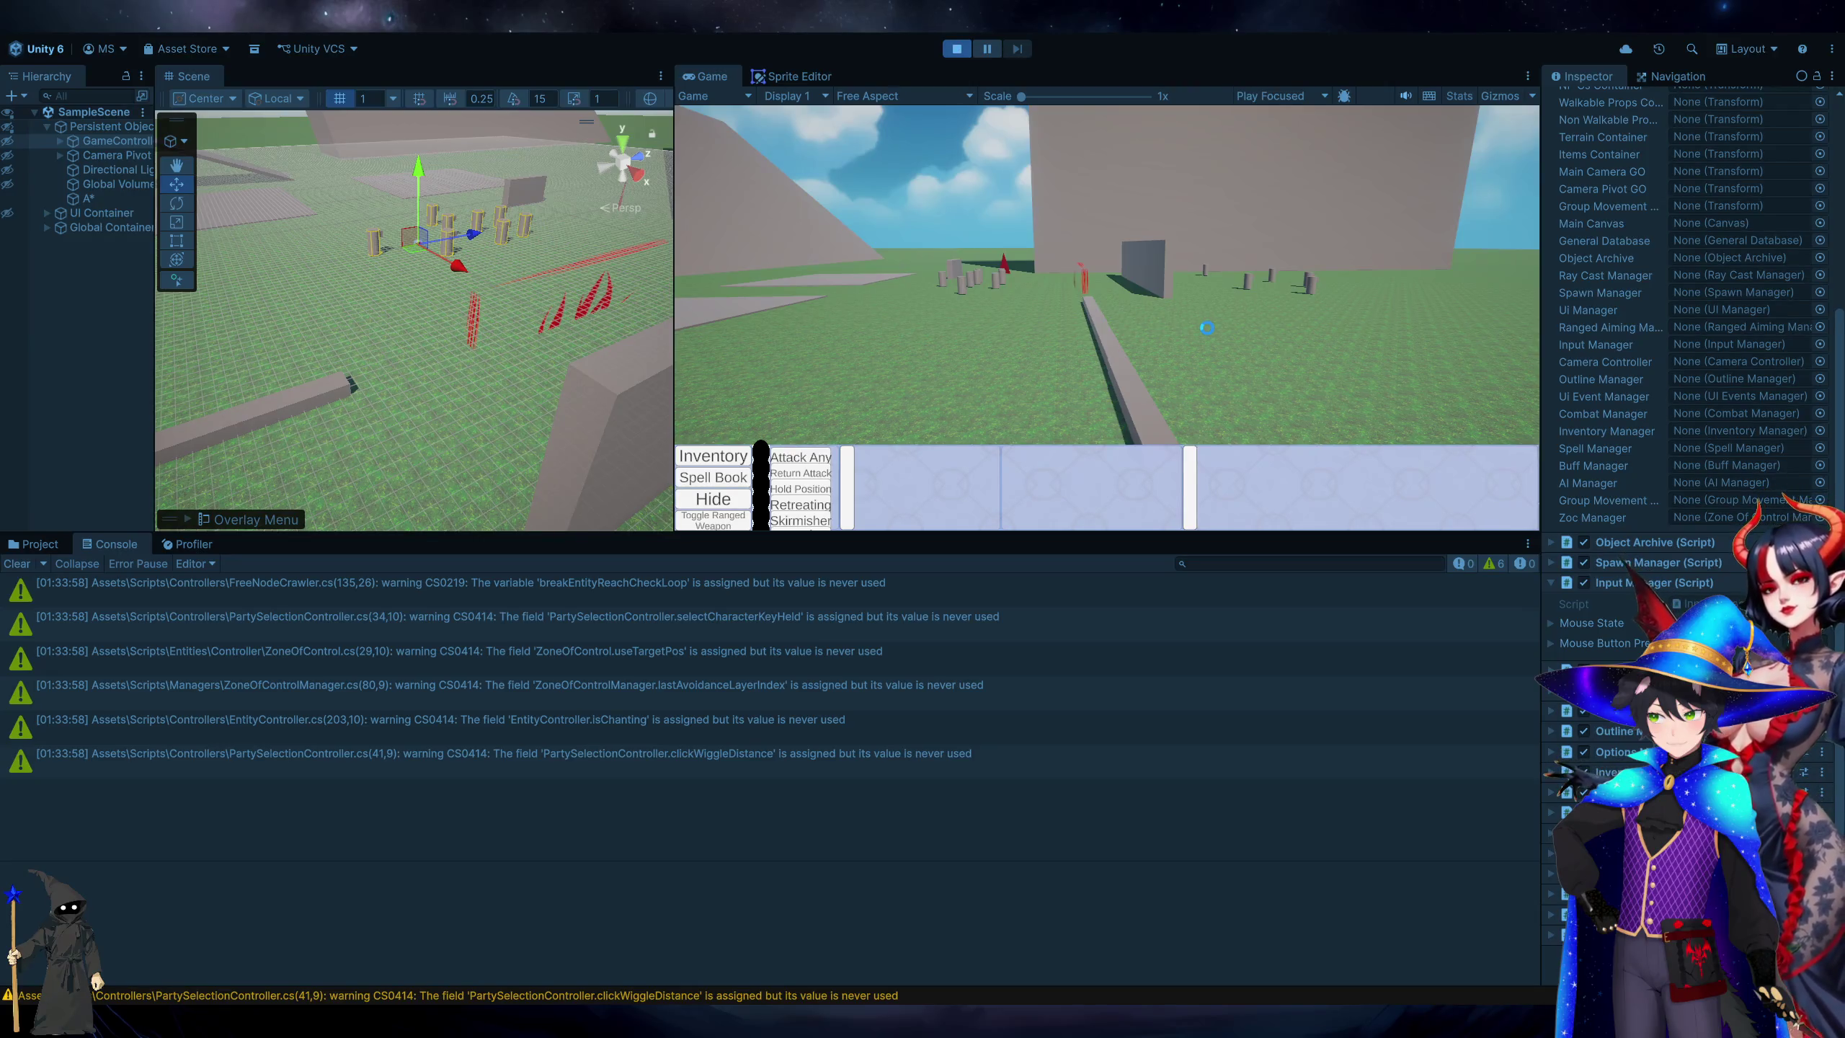
pyautogui.hotkey('alt', 'Tab')
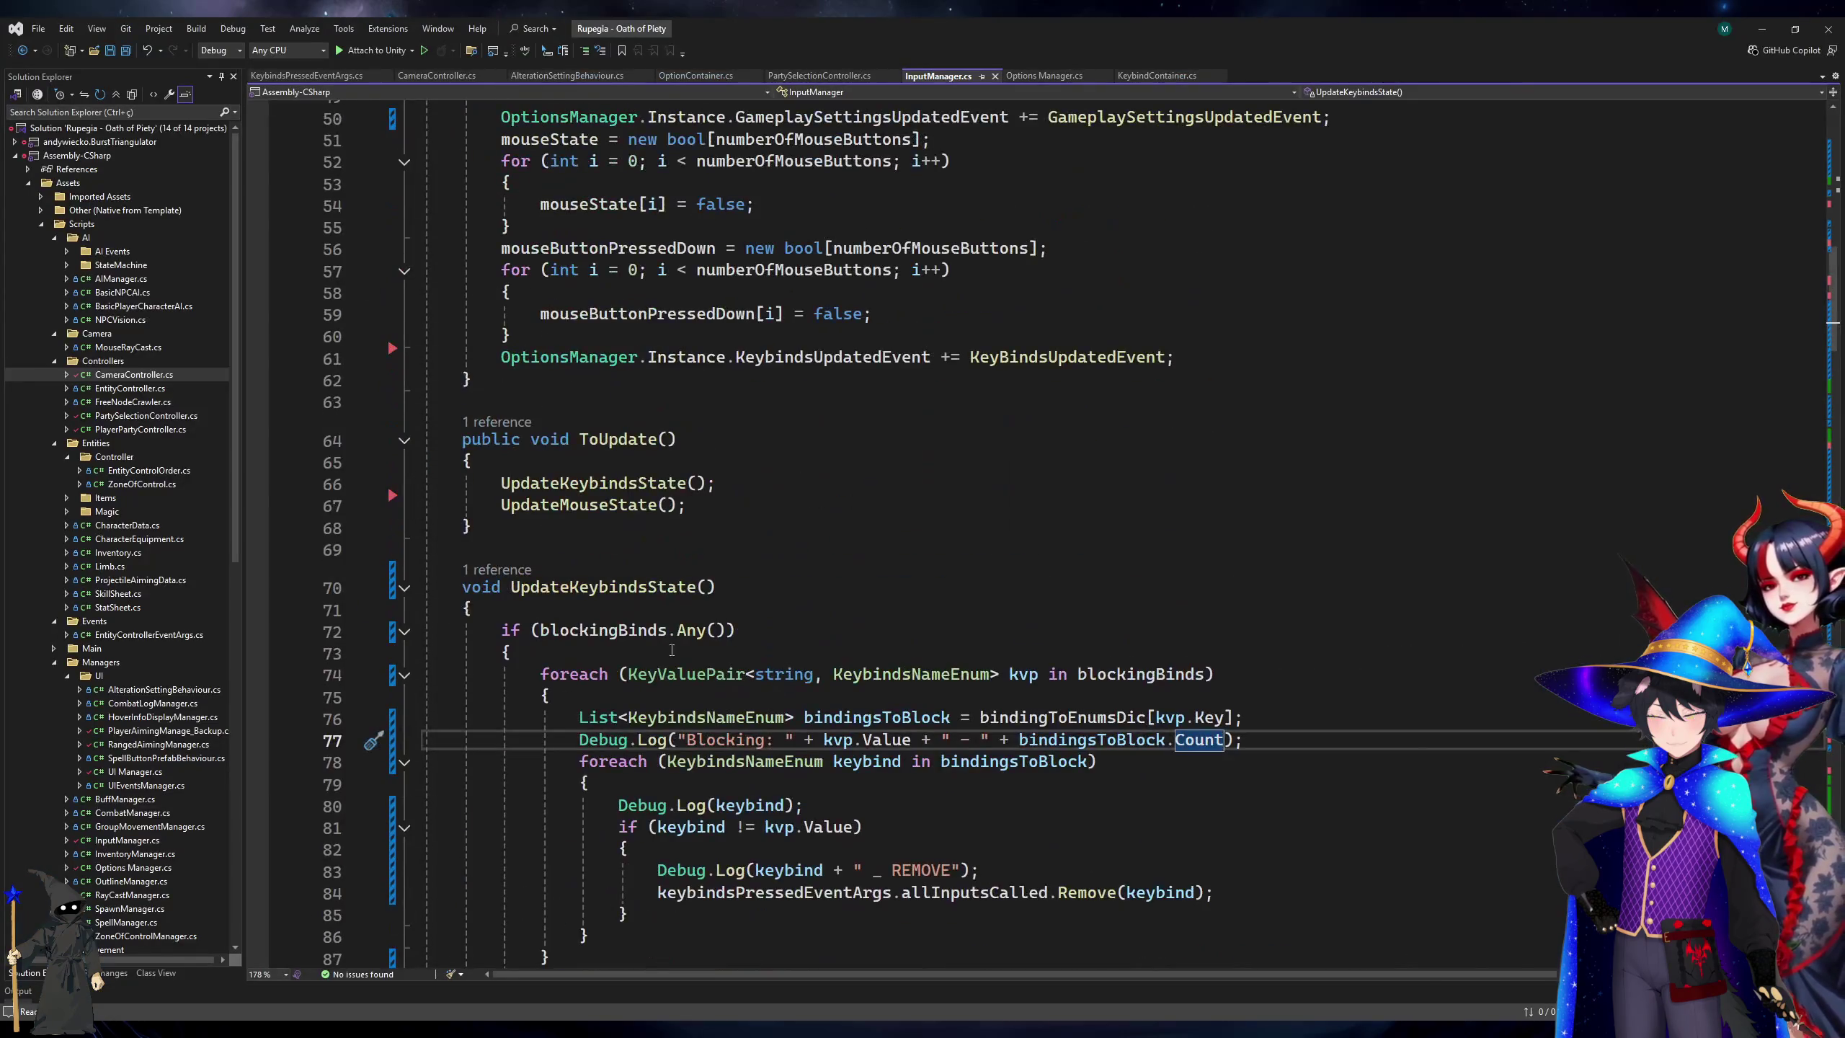
# Add [SerializeField] on the line above the blockingBinds dictionary declaration in InputManager.cs.
pyautogui.keyDown('ctrl'); pyautogui.click(667, 628); pyautogui.keyUp('ctrl')
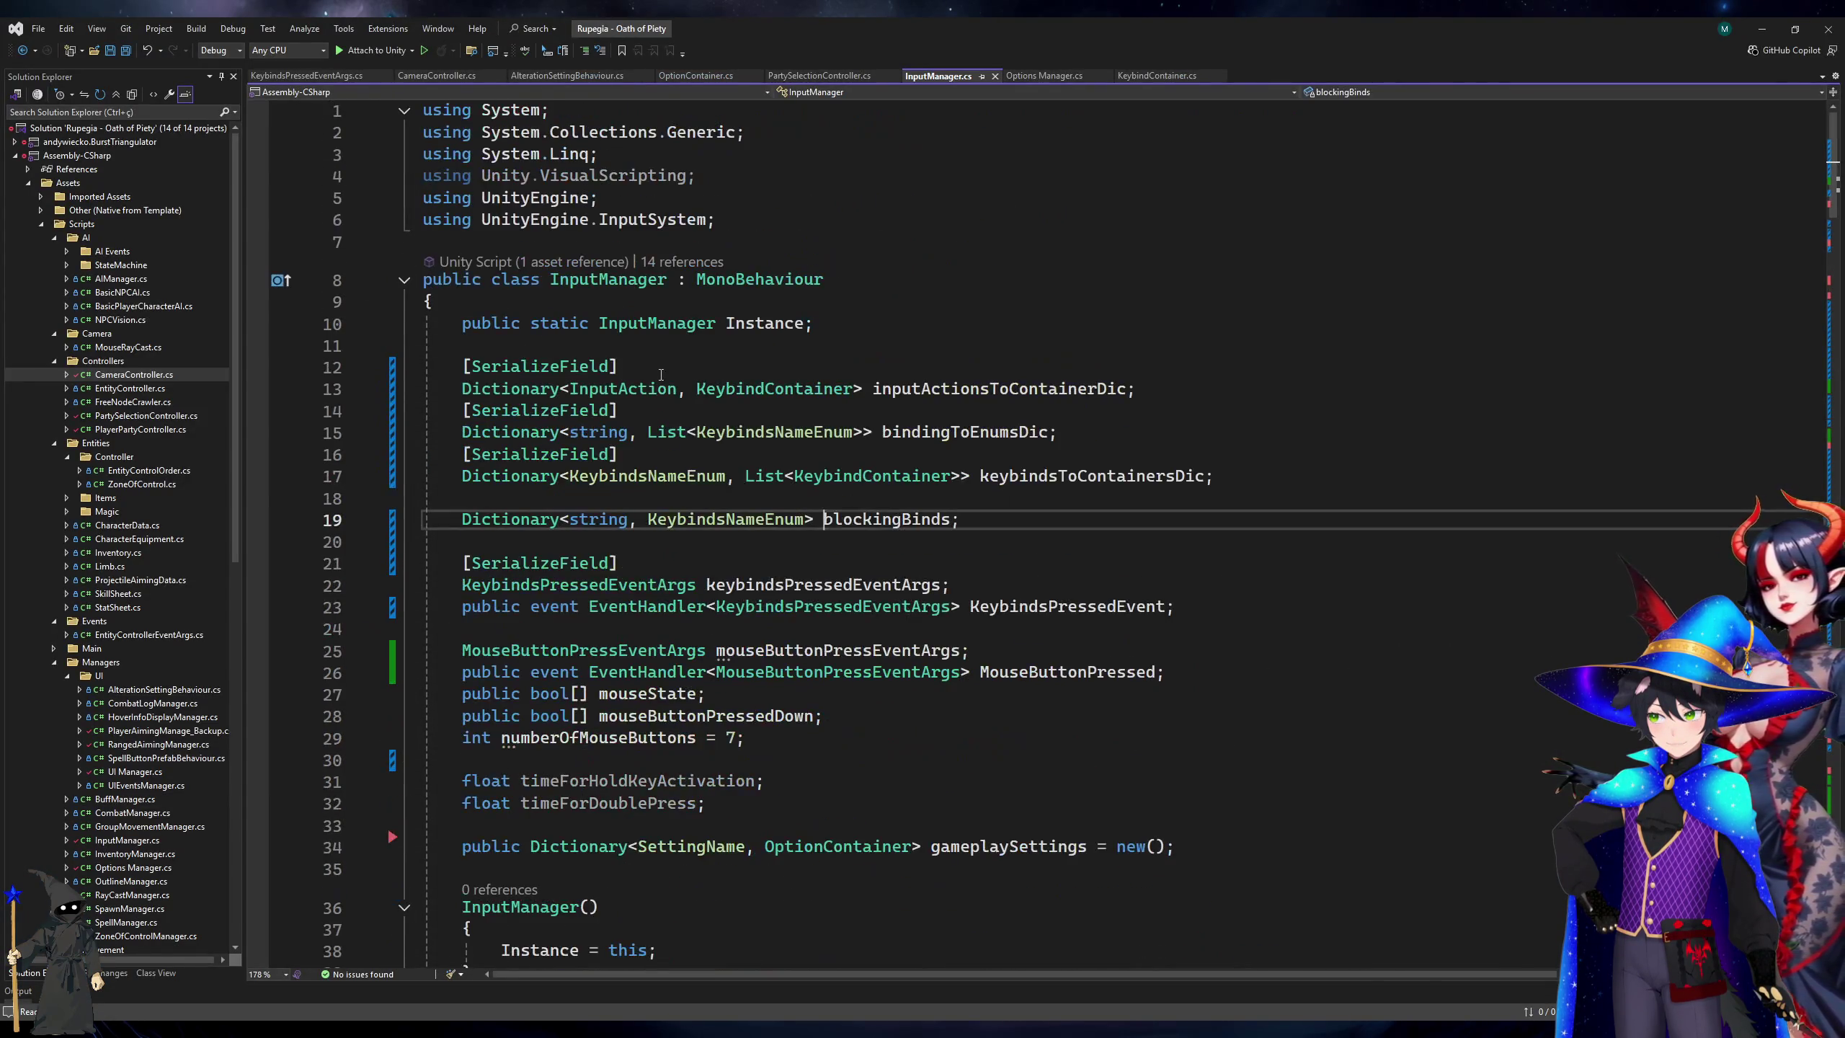
pyautogui.click(1021, 499)
pyautogui.write('[SerializeField')
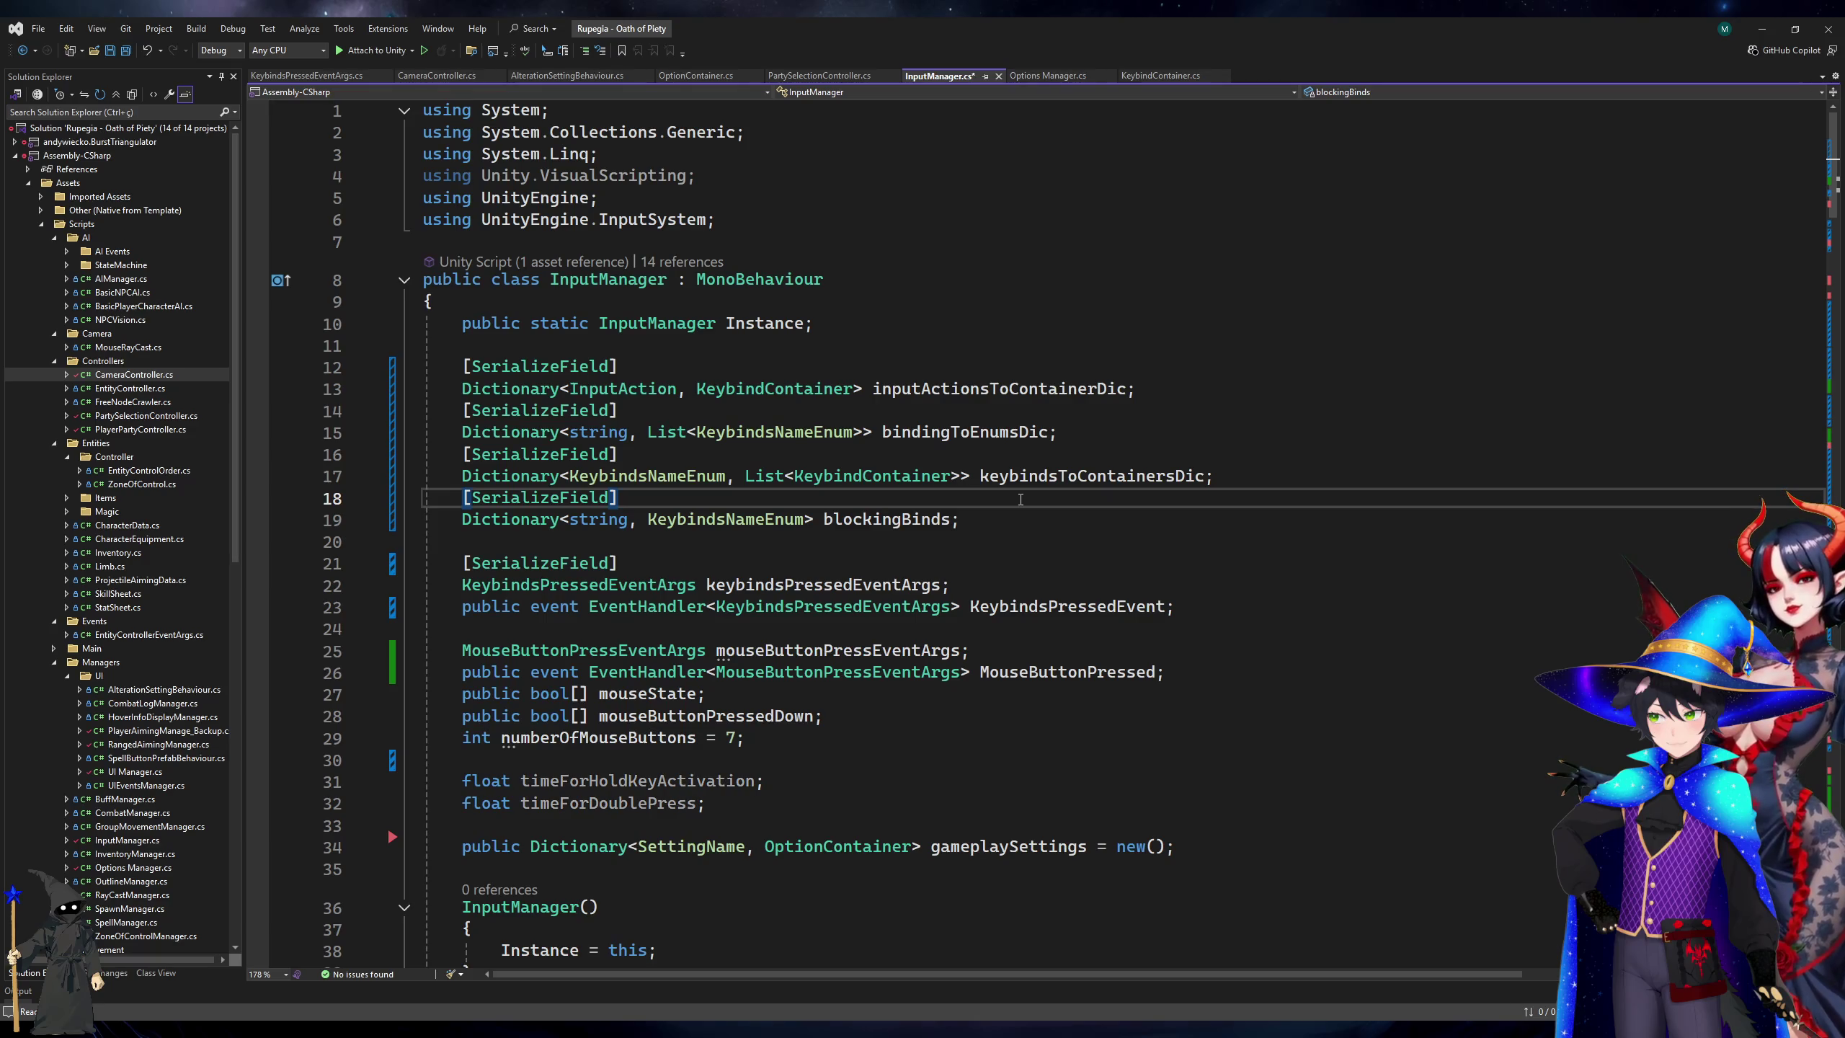
pyautogui.hotkey('alt', 'Tab')
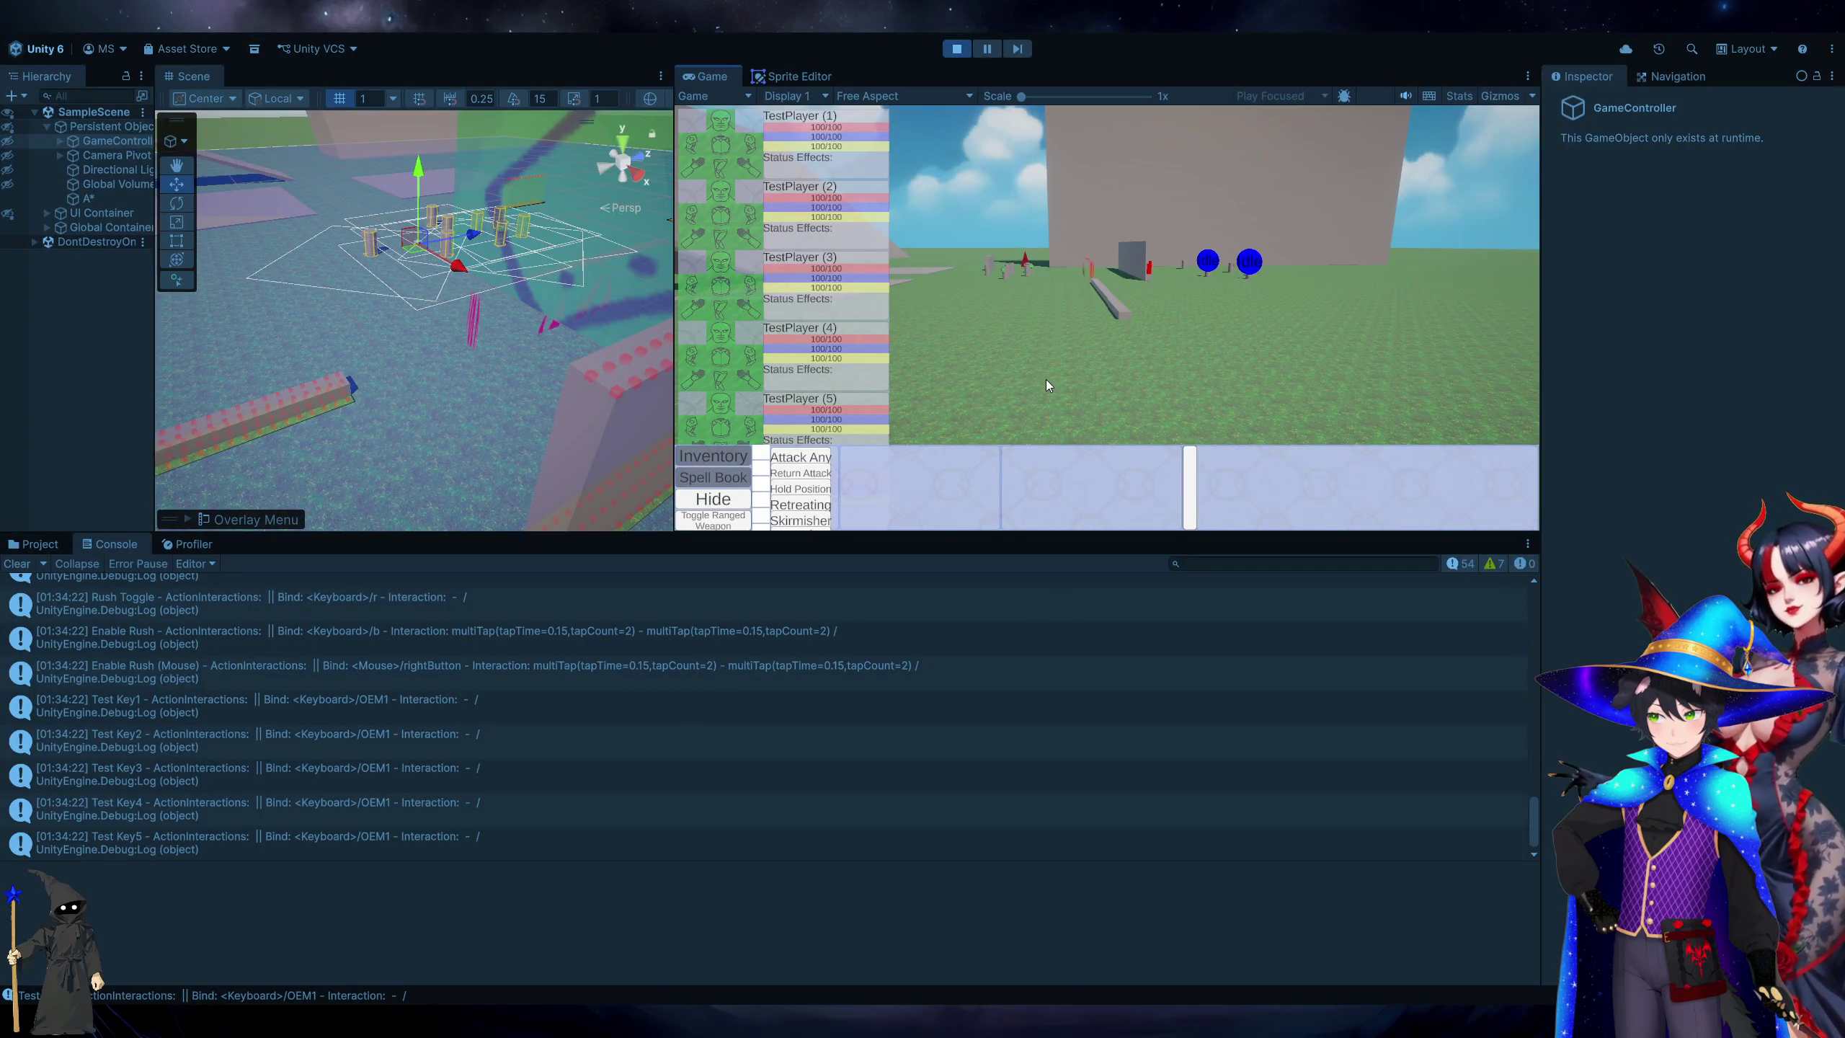
# Clear the Console and move the game camera forward-left (W+A) and forward-right (W+D).
pyautogui.click(12, 570)
pyautogui.click(1017, 415)
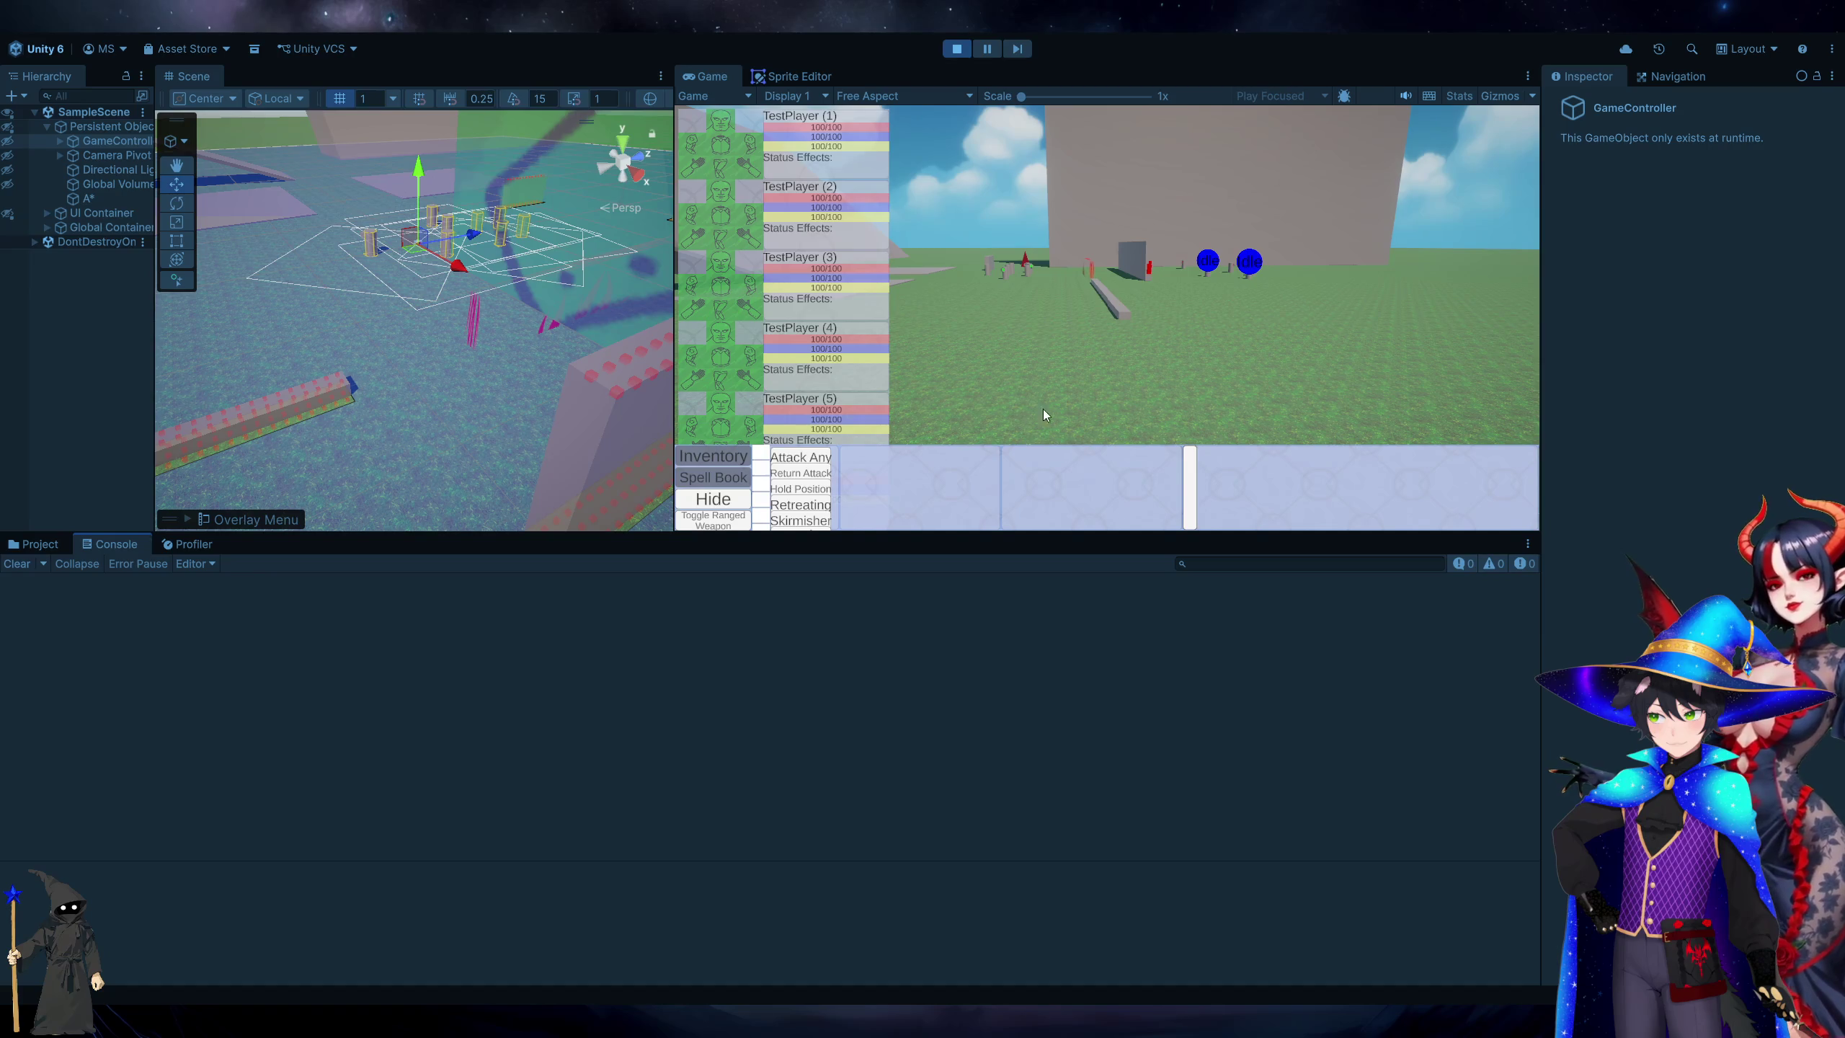
pyautogui.press('w')
pyautogui.press('a')
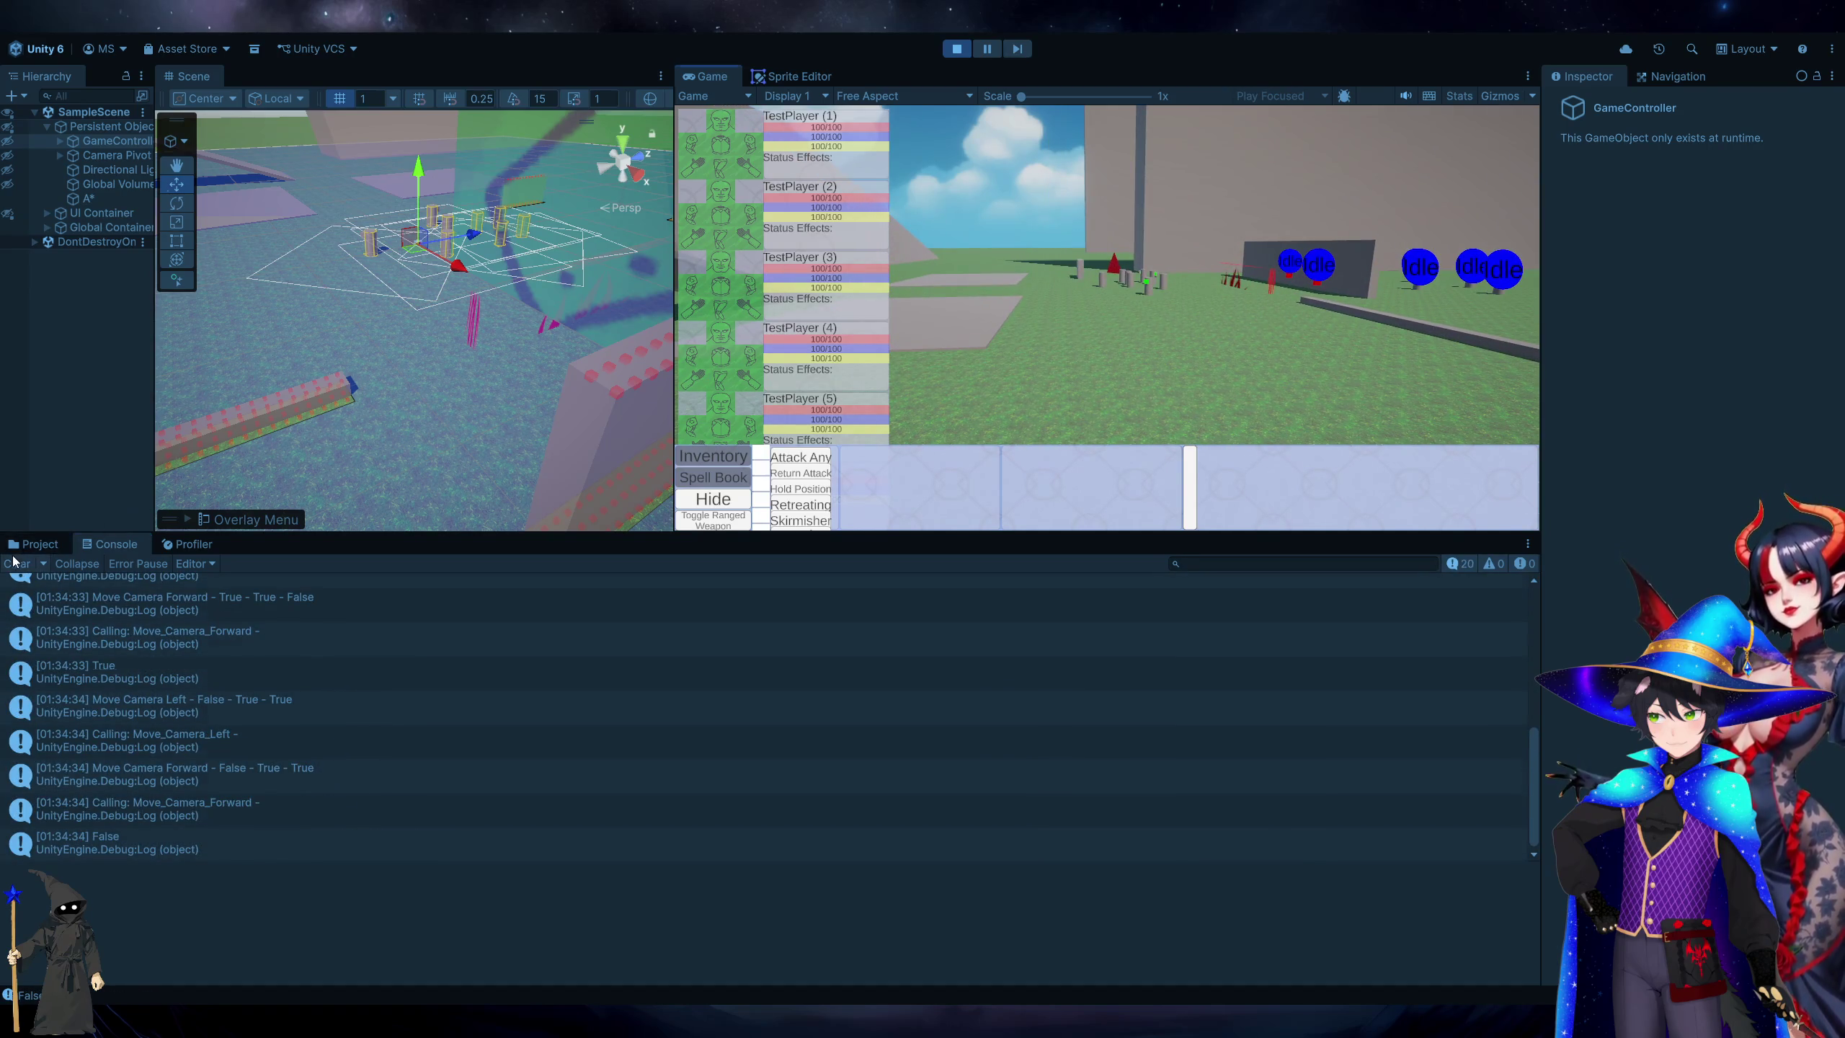
pyautogui.click(16, 564)
pyautogui.click(1230, 366)
pyautogui.press('w')
pyautogui.press('d')
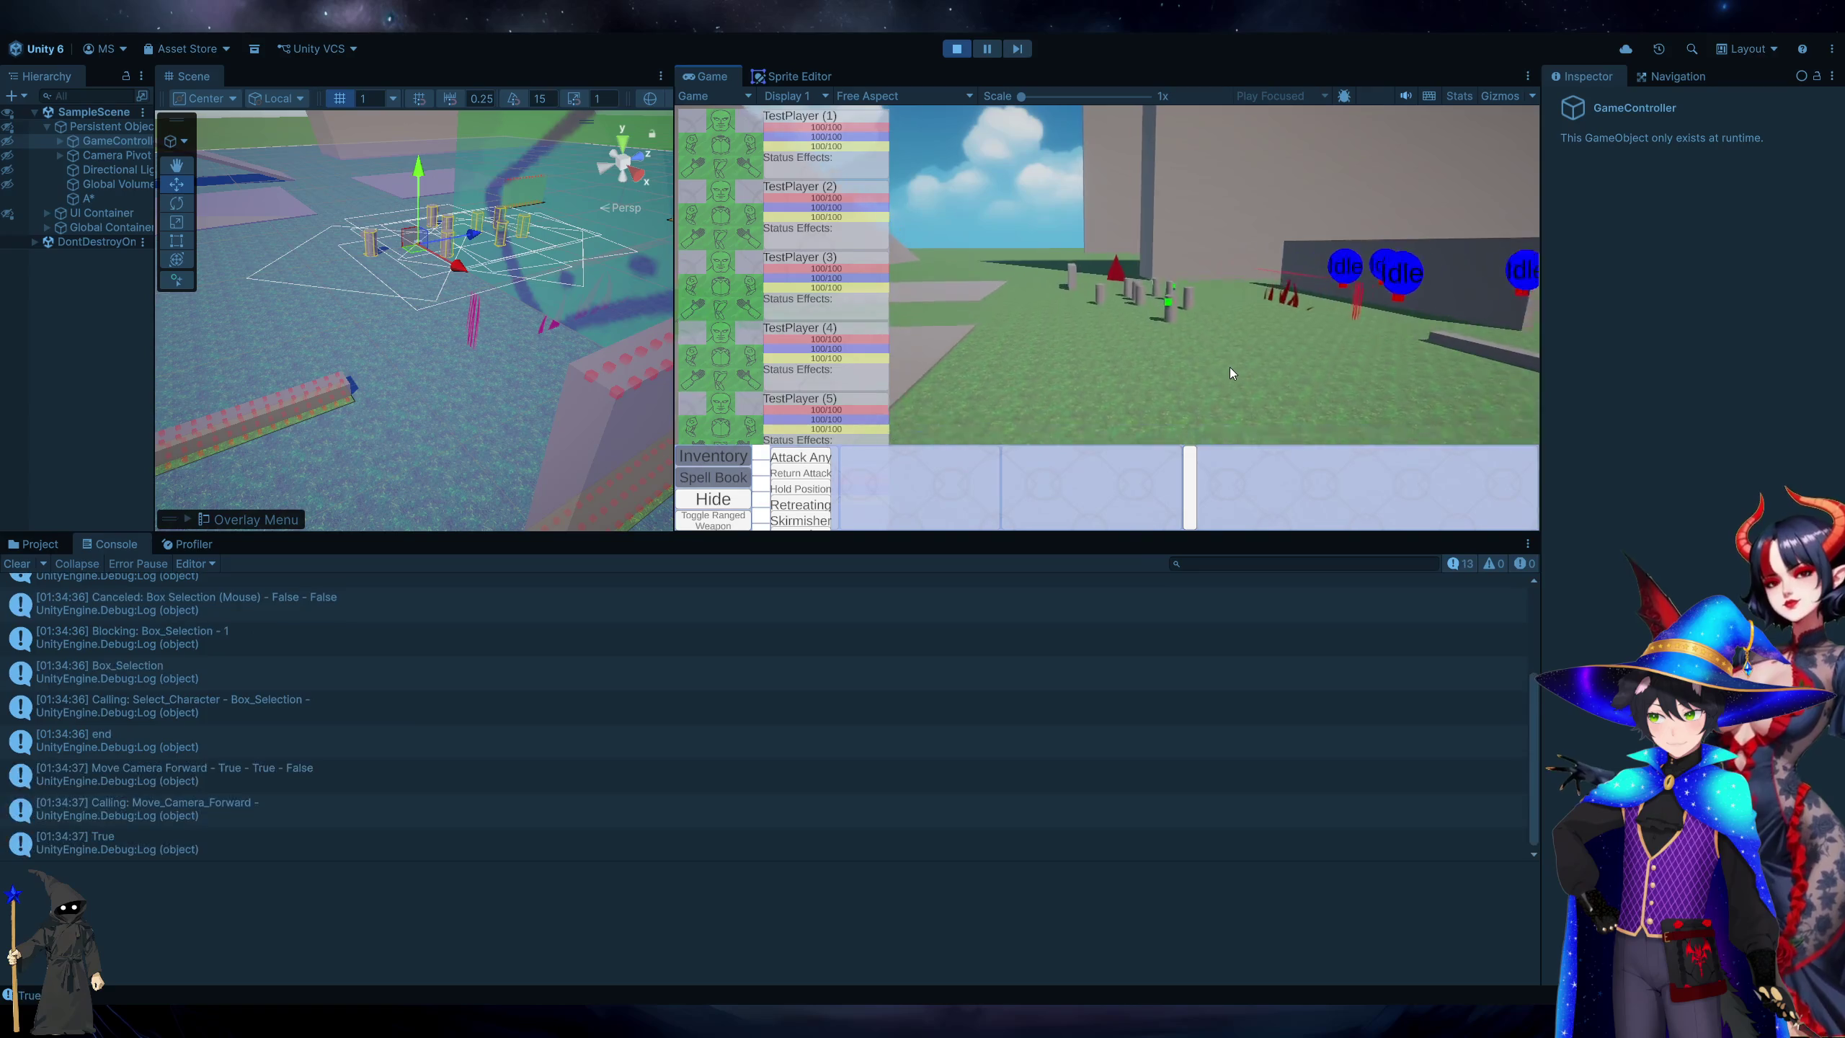
# Box-select units twice, then open the 'Blocking: Box_Selection - 1' log's source line.
pyautogui.click(16, 564)
pyautogui.click(1241, 429)
pyautogui.moveTo(1241, 429); pyautogui.dragTo(911, 154)
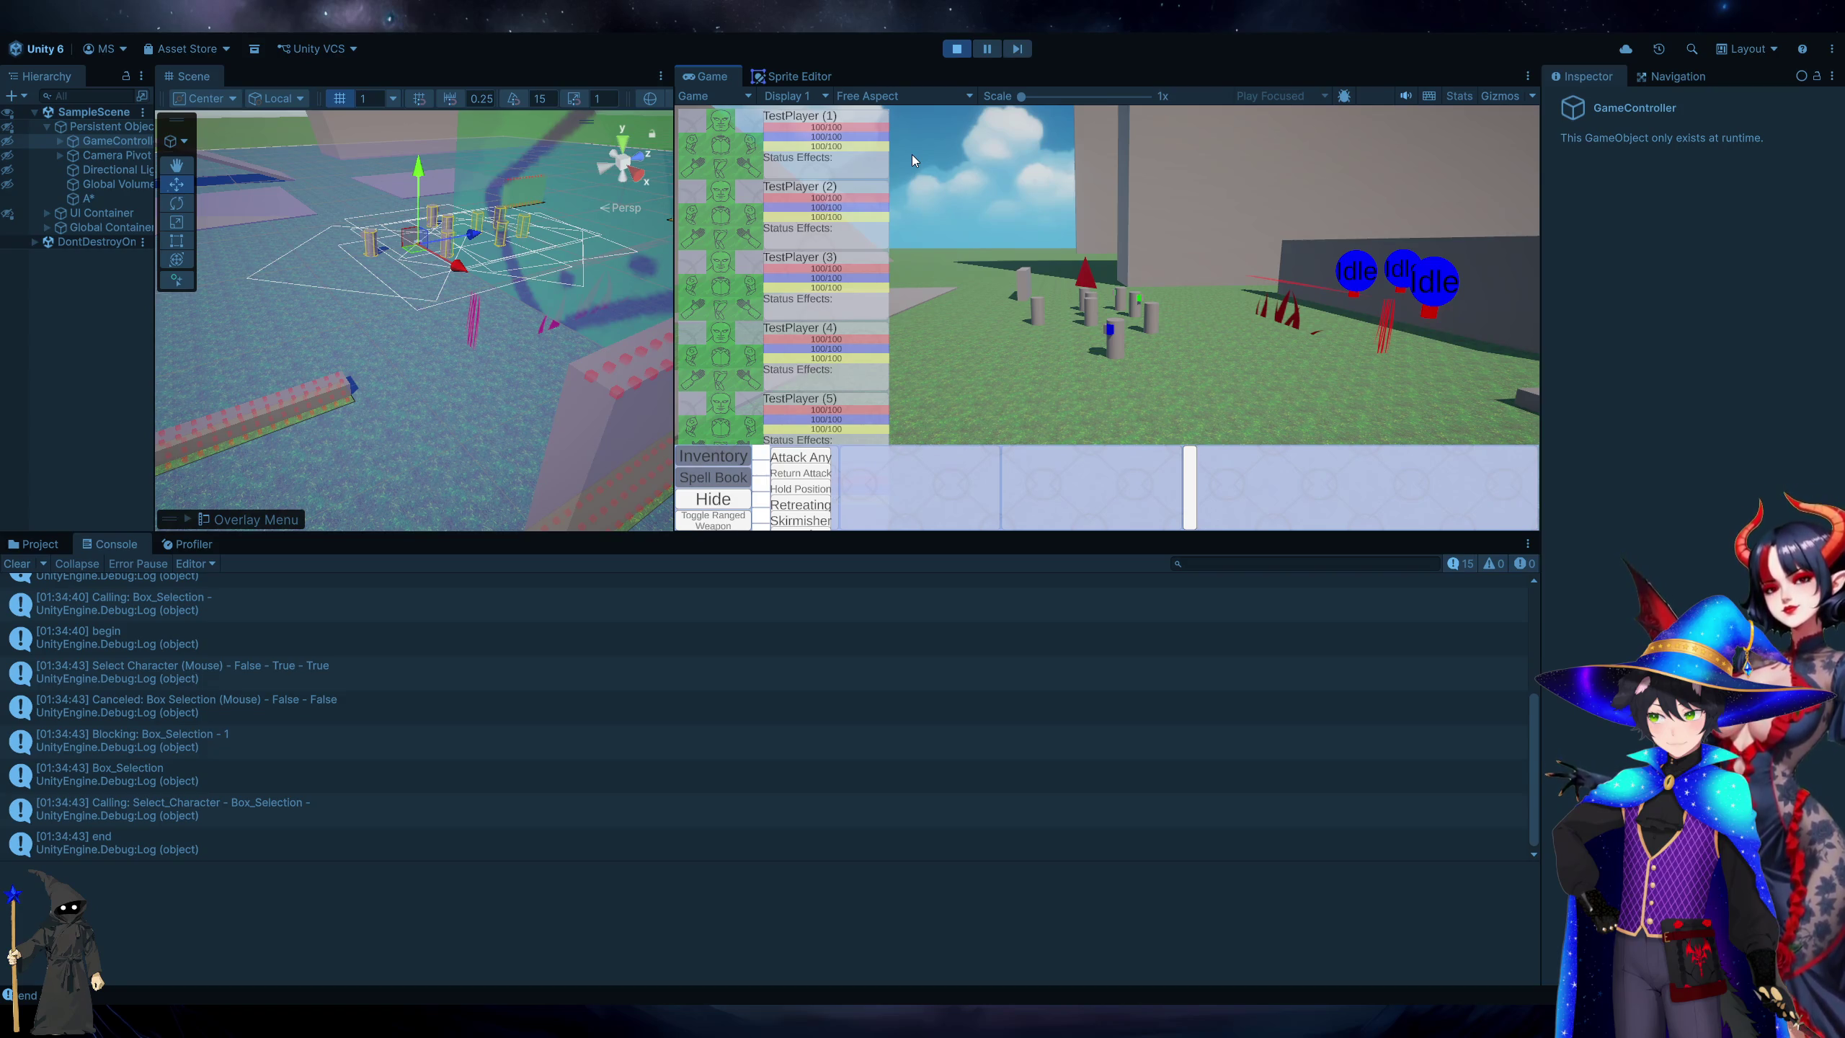
pyautogui.click(25, 574)
pyautogui.click(25, 570)
pyautogui.click(1269, 414)
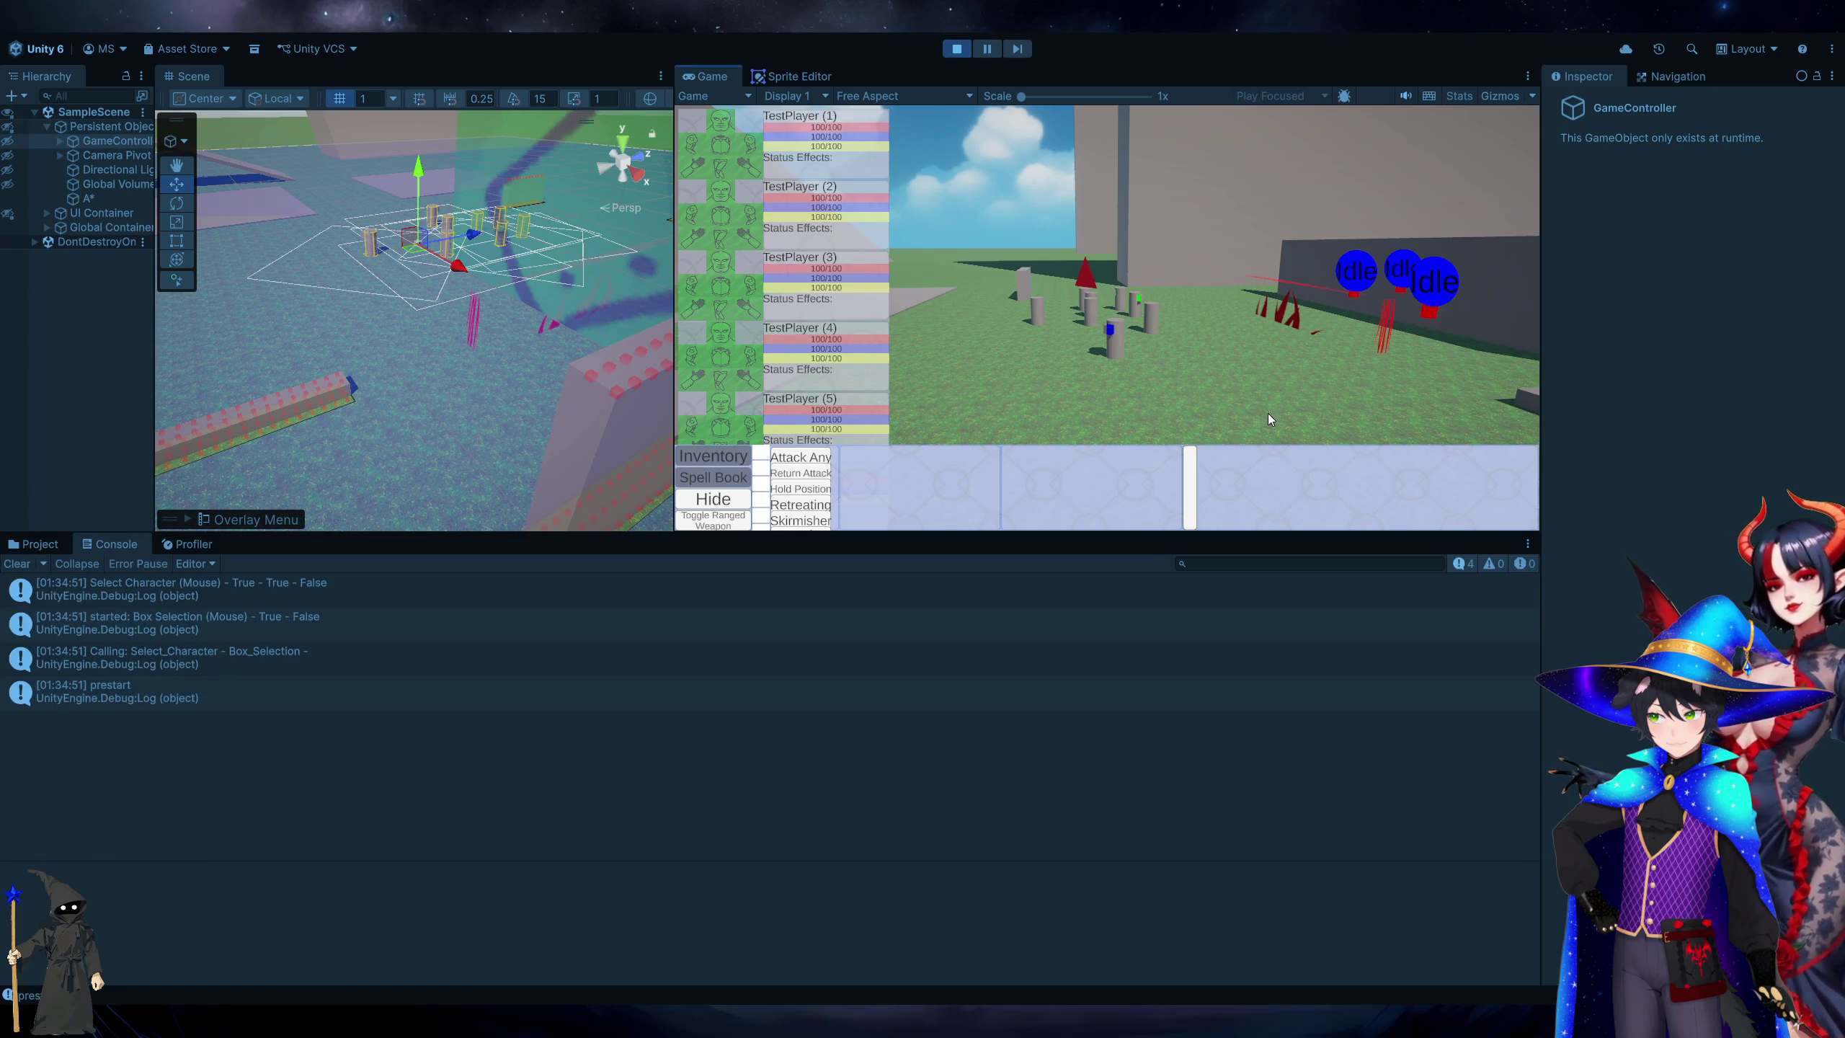
pyautogui.moveTo(1268, 413)
pyautogui.mouseDown()
pyautogui.moveTo(896, 127)
pyautogui.moveTo(925, 133)
pyautogui.mouseUp()
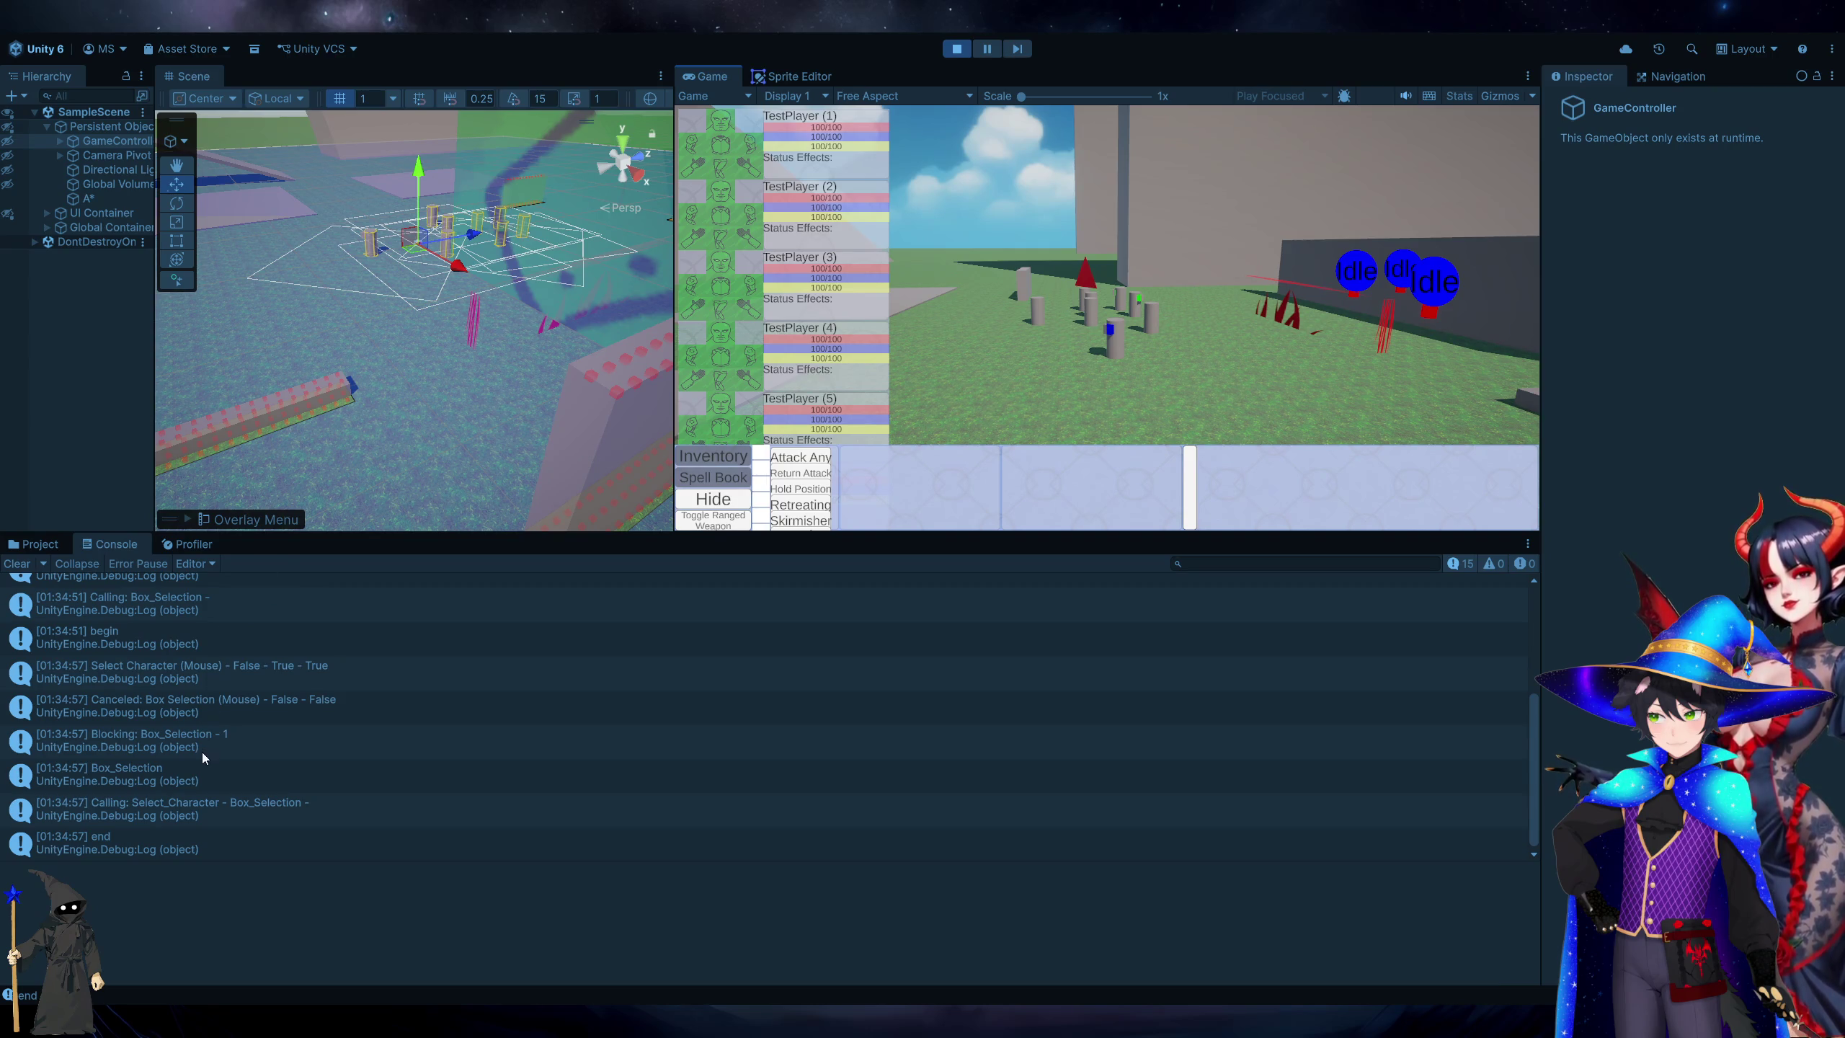
pyautogui.click(225, 746)
pyautogui.doubleClick(225, 746)
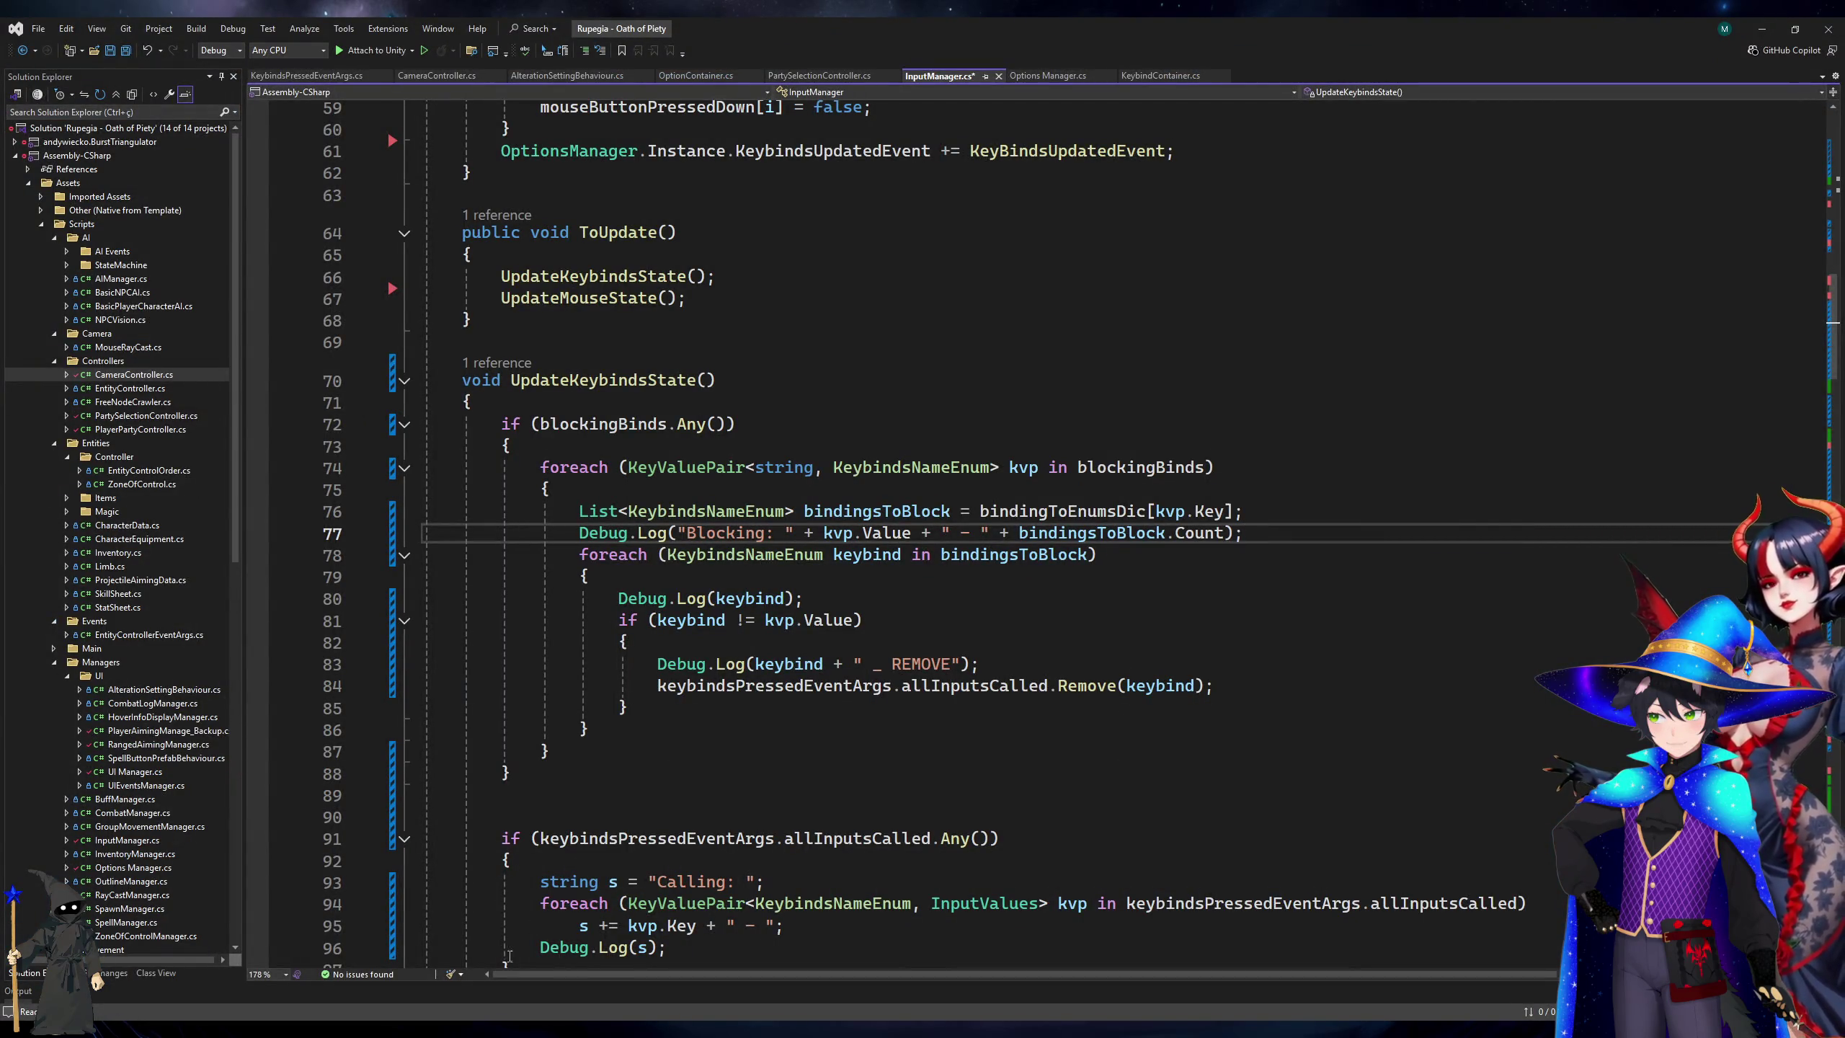
# Scroll to KeyBindsUpdatedEvent and place the caret on the empty line above the bindingToEnumsDic lookup.
pyautogui.hotkey('alt', 'Tab')
pyautogui.hotkey('alt', 'Tab')
pyautogui.press('End')
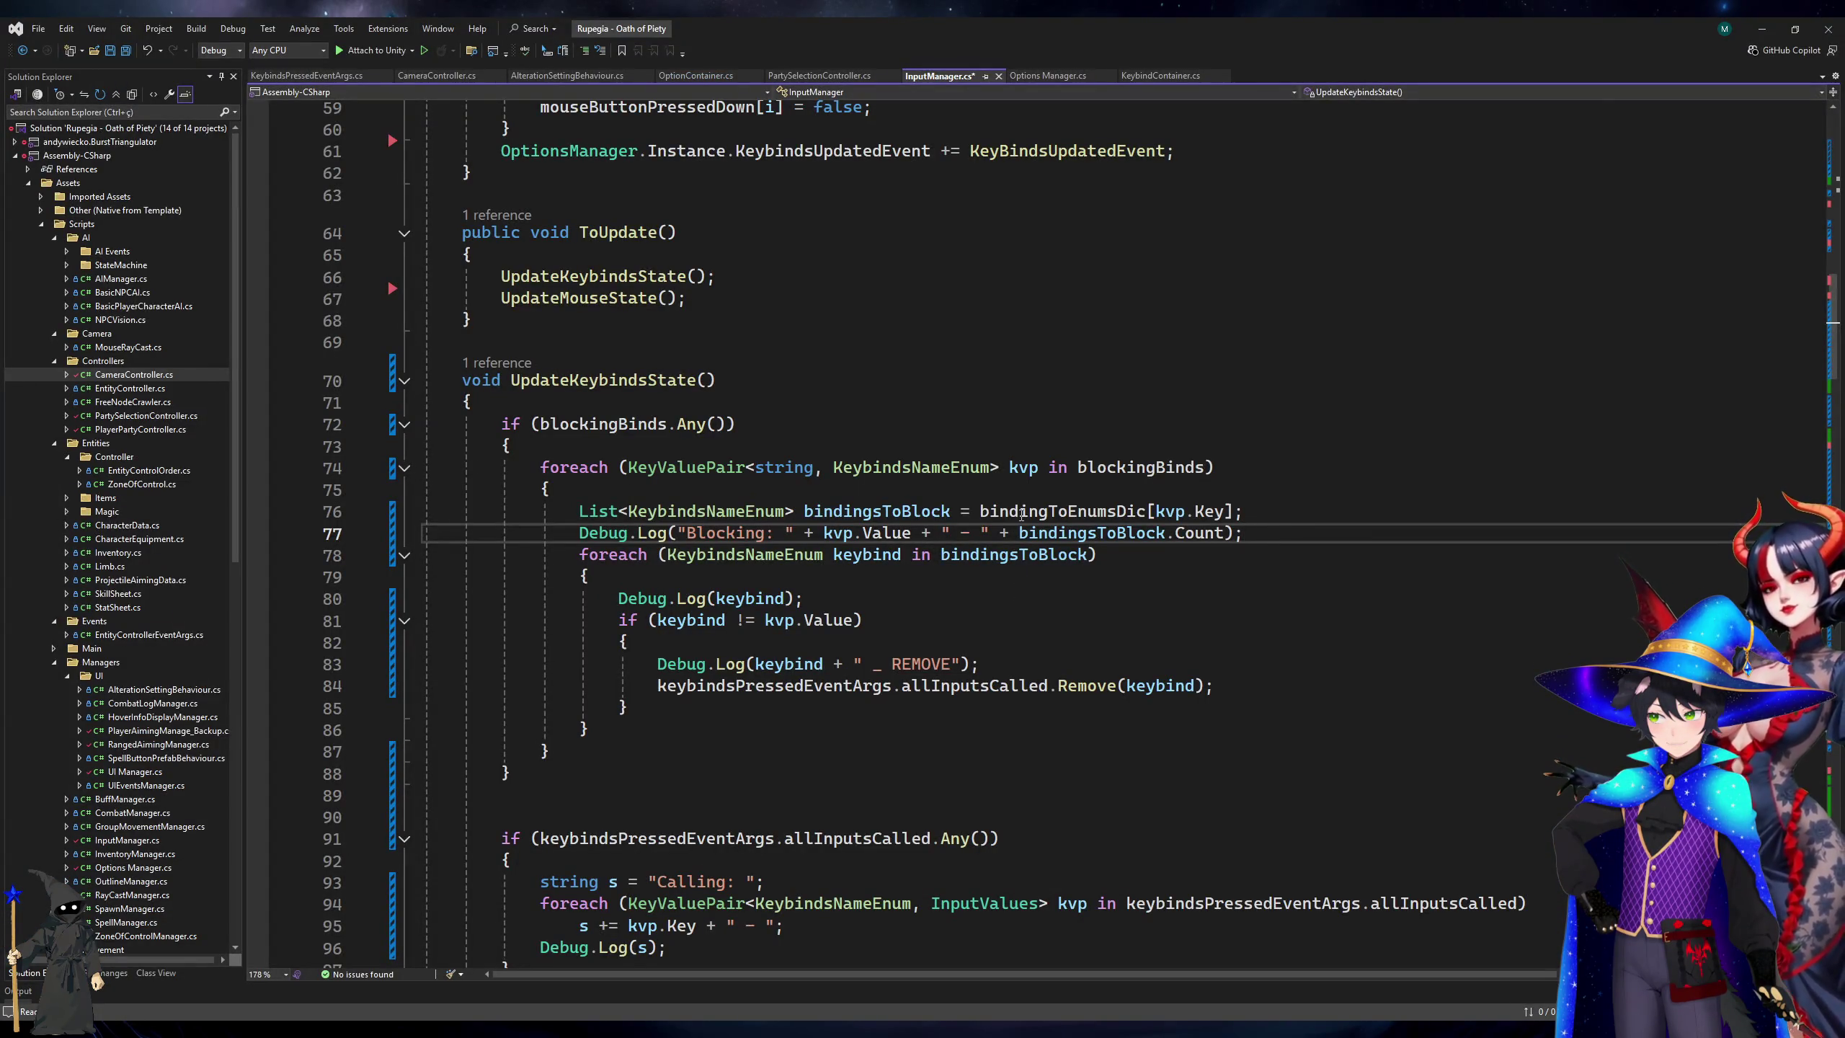
pyautogui.scroll(-20, 1022, 515)
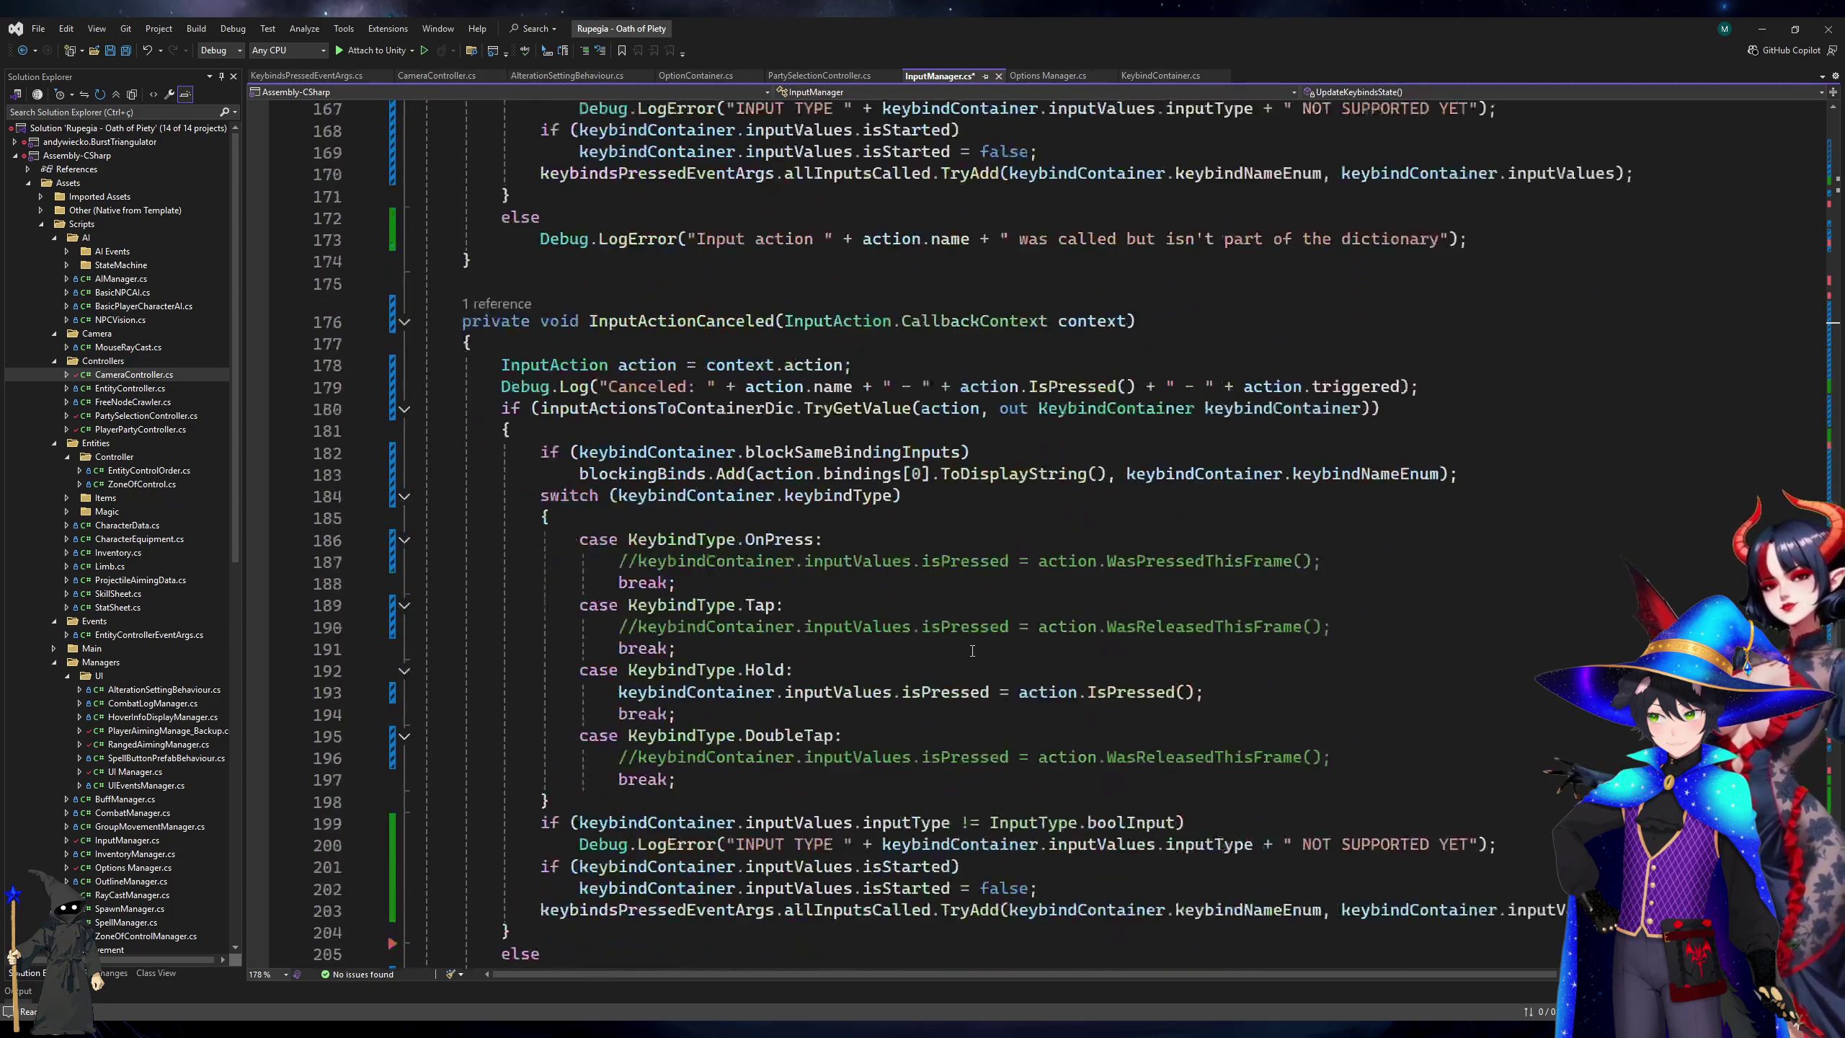
pyautogui.scroll(-13, 972, 650)
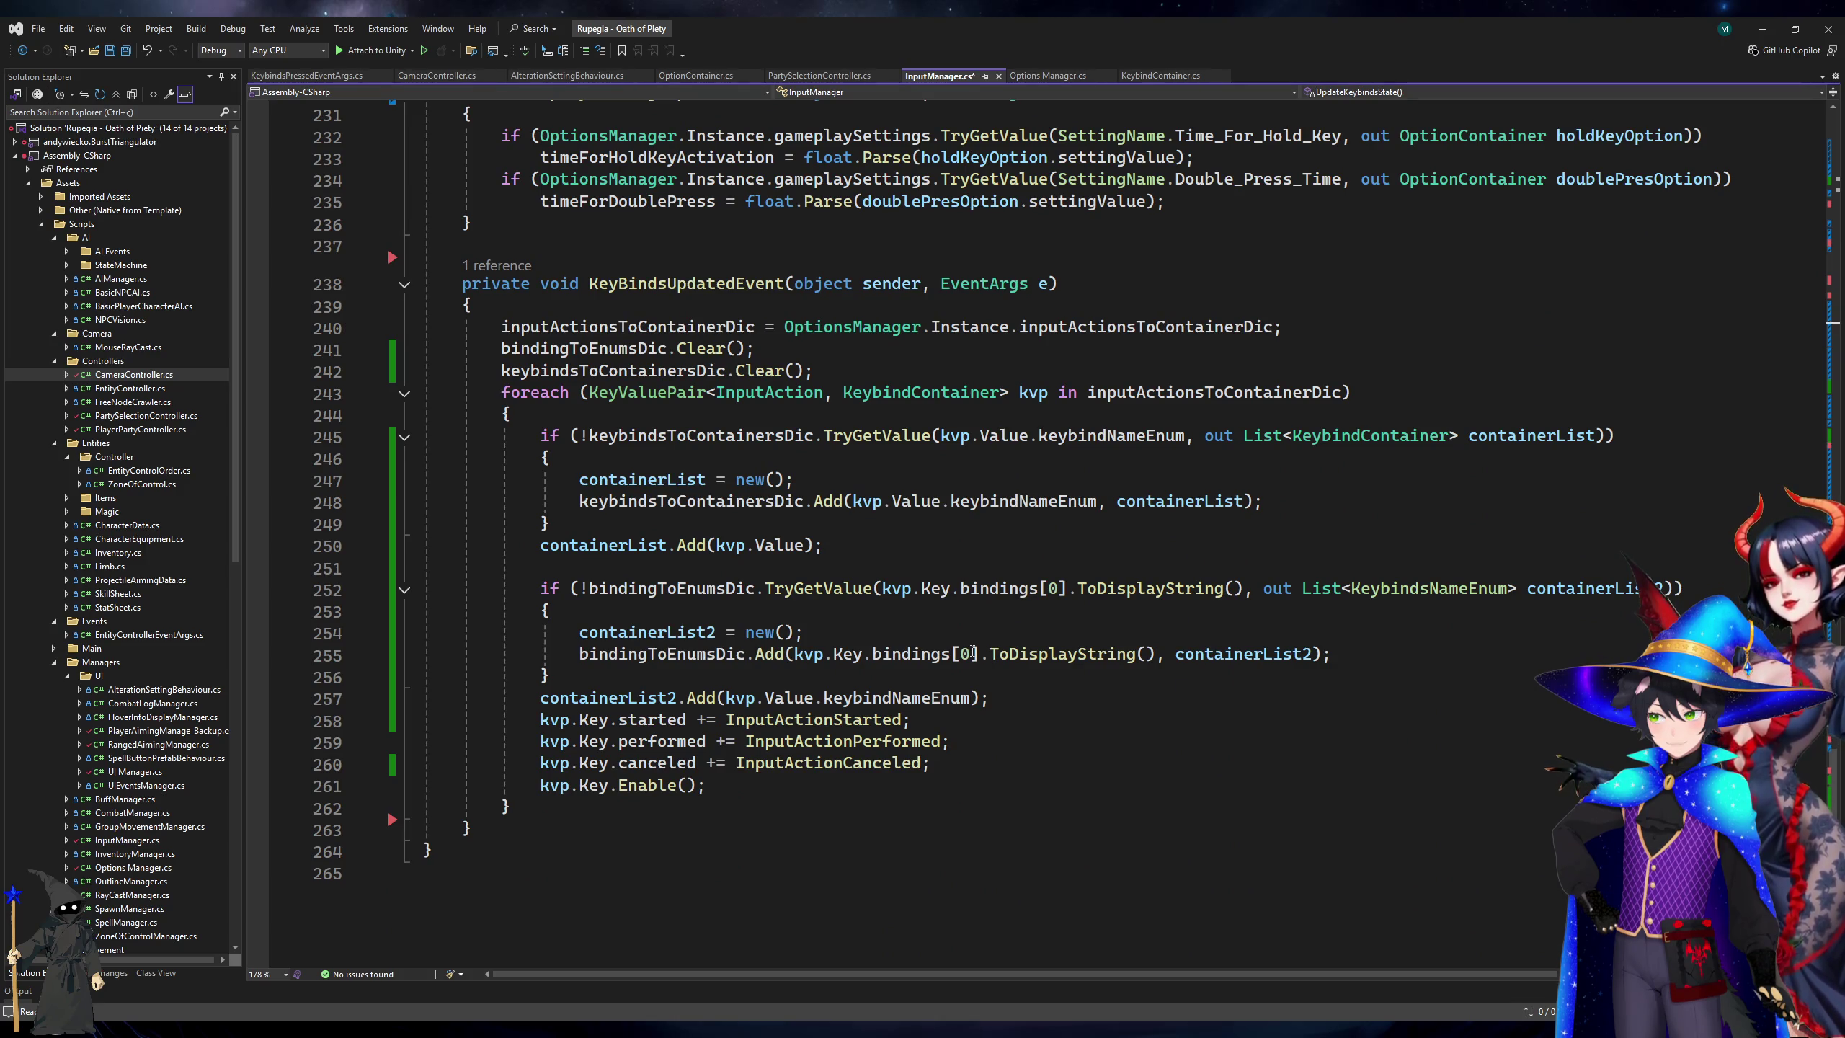
pyautogui.click(1138, 595)
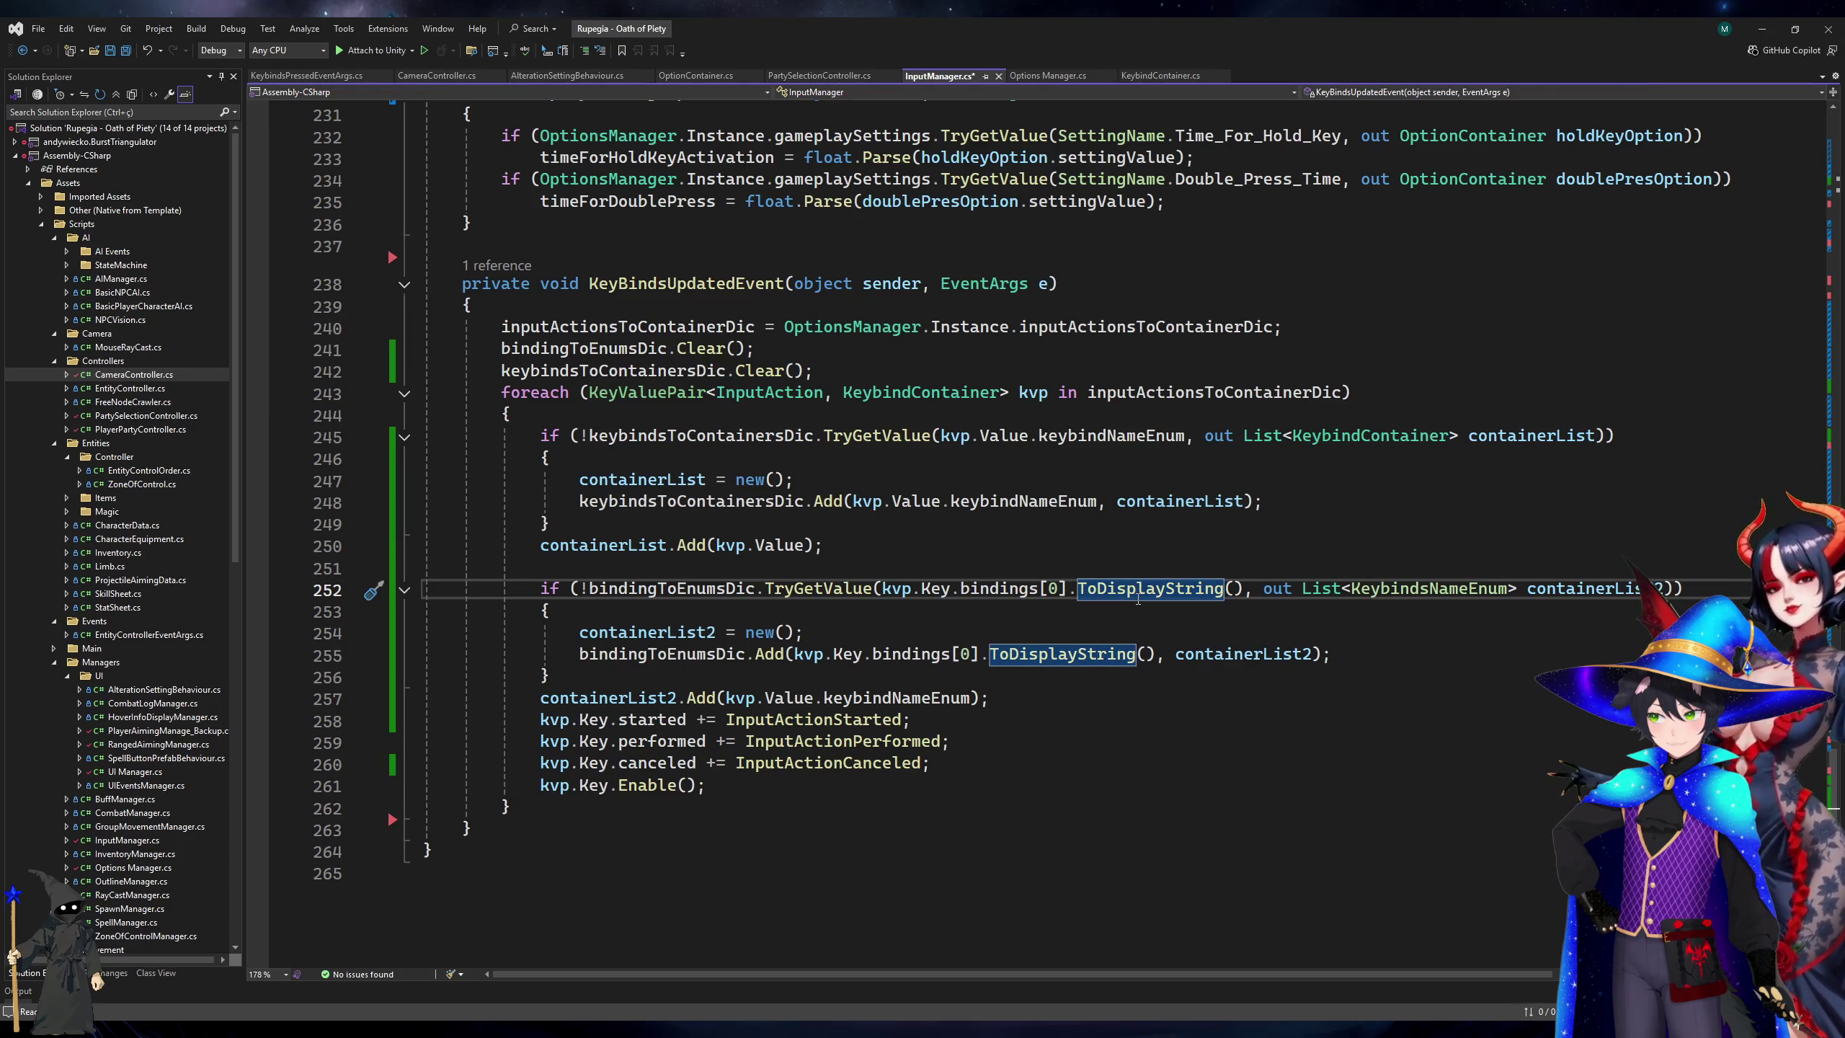
pyautogui.click(1093, 618)
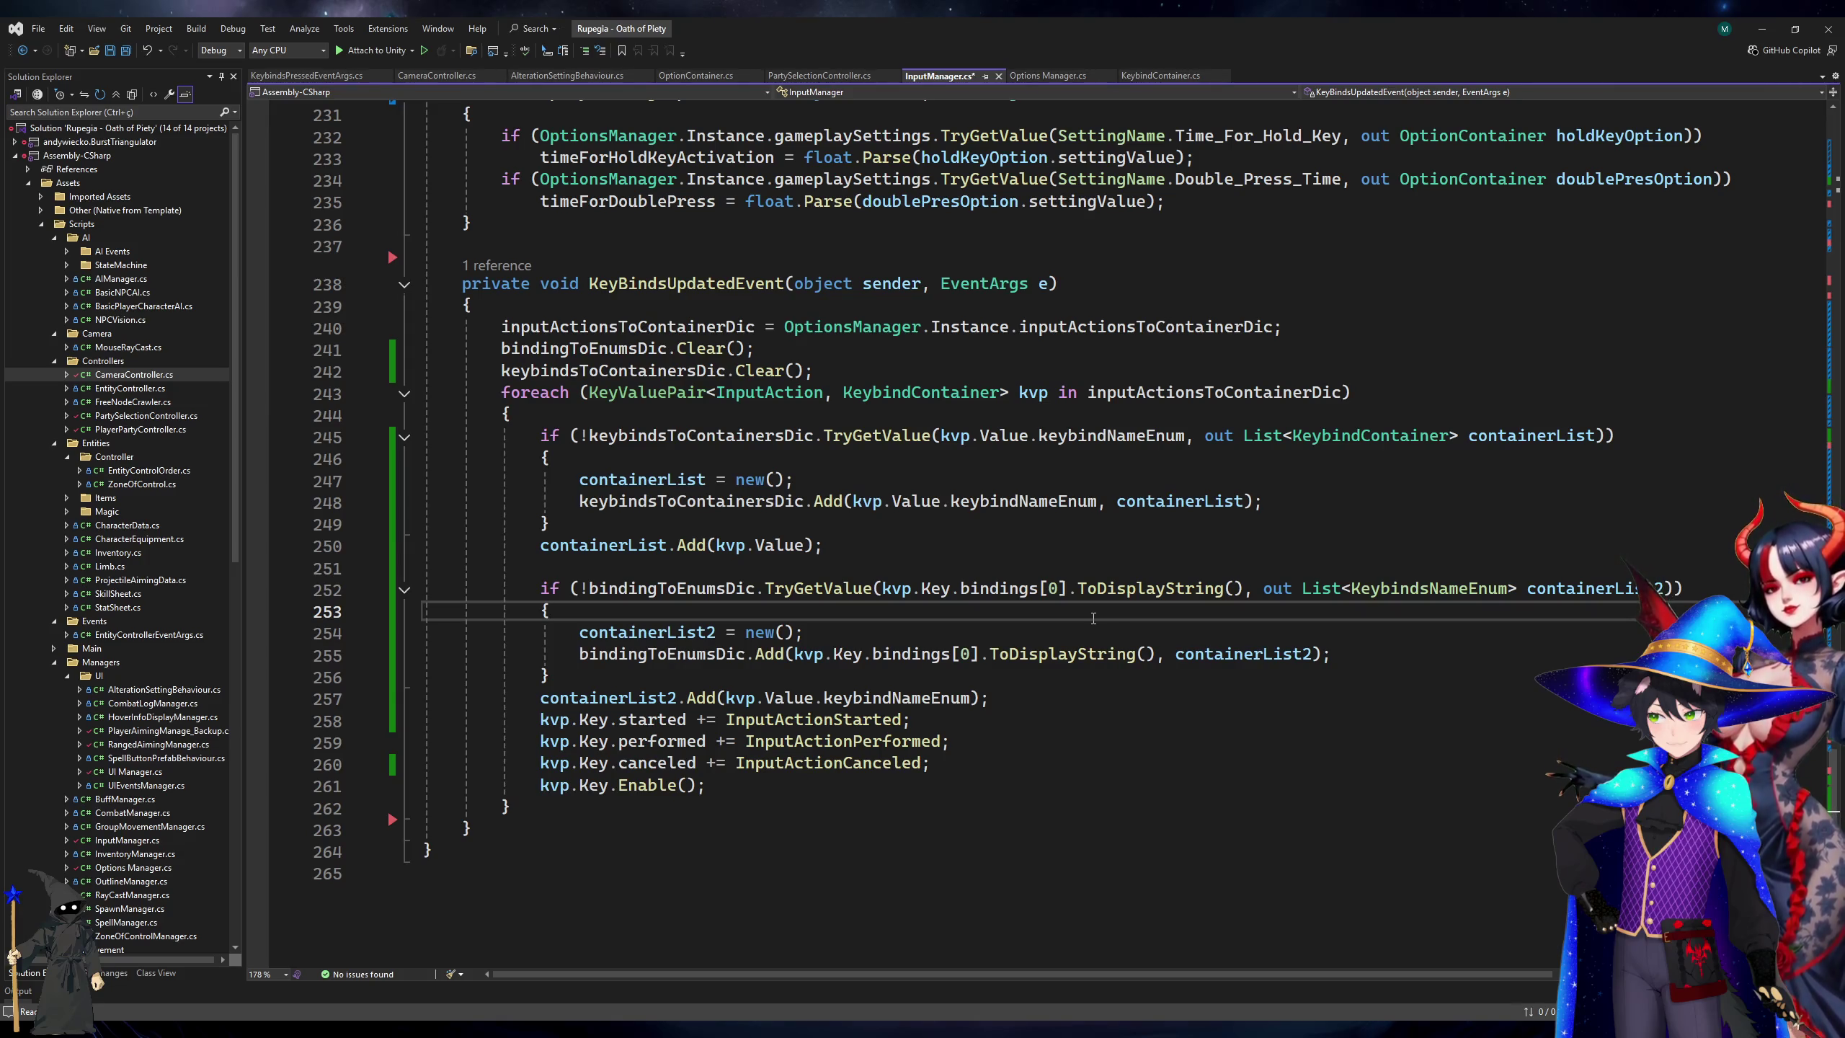
pyautogui.click(1111, 591)
pyautogui.click(1137, 571)
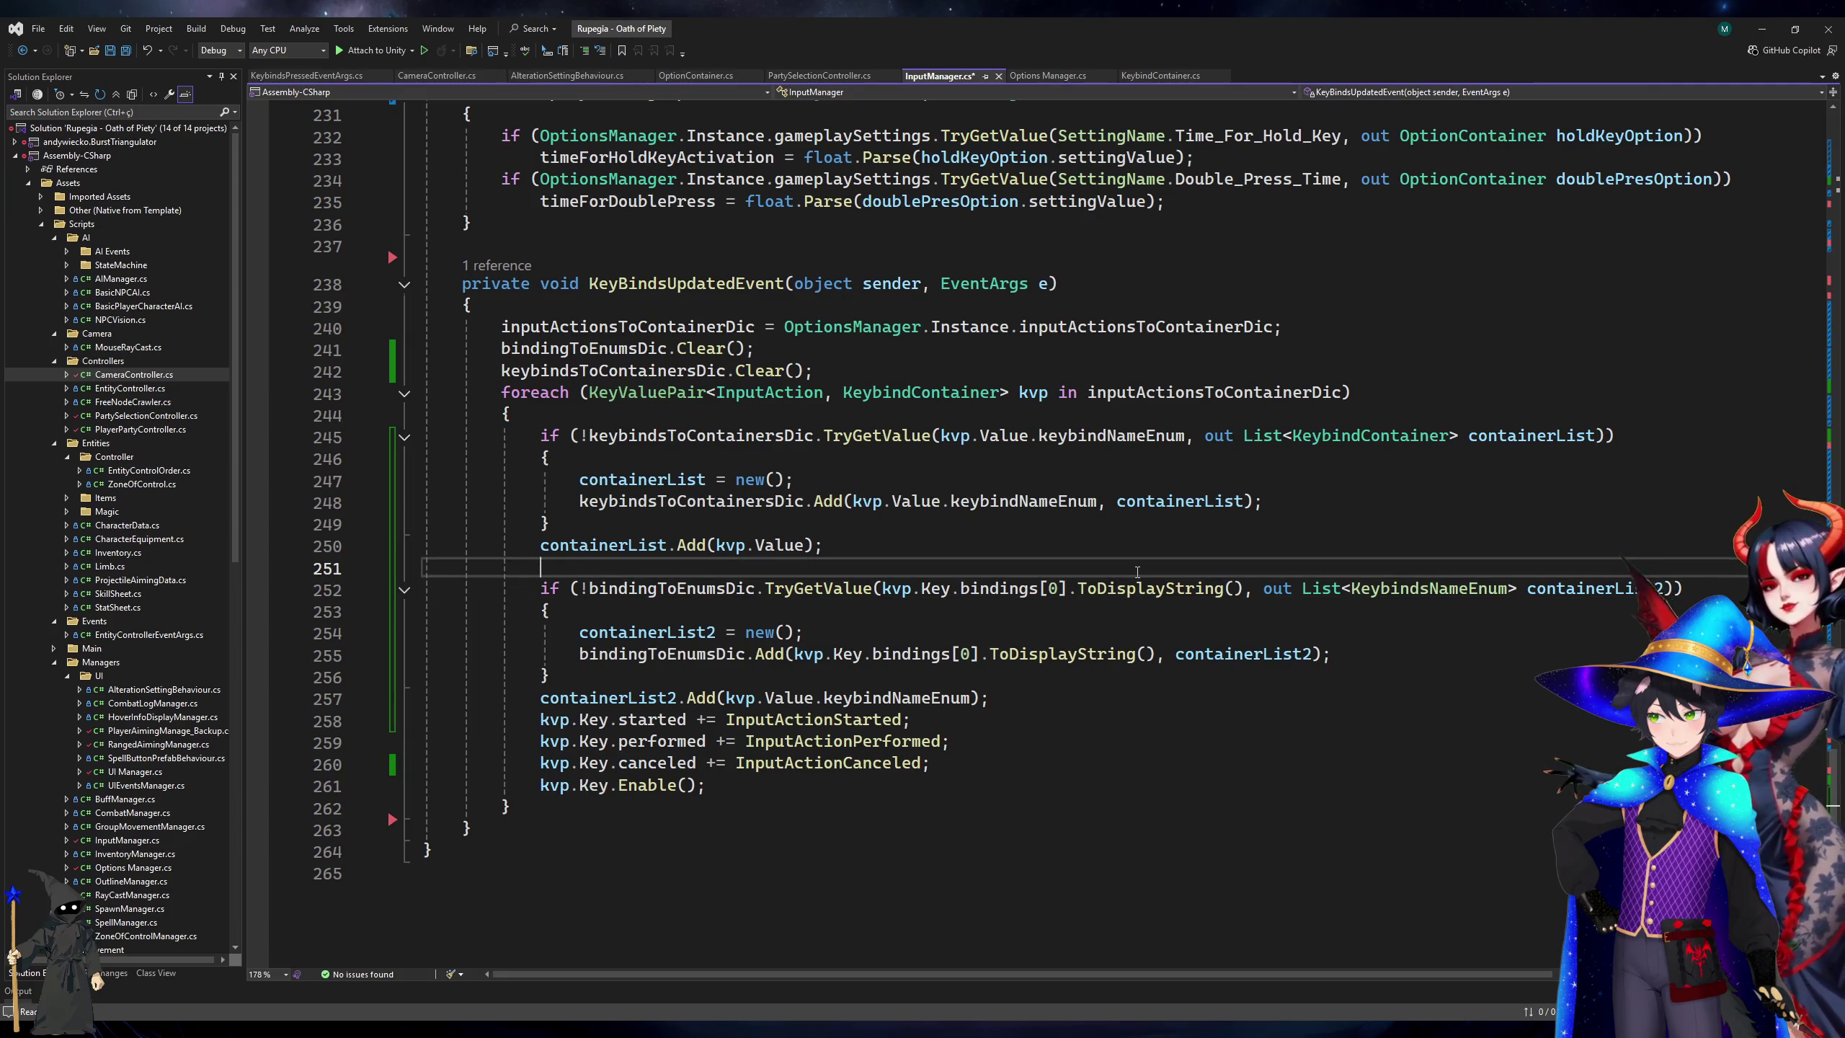
# Add Debug.Log(kvp.Key.bindings[0].ToDisplayString()); on a new line above the binding lookup.
pyautogui.press('Return')
pyautogui.press('Return')
pyautogui.press('Up')
pyautogui.write('Debug.L')
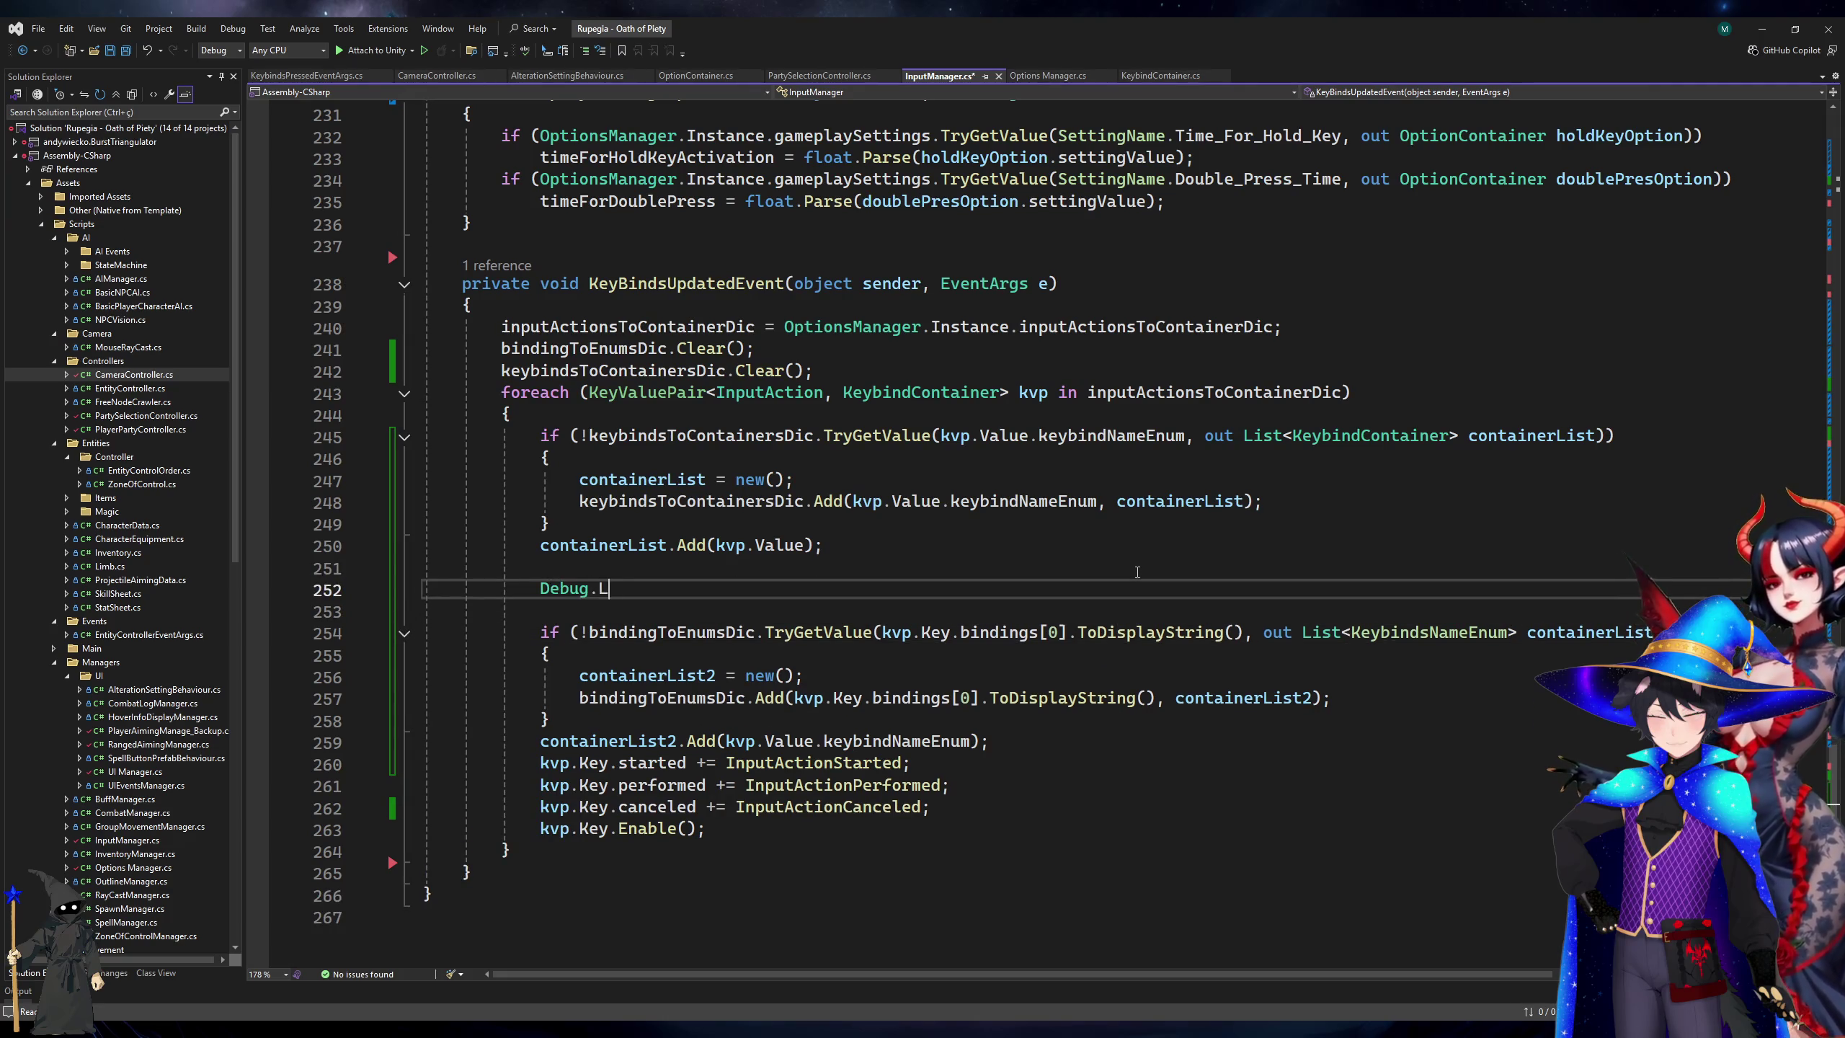
pyautogui.write('og(kvp.Key.be')
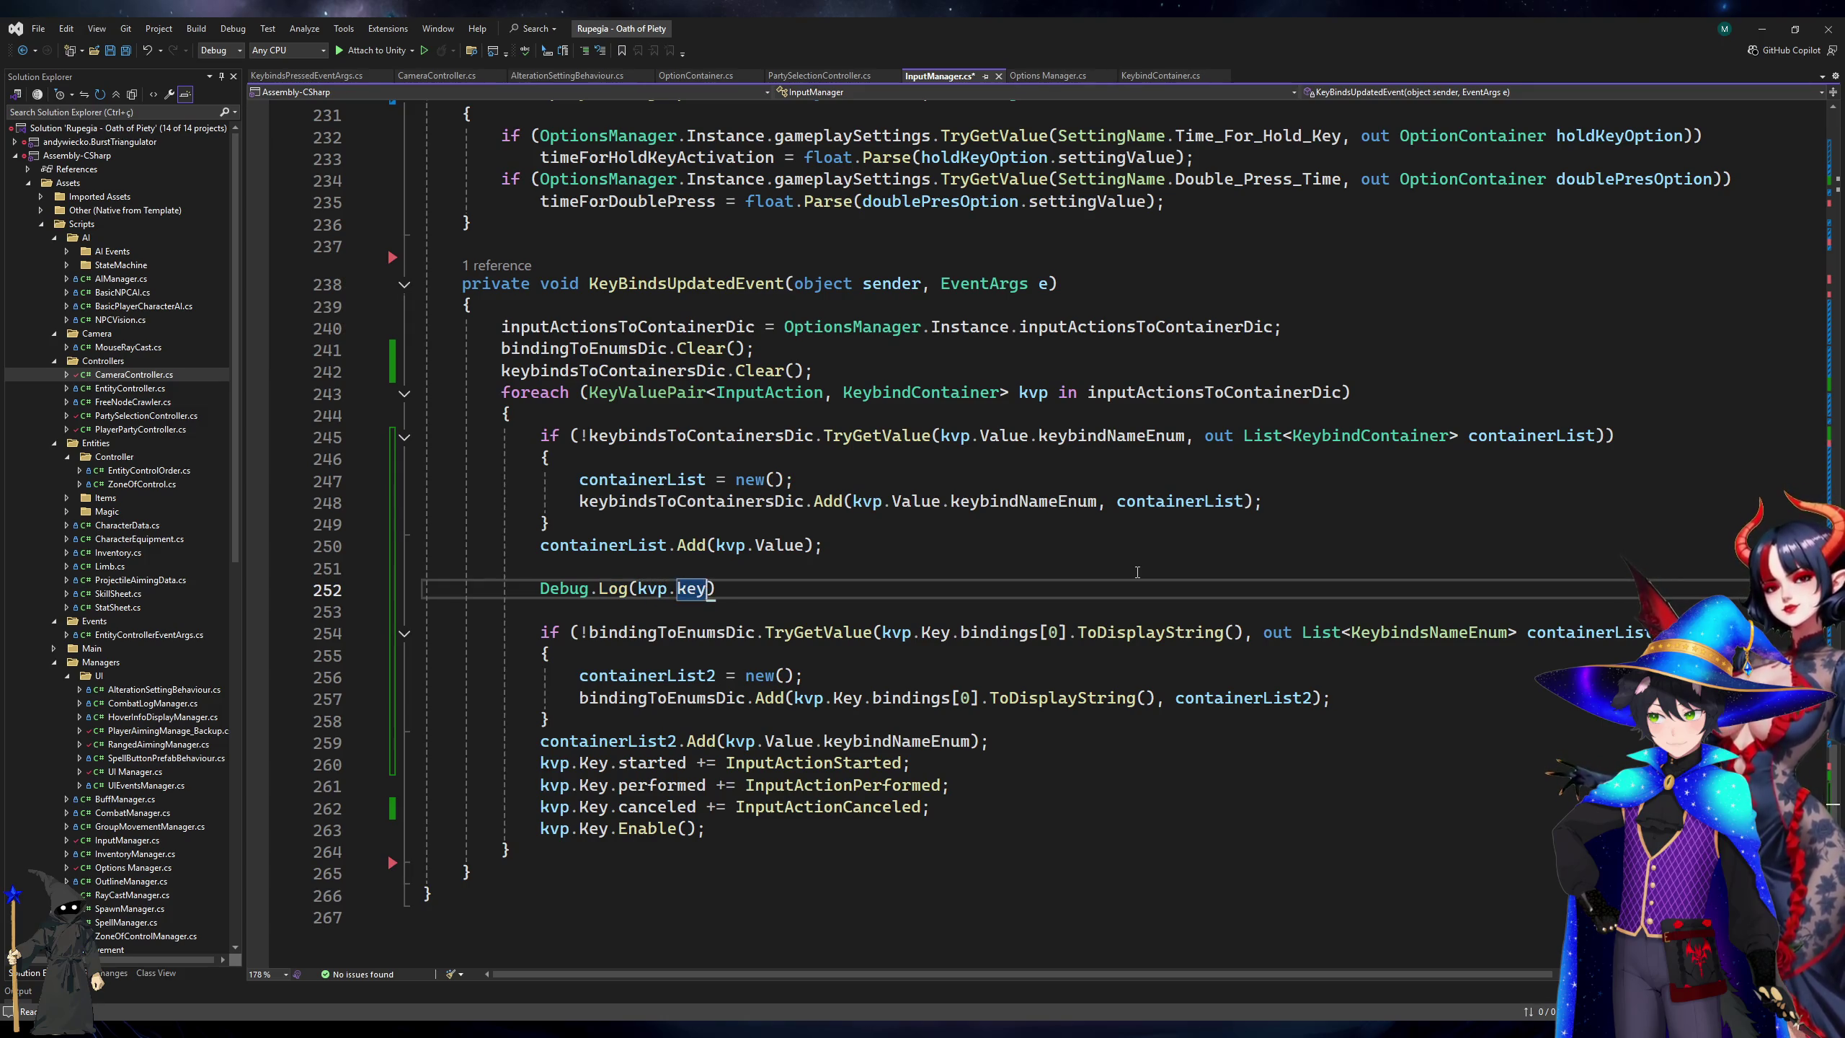
pyautogui.press('BackSpace')
pyautogui.write('i')
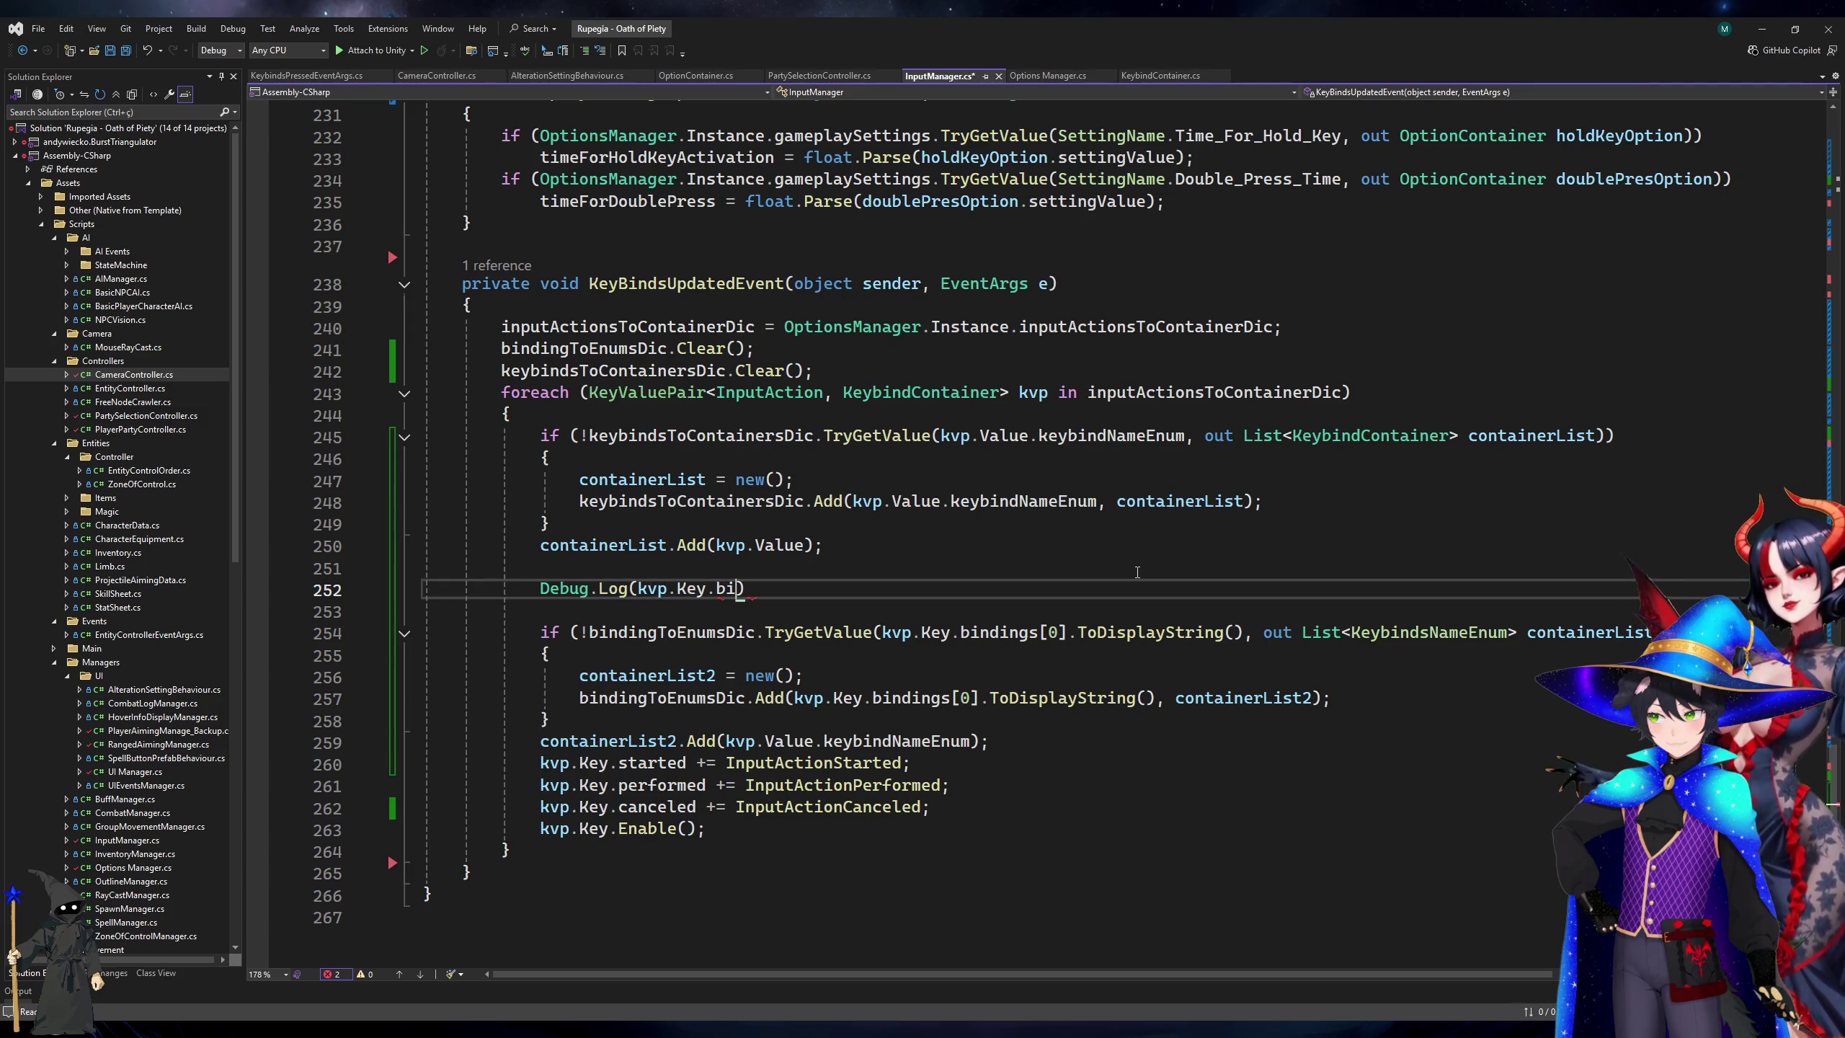
pyautogui.press('Tab')
pyautogui.write('[0].toD')
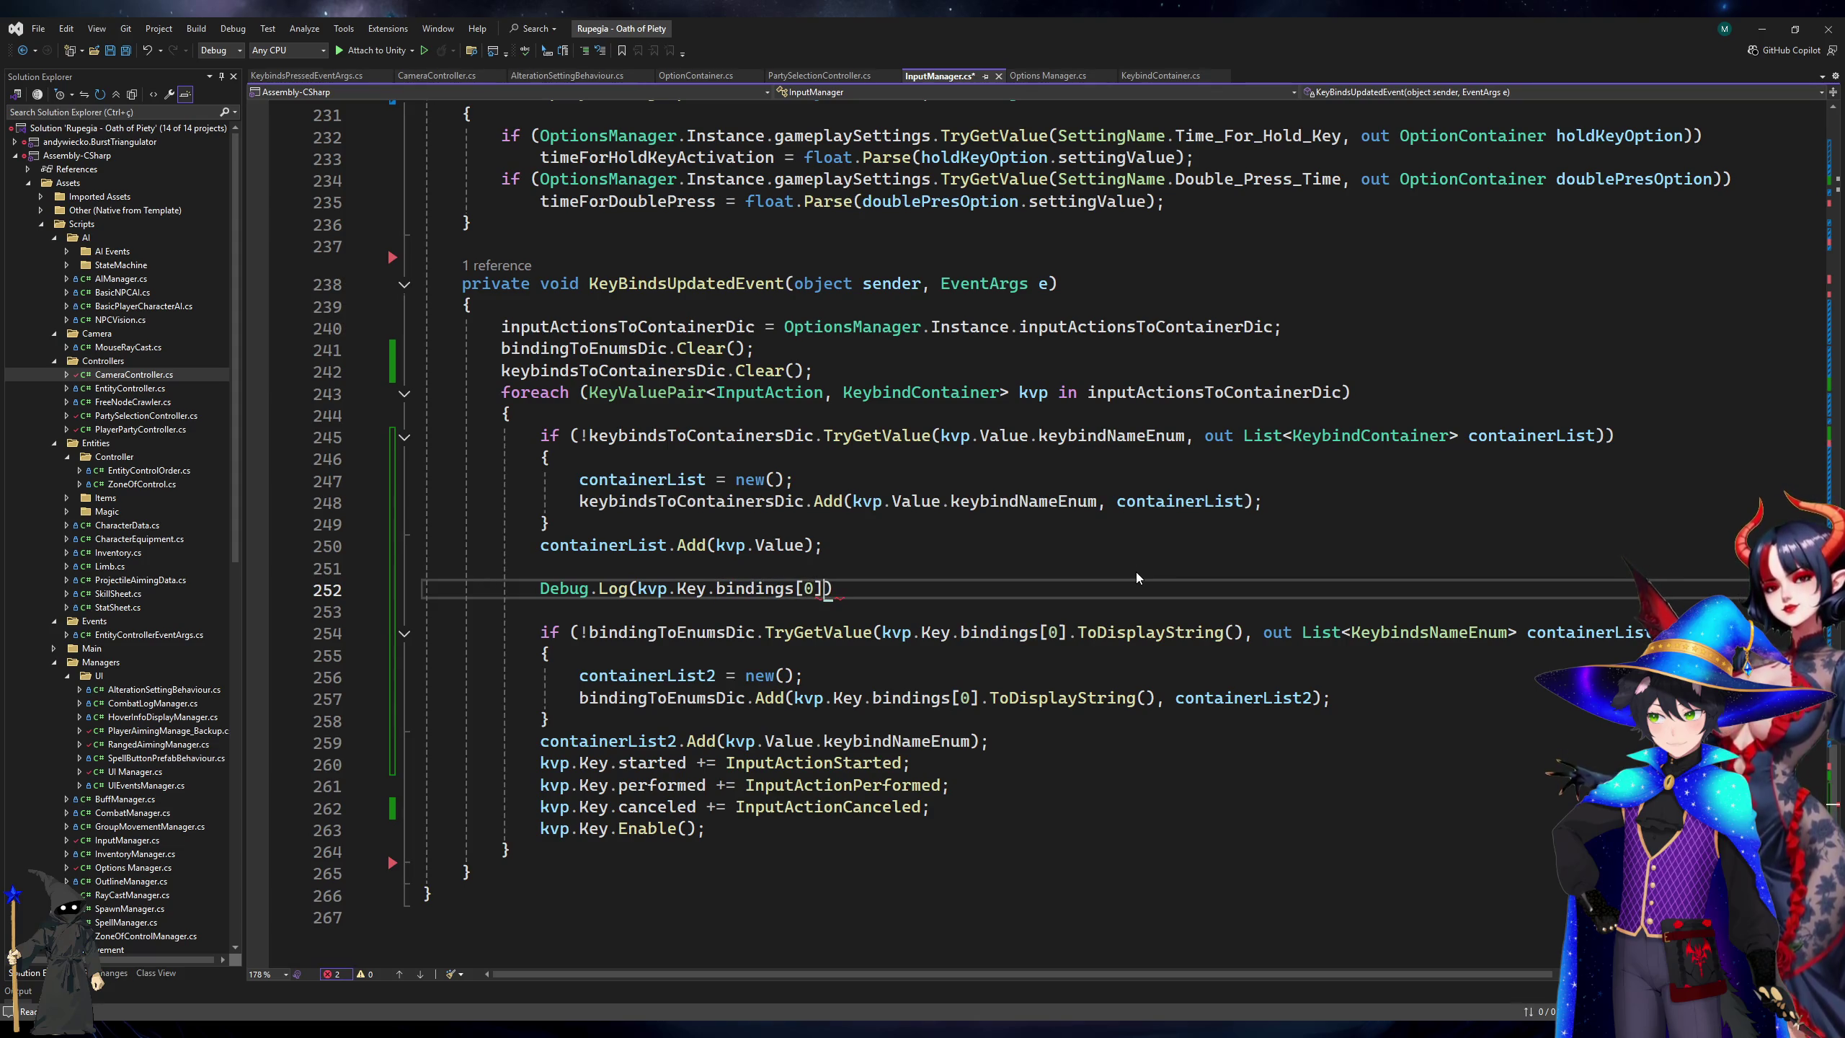
pyautogui.press('Tab')
pyautogui.write('();')
# Save InputManager.cs, return to Unity, and stop the running game.
pyautogui.hotkey('ctrl', 's')
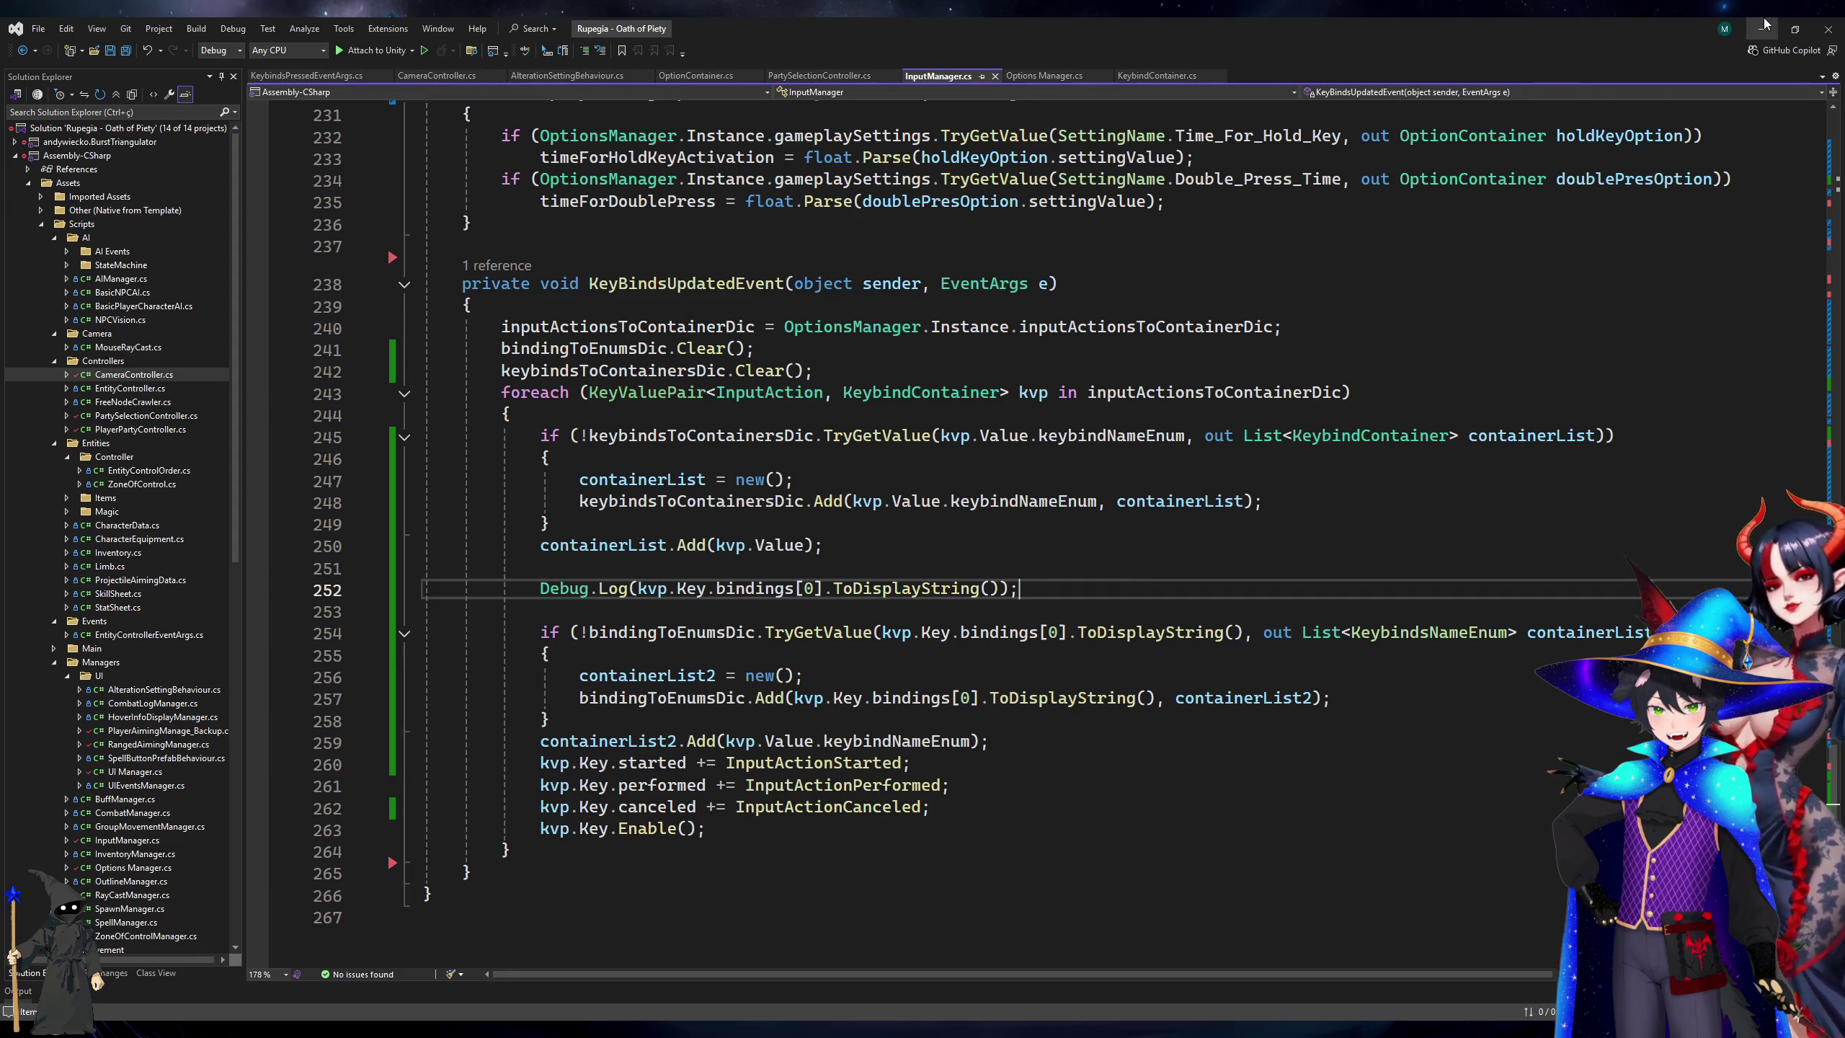
pyautogui.click(1762, 28)
pyautogui.click(961, 54)
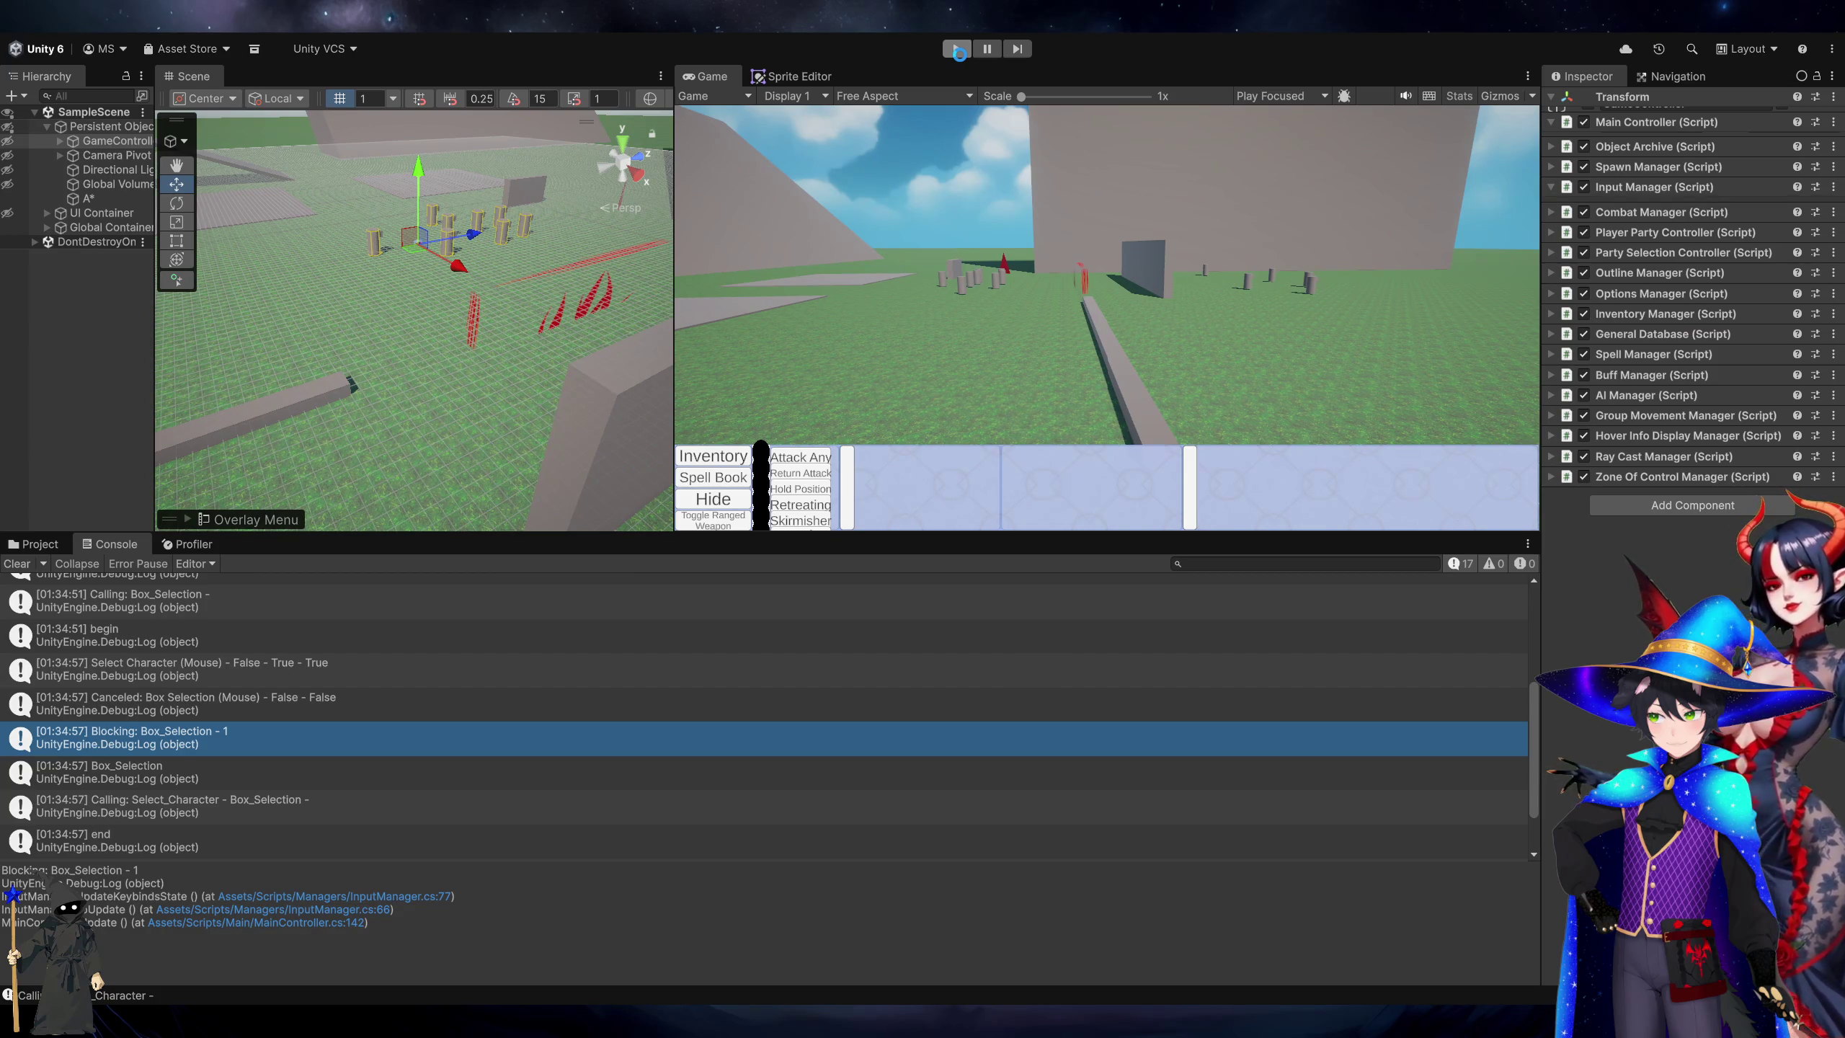
# Let Unity recompile the scripts and start the game in play mode.
pyautogui.hotkey('alt', 'Tab')
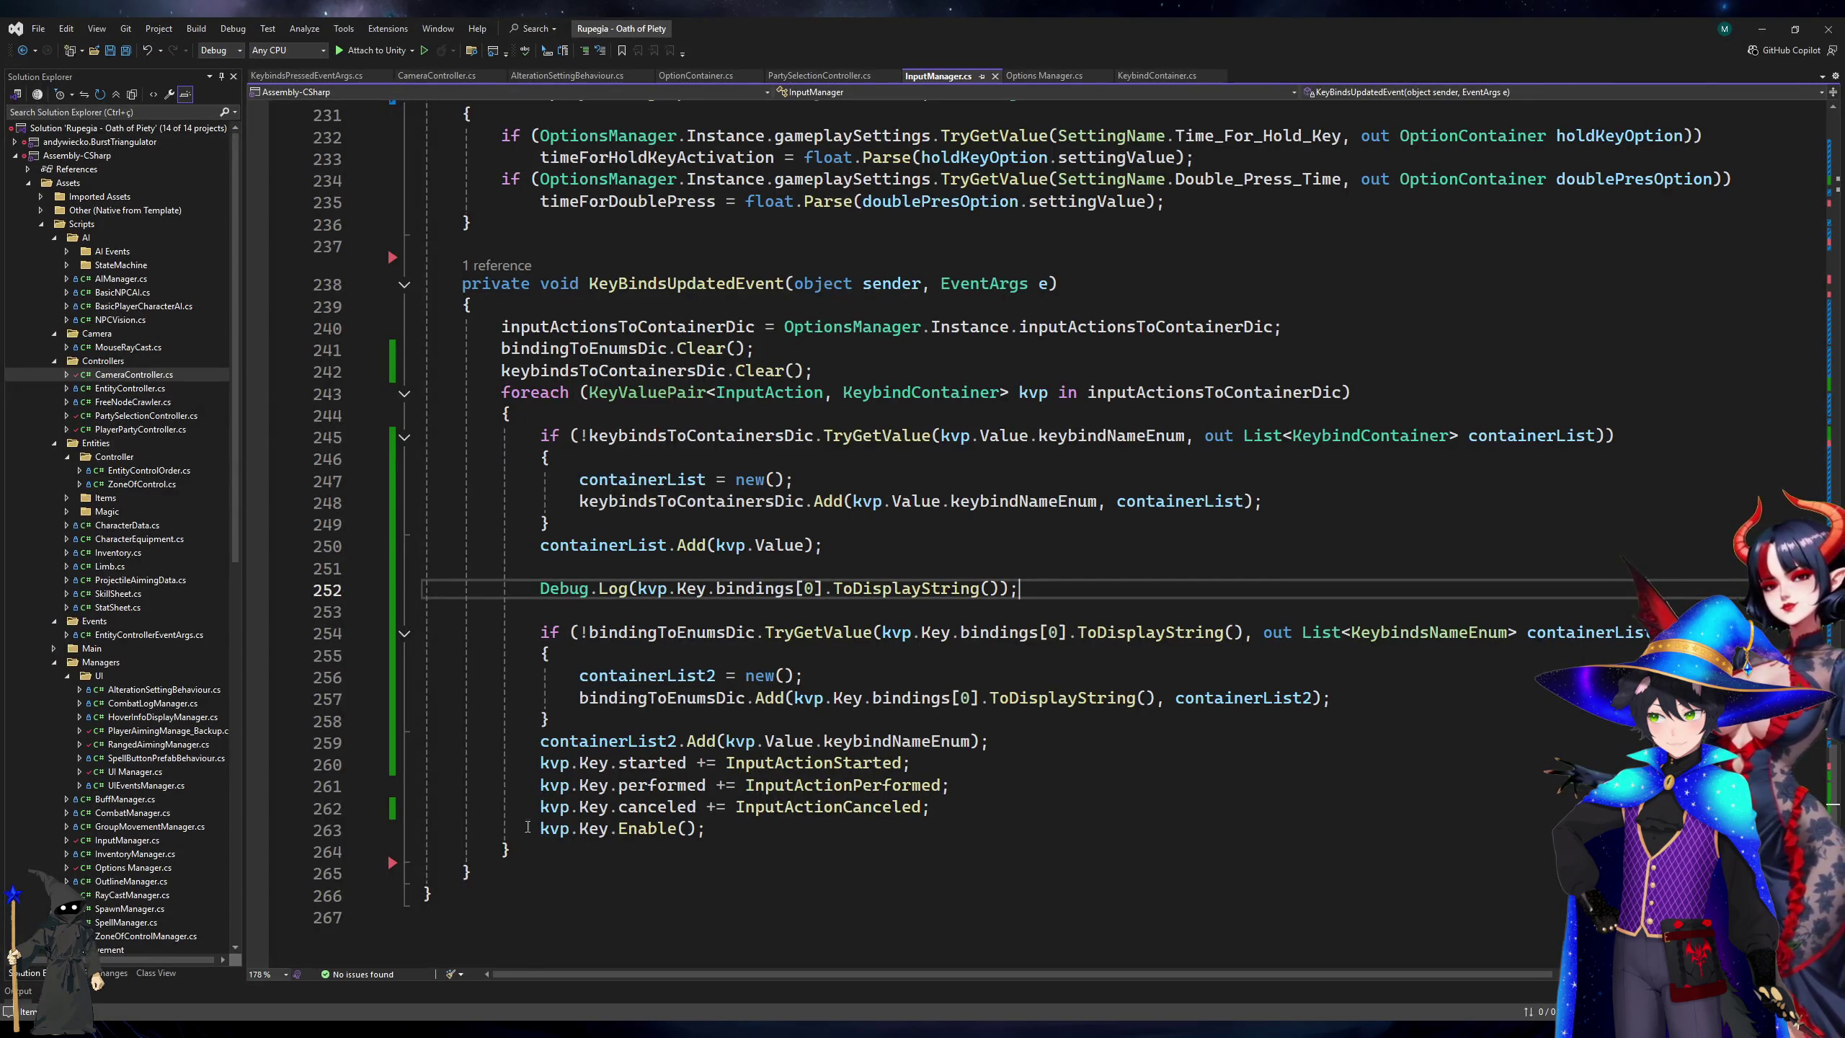
pyautogui.hotkey('alt', 'Tab')
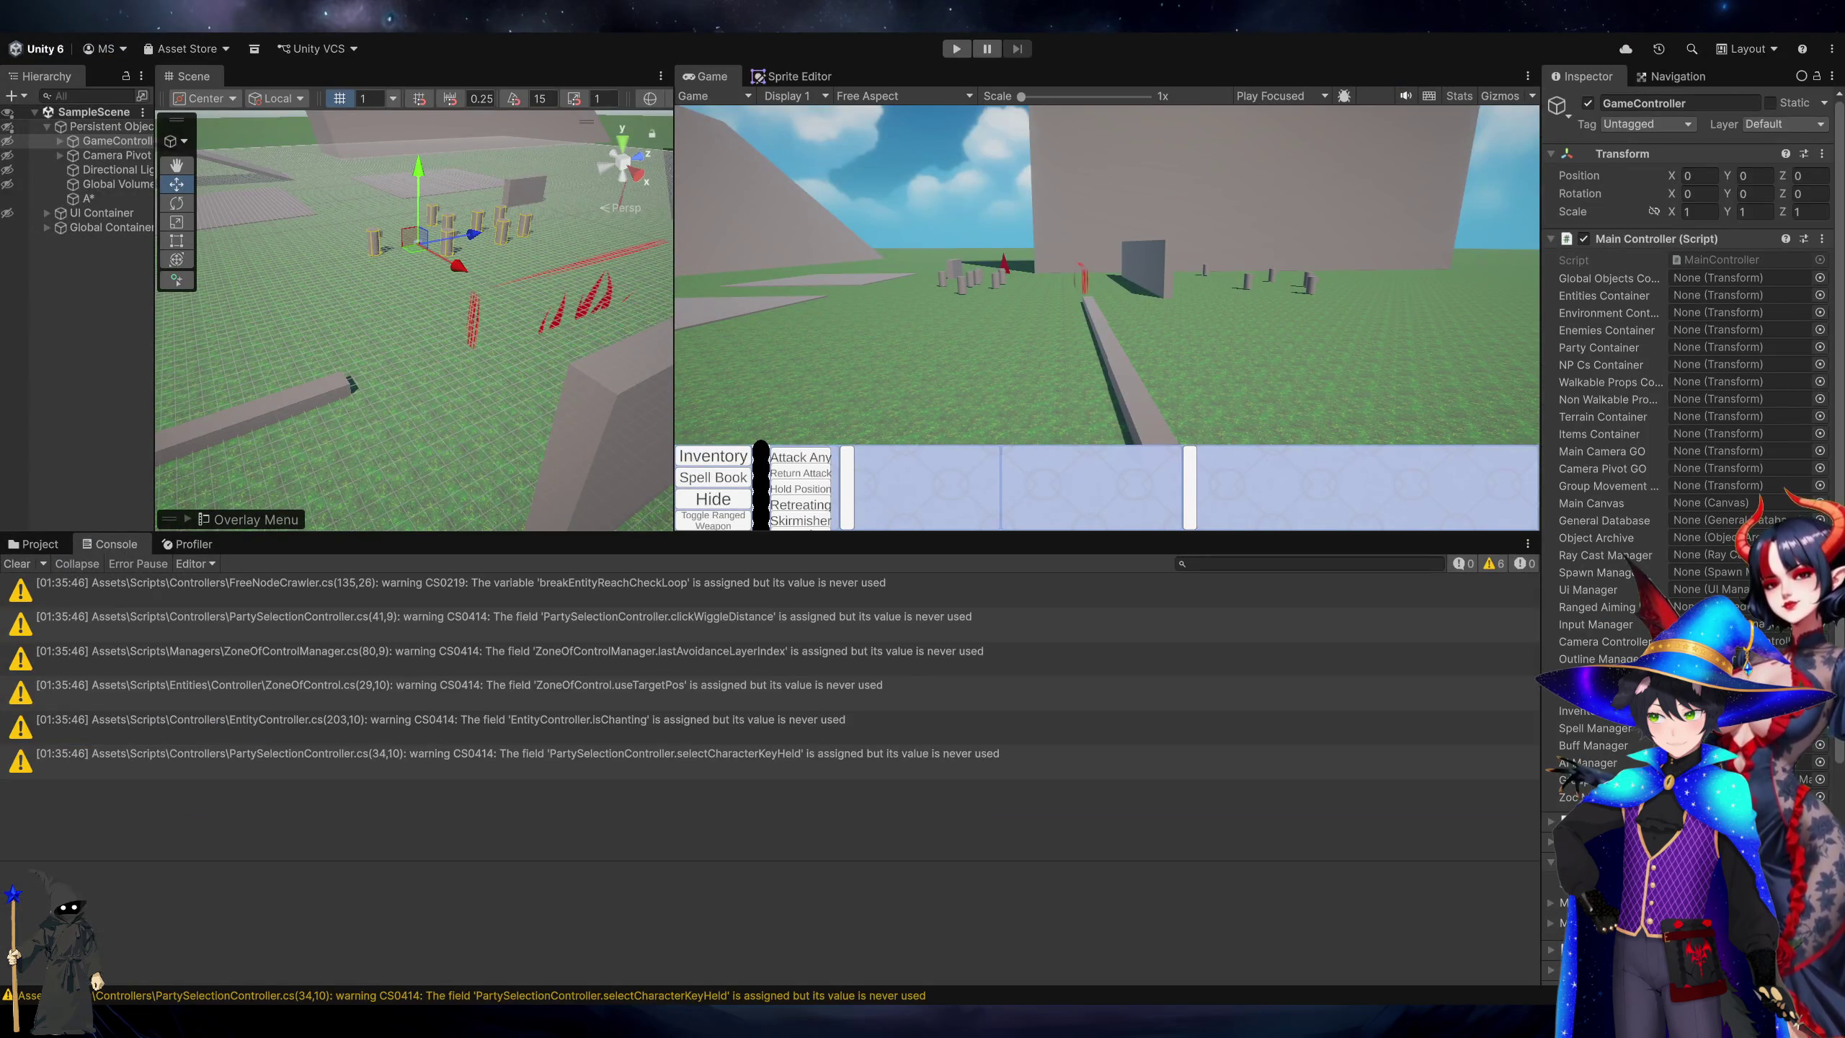
pyautogui.click(957, 49)
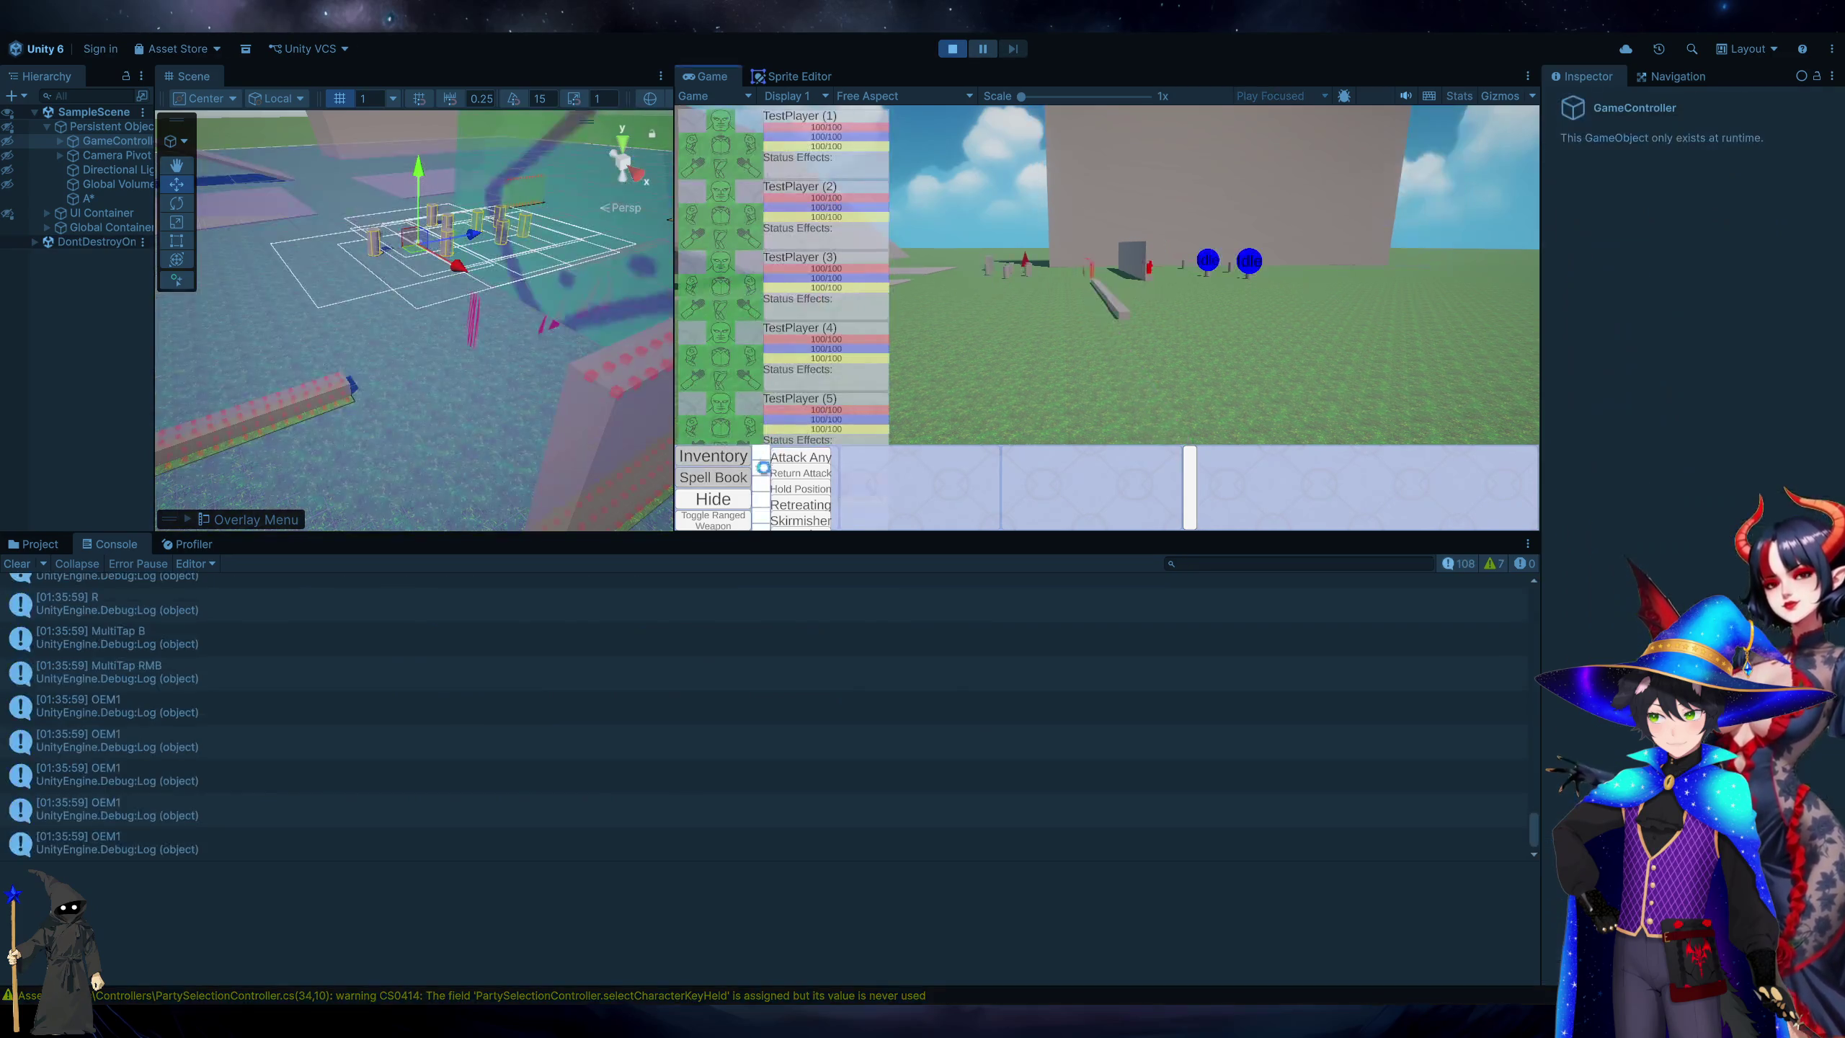
# Inspect the OEM1, MultiTap B and MultiTap RMB binding logs, then open the logging line's source.
pyautogui.click(300, 710)
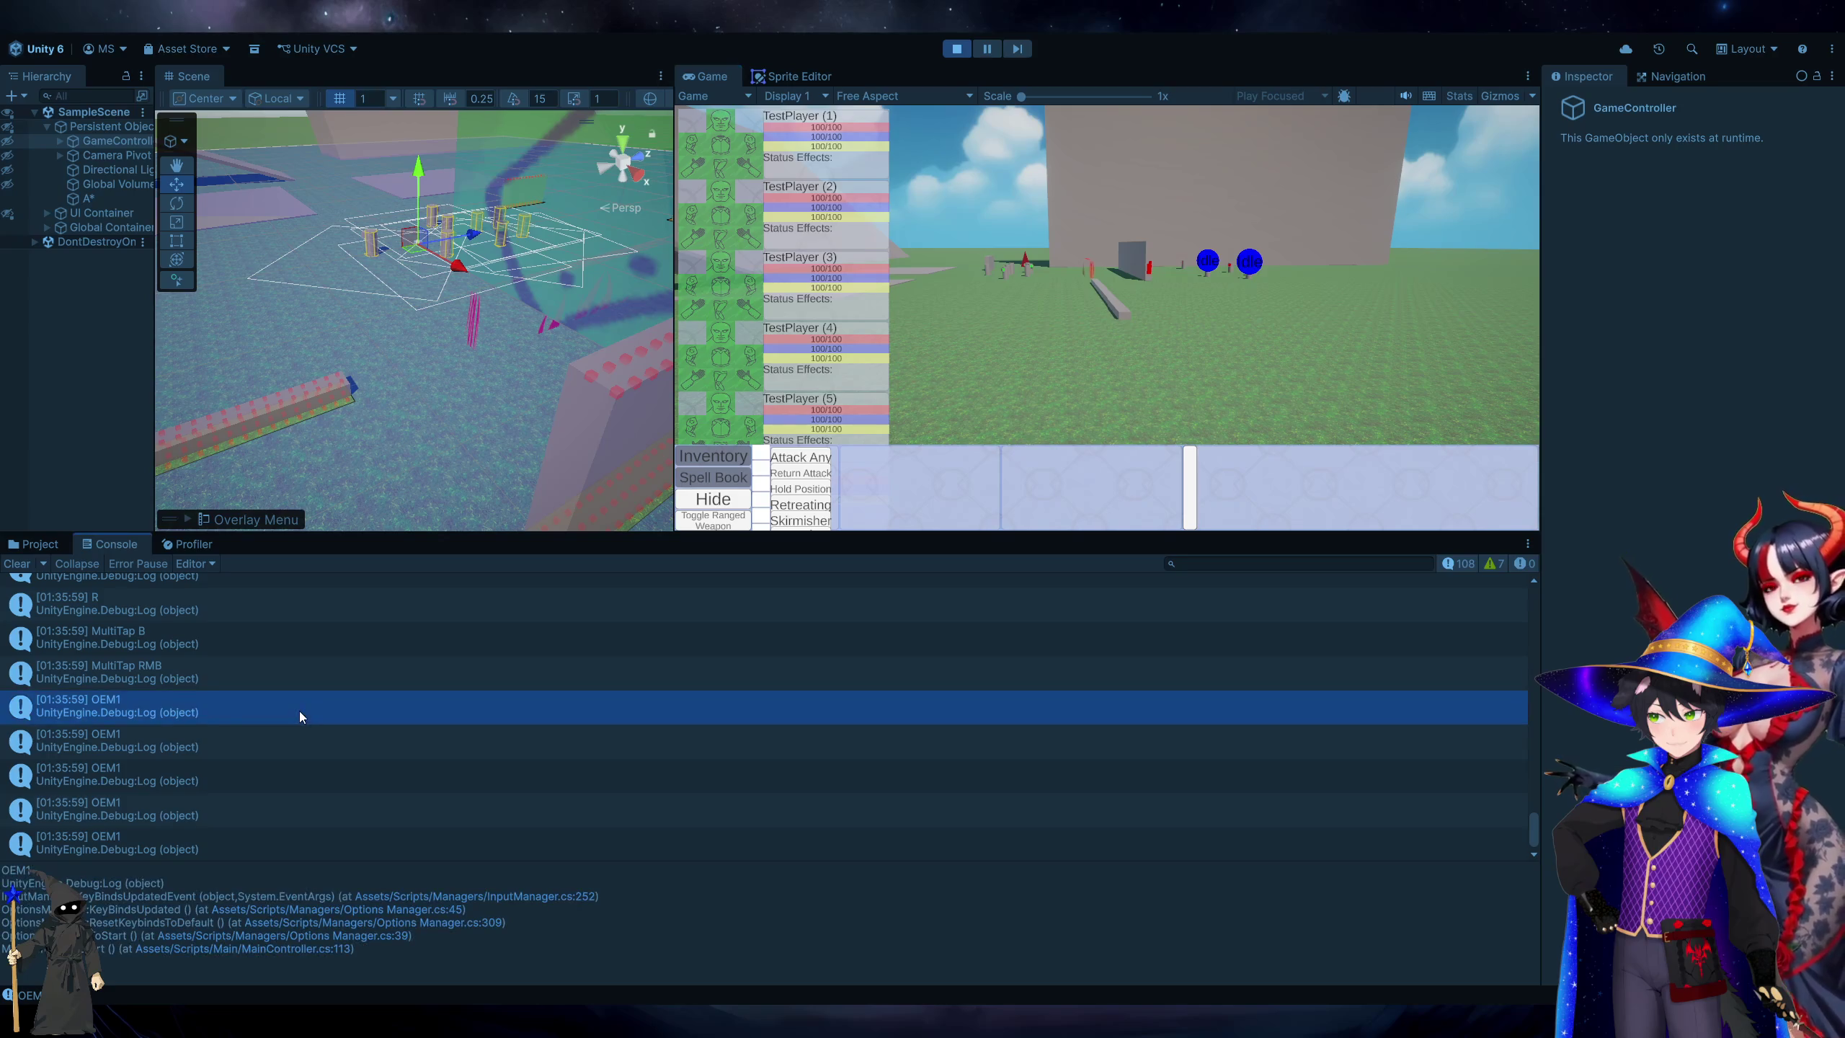
pyautogui.scroll(1, 300, 711)
pyautogui.click(317, 745)
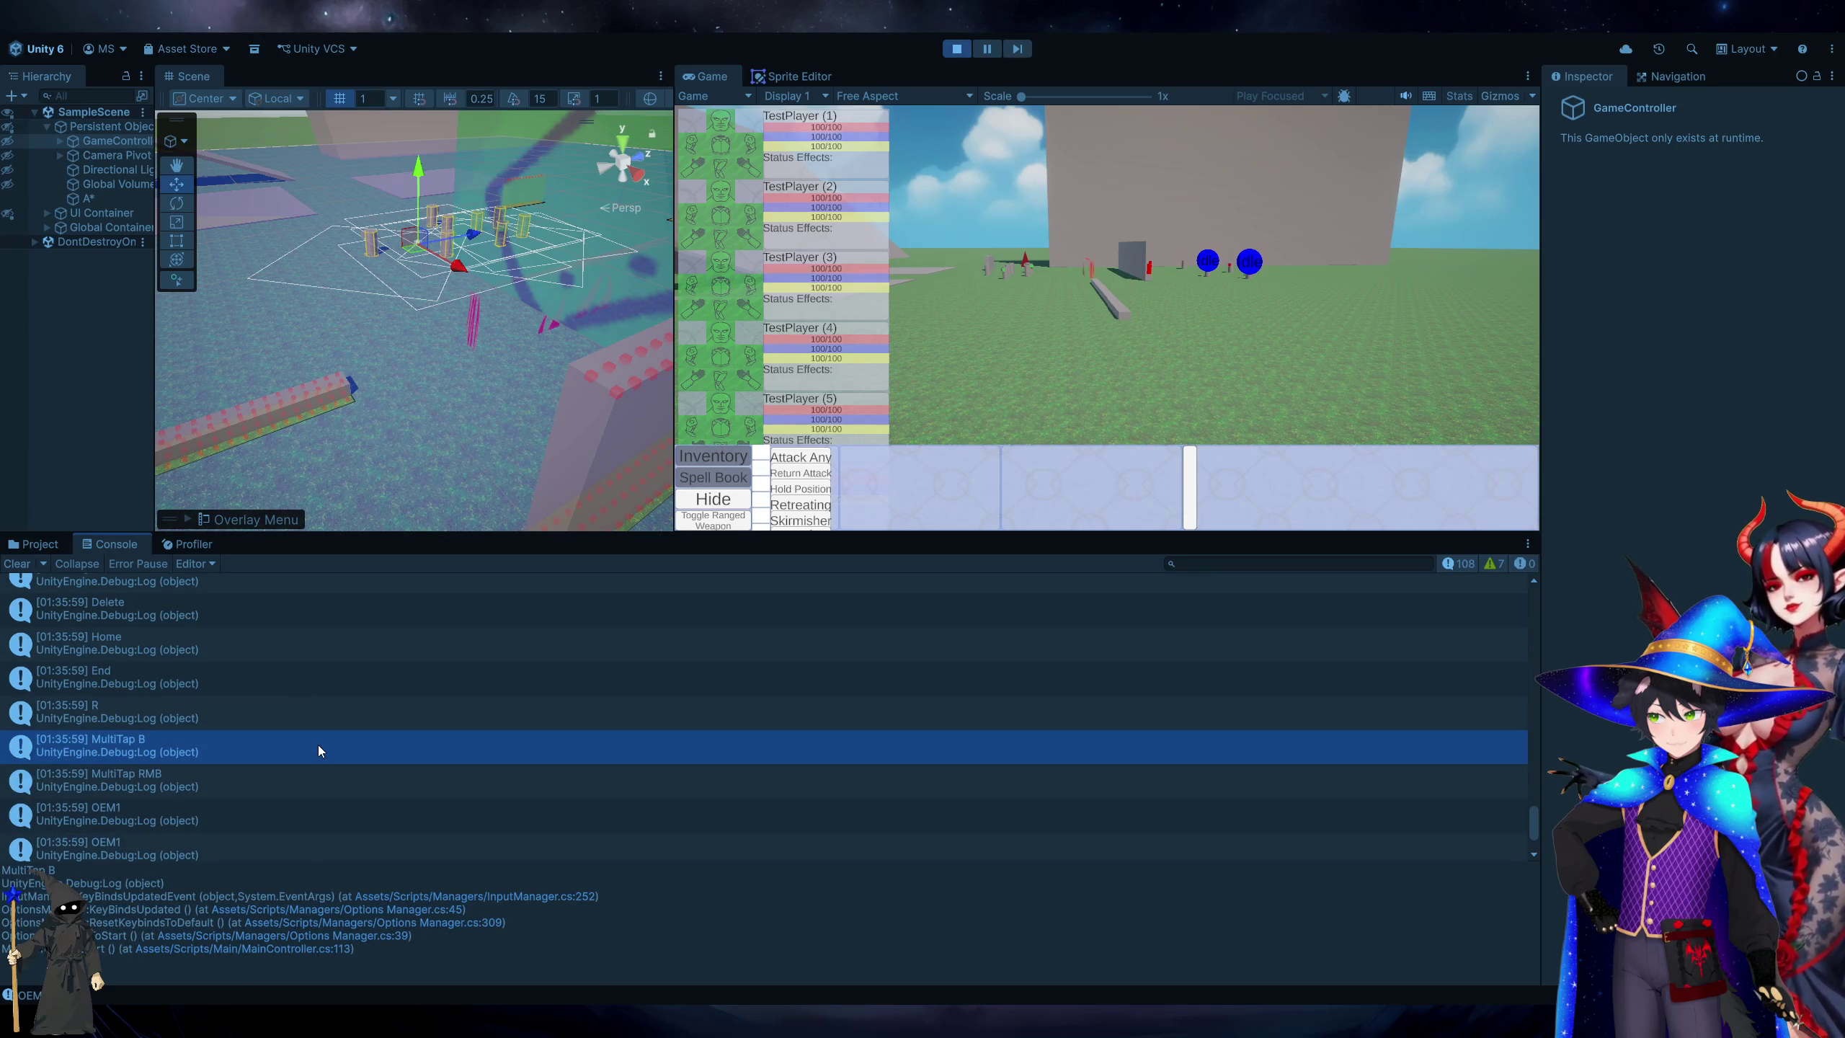
pyautogui.click(348, 789)
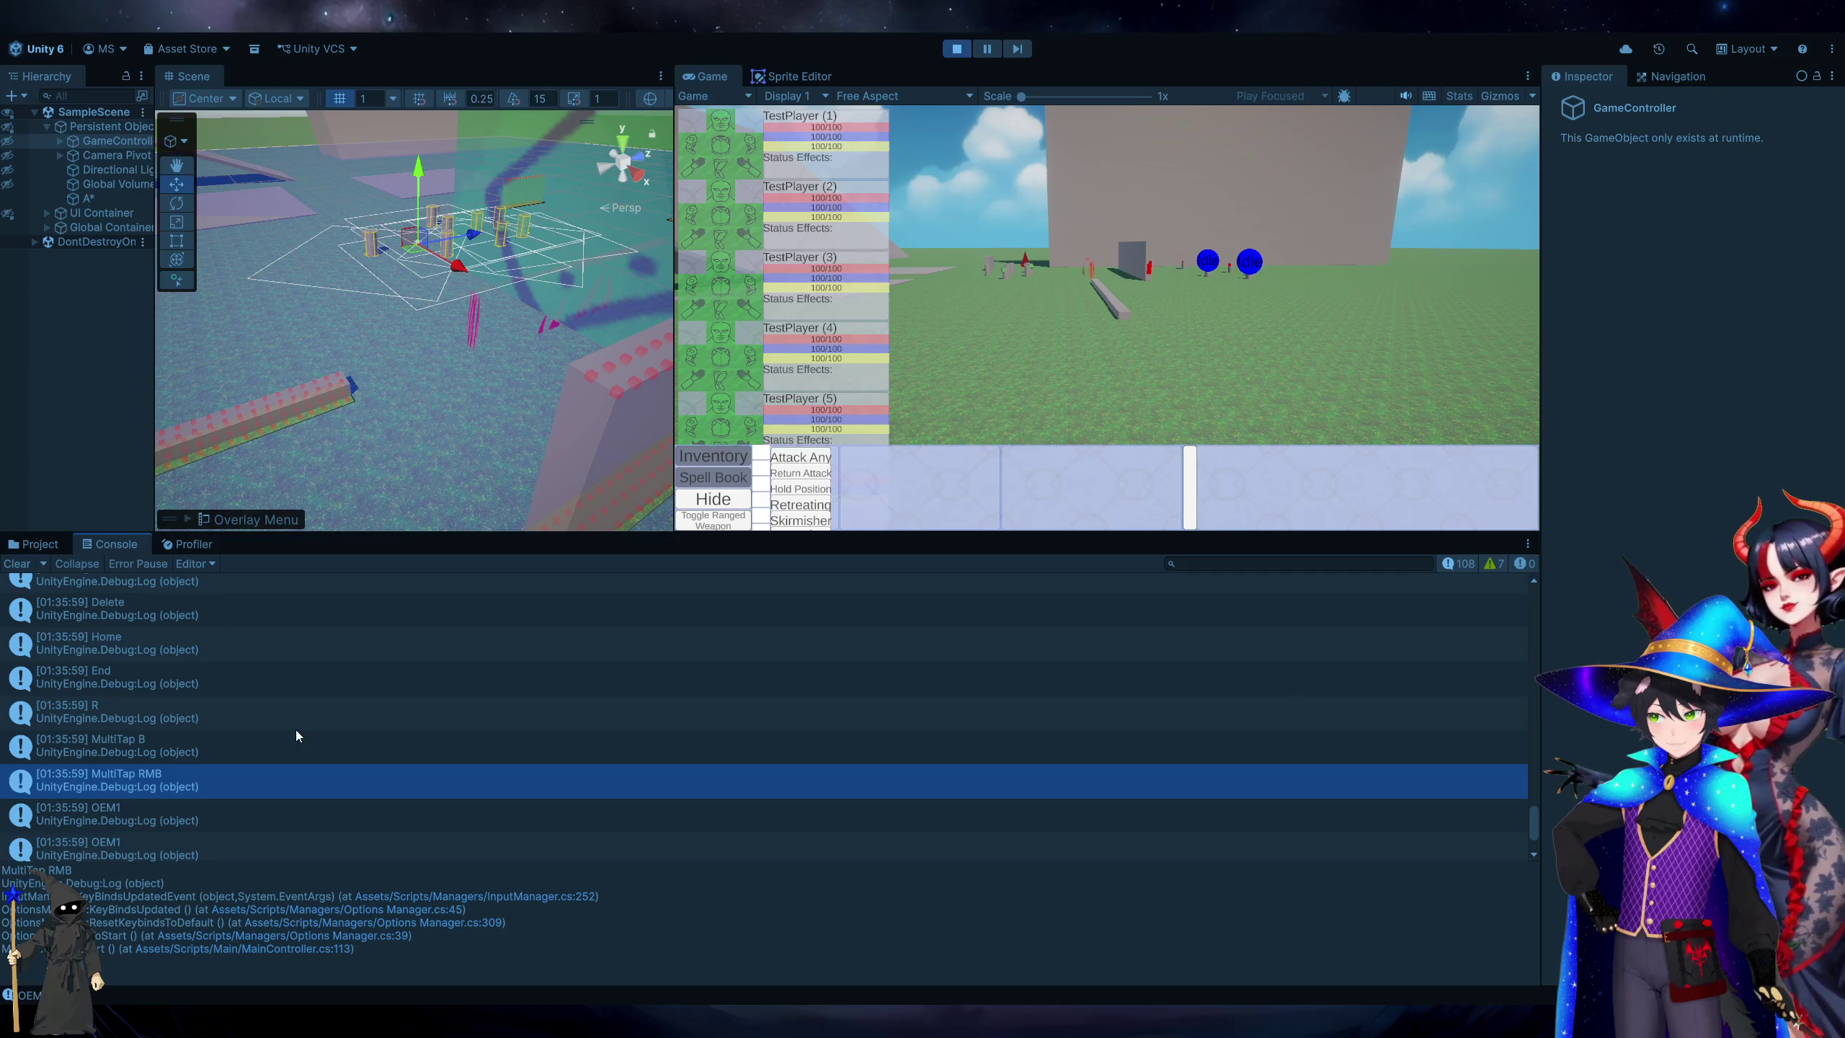
pyautogui.scroll(1, 296, 729)
pyautogui.scroll(5, 295, 729)
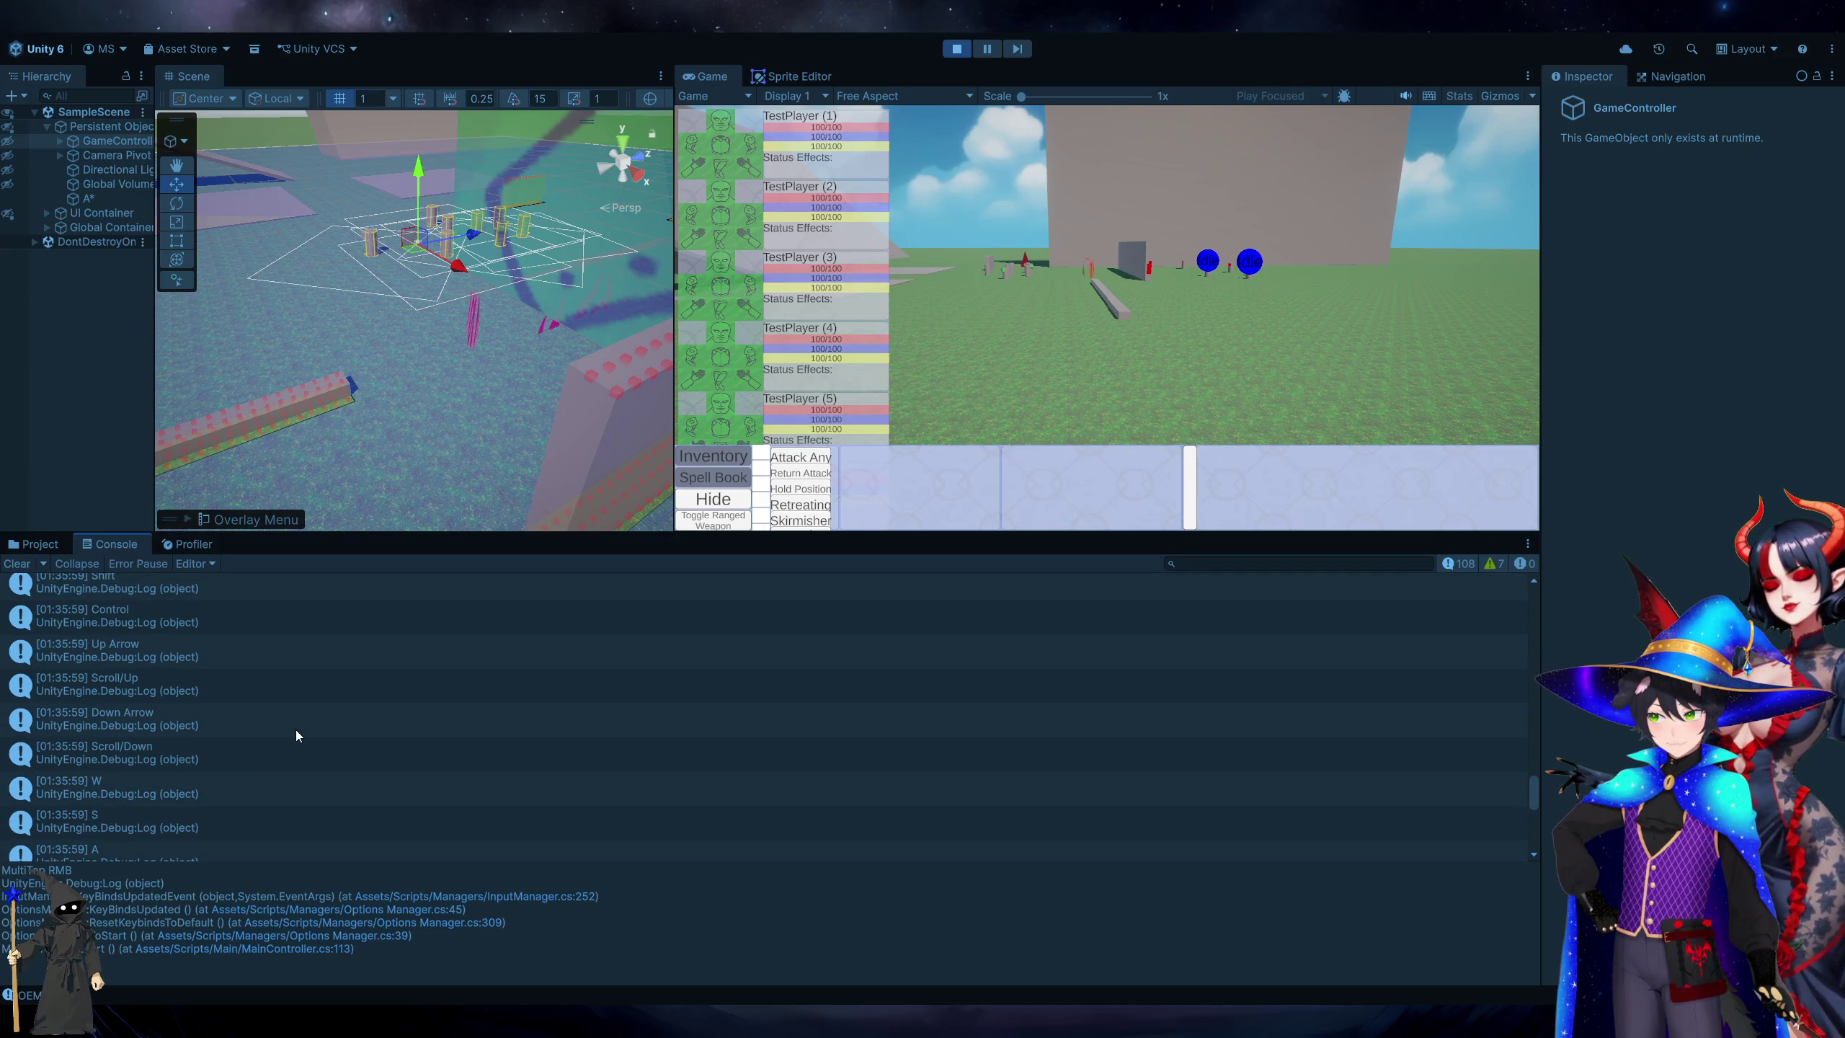
pyautogui.scroll(8, 296, 729)
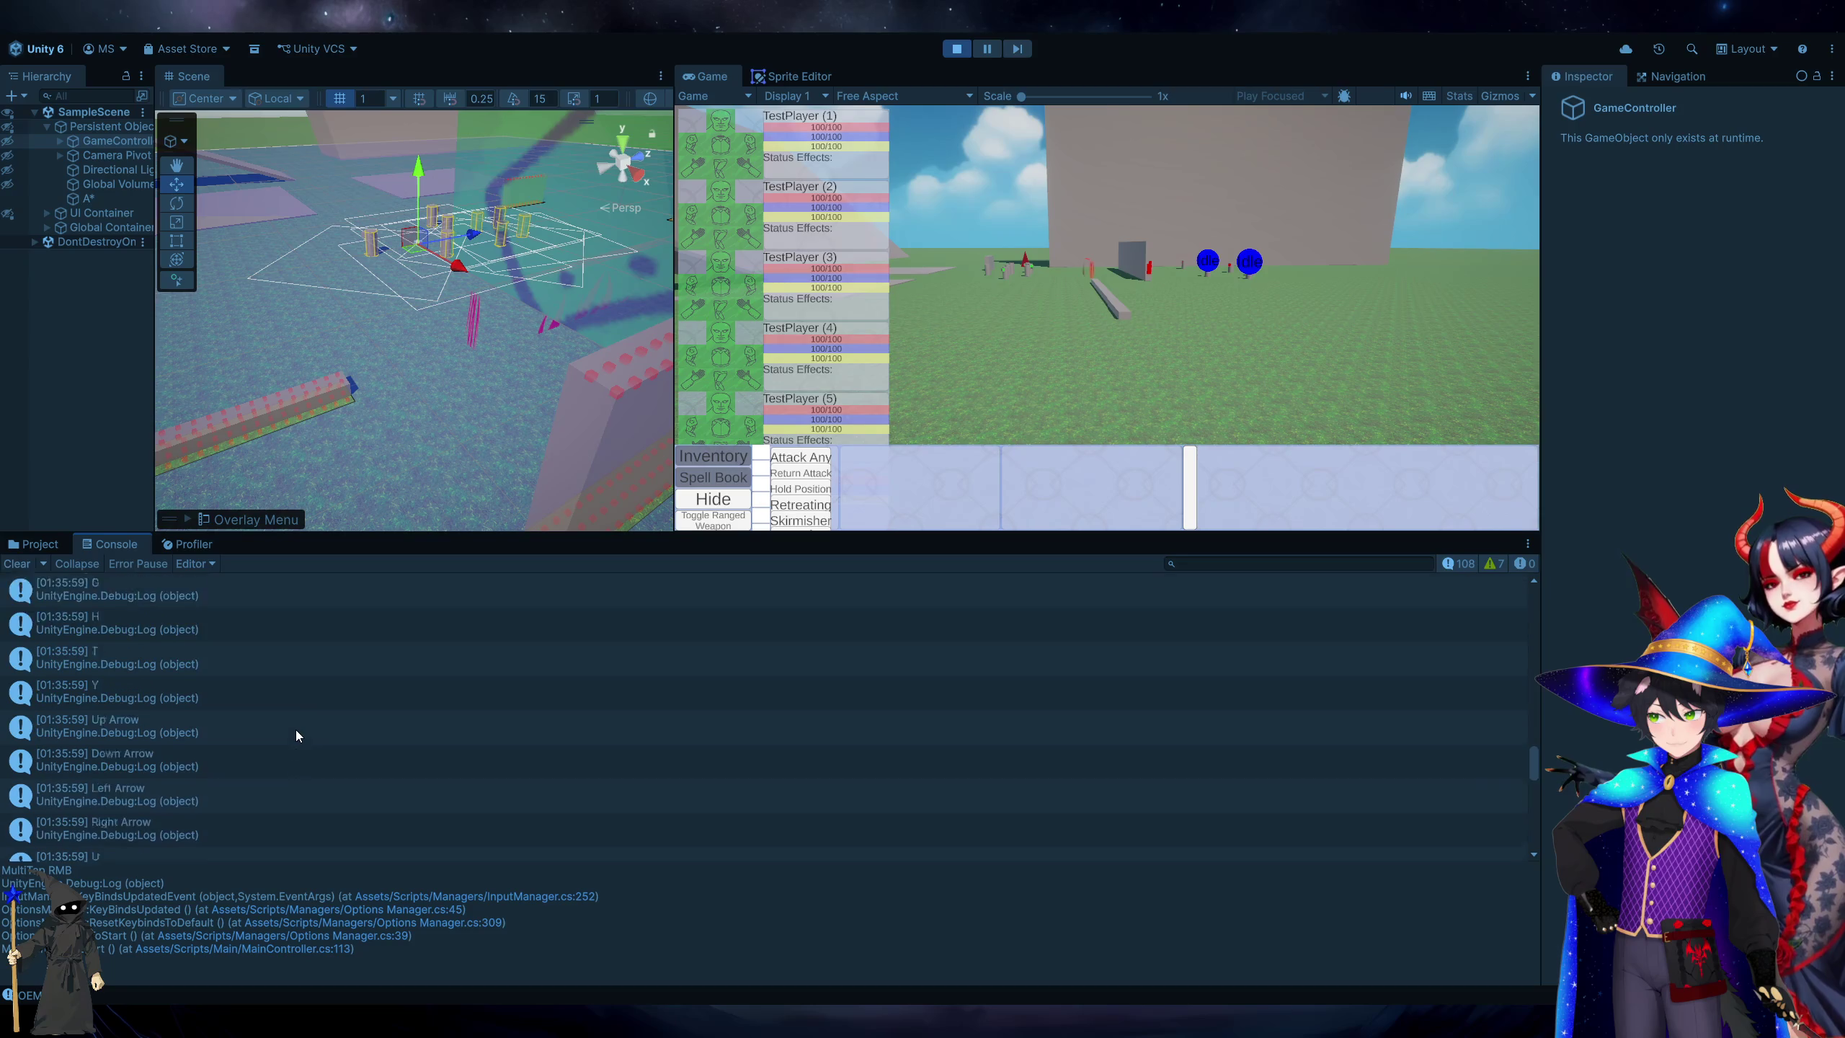
pyautogui.doubleClick(301, 751)
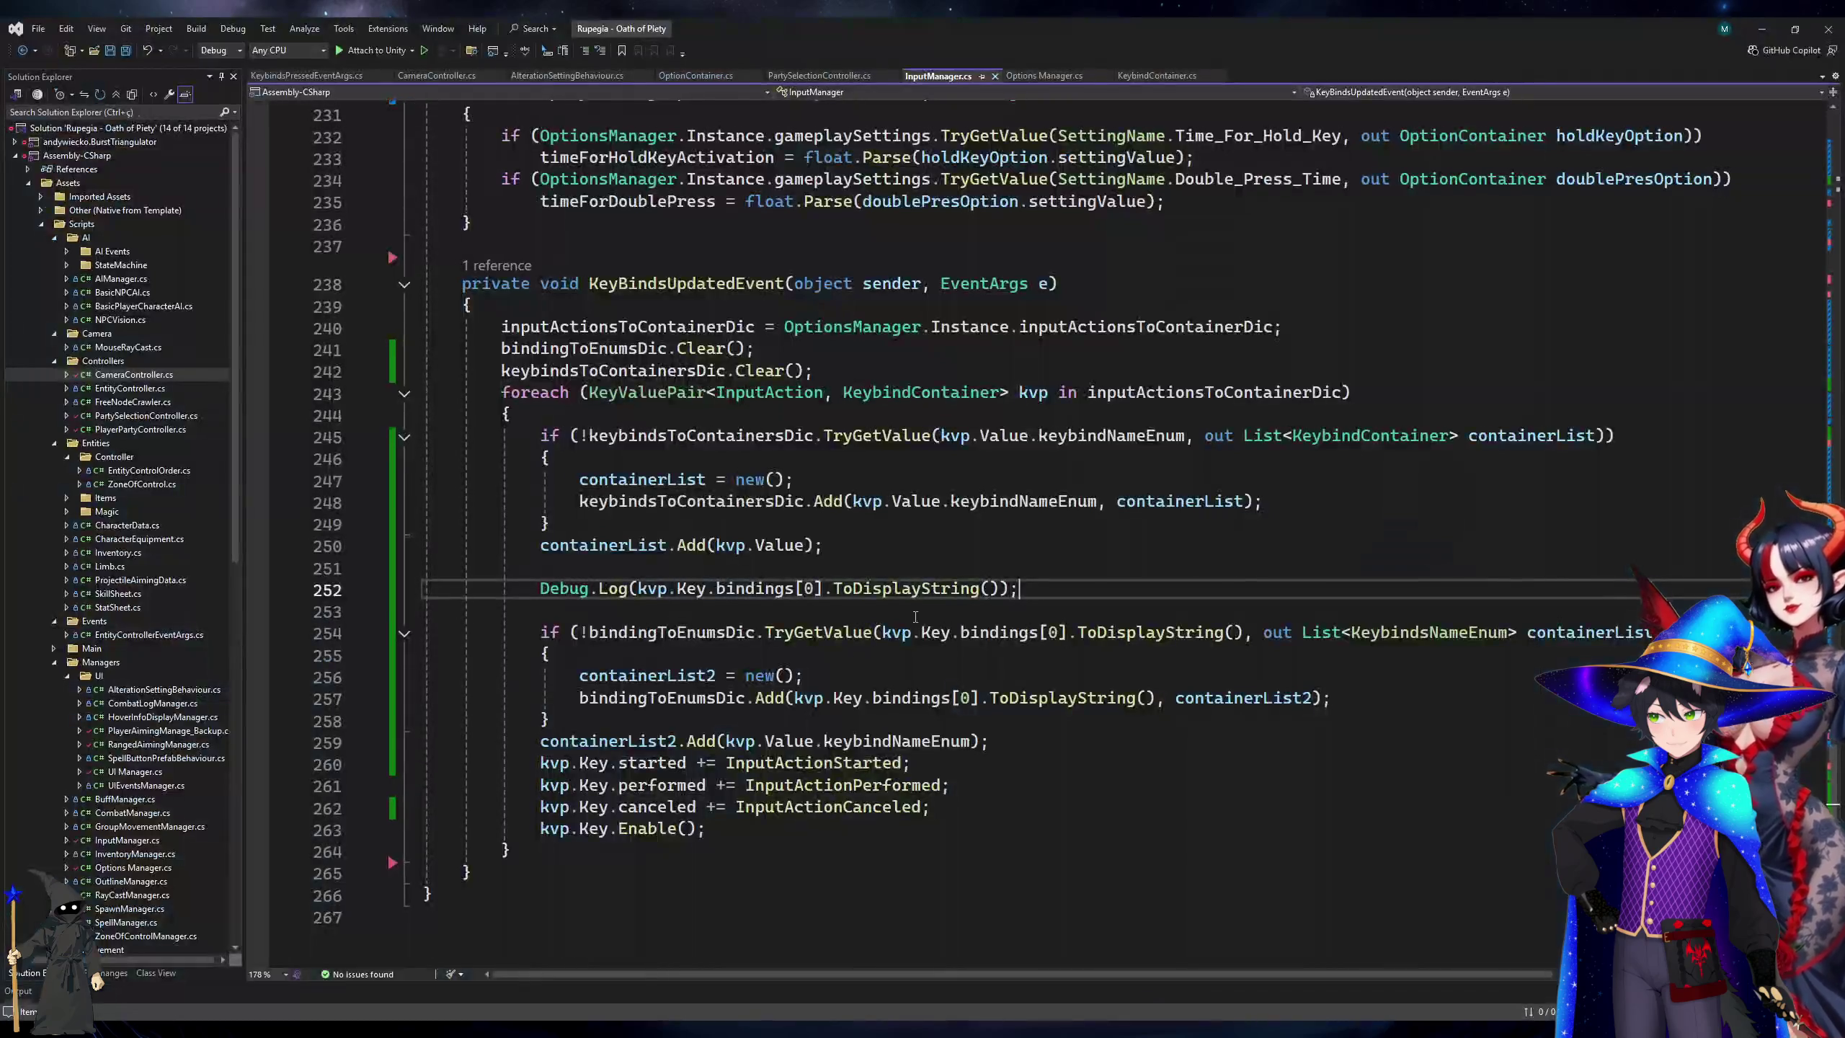
# Delete ToDisplayString from line 252 and begin typing 'To' as a replacement after bindings[0].
pyautogui.doubleClick(919, 587)
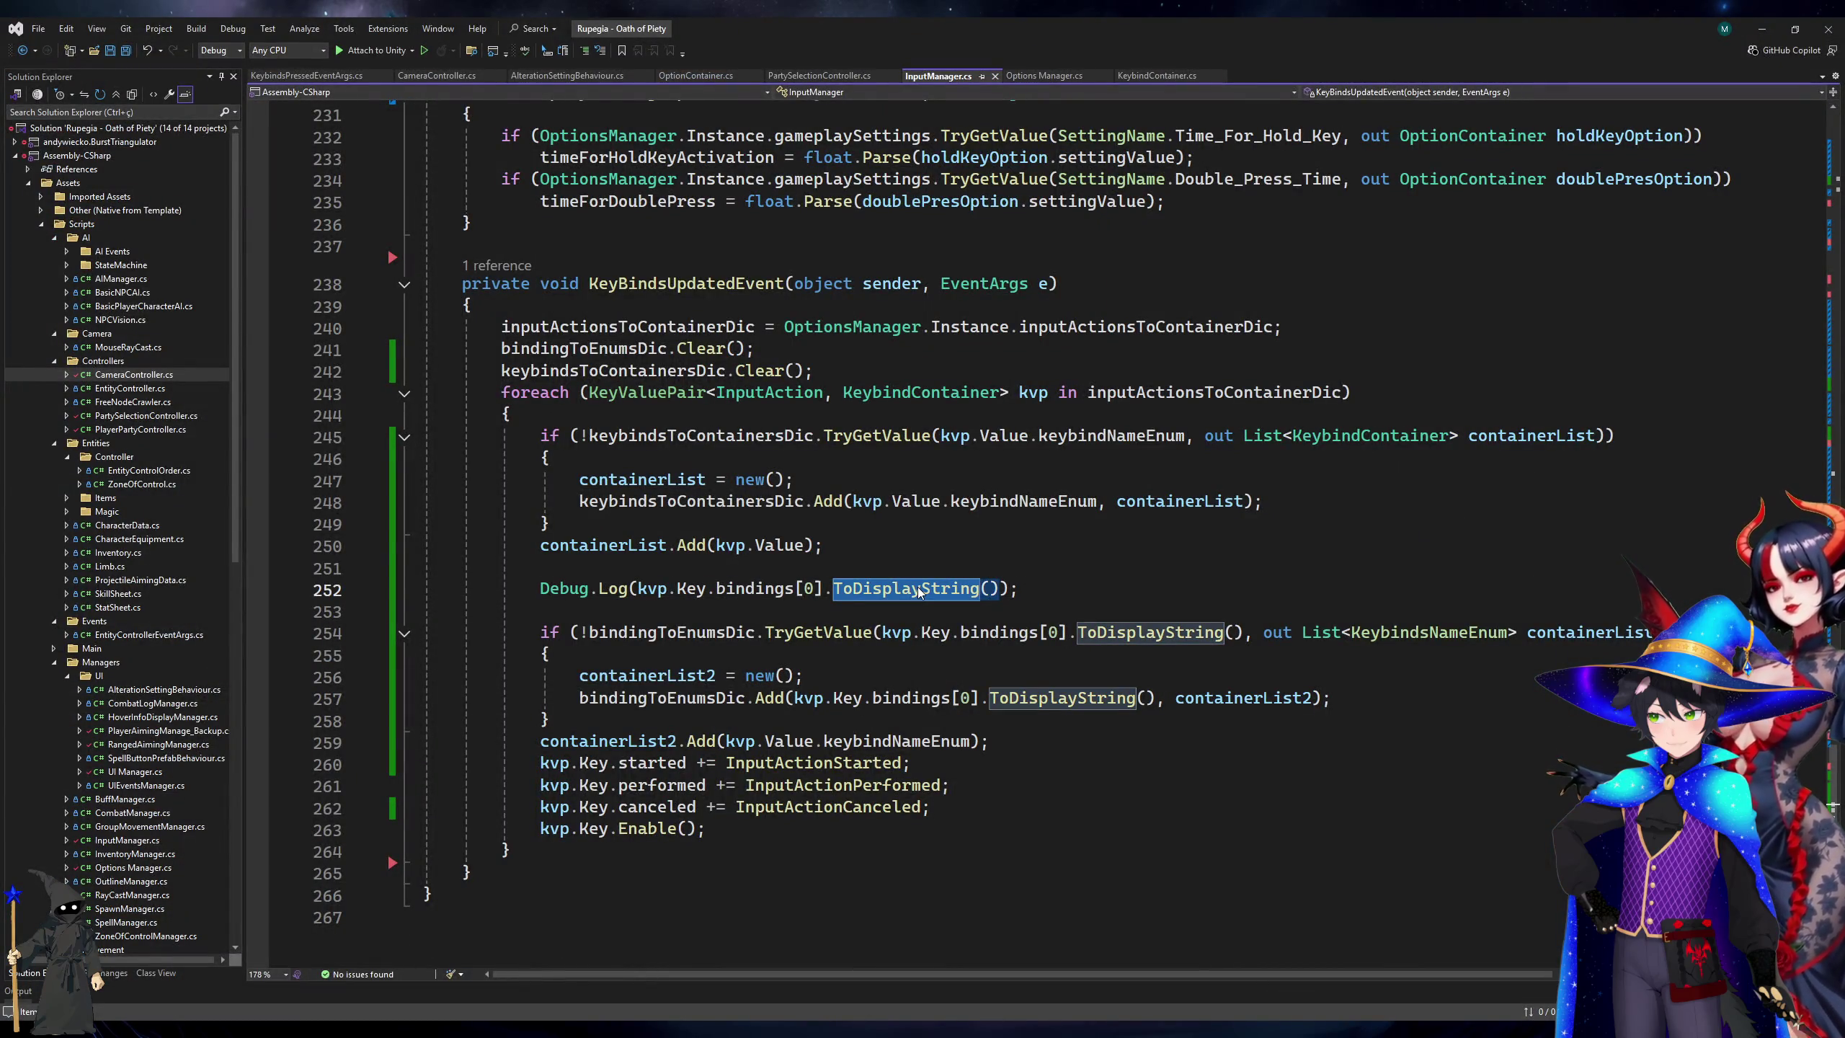
pyautogui.press('BackSpace')
pyautogui.write('To')
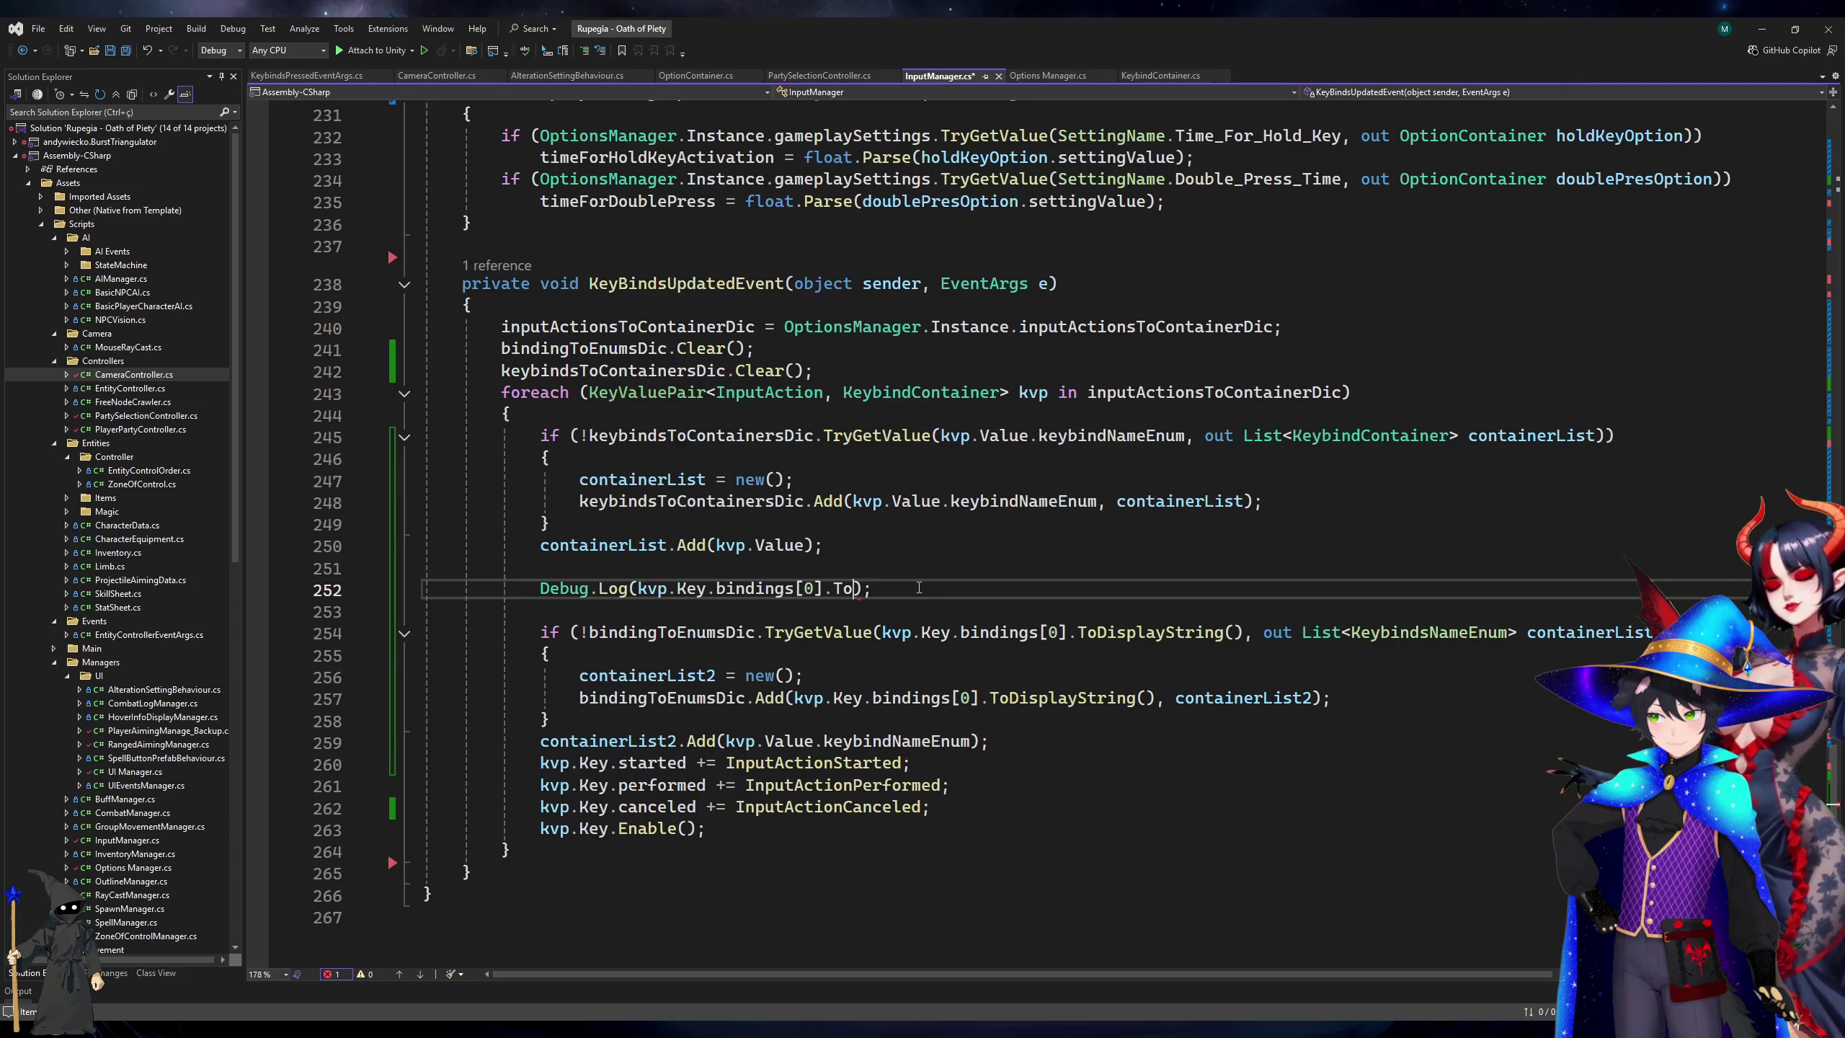
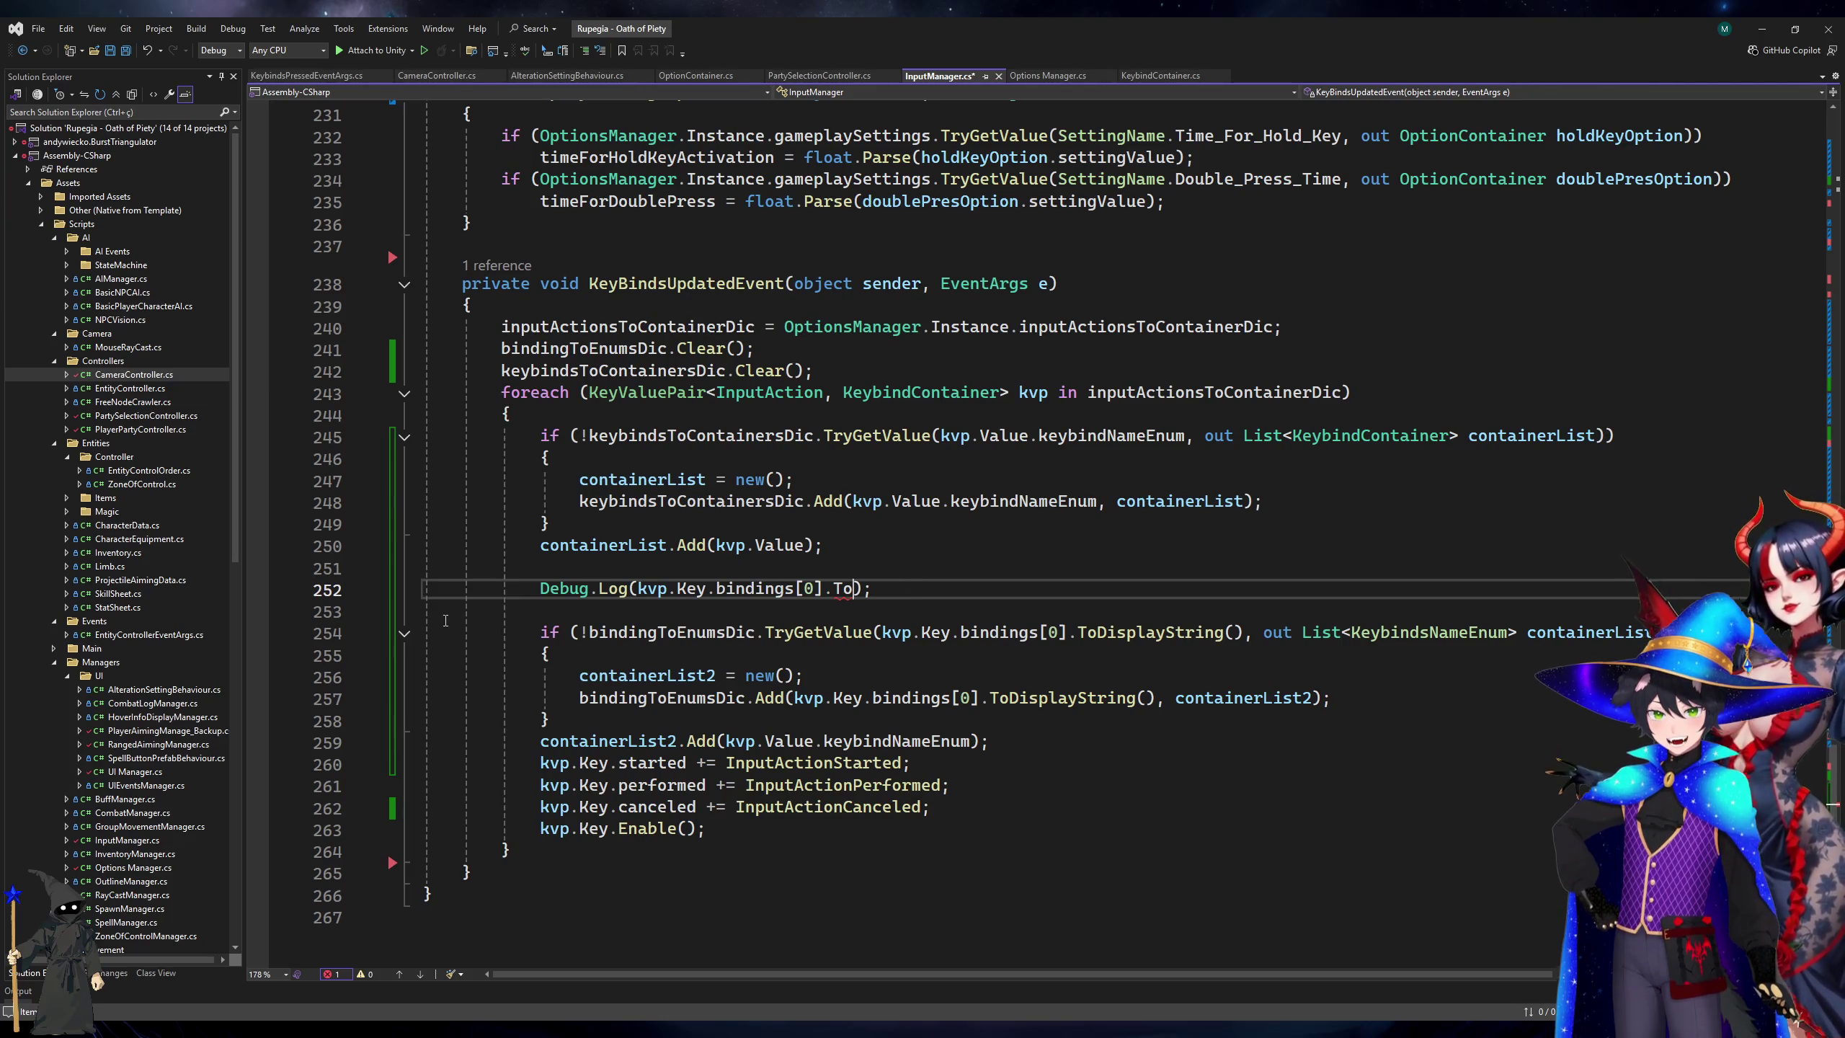
# Finish line 252 as Debug.Log(...ToDisplayString(InputBinding.DisplayStringOptions.DontIncludeInteractions)) and save.
pyautogui.write('DisplayString(')
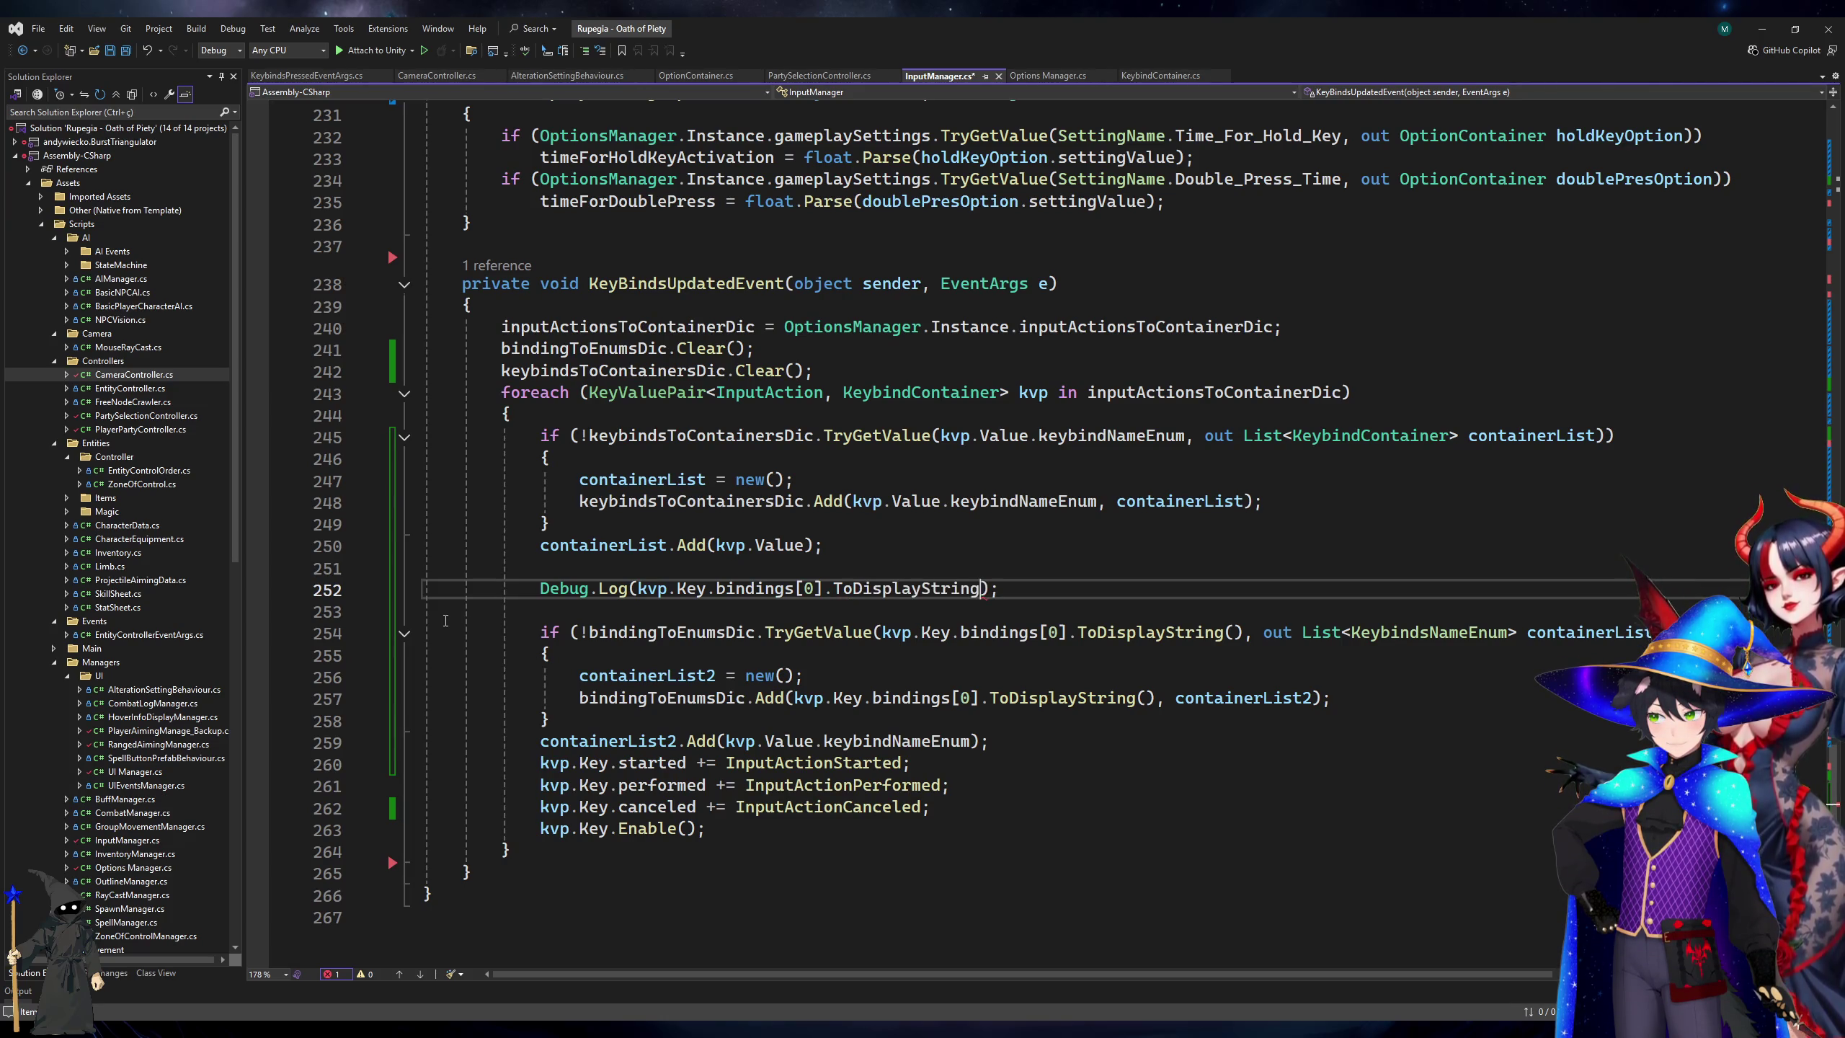
pyautogui.write(')')
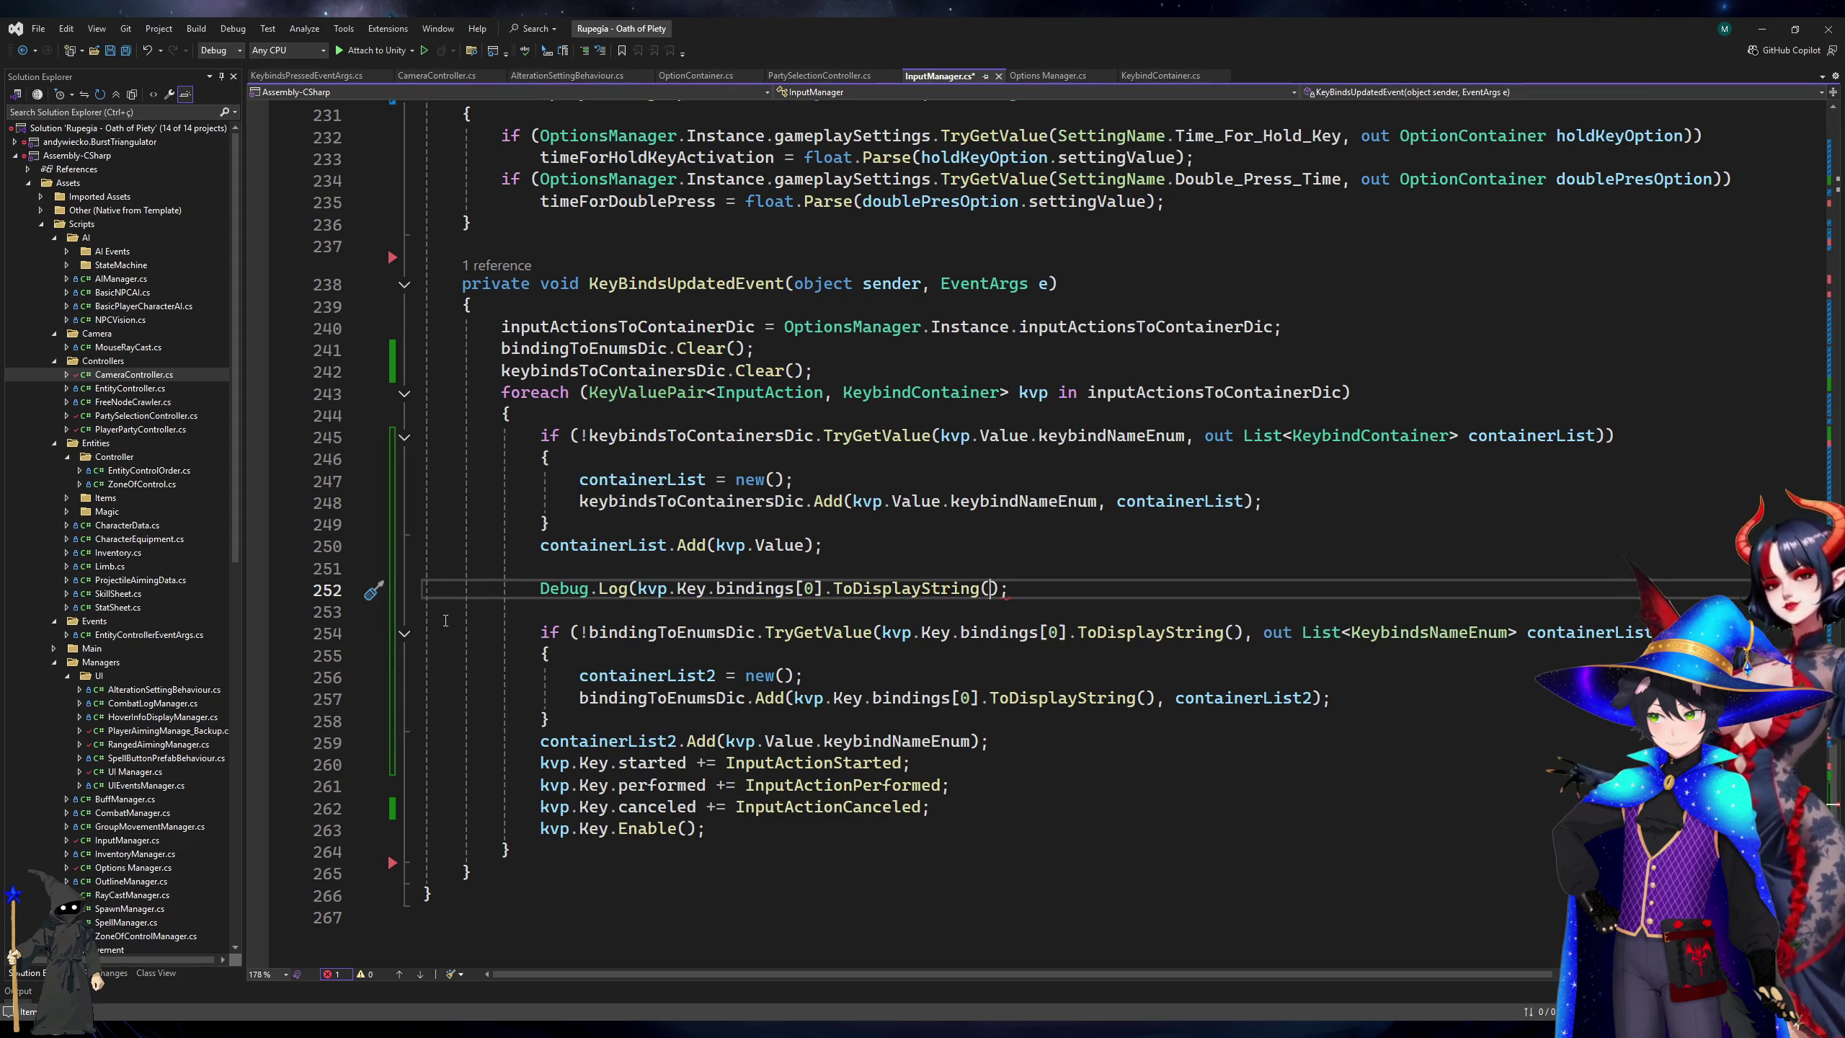
pyautogui.press('Tab')
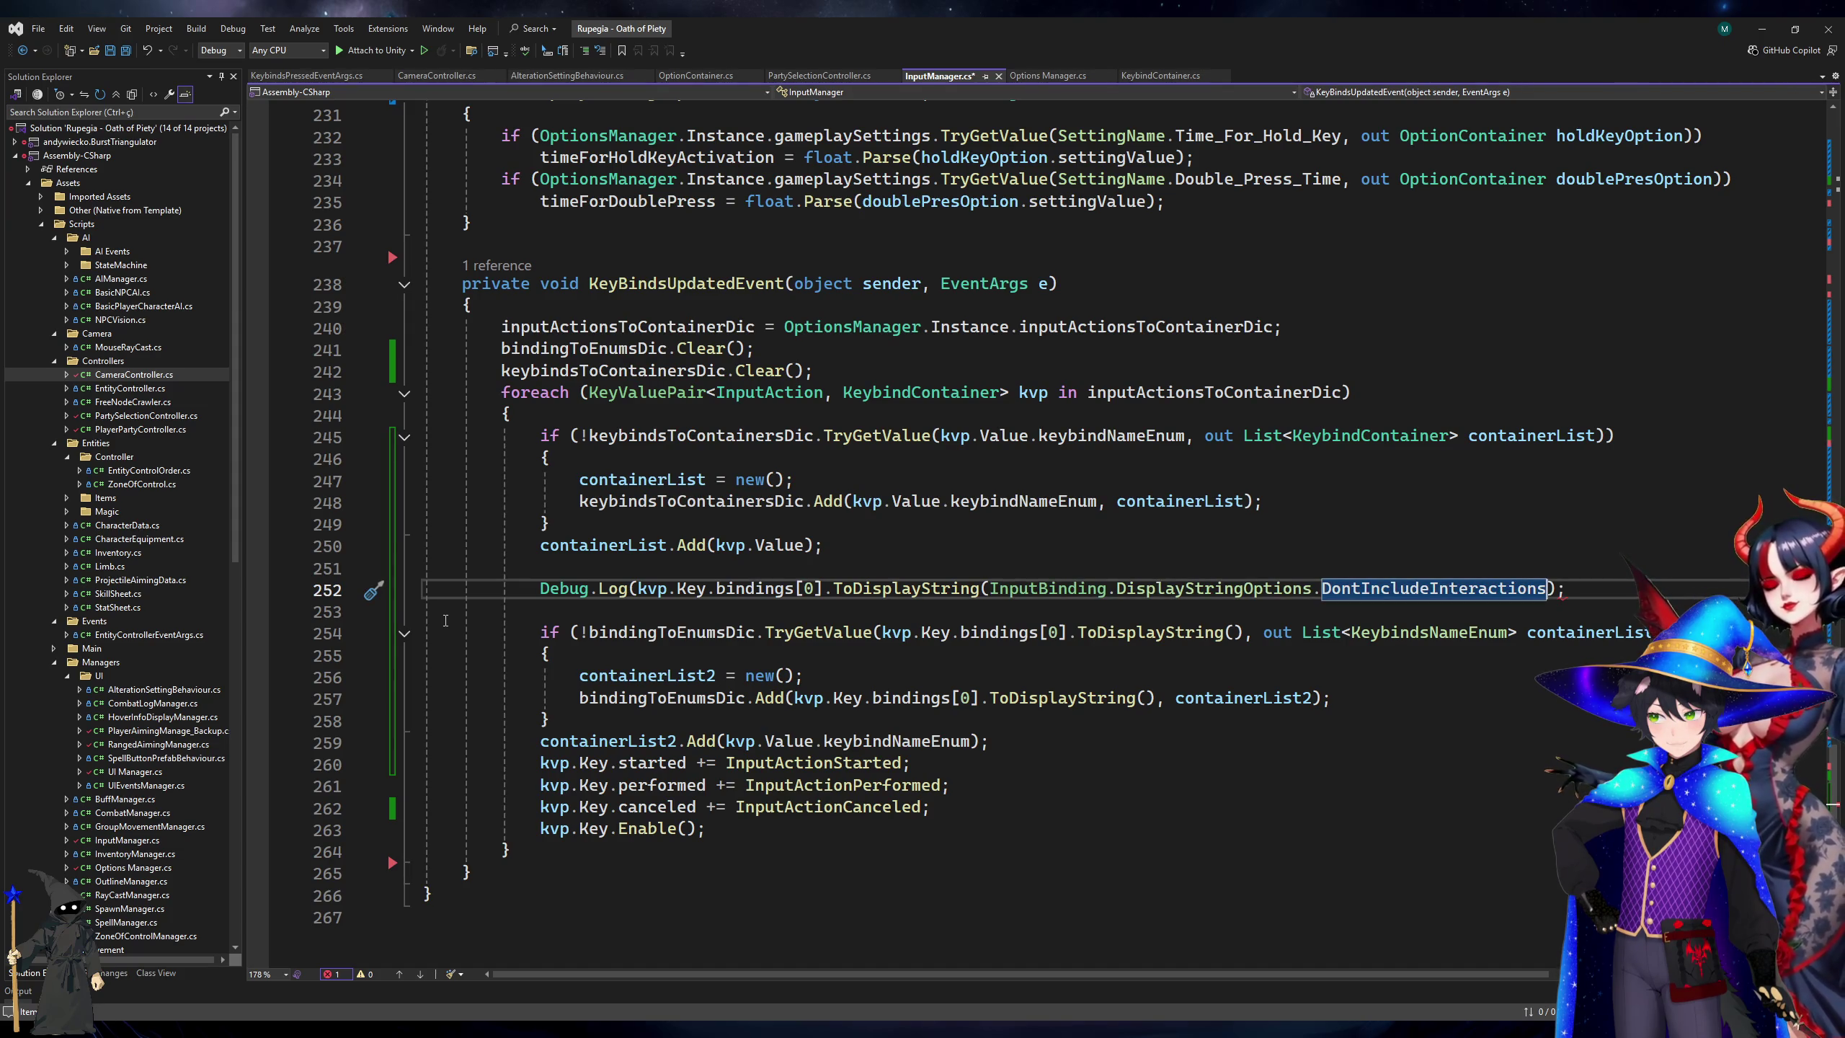
pyautogui.press('Escape')
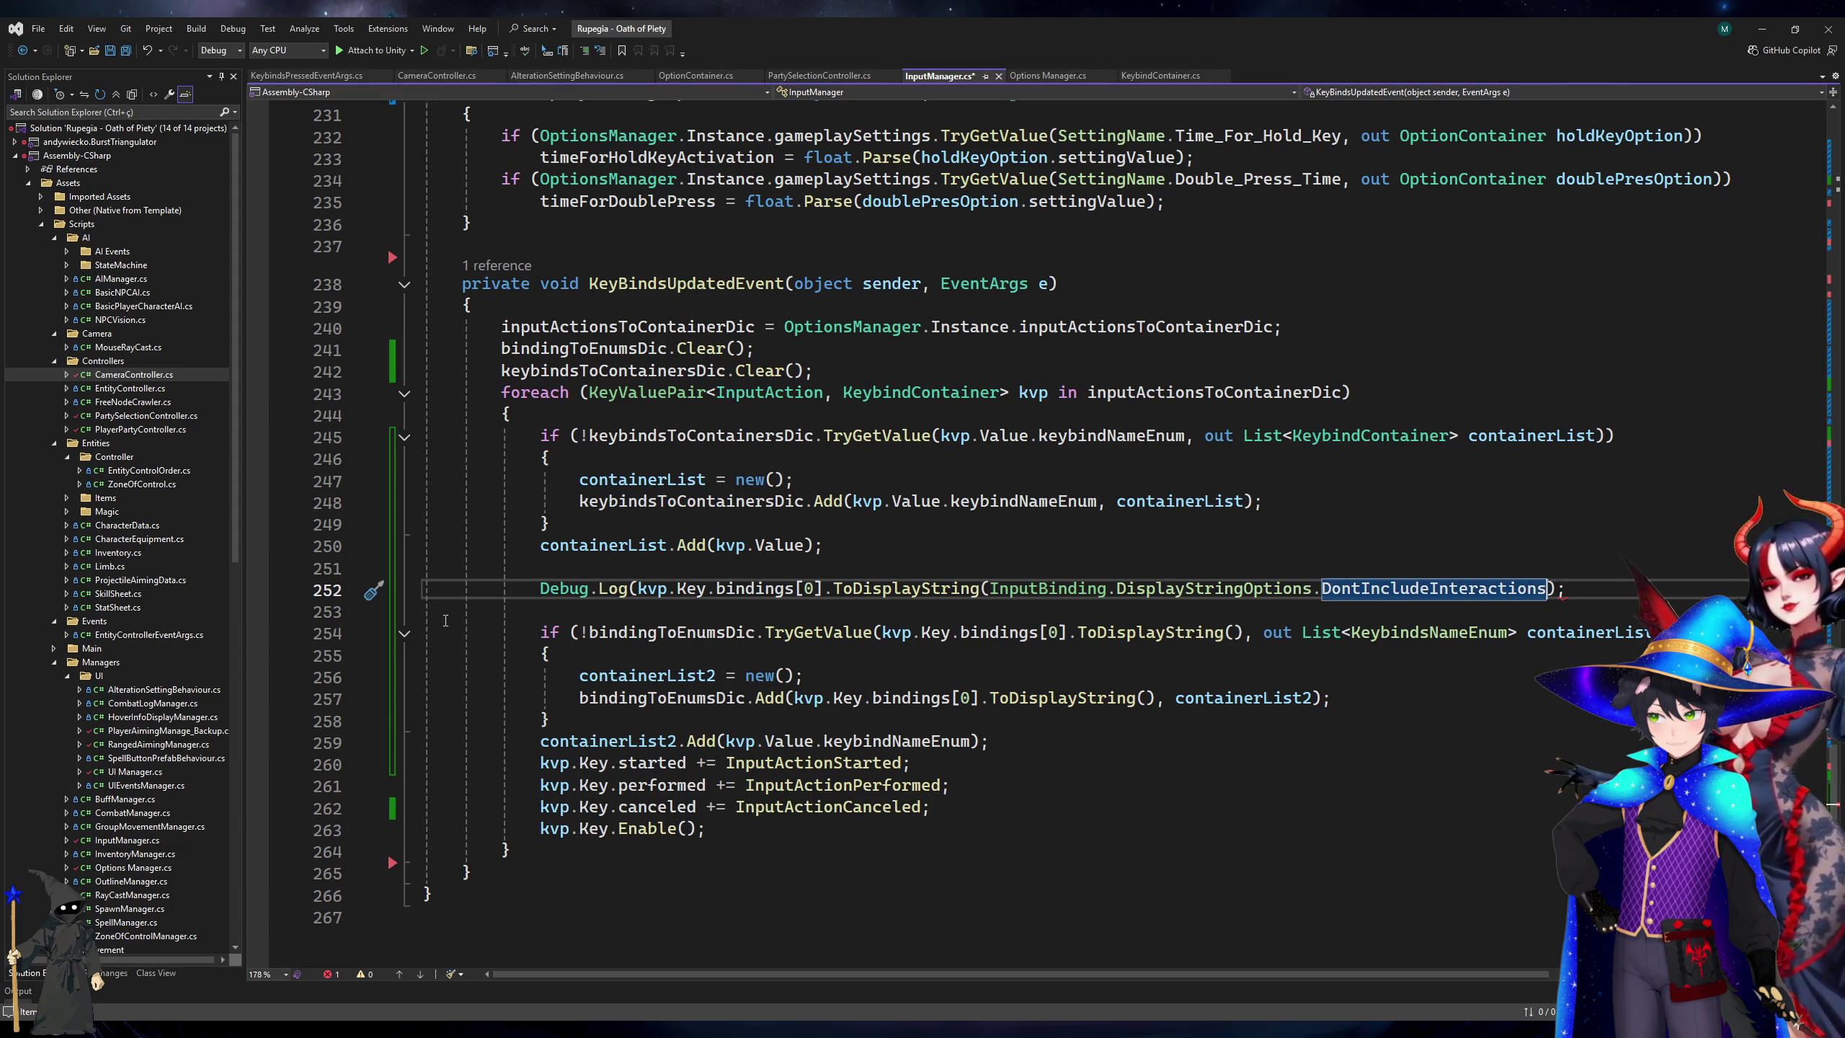
pyautogui.press('Right')
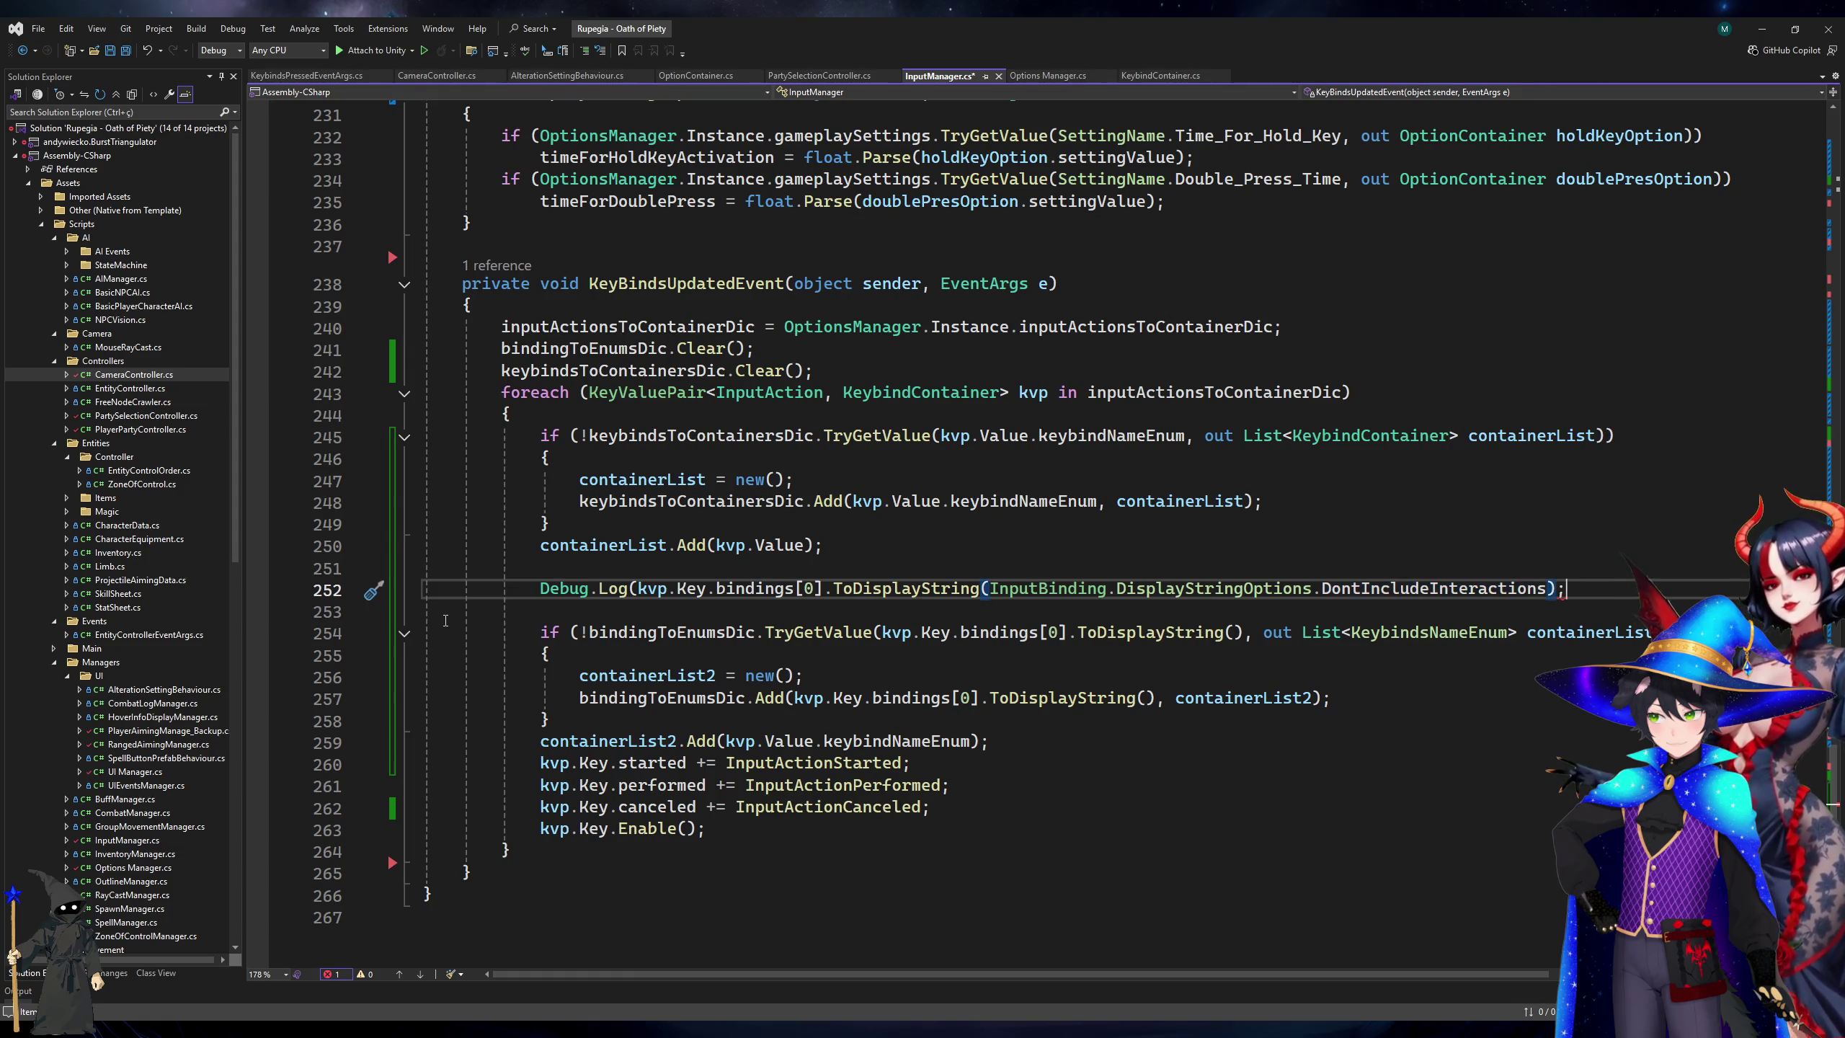
pyautogui.write(')')
pyautogui.hotkey('ctrl', 'q')
pyautogui.hotkey('ctrl', 's')
pyautogui.click(799, 526)
# Save InputManager.cs and start Play in Unity to test the logging.
pyautogui.hotkey('ctrl', 's')
pyautogui.click(1762, 24)
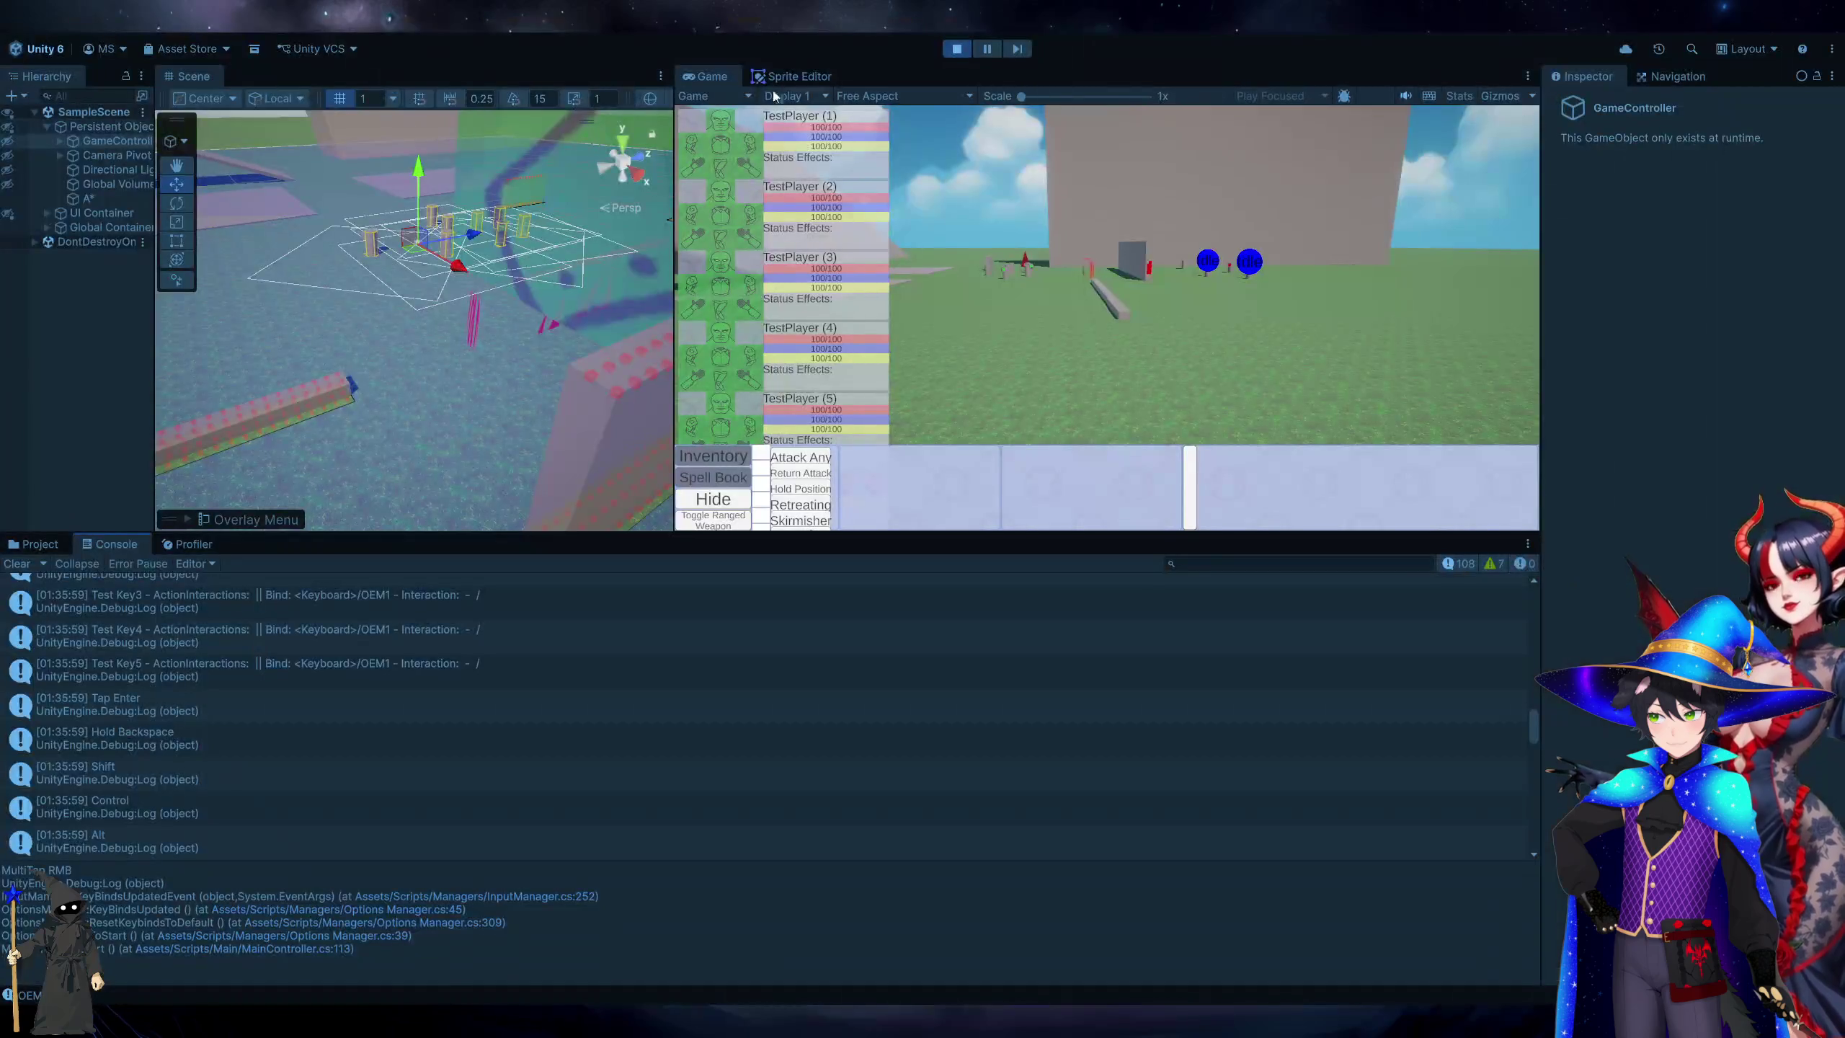
pyautogui.click(957, 48)
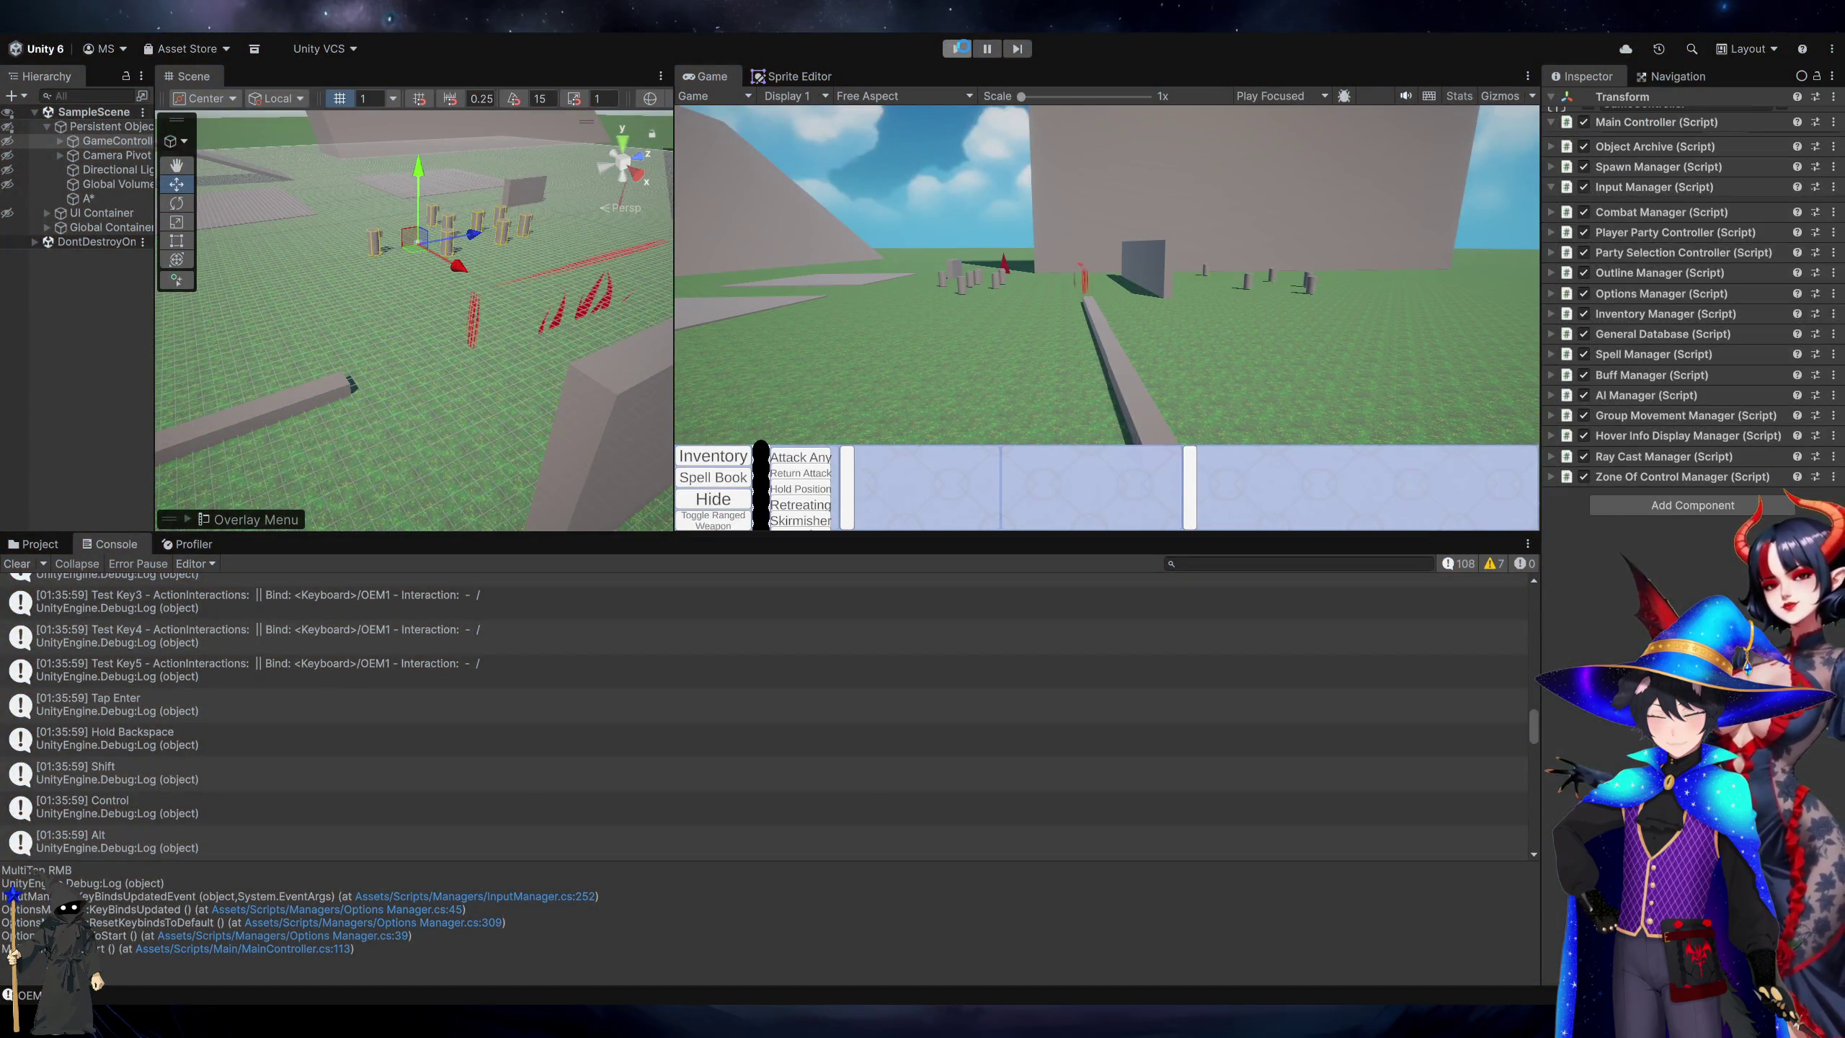
# Re-enter the DontIncludeInteractions option after DisplayStringOptions, then switch back to Unity.
pyautogui.hotkey('alt', 'Tab')
pyautogui.doubleClick(1517, 598)
pyautogui.press('BackSpace')
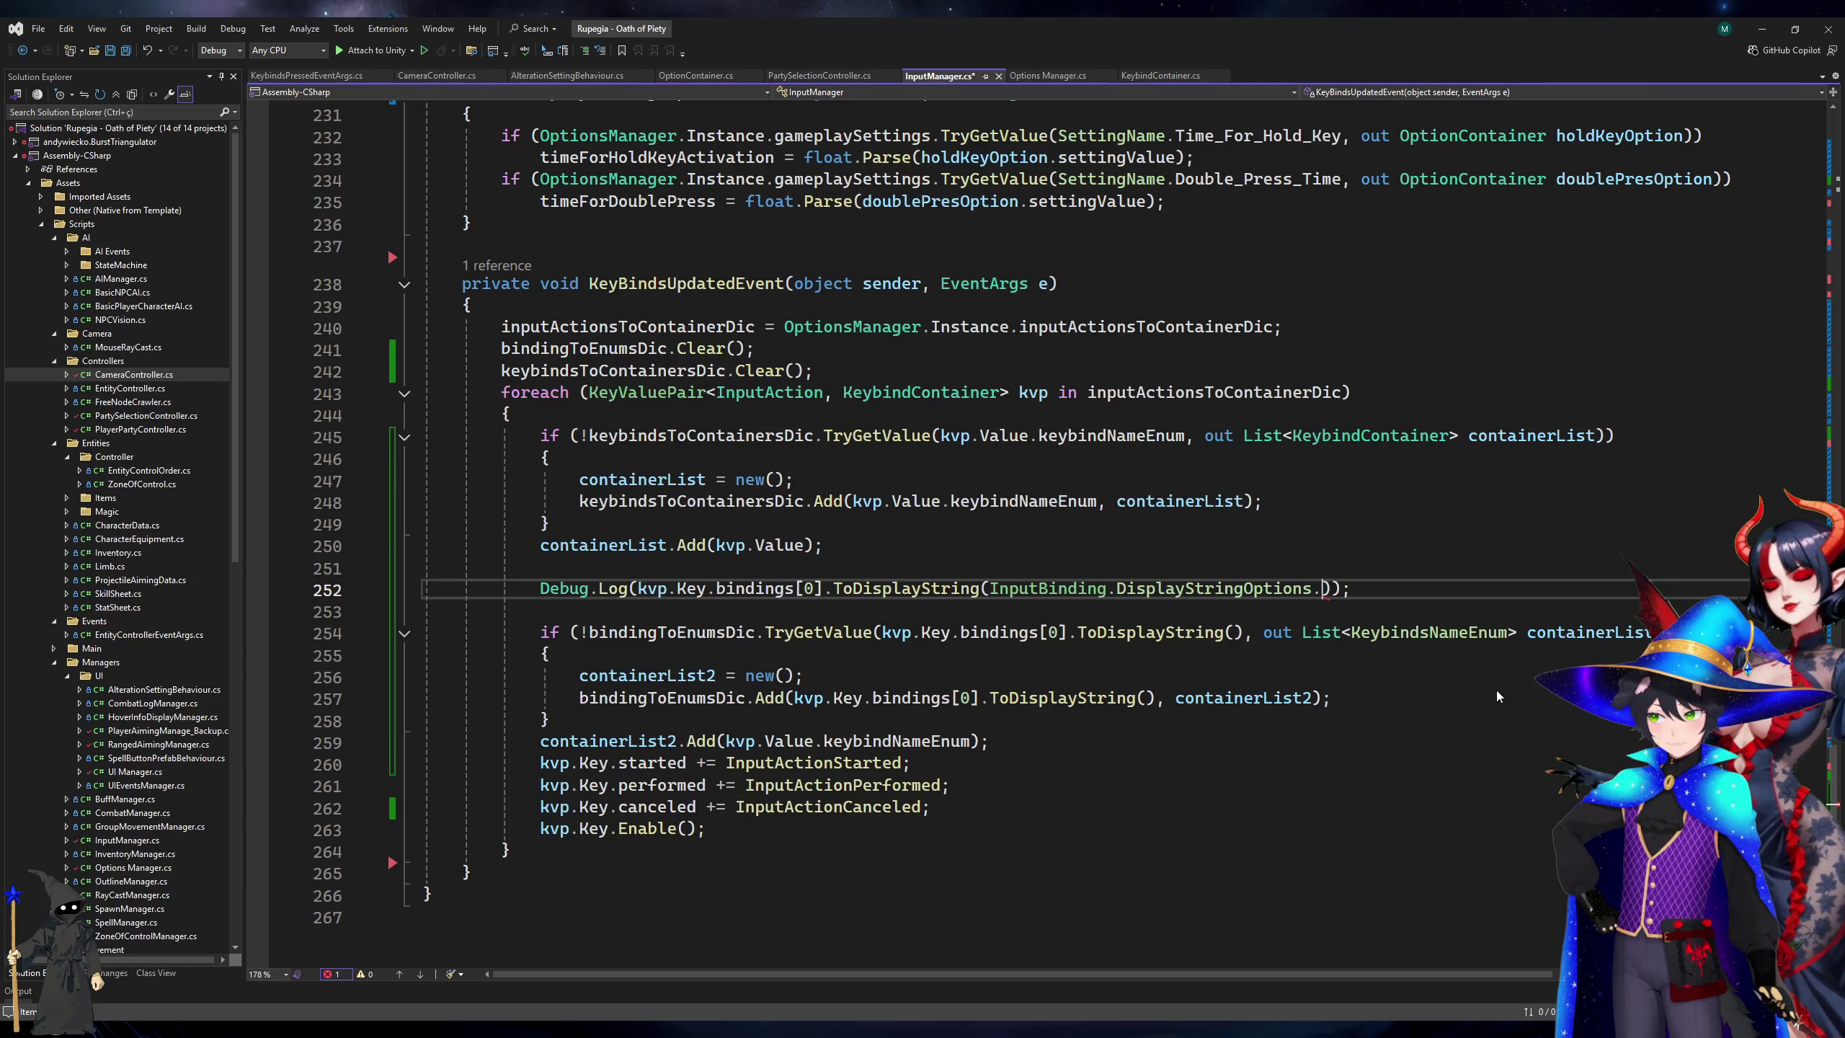
pyautogui.click(1484, 529)
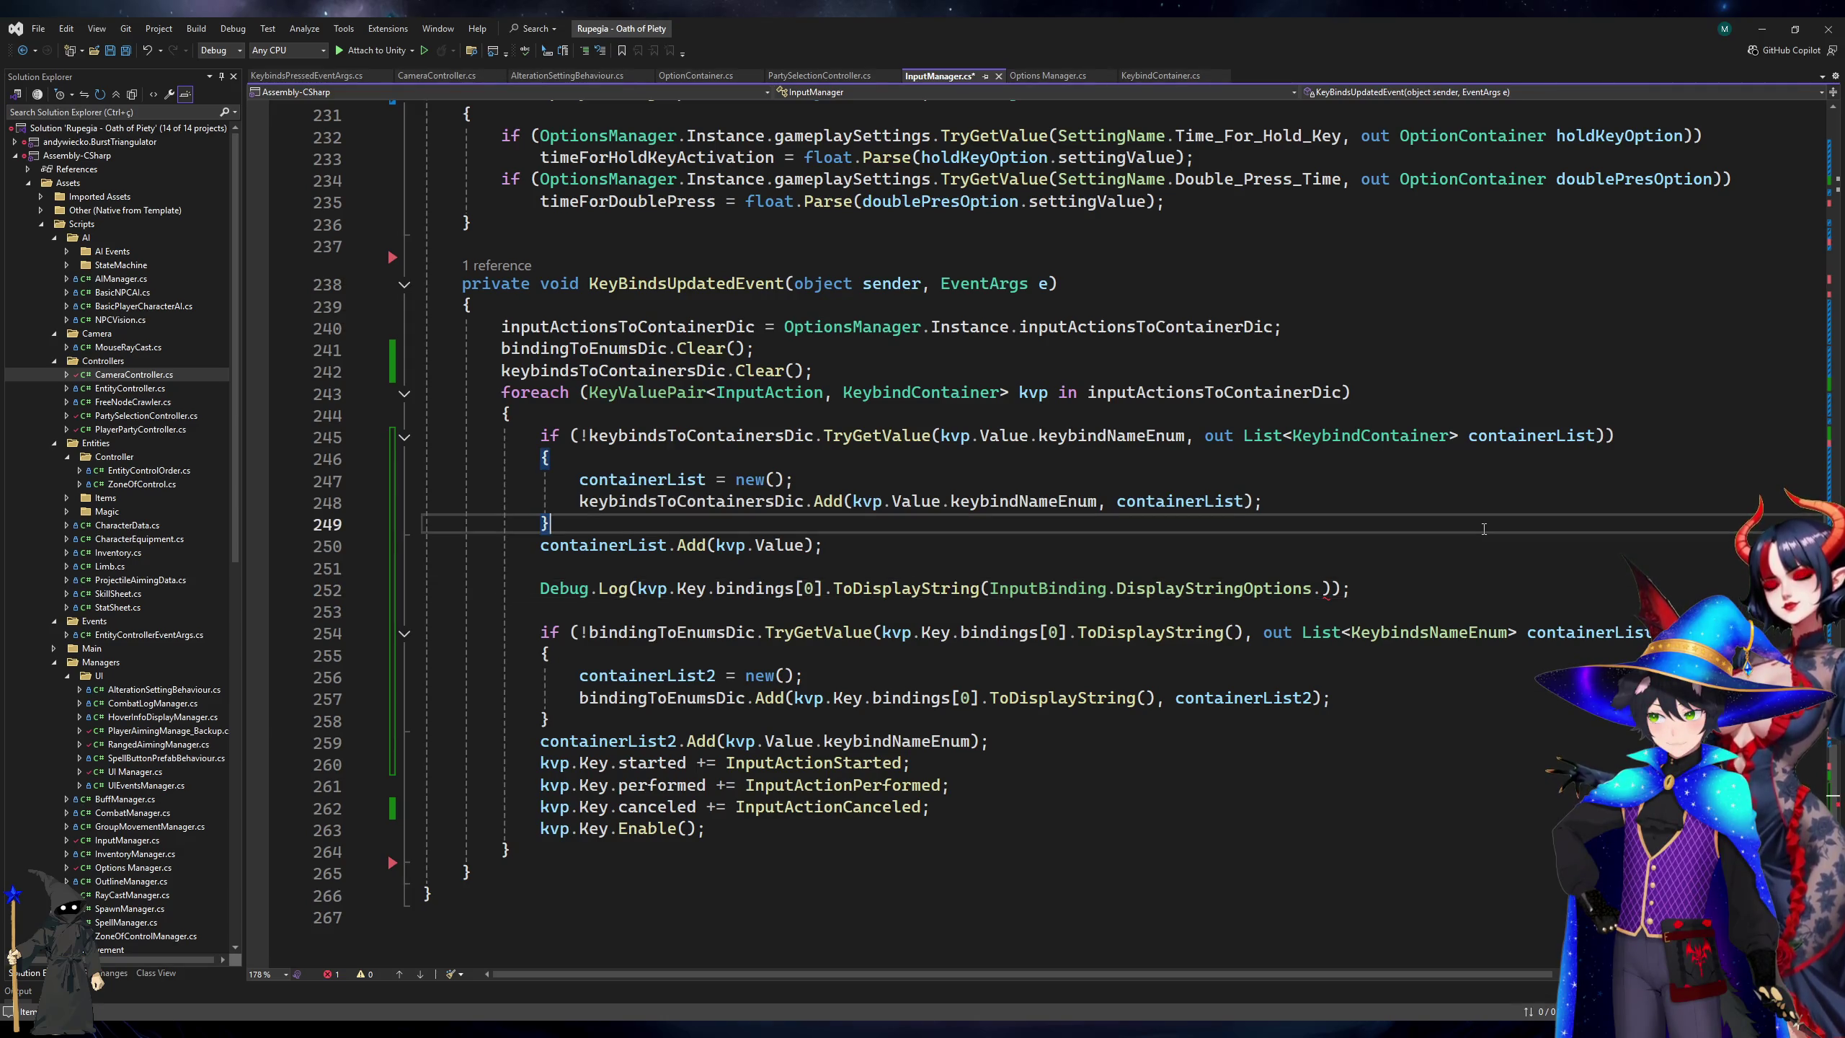
pyautogui.hotkey('ctrl', 'z')
pyautogui.write('.')
pyautogui.press('Tab')
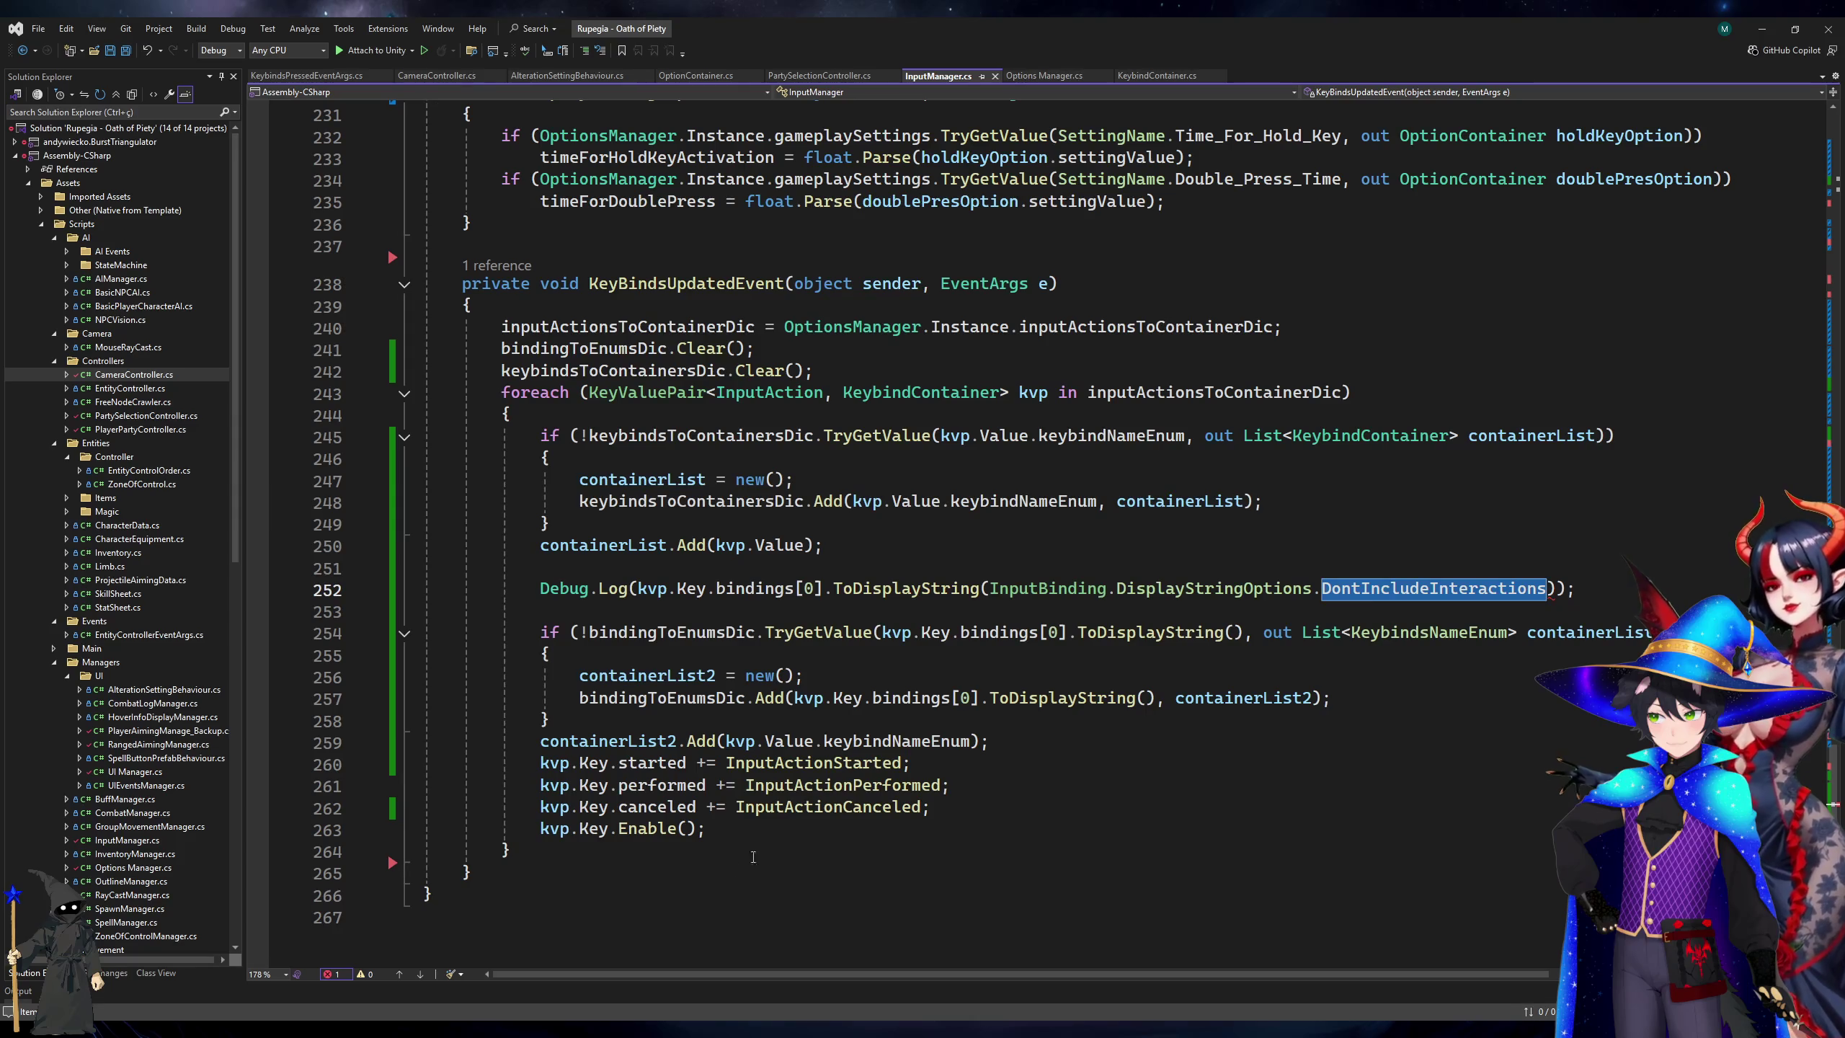
pyautogui.hotkey('alt', 'Tab')
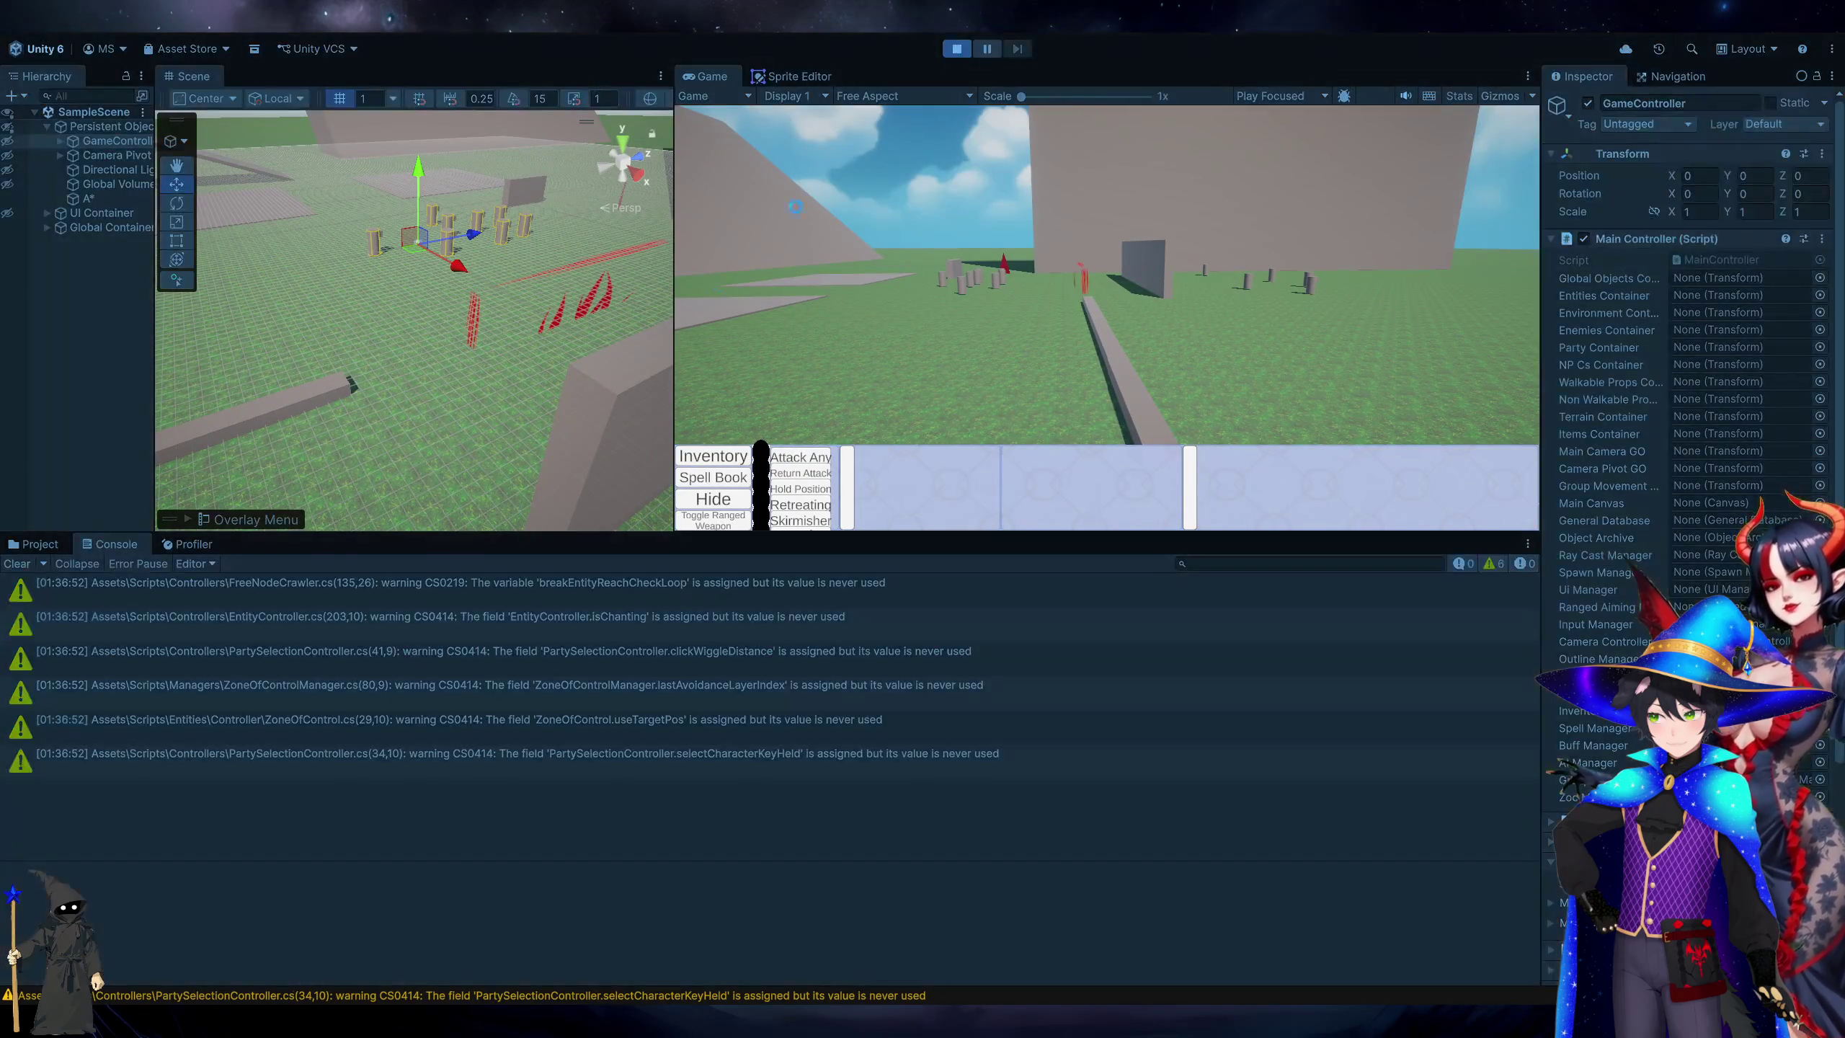
pyautogui.hotkey('alt', 'Tab')
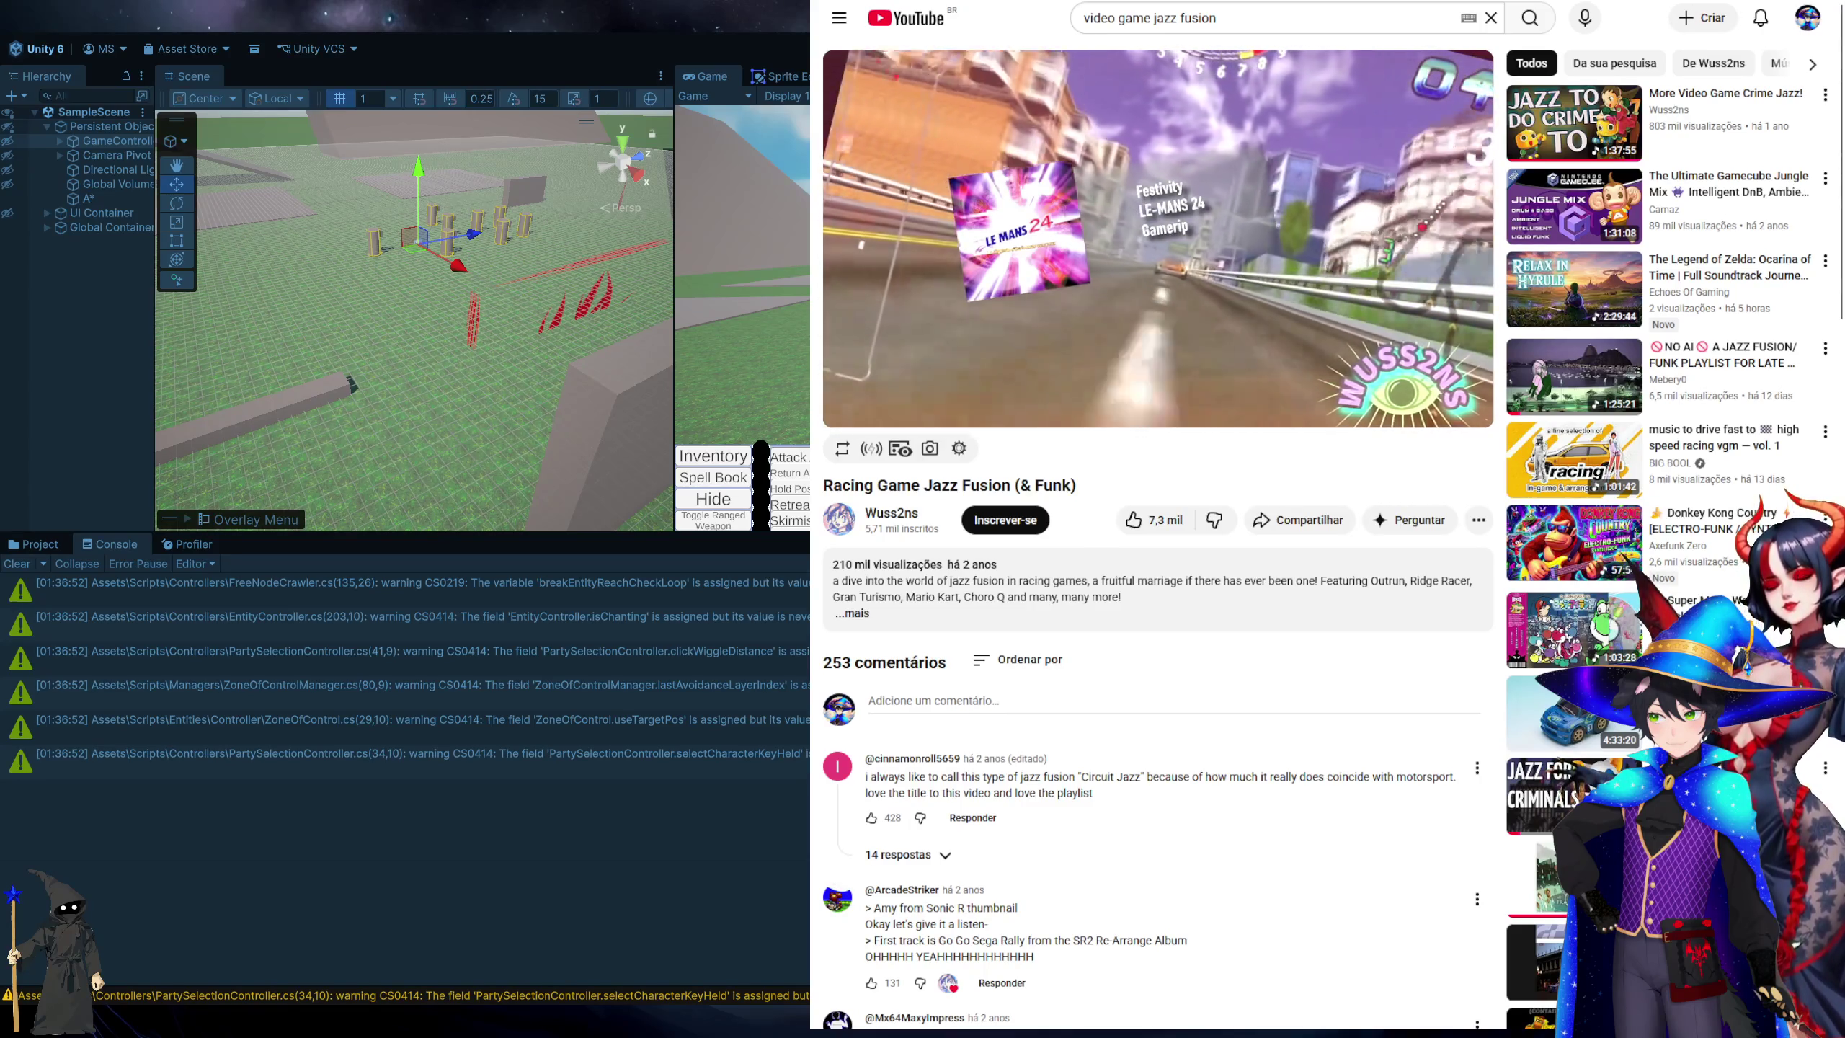
# Clear the console, box-select characters in the game view, and restart Play.
pyautogui.hotkey('alt', 'Tab')
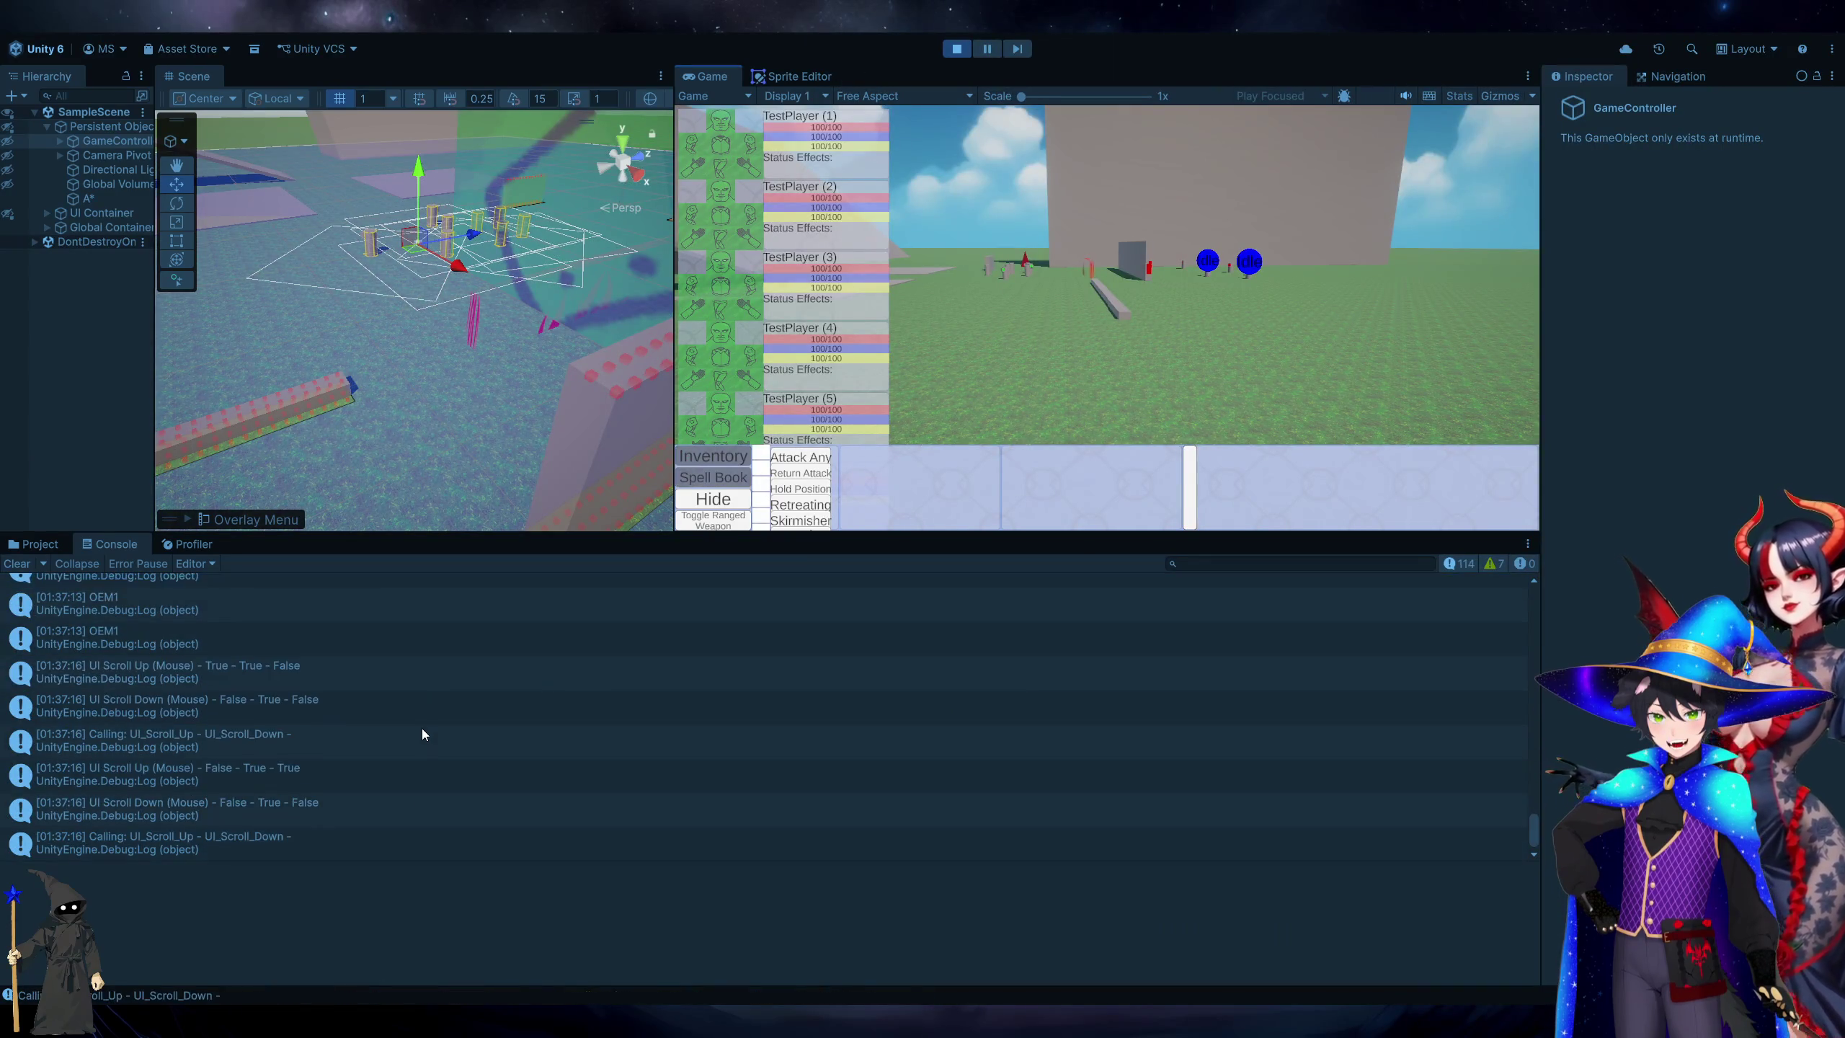
pyautogui.click(17, 565)
pyautogui.click(1247, 322)
pyautogui.moveTo(1247, 322)
pyautogui.mouseDown()
pyautogui.moveTo(923, 176)
pyautogui.moveTo(926, 138)
pyautogui.mouseUp()
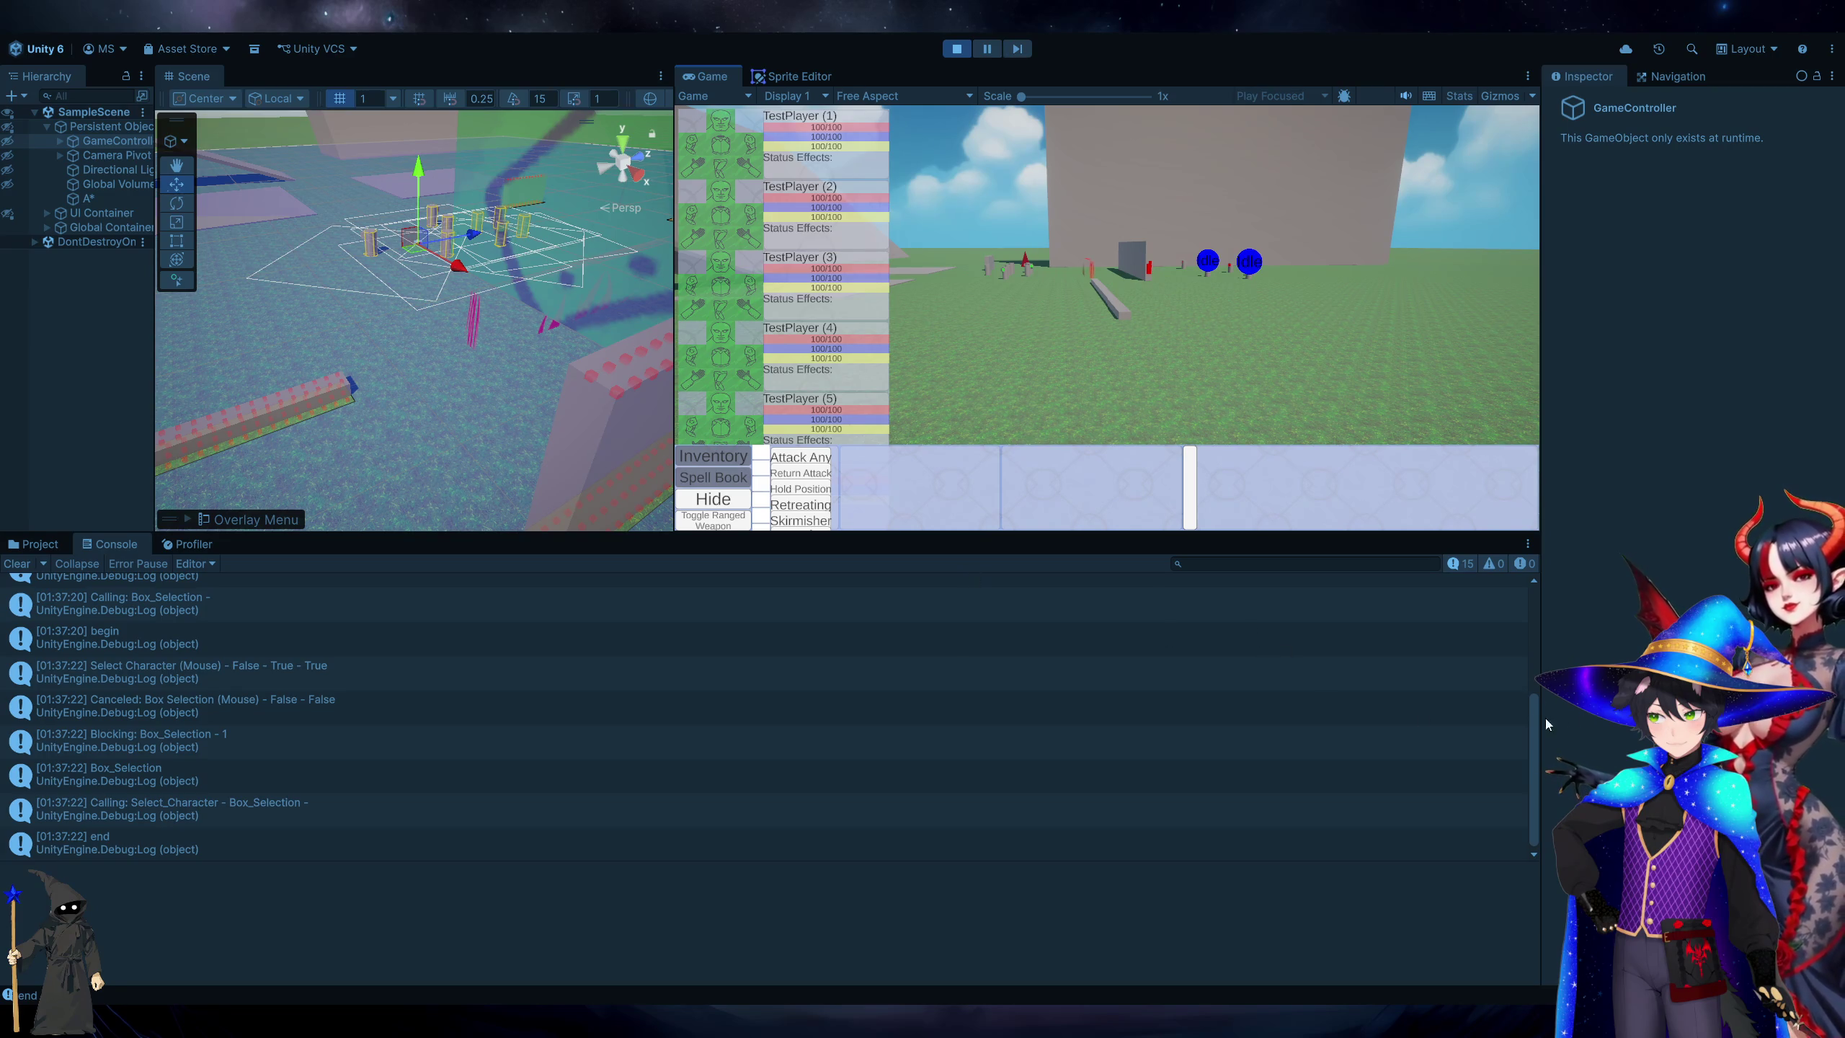
pyautogui.click(965, 55)
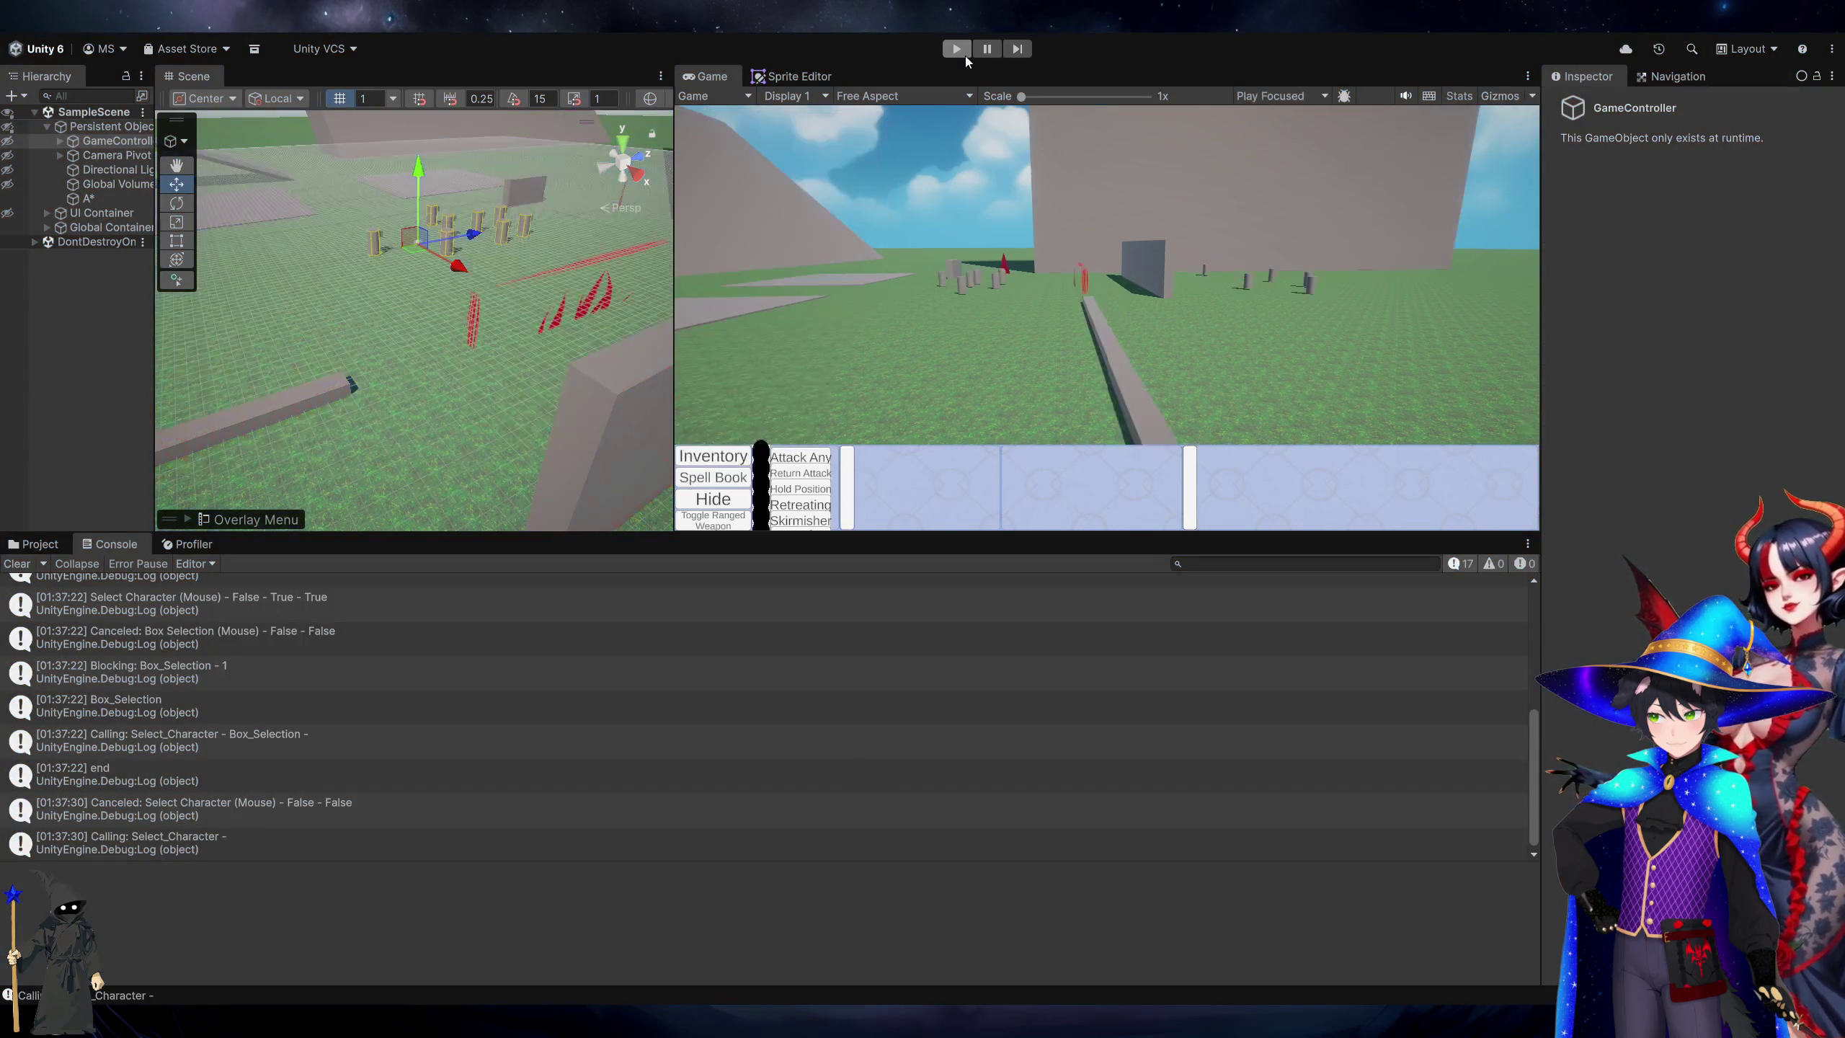
pyautogui.click(966, 55)
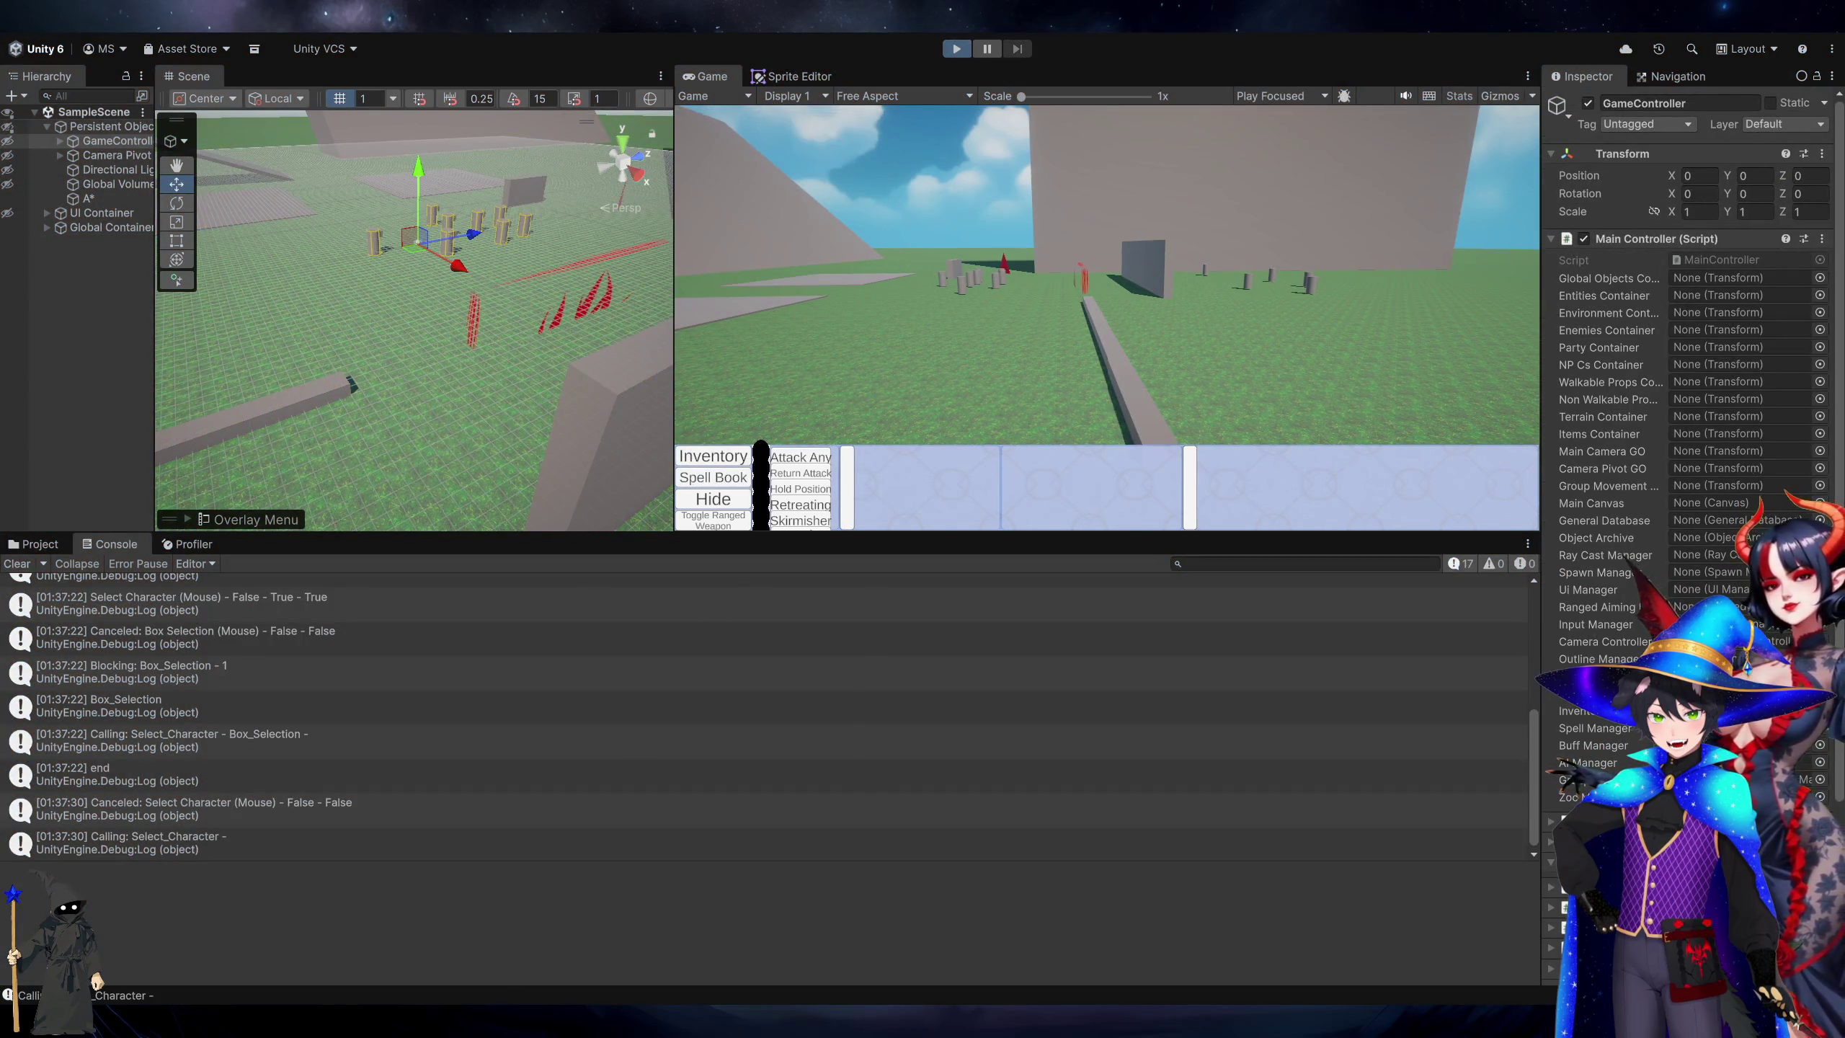
# Check the DontIncludeInteractions option on line 252, then return to Unity.
pyautogui.hotkey('alt', 'Tab')
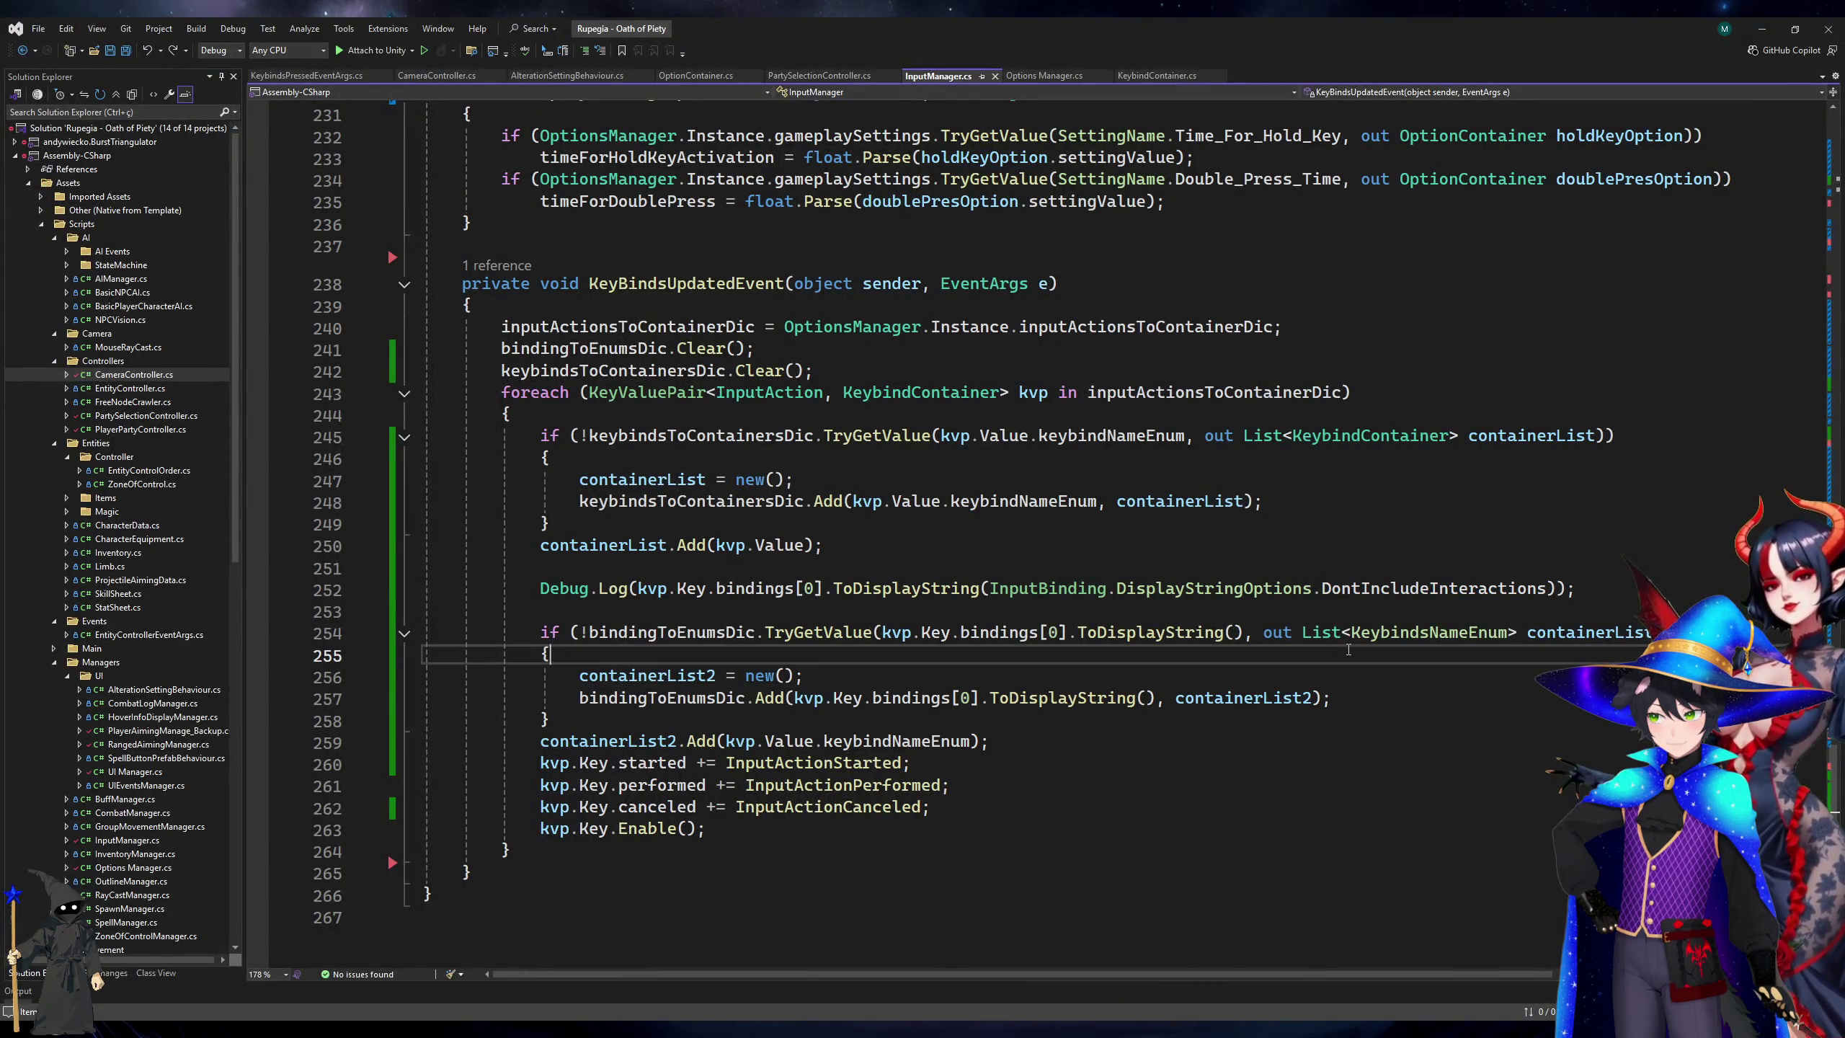
pyautogui.click(1371, 589)
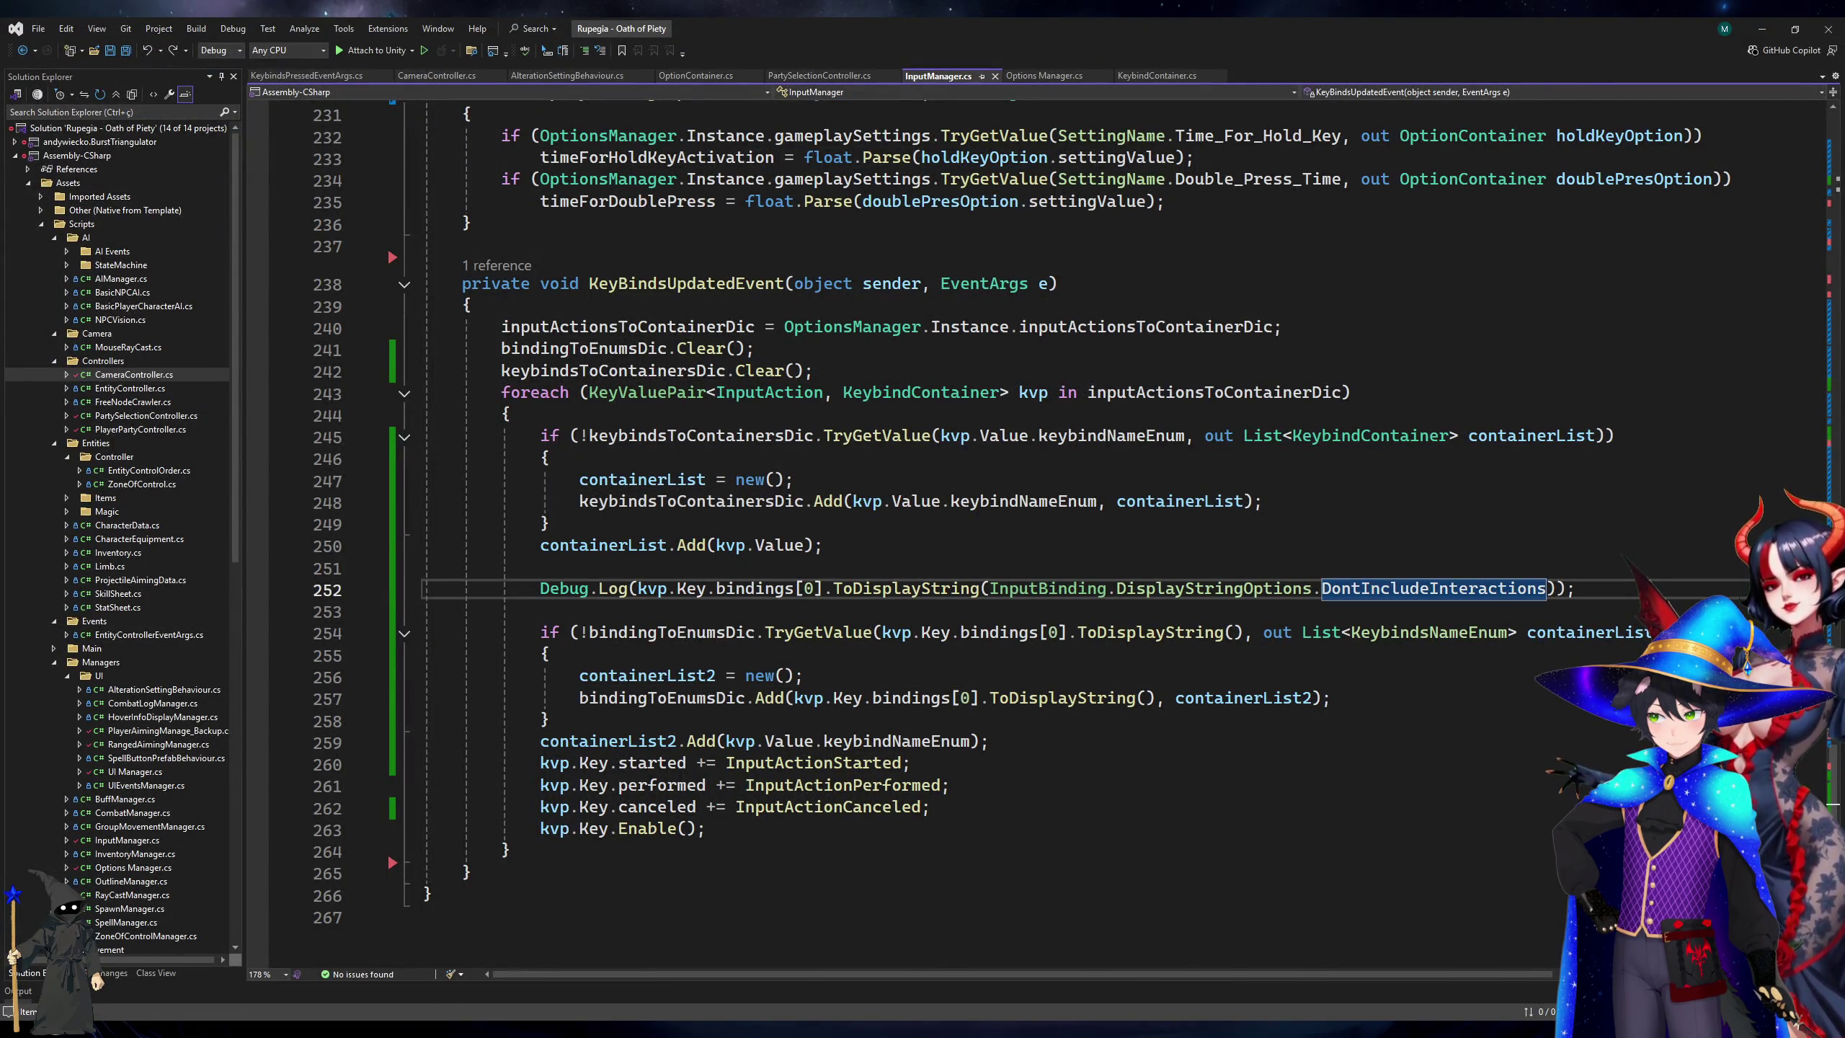
pyautogui.hotkey('alt', 'Tab')
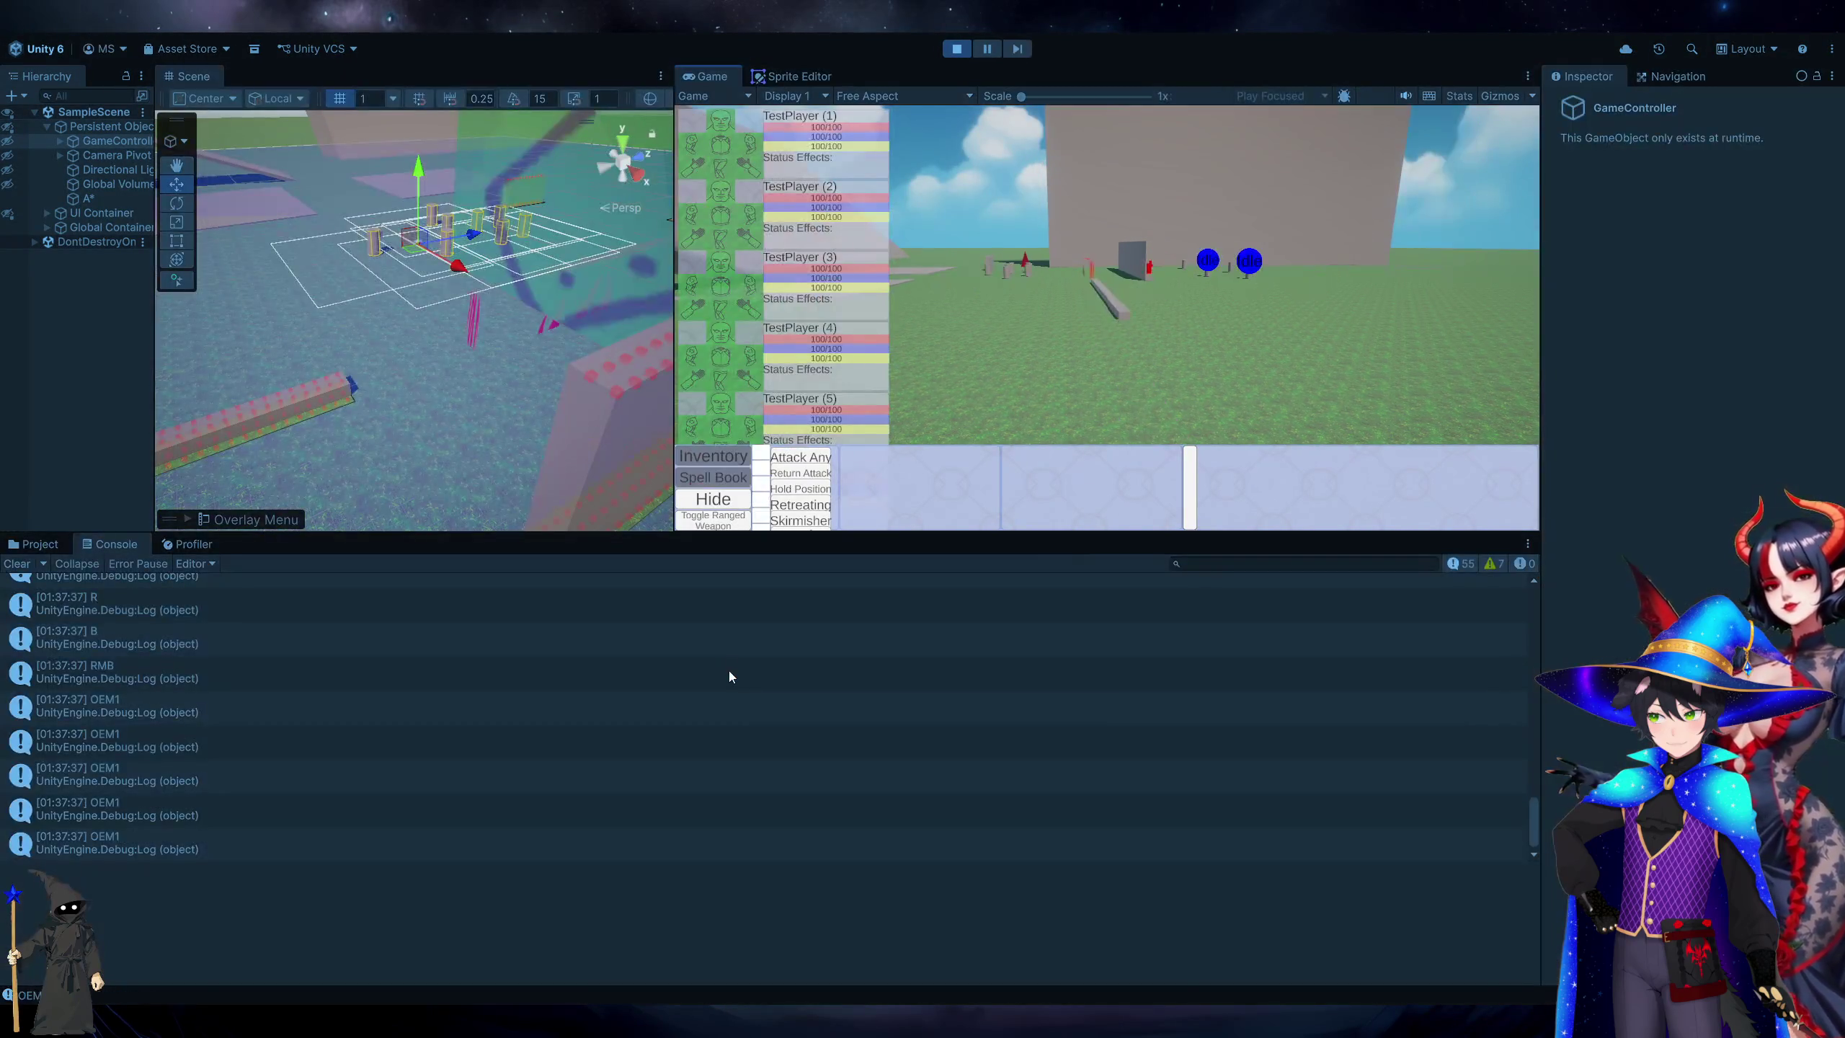
# Inspect the RMB log's stack trace and group identical console messages with Collapse.
pyautogui.click(281, 663)
pyautogui.scroll(3, 441, 722)
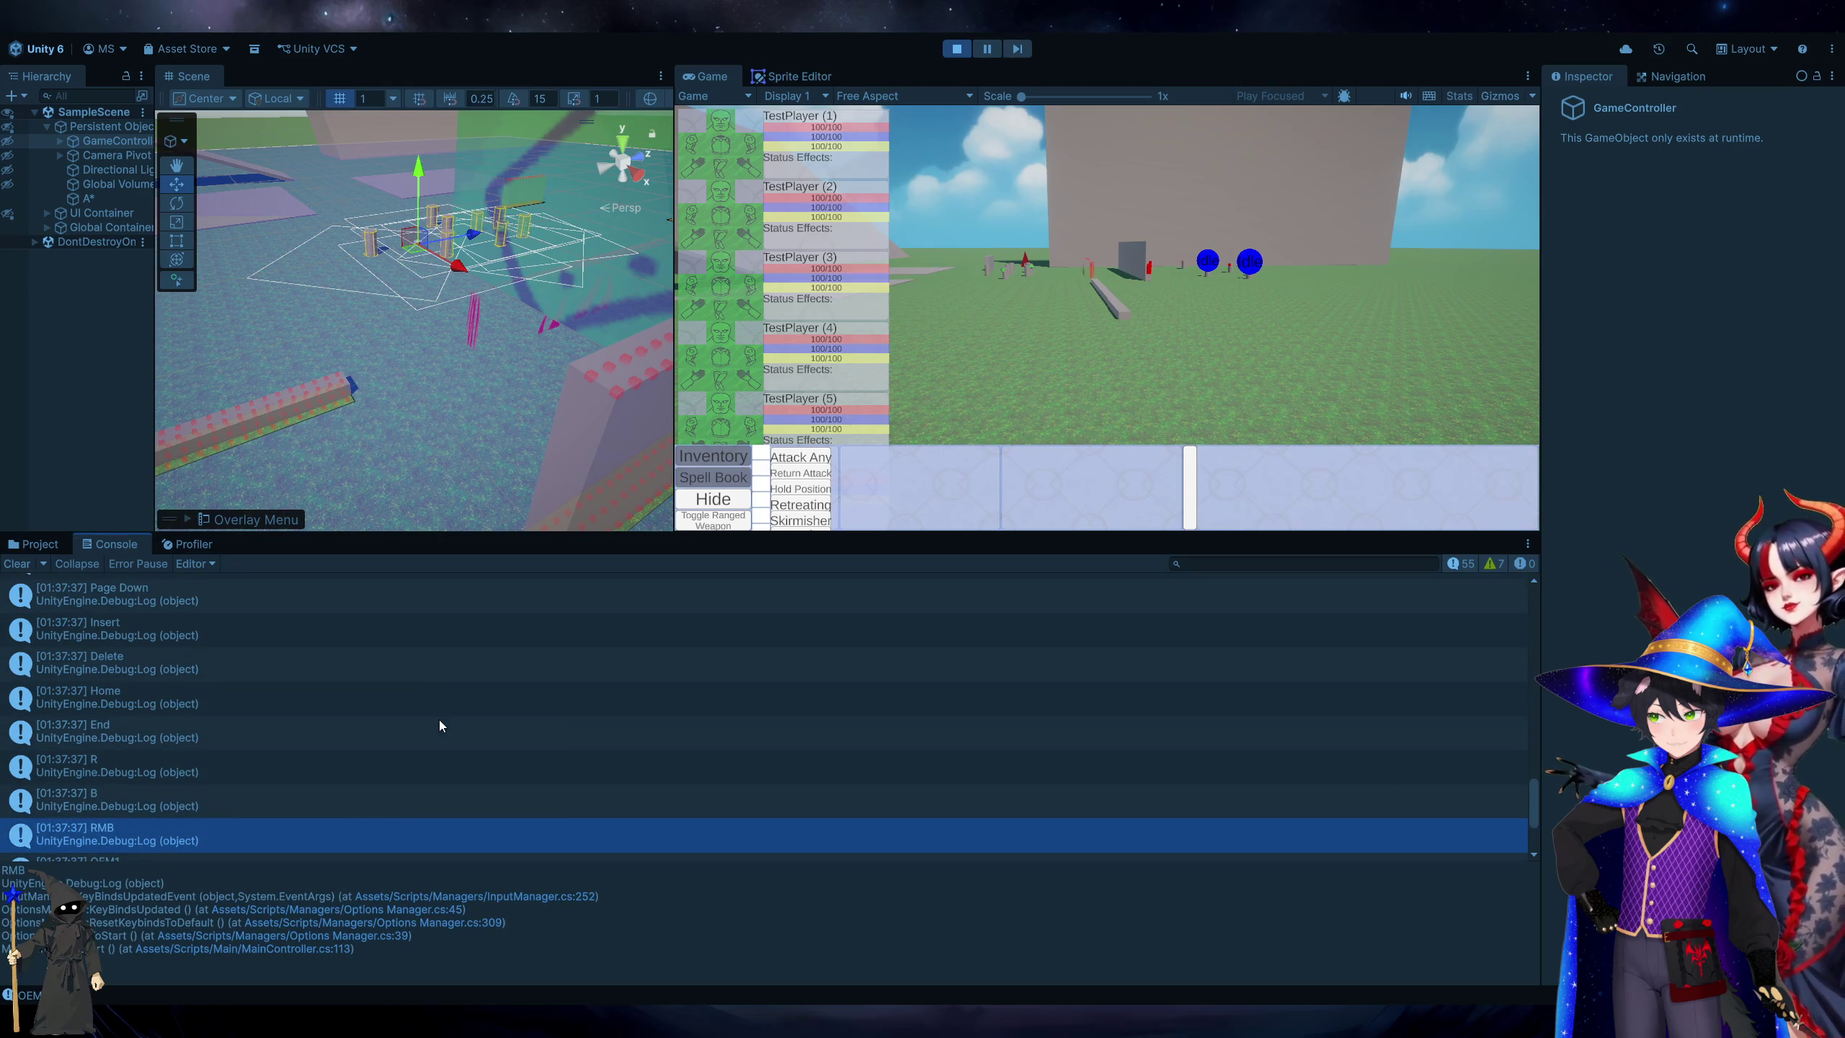
pyautogui.scroll(5, 439, 725)
pyautogui.scroll(5, 438, 719)
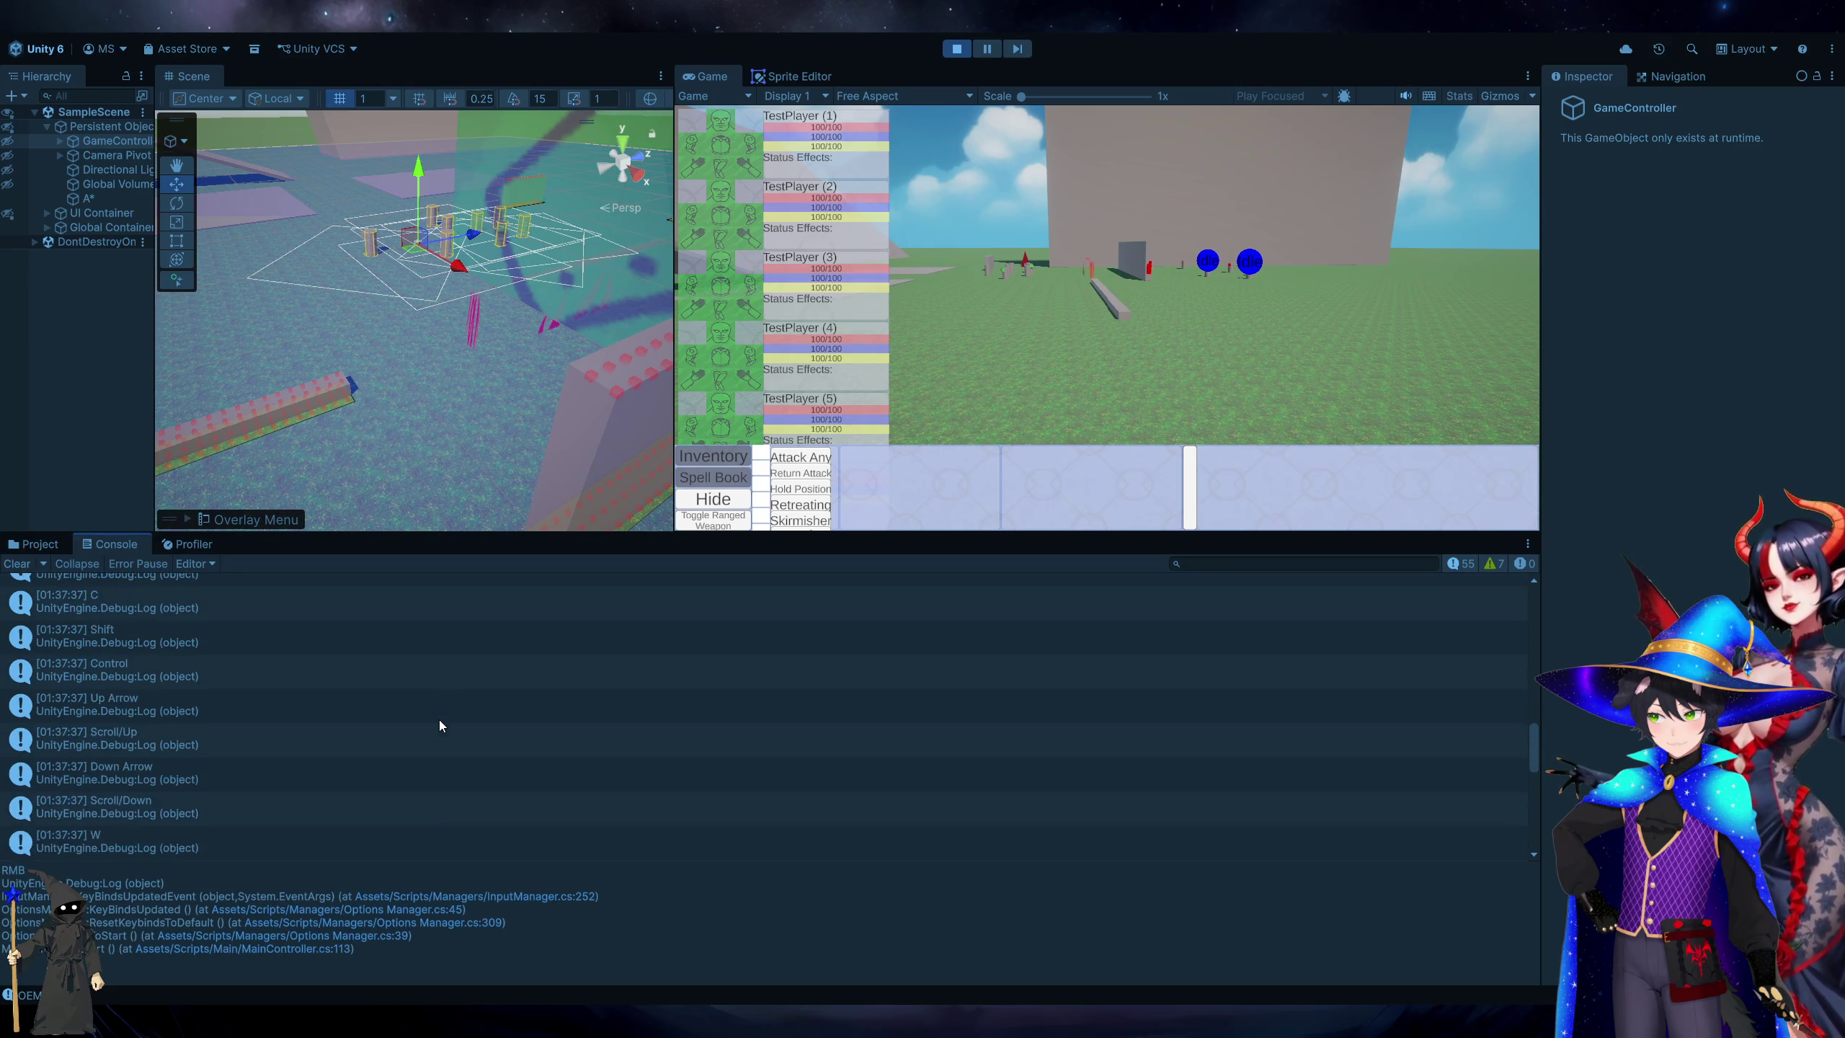
pyautogui.scroll(5, 438, 719)
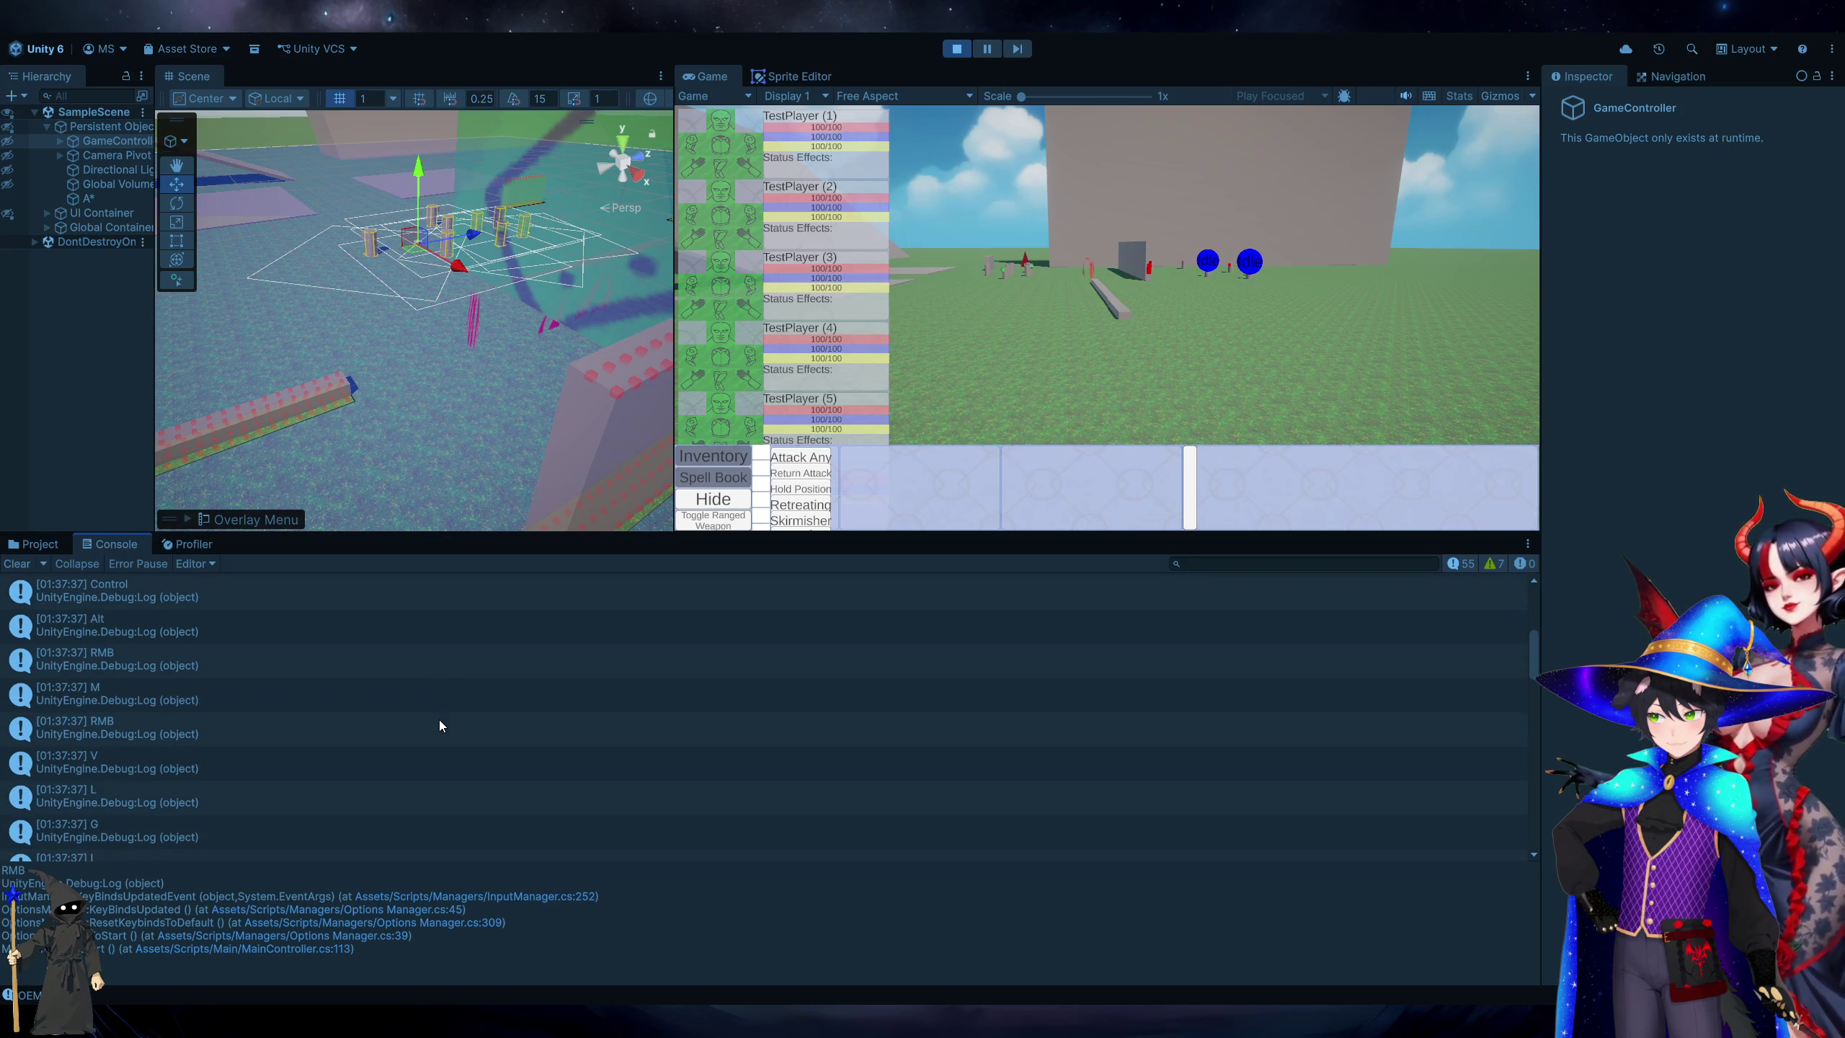
pyautogui.scroll(3, 439, 719)
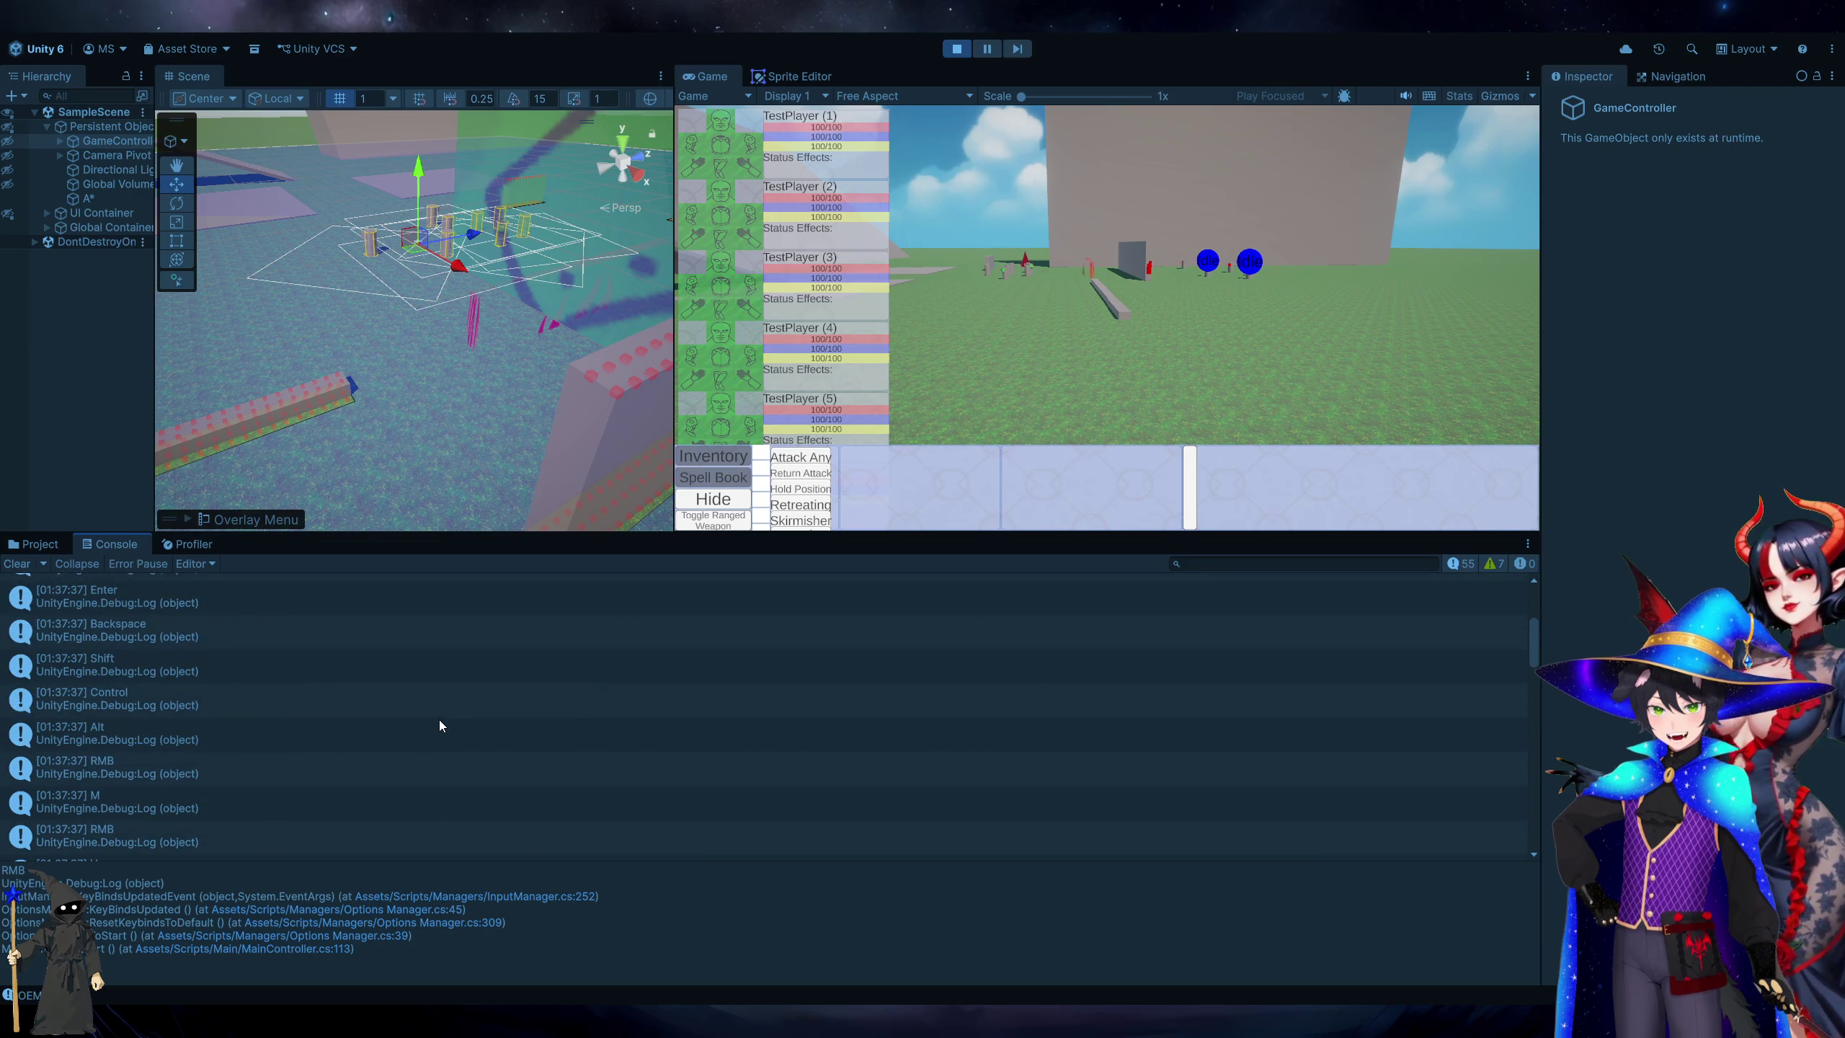
pyautogui.scroll(-8, 438, 719)
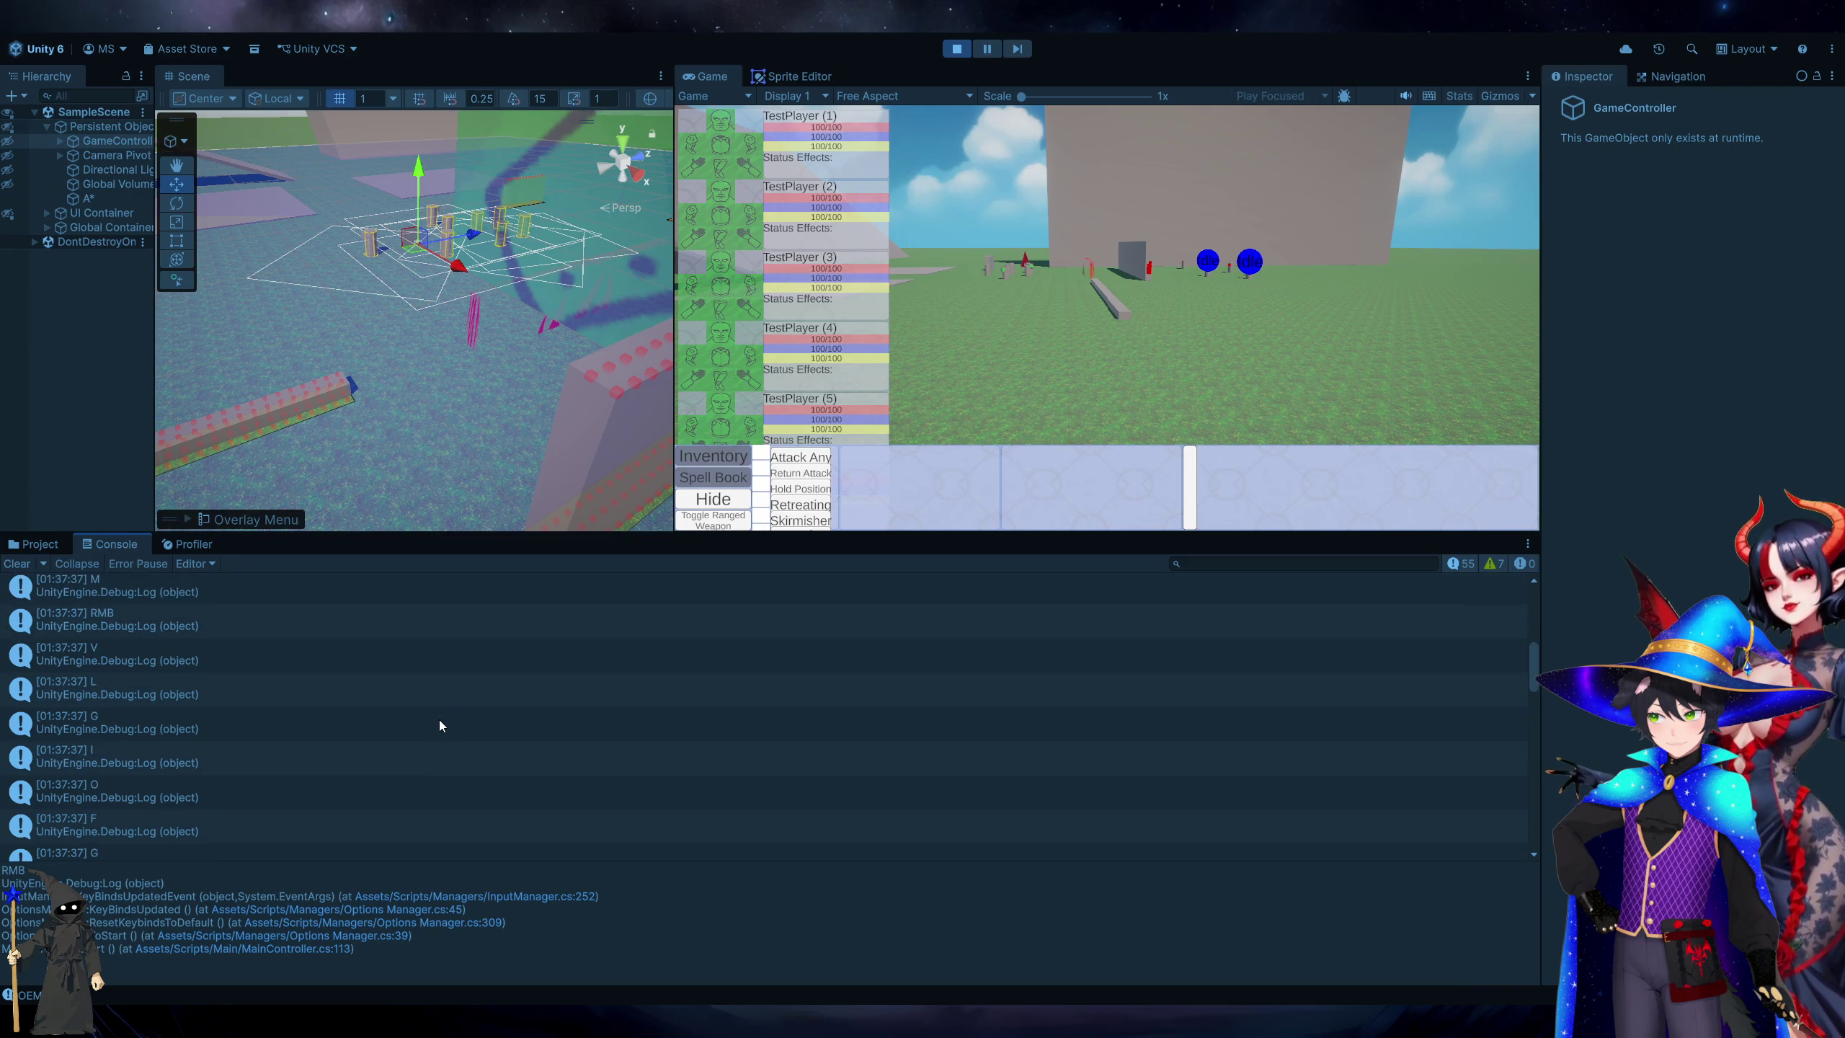
pyautogui.click(102, 565)
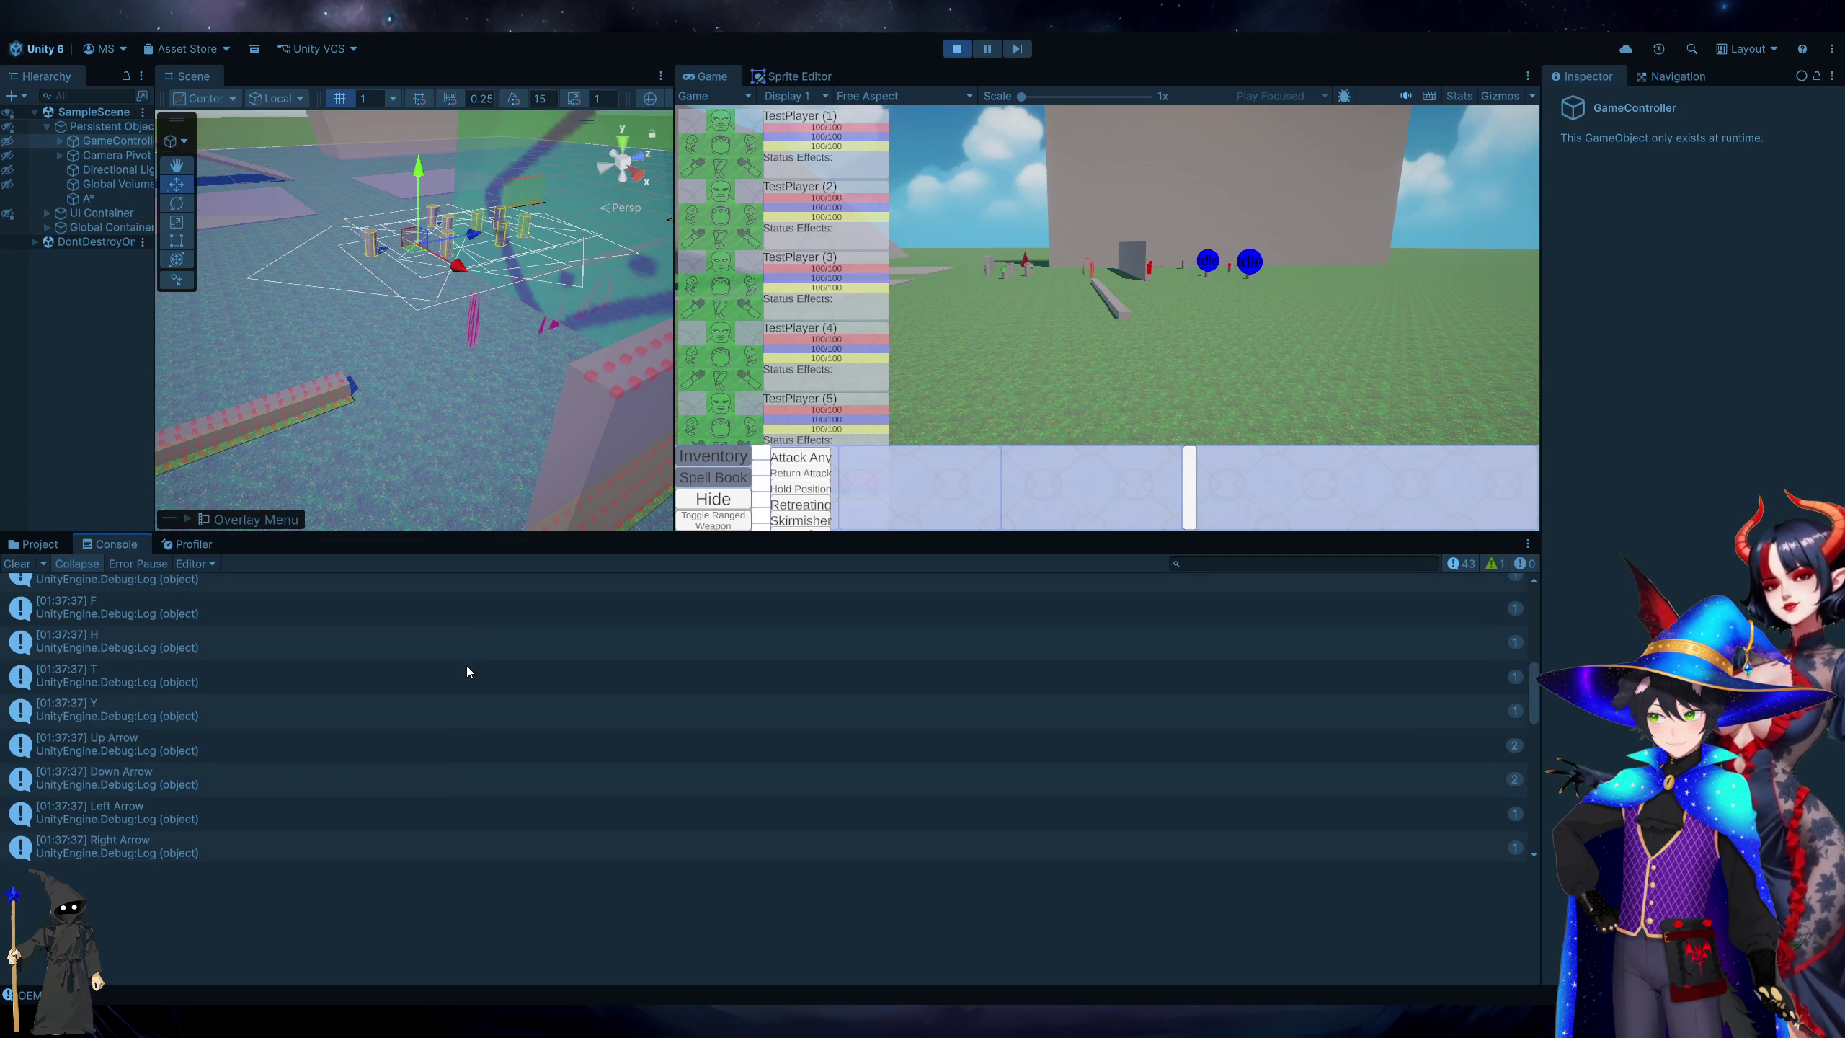
pyautogui.scroll(10, 467, 672)
pyautogui.scroll(-3, 467, 673)
pyautogui.scroll(-5, 467, 672)
pyautogui.scroll(-5, 469, 677)
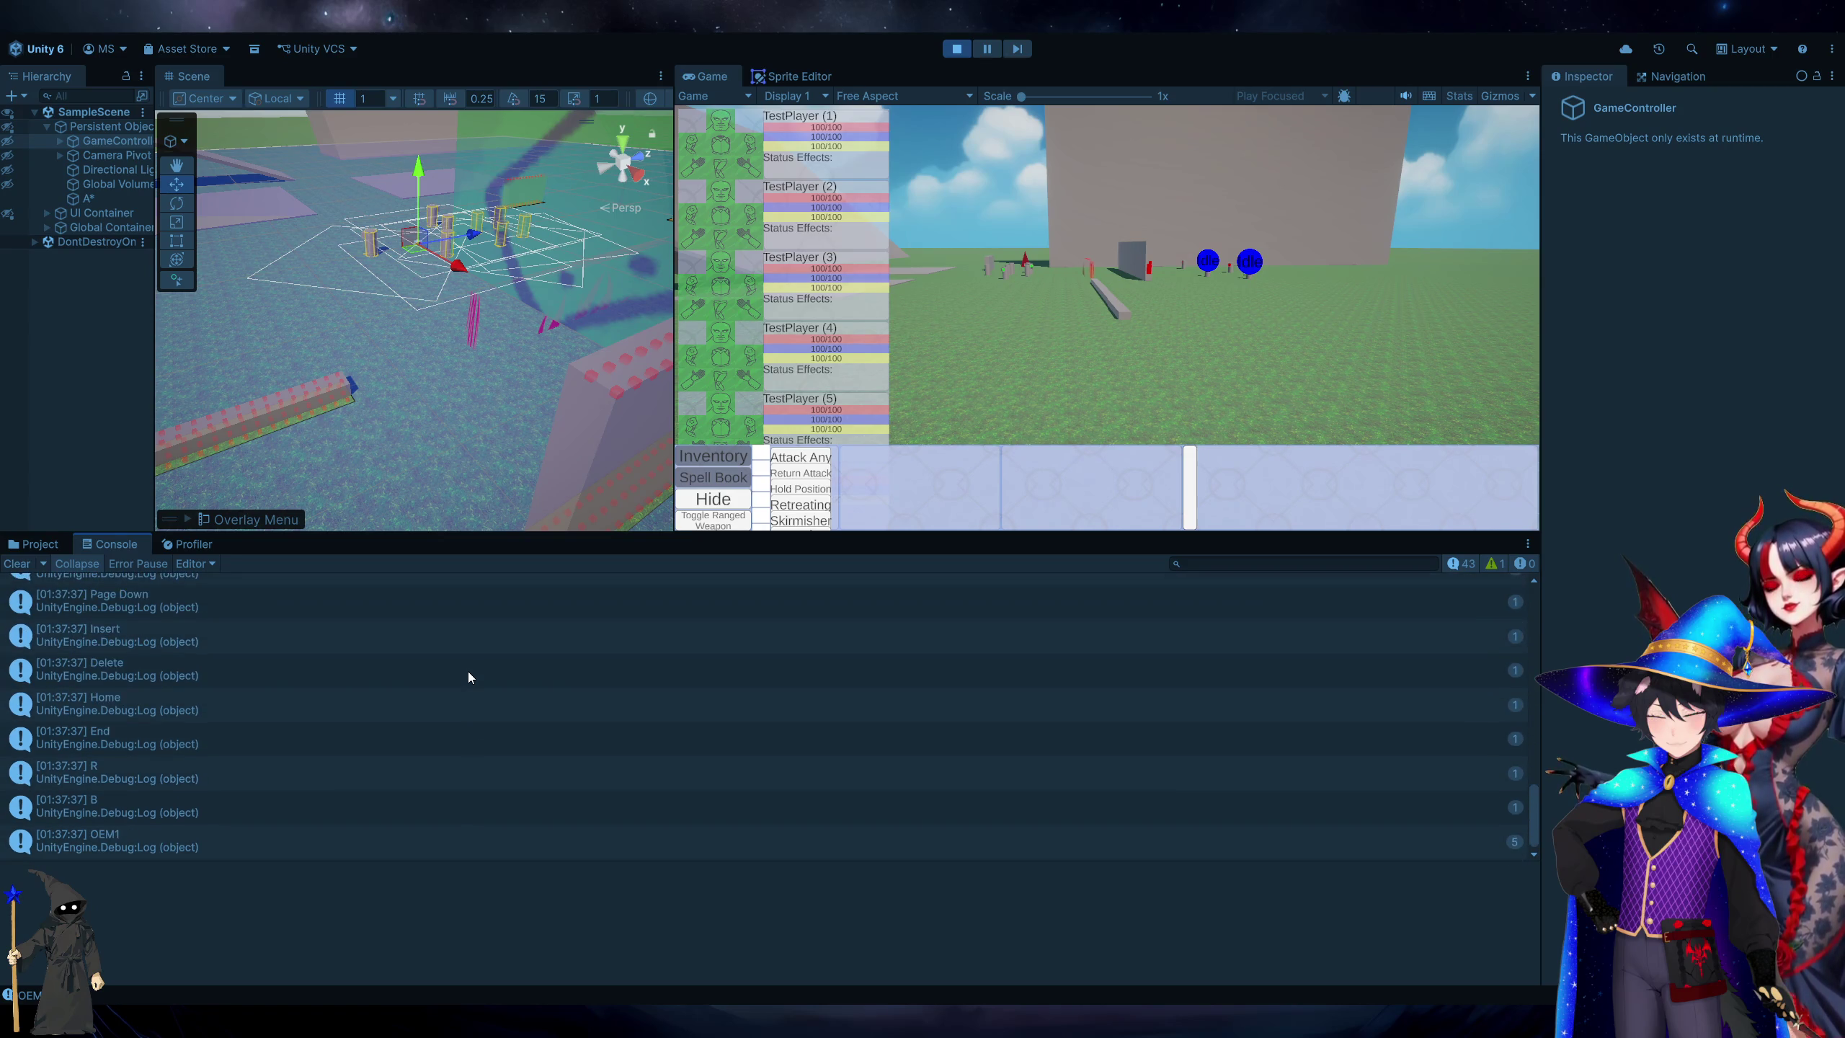
pyautogui.scroll(2, 467, 673)
pyautogui.scroll(-2, 467, 672)
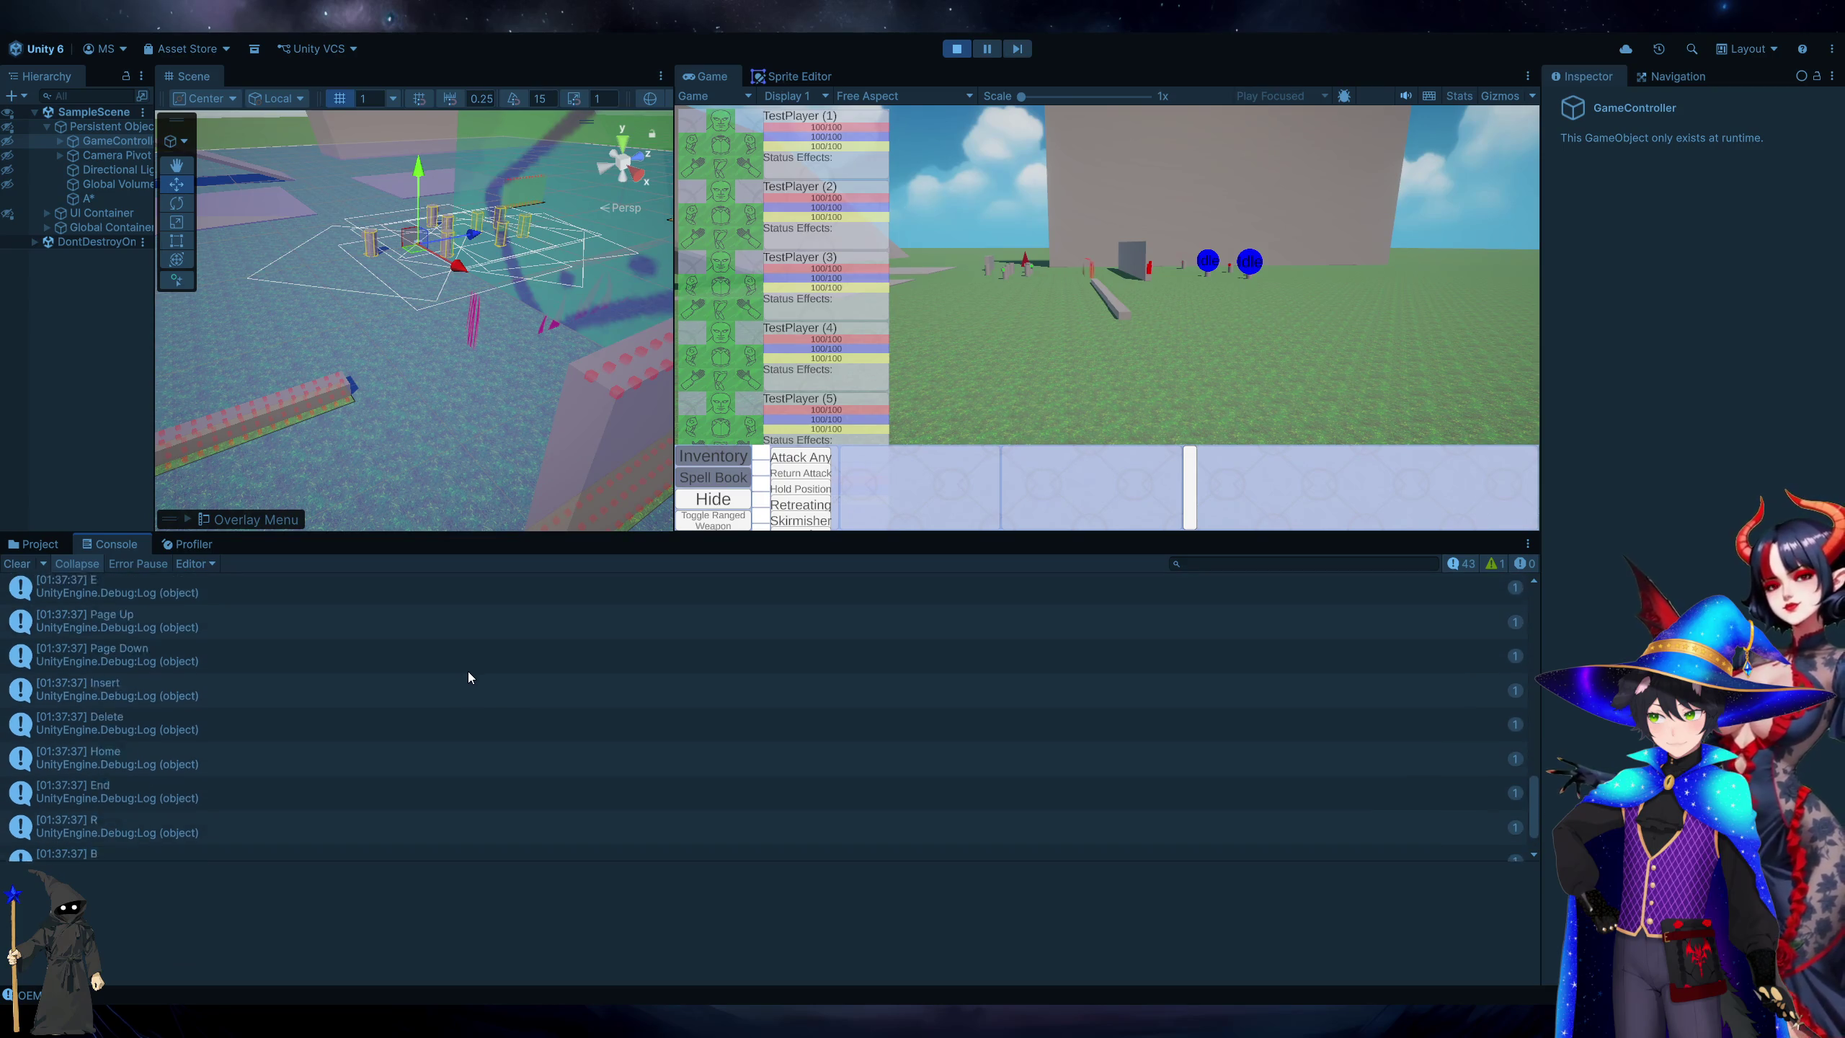
pyautogui.scroll(5, 462, 739)
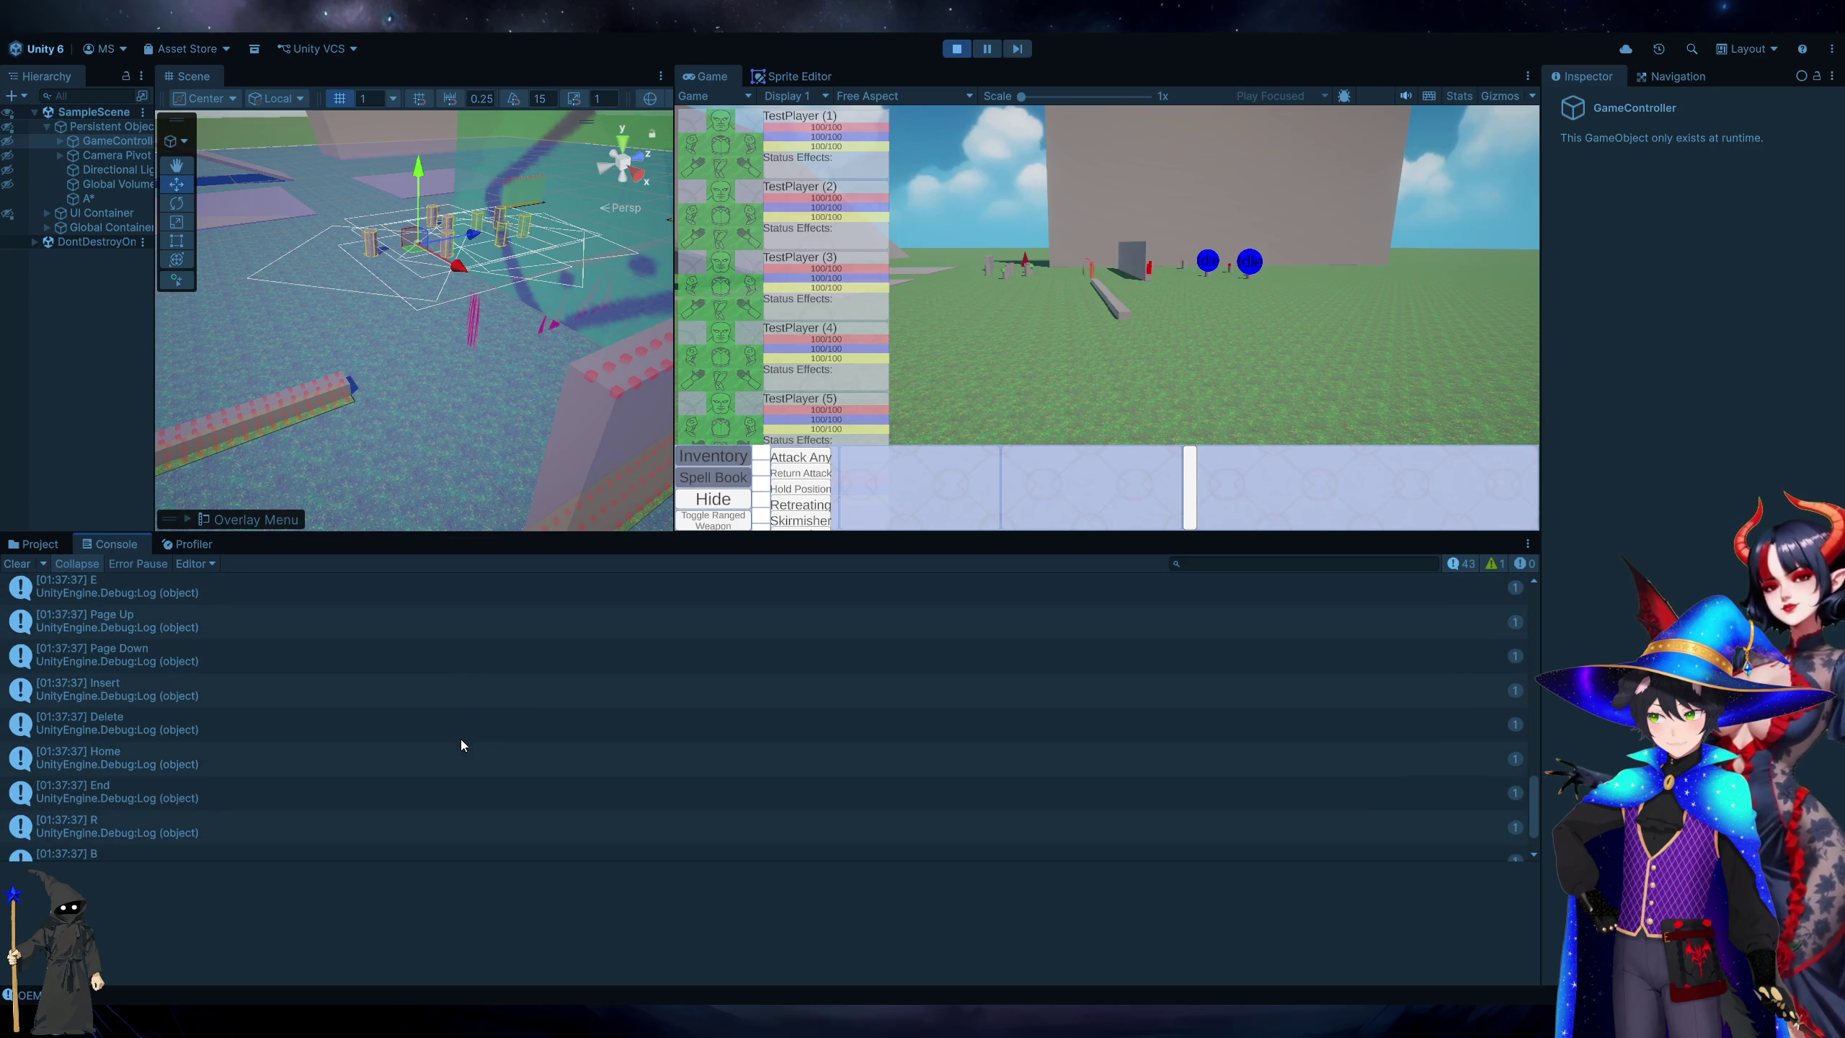
pyautogui.scroll(6, 461, 739)
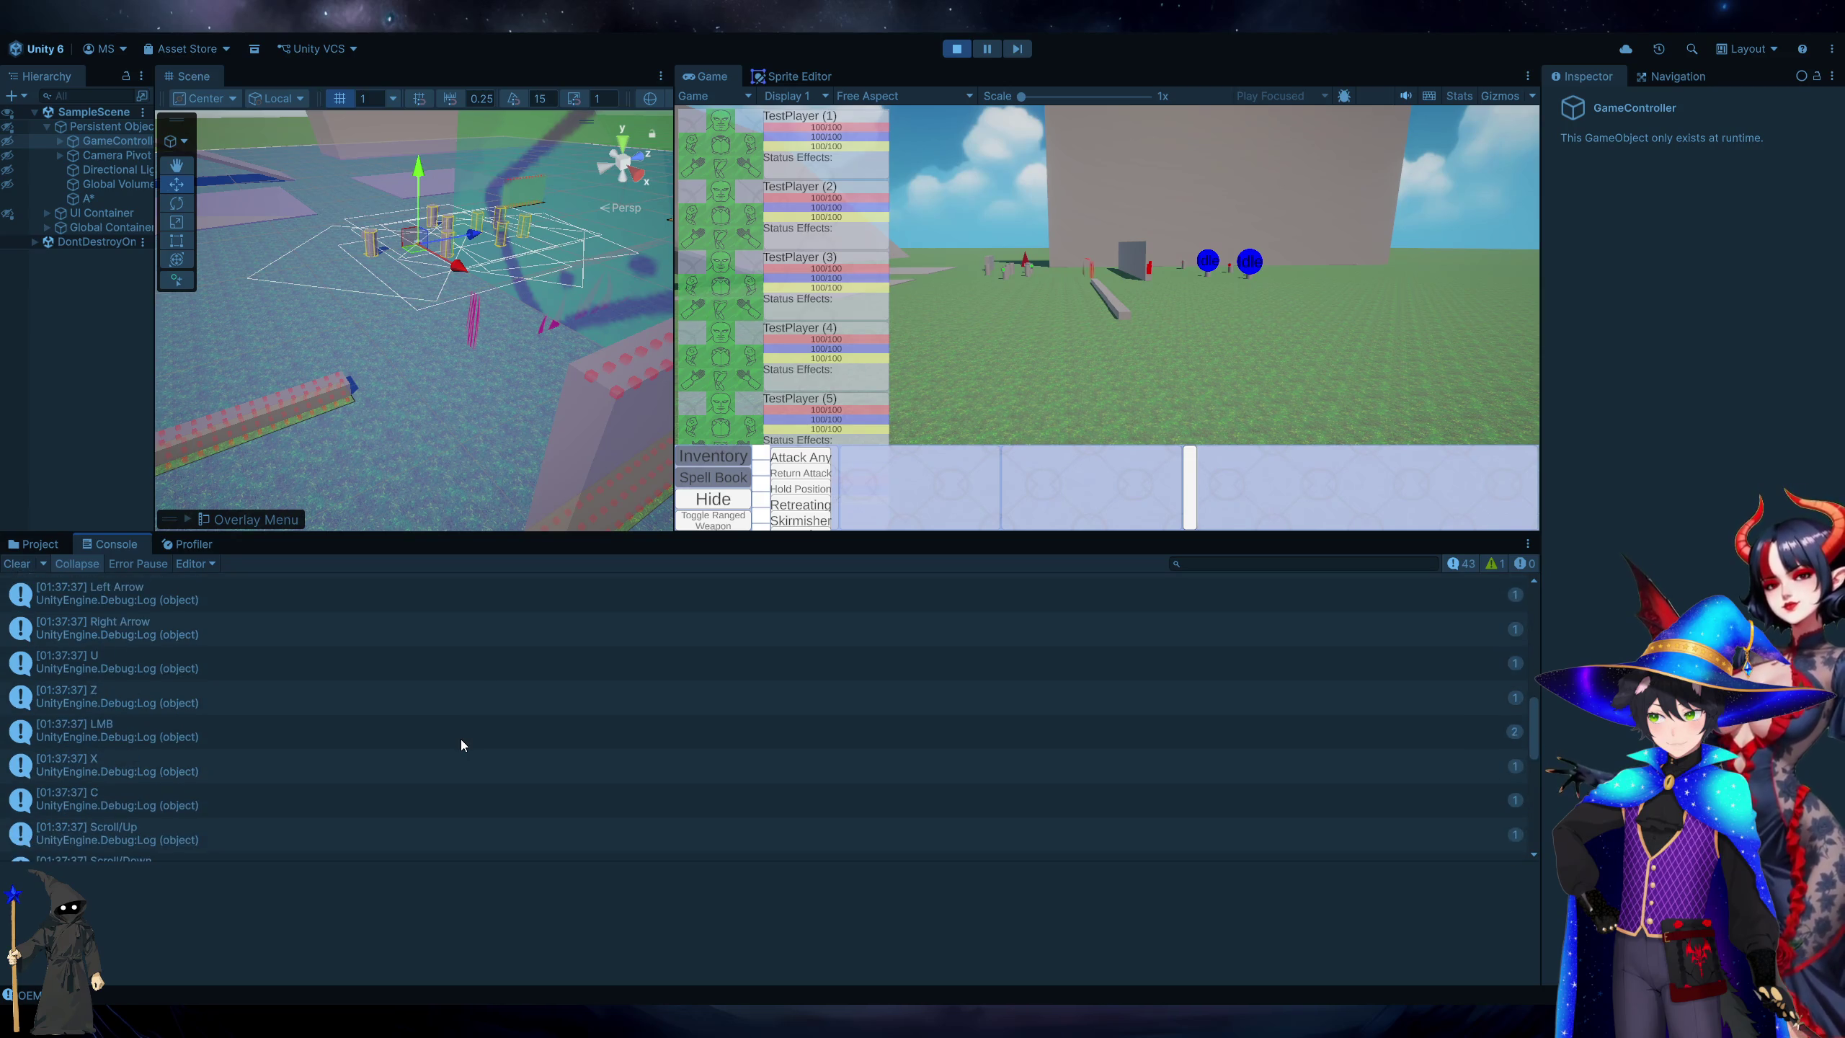
pyautogui.scroll(5, 461, 739)
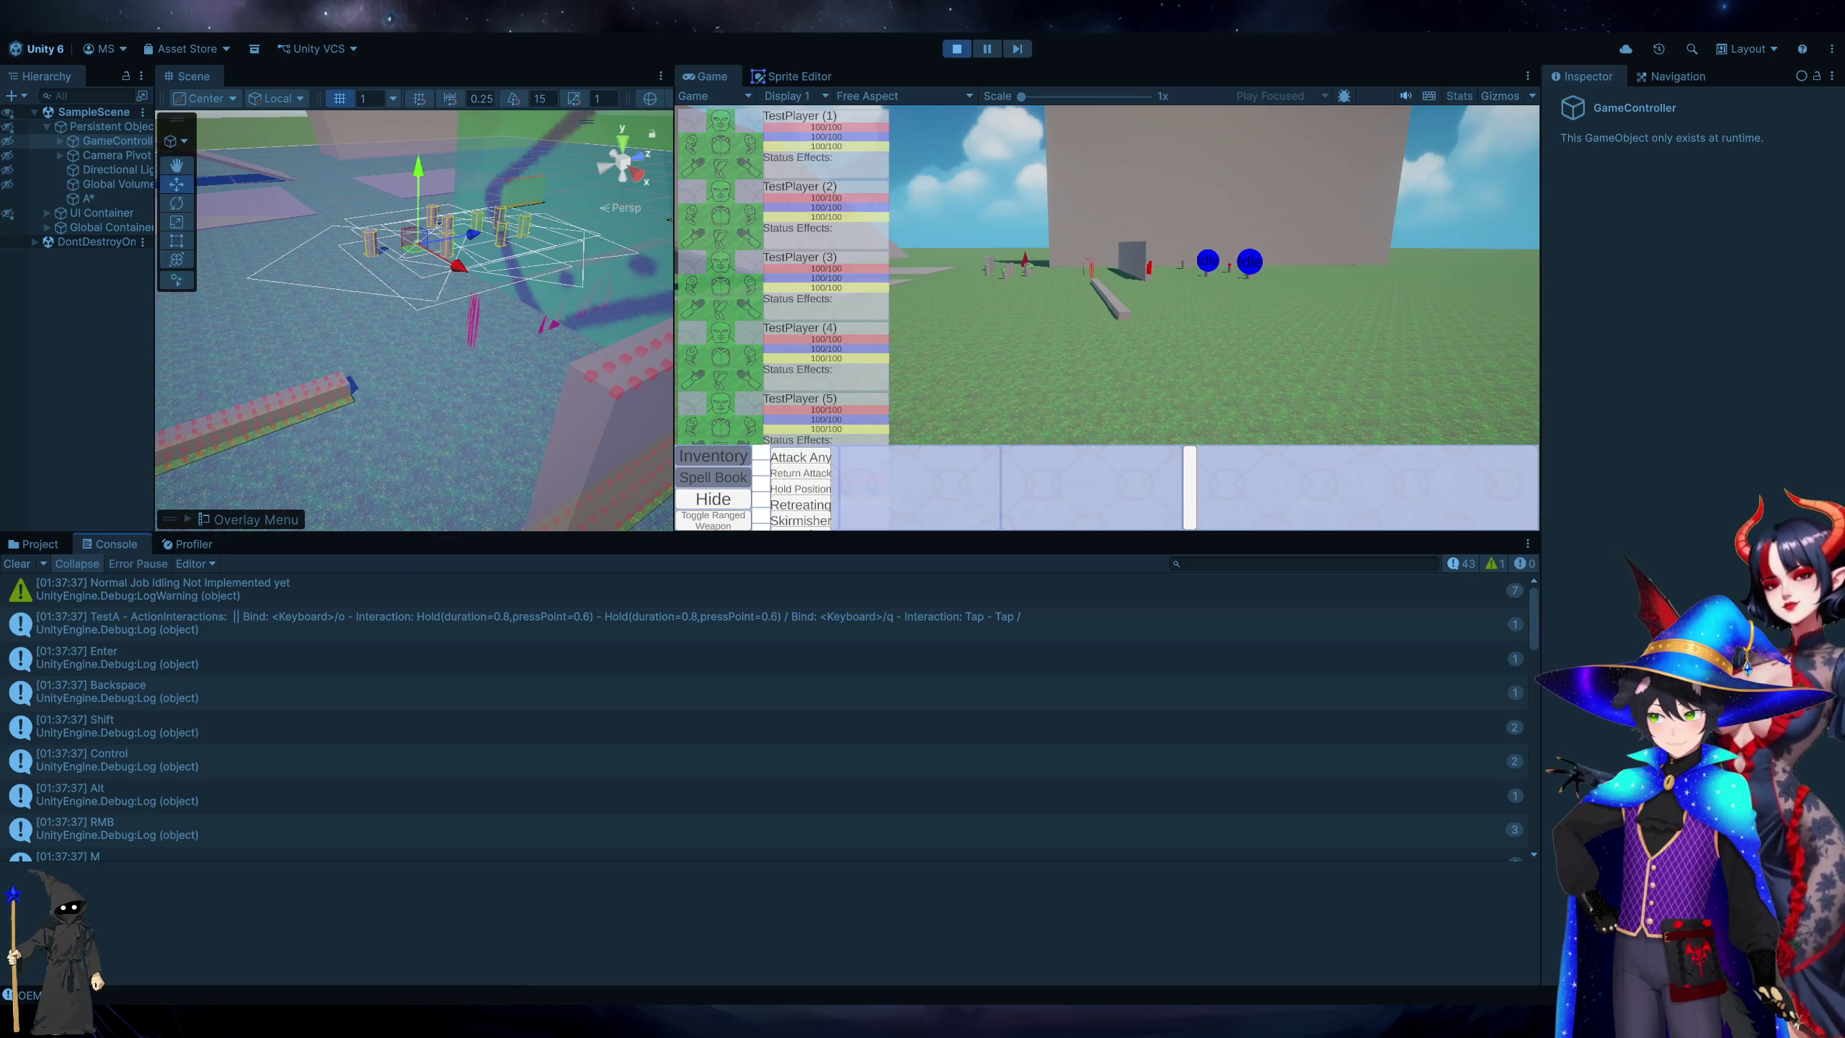
pyautogui.scroll(-3, 815, 708)
pyautogui.scroll(-2, 412, 687)
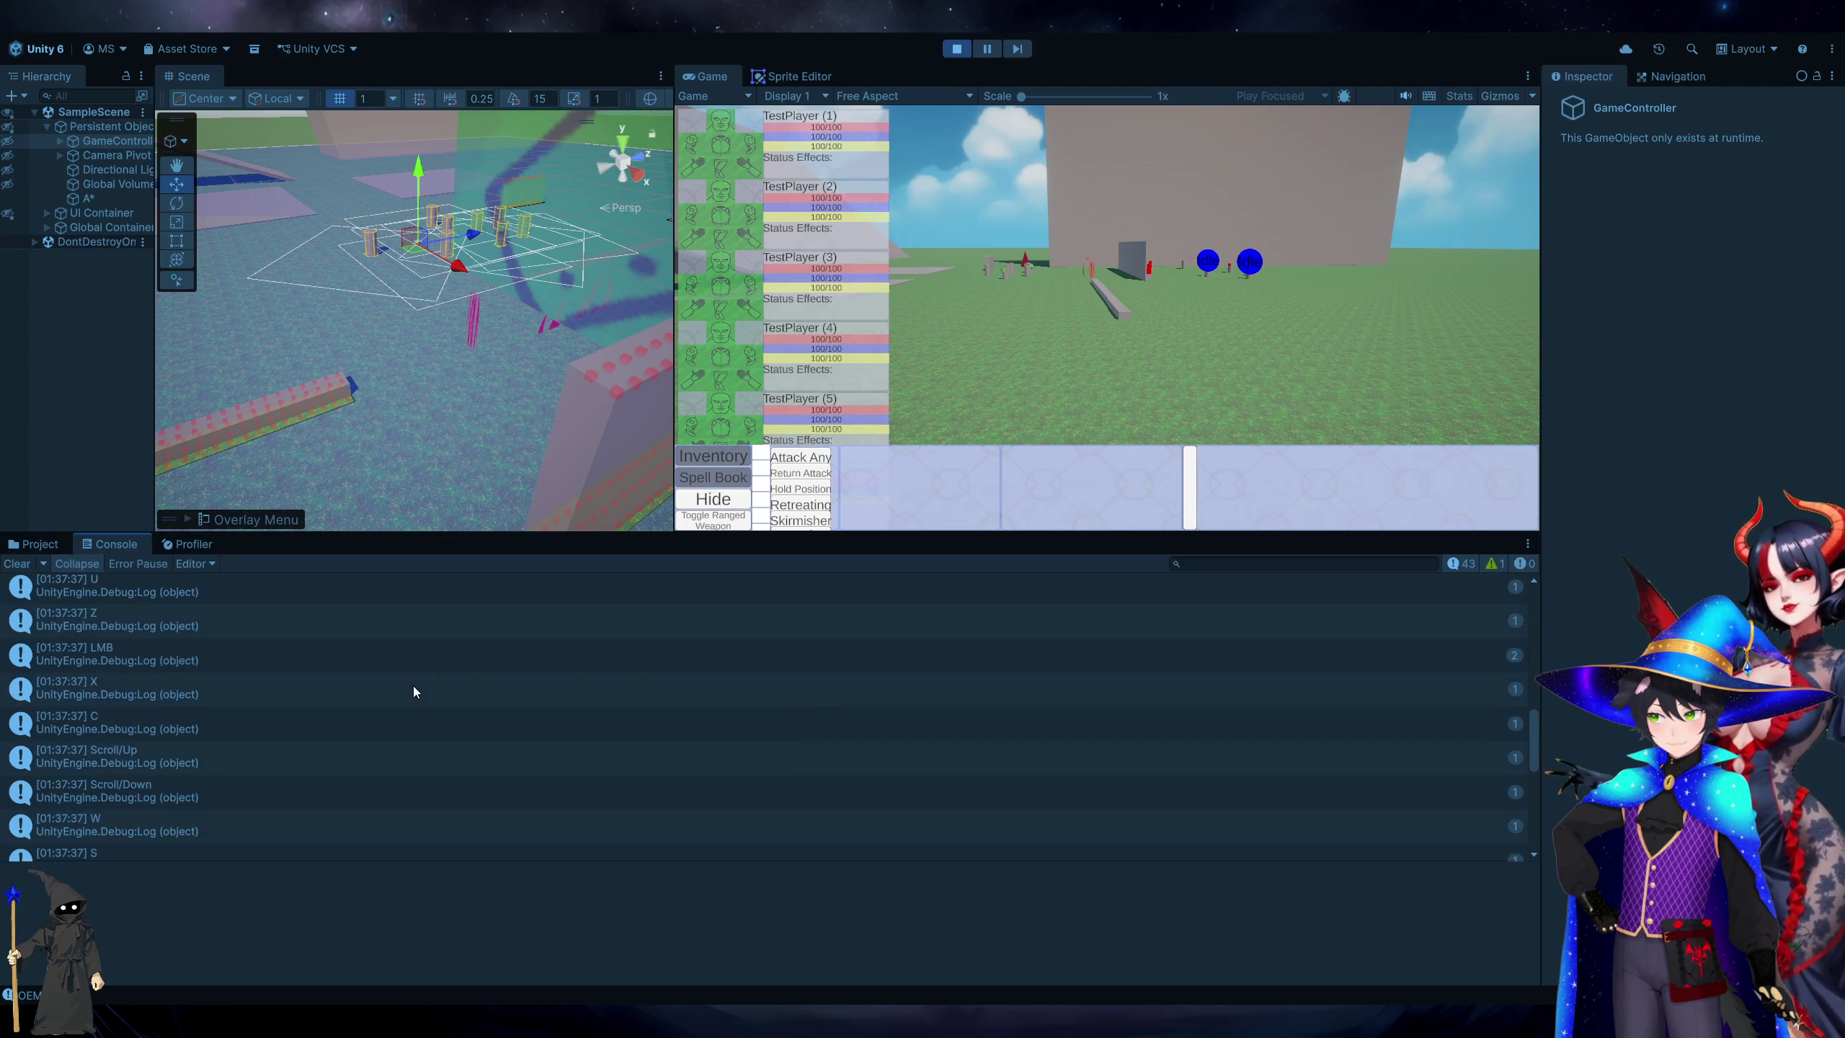
# Turn Collapse off and double-click an LMB log entry to open its source line.
pyautogui.click(345, 659)
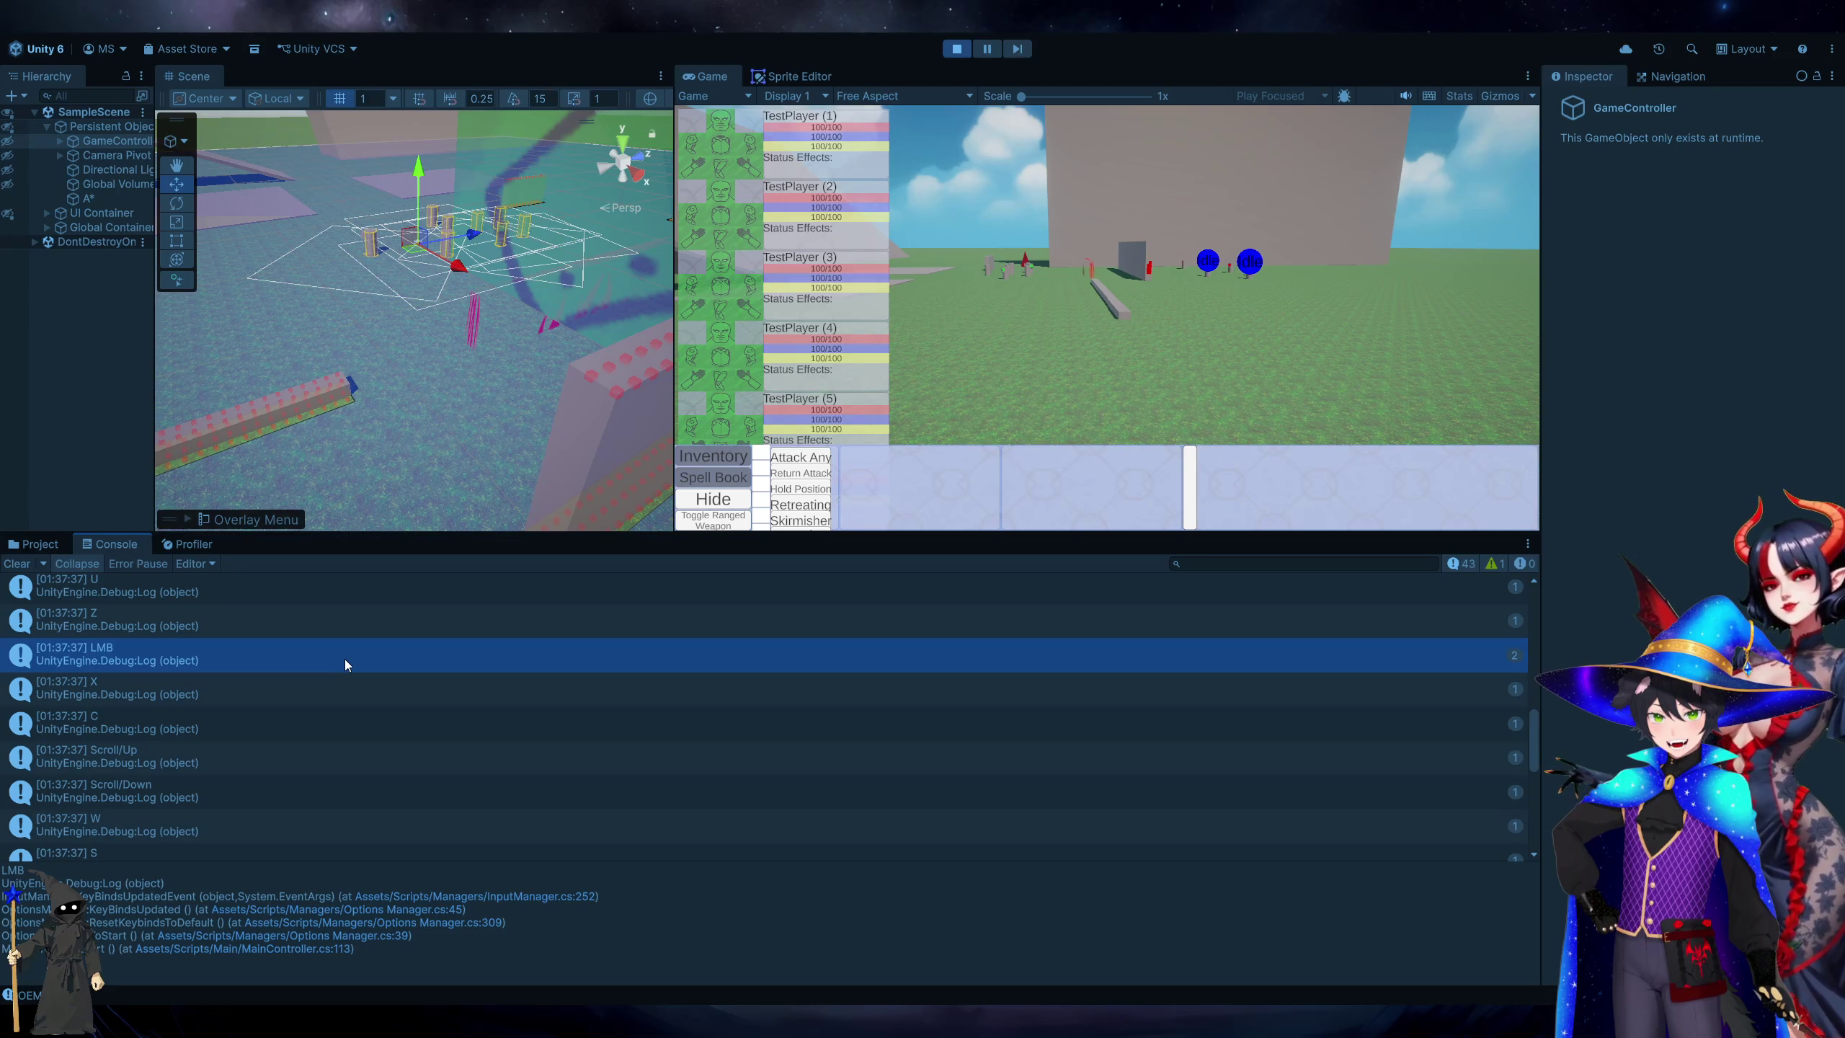
pyautogui.scroll(-5, 344, 660)
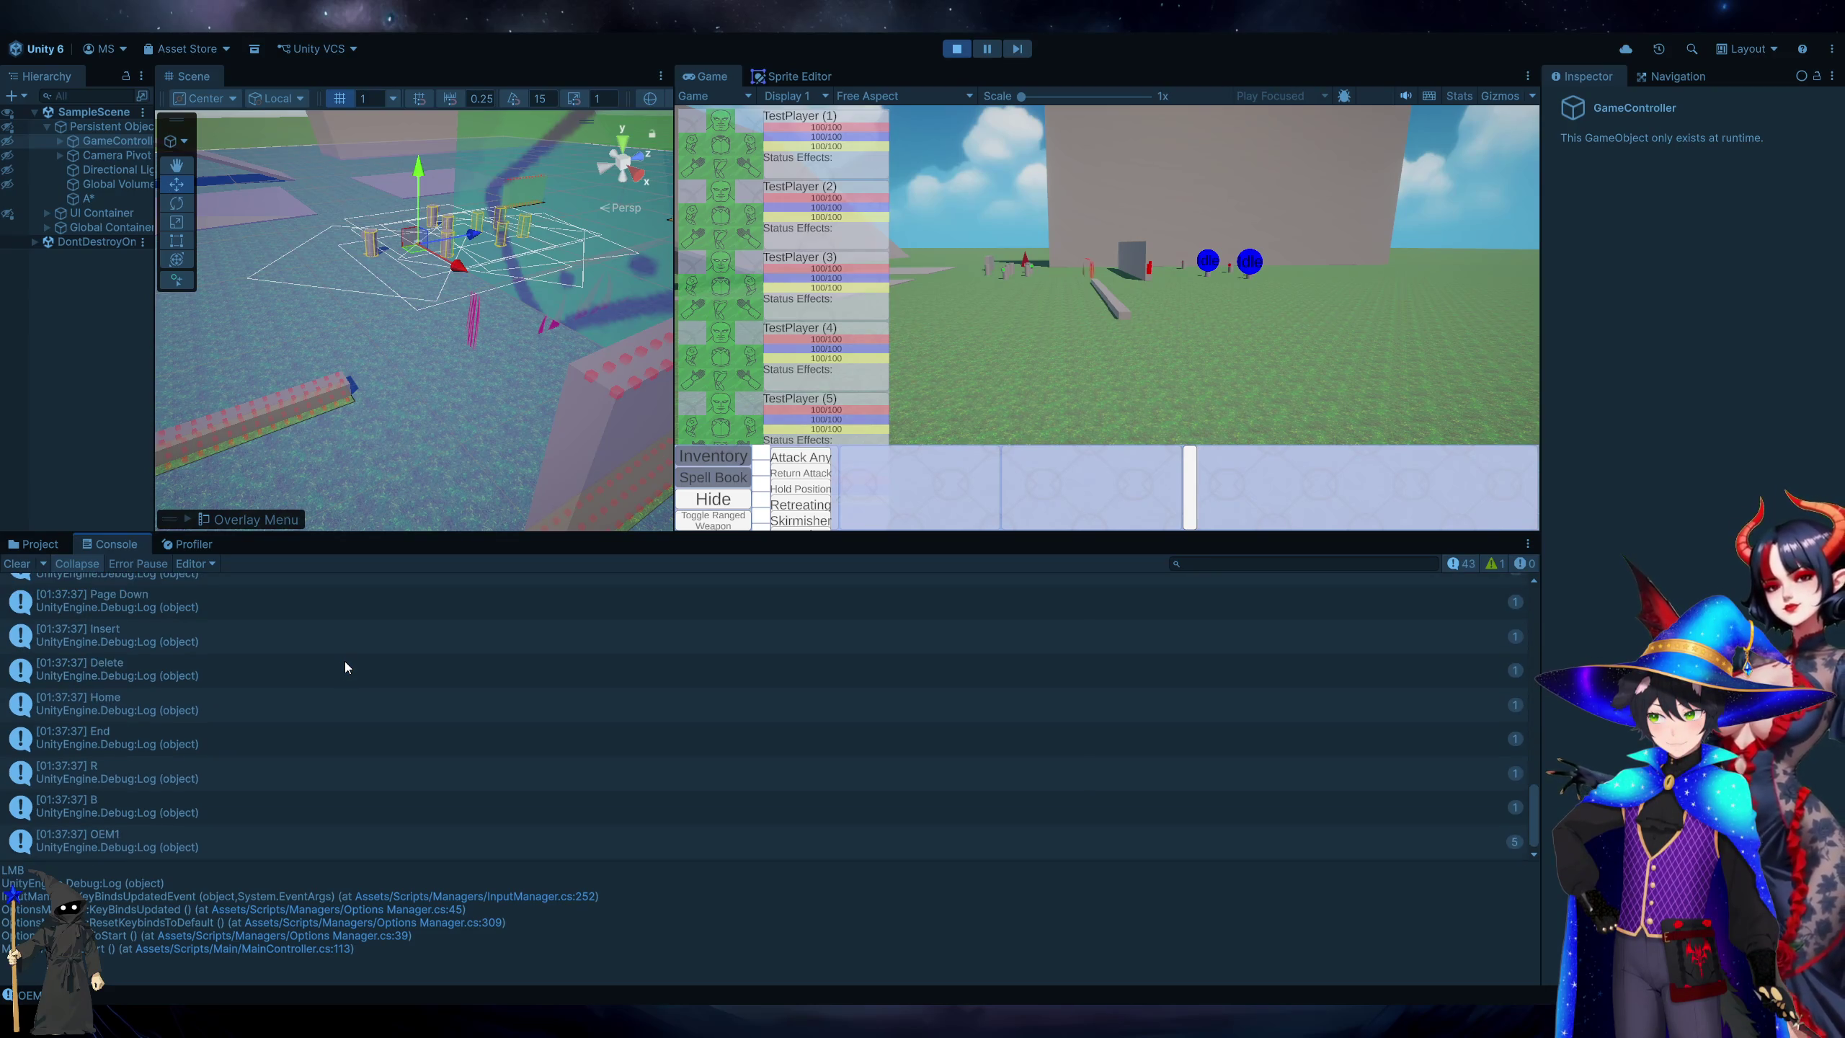
pyautogui.click(77, 564)
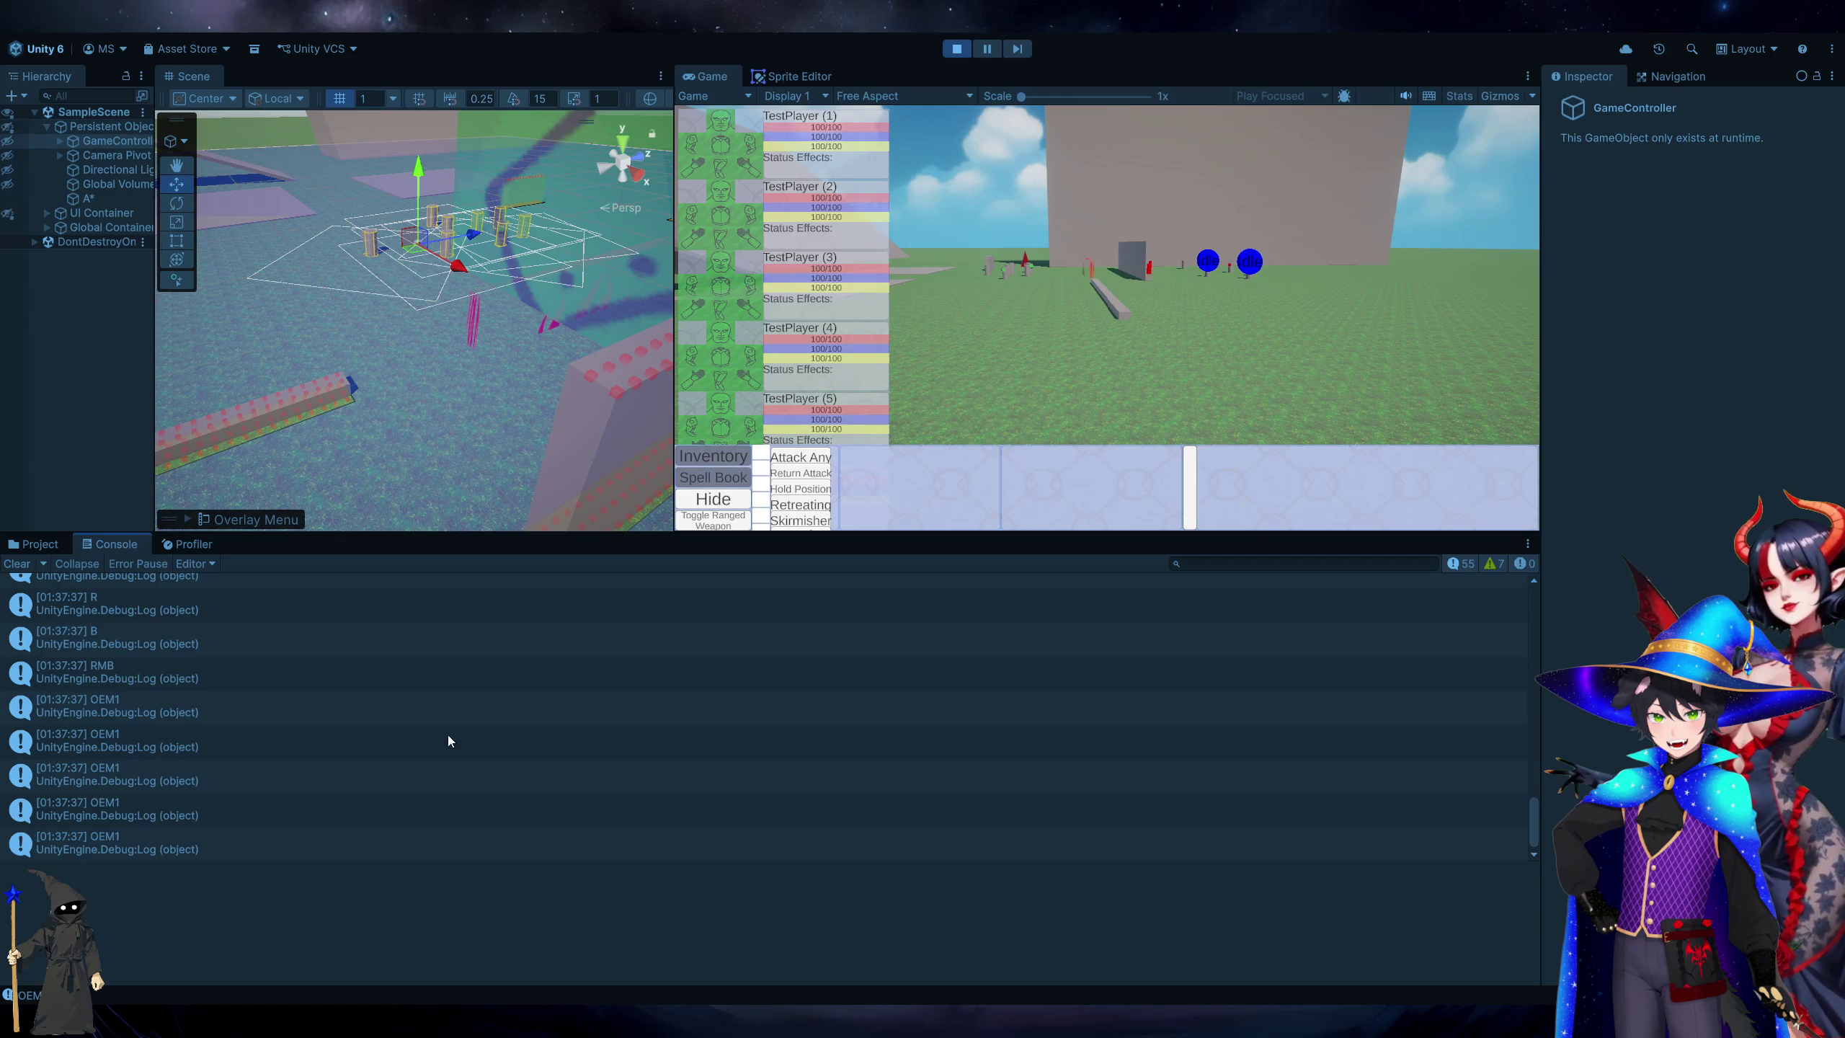
pyautogui.scroll(15, 450, 749)
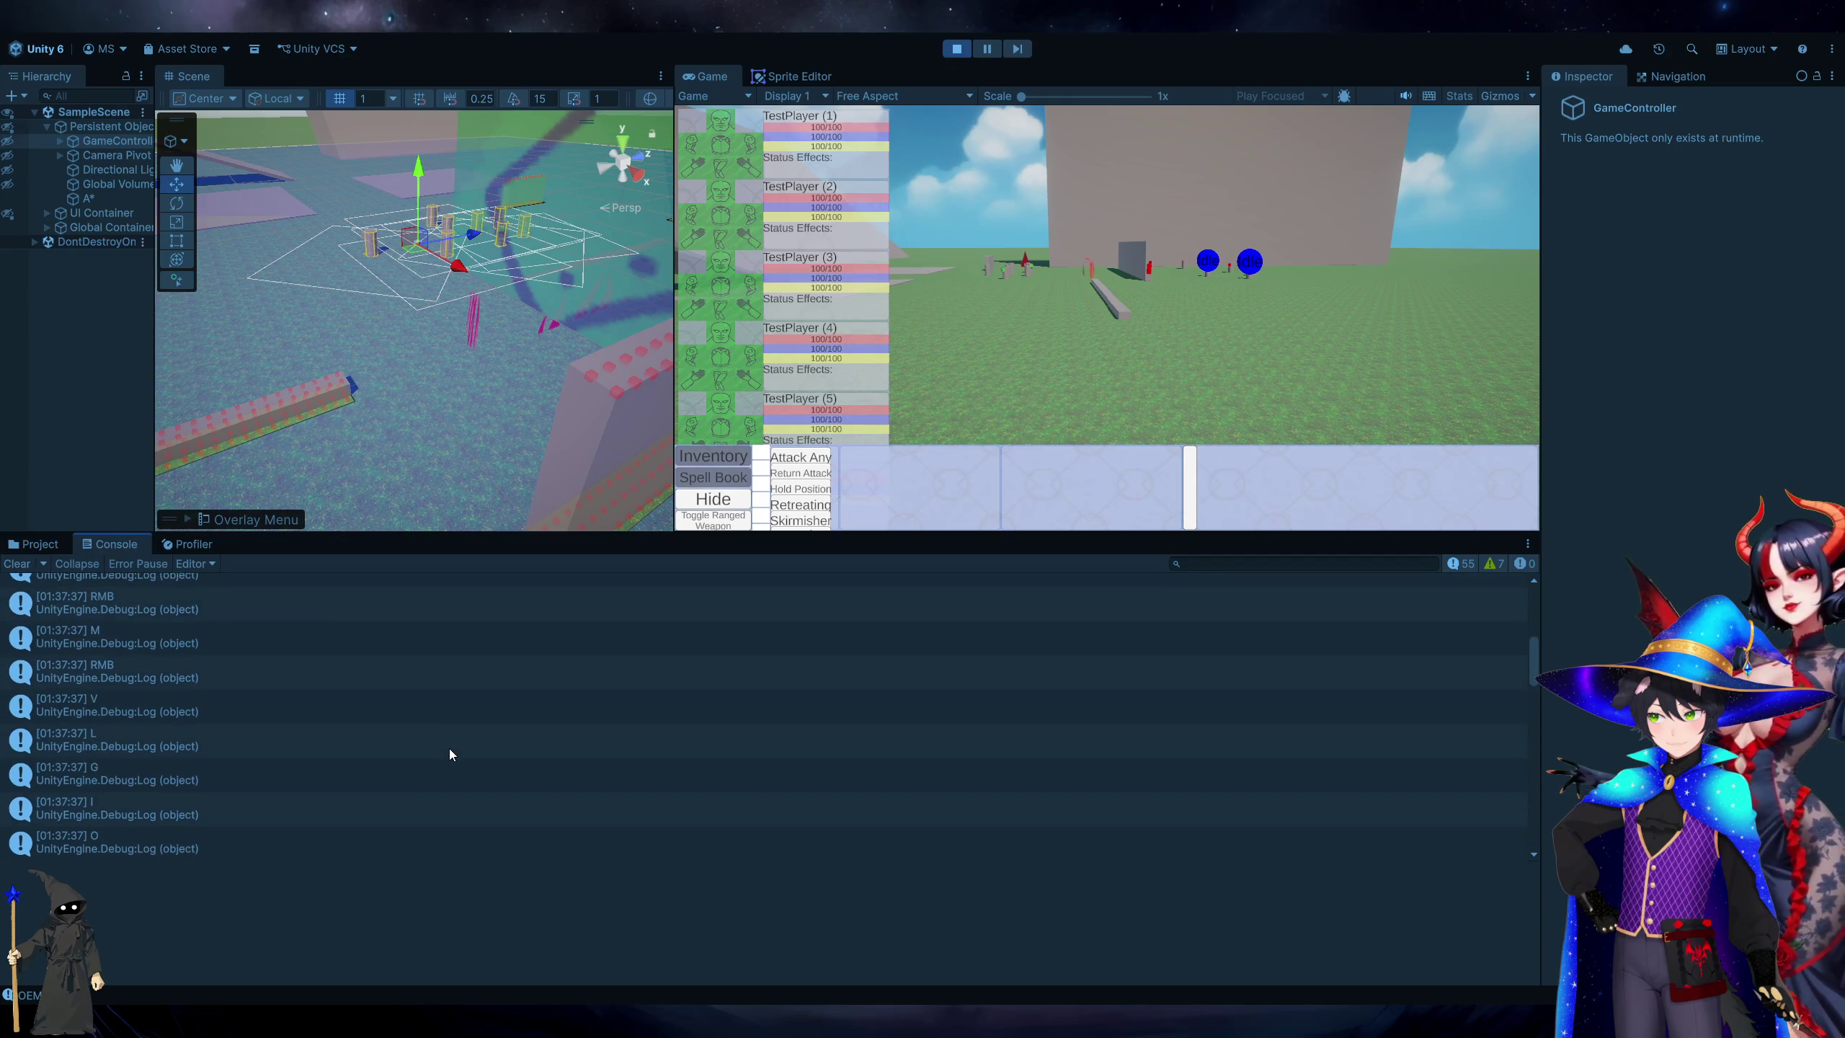
pyautogui.scroll(-5, 449, 749)
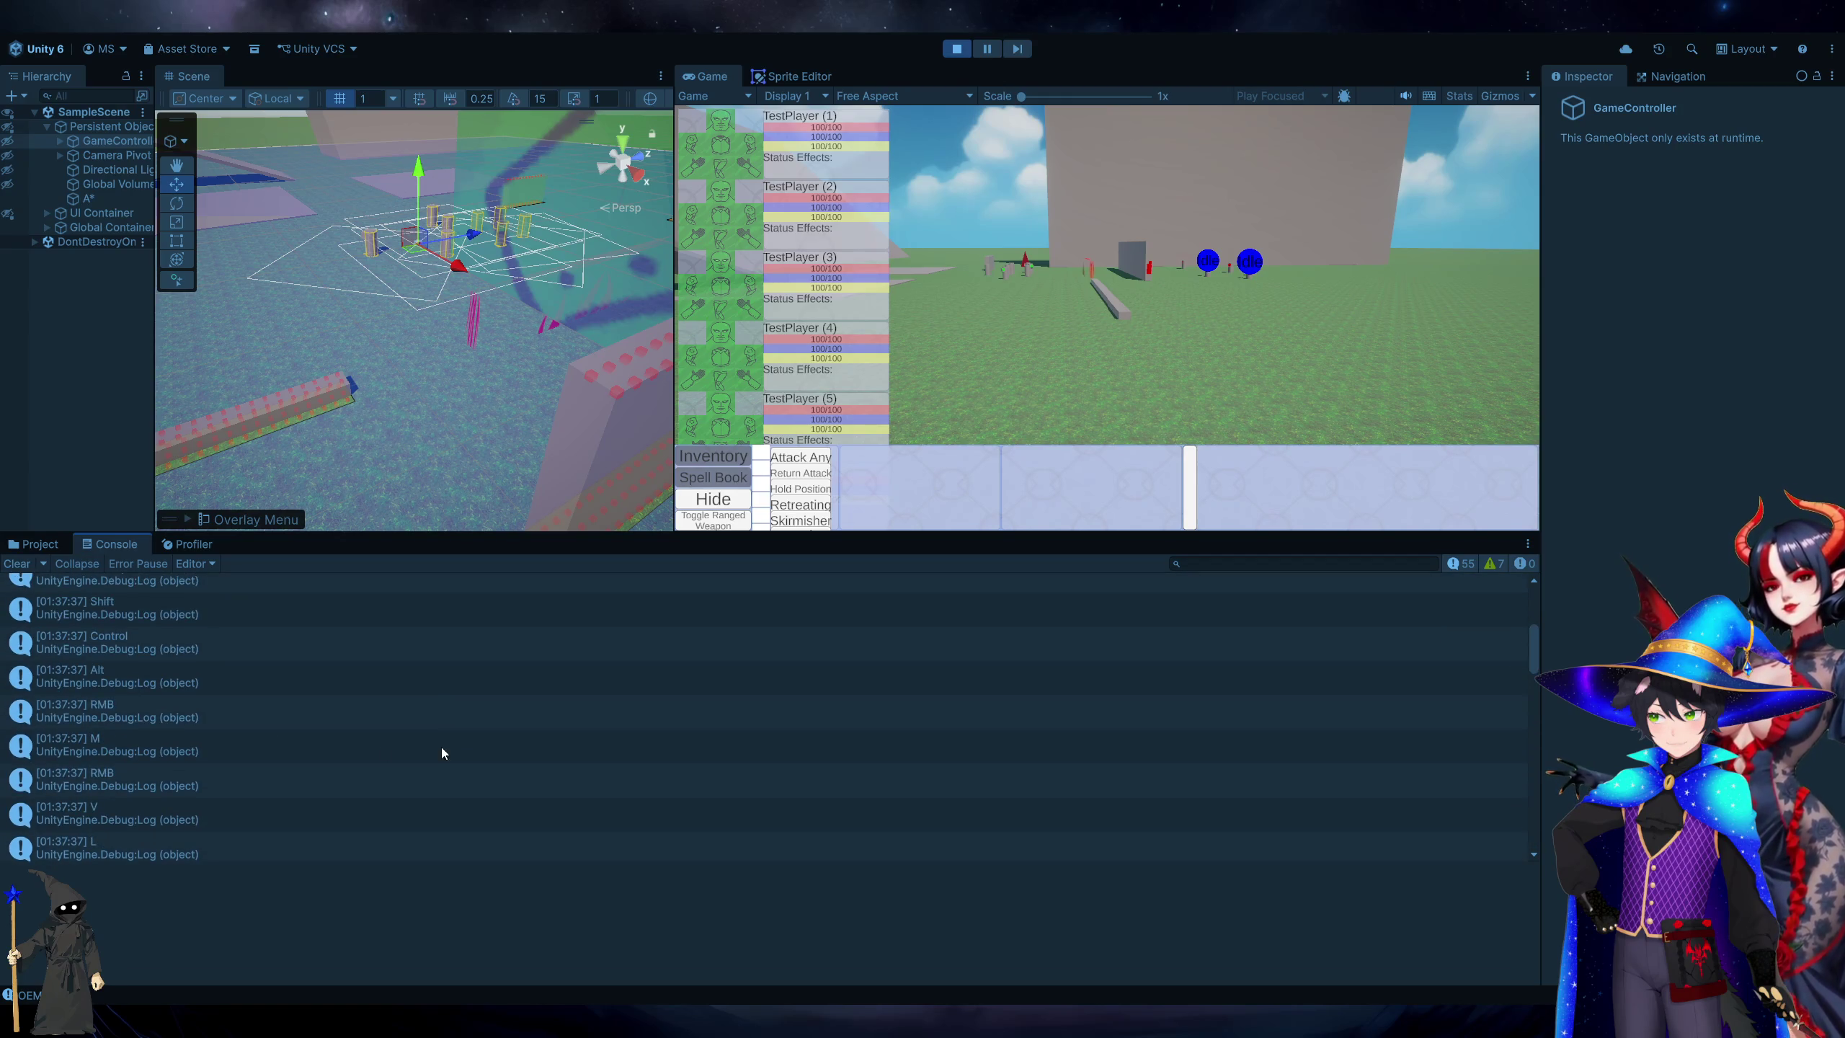
pyautogui.scroll(-3, 253, 730)
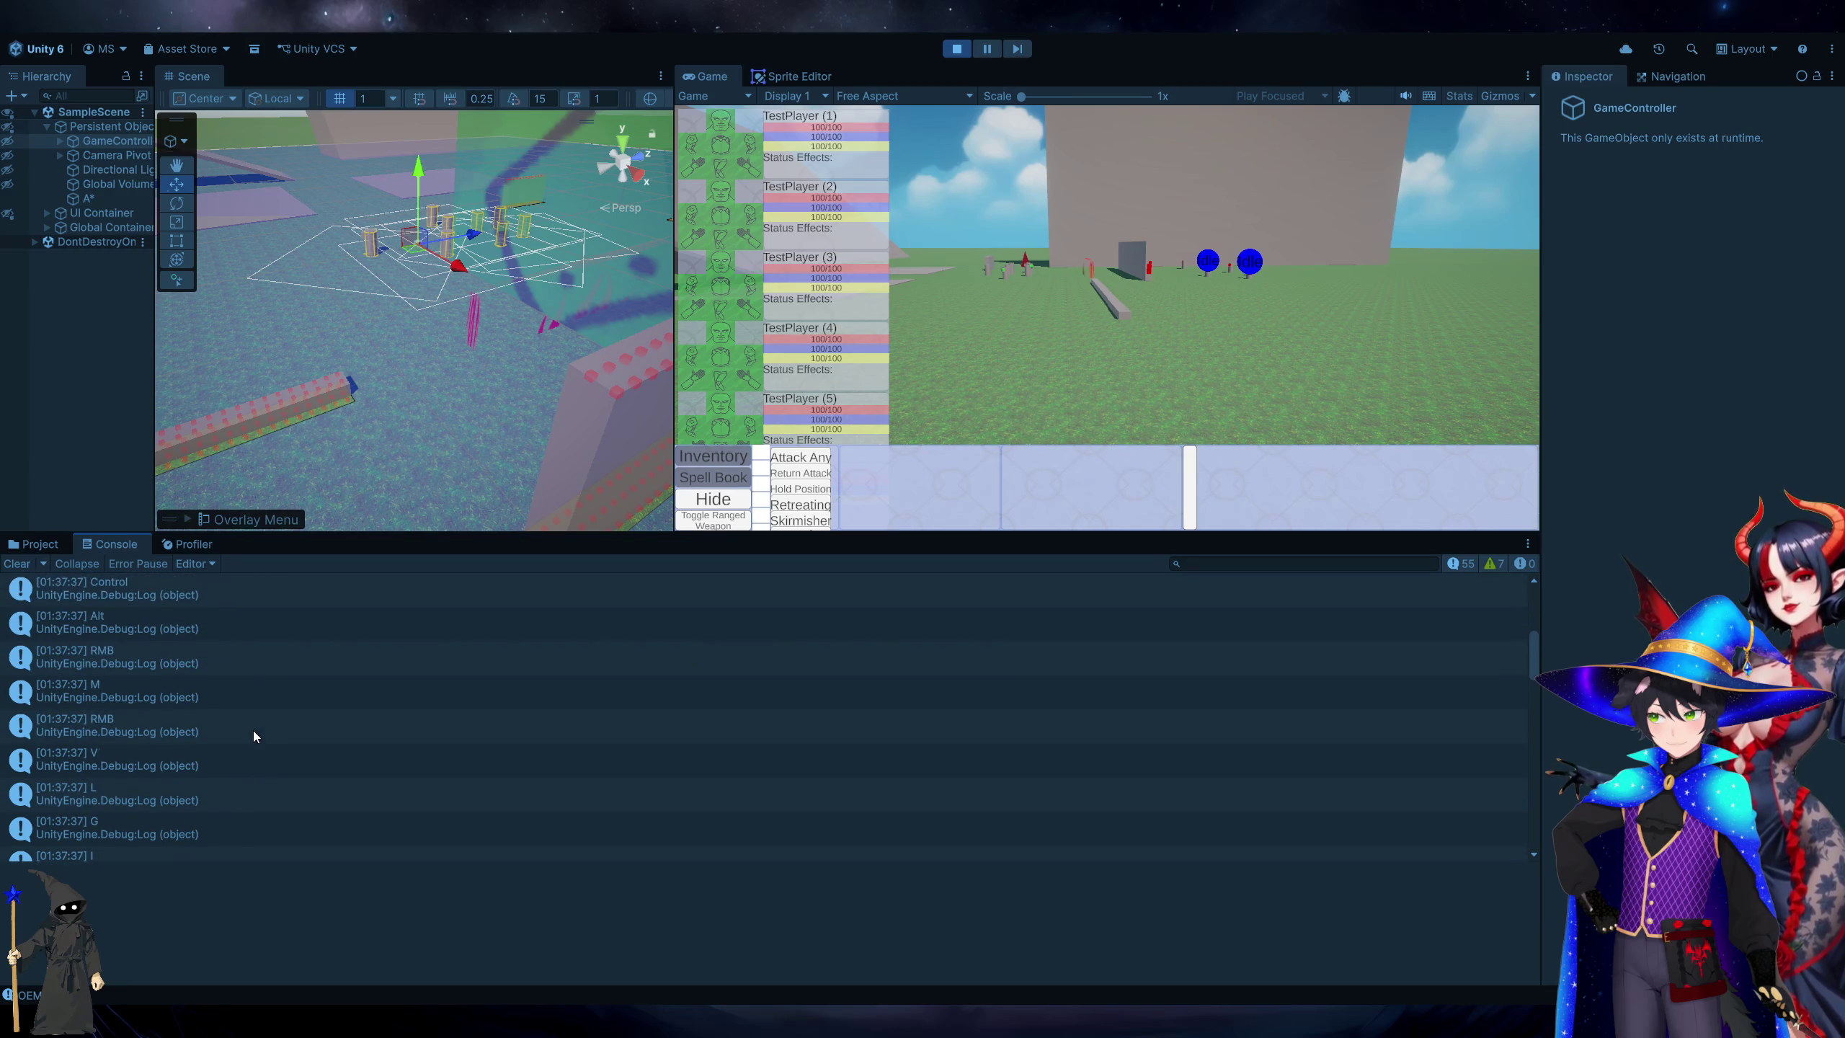
pyautogui.scroll(-5, 254, 730)
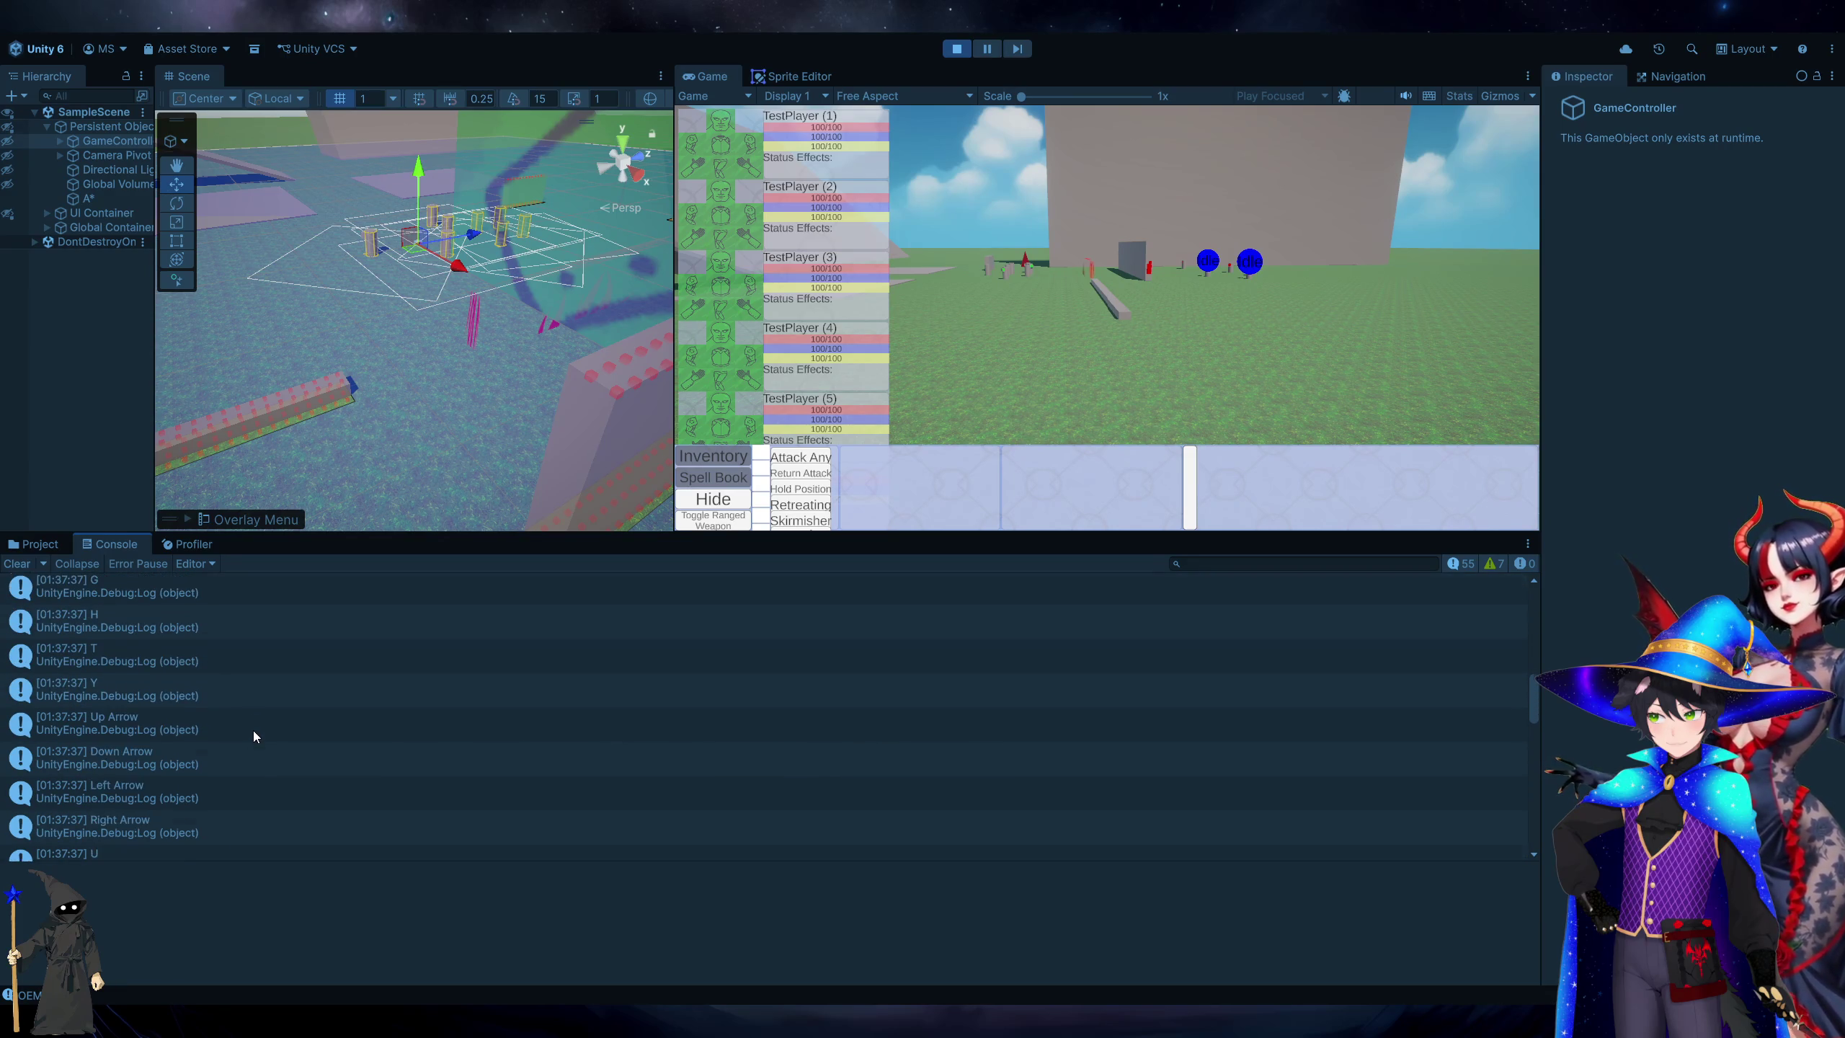
pyautogui.scroll(-1, 254, 730)
pyautogui.click(254, 730)
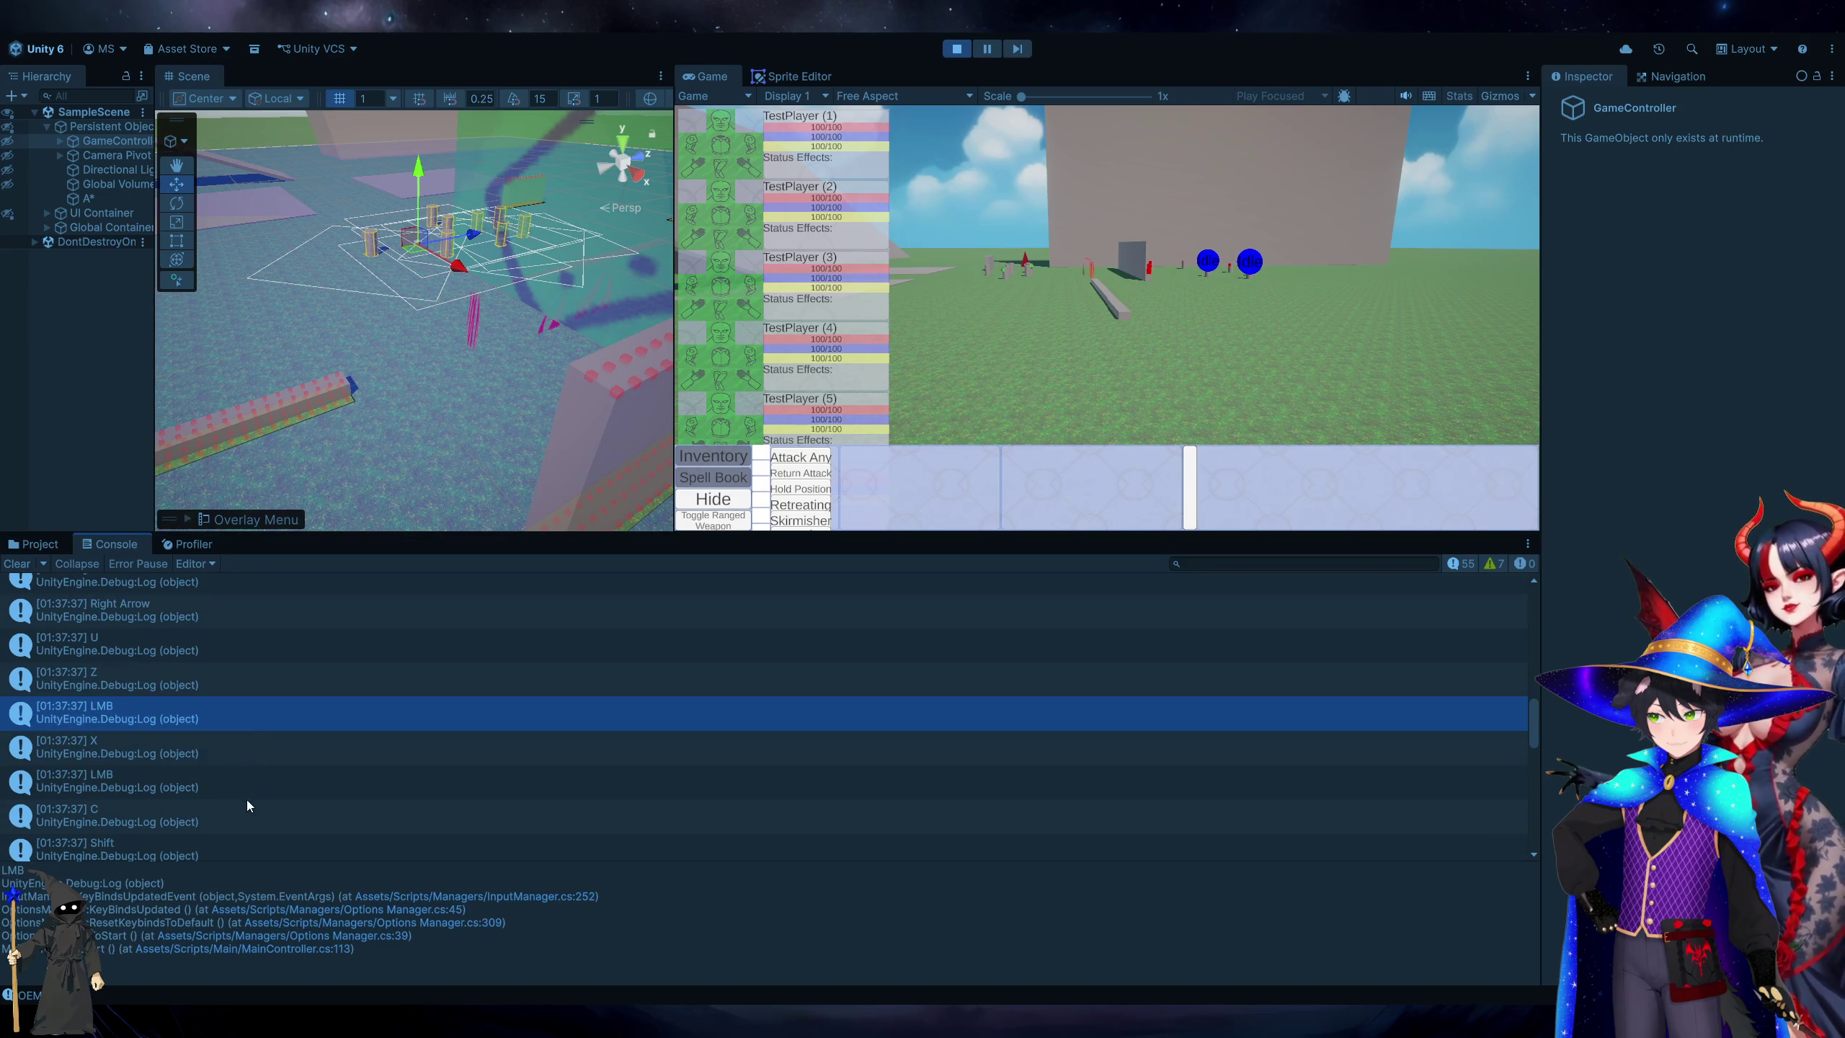
pyautogui.click(262, 787)
pyautogui.doubleClick(262, 787)
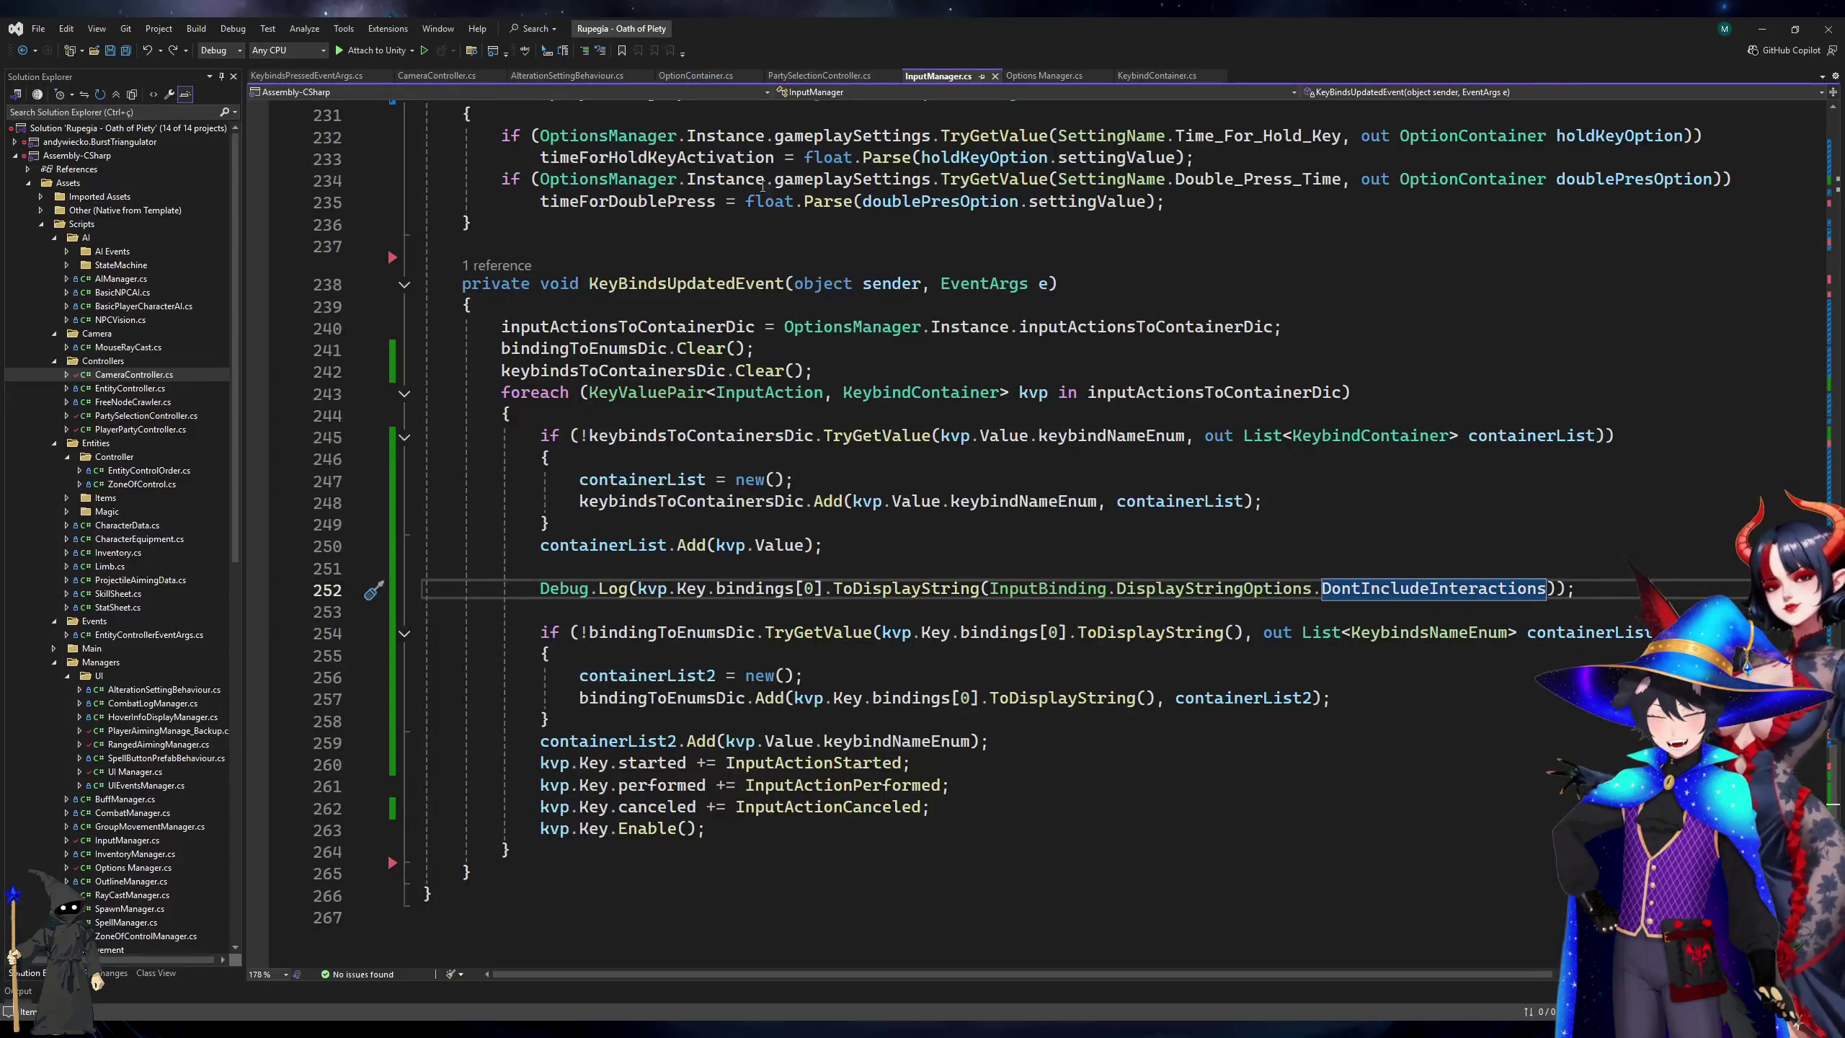
# Add Debug.Log(containerList2.Count); on a new line after line 259.
pyautogui.click(1099, 77)
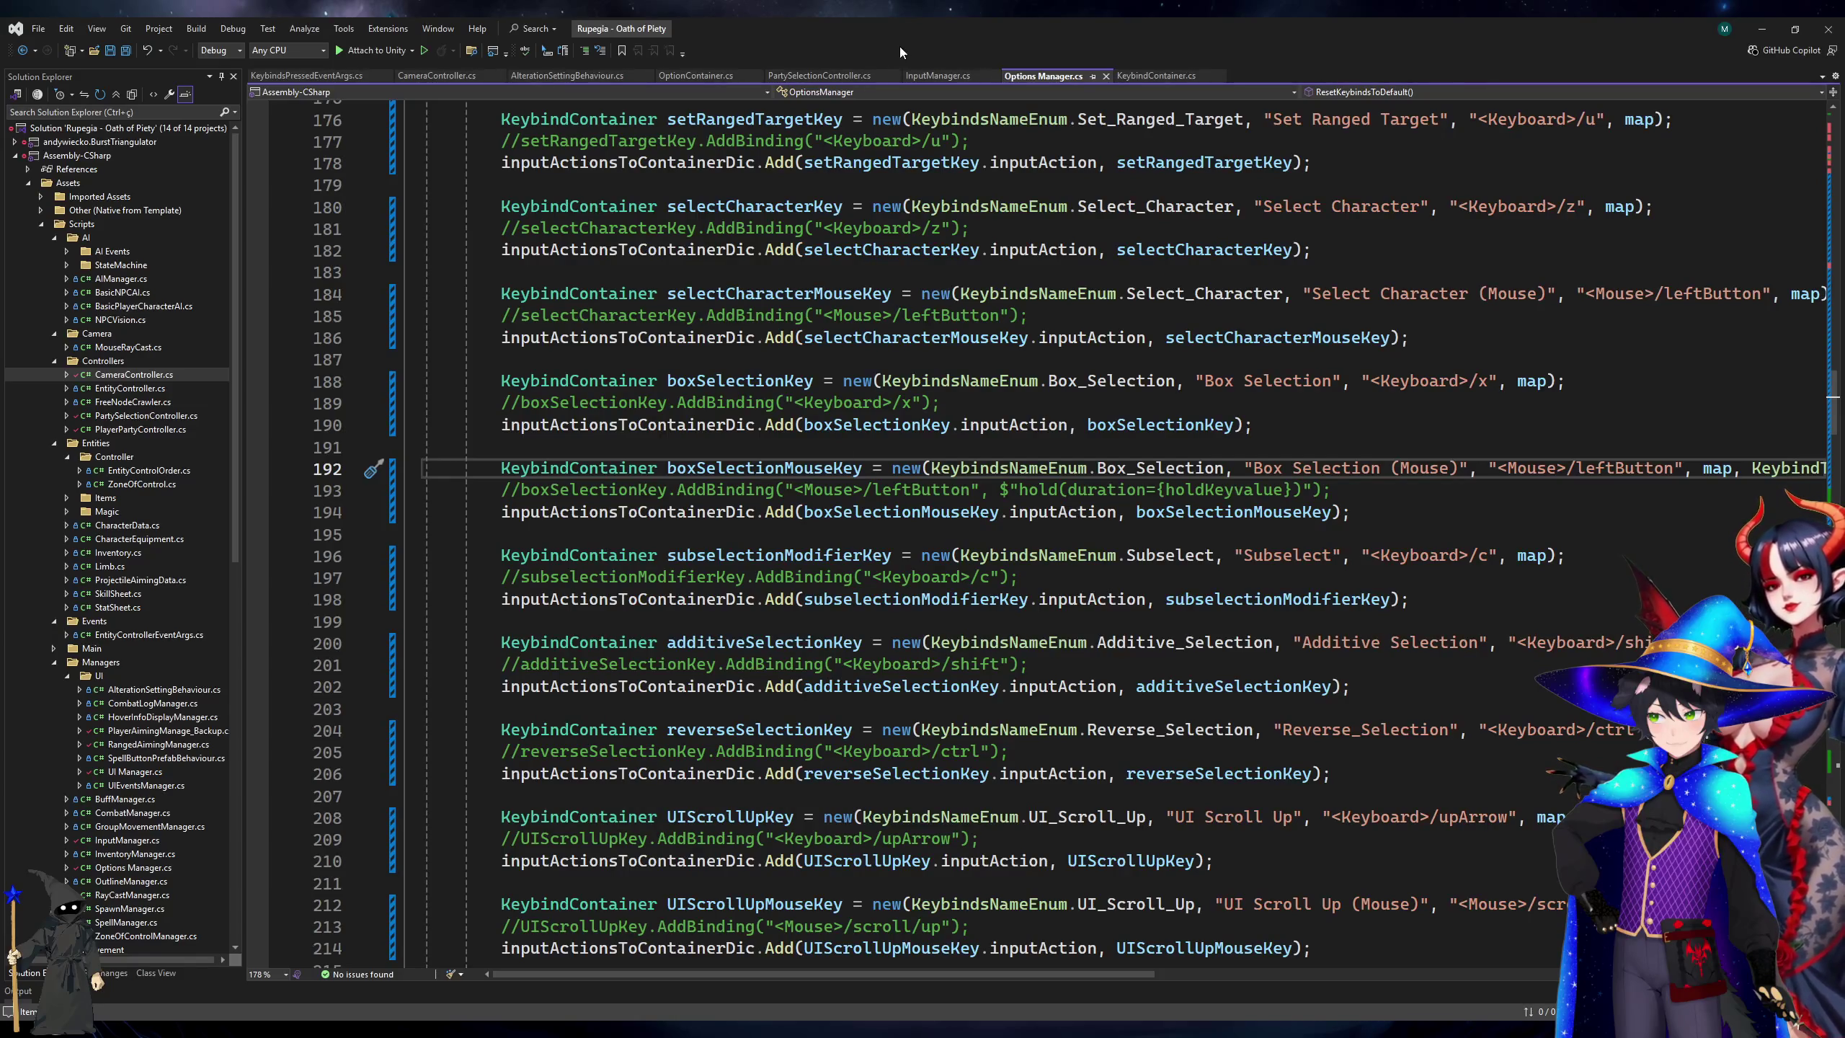
pyautogui.click(937, 76)
pyautogui.click(1355, 721)
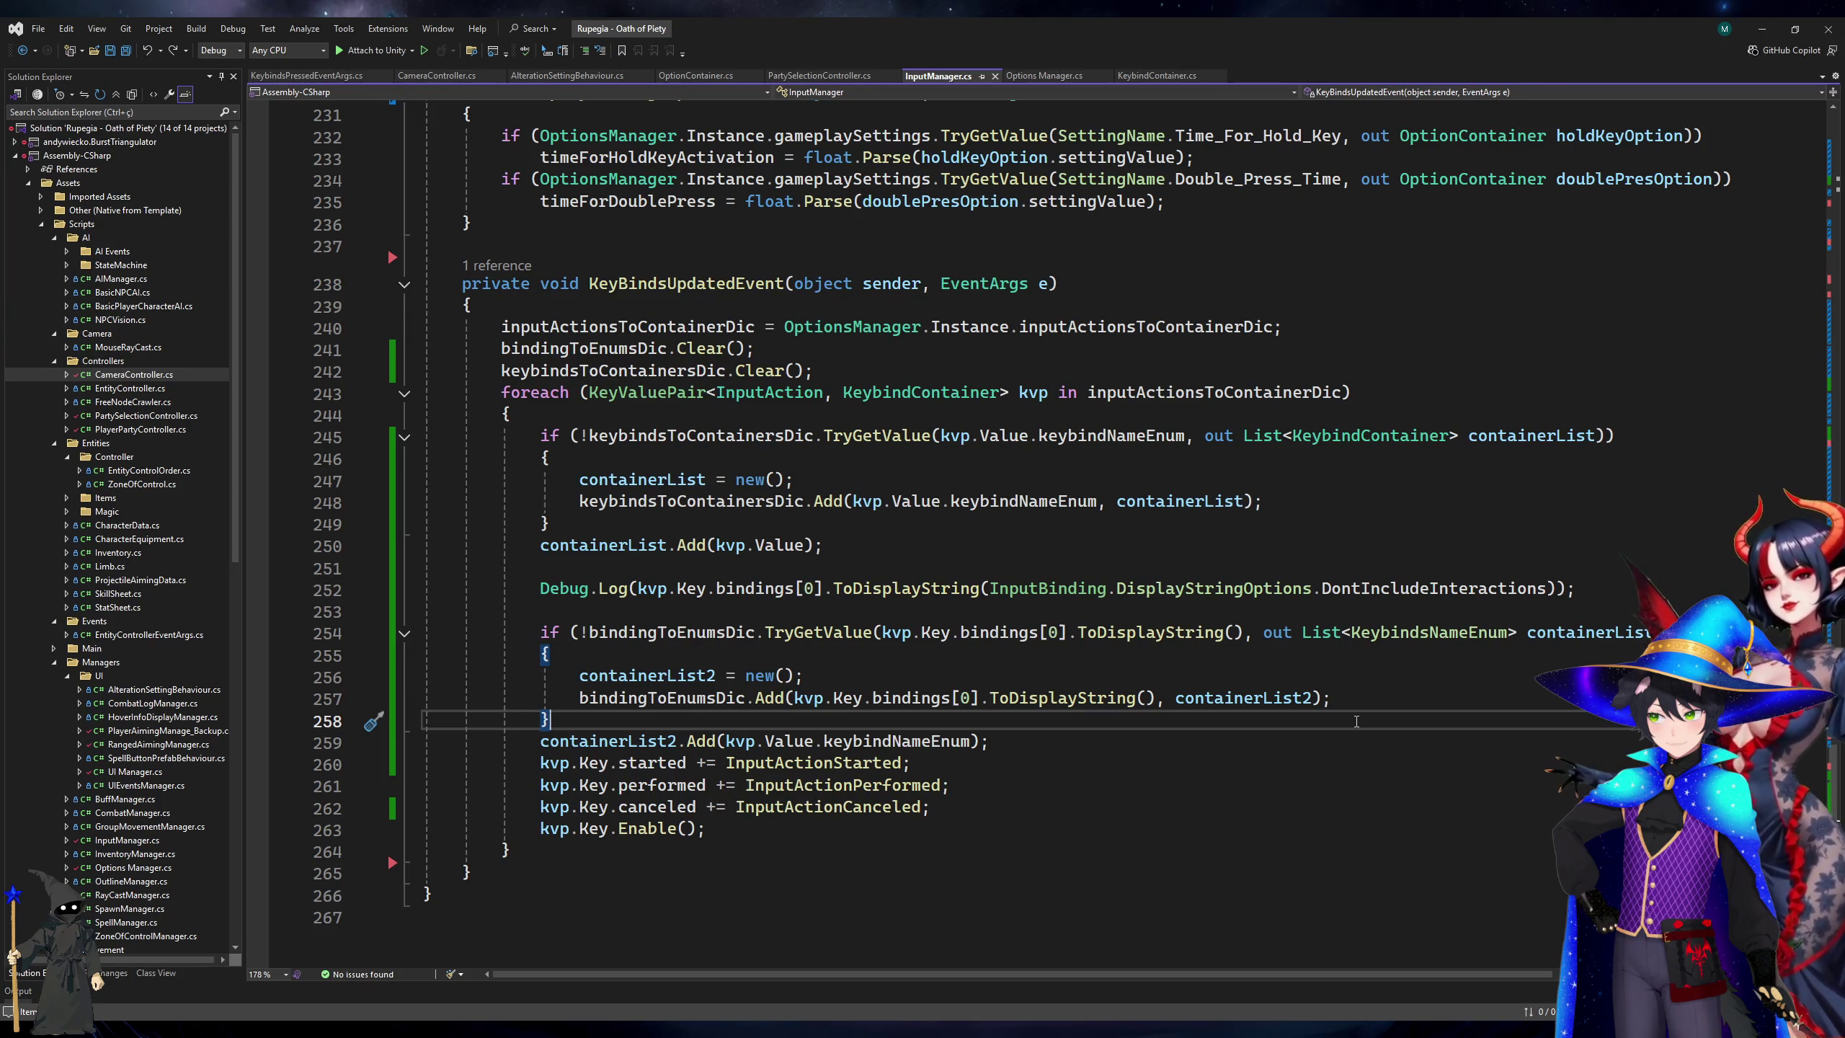
pyautogui.click(589, 738)
pyautogui.click(1119, 736)
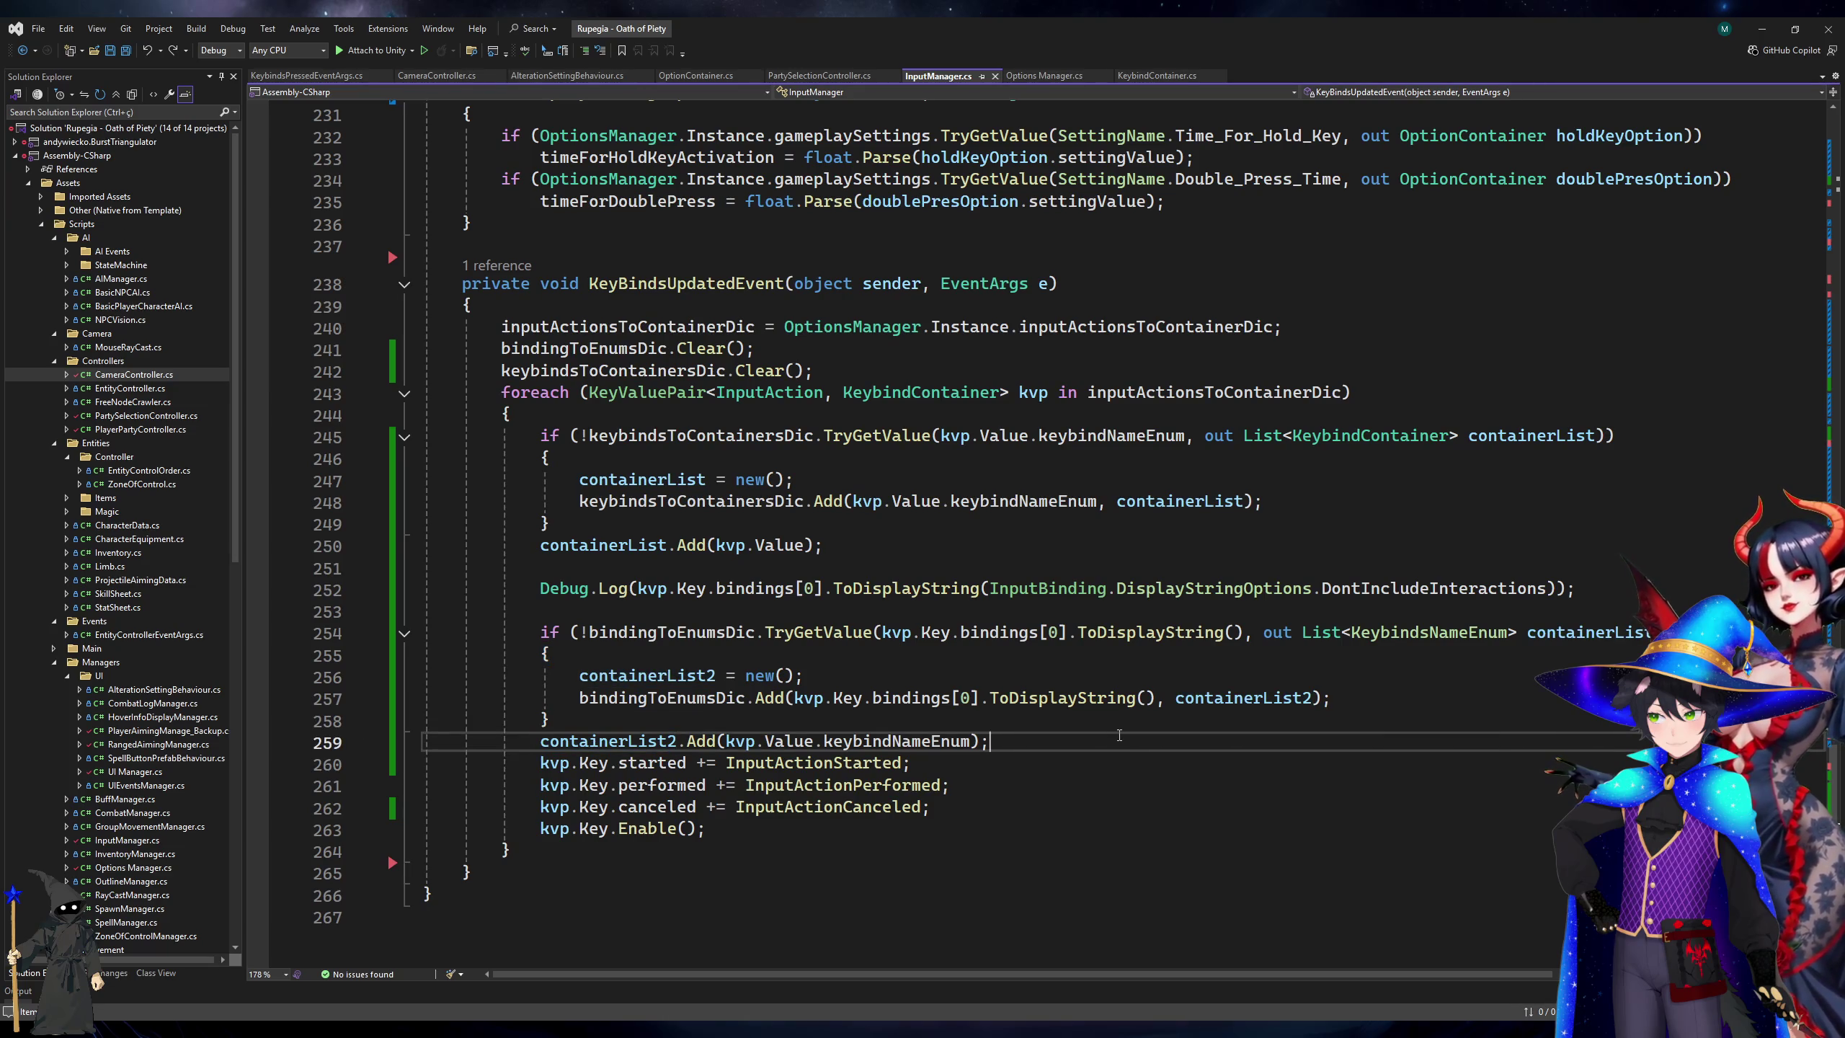
pyautogui.press('Return')
pyautogui.write('Debug.Log')
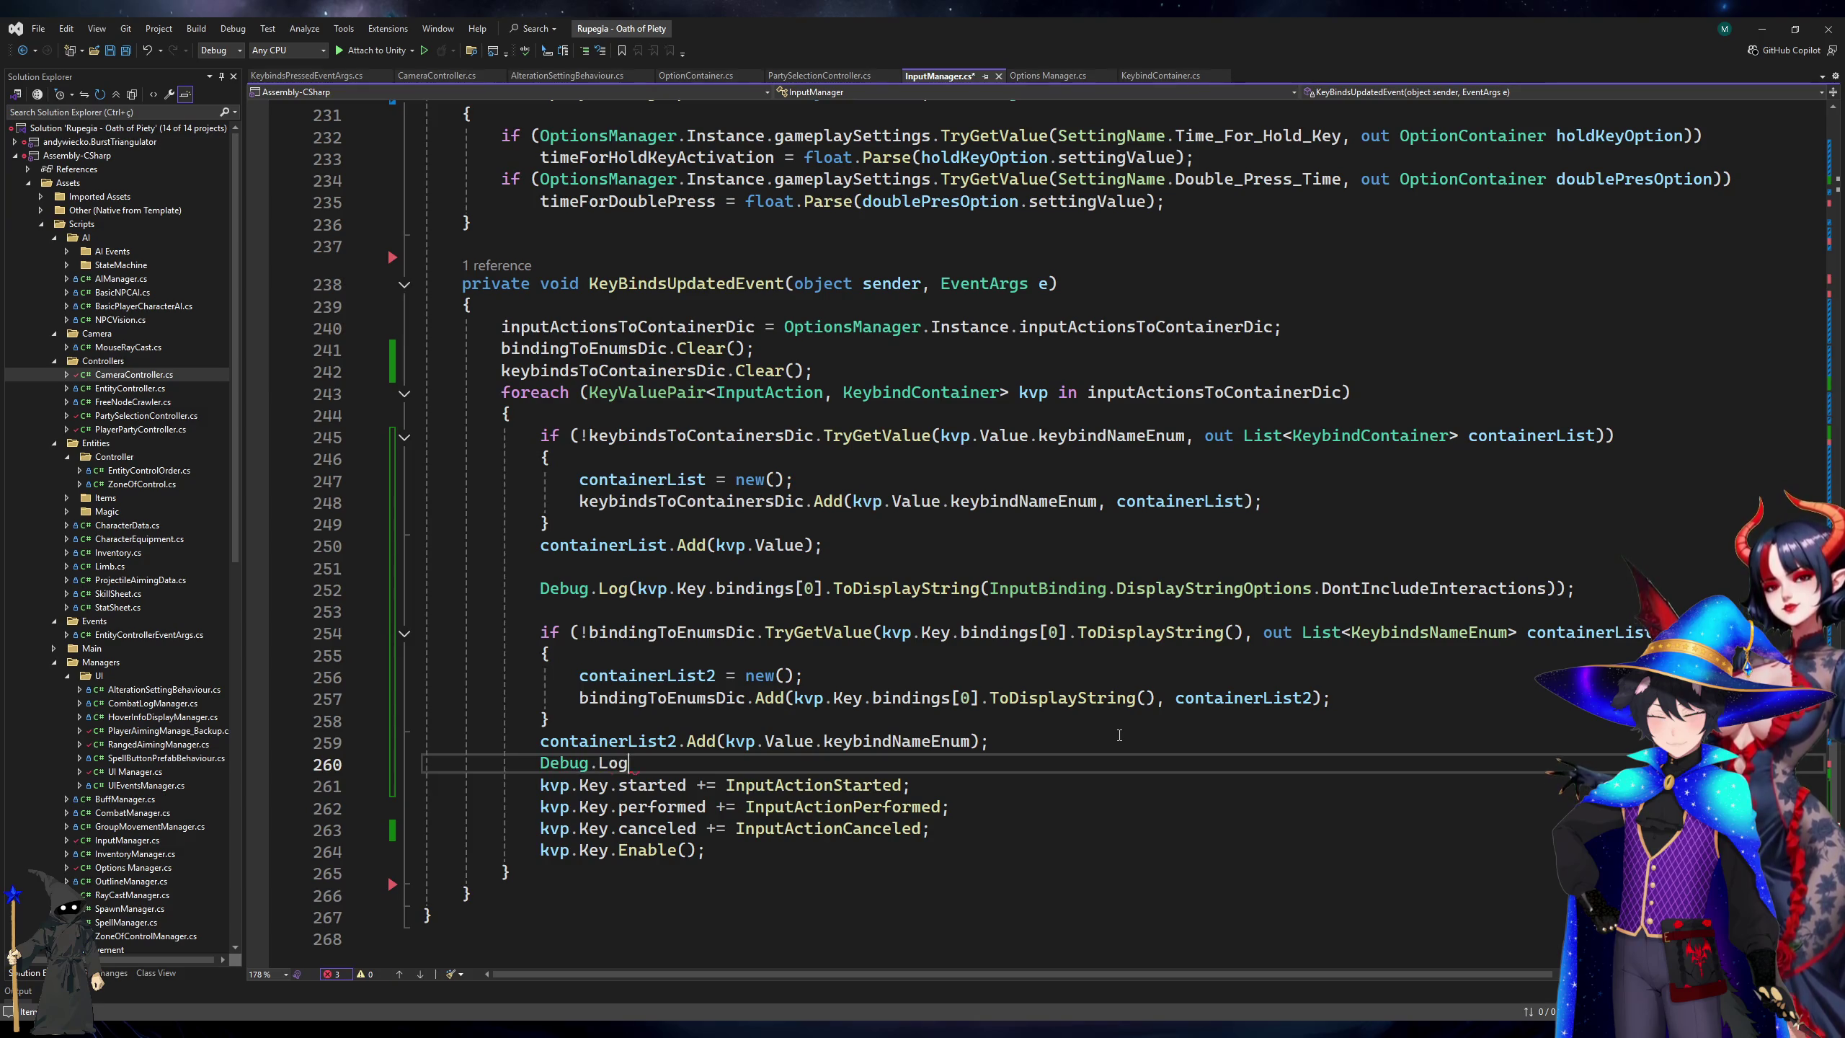
pyautogui.write('(containerList2.')
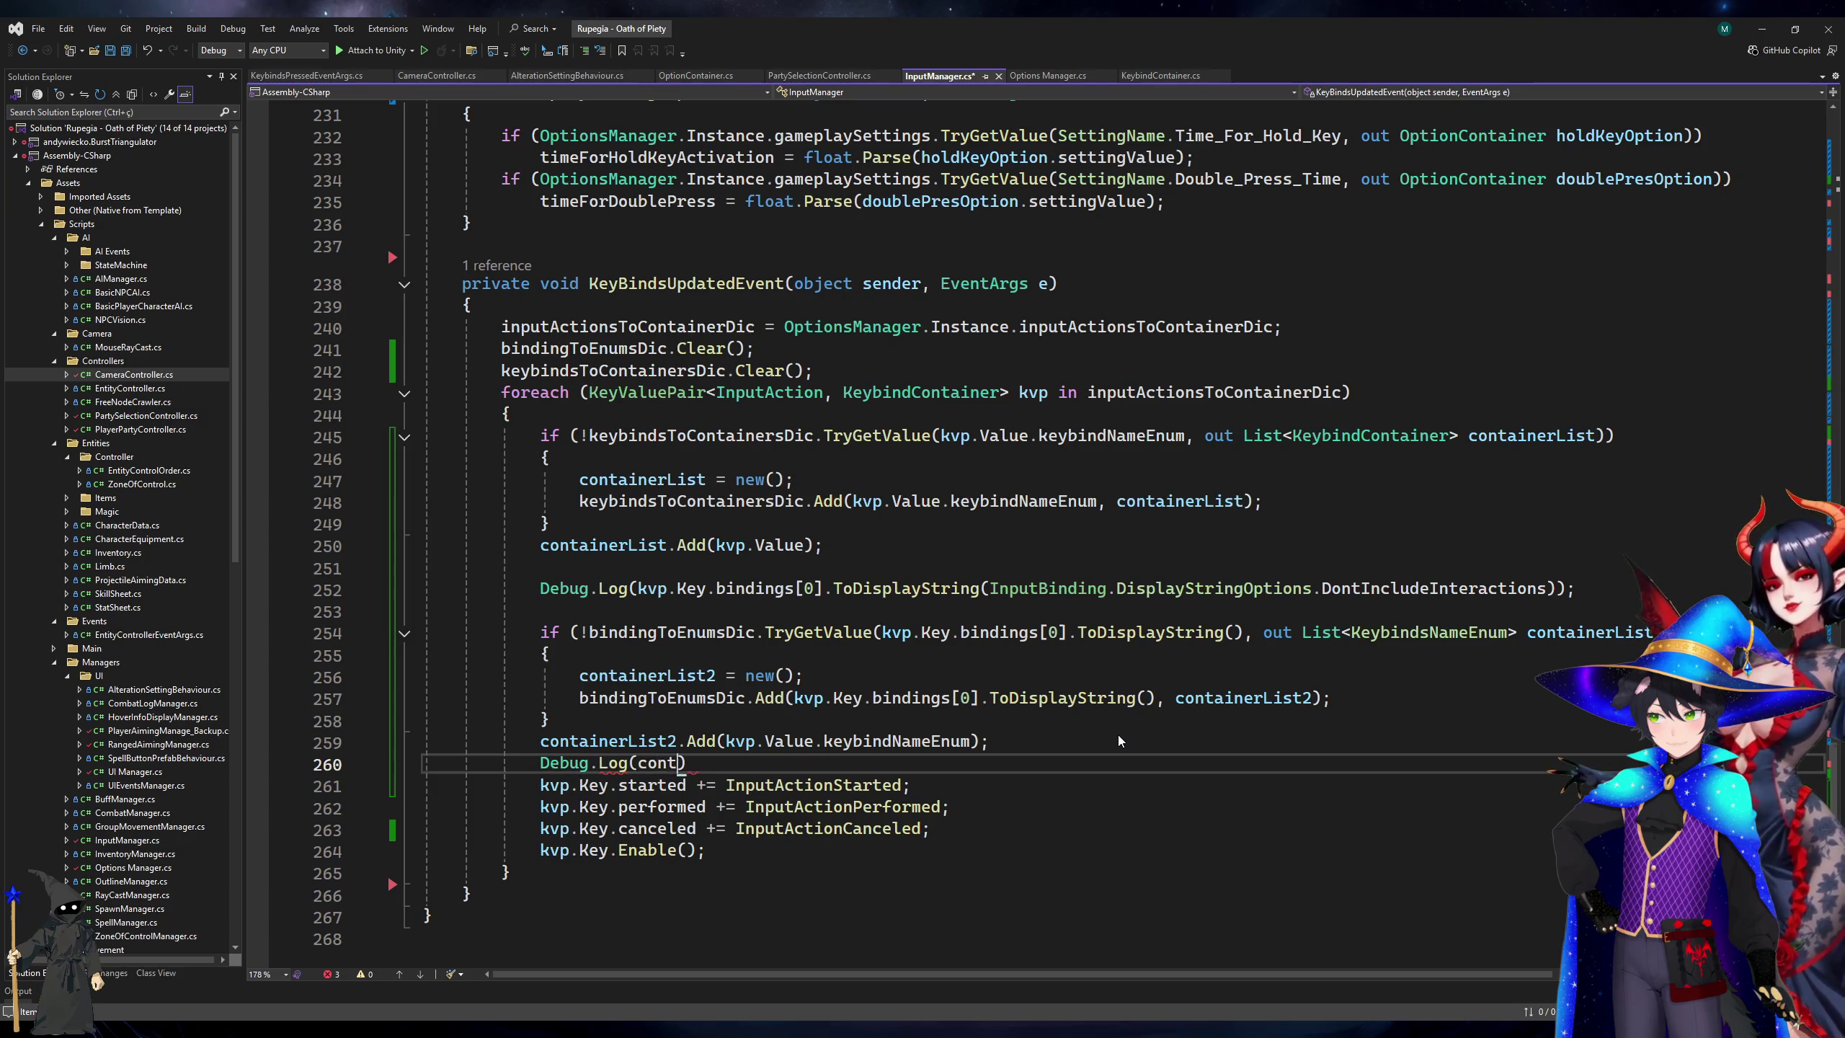
pyautogui.write('Count')
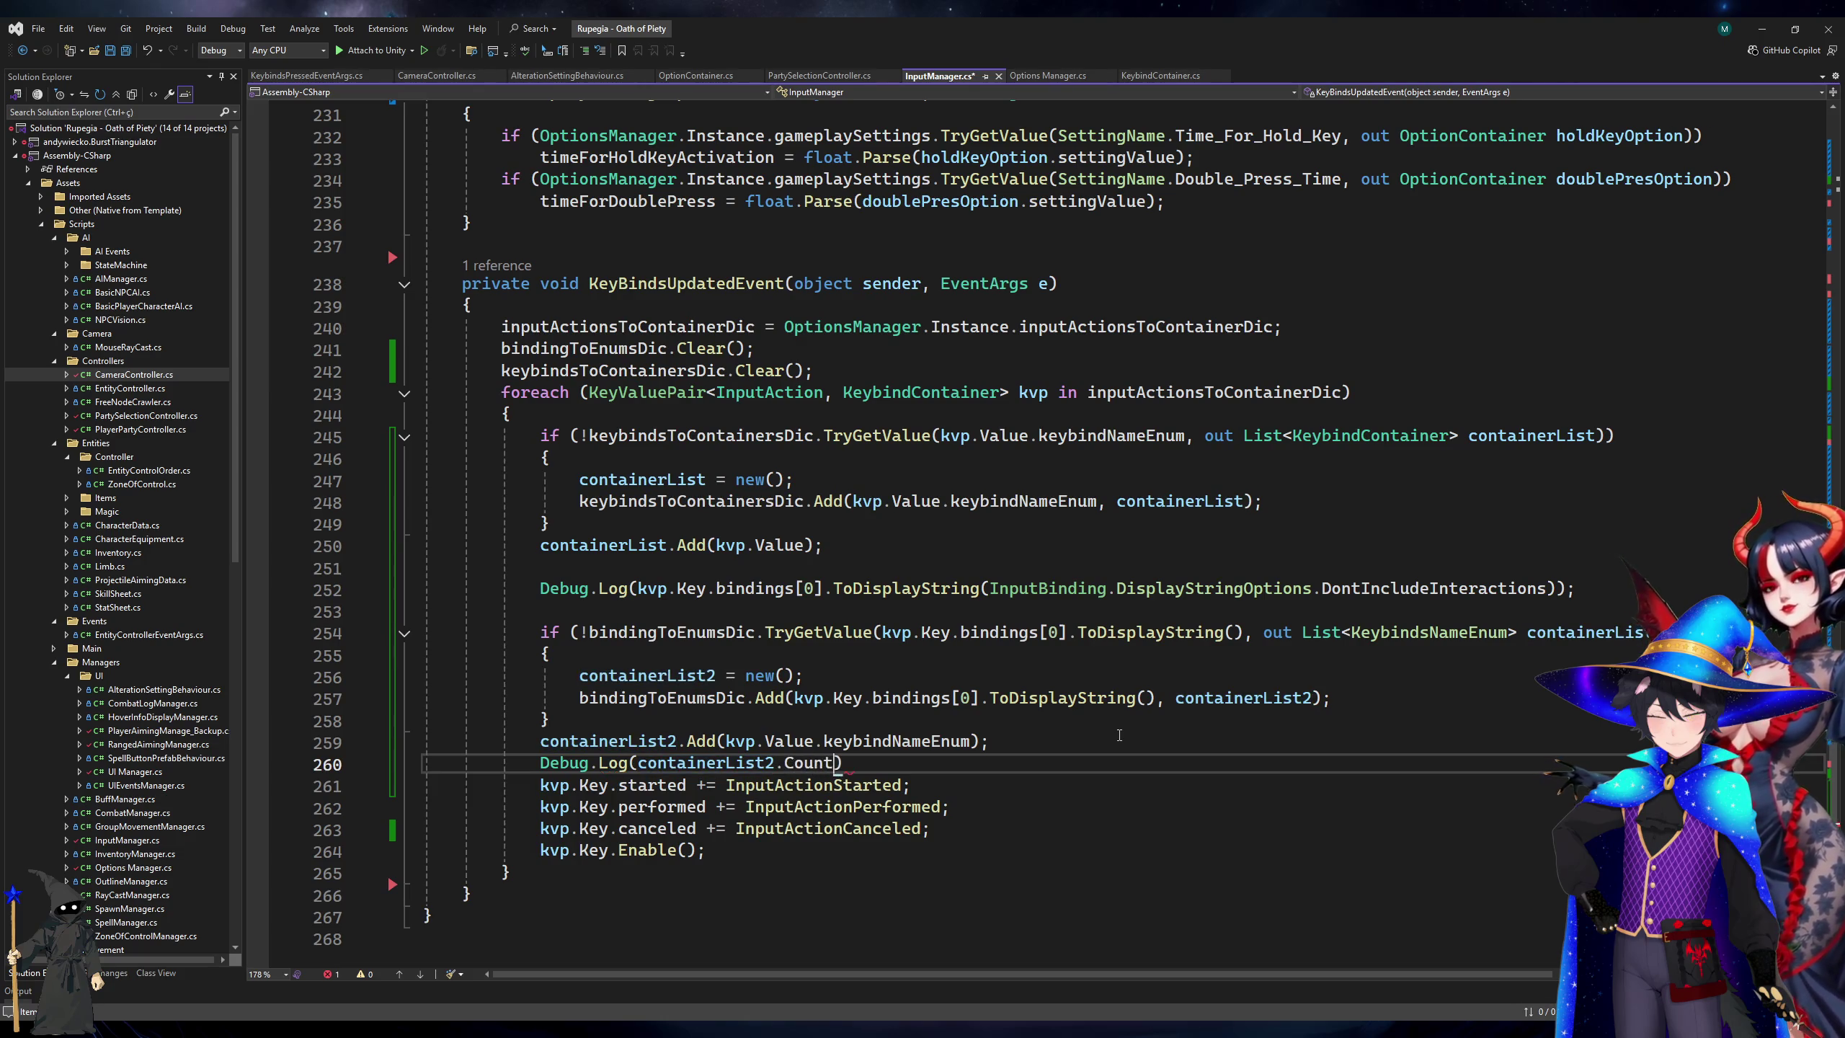
pyautogui.write(');')
# Move the key-name Debug.Log line below the containerList2.Add call.
pyautogui.press('Up')
pyautogui.press('Up')
pyautogui.press('Up')
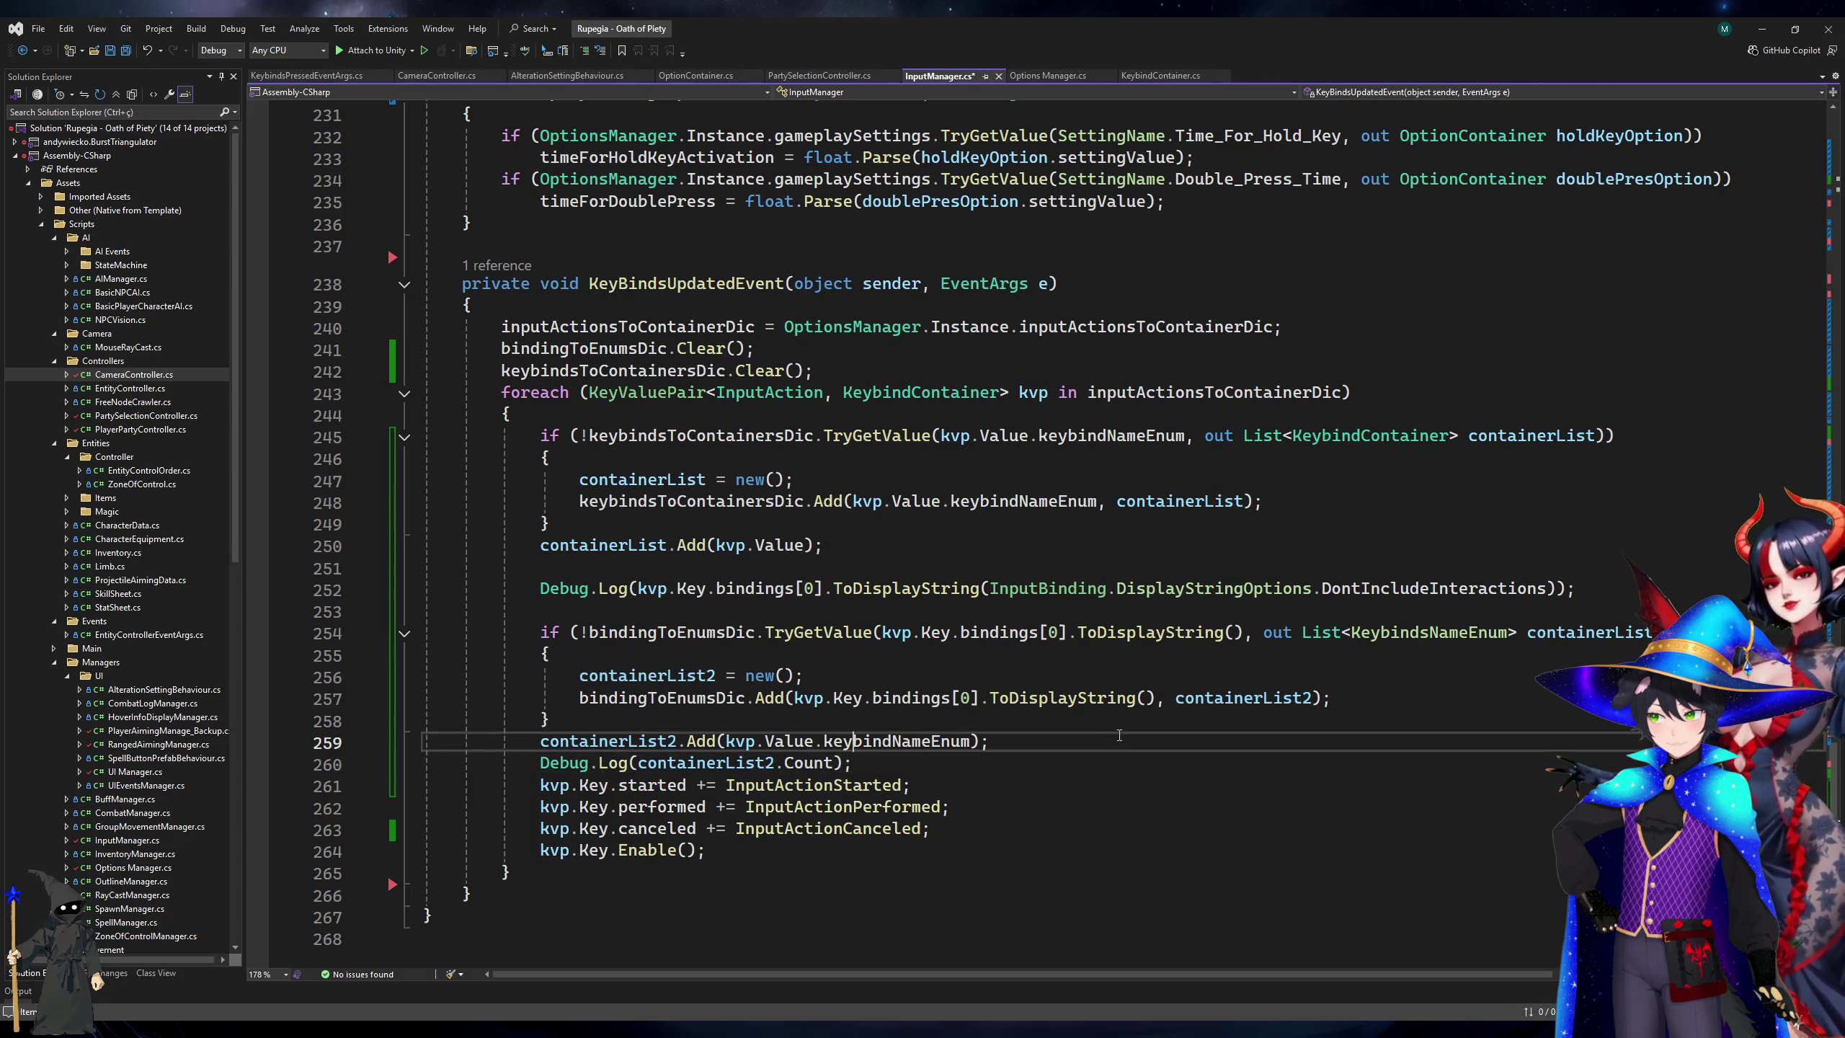
pyautogui.press('Down')
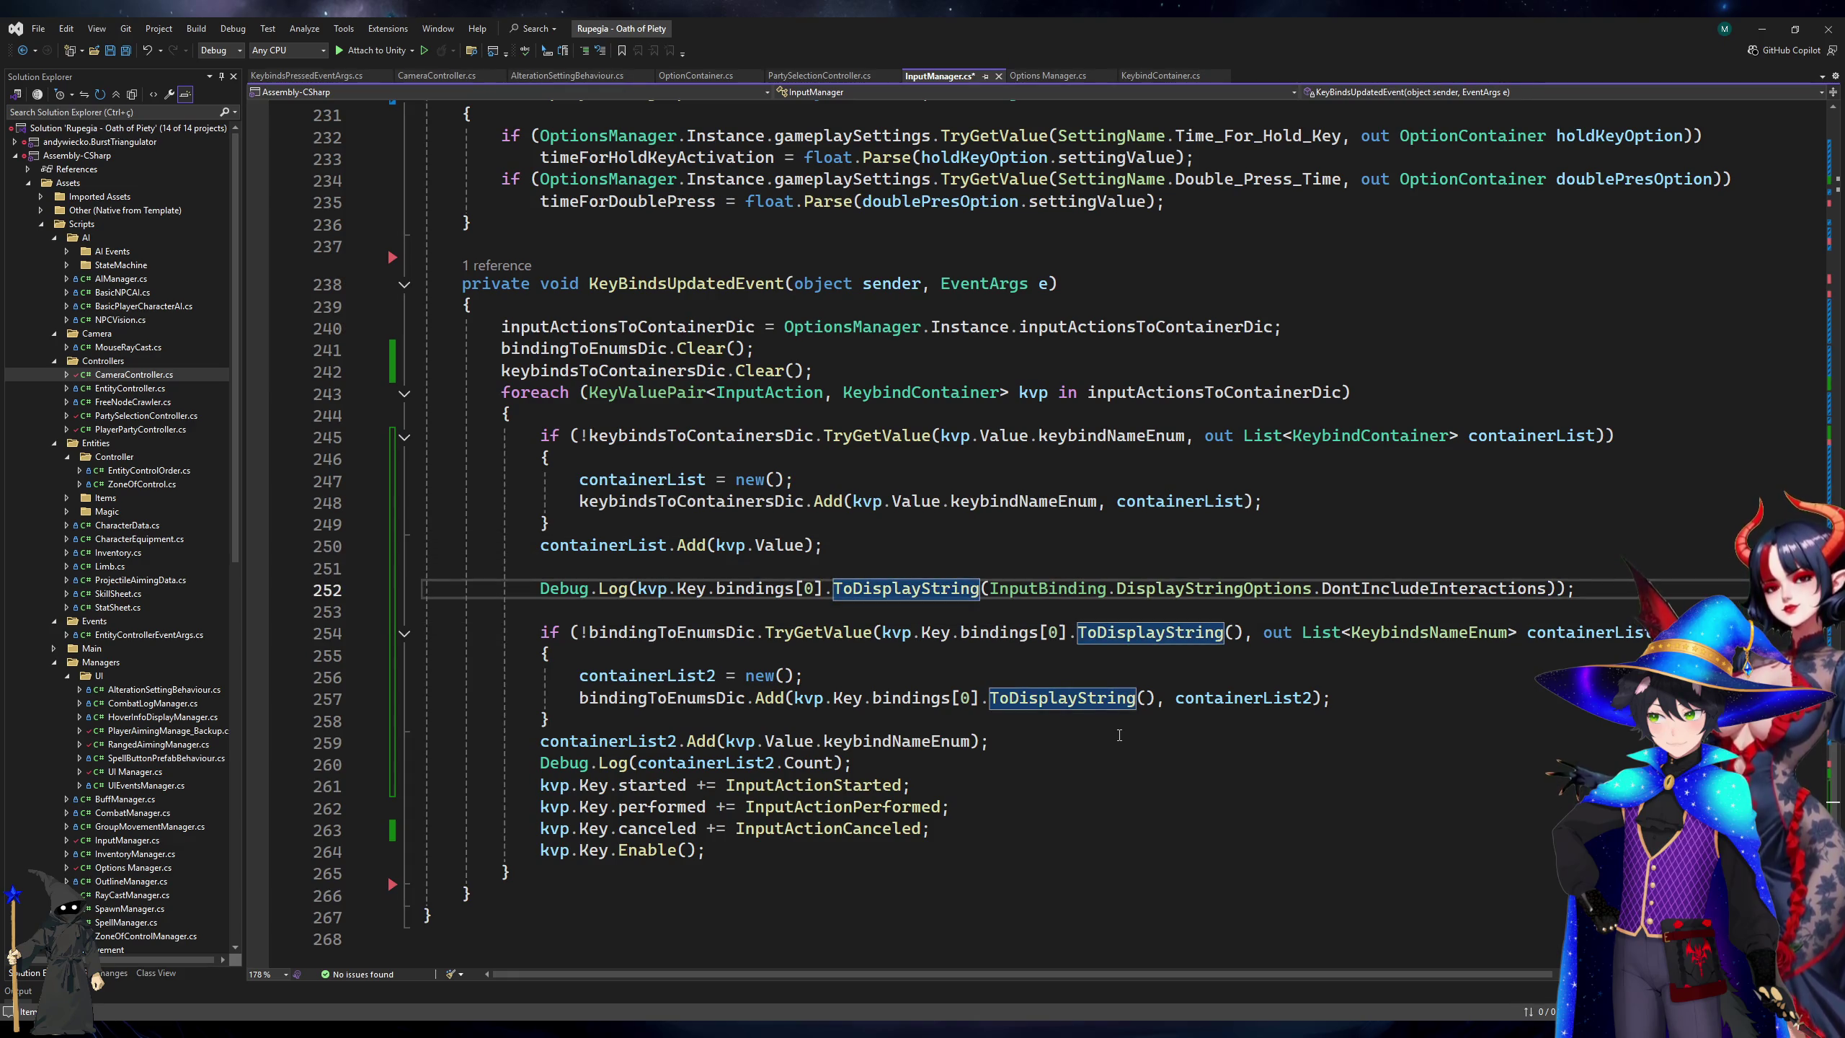
pyautogui.hotkey('ctrl', 'x')
pyautogui.press('Down')
pyautogui.press('Down')
pyautogui.press('Down')
pyautogui.press('Down')
pyautogui.press('Down')
pyautogui.press('Down')
pyautogui.hotkey('ctrl', 'v')
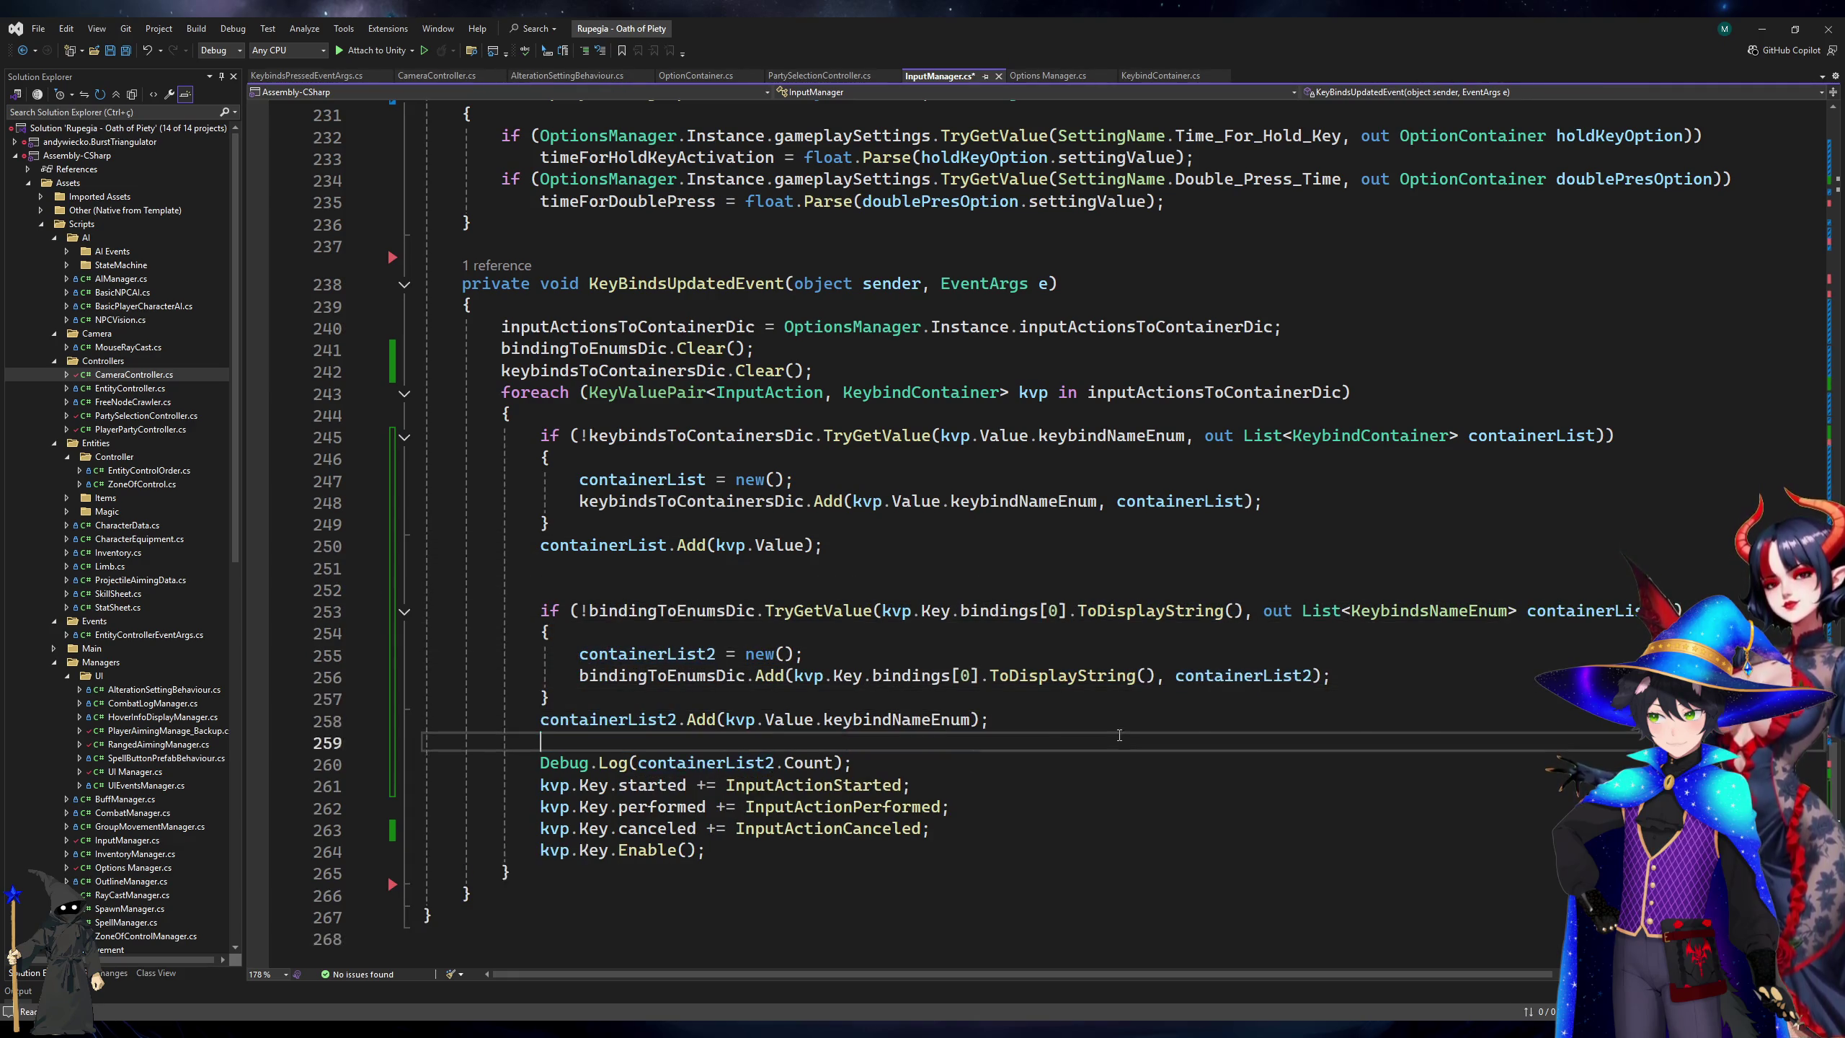
# Append + " - " + containerList2.Count to the key-name log, remove the leftover log, and save.
pyautogui.hotkey('ctrl', 'Right')
pyautogui.hotkey('ctrl', 'Right')
pyautogui.hotkey('ctrl', 'Right')
pyautogui.hotkey('ctrl', 'shift', 'Right')
pyautogui.hotkey('ctrl', 'shift', 'Right')
pyautogui.hotkey('ctrl', 'shift', 'Right')
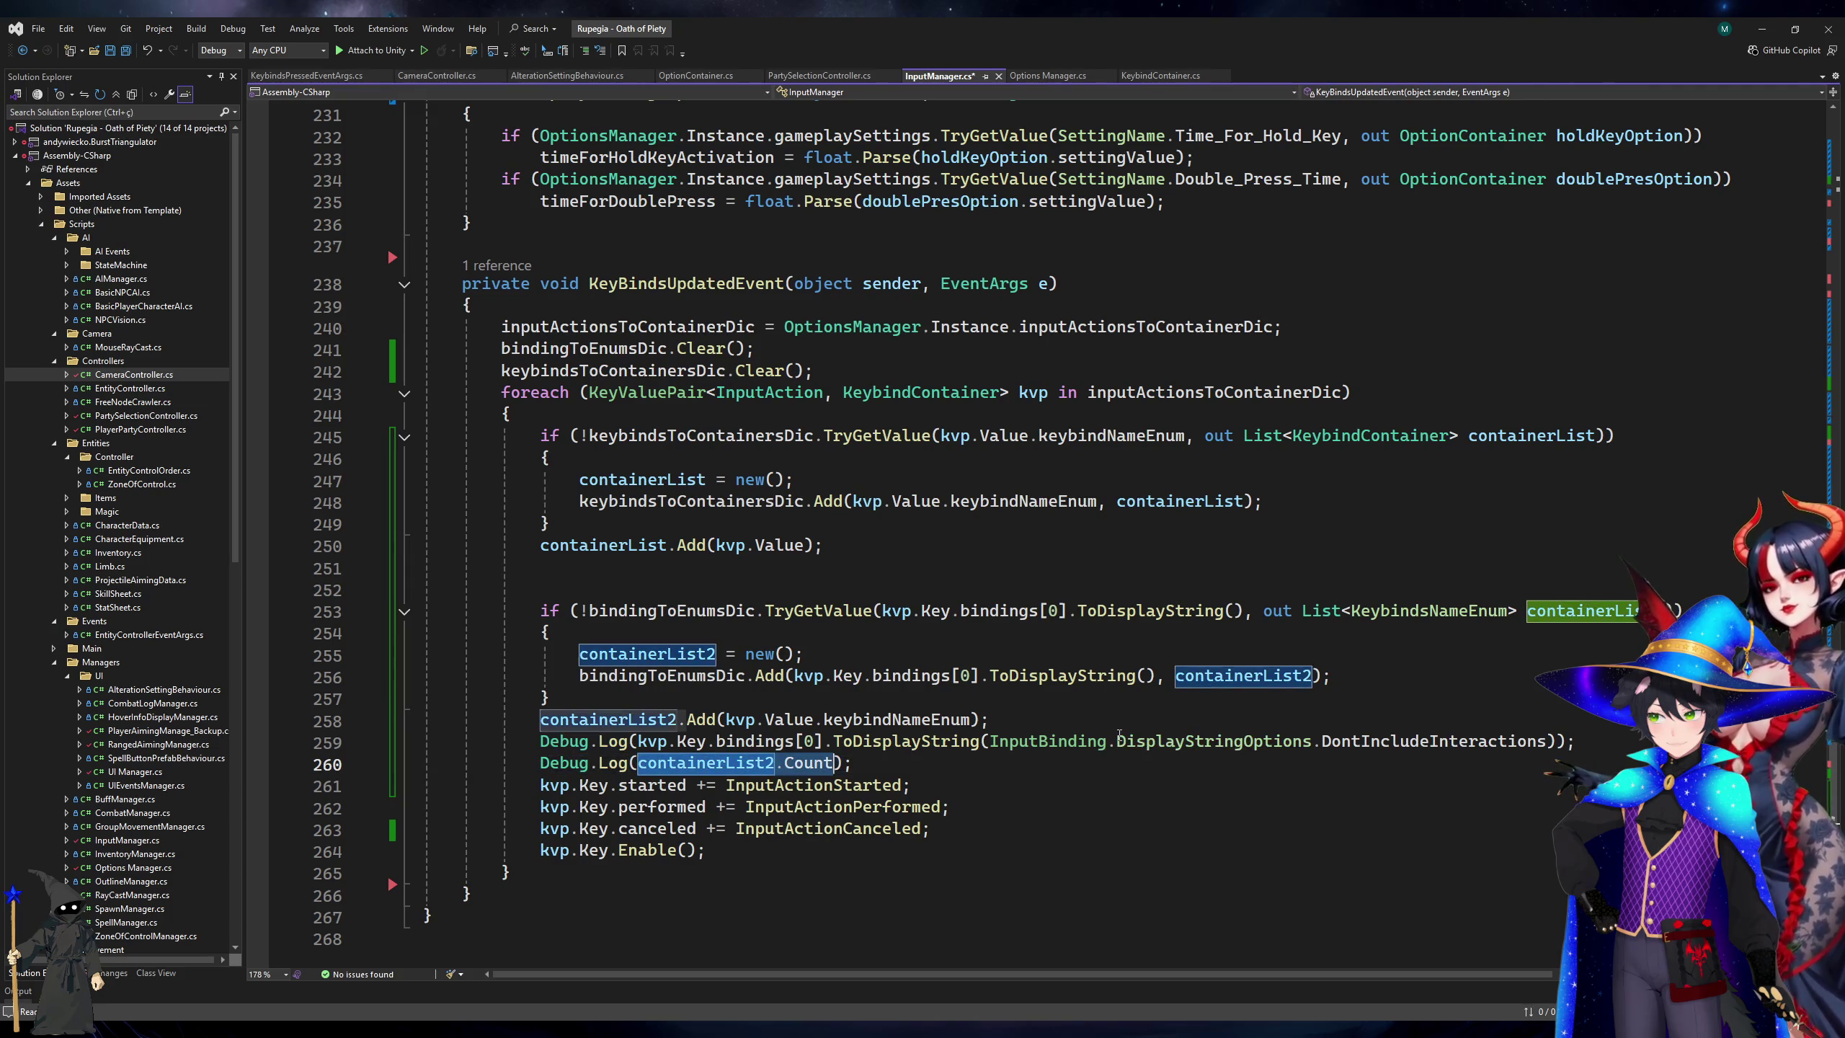
pyautogui.press('Delete')
pyautogui.press('Up')
pyautogui.hotkey('ctrl', 'Right')
pyautogui.hotkey('ctrl', 'Right')
pyautogui.hotkey('ctrl', 'Right')
pyautogui.press('Right')
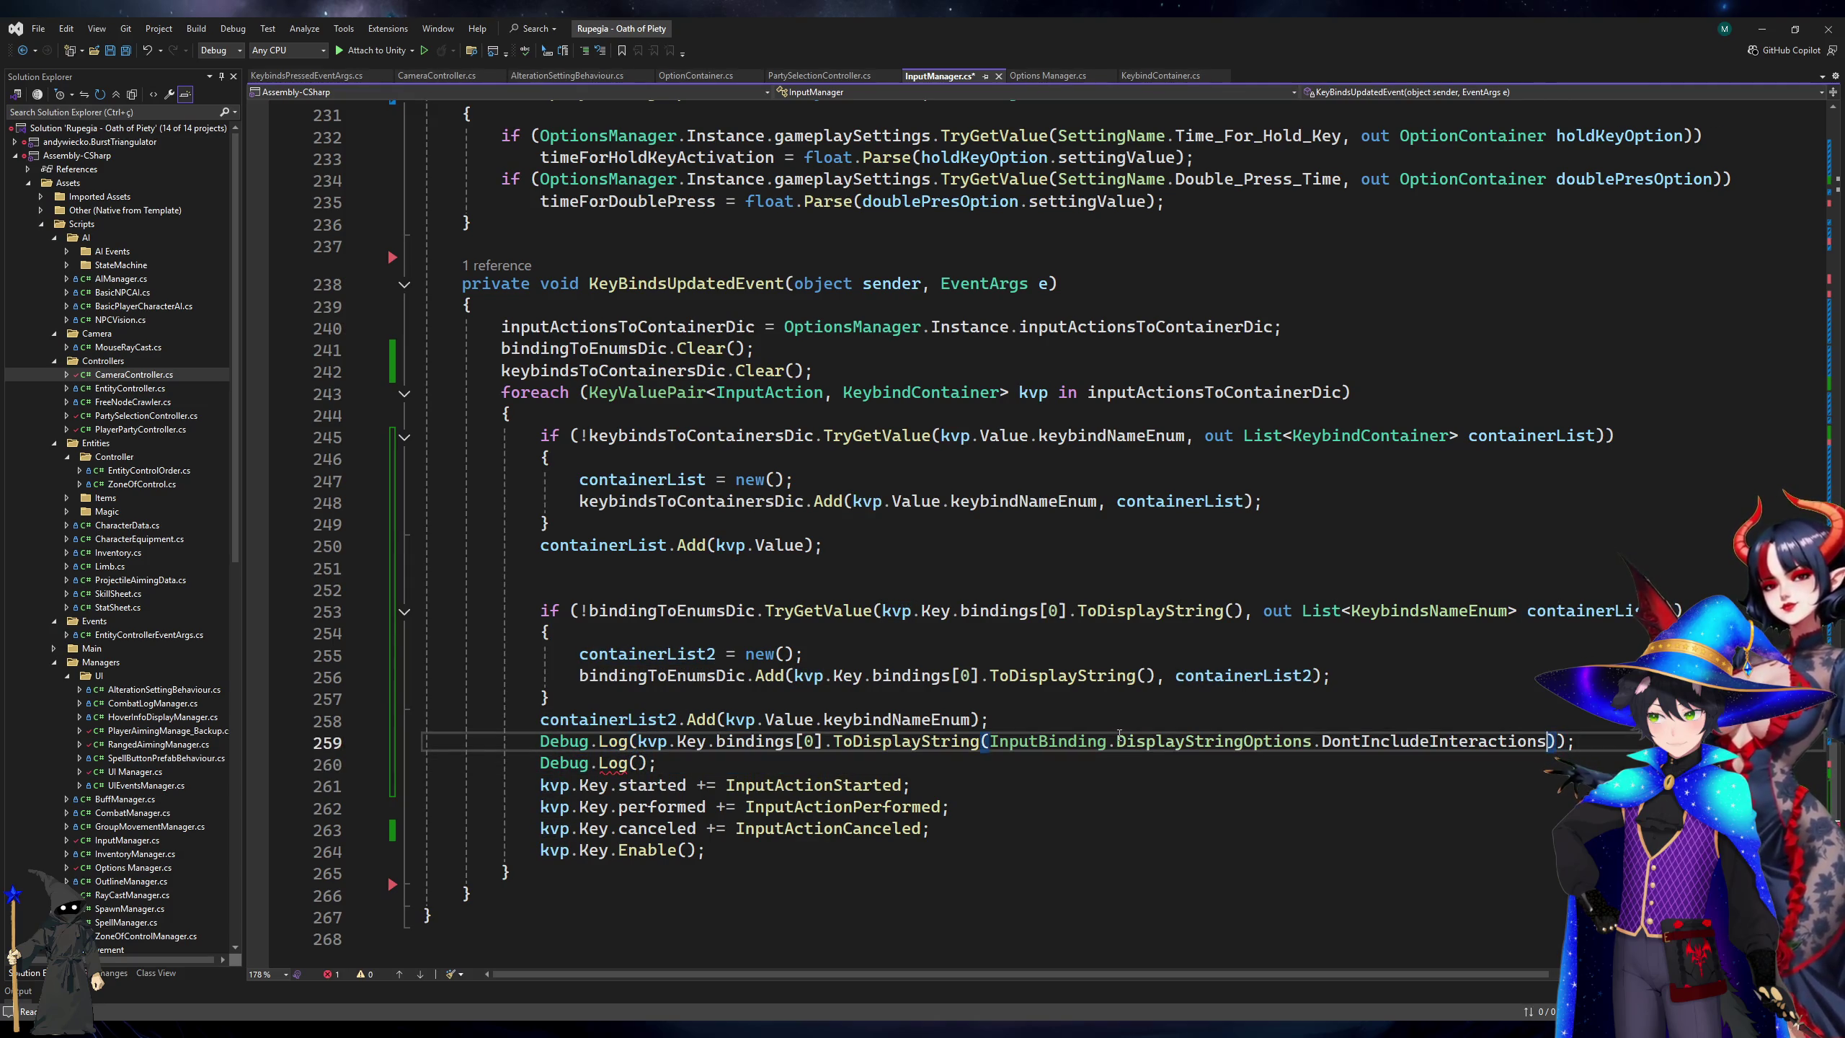
pyautogui.write('+"')
pyautogui.write(' - "+ co')
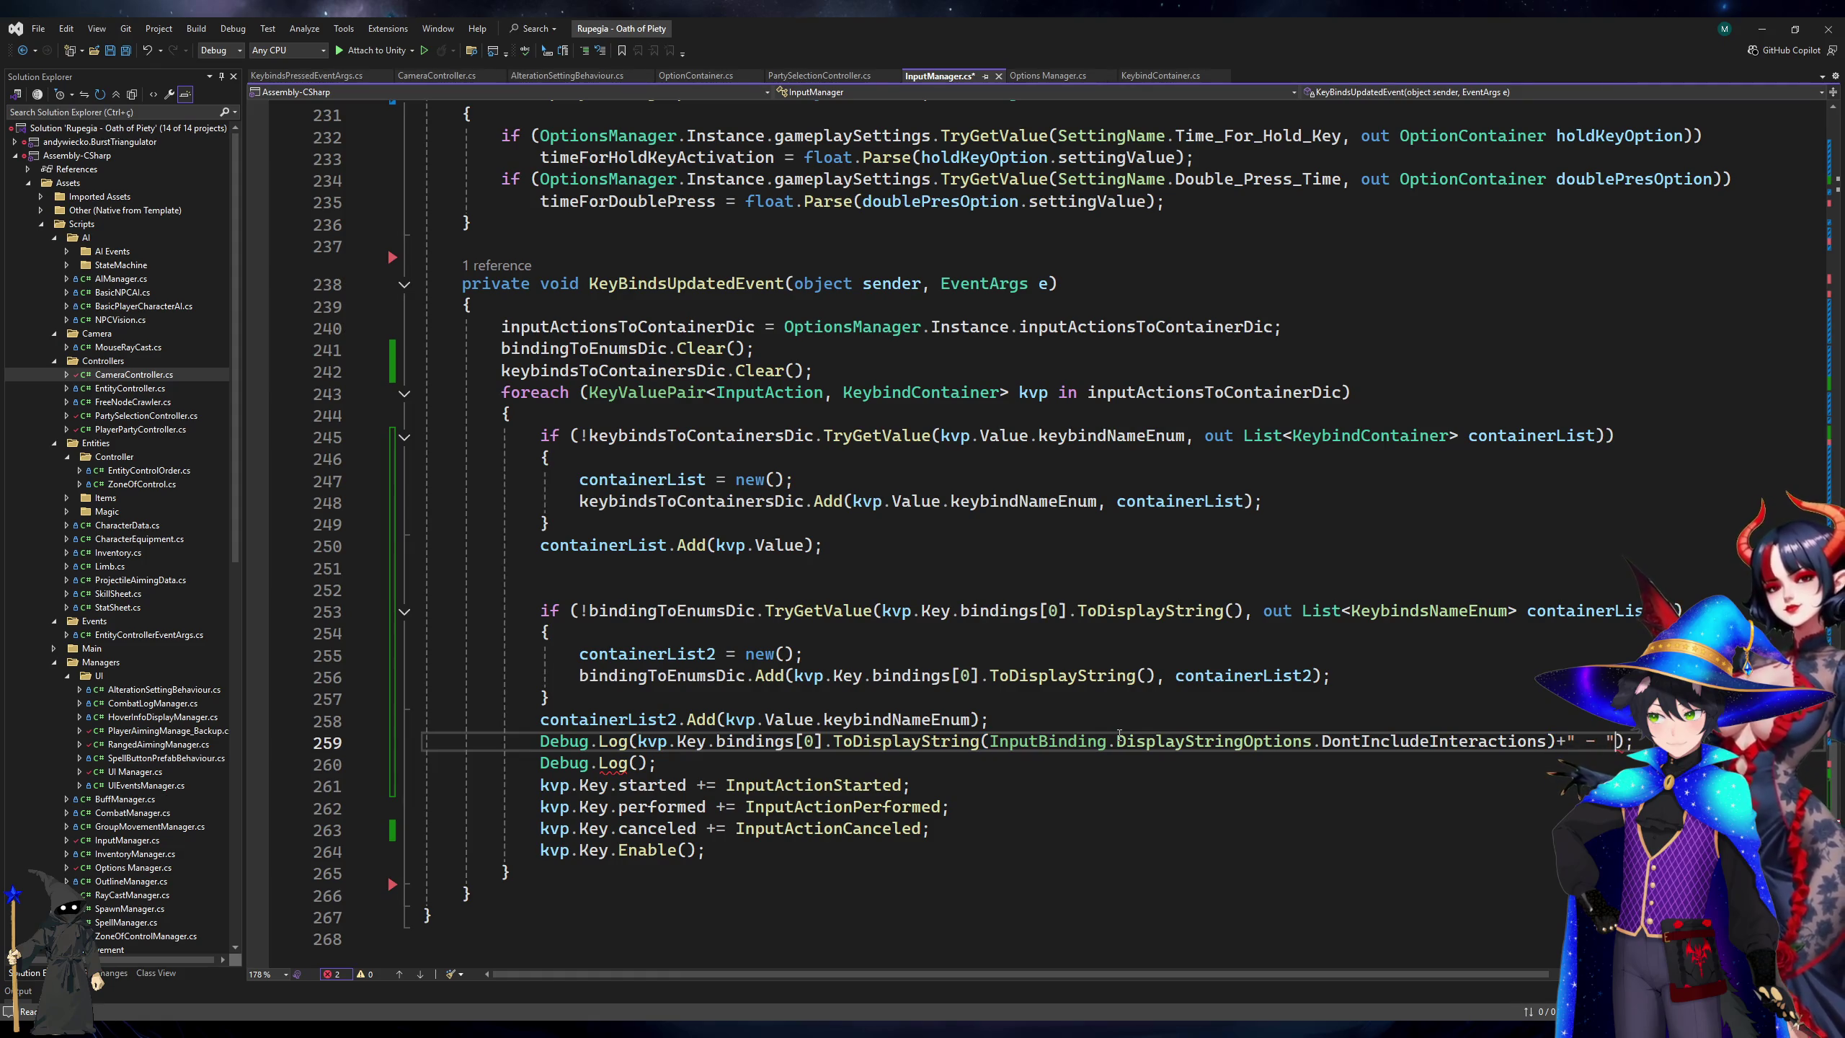
pyautogui.press('Down')
pyautogui.hotkey('ctrl', 'x')
pyautogui.hotkey('ctrl', 's')
# Delete the leftover blank line 252 and check references to bindings and bindingToEnumsDic.
pyautogui.press('Up')
pyautogui.press('Up')
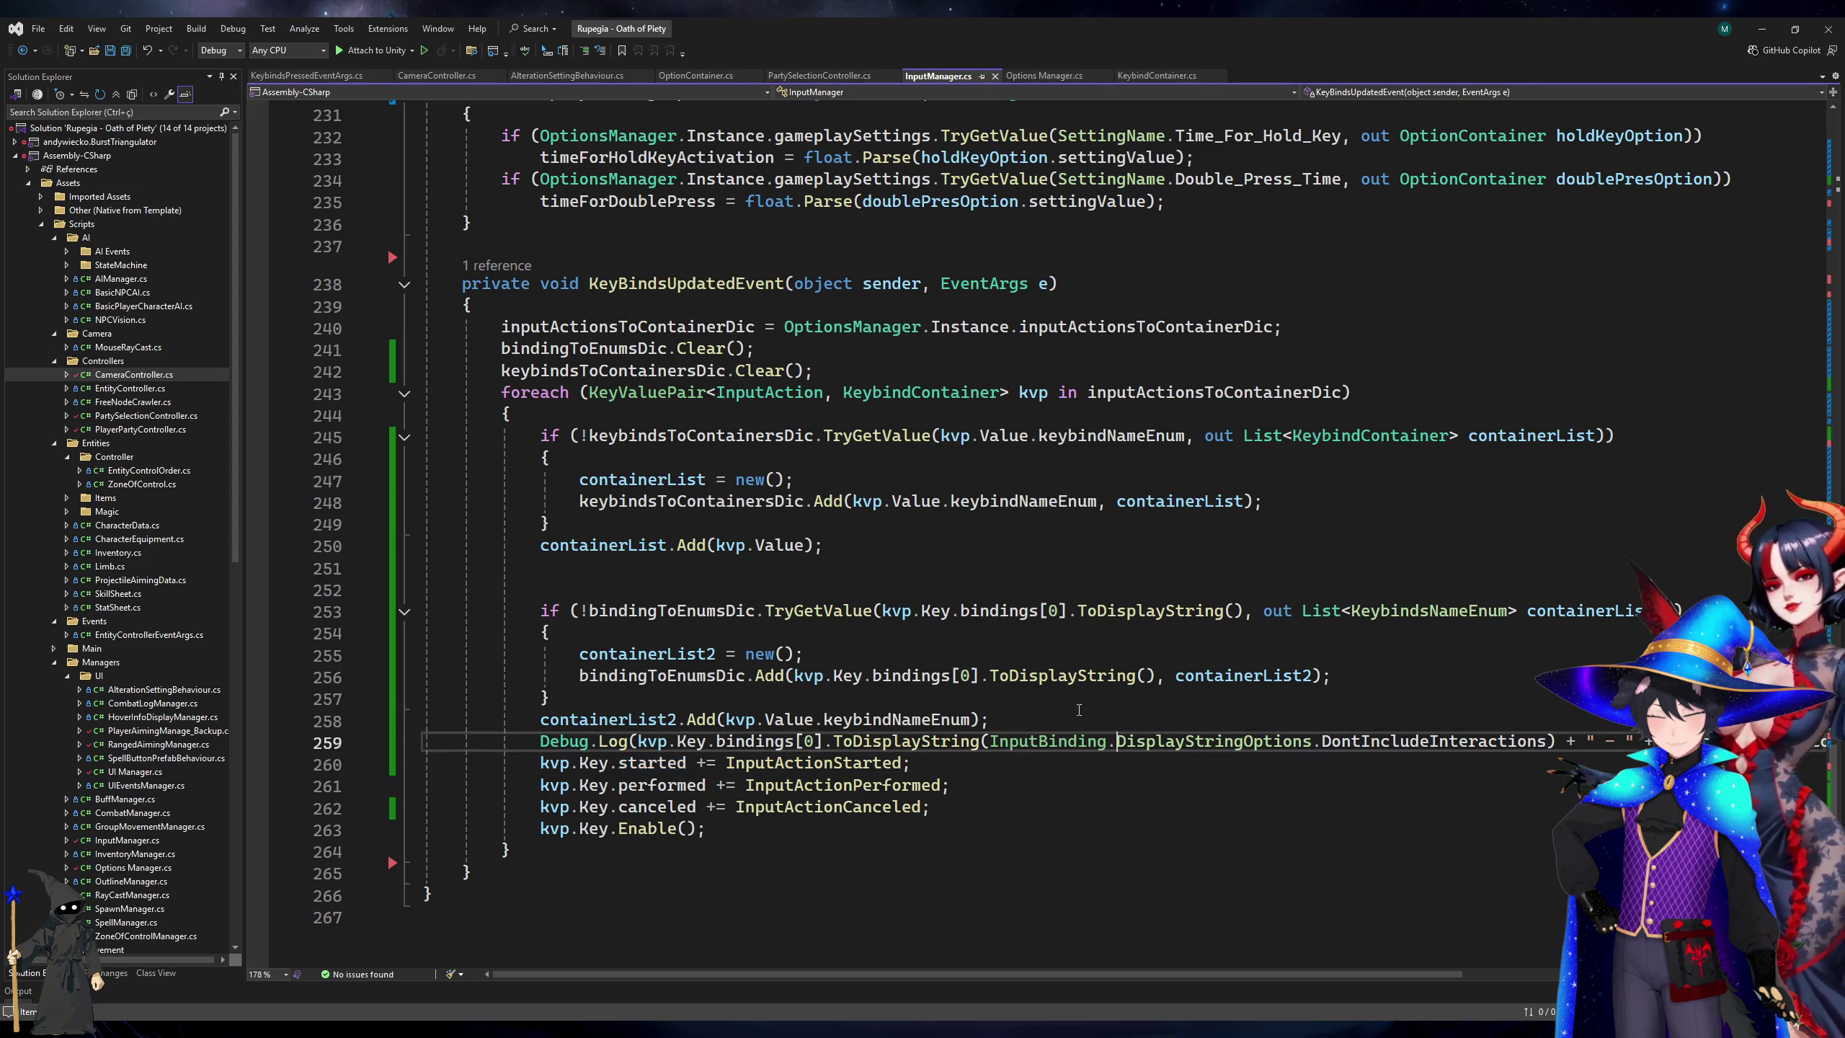
pyautogui.click(772, 613)
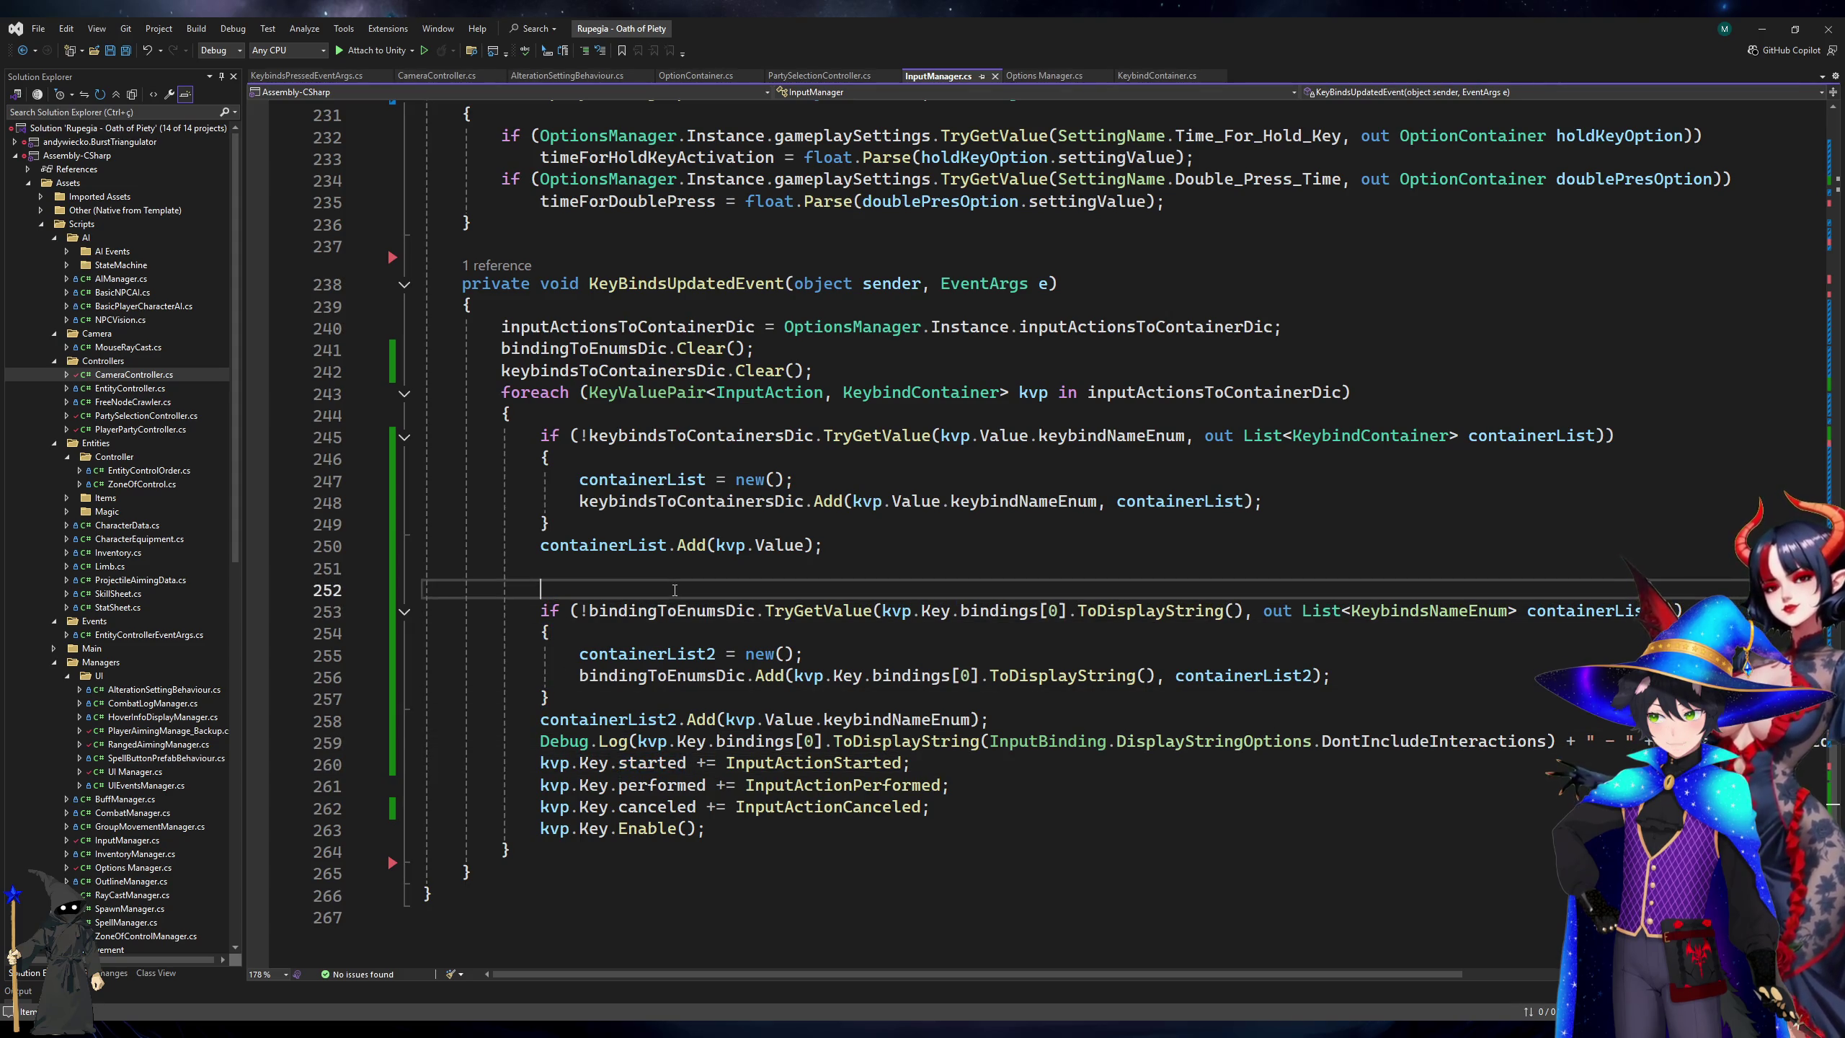
pyautogui.press('Up')
pyautogui.hotkey('ctrl', 'x')
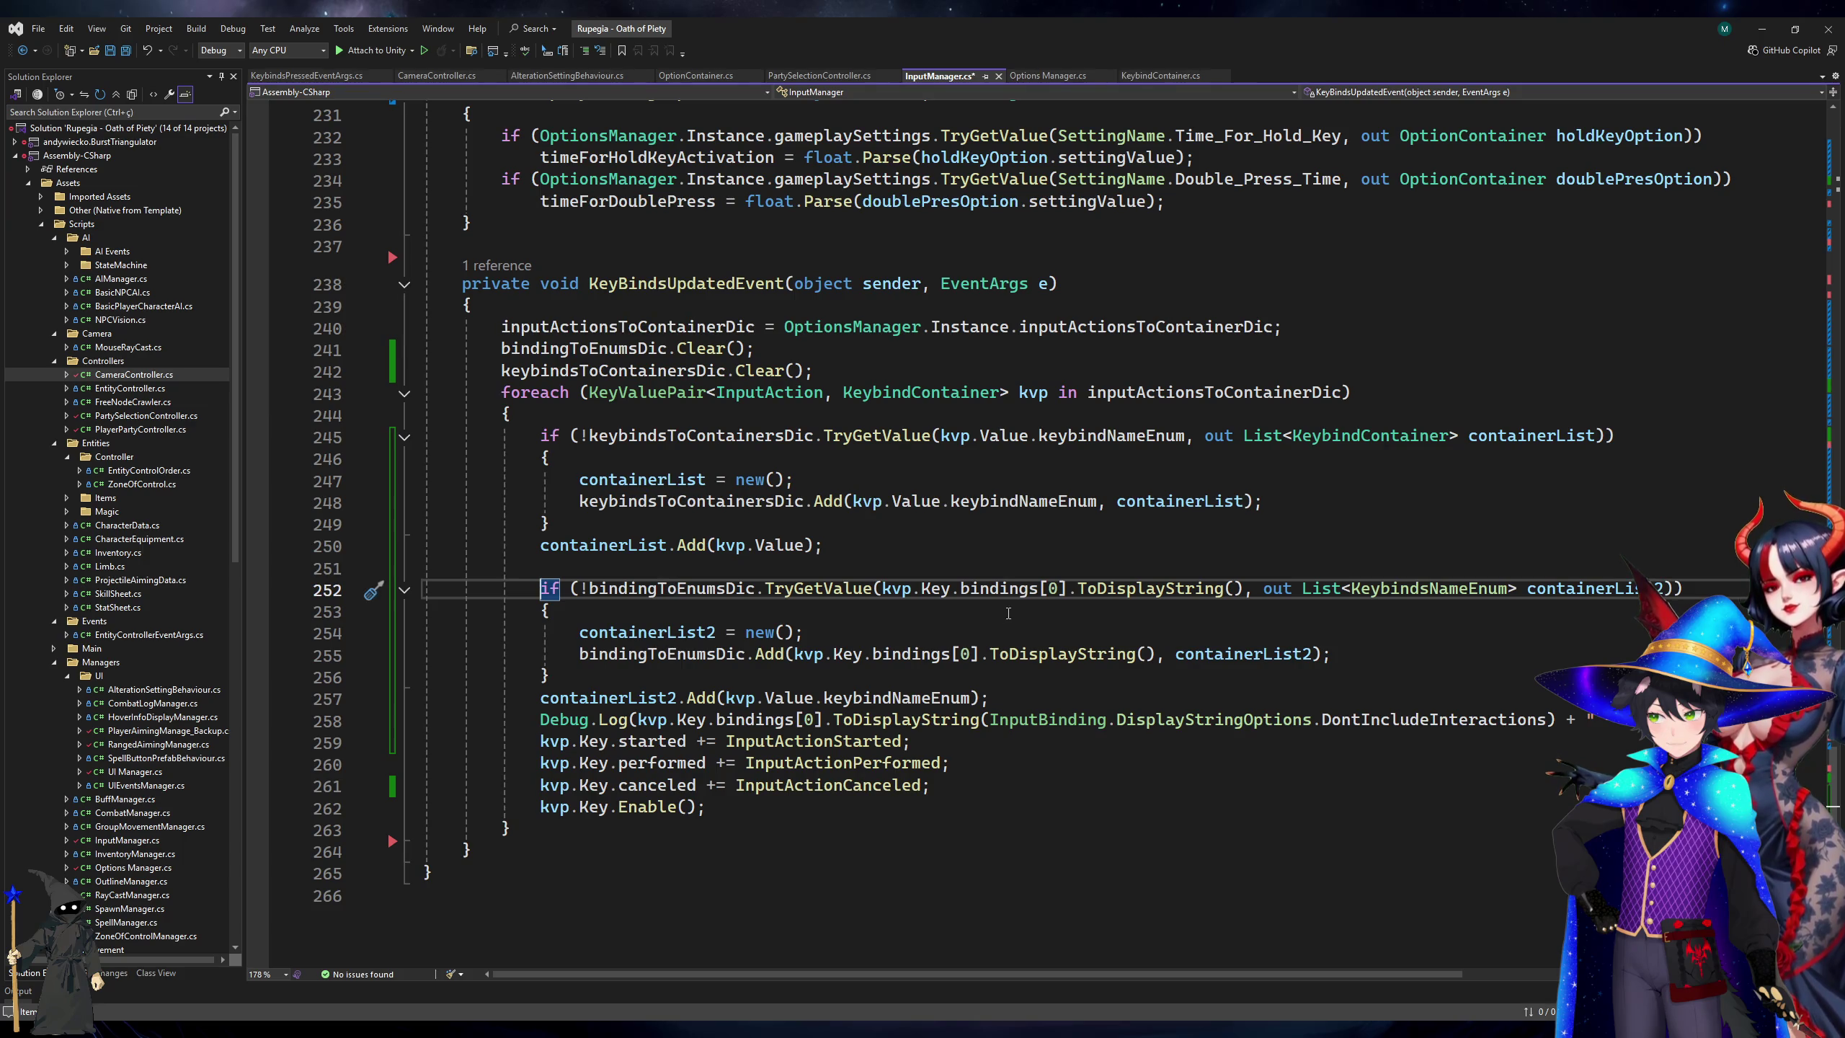
pyautogui.click(992, 601)
pyautogui.click(661, 591)
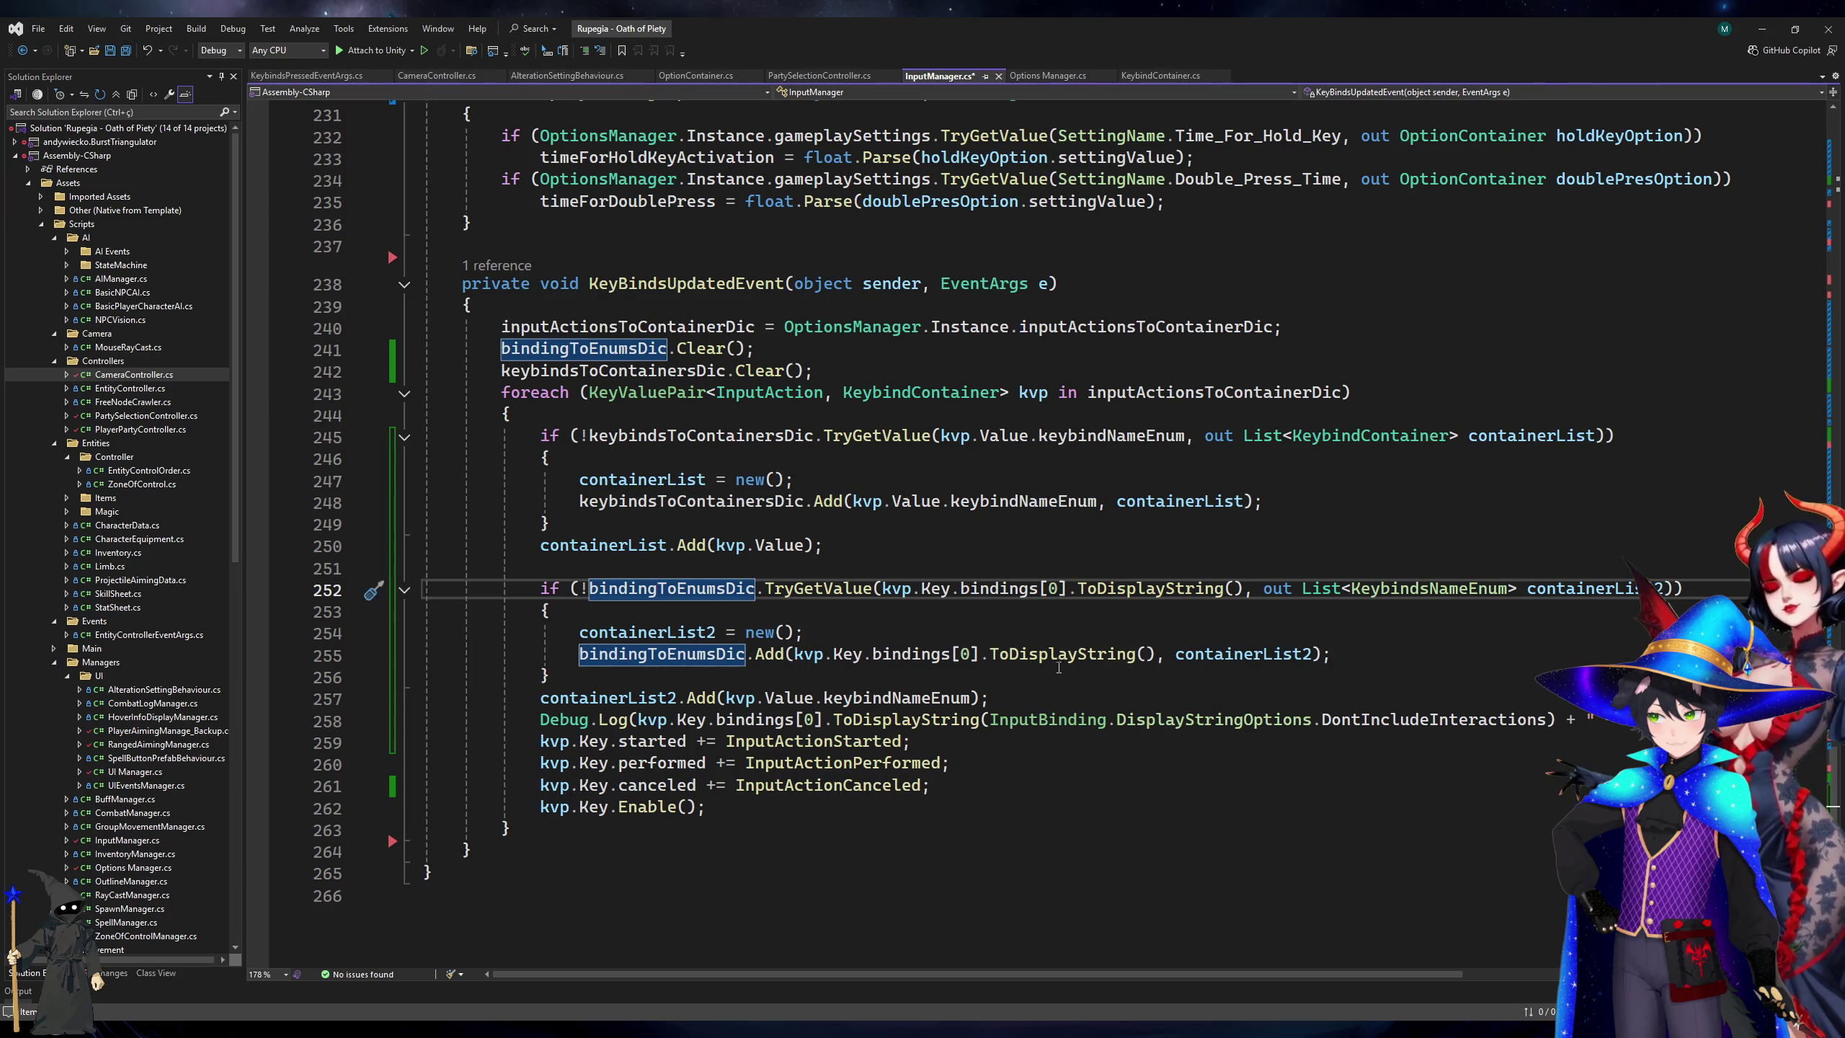
pyautogui.hotkey('alt', 'Tab')
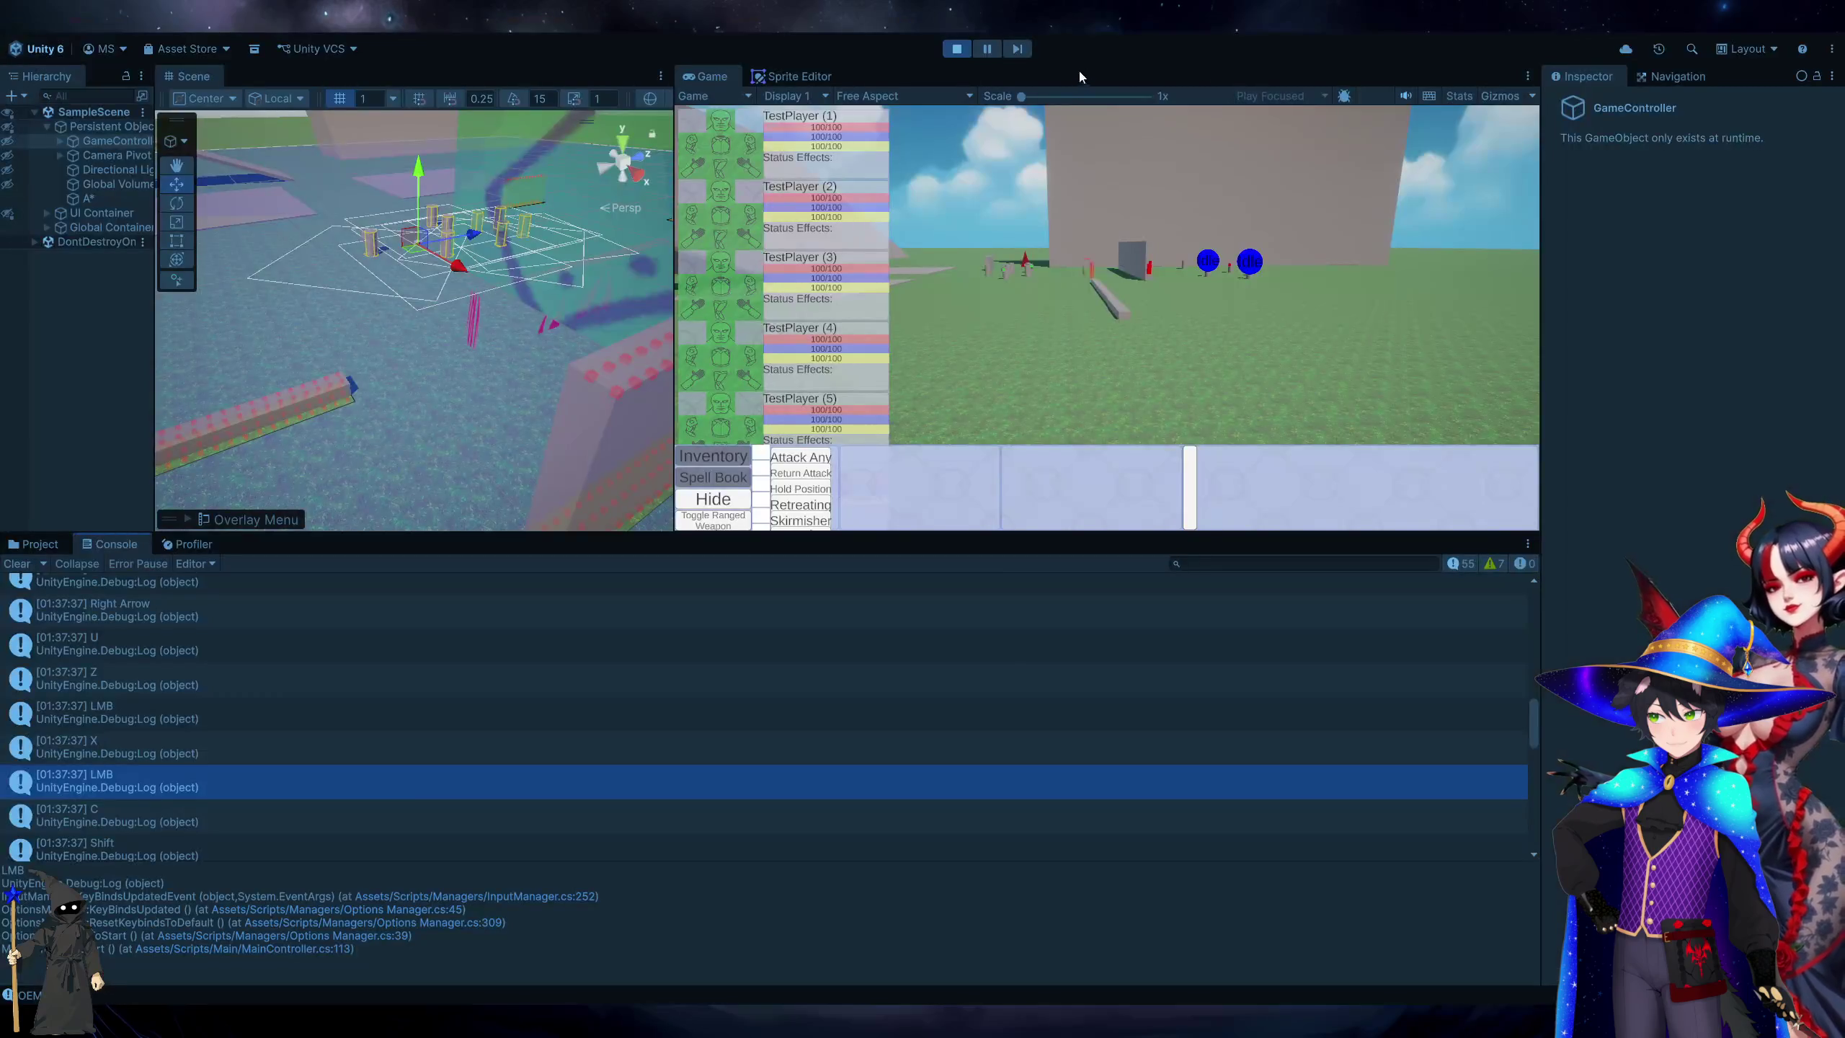
# Stop Play mode, review the if block in InputManager.cs, and return to Unity.
pyautogui.click(959, 48)
pyautogui.hotkey('alt', 'Tab')
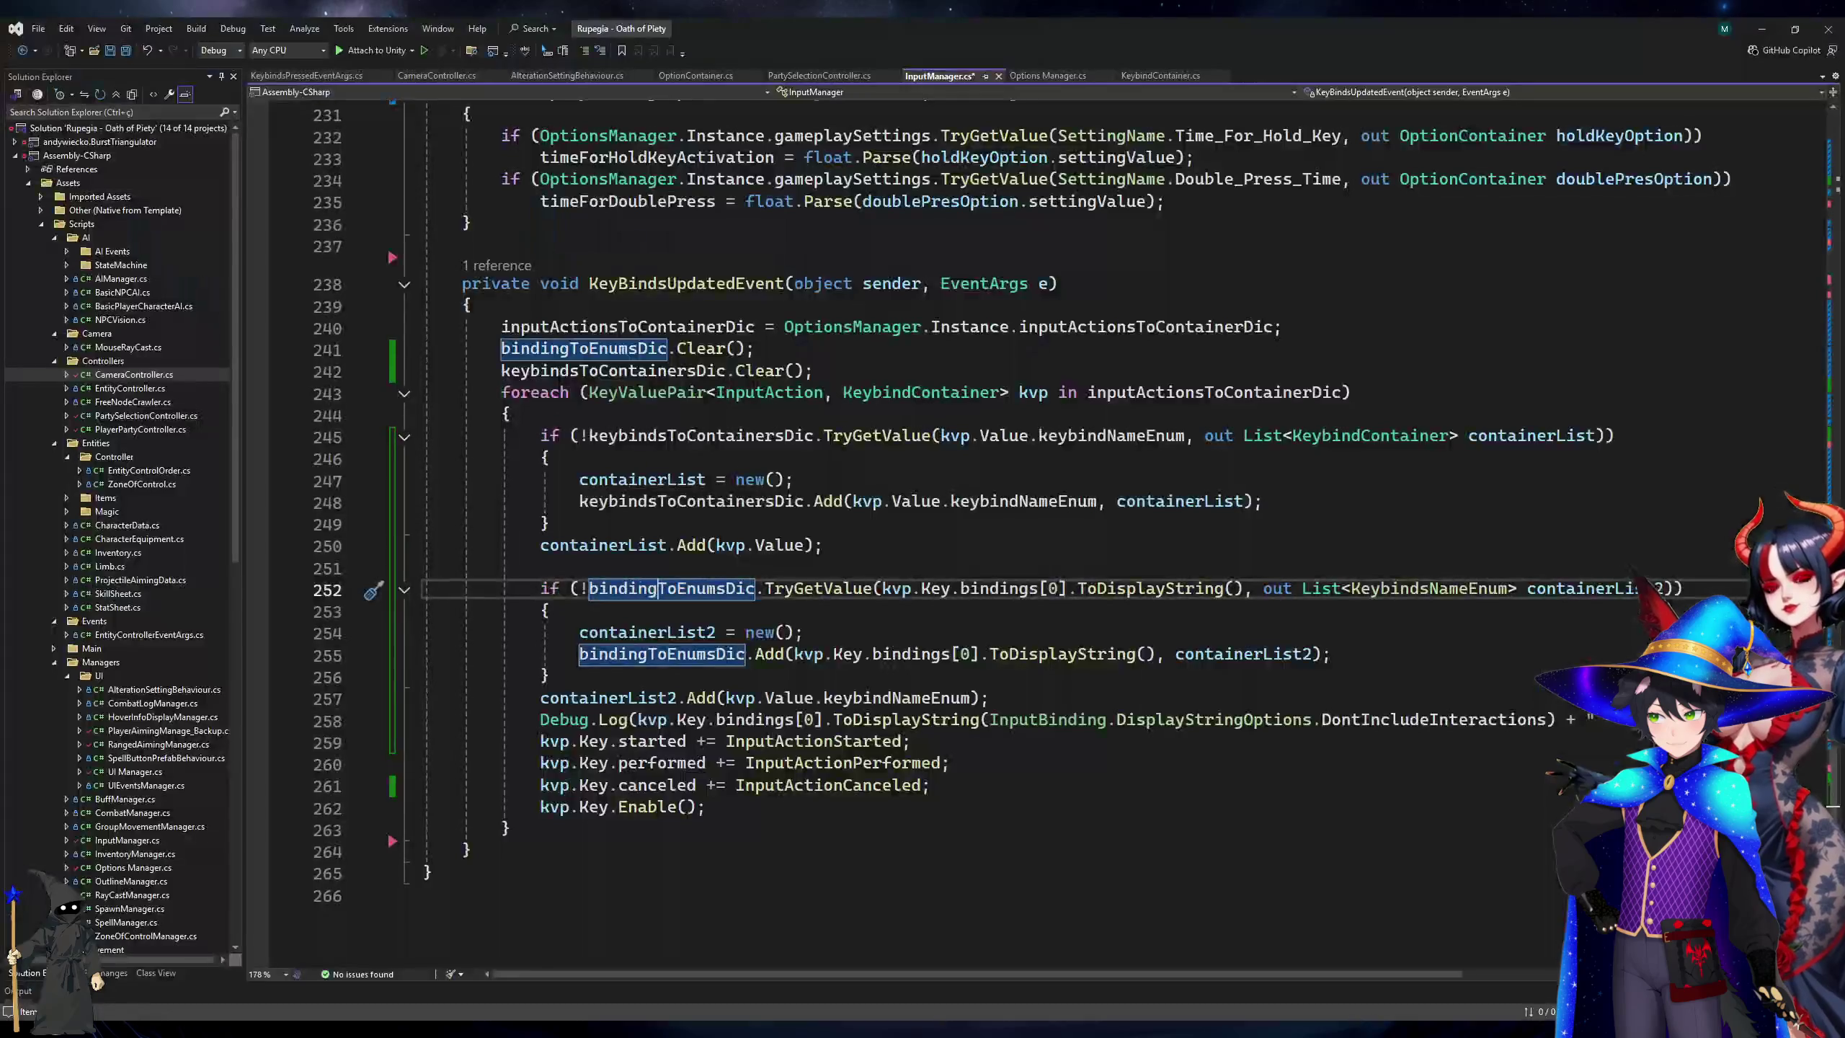
pyautogui.click(1201, 704)
pyautogui.click(1226, 683)
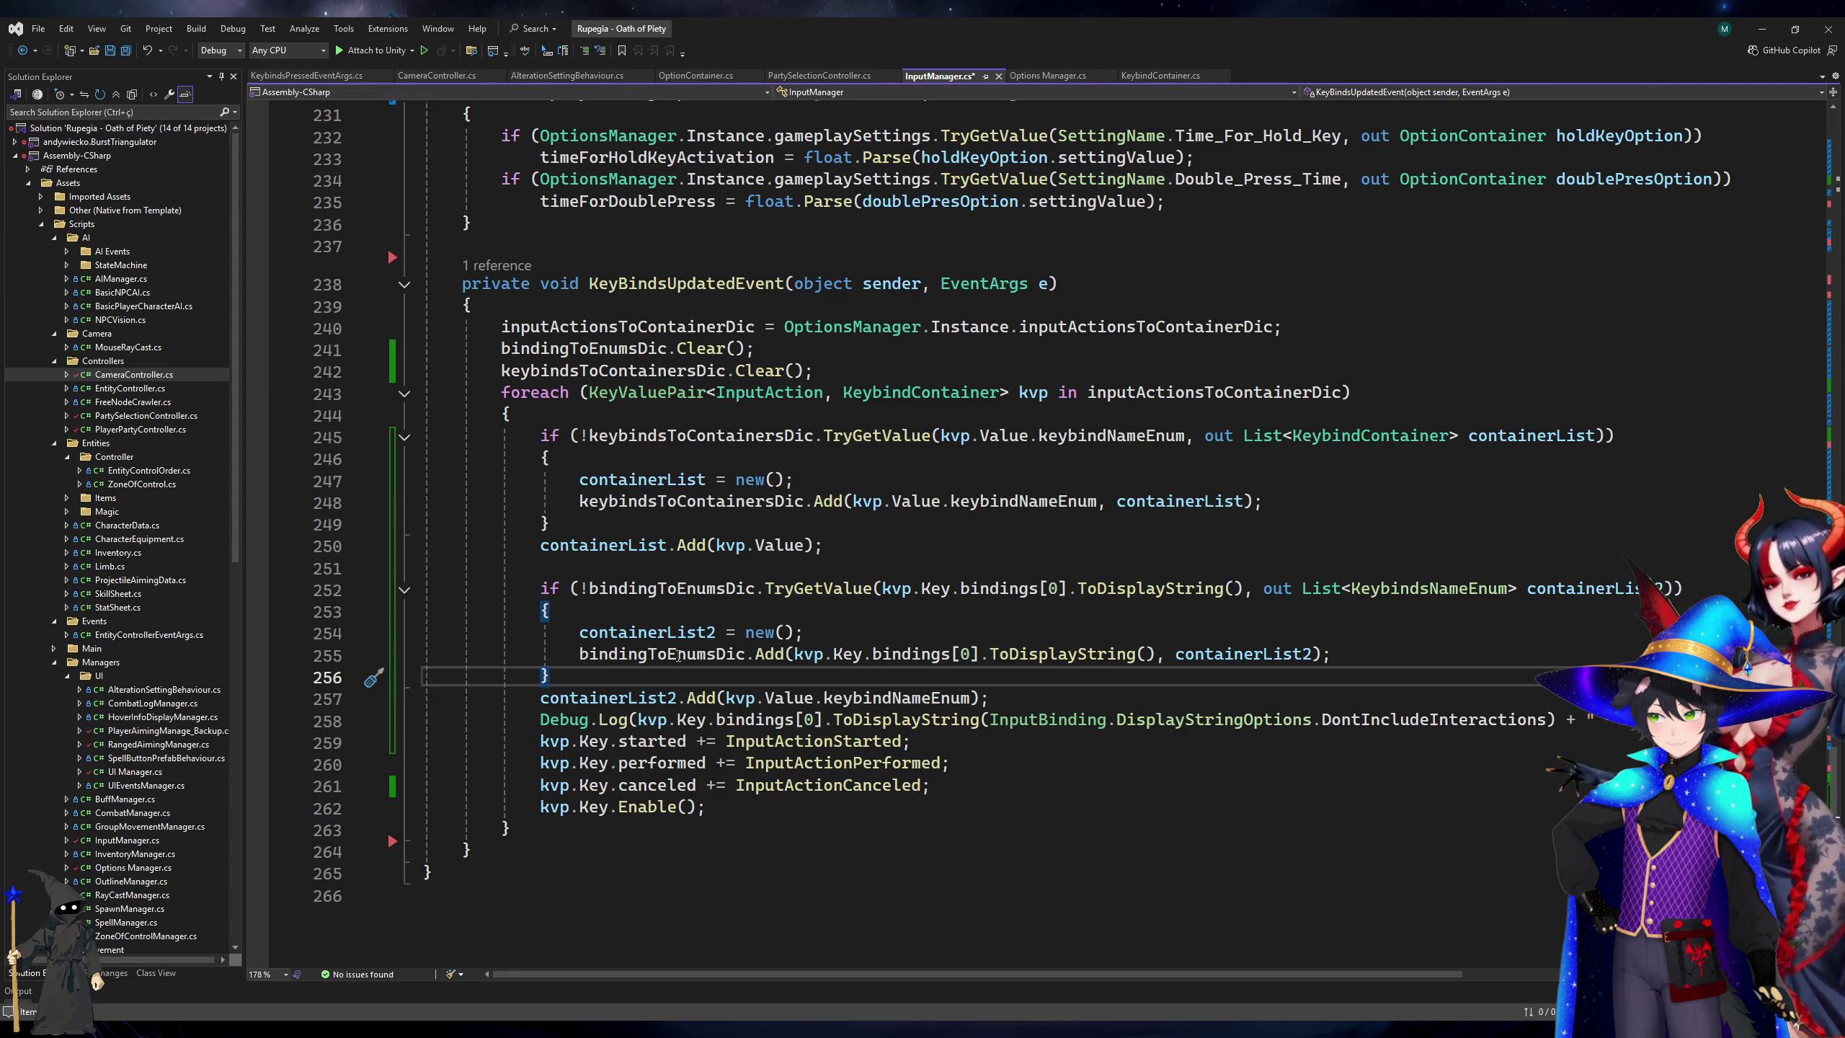
pyautogui.hotkey('alt', 'Tab')
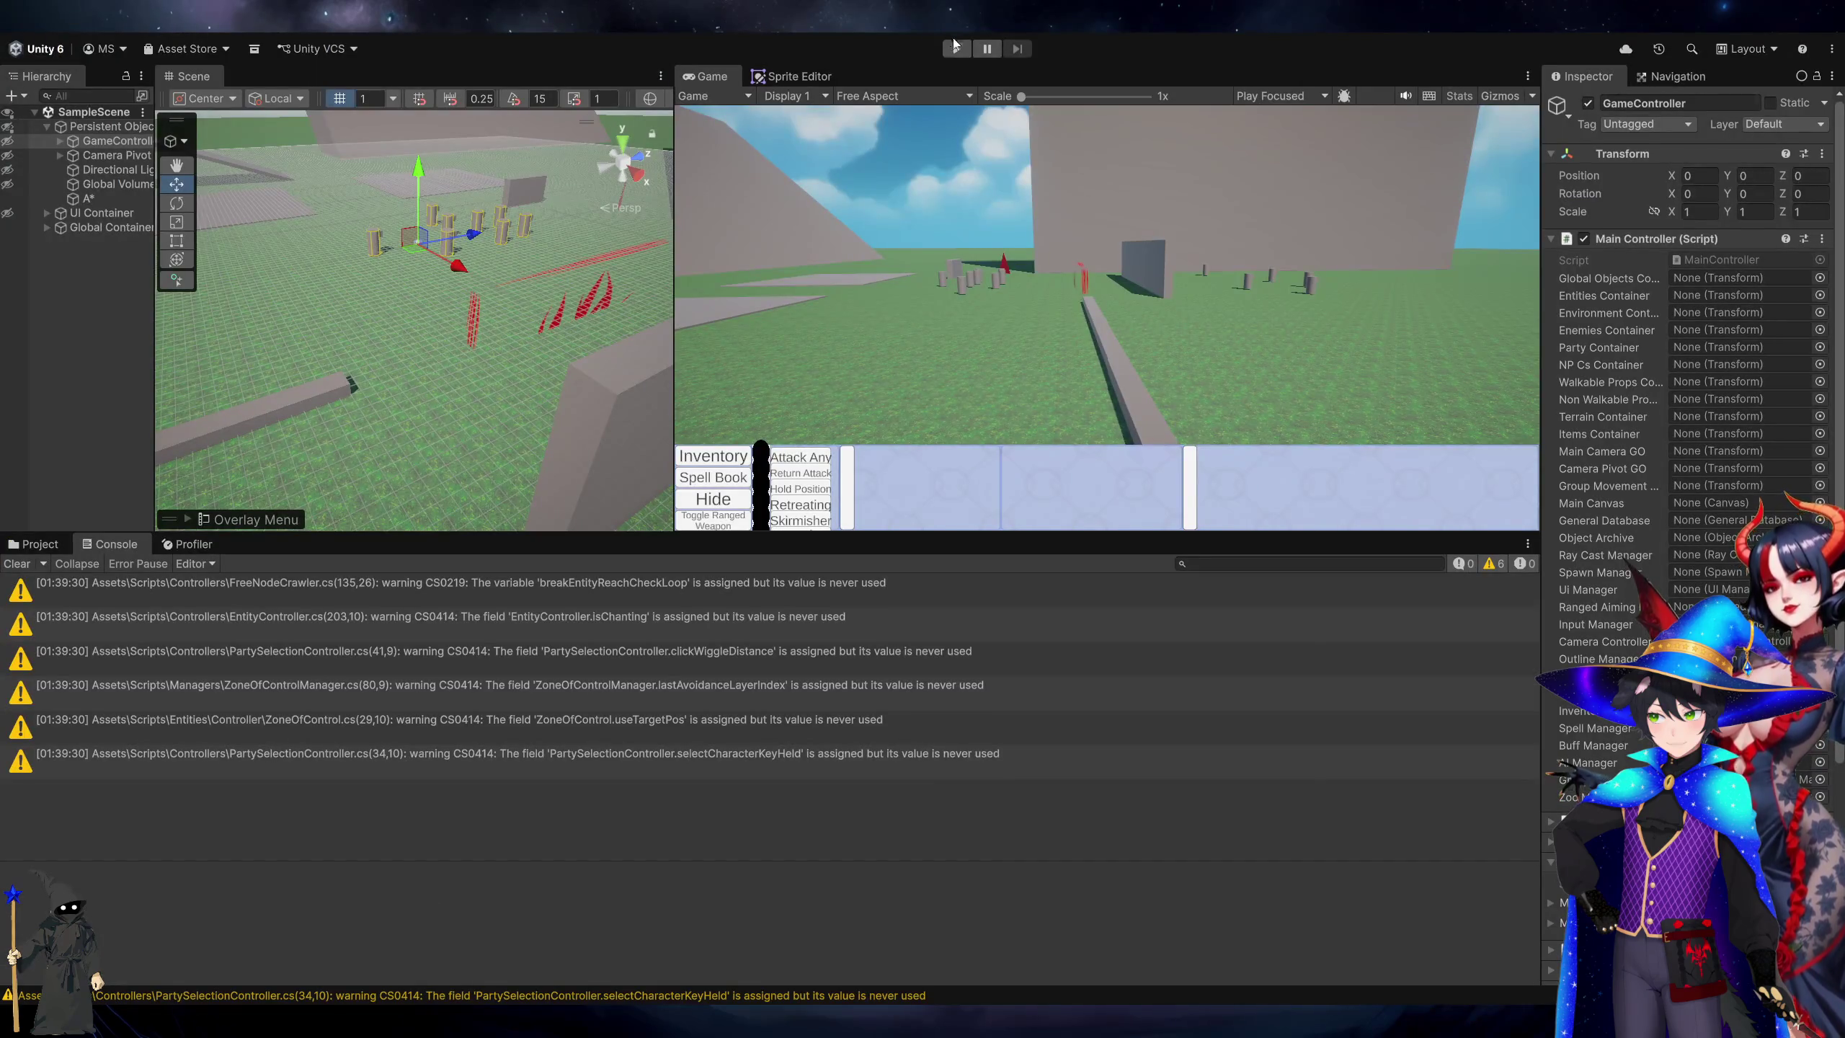
# Run the game and group the new 'key - count' logs, inspecting OEM1 - 1.
pyautogui.click(955, 47)
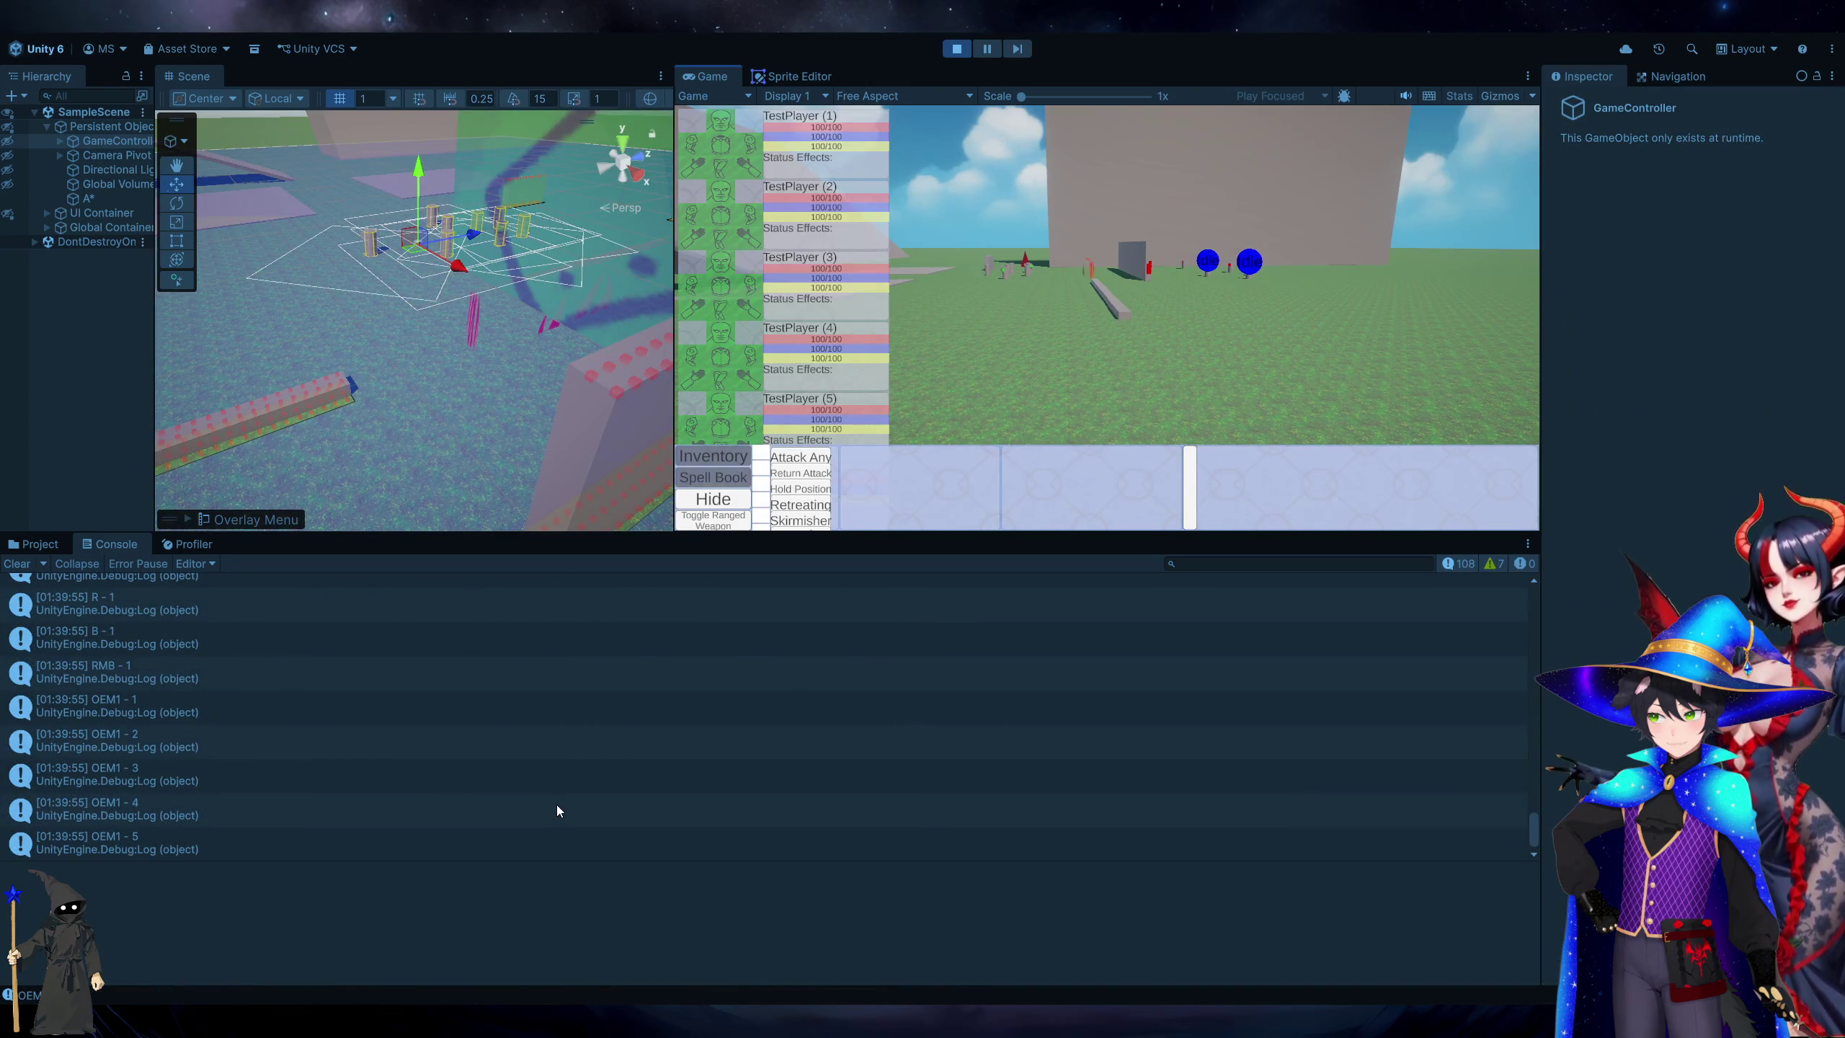
pyautogui.click(485, 695)
pyautogui.scroll(3, 485, 695)
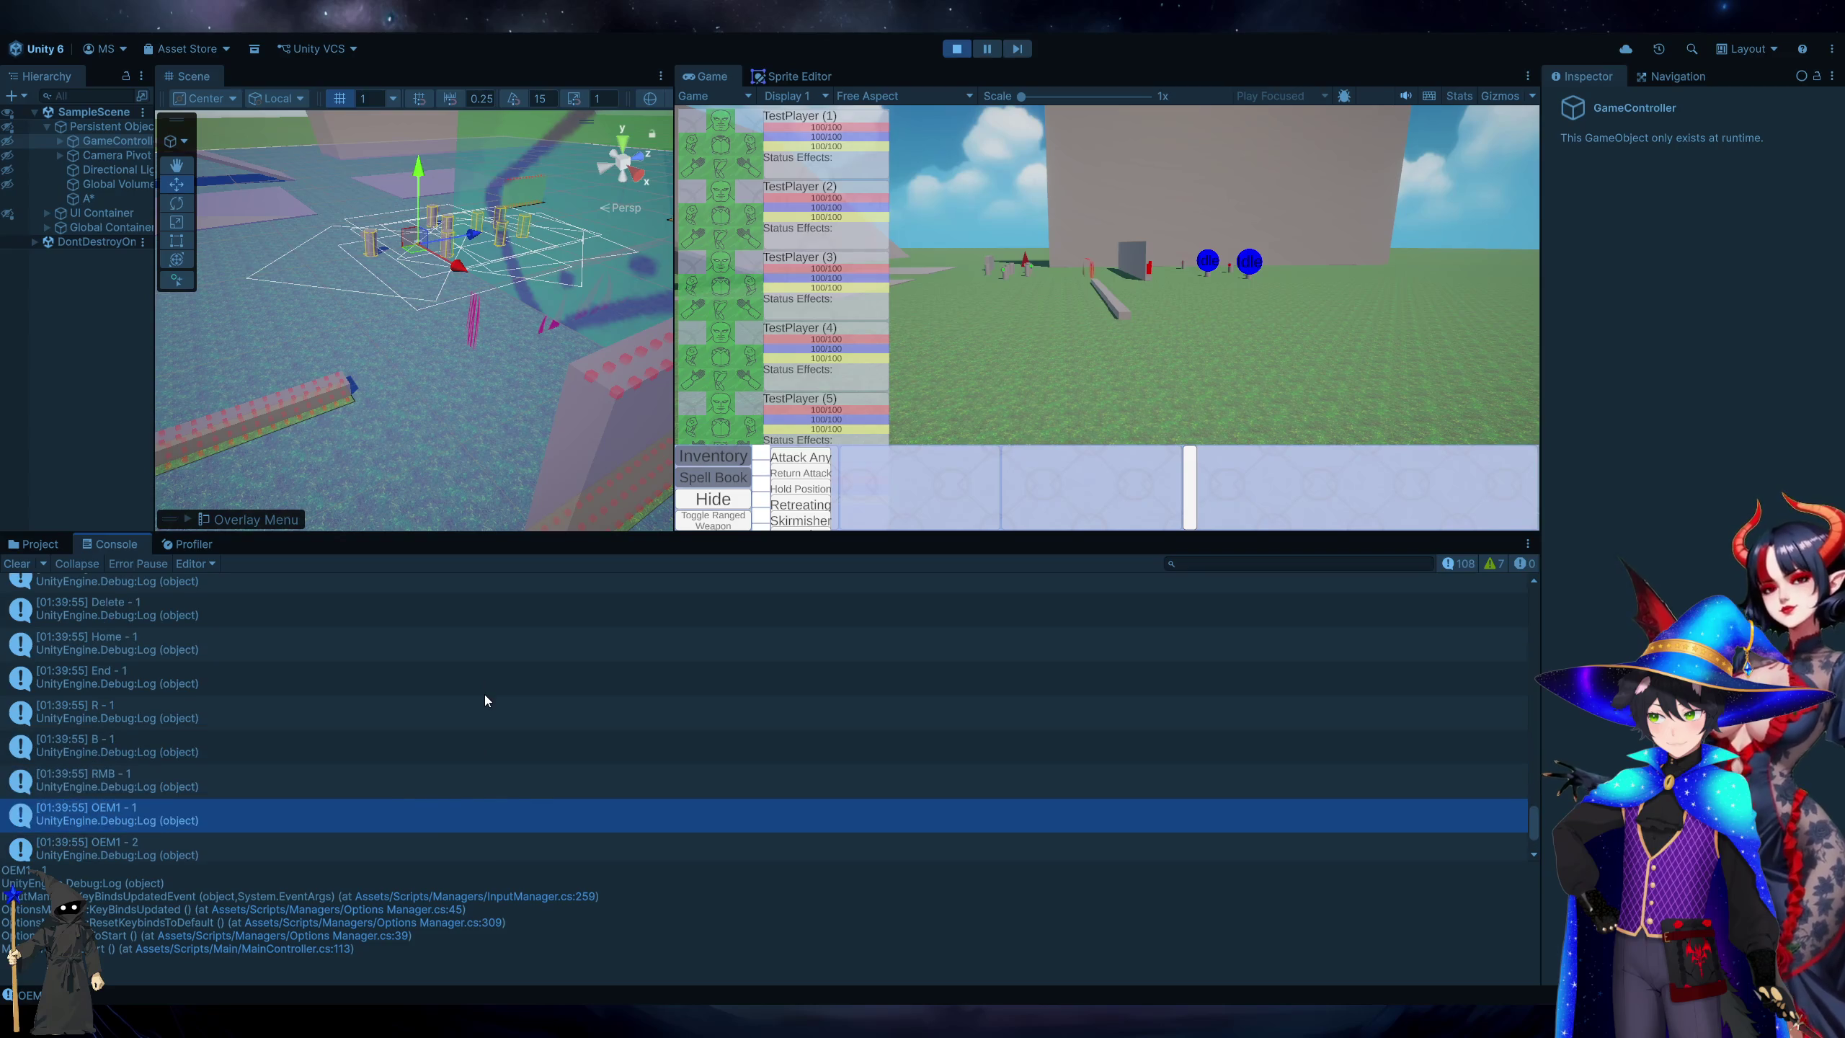
pyautogui.scroll(3, 484, 696)
pyautogui.click(75, 569)
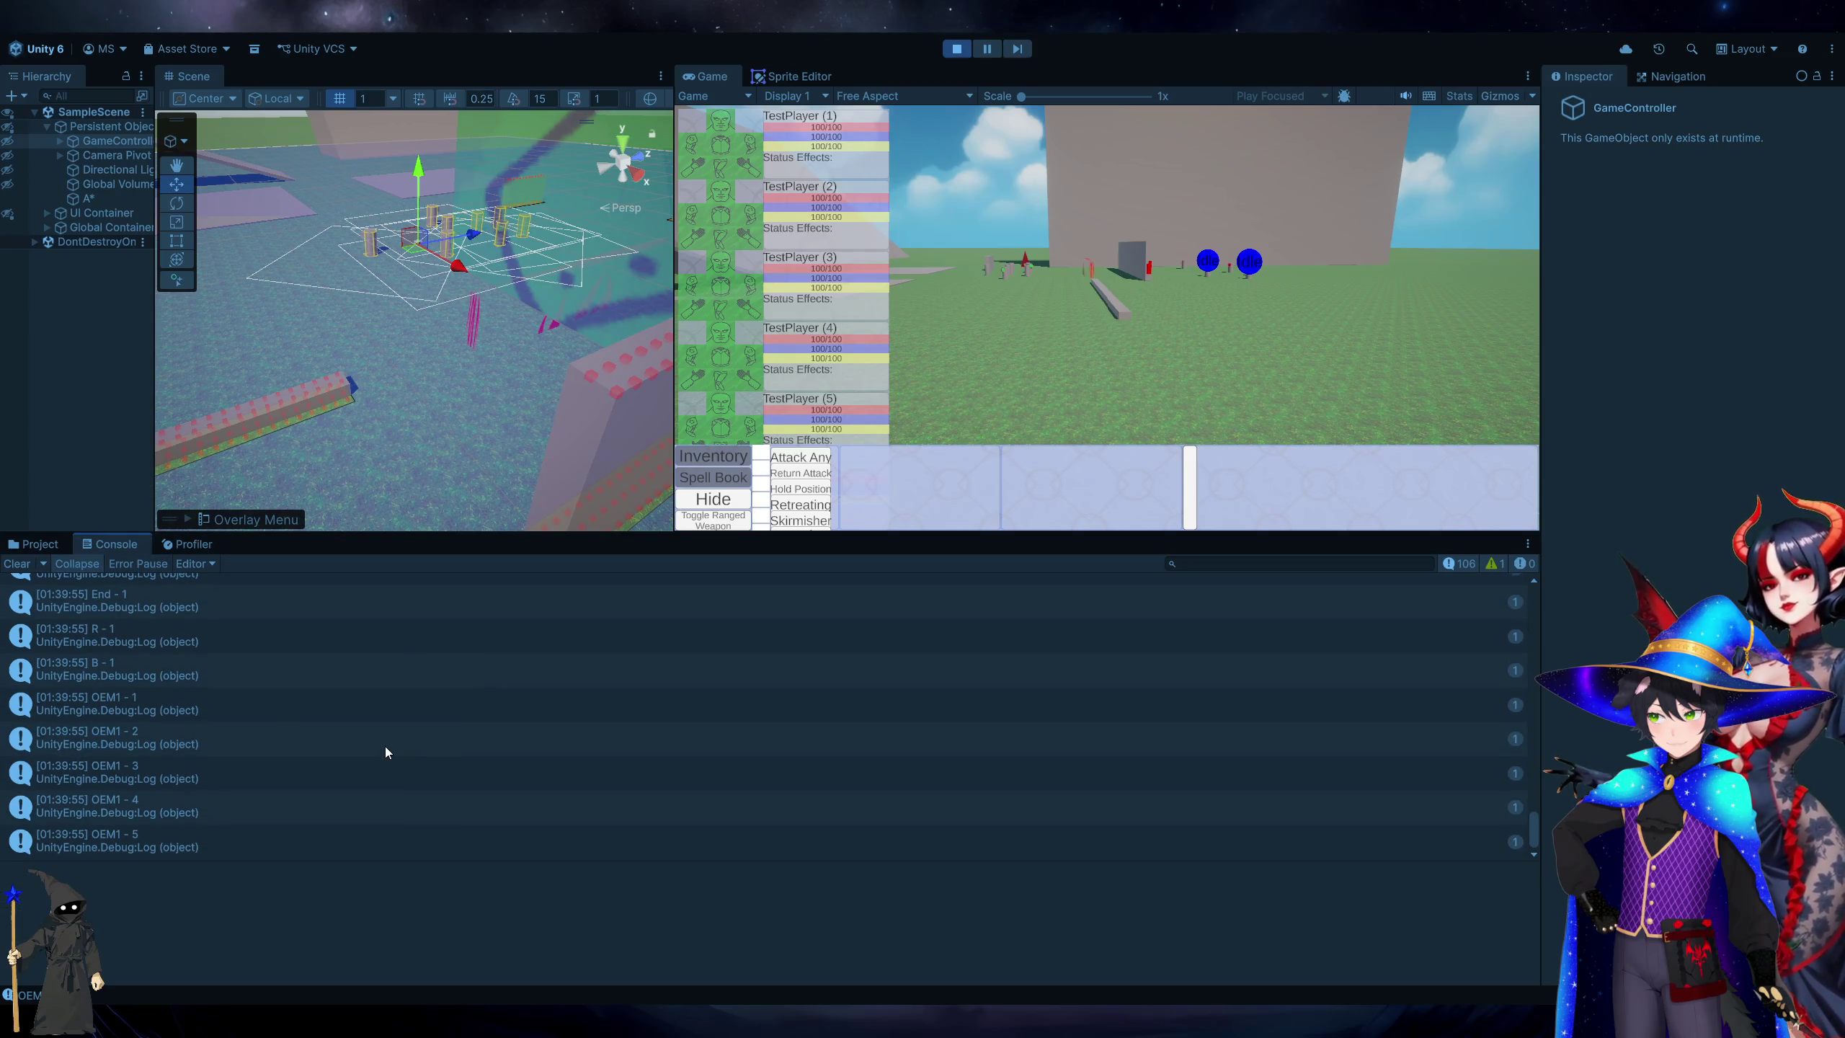
pyautogui.scroll(-2, 385, 748)
pyautogui.scroll(6, 386, 752)
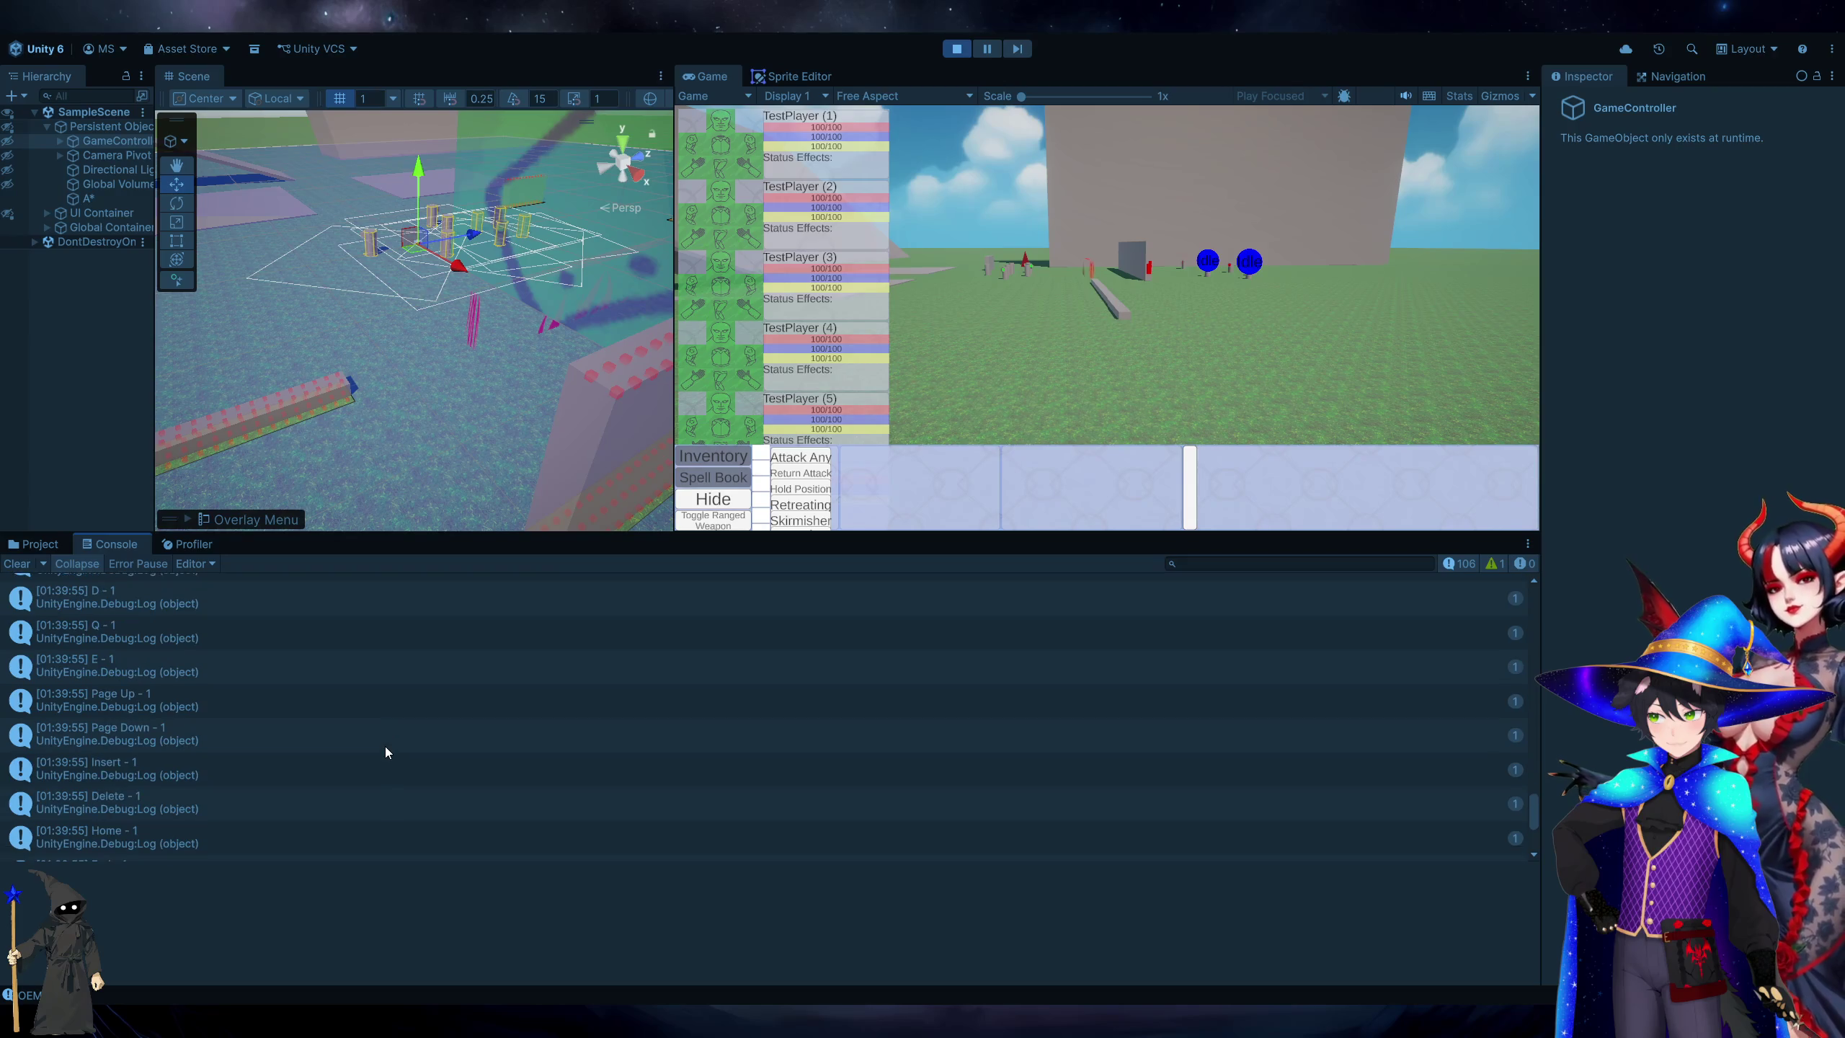
pyautogui.scroll(6, 384, 753)
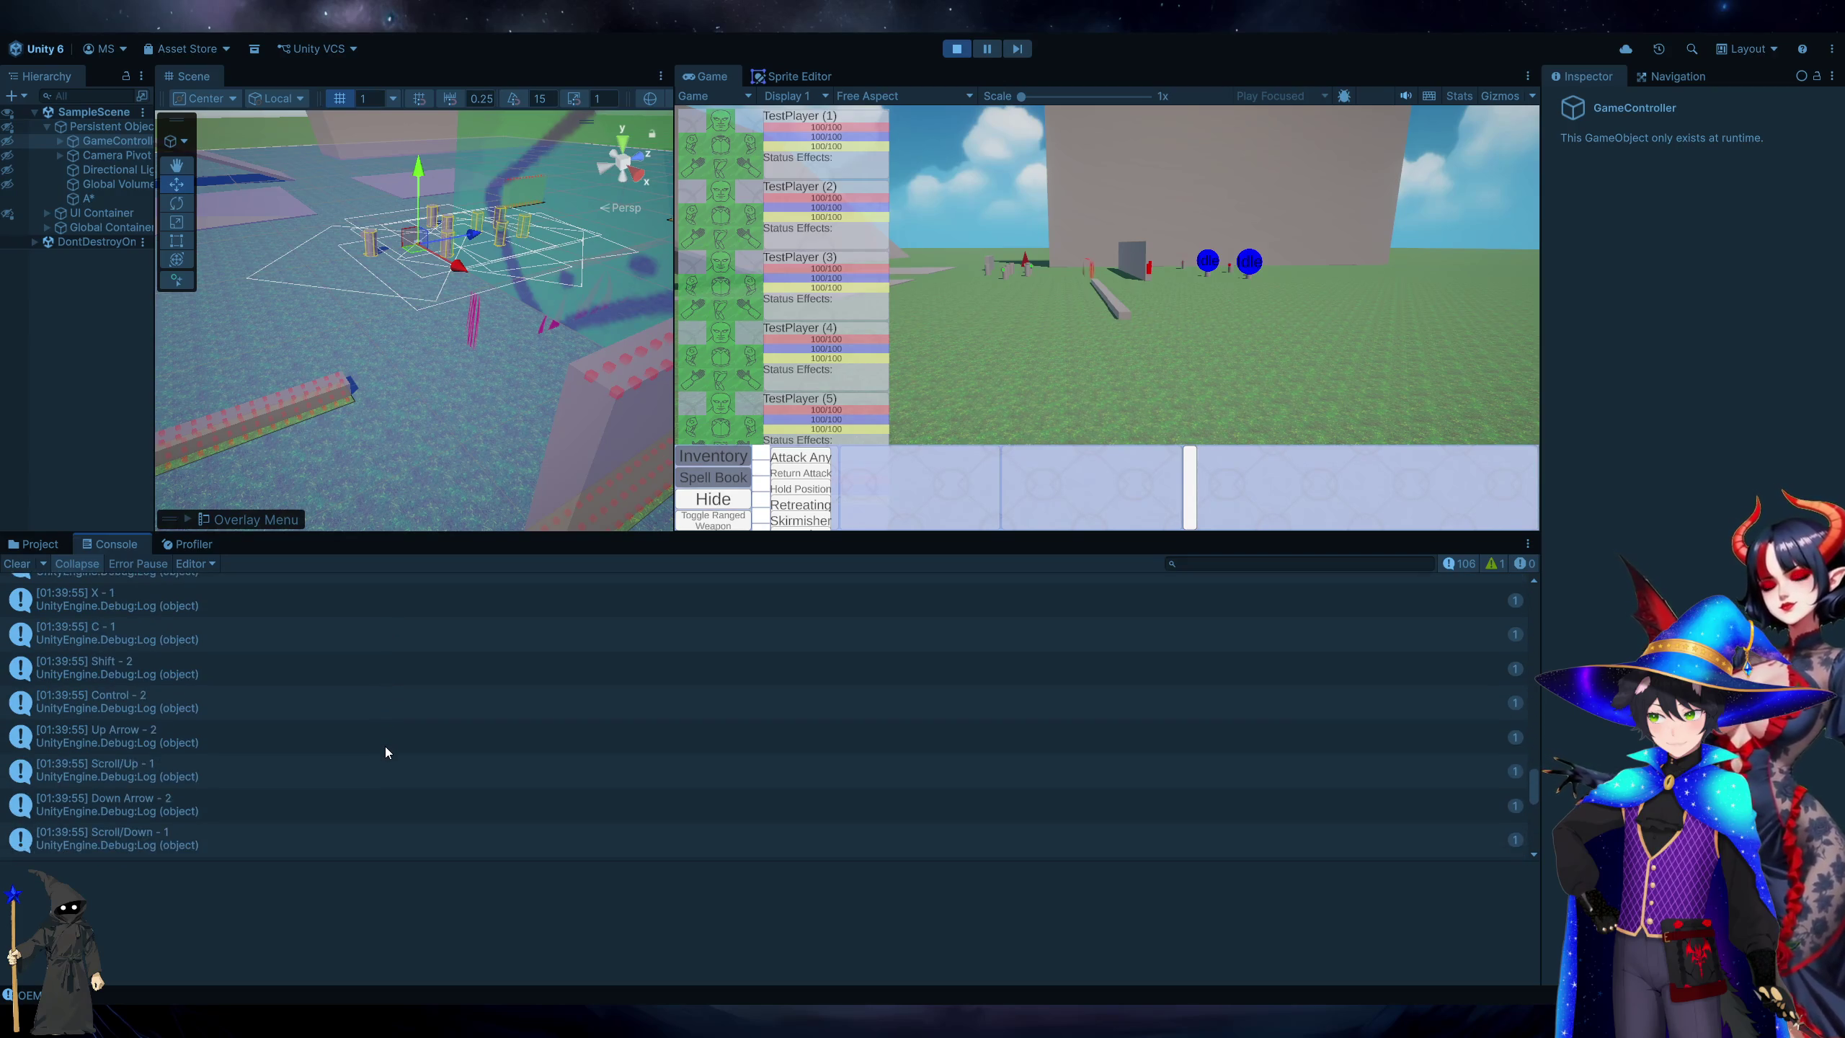
# Inspect the LMB - 1 entry's stack trace and list console messages individually again.
pyautogui.click(310, 668)
pyautogui.scroll(1, 311, 670)
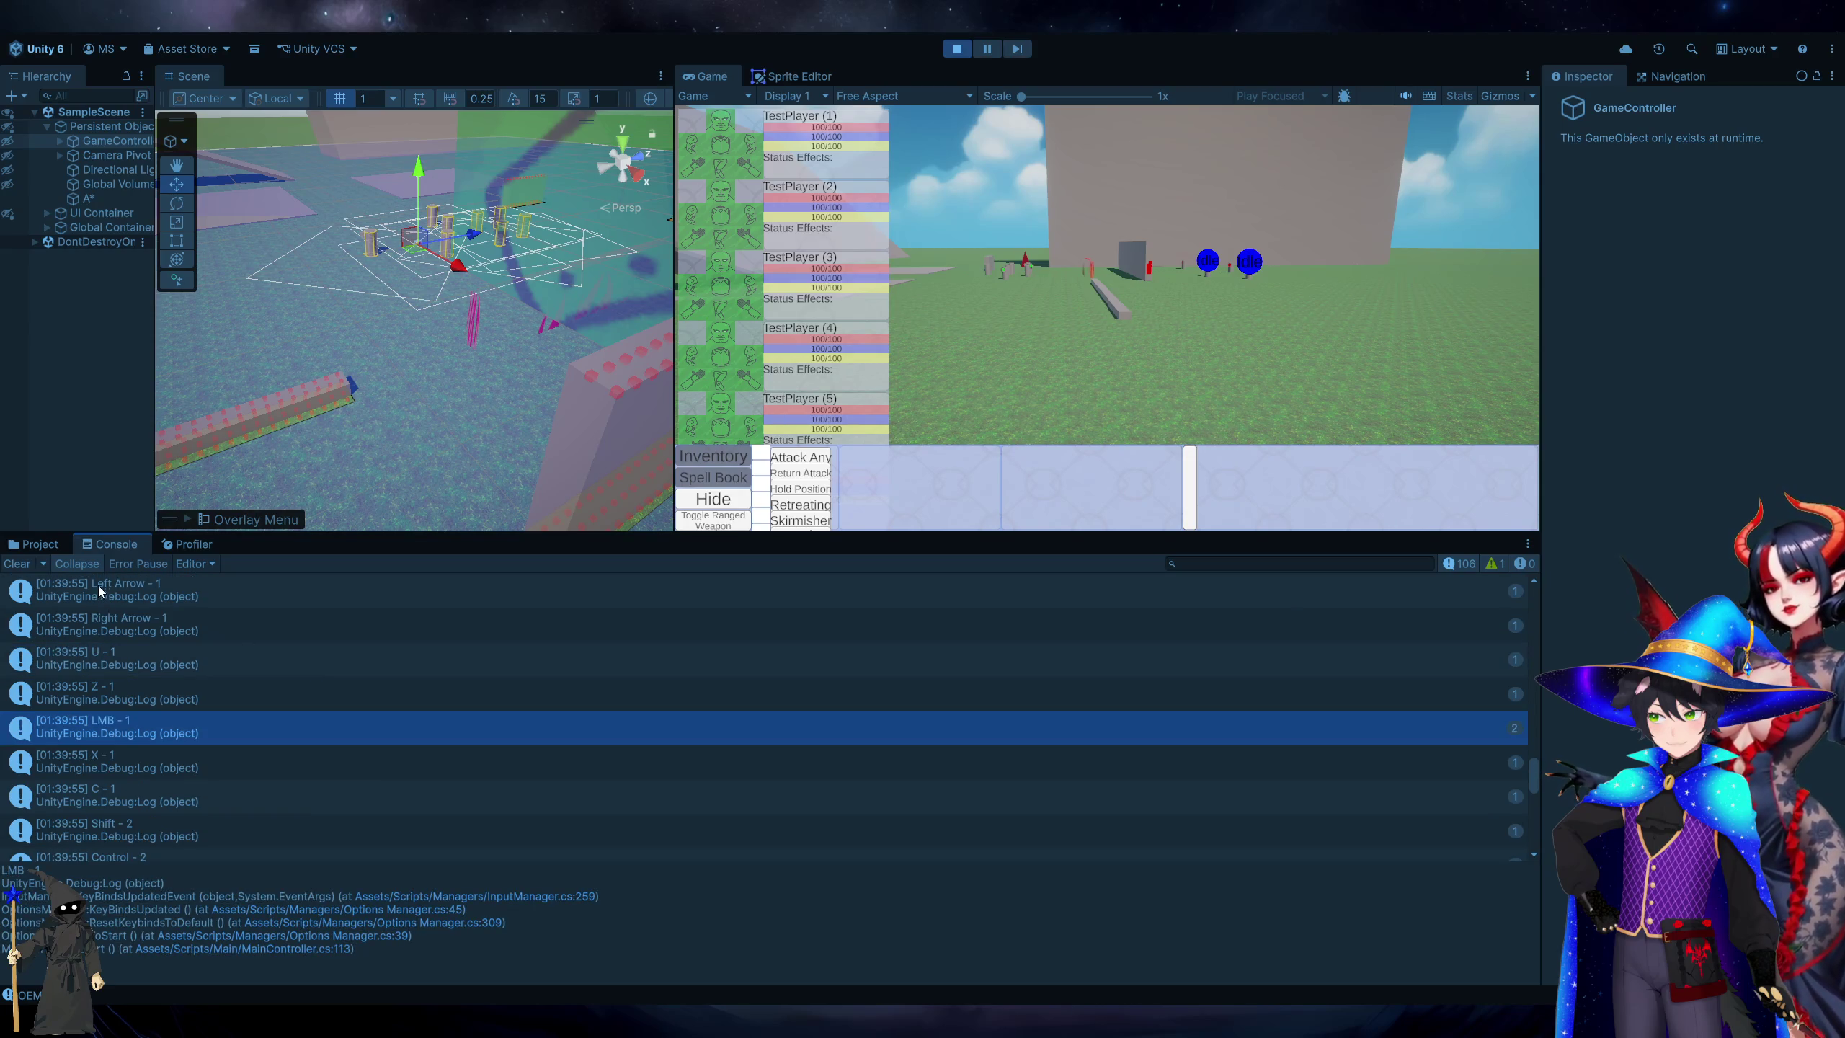
pyautogui.click(89, 559)
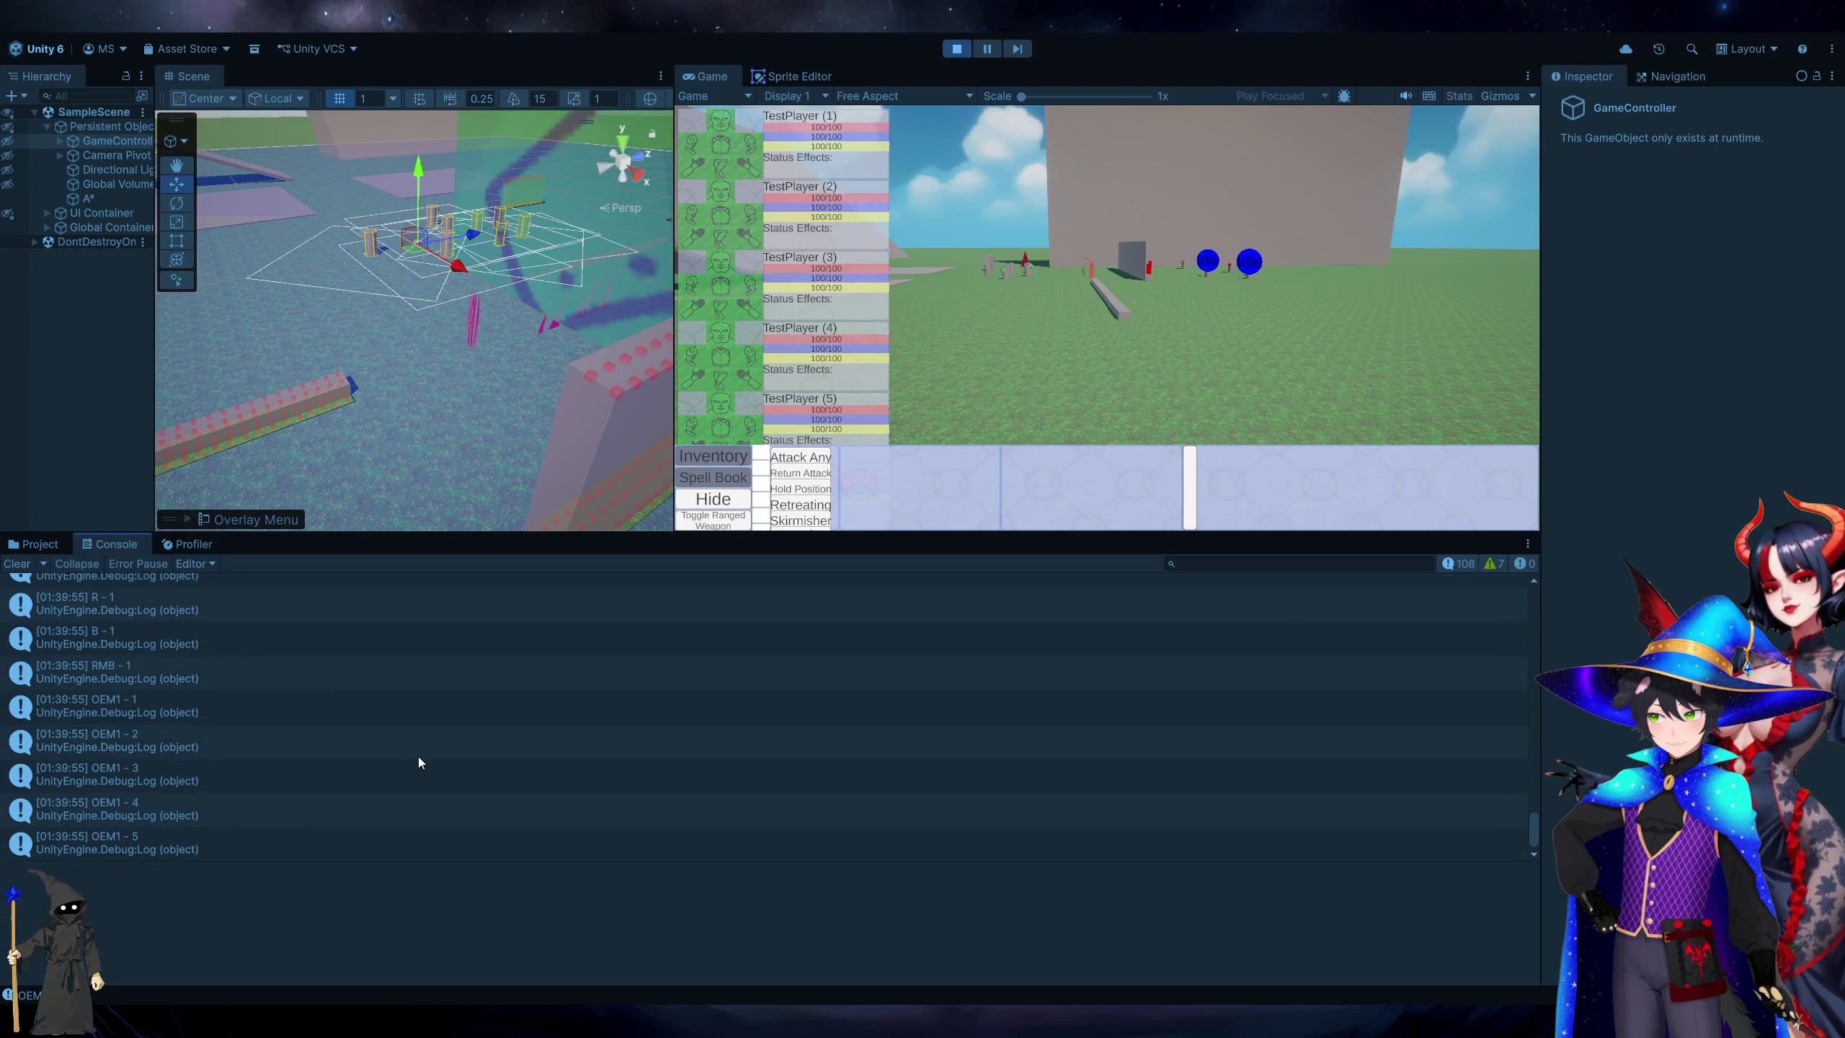
pyautogui.scroll(5, 418, 756)
pyautogui.scroll(15, 418, 756)
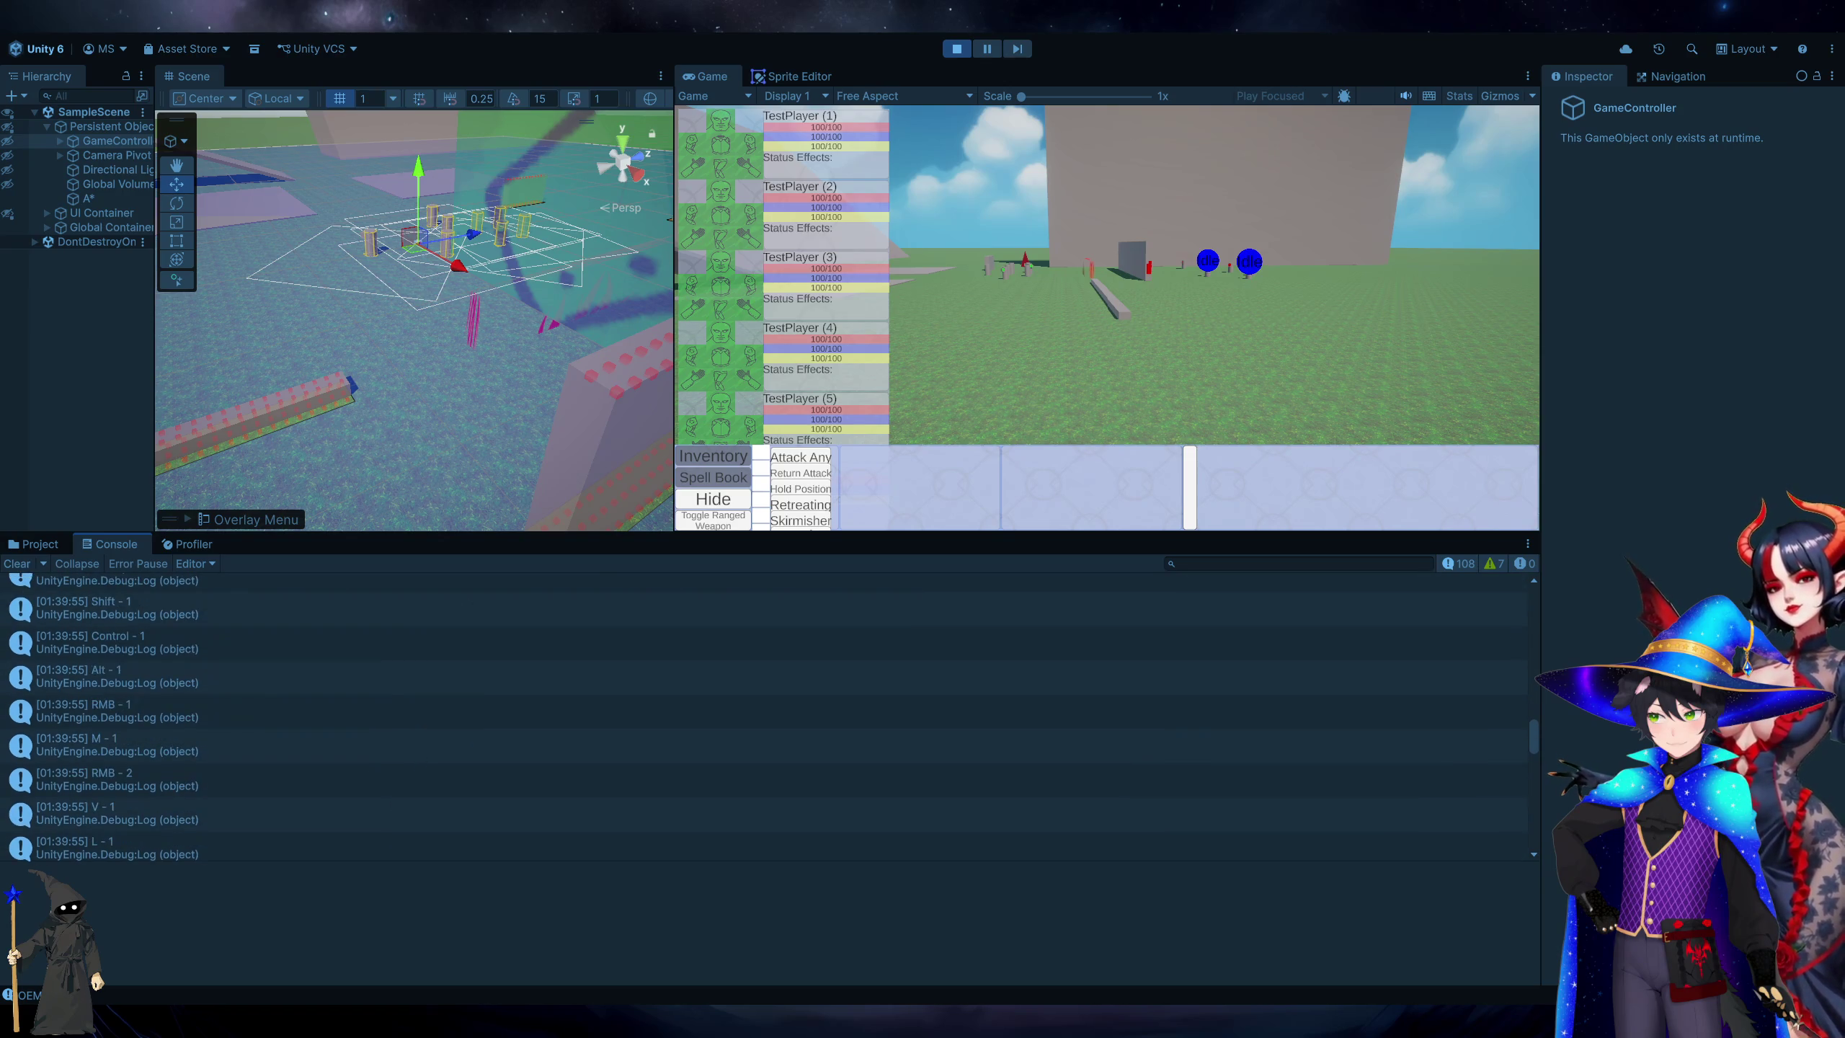
pyautogui.hotkey('alt', 'Tab')
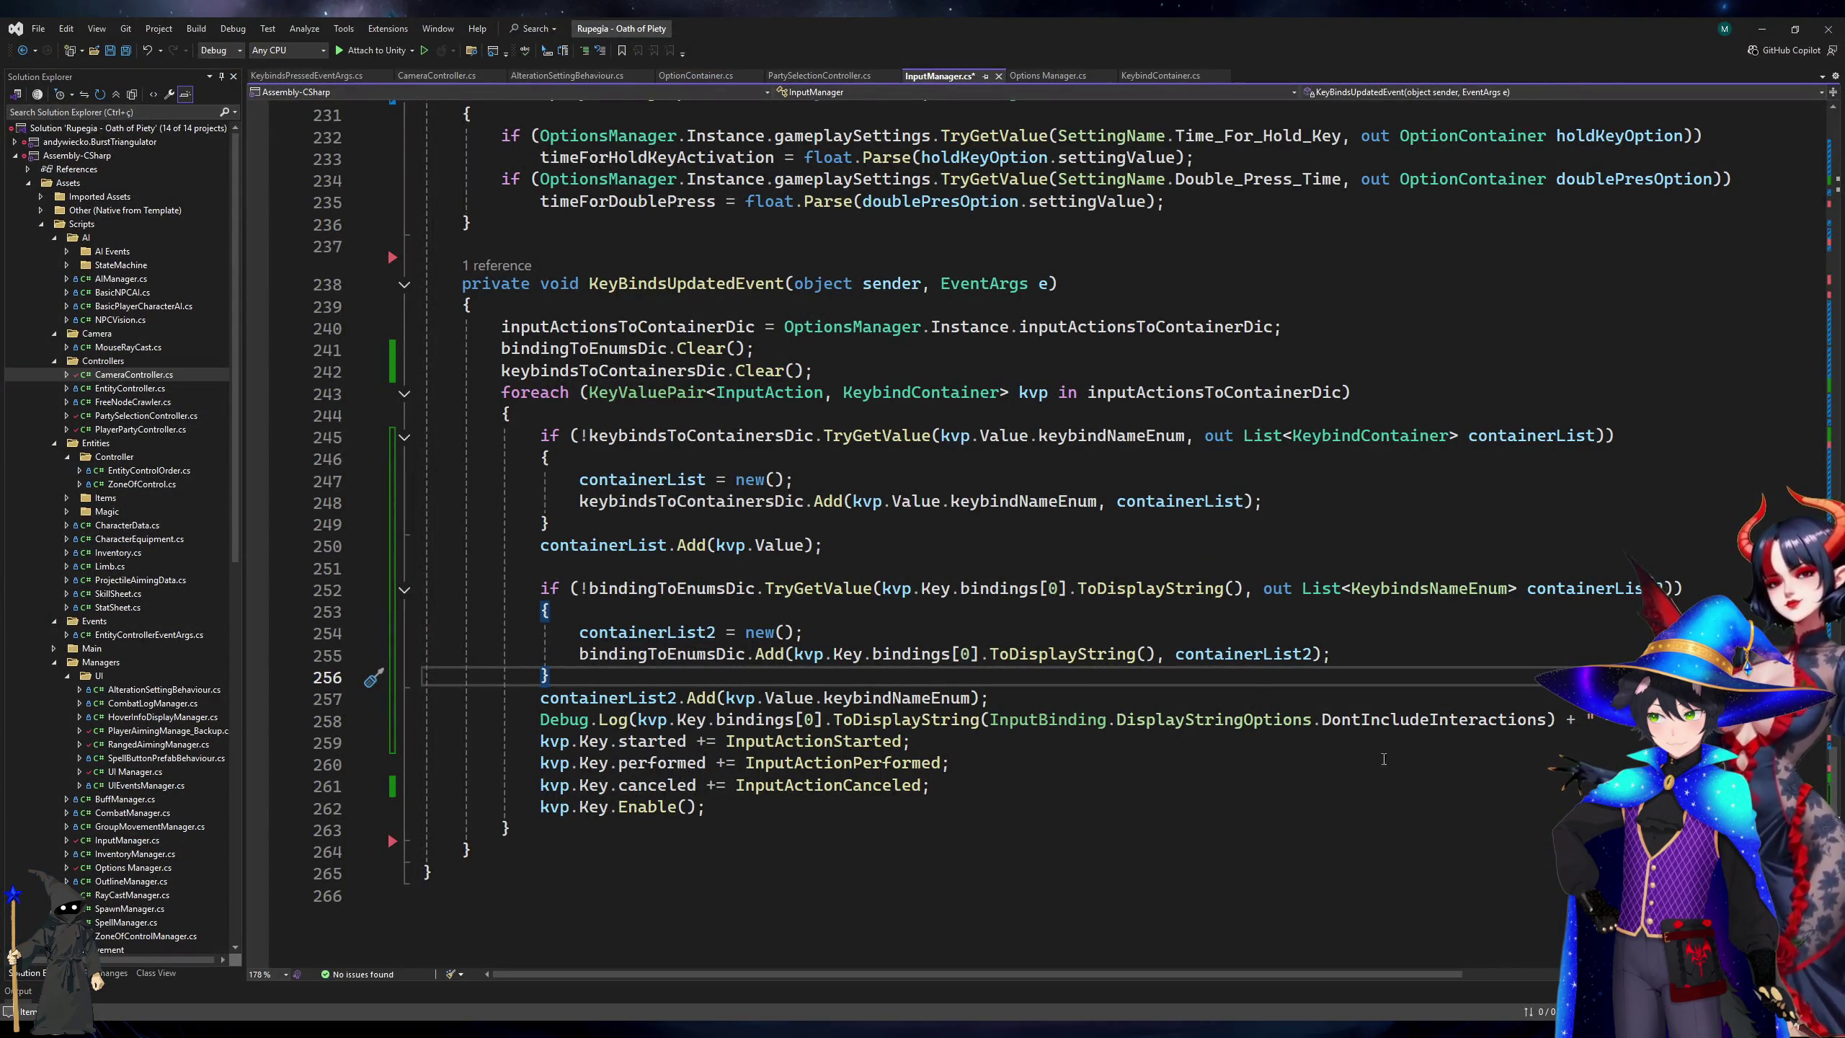
# Copy the DontIncludeInteractions argument from line 258 into ToDisplayString() on lines 252 and 255.
pyautogui.click(1555, 718)
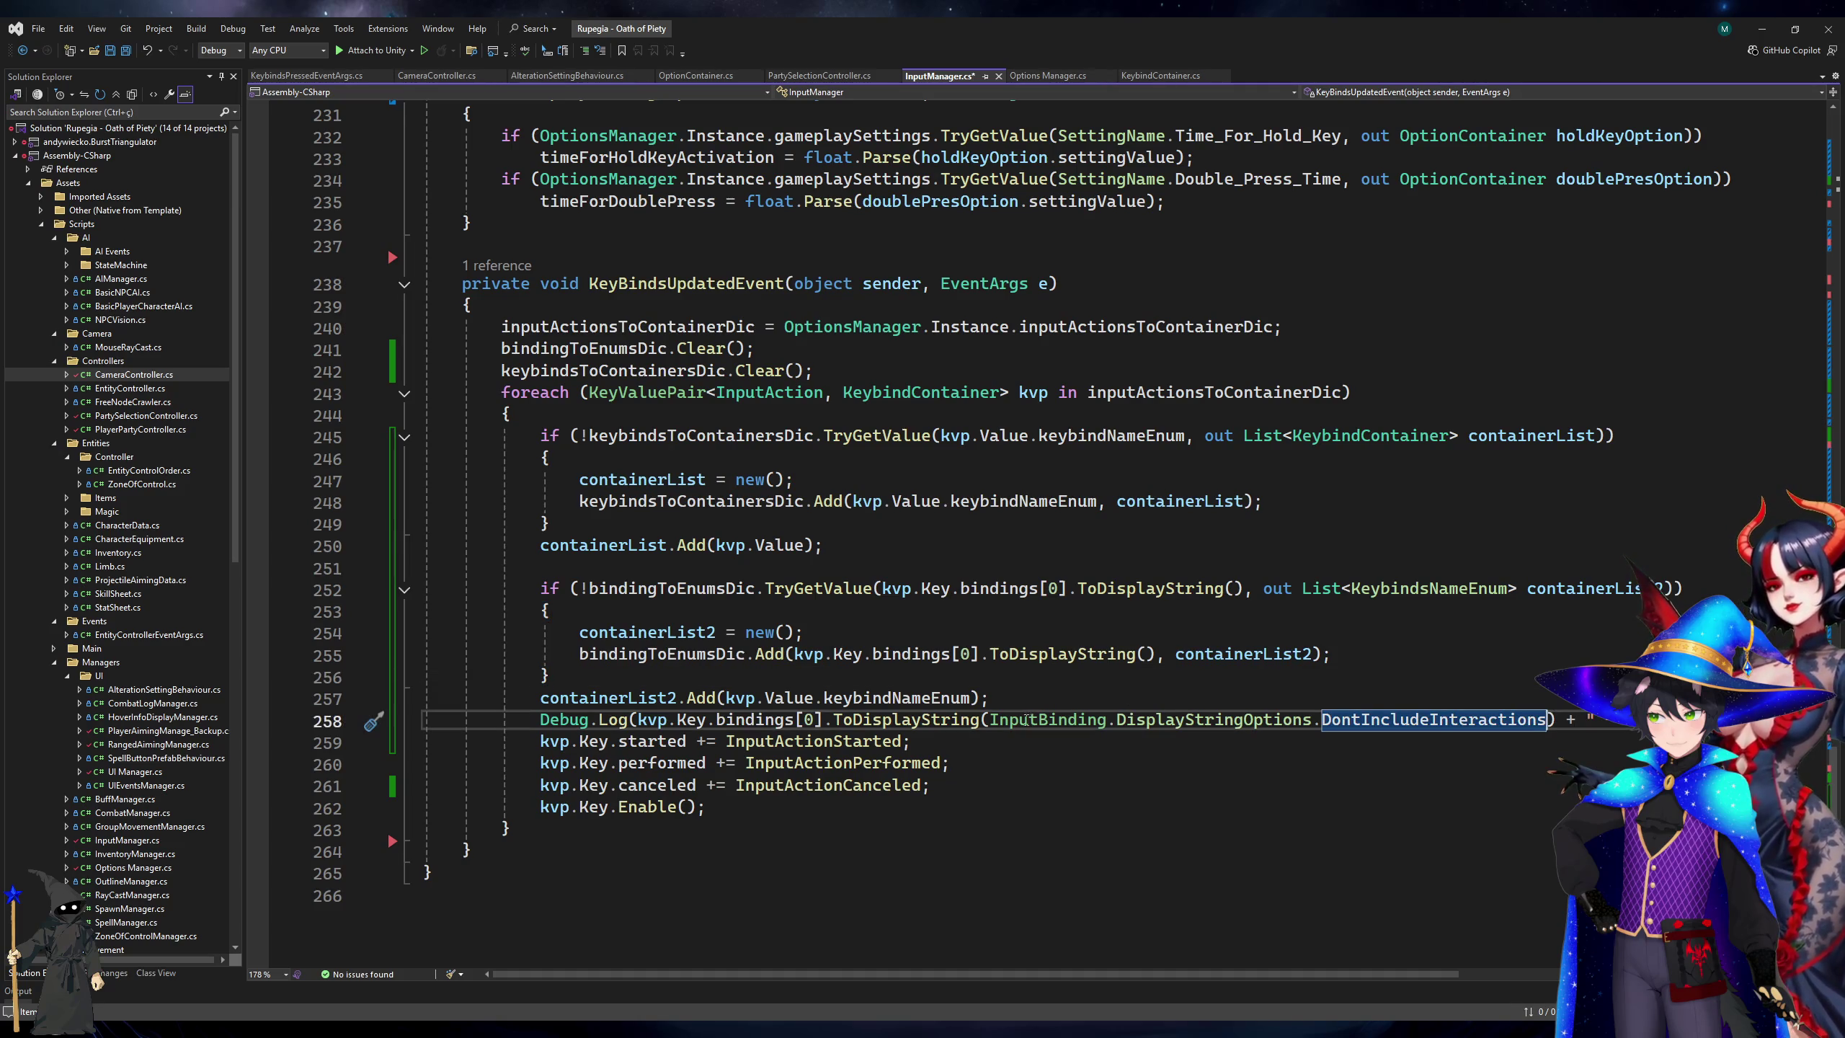
pyautogui.keyDown('shift'); pyautogui.click(992, 719); pyautogui.keyUp('shift')
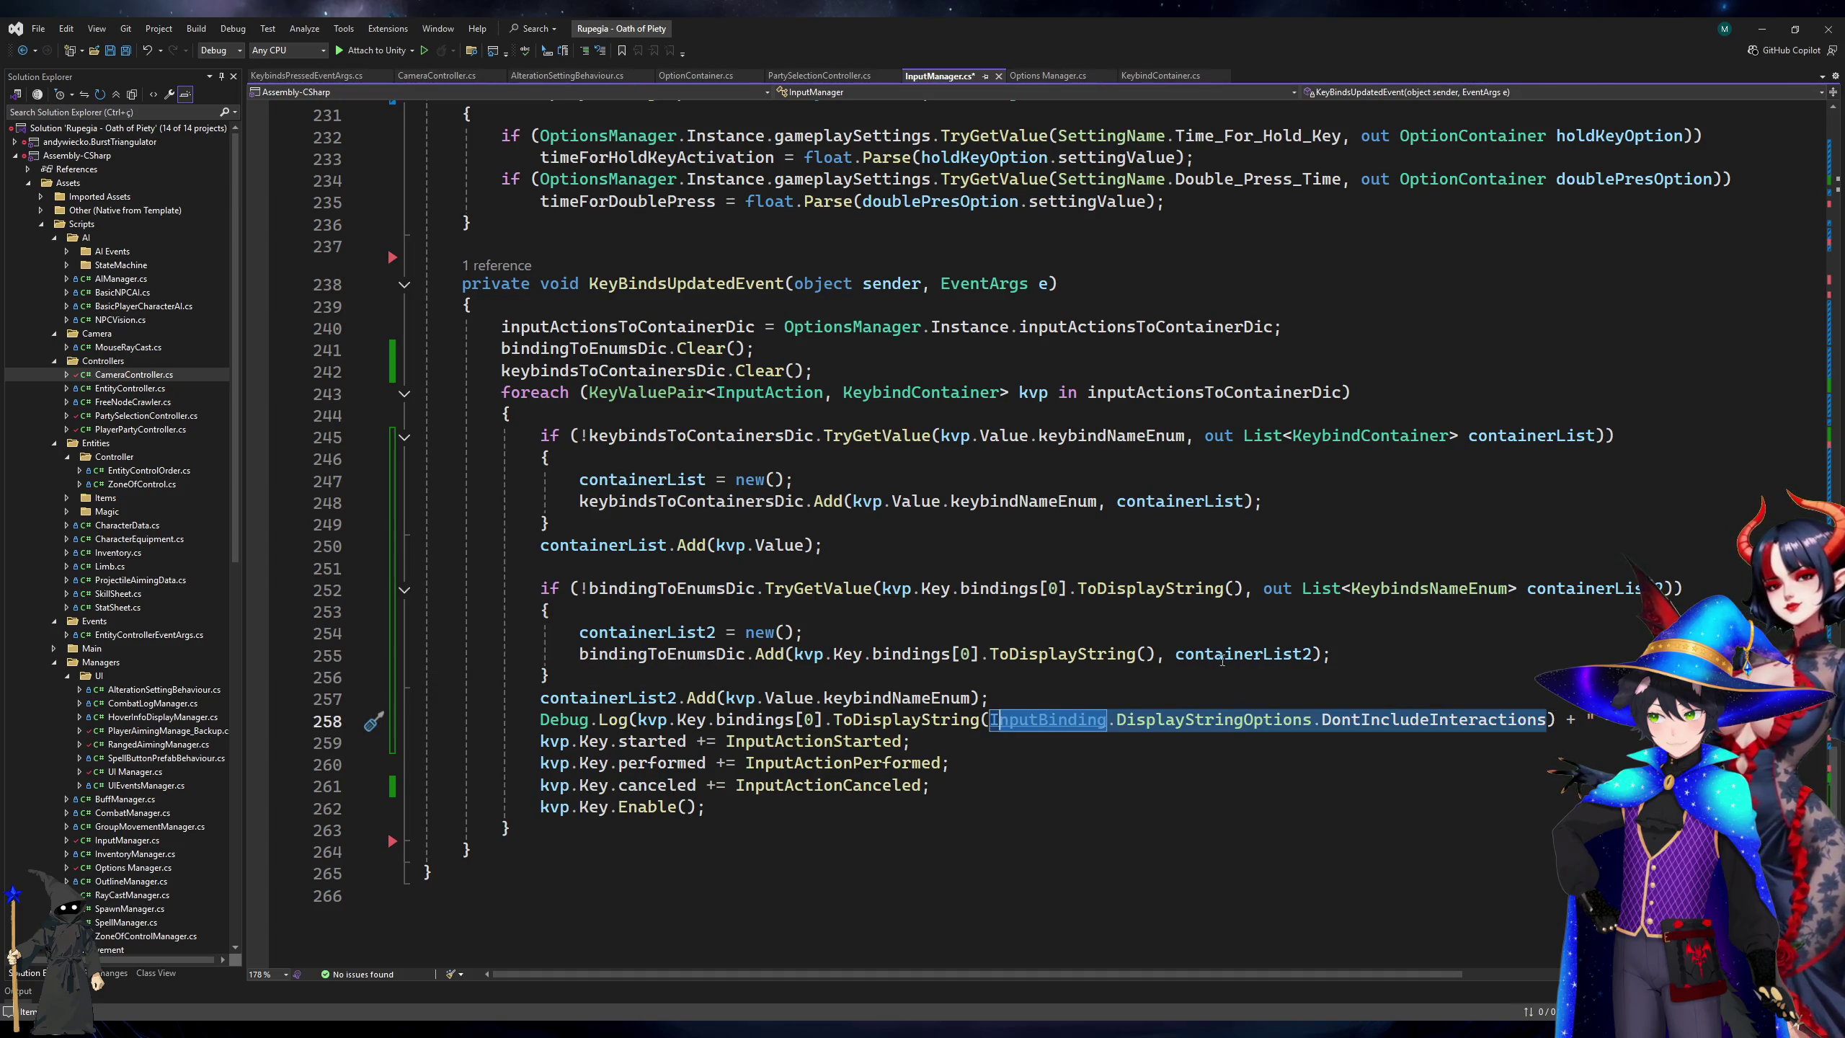
pyautogui.hotkey('ctrl', 'c')
pyautogui.click(1231, 589)
pyautogui.hotkey('ctrl', 'v')
pyautogui.click(1144, 656)
pyautogui.hotkey('ctrl', 'z')
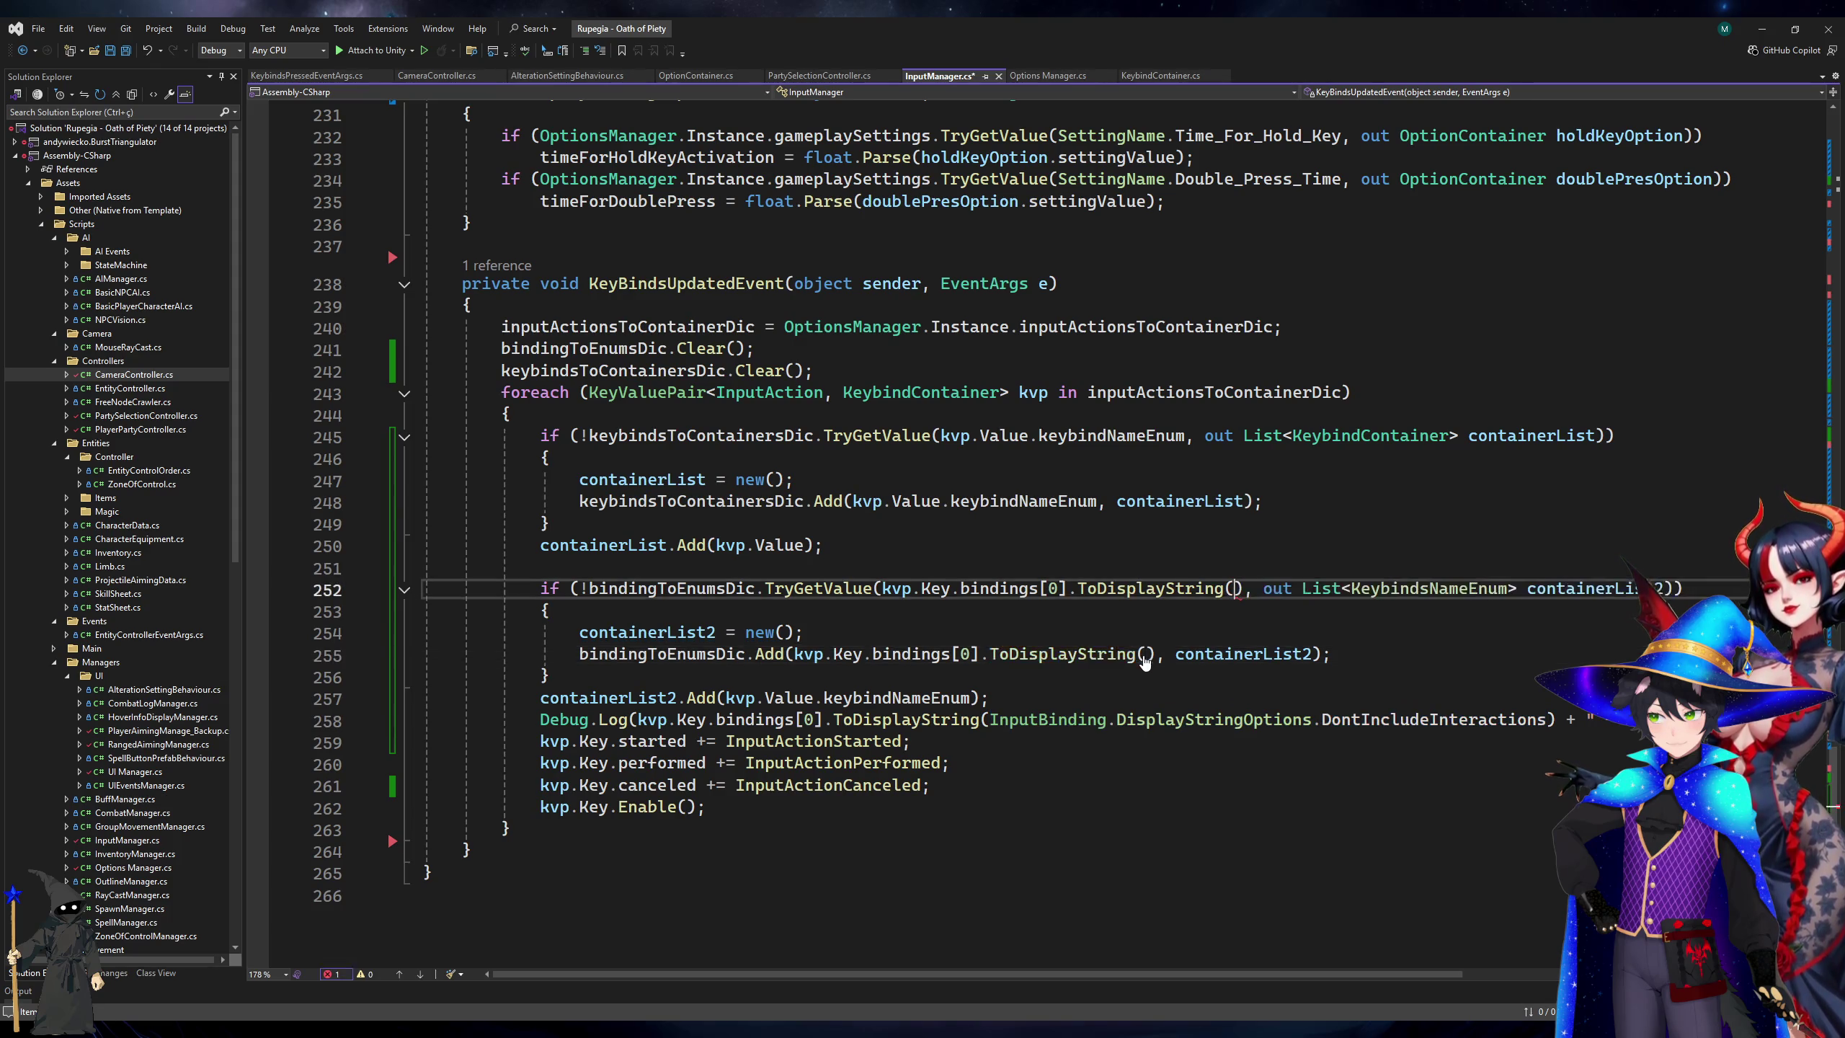
pyautogui.hotkey('ctrl', '-')
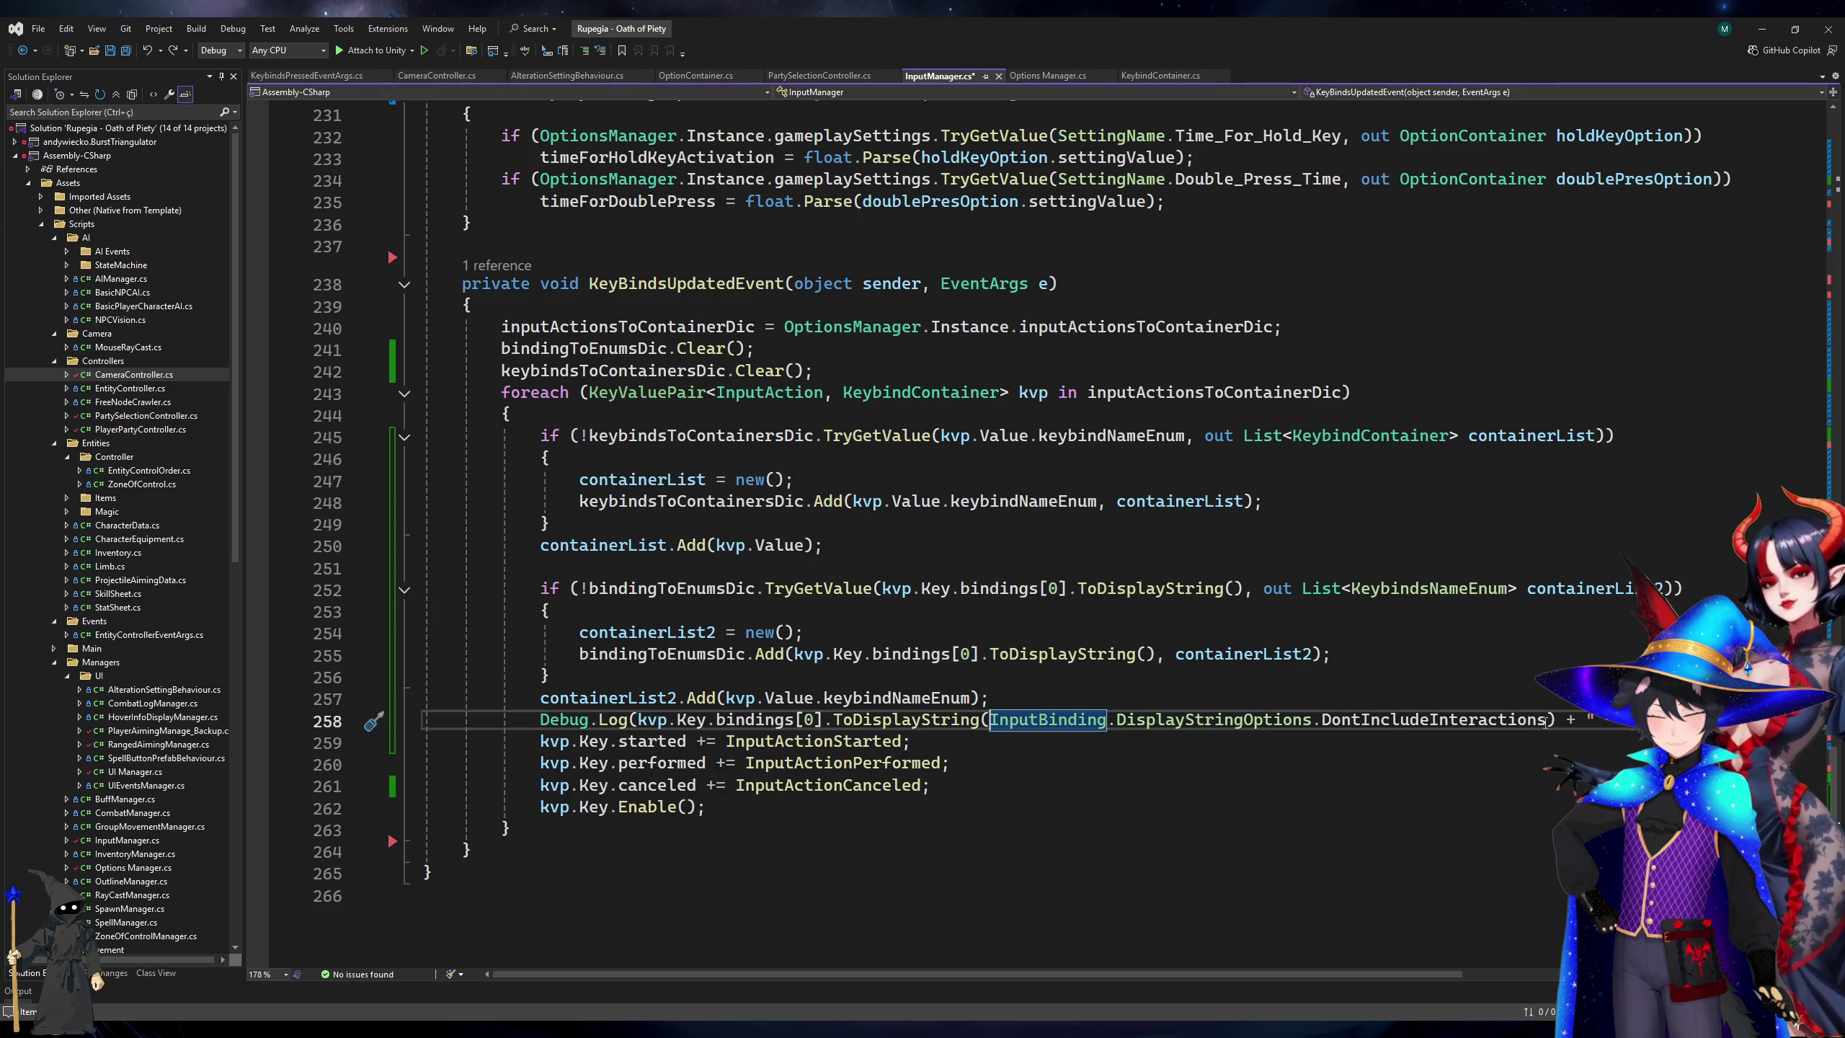
pyautogui.hotkey('ctrl', 'shift', 'Right')
pyautogui.hotkey('ctrl', 'shift', 'Right')
pyautogui.hotkey('ctrl', 'shift', 'Right')
pyautogui.hotkey('ctrl', 'c')
pyautogui.click(1233, 589)
pyautogui.hotkey('ctrl', 'v')
pyautogui.click(1142, 655)
pyautogui.hotkey('ctrl', 'v')
# Find all ToDisplayString references, add DontIncludeInteractions on lines 132 and 183, and save.
pyautogui.click(1037, 658)
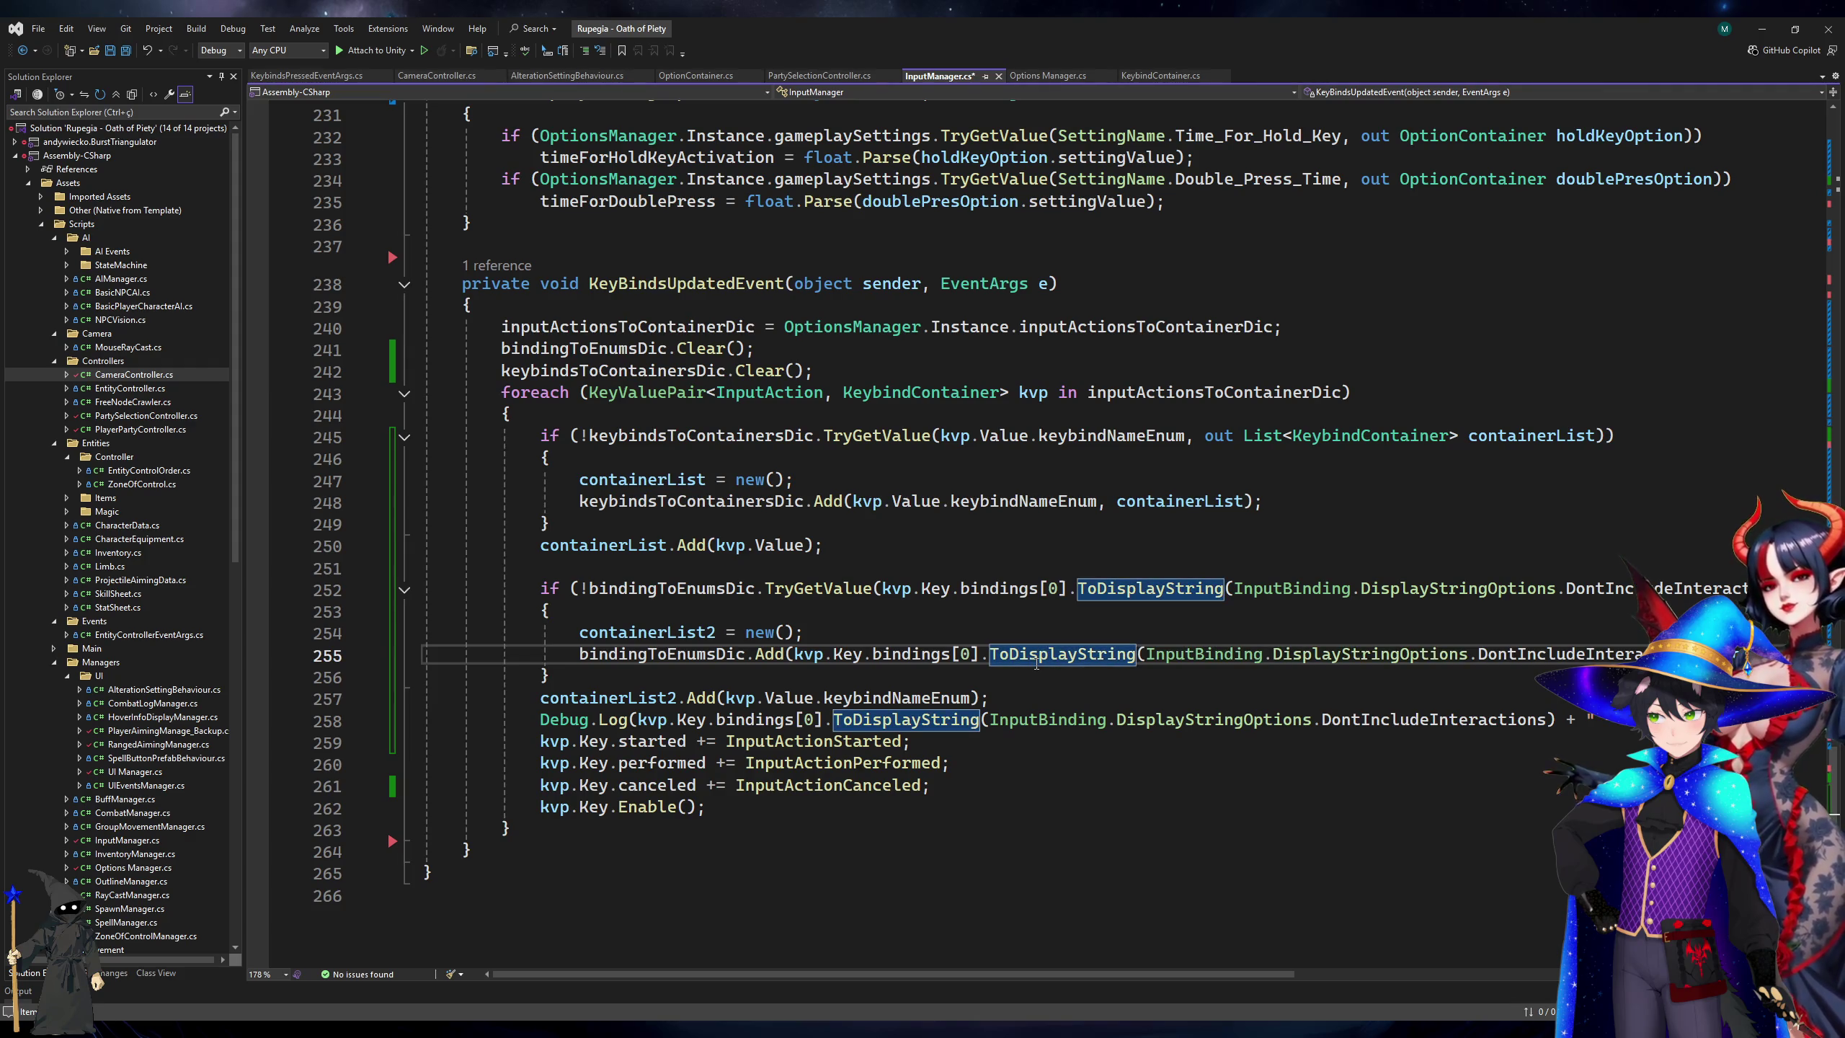
pyautogui.hotkey('shift', 'F12')
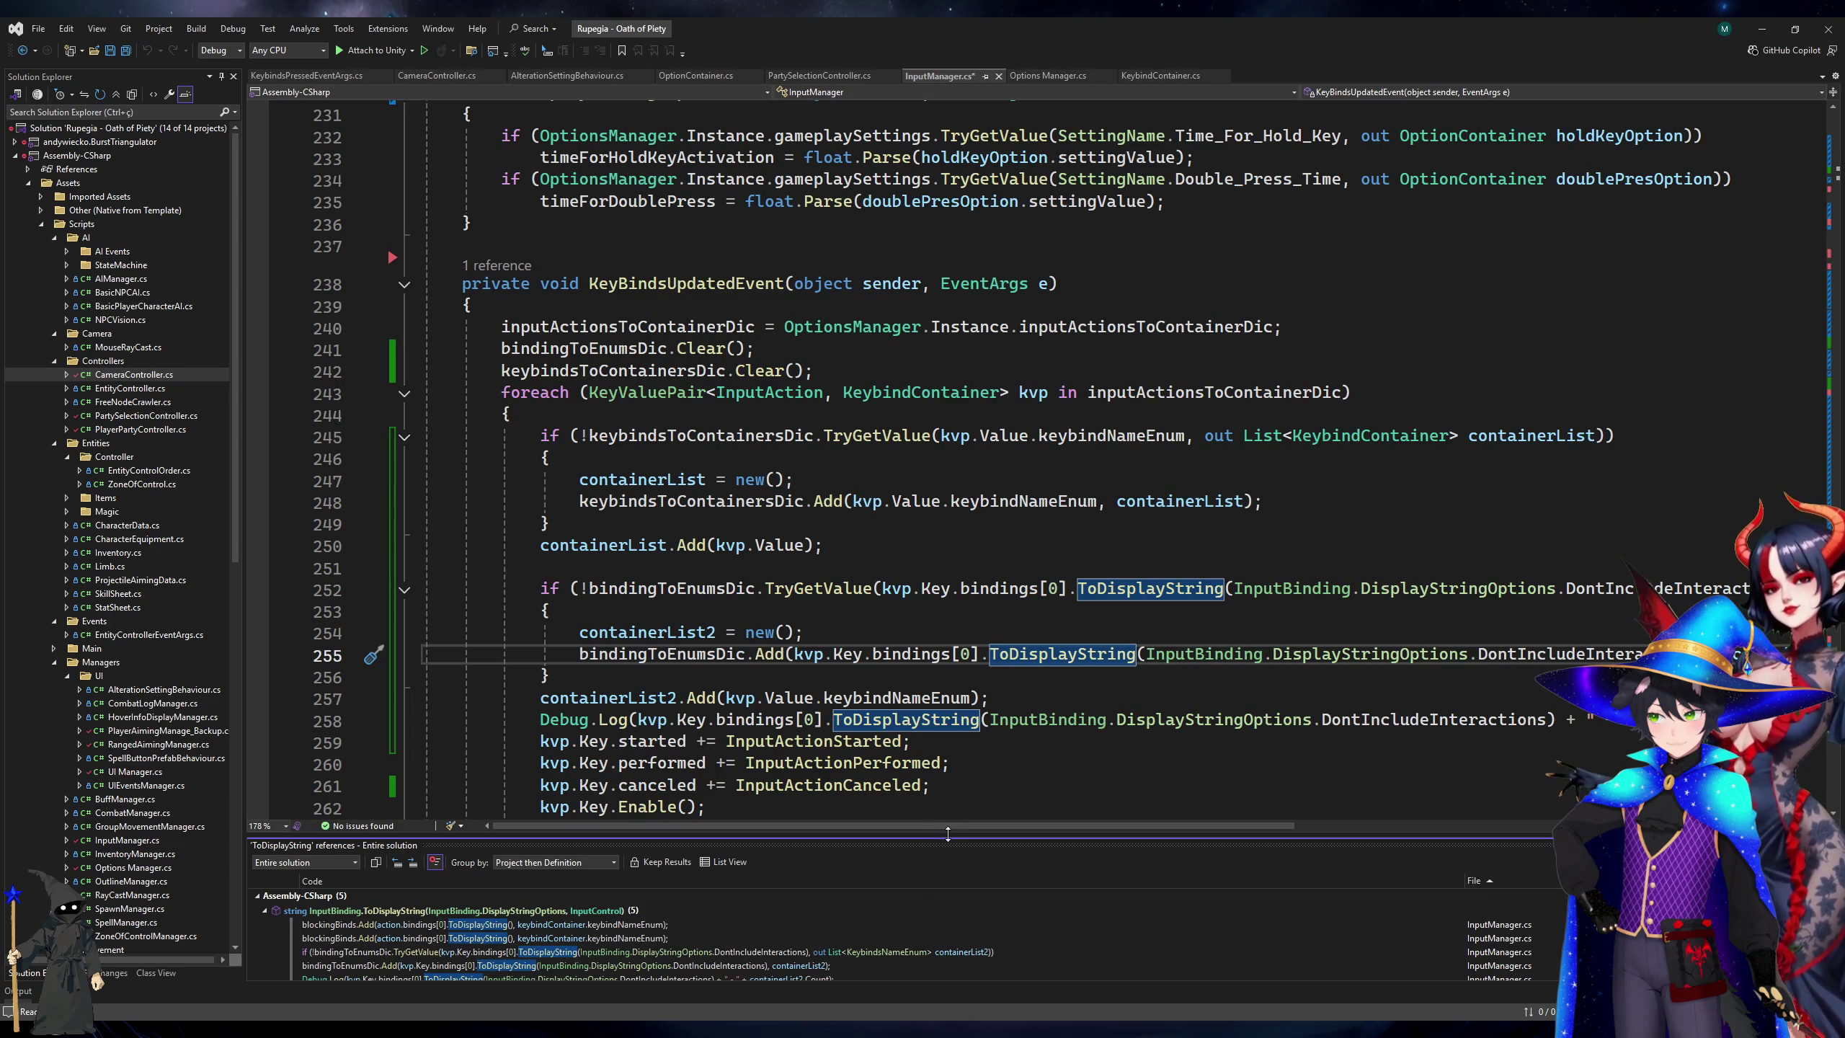
pyautogui.moveTo(948, 834); pyautogui.dragTo(948, 576)
pyautogui.doubleClick(493, 662)
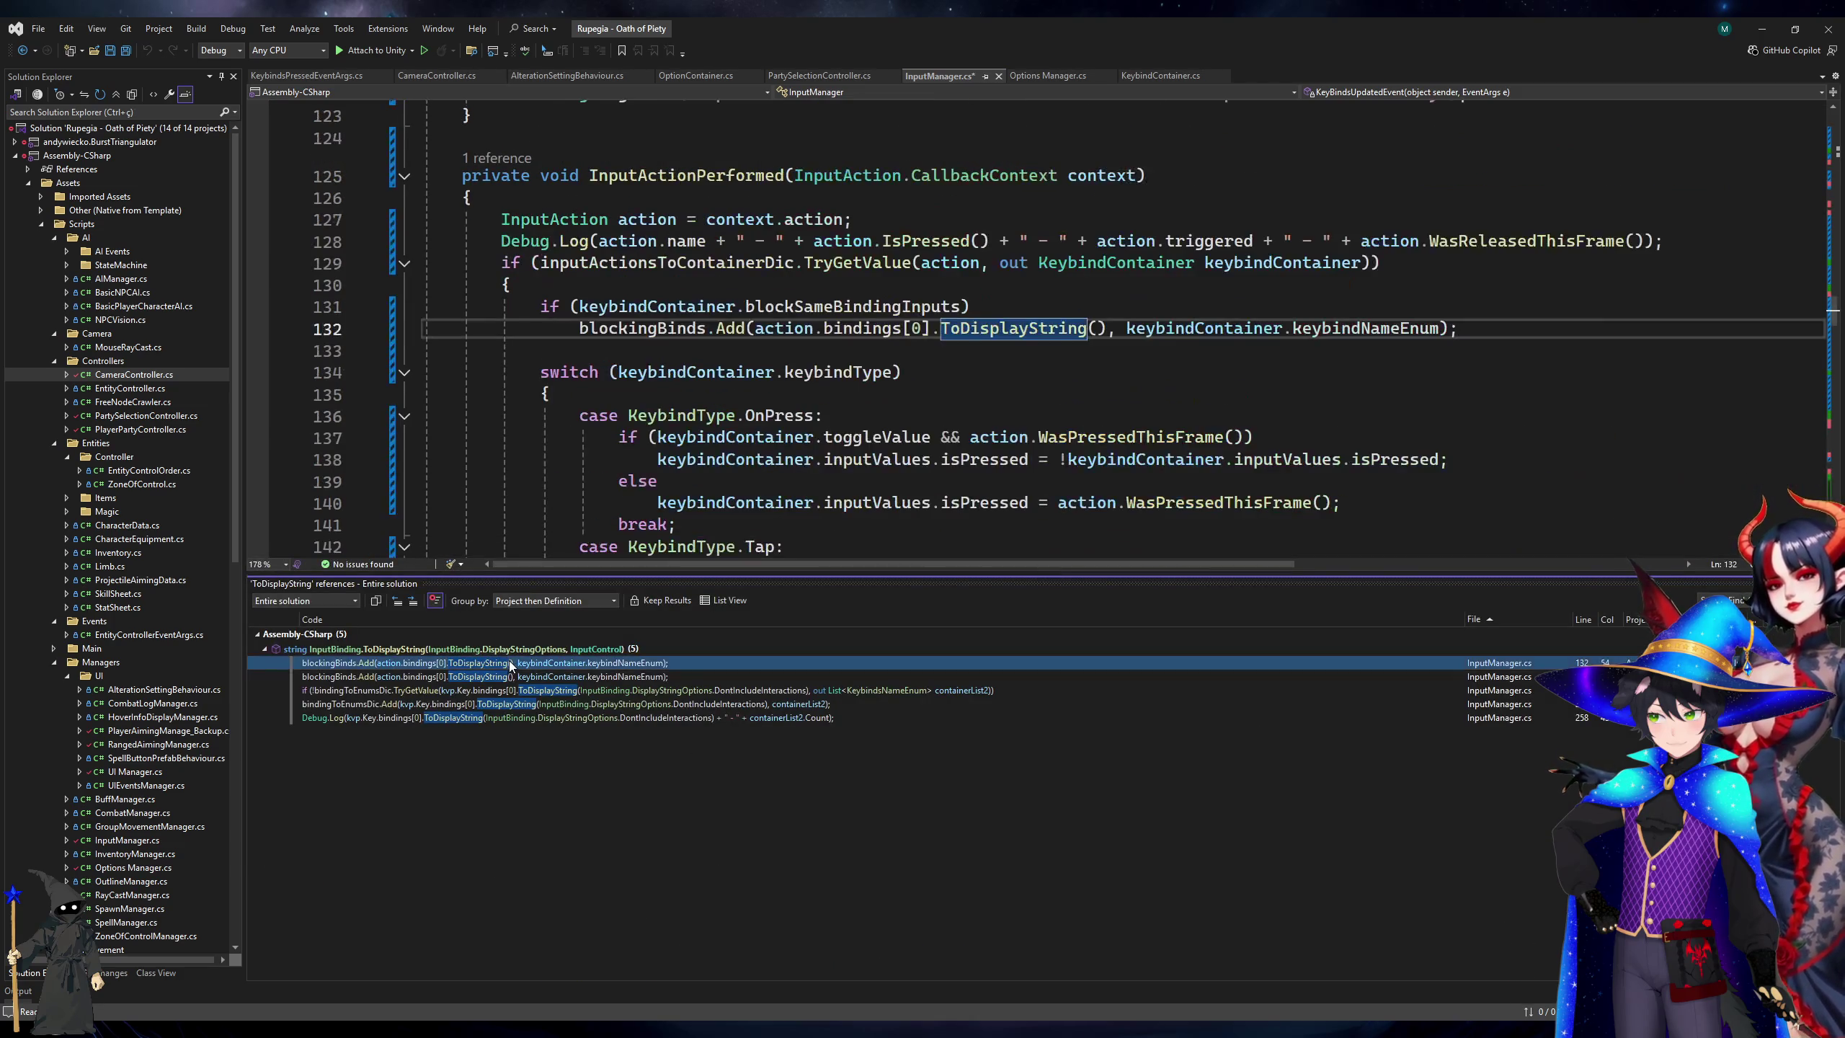
pyautogui.click(1092, 328)
pyautogui.hotkey('ctrl', 'v')
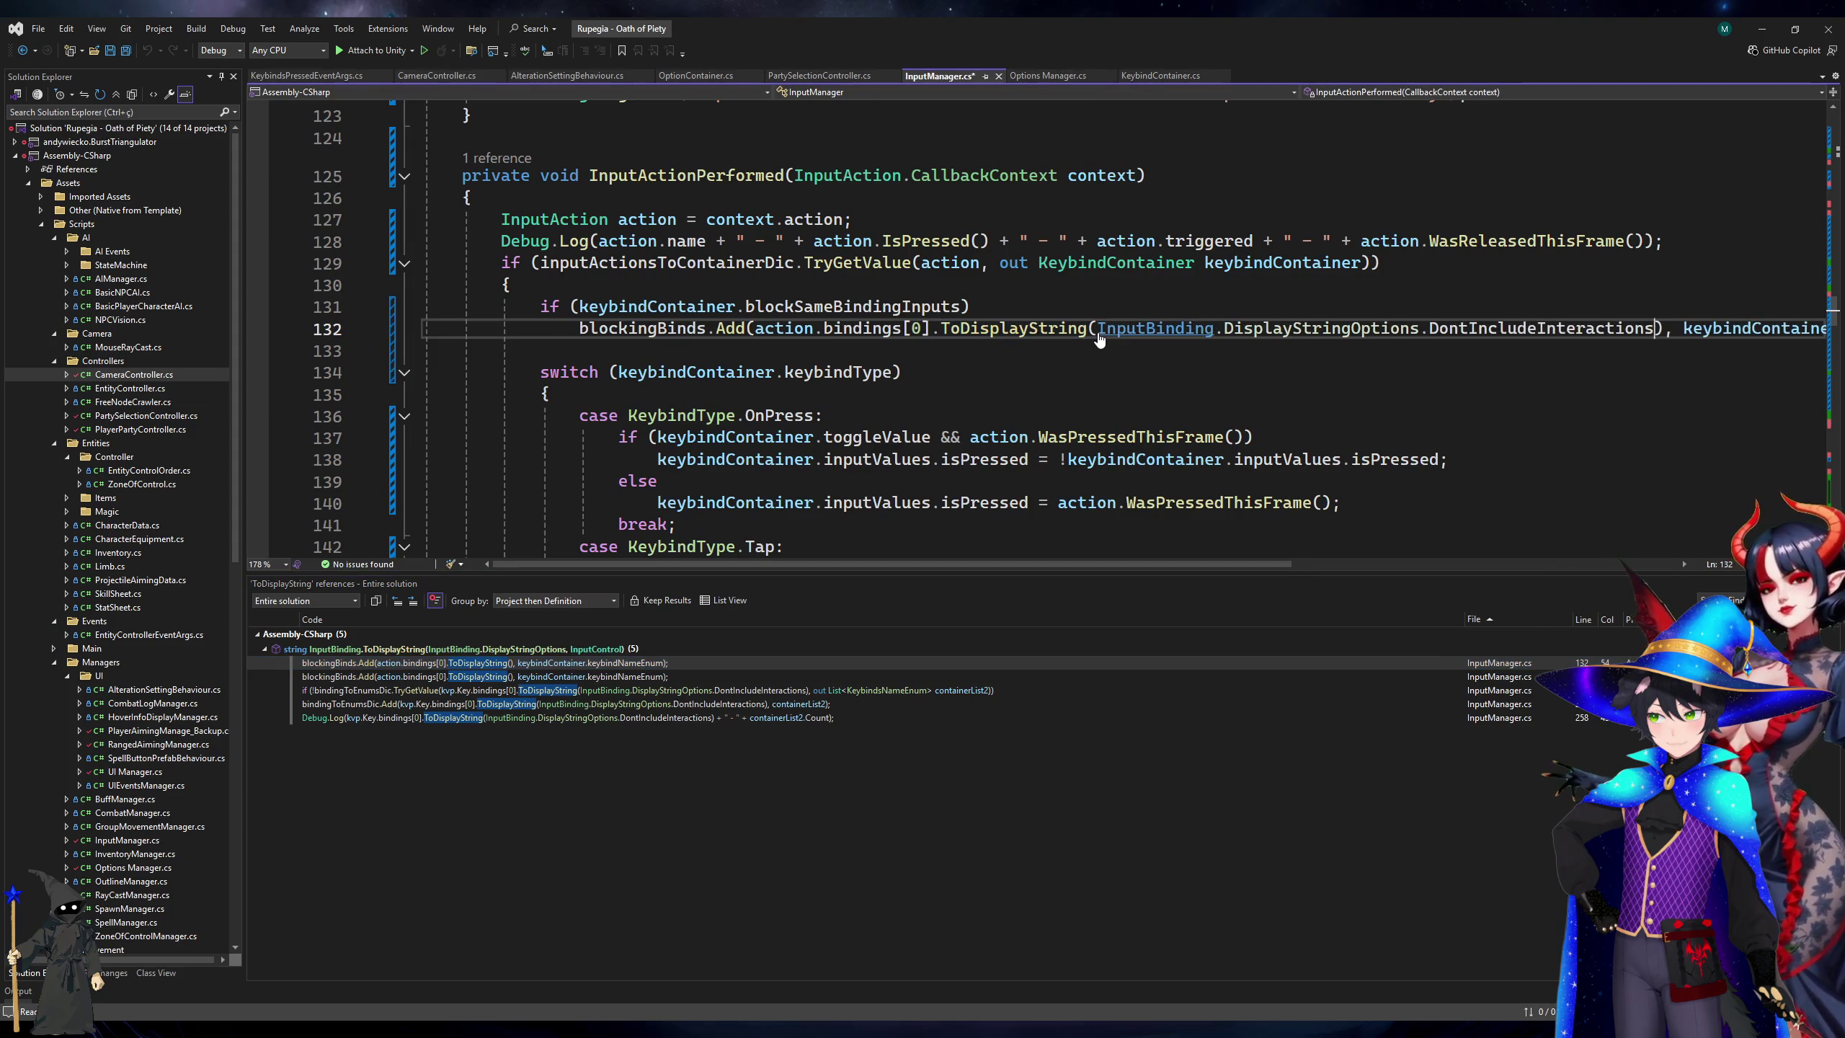
pyautogui.doubleClick(620, 680)
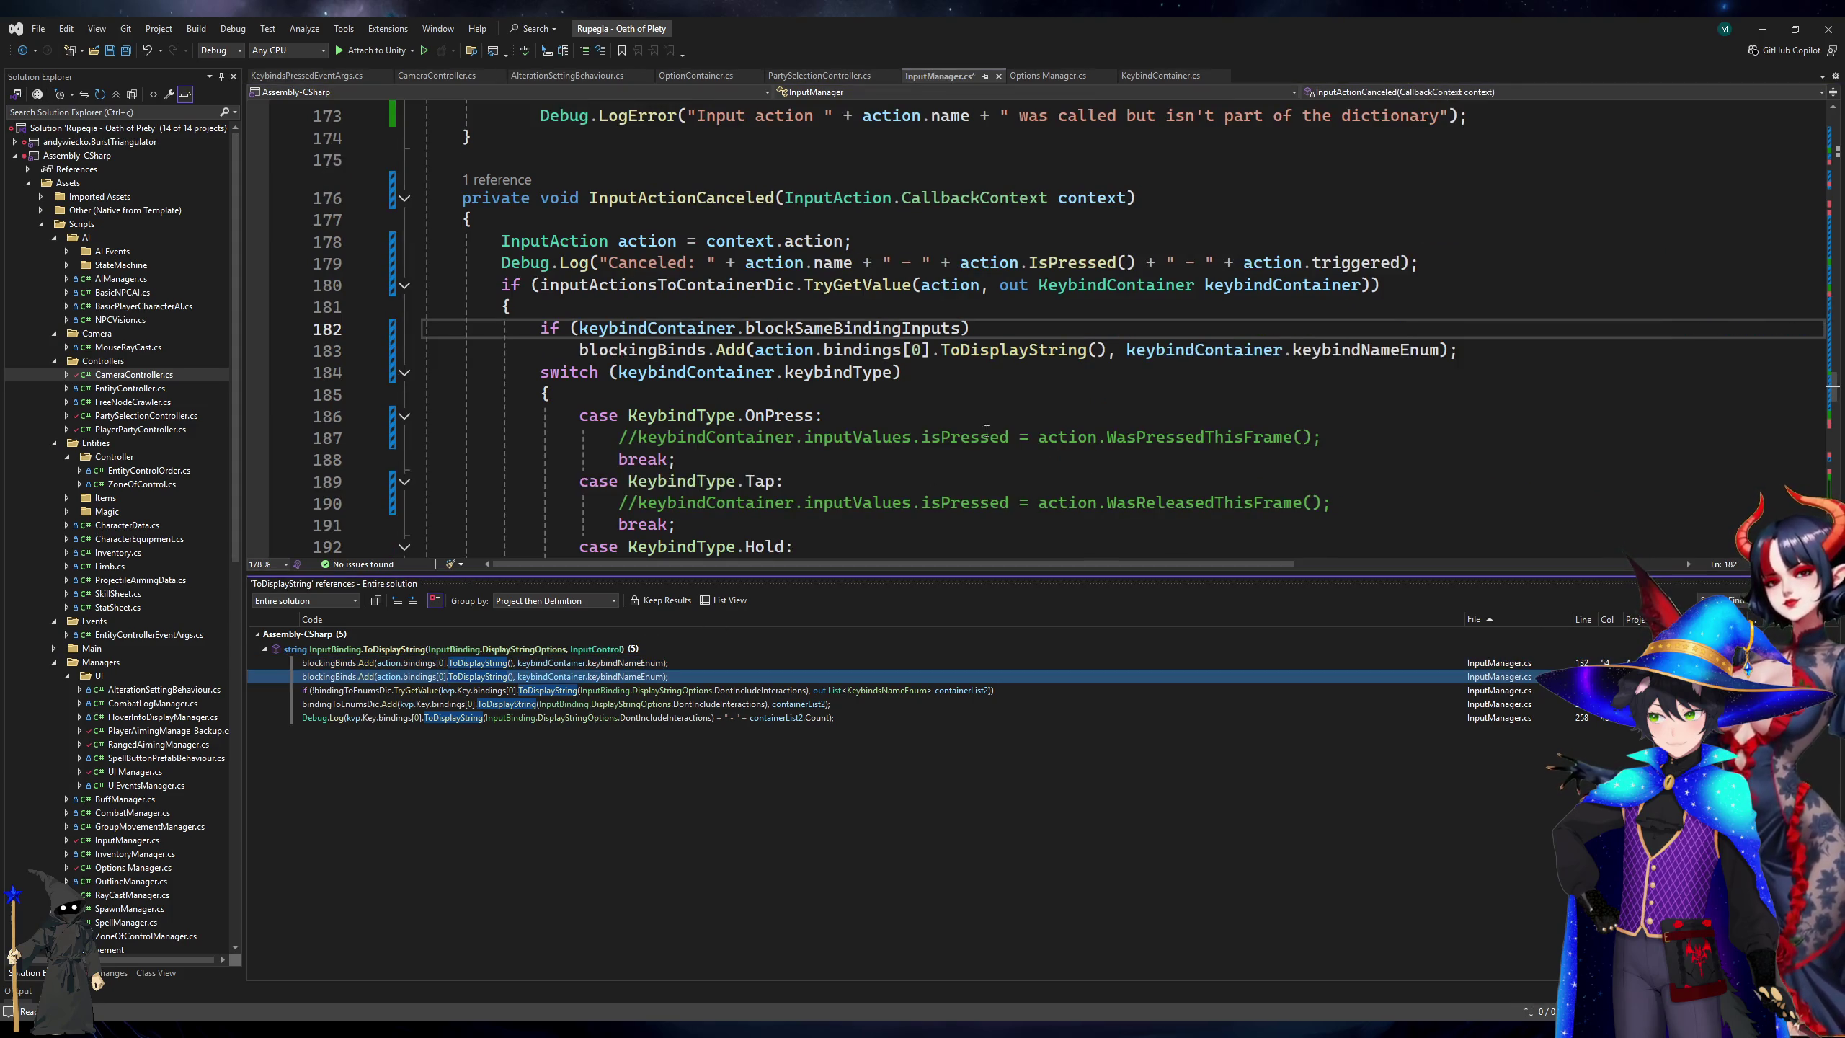
pyautogui.click(1092, 350)
pyautogui.hotkey('ctrl', 'v')
pyautogui.hotkey('ctrl', 's')
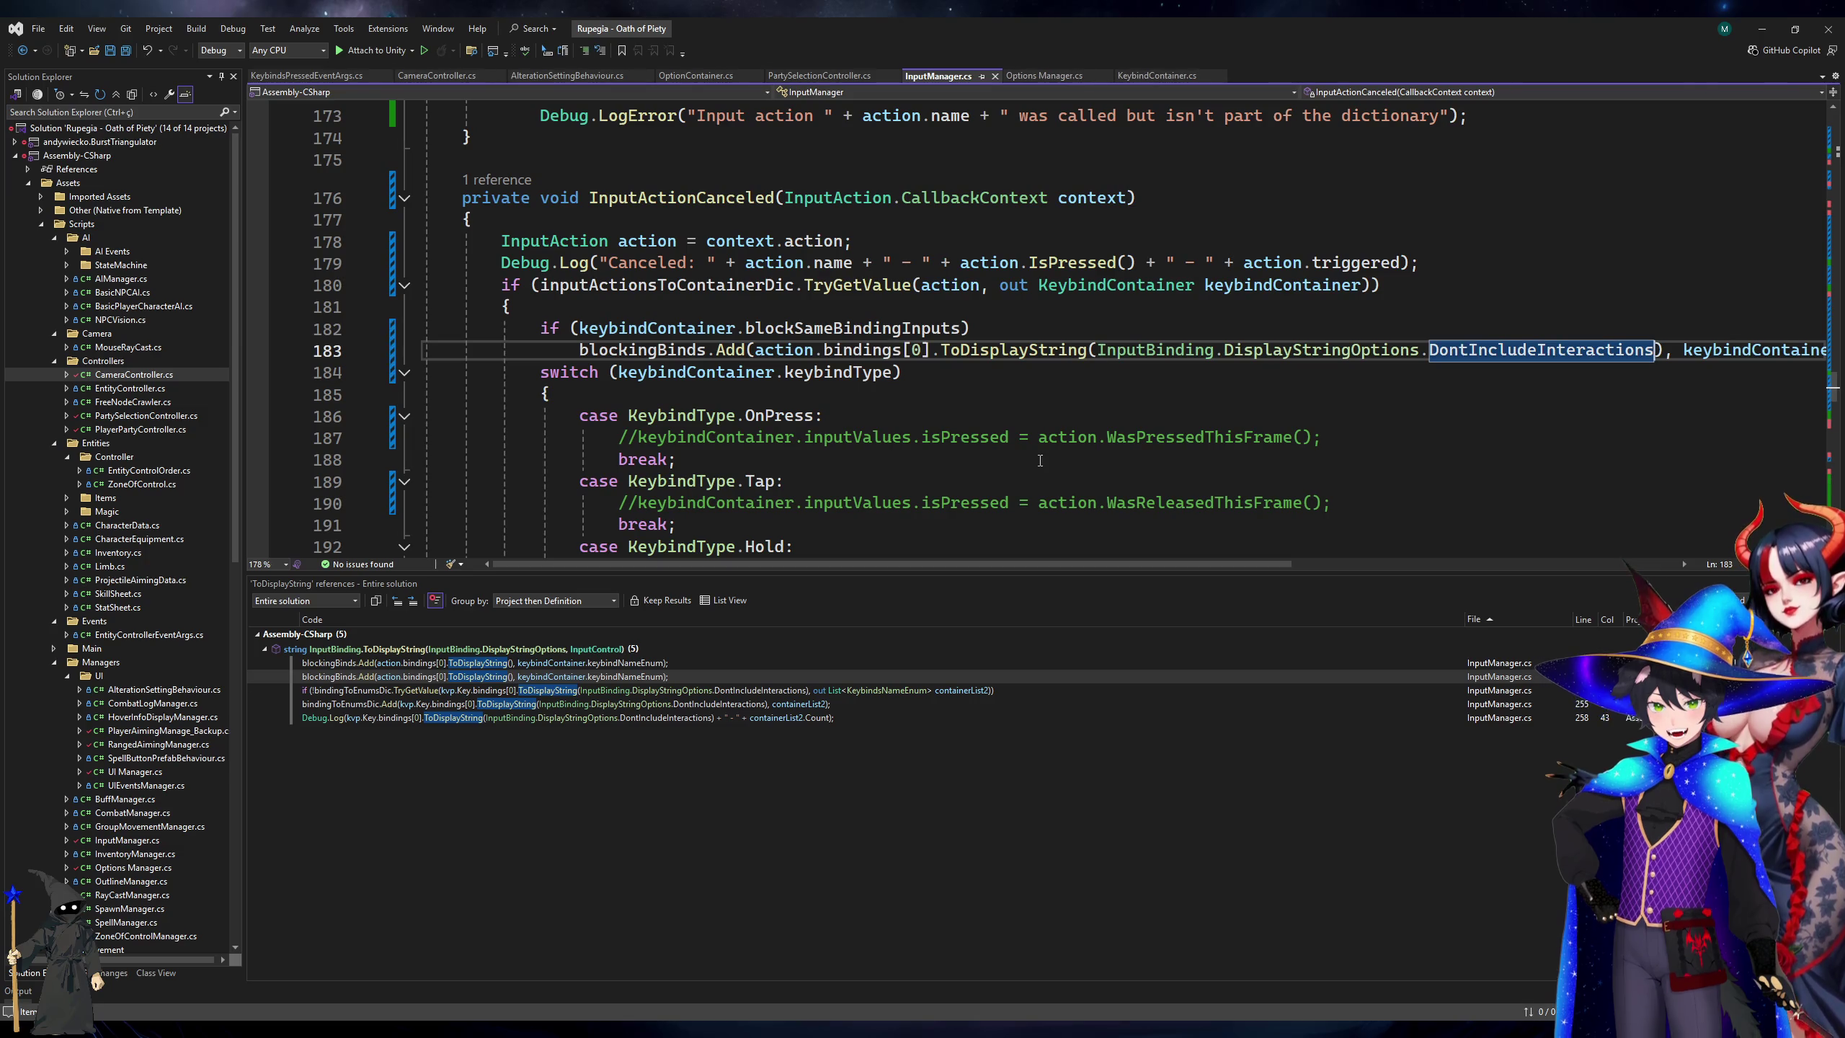
pyautogui.press('Escape')
pyautogui.scroll(-6, 1021, 554)
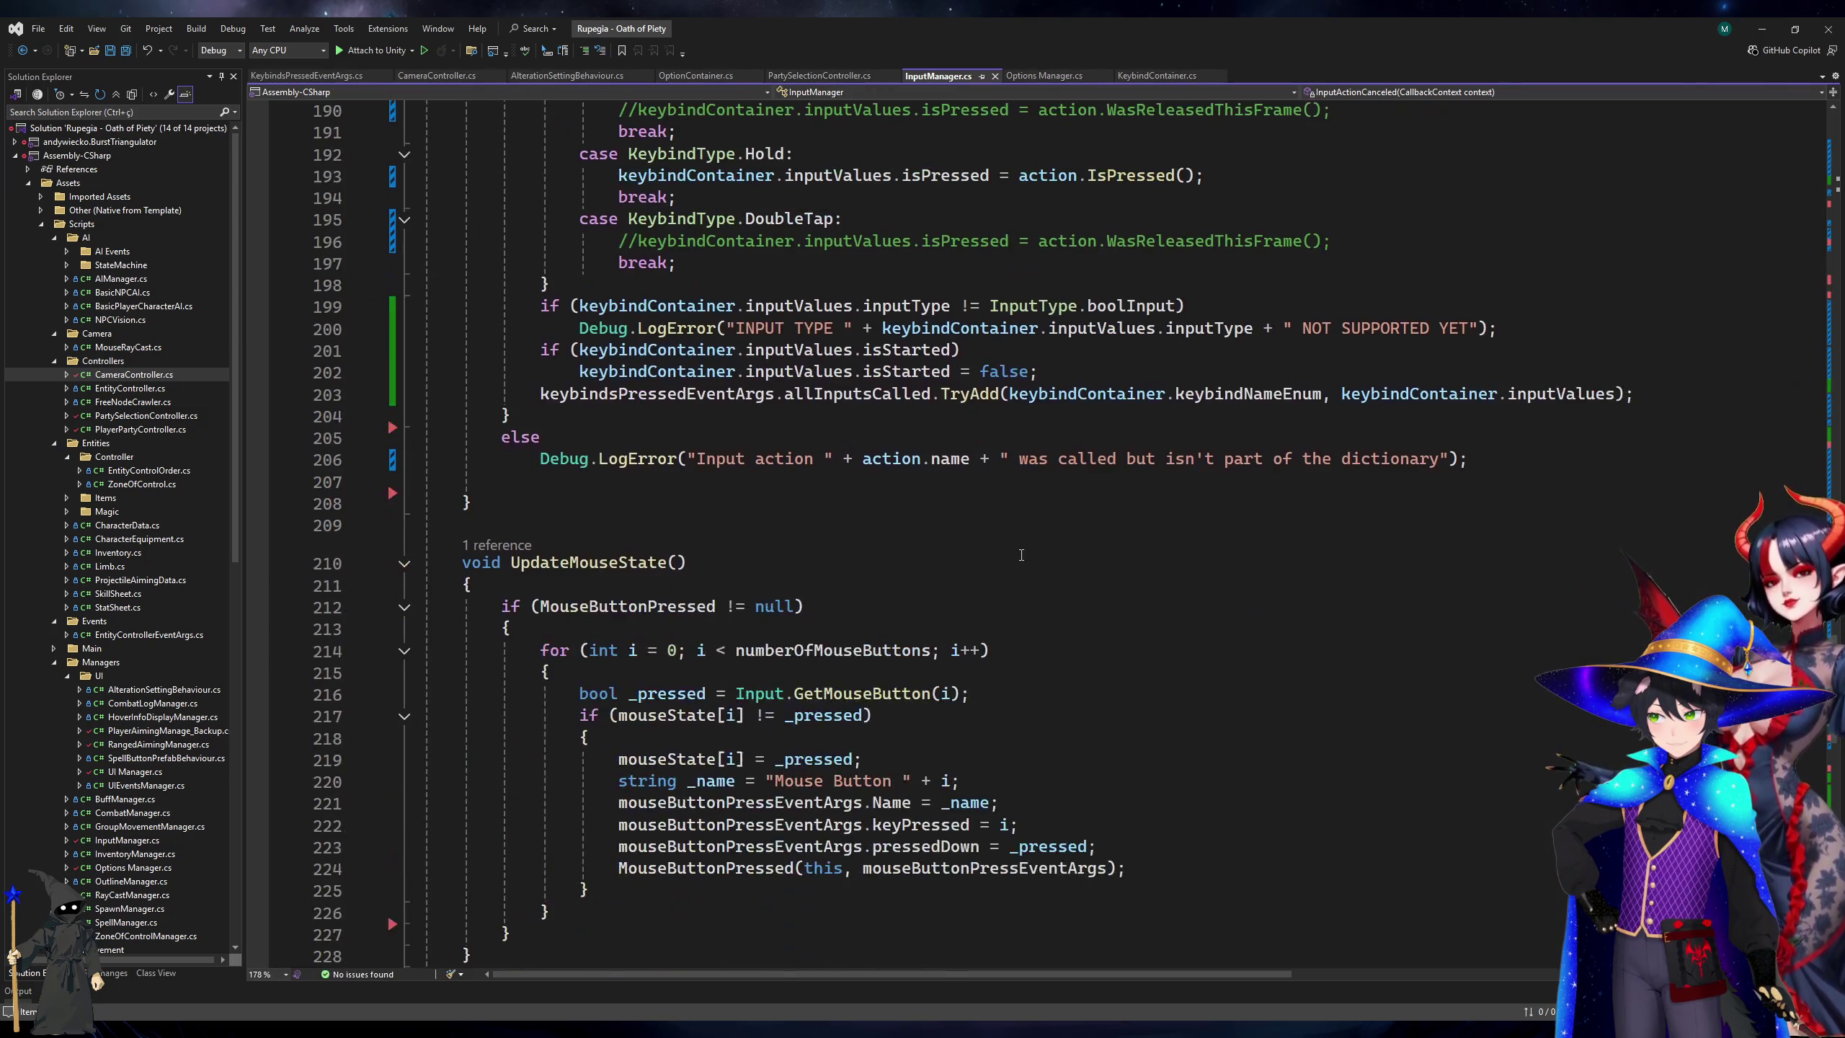
pyautogui.hotkey('alt', 'Tab')
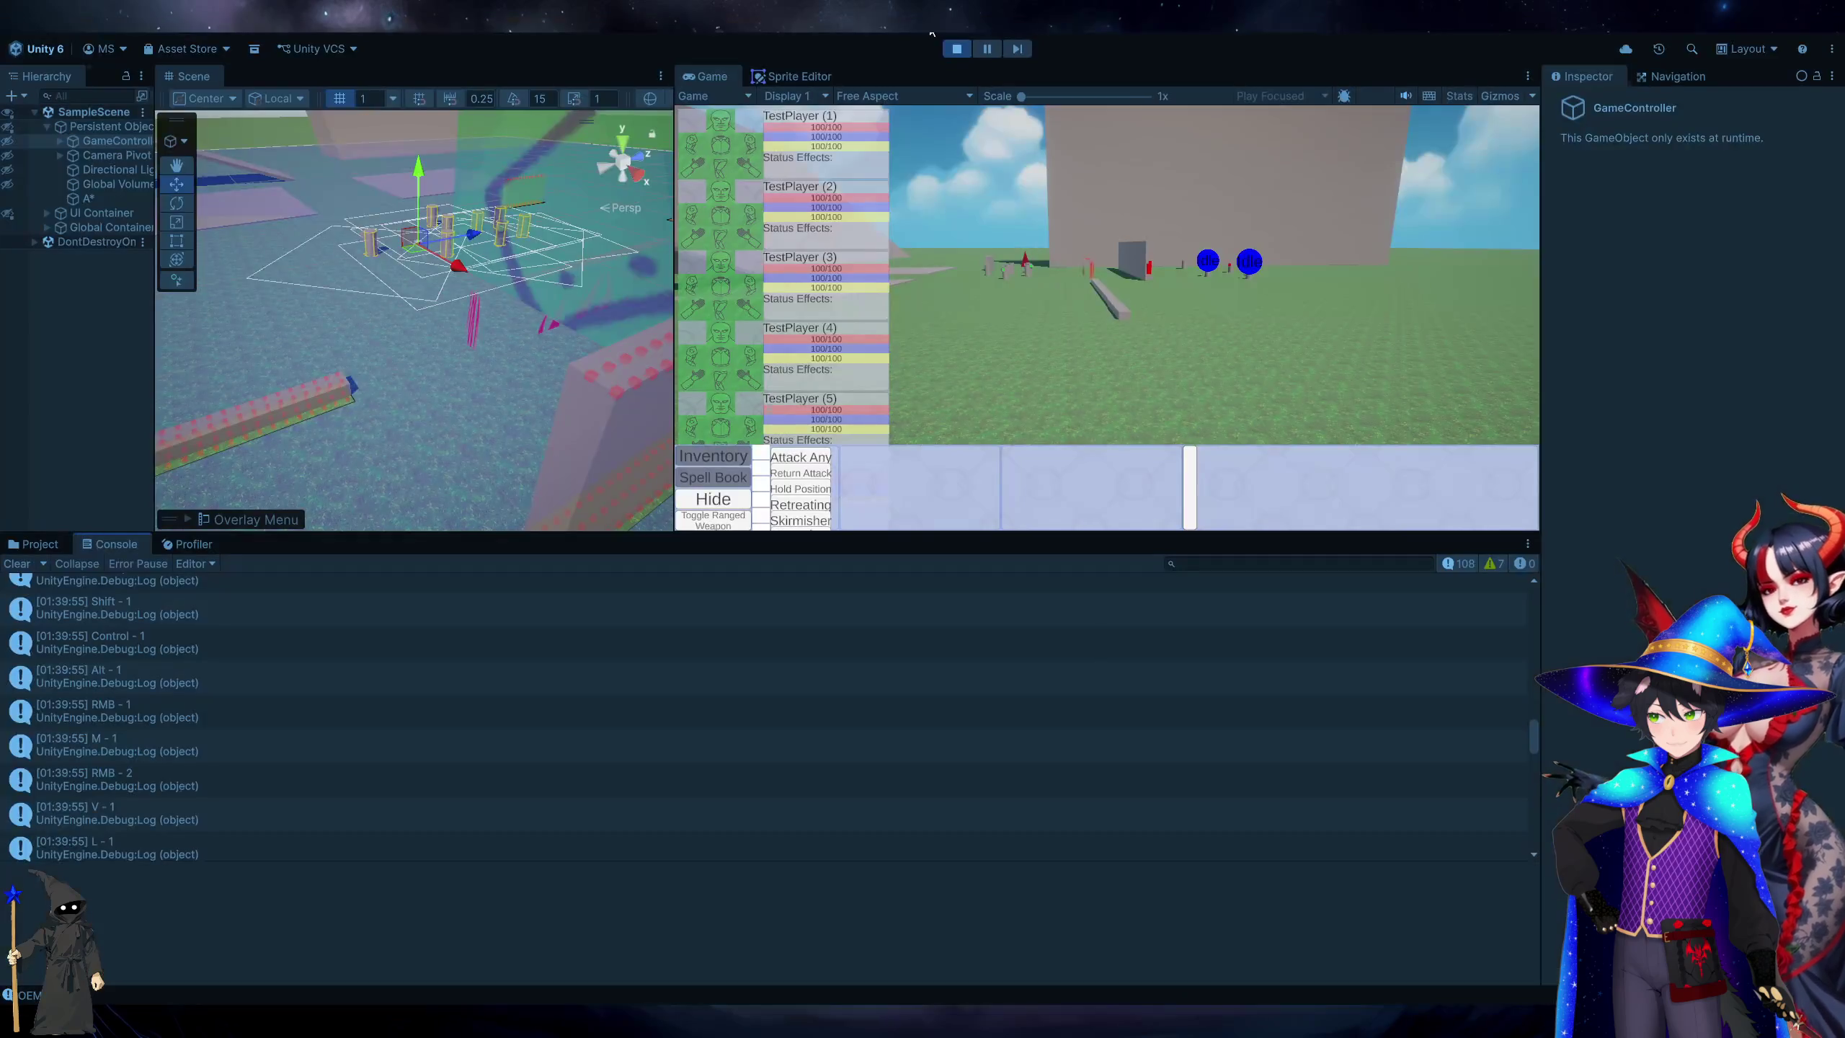
# Stop and replay the game with Ctrl+P, then box-select the player units.
pyautogui.click(944, 53)
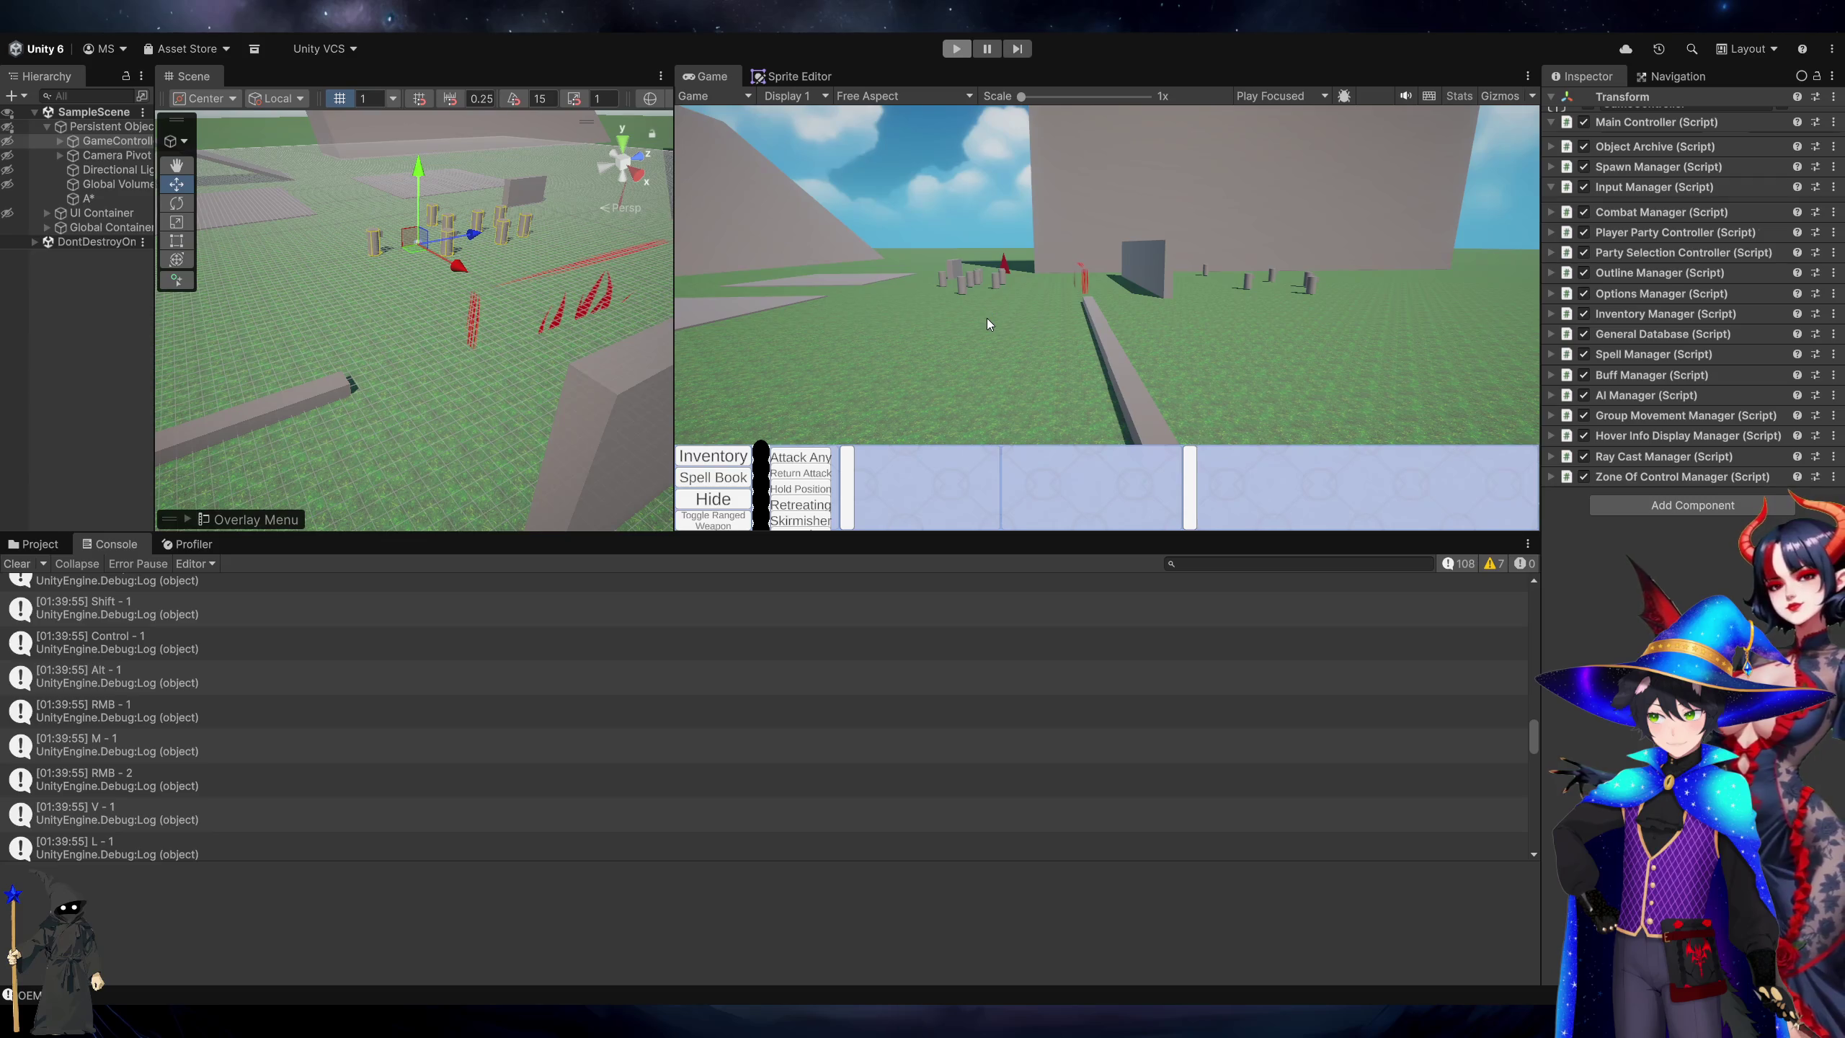
pyautogui.hotkey('ctrl', 'p')
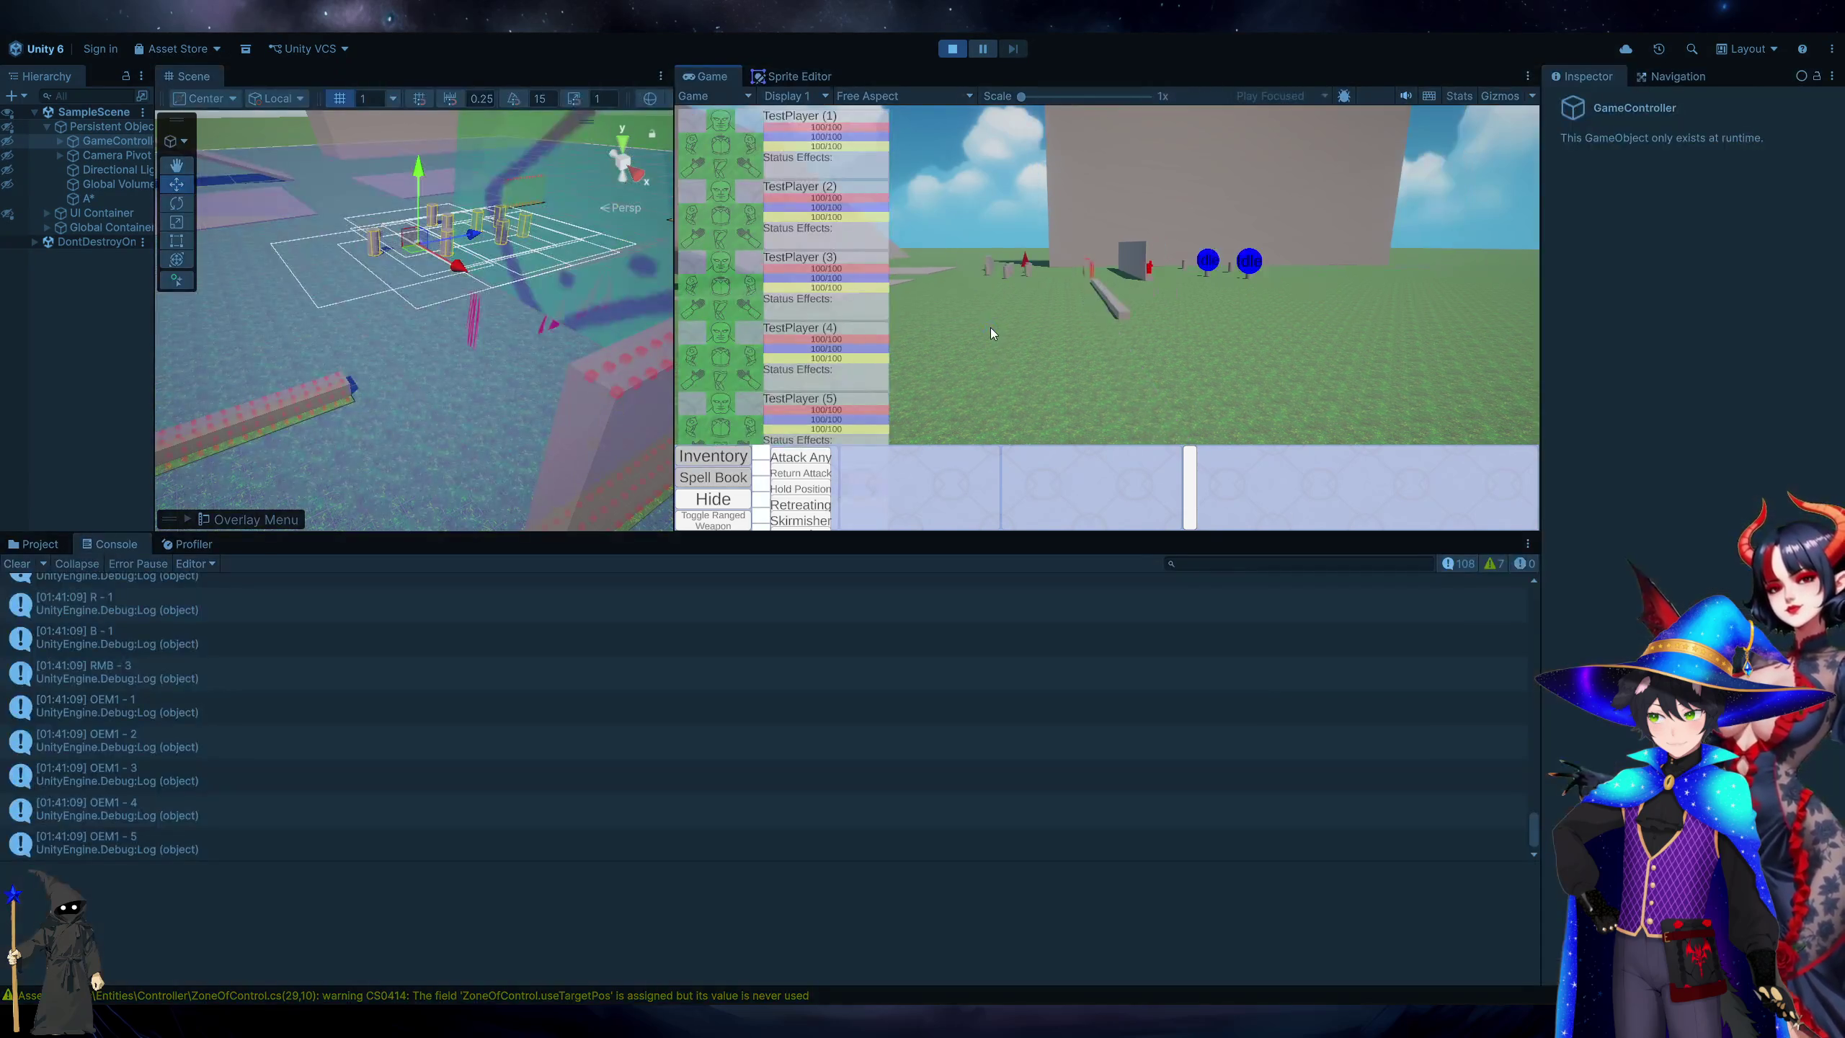
pyautogui.moveTo(1191, 366)
pyautogui.mouseDown()
pyautogui.moveTo(934, 239)
pyautogui.moveTo(942, 176)
pyautogui.moveTo(1405, 403)
pyautogui.mouseUp()
# Move the game camera, box-select the units, order them to move, and select a character.
pyautogui.press('w')
pyautogui.press('a')
pyautogui.moveTo(1073, 331); pyautogui.dragTo(1073, 299)
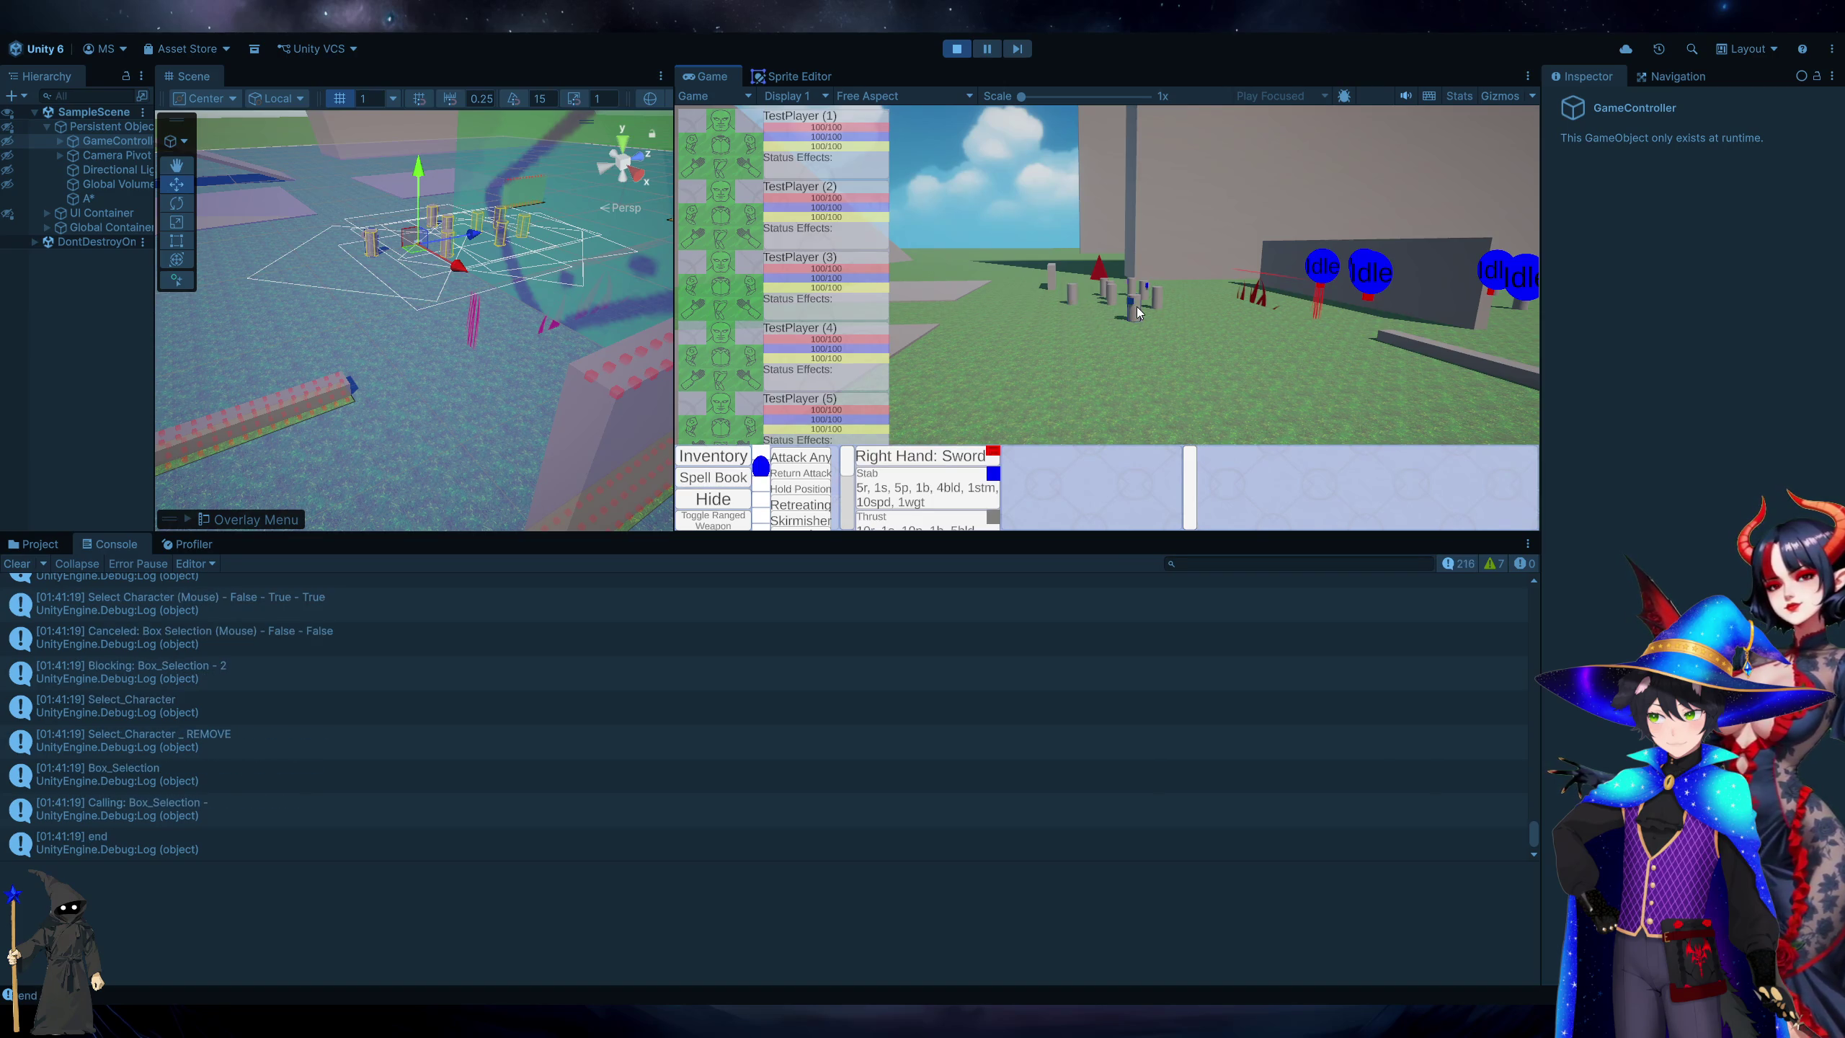
pyautogui.keyDown('shift'); pyautogui.rightClick(1123, 346); pyautogui.keyUp('shift')
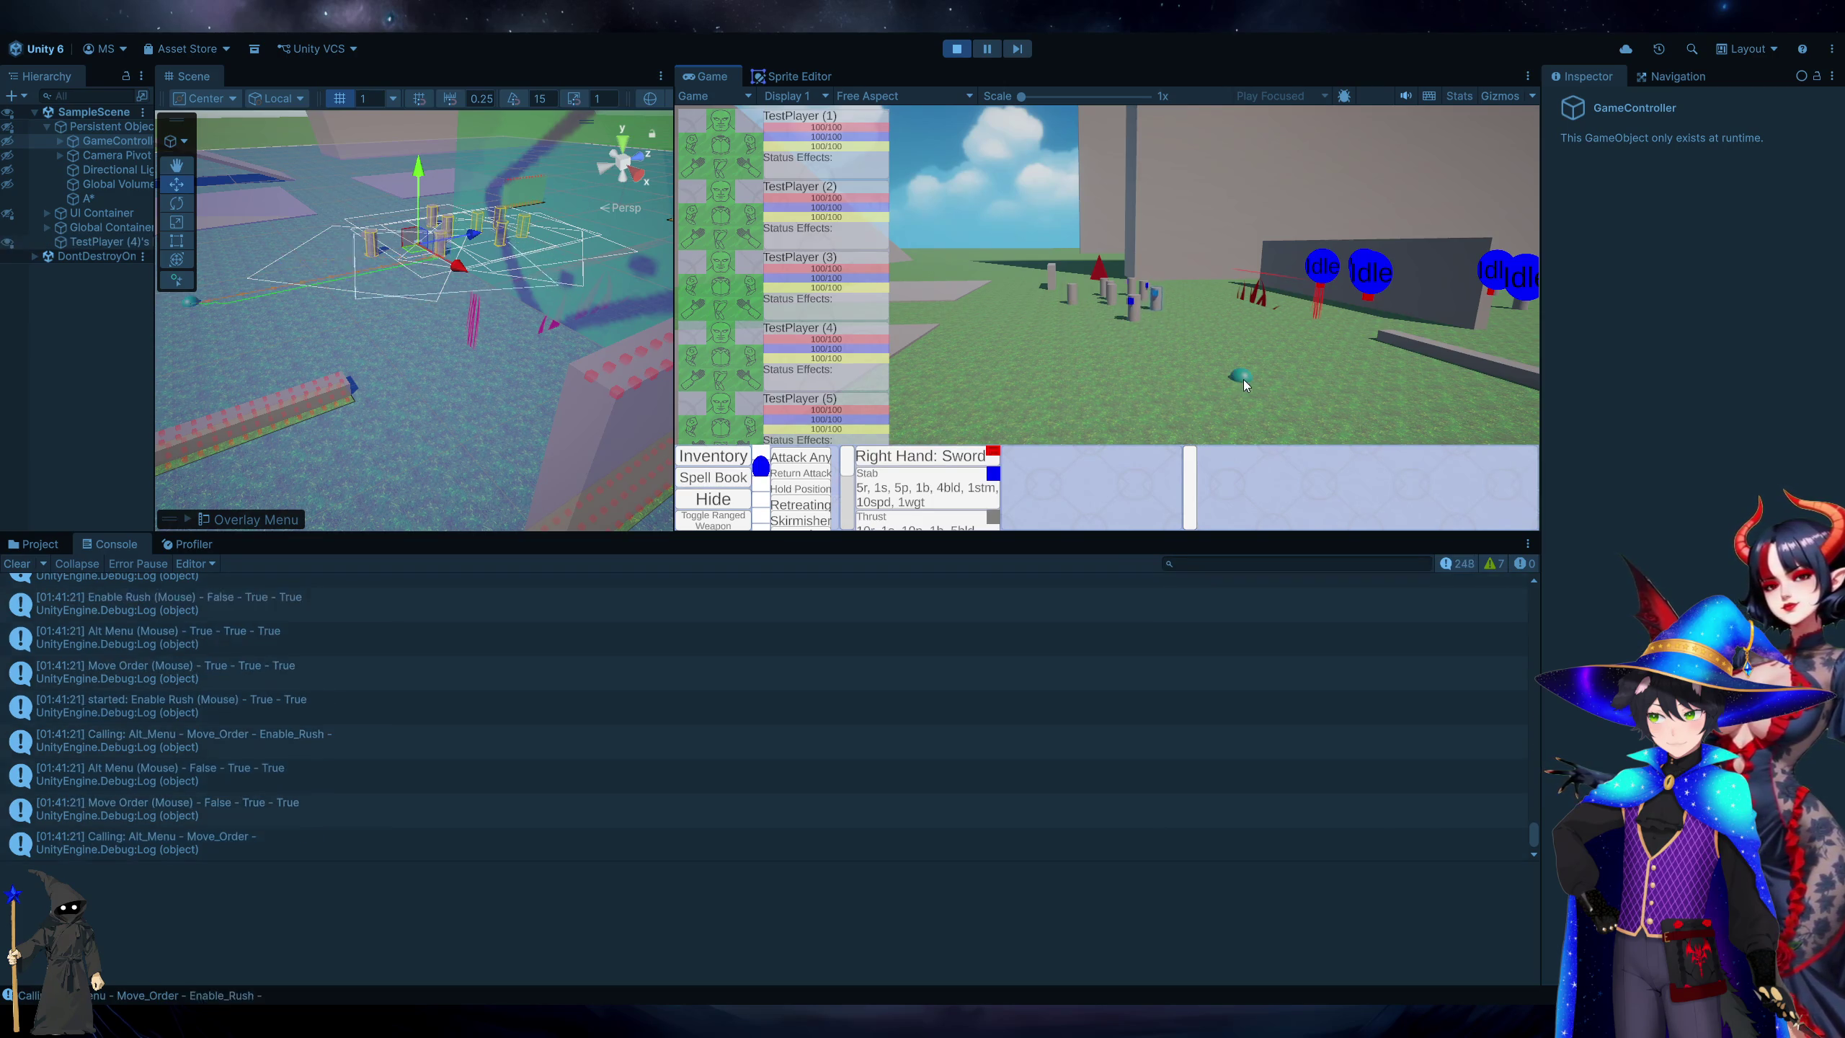
pyautogui.click(1123, 353)
# Test the Shift queue-order key several times, reselect a character, then return to Visual Studio.
pyautogui.press('shift')
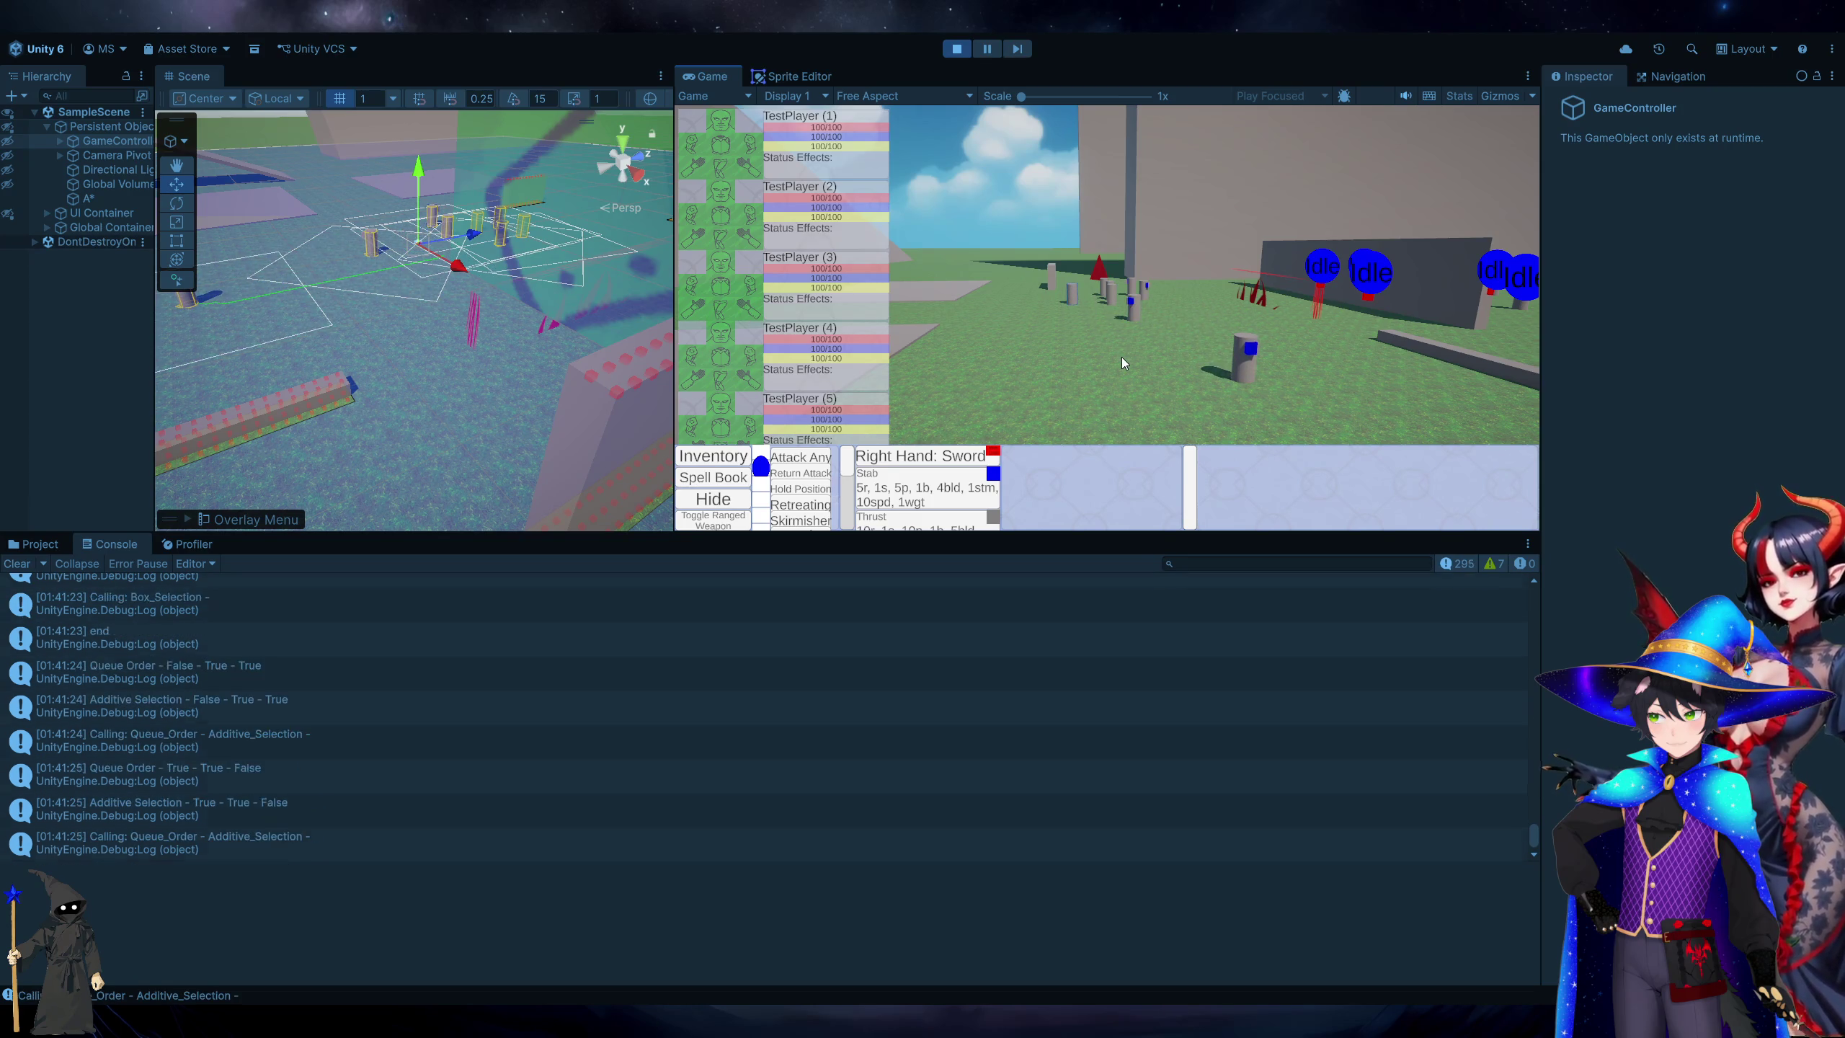
pyautogui.press('shift')
pyautogui.press('shift')
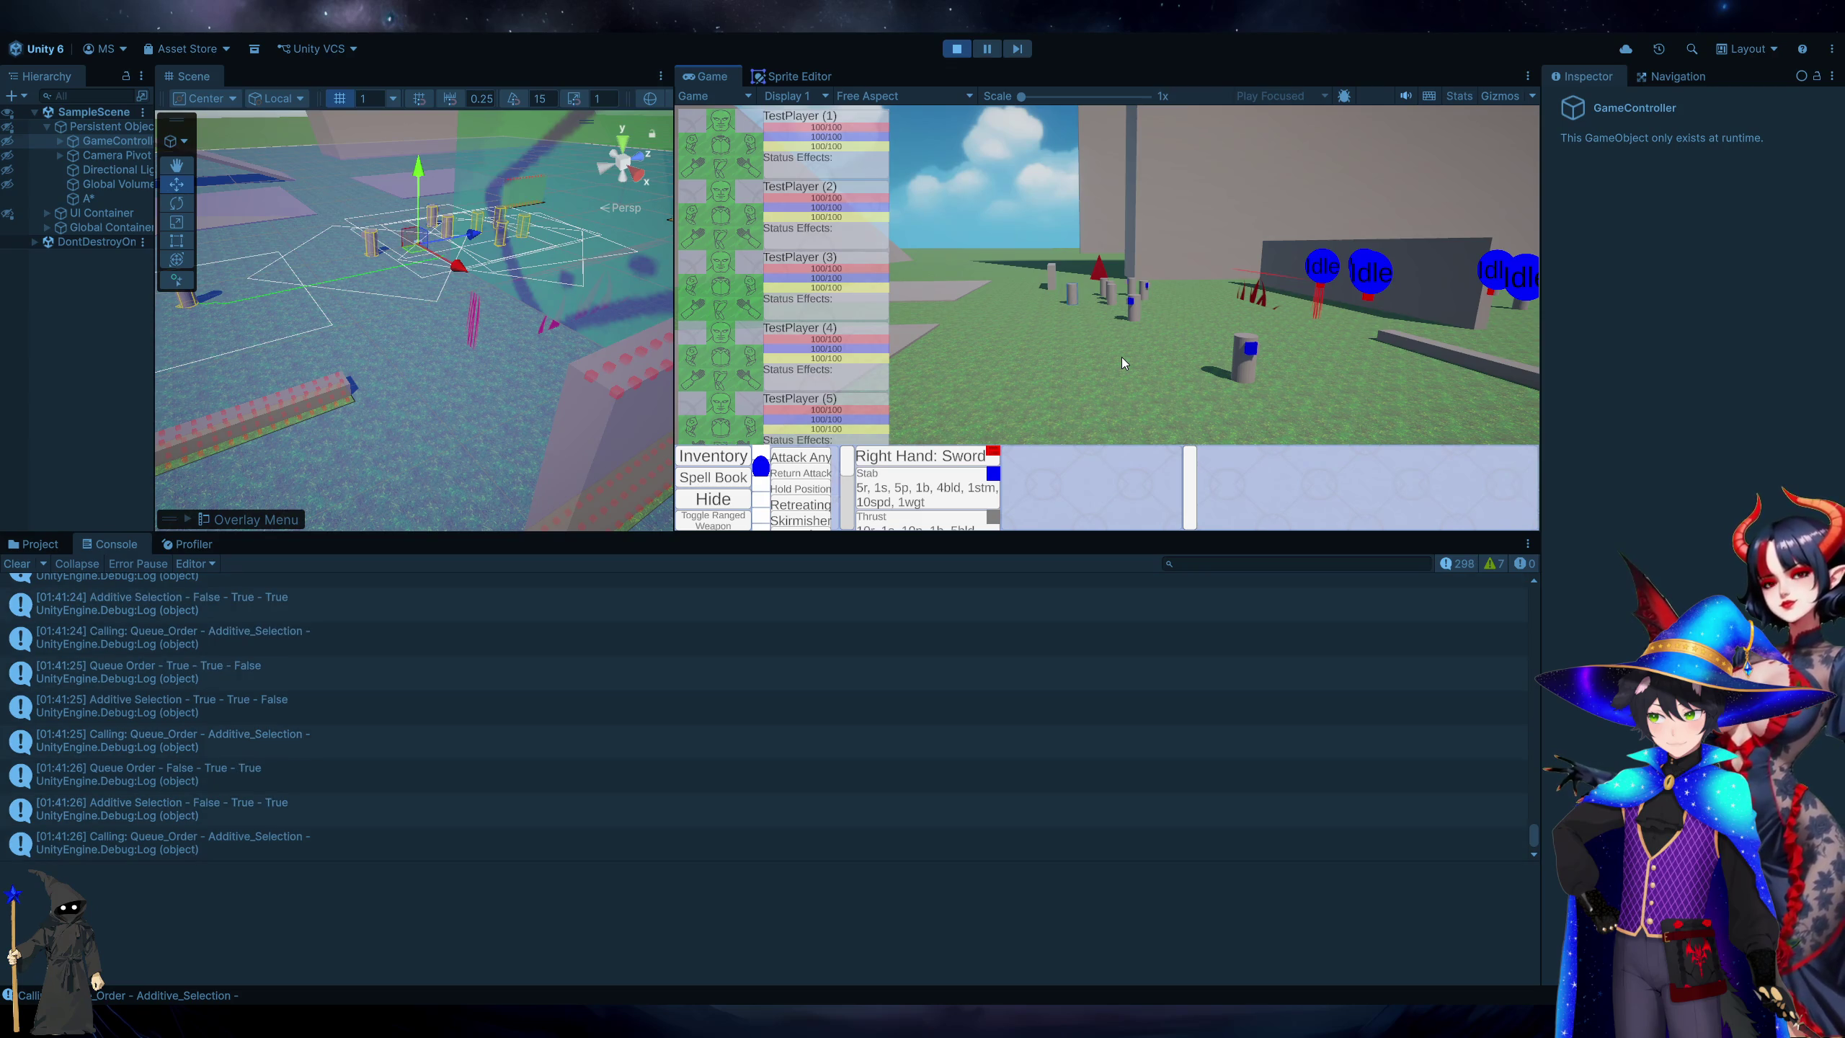
pyautogui.press('shift')
pyautogui.press('shift')
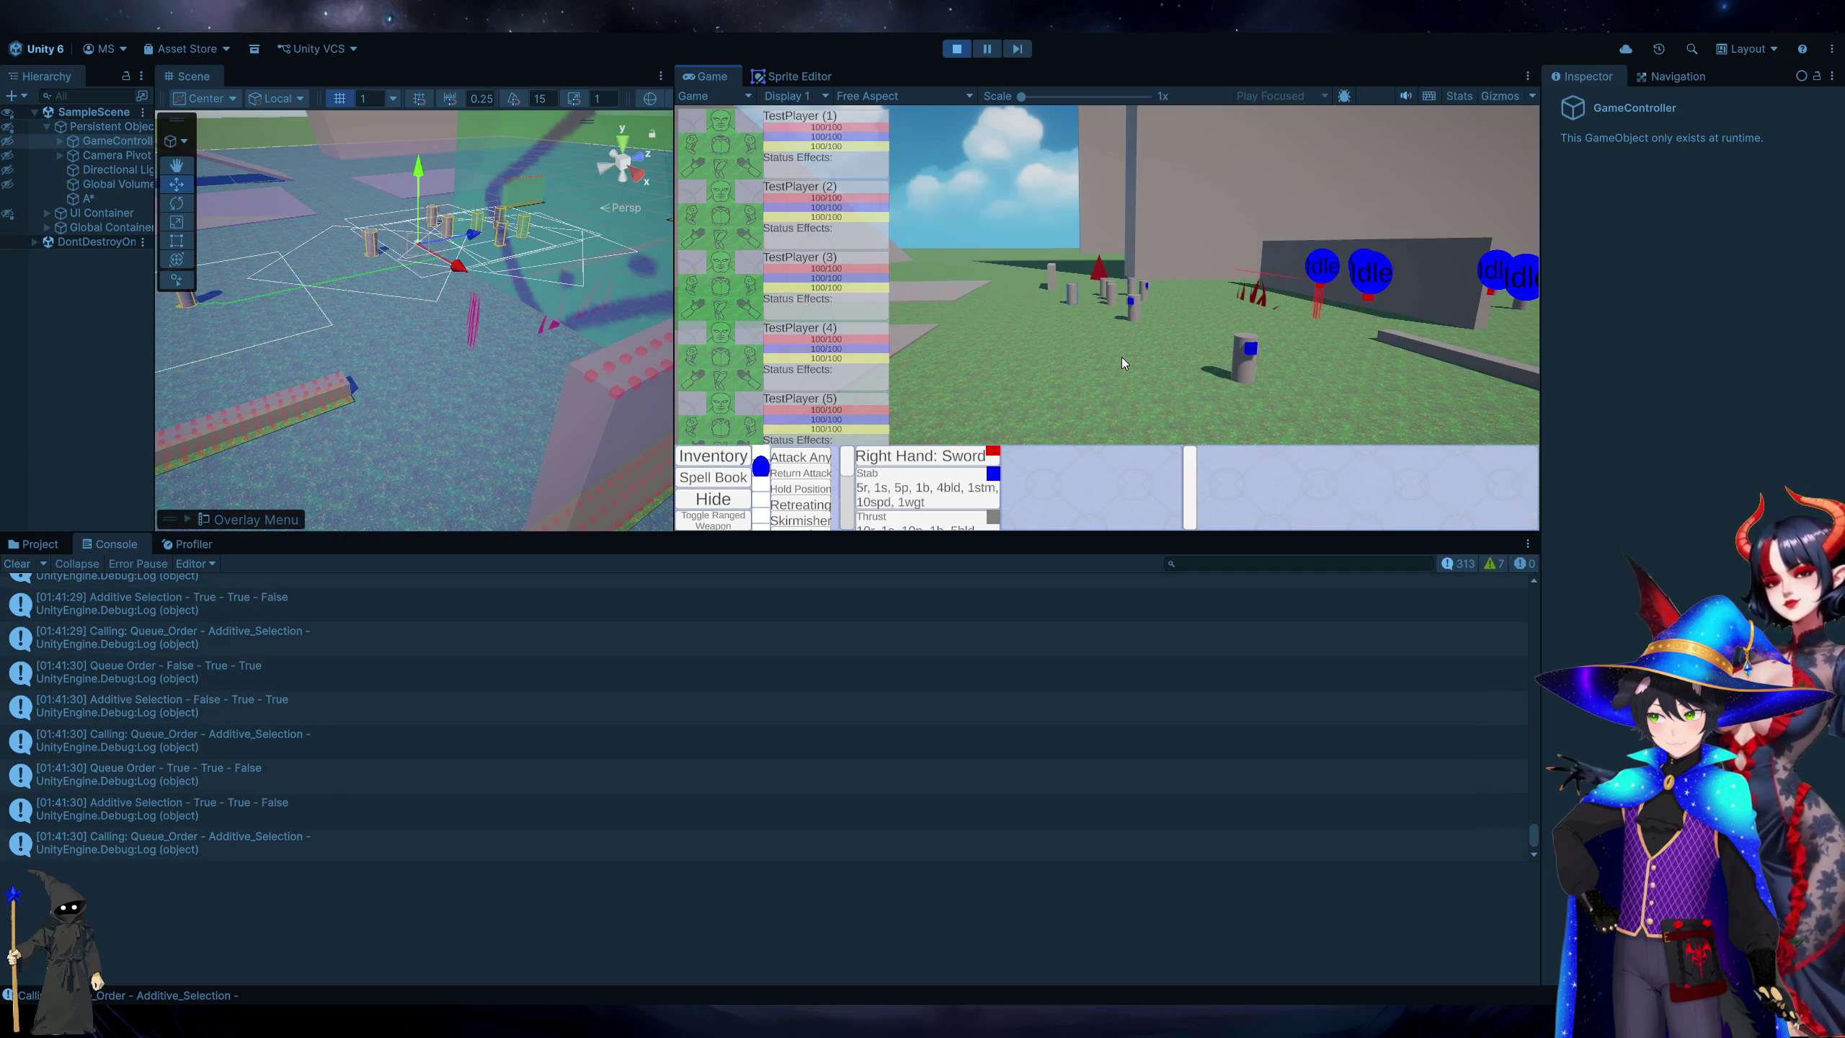
pyautogui.press('shift')
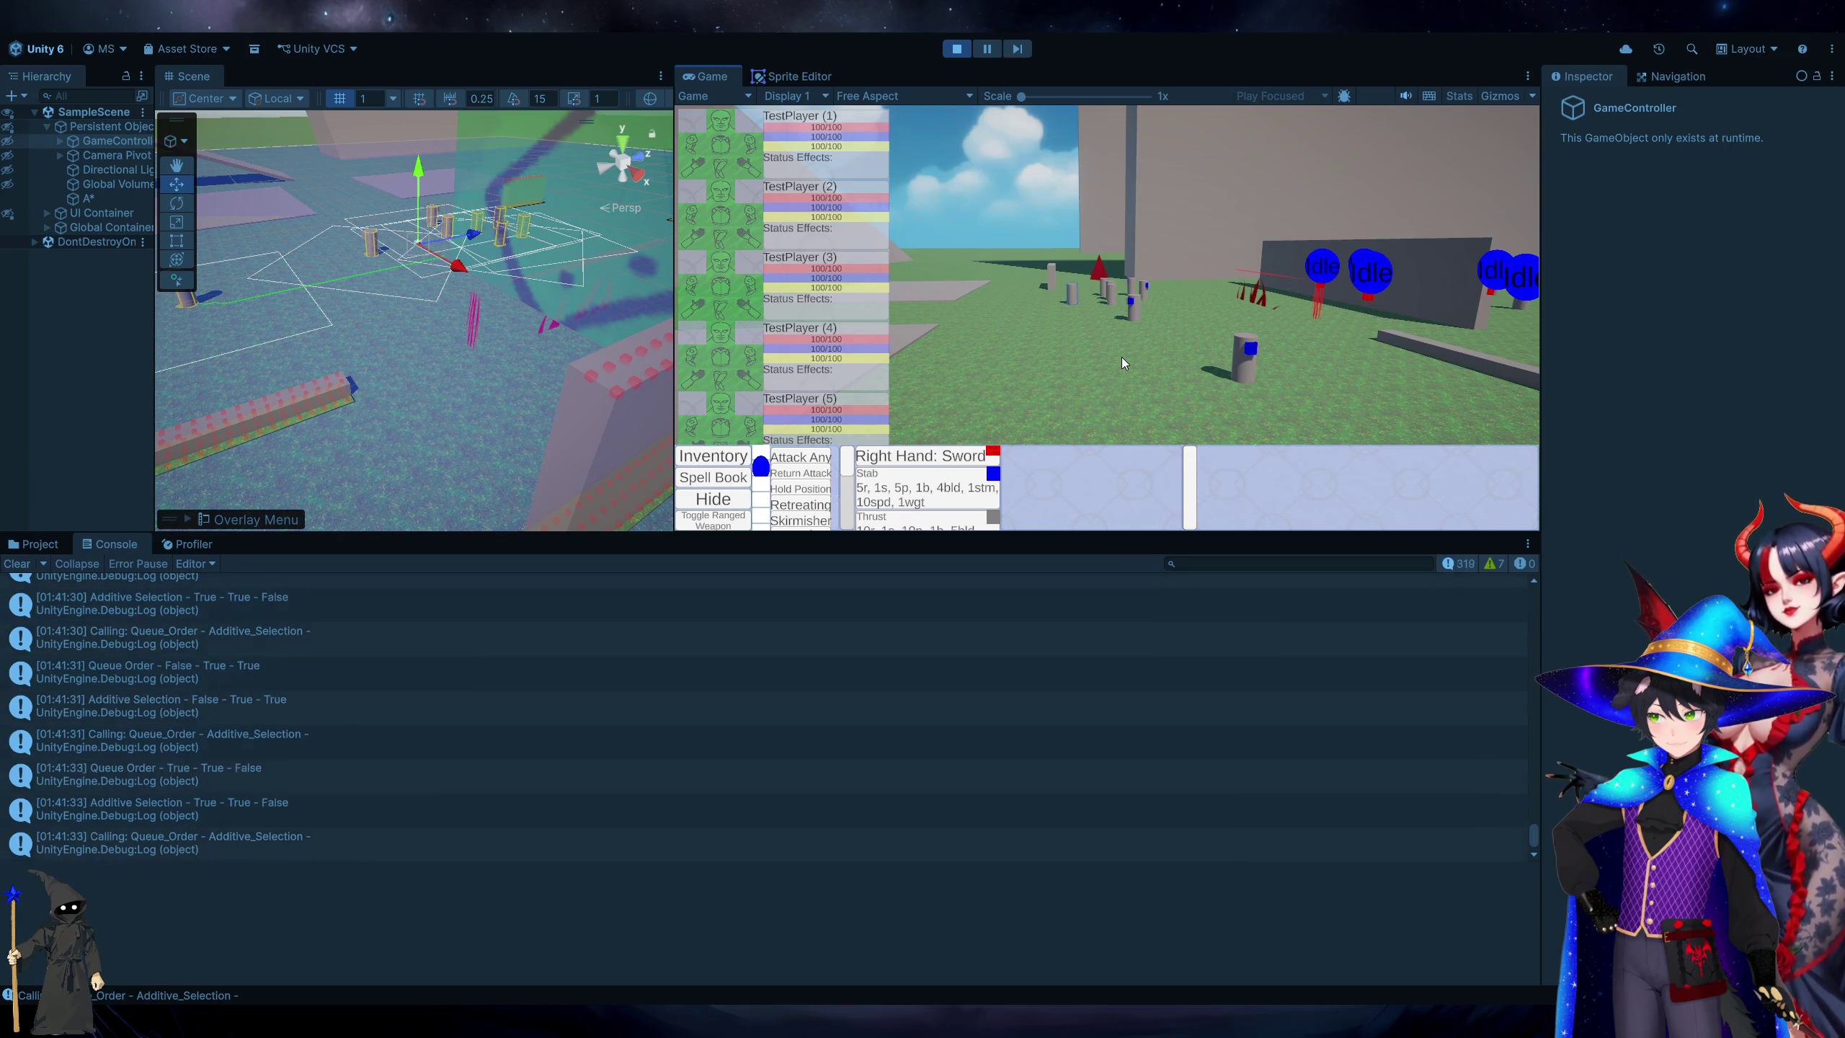
pyautogui.press('shift')
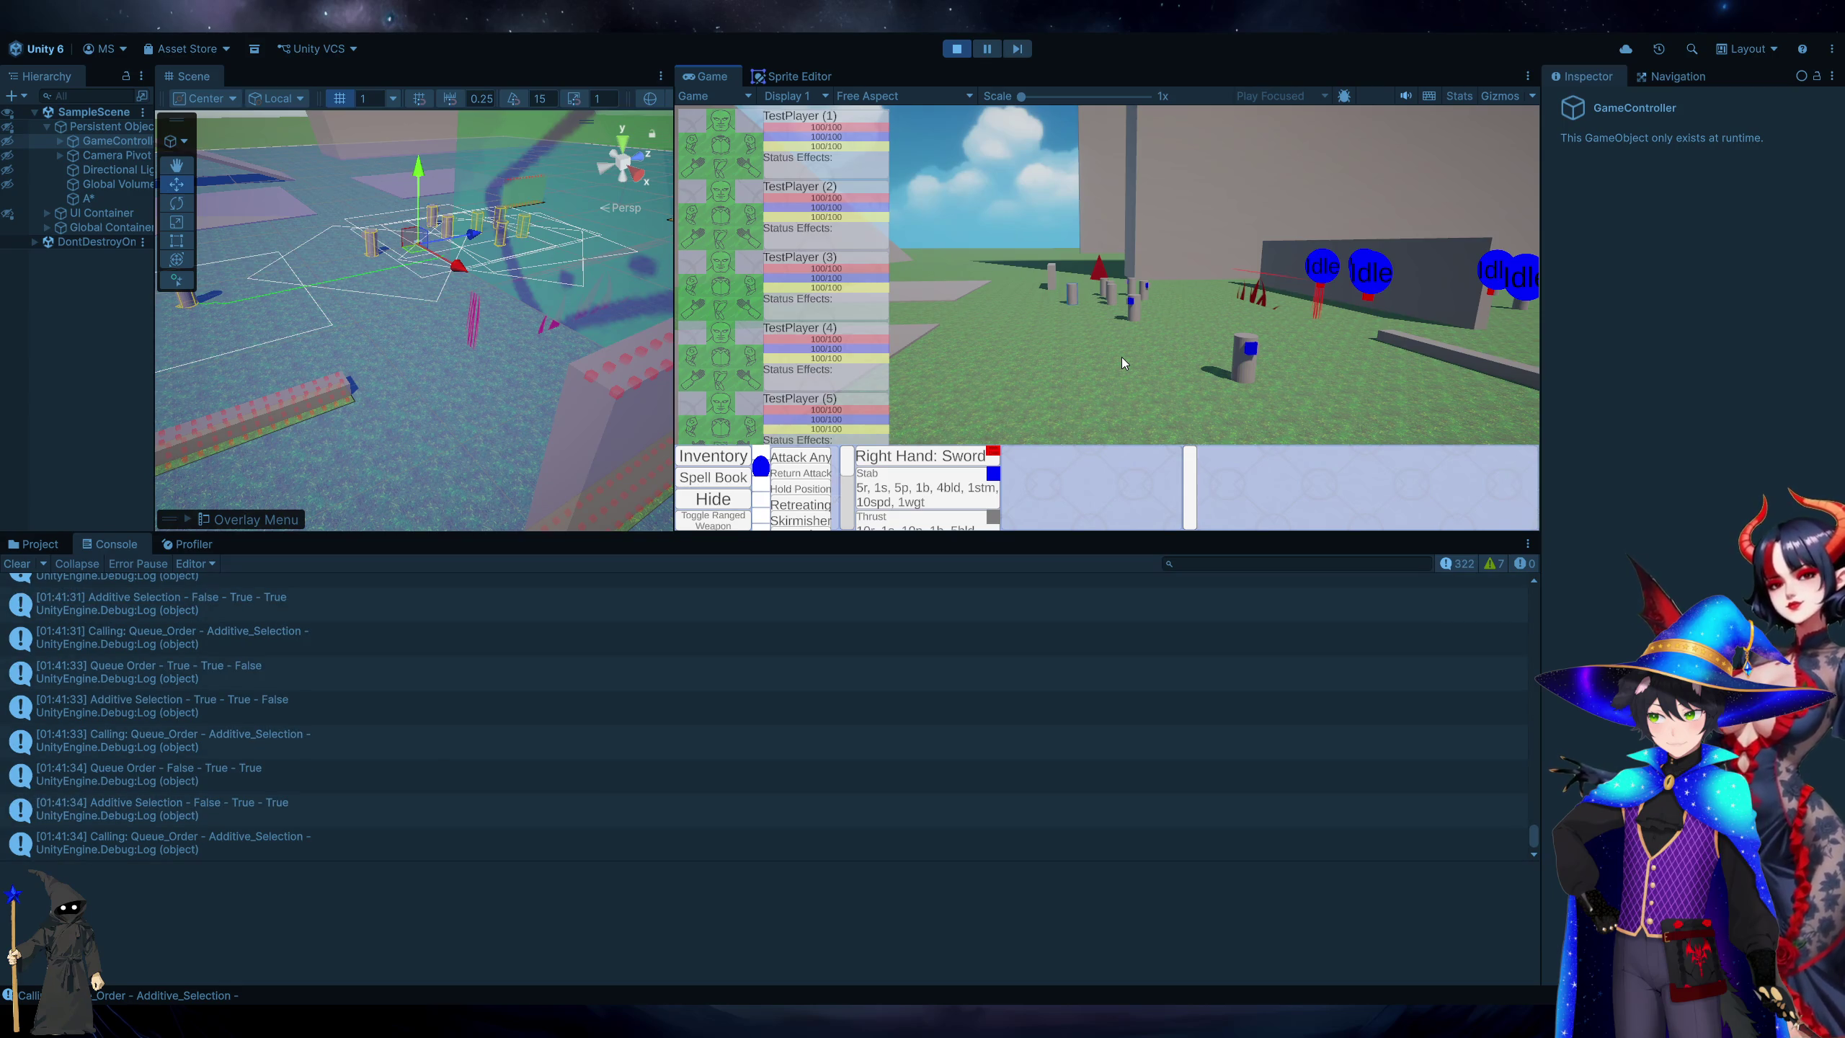
pyautogui.press('shift')
pyautogui.press('shift')
pyautogui.press('shift')
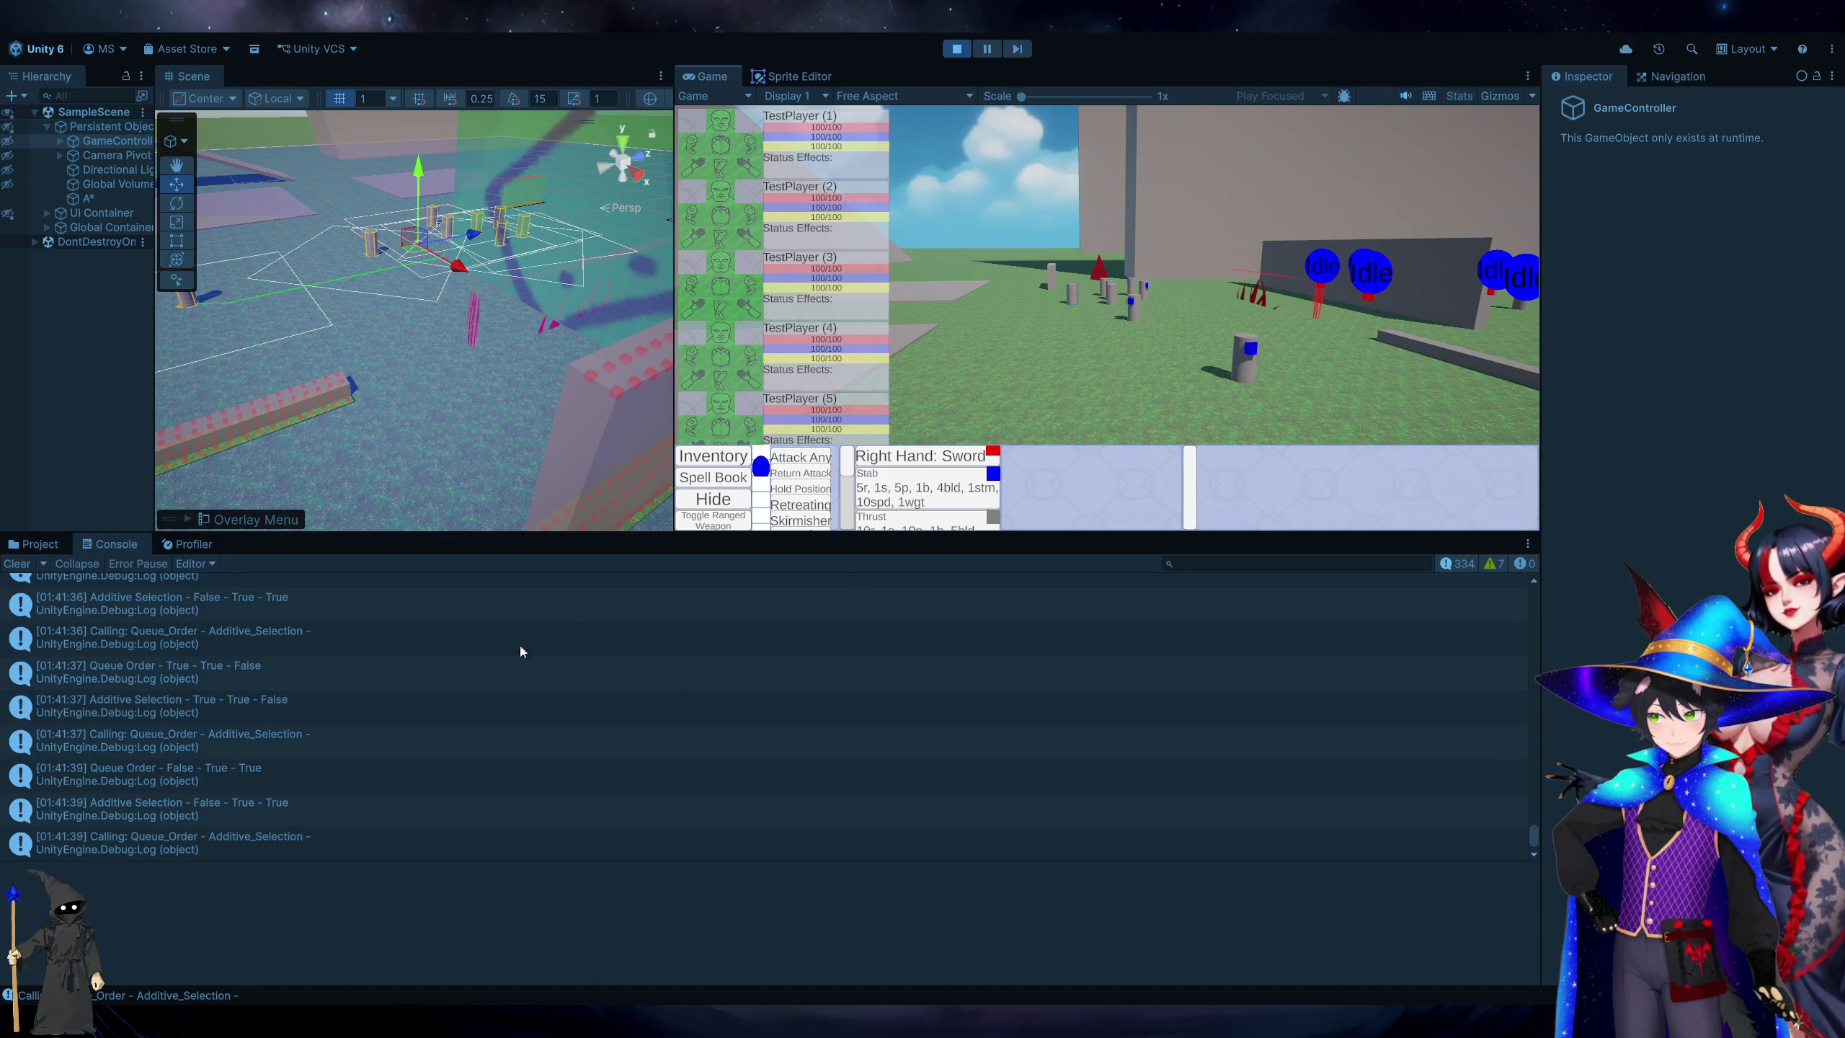
pyautogui.press('shift')
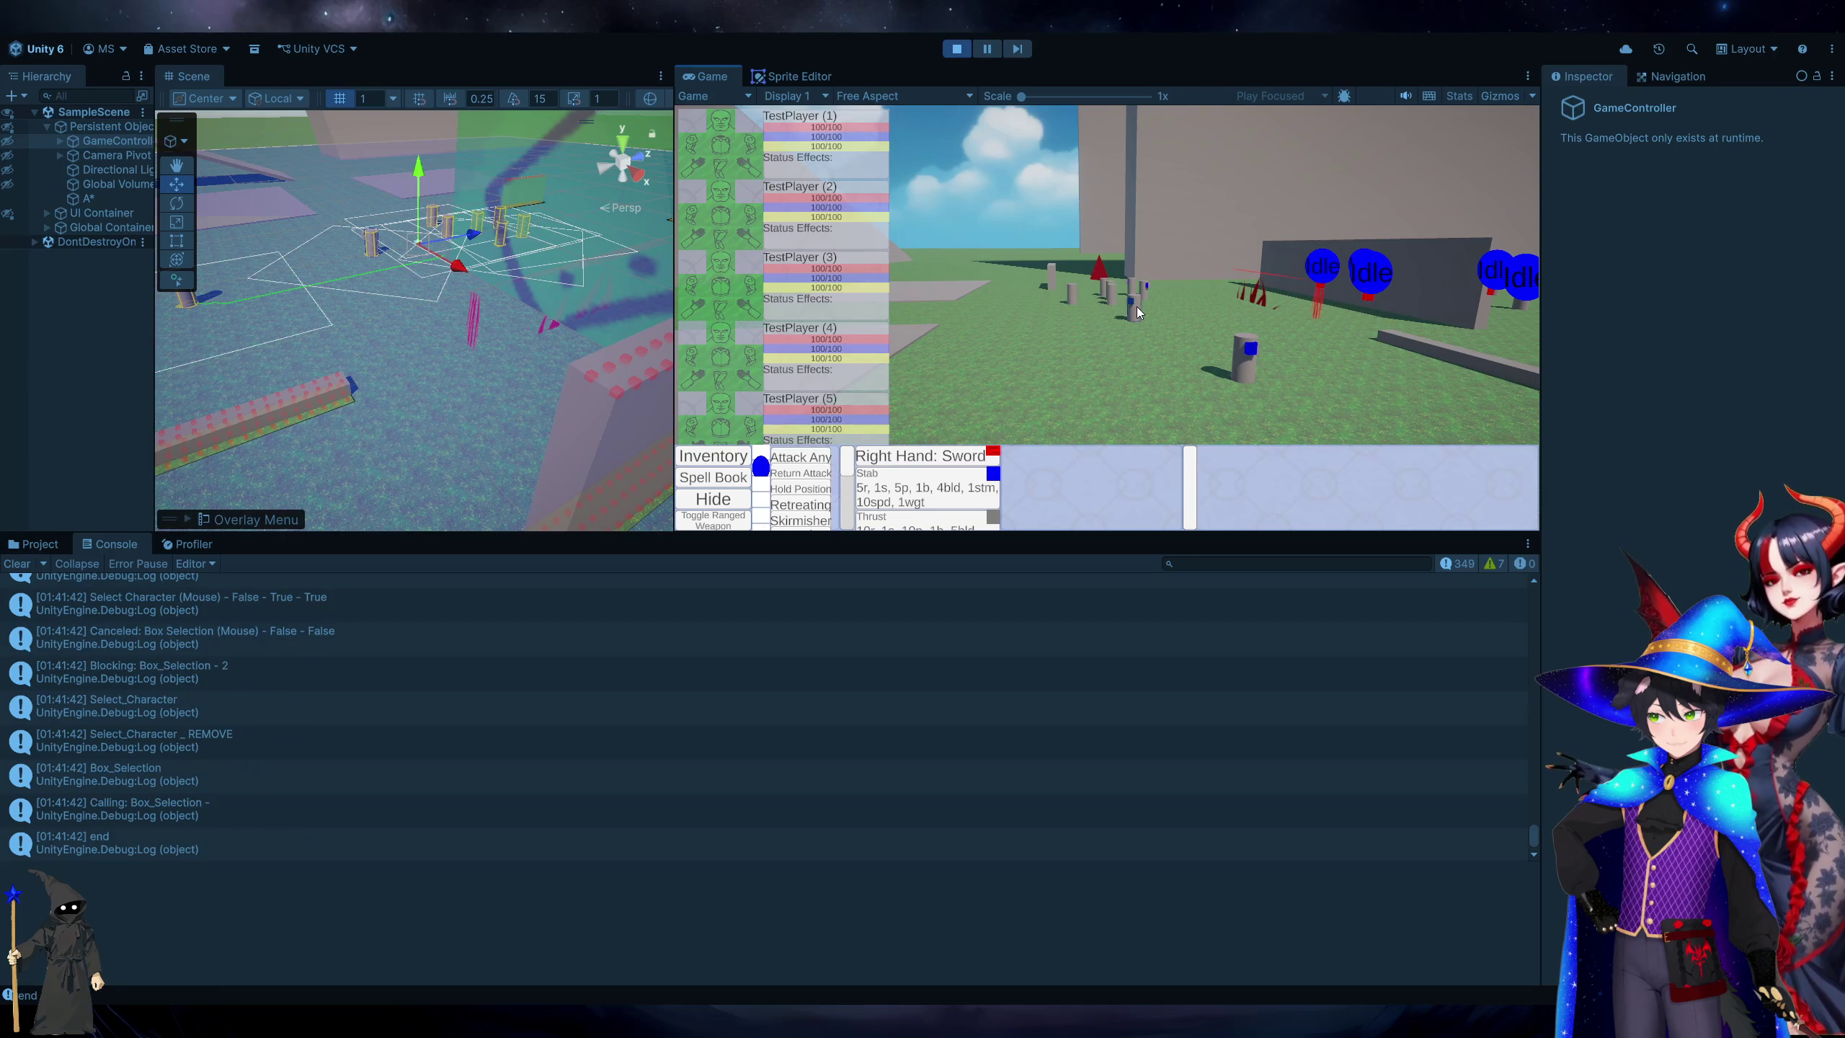
pyautogui.click(1110, 297)
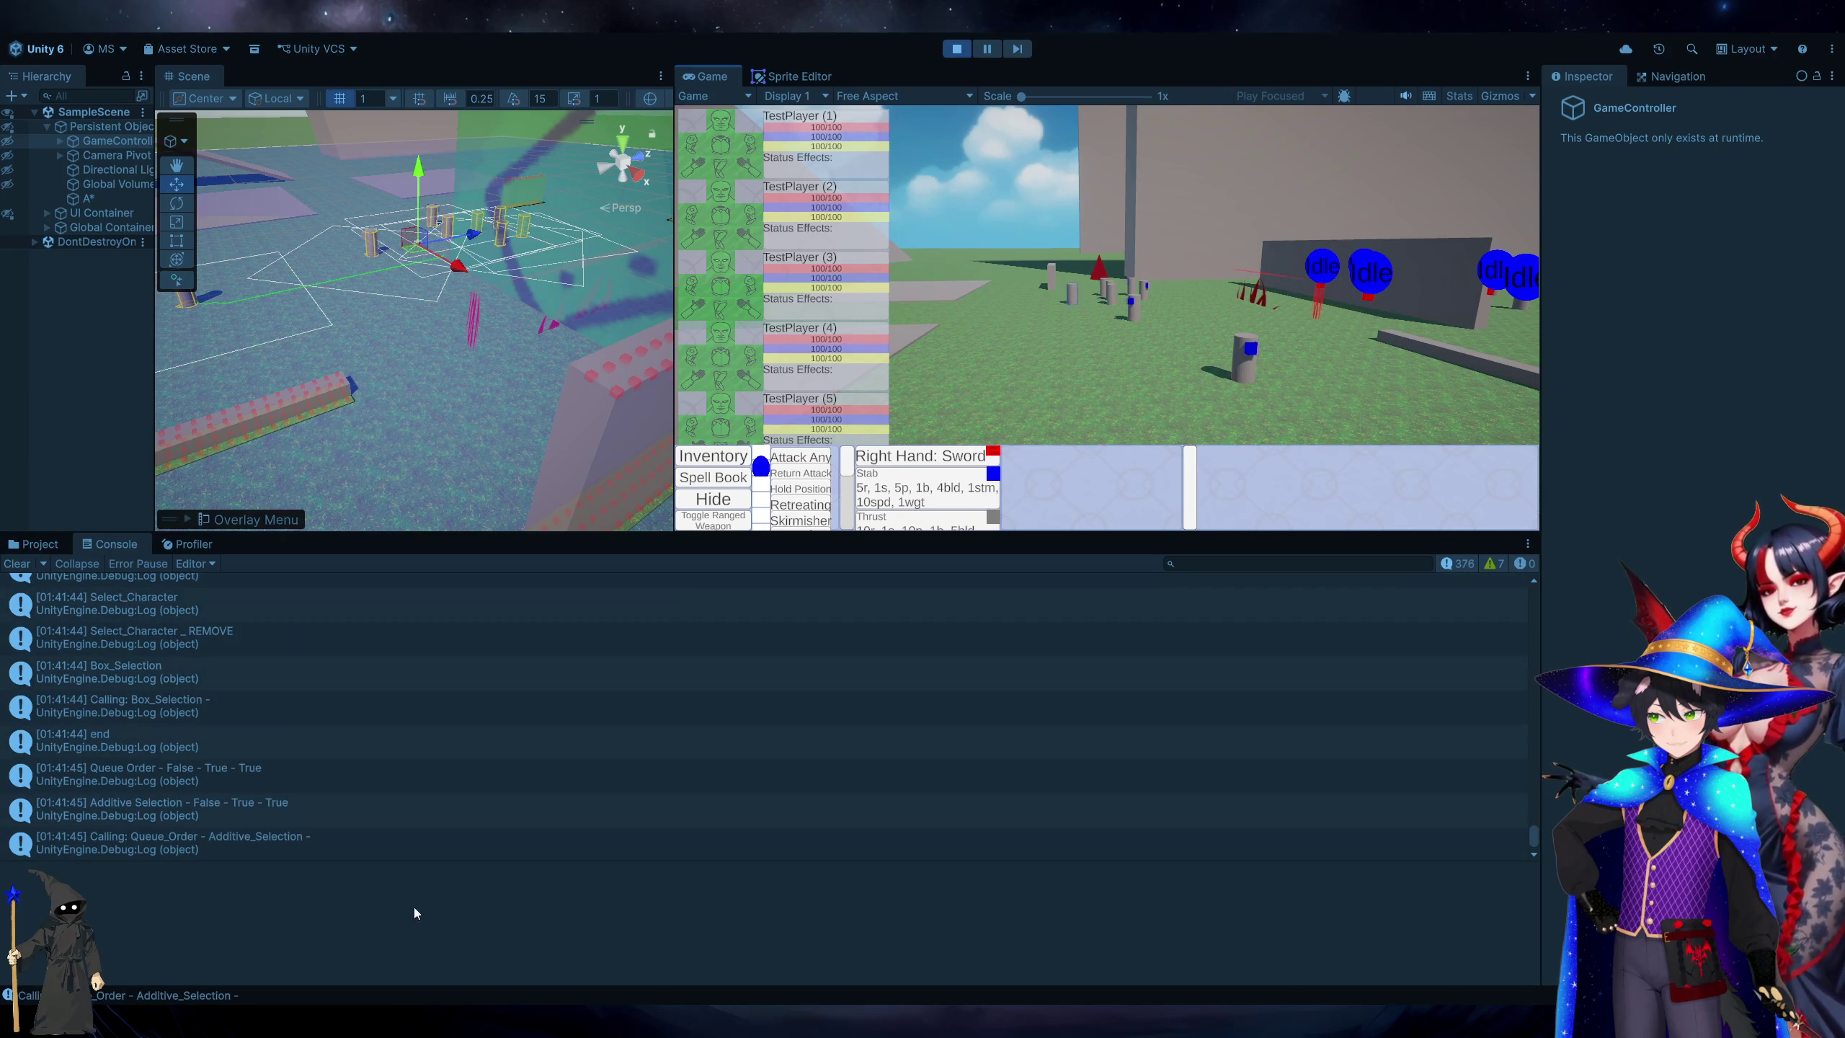
pyautogui.hotkey('alt', 'Tab')
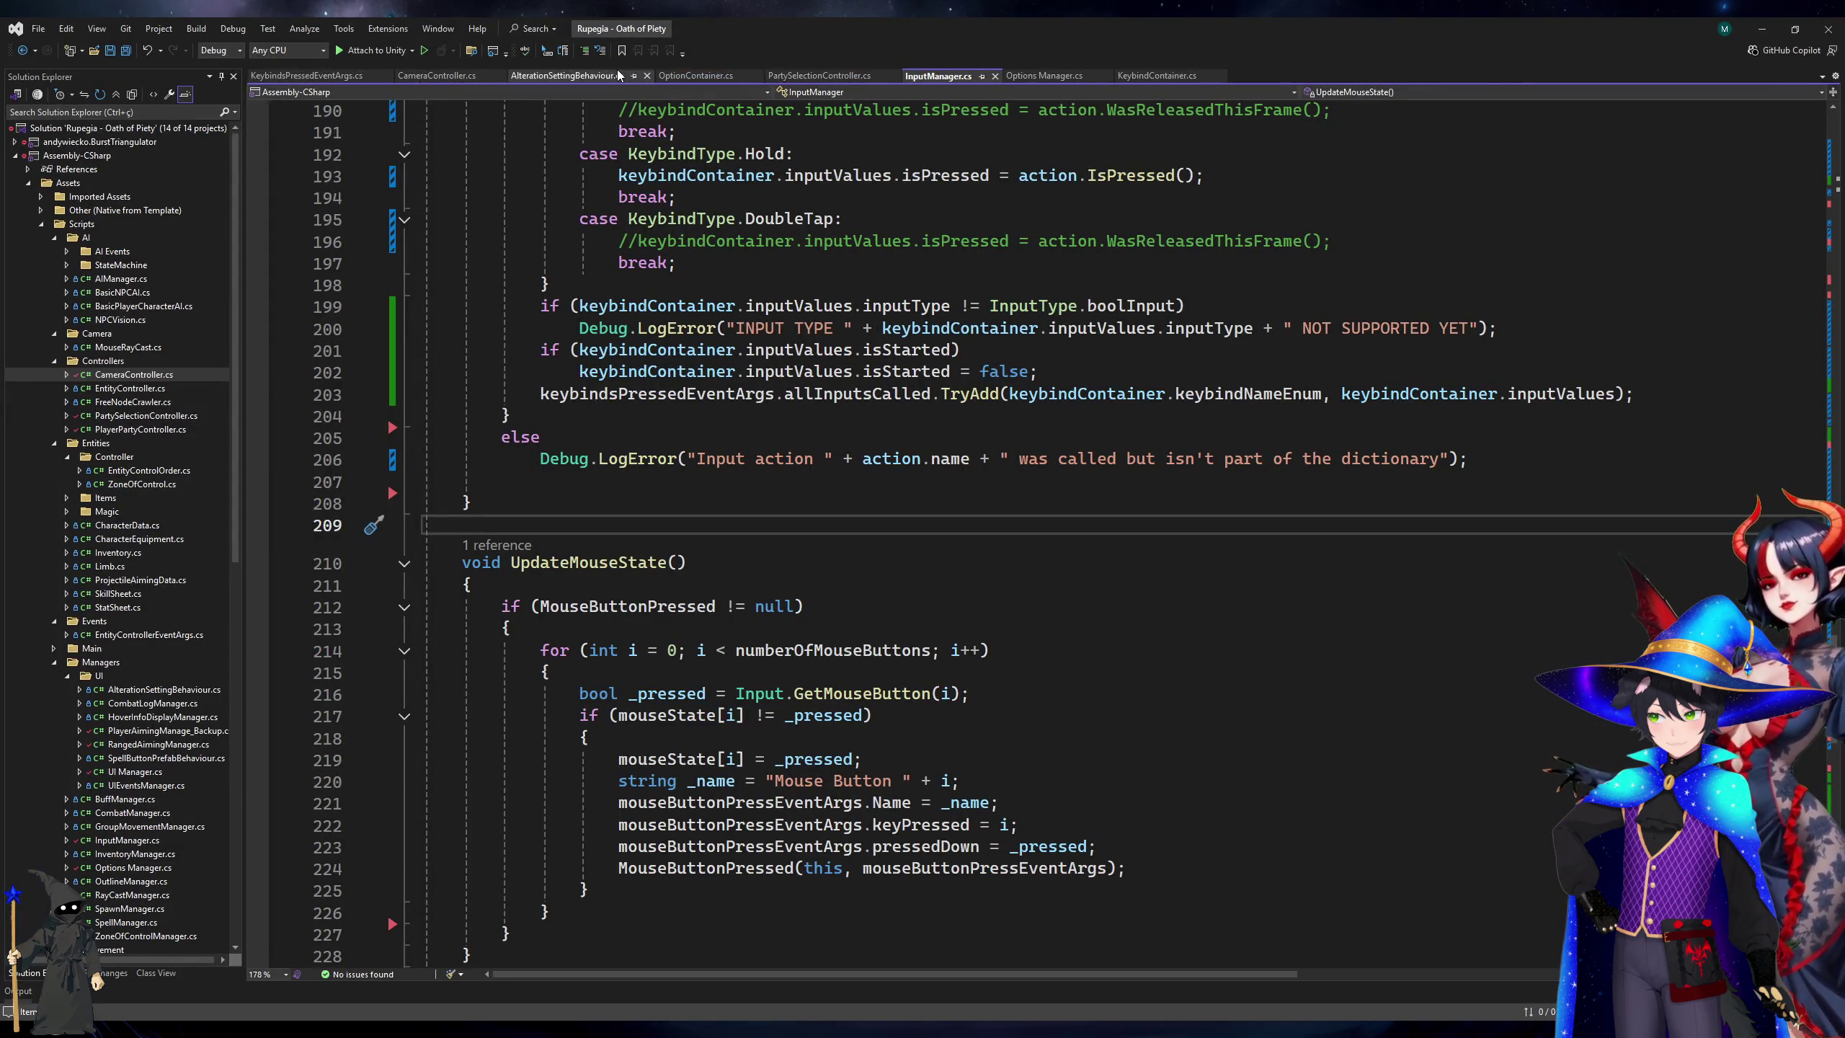
# In PartySelectionController.cs, jump to the SelectCharacterCheck definition and inspect its commented-out block.
pyautogui.click(821, 75)
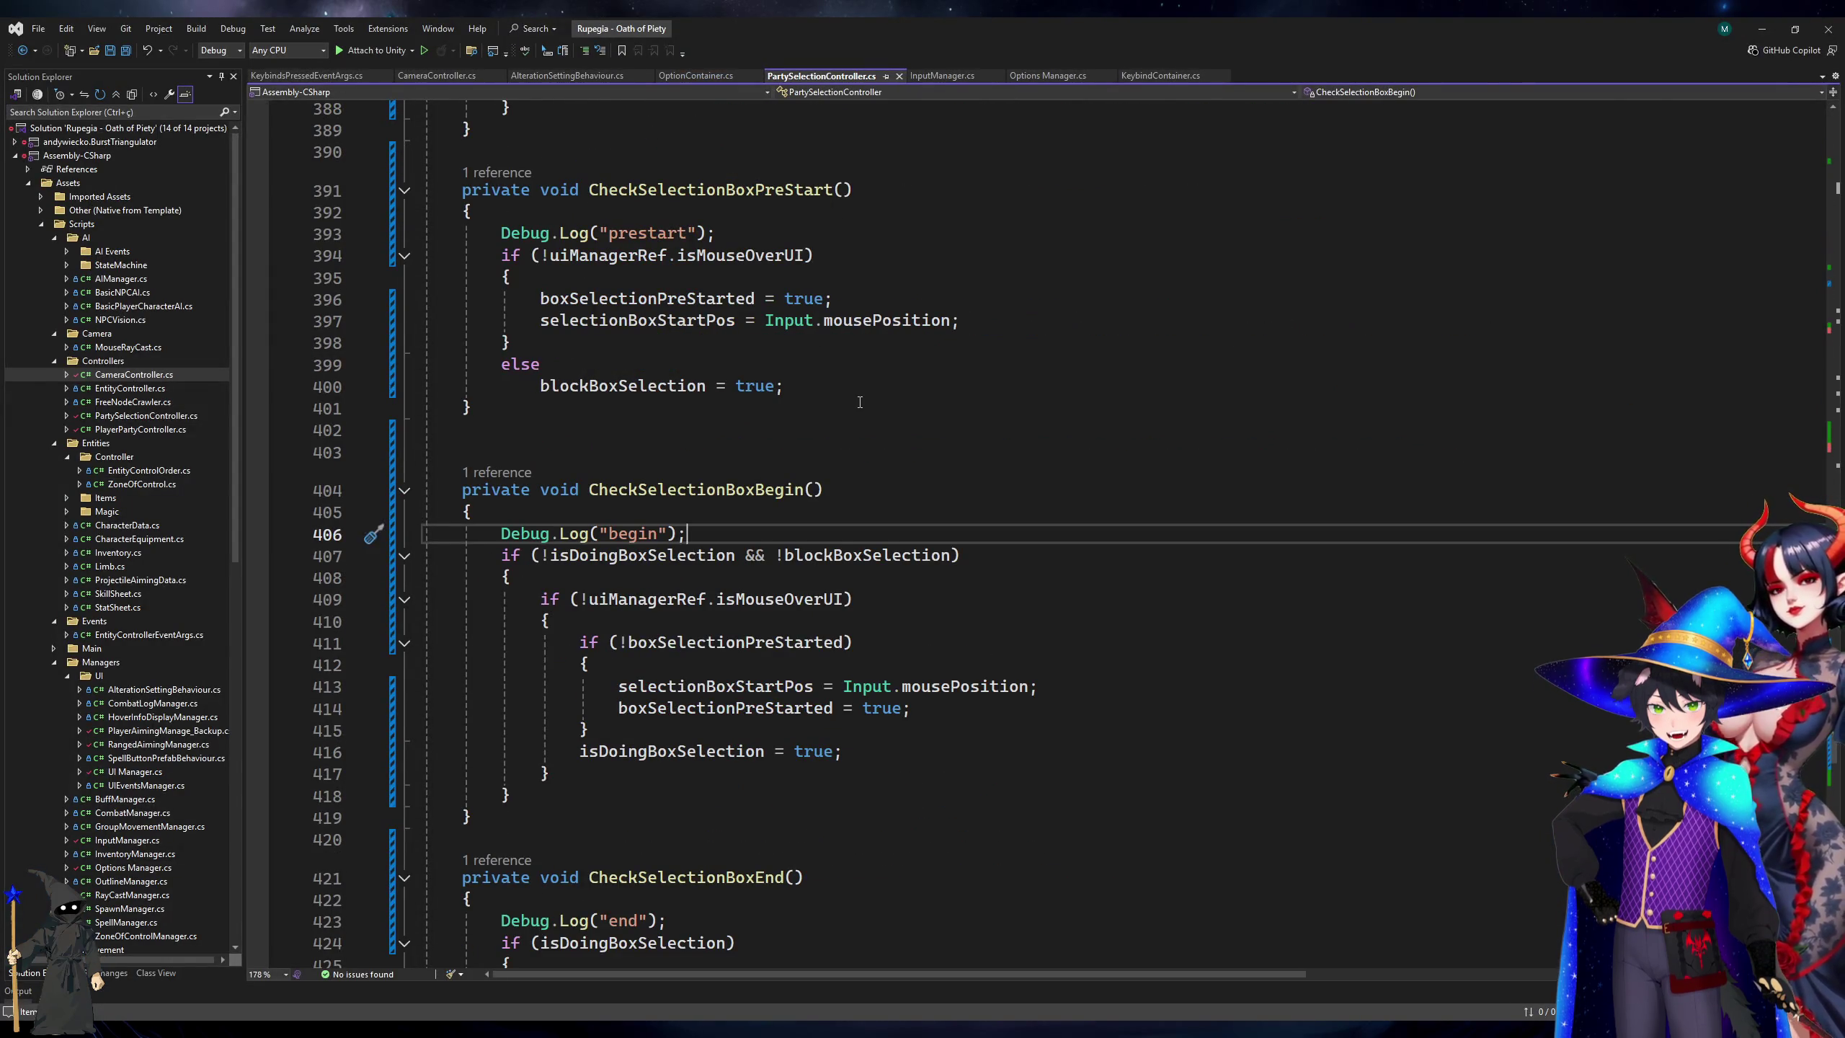
pyautogui.scroll(8, 859, 403)
pyautogui.click(594, 436)
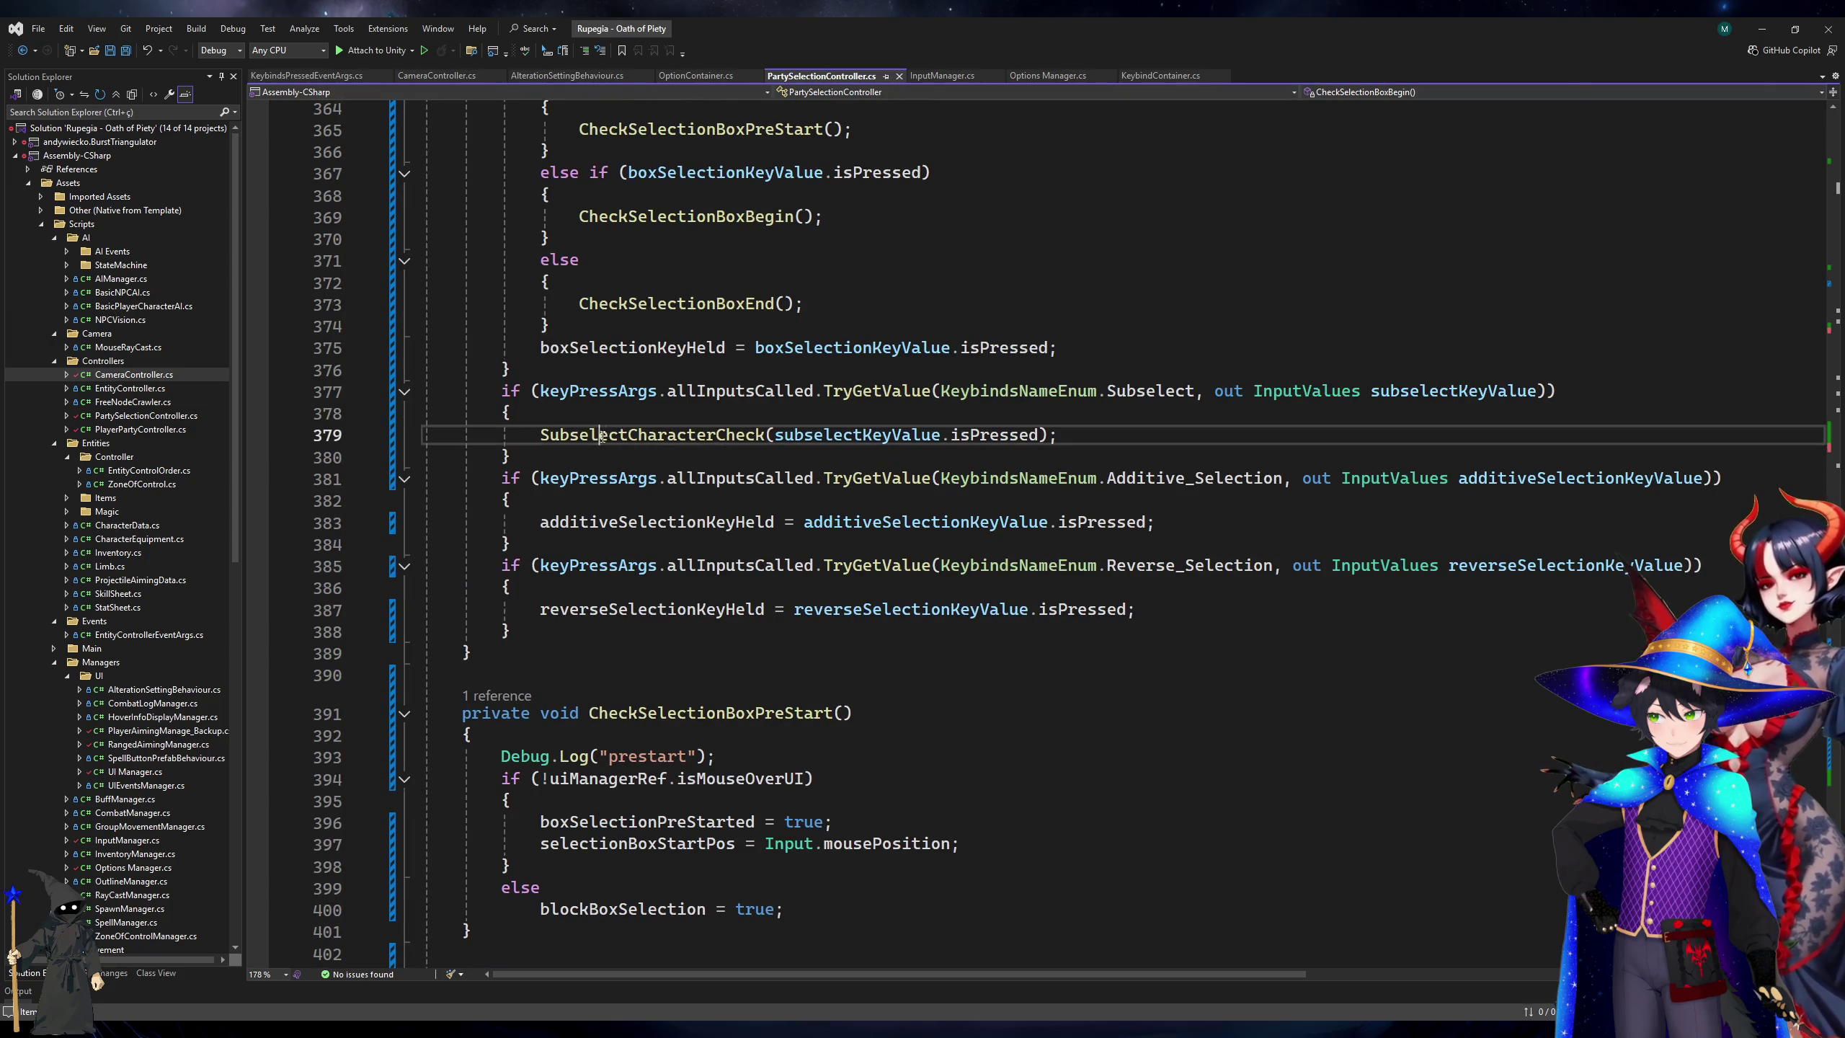
pyautogui.scroll(4, 698, 433)
pyautogui.click(661, 263)
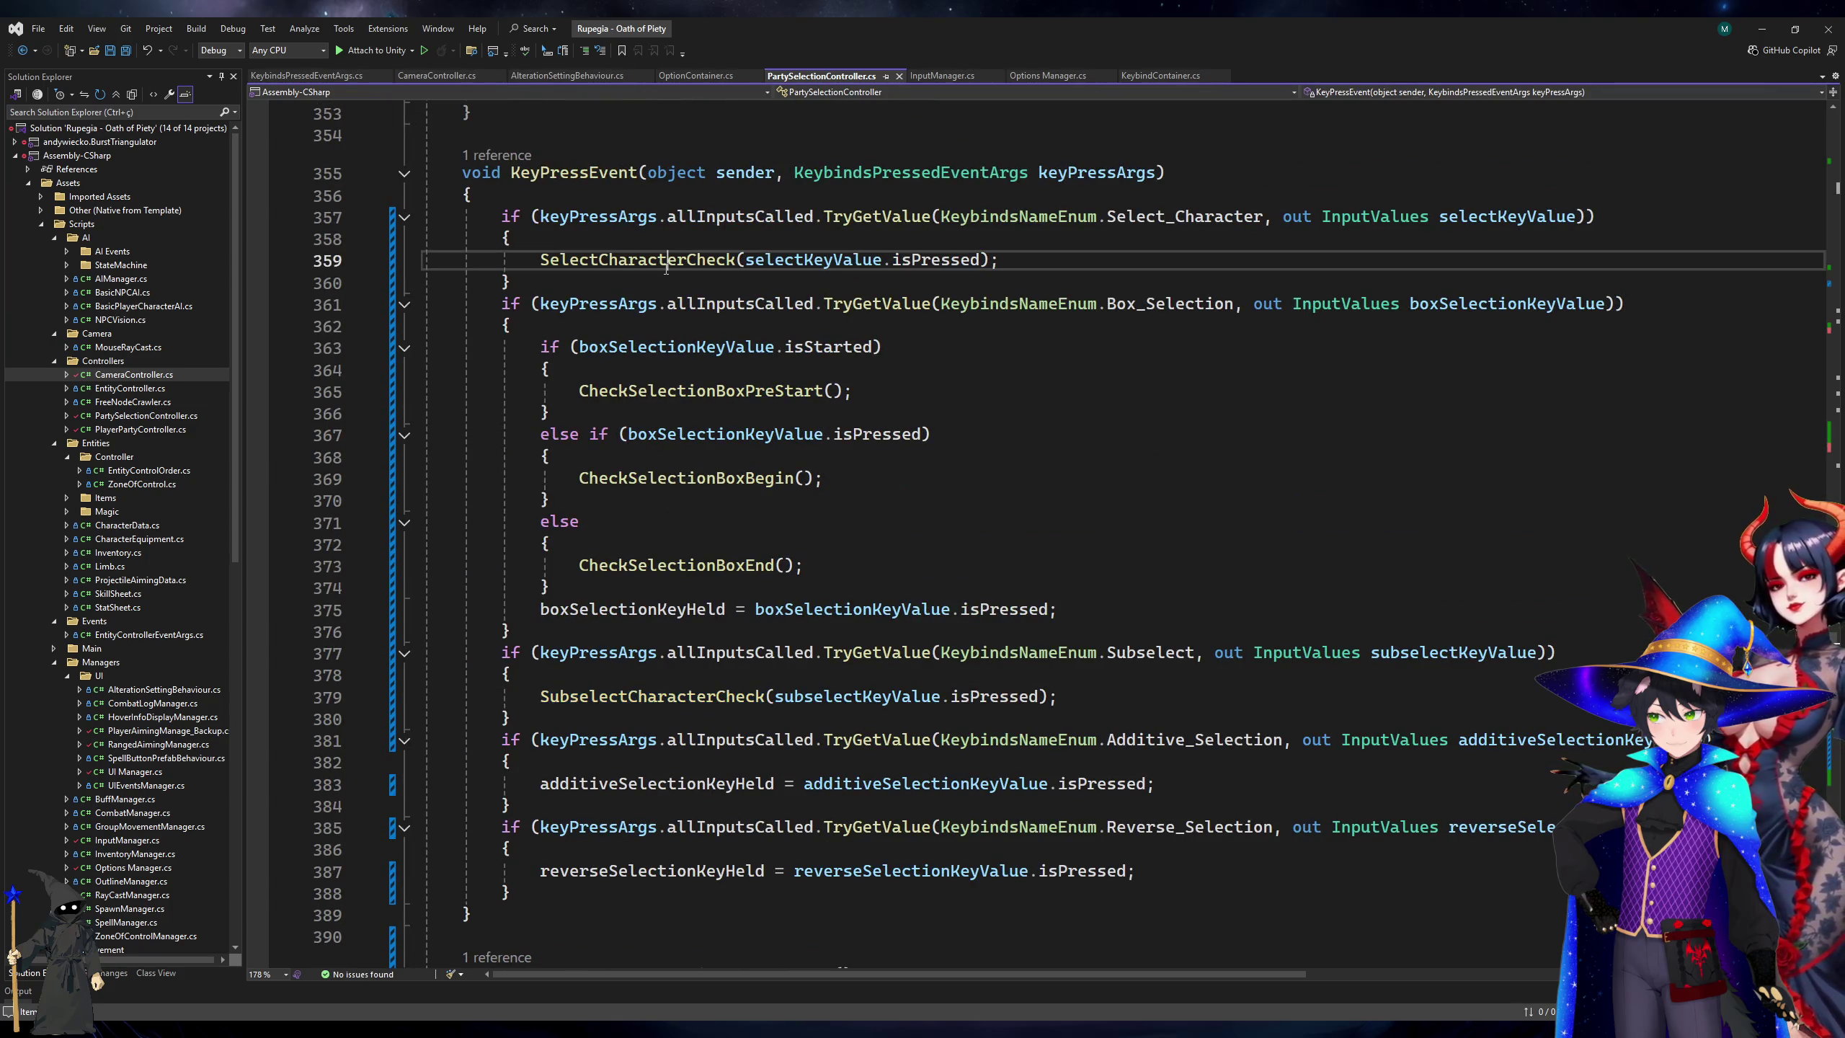
pyautogui.press('F12')
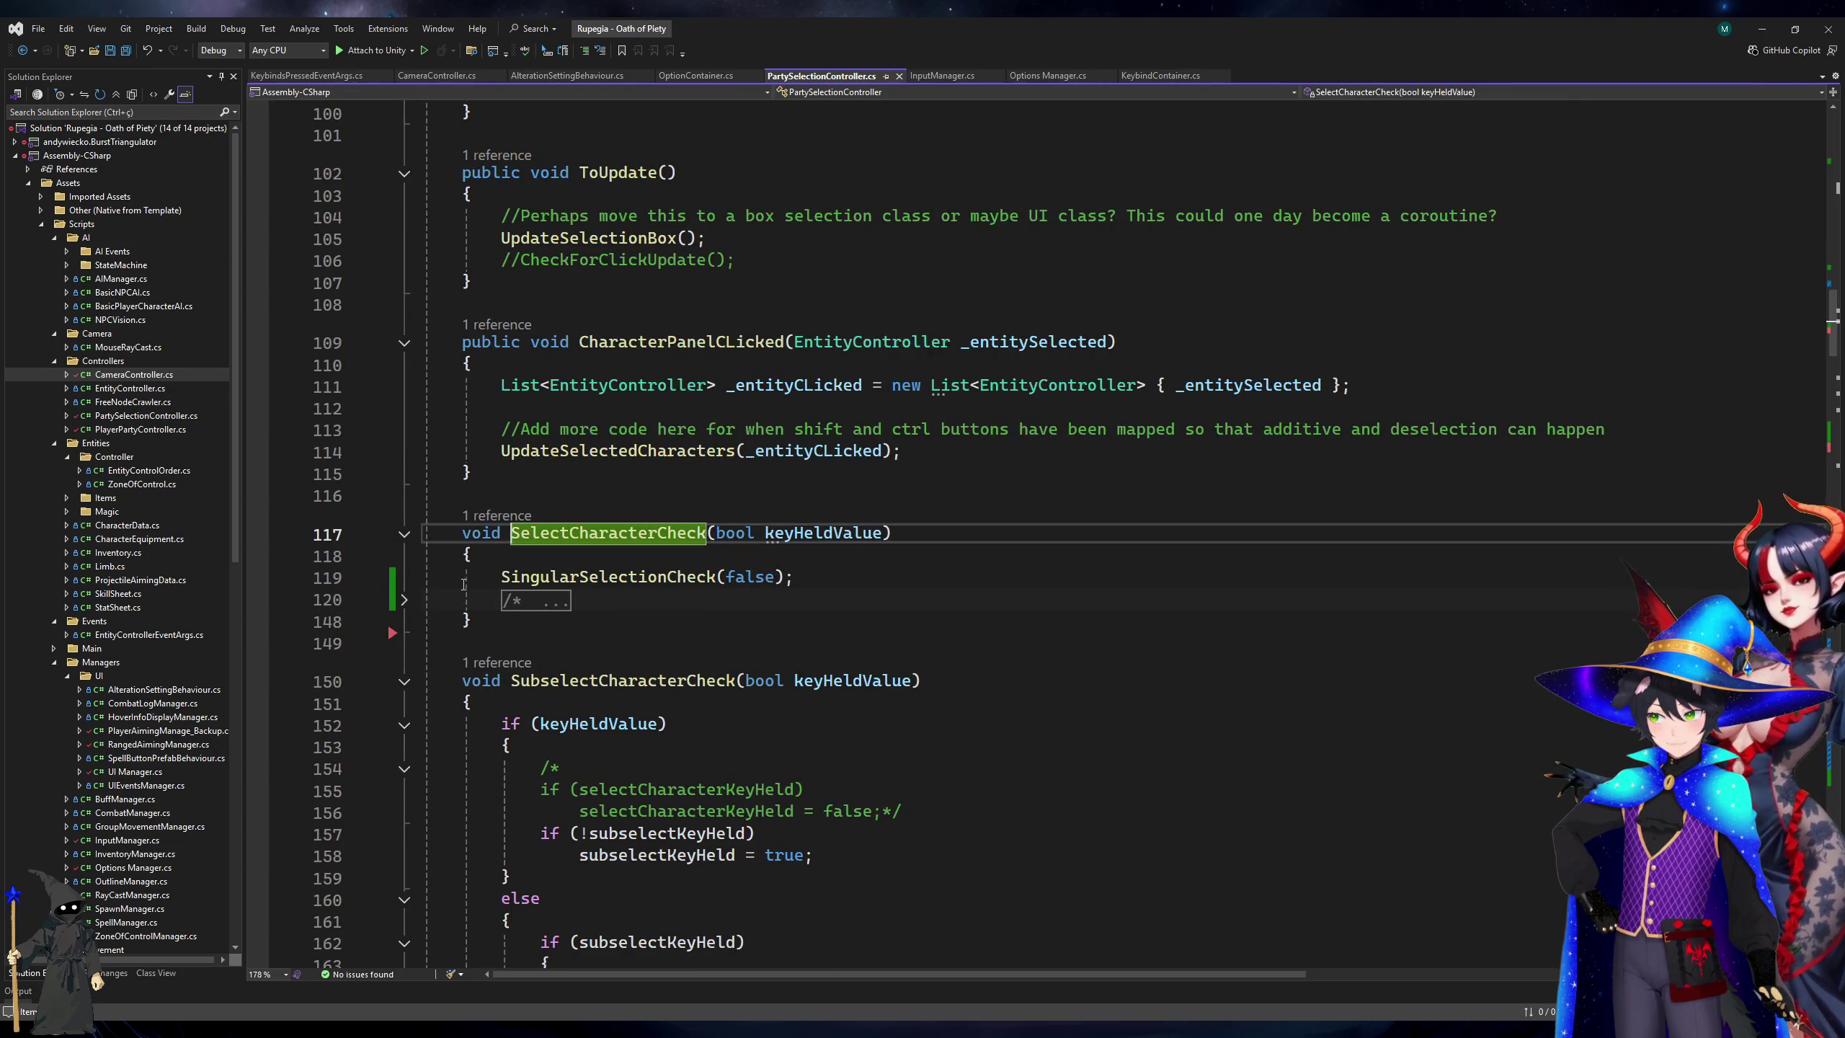
pyautogui.click(406, 603)
pyautogui.click(405, 602)
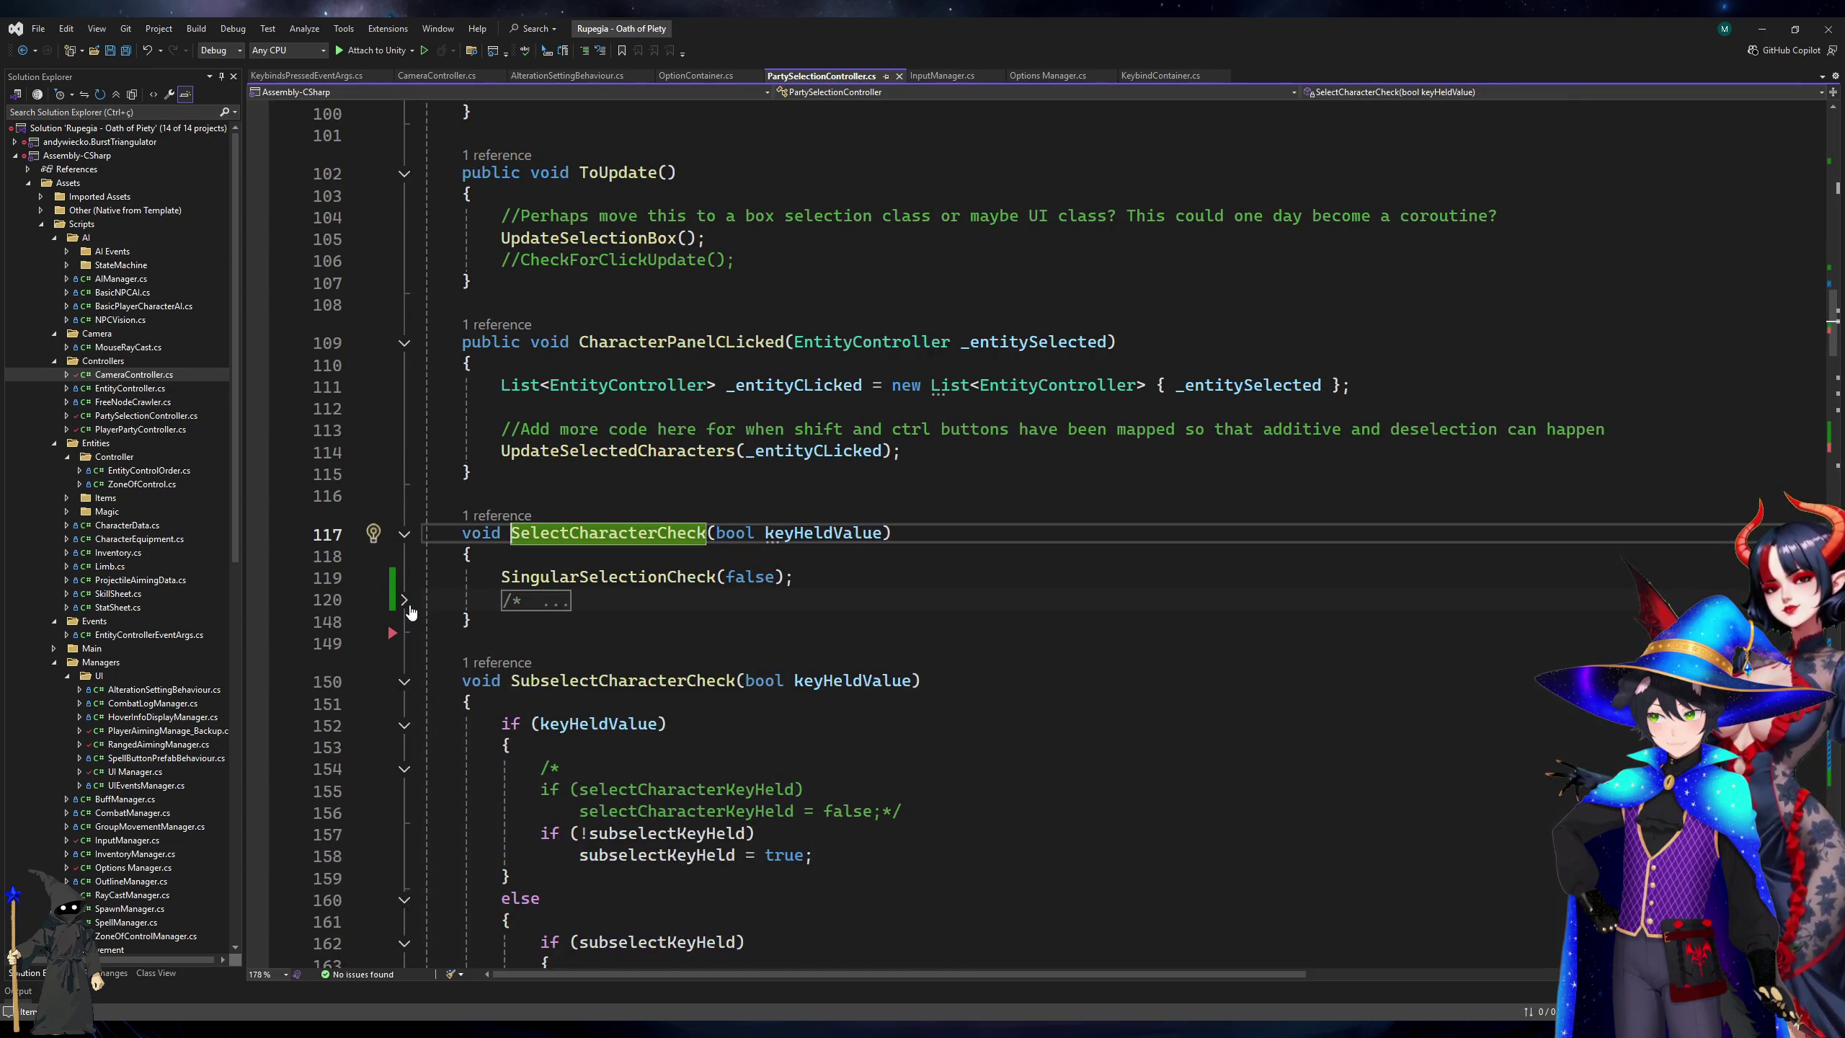
# Go to the SingularSelectionCheck definition and move into its body.
pyautogui.press('Down')
pyautogui.press('Down')
pyautogui.click(405, 602)
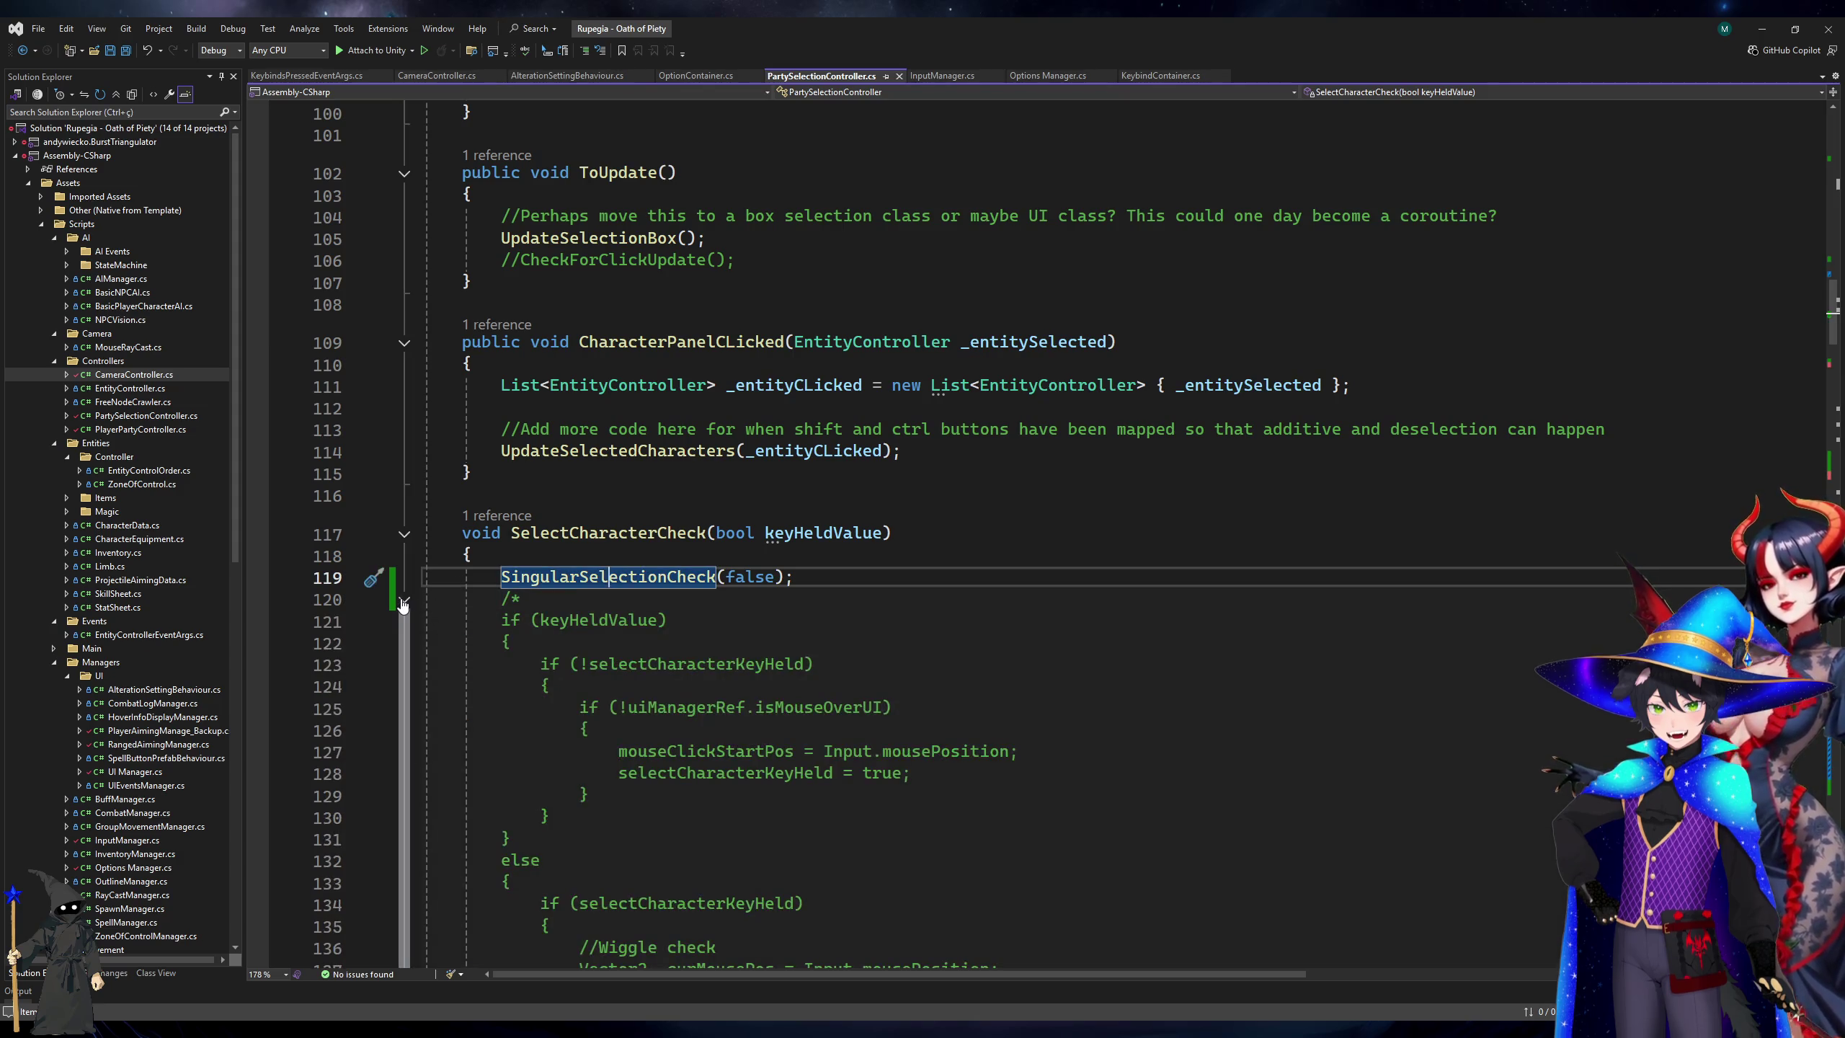
pyautogui.scroll(-4, 398, 605)
pyautogui.scroll(3, 396, 606)
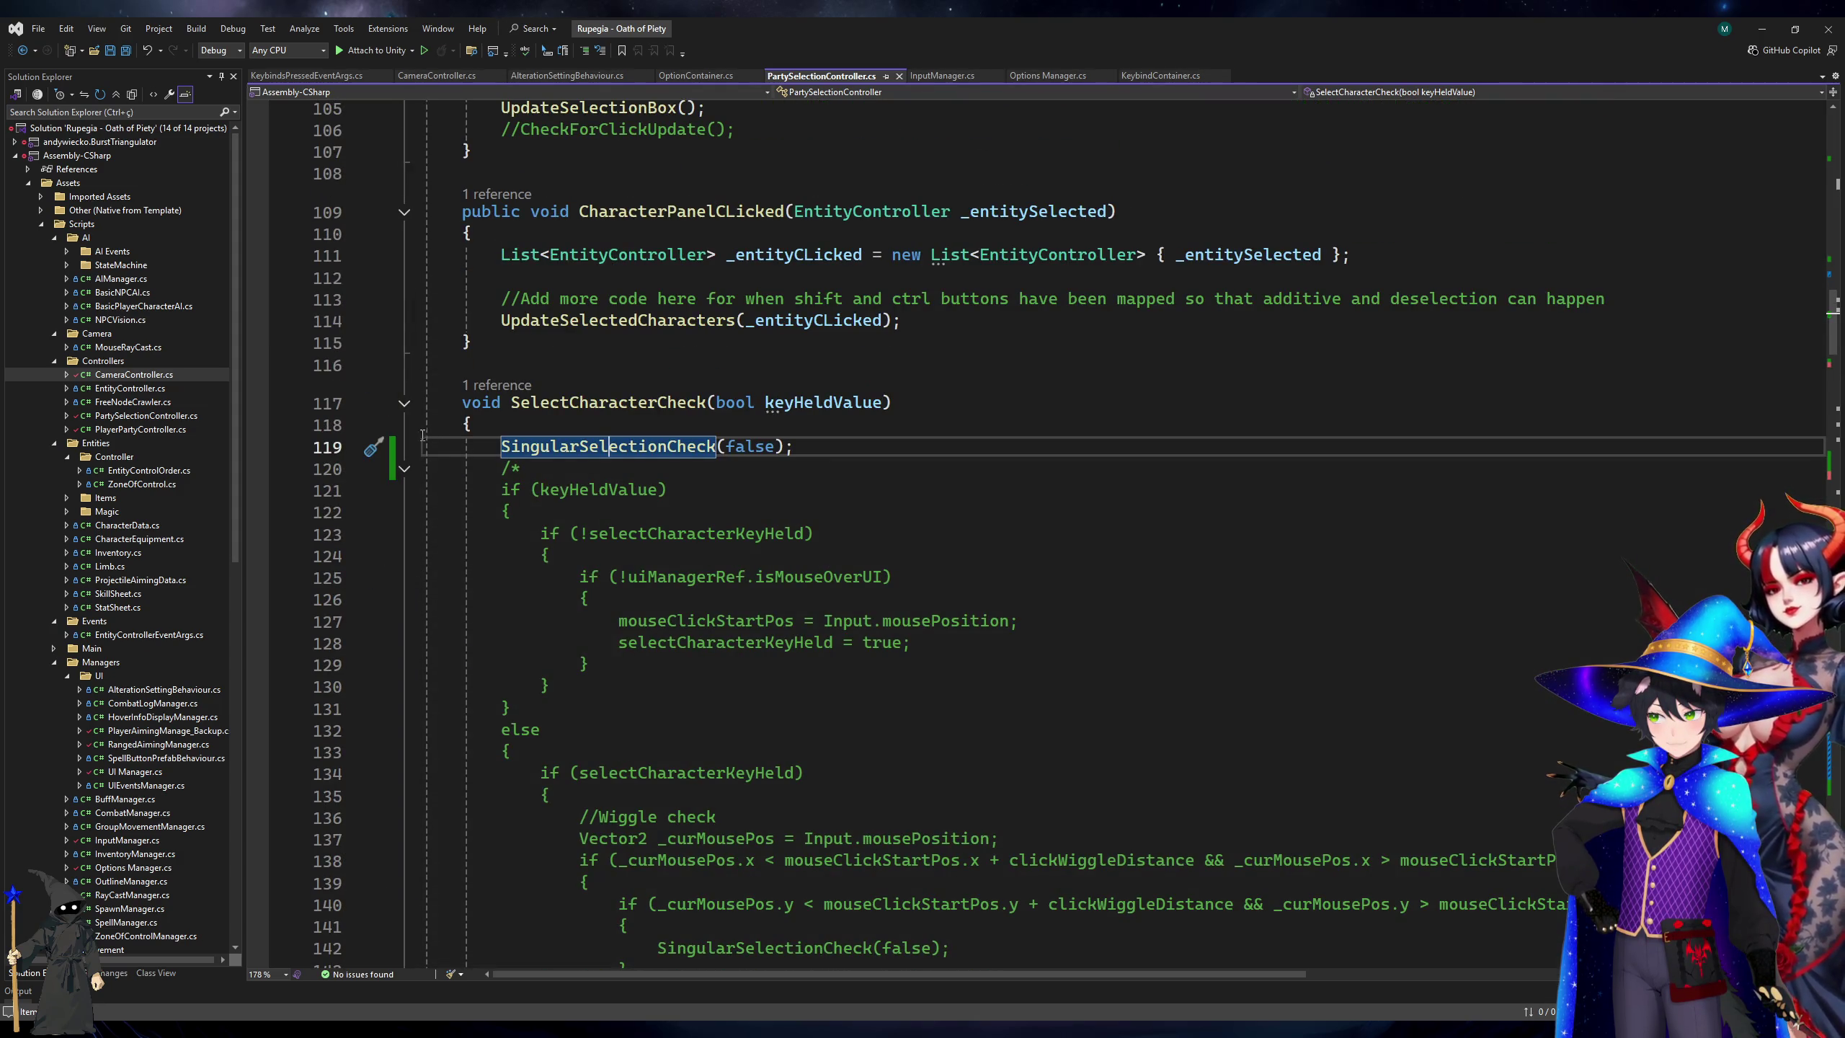
pyautogui.click(413, 468)
pyautogui.click(587, 426)
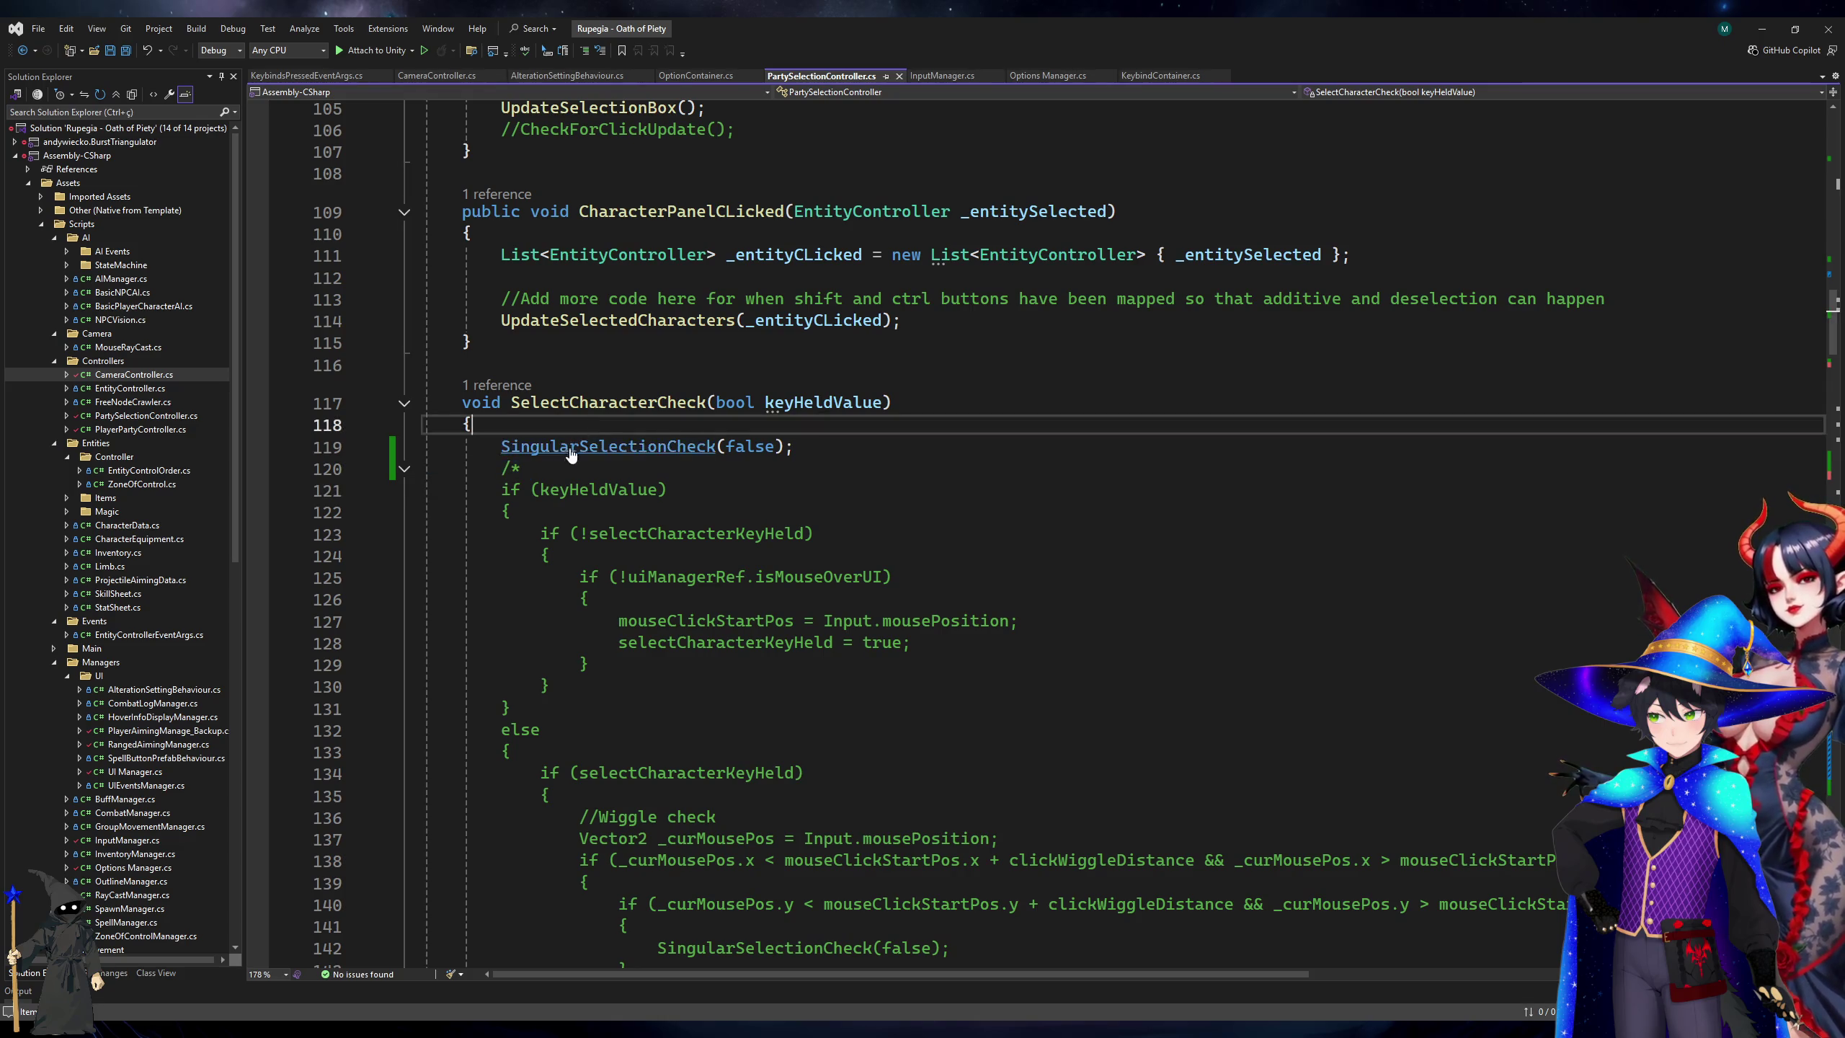
pyautogui.keyDown('ctrl'); pyautogui.click(572, 446); pyautogui.keyUp('ctrl')
pyautogui.scroll(-5, 631, 256)
pyautogui.click(632, 256)
pyautogui.click(622, 265)
# Comment out the FinishSelectionBox(true) line, then move to the UpdateSelectedCharacters call.
pyautogui.click(648, 251)
pyautogui.hotkey('ctrl', 'k')
pyautogui.hotkey('ctrl', 'c')
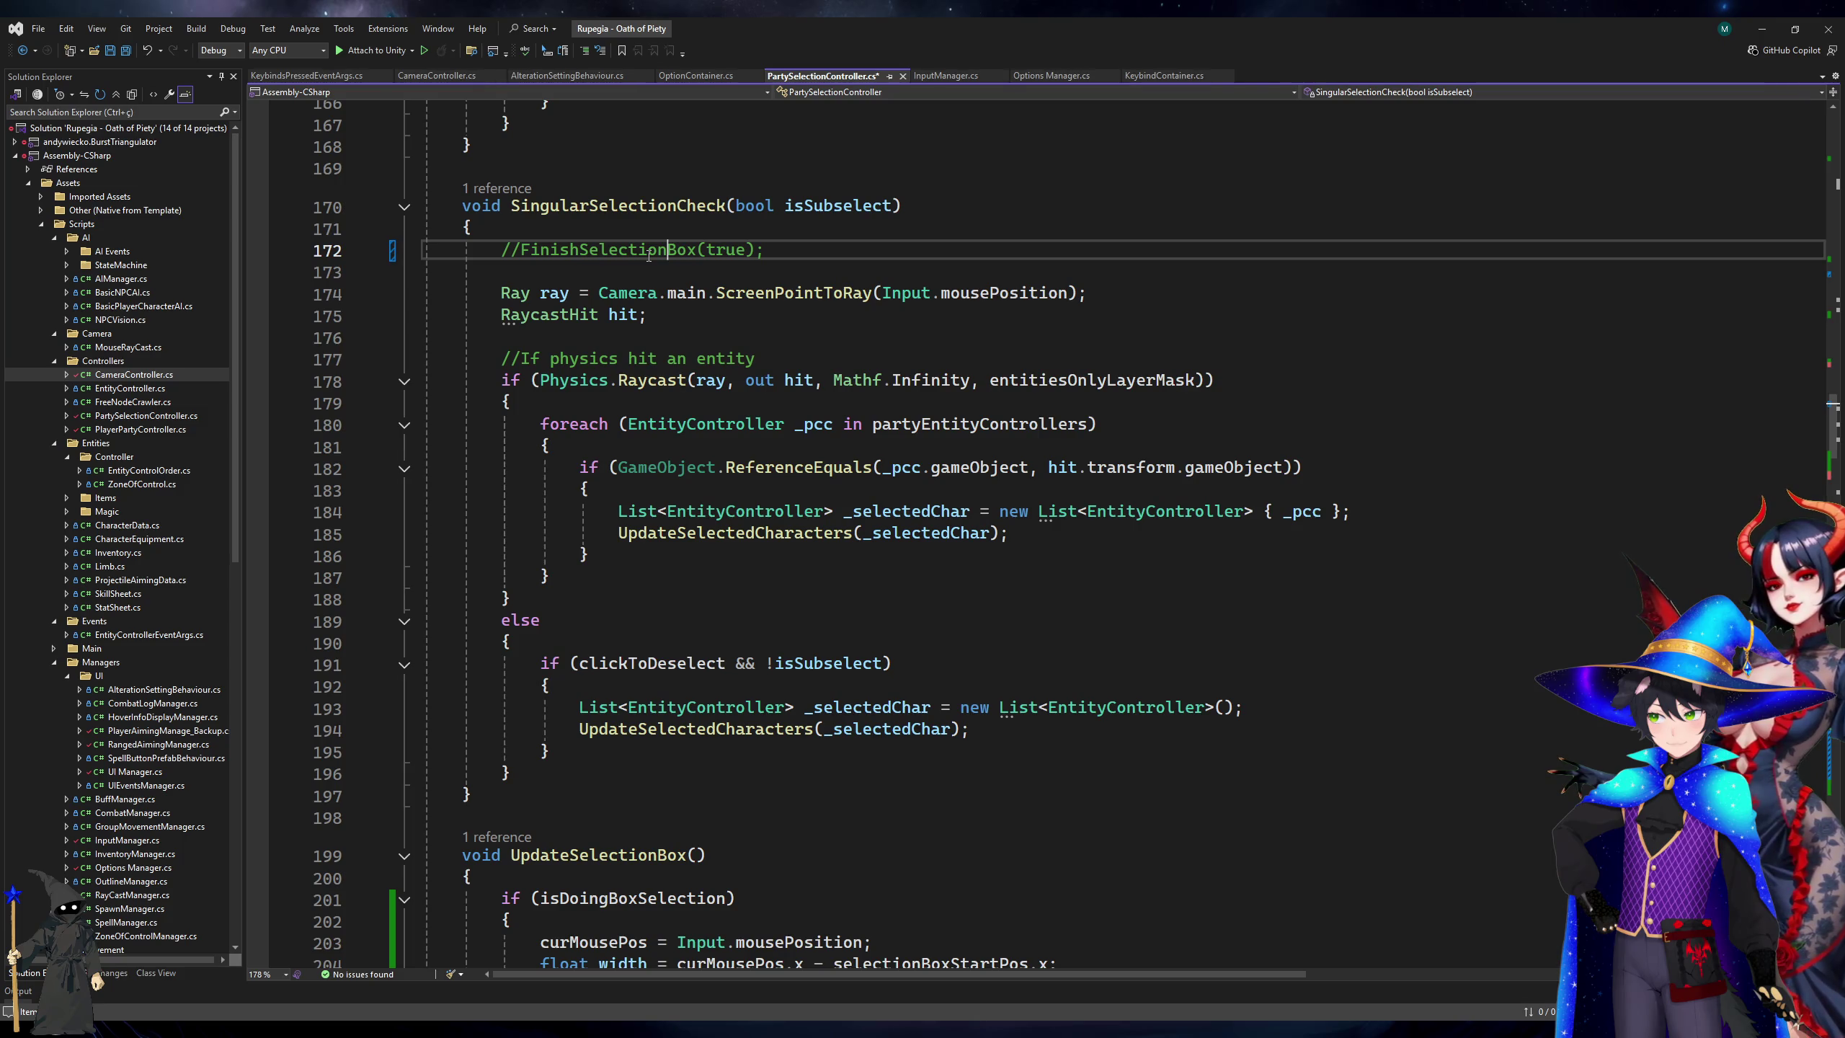
pyautogui.press('Down')
pyautogui.press('Down')
pyautogui.press('Down')
pyautogui.press('Down')
pyautogui.press('Down')
pyautogui.press('Down')
pyautogui.press('Down')
pyautogui.click(685, 534)
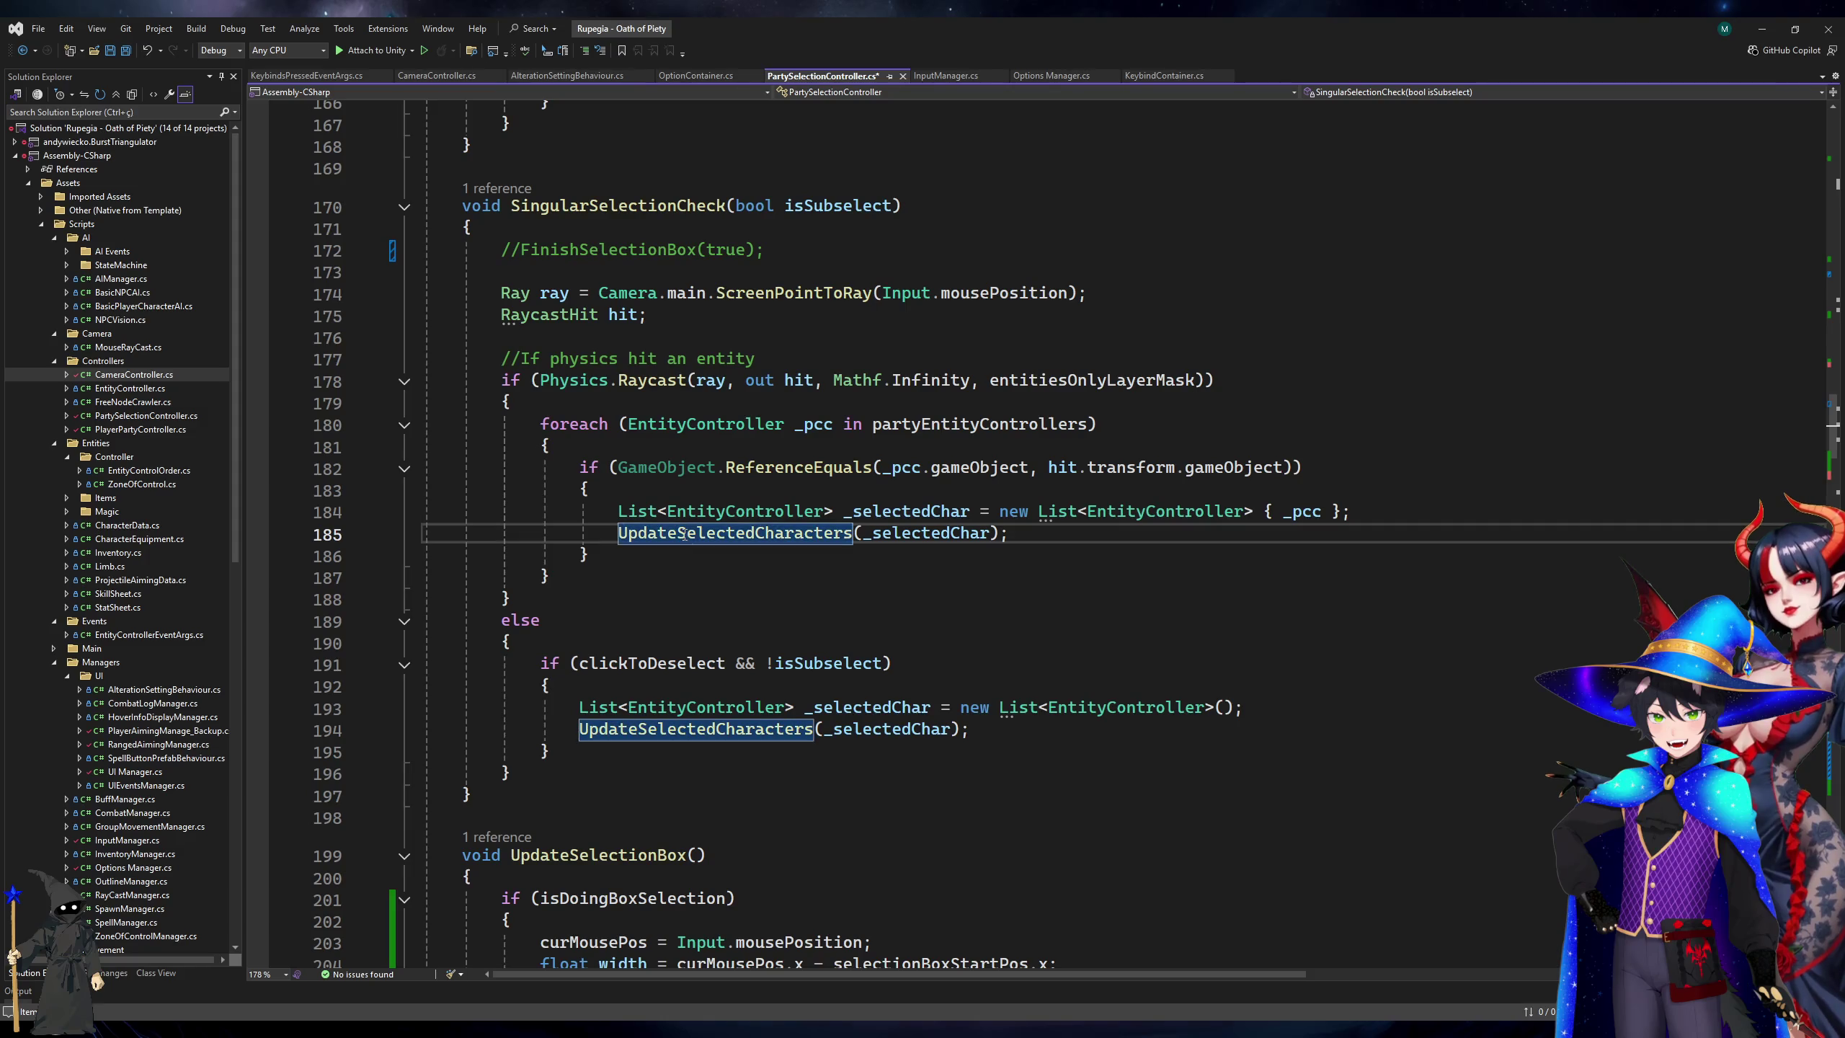
pyautogui.keyDown('ctrl'); pyautogui.click(685, 535); pyautogui.keyUp('ctrl')
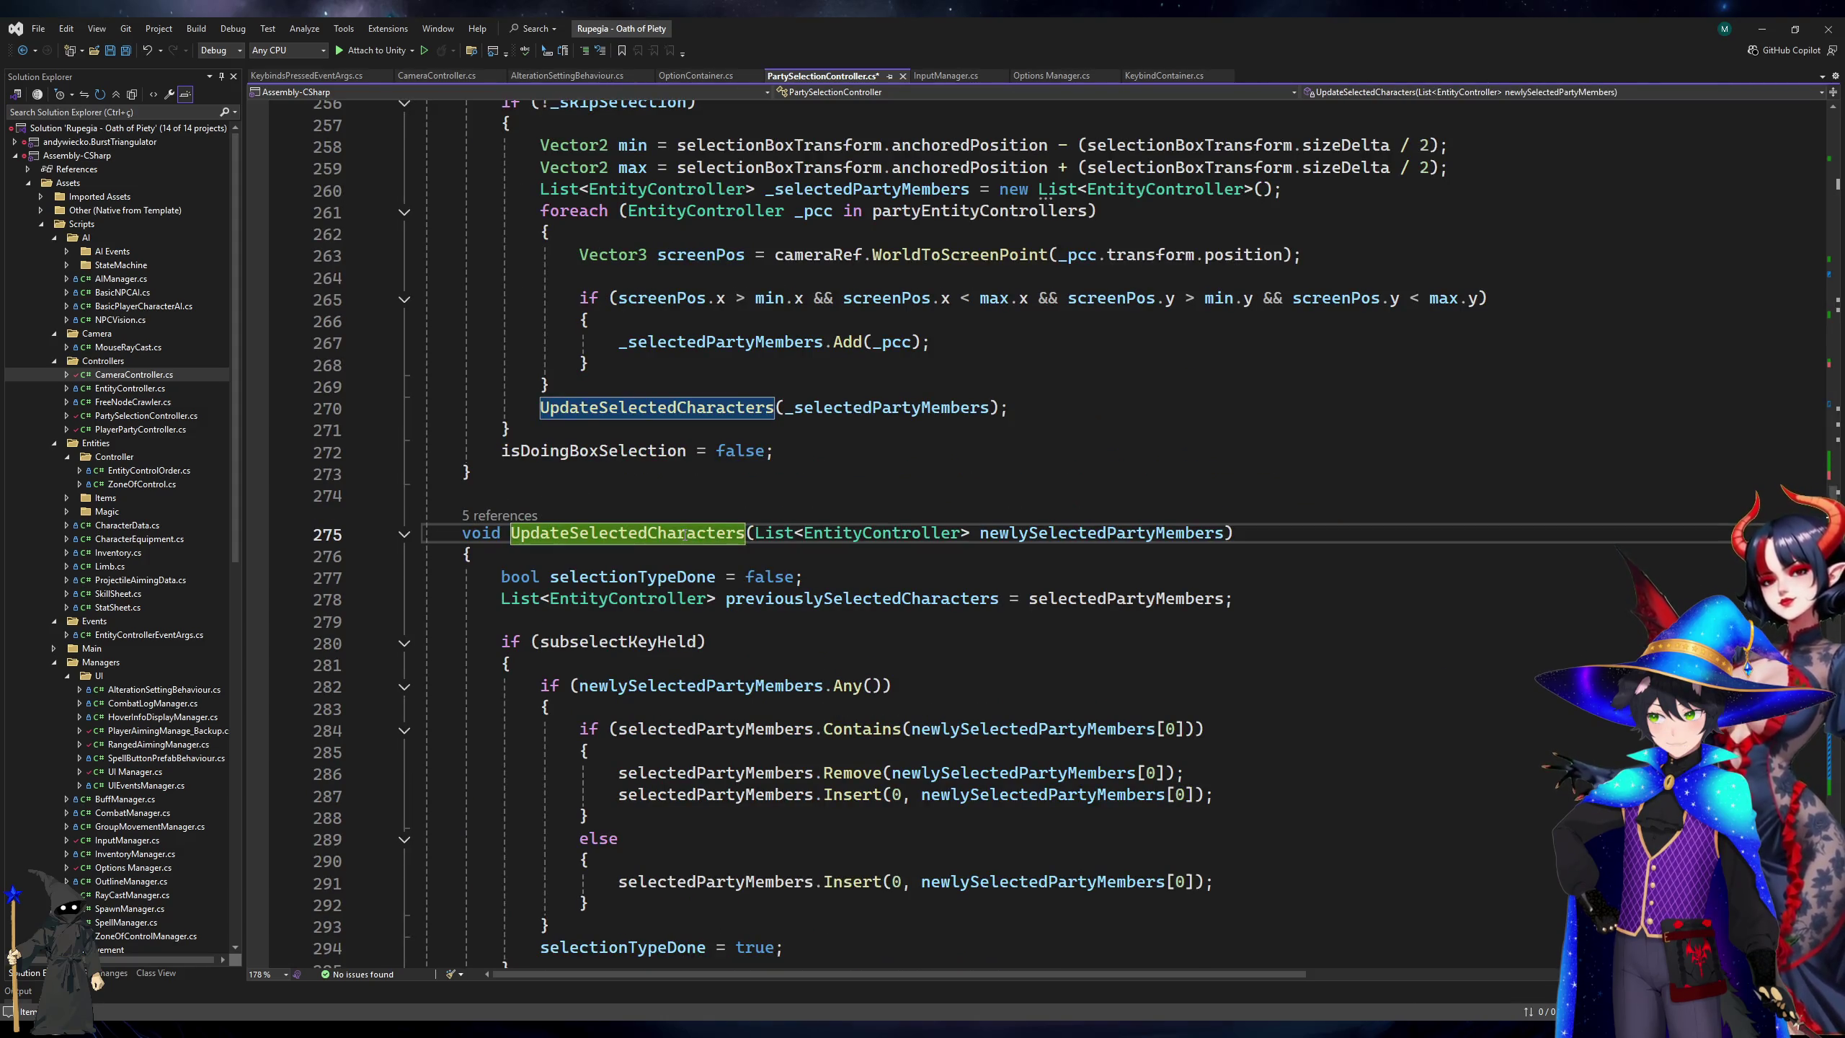
pyautogui.scroll(-3, 685, 534)
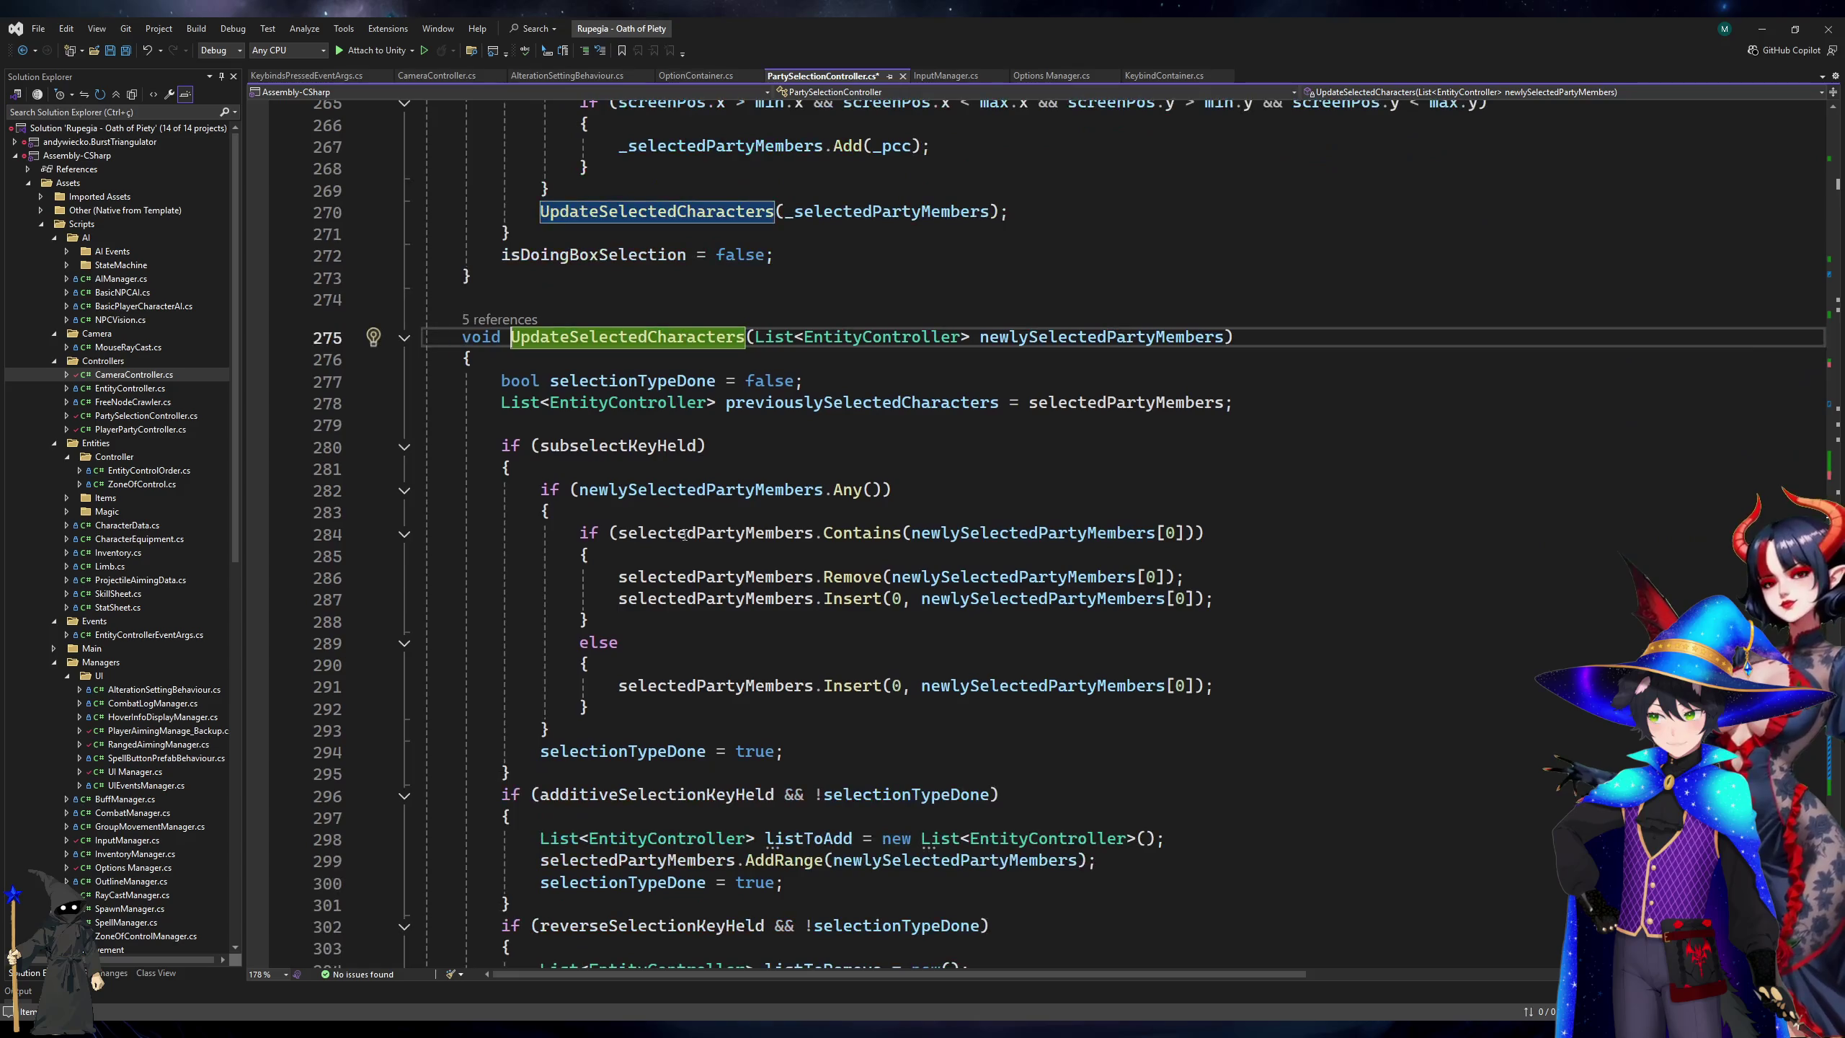
pyautogui.click(664, 445)
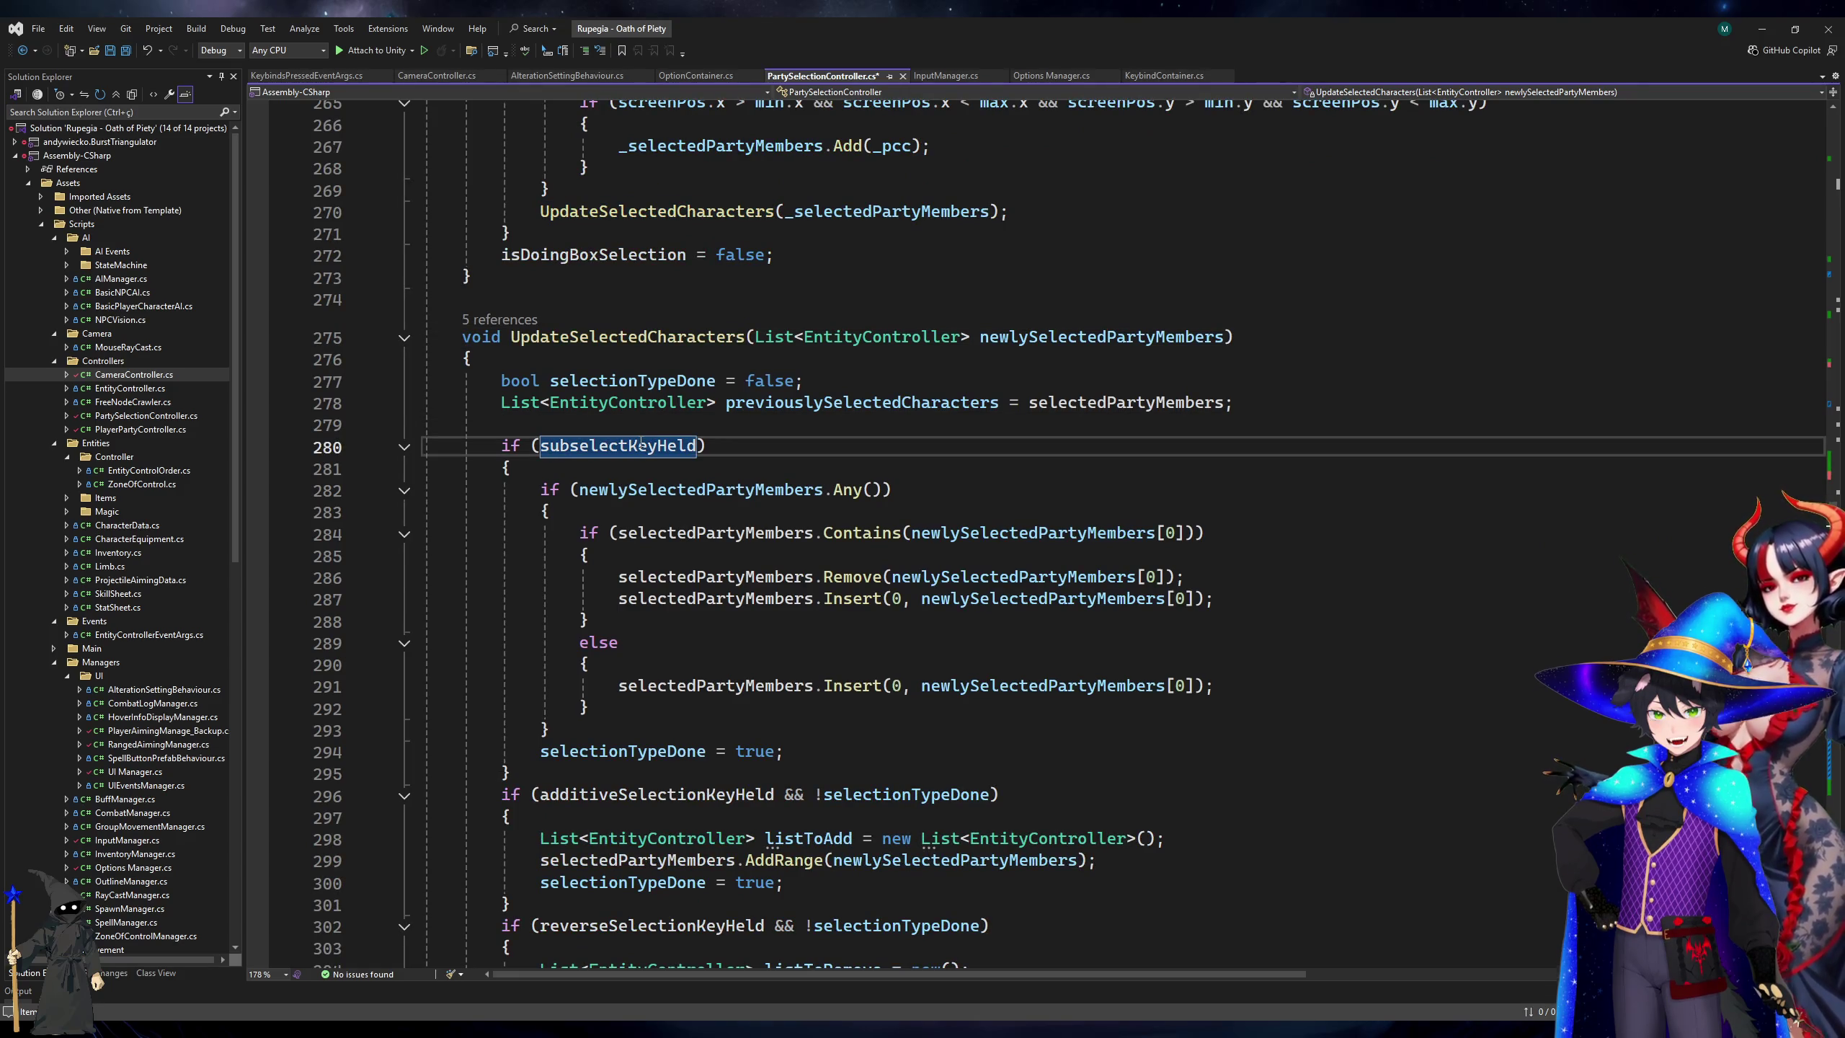
pyautogui.hotkey('shift', 'F12')
pyautogui.press('Escape')
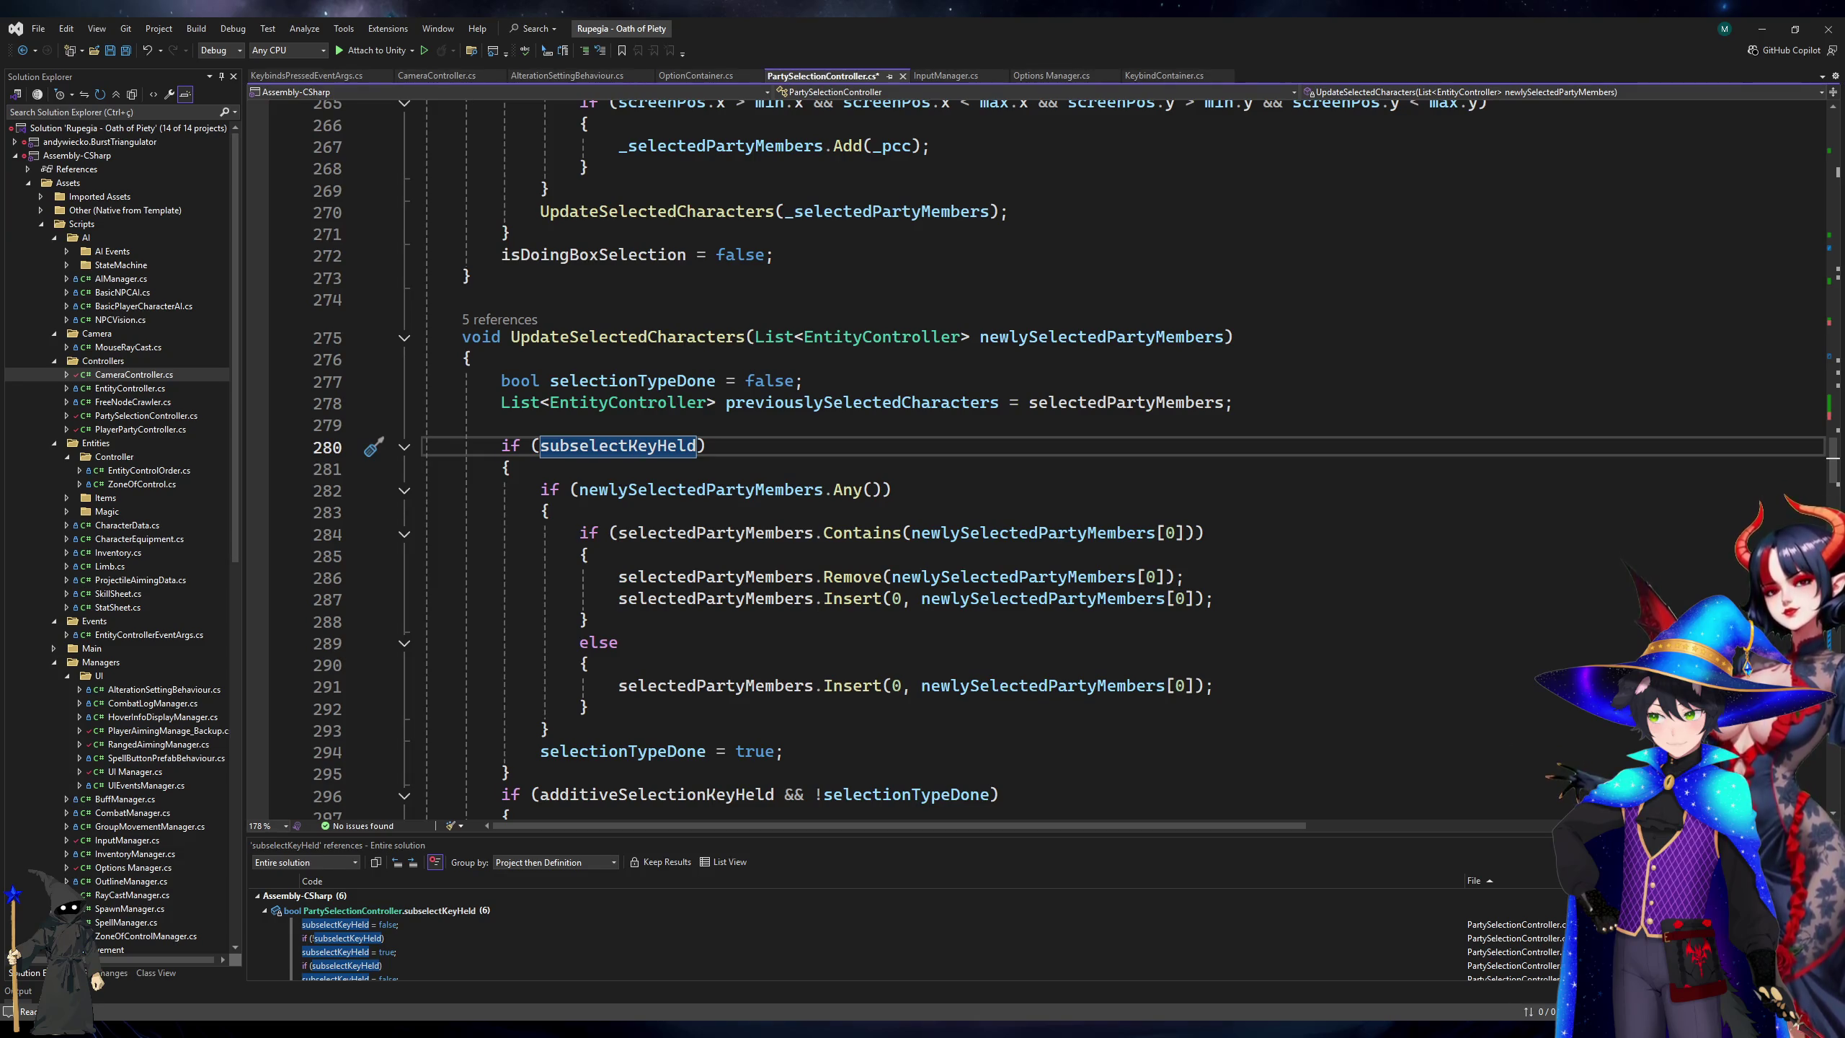
pyautogui.scroll(-5, 602, 465)
pyautogui.click(603, 465)
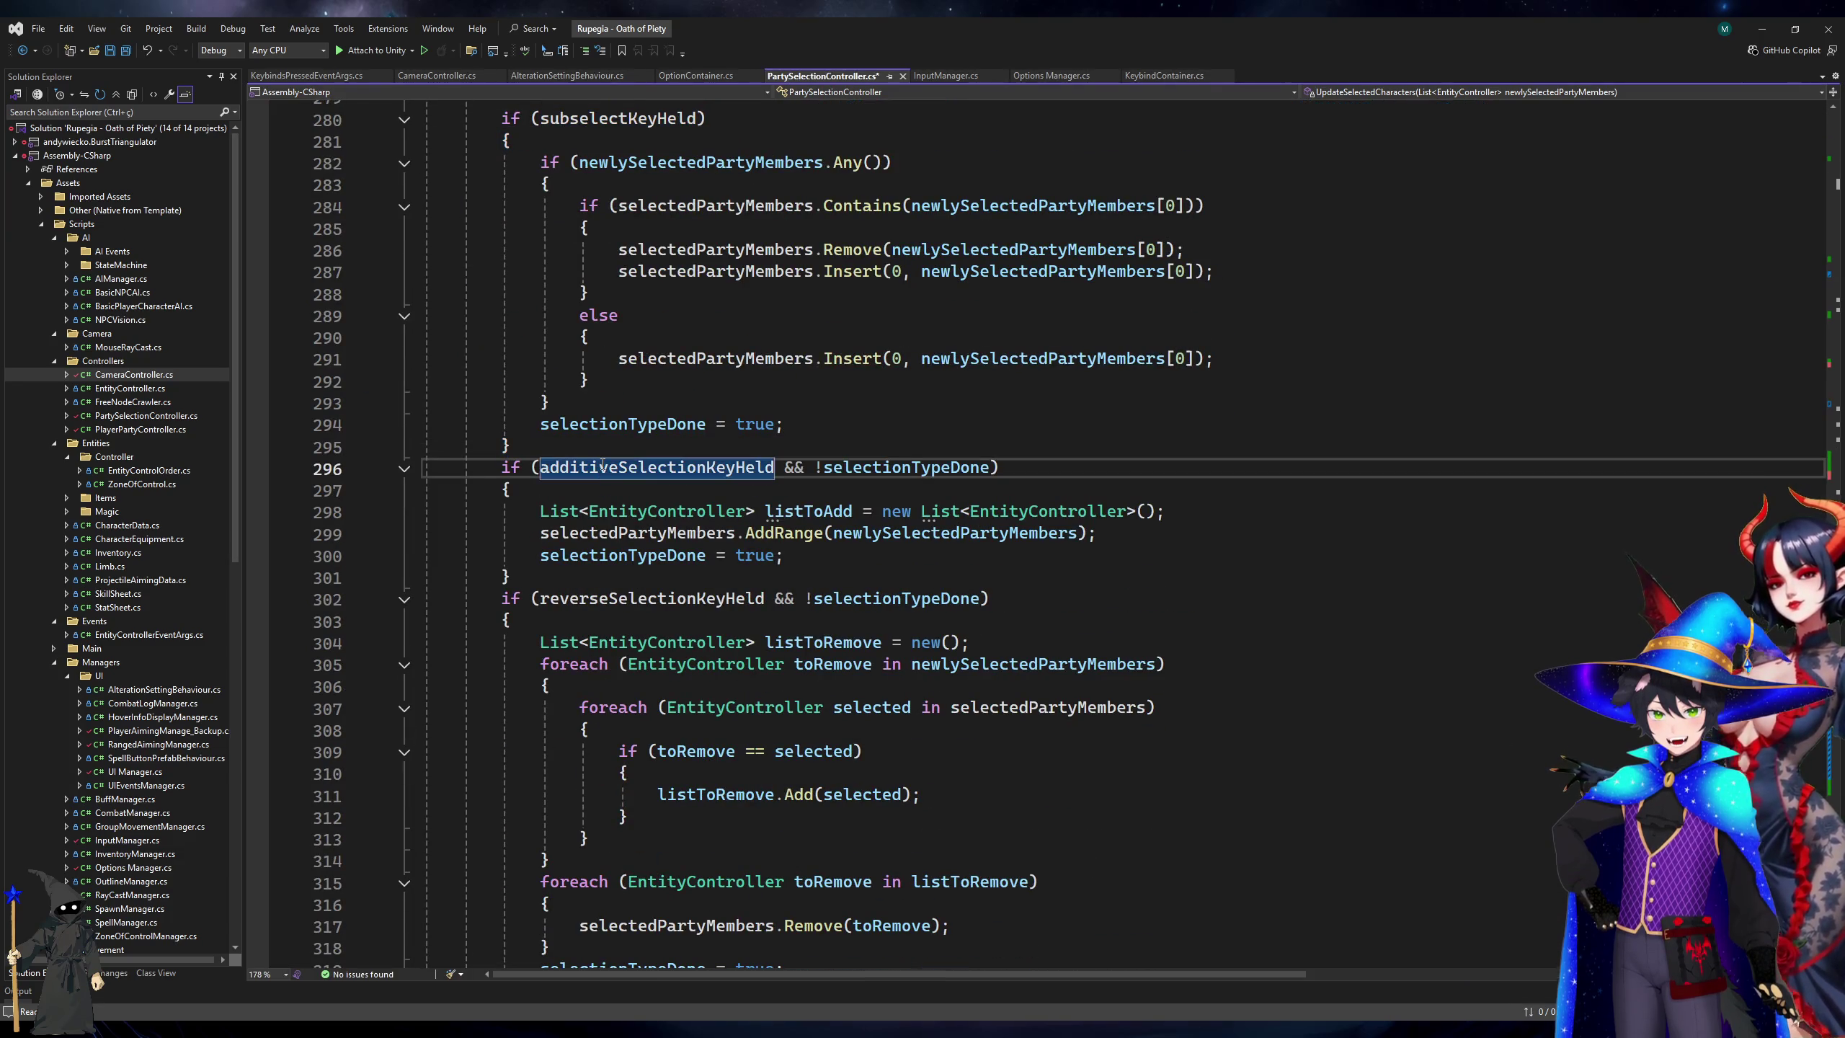
pyautogui.click(947, 471)
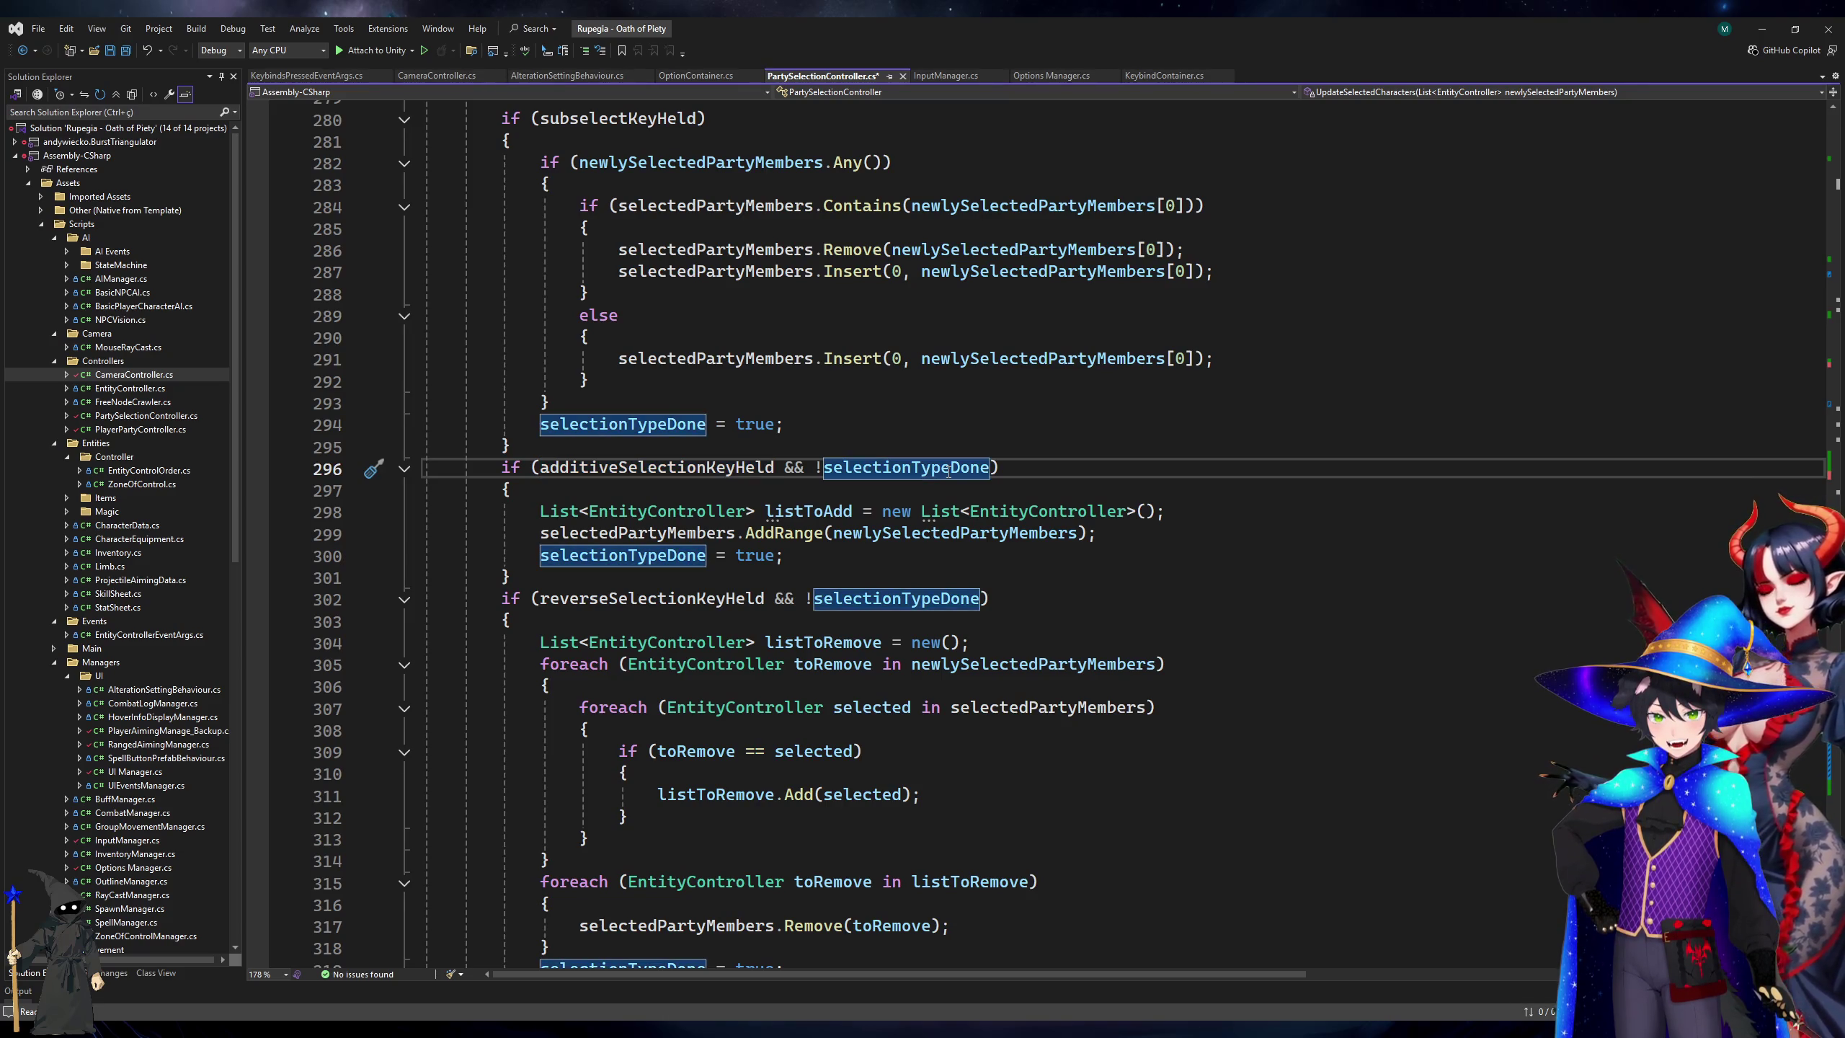
pyautogui.scroll(6, 947, 470)
pyautogui.scroll(-5, 948, 470)
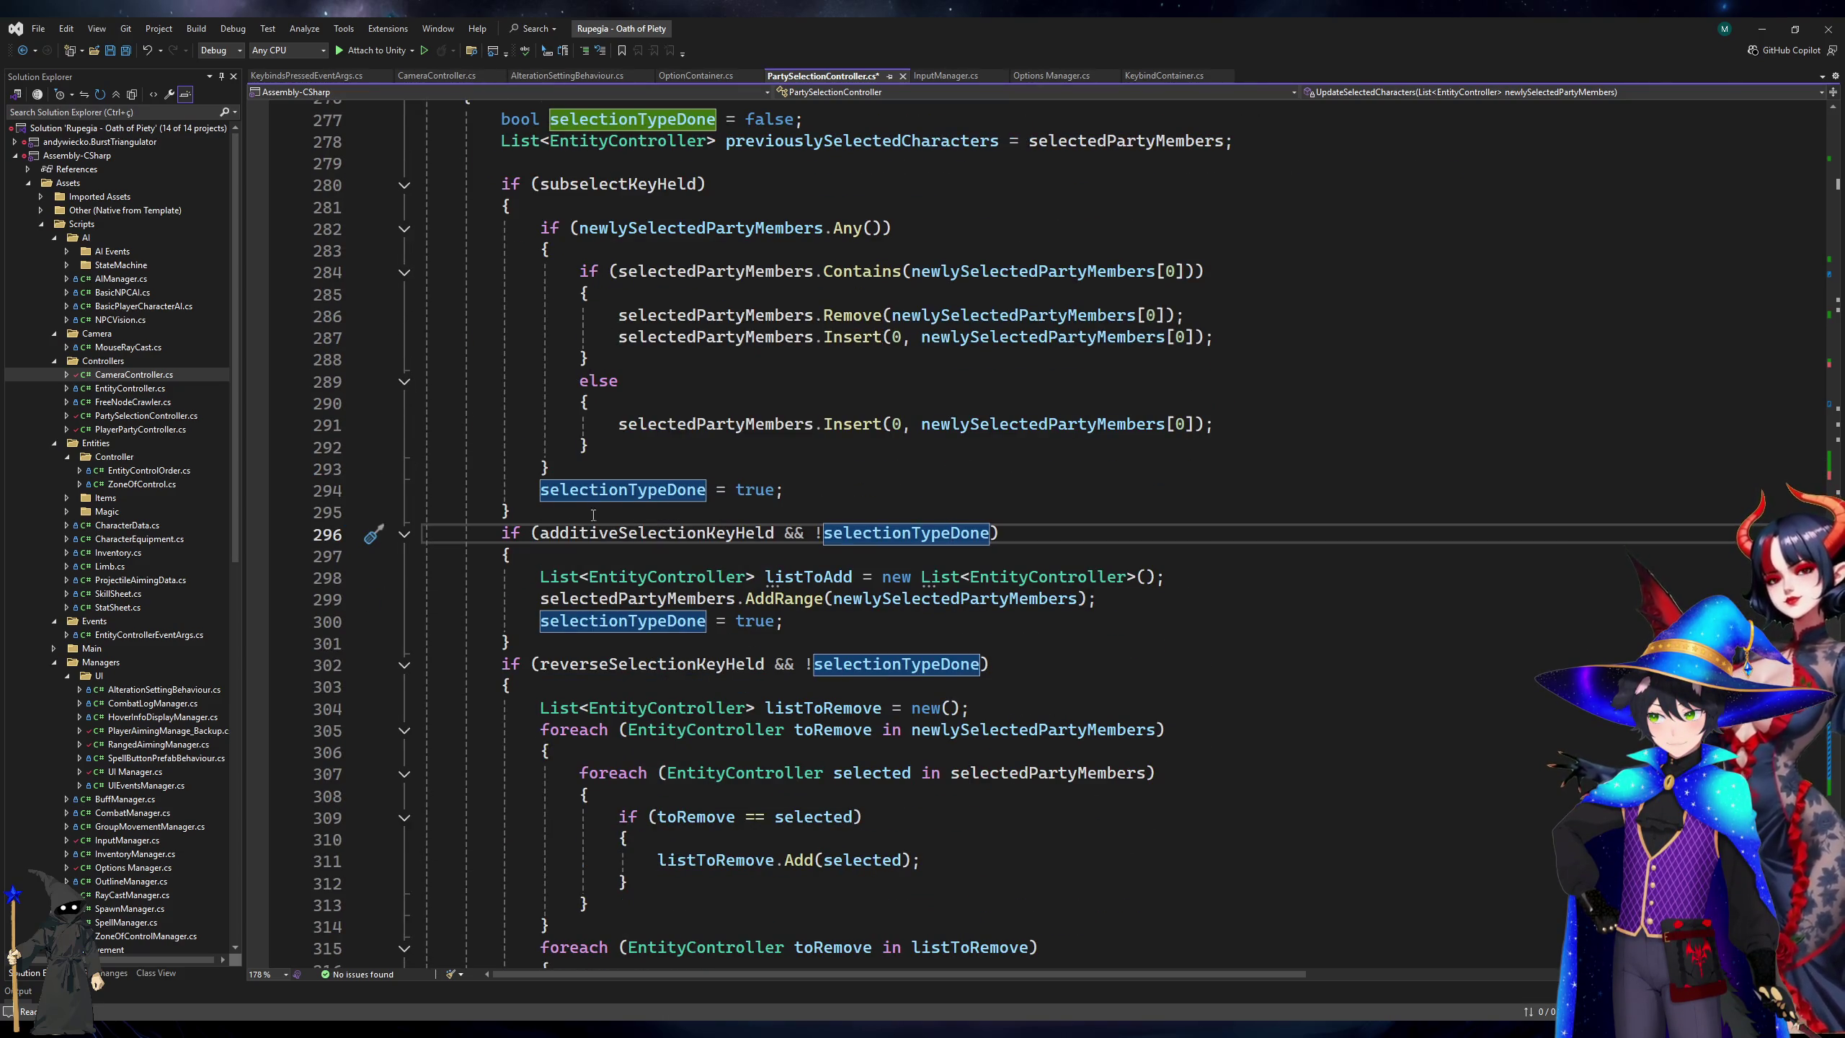
pyautogui.click(593, 533)
pyautogui.scroll(-3, 593, 533)
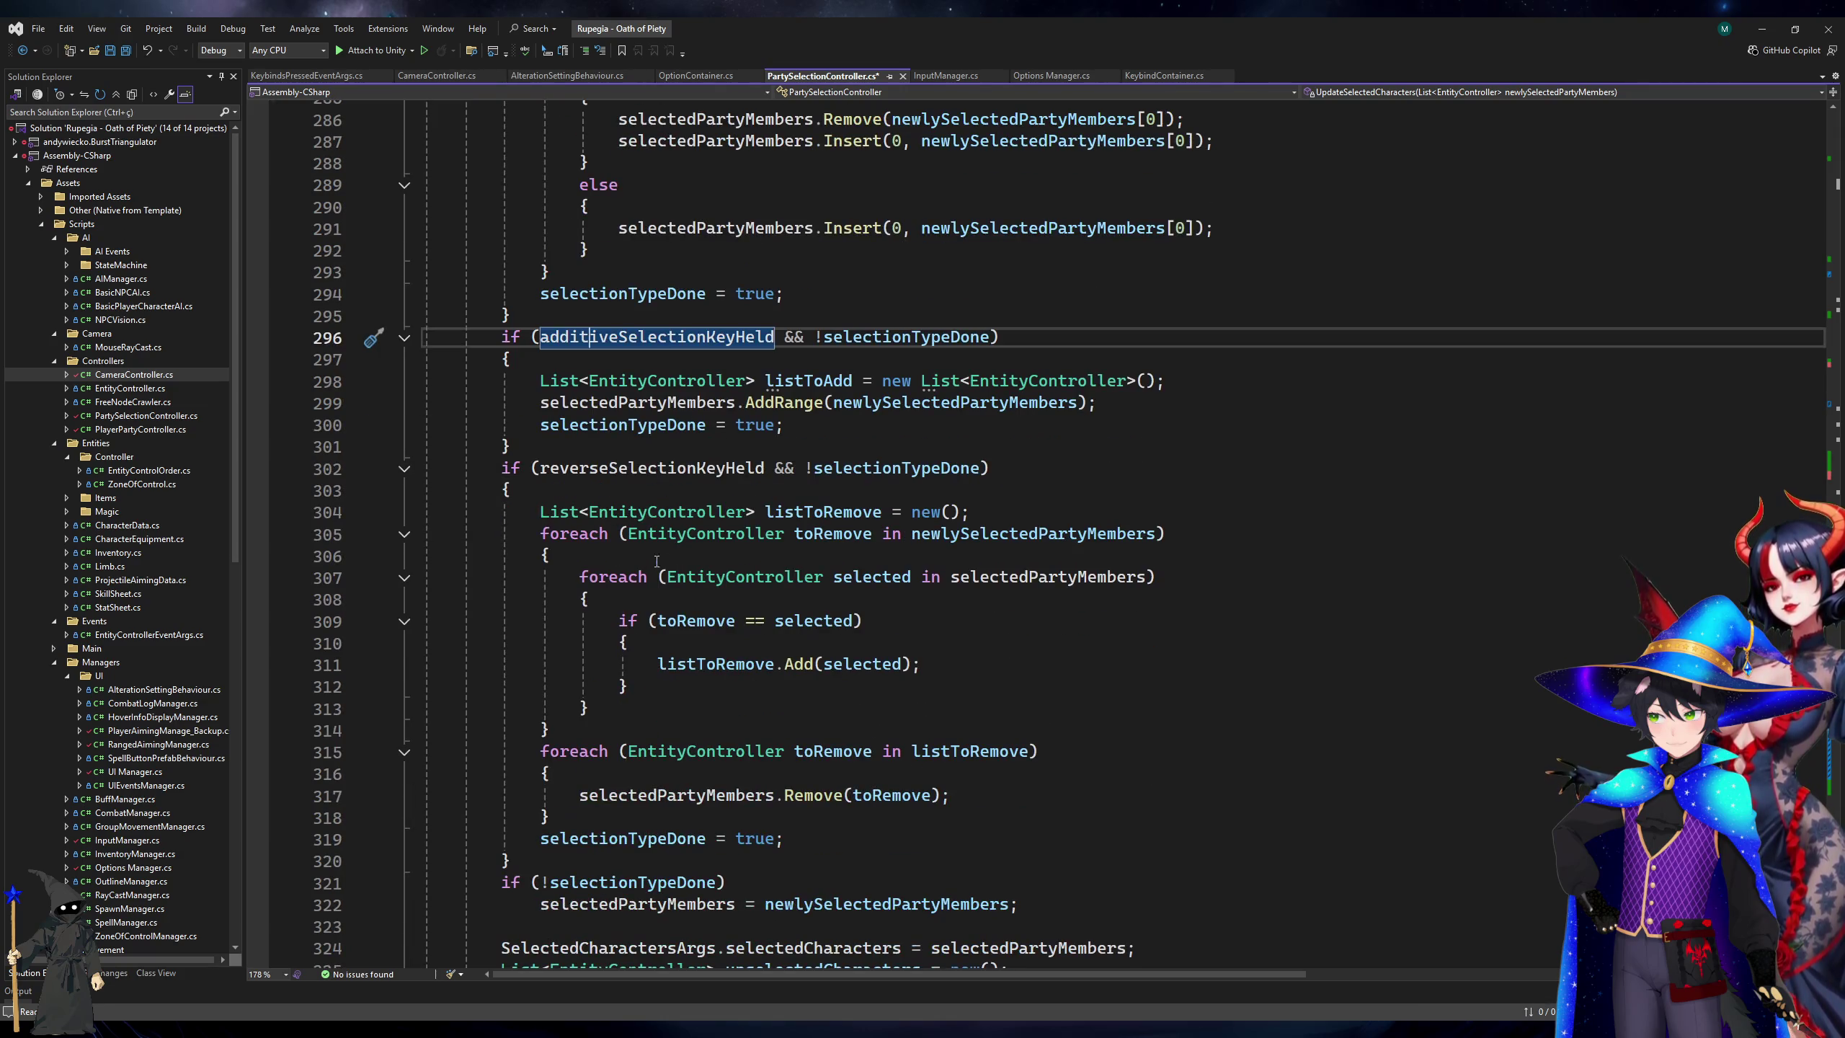
pyautogui.click(809, 430)
pyautogui.doubleClick(615, 427)
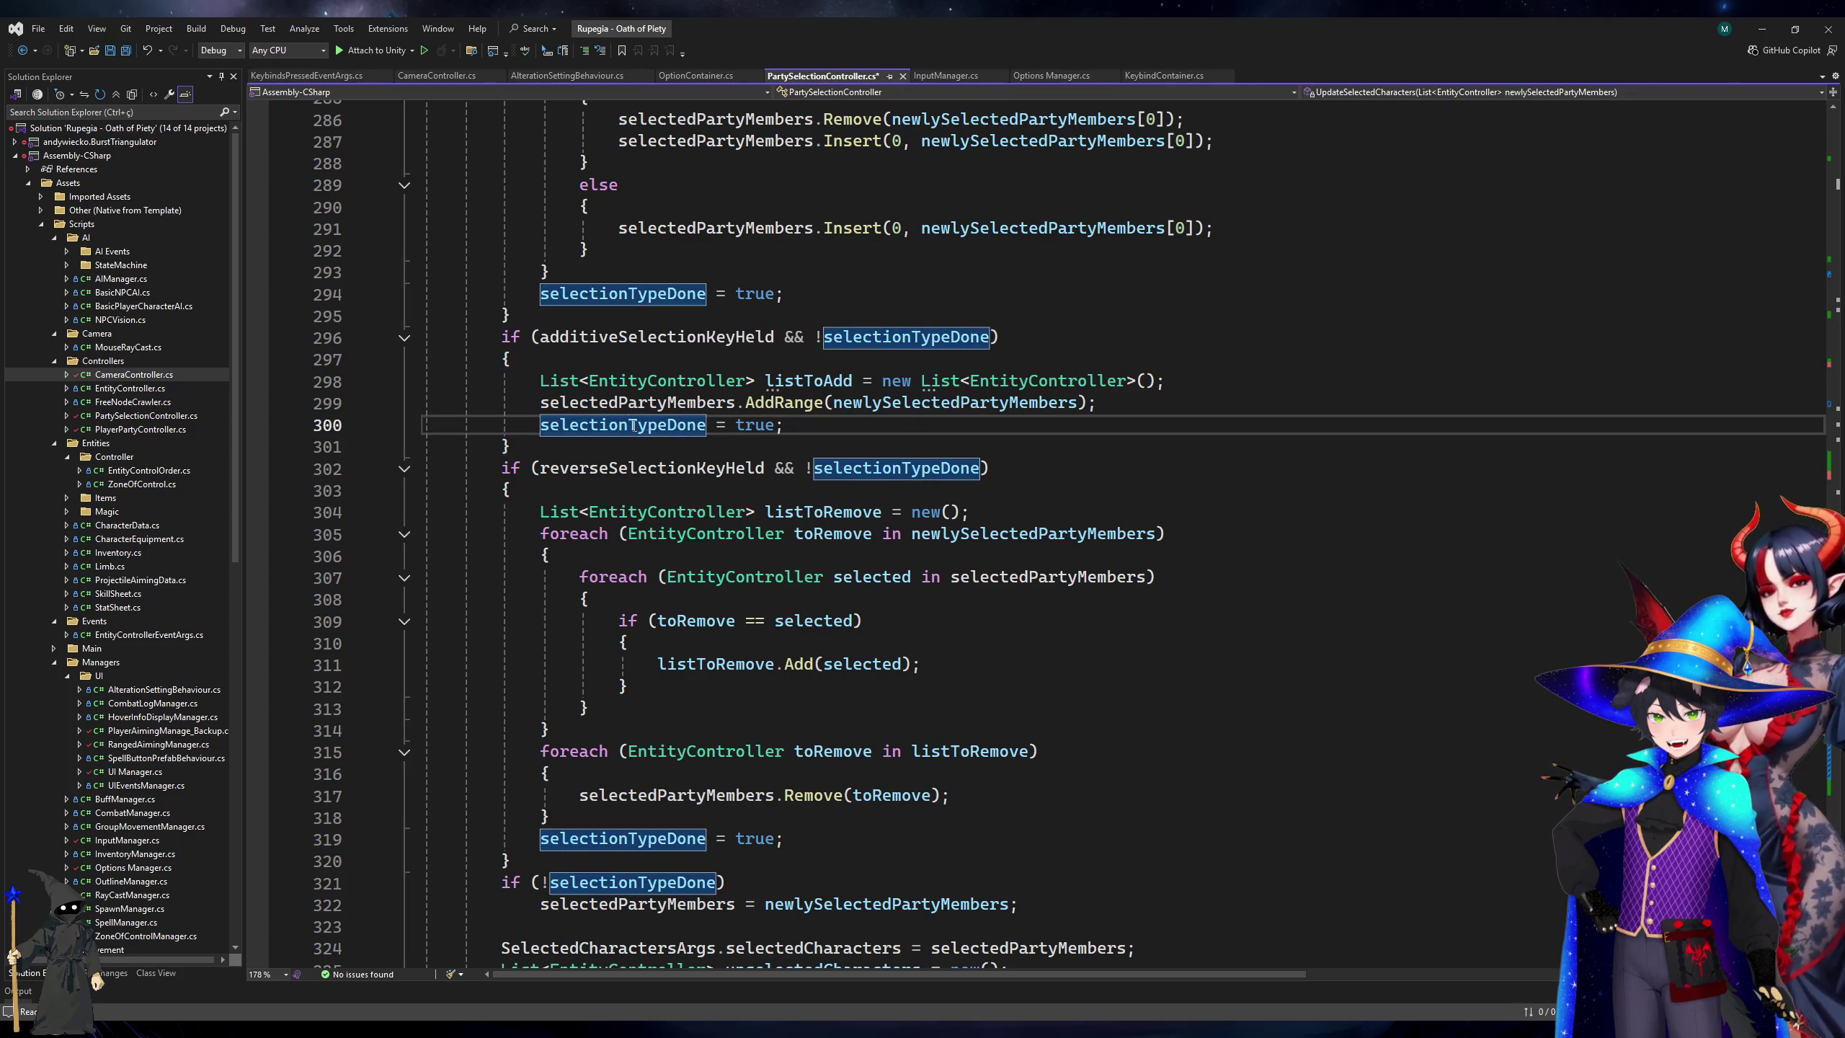
pyautogui.scroll(-5, 786, 639)
pyautogui.scroll(-1, 786, 639)
pyautogui.click(786, 638)
pyautogui.click(800, 673)
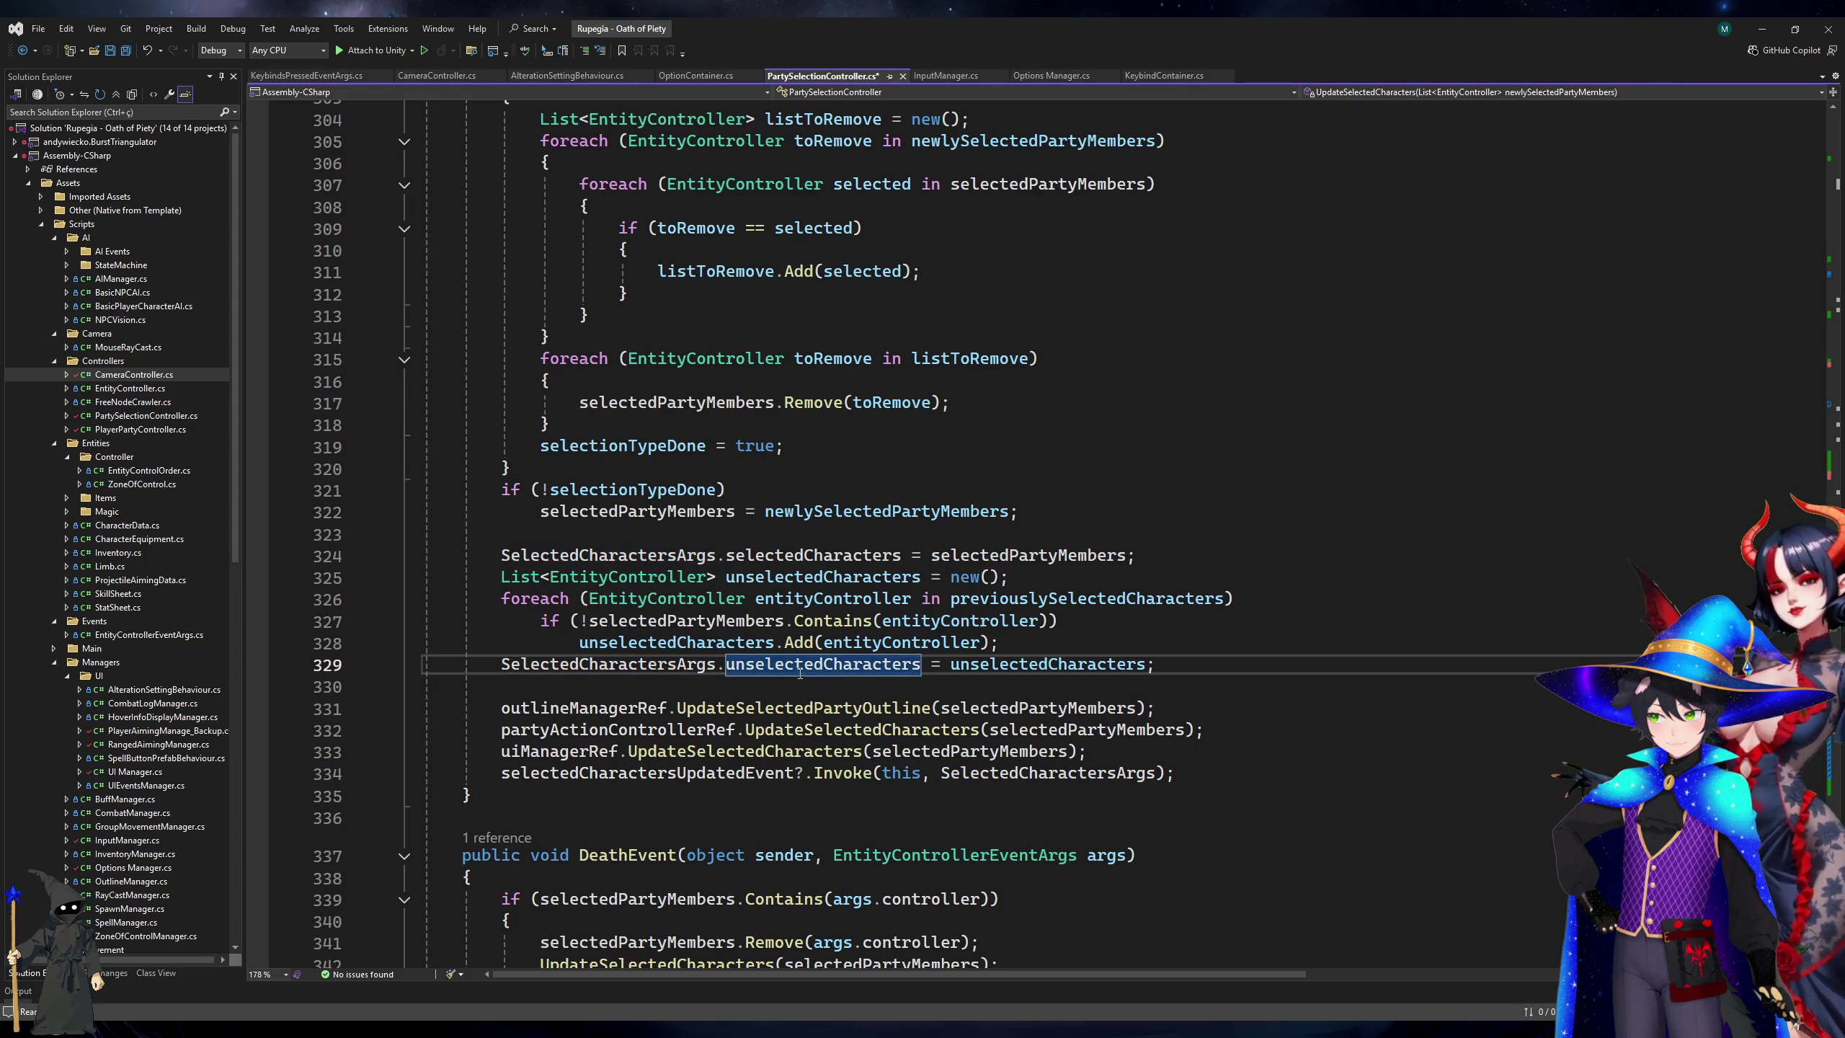
pyautogui.click(1017, 622)
pyautogui.click(1067, 602)
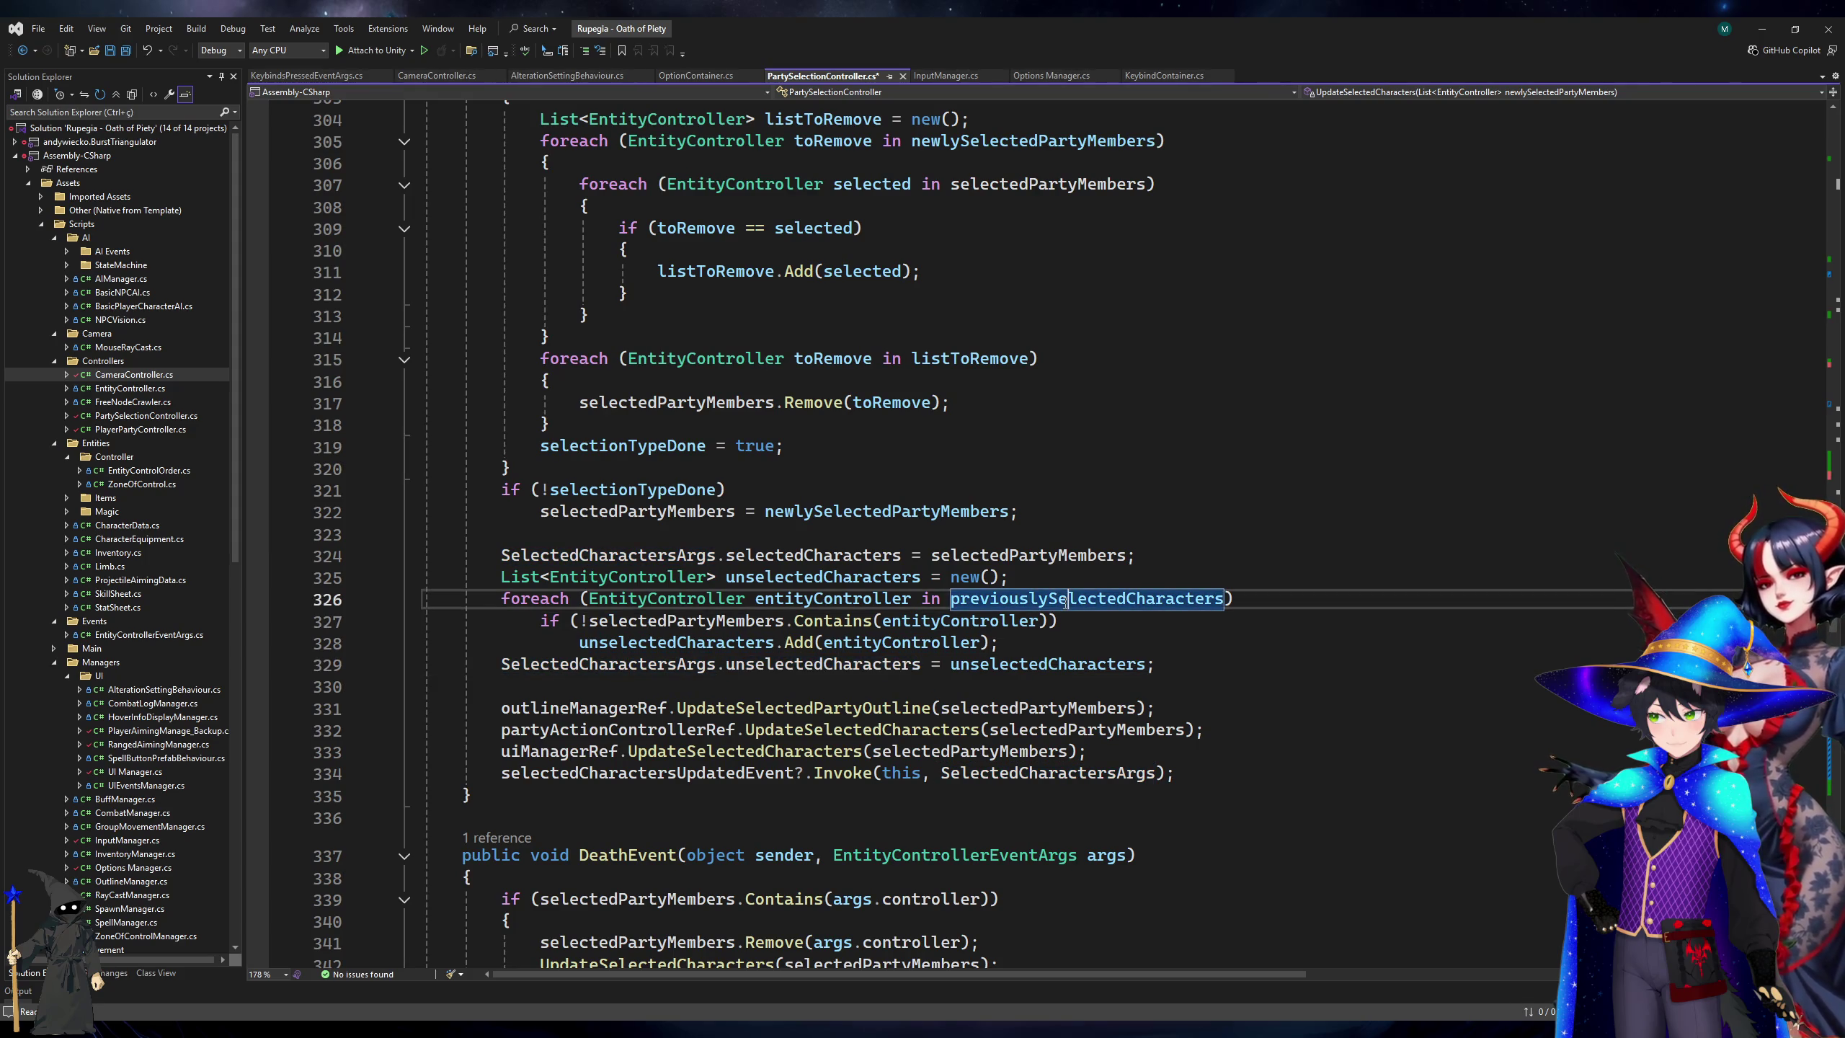
pyautogui.click(814, 663)
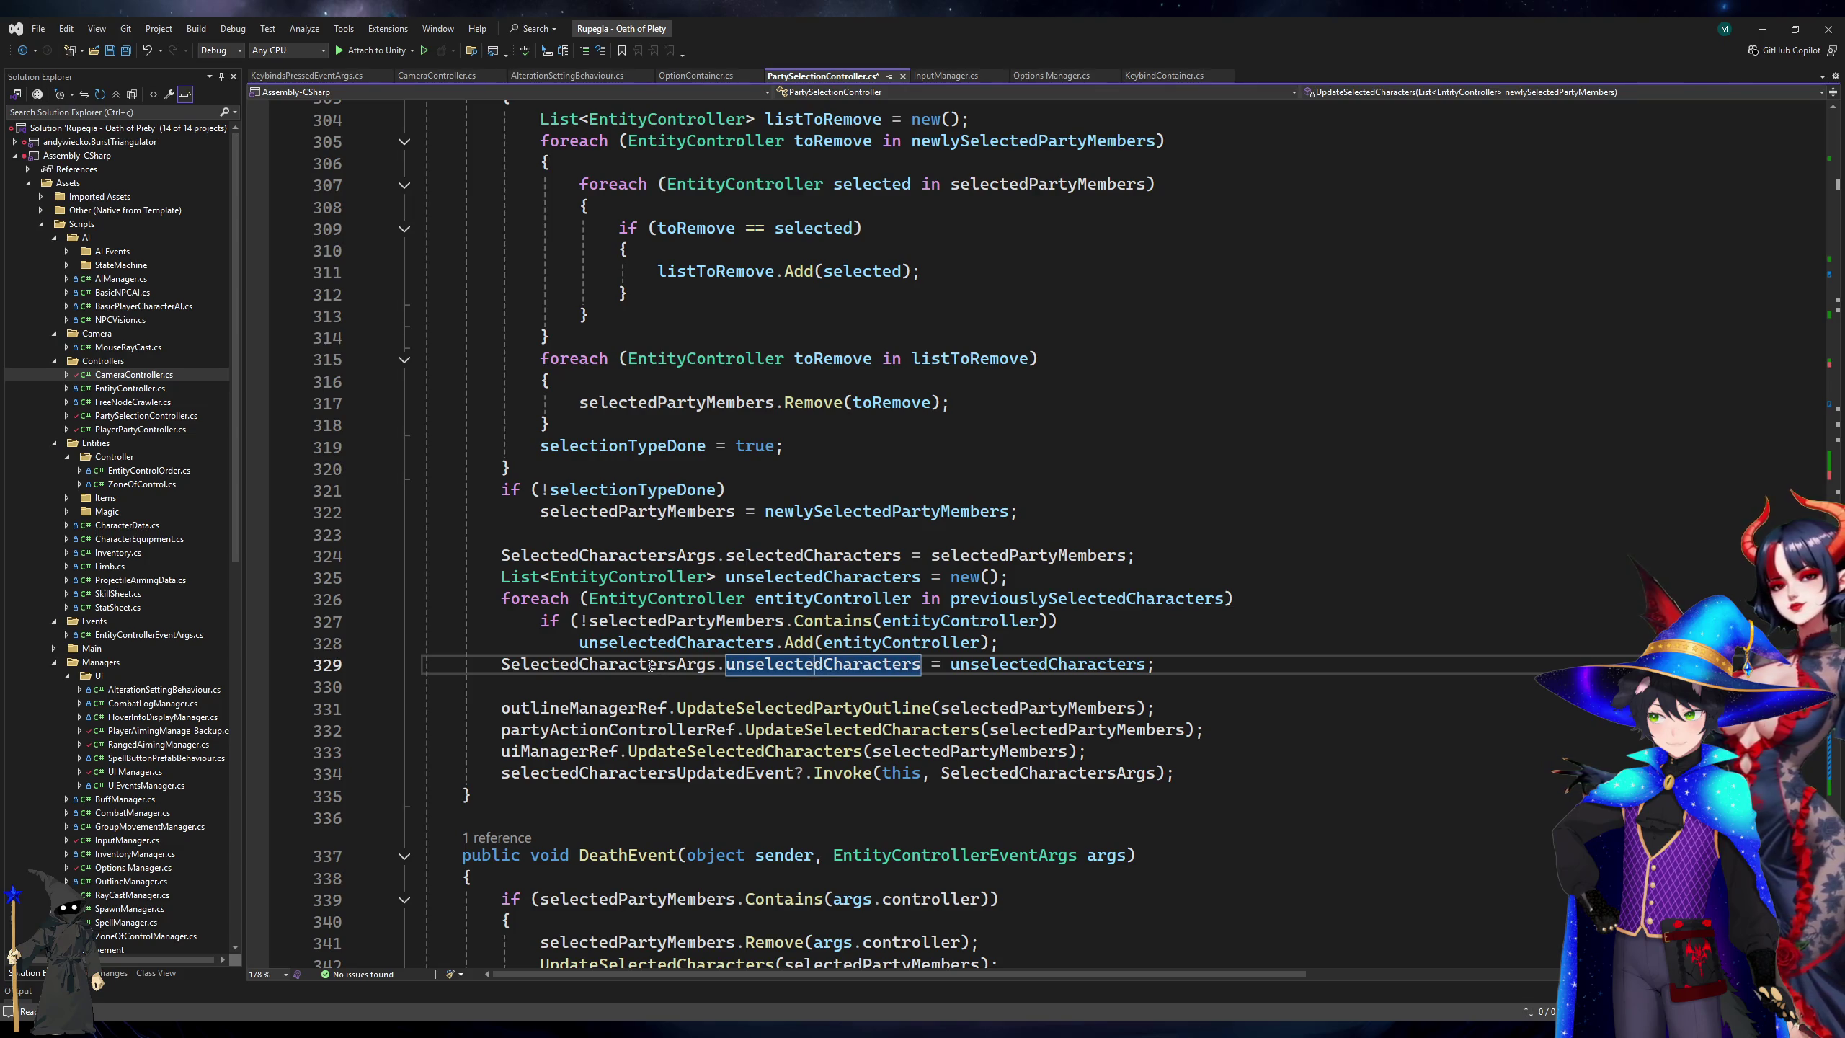
pyautogui.click(649, 666)
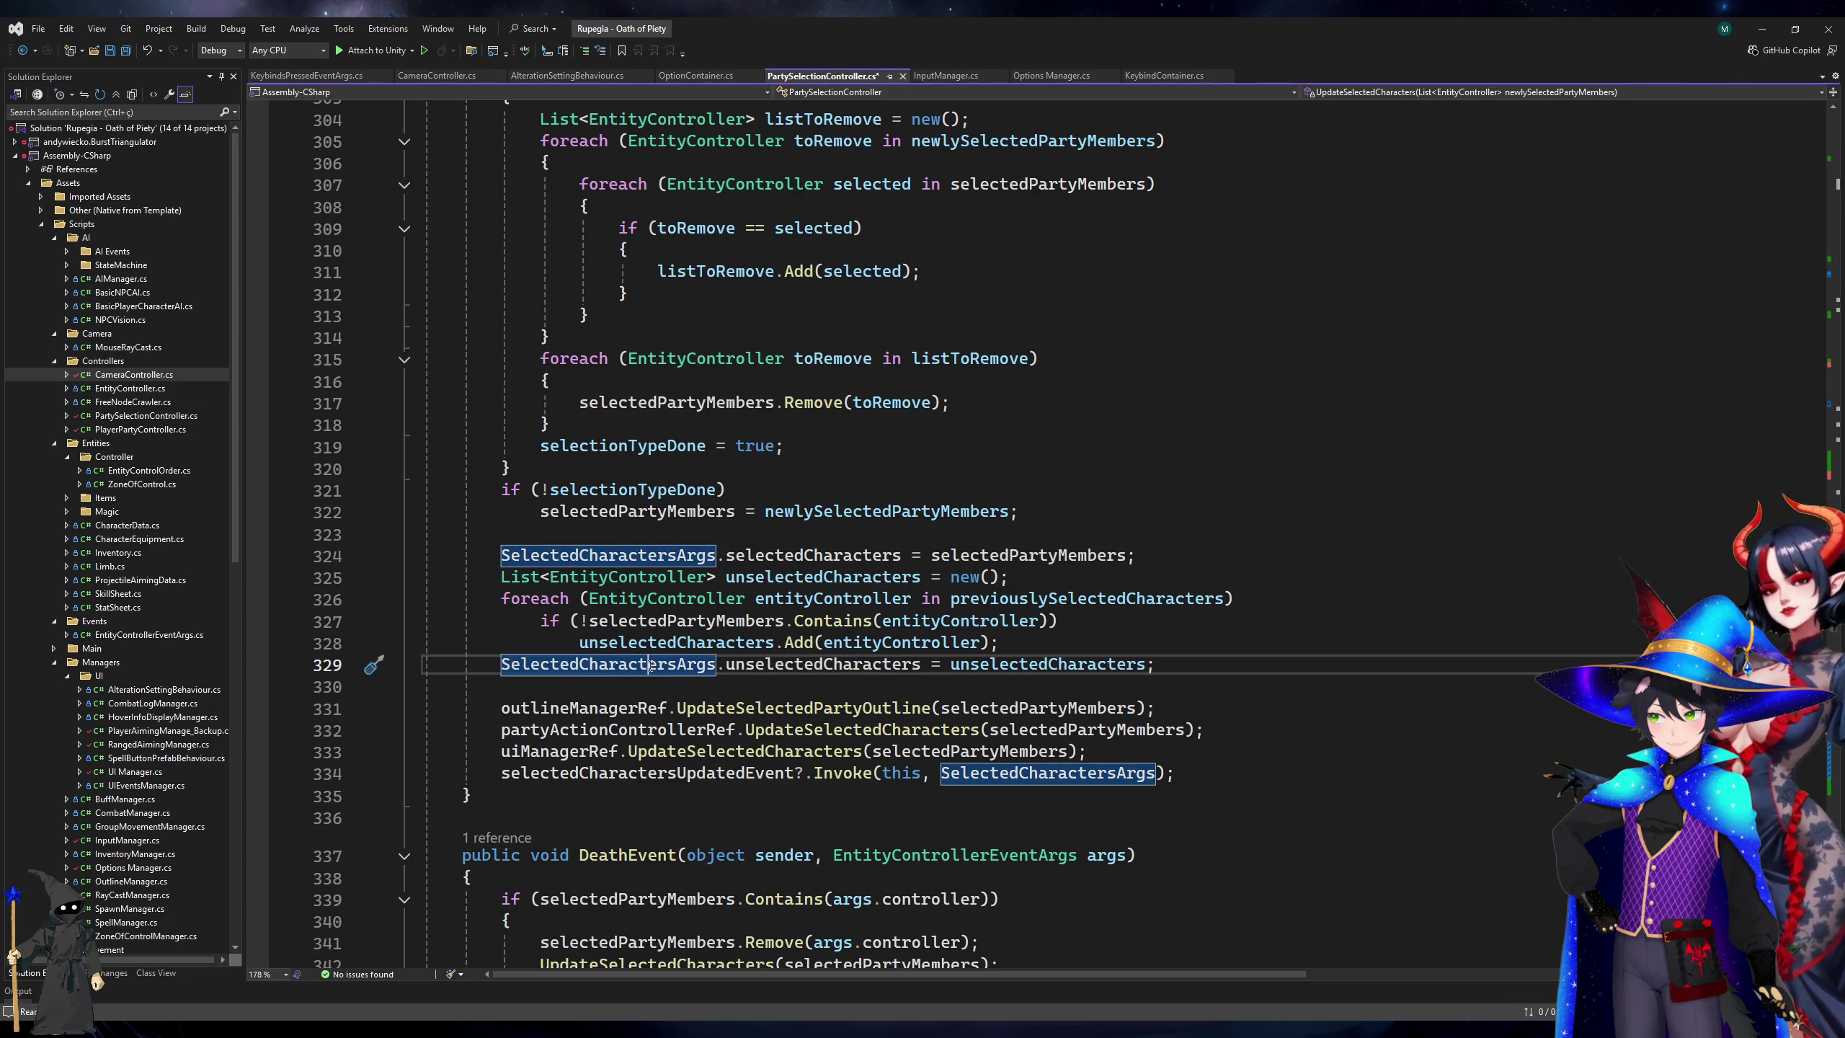
pyautogui.scroll(-4, 649, 666)
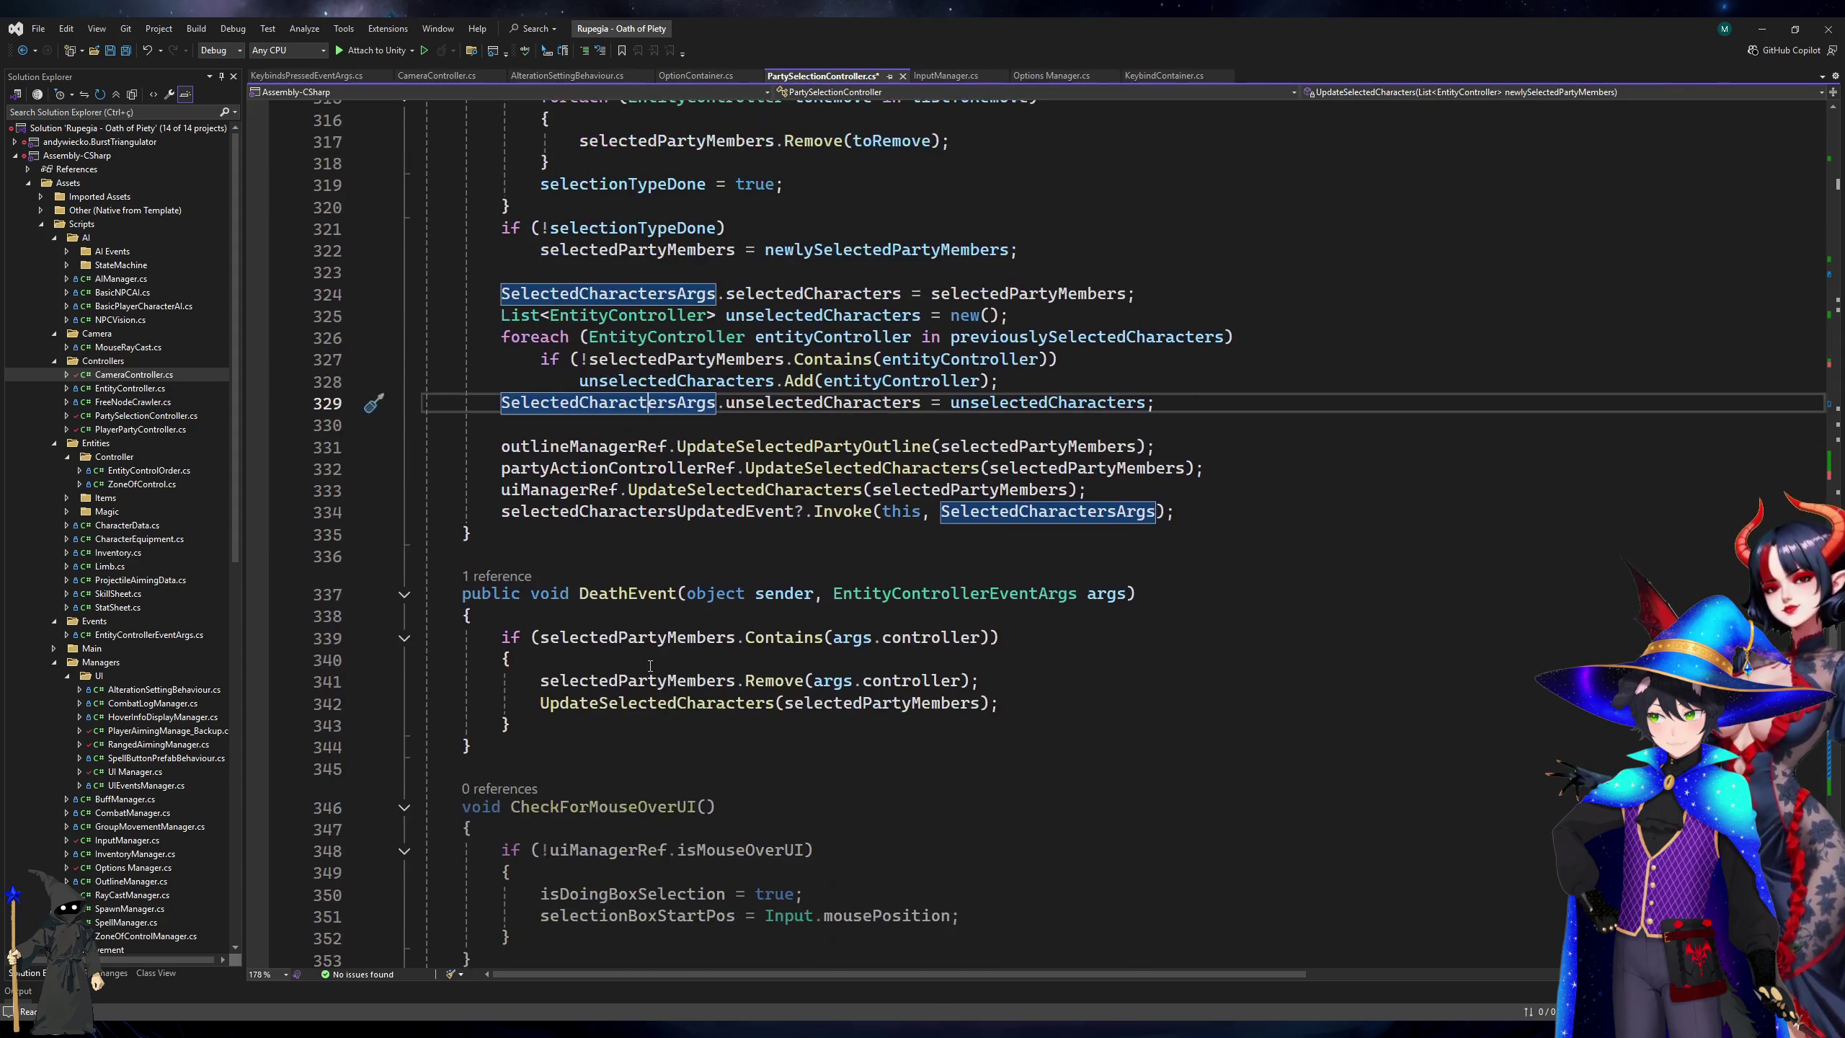
pyautogui.scroll(-3, 650, 666)
pyautogui.scroll(-20, 650, 666)
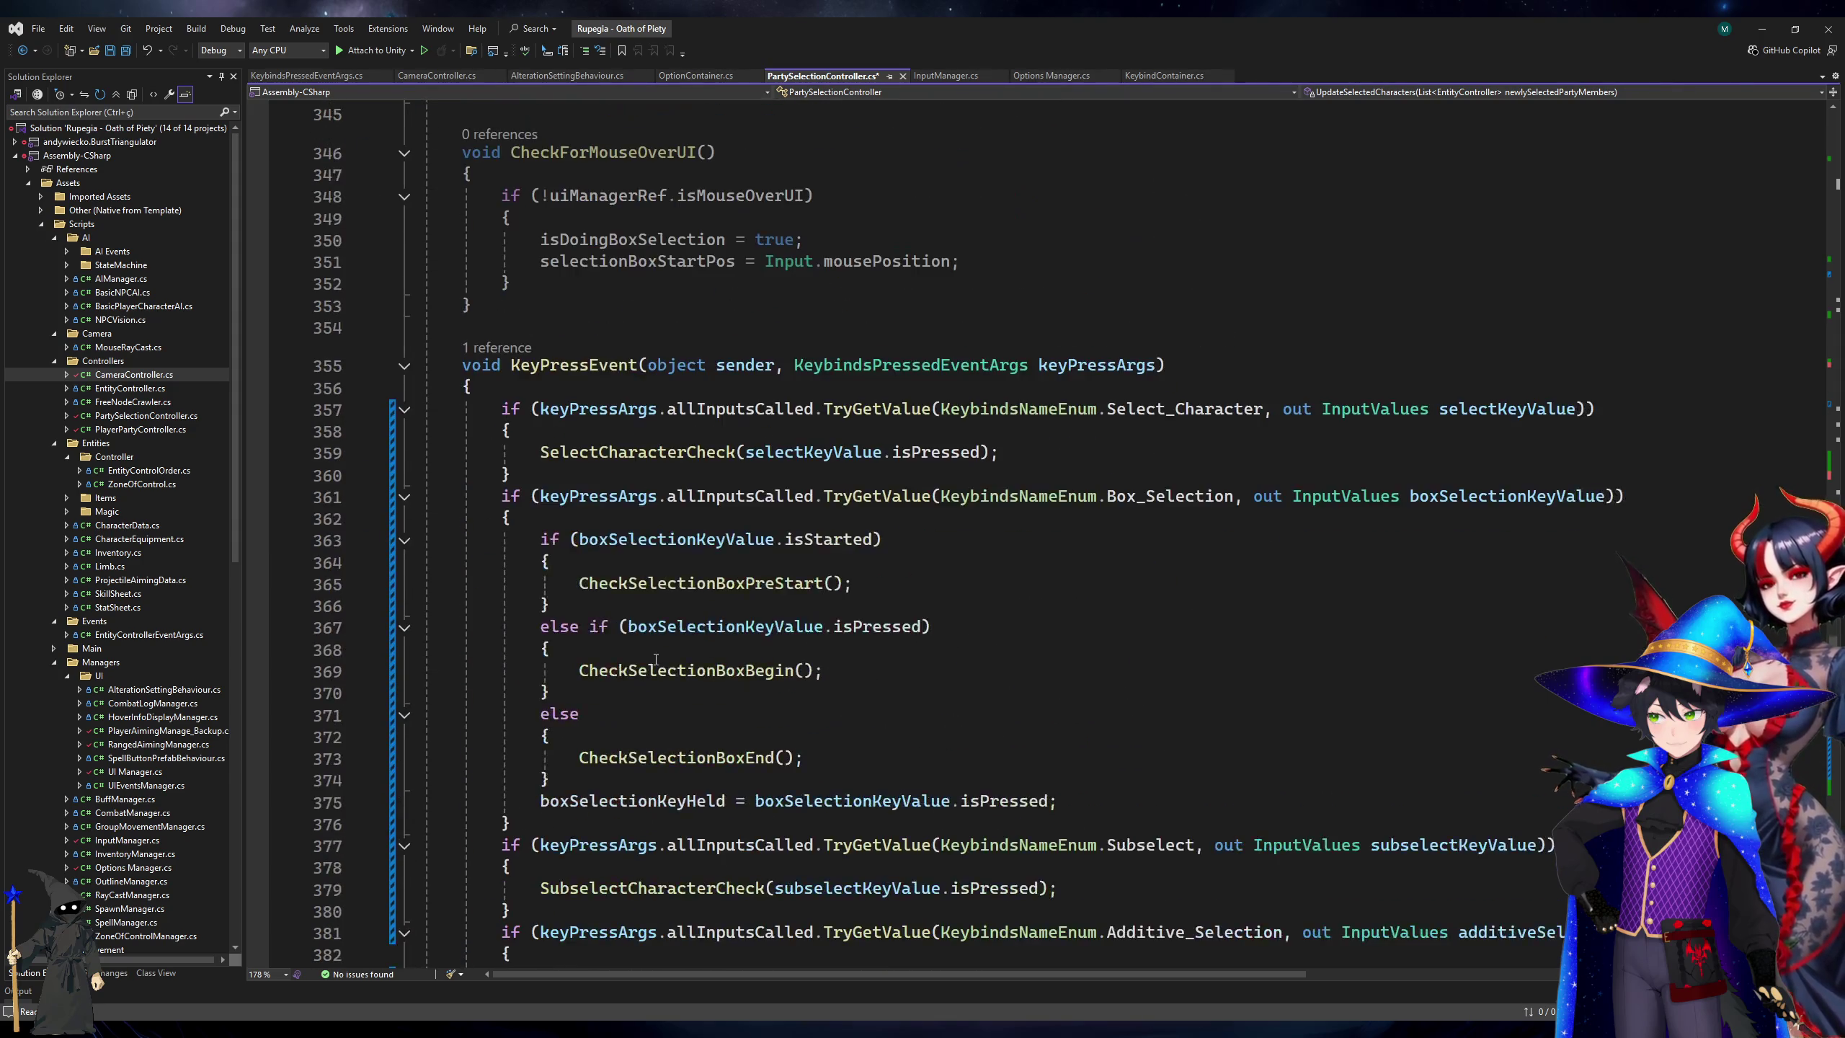
pyautogui.scroll(12, 666, 675)
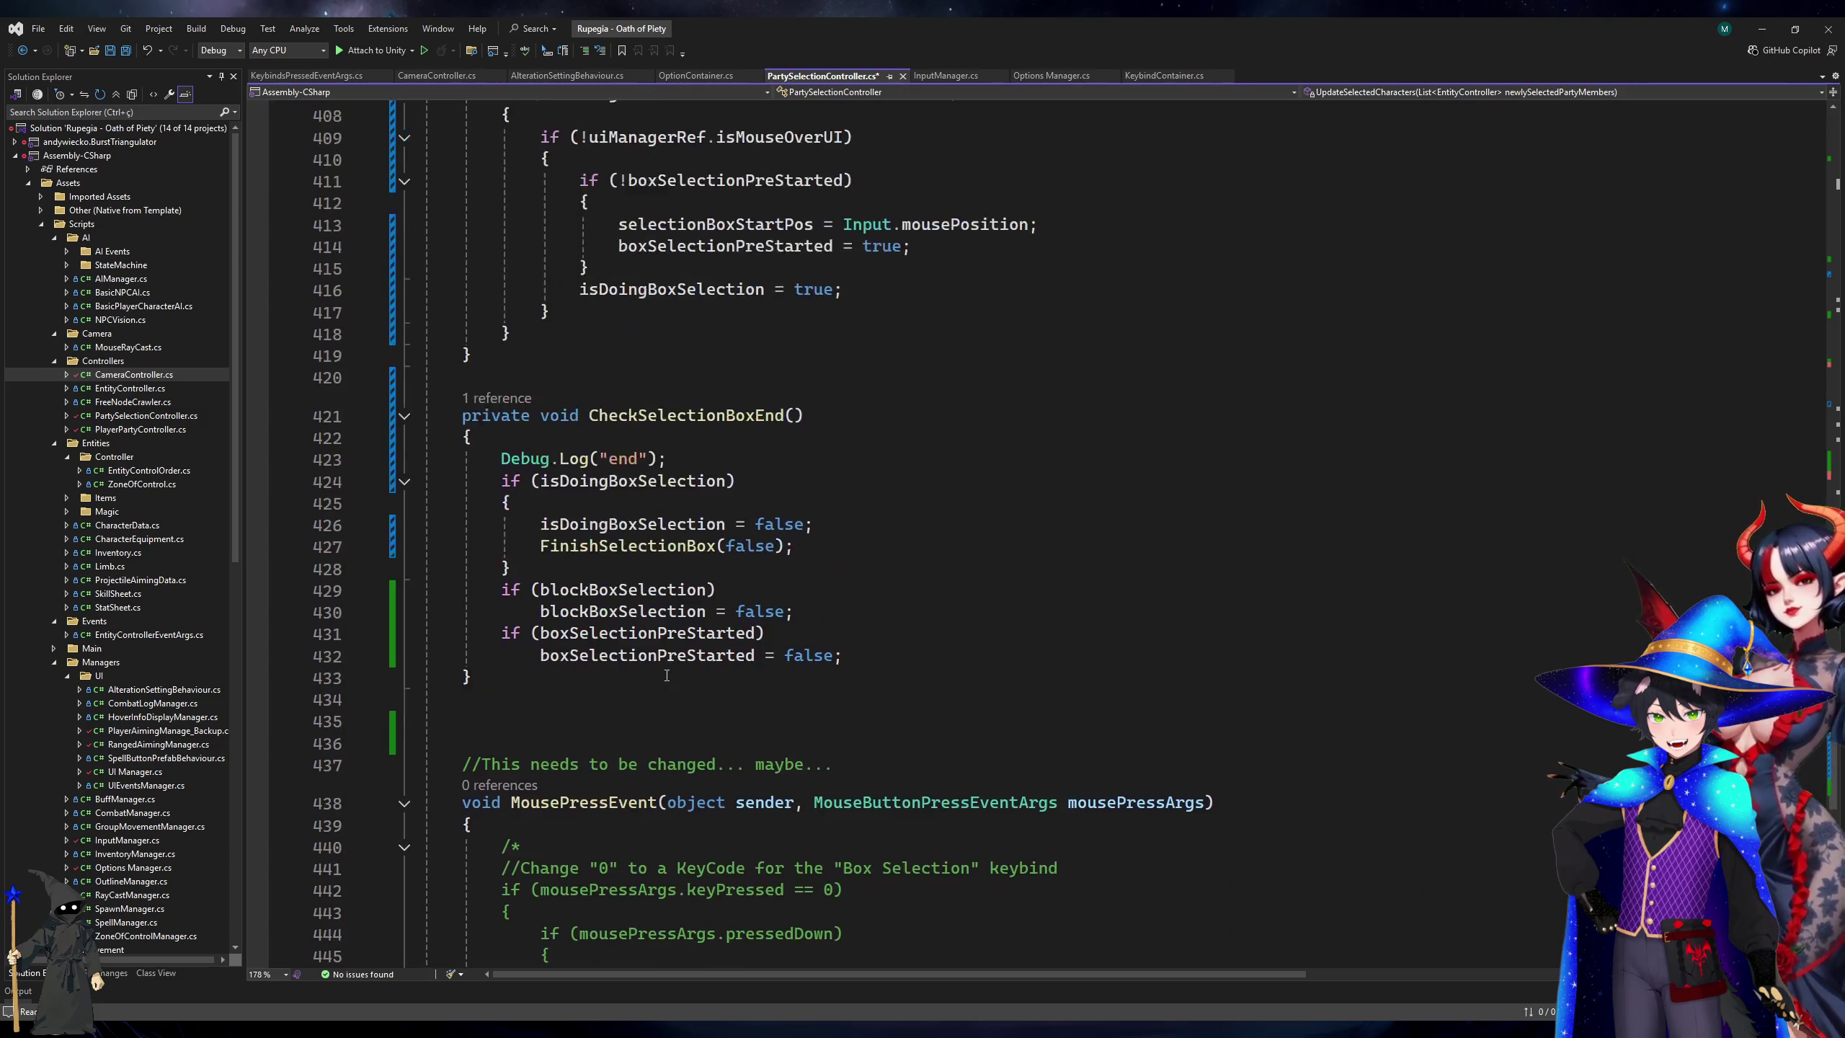
pyautogui.scroll(-19, 666, 676)
pyautogui.scroll(20, 666, 678)
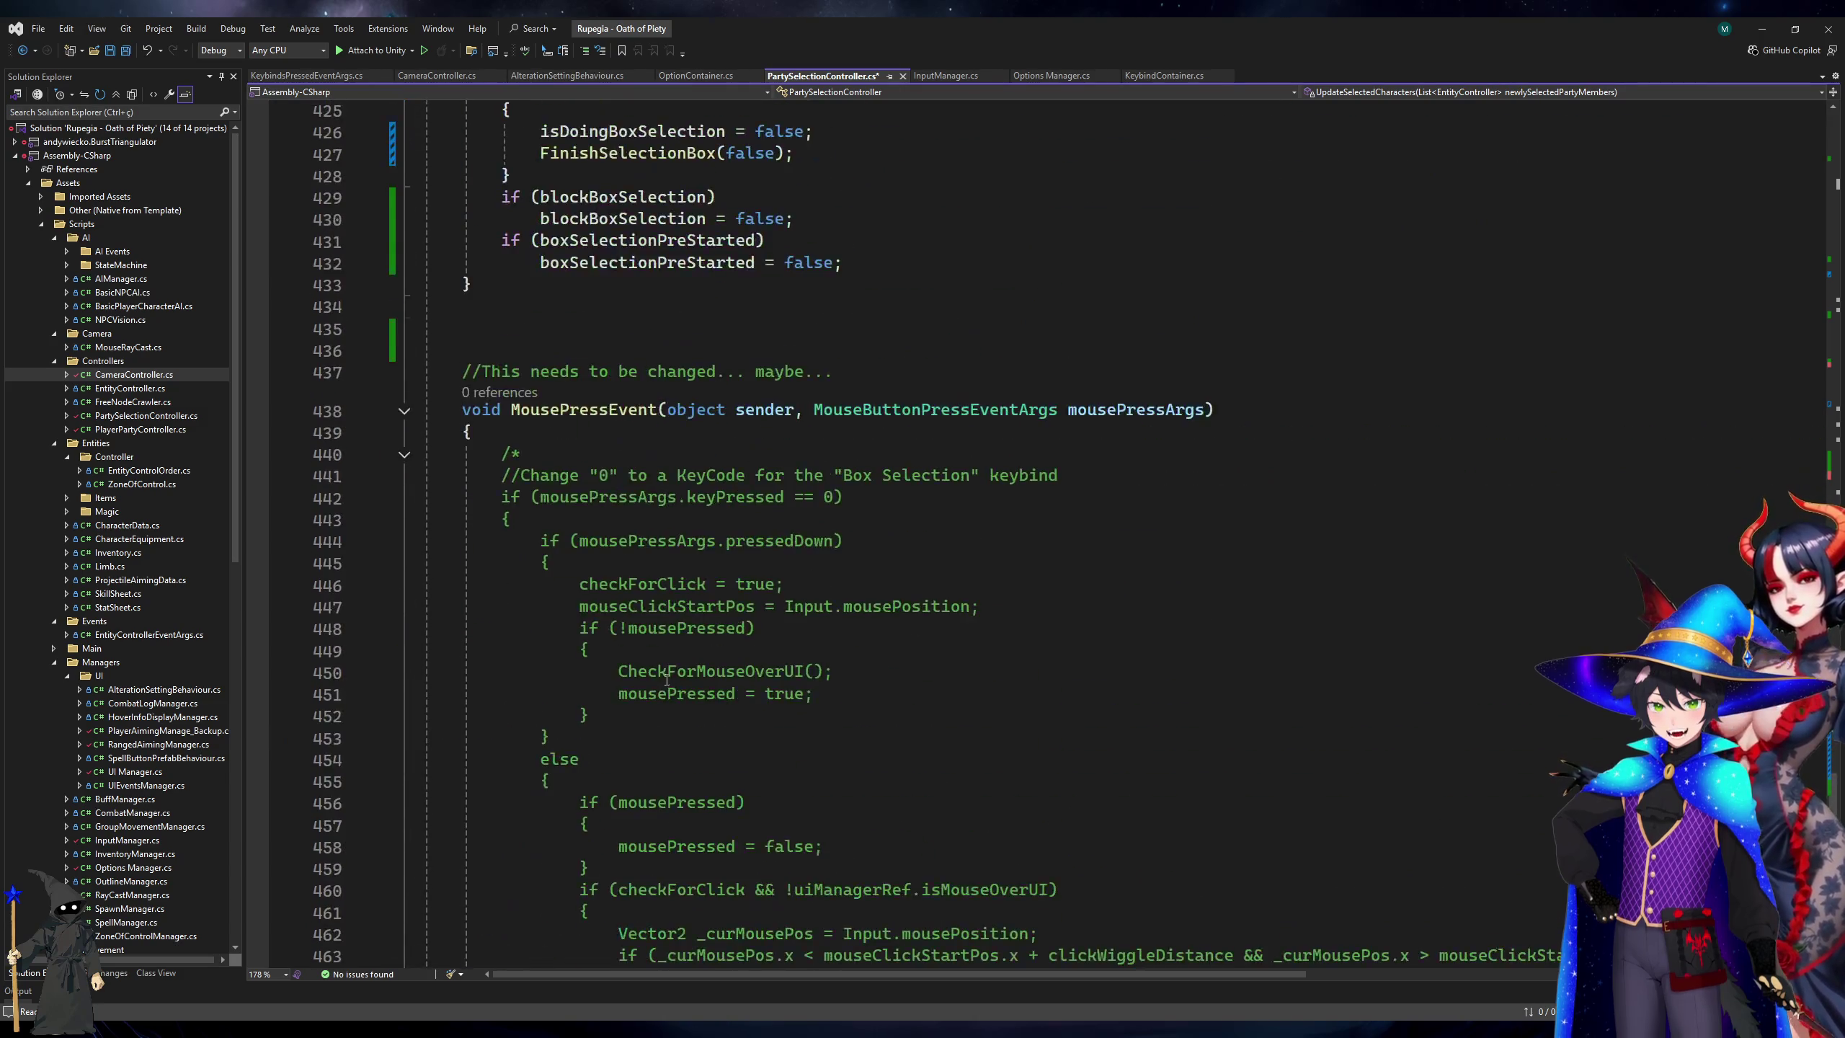
pyautogui.scroll(20, 670, 708)
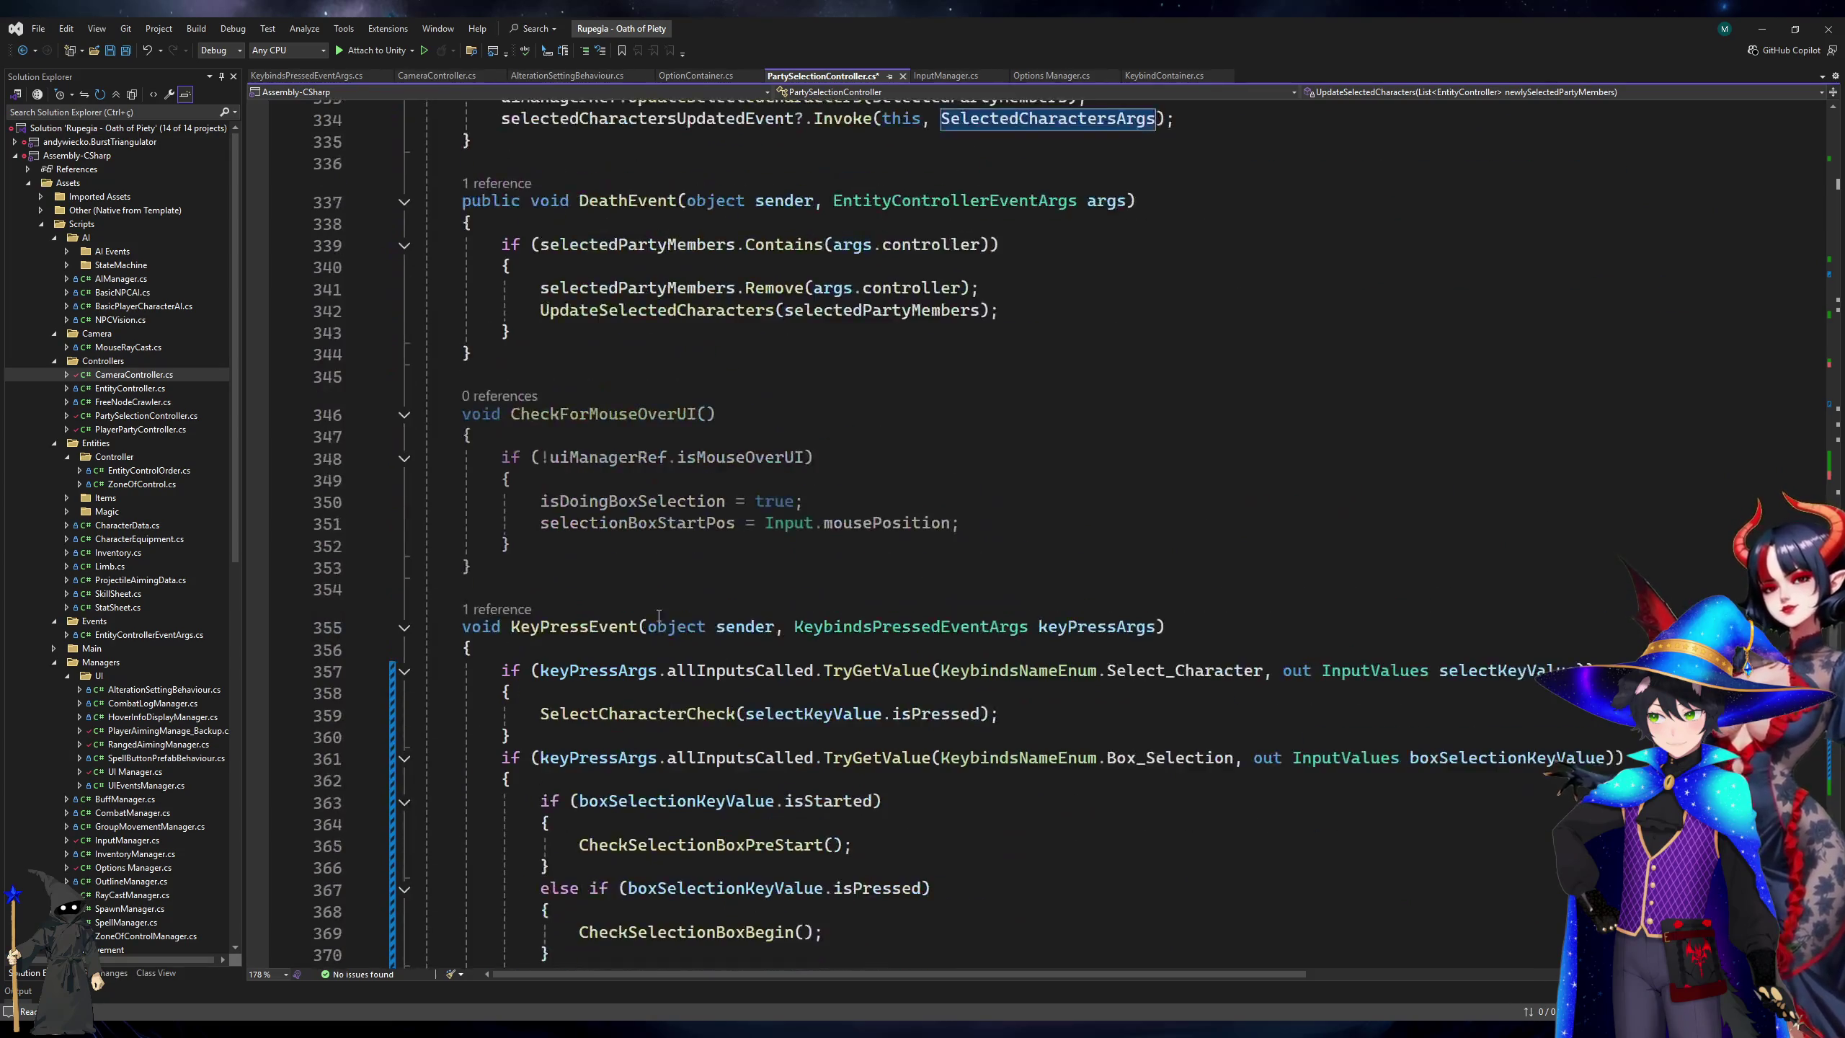
pyautogui.click(581, 359)
pyautogui.click(581, 228)
pyautogui.scroll(-16, 727, 436)
pyautogui.scroll(-17, 875, 507)
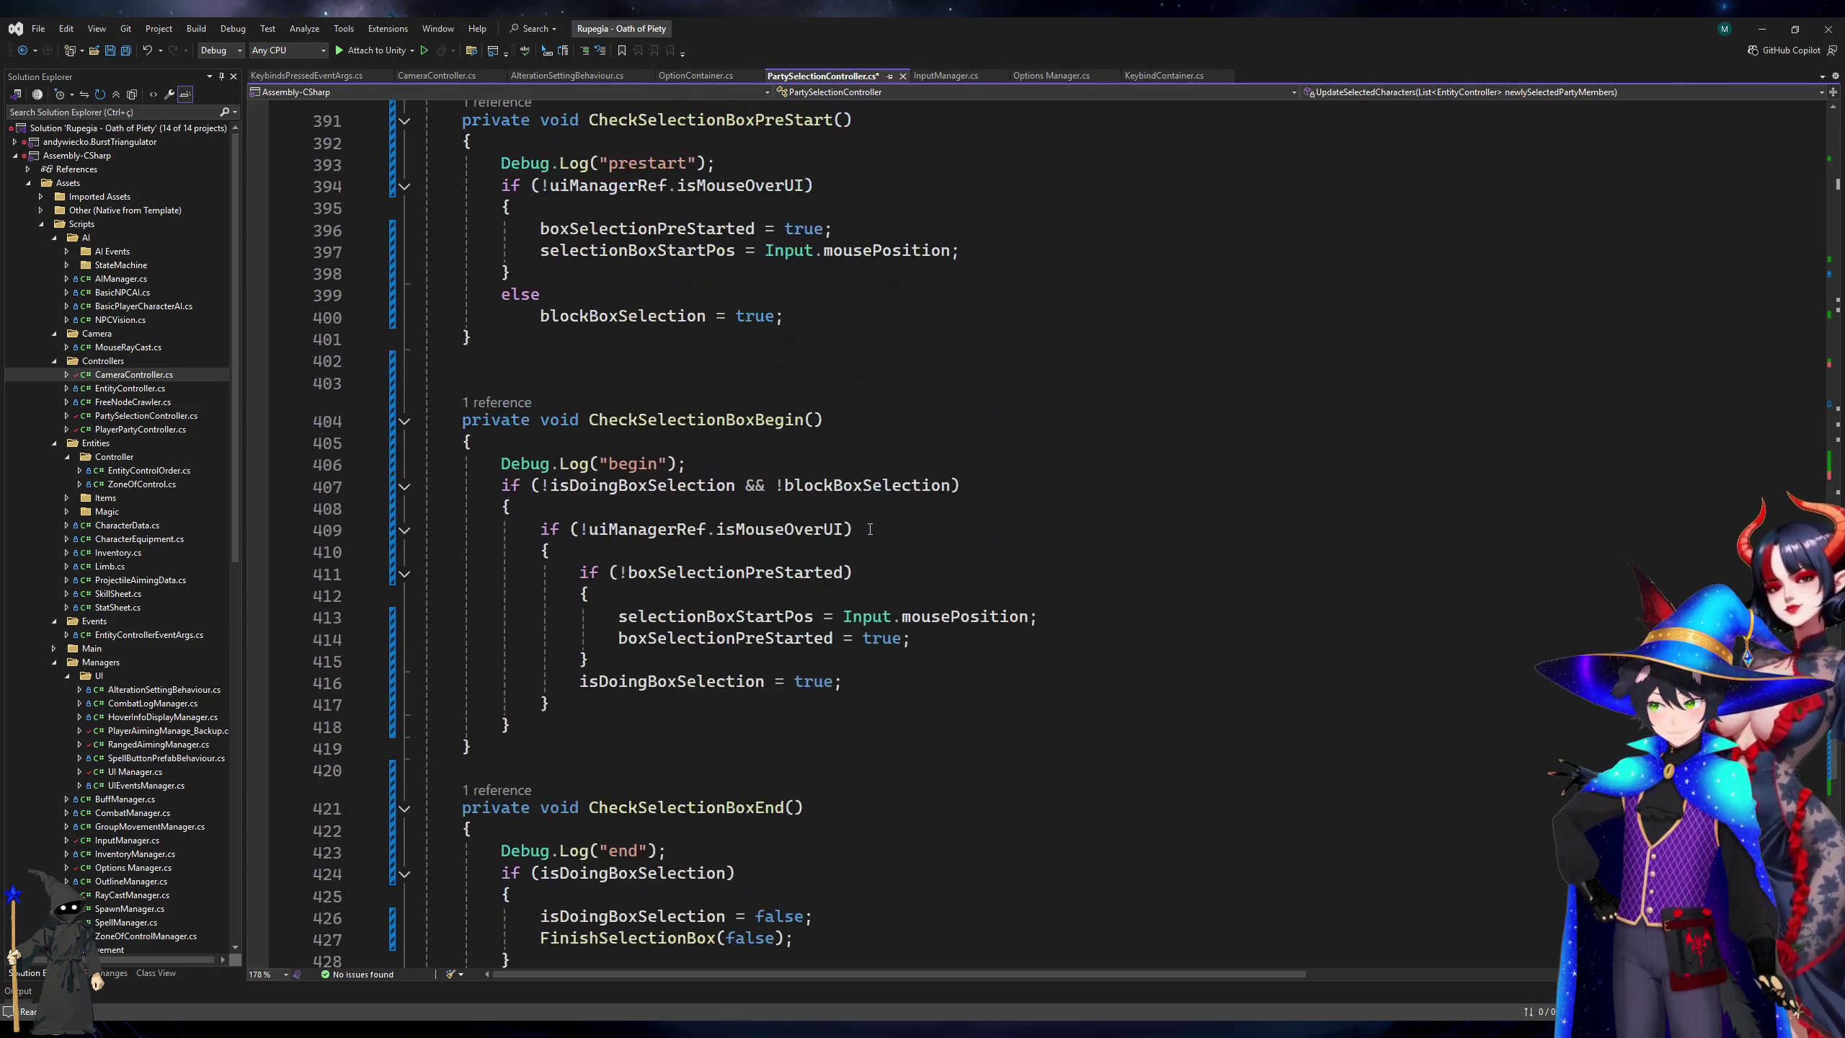
pyautogui.scroll(7, 869, 529)
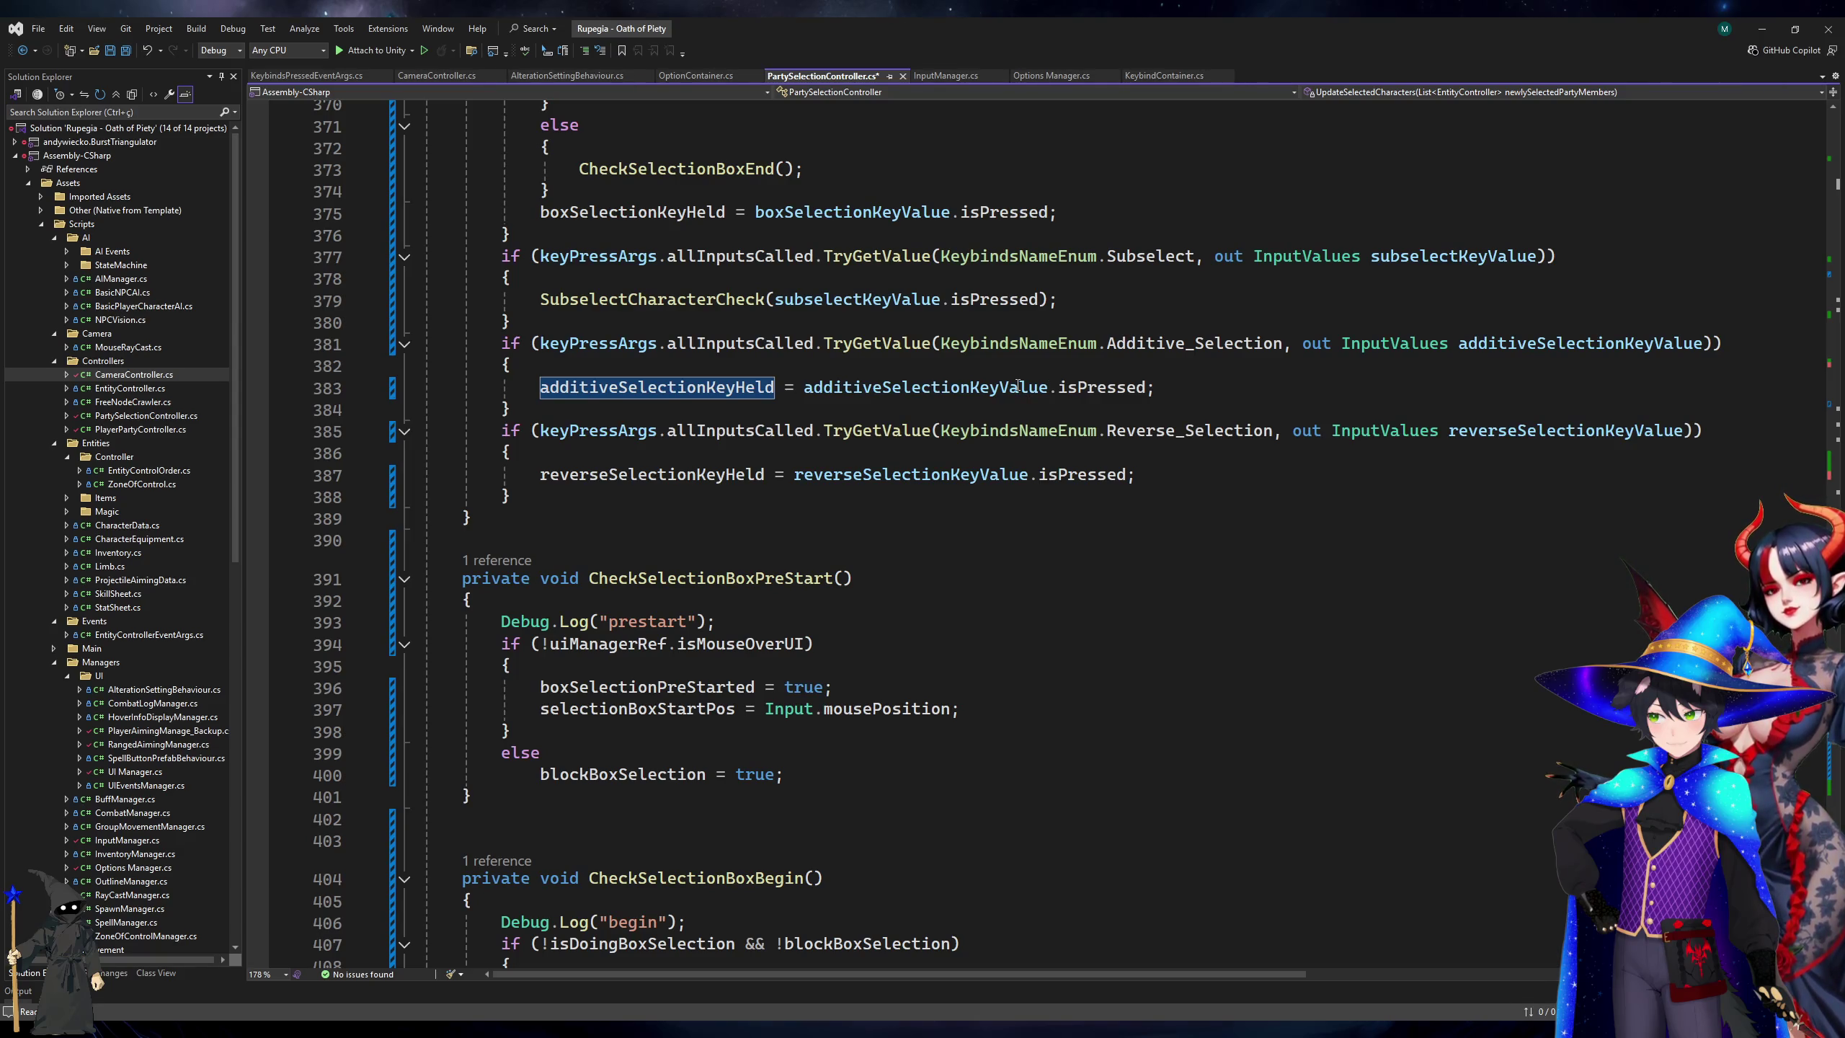
pyautogui.scroll(20, 1072, 559)
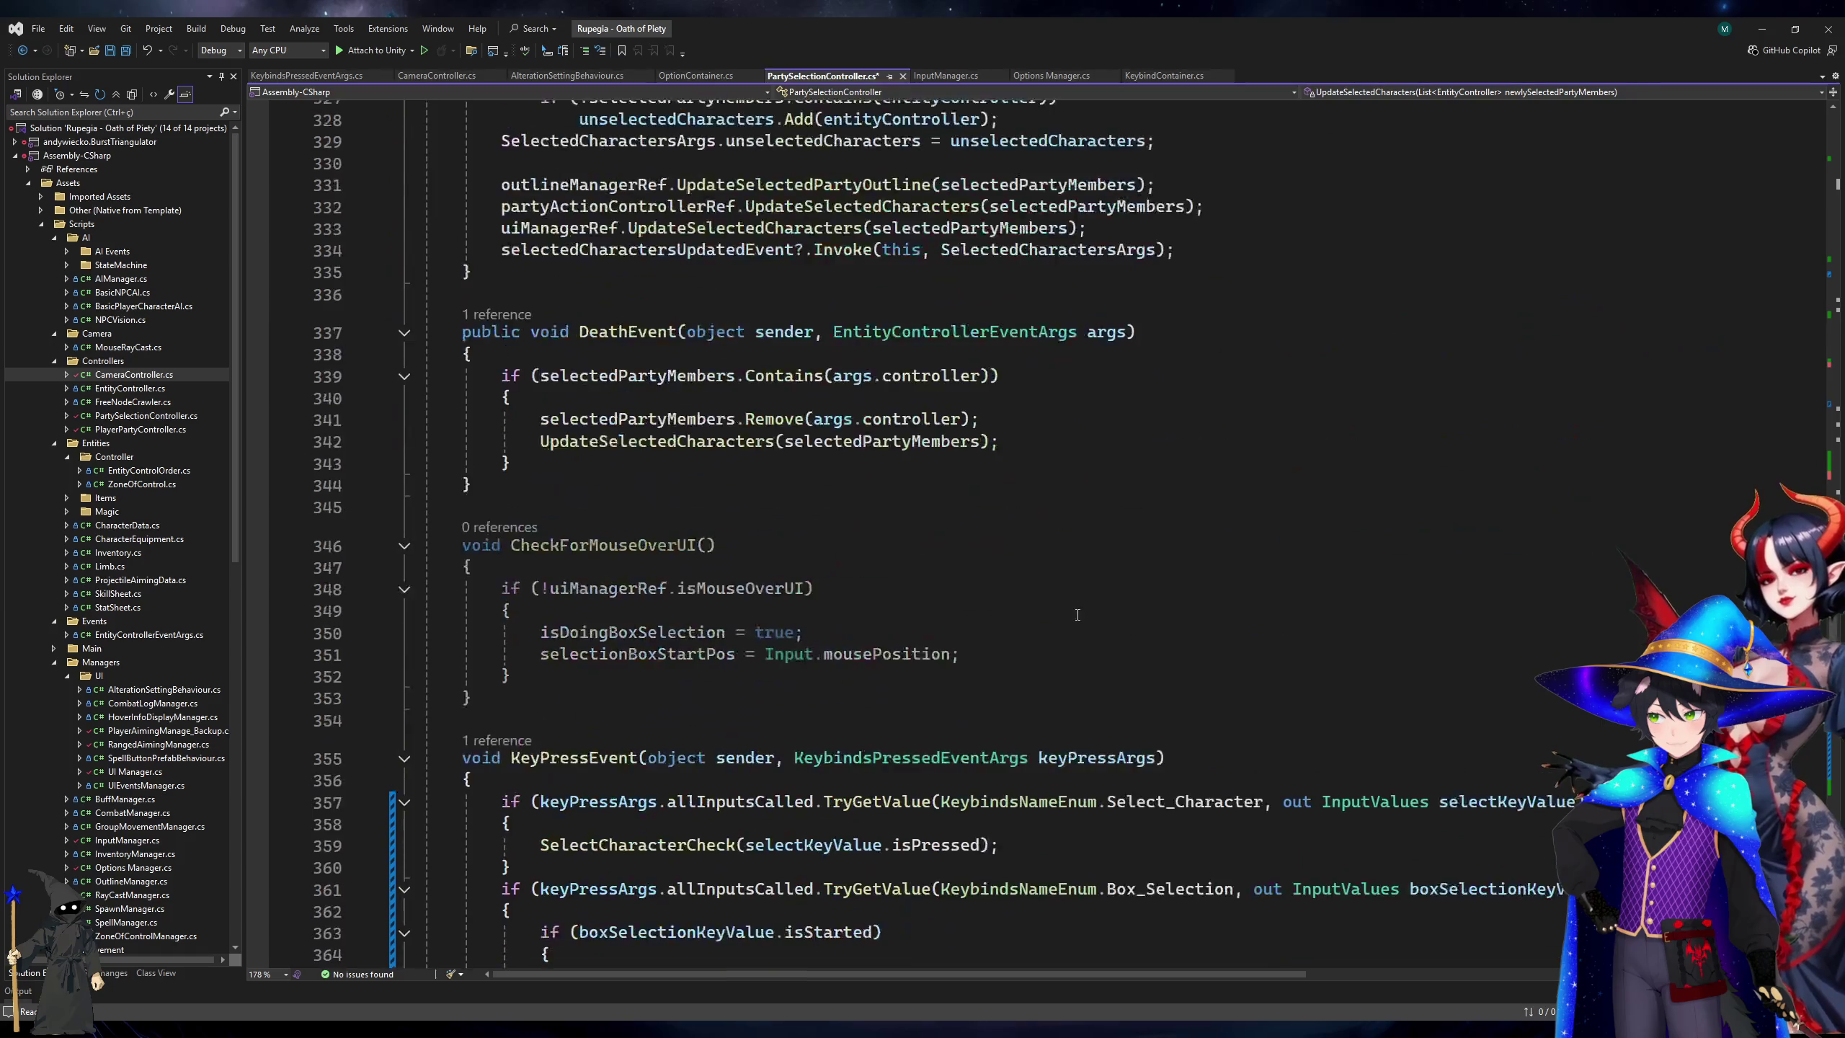
pyautogui.scroll(9, 867, 636)
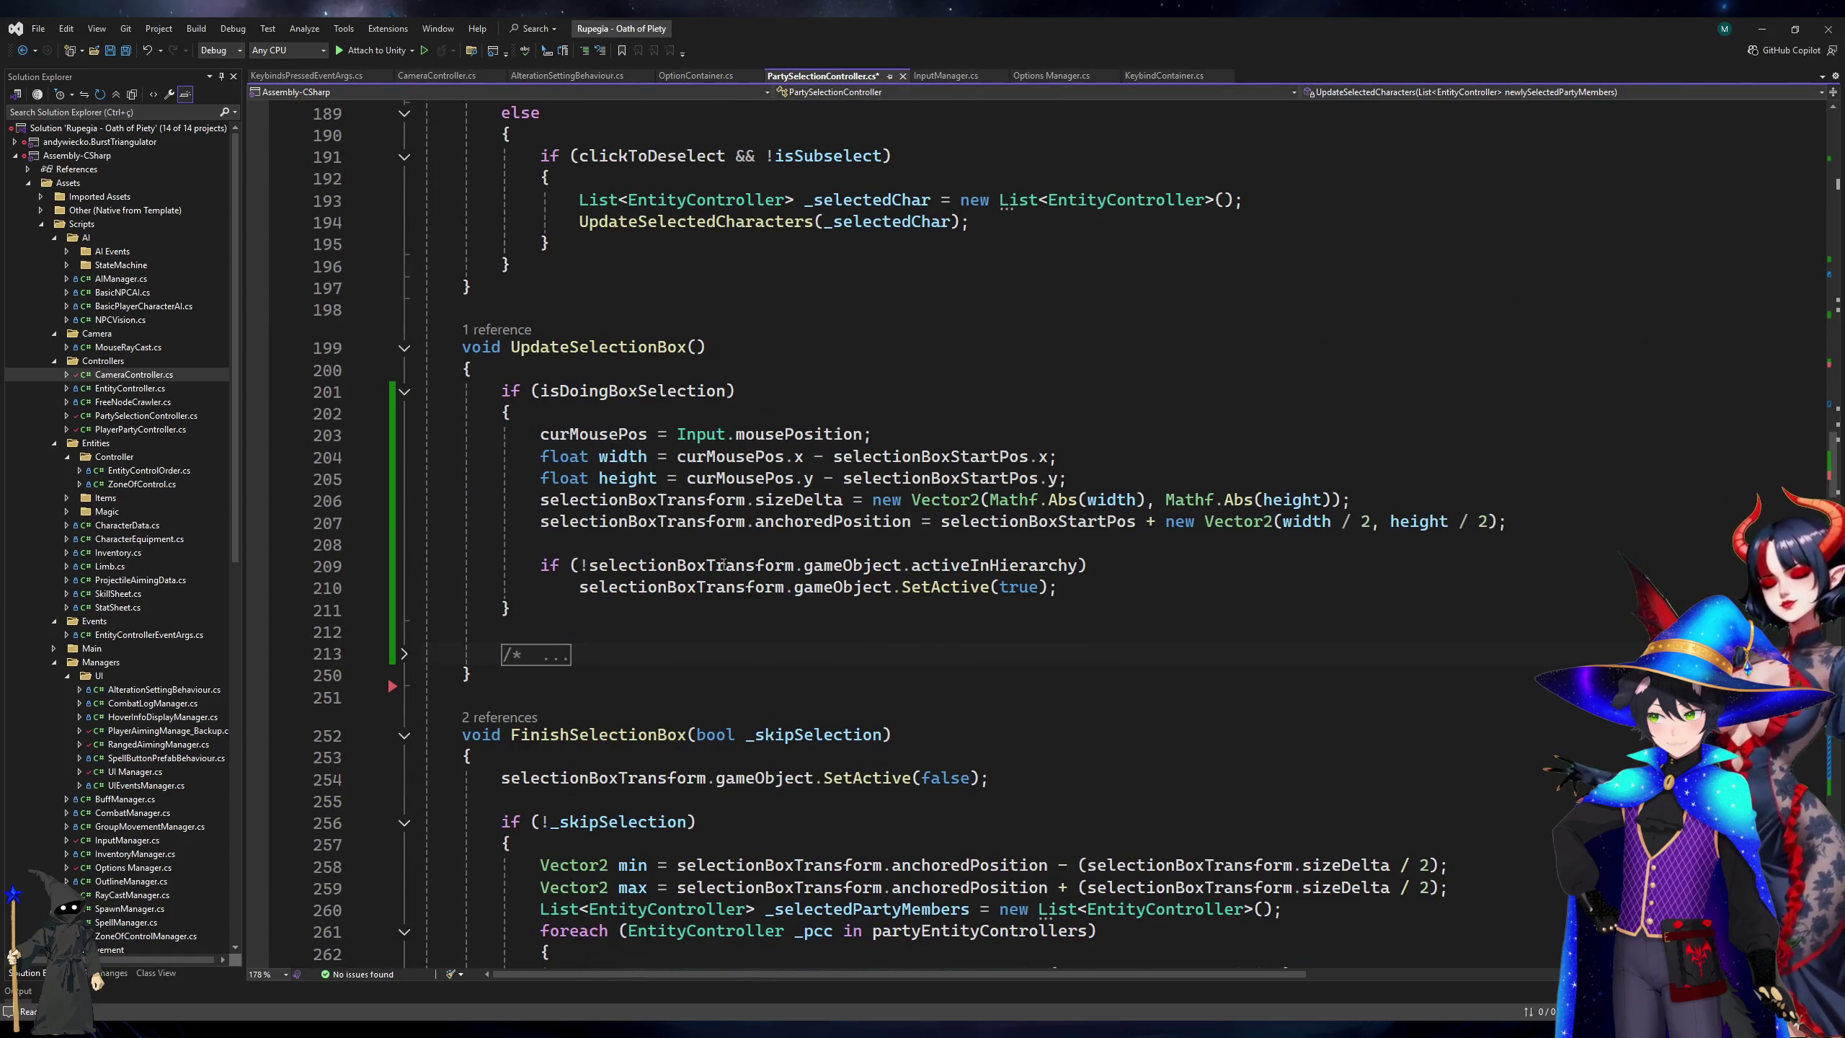
pyautogui.scroll(-7, 715, 560)
pyautogui.click(669, 668)
pyautogui.scroll(-6, 669, 690)
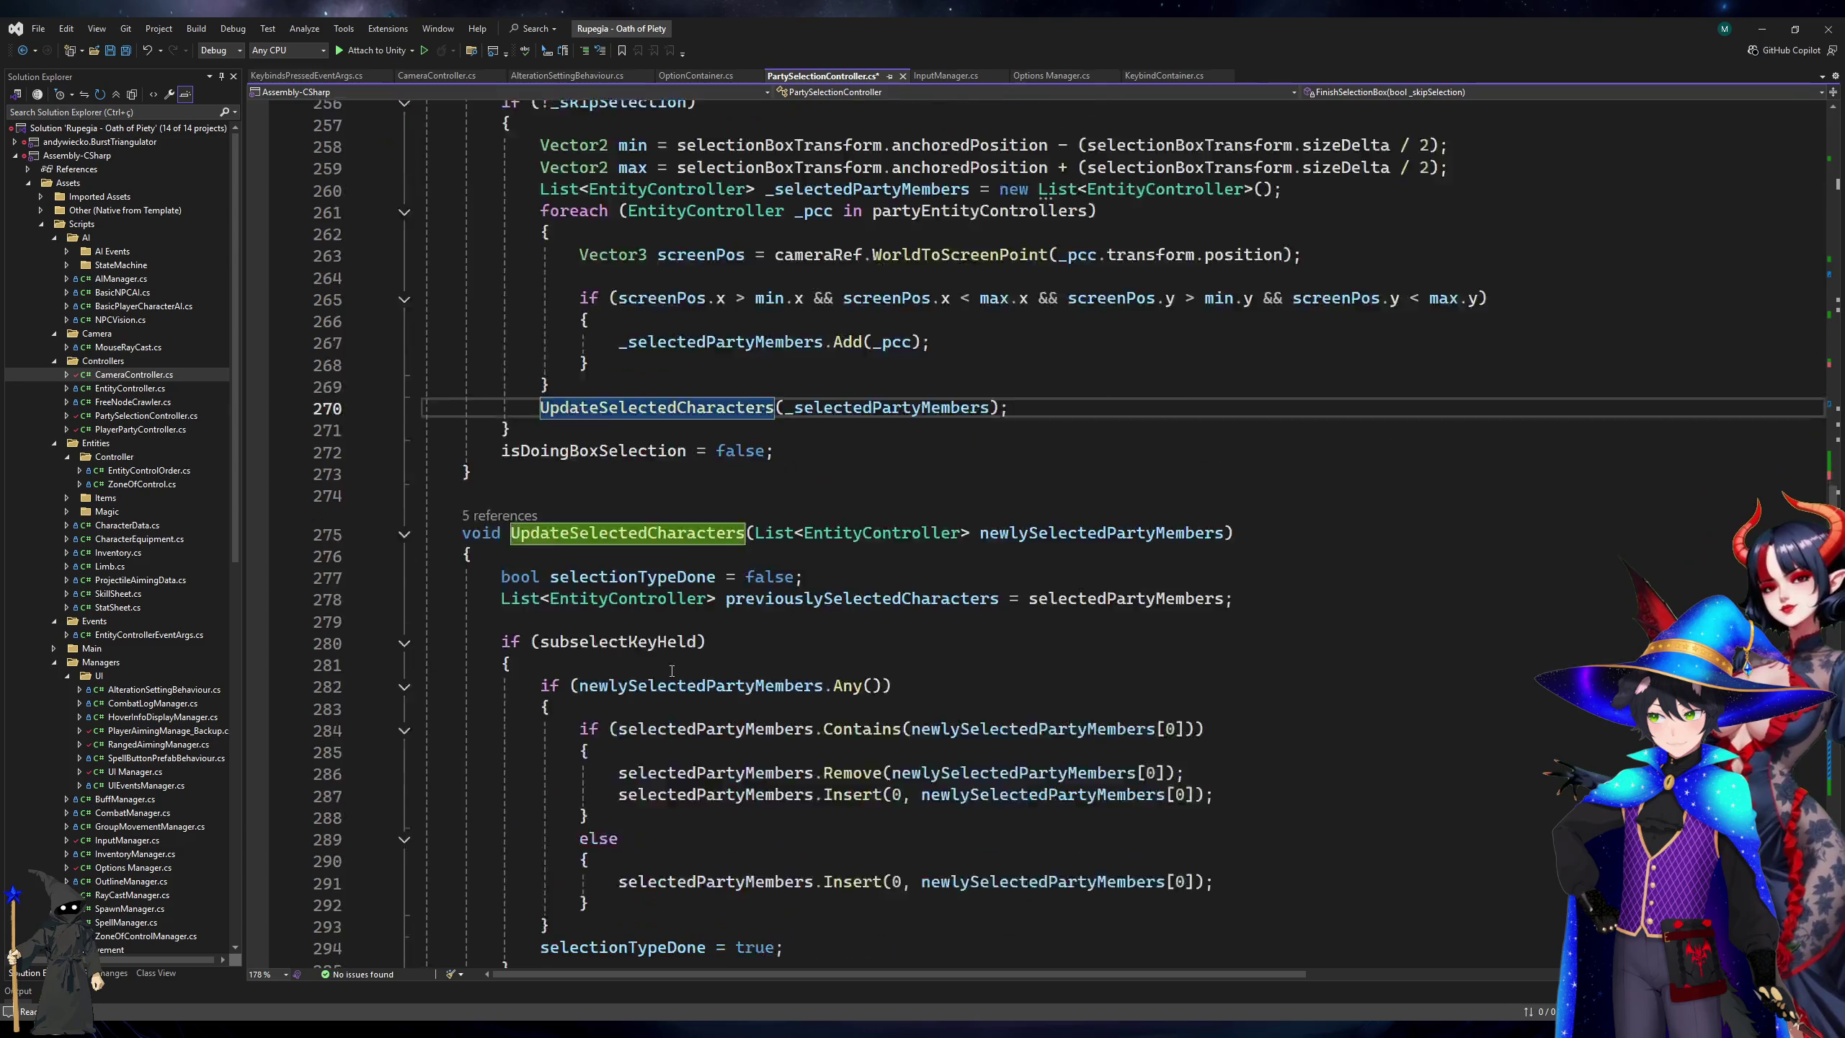
pyautogui.scroll(8, 669, 696)
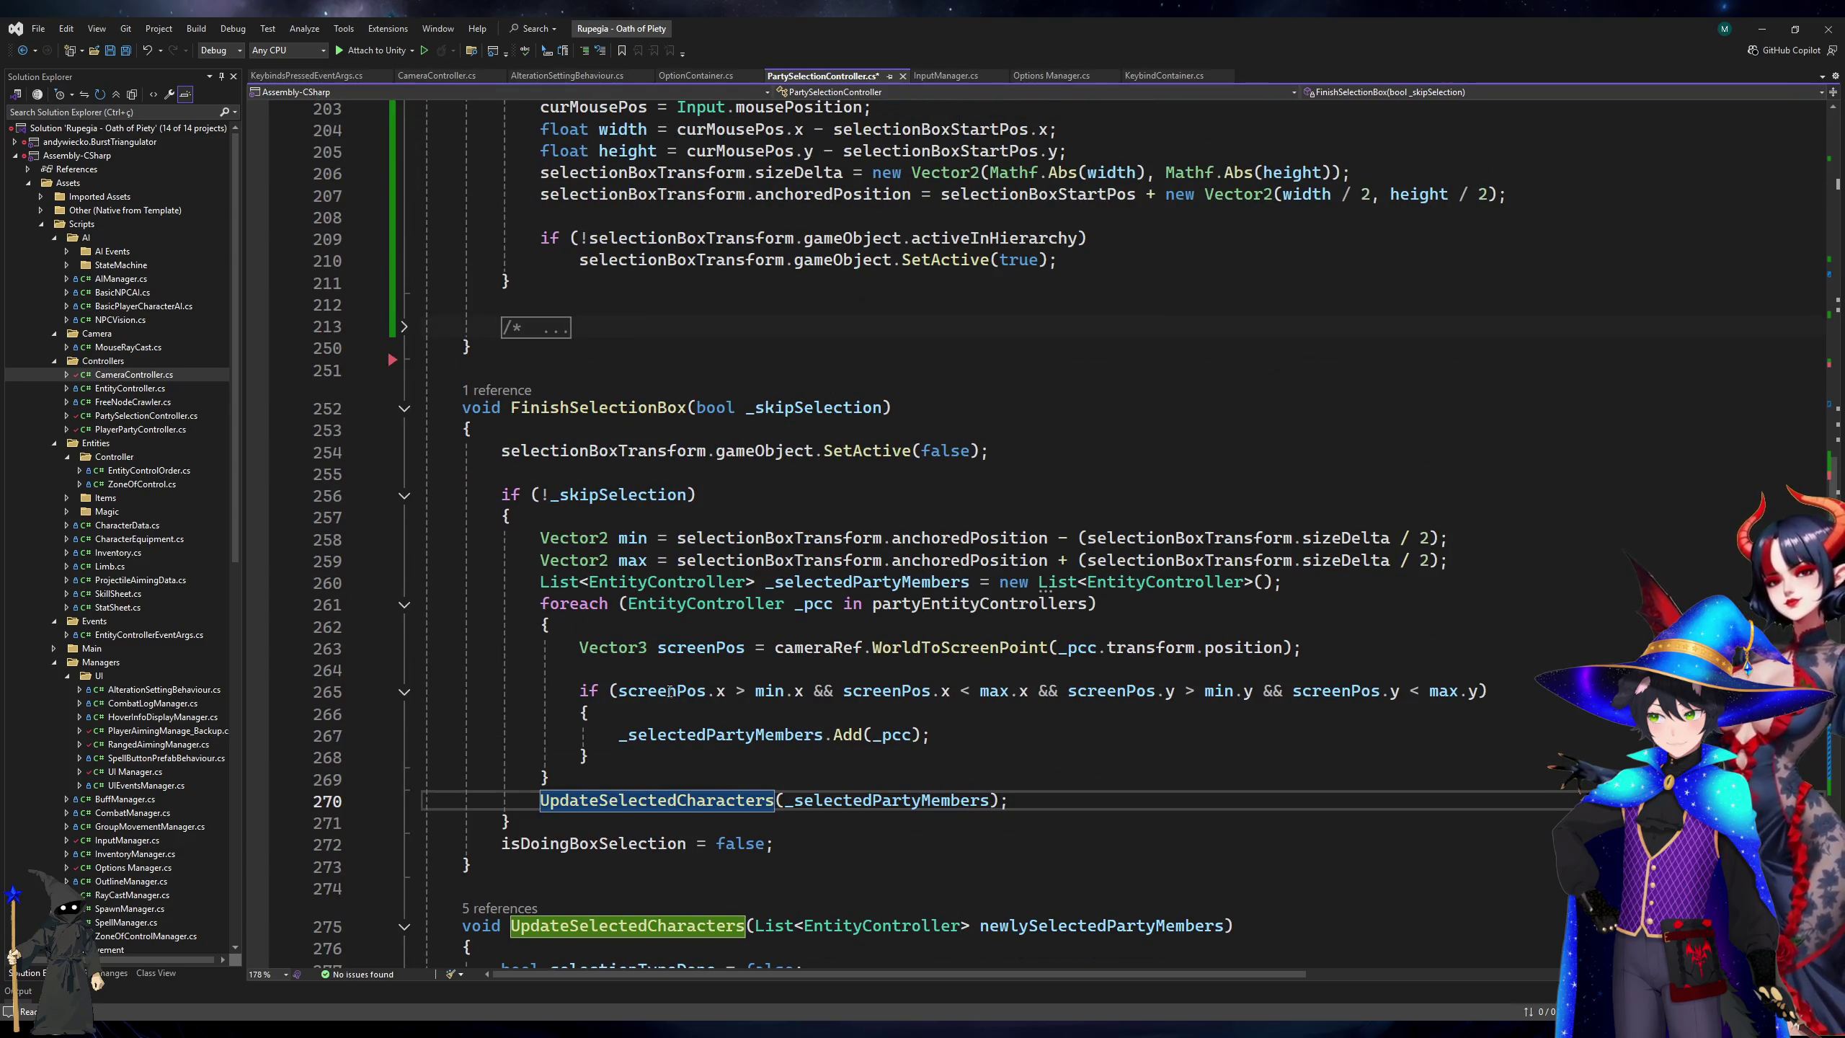
pyautogui.scroll(-7, 669, 691)
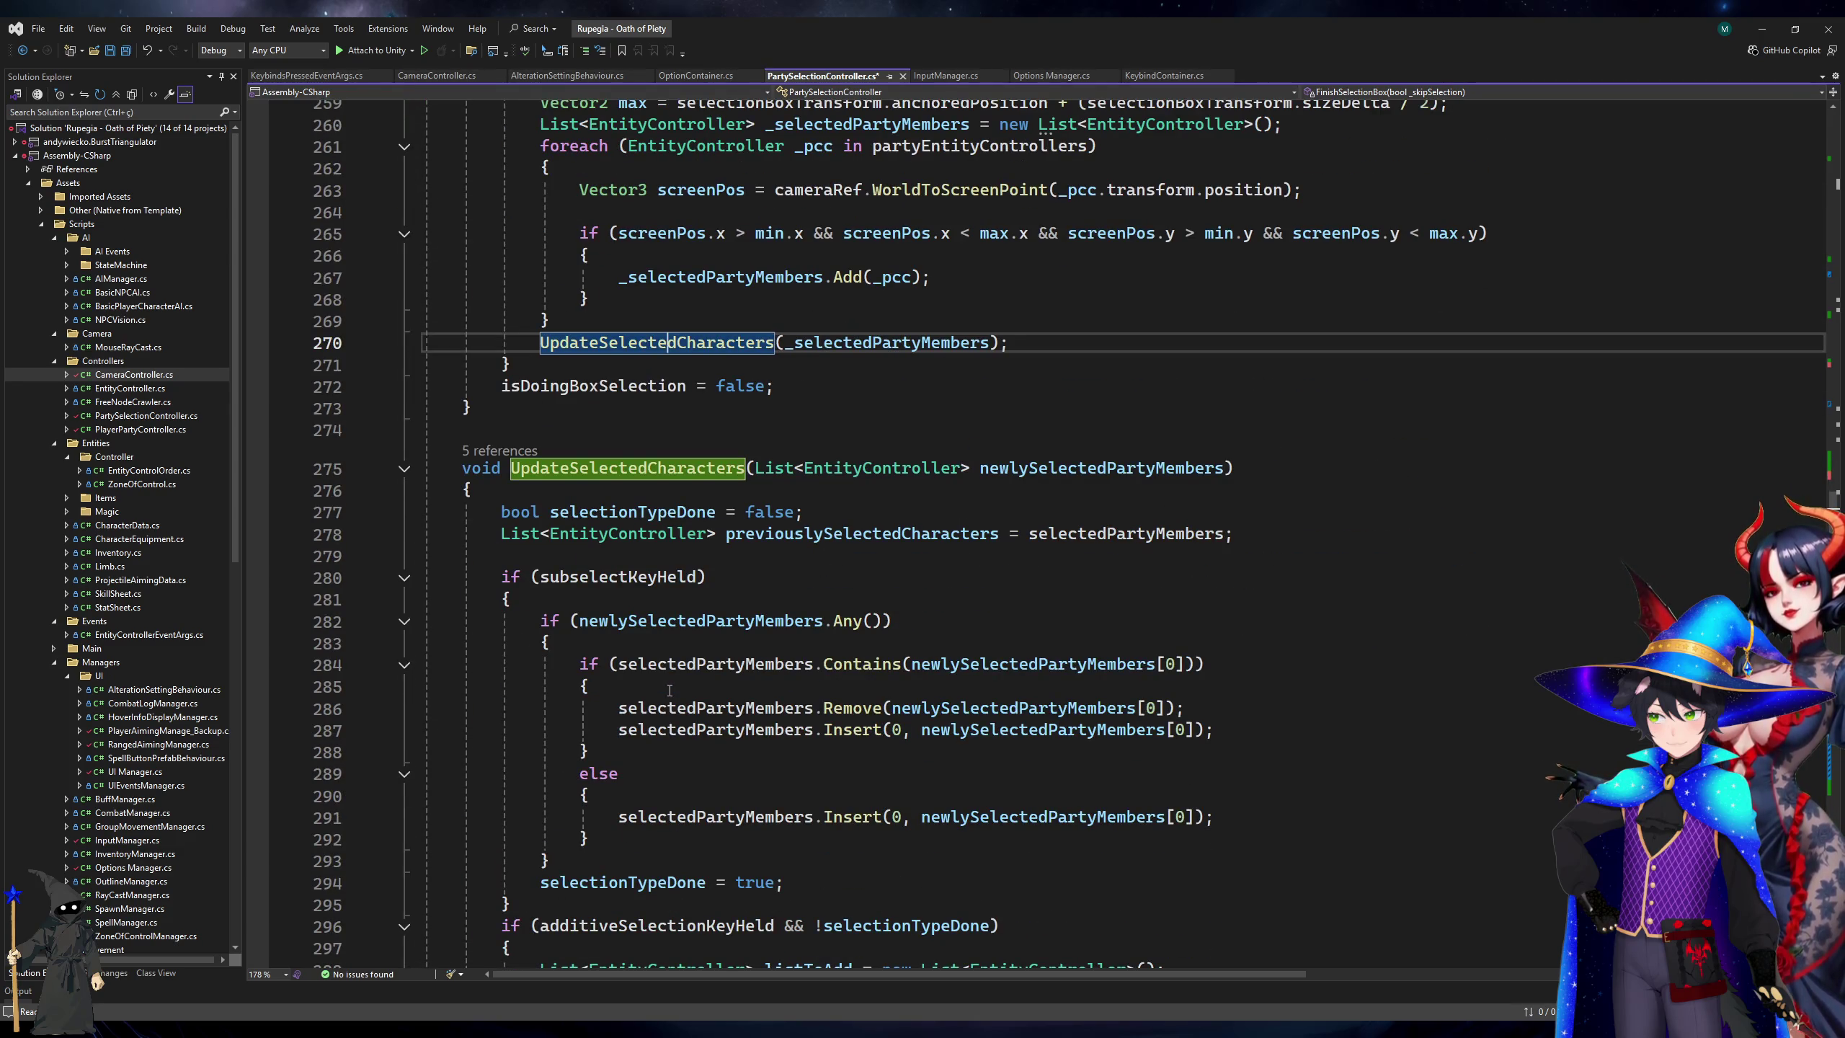
pyautogui.click(874, 343)
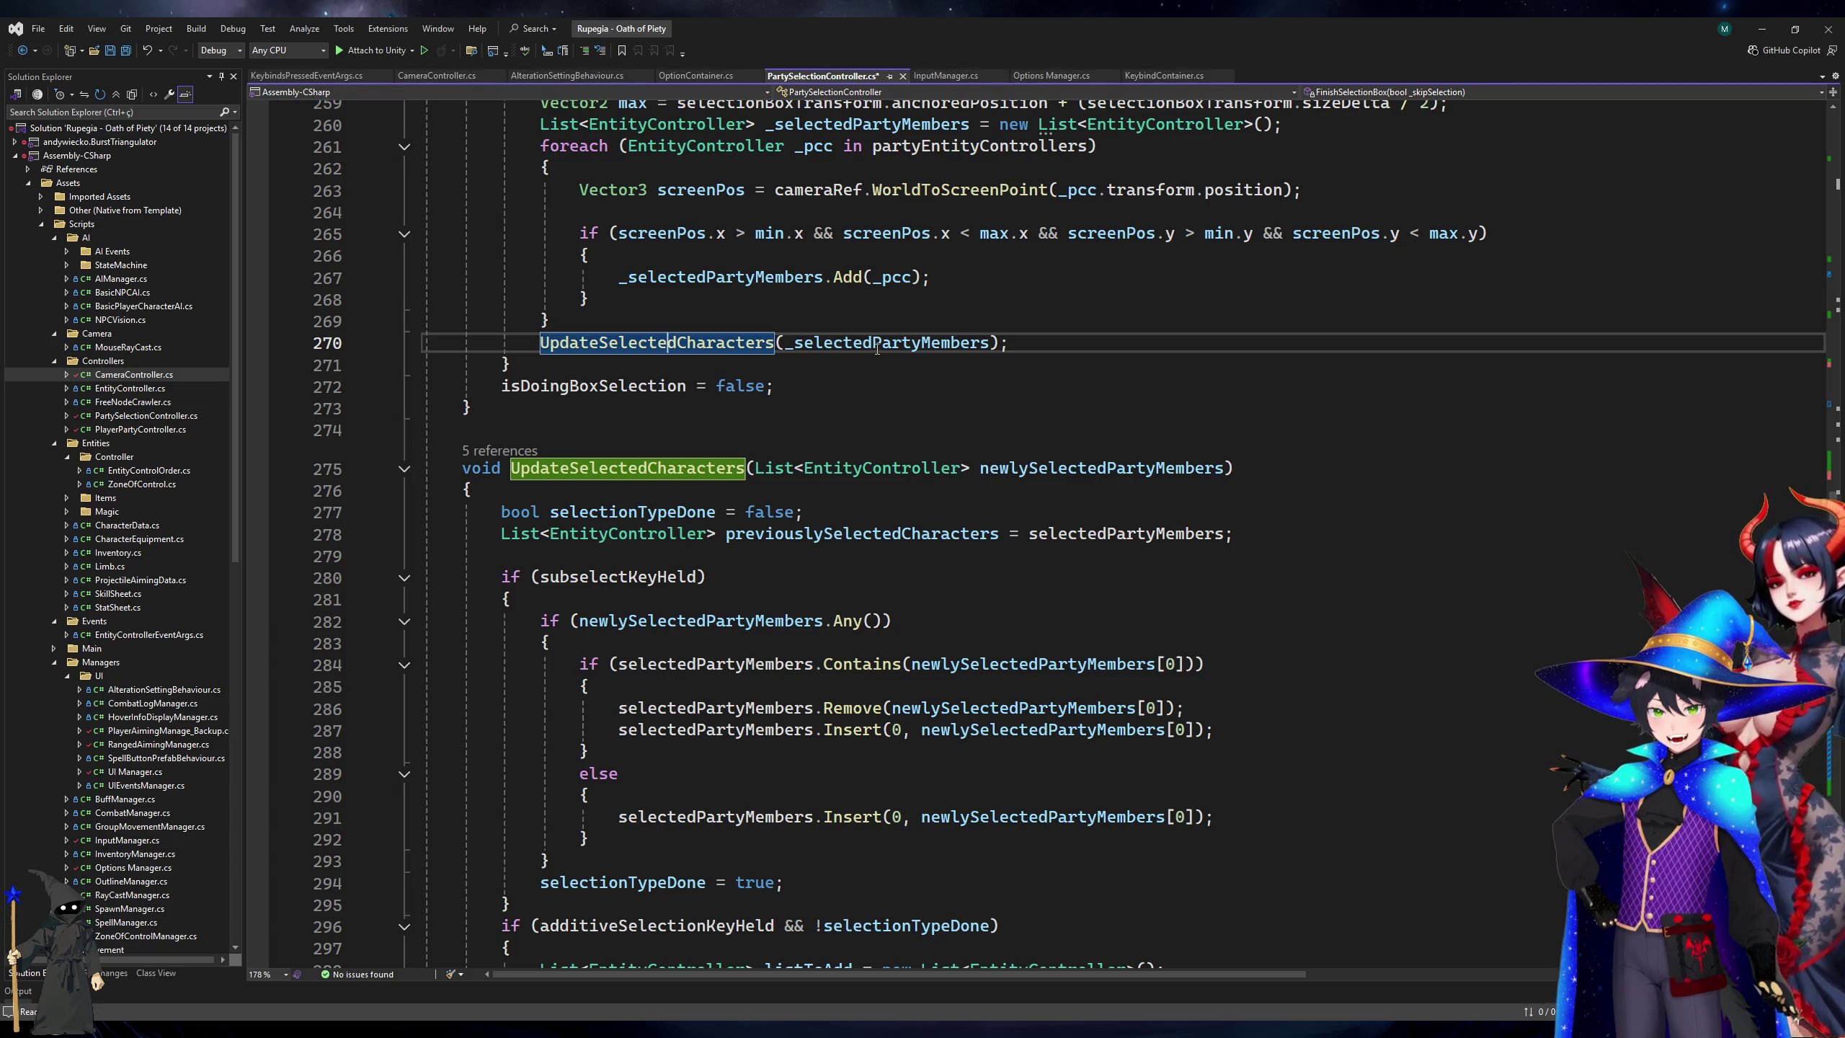
pyautogui.scroll(3, 976, 435)
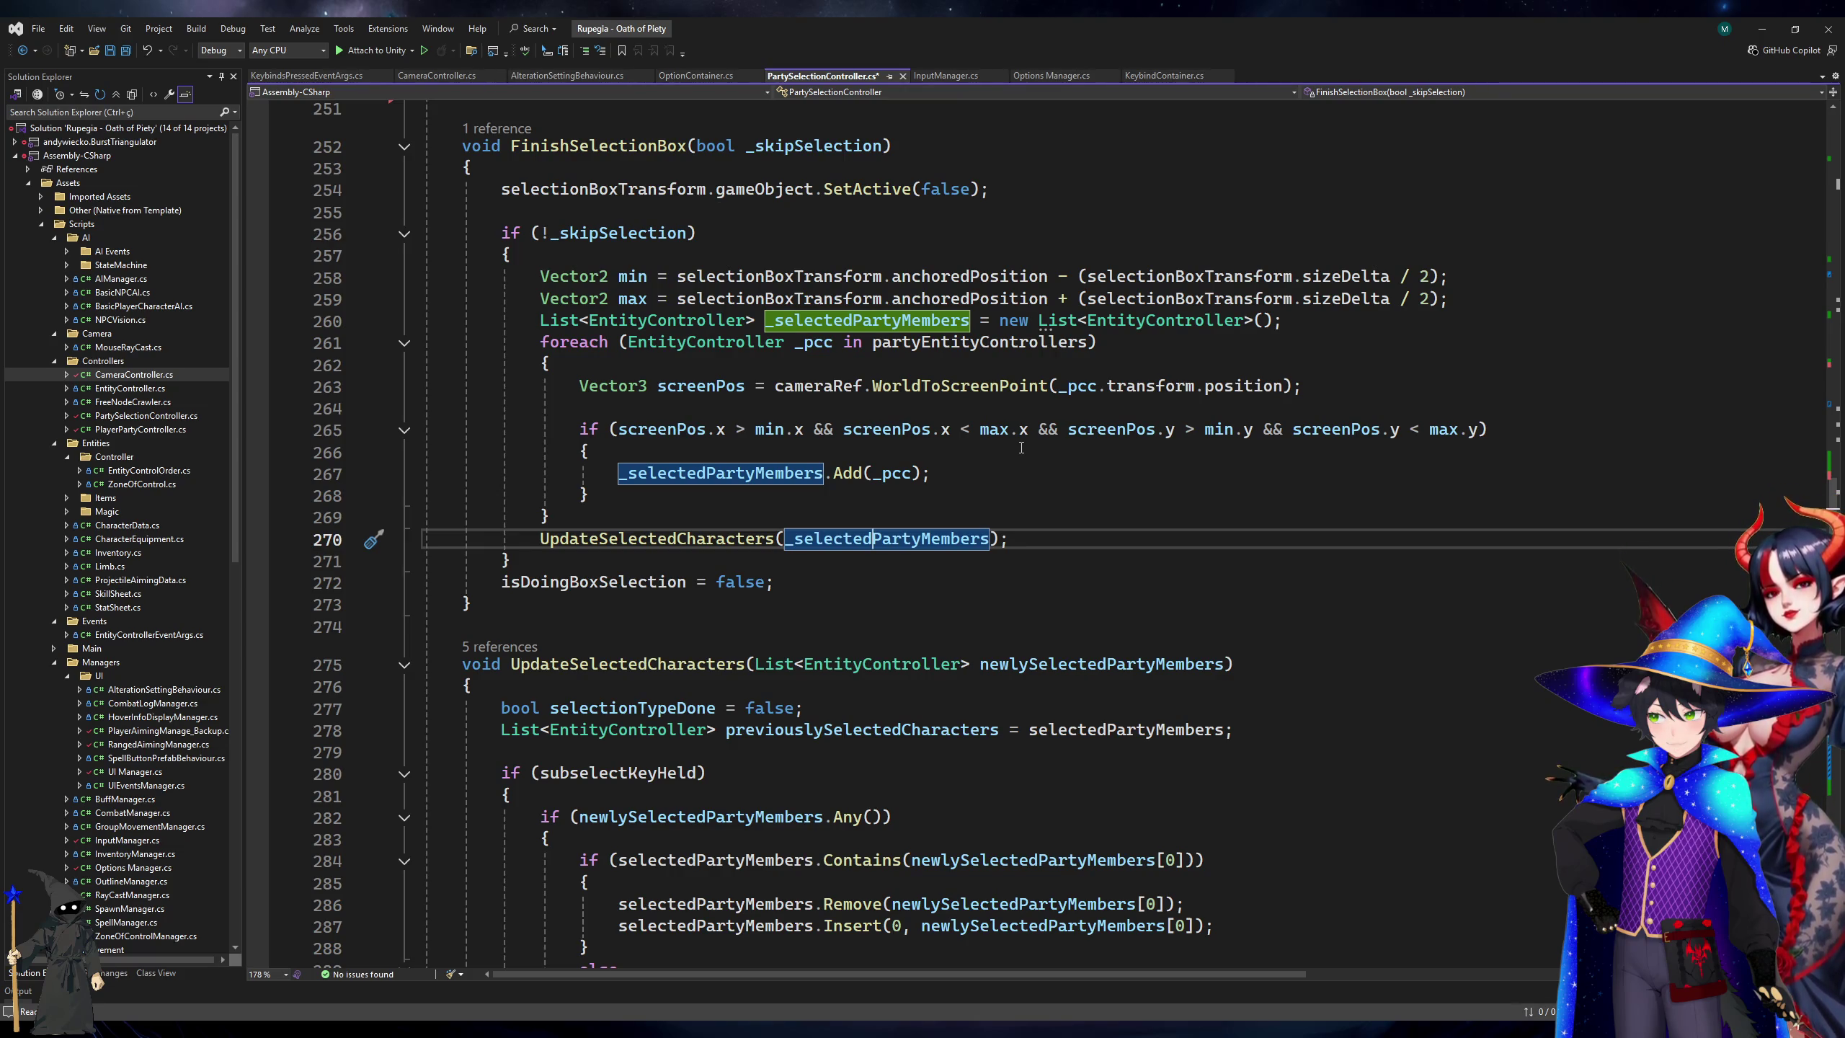
pyautogui.click(896, 474)
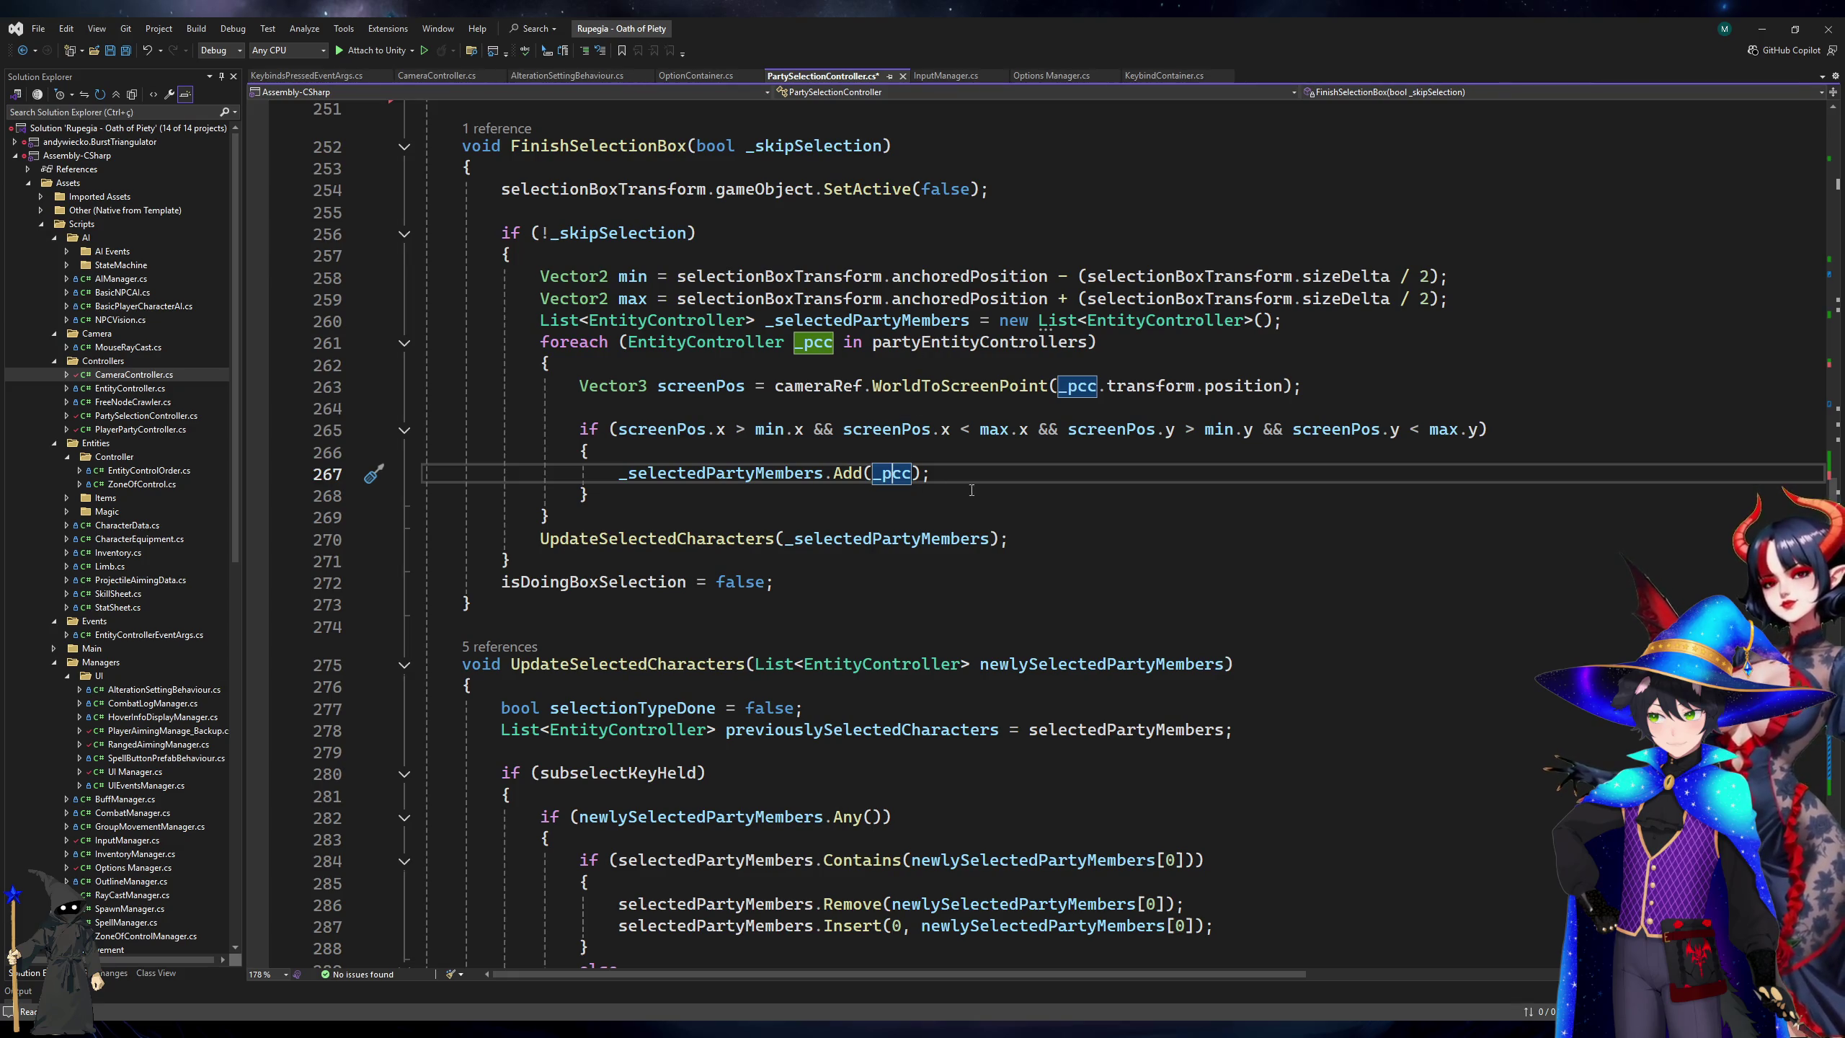
pyautogui.click(657, 538)
pyautogui.scroll(-6, 1244, 523)
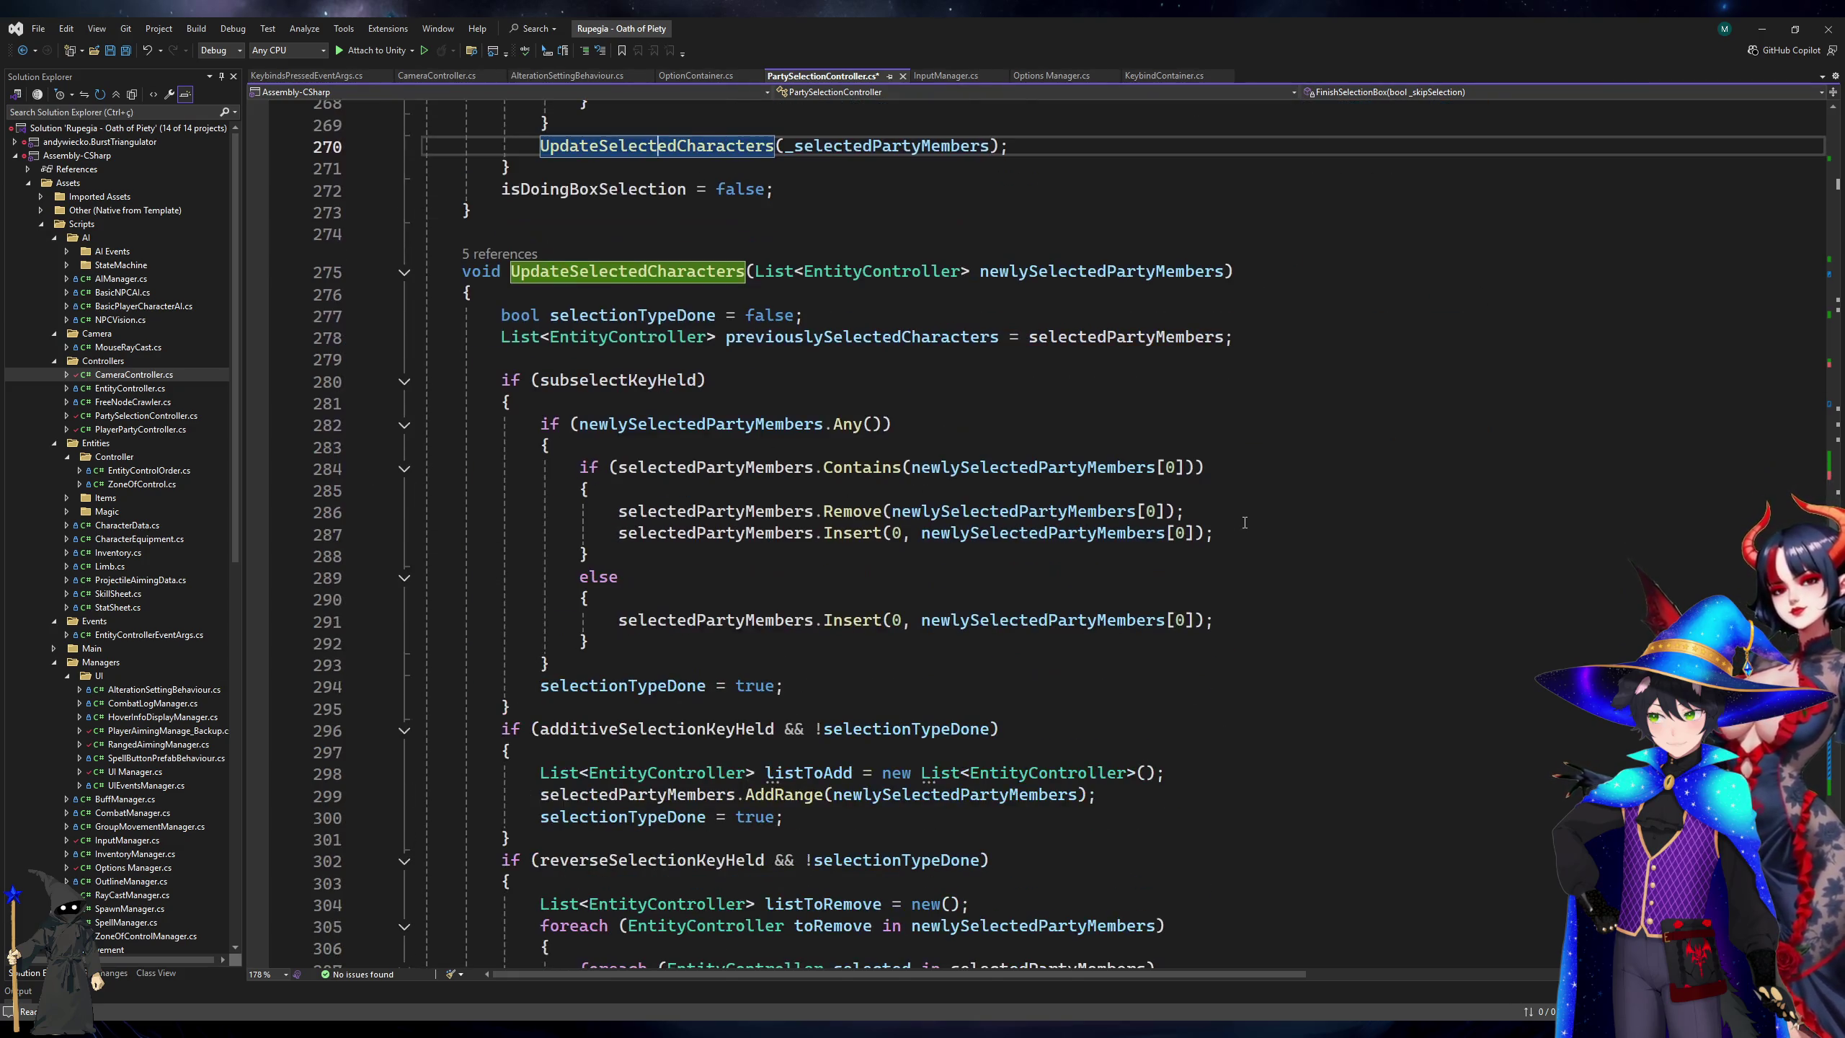
pyautogui.scroll(-2, 1244, 523)
pyautogui.scroll(-5, 1245, 523)
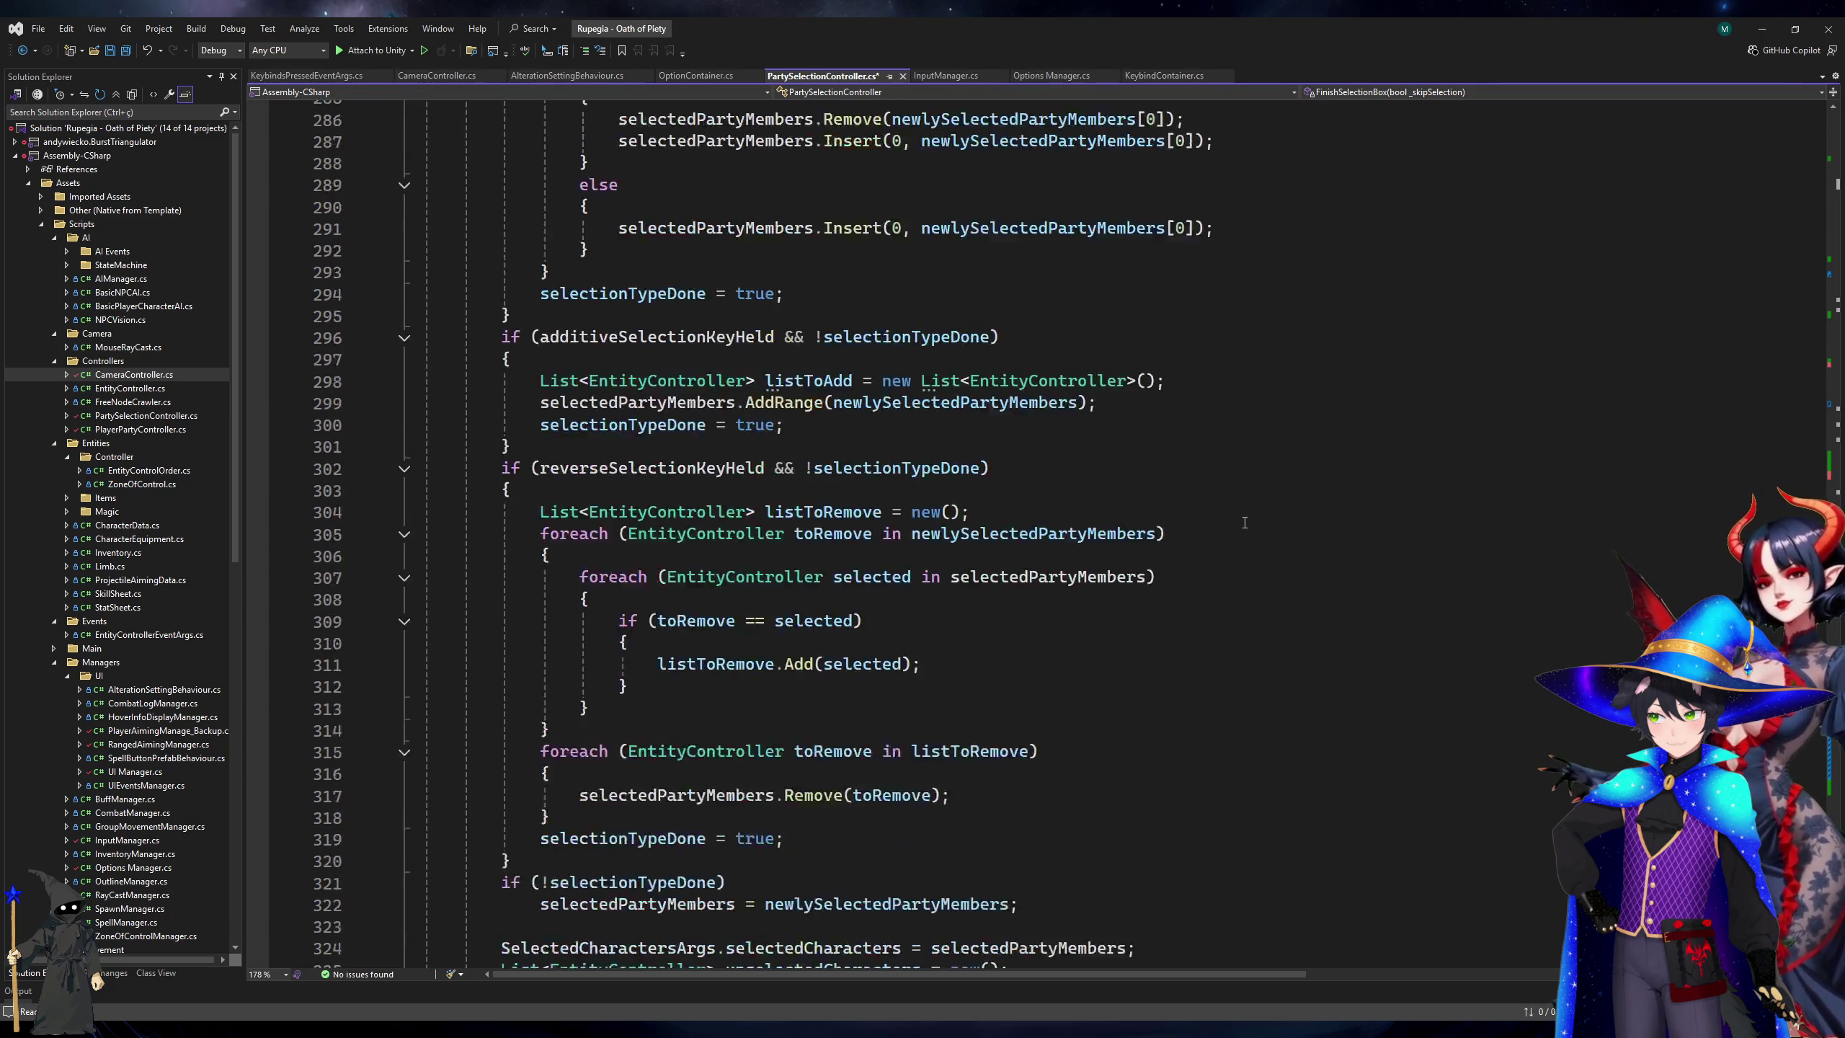
pyautogui.click(750, 276)
pyautogui.scroll(-12, 1082, 554)
pyautogui.scroll(4, 1082, 555)
pyautogui.click(1195, 583)
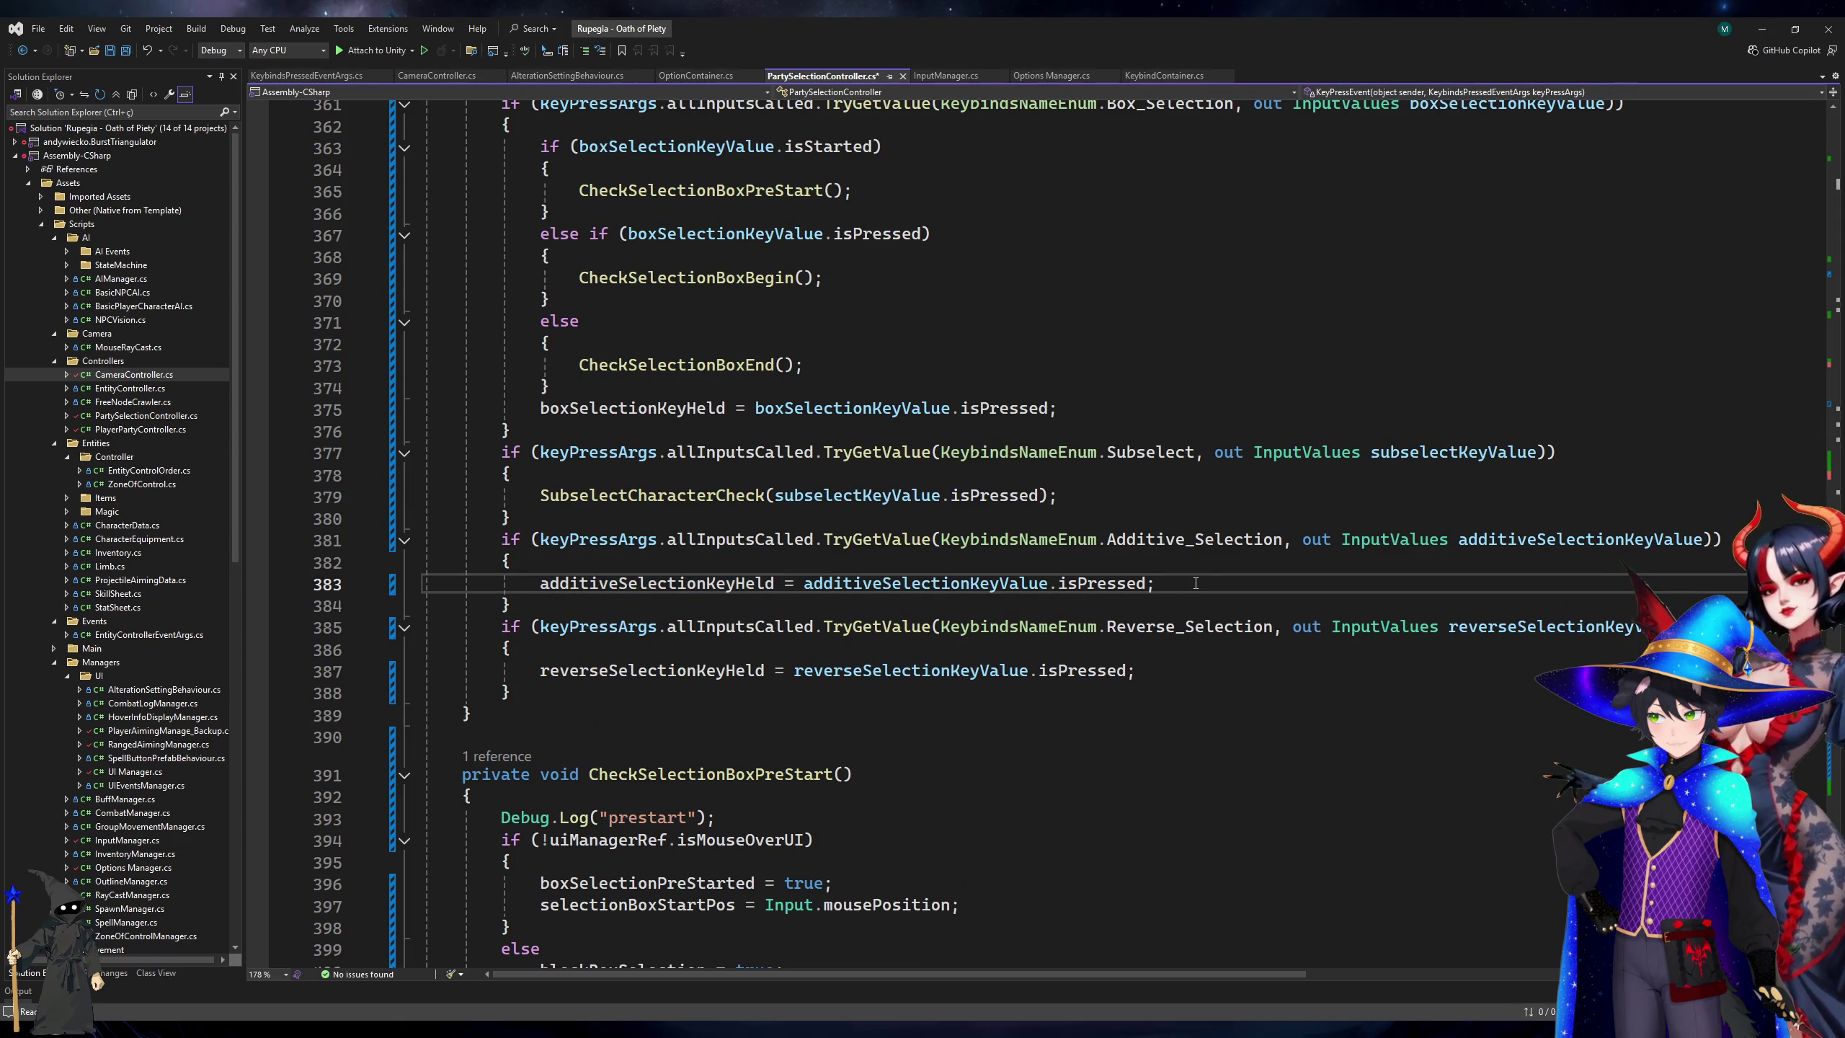
# Insert a Debug.Log(additiveSelectionKeyHeld) line and relocate it below the assignment.
pyautogui.hotkey('ctrl', 'Return')
pyautogui.write('Debug.Log(add')
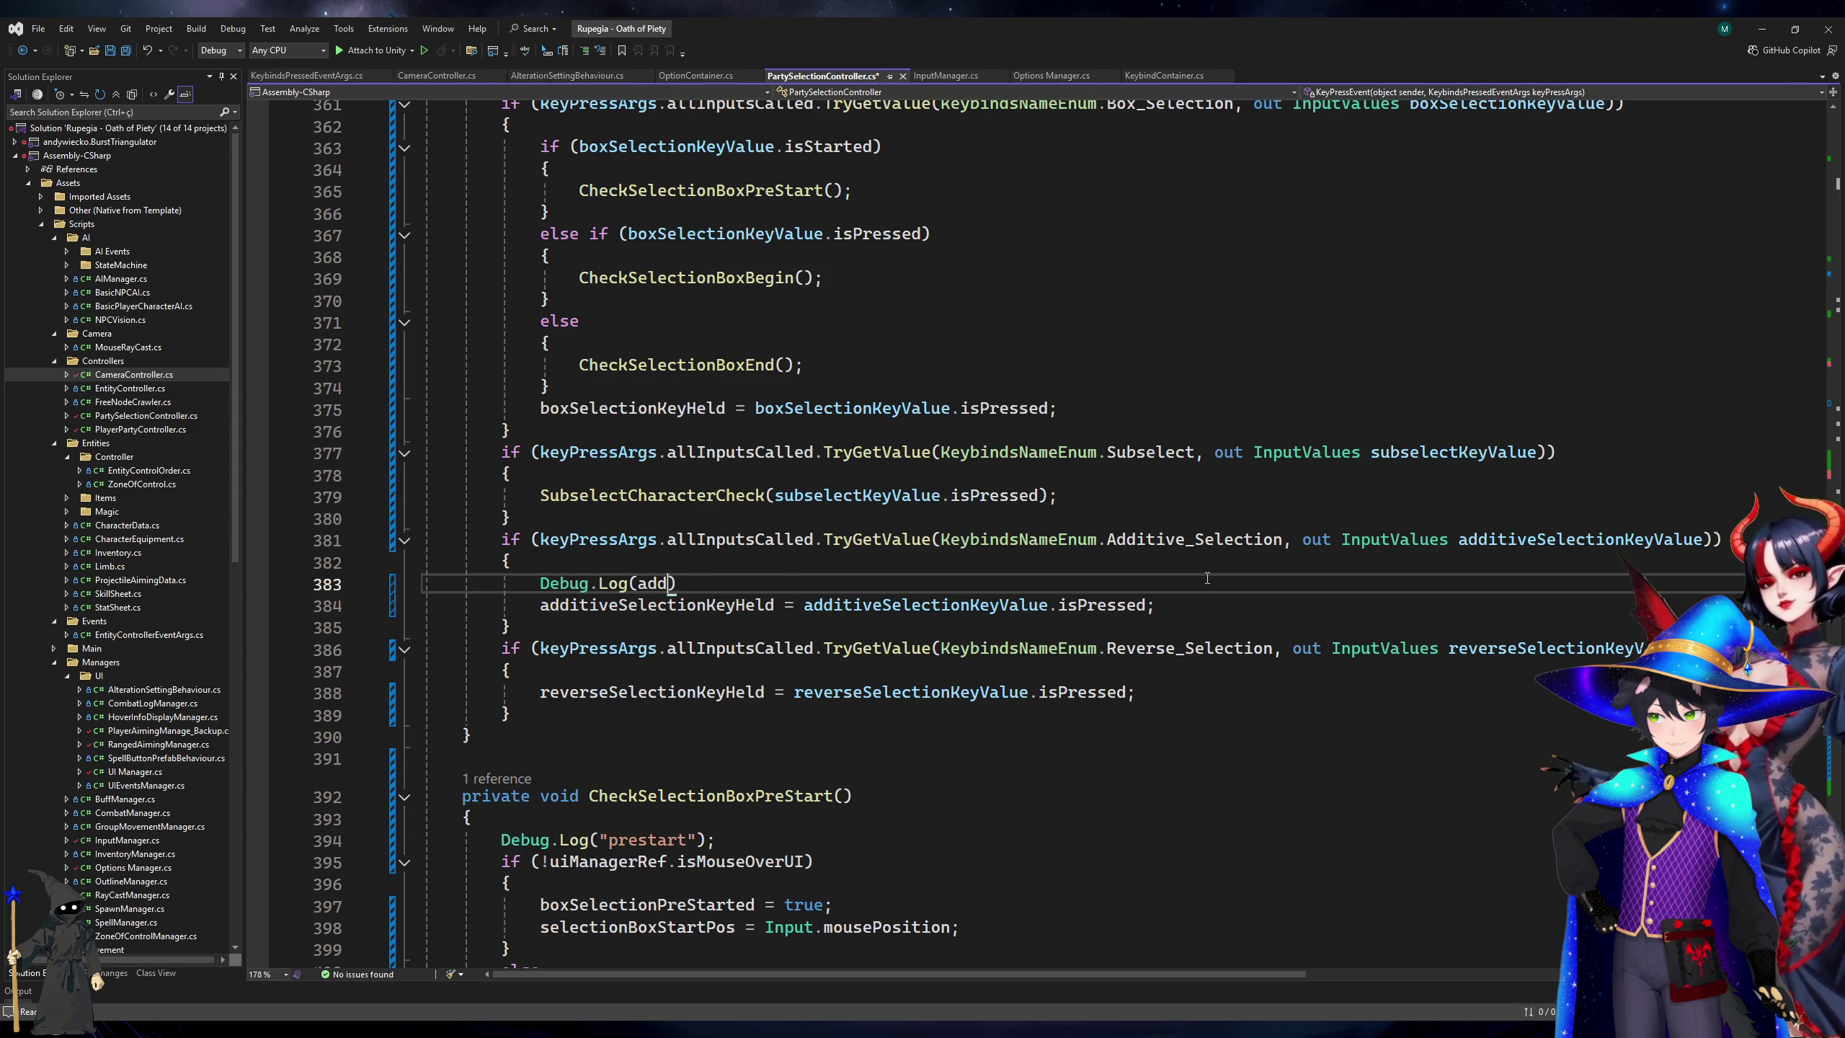
pyautogui.press('Tab')
pyautogui.hotkey('ctrl', 'x')
pyautogui.hotkey('ctrl', 'shift', 'Return')
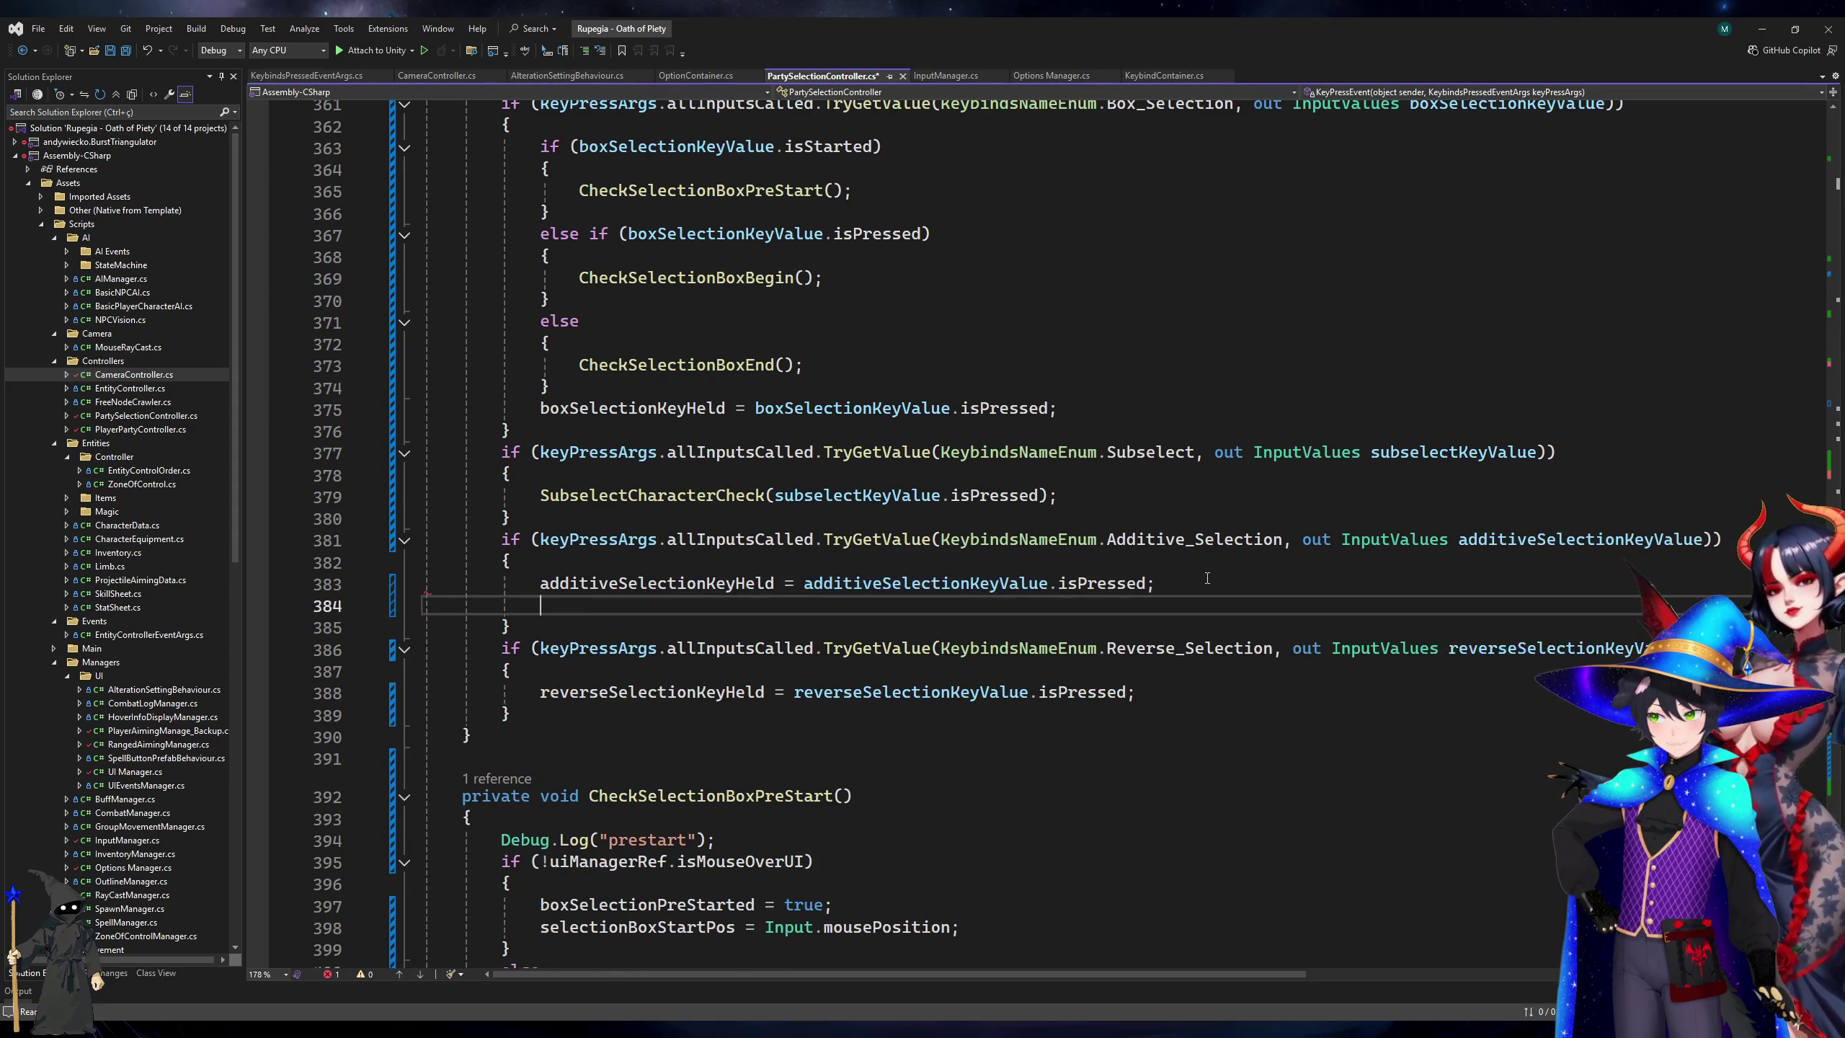
pyautogui.hotkey('ctrl', 'z')
pyautogui.hotkey('ctrl', 'z')
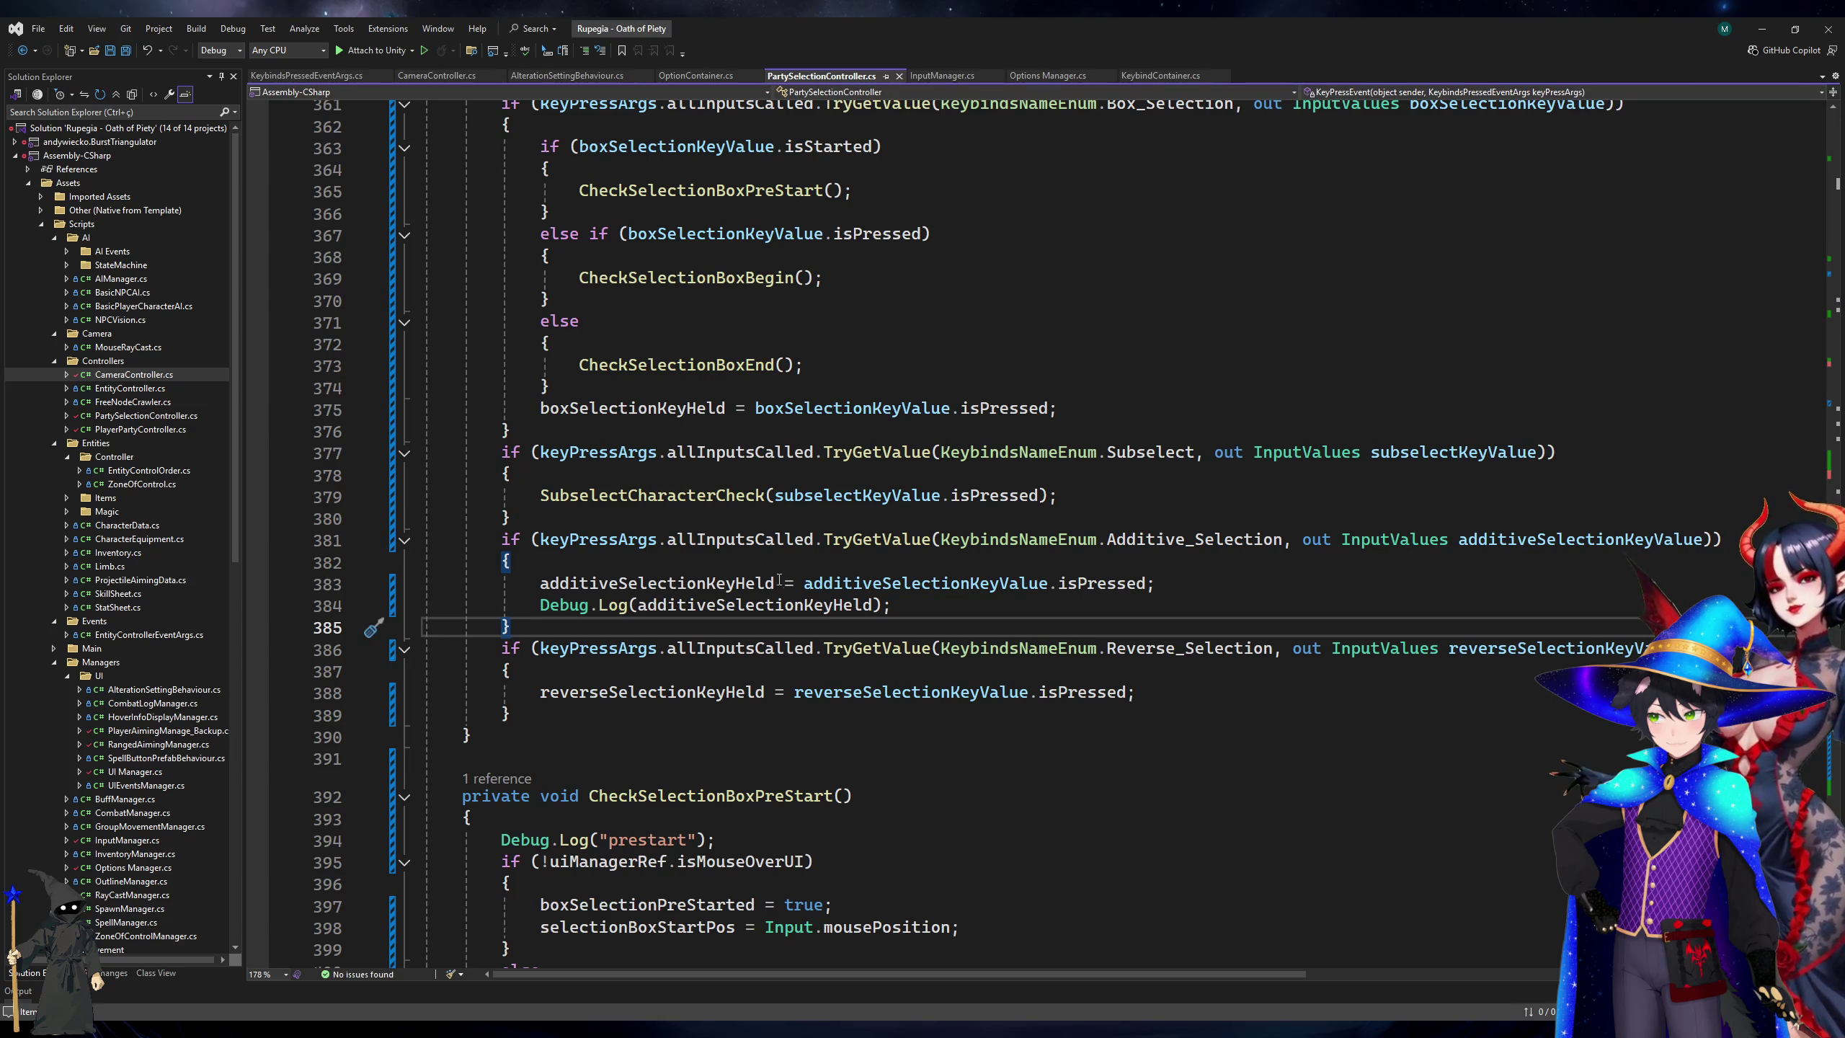
# Stop the Unity play session and list all references to boxSelectionKeyHeld.
pyautogui.hotkey('alt', 'Tab')
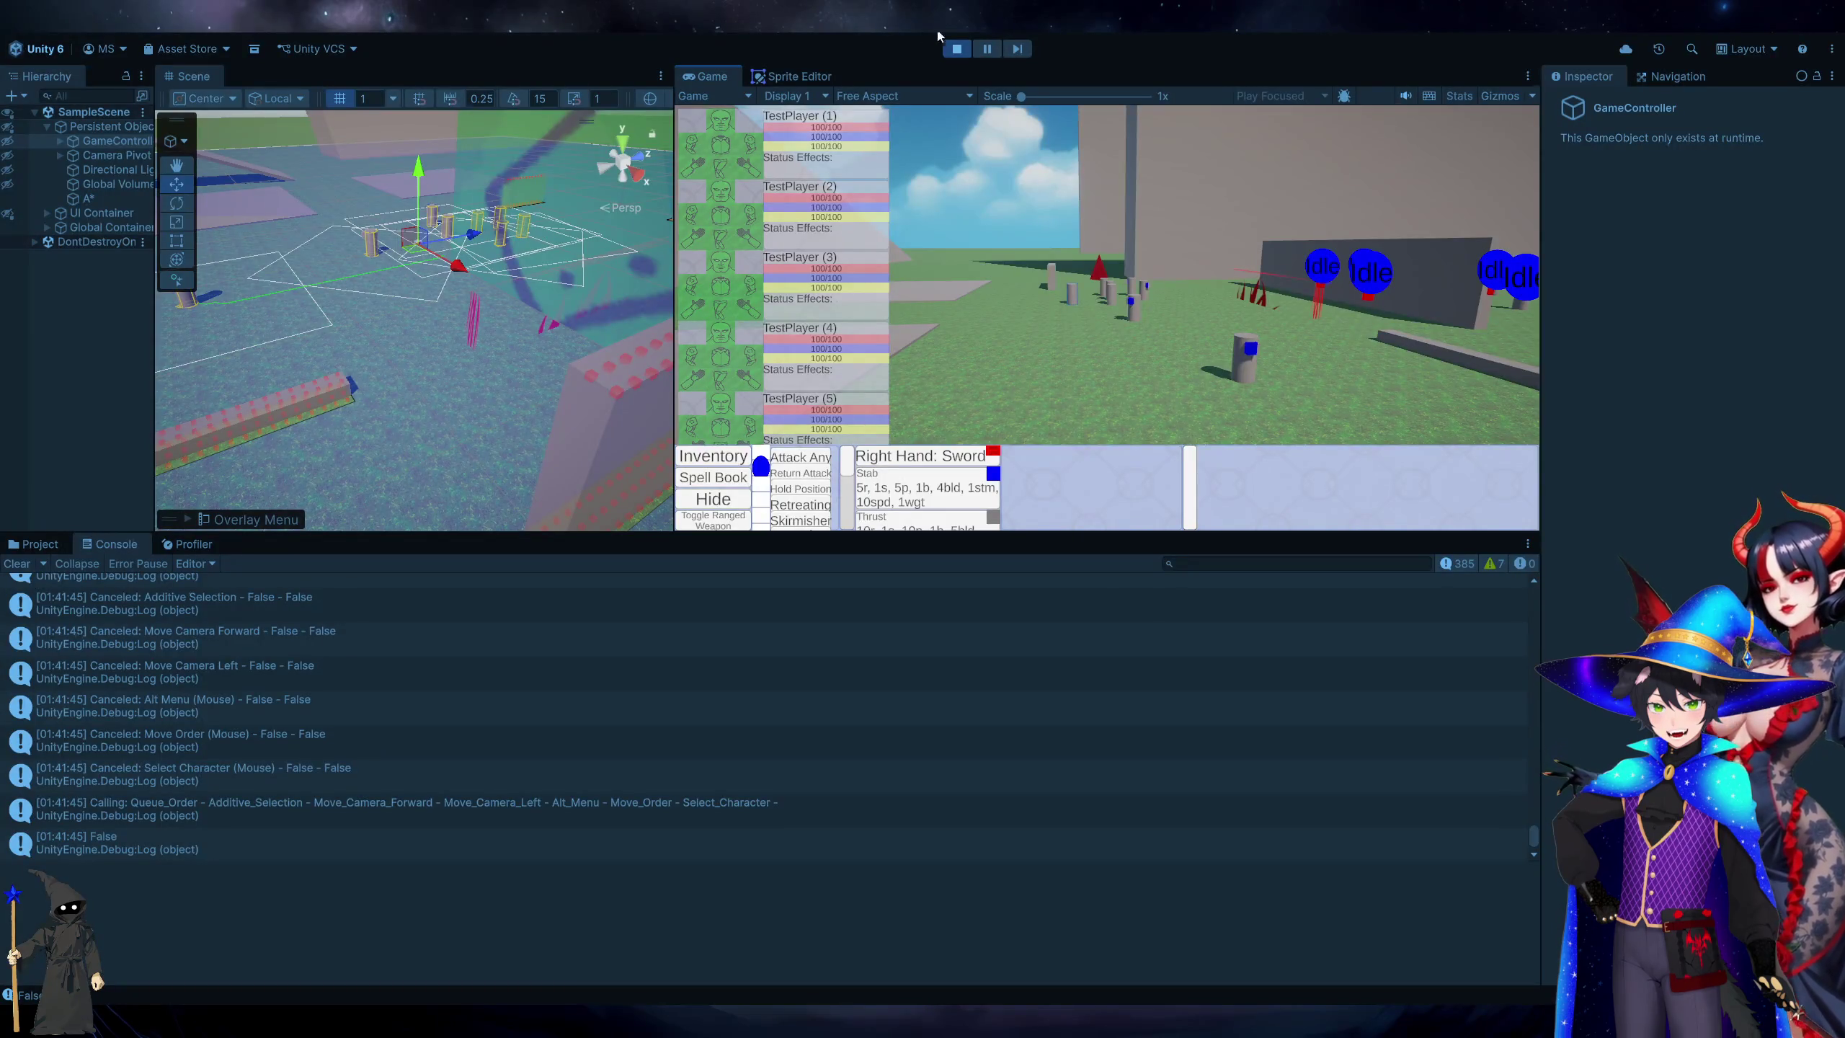
pyautogui.click(957, 49)
pyautogui.hotkey('alt', 'Tab')
pyautogui.scroll(3, 631, 543)
pyautogui.click(632, 539)
pyautogui.hotkey('shift', 'F12')
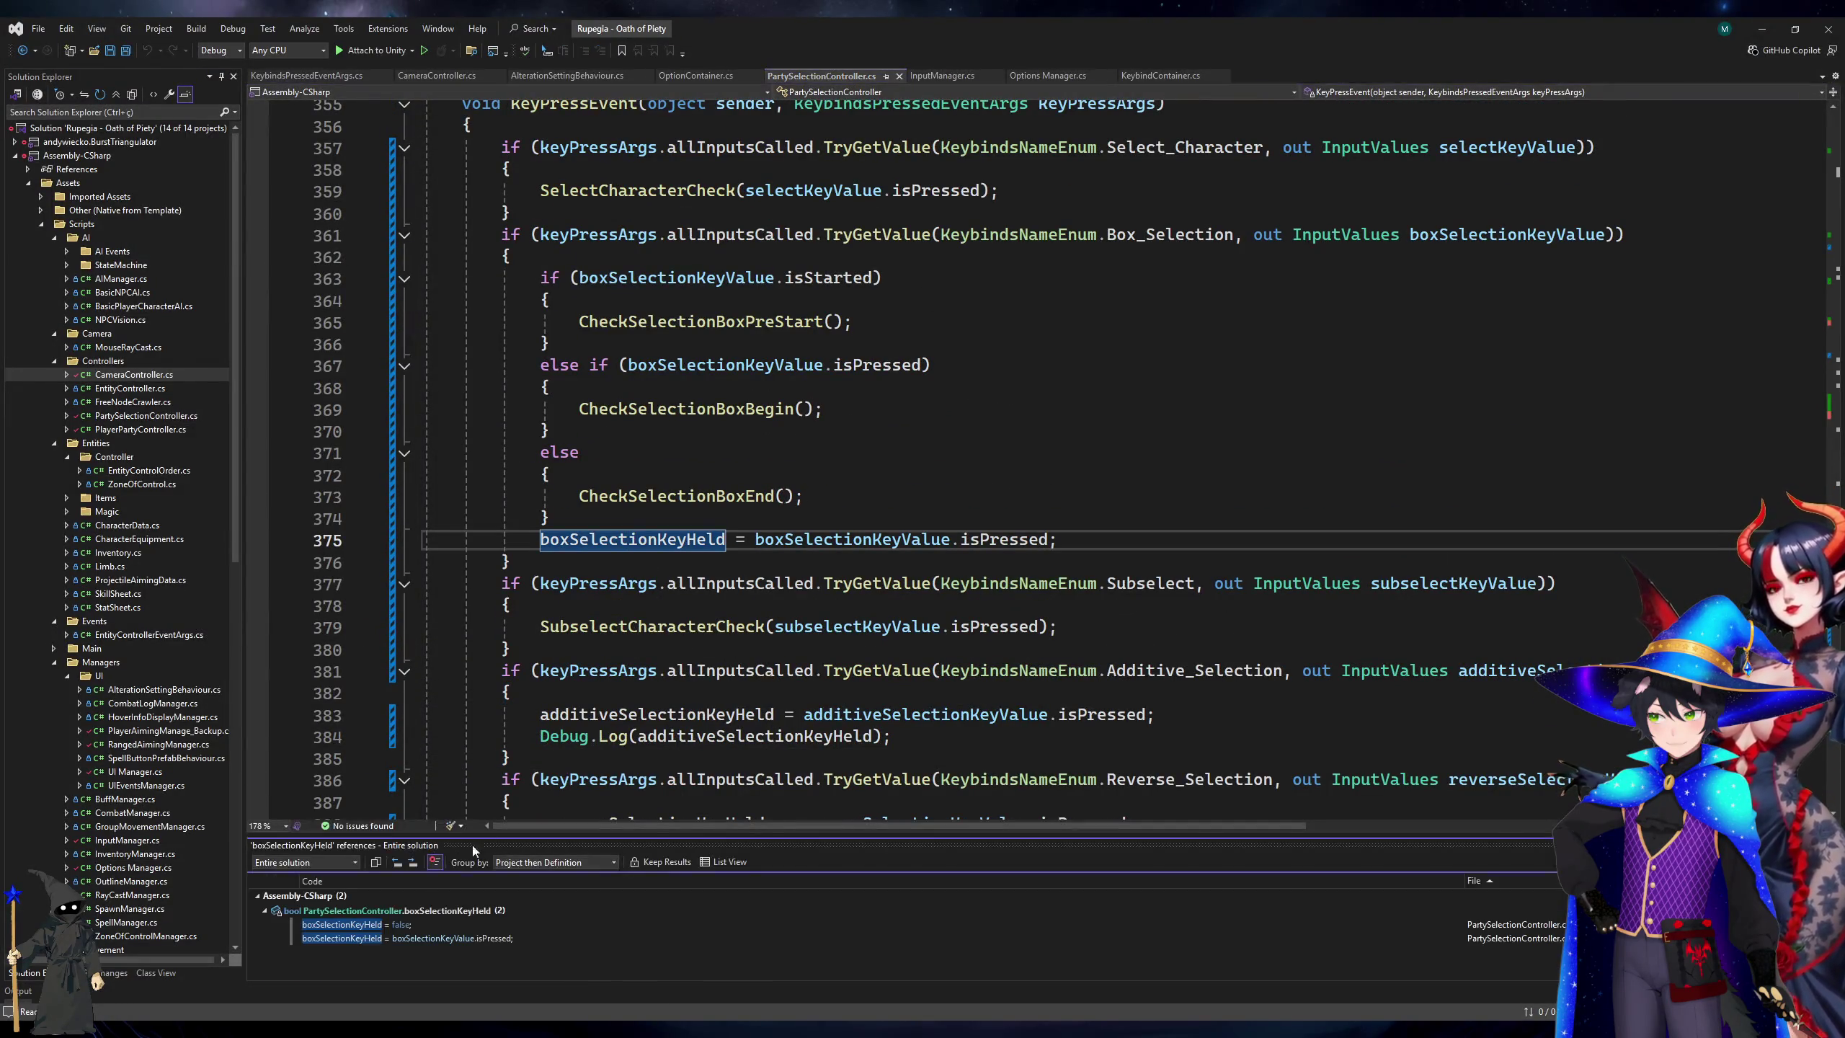
# Delete the boxSelectionKeyHeld declaration, its reset to false, and its remaining assignment.
pyautogui.click(383, 937)
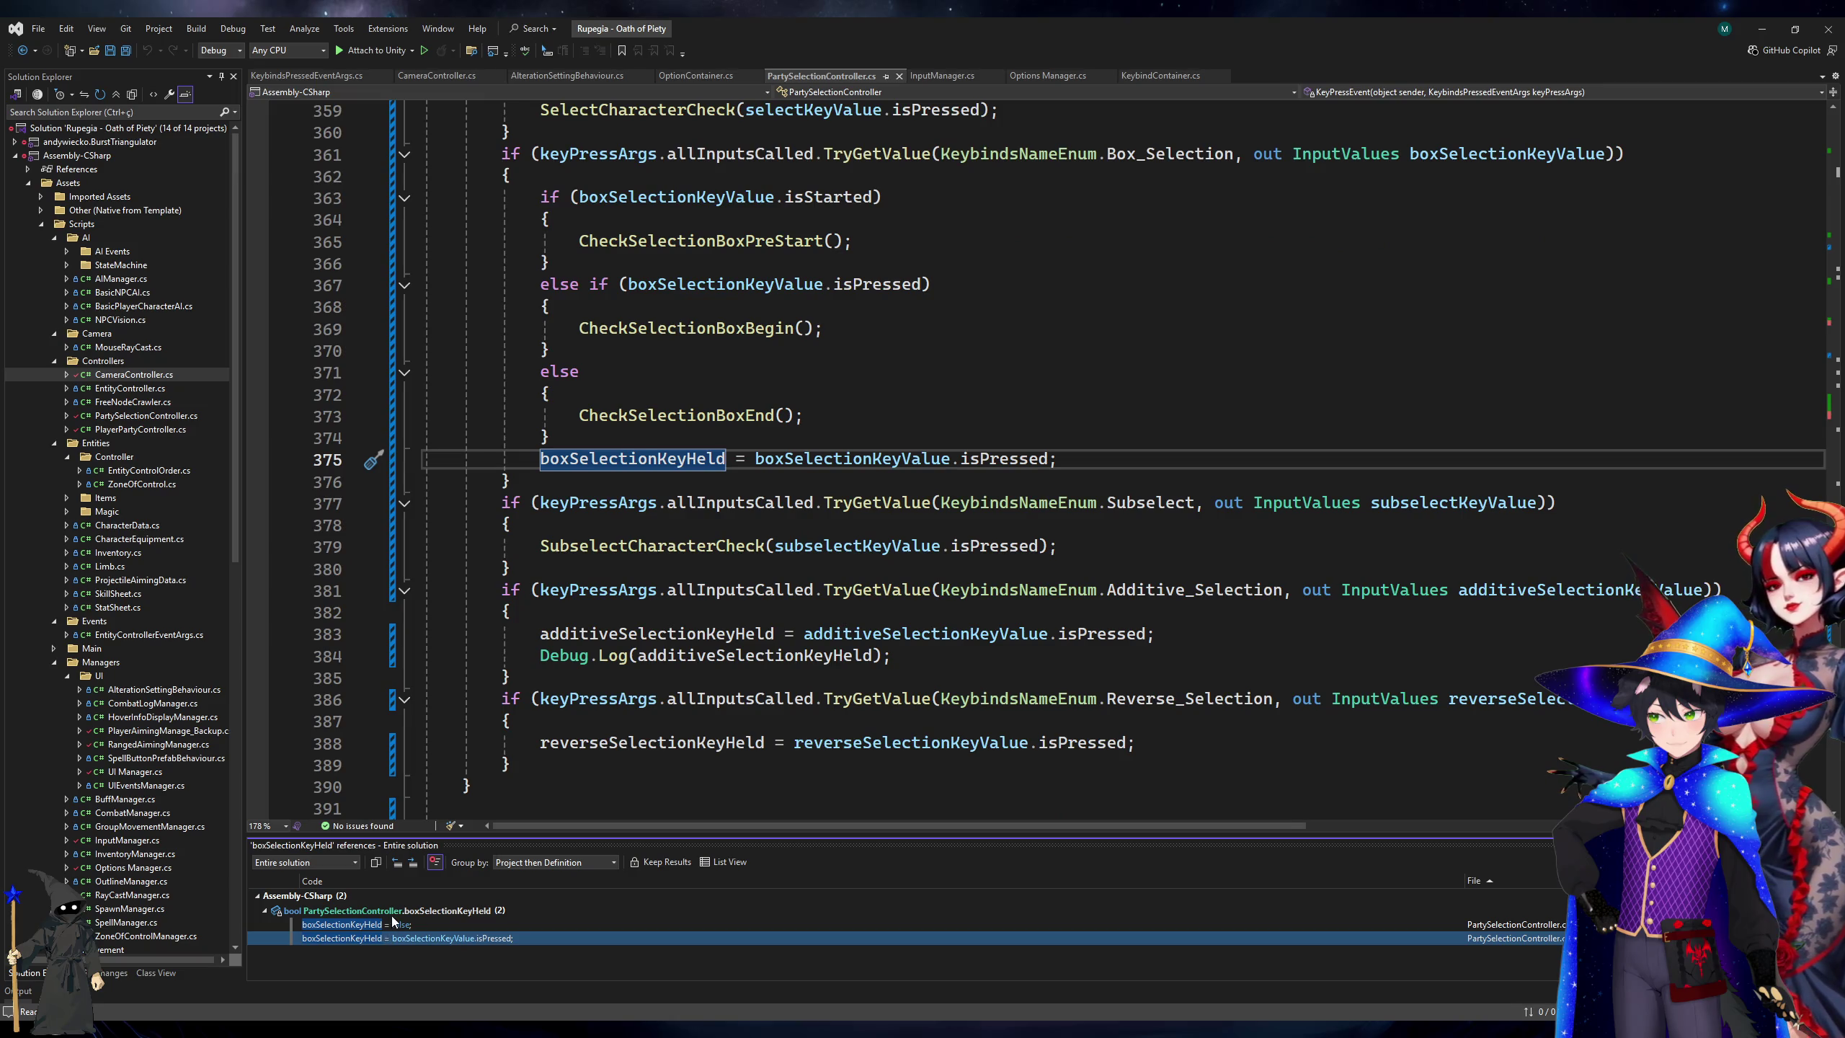
pyautogui.click(392, 914)
pyautogui.click(383, 937)
pyautogui.click(386, 915)
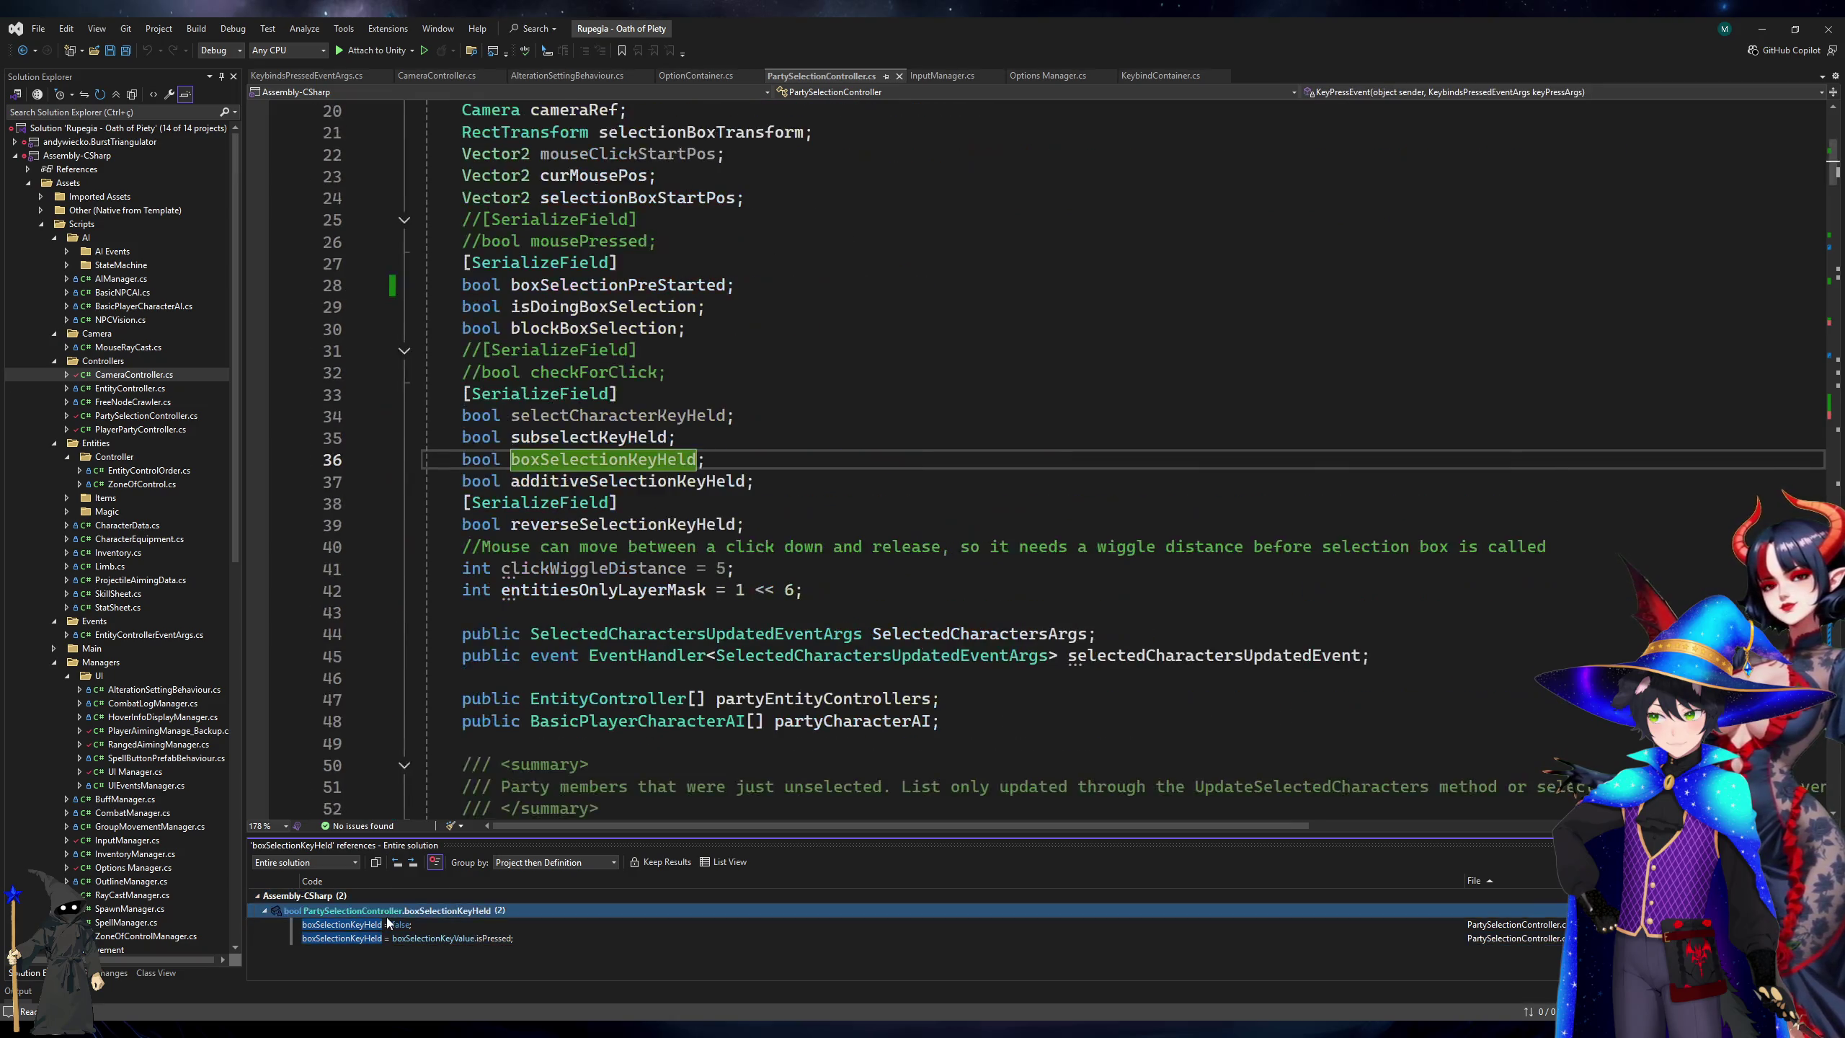
pyautogui.click(755, 482)
pyautogui.click(742, 459)
pyautogui.hotkey('ctrl', 'x')
pyautogui.click(383, 924)
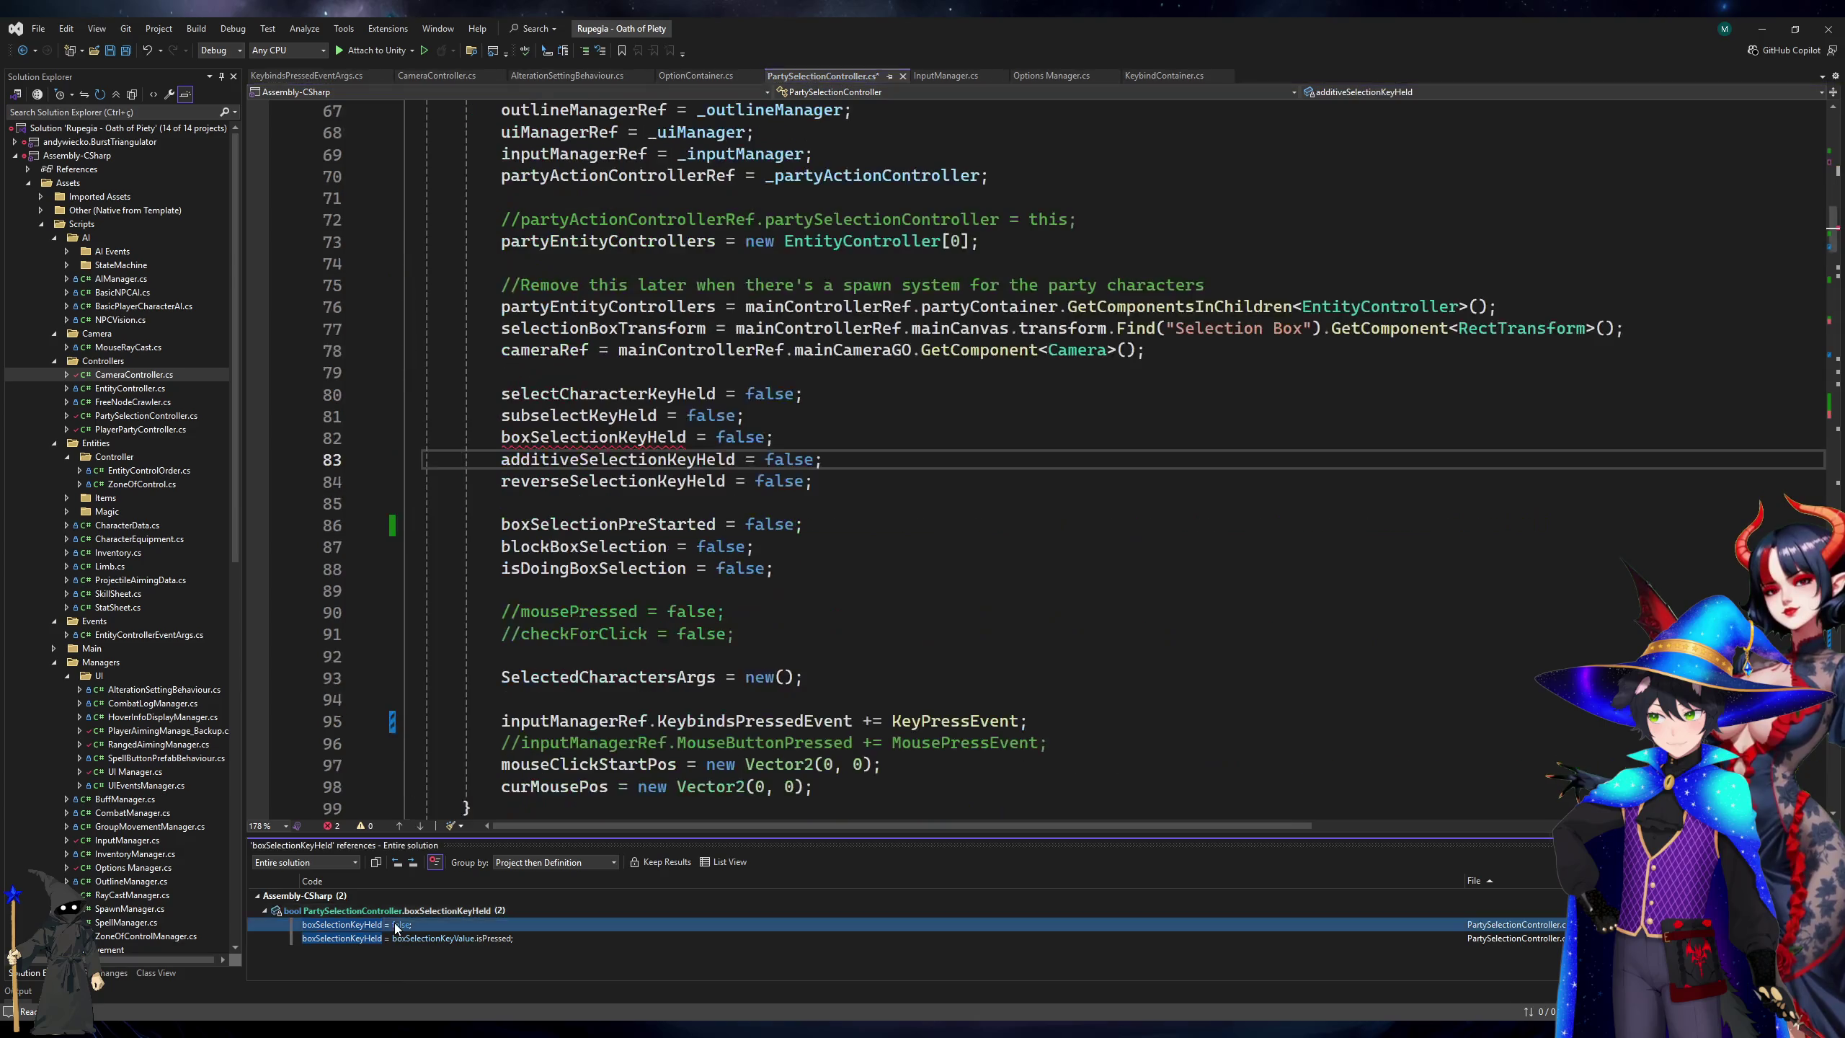
pyautogui.click(689, 438)
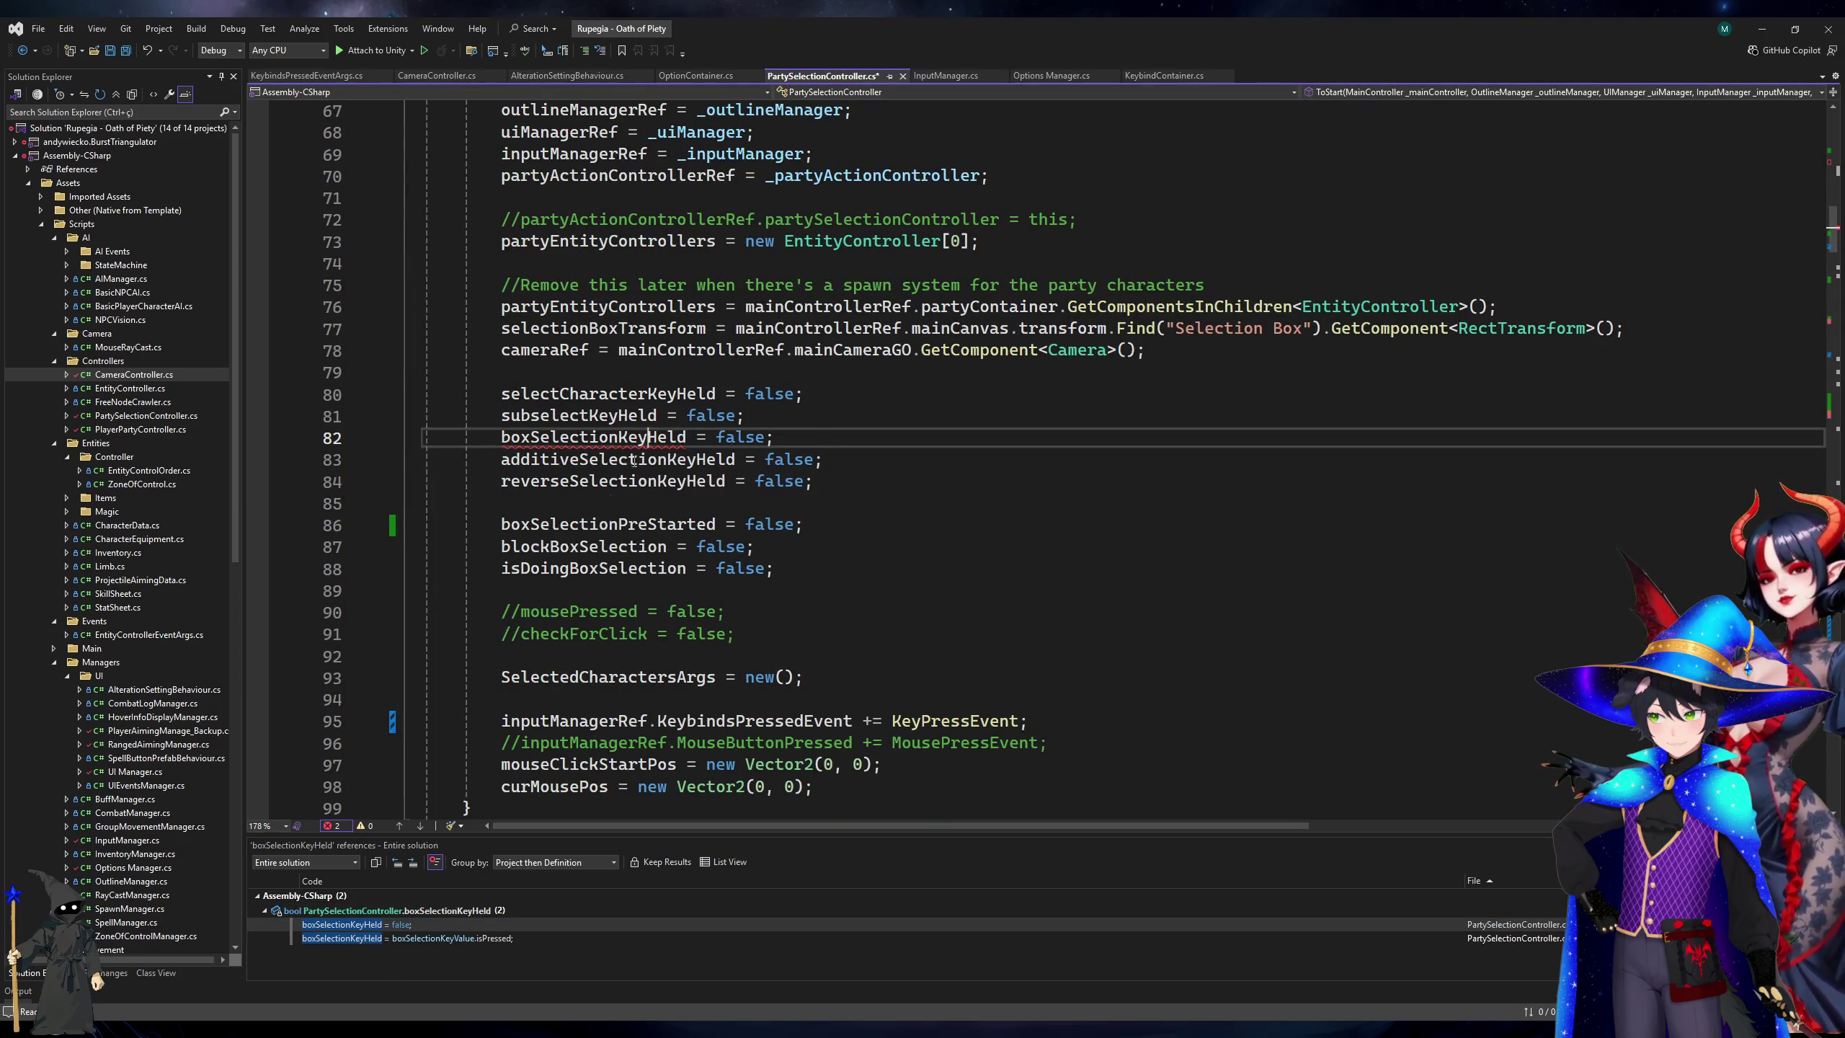
pyautogui.hotkey('ctrl', 'x')
pyautogui.press('F8')
pyautogui.hotkey('ctrl', 'x')
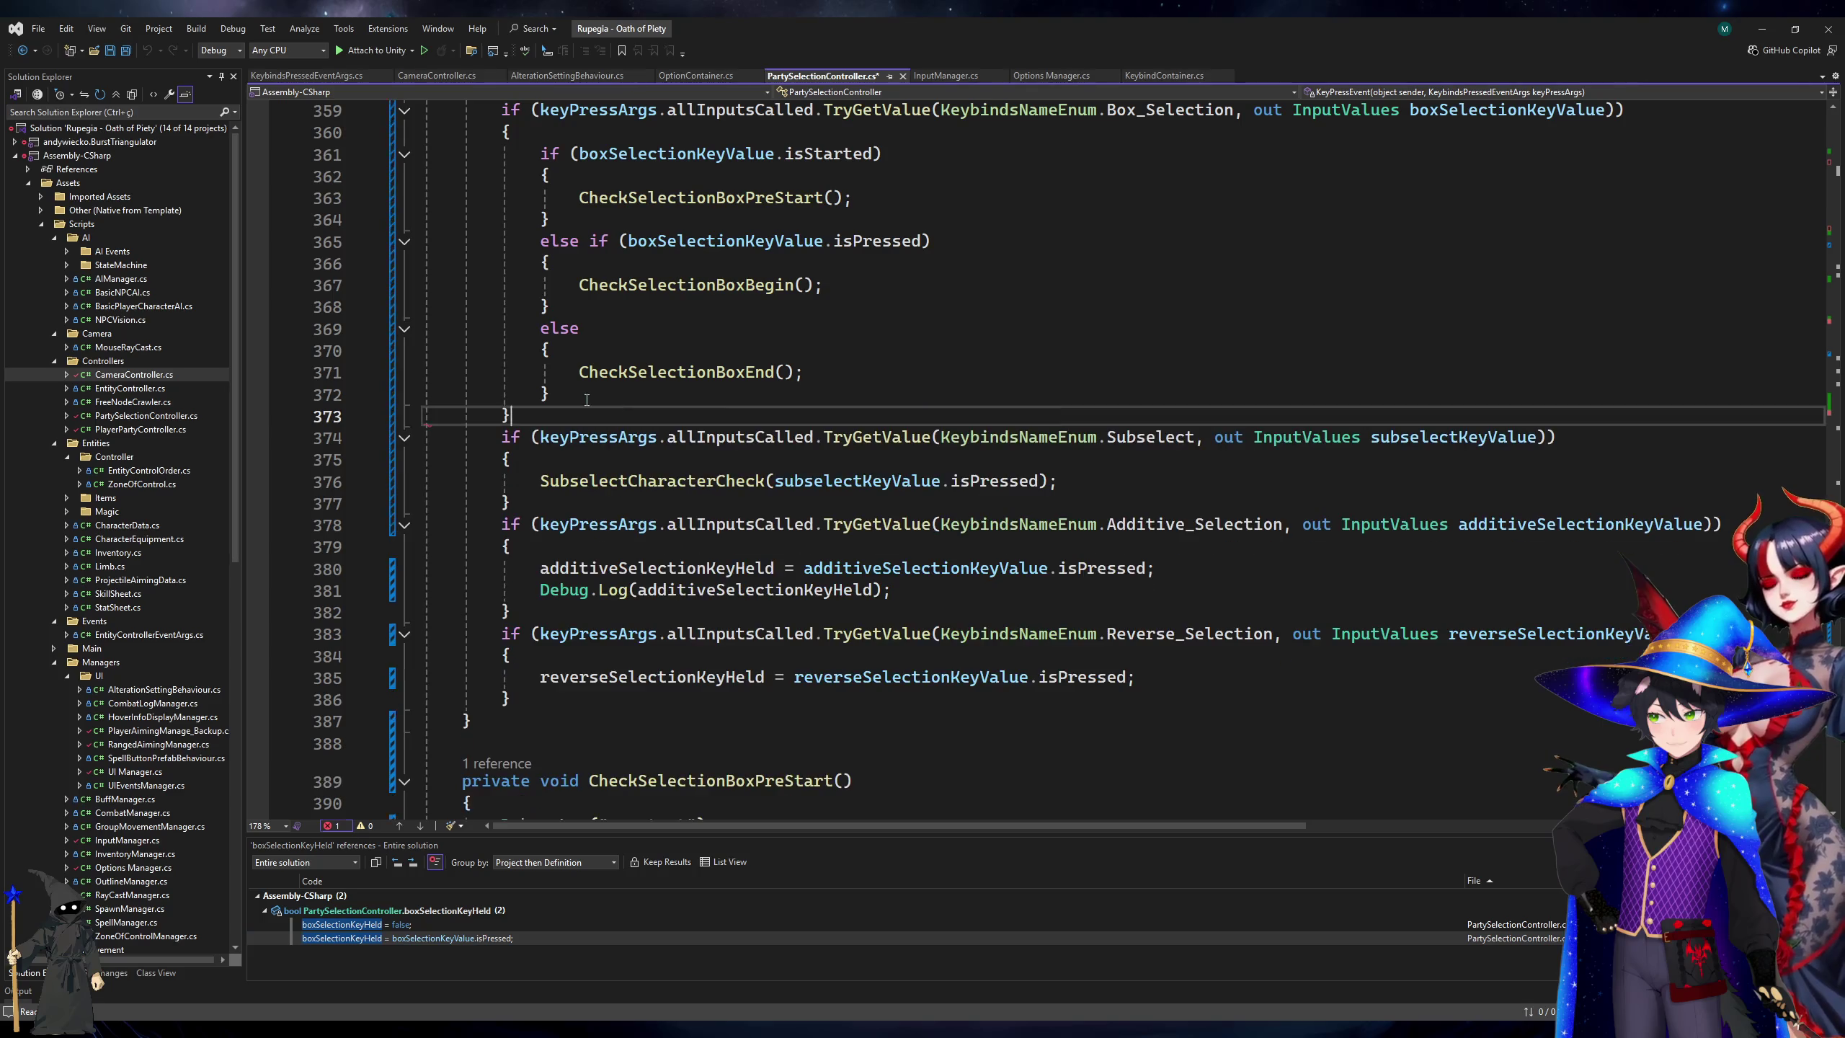
# Remove the braces from the else, CheckSelectionBoxBegin() and CheckSelectionBoxPreStart() branches.
pyautogui.hotkey('ctrl', '.')
pyautogui.press('Return')
pyautogui.click(595, 299)
pyautogui.click(545, 263)
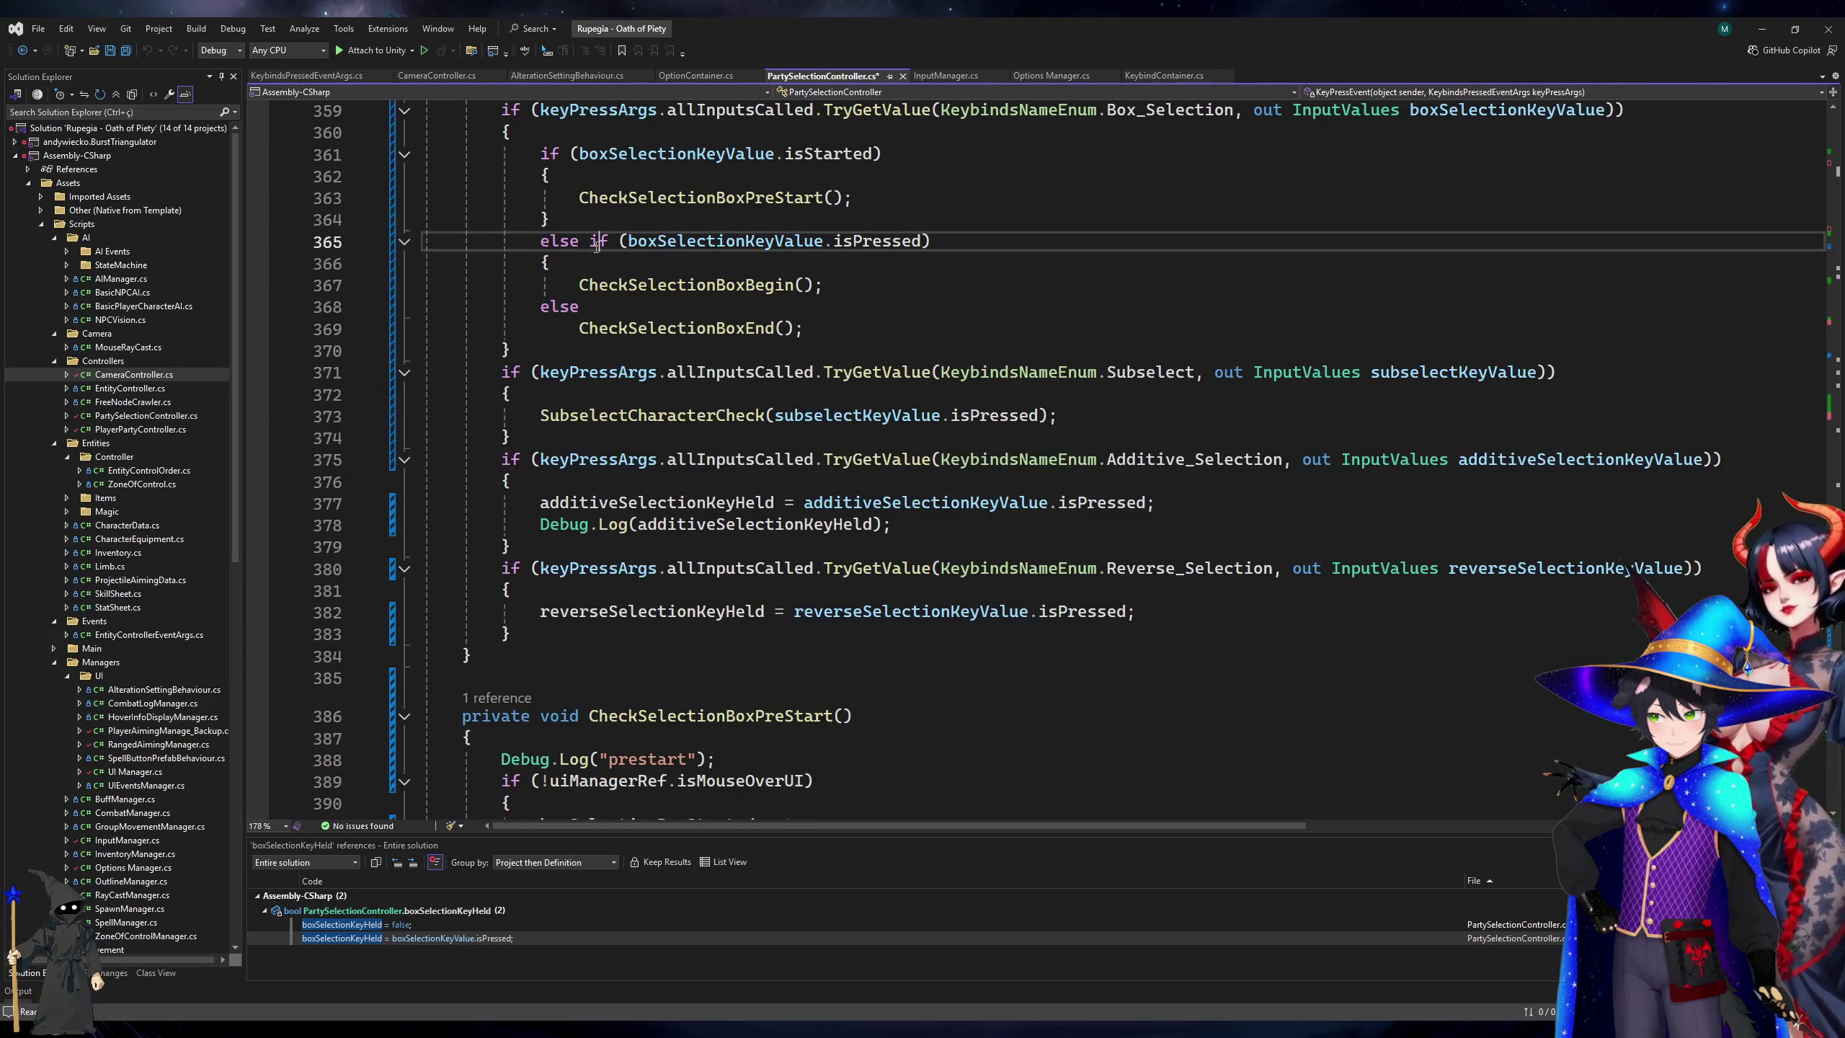
pyautogui.hotkey('ctrl', '.')
pyautogui.press('Return')
pyautogui.click(567, 204)
pyautogui.hotkey('ctrl', '.')
pyautogui.press('Return')
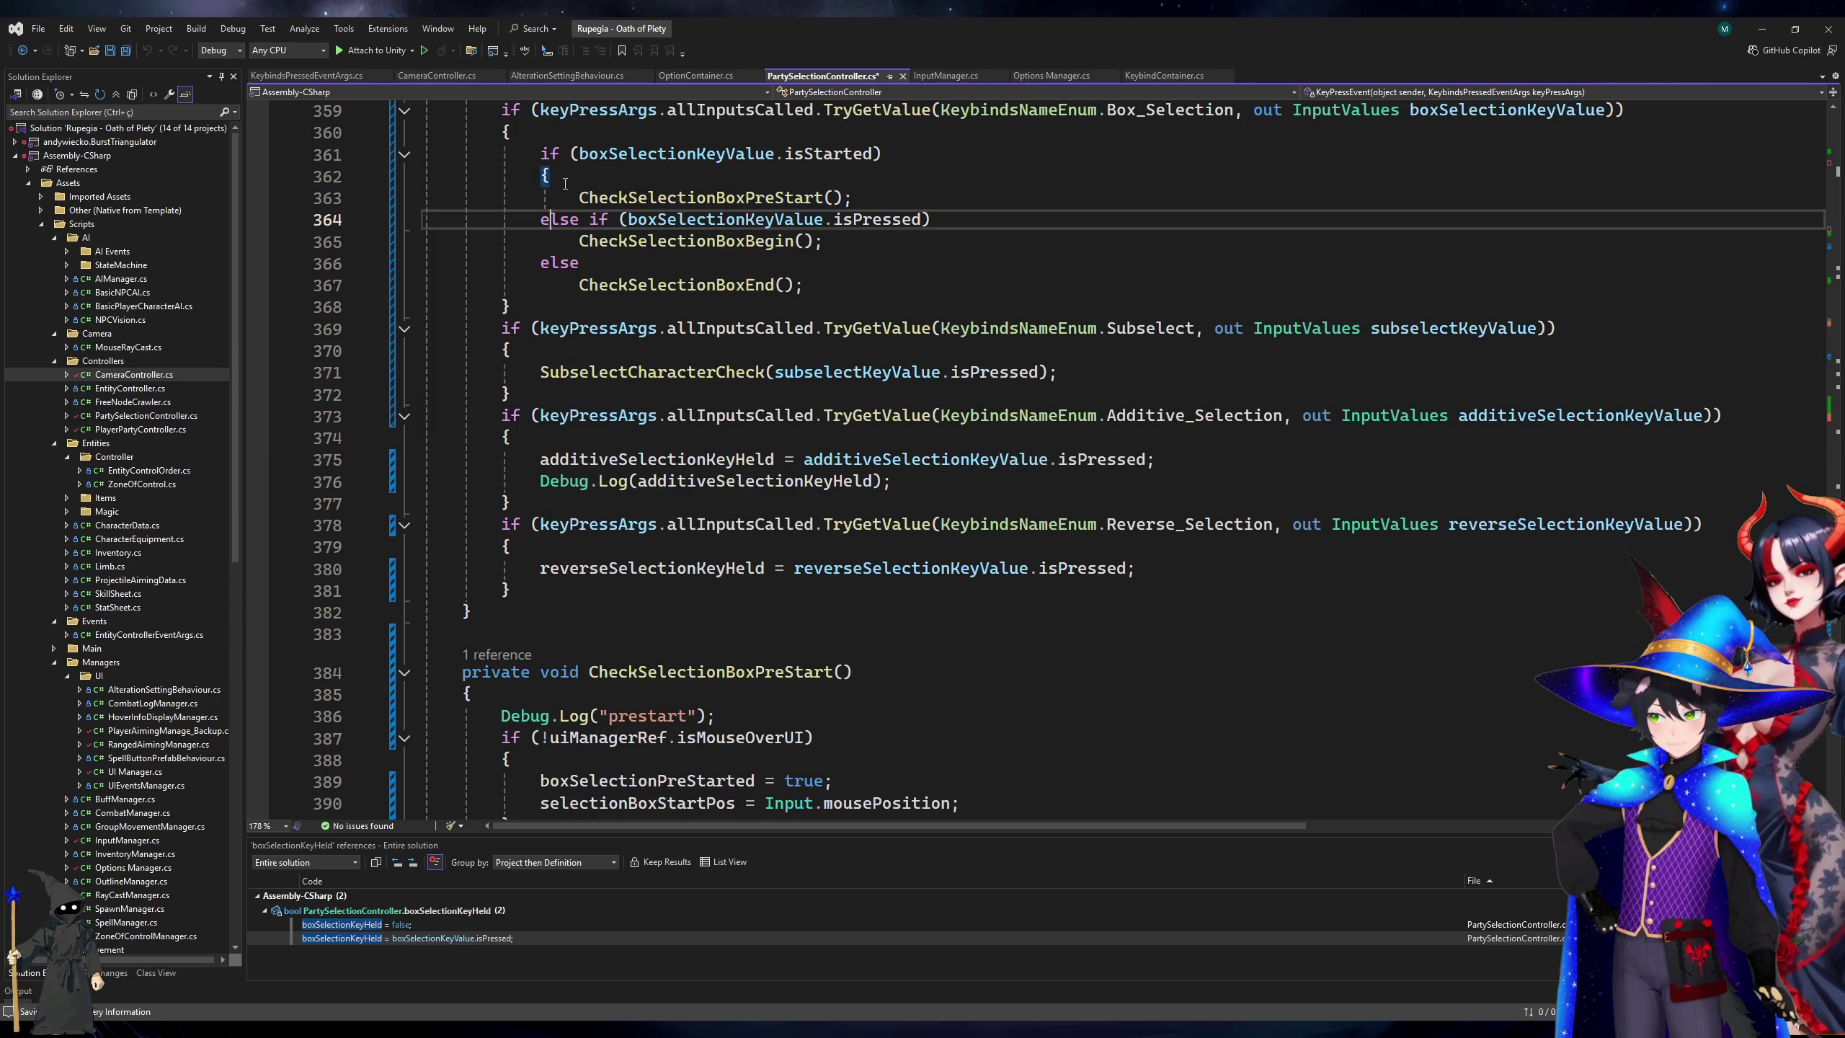
# Restart the game in Unity, then add blank lines after the Box_Selection, Subselect and Additive_Selection blocks.
pyautogui.hotkey('alt', 'Tab')
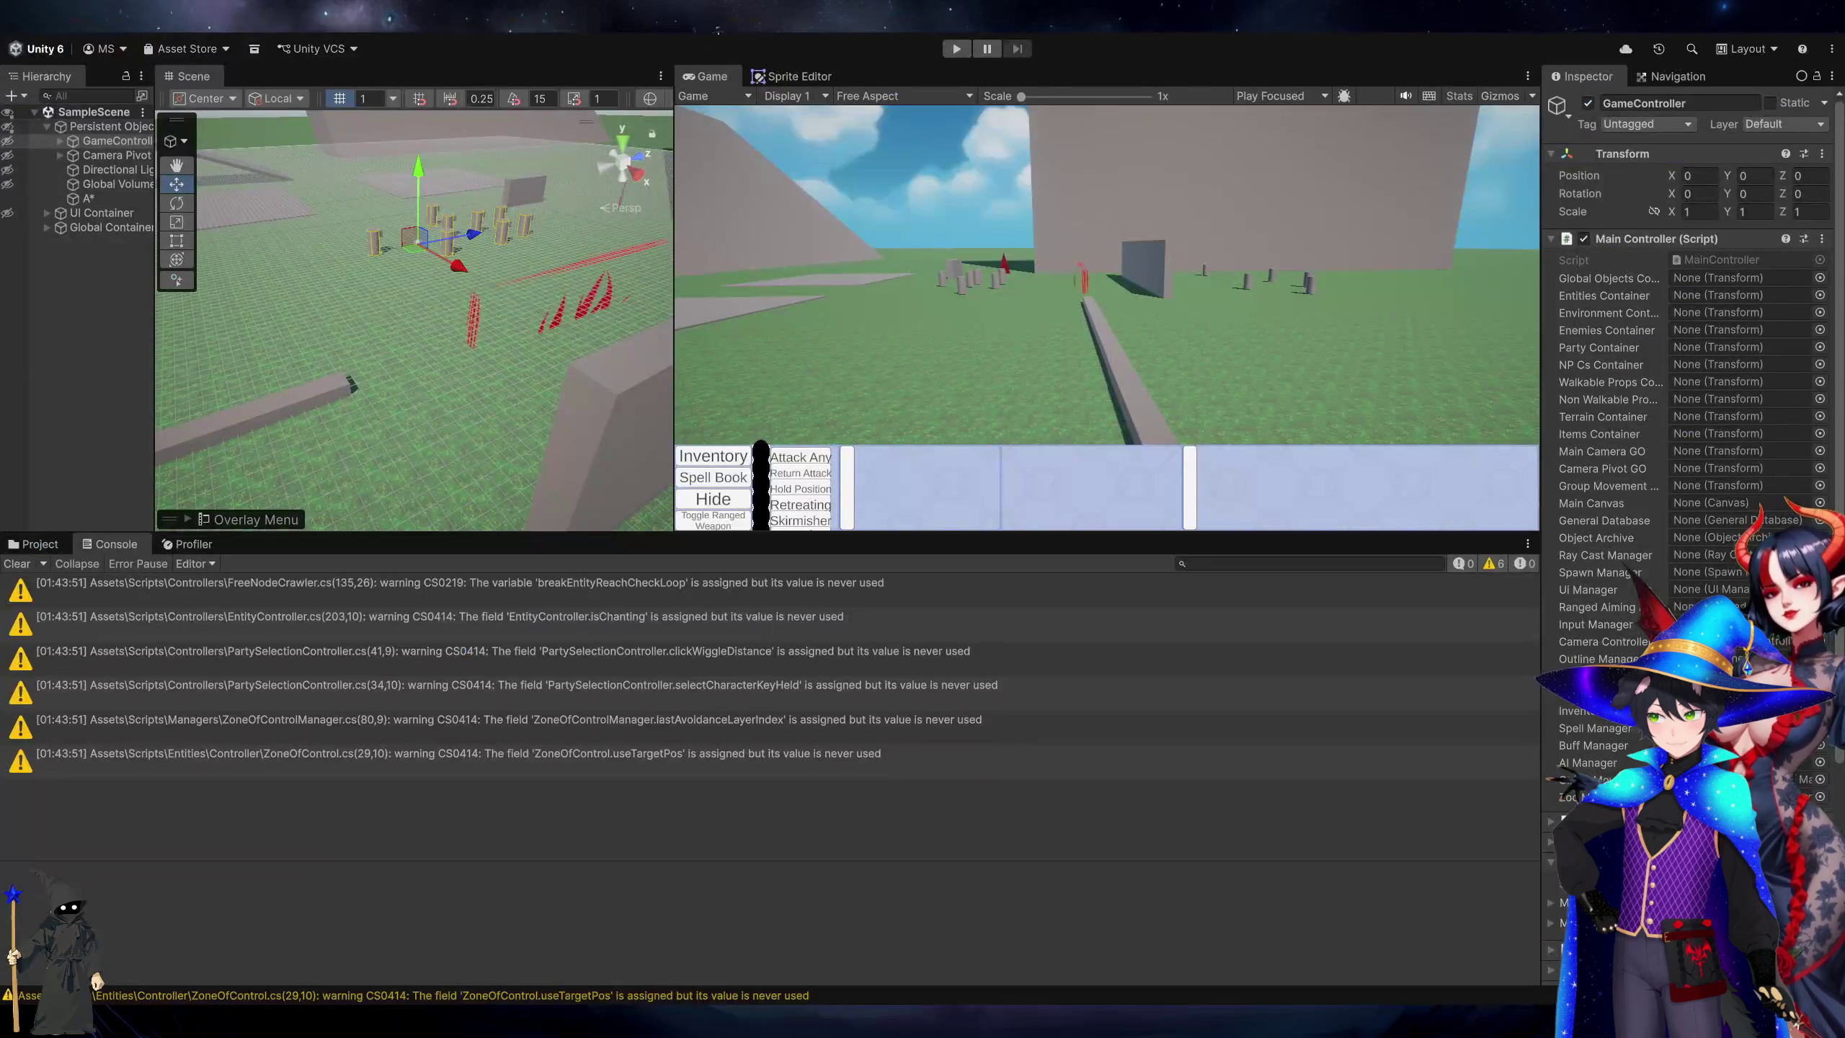
pyautogui.click(956, 48)
pyautogui.hotkey('alt', 'Tab')
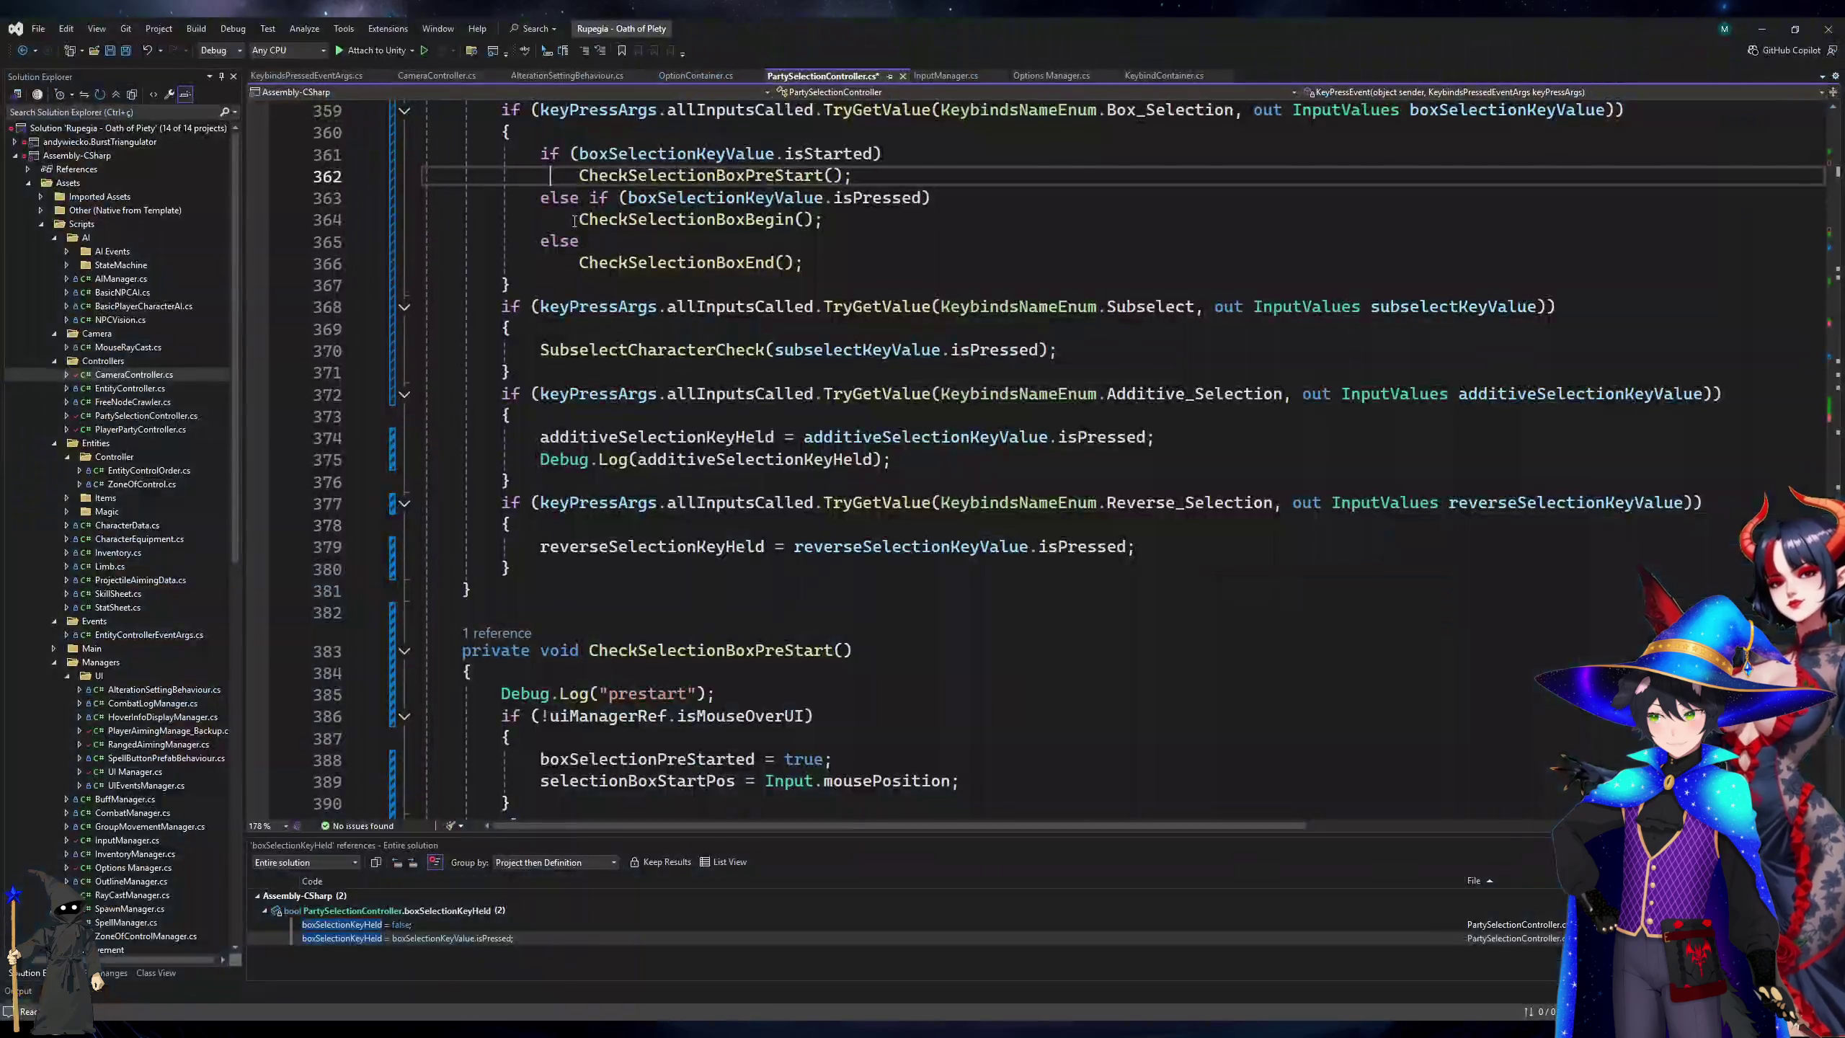
pyautogui.click(563, 287)
pyautogui.press('Return')
pyautogui.click(520, 394)
pyautogui.press('Return')
pyautogui.click(523, 530)
pyautogui.press('Return')
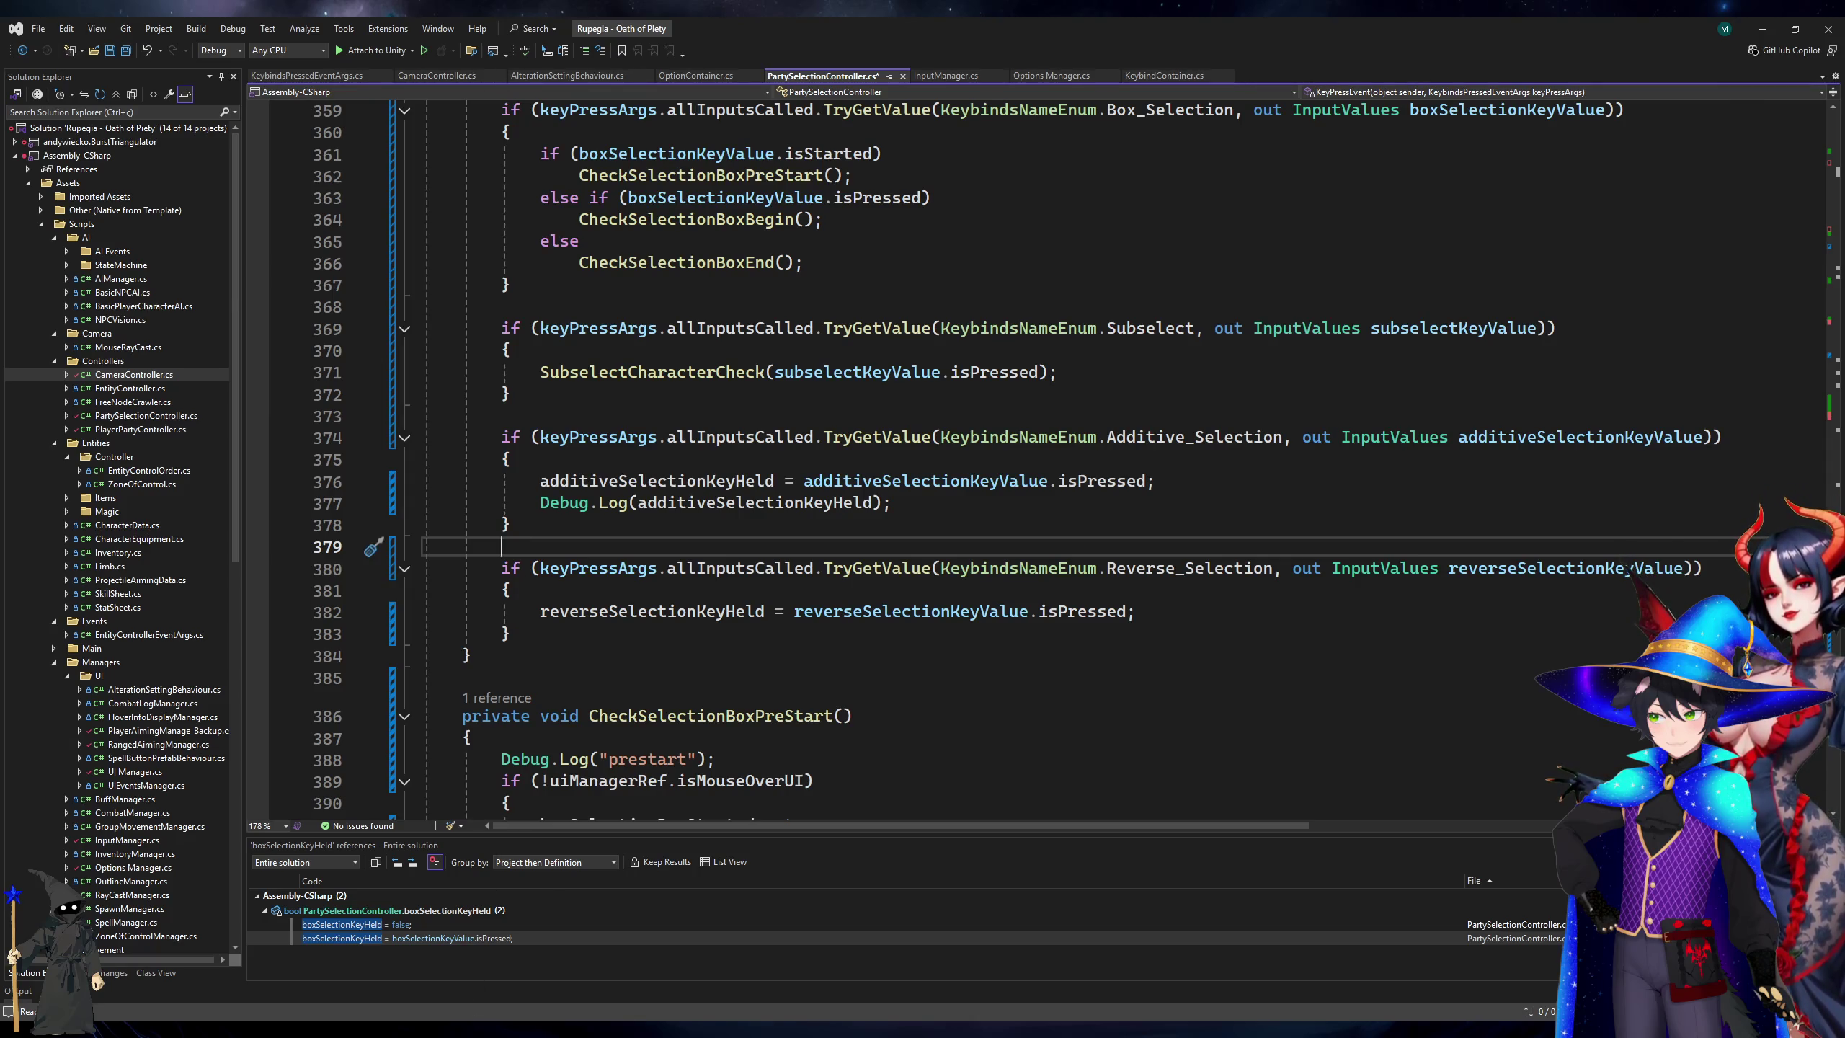
pyautogui.hotkey('alt', 'Tab')
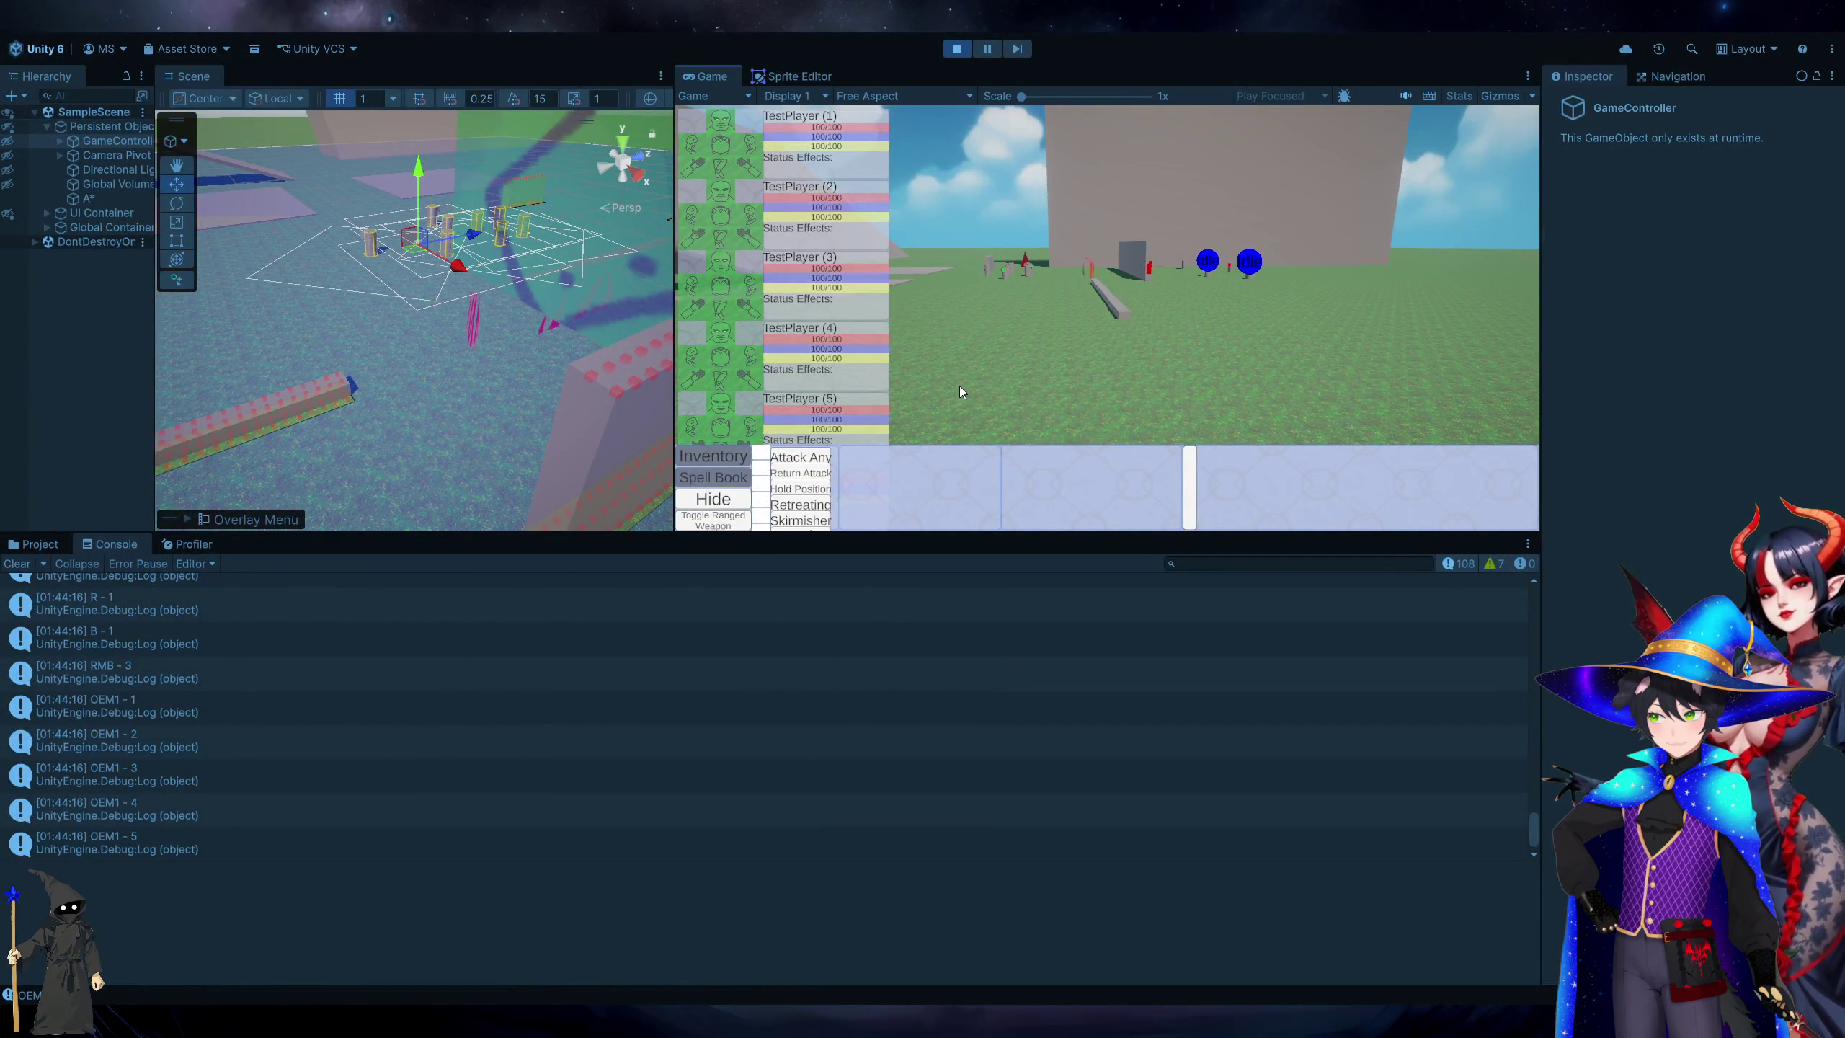
# Issue several orders in the Game view, then double-click the logged entry to open its code line.
pyautogui.click(959, 391)
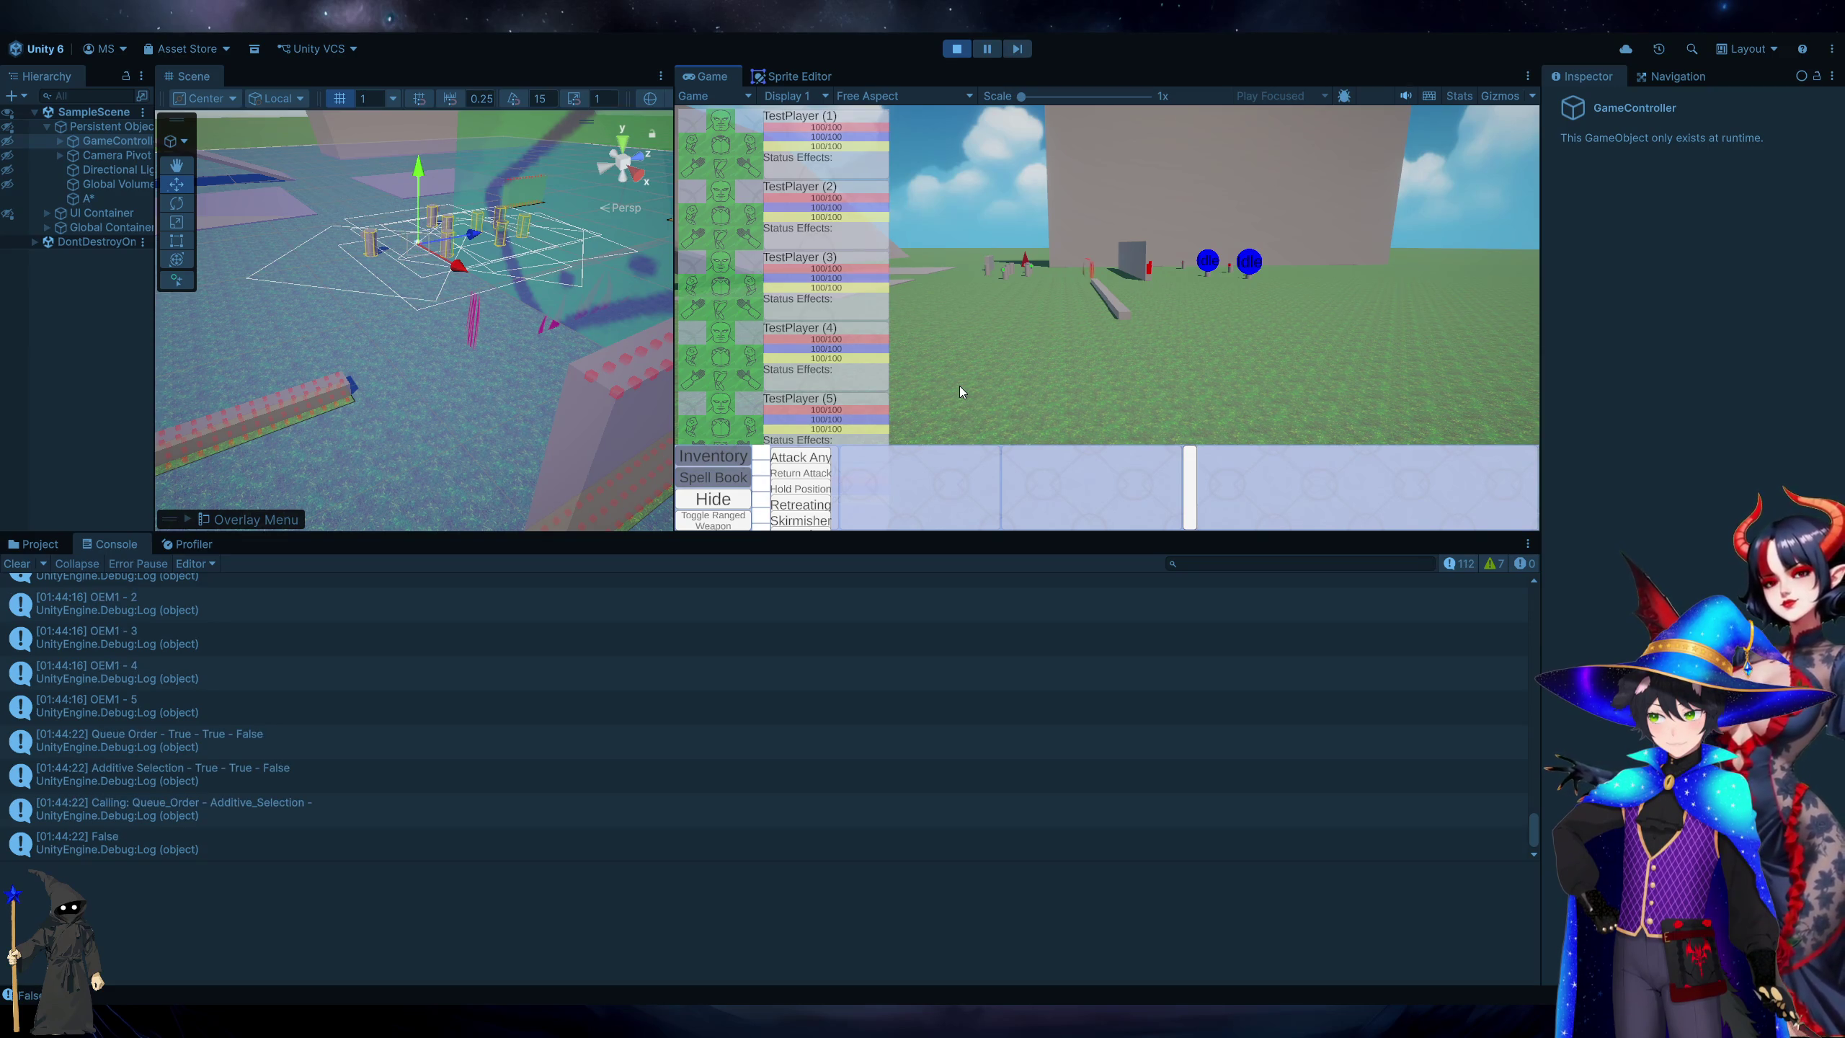
pyautogui.click(1181, 339)
pyautogui.click(1181, 337)
pyautogui.click(1180, 337)
pyautogui.click(1181, 336)
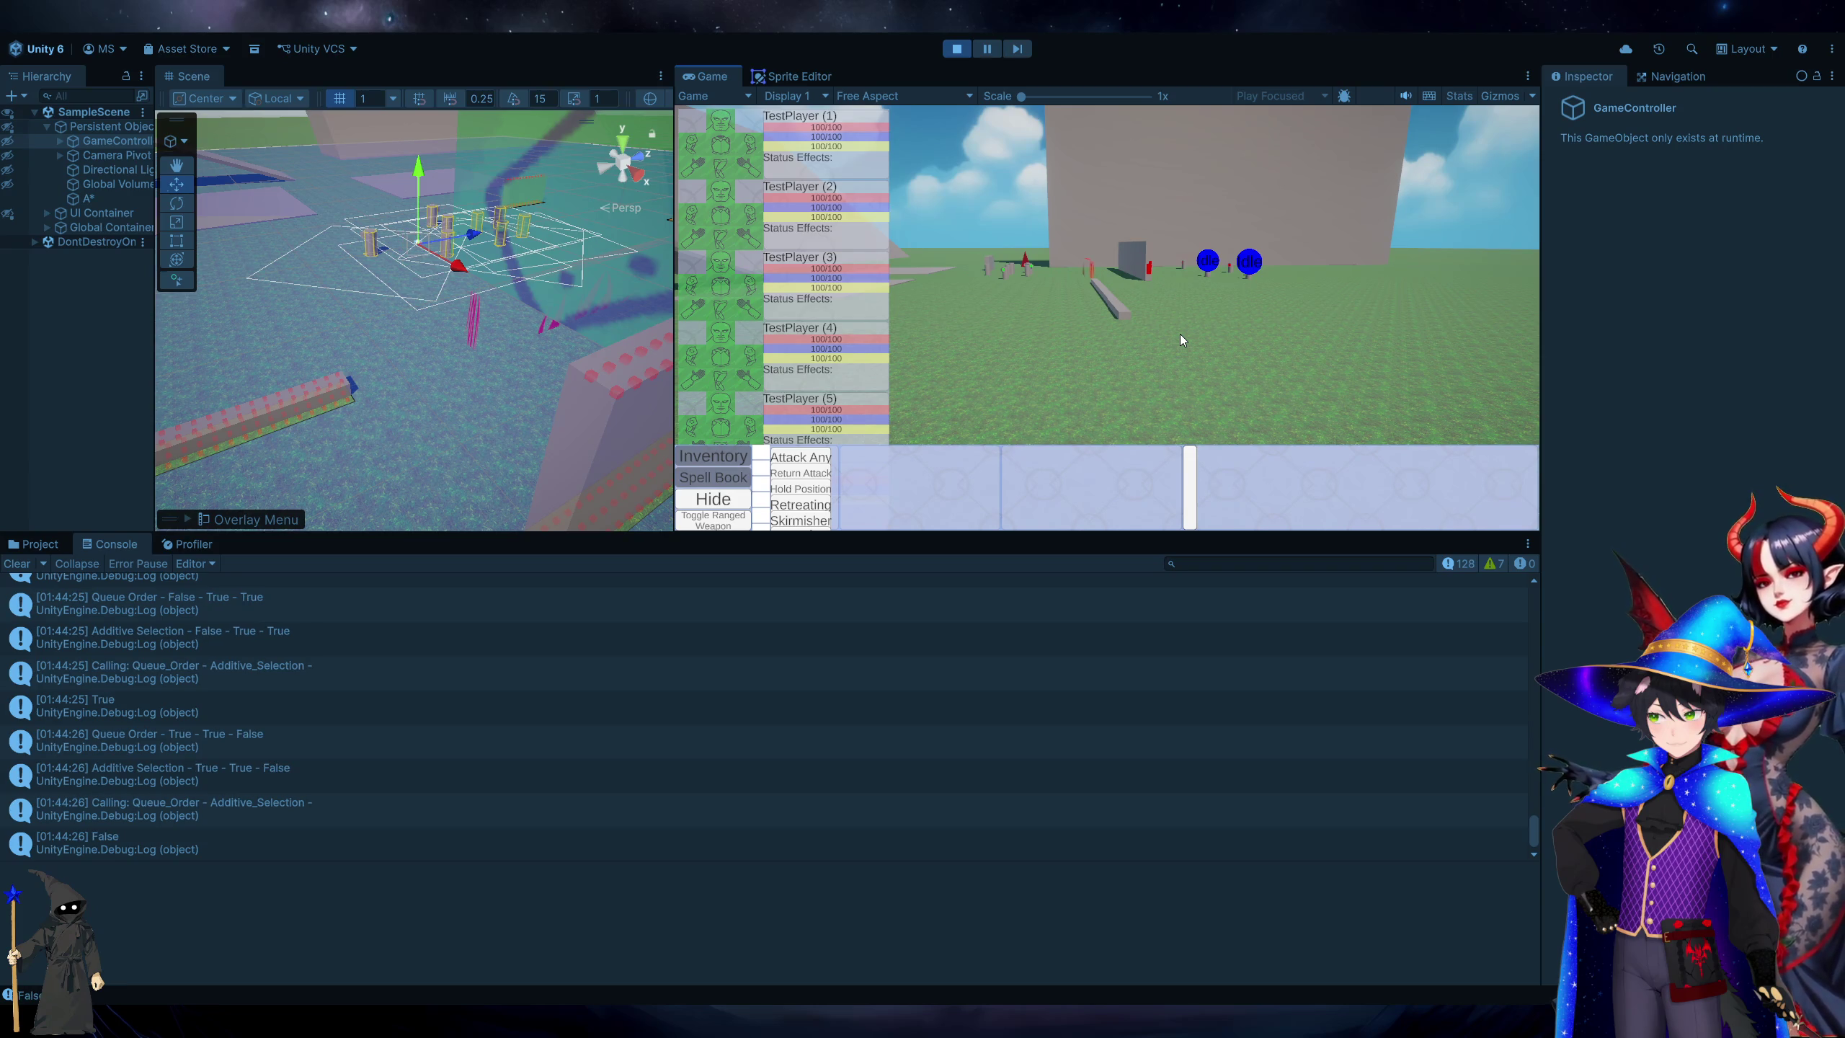
pyautogui.click(1179, 335)
pyautogui.click(1179, 334)
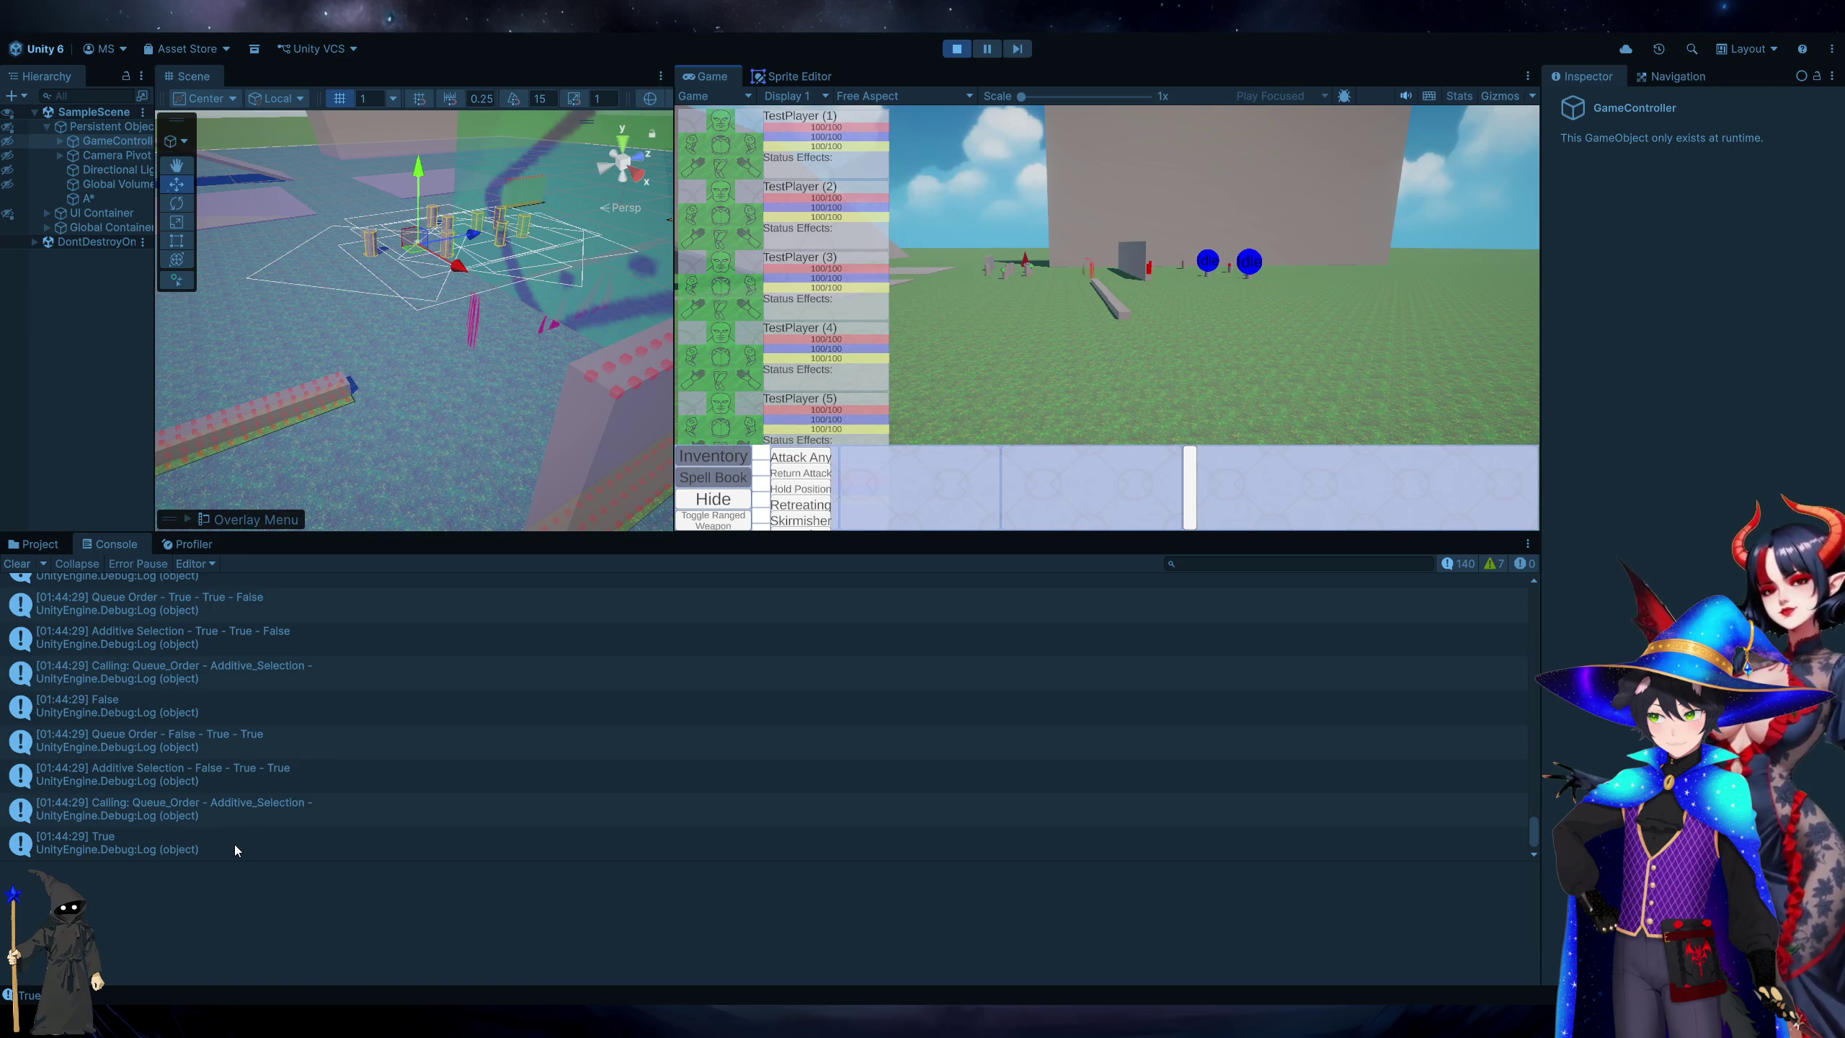
pyautogui.doubleClick(317, 695)
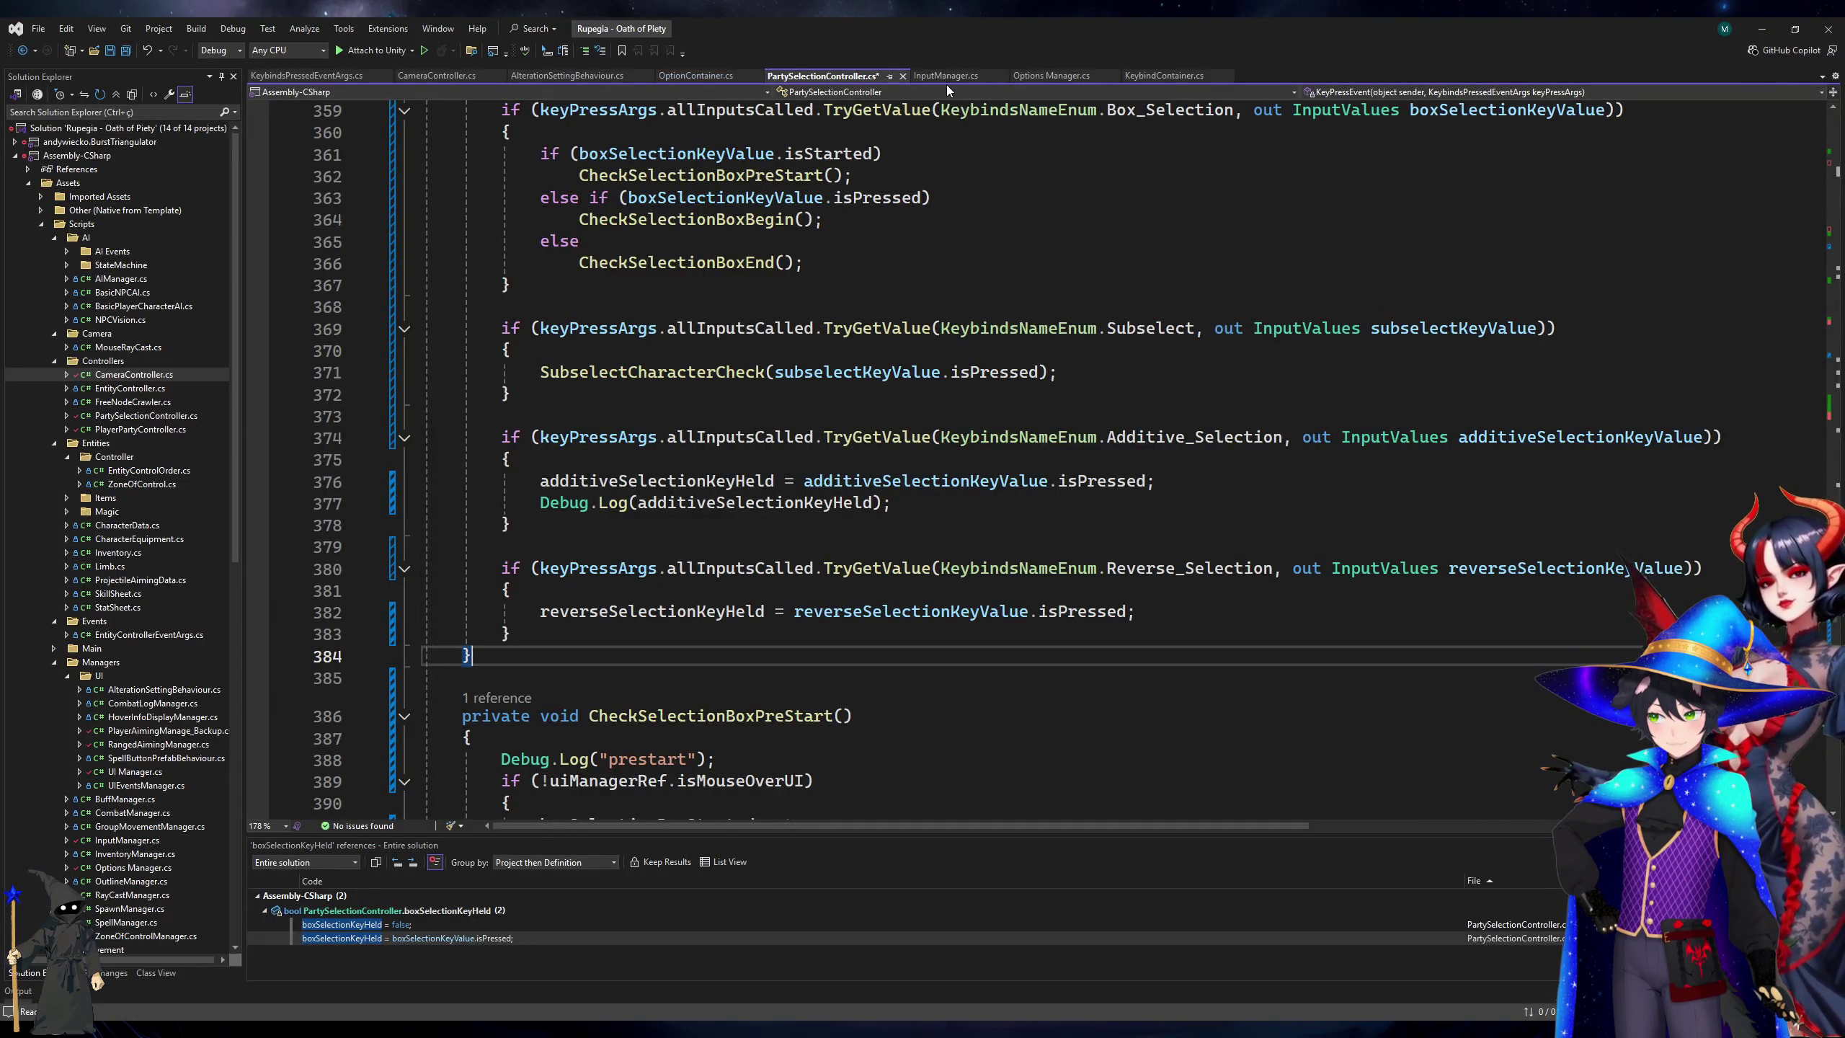
# Save PartySelectionController.cs and review the keybind definitions in Options Manager.cs.
pyautogui.hotkey('ctrl', 's')
pyautogui.click(1029, 78)
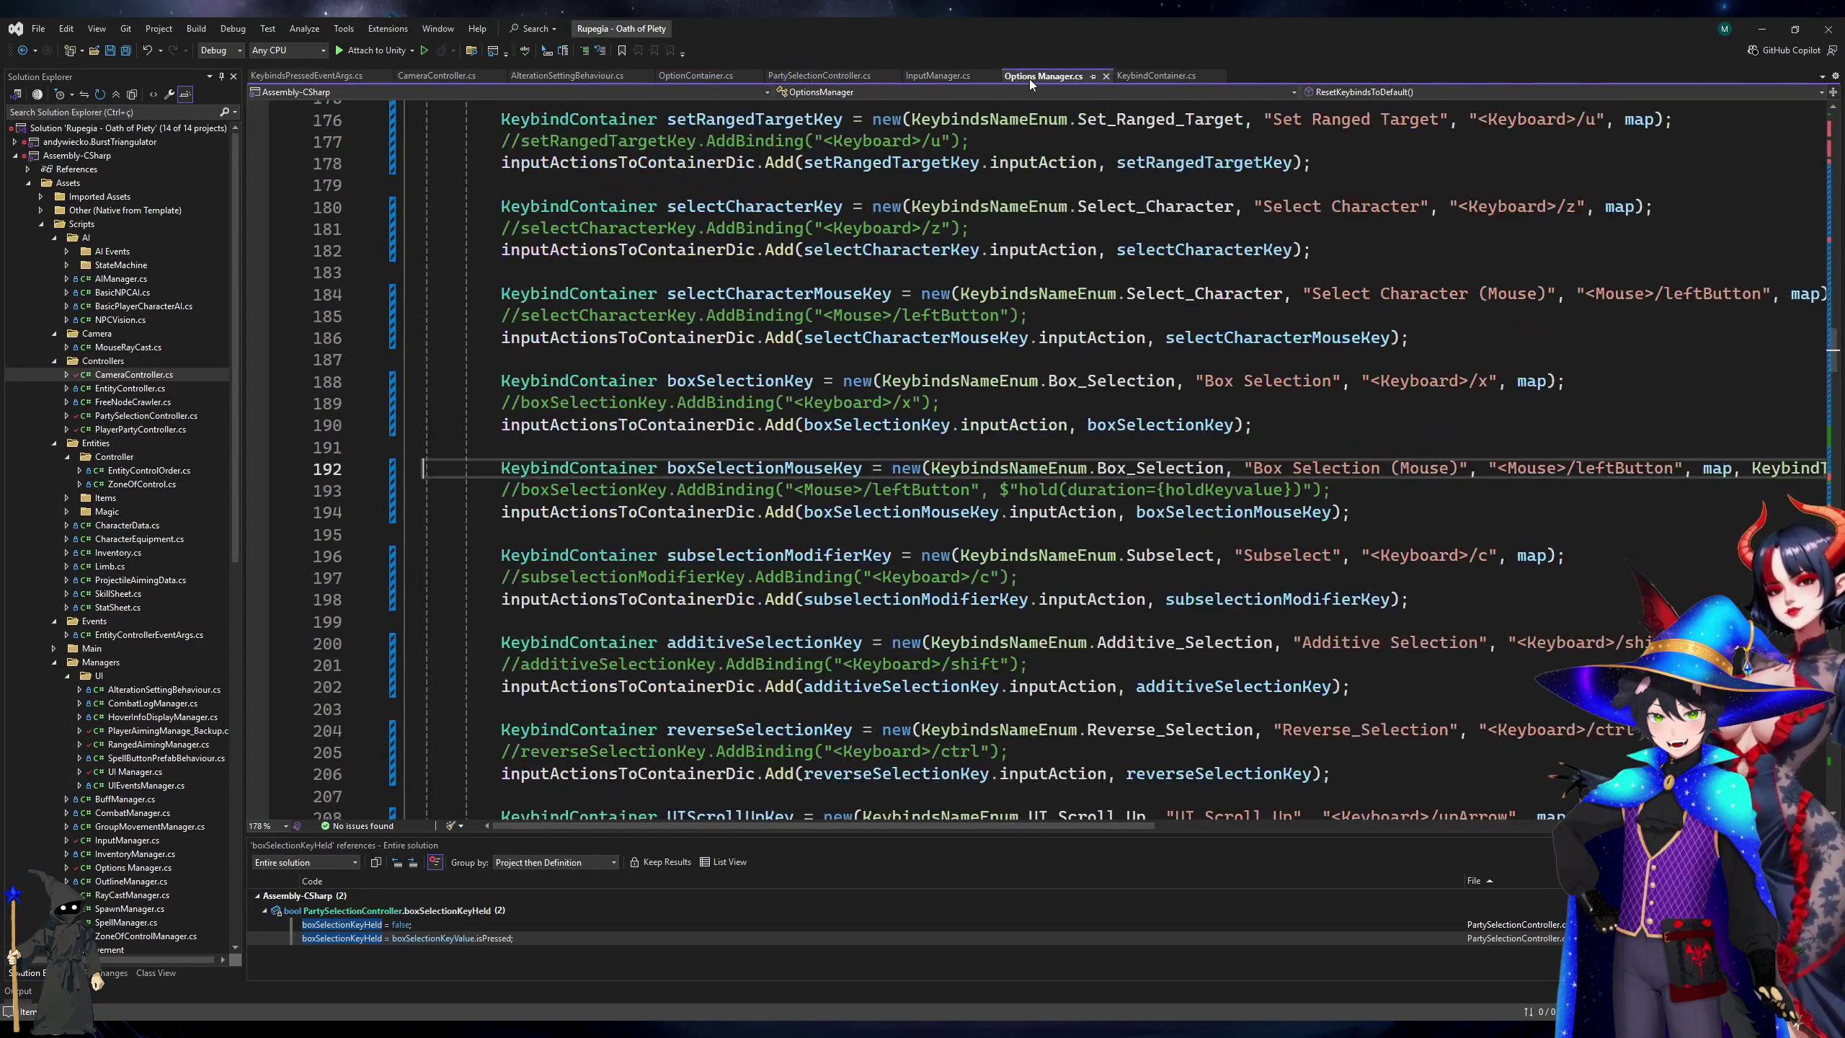
pyautogui.click(1420, 579)
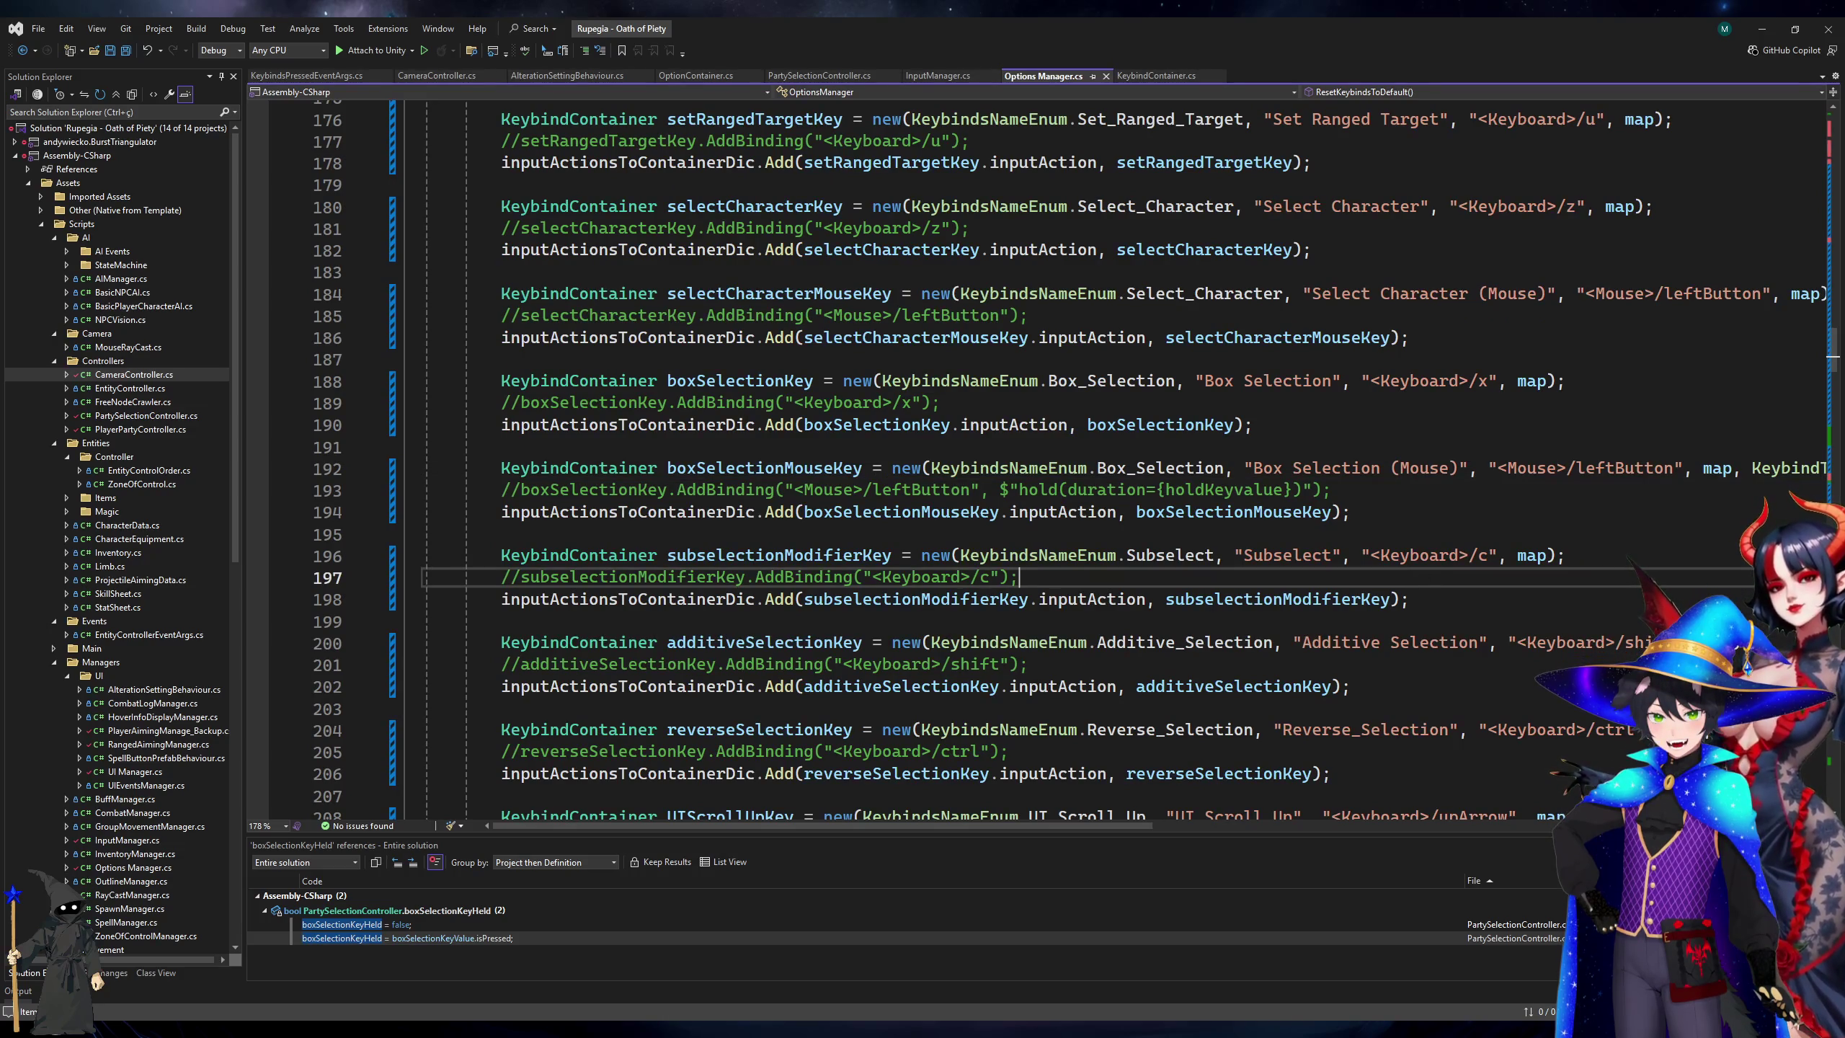
pyautogui.click(406, 939)
pyautogui.press('Escape')
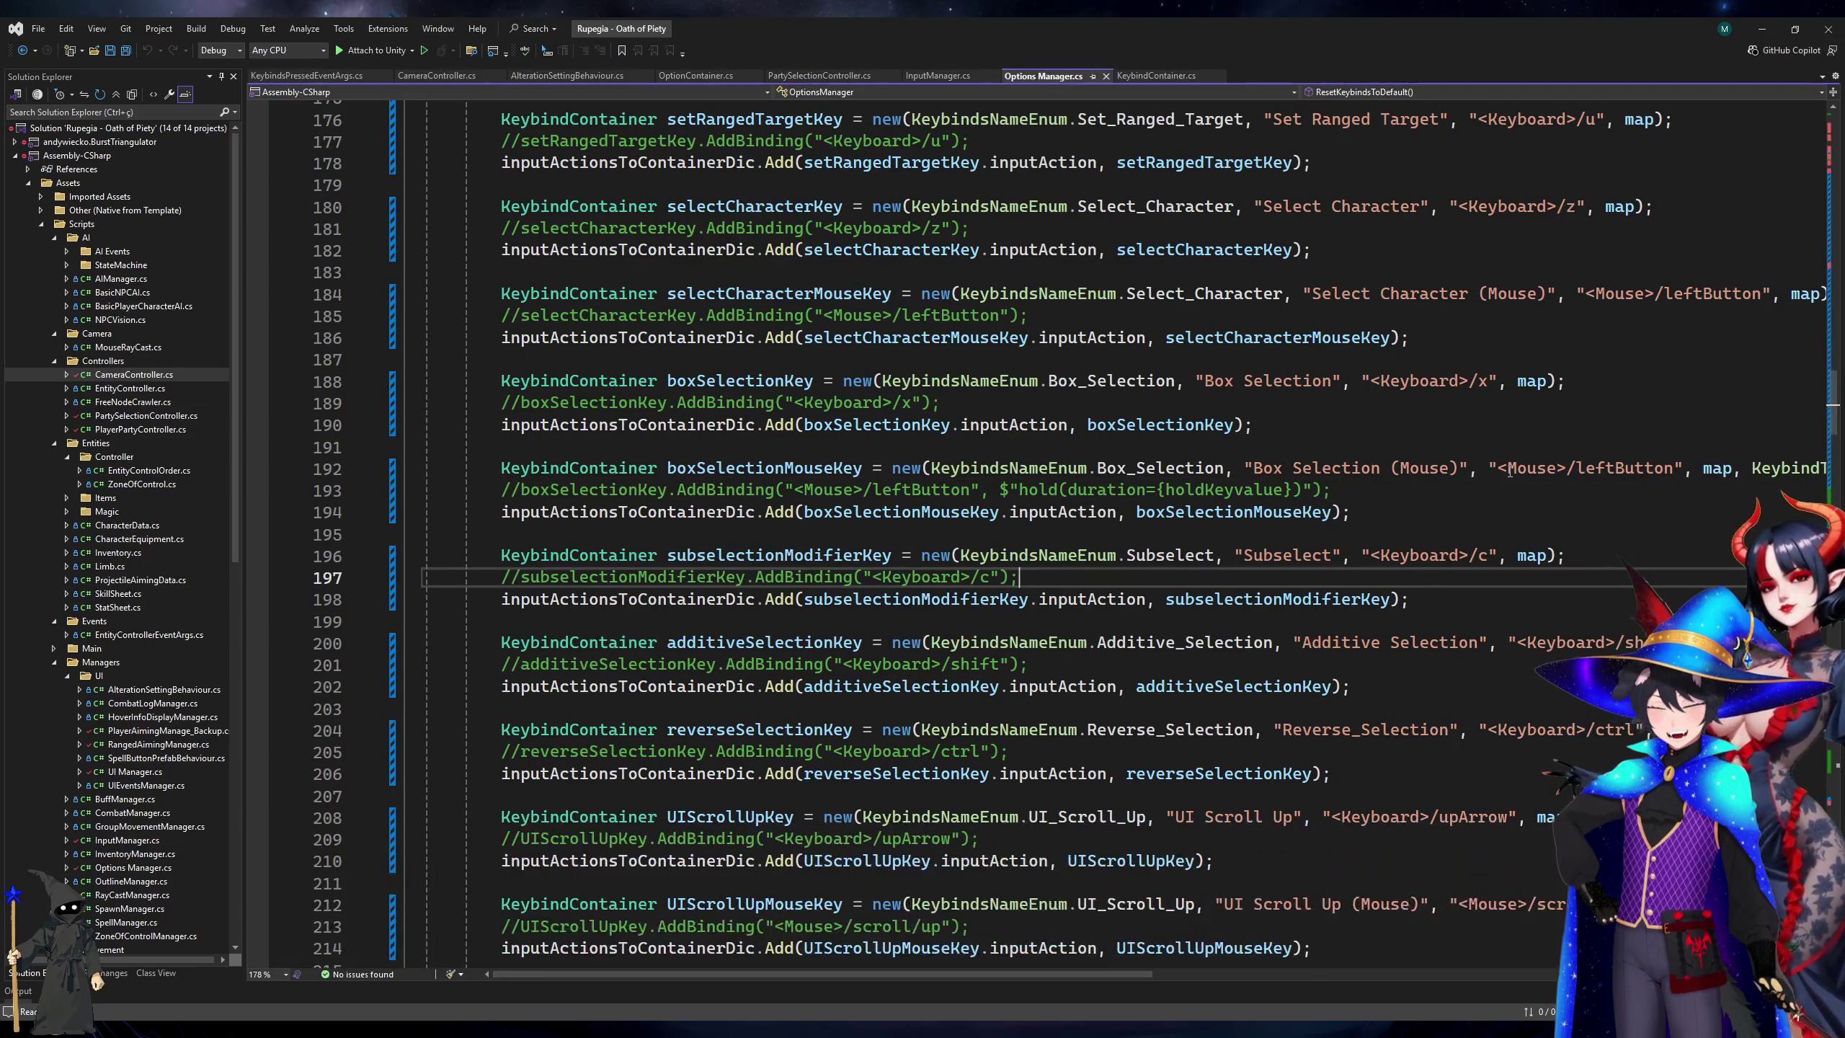
pyautogui.click(734, 512)
pyautogui.click(727, 555)
pyautogui.click(734, 468)
pyautogui.click(746, 380)
pyautogui.doubleClick(746, 287)
pyautogui.scroll(4, 755, 306)
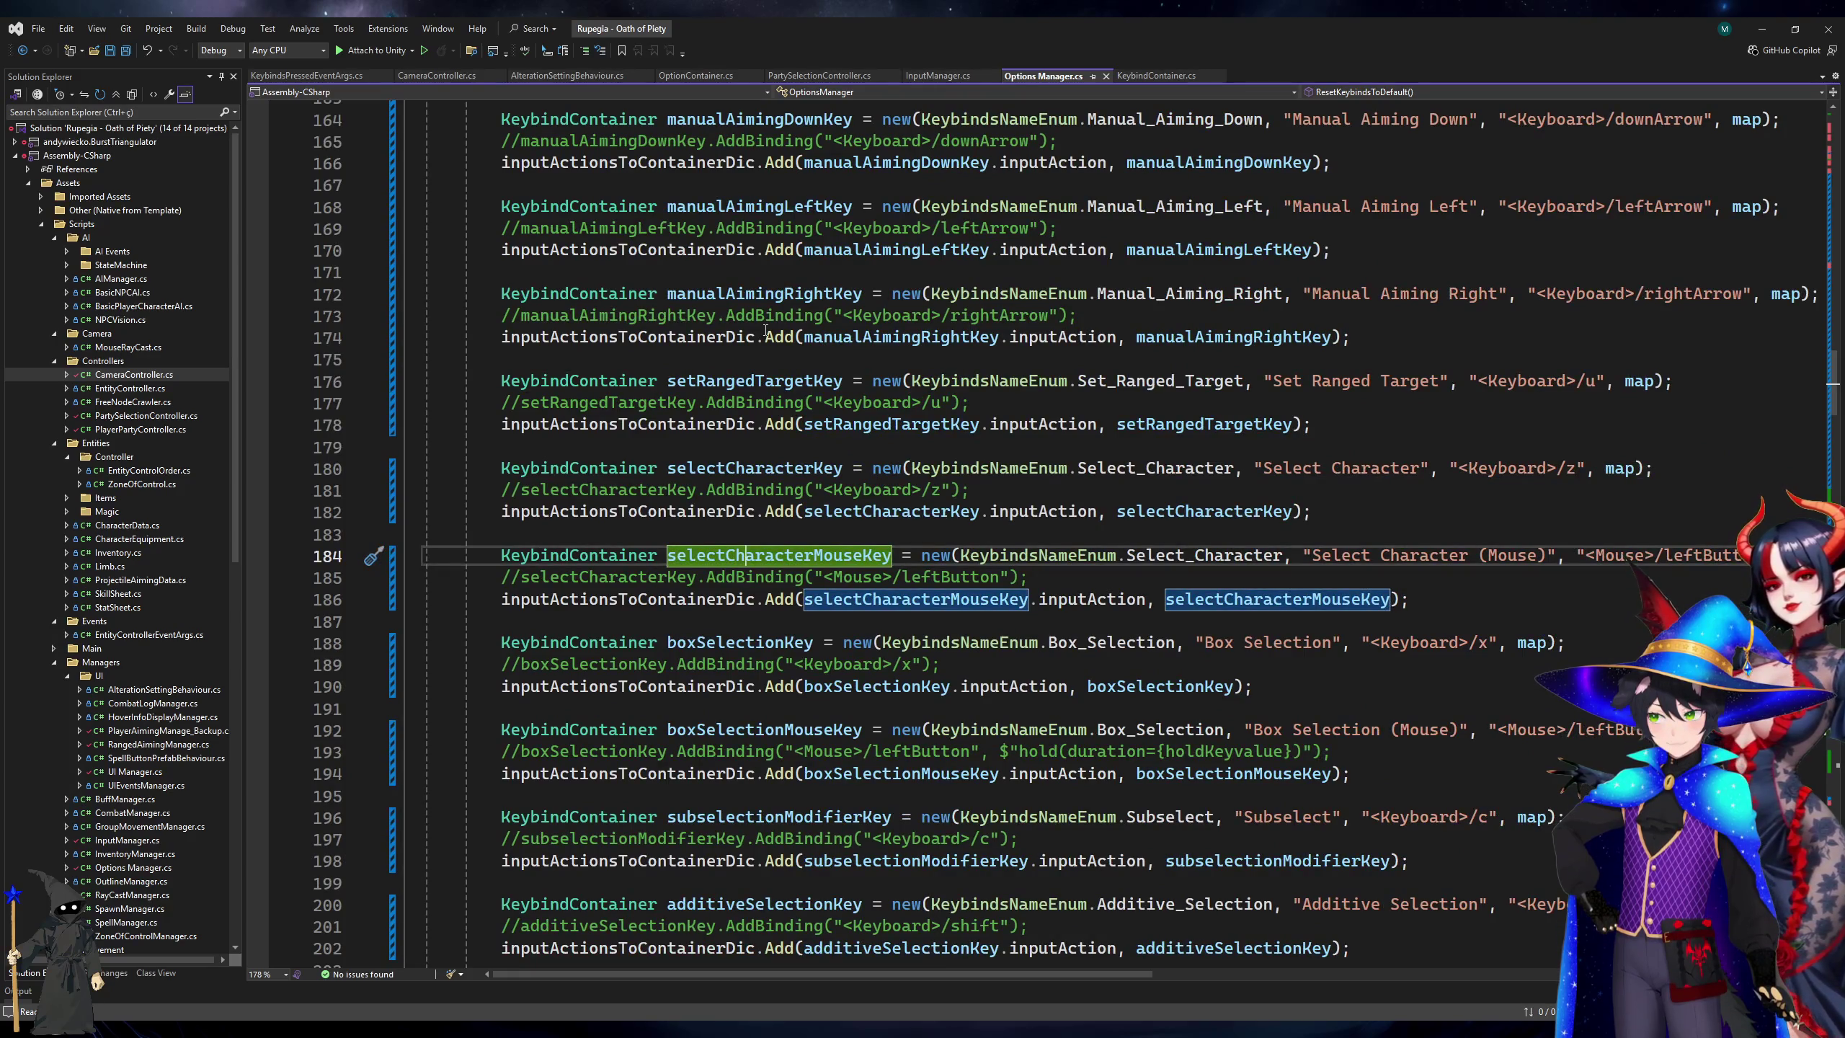
pyautogui.scroll(-3, 766, 335)
pyautogui.scroll(-3, 791, 586)
# Append ', KeybindType.OnPress' after map on the Additive and Reverse Selection keybinds, and save.
pyautogui.click(1733, 512)
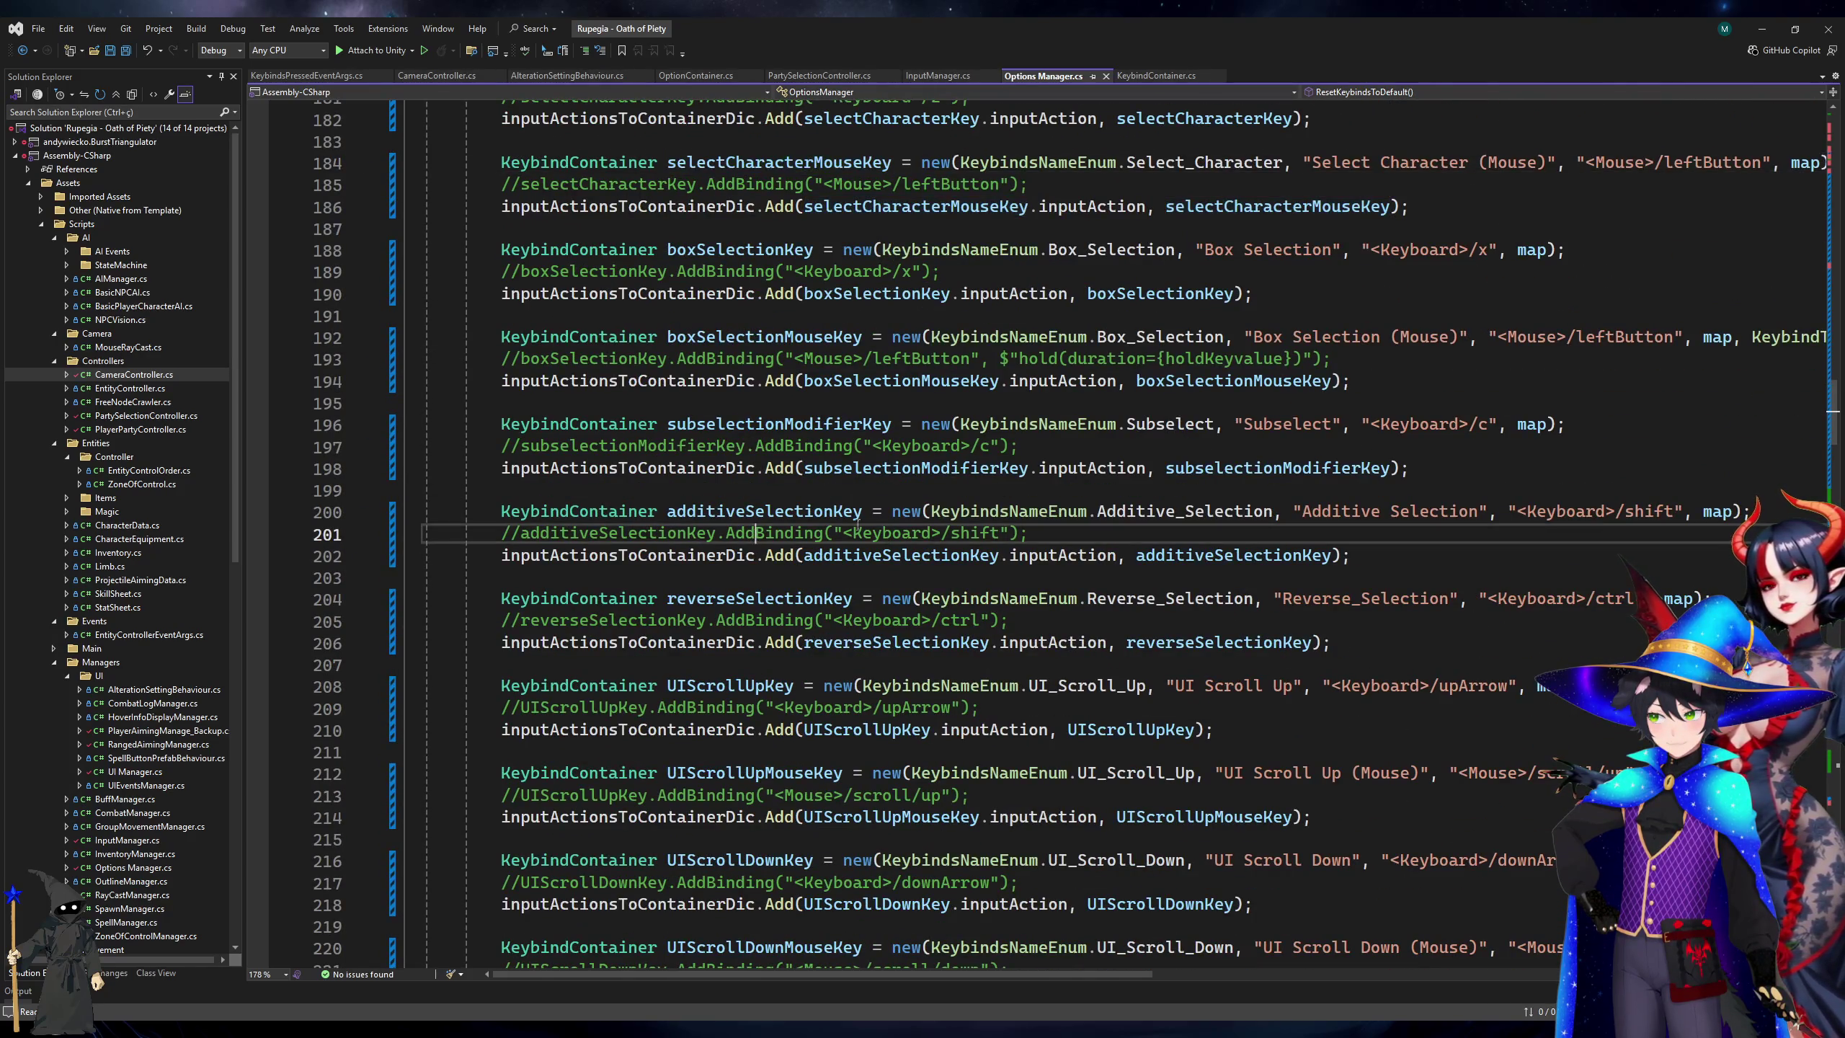
pyautogui.write(', Key')
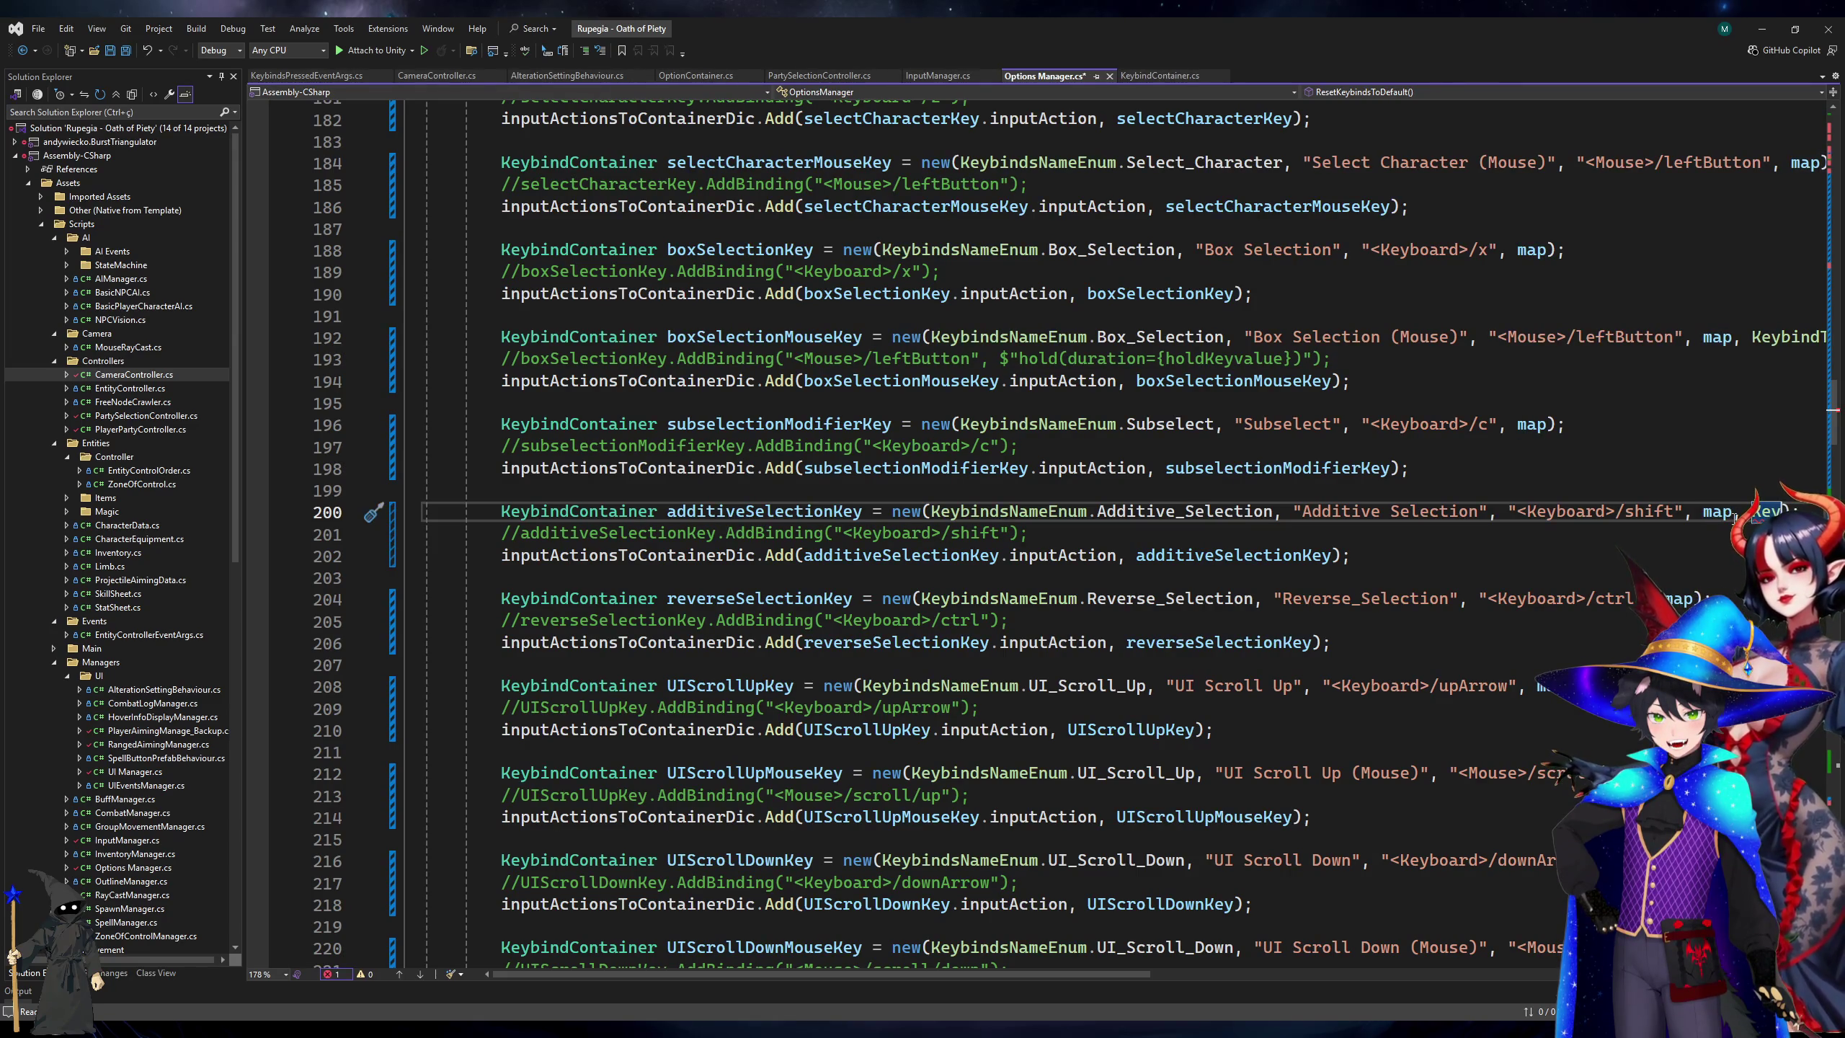
pyautogui.write('.')
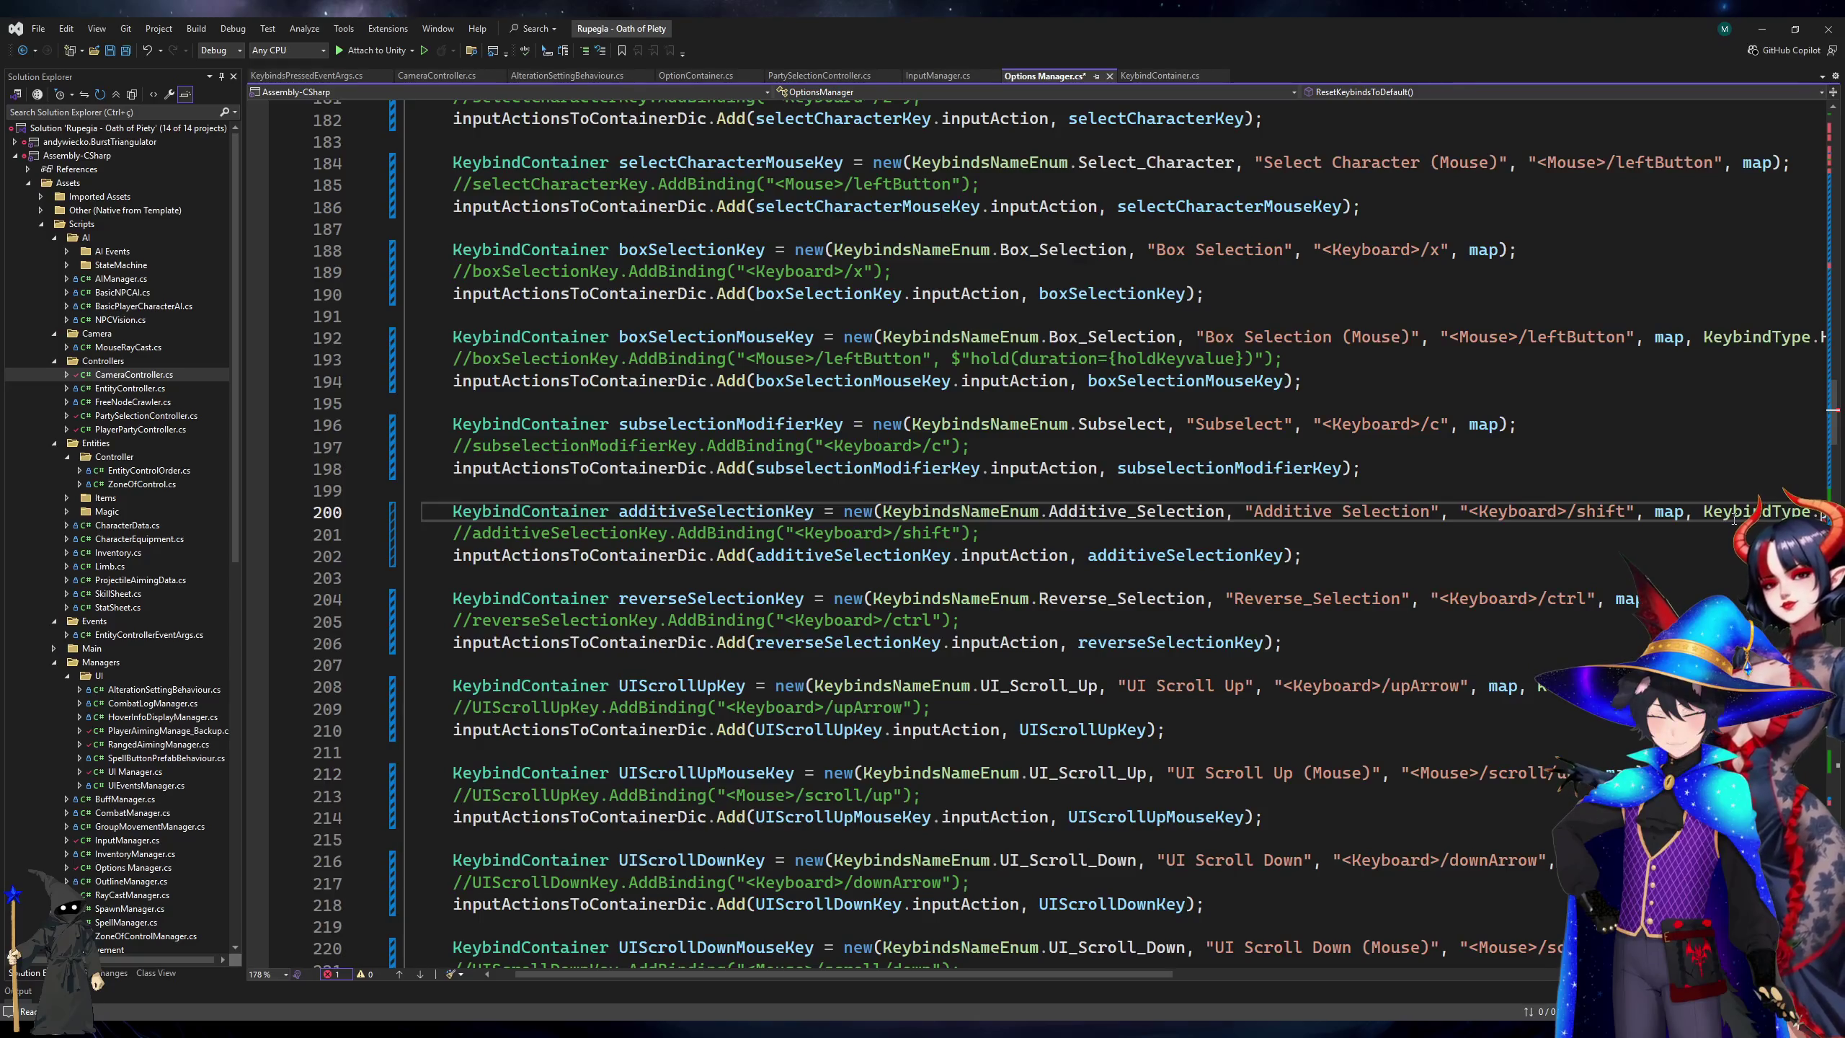
pyautogui.write('OnPress,')
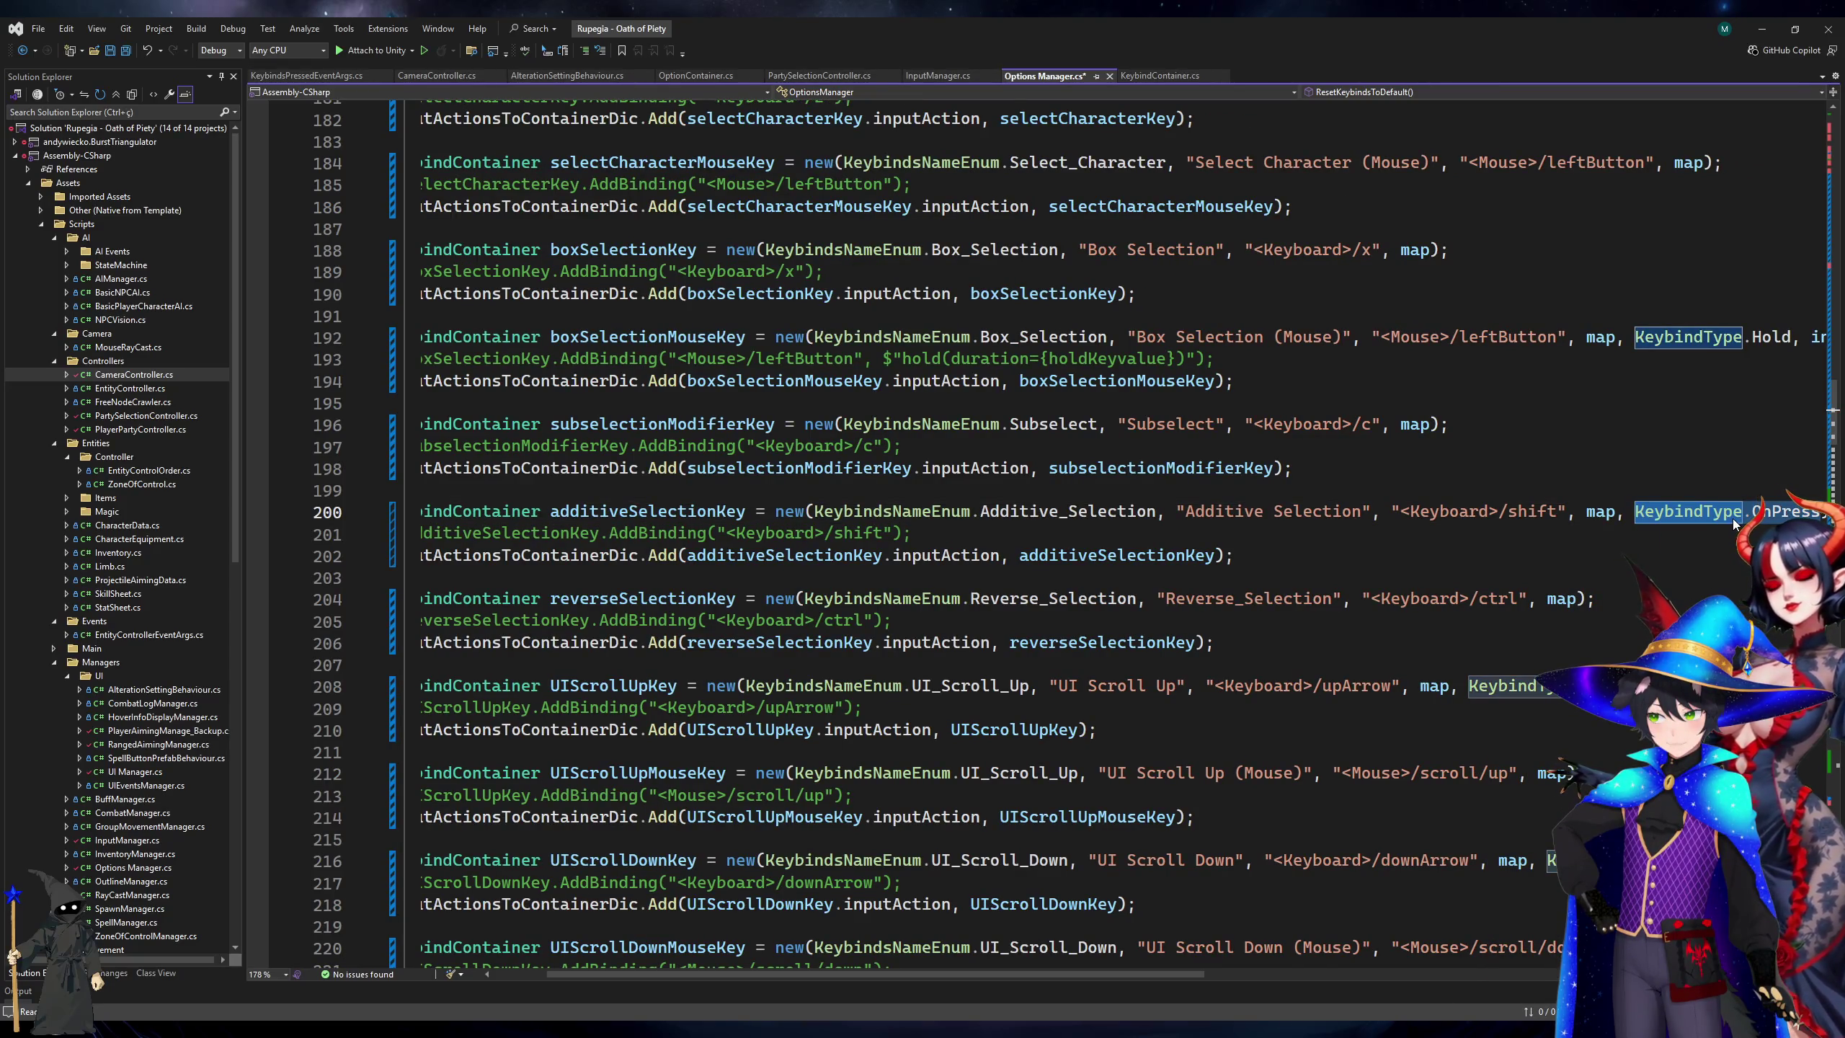
pyautogui.click(1400, 600)
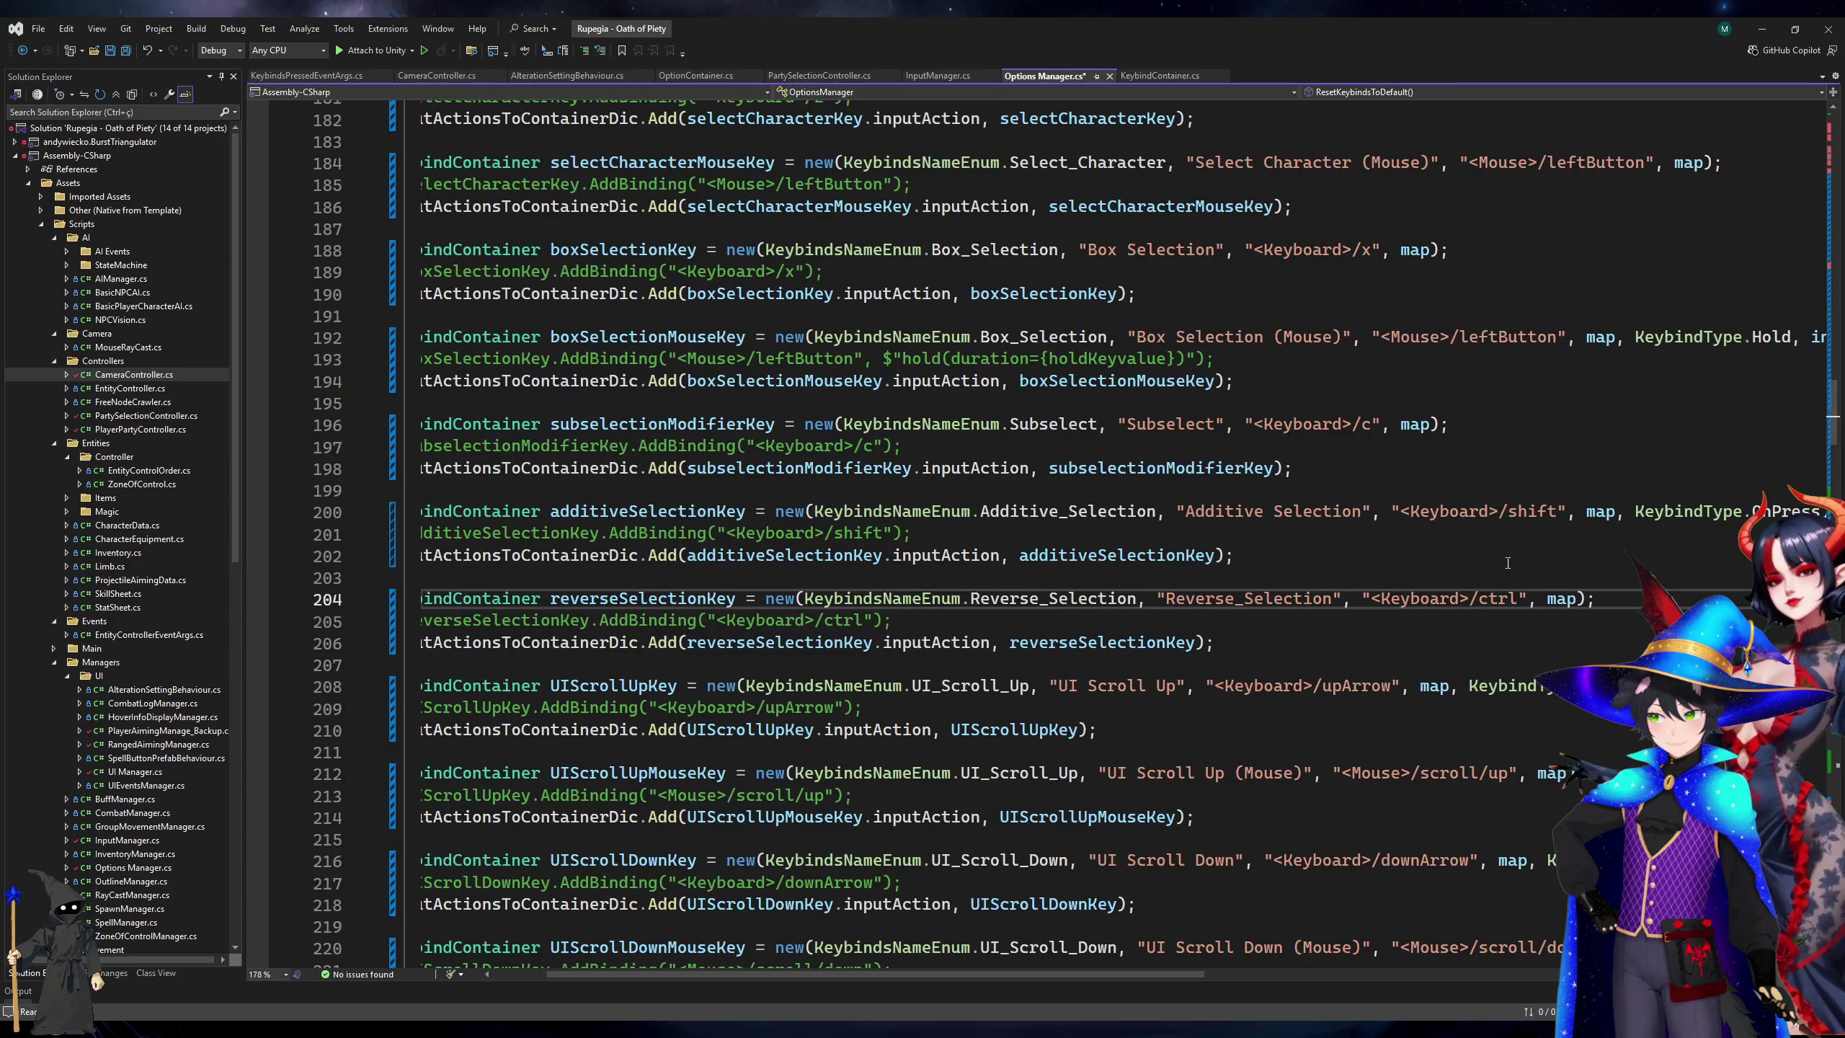
pyautogui.click(1576, 598)
pyautogui.write(', KeybindType.OnPress')
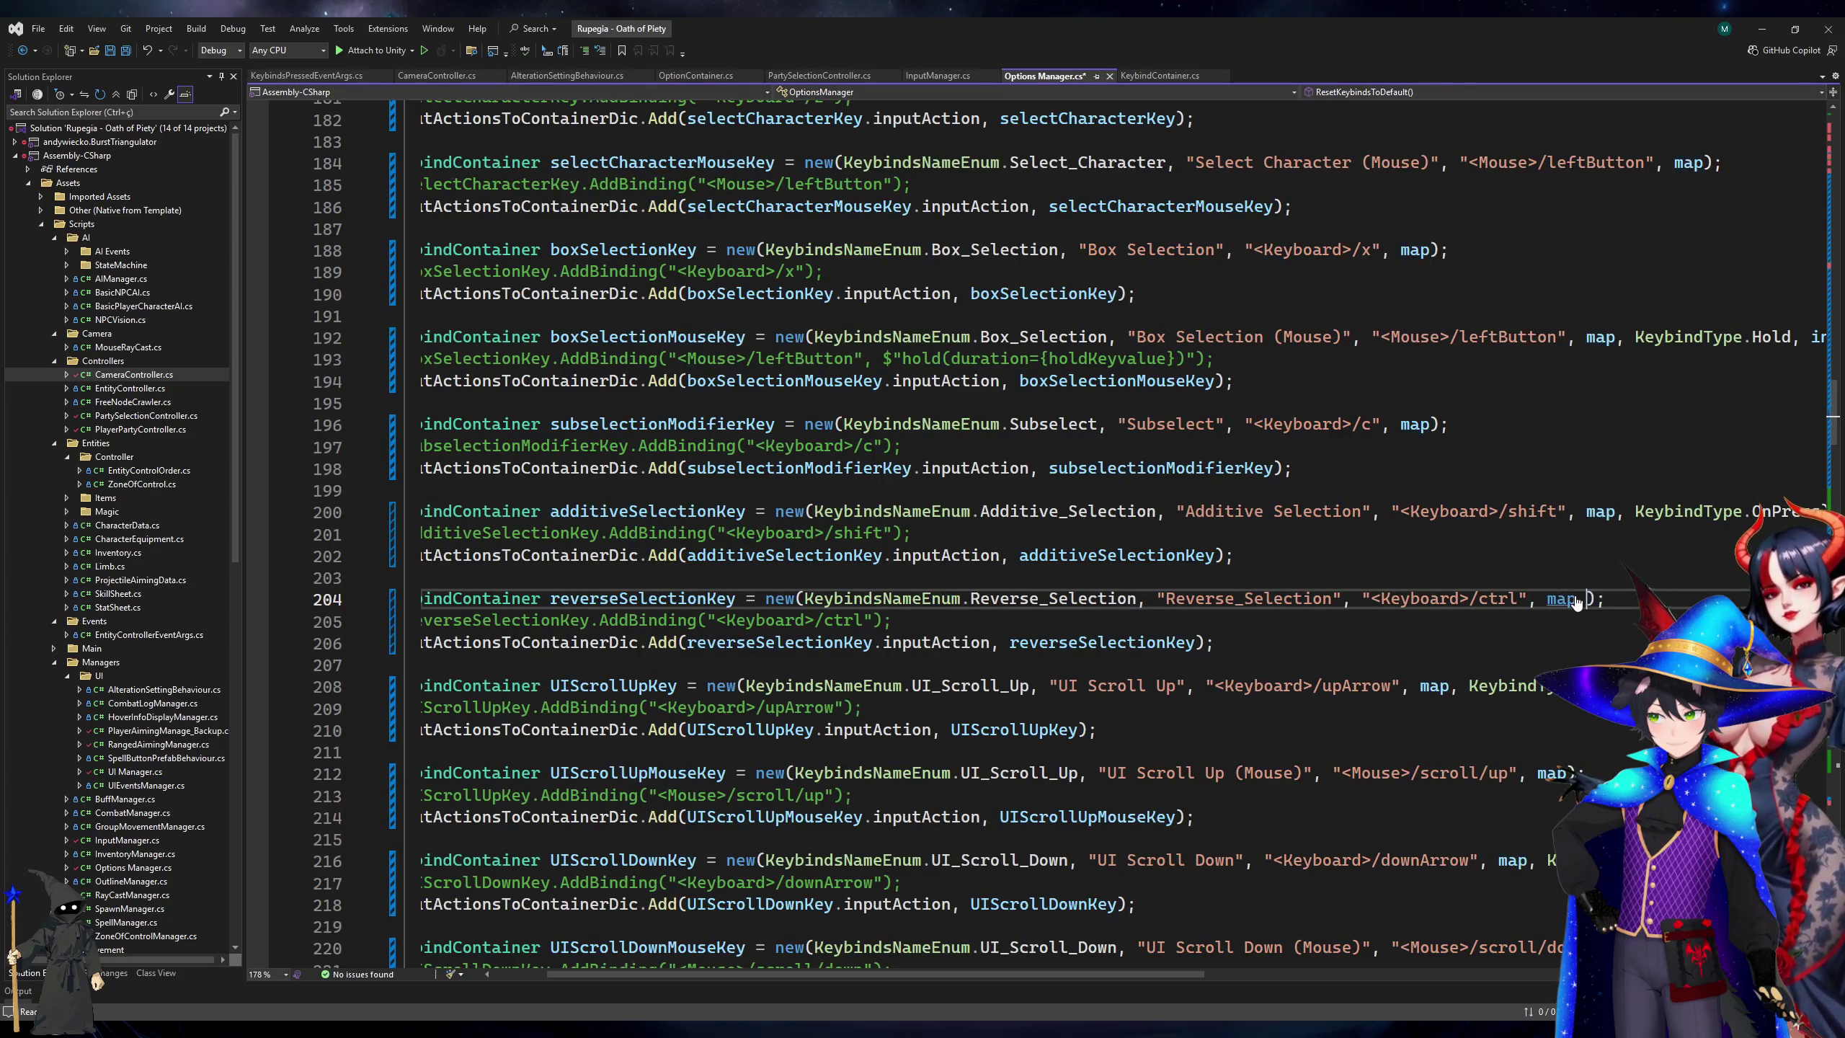
pyautogui.click(1498, 736)
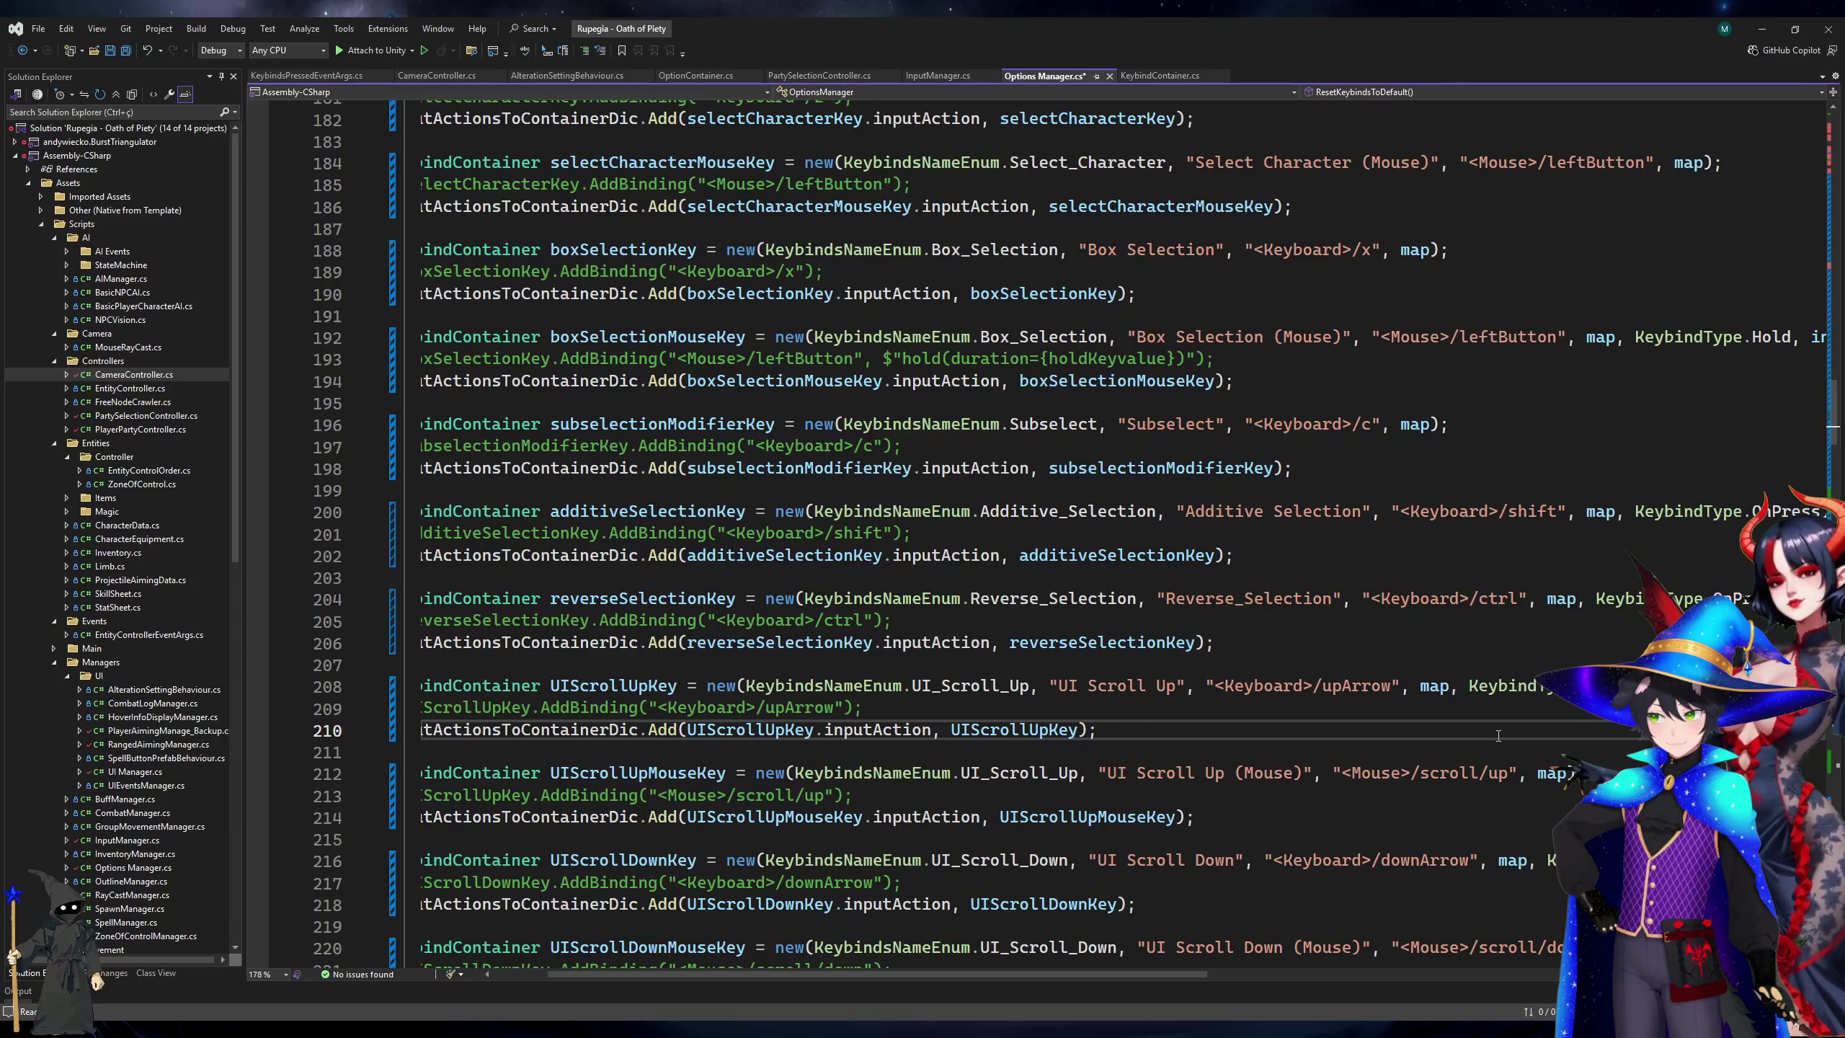
pyautogui.hscroll(-3, 1498, 736)
pyautogui.hotkey('ctrl', 's')
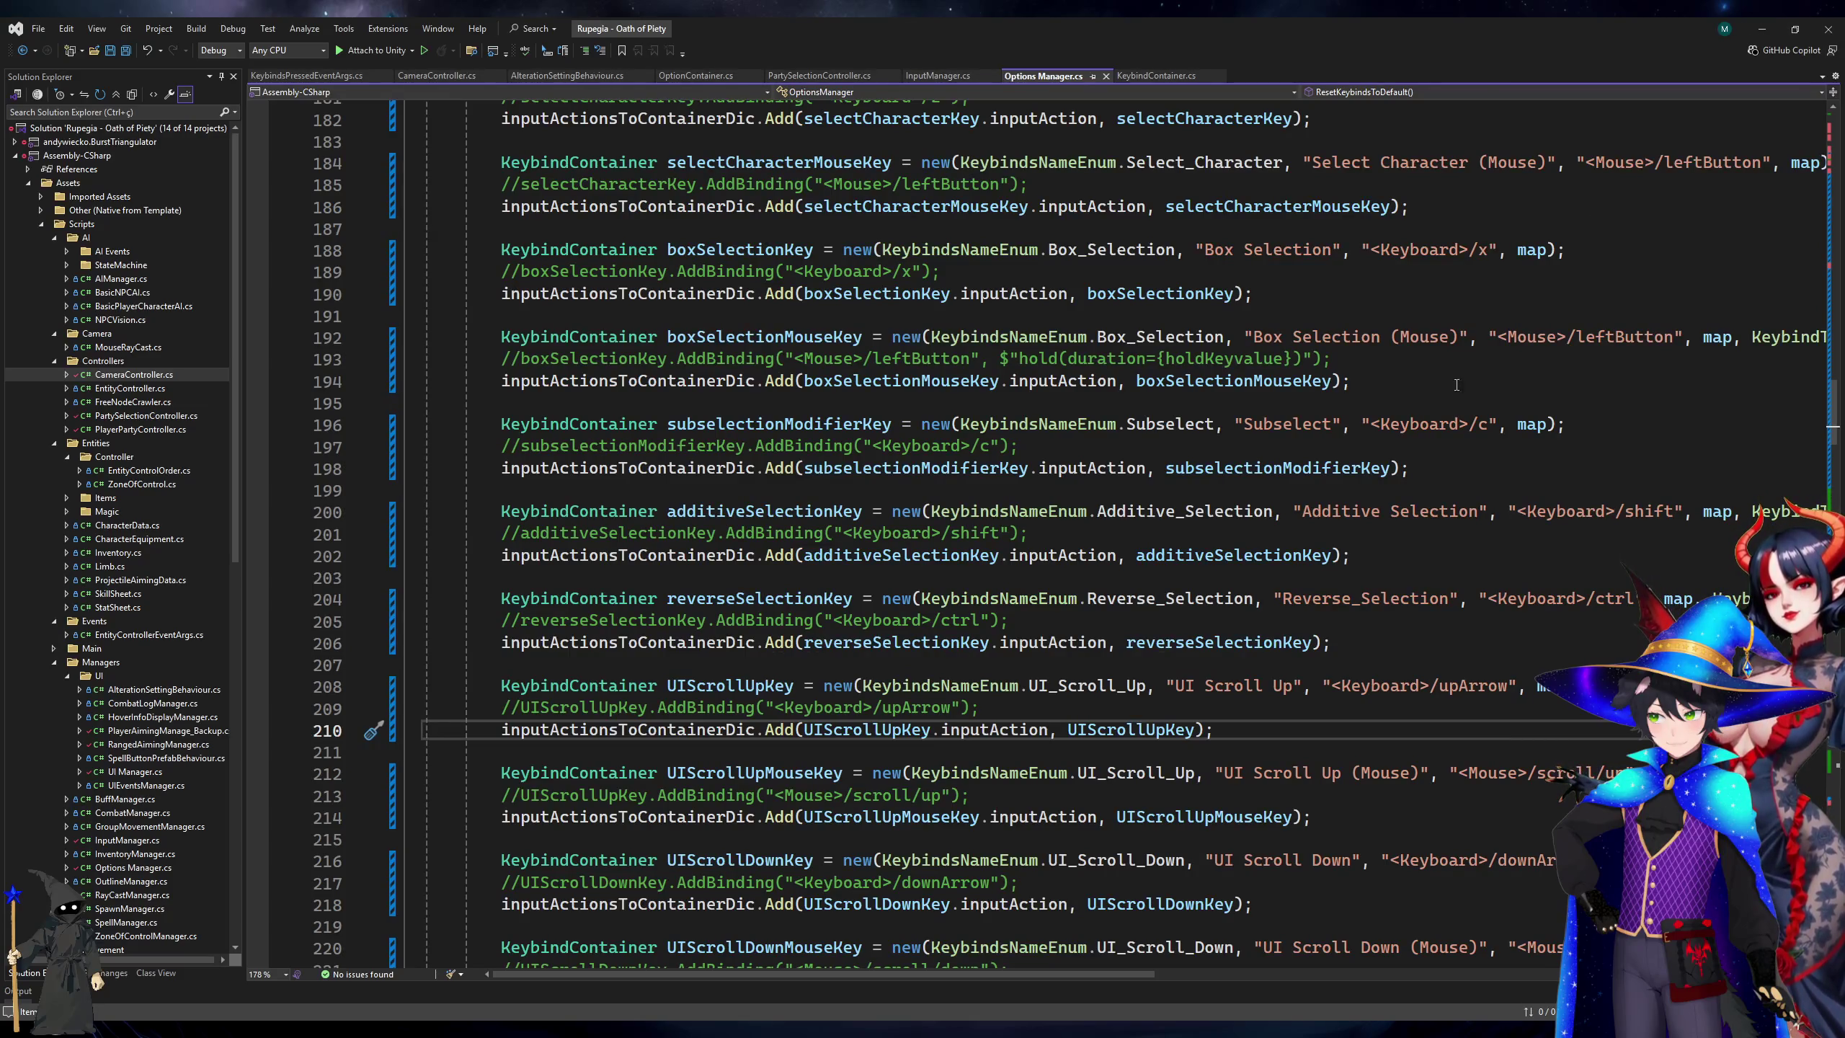
# Stop the running play session in Unity and return to Options Manager.cs.
pyautogui.click(1762, 28)
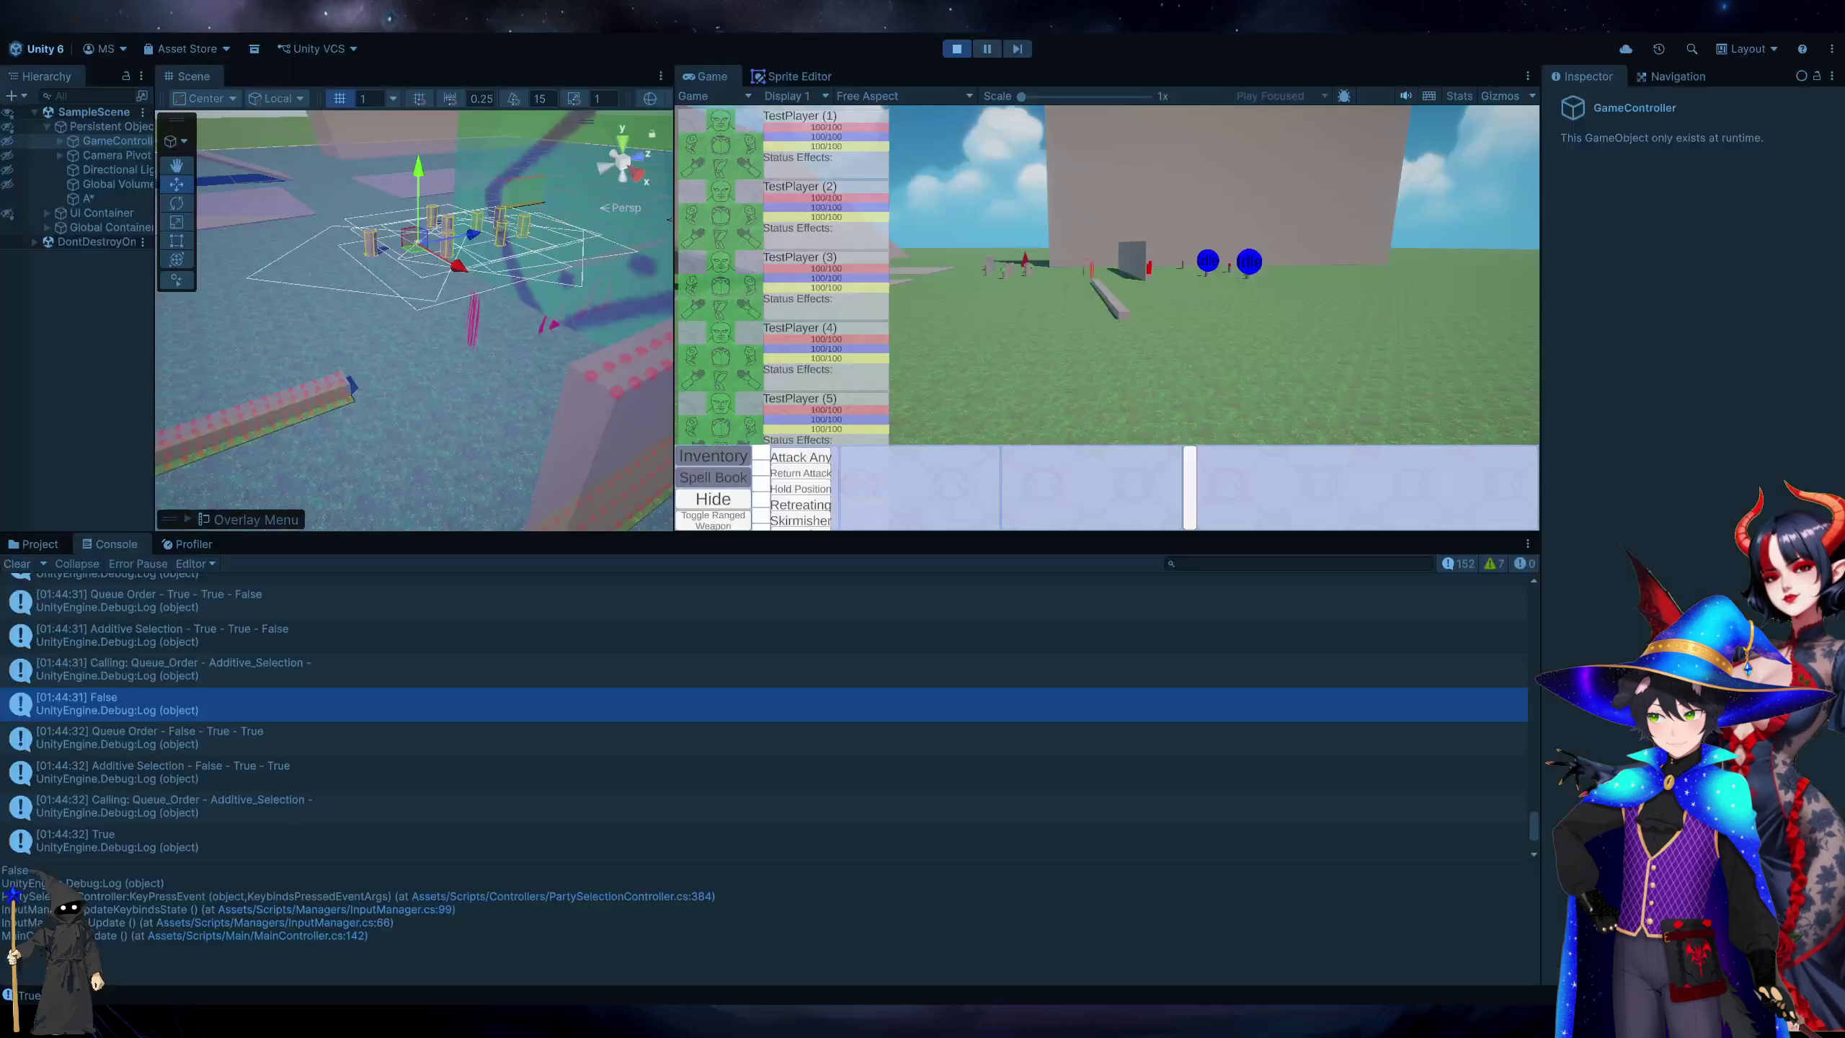
pyautogui.click(954, 53)
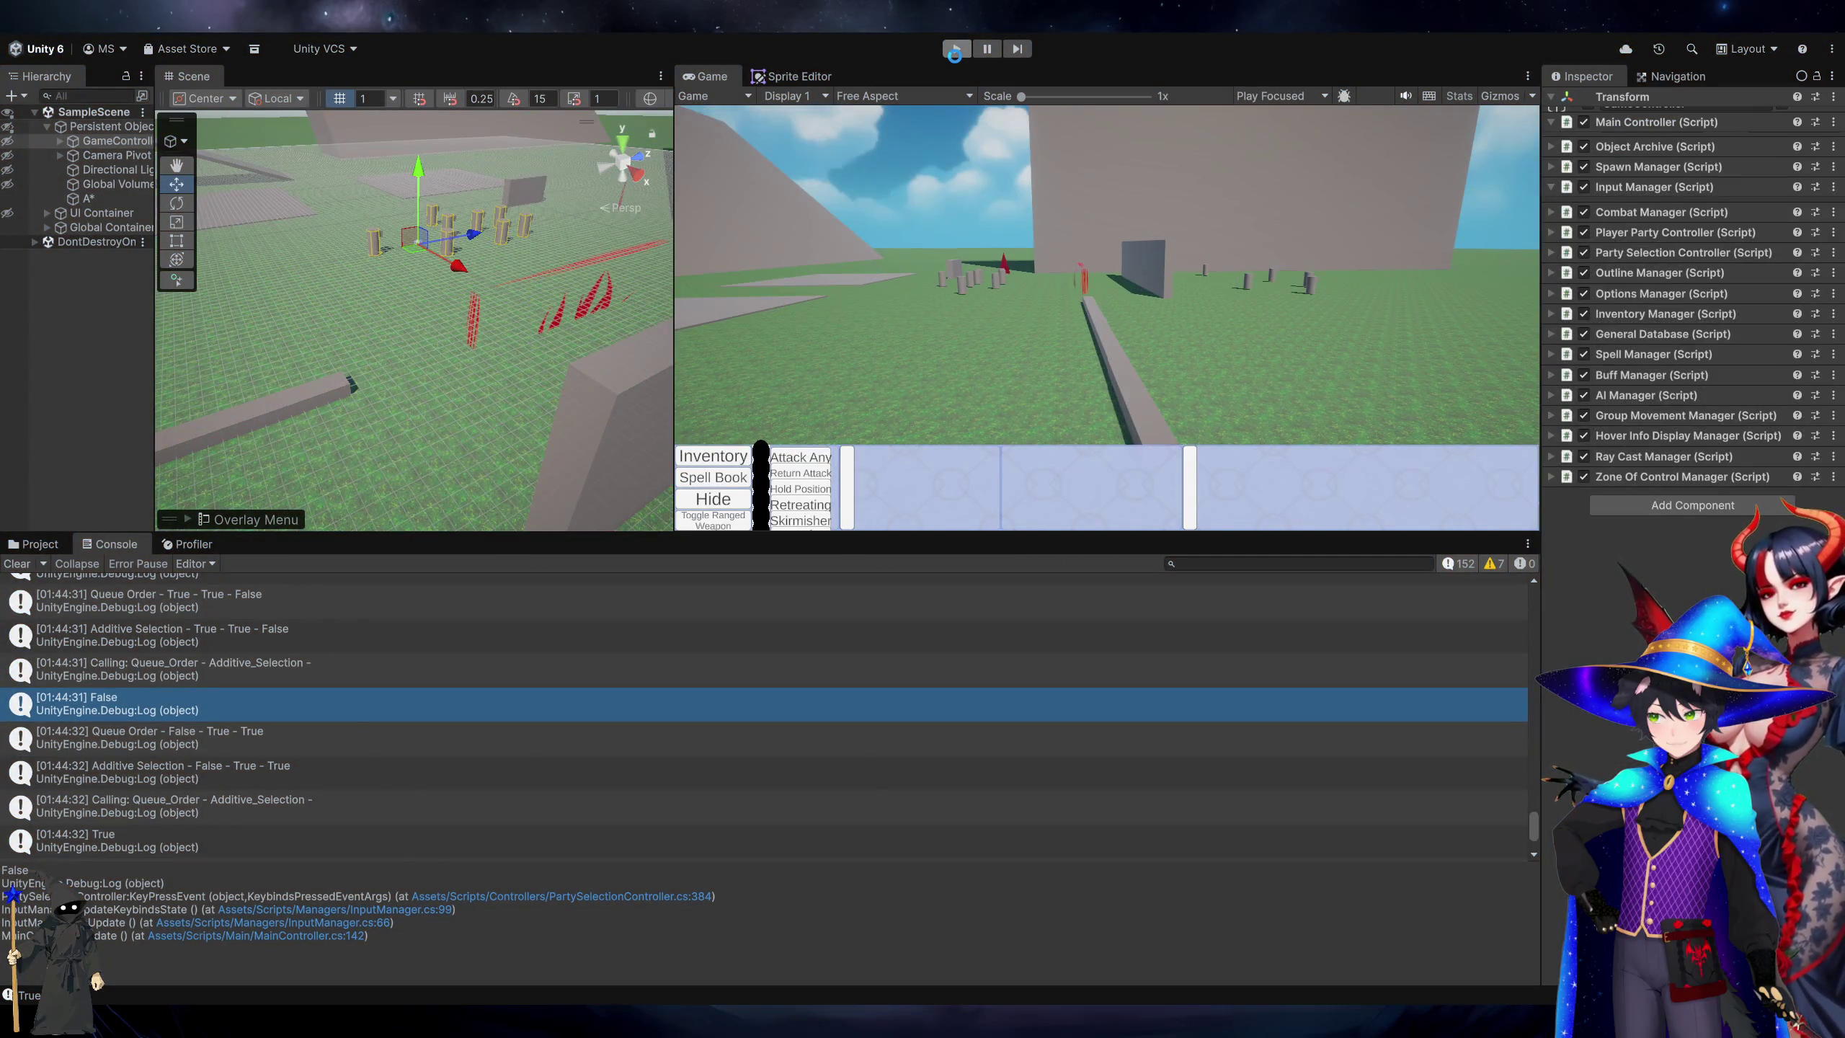
pyautogui.hotkey('alt', 'Tab')
pyautogui.scroll(-20, 1218, 646)
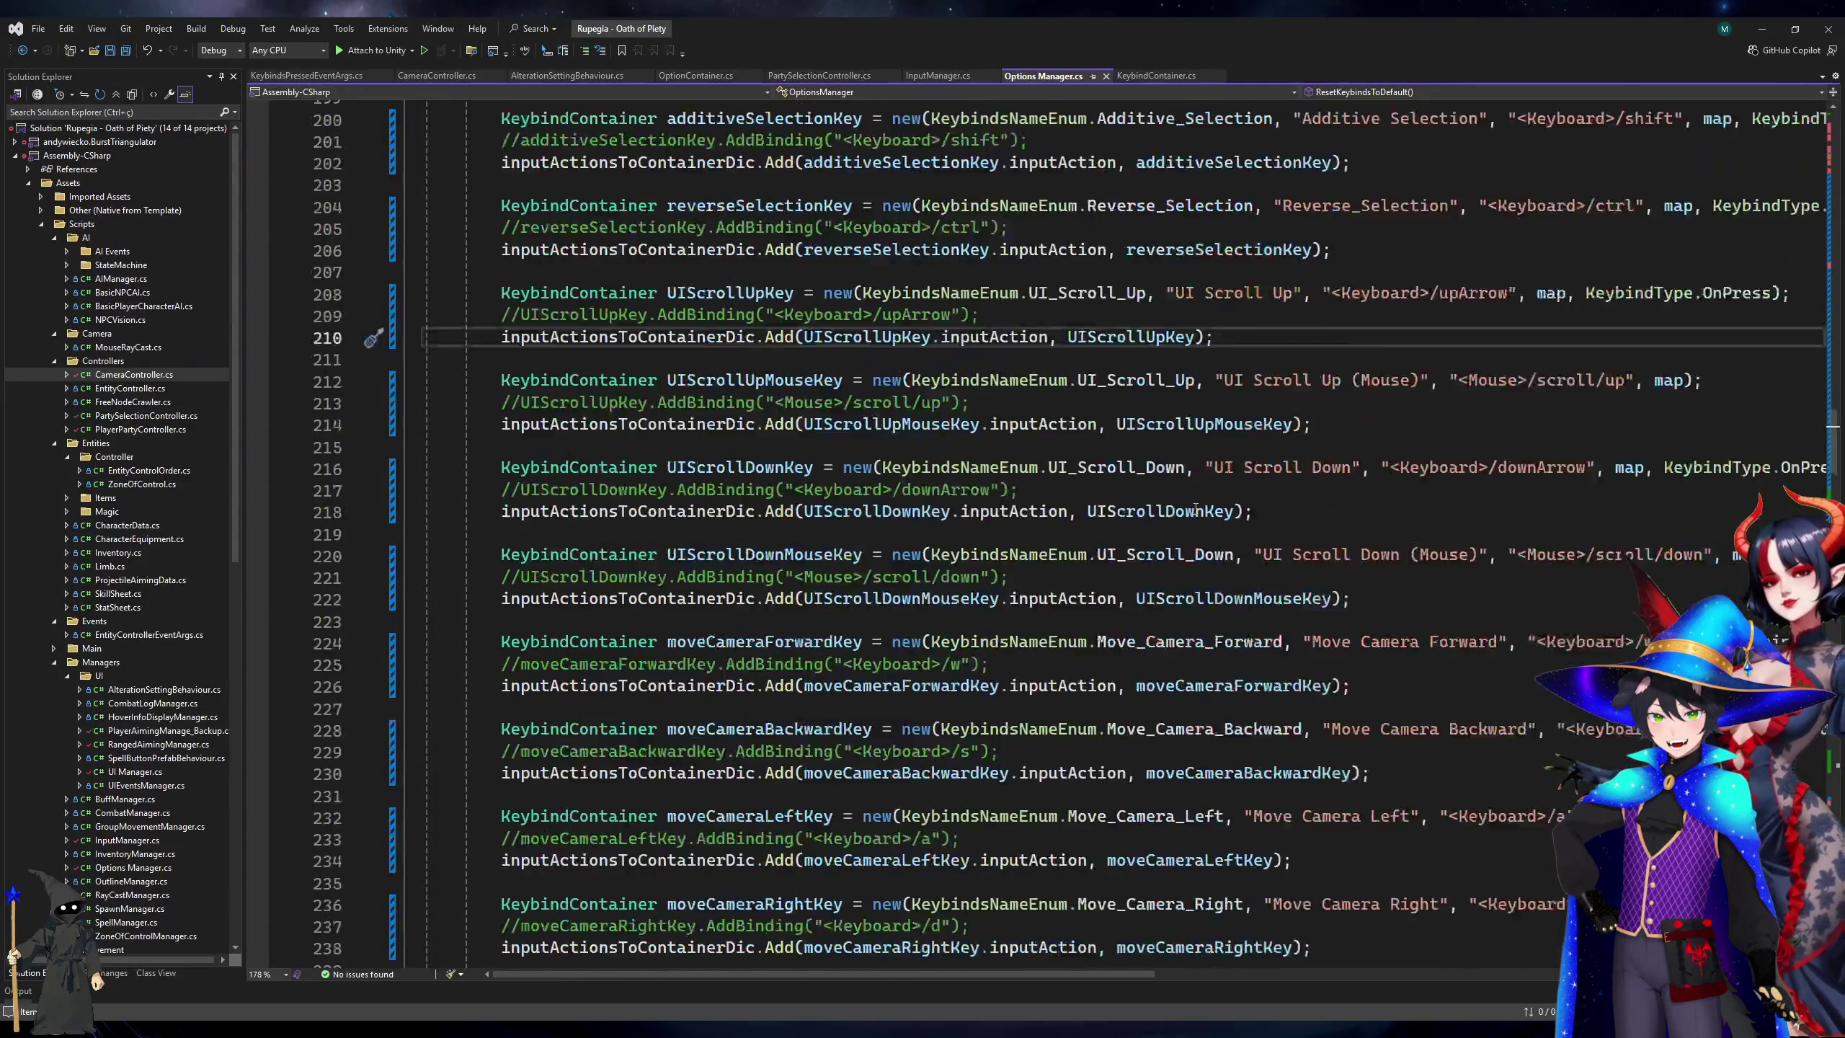
# Change the Time for Hold Key default in ResetGameplaySettingsToDefault from "0.5" to "0.3".
pyautogui.scroll(-20, 1219, 646)
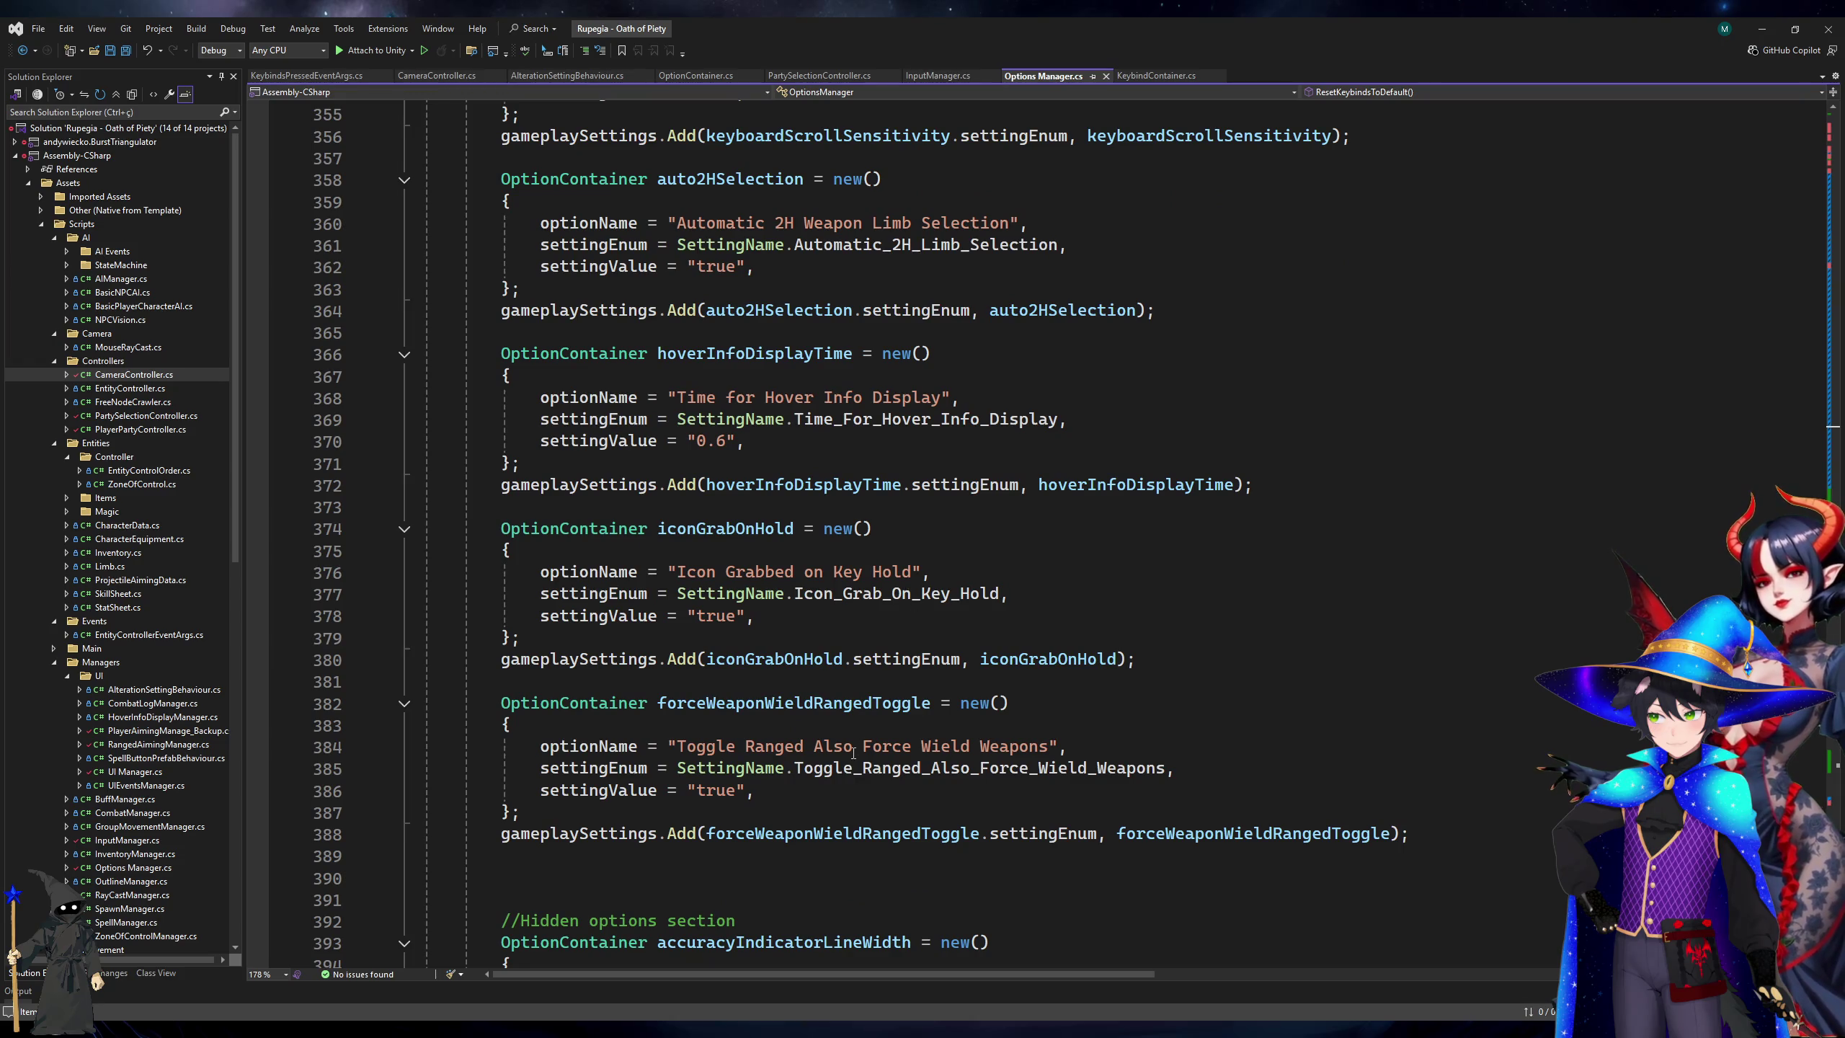
pyautogui.scroll(3, 854, 753)
pyautogui.scroll(8, 793, 465)
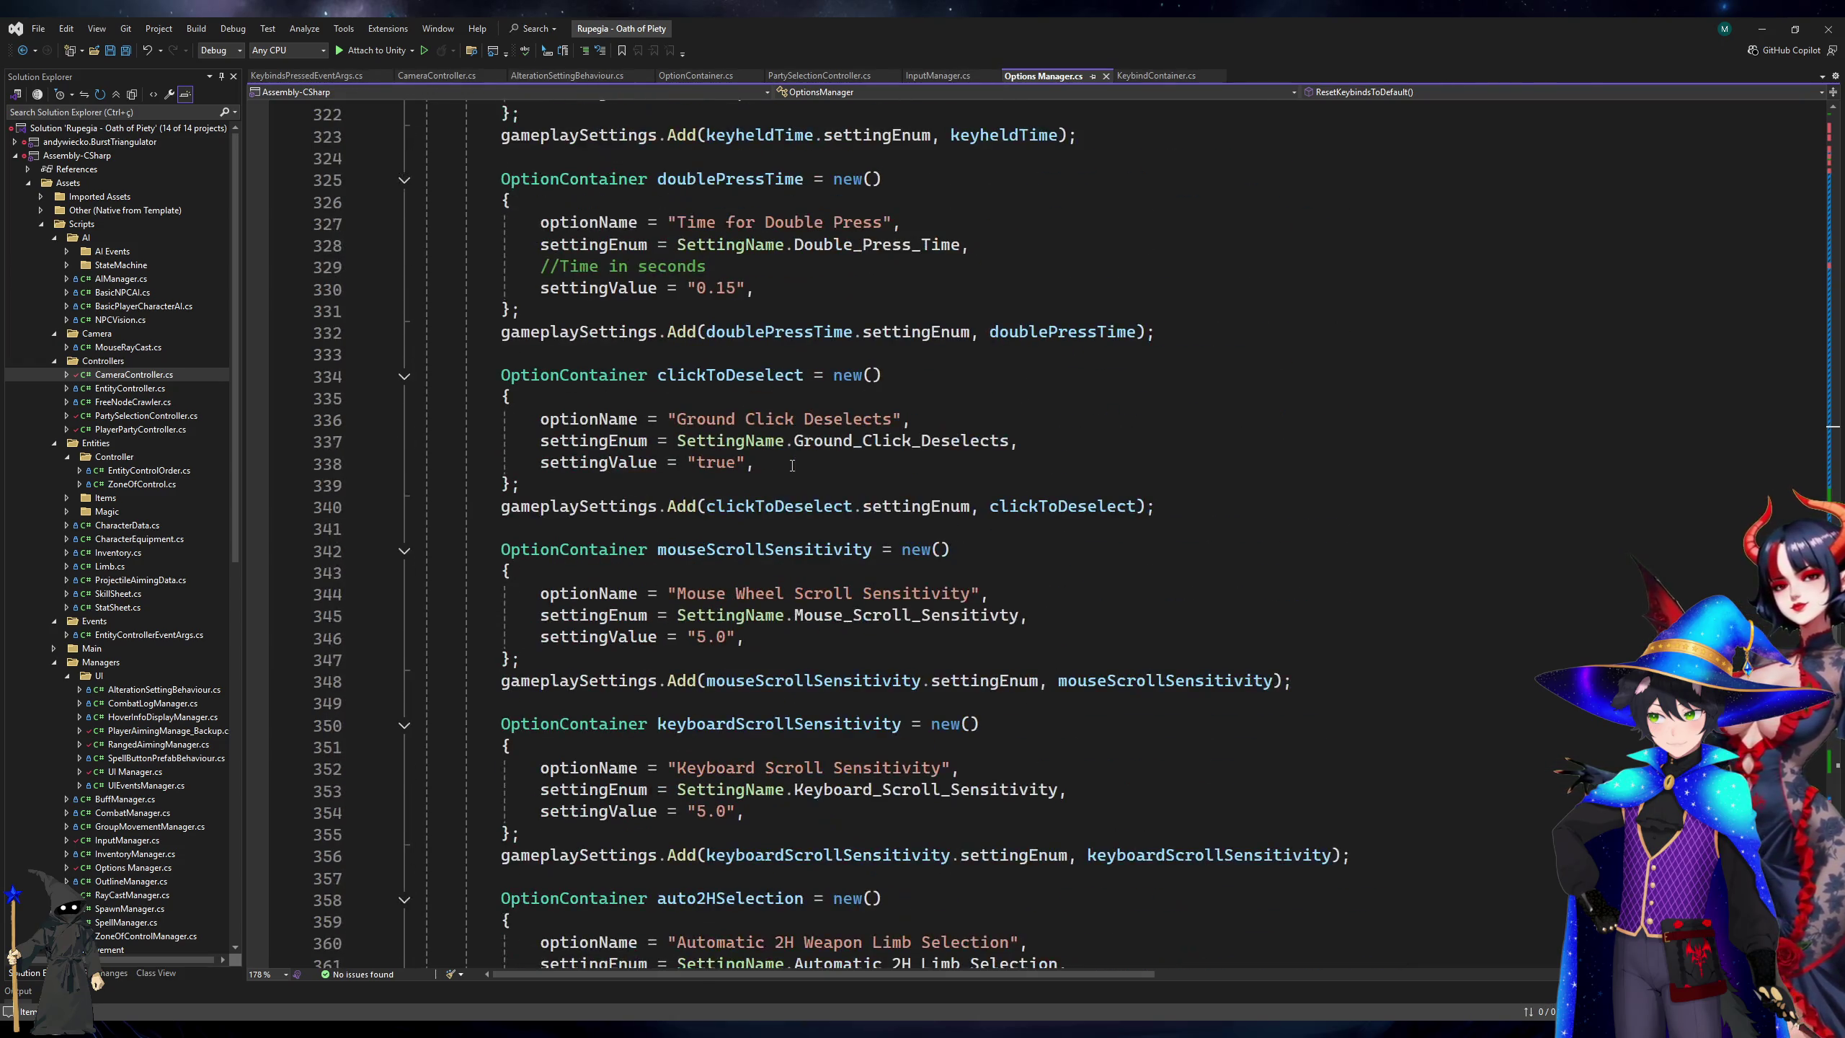
pyautogui.click(898, 245)
pyautogui.scroll(3, 898, 441)
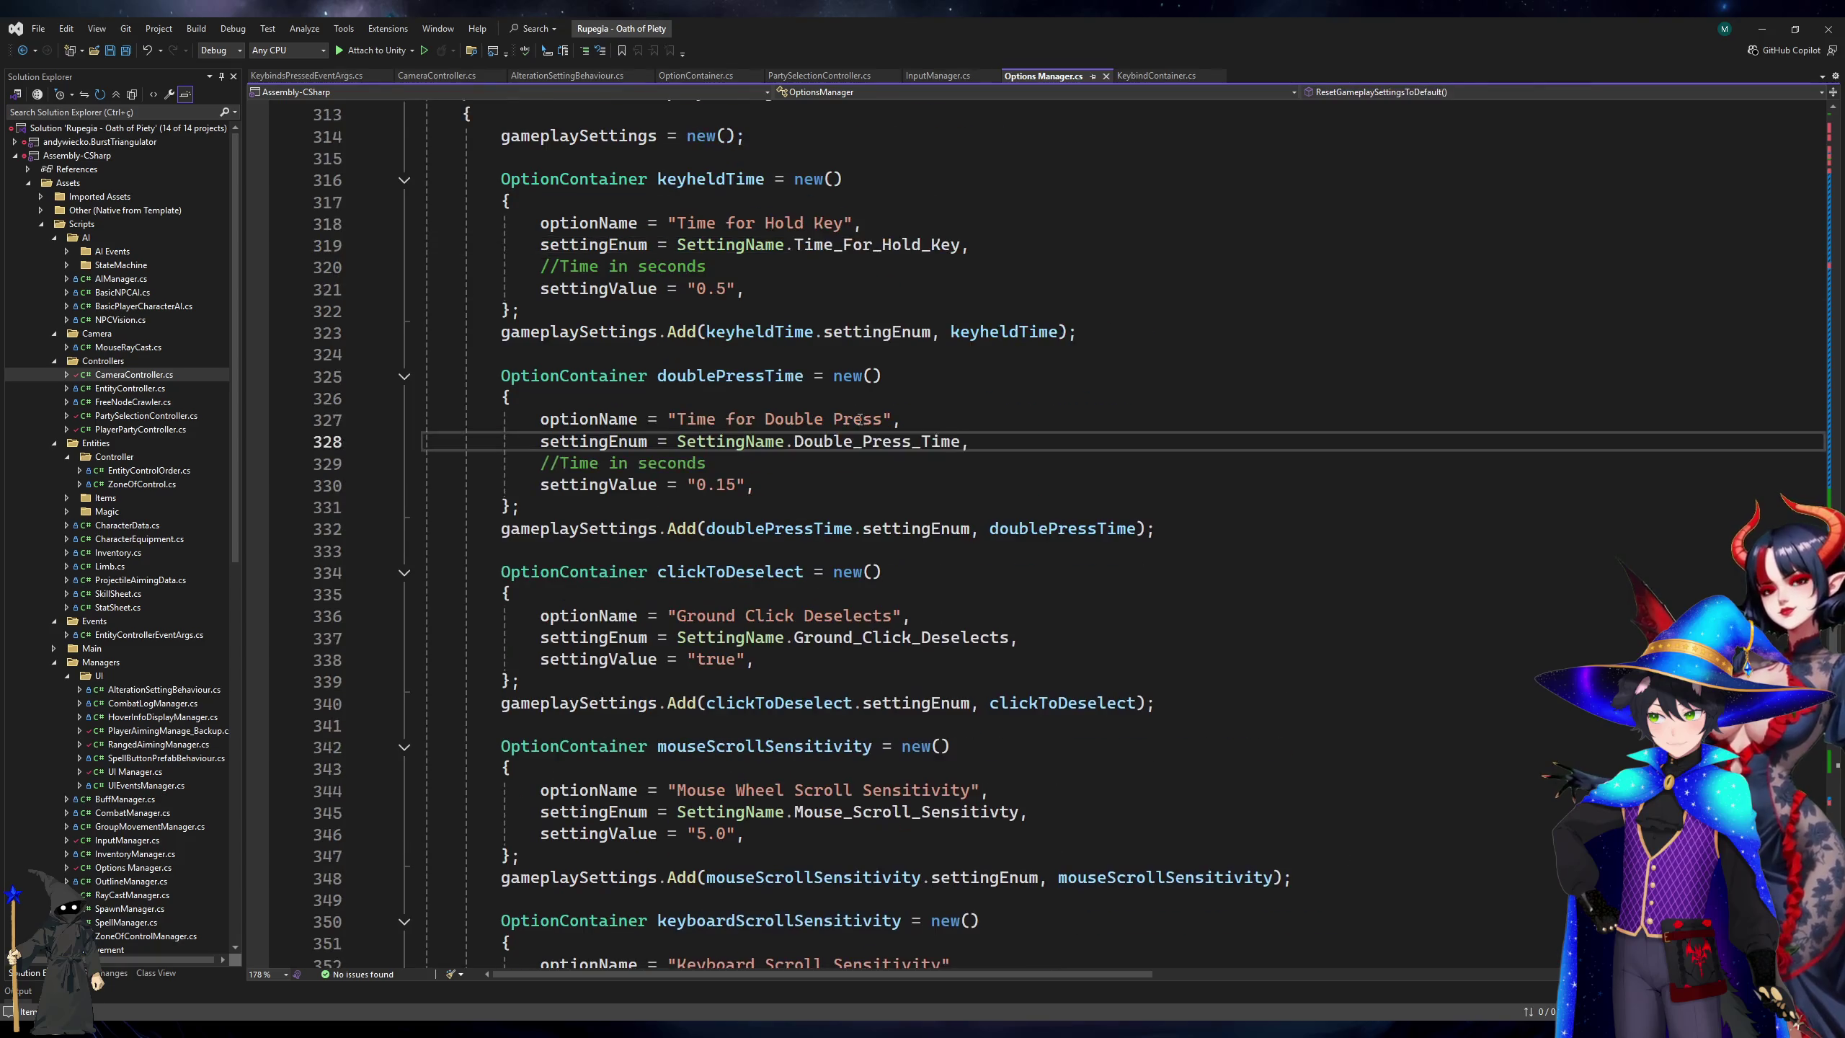
pyautogui.click(767, 287)
pyautogui.click(728, 288)
pyautogui.press('BackSpace')
pyautogui.write('5')
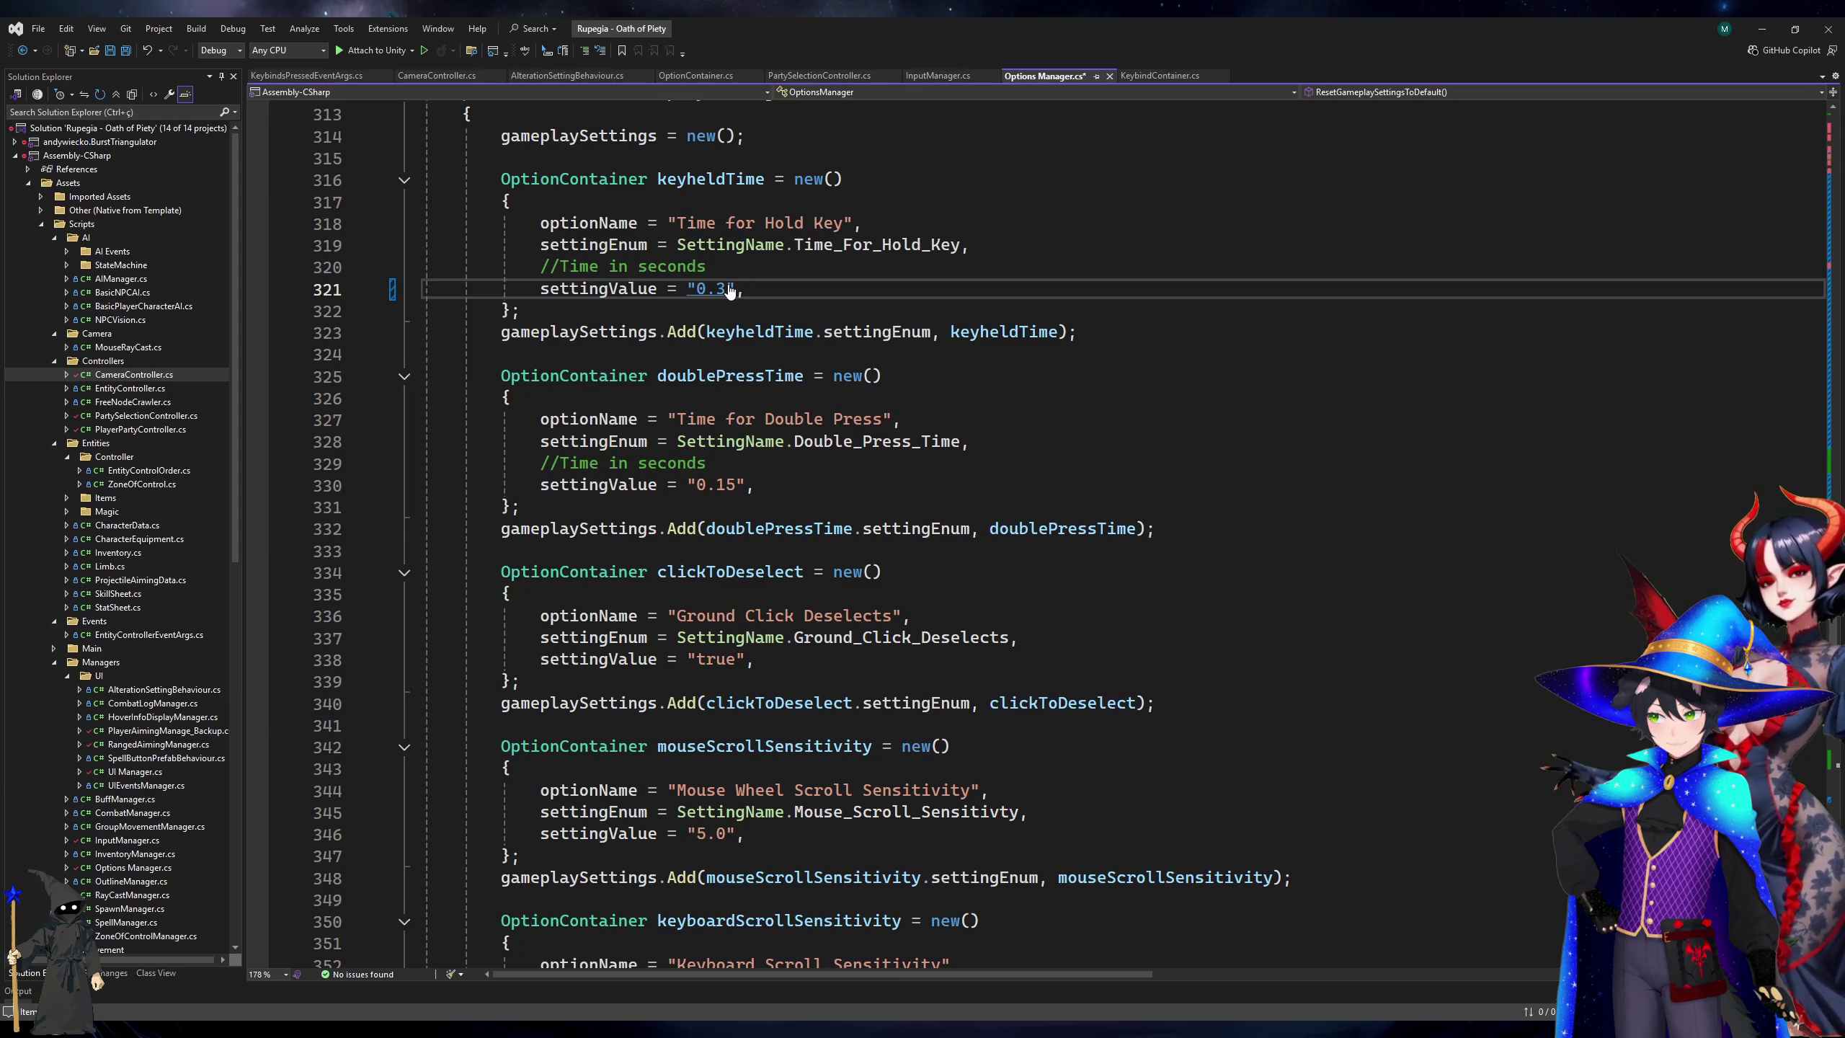
pyautogui.hotkey('alt', 'Tab')
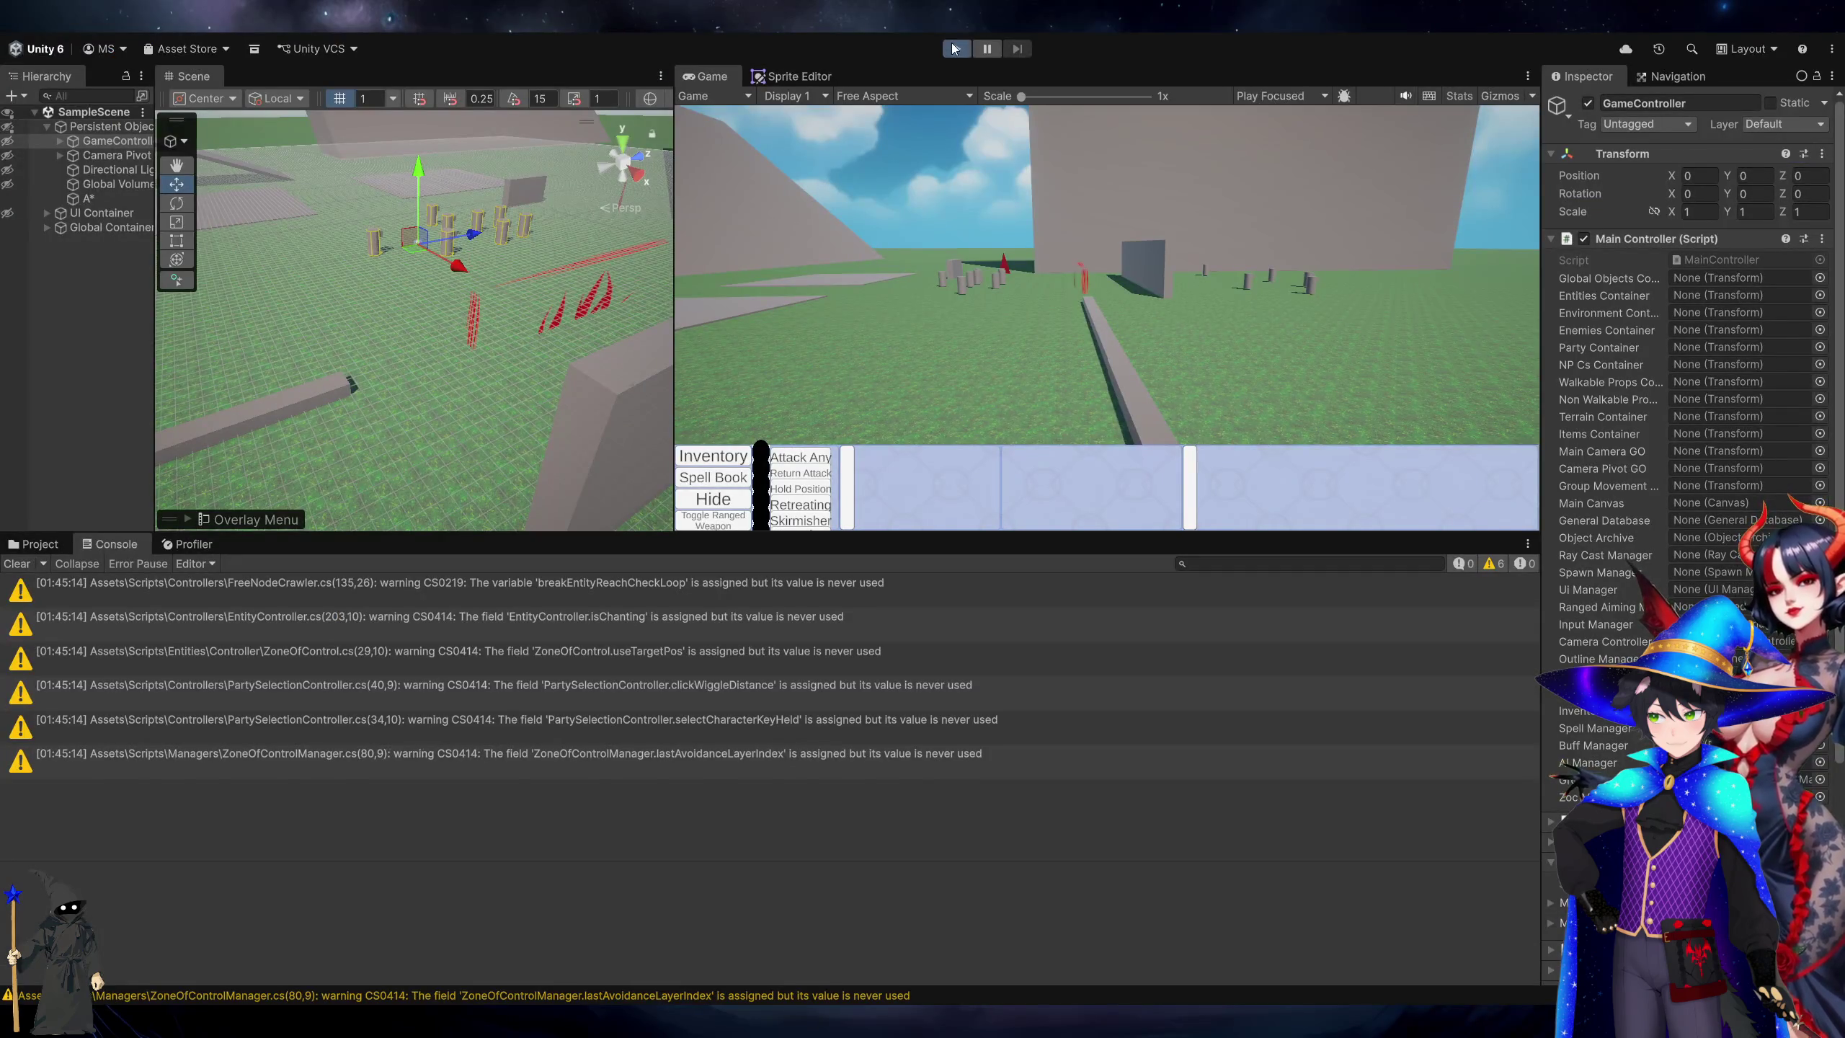
# Box-select the party, order it across the field, reselect and deselect the units, then stop Play.
pyautogui.click(953, 49)
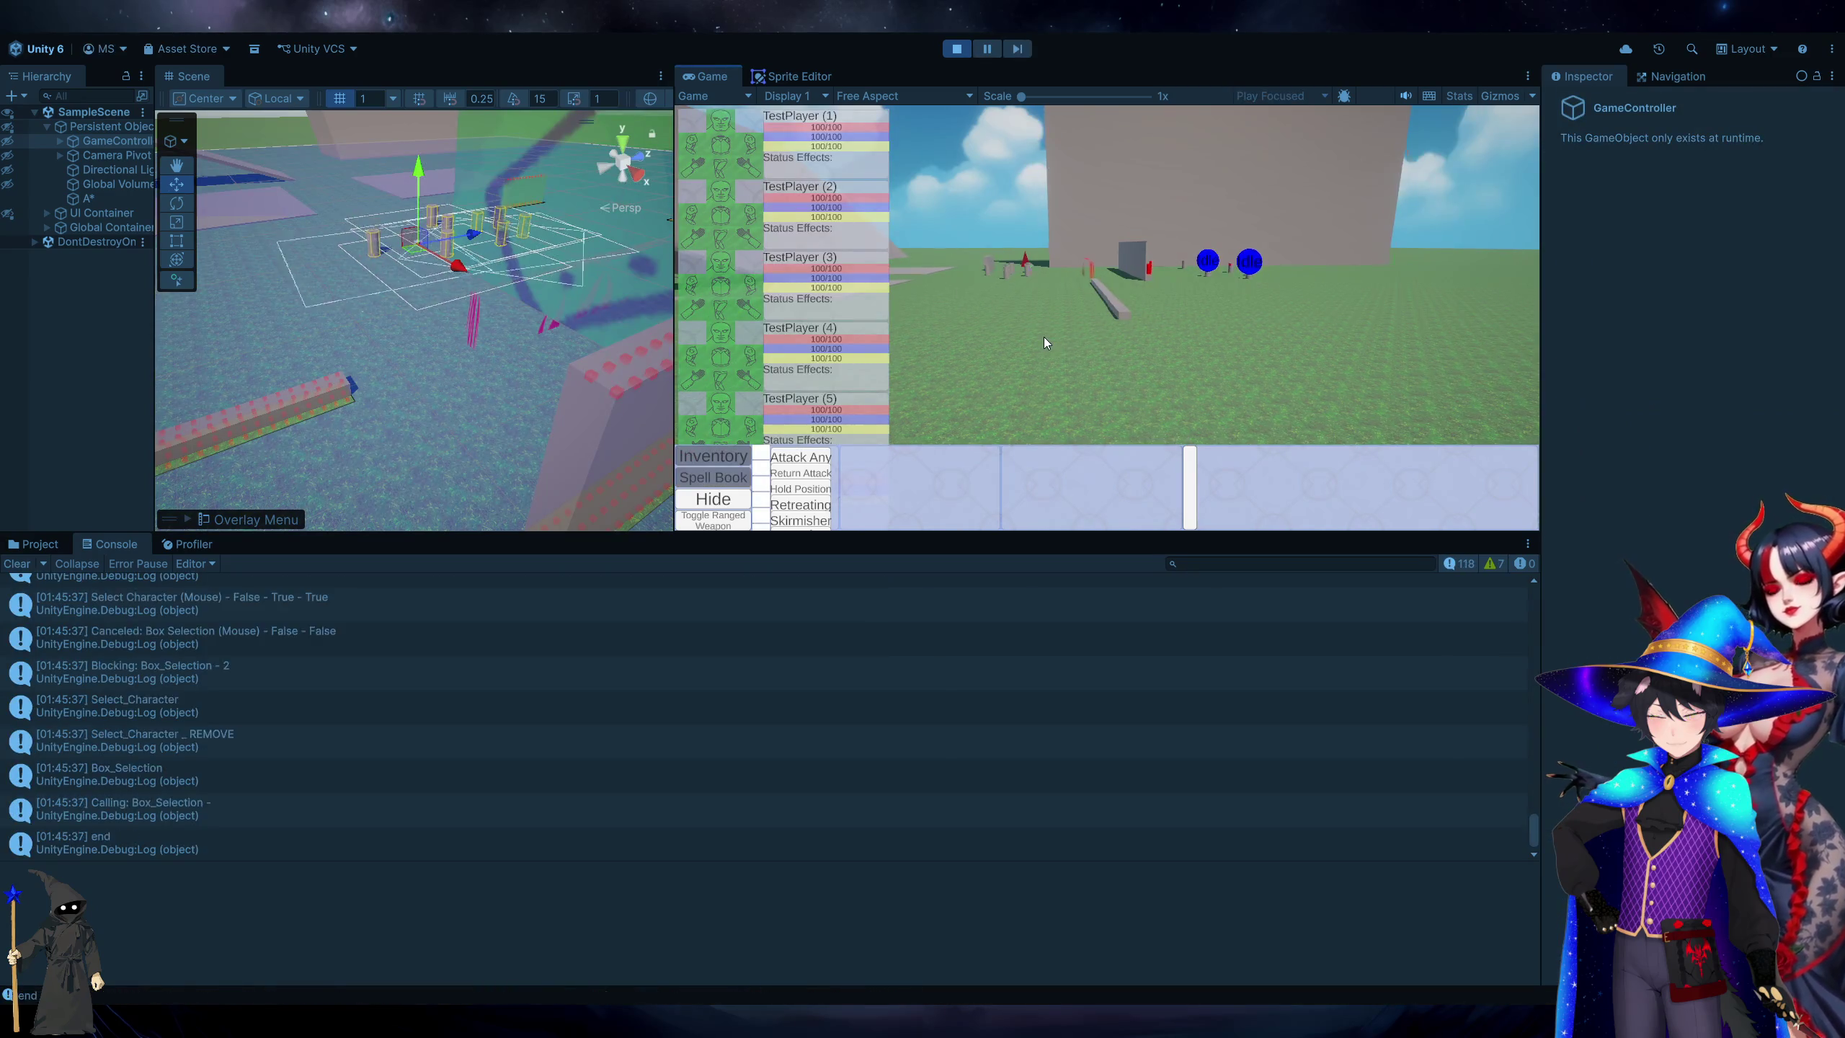
pyautogui.moveTo(960, 193); pyautogui.dragTo(1323, 396)
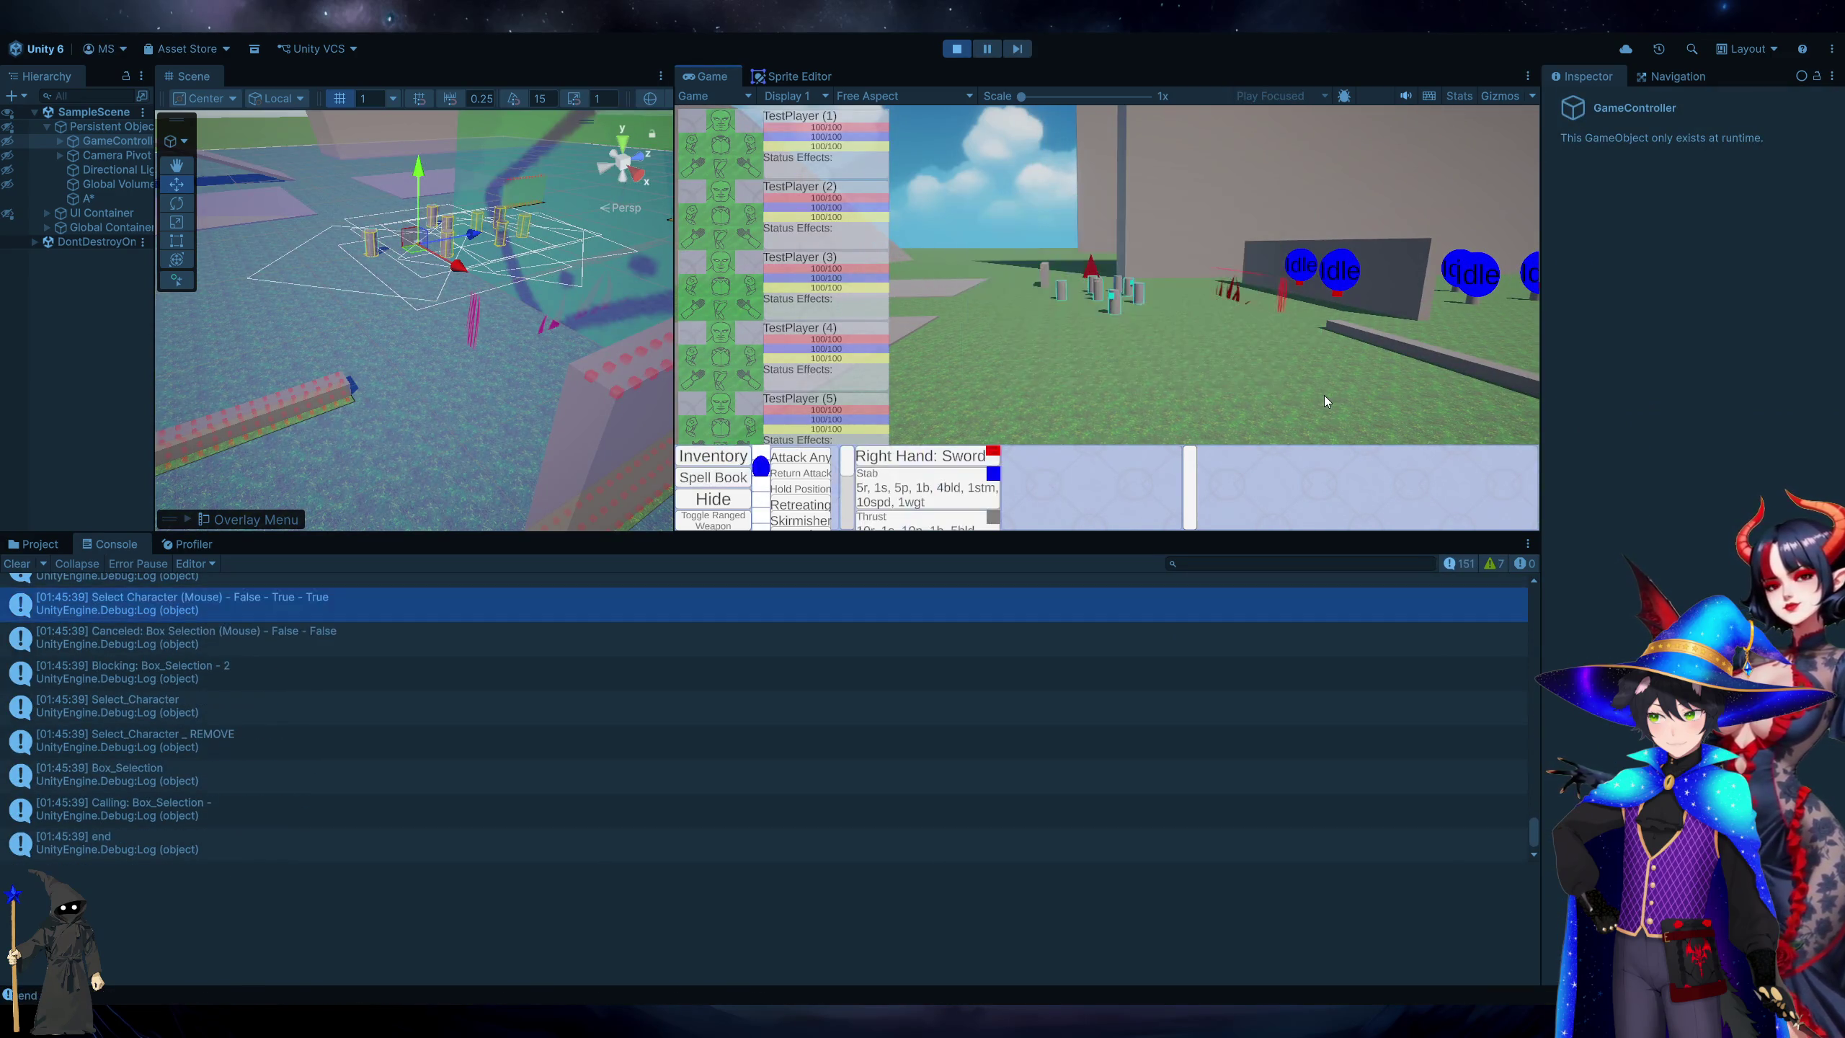
pyautogui.rightClick(1012, 408)
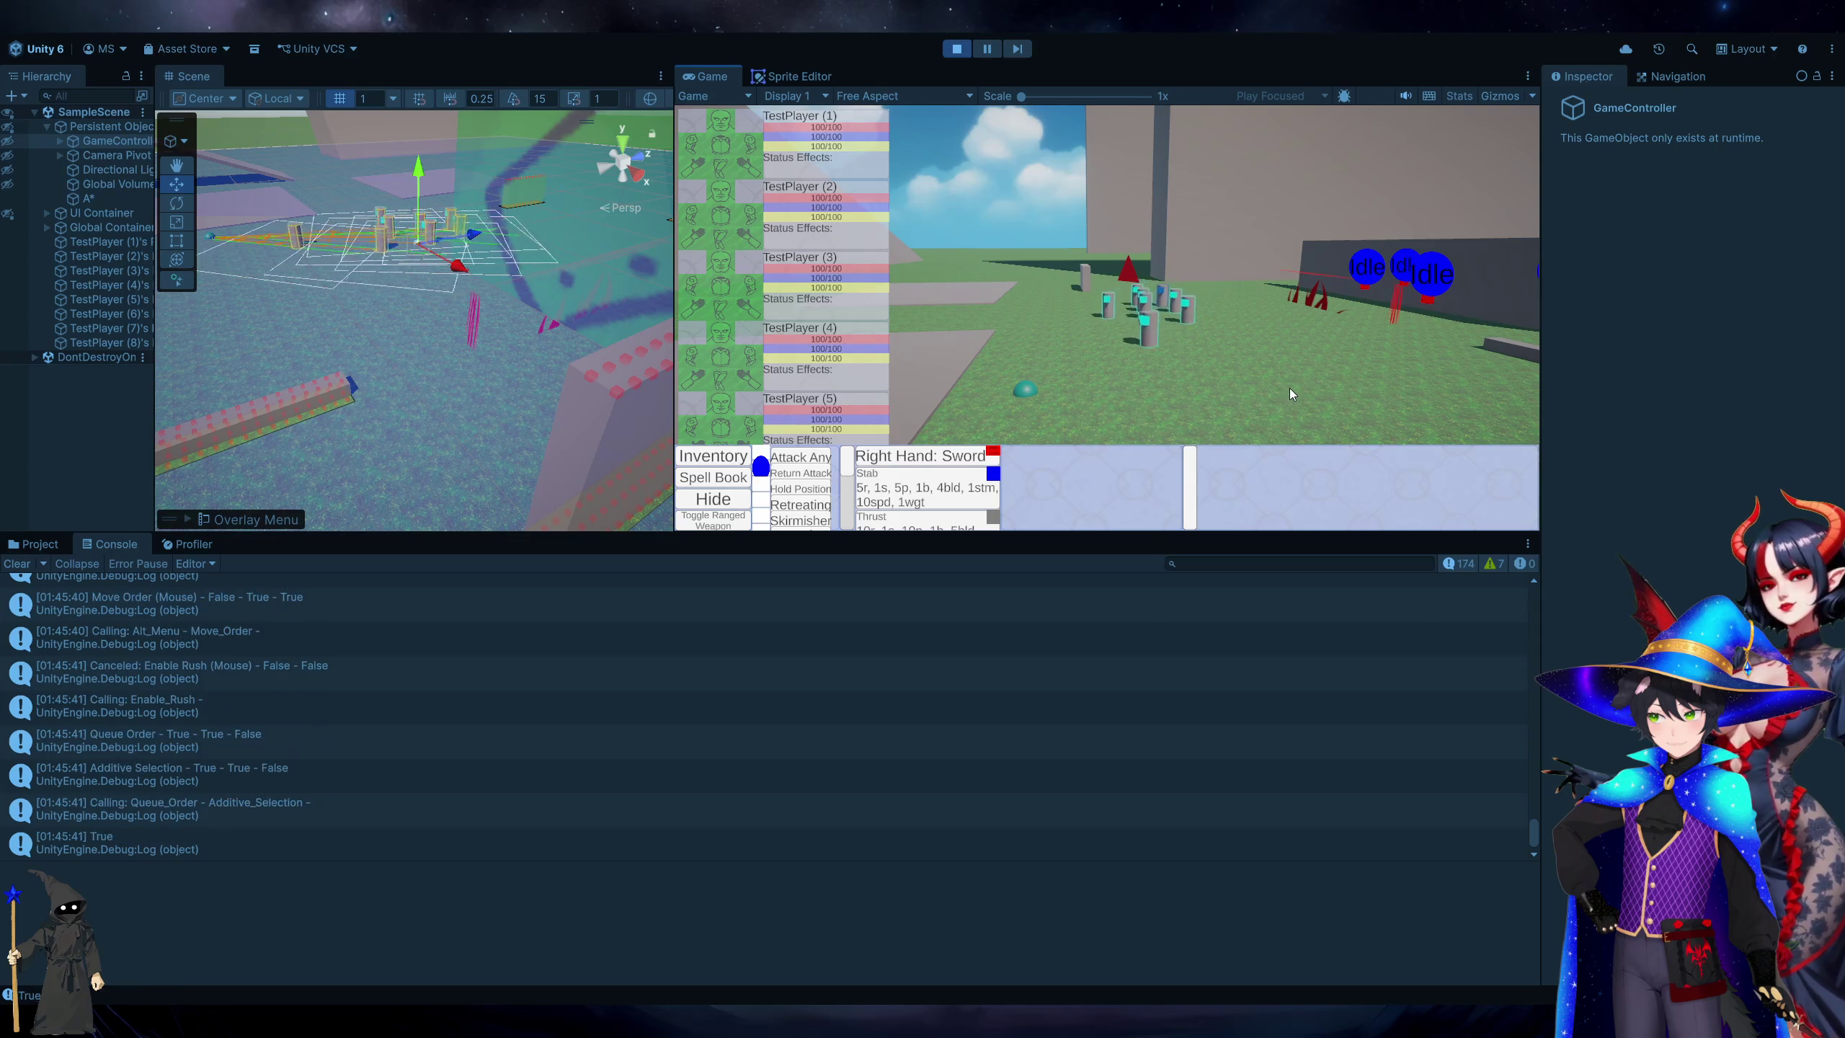
pyautogui.moveTo(1203, 313)
pyautogui.mouseDown()
pyautogui.moveTo(1324, 376)
pyautogui.moveTo(1037, 273)
pyautogui.mouseUp()
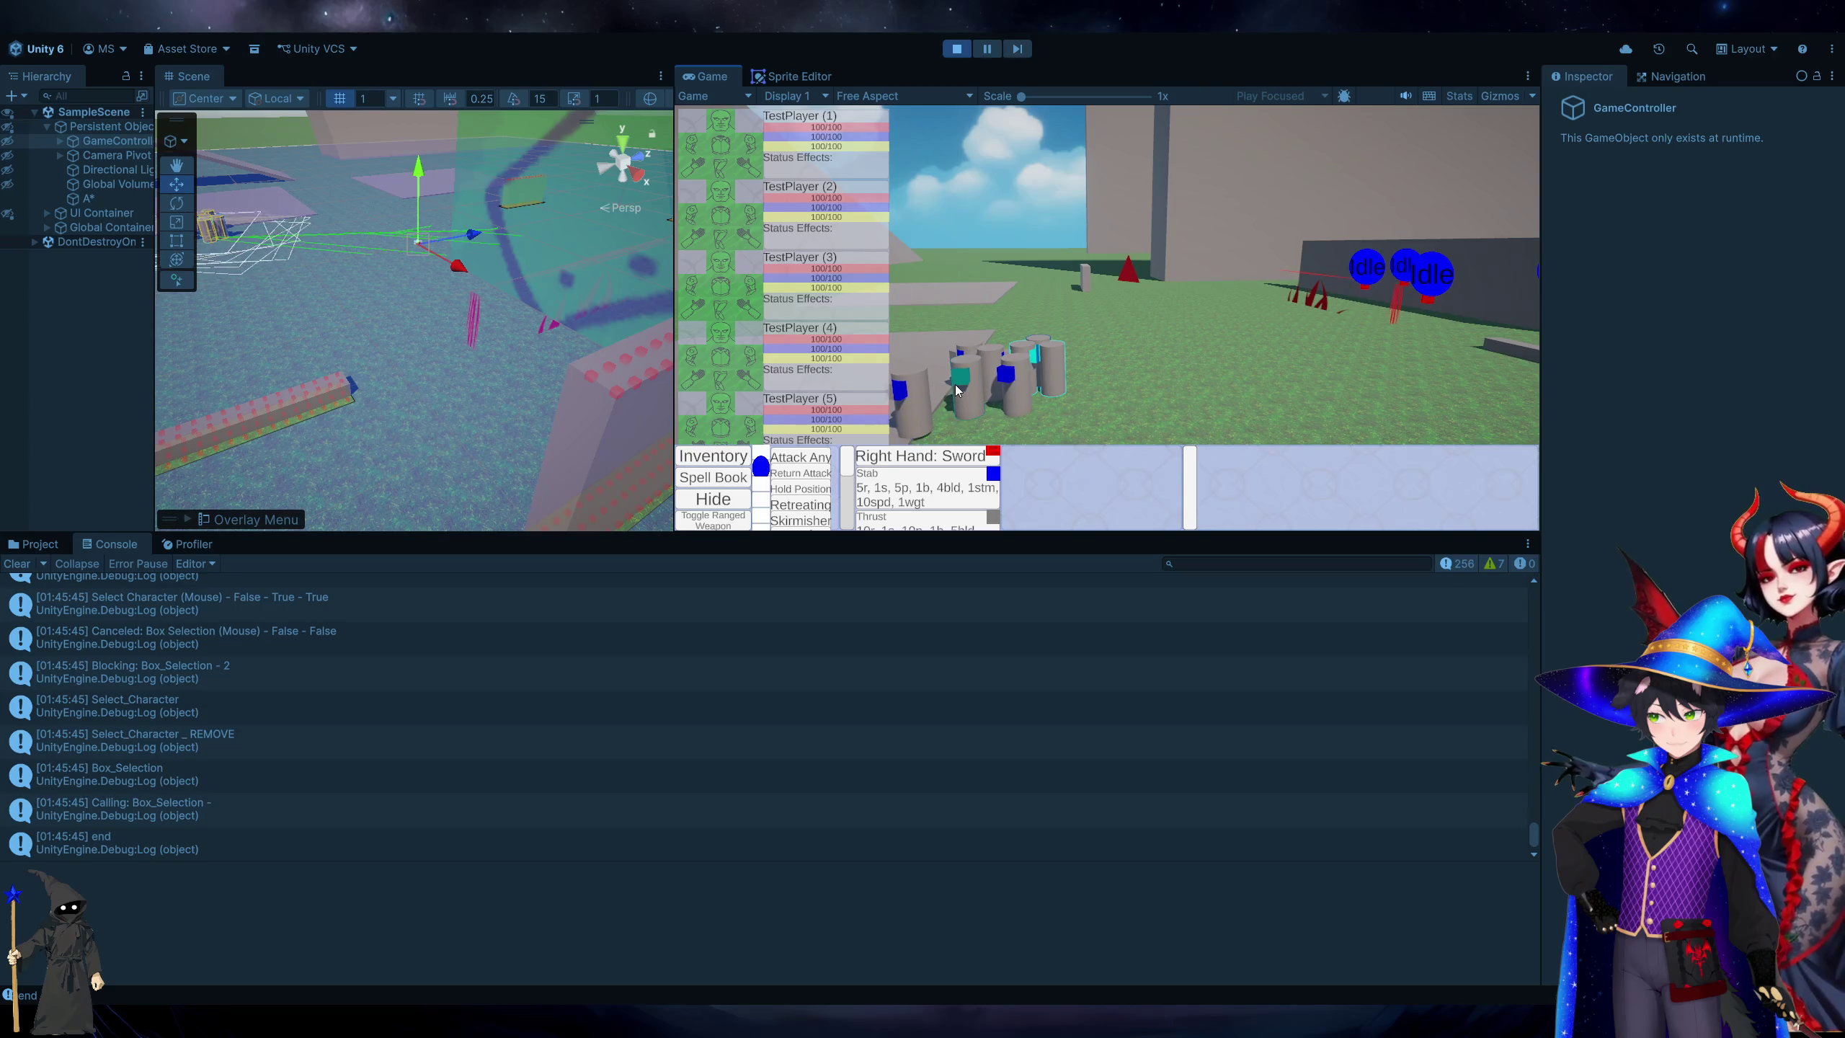
pyautogui.moveTo(970, 249)
pyautogui.mouseDown()
pyautogui.moveTo(1275, 437)
pyautogui.moveTo(1348, 445)
pyautogui.mouseUp()
pyautogui.click(1320, 399)
pyautogui.click(957, 48)
pyautogui.hotkey('alt', 'Tab')
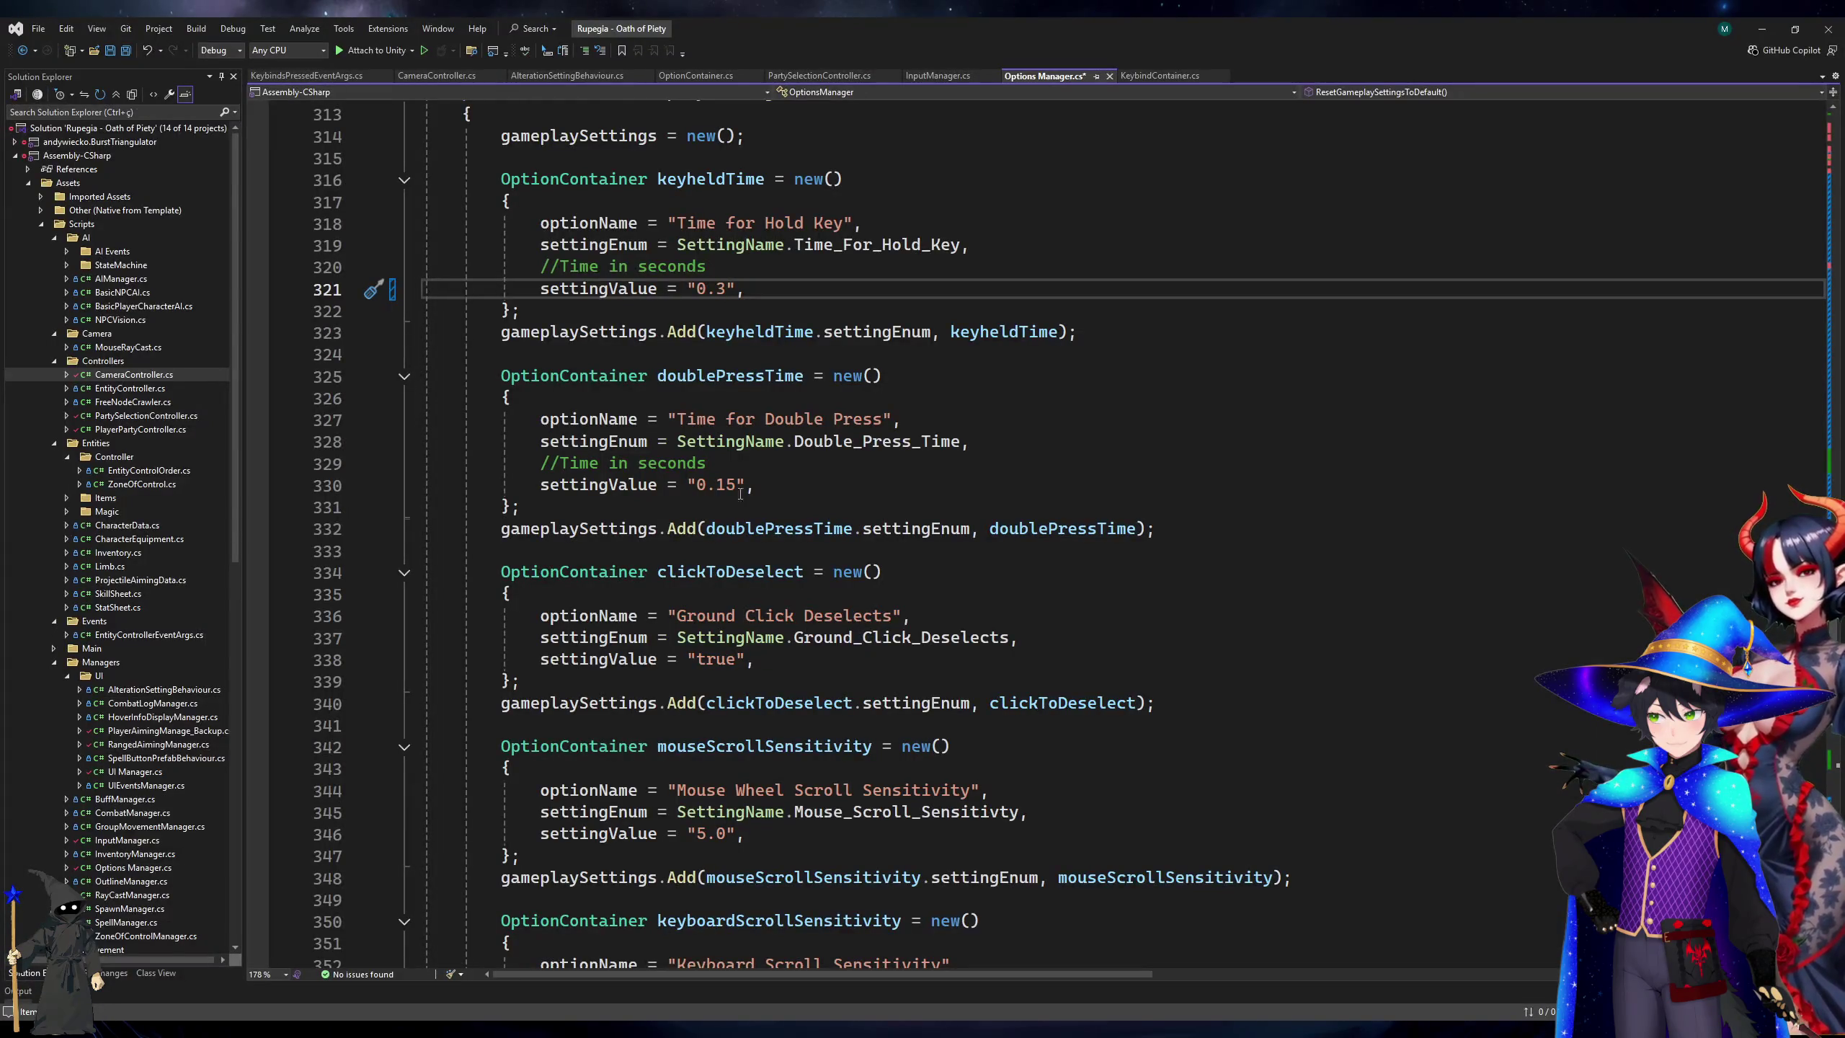
# Shorten the hold time to 0.2 and save OptionsManager.
pyautogui.press('BackSpace')
pyautogui.write('2')
pyautogui.hotkey('ctrl', 's')
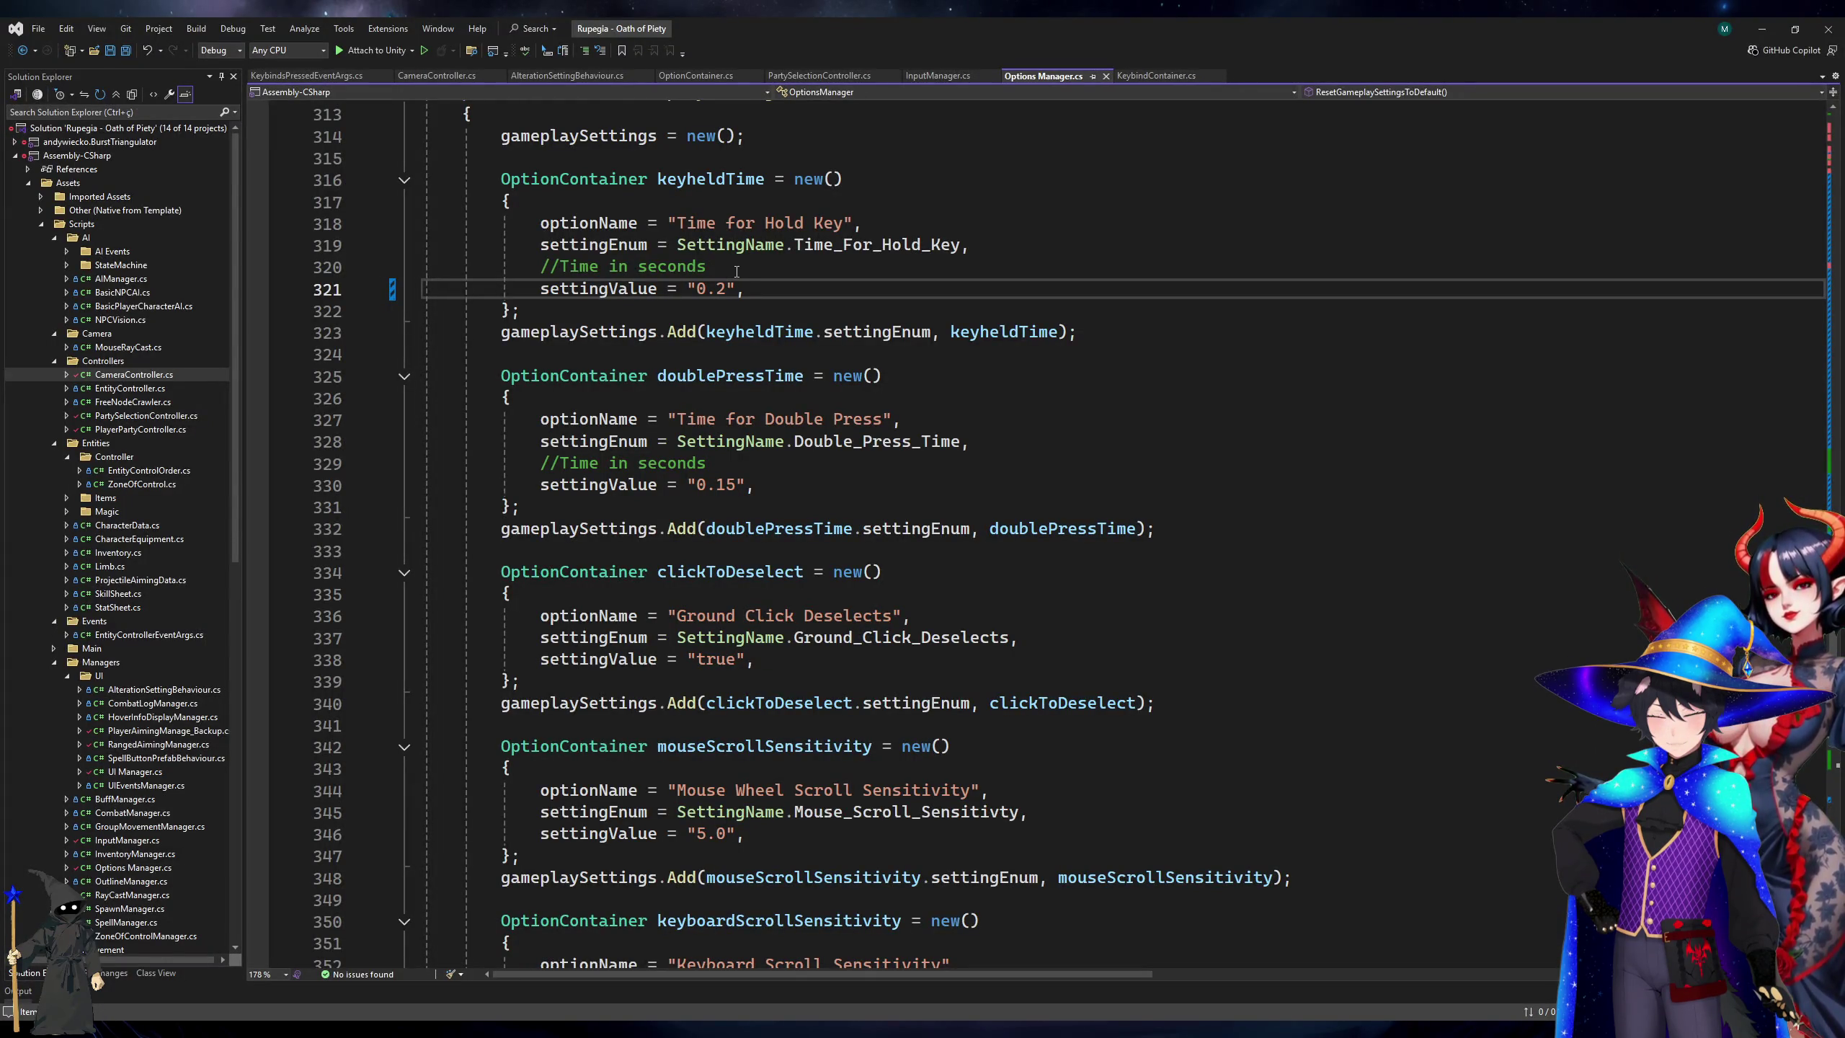
pyautogui.scroll(3, 815, 445)
# Start play mode in Unity and move the game camera over the party.
pyautogui.hotkey('alt', 'Tab')
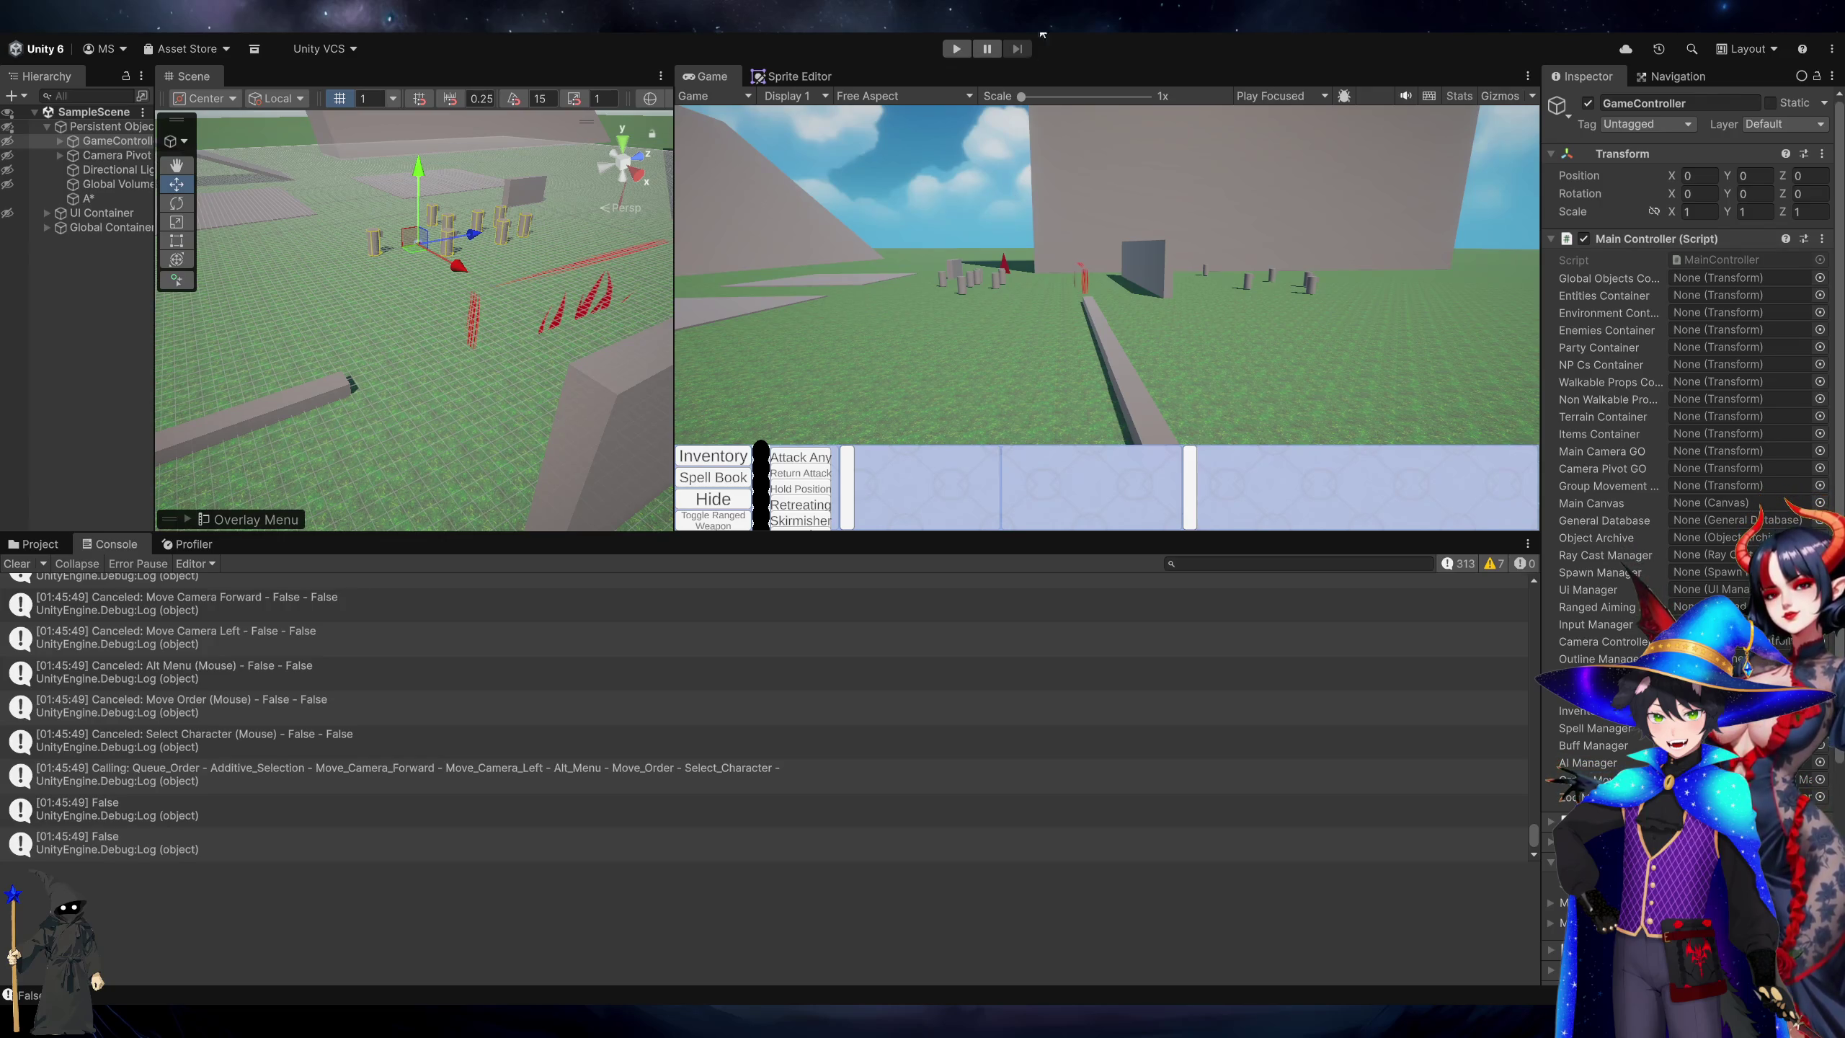
pyautogui.click(960, 53)
pyautogui.hotkey('alt', 'Tab')
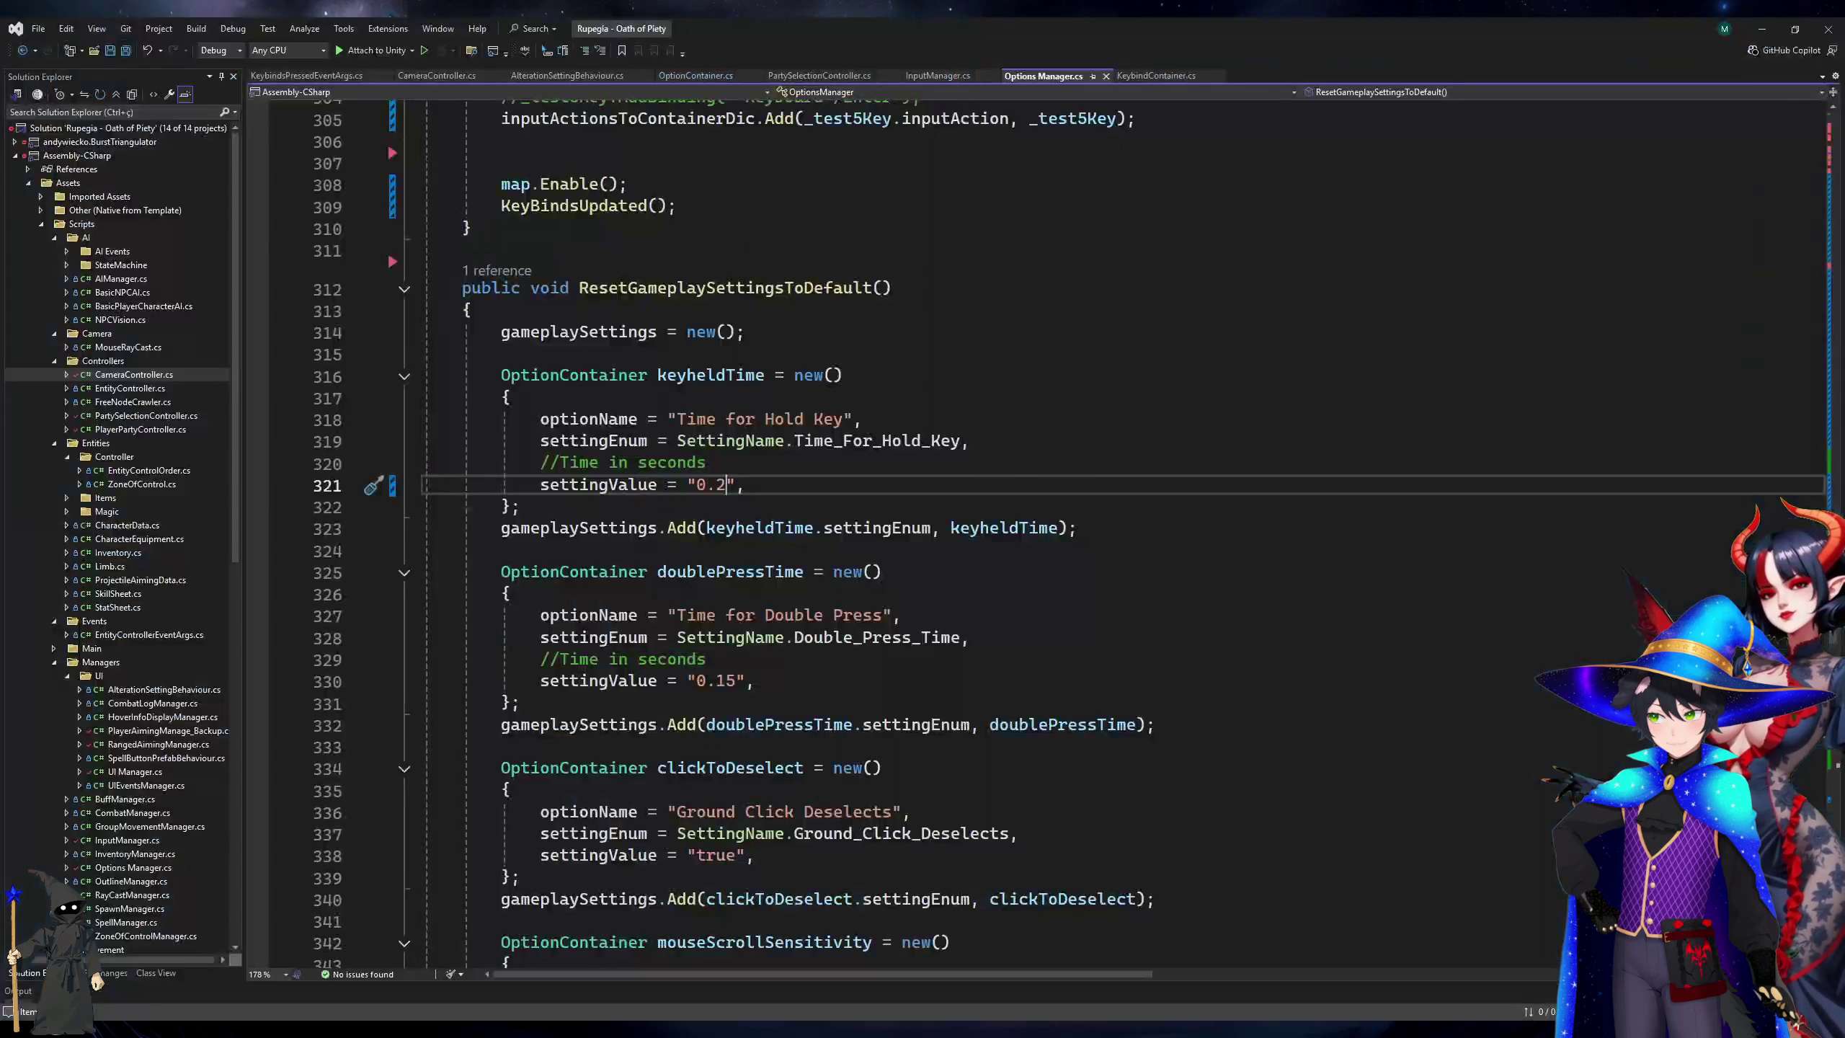
pyautogui.scroll(-6, 492, 723)
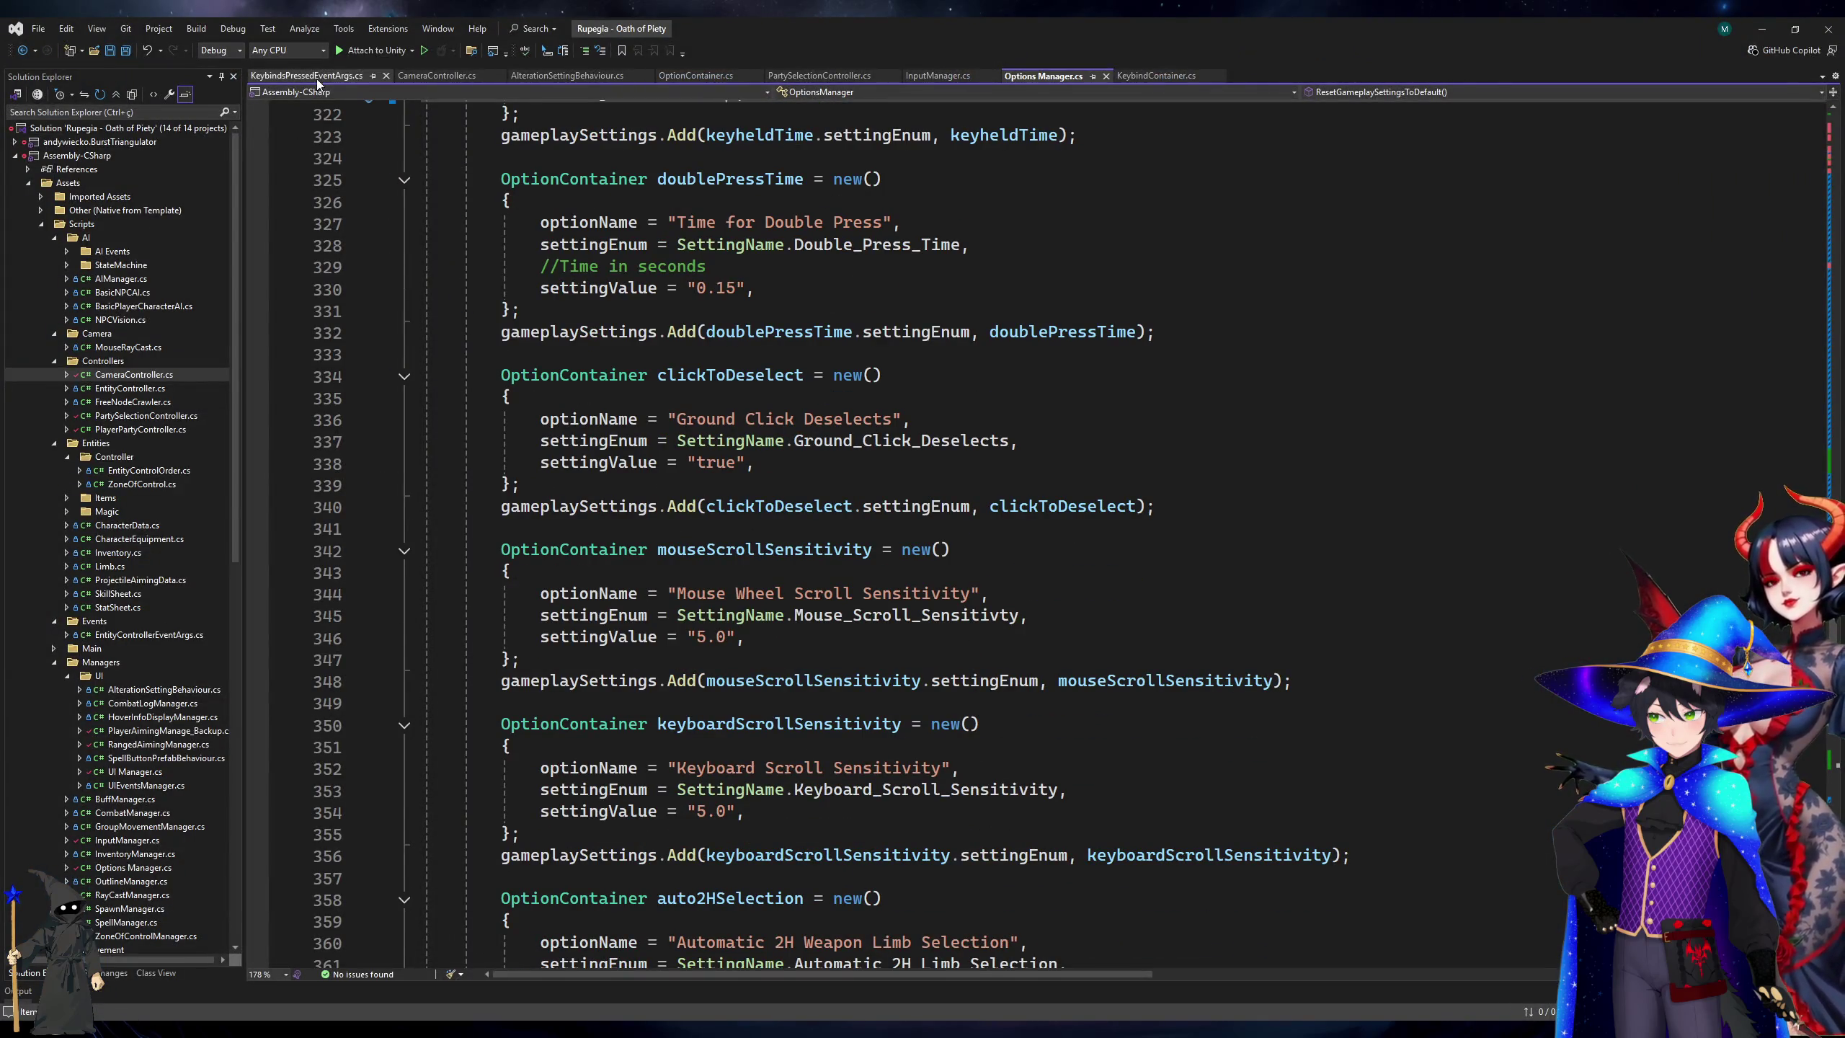
pyautogui.hotkey('alt', 'Tab')
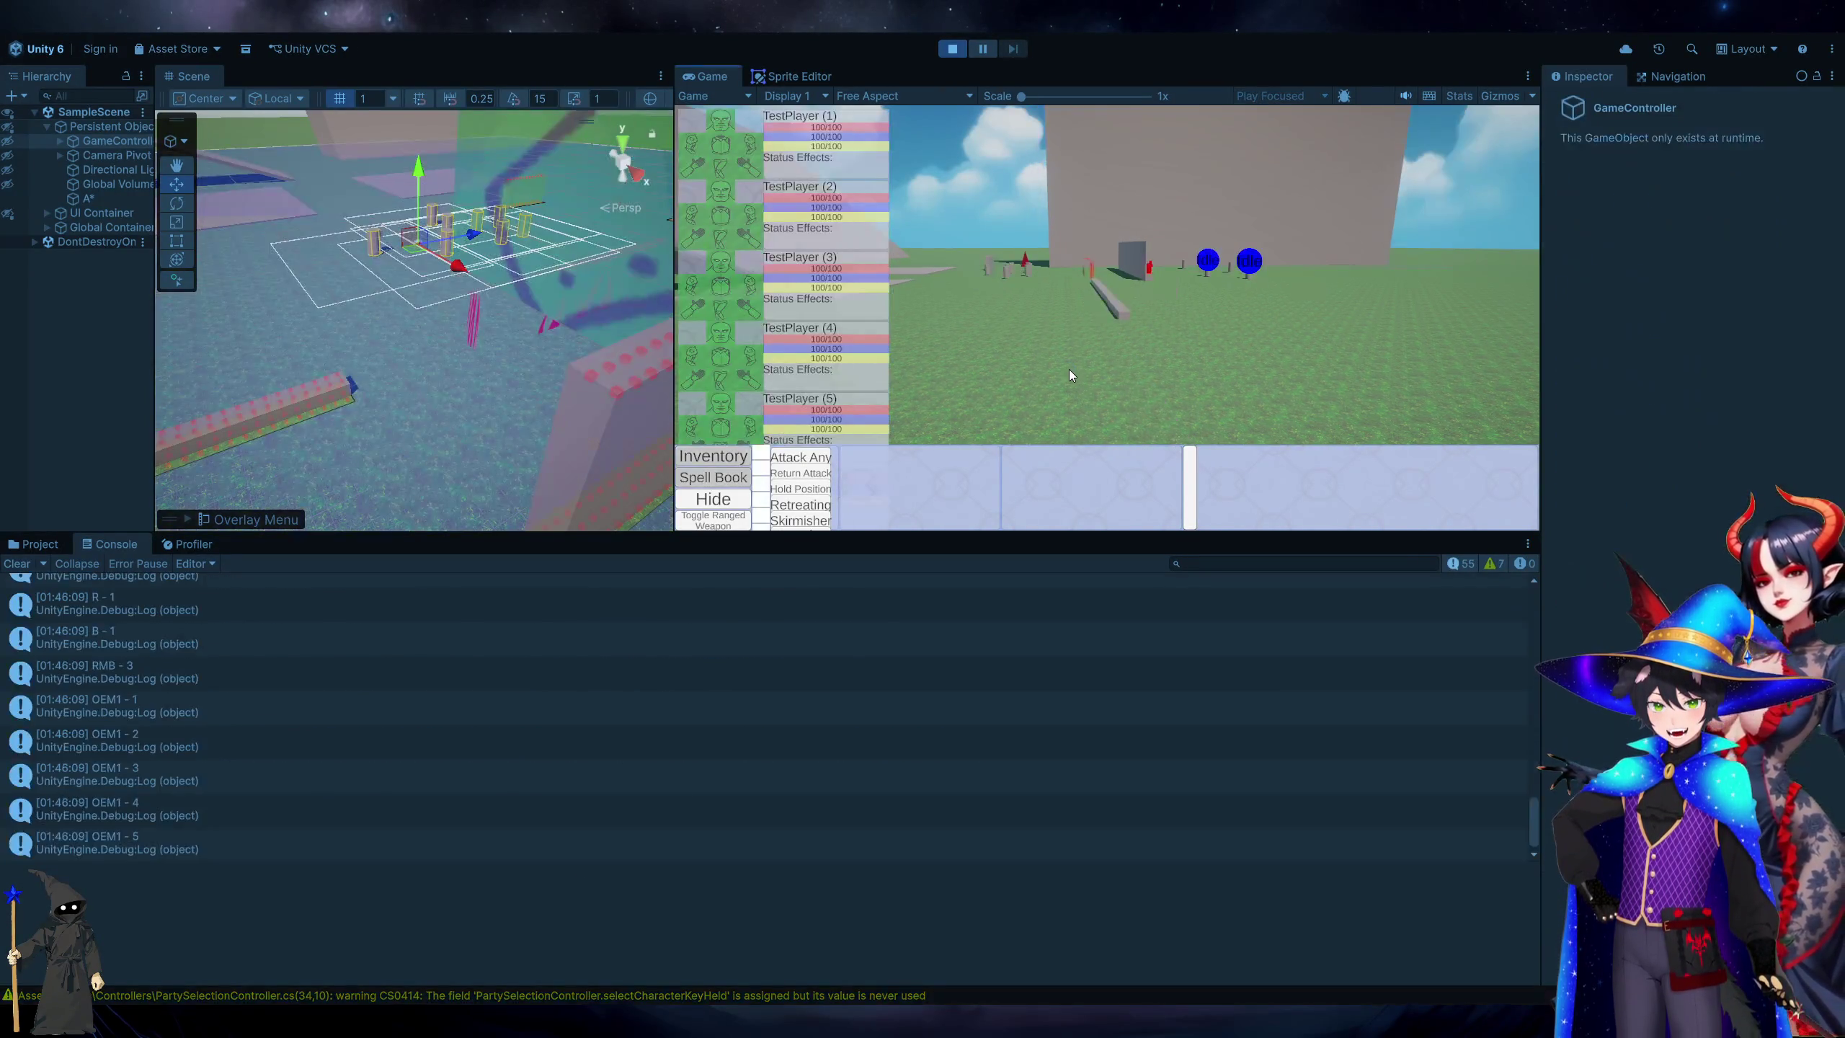
pyautogui.press('w')
pyautogui.press('d')
pyautogui.press('a')
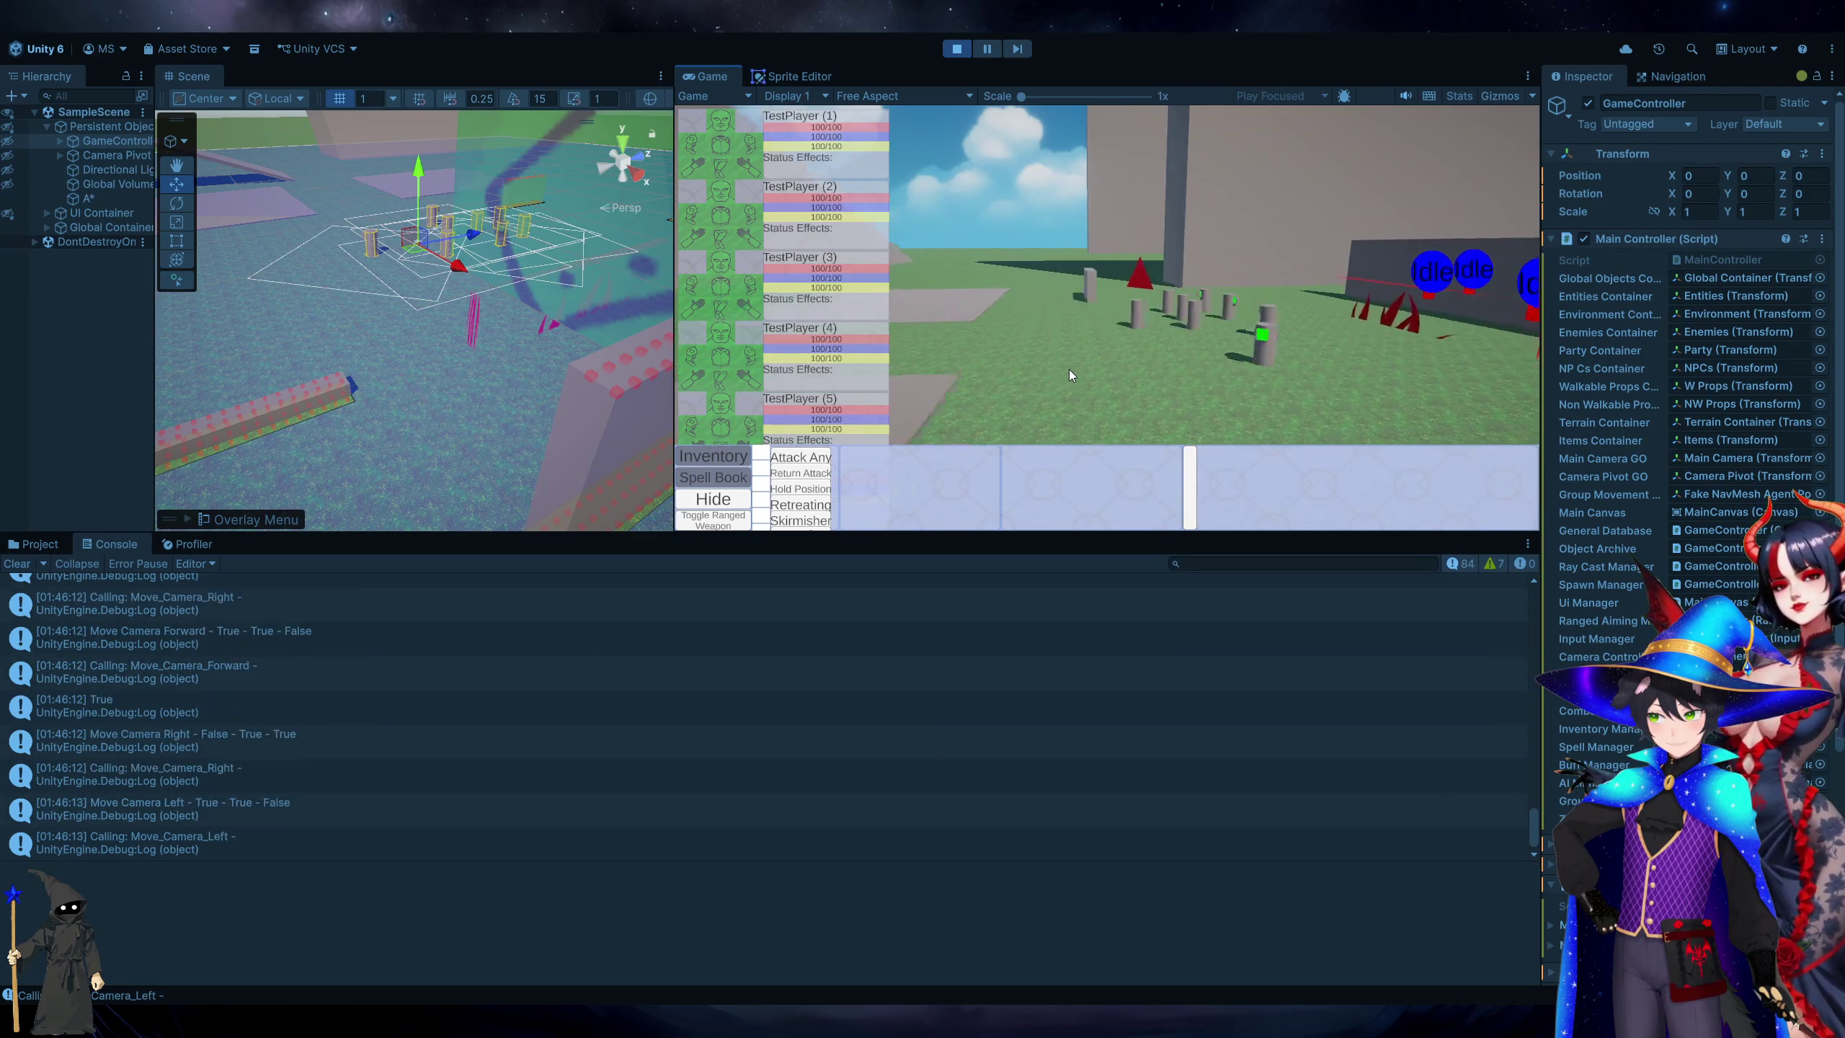
# Test box-selecting the party units repeatedly, then select a single unit.
pyautogui.moveTo(977, 178); pyautogui.dragTo(1283, 427)
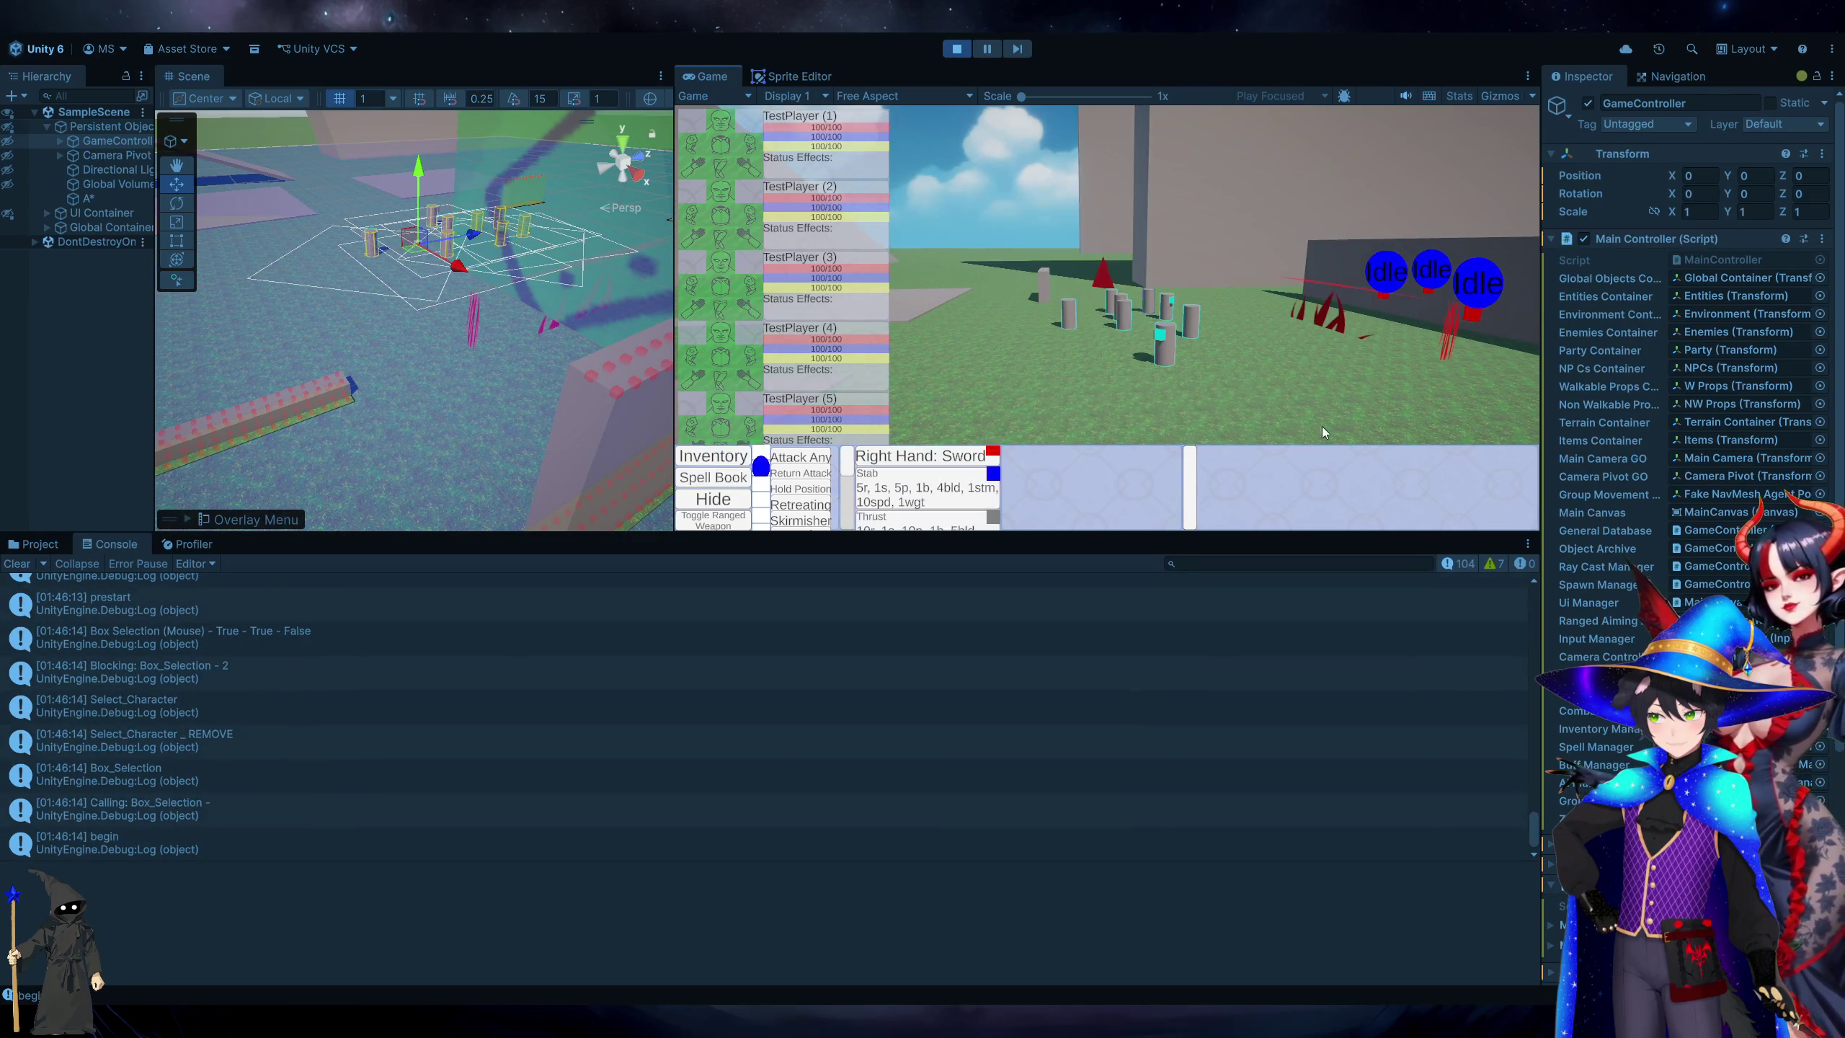
pyautogui.click(977, 369)
pyautogui.moveTo(963, 182); pyautogui.dragTo(1539, 462)
pyautogui.click(1087, 342)
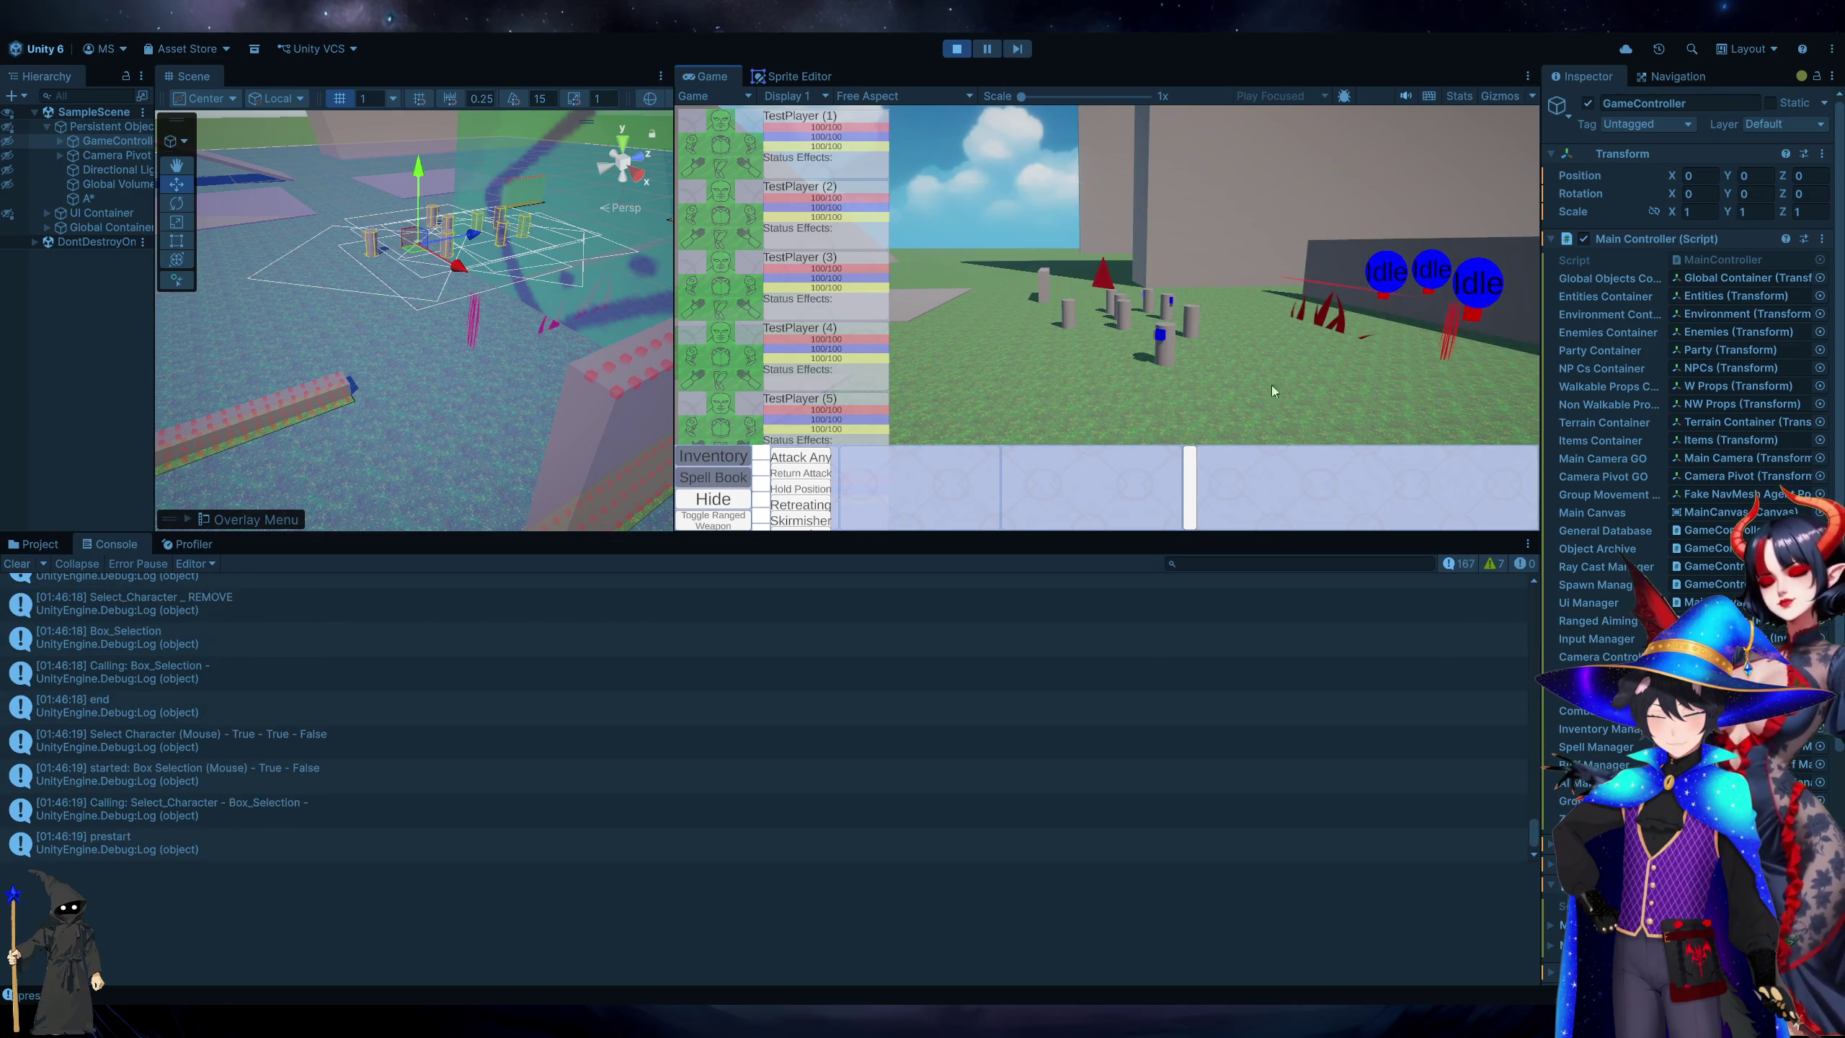
pyautogui.moveTo(1302, 412); pyautogui.dragTo(974, 179)
pyautogui.moveTo(975, 436)
pyautogui.mouseDown()
pyautogui.moveTo(972, 390)
pyautogui.moveTo(1115, 338)
pyautogui.moveTo(1453, 124)
pyautogui.mouseUp()
pyautogui.moveTo(974, 436); pyautogui.dragTo(1338, 220)
pyautogui.click(1168, 399)
pyautogui.click(1178, 344)
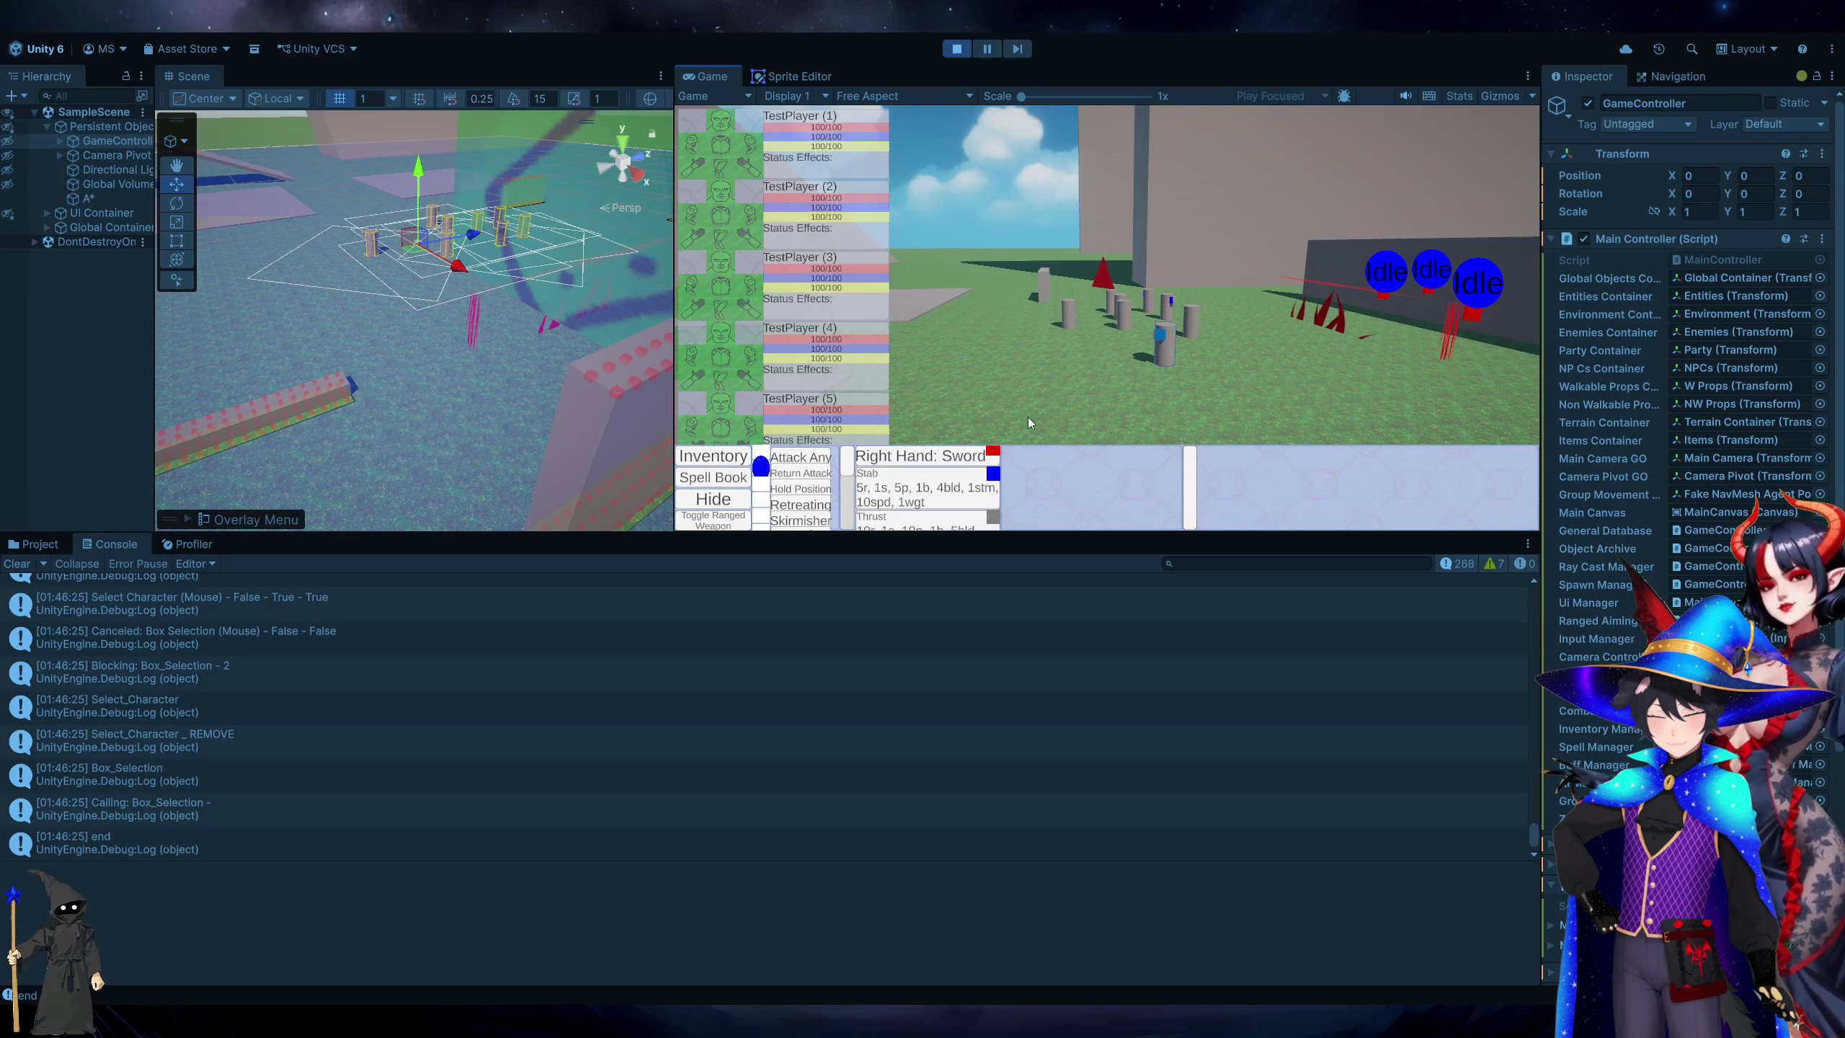
# Give the selected unit a series of right-click move orders, then reselect it.
pyautogui.rightClick(914, 418)
pyautogui.rightClick(1175, 414)
pyautogui.rightClick(1366, 390)
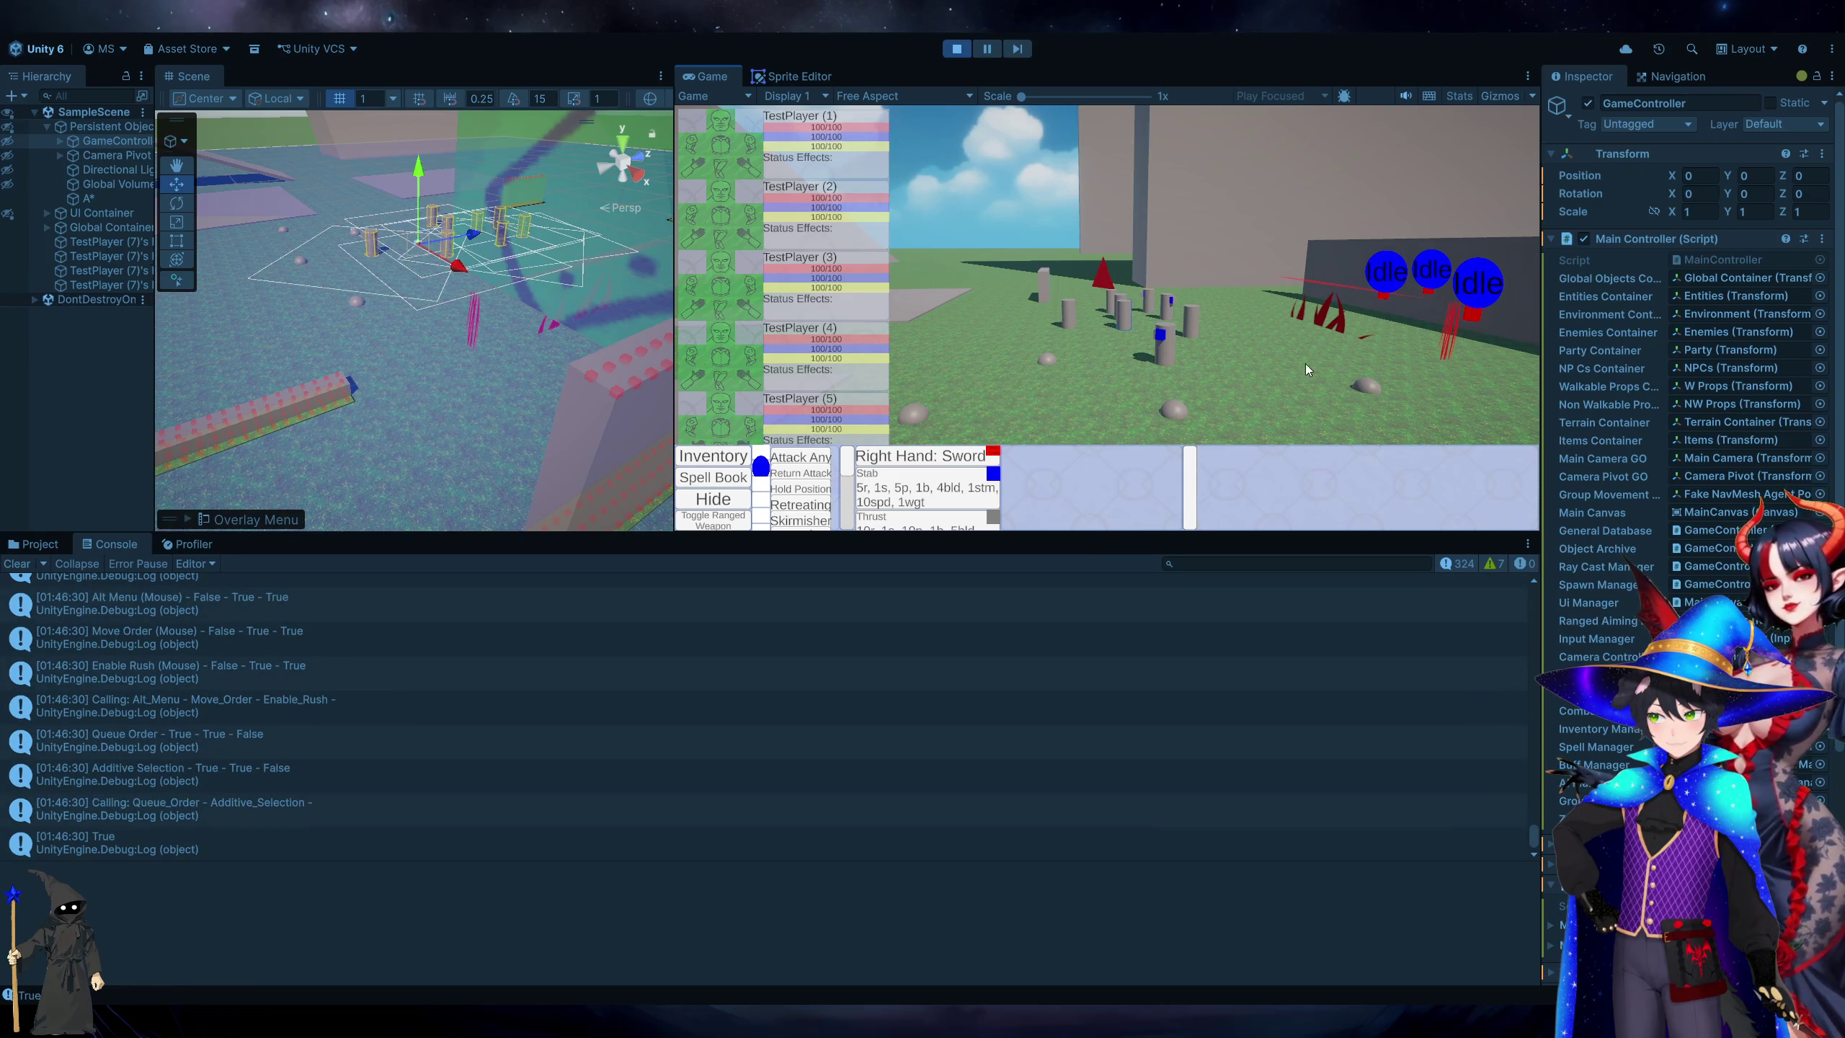
pyautogui.rightClick(1278, 370)
pyautogui.rightClick(1116, 372)
pyautogui.rightClick(1118, 378)
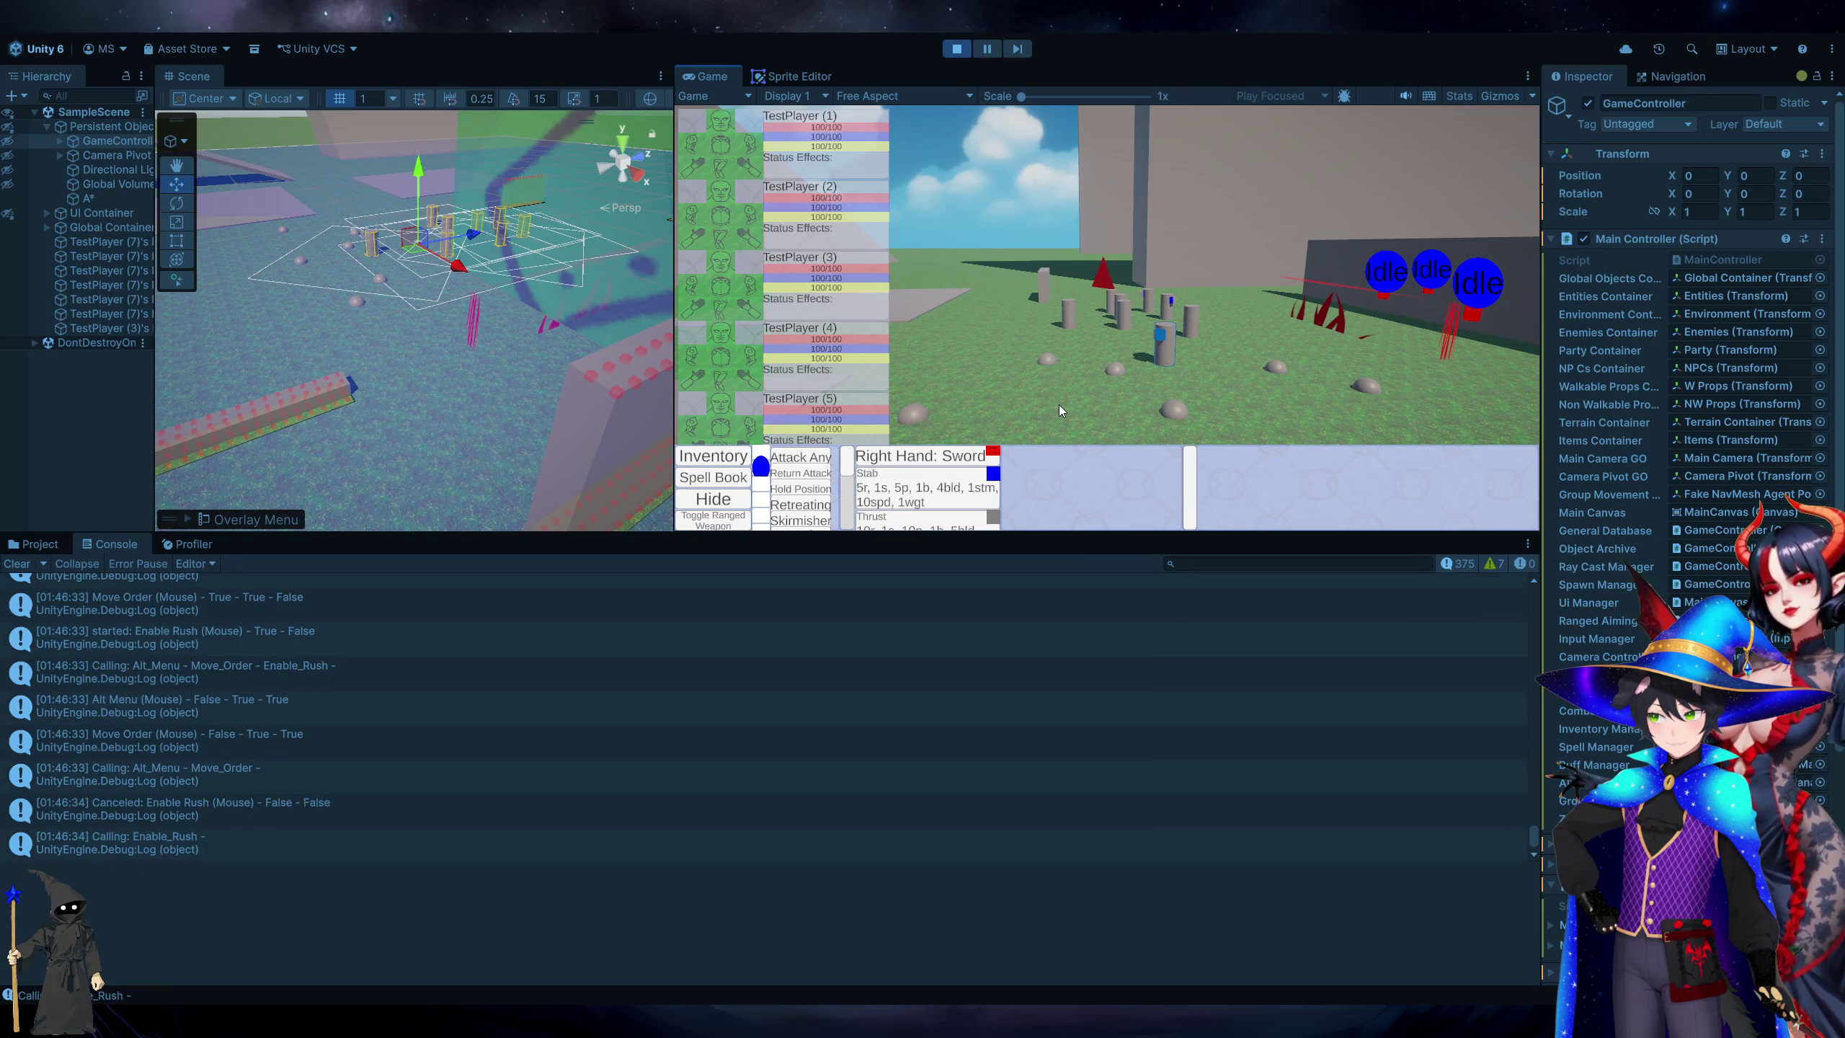
pyautogui.rightClick(975, 334)
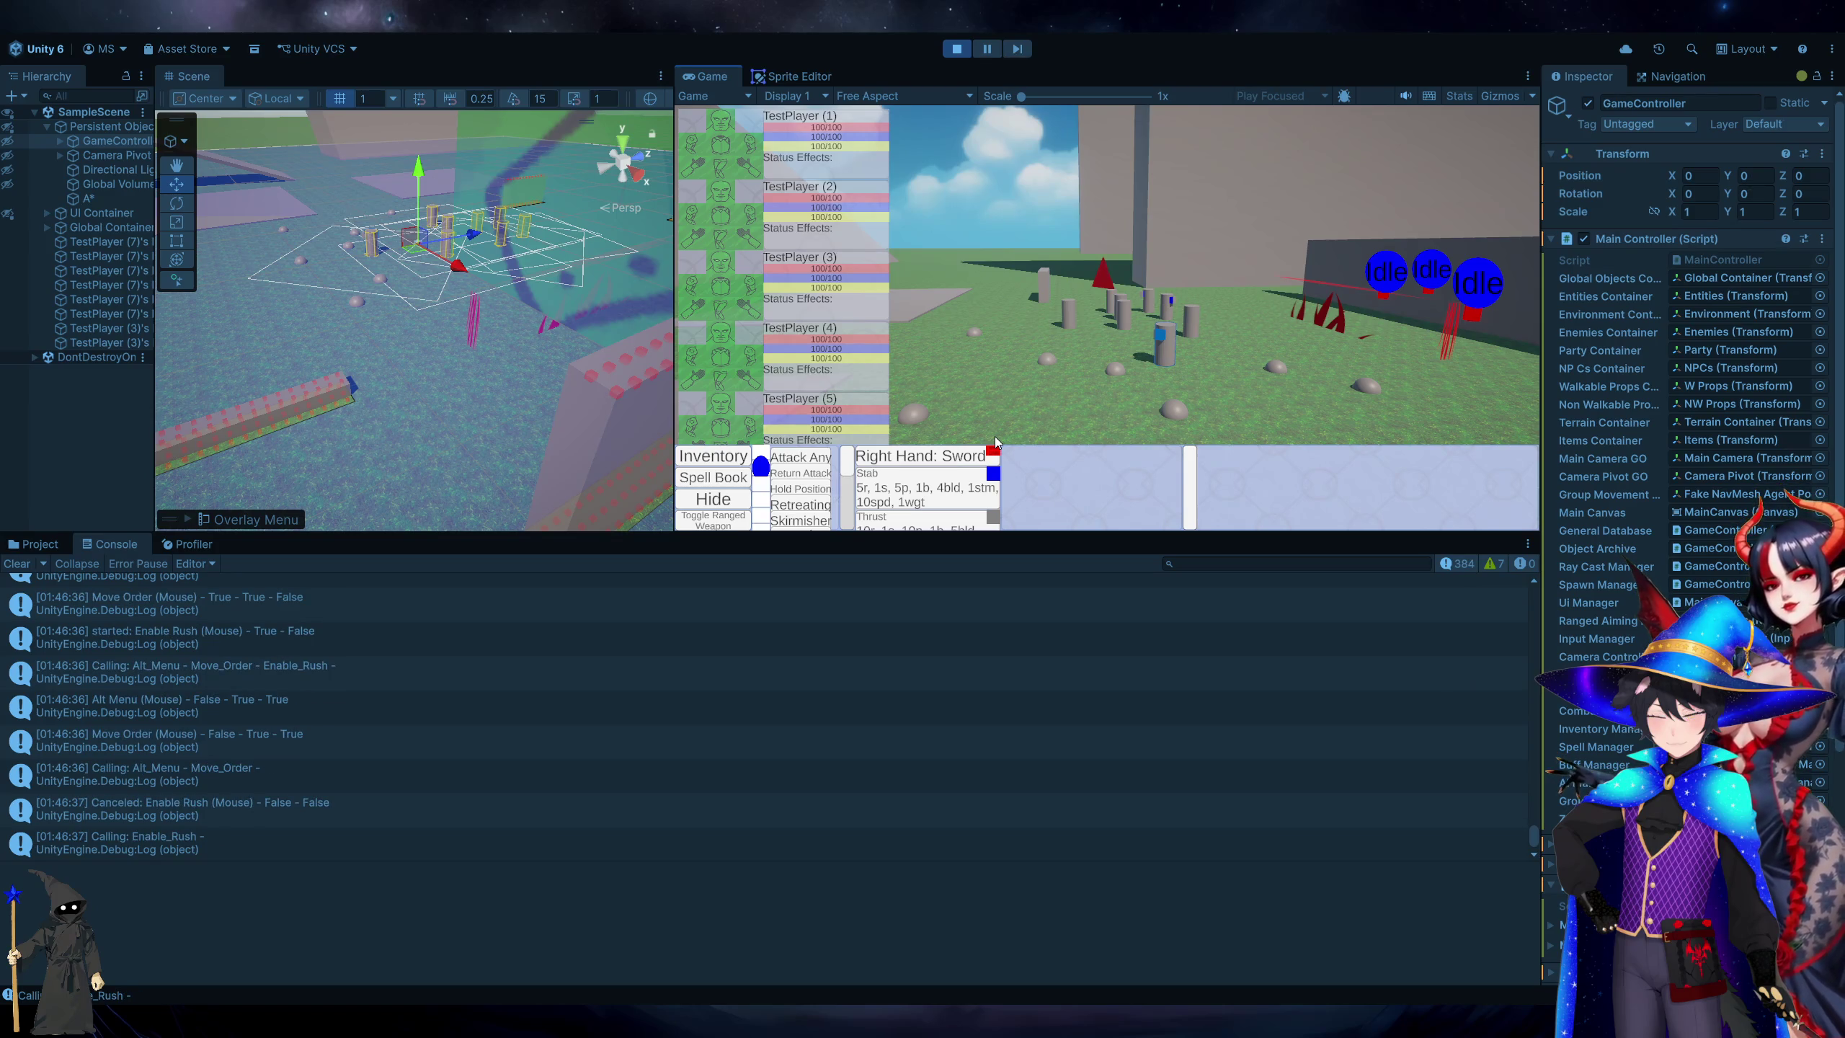
pyautogui.rightClick(1001, 393)
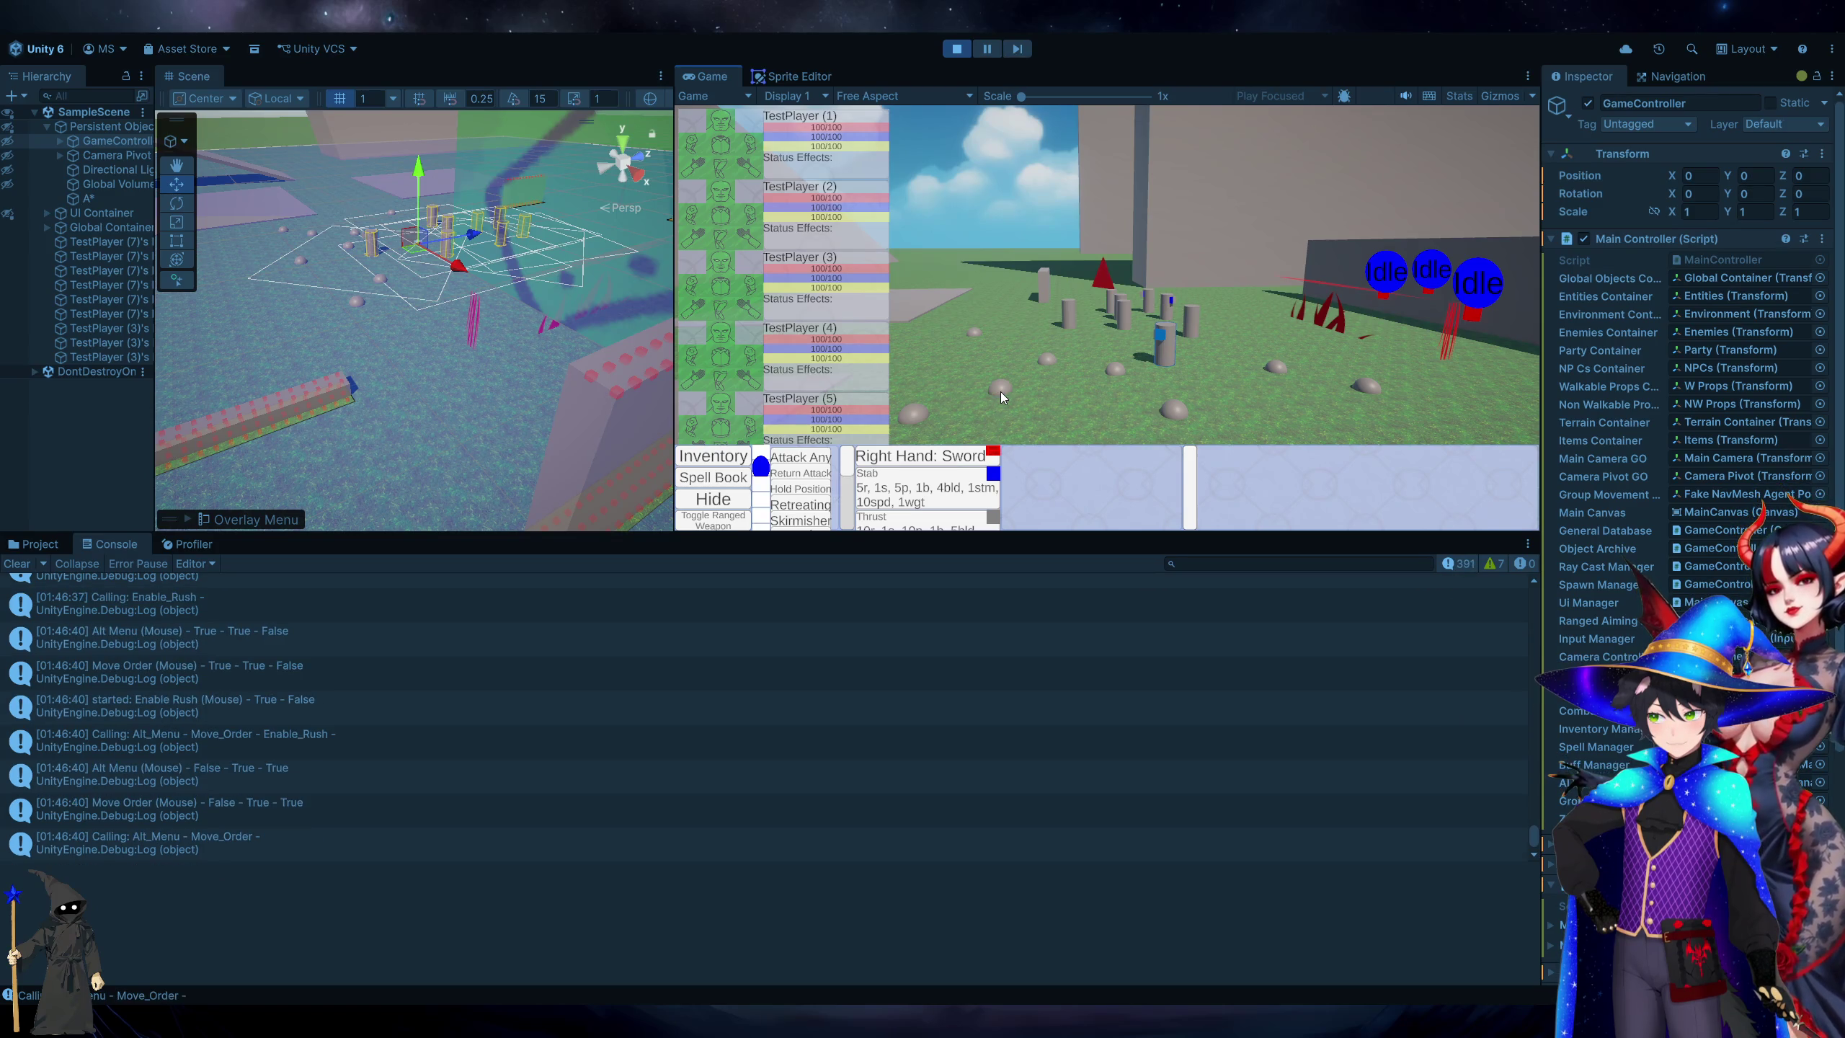
pyautogui.click(1038, 413)
pyautogui.click(1158, 338)
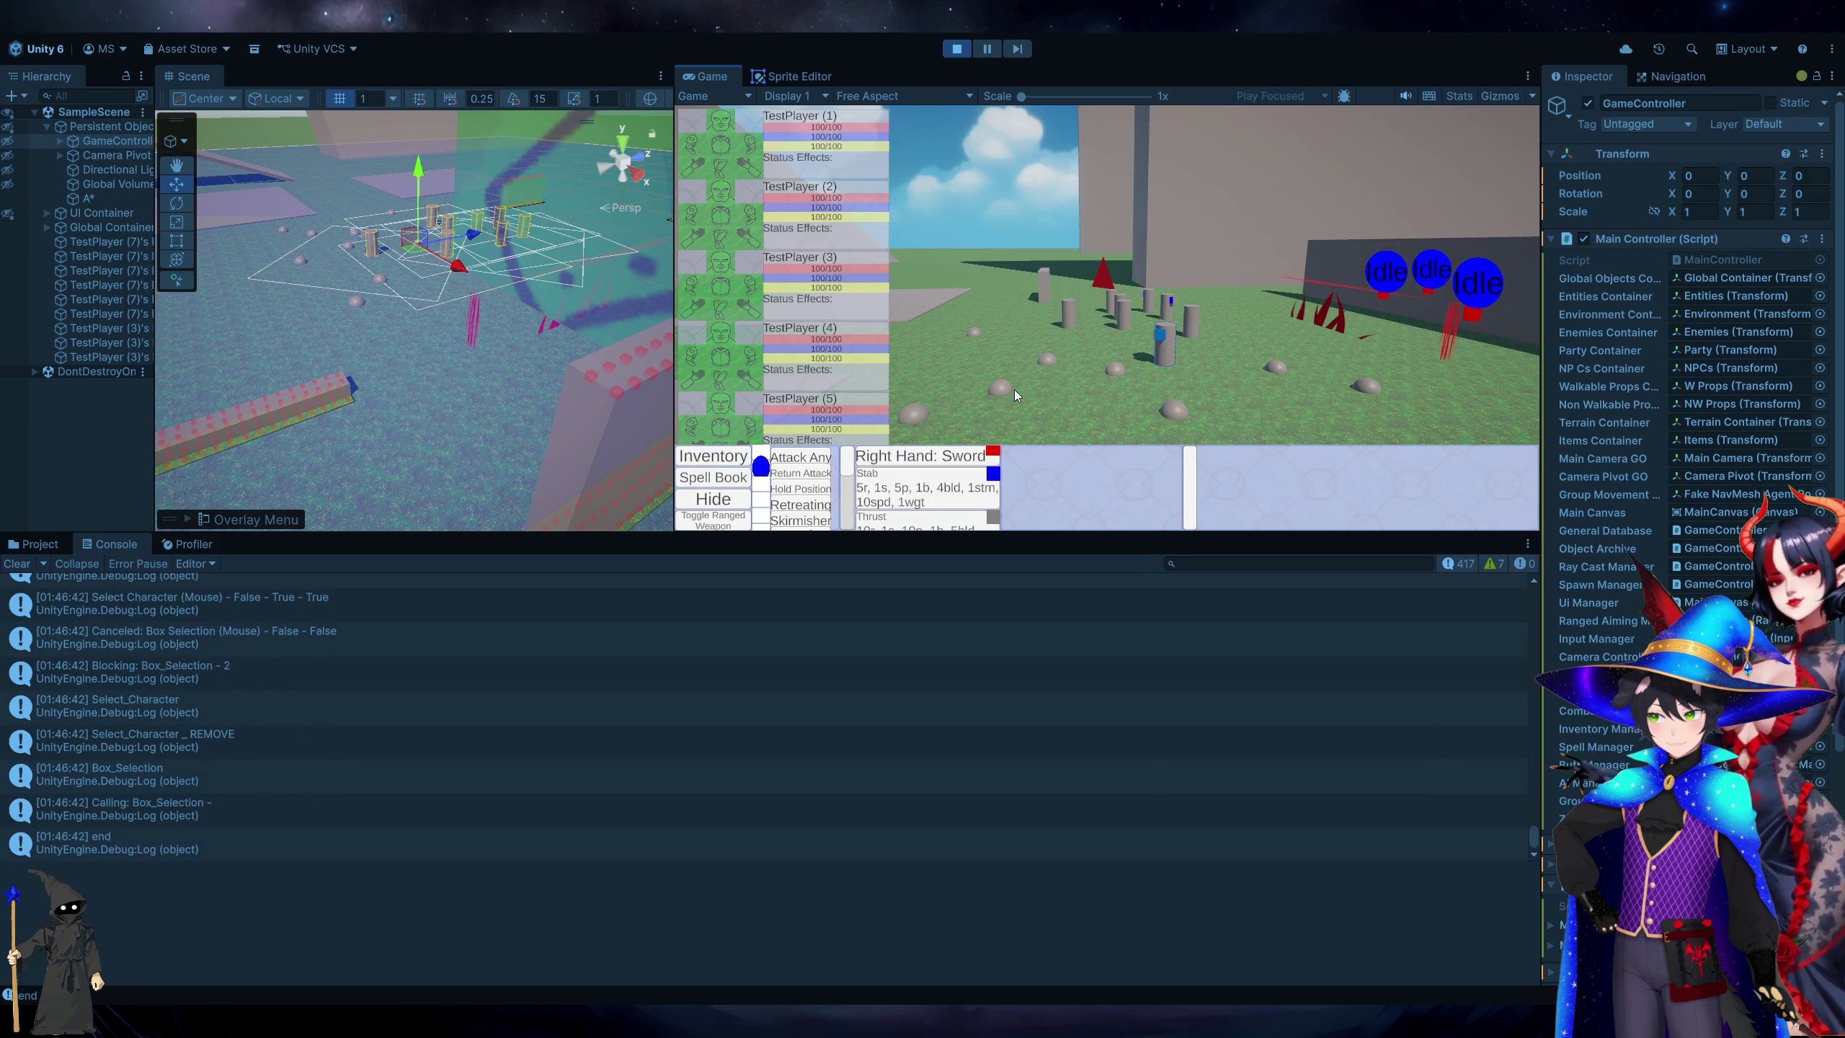
# Reposition the game camera and send the unit to more target points.
pyautogui.press('w')
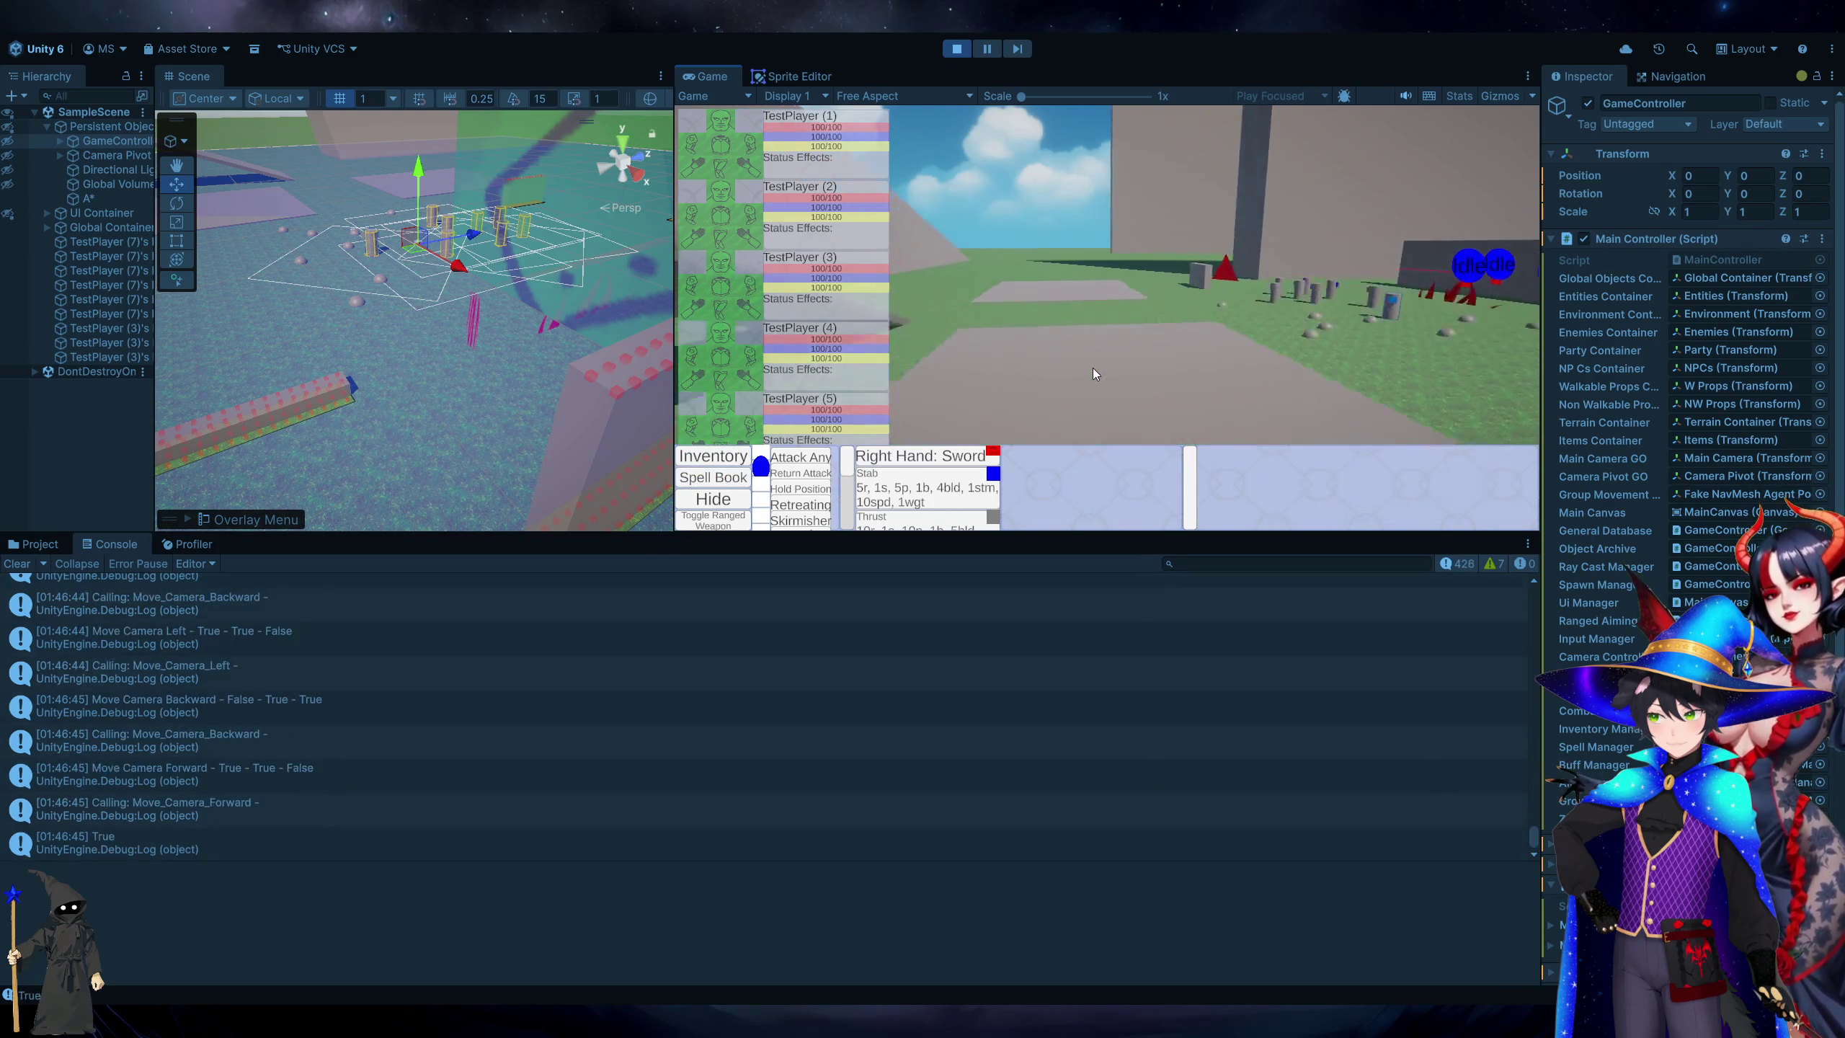
pyautogui.press('e')
pyautogui.press('d')
pyautogui.press('s')
pyautogui.press('d')
pyautogui.press('w')
pyautogui.rightClick(1093, 369)
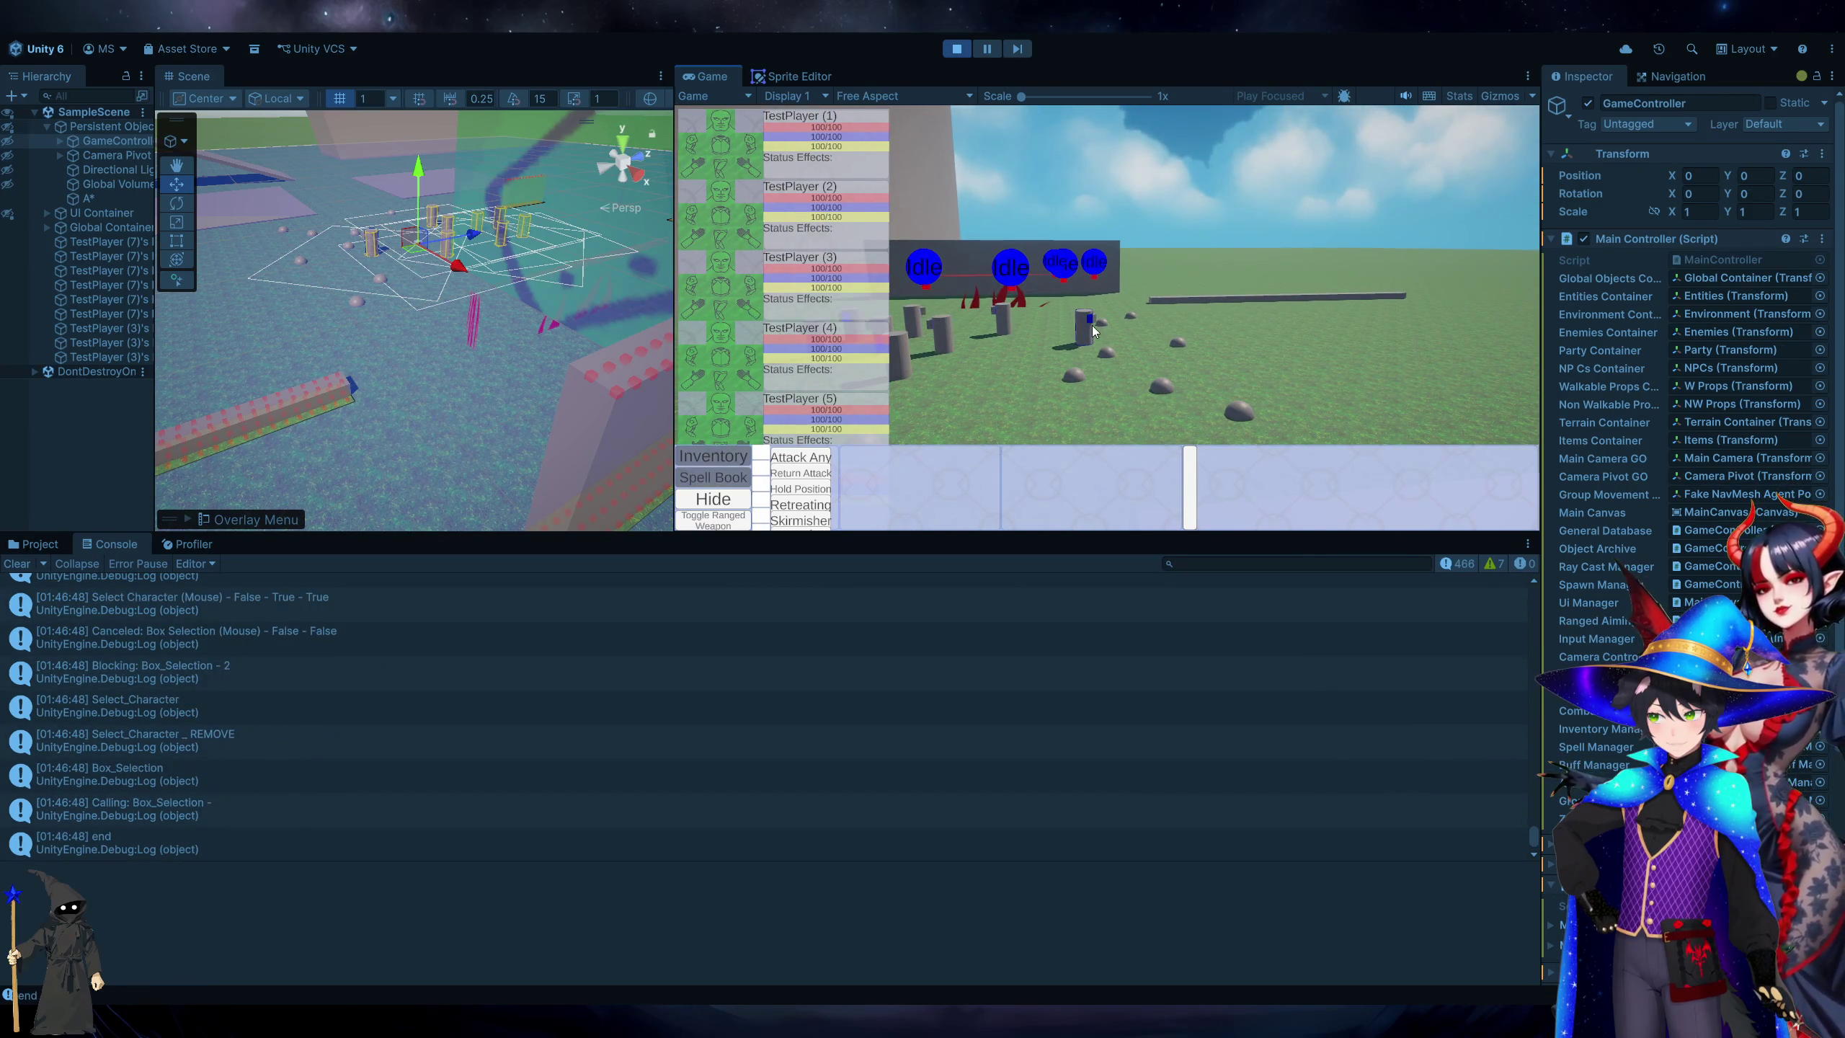
pyautogui.rightClick(1374, 355)
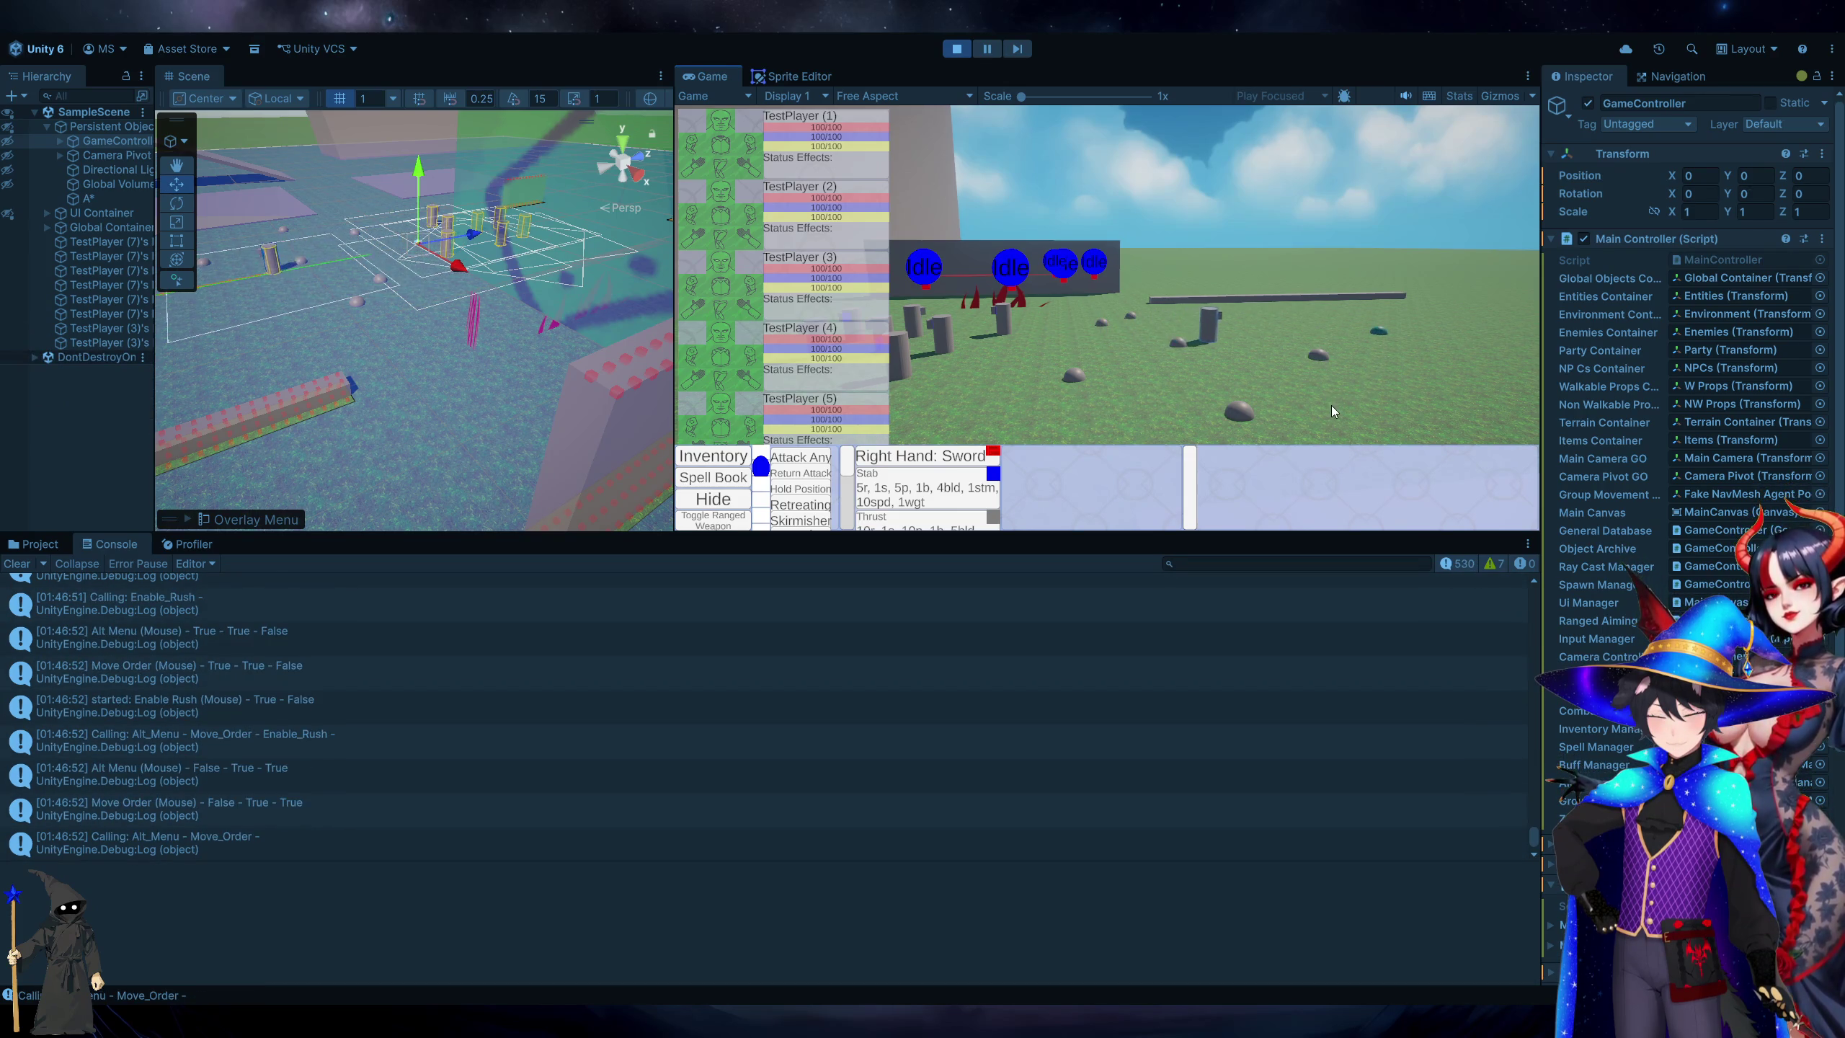
pyautogui.rightClick(1142, 413)
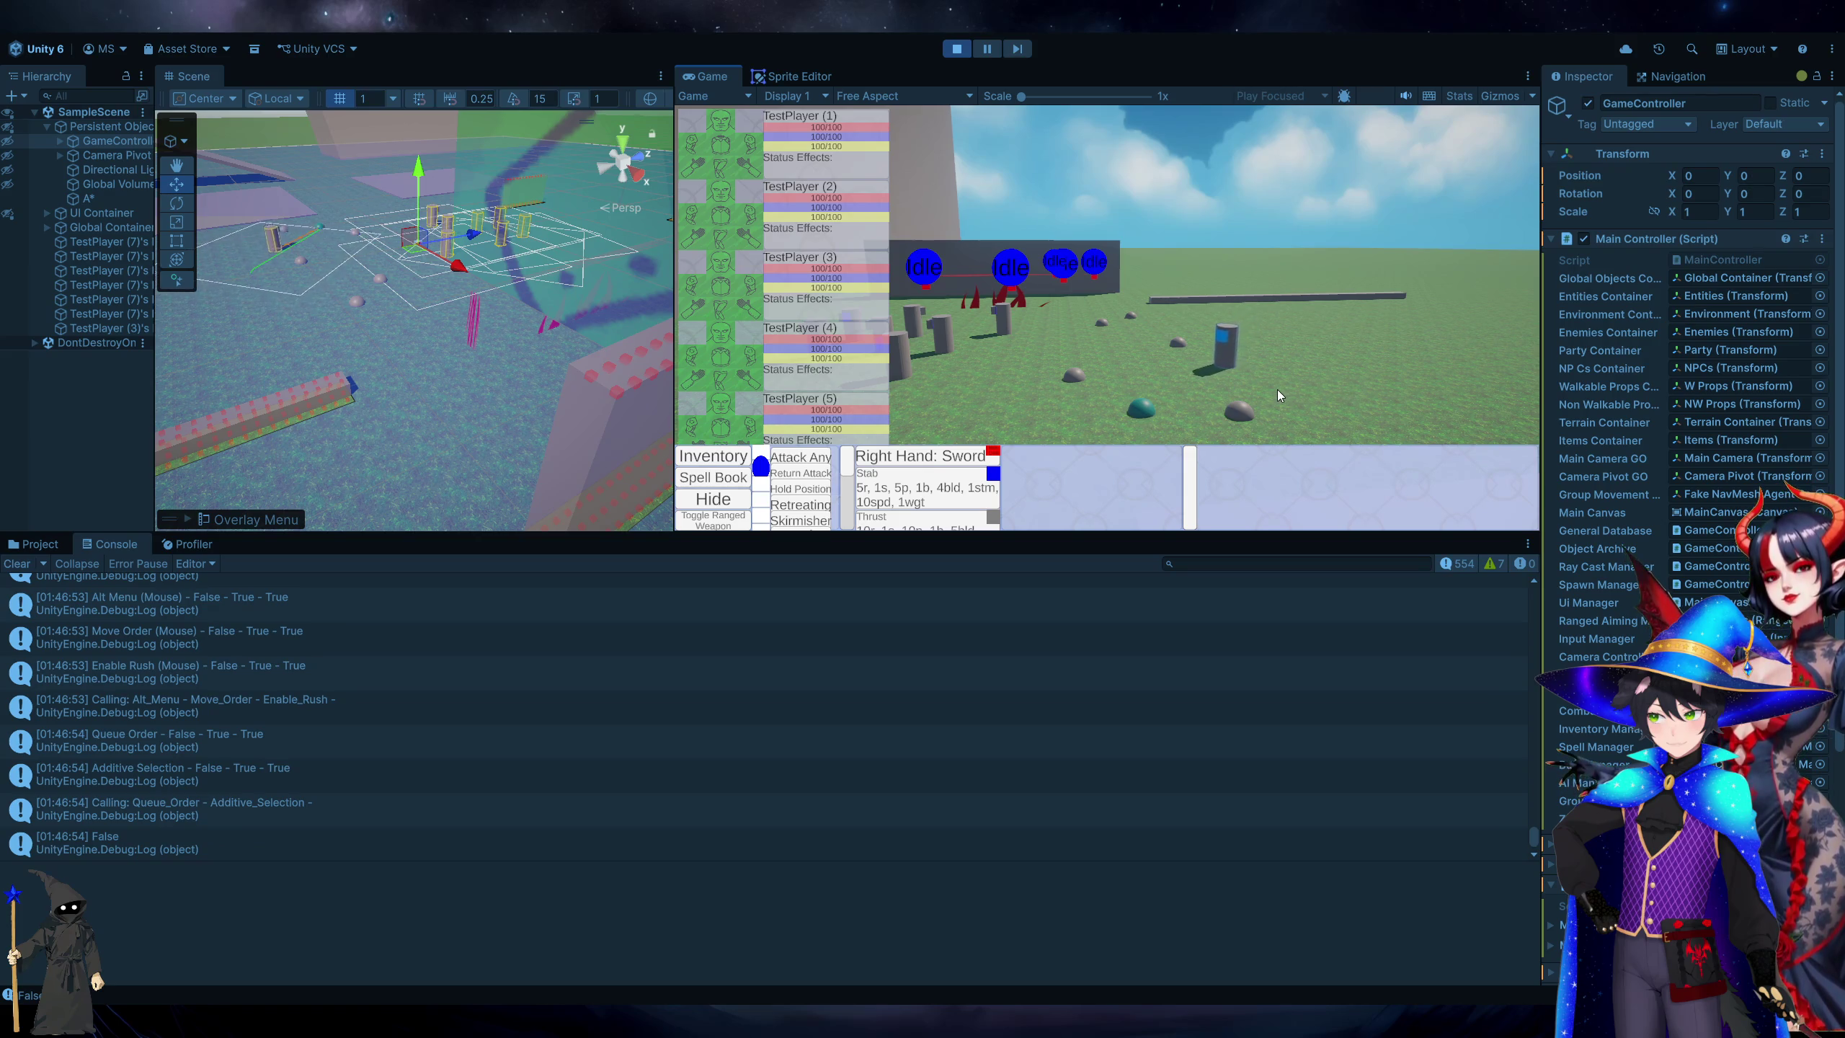
# Queue Shift move orders to several spots, deselect, and open the Console's InputManager.cs log line.
pyautogui.press('shift')
pyautogui.rightClick(1286, 365)
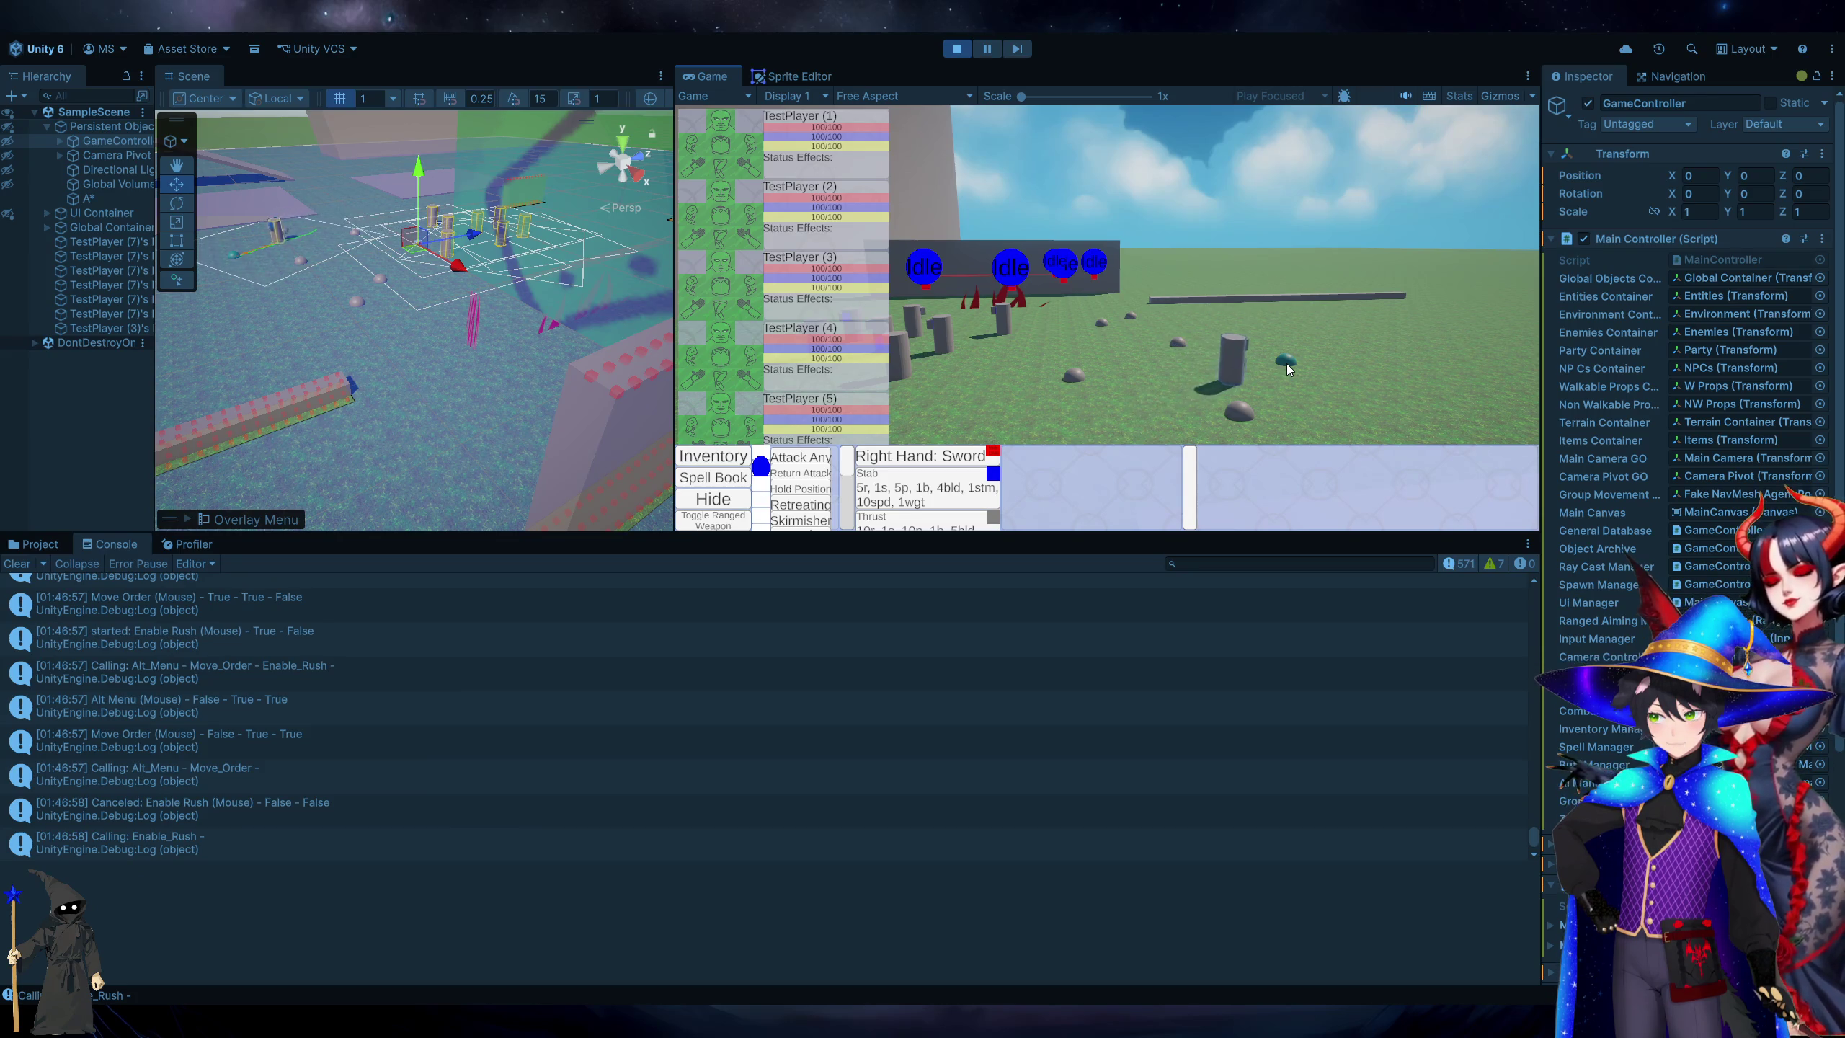
pyautogui.rightClick(1347, 340)
pyautogui.rightClick(1002, 396)
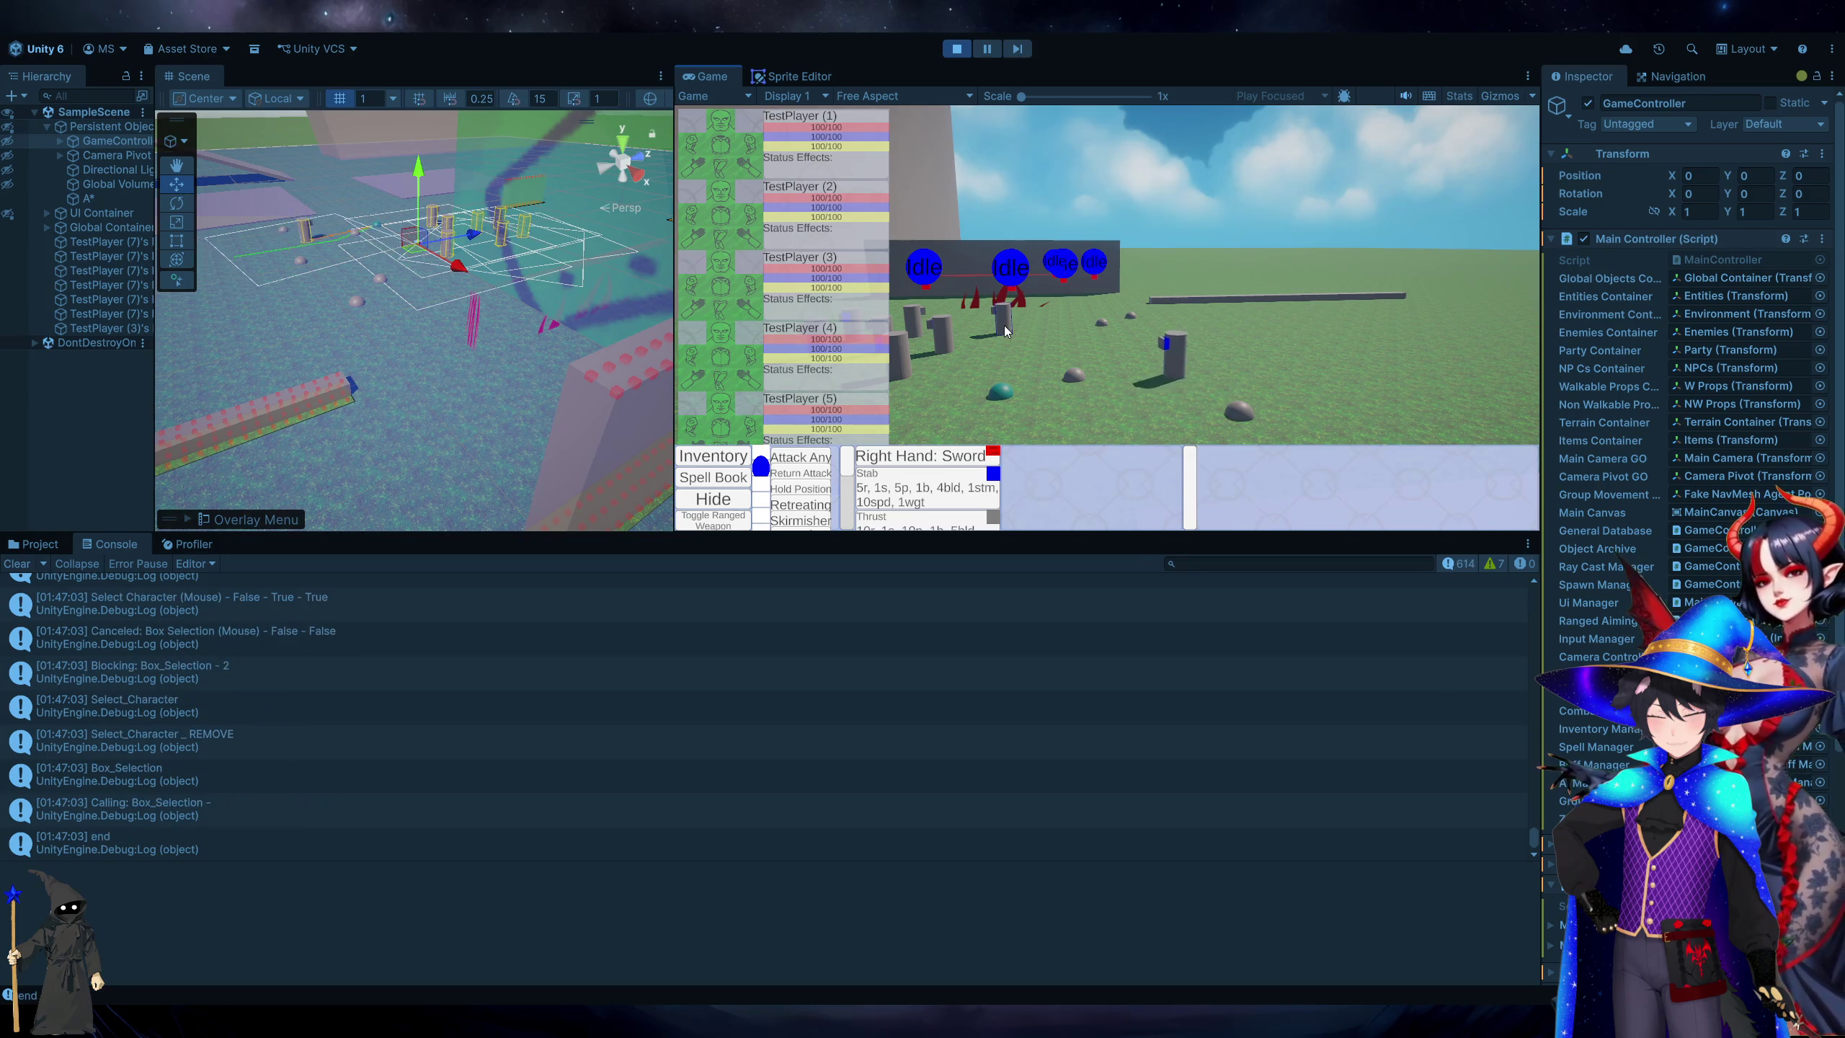
pyautogui.keyDown('shift'); pyautogui.rightClick(1275, 354); pyautogui.keyUp('shift')
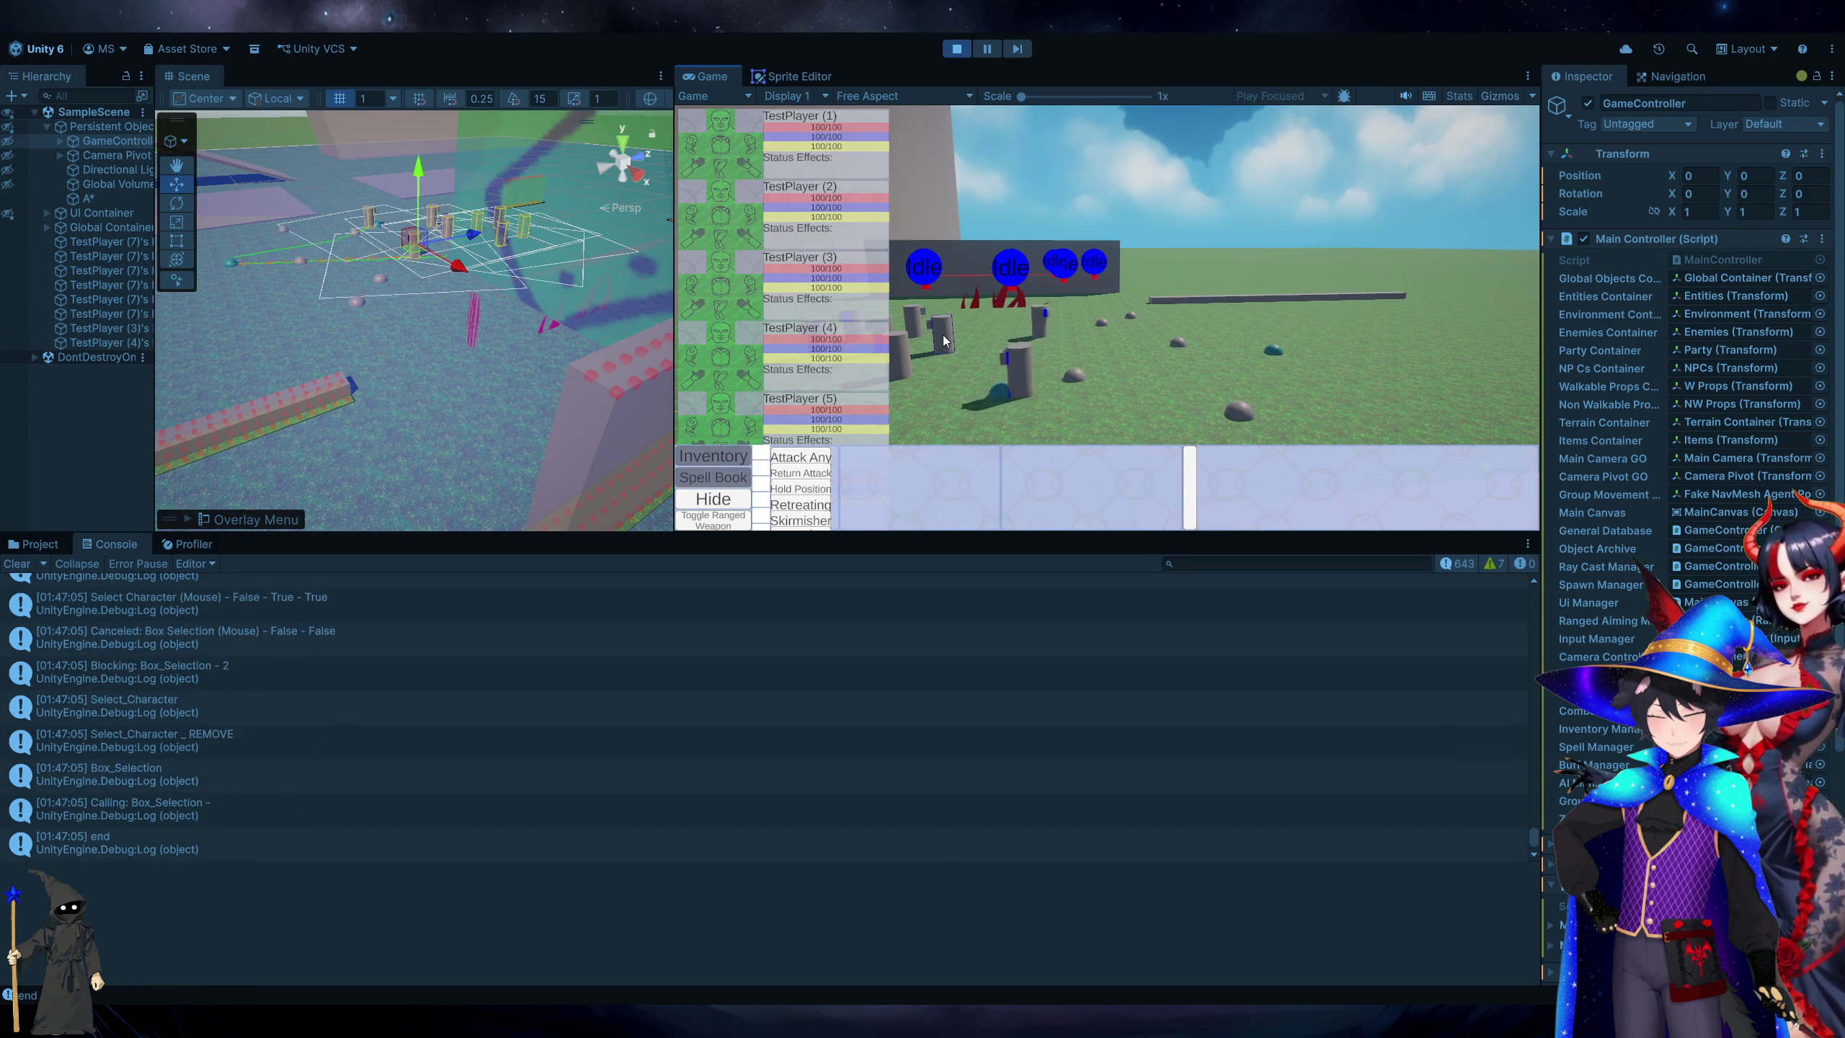
pyautogui.press('a')
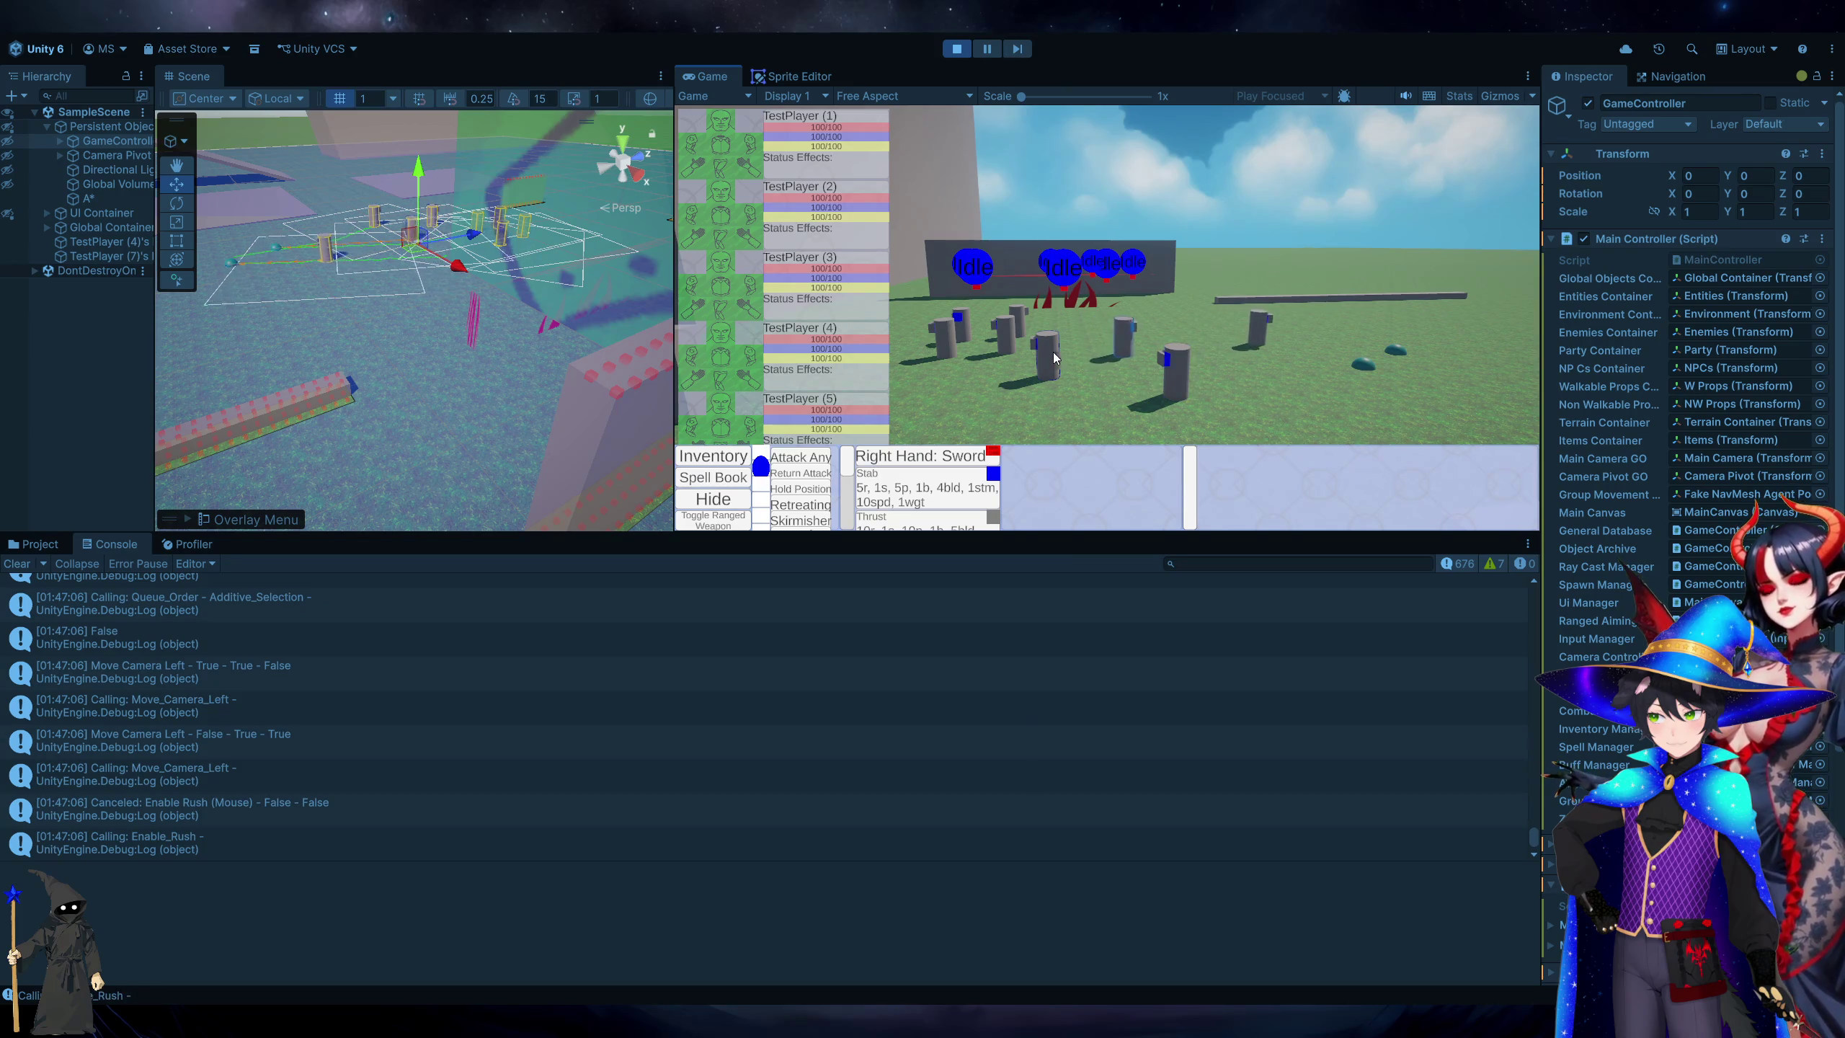
pyautogui.keyDown('shift'); pyautogui.rightClick(1106, 370); pyautogui.keyUp('shift')
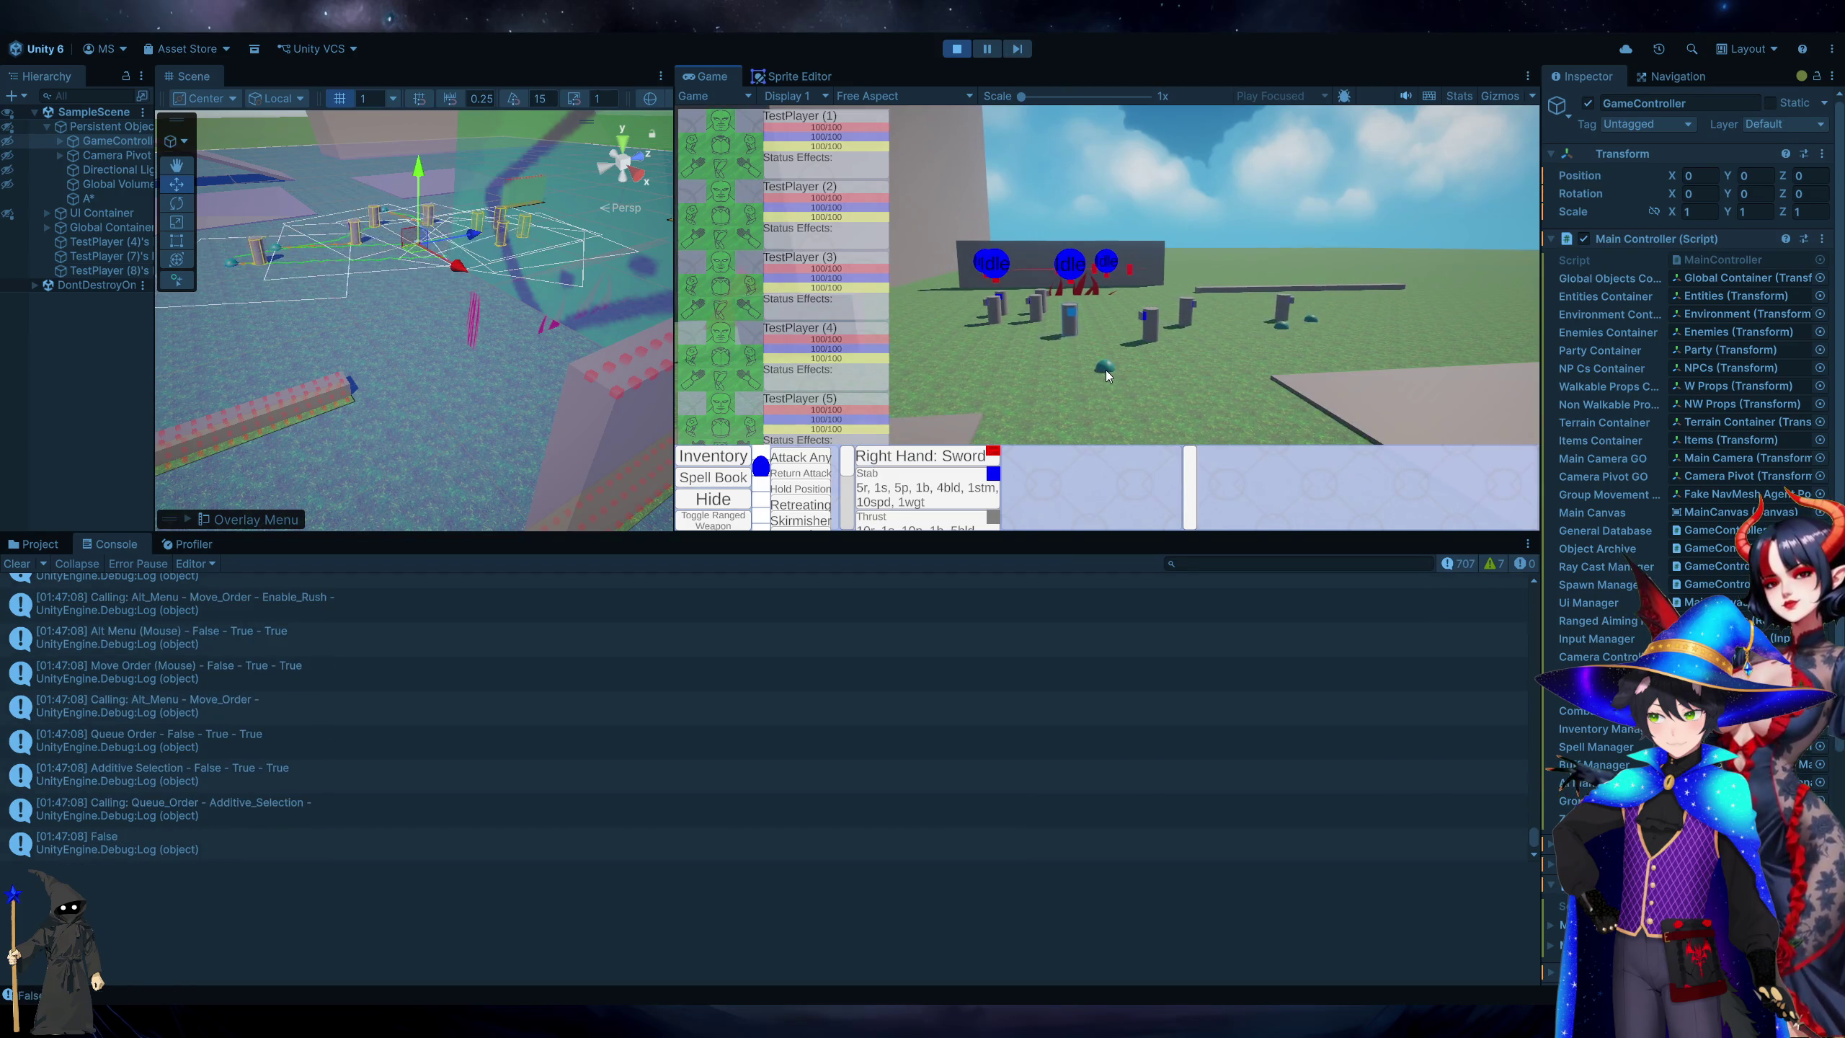
pyautogui.click(970, 437)
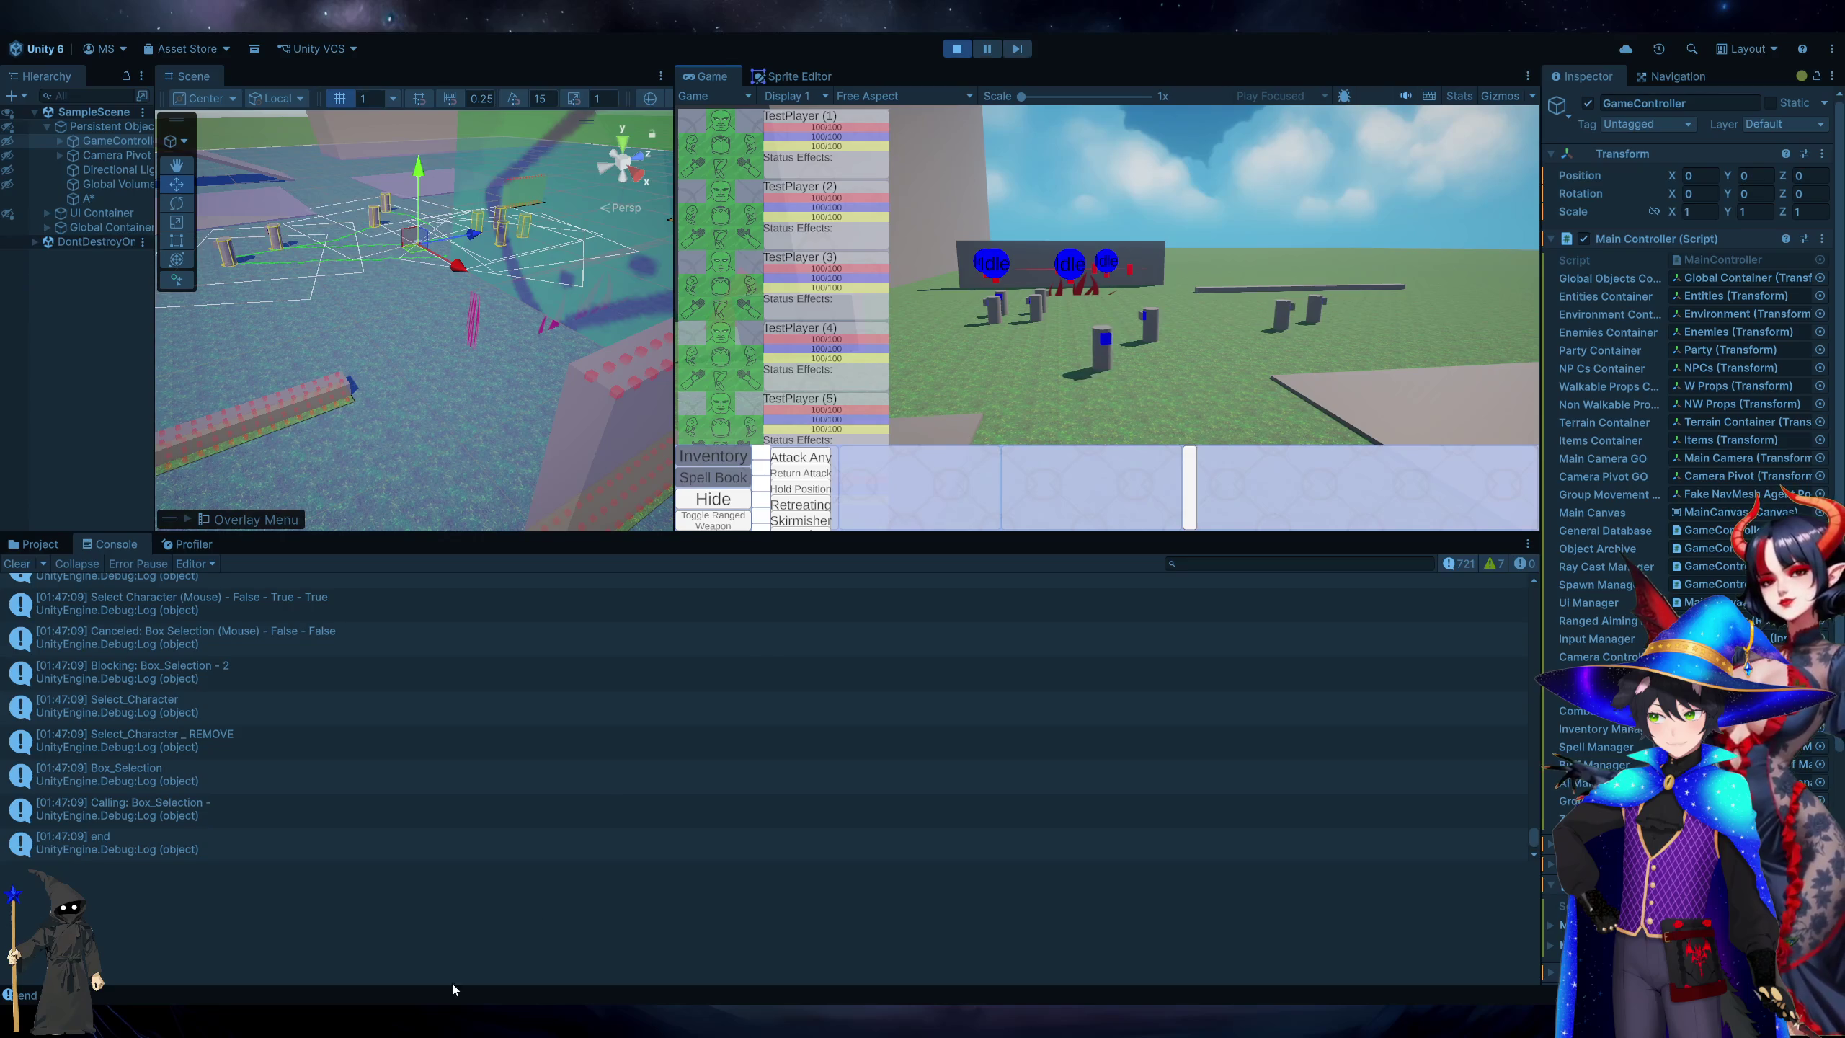
pyautogui.doubleClick(291, 719)
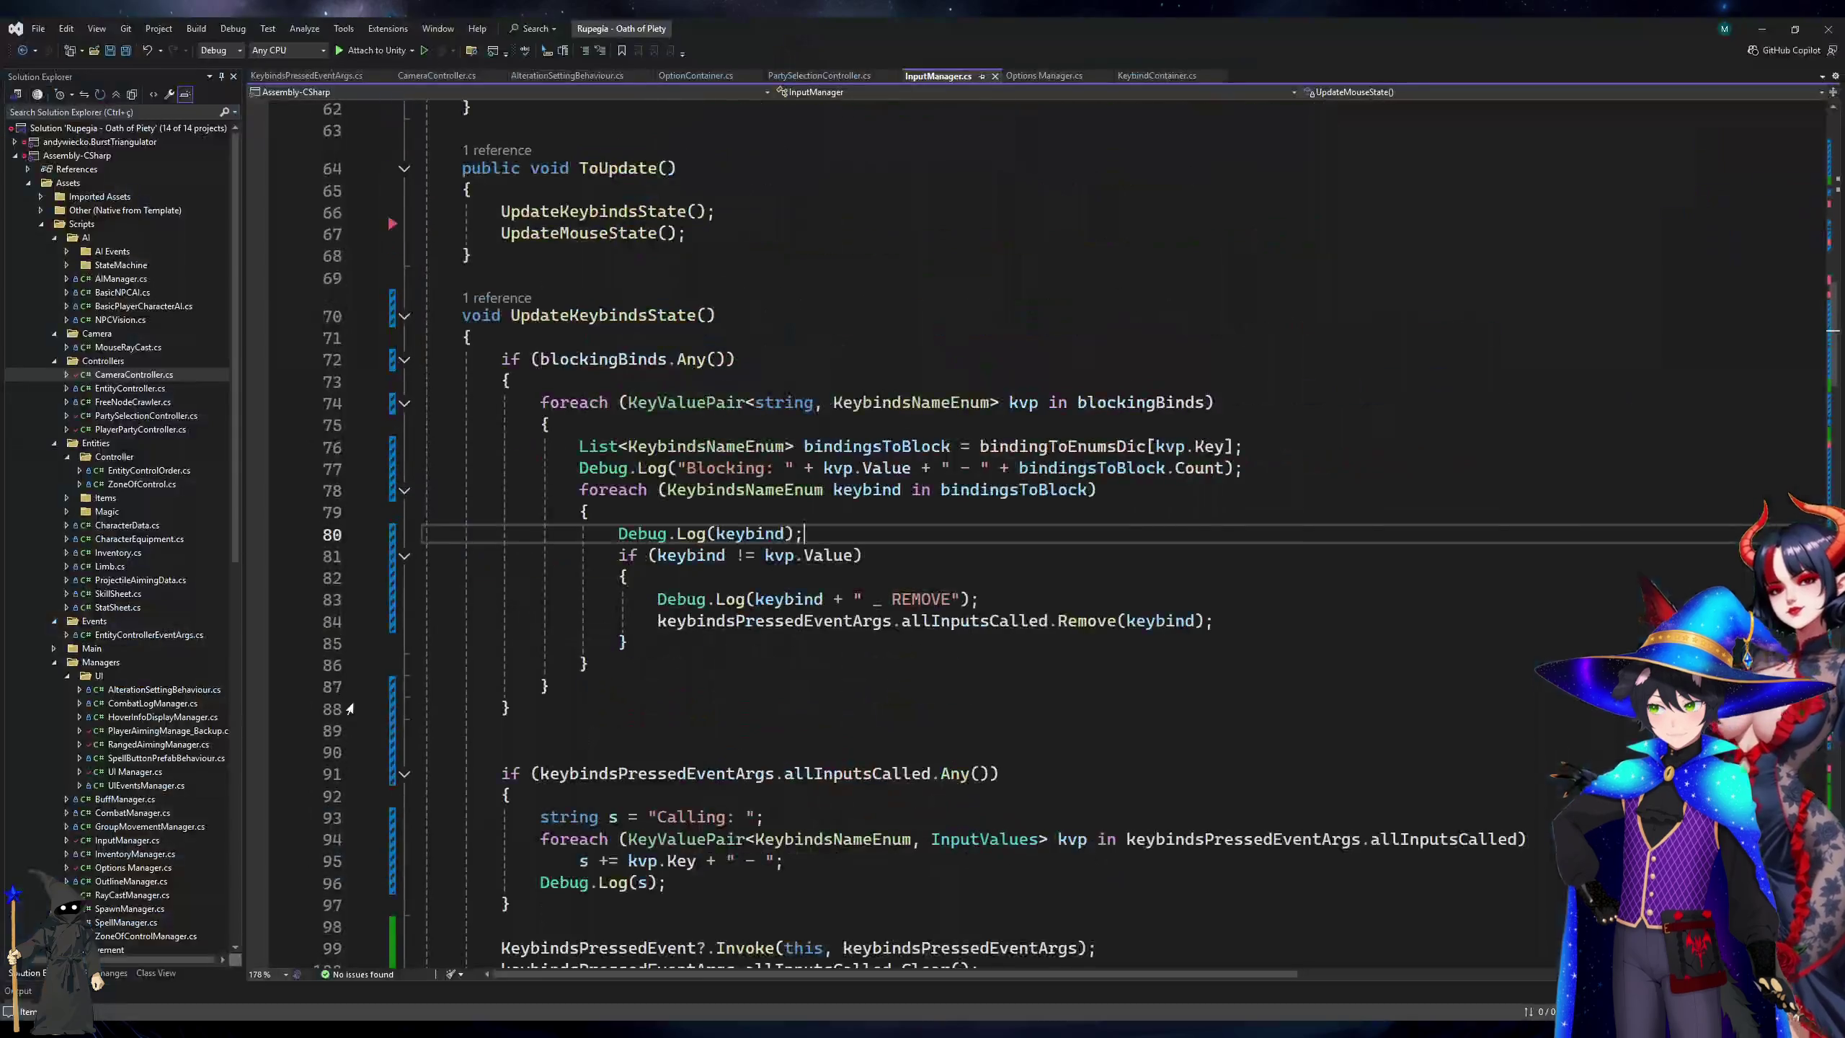
# Comment out the Debug.Log(keybind), REMOVE and Blocking log lines.
pyautogui.hotkey('ctrl', 'k')
pyautogui.hotkey('ctrl', 'c')
pyautogui.press('Down')
pyautogui.press('Down')
pyautogui.press('Down')
pyautogui.hotkey('ctrl', 'k')
pyautogui.hotkey('ctrl', 'c')
pyautogui.click(761, 469)
pyautogui.hotkey('ctrl', 'k')
pyautogui.hotkey('ctrl', 'c')
pyautogui.scroll(-7, 761, 477)
pyautogui.click(670, 358)
pyautogui.scroll(4, 883, 362)
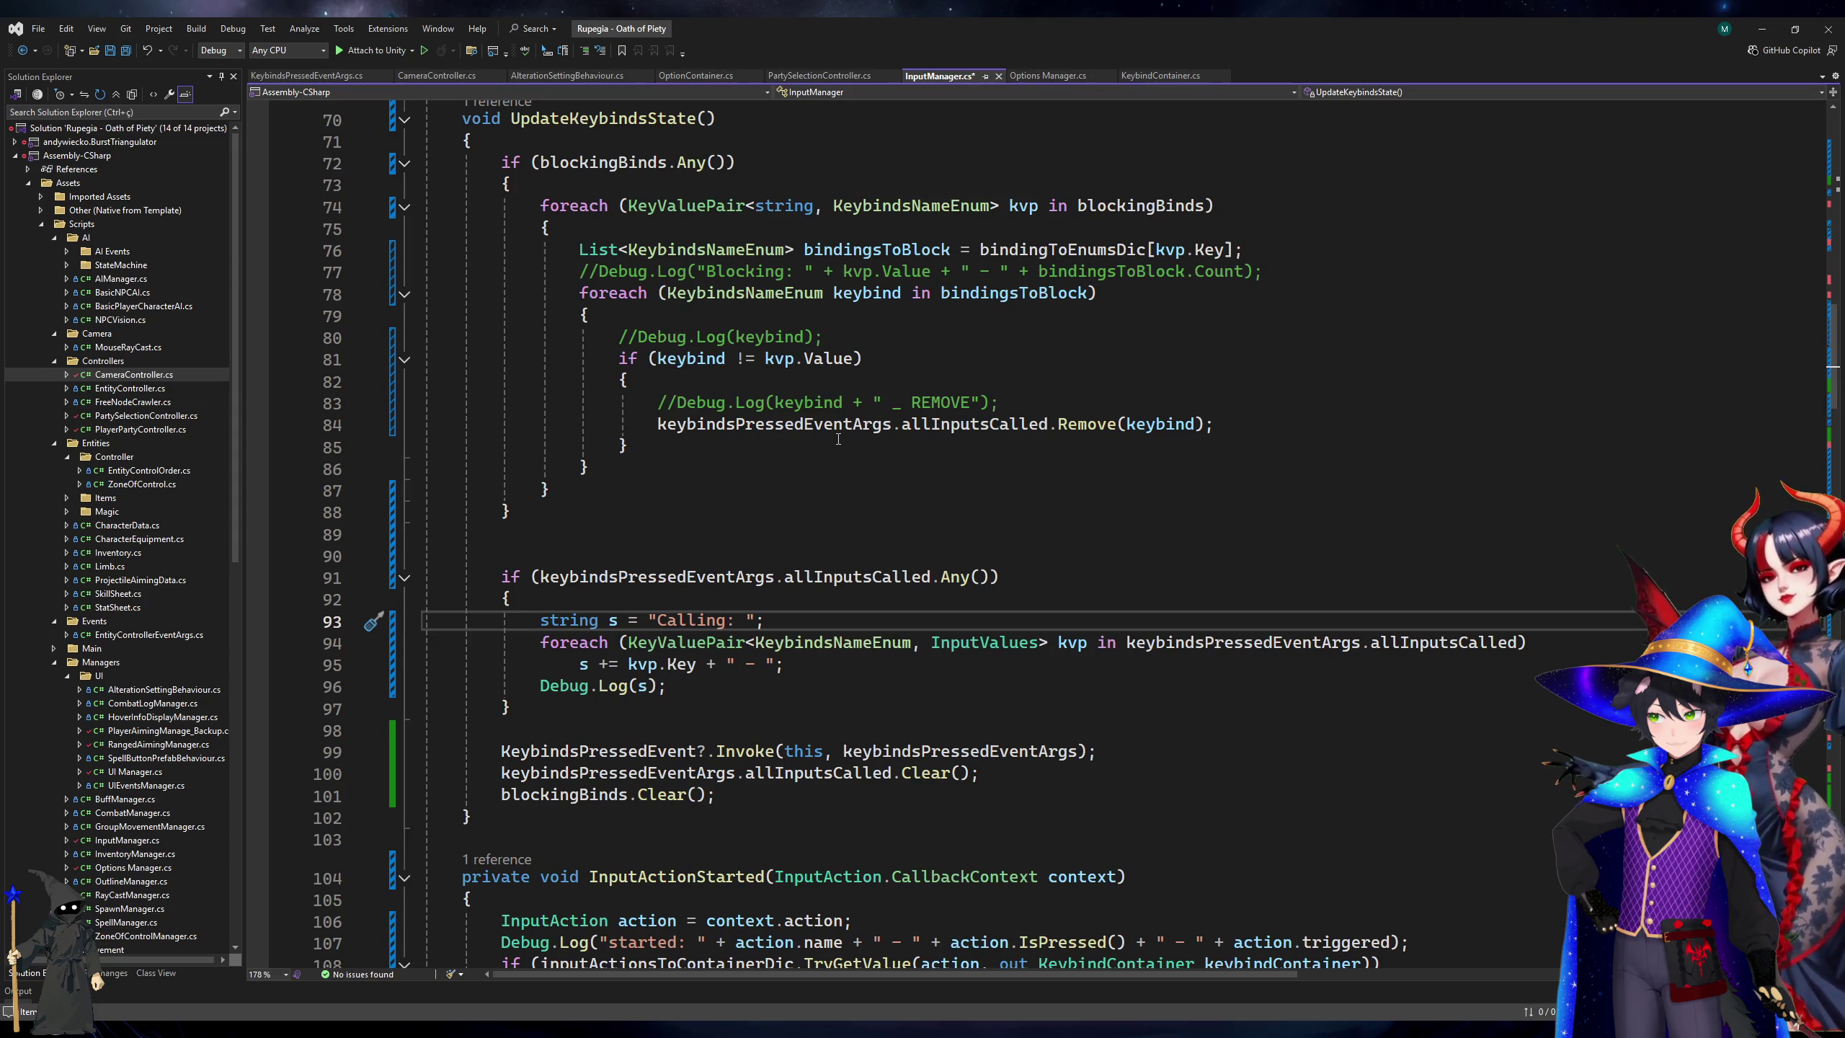
# Comment out the Debug.Log(s), started and performed log lines.
pyautogui.press('Down')
pyautogui.press('Down')
pyautogui.press('Down')
pyautogui.hotkey('ctrl', 'k')
pyautogui.hotkey('ctrl', 'c')
pyautogui.scroll(-7, 838, 439)
pyautogui.click(798, 485)
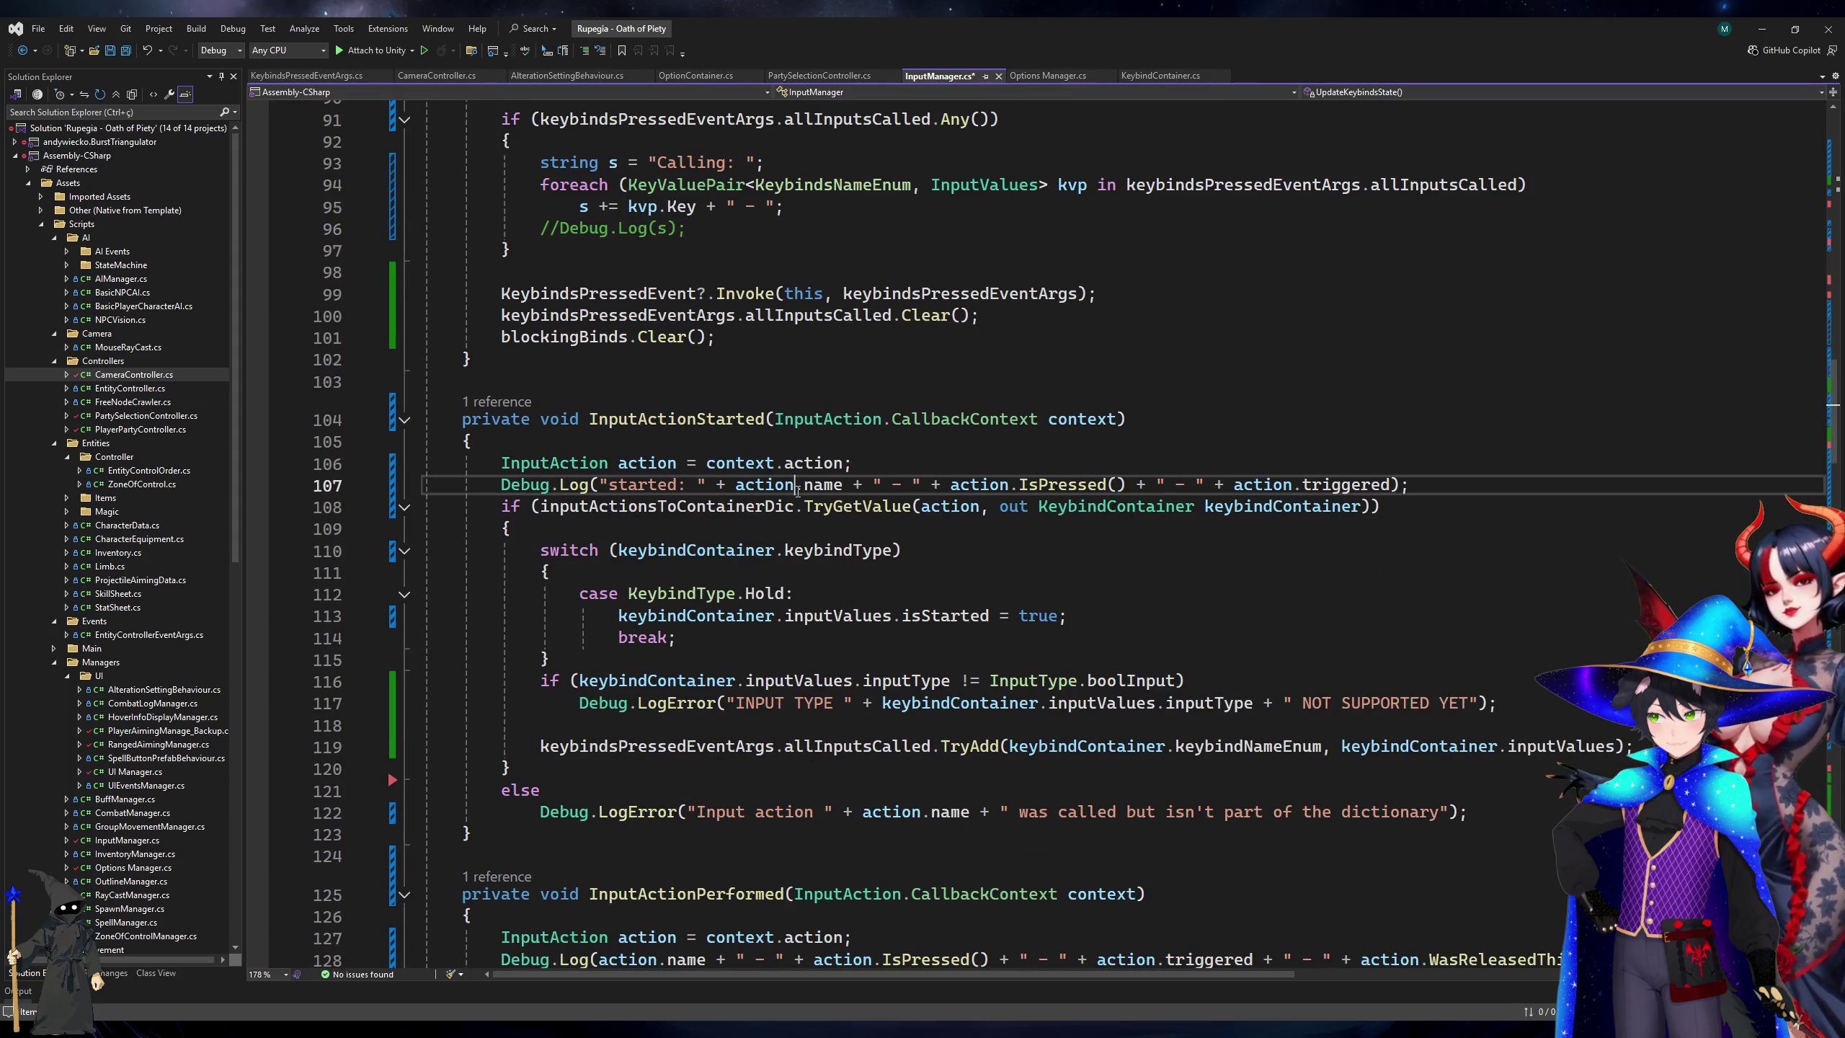
pyautogui.hotkey('ctrl', 'k')
pyautogui.hotkey('ctrl', 'c')
pyautogui.scroll(-6, 923, 550)
pyautogui.click(813, 567)
pyautogui.hotkey('ctrl', 'k')
pyautogui.hotkey('ctrl', 'c')
# Comment out the line 179 and KeyBindsUpdatedEvent binding logs, save, and show KeybindsPressedEventArgs.cs.
pyautogui.scroll(-20, 814, 567)
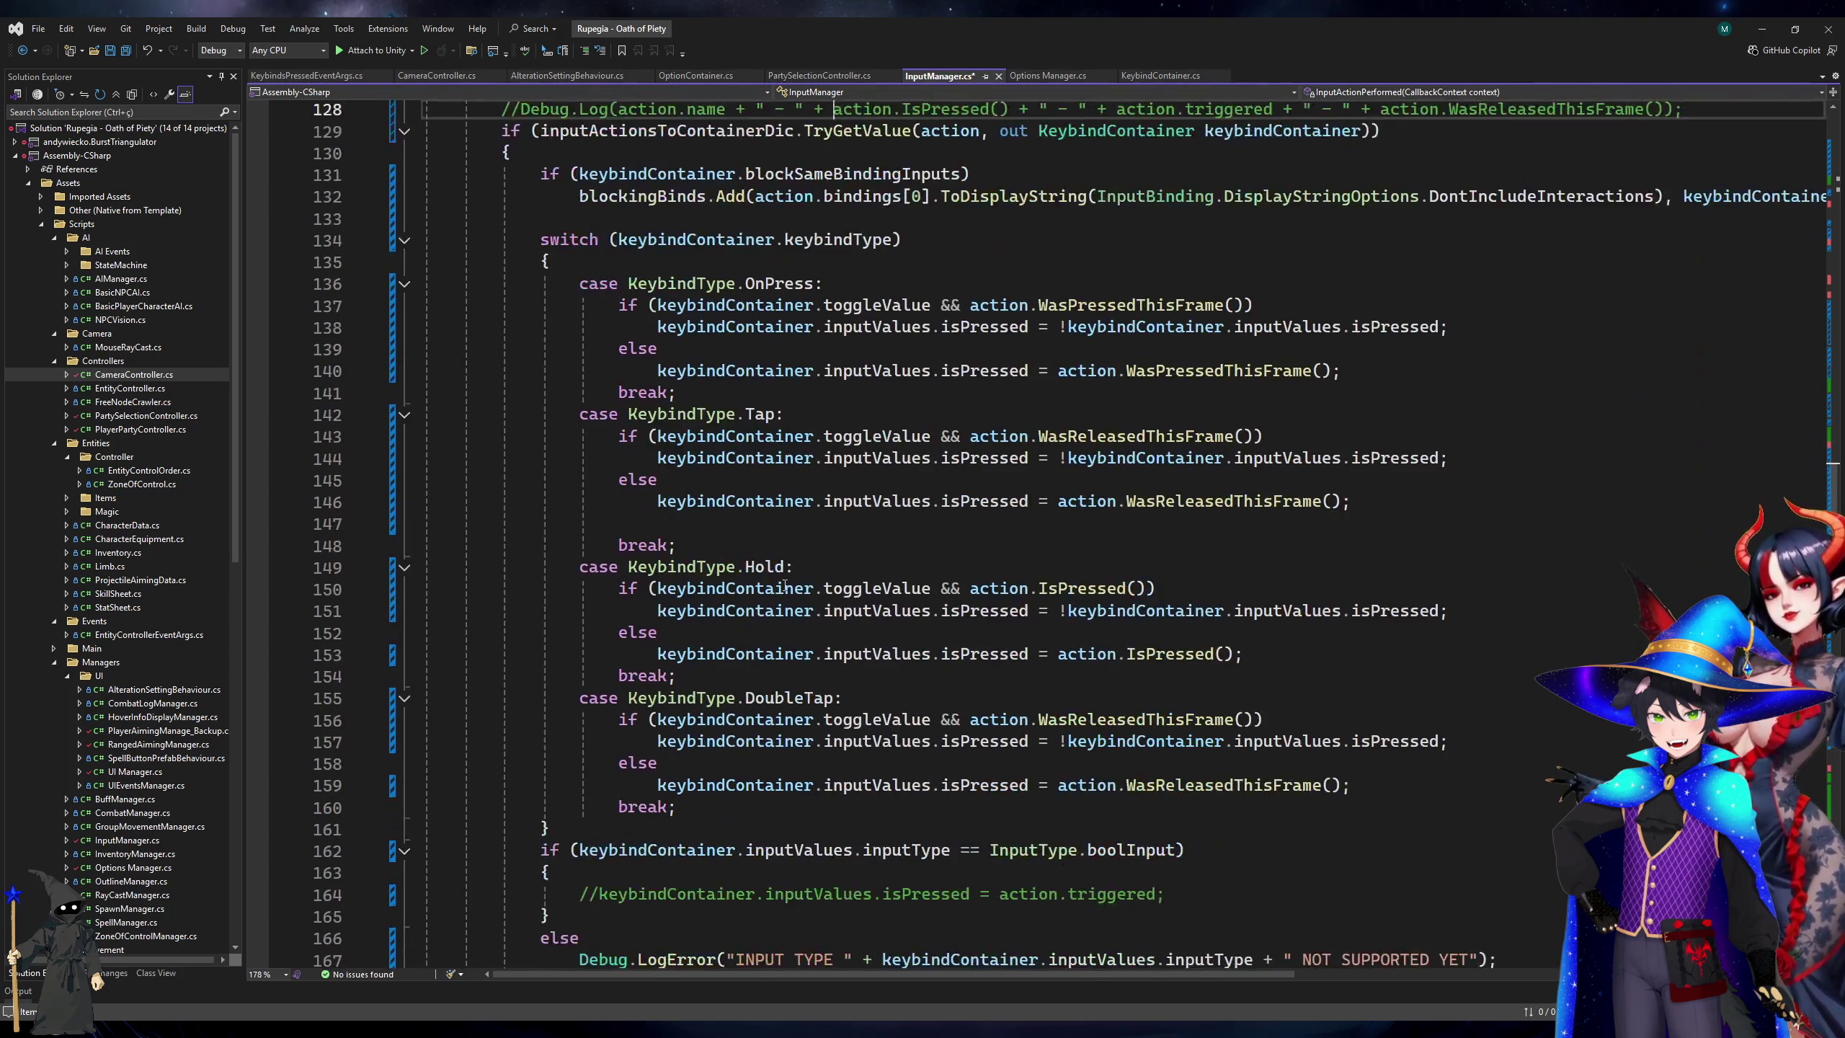
pyautogui.click(736, 365)
pyautogui.click(710, 386)
pyautogui.hotkey('ctrl', 'k')
pyautogui.hotkey('ctrl', 'c')
pyautogui.scroll(-10, 710, 386)
pyautogui.scroll(-12, 710, 386)
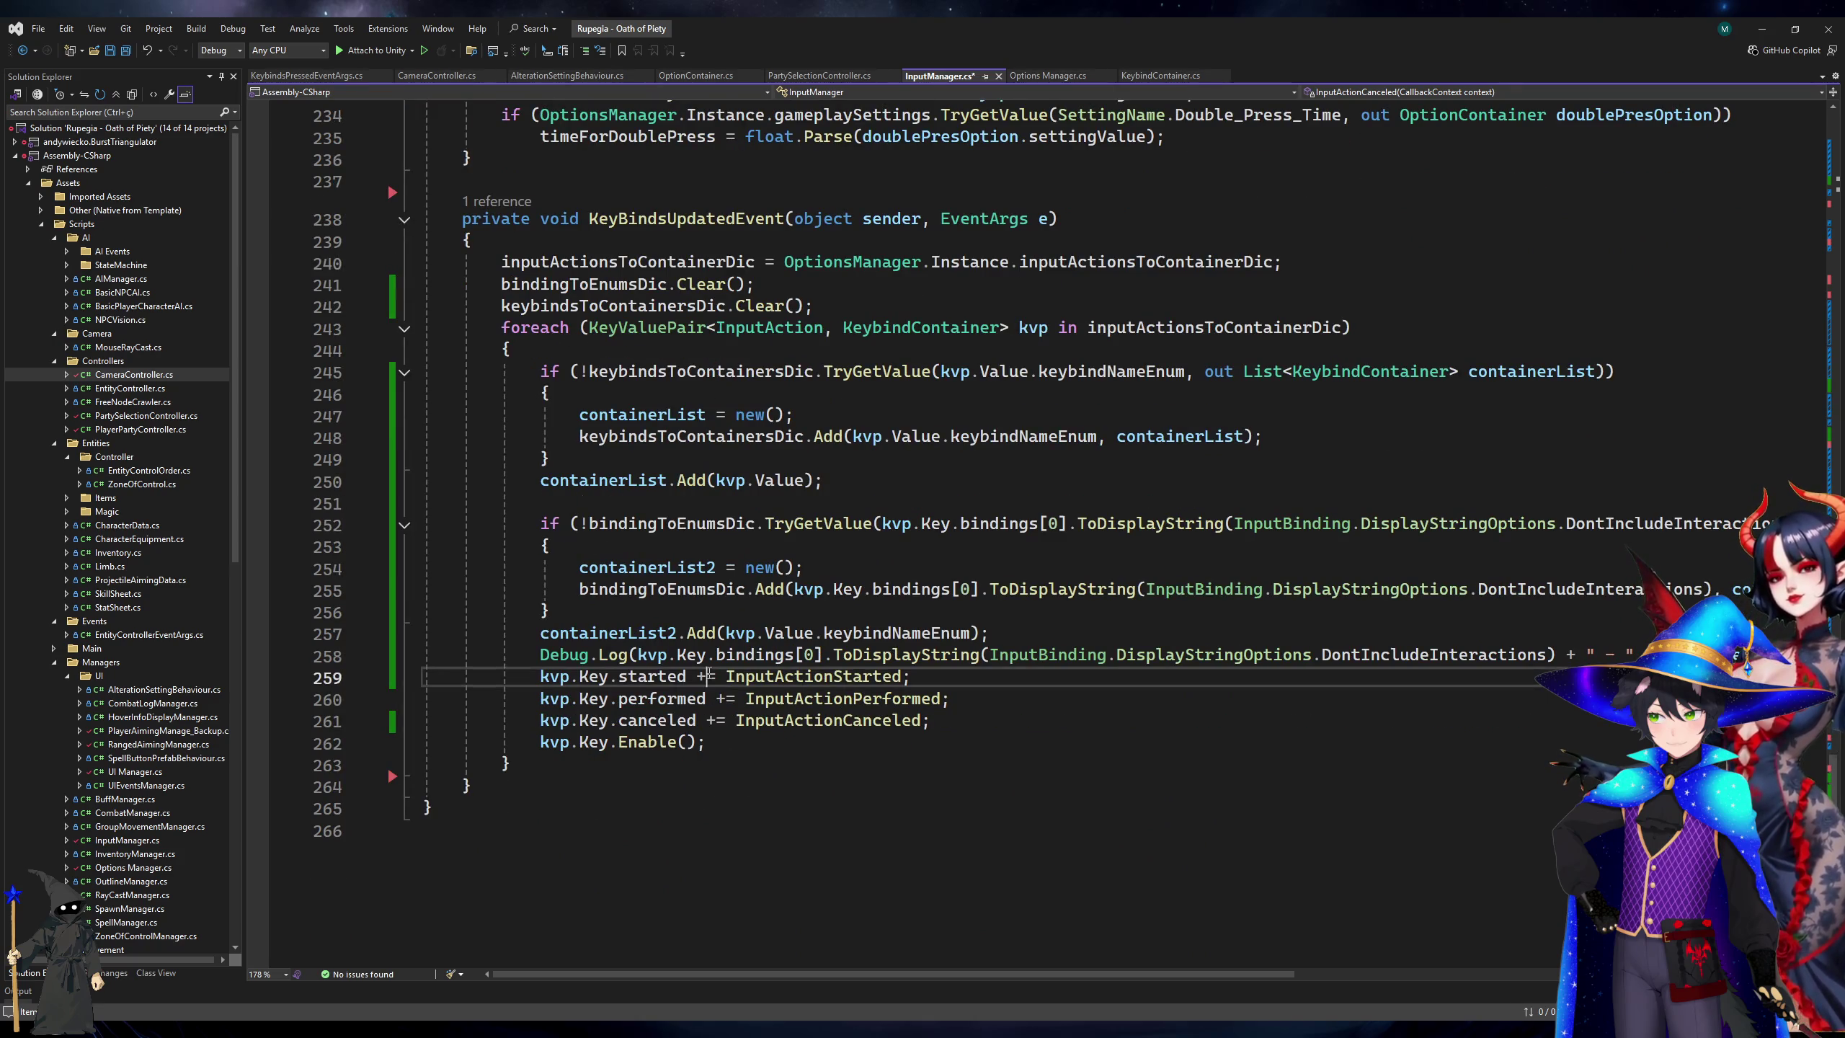
pyautogui.click(709, 656)
pyautogui.hotkey('ctrl', 'k')
pyautogui.hotkey('ctrl', 'c')
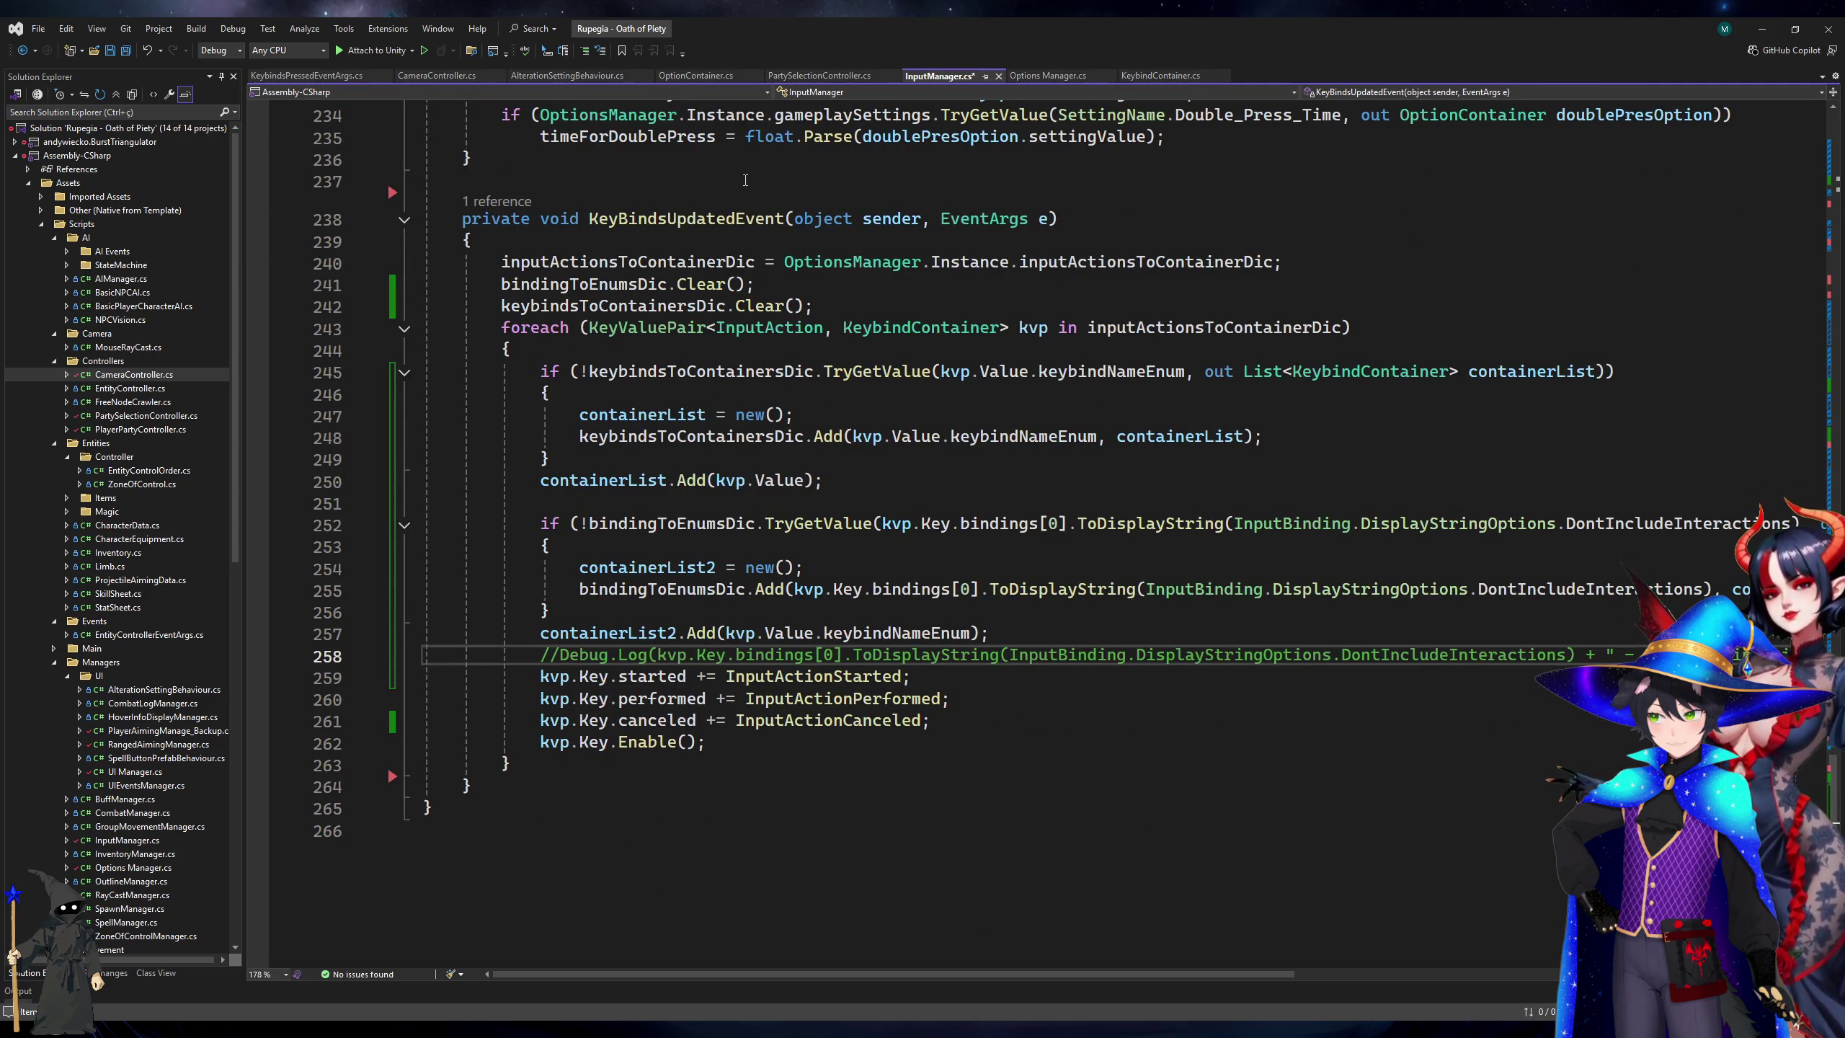
pyautogui.hotkey('ctrl', 's')
pyautogui.click(309, 77)
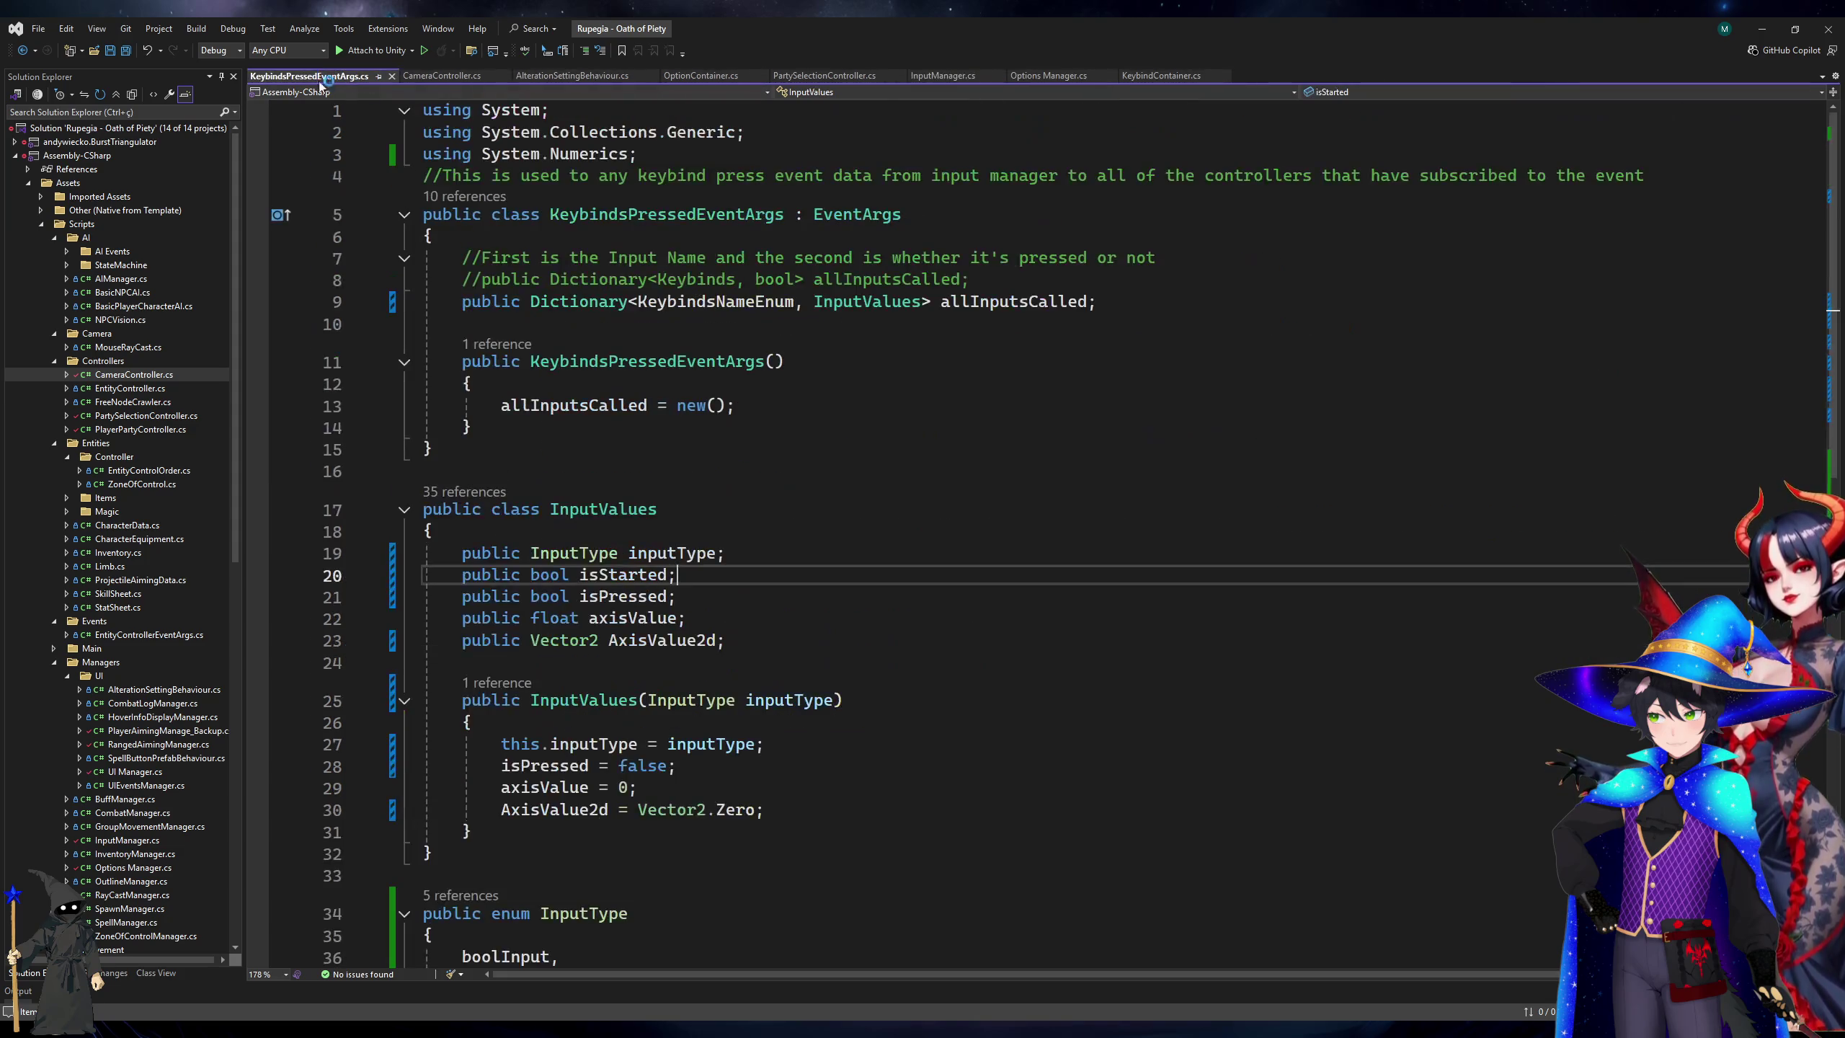
# In PartySelectionController.cs, strip the Additive_Selection block's braces and extra line.
pyautogui.click(563, 76)
pyautogui.click(706, 78)
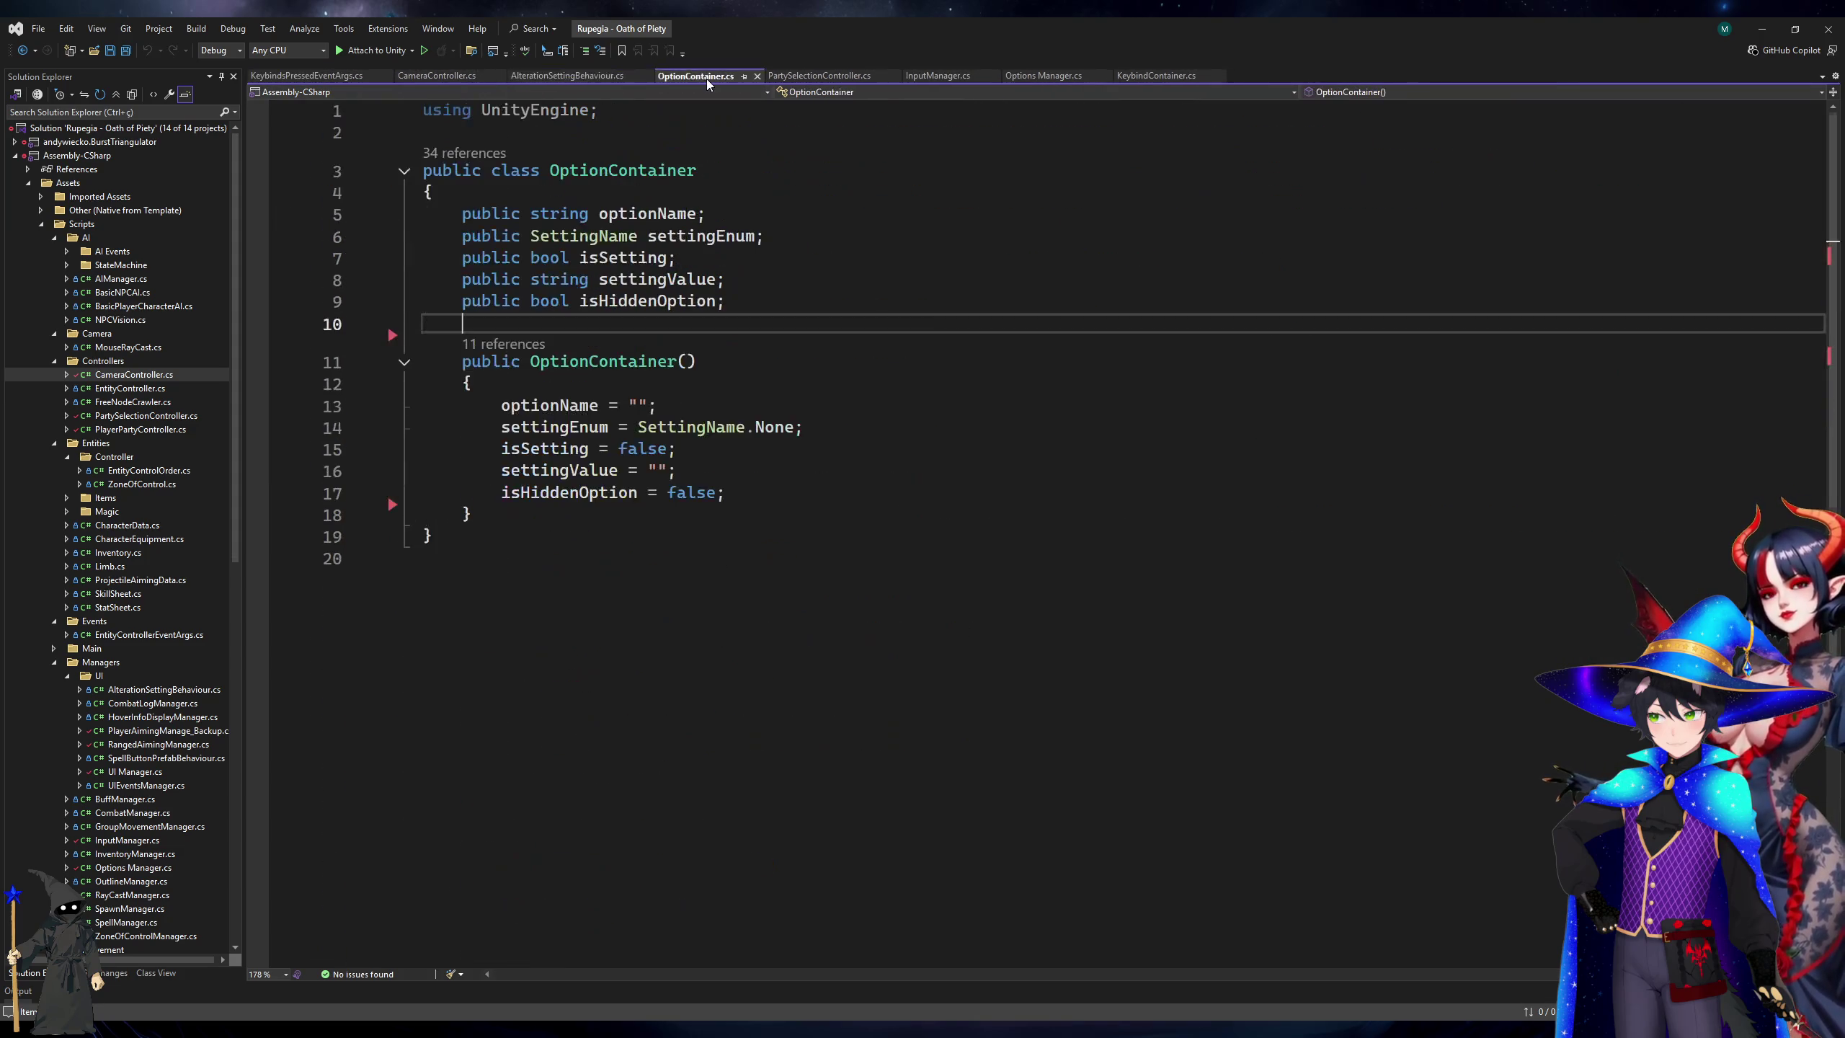
pyautogui.click(799, 78)
pyautogui.click(893, 503)
pyautogui.hotkey('shift', 'Home')
pyautogui.press('BackSpace')
pyautogui.press('BackSpace')
pyautogui.click(511, 459)
pyautogui.press('BackSpace')
pyautogui.press('BackSpace')
pyautogui.click(545, 484)
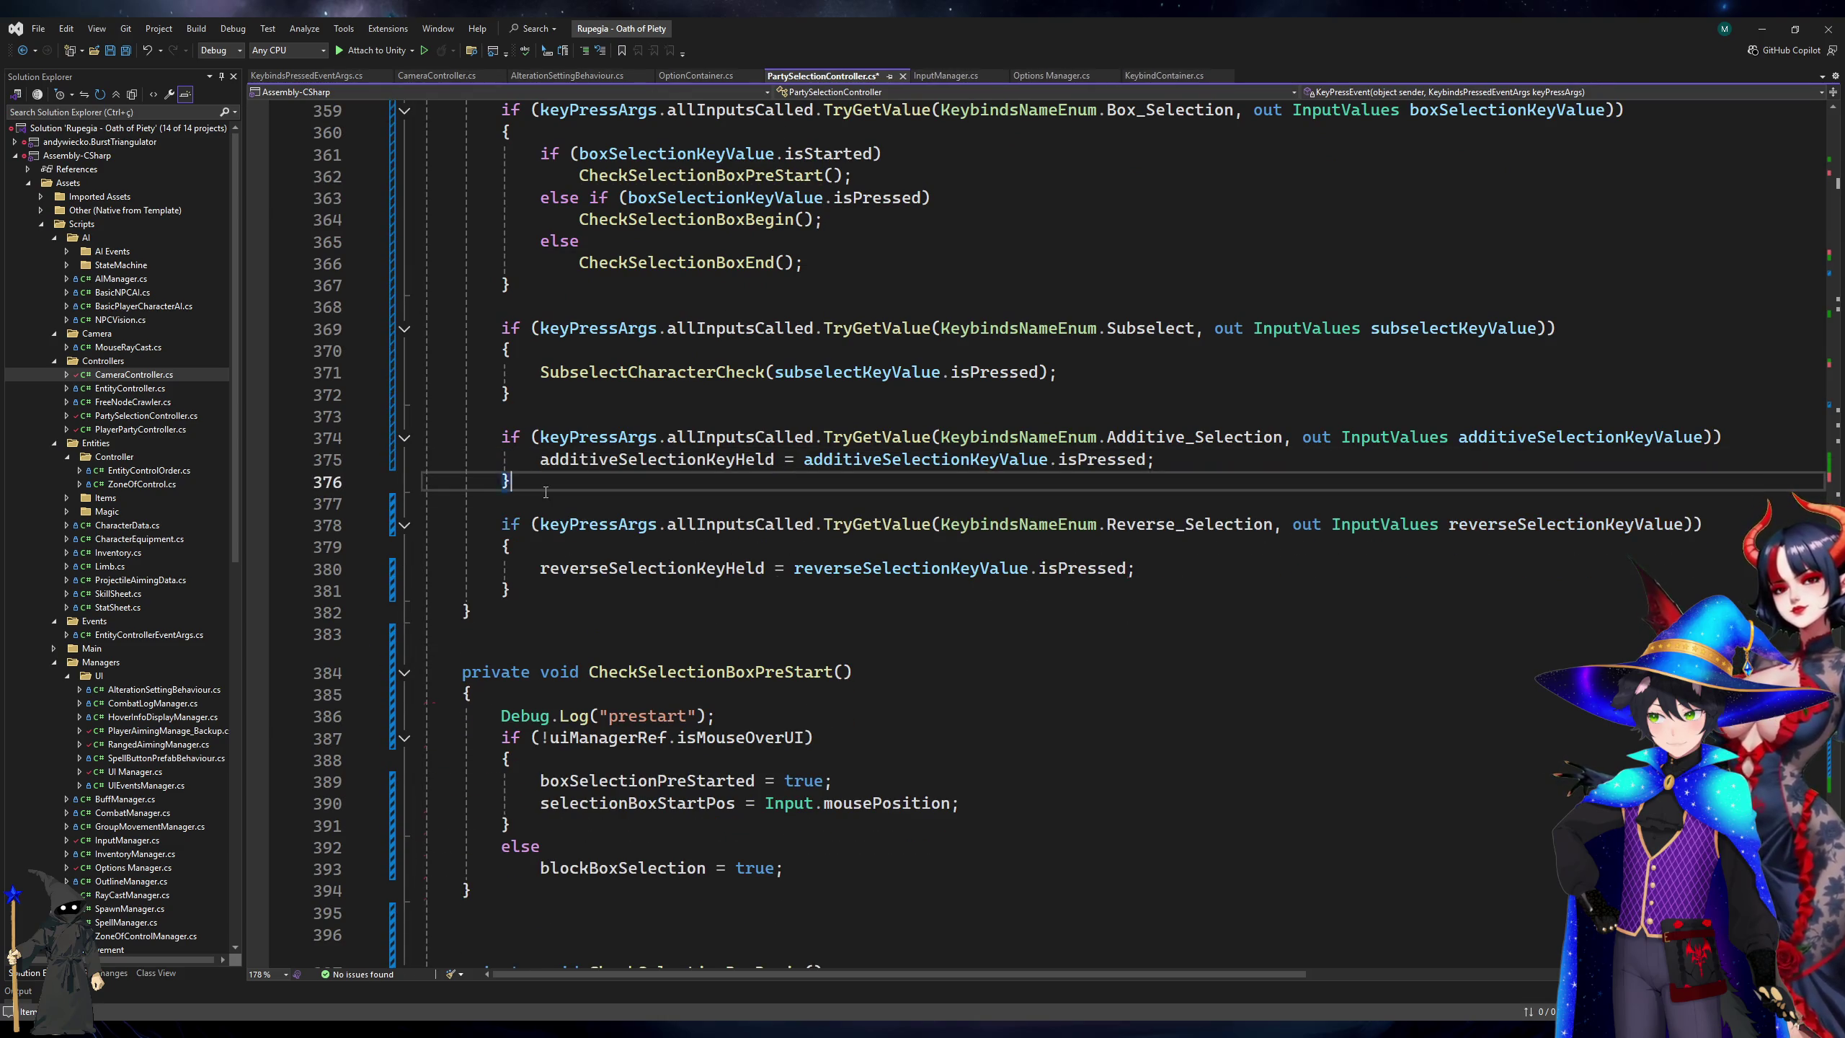
pyautogui.hotkey('ctrl', 'x')
# Remove the braces around the Reverse_Selection and Subselect blocks.
pyautogui.press('Down')
pyautogui.press('Down')
pyautogui.hotkey('ctrl', 'x')
pyautogui.press('Down')
pyautogui.hotkey('ctrl', 'x')
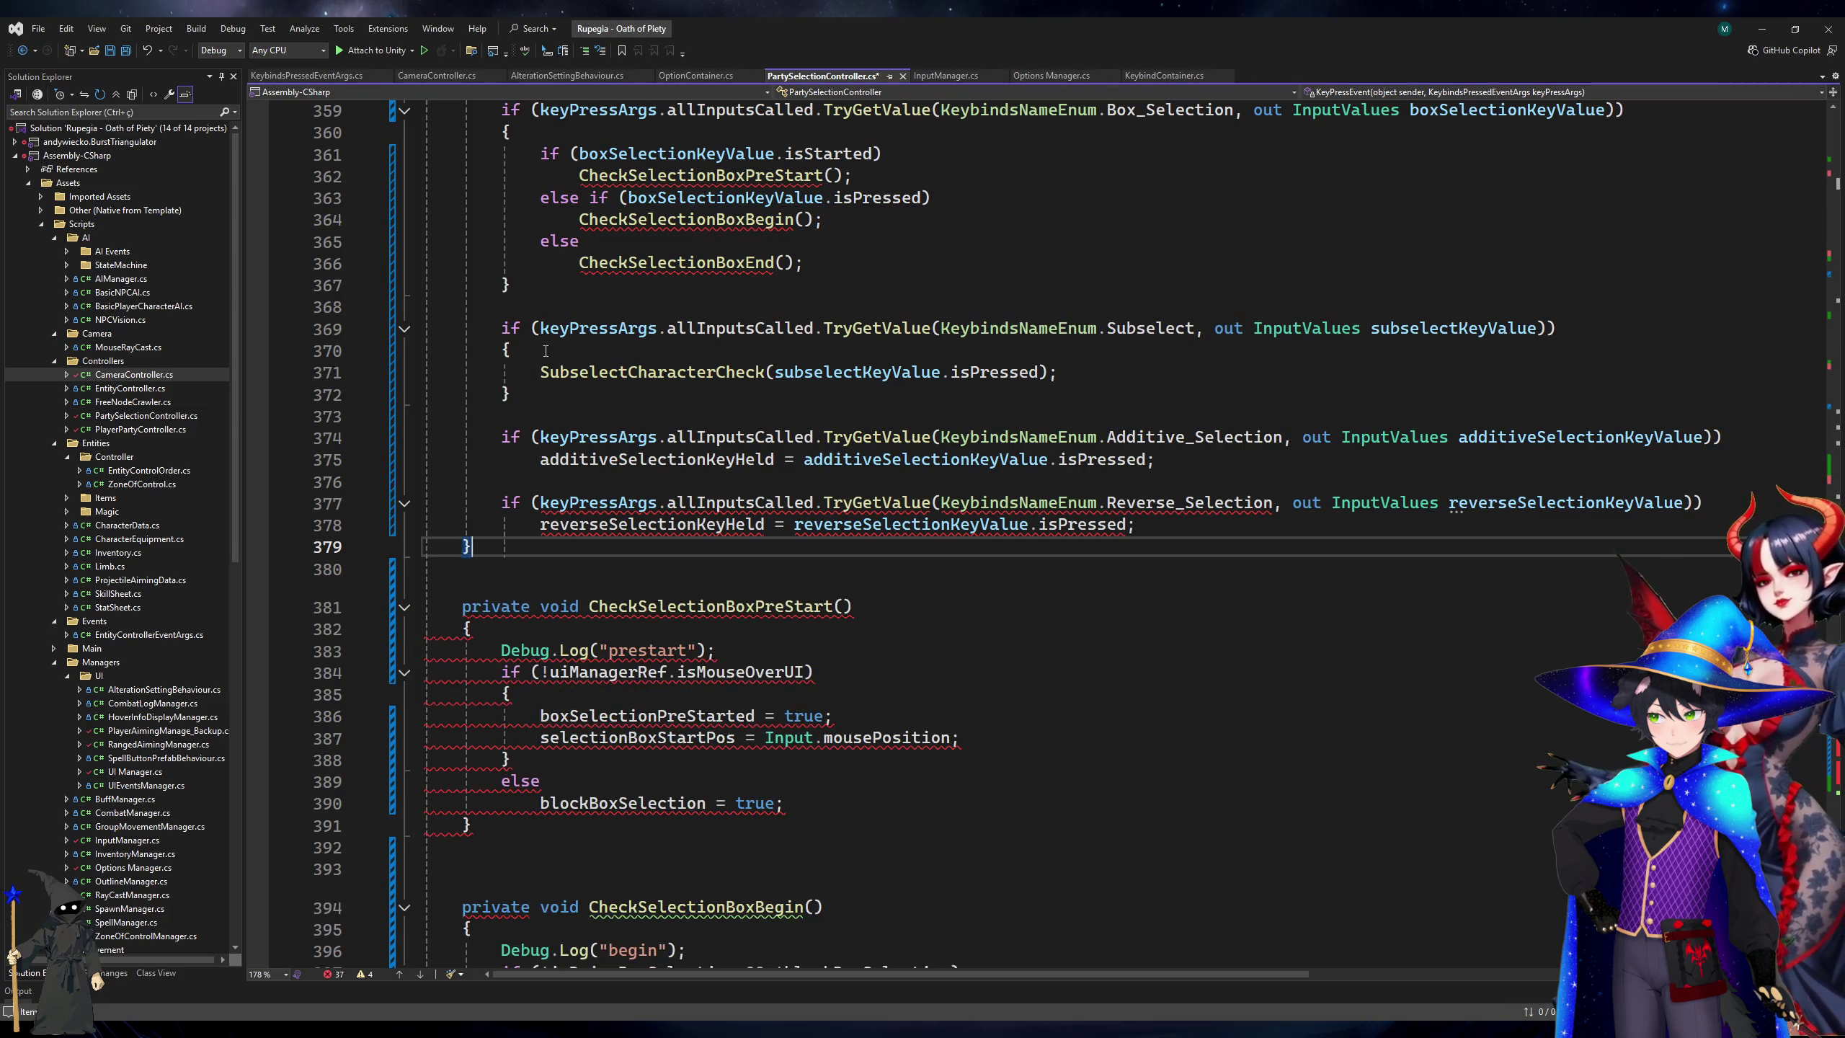
pyautogui.click(546, 351)
pyautogui.hotkey('ctrl', 'x')
pyautogui.press('Down')
pyautogui.hotkey('ctrl', 'x')
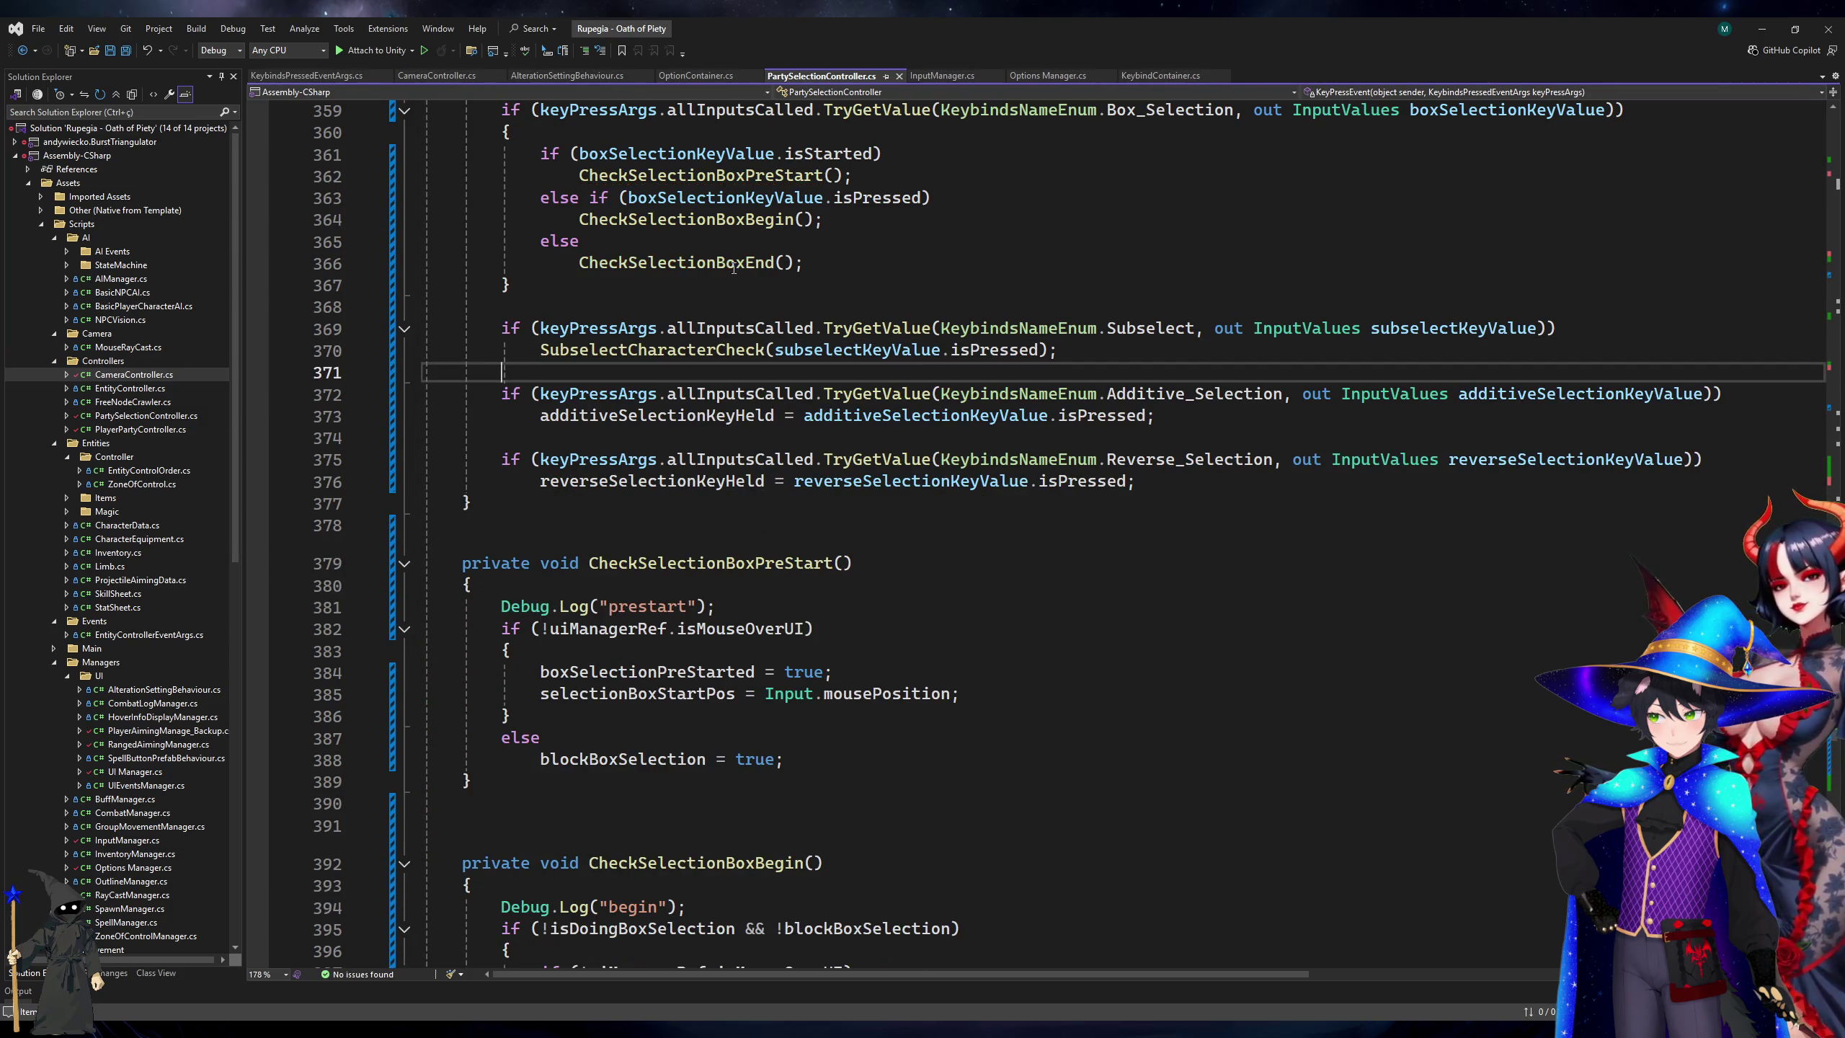
# Remove the braces around the SelectCharacterCheck call and add a blank line after it.
pyautogui.scroll(4, 1101, 339)
pyautogui.click(594, 306)
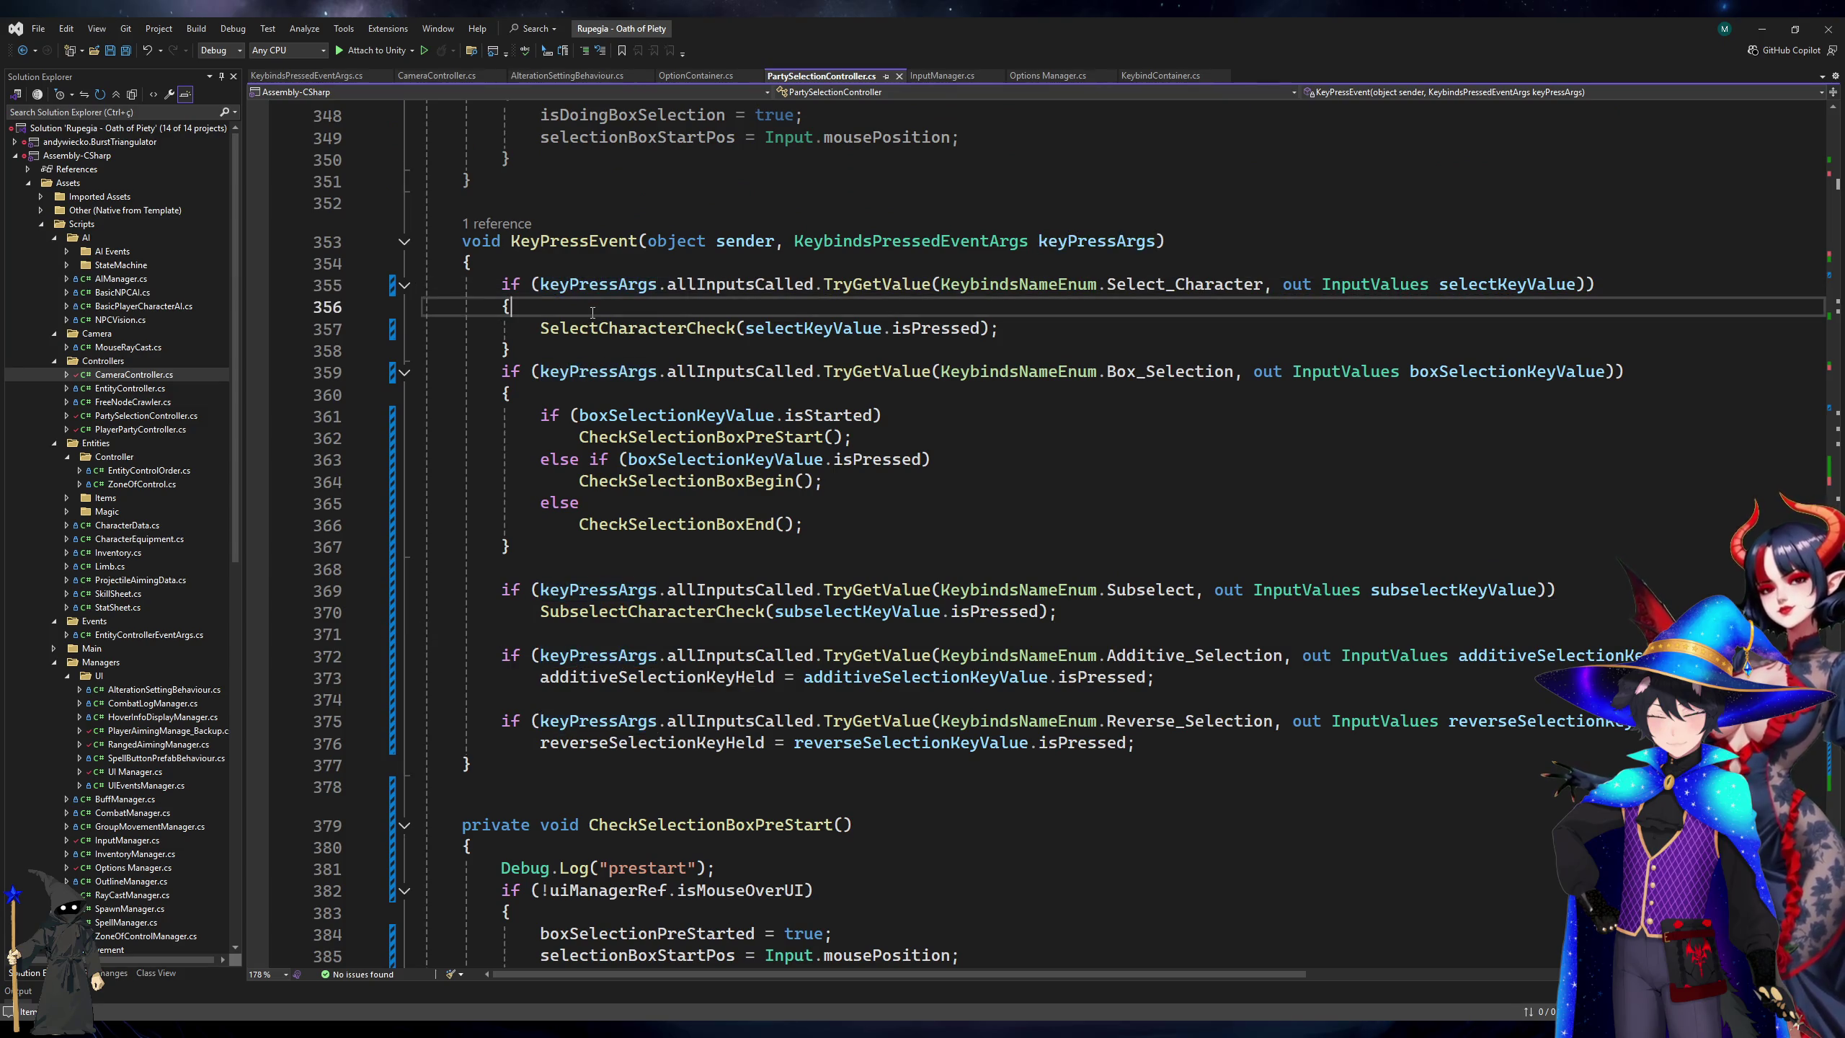
pyautogui.hotkey('ctrl', 'x')
pyautogui.press('Down')
pyautogui.hotkey('ctrl', 'x')
pyautogui.press('Up')
pyautogui.press('End')
pyautogui.press('Return')
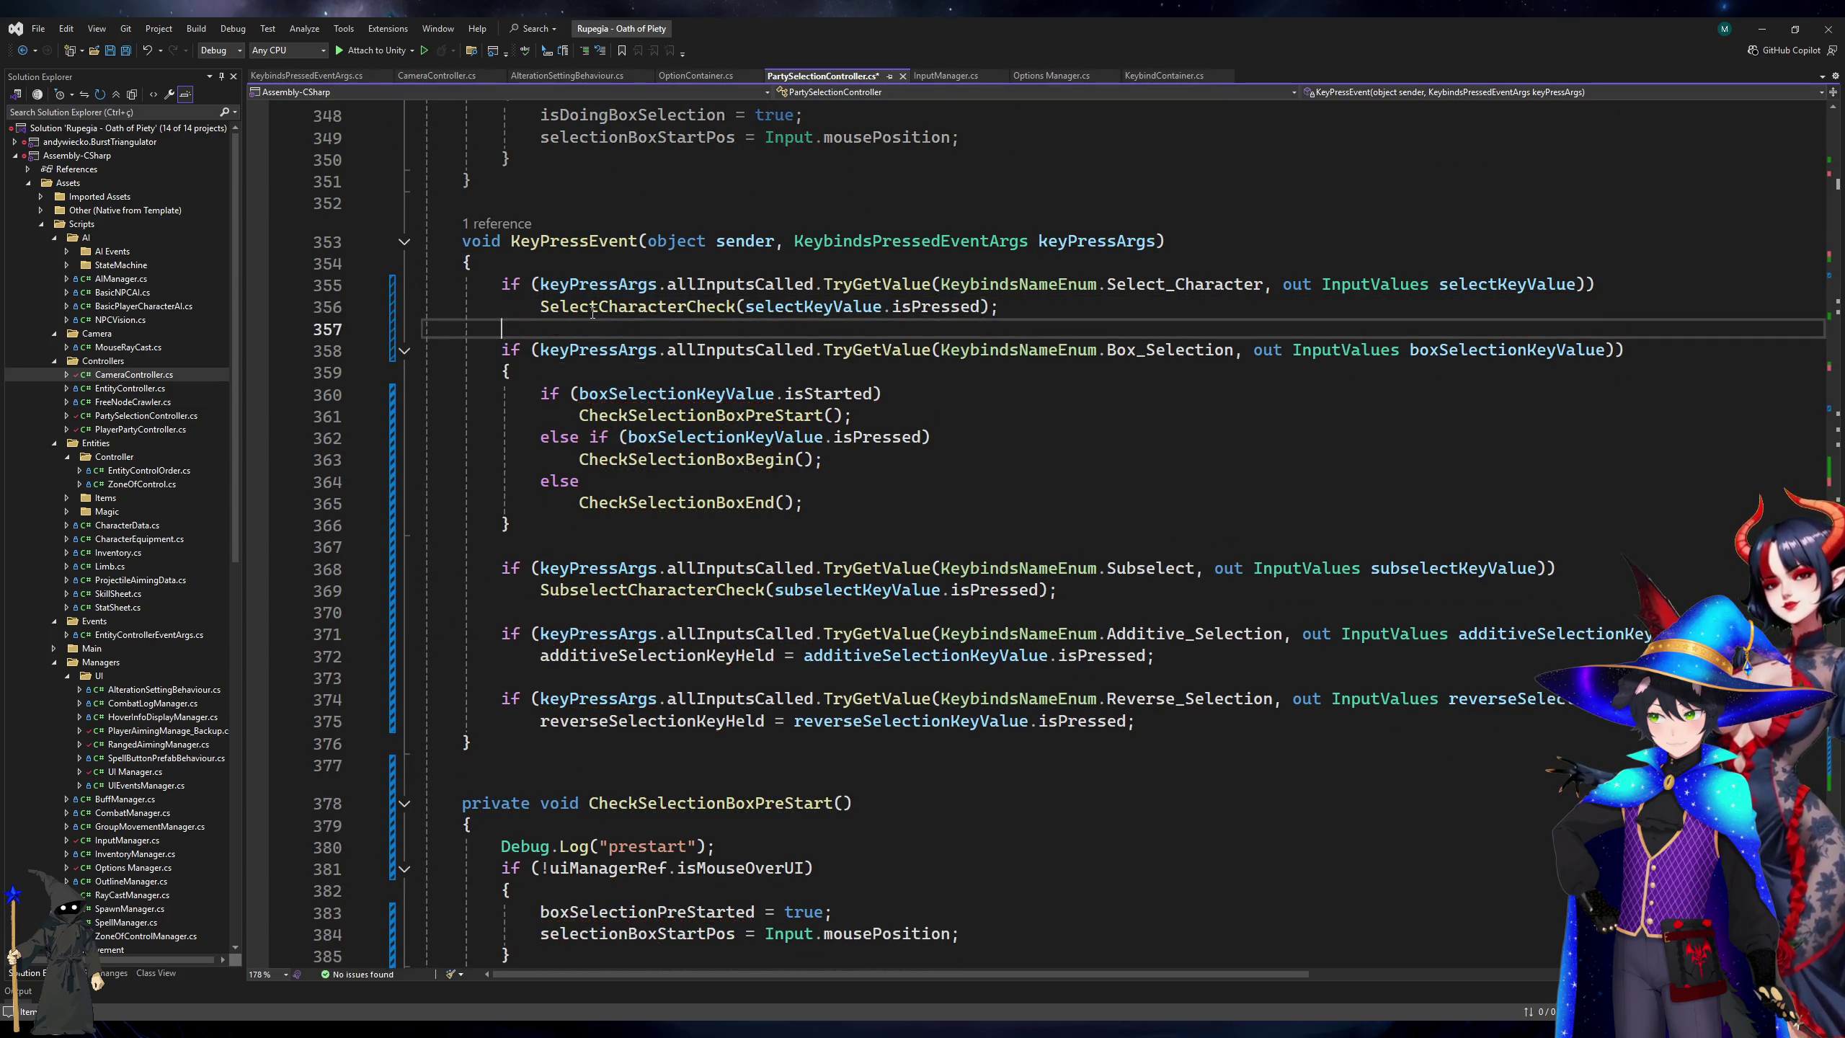
# Move the Subselect block above the Box_Selection block and save.
pyautogui.click(735, 612)
pyautogui.hotkey('shift', 'Up')
pyautogui.hotkey('shift', 'Up')
pyautogui.hotkey('ctrl', 'x')
pyautogui.click(694, 331)
pyautogui.hotkey('ctrl', 'v')
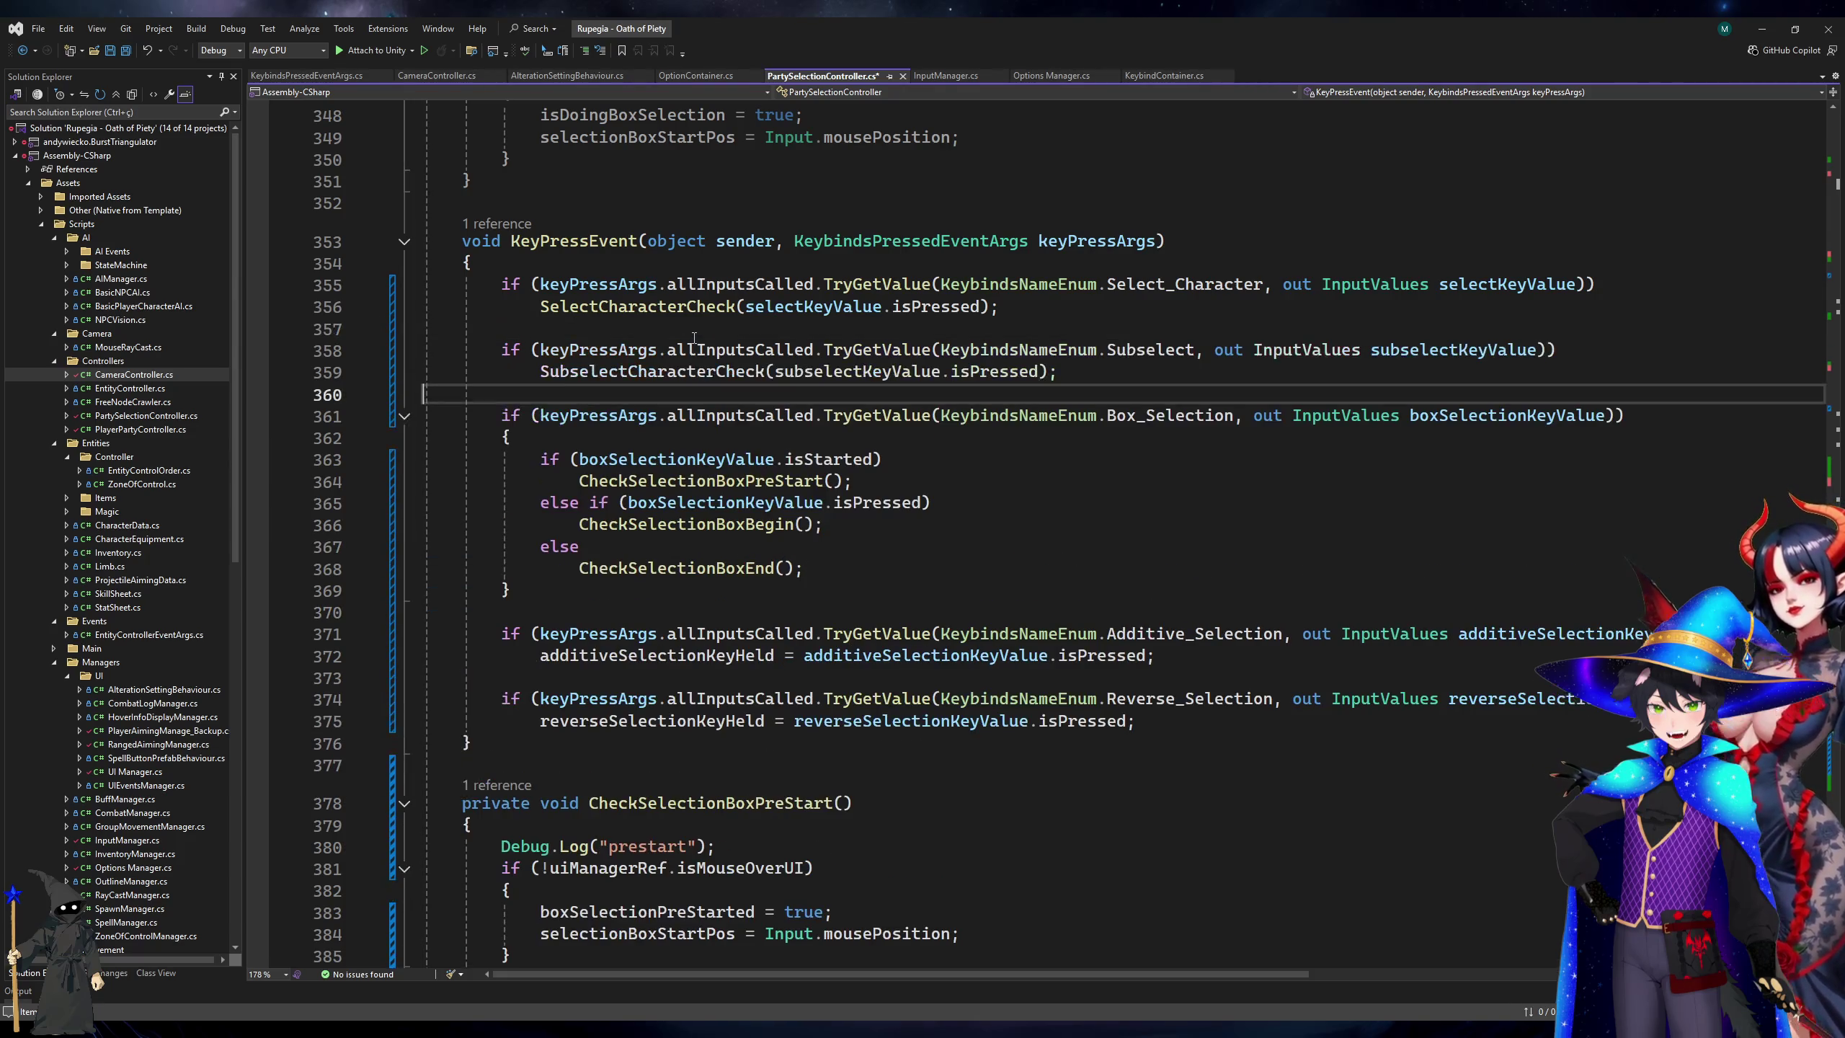
pyautogui.hotkey('ctrl', 's')
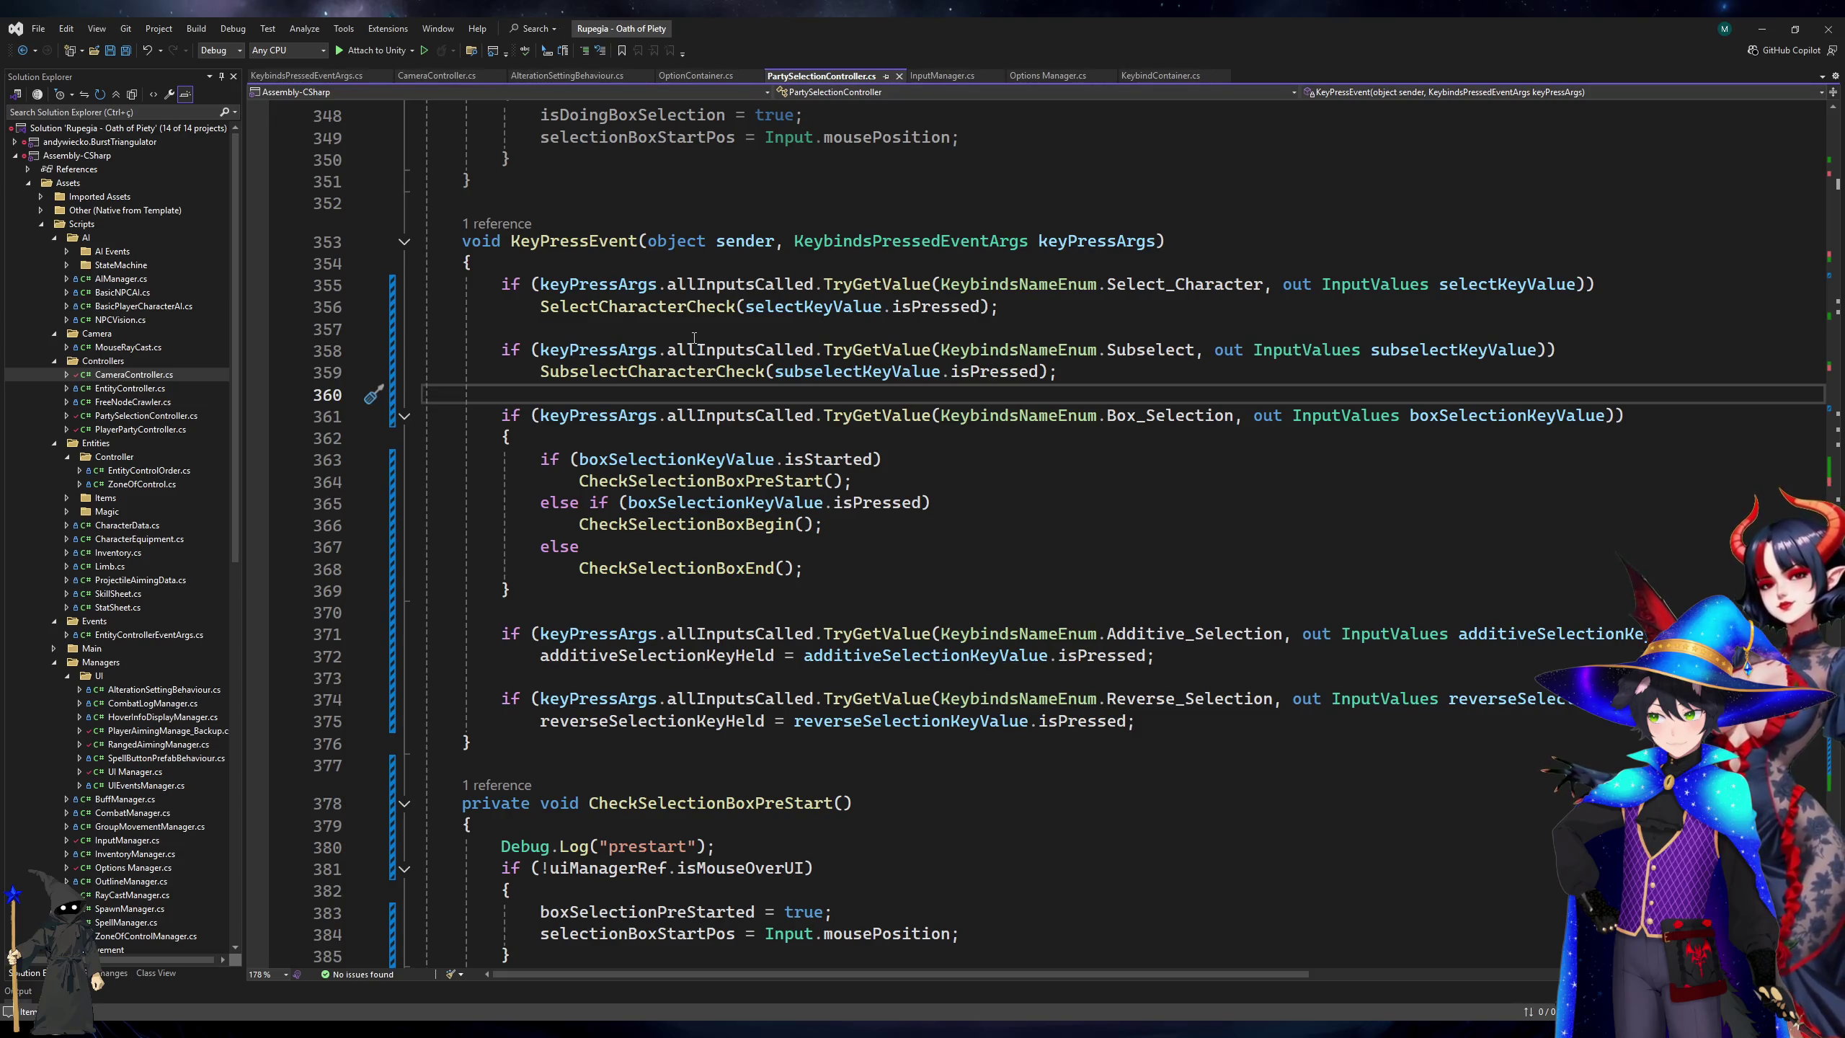
# Delete the Debug.Log "prestart", "begin" and "end" lines.
pyautogui.scroll(-9, 703, 432)
pyautogui.click(705, 279)
pyautogui.press('Up')
pyautogui.hotkey('ctrl', 'x')
pyautogui.scroll(-4, 595, 319)
pyautogui.click(595, 319)
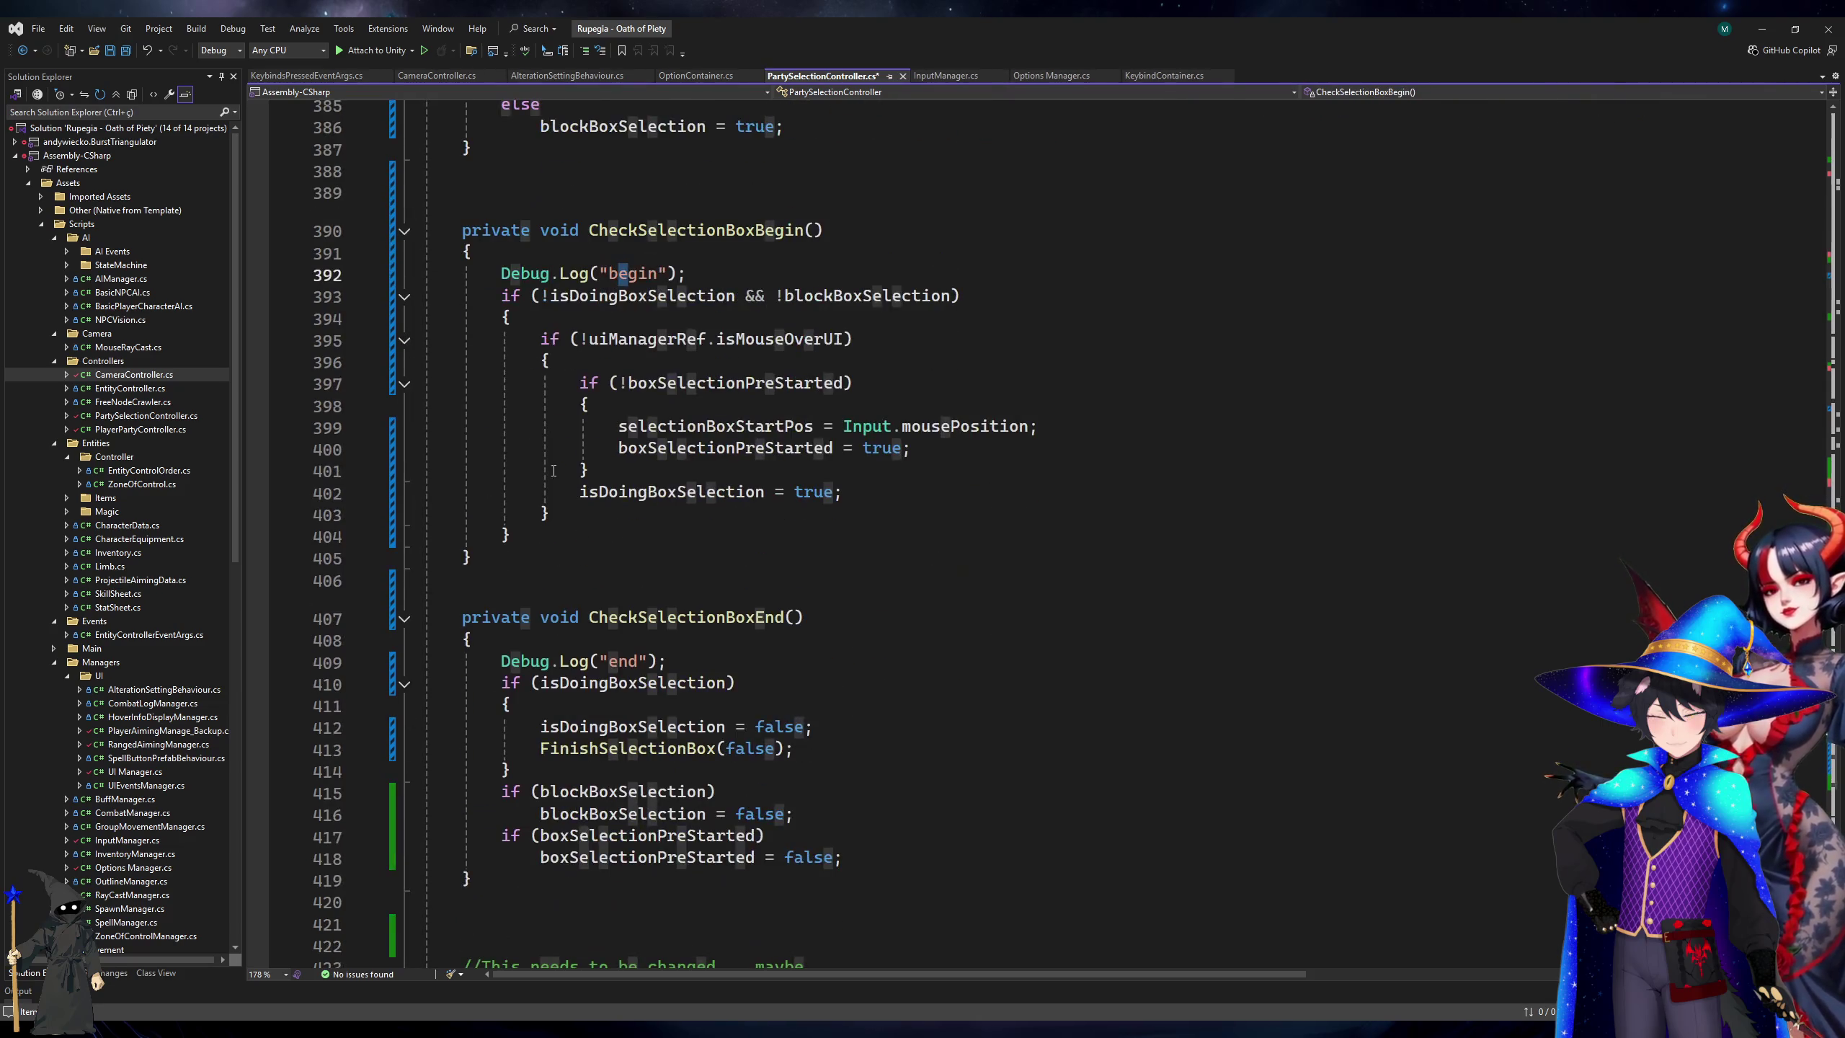
pyautogui.press('Up')
pyautogui.press('Up')
pyautogui.hotkey('ctrl', 'x')
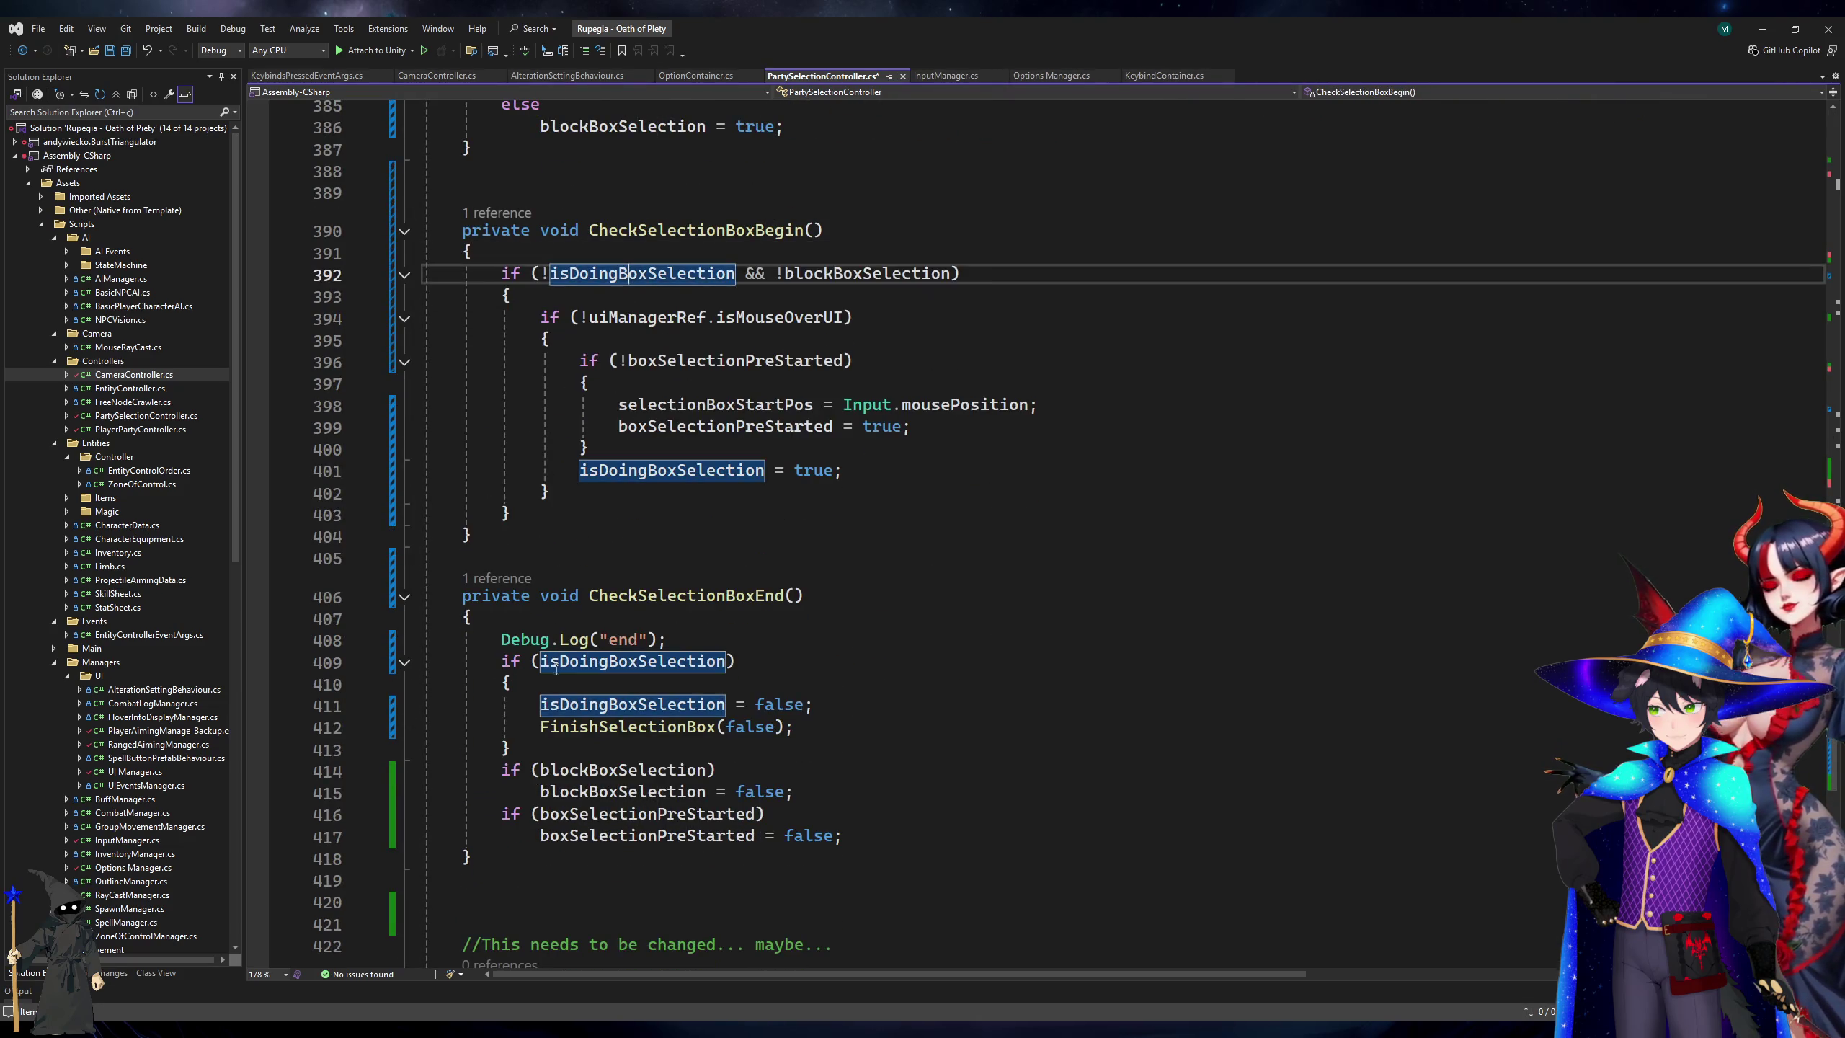
pyautogui.click(578, 640)
pyautogui.hotkey('ctrl', 'x')
# Delete the unused MousePressEvent method with its comment and save.
pyautogui.scroll(-10, 892, 605)
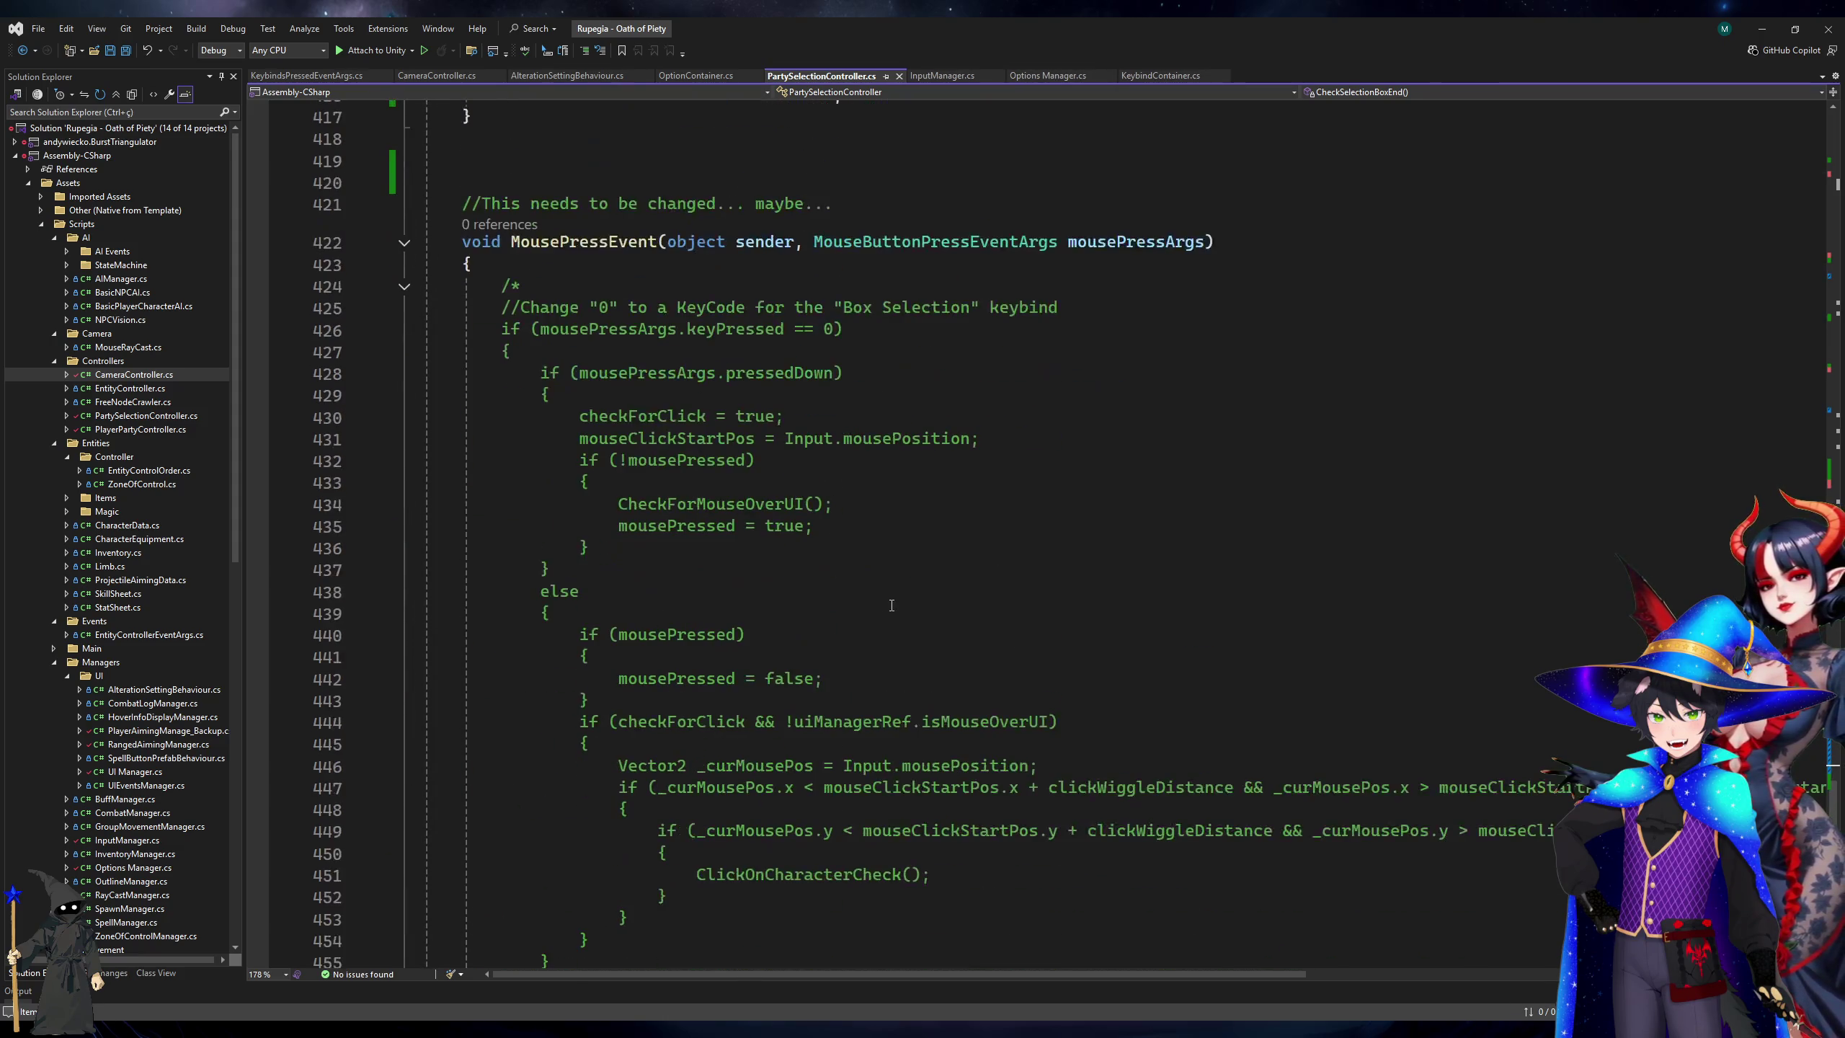
pyautogui.scroll(-8, 763, 471)
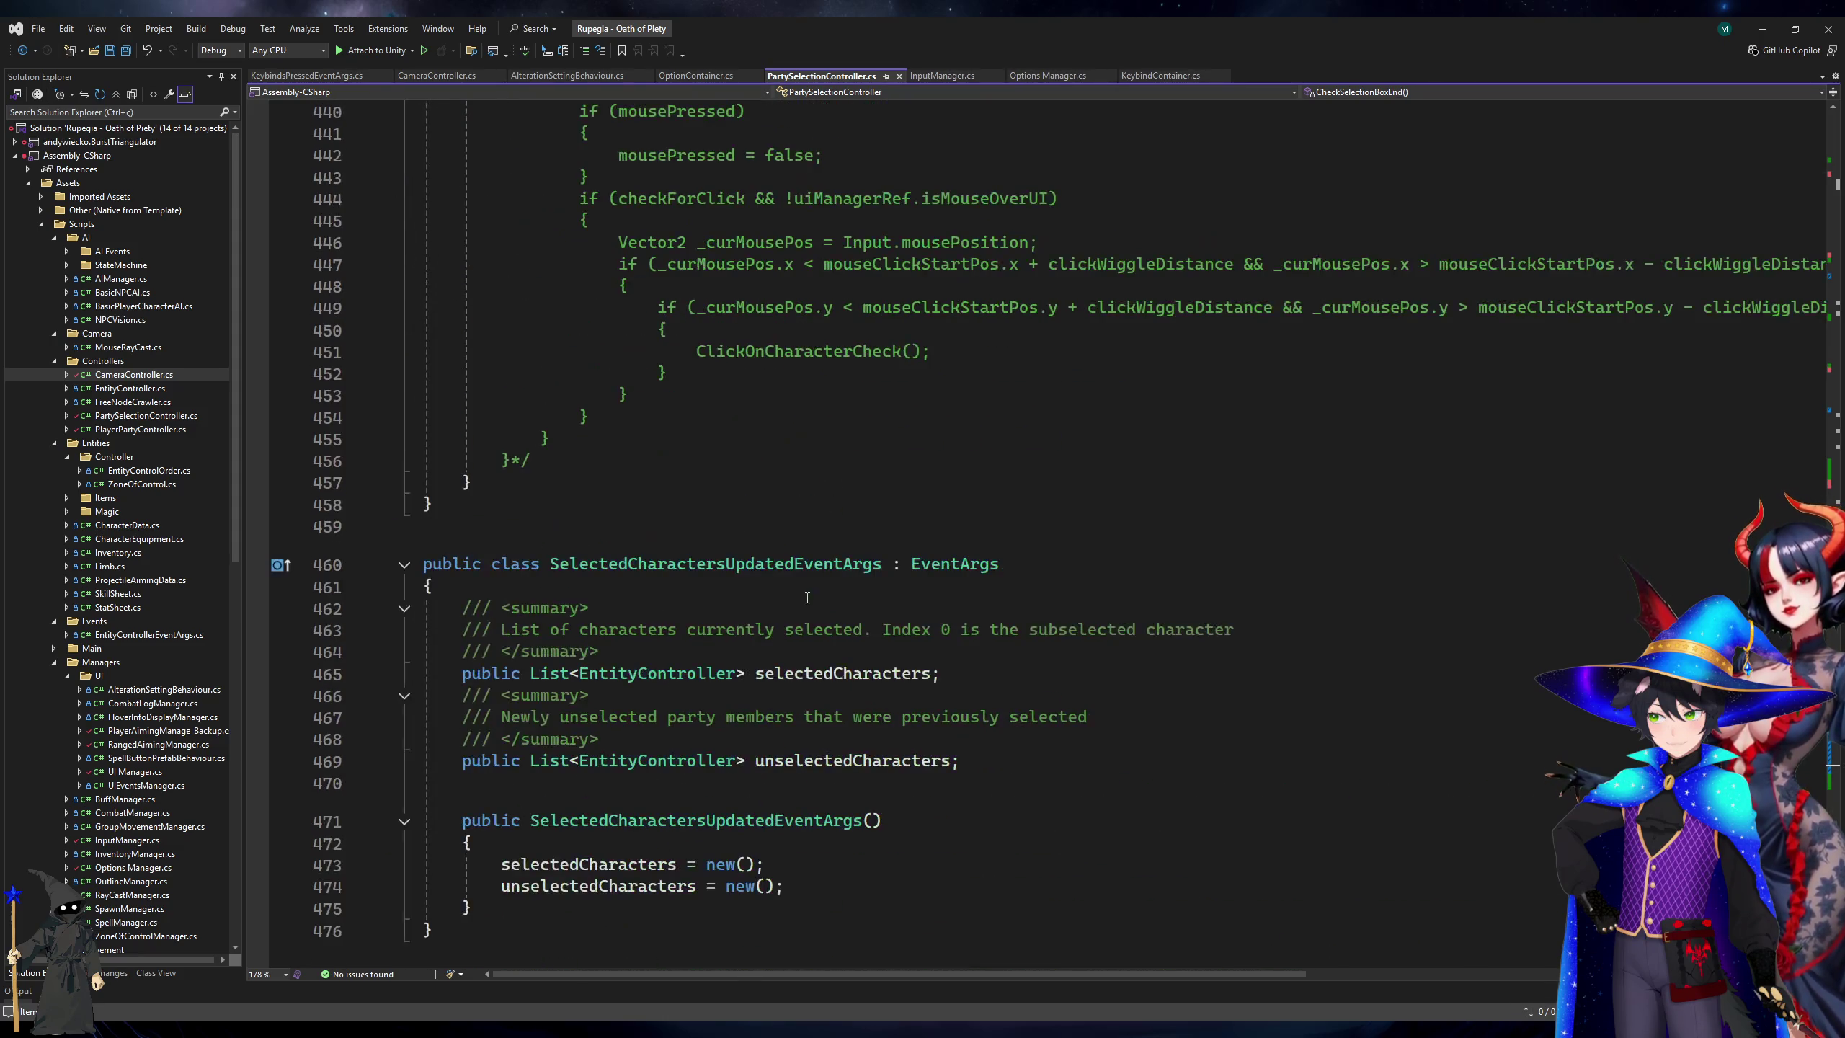
pyautogui.scroll(9, 814, 619)
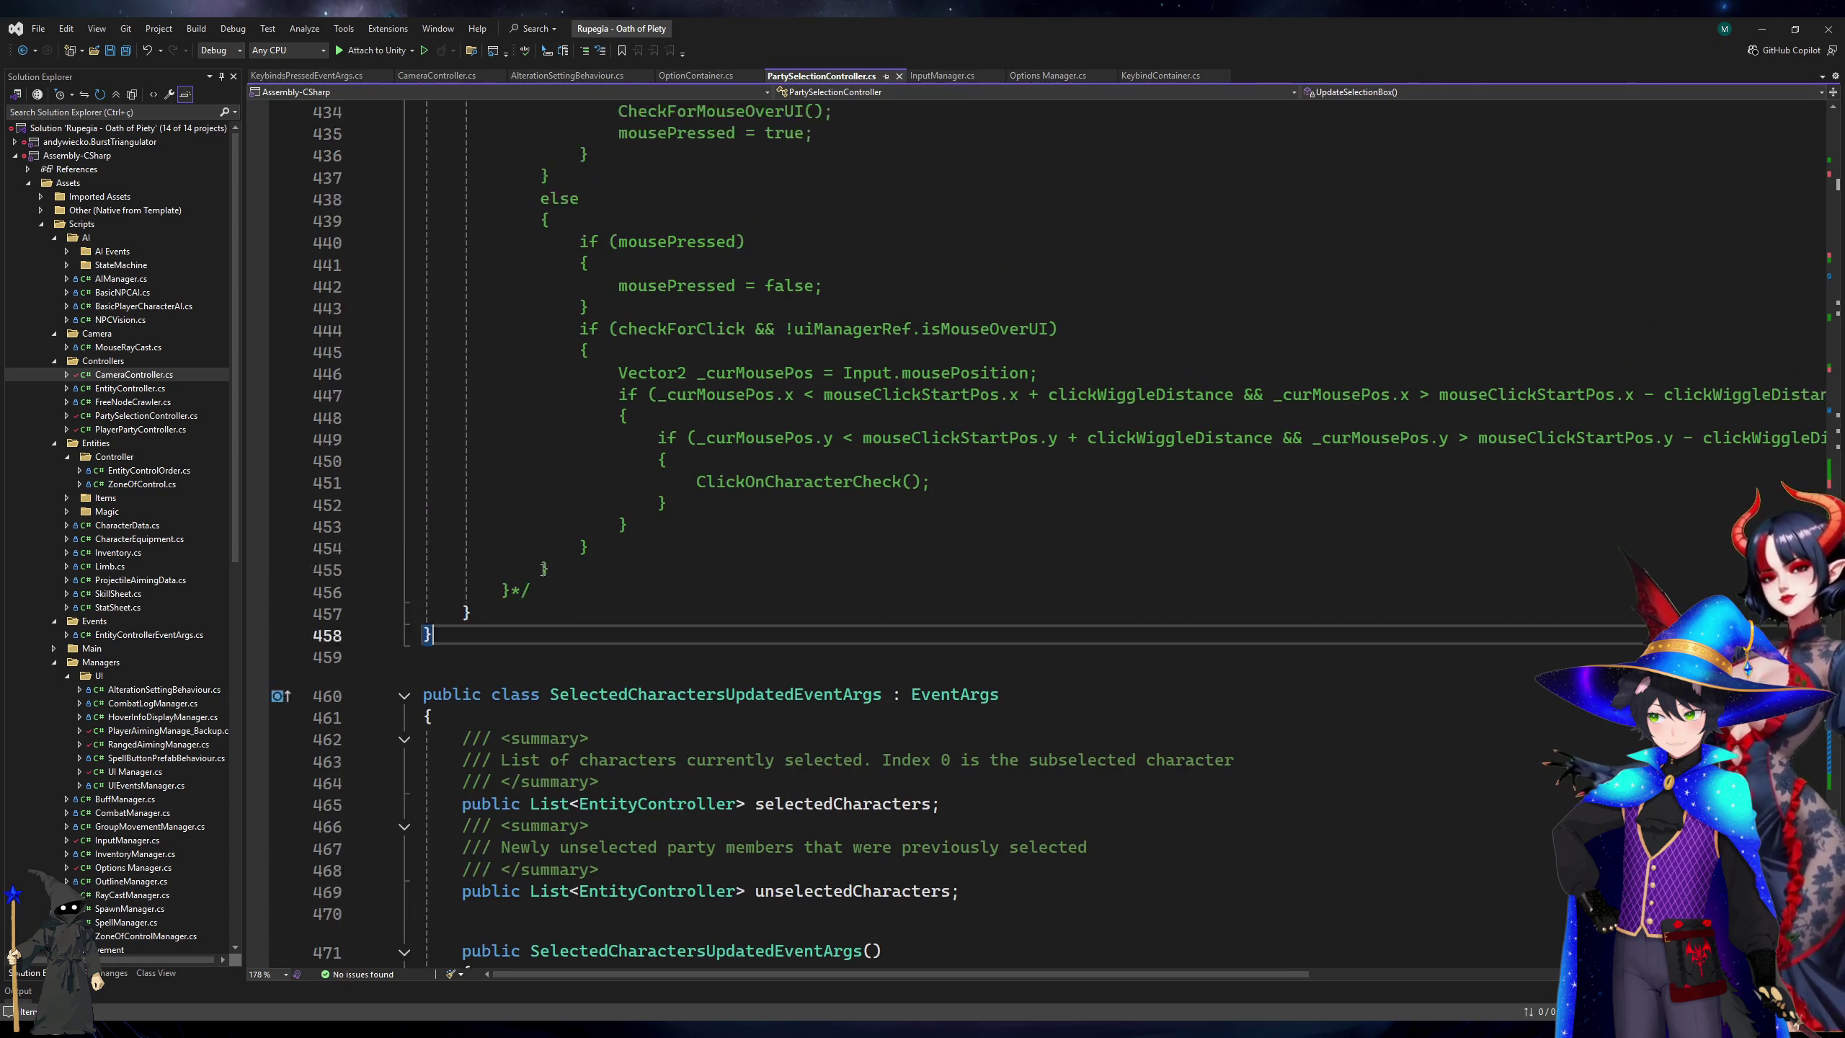
pyautogui.hotkey('shift', 'alt', '=')
pyautogui.hotkey('shift', 'alt', '=')
pyautogui.hotkey('shift', 'alt', '=')
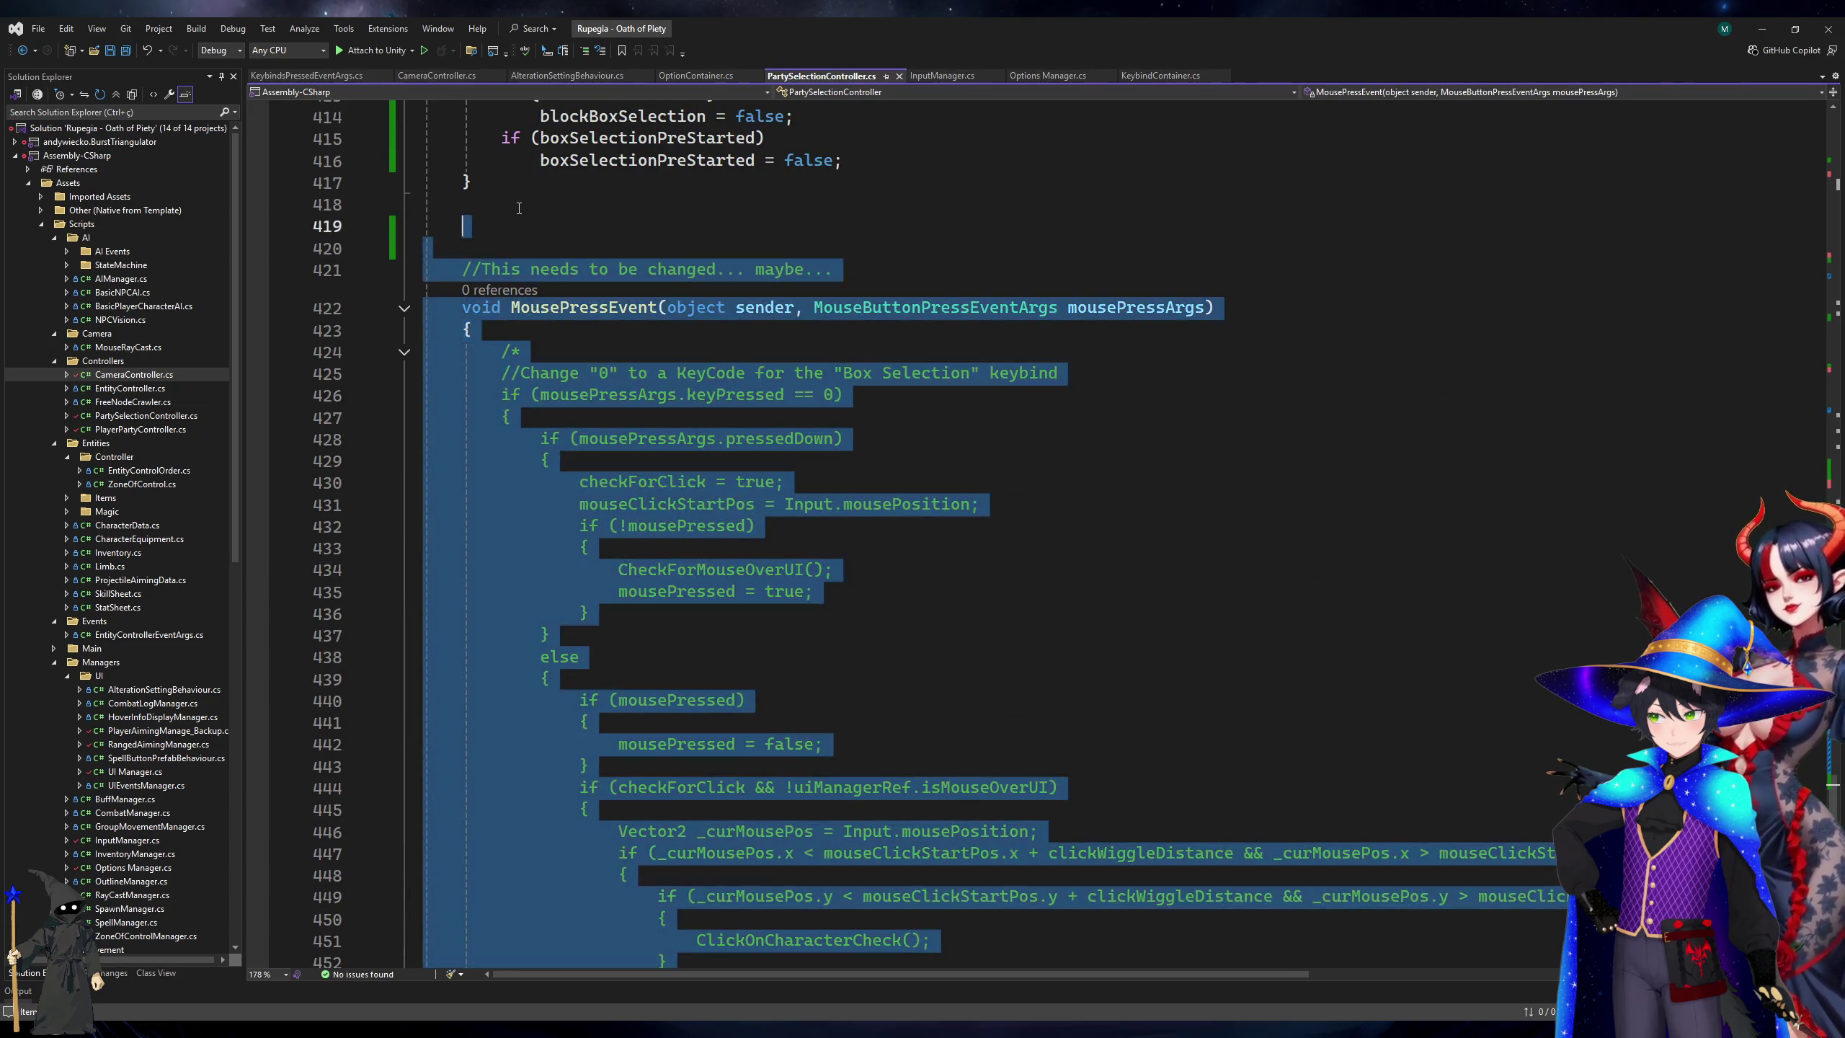
pyautogui.press('Delete')
pyautogui.scroll(5, 590, 336)
pyautogui.hotkey('ctrl', 's')
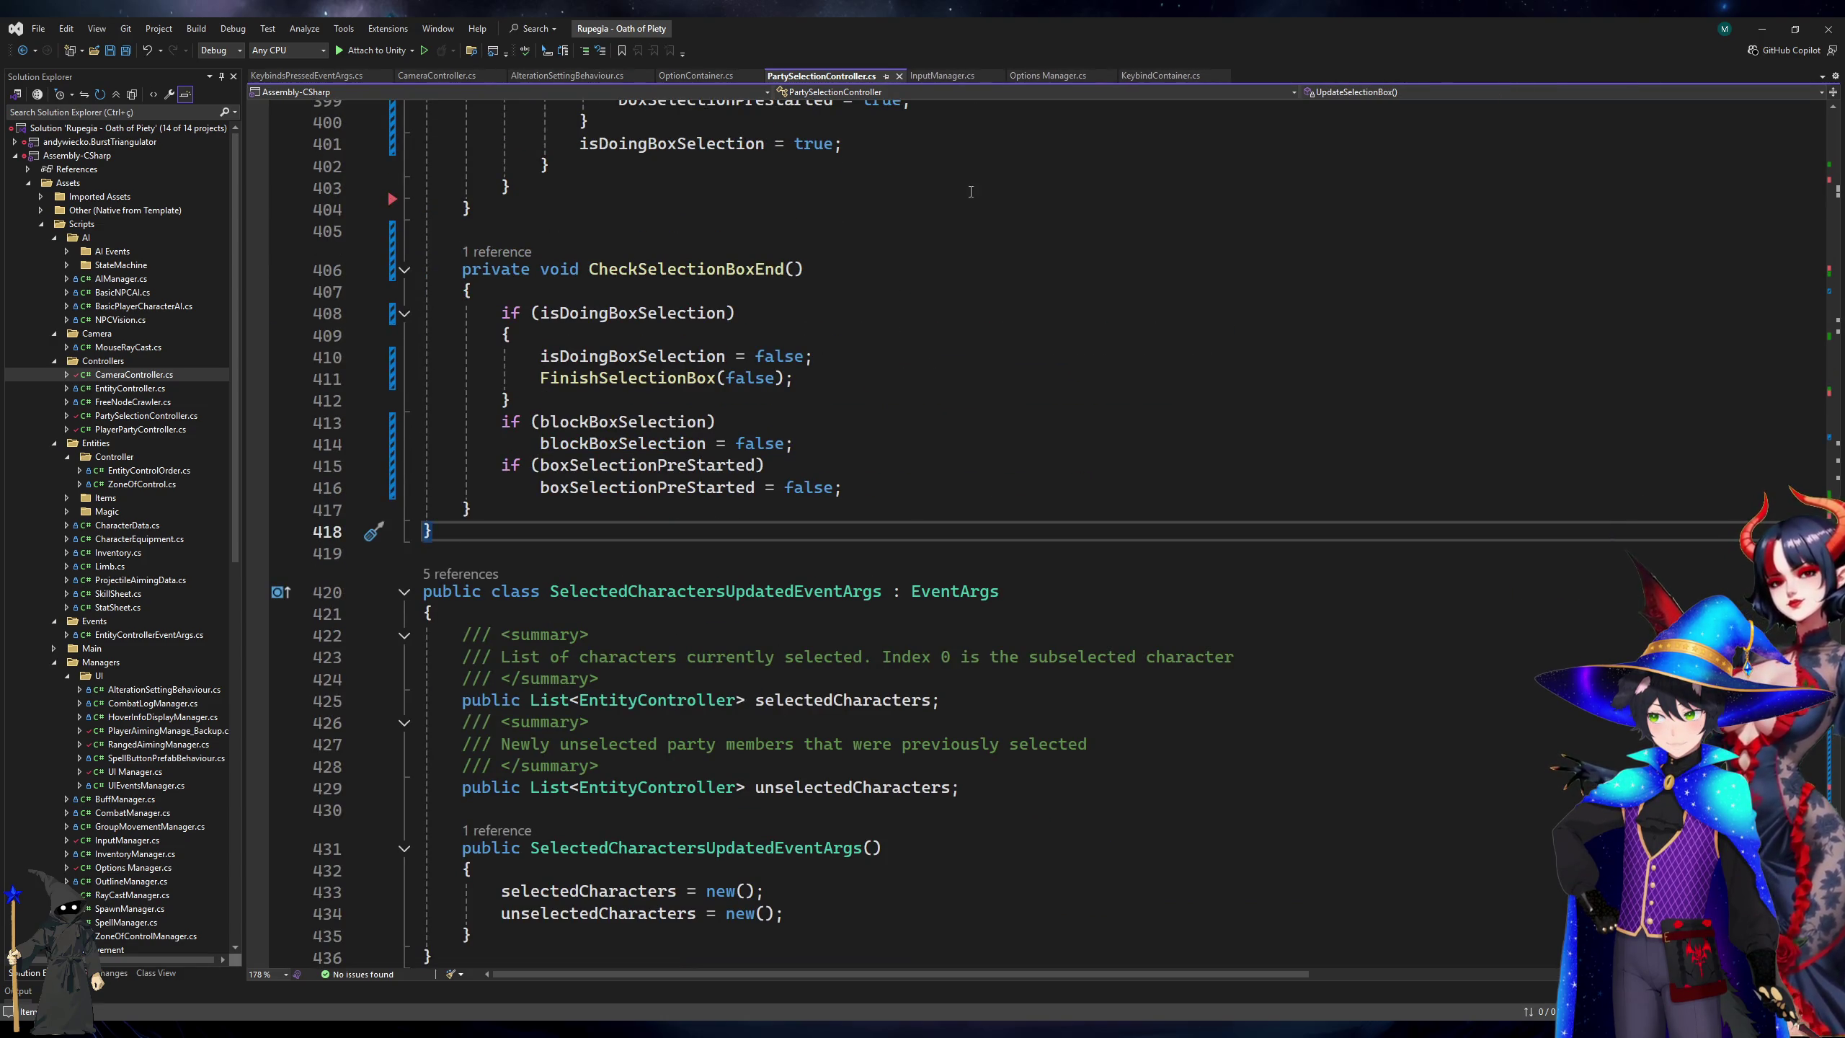
# Close the KeybindsPressedEventArgs, CameraController and AlterationSettingBehaviour tabs and open PlayerPartyController.cs.
pyautogui.scroll(5, 975, 147)
pyautogui.click(385, 75)
pyautogui.click(355, 75)
pyautogui.click(385, 77)
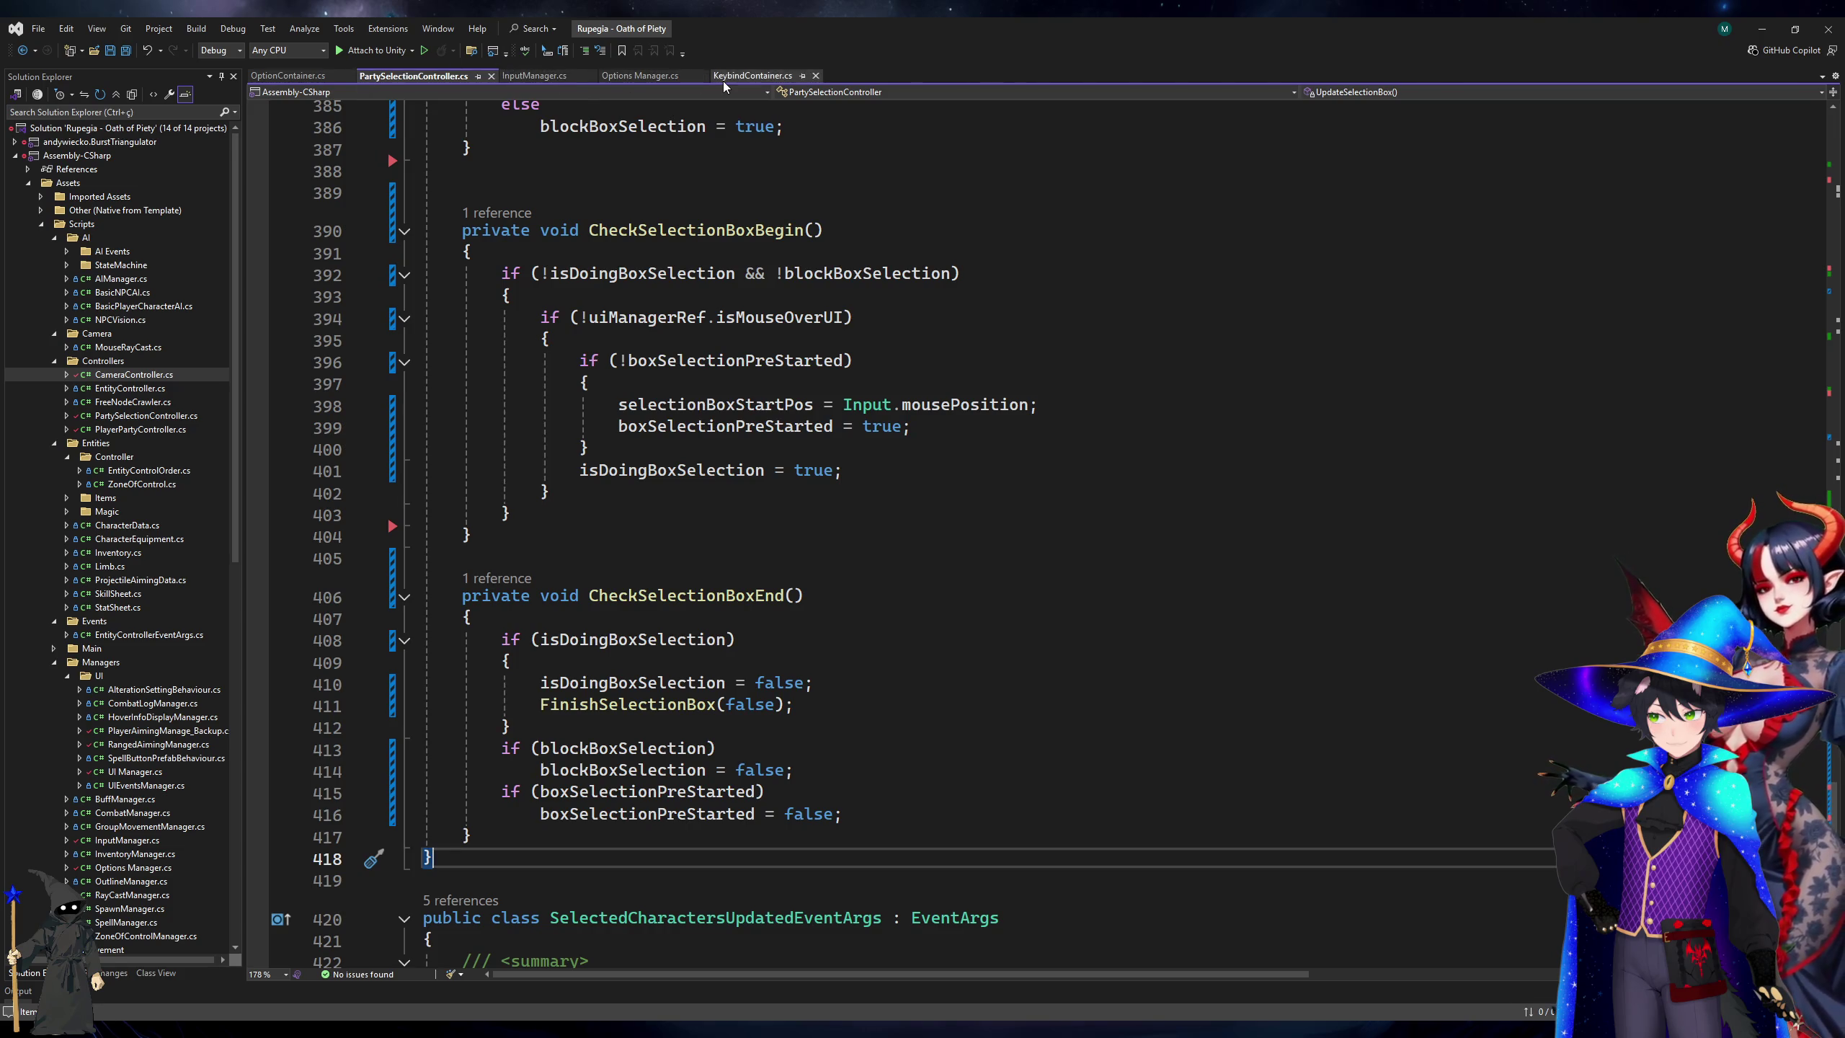
pyautogui.scroll(-1, 131, 480)
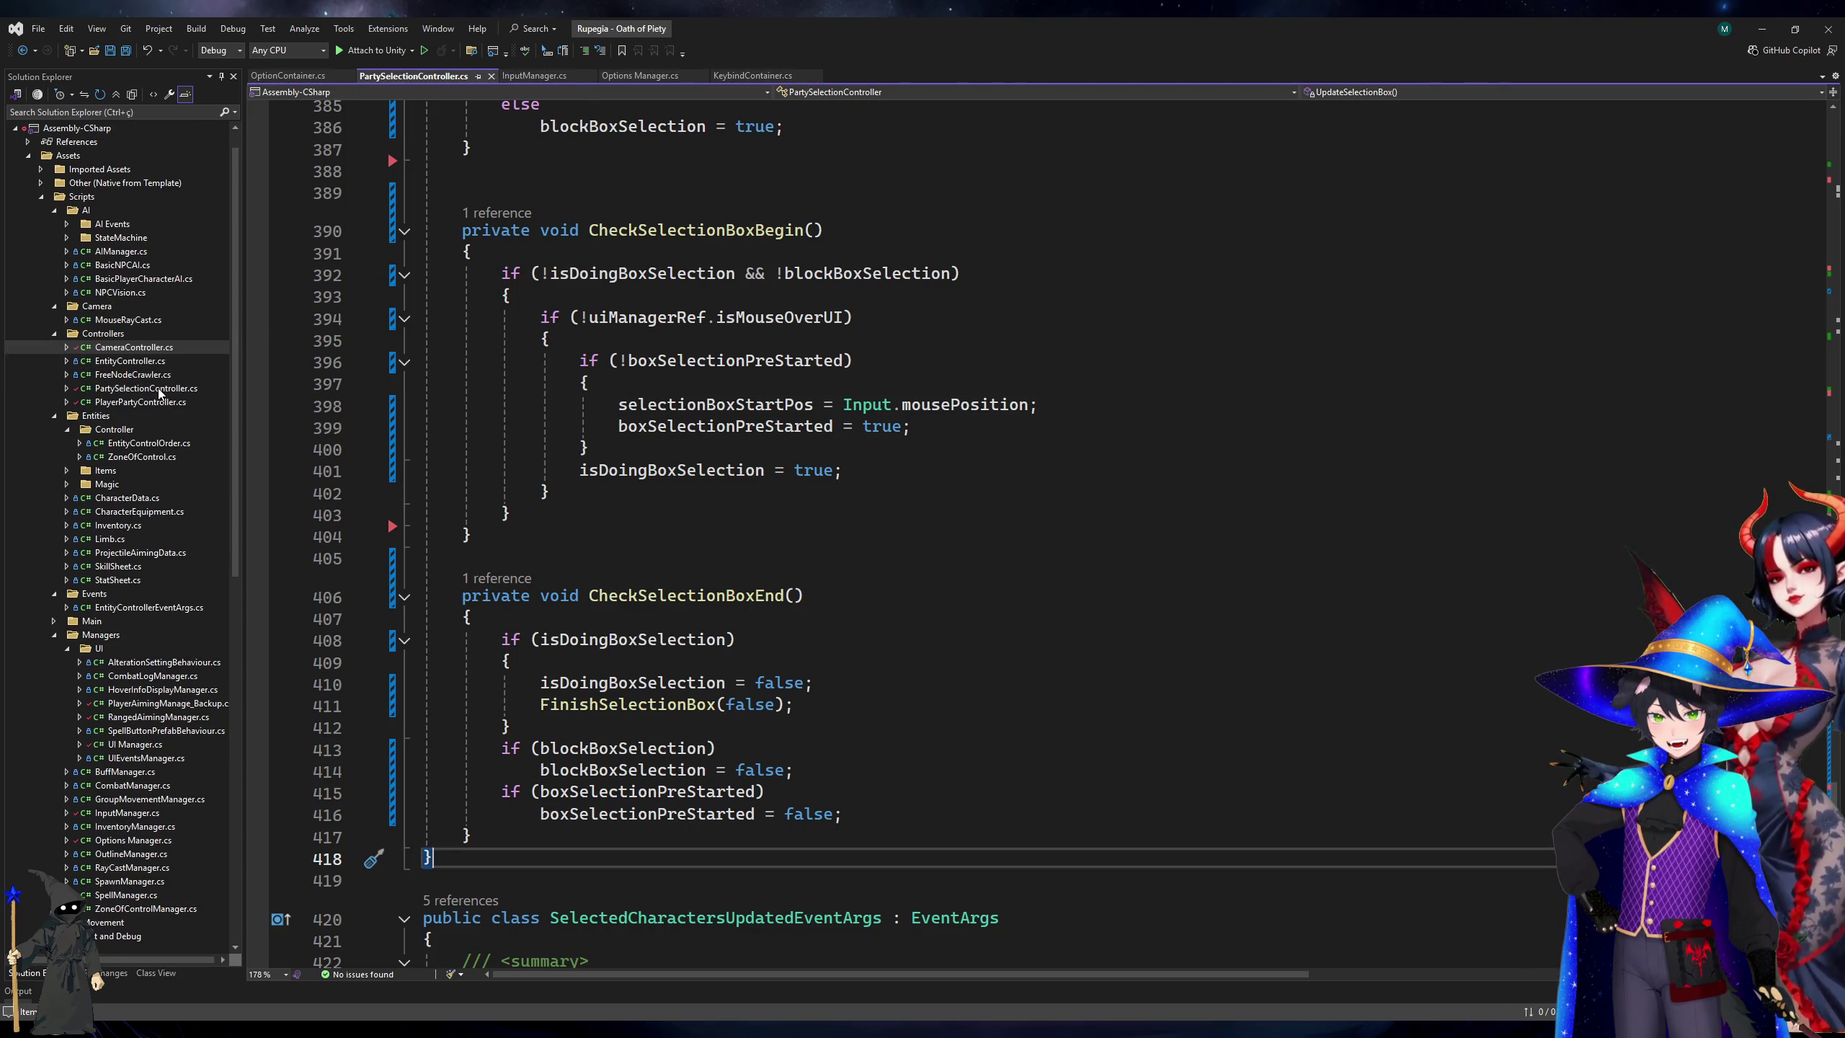
pyautogui.doubleClick(135, 404)
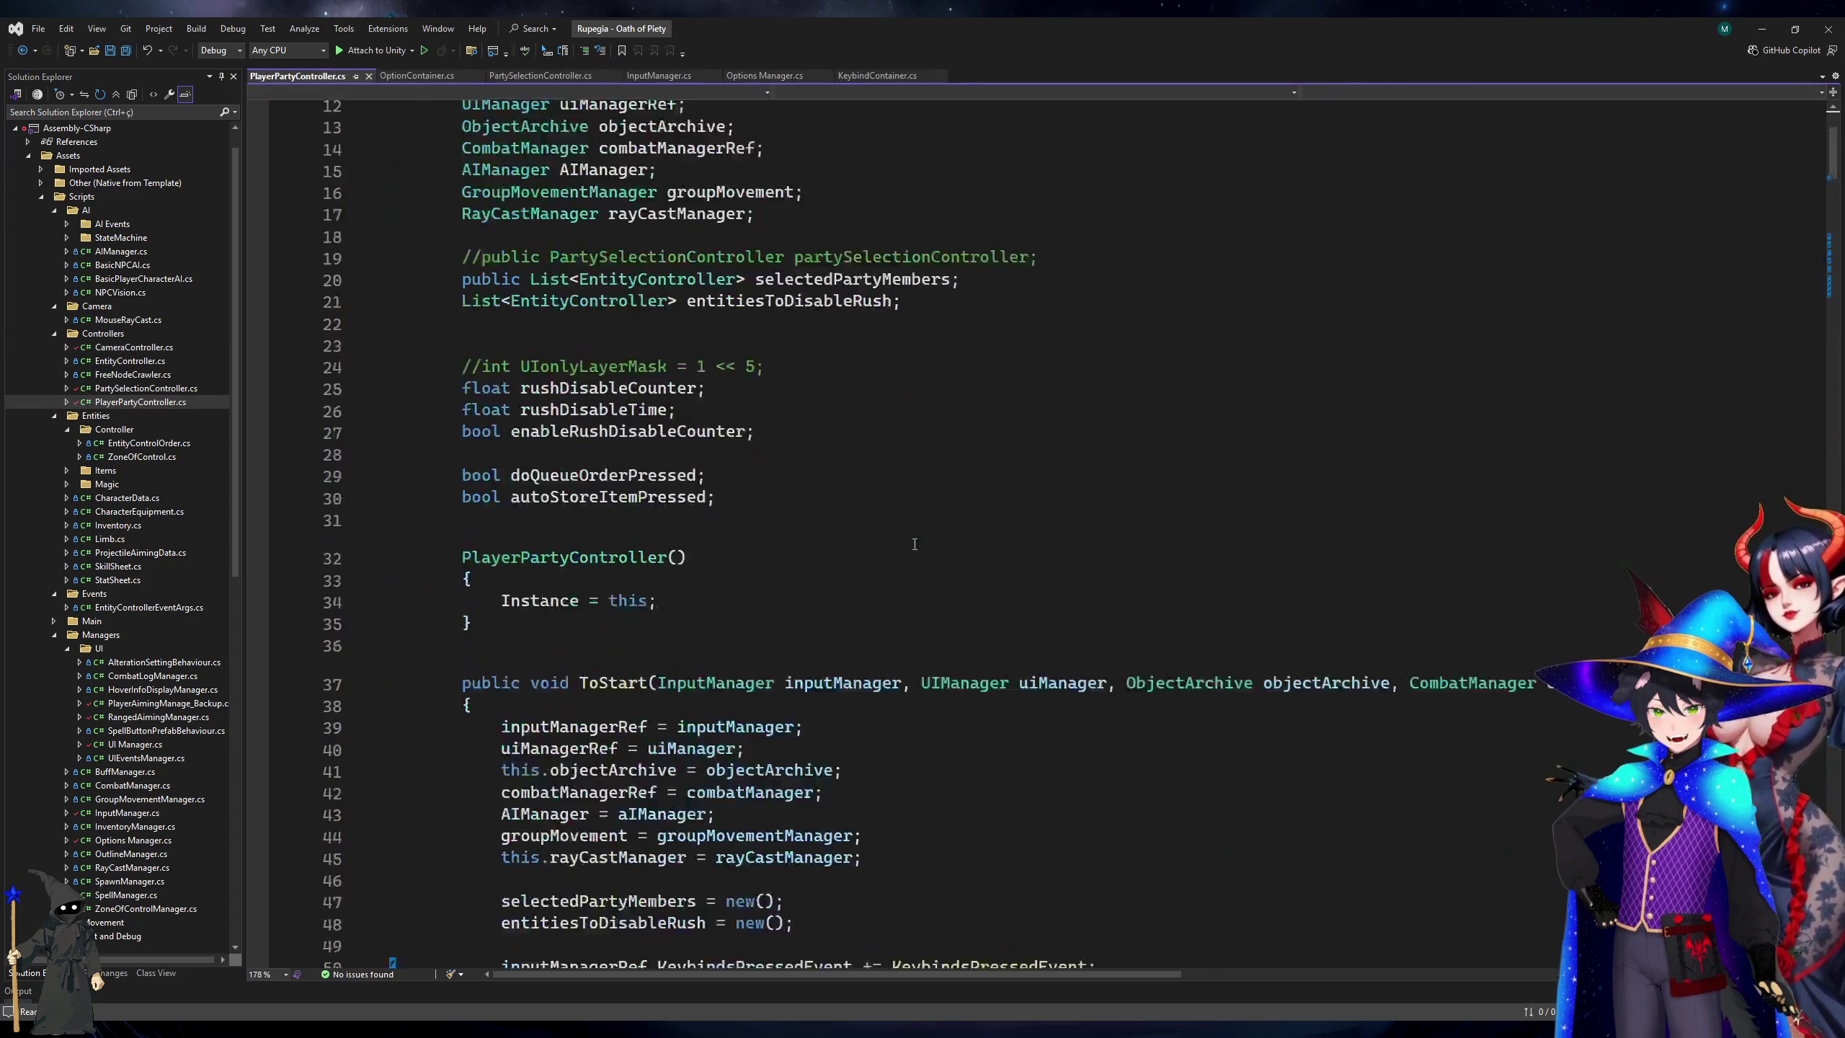
pyautogui.scroll(-20, 913, 551)
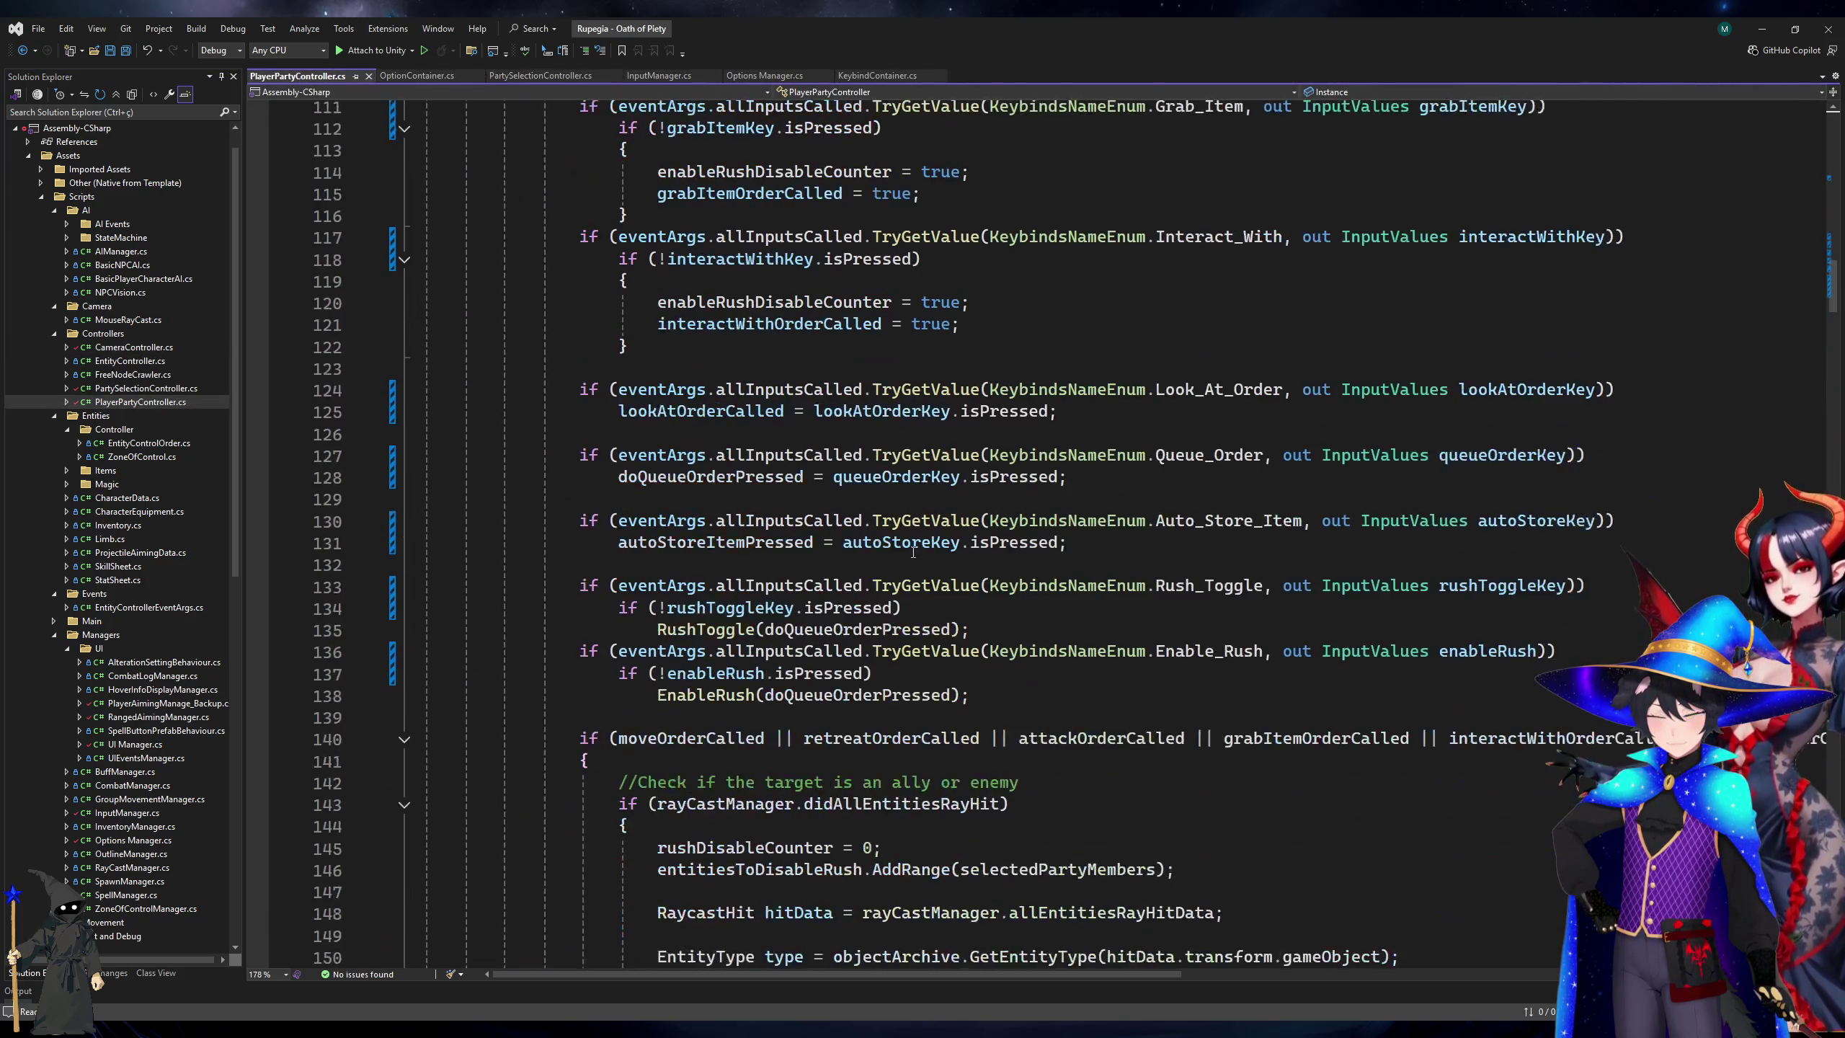
pyautogui.scroll(-20, 914, 551)
pyautogui.scroll(15, 911, 558)
pyautogui.scroll(20, 911, 558)
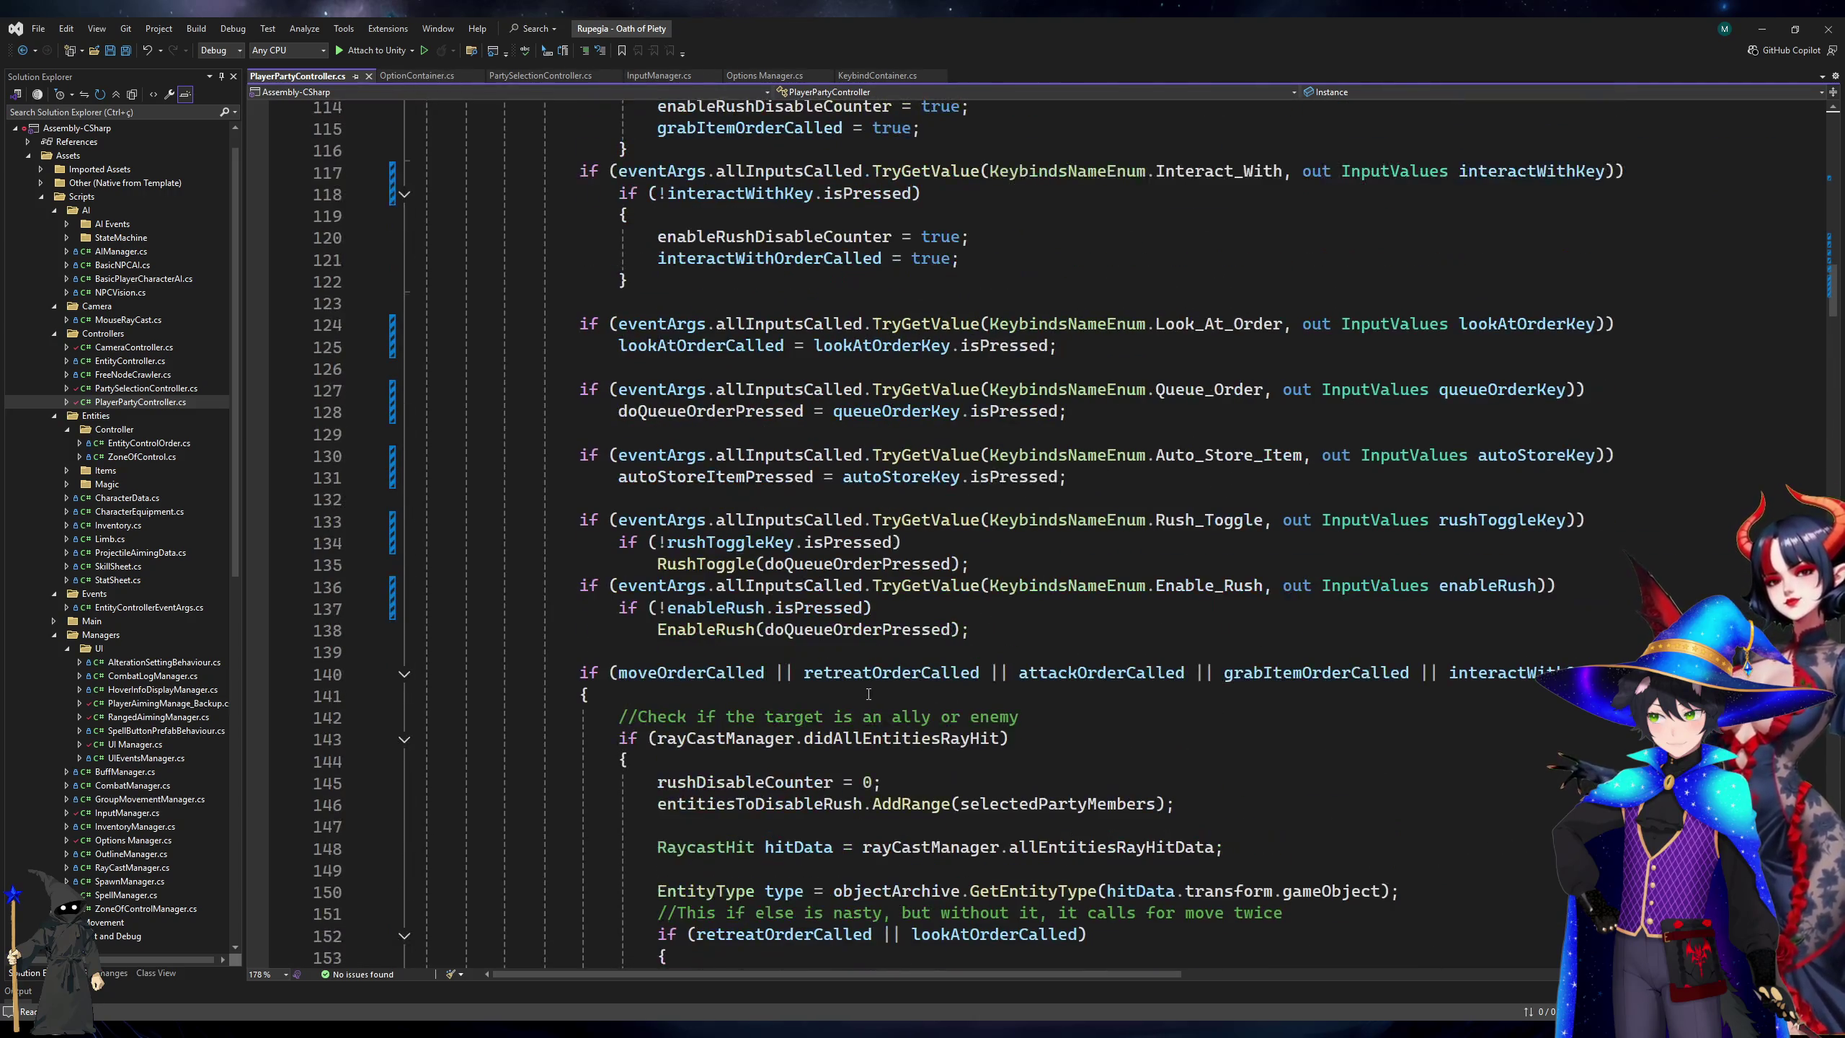
pyautogui.click(709, 412)
pyautogui.click(689, 478)
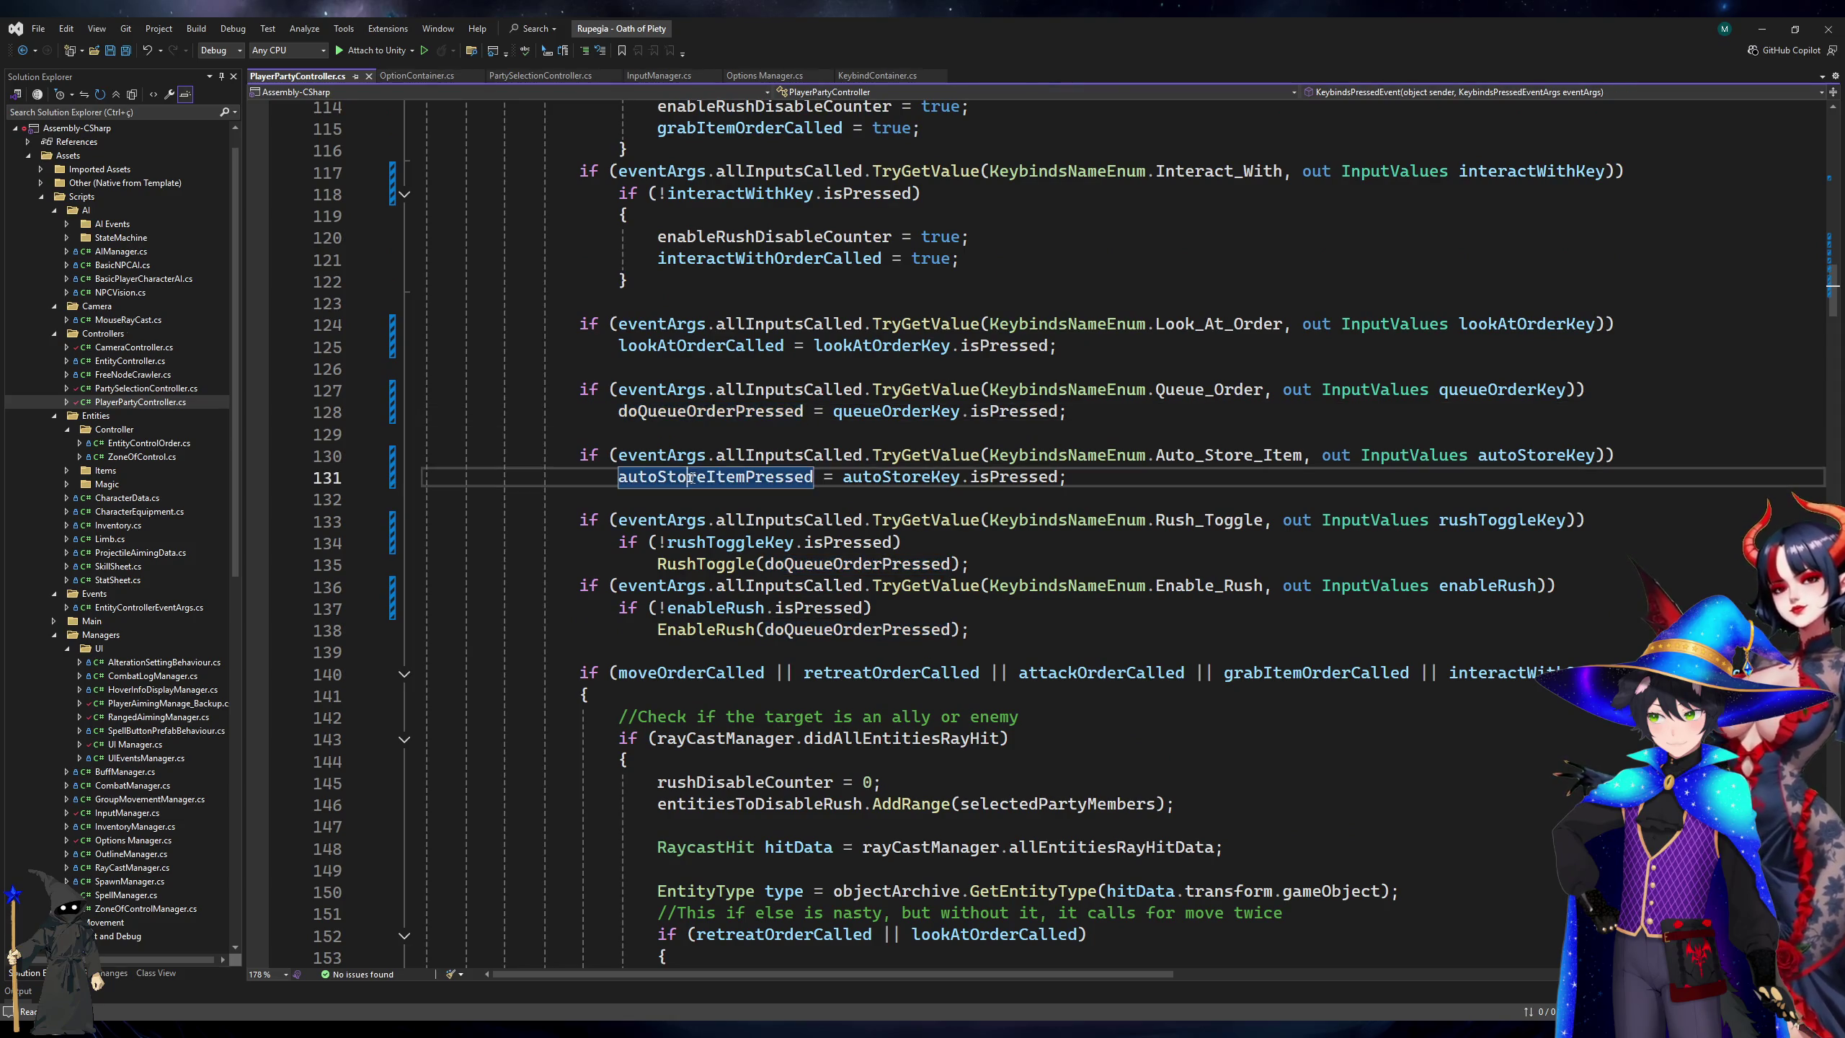
pyautogui.scroll(4, 690, 478)
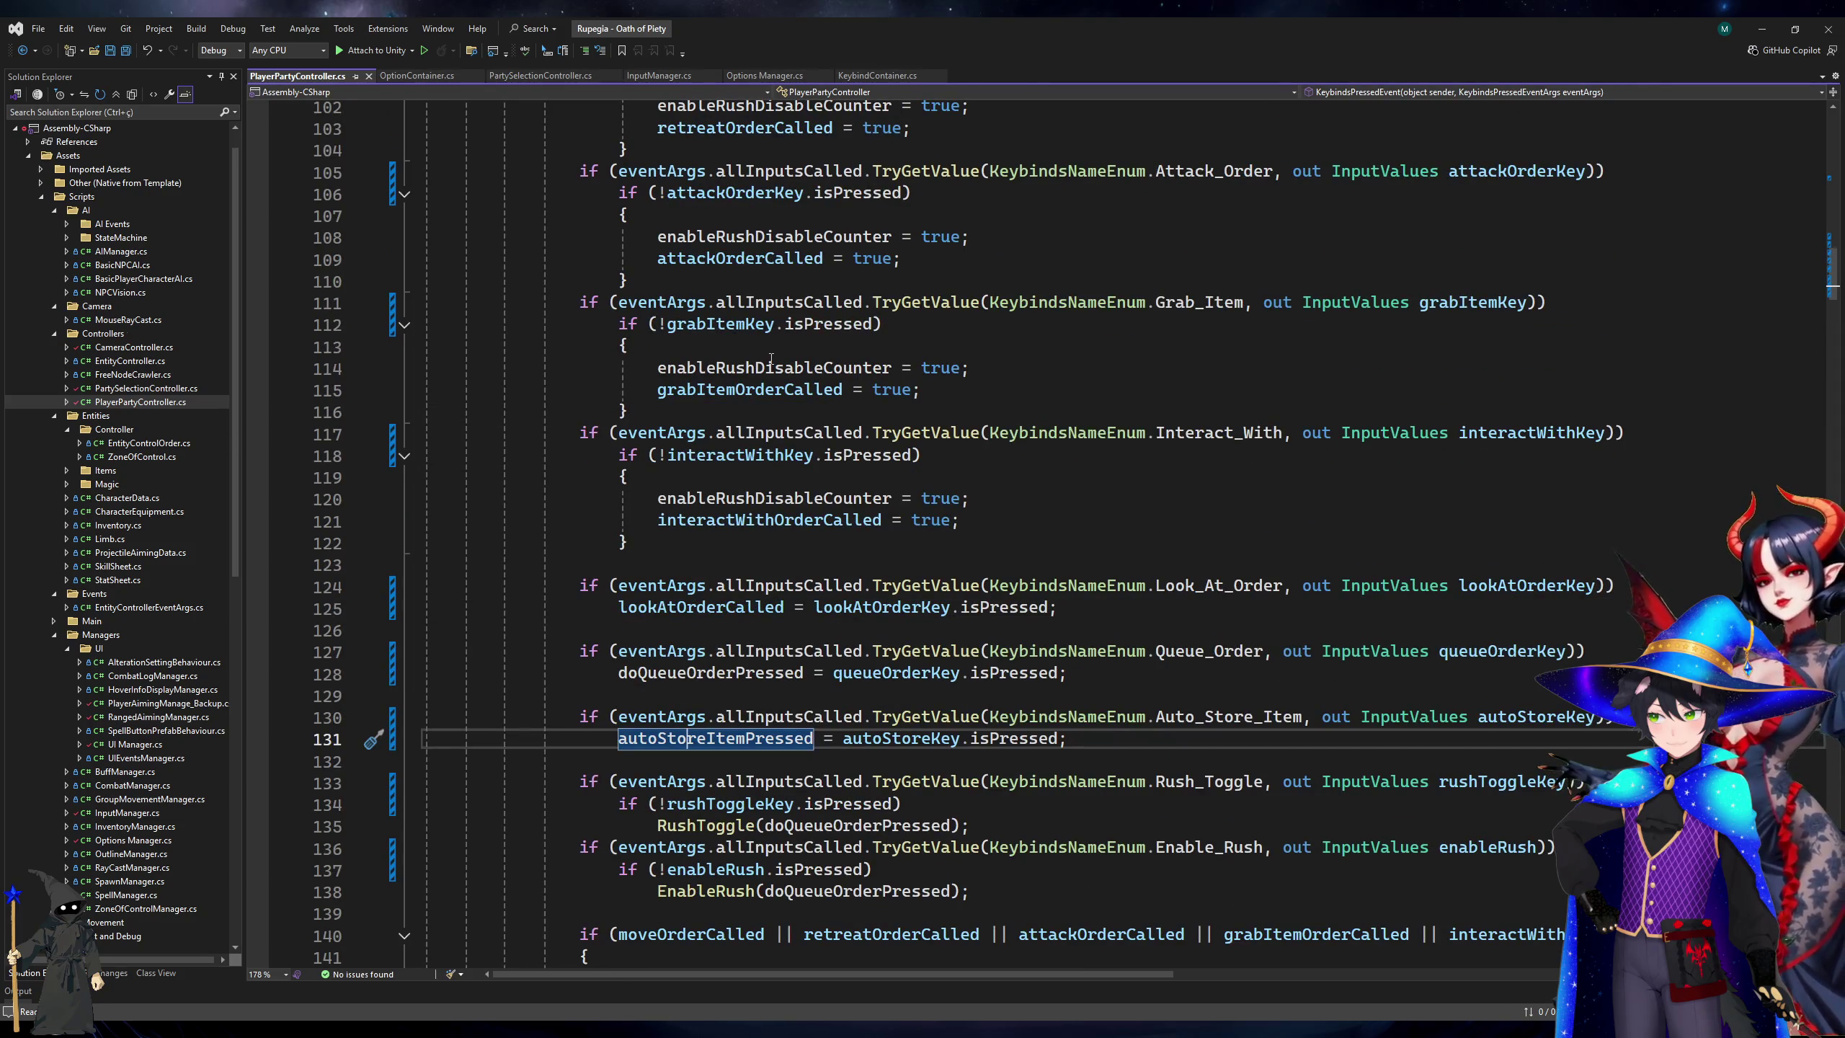
pyautogui.click(700, 484)
pyautogui.scroll(6, 666, 499)
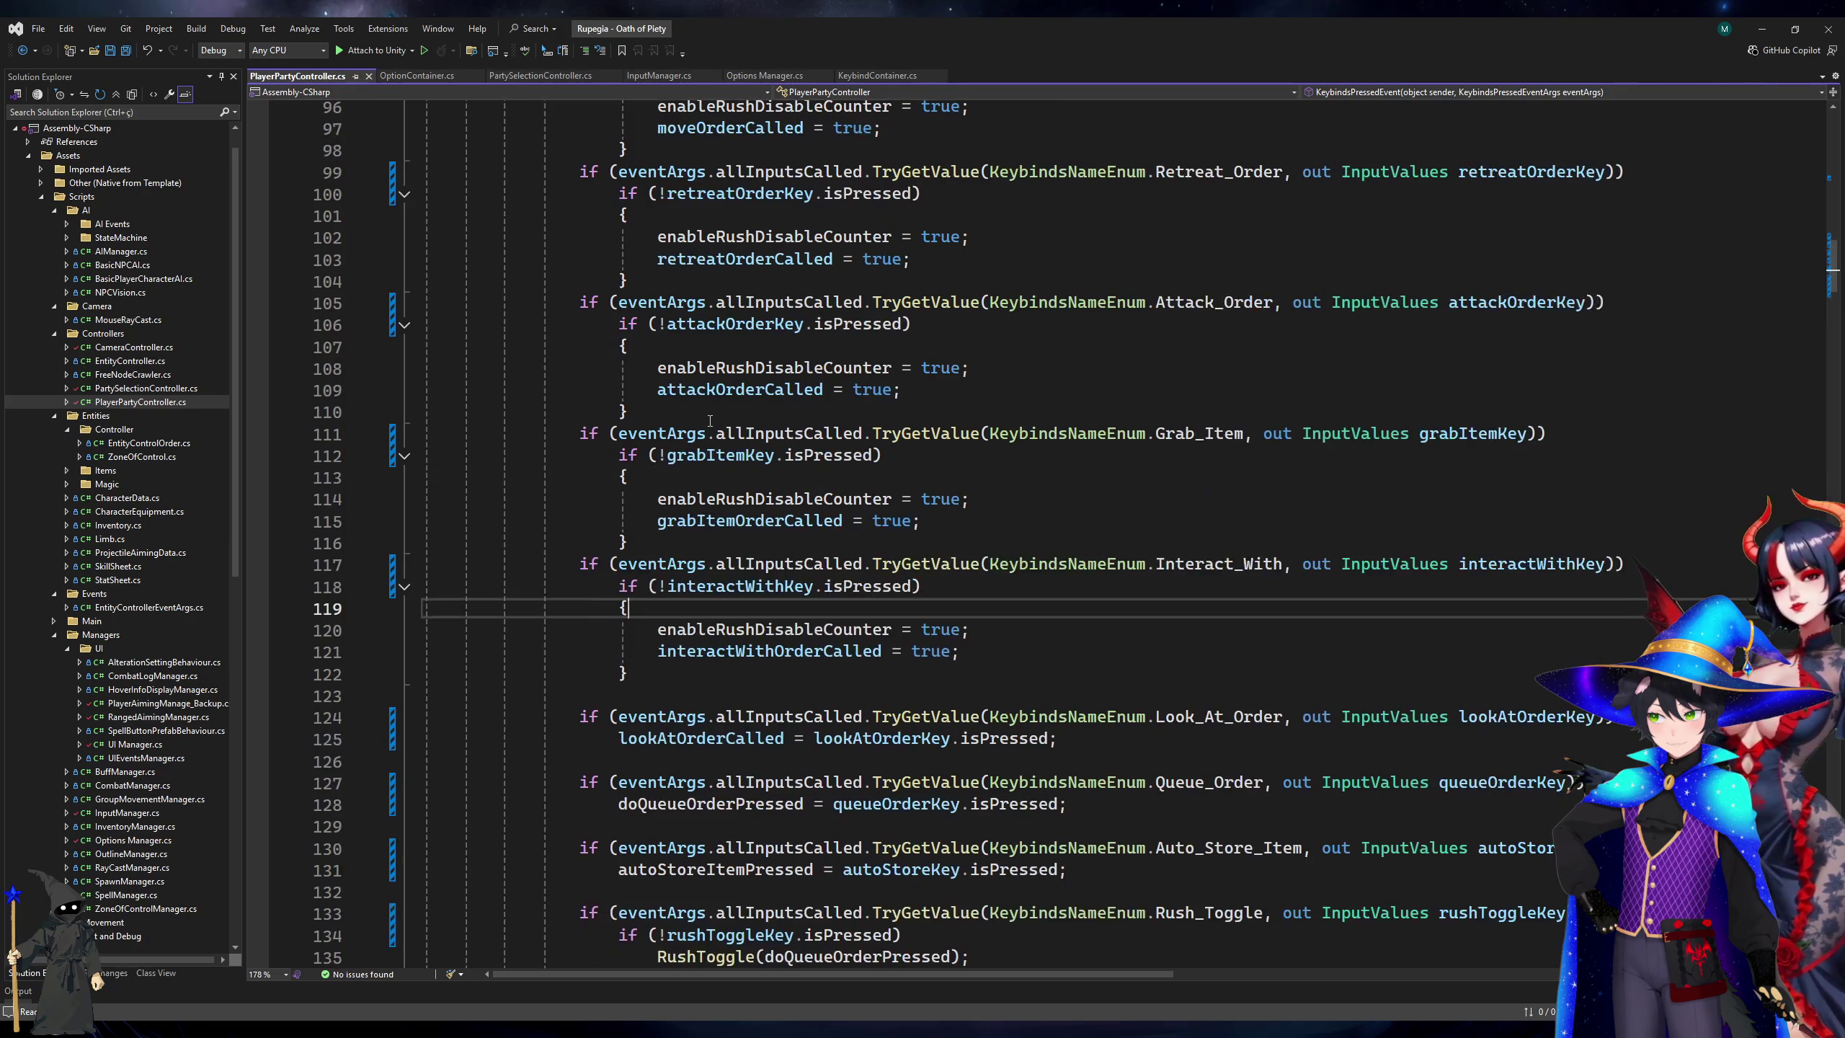
pyautogui.click(703, 375)
pyautogui.click(844, 324)
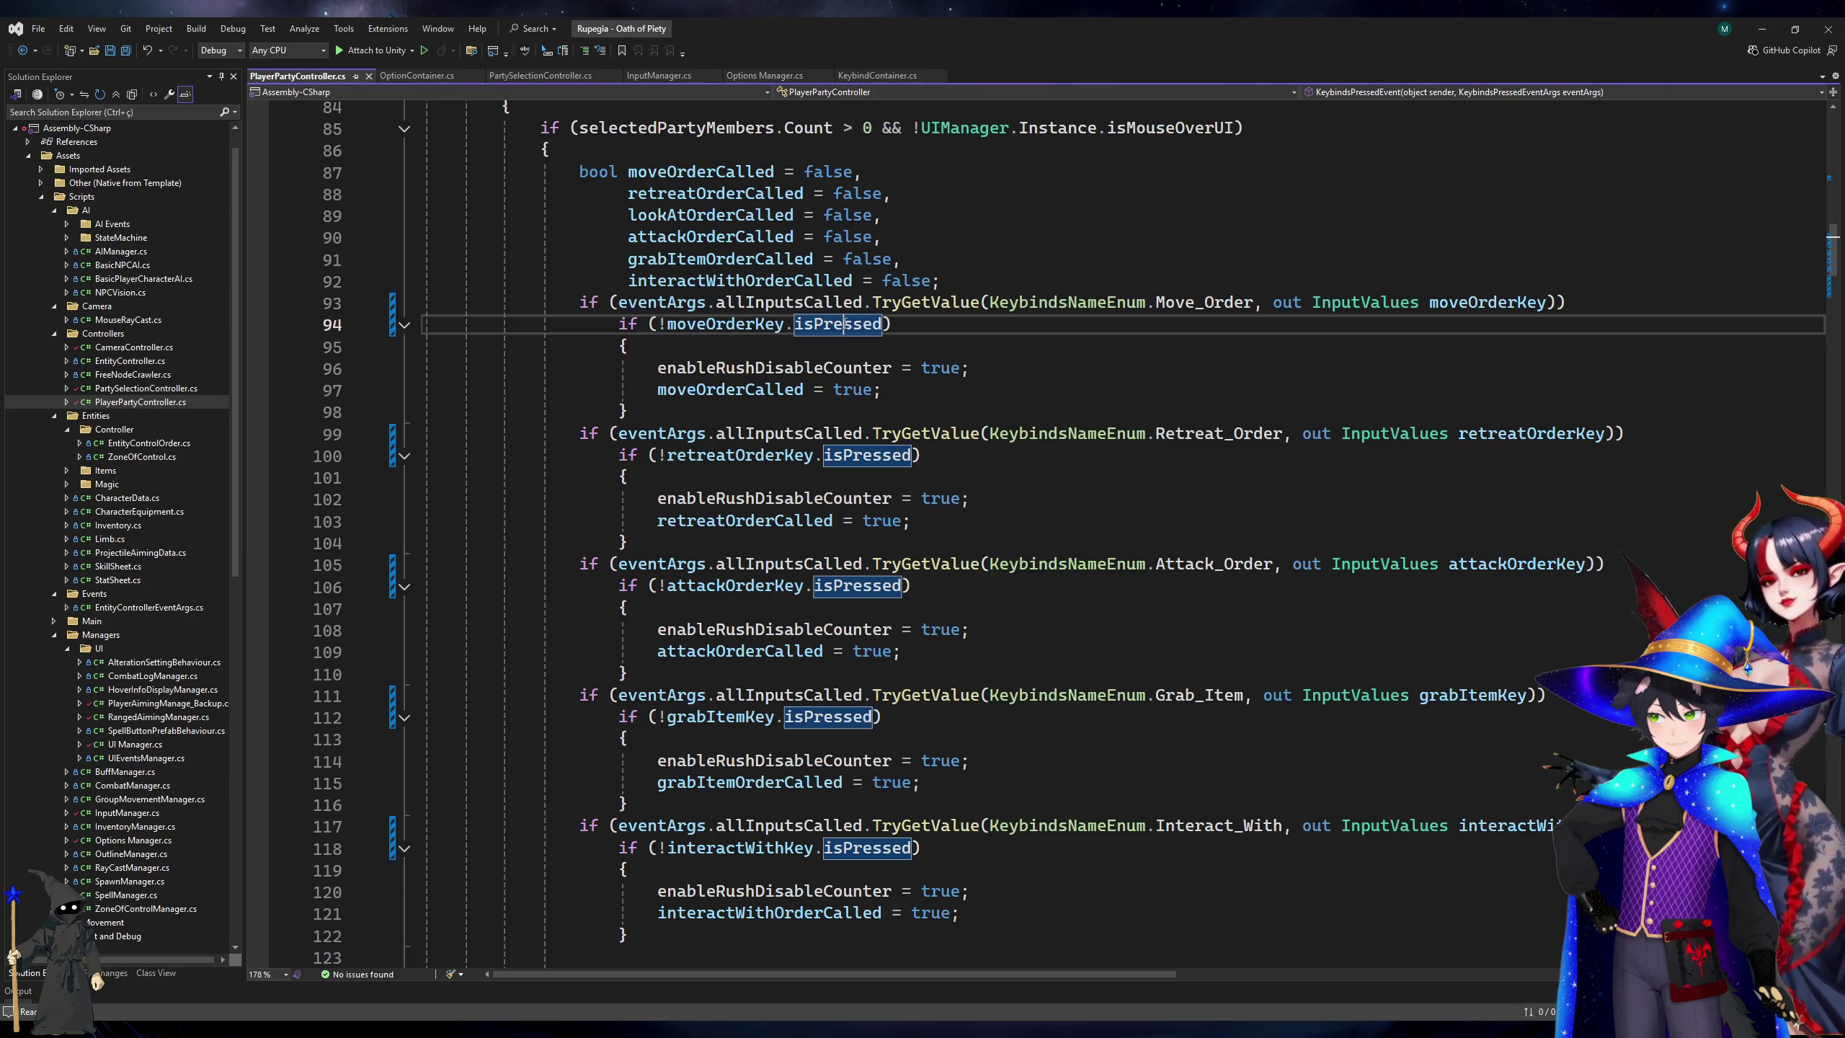
pyautogui.click(700, 327)
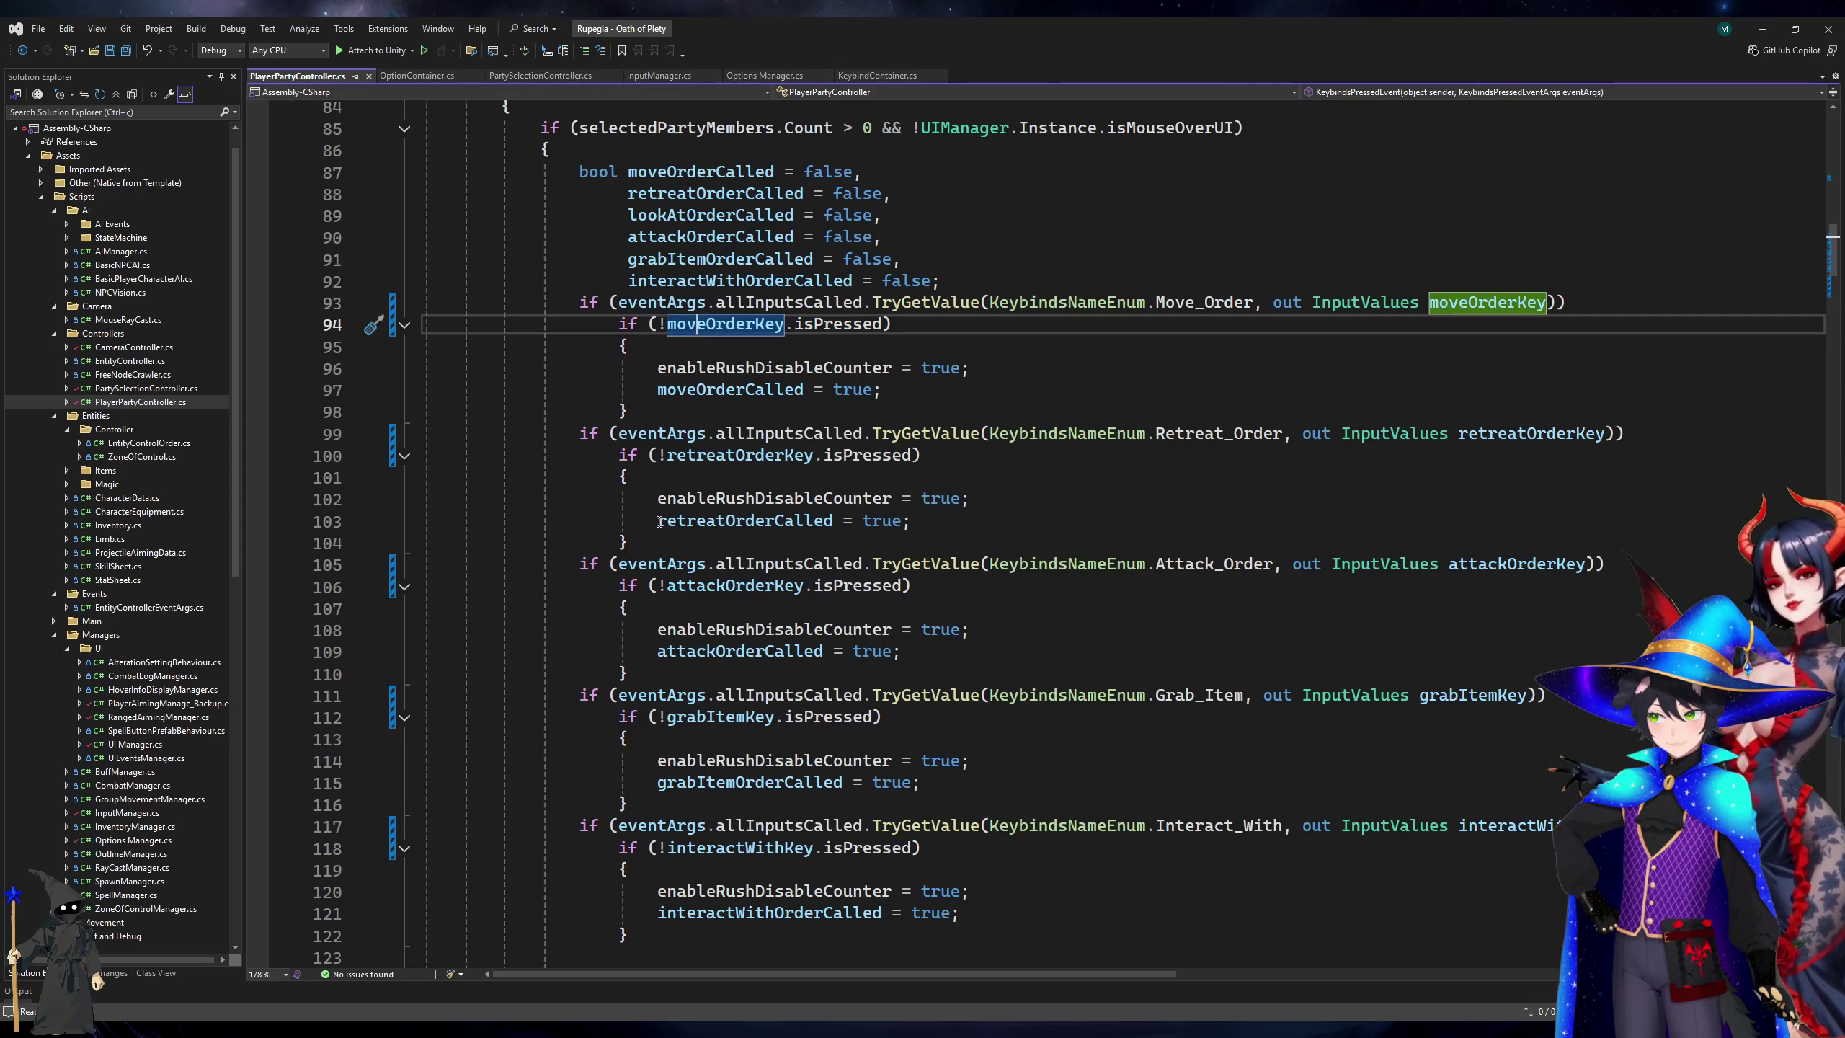
pyautogui.click(720, 368)
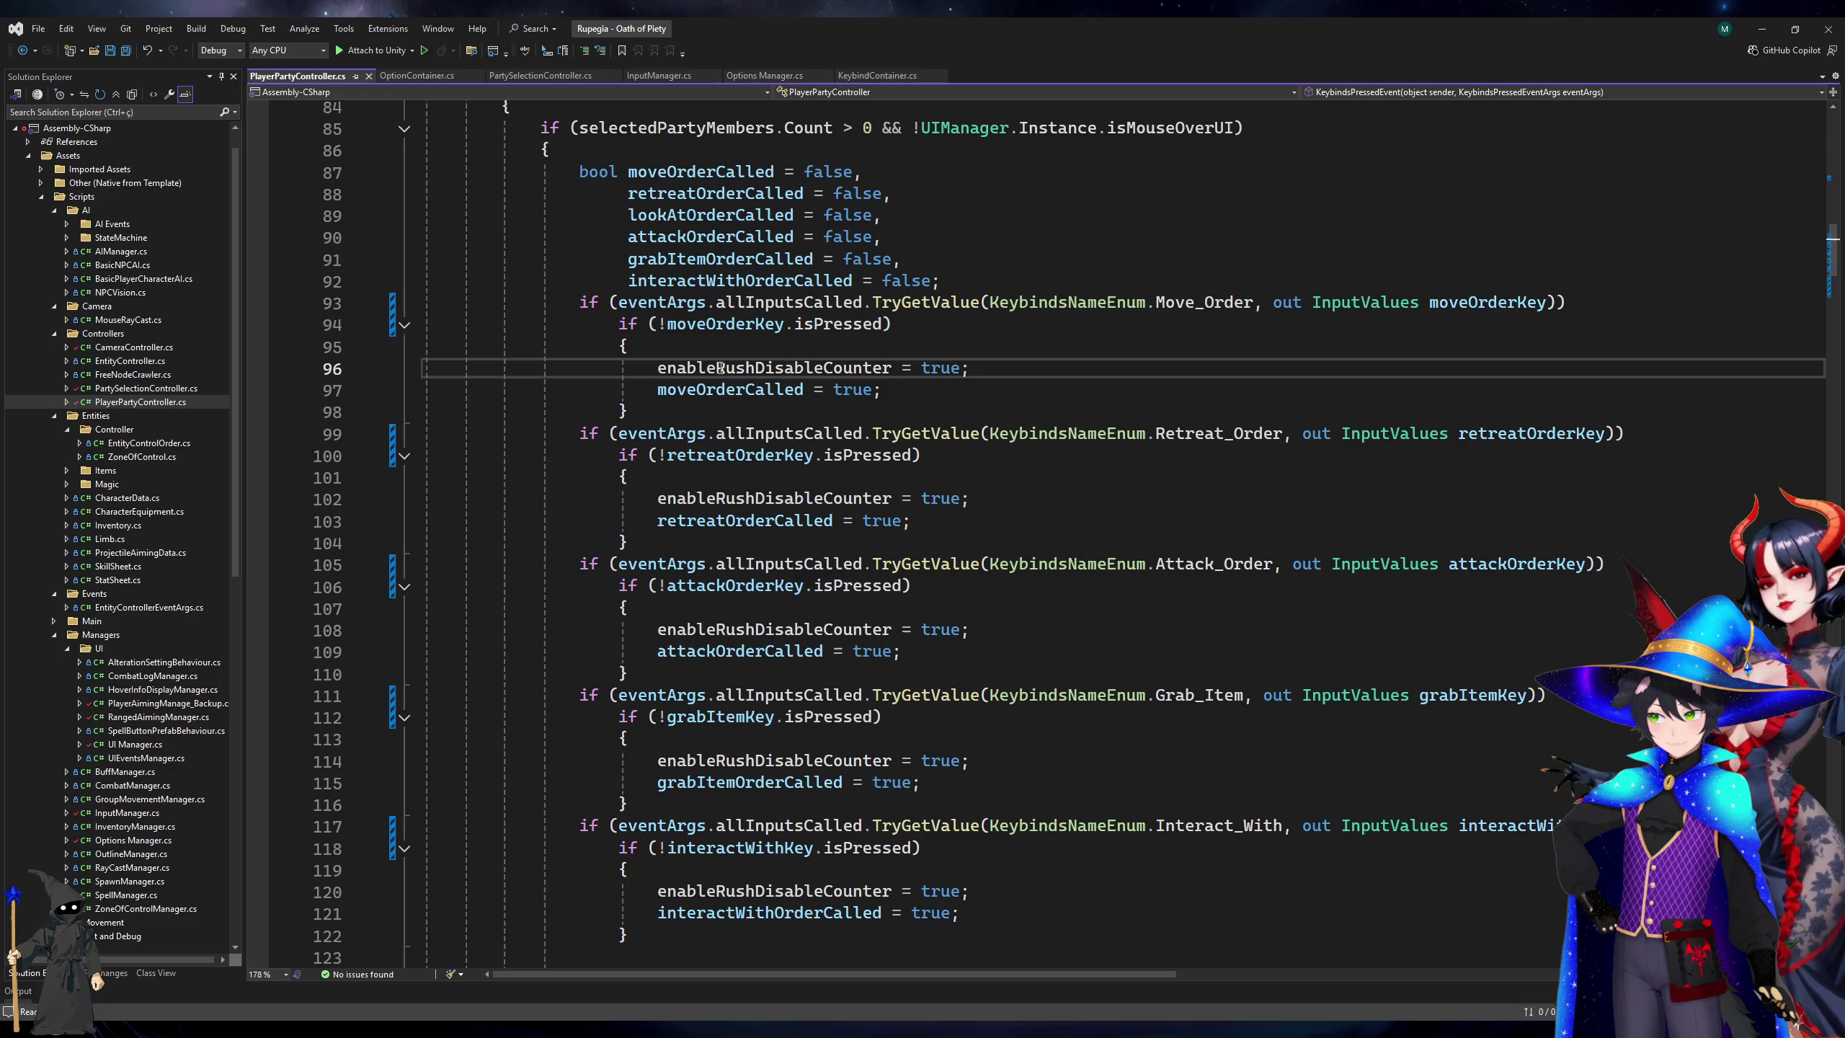
pyautogui.click(717, 418)
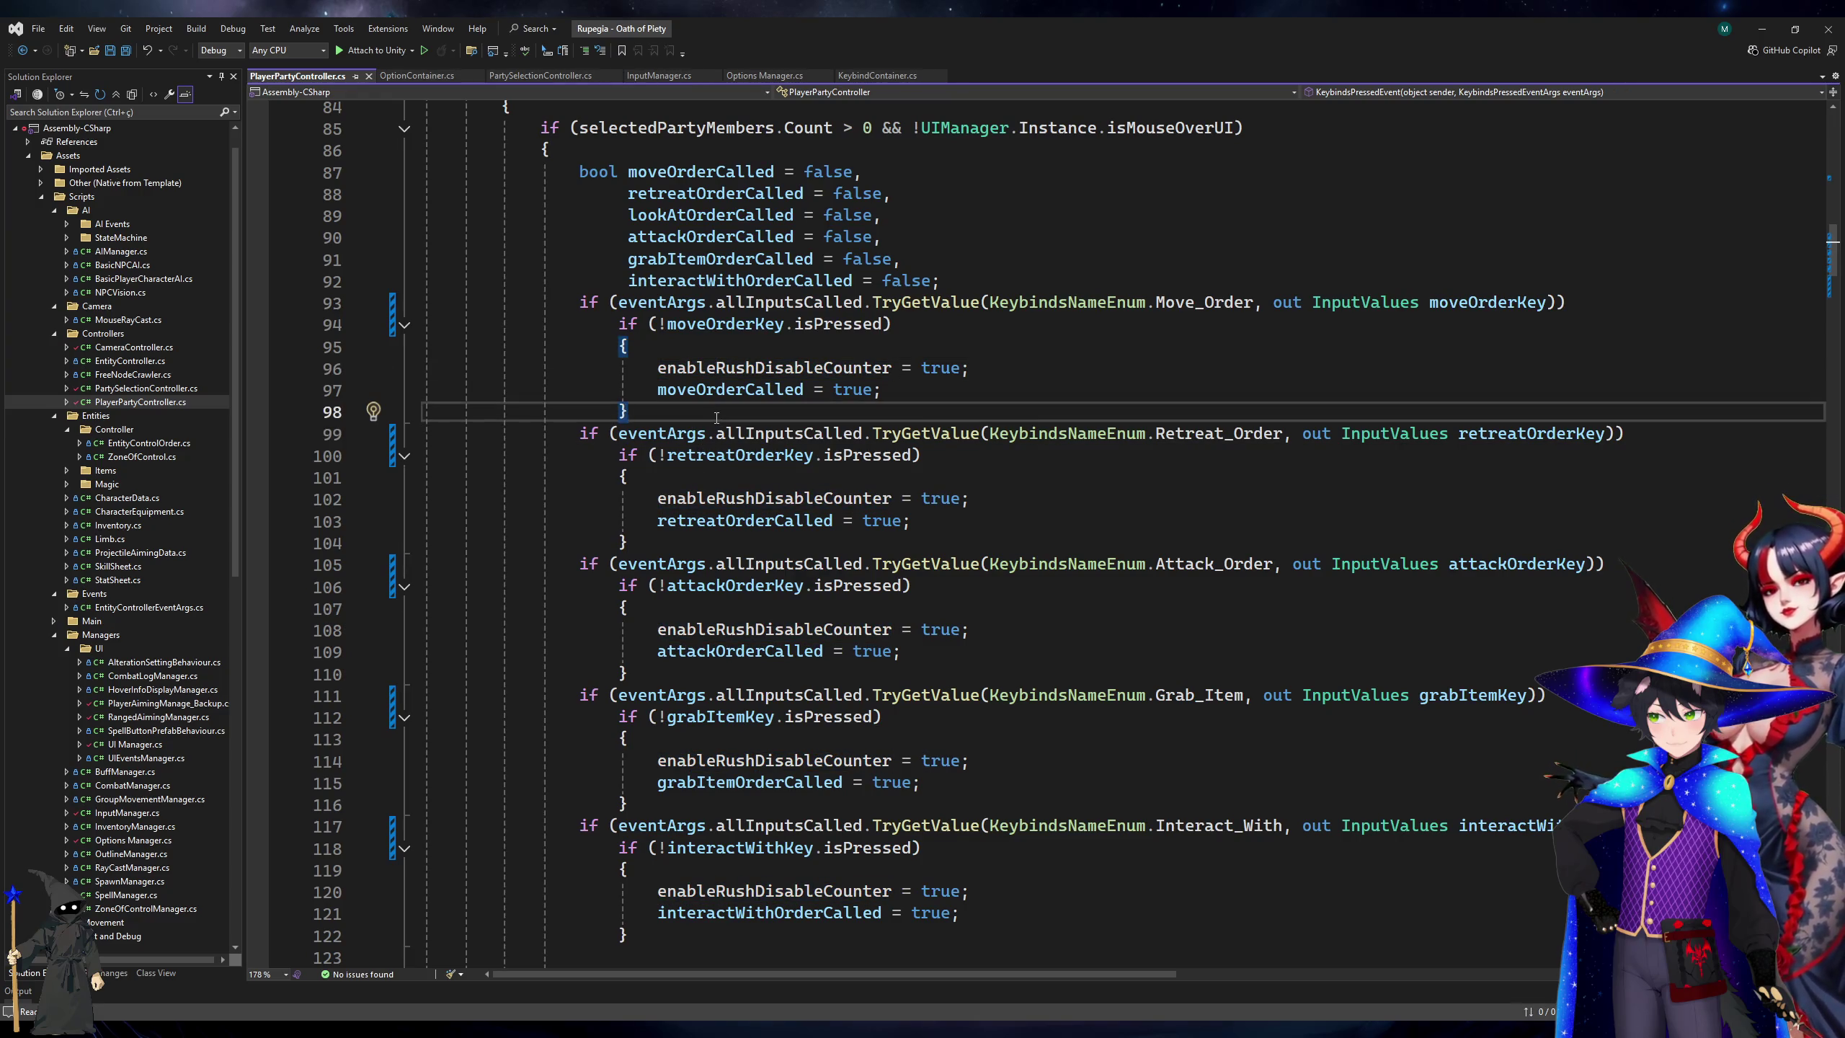
pyautogui.click(658, 356)
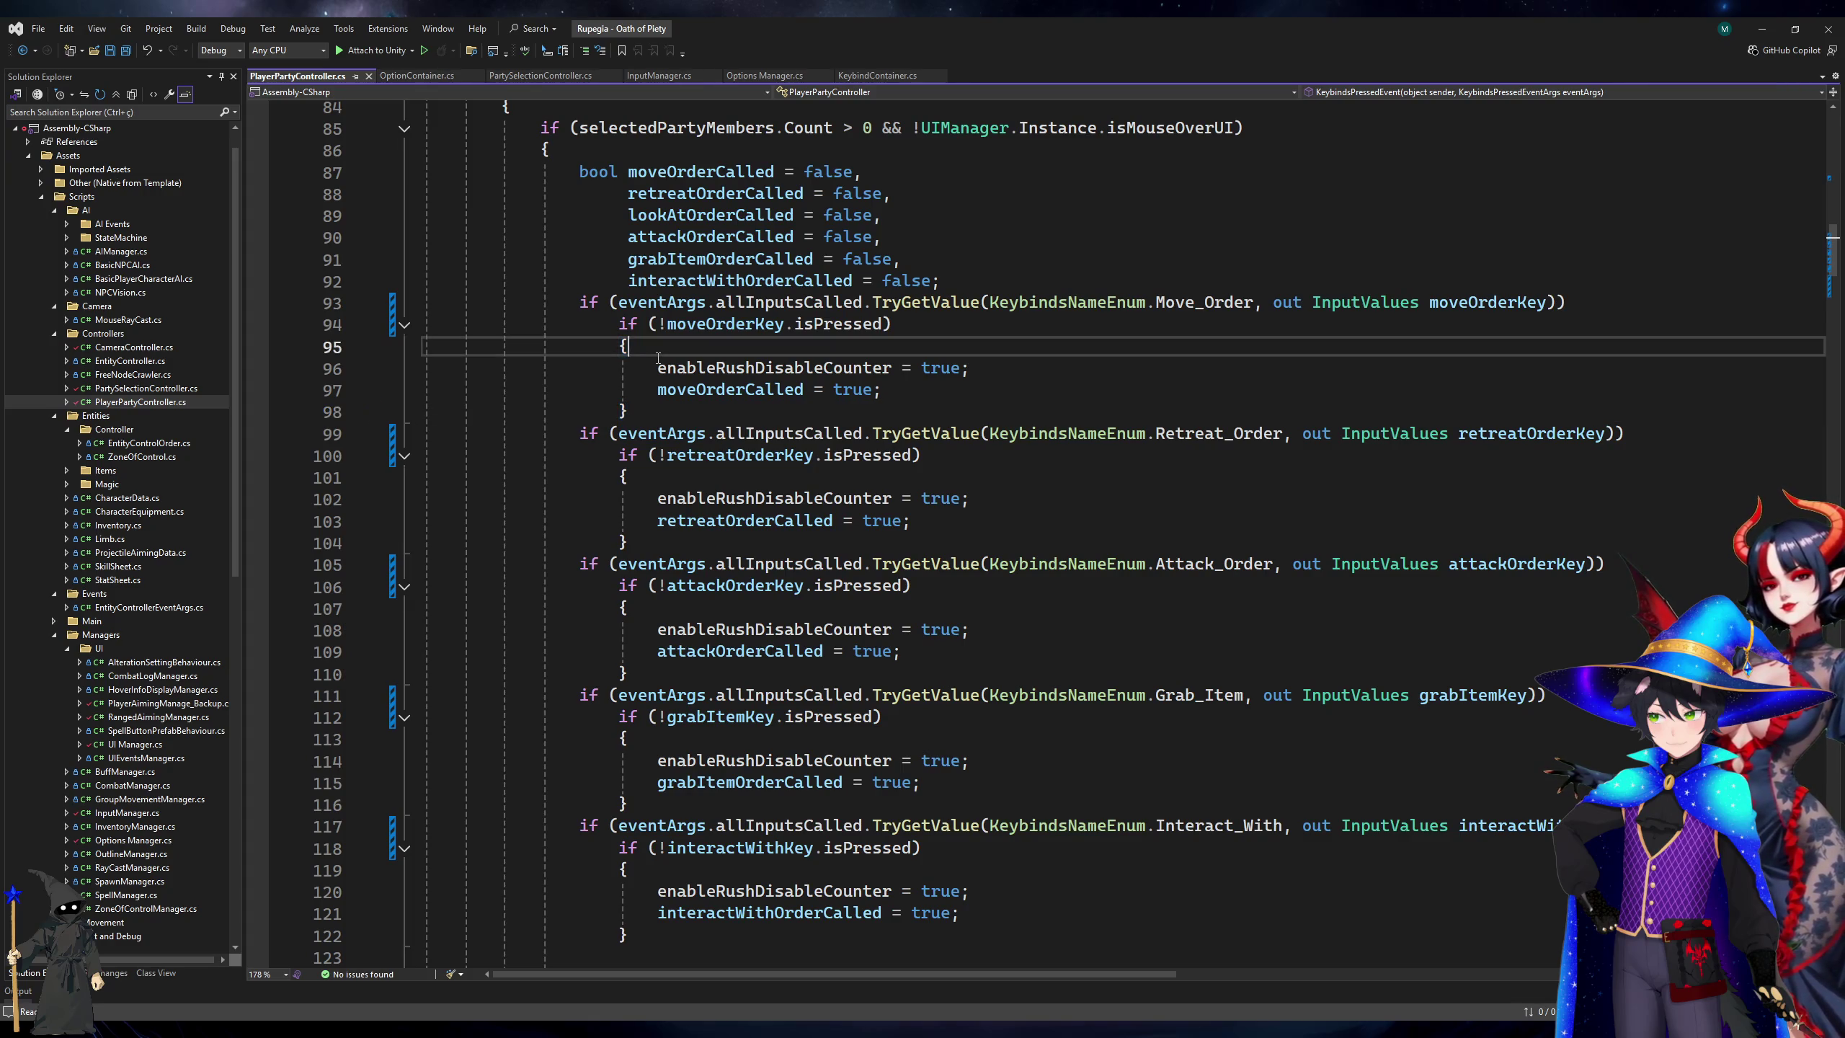
pyautogui.click(667, 325)
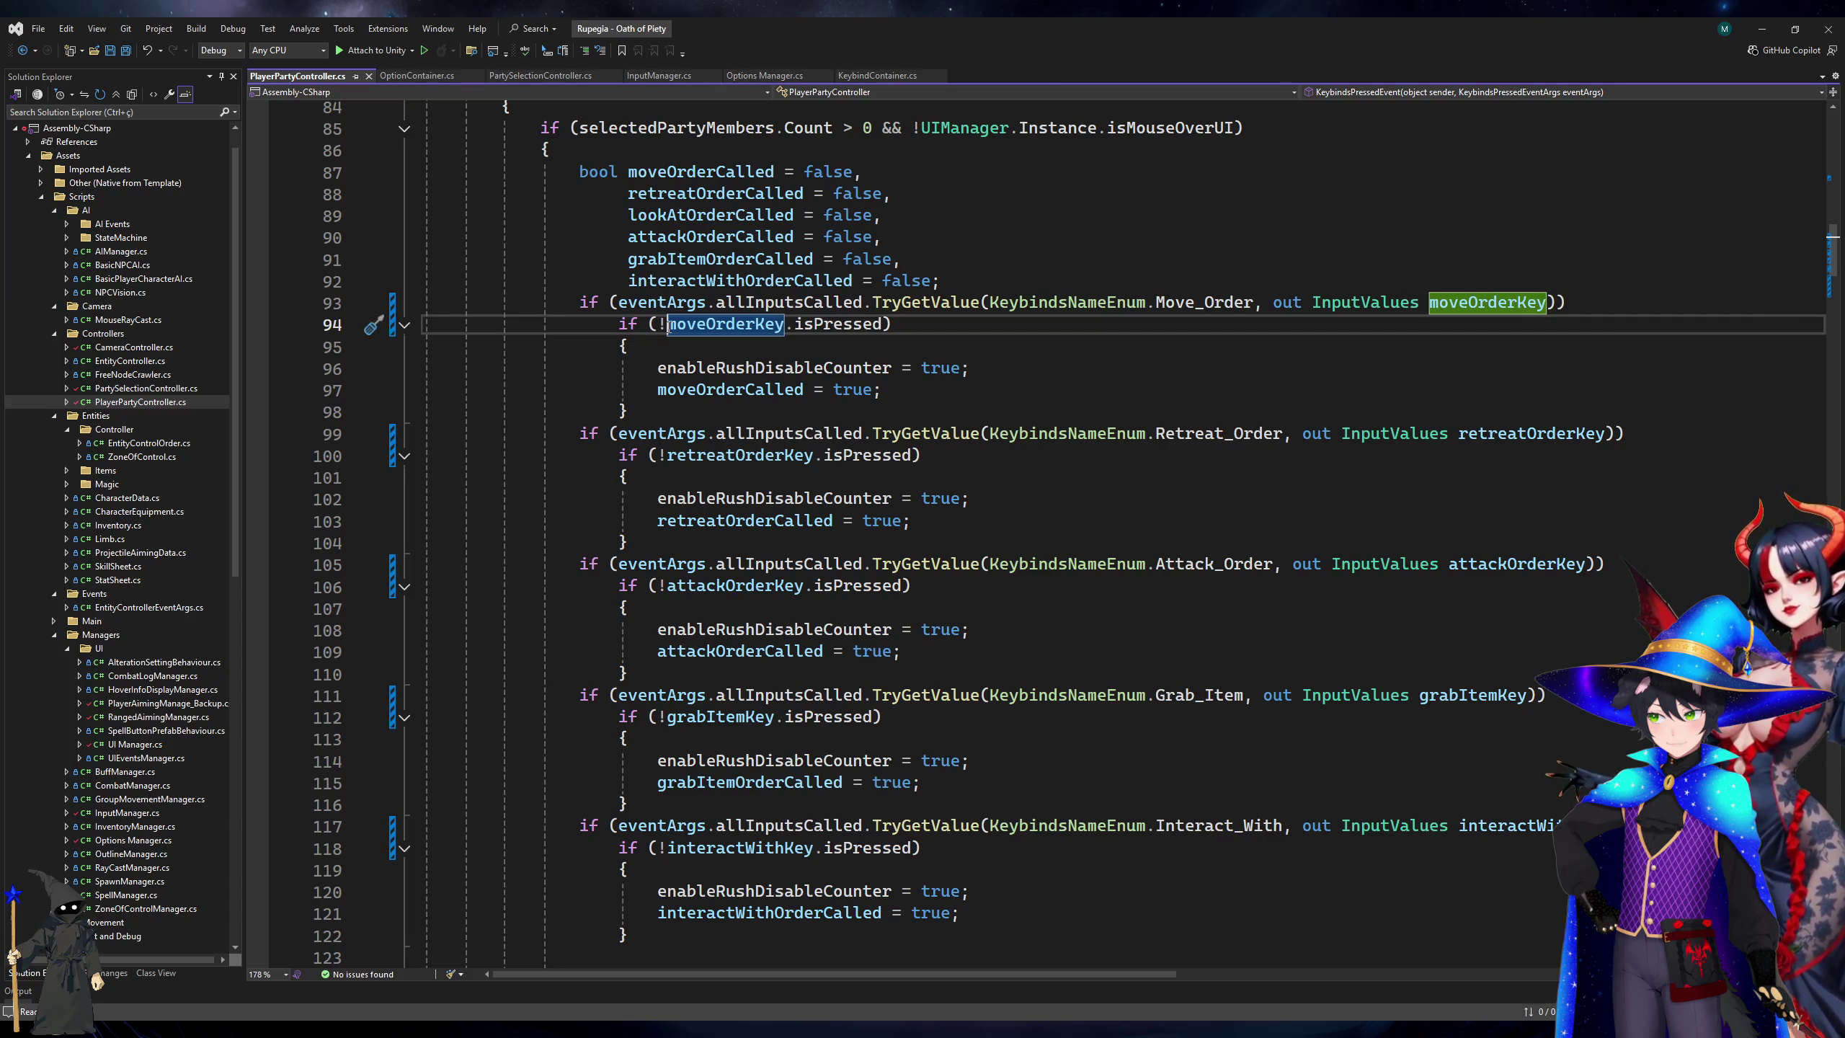
# Make the Move_Order check use isPressed, strip its braces and rush-counter line, and add a blank line.
pyautogui.press('BackSpace')
pyautogui.press('Down')
pyautogui.press('Down')
pyautogui.hotkey('ctrl', 'shift', 'l')
pyautogui.press('Down')
pyautogui.hotkey('ctrl', 'shift', 'l')
pyautogui.press('Up')
pyautogui.press('Up')
pyautogui.hotkey('ctrl', 'shift', 'l')
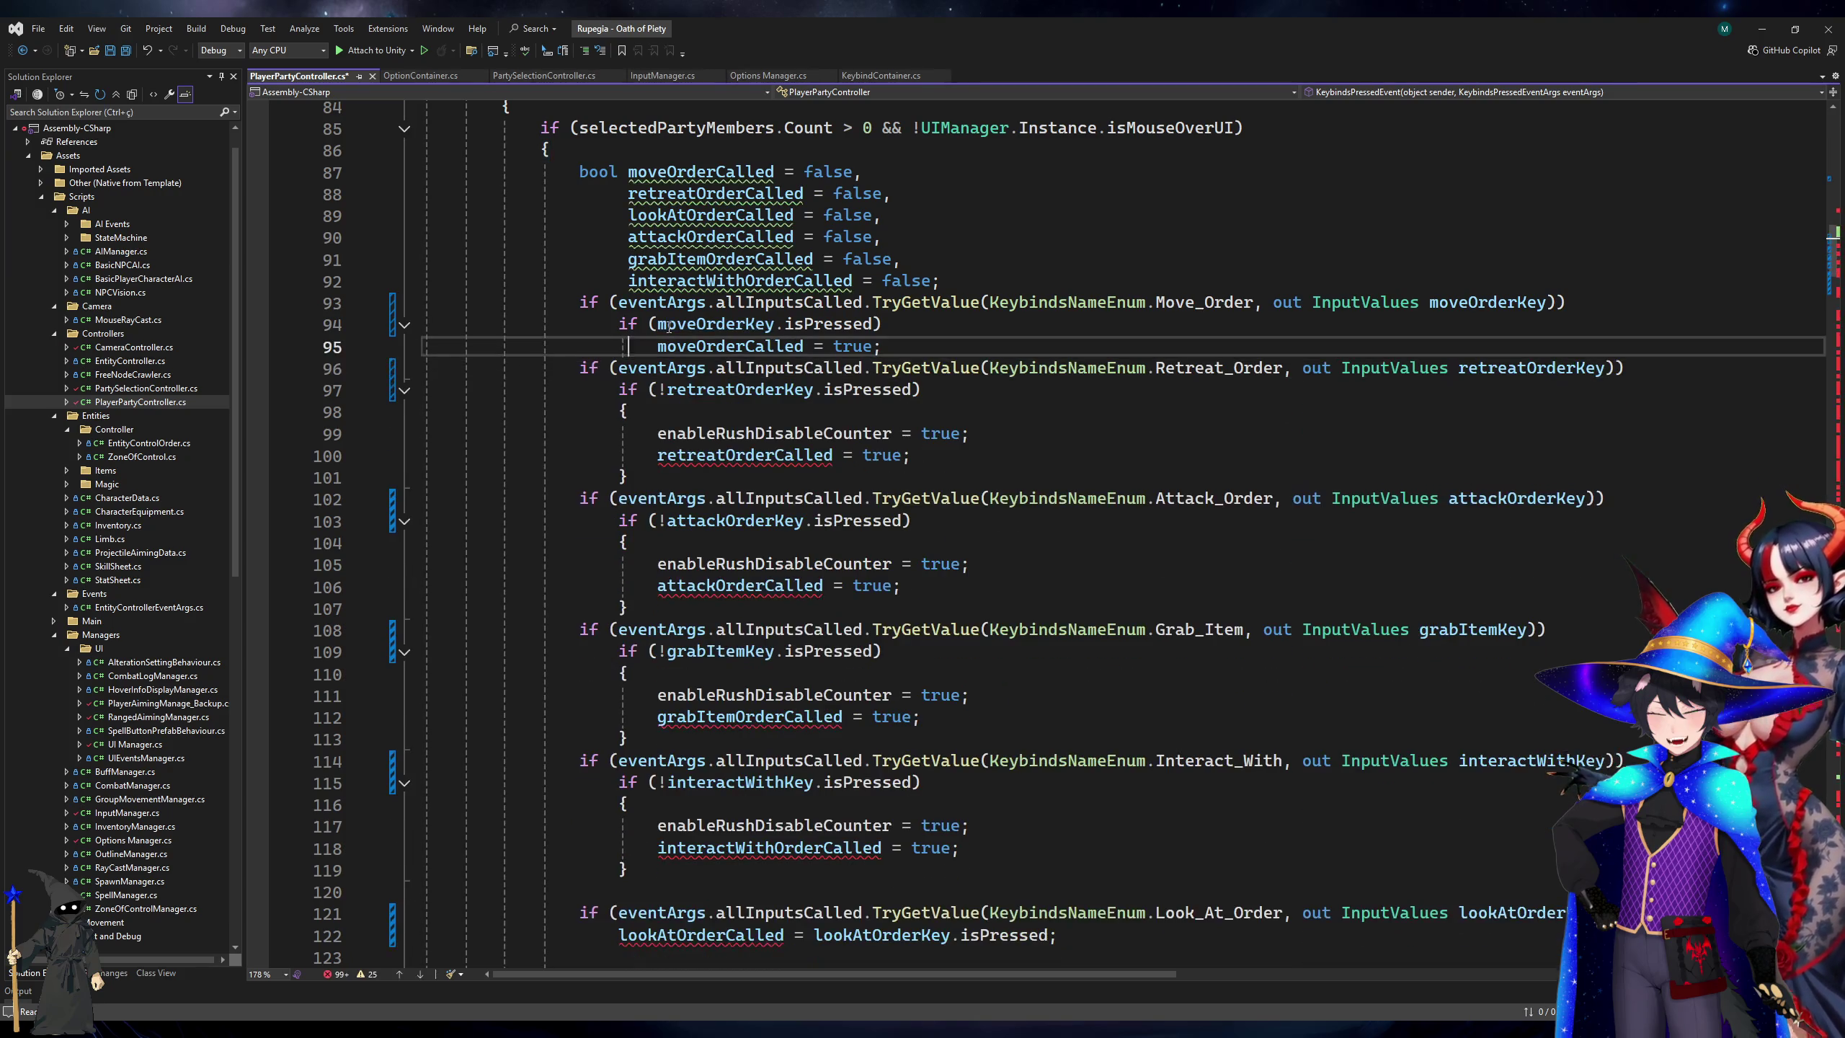
pyautogui.press('Down')
pyautogui.press('Home')
pyautogui.press('Return')
pyautogui.press('Down')
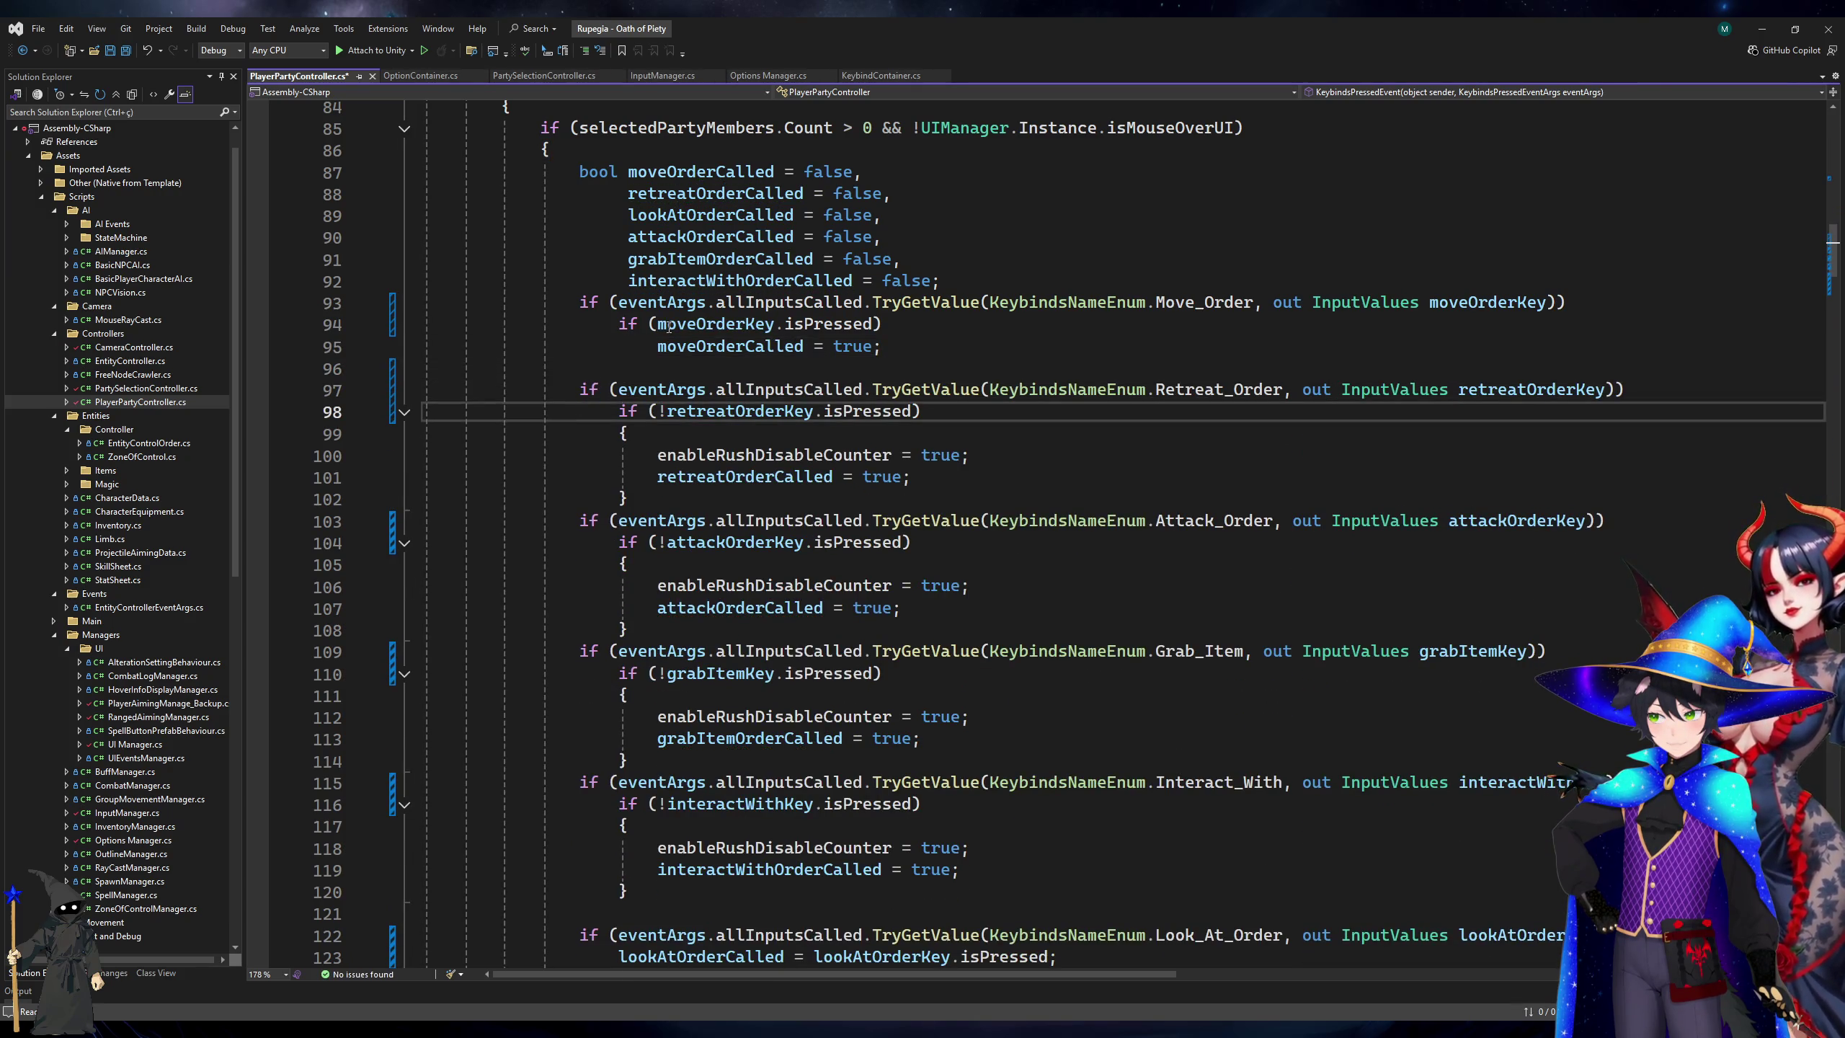
pyautogui.press('Down')
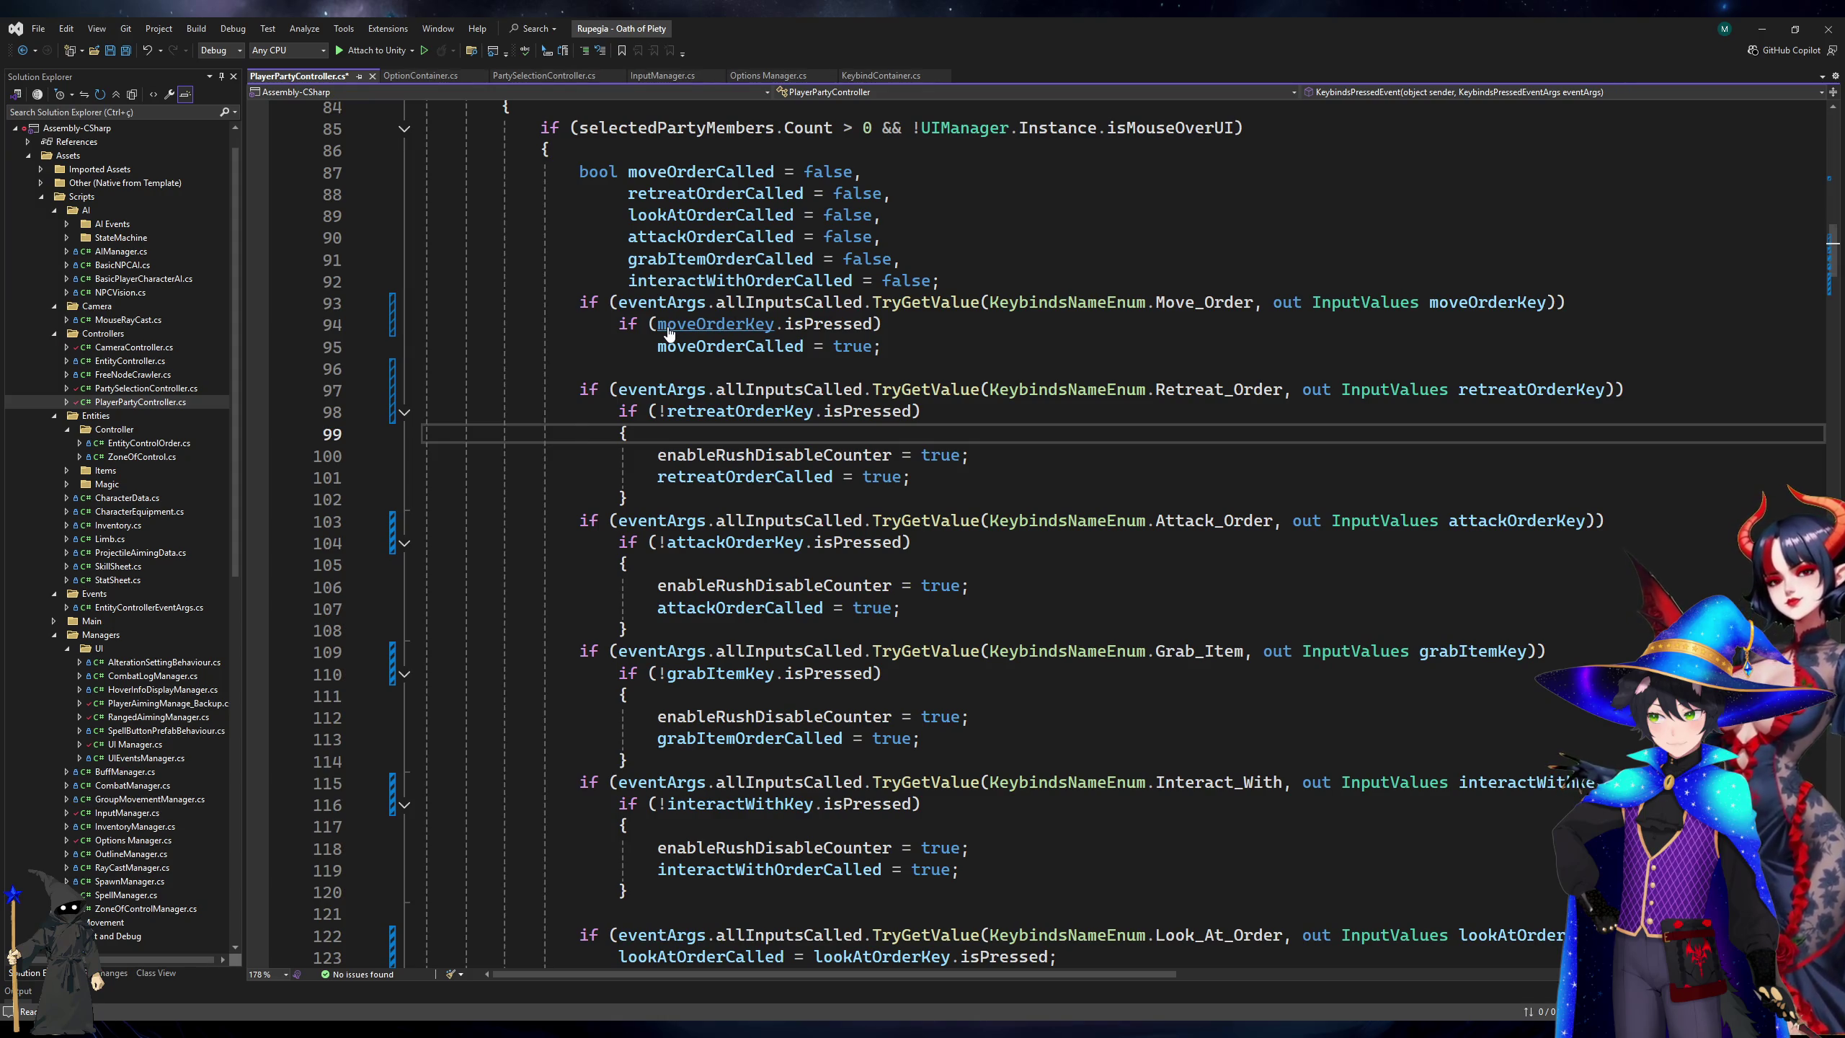
# Drop the negation from retreatOrderKey and remove the Retreat_Order block's braces and rush-counter line.
pyautogui.press('Up')
pyautogui.press('Right')
pyautogui.press('Right')
pyautogui.press('Right')
pyautogui.press('Delete')
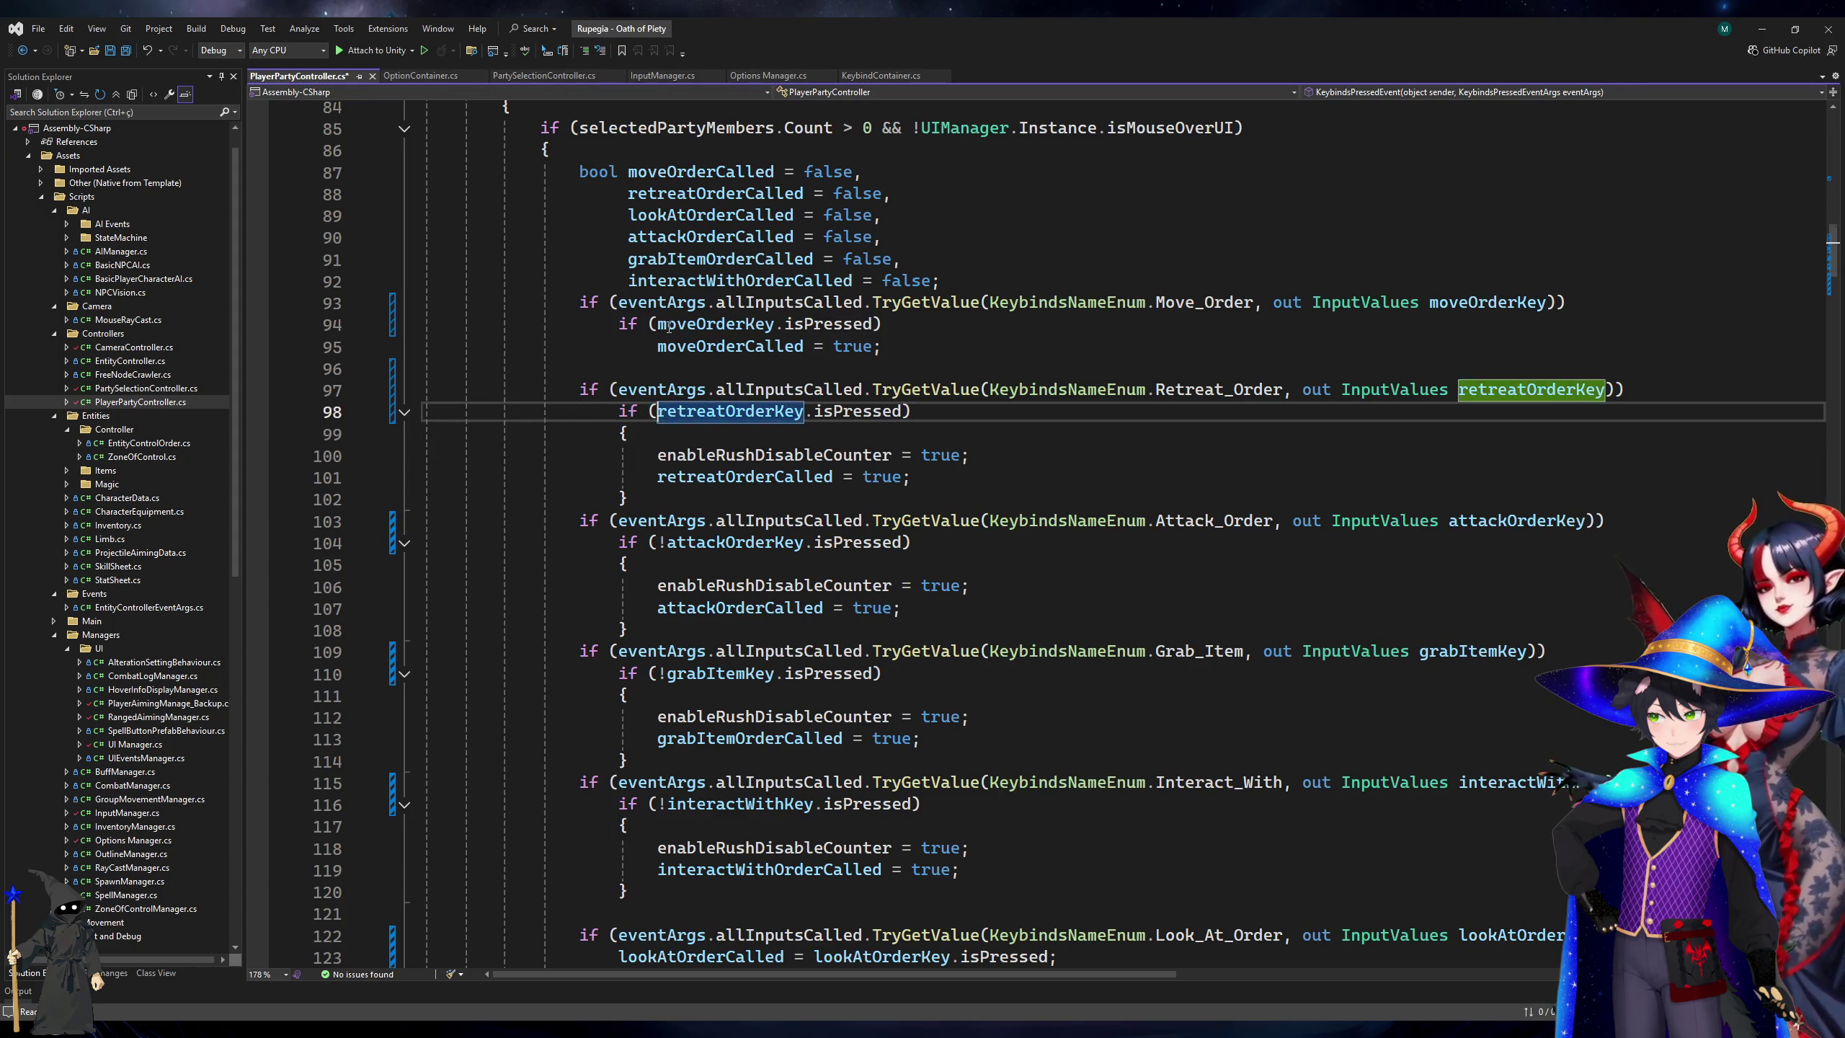
pyautogui.press('Down')
pyautogui.hotkey('ctrl', 'shift', 'l')
pyautogui.hotkey('ctrl', 'shift', 'l')
pyautogui.press('Down')
pyautogui.hotkey('ctrl', 'shift', 'l')
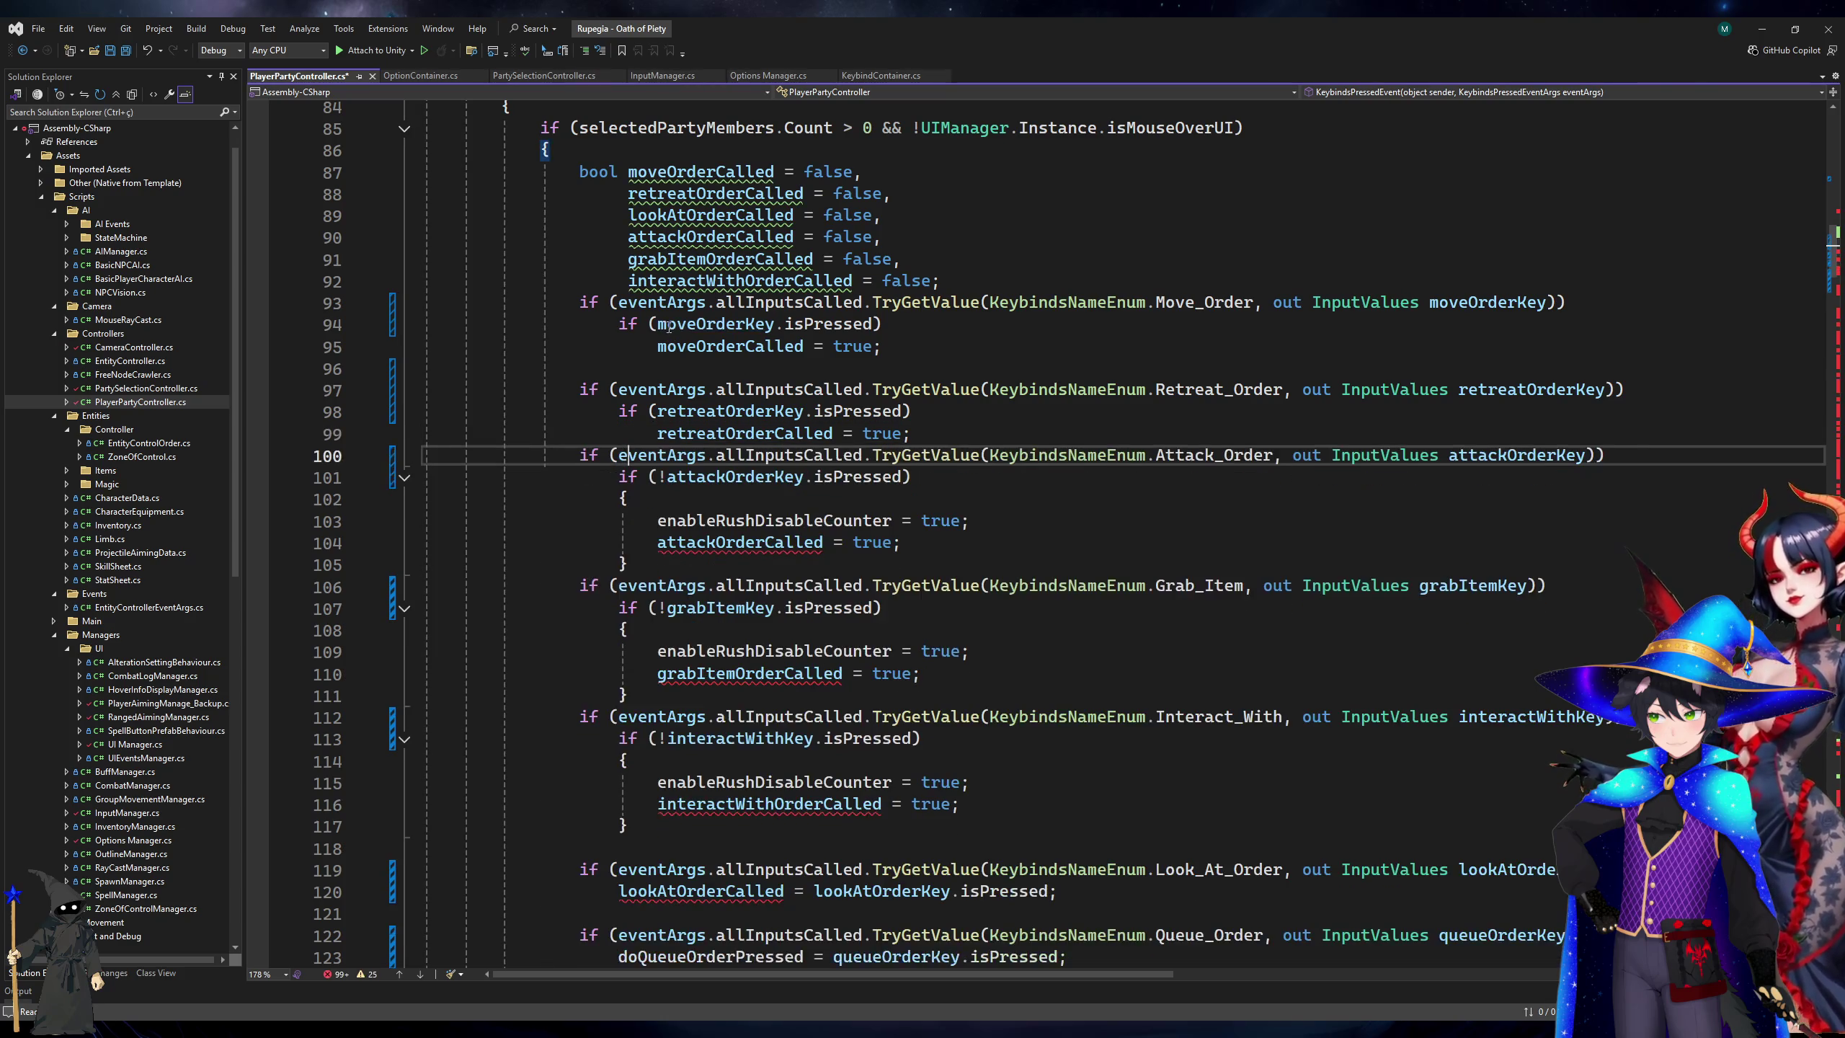
pyautogui.hotkey('ctrl', 'Return')
pyautogui.press('Down')
pyautogui.press('Down')
# Drop the negation from attackOrderKey and strip the Attack_Order block's braces and rush counter.
pyautogui.press('Right')
pyautogui.press('Right')
pyautogui.press('Right')
pyautogui.press('Delete')
pyautogui.press('Down')
pyautogui.hotkey('ctrl', 'shift', 'l')
# Drop the negation from grabItemKey and trim the Grab_Item block to a single flag line.
pyautogui.hotkey('ctrl', 'shift', 'l')
pyautogui.press('Down')
pyautogui.hotkey('ctrl', 'shift', 'l')
pyautogui.press('Up')
pyautogui.press('End')
pyautogui.press('Return')
pyautogui.press('Down')
pyautogui.press('Down')
pyautogui.hotkey('ctrl', 'Right')
pyautogui.hotkey('ctrl', 'Right')
pyautogui.hotkey('ctrl', 'Right')
pyautogui.press('Delete')
pyautogui.press('Down')
pyautogui.hotkey('ctrl', 'shift', 'l')
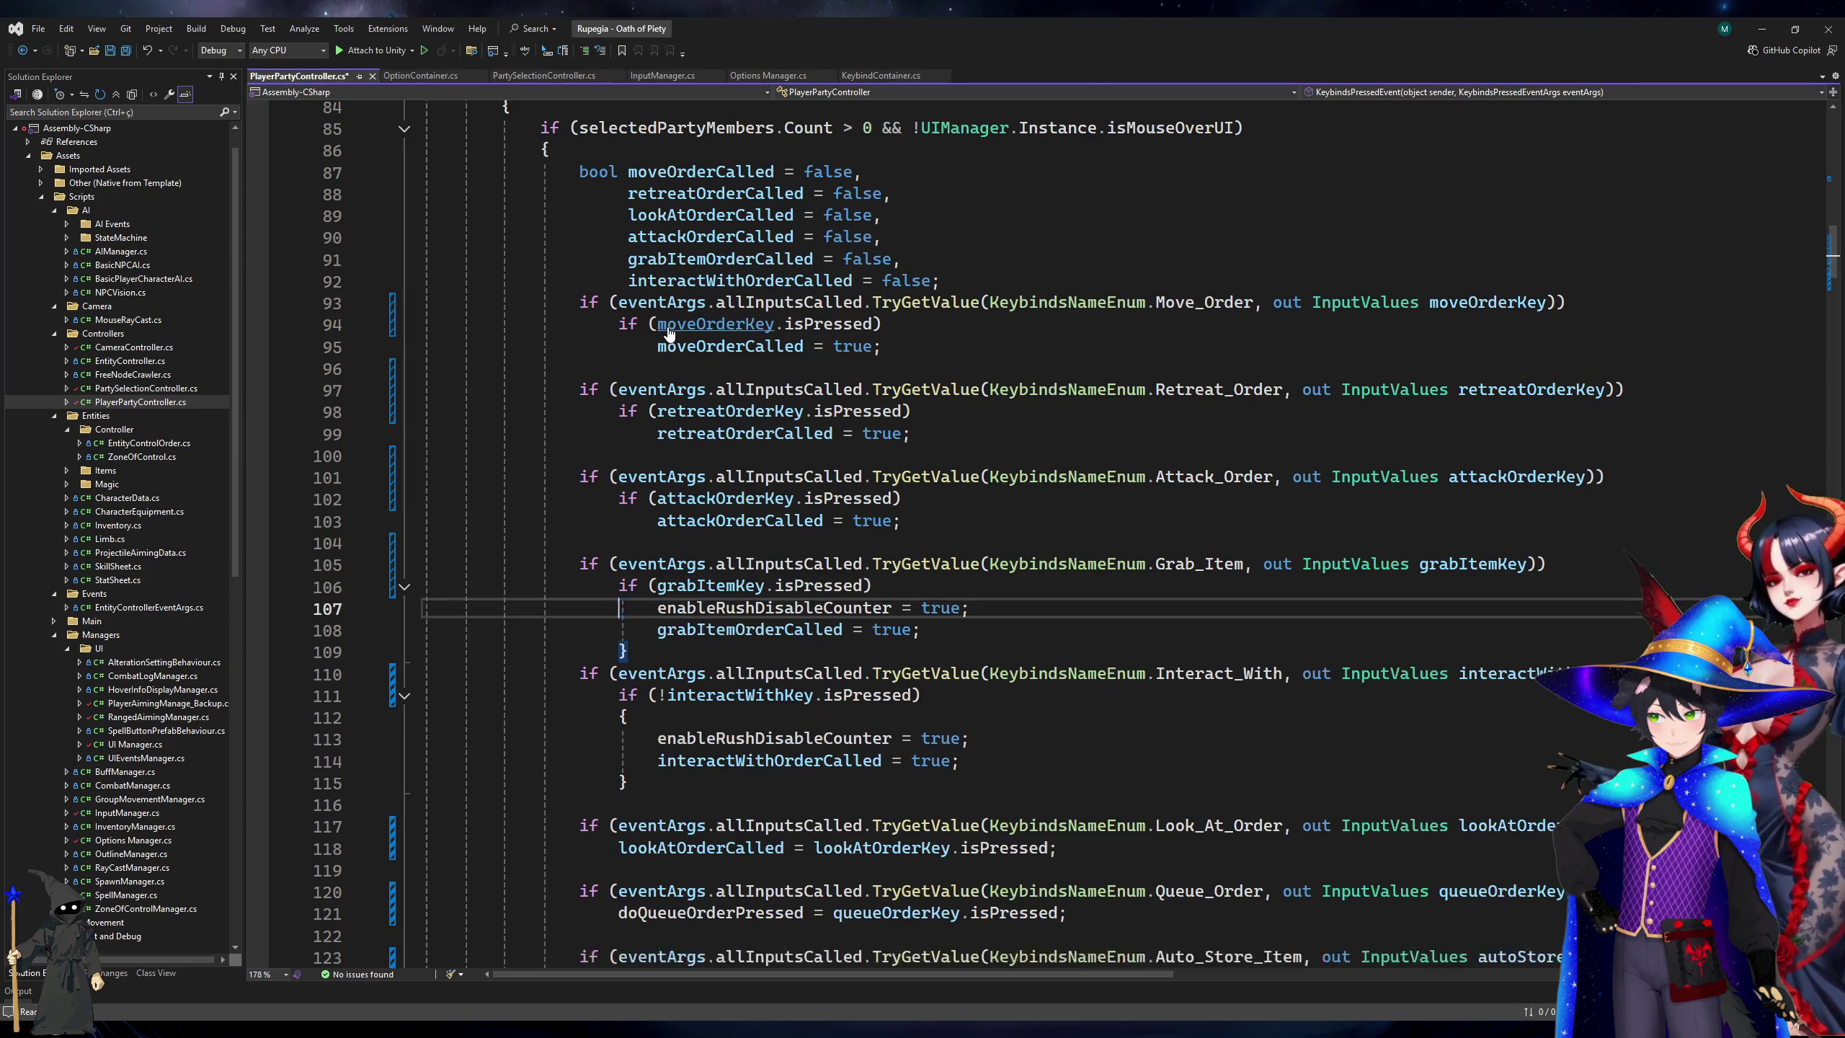
pyautogui.press('Down')
# Drop the negation from interactWithKey and delete the Interact_With braces and rush-counter line.
pyautogui.hotkey('ctrl', 'shift', 'l')
pyautogui.hotkey('ctrl', 'shift', 'l')
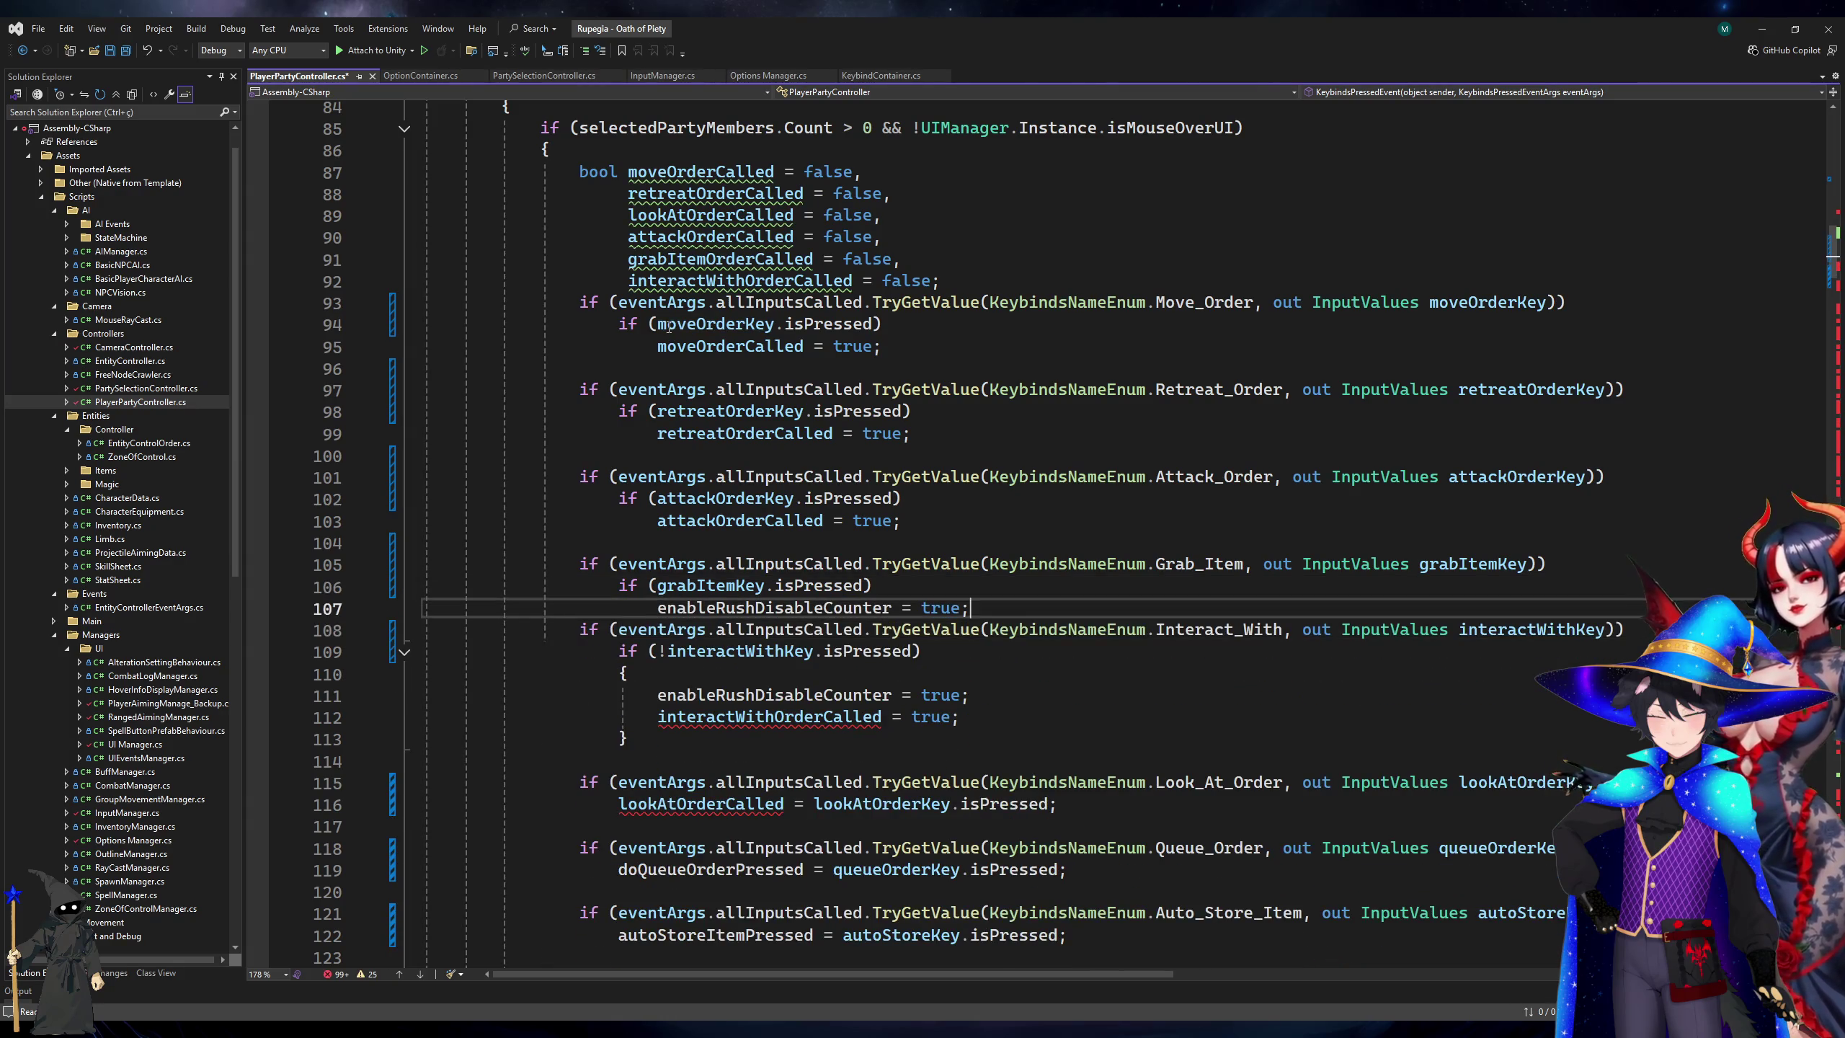
pyautogui.press('Home')
pyautogui.press('Return')
pyautogui.press('Down')
pyautogui.hotkey('ctrl', 'Right')
pyautogui.hotkey('ctrl', 'Right')
pyautogui.hotkey('ctrl', 'Right')
pyautogui.press('Delete')
pyautogui.press('Down')
pyautogui.hotkey('ctrl', 'shift', 'l')
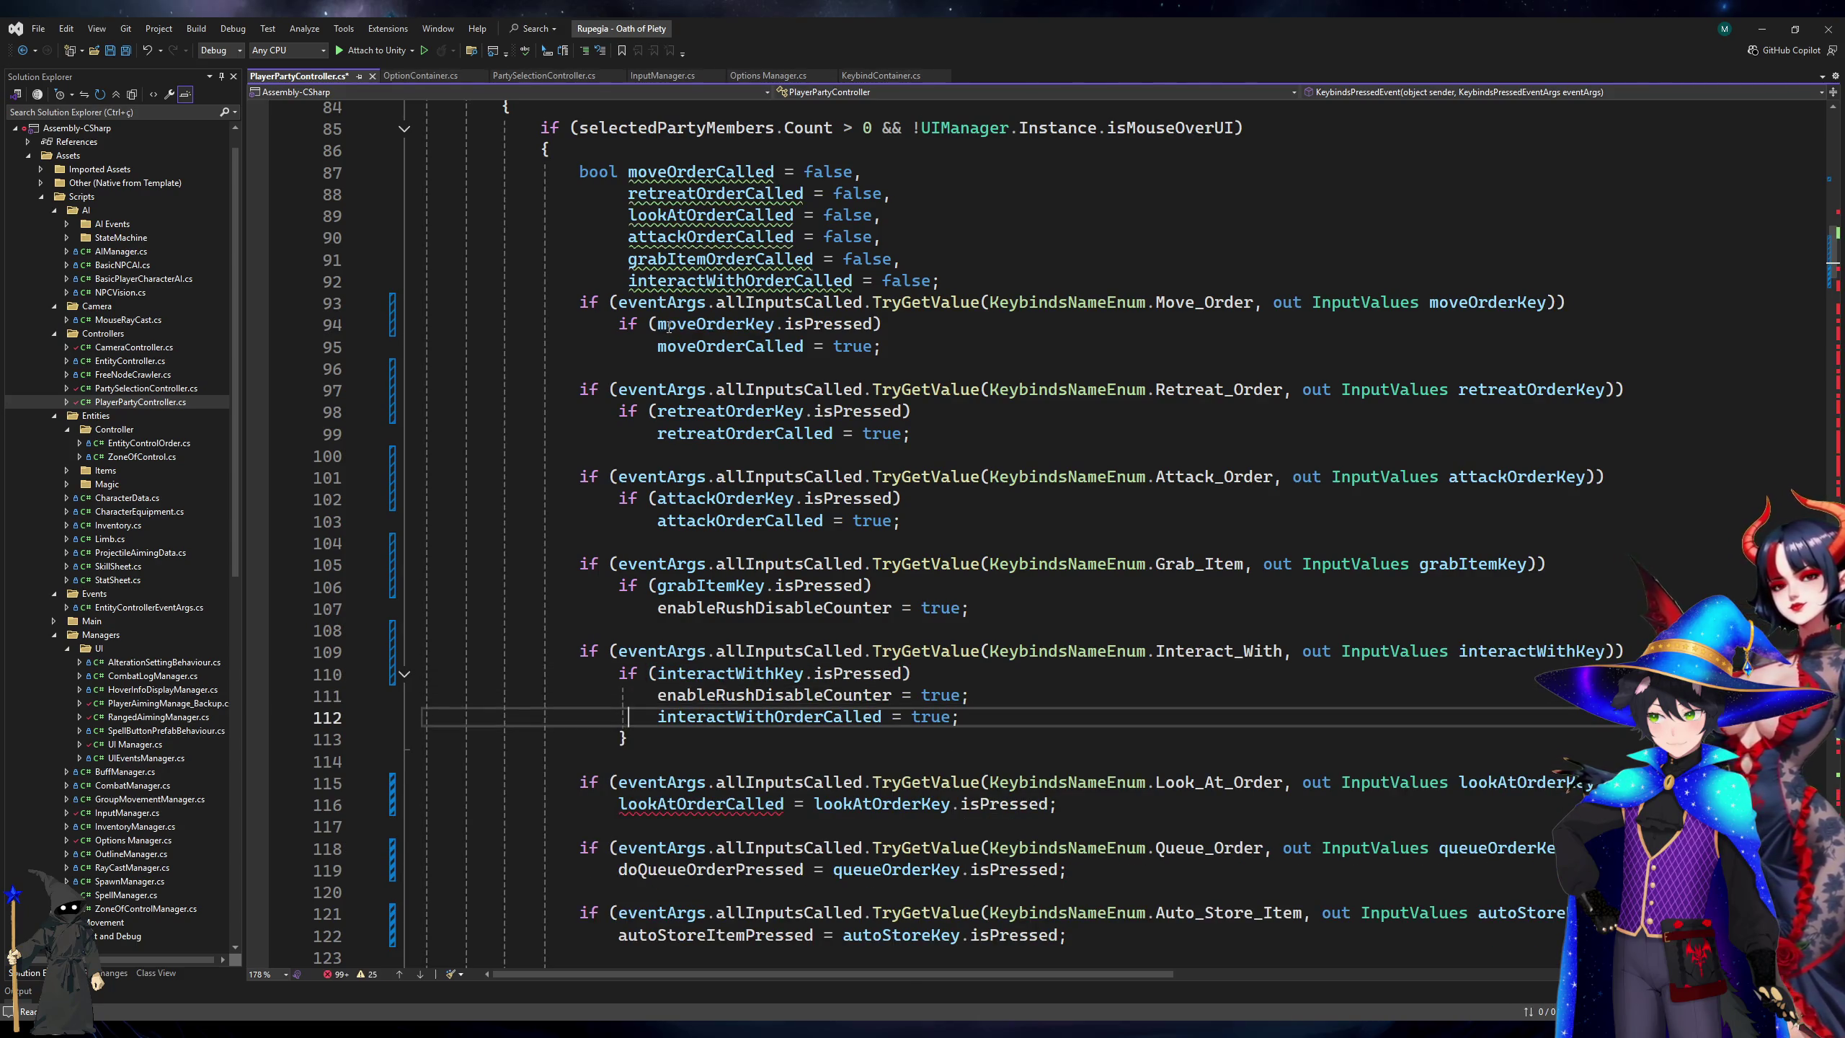
pyautogui.hotkey('ctrl', 'shift', 'l')
pyautogui.press('Down')
pyautogui.hotkey('ctrl', 'shift', 'l')
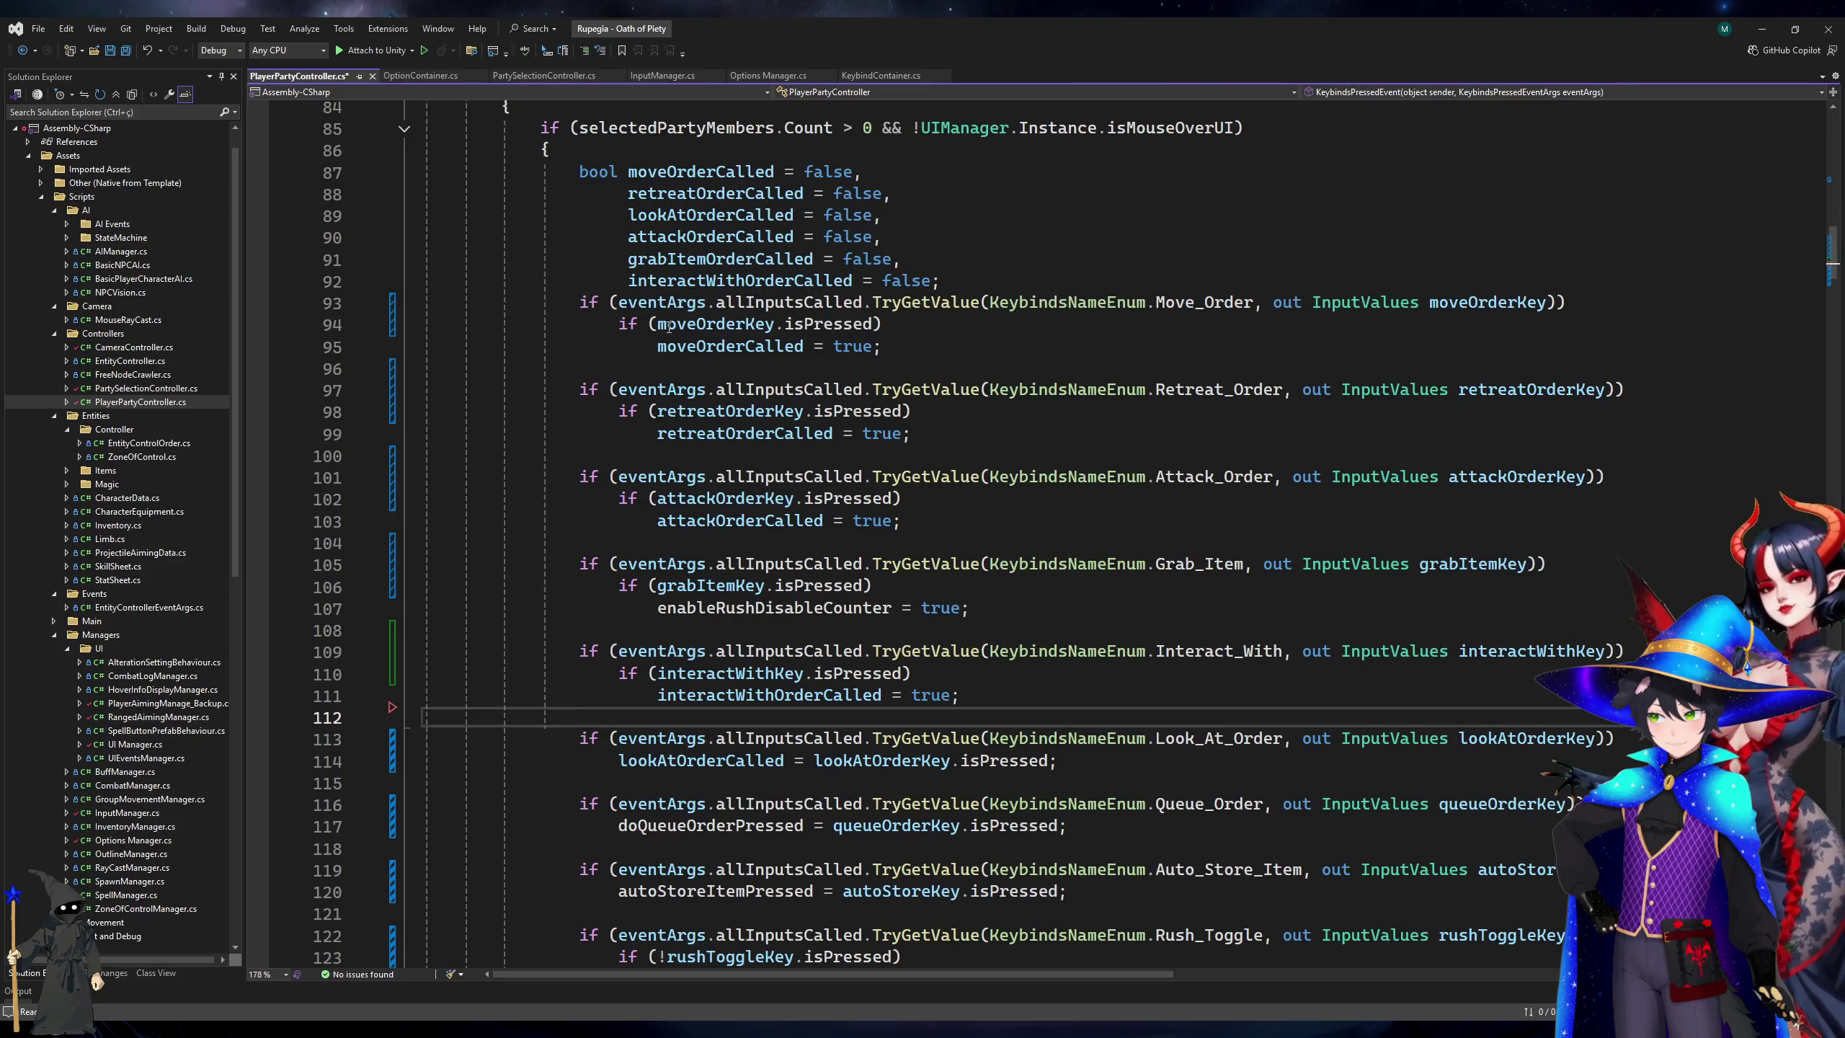
# Highlight doQueueOrderPressed usages and wrap the Queue_Order assignment in braces.
pyautogui.scroll(-3, 718, 554)
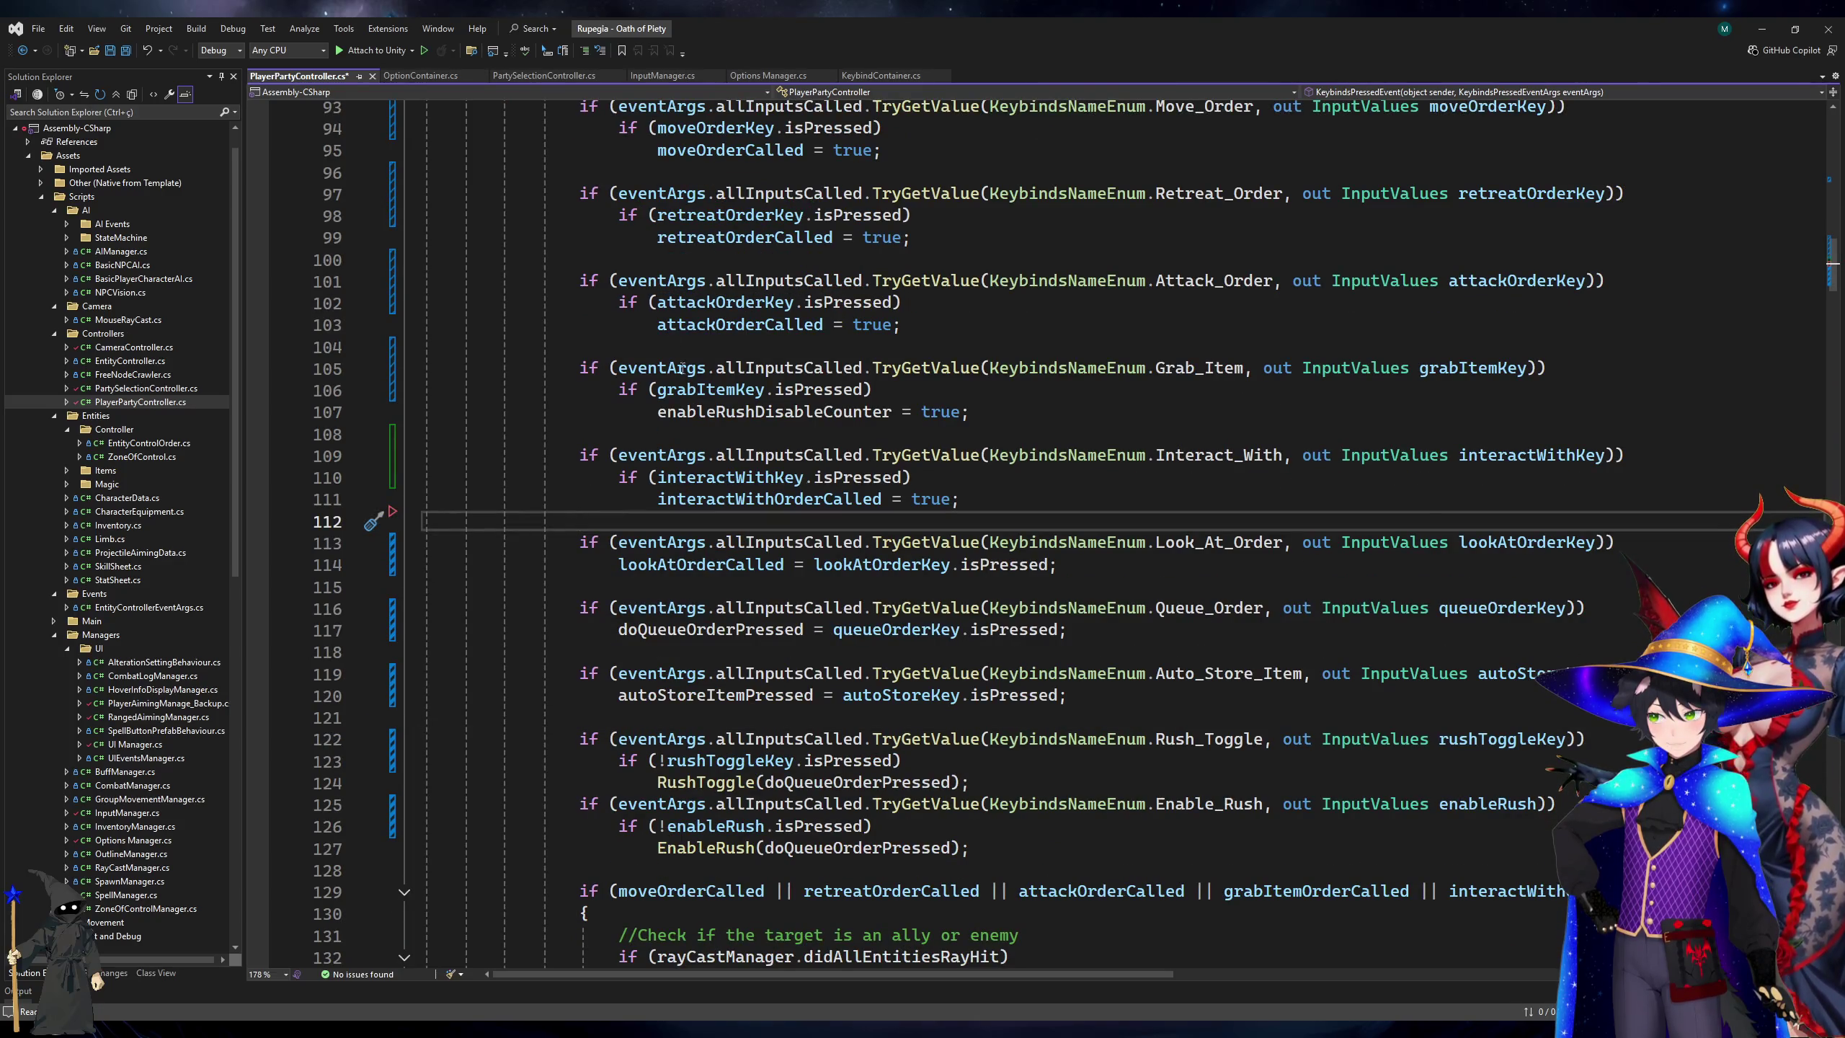
pyautogui.click(718, 560)
pyautogui.click(689, 629)
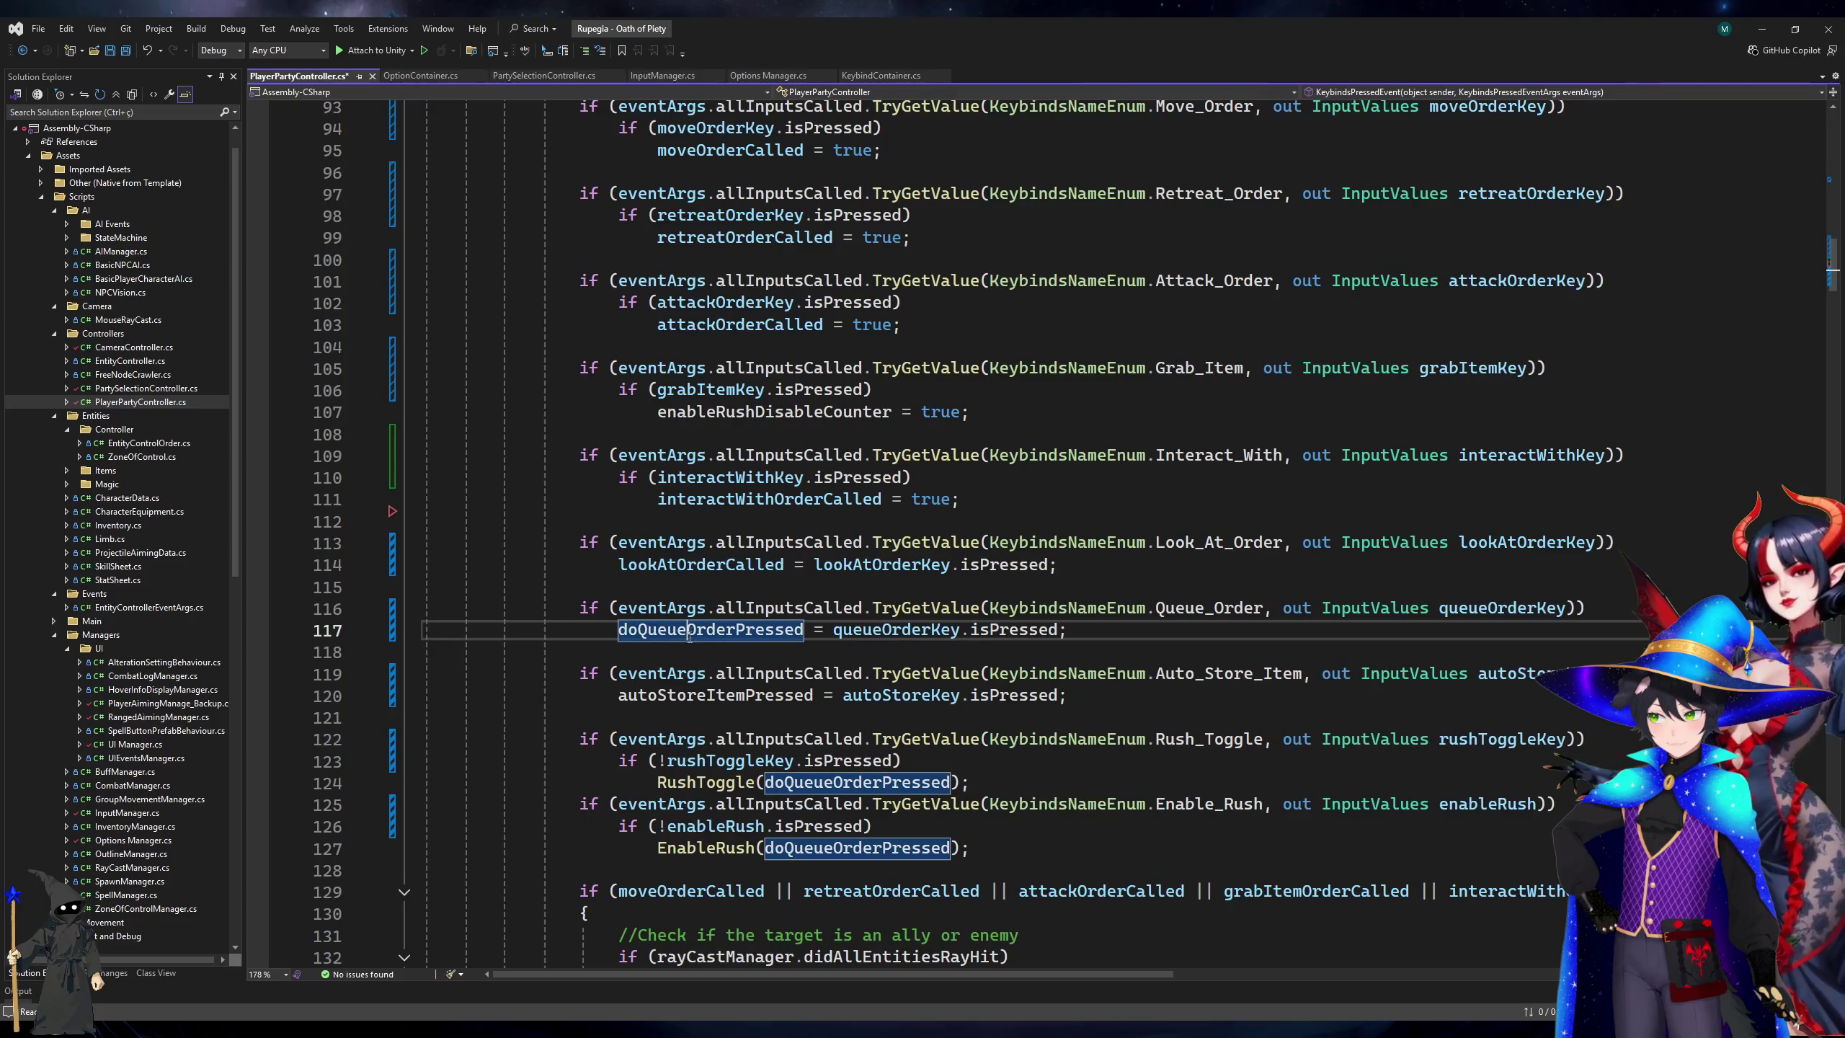
pyautogui.click(1259, 609)
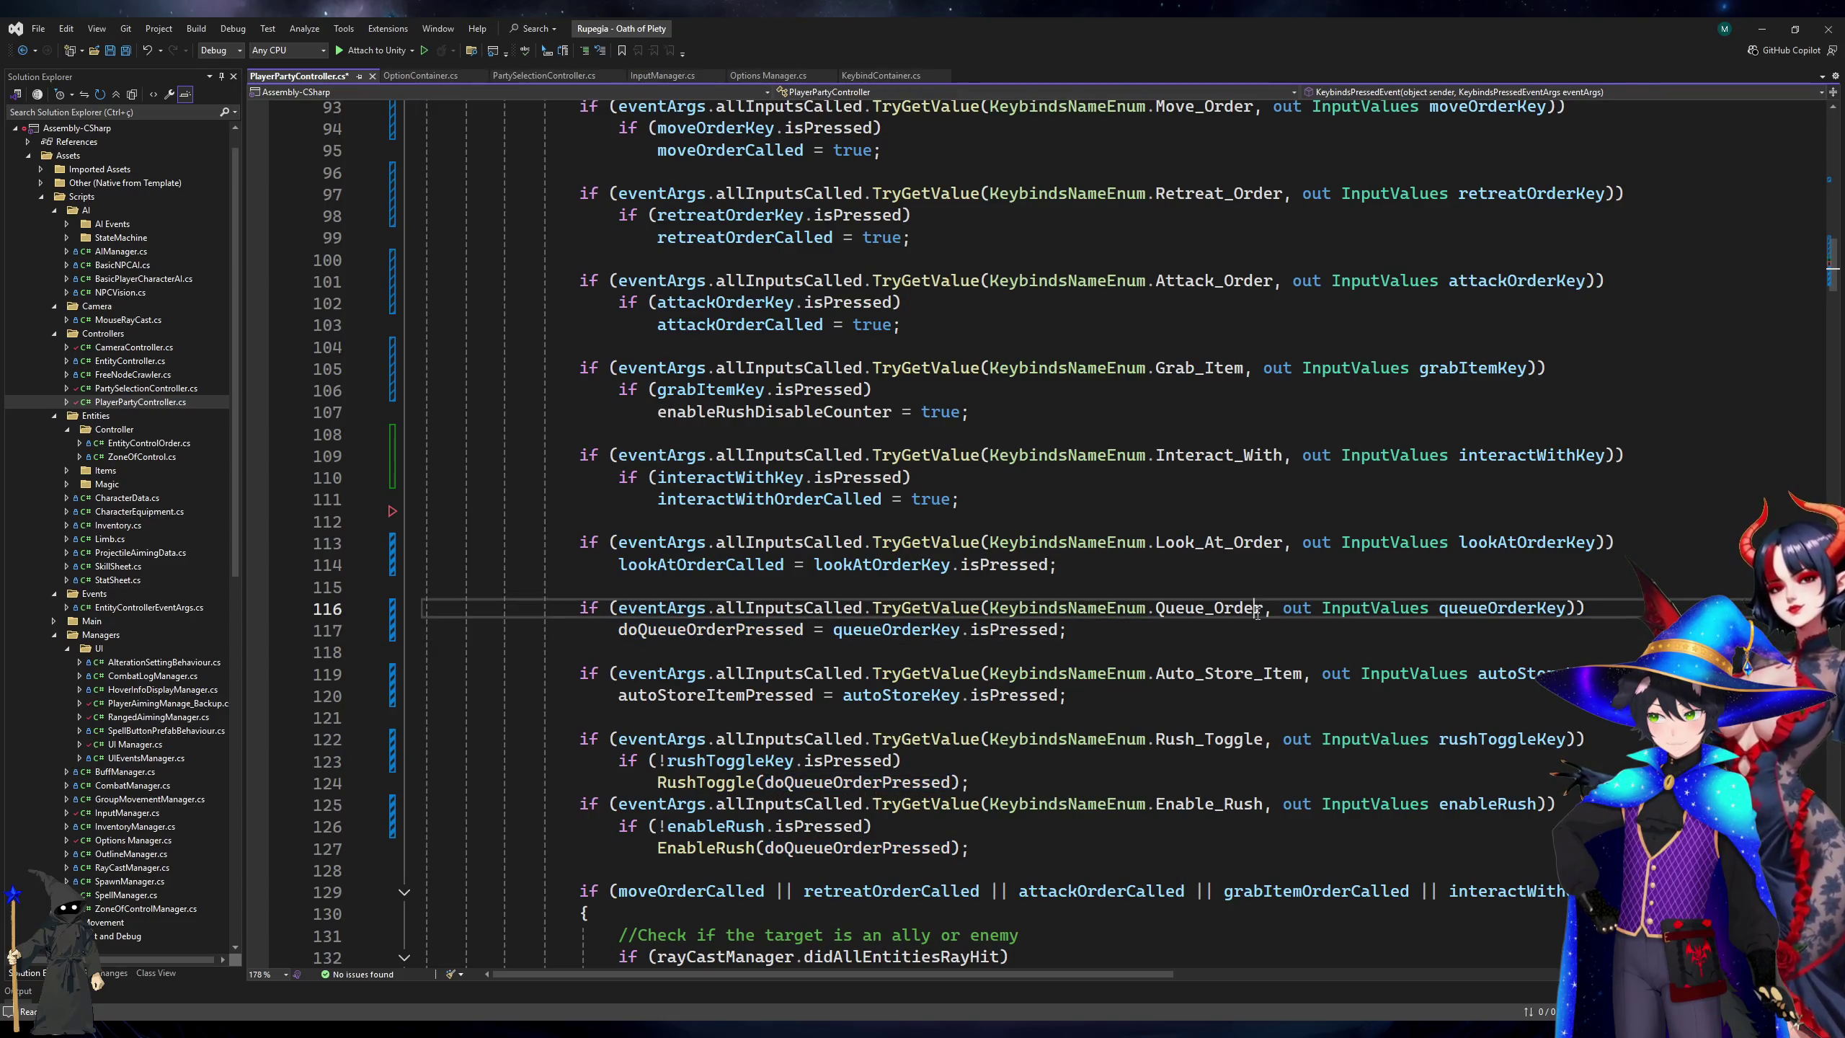
pyautogui.click(1163, 635)
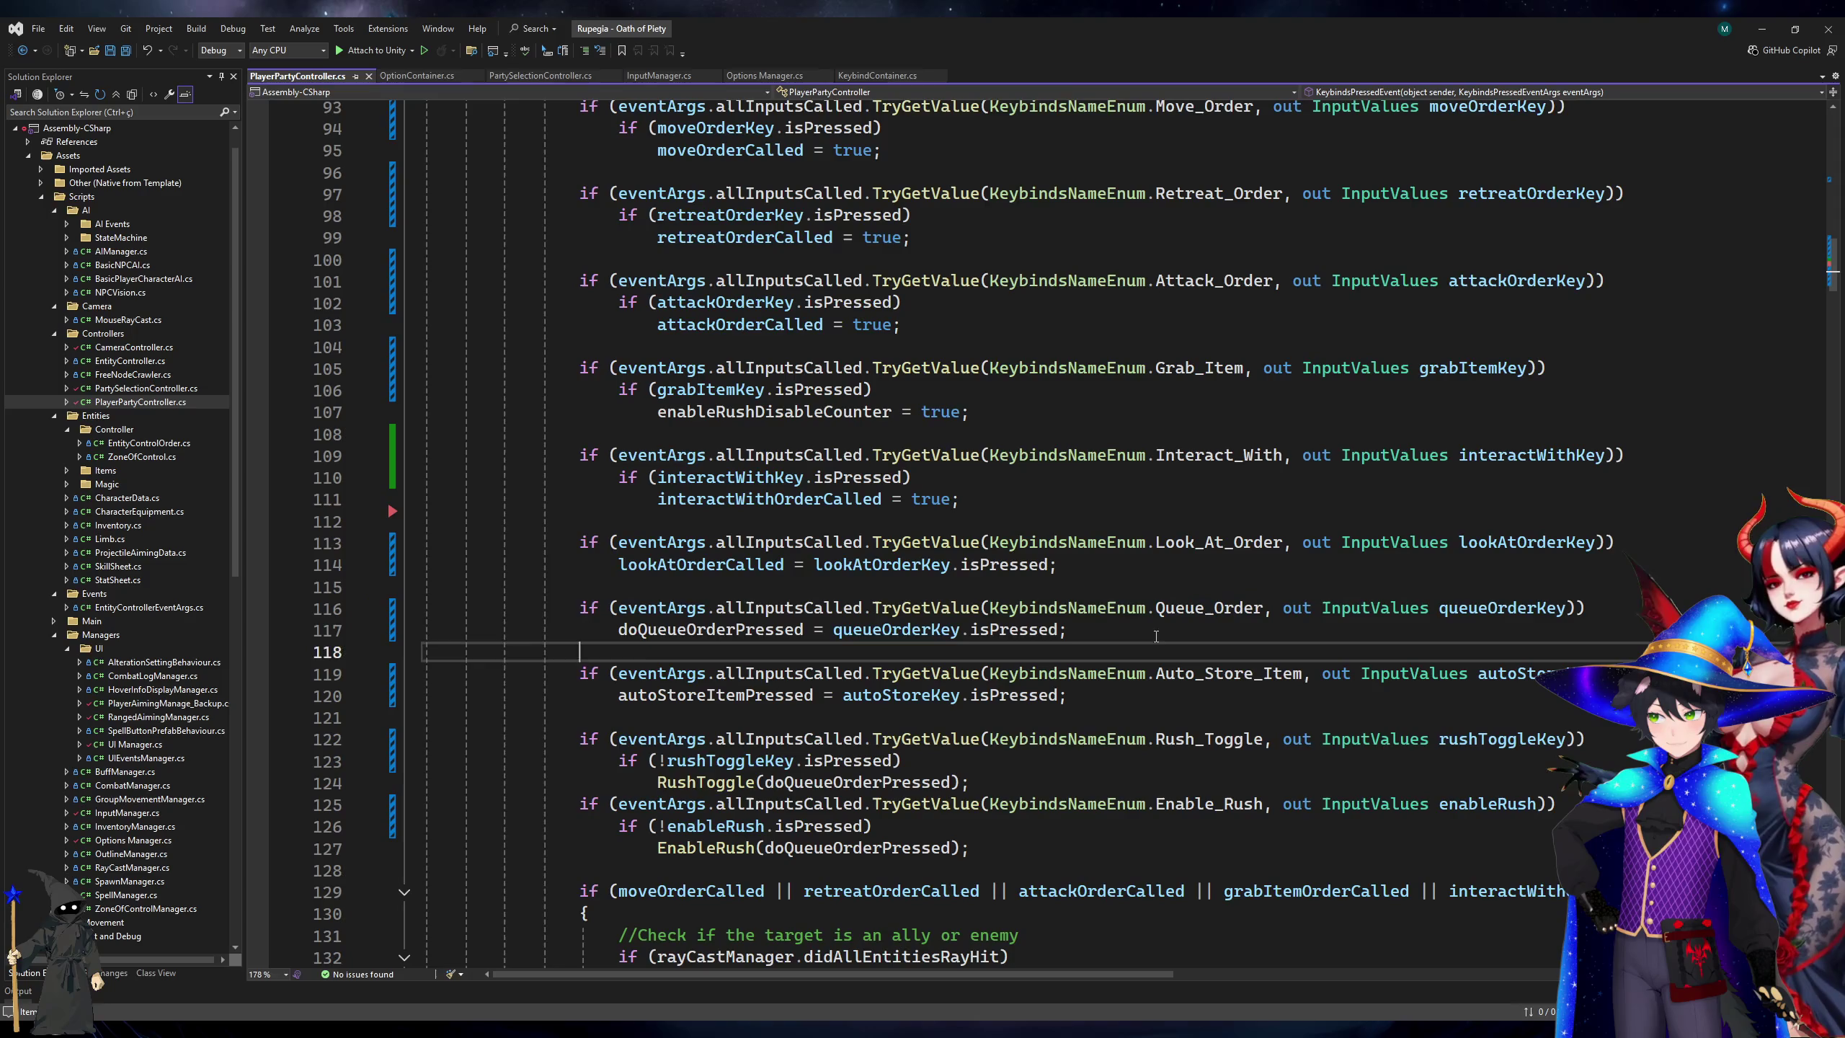
pyautogui.press('Up')
pyautogui.press('End')
pyautogui.write('{')
pyautogui.press('Down')
pyautogui.press('Return')
pyautogui.write('}')
# Discard an unfinished Debug.L line, save PlayerPartyController, undo the Queue_Order braces, and switch to Options Manager.cs.
pyautogui.press('Up')
pyautogui.press('End')
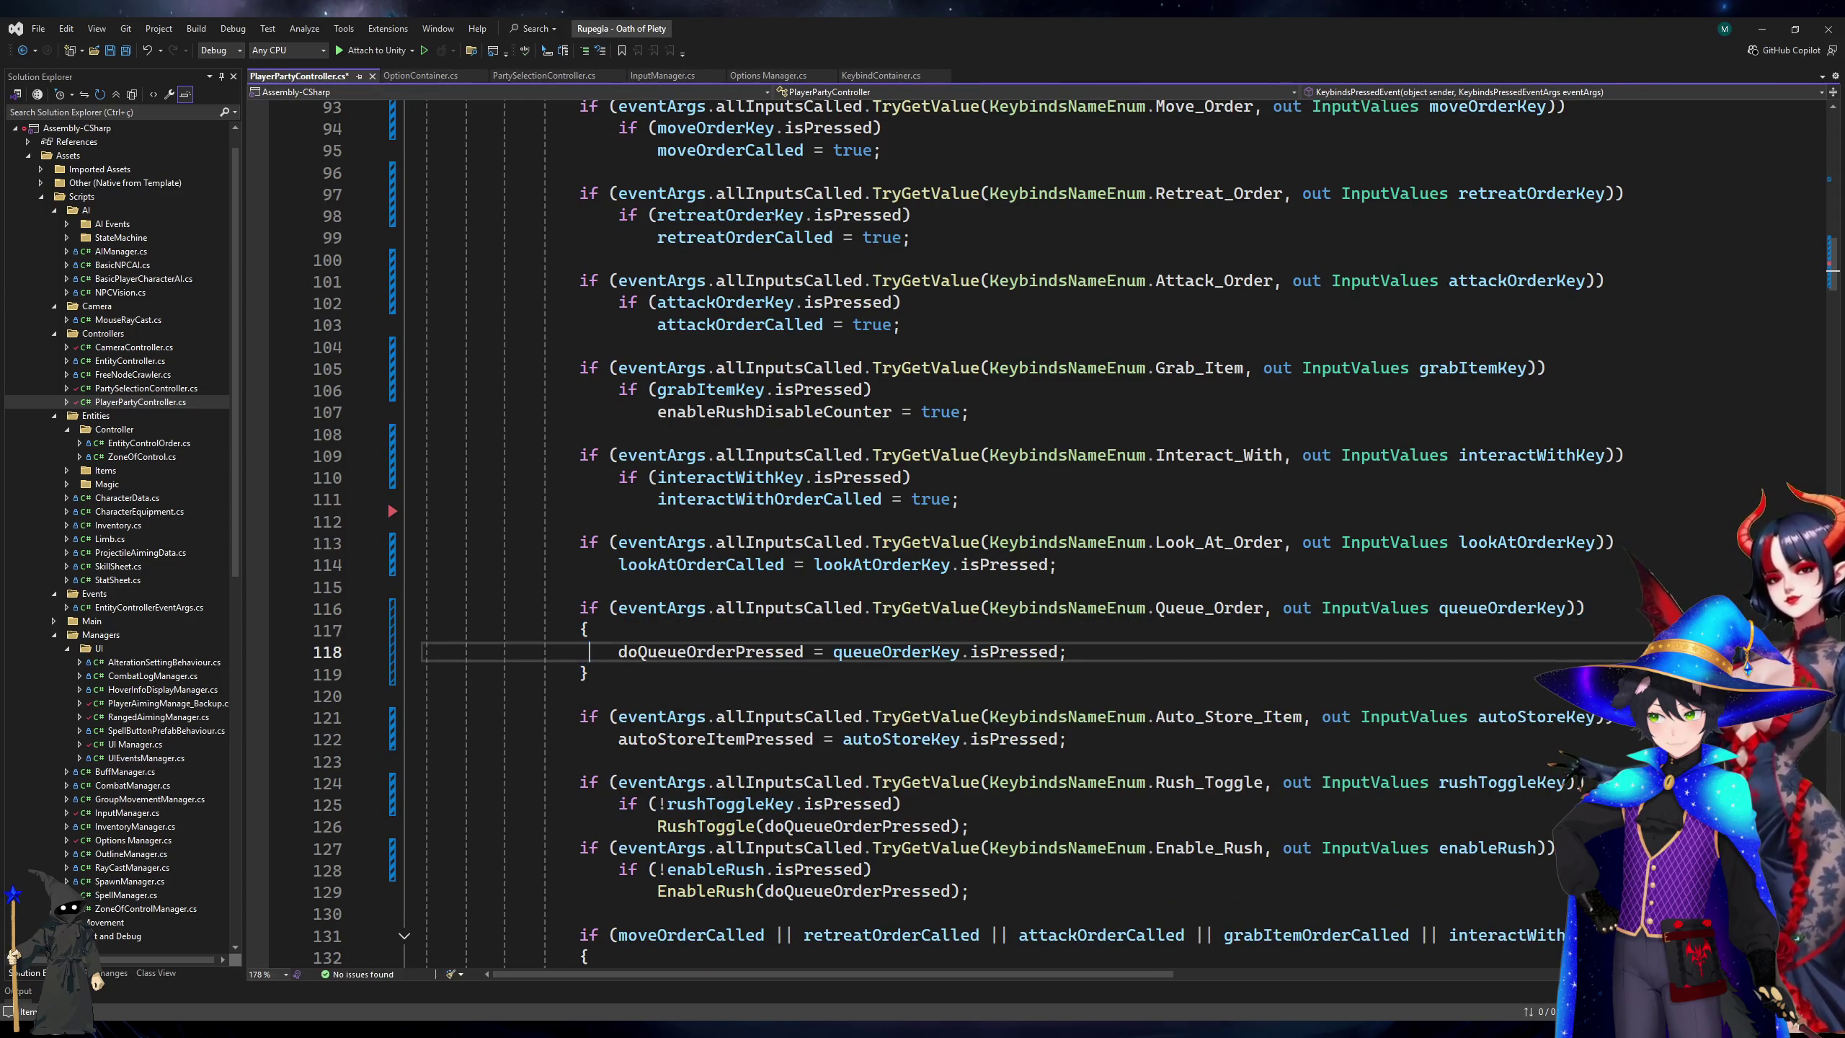
pyautogui.press('Return')
pyautogui.write('Debug.Log')
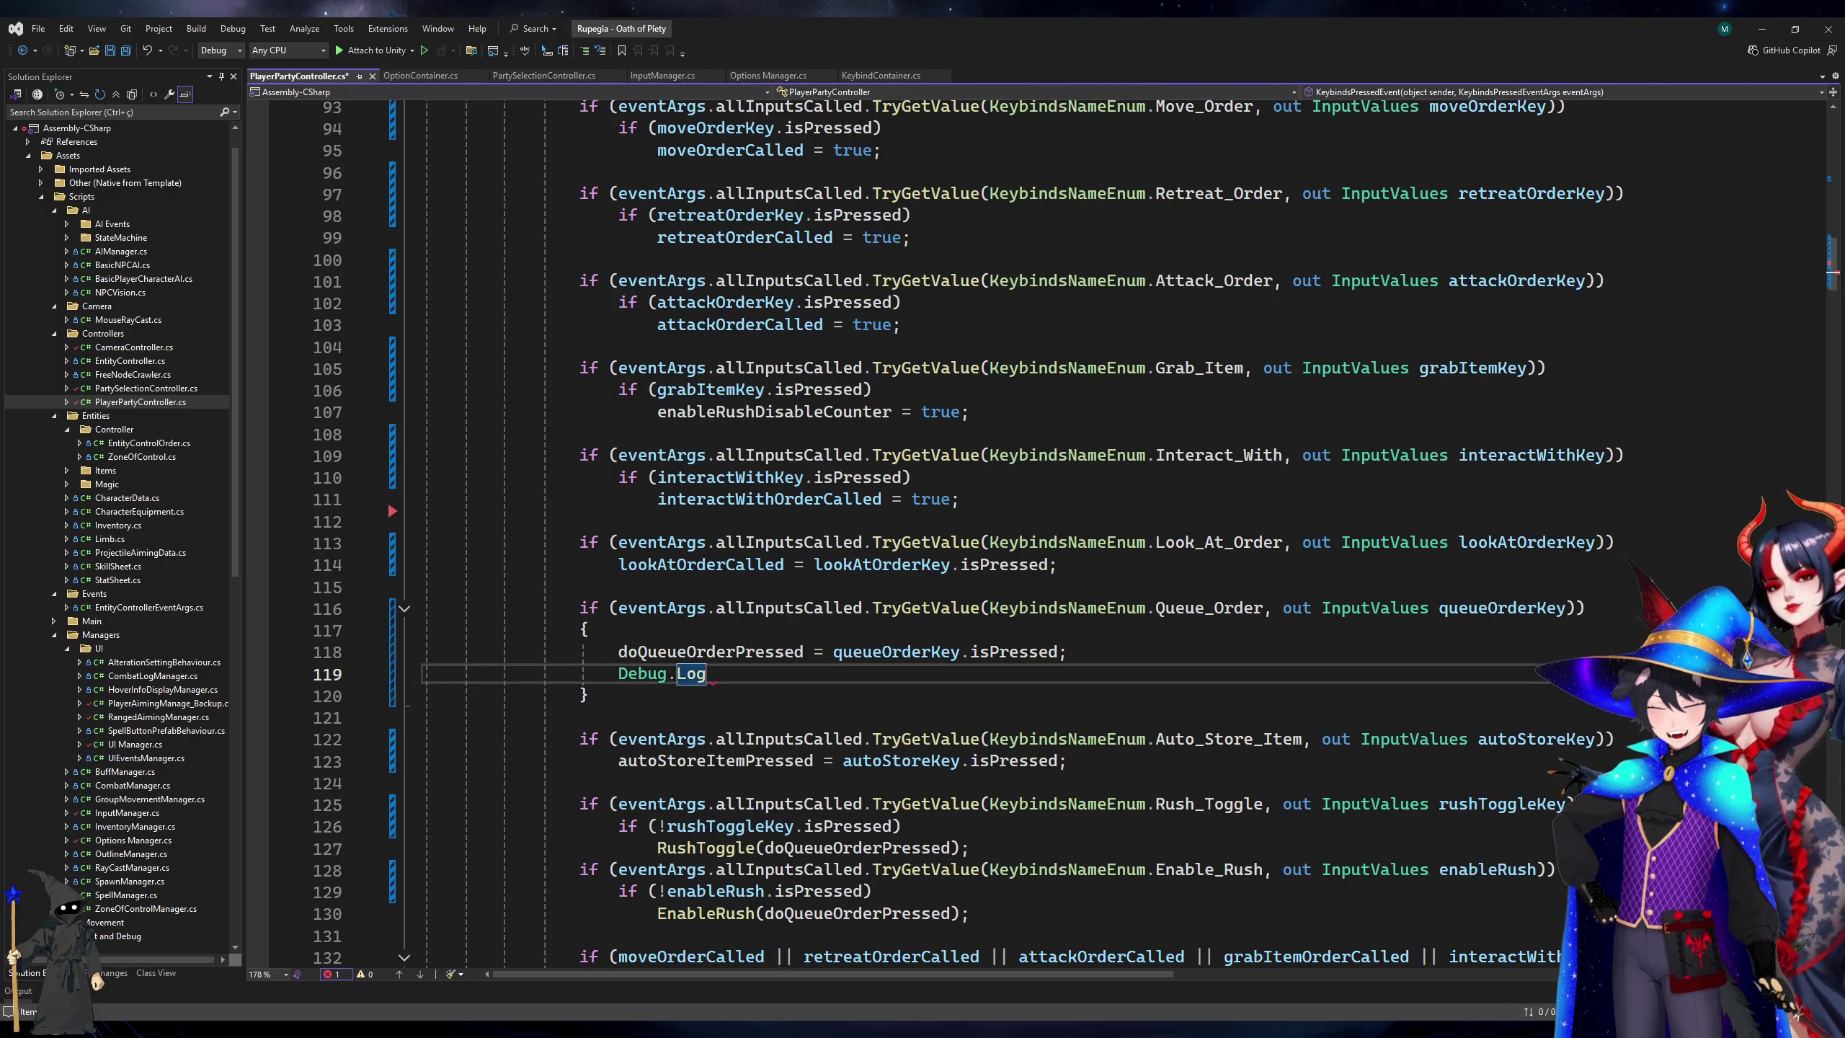
pyautogui.hotkey('ctrl', 'x')
pyautogui.hotkey('ctrl', 's')
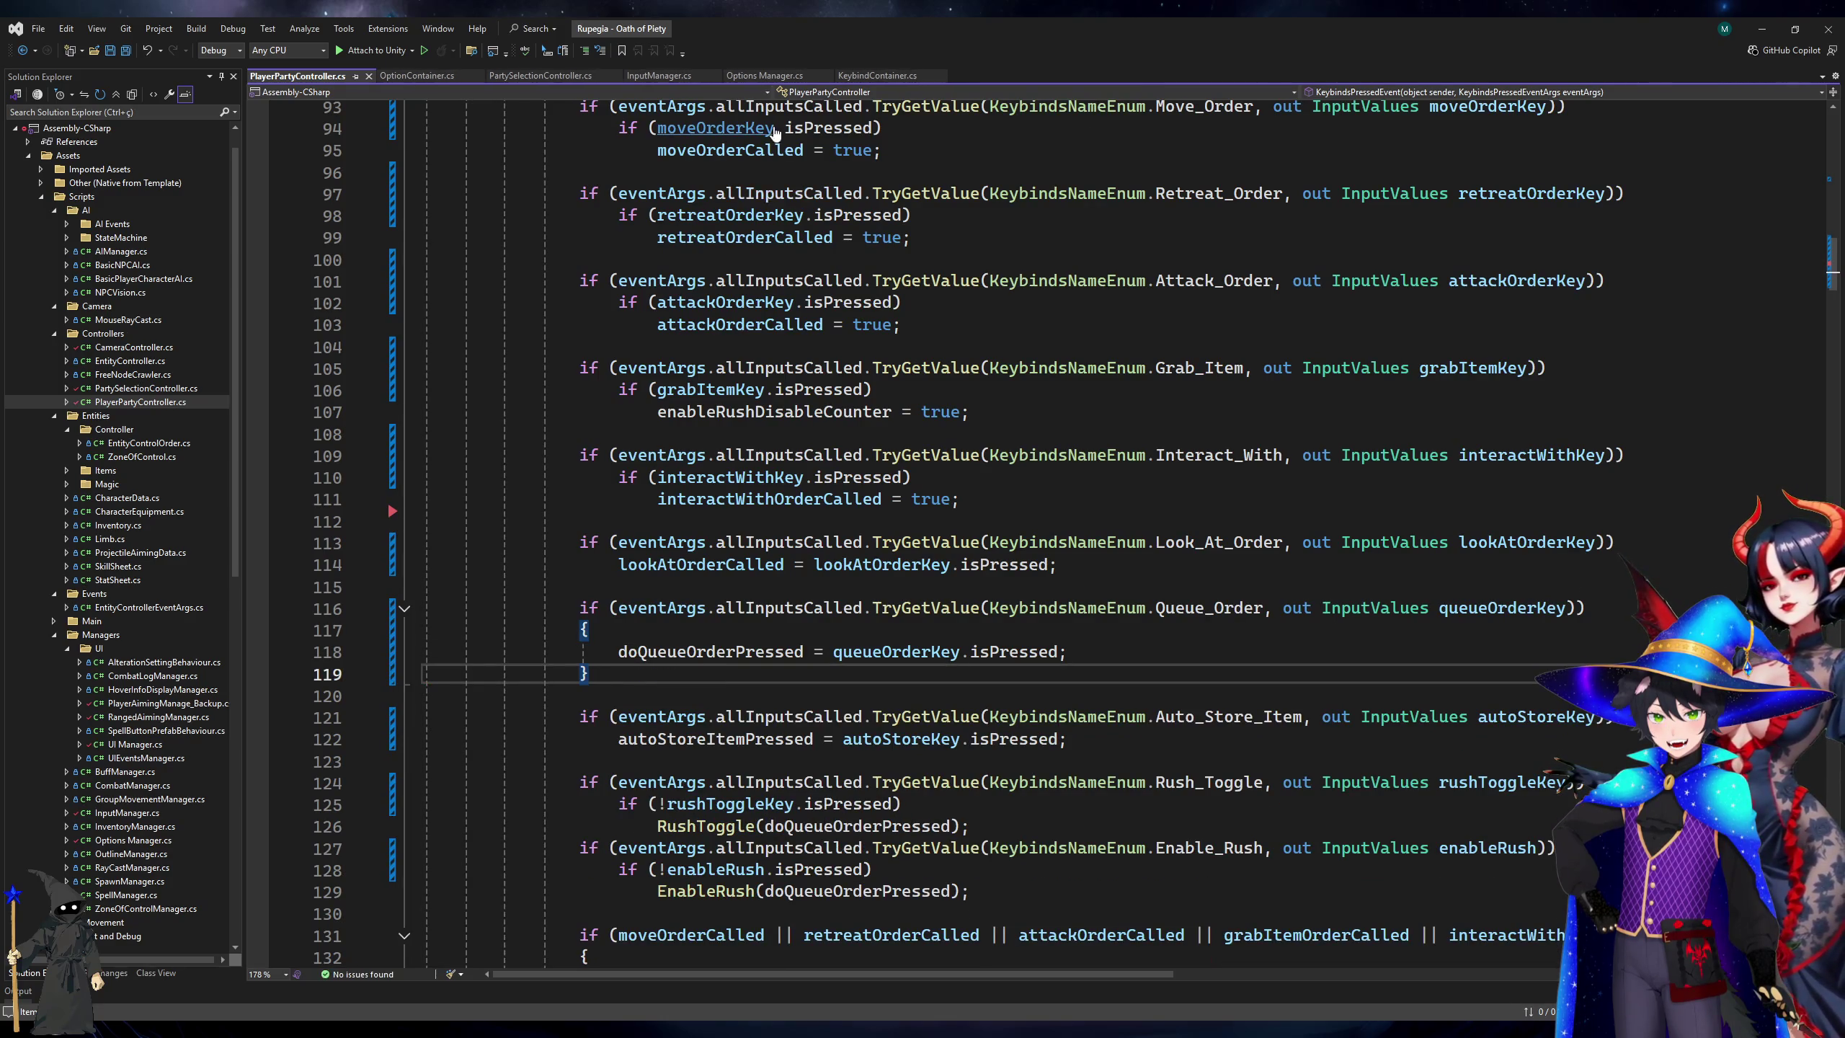
pyautogui.hotkey('ctrl', 'z')
pyautogui.hotkey('ctrl', 'z')
pyautogui.hotkey('ctrl', 'z')
pyautogui.click(739, 77)
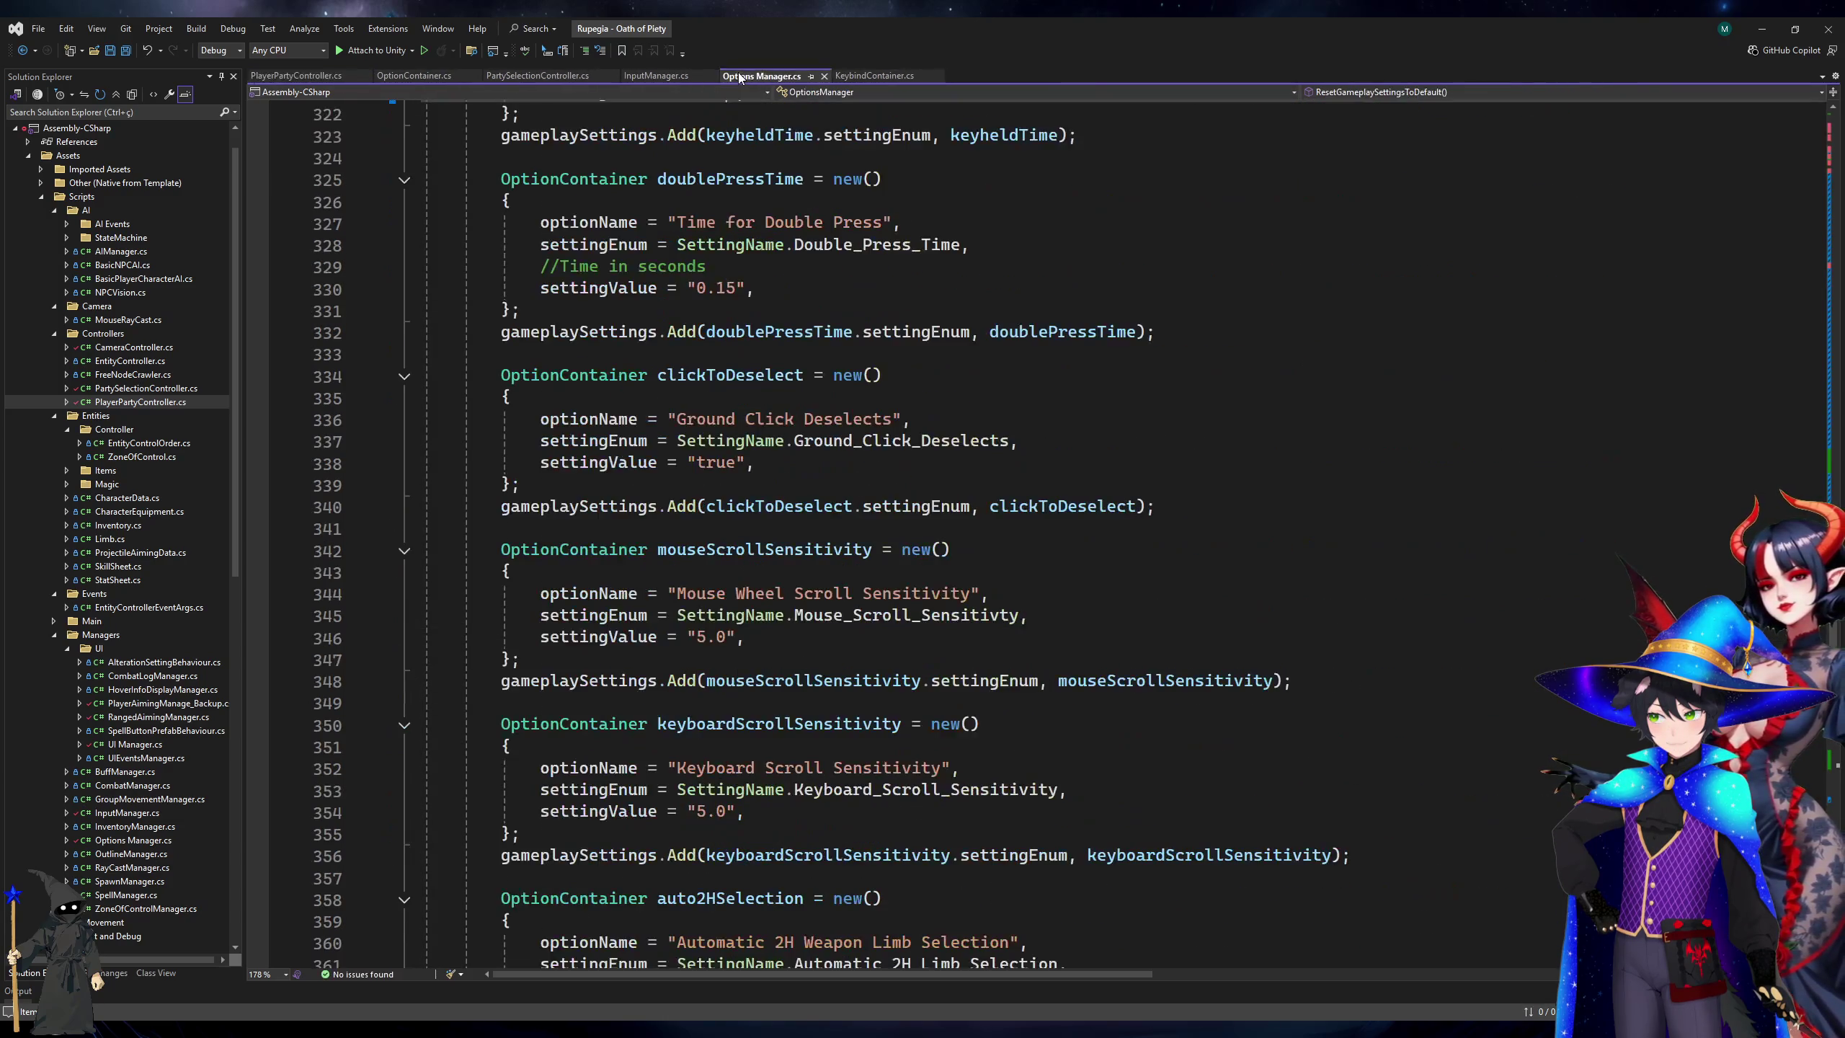
# Review the KeybindContainer constructor parameters, then find 'queue' in Options Manager.
pyautogui.click(873, 75)
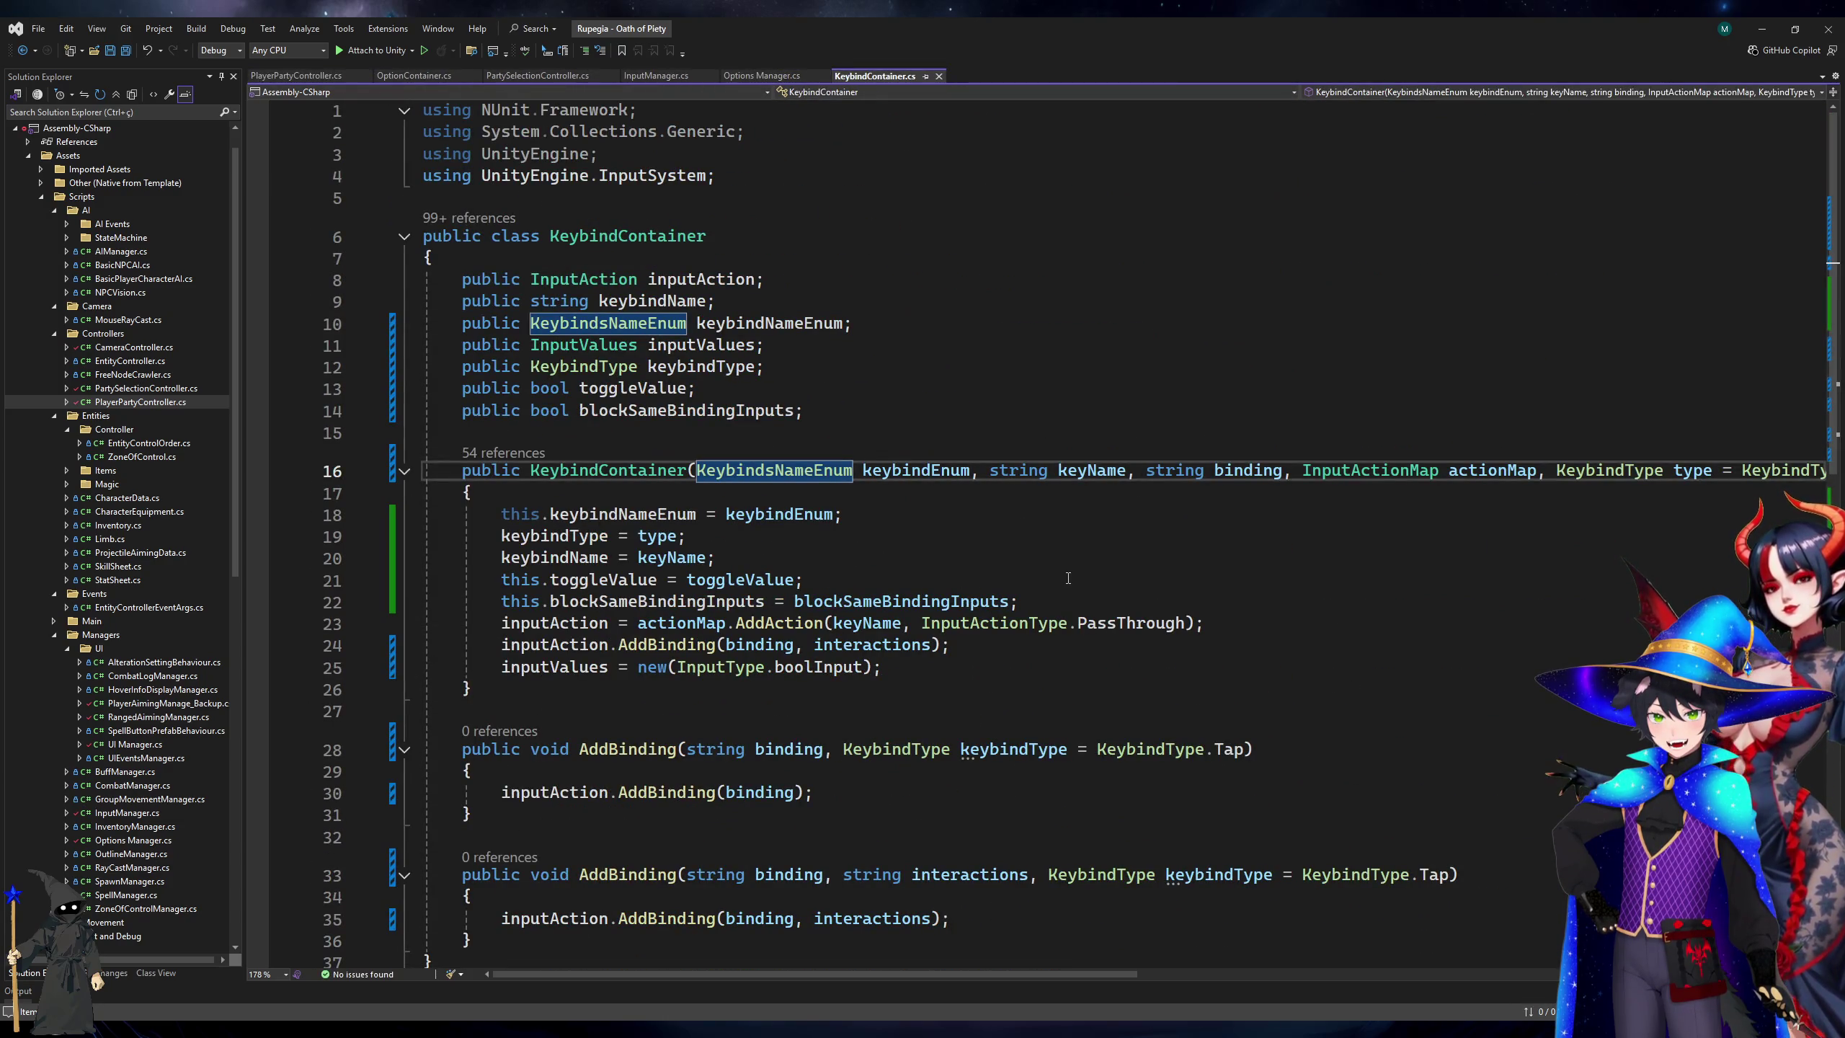
pyautogui.click(741, 75)
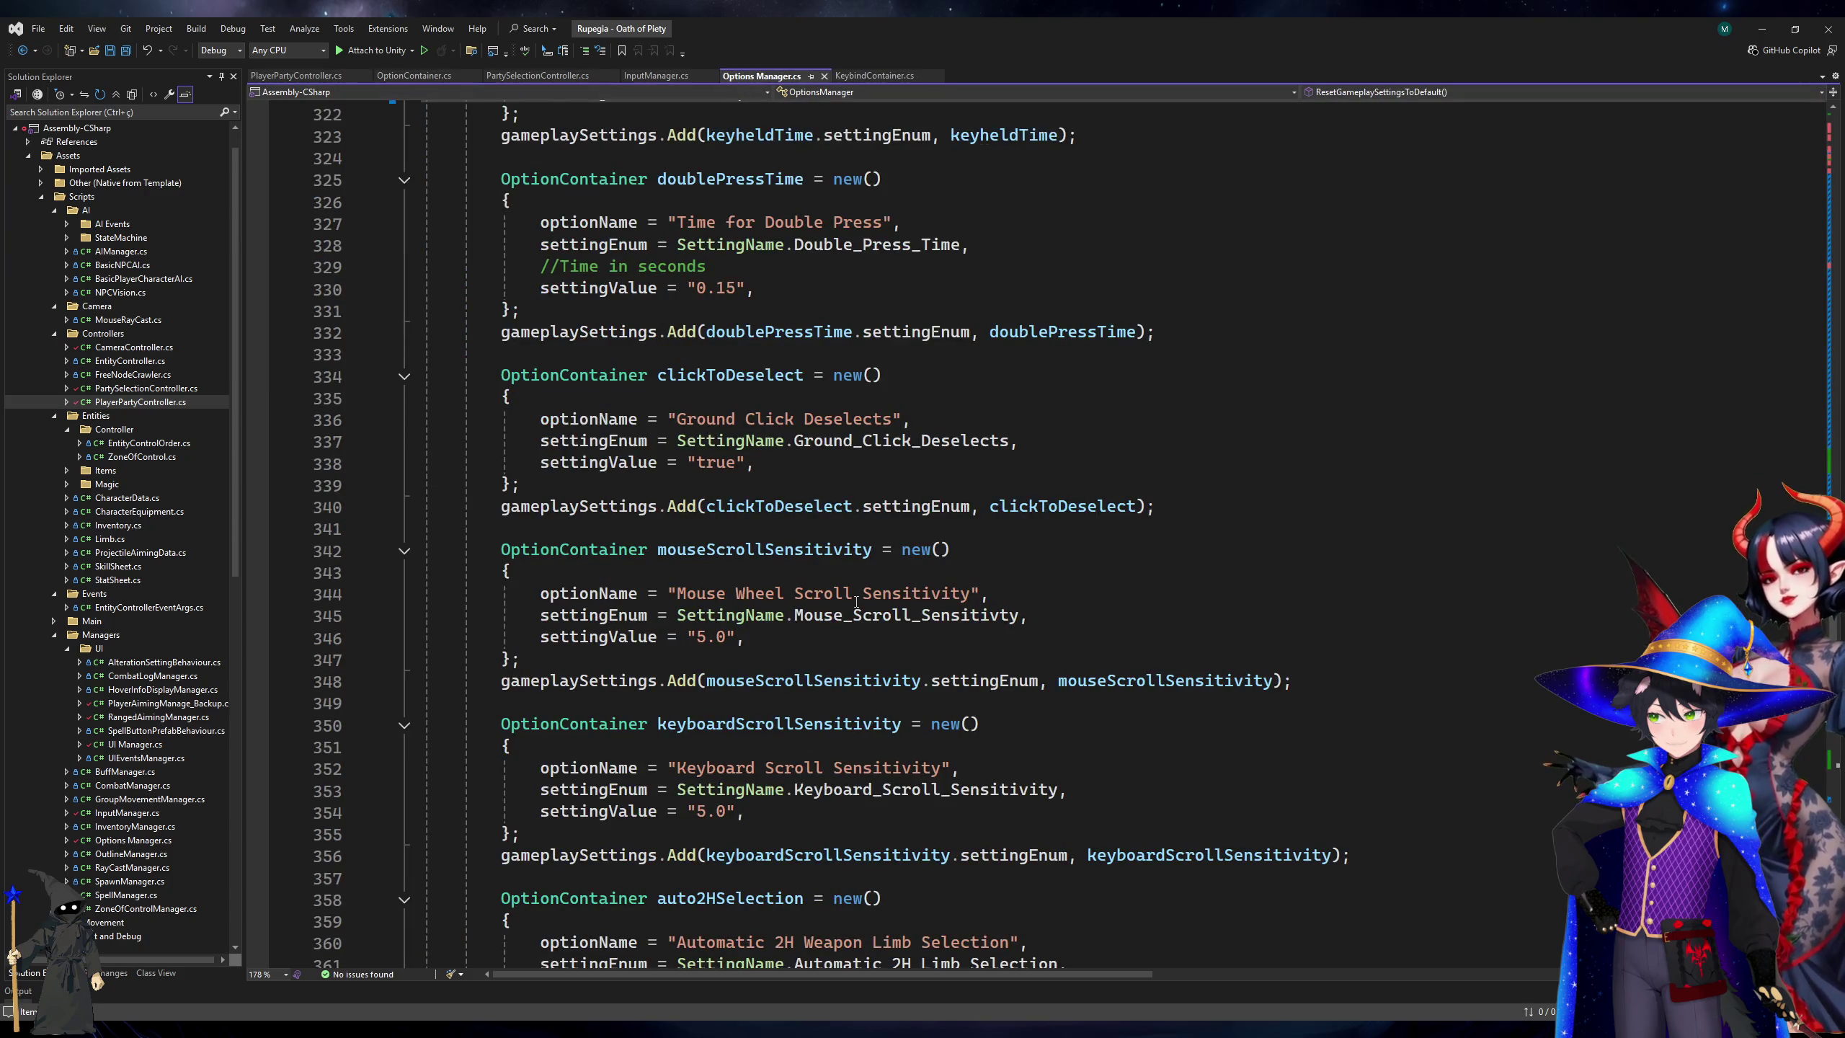
pyautogui.scroll(-7, 856, 601)
pyautogui.scroll(20, 856, 602)
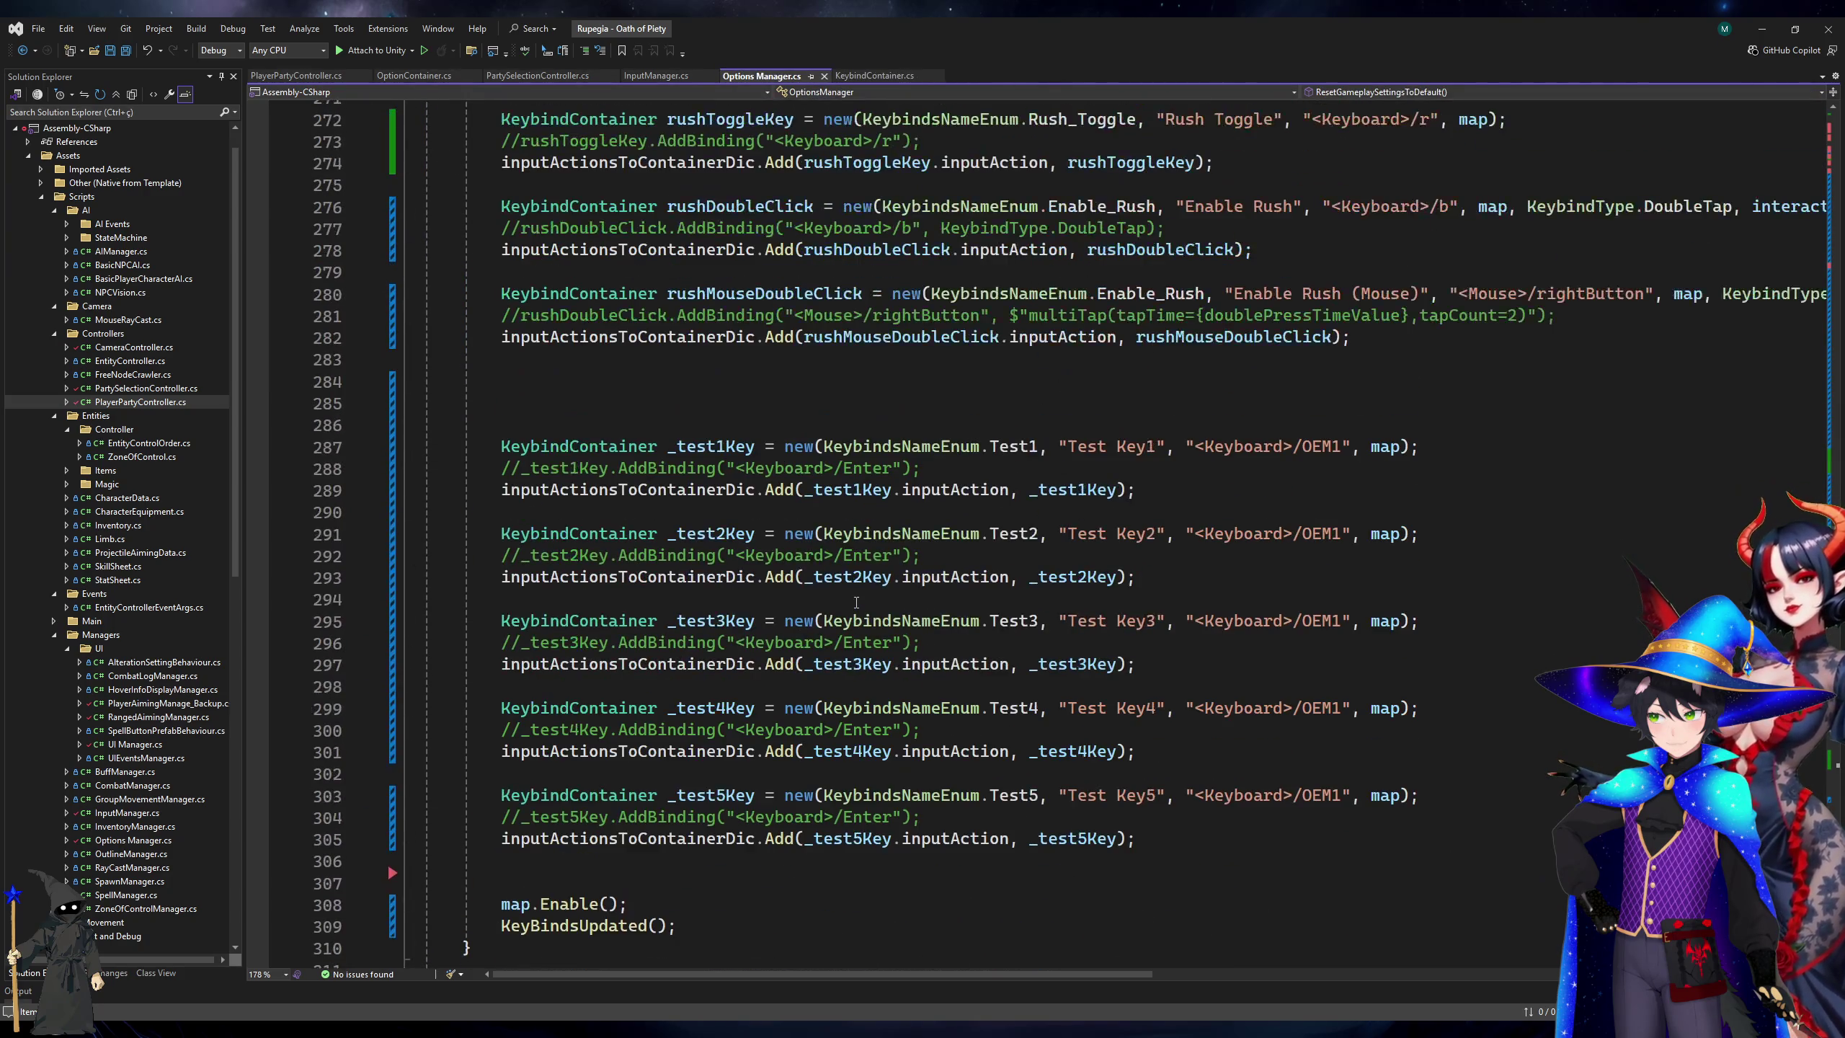
pyautogui.scroll(7, 856, 609)
pyautogui.hotkey('ctrl', 'f')
pyautogui.write('queue')
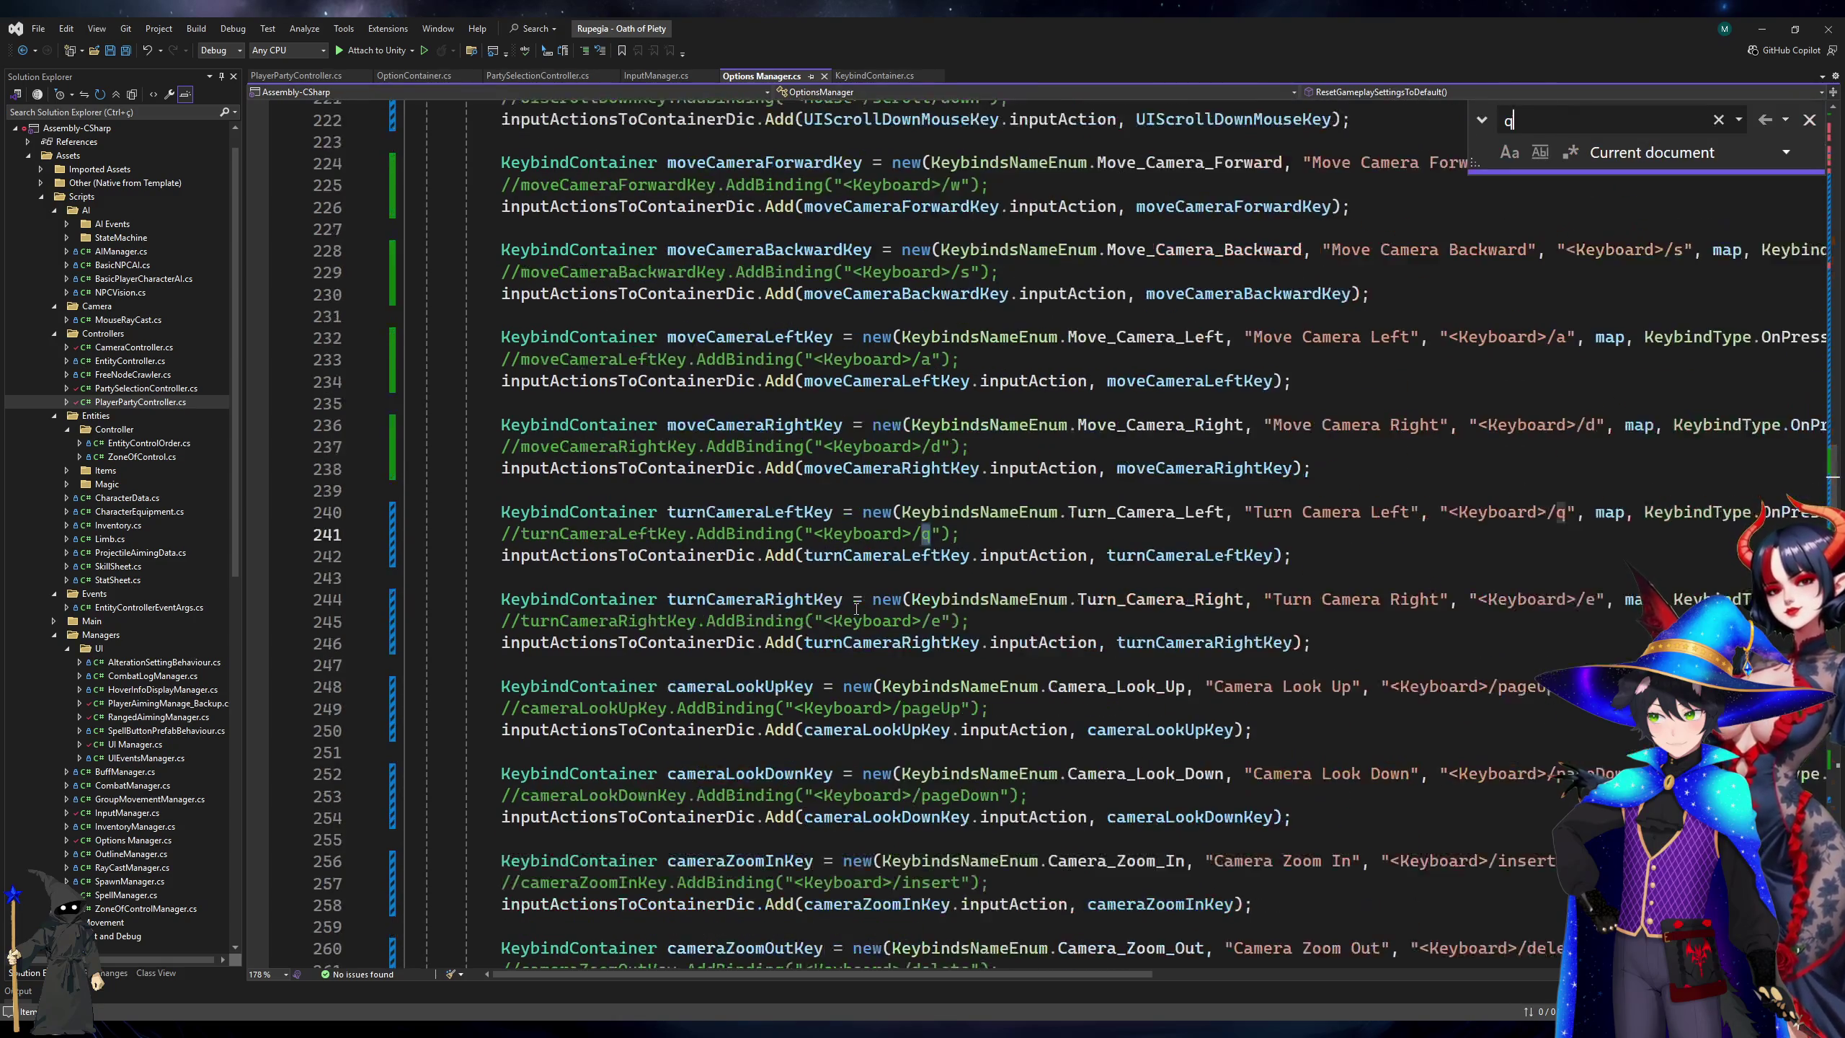
pyautogui.press('Escape')
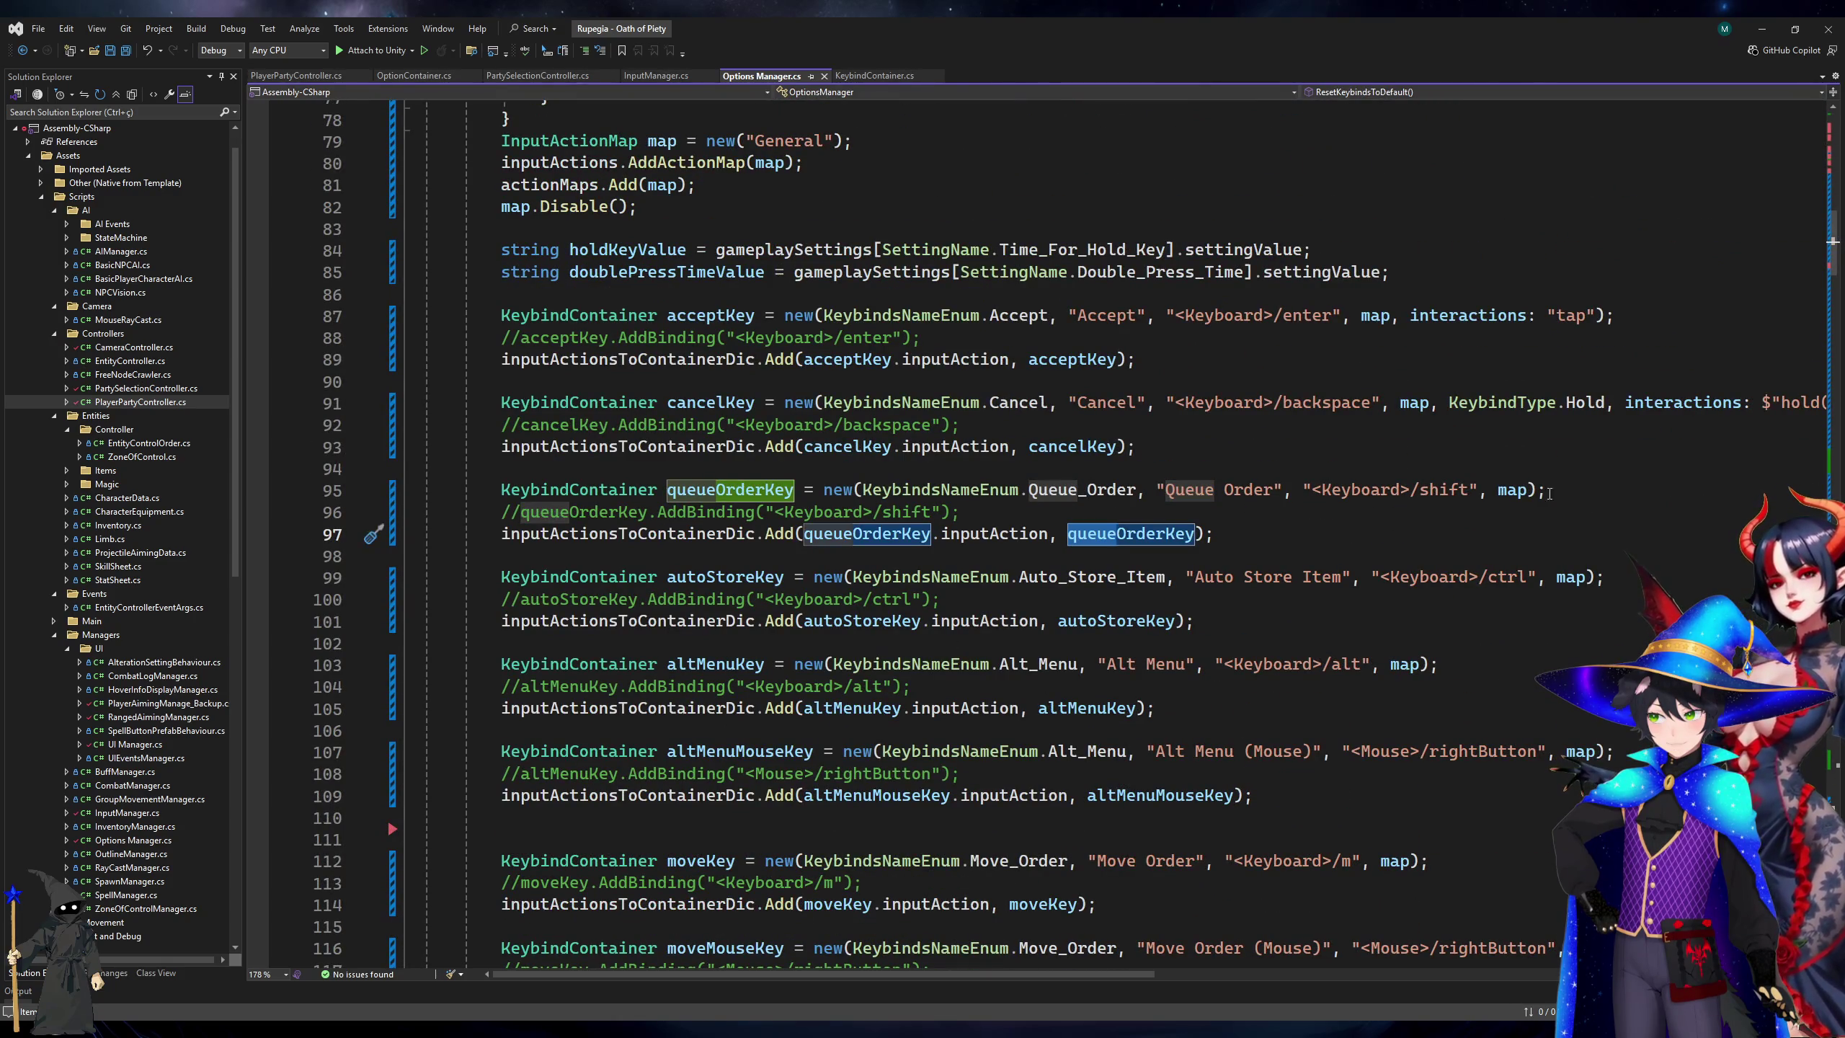
# Append ', KeybindType.OnPress' after map on the queueOrderKey line and save.
pyautogui.click(1529, 491)
pyautogui.write(', Key')
pyautogui.write('Vubd')
pyautogui.press('BackSpace')
pyautogui.press('BackSpace')
pyautogui.write('b')
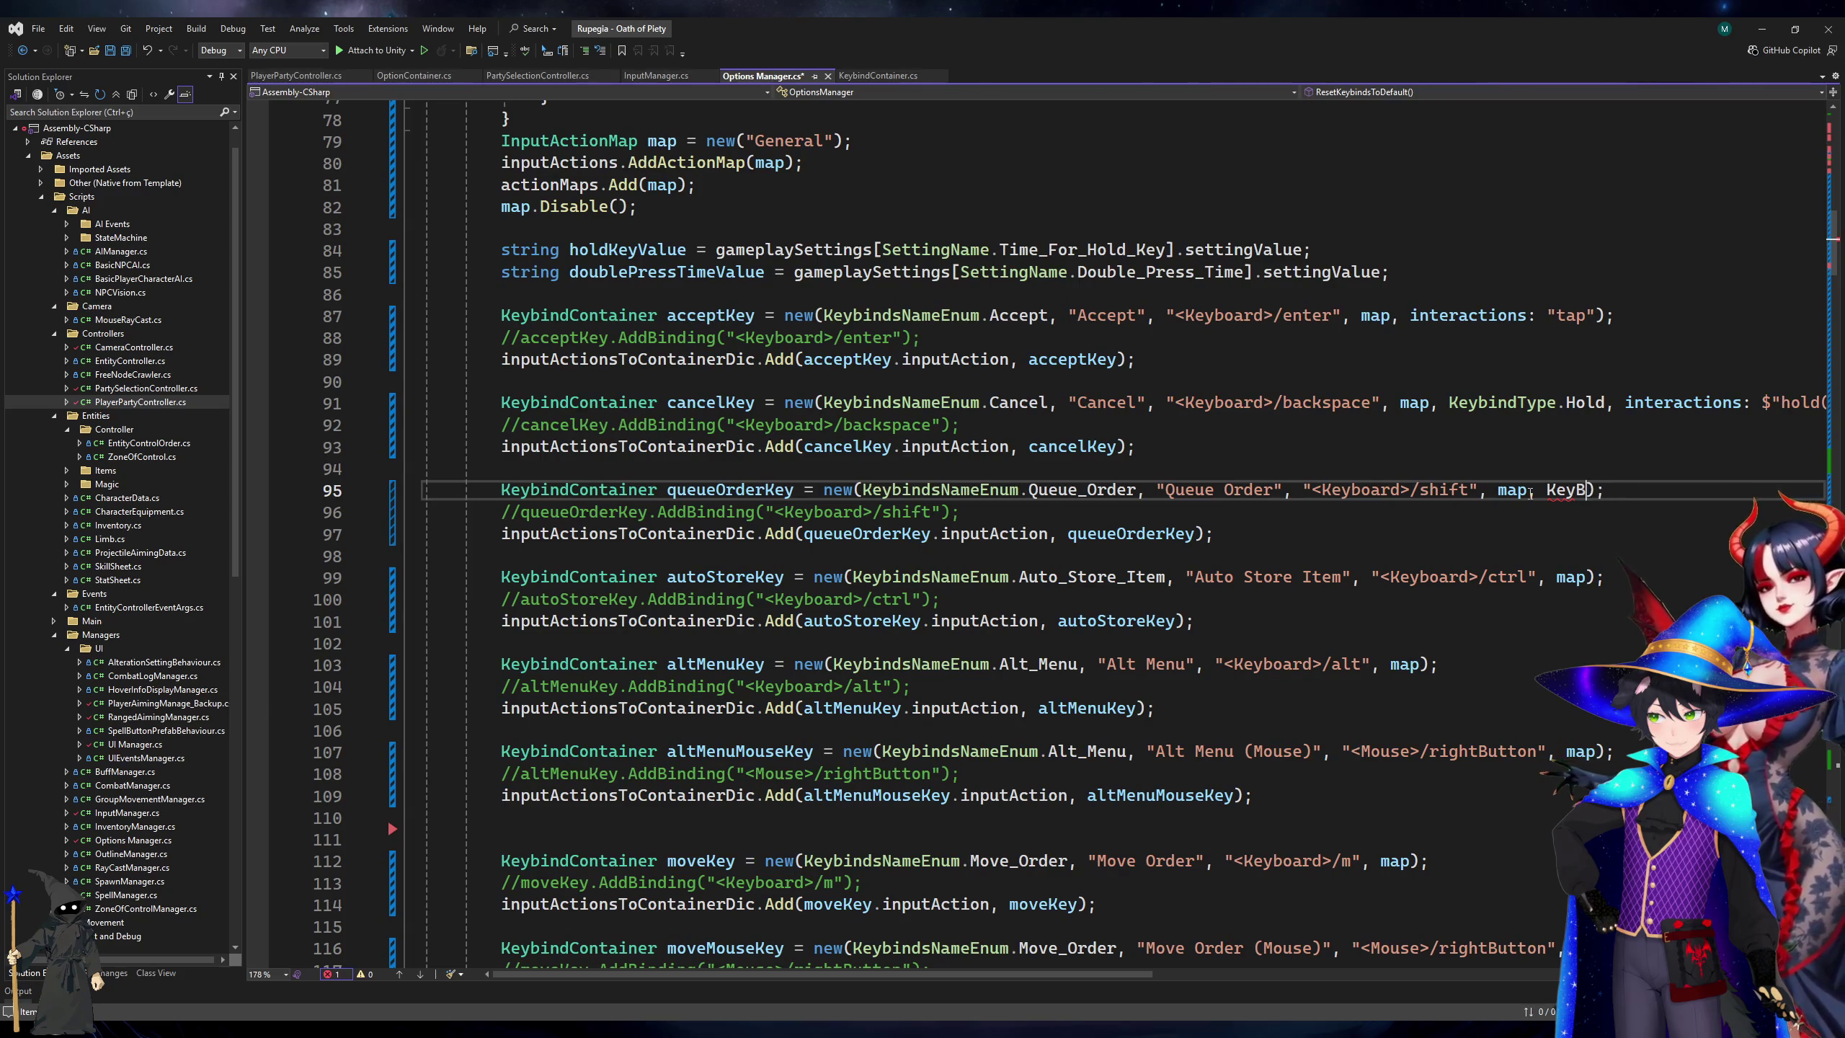
pyautogui.write('indType.OnPress')
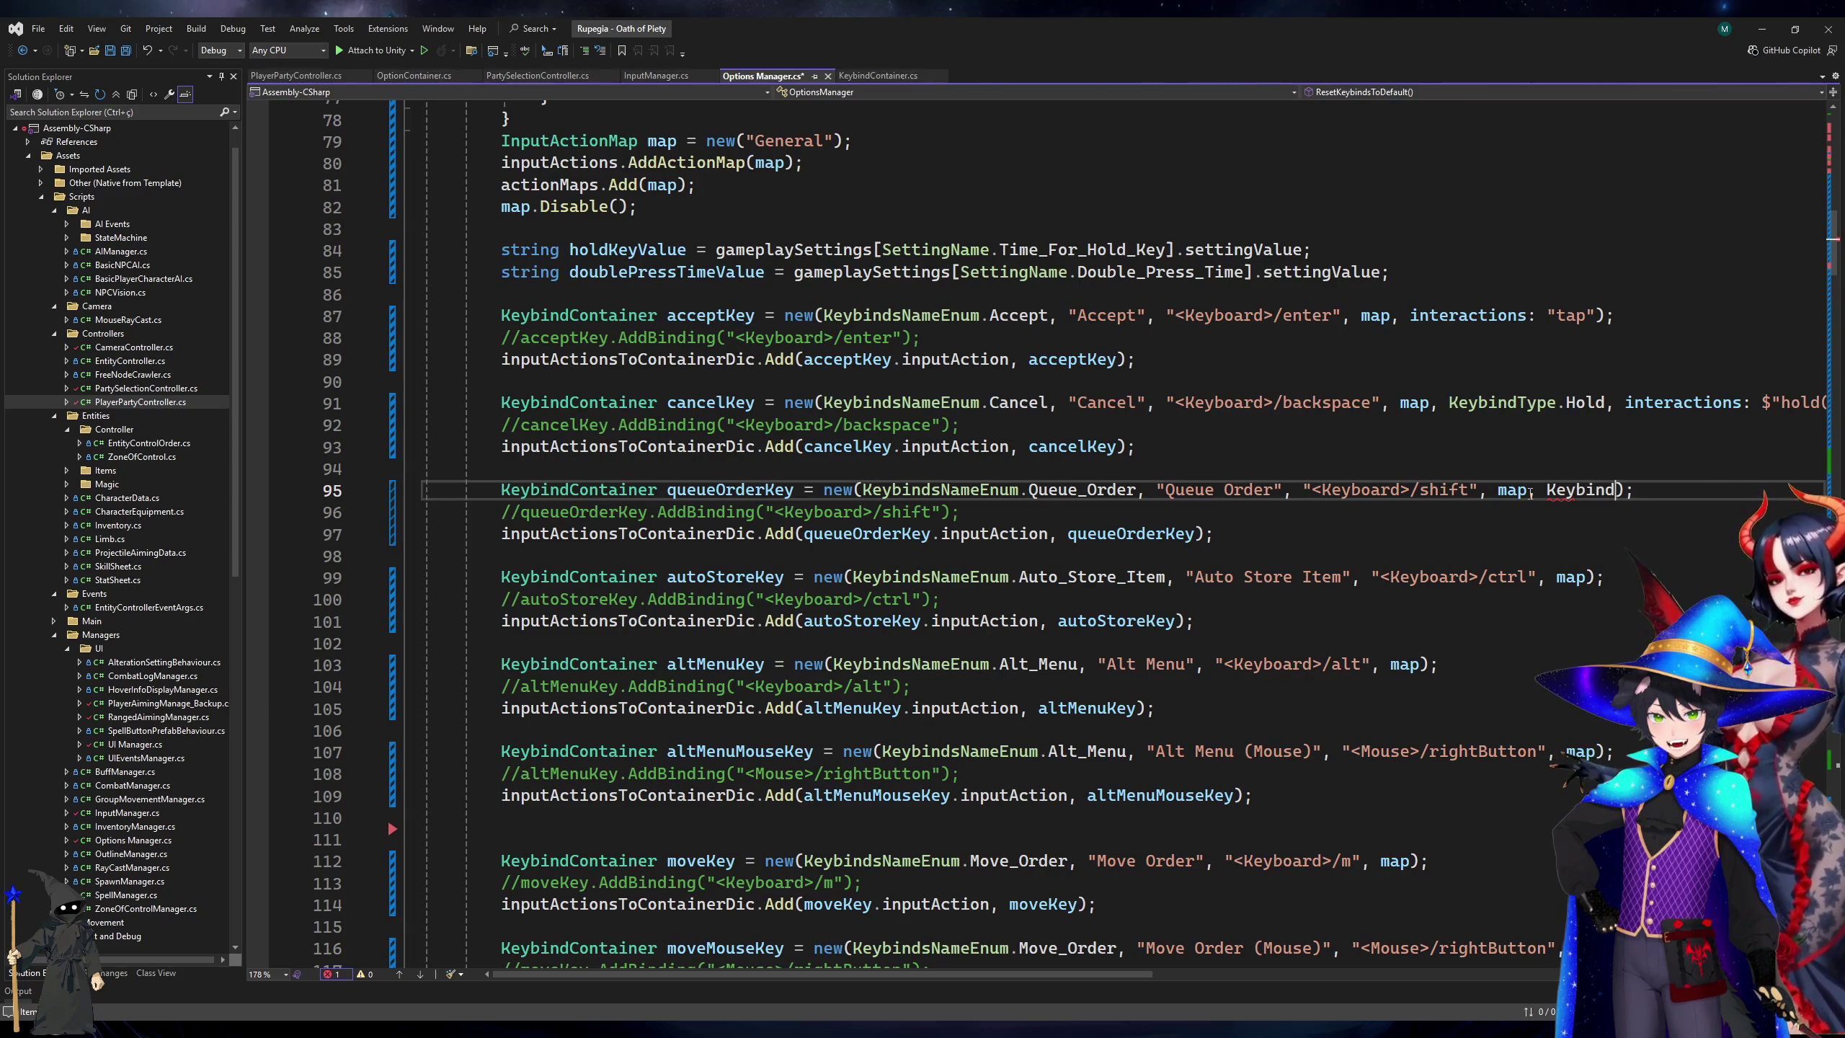
pyautogui.hotkey('ctrl', 's')
pyautogui.click(1584, 381)
# Check the Unity editor, then return and scroll Options Manager to the Enable_Rush DoubleTap keybinds.
pyautogui.click(1759, 39)
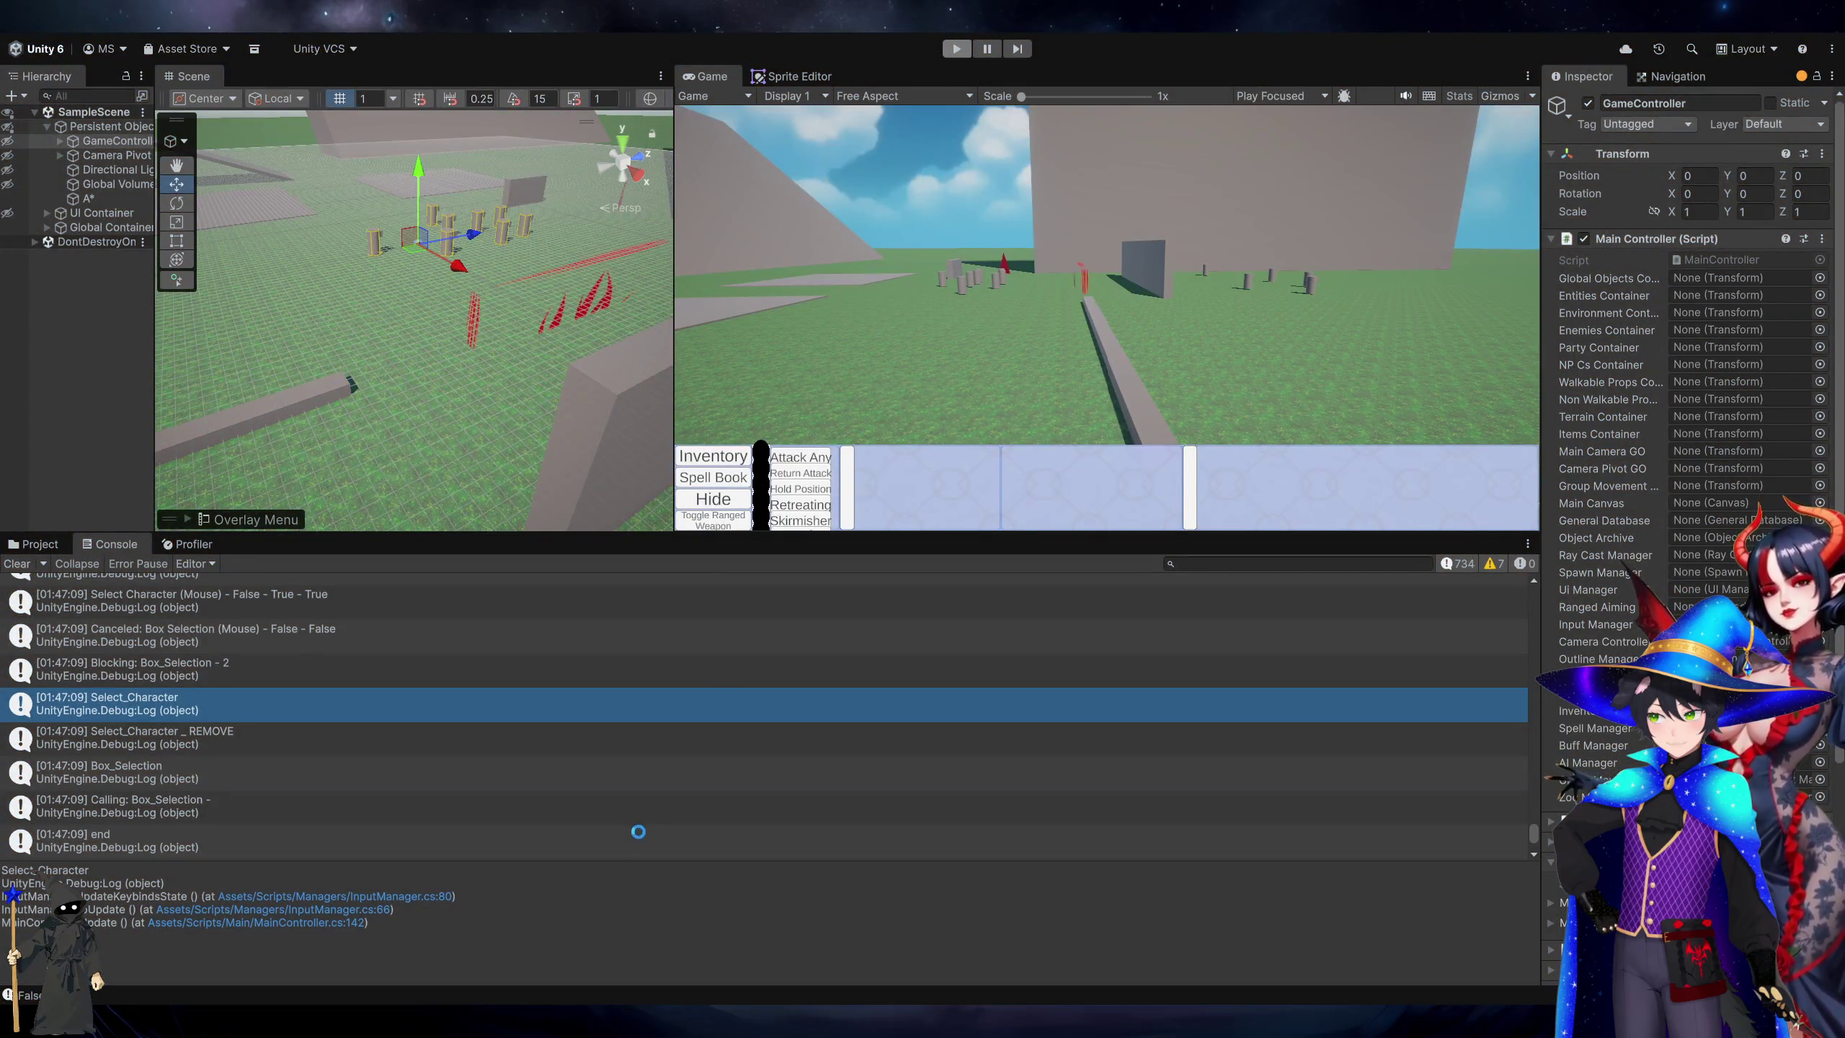
pyautogui.click(513, 998)
pyautogui.click(1405, 454)
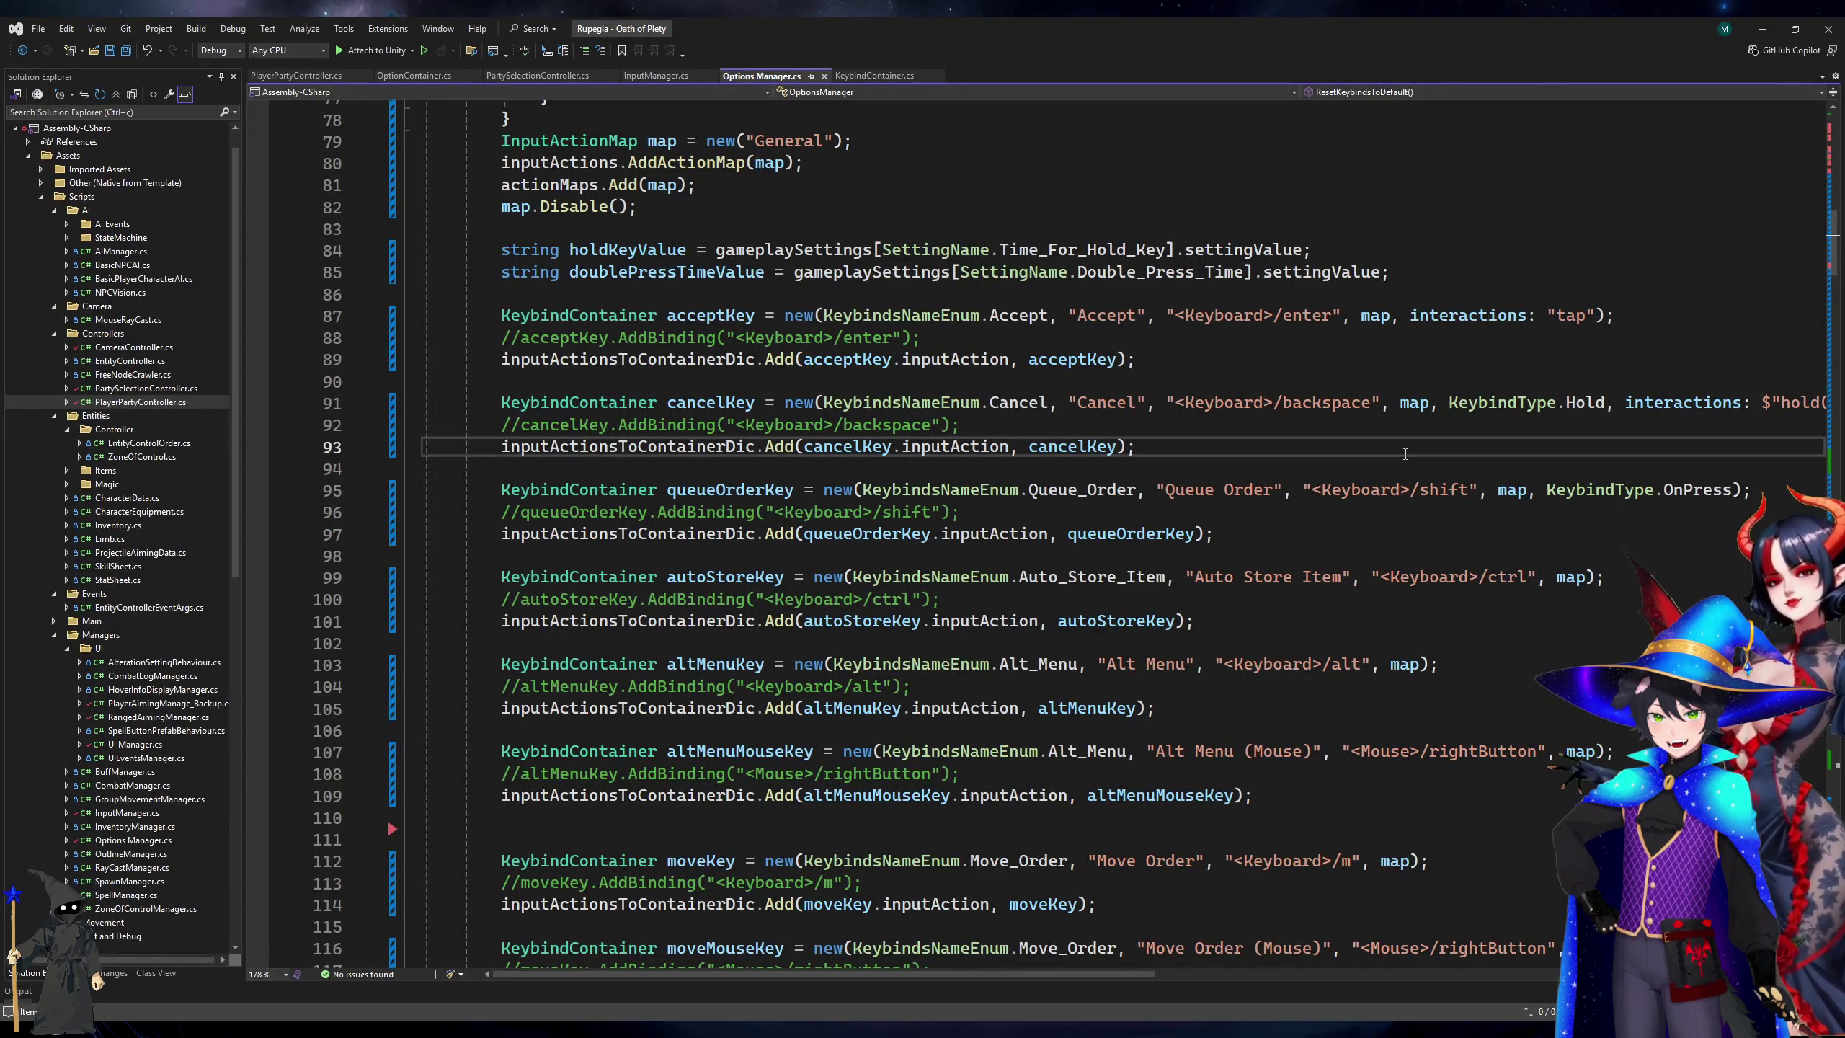
pyautogui.scroll(-20, 1031, 723)
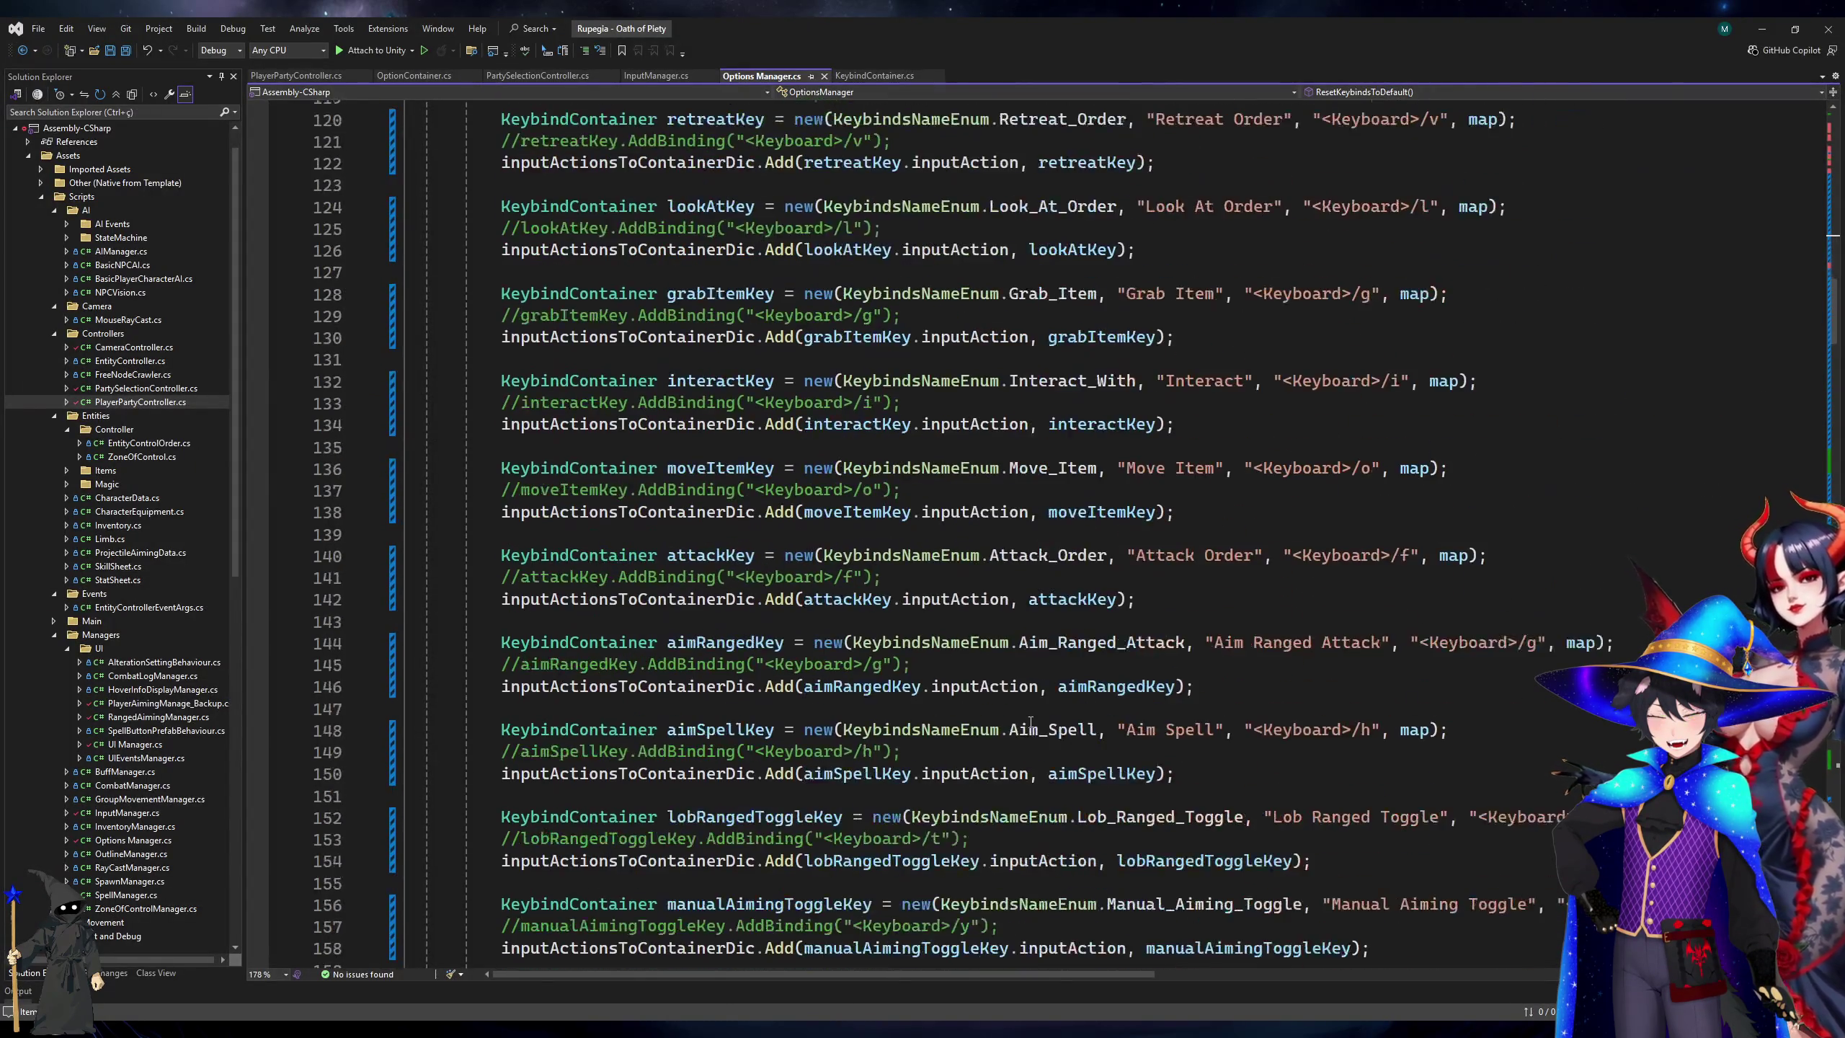
pyautogui.scroll(-20, 1031, 723)
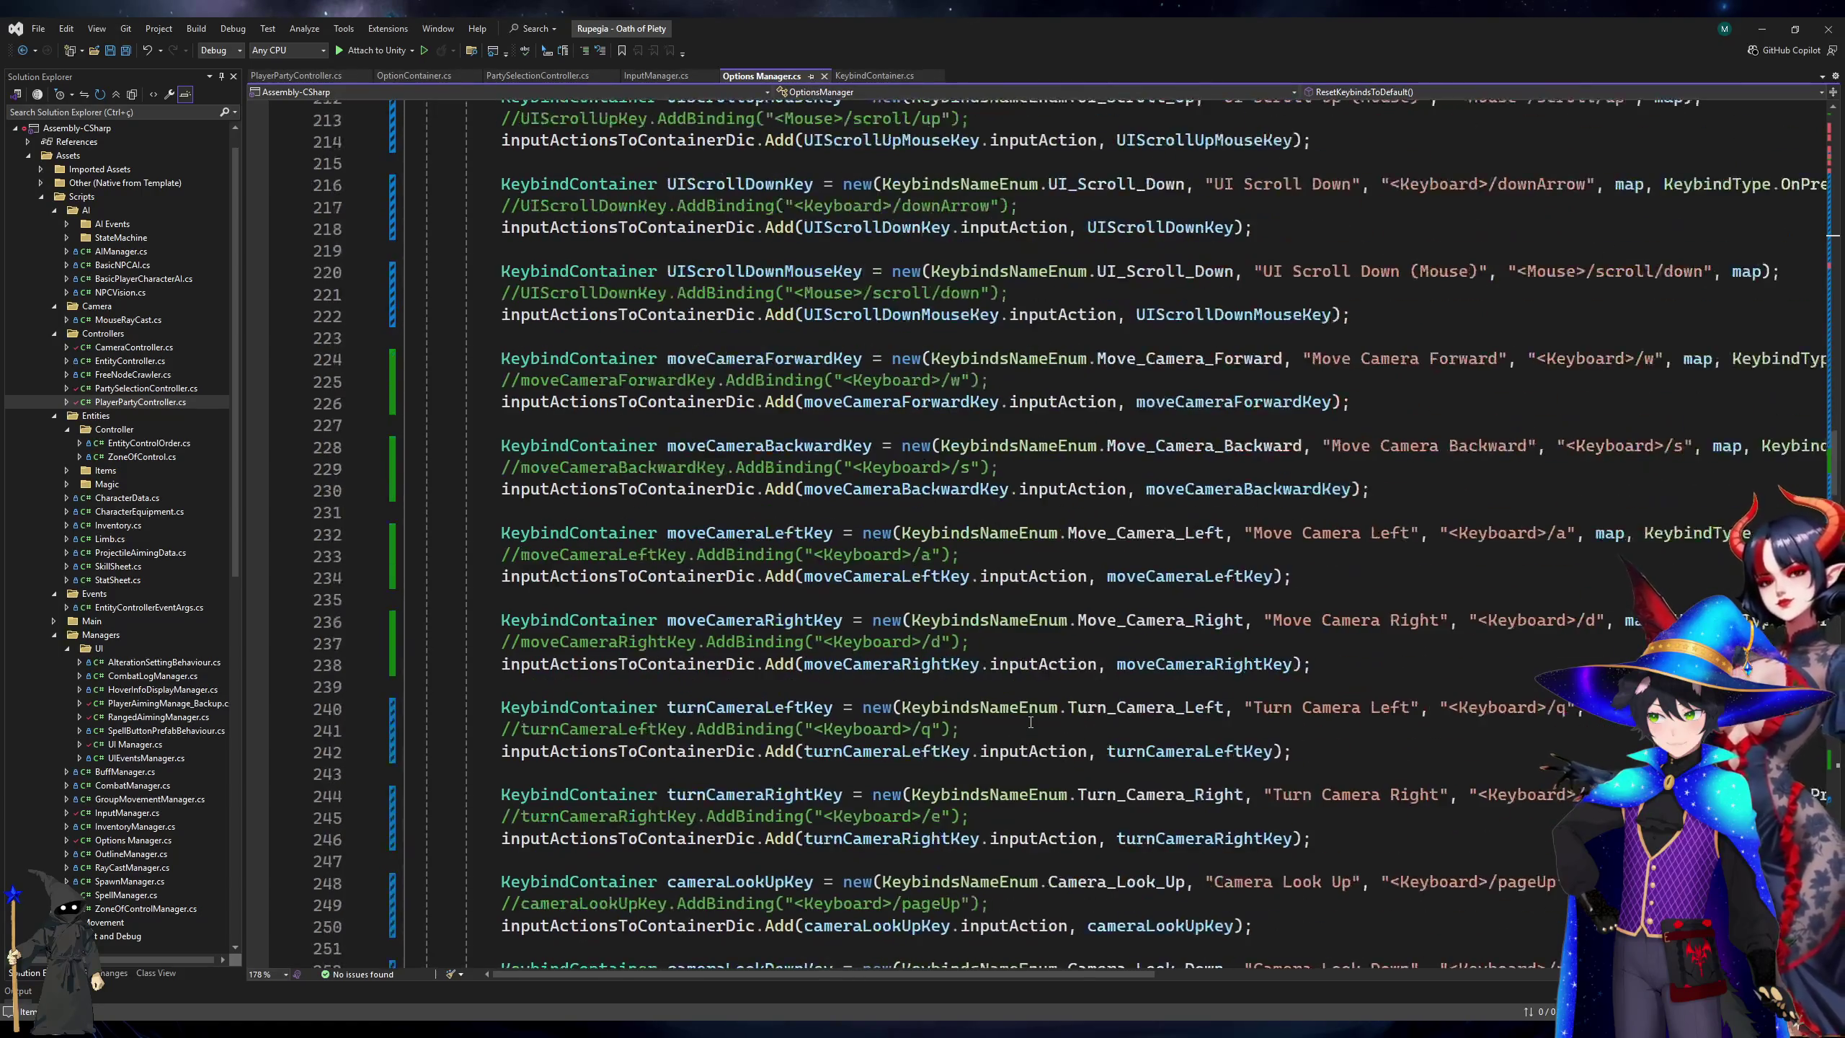
pyautogui.scroll(-6, 1030, 723)
pyautogui.click(1478, 639)
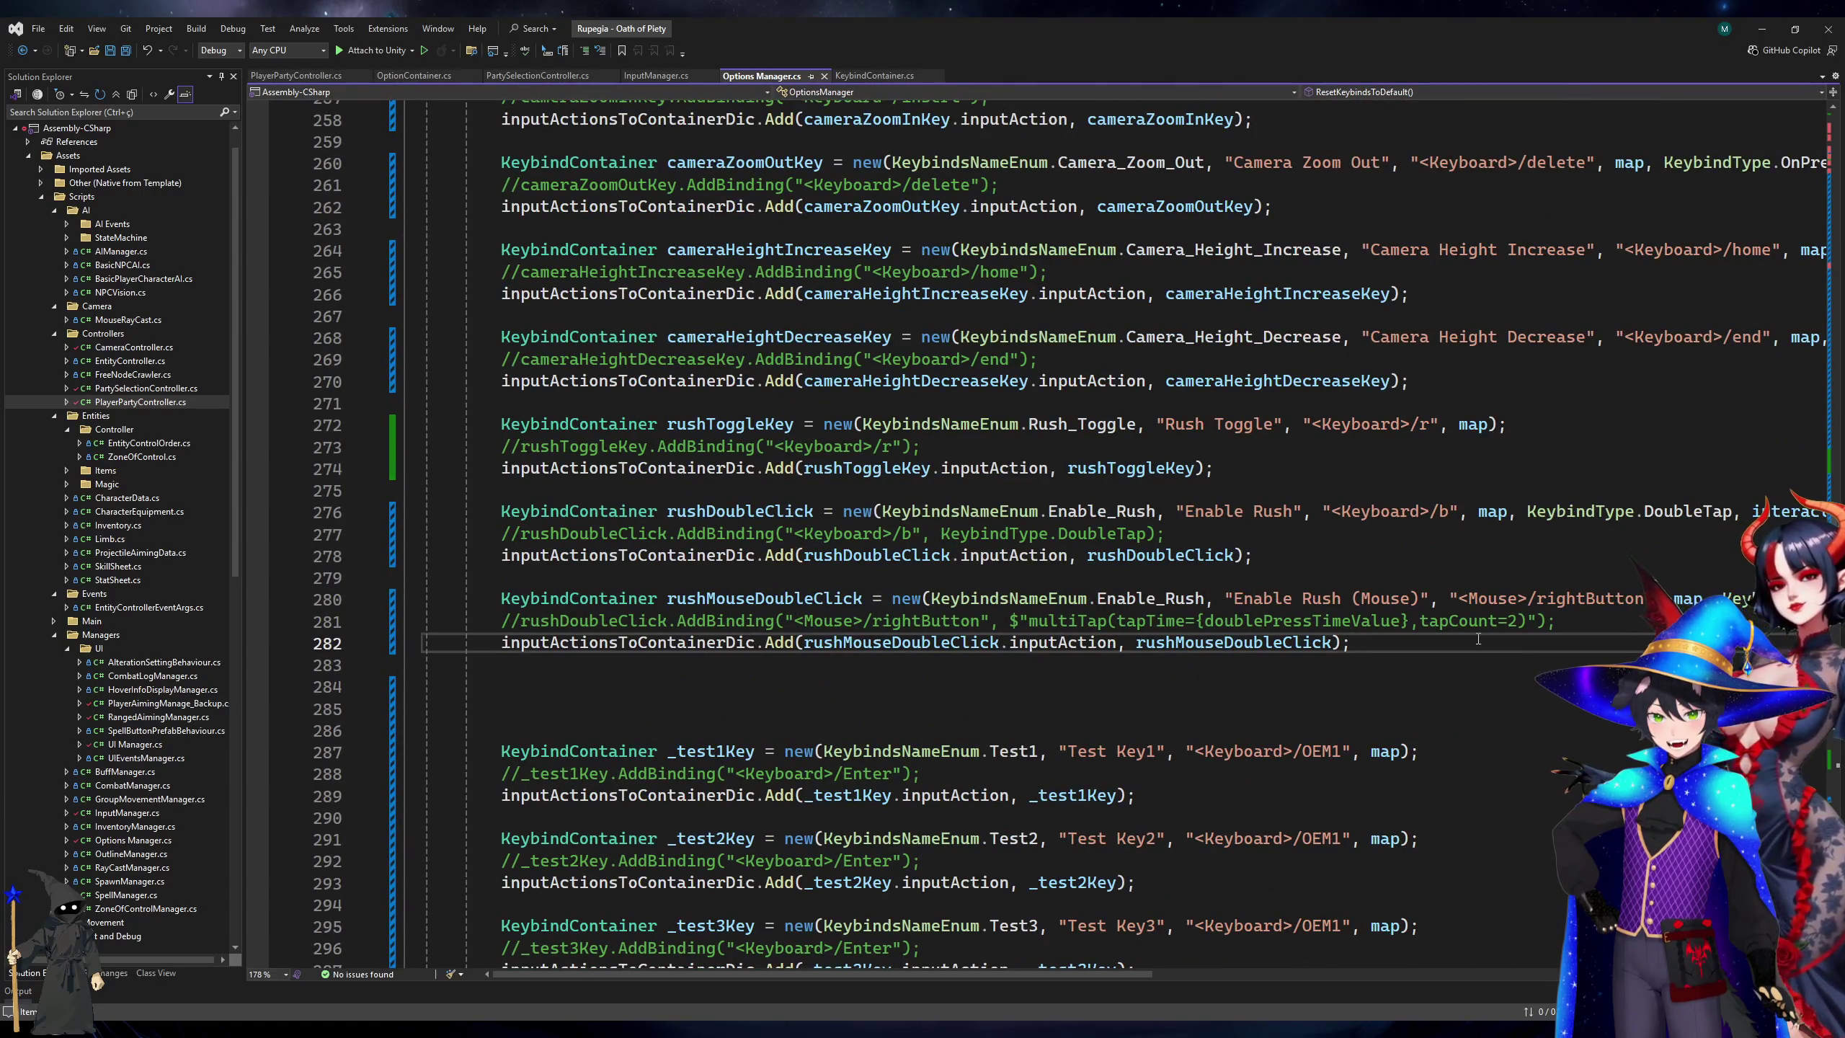
pyautogui.moveTo(832, 974)
pyautogui.mouseDown()
pyautogui.moveTo(1347, 938)
pyautogui.moveTo(1144, 964)
pyautogui.mouseUp()
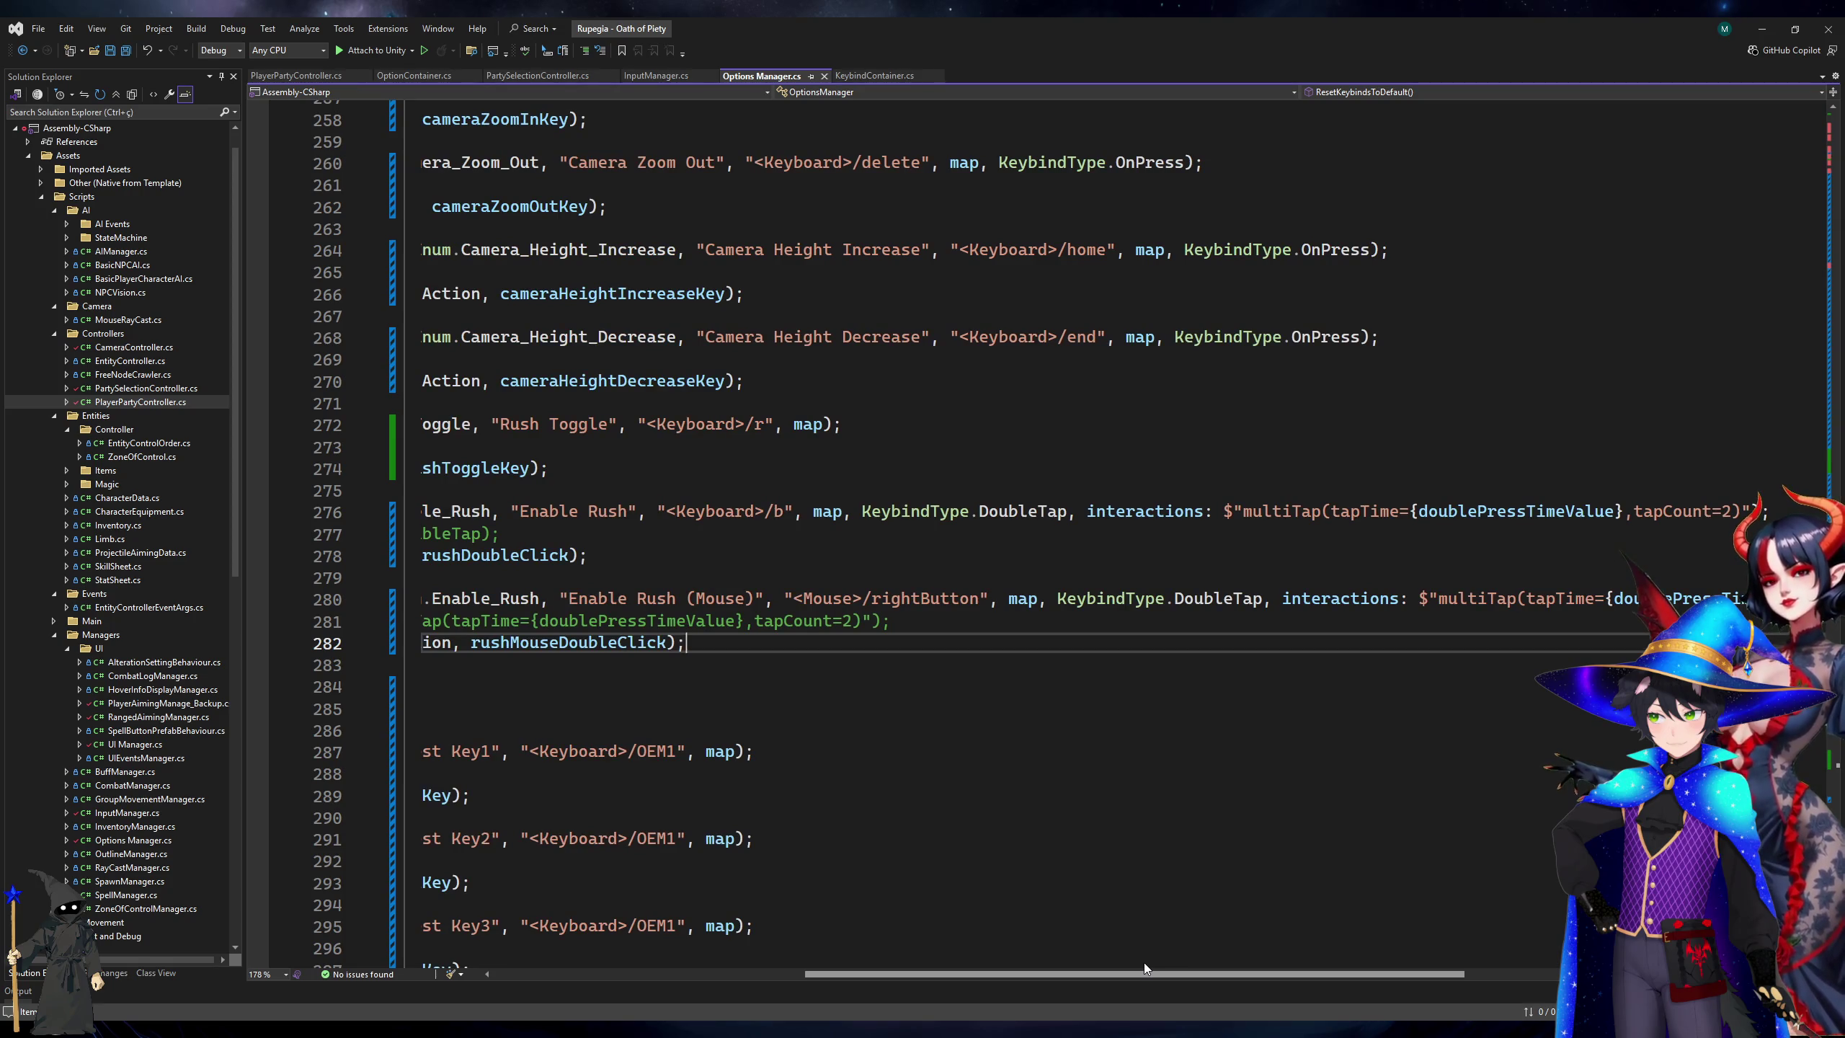
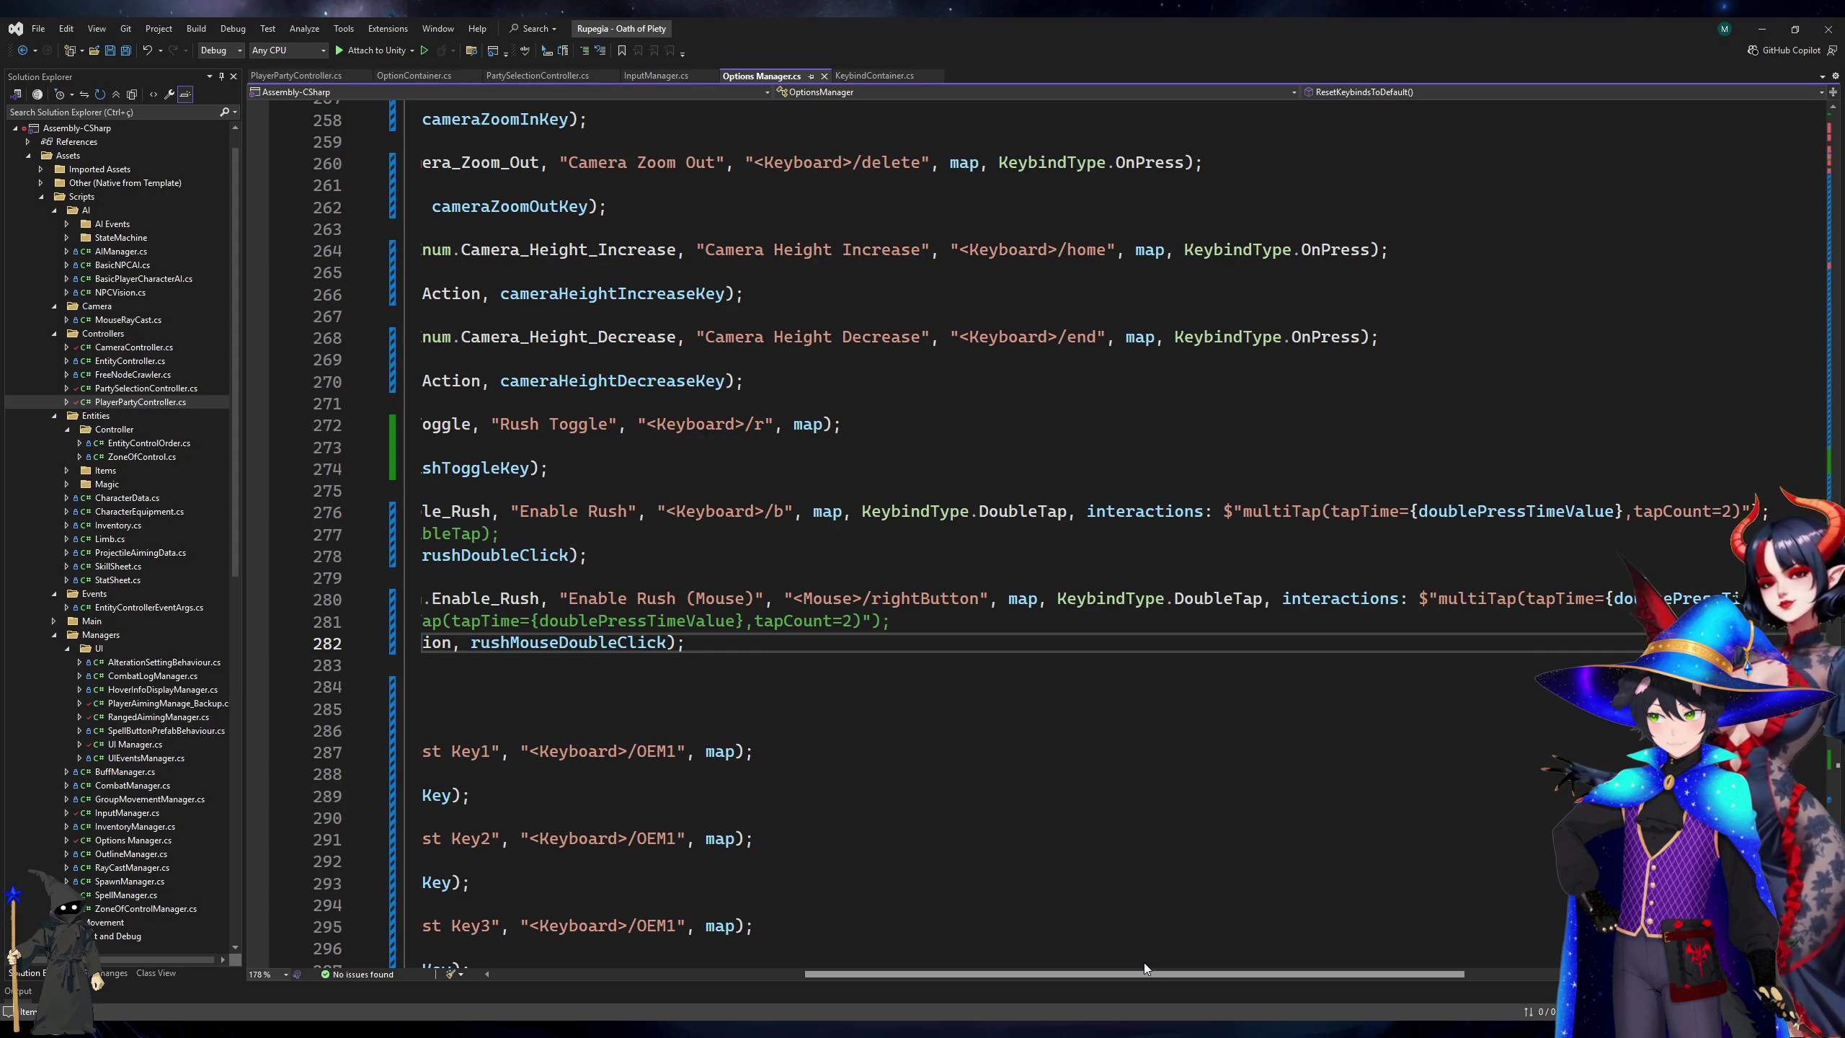
# Comment out the rushDoubleClick KeybindContainer and its Add registration on lines 276–278.
pyautogui.moveTo(1143, 964); pyautogui.dragTo(856, 988)
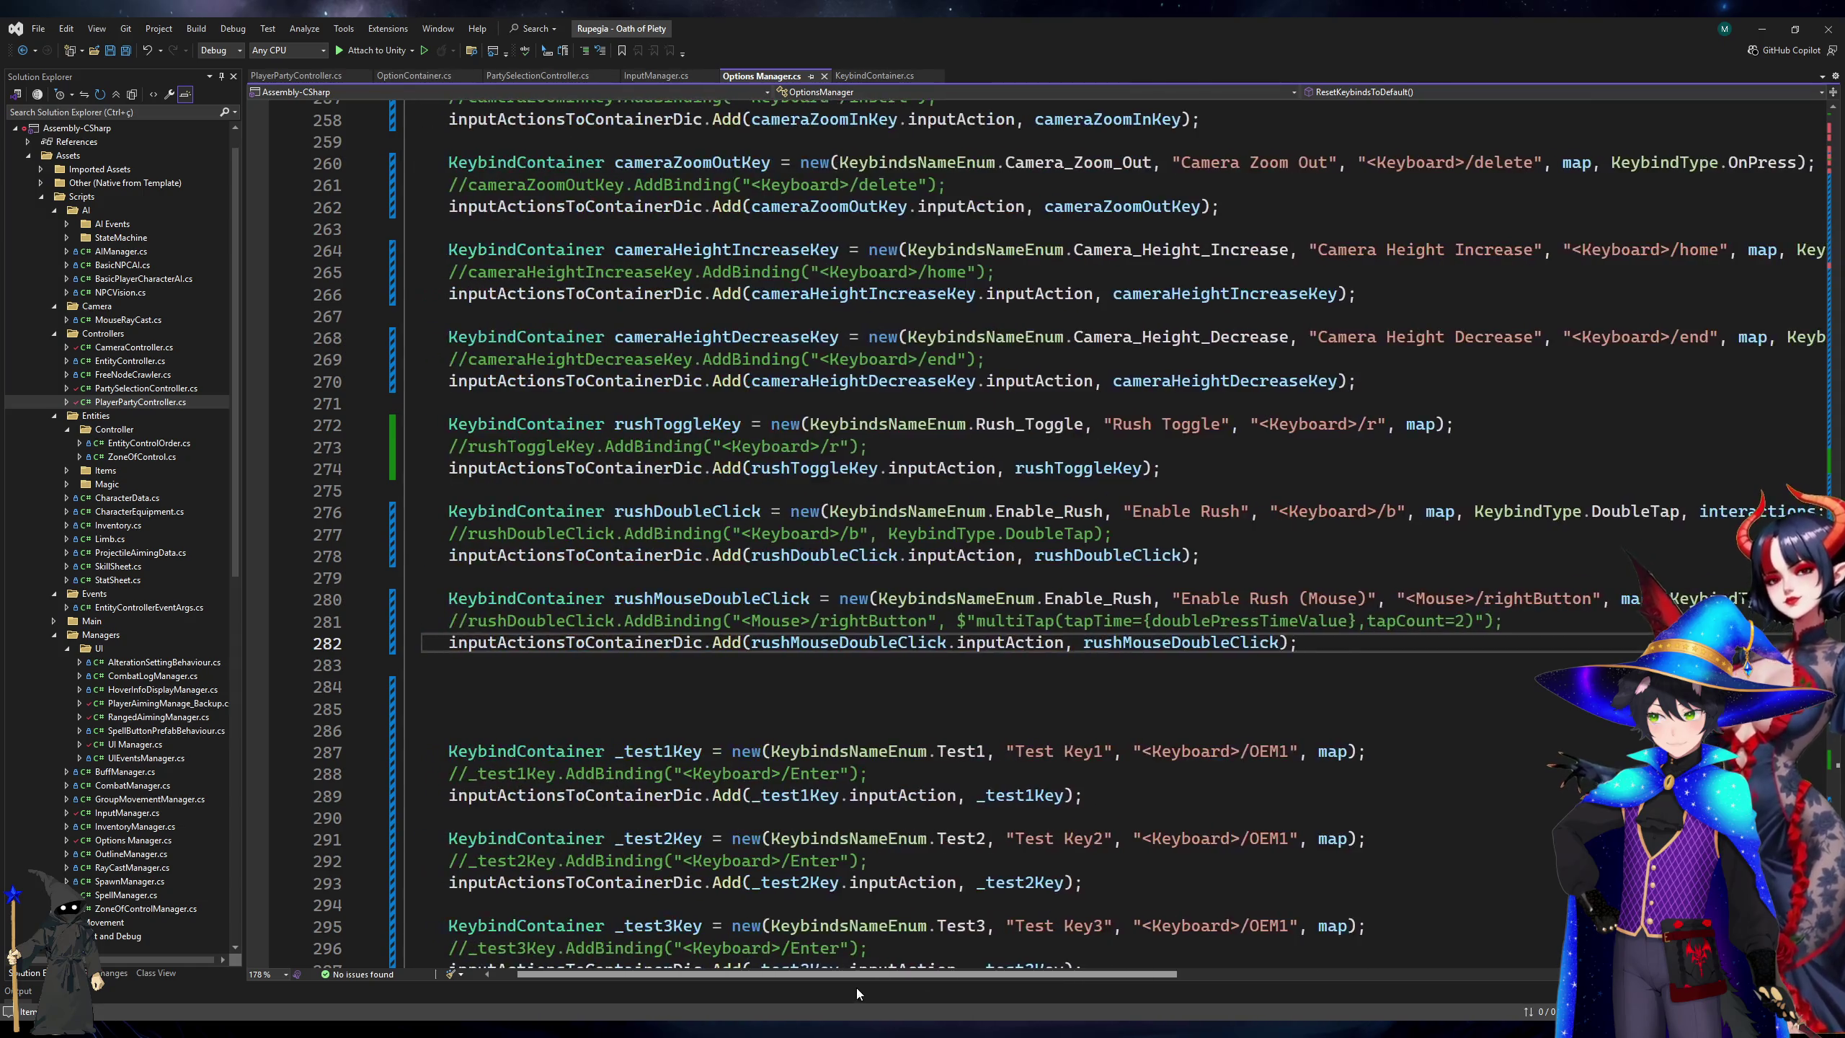
pyautogui.click(1287, 561)
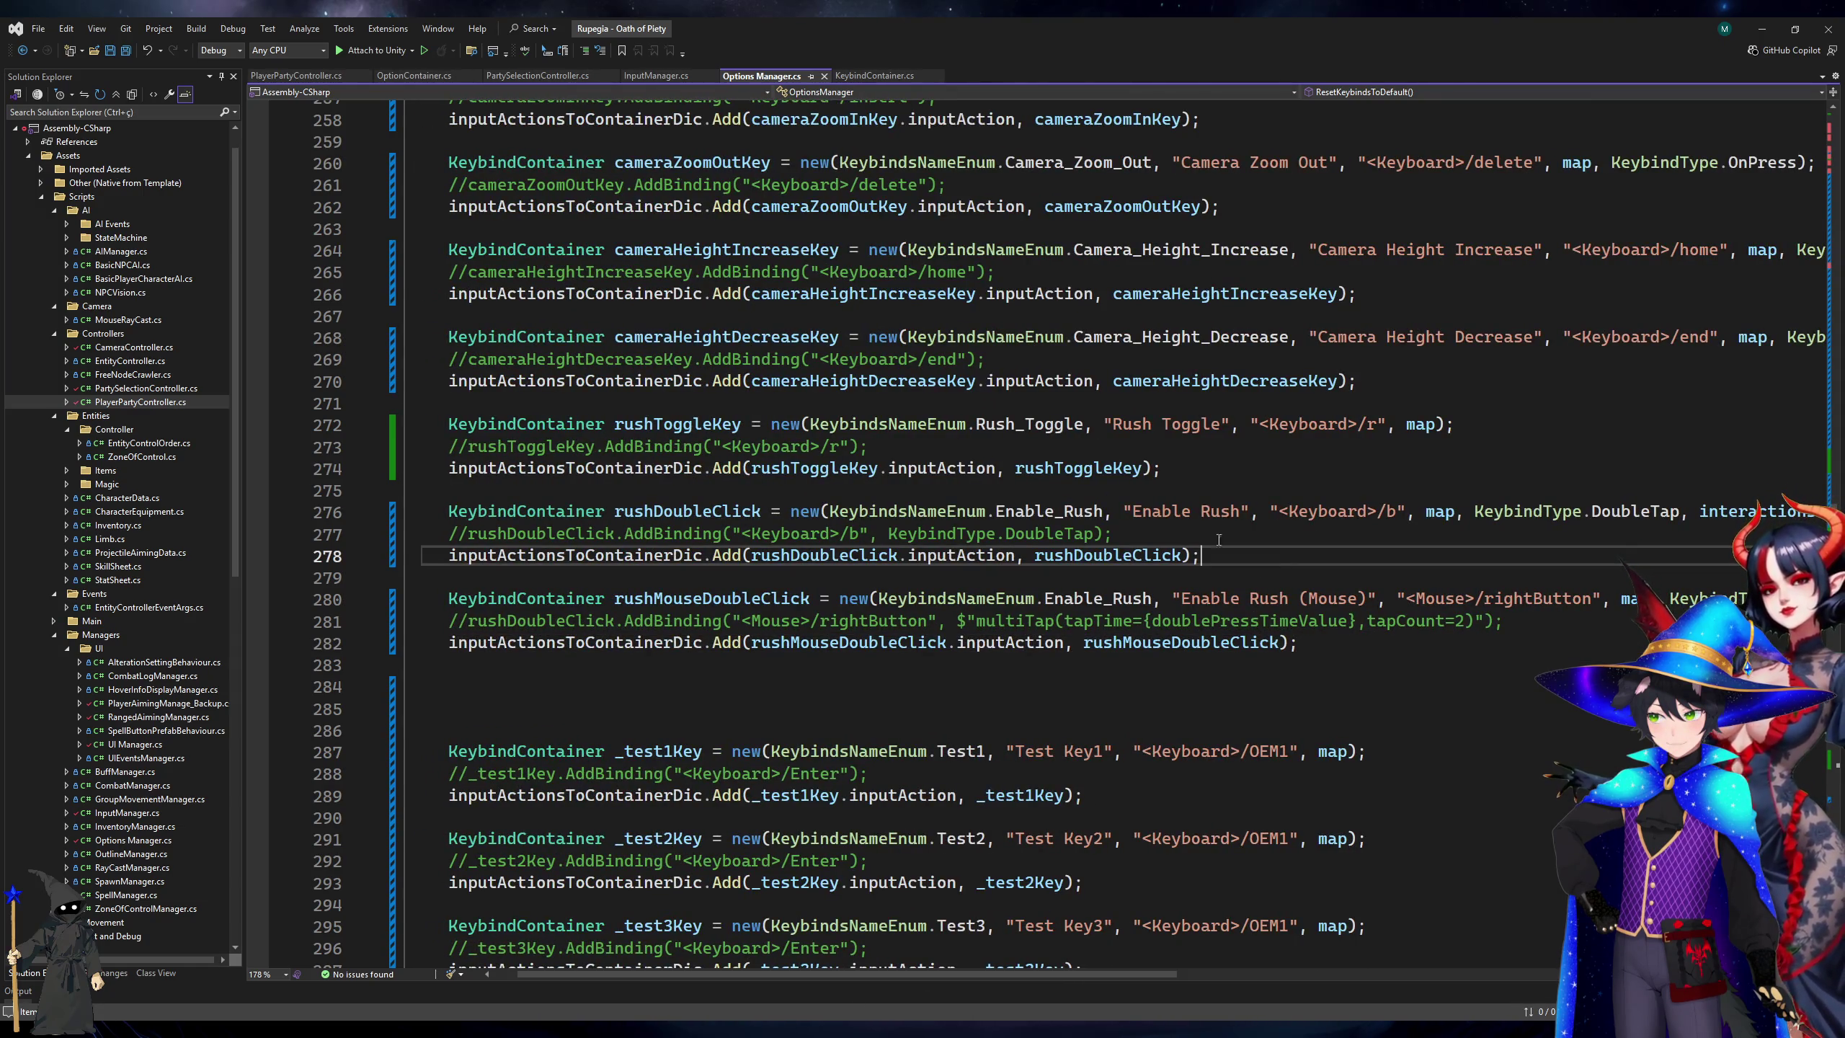
pyautogui.keyDown('shift'); pyautogui.click(981, 494); pyautogui.keyUp('shift')
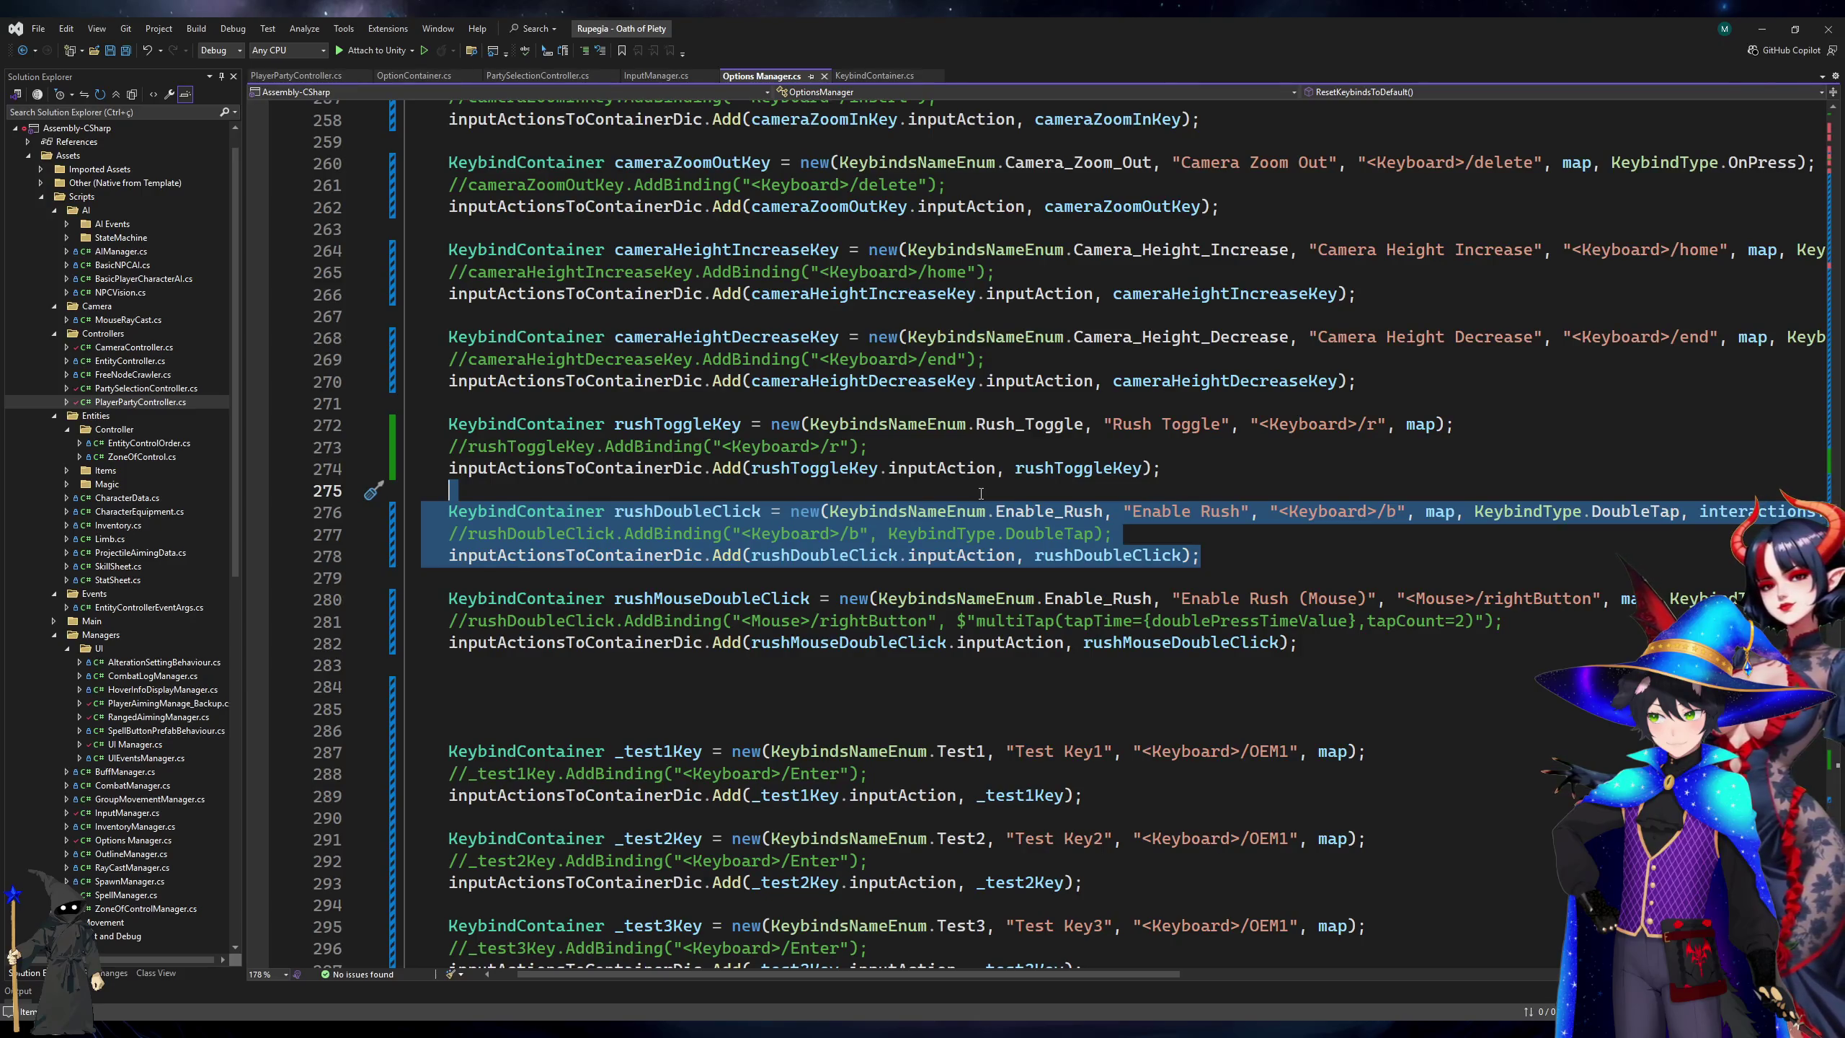
pyautogui.click(960, 510)
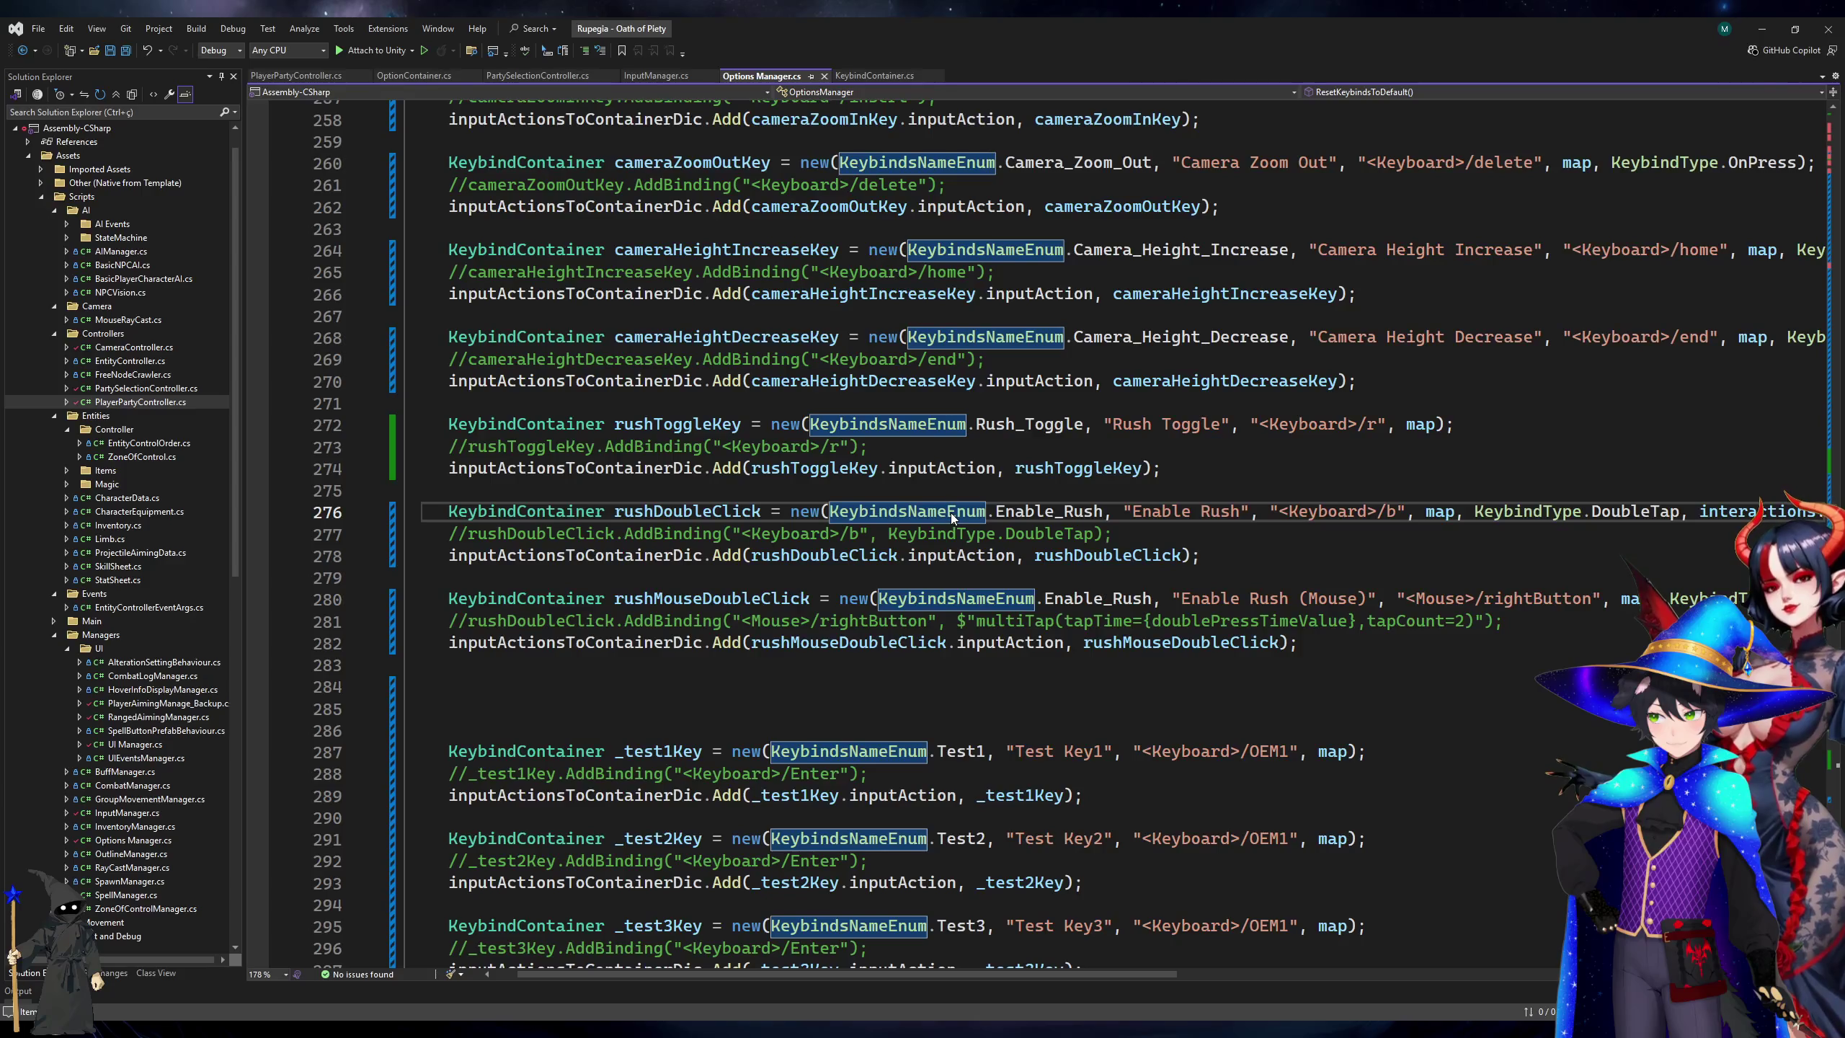
pyautogui.hotkey('ctrl', 'k')
pyautogui.hotkey('ctrl', 'c')
pyautogui.press('Down')
pyautogui.press('Down')
pyautogui.hotkey('ctrl', 'k')
pyautogui.hotkey('ctrl', 'c')
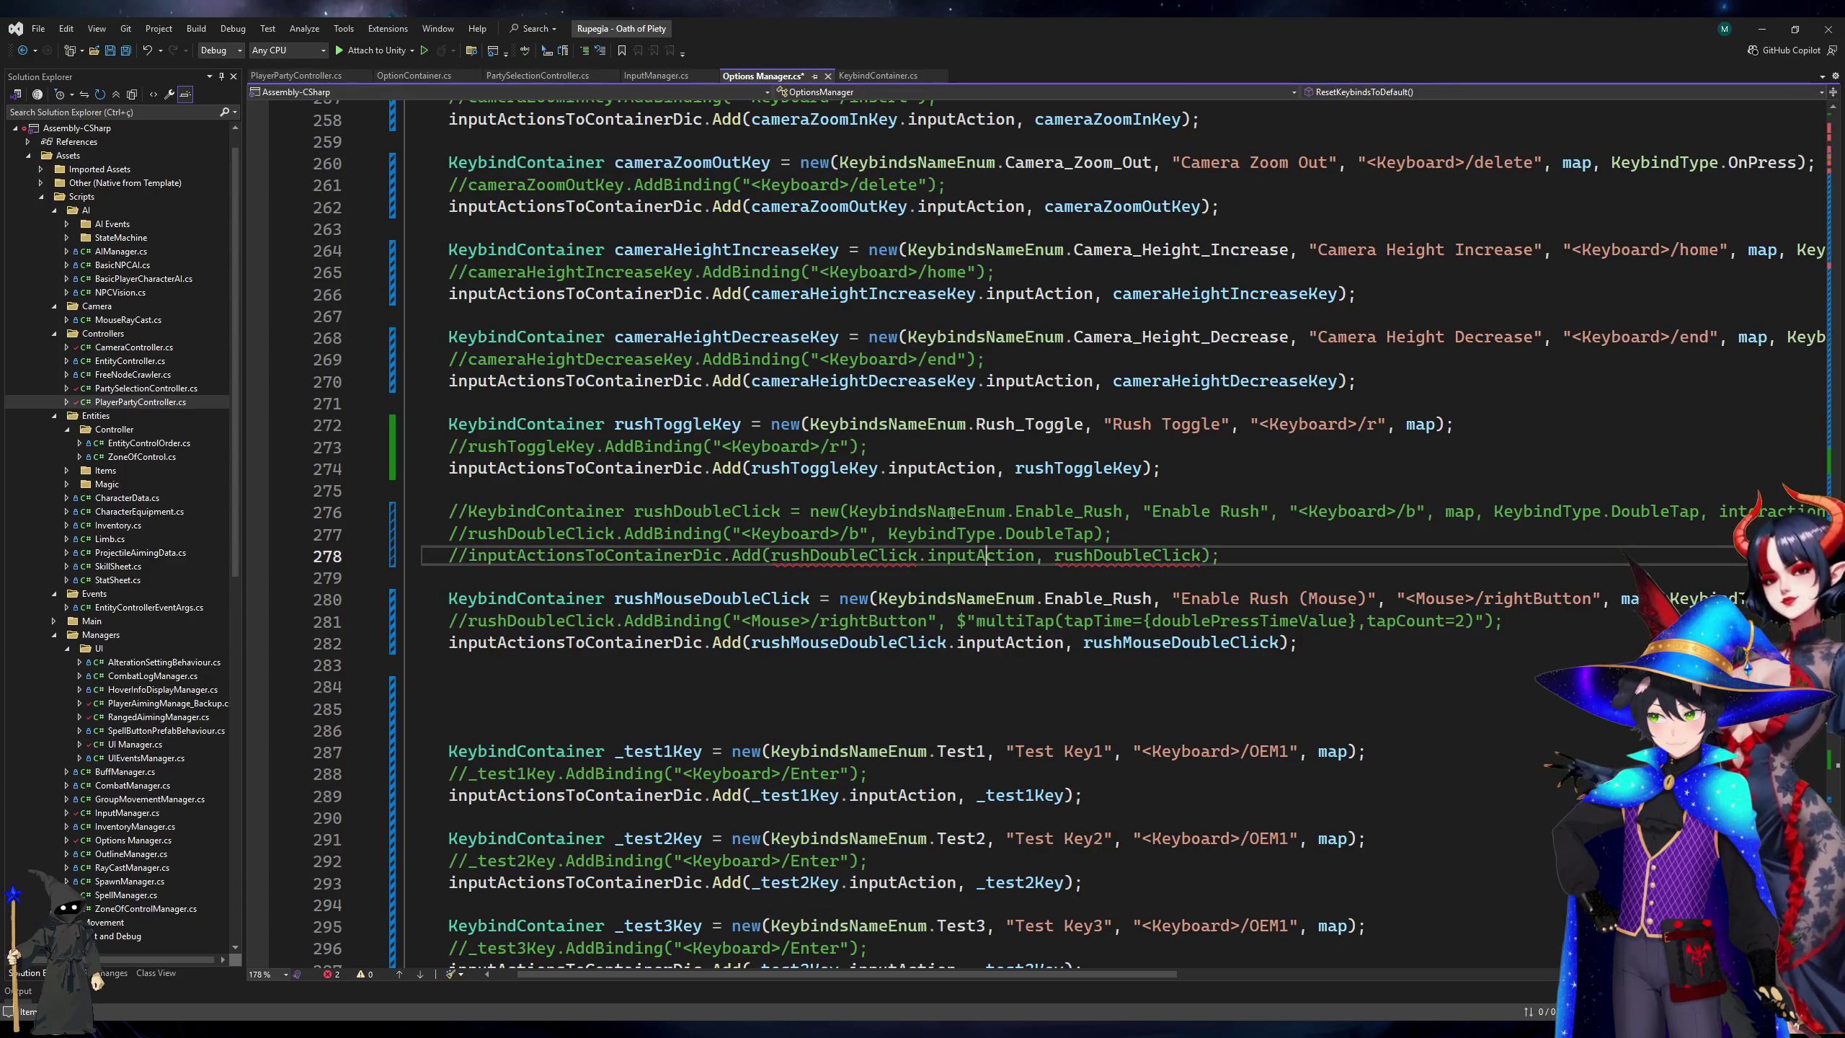
pyautogui.click(1198, 446)
pyautogui.click(1286, 469)
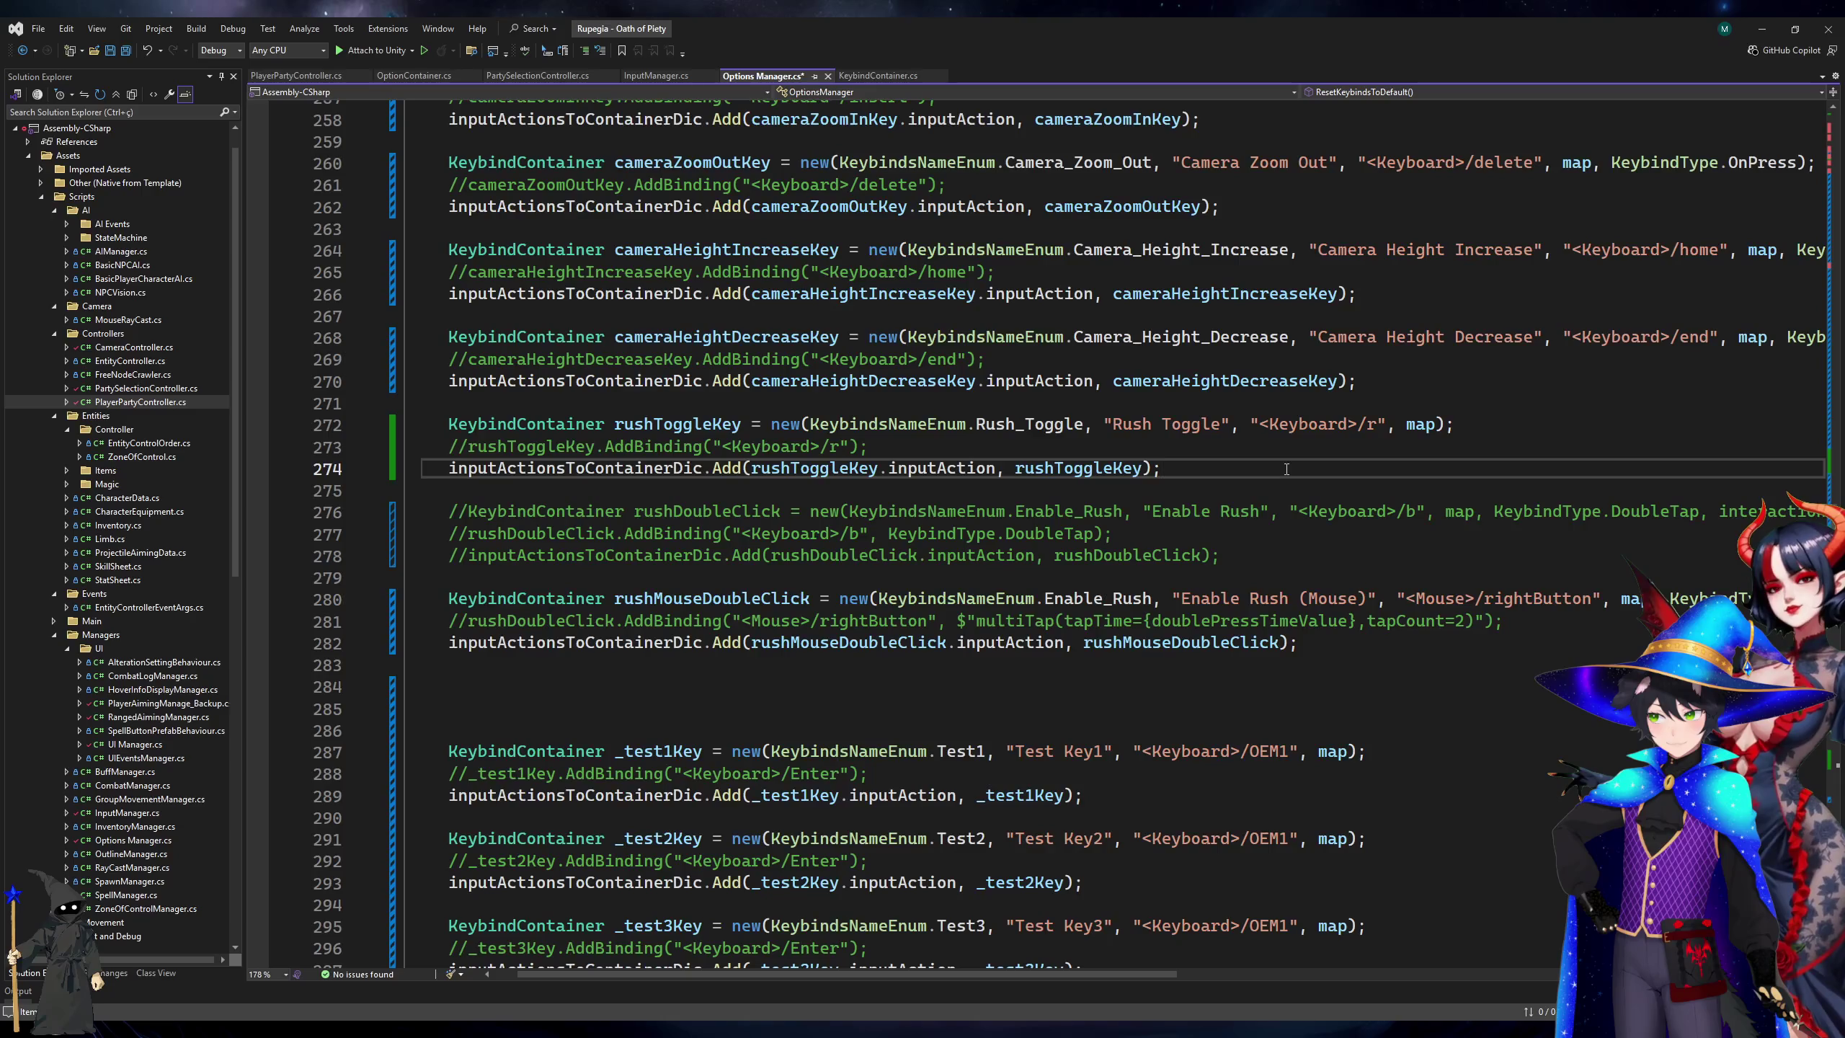
pyautogui.scroll(5, 1287, 468)
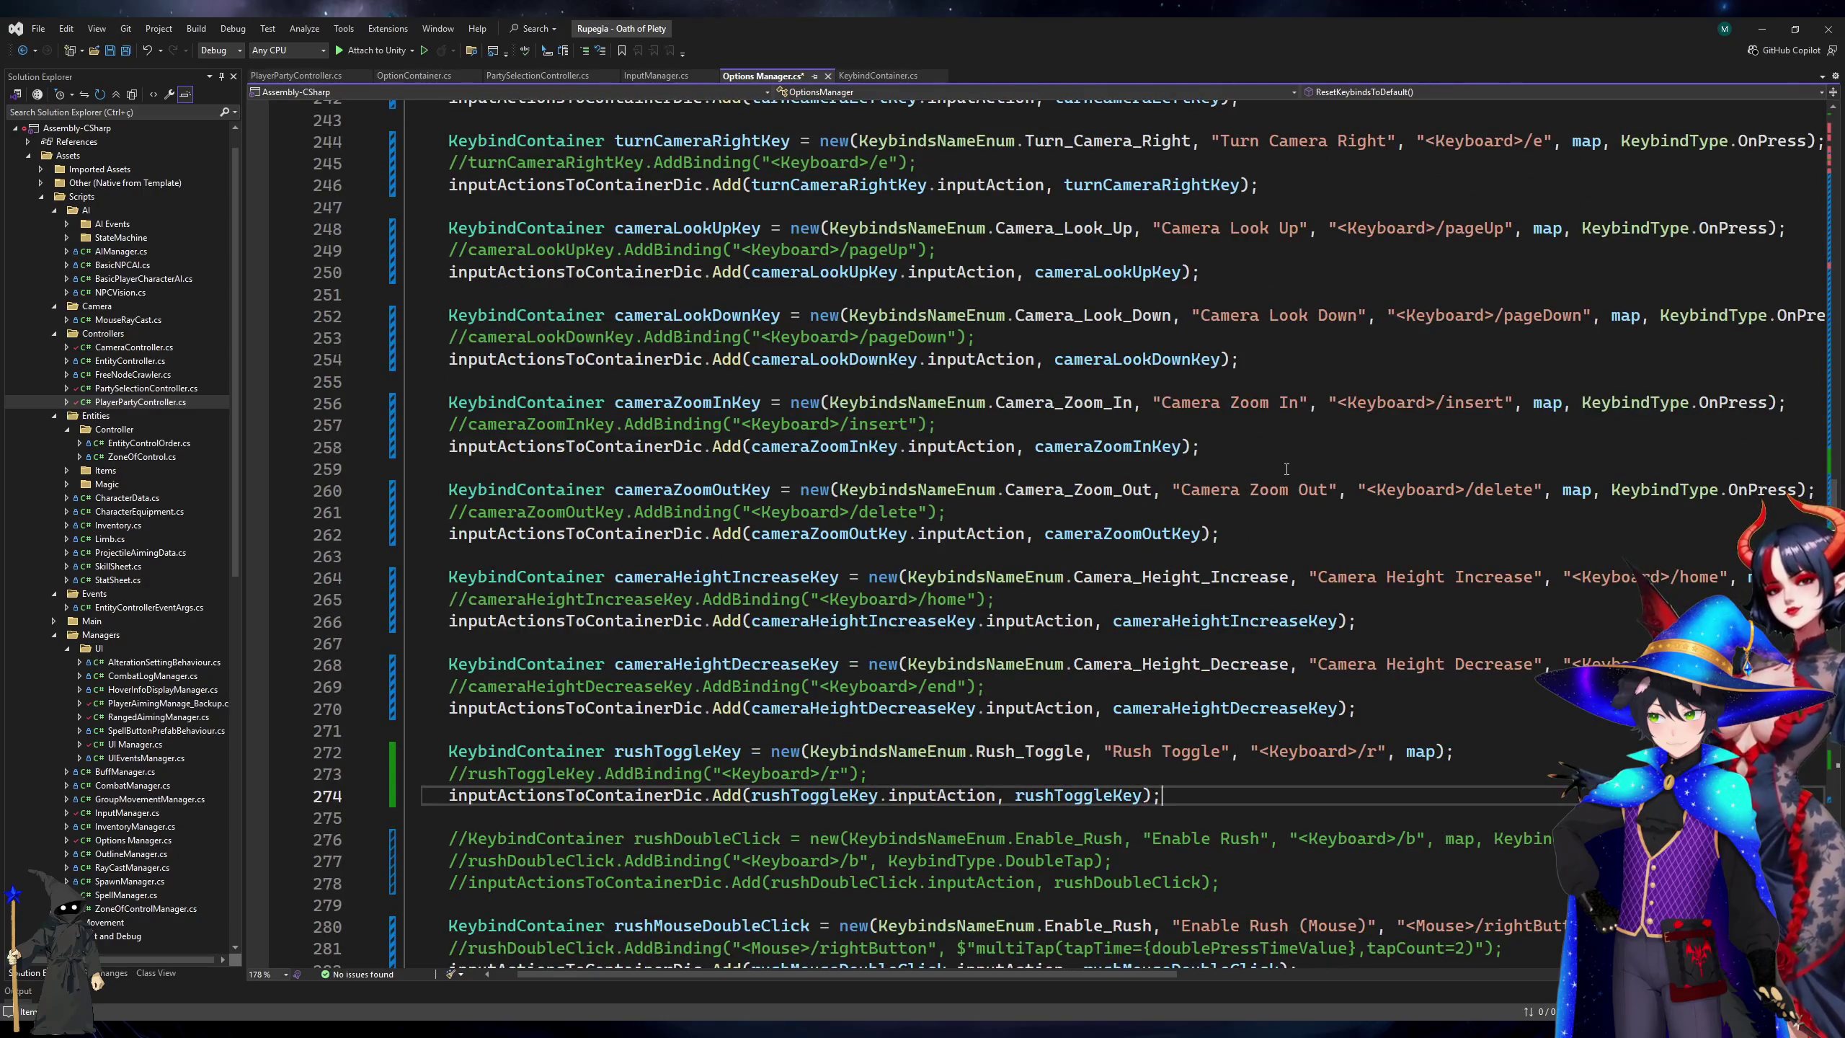
# Delete the extra blank line at 110 after the altMenuMouseKey keybind.
pyautogui.scroll(20, 1286, 468)
pyautogui.scroll(20, 1287, 469)
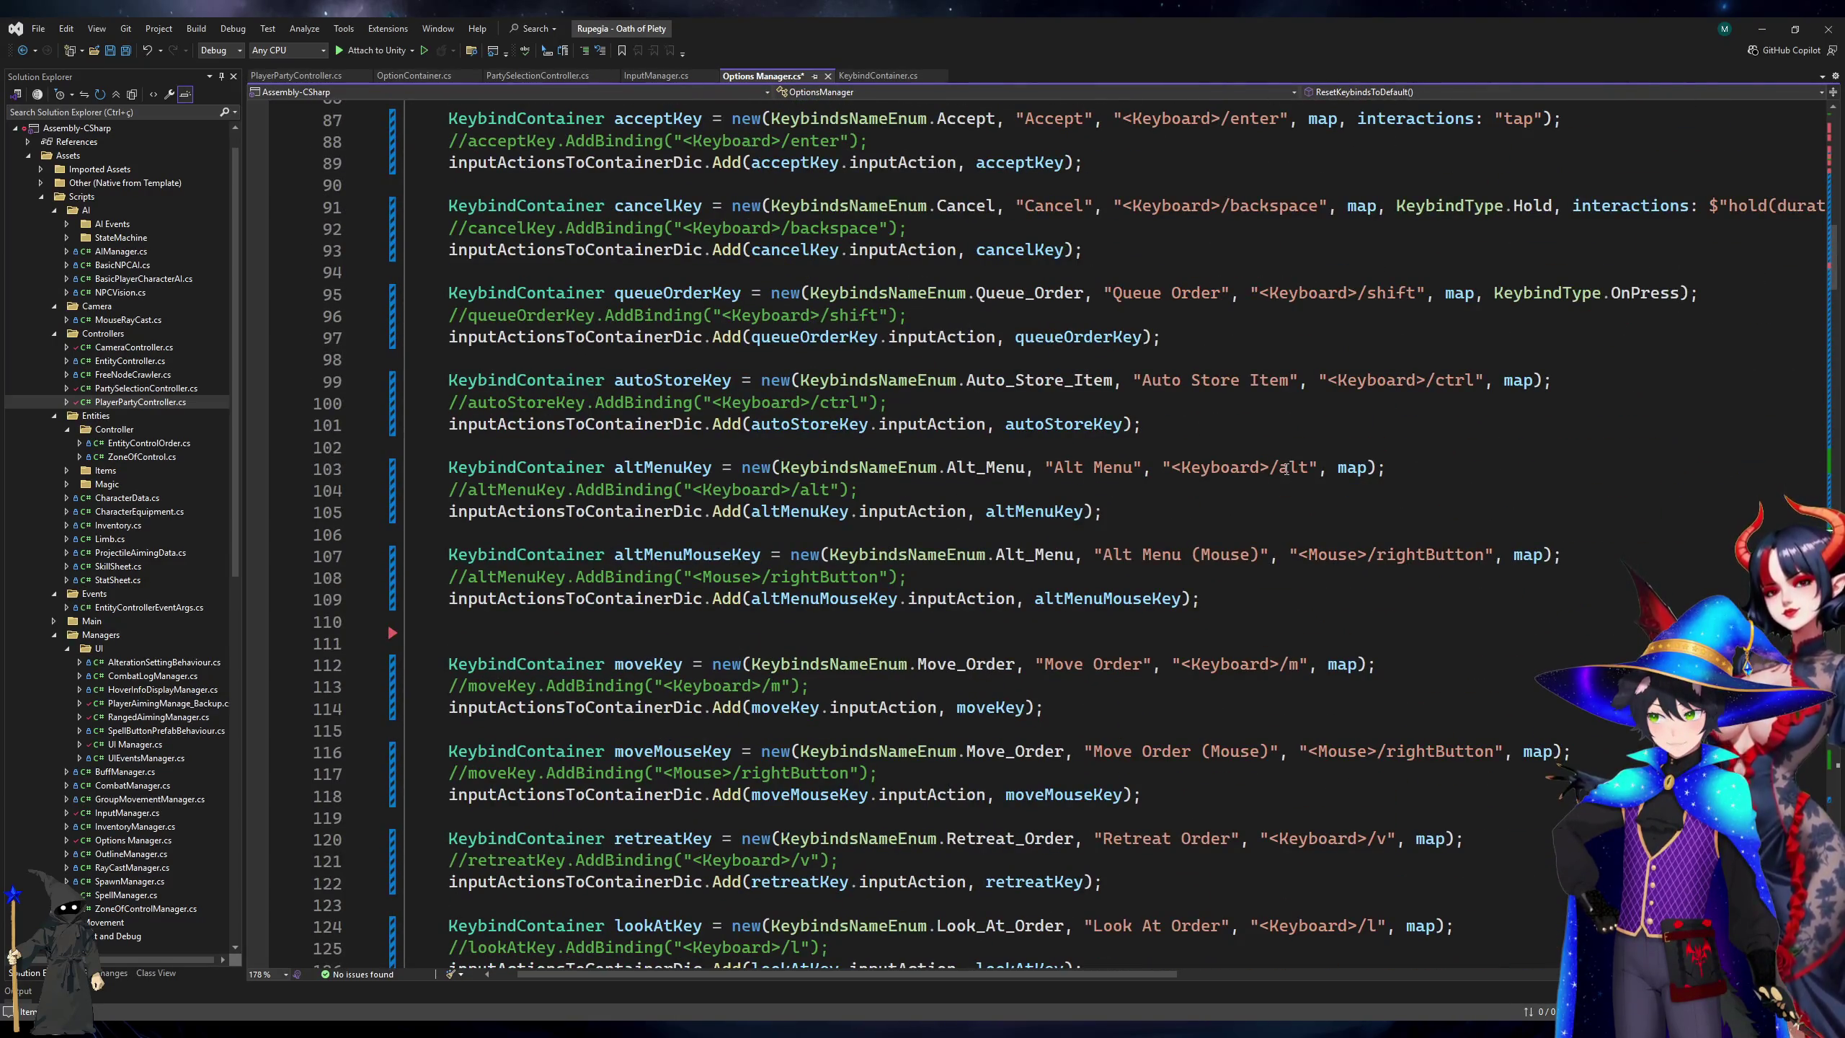
pyautogui.click(1234, 621)
pyautogui.press('Delete')
# Remove the KeybindType.Hold and hold interaction arguments from the cancelKey on line 91.
pyautogui.scroll(7, 1409, 528)
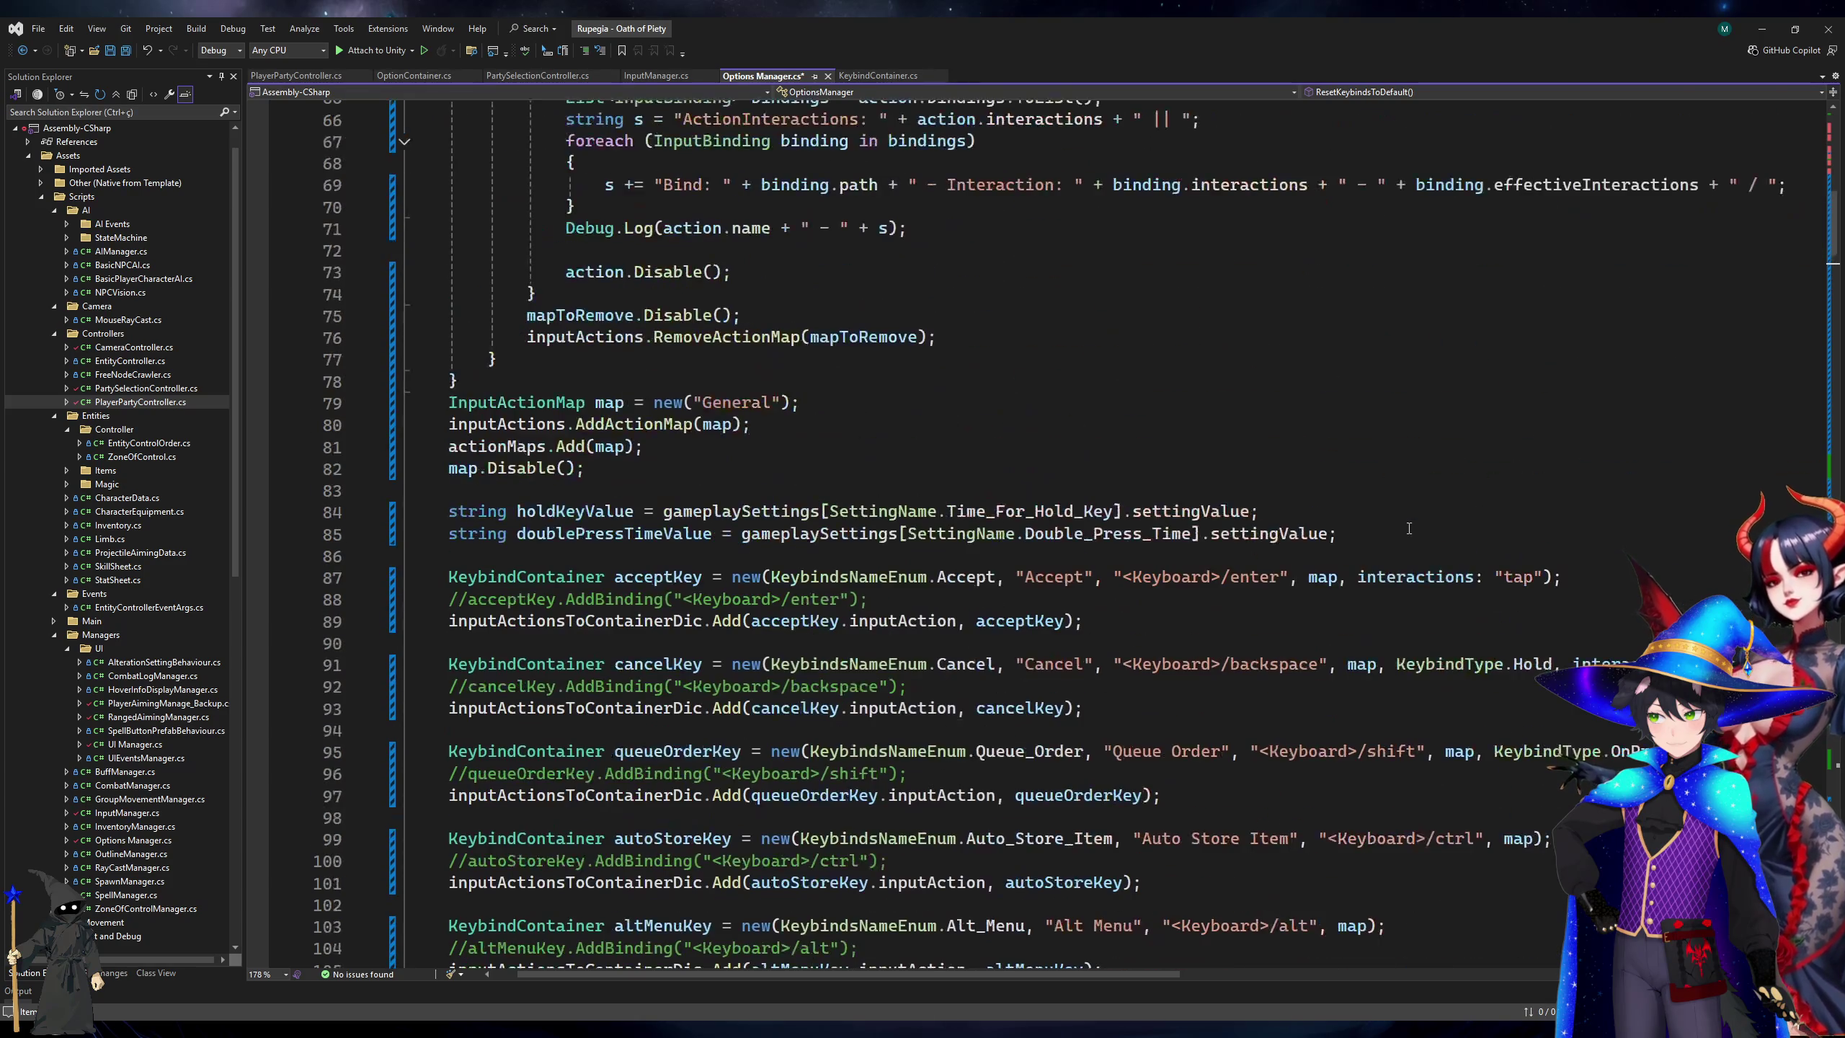
pyautogui.click(1444, 634)
pyautogui.click(1474, 666)
pyautogui.hscroll(3, 1475, 669)
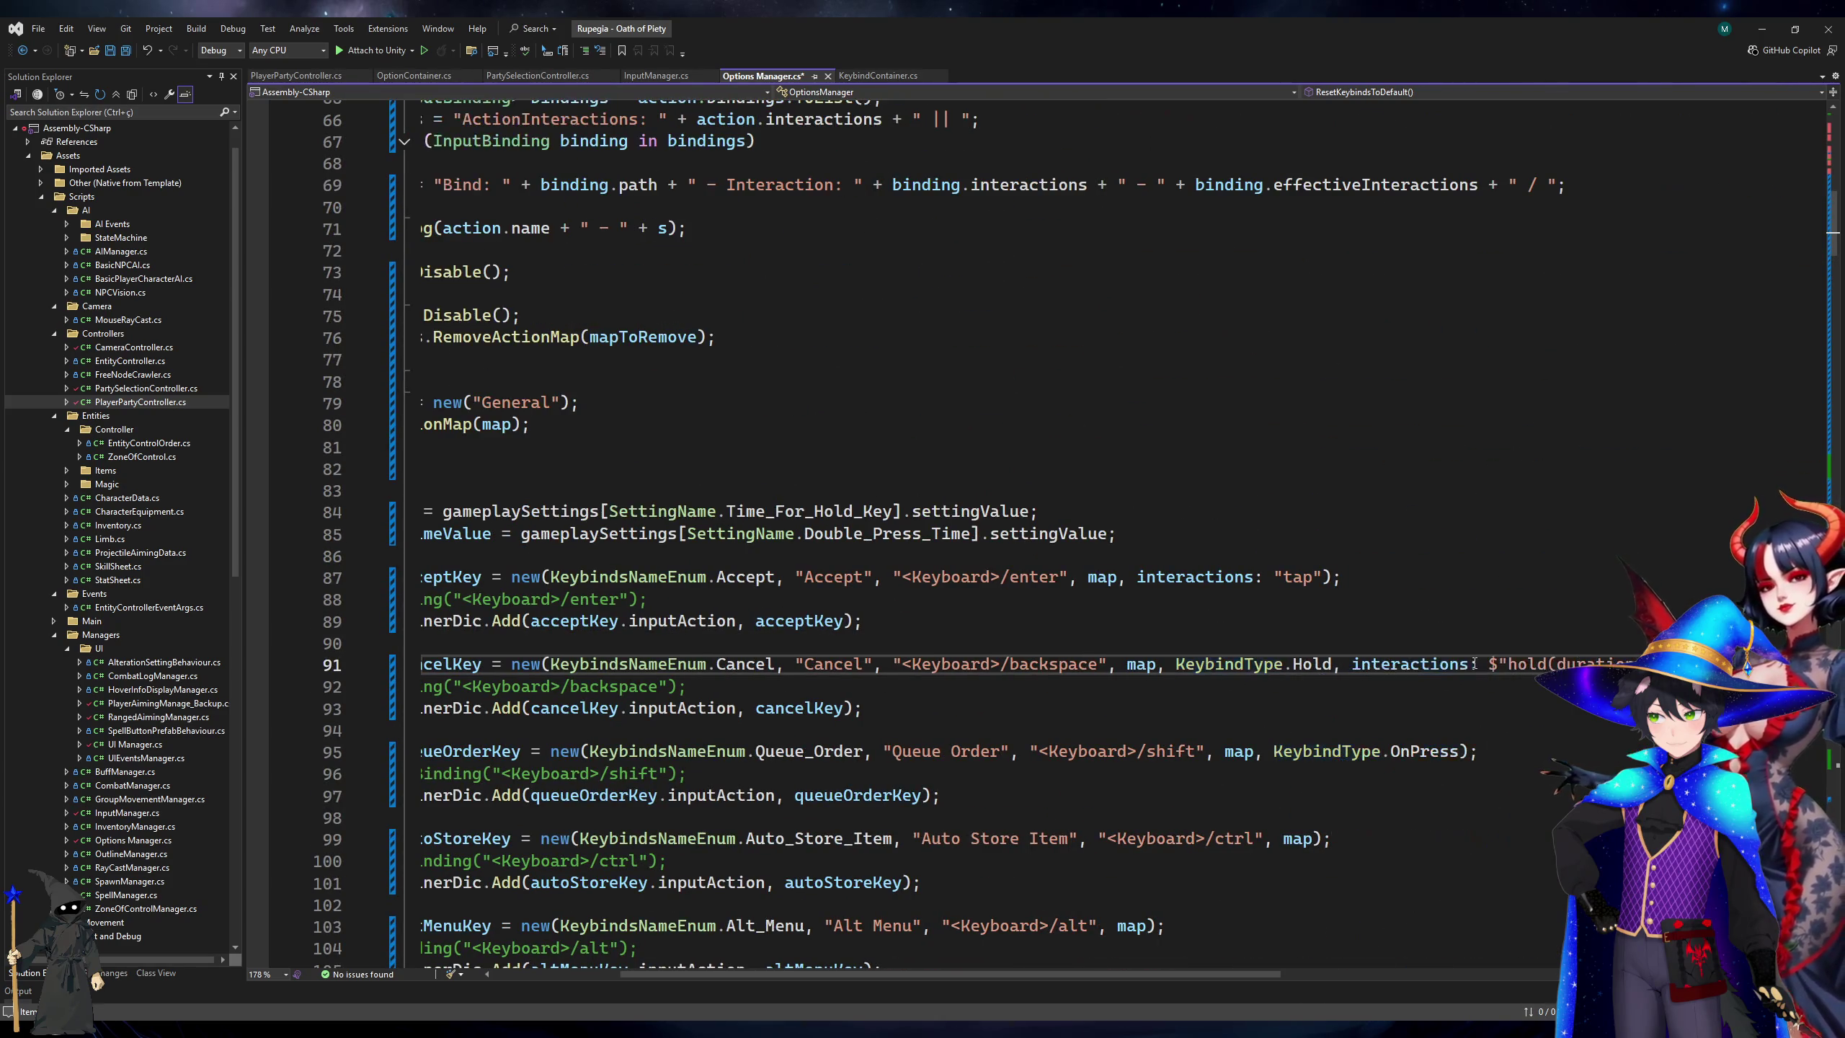
pyautogui.hotkey('shift', 'Right')
pyautogui.hotkey('shift', 'Right')
pyautogui.hotkey('shift', 'Right')
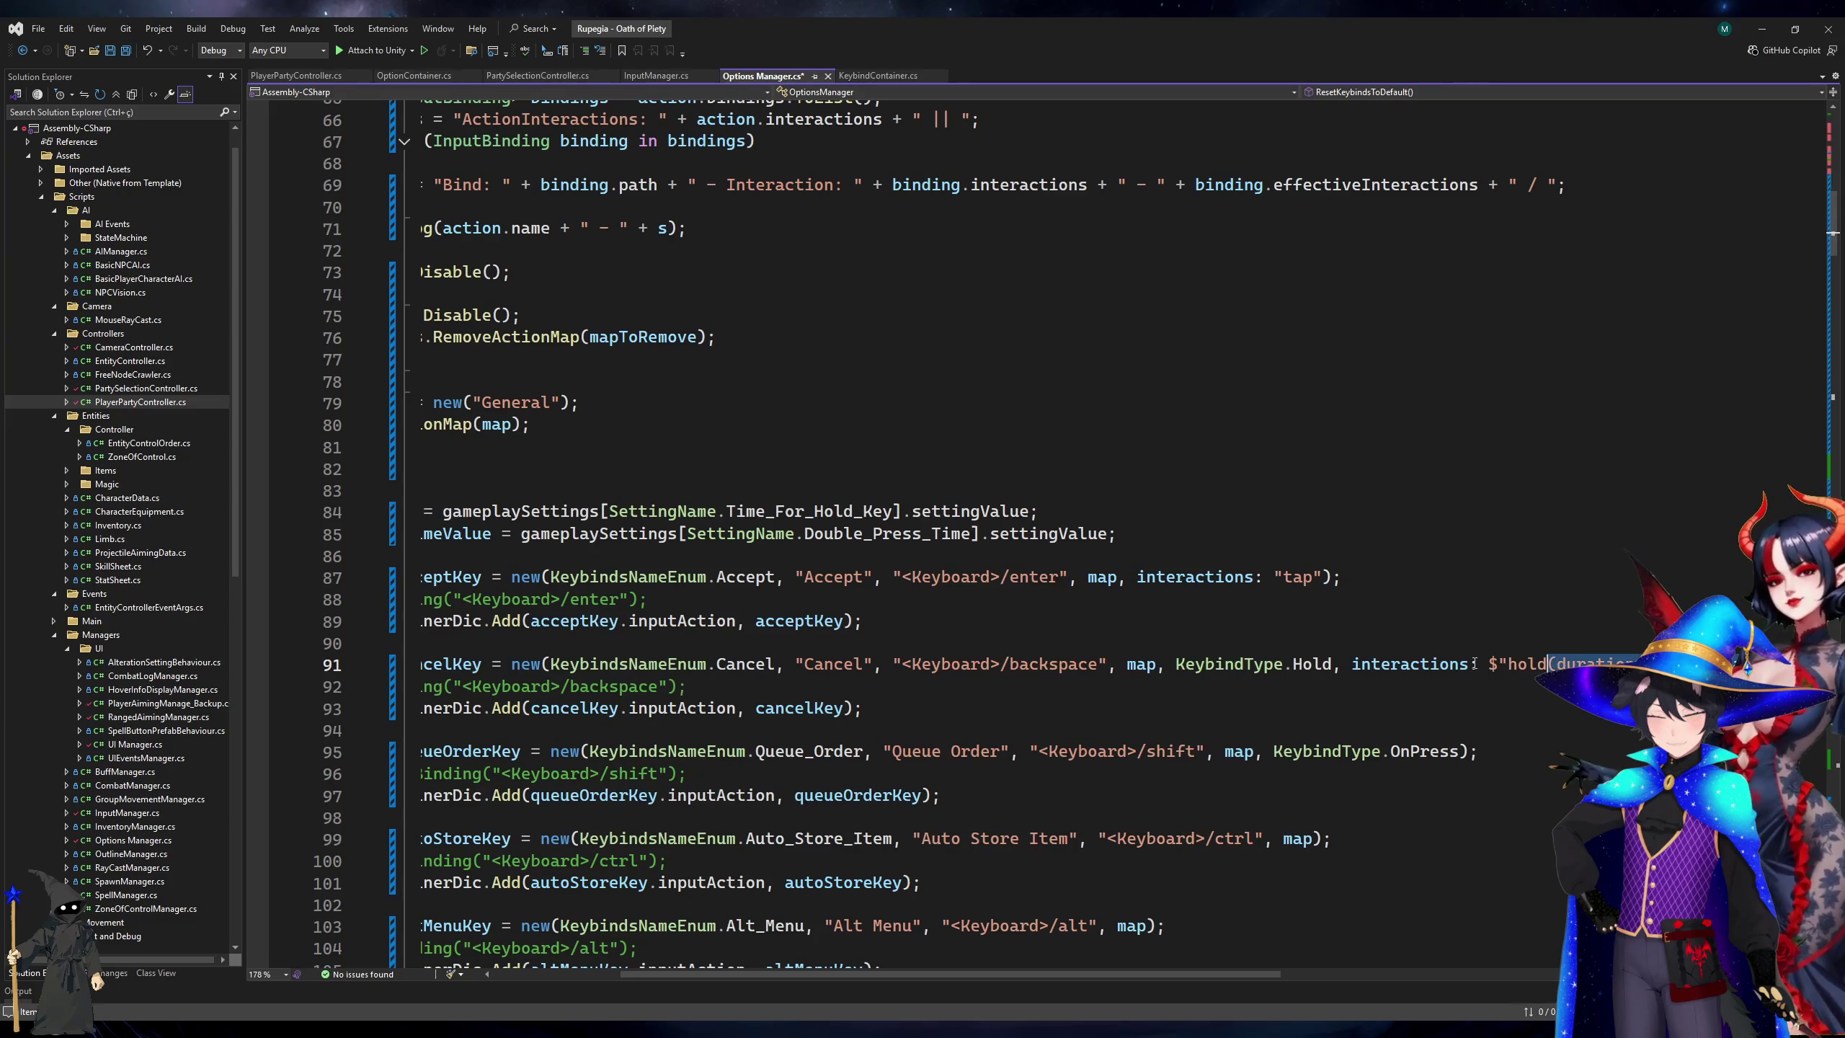
pyautogui.hotkey('ctrl', 'shift', 'Left')
pyautogui.hotkey('ctrl', 'shift', 'Left')
pyautogui.hotkey('ctrl', 'shift', 'Left')
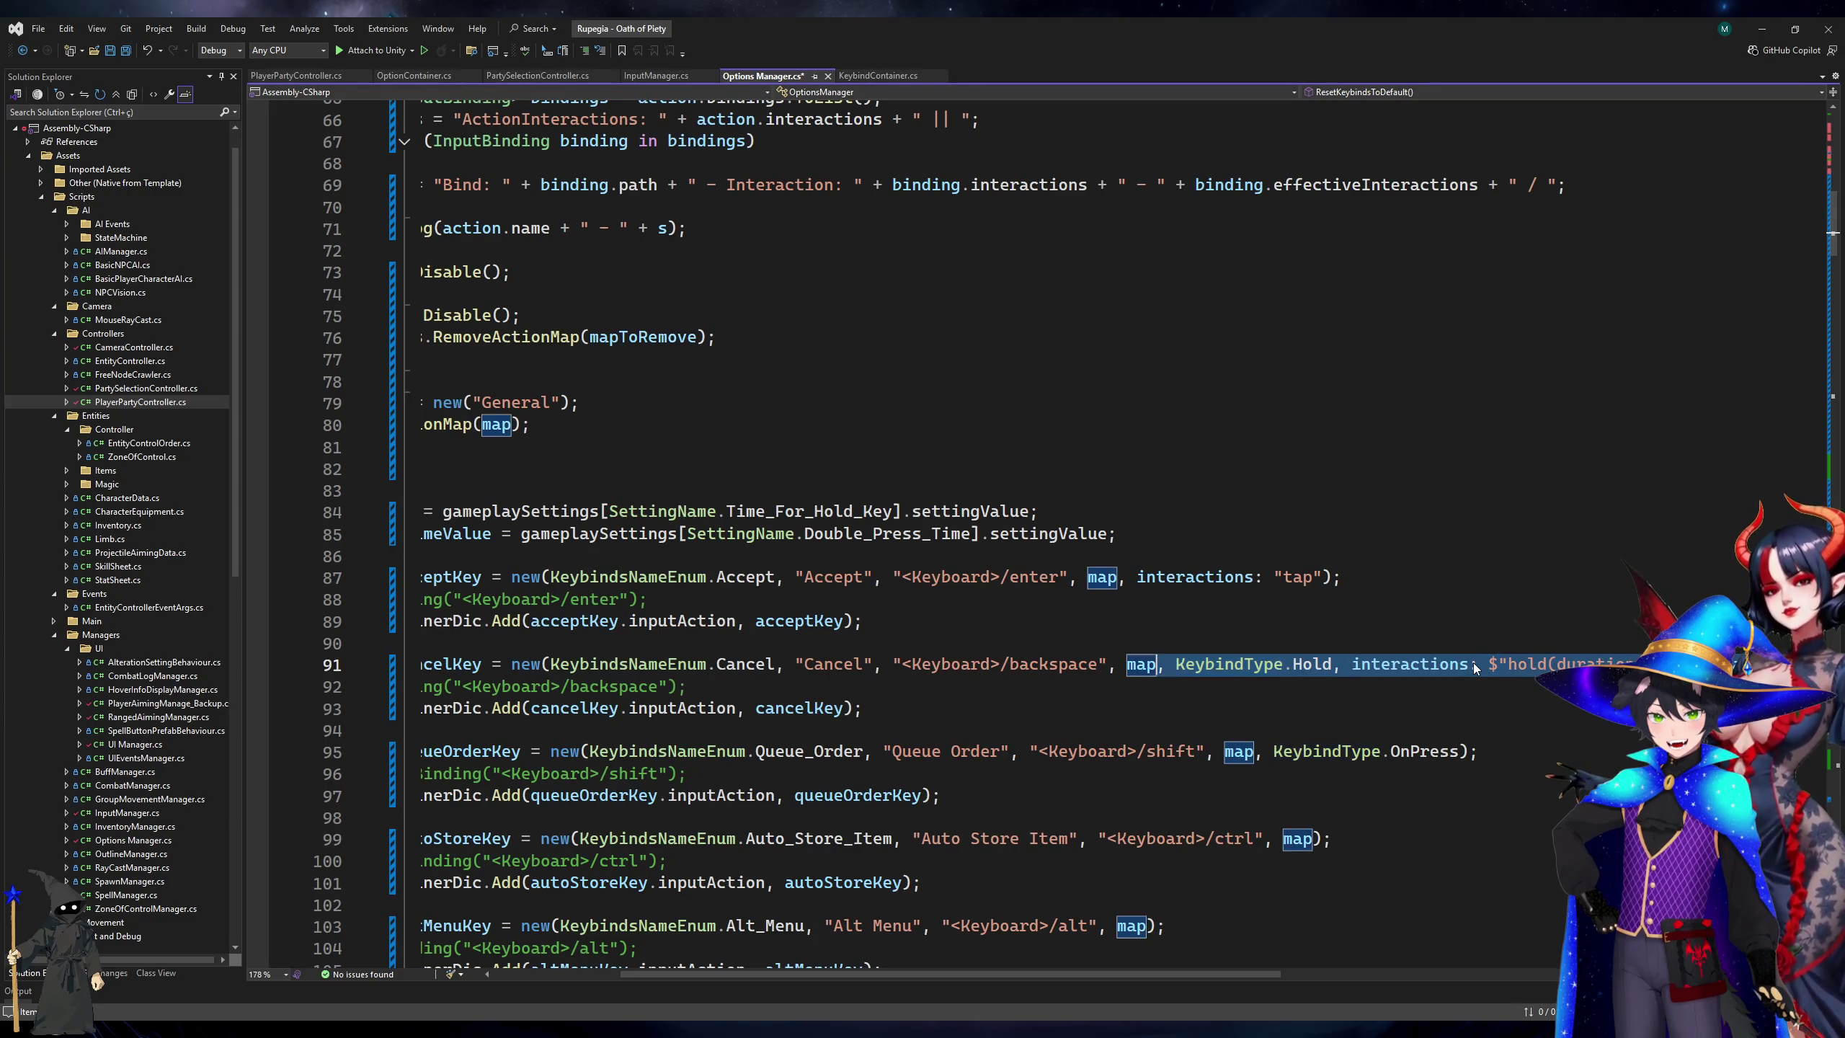
pyautogui.press('Delete')
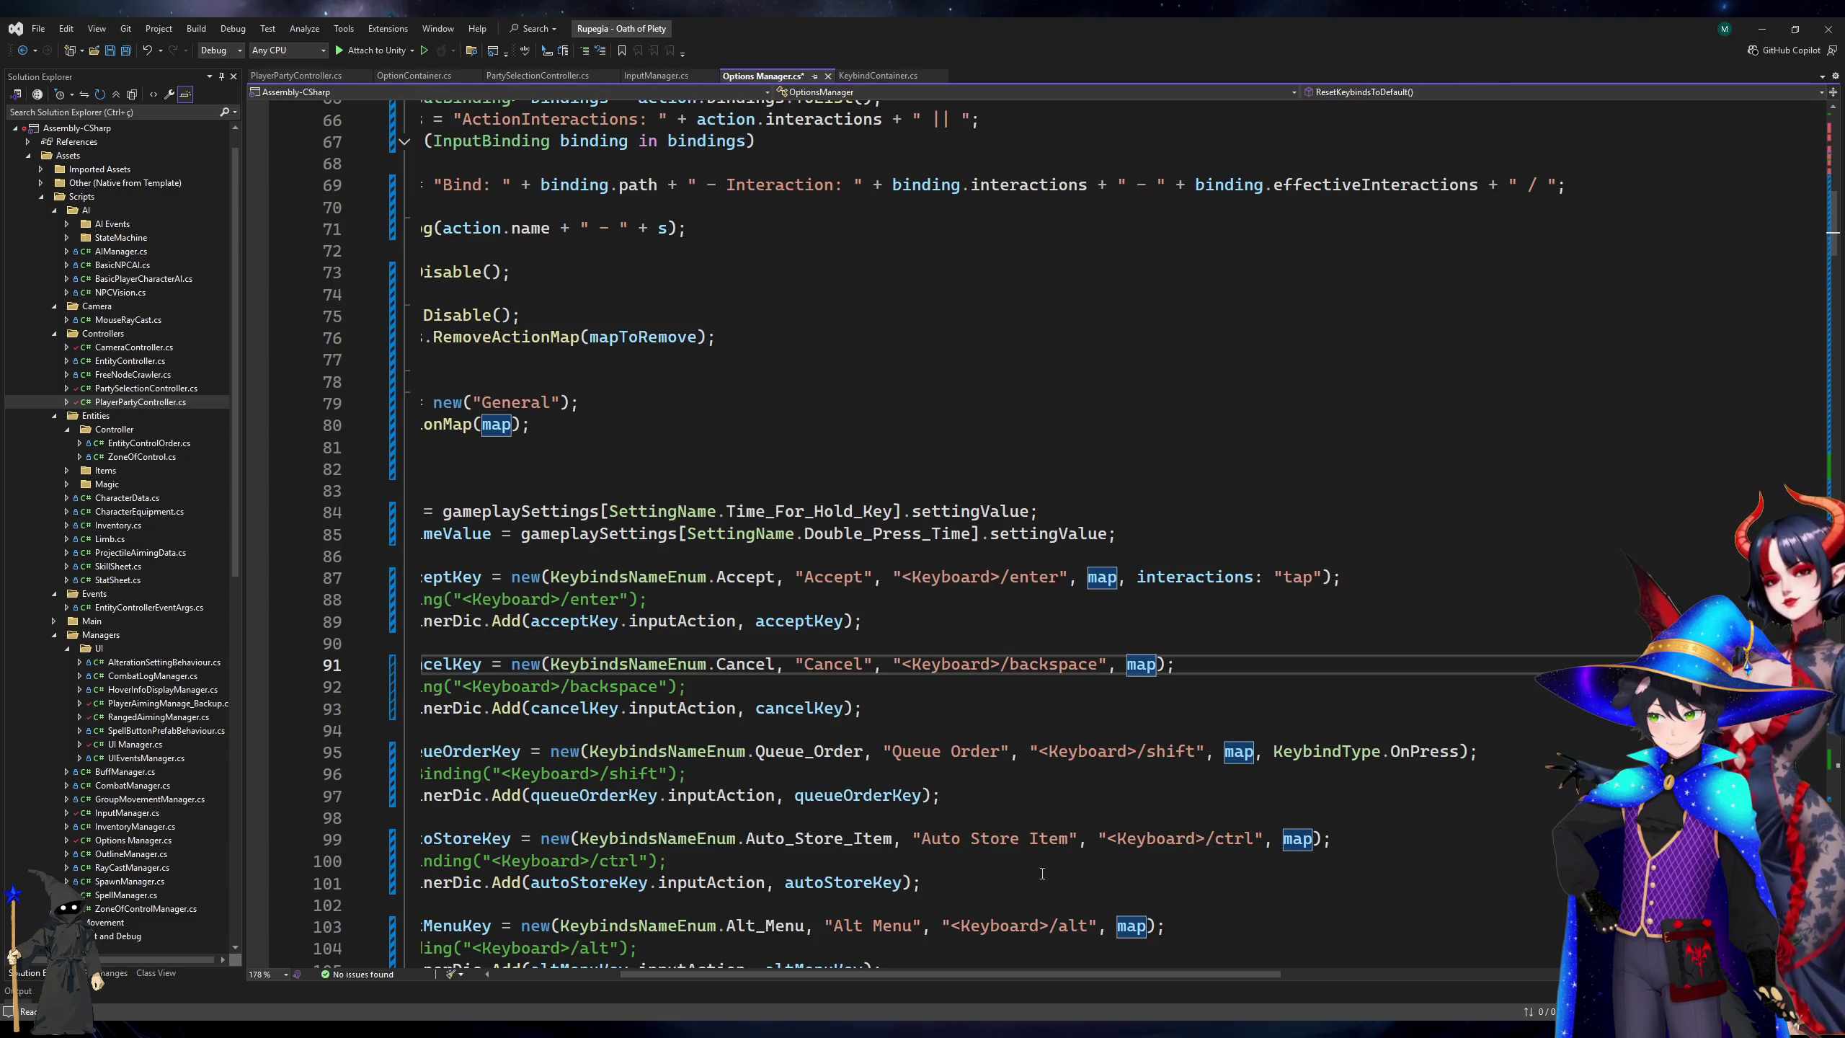
# Remove the "tap" interaction argument so the acceptKey constructor ends at map.
pyautogui.press('Up')
pyautogui.press('Up')
pyautogui.press('Up')
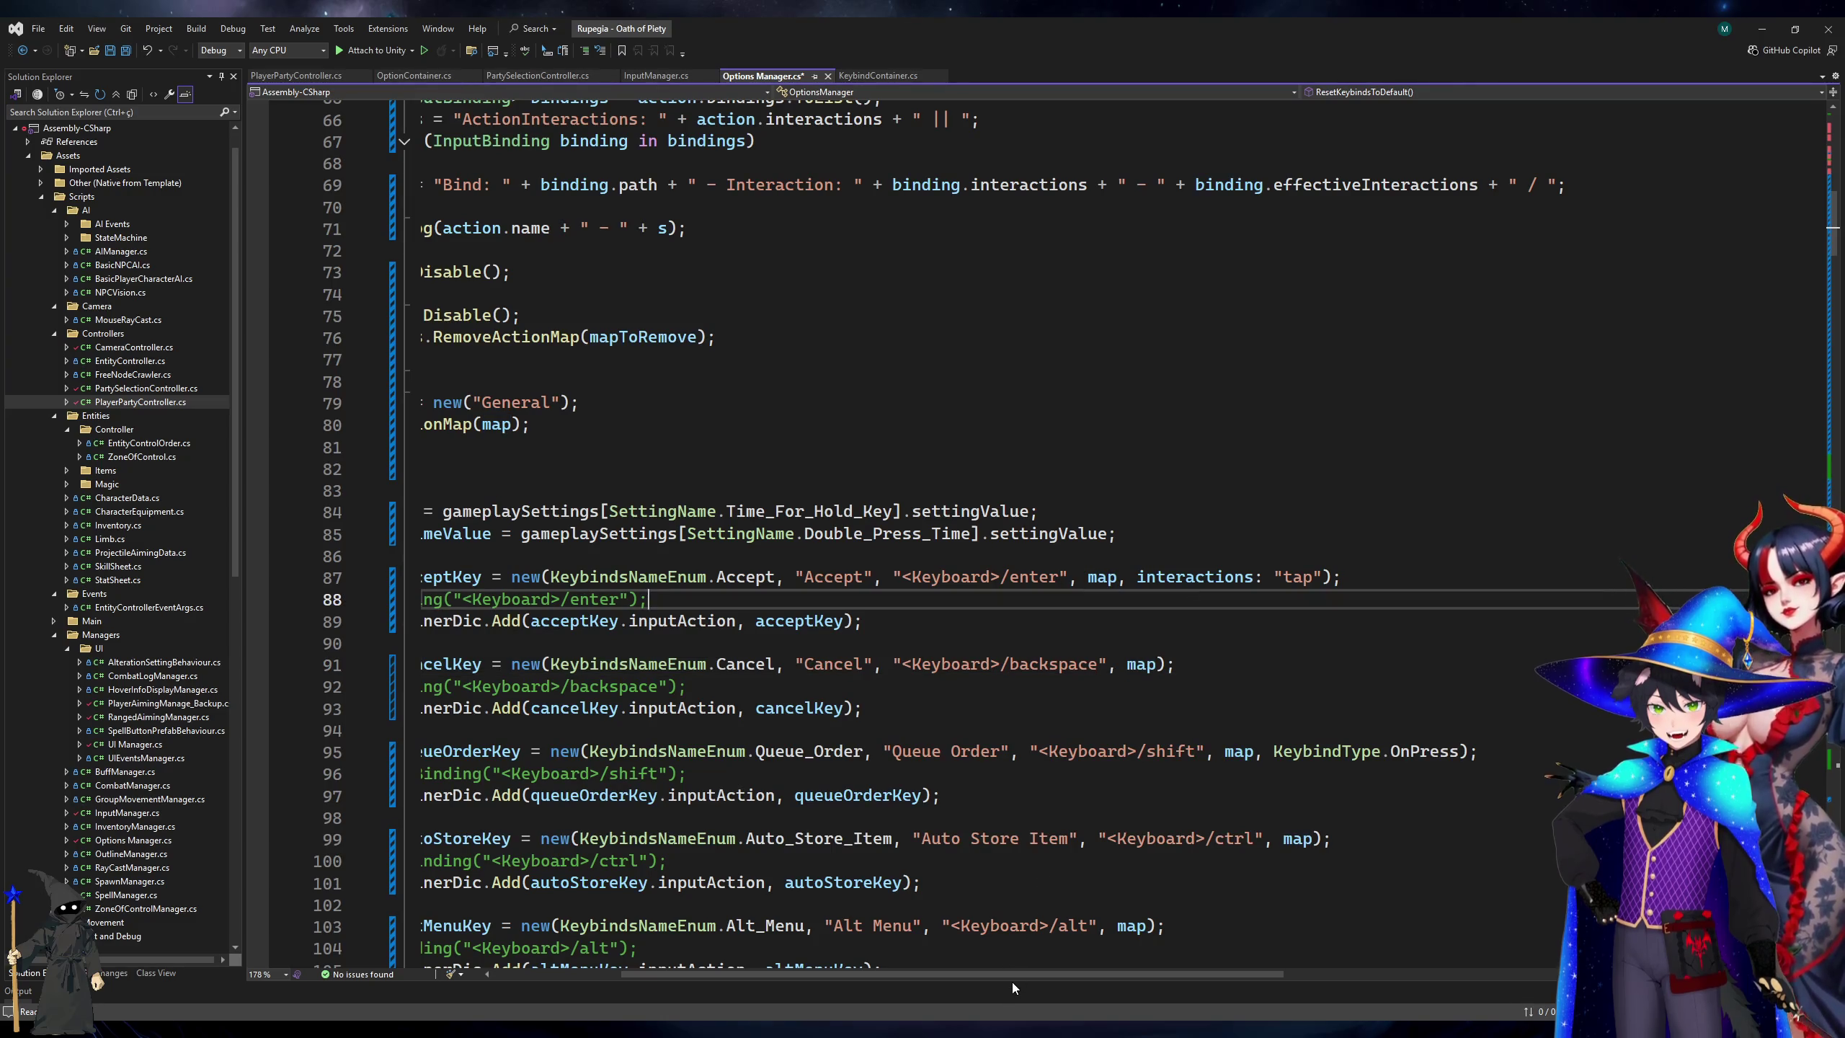
pyautogui.click(1117, 578)
pyautogui.keyDown('shift'); pyautogui.click(1316, 579); pyautogui.keyUp('shift')
pyautogui.press('Delete')
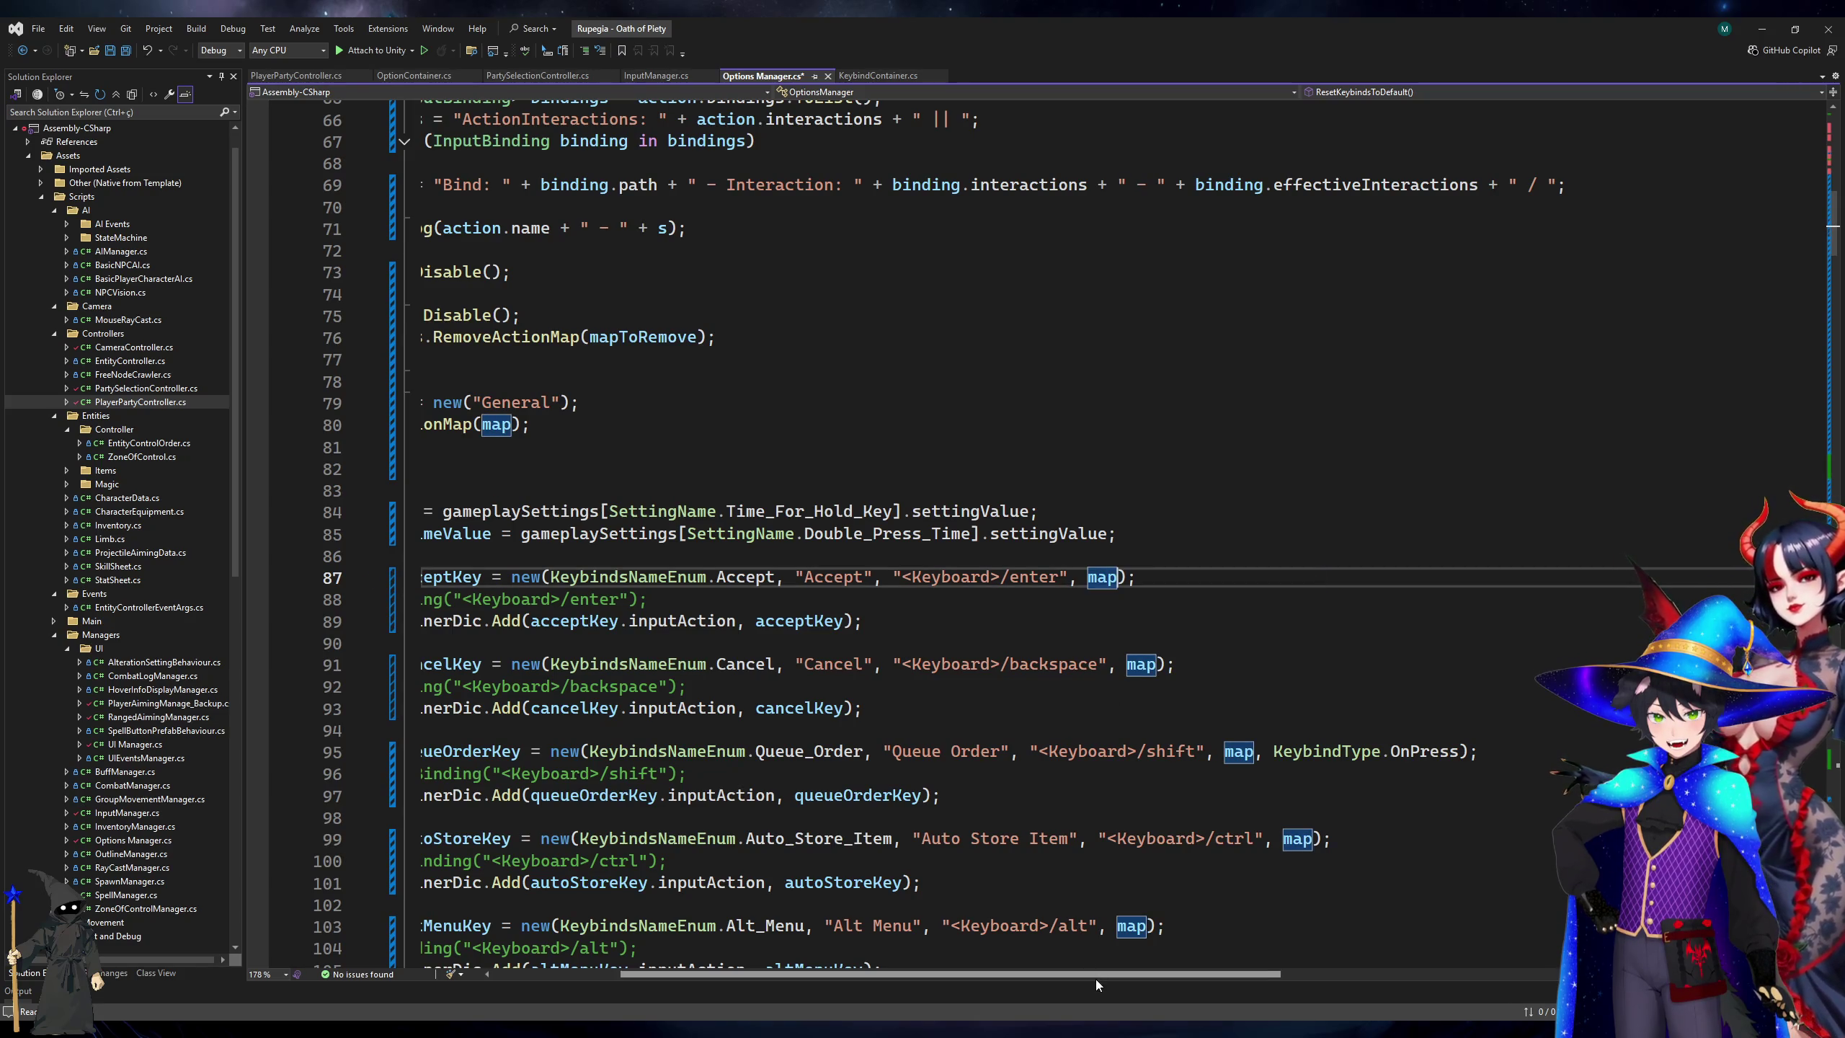
pyautogui.hscroll(-3, 1163, 618)
pyautogui.scroll(-20, 1163, 622)
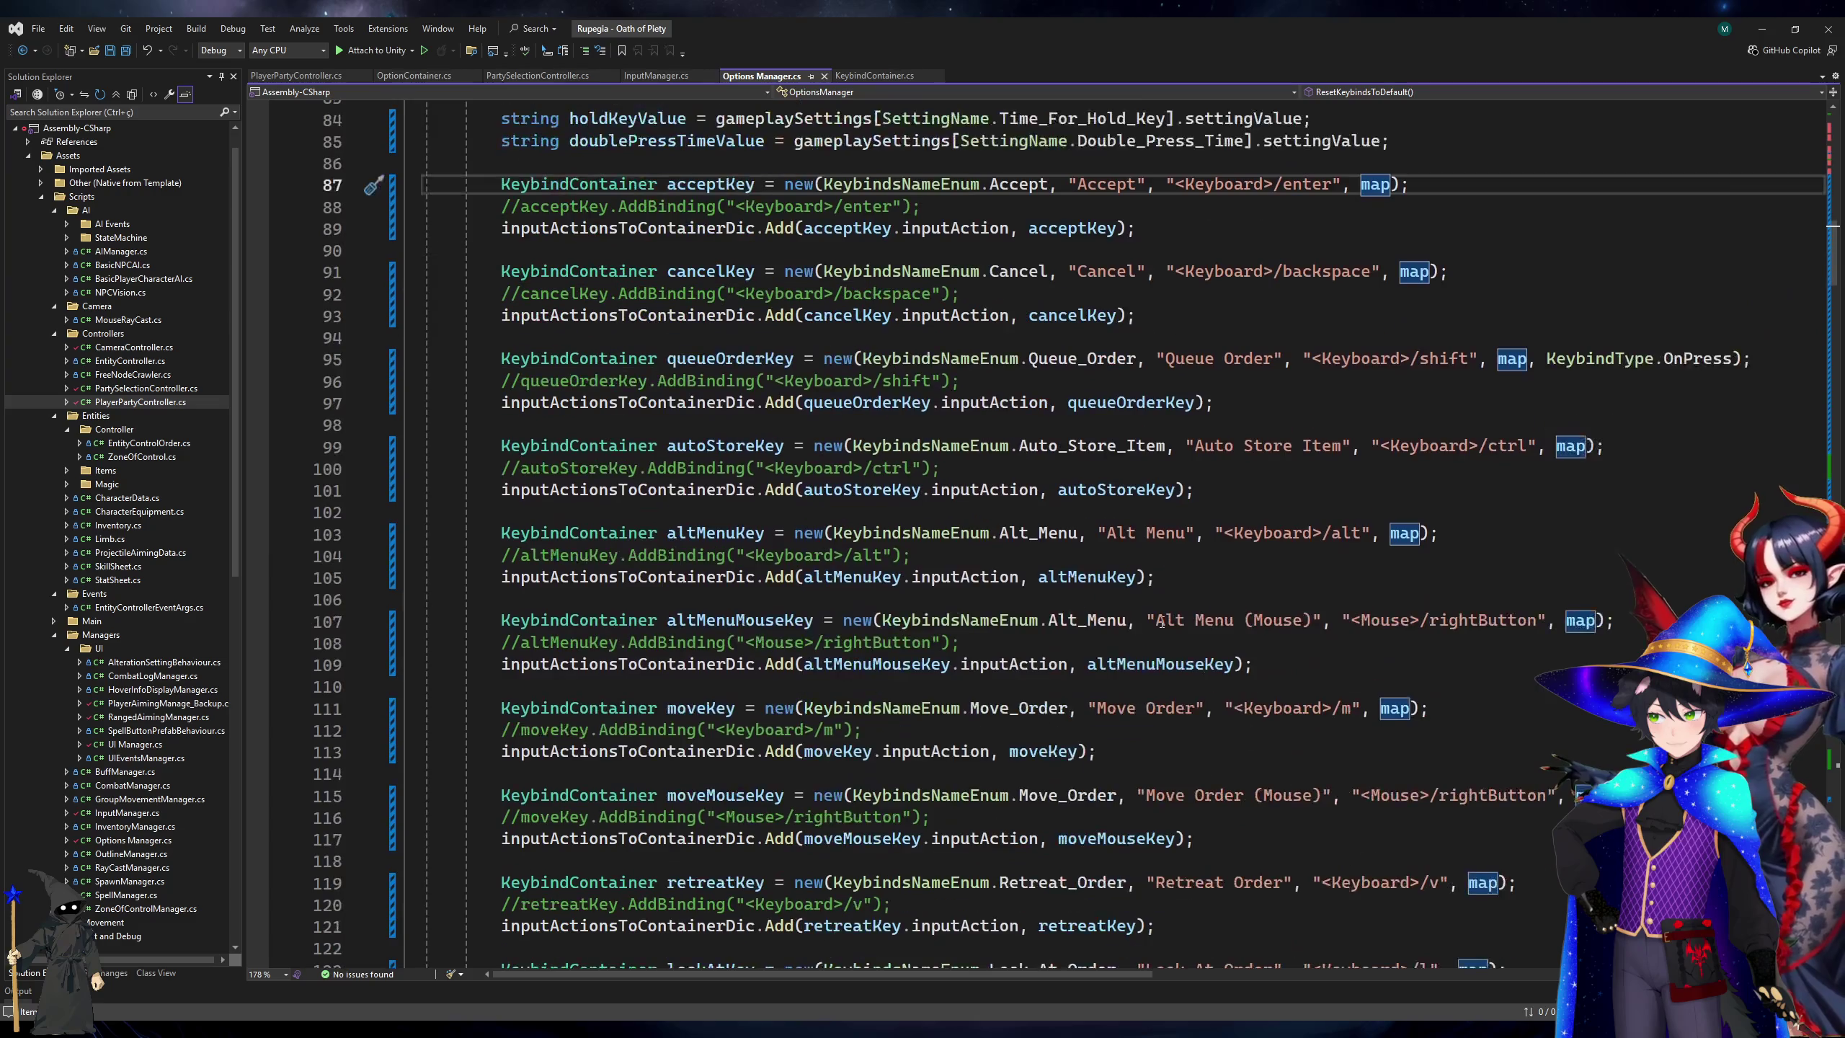
# Add KeybindType.OnPress after map in the boxSelectionKey constructor on line 187.
pyautogui.scroll(-6, 1163, 622)
pyautogui.scroll(-6, 1163, 622)
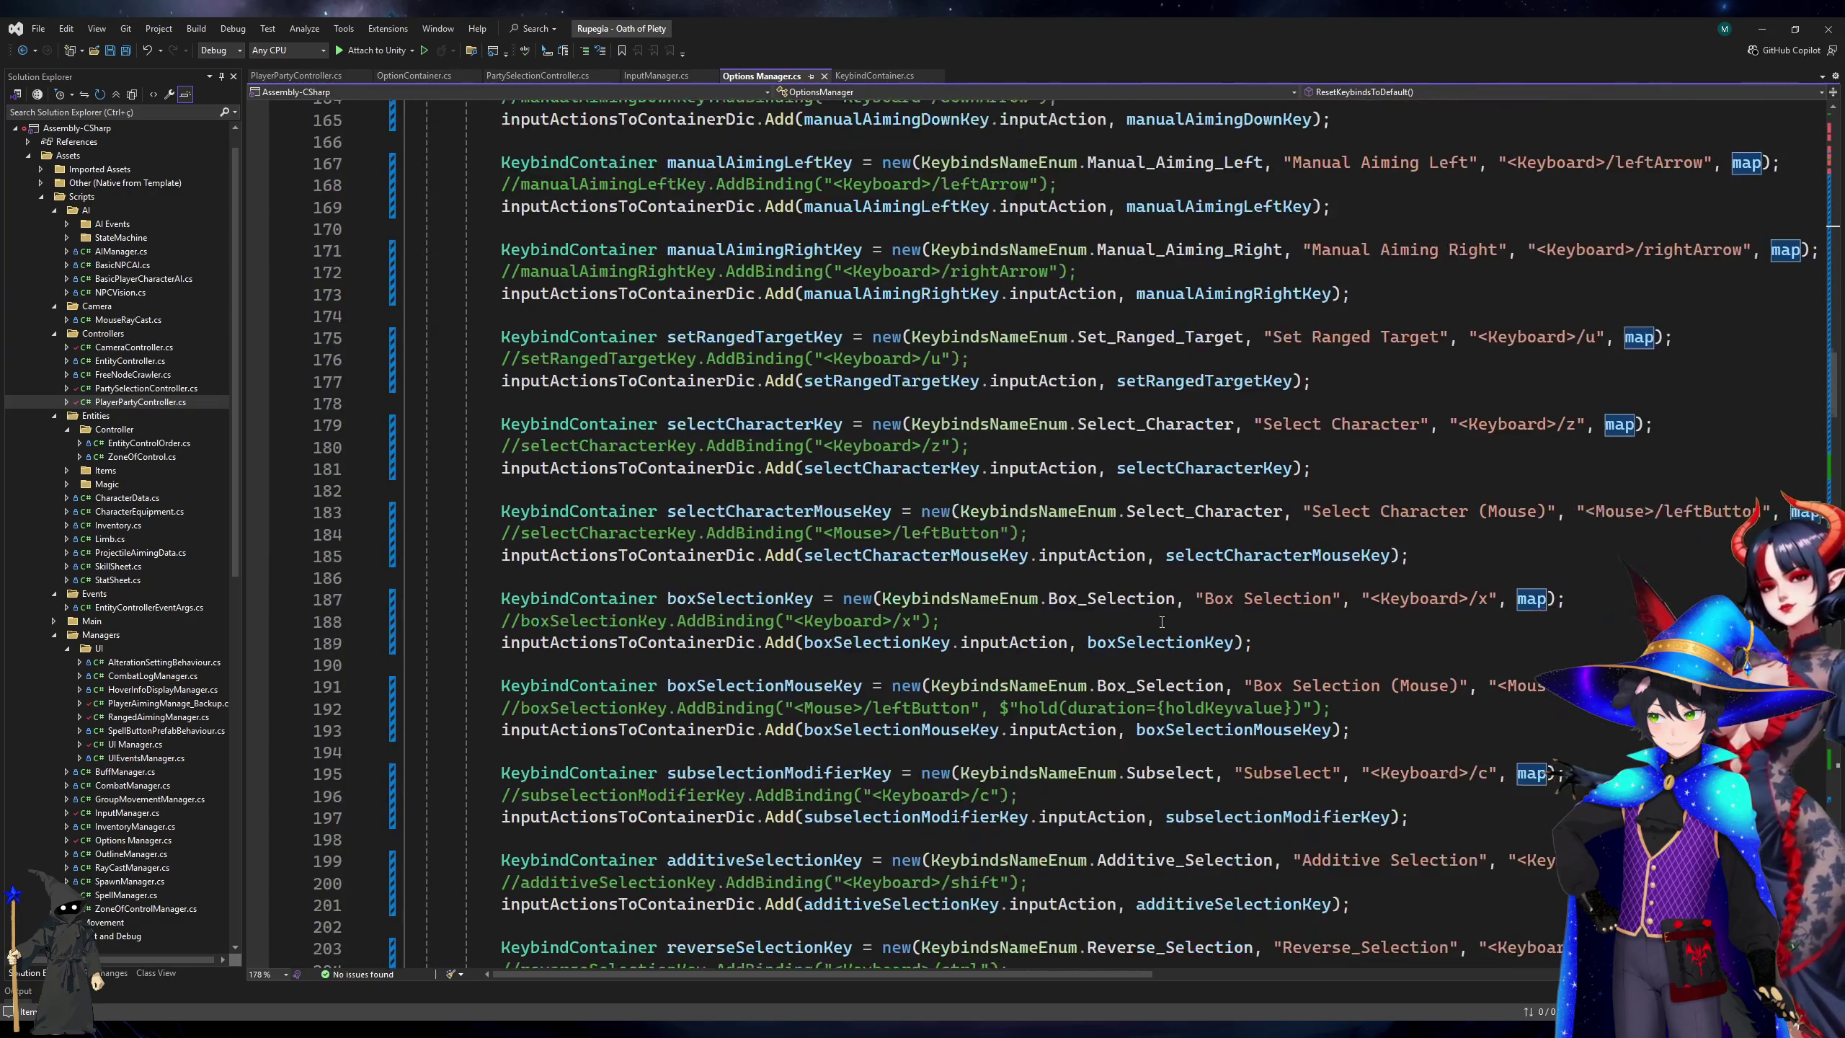
pyautogui.scroll(-1, 1163, 622)
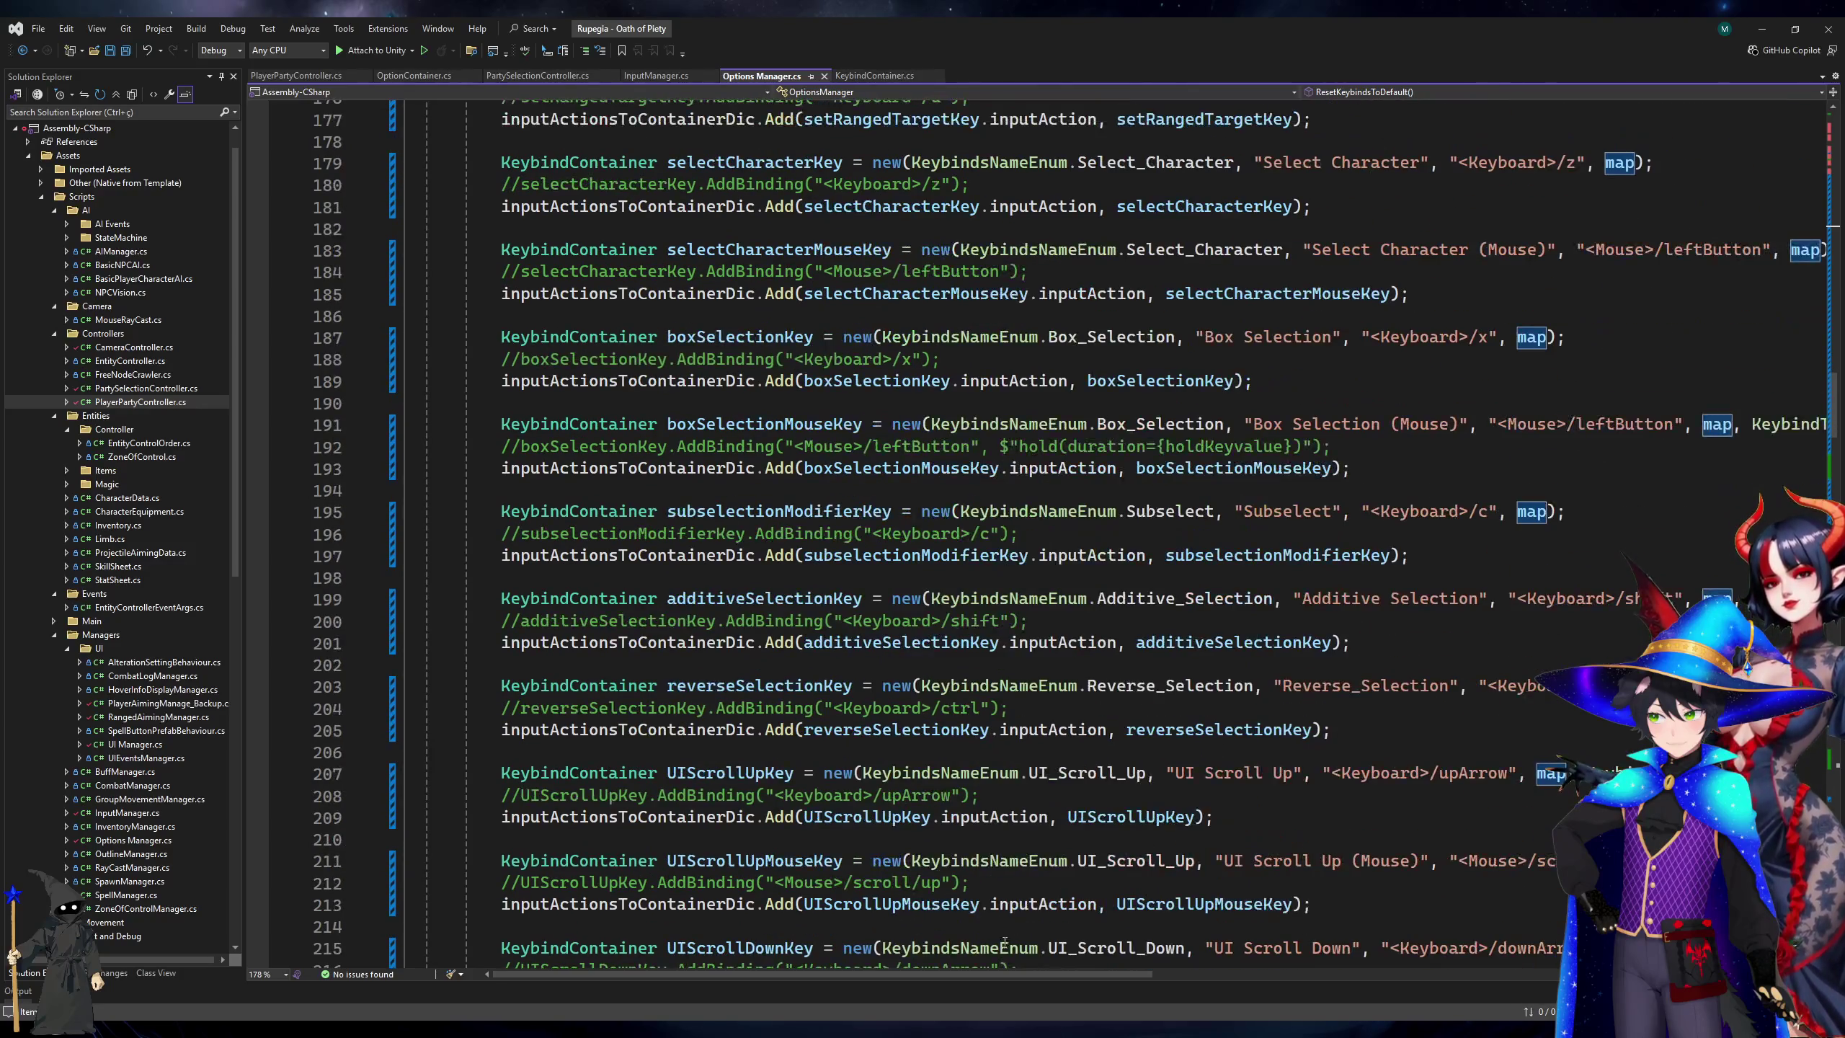
pyautogui.moveTo(1049, 975)
pyautogui.mouseDown()
pyautogui.moveTo(1327, 986)
pyautogui.moveTo(1072, 995)
pyautogui.mouseUp()
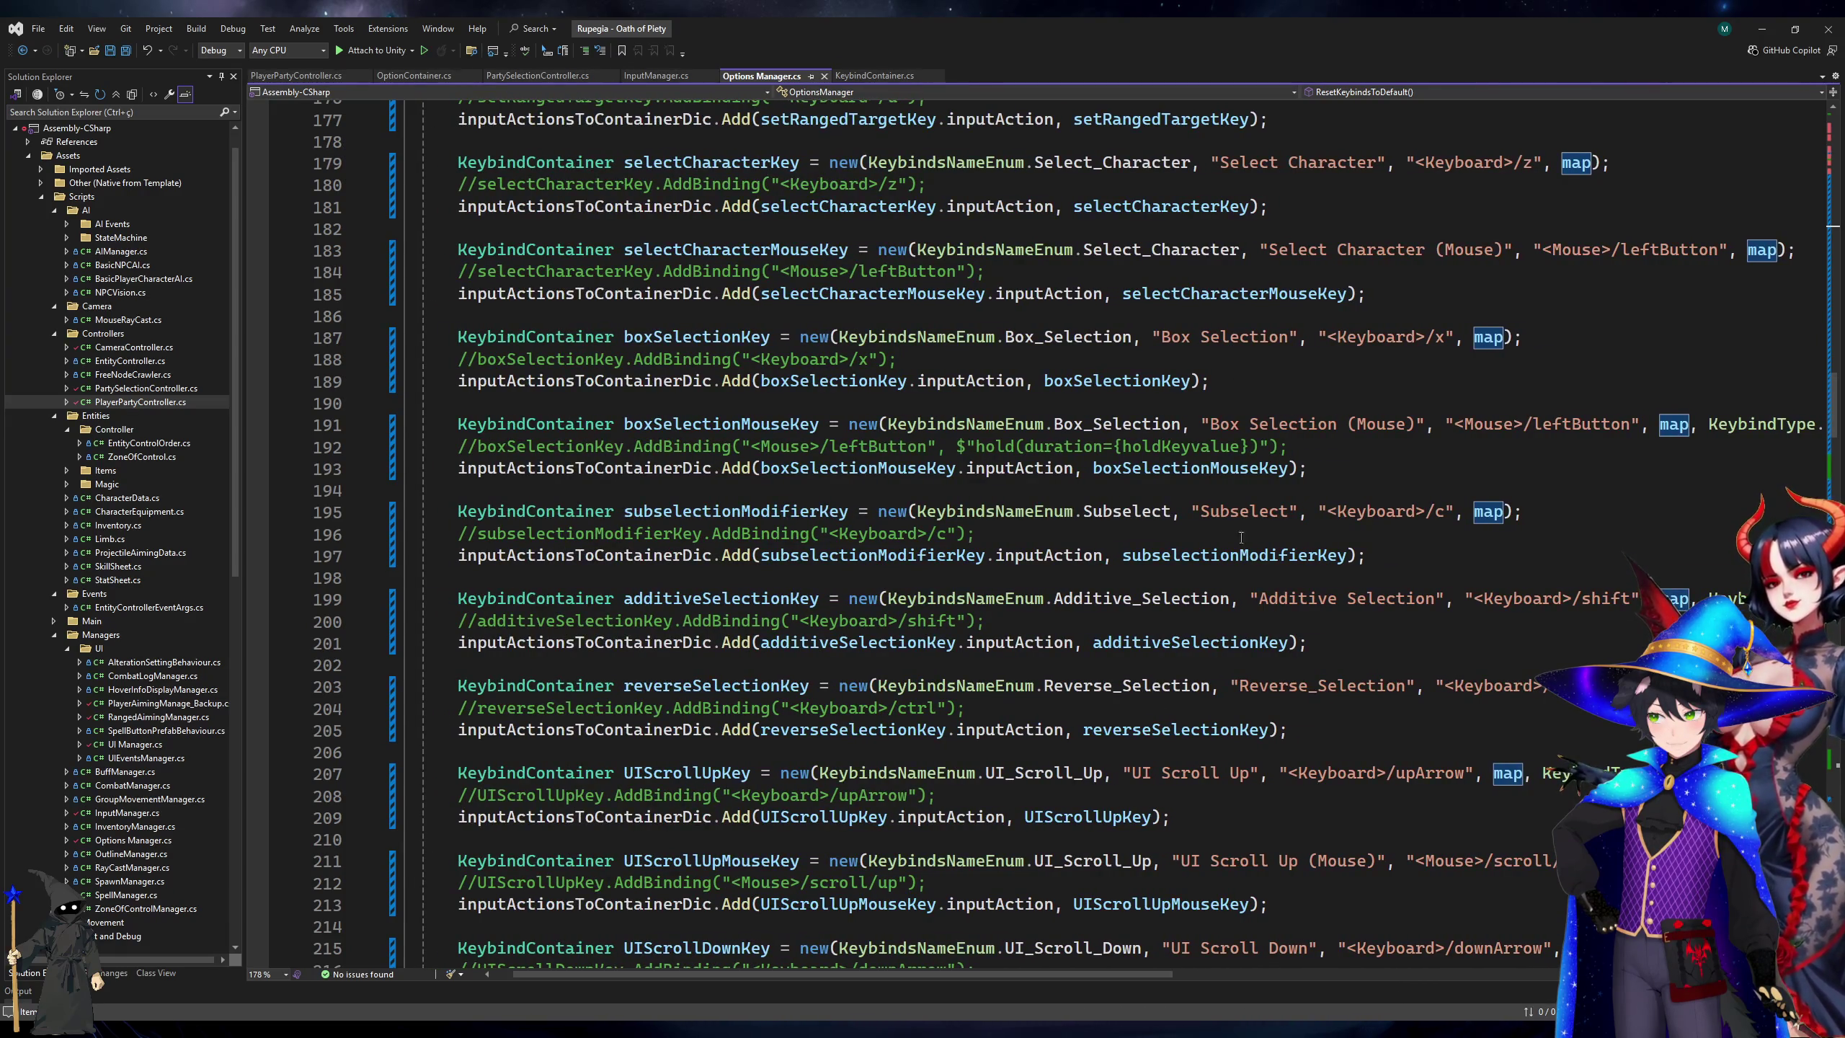
pyautogui.click(1502, 338)
pyautogui.write(', ')
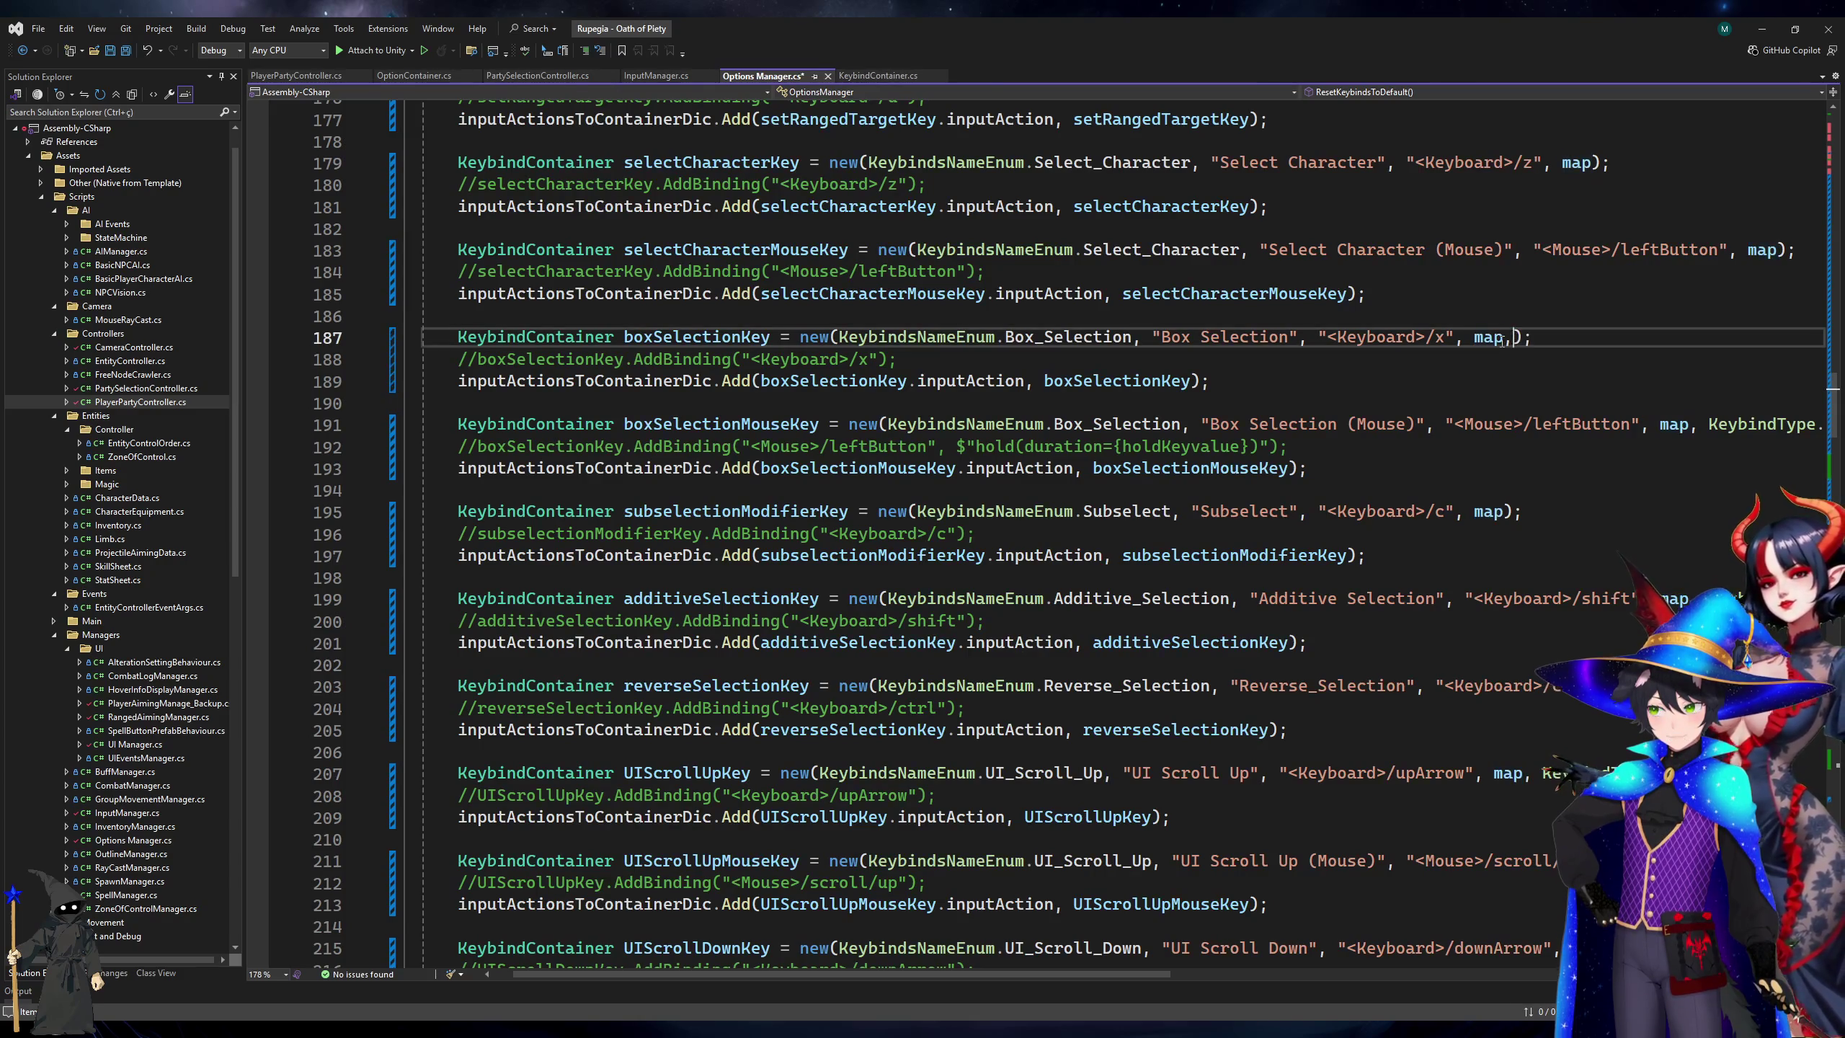
pyautogui.write('K')
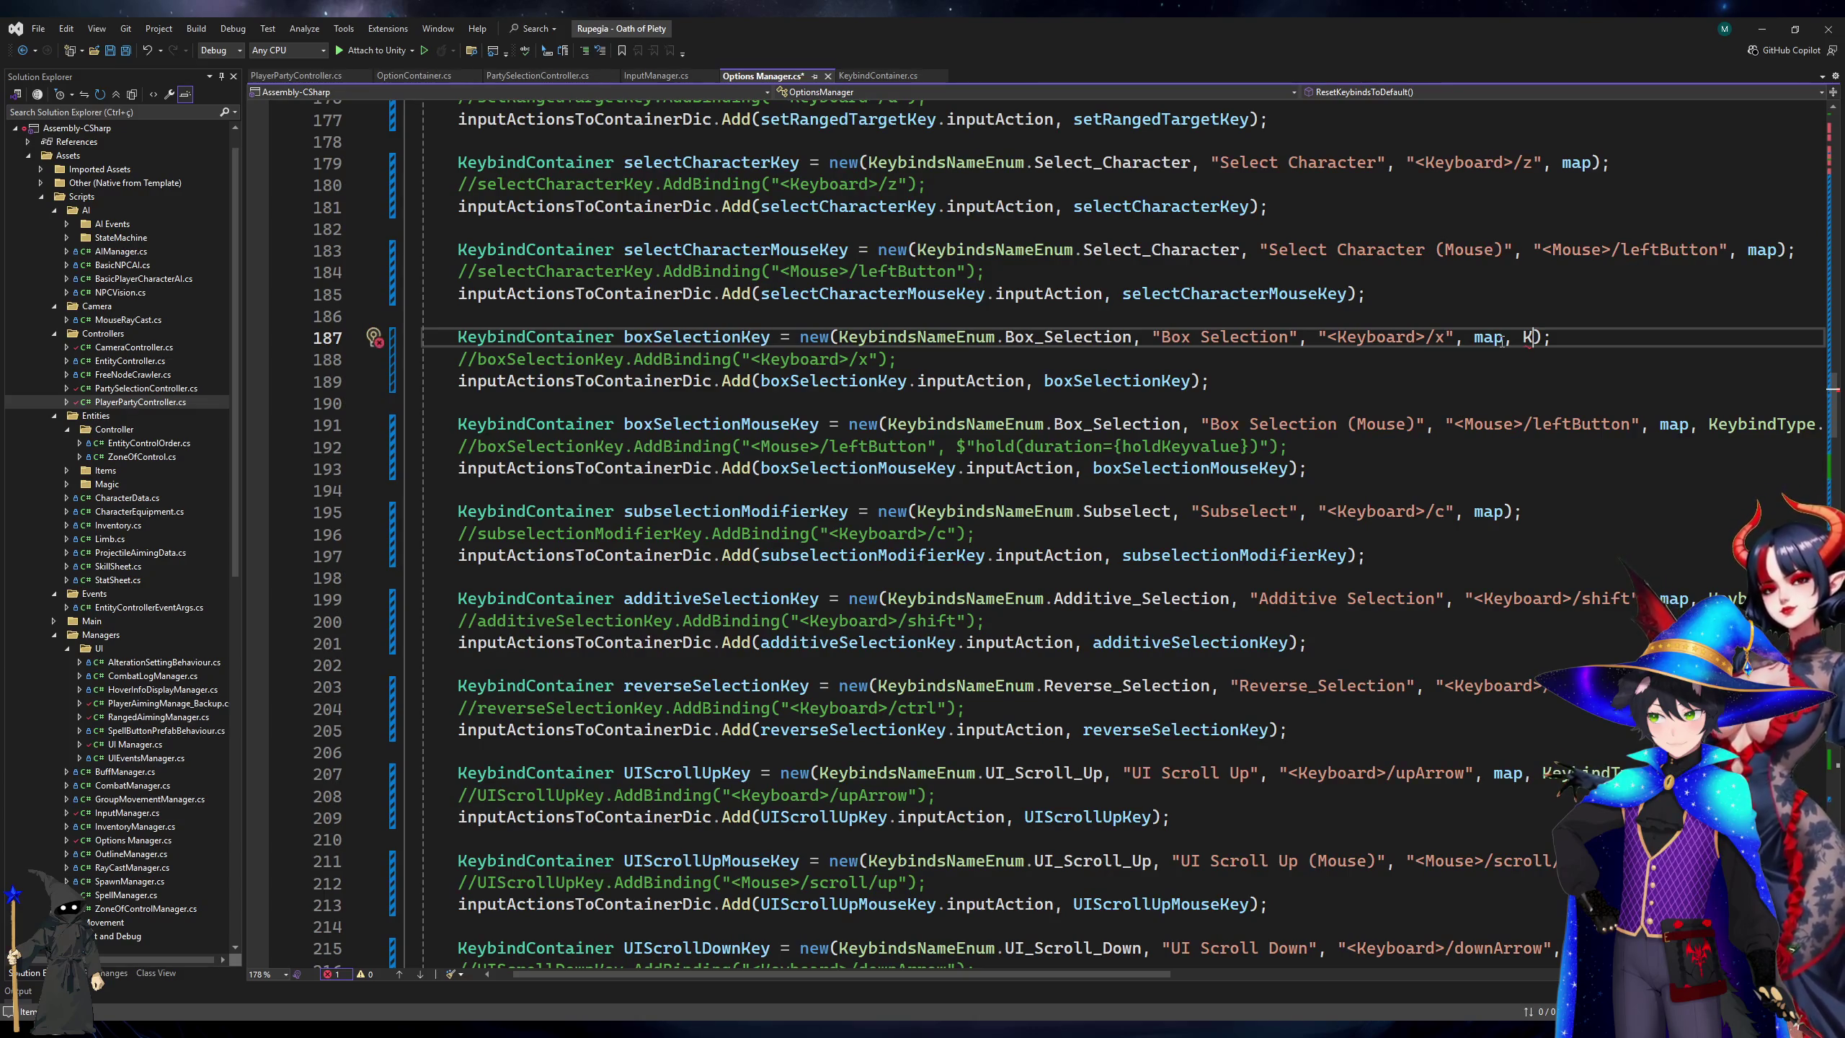
pyautogui.press('Tab')
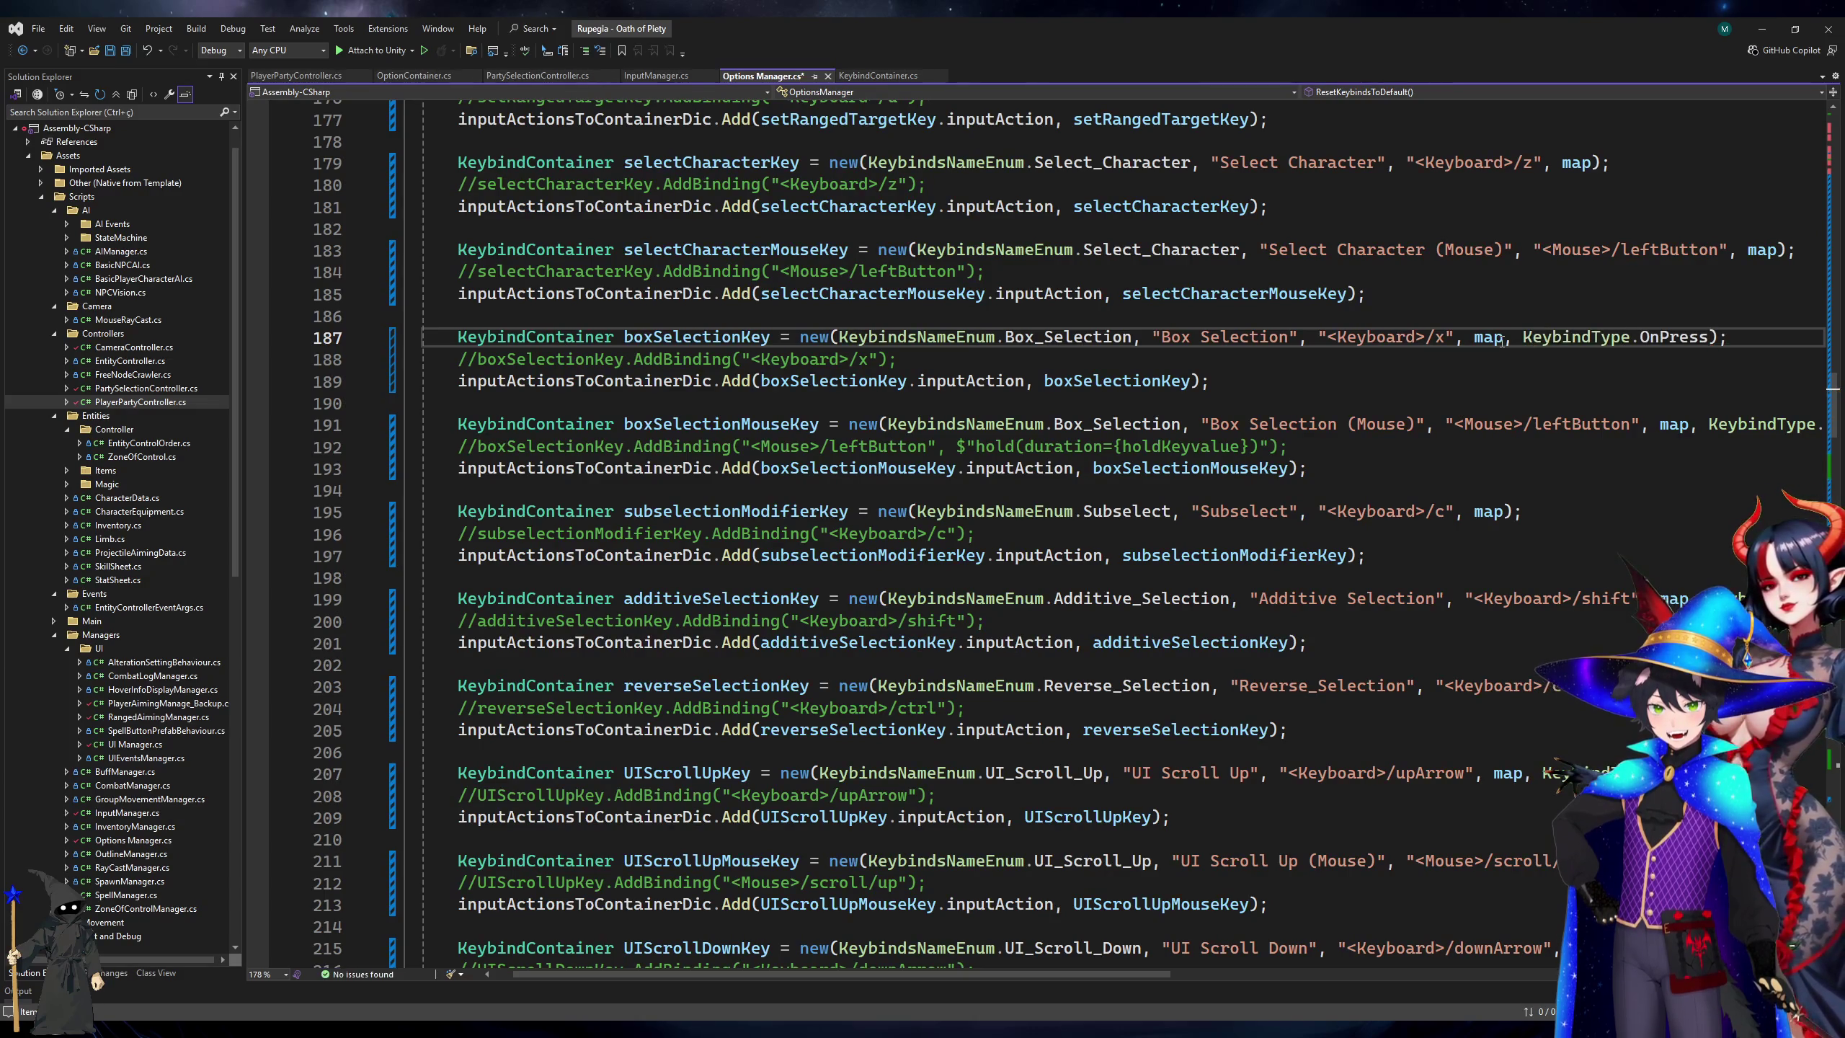
pyautogui.scroll(1, 1361, 291)
pyautogui.click(1361, 291)
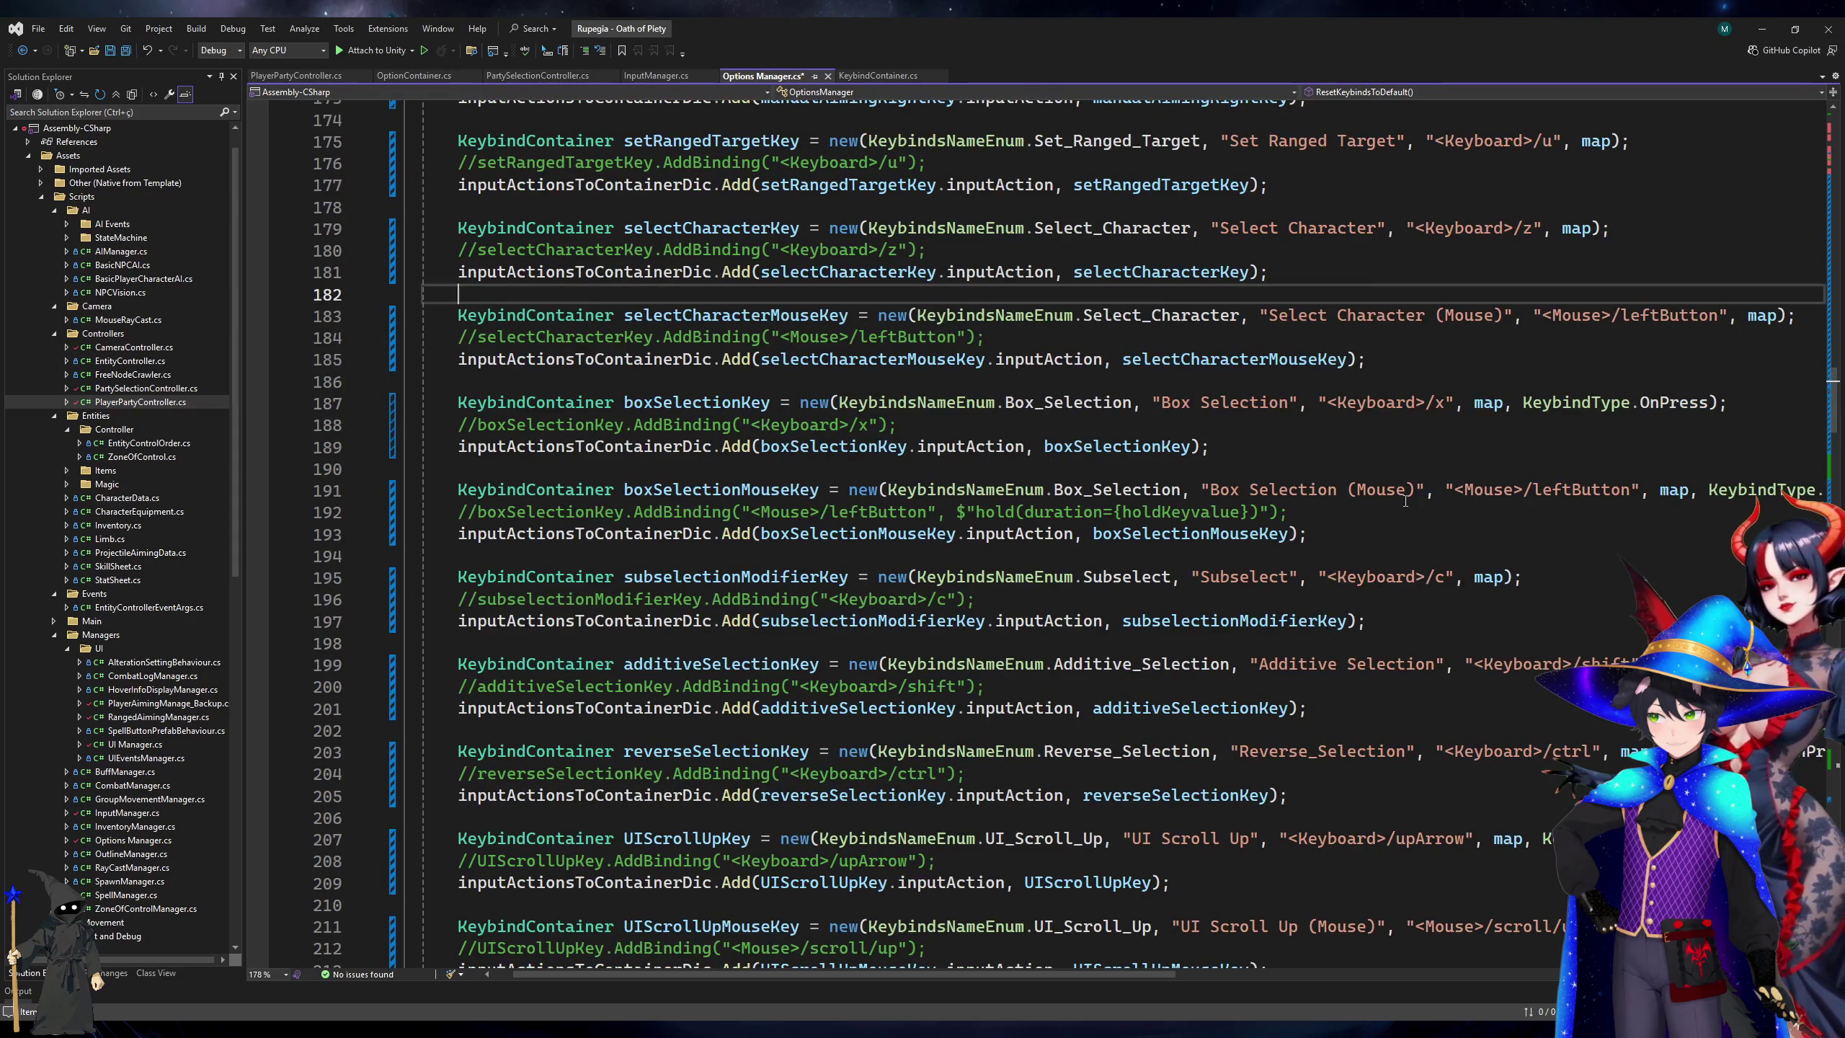
# Review the Subselect, UI Scroll Up and camera keybind declarations in Options Manager.cs.
pyautogui.click(1357, 579)
pyautogui.scroll(-2, 1360, 677)
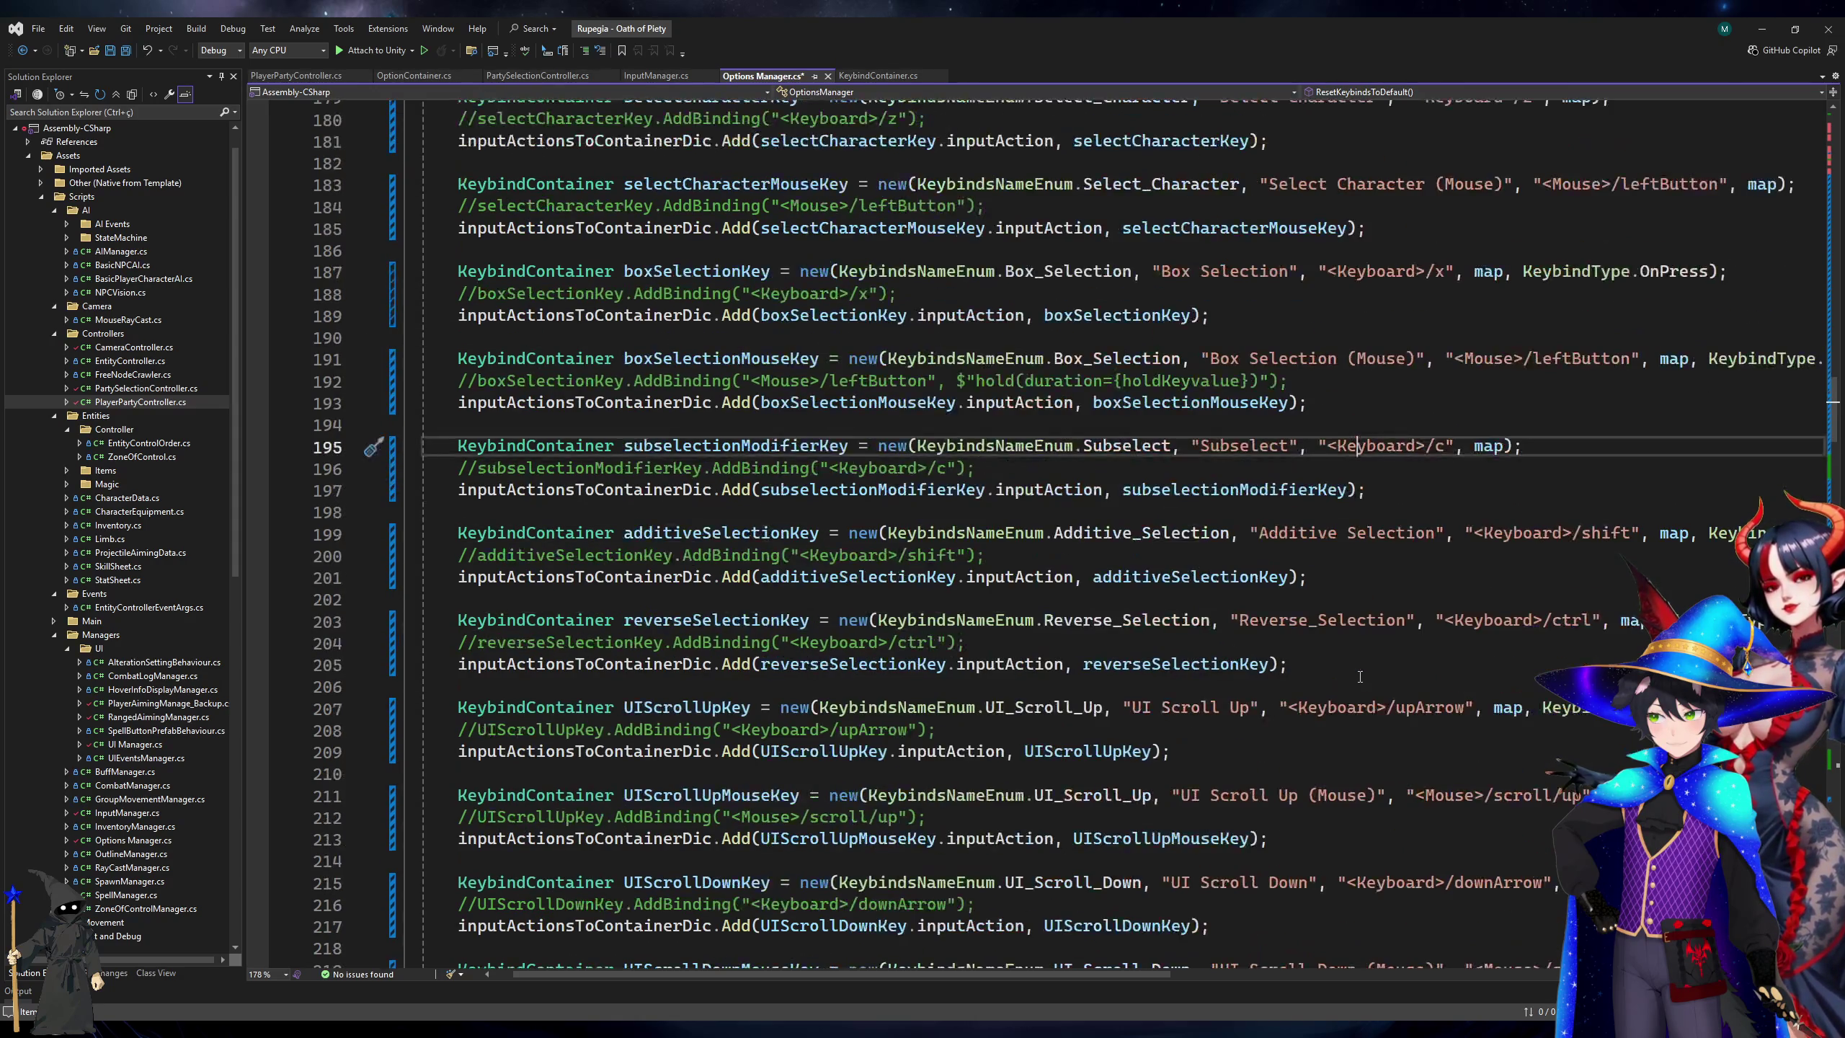
pyautogui.scroll(-3, 1360, 676)
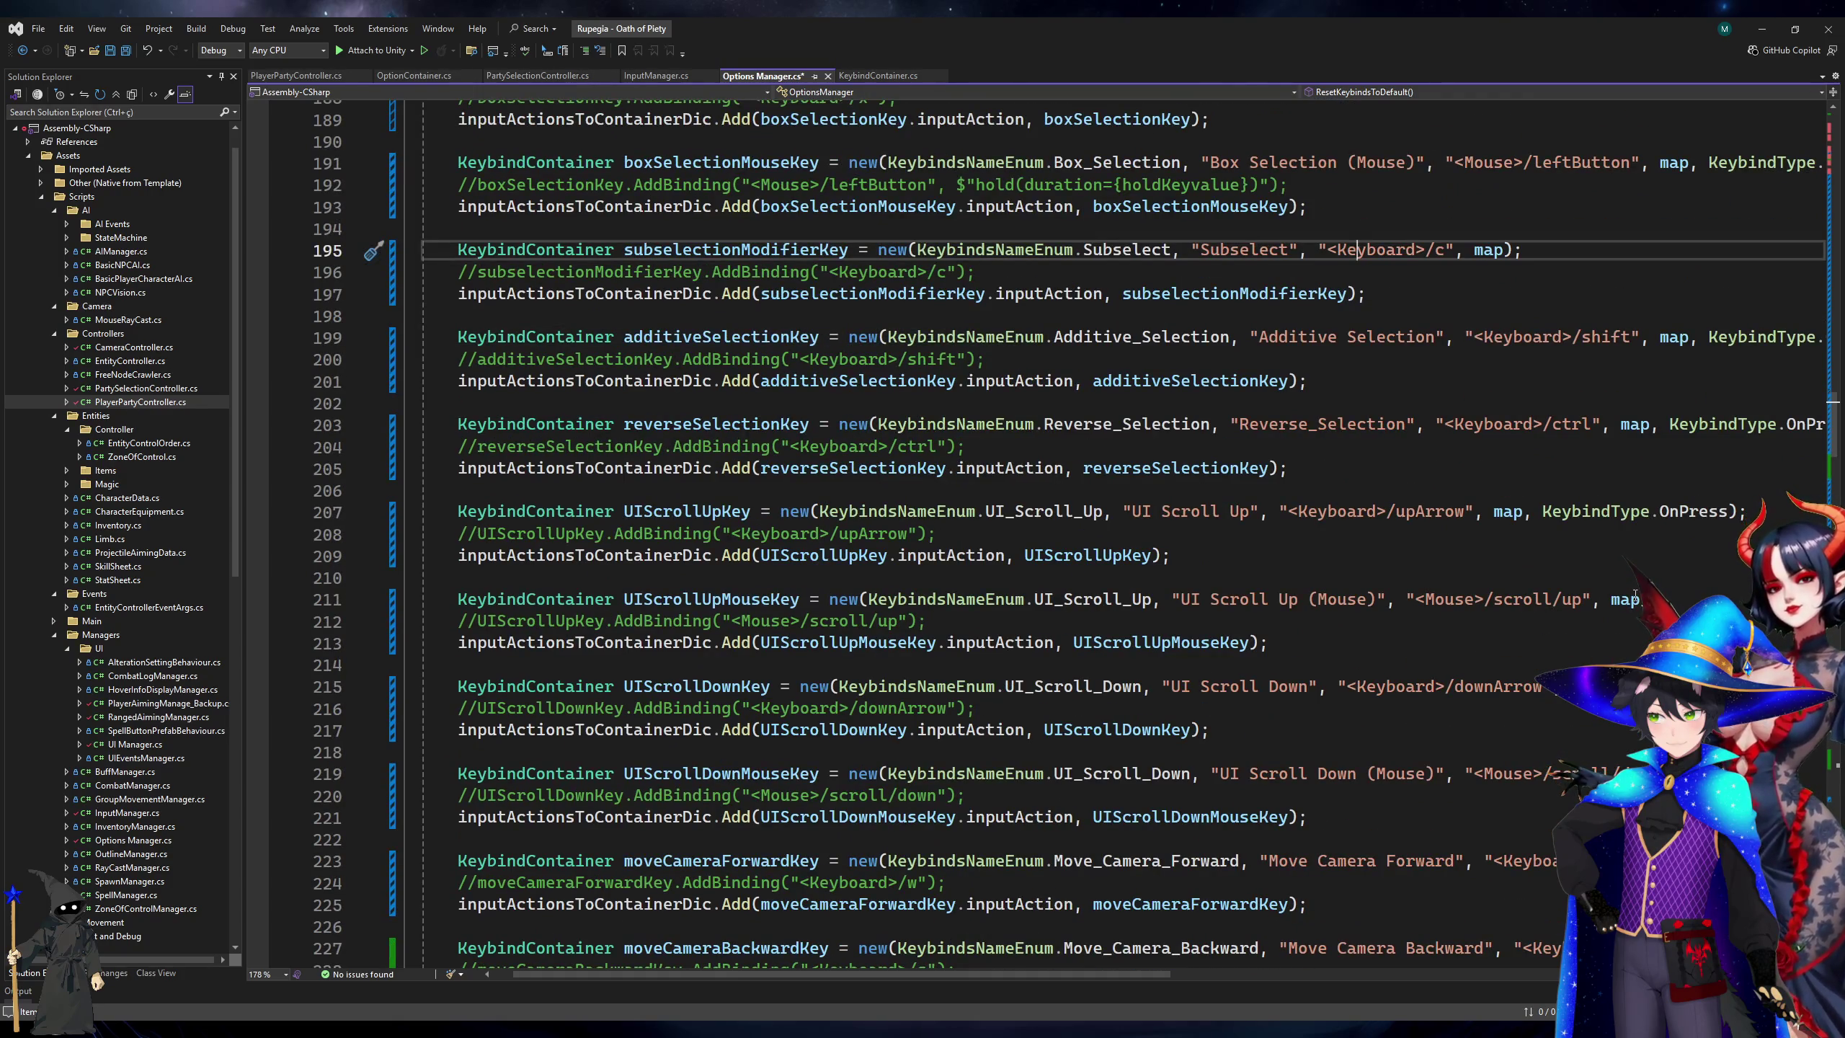
pyautogui.click(1533, 514)
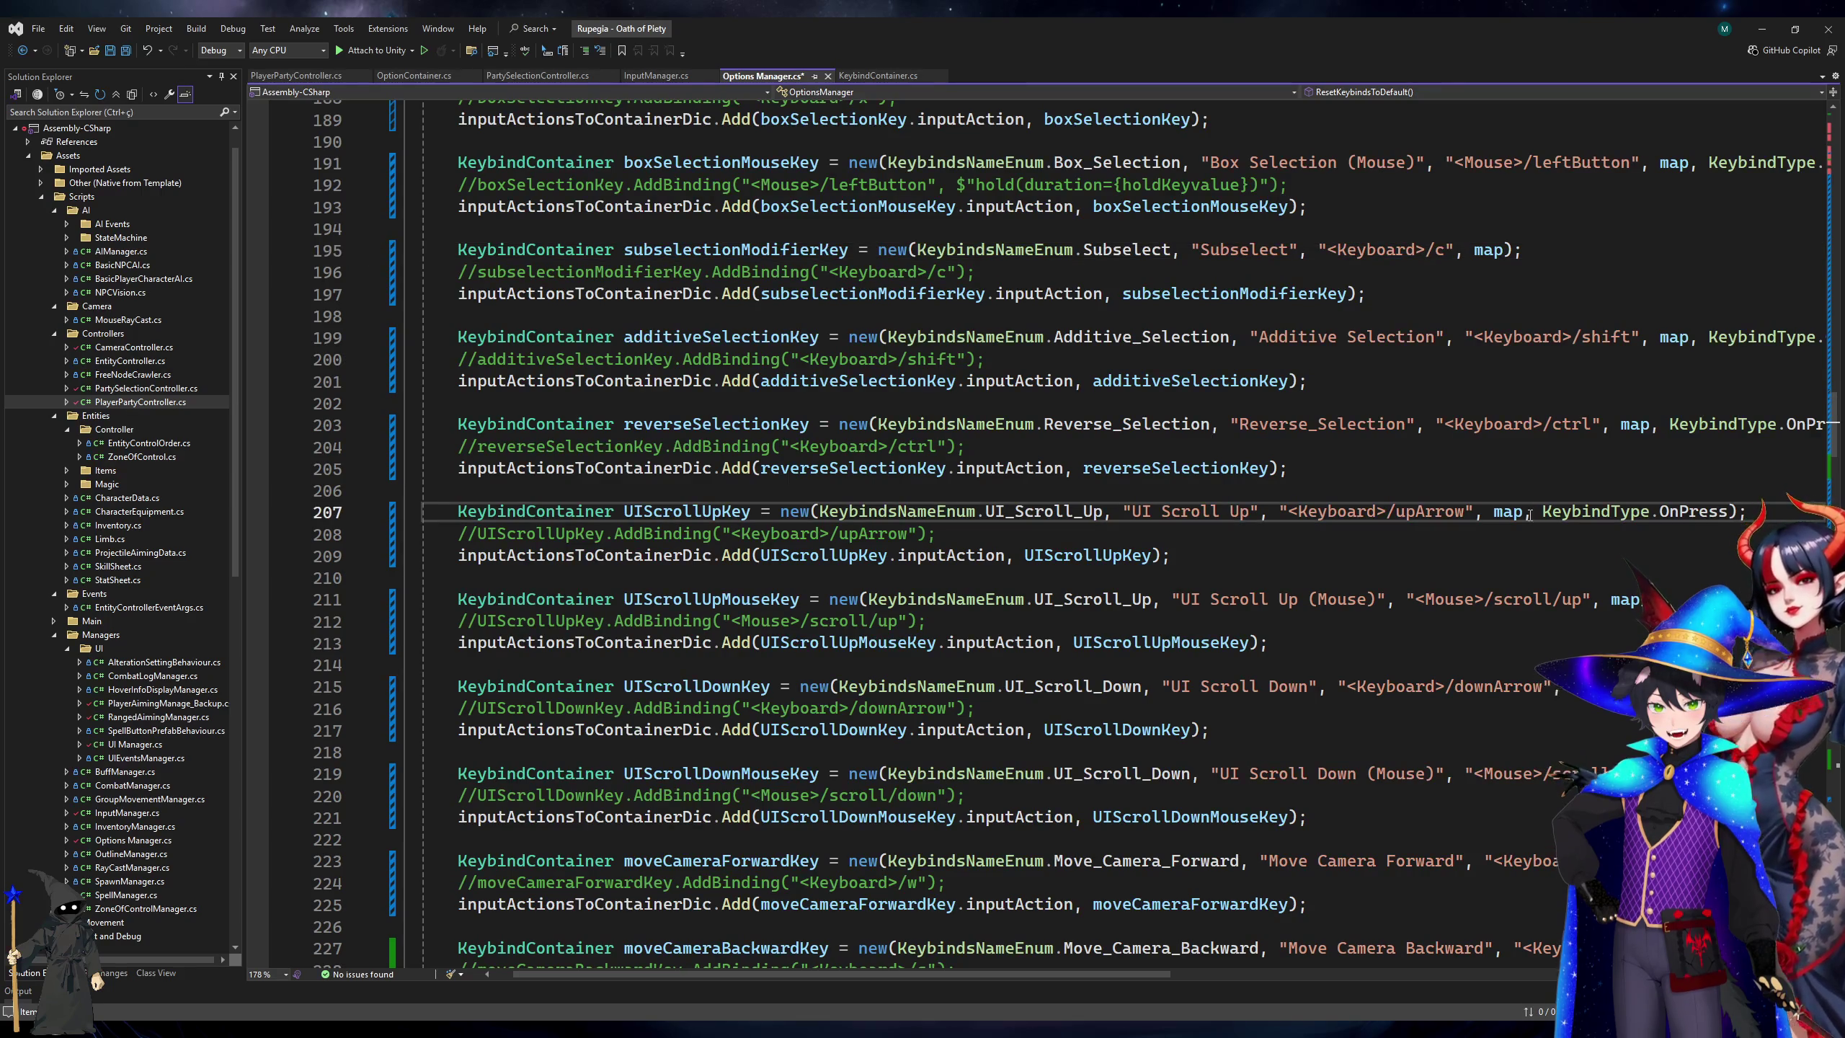
pyautogui.click(1535, 599)
pyautogui.click(1662, 583)
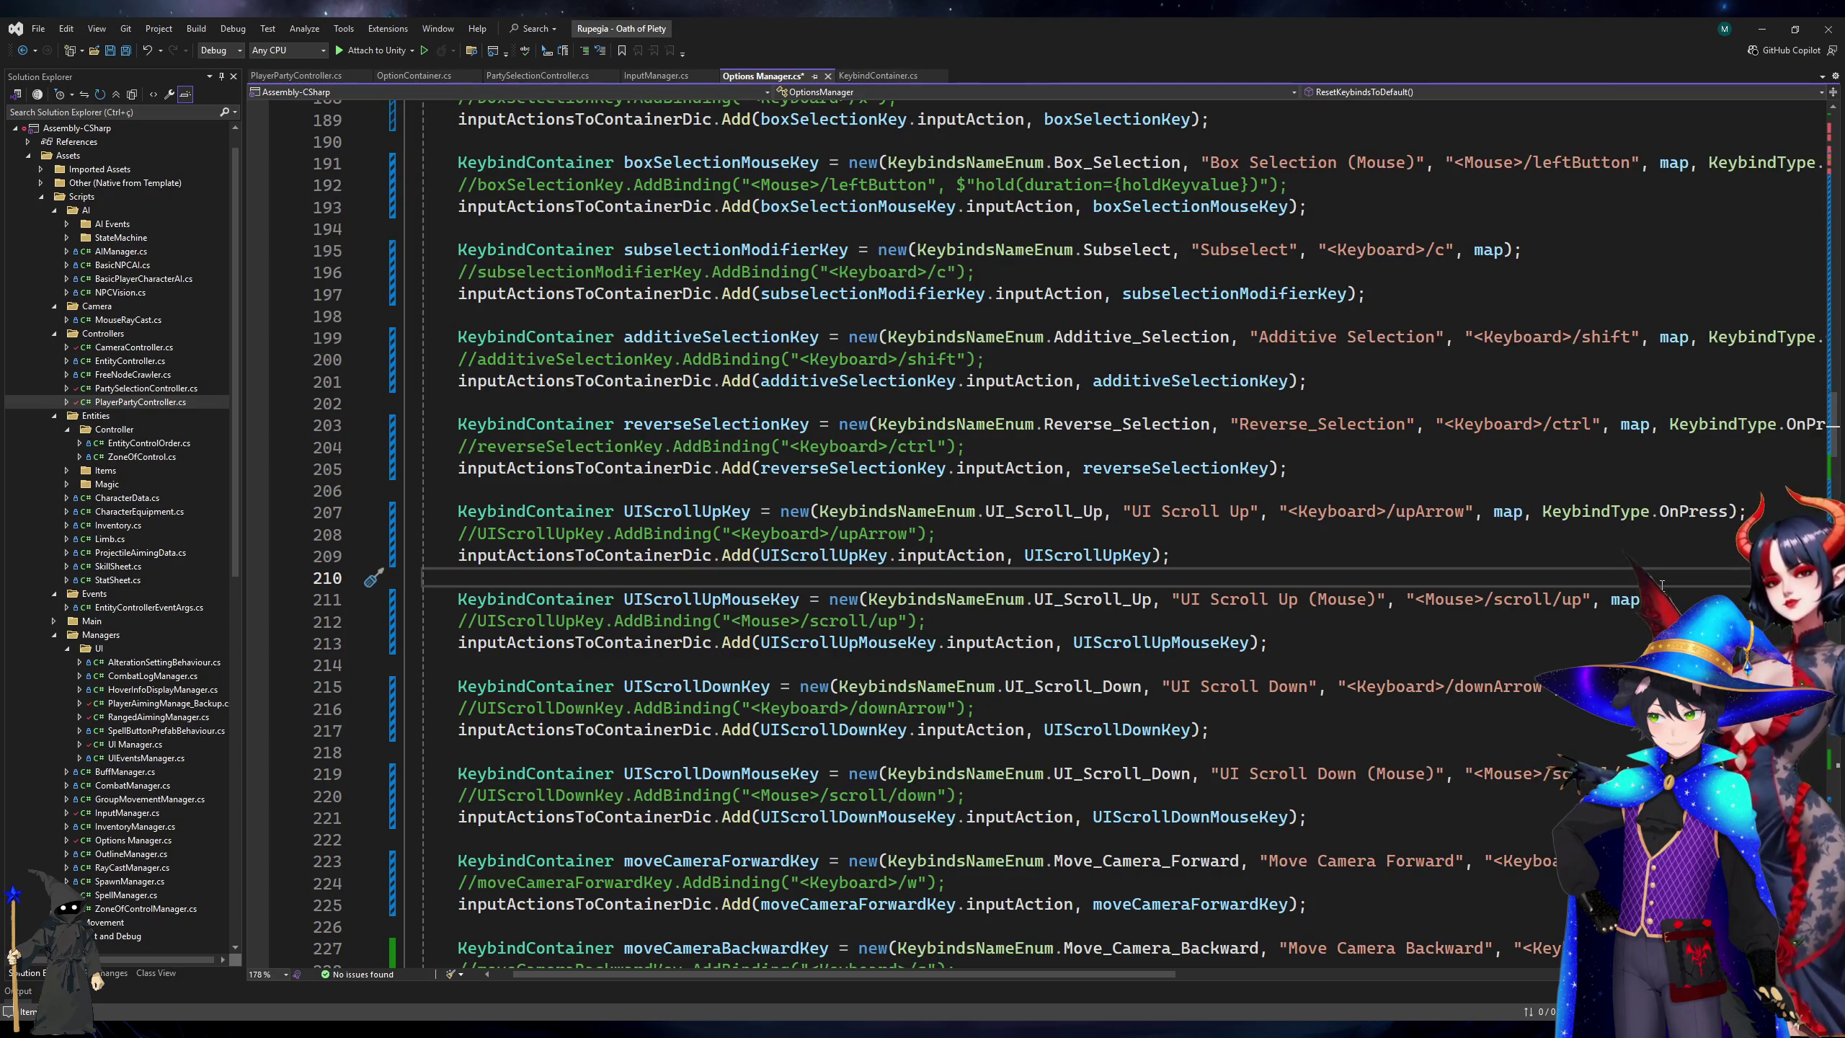
pyautogui.scroll(-3, 1661, 583)
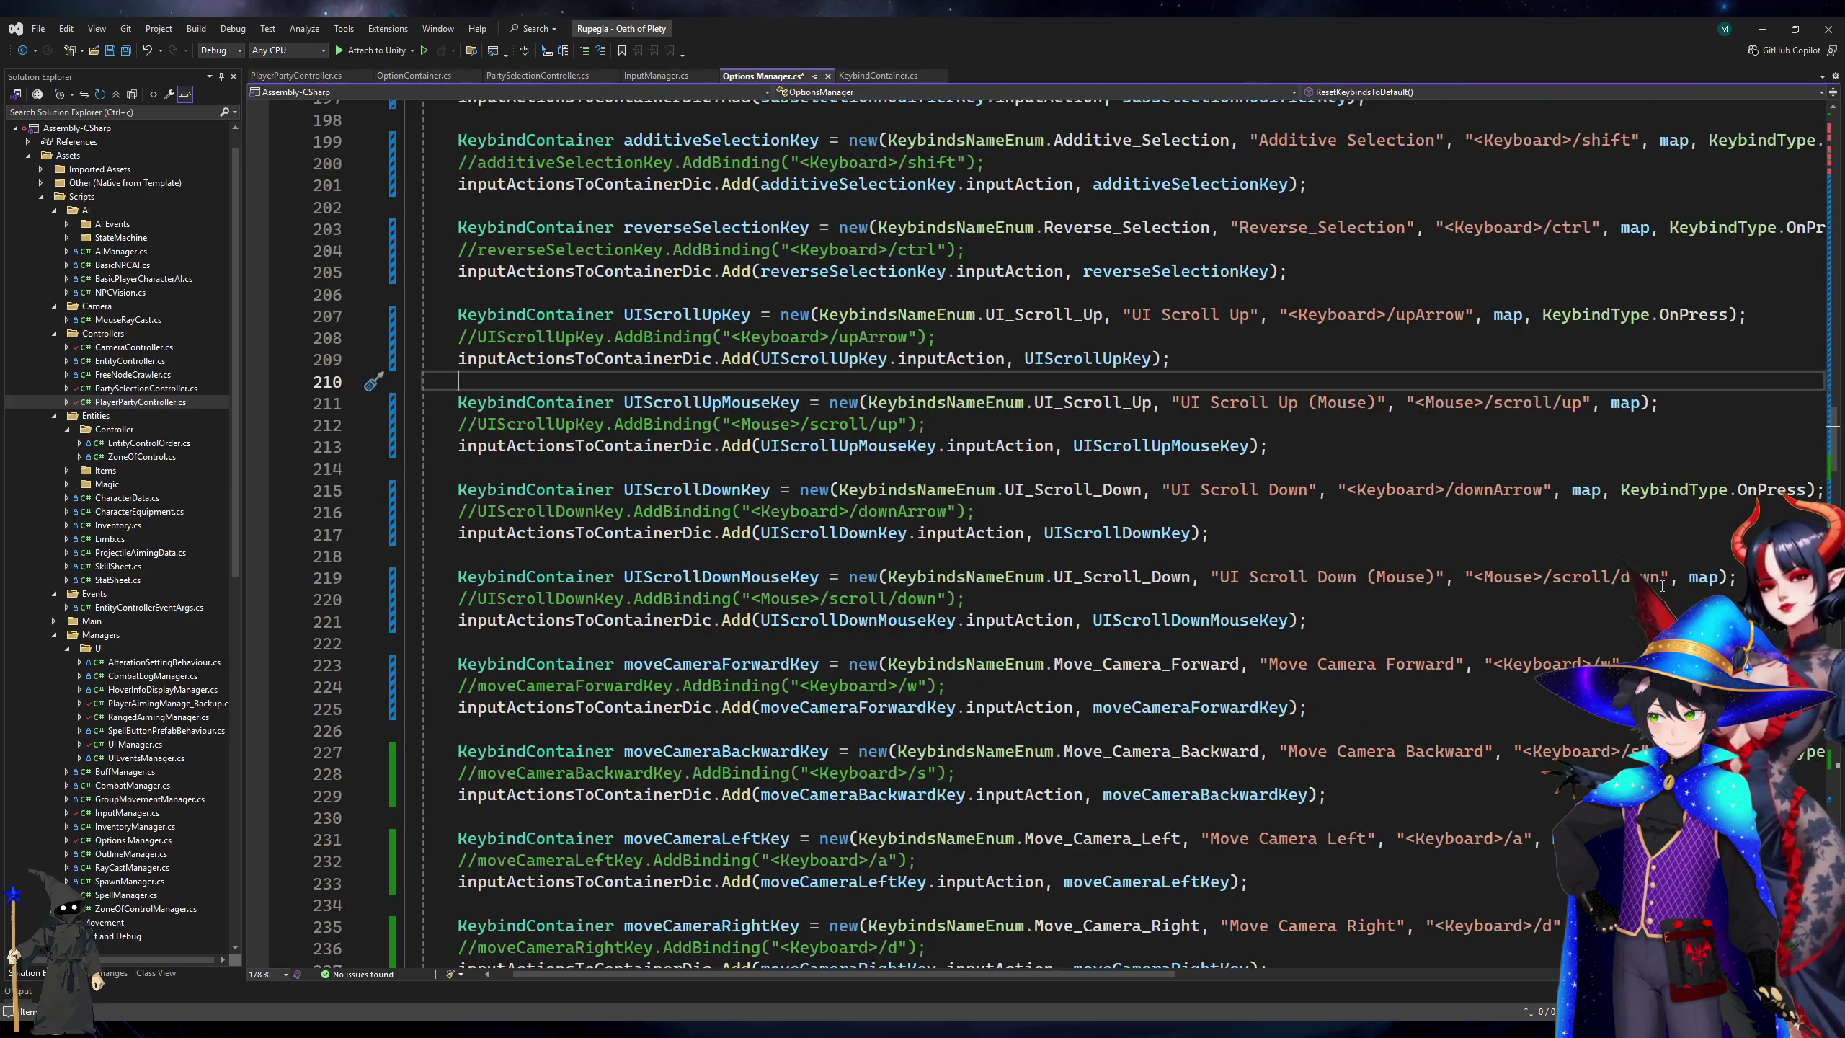
pyautogui.scroll(-2, 1662, 586)
pyautogui.scroll(-2, 1661, 585)
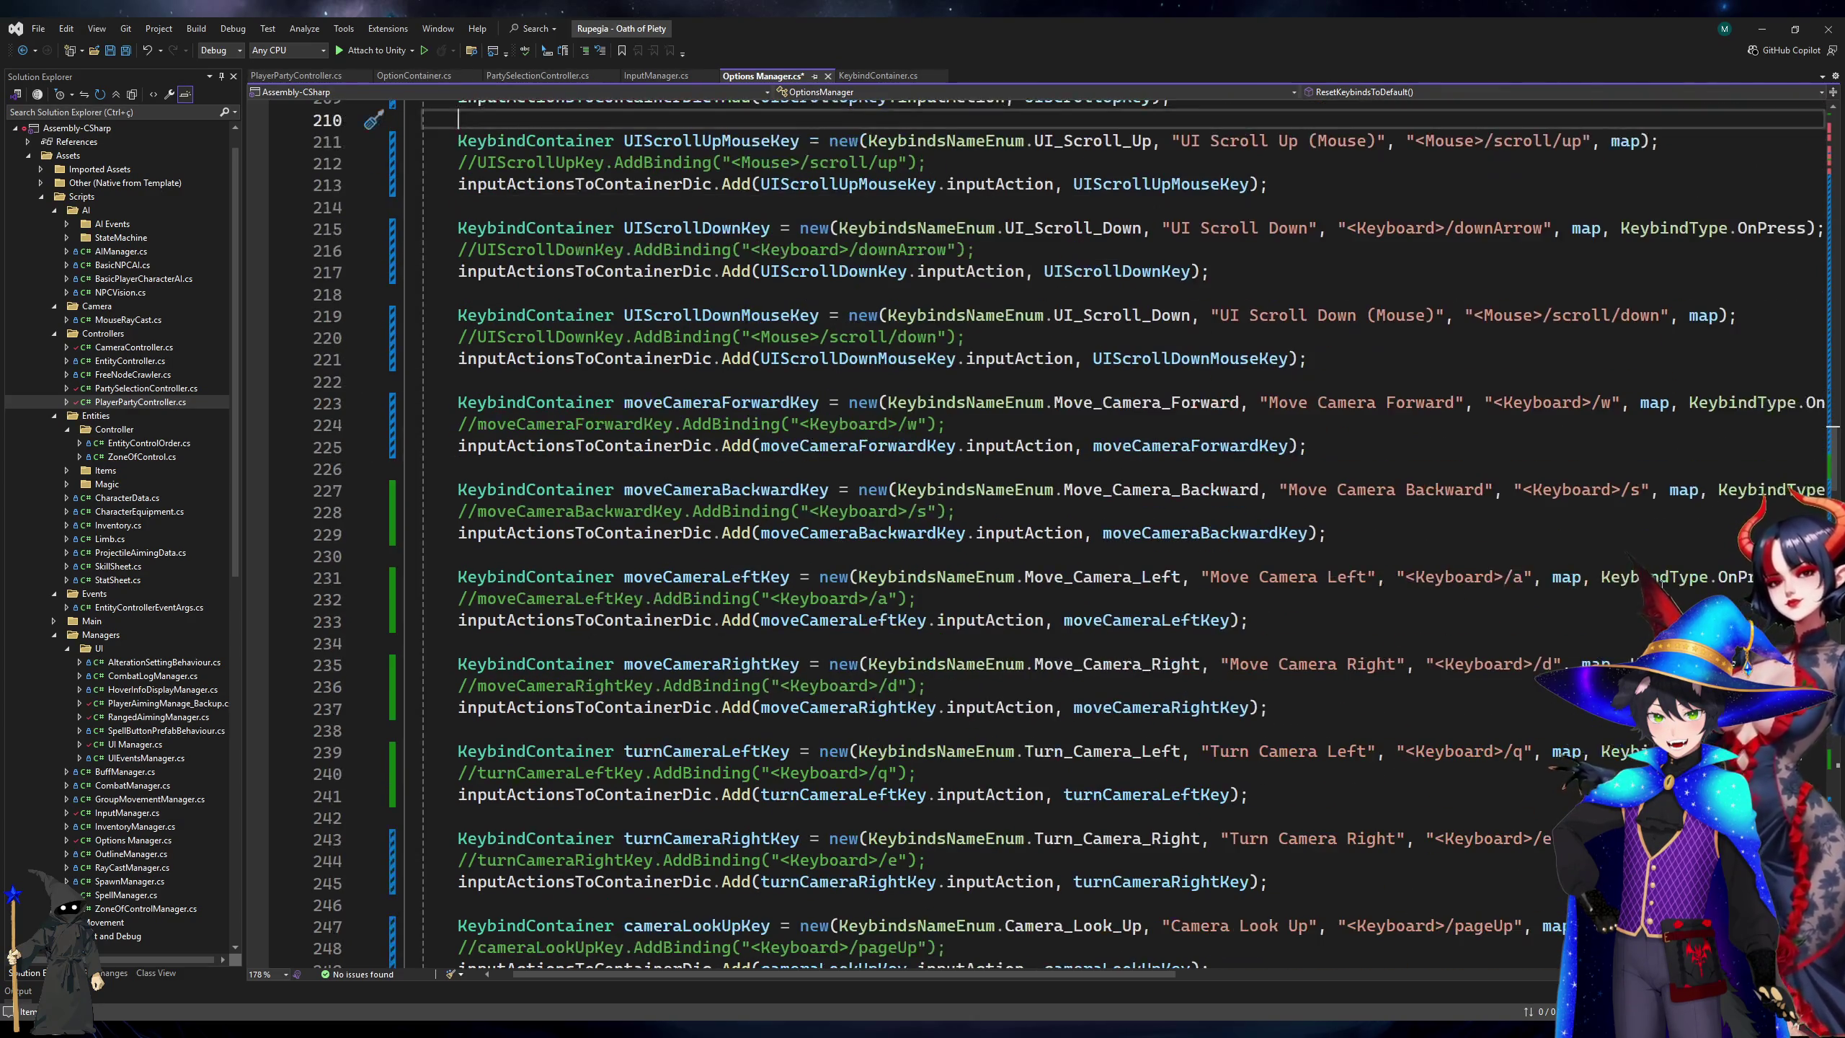
# Save Options Manager.cs and switch over to Unity.
pyautogui.click(1547, 444)
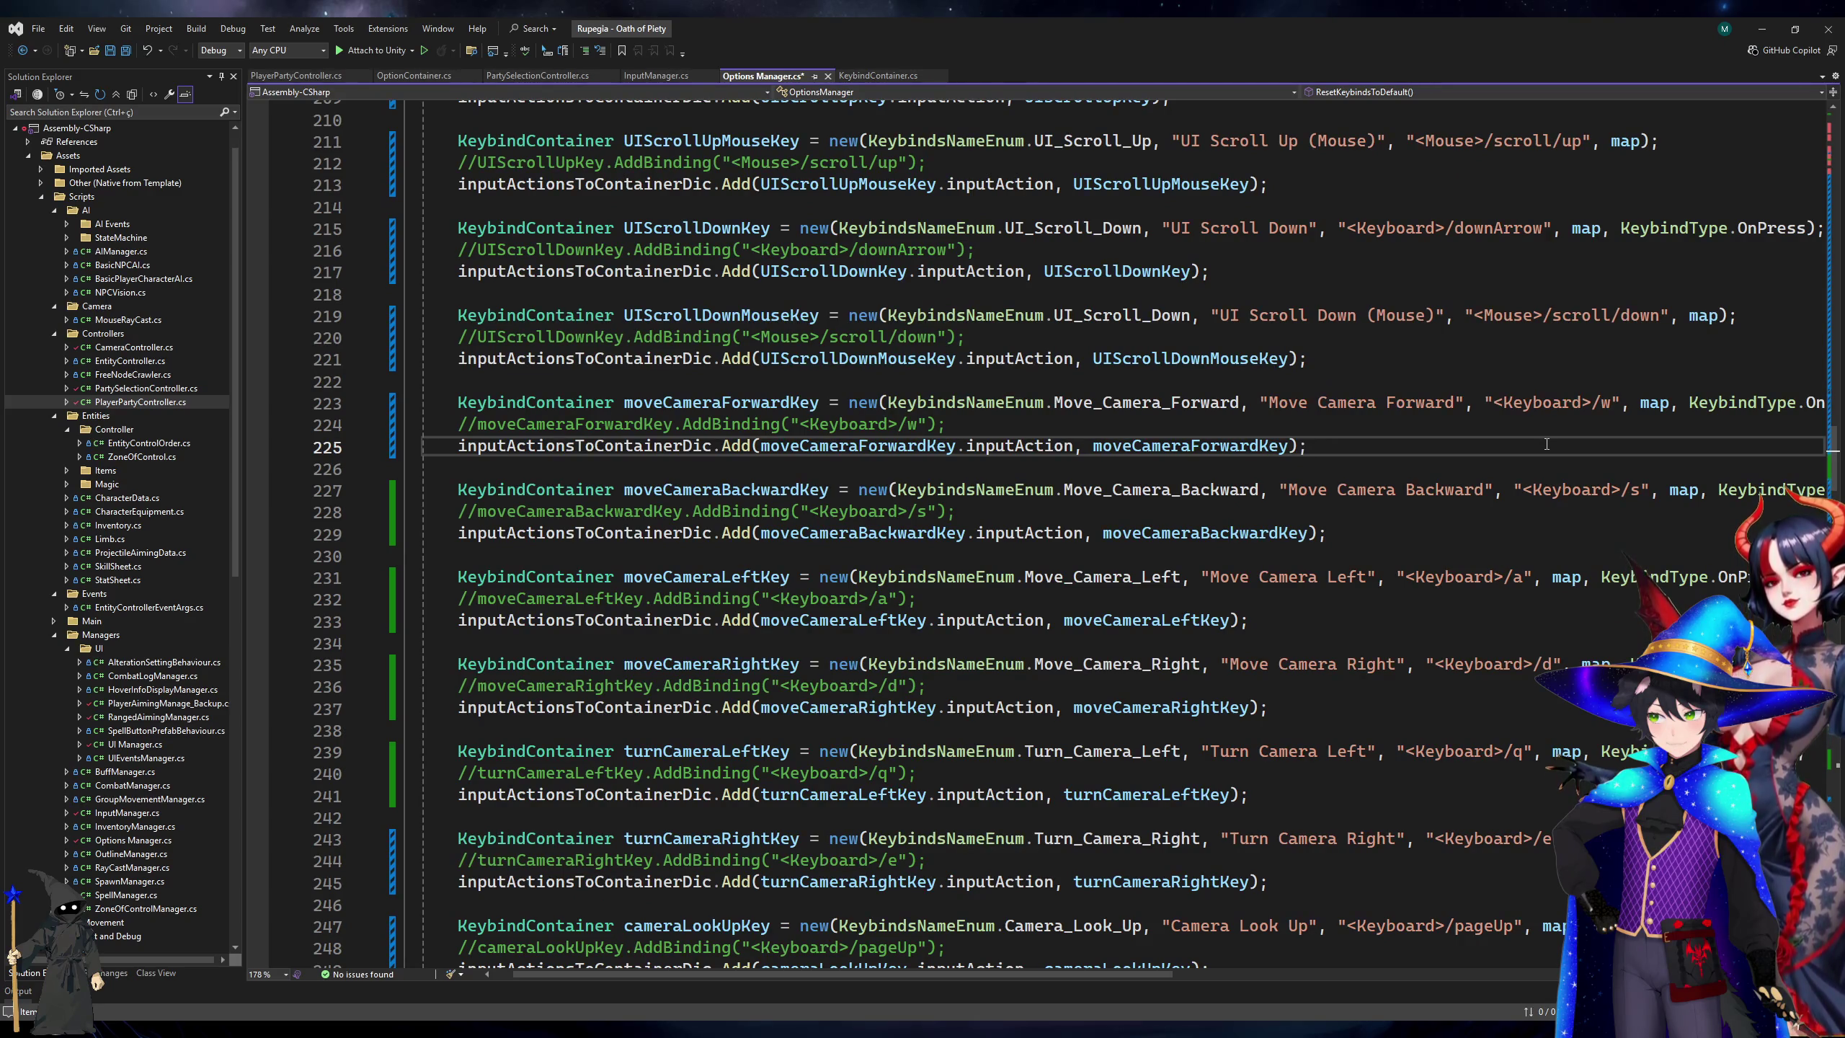
pyautogui.scroll(-4, 1547, 444)
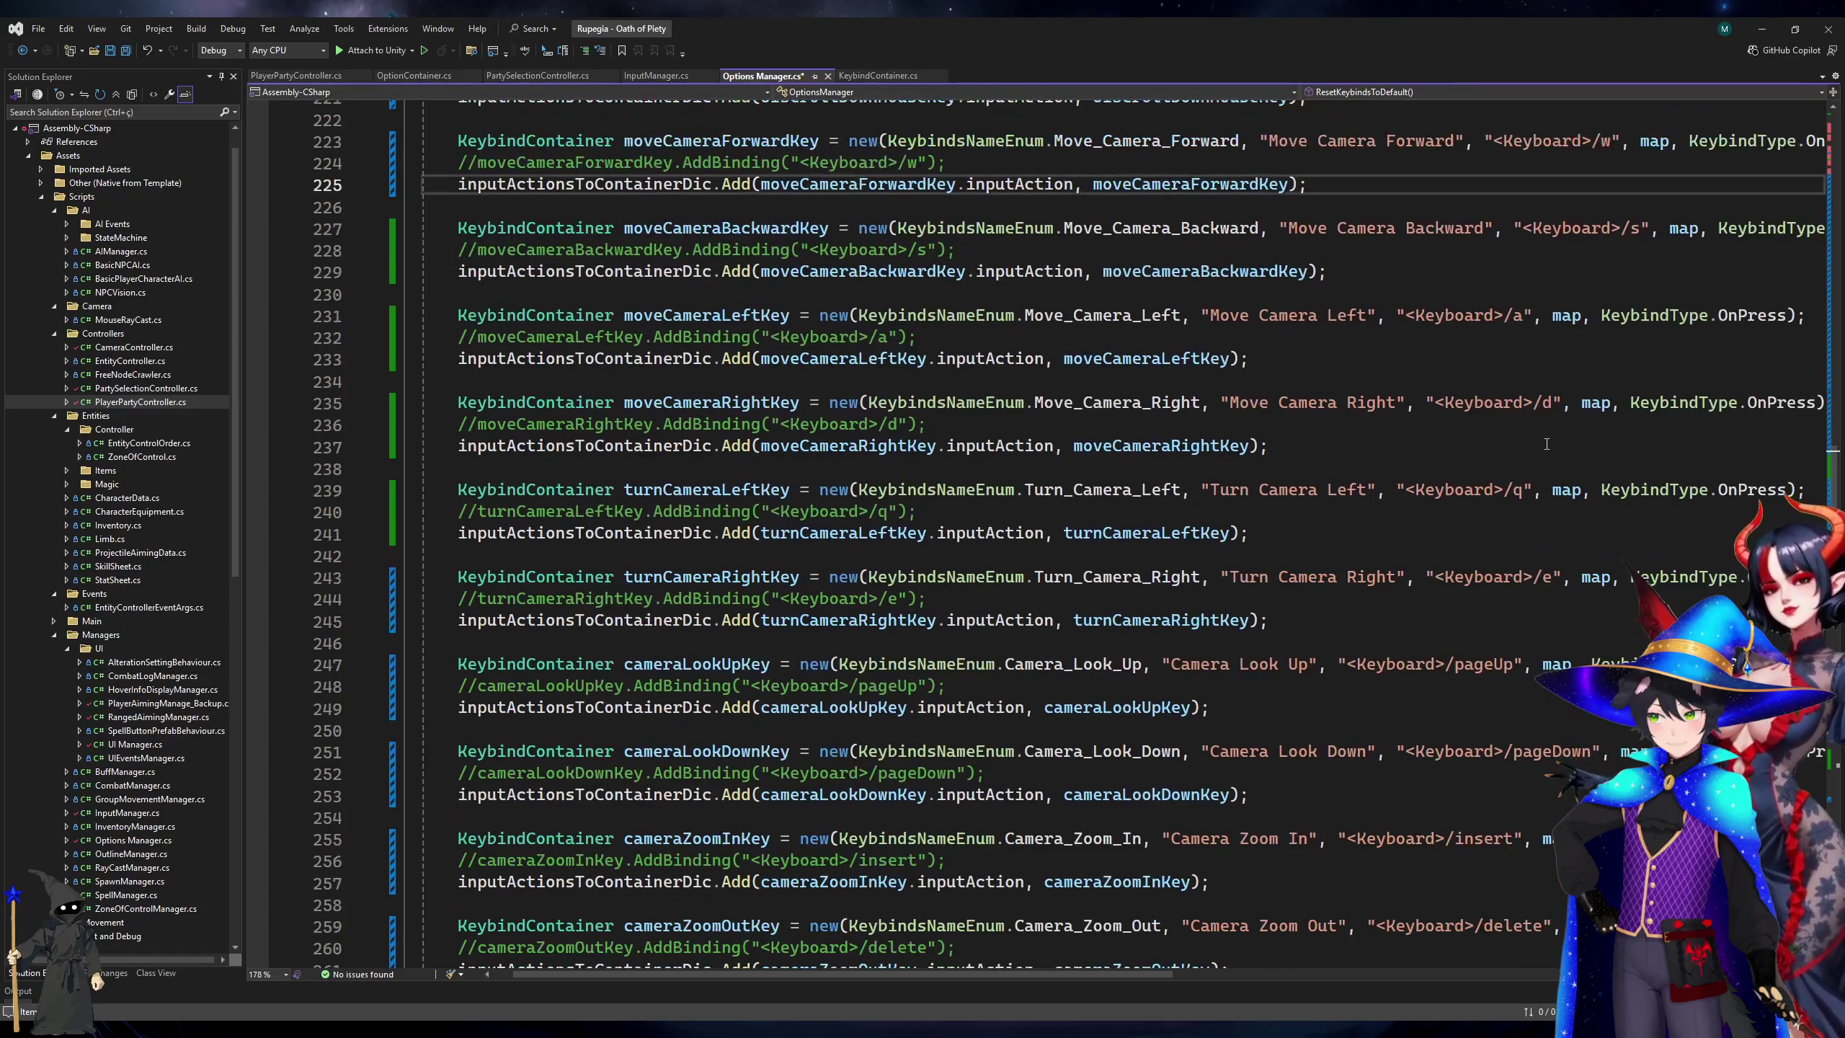
pyautogui.scroll(-2, 1547, 444)
pyautogui.hotkey('ctrl', 's')
pyautogui.scroll(-4, 1547, 444)
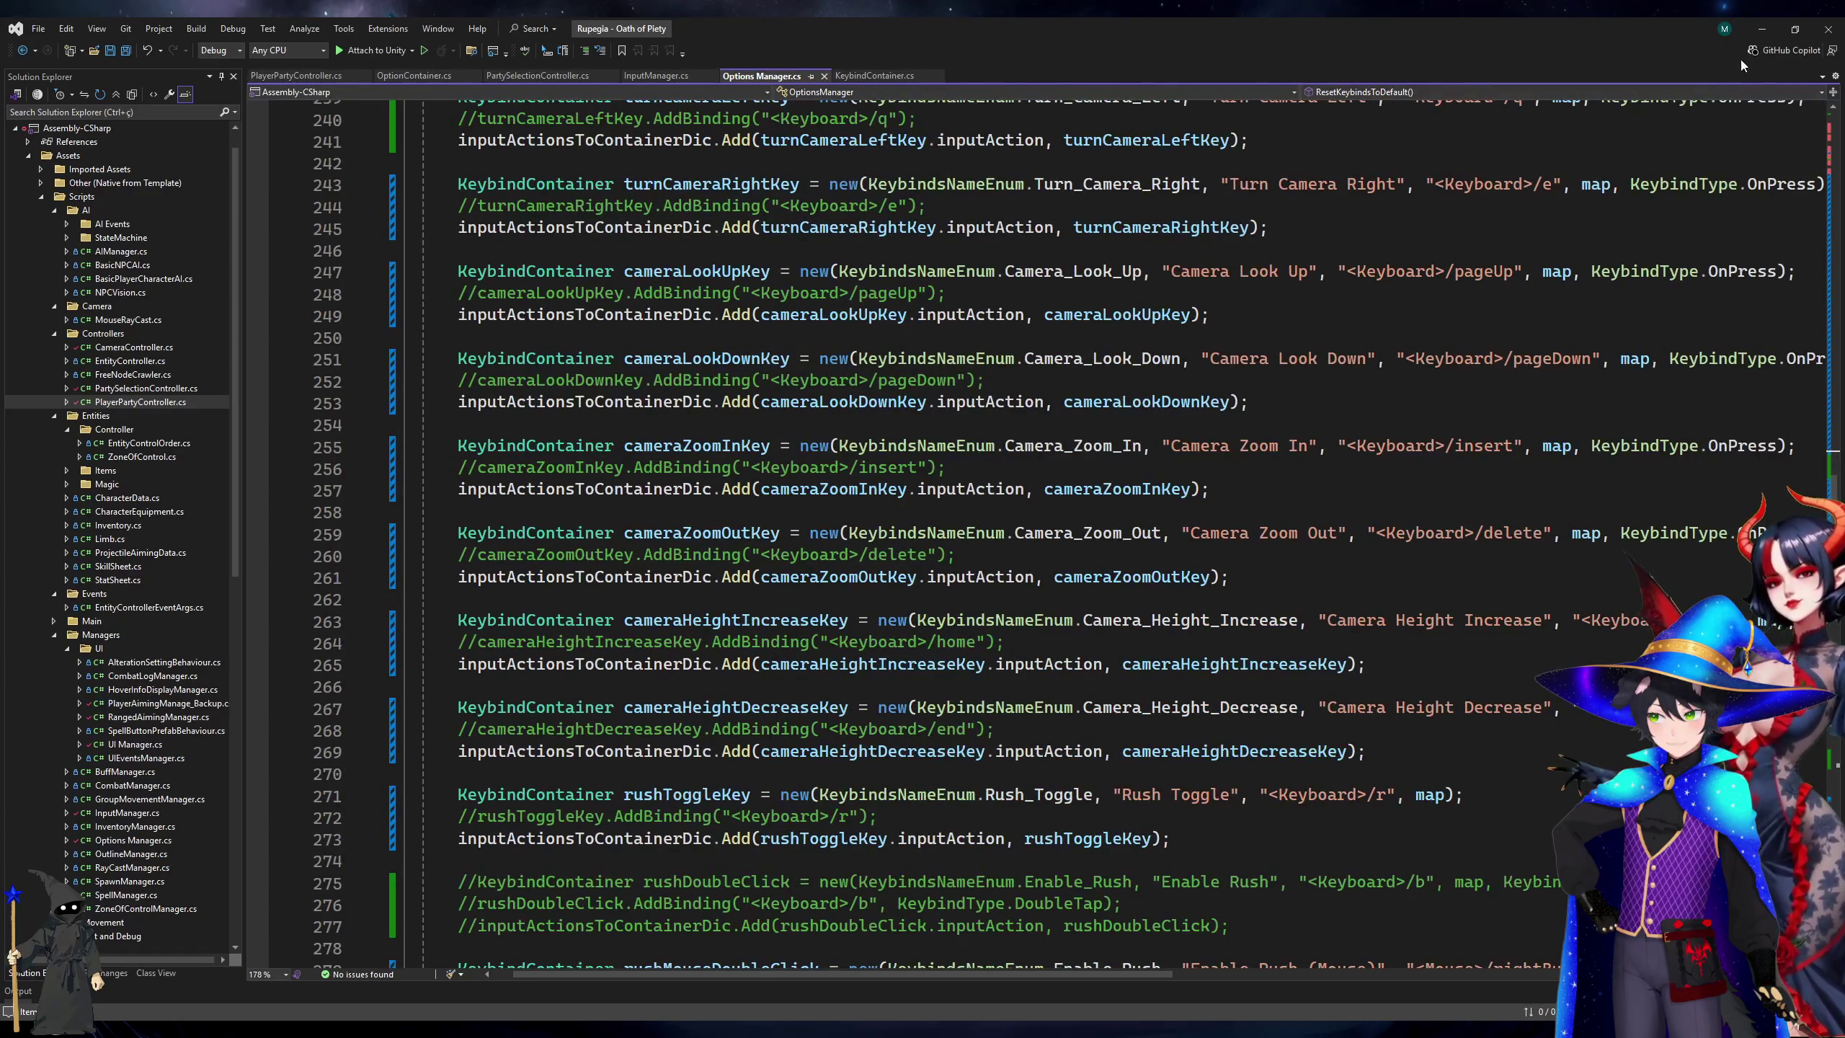
pyautogui.hotkey('alt', 'Tab')
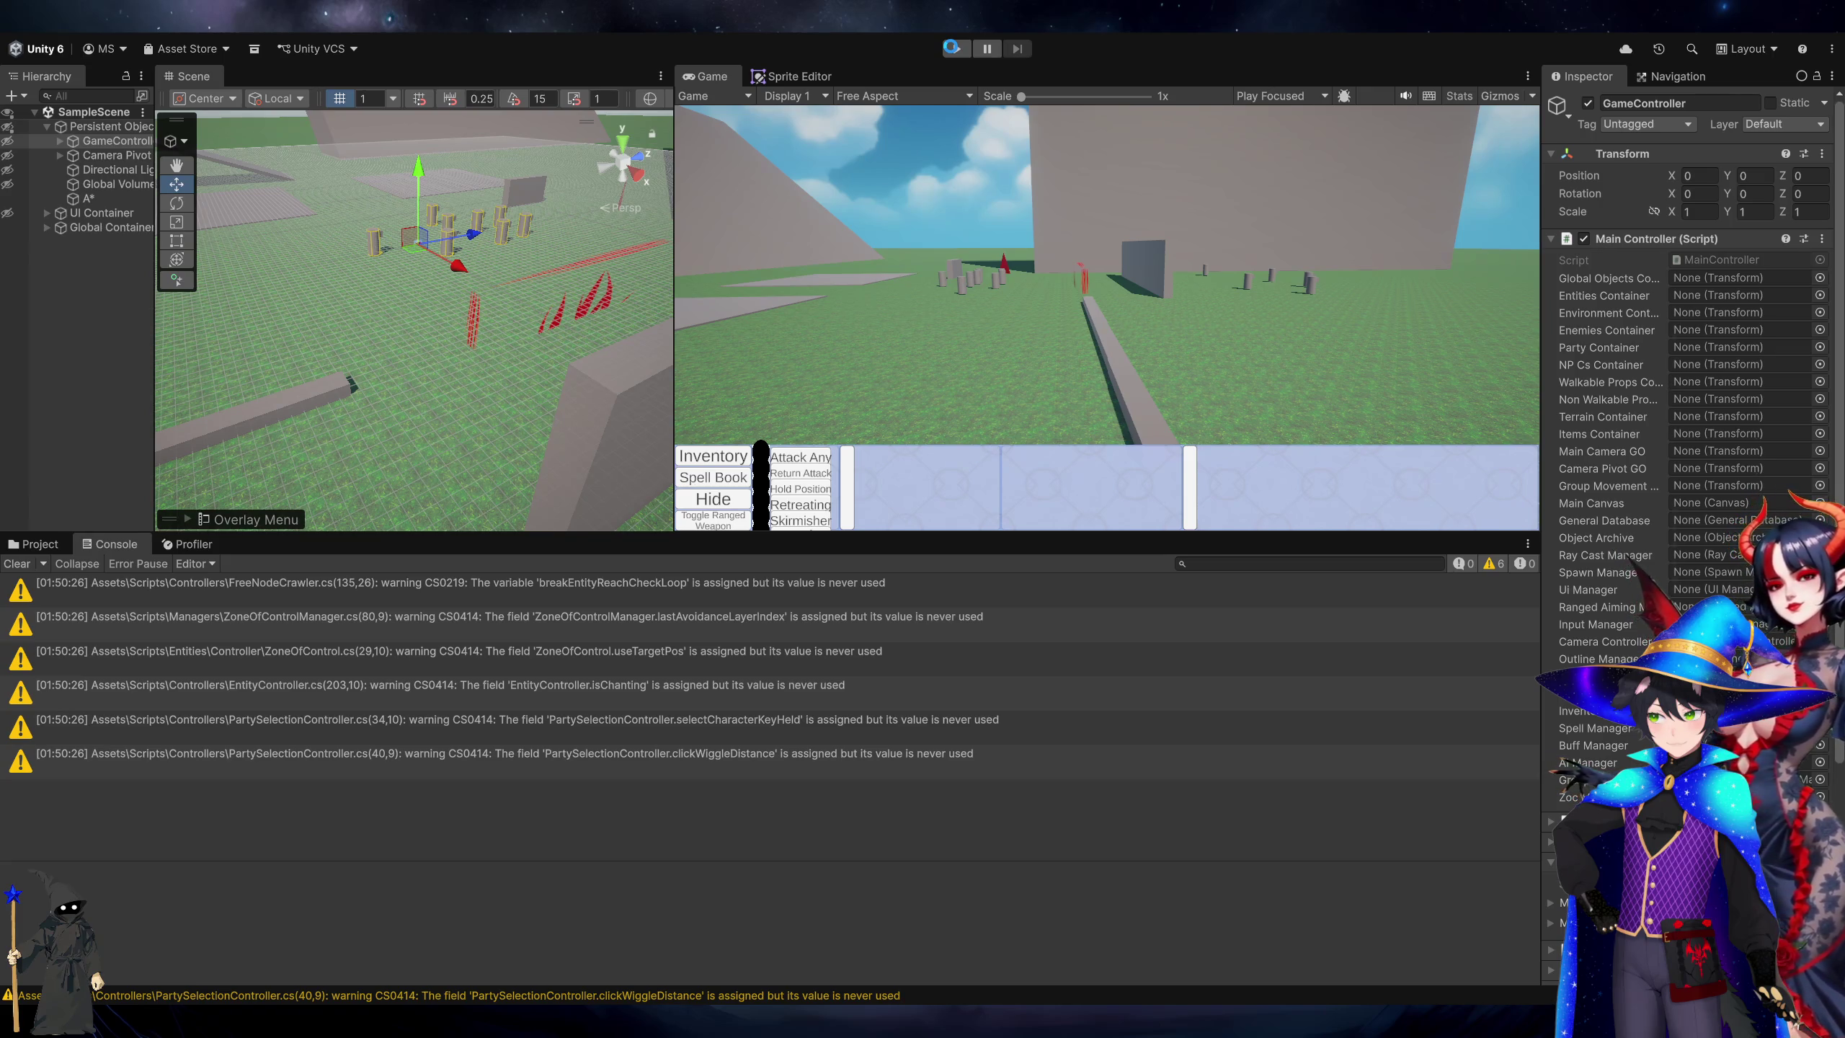
# Restart the play test, then comment out the per-action Debug.Log on line 71 from its console entry.
pyautogui.click(953, 49)
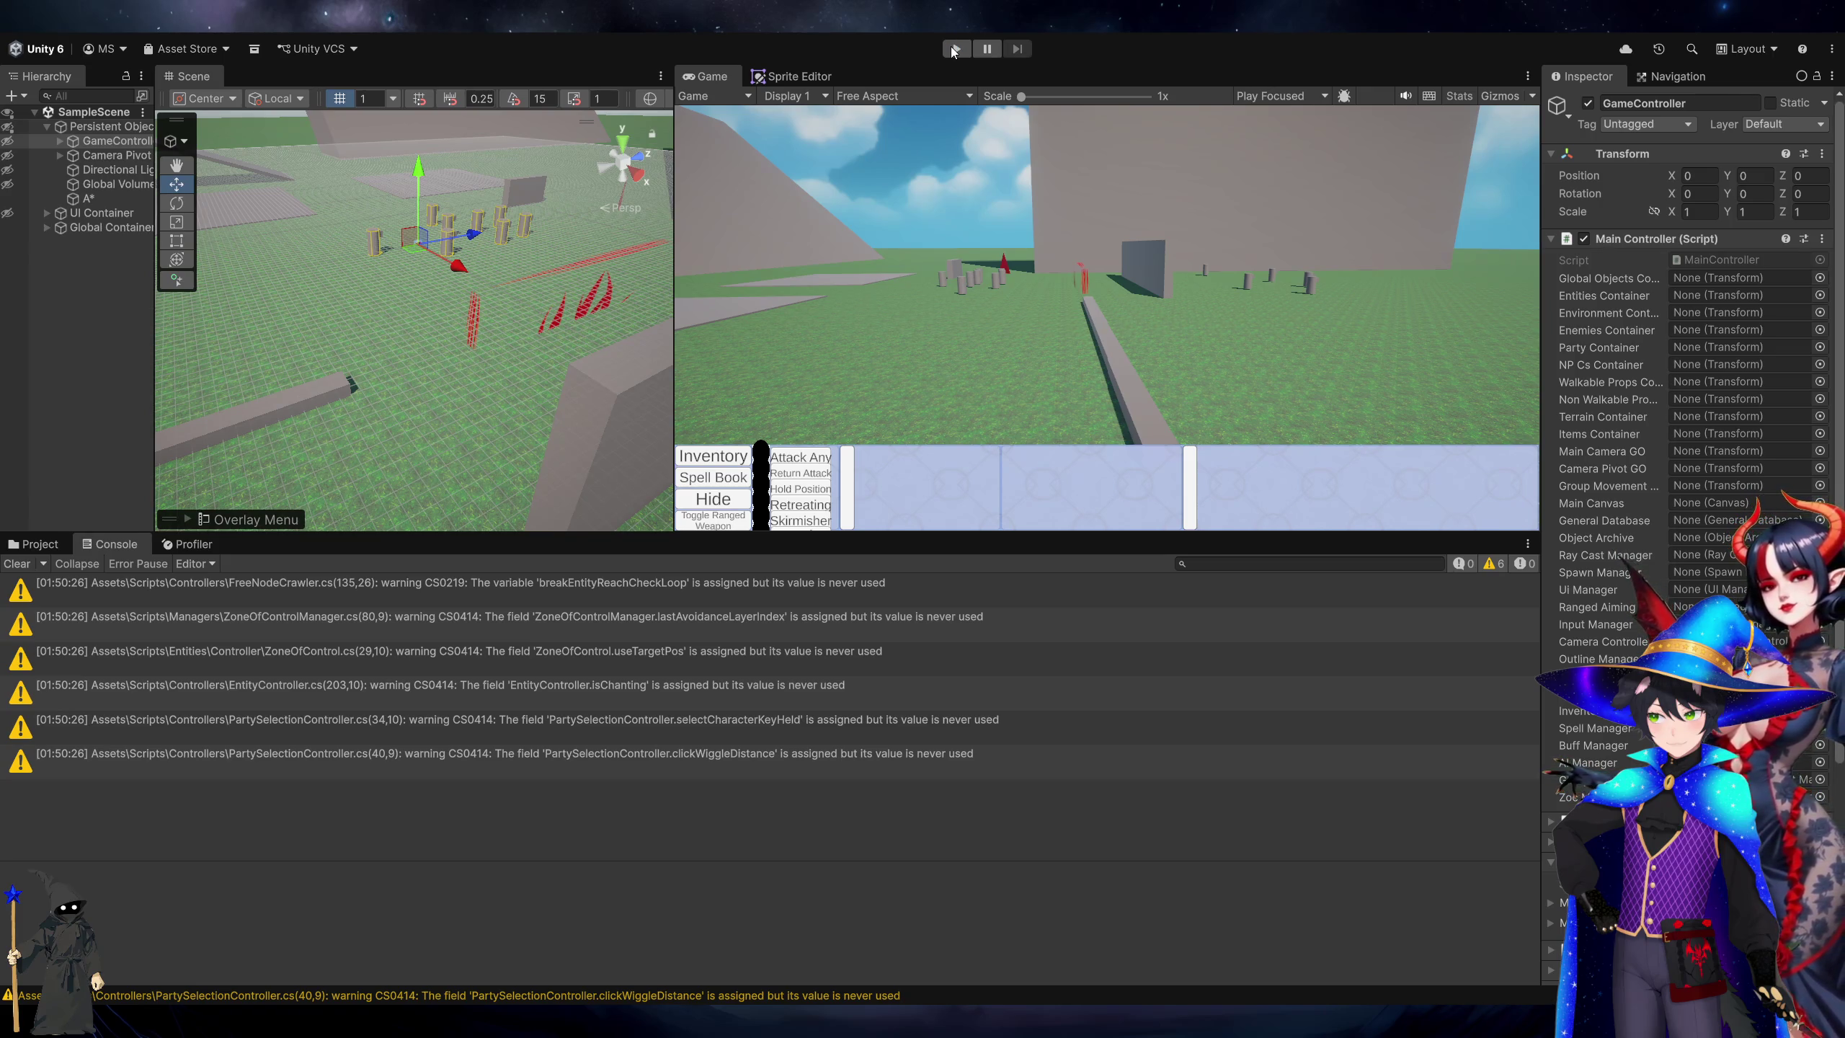
pyautogui.click(953, 49)
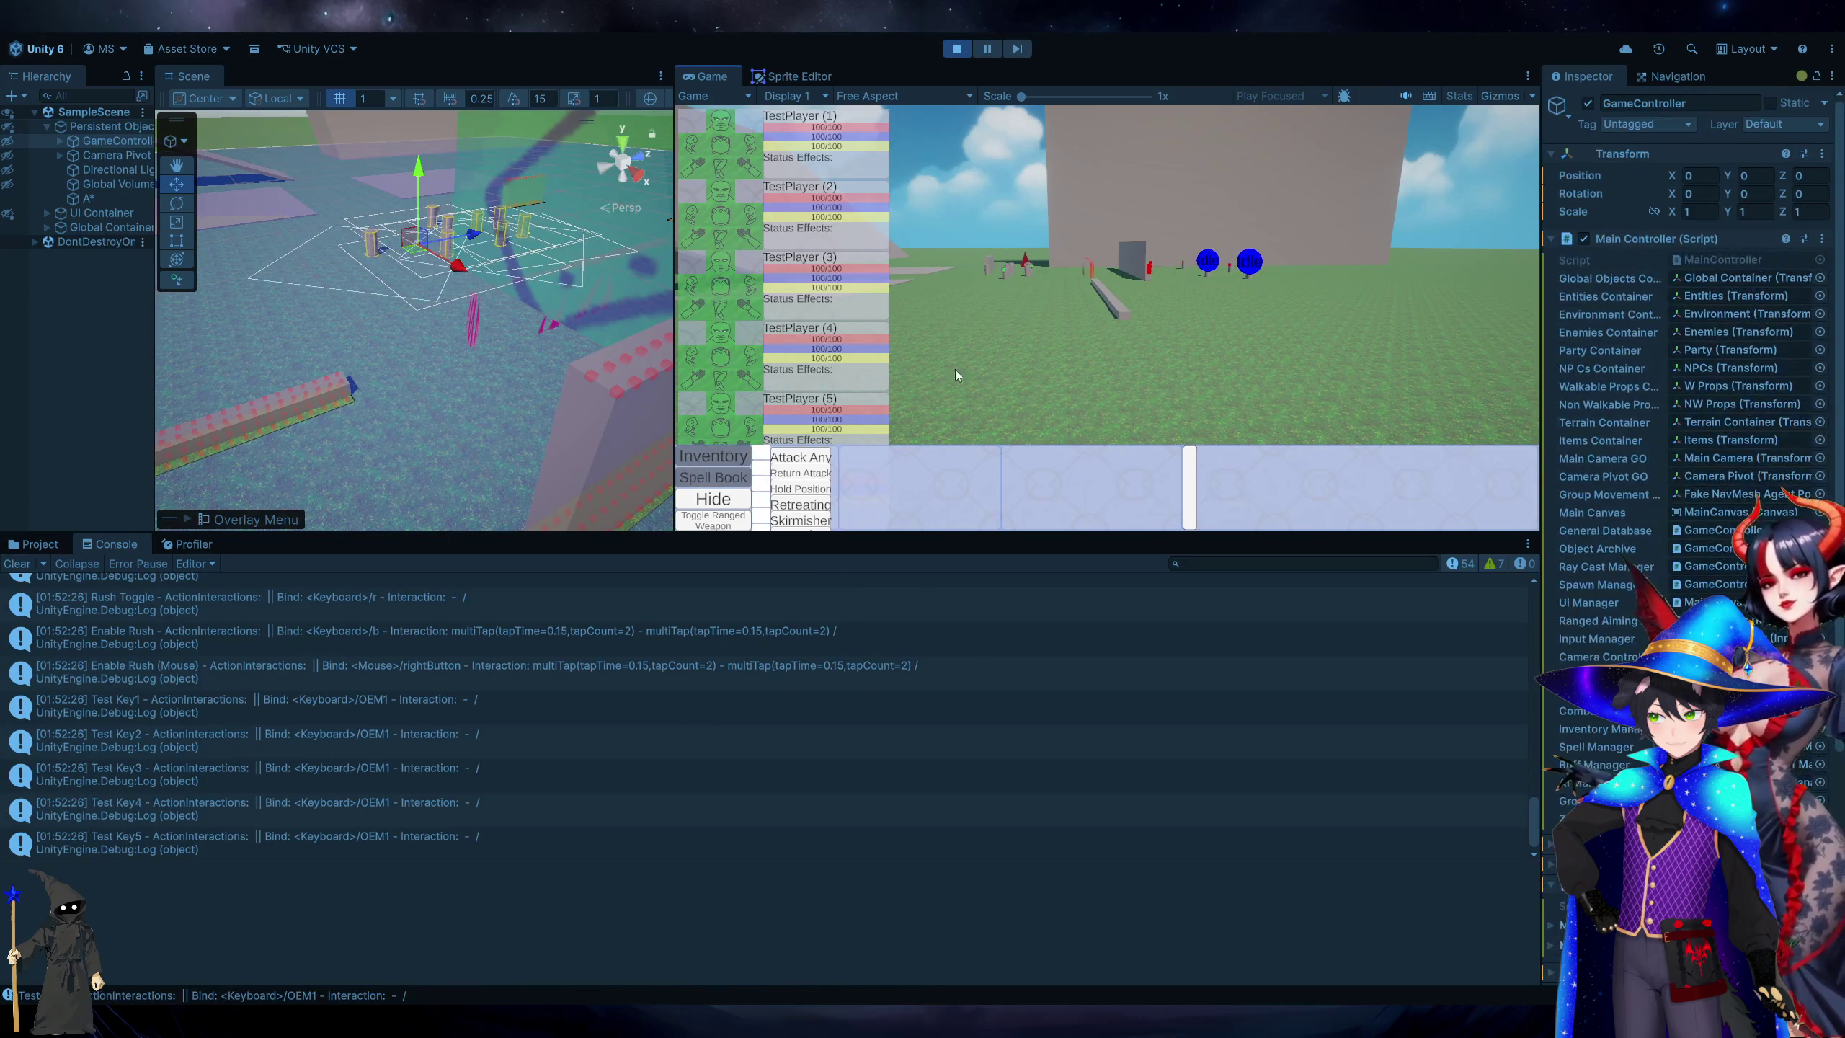
pyautogui.doubleClick(381, 731)
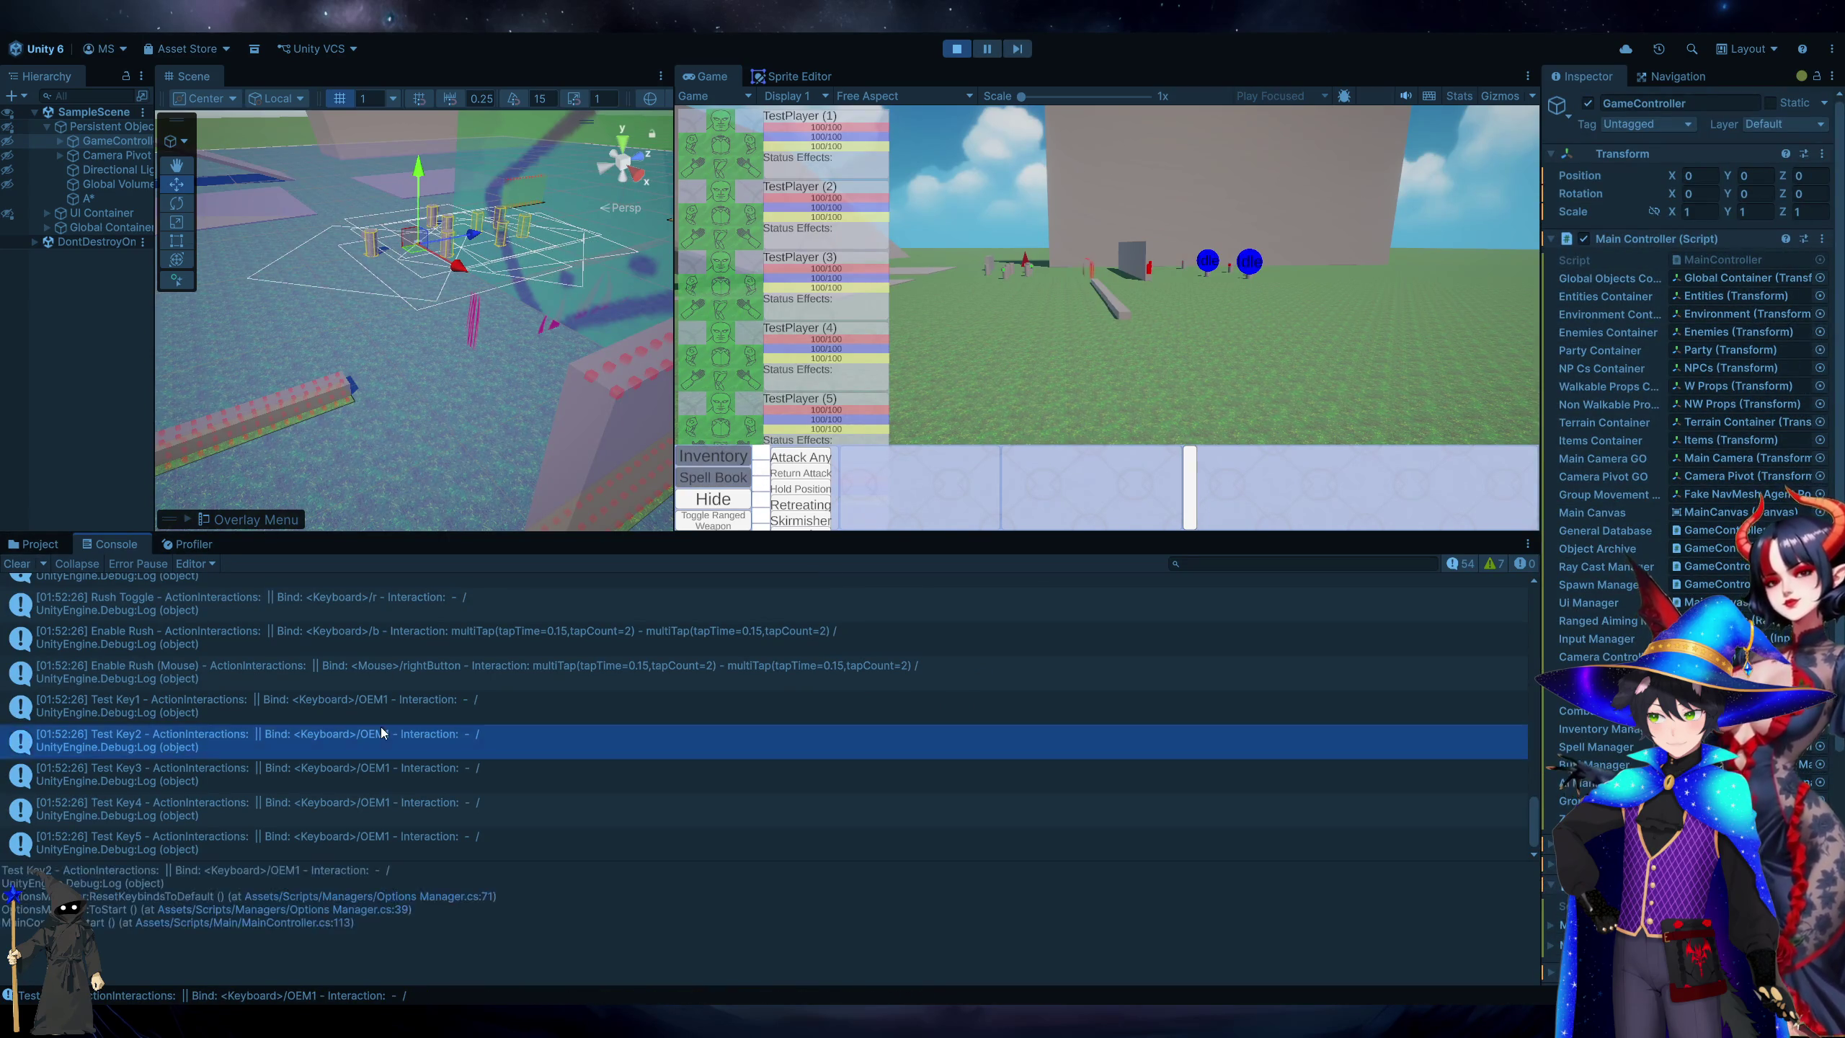
pyautogui.hotkey('ctrl', 'k')
pyautogui.hotkey('ctrl', 'c')
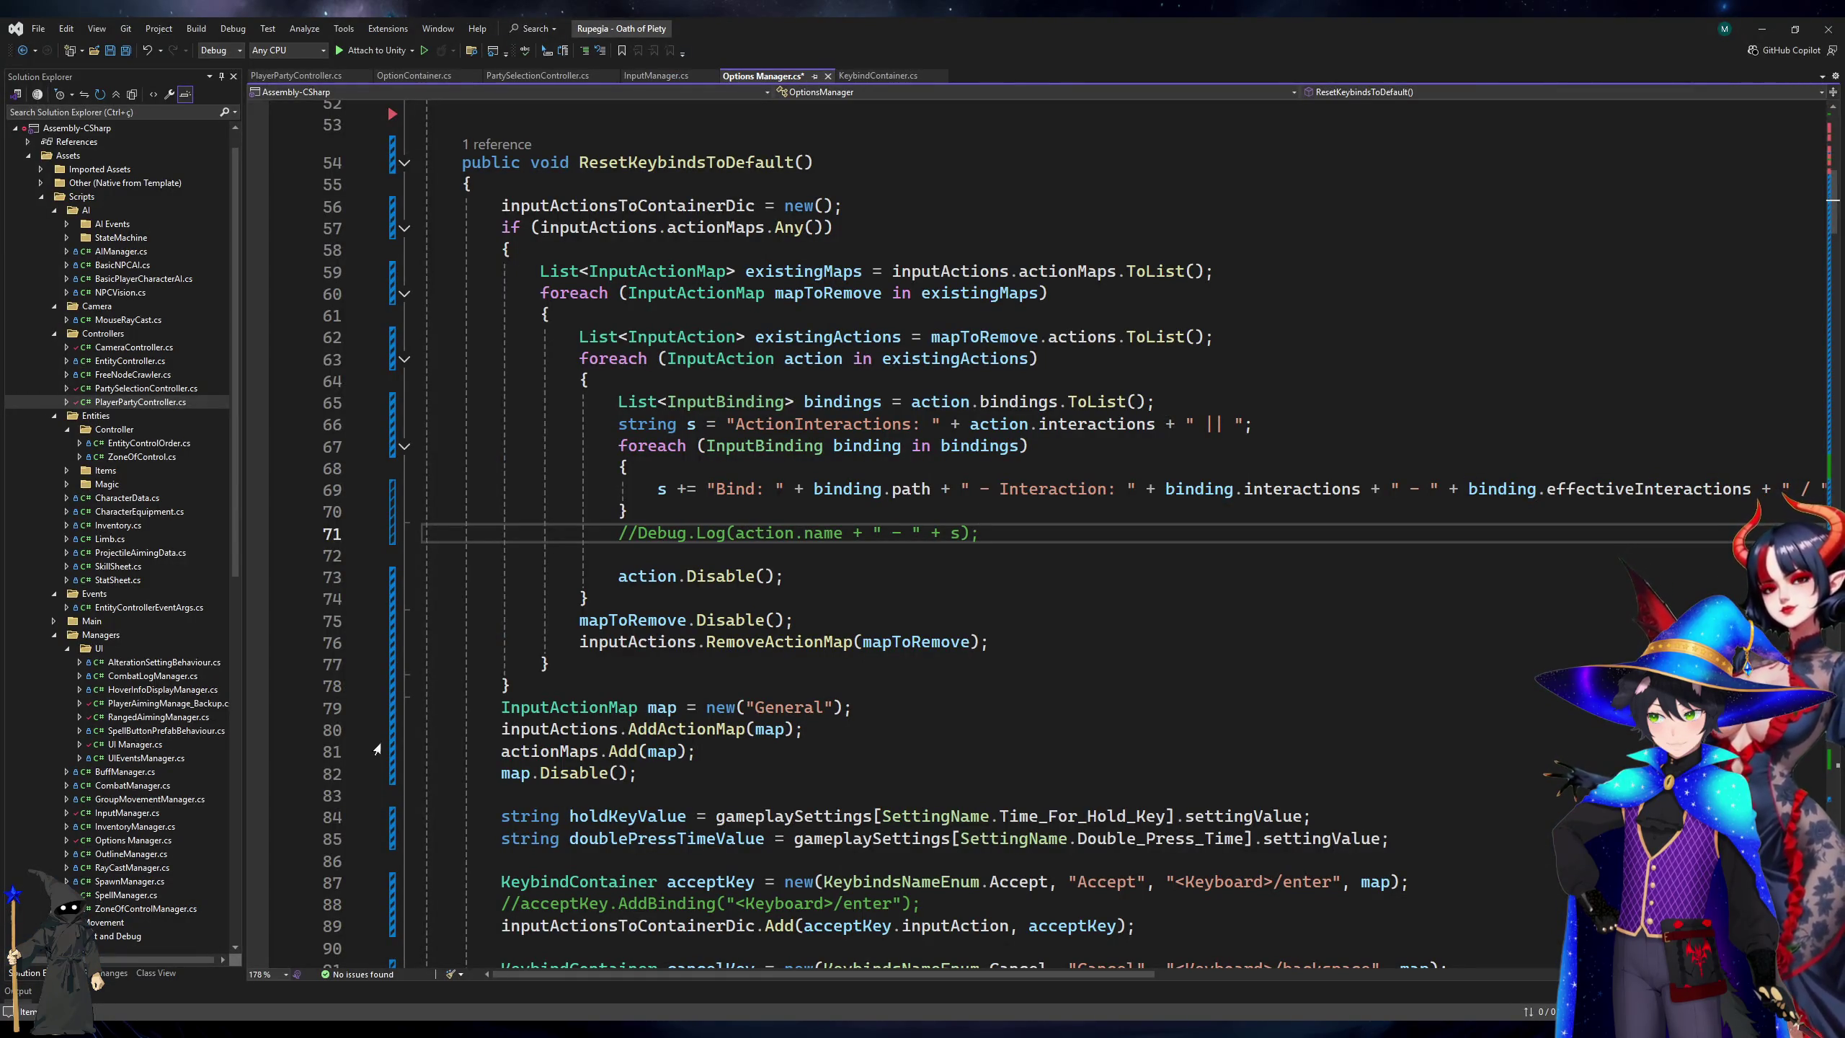
# Delete the Debug.Log(moveForward) line 65 in CameraController.cs, reached from the True console log.
pyautogui.scroll(-6, 567, 626)
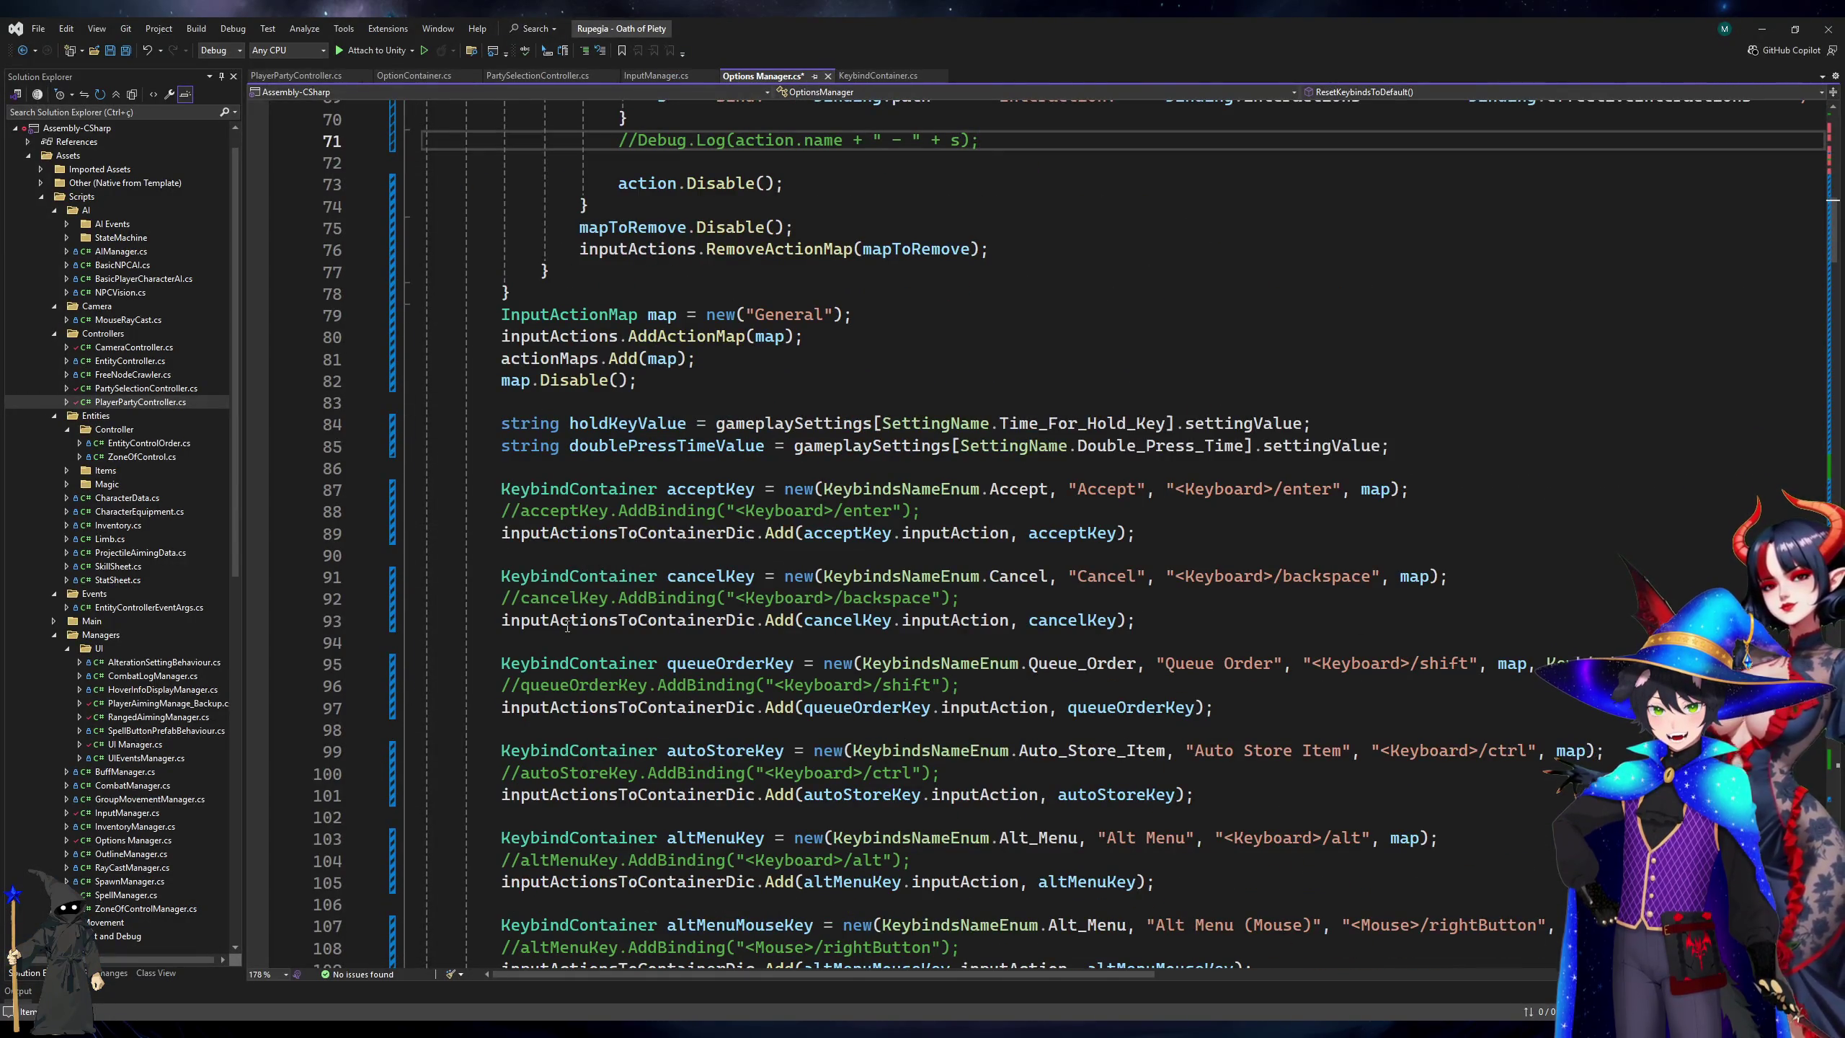
pyautogui.hotkey('alt', 'Tab')
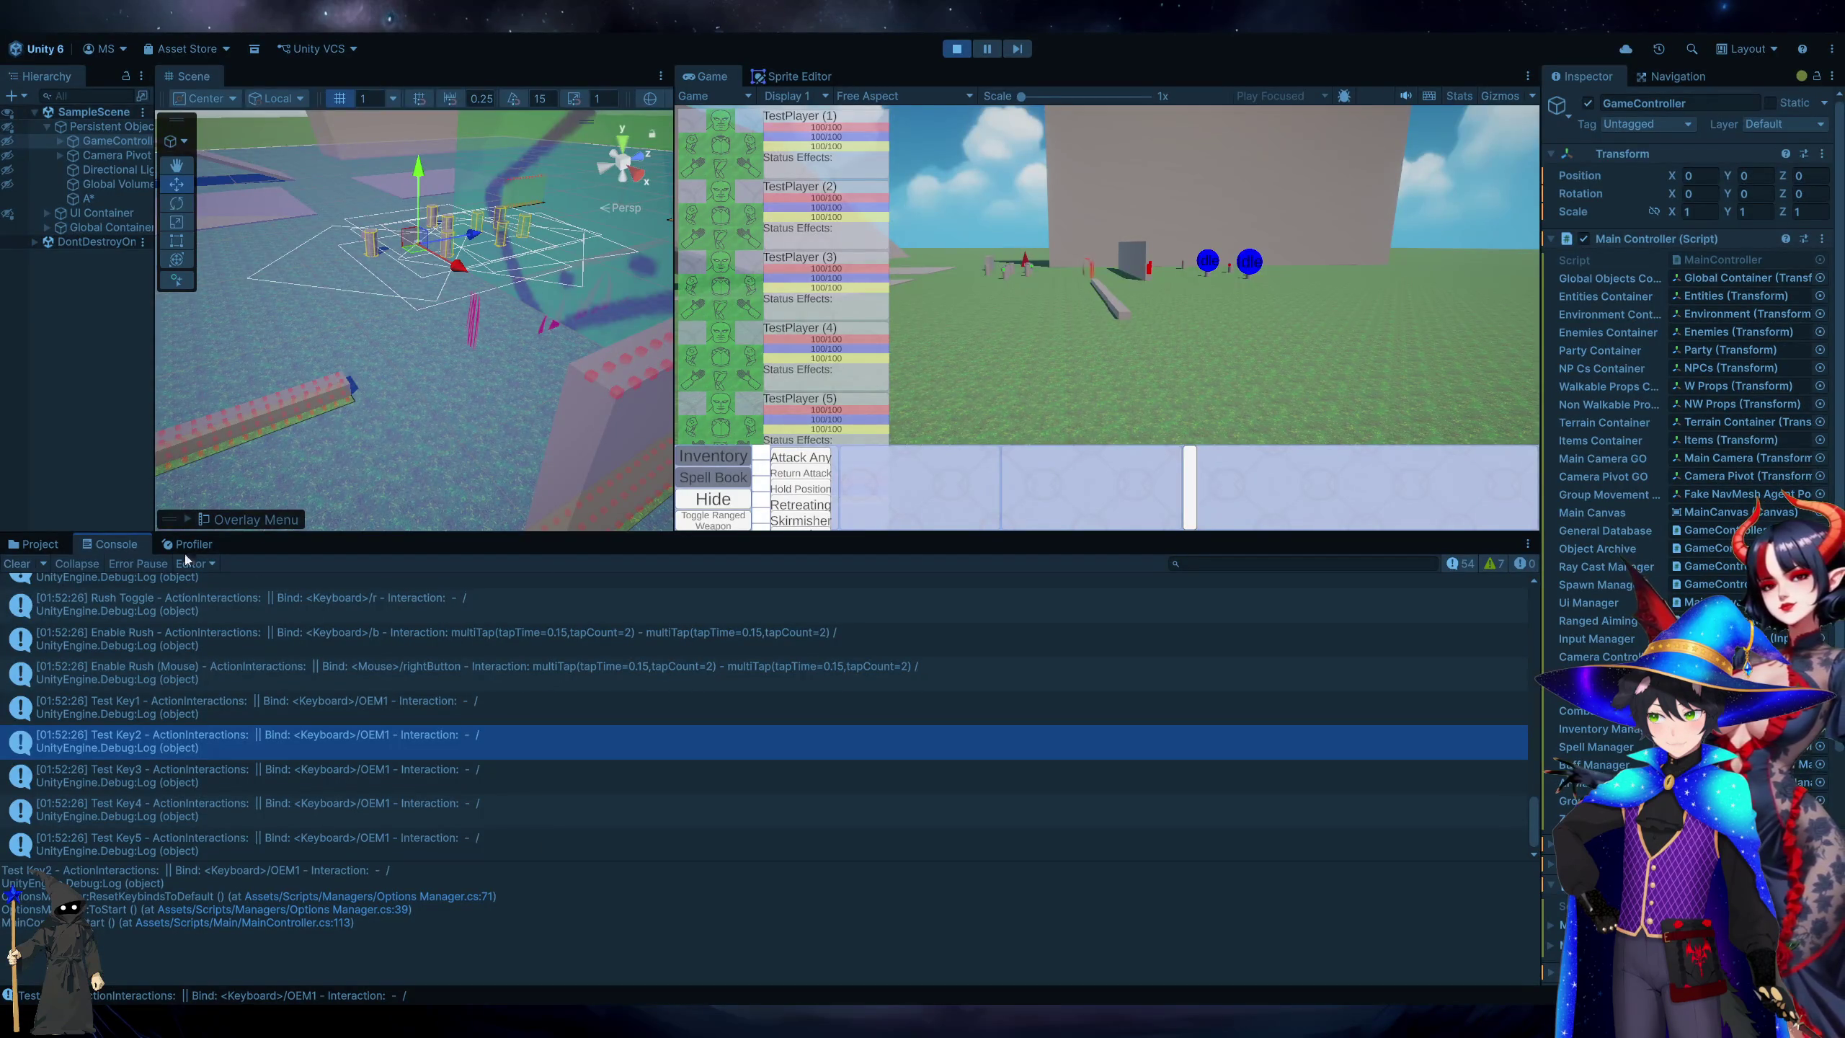
pyautogui.click(17, 563)
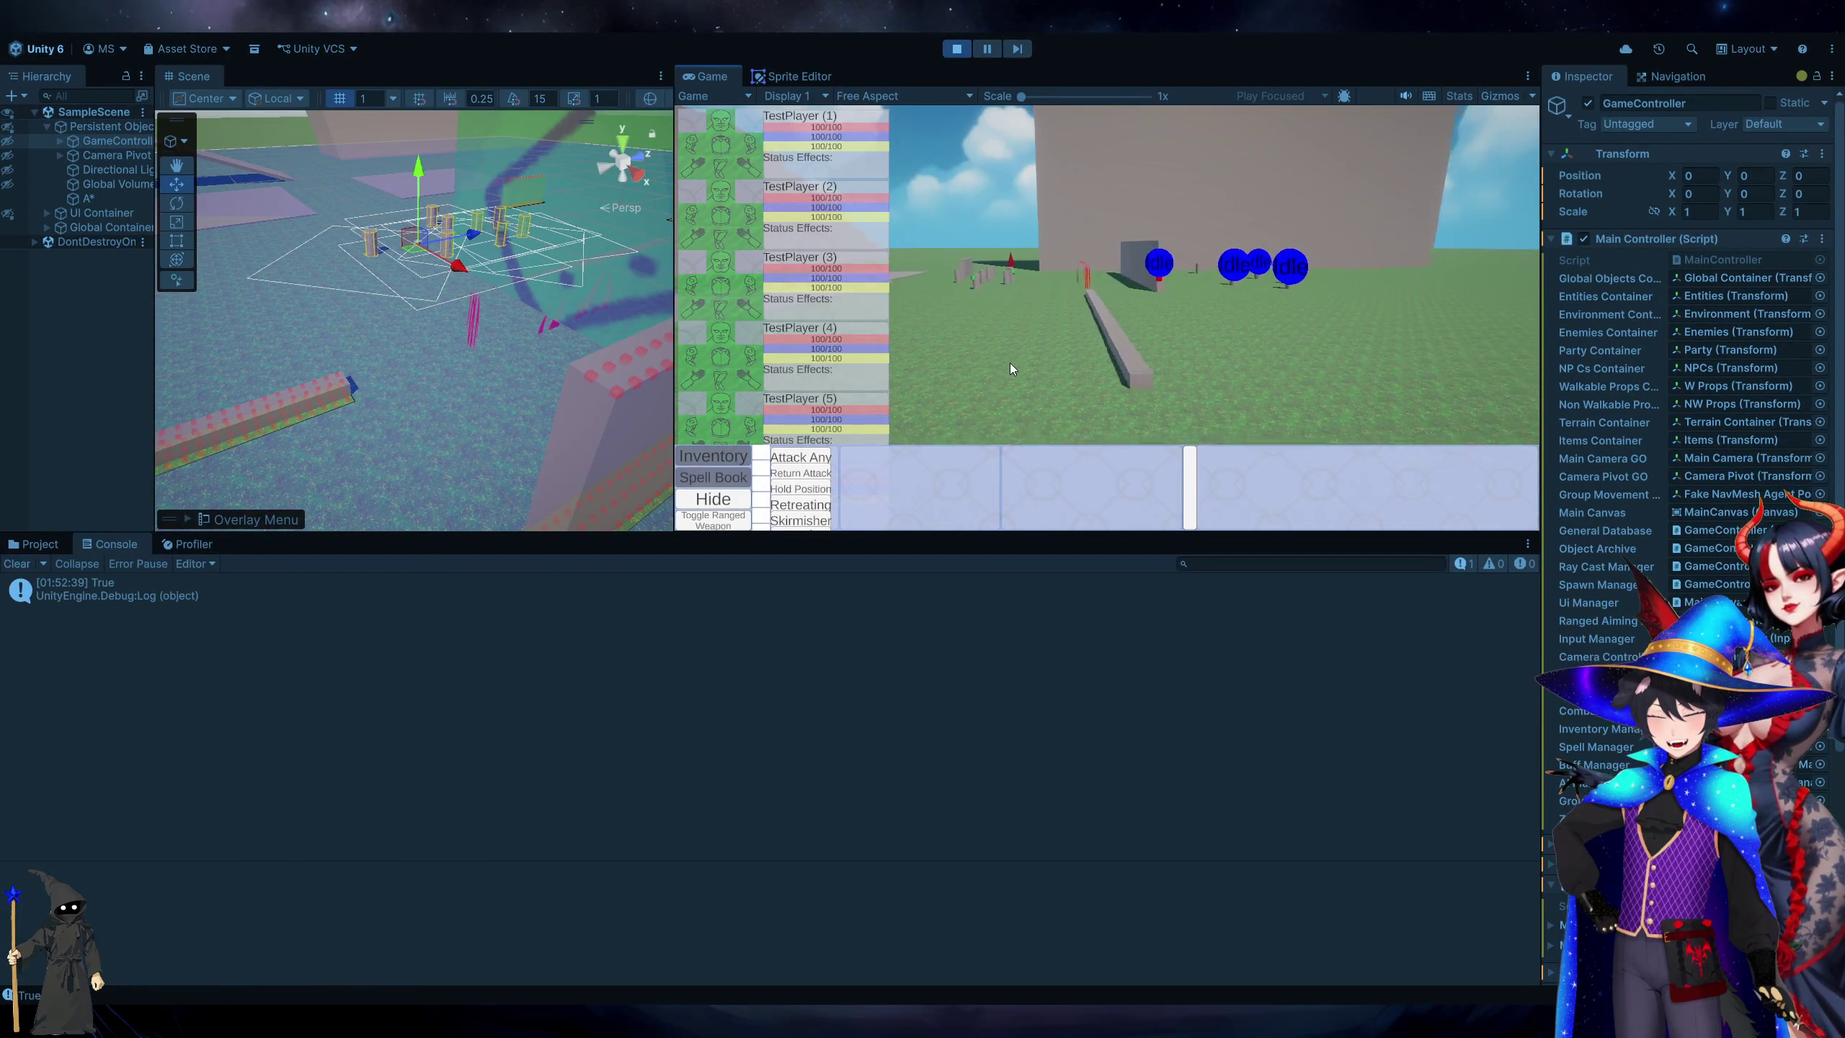
pyautogui.doubleClick(200, 605)
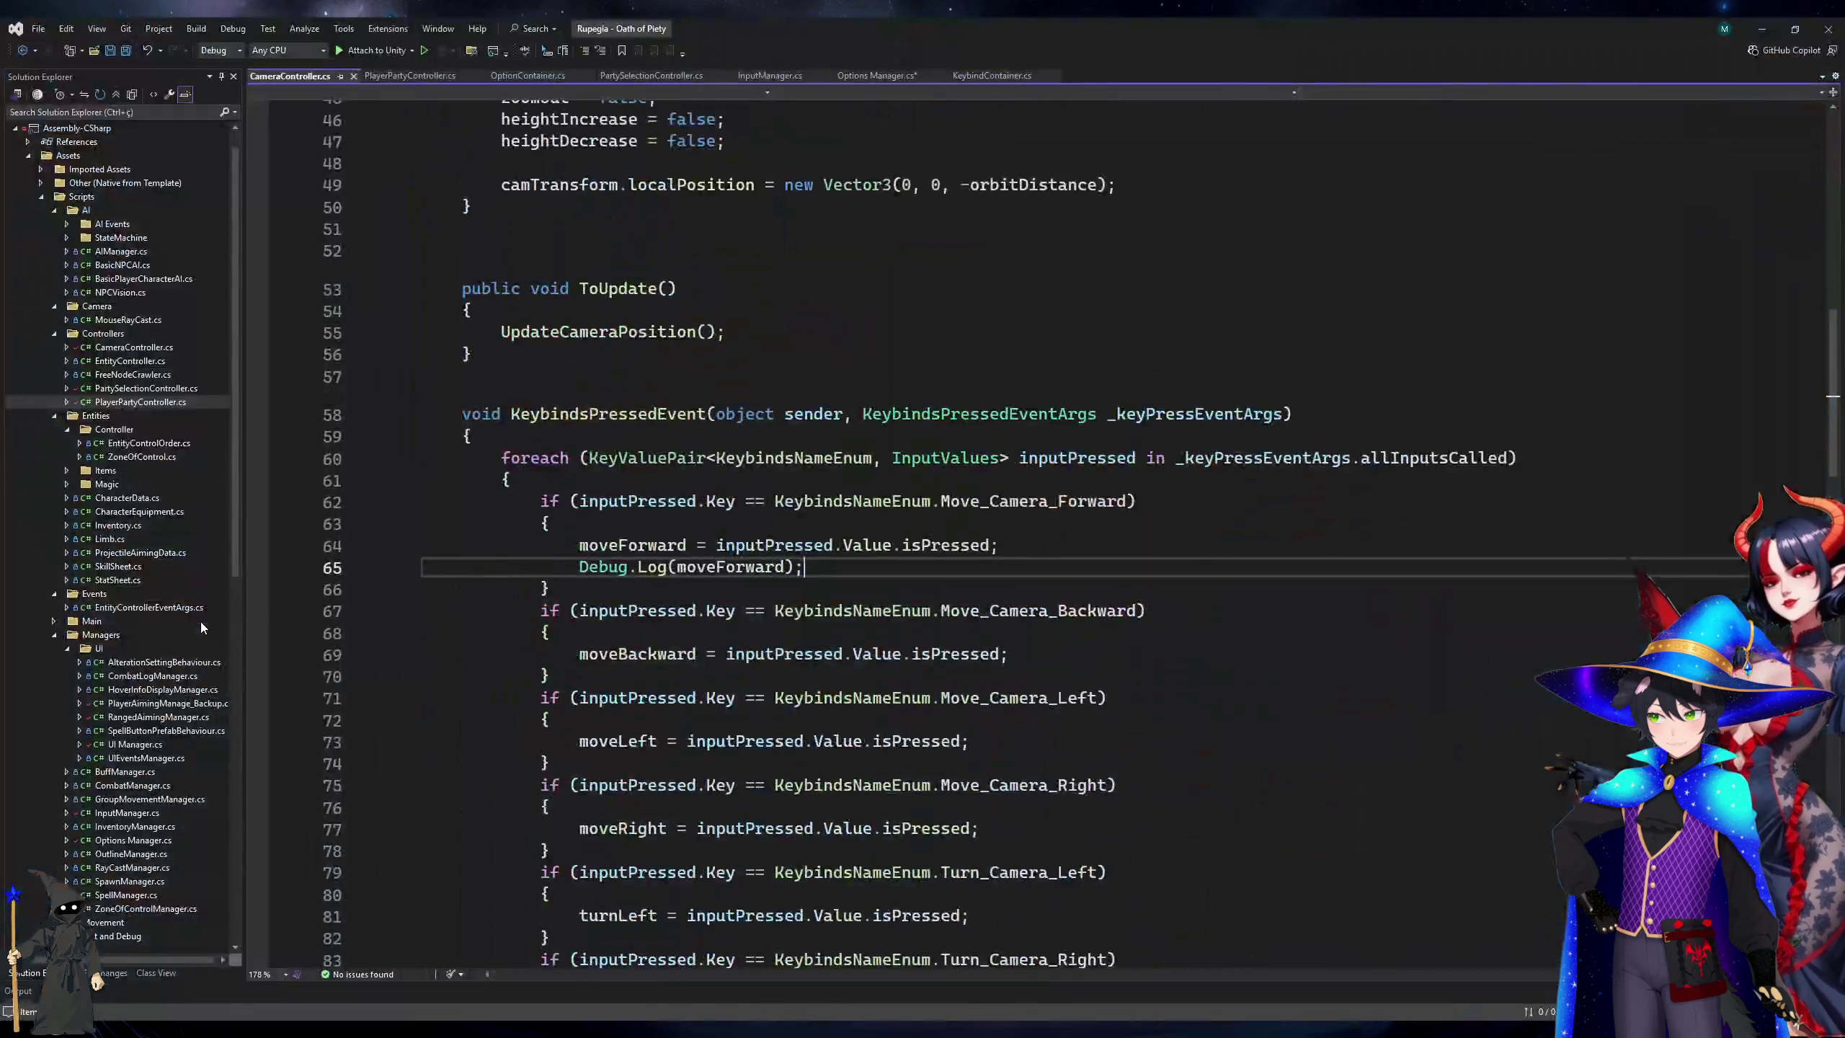
pyautogui.hotkey('ctrl', 'shift', 'l')
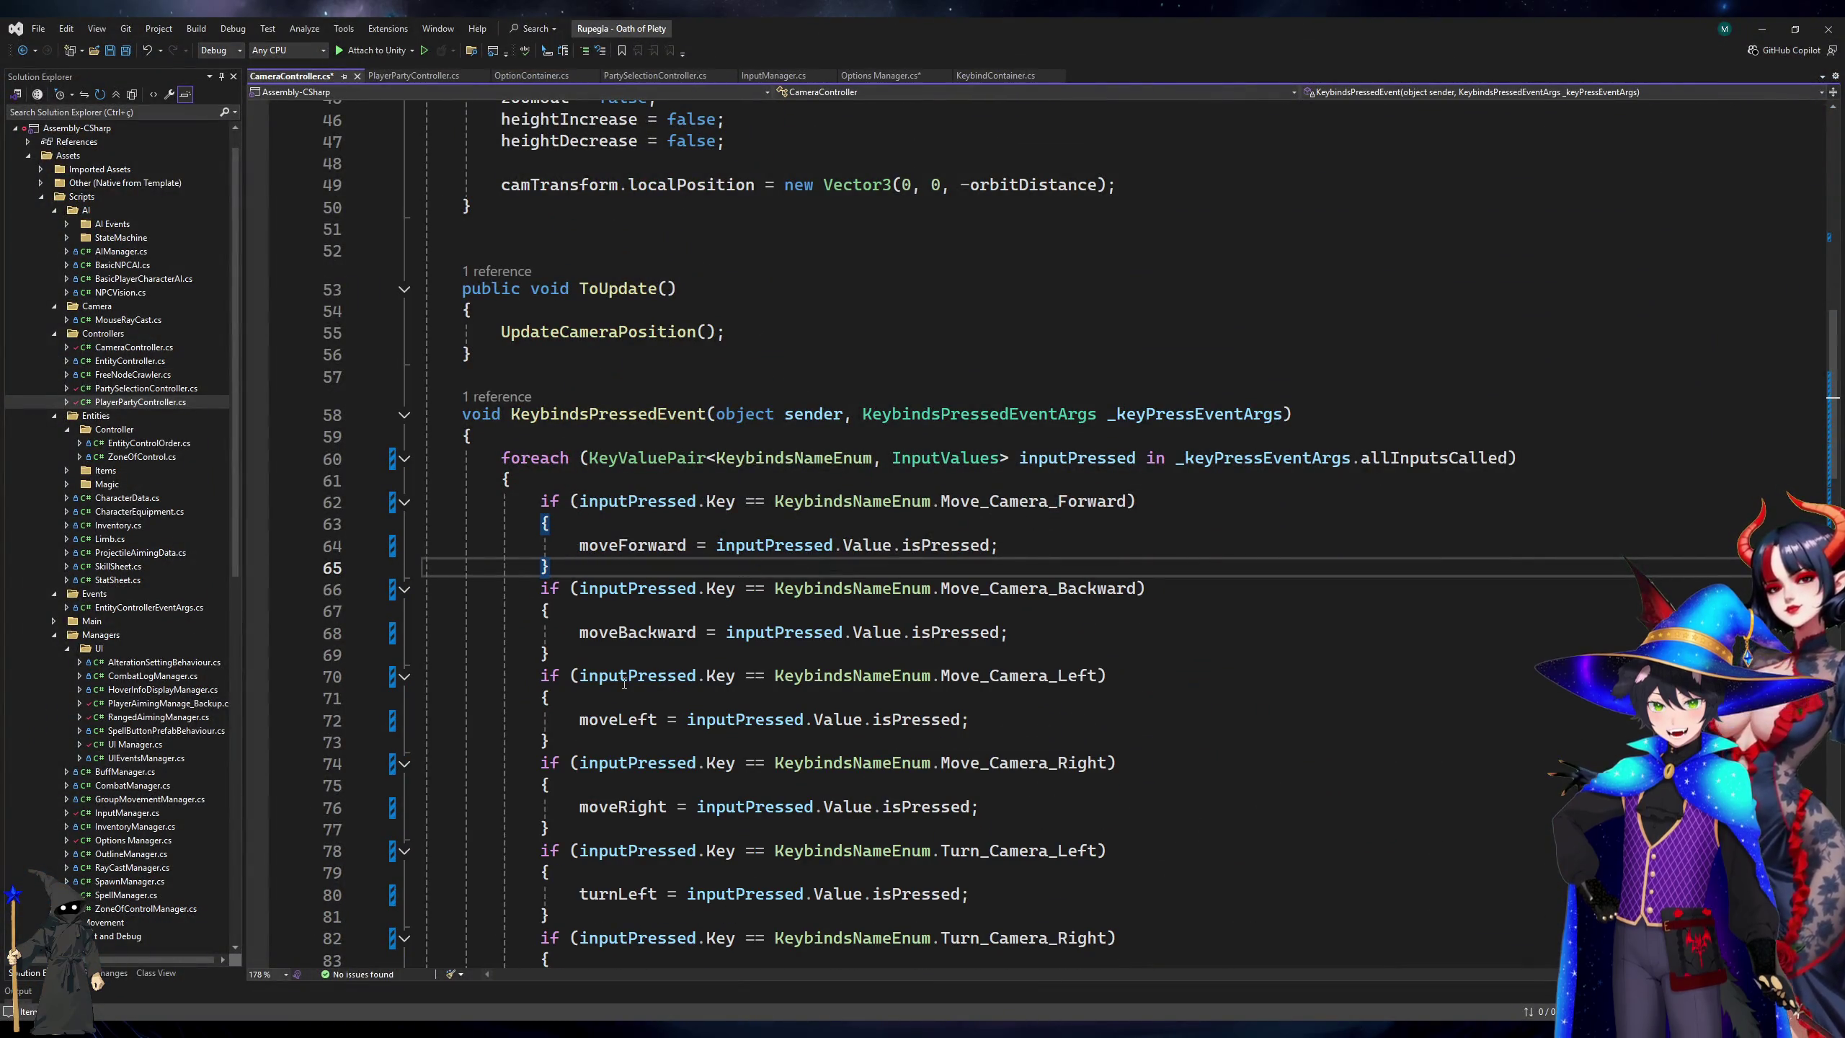
pyautogui.hotkey('alt', 'Tab')
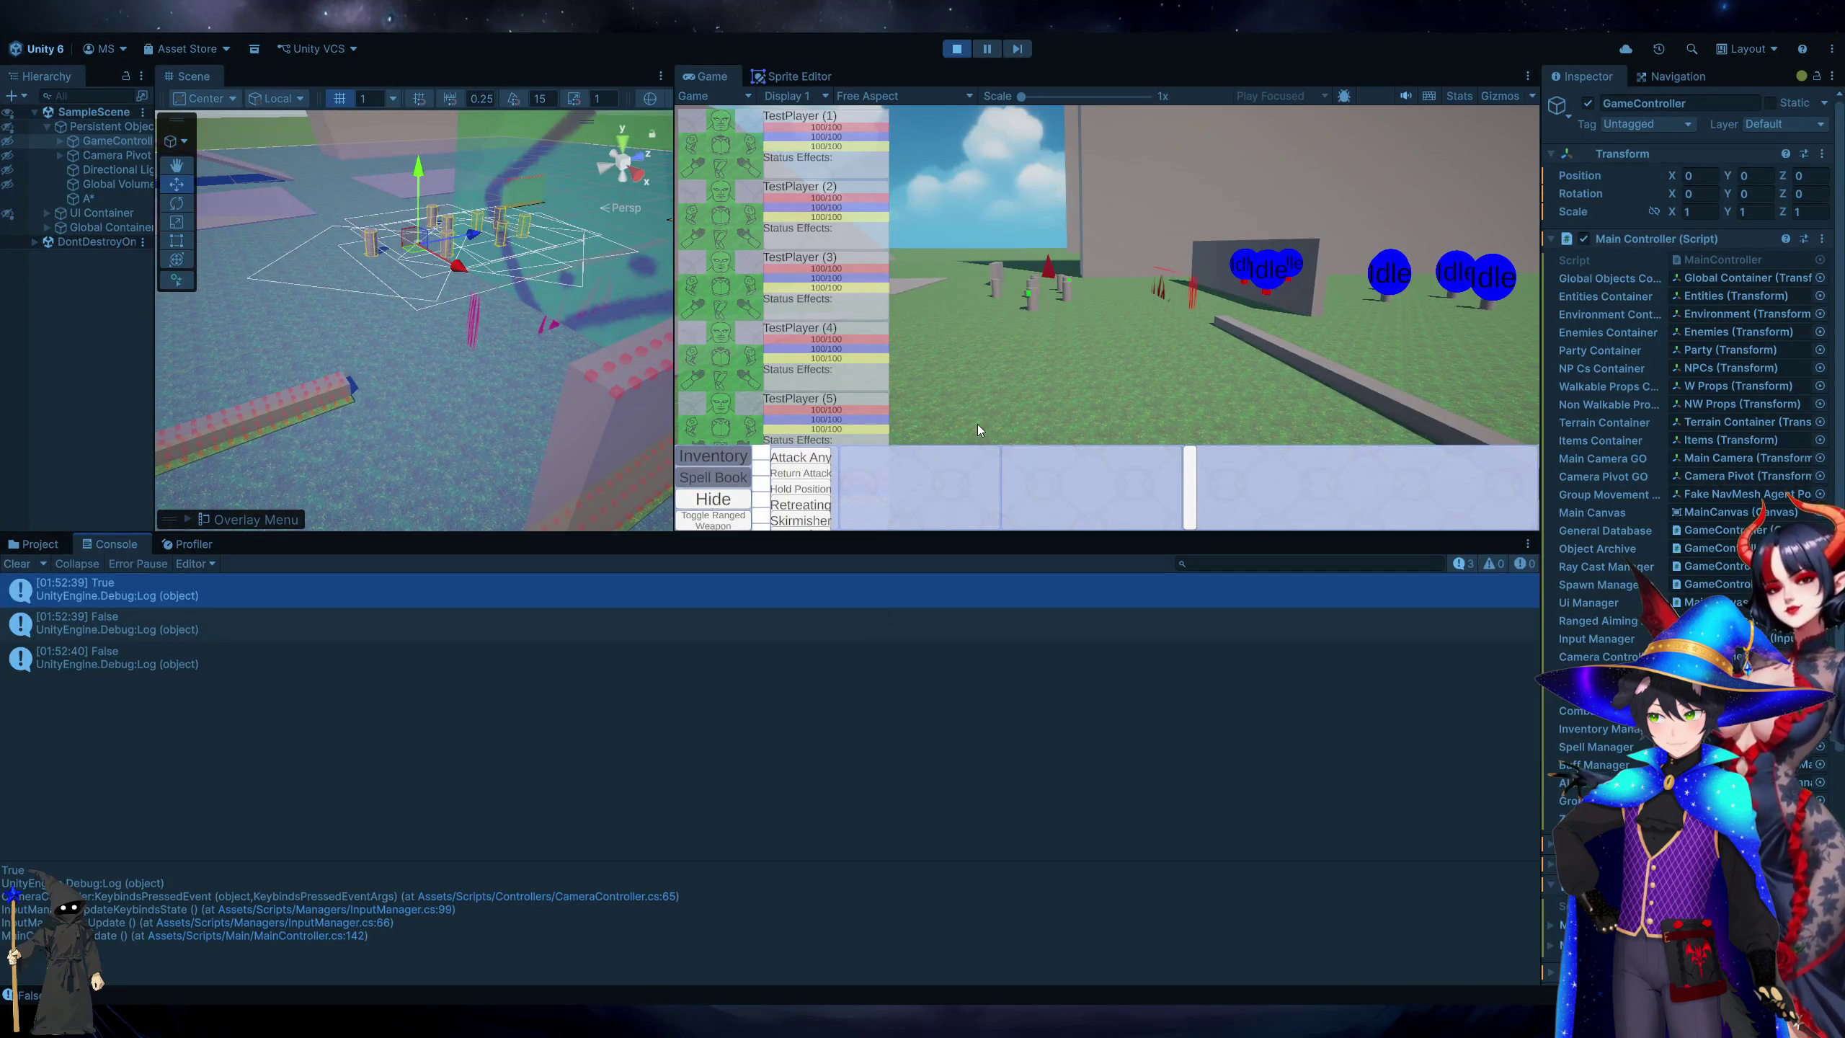
# Move the camera forward with W and send a unit to three ground spots, then stop the game.
pyautogui.press('w')
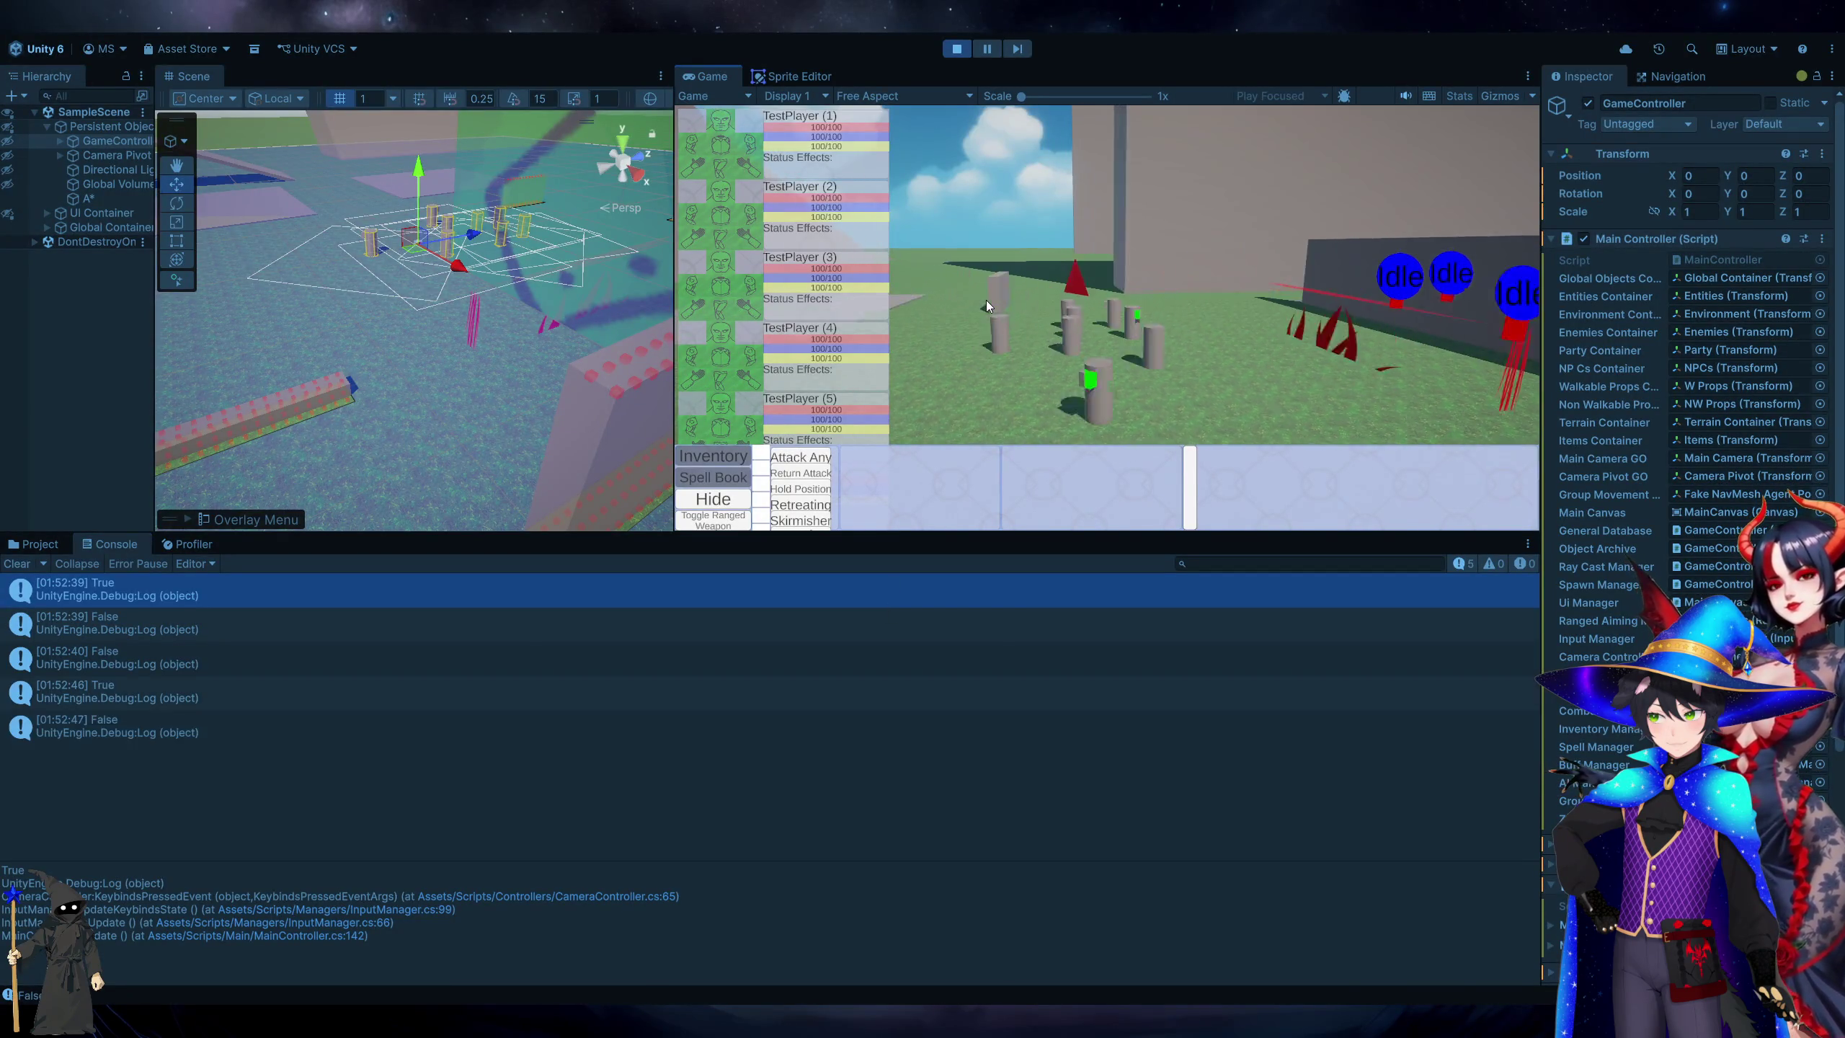
pyautogui.click(1021, 348)
pyautogui.click(1219, 369)
pyautogui.click(1086, 395)
pyautogui.click(953, 334)
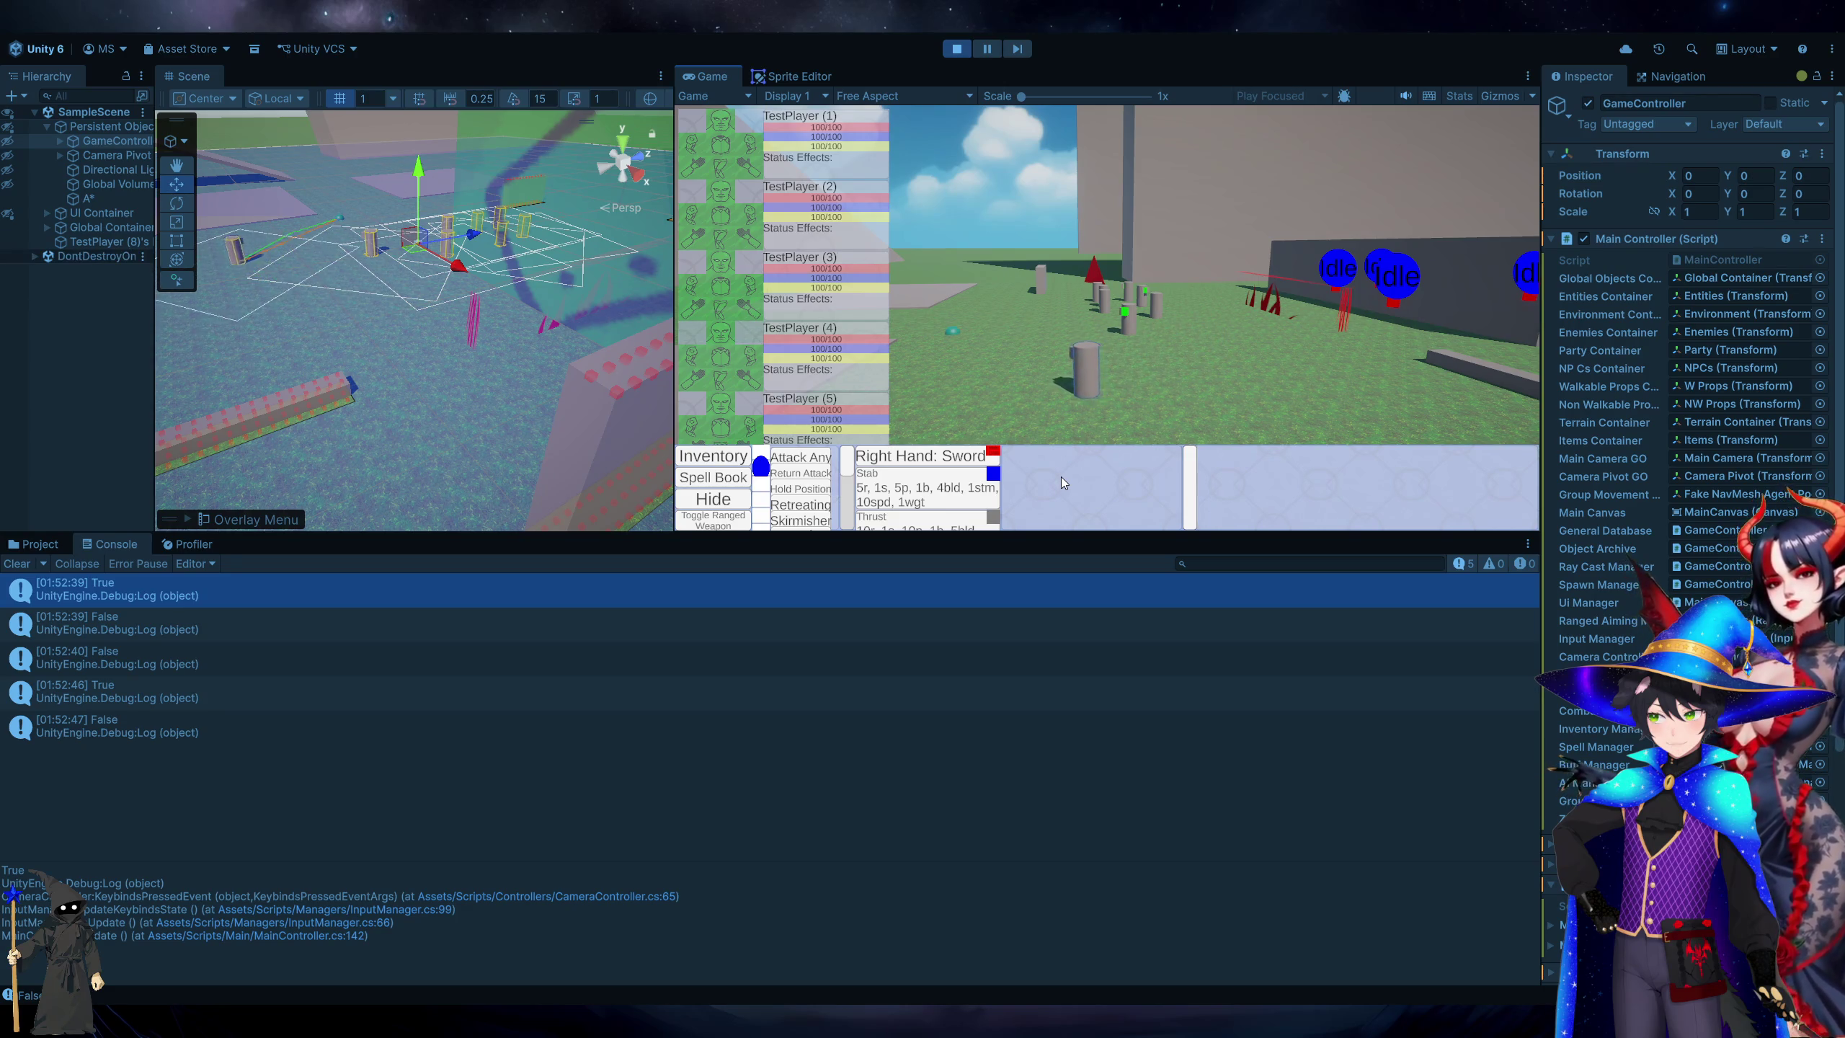
pyautogui.click(956, 49)
pyautogui.doubleClick(231, 751)
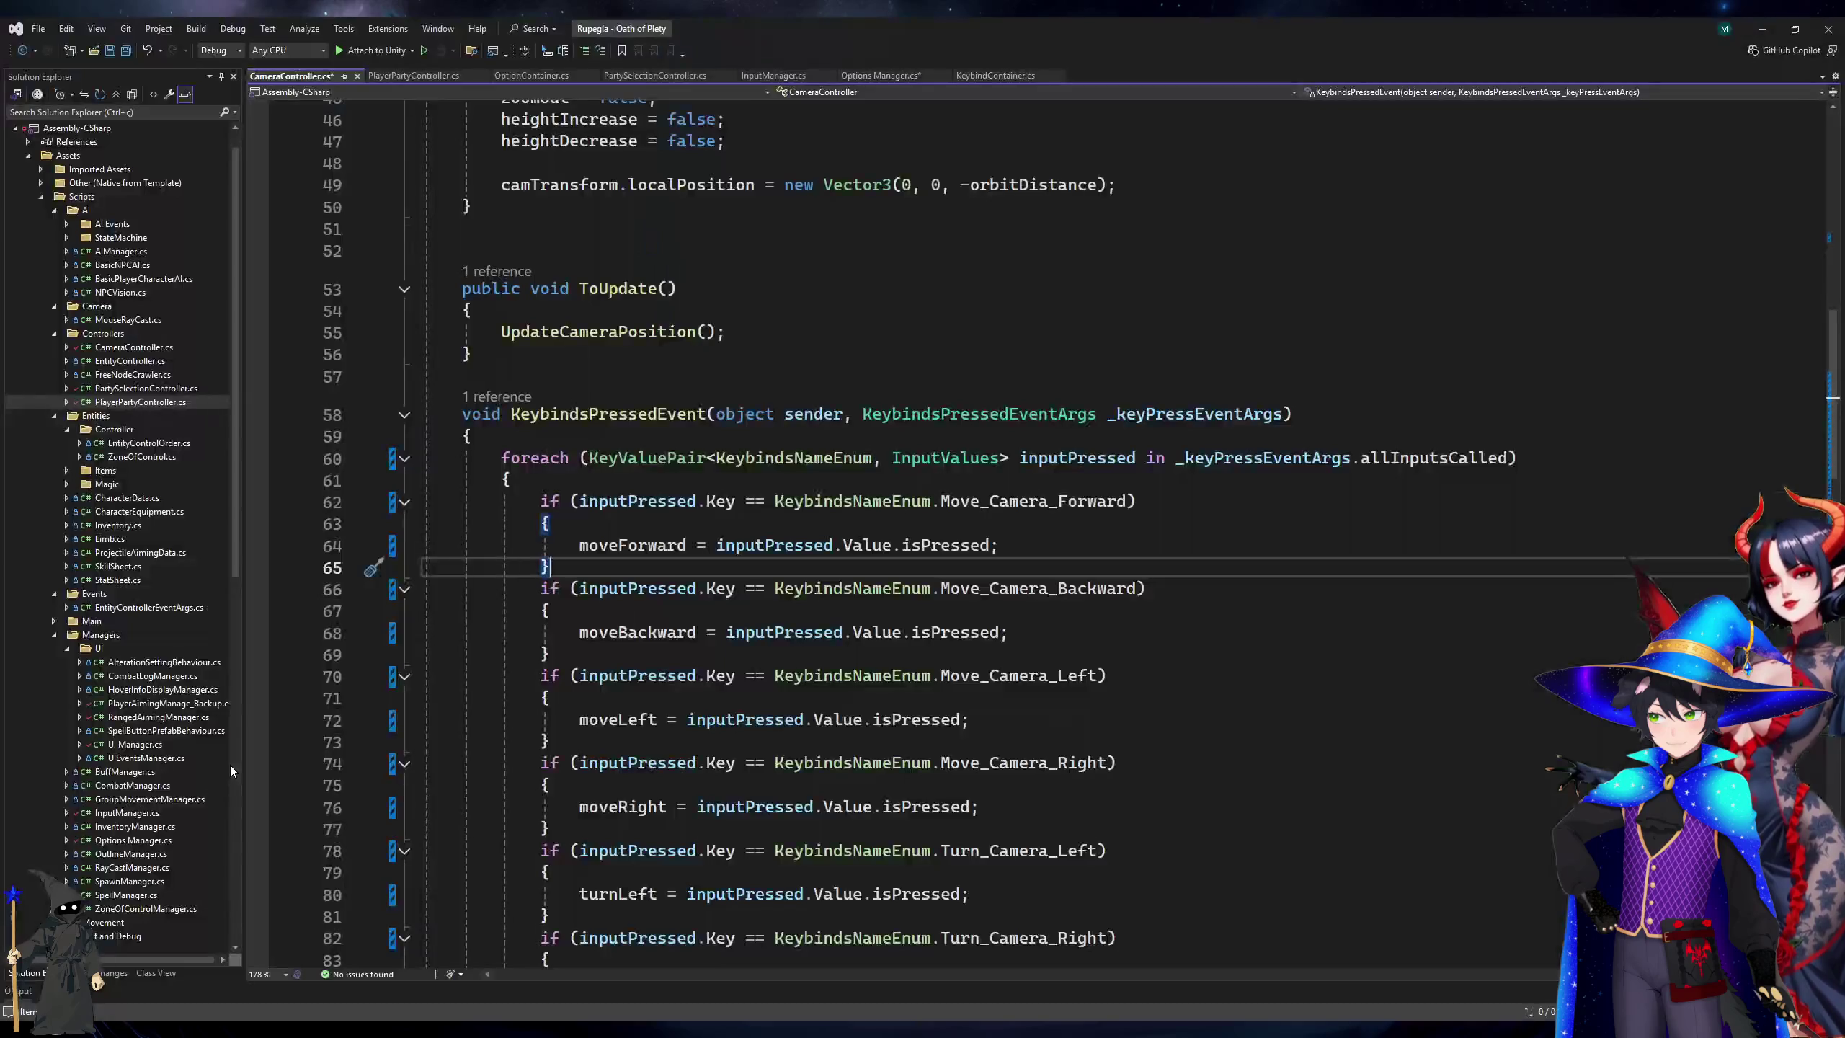
# Save CameraController.cs and Options Manager.cs.
pyautogui.hotkey('ctrl', 's')
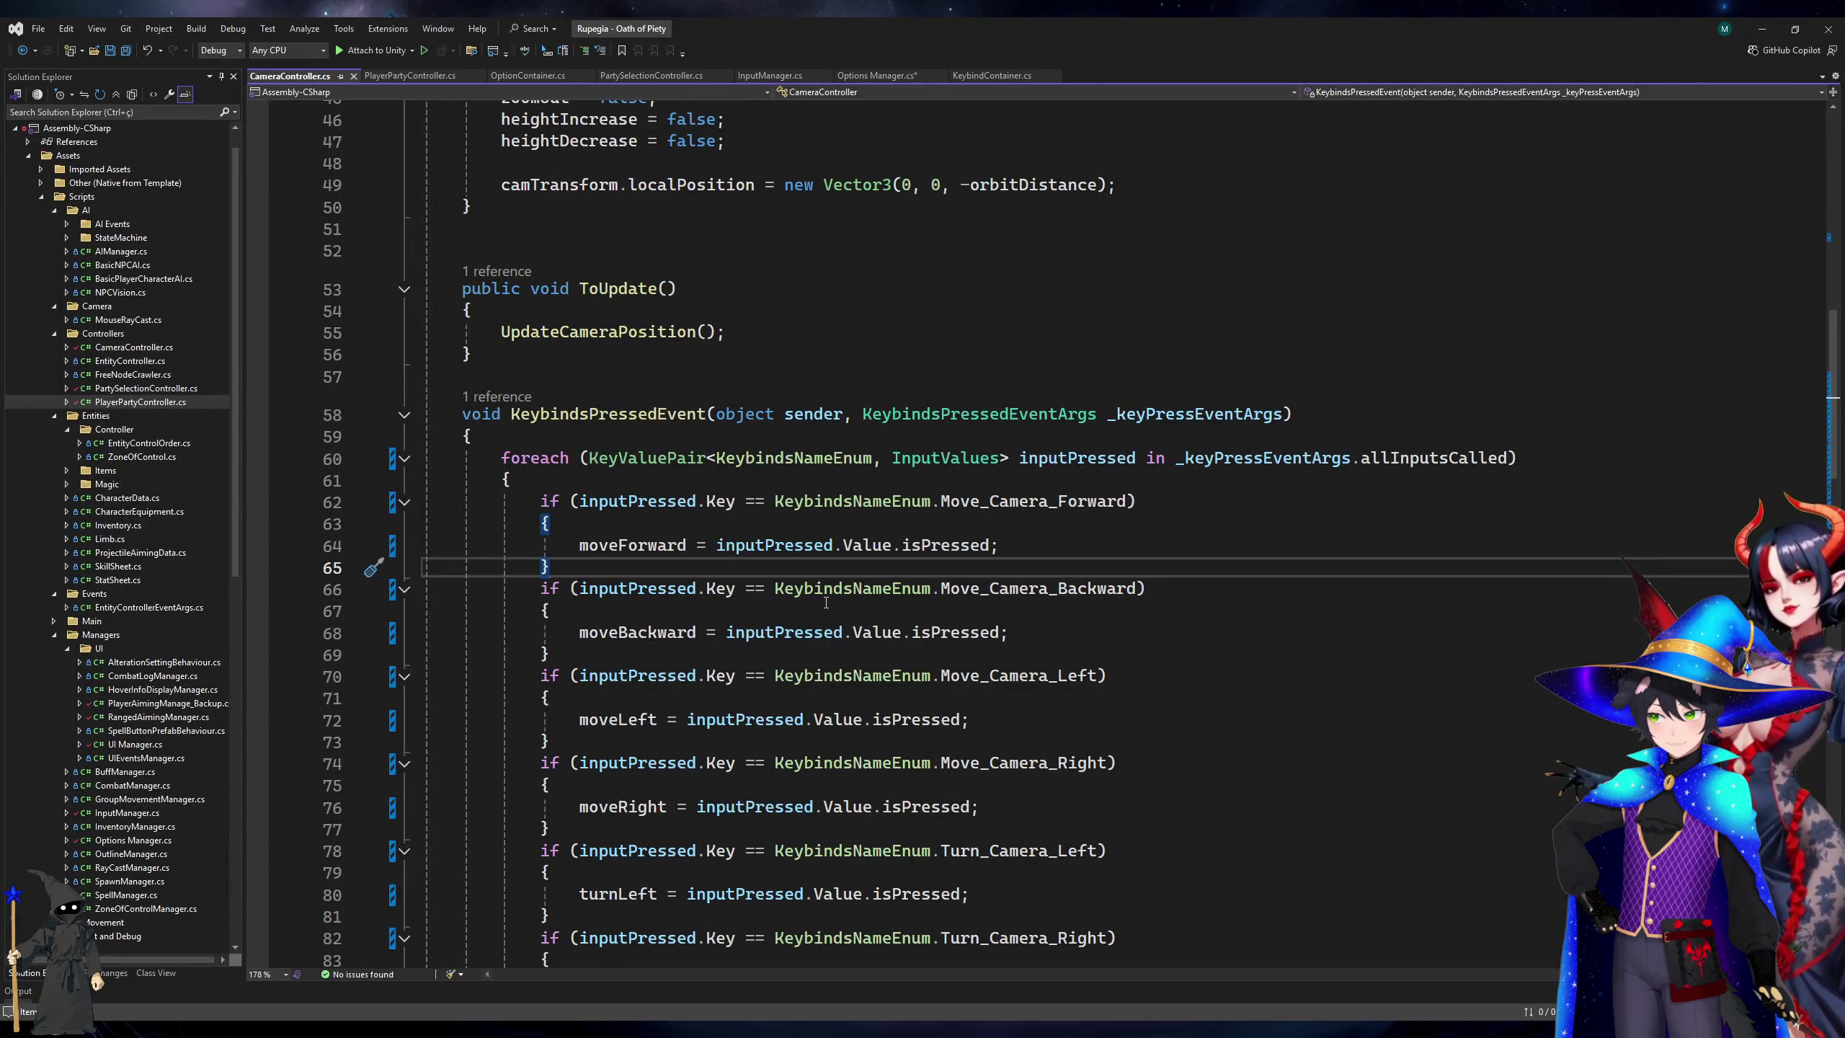
pyautogui.click(876, 75)
pyautogui.hotkey('ctrl', 's')
pyautogui.scroll(-4, 928, 554)
pyautogui.scroll(-20, 928, 554)
pyautogui.click(1371, 356)
pyautogui.hotkey('ctrl', 's')
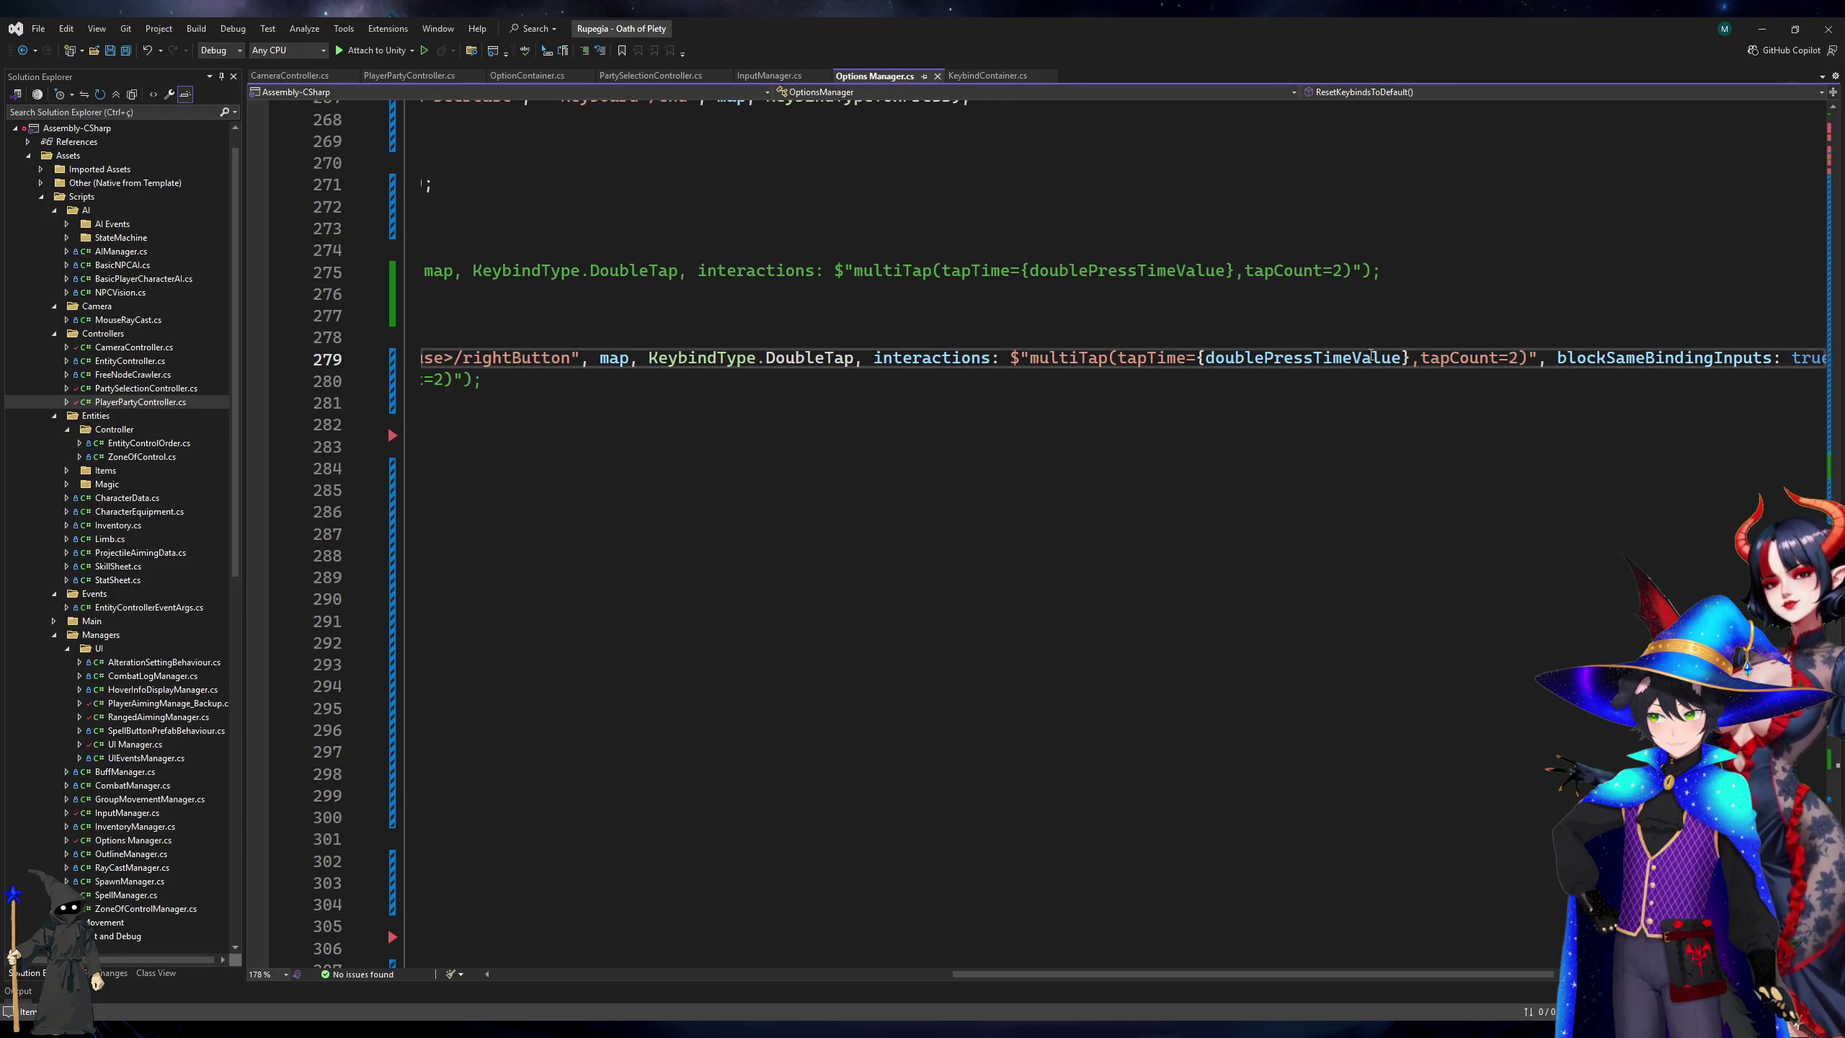
pyautogui.press('Home')
# Check the commented rush binding lines and the InputManager.cs tab, then return to Unity.
pyautogui.click(980, 291)
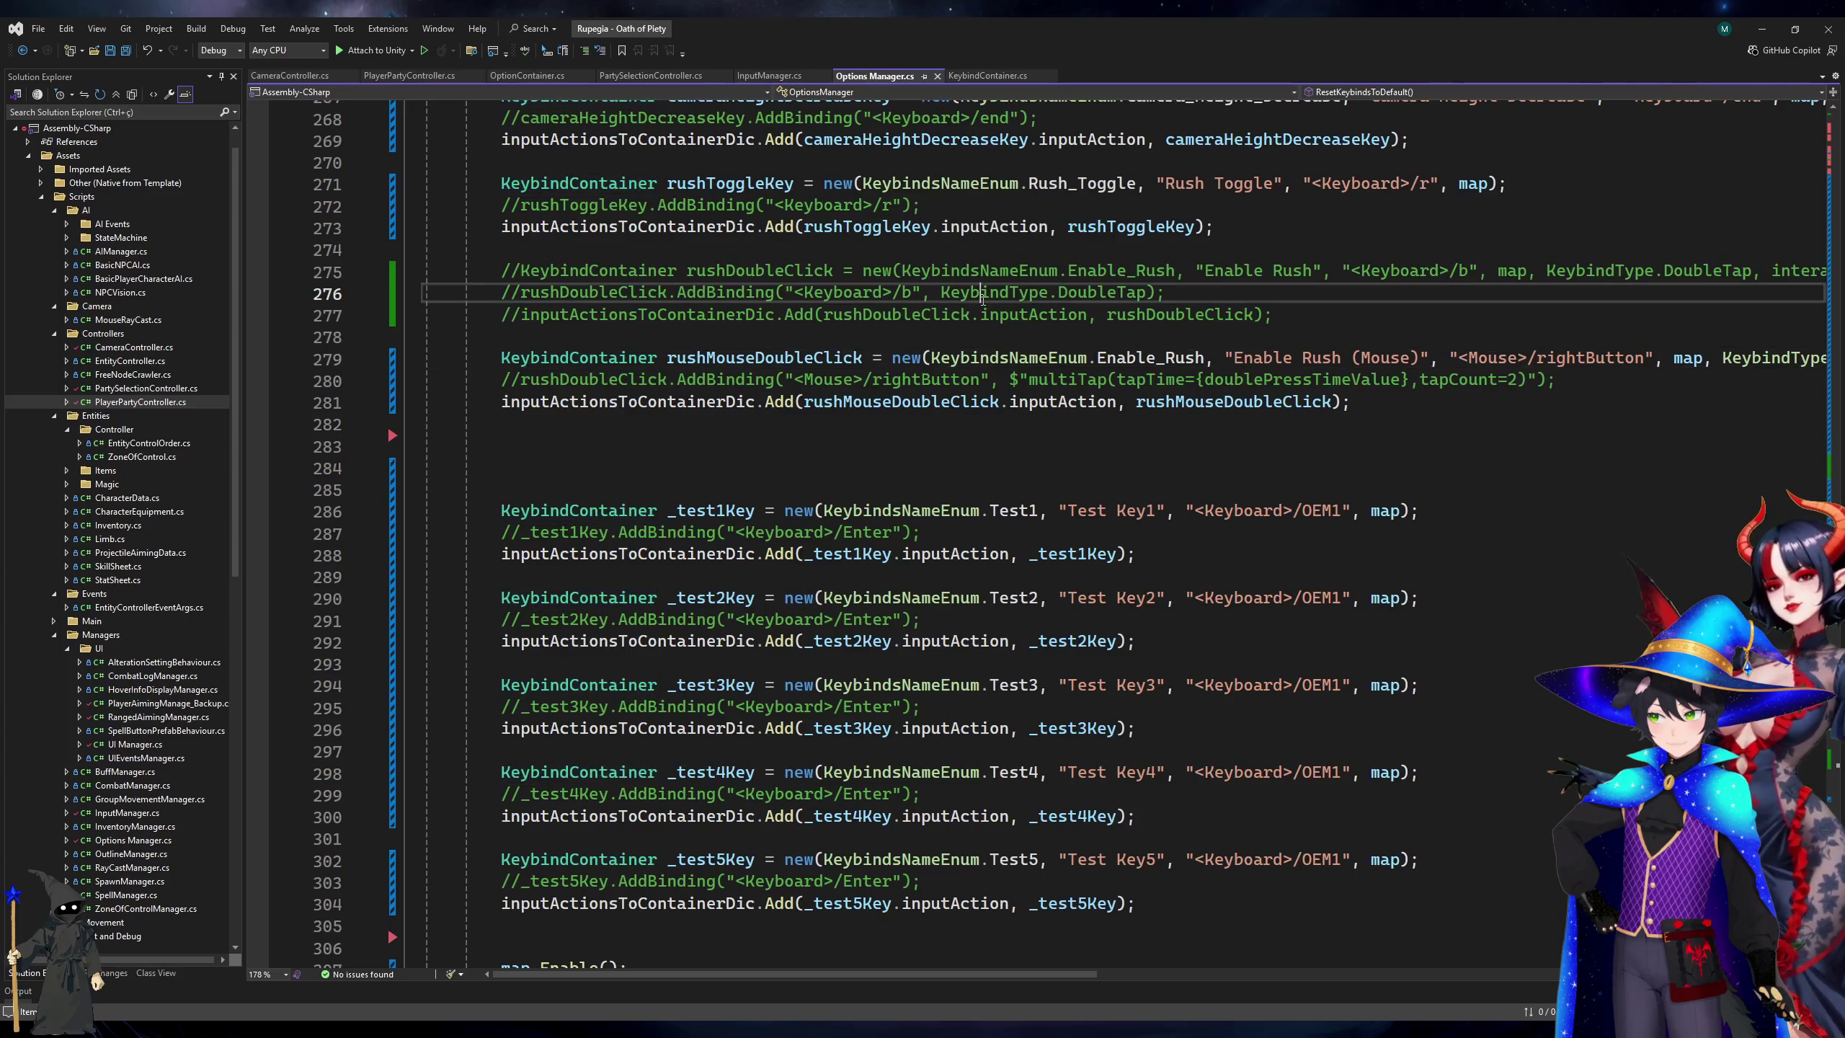
pyautogui.click(1770, 24)
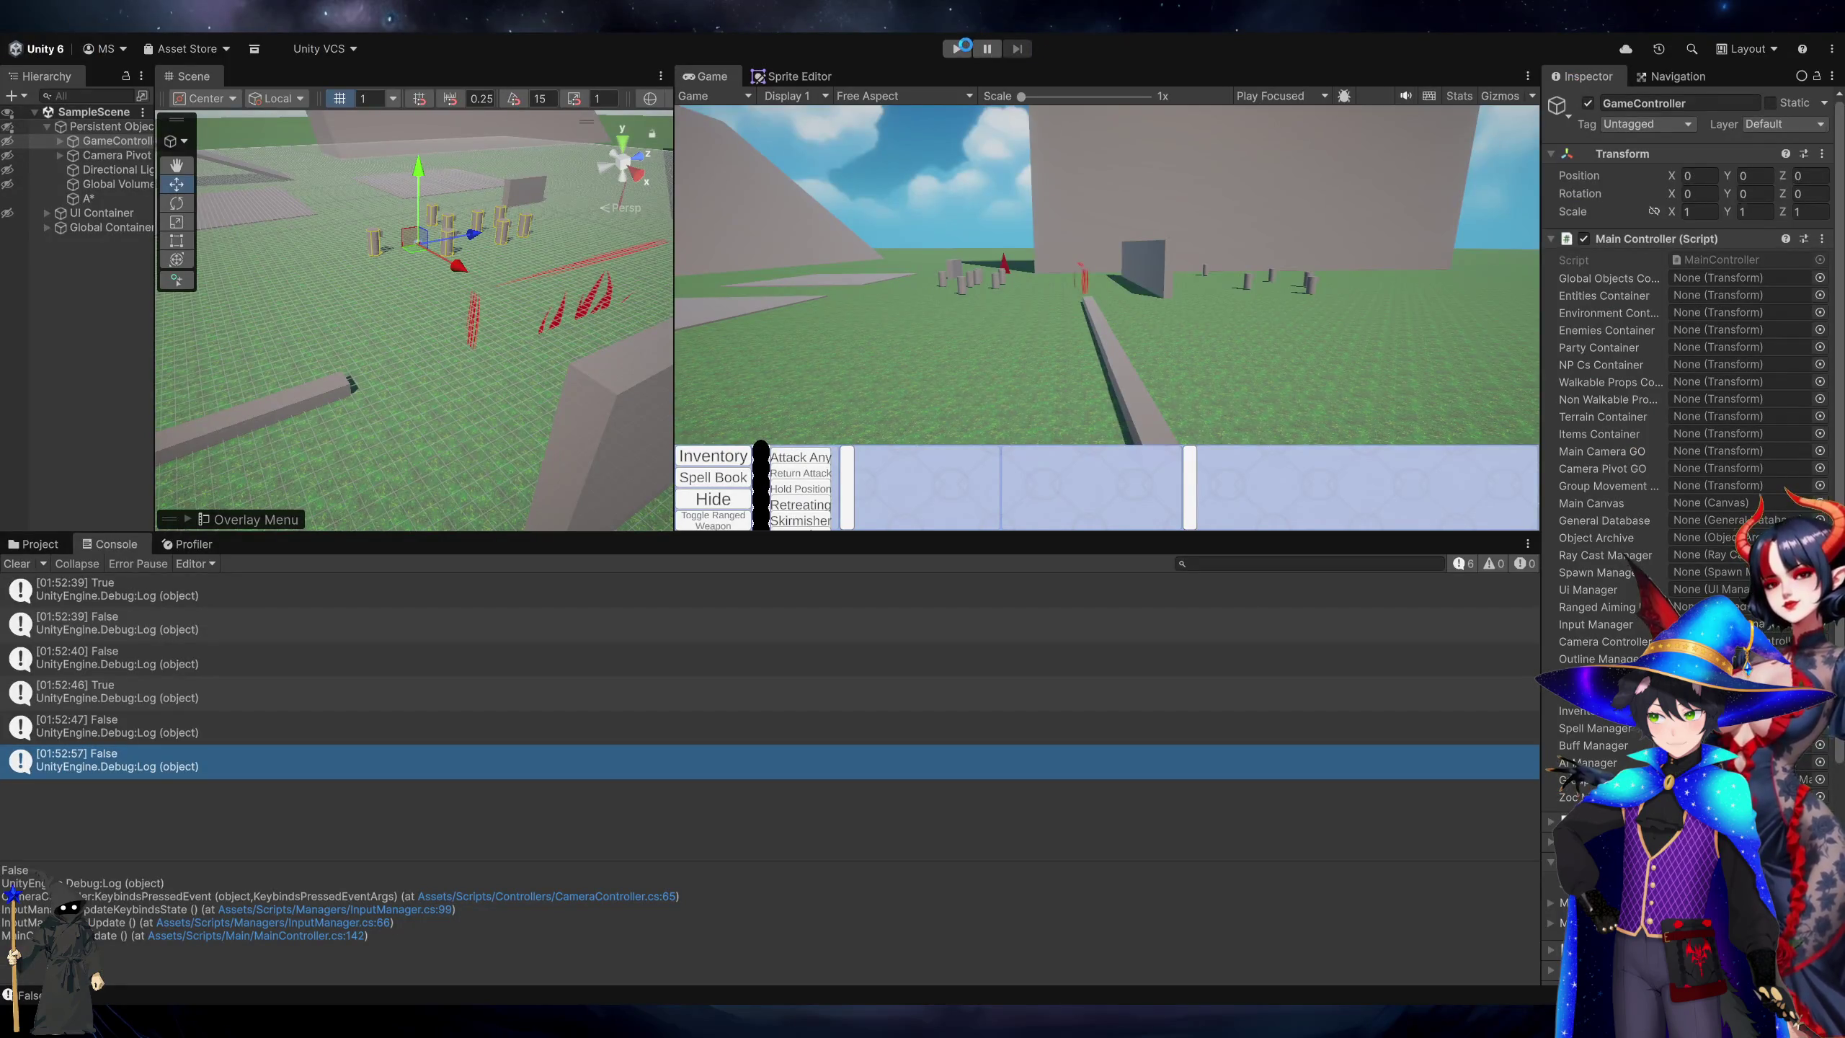
pyautogui.hotkey('alt', 'Tab')
pyautogui.press('Down')
pyautogui.press('Down')
pyautogui.press('Down')
pyautogui.click(757, 80)
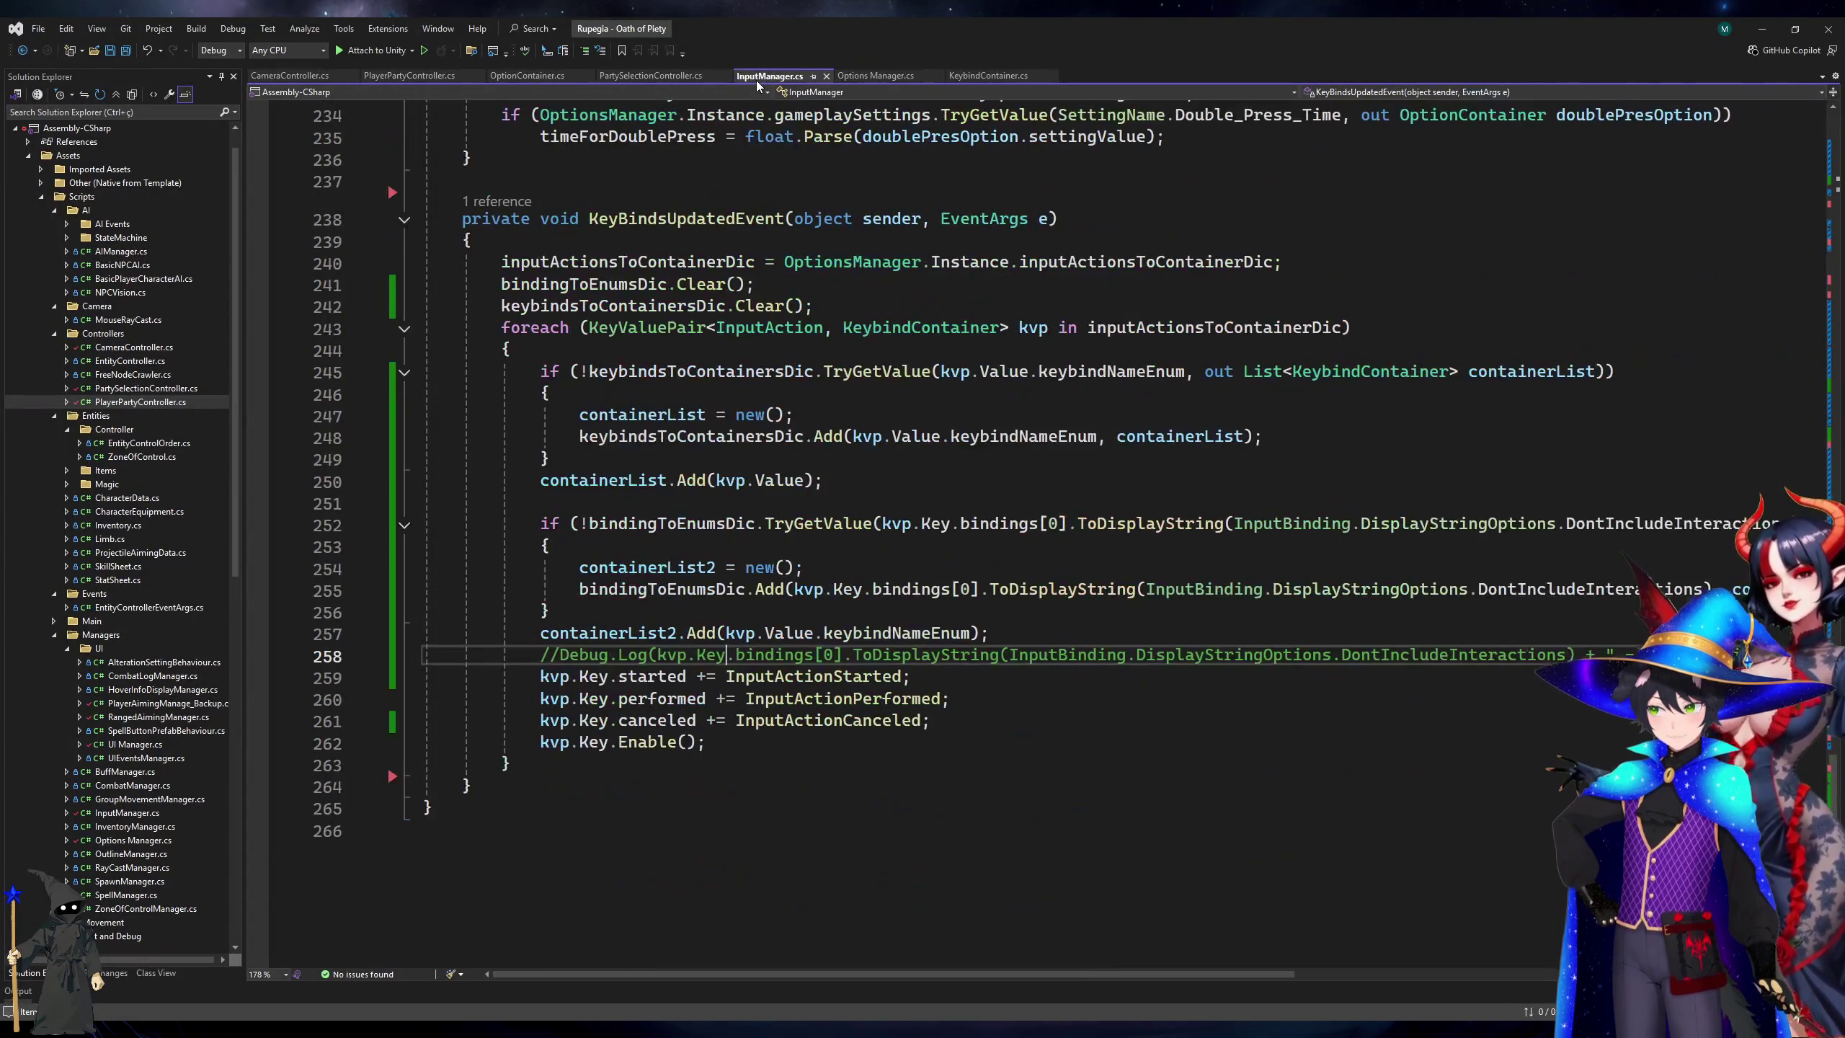
pyautogui.click(844, 80)
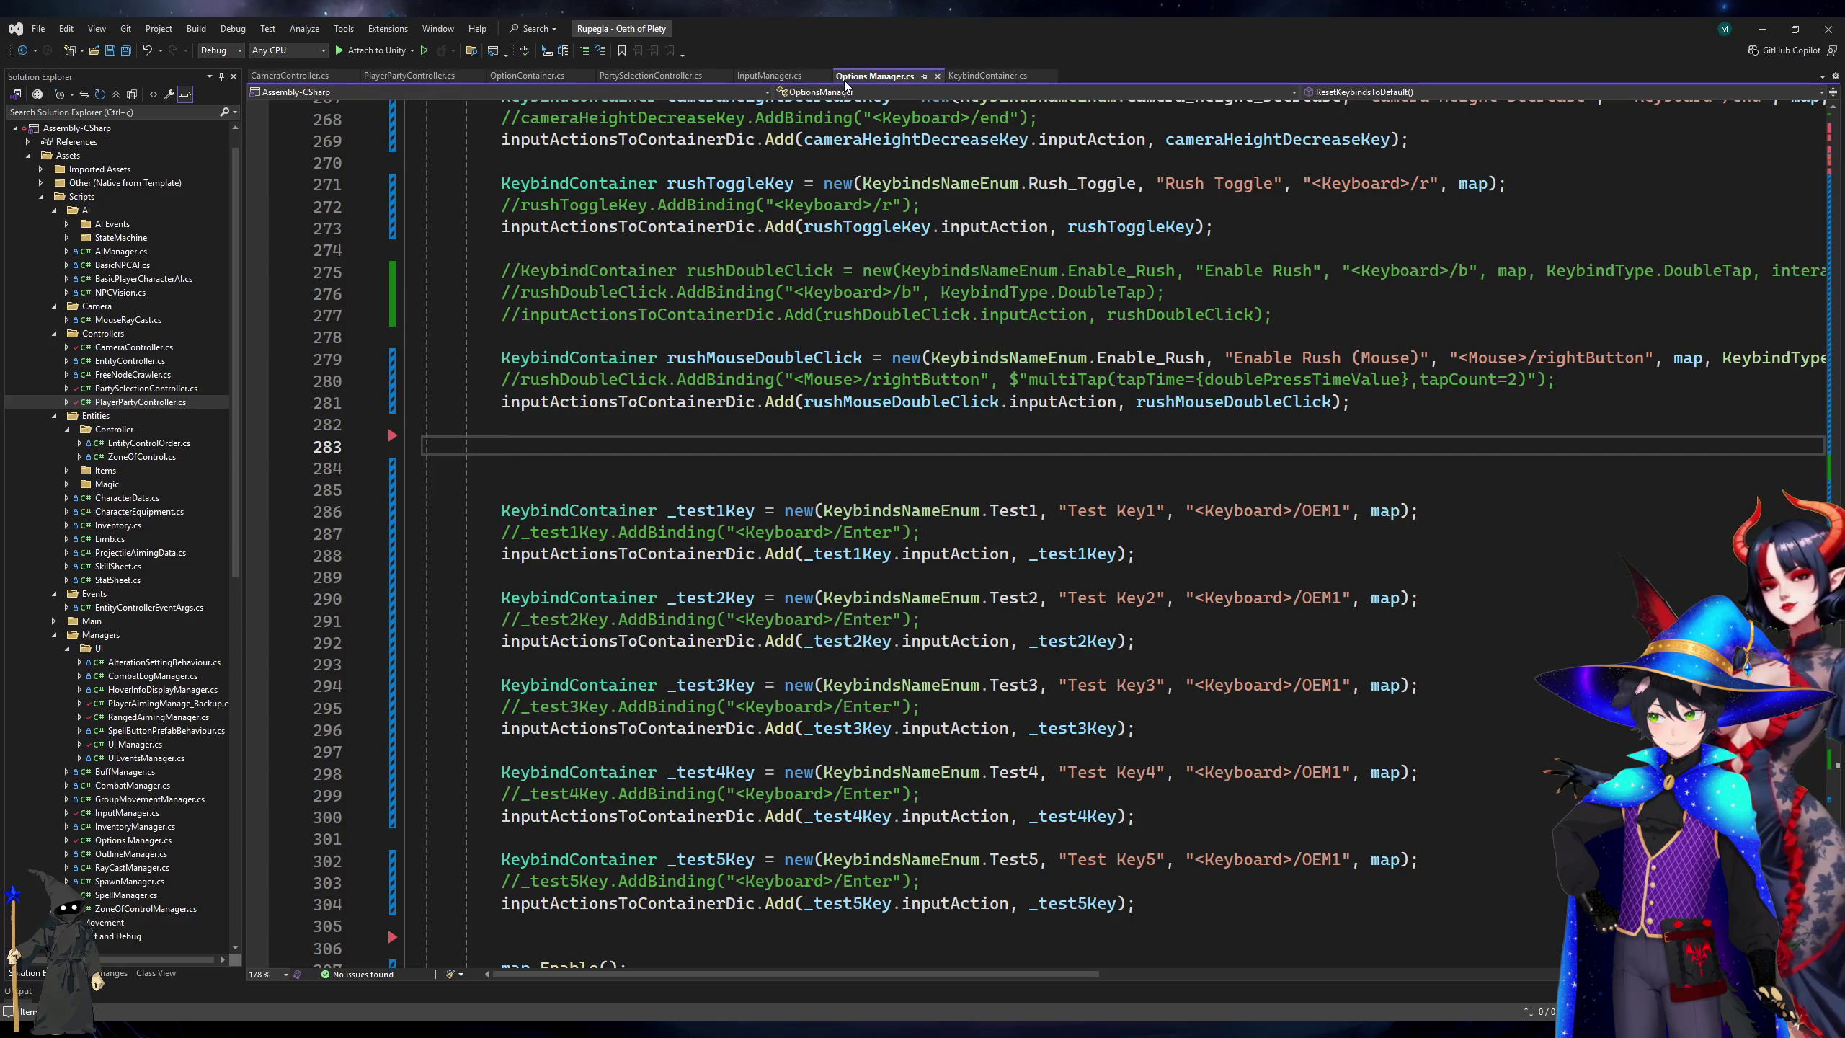
pyautogui.hotkey('alt', 'Tab')
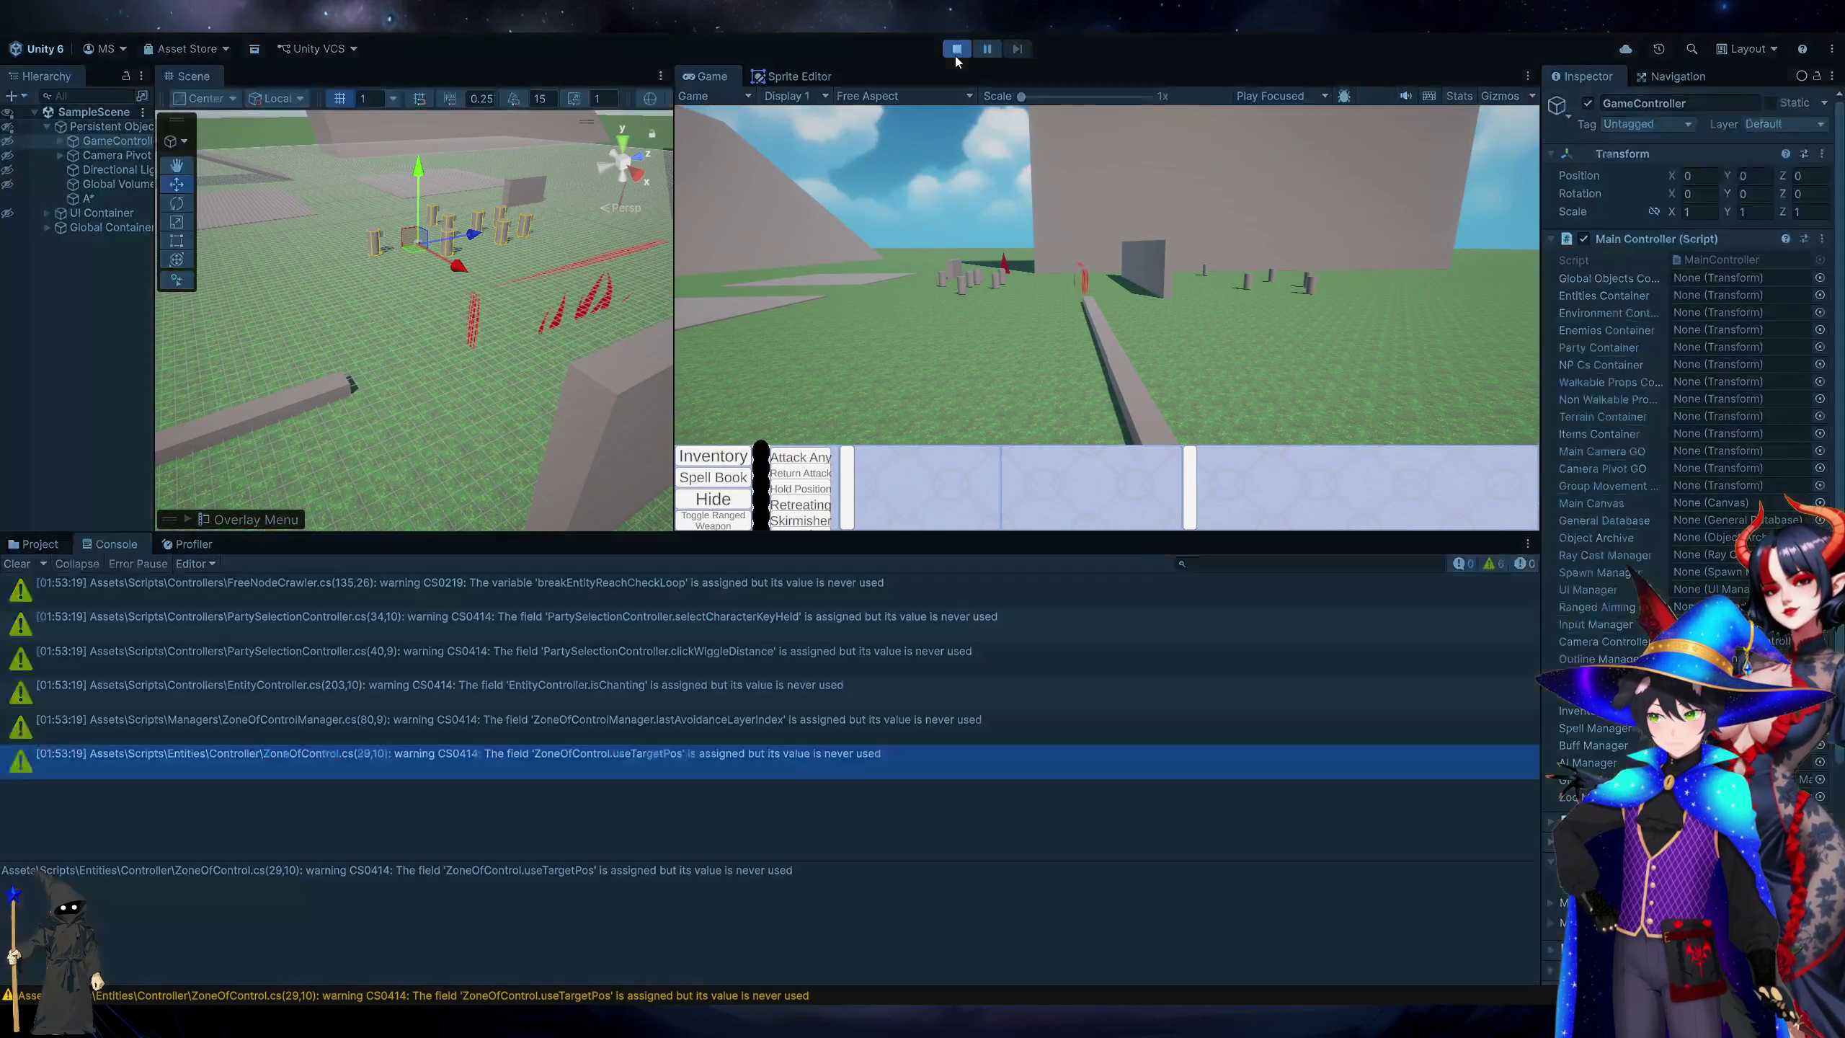
# Restart the game, send a test unit to five ground spots, then stop and return to code.
pyautogui.click(955, 52)
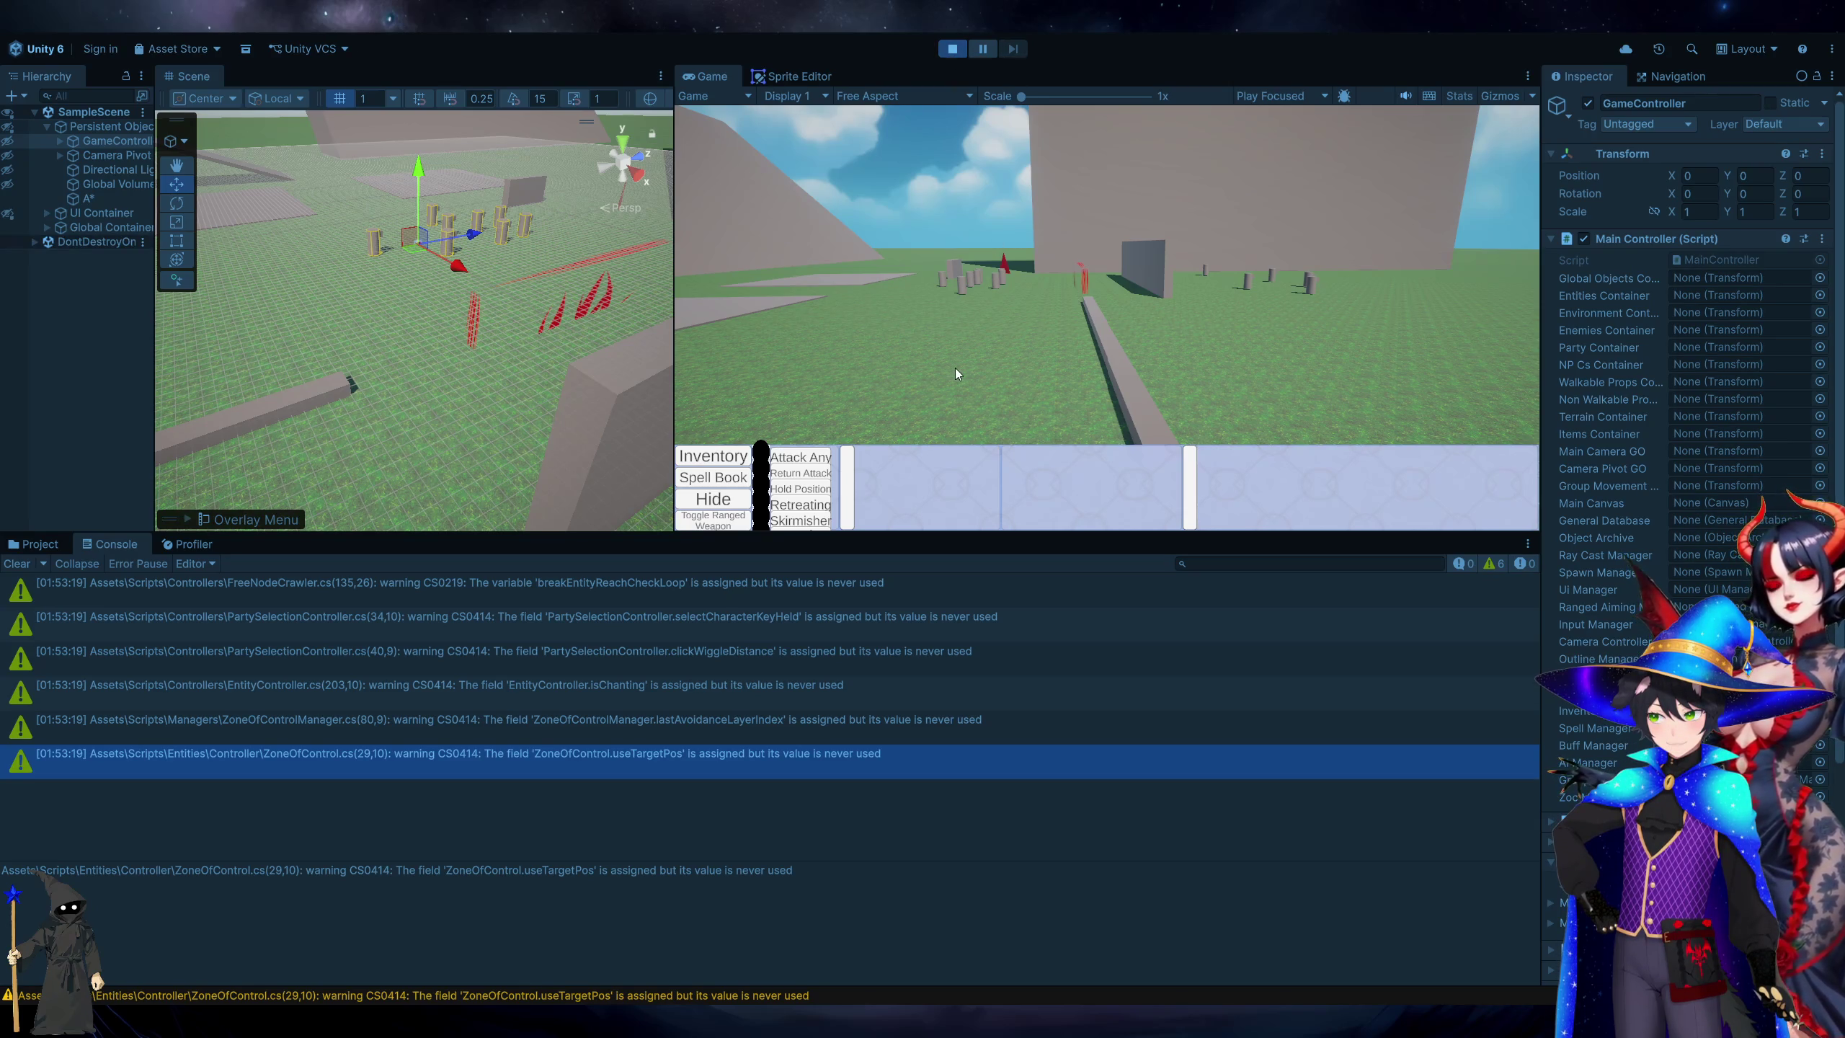
pyautogui.click(1003, 271)
pyautogui.rightClick(1090, 346)
pyautogui.rightClick(1268, 358)
pyautogui.click(1057, 318)
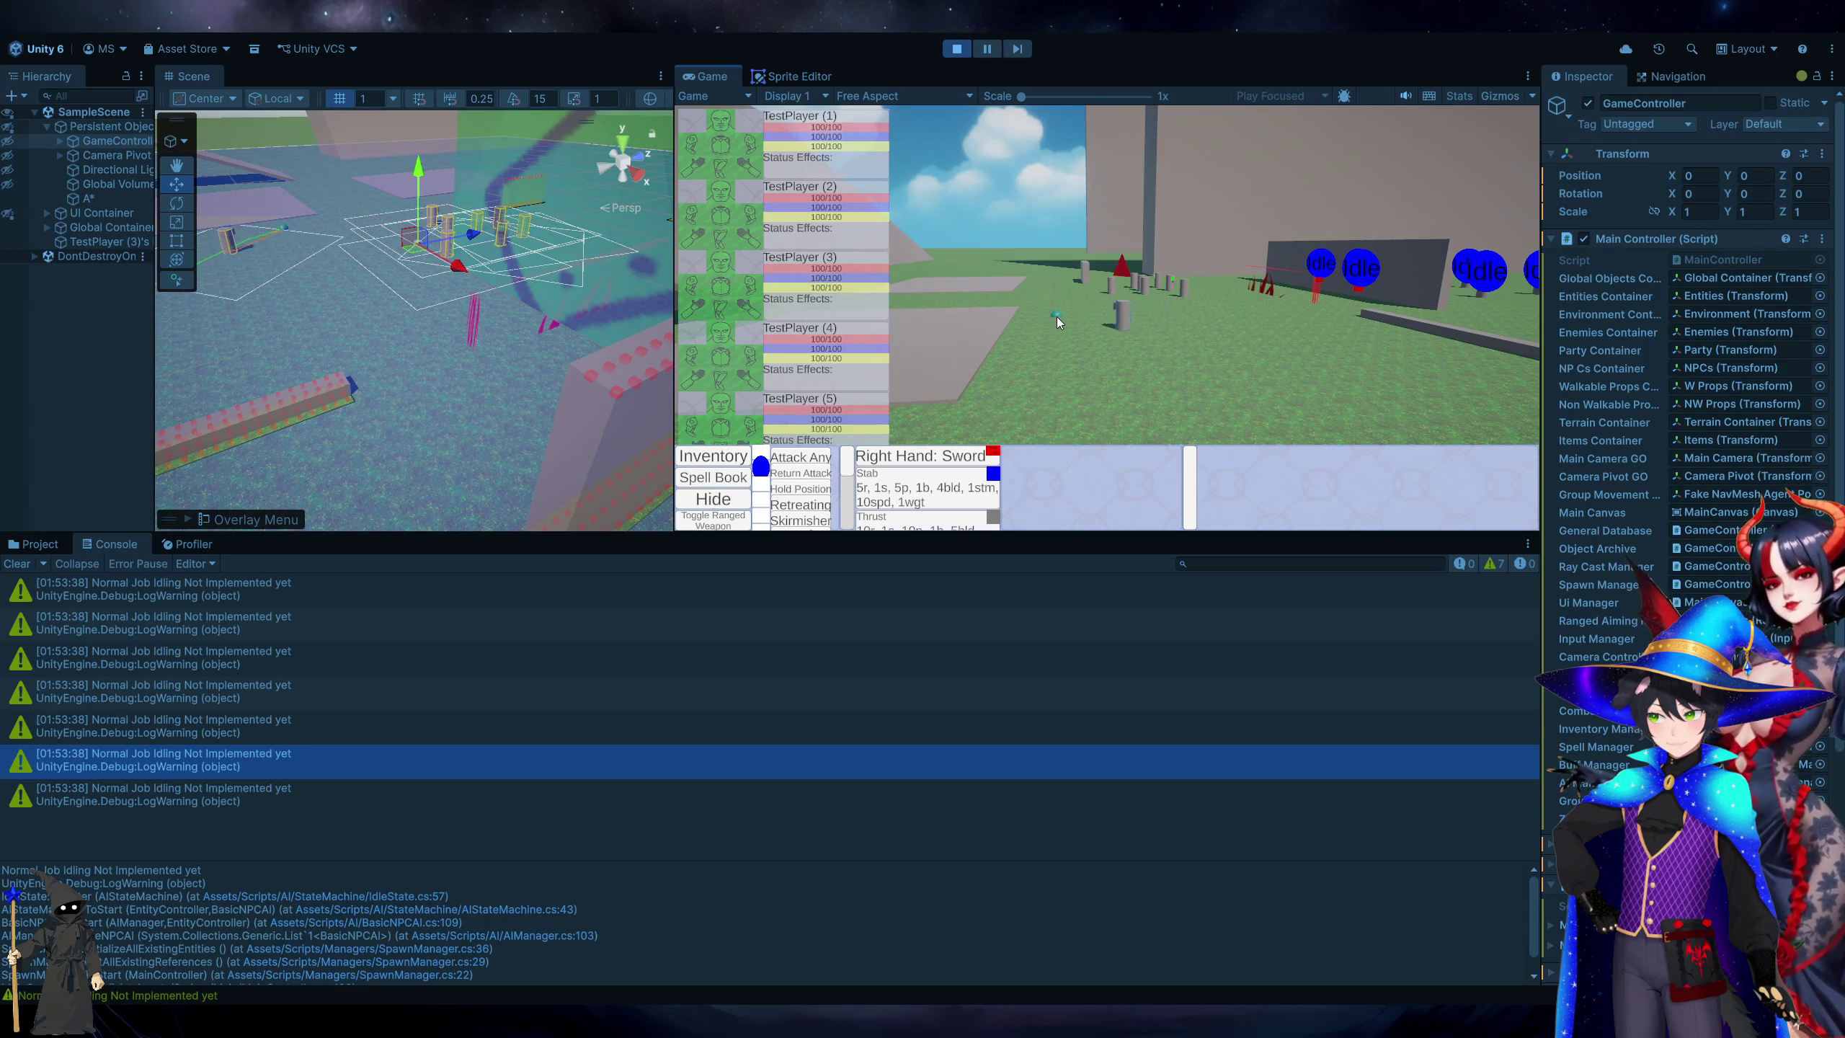
pyautogui.click(1215, 318)
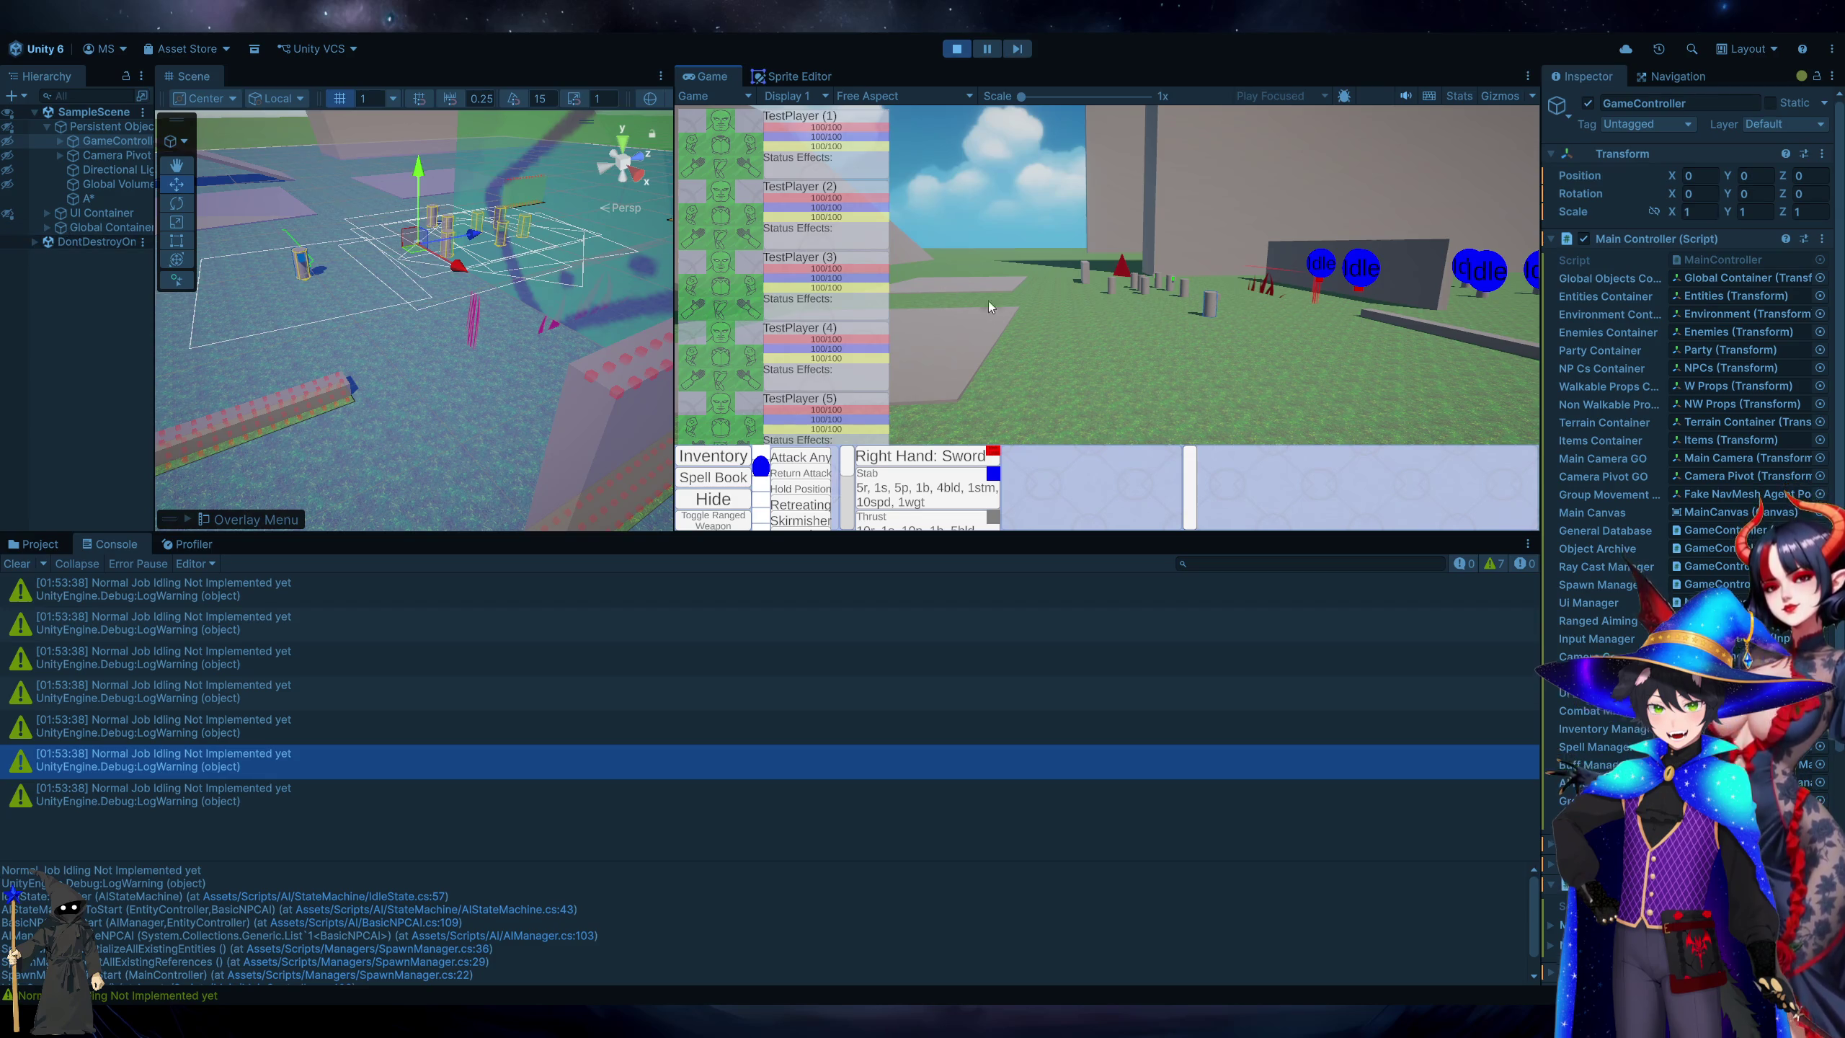
pyautogui.click(971, 409)
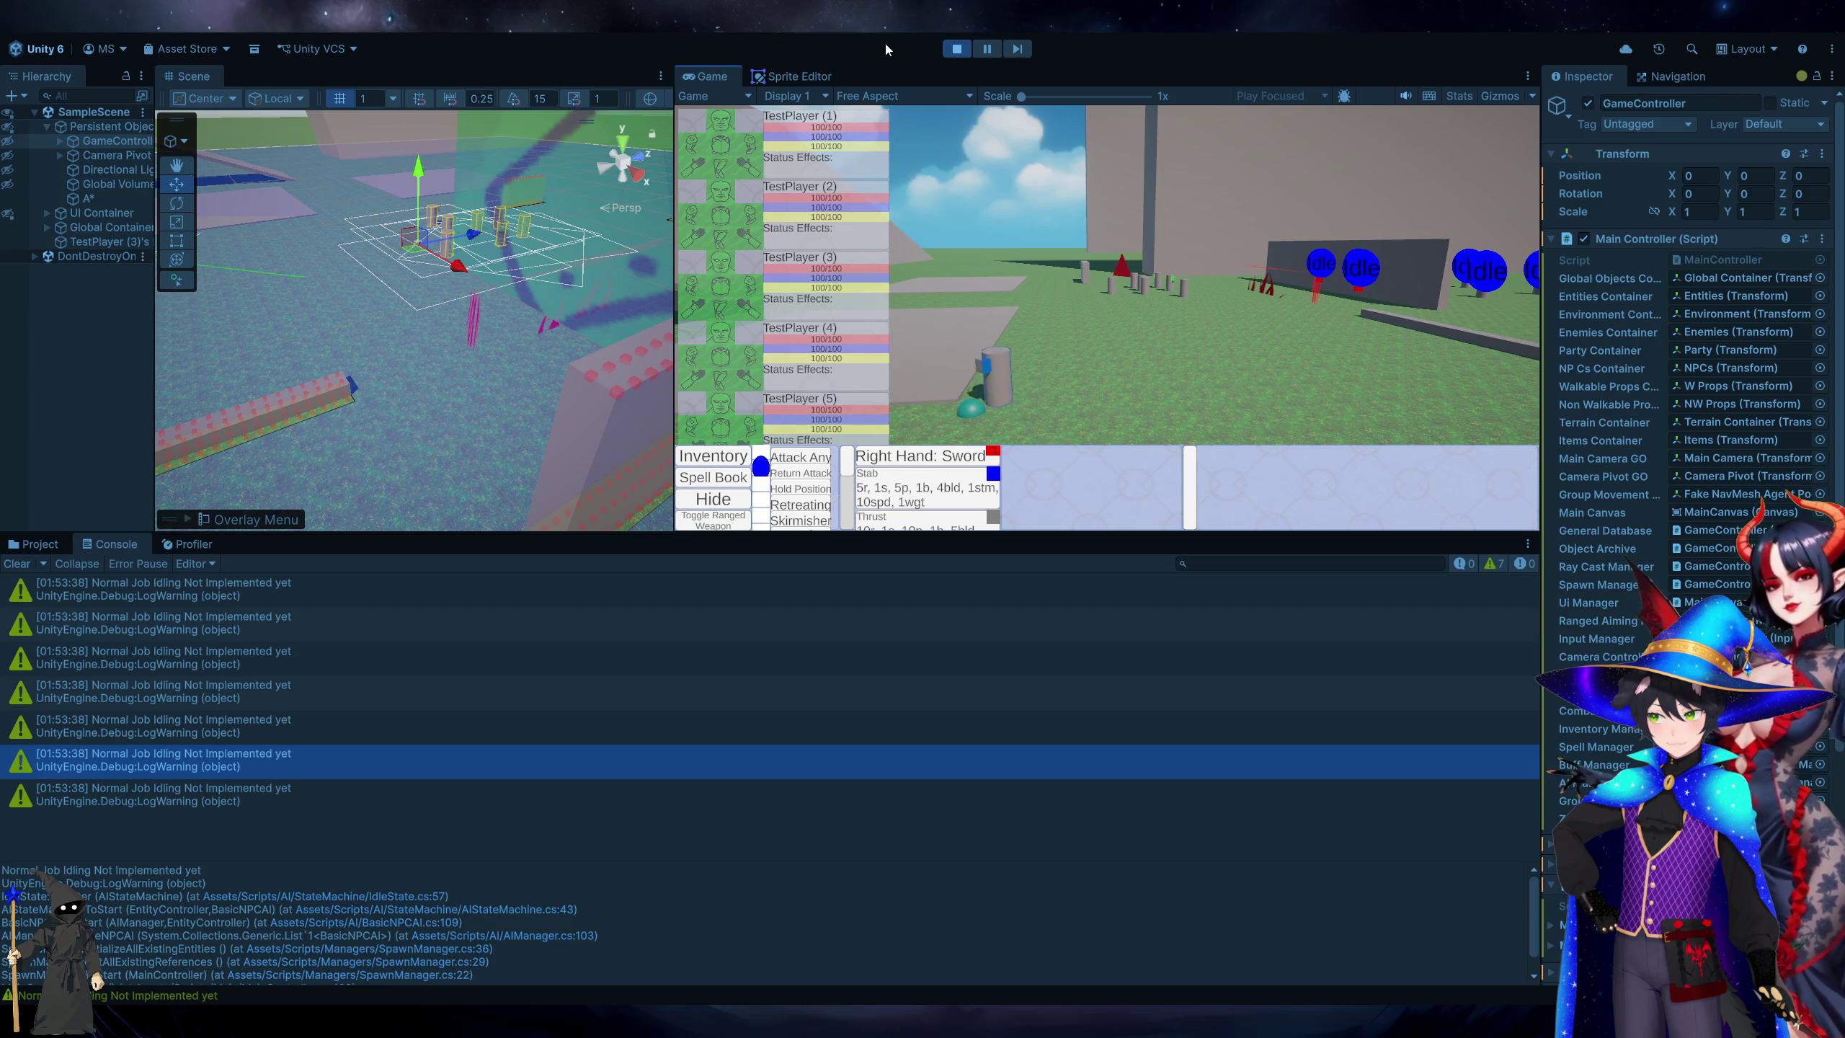
pyautogui.click(956, 48)
pyautogui.hotkey('alt', 'Tab')
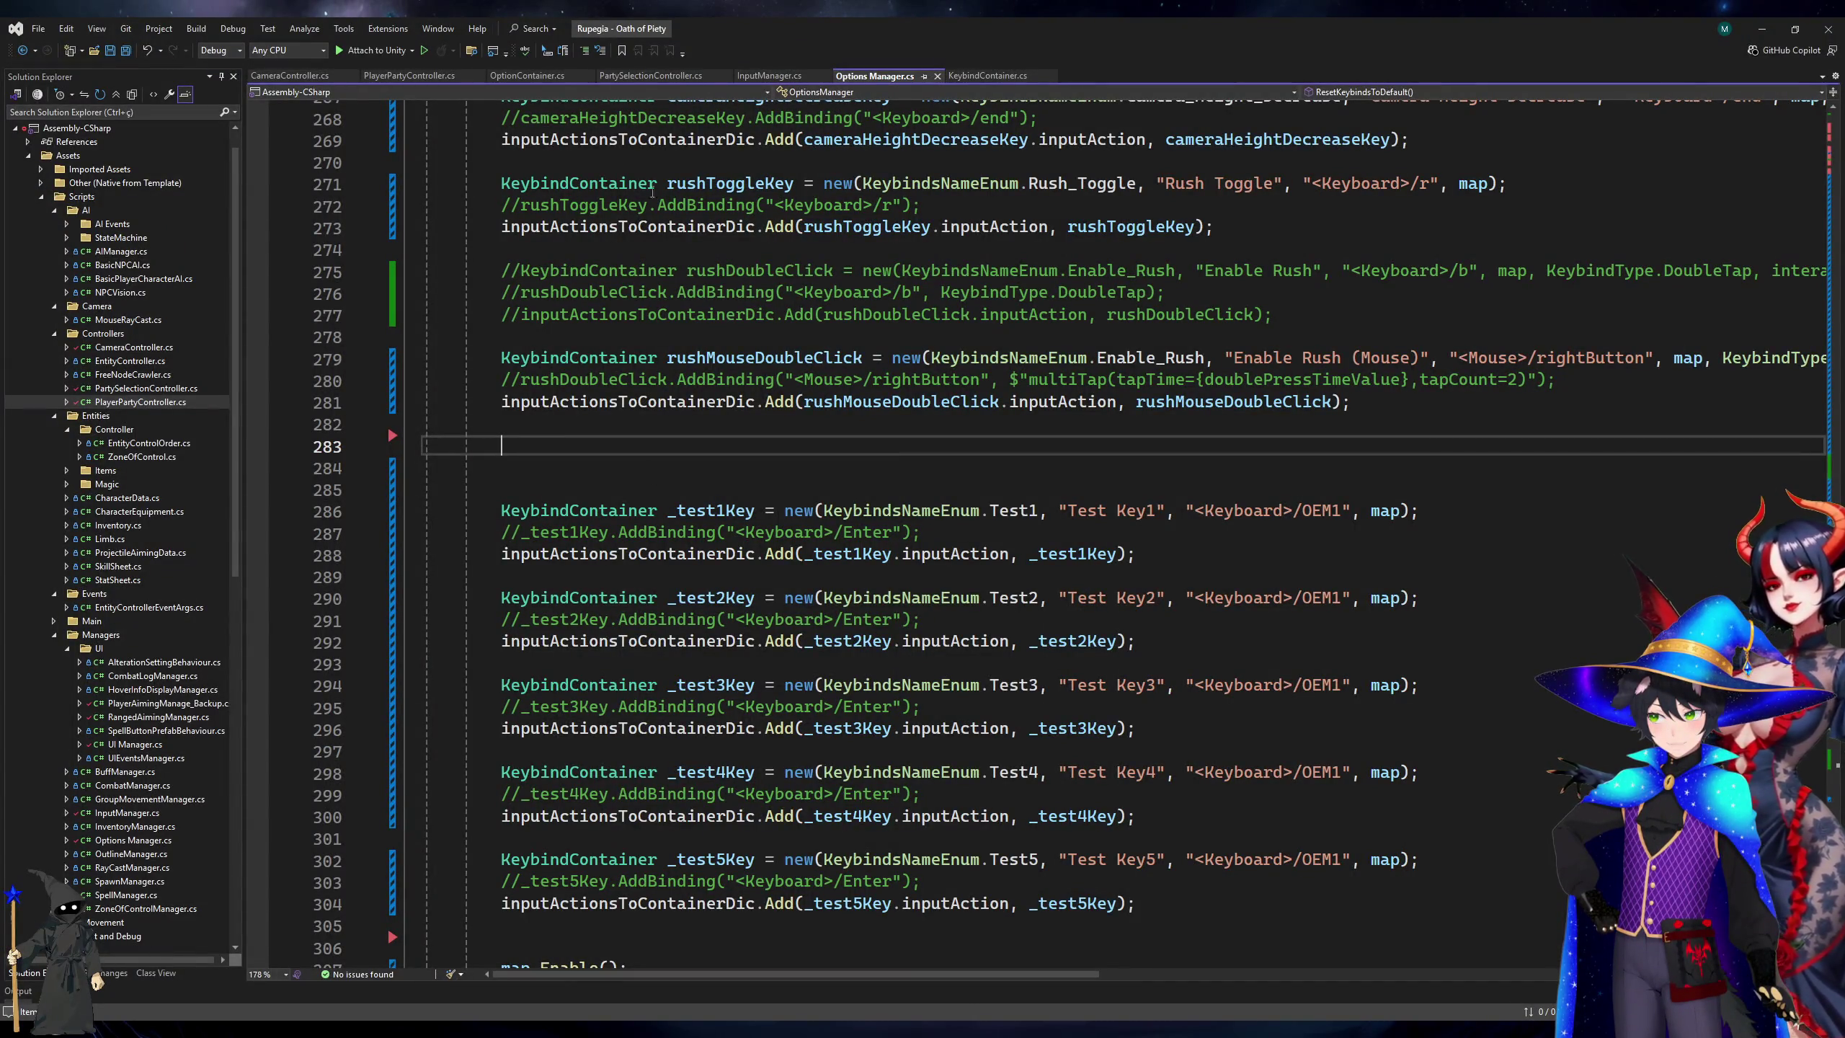
# Look through PartySelectionController.cs, then close its tab.
pyautogui.click(651, 75)
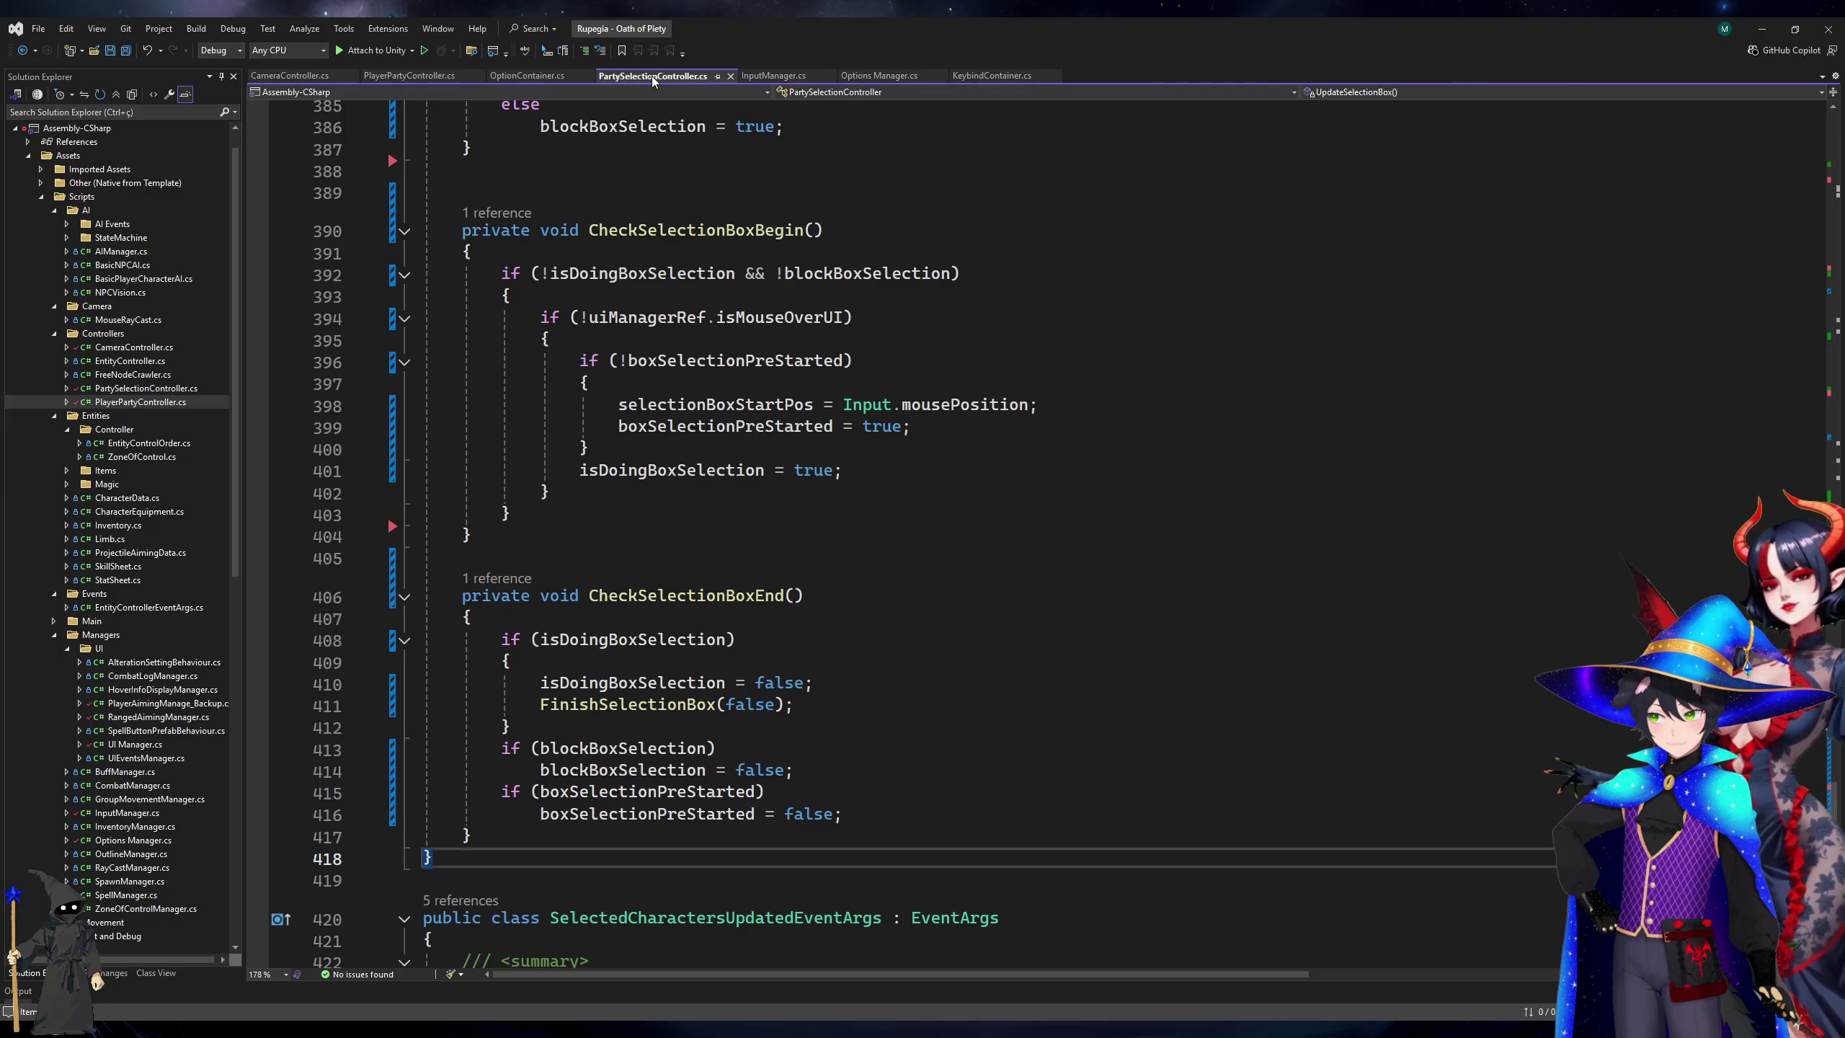
pyautogui.scroll(-5, 681, 536)
pyautogui.scroll(12, 681, 535)
pyautogui.scroll(12, 681, 535)
pyautogui.scroll(-11, 681, 535)
pyautogui.scroll(-20, 681, 535)
pyautogui.scroll(20, 681, 536)
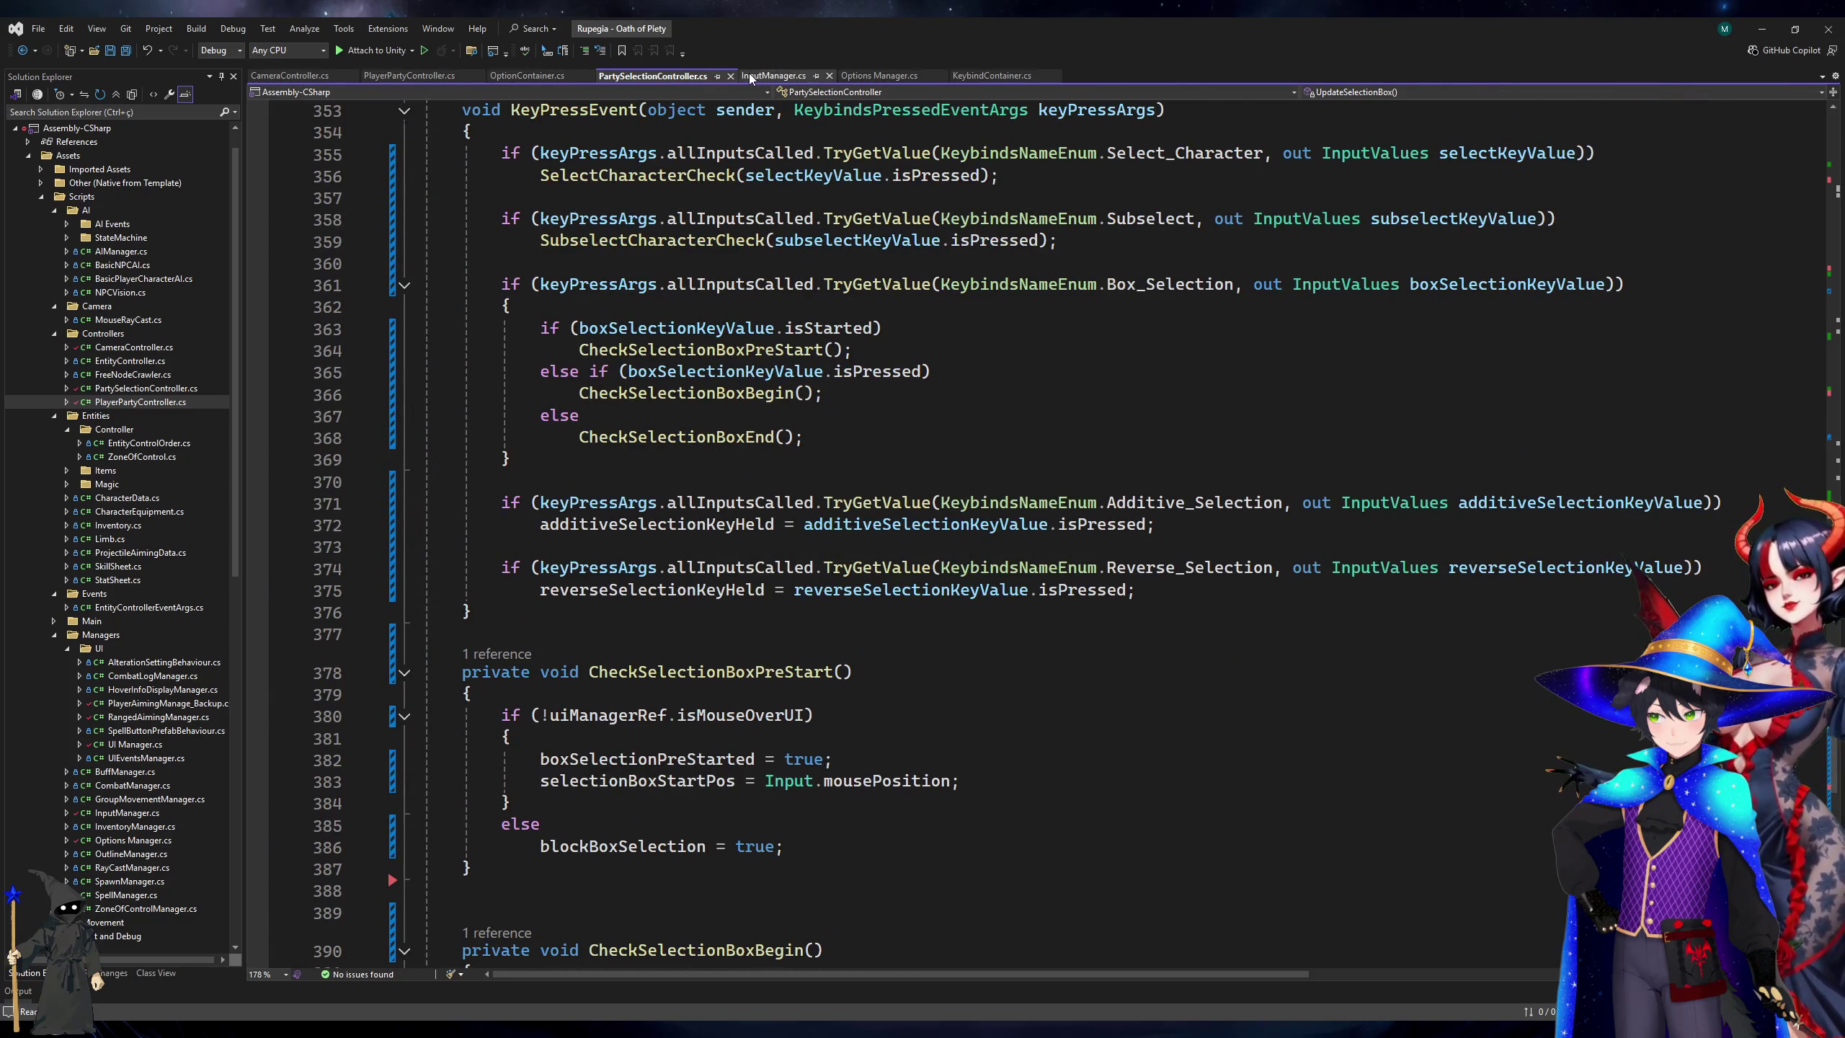
pyautogui.click(730, 75)
# In PlayerPartyController.cs, delete lines 64–78 of the ToUpdate rush-disable loop, then undo the deletion.
pyautogui.click(410, 76)
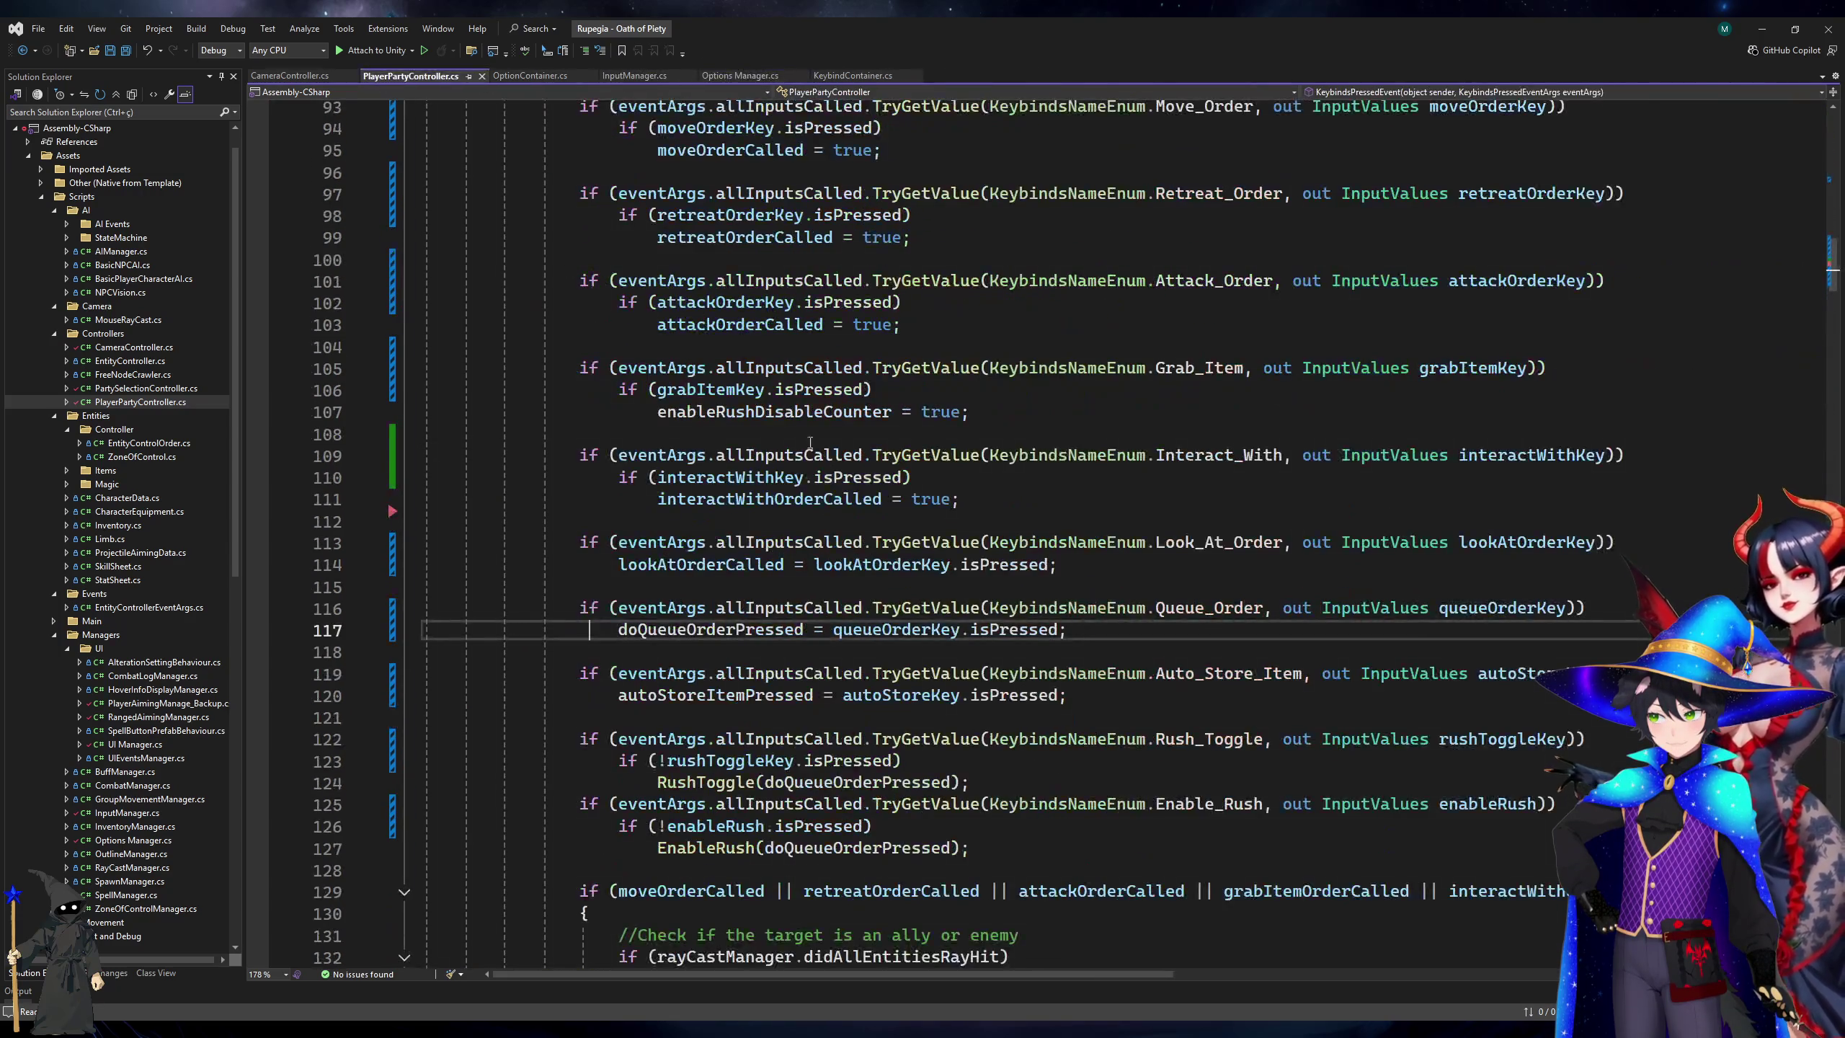
pyautogui.scroll(1, 785, 413)
pyautogui.scroll(-7, 785, 413)
pyautogui.scroll(15, 847, 603)
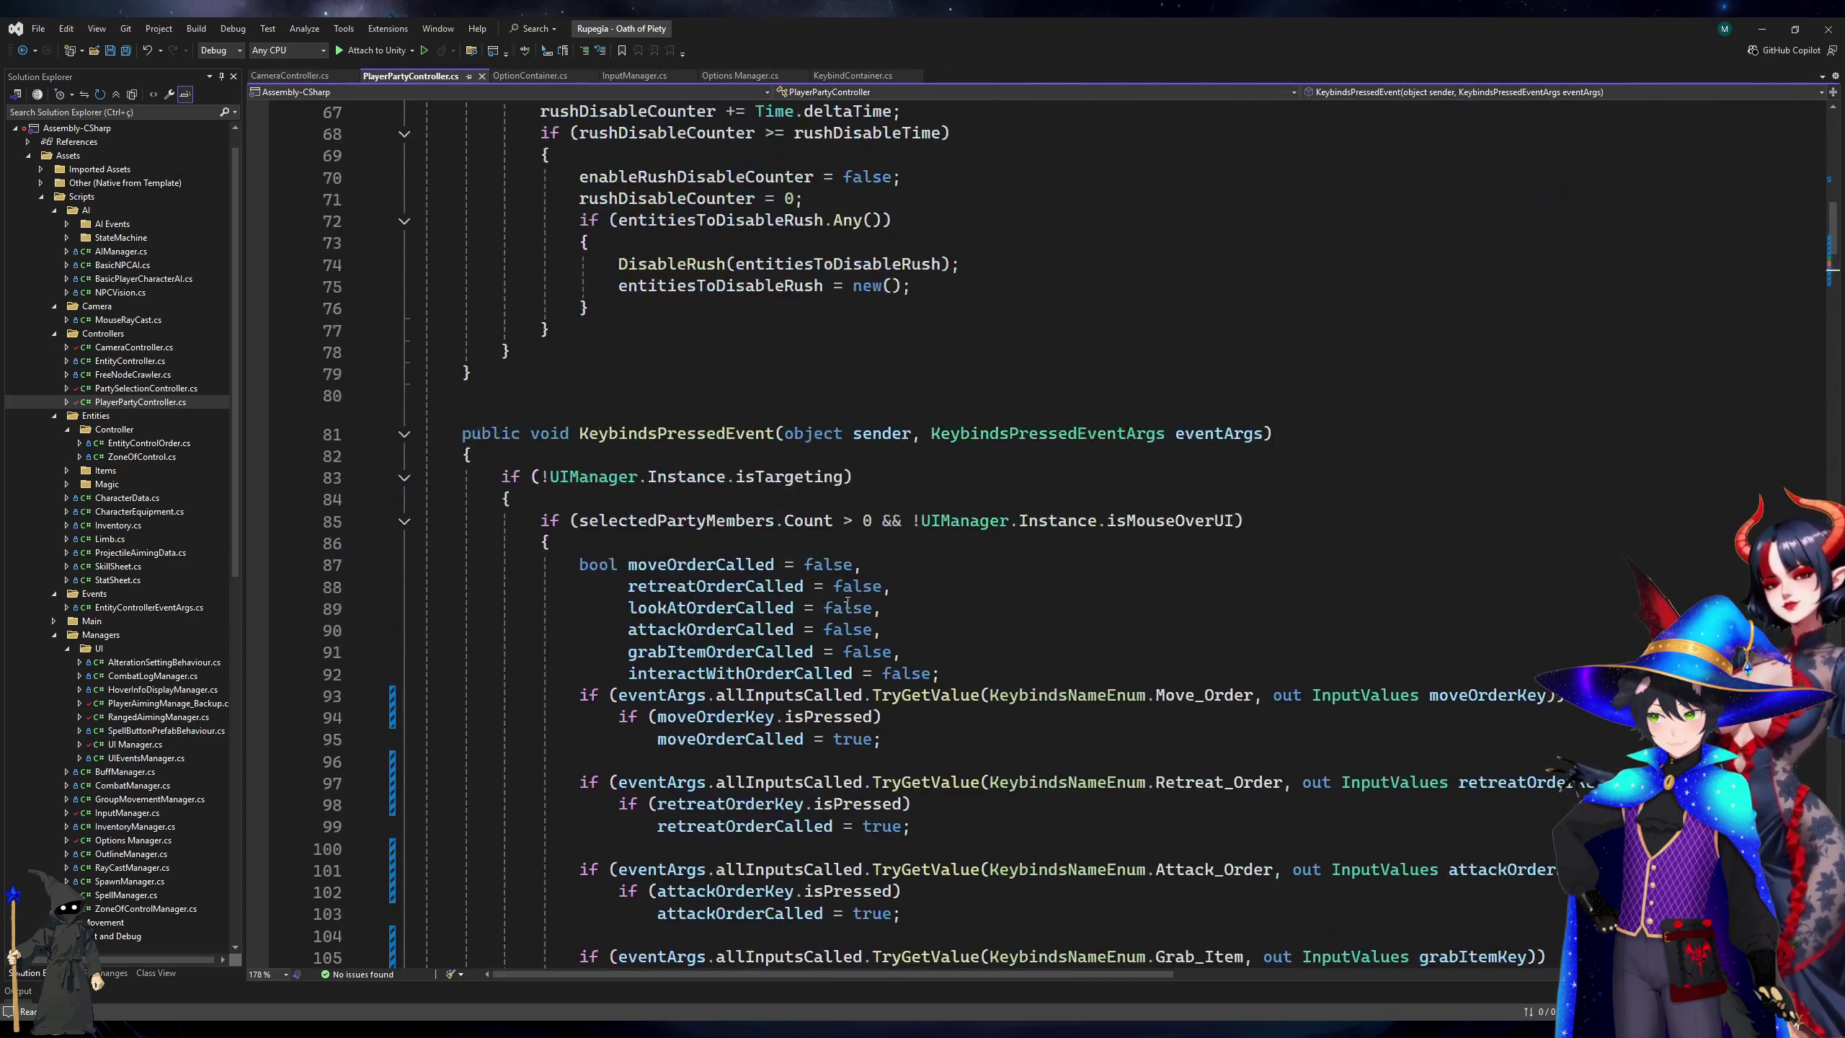
pyautogui.scroll(7, 847, 602)
pyautogui.click(526, 570)
pyautogui.click(525, 503)
pyautogui.press('Up')
pyautogui.click(493, 513)
pyautogui.keyDown('shift'); pyautogui.click(520, 801); pyautogui.keyUp('shift')
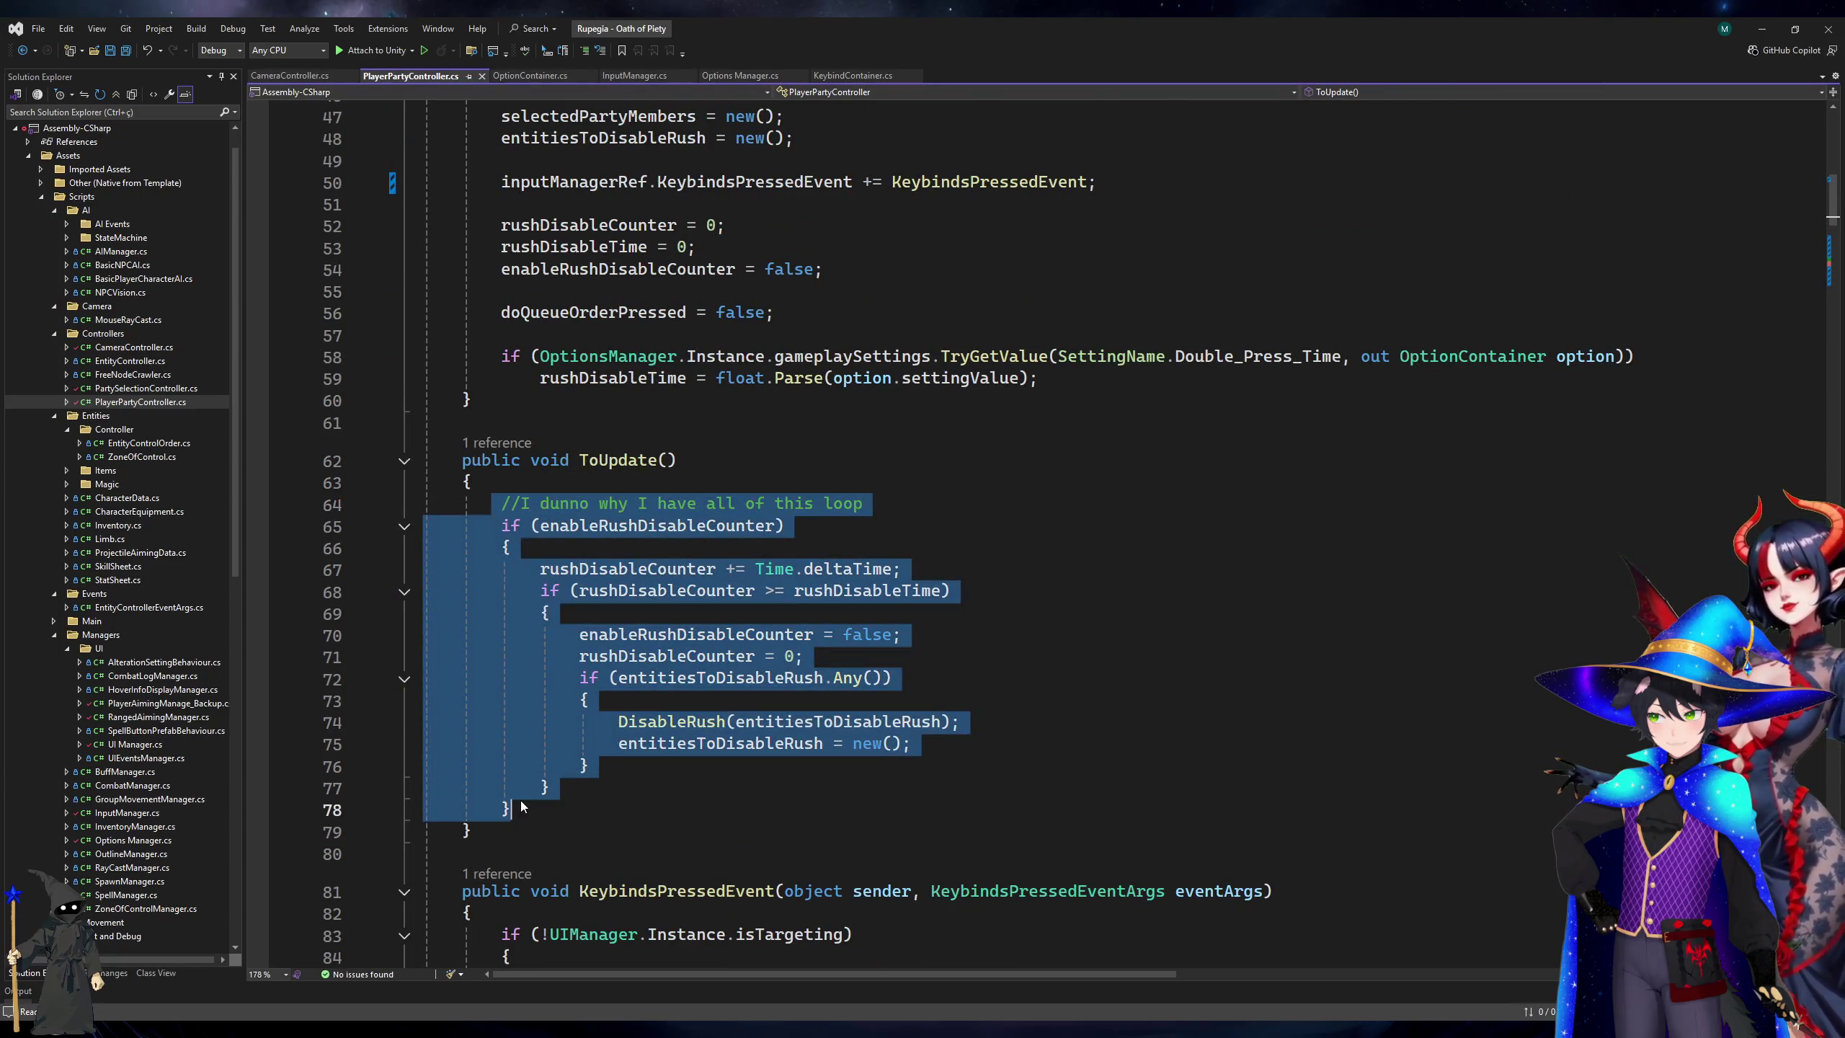
pyautogui.press('Delete')
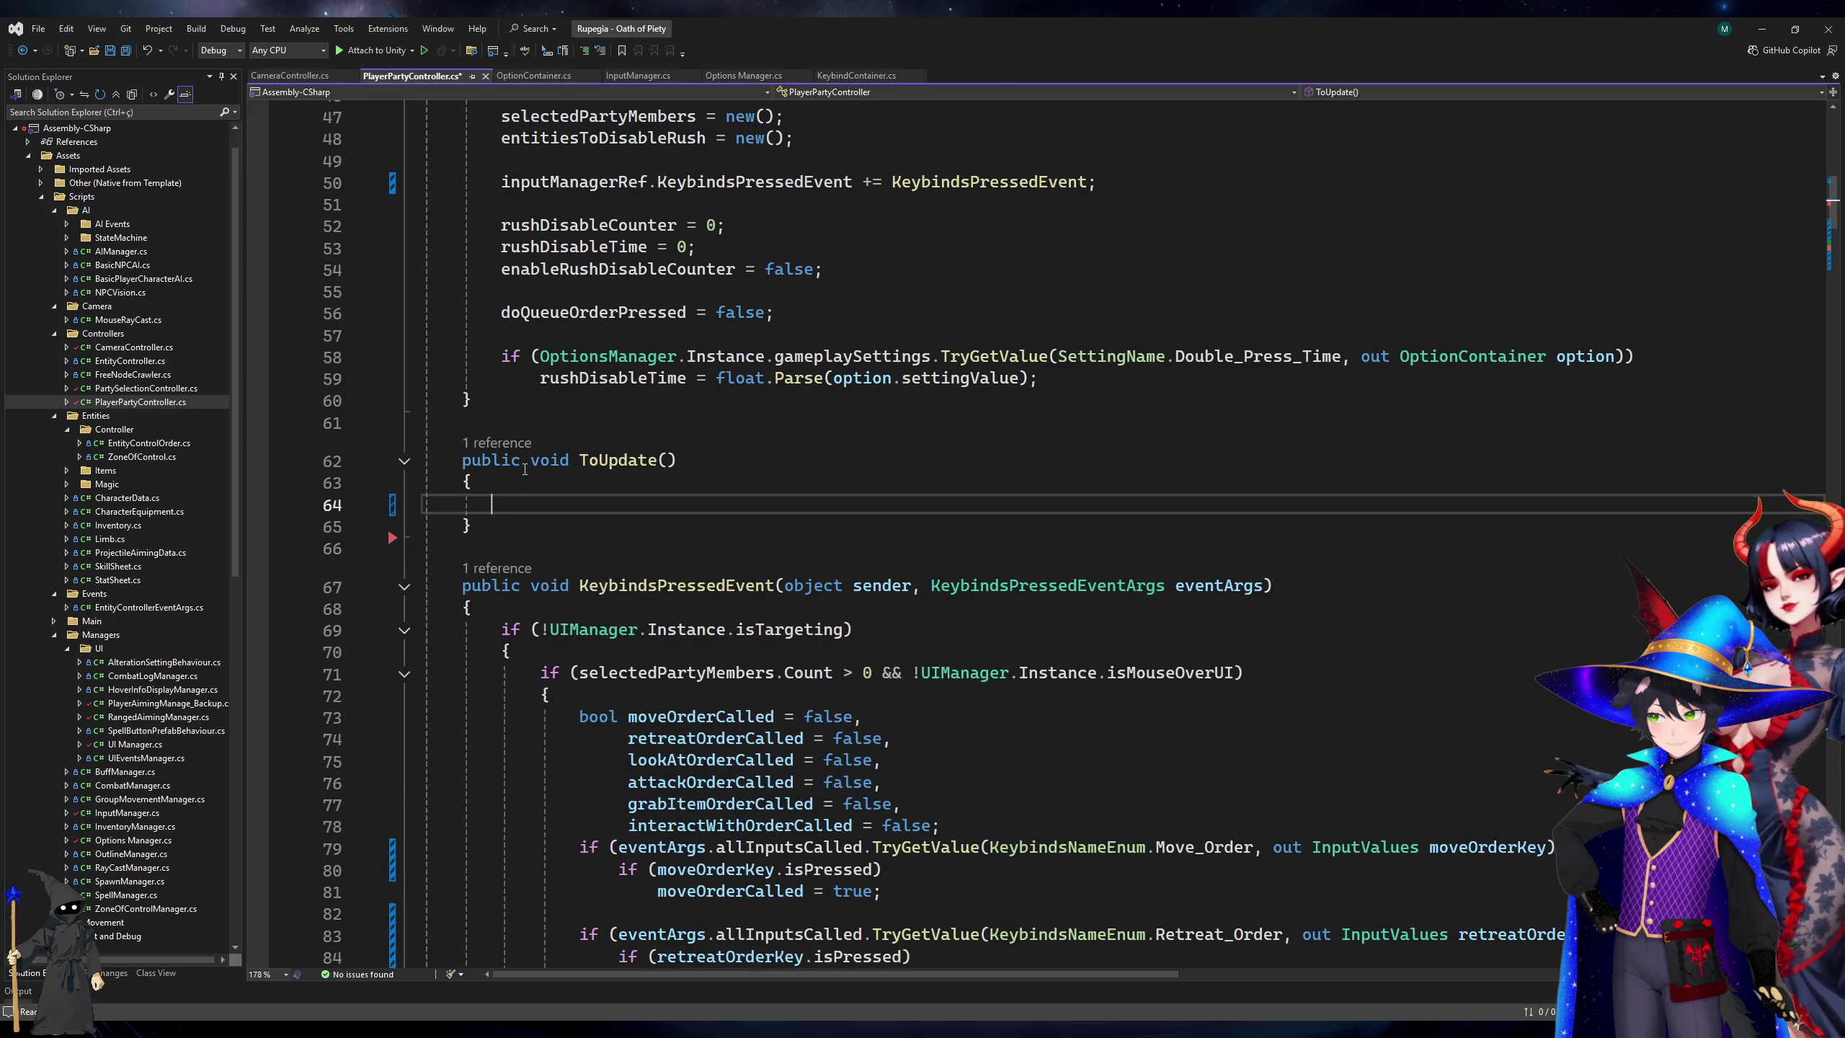
pyautogui.hotkey('ctrl', 'z')
# Wrap lines 65–78, the enableRushDisableCounter block, in a /* */ comment.
pyautogui.click(503, 527)
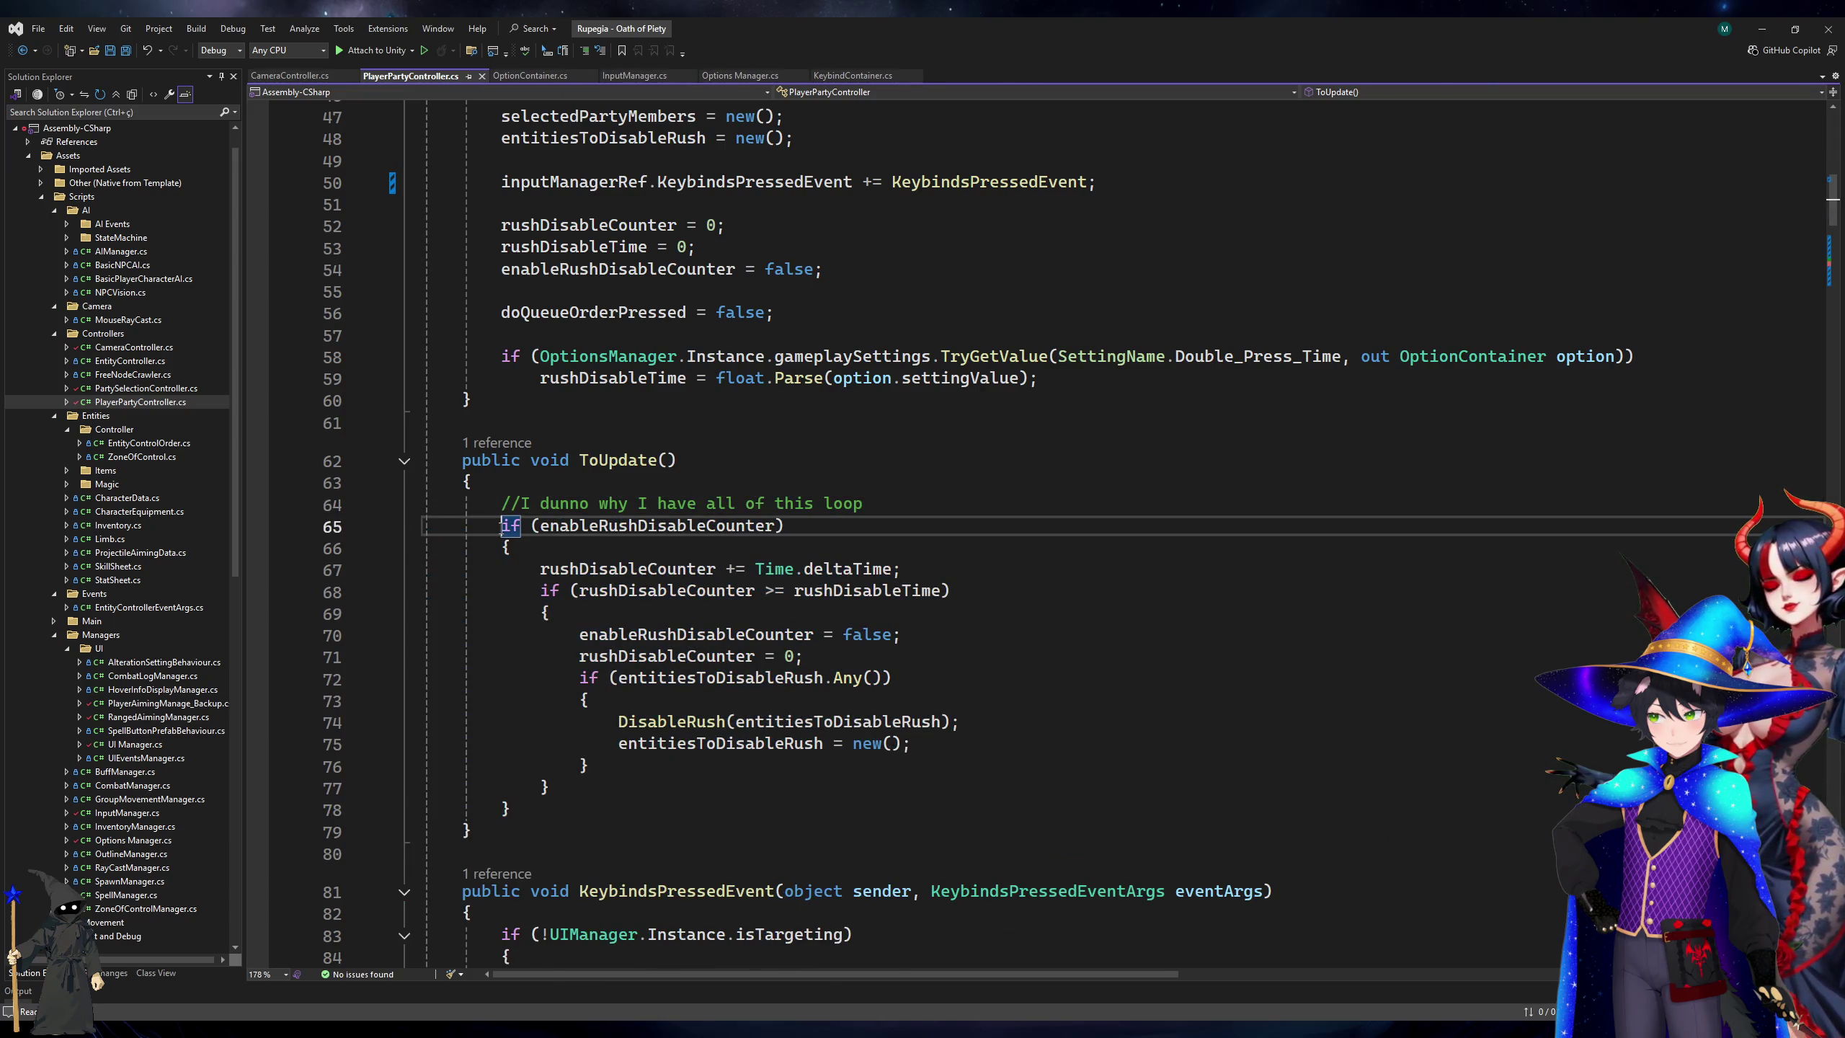
pyautogui.write('/*')
pyautogui.press('Down')
pyautogui.press('Down')
pyautogui.press('Down')
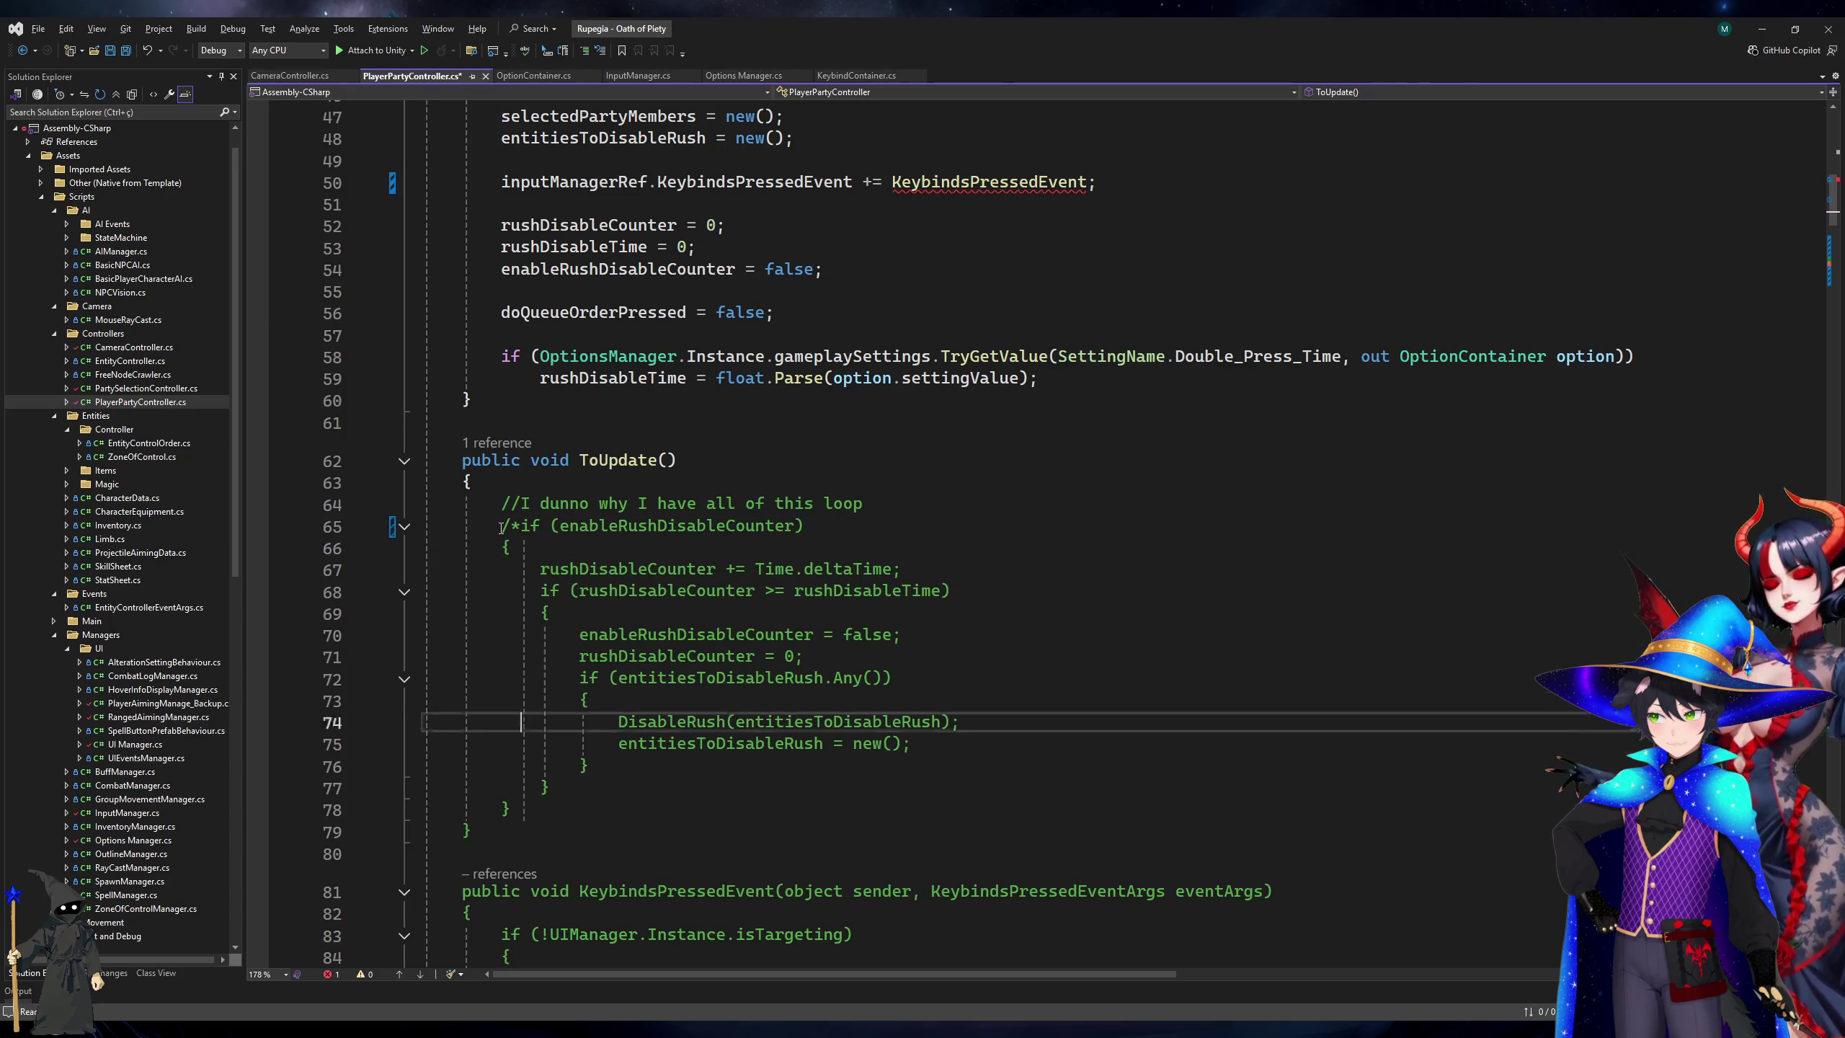
pyautogui.write('*/')
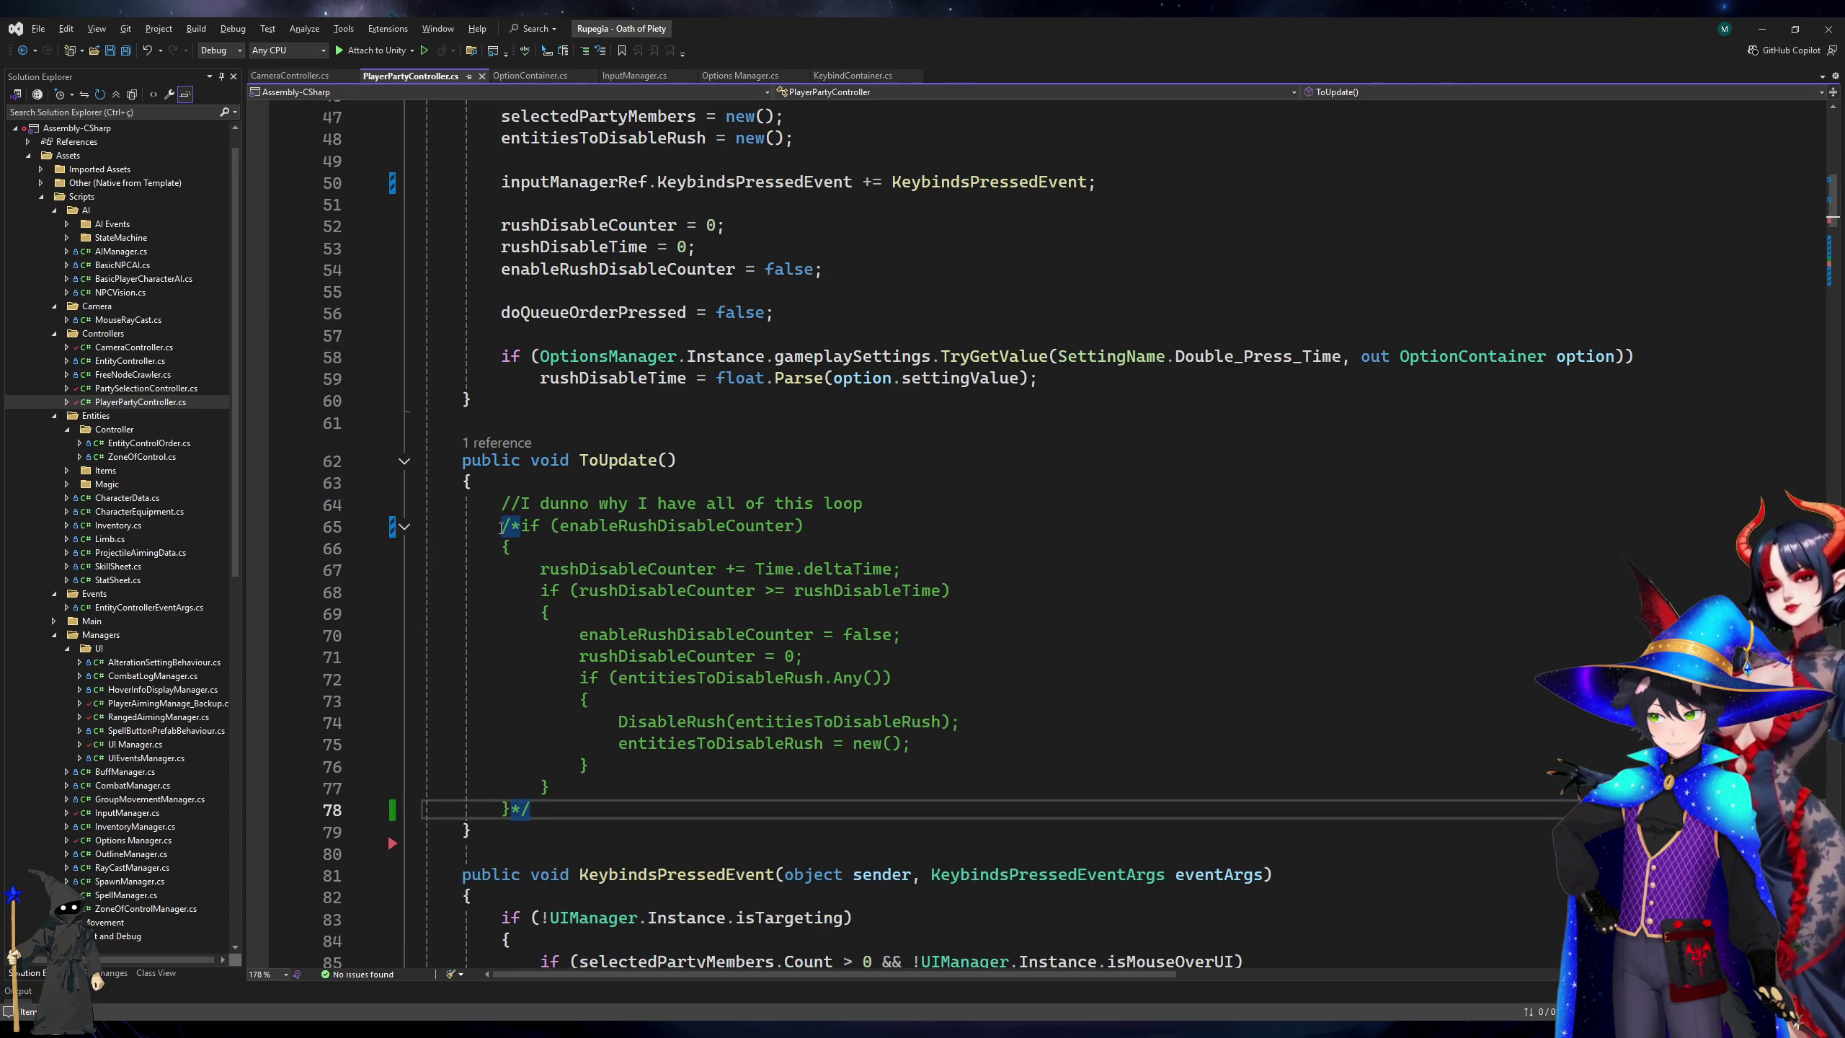
pyautogui.click(955, 536)
# Review where entitiesToDisableRush is used and the RushToggle and EnableRush calls on lines 124-127.
pyautogui.scroll(-6, 959, 534)
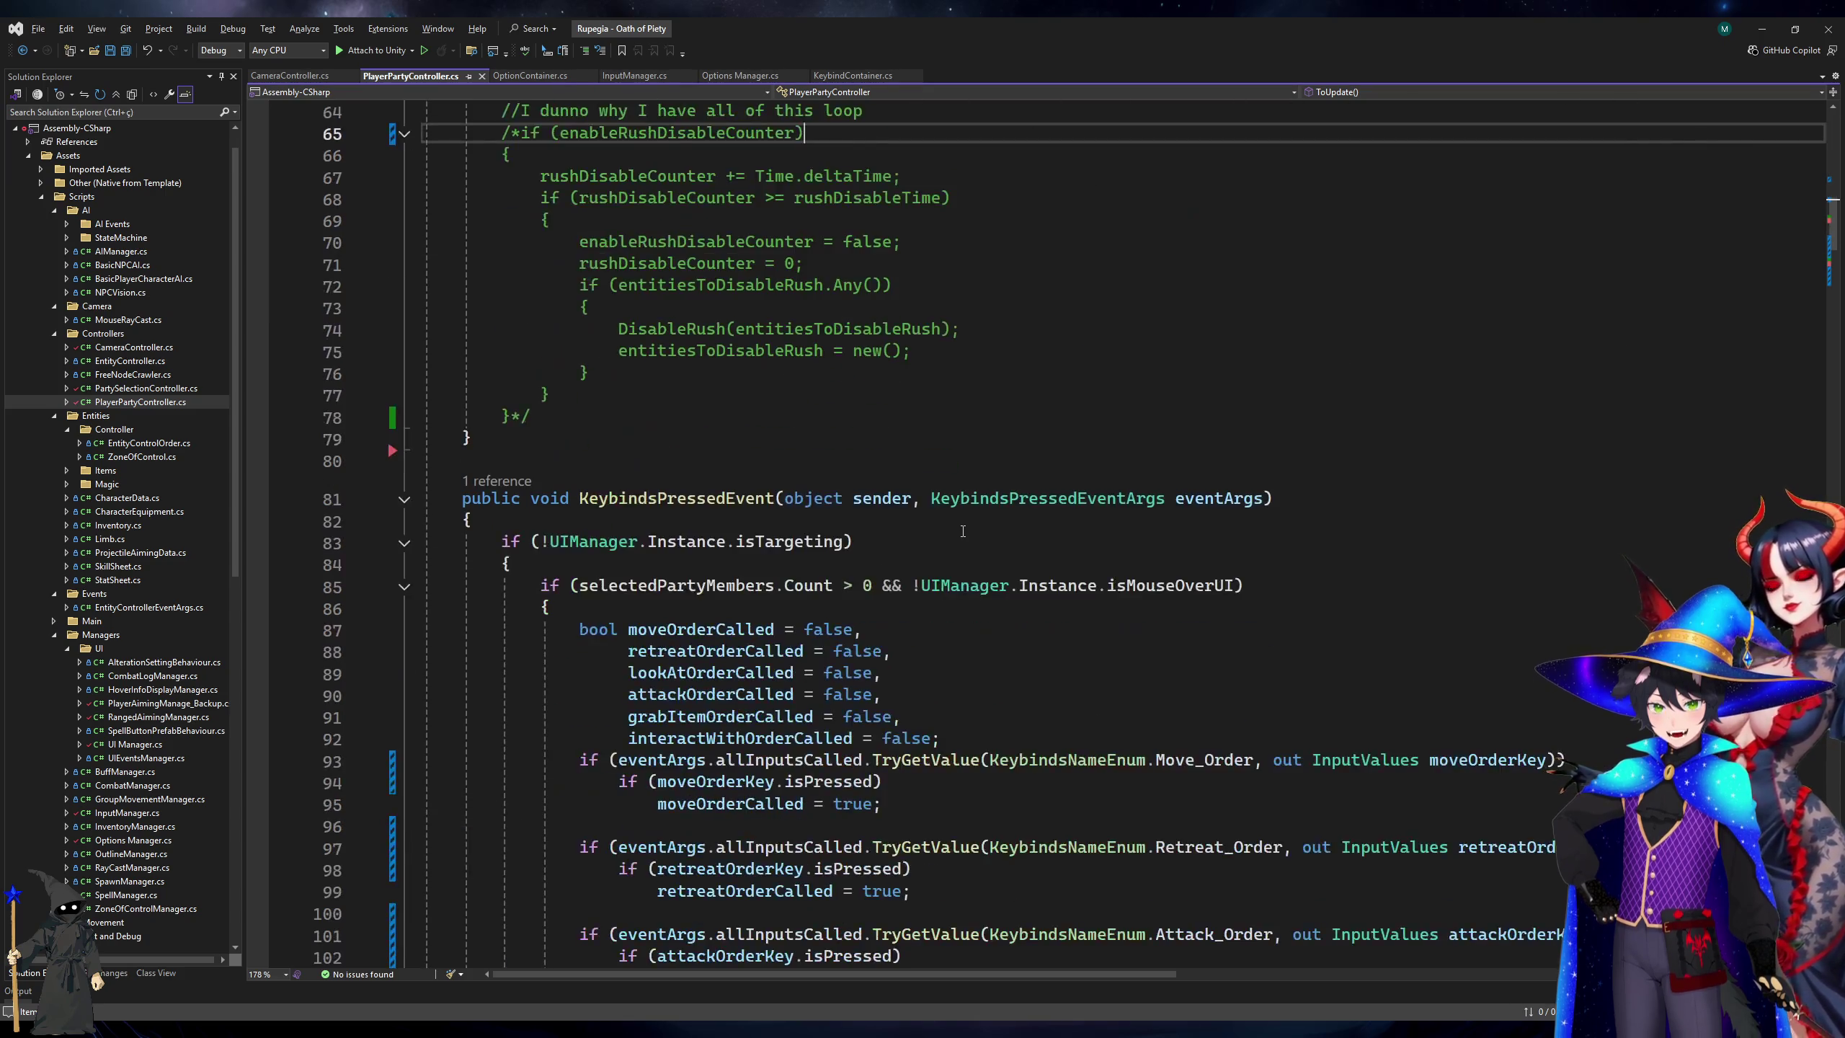
pyautogui.scroll(-18, 962, 531)
pyautogui.scroll(-20, 962, 531)
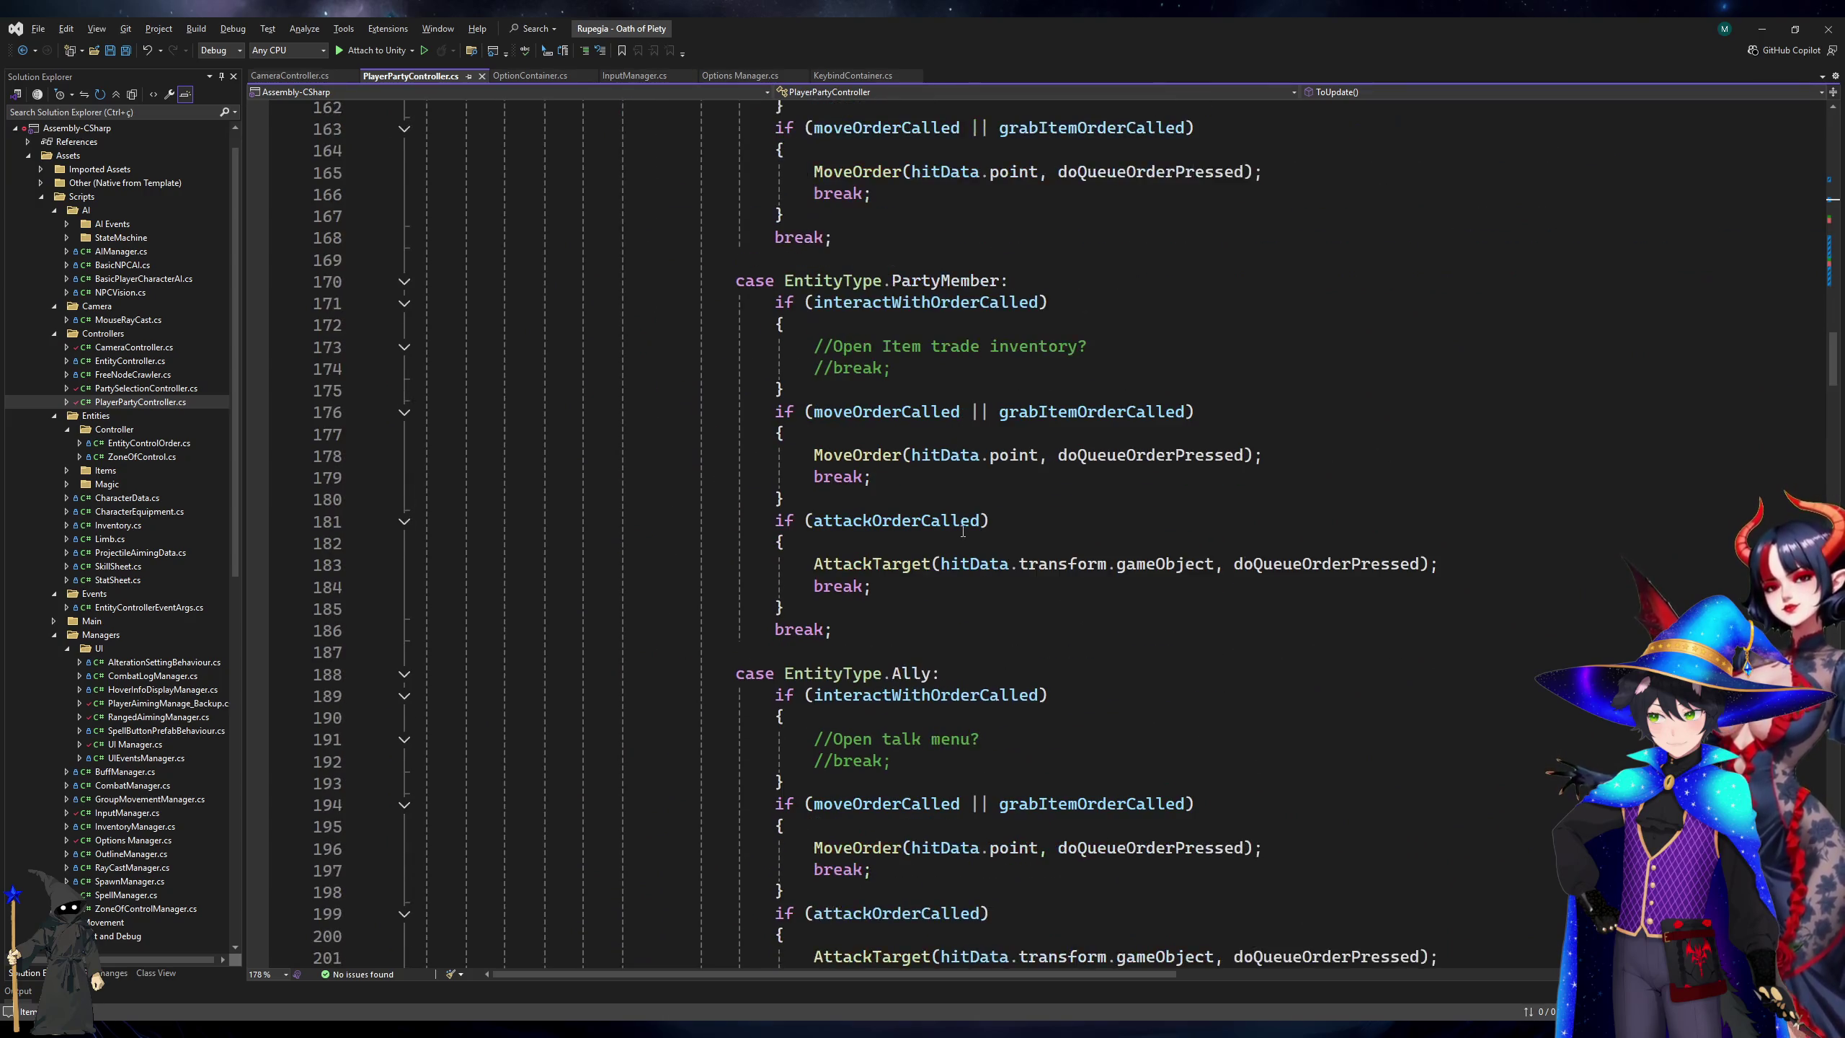
pyautogui.scroll(-6, 962, 531)
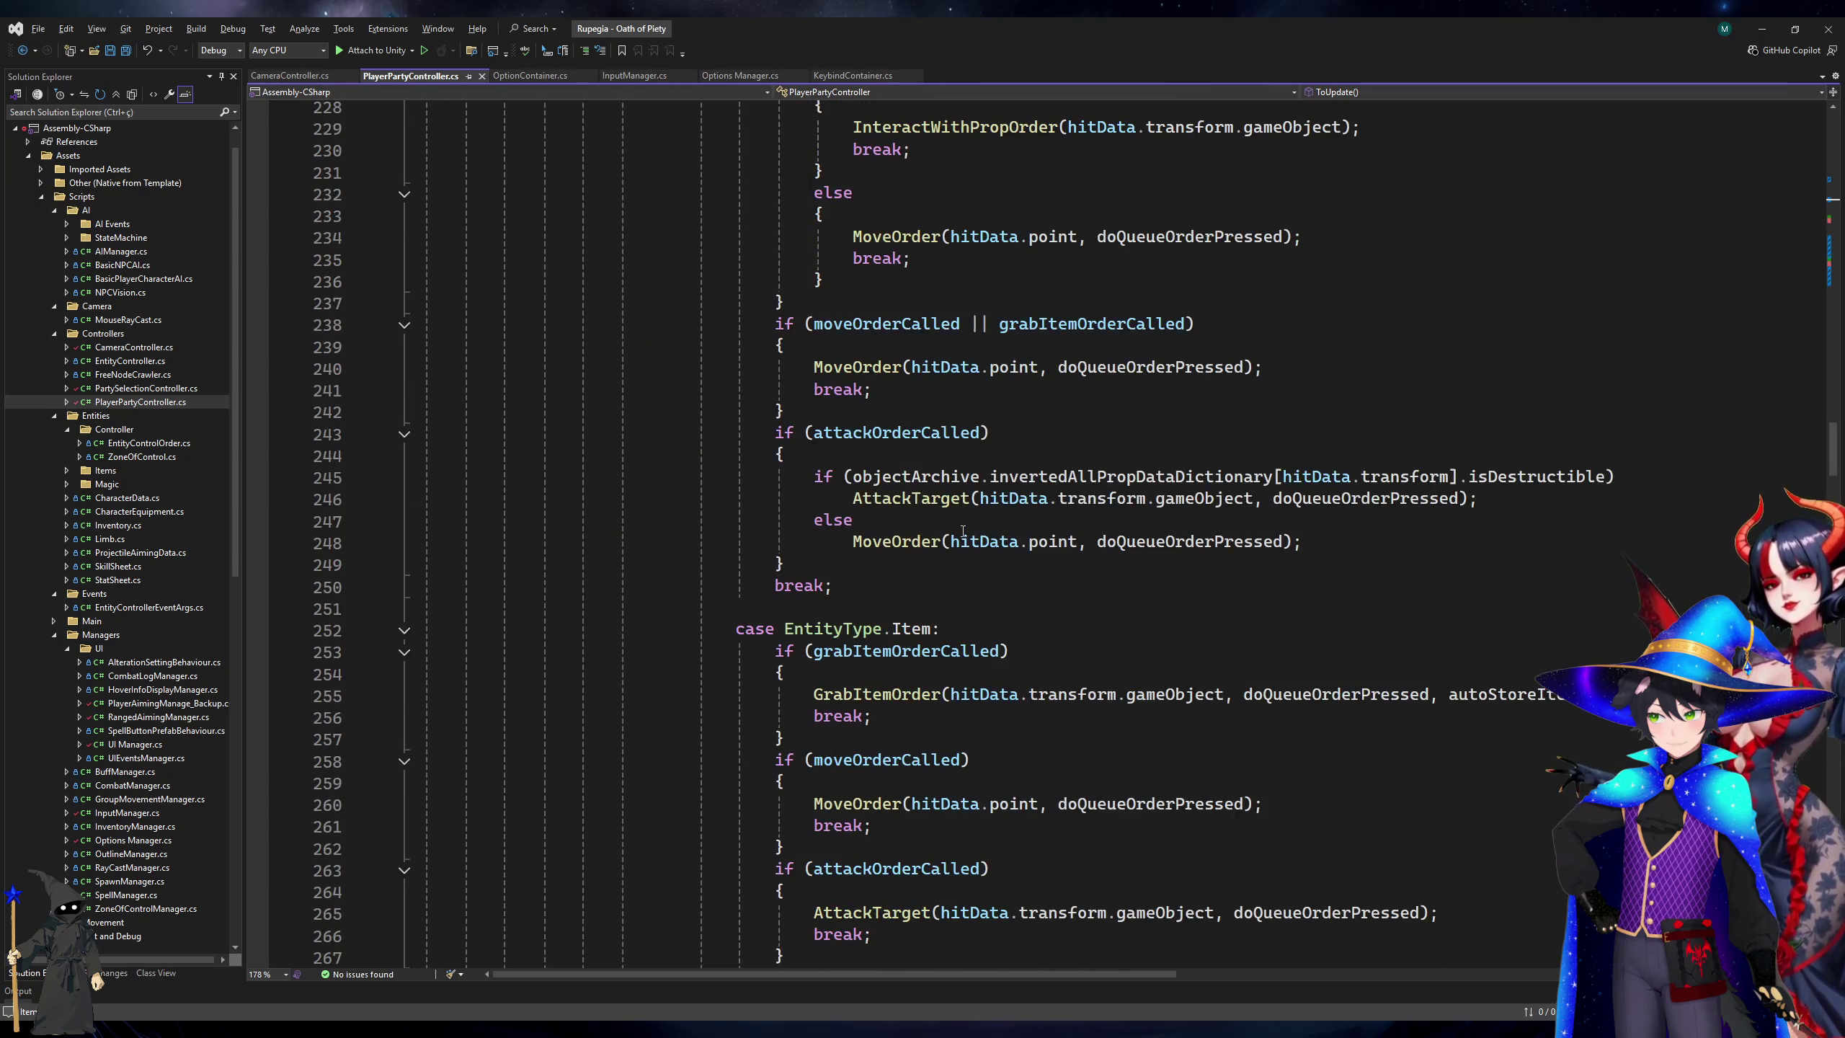
pyautogui.scroll(-9, 963, 531)
pyautogui.scroll(-7, 867, 568)
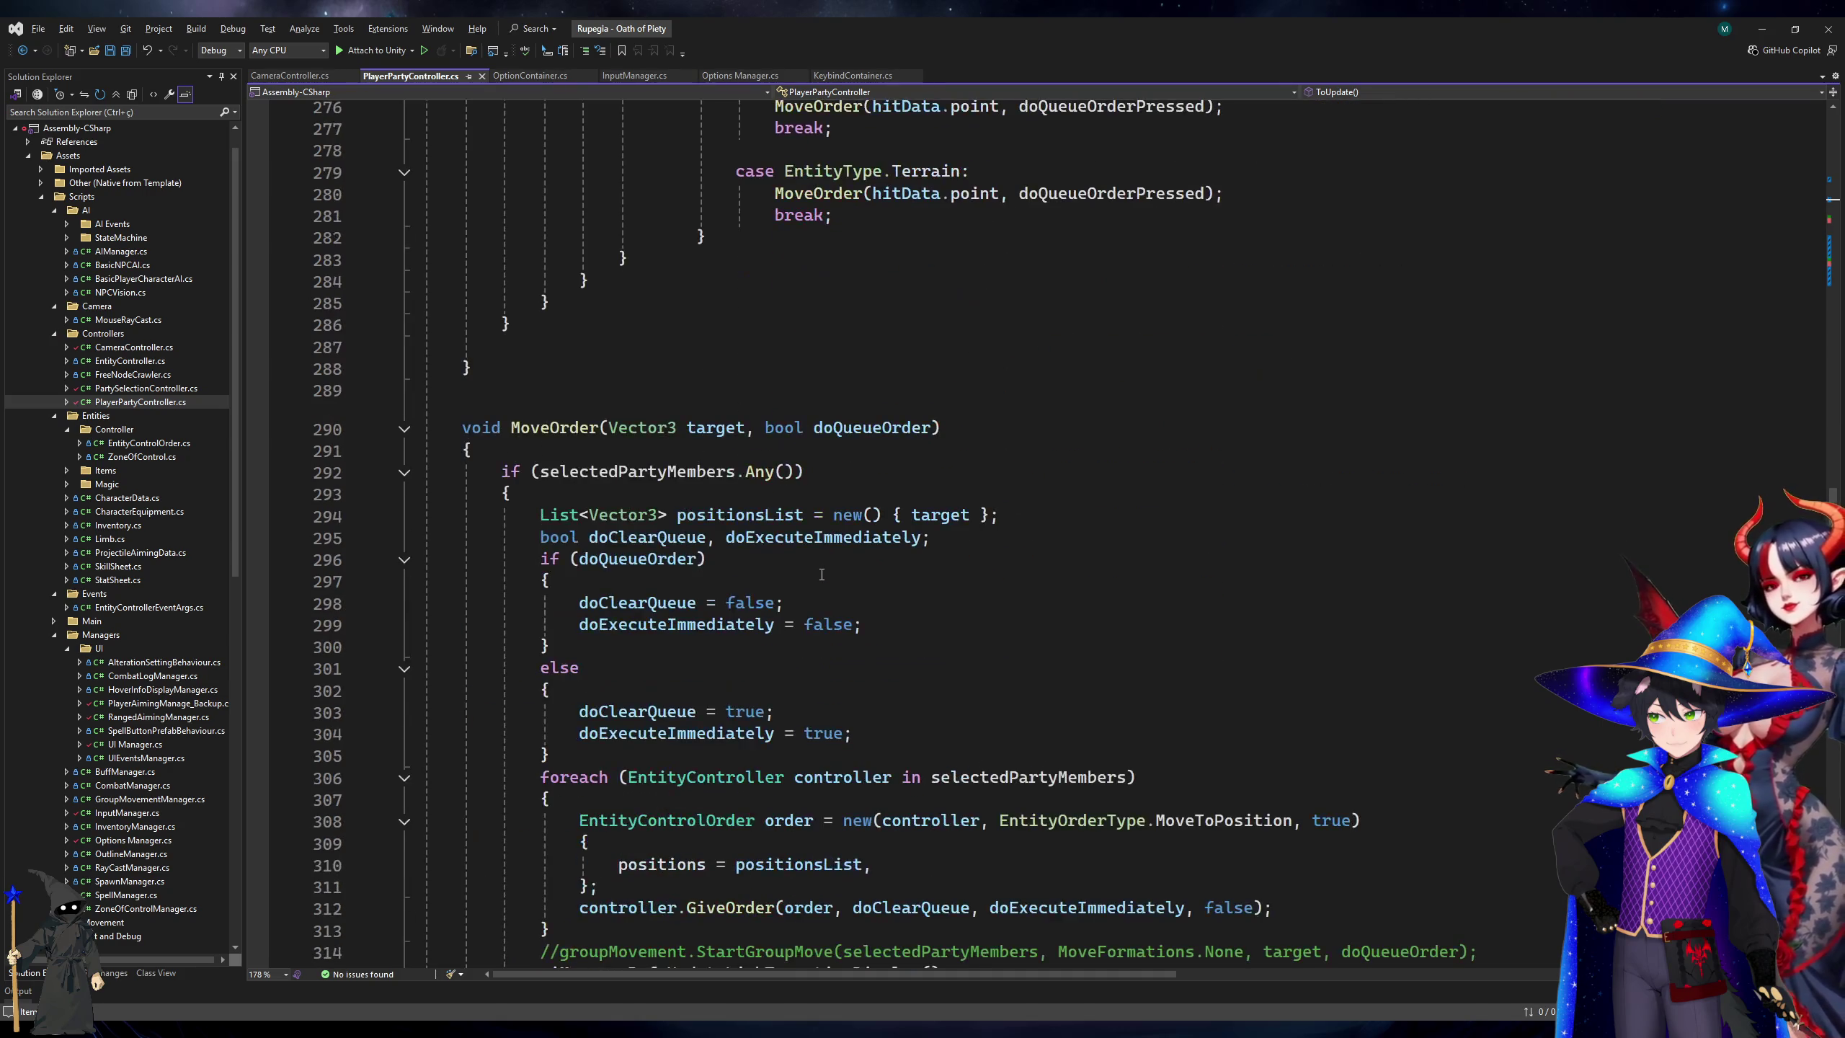
pyautogui.scroll(18, 822, 574)
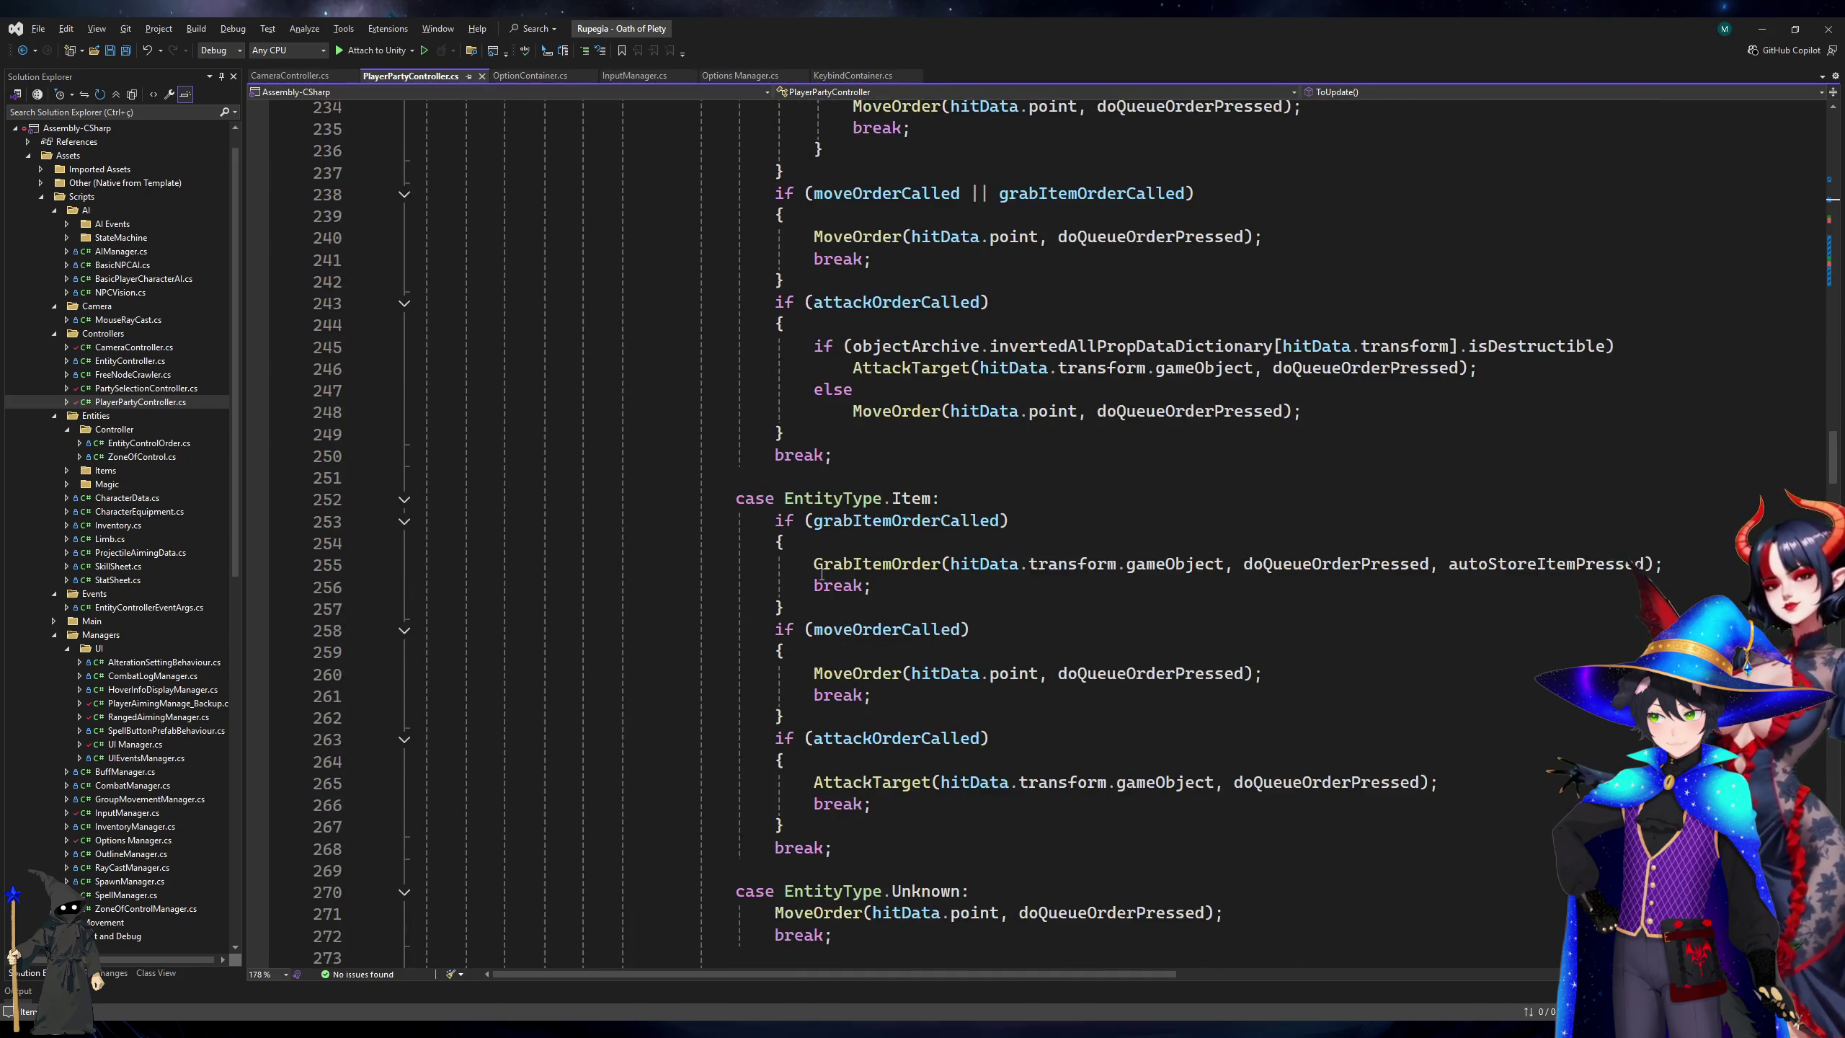
pyautogui.scroll(20, 822, 575)
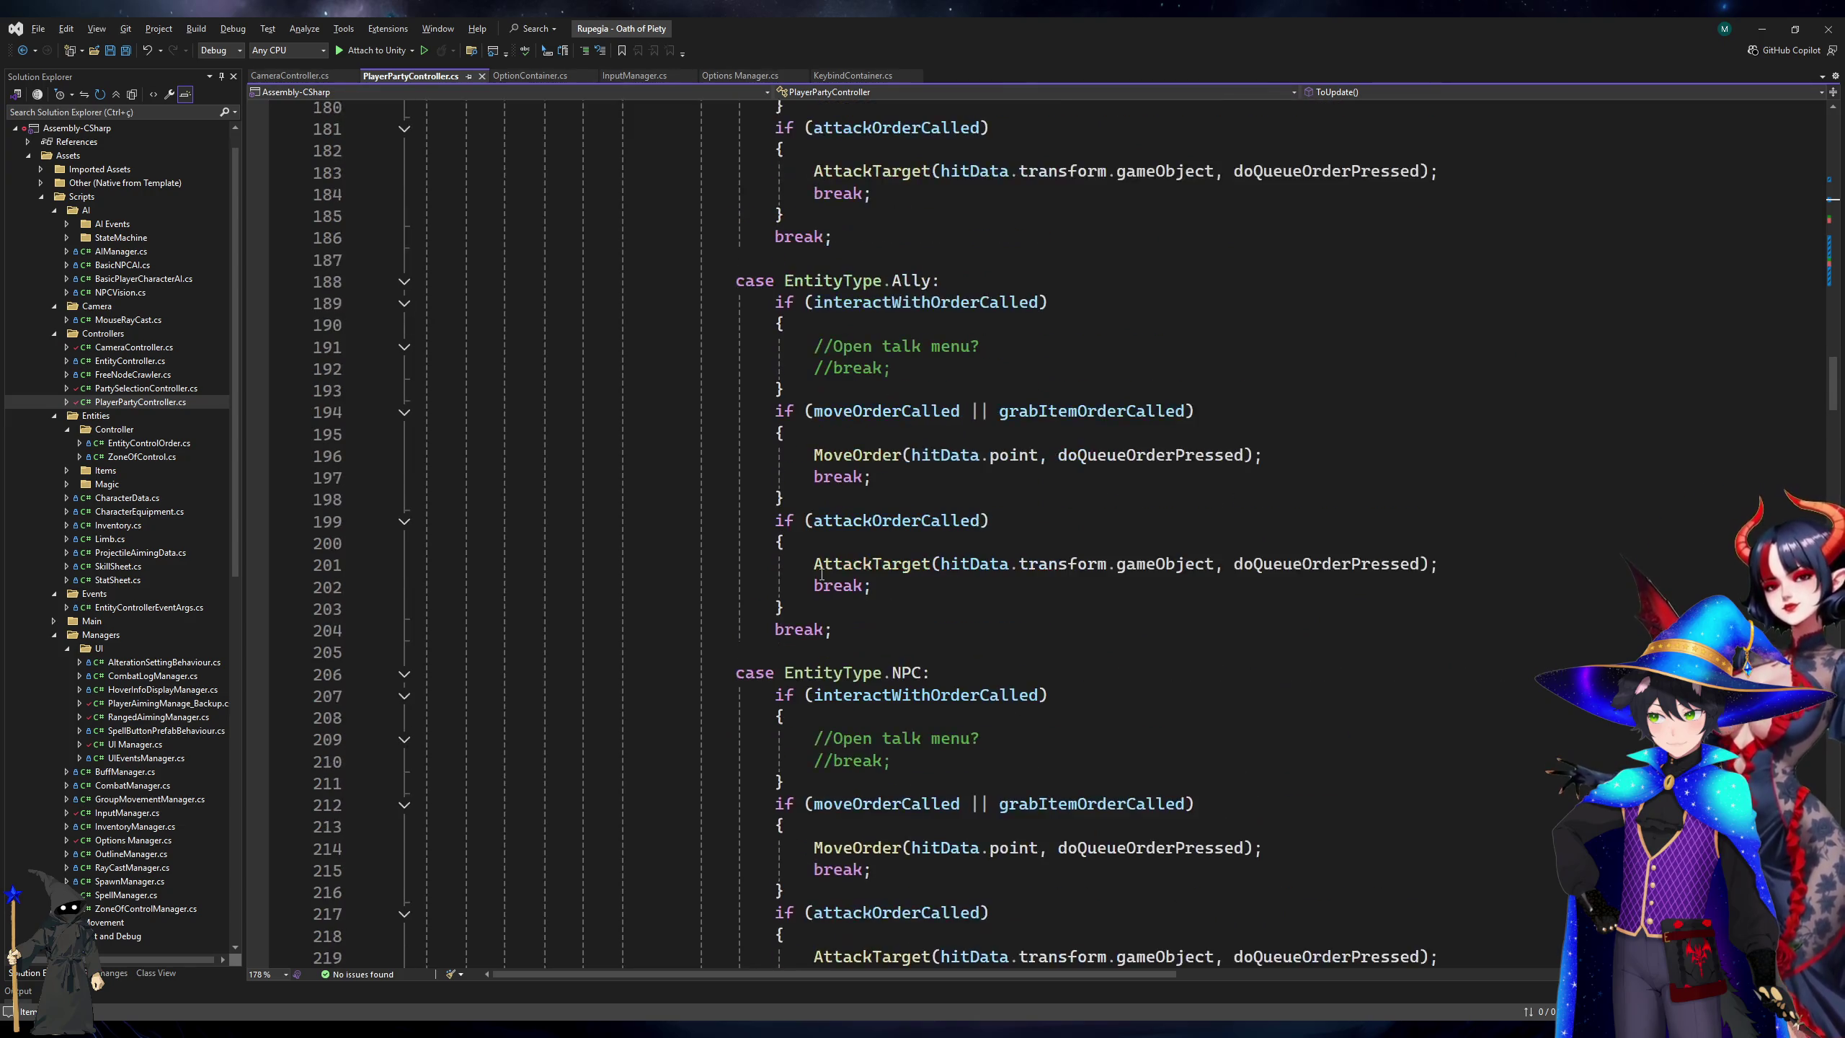
pyautogui.scroll(7, 822, 574)
pyautogui.scroll(5, 821, 575)
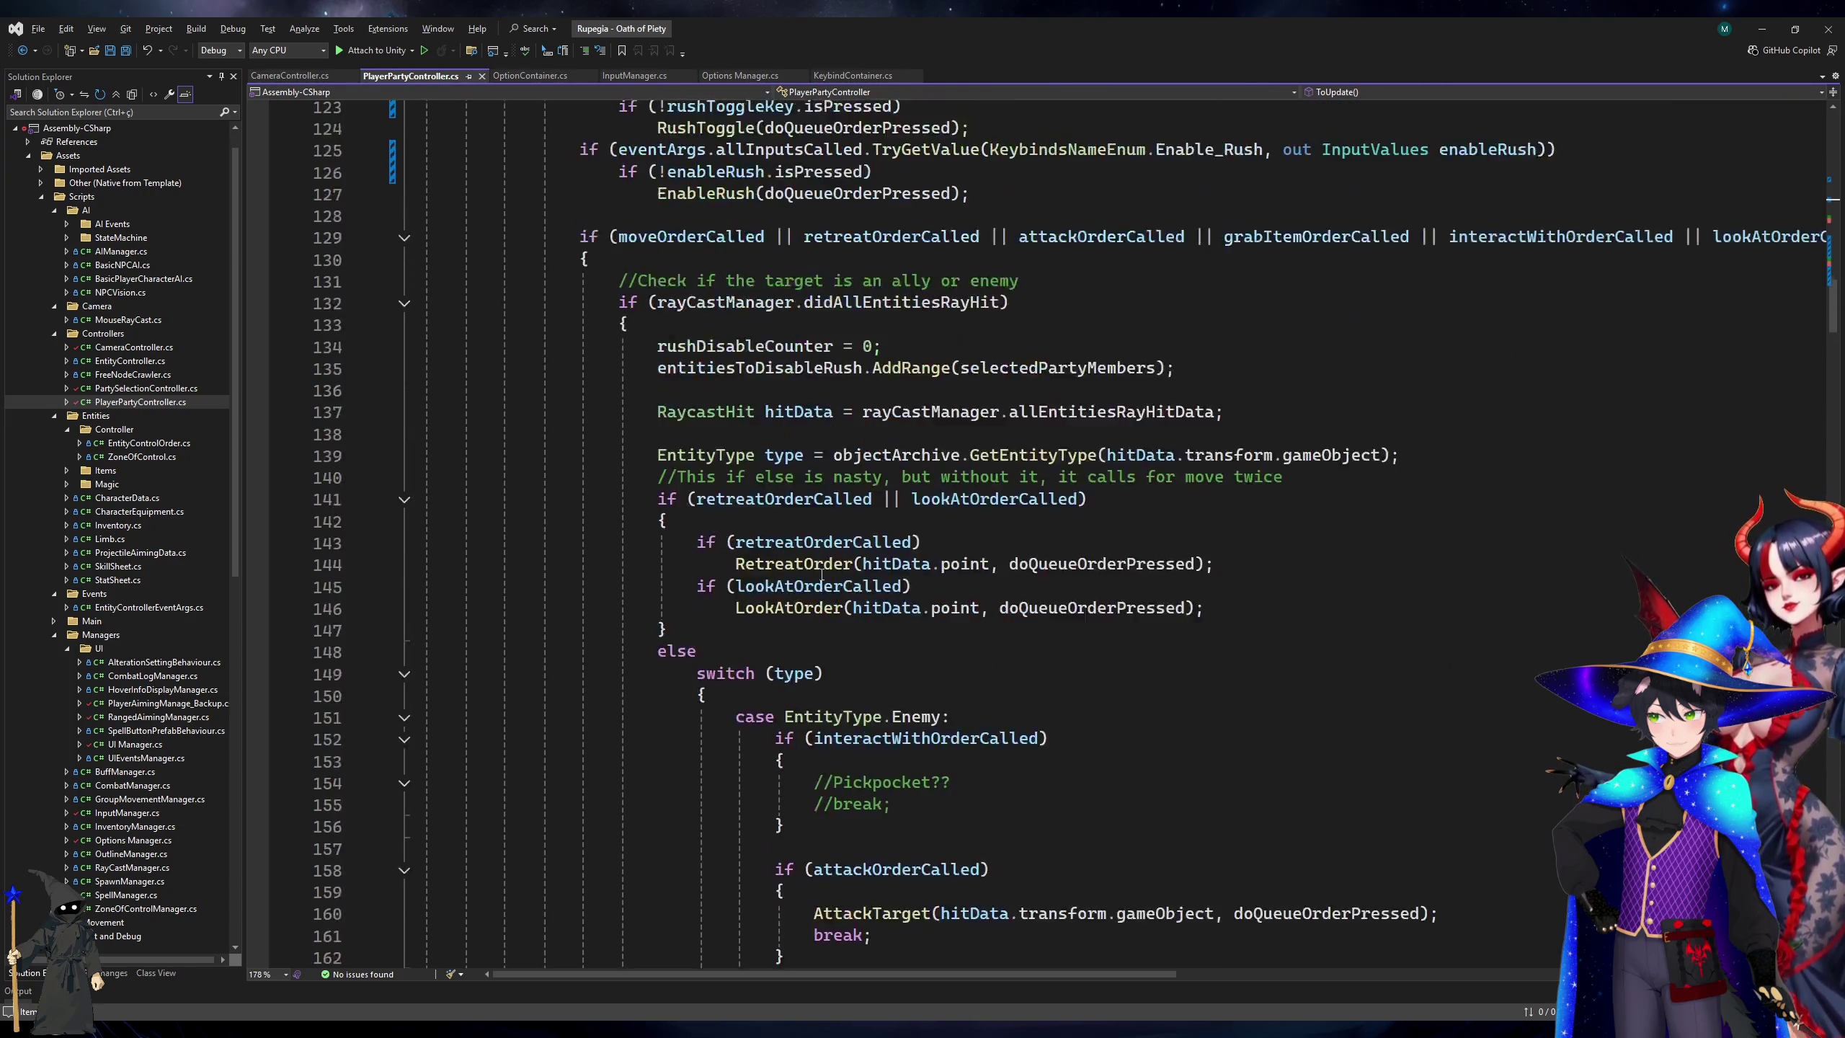
pyautogui.click(686, 436)
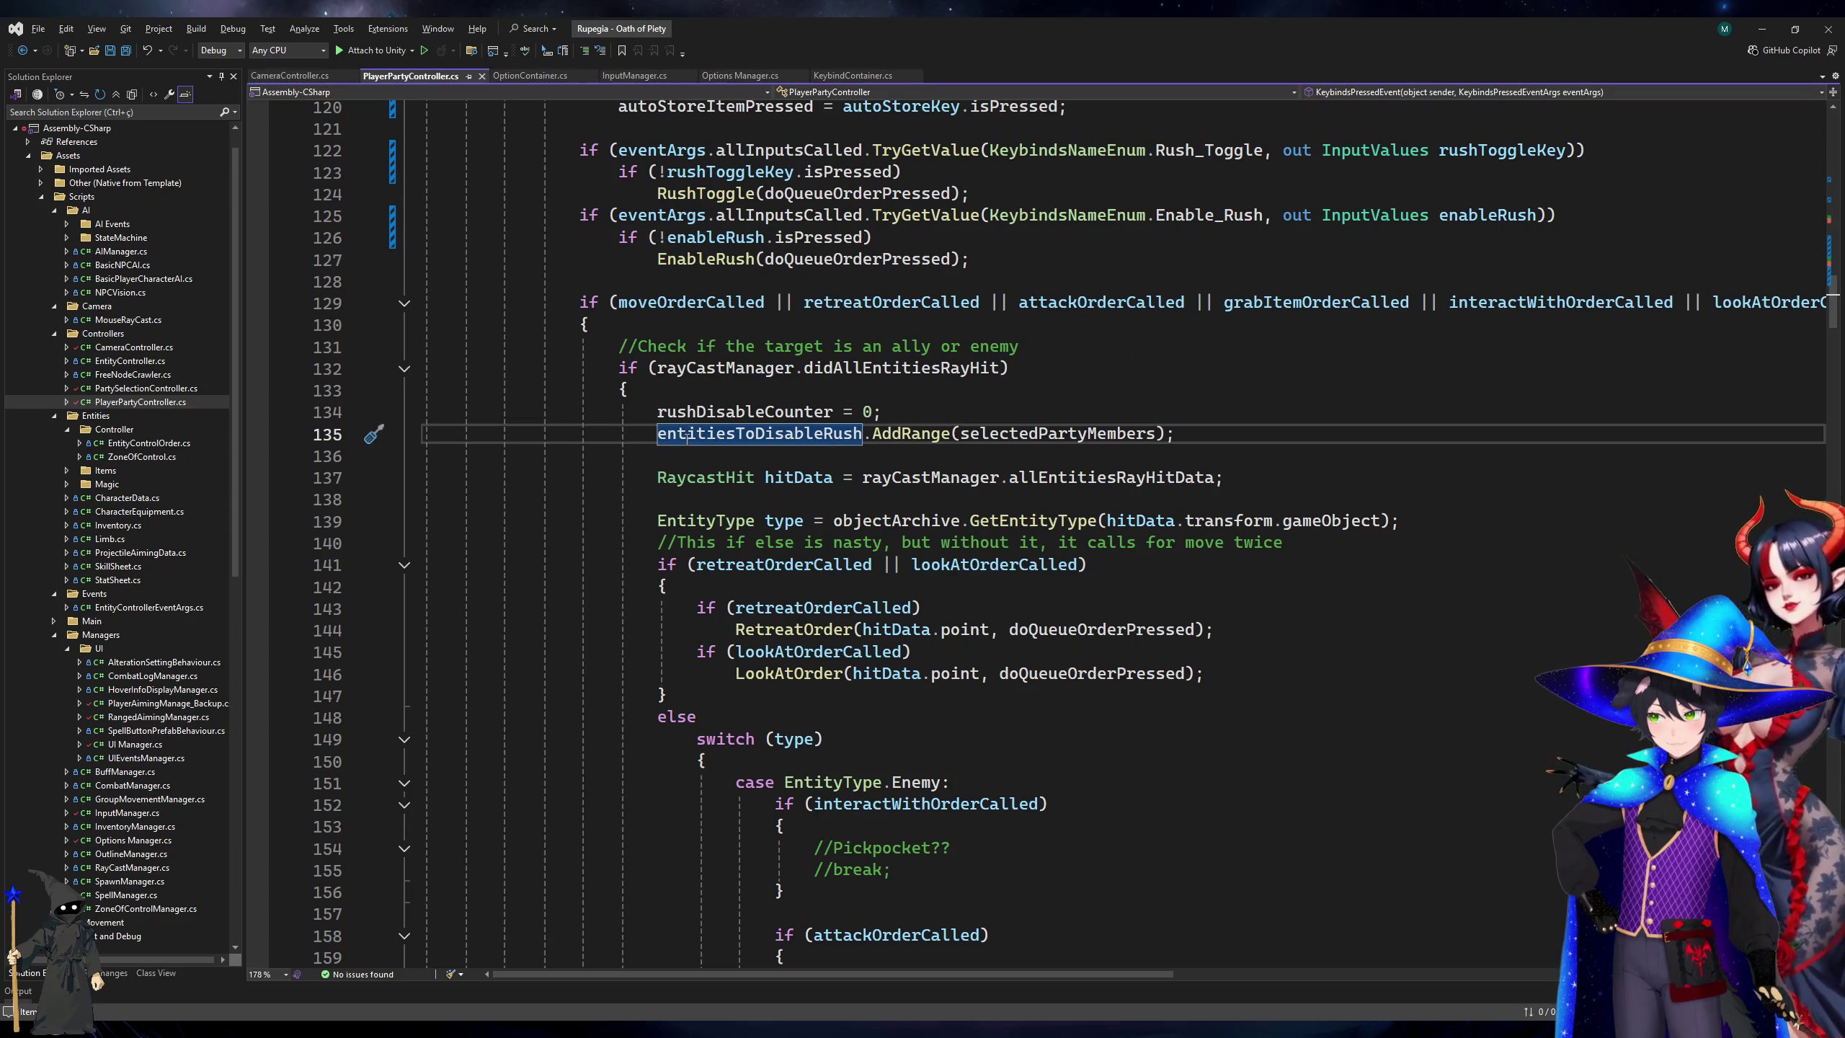
pyautogui.scroll(4, 686, 434)
pyautogui.click(716, 477)
pyautogui.click(707, 454)
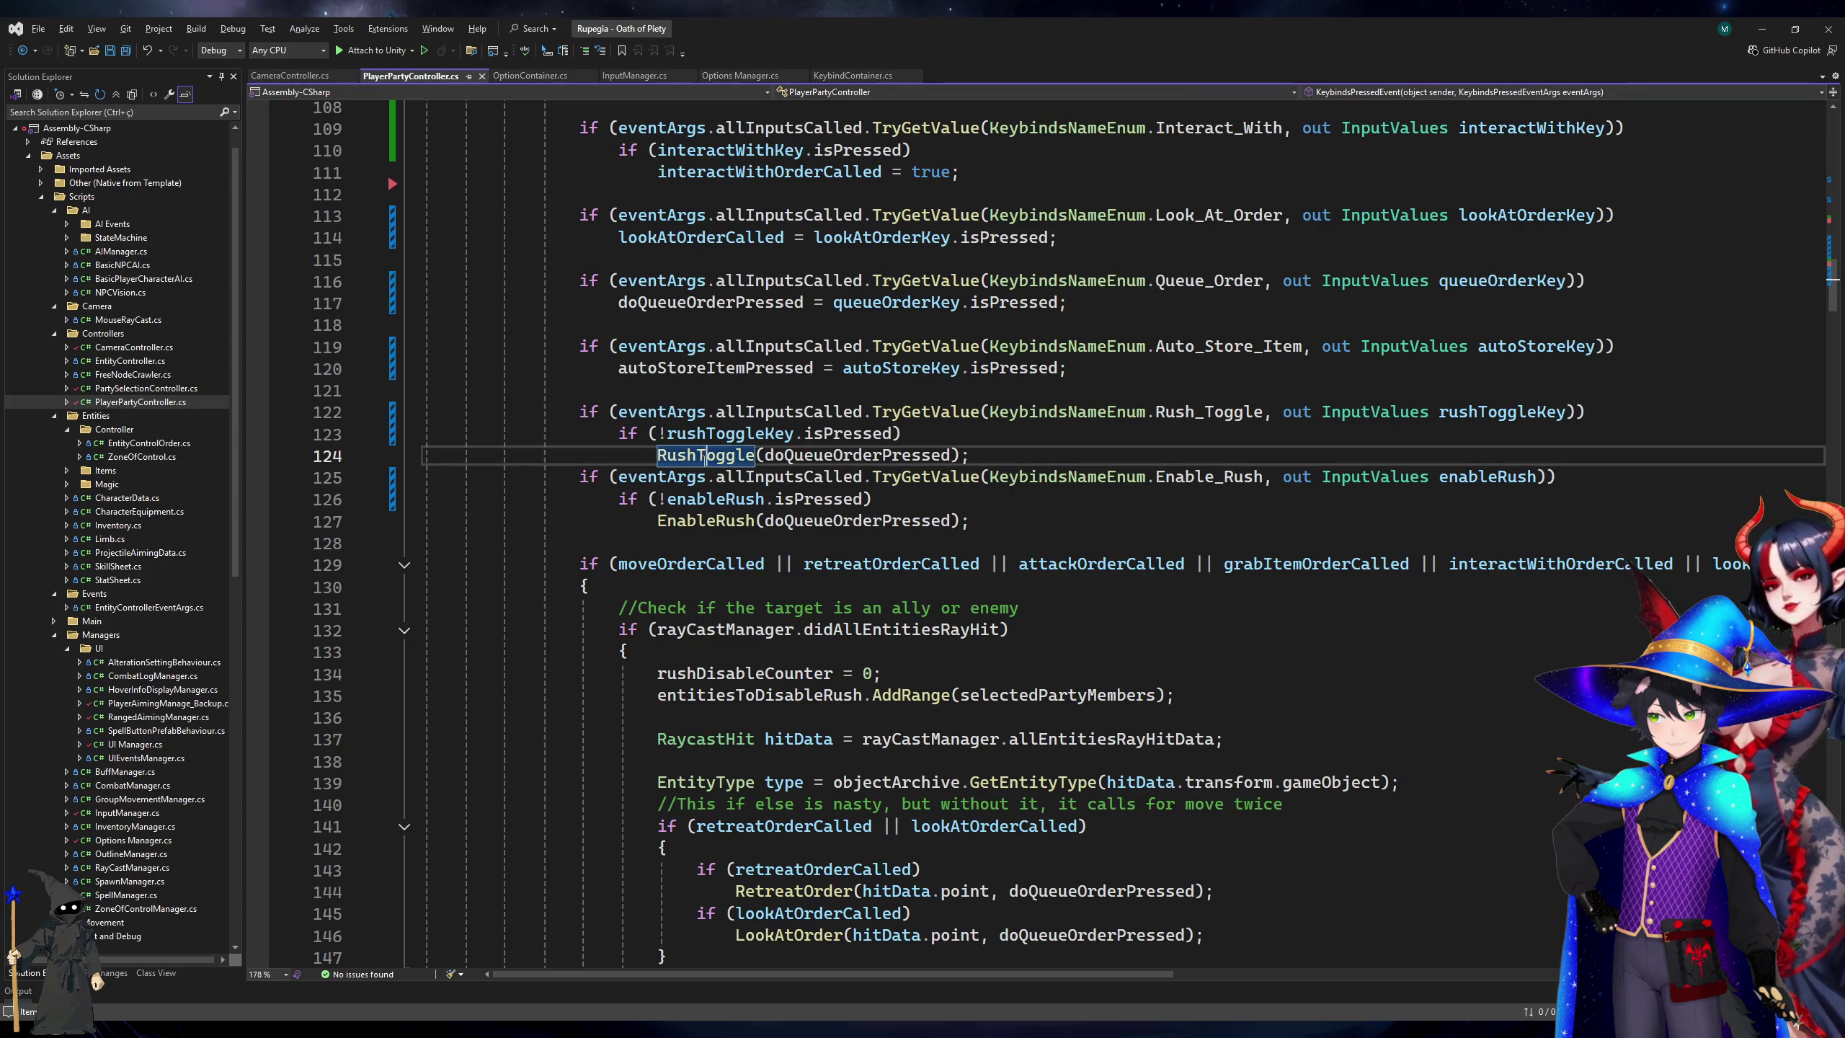
pyautogui.click(714, 521)
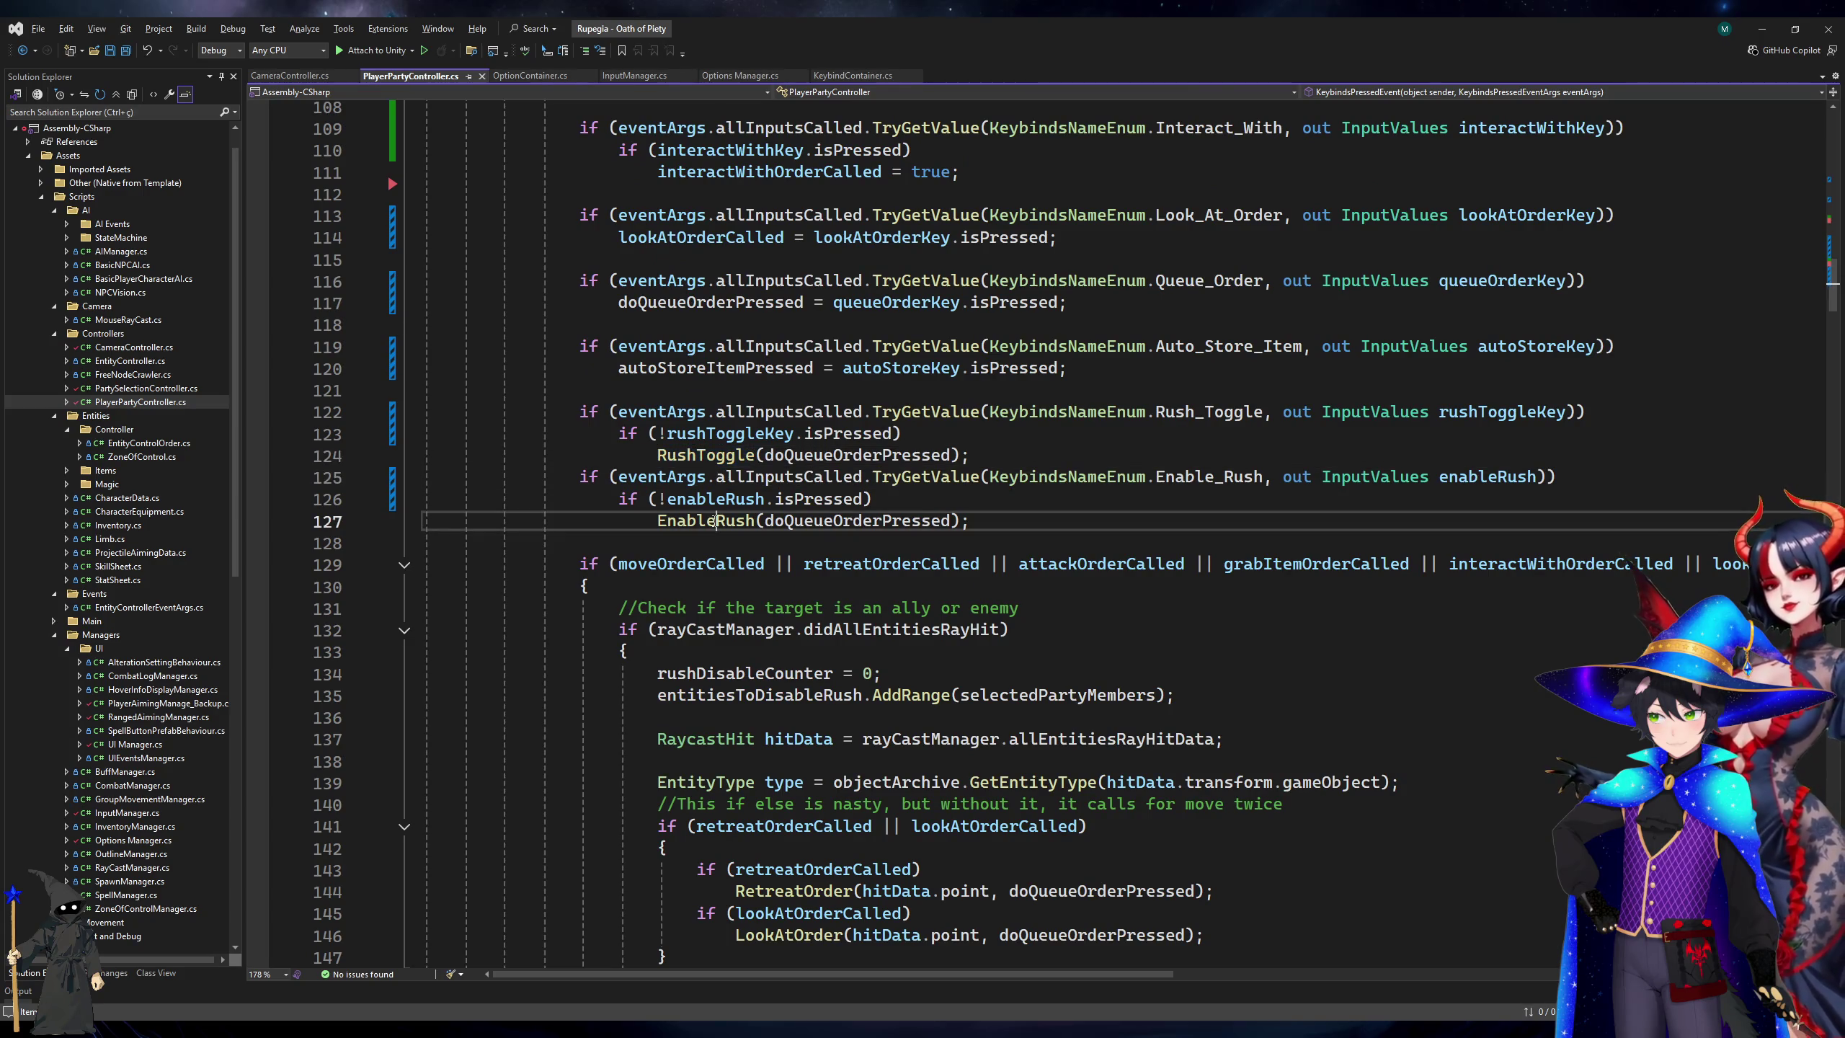
# Remove the '!' from the rushToggleKey.isPressed and enableRush.isPressed checks, then jump to RushToggle's definition.
pyautogui.click(666, 435)
pyautogui.press('BackSpace')
pyautogui.press('Down')
pyautogui.press('Down')
pyautogui.press('Down')
pyautogui.press('Delete')
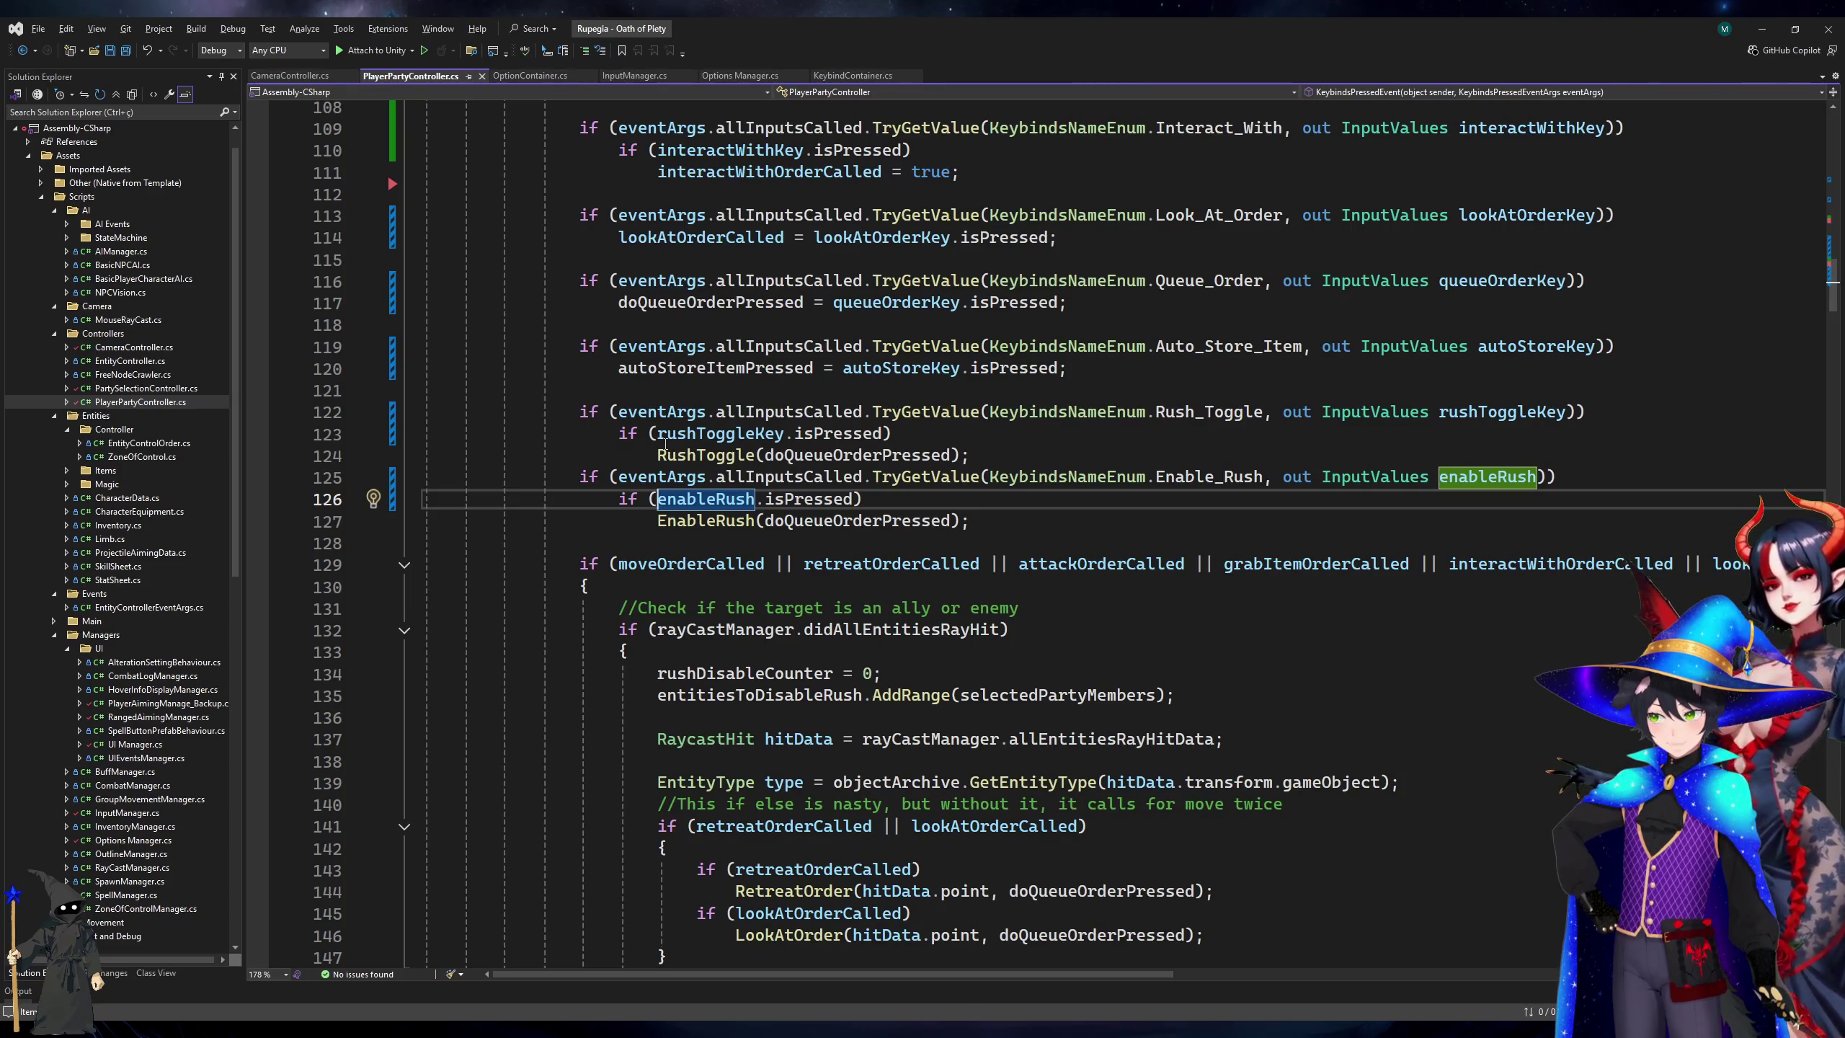
pyautogui.click(698, 521)
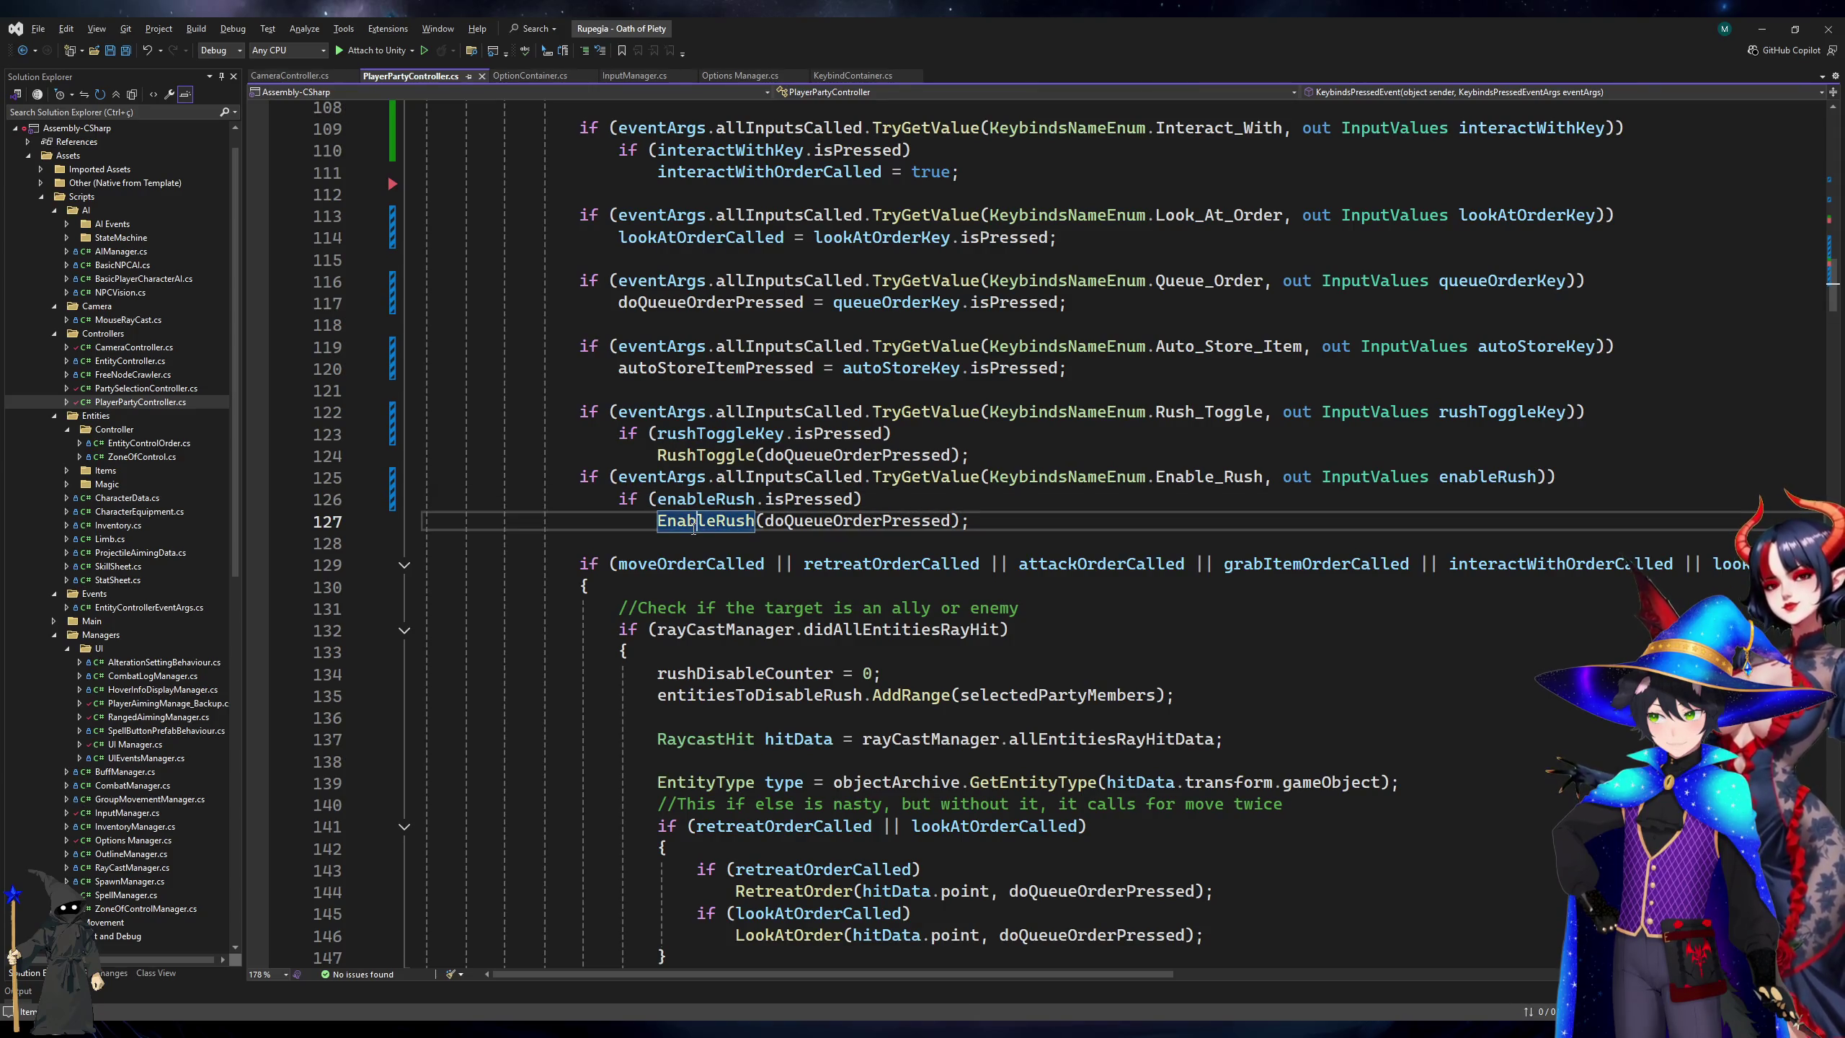
pyautogui.keyDown('ctrl'); pyautogui.click(687, 459); pyautogui.keyUp('ctrl')
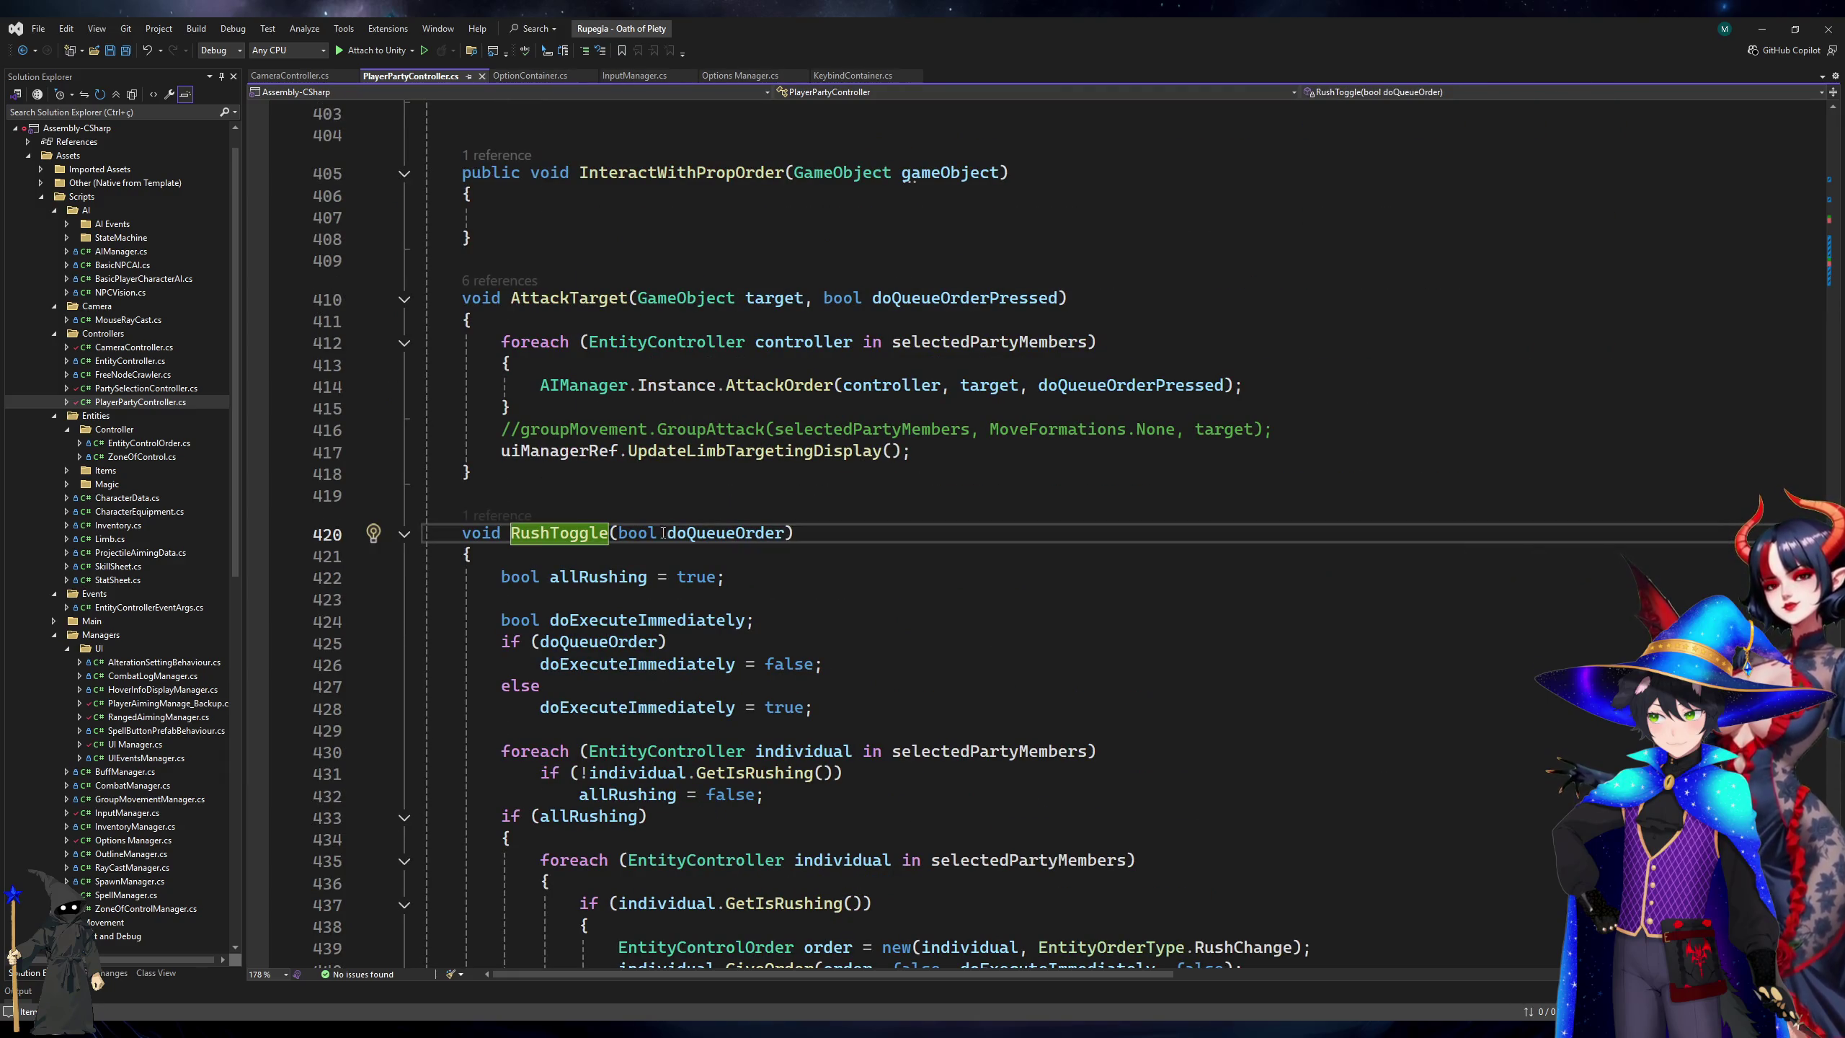
# Add Debug.Log("Rush toggle and queue " + doQueueOrder) as RushToggle's first line and copy it.
pyautogui.click(647, 565)
pyautogui.press('Return')
pyautogui.write('Debug')
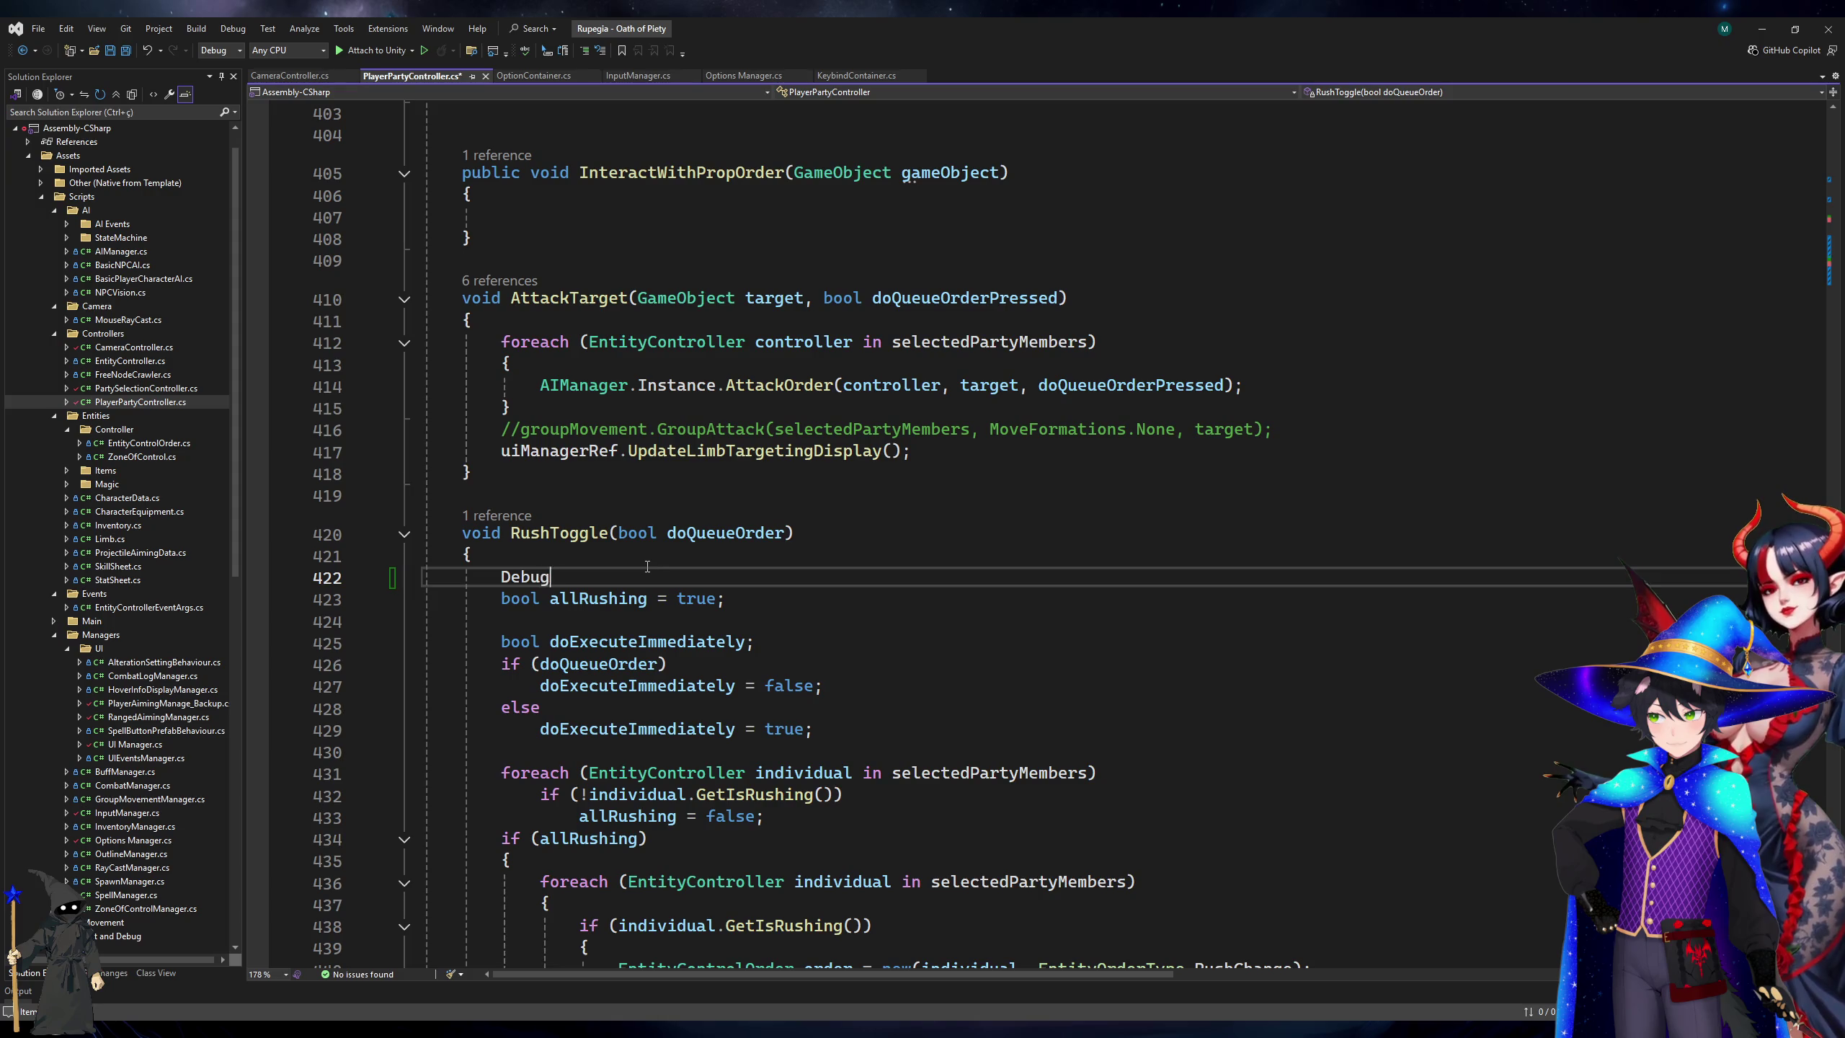
pyautogui.write('.Lo')
pyautogui.press('BackSpace')
pyautogui.write('"Rush toggle')
pyautogui.write(' and queue ')
pyautogui.write('"+doQueueOrder')
pyautogui.write(') /;')
pyautogui.write(';')
pyautogui.hotkey('shift', 'Home')
pyautogui.hotkey('ctrl', 'c')
# Paste an 'Enable rush and queue' version of the log into EnableRush, save, and switch to Unity.
pyautogui.scroll(-15, 647, 566)
pyautogui.click(609, 353)
pyautogui.press('Return')
pyautogui.hotkey('ctrl', 'v')
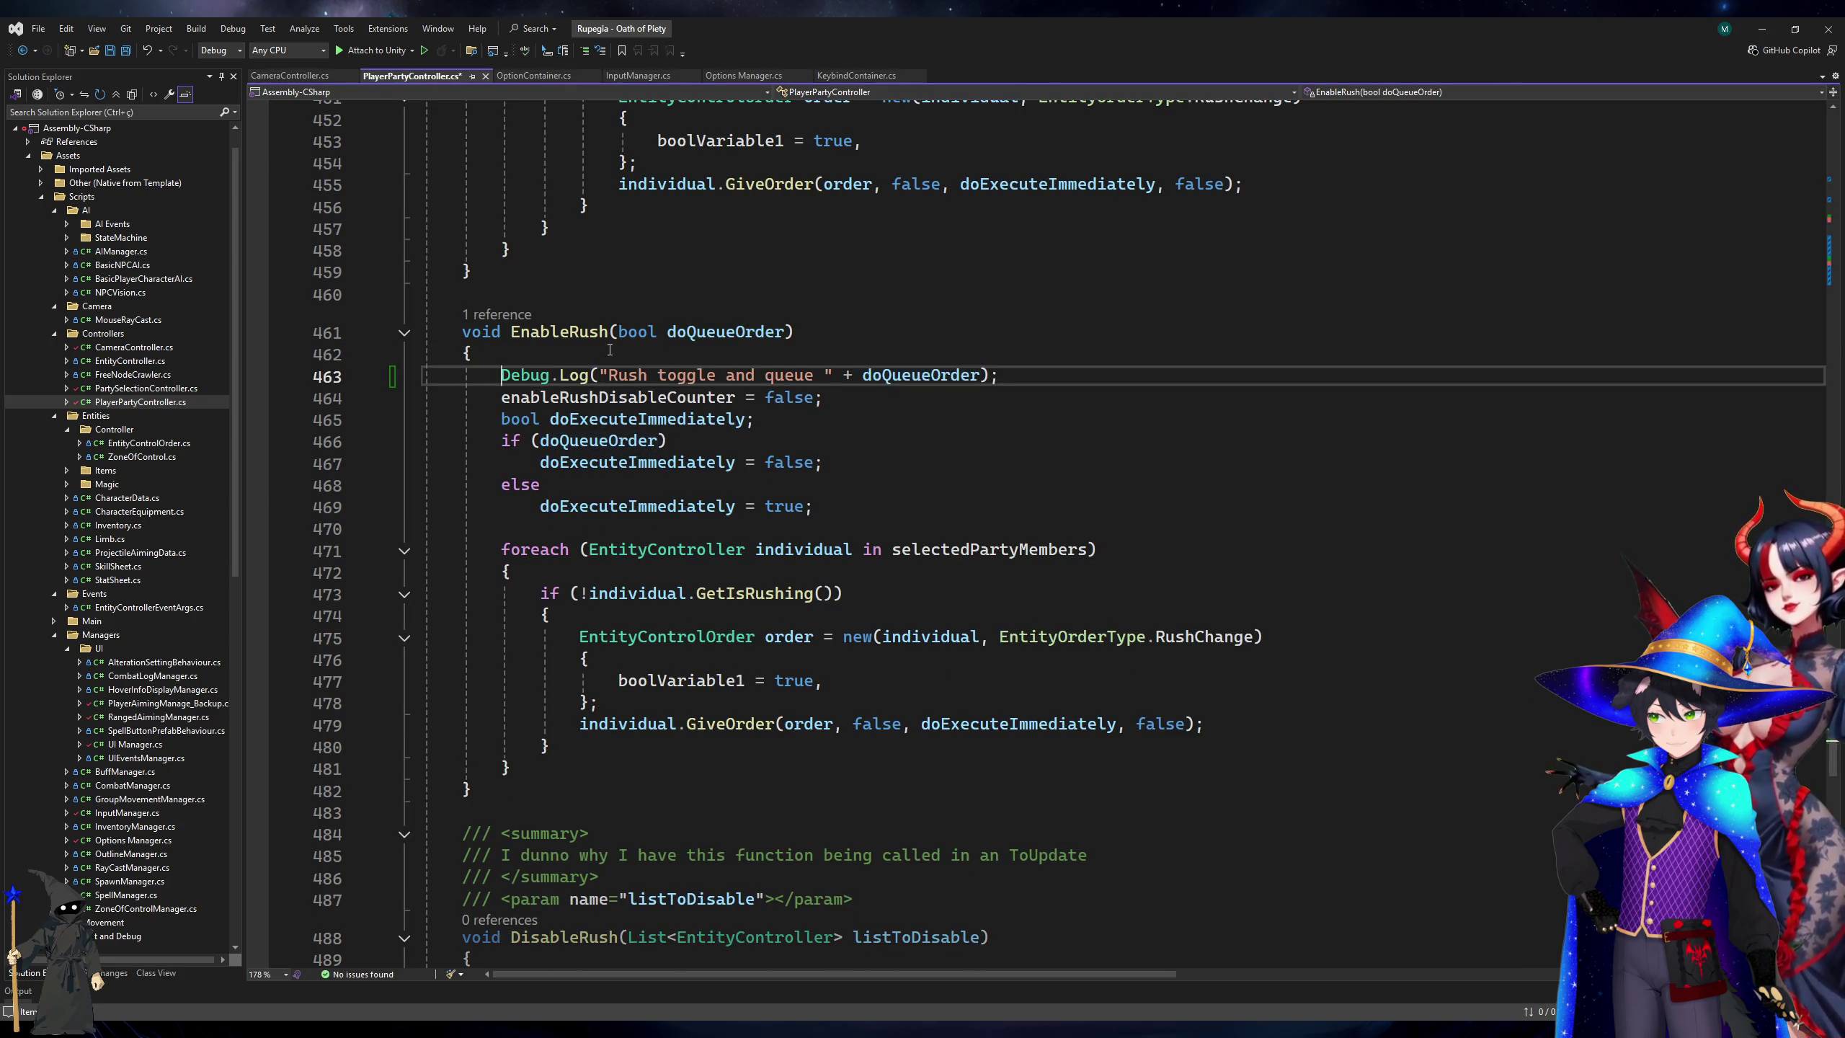
pyautogui.hotkey('ctrl', 'Right')
pyautogui.hotkey('ctrl', 'Right')
pyautogui.hotkey('ctrl', 'Right')
pyautogui.hotkey('ctrl', 'shift', 'Right')
pyautogui.write('Enab')
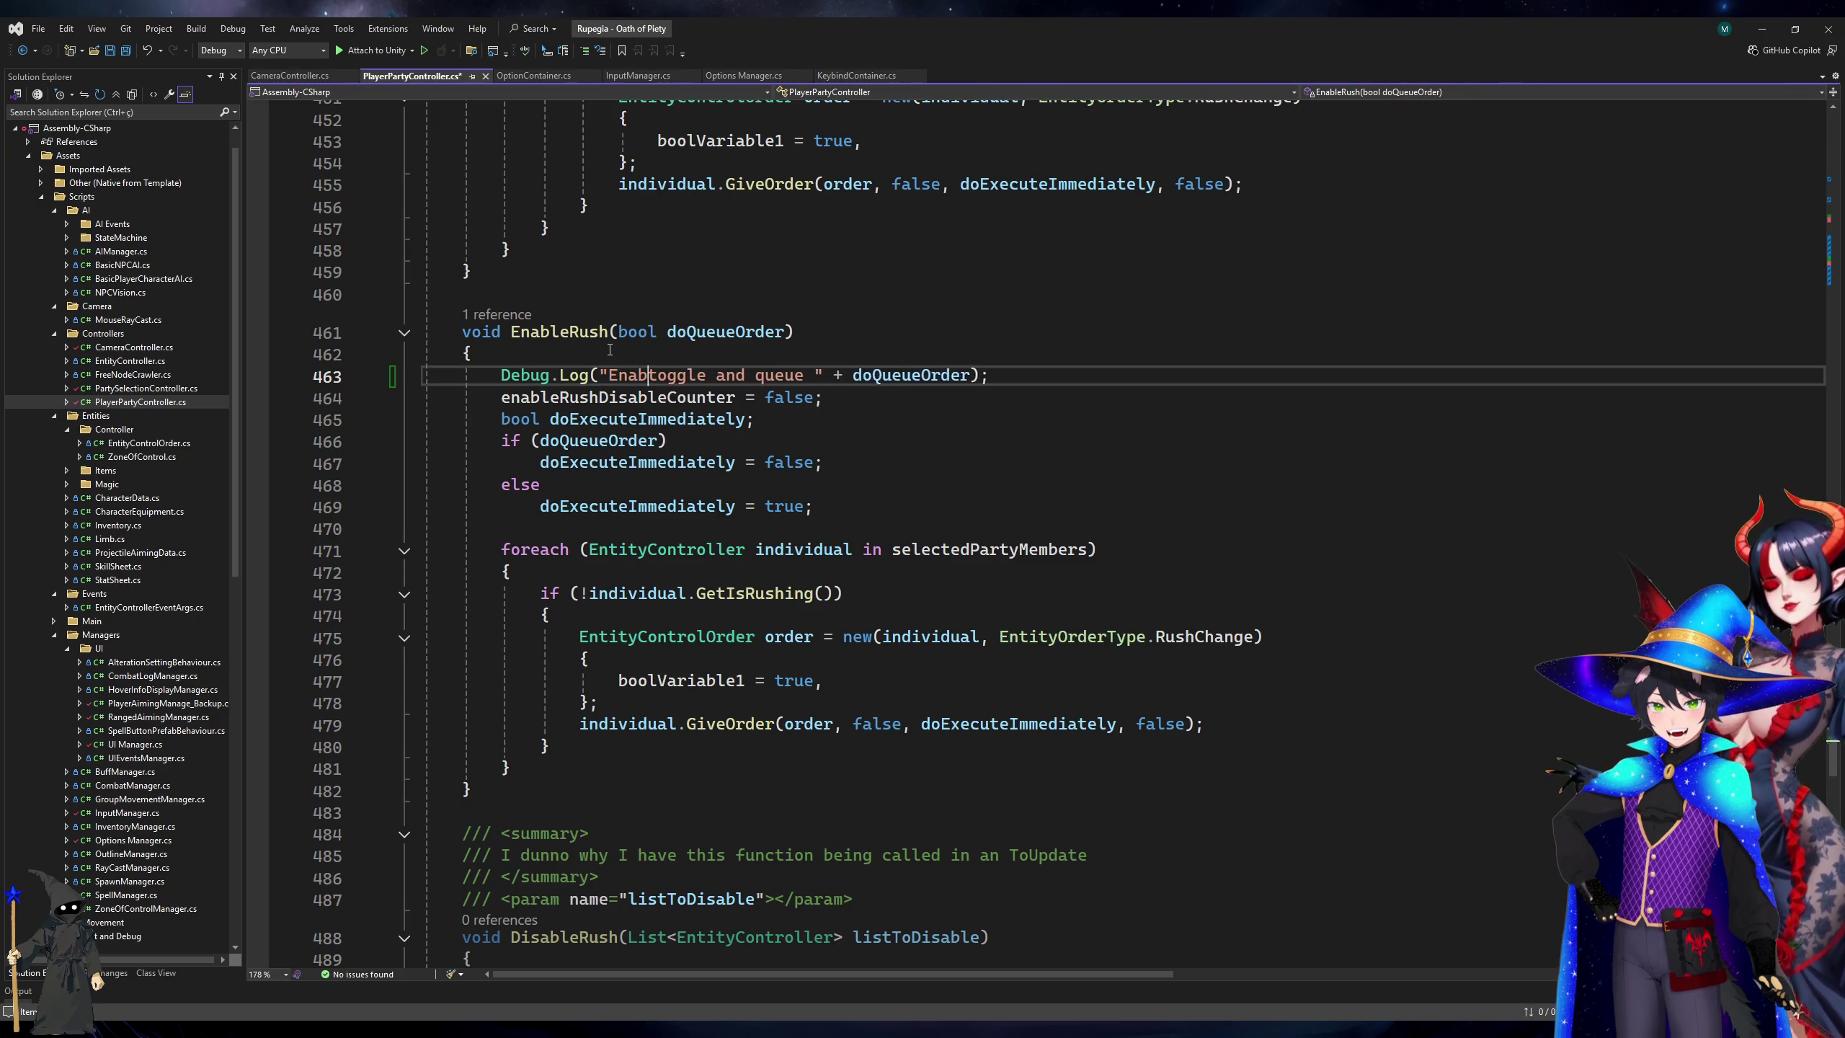
pyautogui.write('le rush')
pyautogui.hotkey('ctrl', 'shift', 'Right')
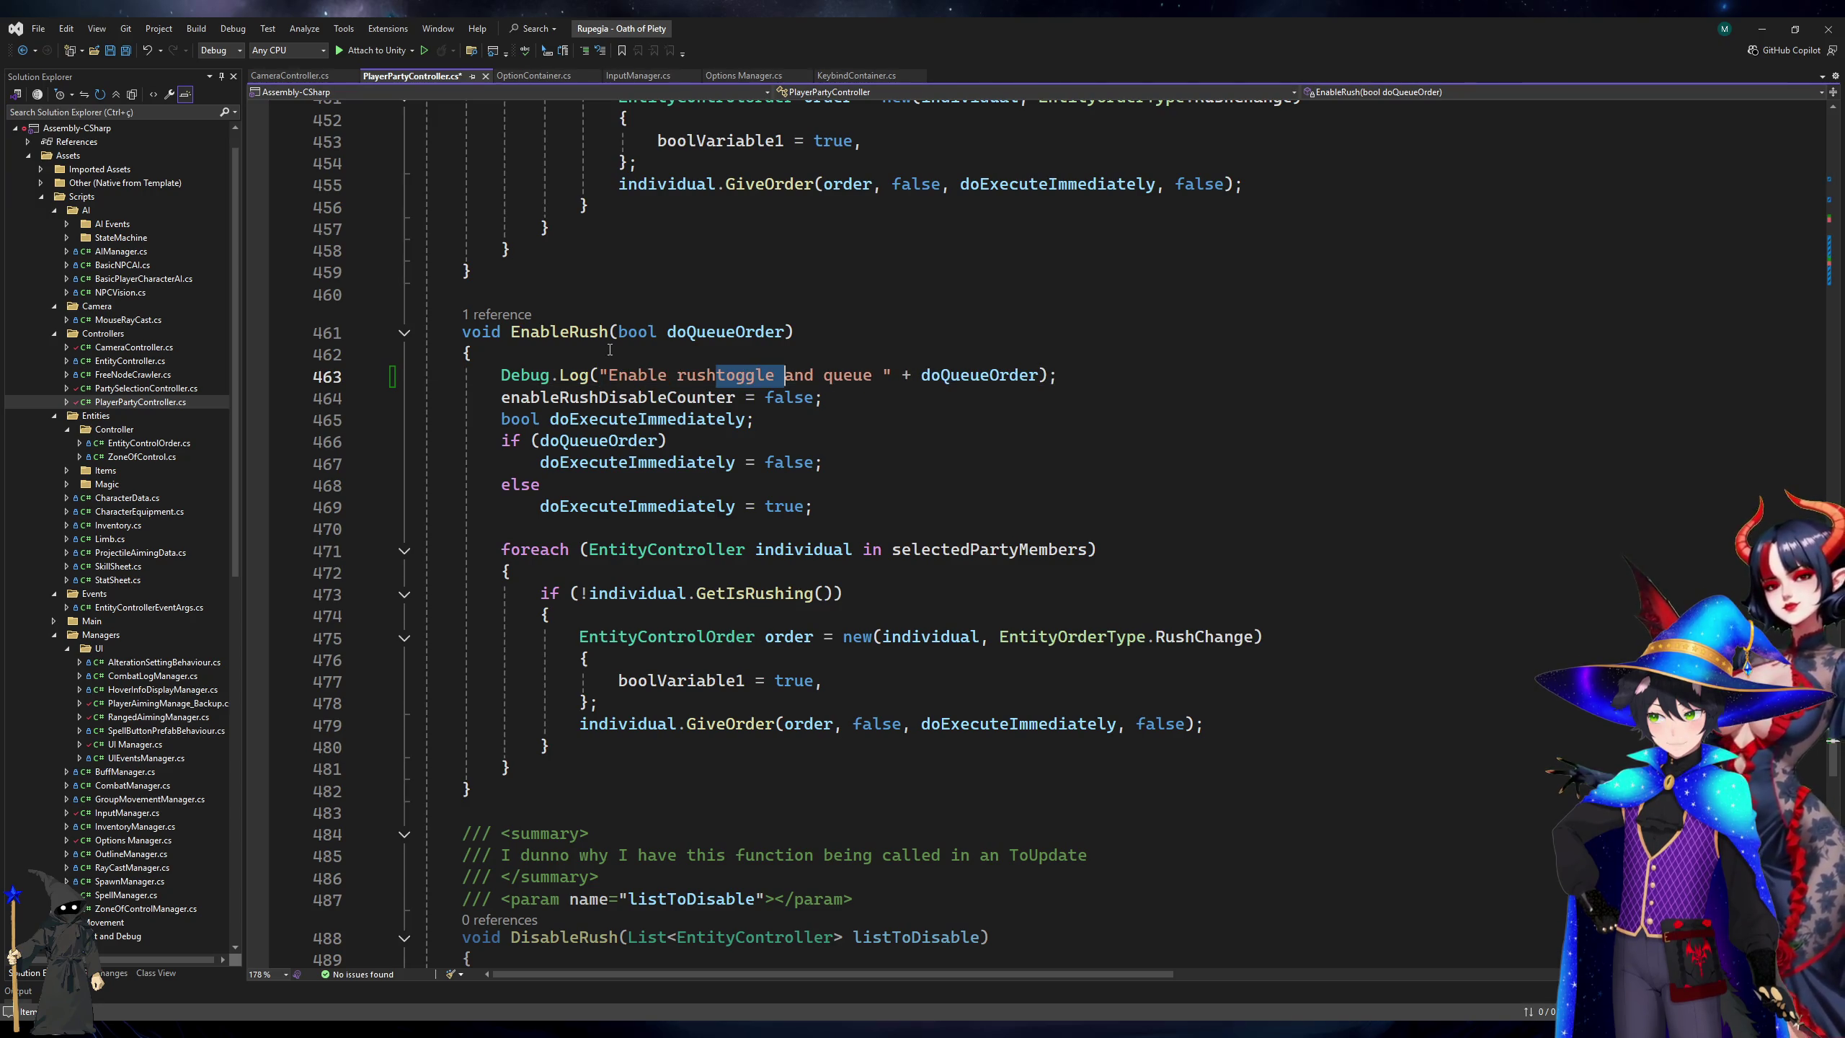
pyautogui.hotkey('ctrl', 's')
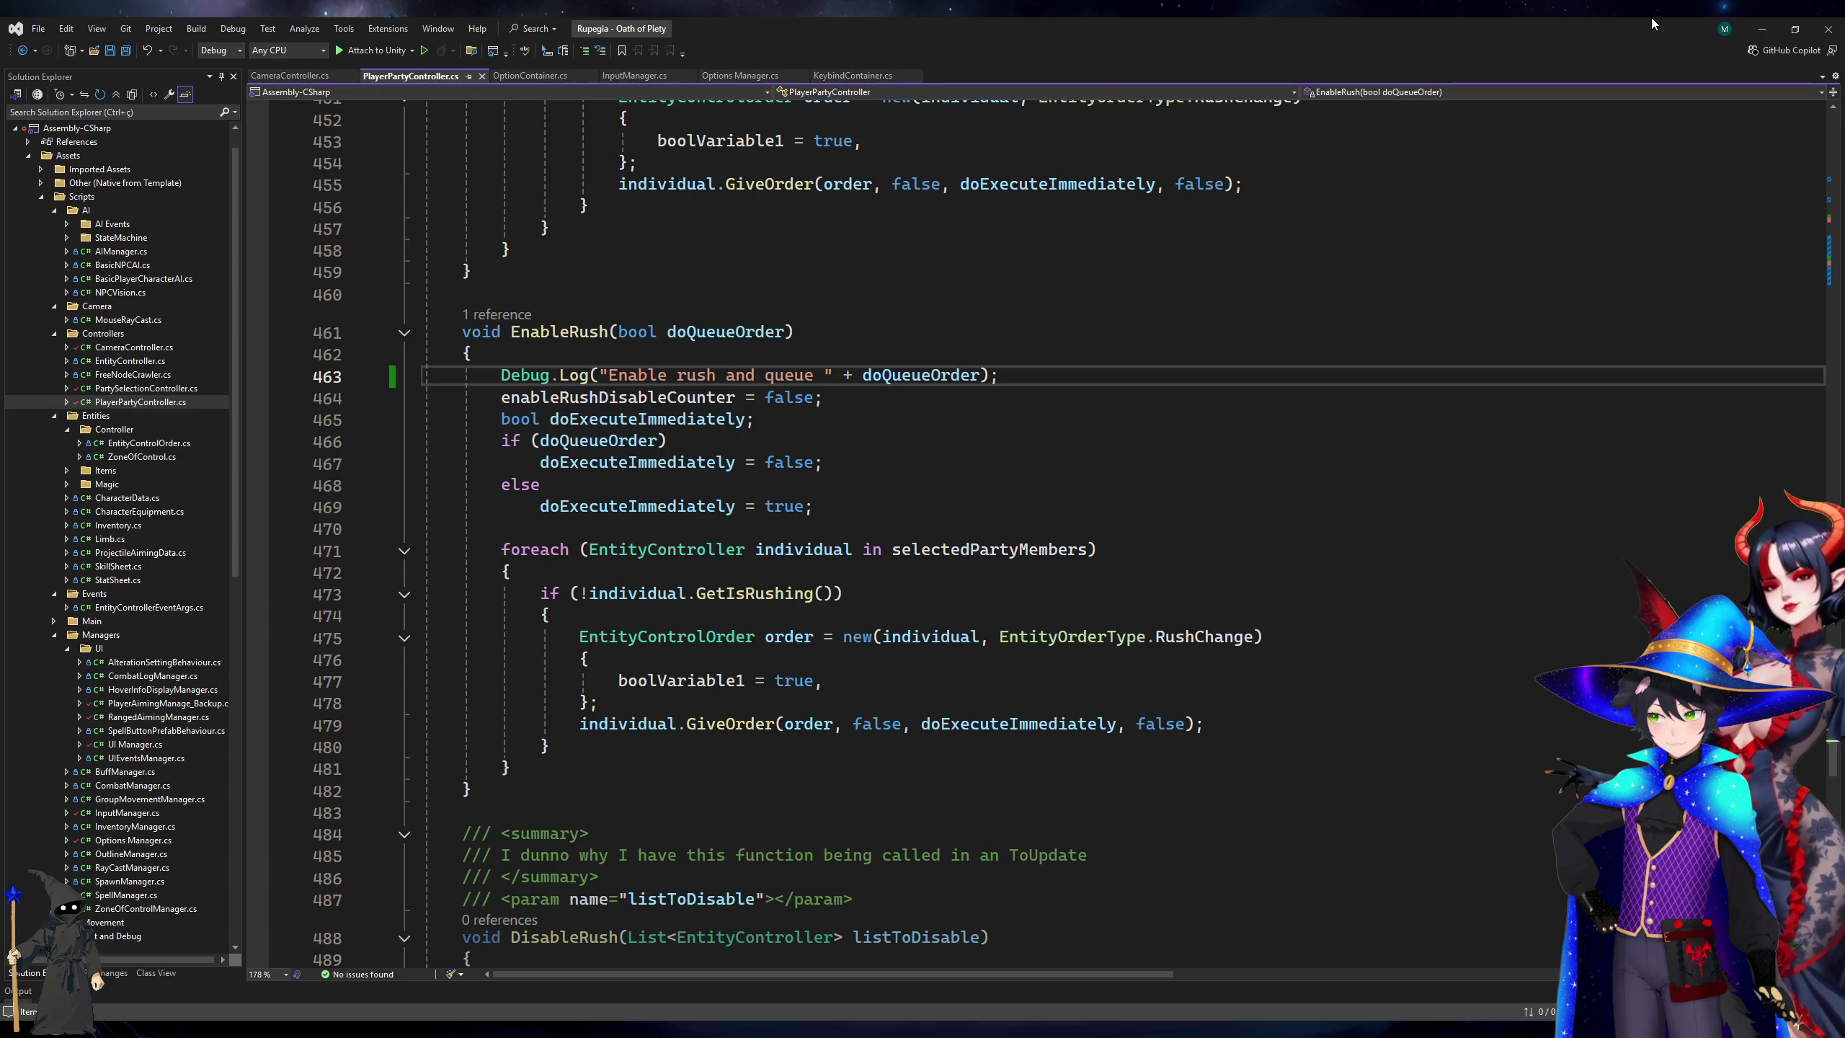
pyautogui.click(1789, 26)
pyautogui.hotkey('alt', 'Tab')
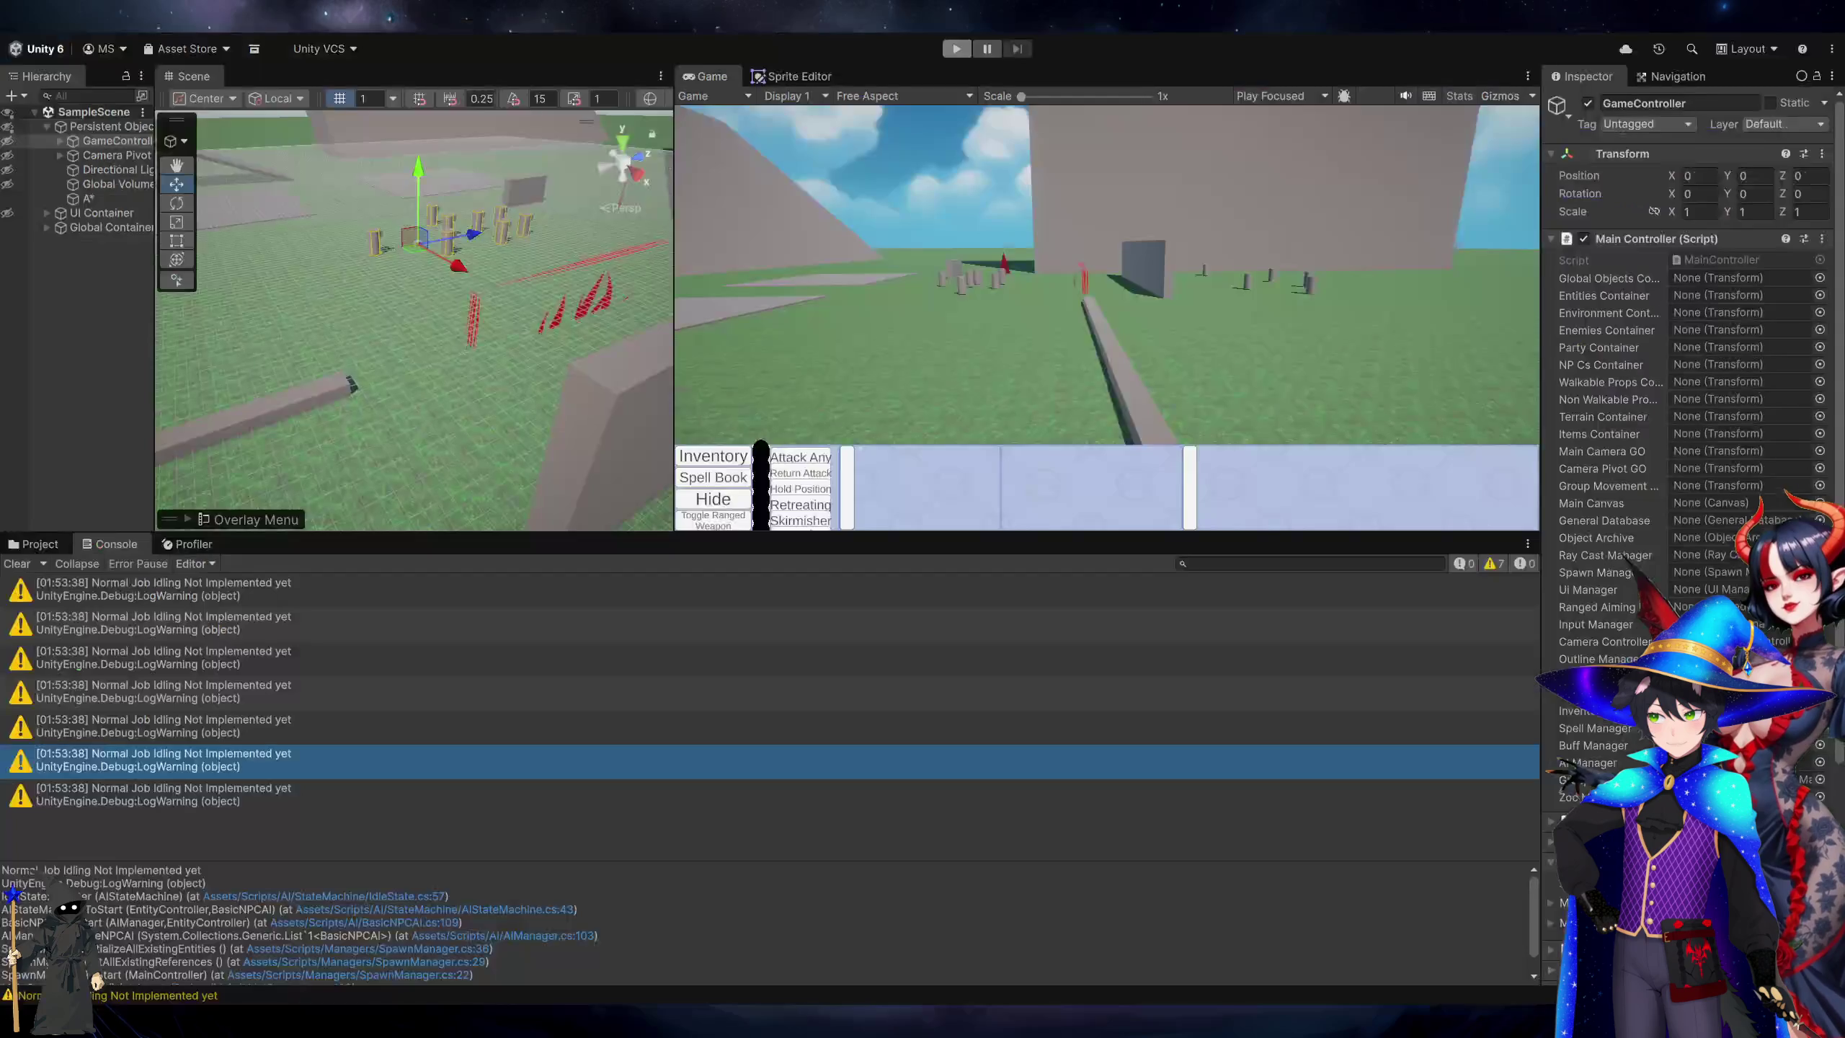
# Minimize Visual Studio and start the game in Play mode.
pyautogui.hotkey('alt', 'Tab')
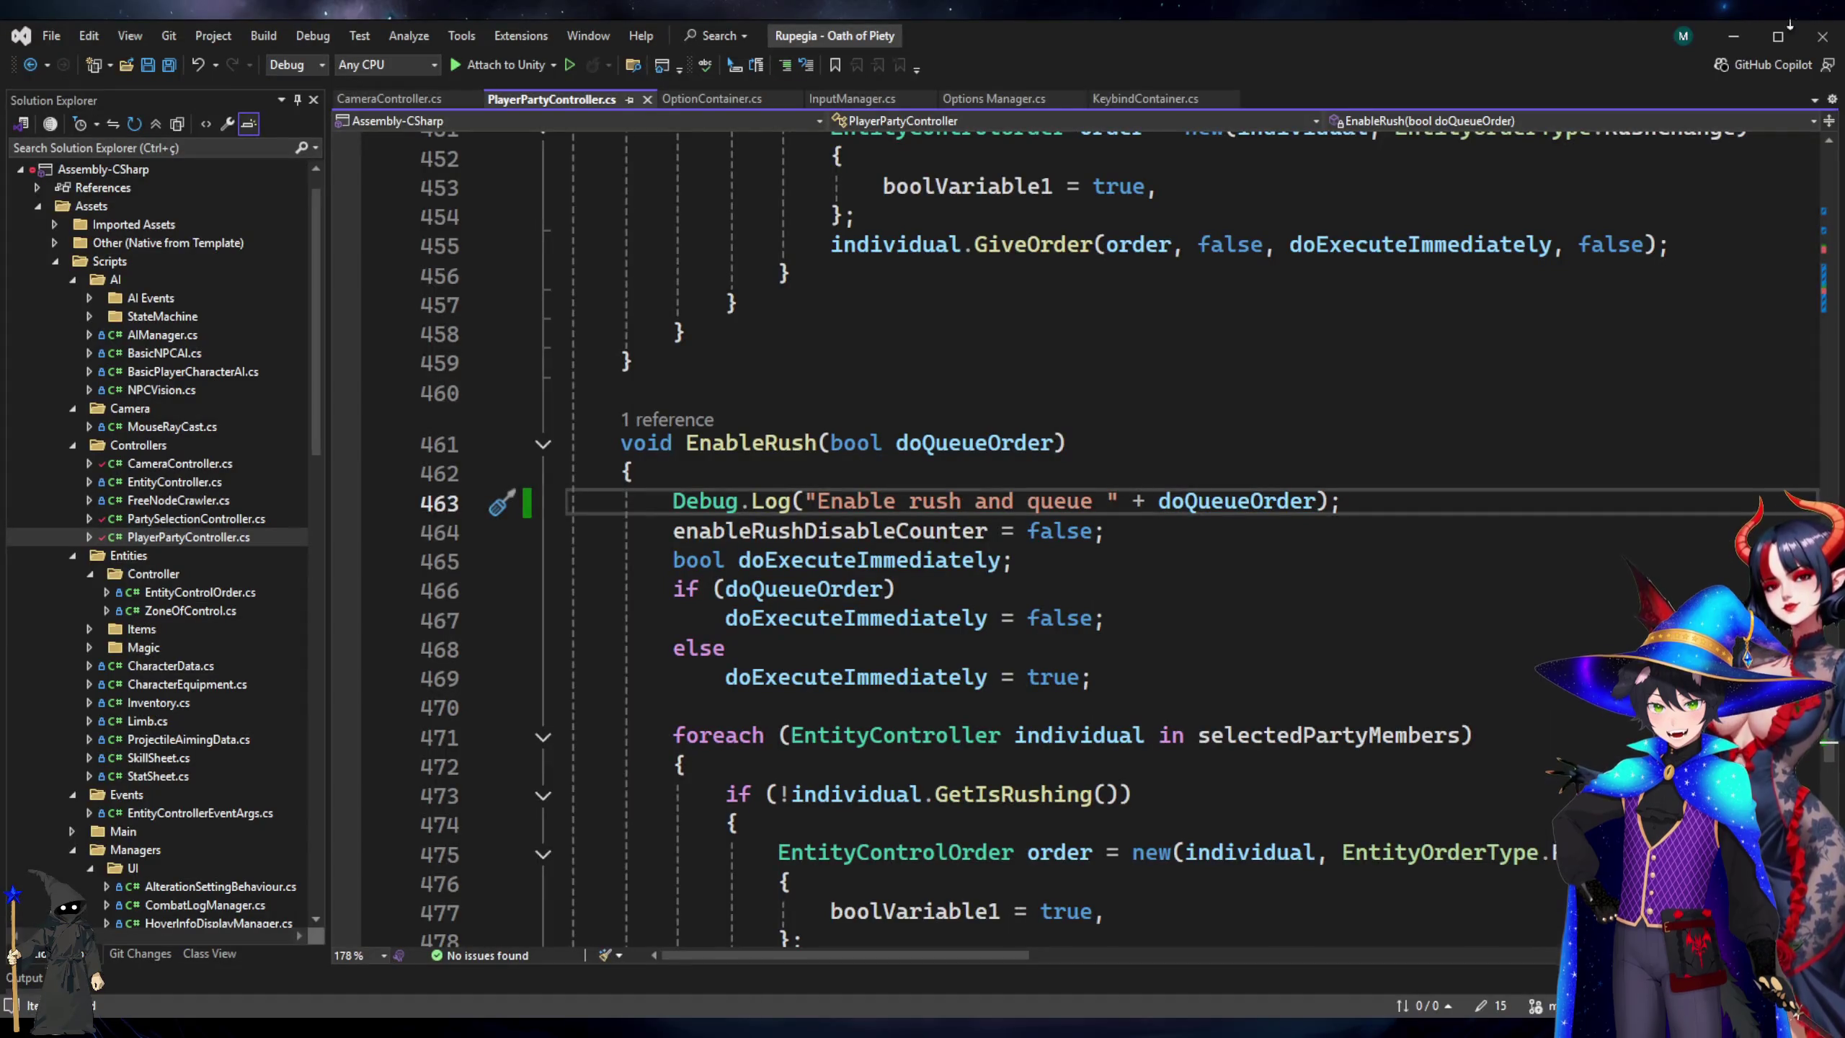
pyautogui.click(1794, 31)
pyautogui.click(1761, 29)
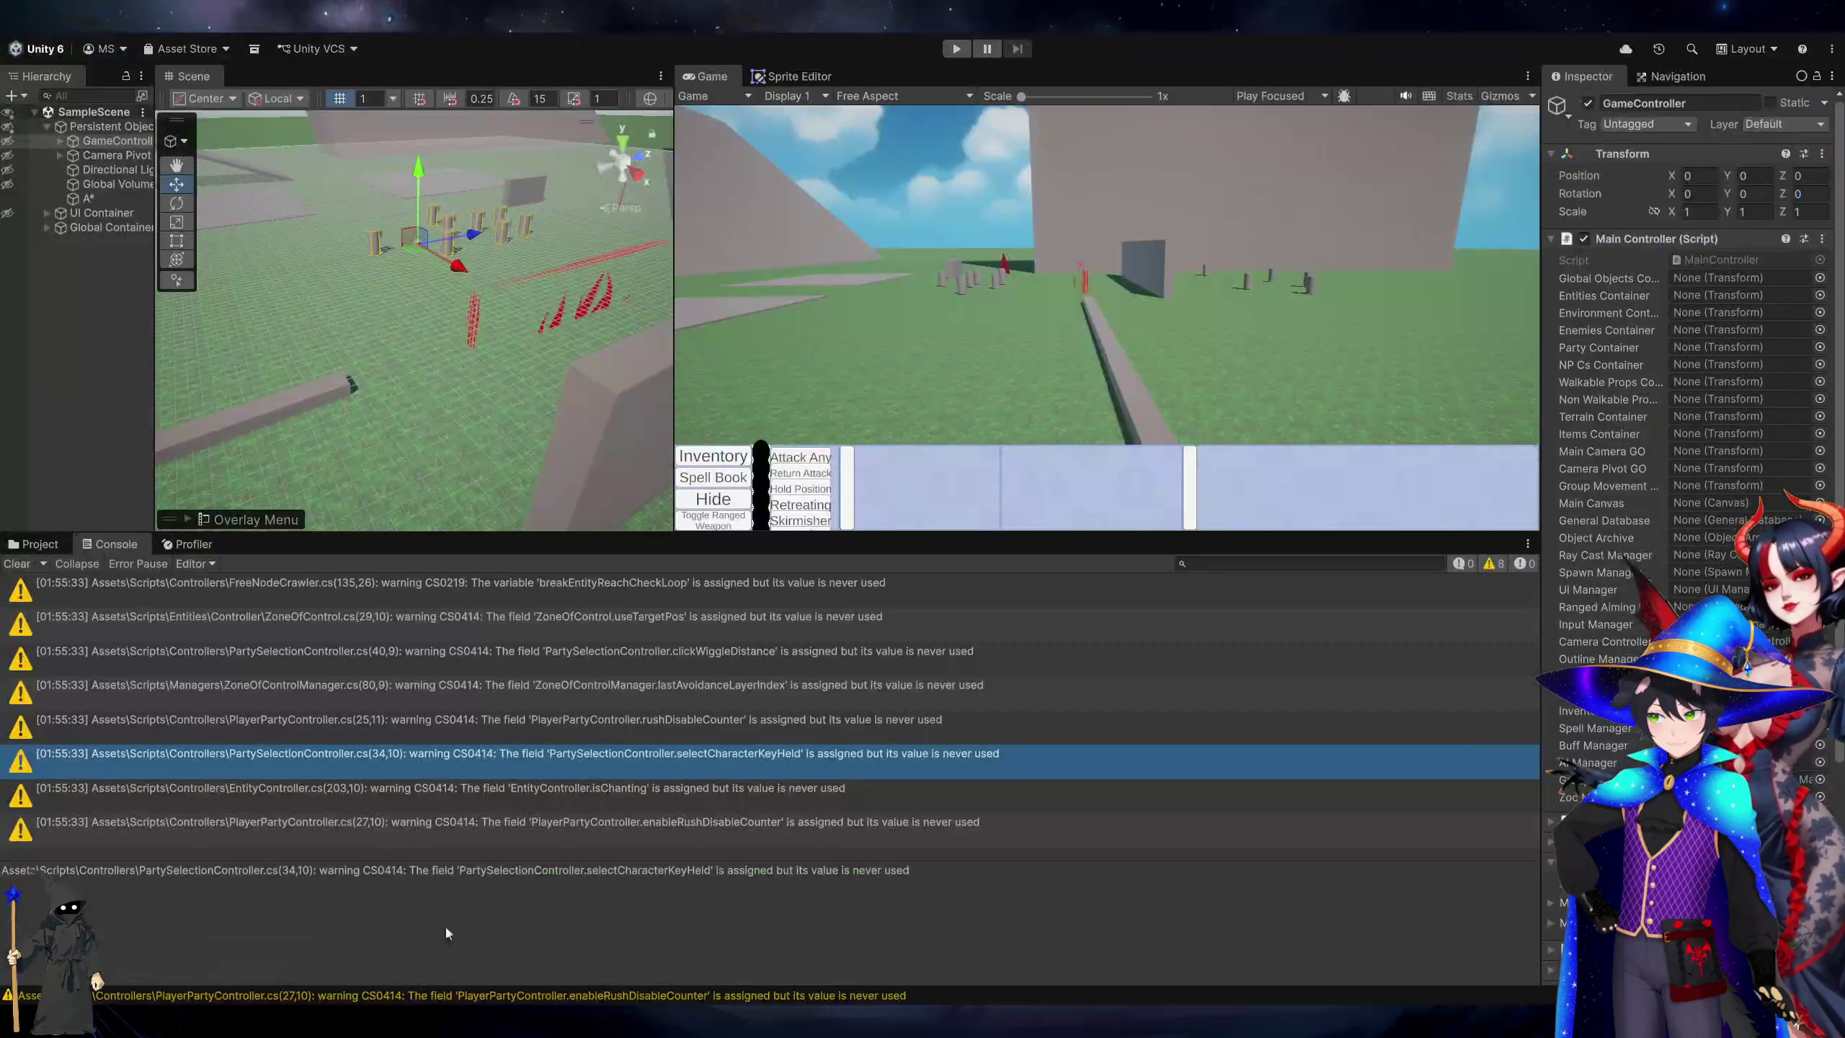
pyautogui.click(956, 48)
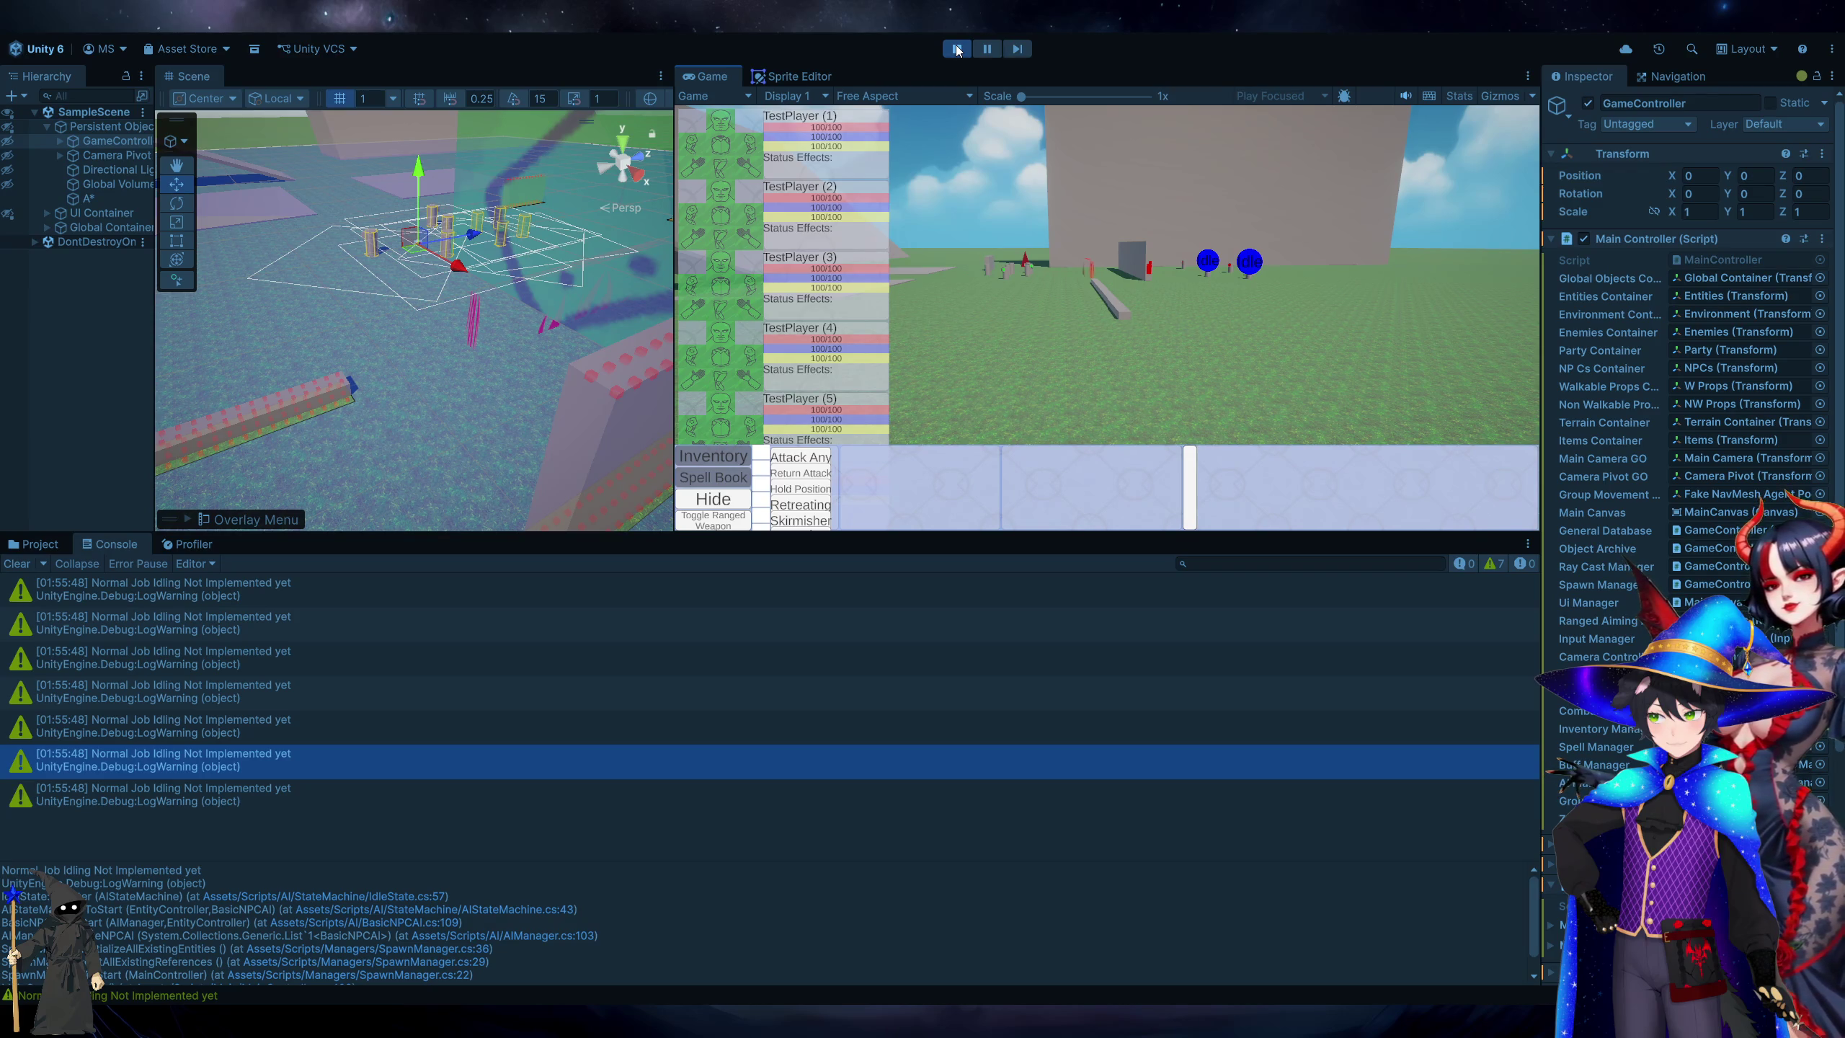
# Box-select the party, order it to a ground spot, and check the rush log before returning to the code.
pyautogui.press('a')
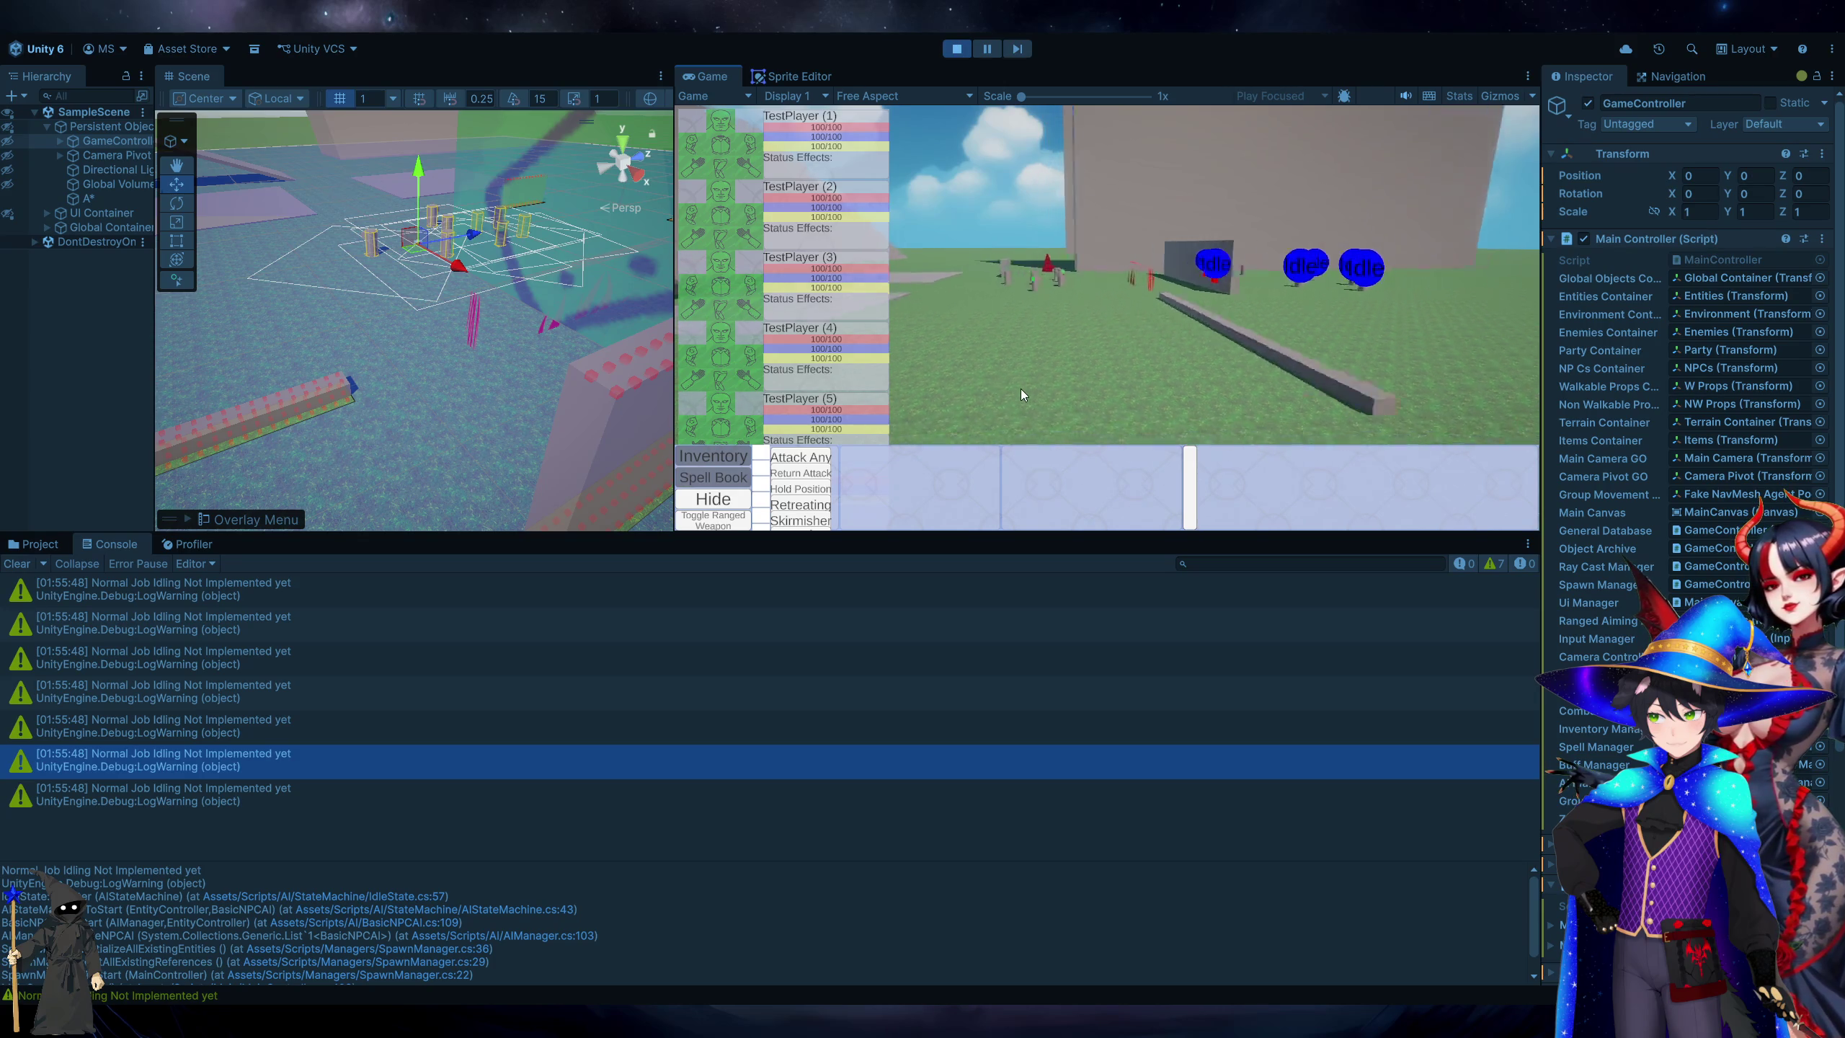
pyautogui.moveTo(1073, 228); pyautogui.dragTo(1245, 407)
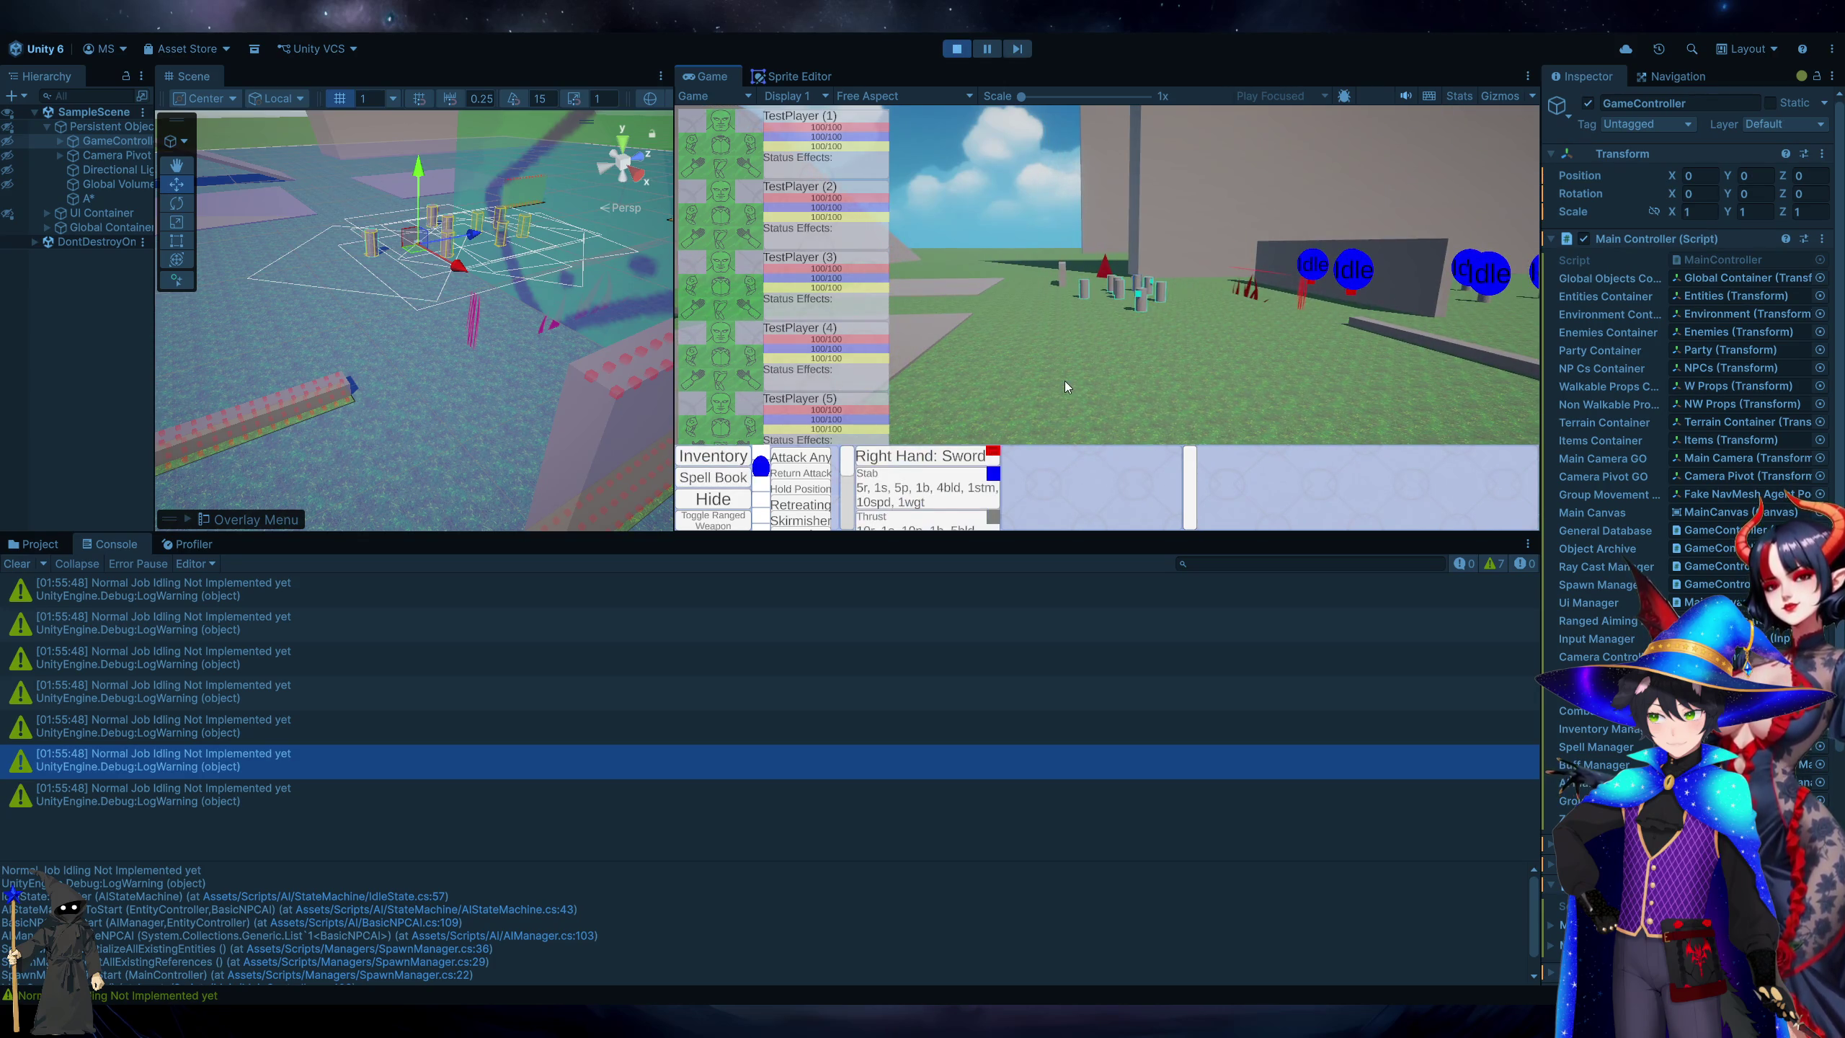
pyautogui.rightClick(1067, 382)
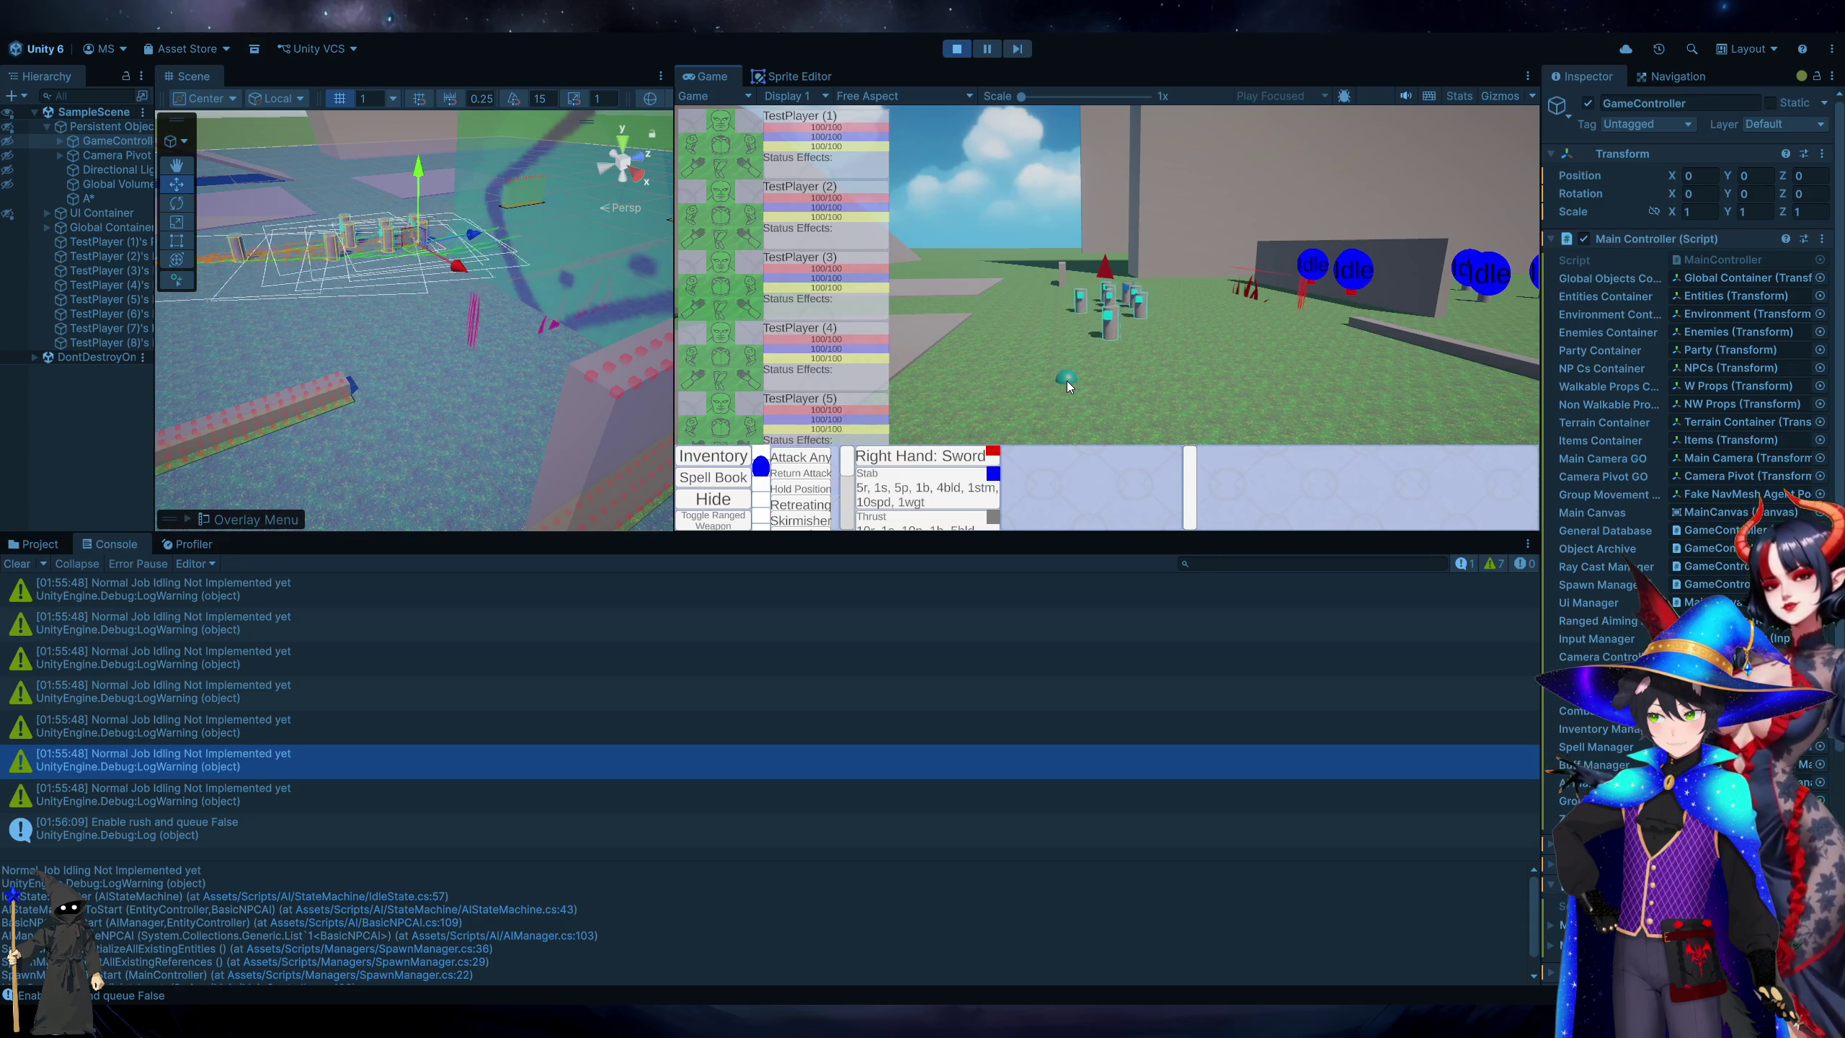
pyautogui.click(1068, 386)
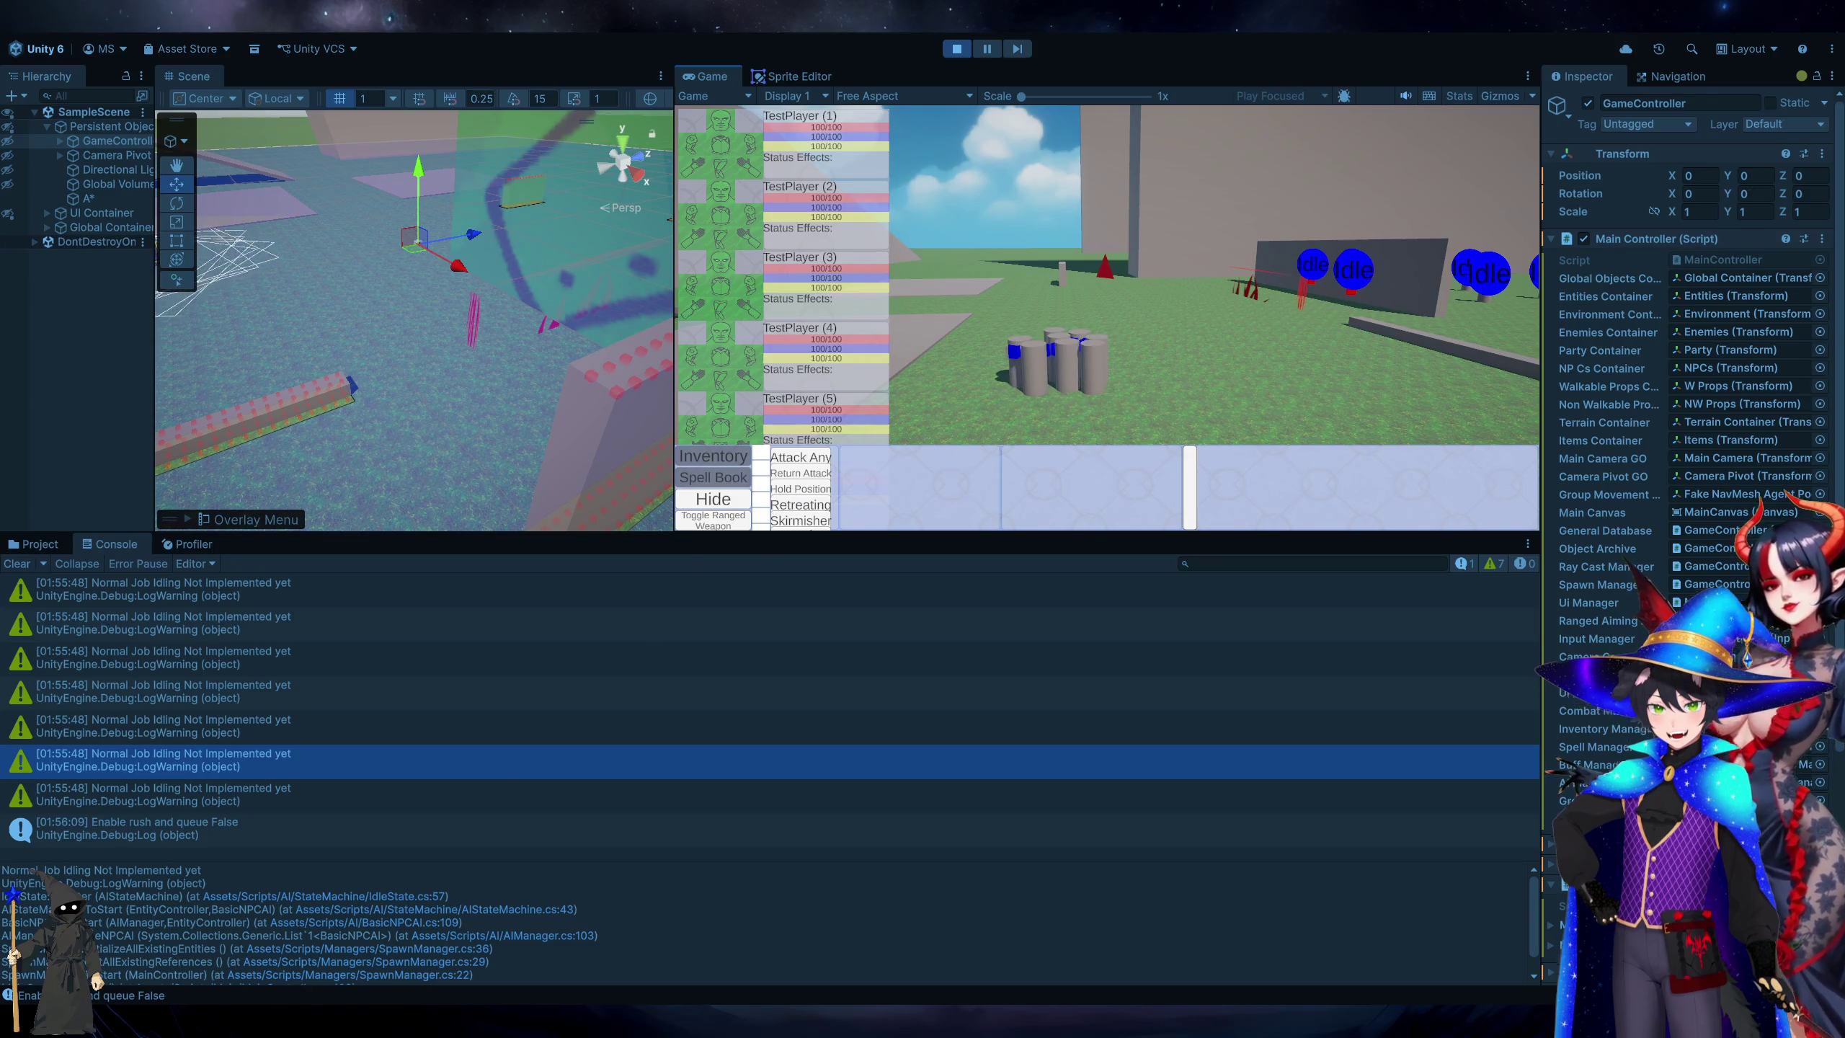
pyautogui.hotkey('alt', 'Tab')
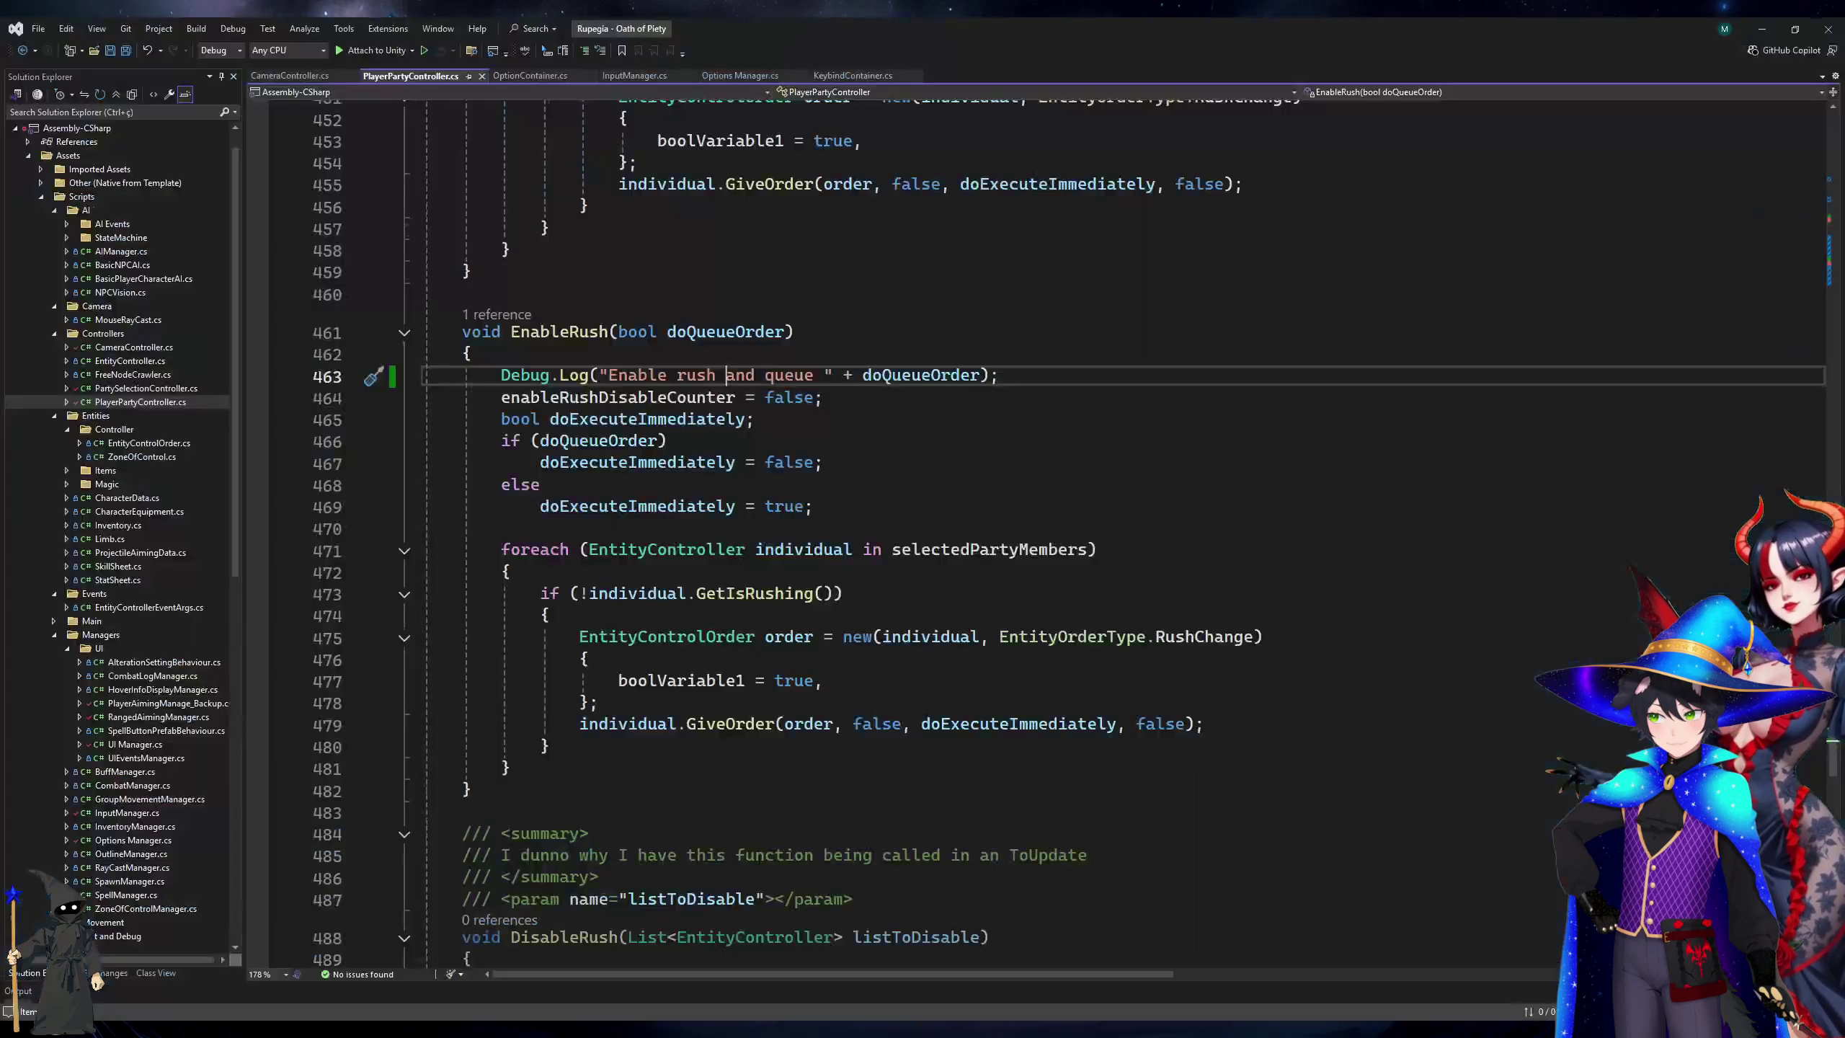
# Scroll up from EnableRush to the opening of the MoveOrder method.
pyautogui.click(792, 550)
pyautogui.click(838, 575)
pyautogui.scroll(12, 838, 574)
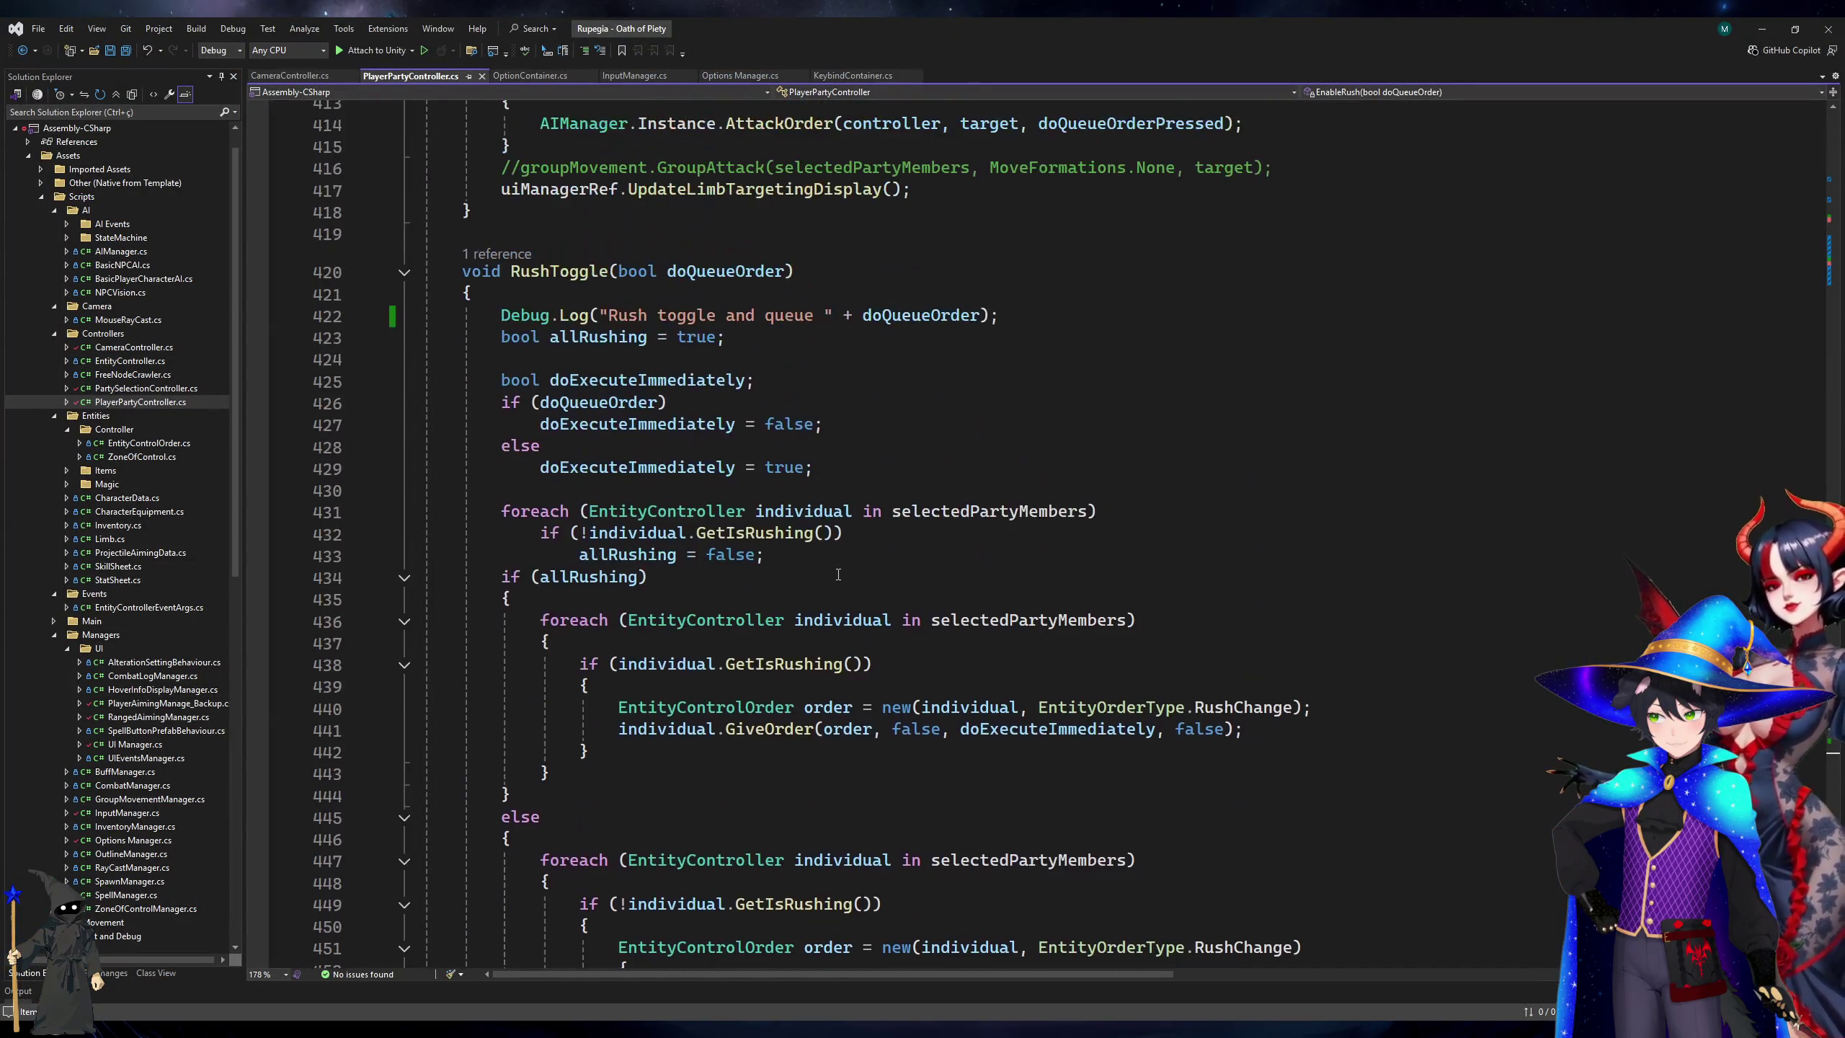
pyautogui.scroll(6, 838, 575)
pyautogui.scroll(7, 839, 575)
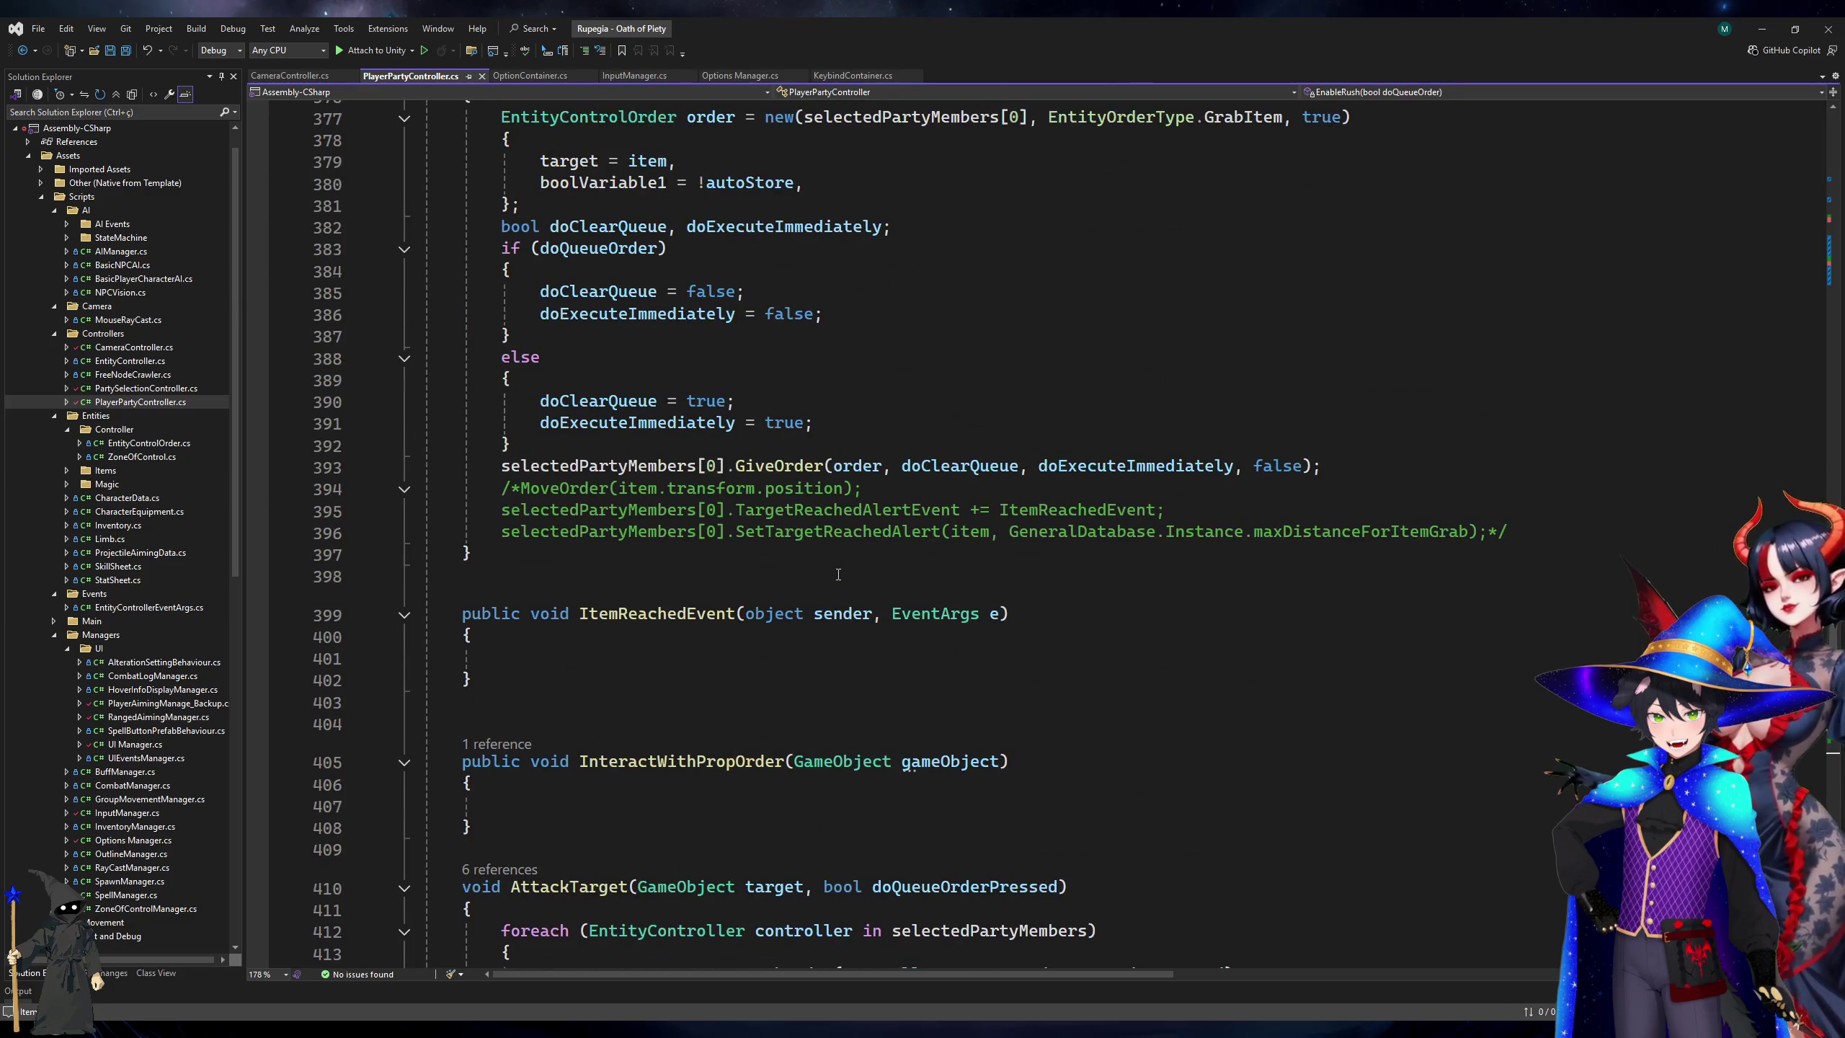
pyautogui.scroll(6, 838, 575)
pyautogui.scroll(20, 711, 513)
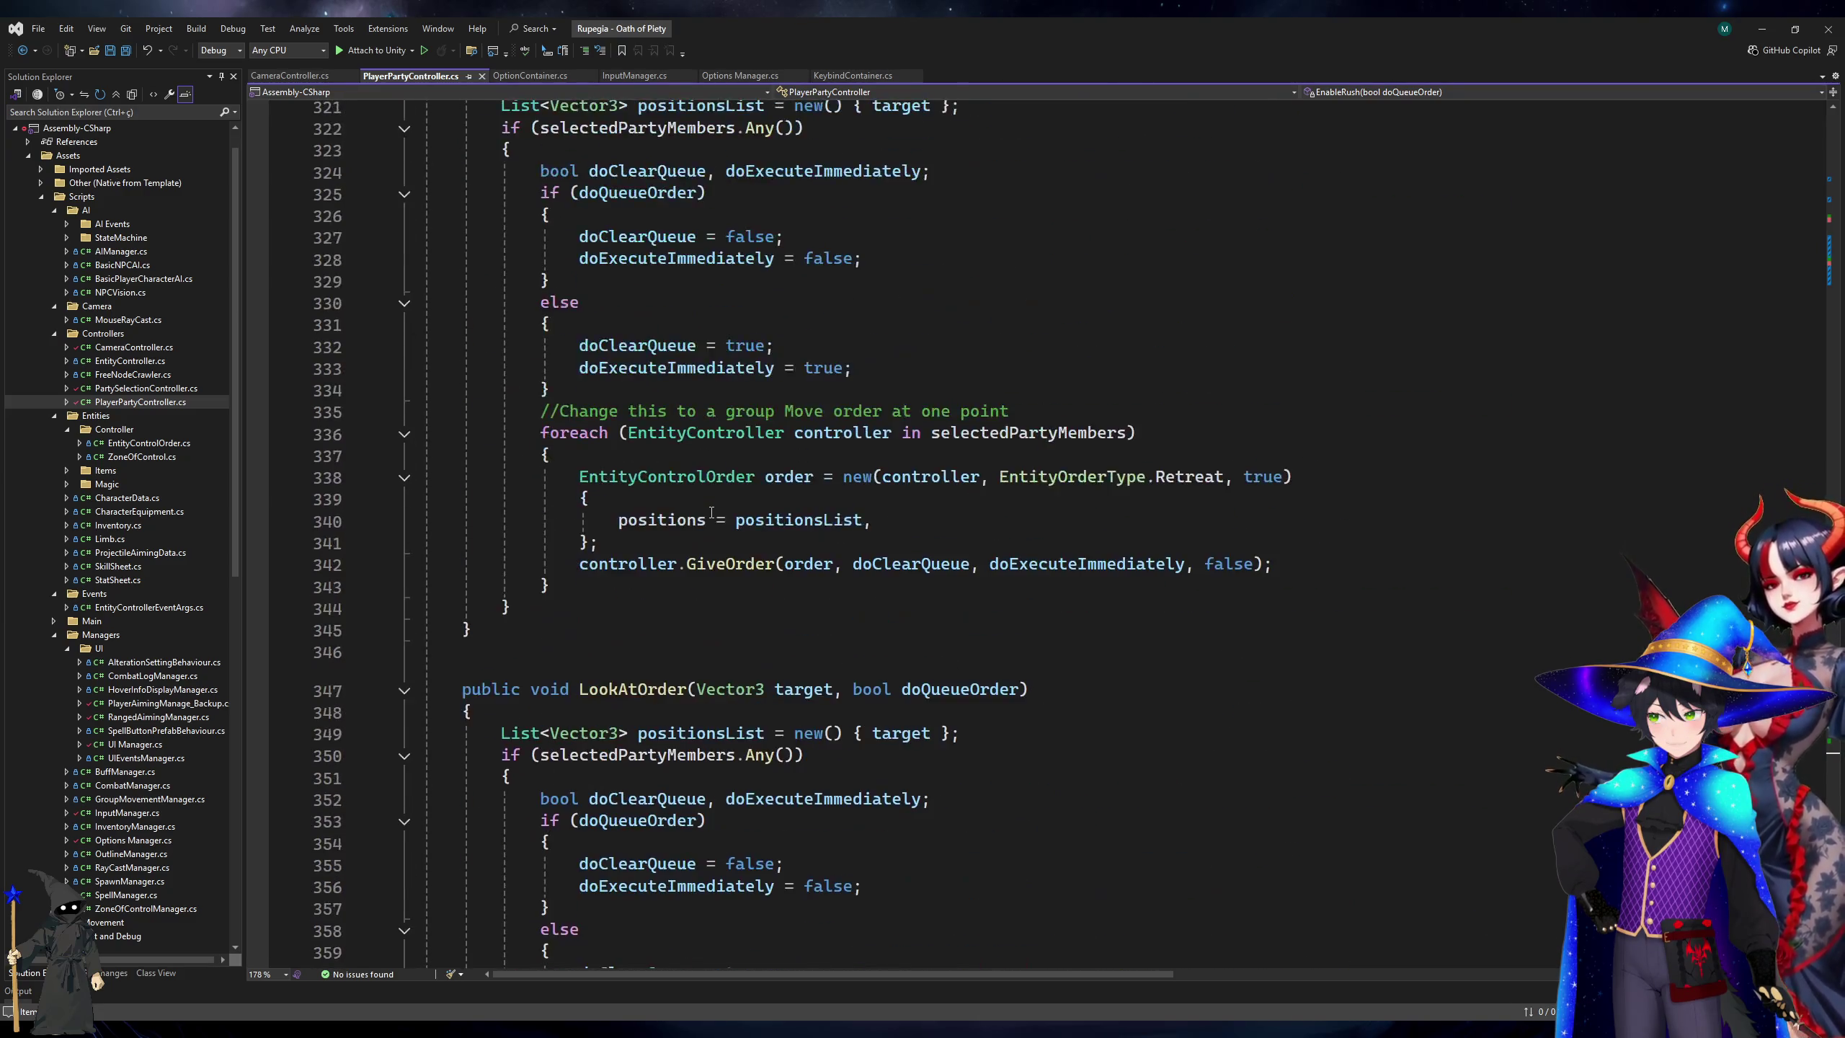
pyautogui.click(621, 609)
pyautogui.scroll(8, 621, 609)
pyautogui.click(606, 525)
pyautogui.click(606, 484)
# Insert Debug.Log("Move order " + target + " - queue: " + doQueueOrder) at MoveOrder's top, then return to Unity.
pyautogui.press('Return')
pyautogui.write('Debug.')
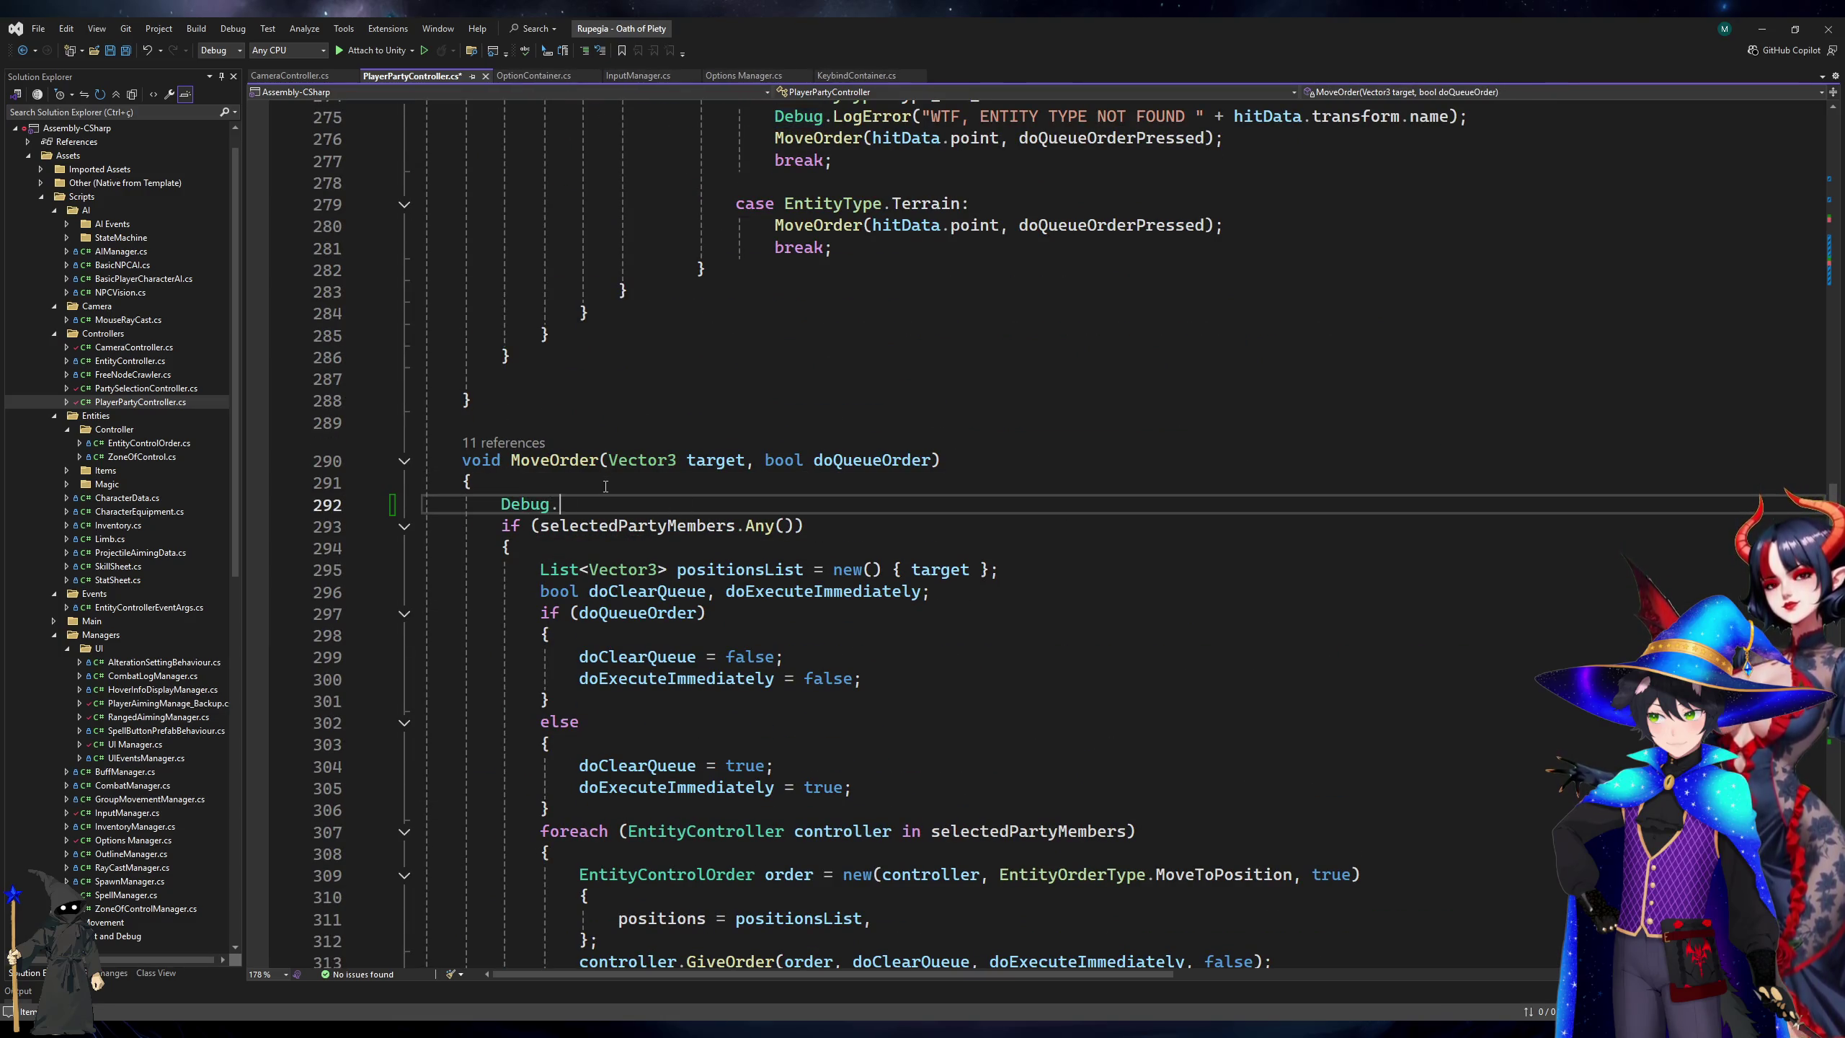
pyautogui.write('Log("Move order ')
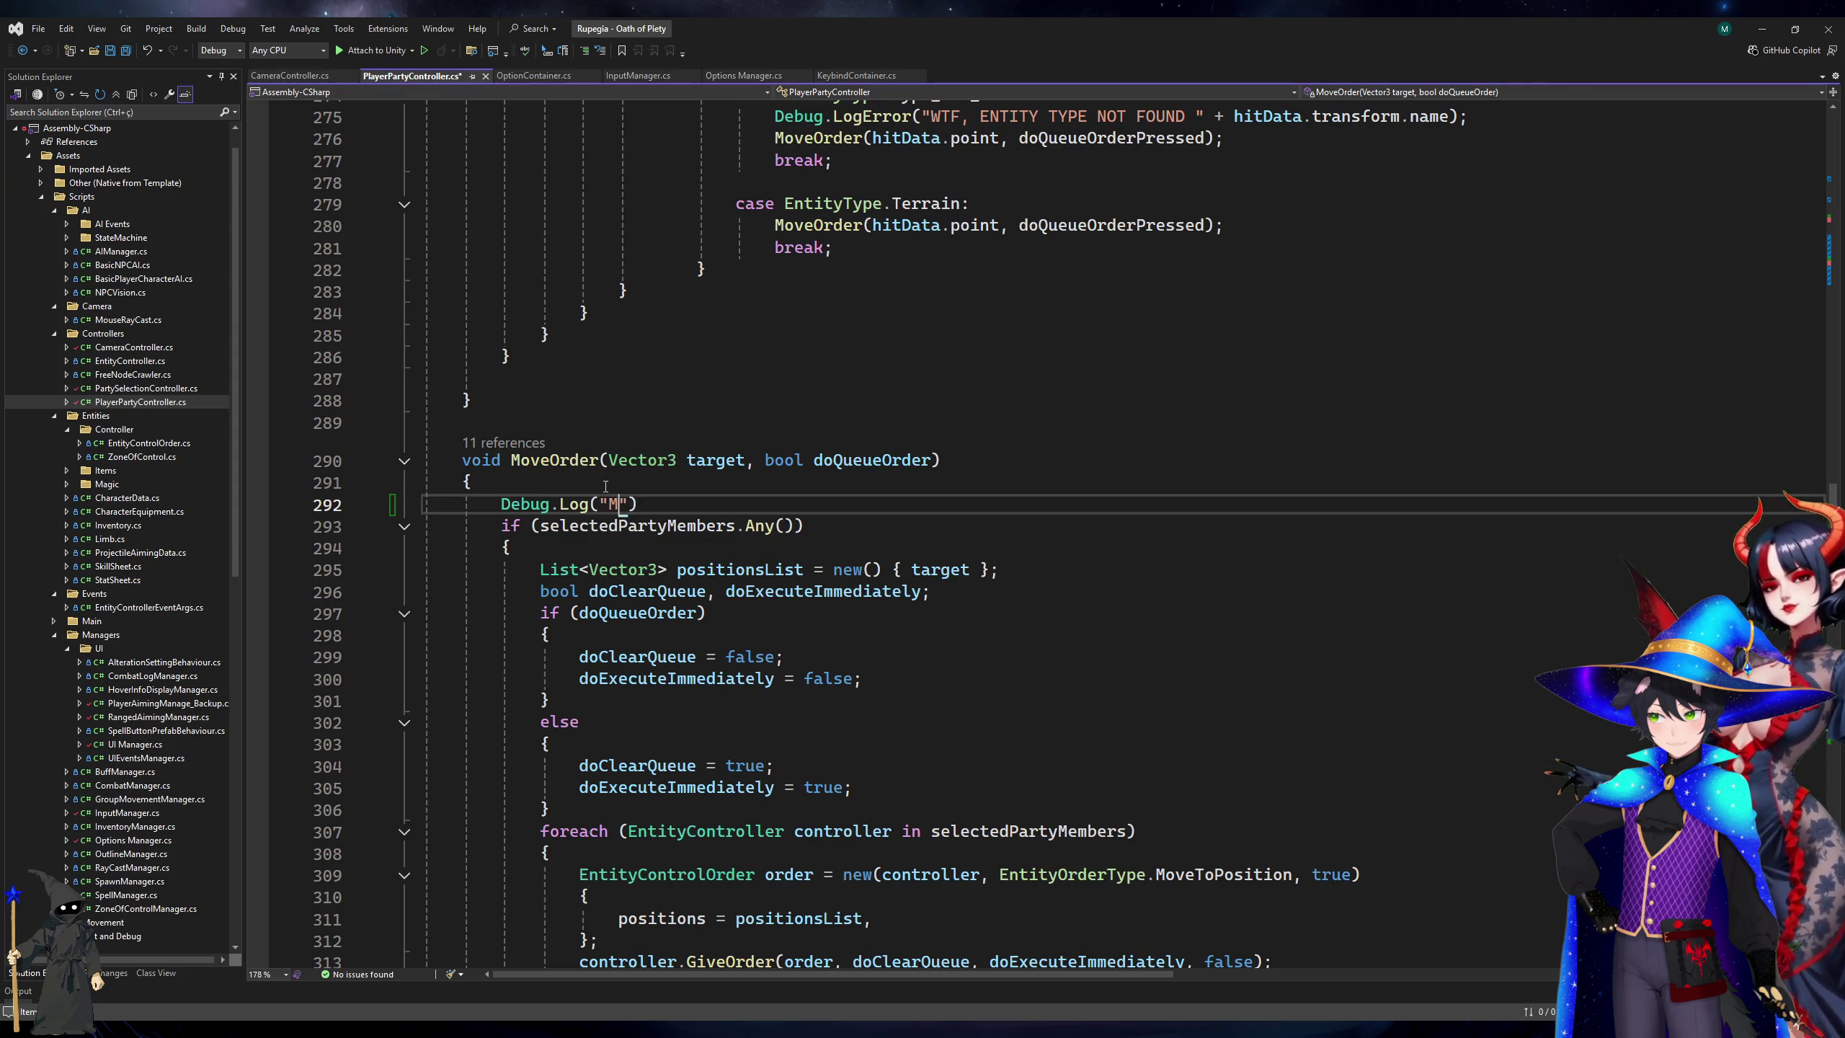
pyautogui.write('" + target).;')
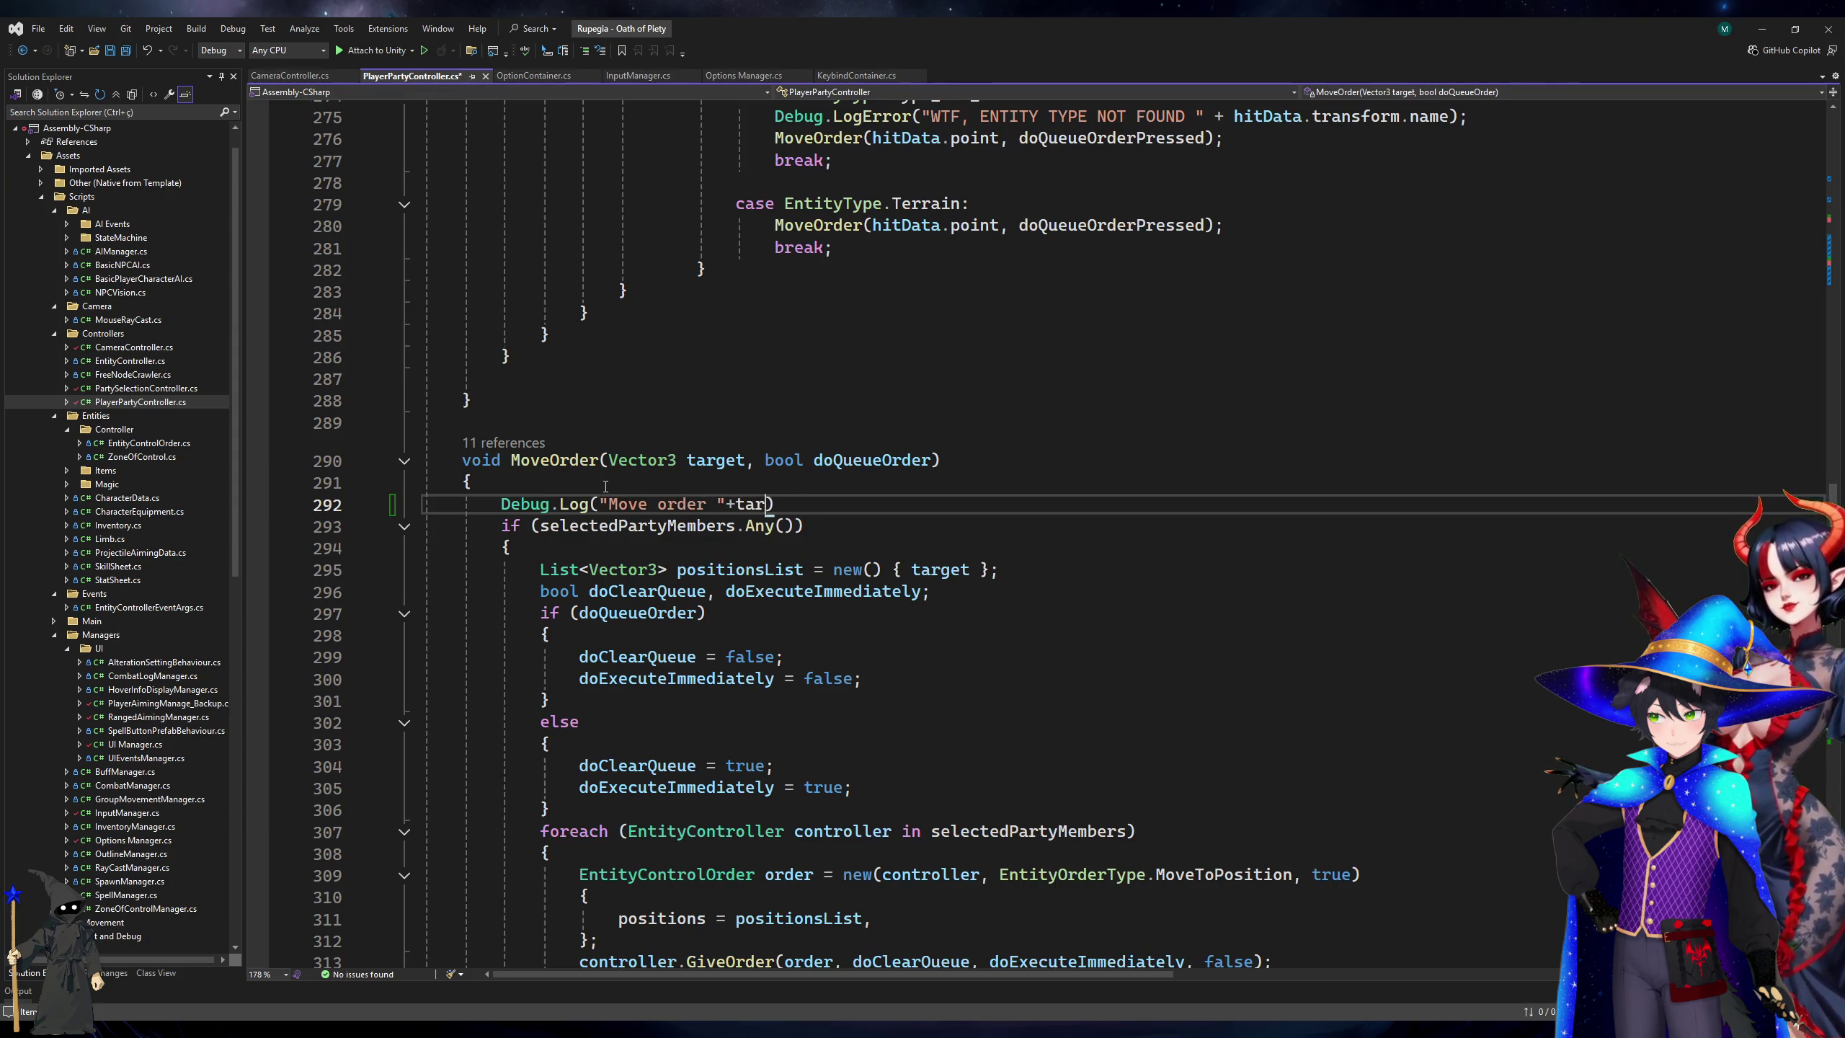
pyautogui.press('Left')
pyautogui.press('Left')
pyautogui.write('+ " - queue: " + doQueueOrder')
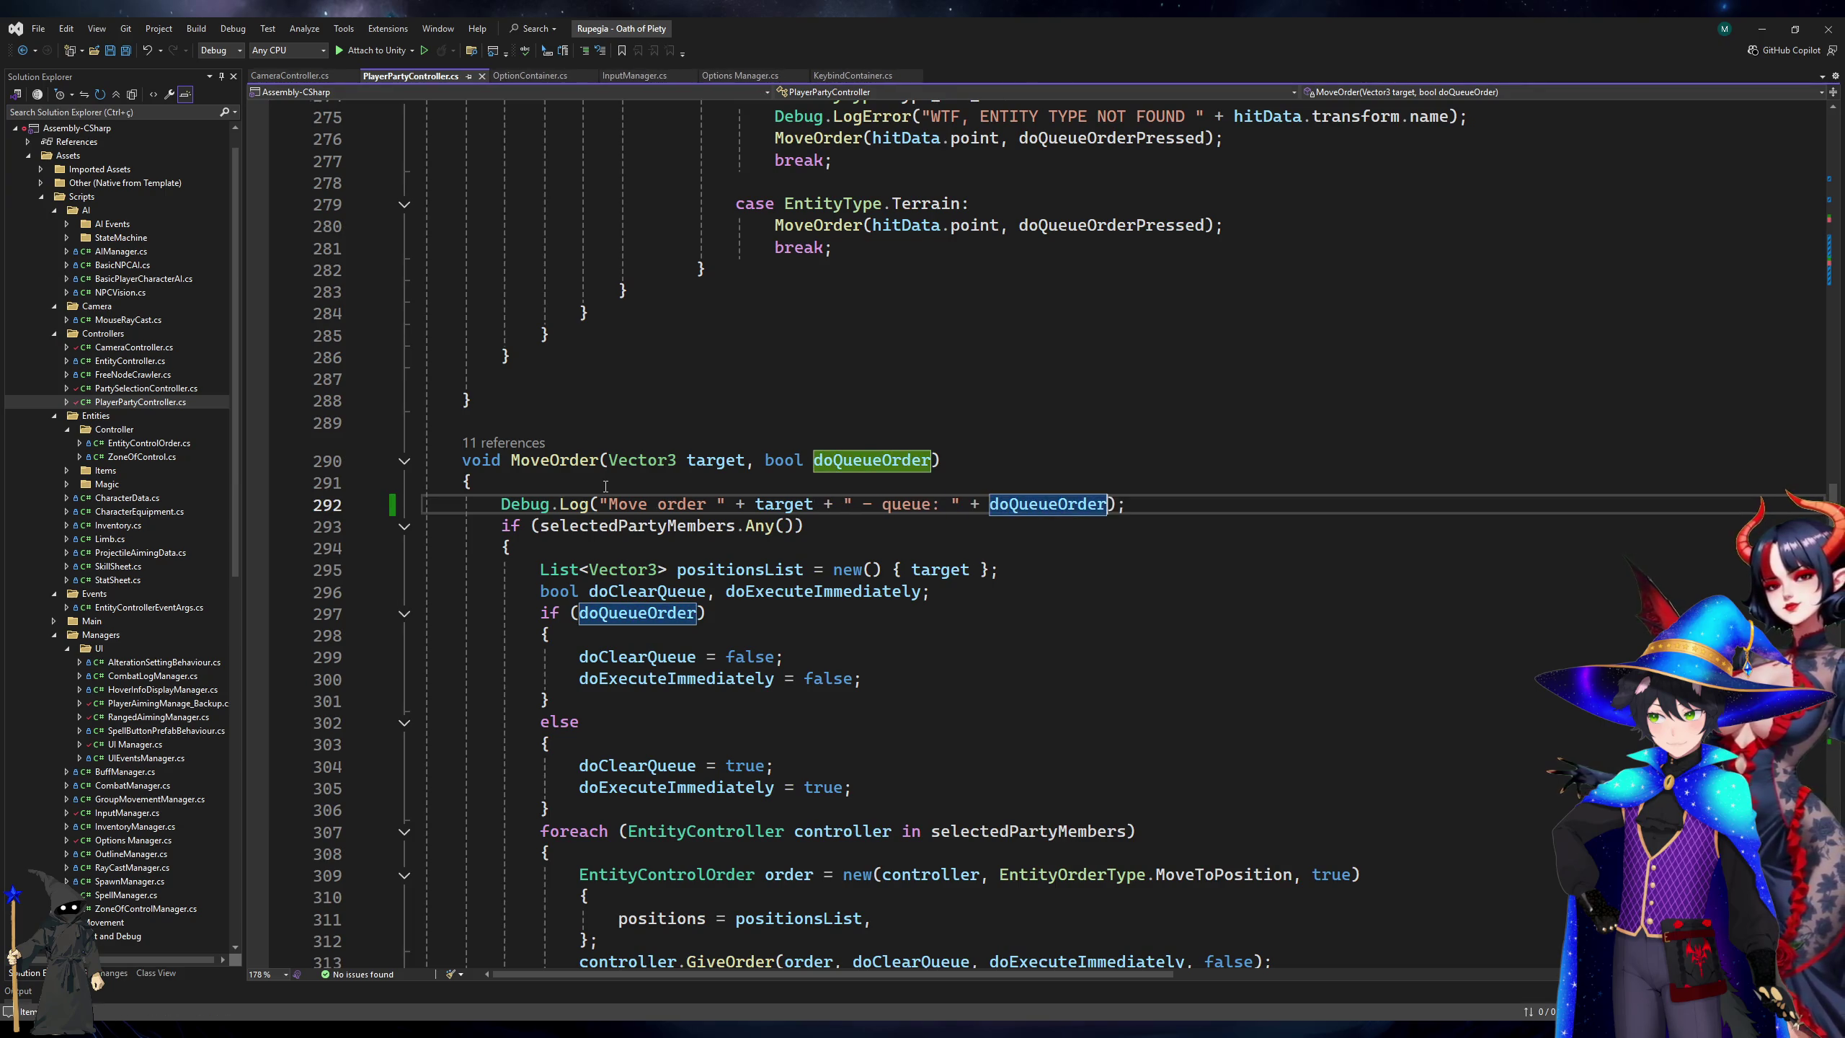
pyautogui.click(1762, 29)
pyautogui.click(956, 50)
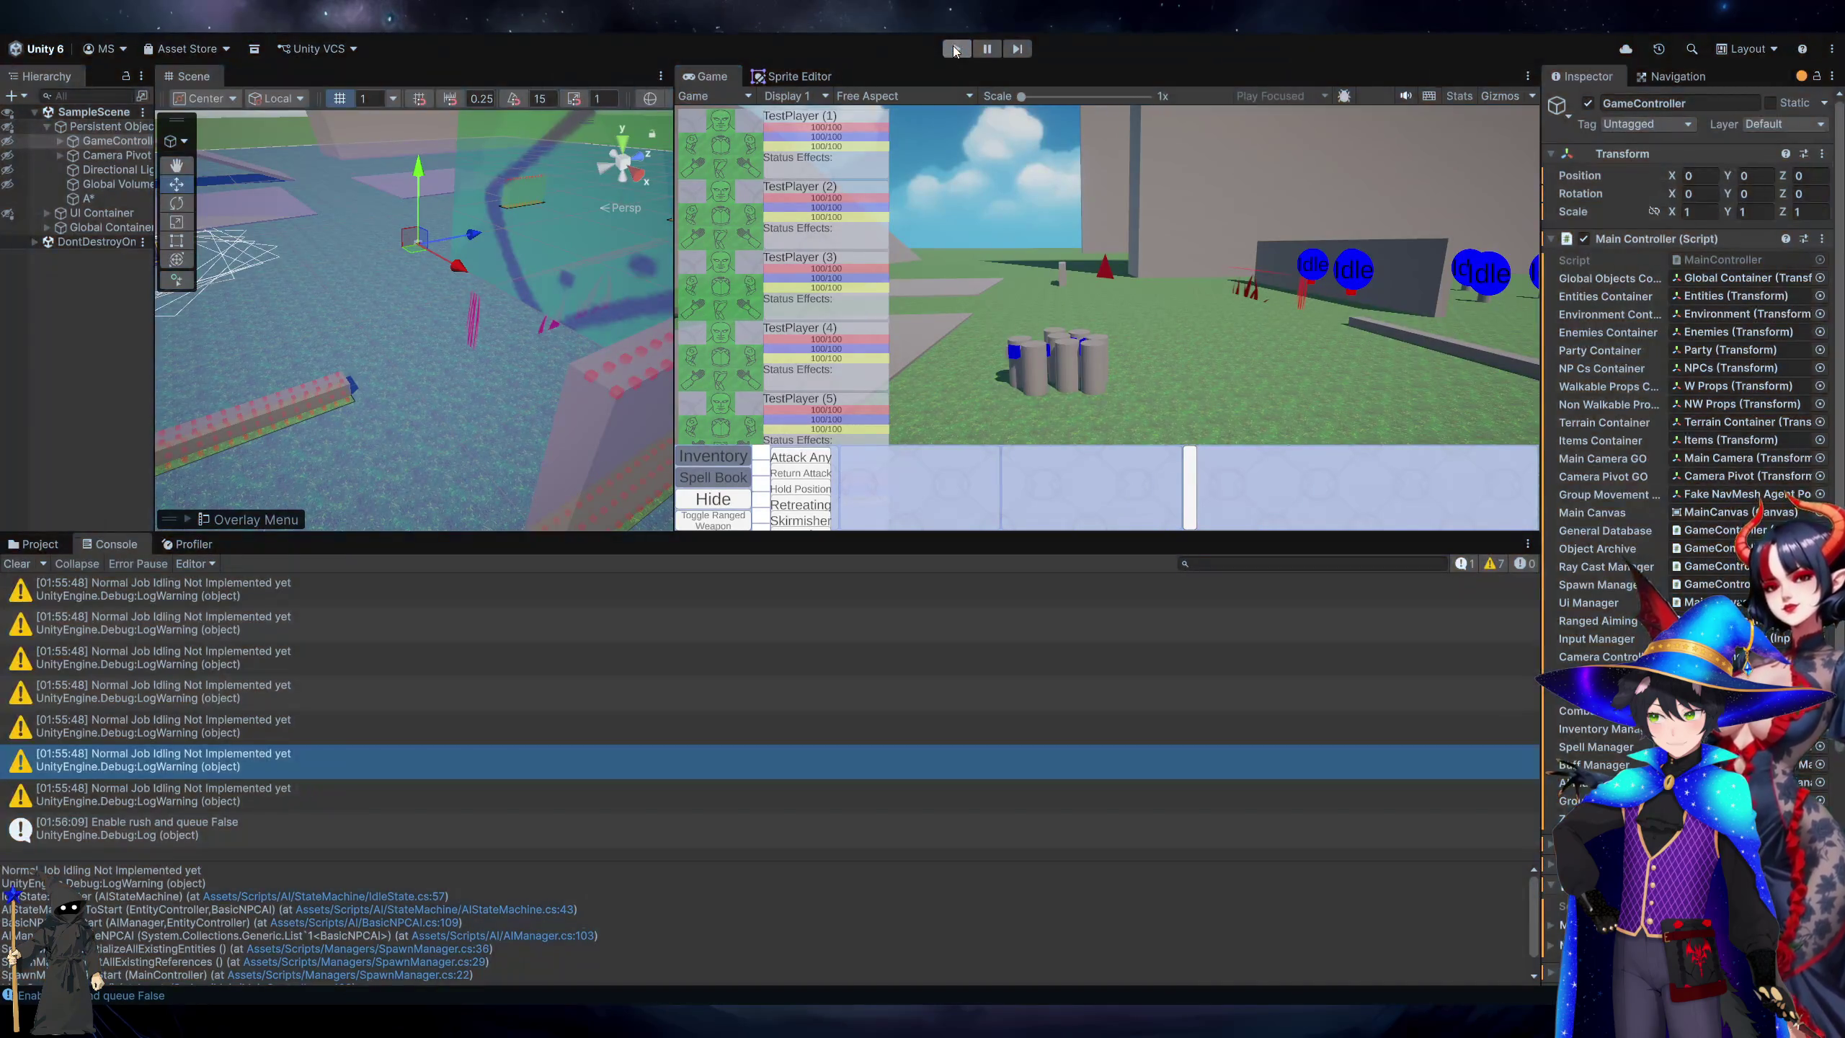
# Restart Play mode, box-select the party, and send it to three different ground spots.
pyautogui.click(956, 50)
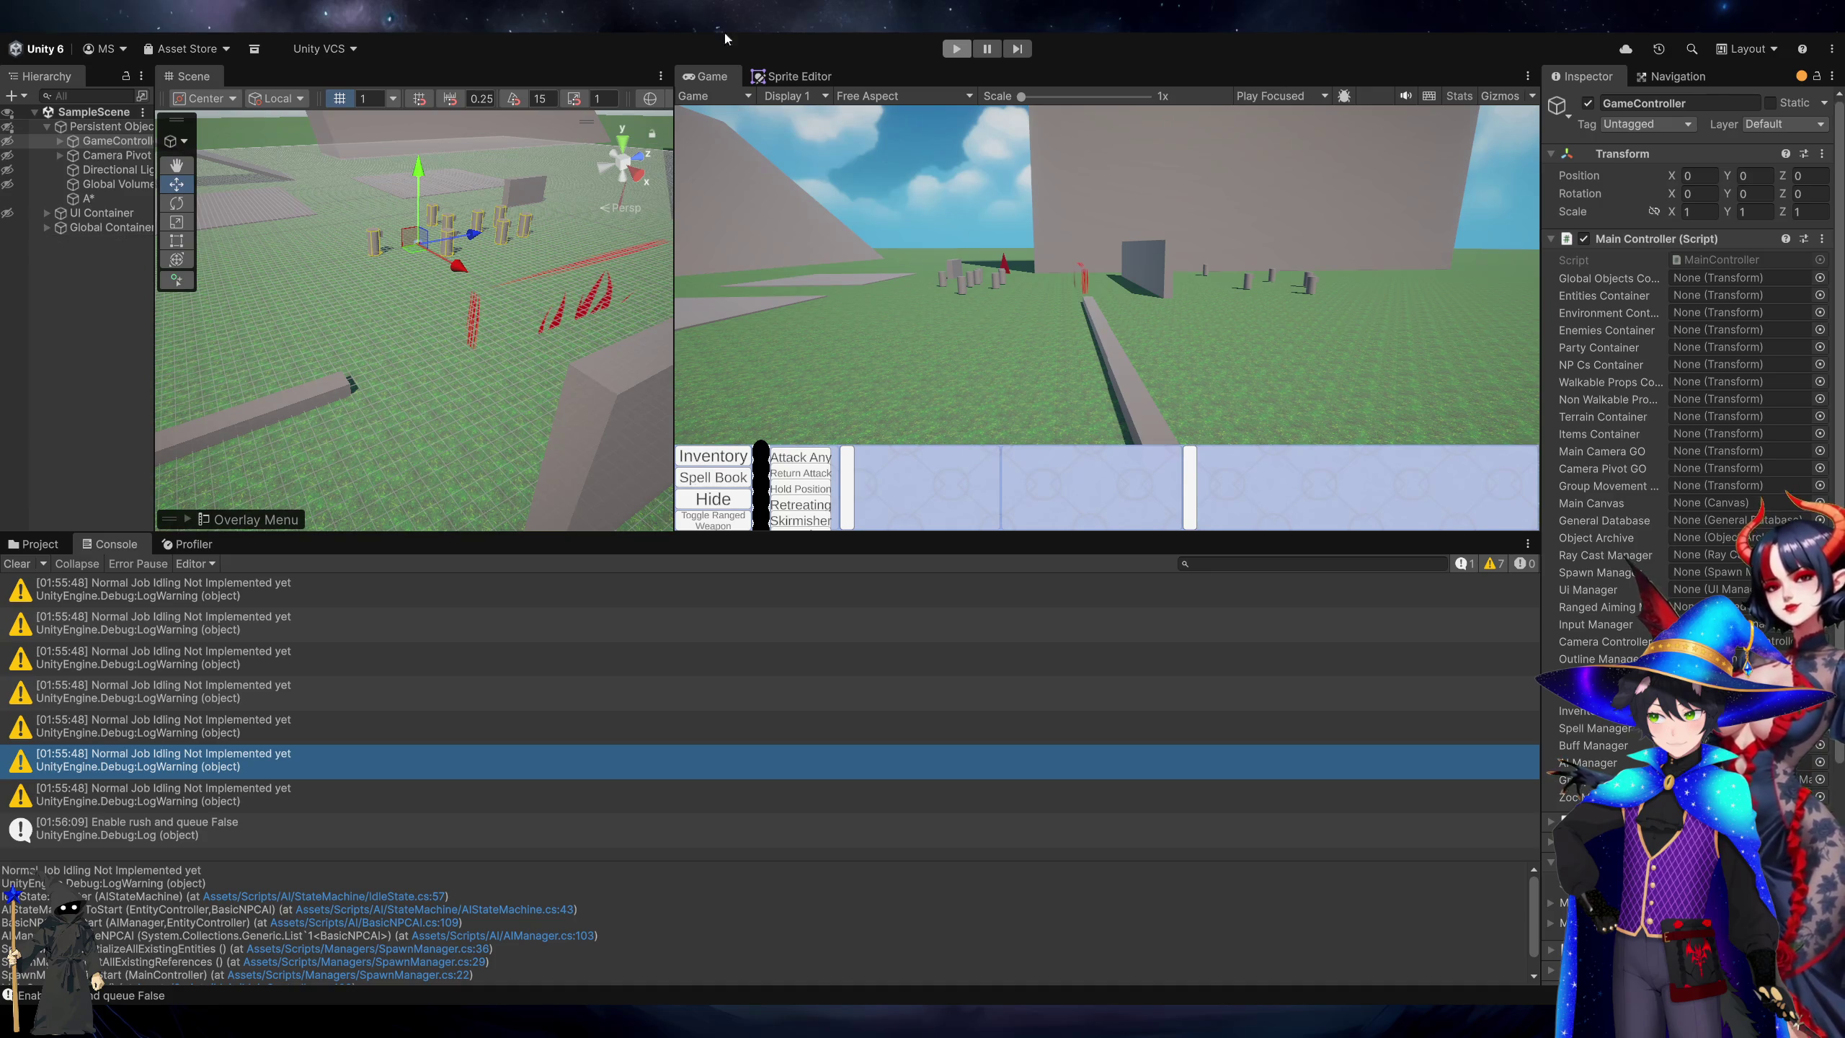
pyautogui.click(950, 49)
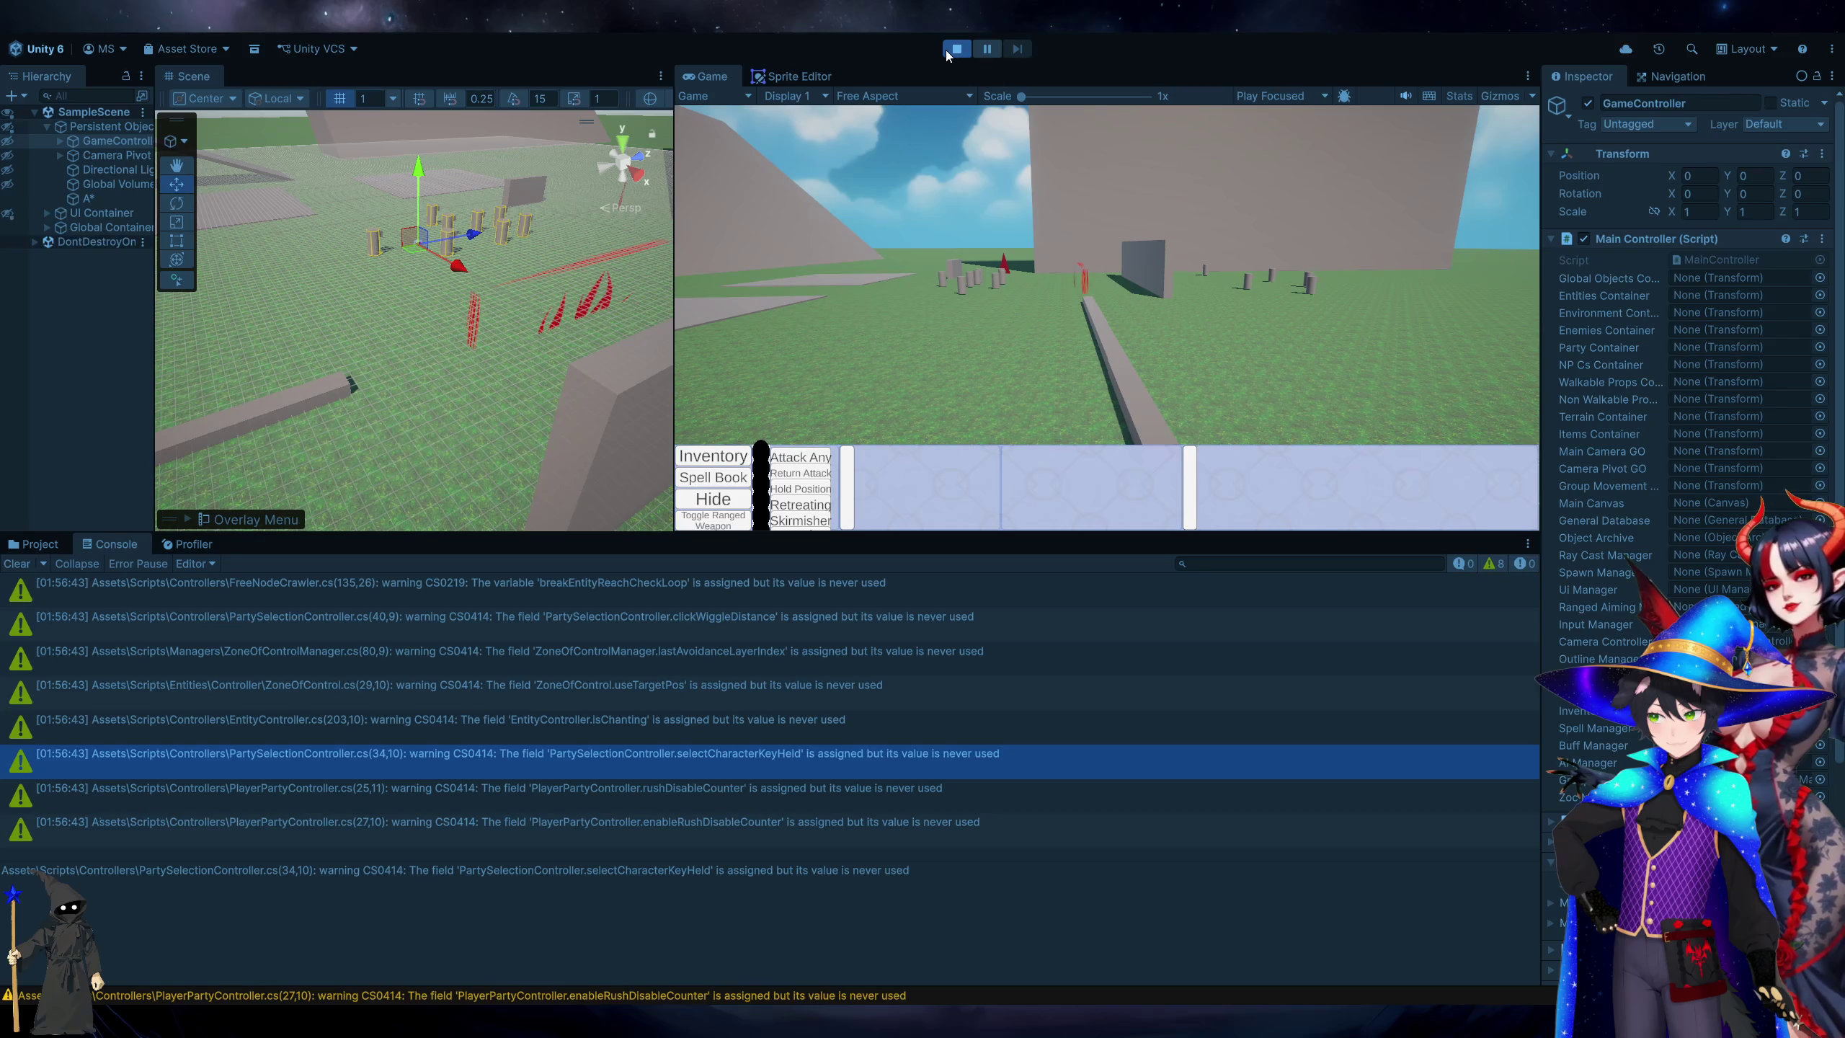
pyautogui.scroll(3, 1023, 328)
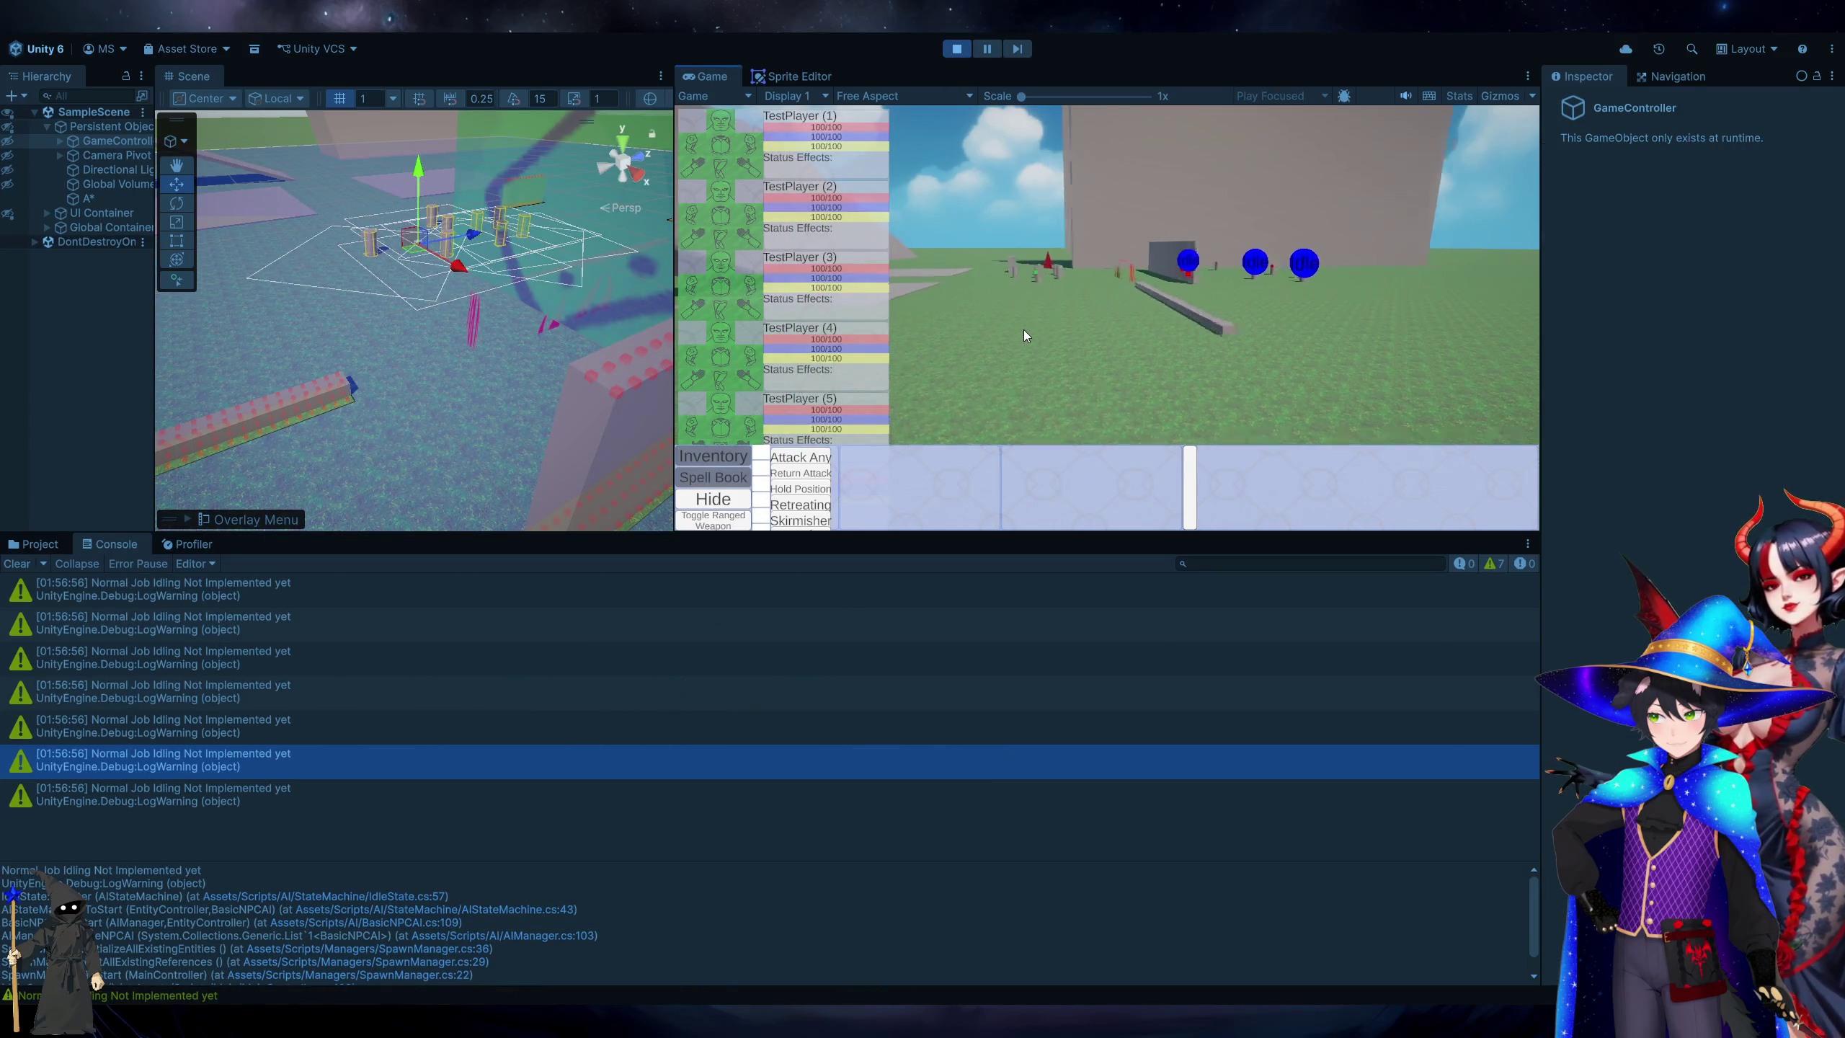
pyautogui.moveTo(974, 201); pyautogui.dragTo(1171, 322)
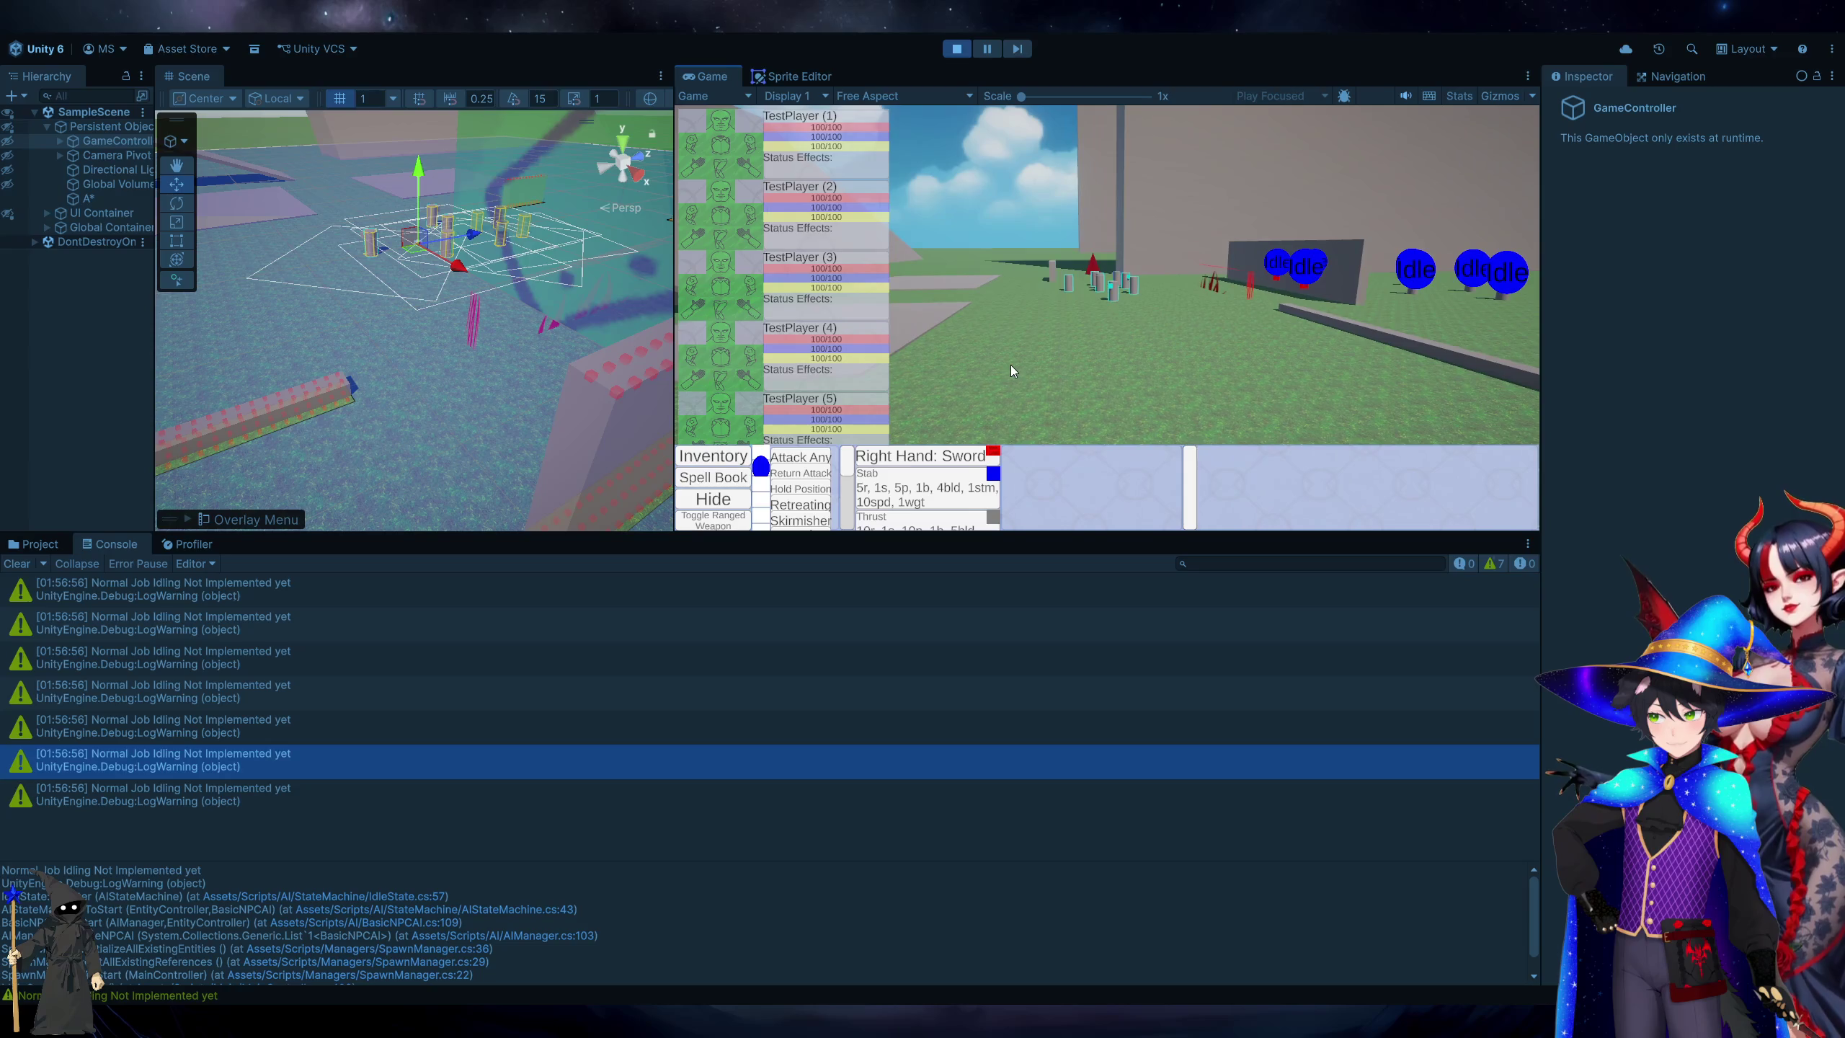
pyautogui.rightClick(1011, 365)
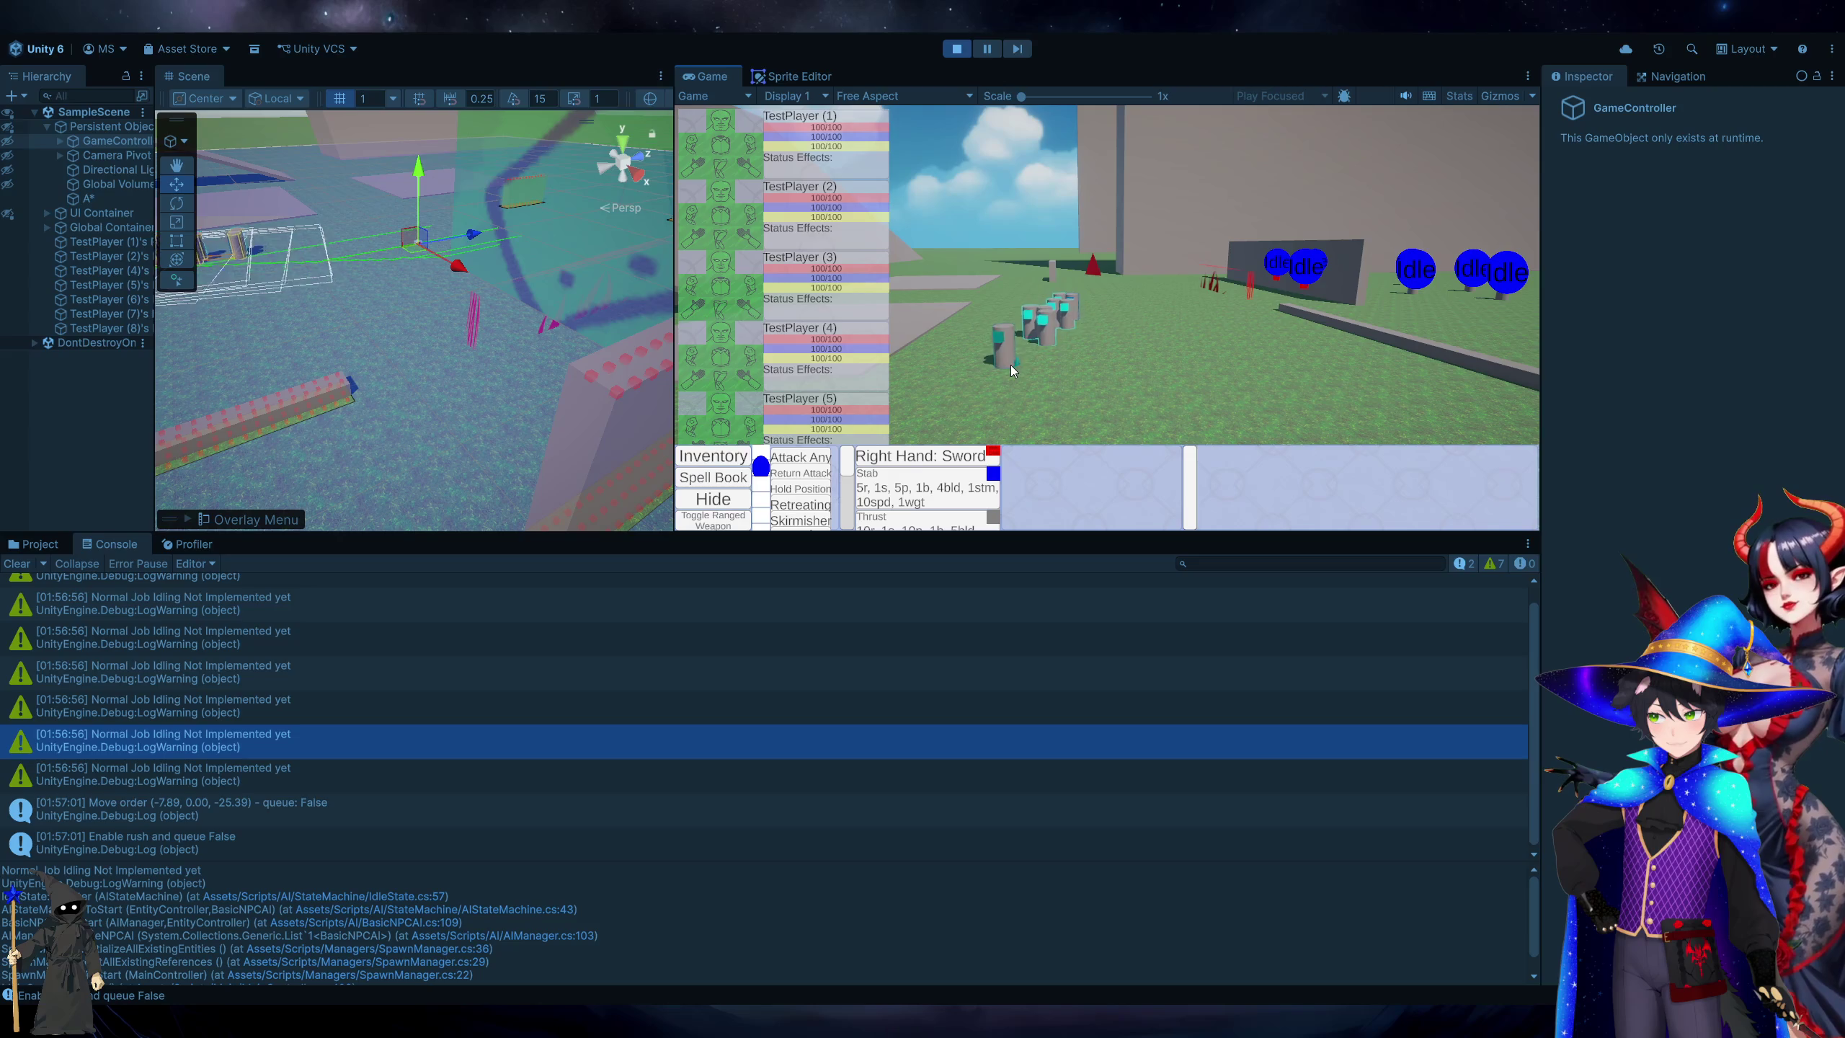
pyautogui.rightClick(1210, 351)
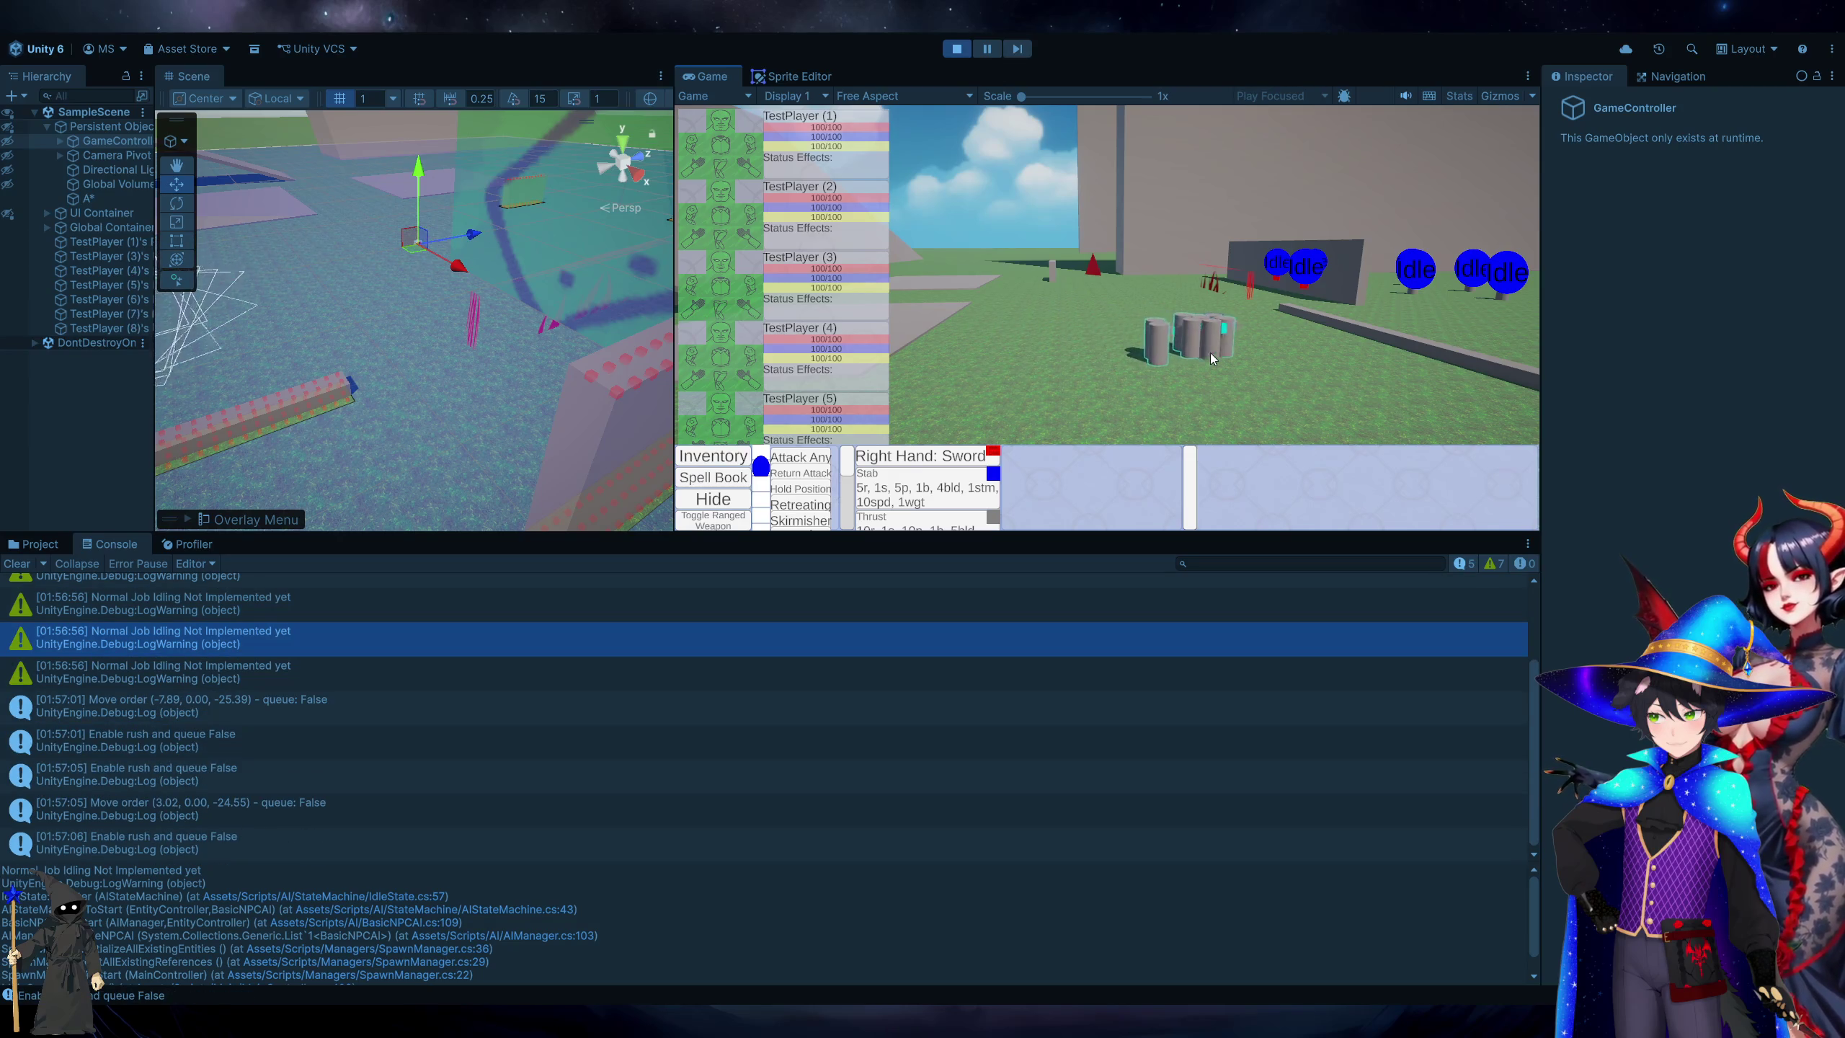
pyautogui.rightClick(1066, 318)
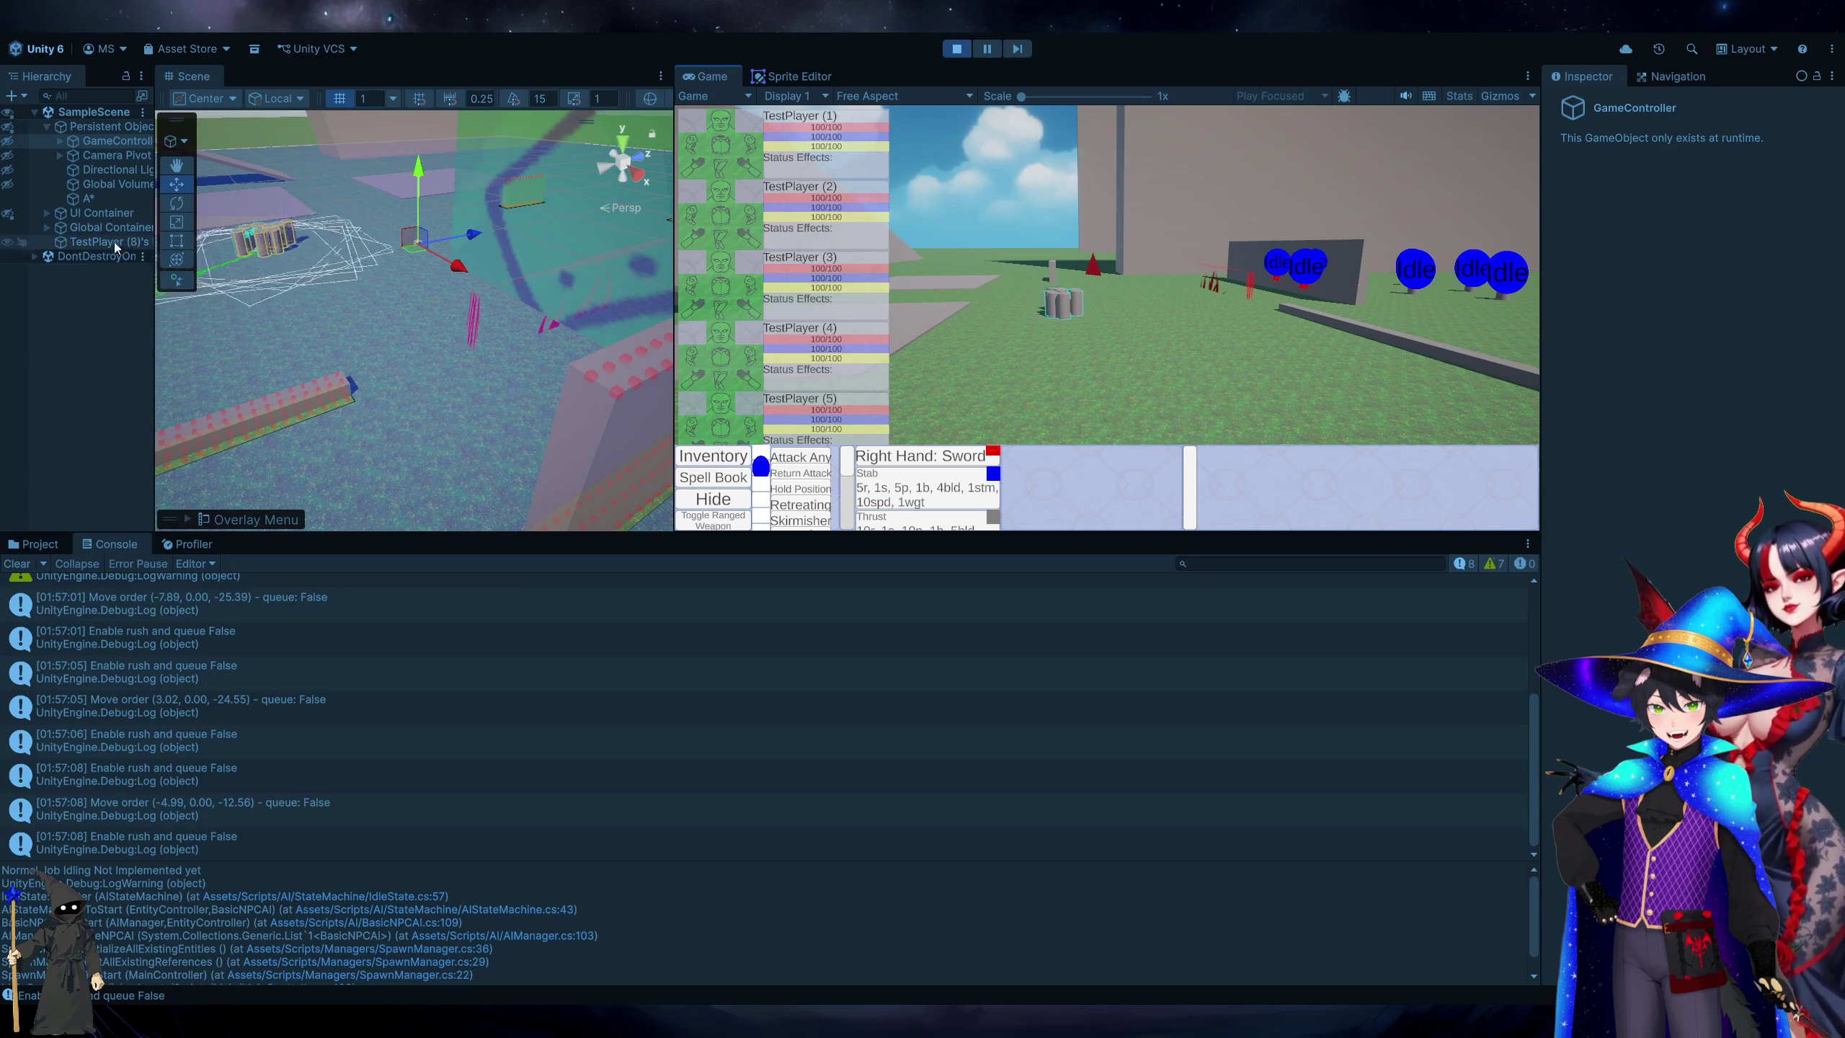
# Expand Global Container > Entities > Party and inspect TestPlayer (1)'s Entity Controller values.
pyautogui.click(48, 227)
pyautogui.click(47, 227)
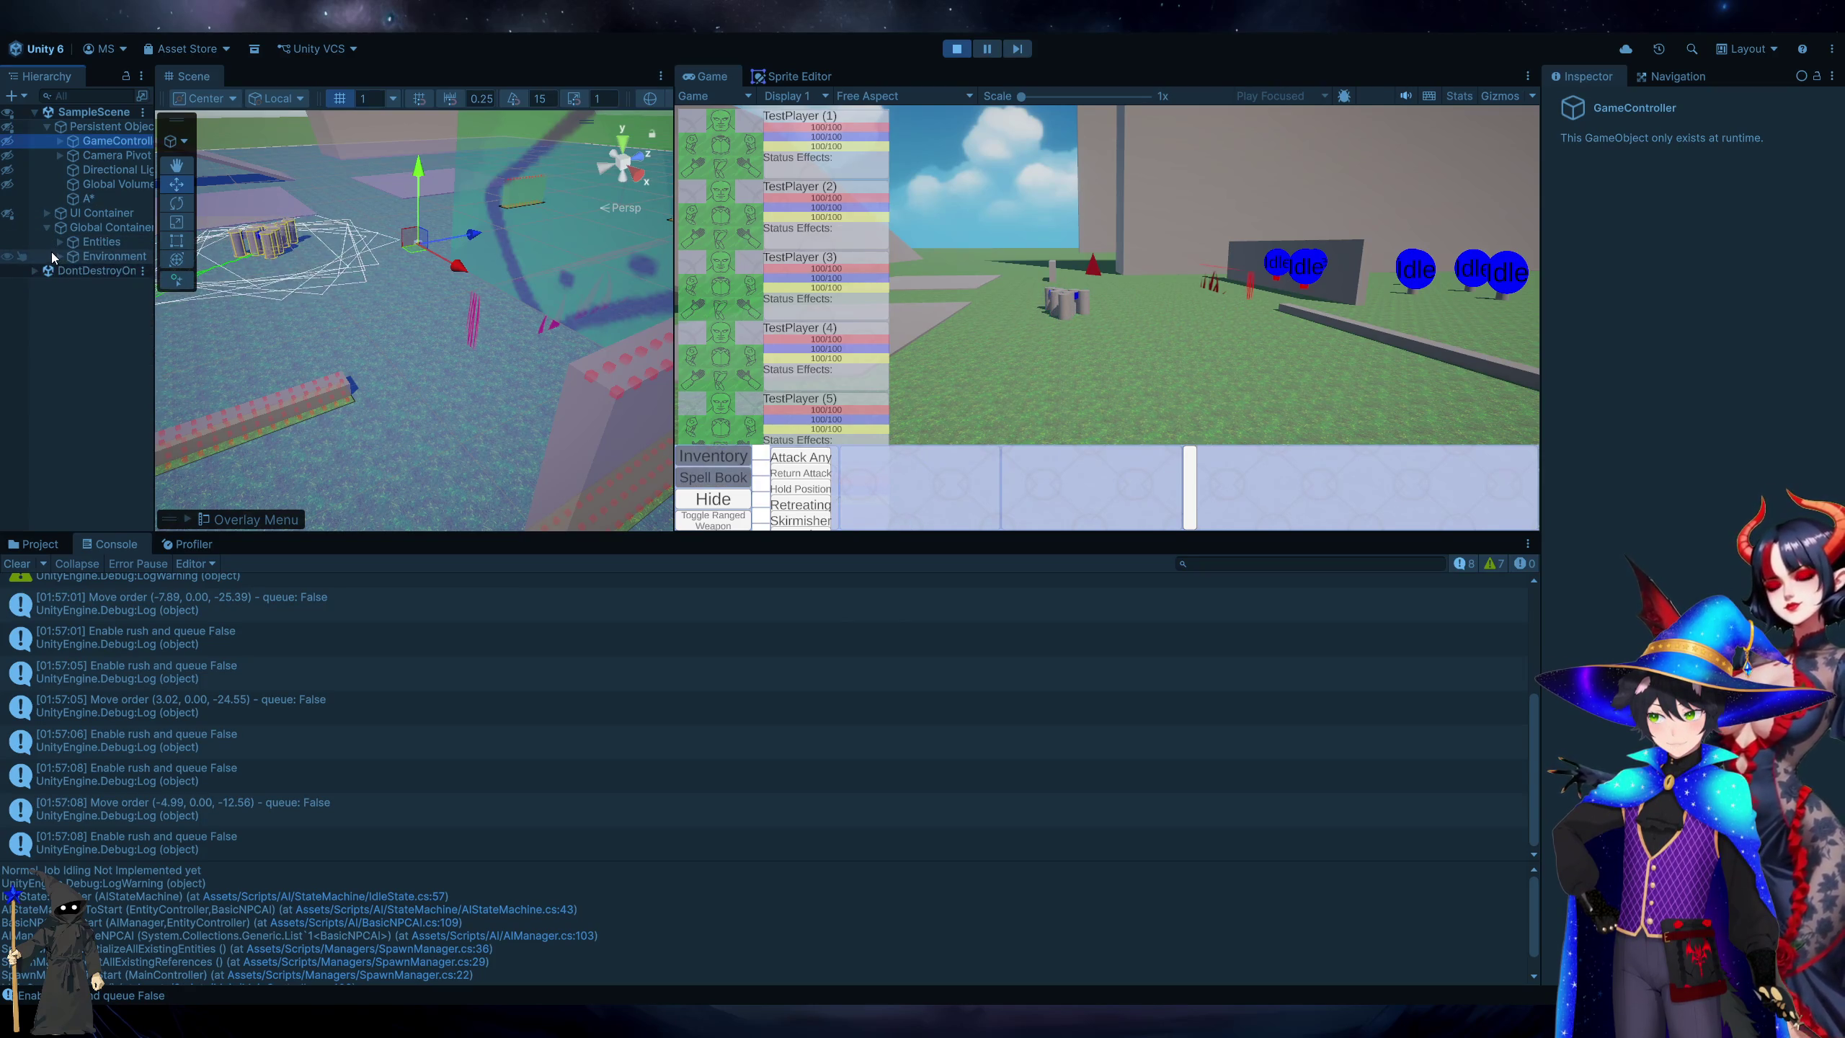
pyautogui.click(62, 257)
pyautogui.click(58, 242)
pyautogui.click(59, 315)
pyautogui.click(69, 271)
pyautogui.click(72, 270)
pyautogui.click(130, 290)
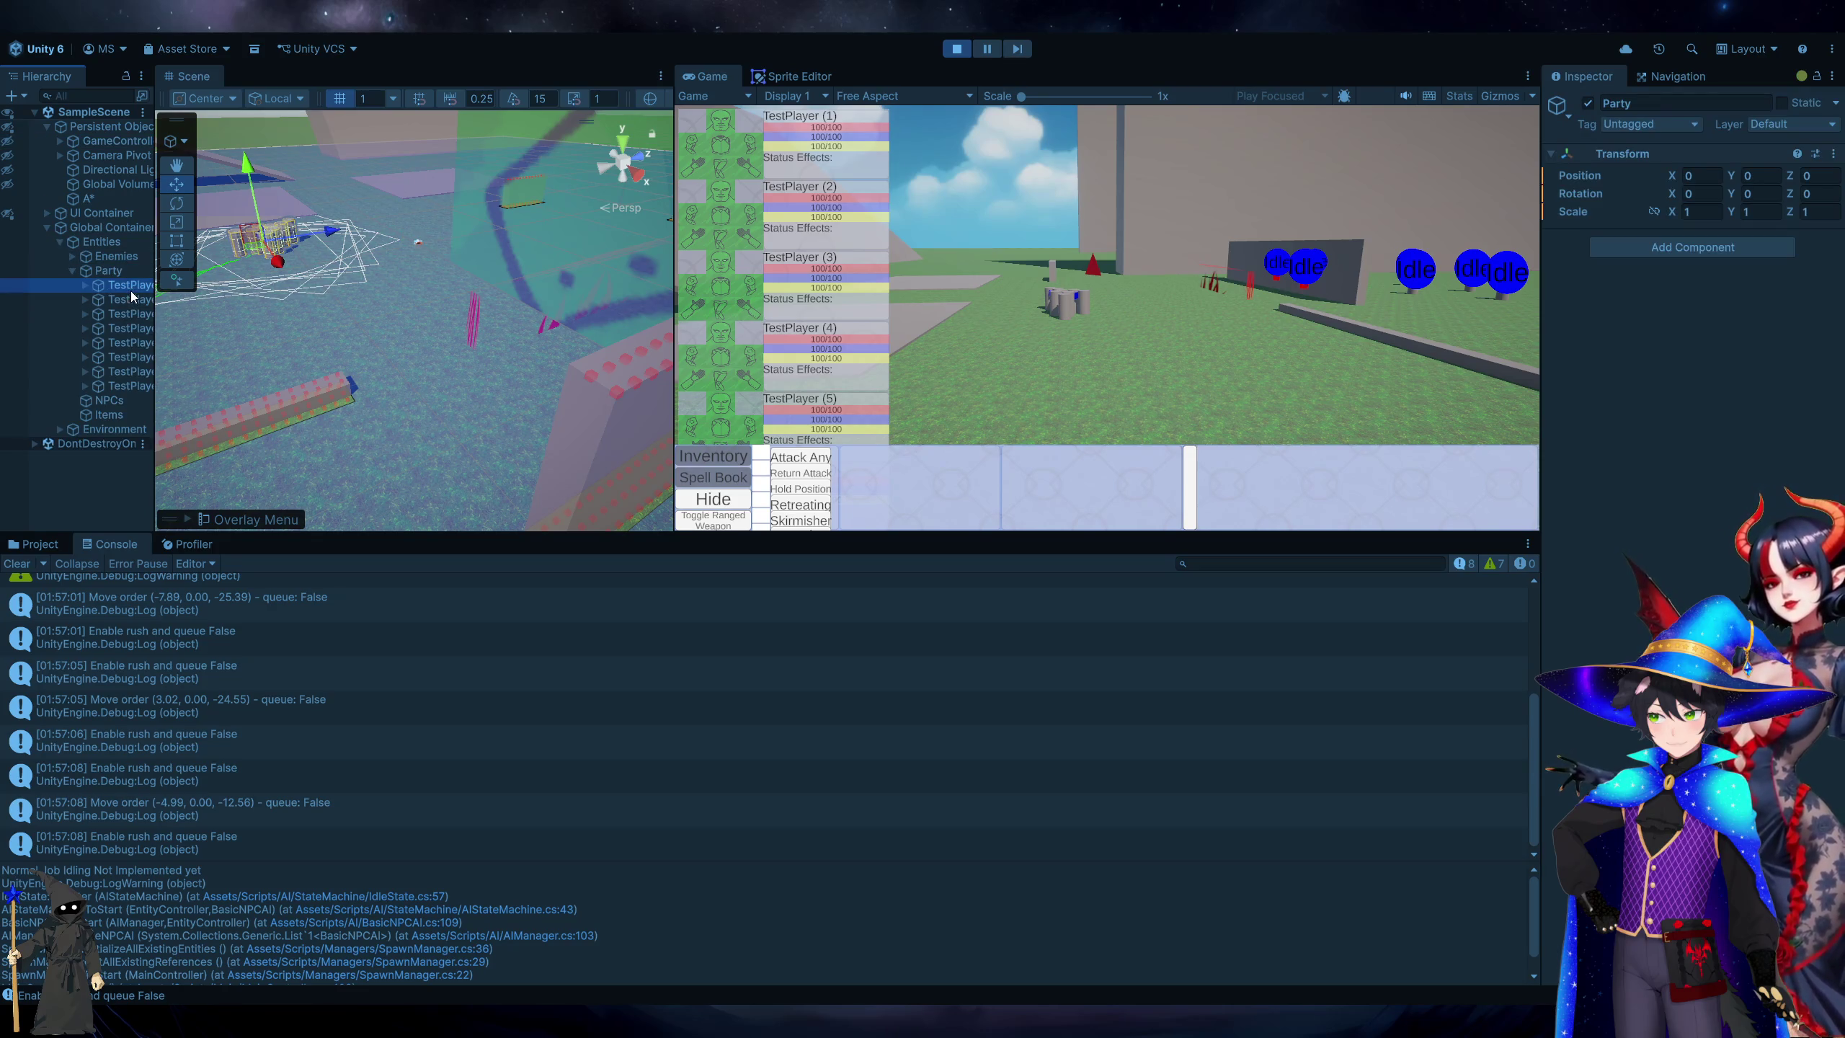
pyautogui.scroll(-10, 1671, 582)
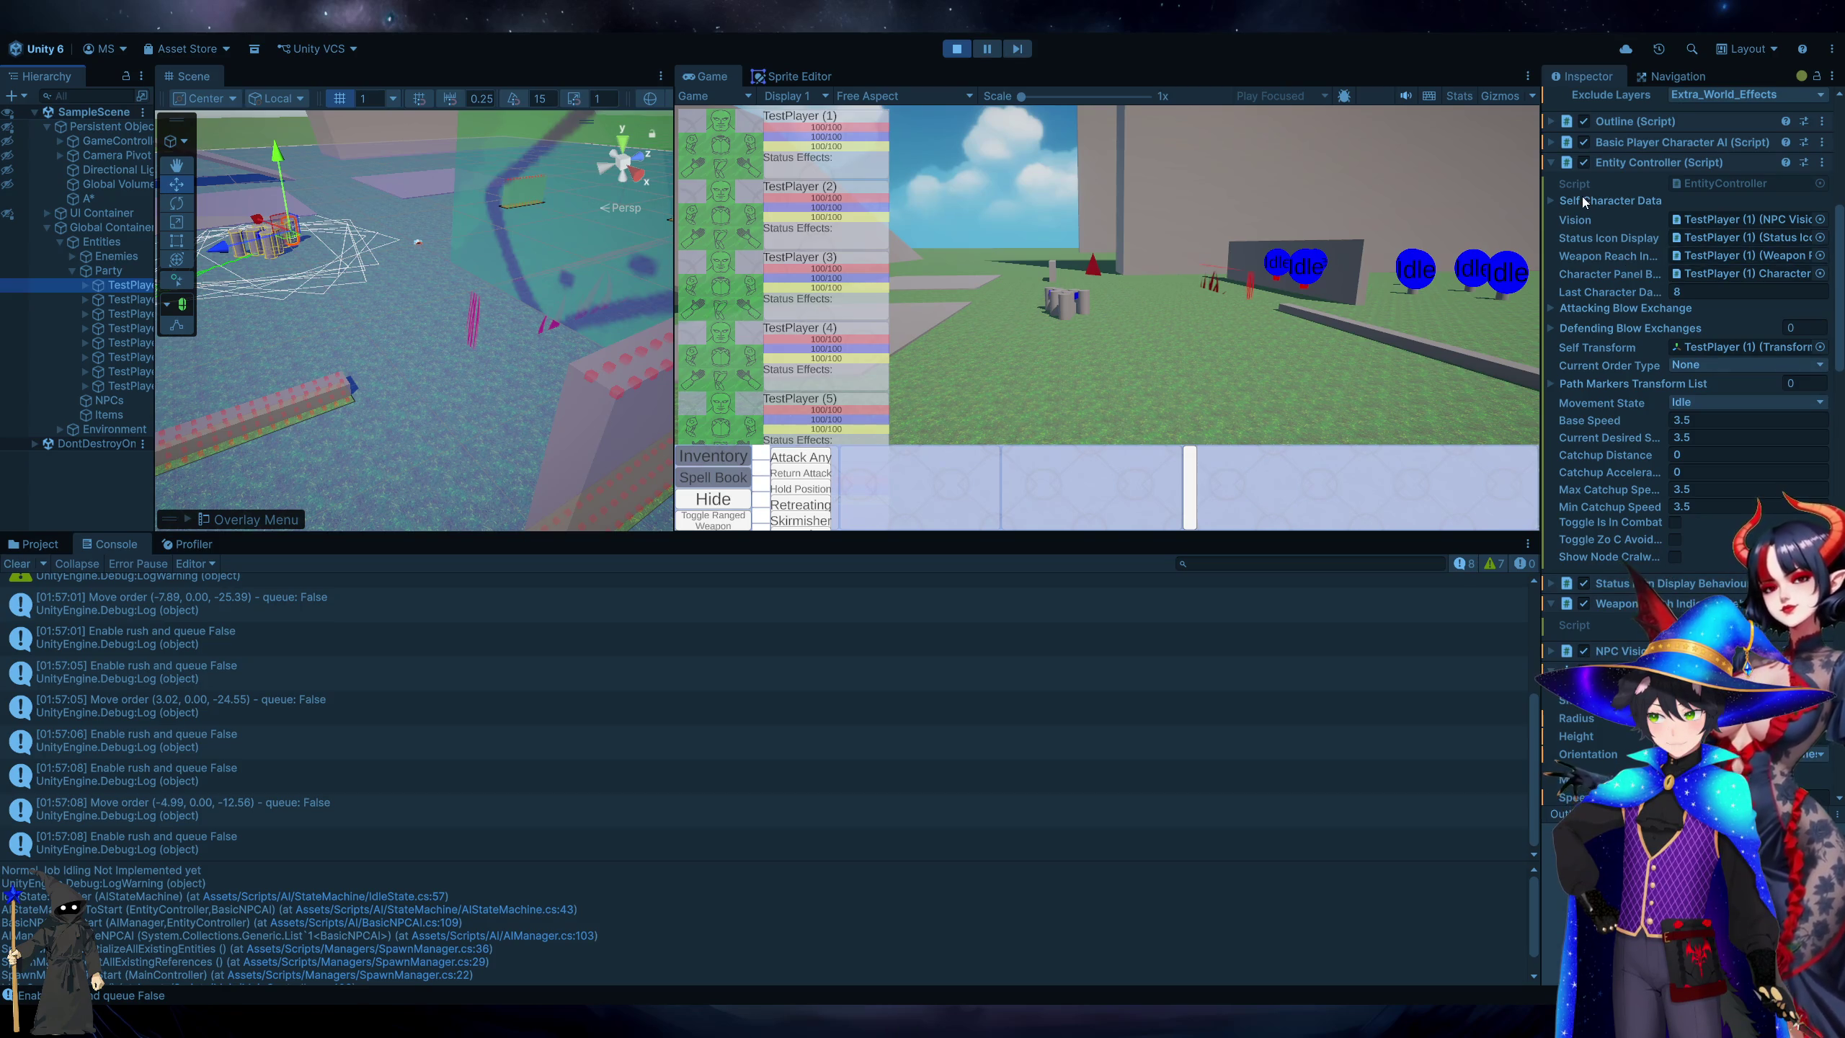
pyautogui.hotkey('alt', 'Tab')
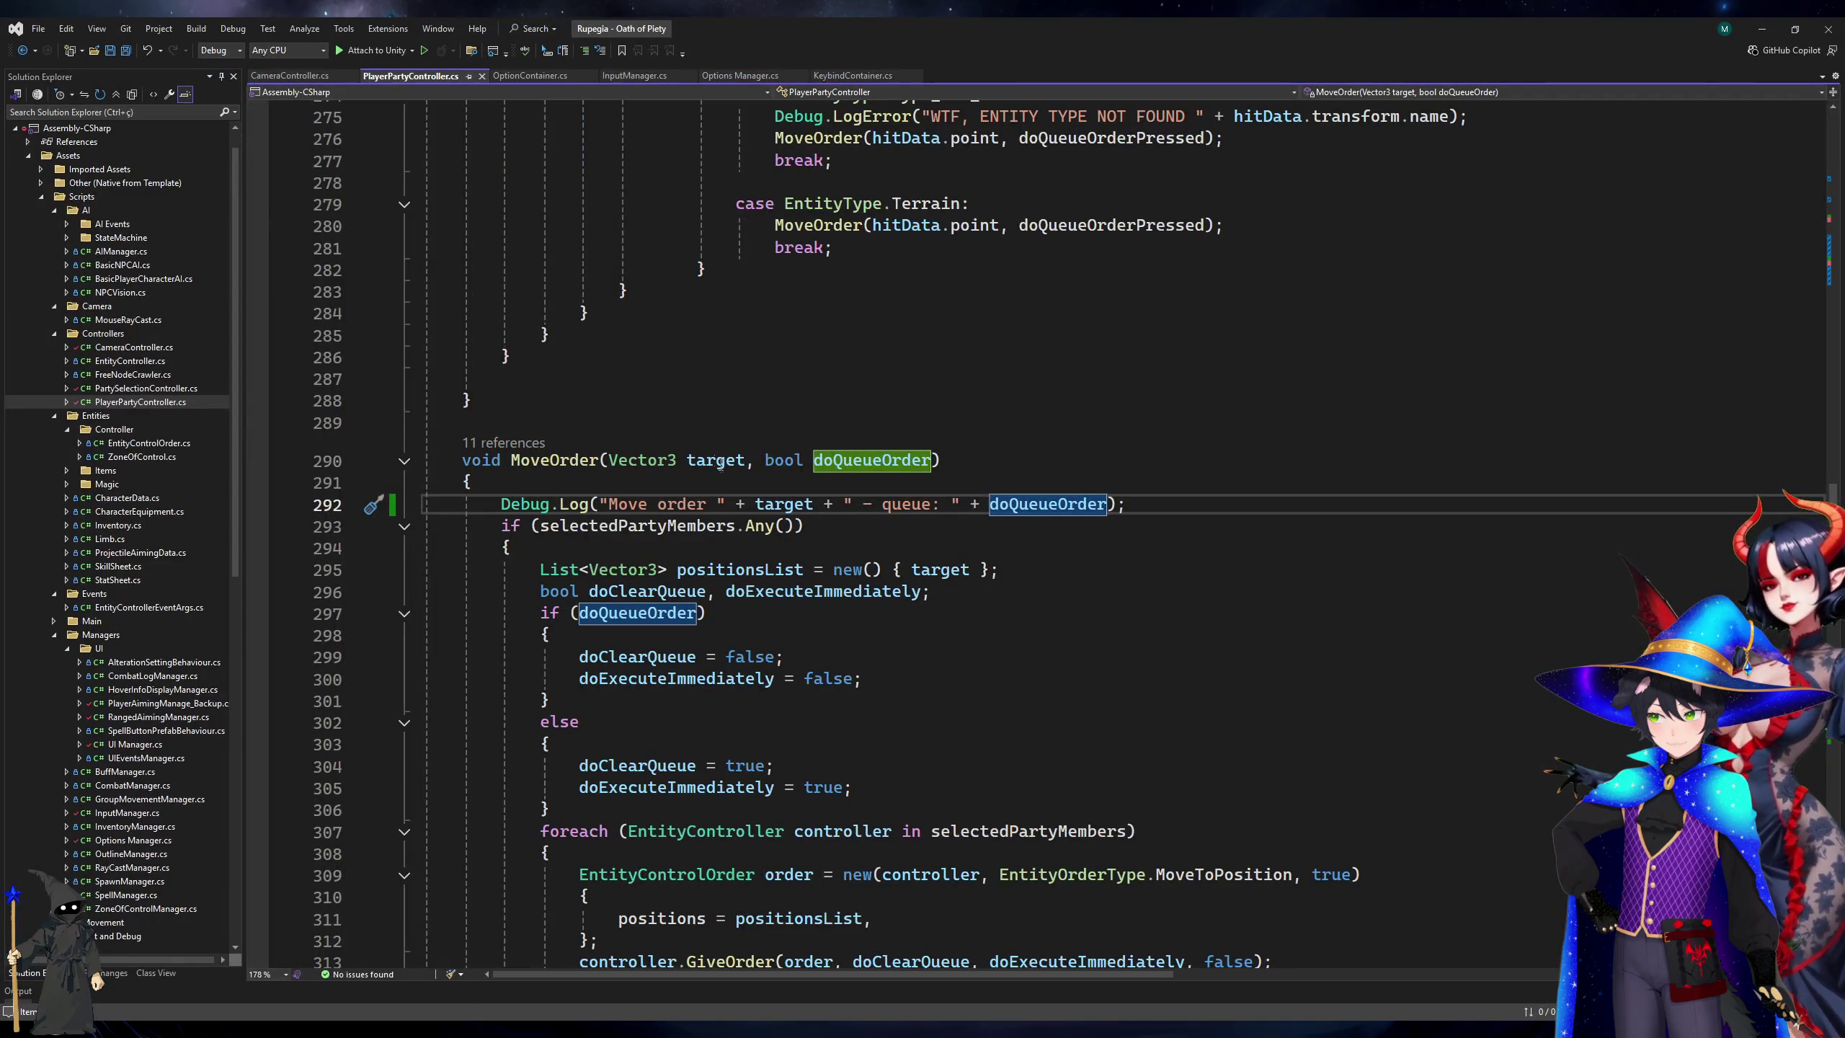
# Search EntityController.cs for 'isRush' and go to the isRushing field declaration.
pyautogui.scroll(-7, 782, 593)
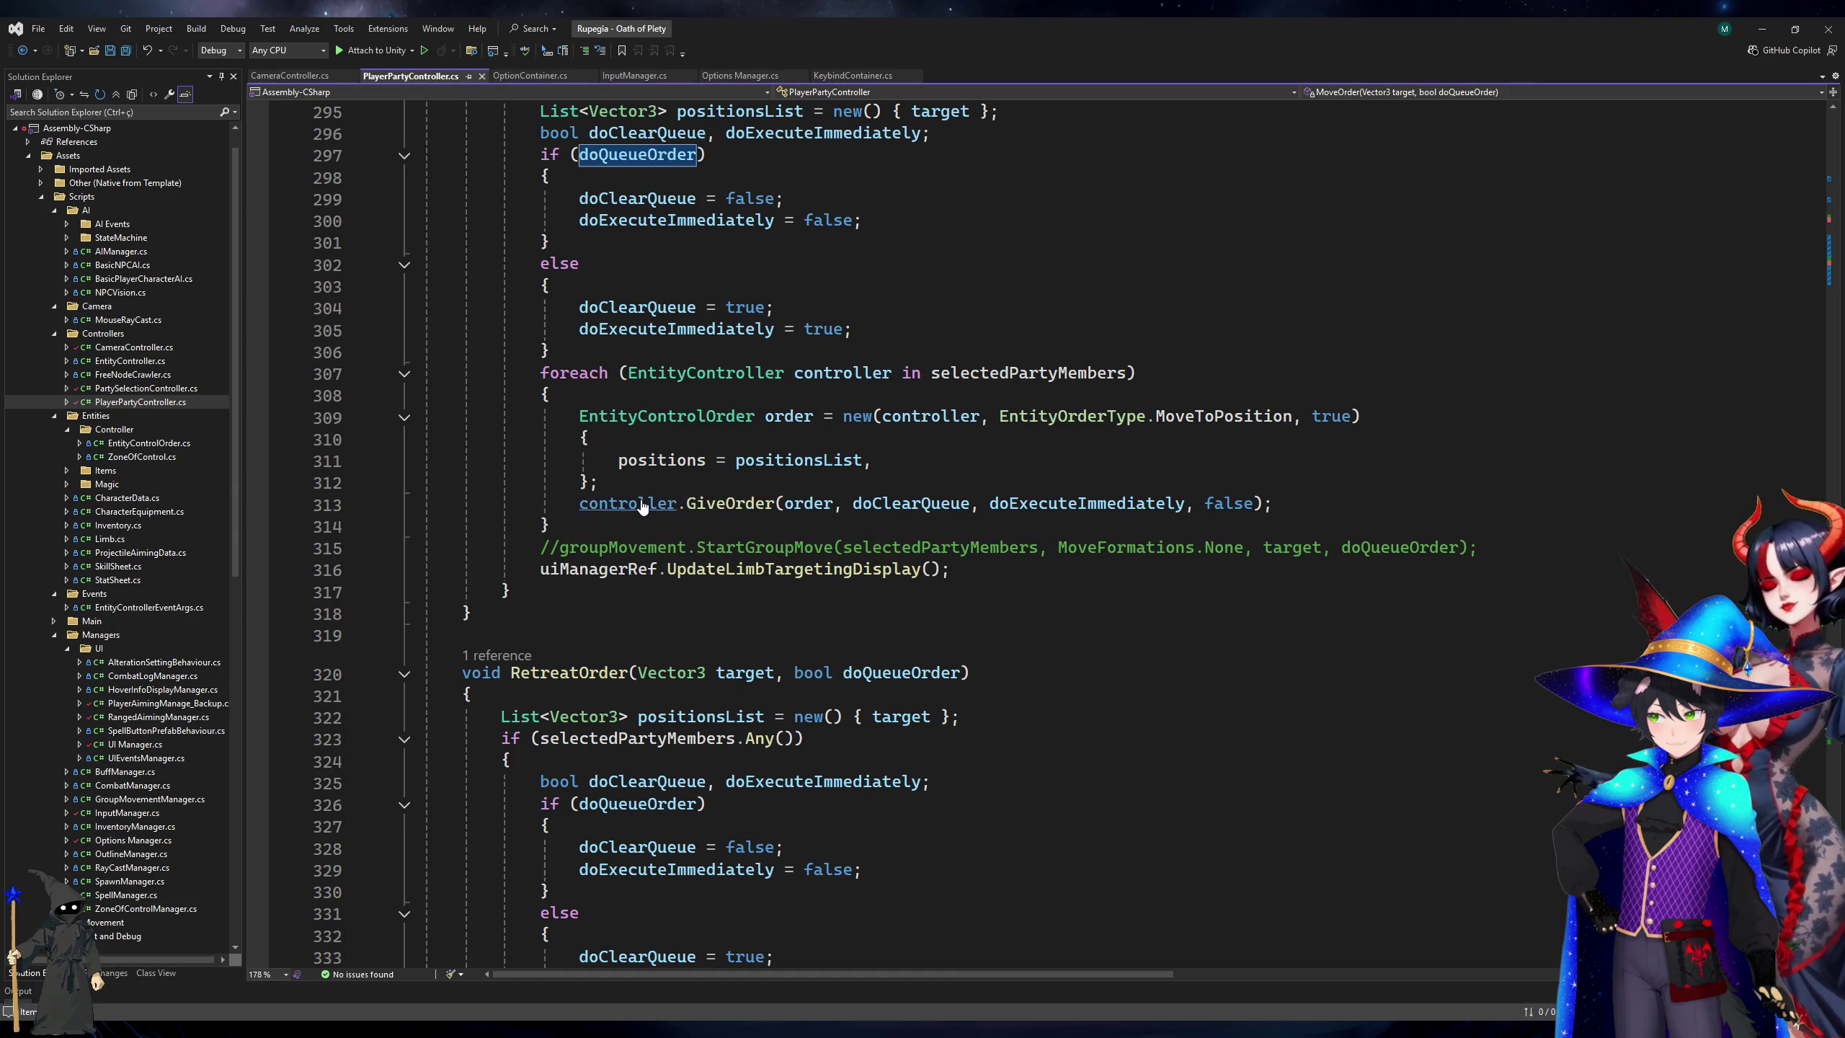
pyautogui.scroll(2, 708, 507)
pyautogui.keyDown('ctrl'); pyautogui.click(671, 534); pyautogui.keyUp('ctrl')
pyautogui.scroll(-8, 671, 534)
pyautogui.click(671, 534)
pyautogui.hotkey('ctrl', 'f')
pyautogui.write('isRush')
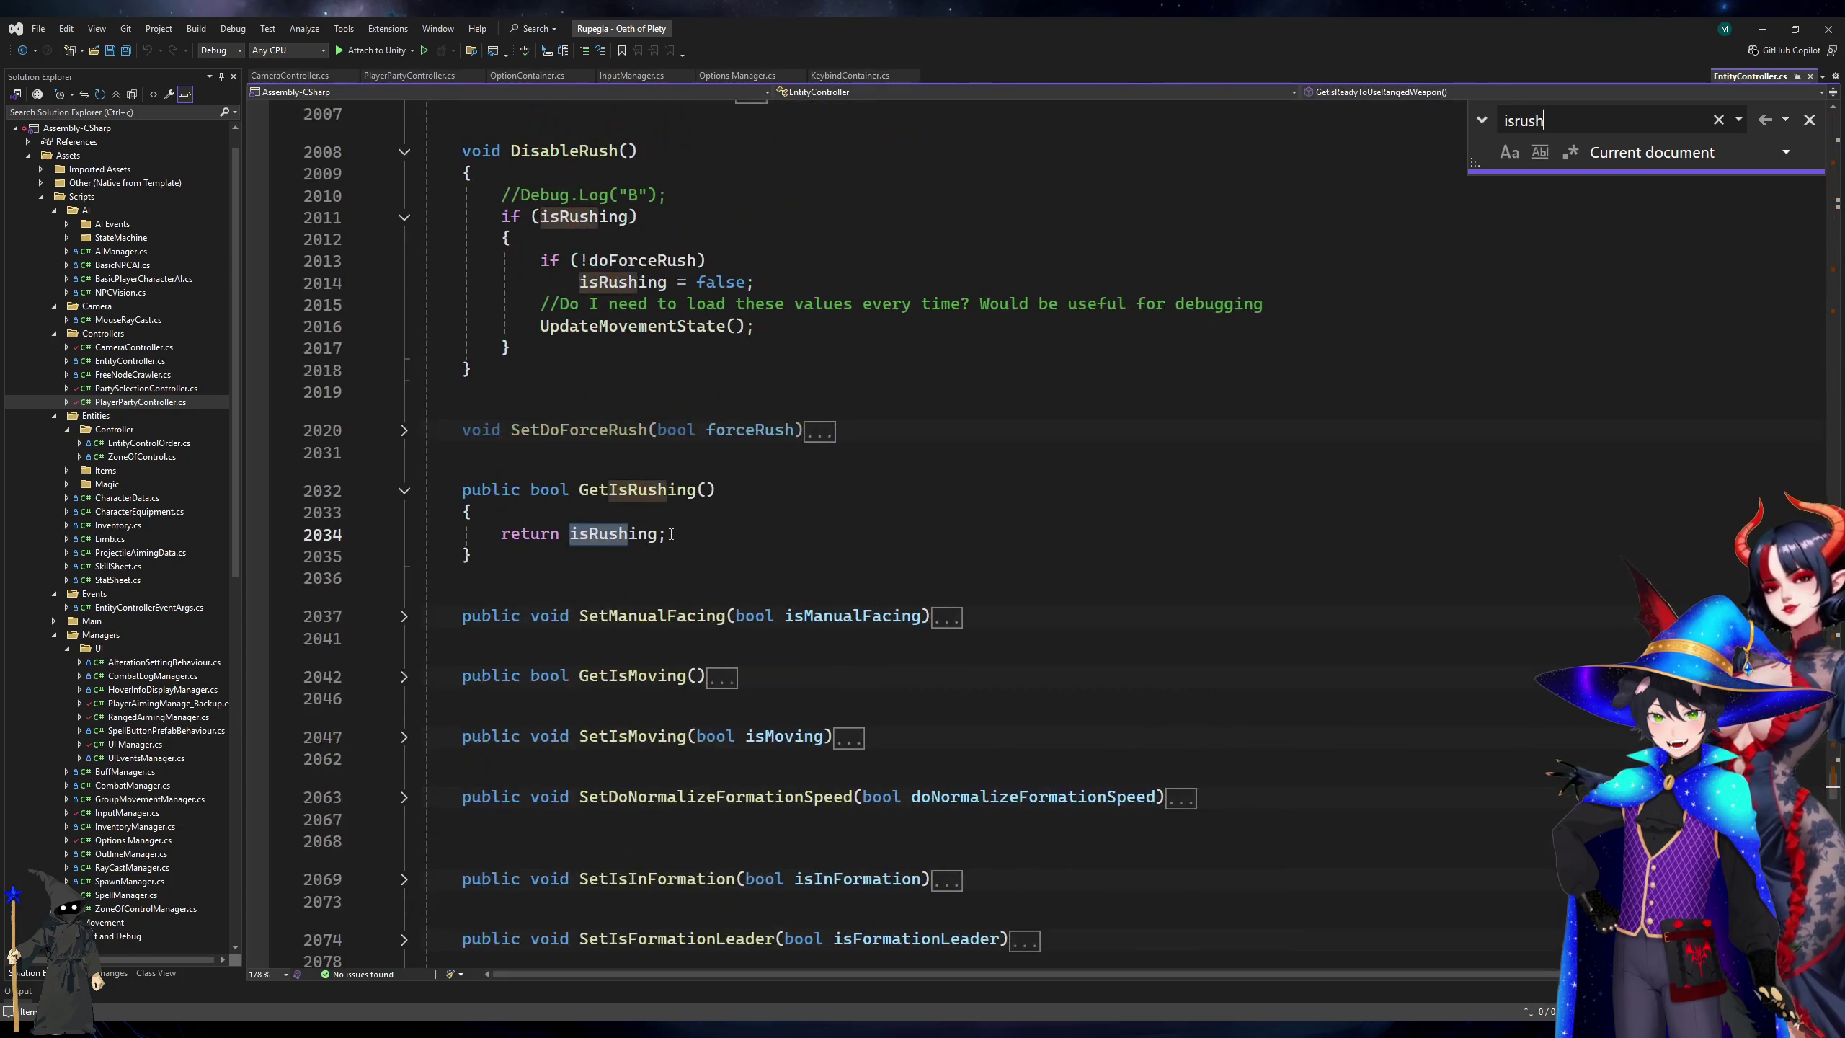
pyautogui.press('Escape')
pyautogui.press('Up')
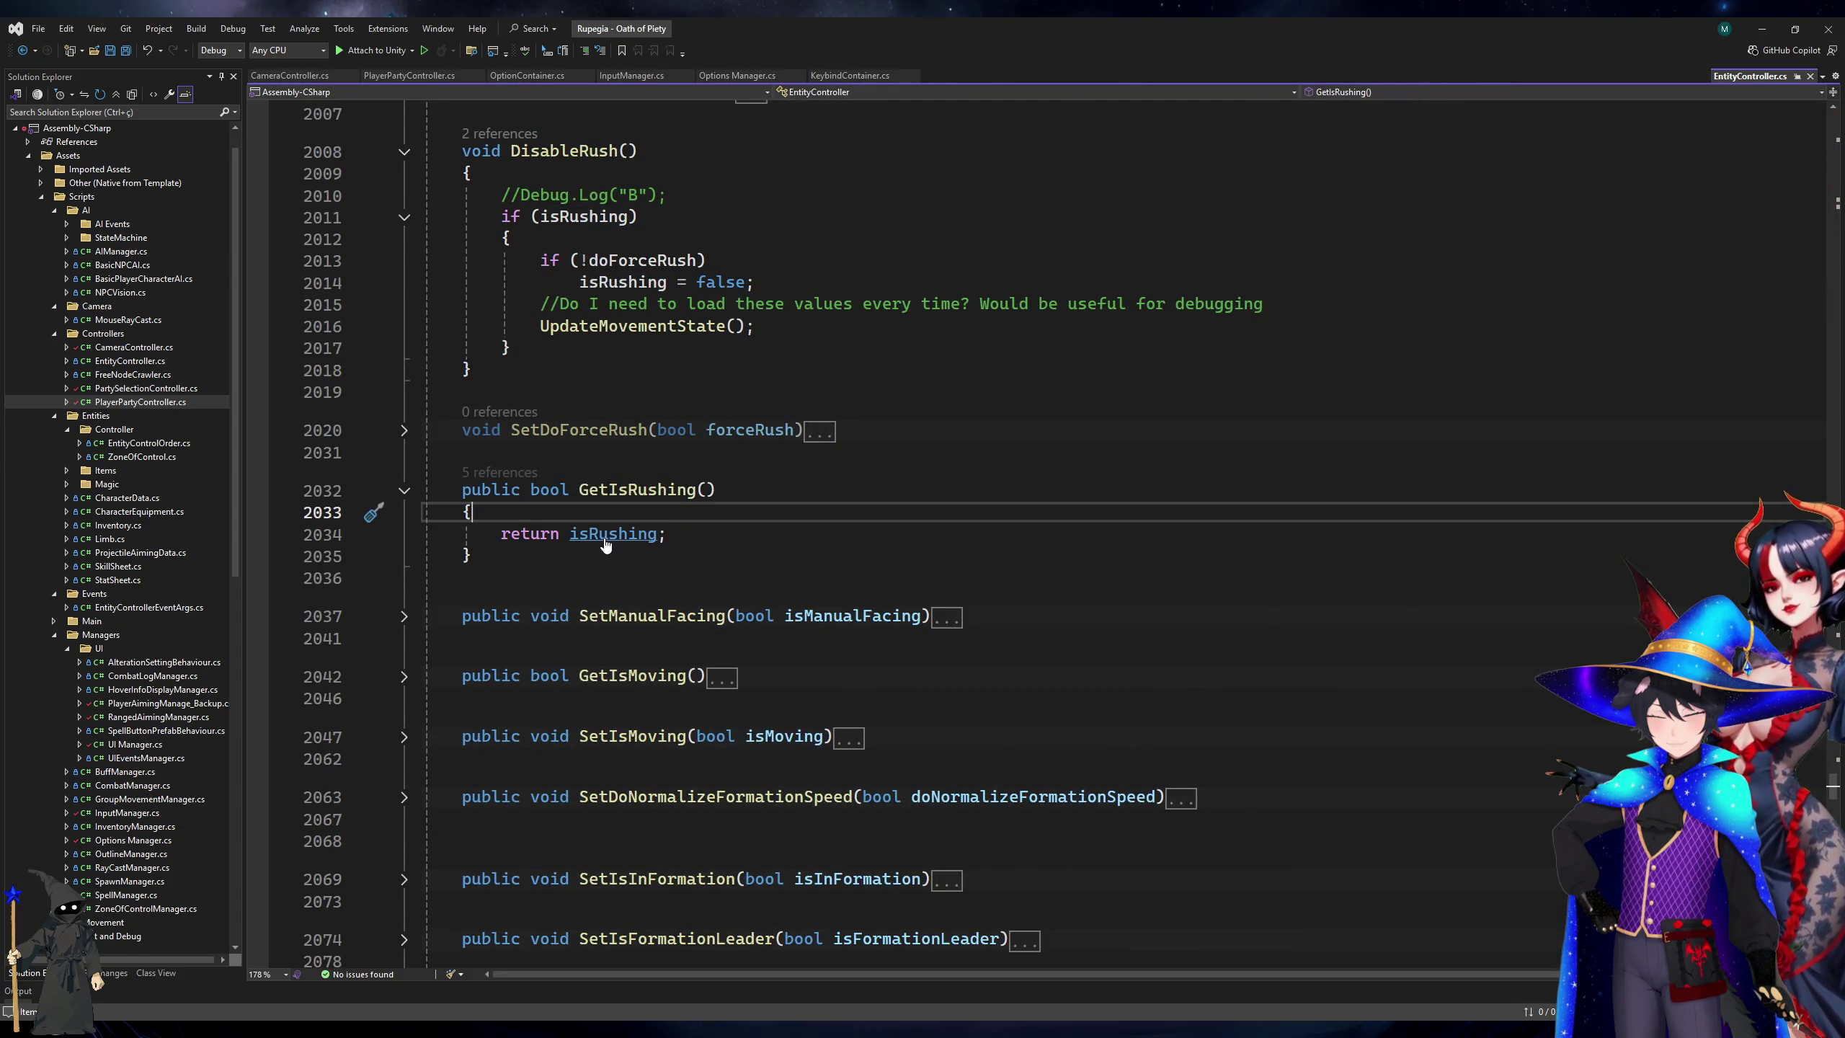
pyautogui.keyDown('ctrl'); pyautogui.click(613, 534); pyautogui.keyUp('ctrl')
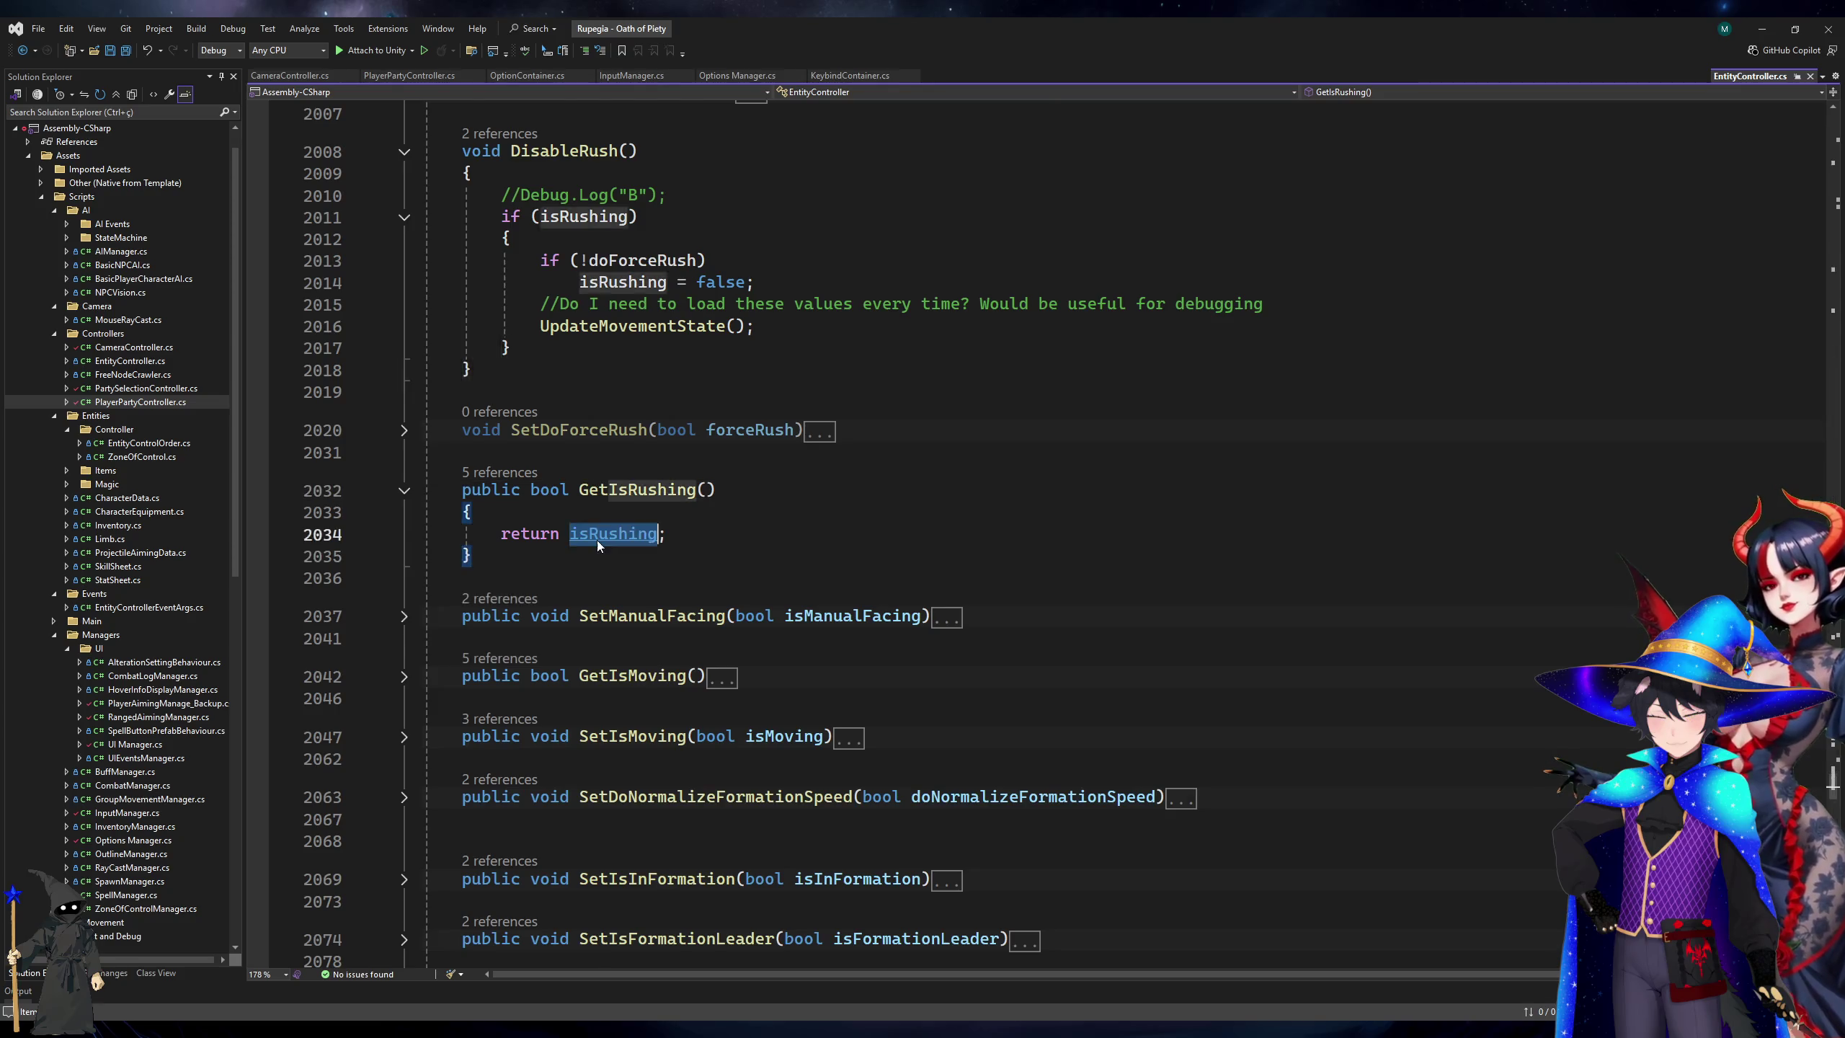
# Add a [SerializeField] line above isRushing, save, and switch to Unity.
pyautogui.hotkey('ctrl', 'Return')
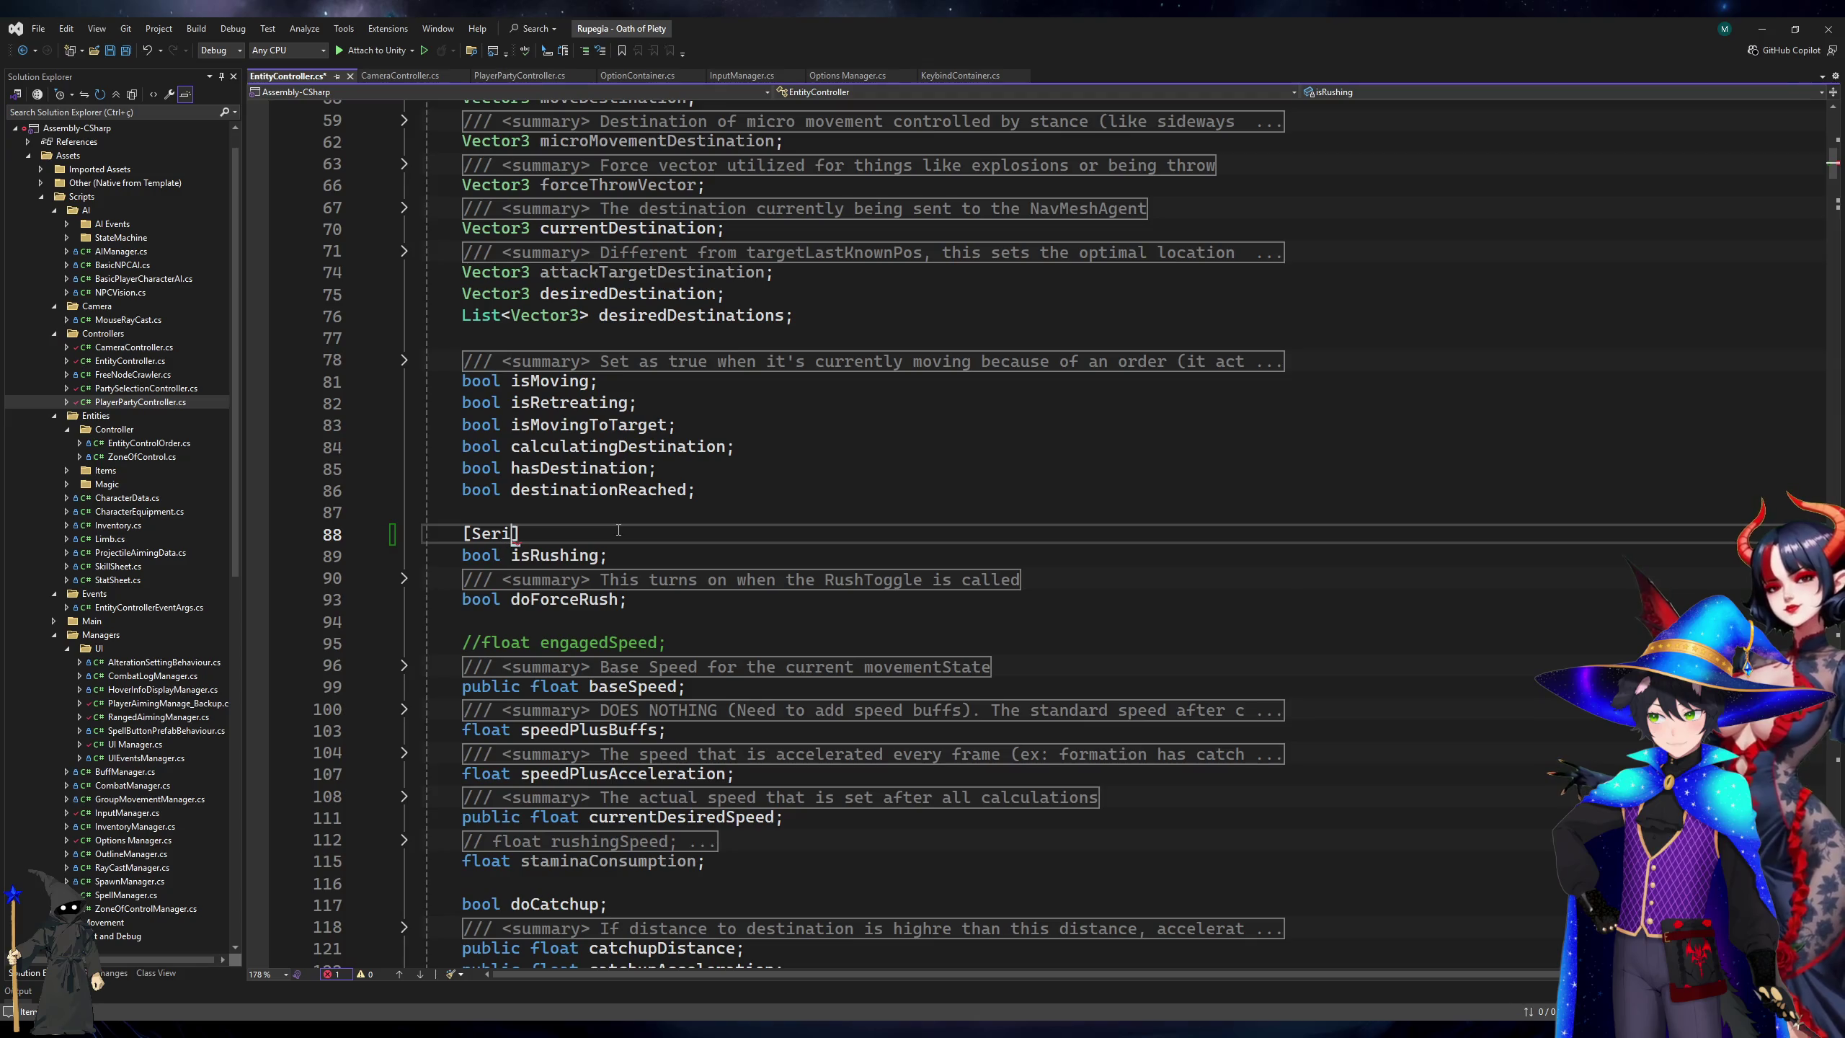
pyautogui.write('alizeField')
pyautogui.hotkey('ctrl', 's')
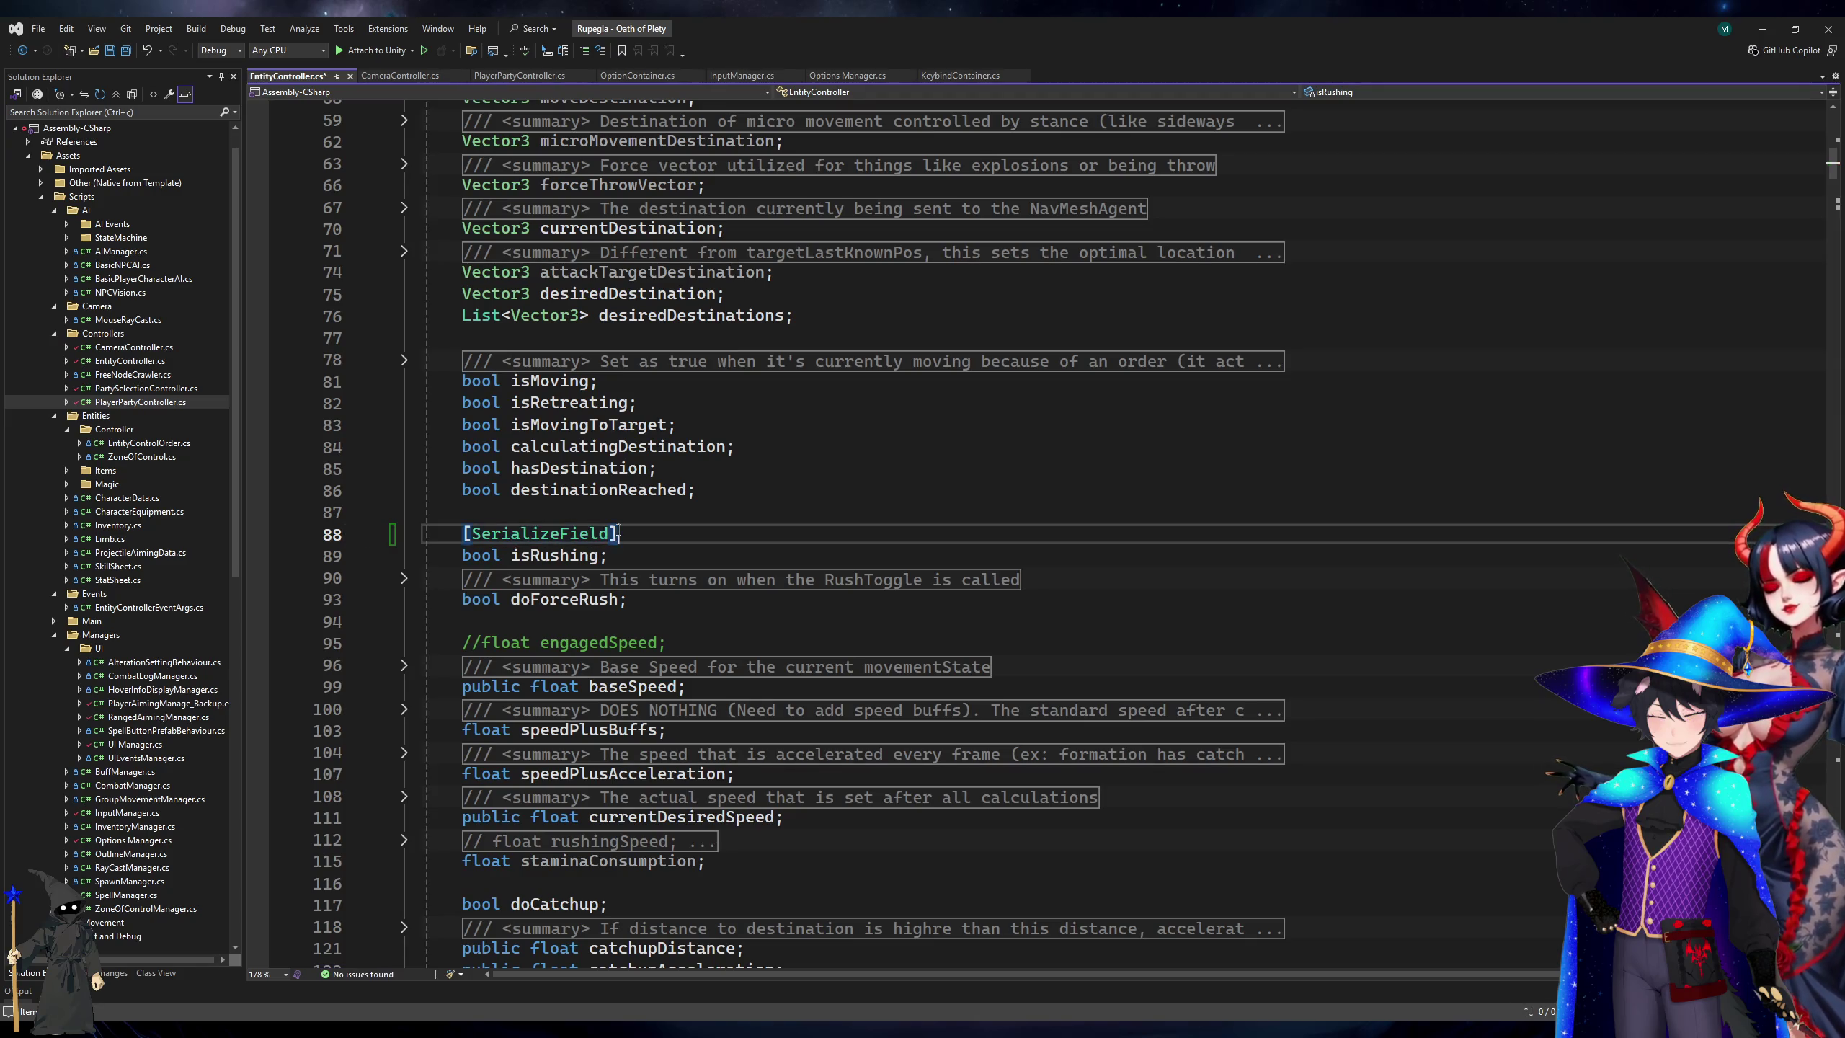
pyautogui.hotkey('alt', 'Tab')
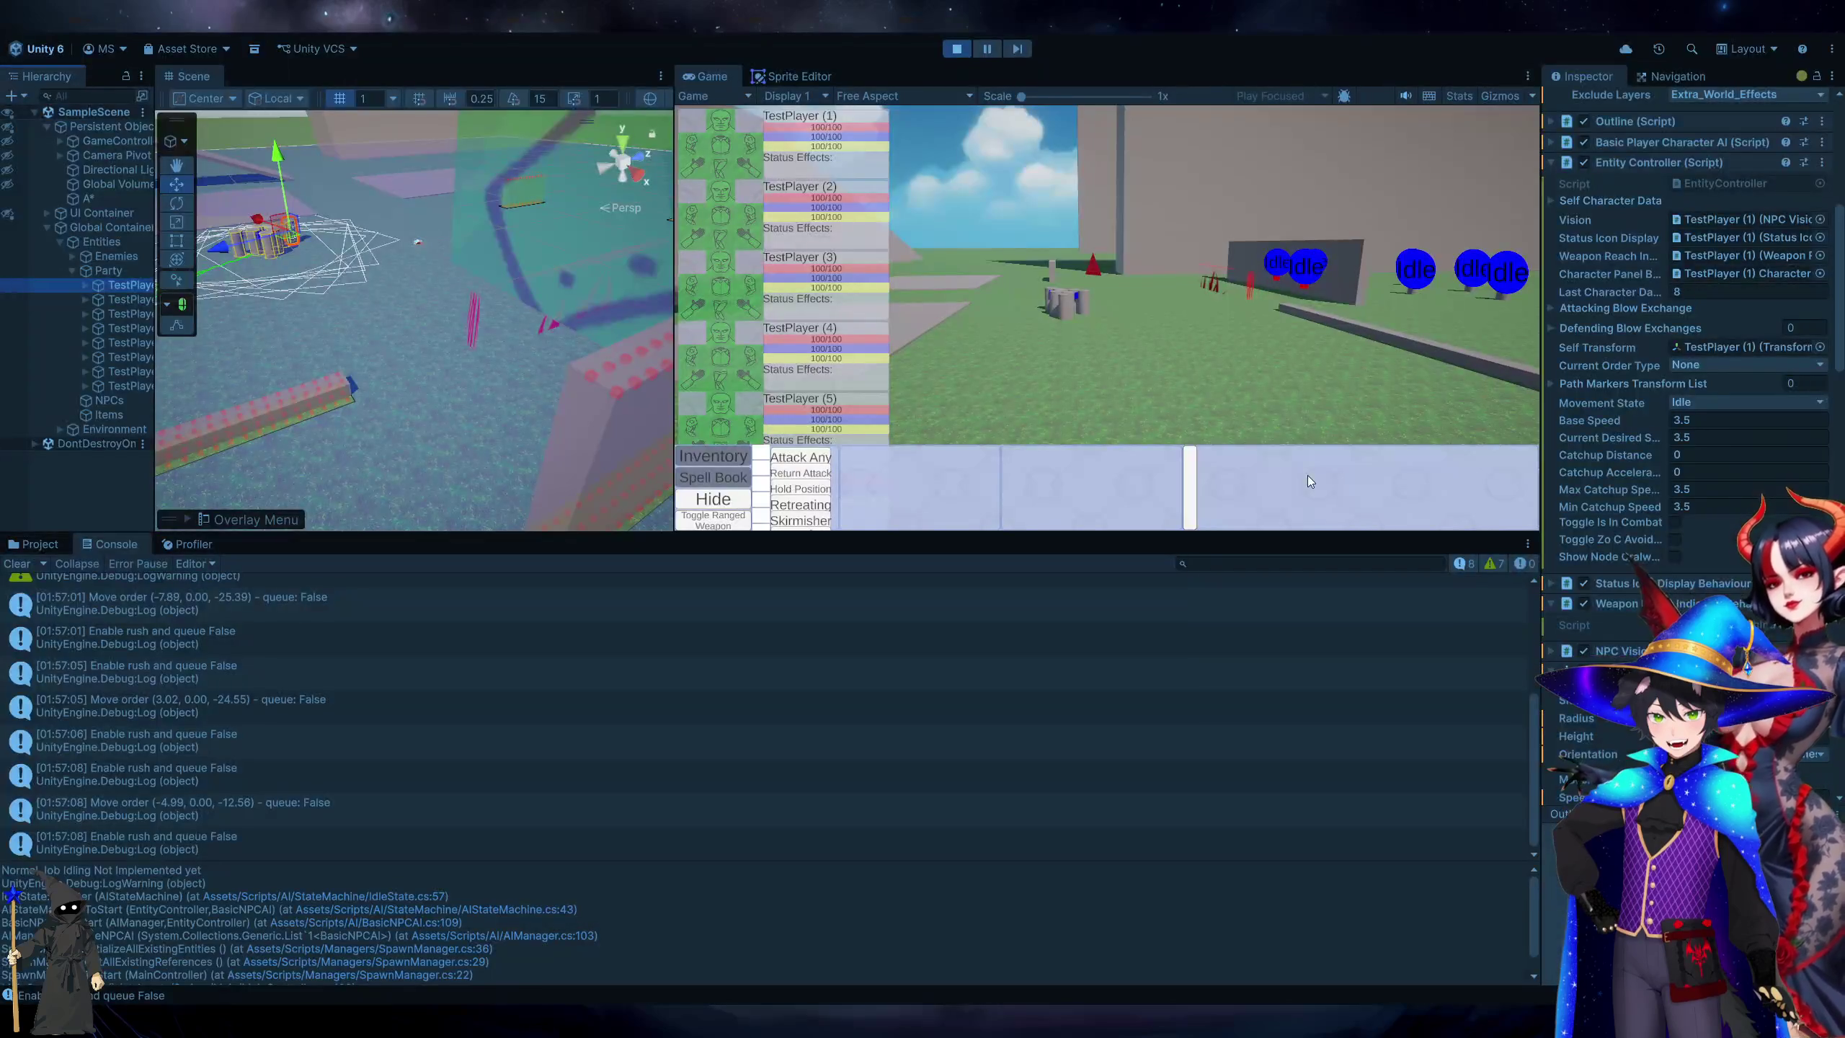
# Stop play mode with Ctrl+P, let the scripts reload, and press Play again.
pyautogui.hotkey('ctrl', 'p')
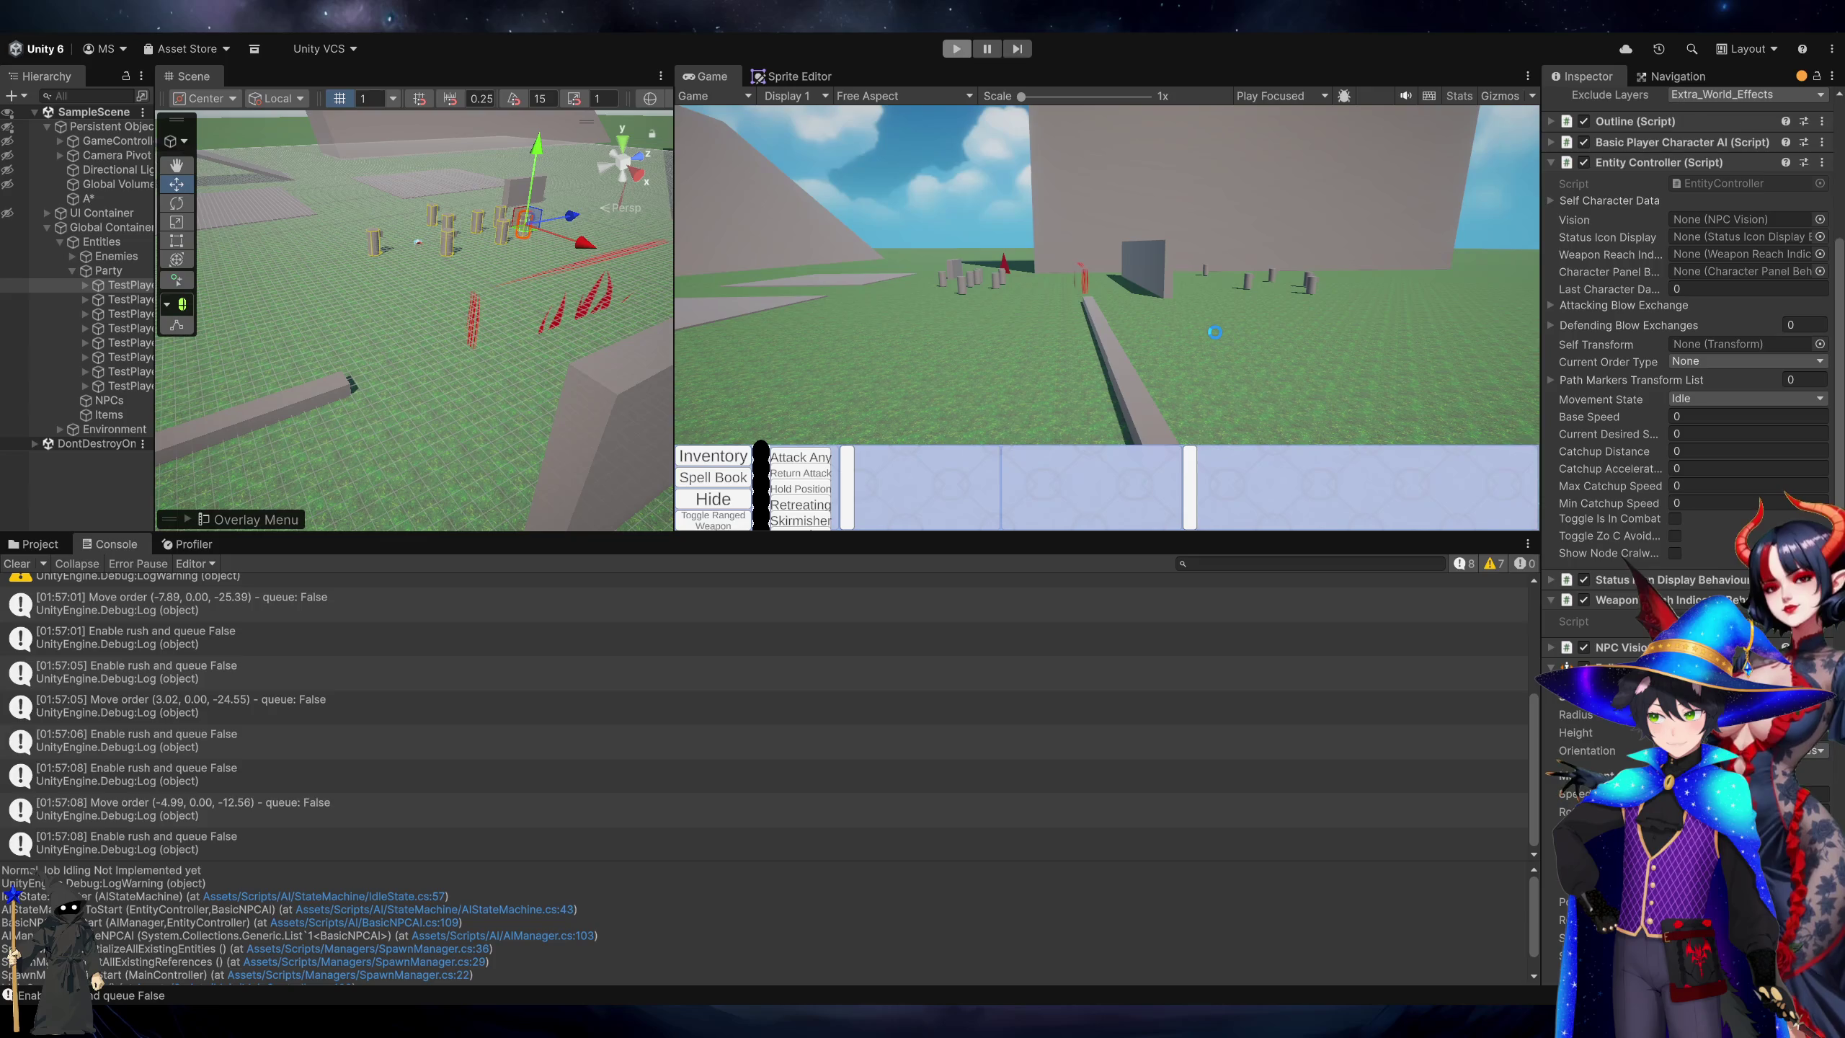
pyautogui.hotkey('ctrl', 'p')
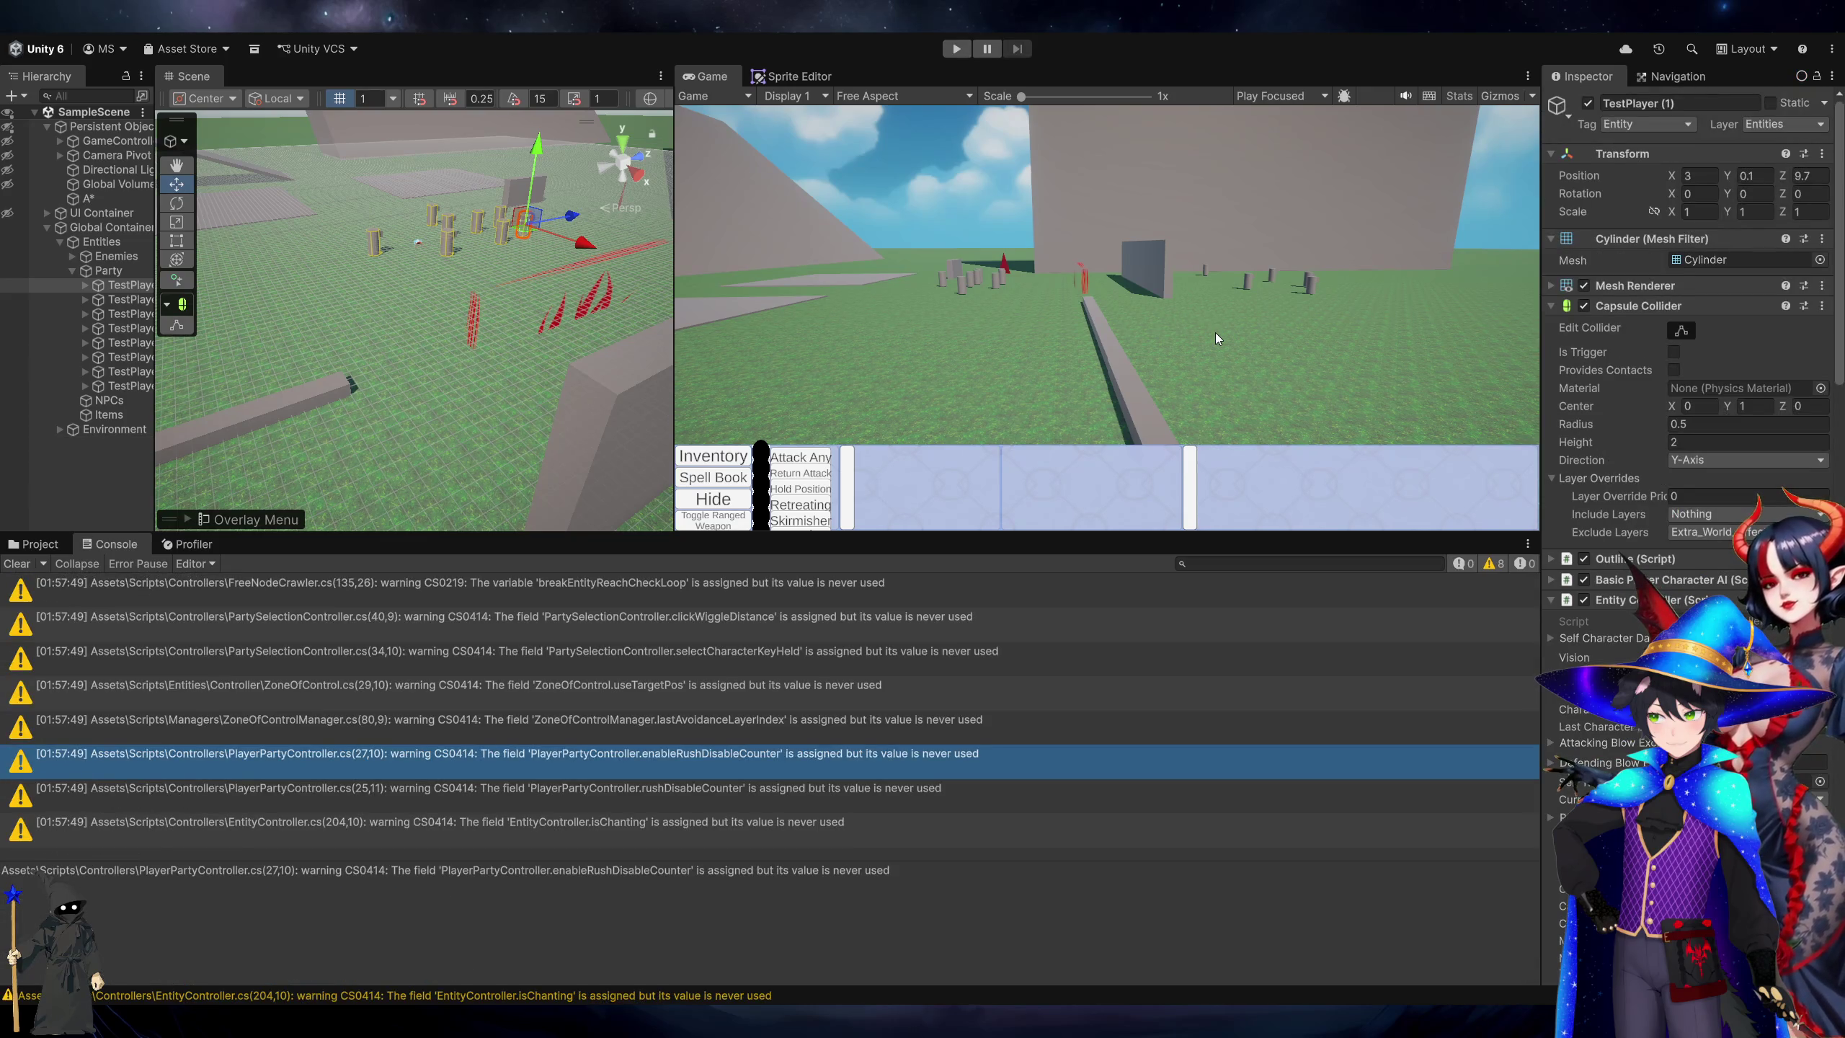
pyautogui.scroll(-5, 1640, 508)
pyautogui.click(956, 49)
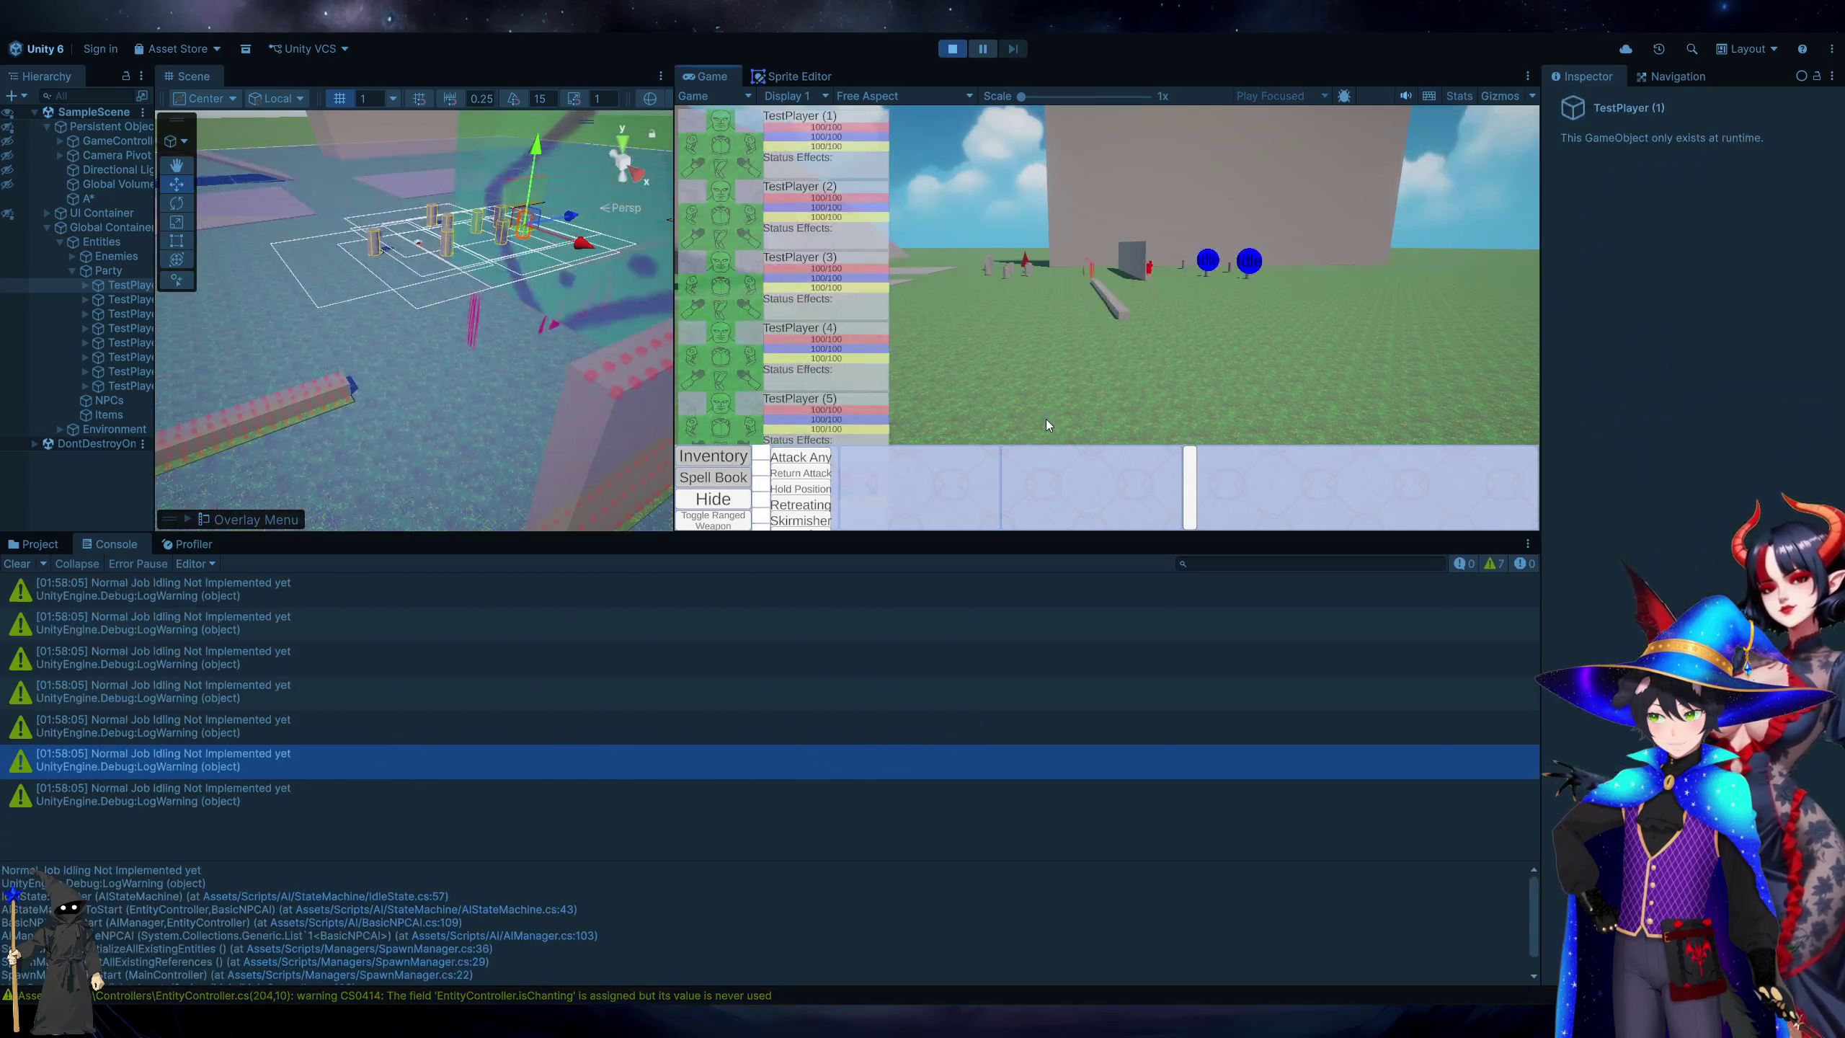
# Select the TestPlayer (3) unit in the hierarchy and Game view.
pyautogui.click(131, 304)
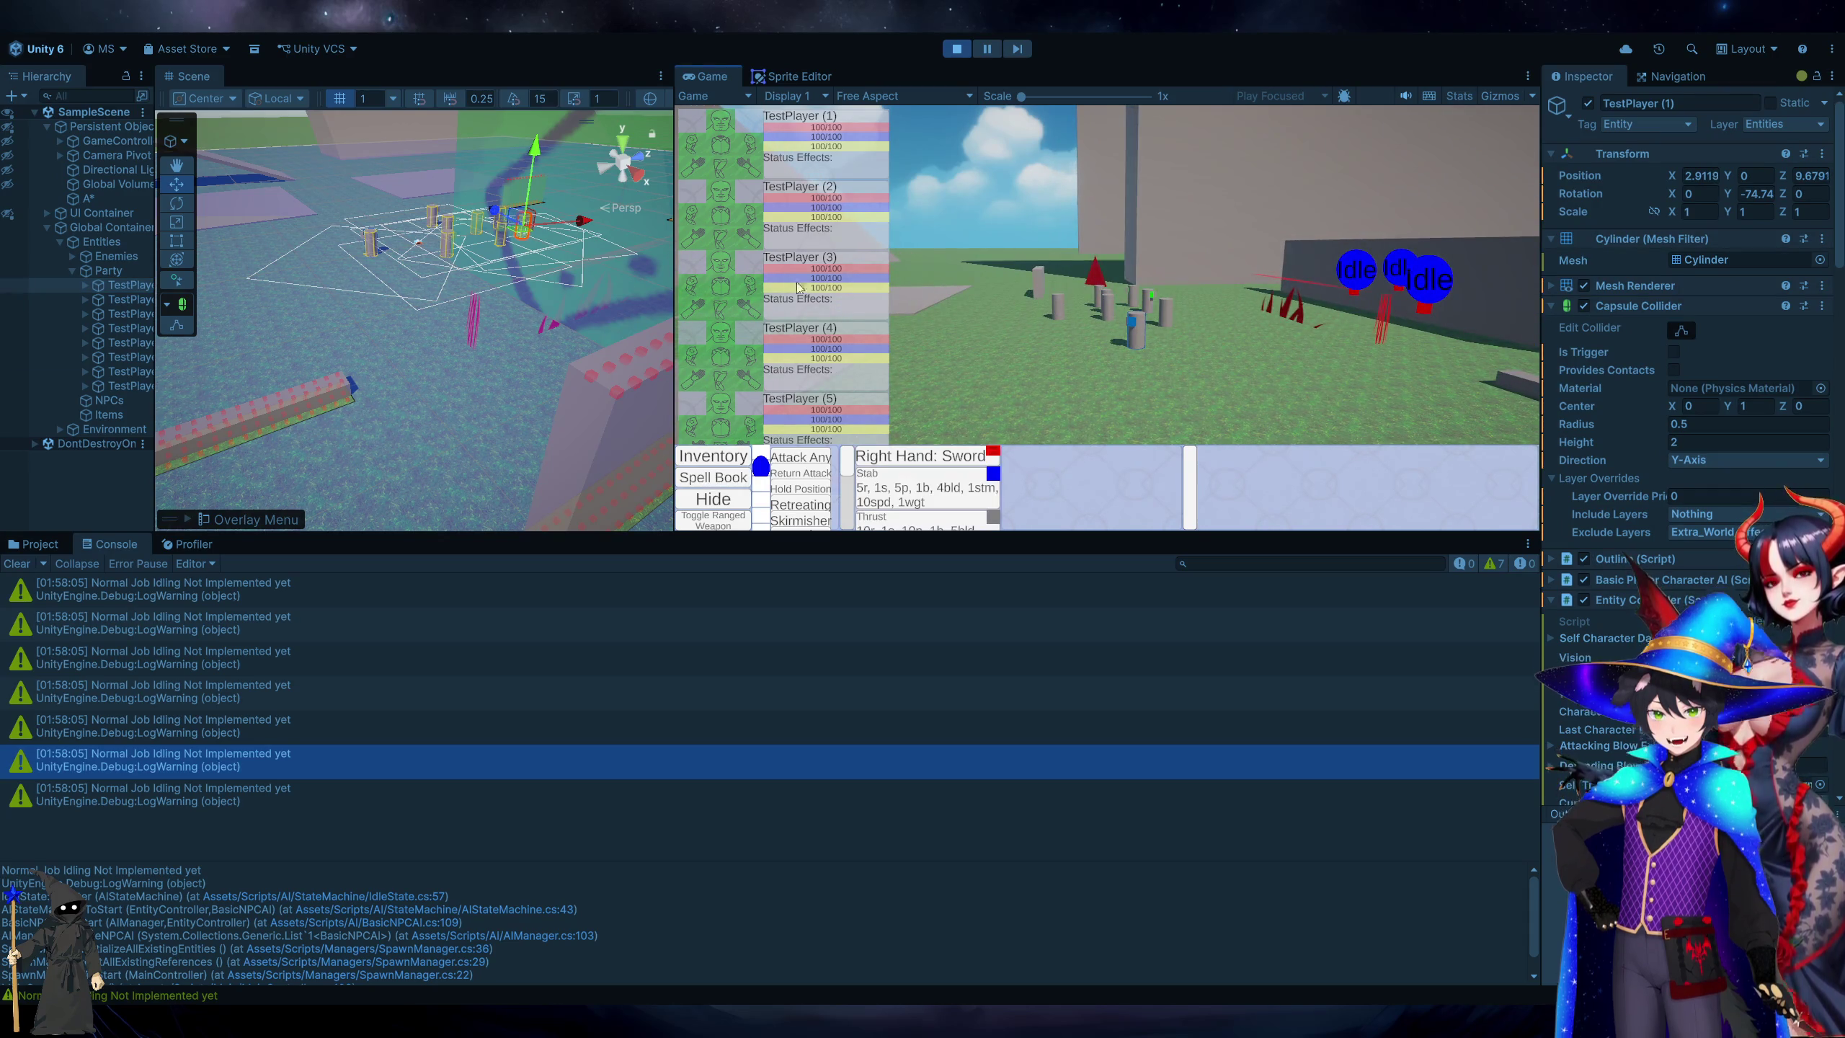
pyautogui.click(368, 244)
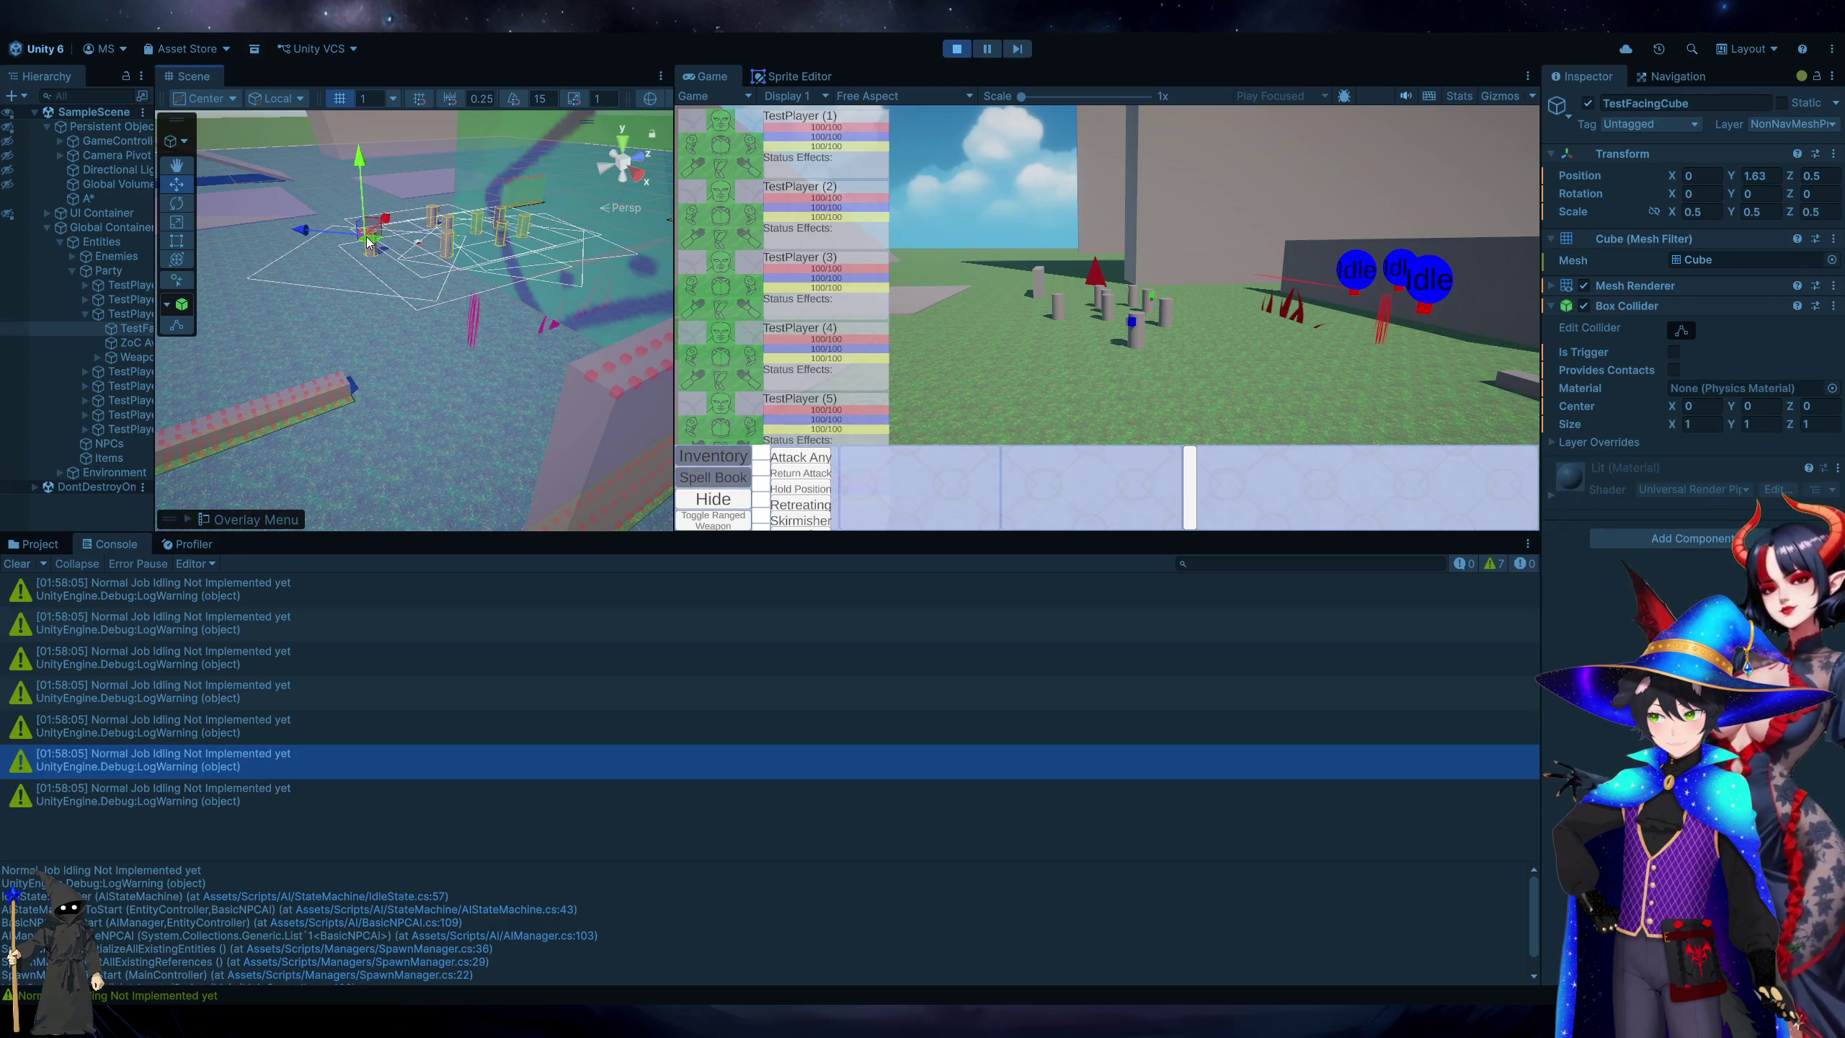
pyautogui.click(369, 253)
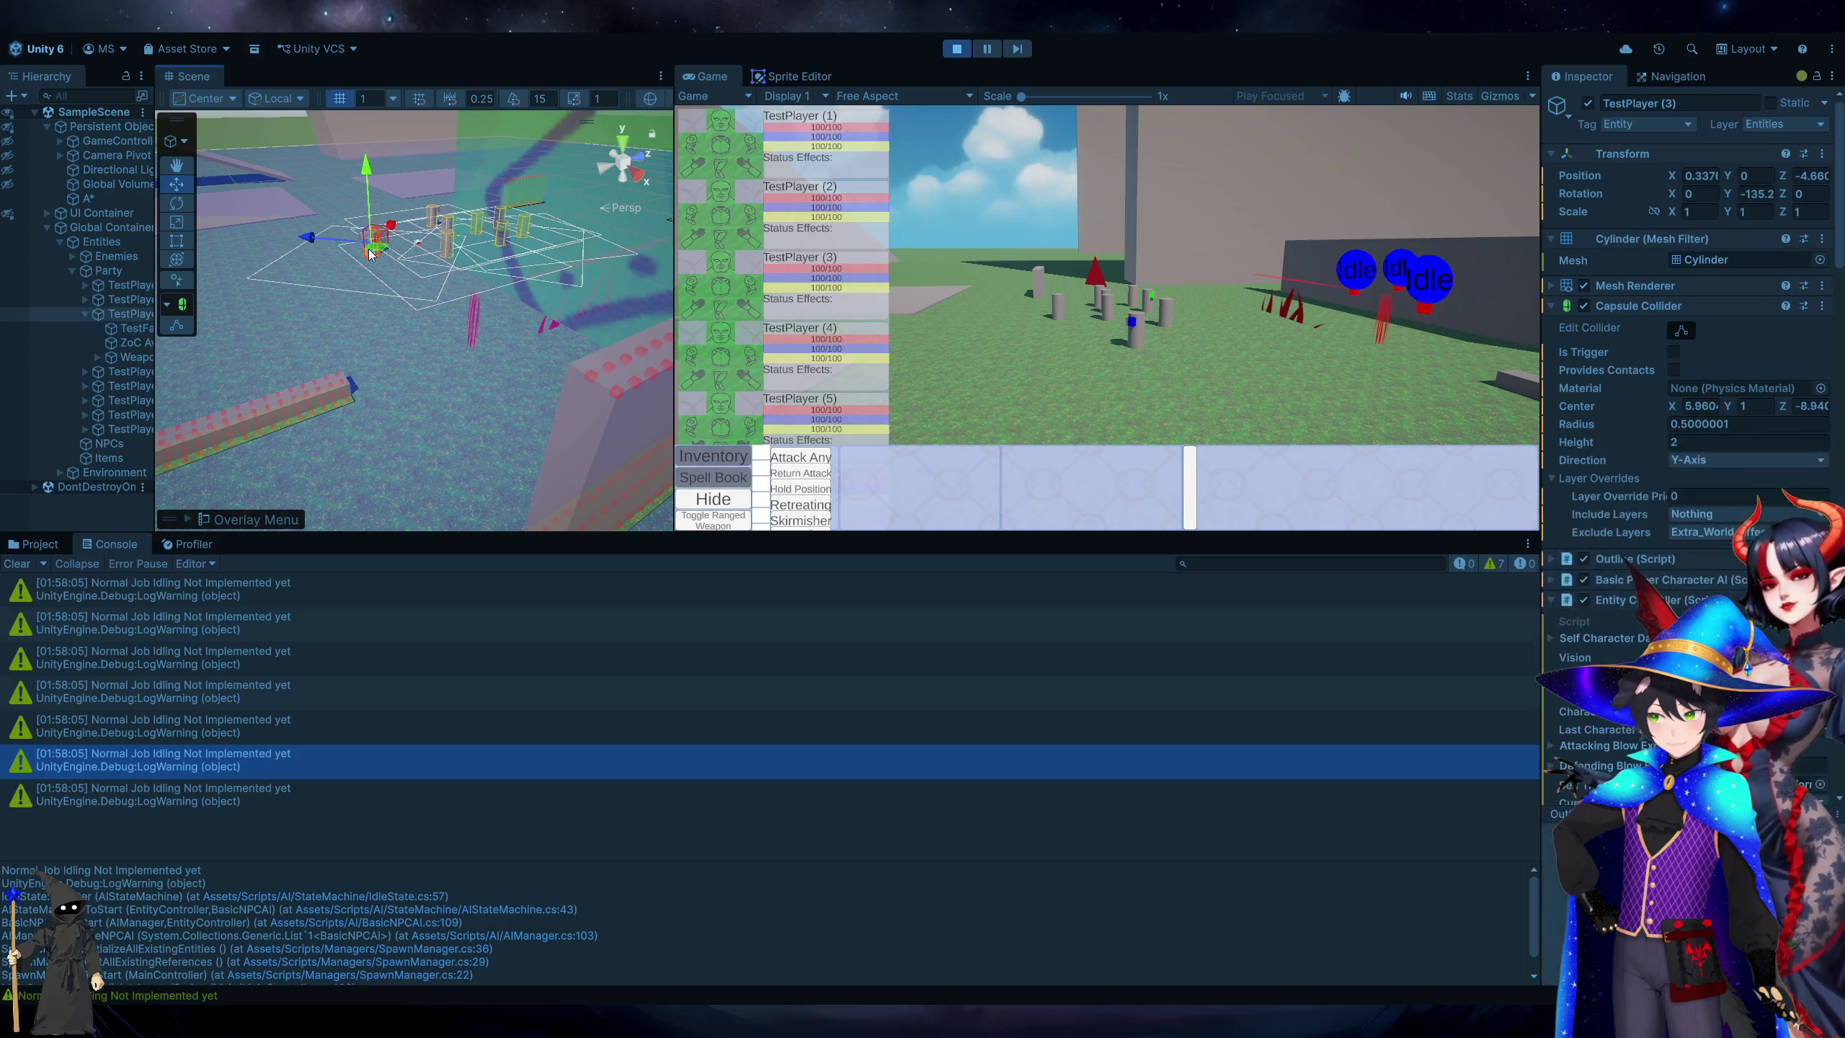
pyautogui.scroll(-2, 1183, 406)
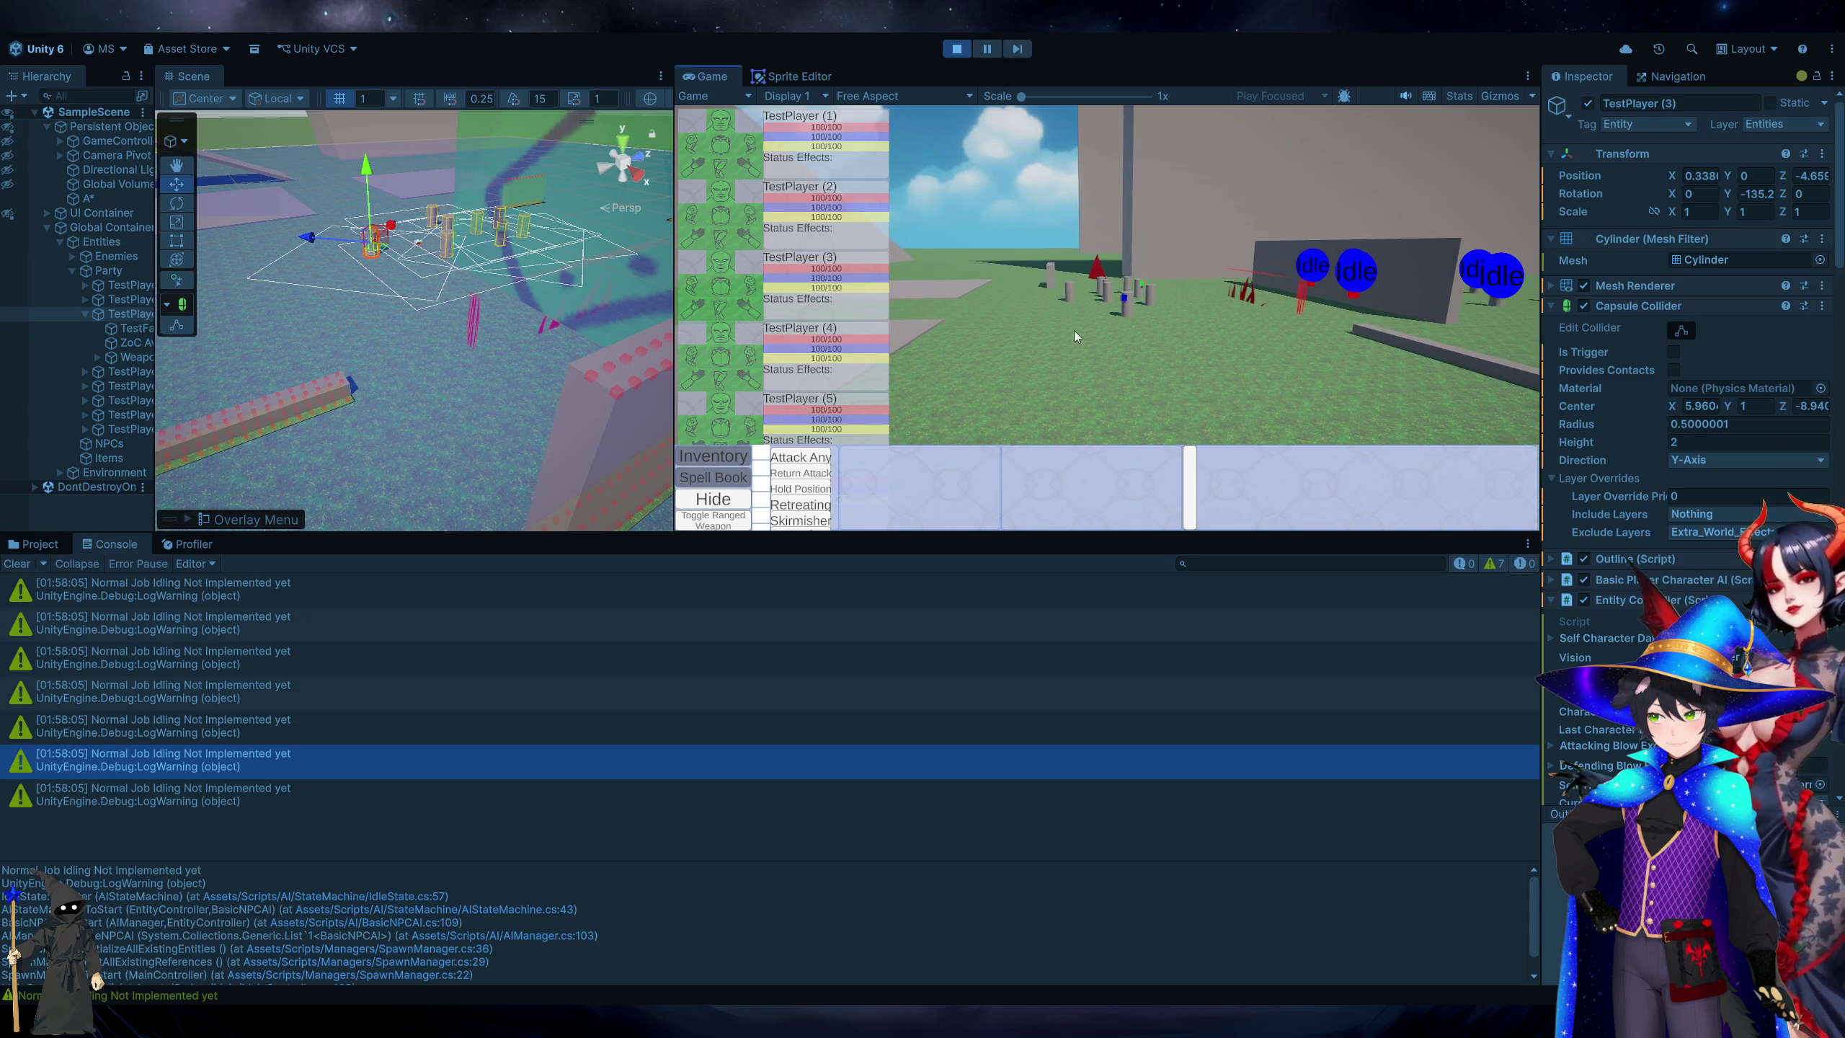
pyautogui.click(1125, 304)
pyautogui.scroll(-5, 1814, 395)
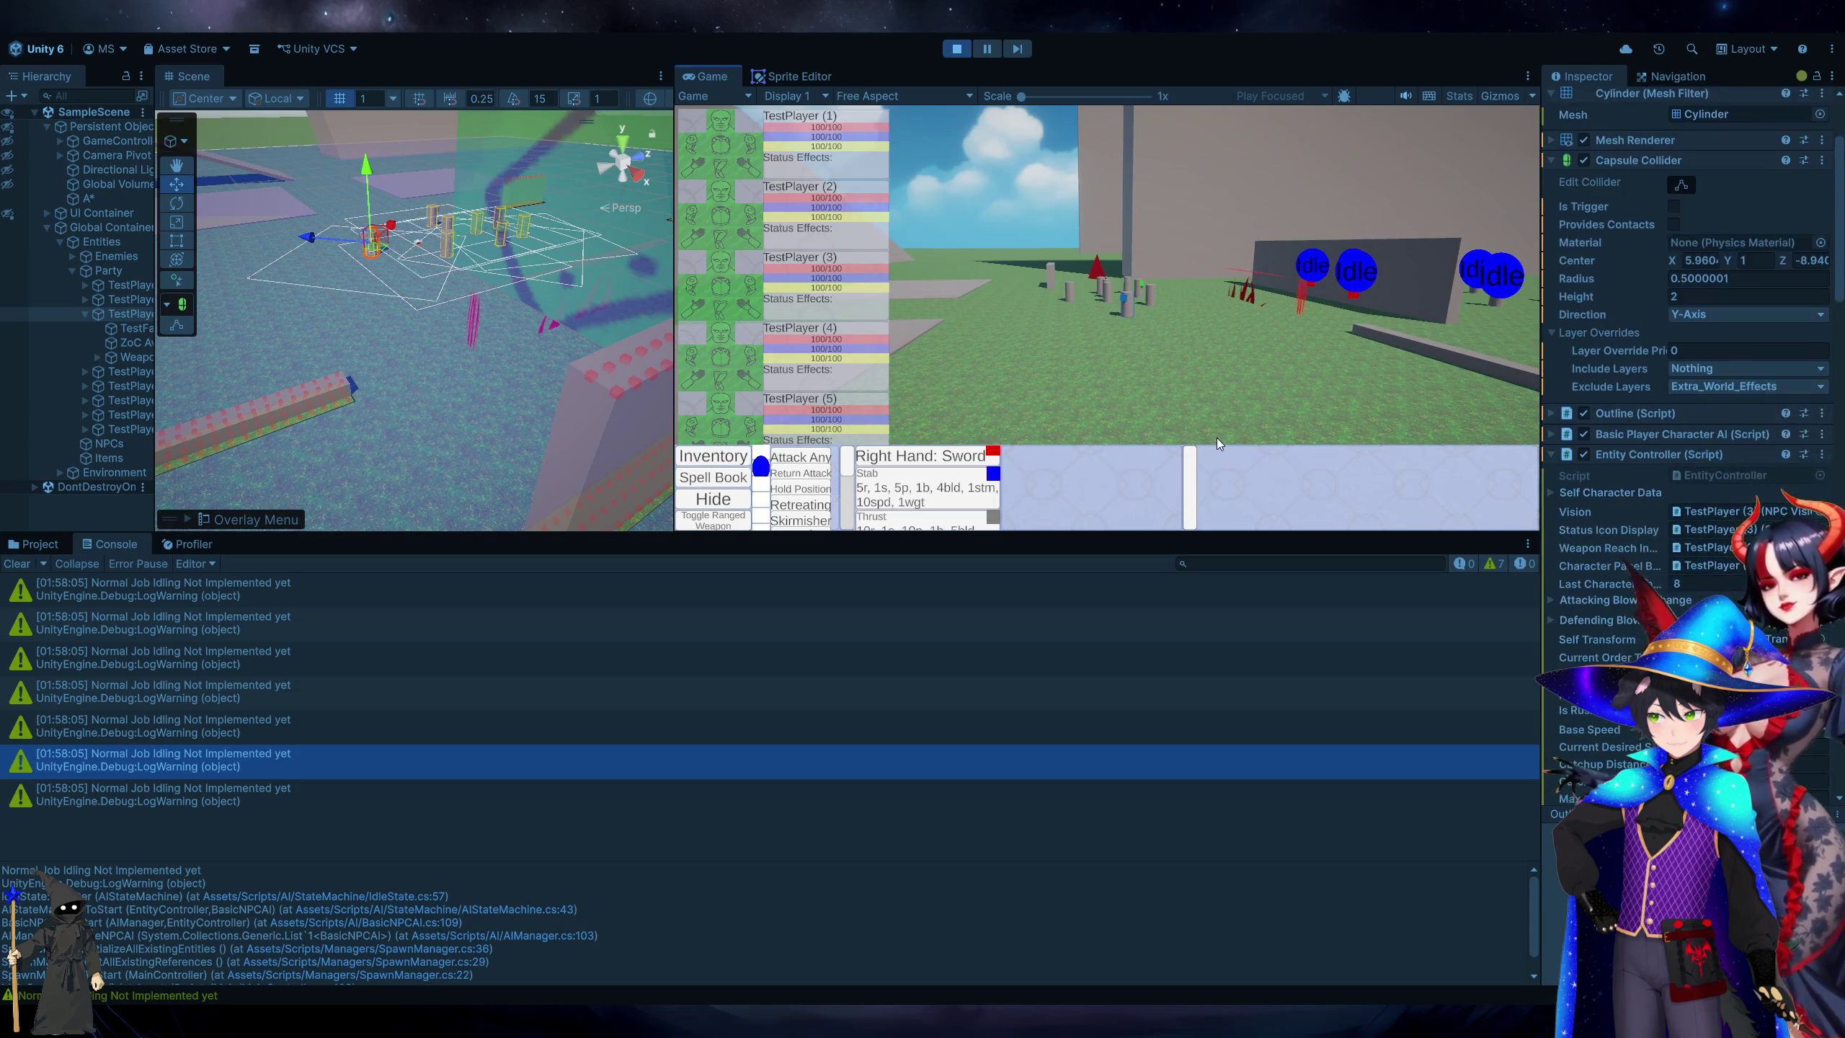
# Issue rapid repeated move orders to trigger rushing, then open the code behind the Enable rush log.
pyautogui.rightClick(1121, 418)
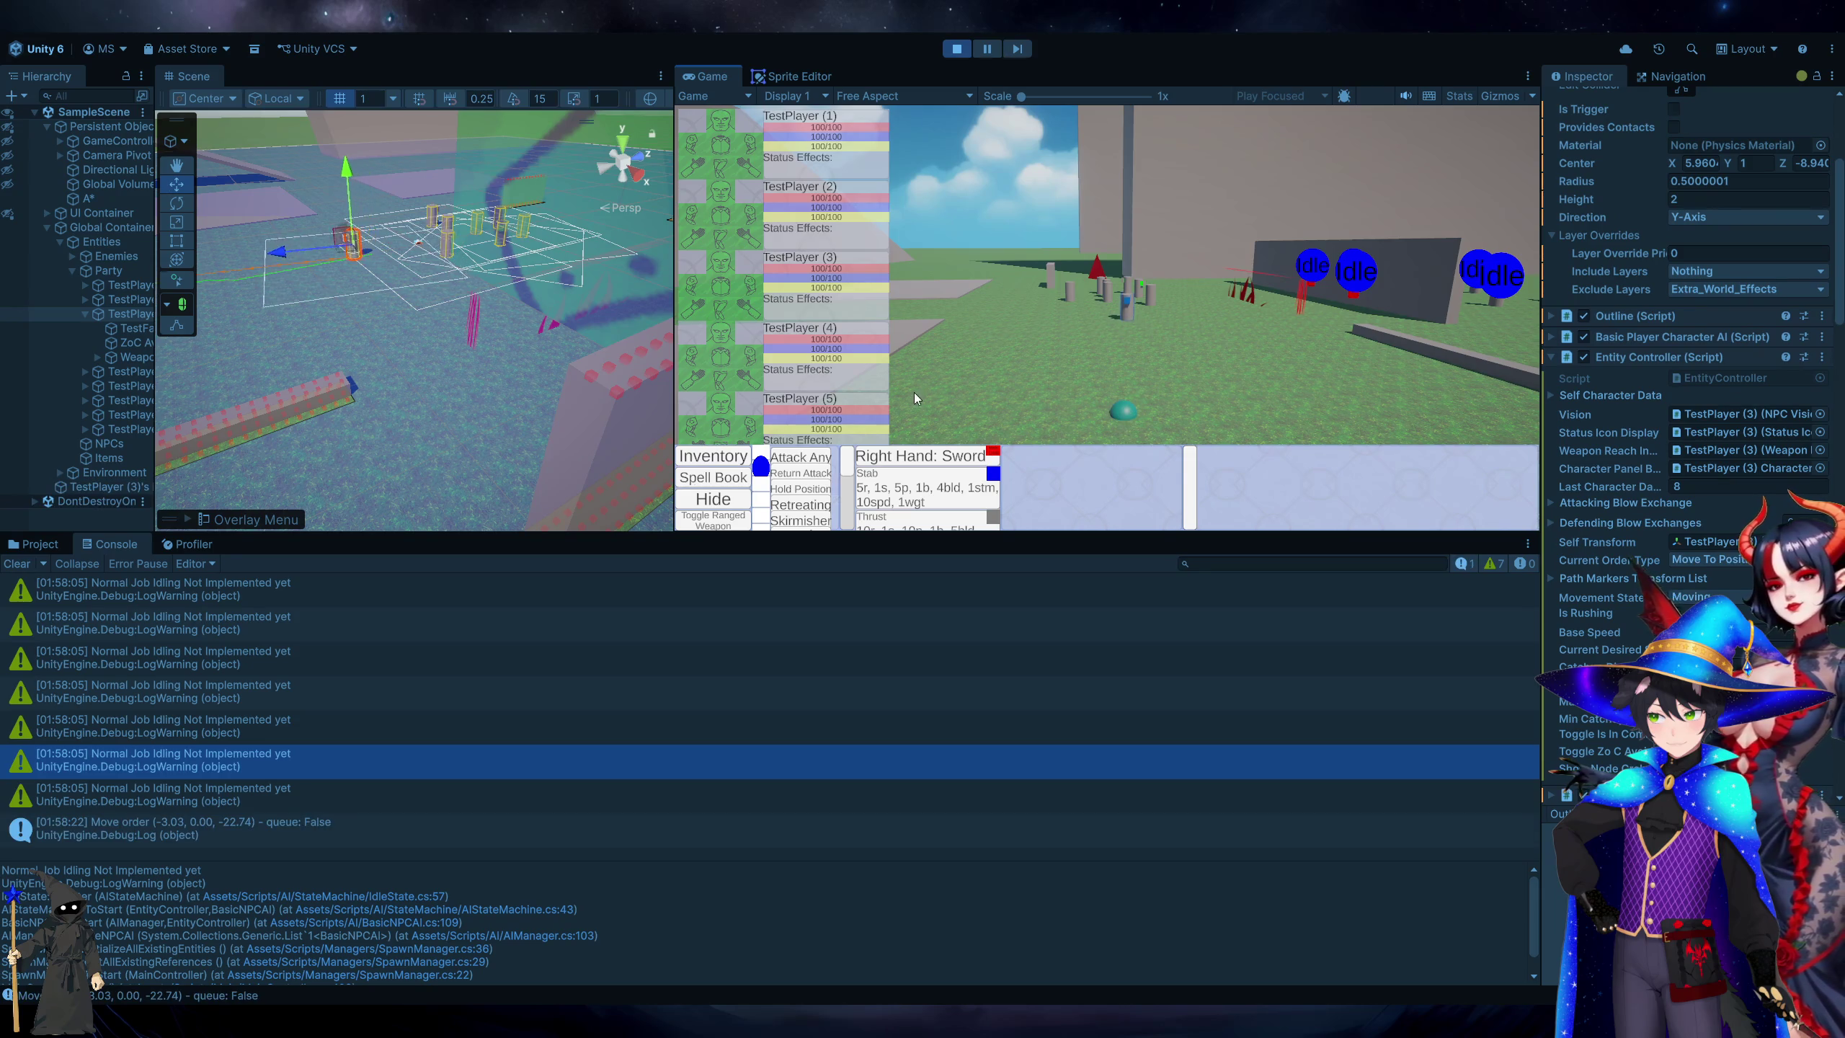
pyautogui.rightClick(975, 358)
pyautogui.rightClick(1289, 375)
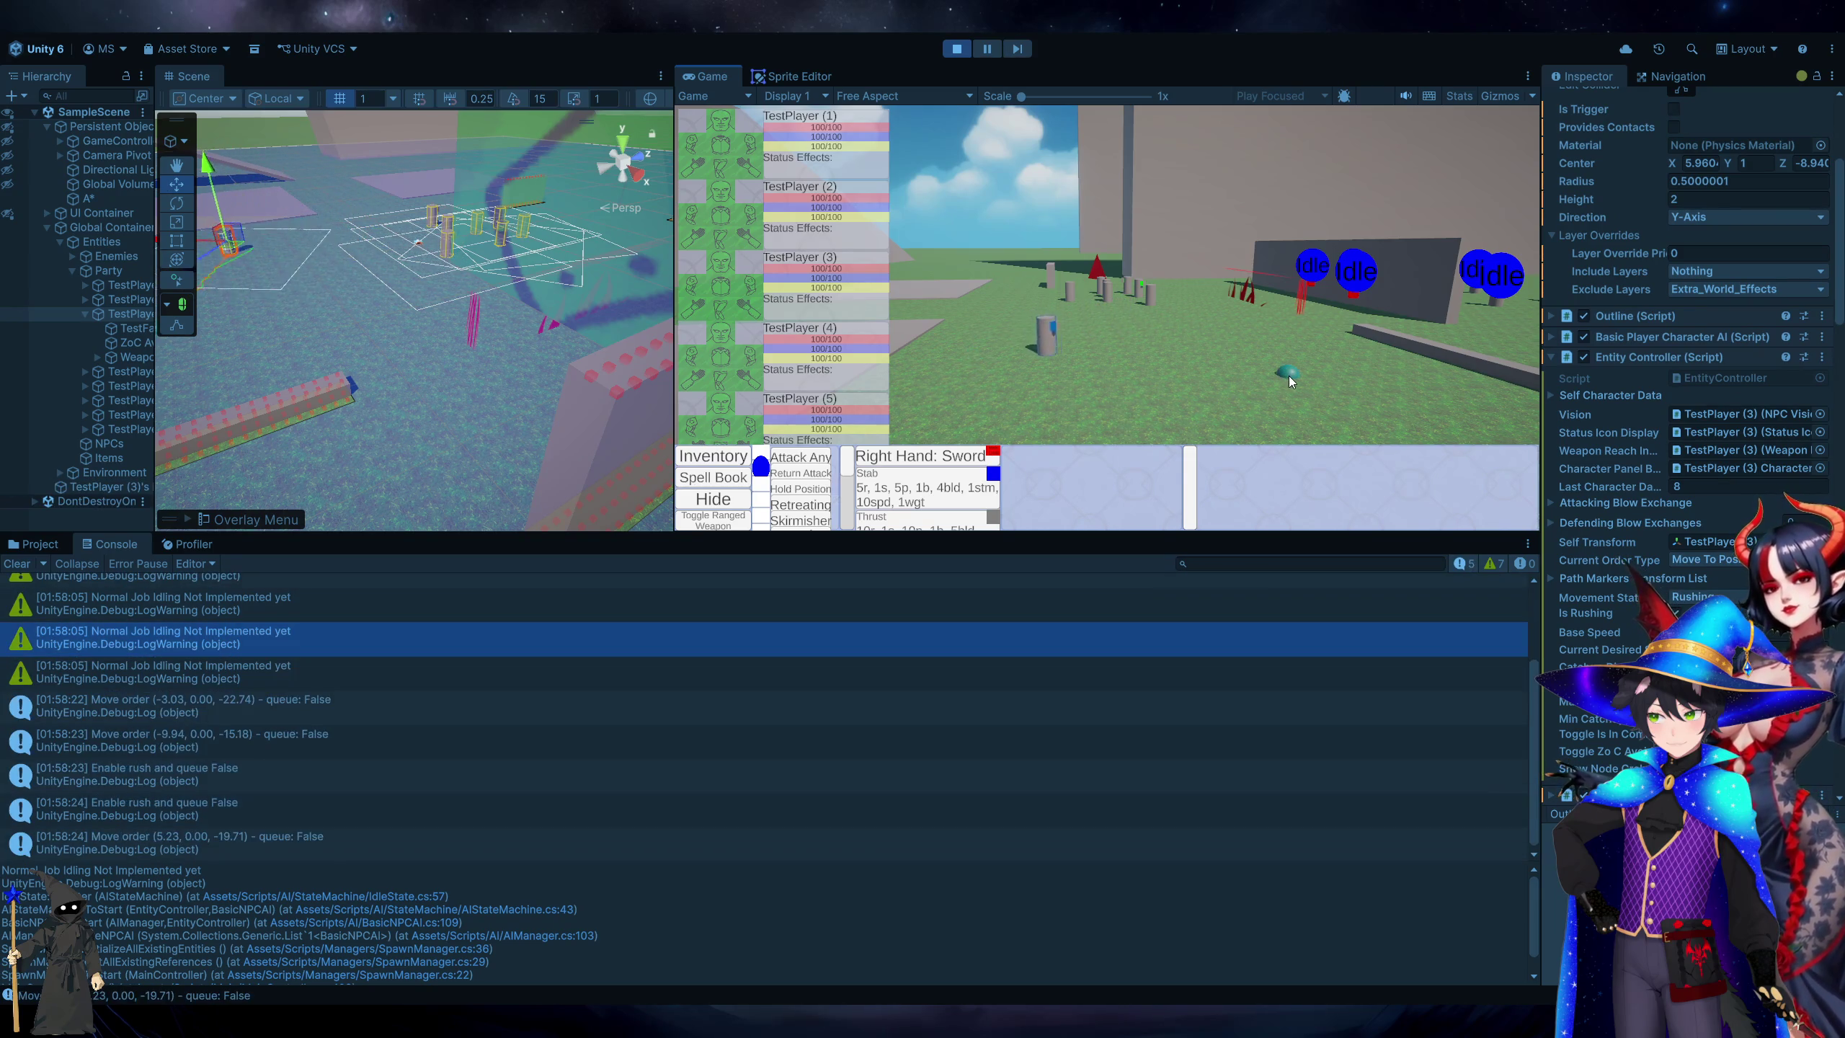
pyautogui.rightClick(995, 304)
pyautogui.rightClick(991, 389)
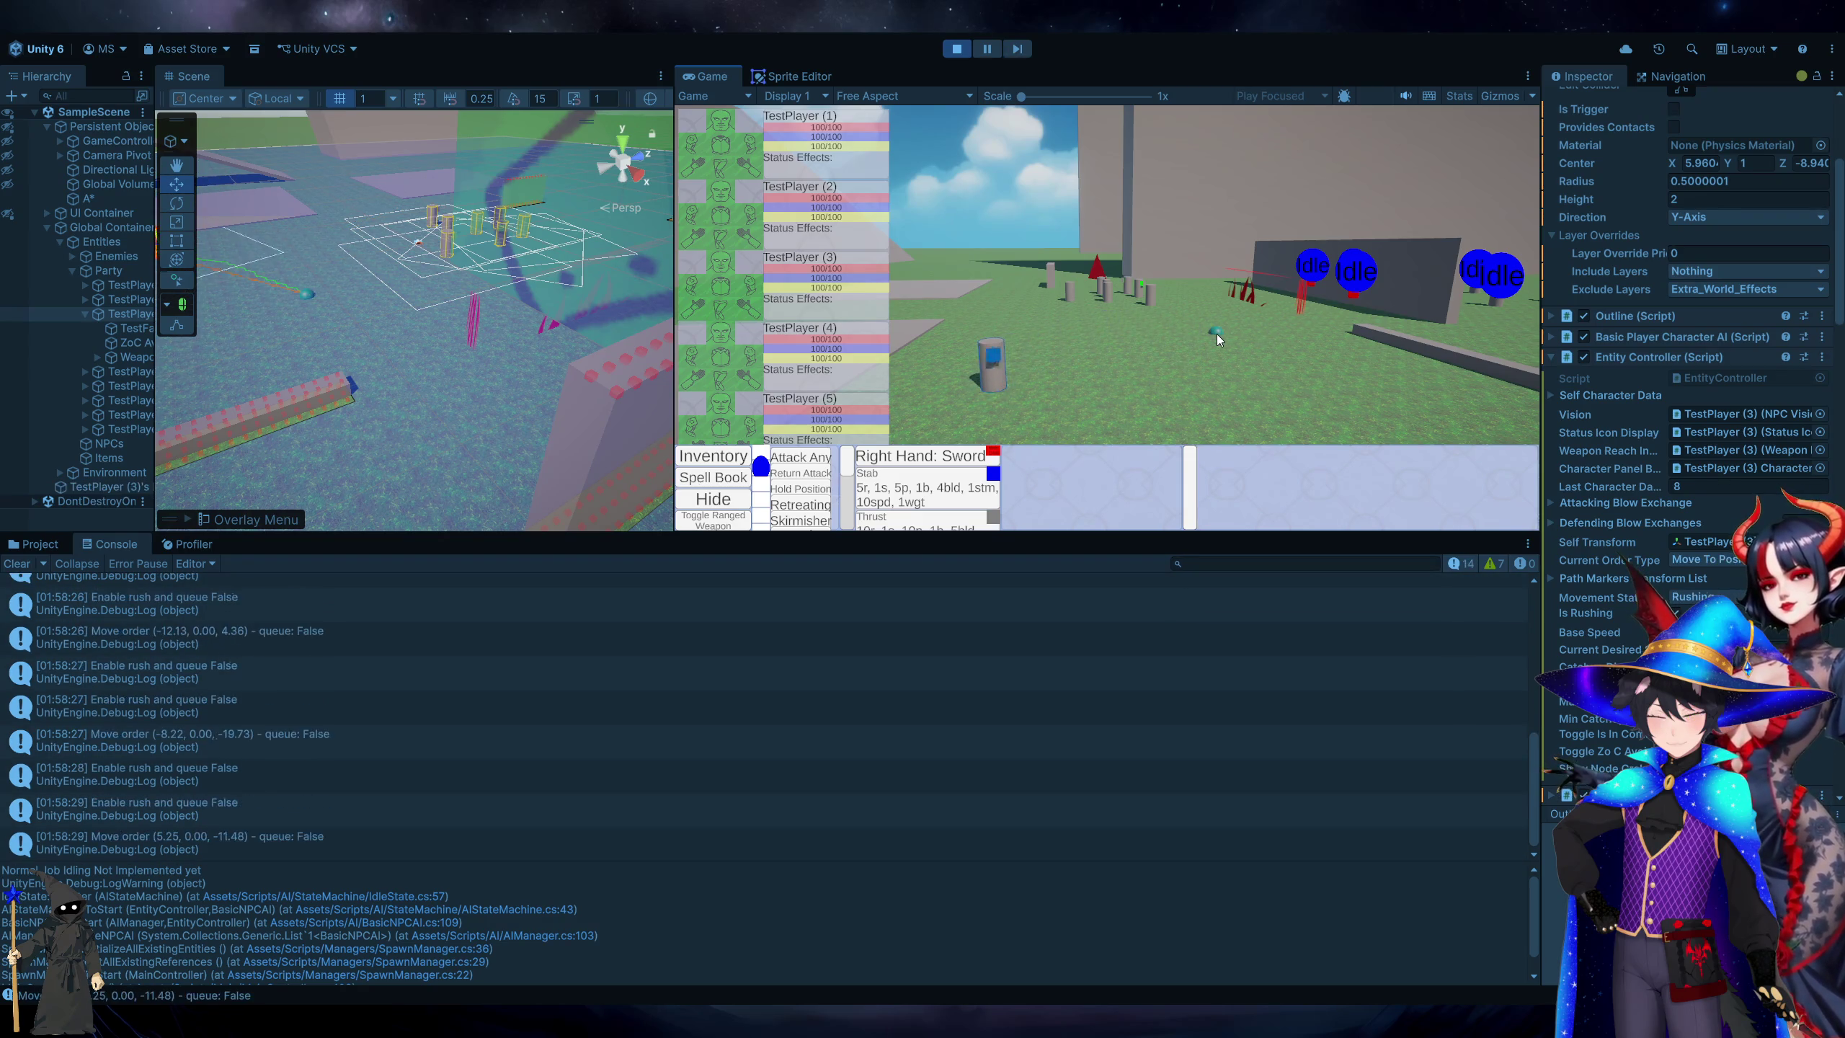
pyautogui.rightClick(1226, 355)
pyautogui.rightClick(1226, 361)
pyautogui.rightClick(1046, 329)
pyautogui.rightClick(998, 402)
pyautogui.rightClick(1303, 387)
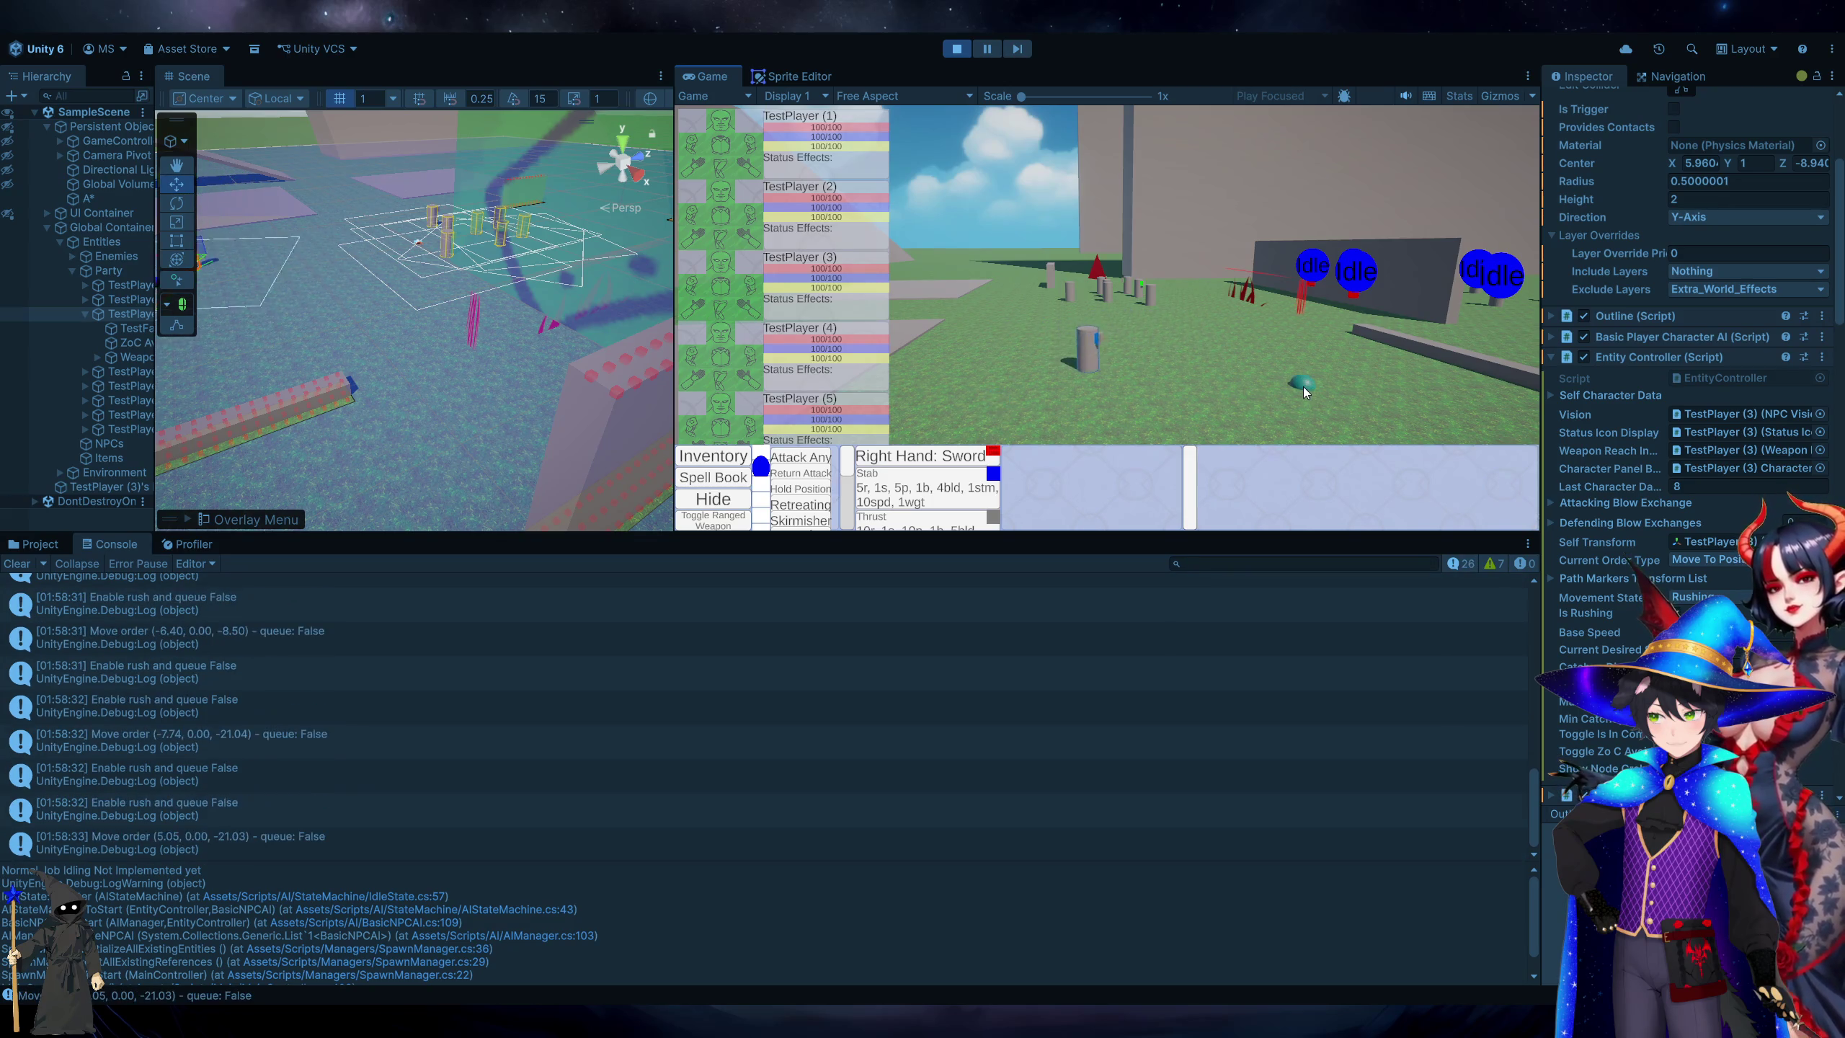
pyautogui.rightClick(1267, 331)
pyautogui.rightClick(1046, 328)
pyautogui.rightClick(972, 387)
pyautogui.rightClick(1321, 399)
pyautogui.rightClick(1221, 321)
pyautogui.rightClick(1017, 401)
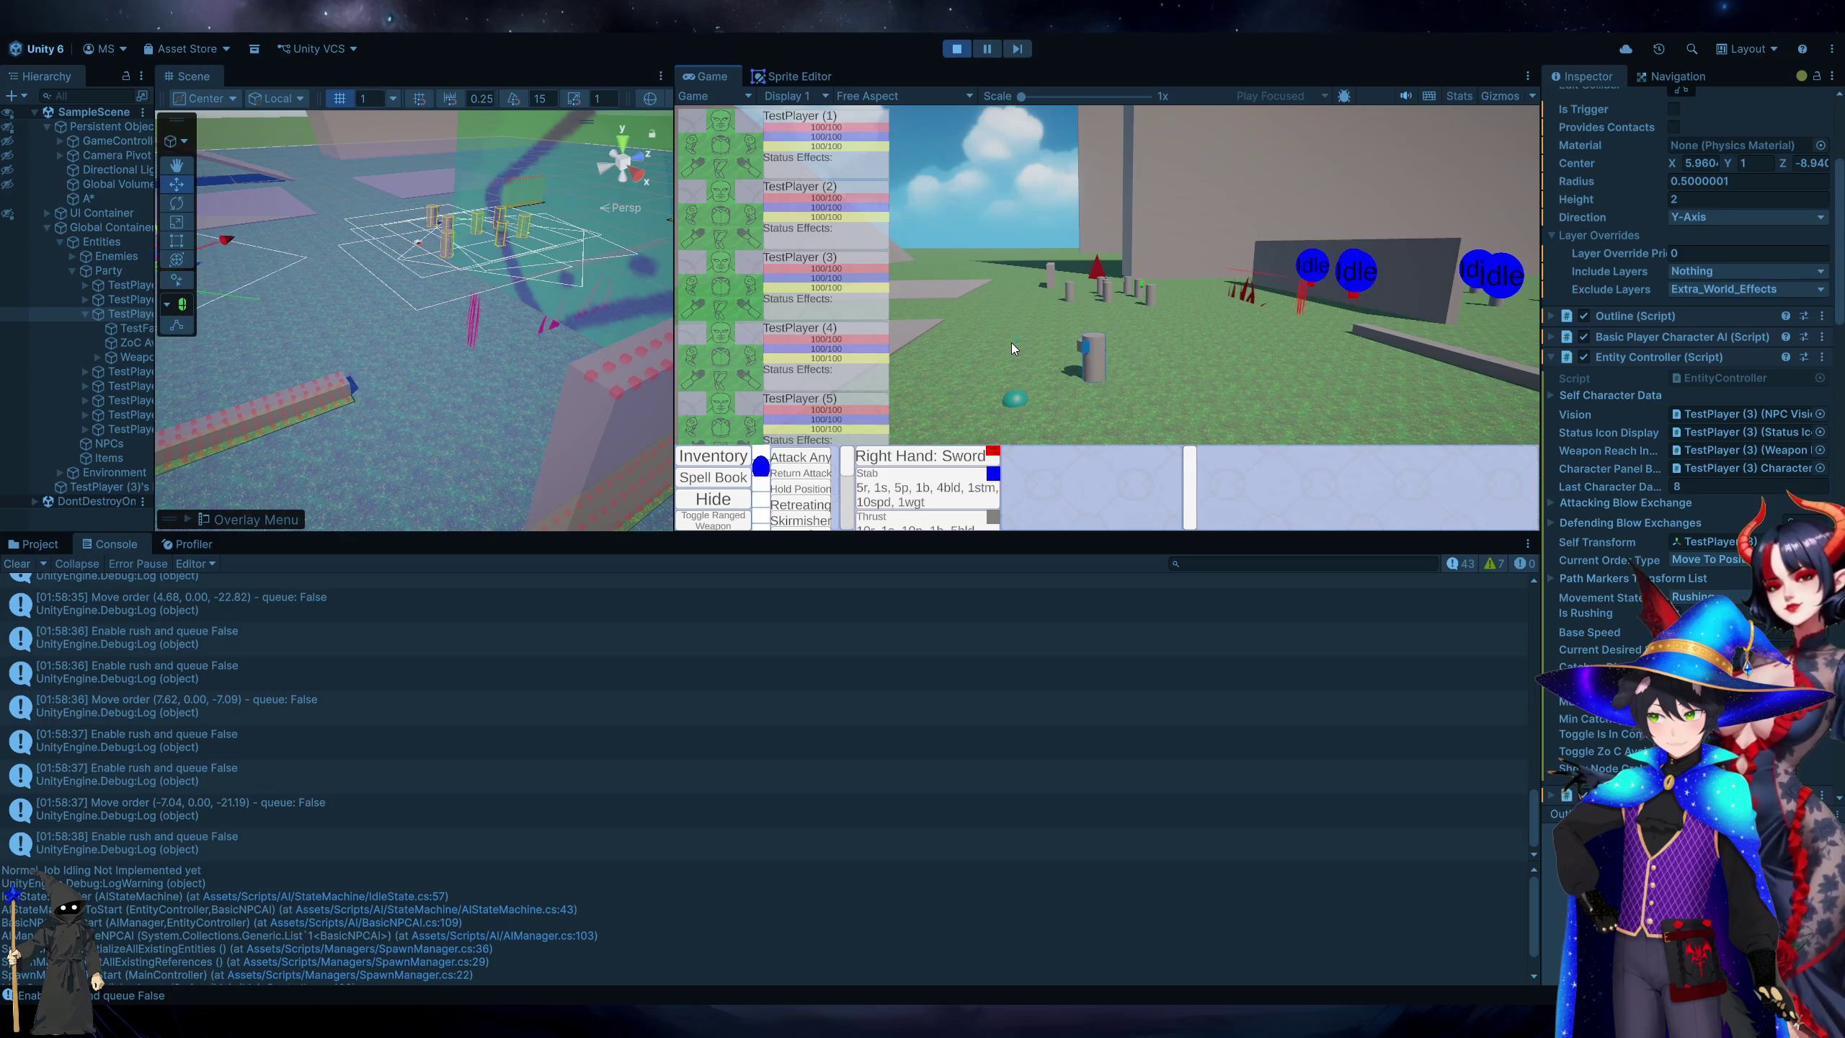
pyautogui.rightClick(1012, 343)
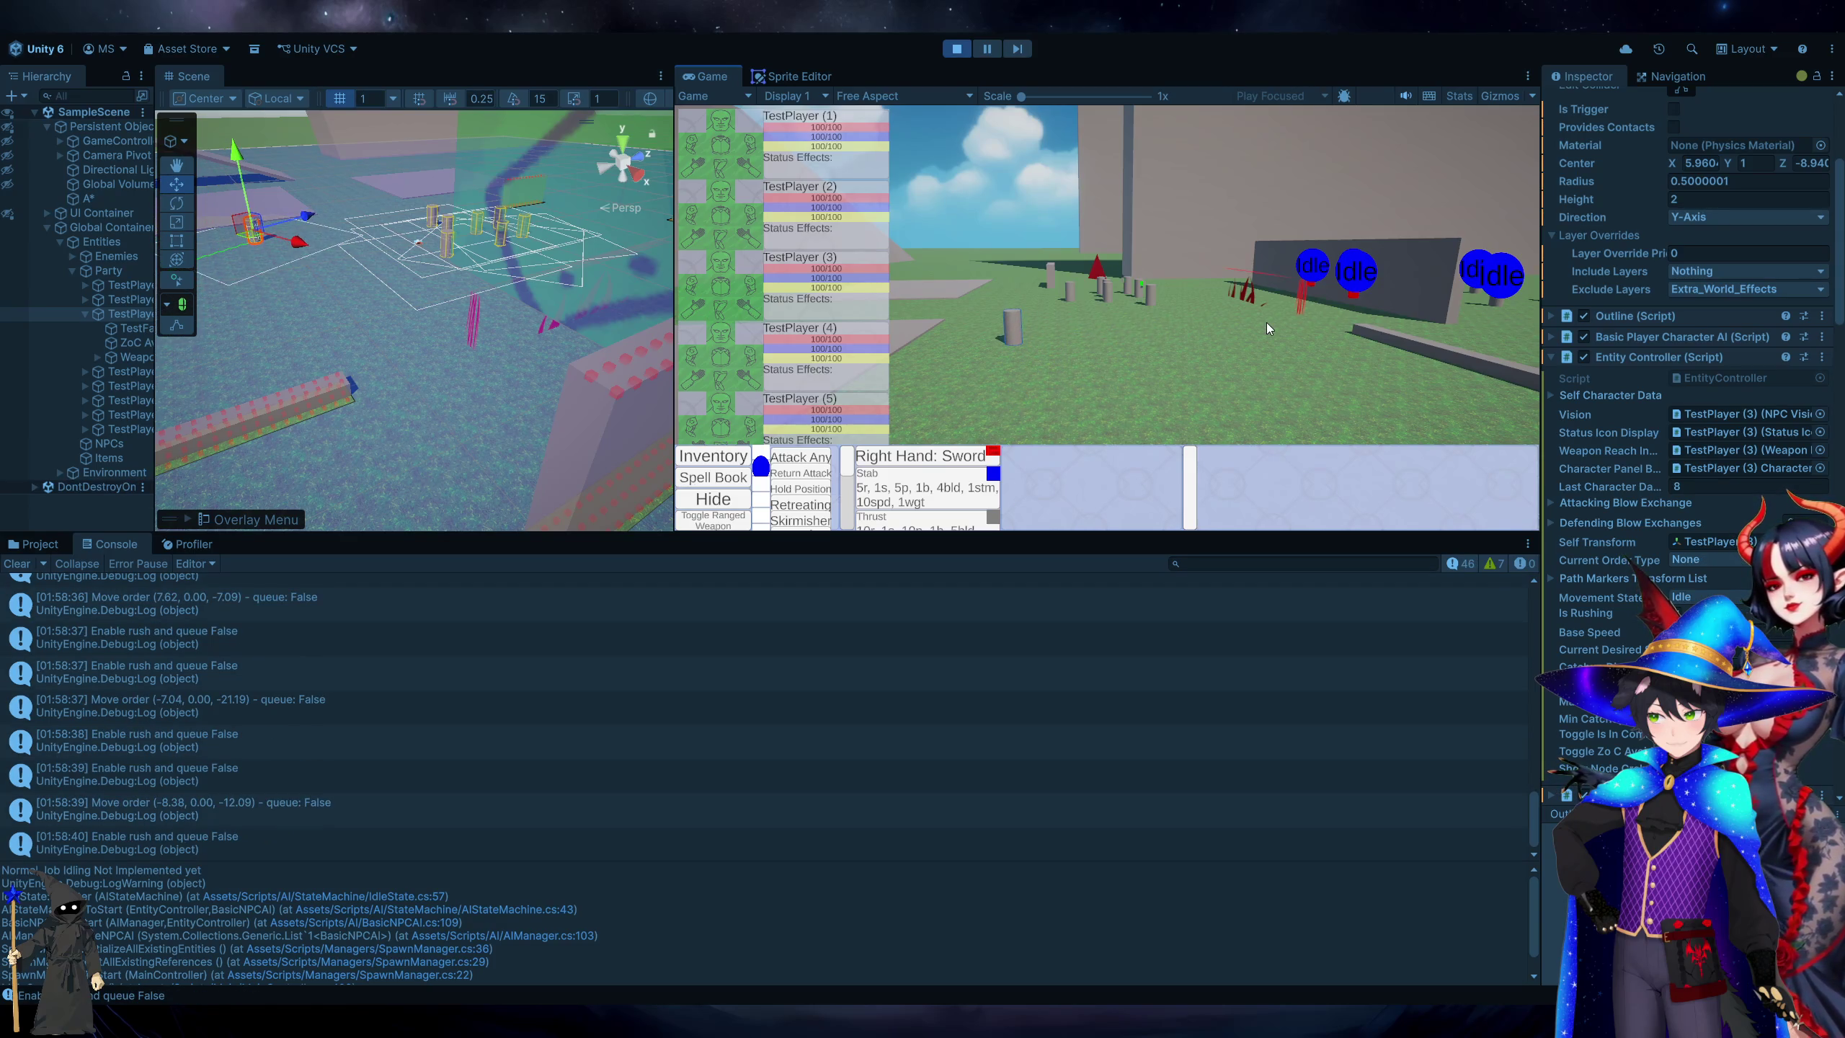
pyautogui.rightClick(1266, 329)
pyautogui.rightClick(1282, 390)
pyautogui.rightClick(988, 406)
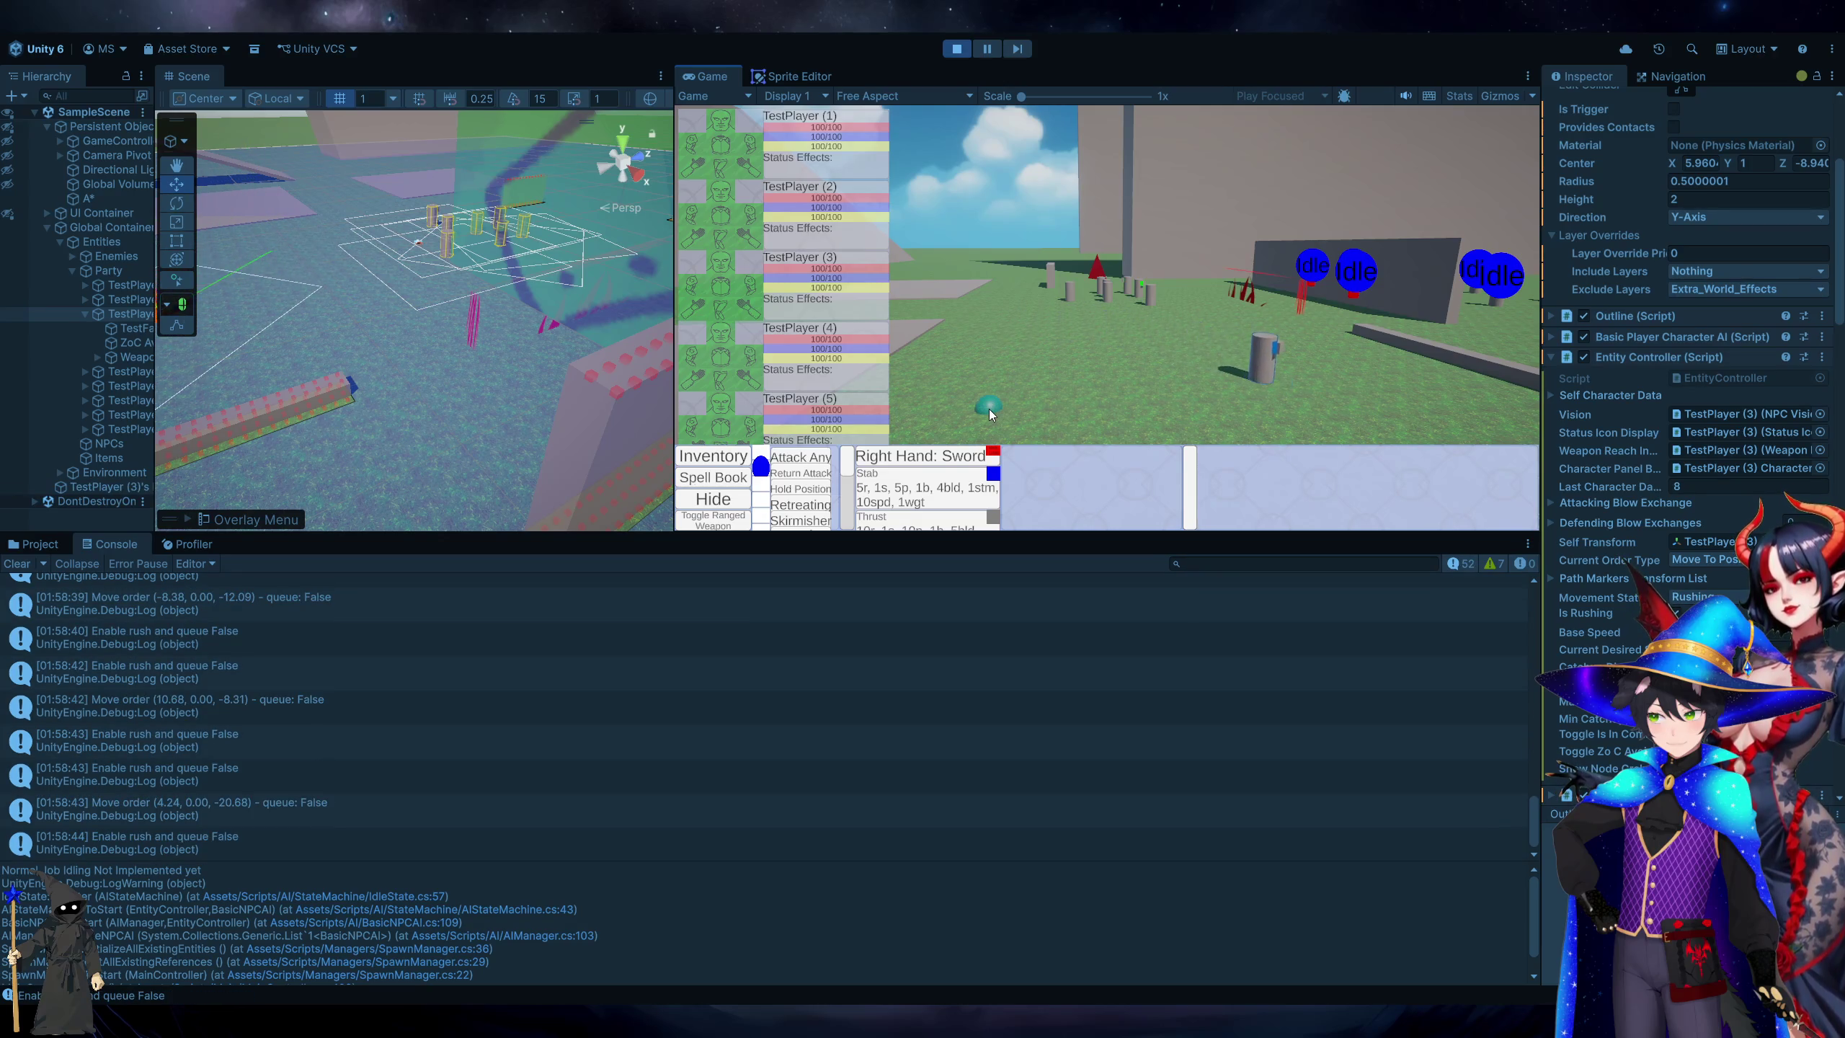
pyautogui.rightClick(992, 339)
pyautogui.rightClick(1252, 392)
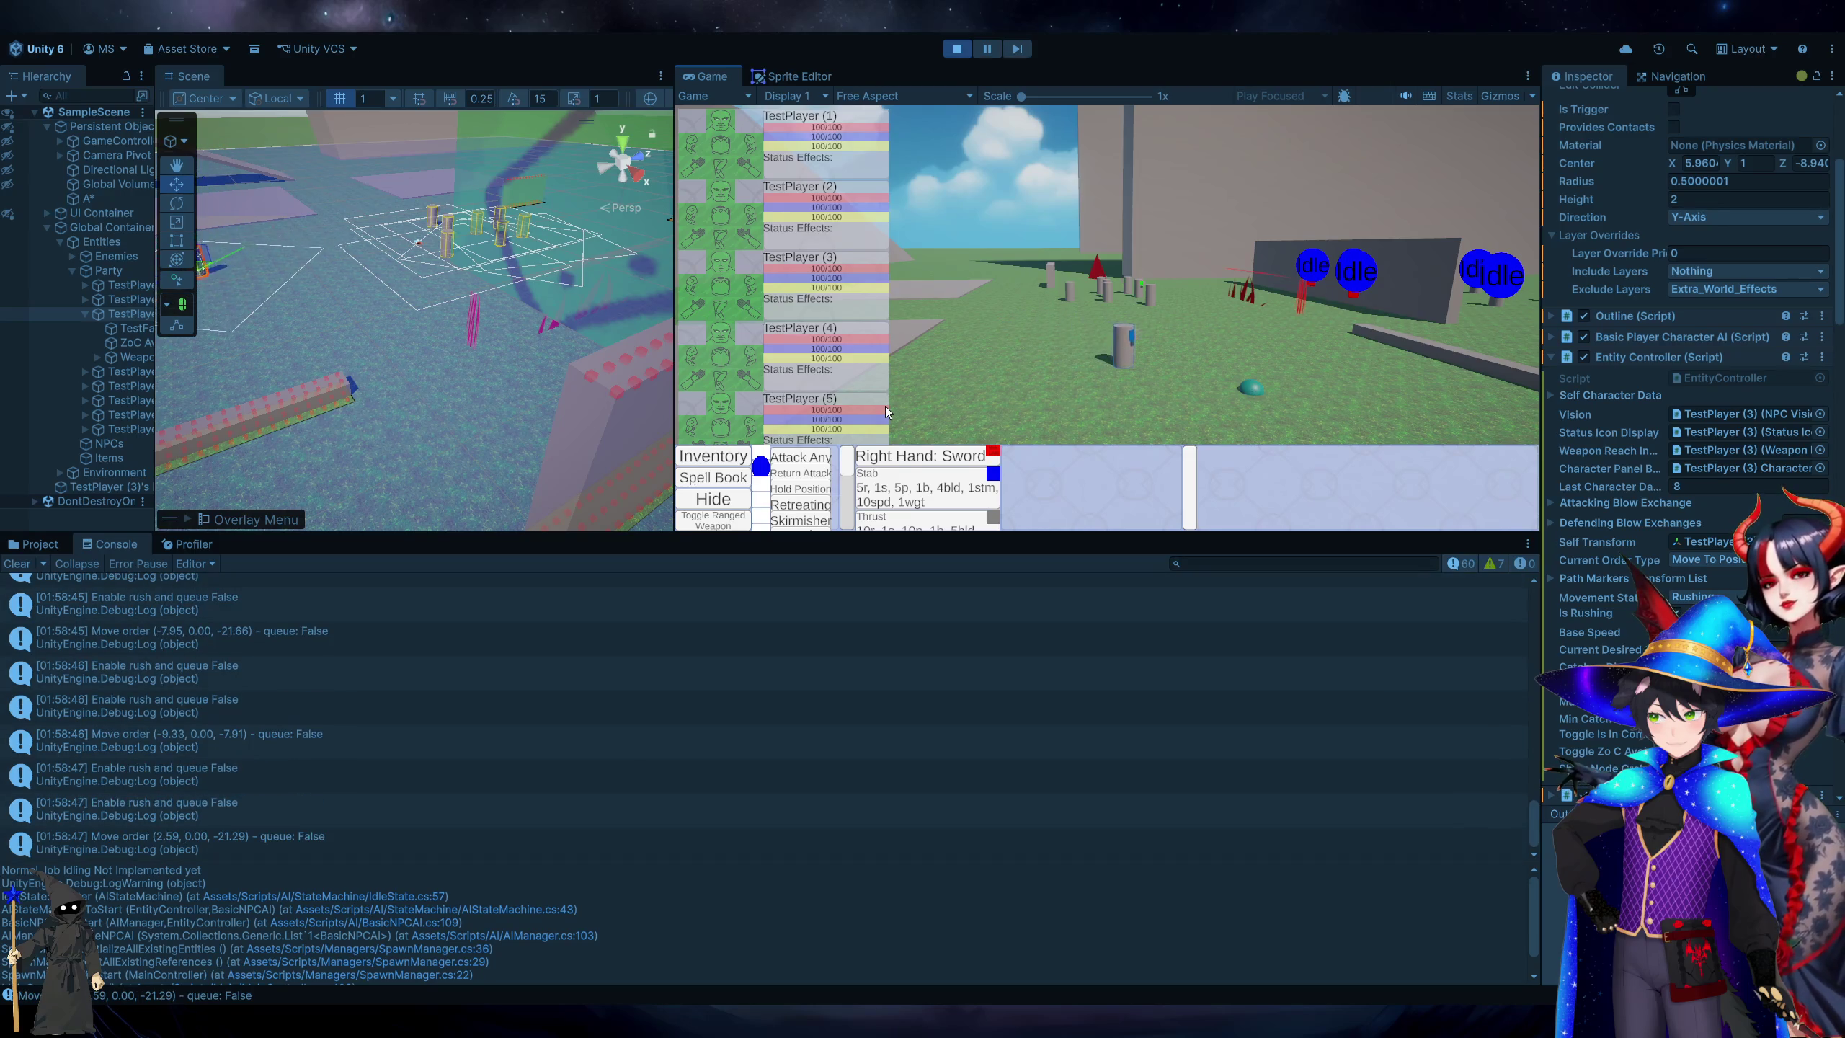
pyautogui.rightClick(1090, 390)
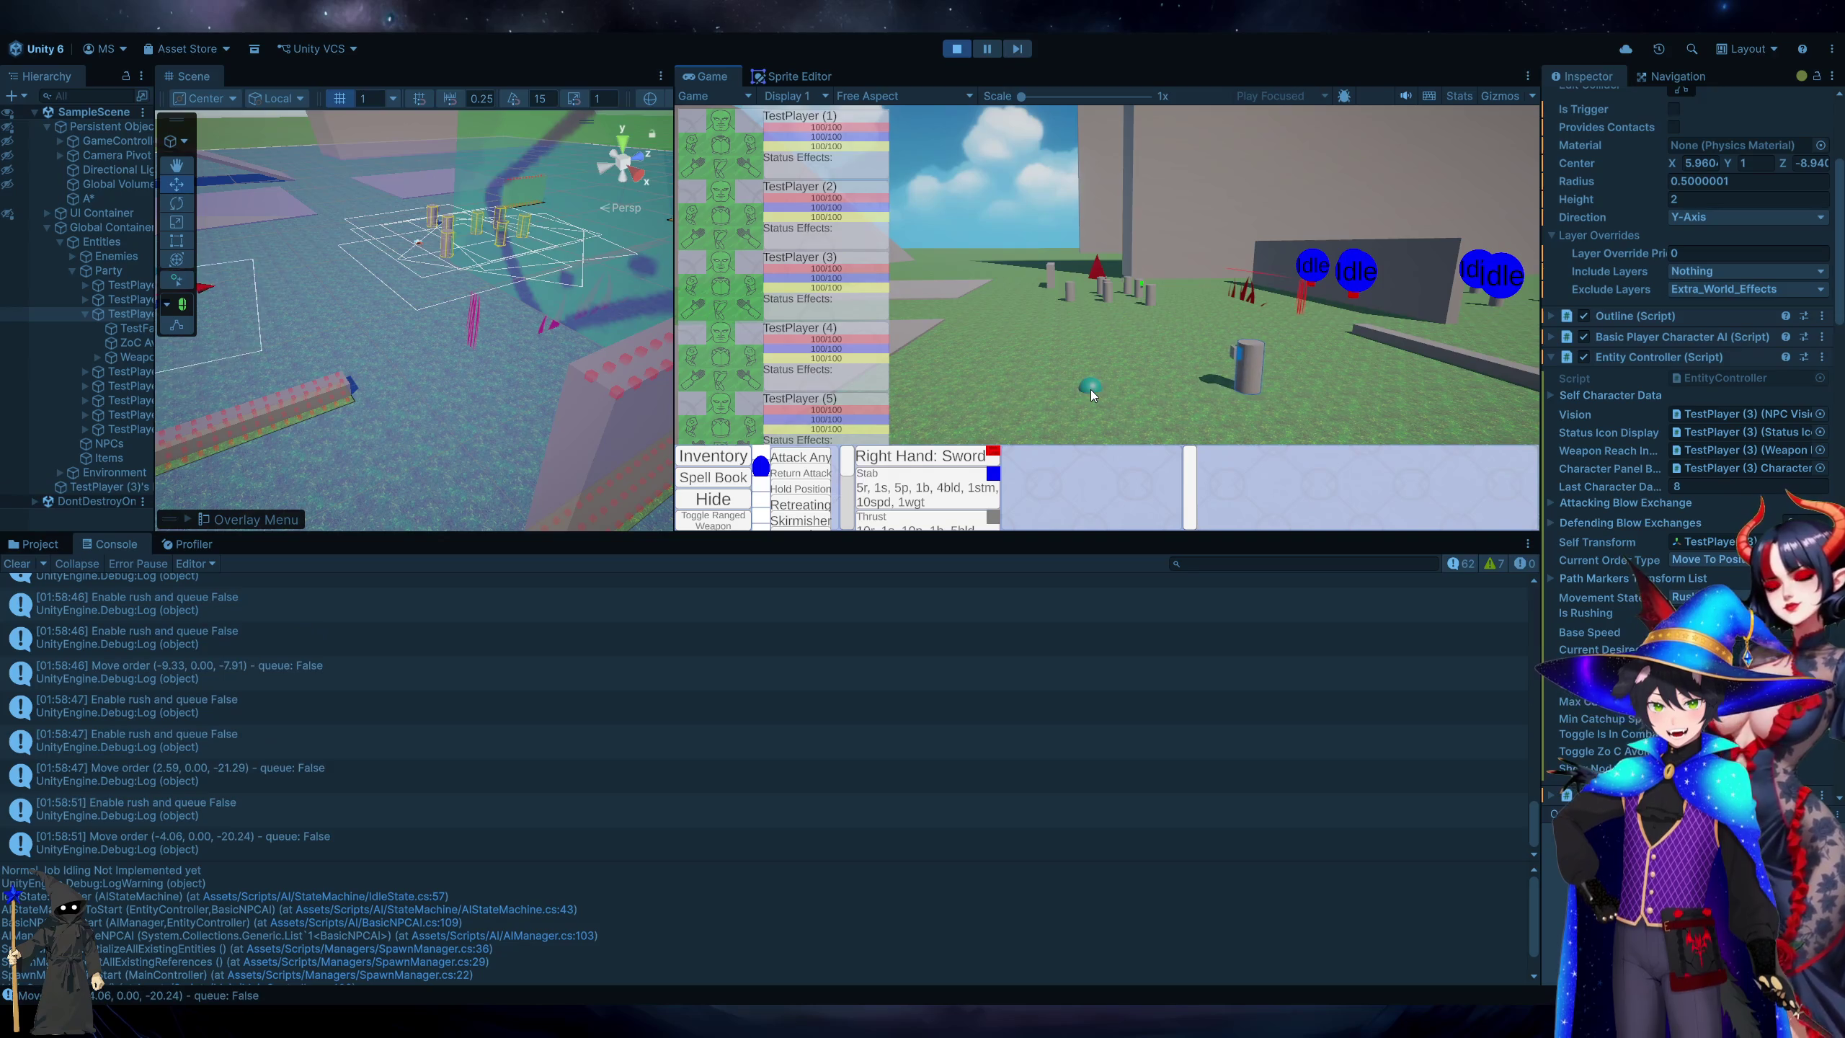
pyautogui.rightClick(1033, 347)
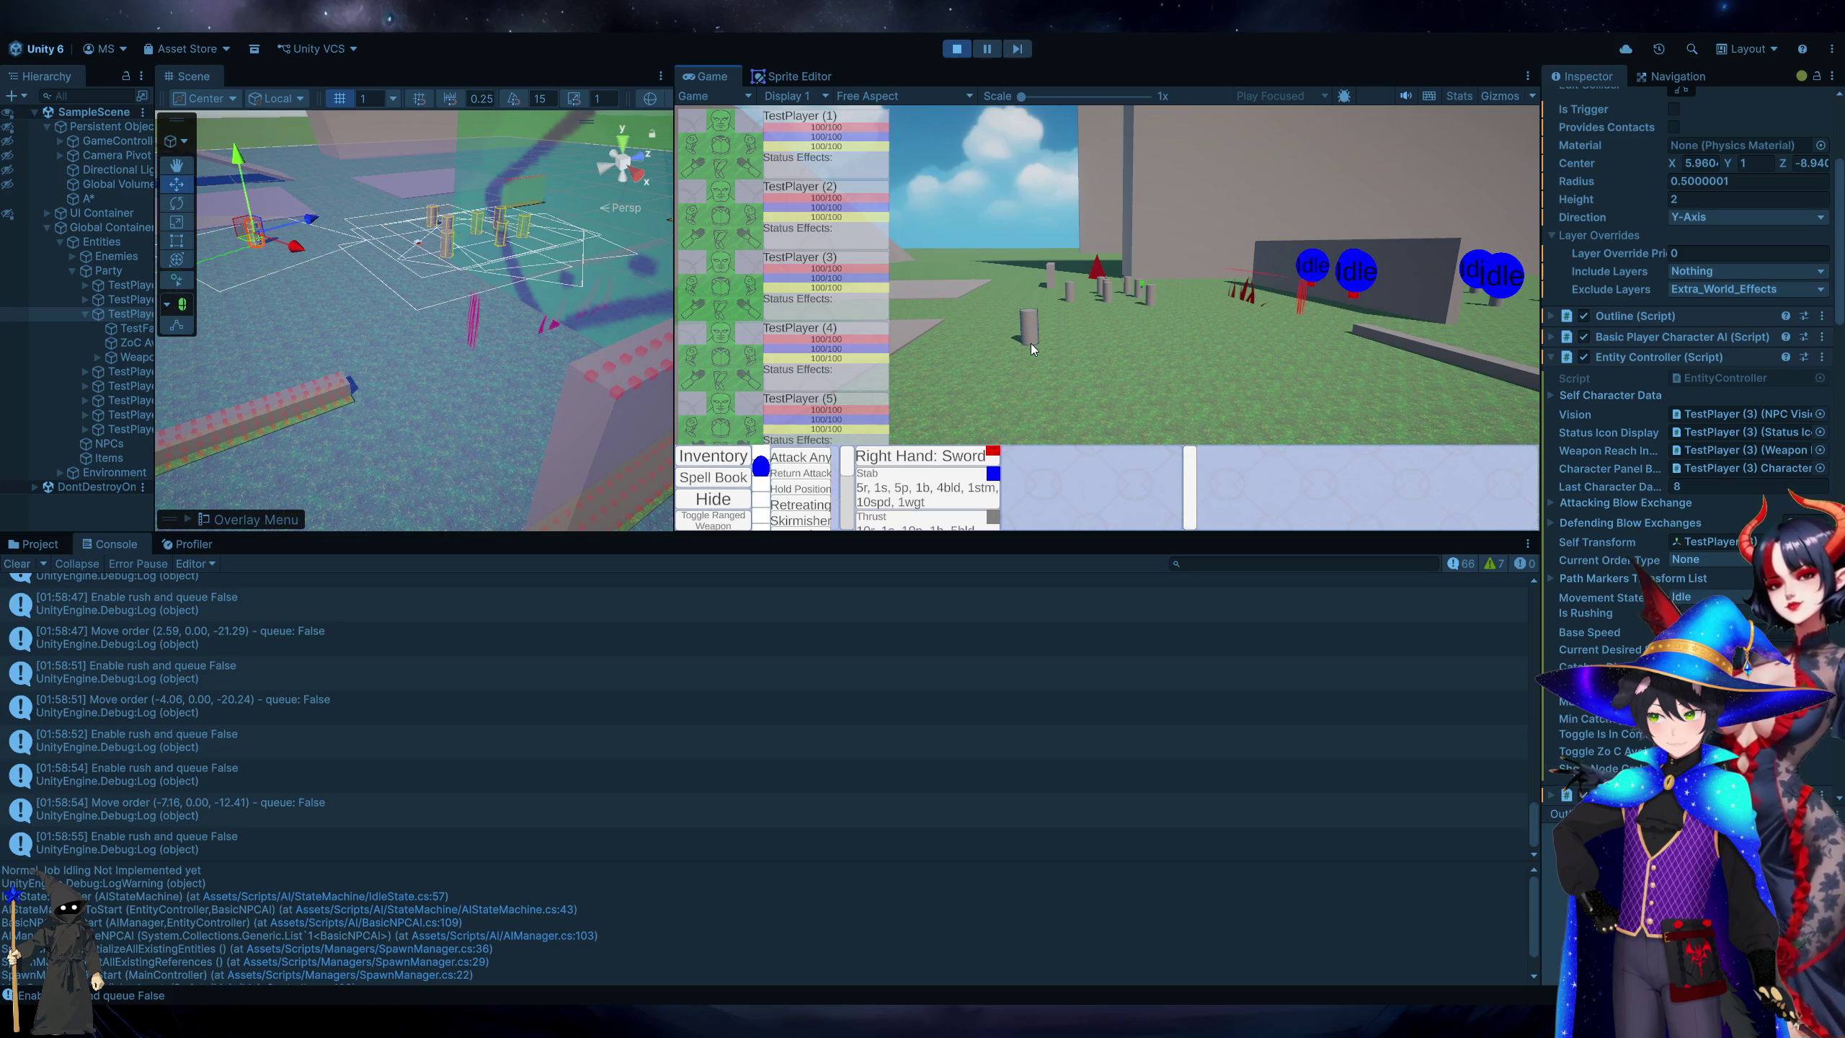
pyautogui.doubleClick(166, 836)
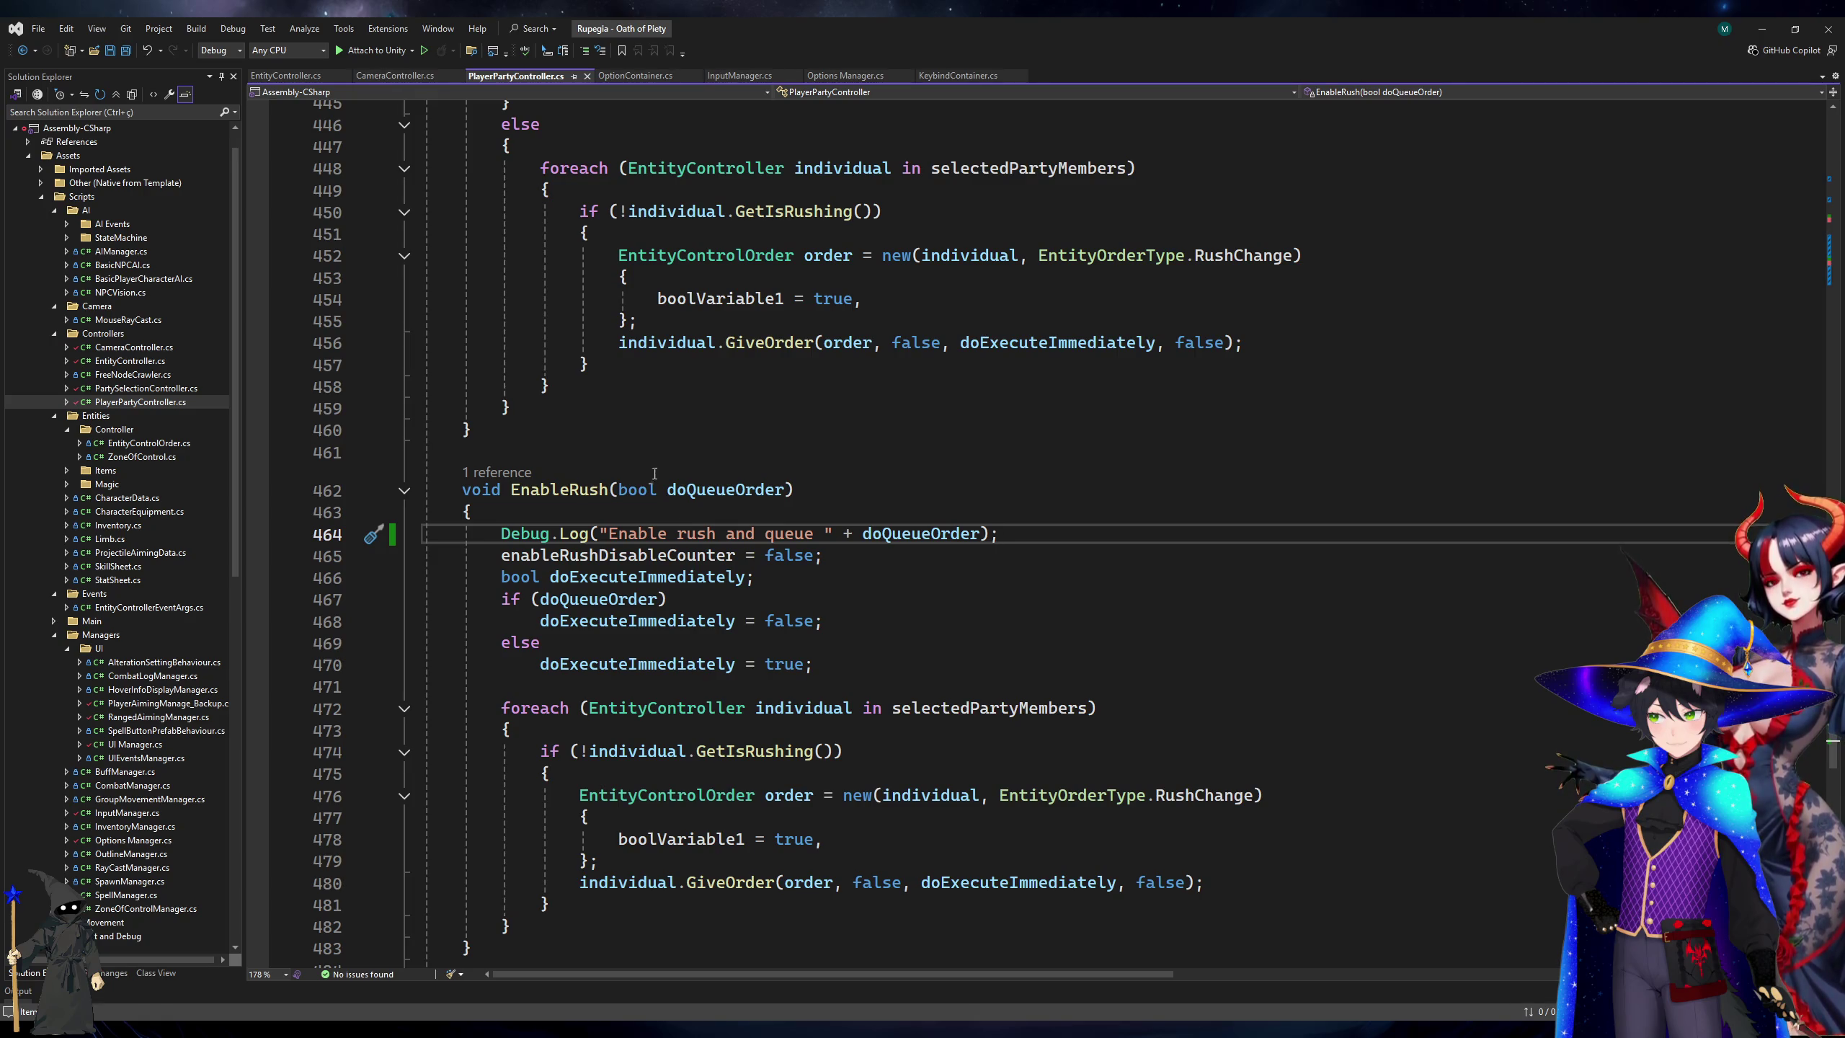
# Trace EnableRush to its call site and highlight the isPressed check before it.
pyautogui.click(513, 489)
pyautogui.keyDown('ctrl'); pyautogui.click(559, 490); pyautogui.keyUp('ctrl')
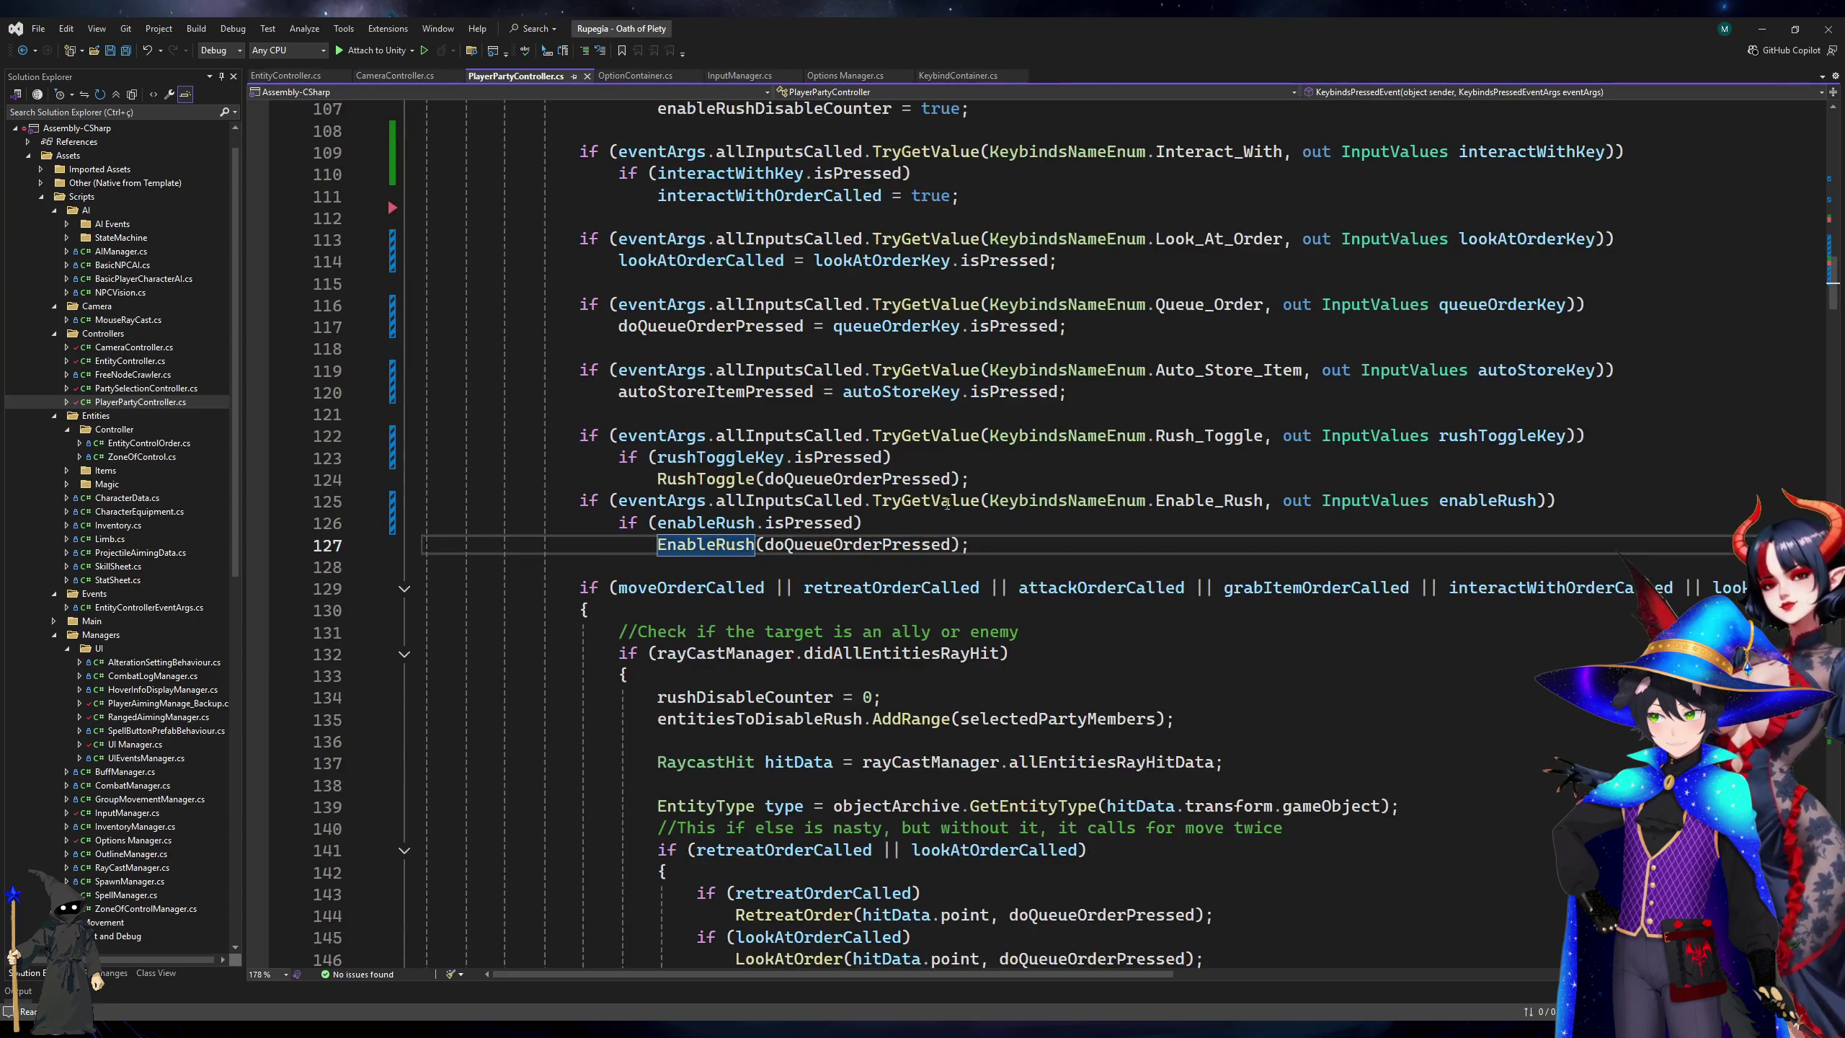
pyautogui.click(835, 544)
pyautogui.click(804, 523)
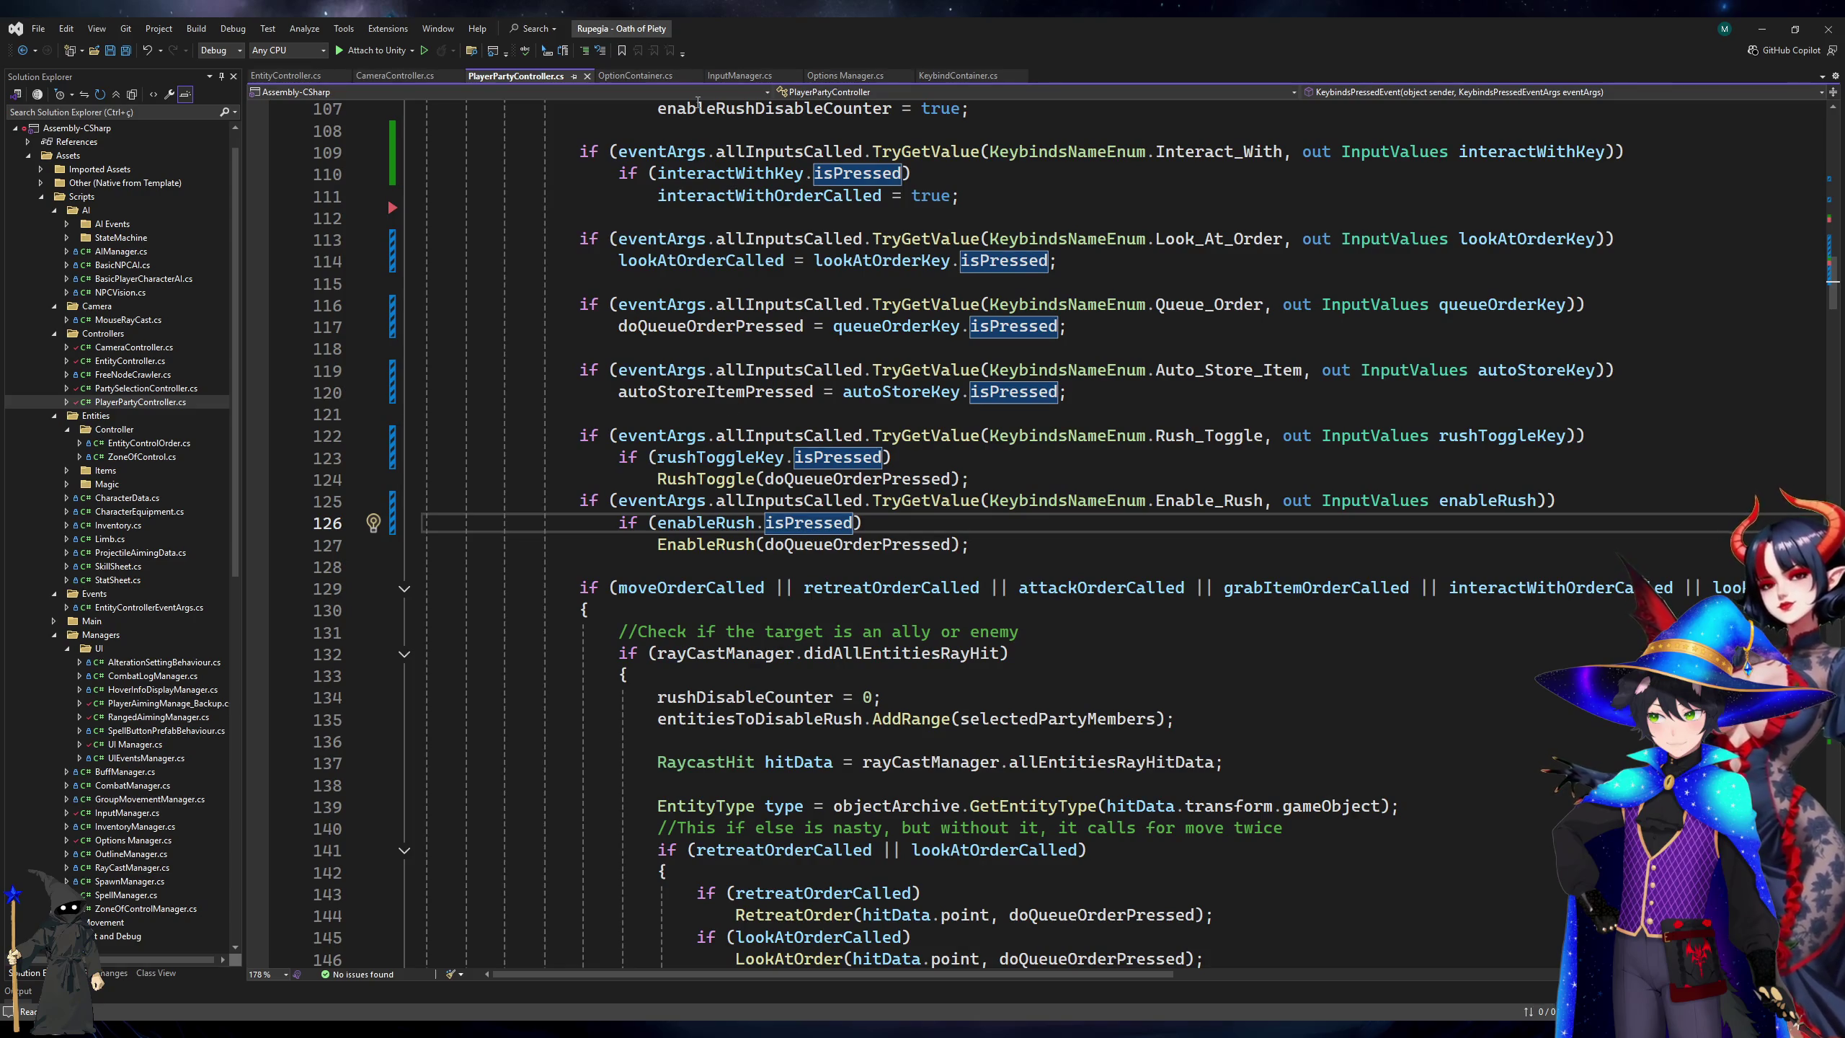
# Uncomment the canceled-input and performed-input debug logs in InputManager.cs.
pyautogui.click(741, 78)
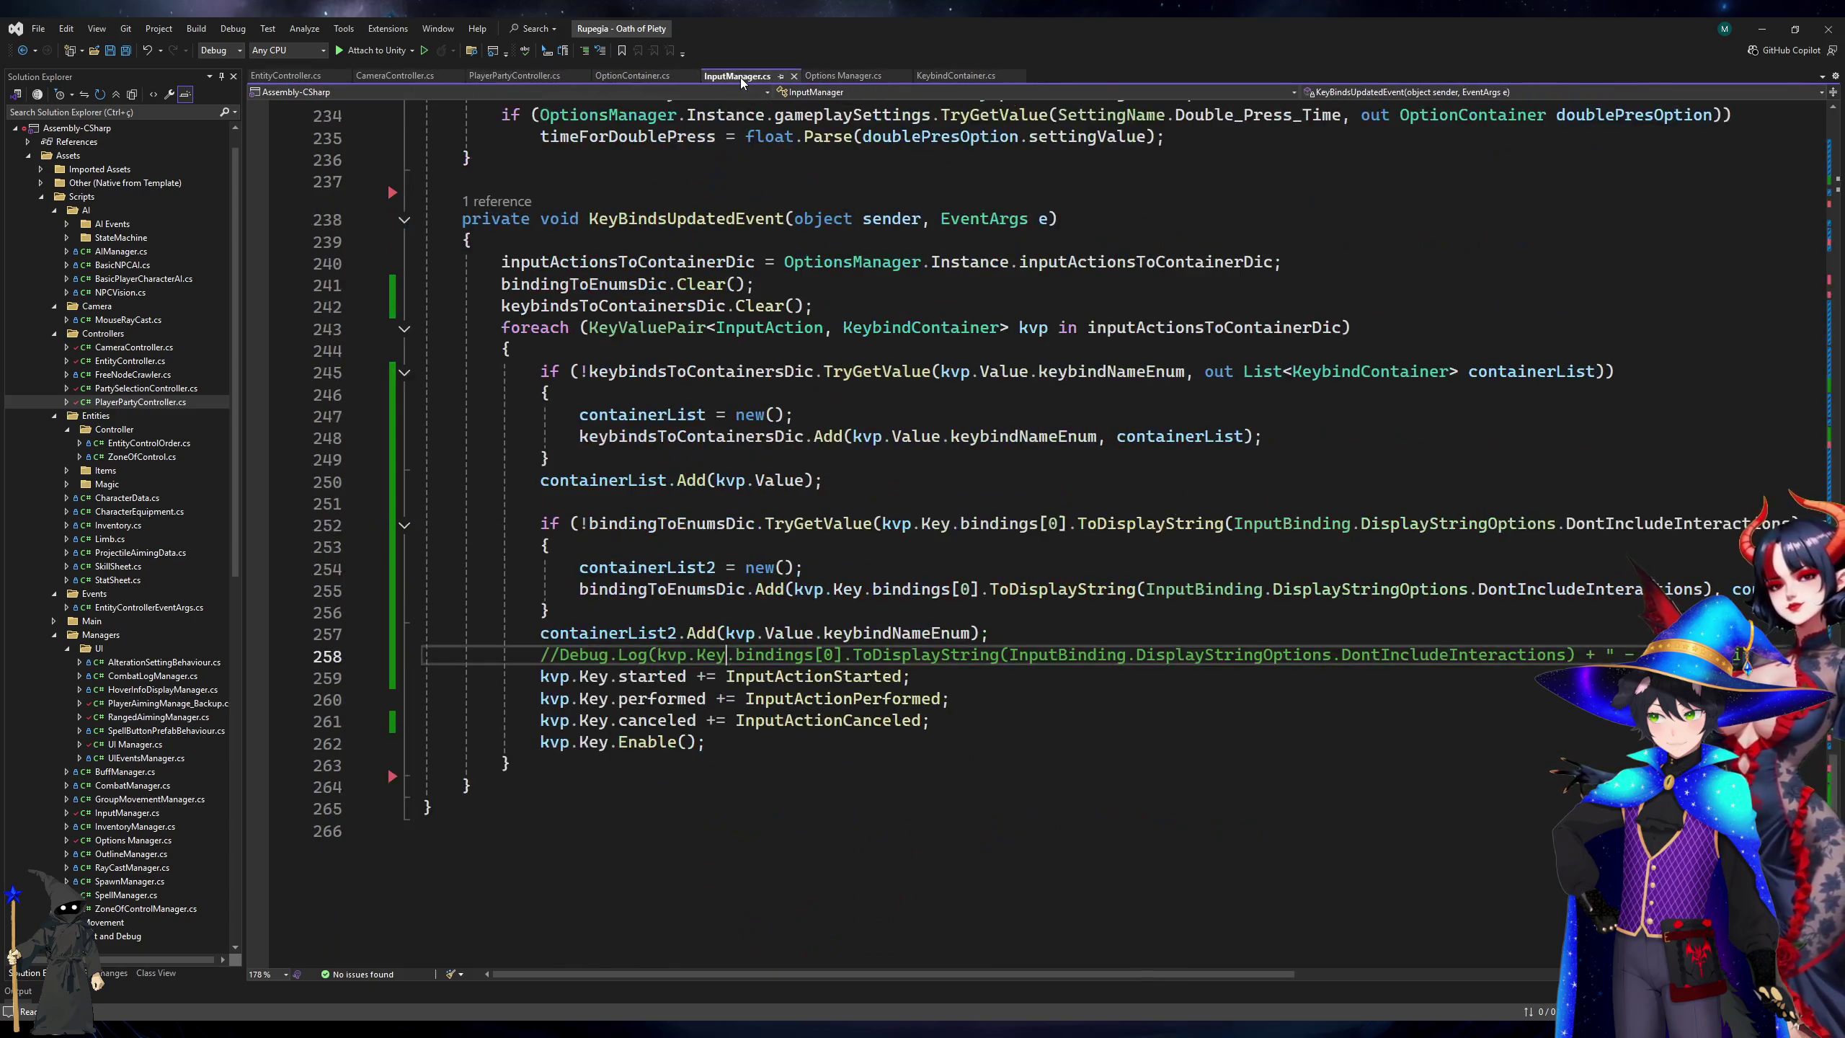
pyautogui.scroll(18, 841, 295)
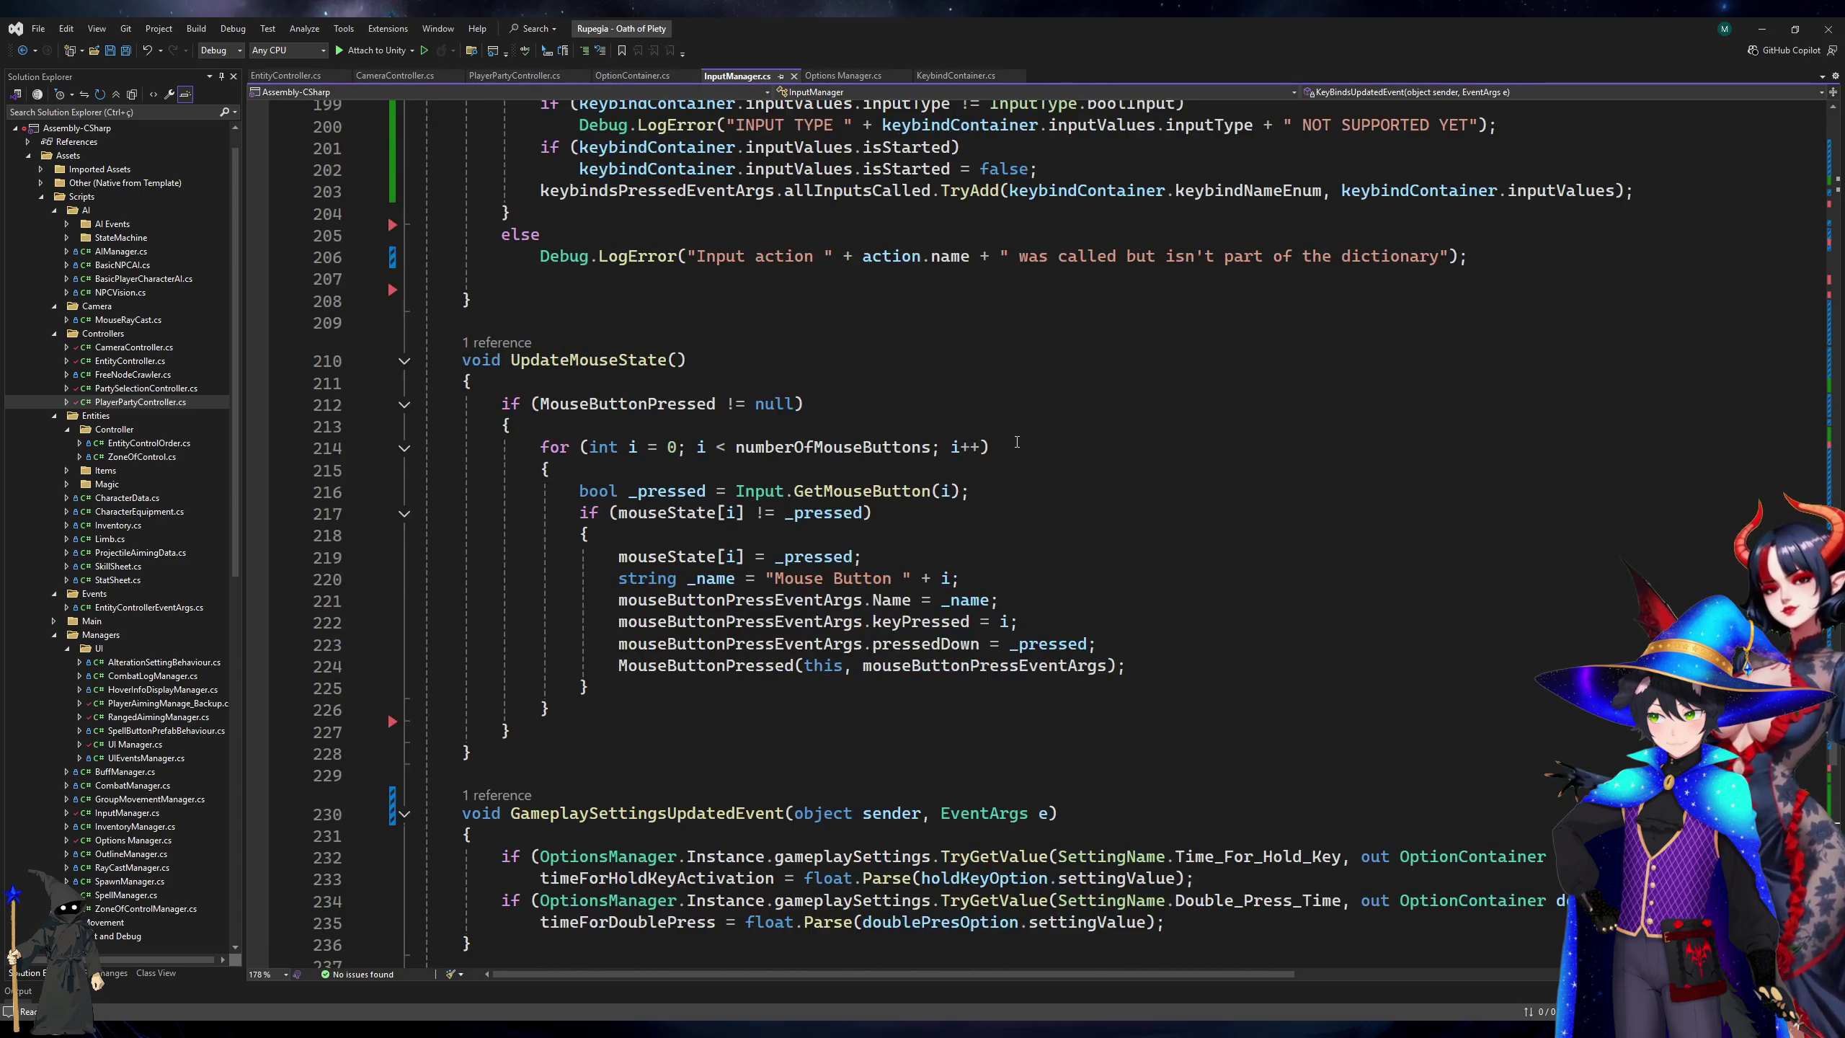
pyautogui.scroll(6, 1017, 441)
pyautogui.click(935, 469)
pyautogui.click(954, 453)
pyautogui.hotkey('ctrl', 'k')
pyautogui.hotkey('ctrl', 'u')
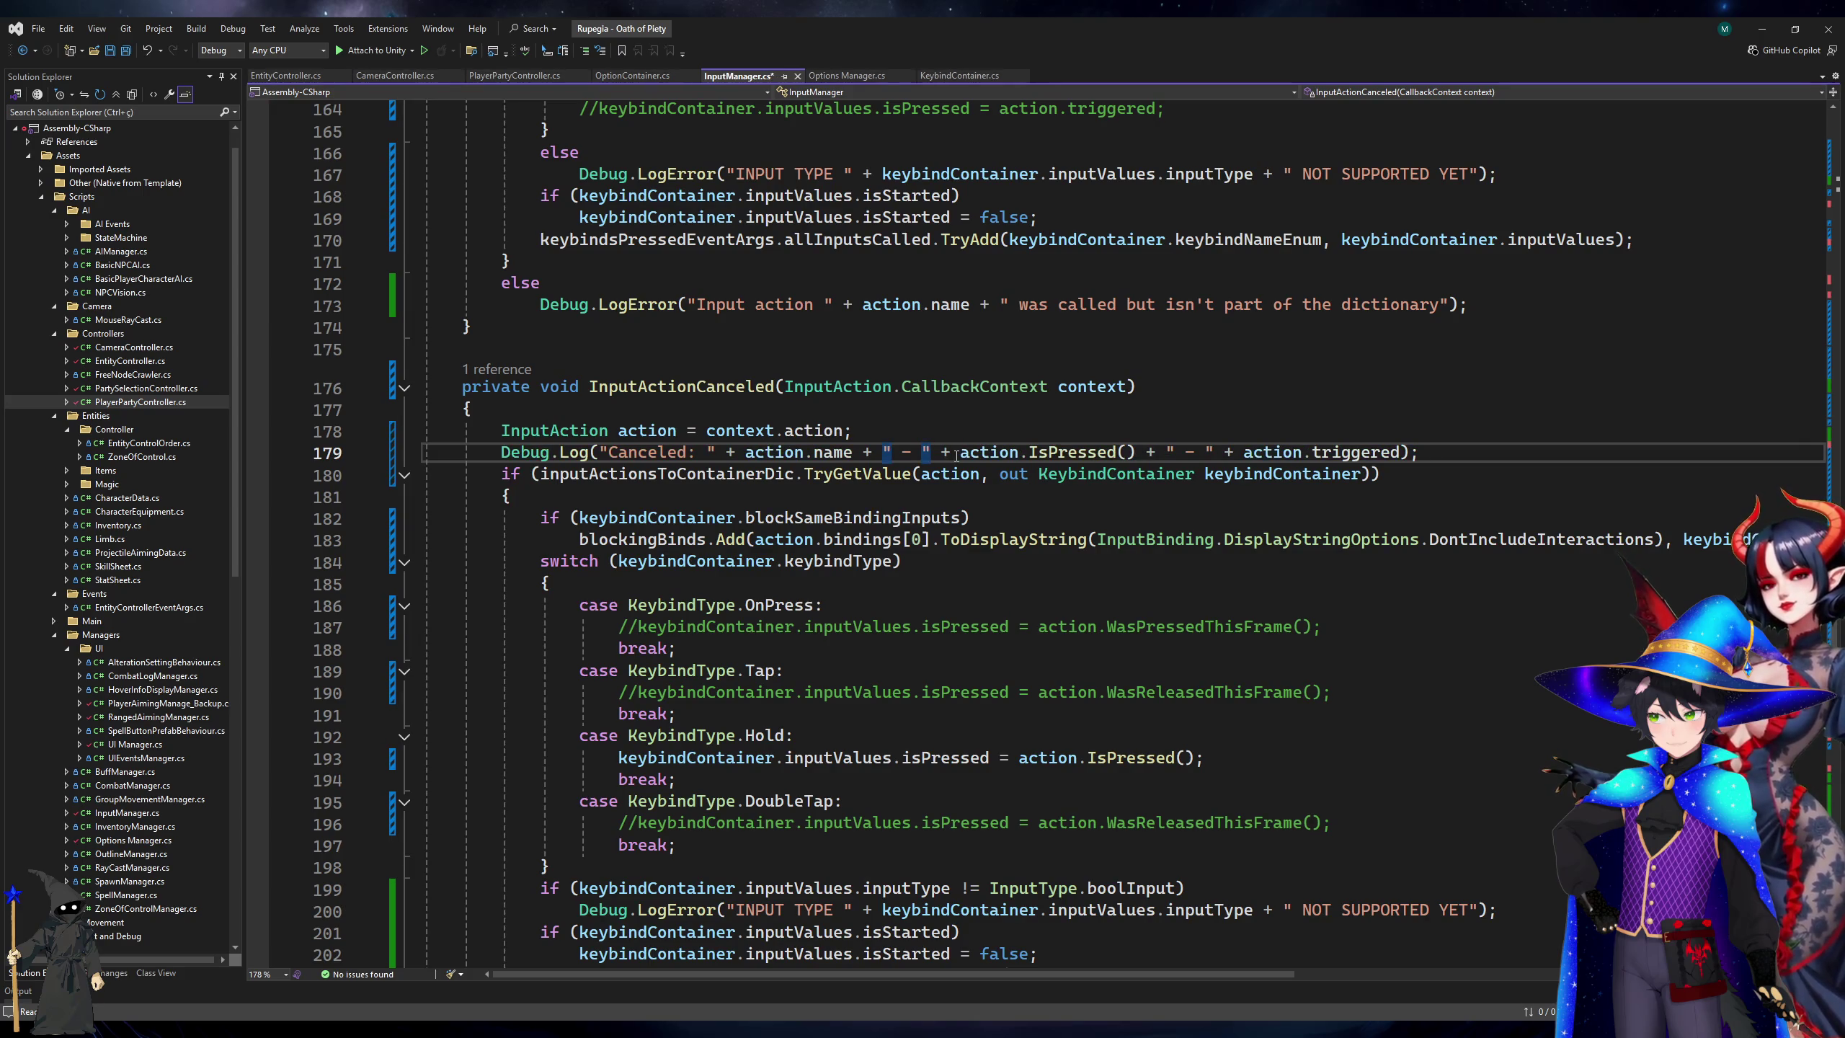
pyautogui.scroll(15, 956, 455)
pyautogui.click(805, 438)
pyautogui.hotkey('ctrl', 'k')
pyautogui.hotkey('ctrl', 'u')
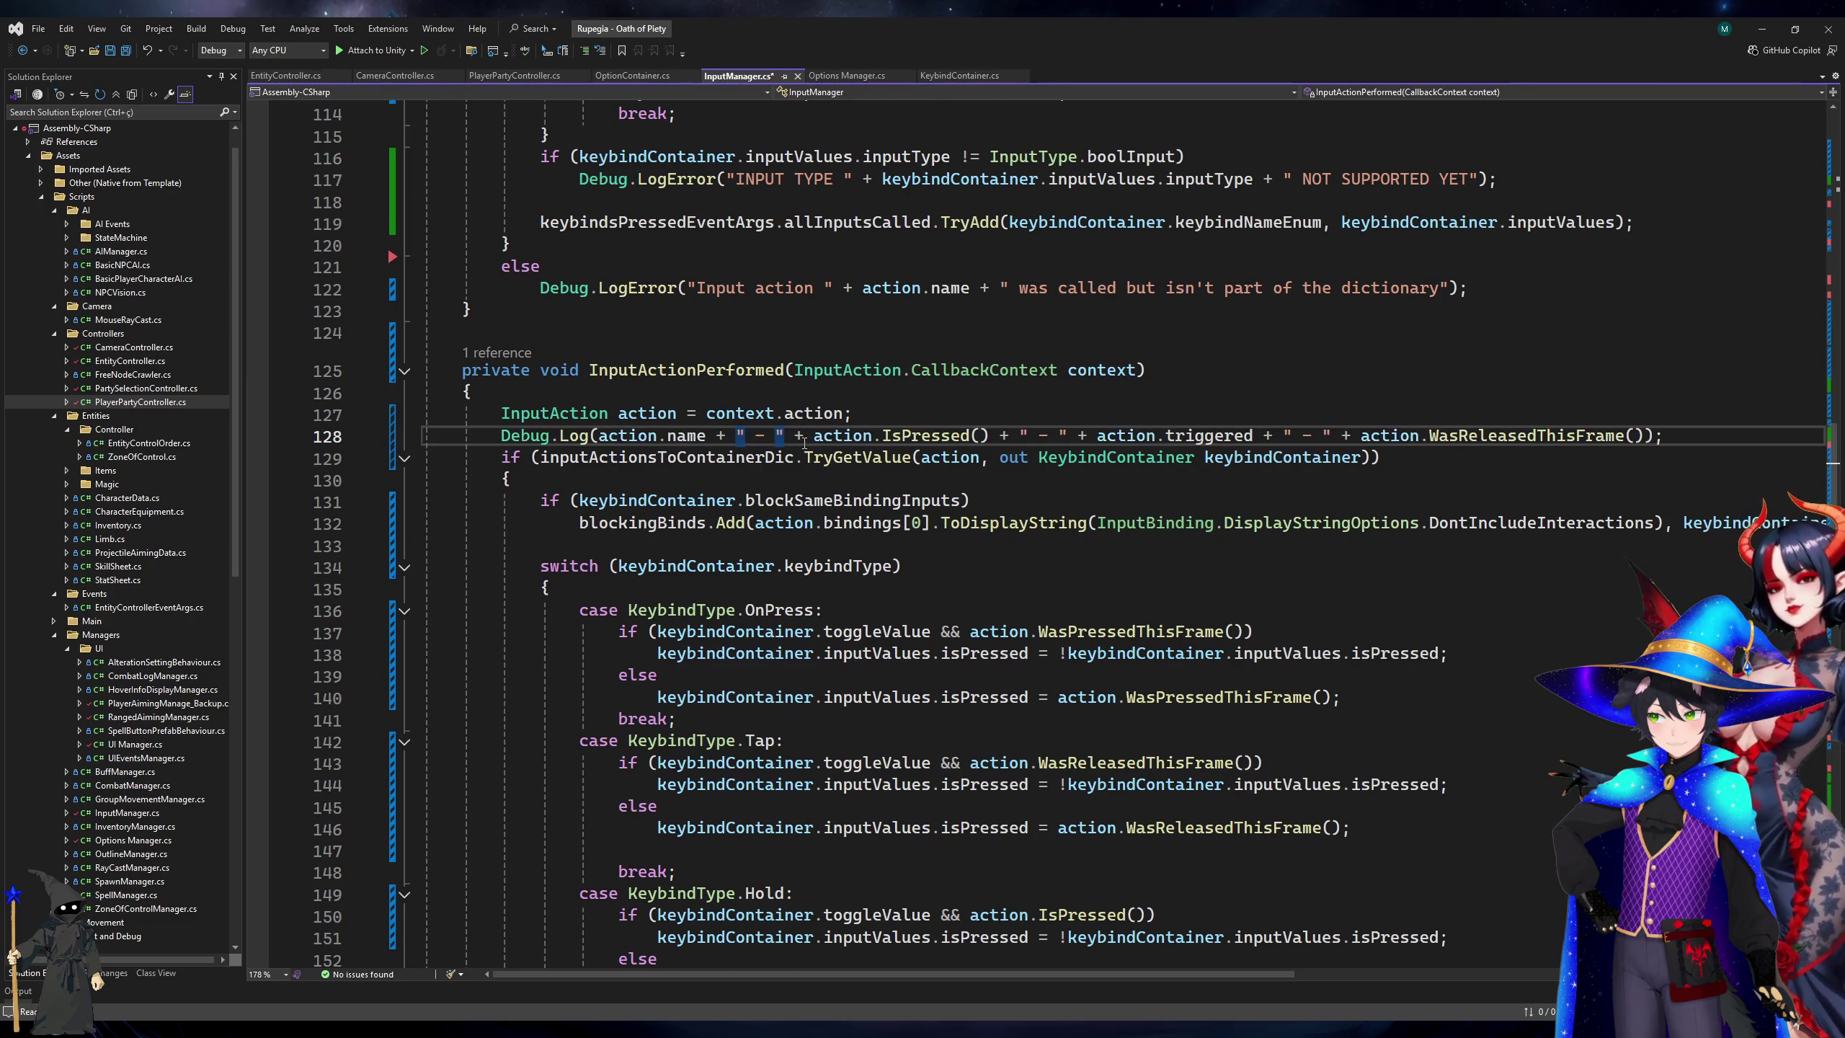
# Review the Started handler's commented log, then go to blockSameBindingInputs' definition in KeybindContainer.cs.
pyautogui.scroll(-15, 805, 443)
pyautogui.scroll(-3, 751, 567)
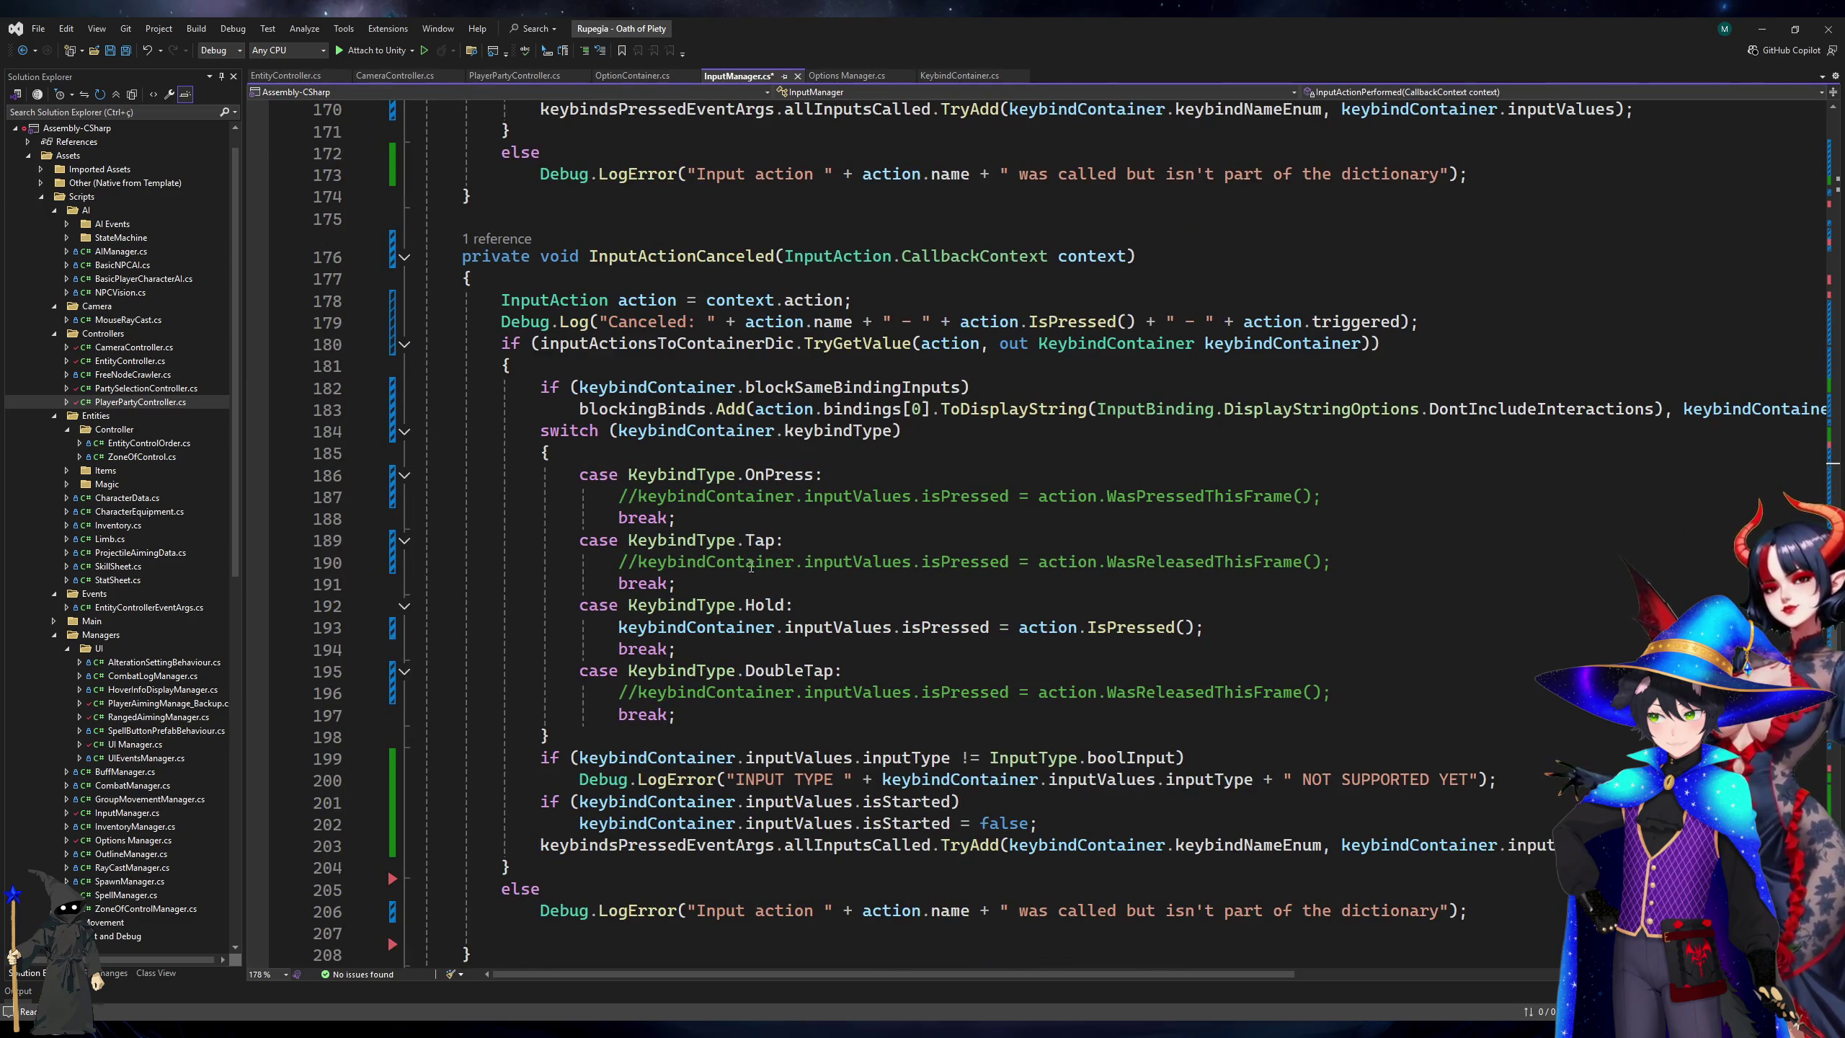
pyautogui.scroll(5, 751, 566)
pyautogui.scroll(-6, 777, 608)
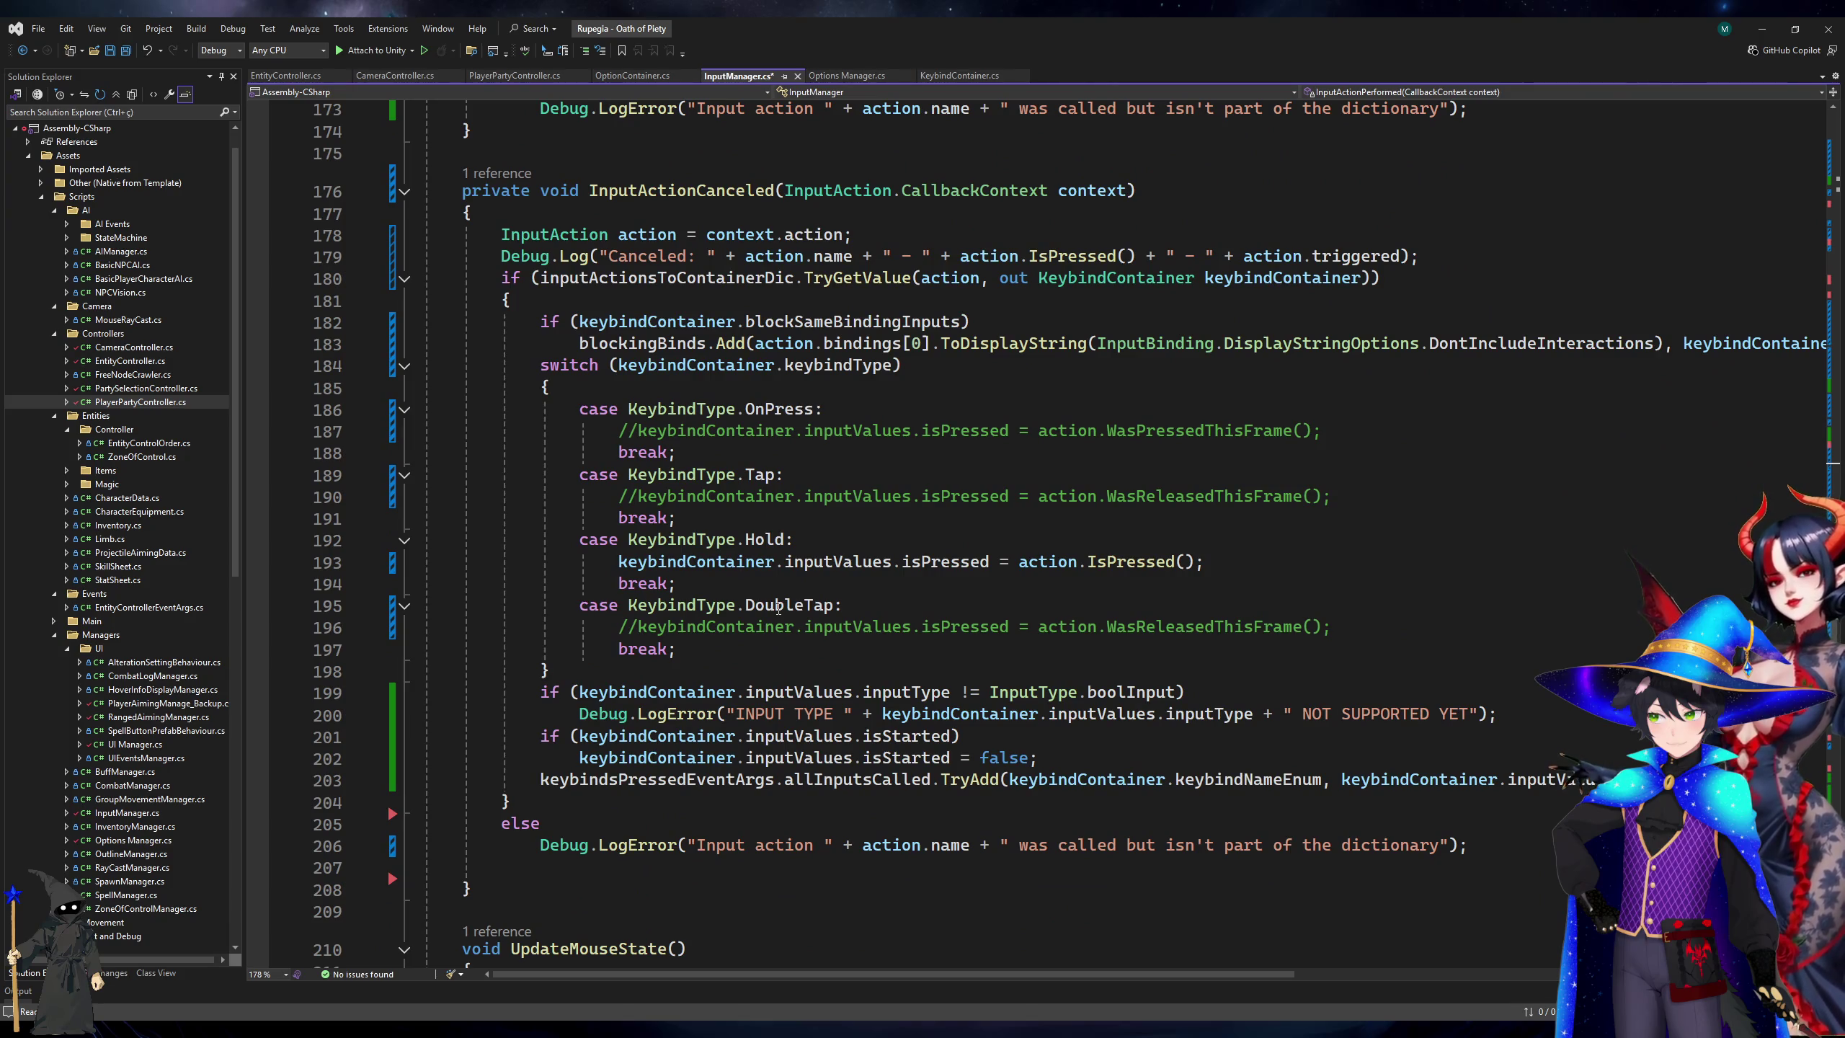
pyautogui.scroll(7, 778, 608)
pyautogui.scroll(-6, 778, 608)
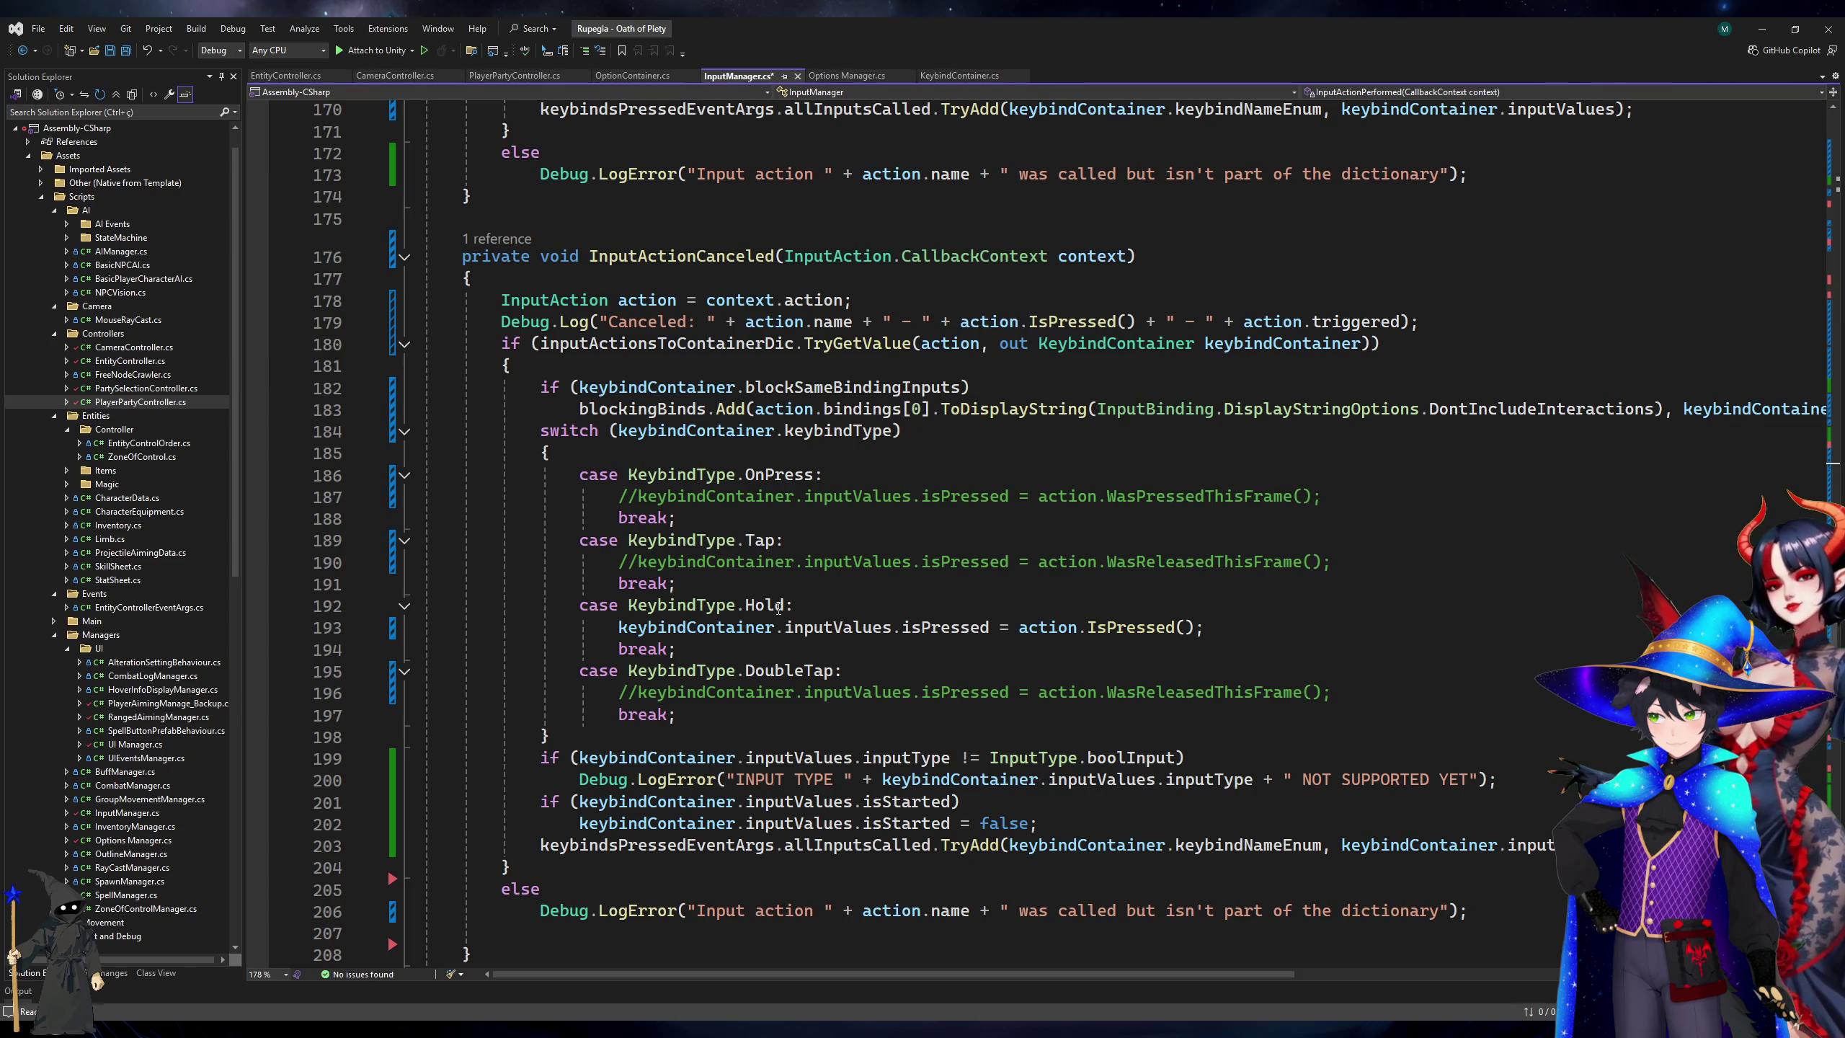
pyautogui.scroll(20, 778, 608)
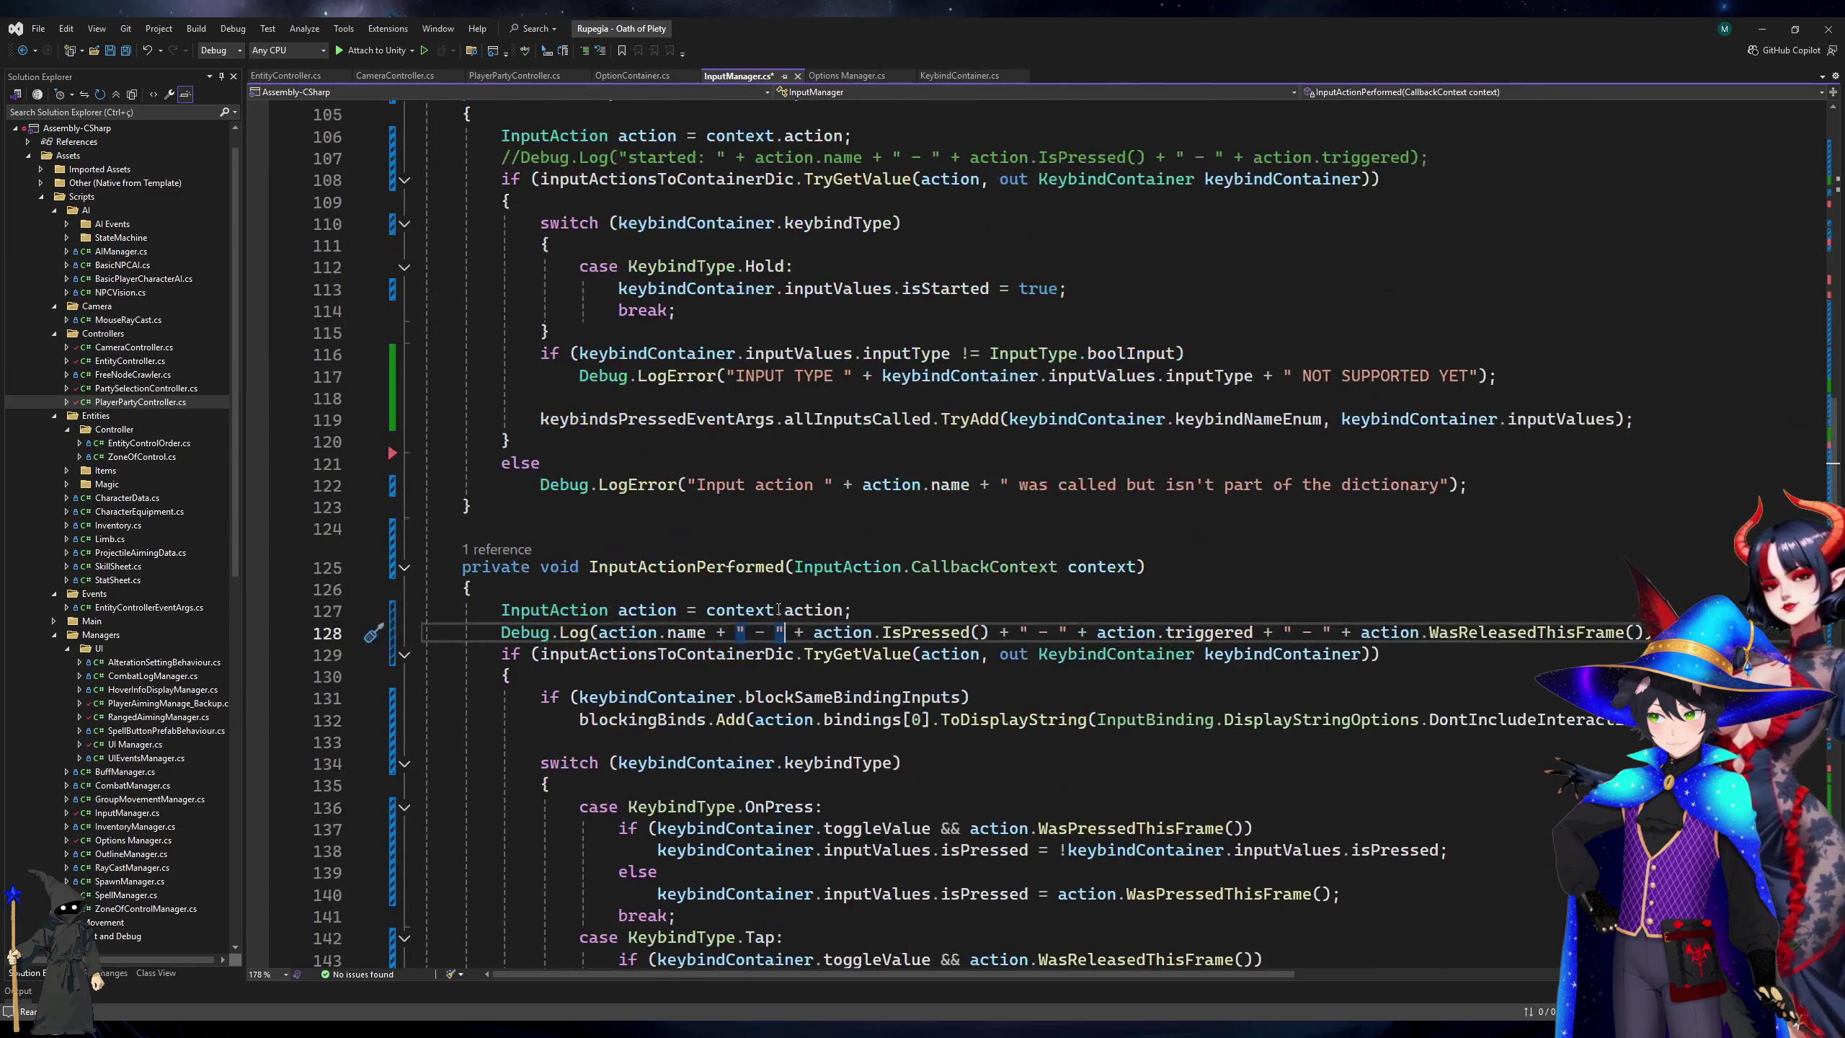
pyautogui.scroll(3, 777, 608)
pyautogui.click(729, 372)
pyautogui.click(746, 358)
pyautogui.scroll(-12, 728, 574)
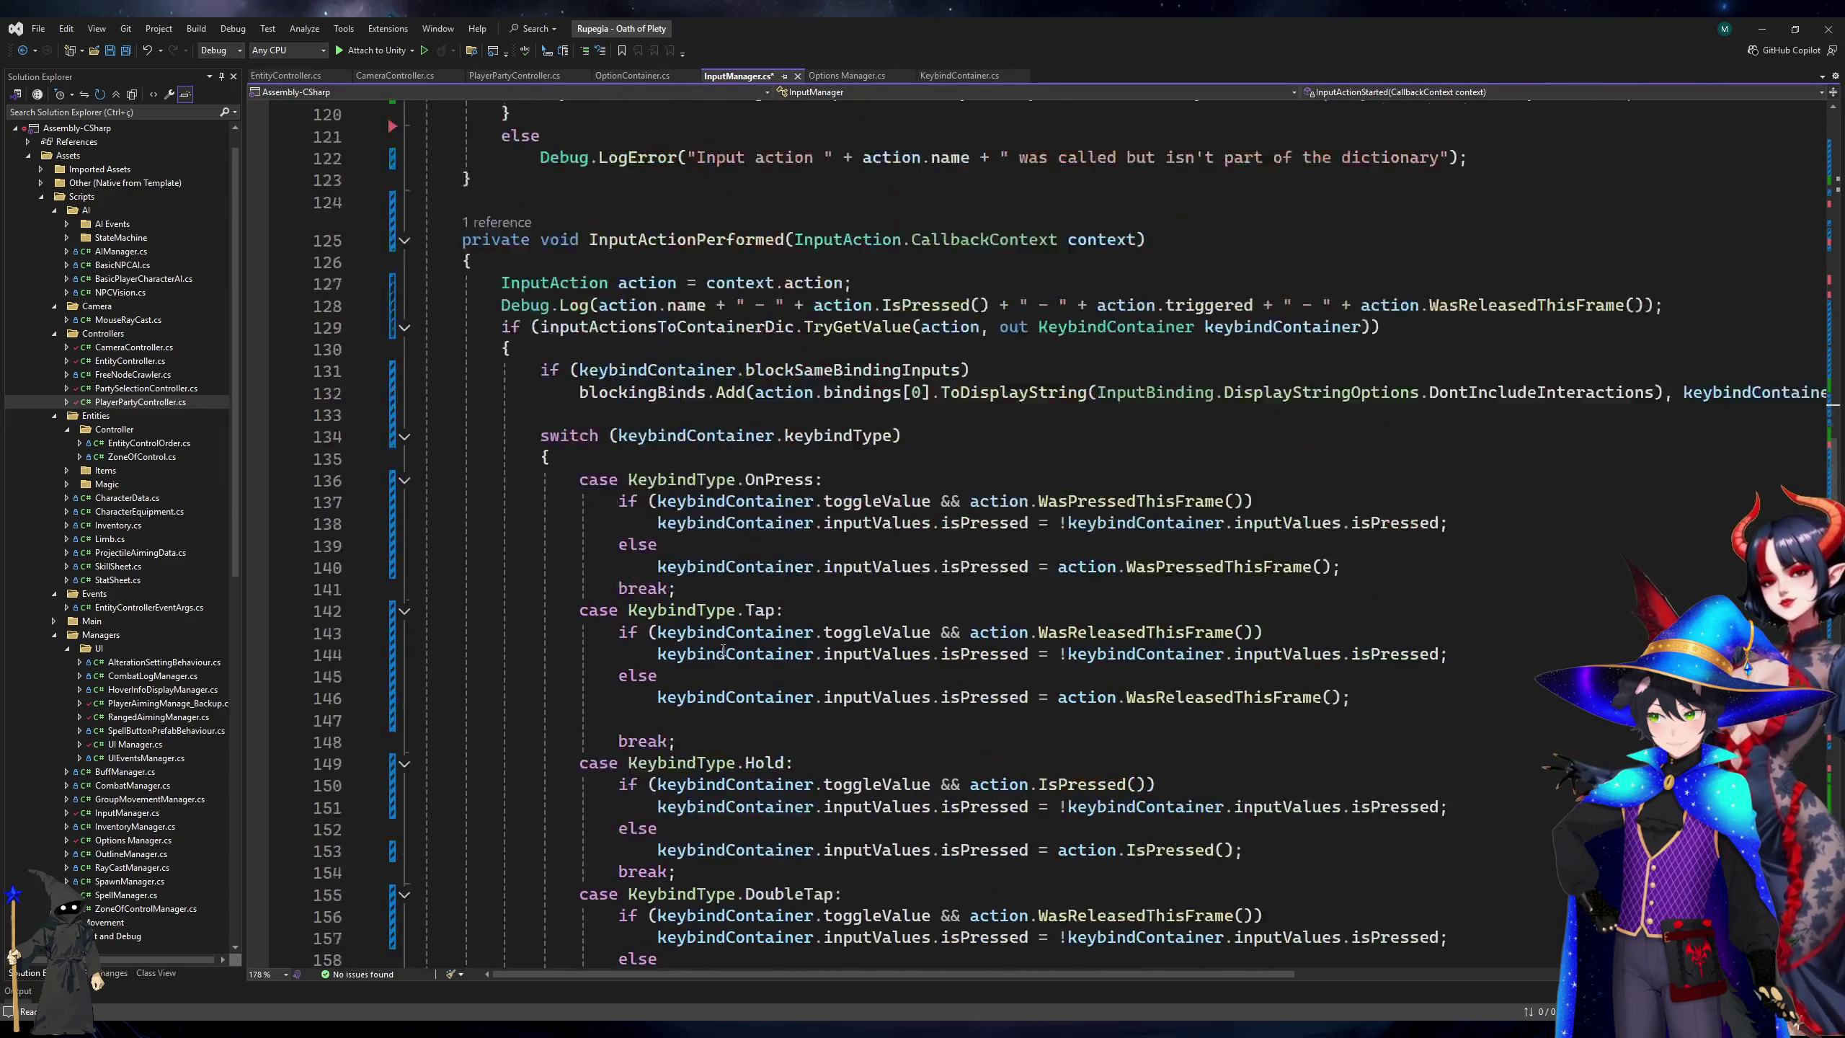
pyautogui.scroll(6, 723, 650)
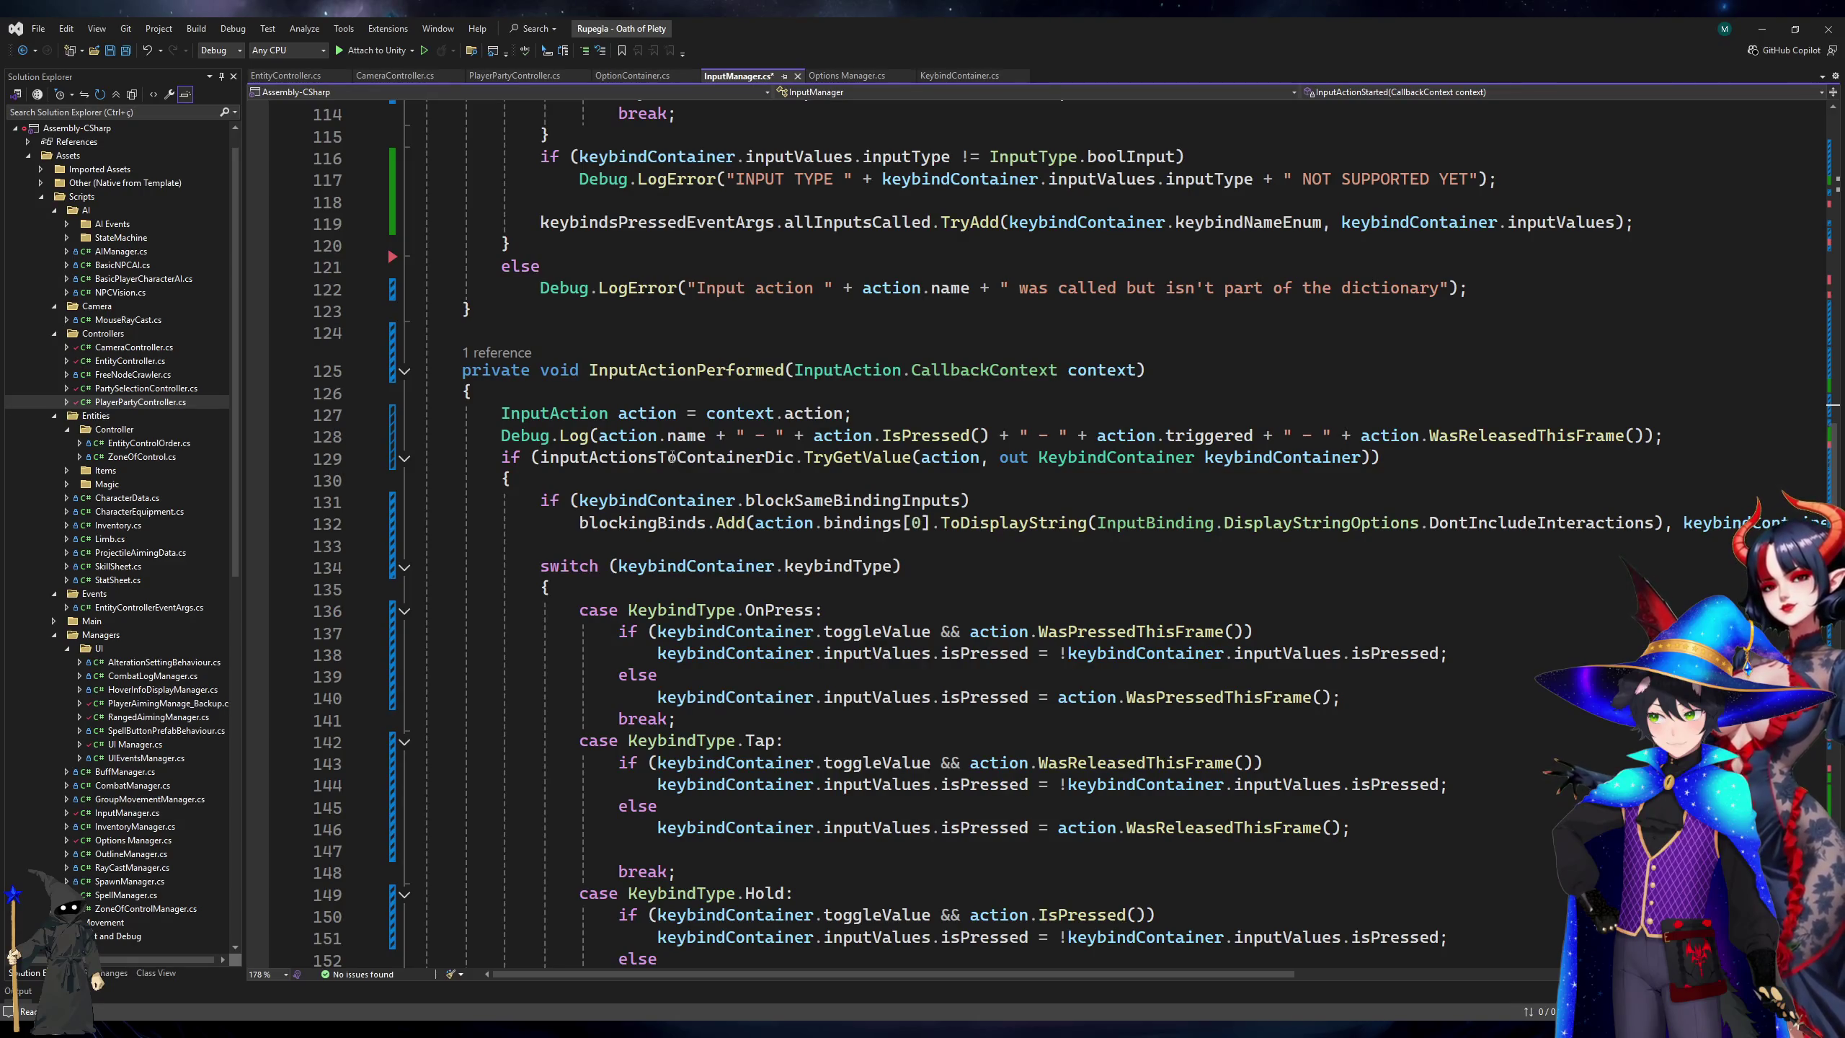
pyautogui.click(801, 500)
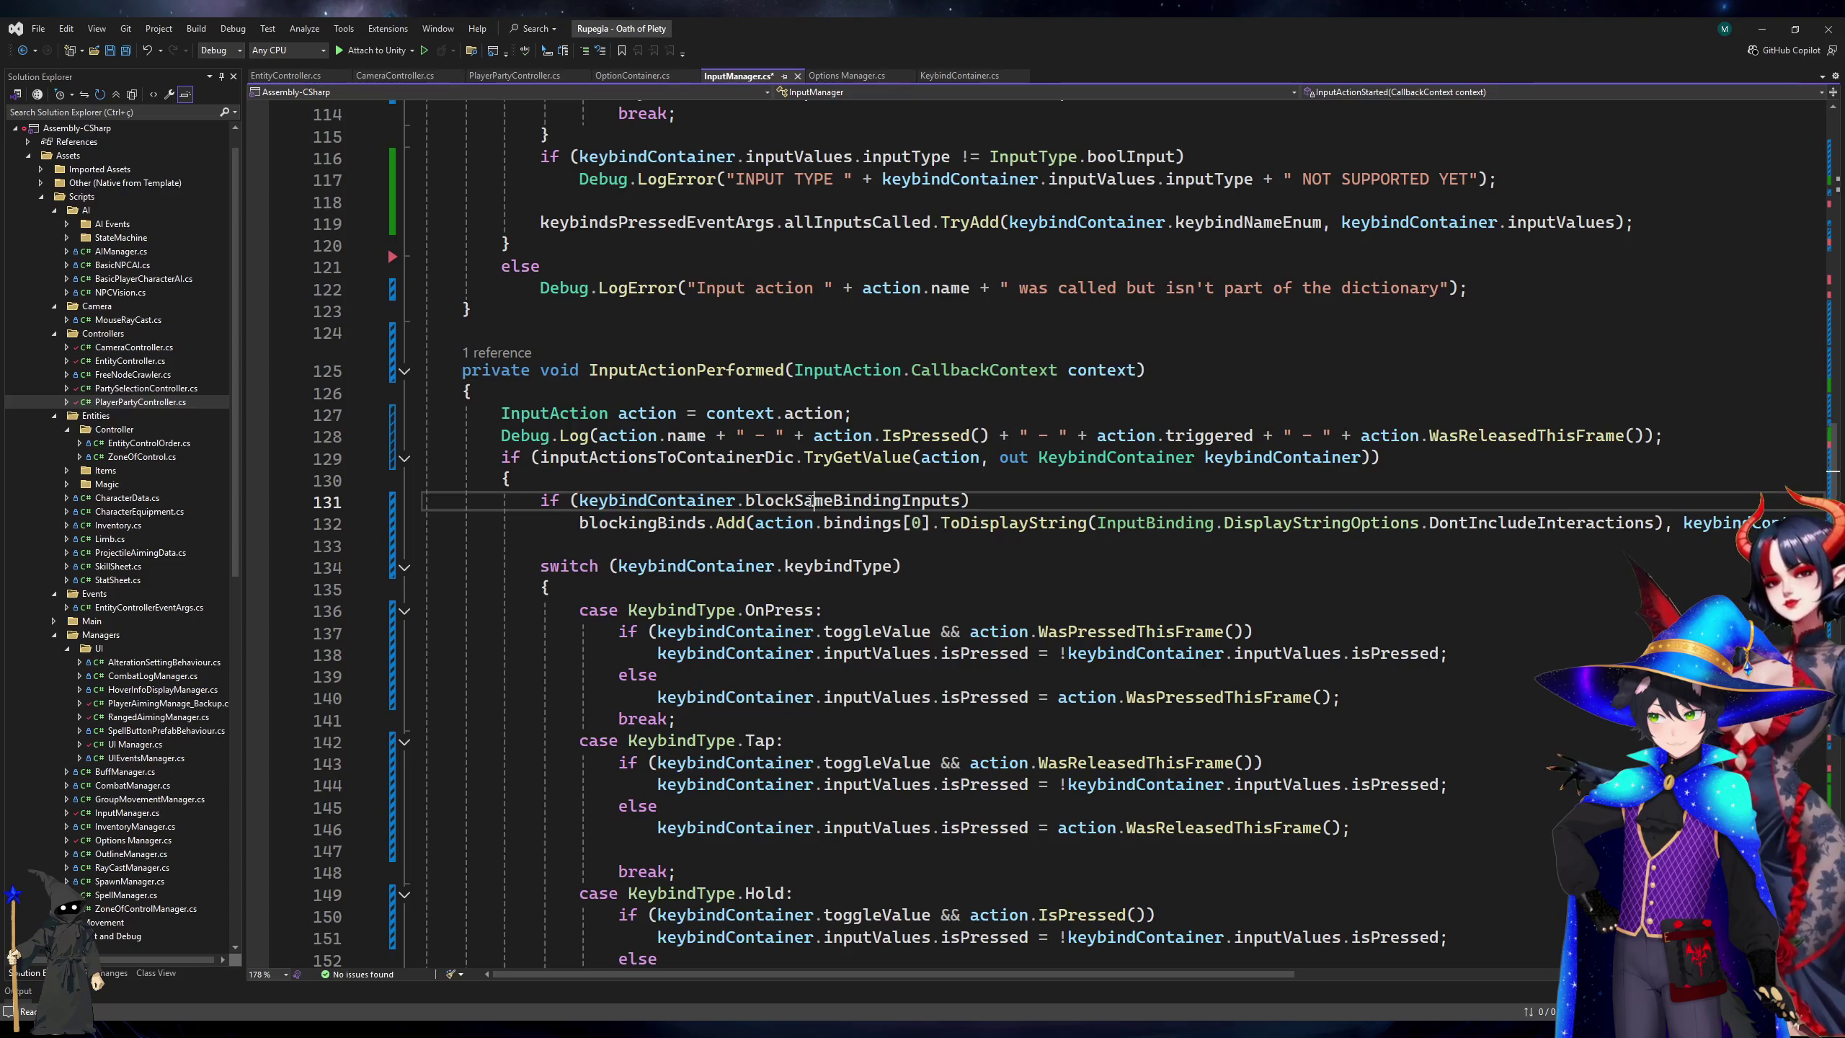
pyautogui.press('F12')
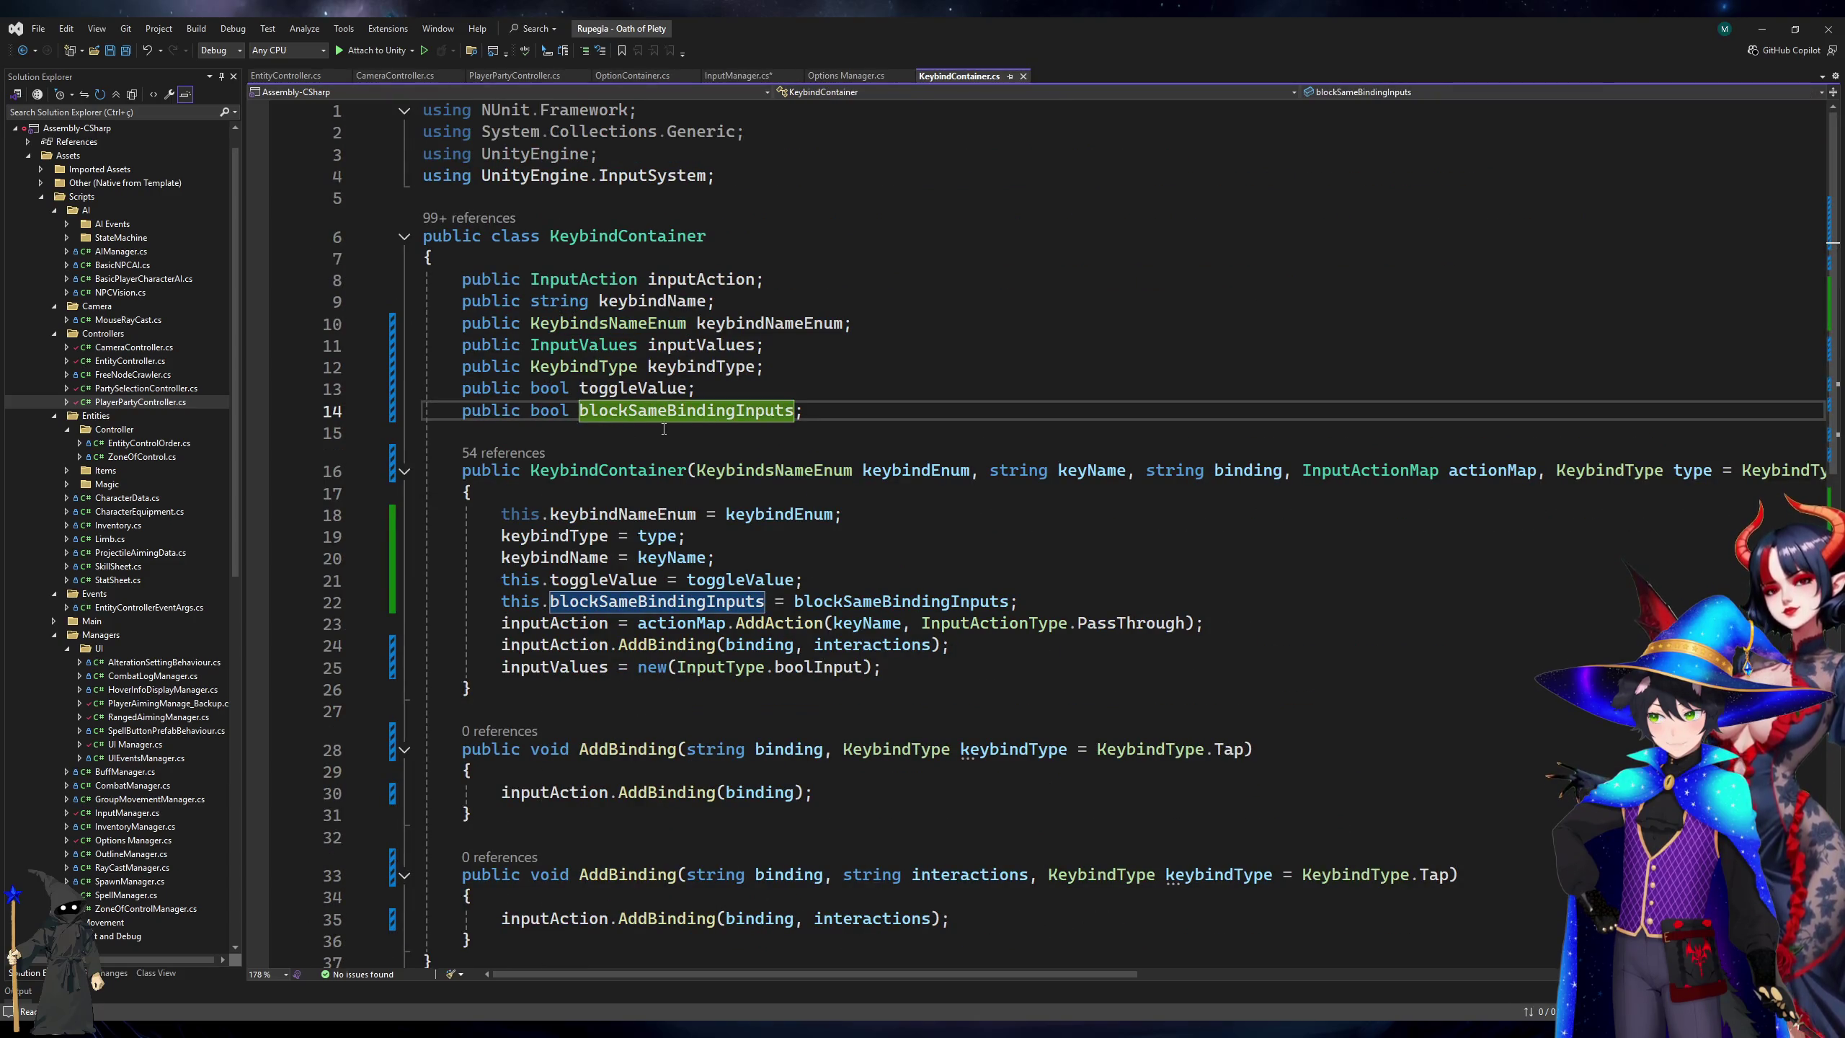
# Inspect the blockSameBindingInputs declaration and the Move order log's stack trace in Unity.
pyautogui.click(734, 412)
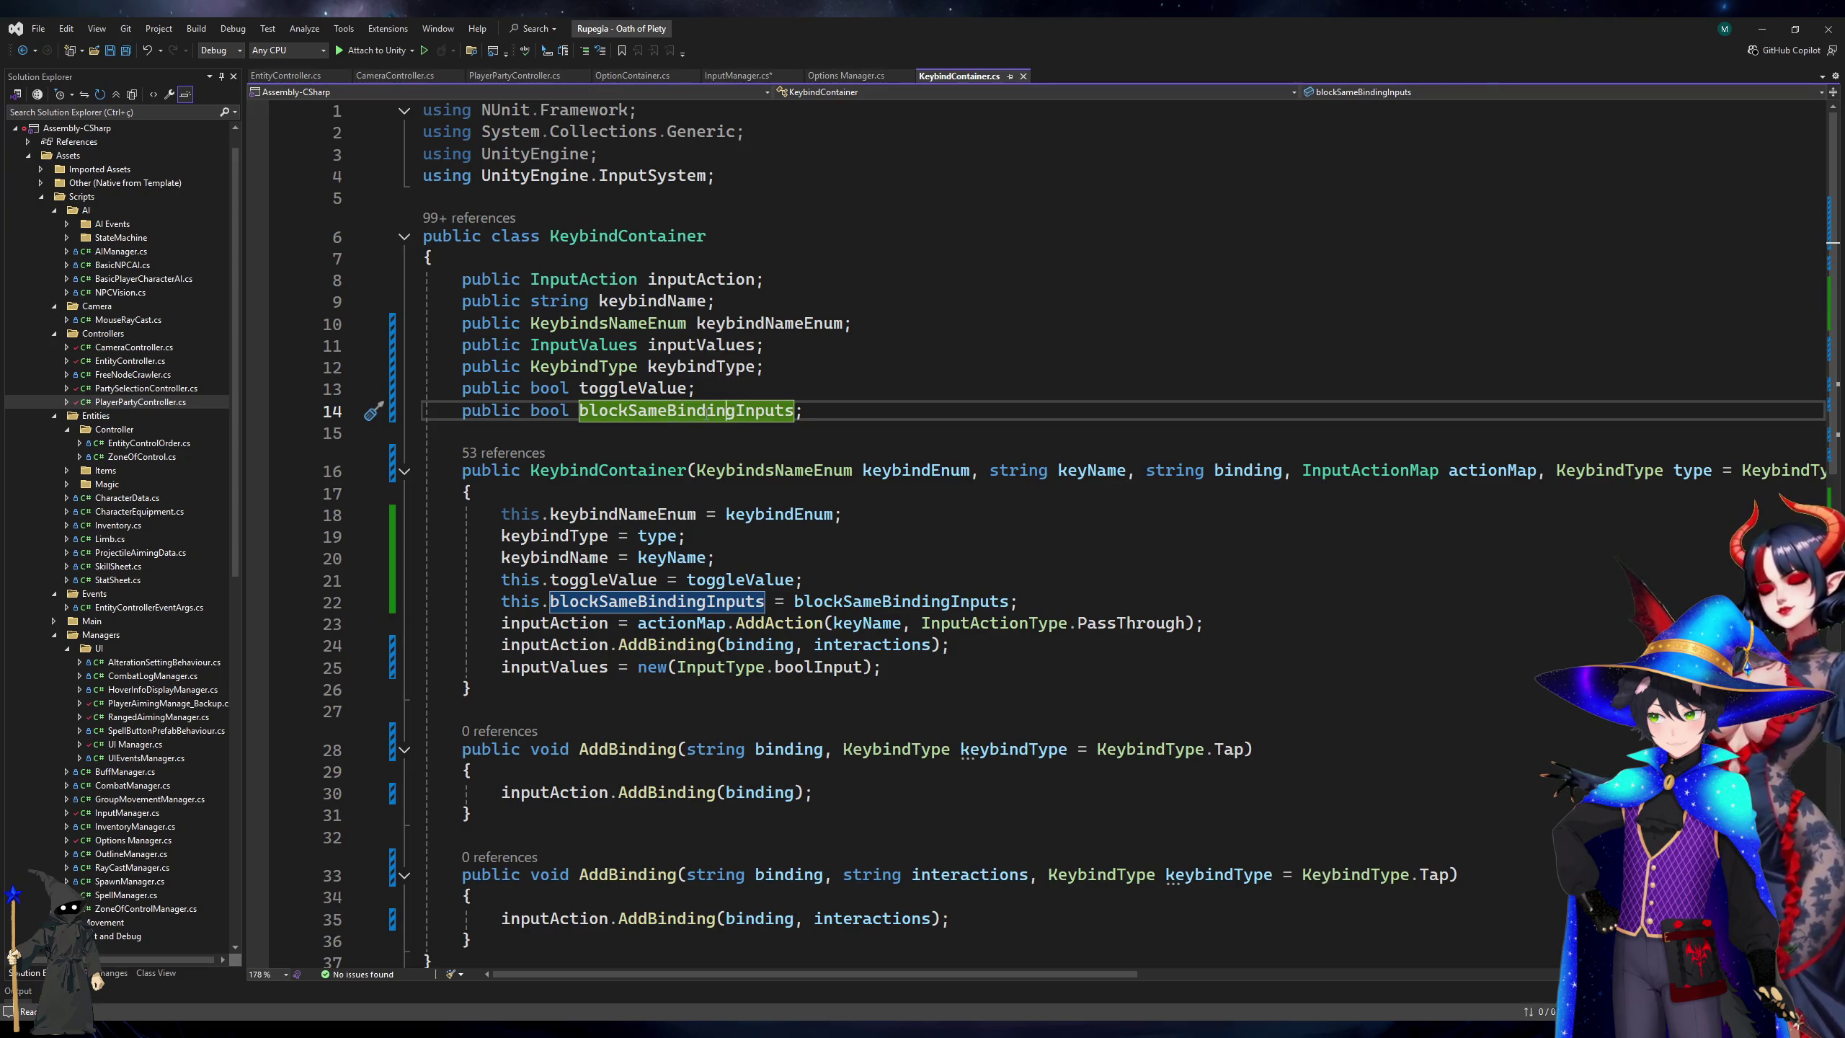
pyautogui.moveTo(705, 411); pyautogui.dragTo(791, 411)
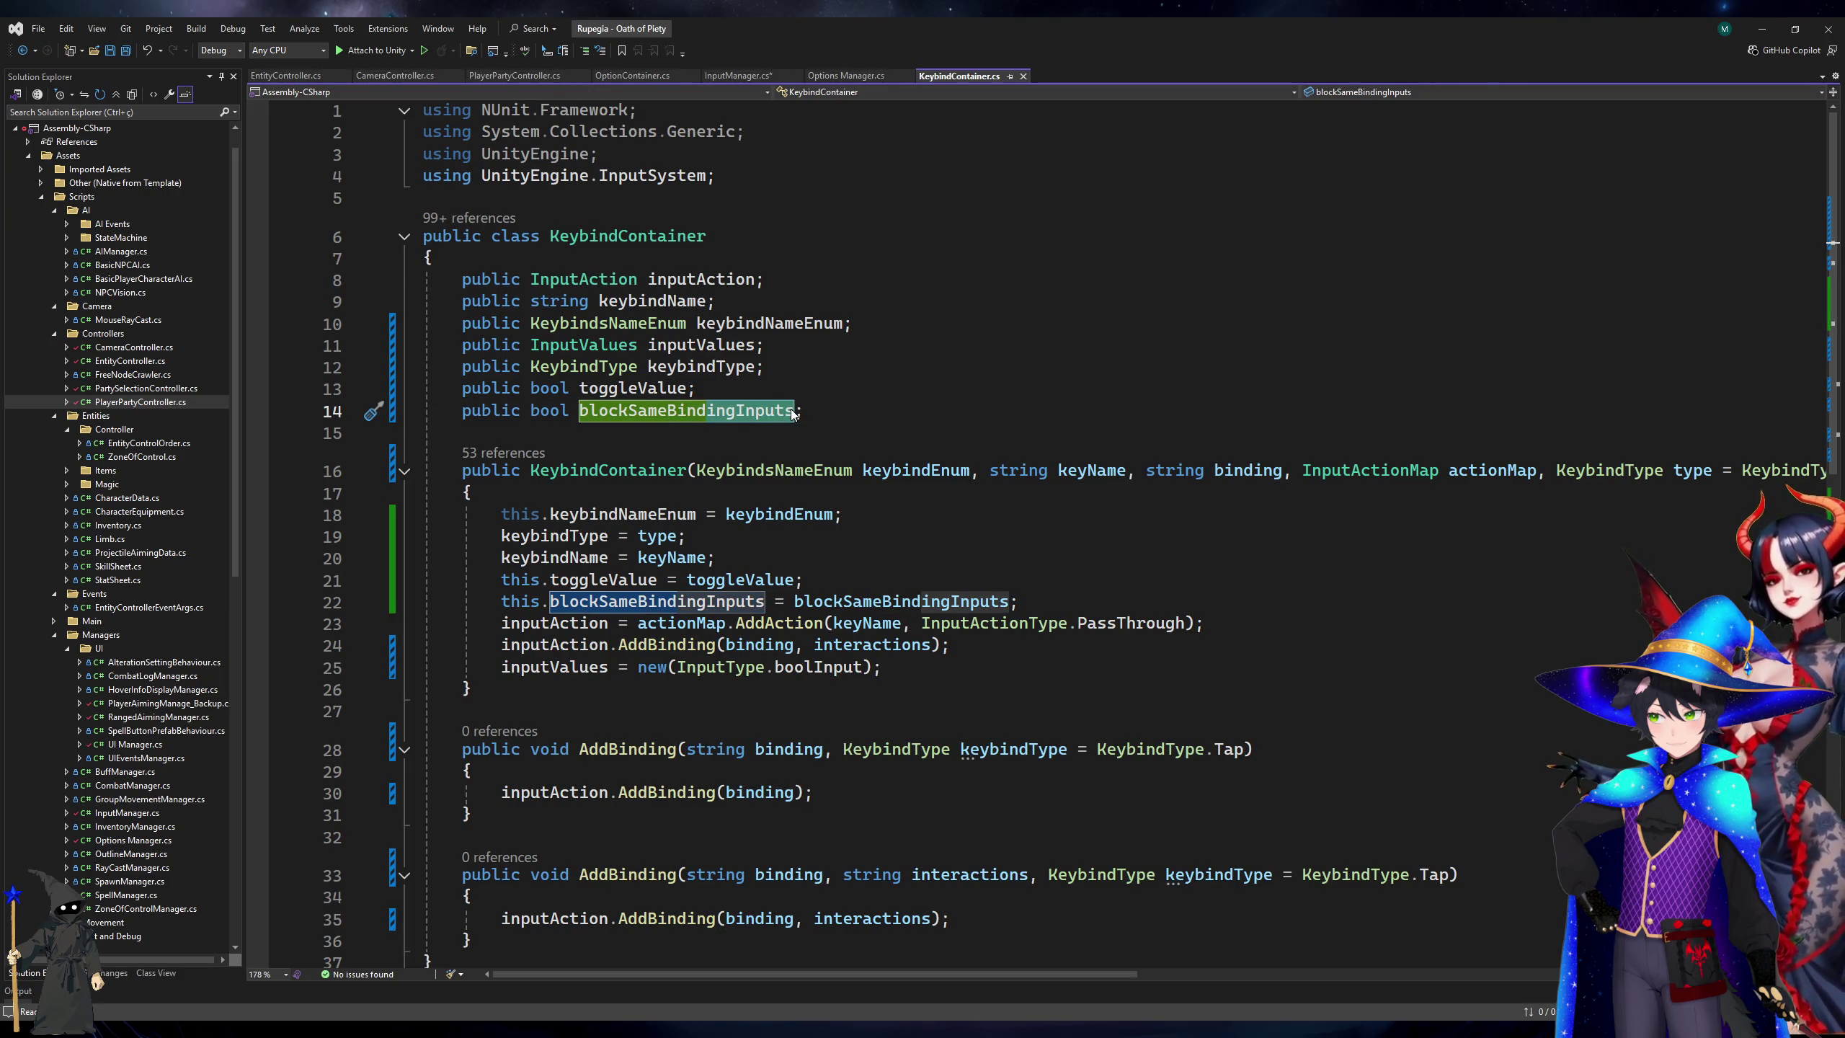
pyautogui.click(762, 431)
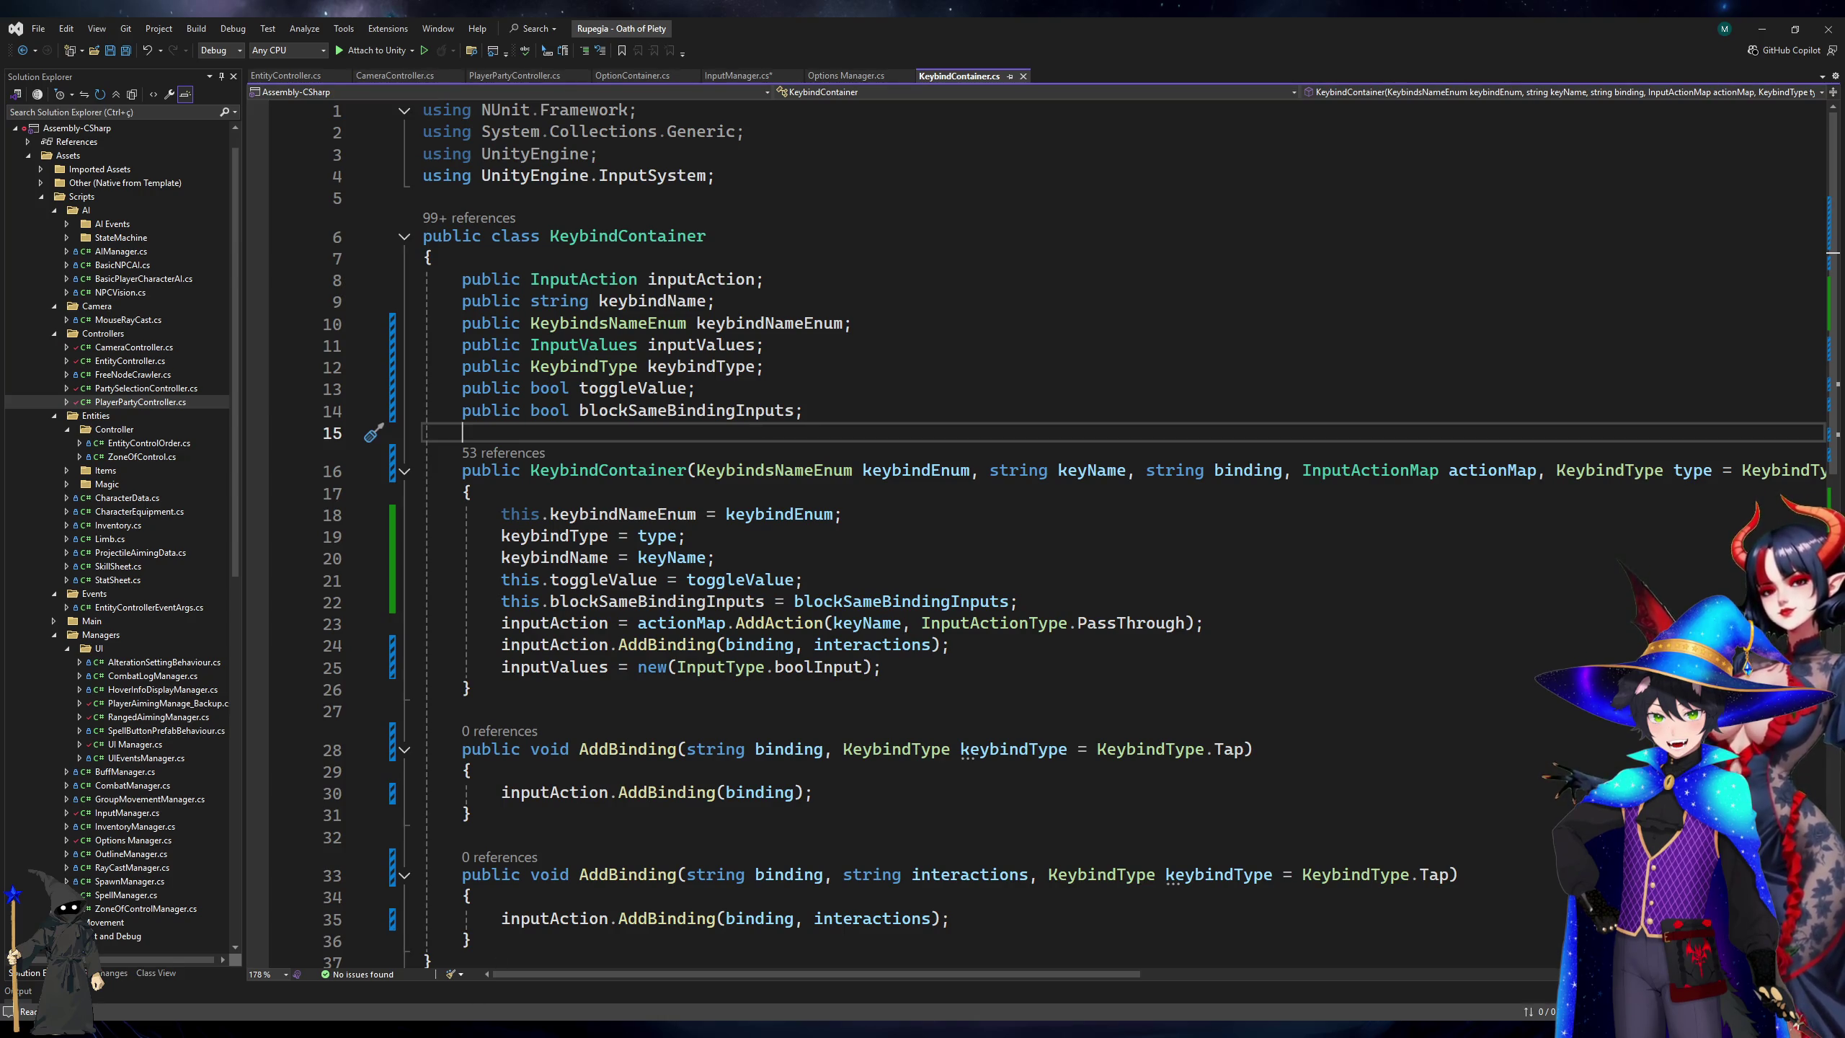
pyautogui.hotkey('alt', 'Tab')
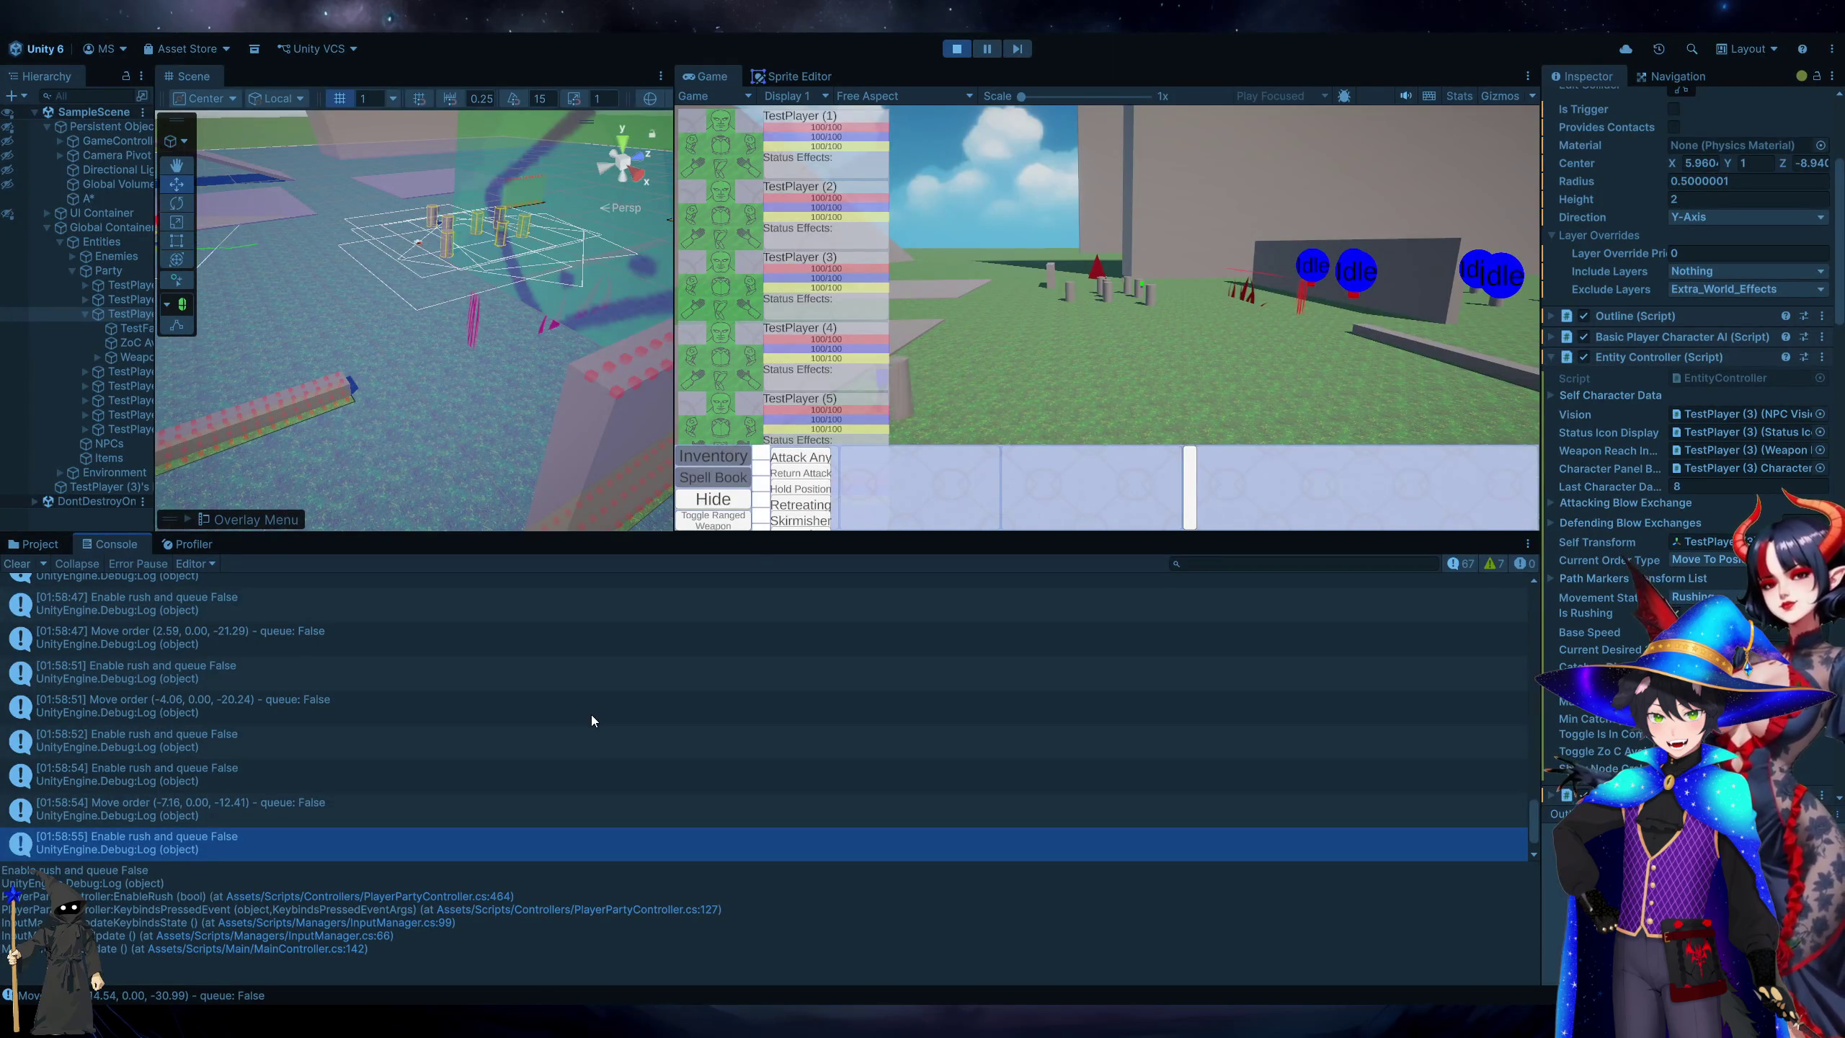
pyautogui.click(414, 820)
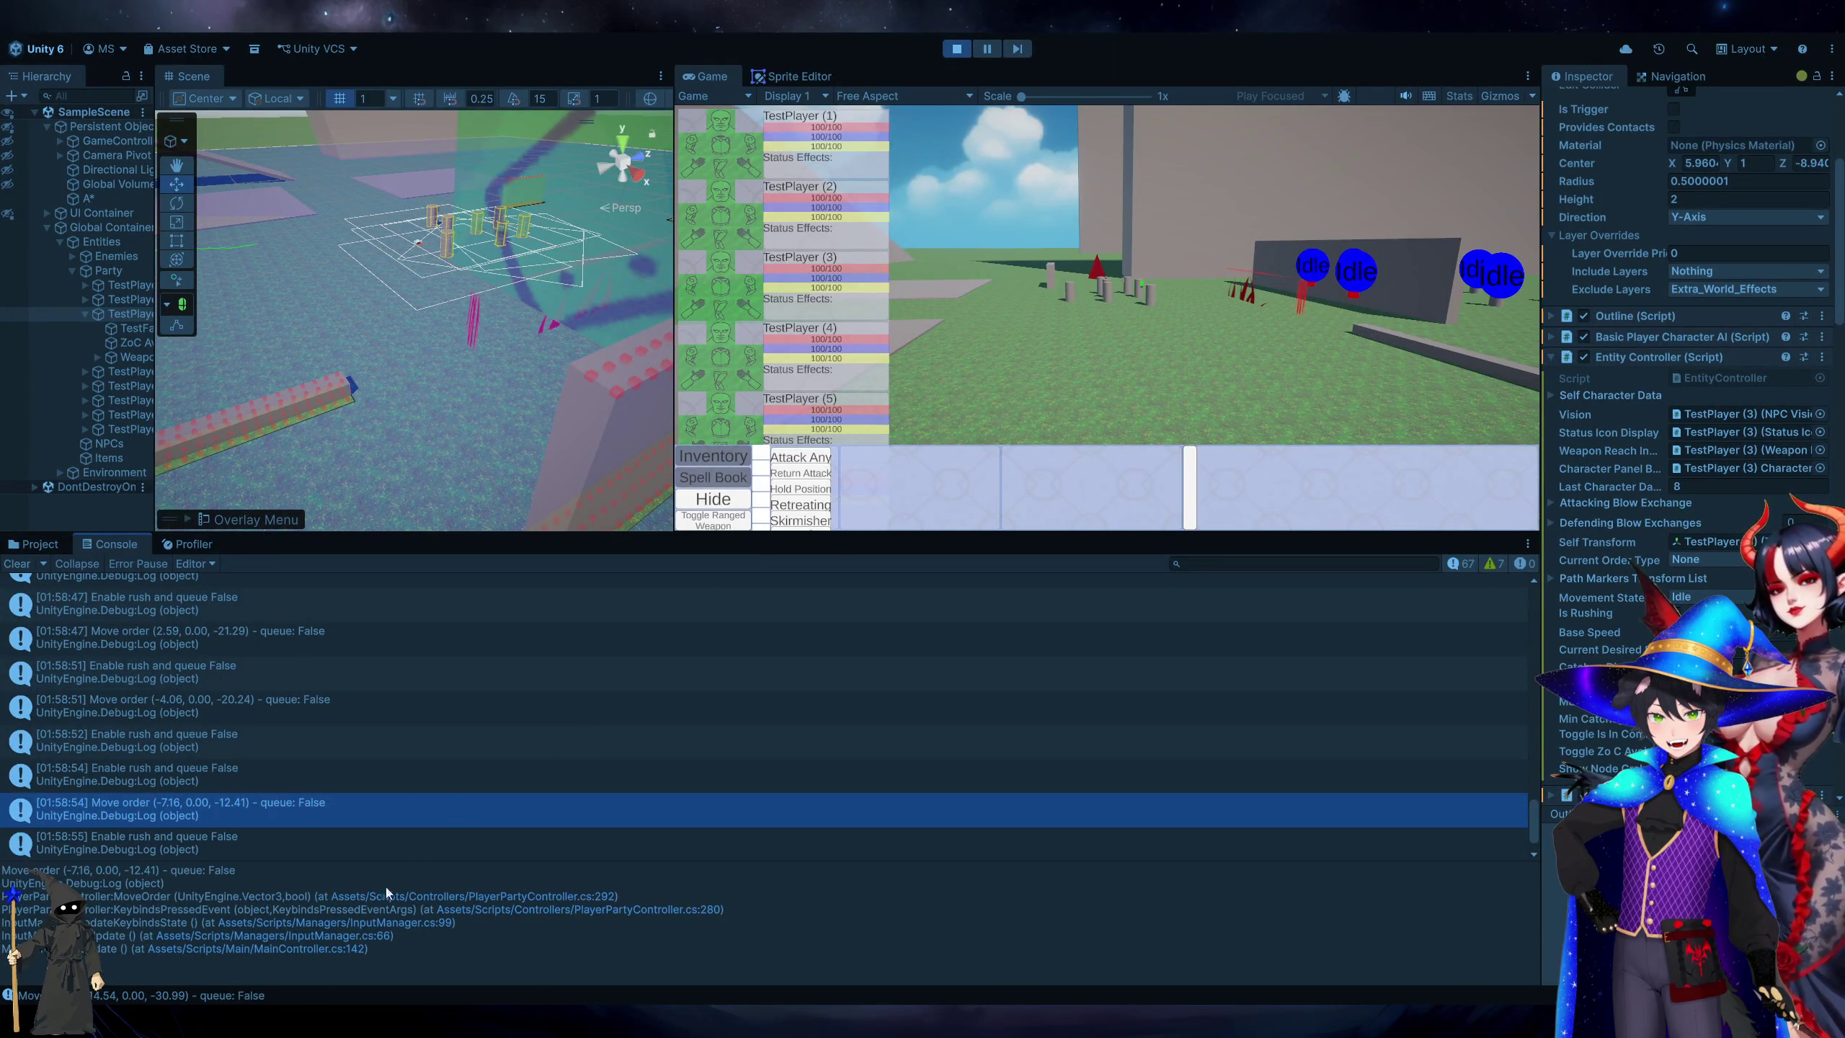
pyautogui.hotkey('alt', 'Tab')
# Uncomment the started debug log on line 107 of InputManager.cs and save.
pyautogui.click(738, 76)
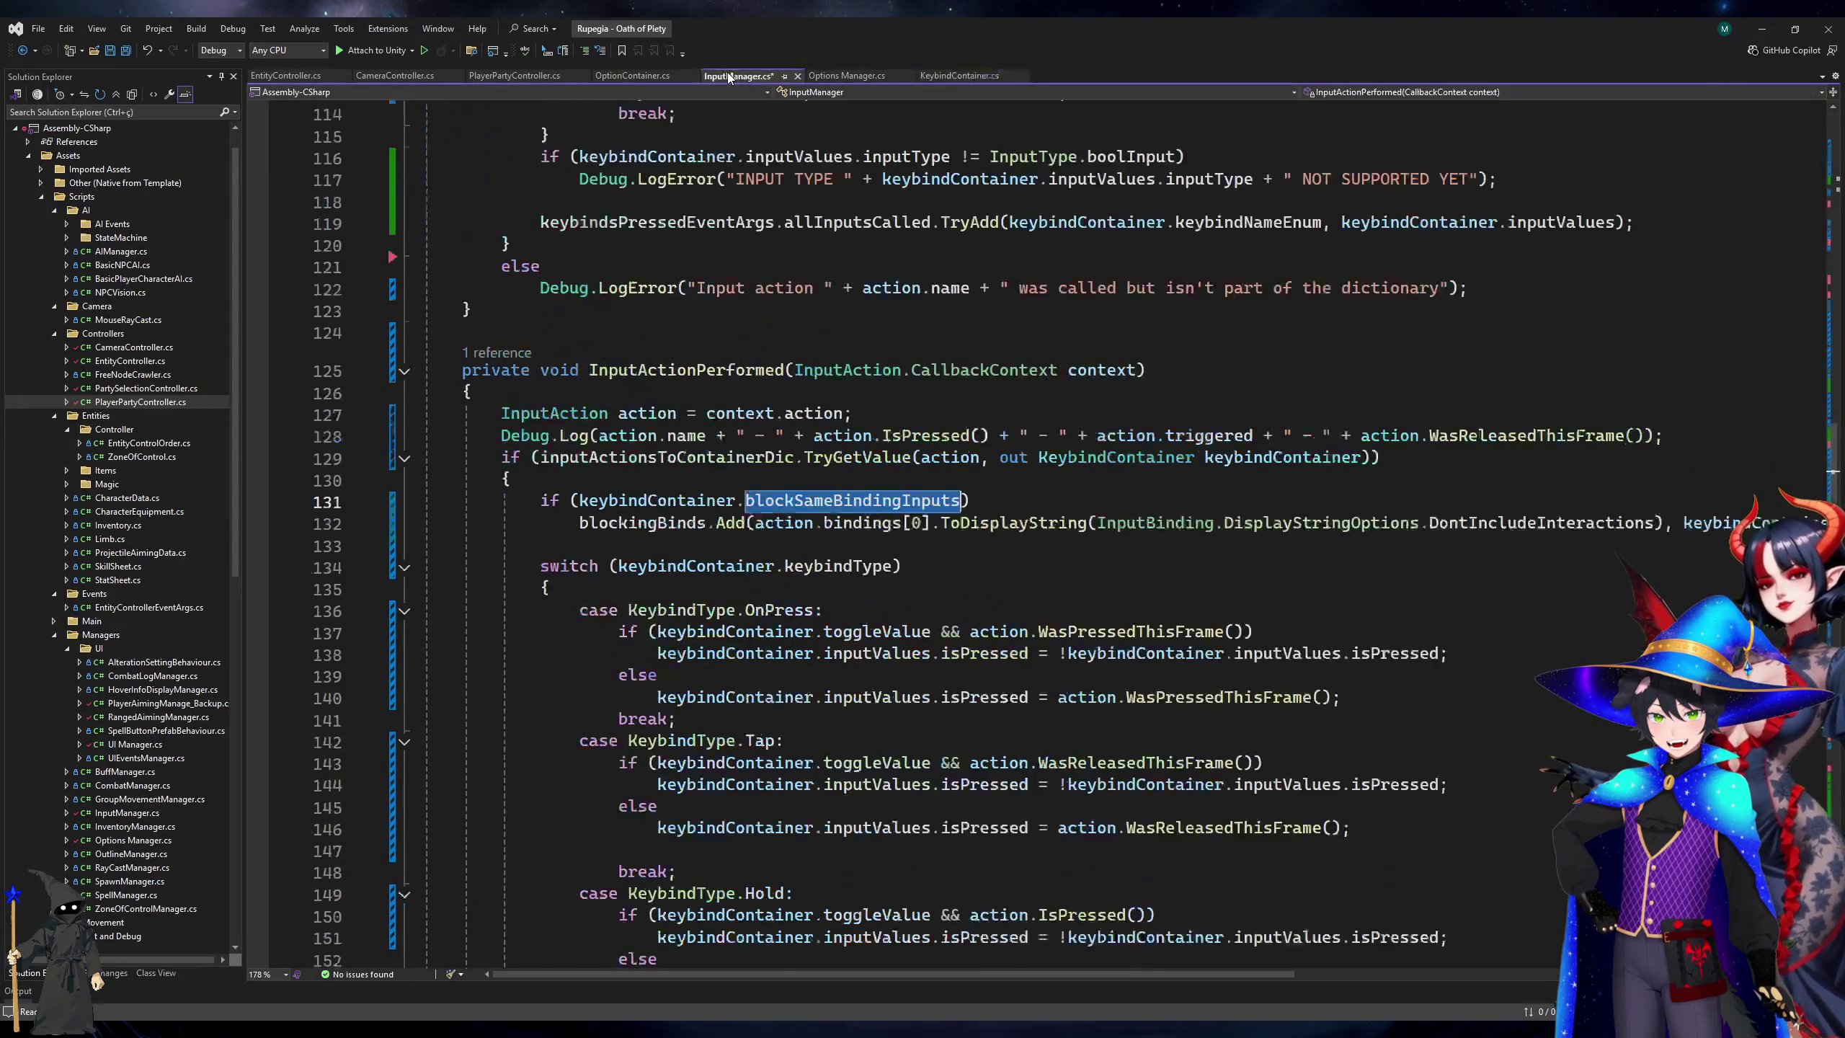
pyautogui.scroll(7, 680, 457)
pyautogui.click(649, 420)
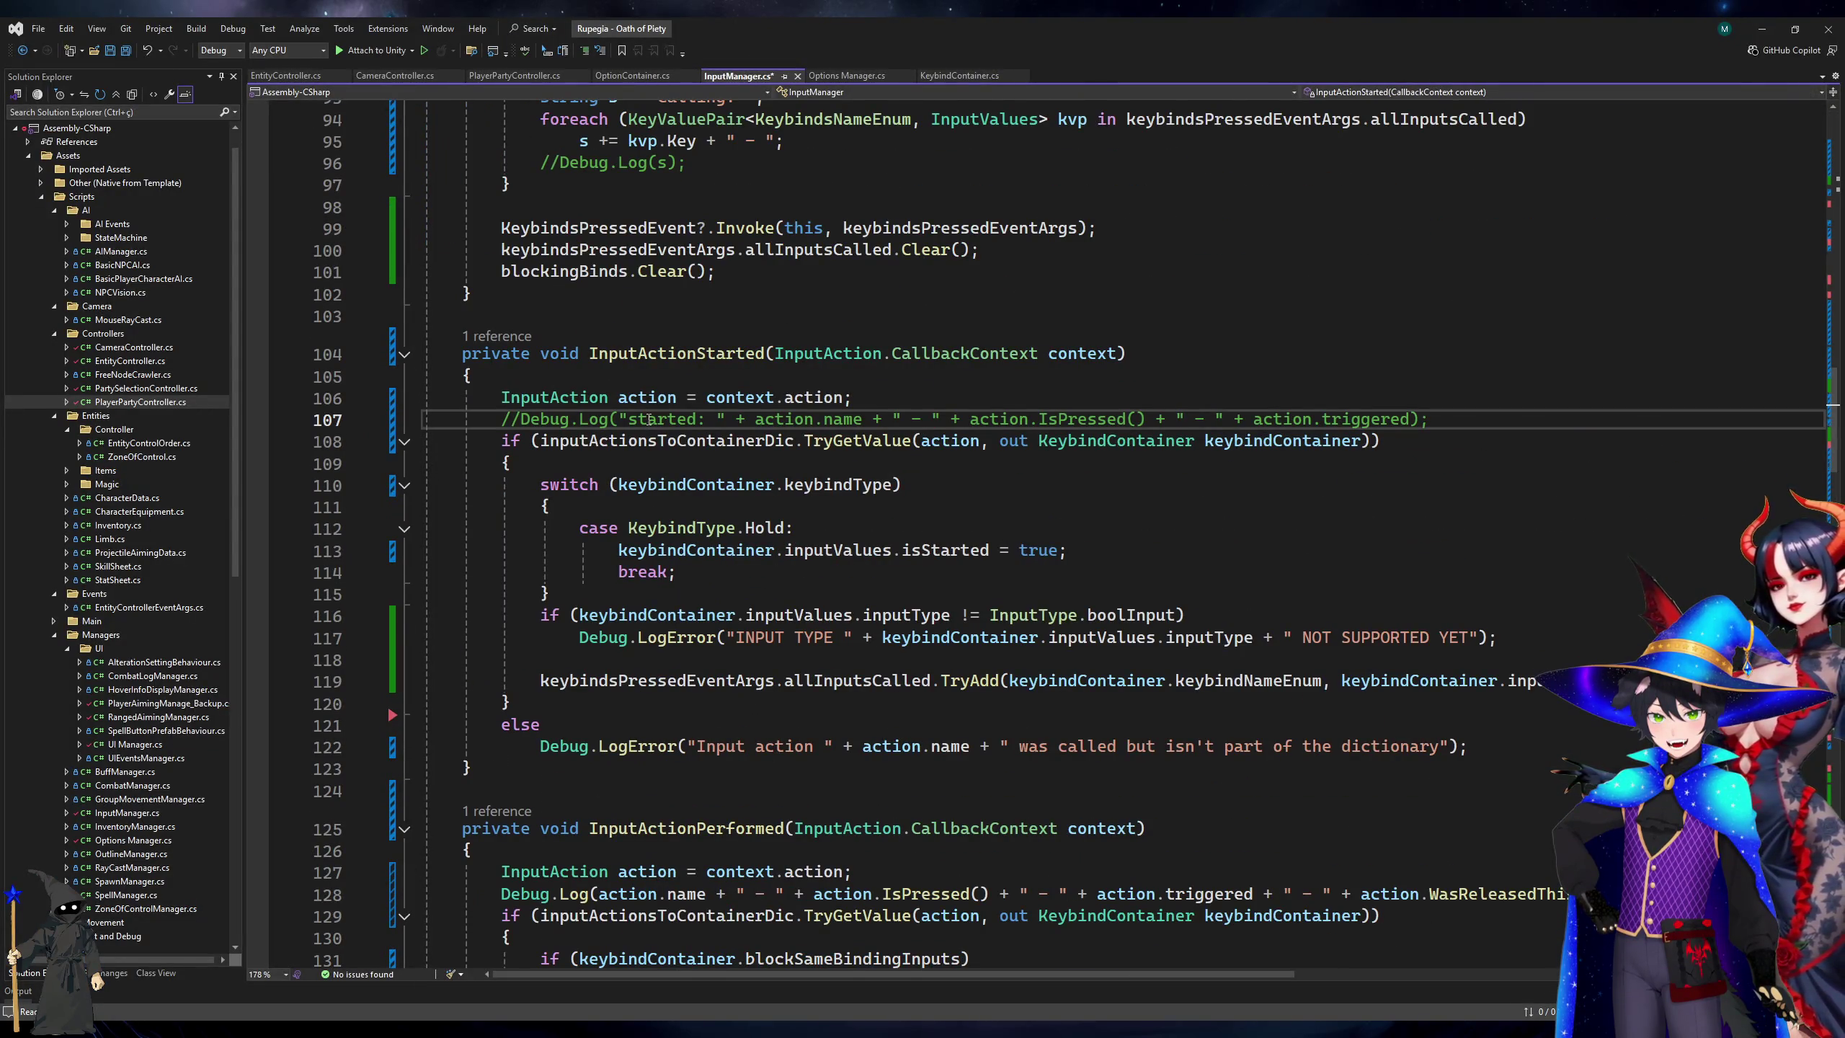
pyautogui.hotkey('ctrl', 'k')
pyautogui.hotkey('ctrl', 'u')
pyautogui.hotkey('ctrl', 's')
pyautogui.scroll(-20, 649, 420)
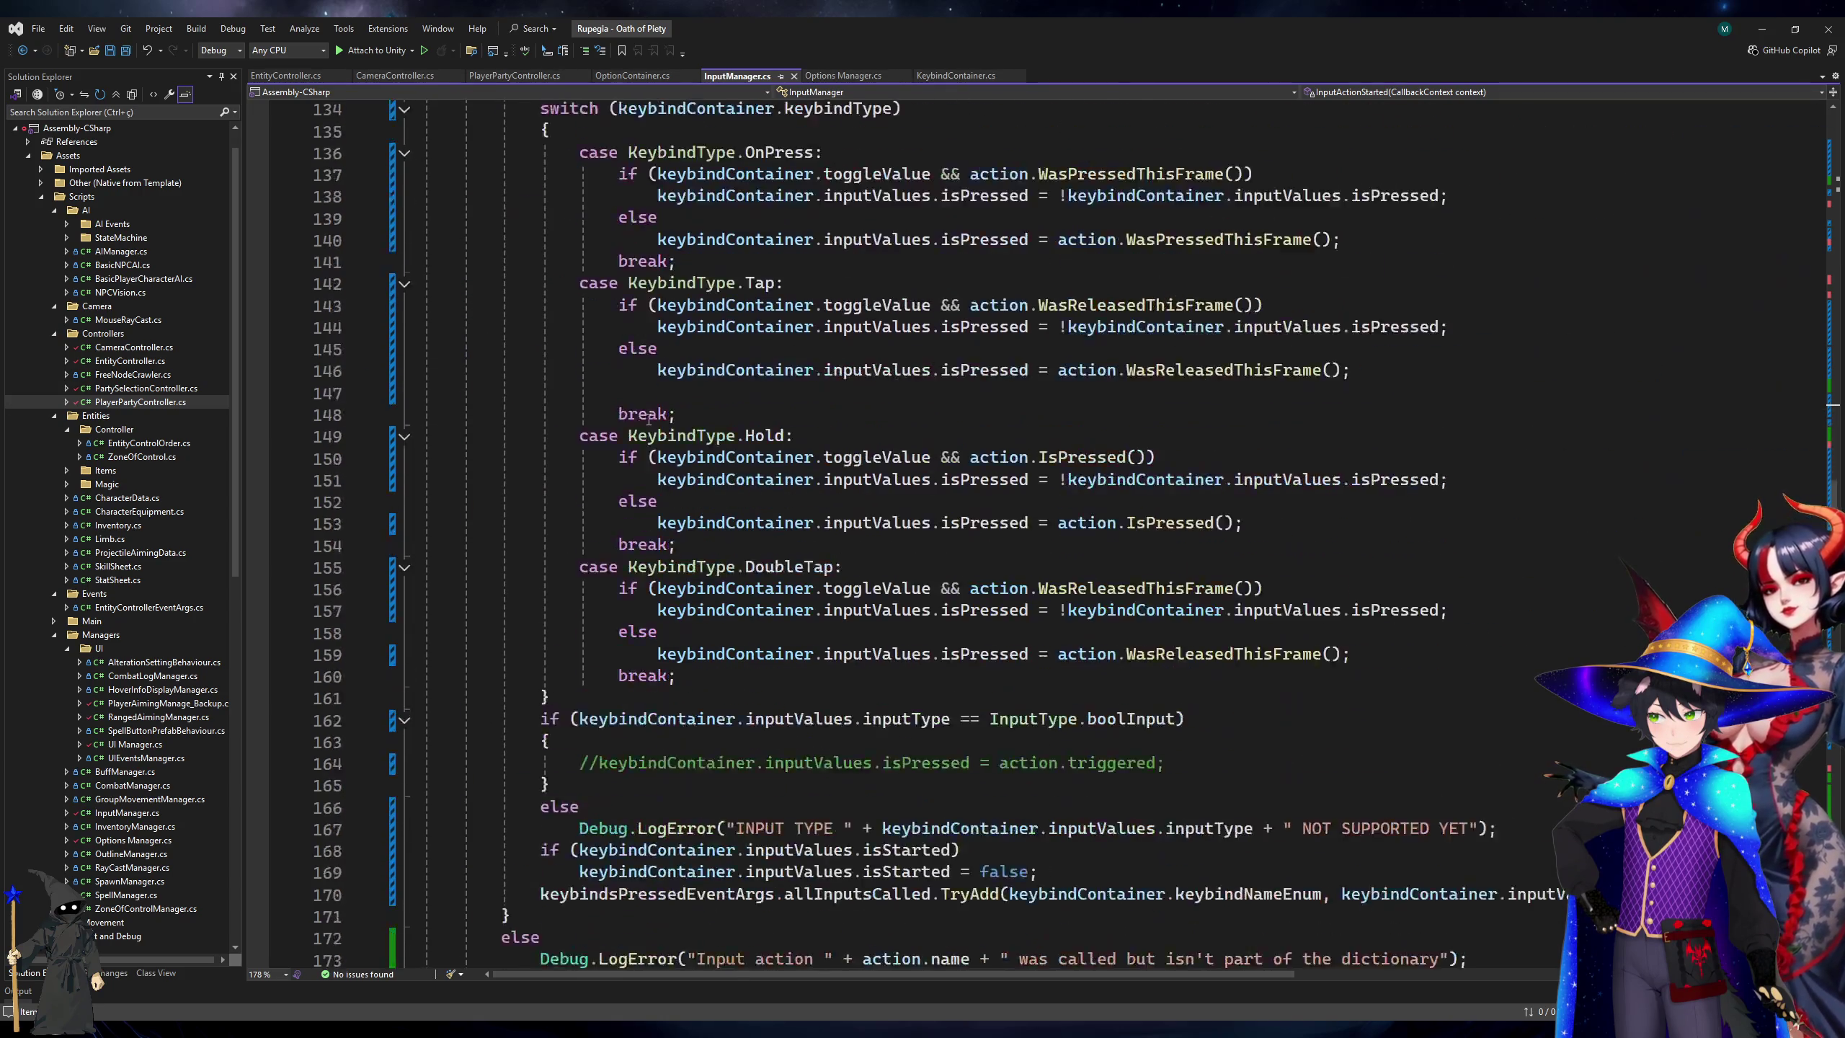
pyautogui.scroll(15, 649, 420)
# Prefix the line 128 performed log message with "Performed: ", save, and minimize Visual Studio.
pyautogui.click(601, 437)
pyautogui.write('"Performed: "+')
pyautogui.hotkey('ctrl', 'k')
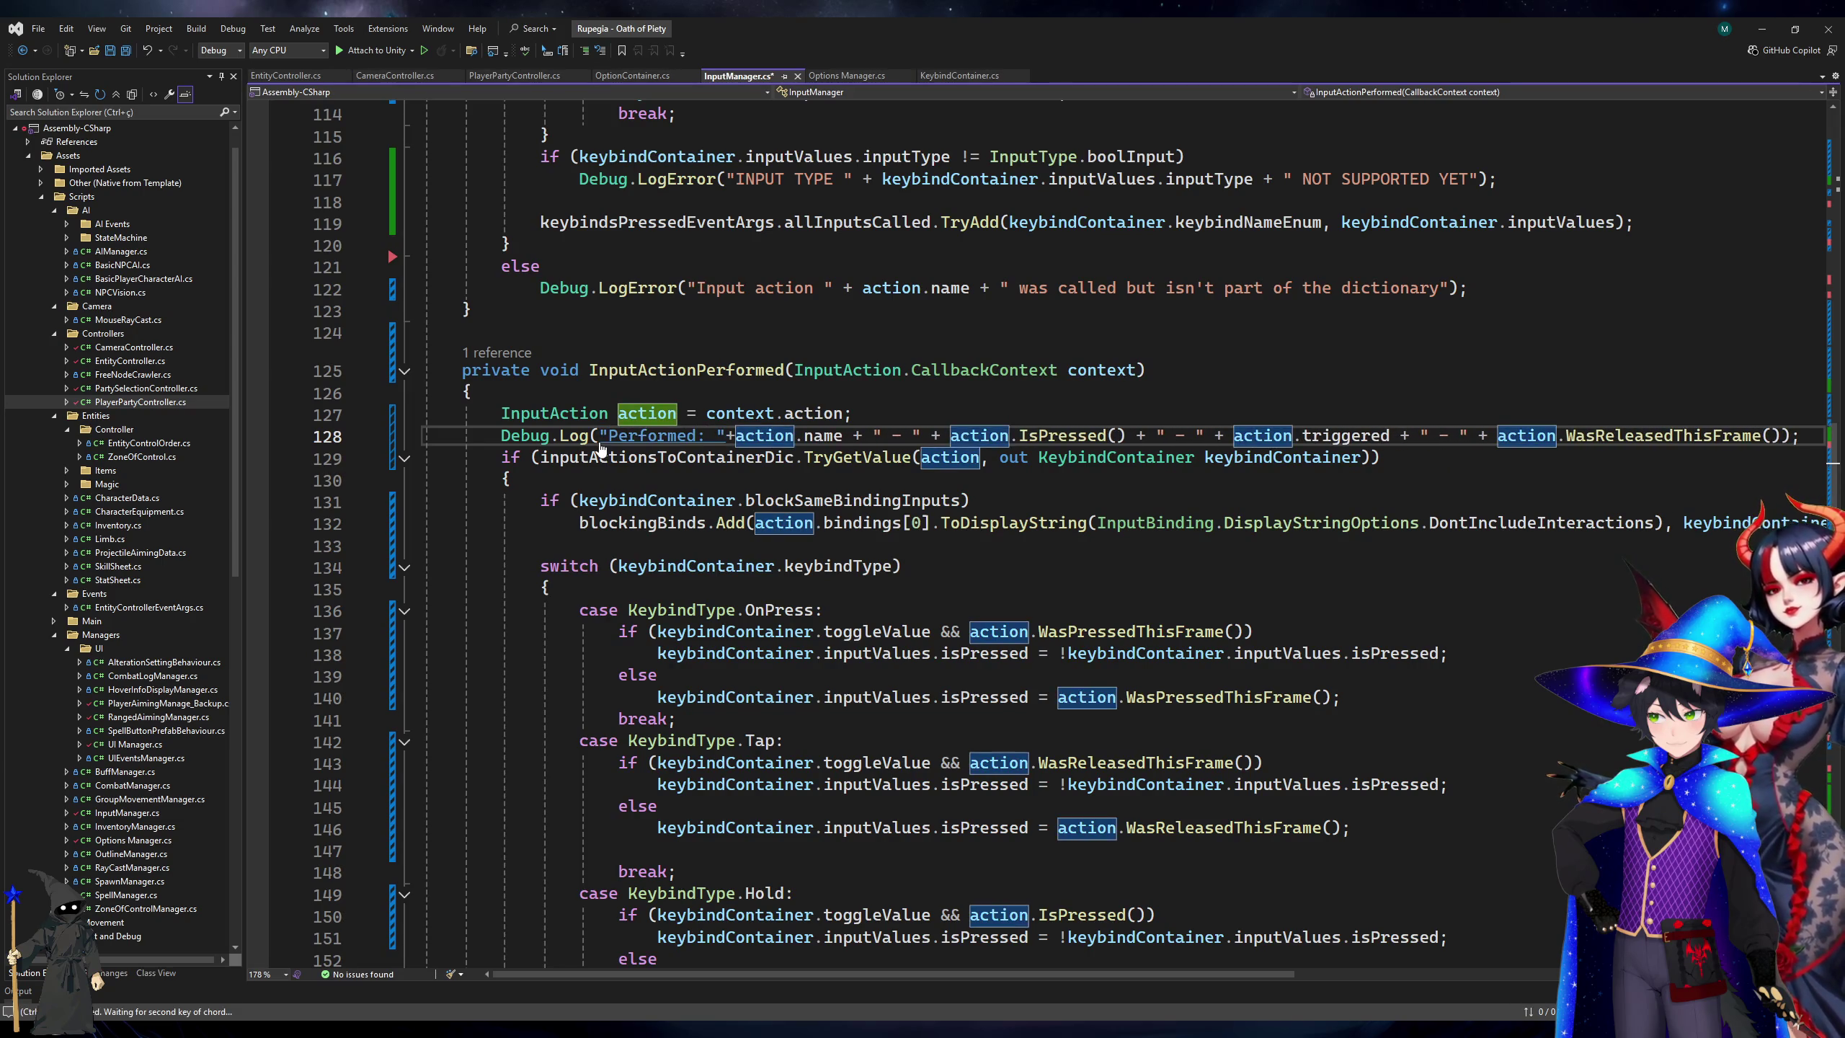
pyautogui.hotkey('ctrl', 's')
pyautogui.press('Up')
pyautogui.press('Up')
pyautogui.press('Up')
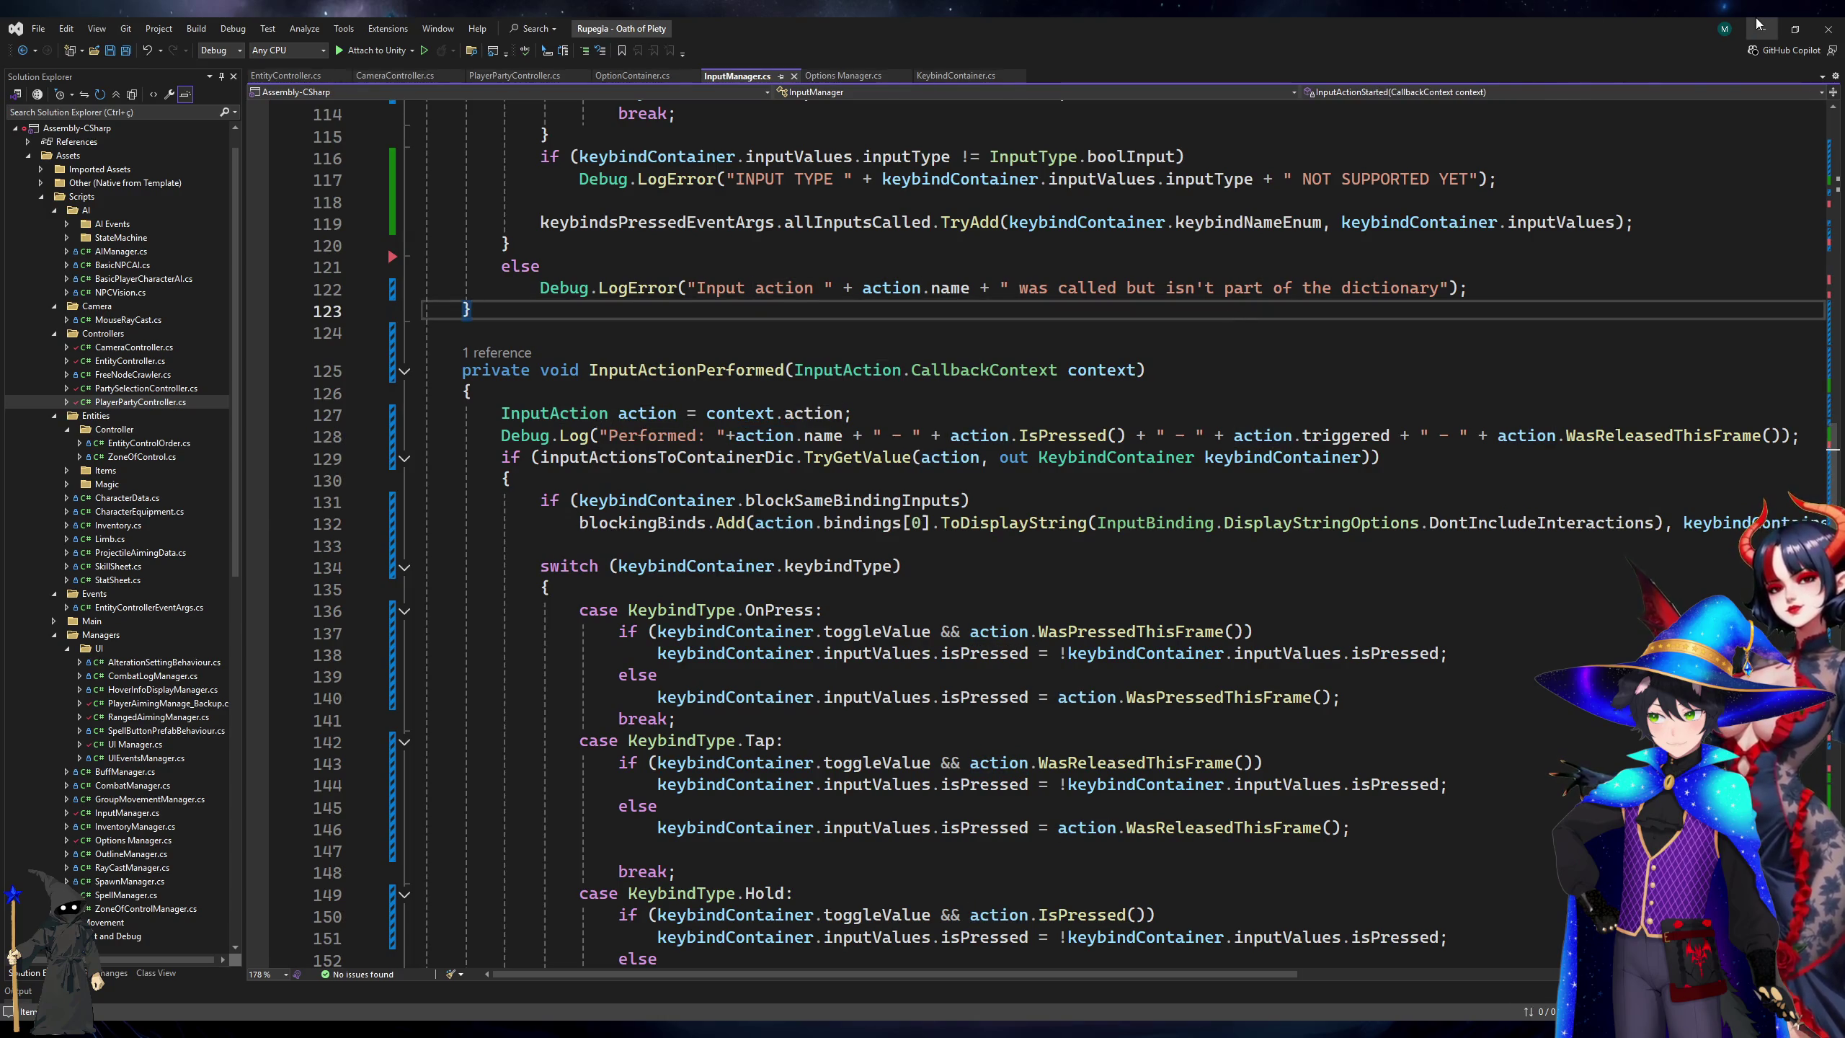
pyautogui.click(1760, 27)
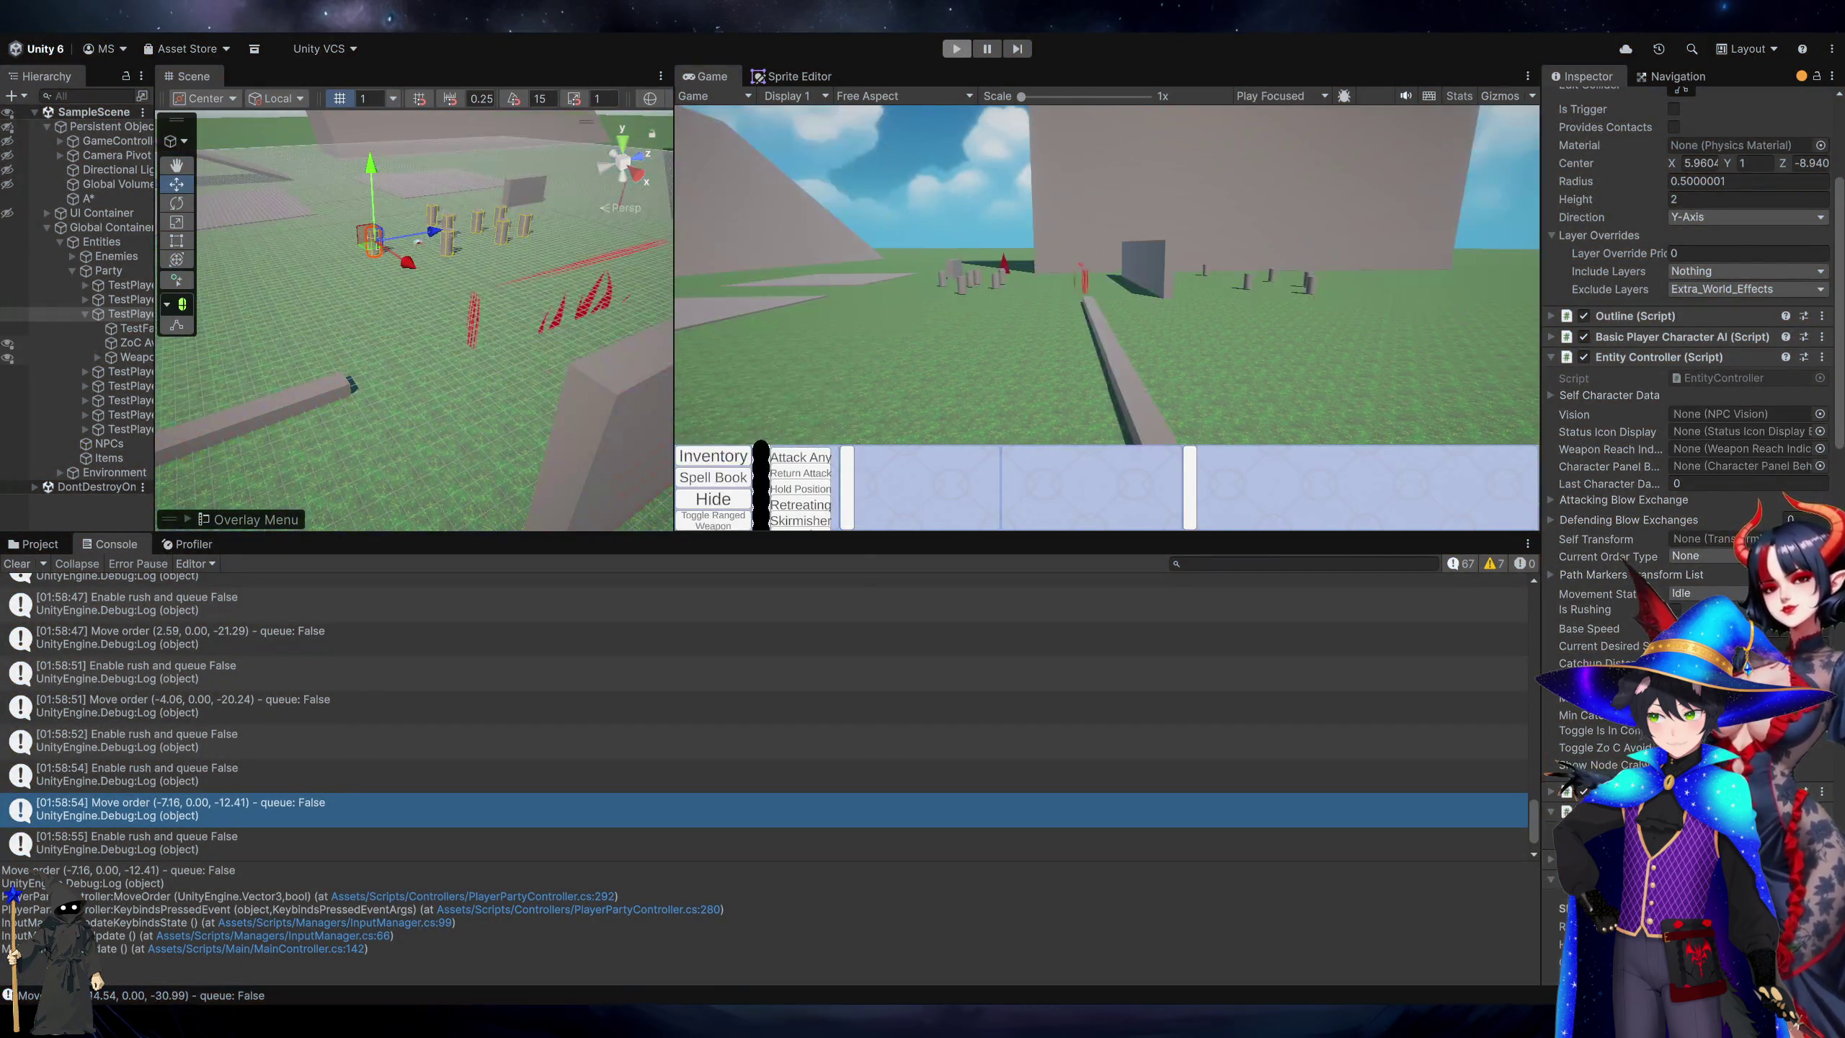
# Search the web for 'unity get window focus' and read the expanded answer.
pyautogui.hotkey('alt', 'Tab')
pyautogui.hotkey('ctrl', 't')
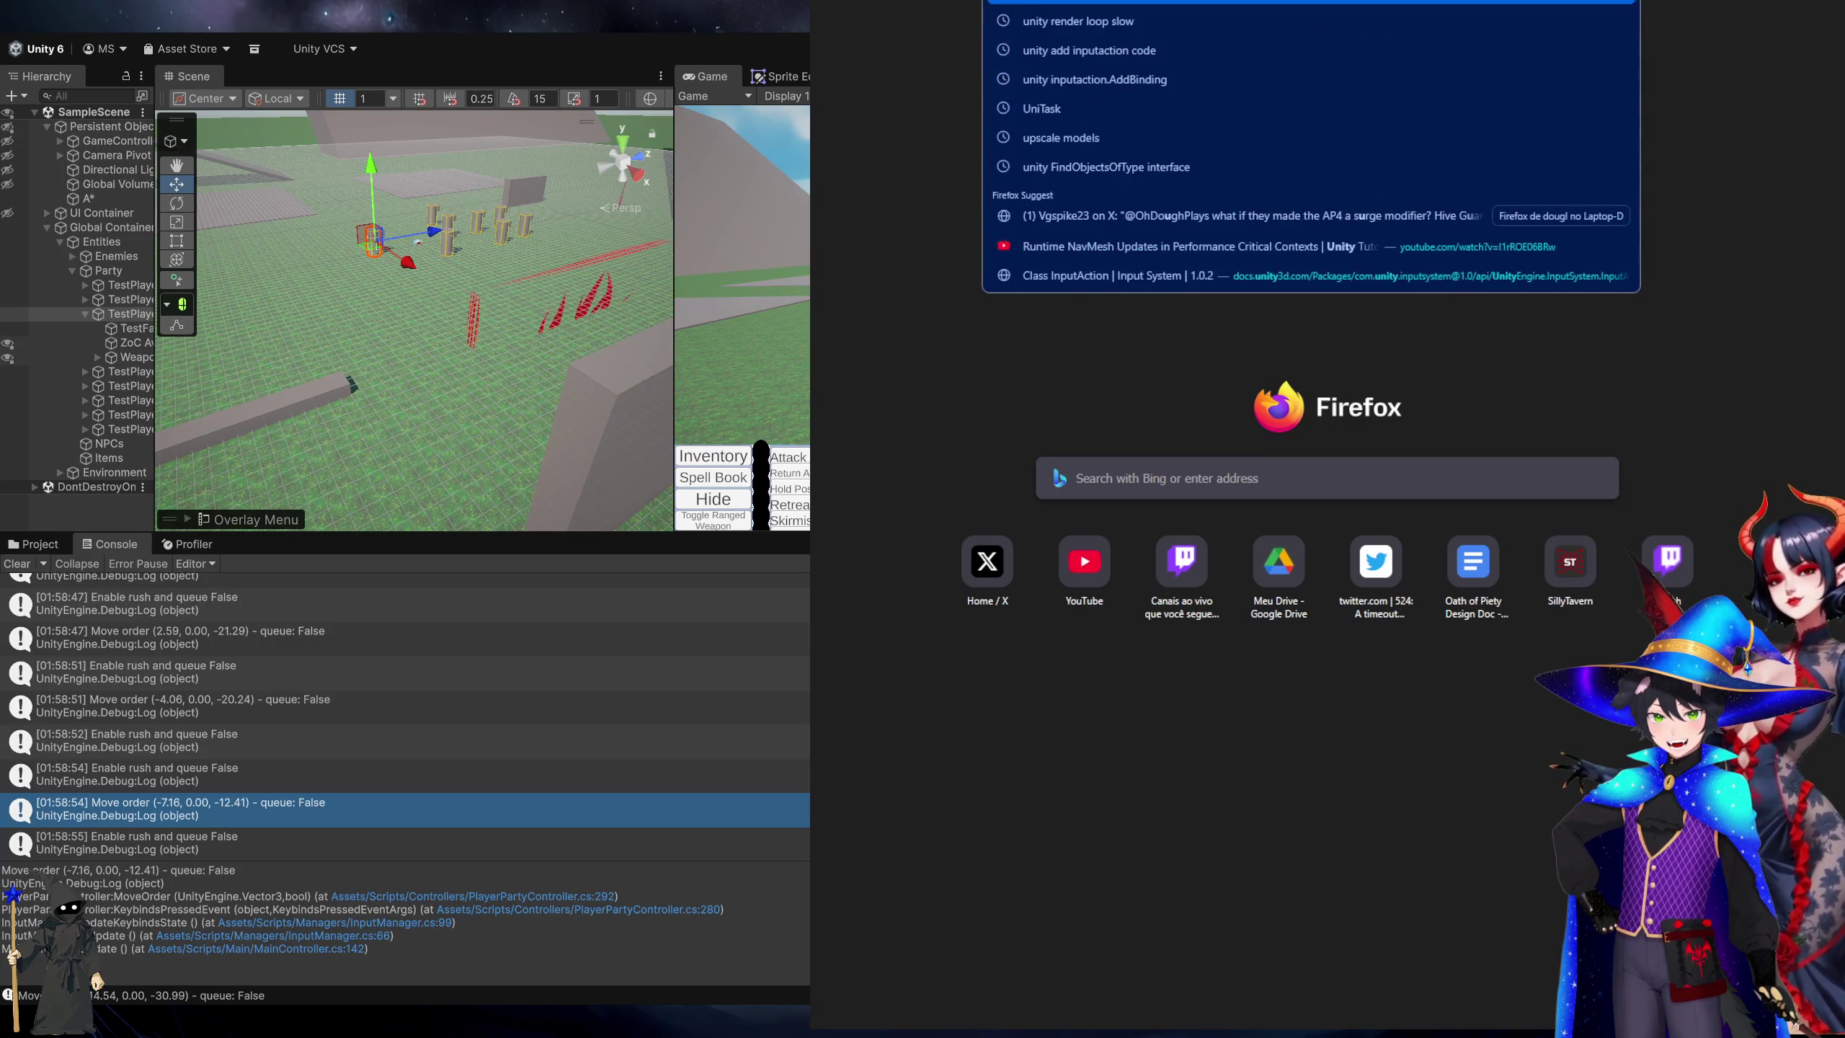
pyautogui.write('unity get')
pyautogui.press('Return')
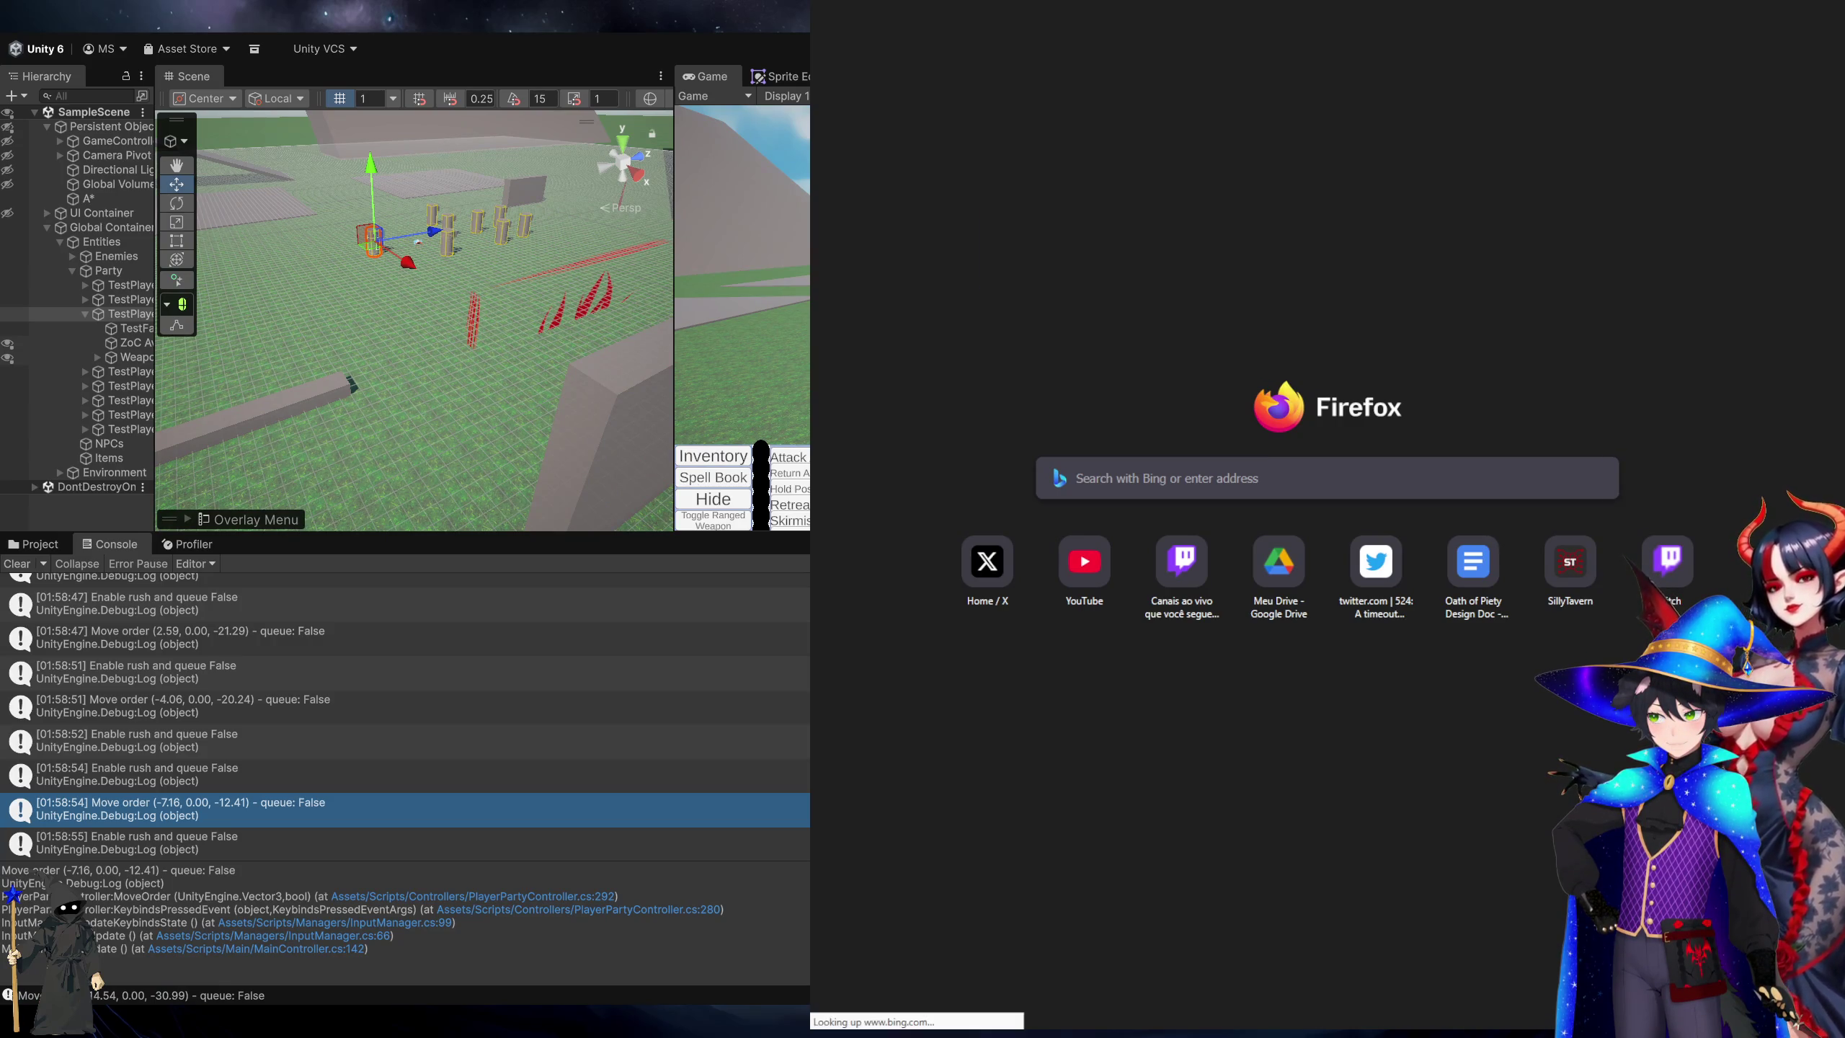
pyautogui.scroll(-5, 976, 487)
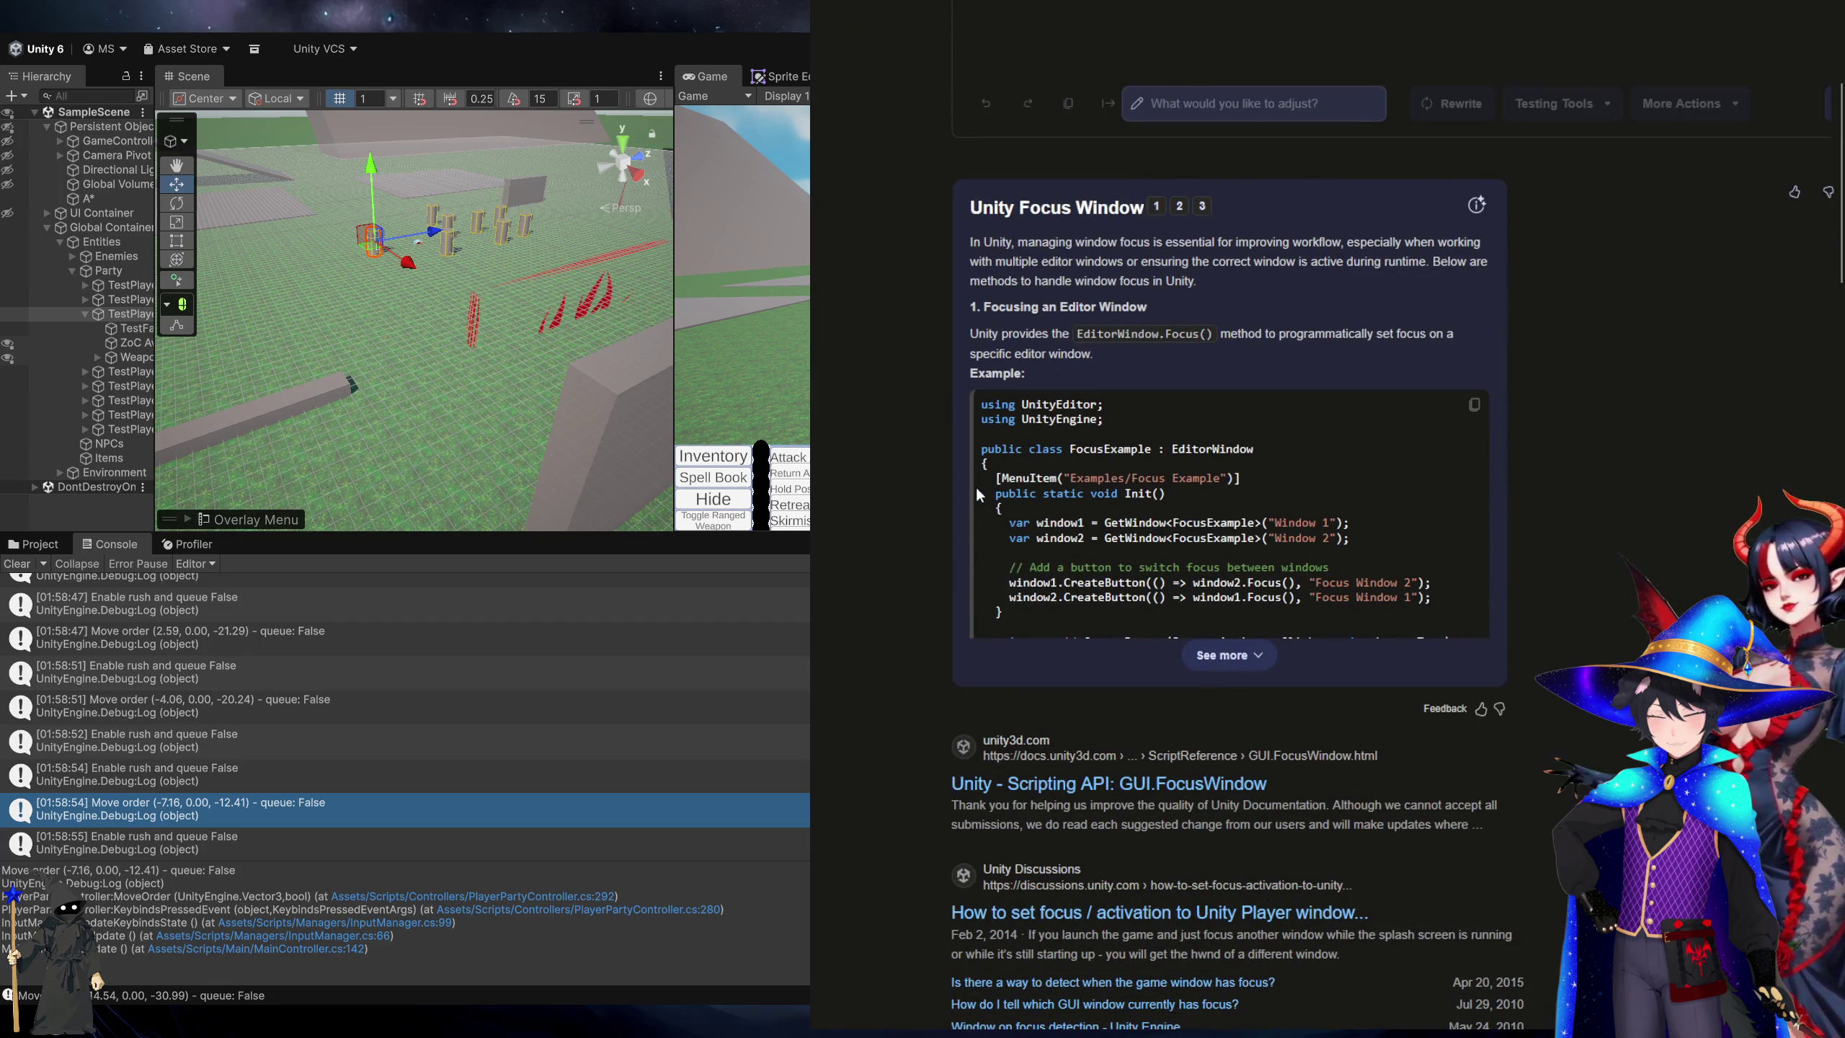
pyautogui.click(1224, 657)
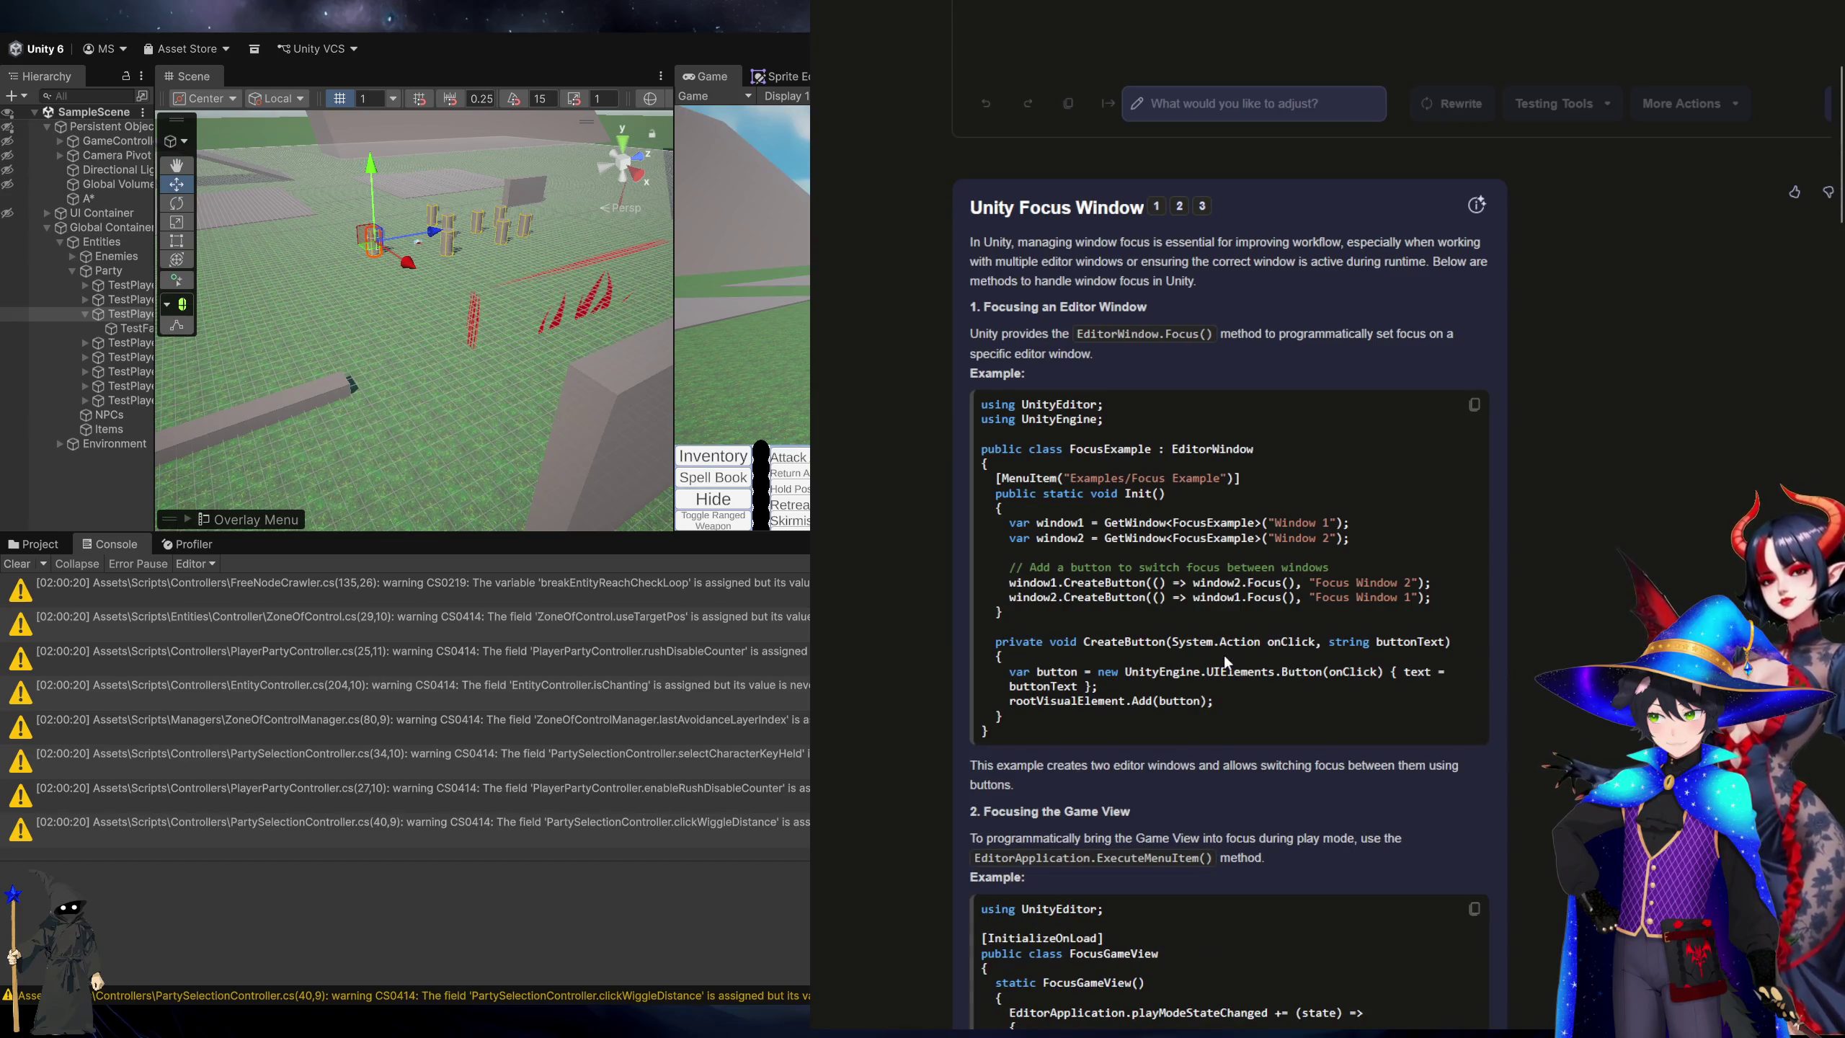
pyautogui.scroll(-4, 1224, 655)
pyautogui.scroll(-4, 1223, 653)
pyautogui.scroll(10, 1223, 652)
pyautogui.scroll(3, 1224, 669)
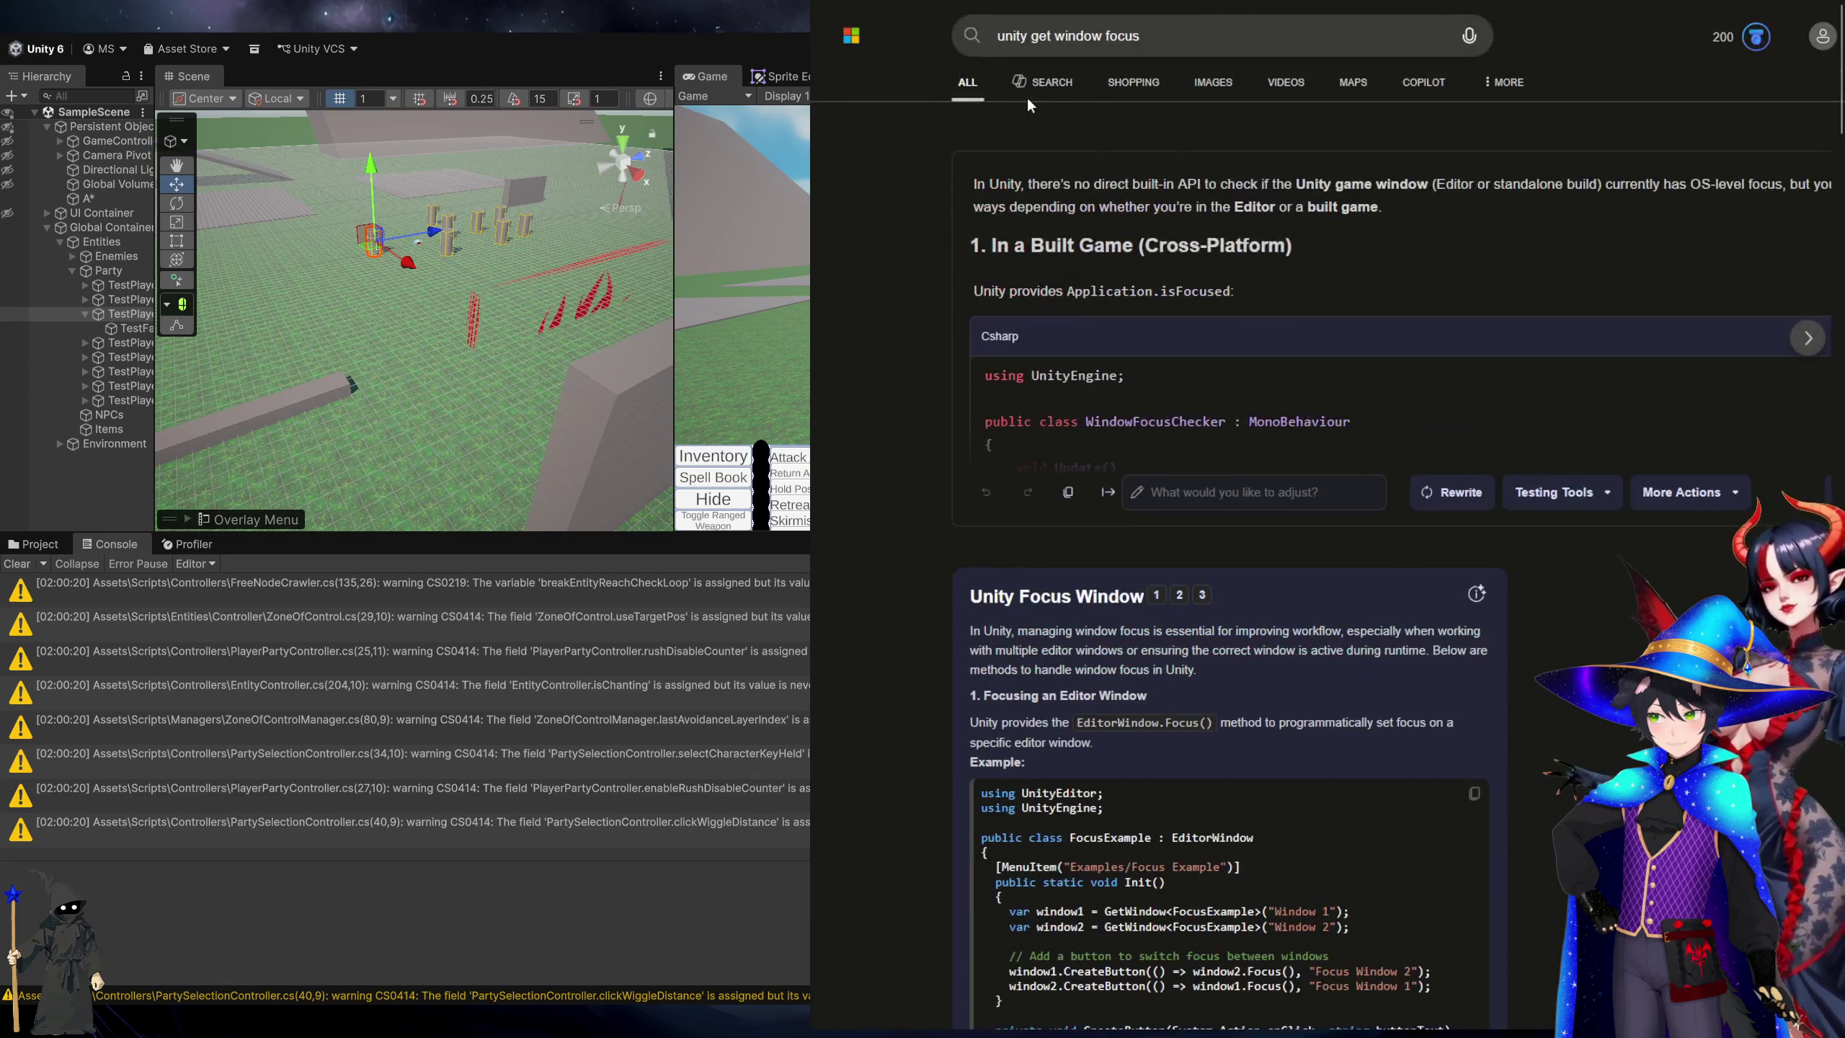
# Refine the search to 'unity find if windows focused' and select Application.isFocused.
pyautogui.moveTo(1032, 35); pyautogui.dragTo(1396, 31)
pyautogui.write('find if windows focused')
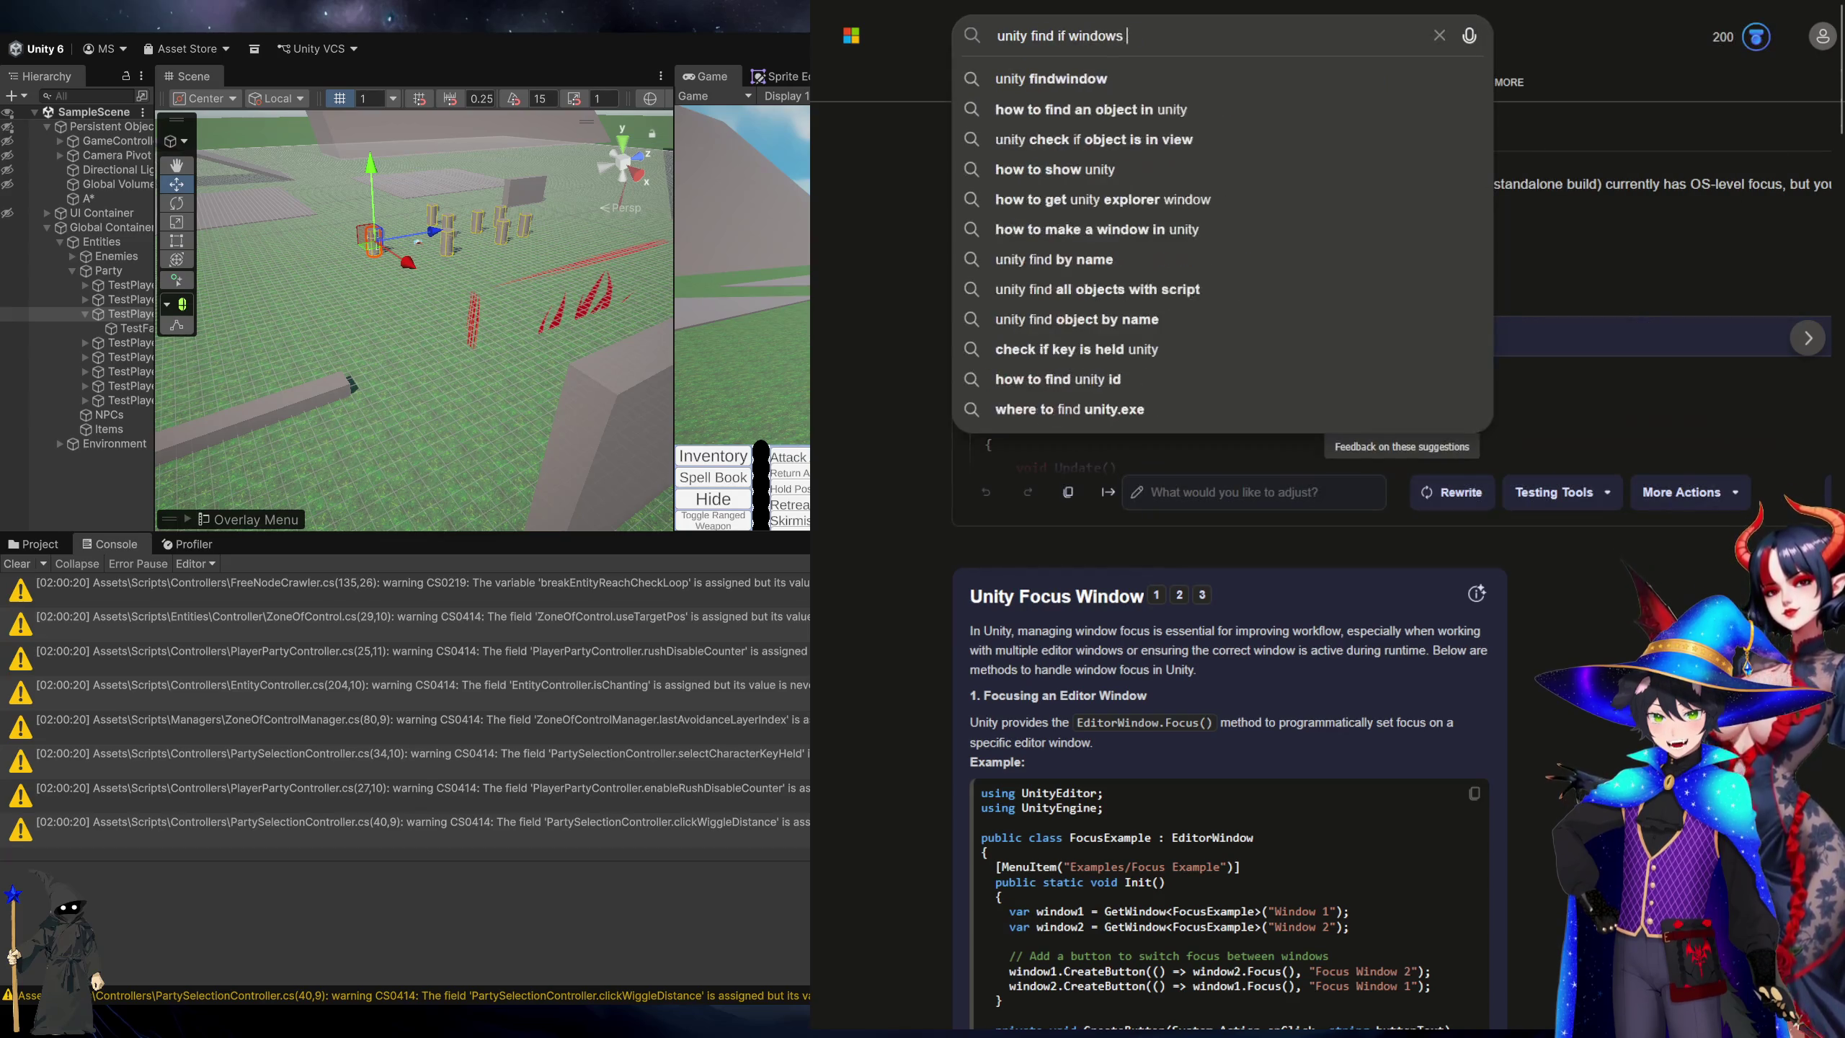
pyautogui.press('Return')
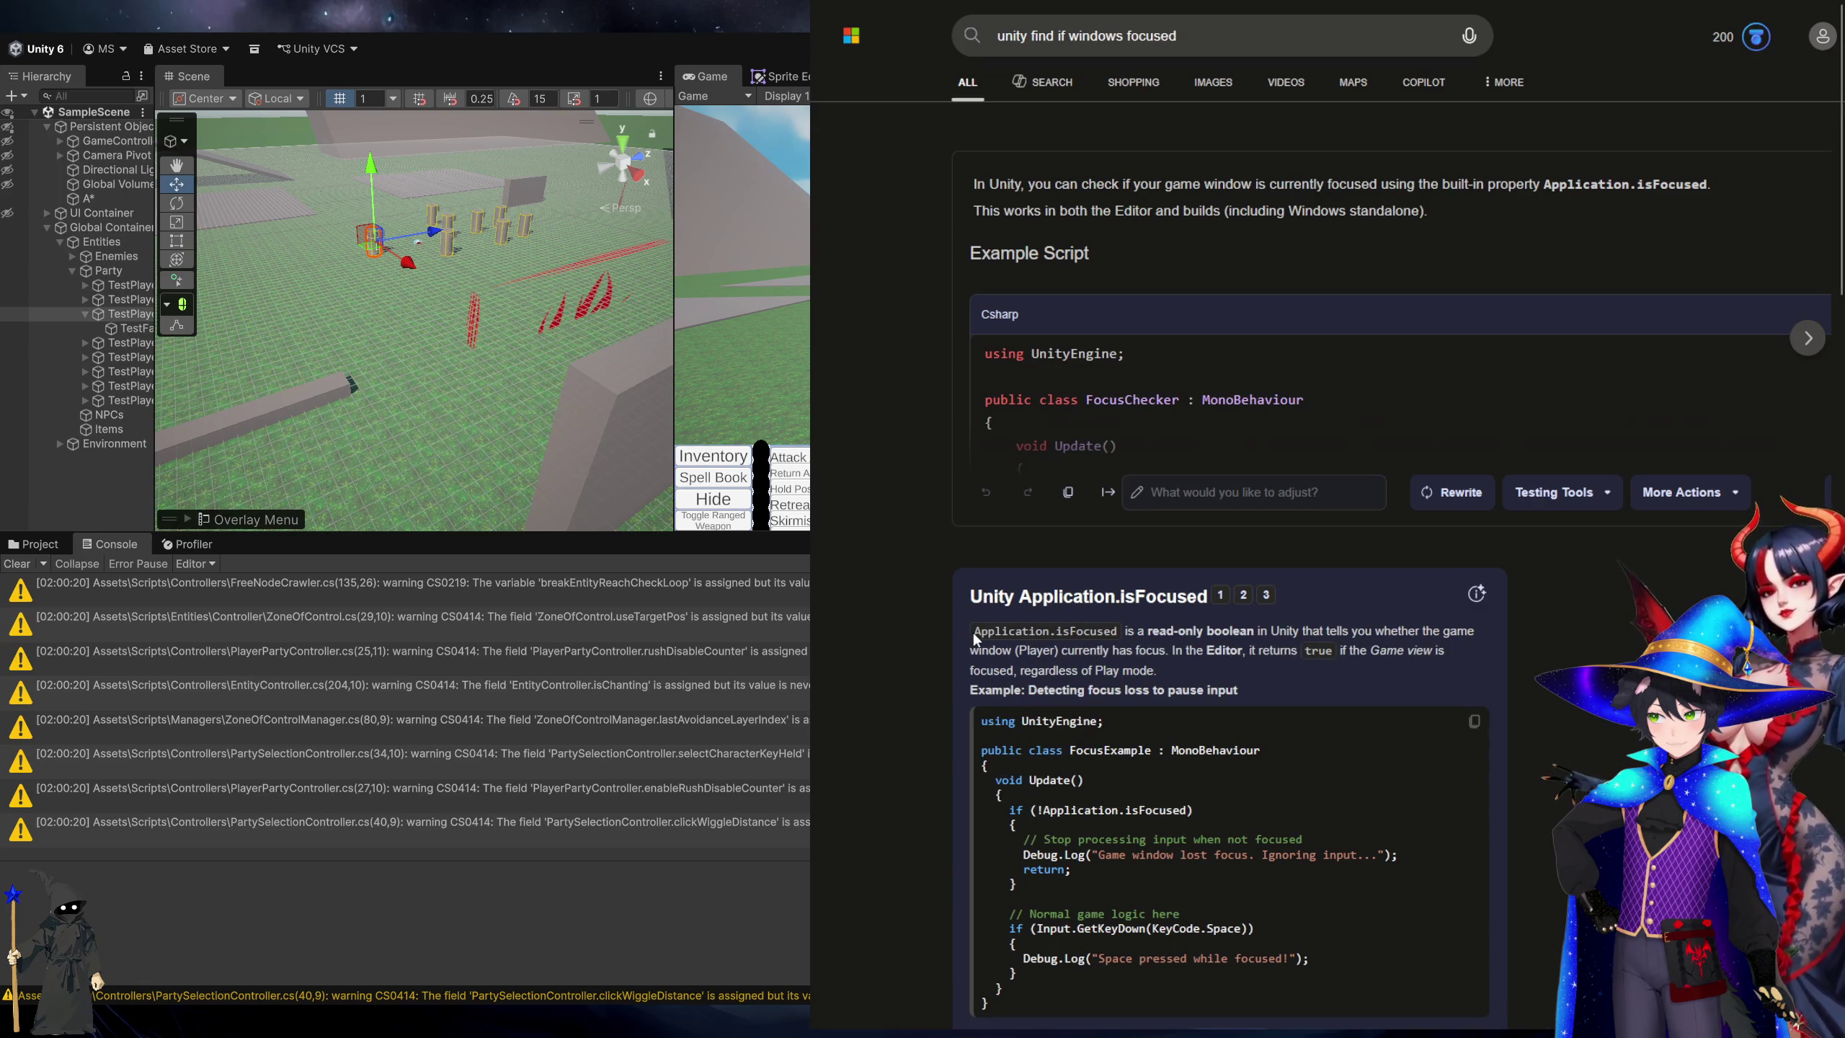
pyautogui.moveTo(974, 633); pyautogui.dragTo(1123, 629)
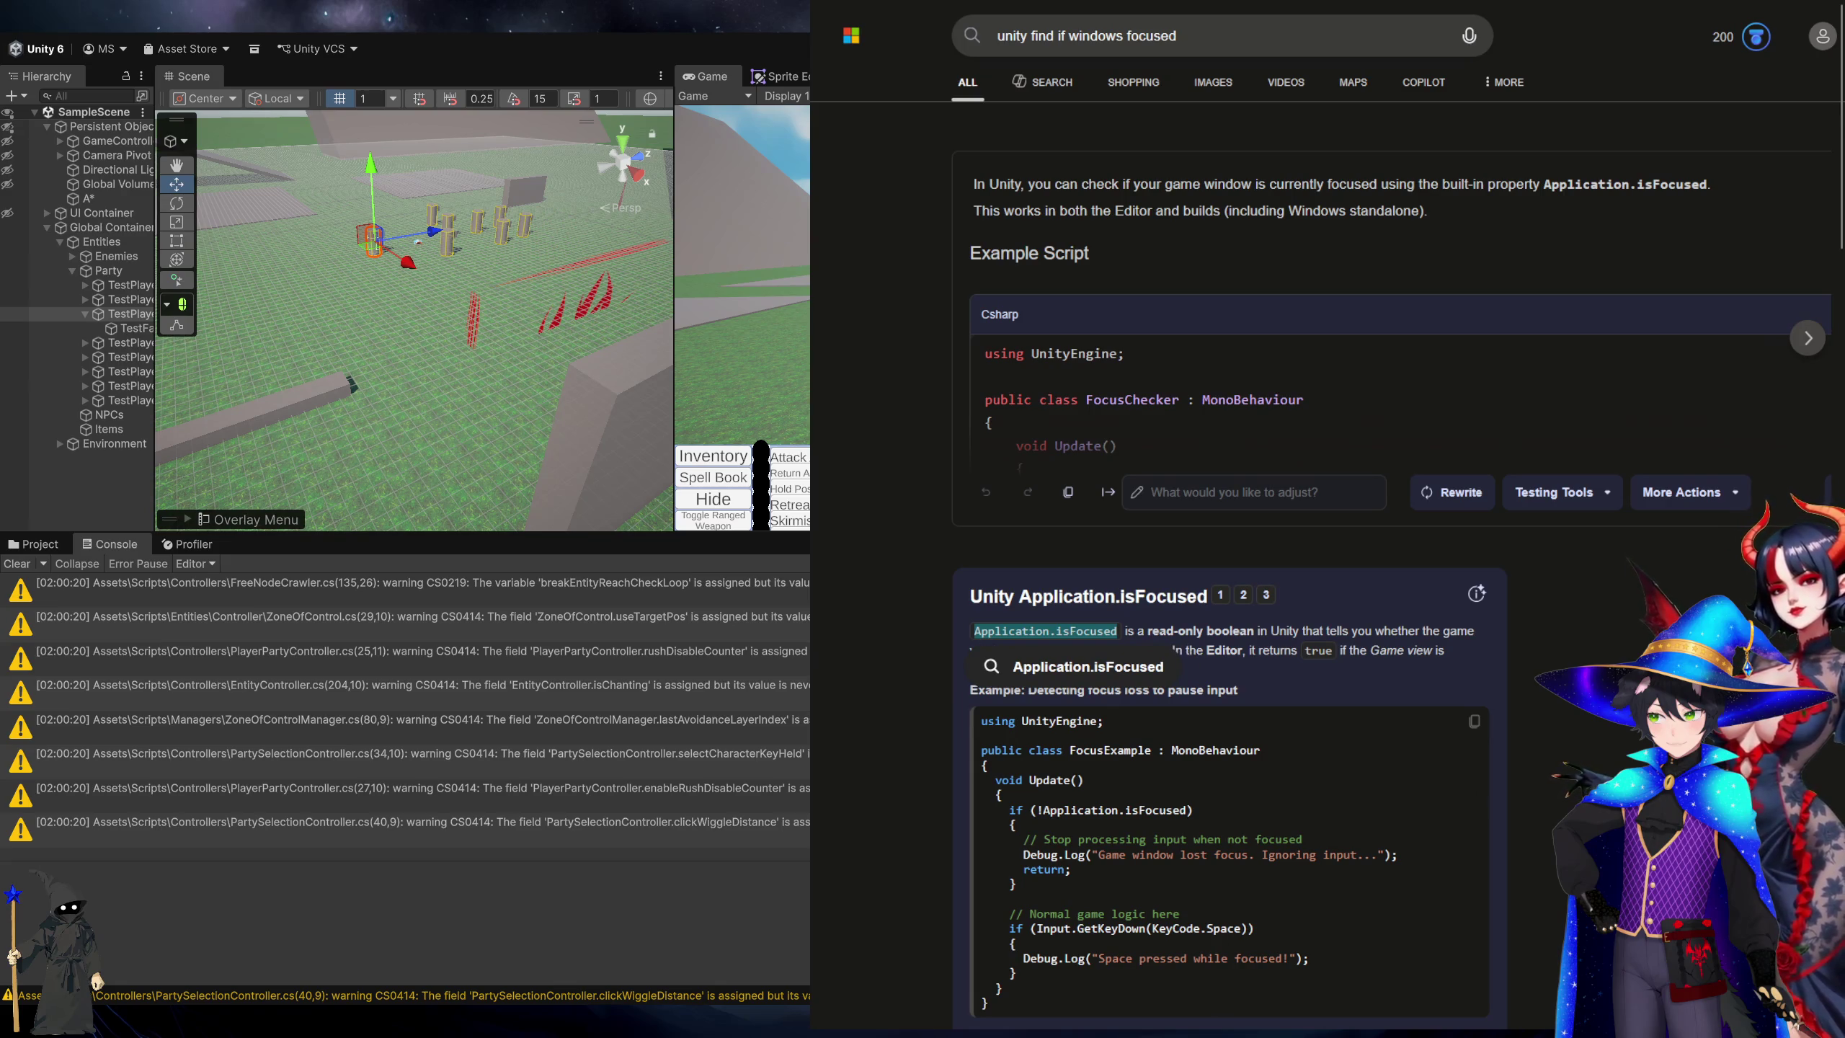
# Position the caret before the event invoke in UpdateKeybindsState in Visual Studio.
pyautogui.hotkey('alt', 'Tab')
pyautogui.scroll(10, 587, 467)
pyautogui.click(588, 739)
pyautogui.press('Down')
# Gate the KeybindsPressedEvent invoke with if(Application.isFocused), save, and start Play in Unity.
pyautogui.press('Up')
pyautogui.press('Up')
pyautogui.press('Down')
pyautogui.press('Return')
pyautogui.write('if(Application.isFocused')
pyautogui.hotkey('ctrl', 's')
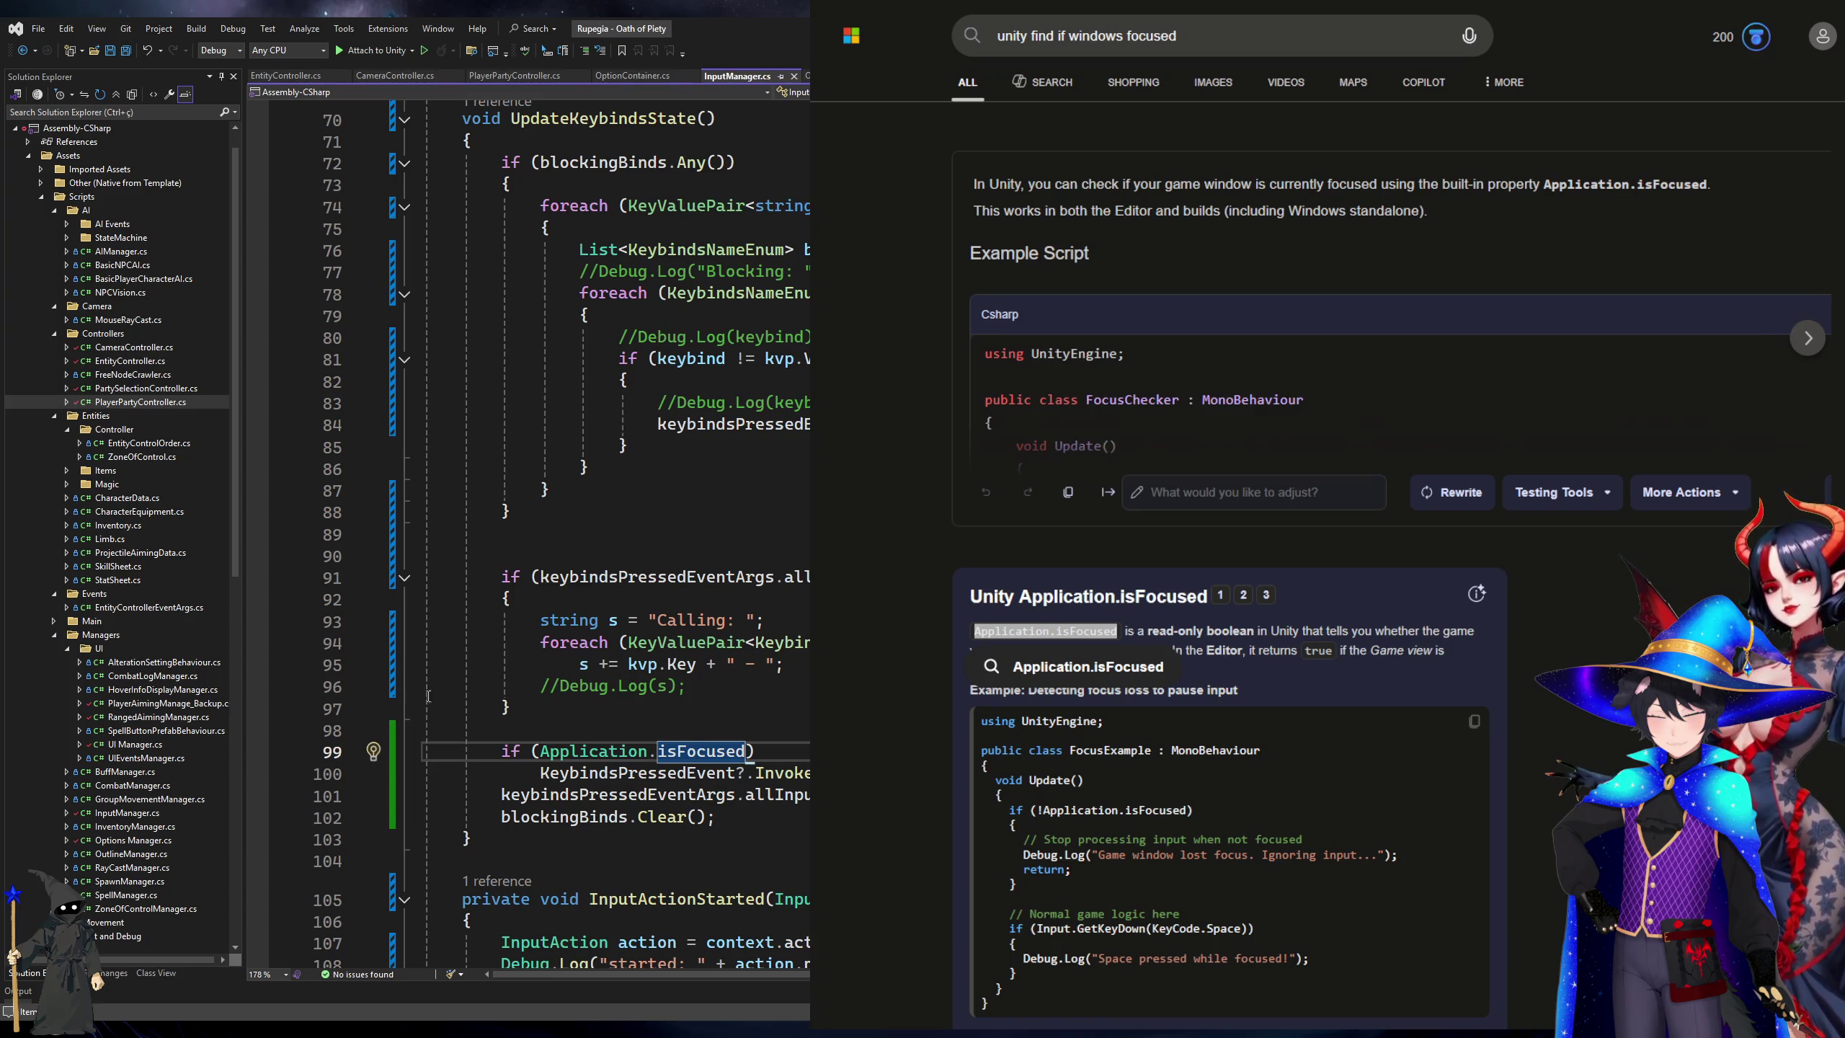
pyautogui.hotkey('alt', 'Tab')
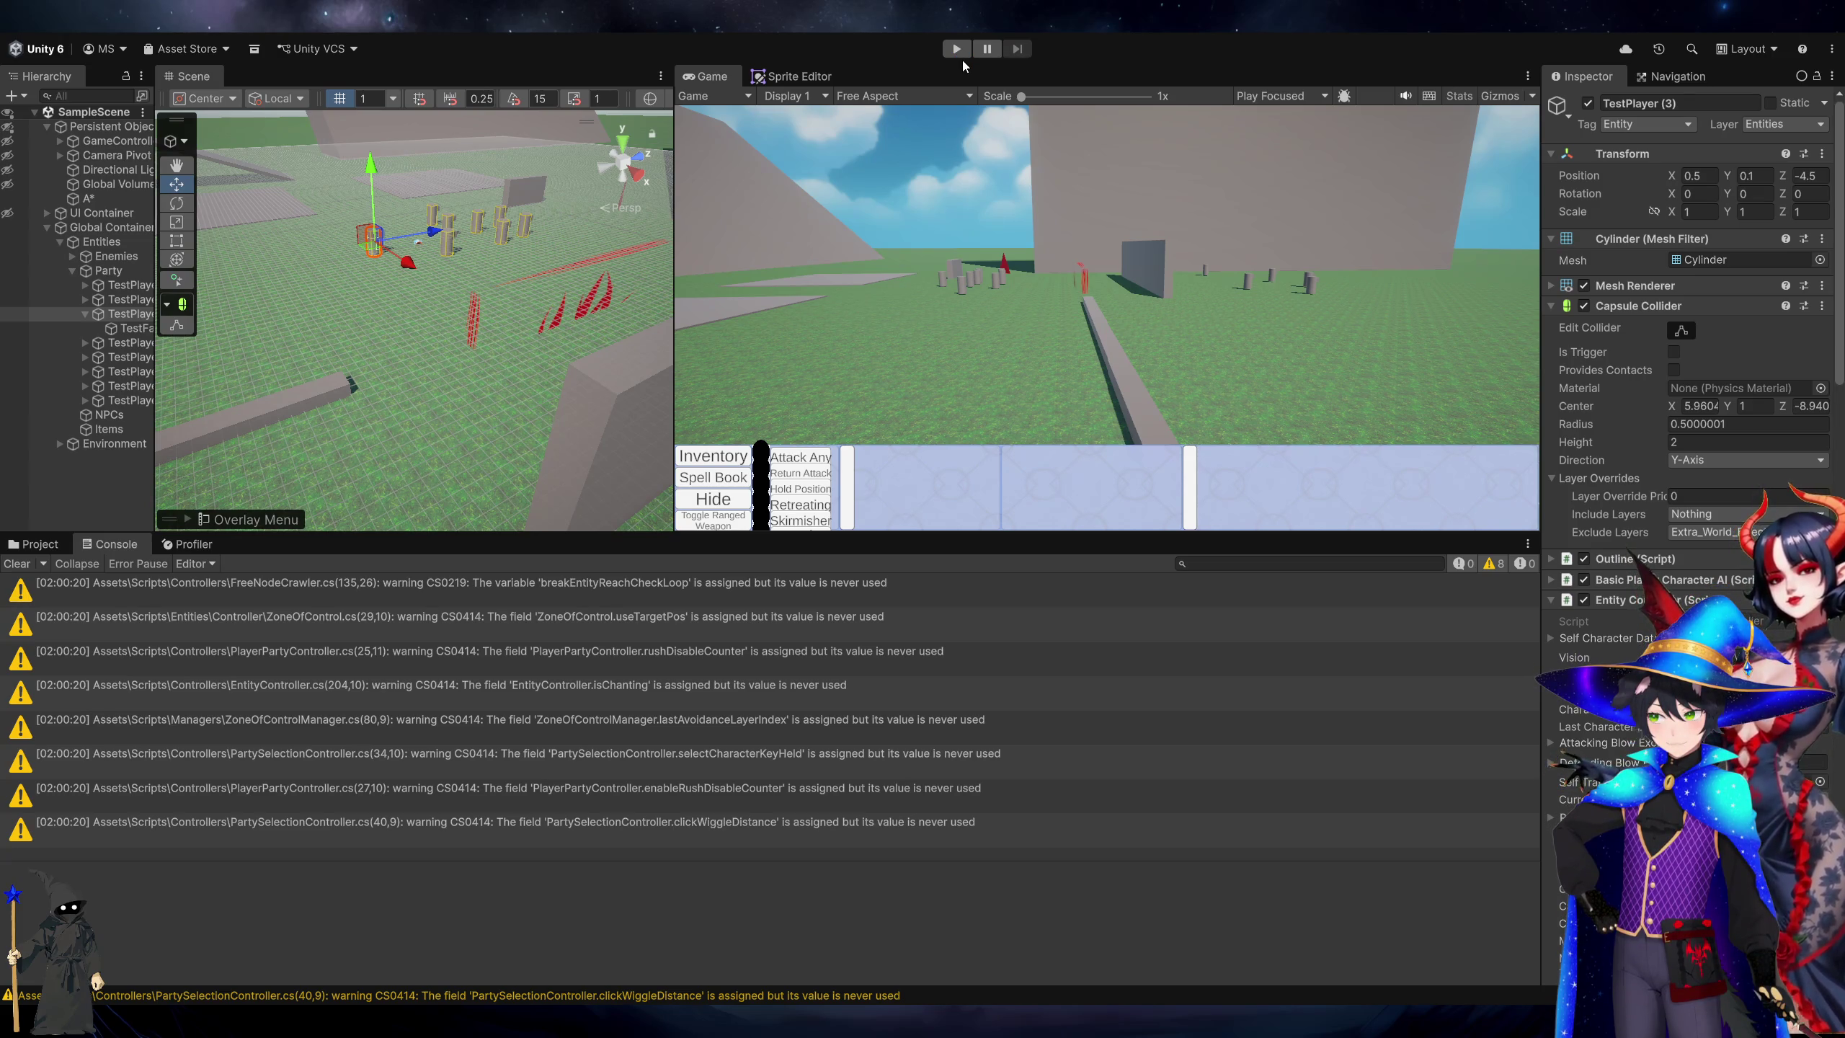
pyautogui.click(958, 51)
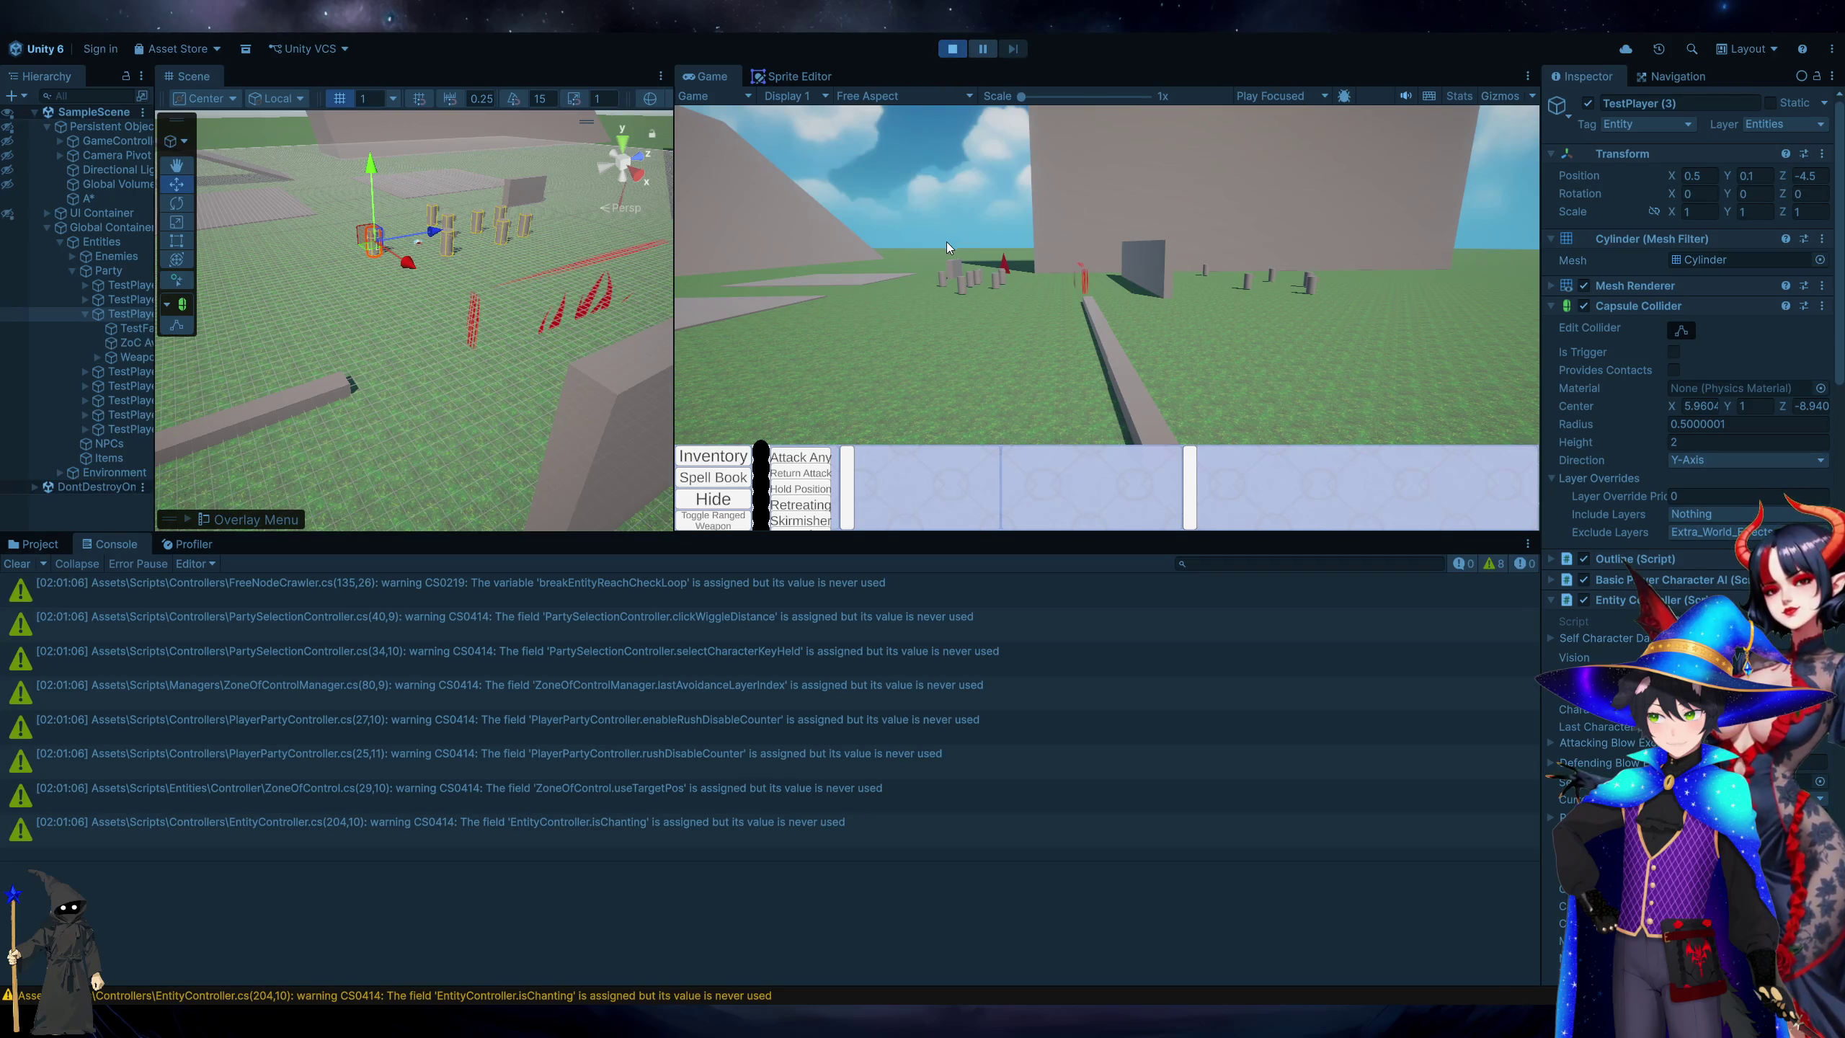
# Test mouse selection in the game, inspect the box selection log, and clear the console.
pyautogui.click(966, 339)
pyautogui.click(966, 339)
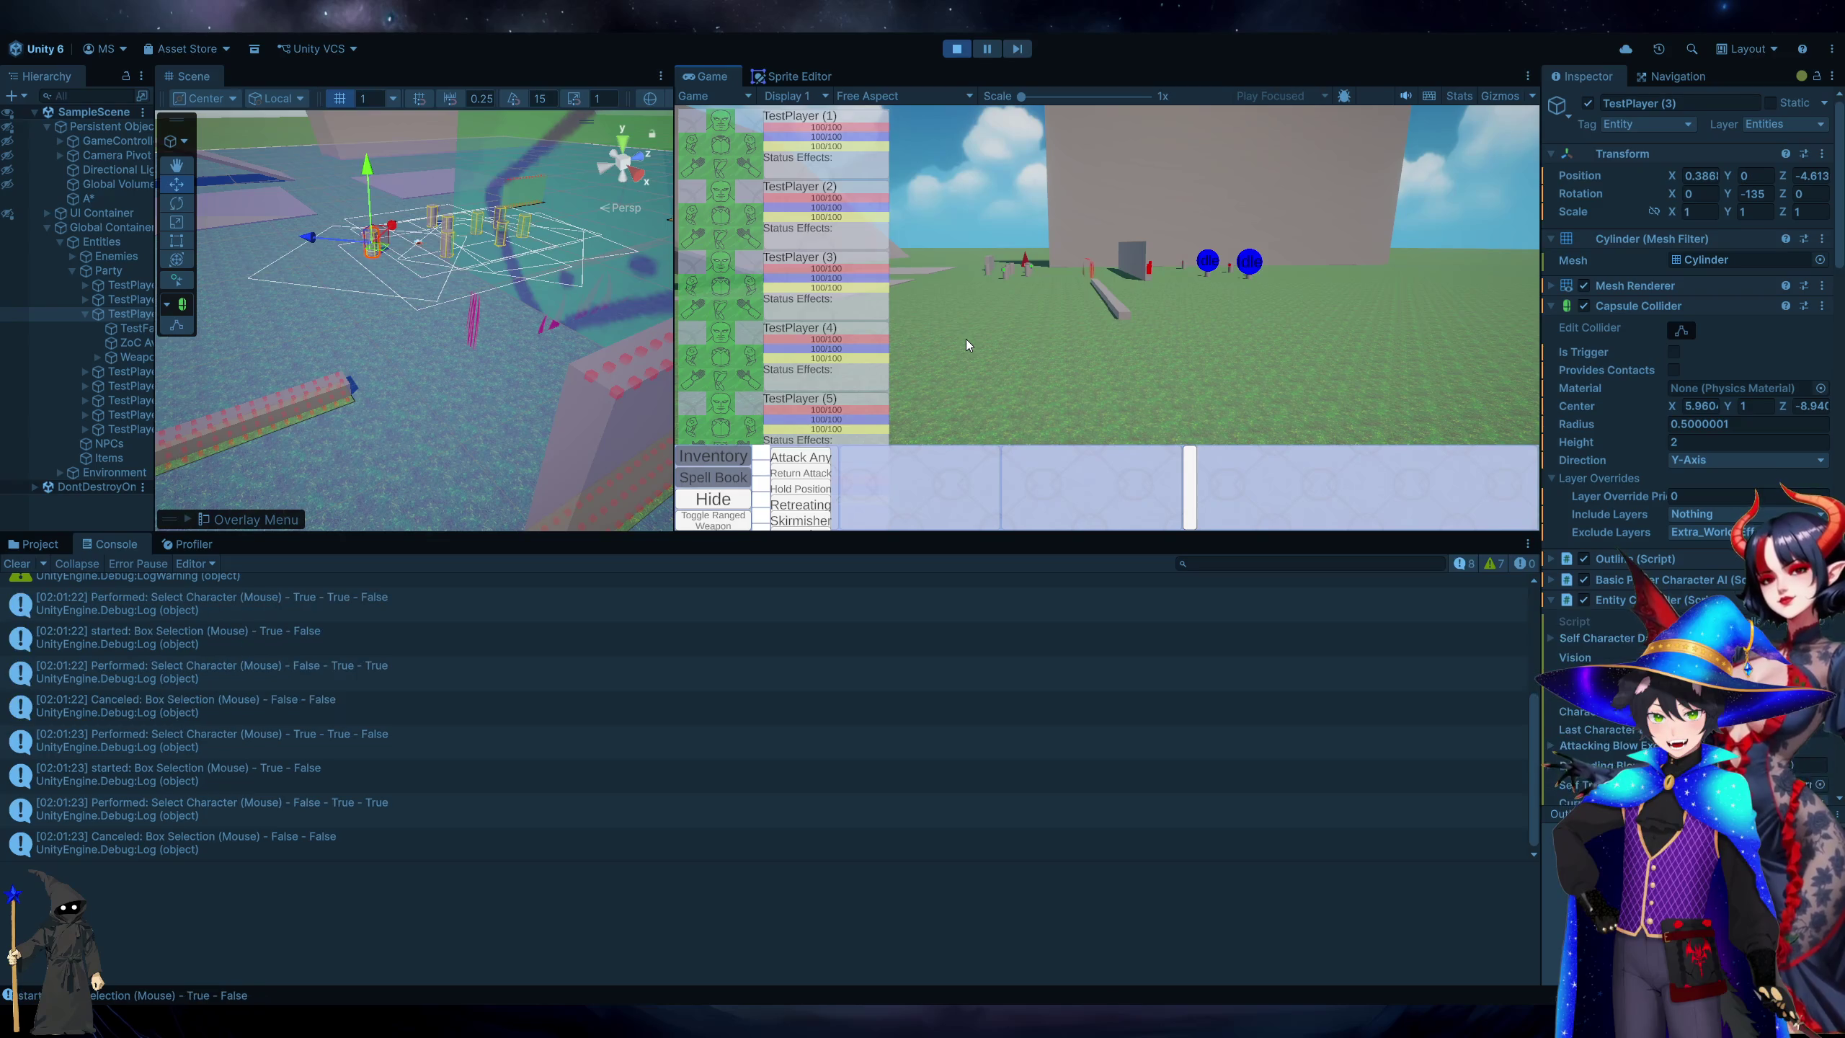
pyautogui.click(982, 773)
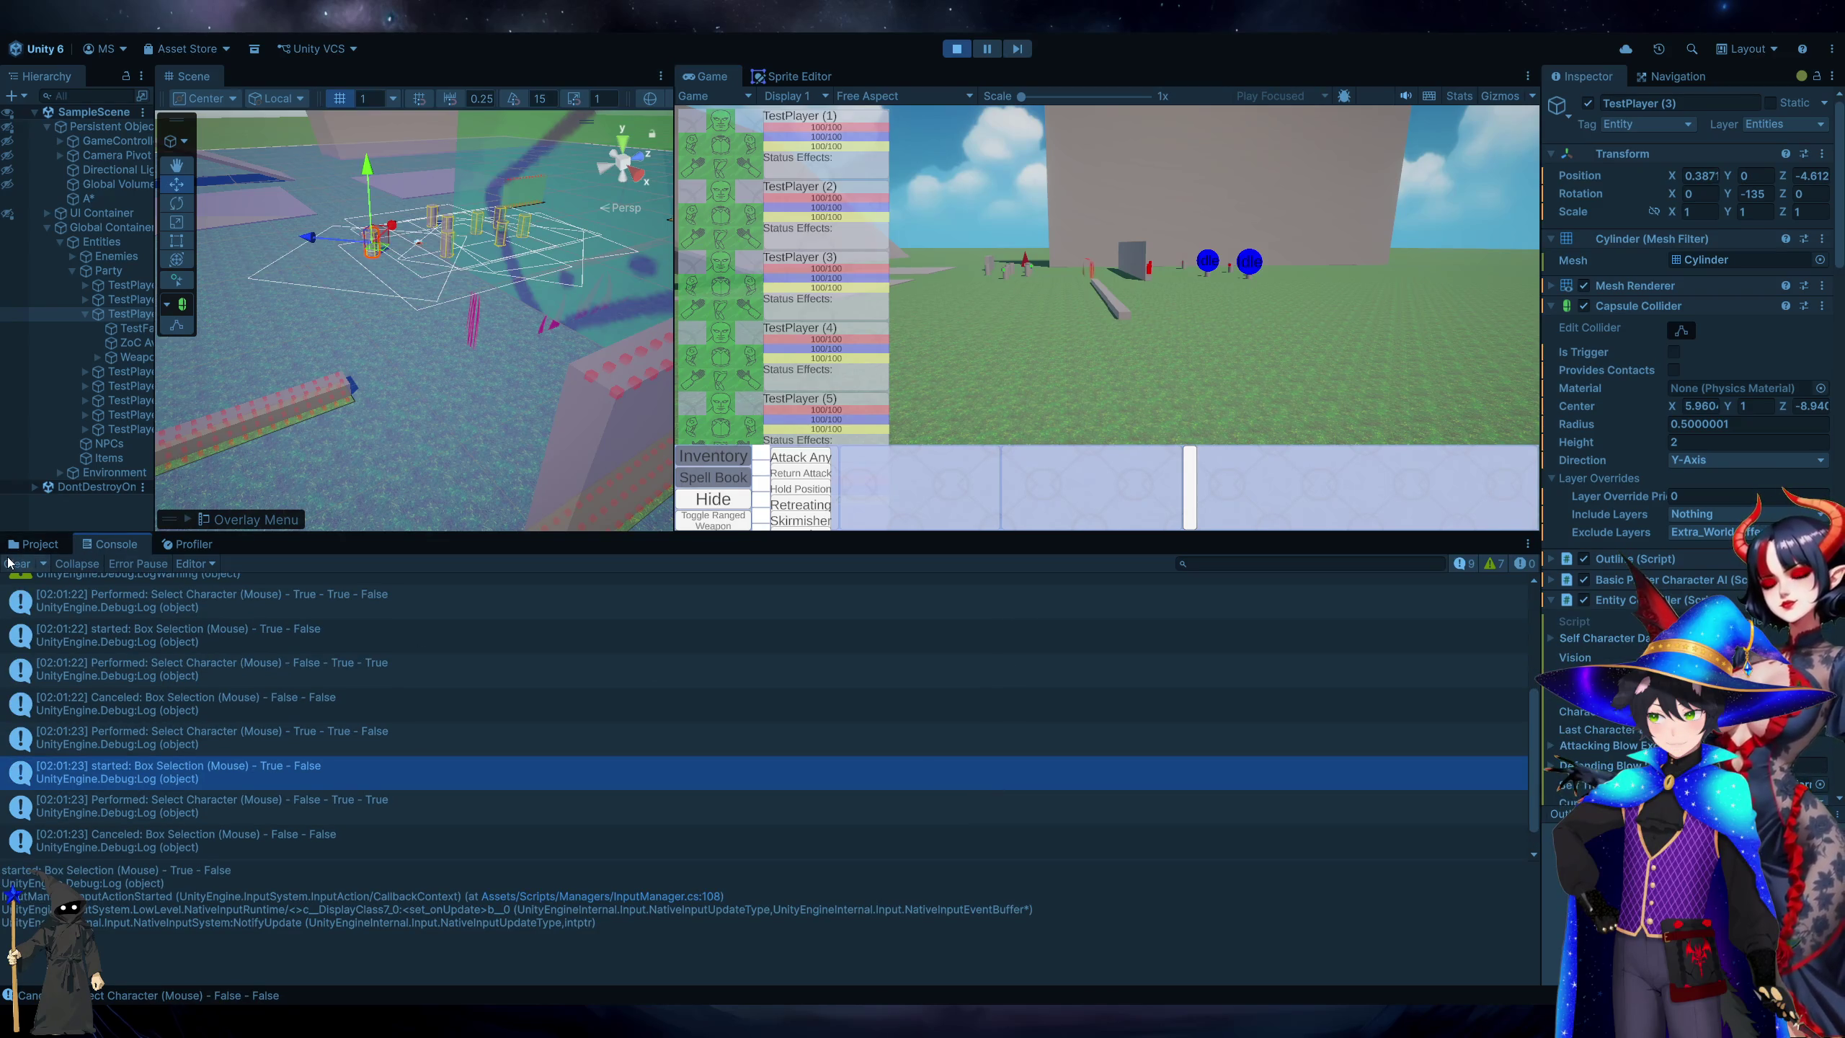
pyautogui.click(16, 563)
# Test W, A, D camera movement, checking the isFocused gate and the movement log entries.
pyautogui.click(996, 376)
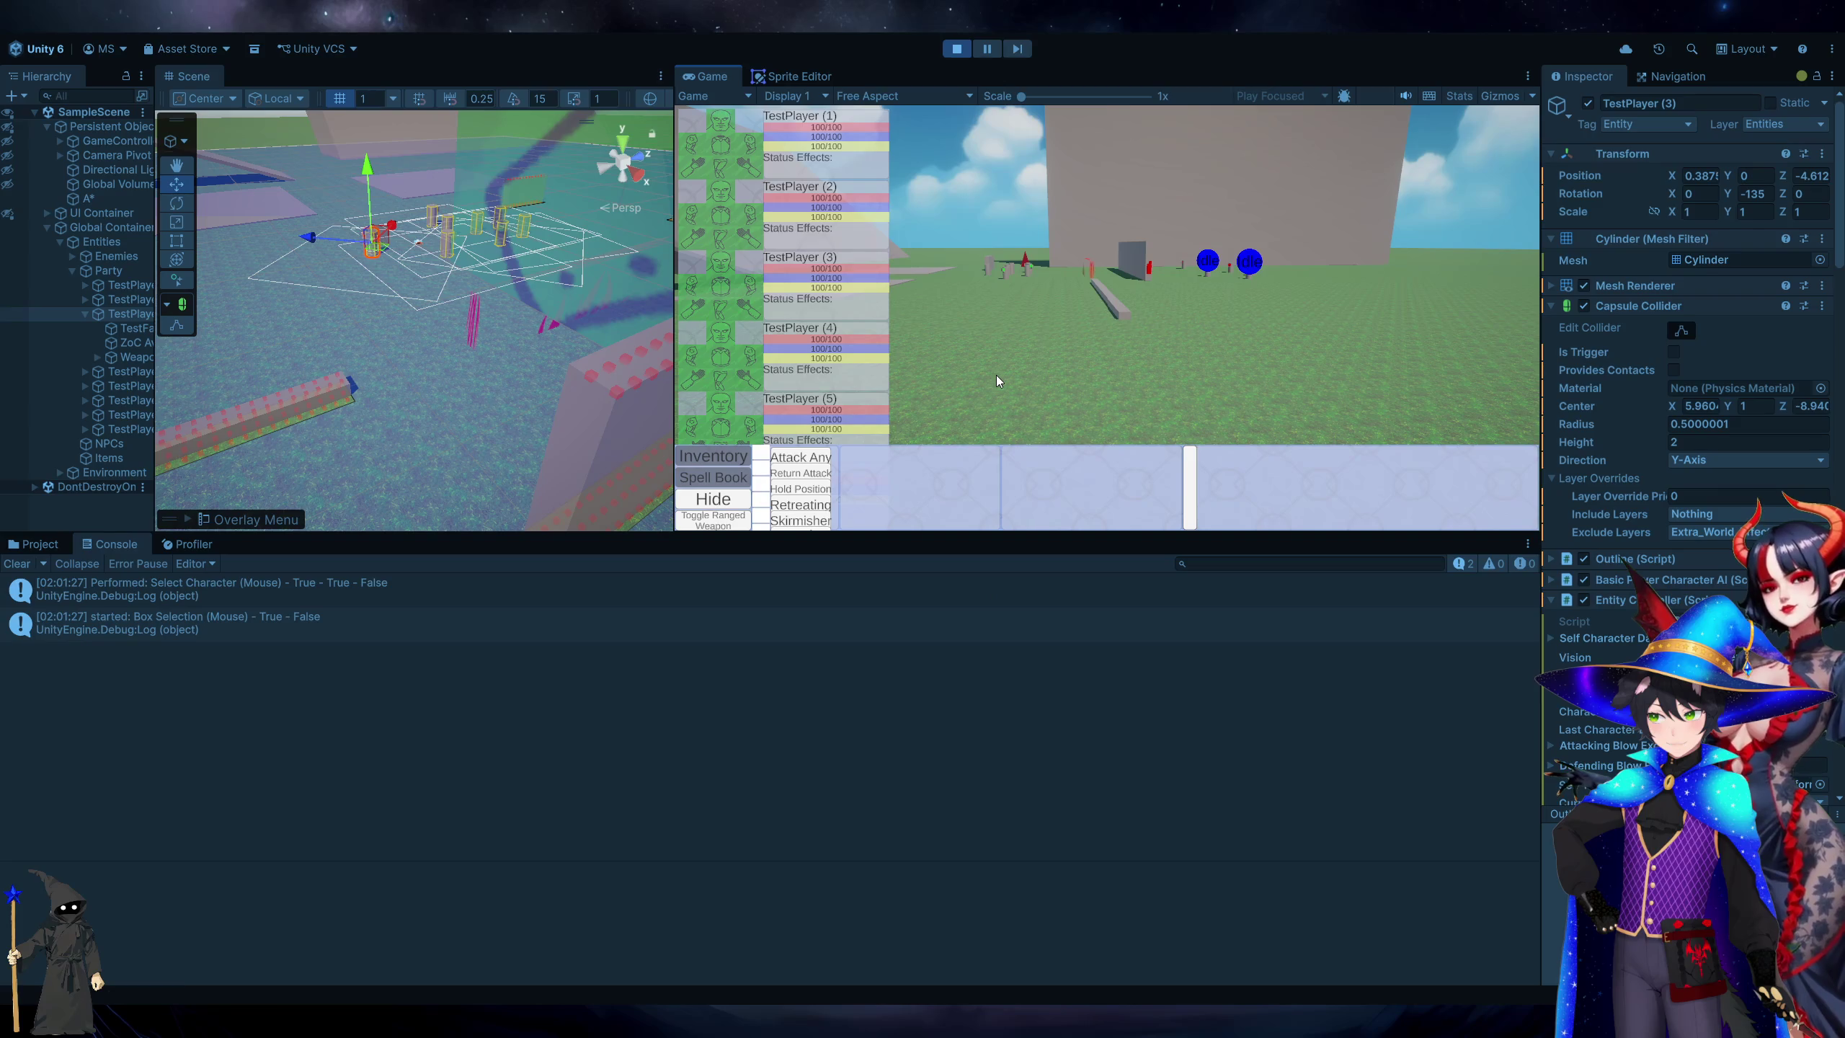
pyautogui.press('w')
pyautogui.press('a')
pyautogui.press('d')
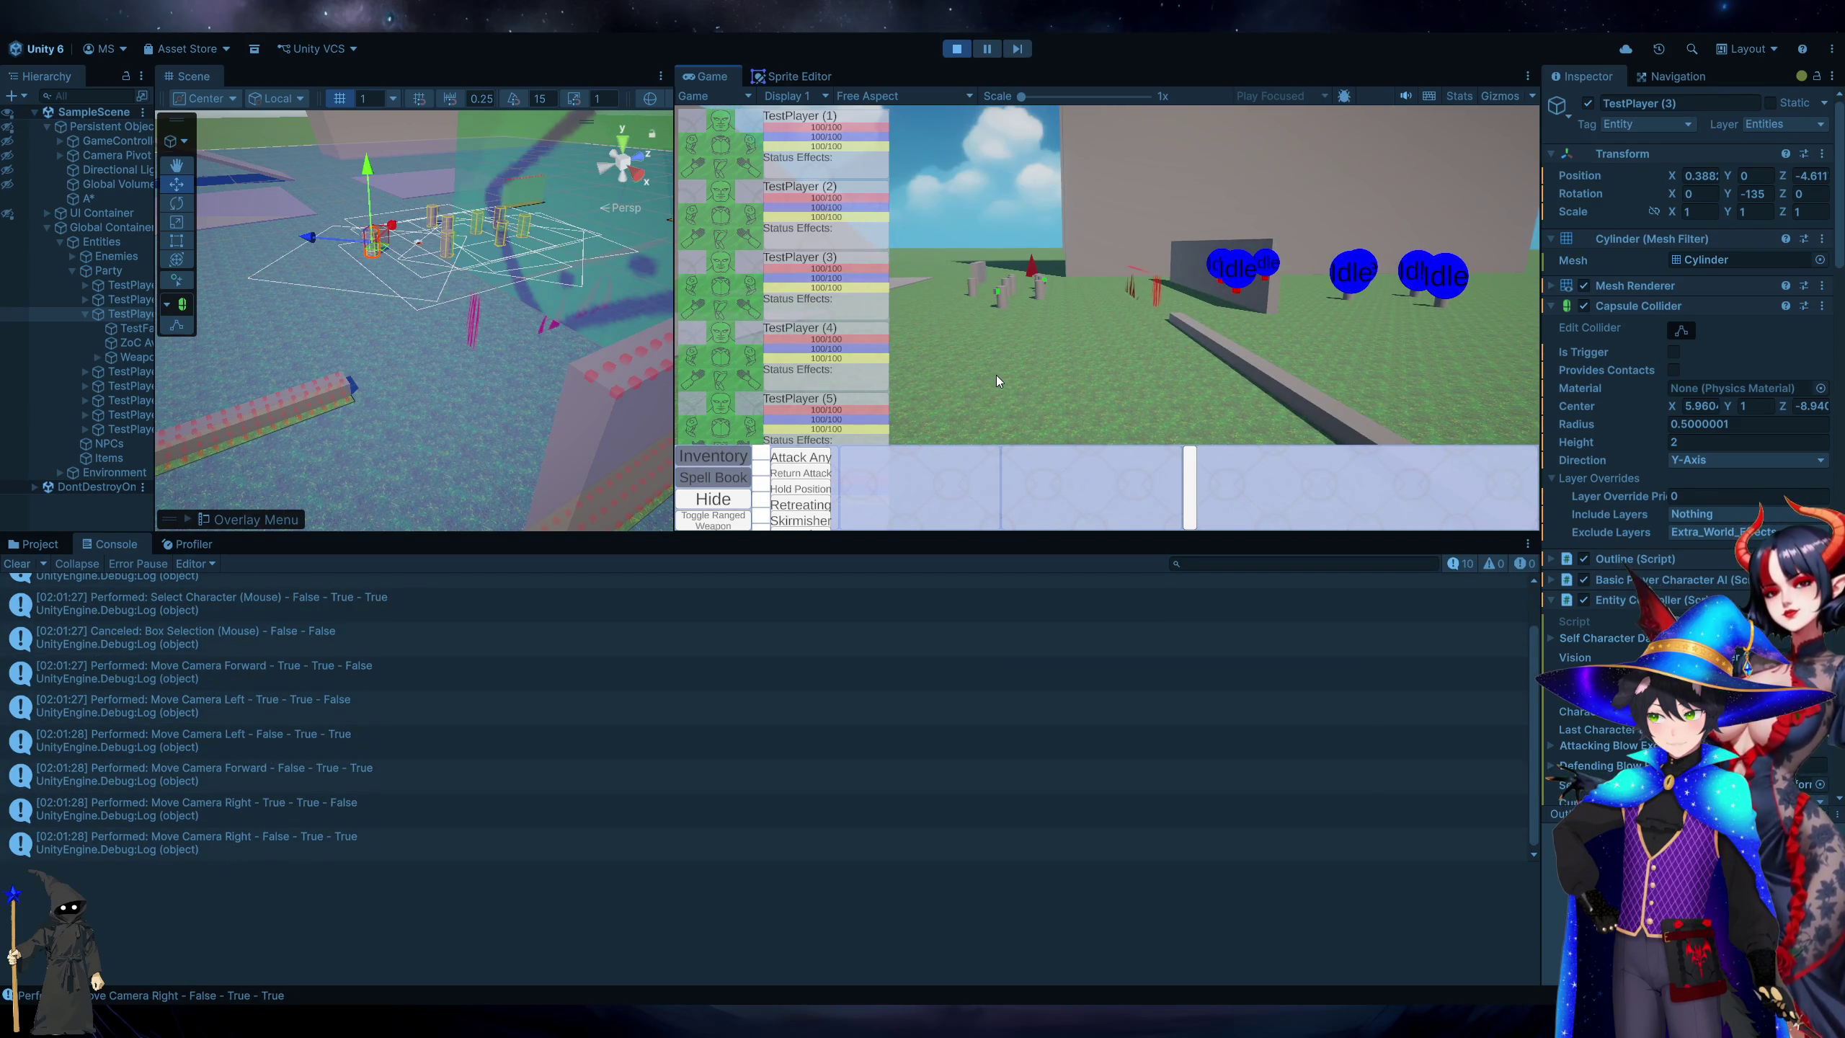
pyautogui.click(796, 702)
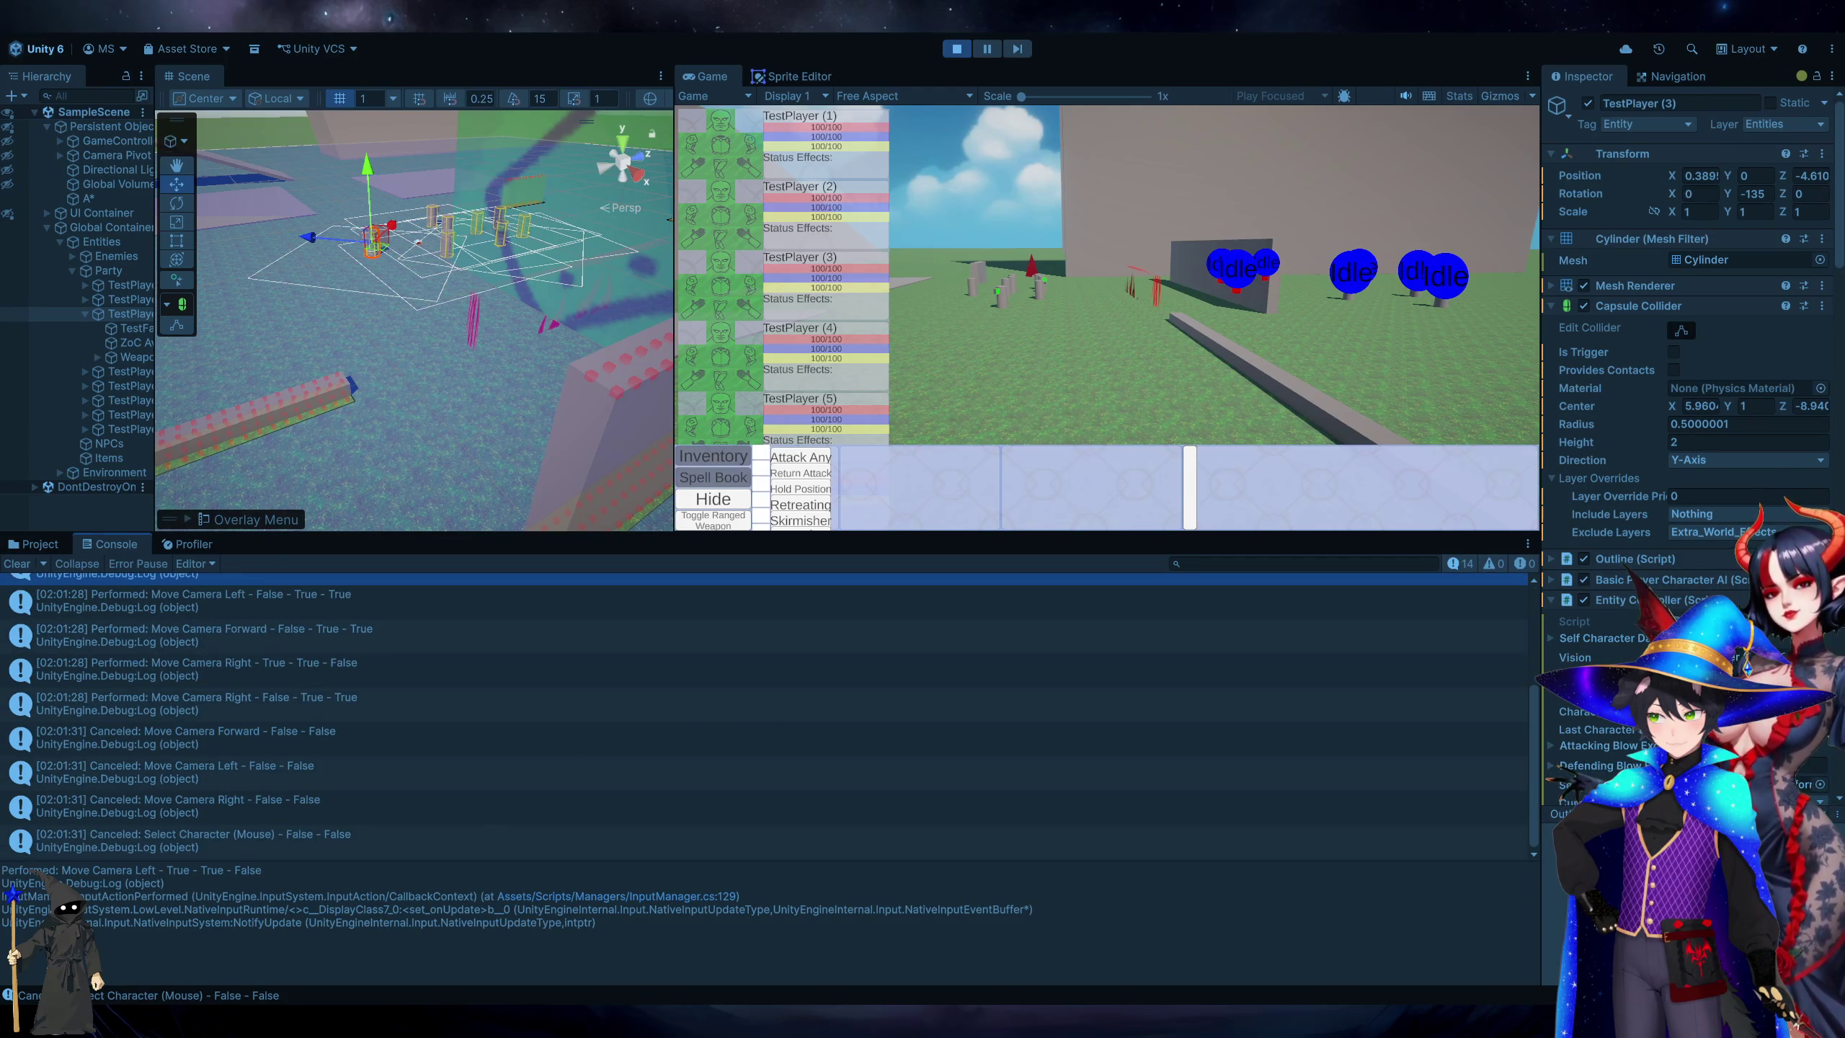
pyautogui.hotkey('alt', 'Tab')
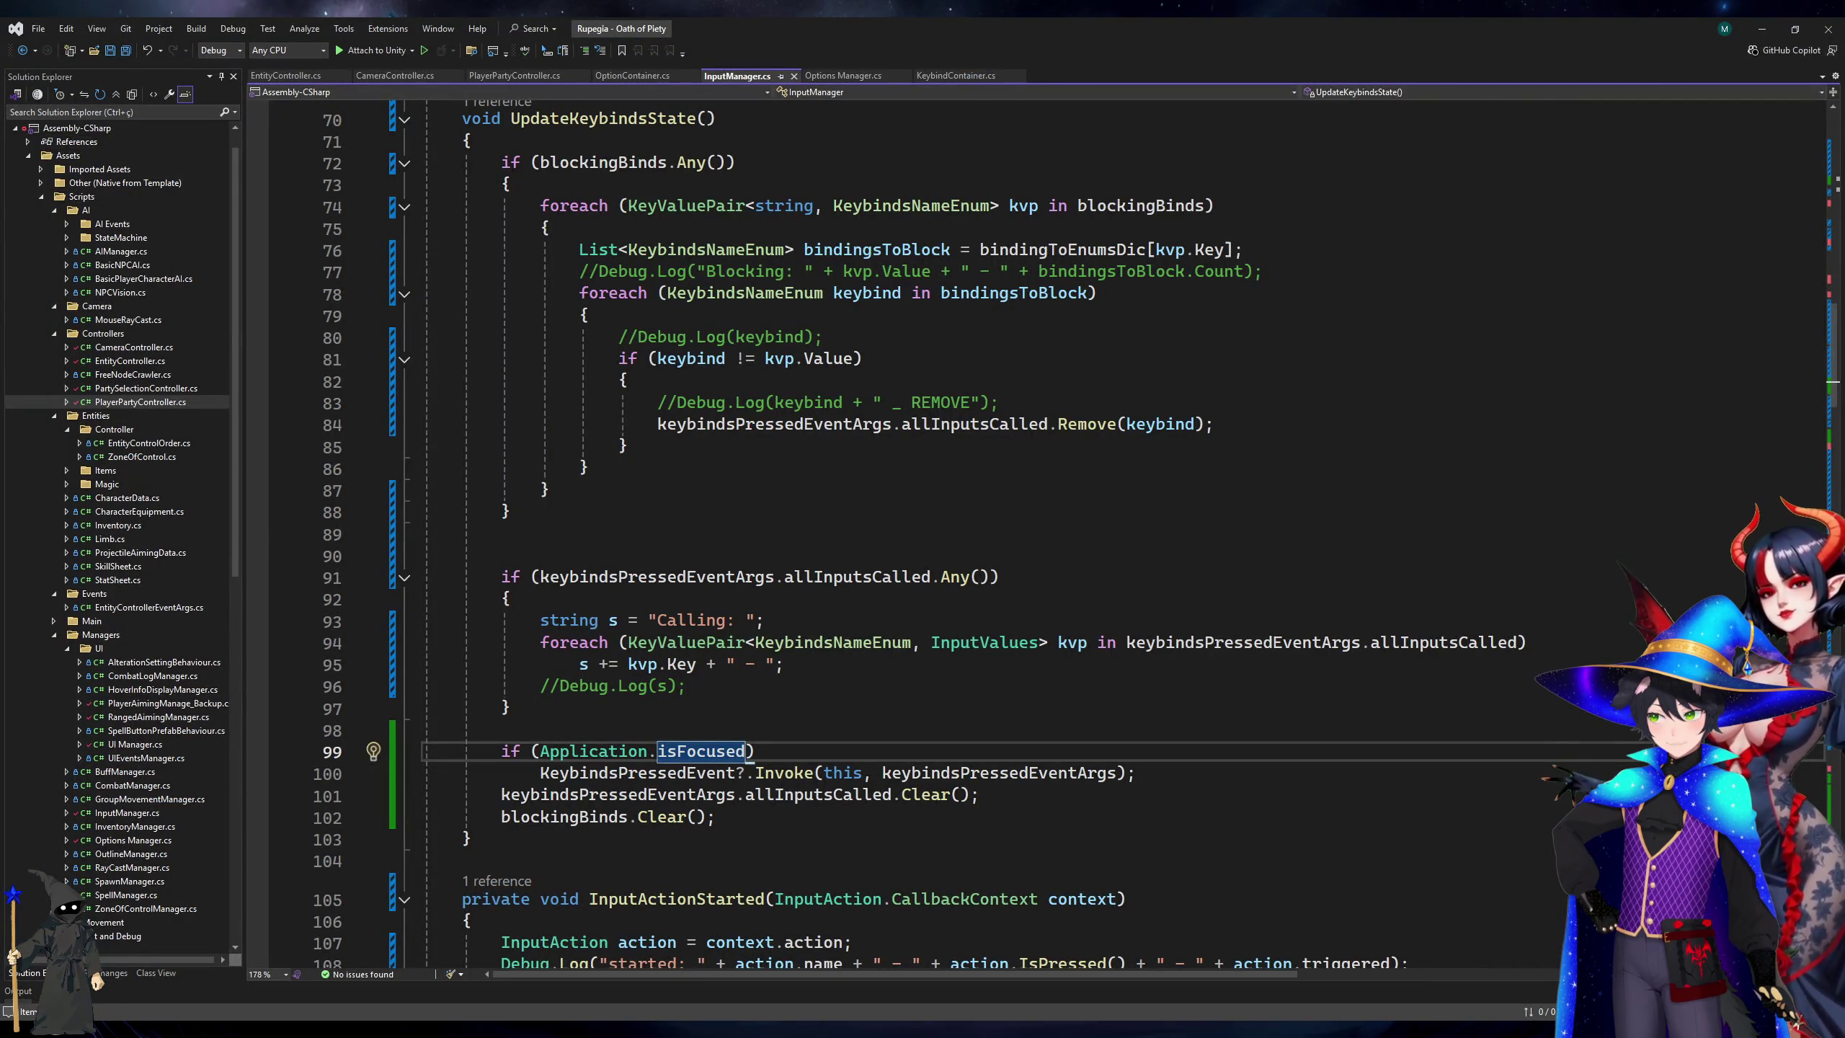
pyautogui.hotkey('alt', 'Tab')
pyautogui.click(627, 752)
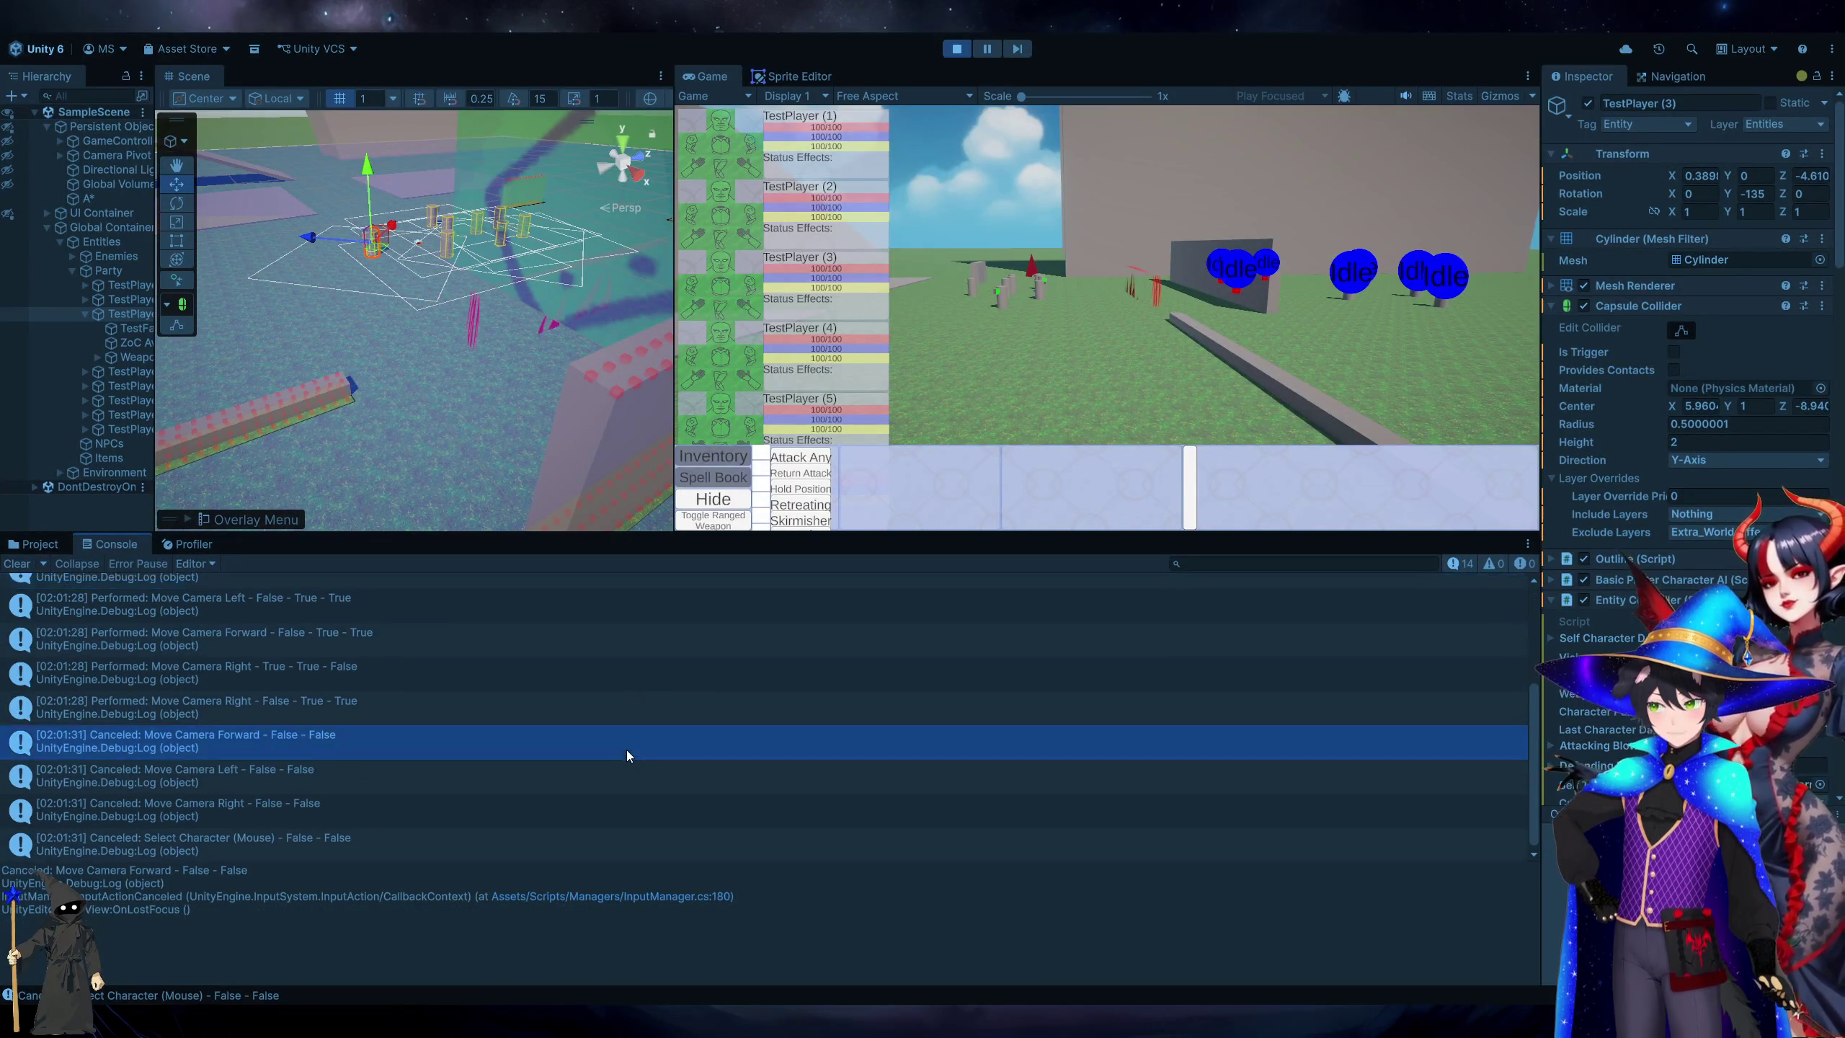
pyautogui.click(320, 593)
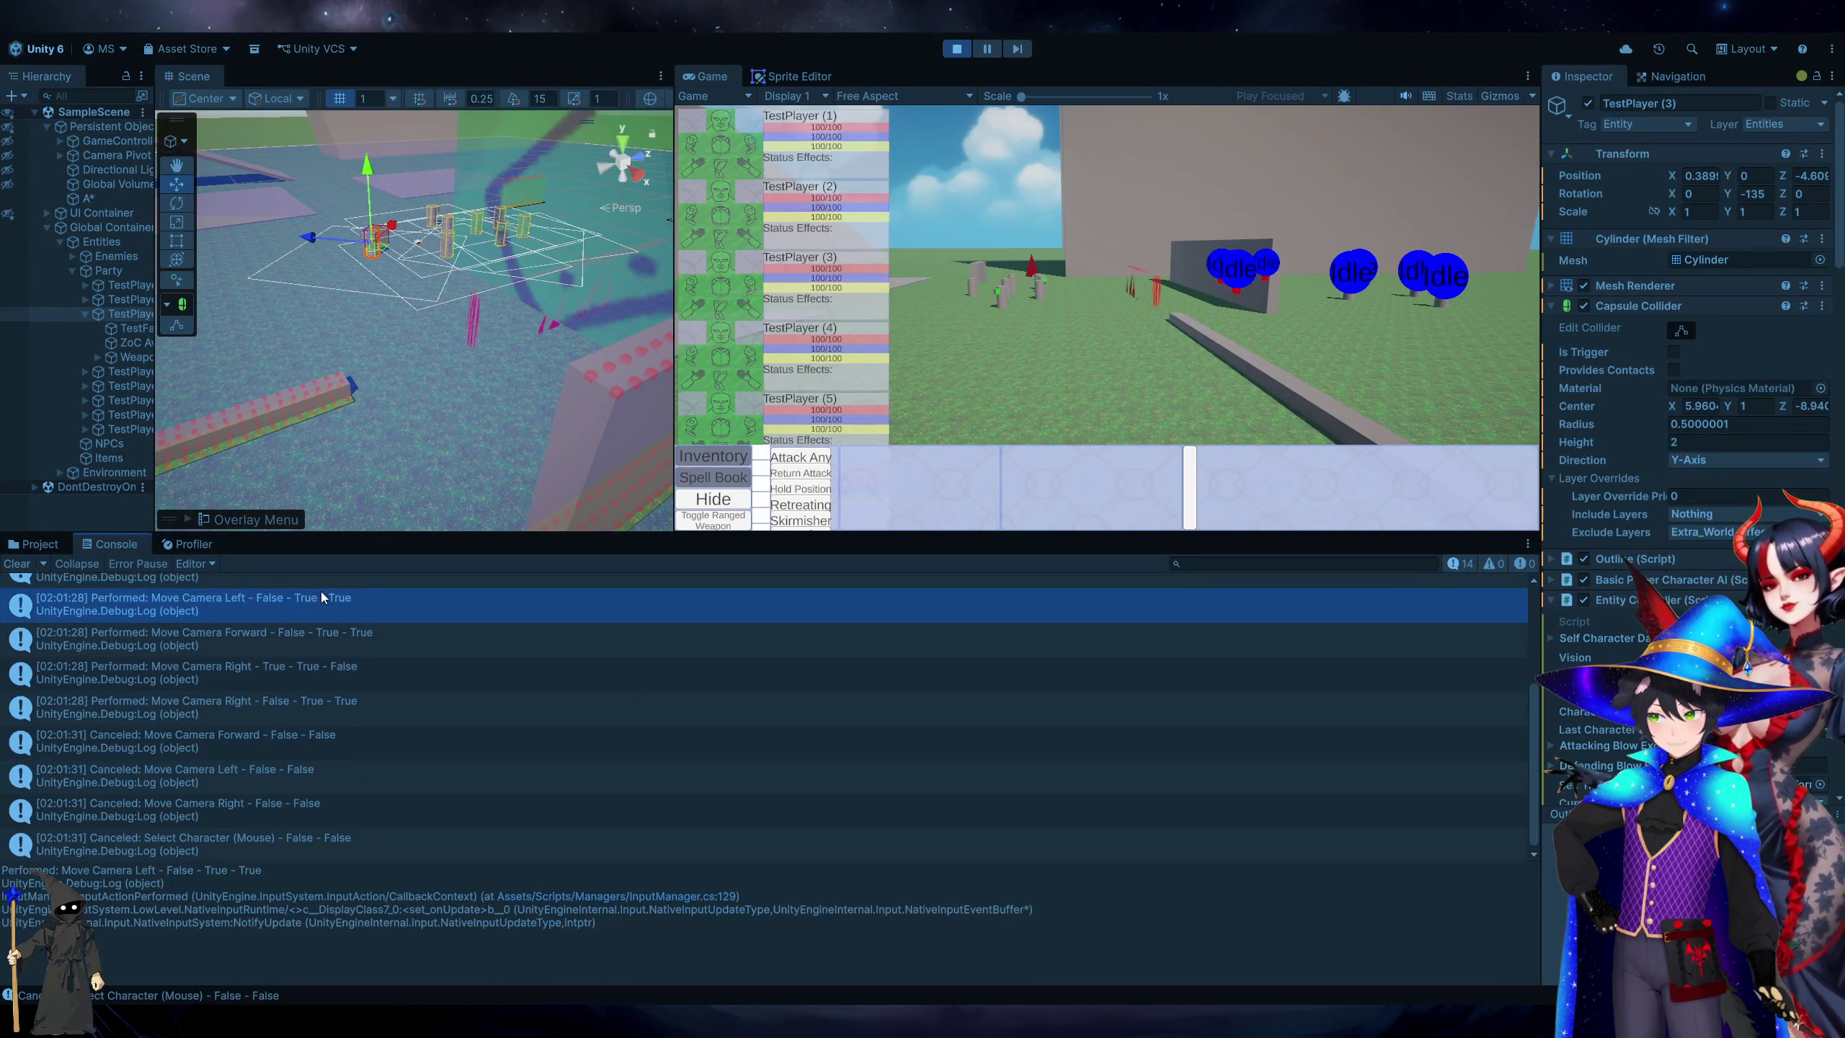
pyautogui.click(16, 565)
# Select a party character and pan the camera with A, W, S keys.
pyautogui.click(997, 297)
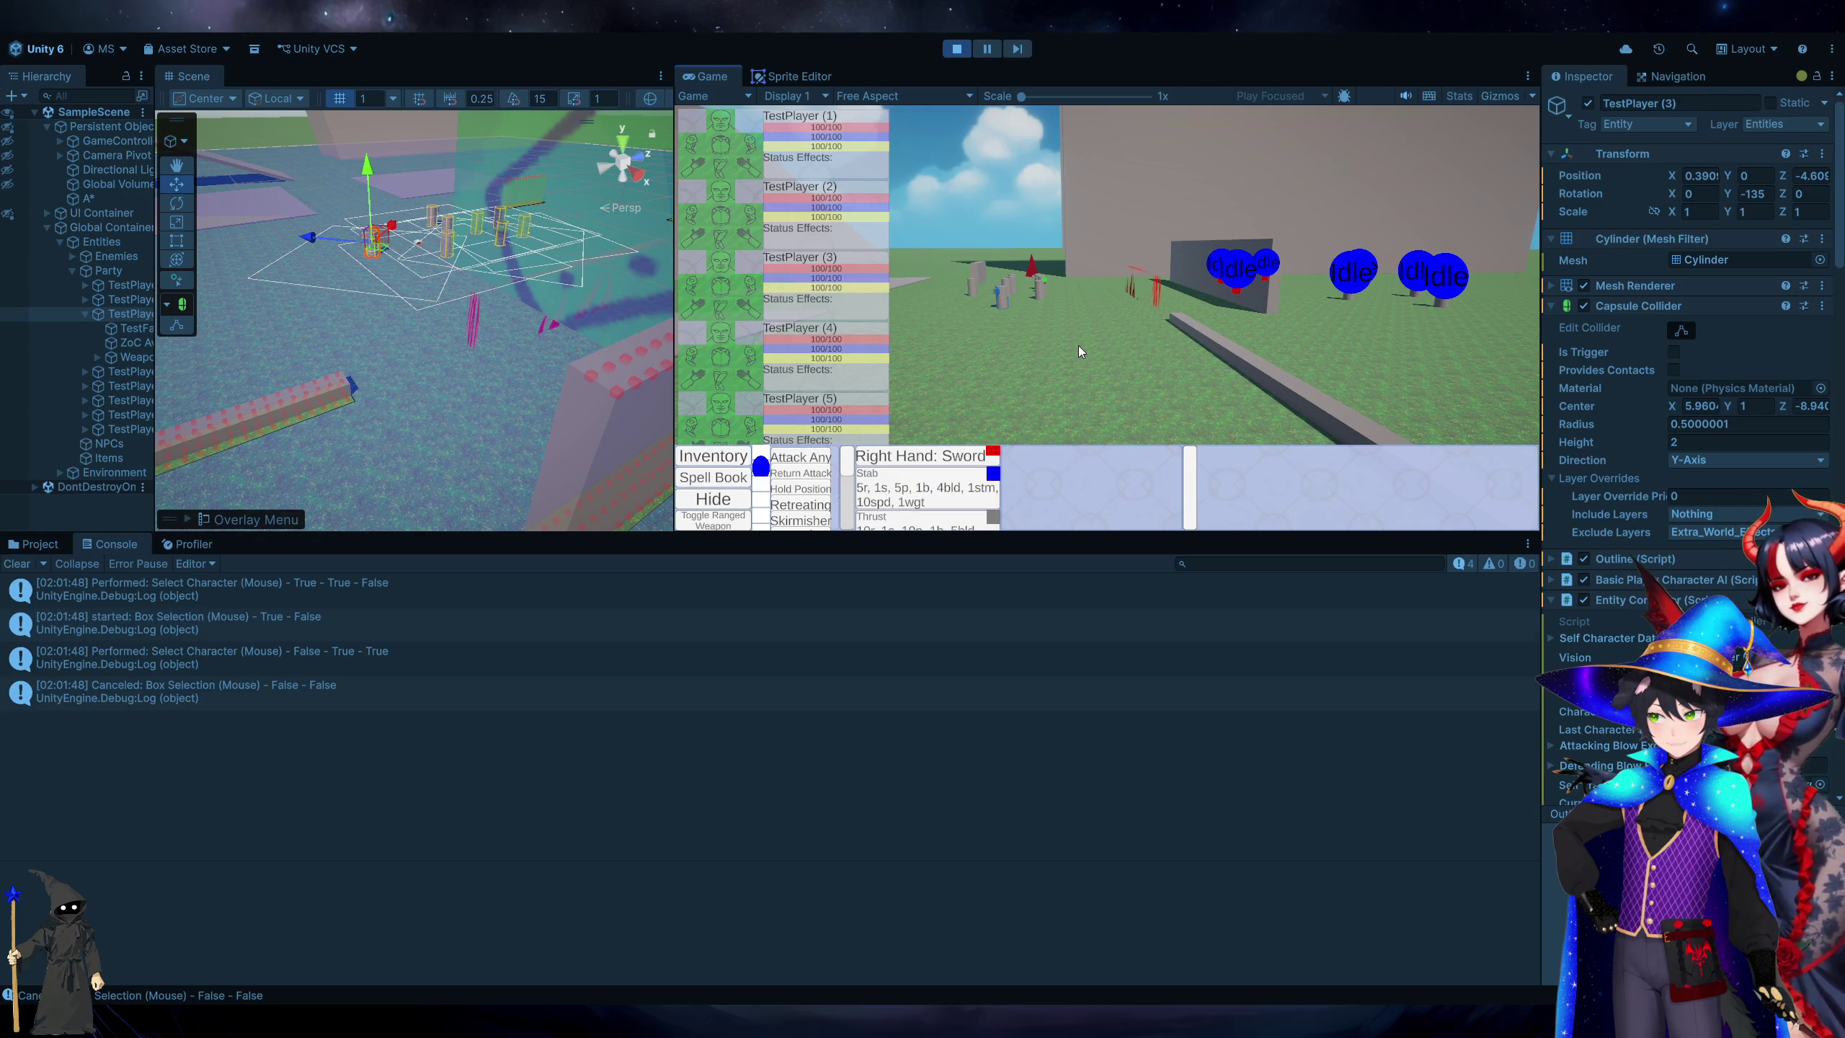
pyautogui.press('a')
pyautogui.press('w')
pyautogui.press('s')
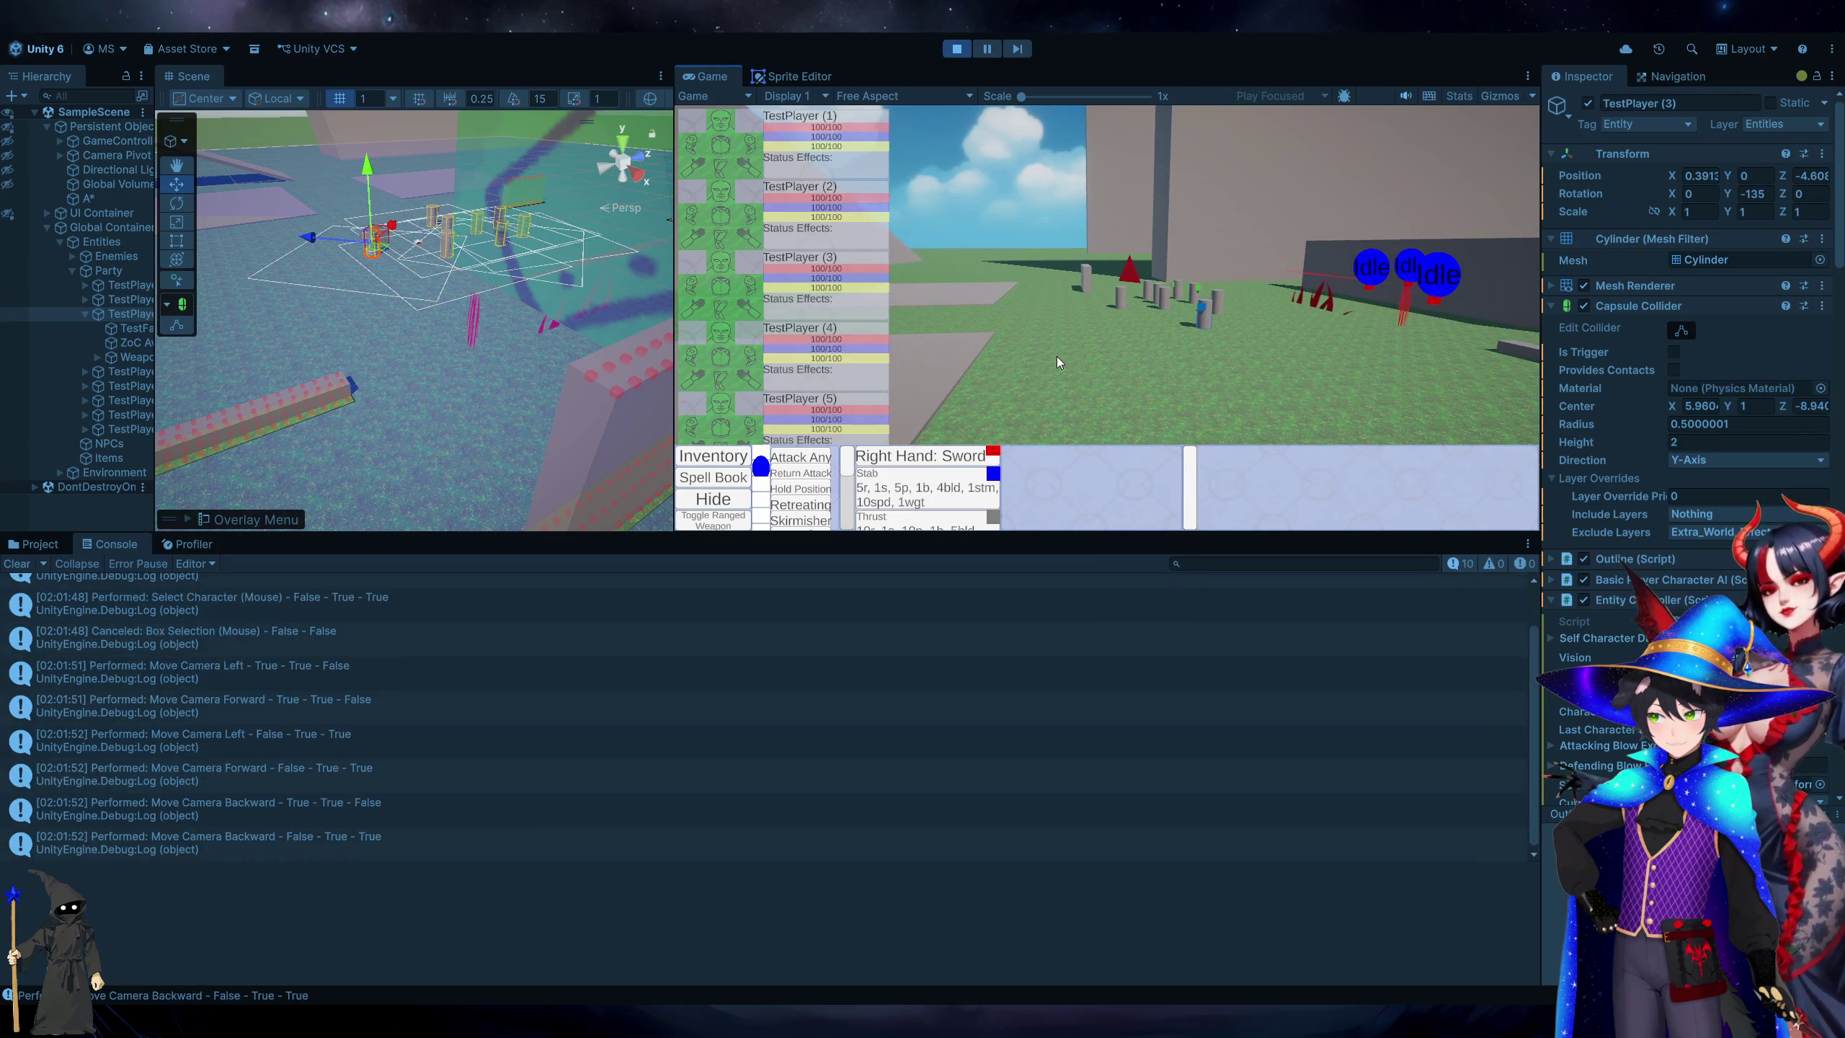
pyautogui.click(16, 565)
# Reselect the character, order two rush moves by right-clicking, then stop the game.
pyautogui.click(1093, 363)
pyautogui.click(1194, 326)
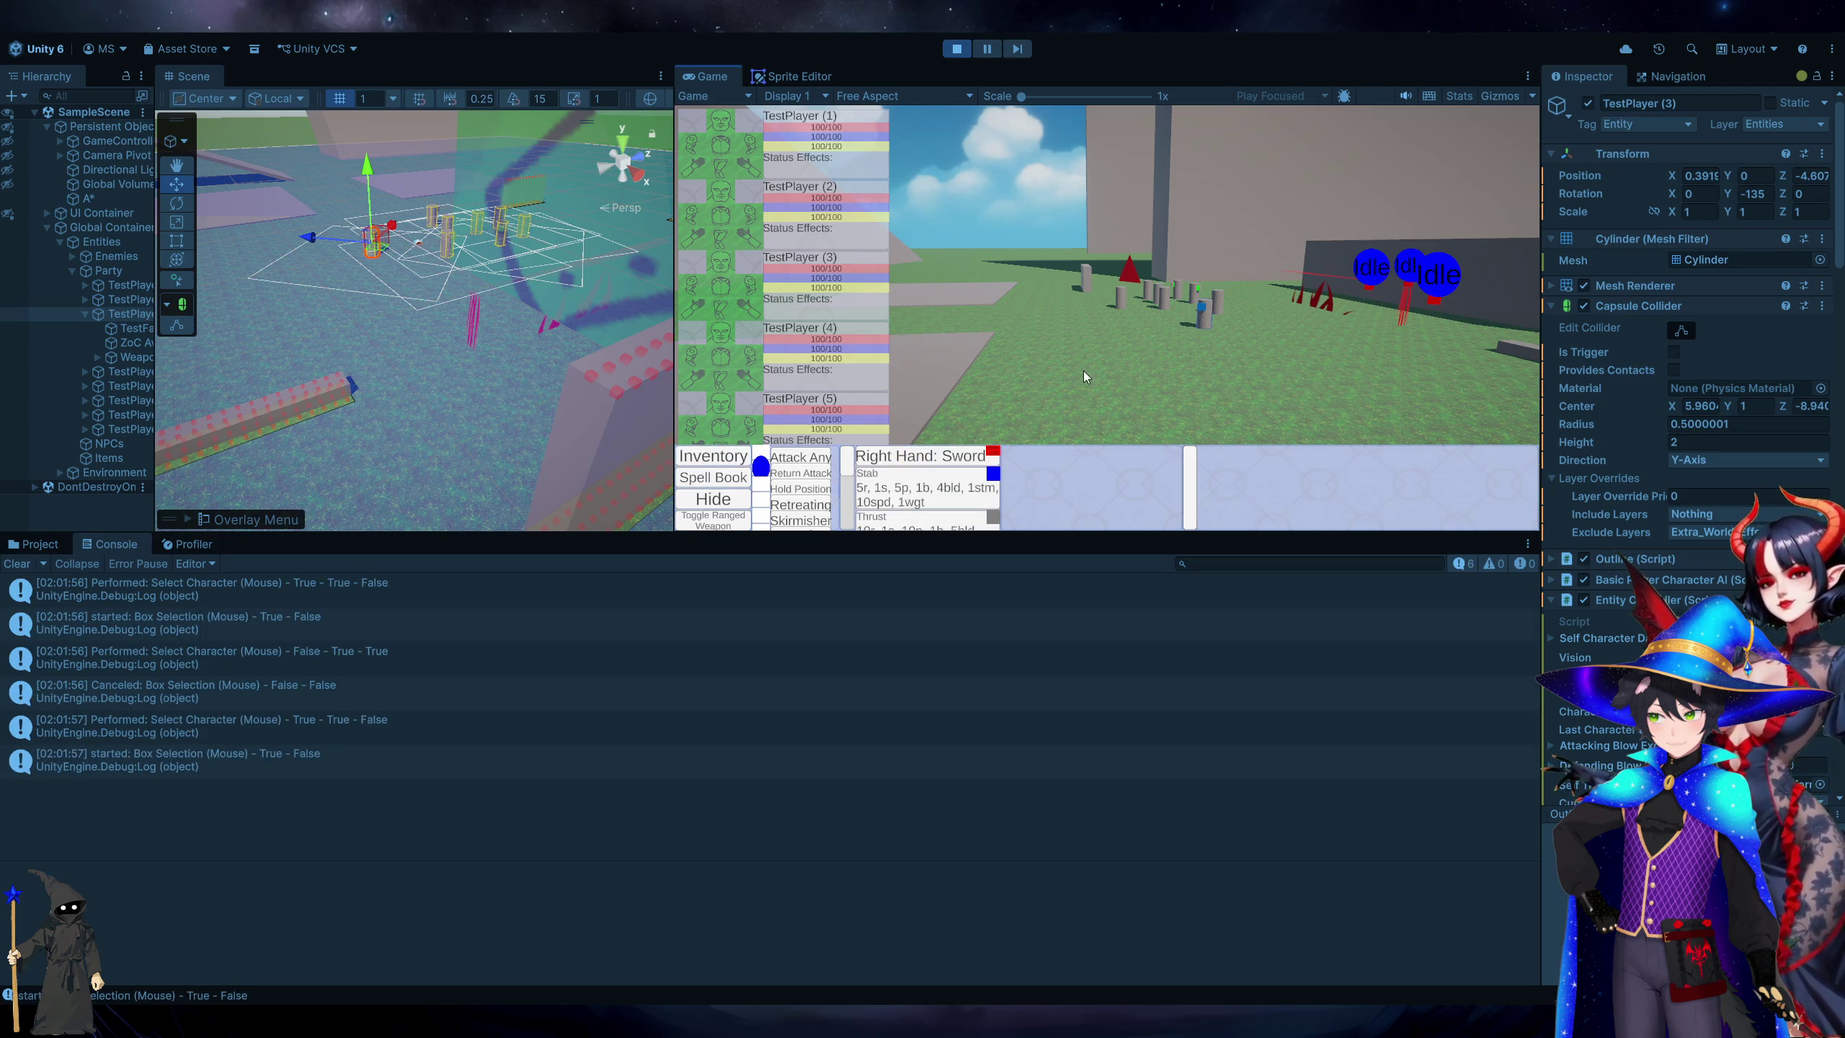
pyautogui.rightClick(999, 349)
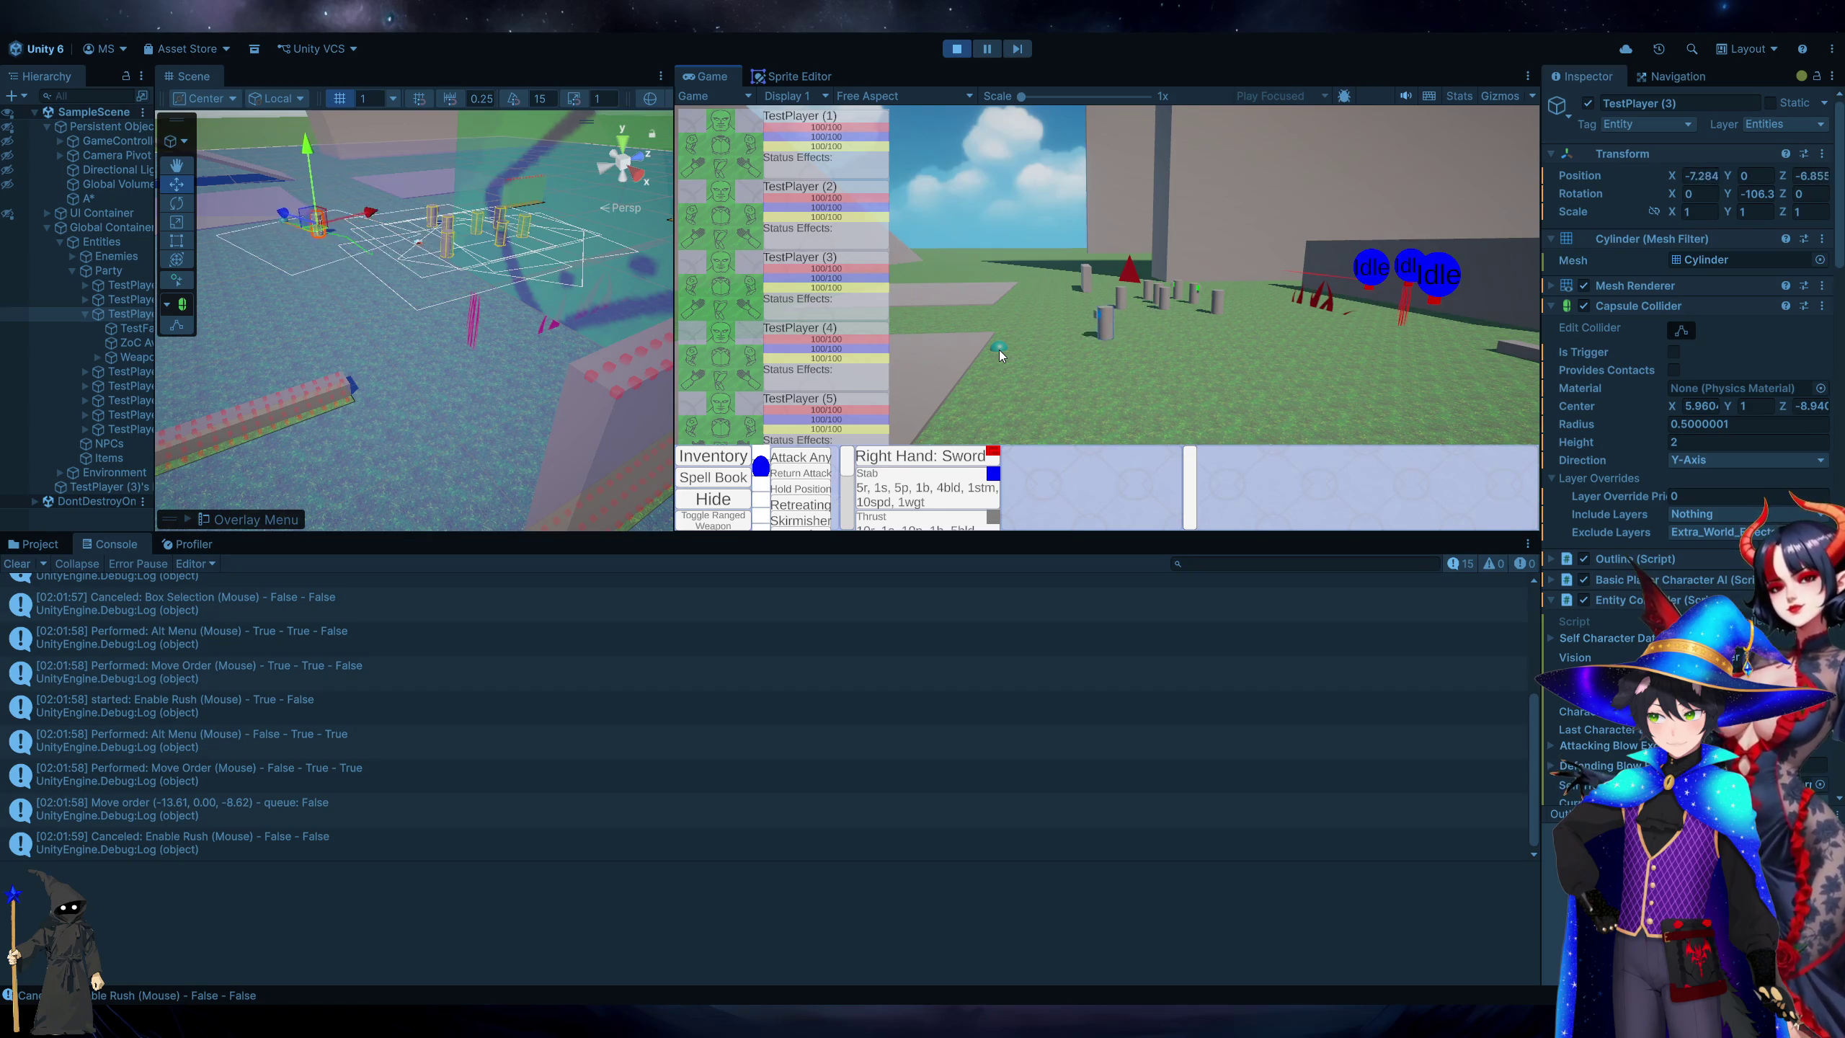
pyautogui.rightClick(1271, 352)
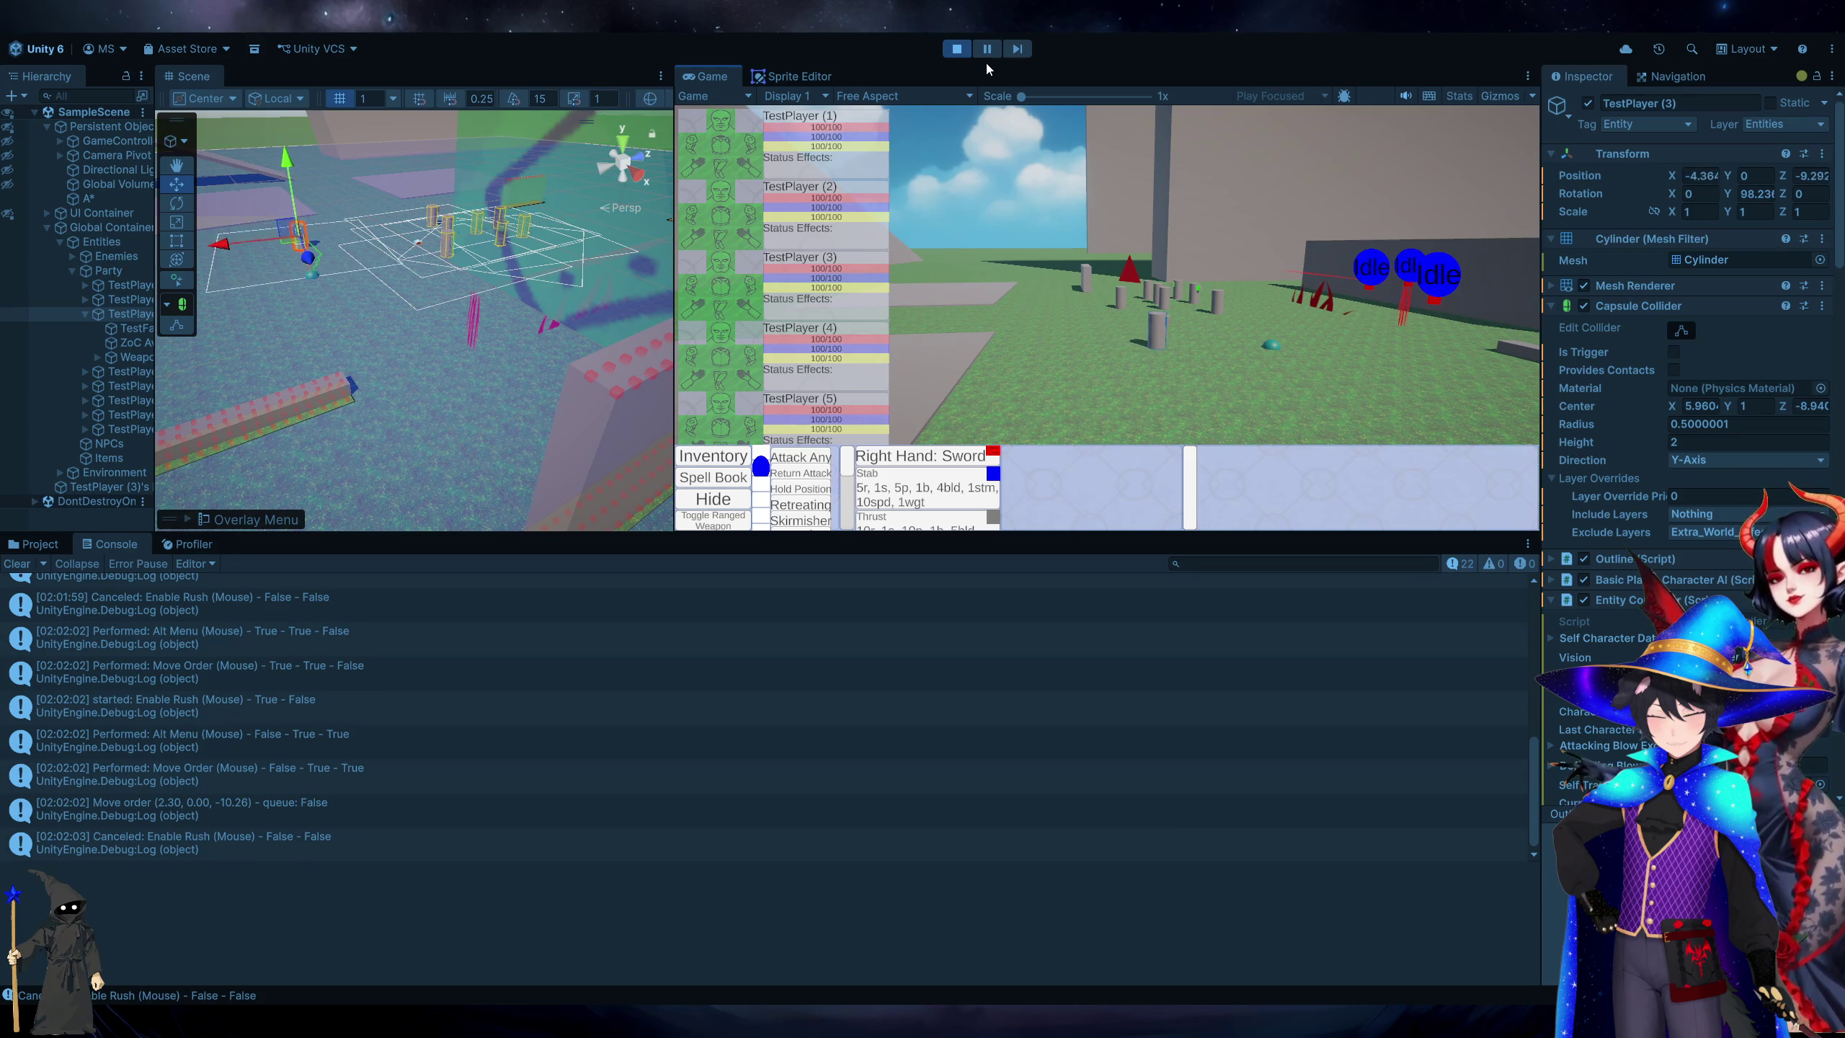
pyautogui.click(957, 49)
pyautogui.hotkey('alt', 'Tab')
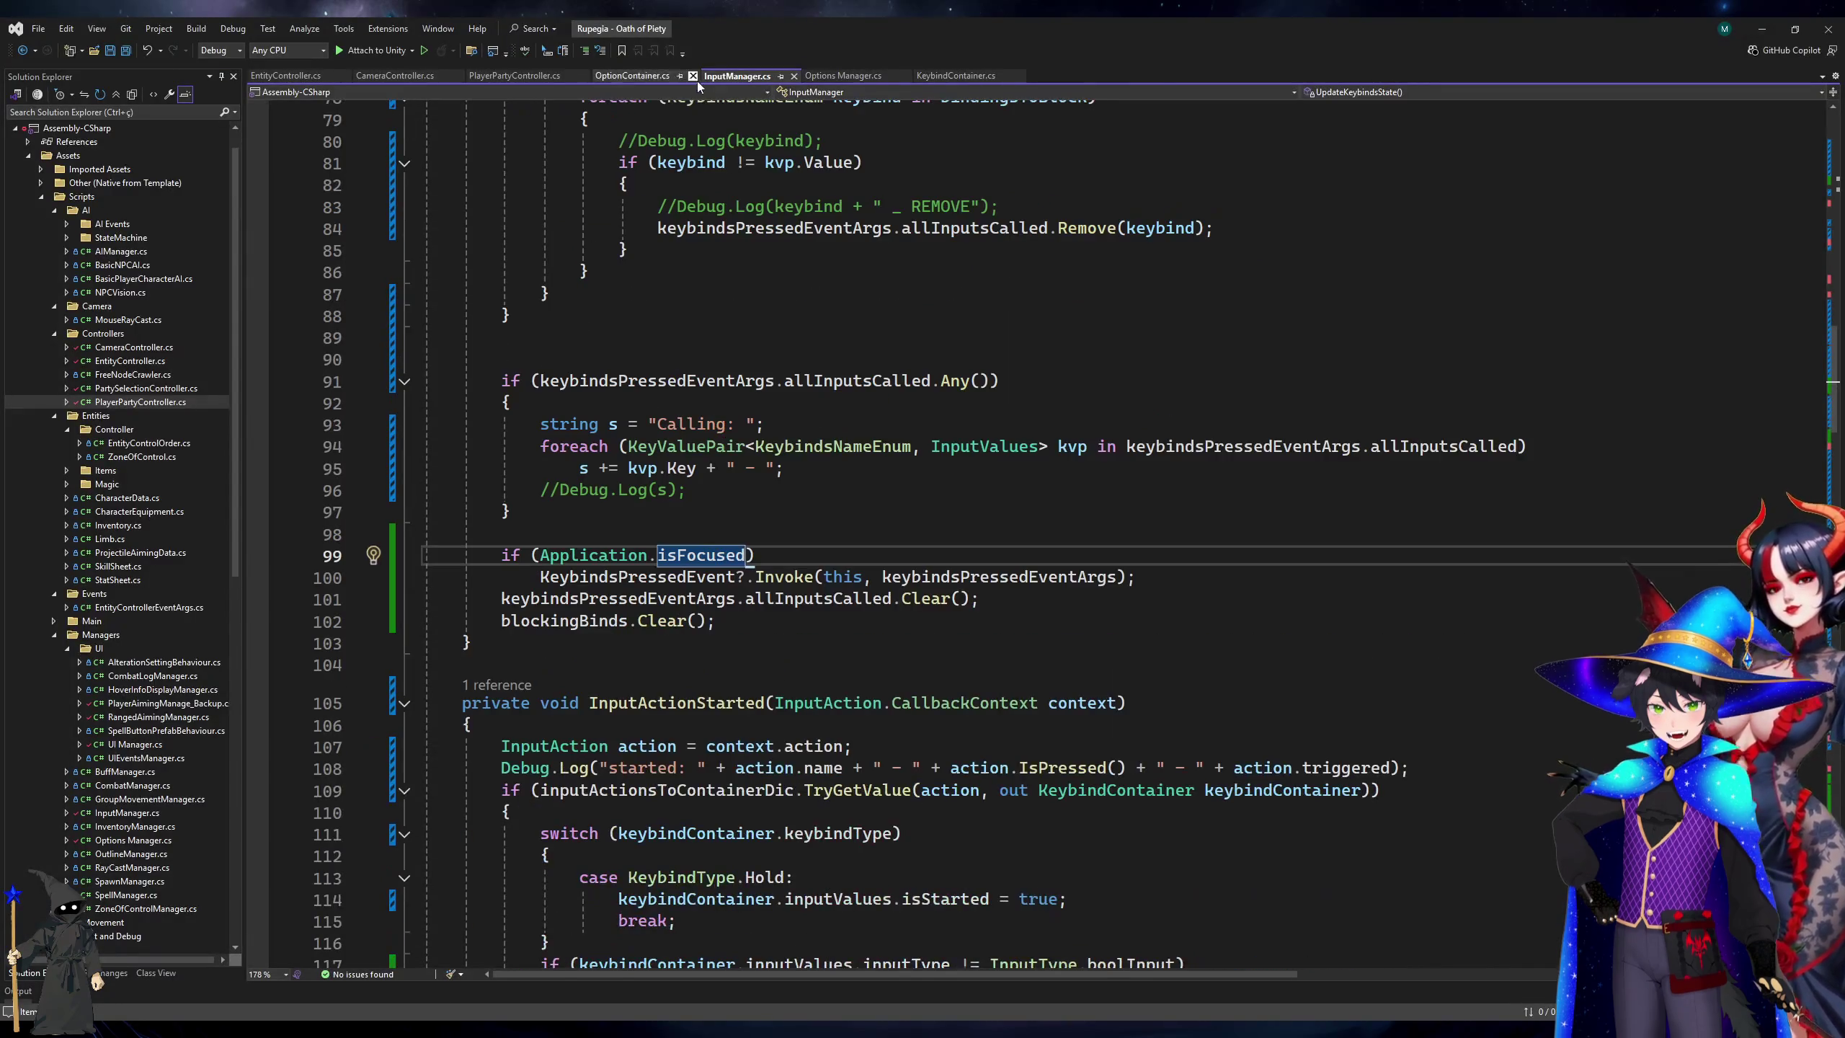
# Locate the 0.15 Double_Press_Time value in the default settings code.
pyautogui.click(953, 75)
pyautogui.hotkey('ctrl', '-')
pyautogui.hotkey('ctrl', '-')
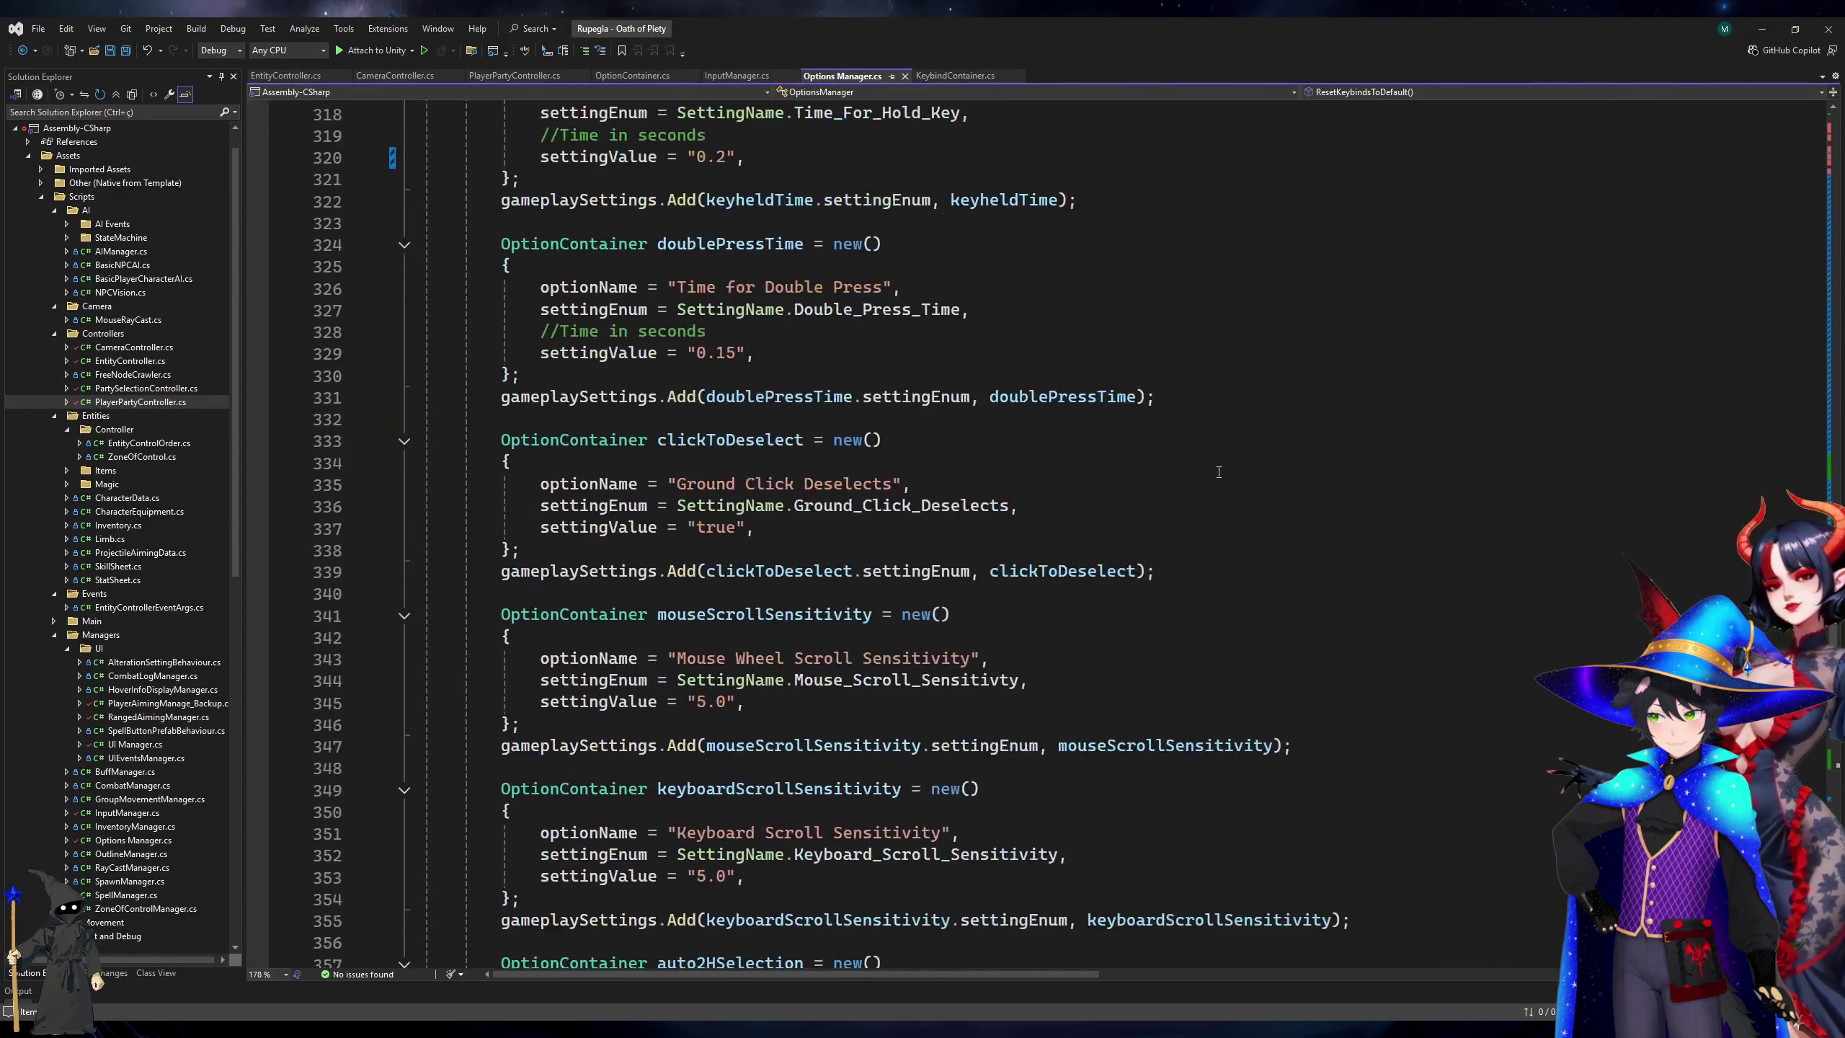
pyautogui.scroll(-20, 1219, 471)
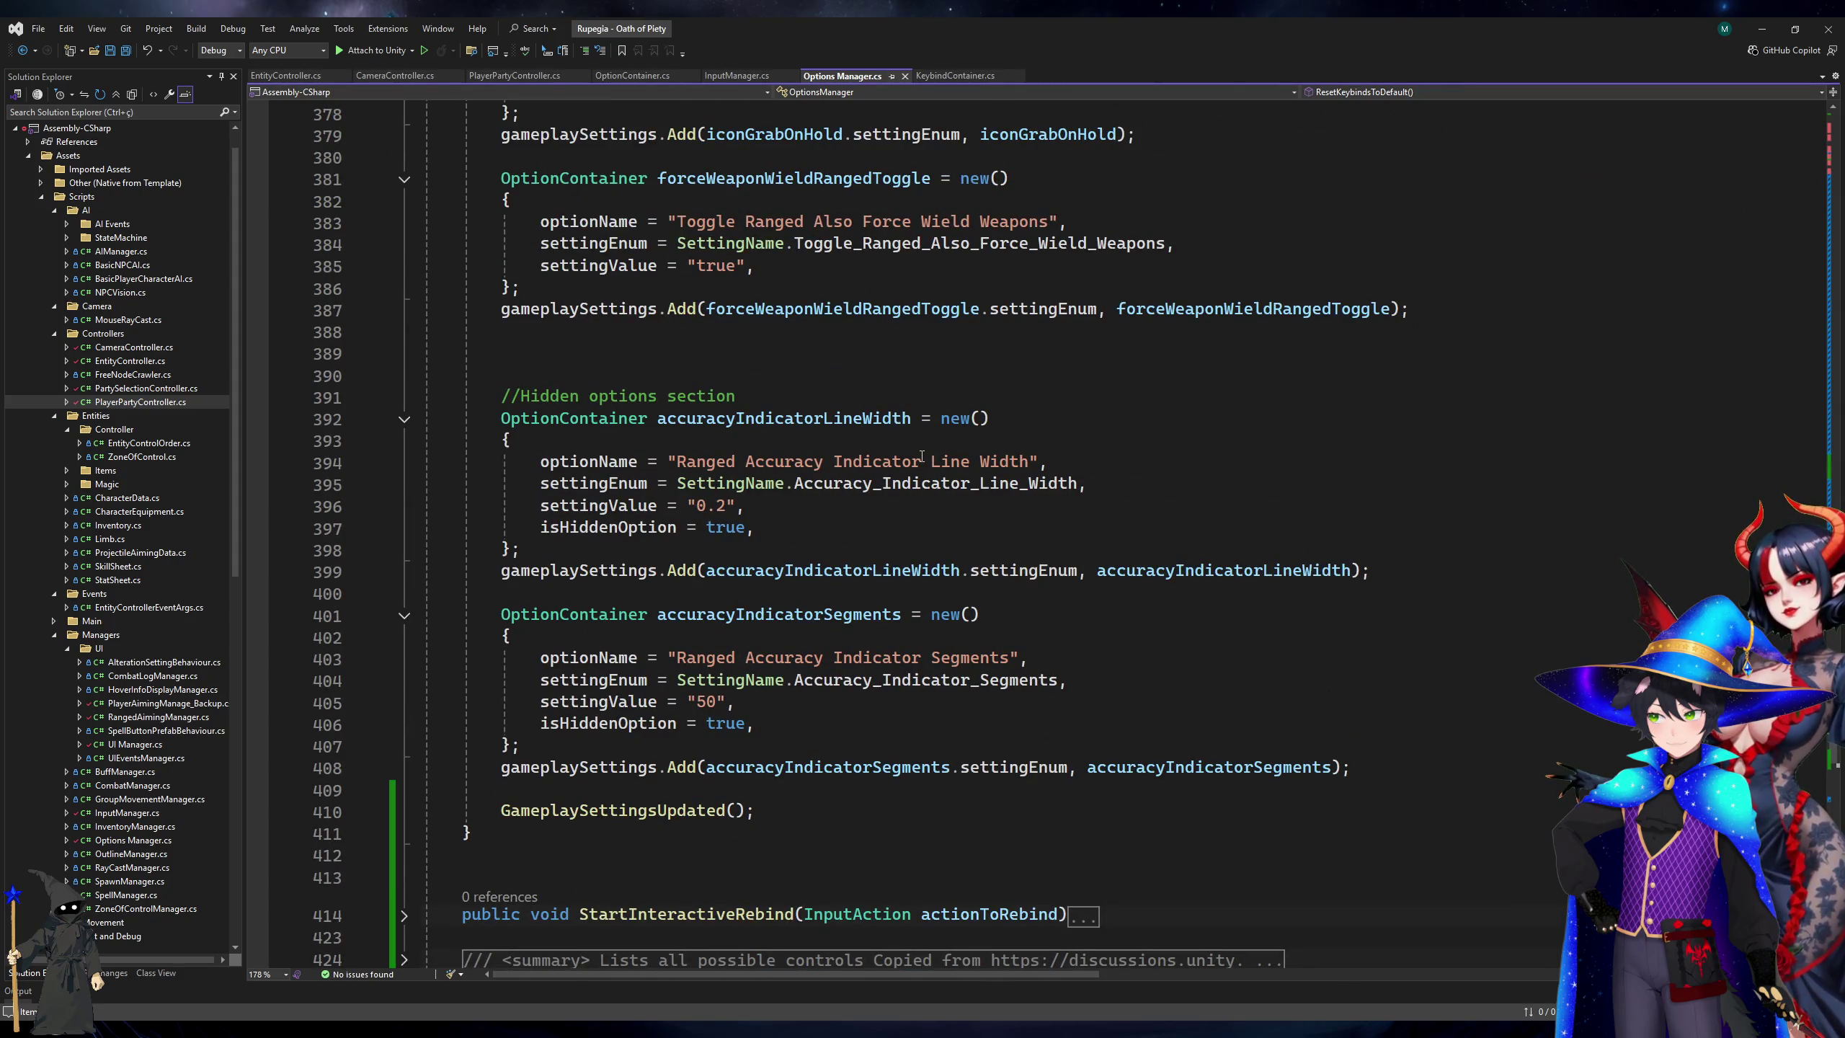
pyautogui.scroll(8, 922, 456)
pyautogui.scroll(5, 921, 455)
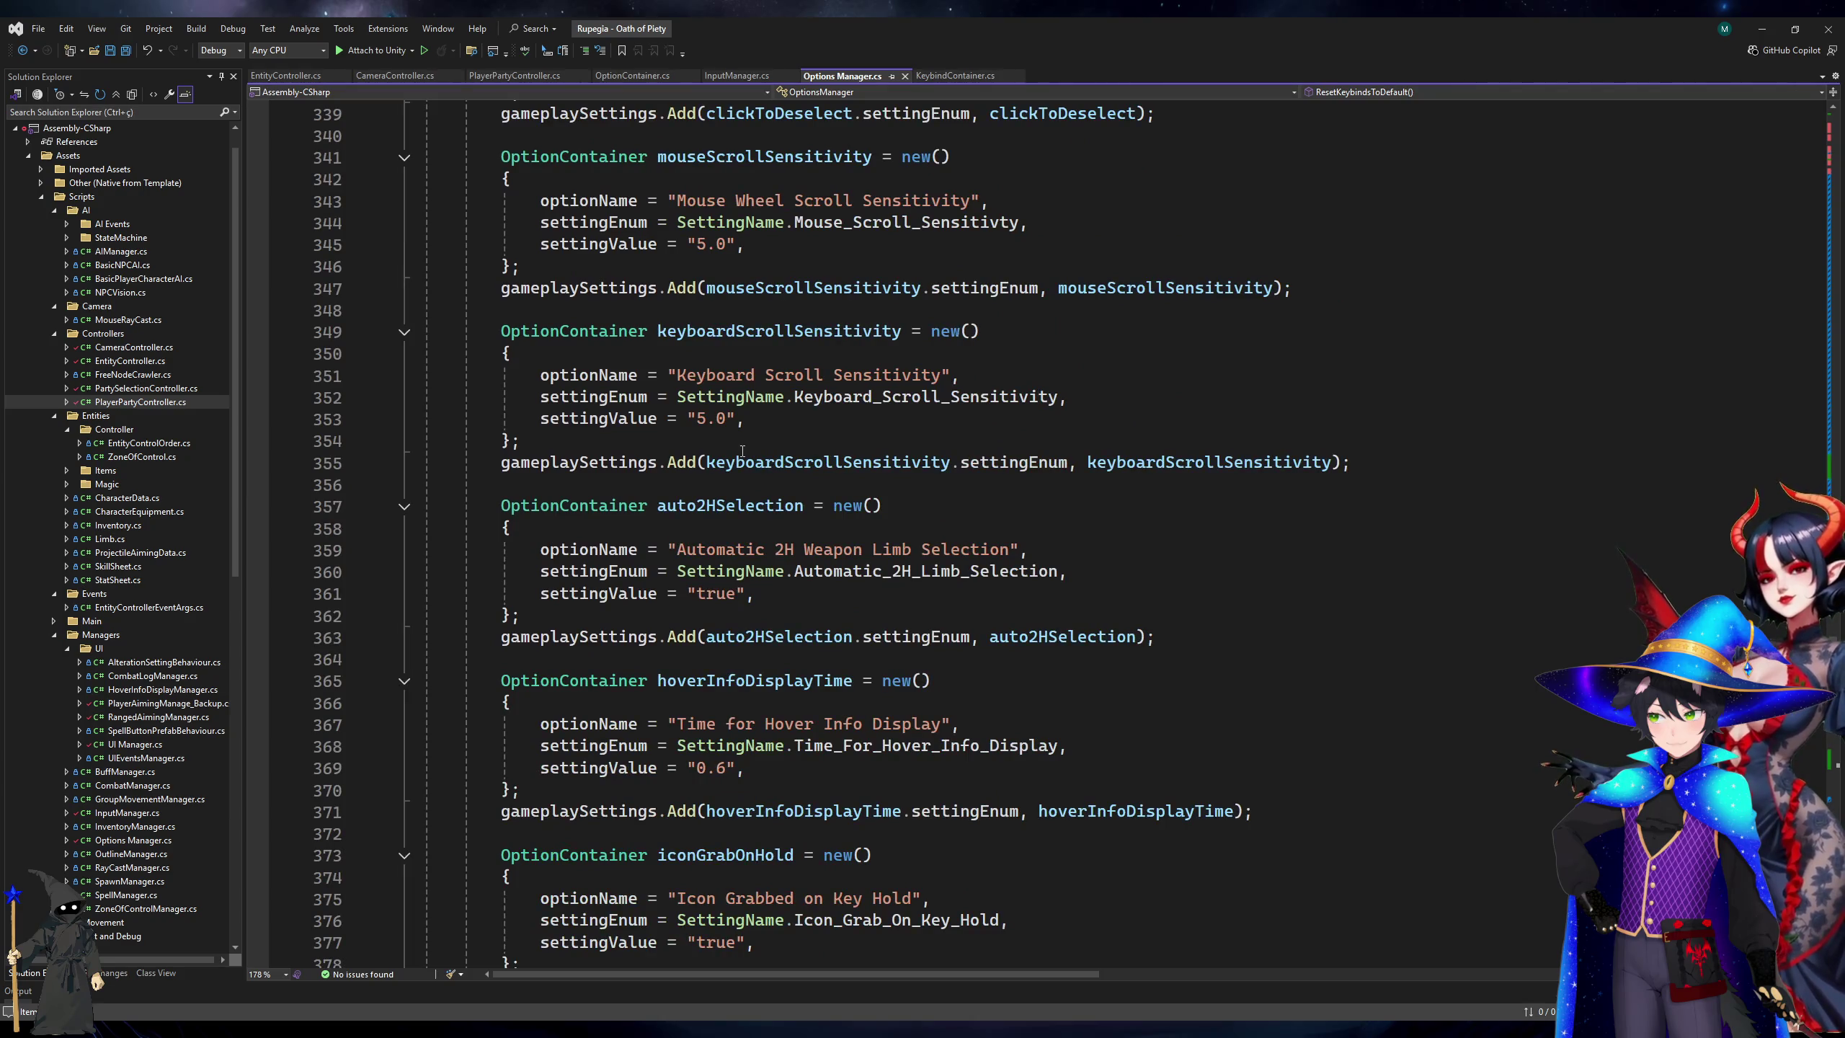
pyautogui.scroll(4, 742, 451)
pyautogui.scroll(6, 742, 451)
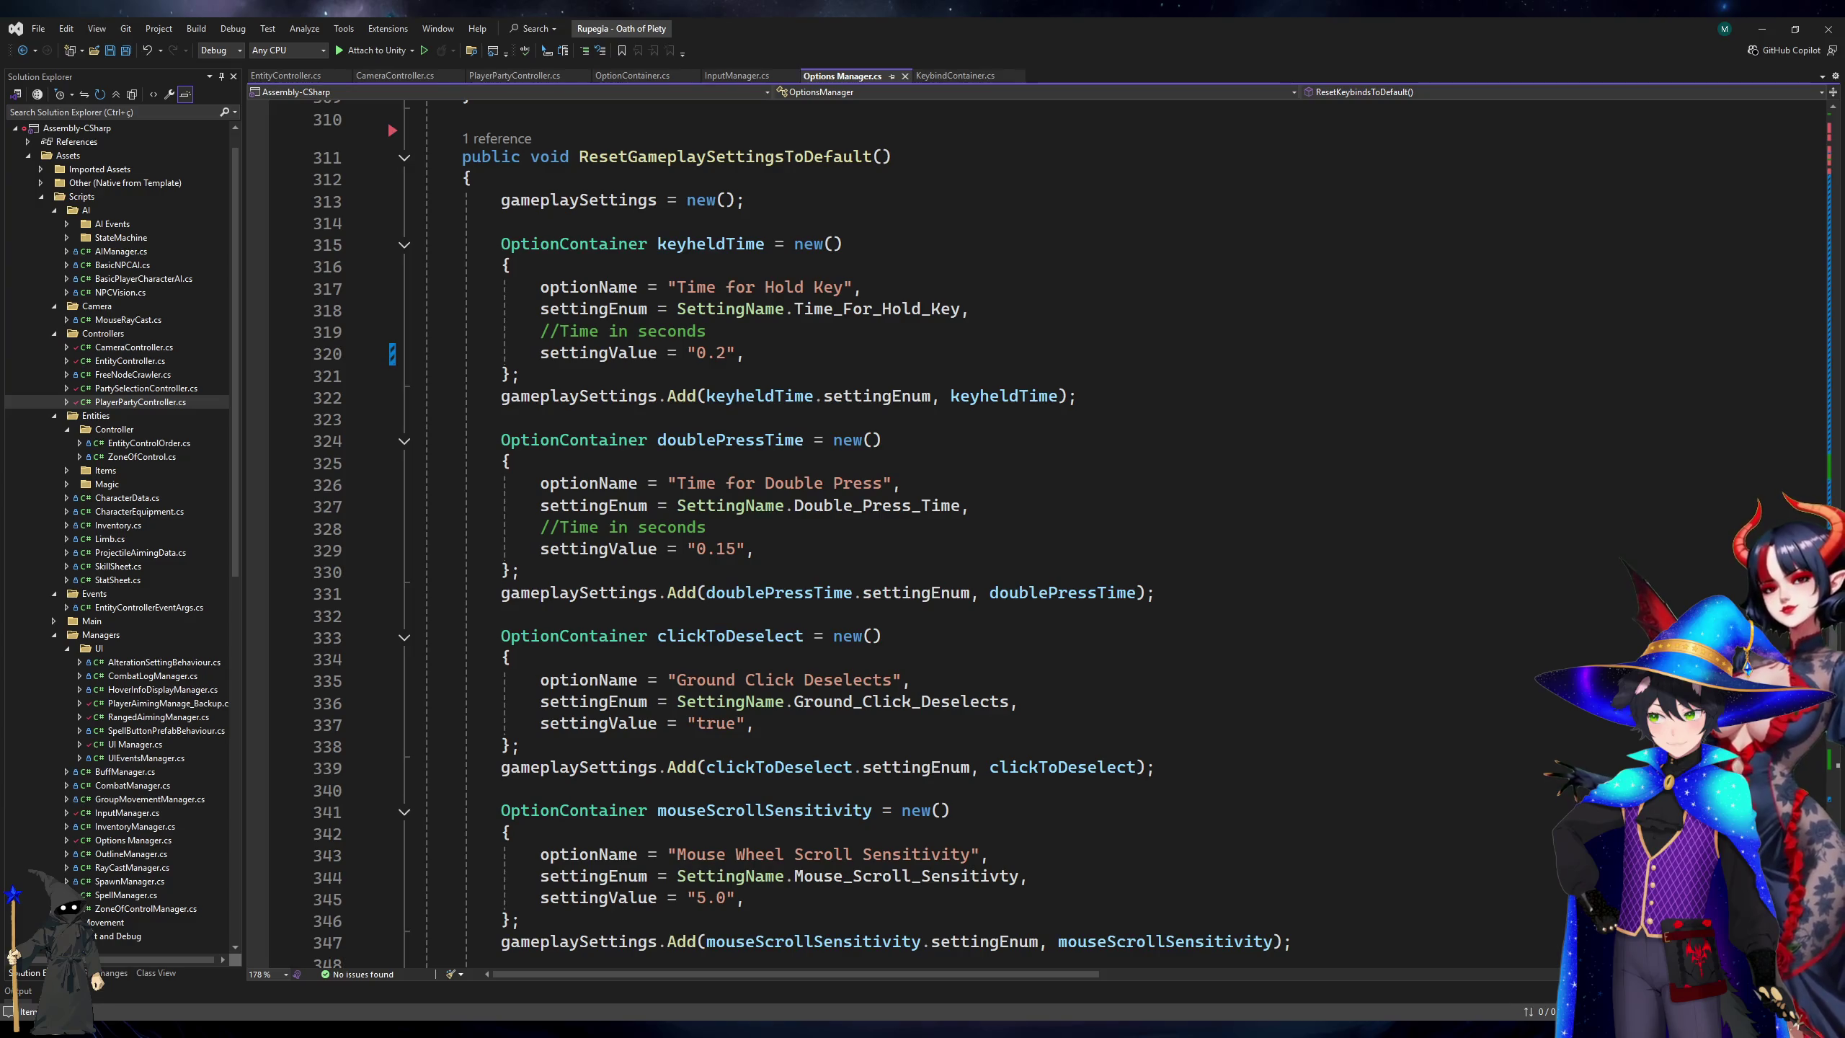
pyautogui.click(756, 548)
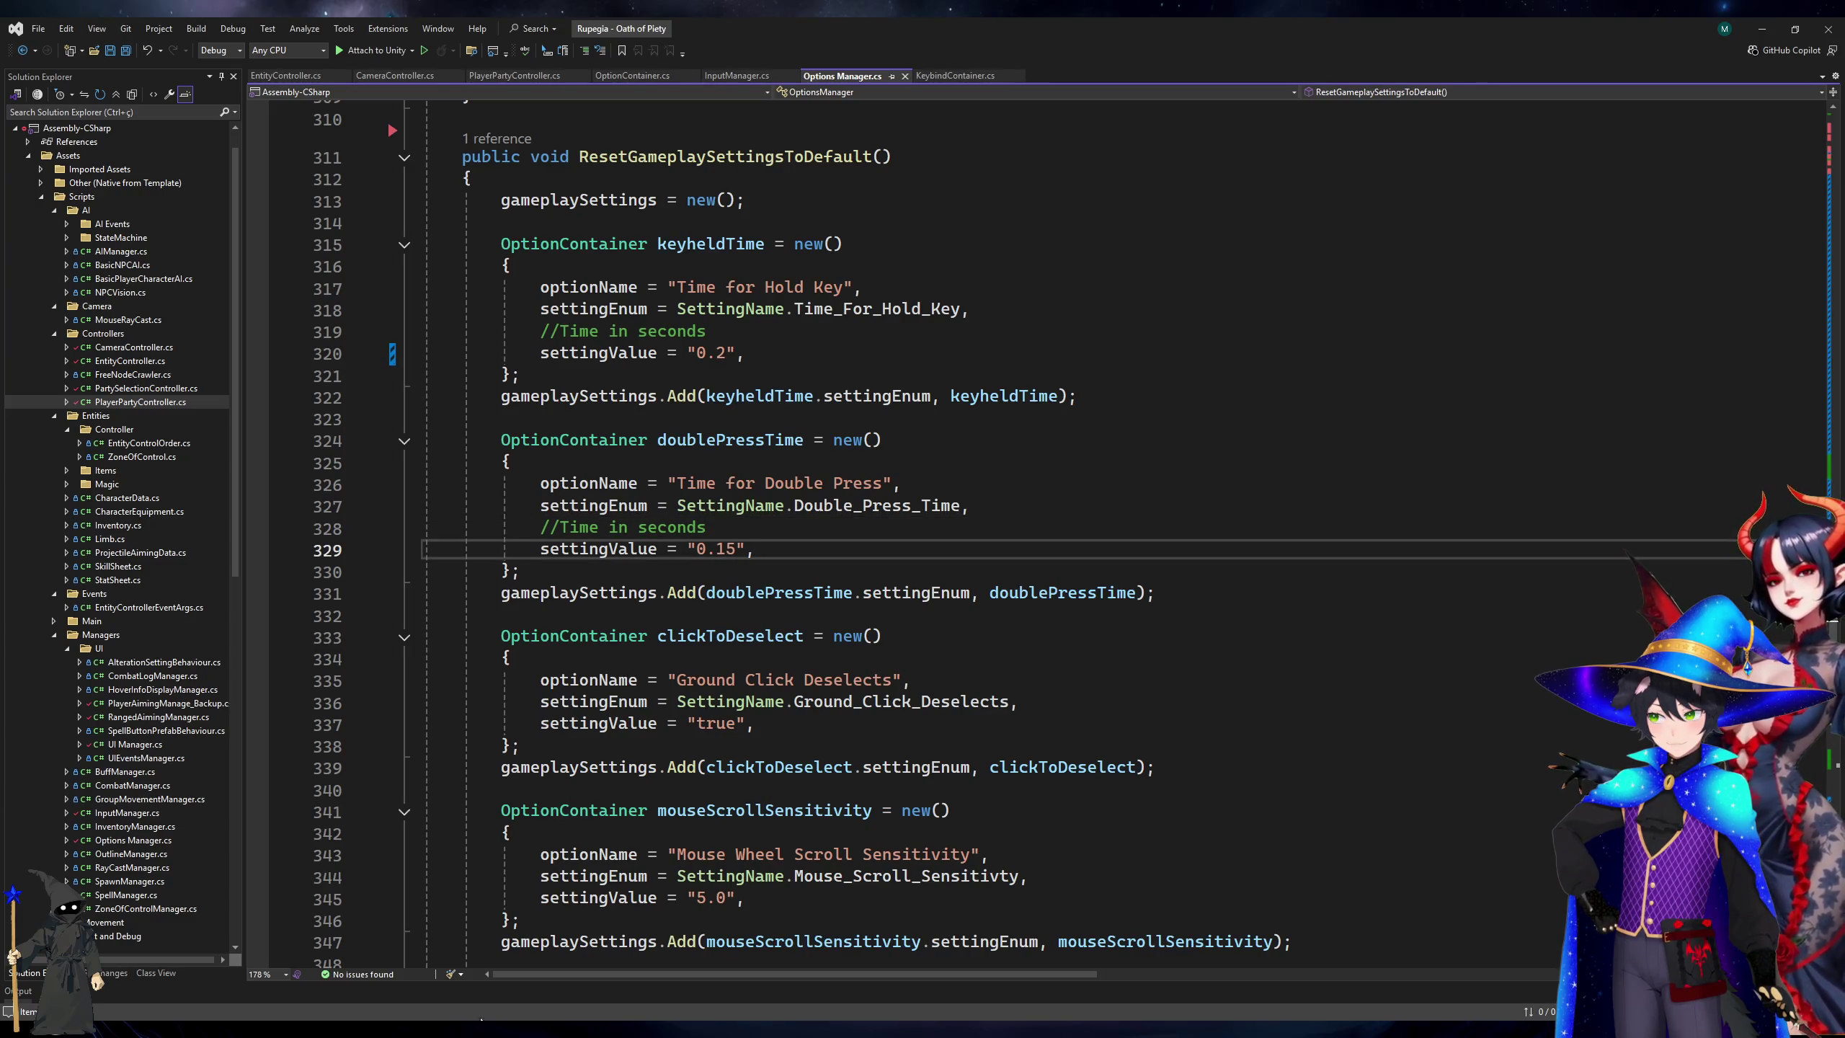
pyautogui.hotkey('alt', 'Tab')
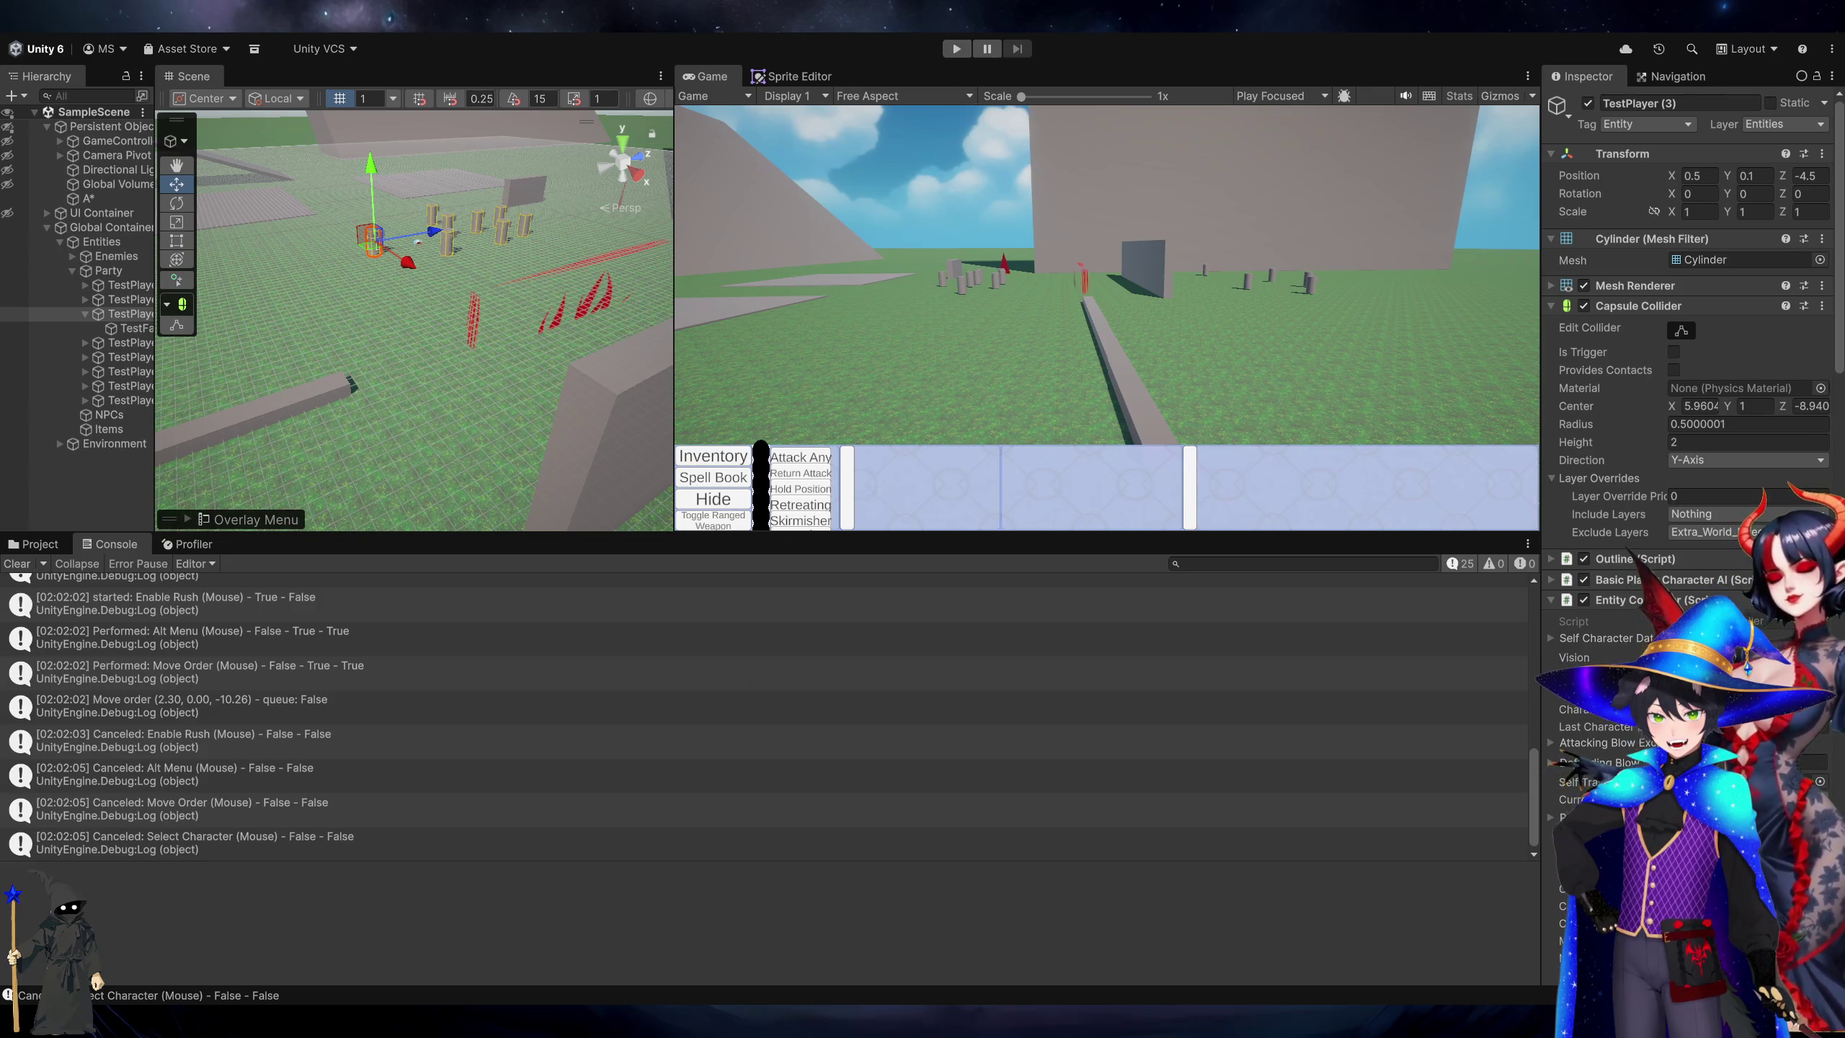
pyautogui.hotkey('alt', 'Tab')
# Check the rush binding's multiTap interaction on line 279, then show Unity's Project assets.
pyautogui.scroll(7, 987, 435)
pyautogui.scroll(14, 987, 435)
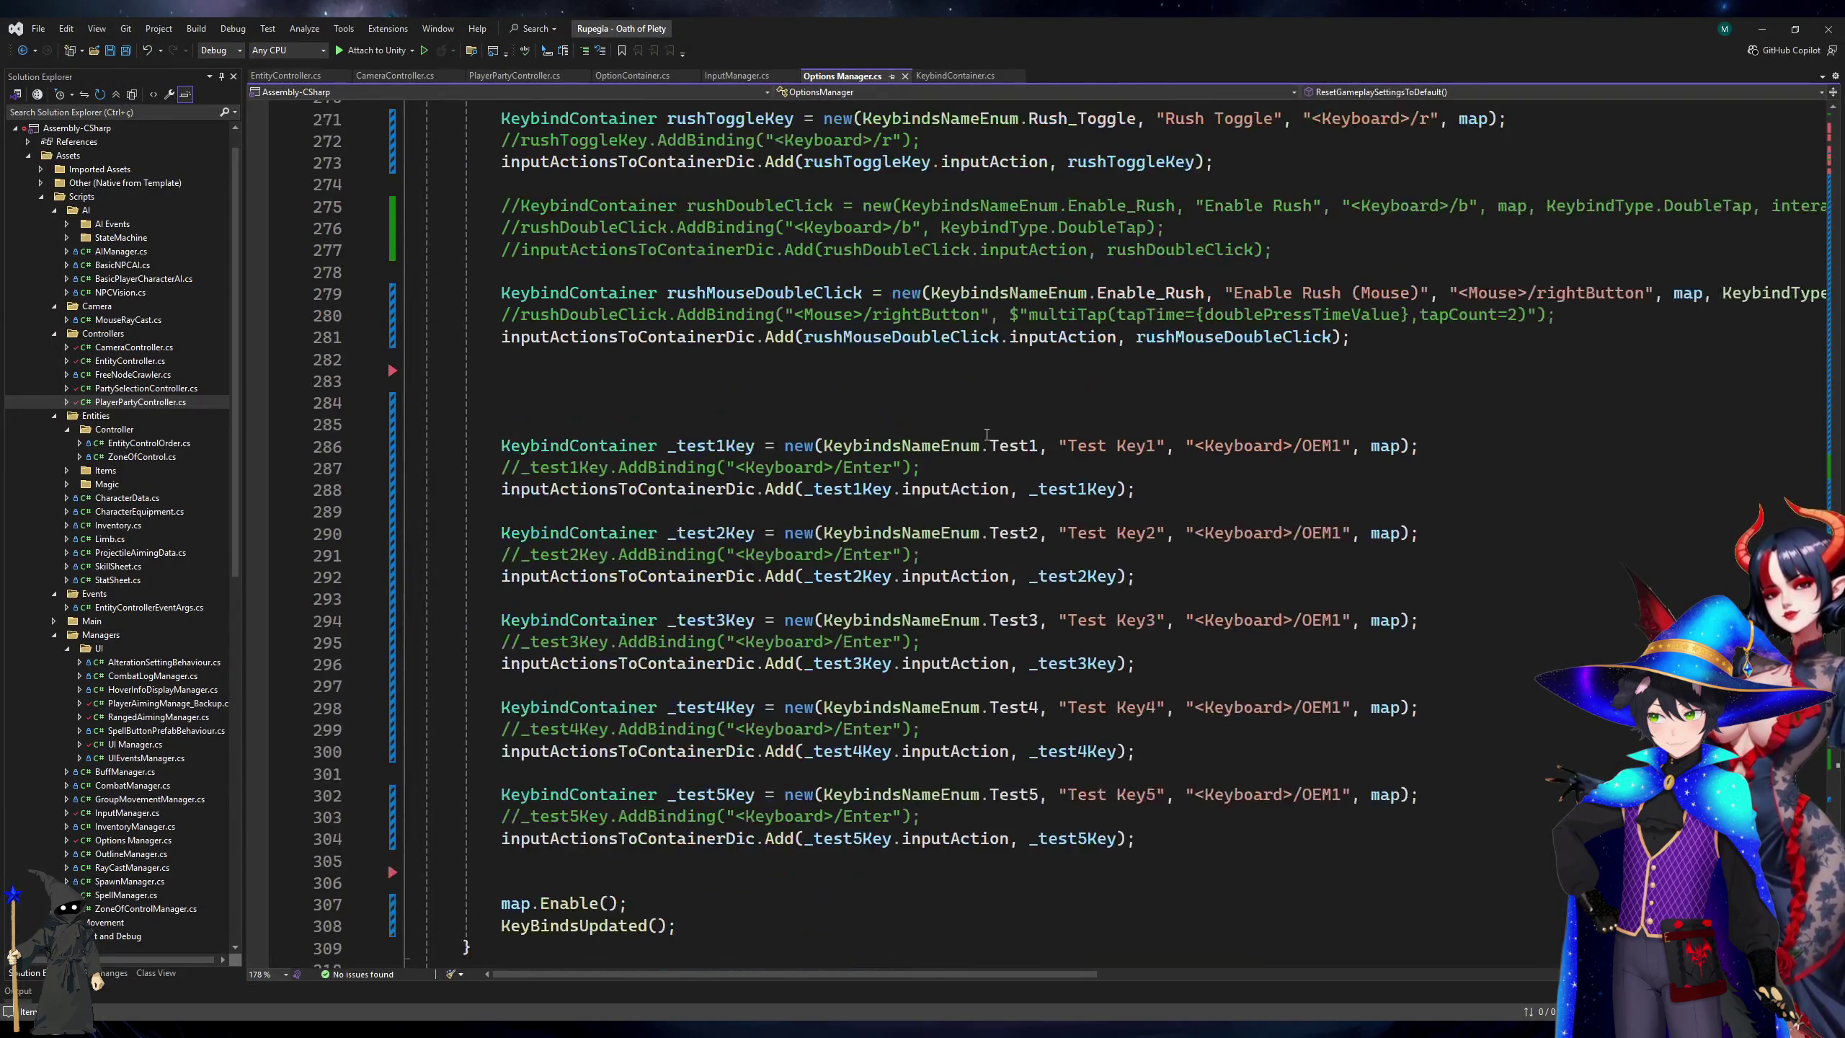
pyautogui.scroll(-6, 987, 435)
pyautogui.click(1418, 423)
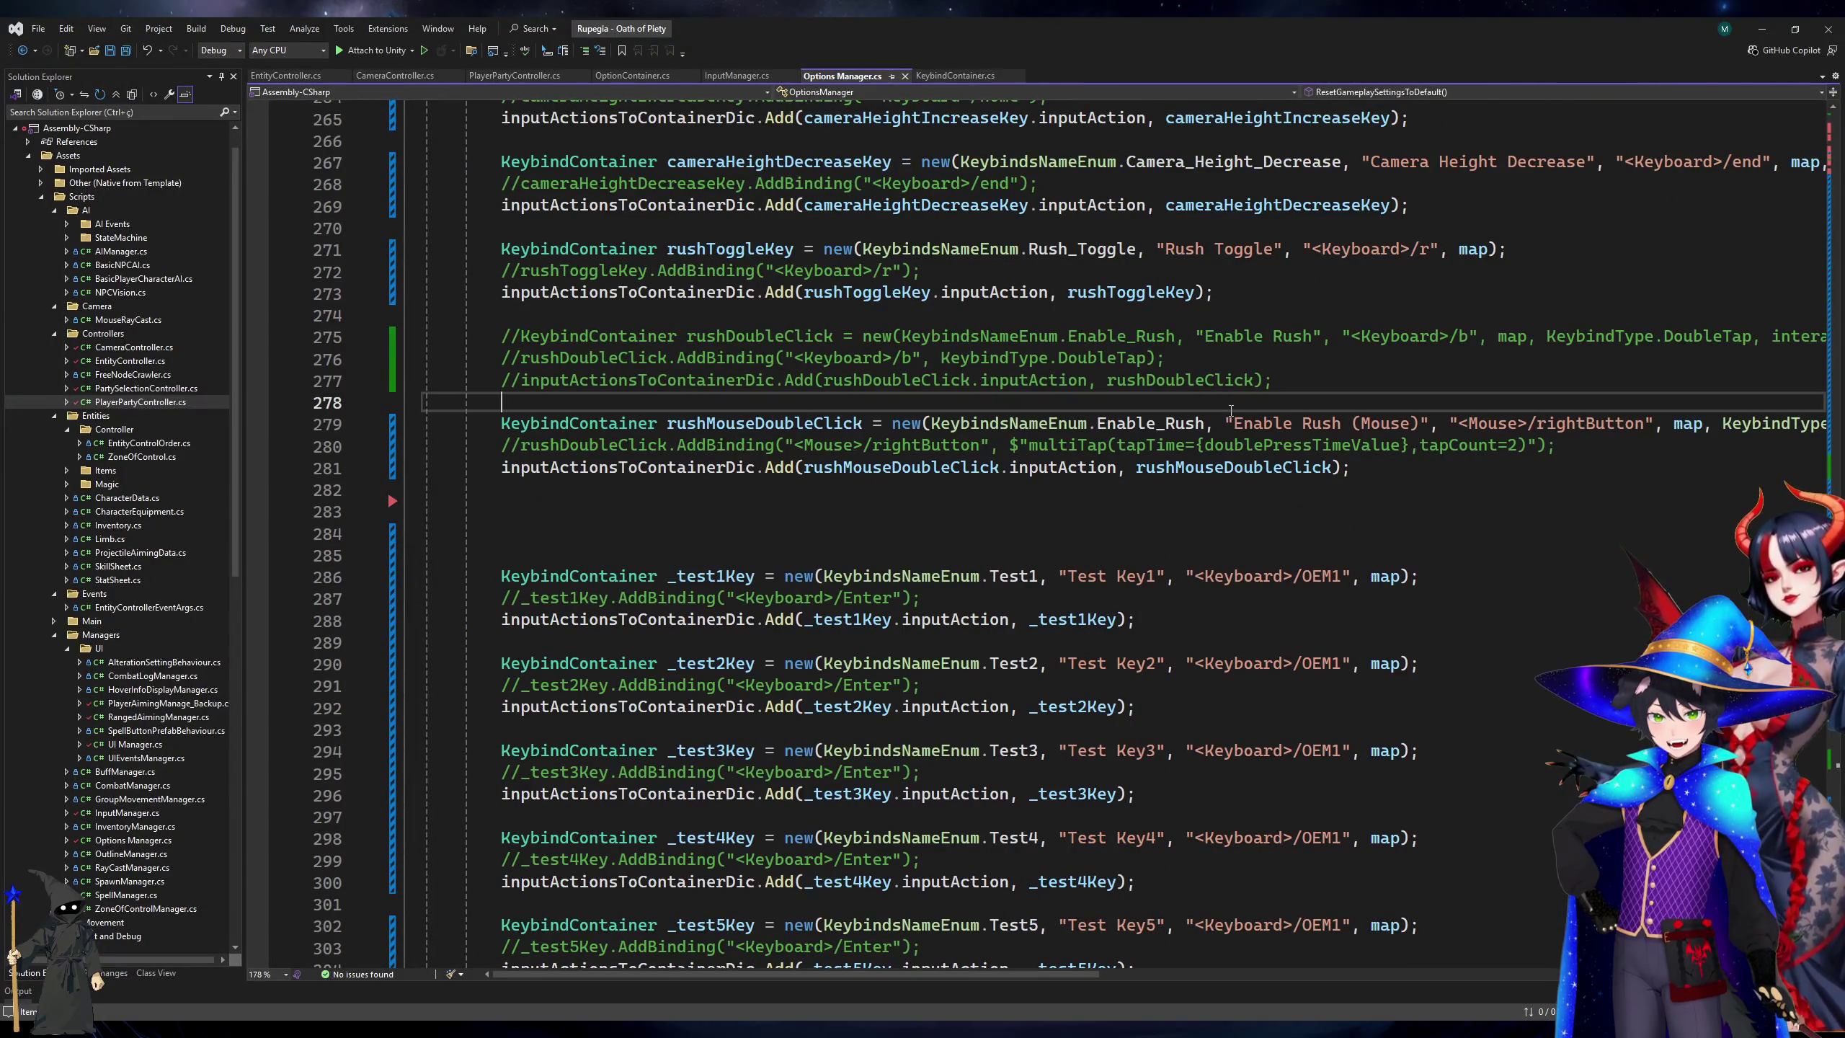
pyautogui.press('End')
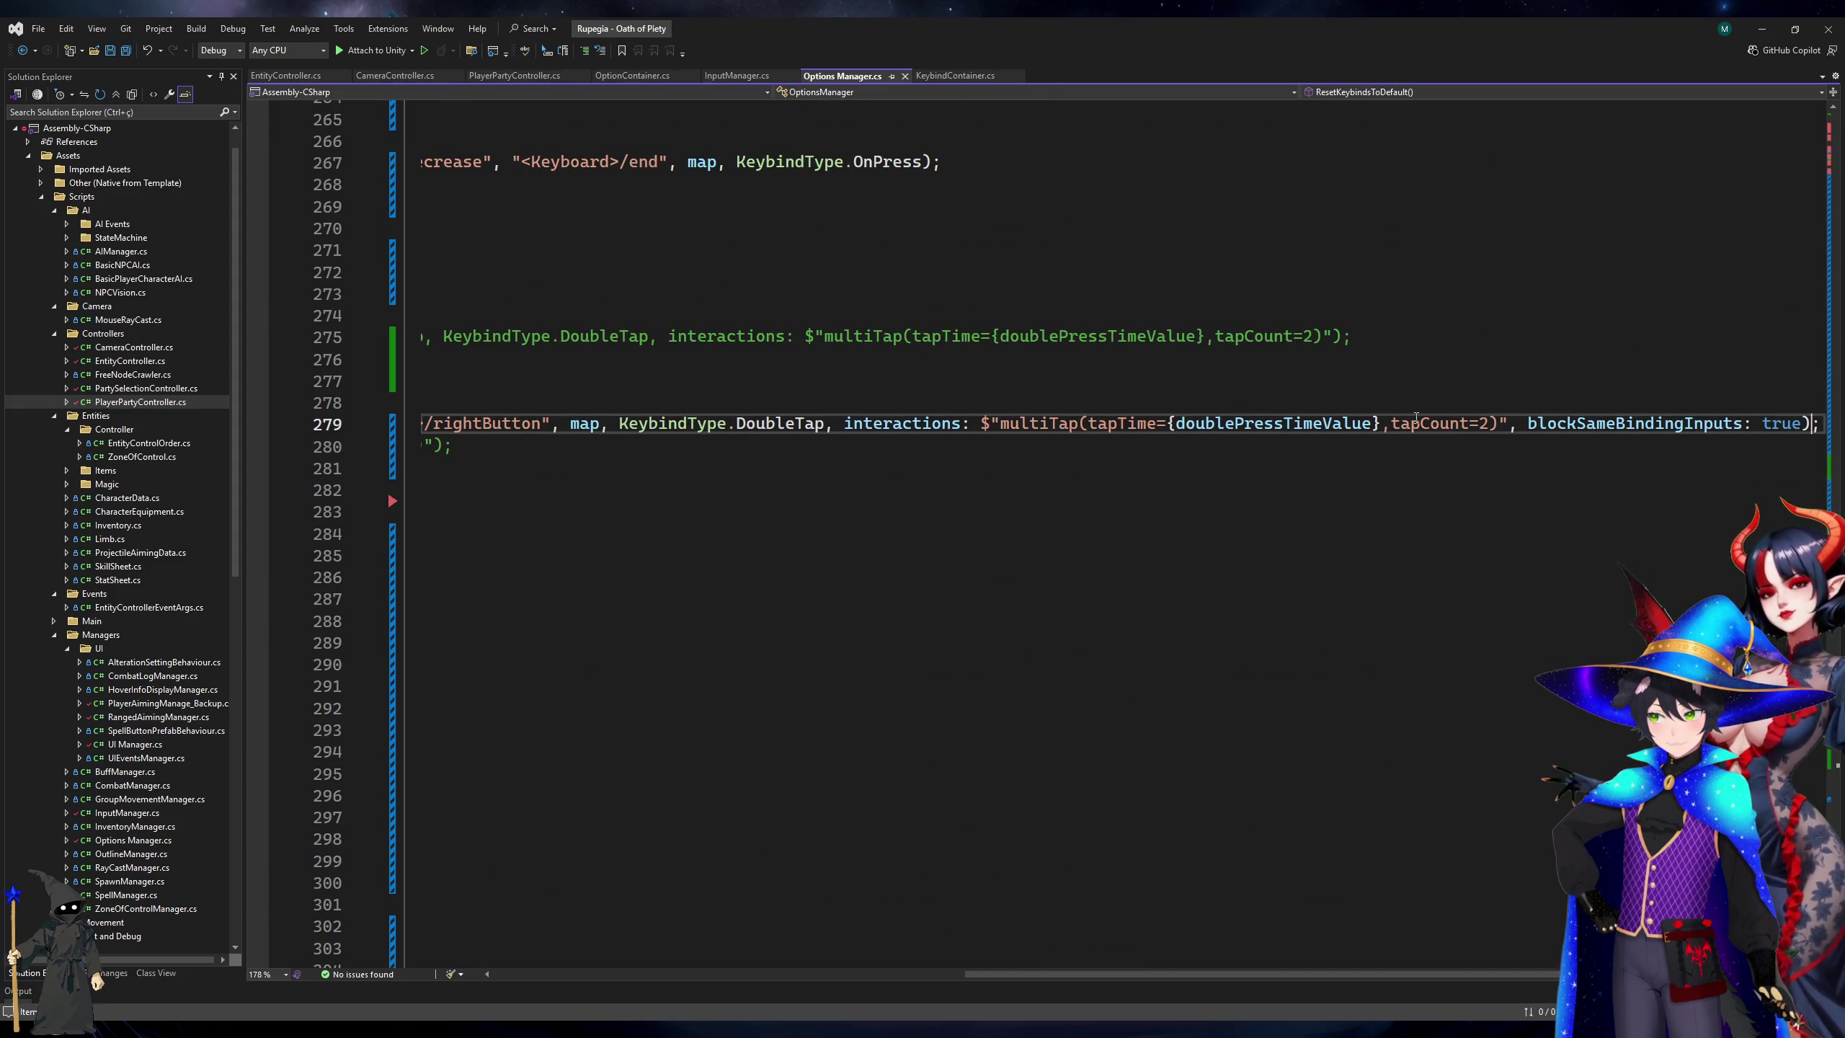
pyautogui.hotkey('alt', 'Tab')
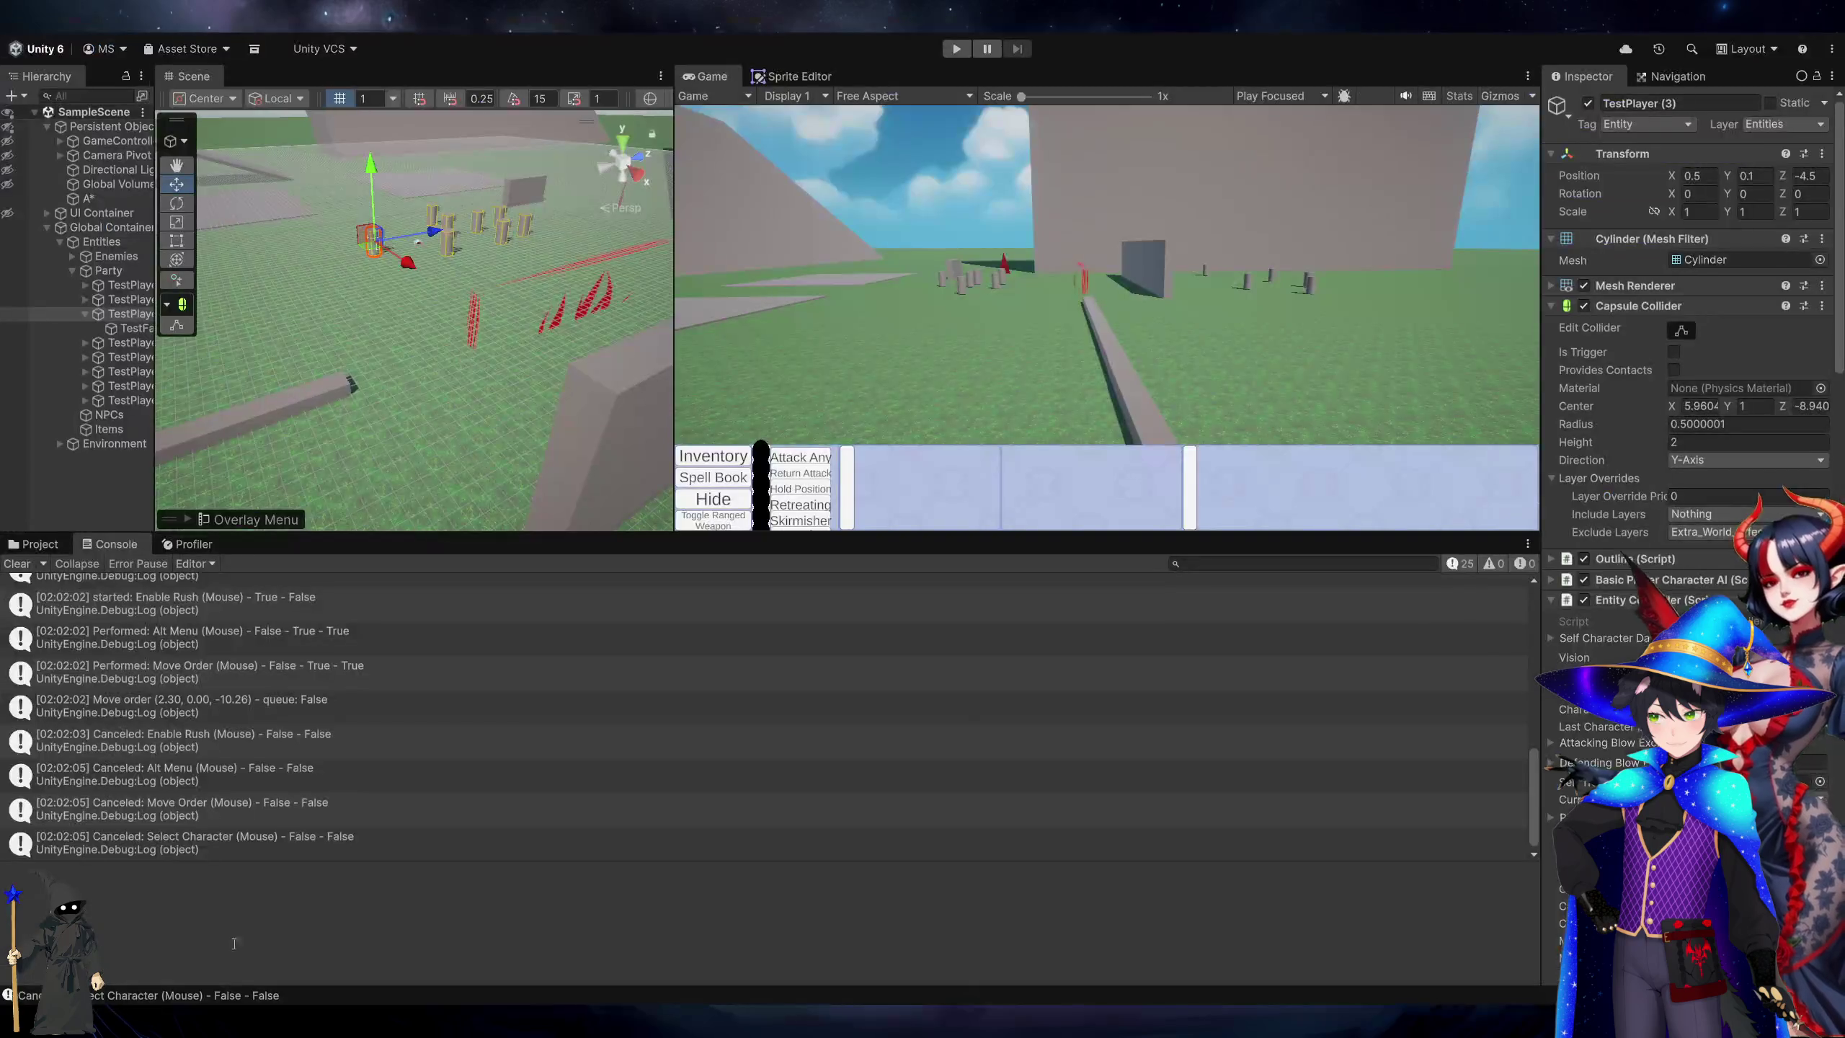
pyautogui.click(36, 543)
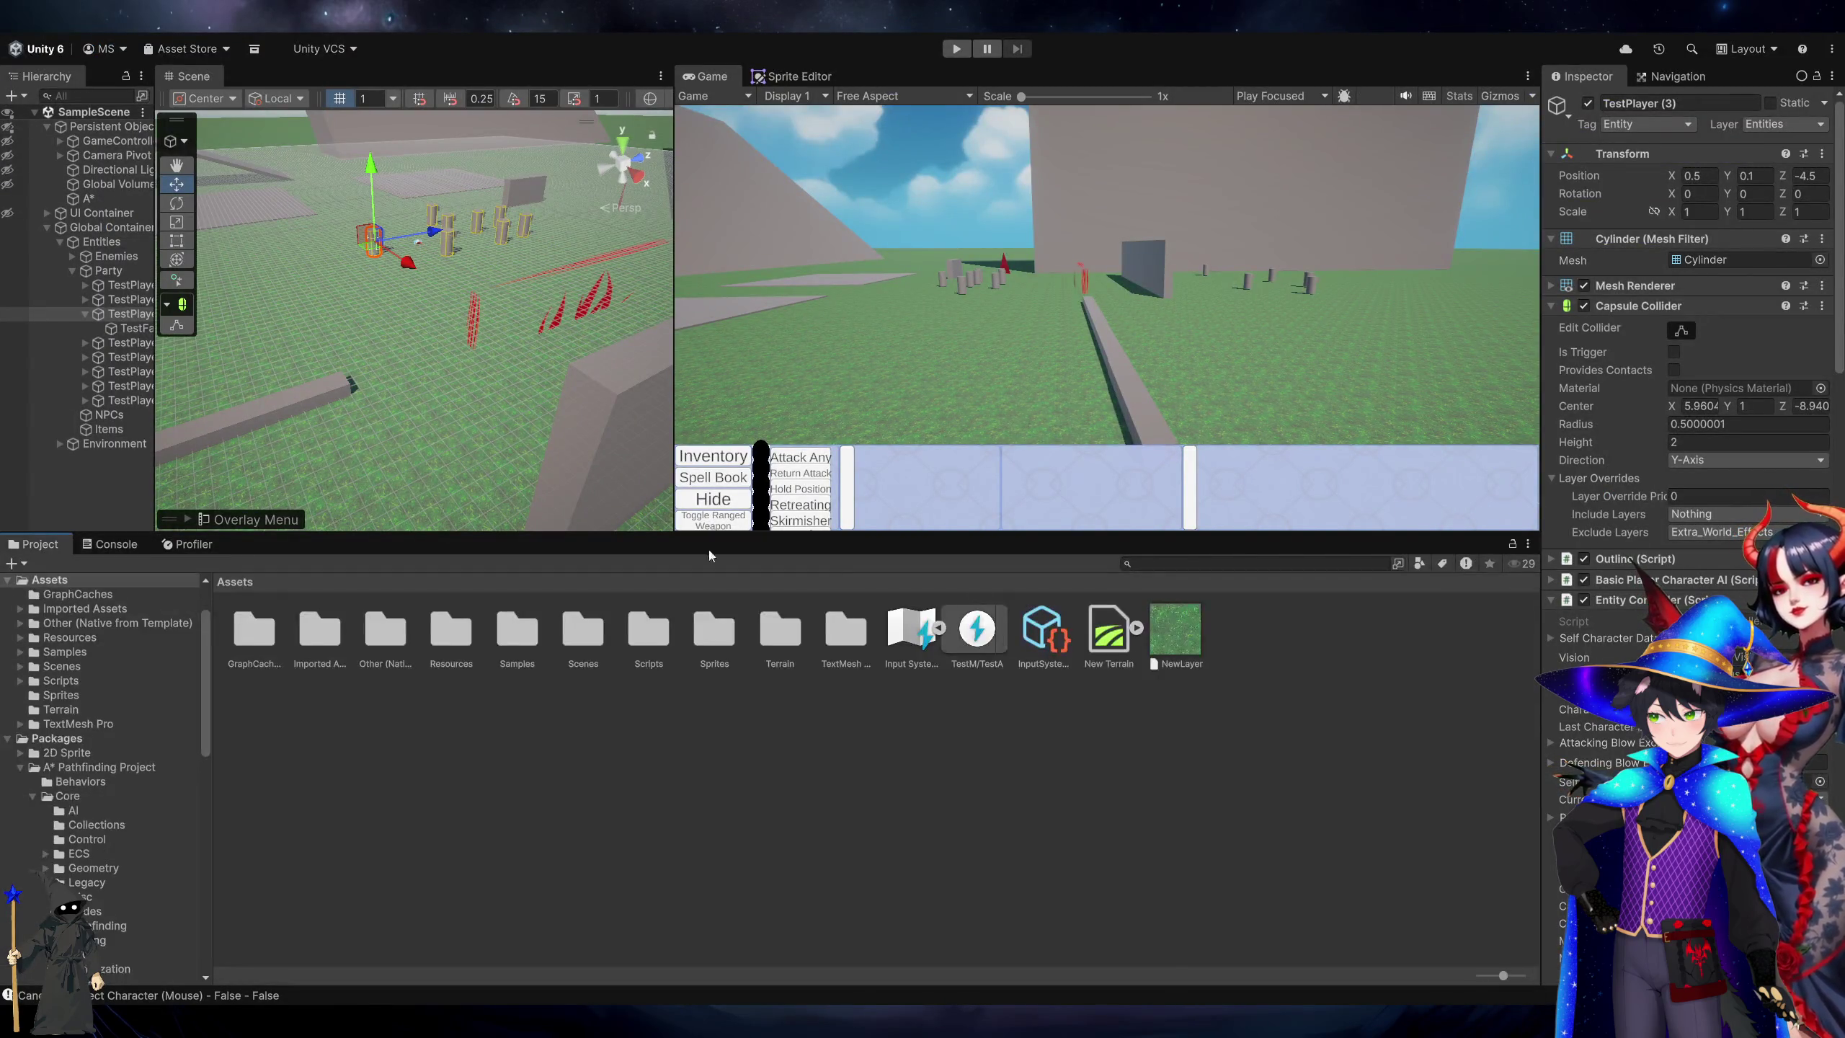
# Open the Input System Actions editor and select the O [Keyboard] binding.
pyautogui.click(910, 640)
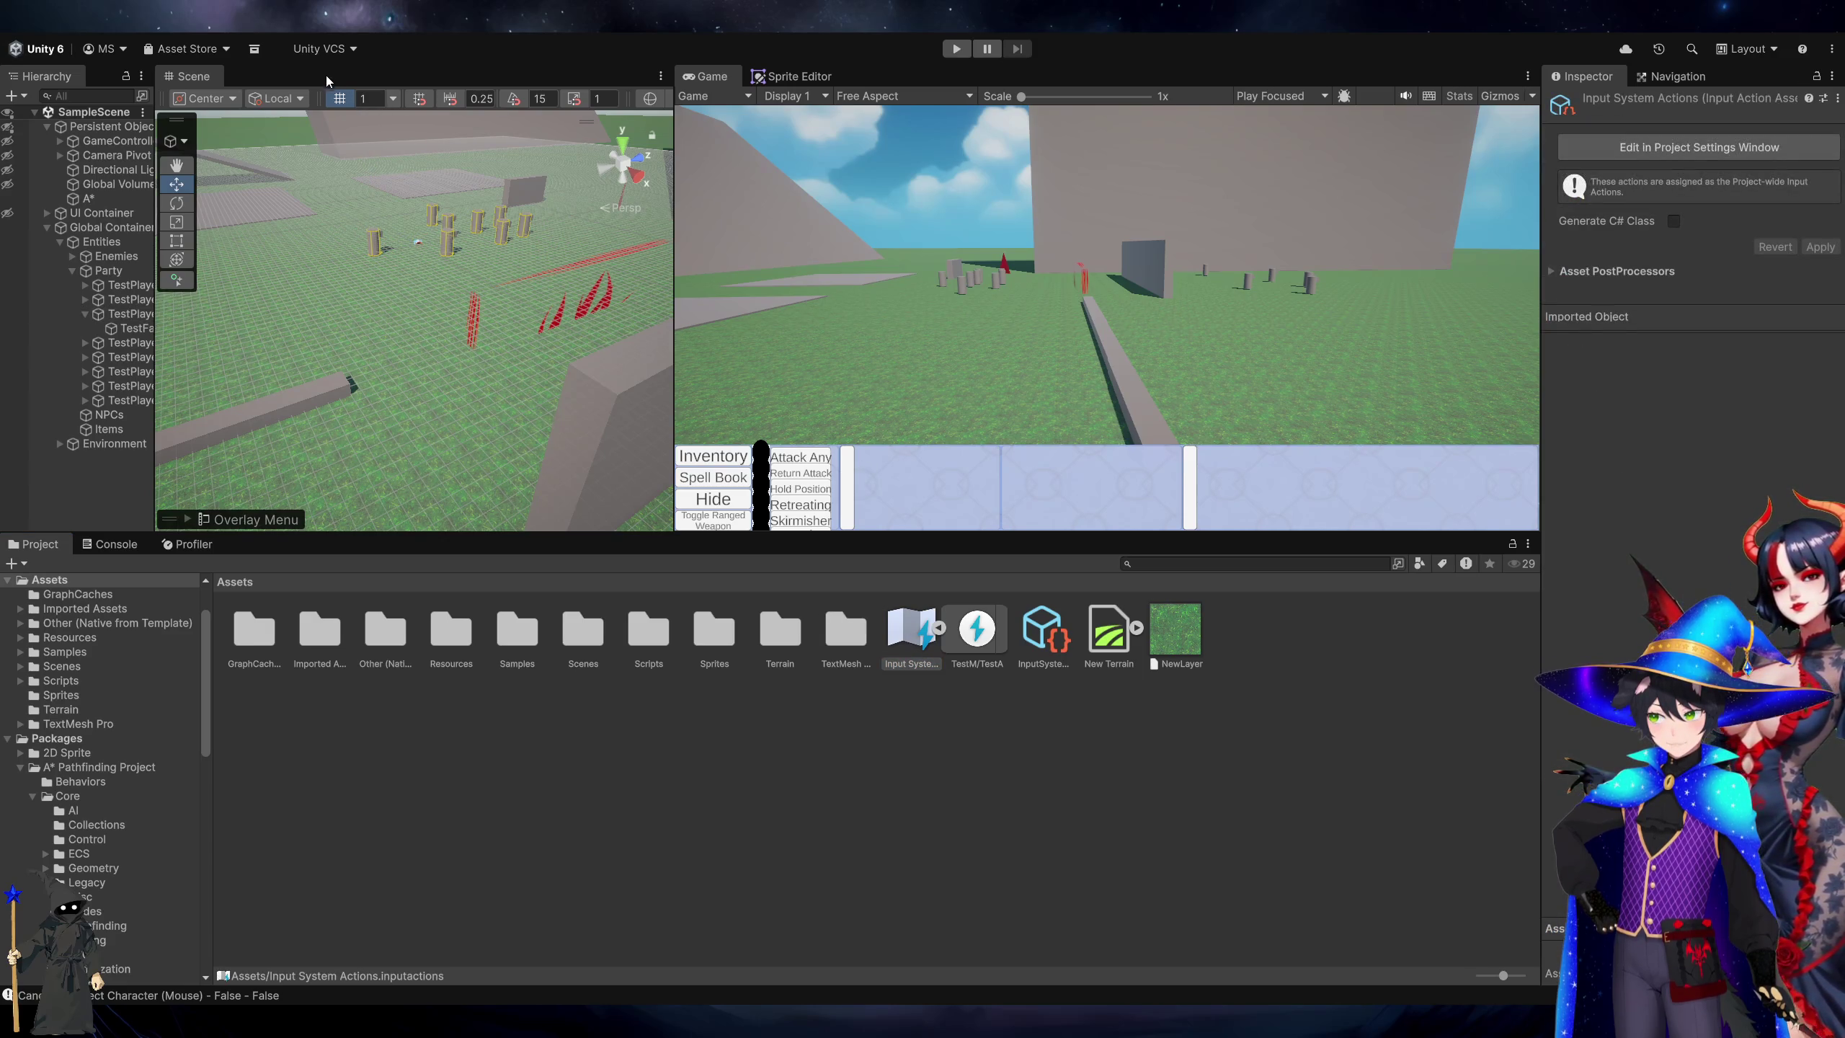
pyautogui.click(363, 151)
pyautogui.click(379, 170)
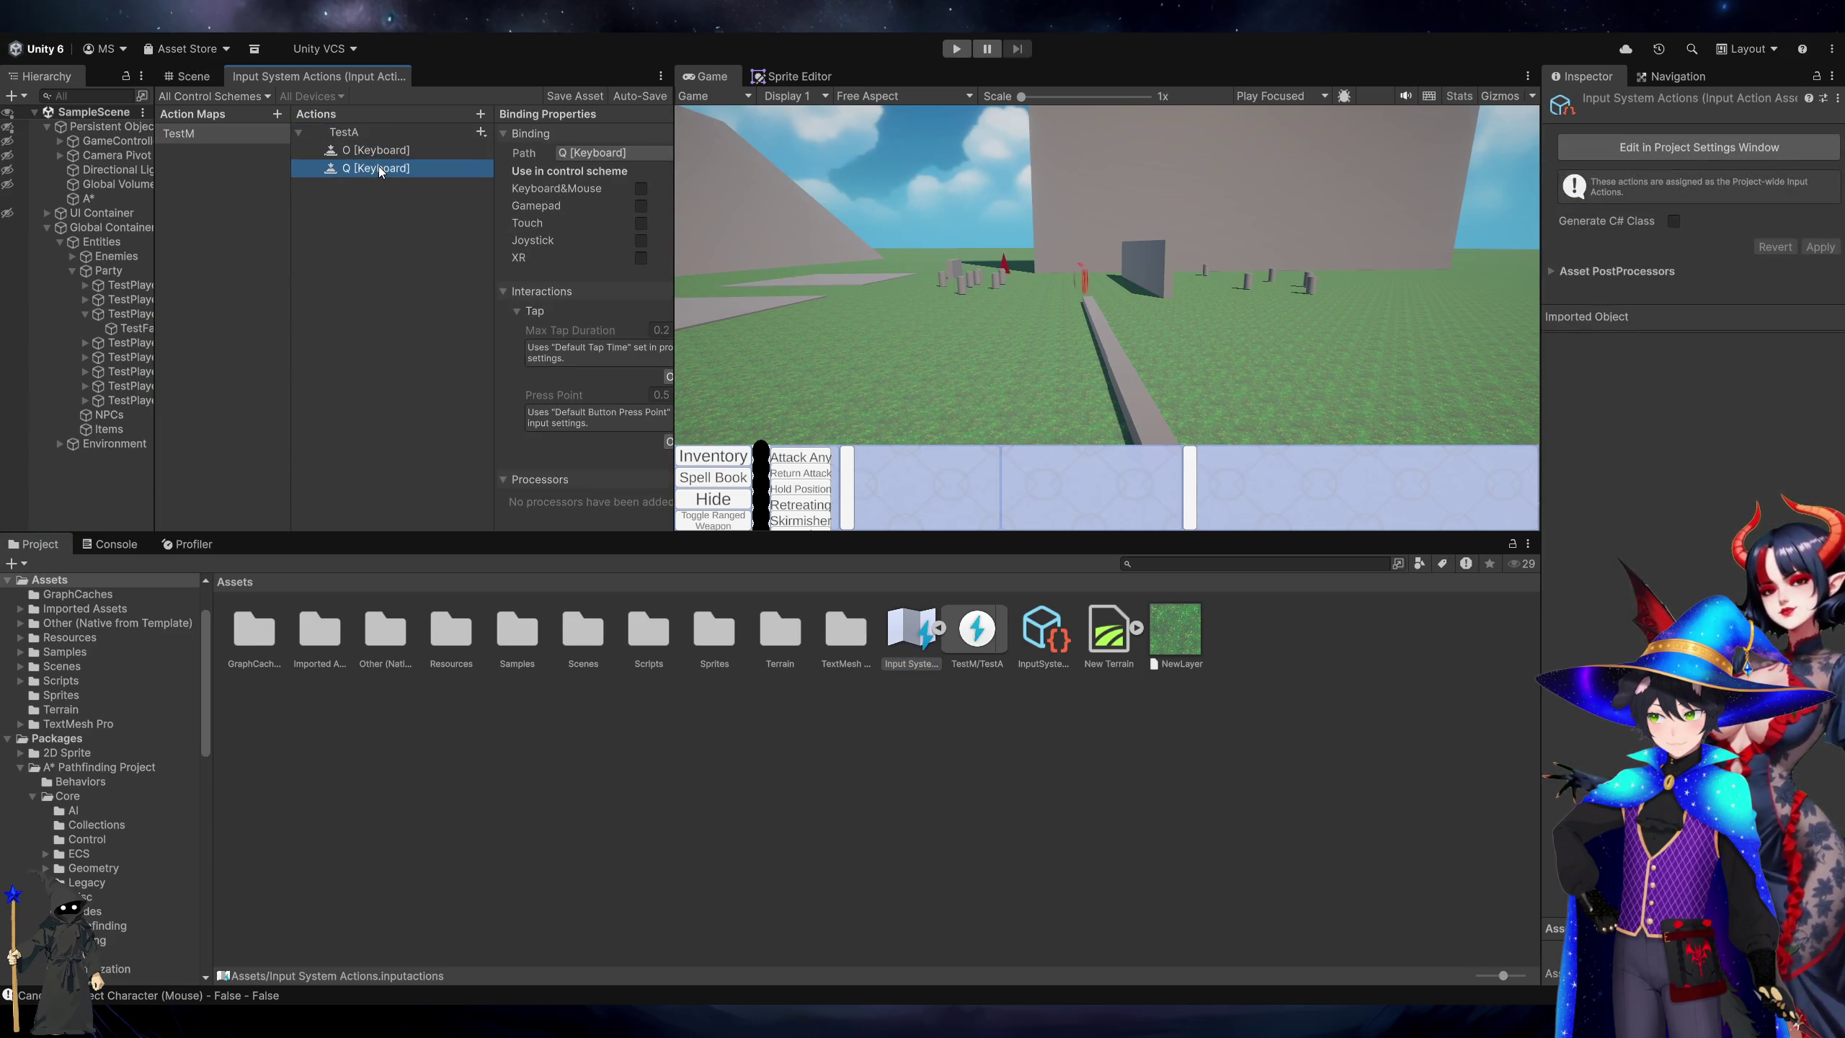
pyautogui.moveTo(676, 393); pyautogui.dragTo(933, 391)
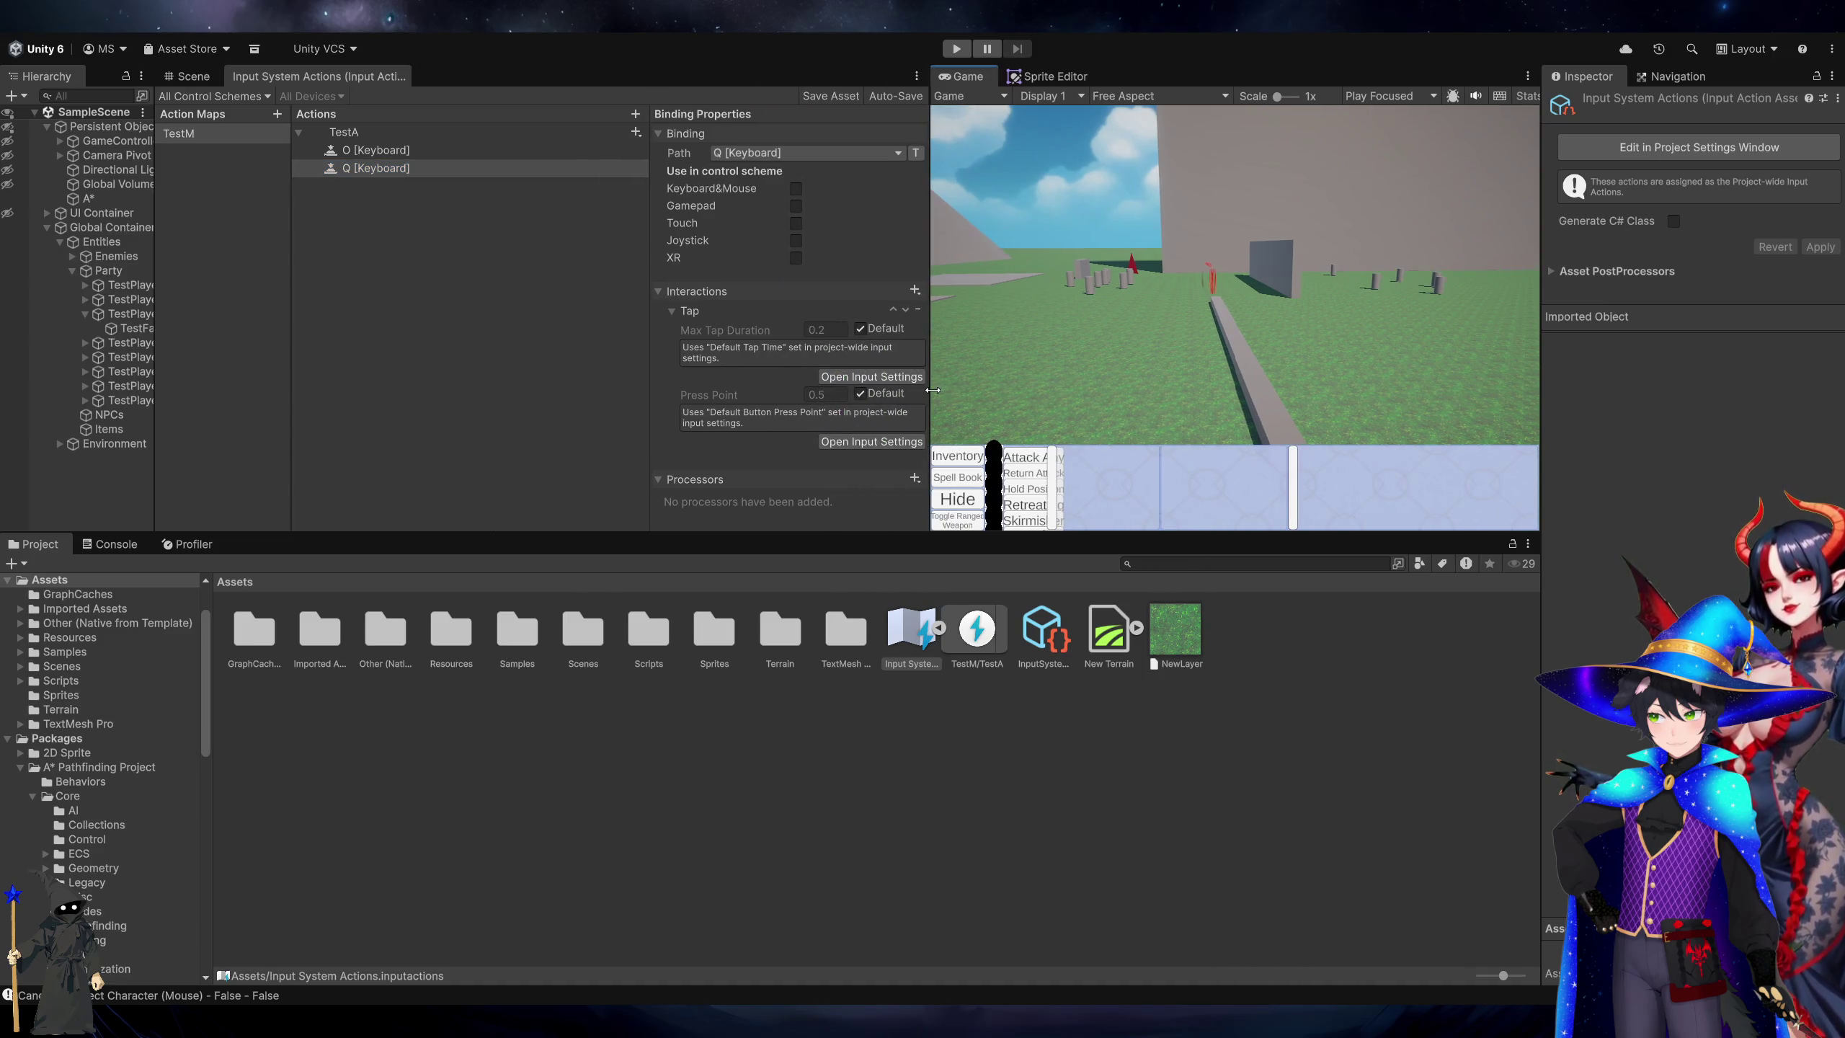
pyautogui.click(420, 153)
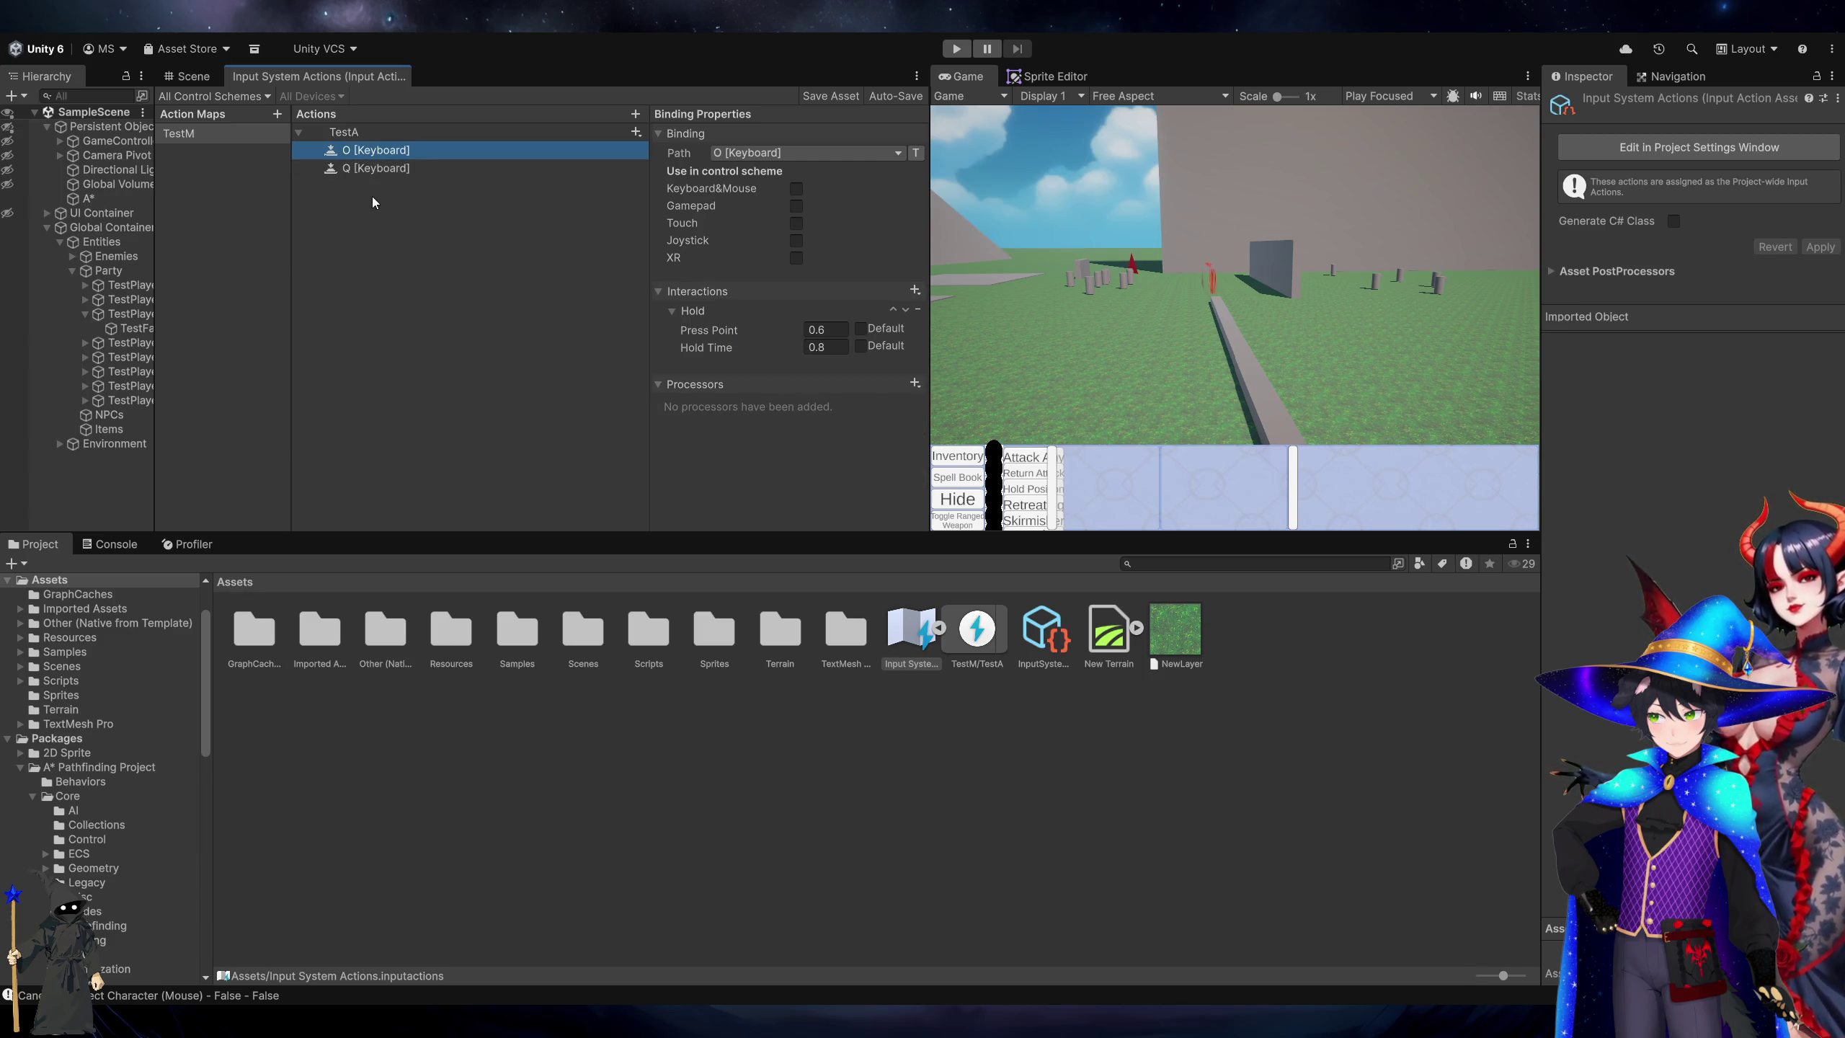
pyautogui.click(410, 169)
pyautogui.press('Up')
# Add a Multi Tap interaction to the O binding and save the asset.
pyautogui.click(908, 290)
pyautogui.click(952, 315)
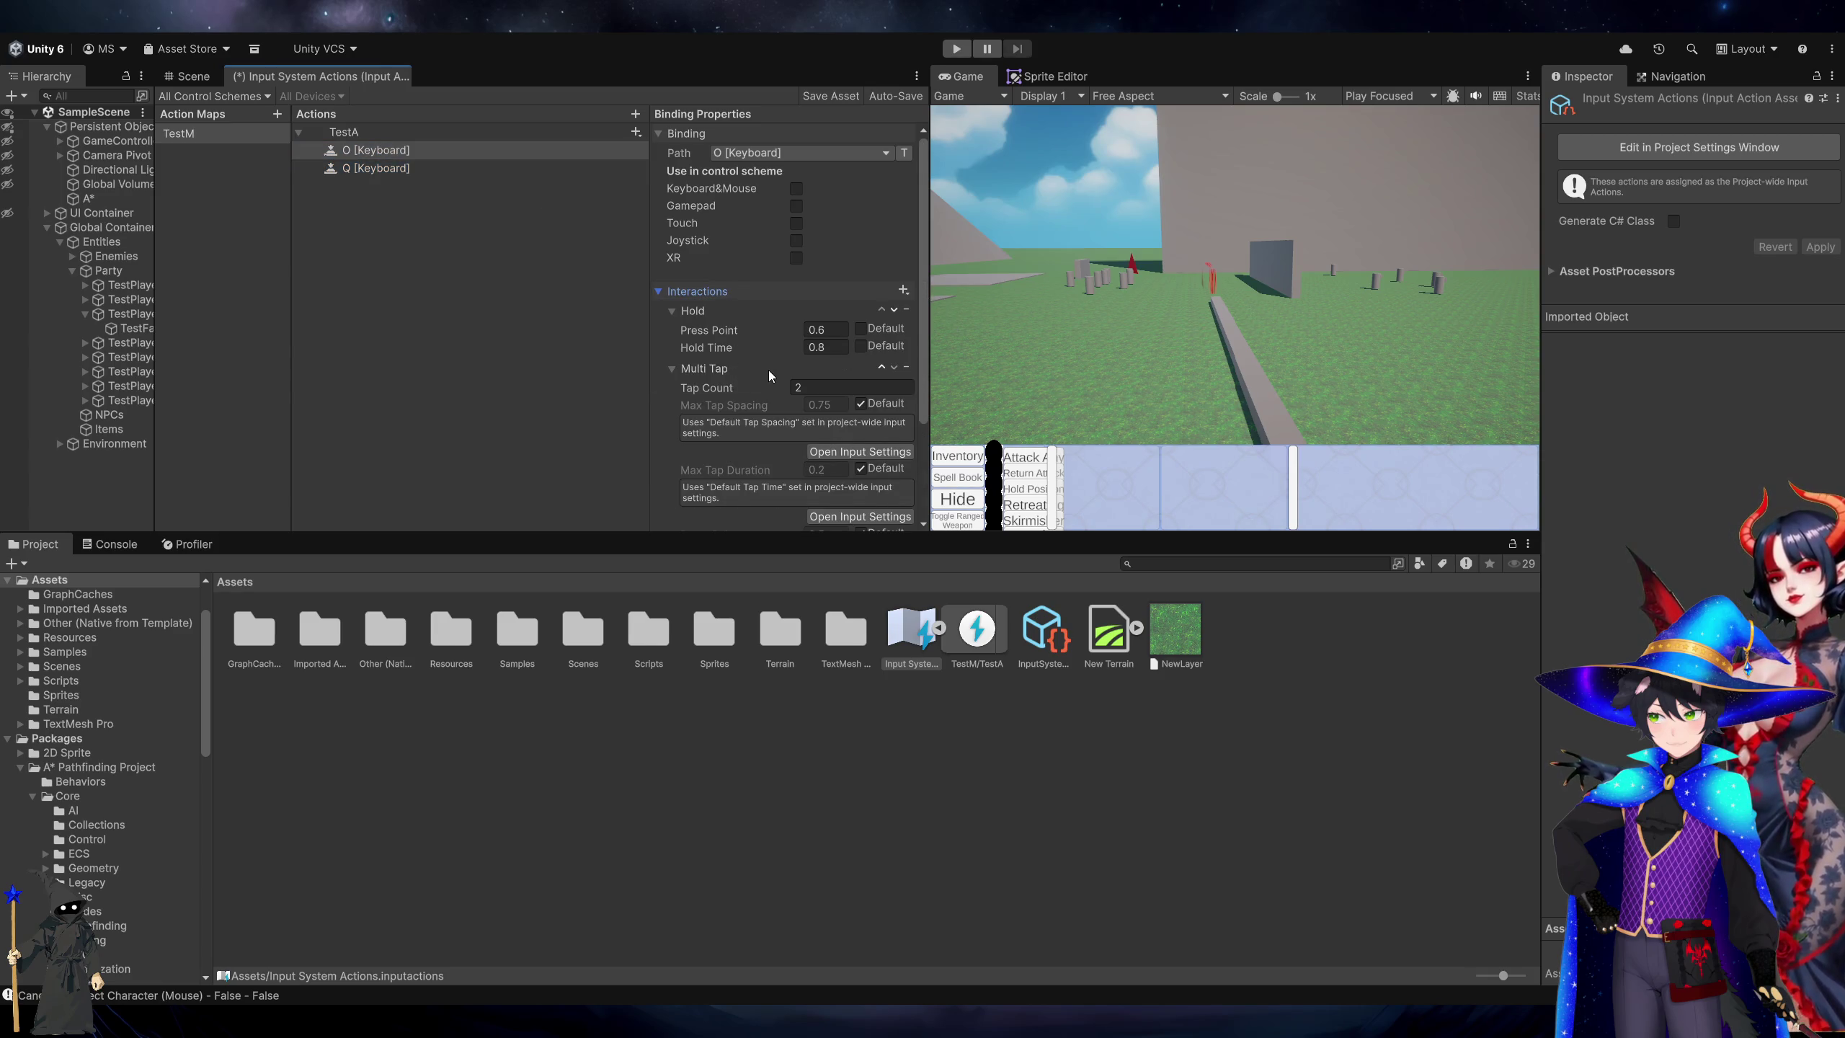
pyautogui.scroll(-3, 770, 385)
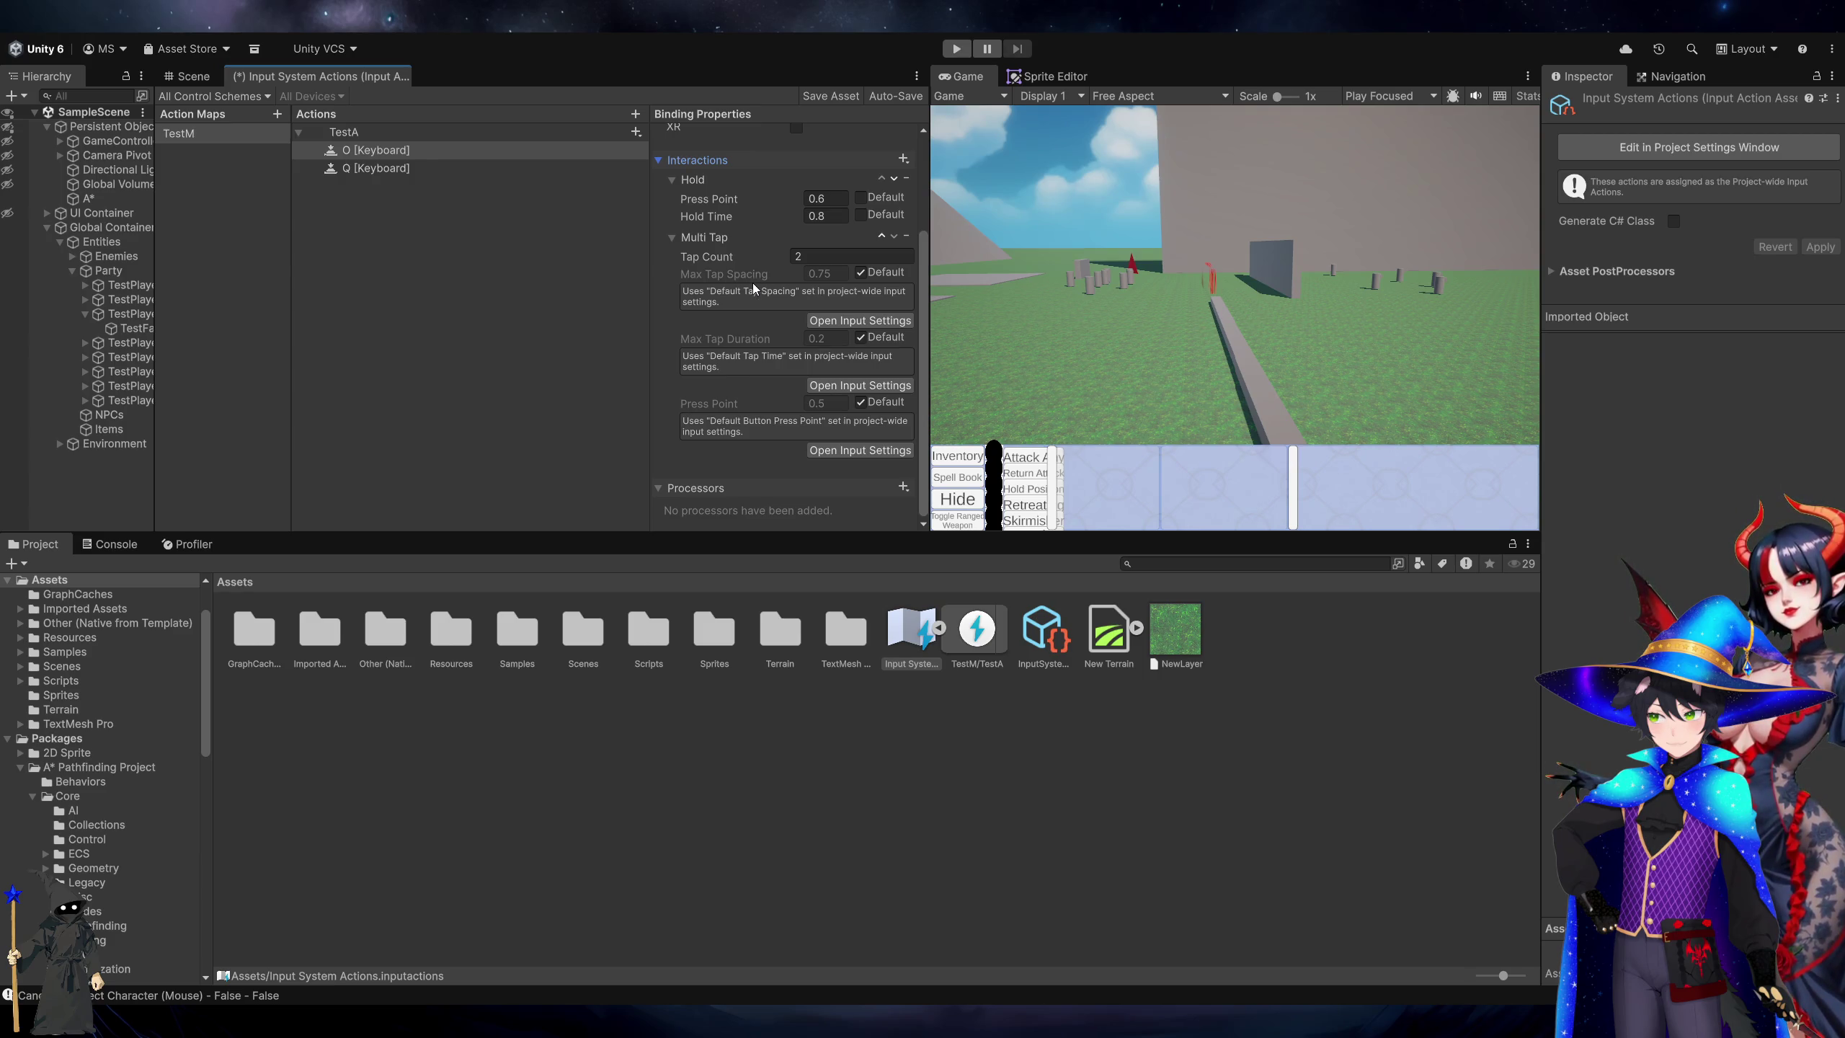
pyautogui.hotkey('ctrl', 's')
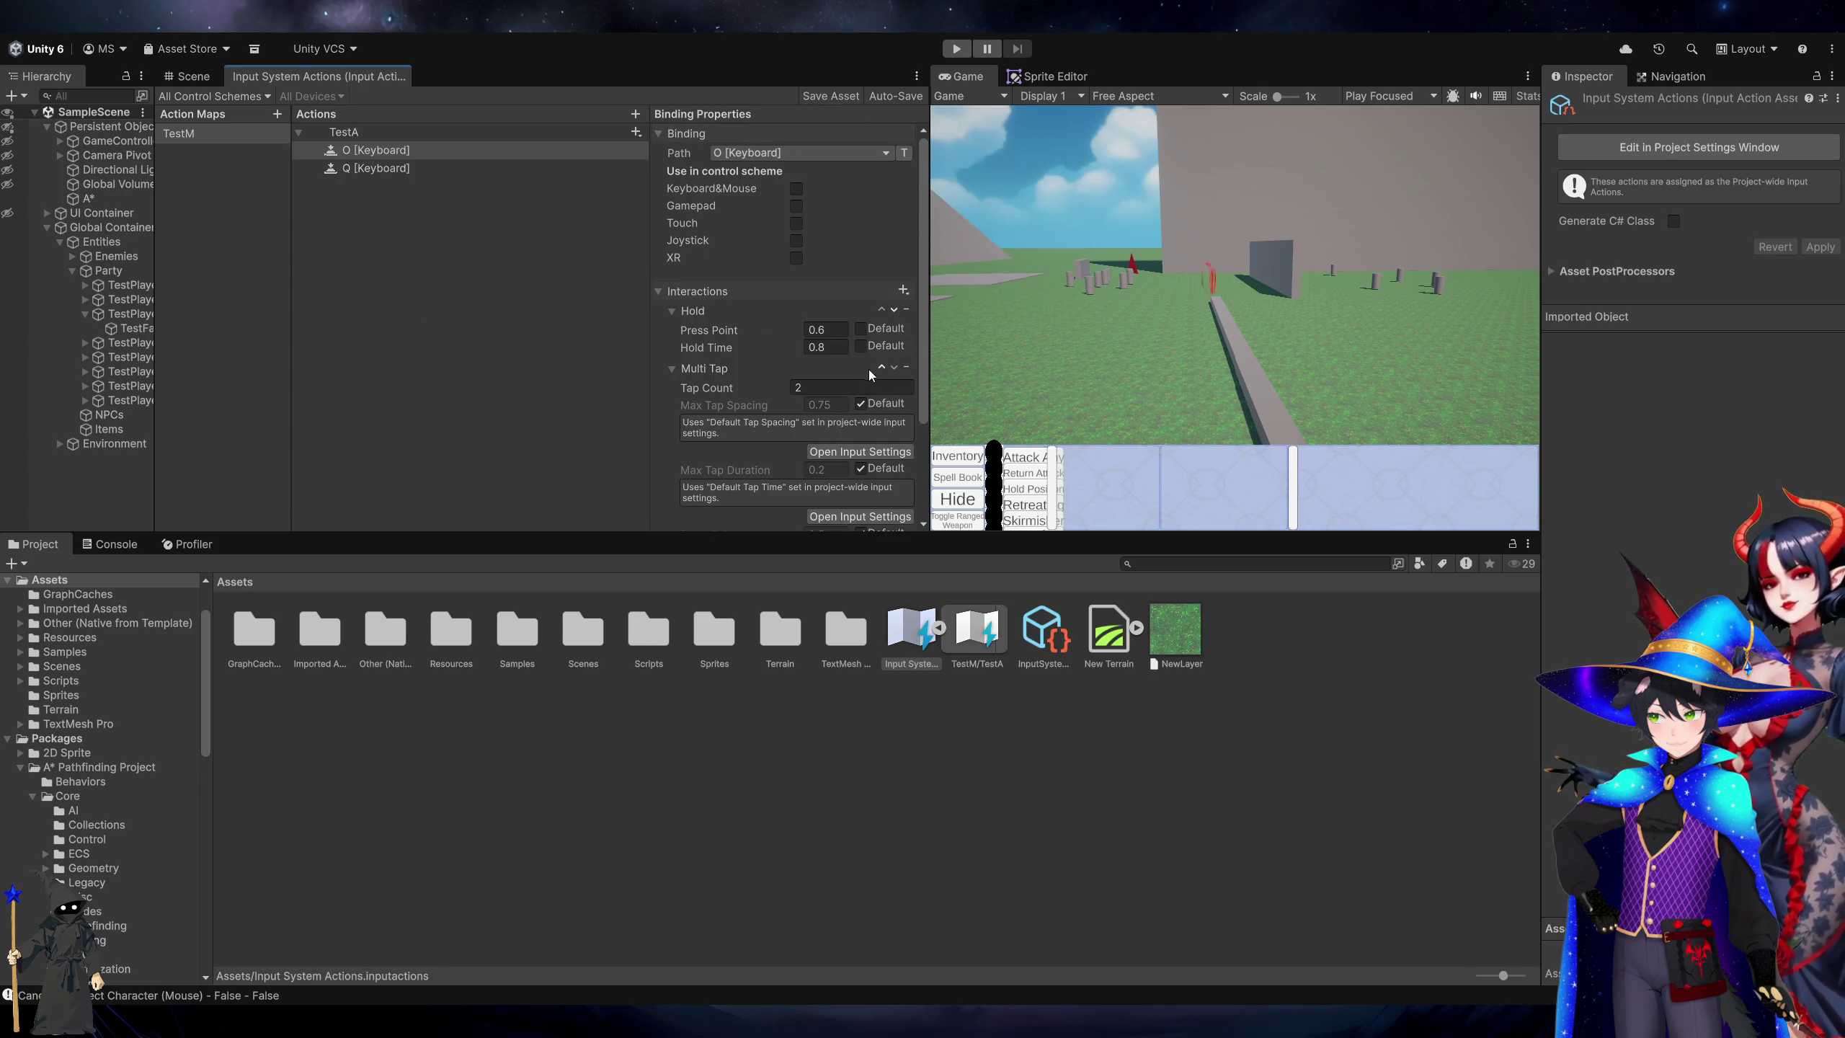
# Set Multi Tap's Max Tap Spacing to 0.75 and Max Tap Duration to 0.22.
pyautogui.click(860, 404)
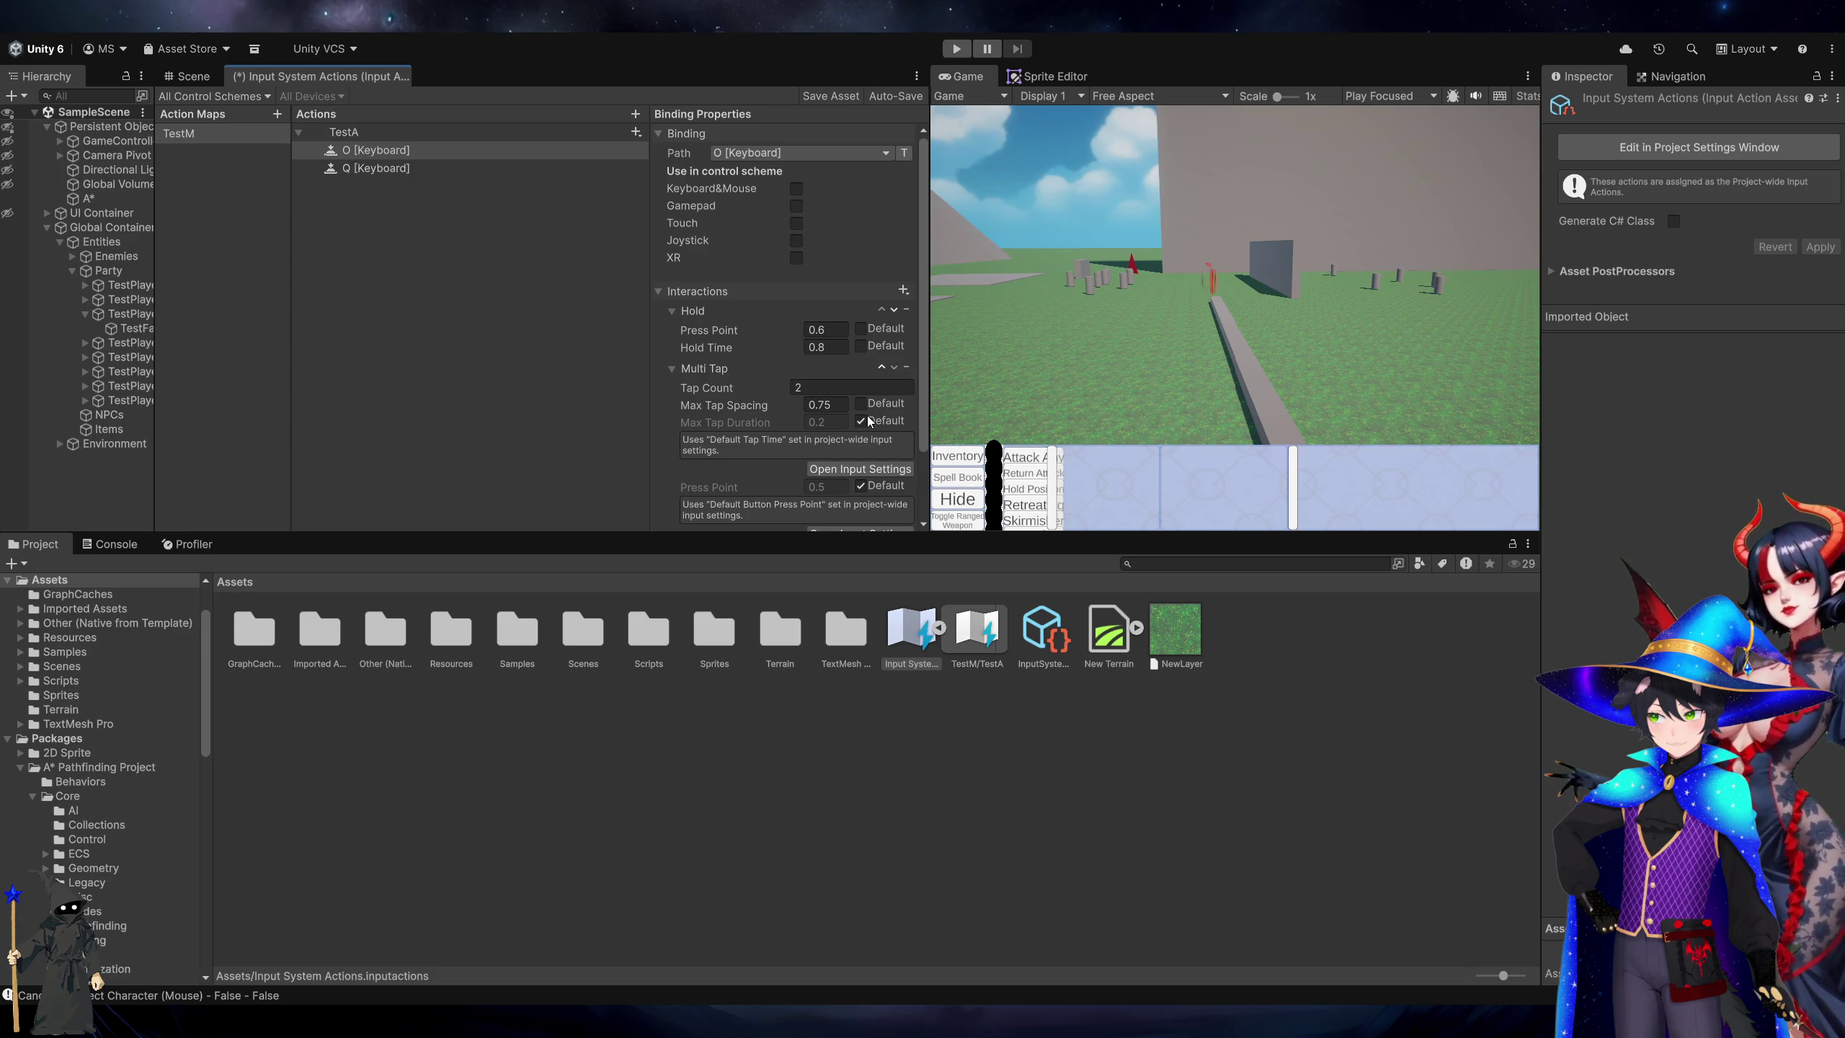
pyautogui.click(860, 421)
pyautogui.click(838, 422)
pyautogui.write('0.22')
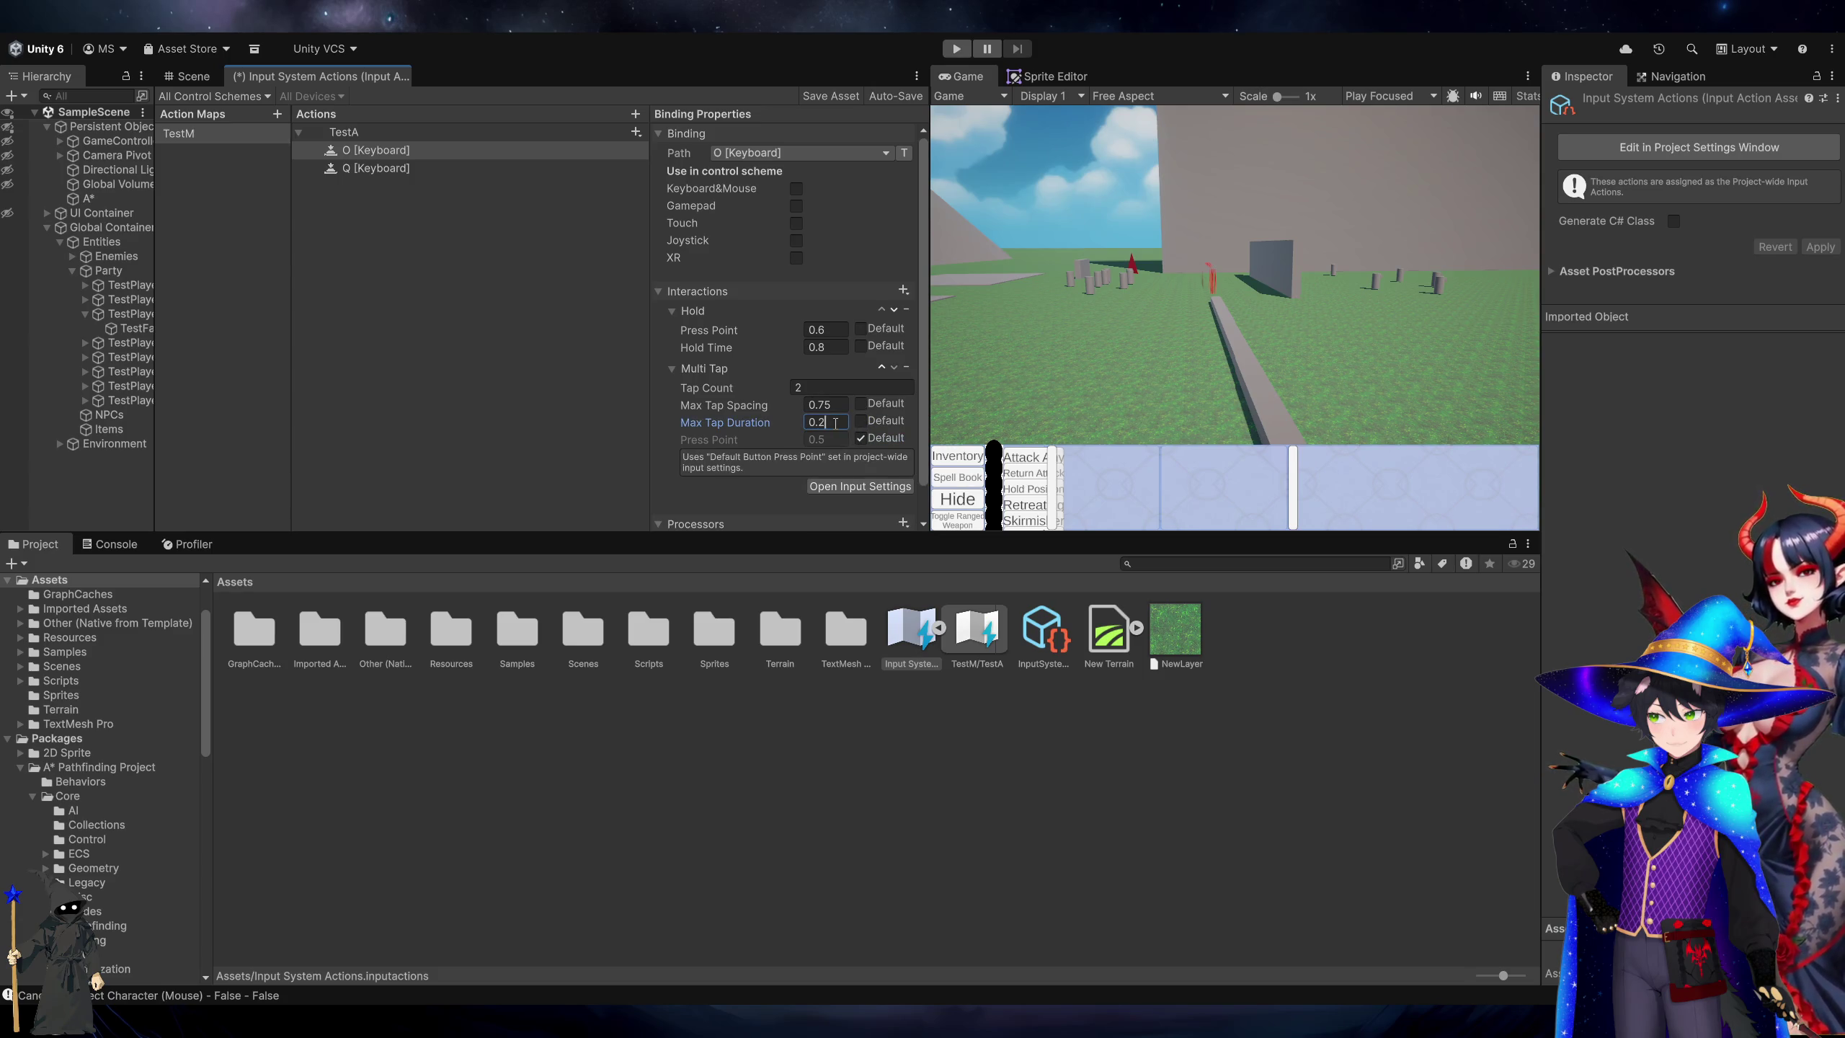
pyautogui.click(839, 405)
pyautogui.click(838, 406)
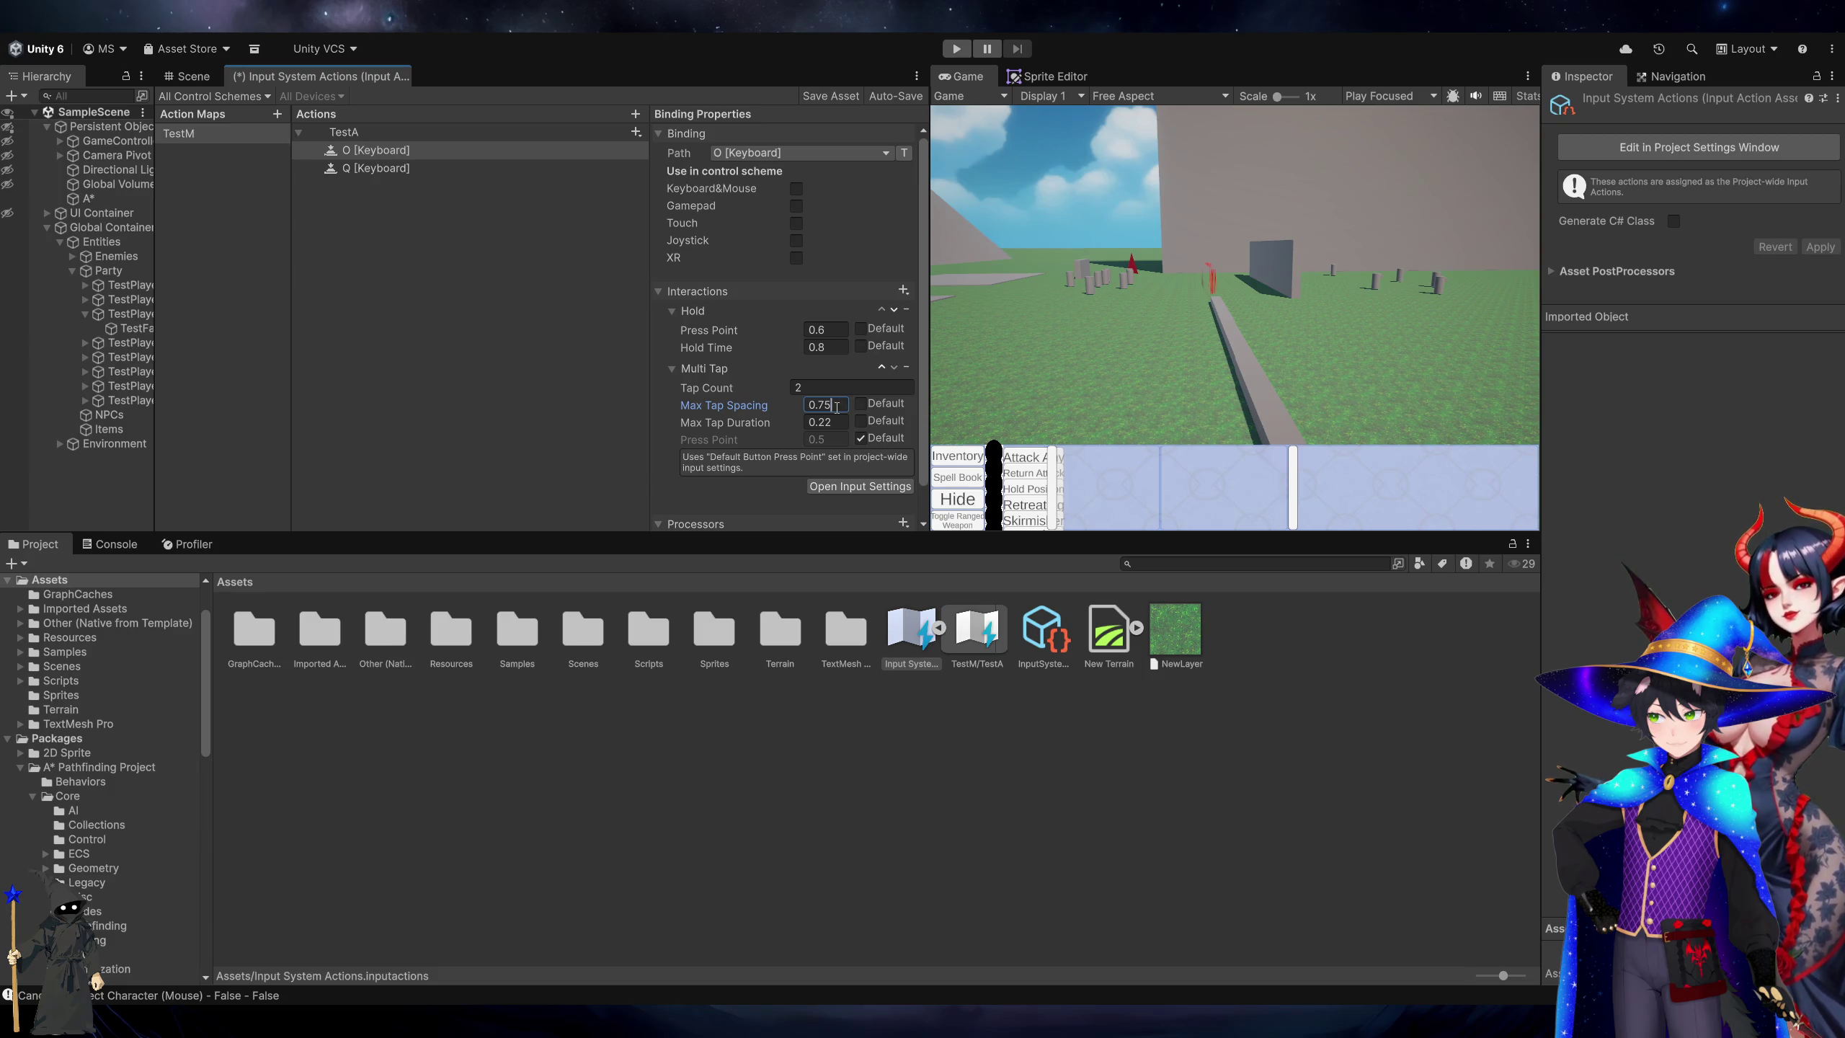
pyautogui.write('2')
pyautogui.press('BackSpace')
# Play-test the double tap, inspect the console warnings, and stop the game.
pyautogui.click(946, 52)
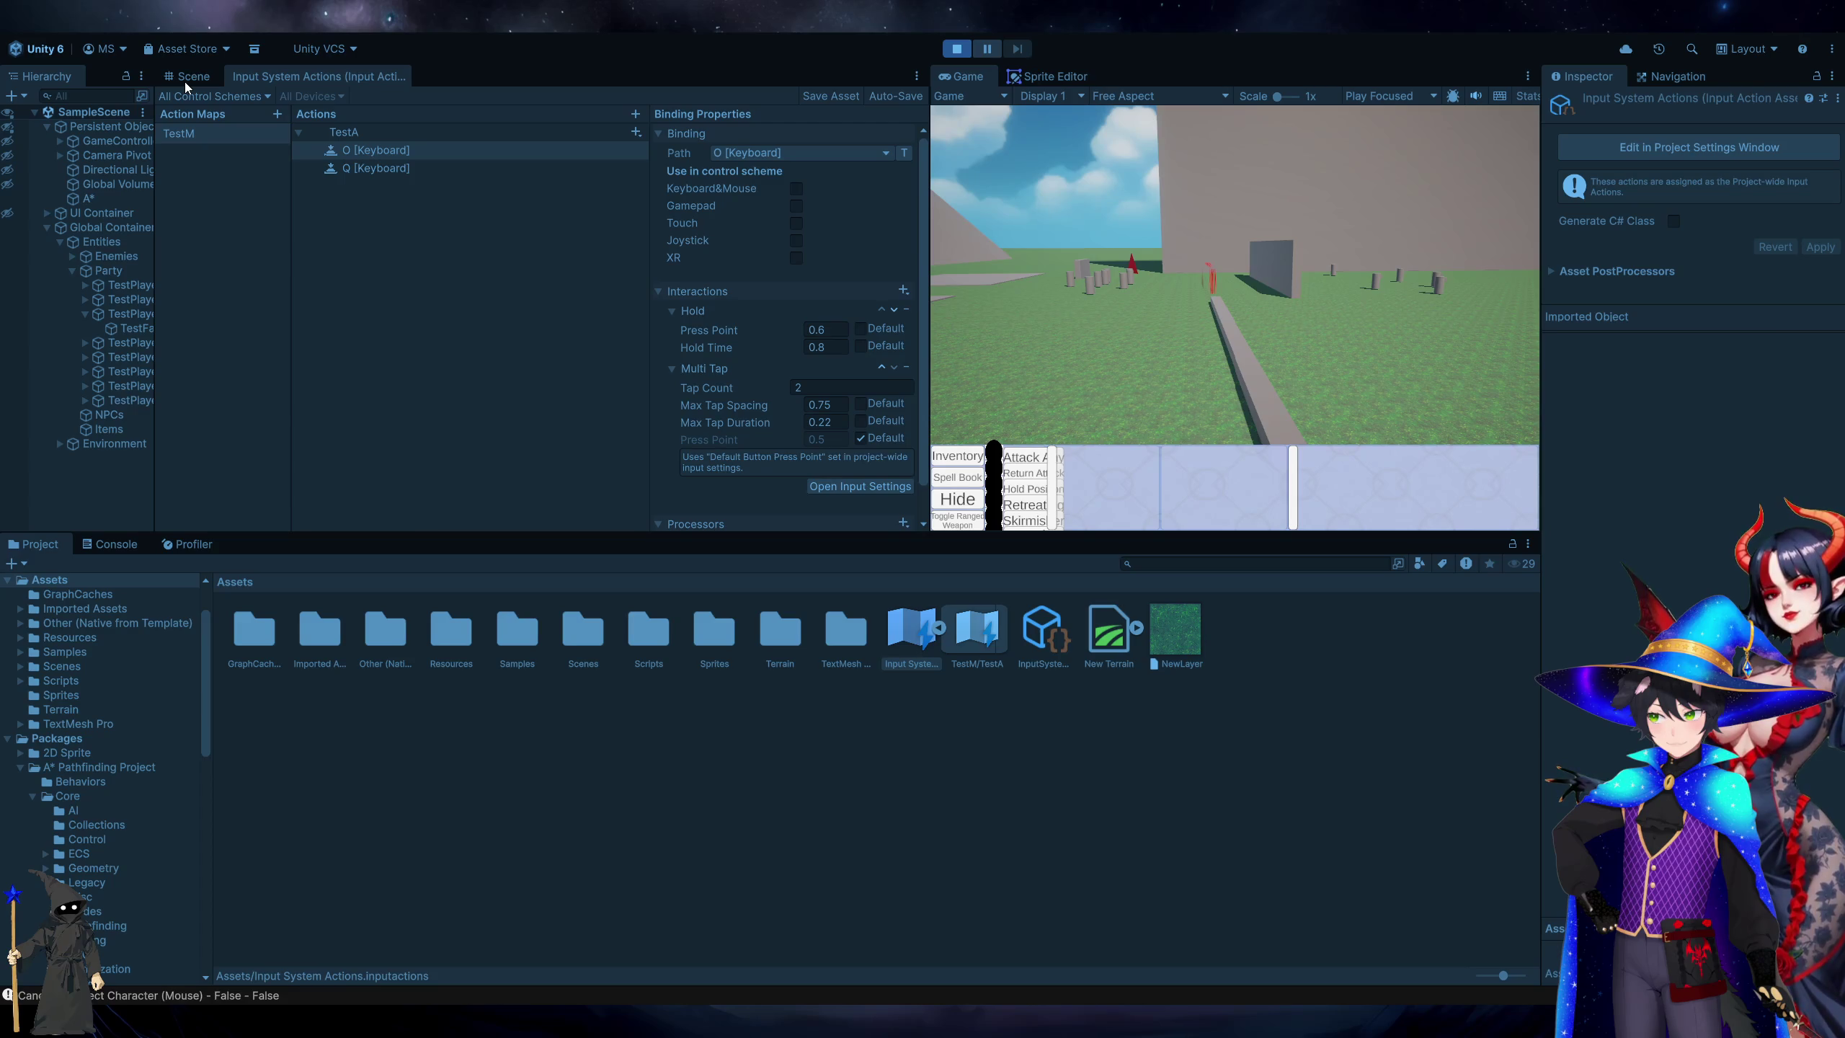
pyautogui.click(124, 539)
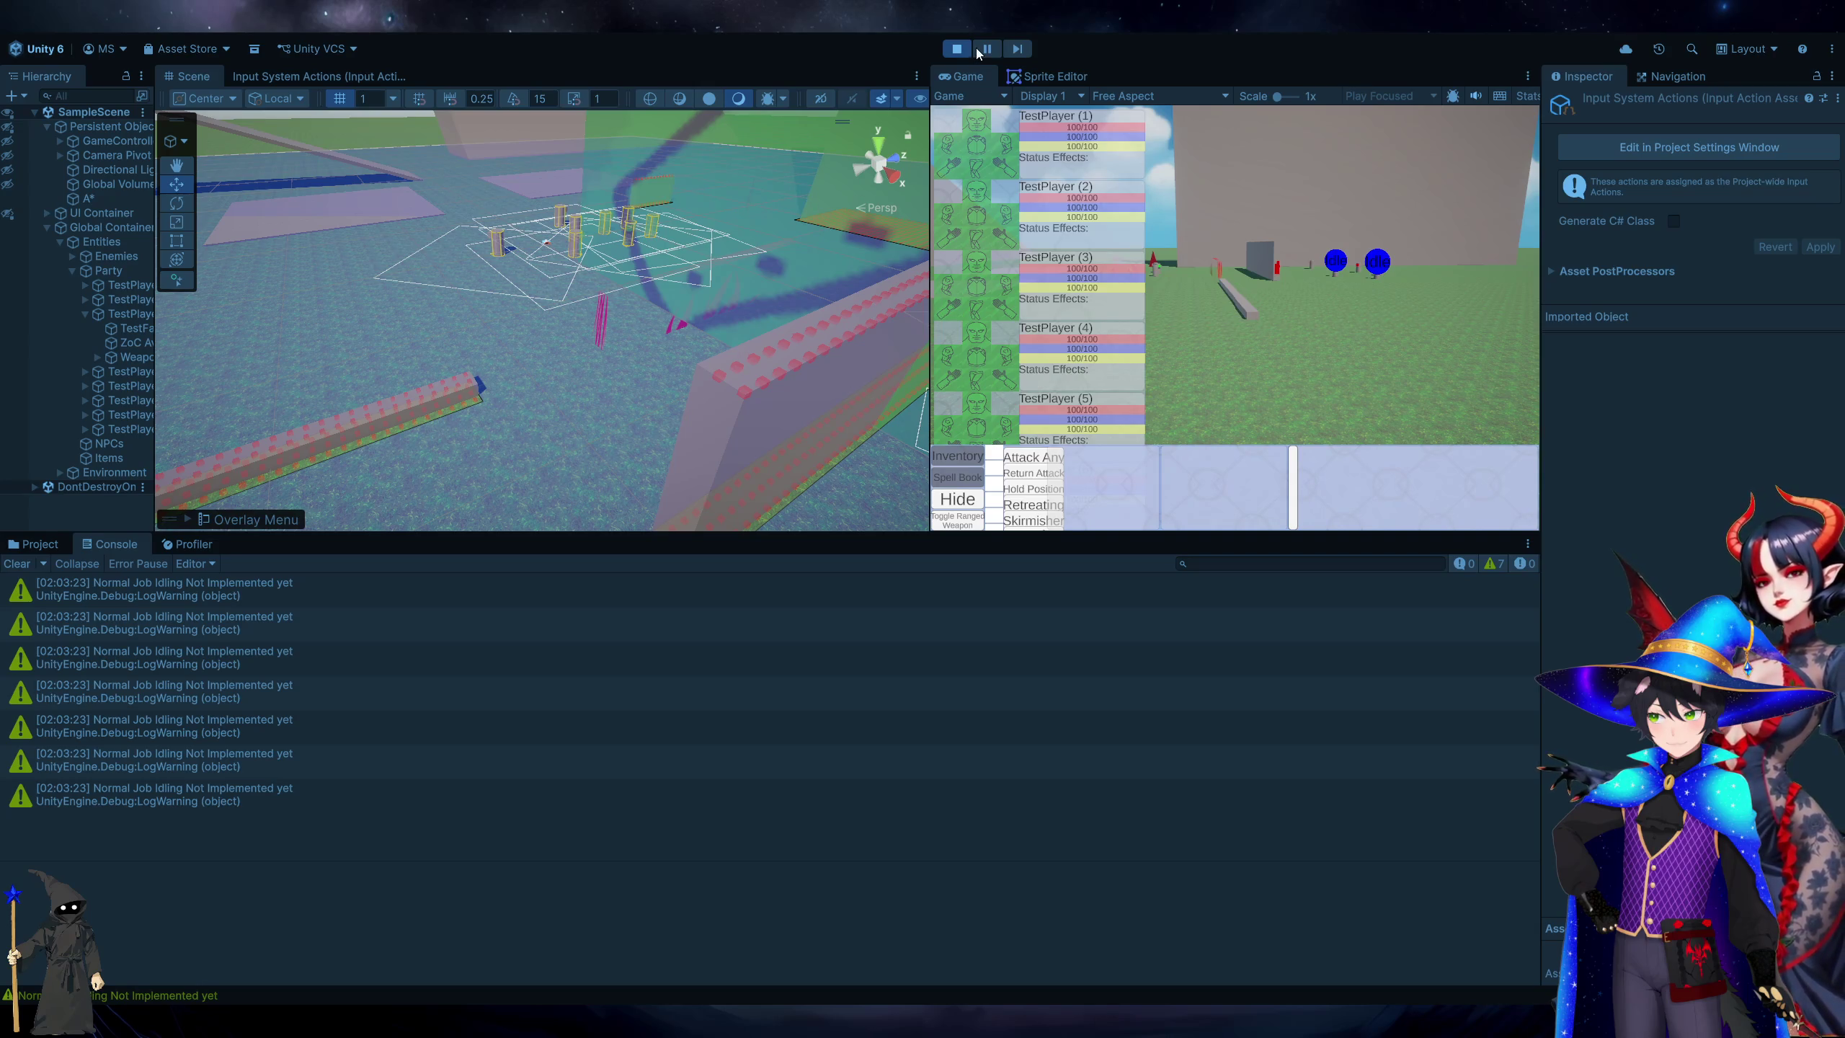
pyautogui.click(733, 724)
pyautogui.click(968, 50)
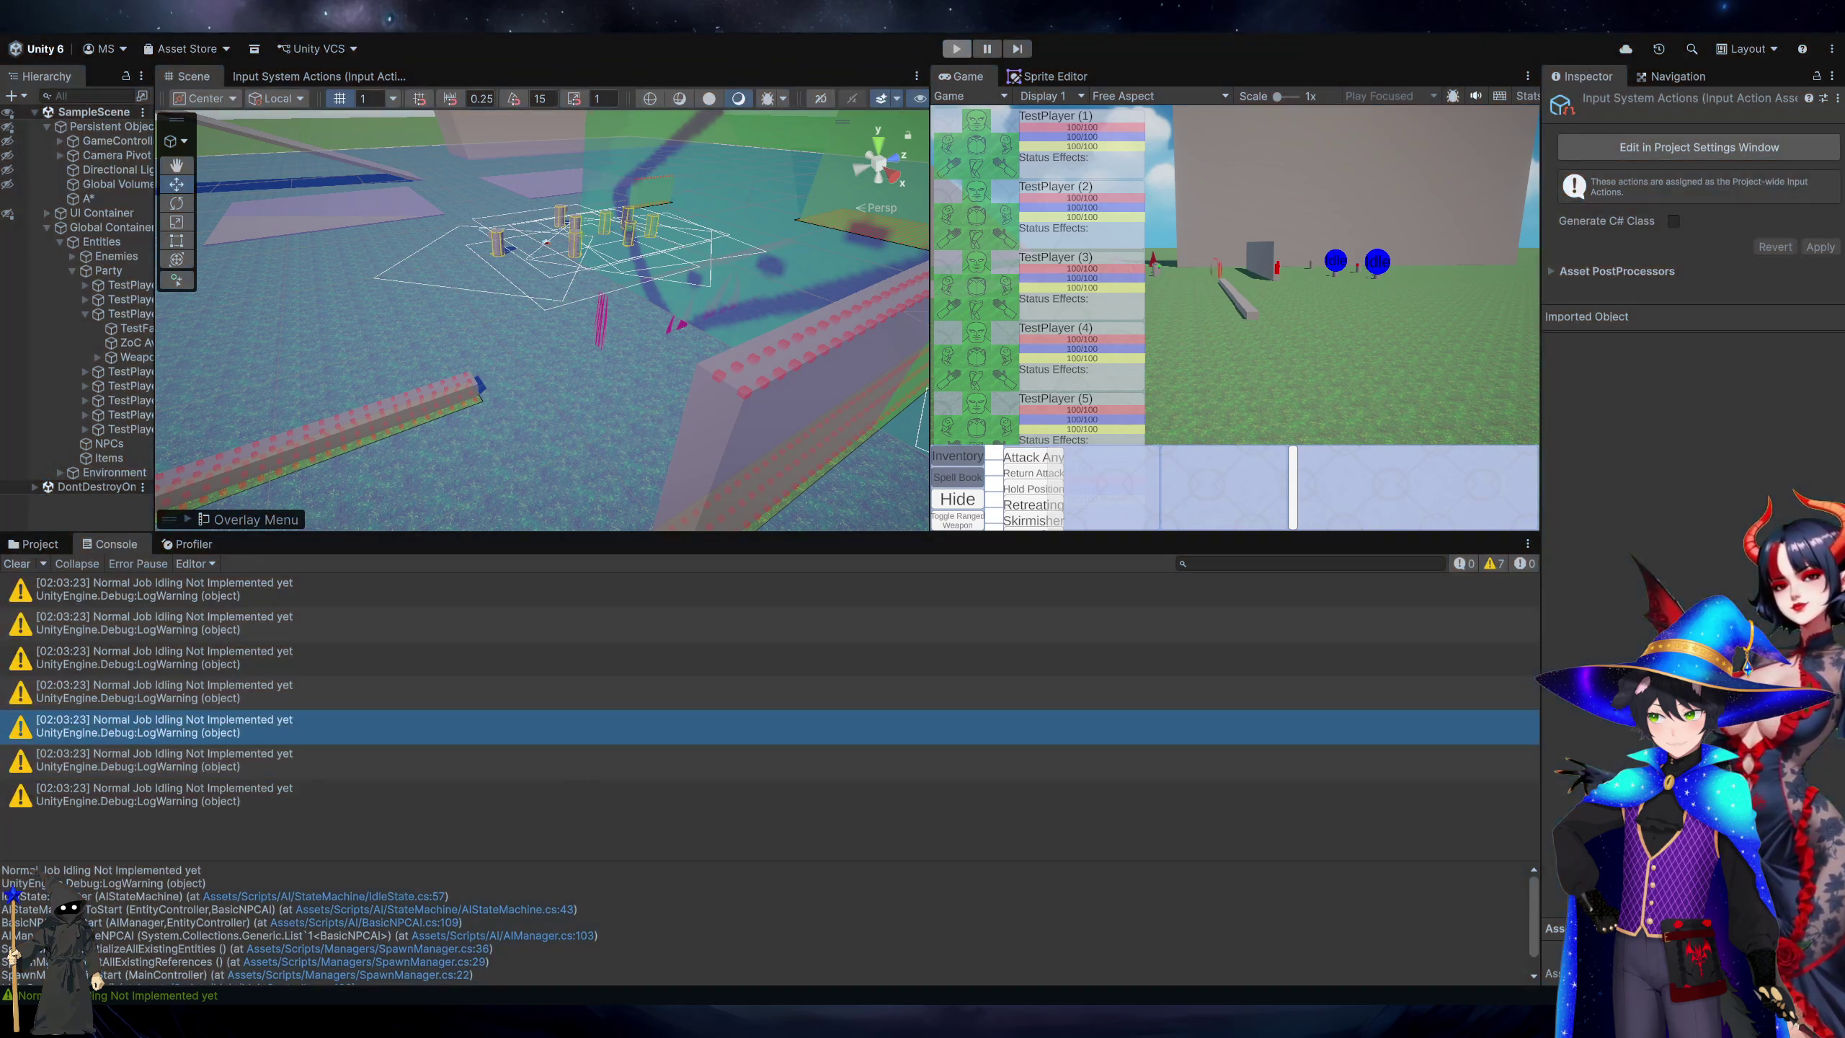
pyautogui.hotkey('alt', 'Tab')
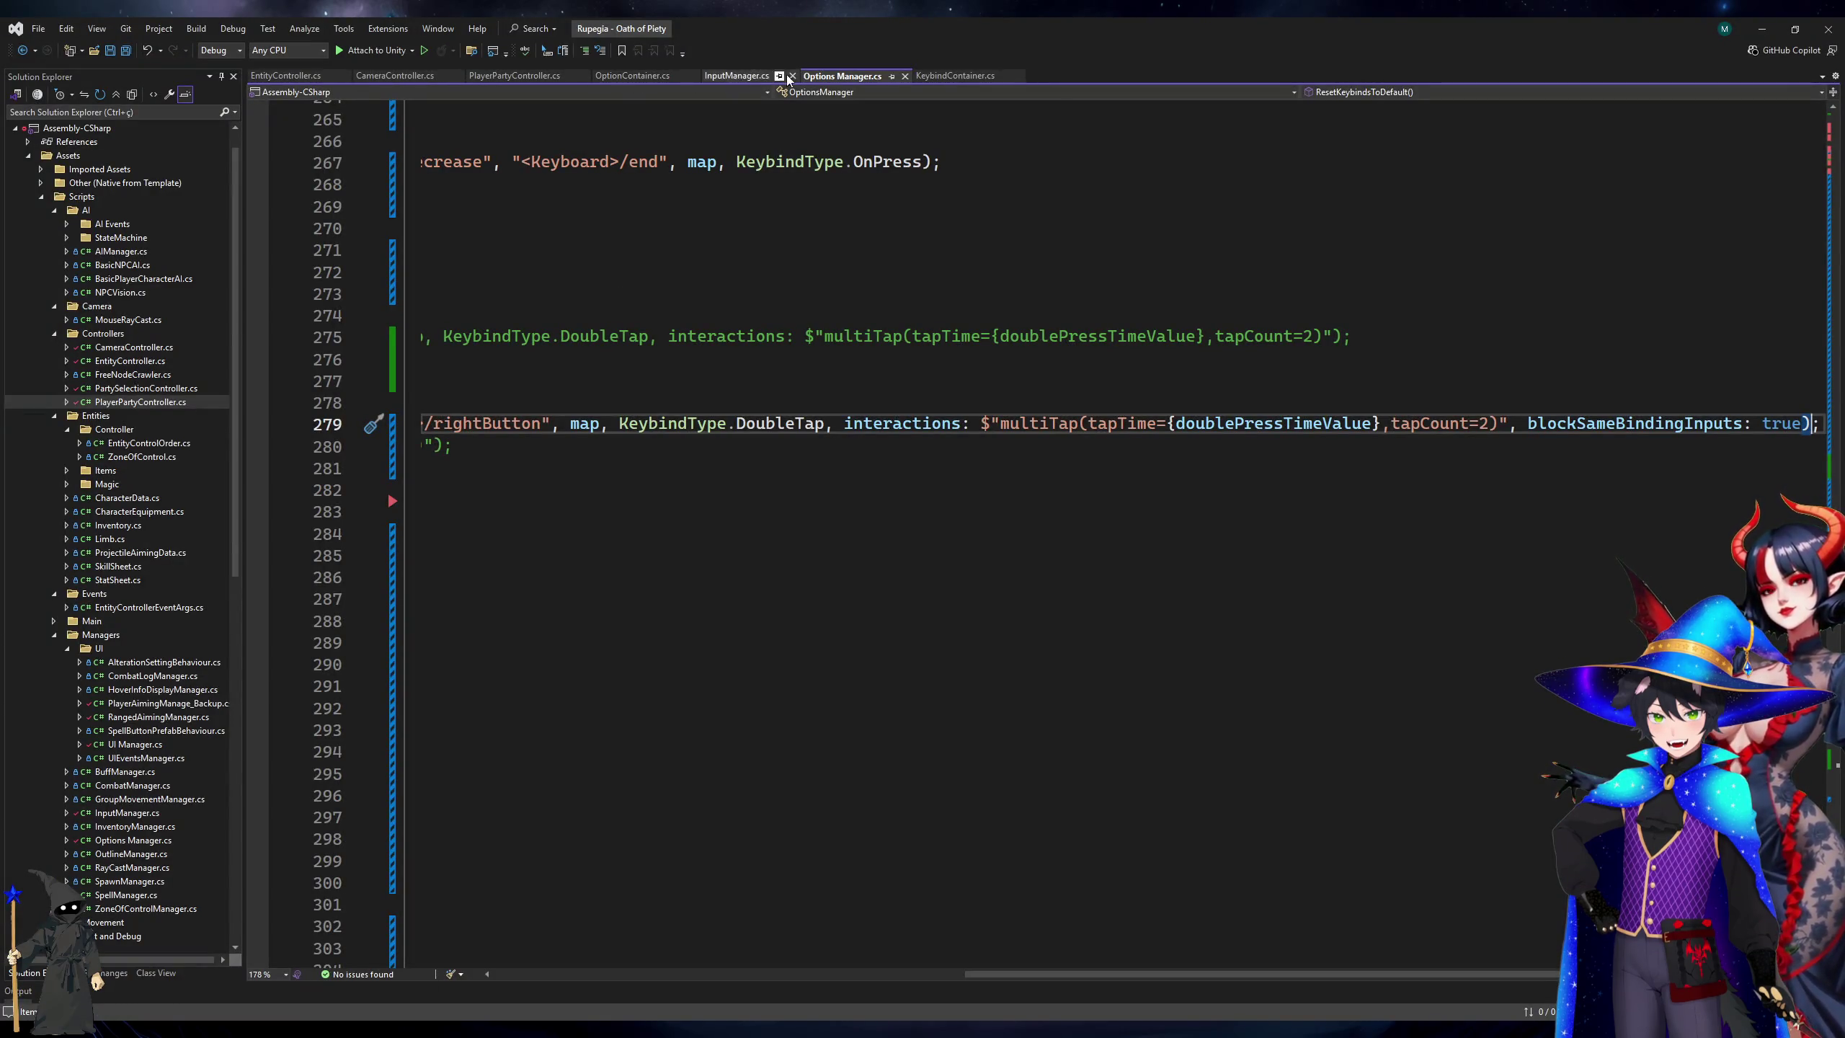
# Uncomment the per-action bindings Debug.Log on line 71 of ResetKeybindsToDefault, then minimize Visual Studio.
pyautogui.press('Home')
pyautogui.scroll(20, 647, 578)
pyautogui.scroll(20, 647, 578)
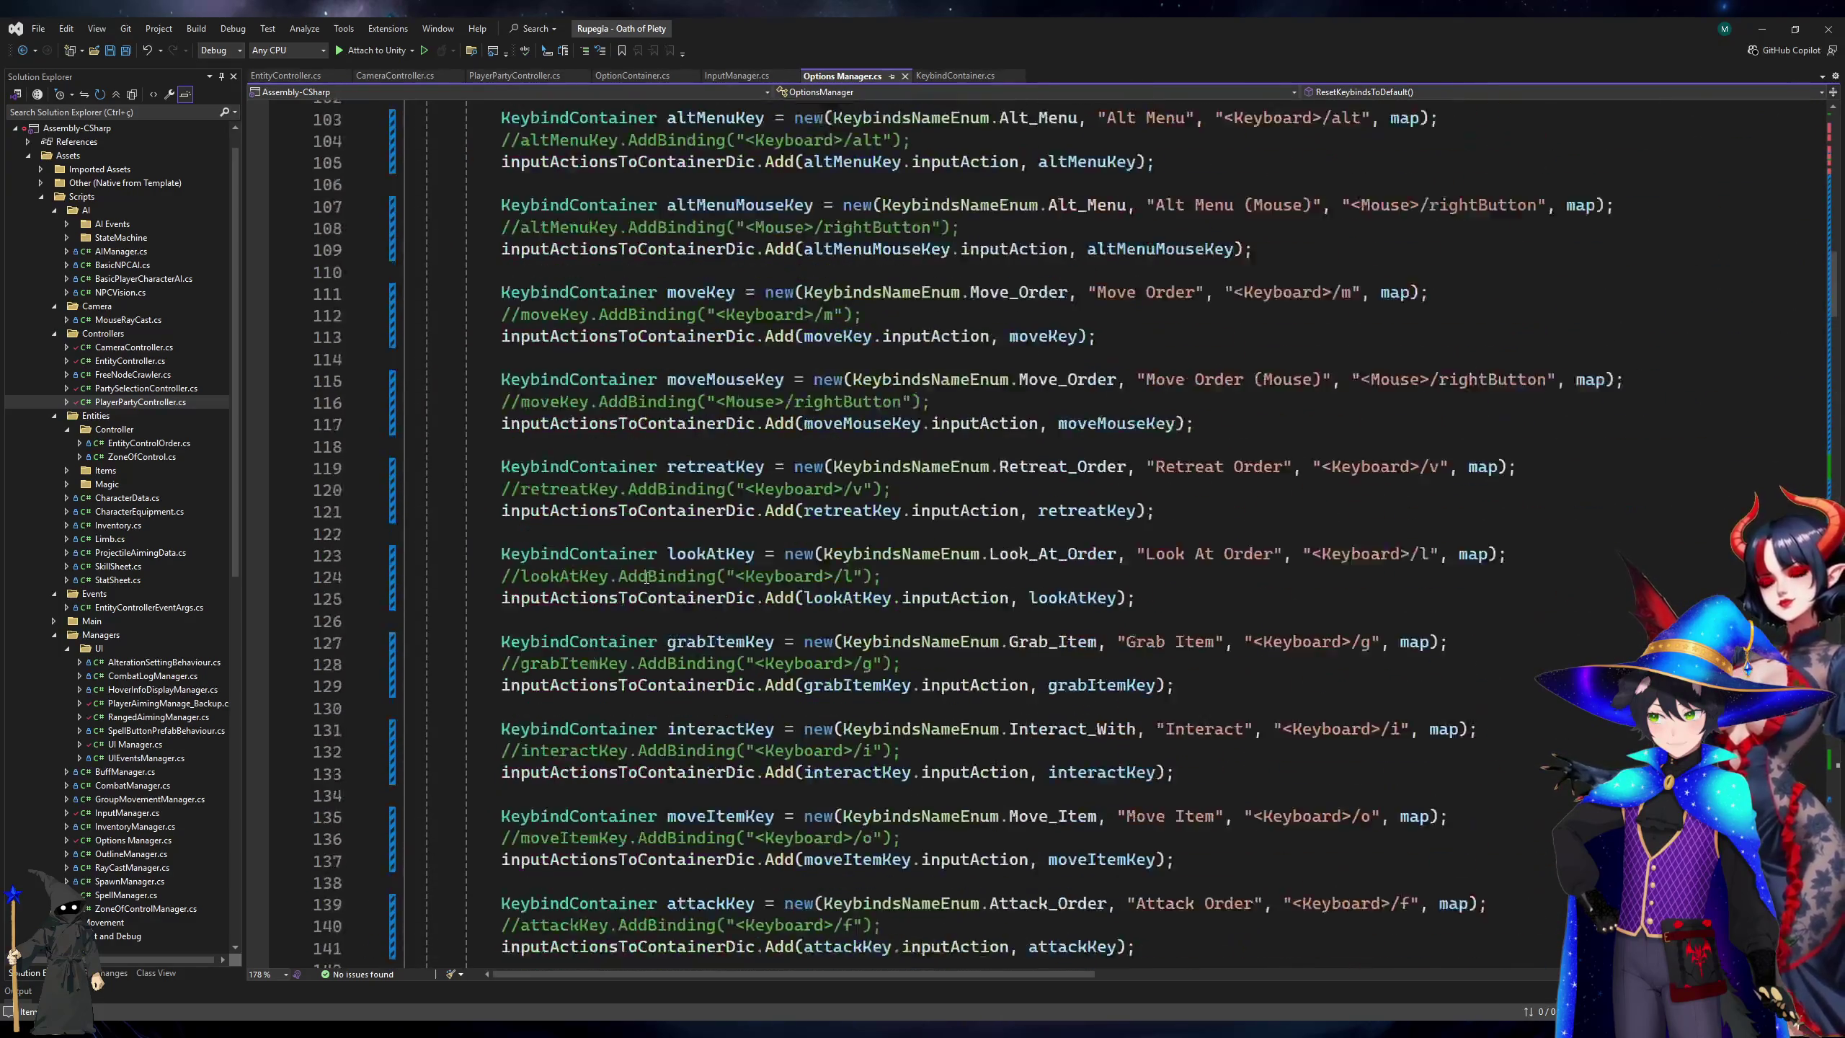
pyautogui.click(734, 535)
pyautogui.hotkey('ctrl', 'k')
pyautogui.hotkey('ctrl', 'u')
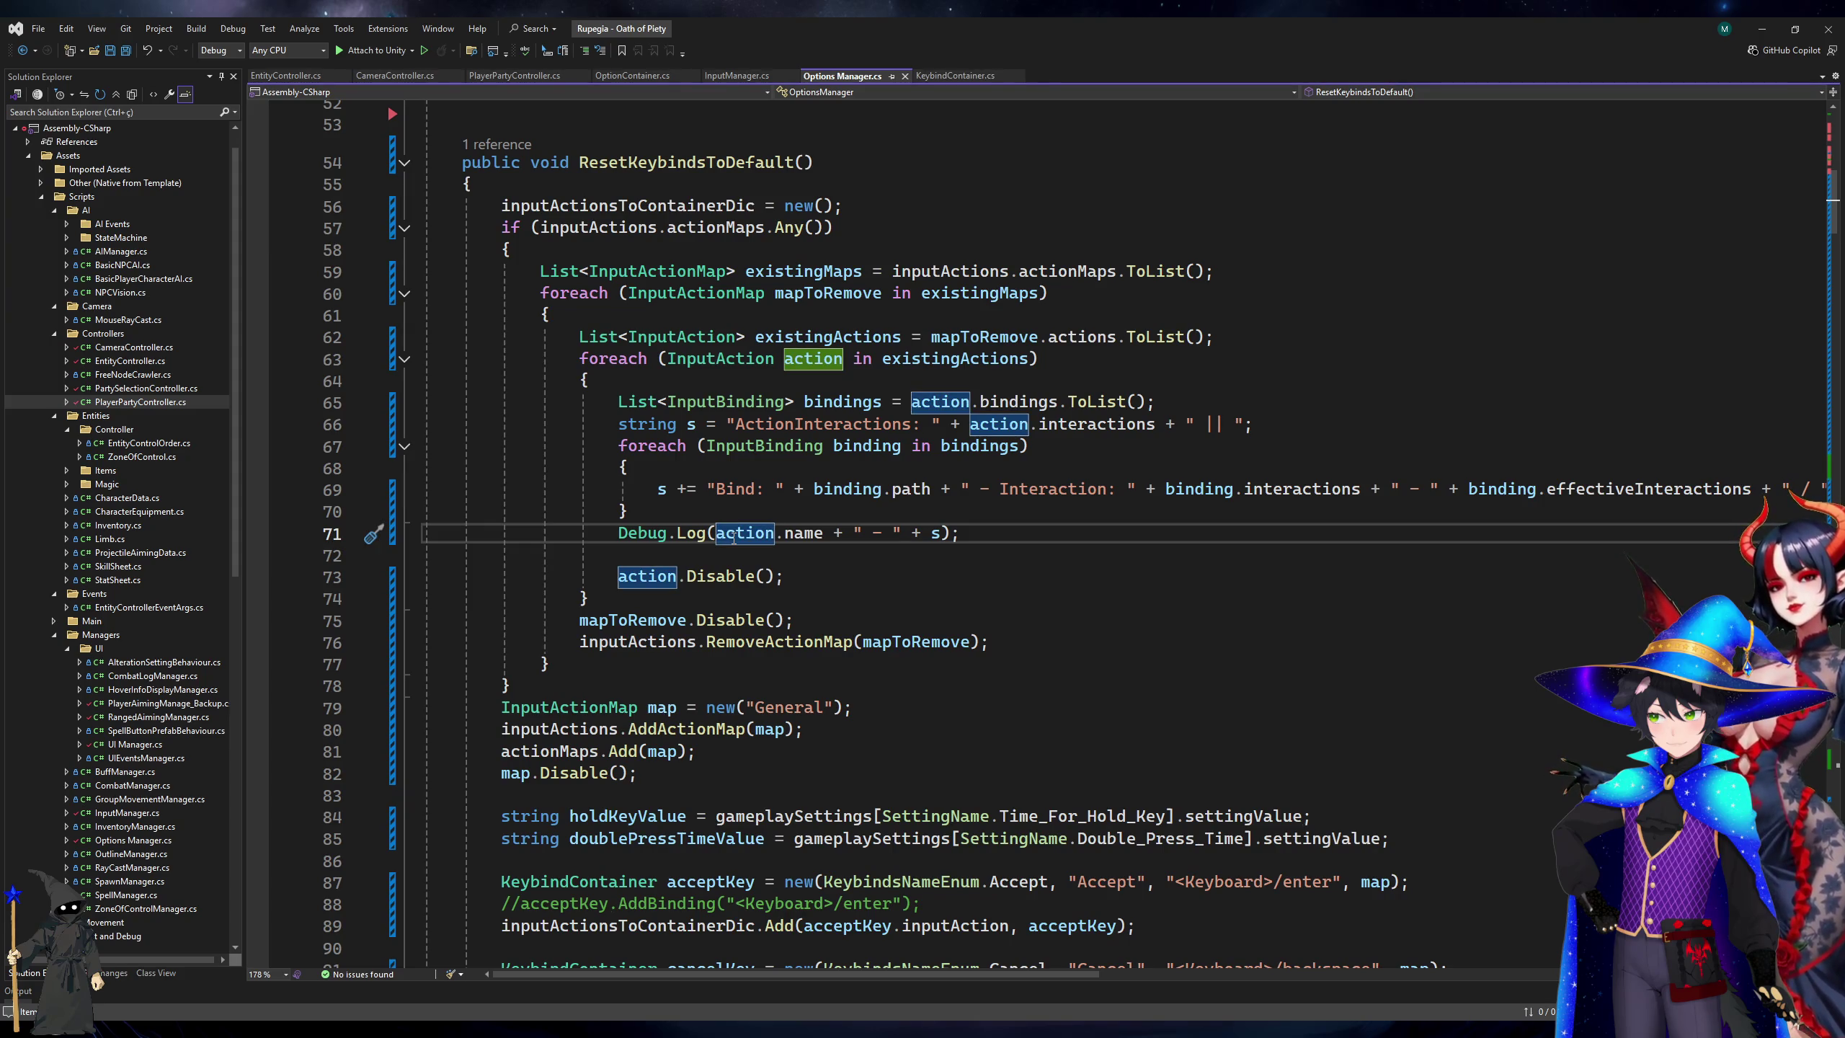
pyautogui.click(1756, 27)
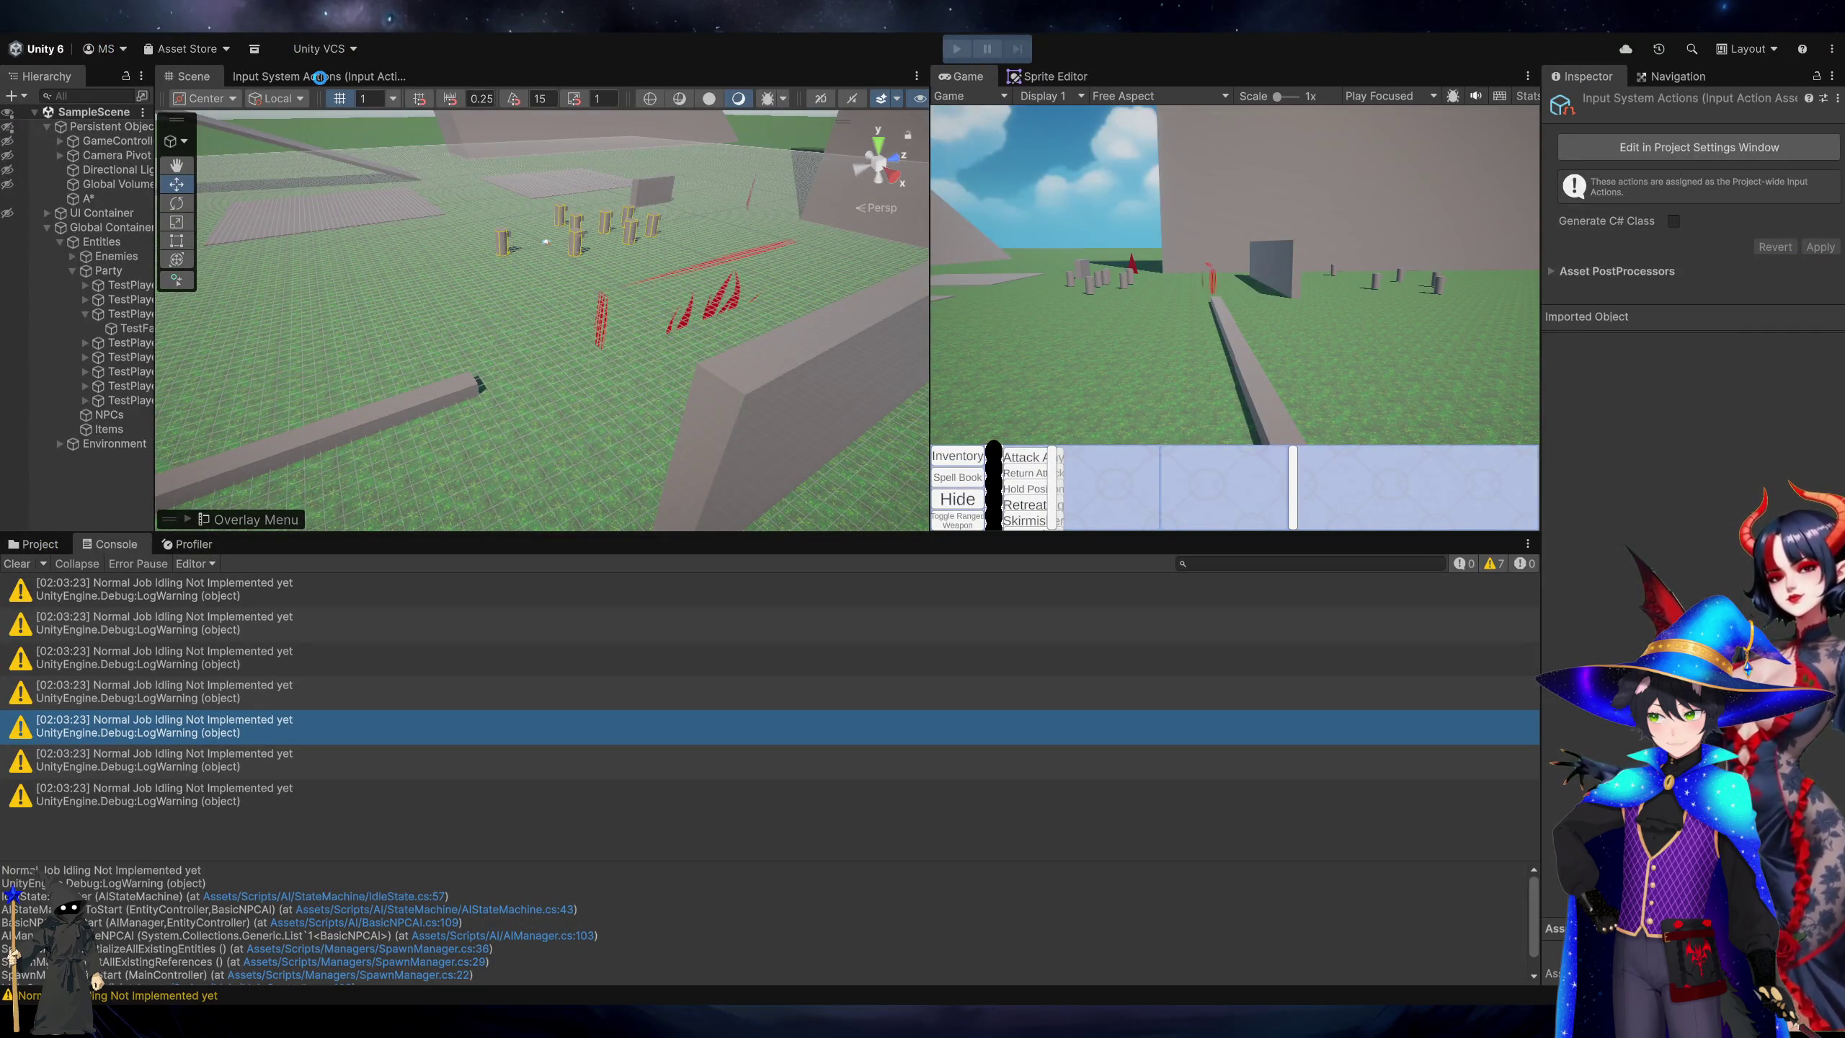
pyautogui.hotkey('alt', 'Tab')
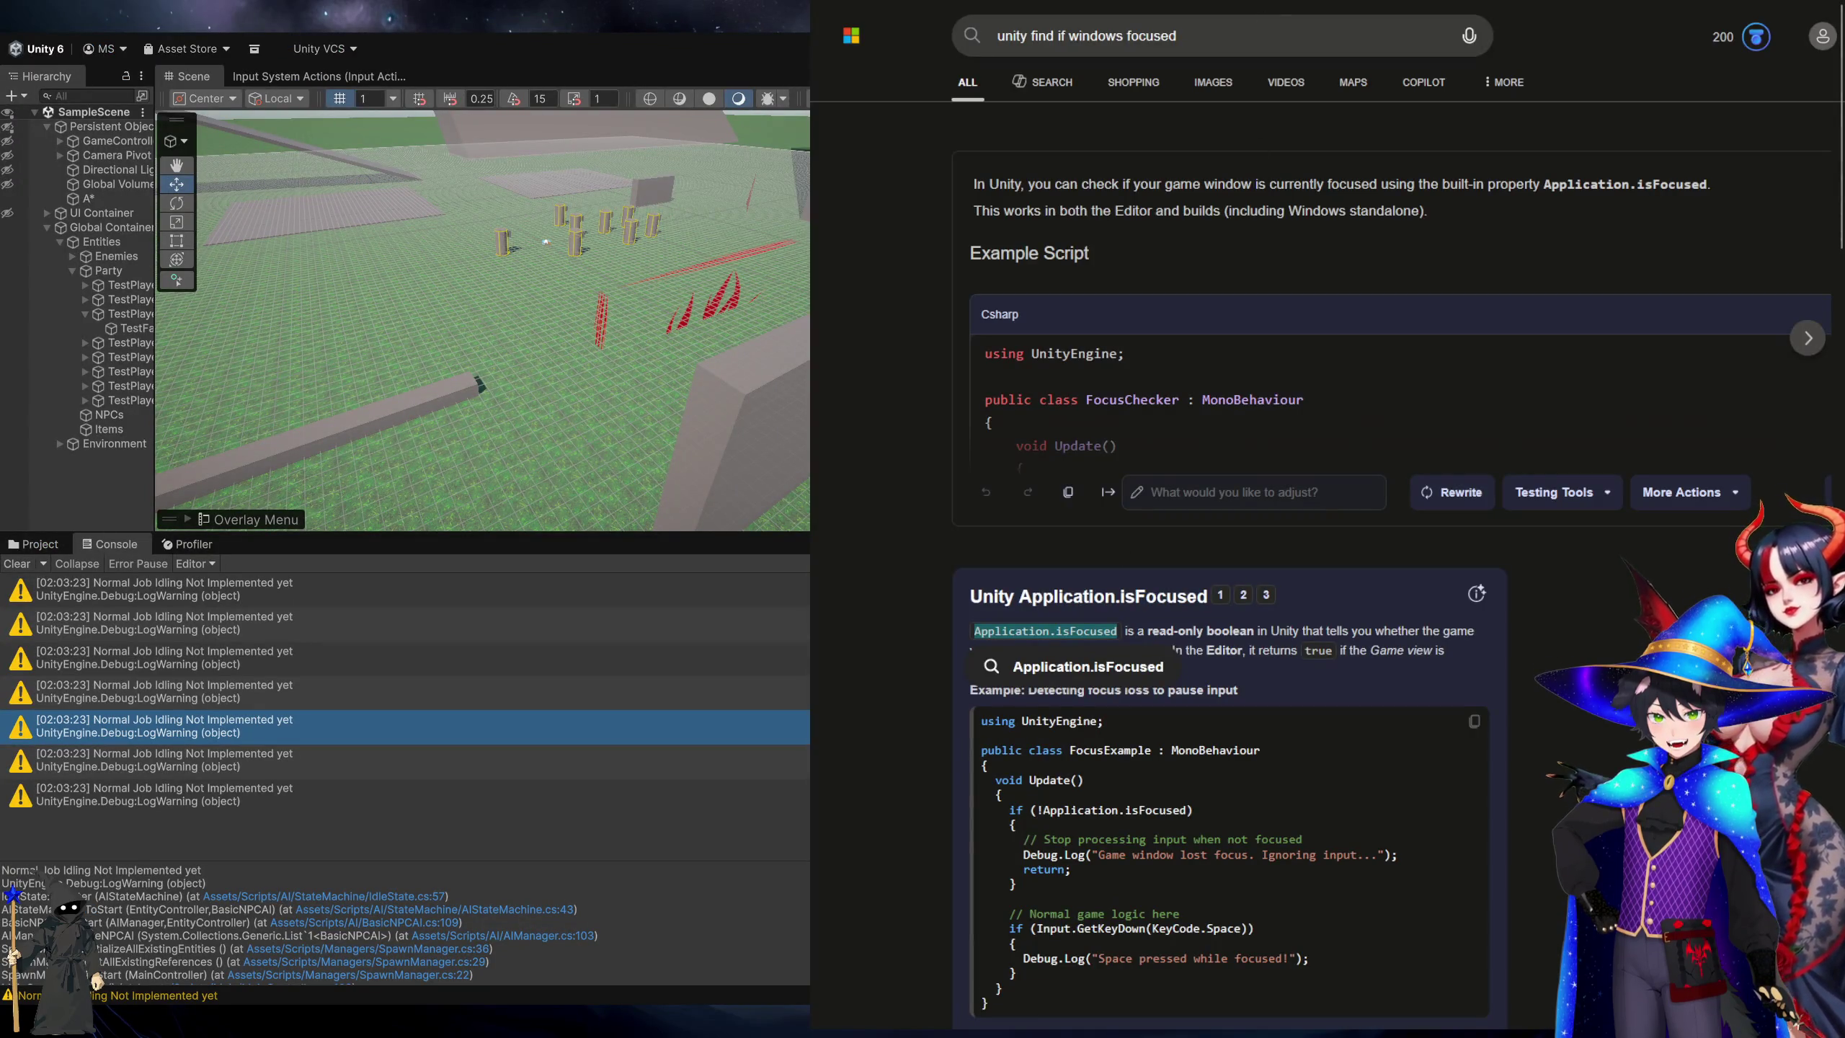
# Read the browser results on window focus, double-click events, hold-release input and binding double-click.
pyautogui.scroll(-3, 1259, 4)
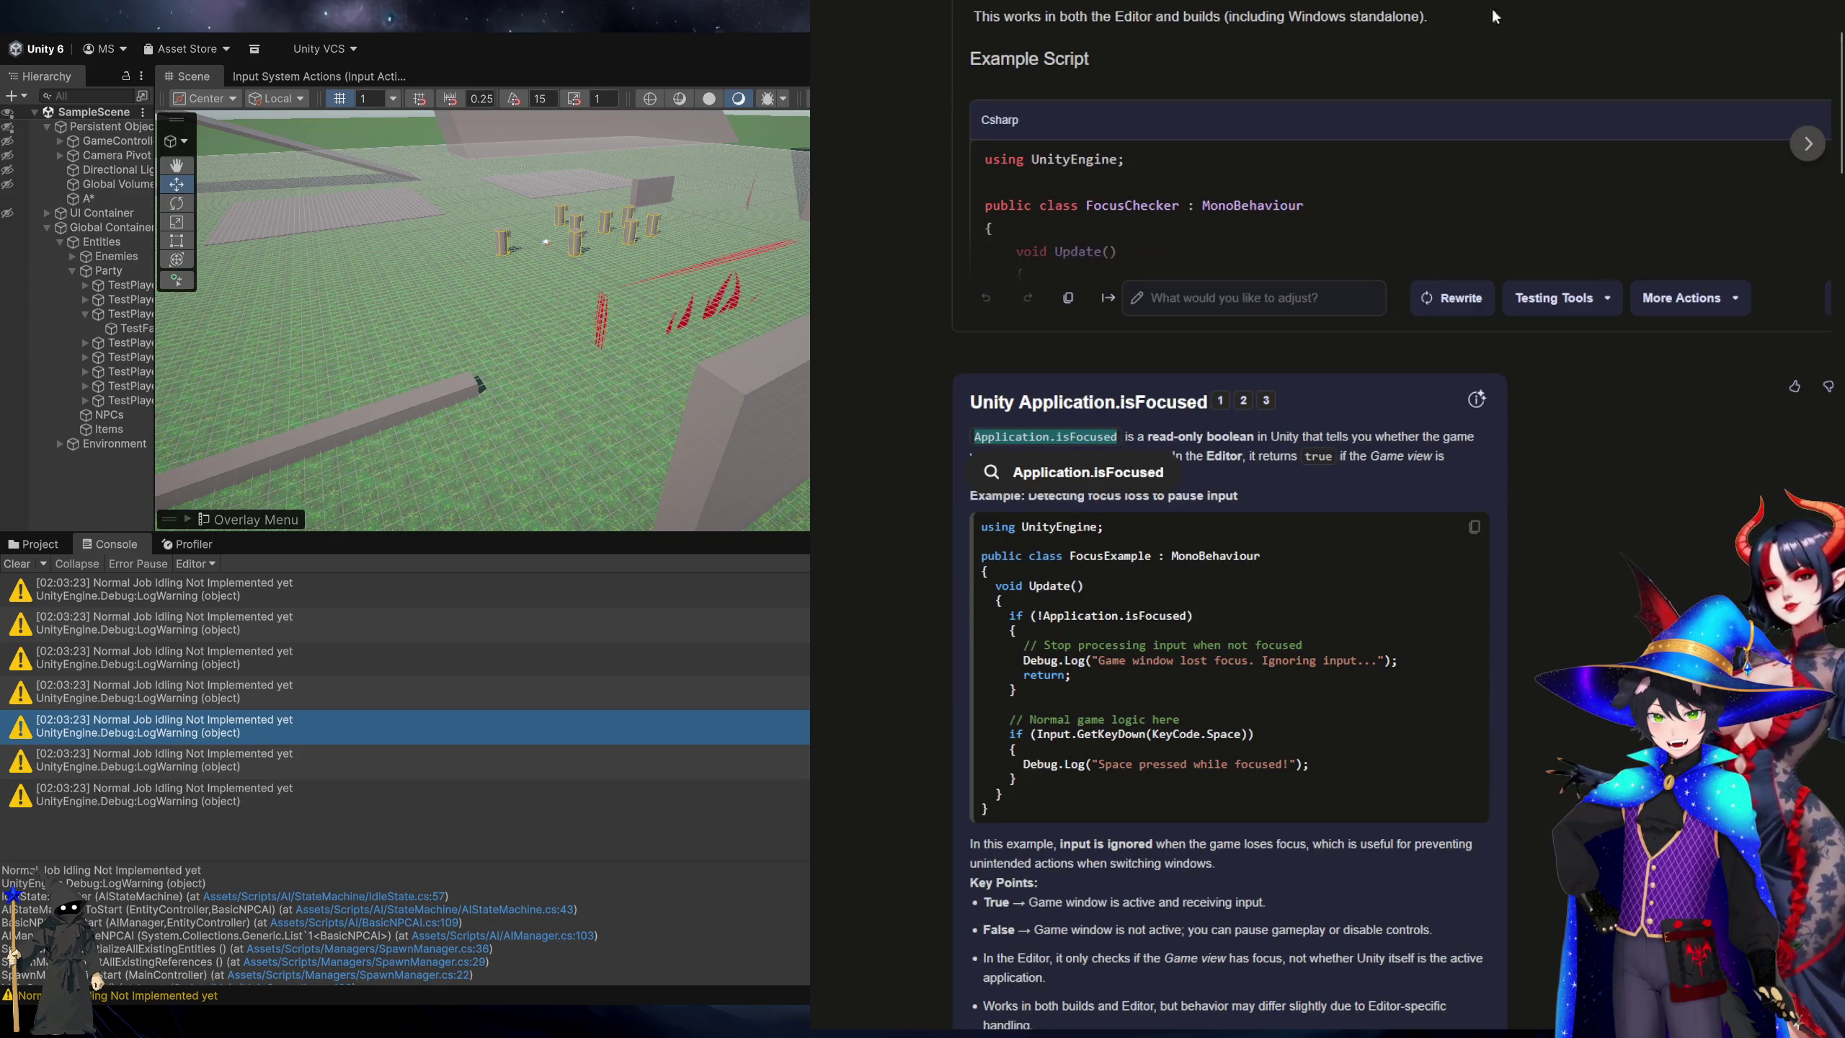
pyautogui.hotkey('ctrl', 'Tab')
pyautogui.hotkey('ctrl', 'Tab')
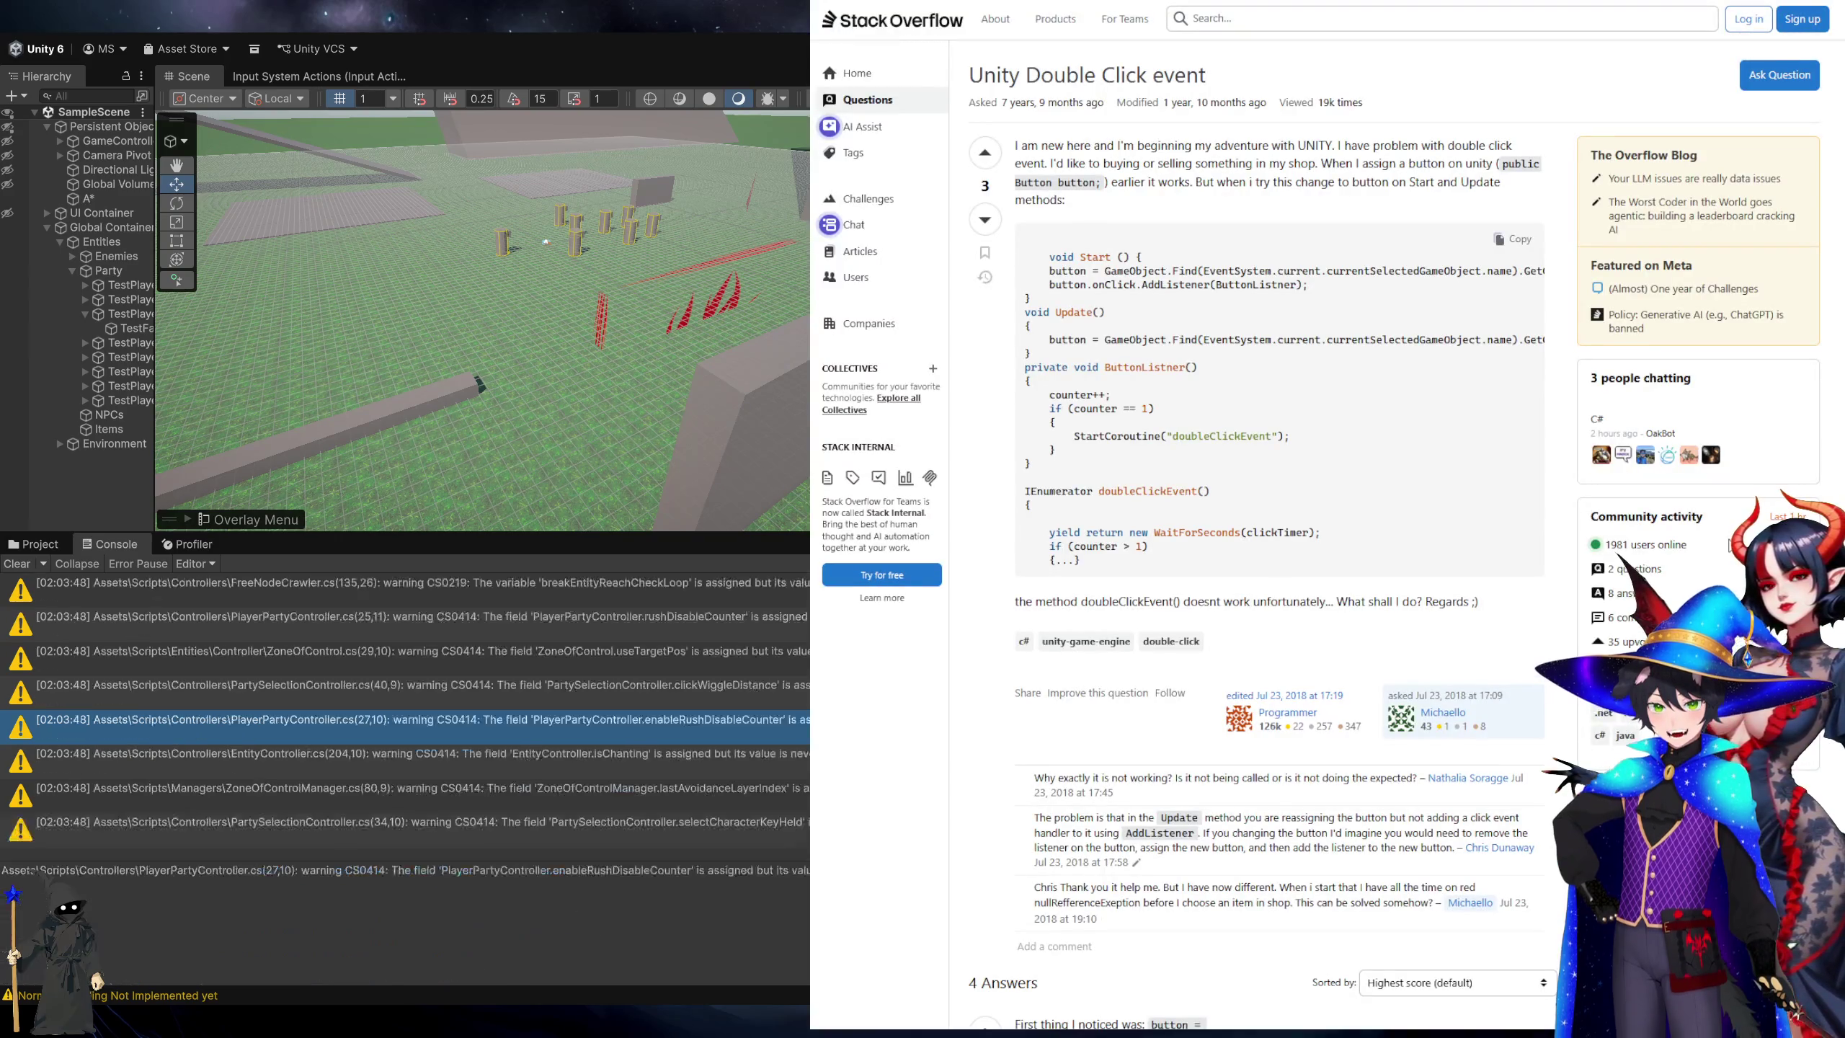
pyautogui.hotkey('ctrl', 'Tab')
pyautogui.hotkey('alt', 'Tab')
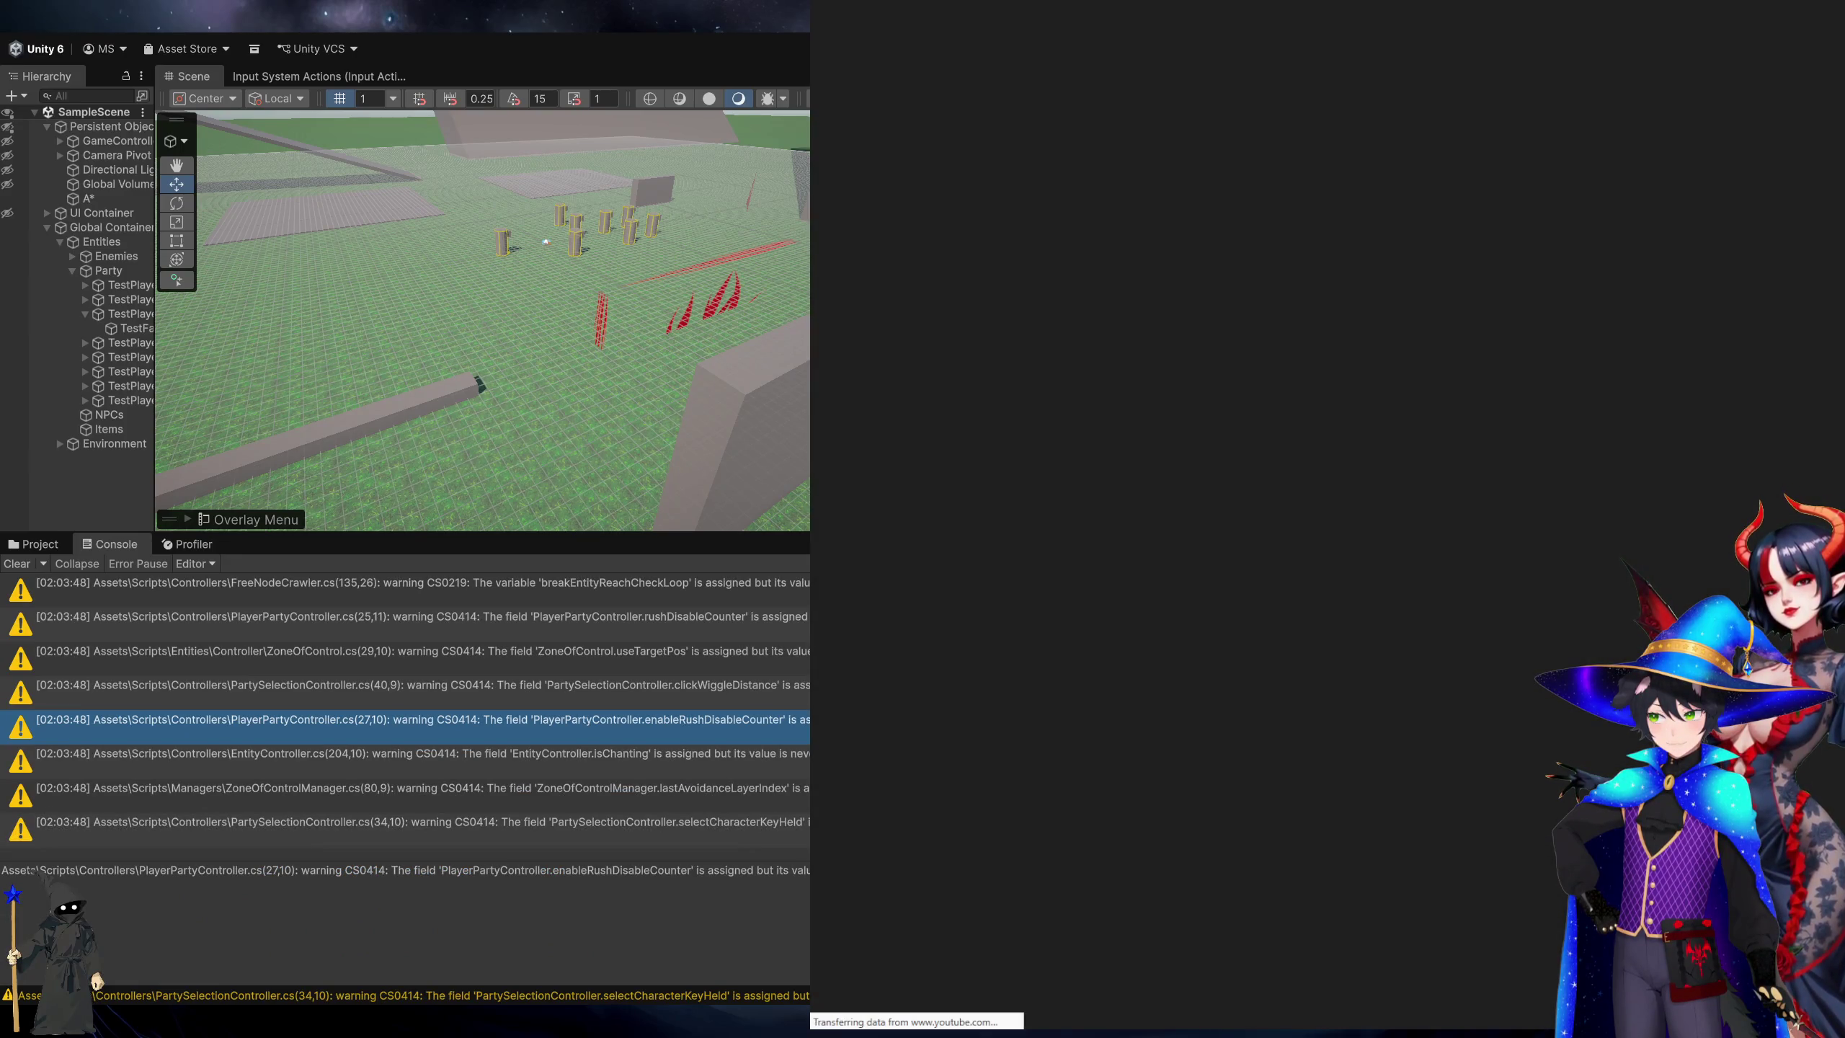
pyautogui.hotkey('alt', 'Tab')
pyautogui.hotkey('ctrl', 'Tab')
pyautogui.hotkey('ctrl', 'Tab')
pyautogui.hotkey('ctrl', 'Tab')
pyautogui.hotkey('ctrl', 'Tab')
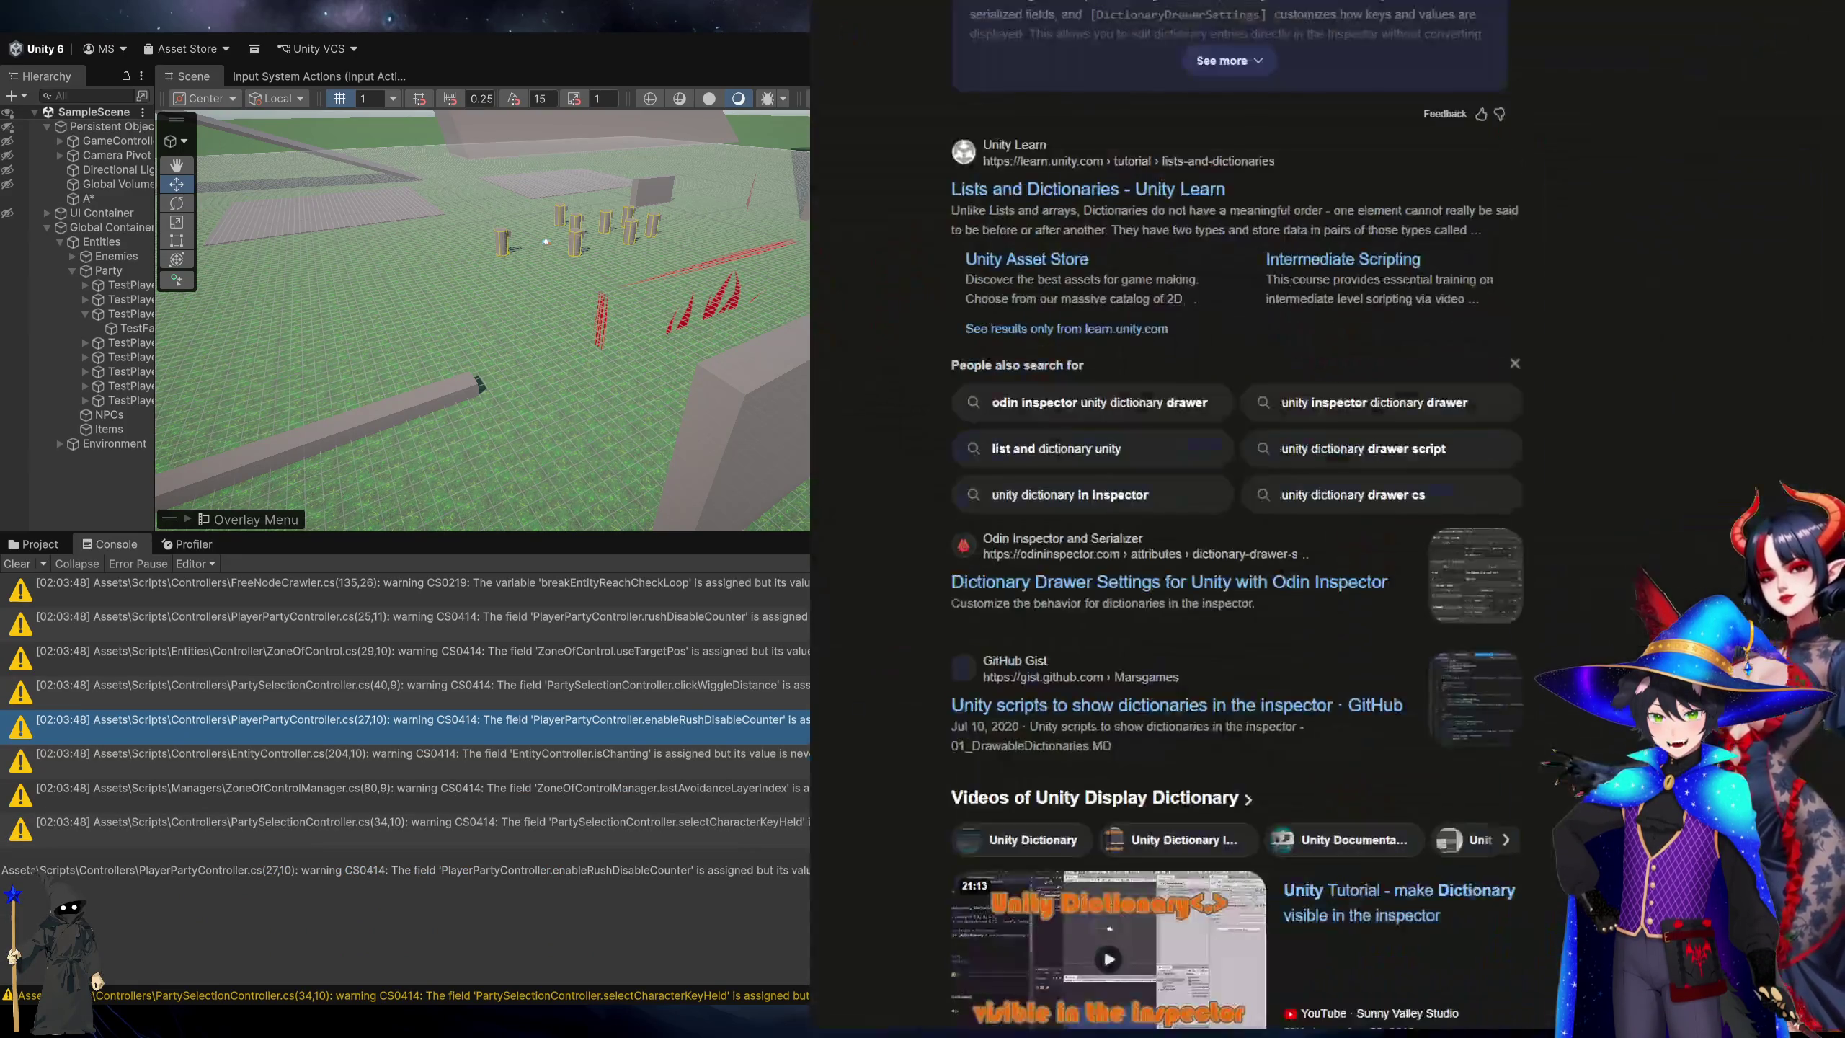
# Play the 'More Video Game Crime Jazz!' YouTube video and return to Unity running the game.
pyautogui.hotkey('ctrl', 'Tab')
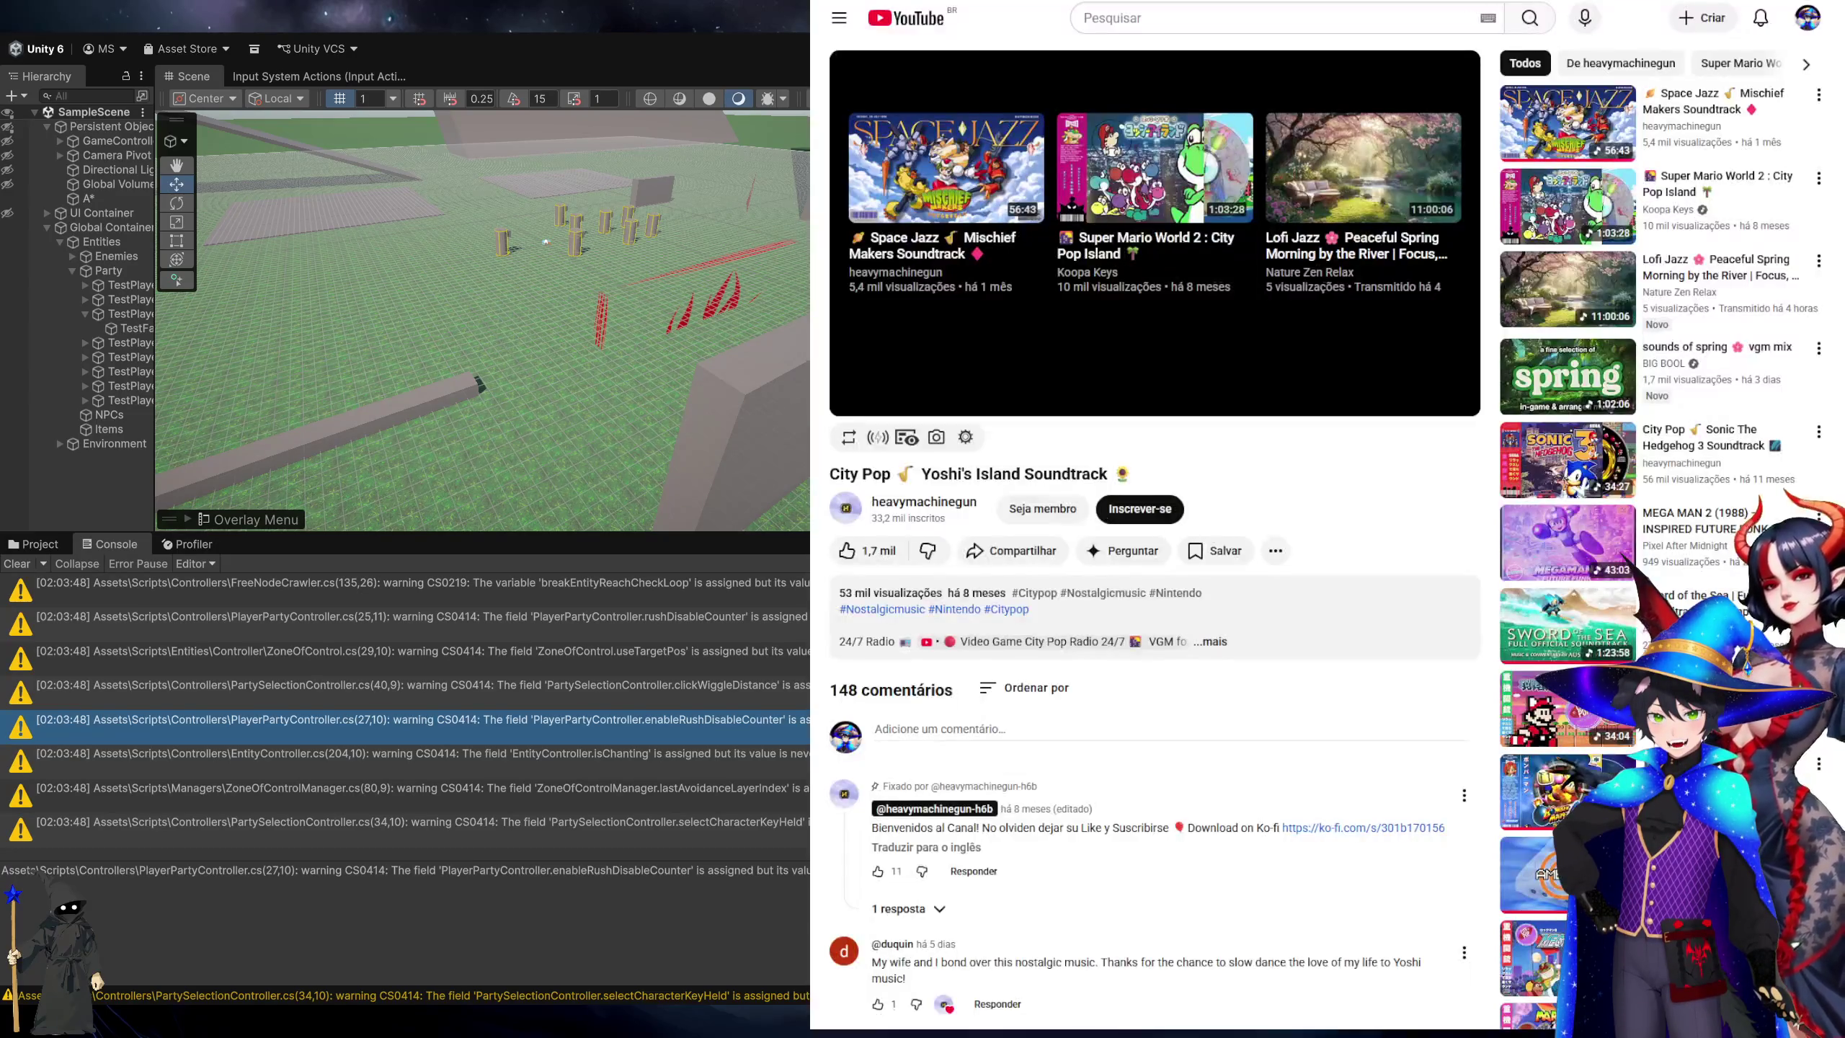
pyautogui.hotkey('ctrl', 'Tab')
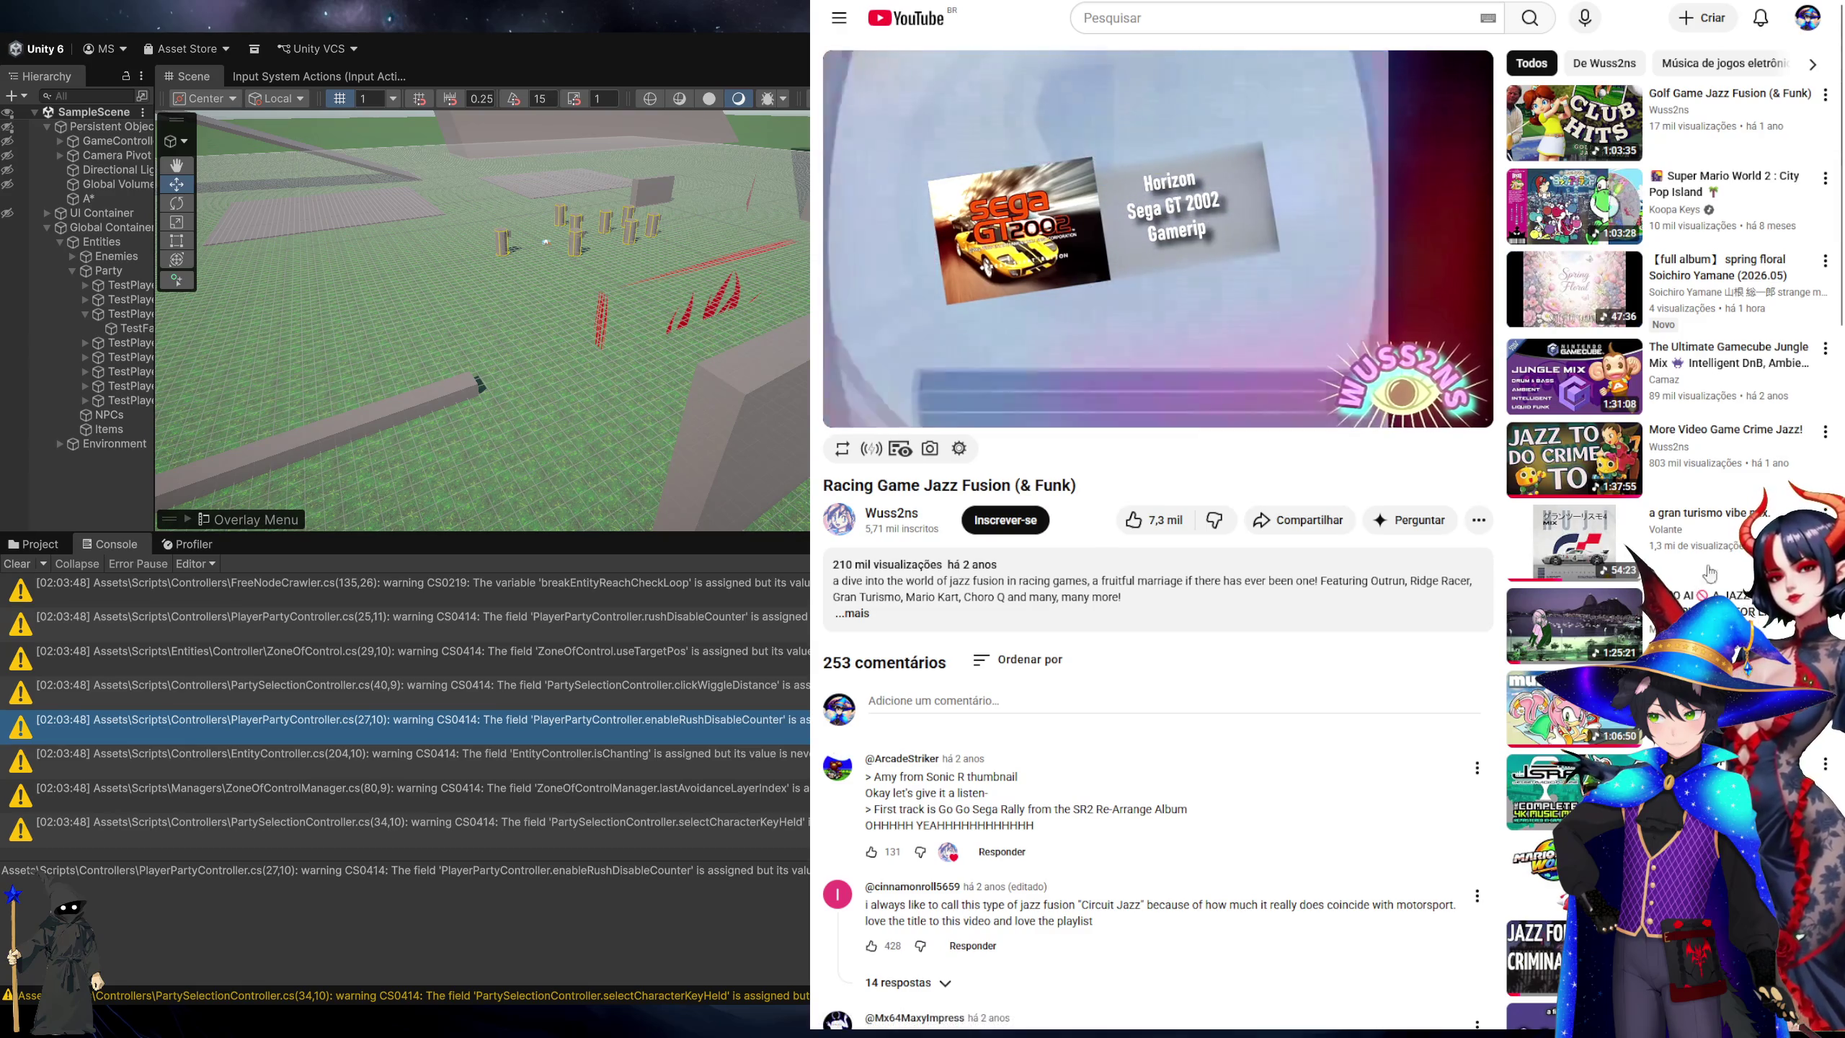
pyautogui.click(1726, 430)
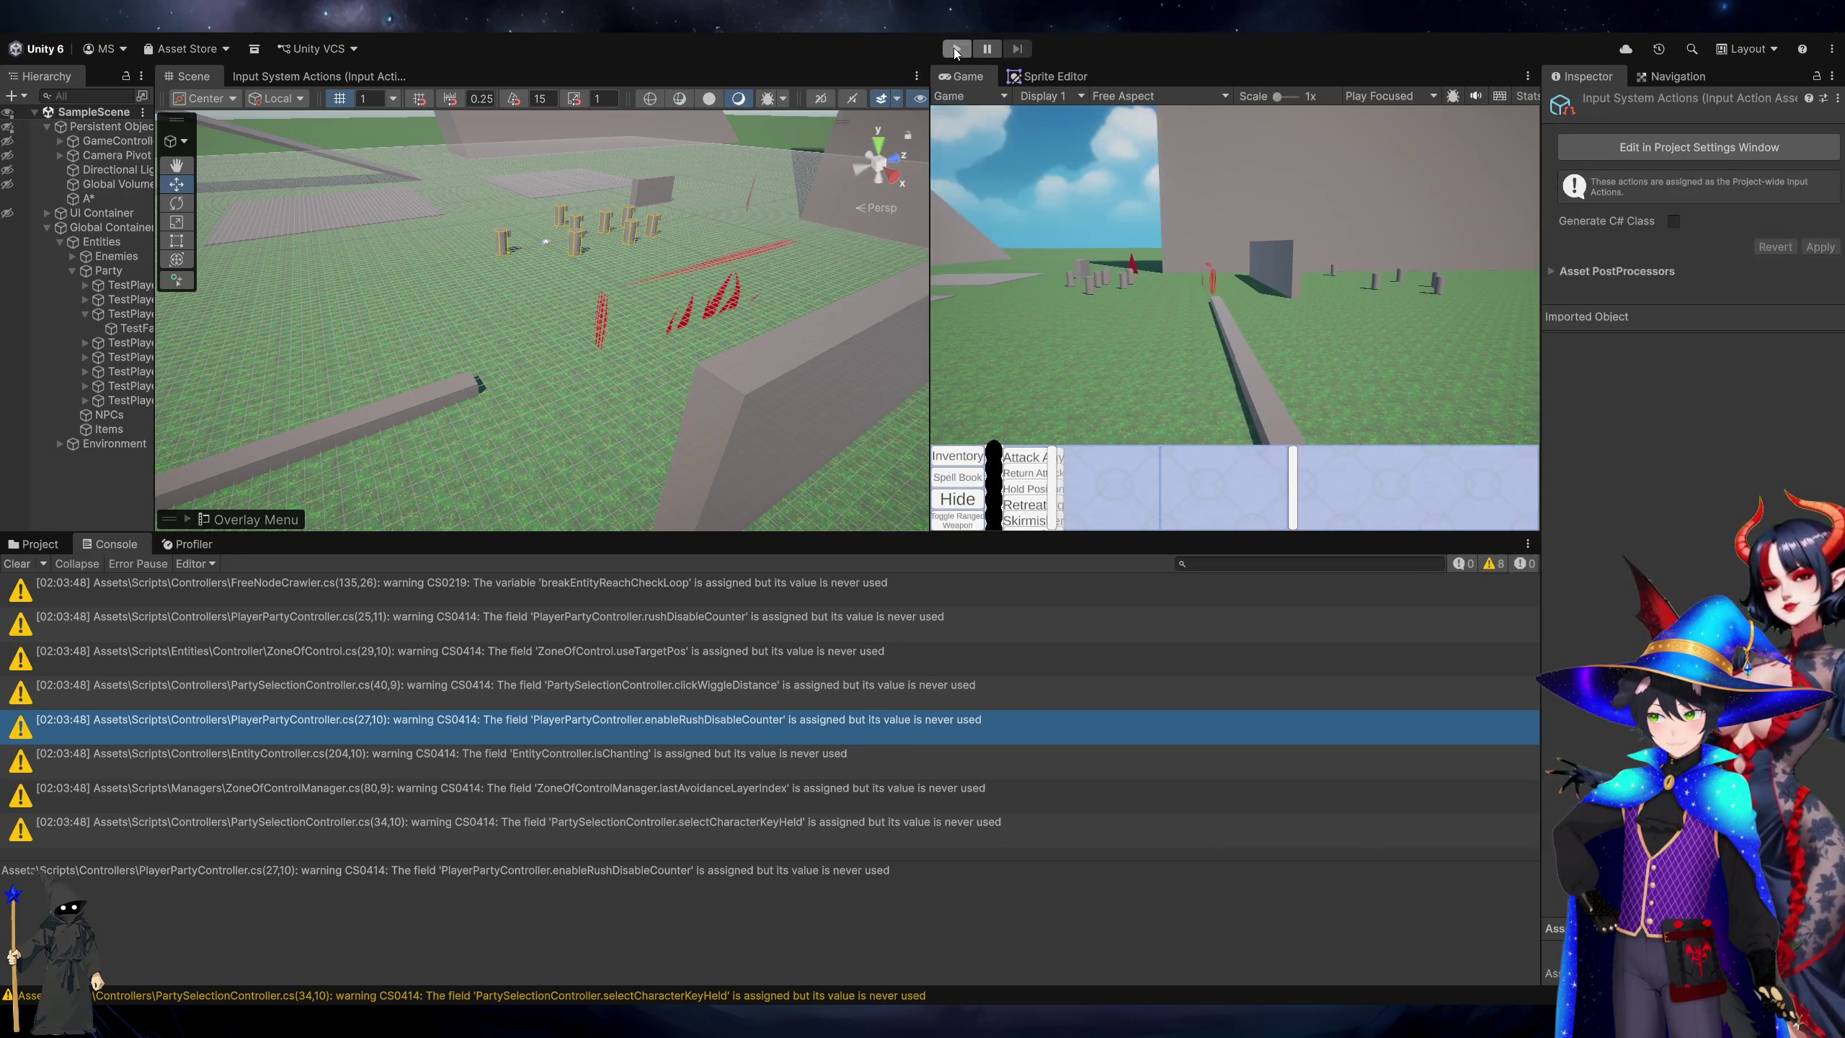
pyautogui.click(586, 656)
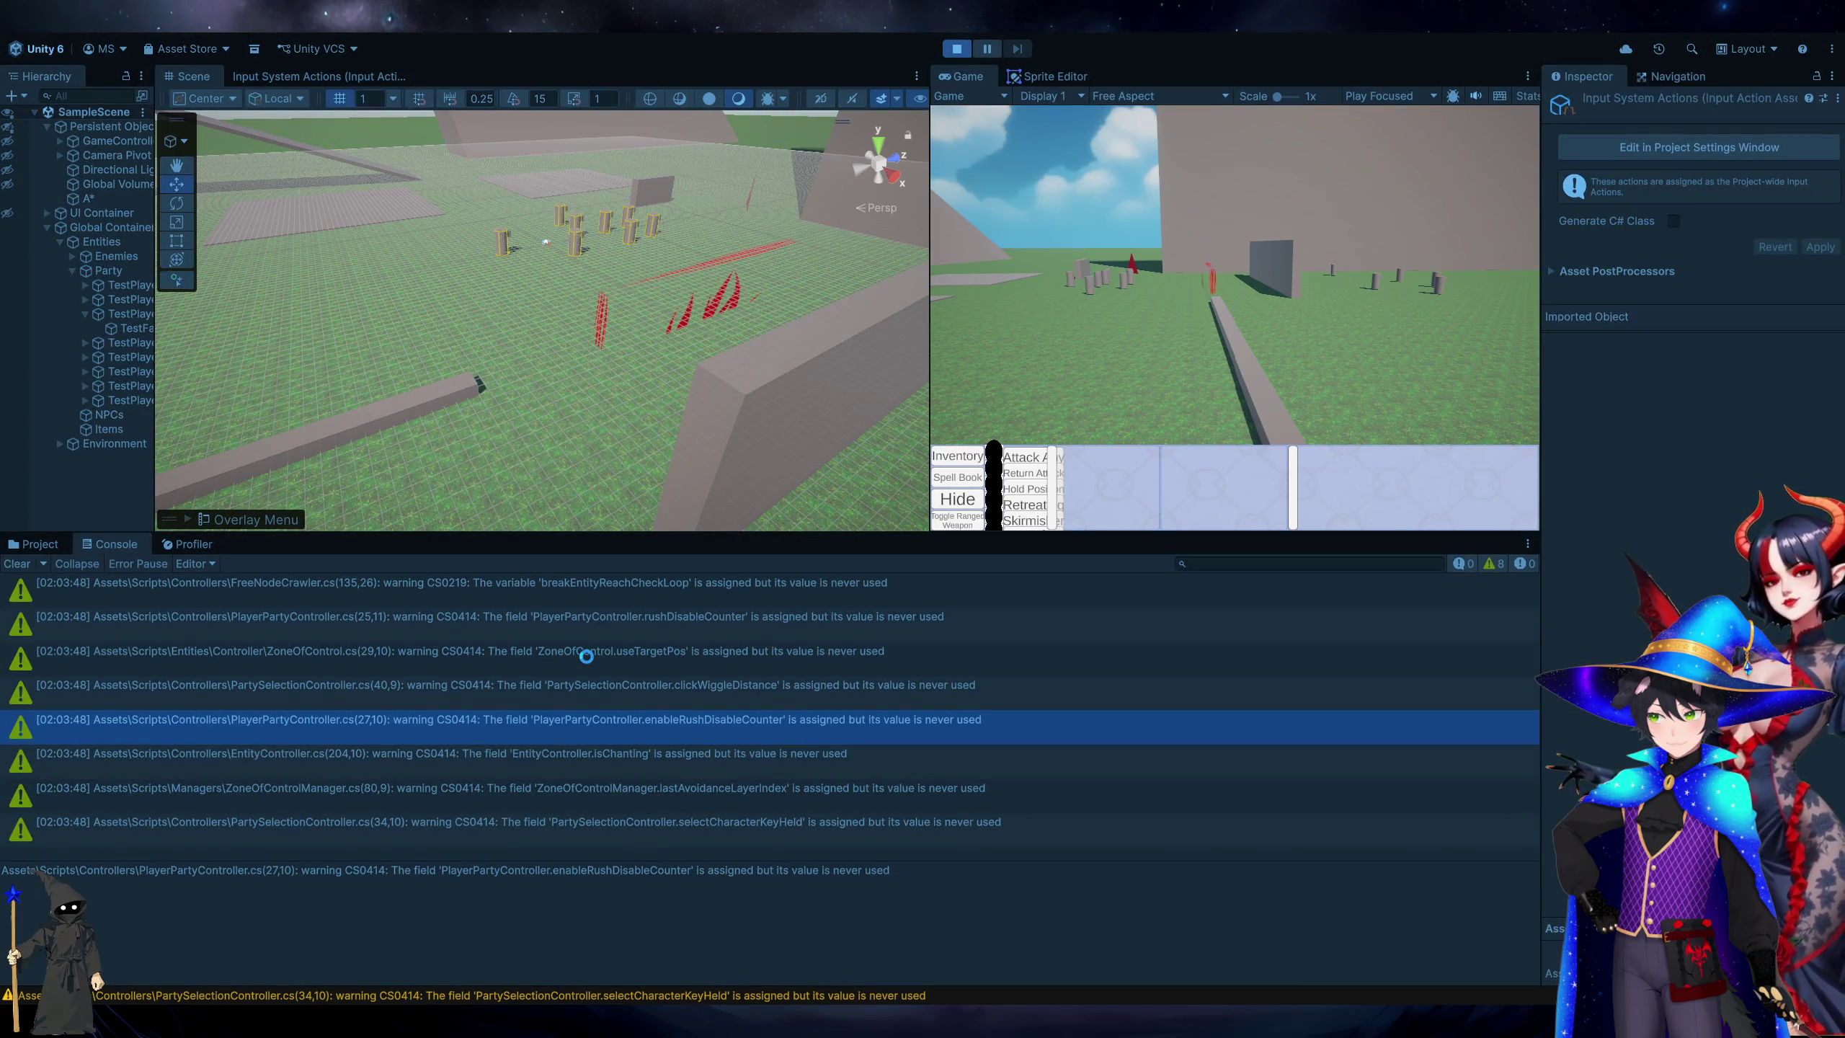
pyautogui.hotkey('alt', 'Tab')
pyautogui.hotkey('alt', 'Tab')
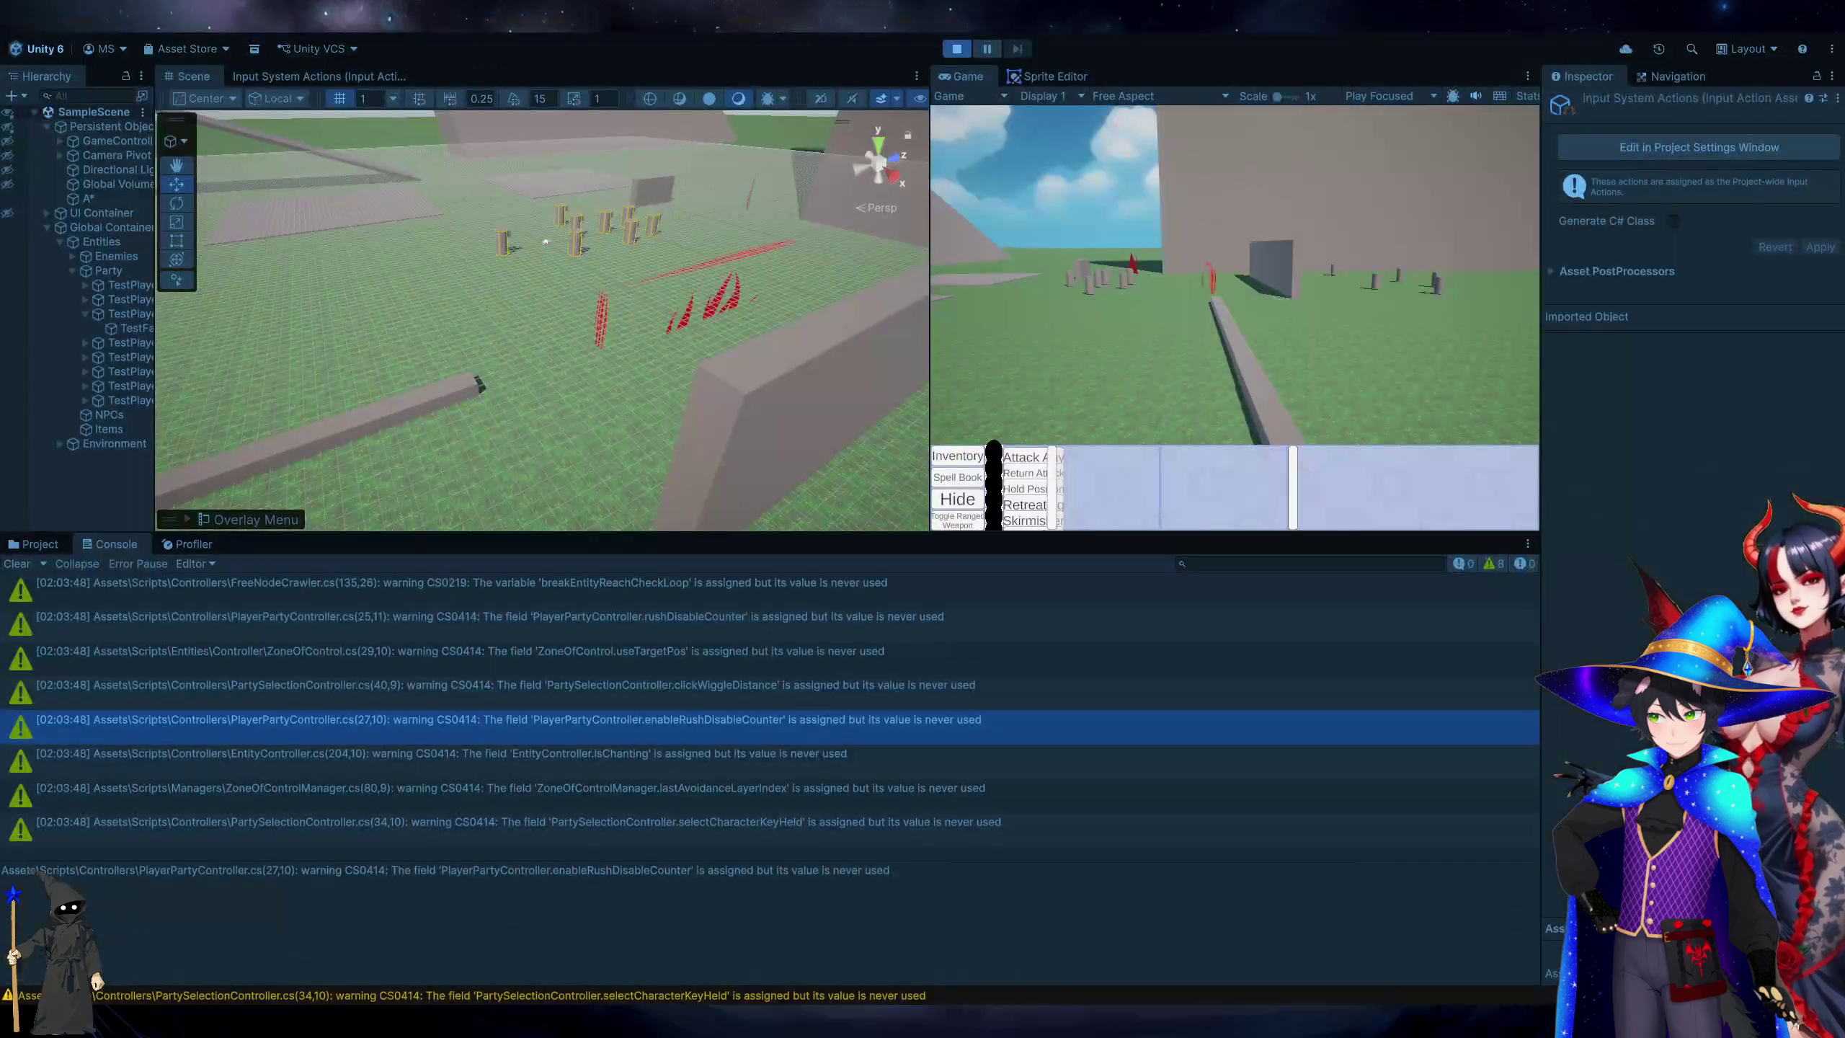
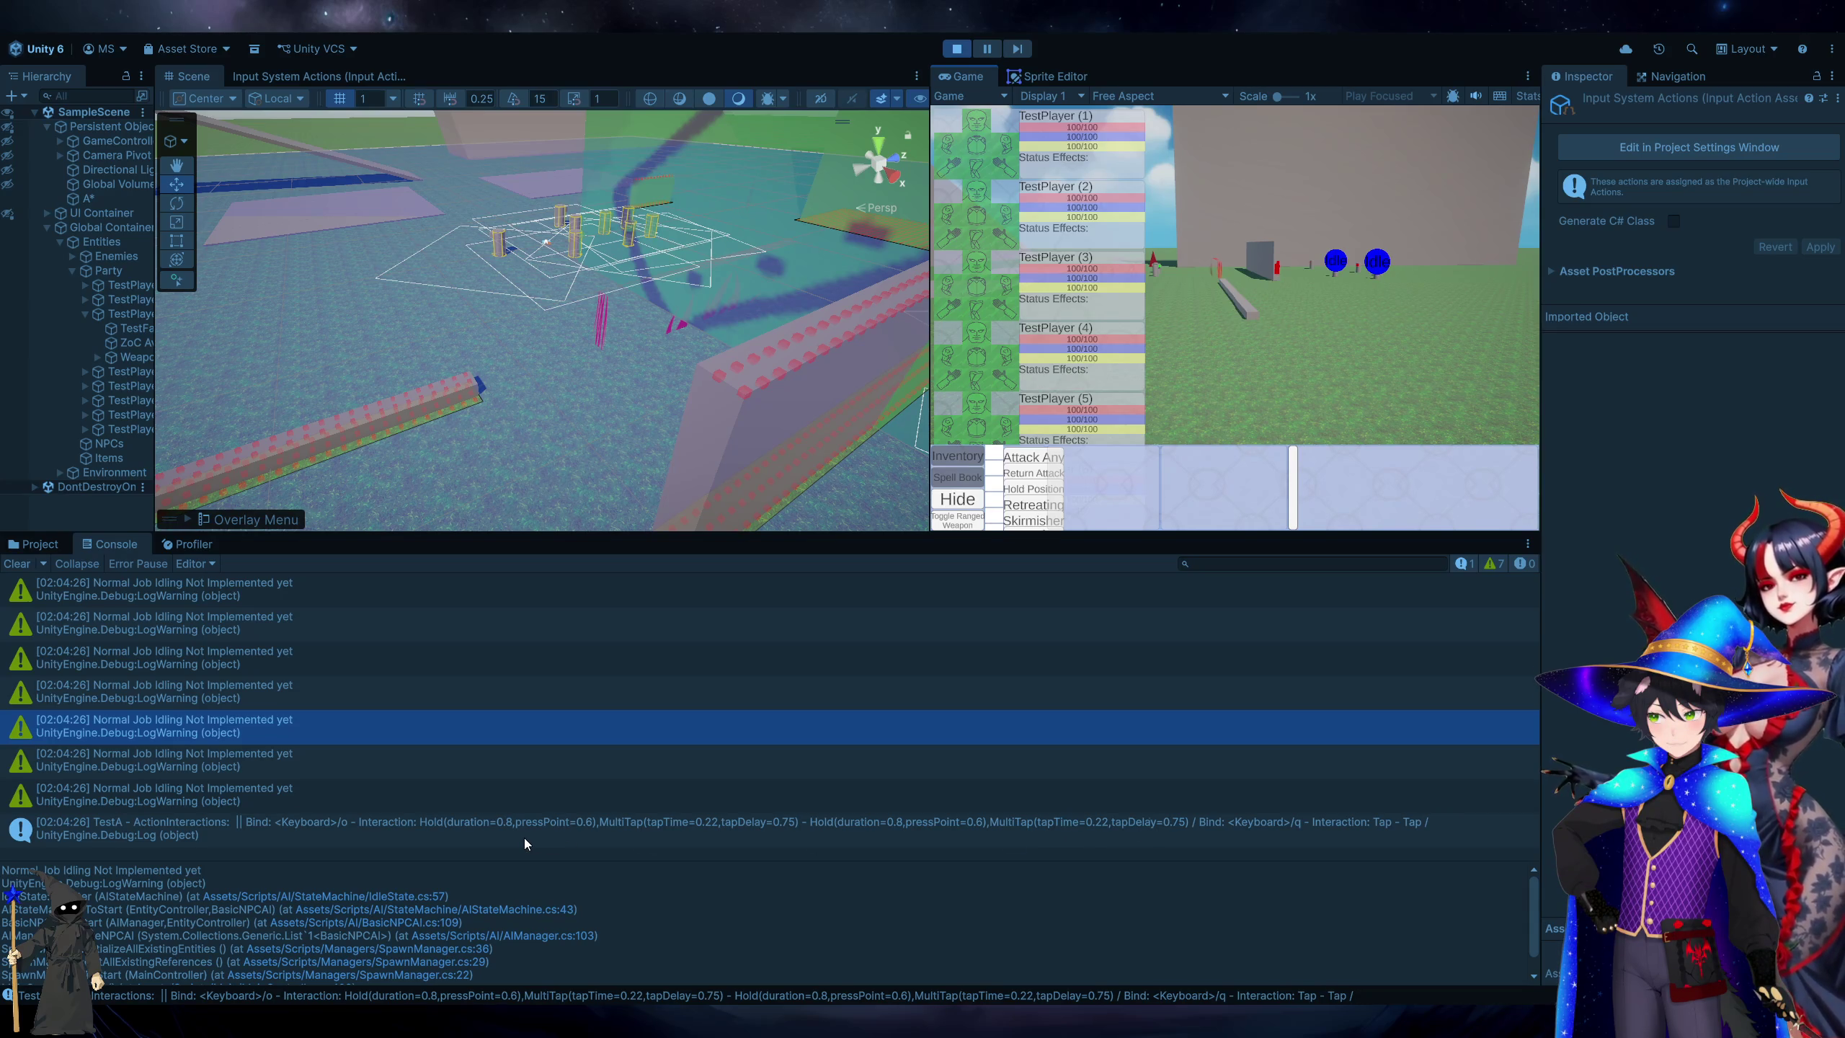
# Check TestA's interactions log, select the O [Keyboard] binding in the Input Actions editor, and stop Play.
pyautogui.click(661, 832)
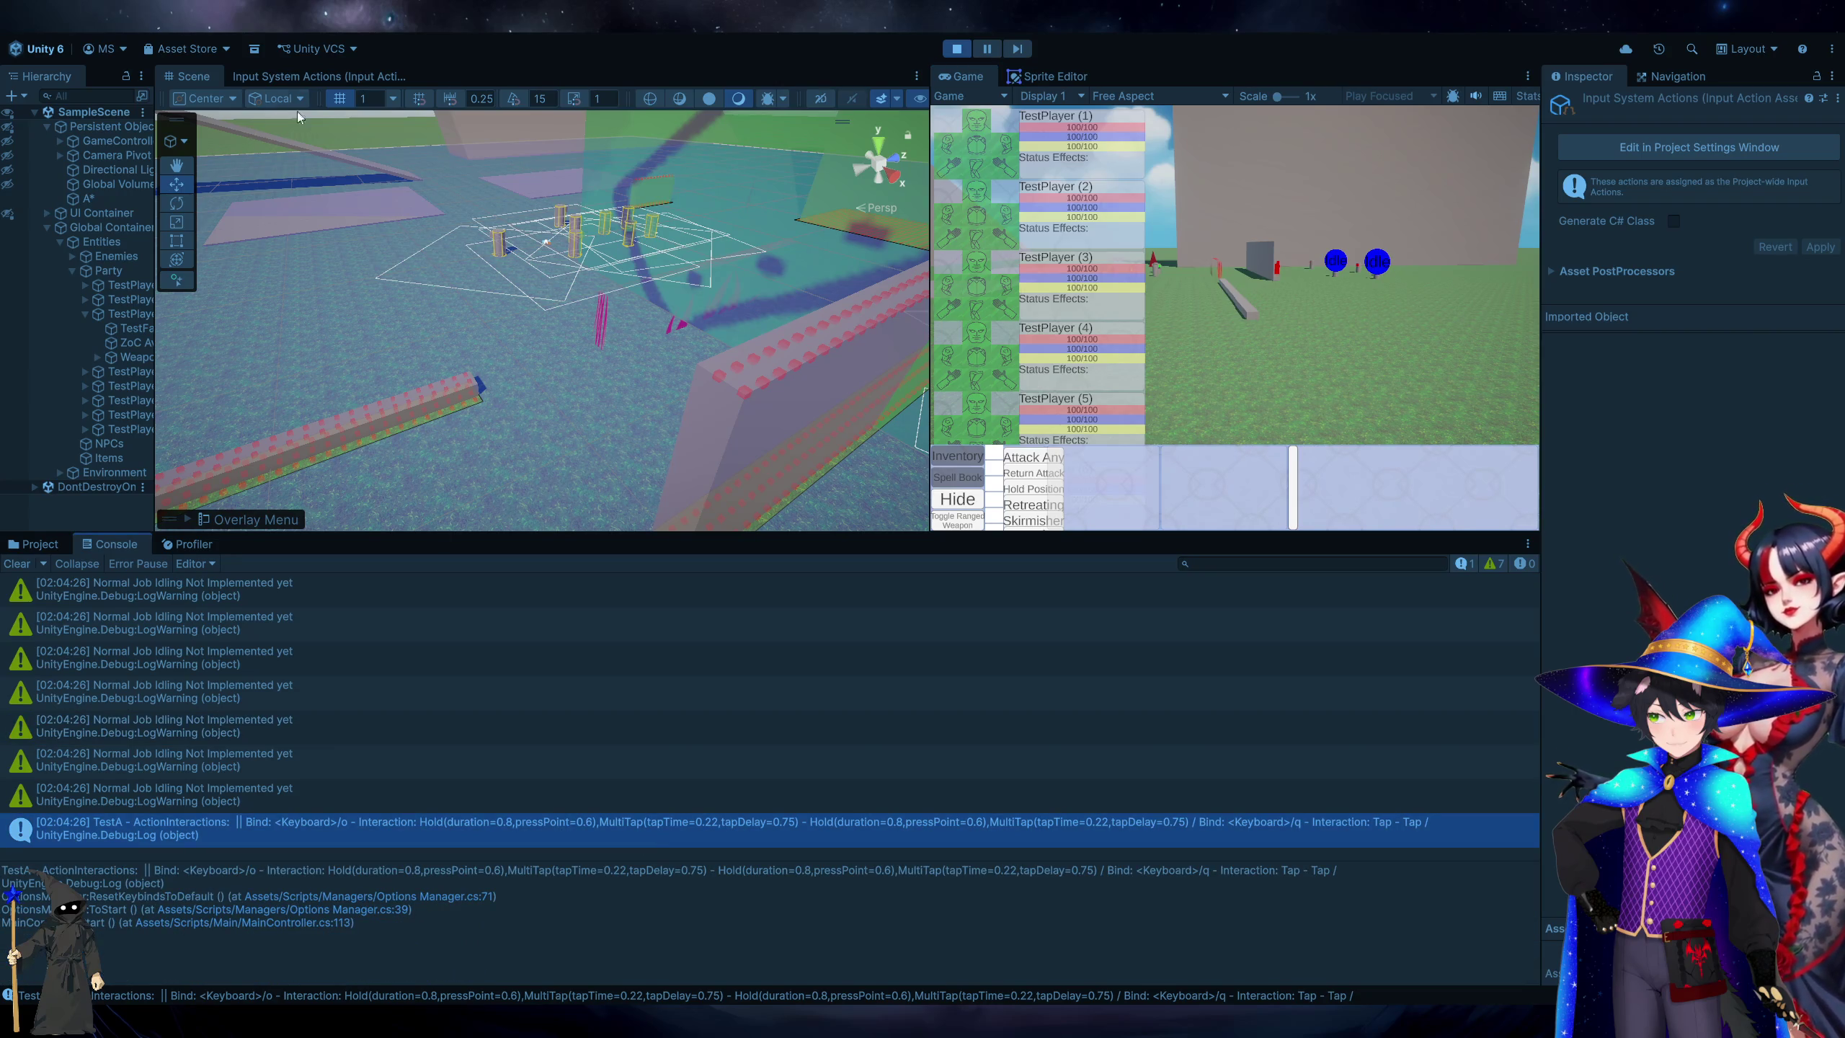
pyautogui.click(260, 76)
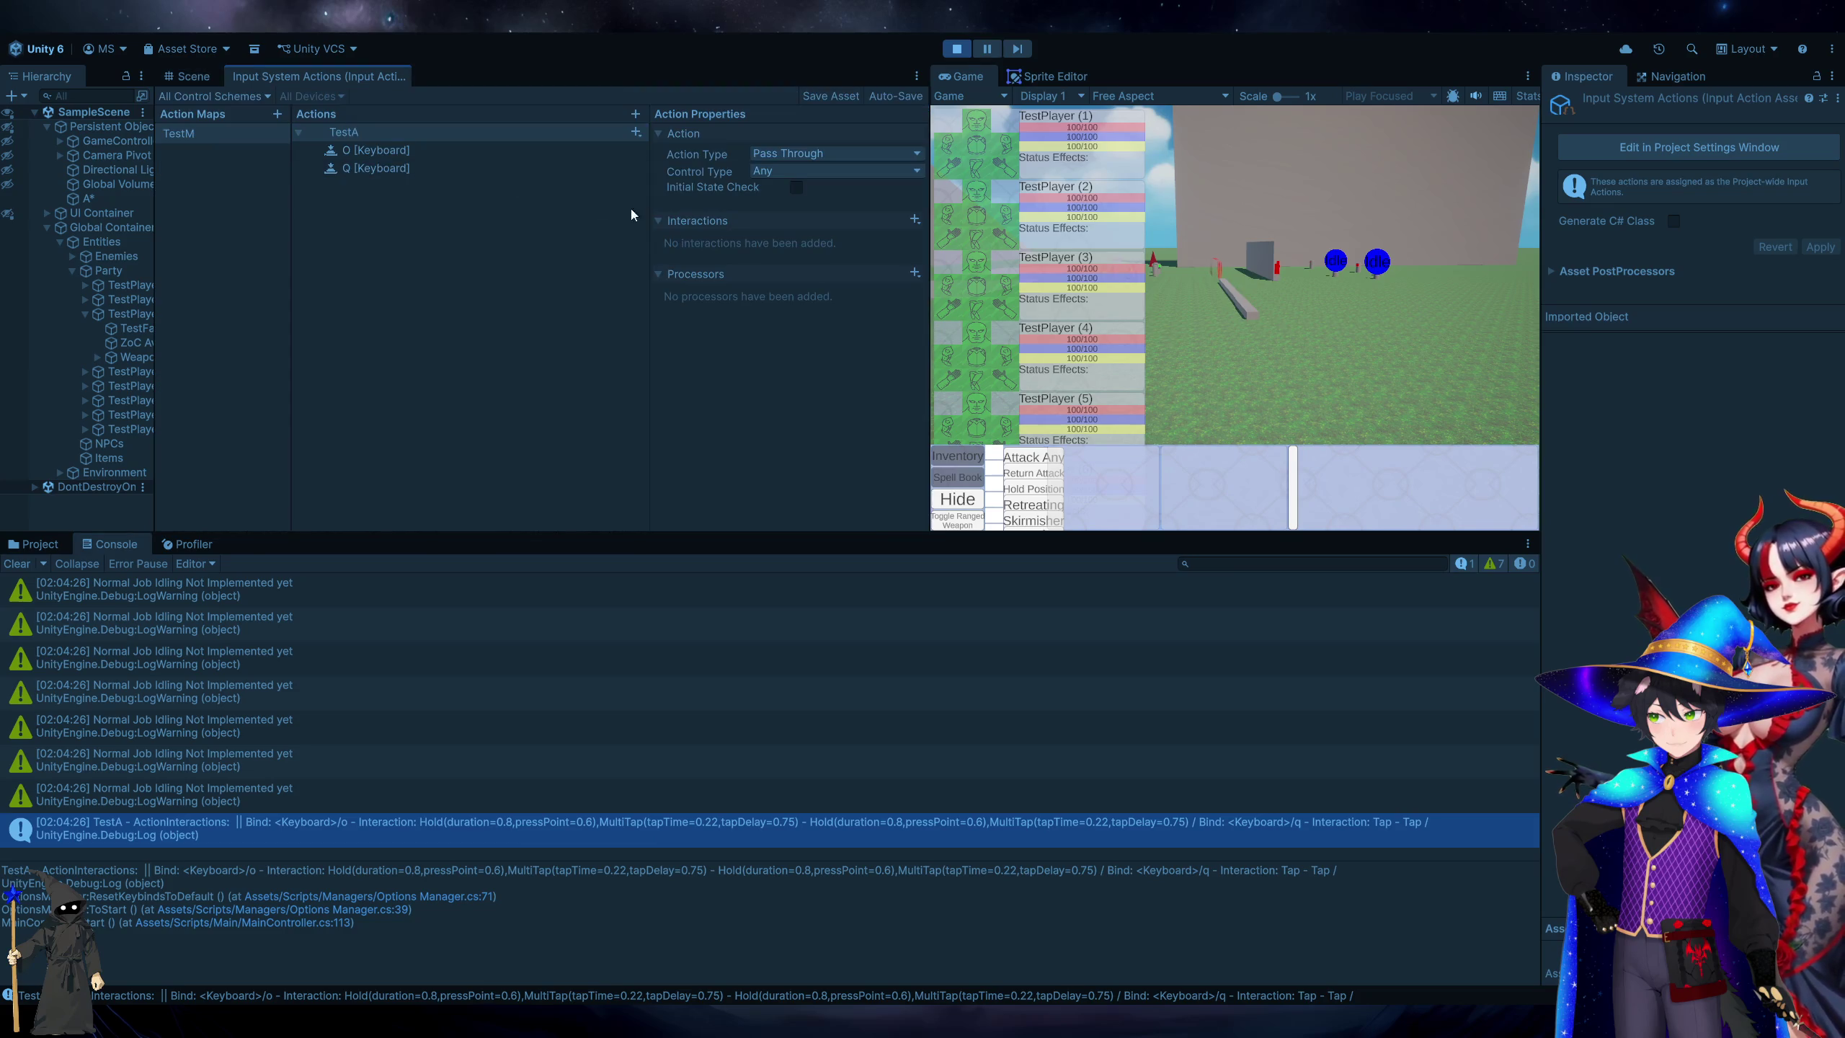
pyautogui.click(374, 150)
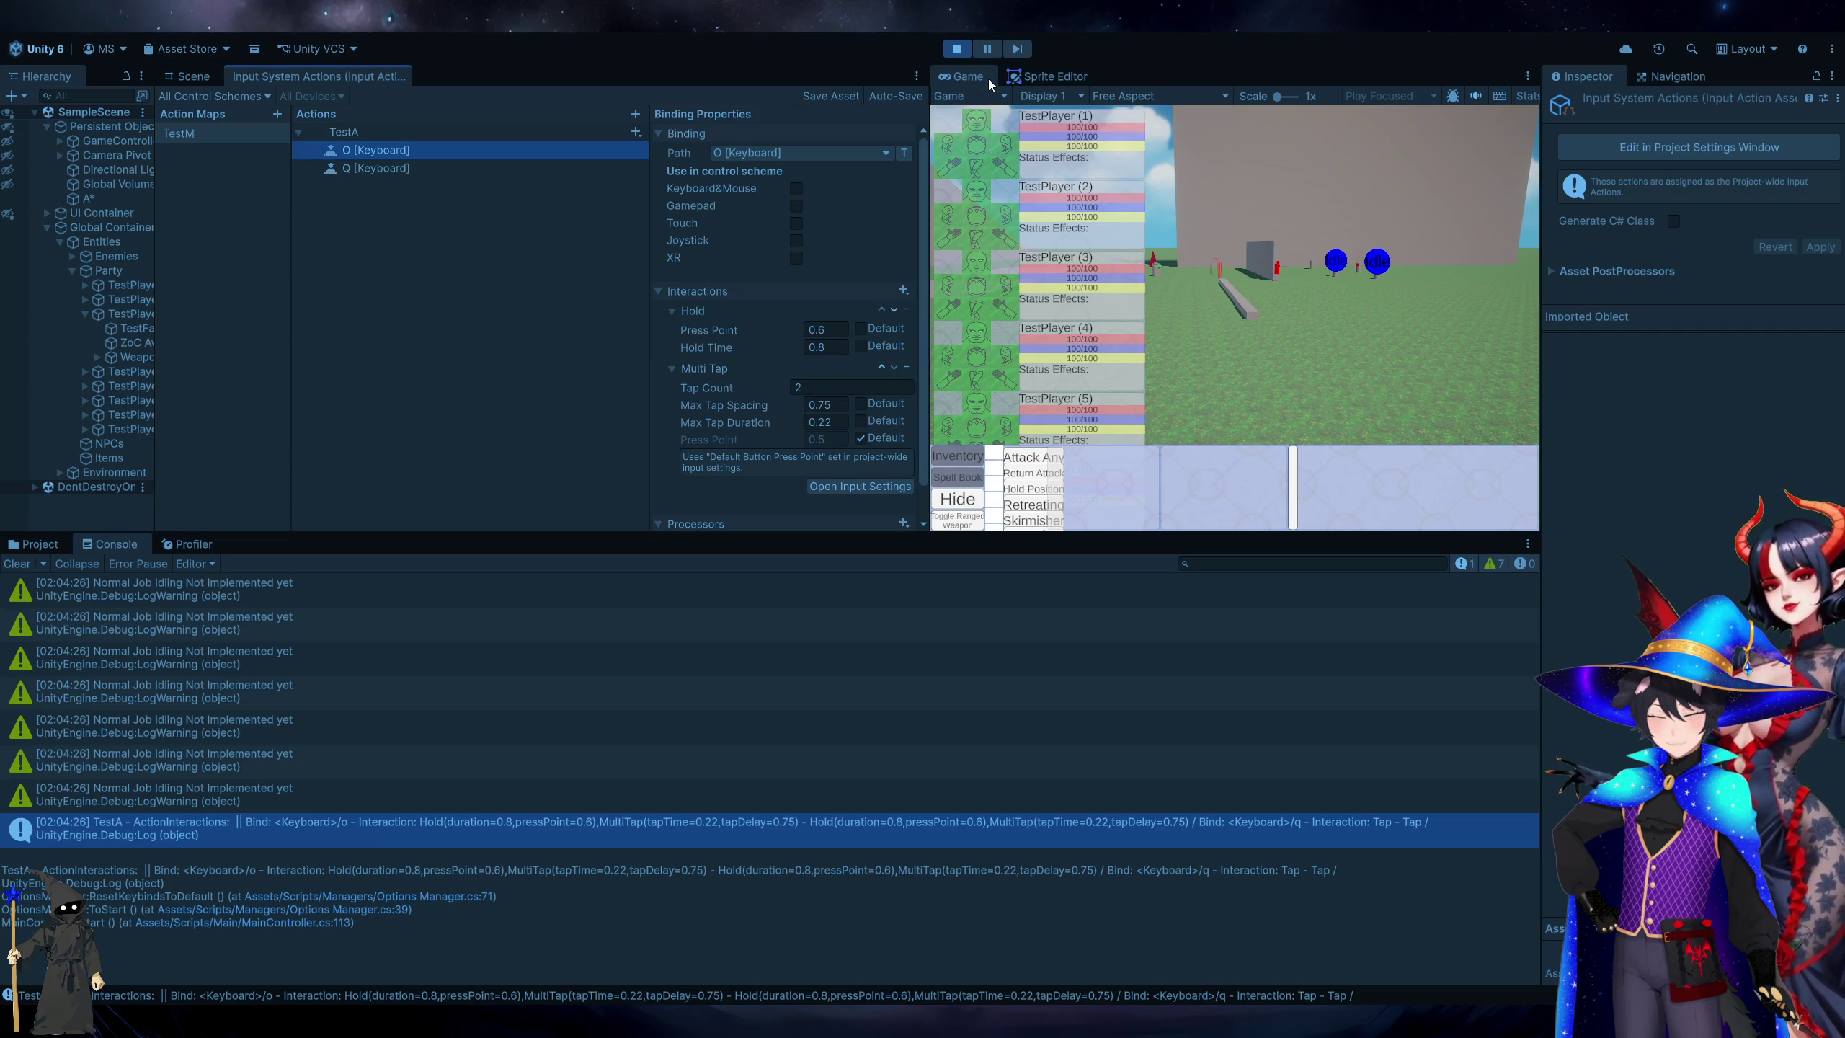
pyautogui.click(958, 49)
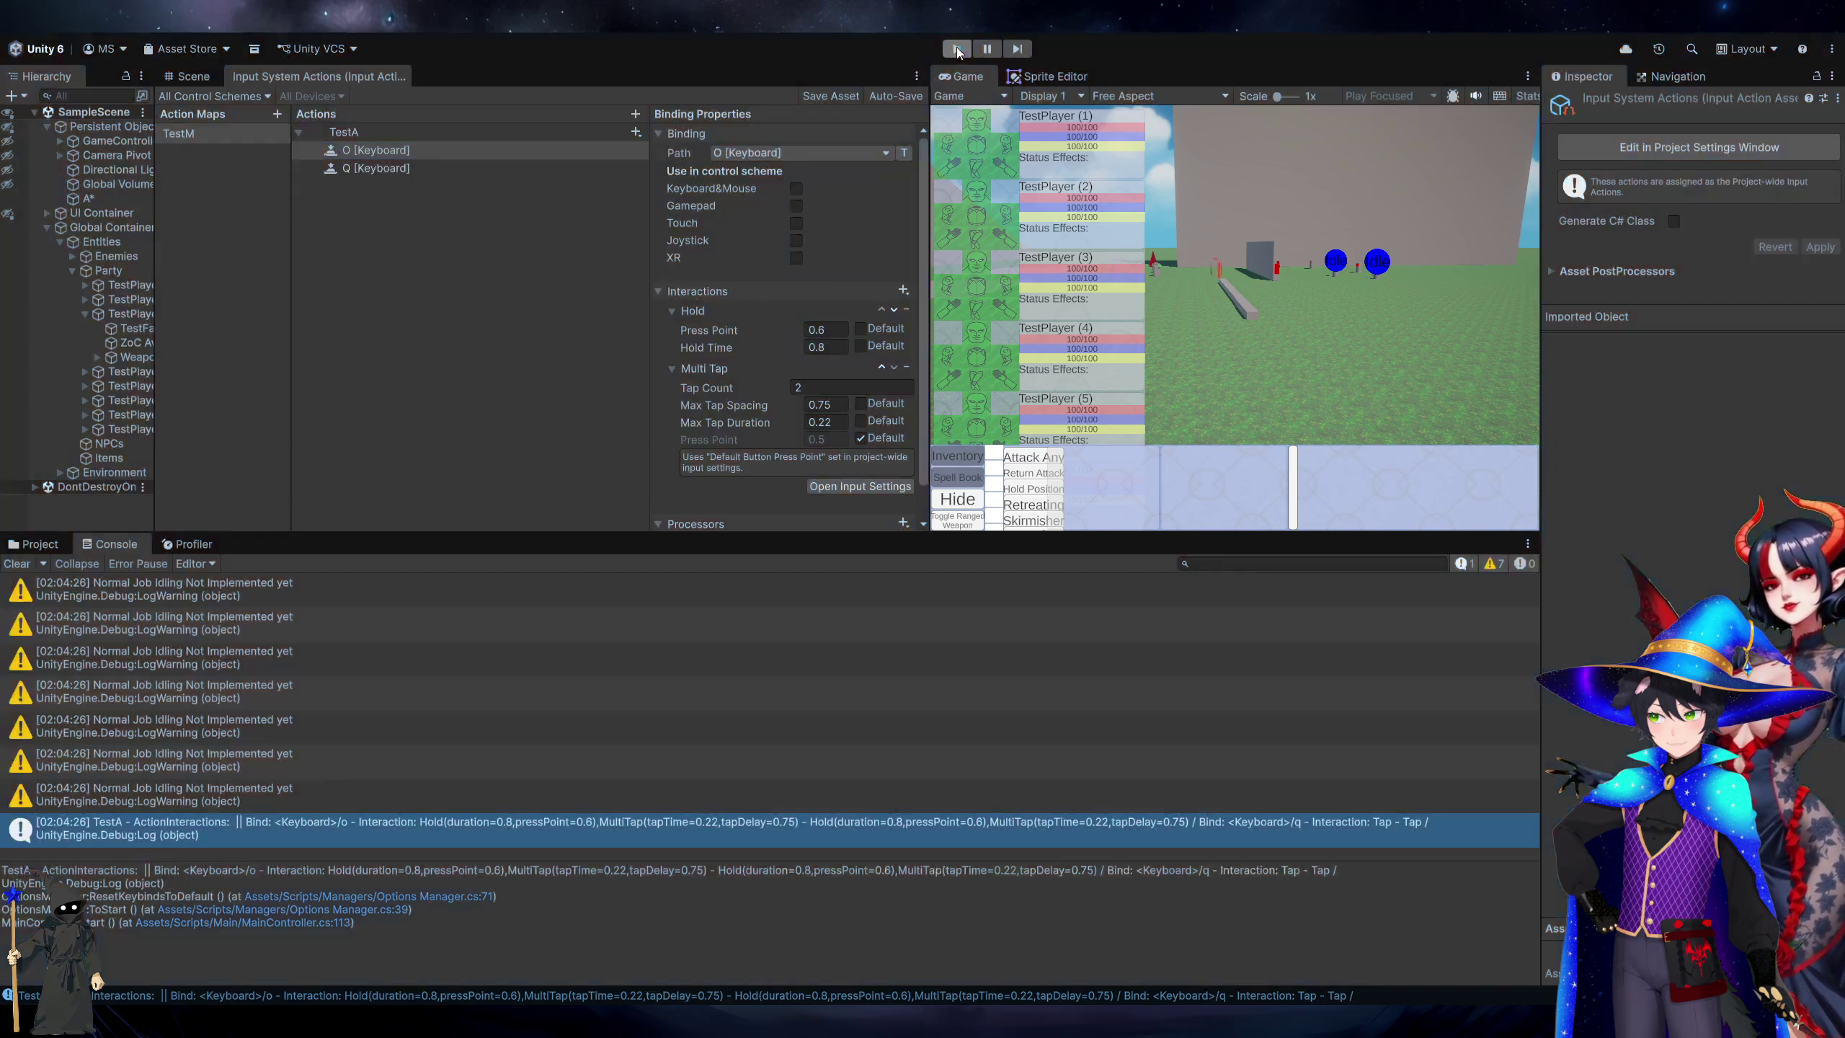
# Remove the Hold interaction from the O binding, set Max Tap Spacing to 0.77, and save the asset.
pyautogui.click(908, 314)
pyautogui.write('2')
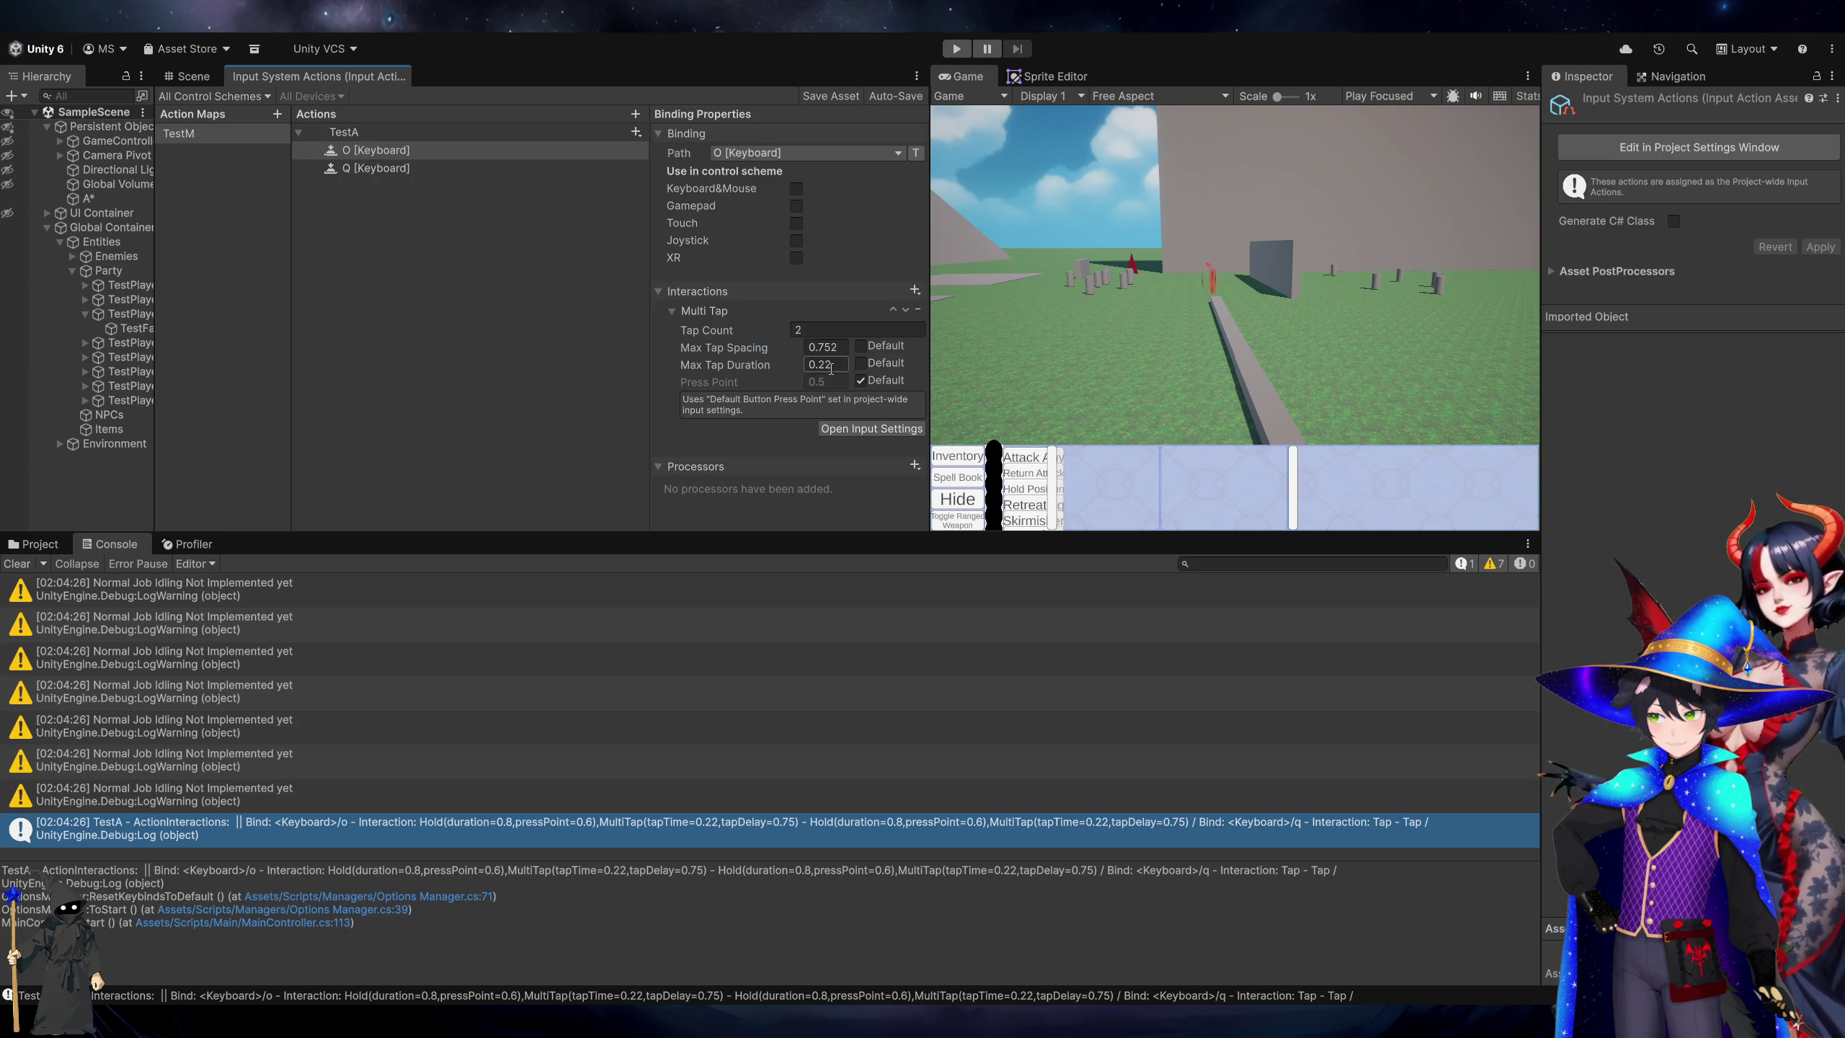
pyautogui.press('BackSpace')
pyautogui.press('BackSpace')
pyautogui.write('67')
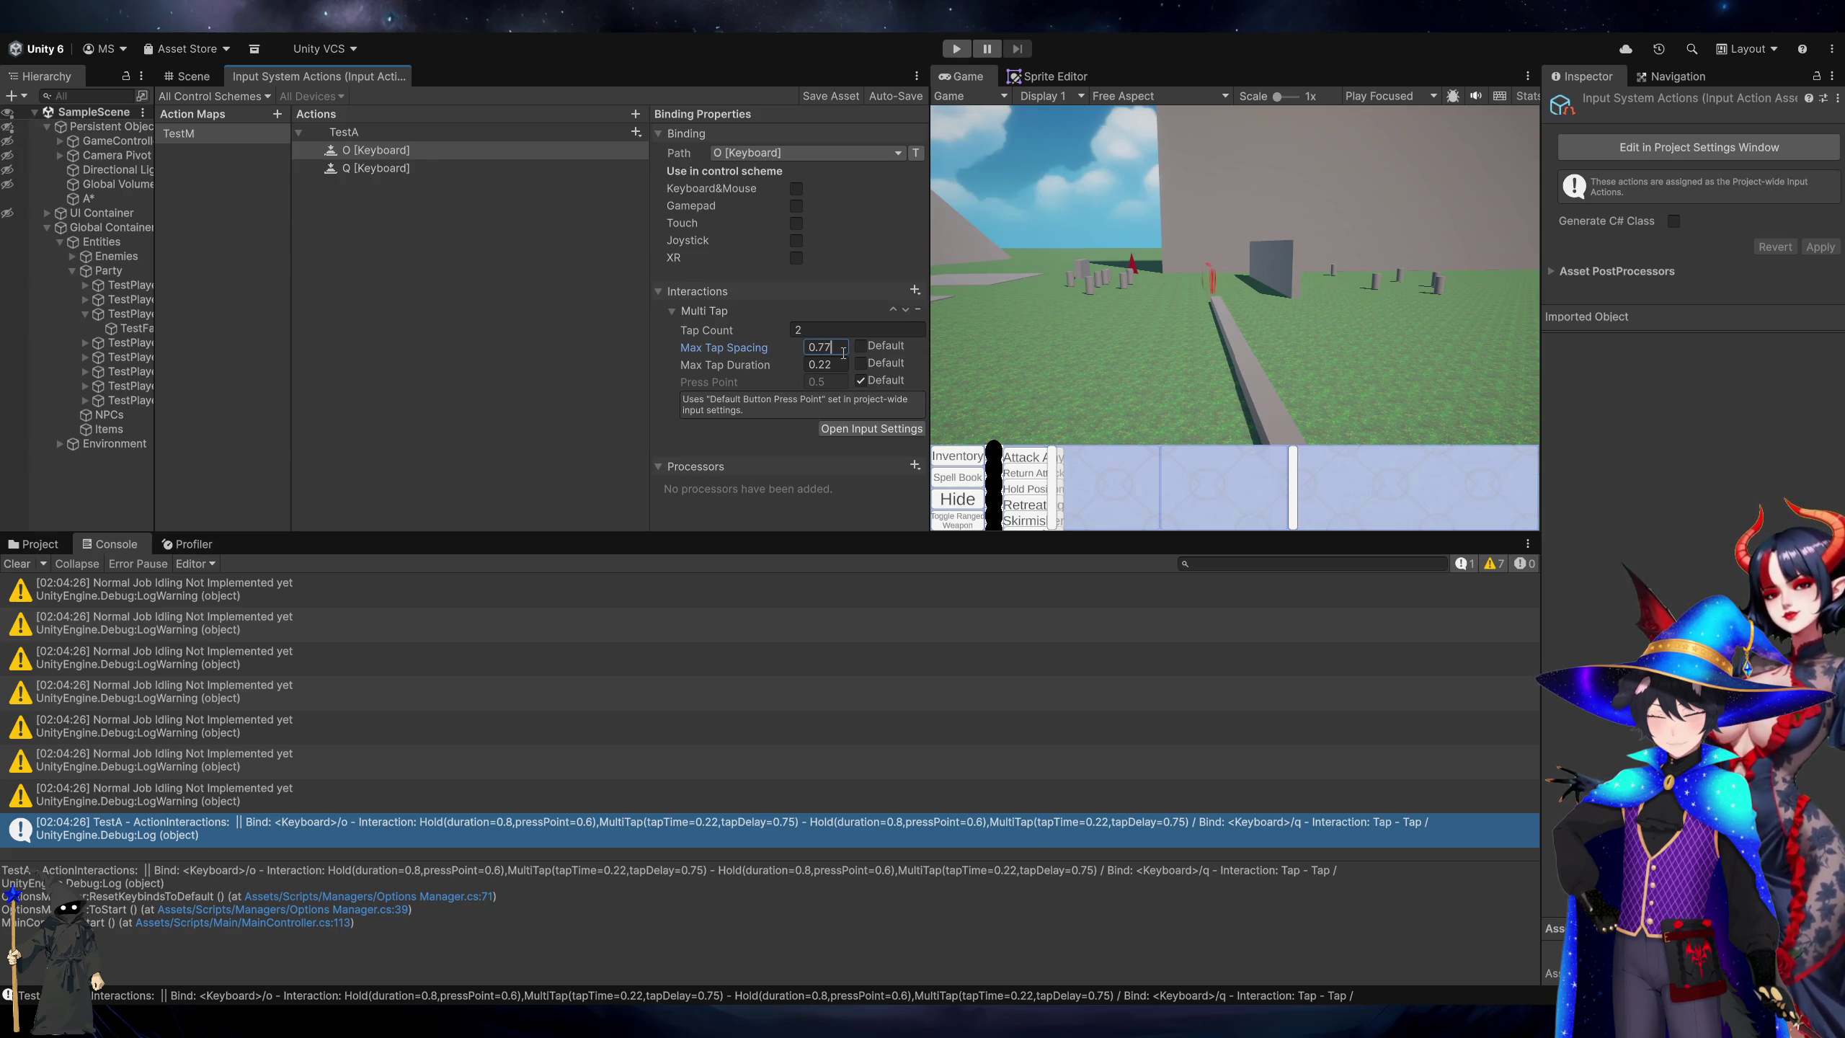
pyautogui.click(732, 415)
pyautogui.click(843, 95)
# Run the game again and review the O binding's Multi Tap and Q binding settings.
pyautogui.click(953, 50)
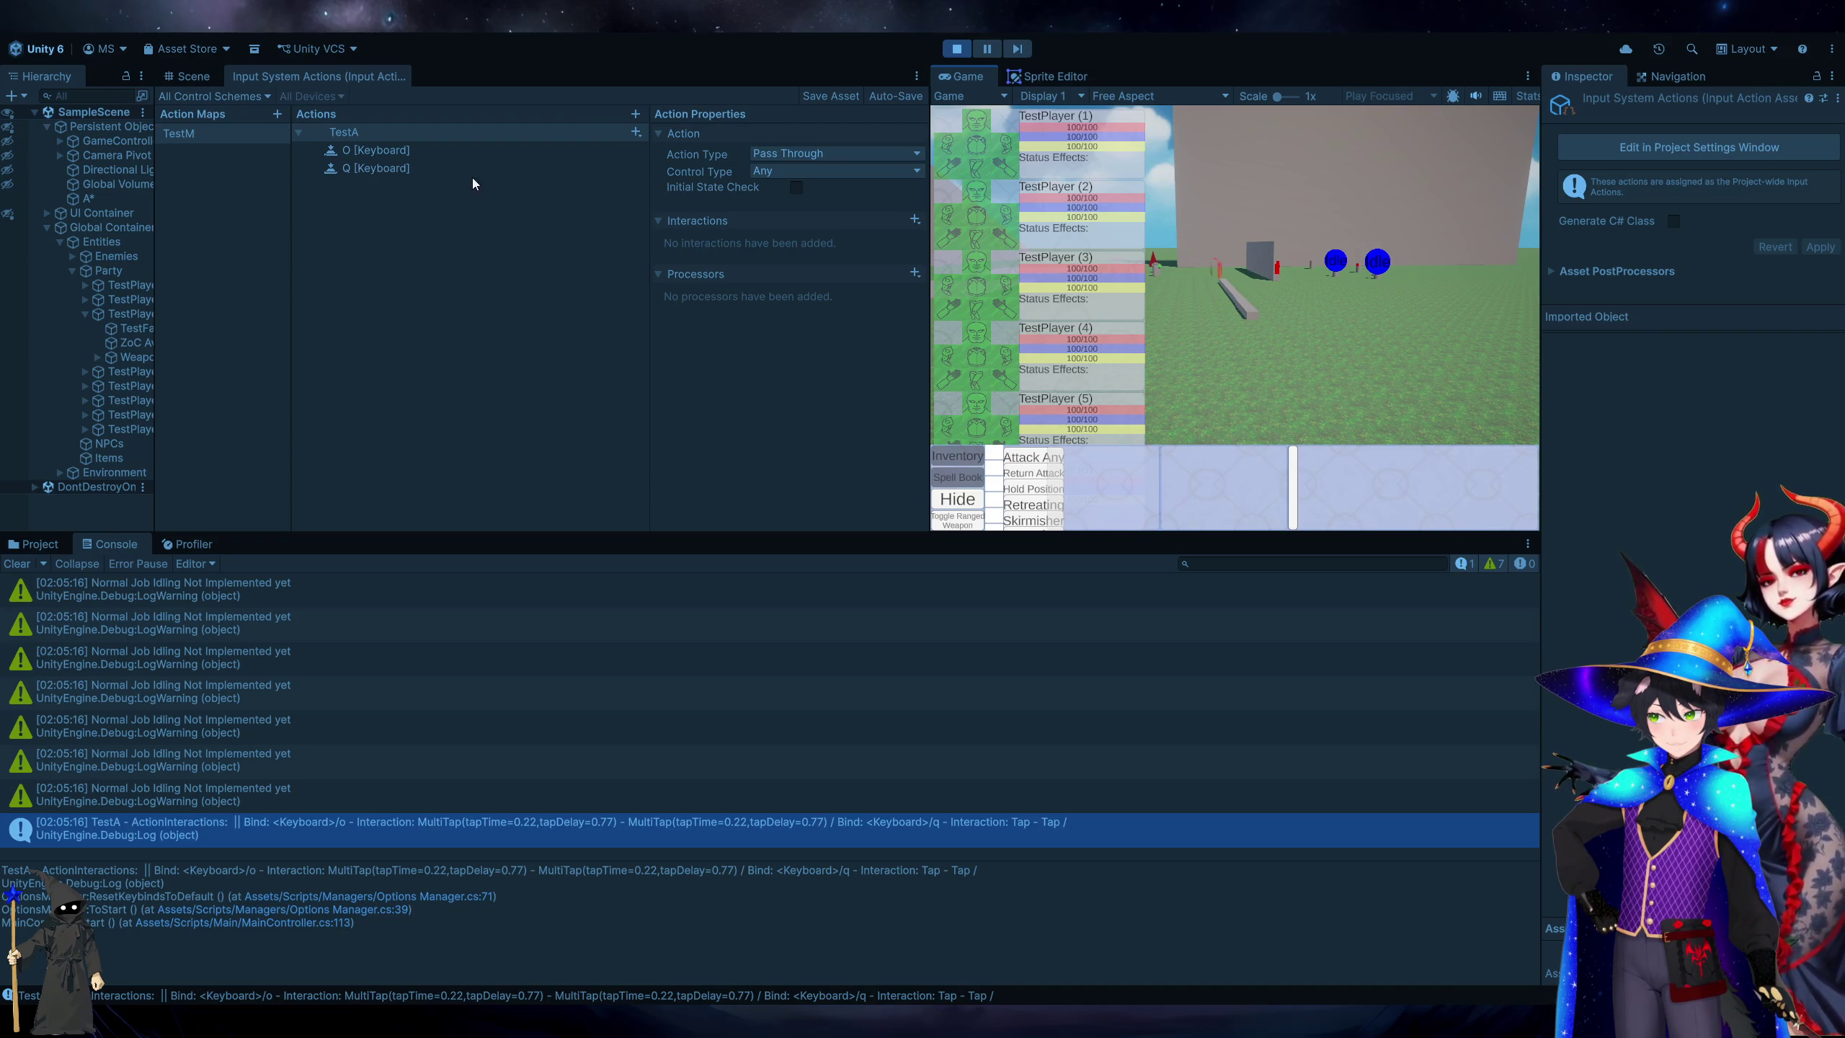
pyautogui.click(445, 153)
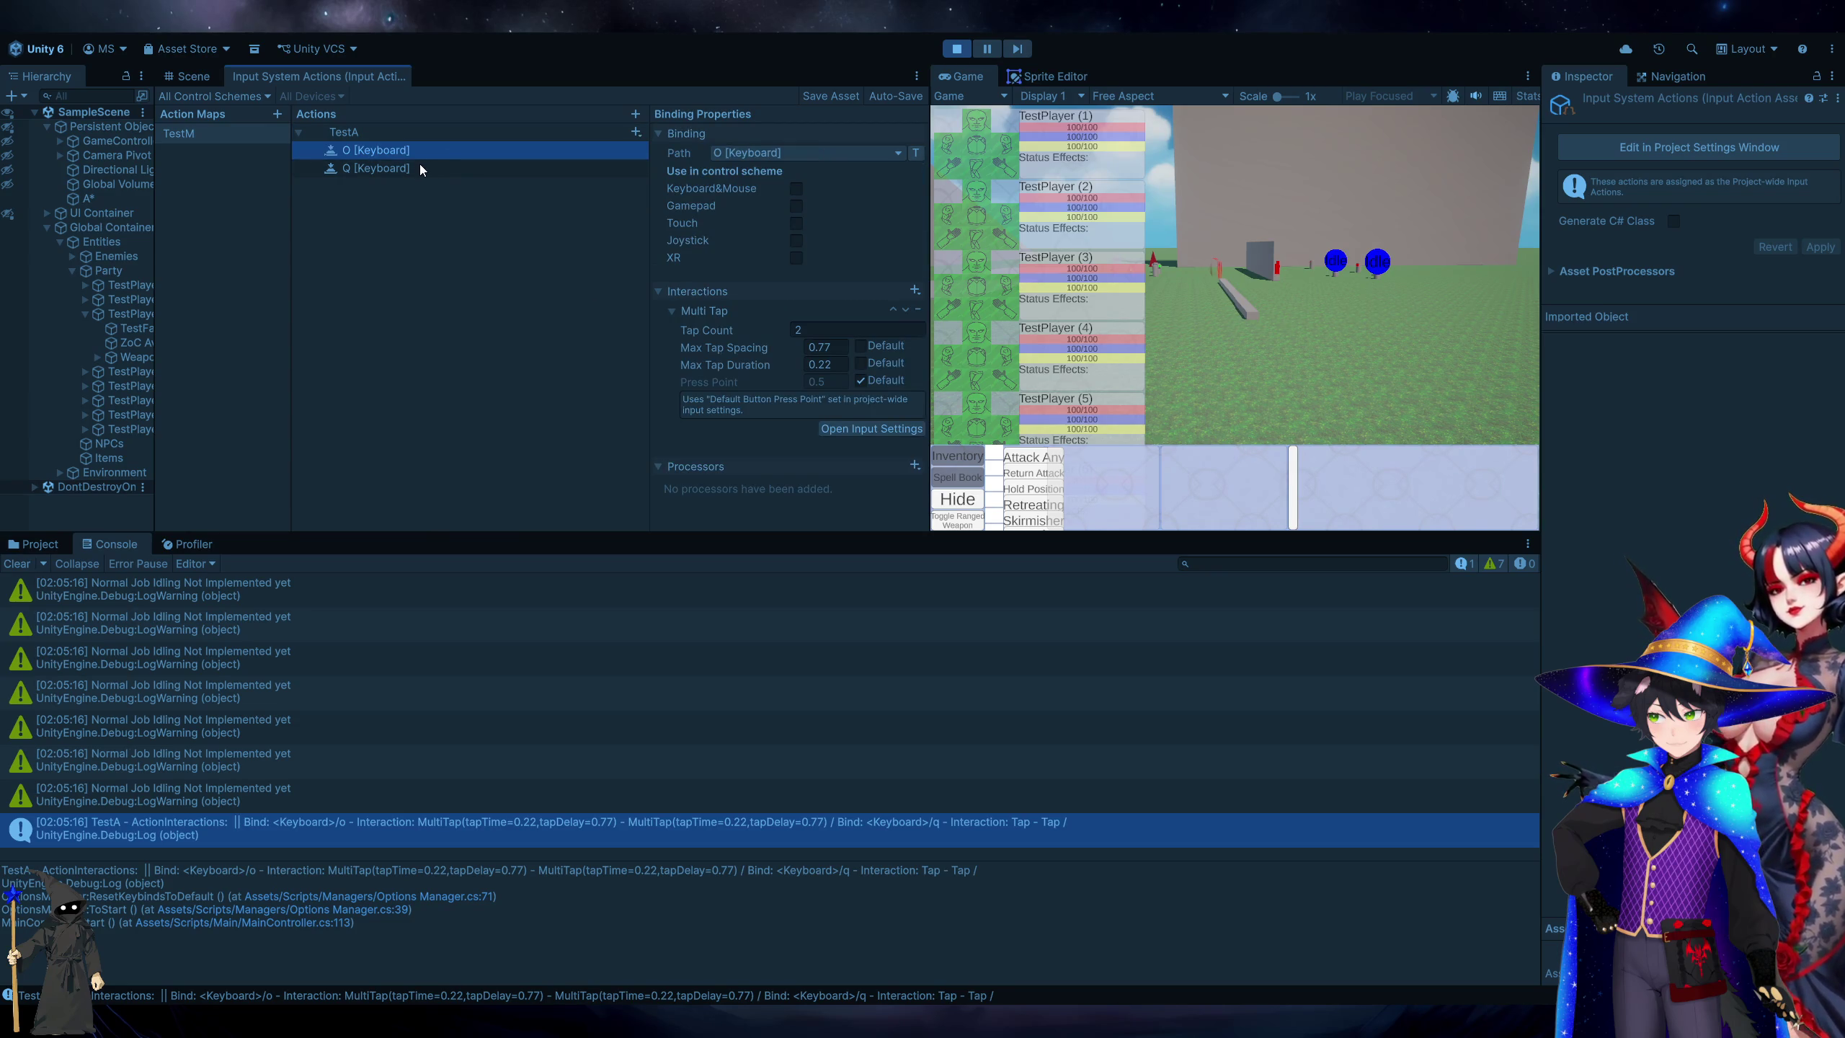
pyautogui.click(420, 168)
pyautogui.click(444, 153)
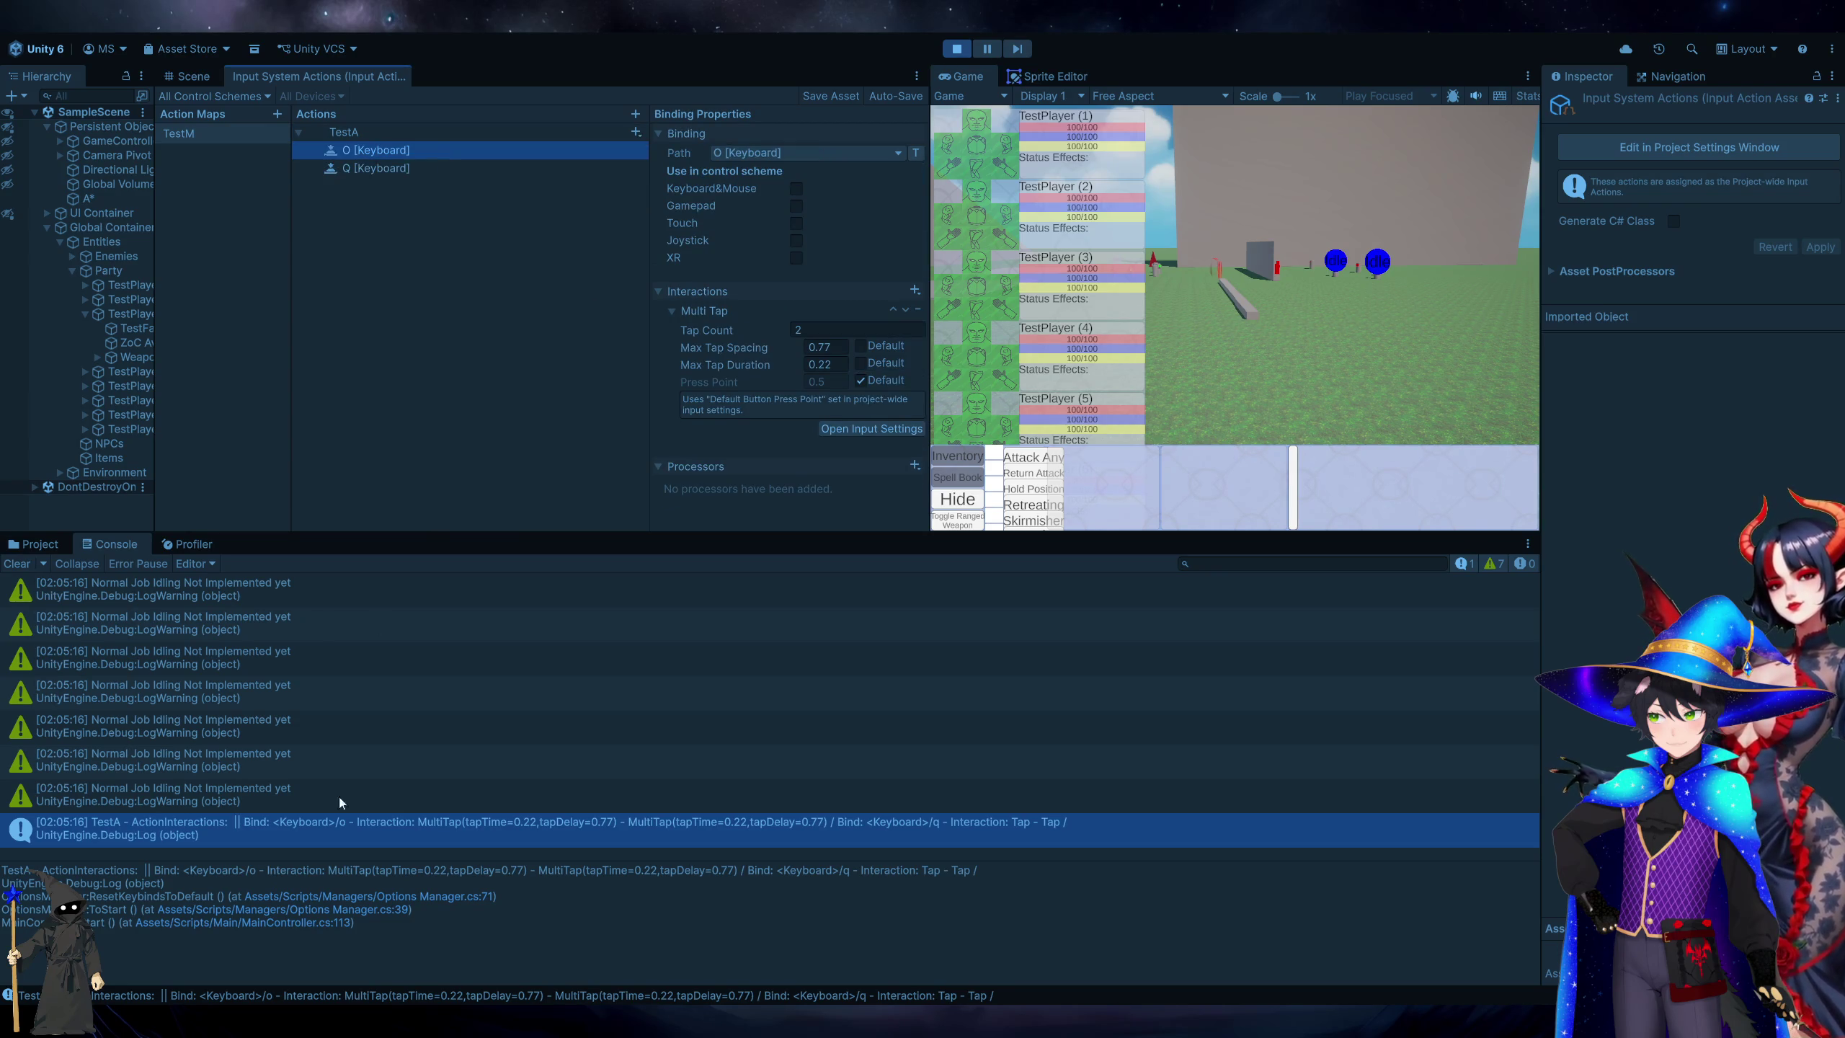
# In Firefox, search Bing for 'unity multitap spacing' and expand the MultiTap answer.
pyautogui.hotkey('alt', 'Tab')
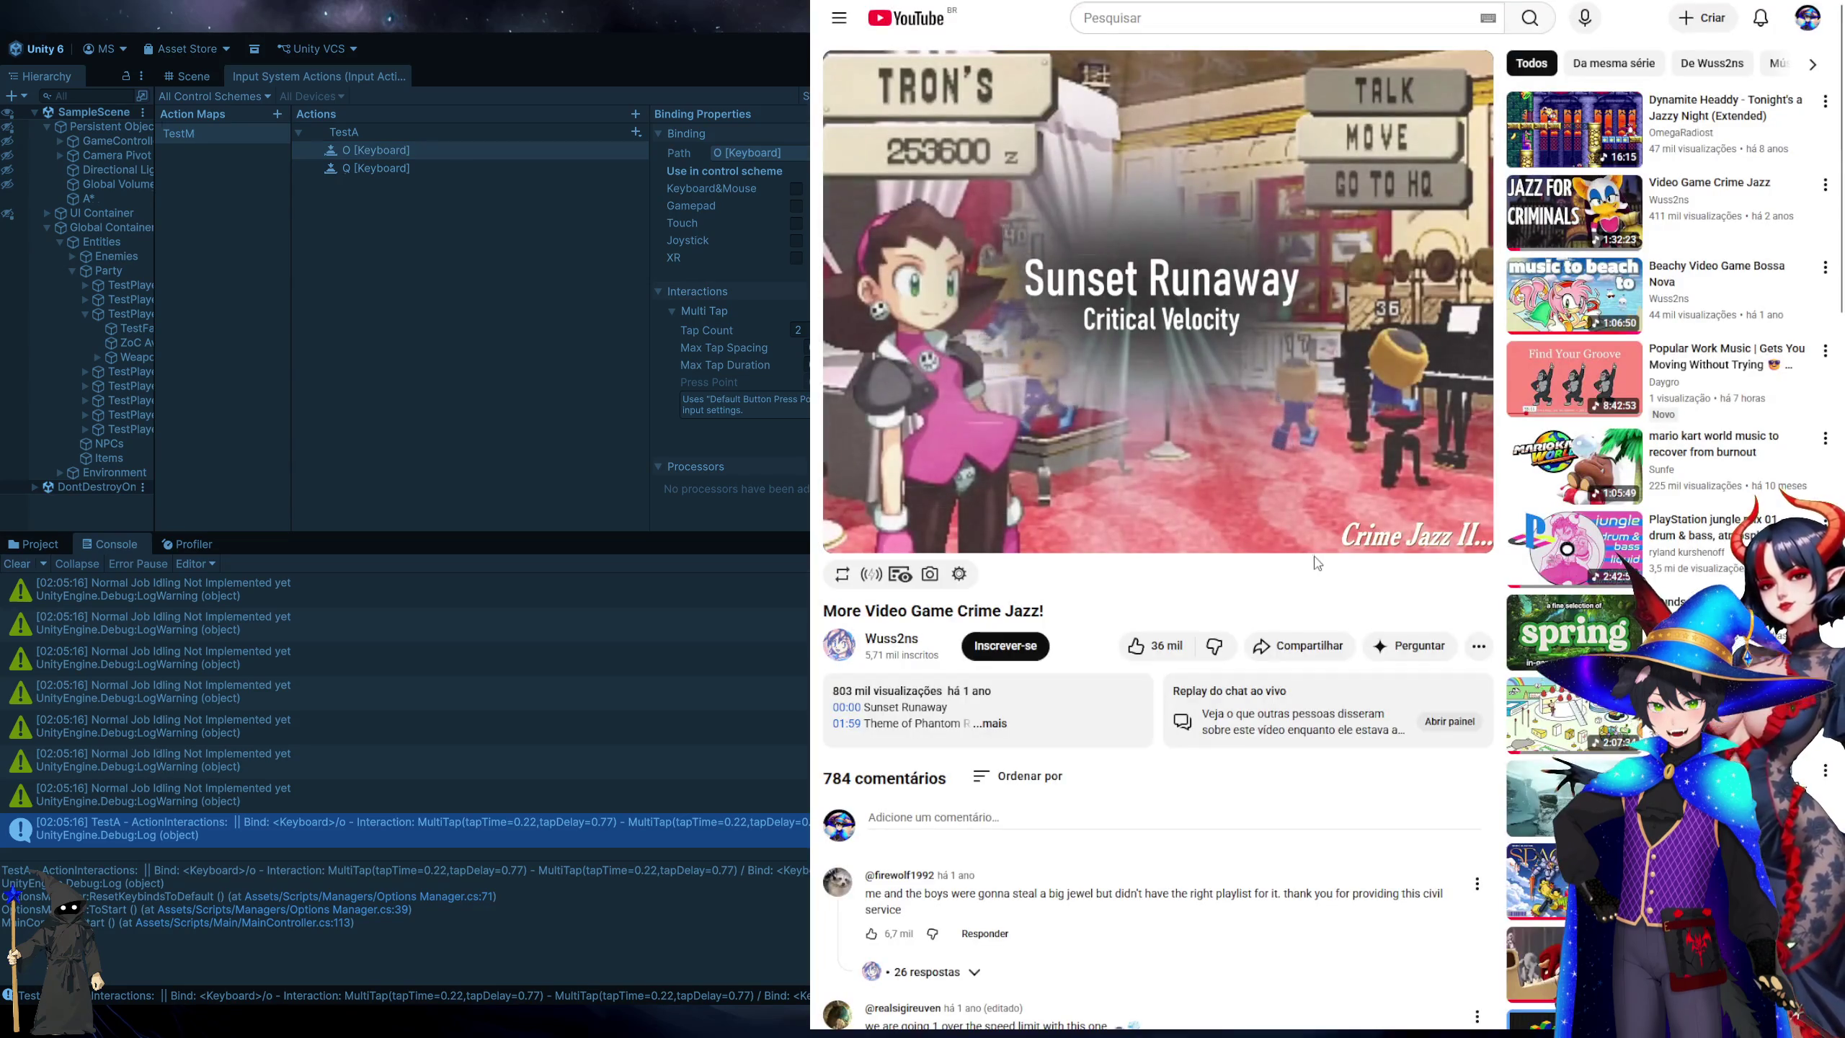
pyautogui.hotkey('ctrl', 't')
pyautogui.hotkey('ctrl', 'f')
pyautogui.write('un')
pyautogui.hotkey('ctrl', 'w')
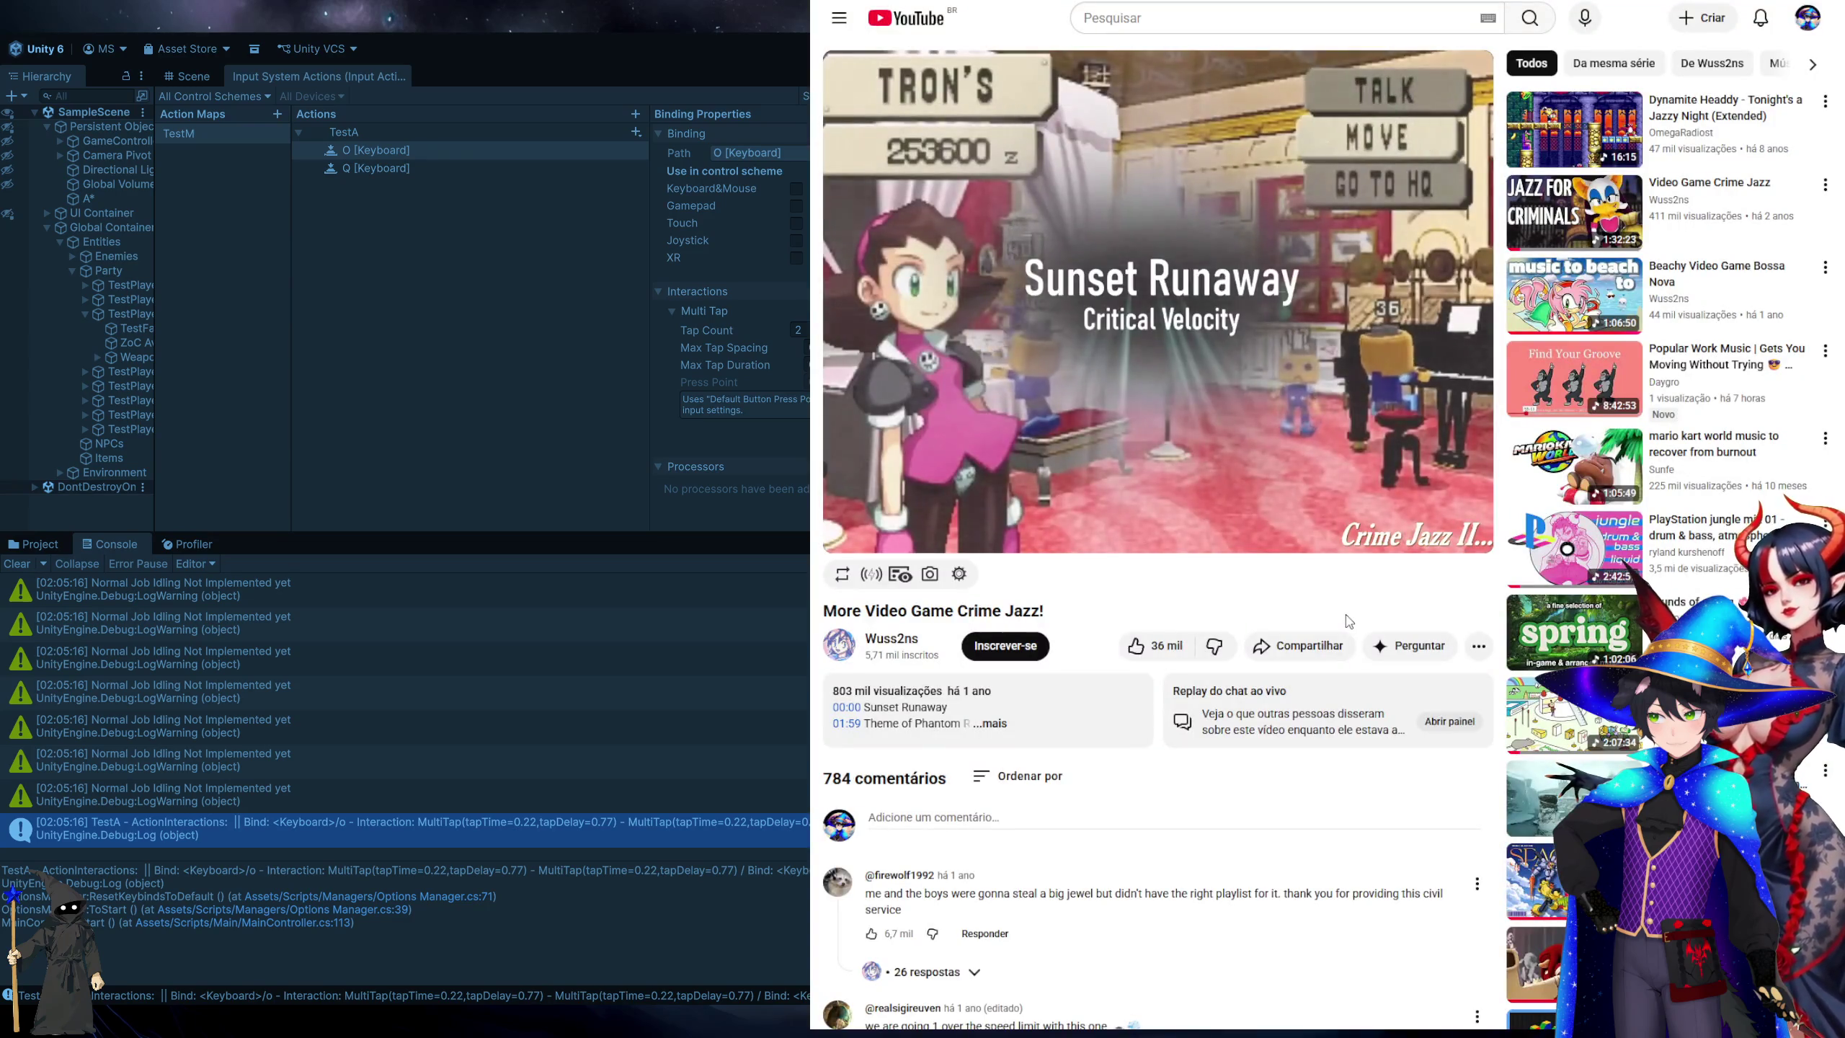
pyautogui.hotkey('ctrl', 't')
pyautogui.write('unity multi')
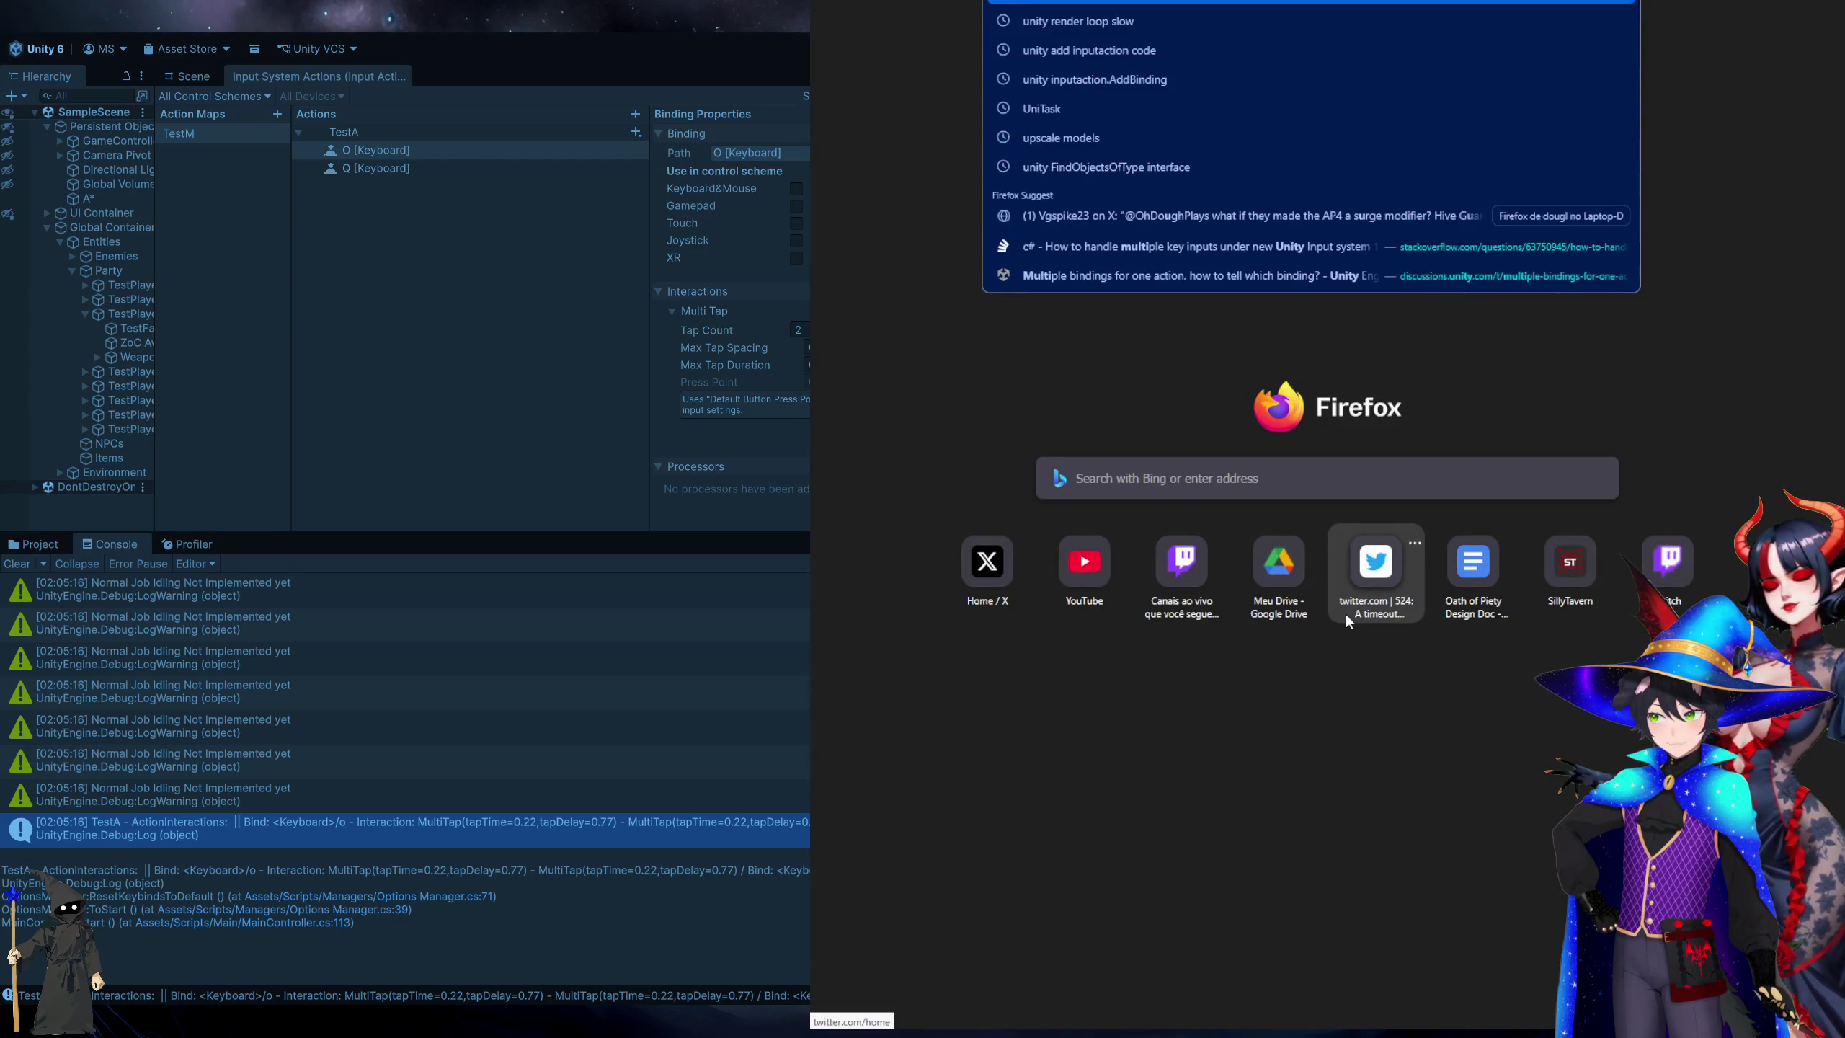
pyautogui.write('tap spacing')
pyautogui.press('Return')
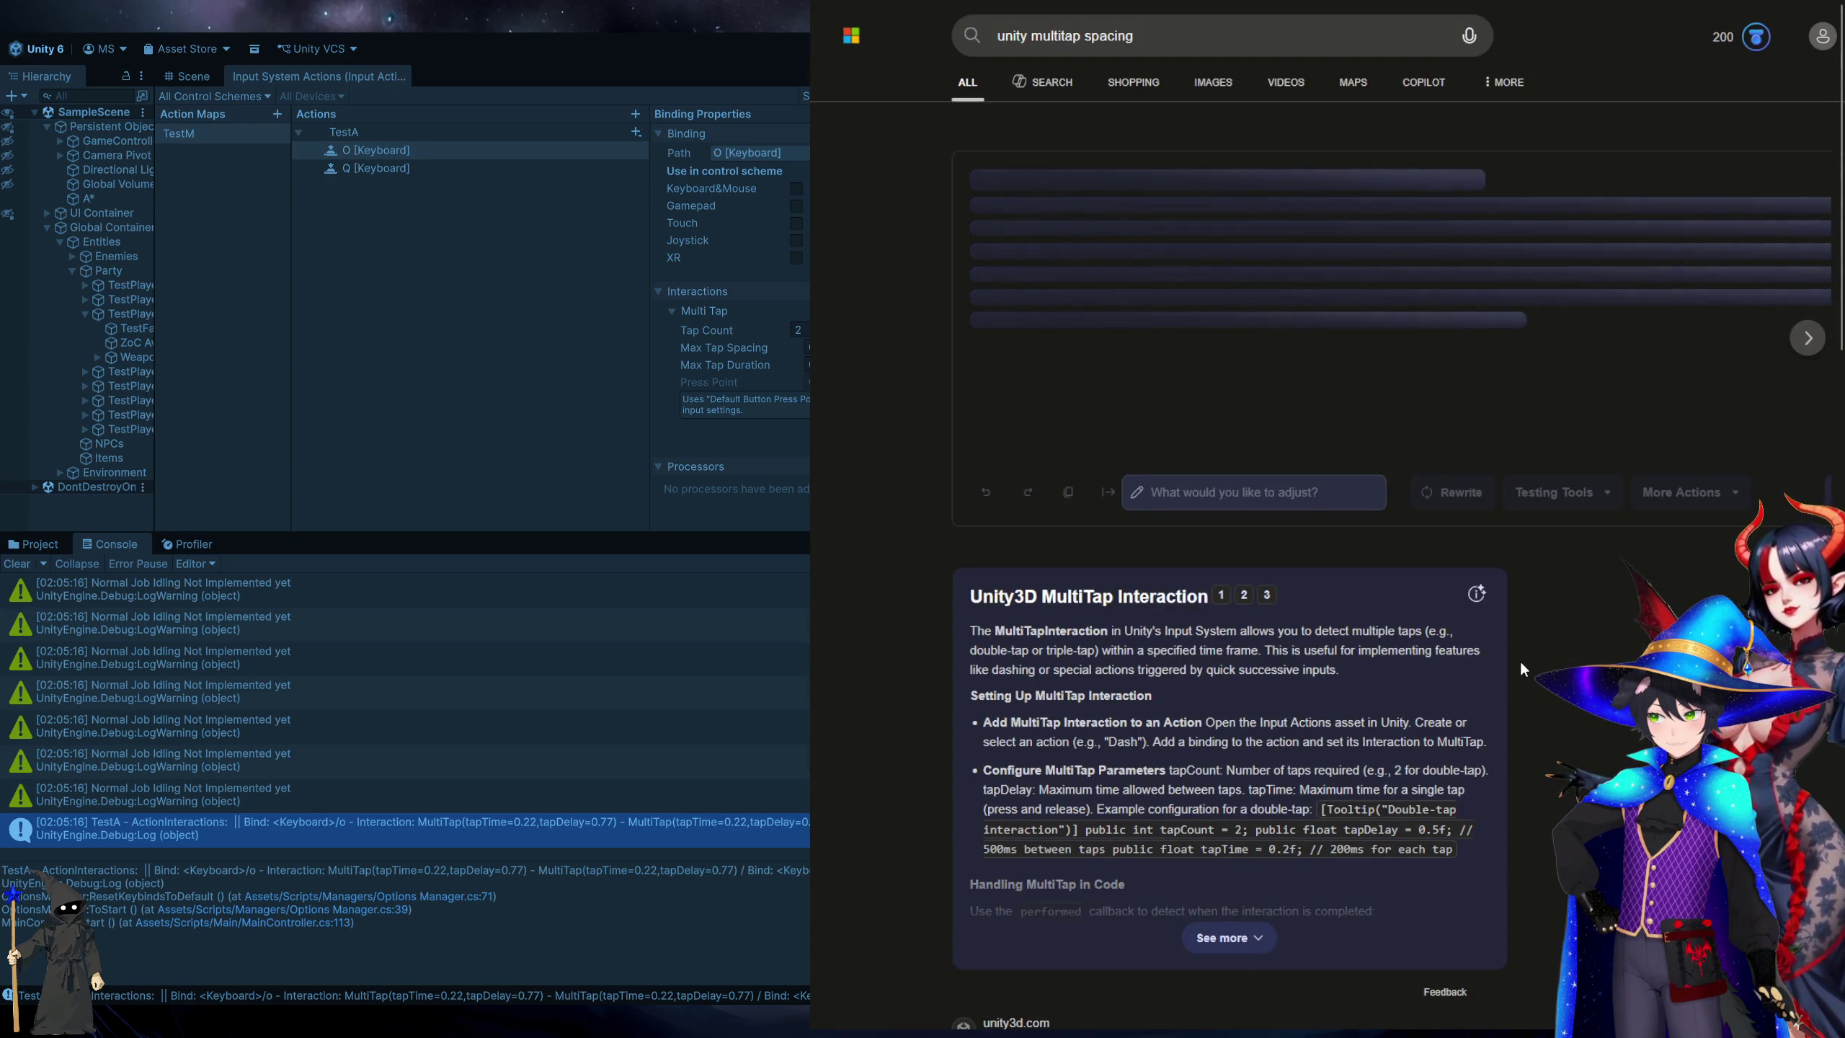
pyautogui.scroll(-3, 1519, 660)
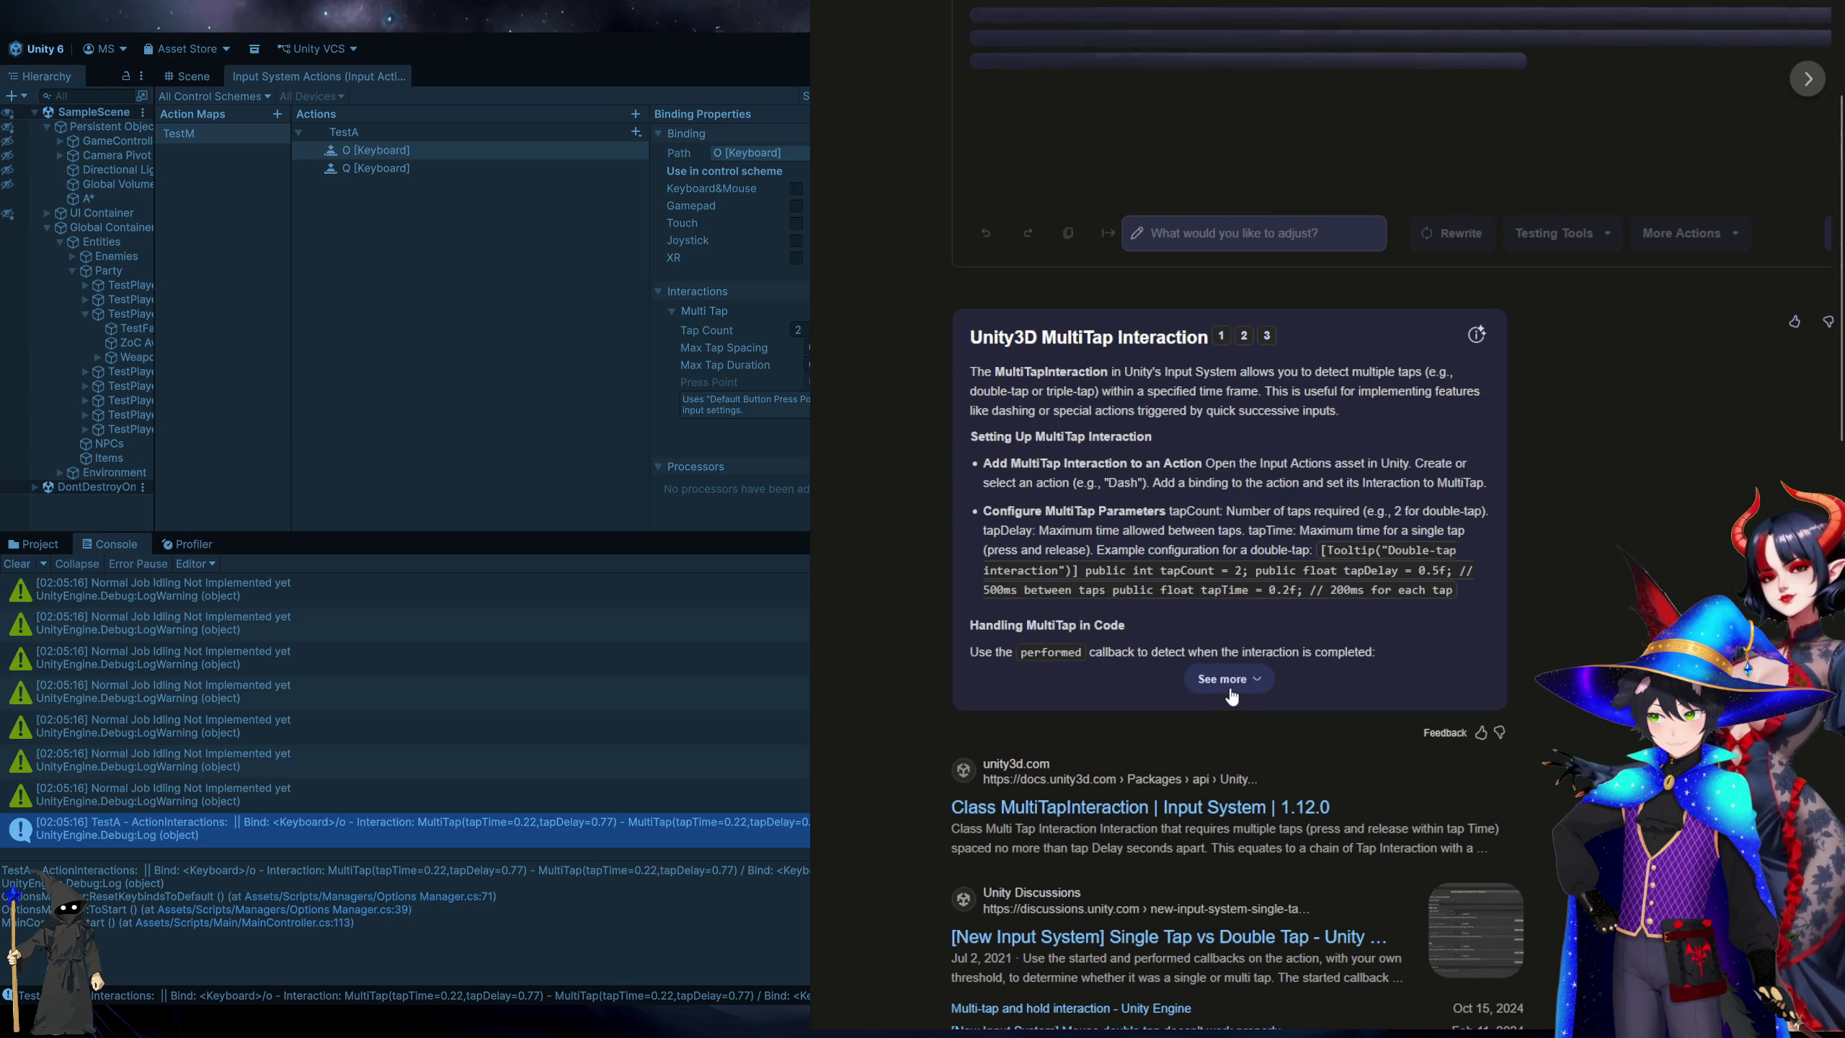
pyautogui.click(1227, 679)
pyautogui.scroll(3, 1128, 190)
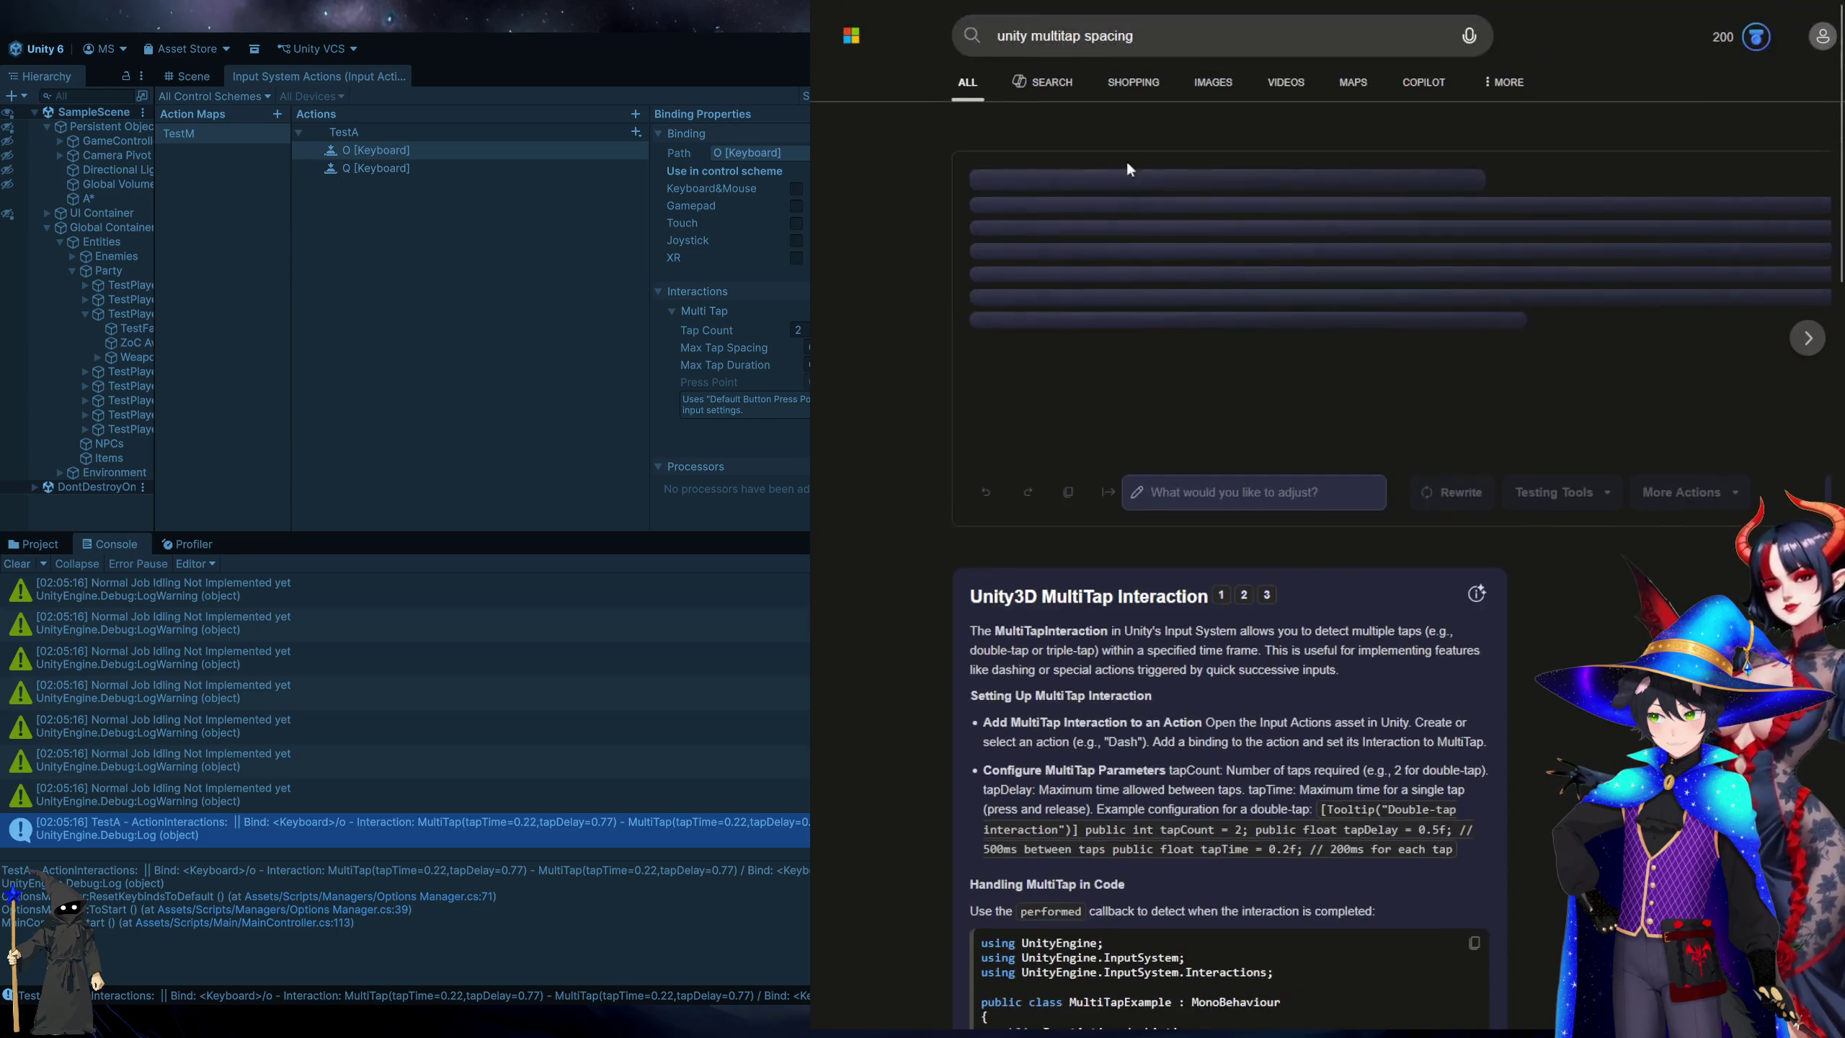
# Refine the query to 'unity multitap pixel distance' and open the mouse double tap forum thread.
pyautogui.doubleClick(1106, 36)
pyautogui.write('pi')
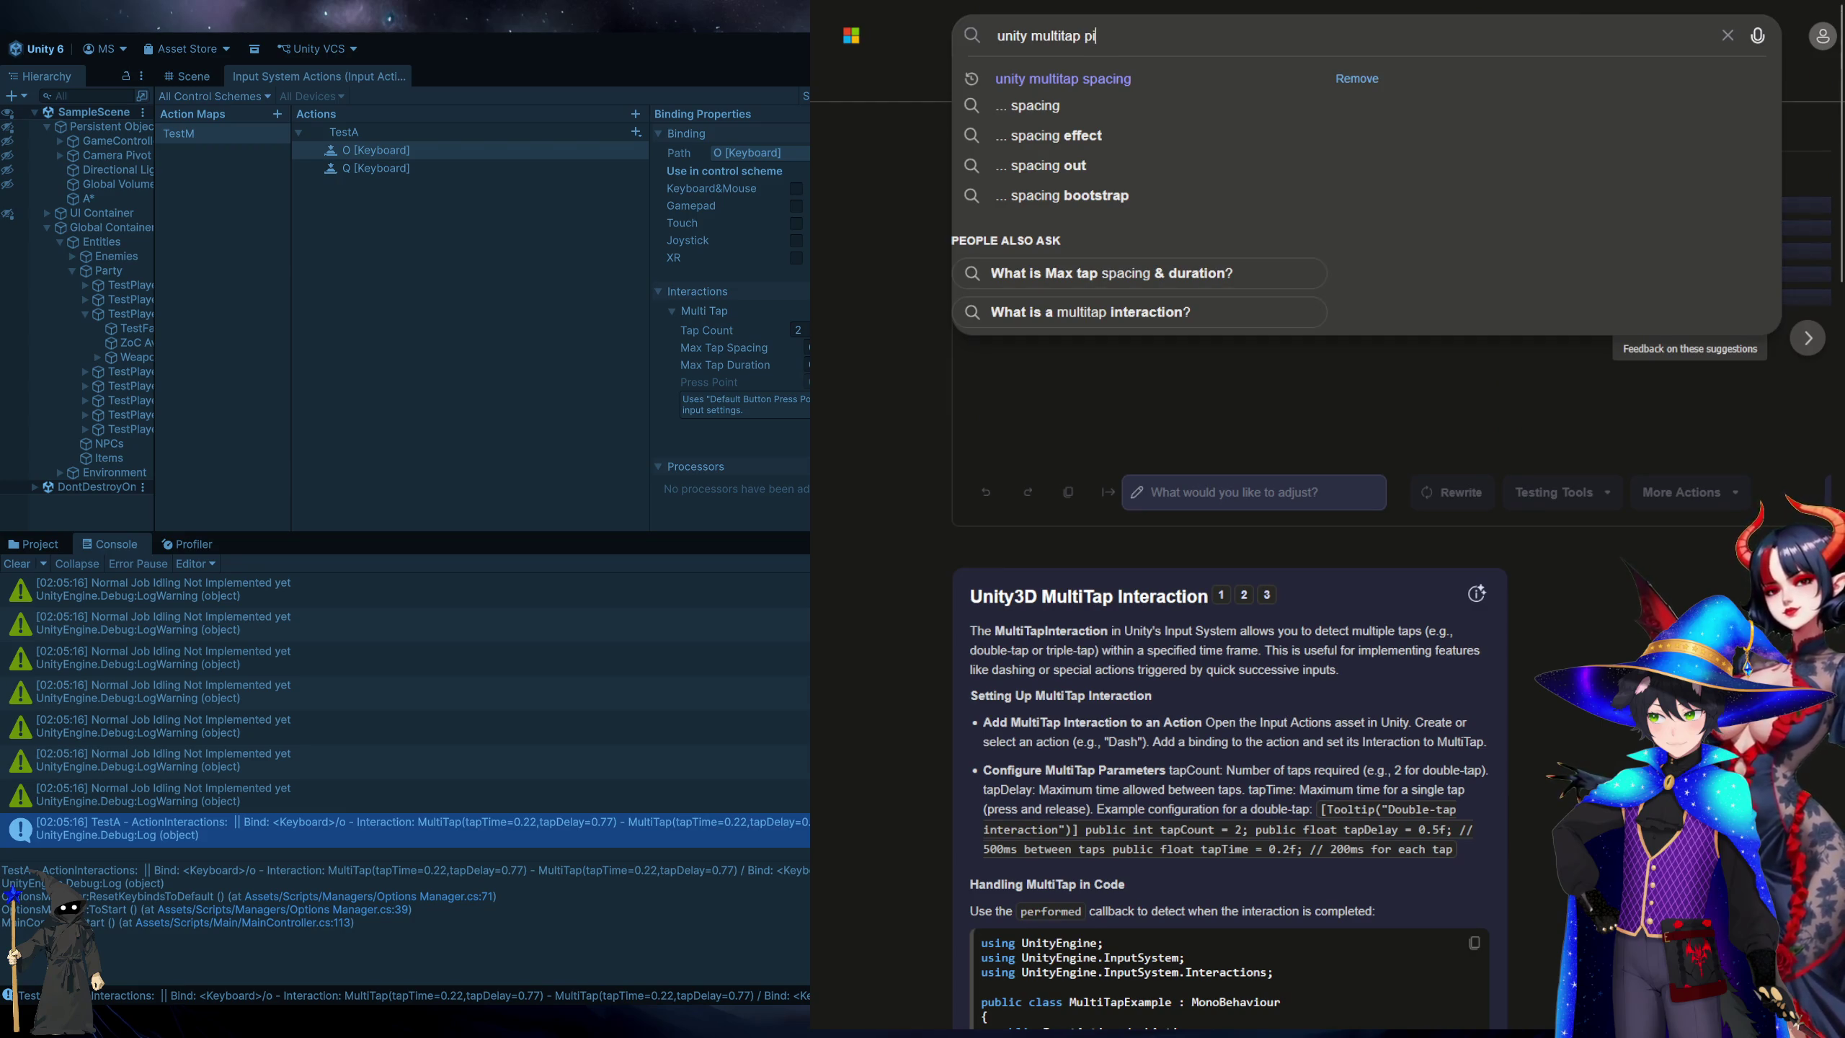
pyautogui.write('xel distance')
pyautogui.press('Return')
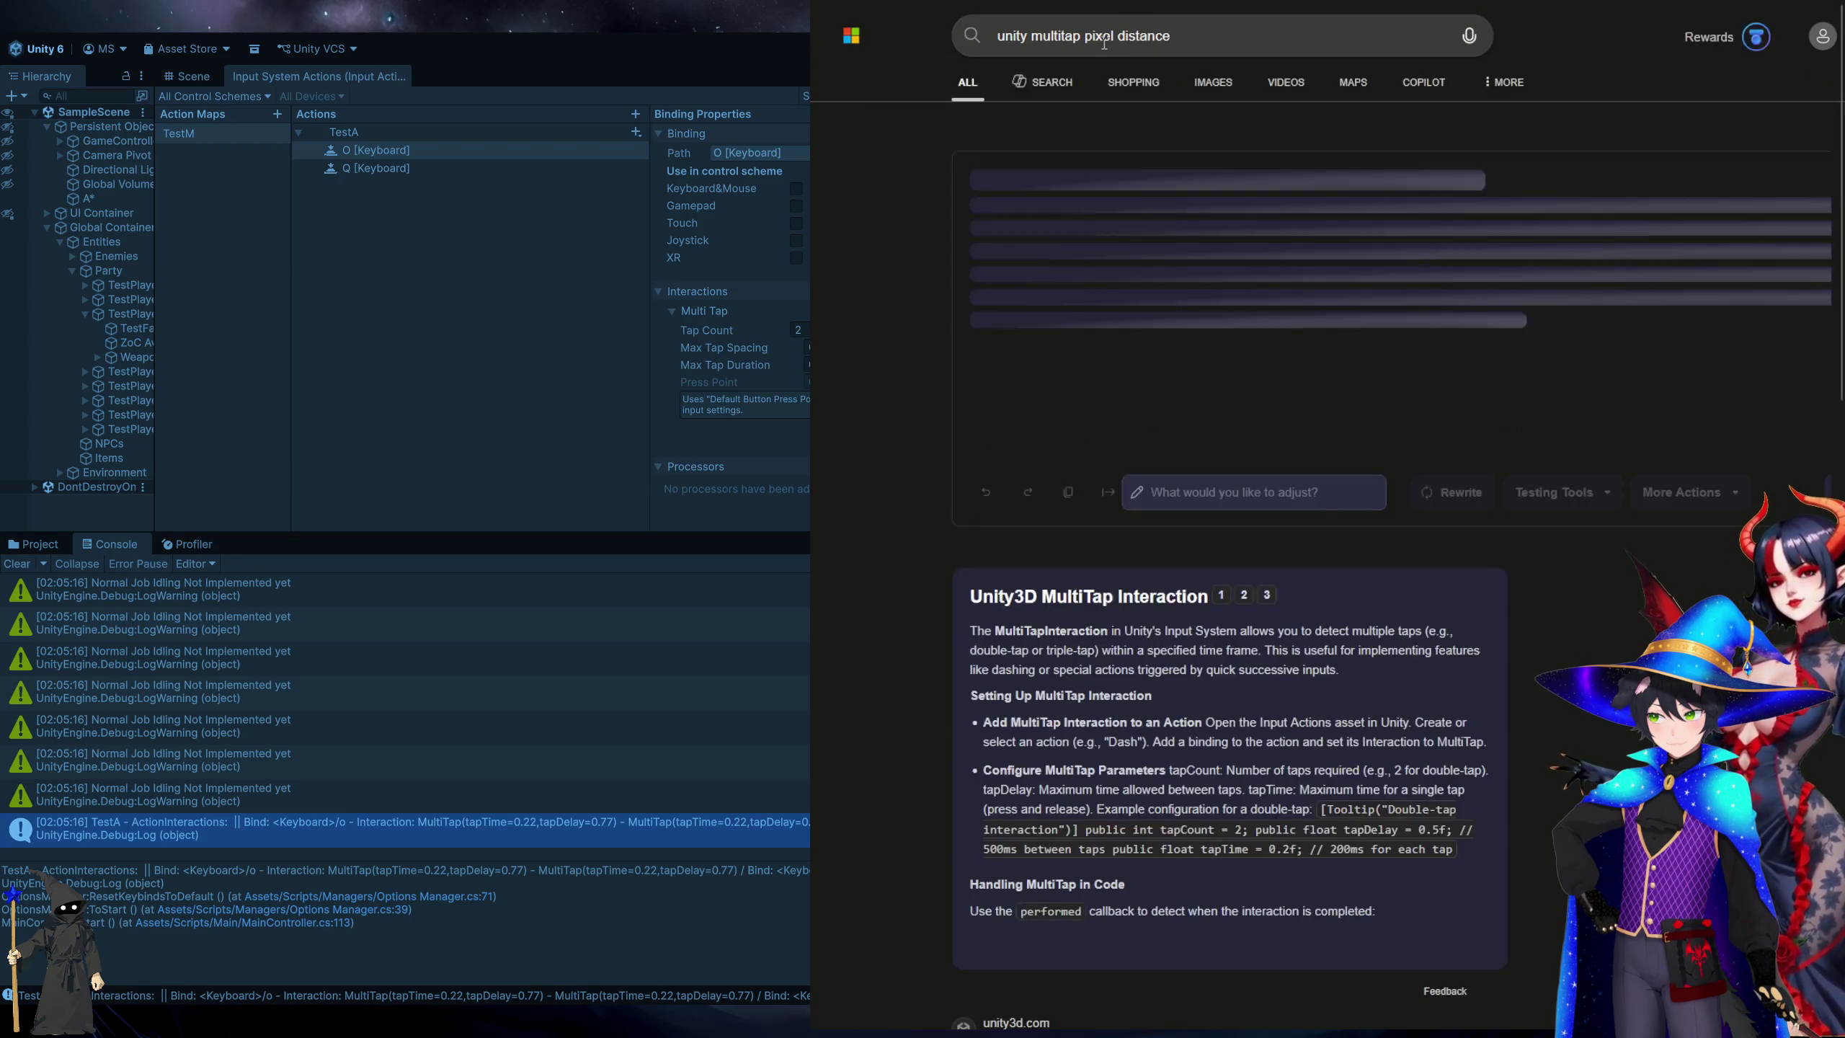
pyautogui.scroll(-5, 1416, 664)
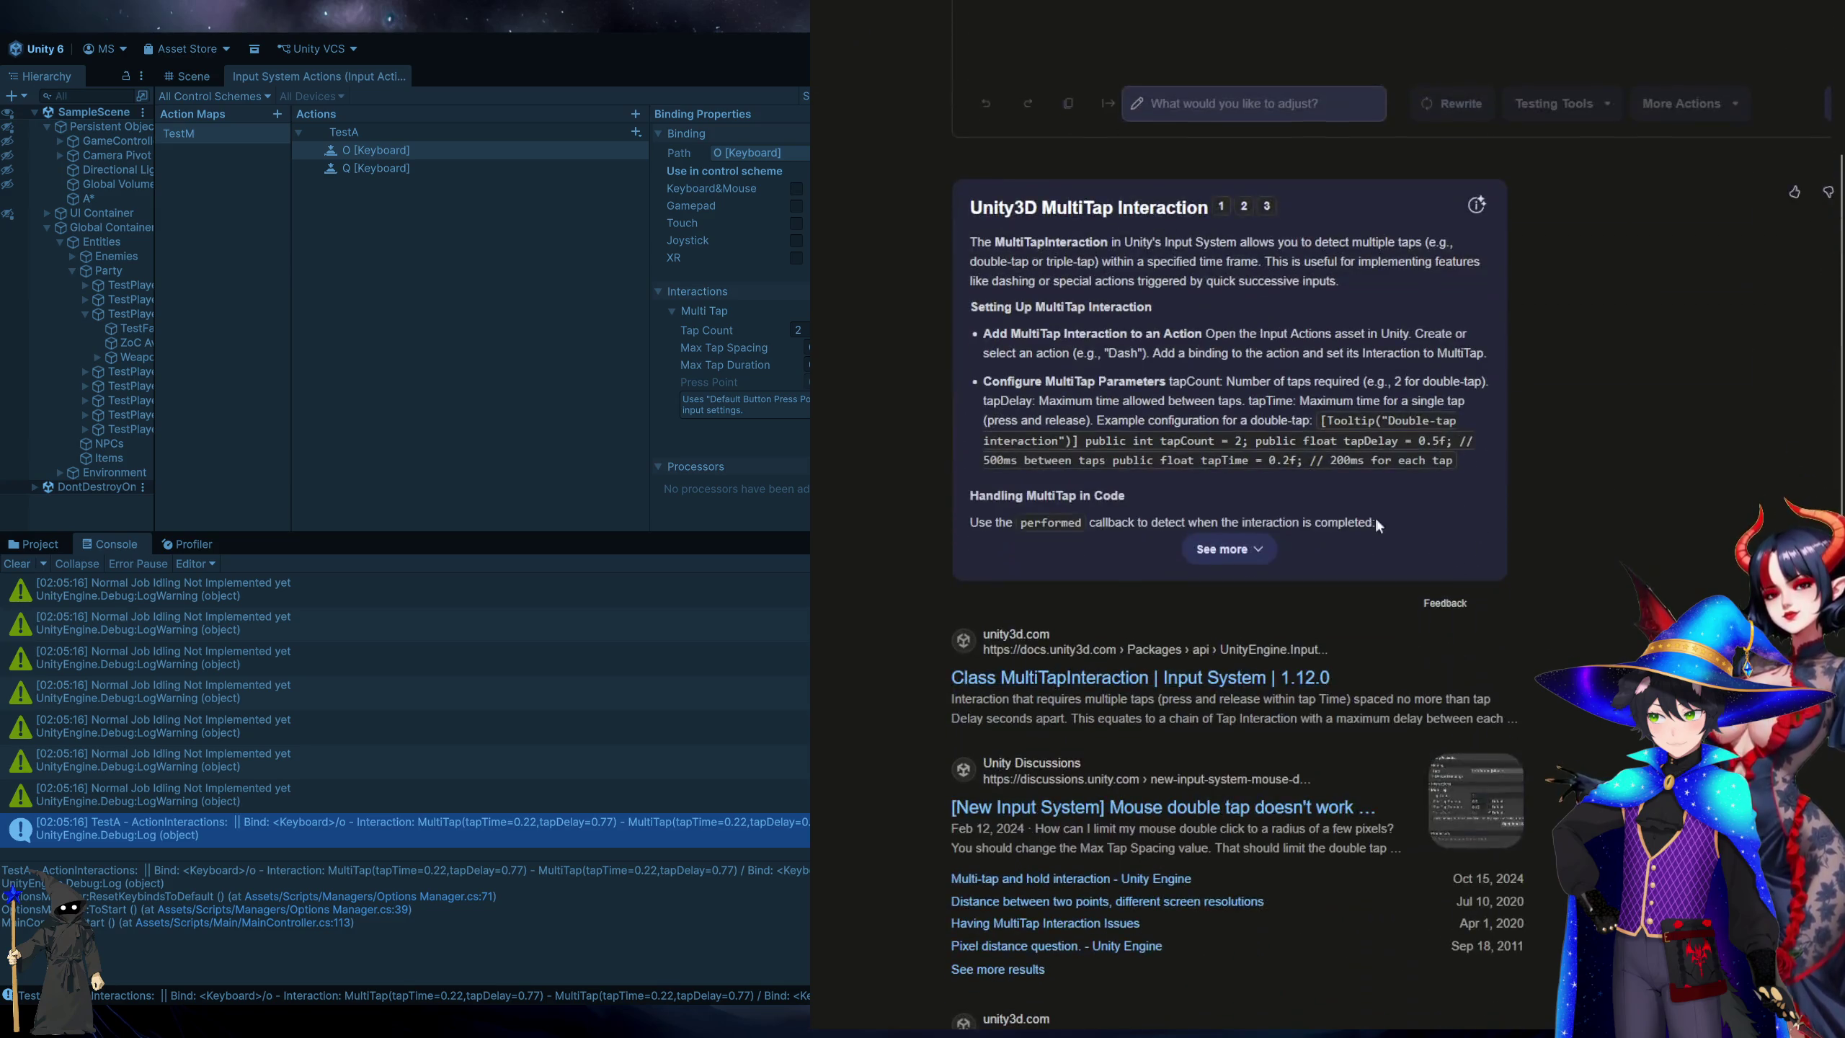
pyautogui.click(1231, 549)
pyautogui.scroll(-3, 1608, 589)
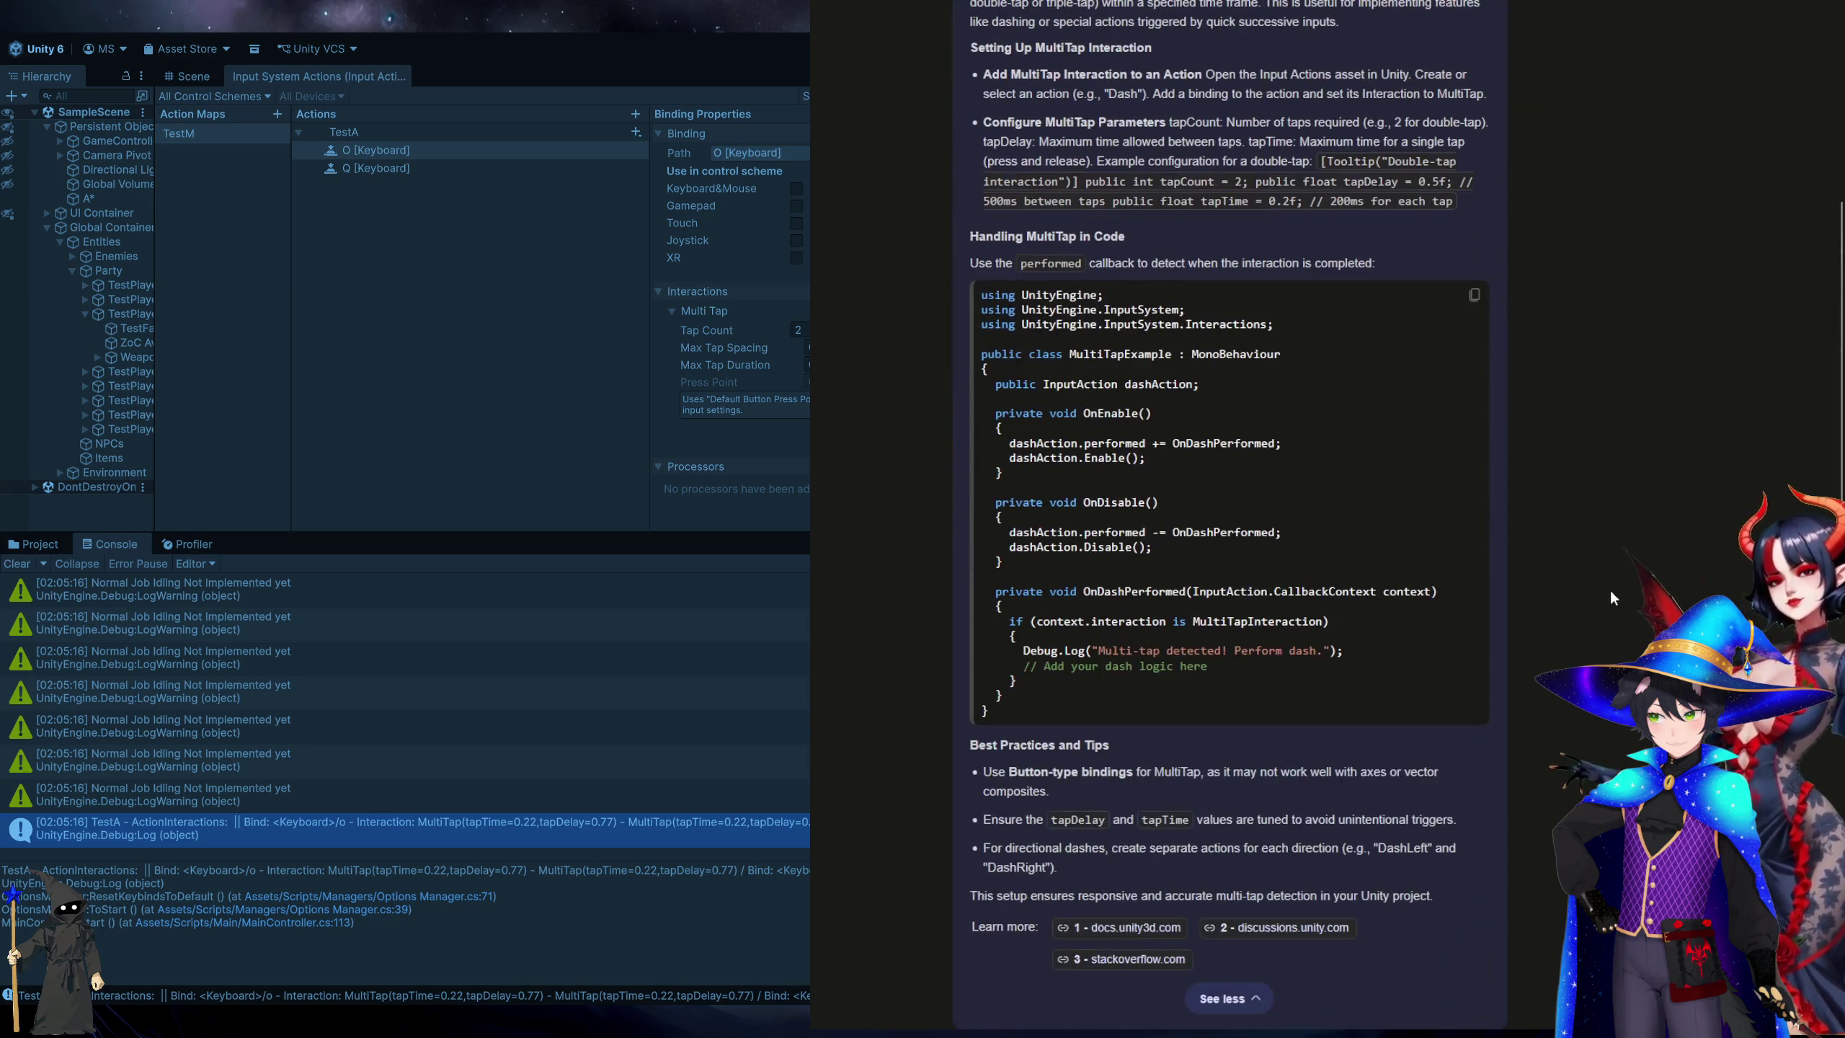
pyautogui.scroll(-5, 1609, 589)
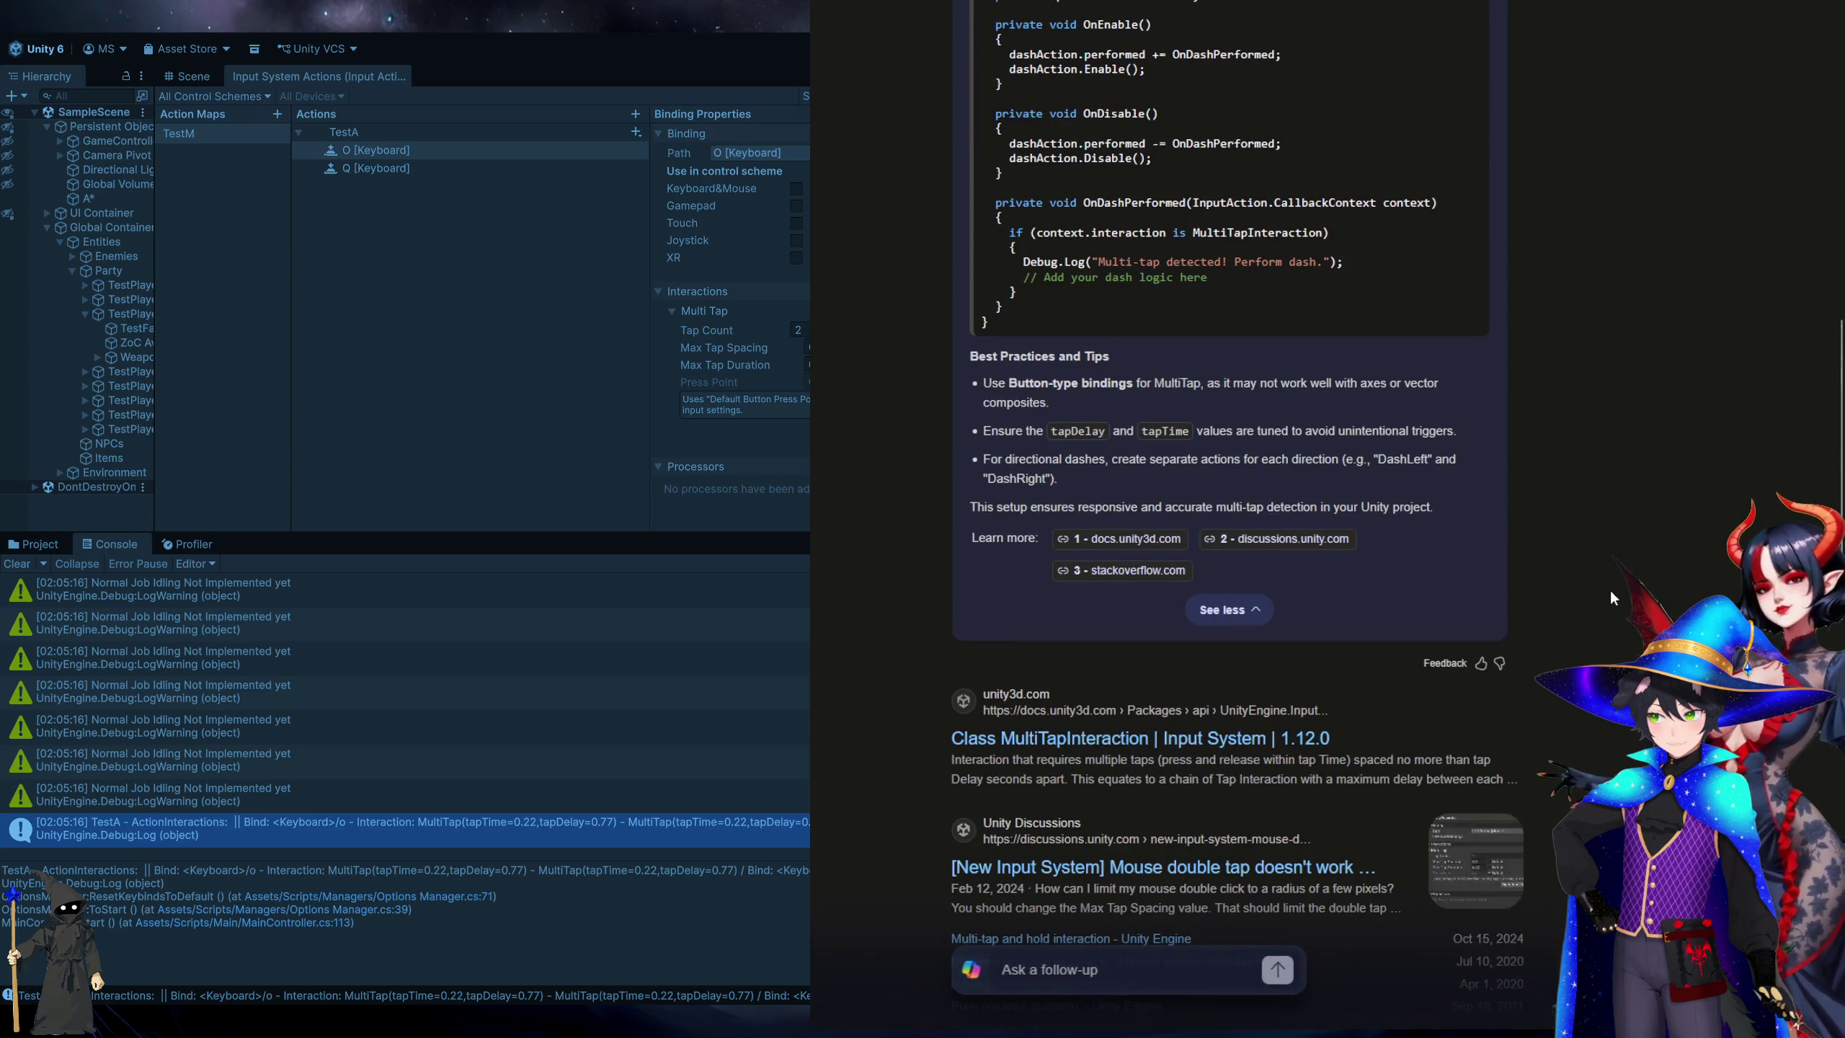
pyautogui.scroll(-3, 1610, 598)
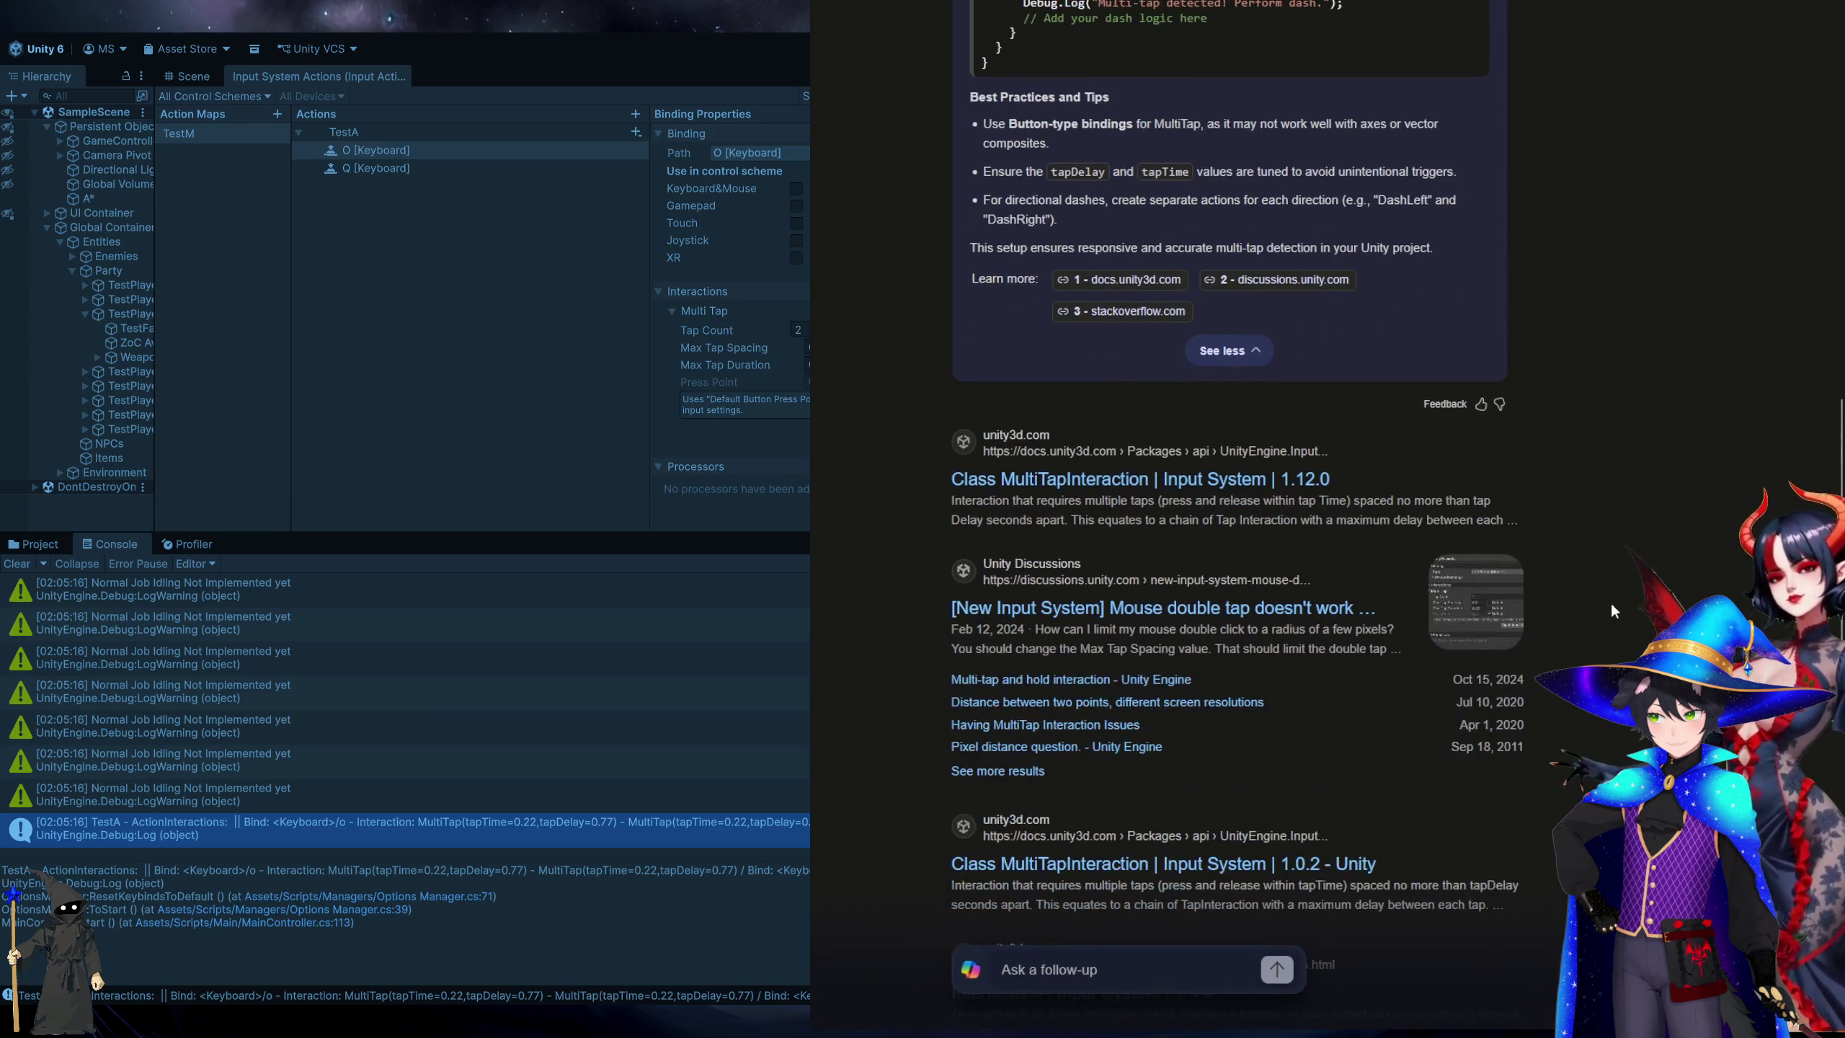
pyautogui.scroll(-3, 1610, 601)
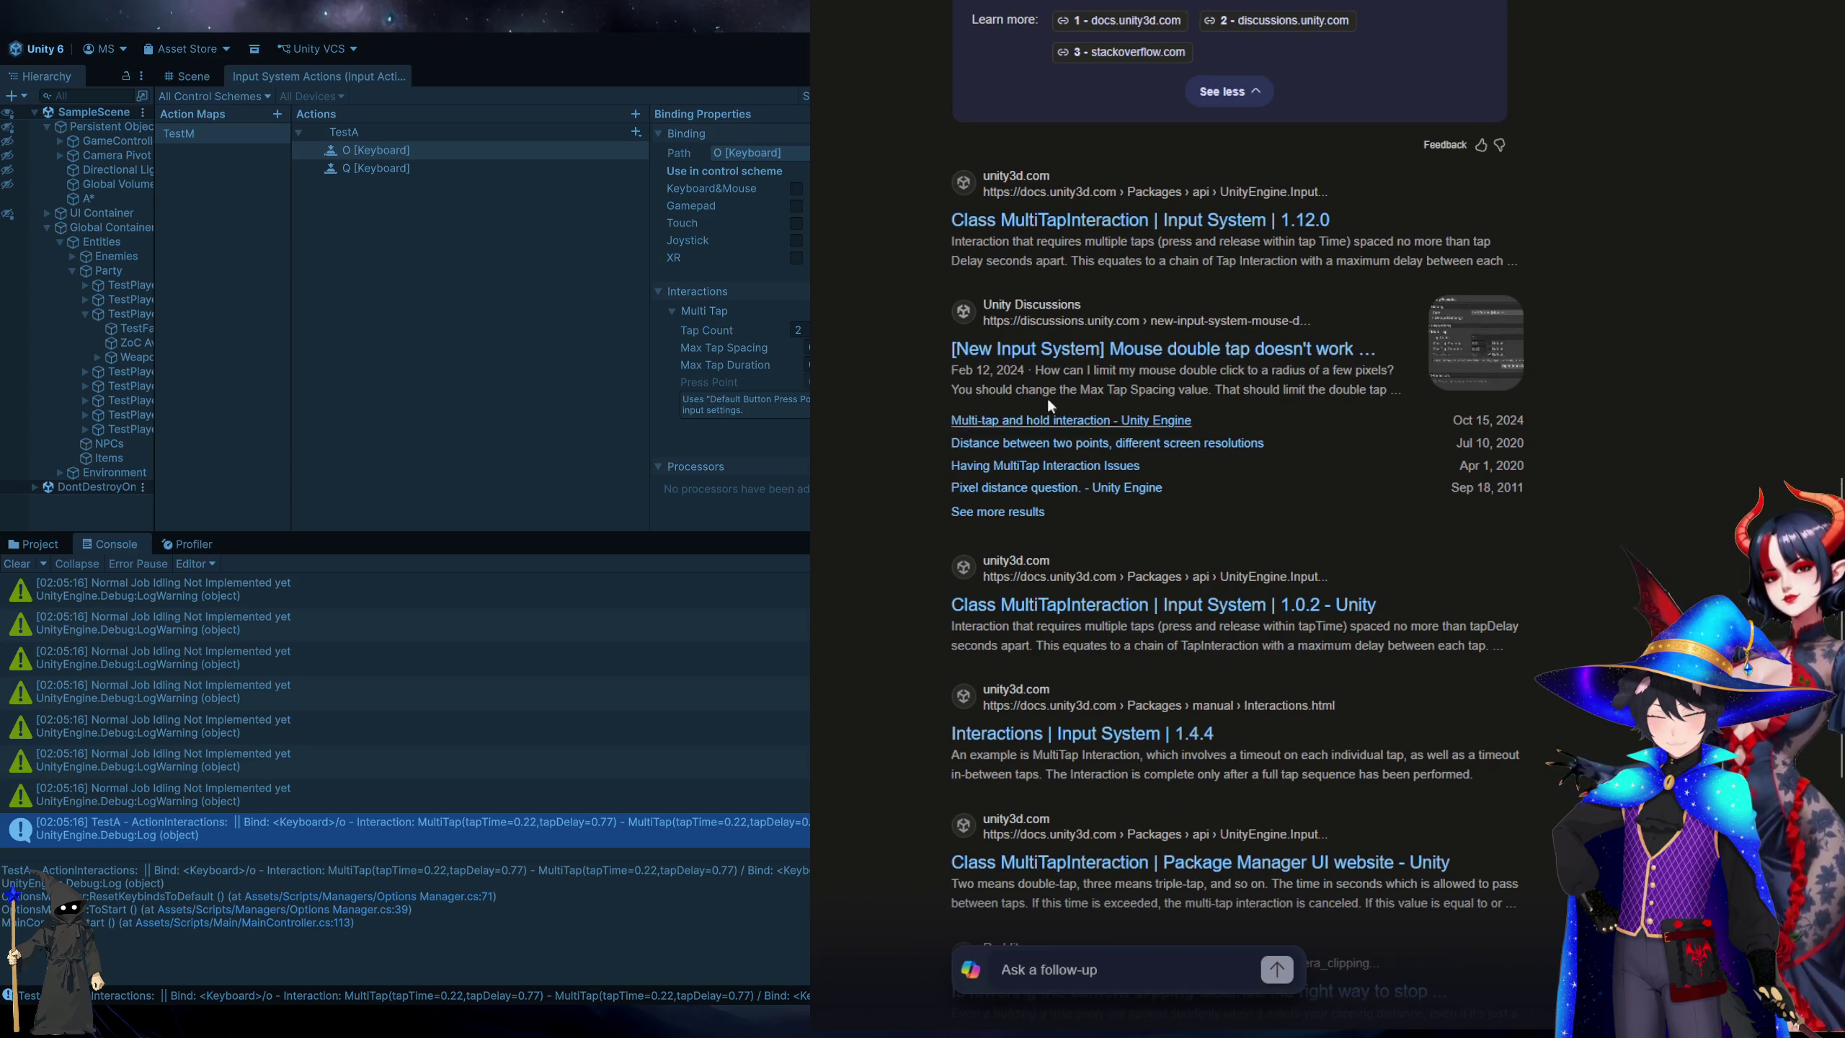
pyautogui.click(1159, 363)
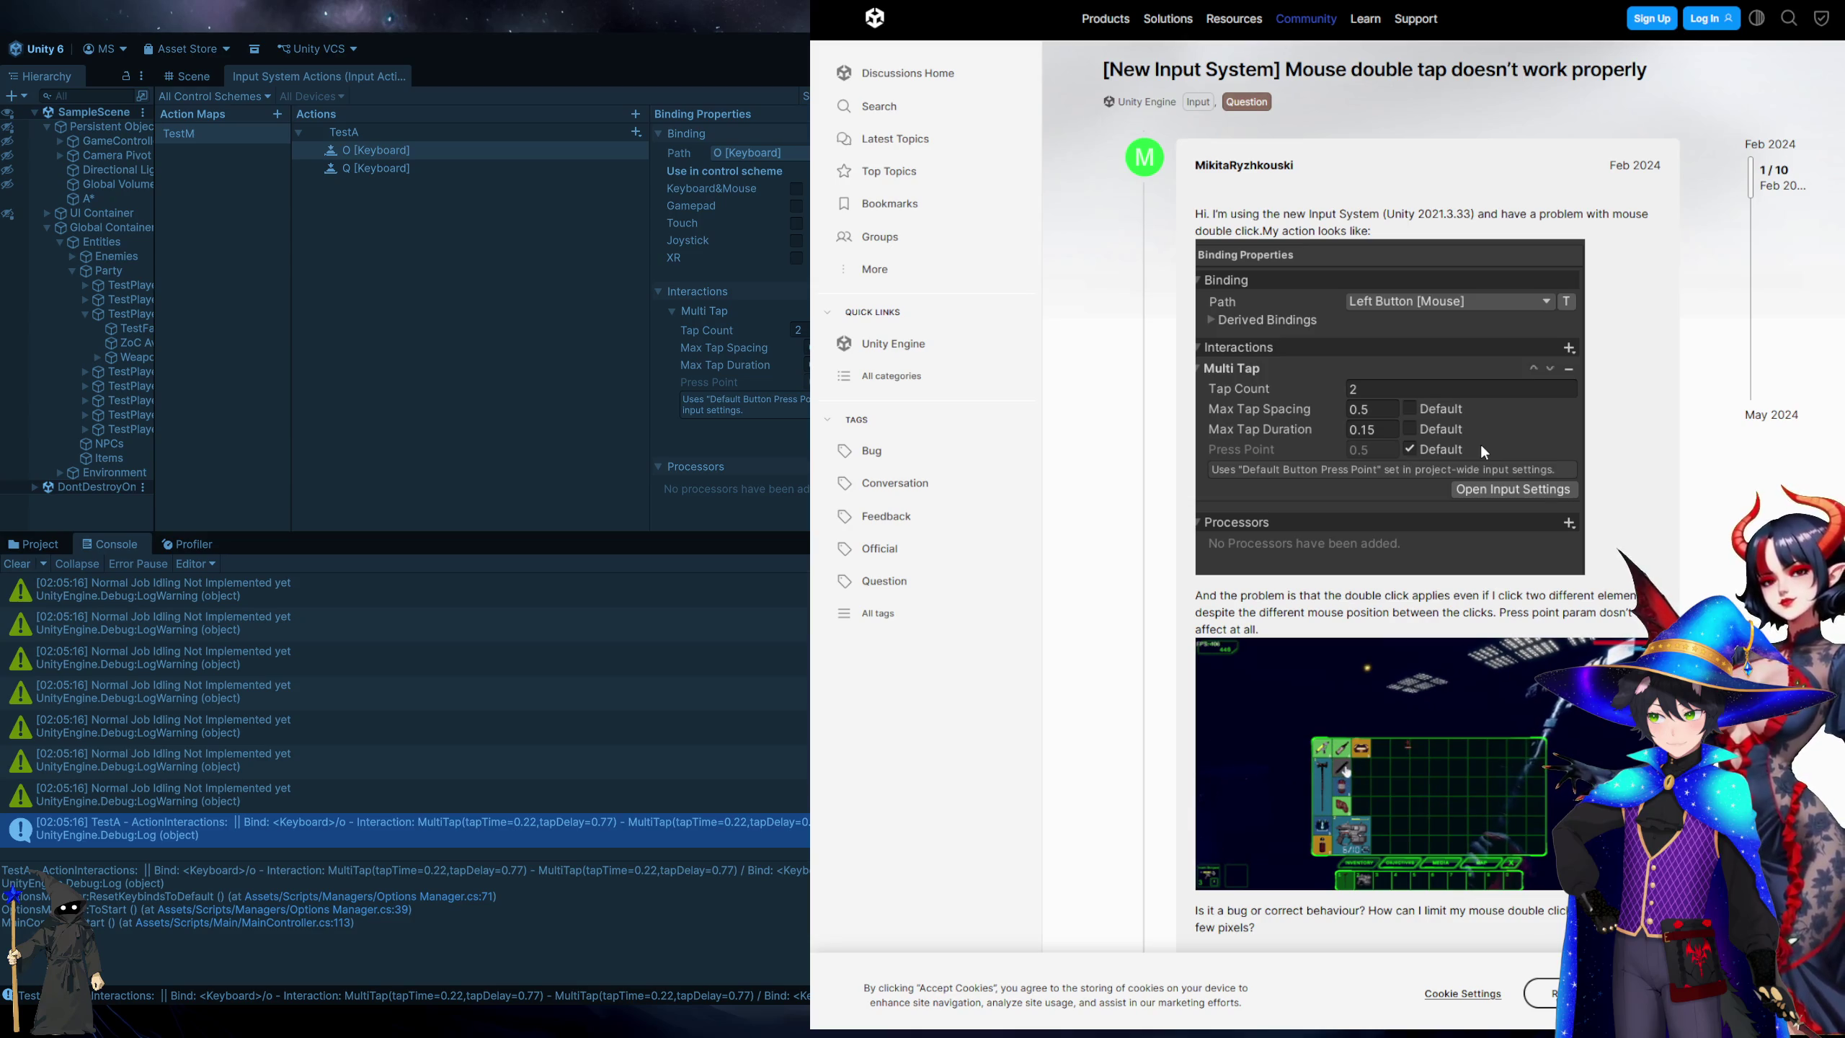
# Read the replies in the '[New Input System] Mouse double tap doesn't work properly' thread, then switch back to Unity.
pyautogui.scroll(-7, 1480, 442)
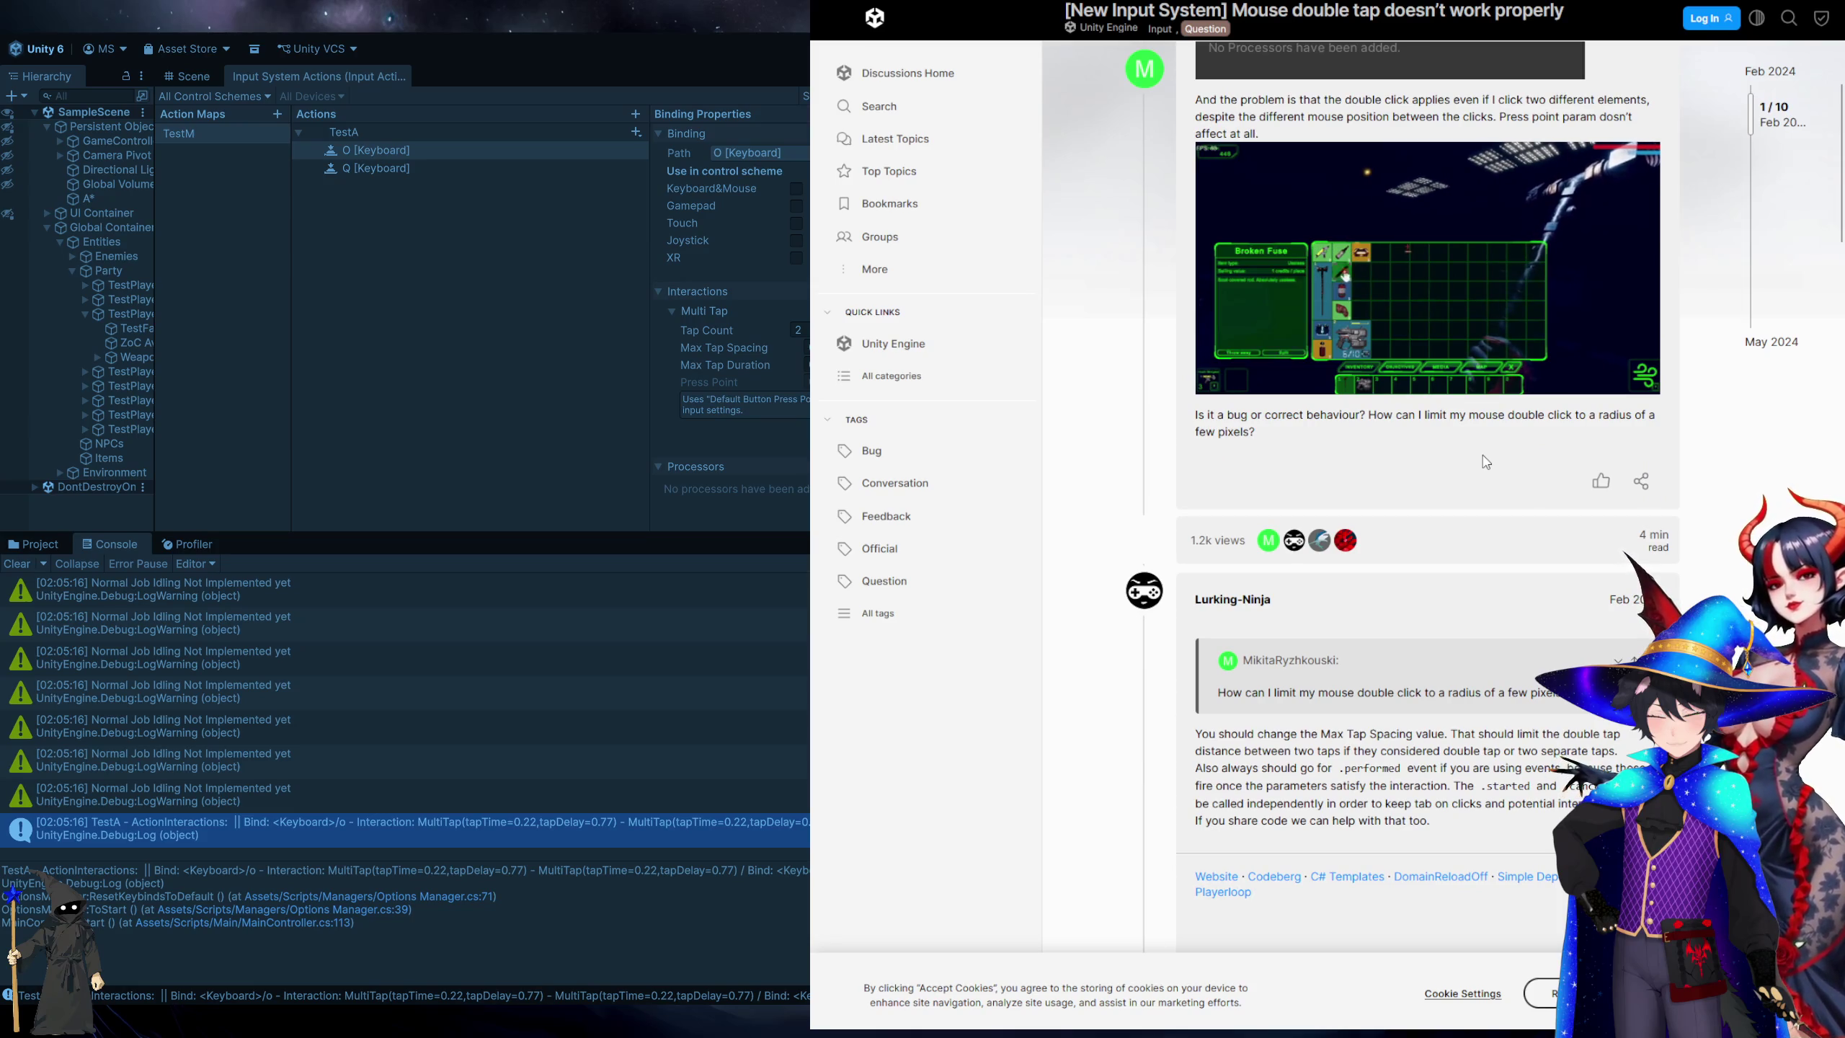
pyautogui.scroll(-3, 1486, 462)
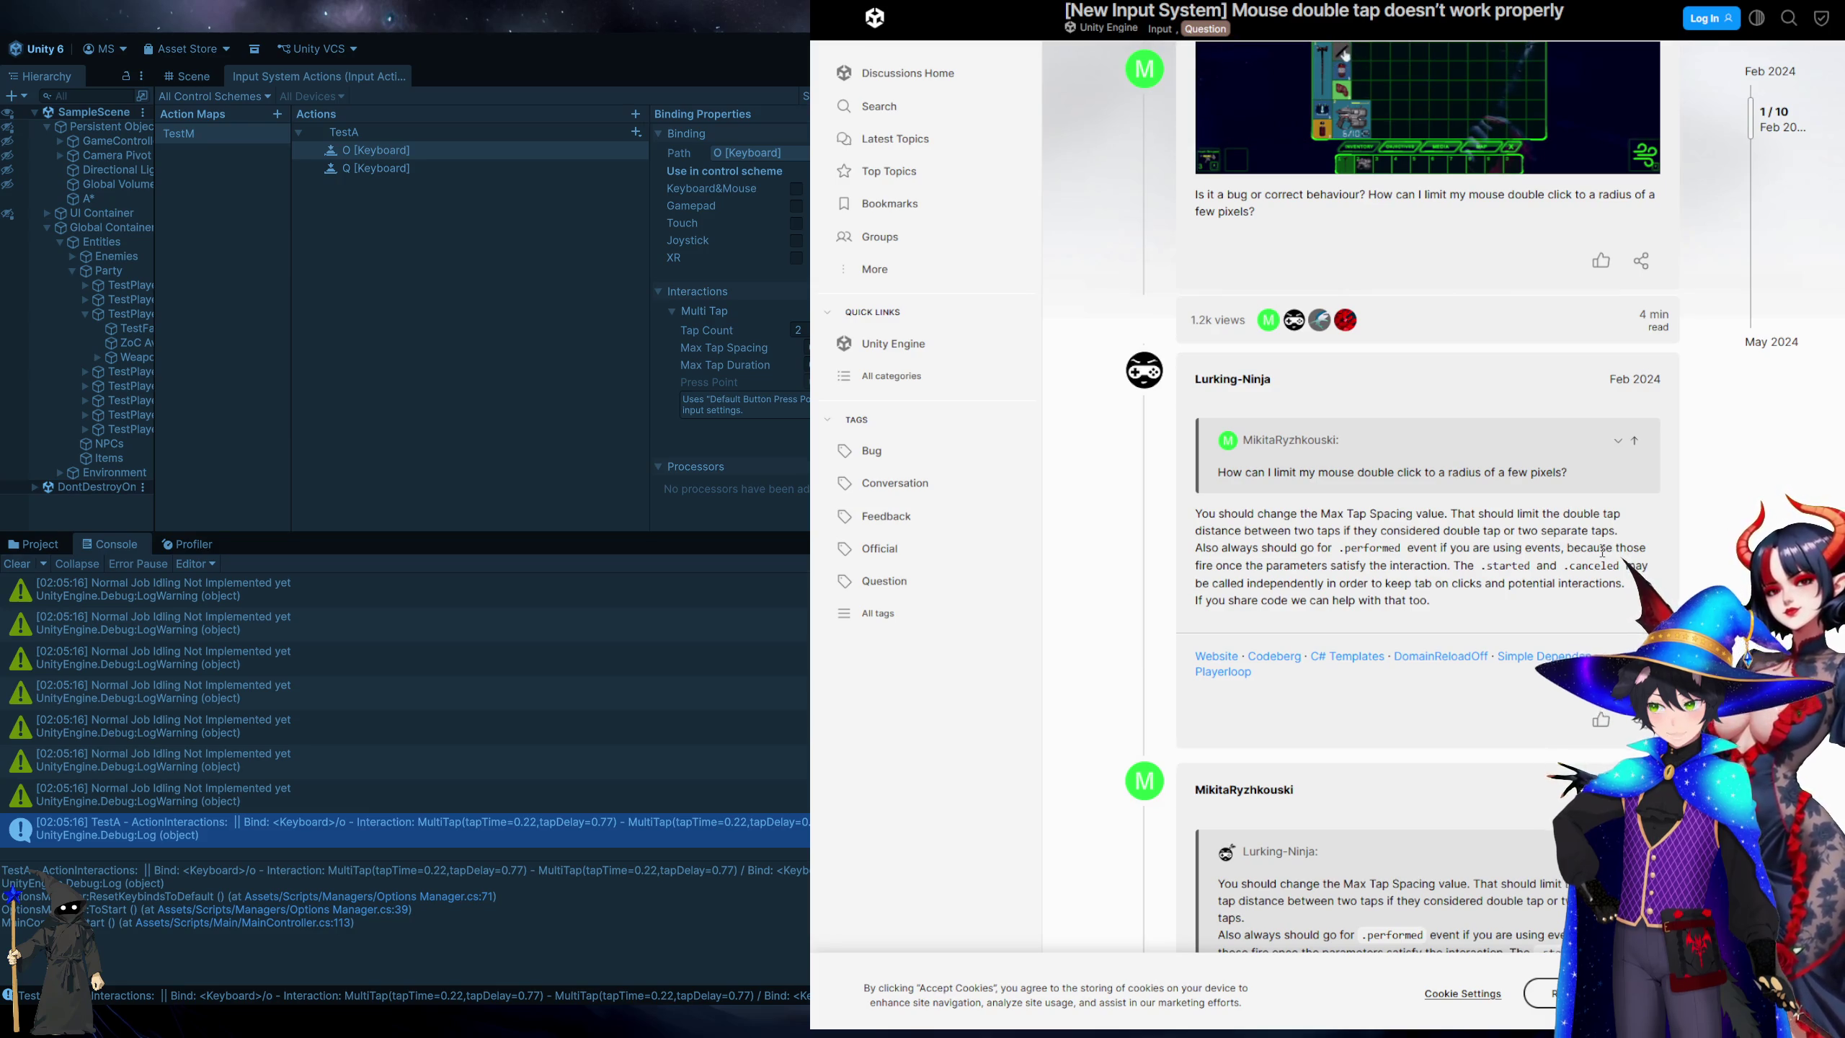
pyautogui.scroll(-3, 1603, 549)
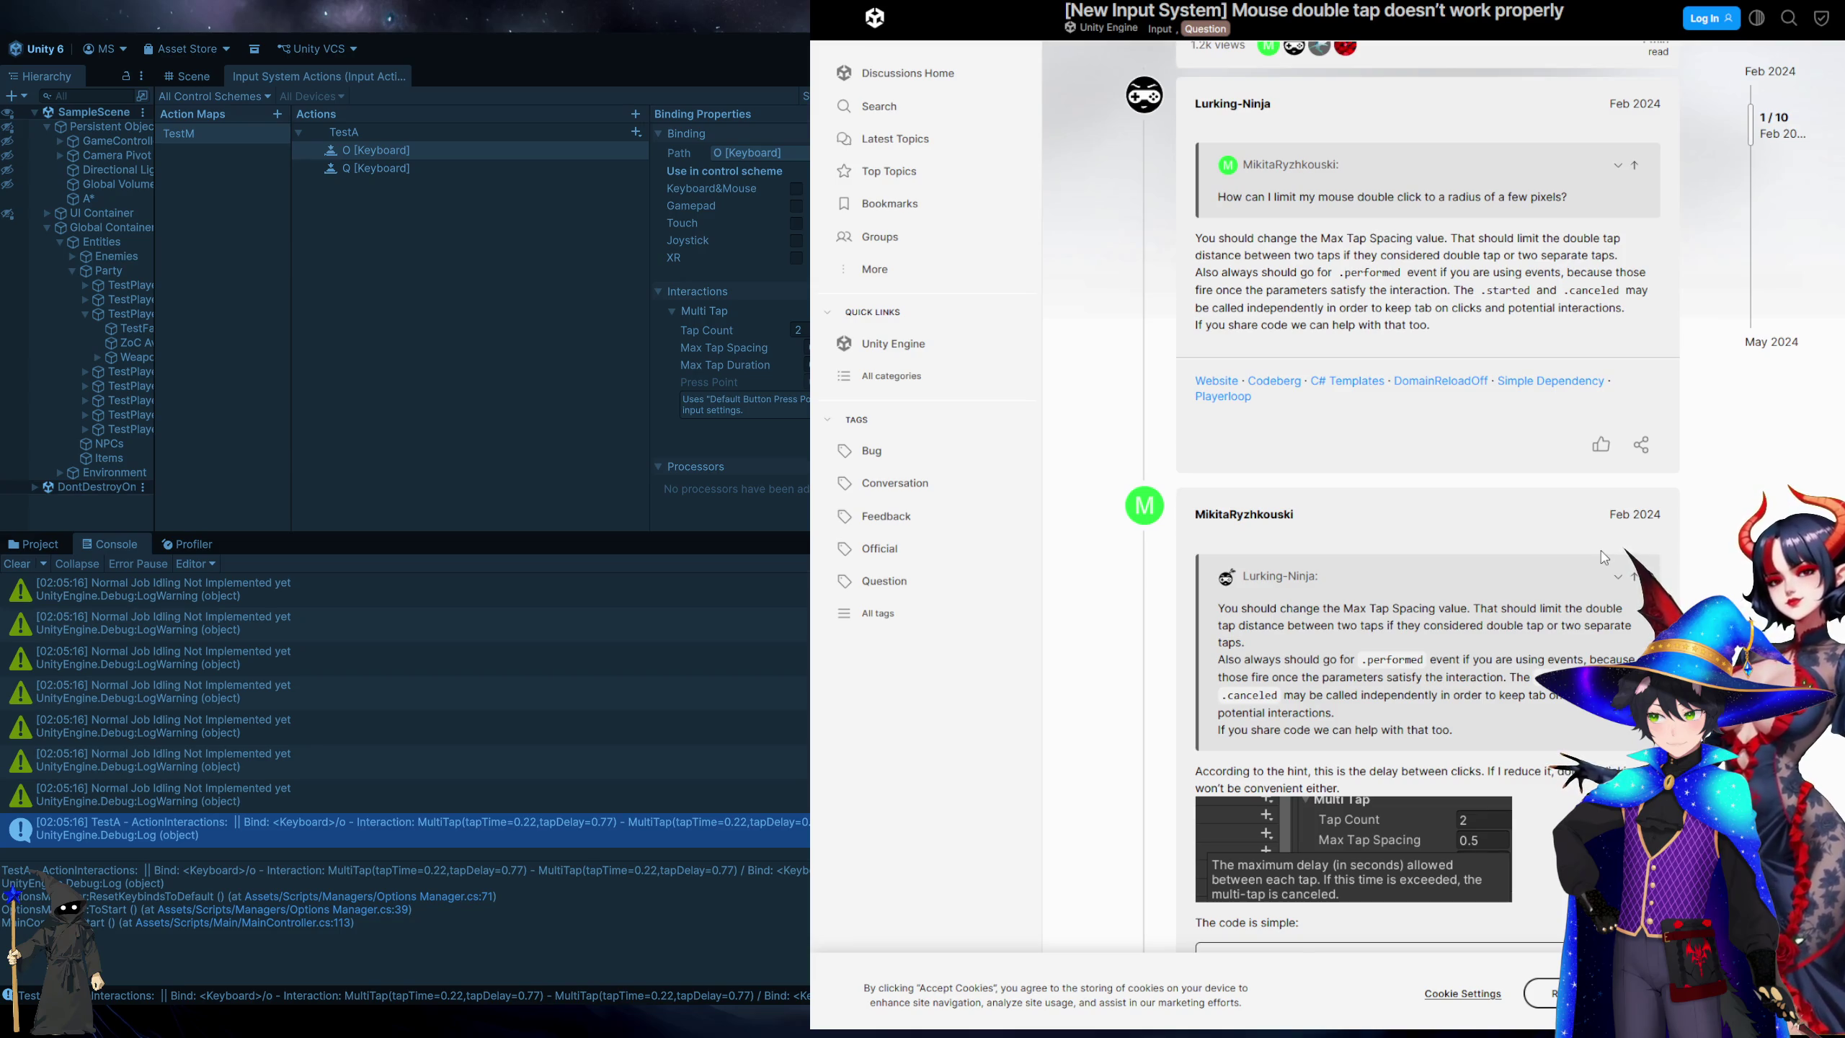
pyautogui.scroll(-2, 1603, 556)
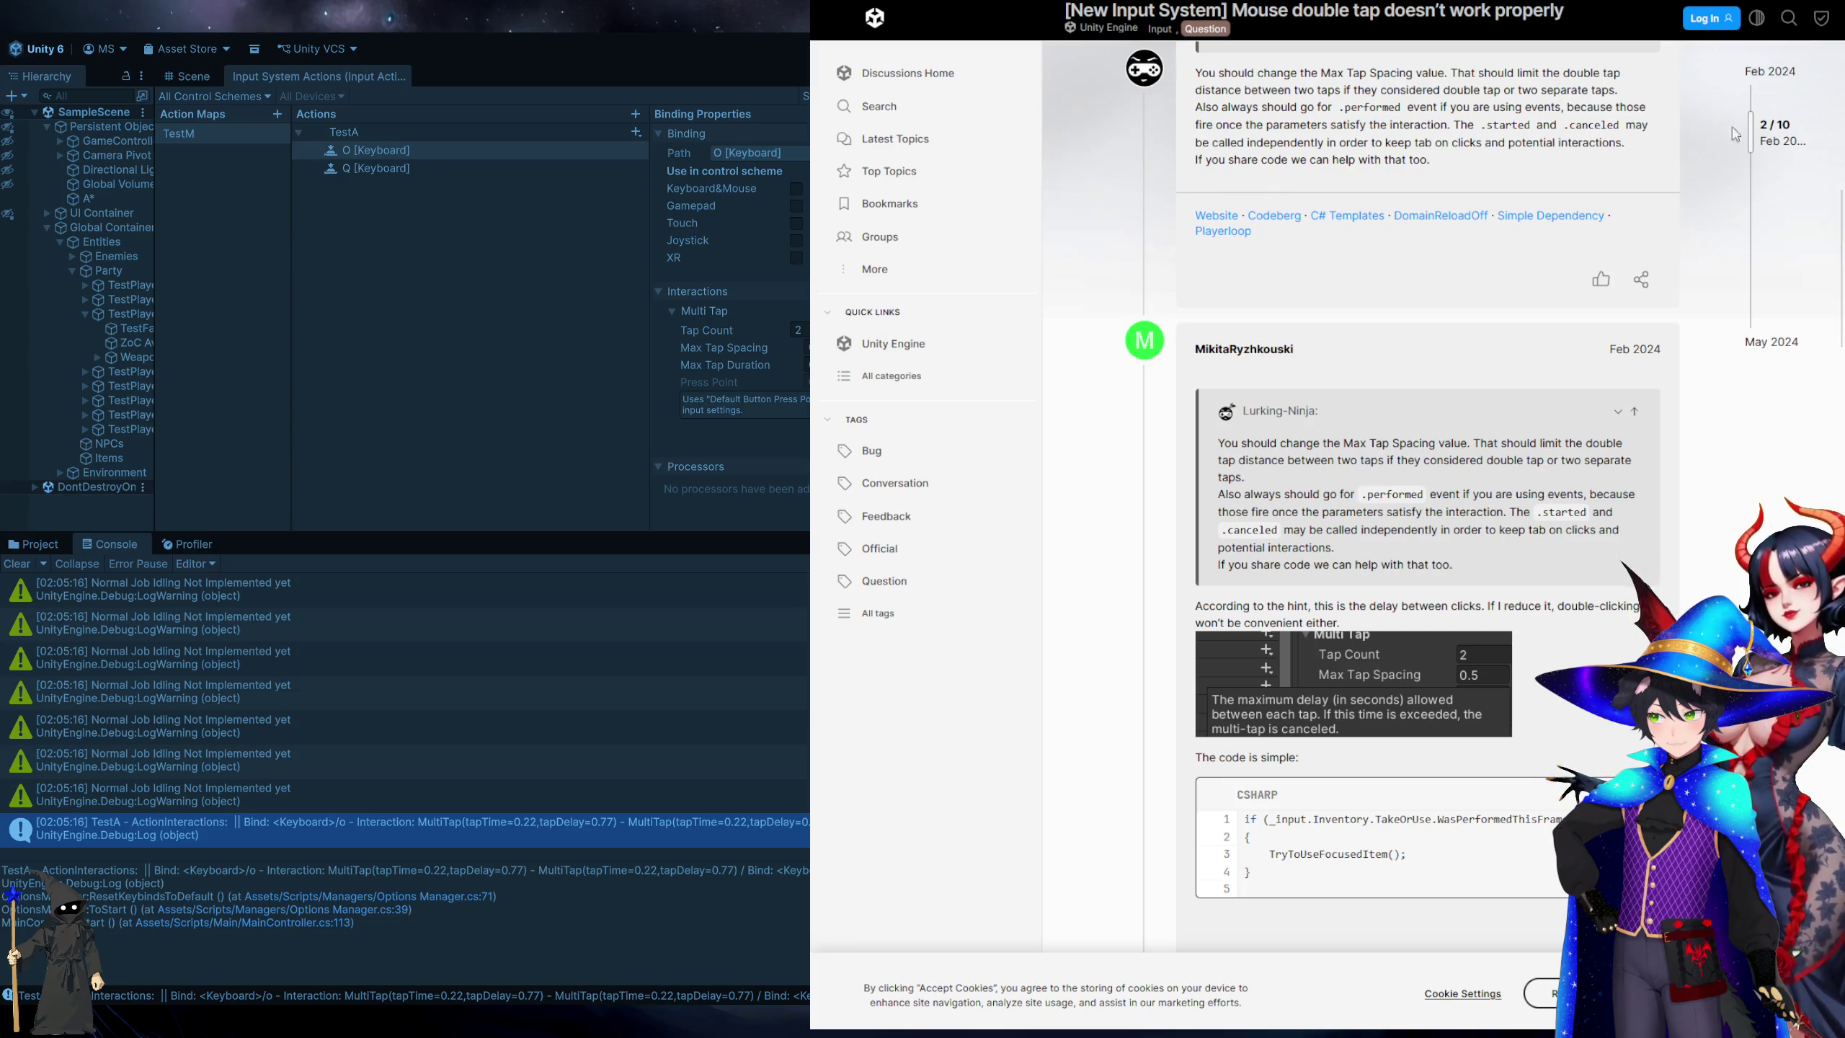
pyautogui.click(457, 282)
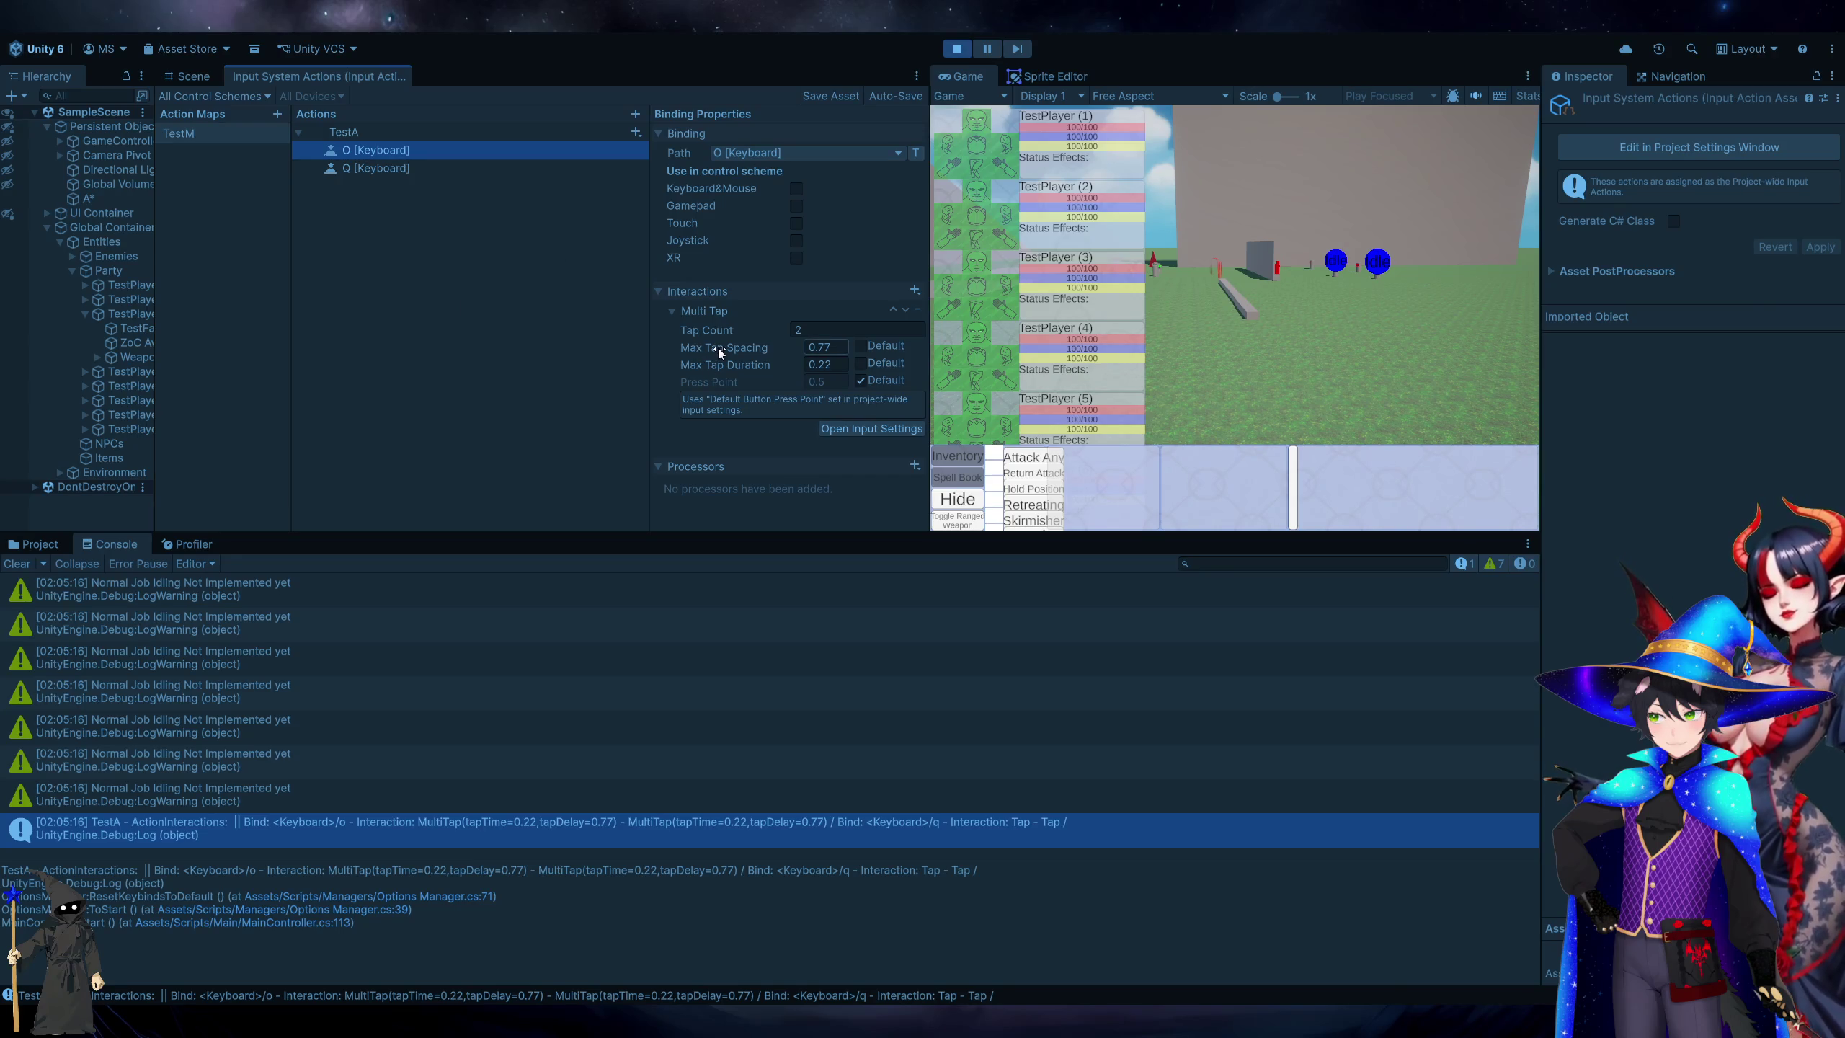
# Exit Play mode with Ctrl+P, leaving the O binding's Max Tap Spacing at 0.77.
pyautogui.hotkey('ctrl', 'p')
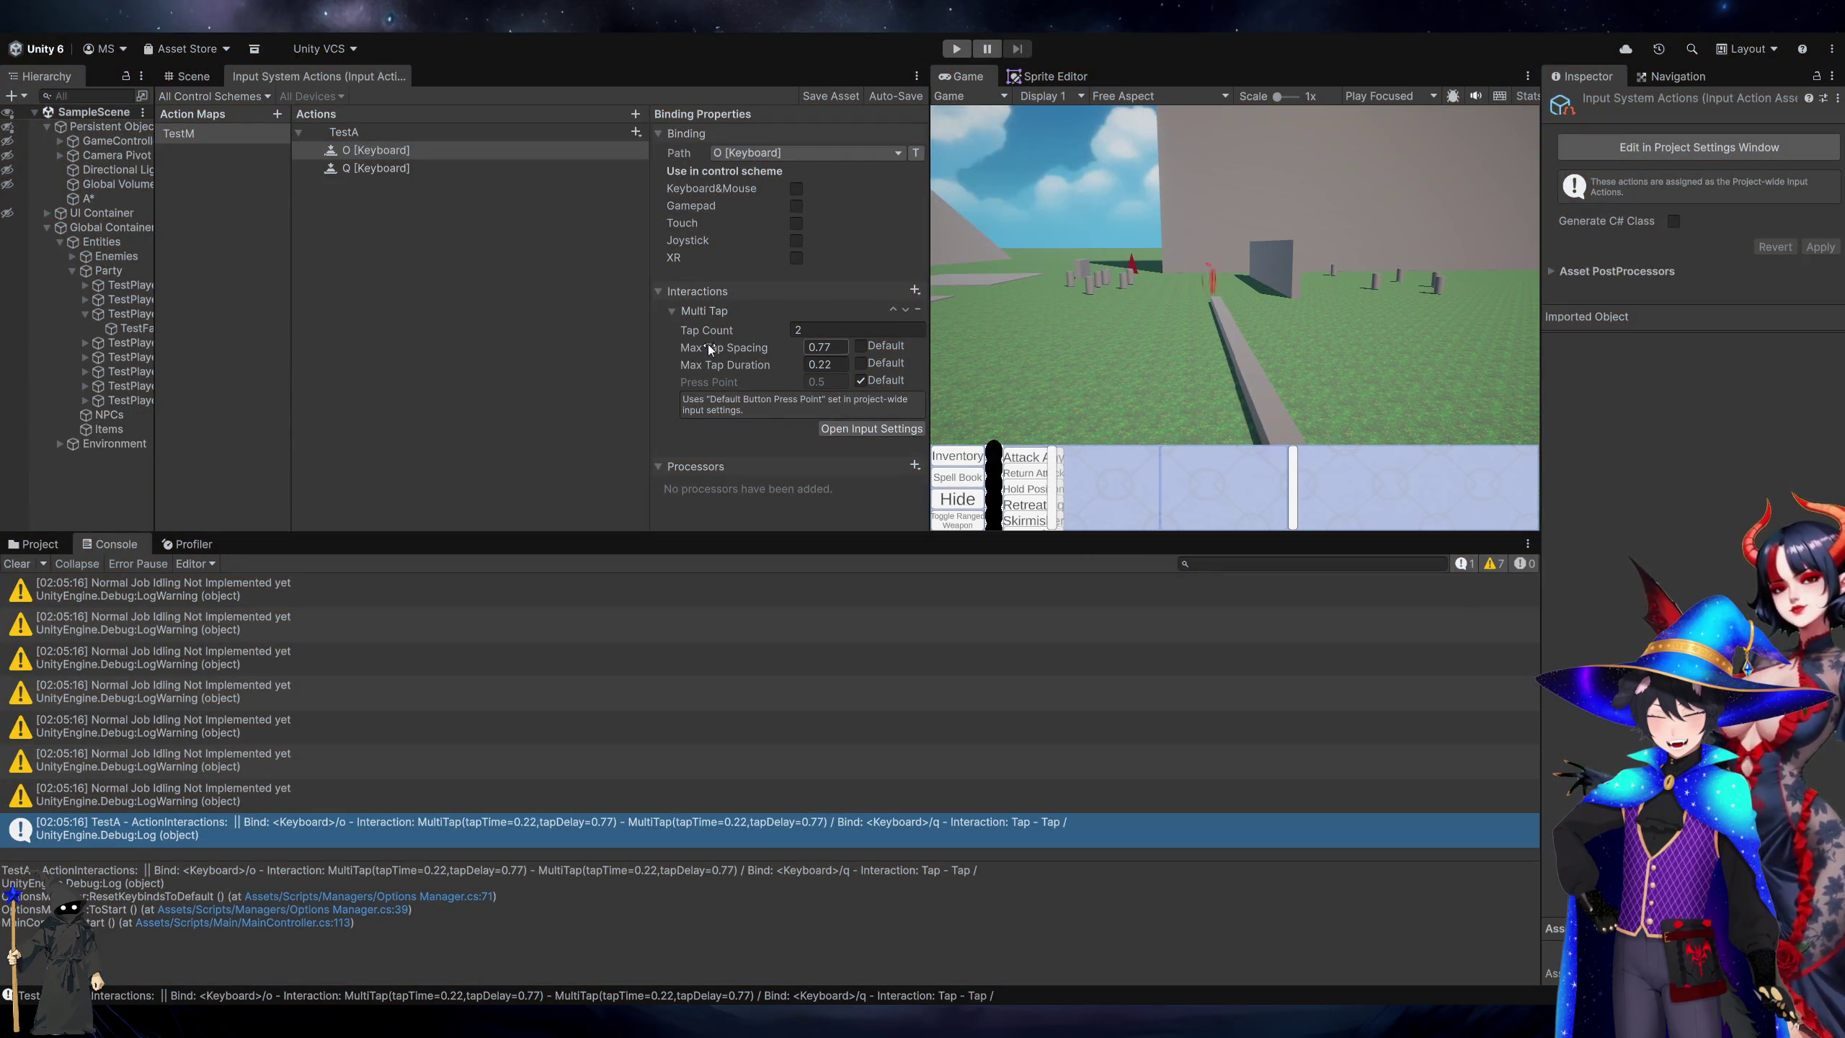
pyautogui.click(726, 352)
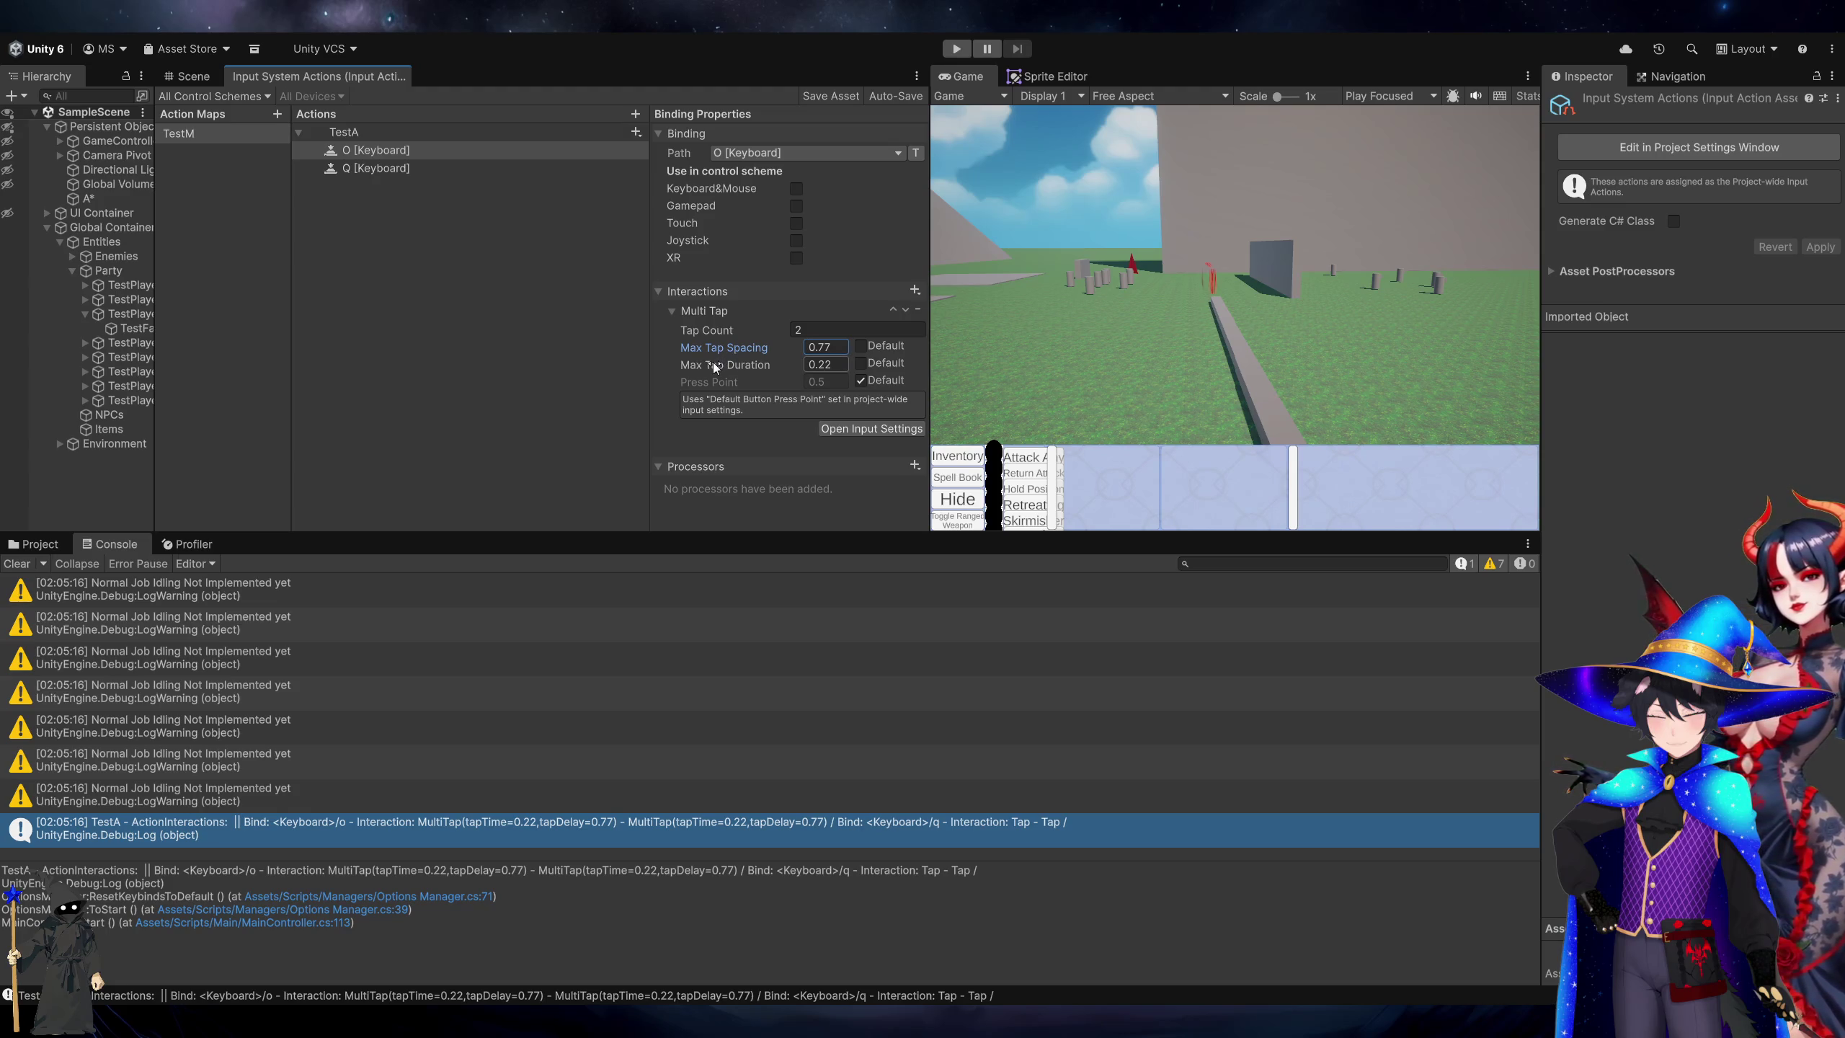
pyautogui.click(715, 383)
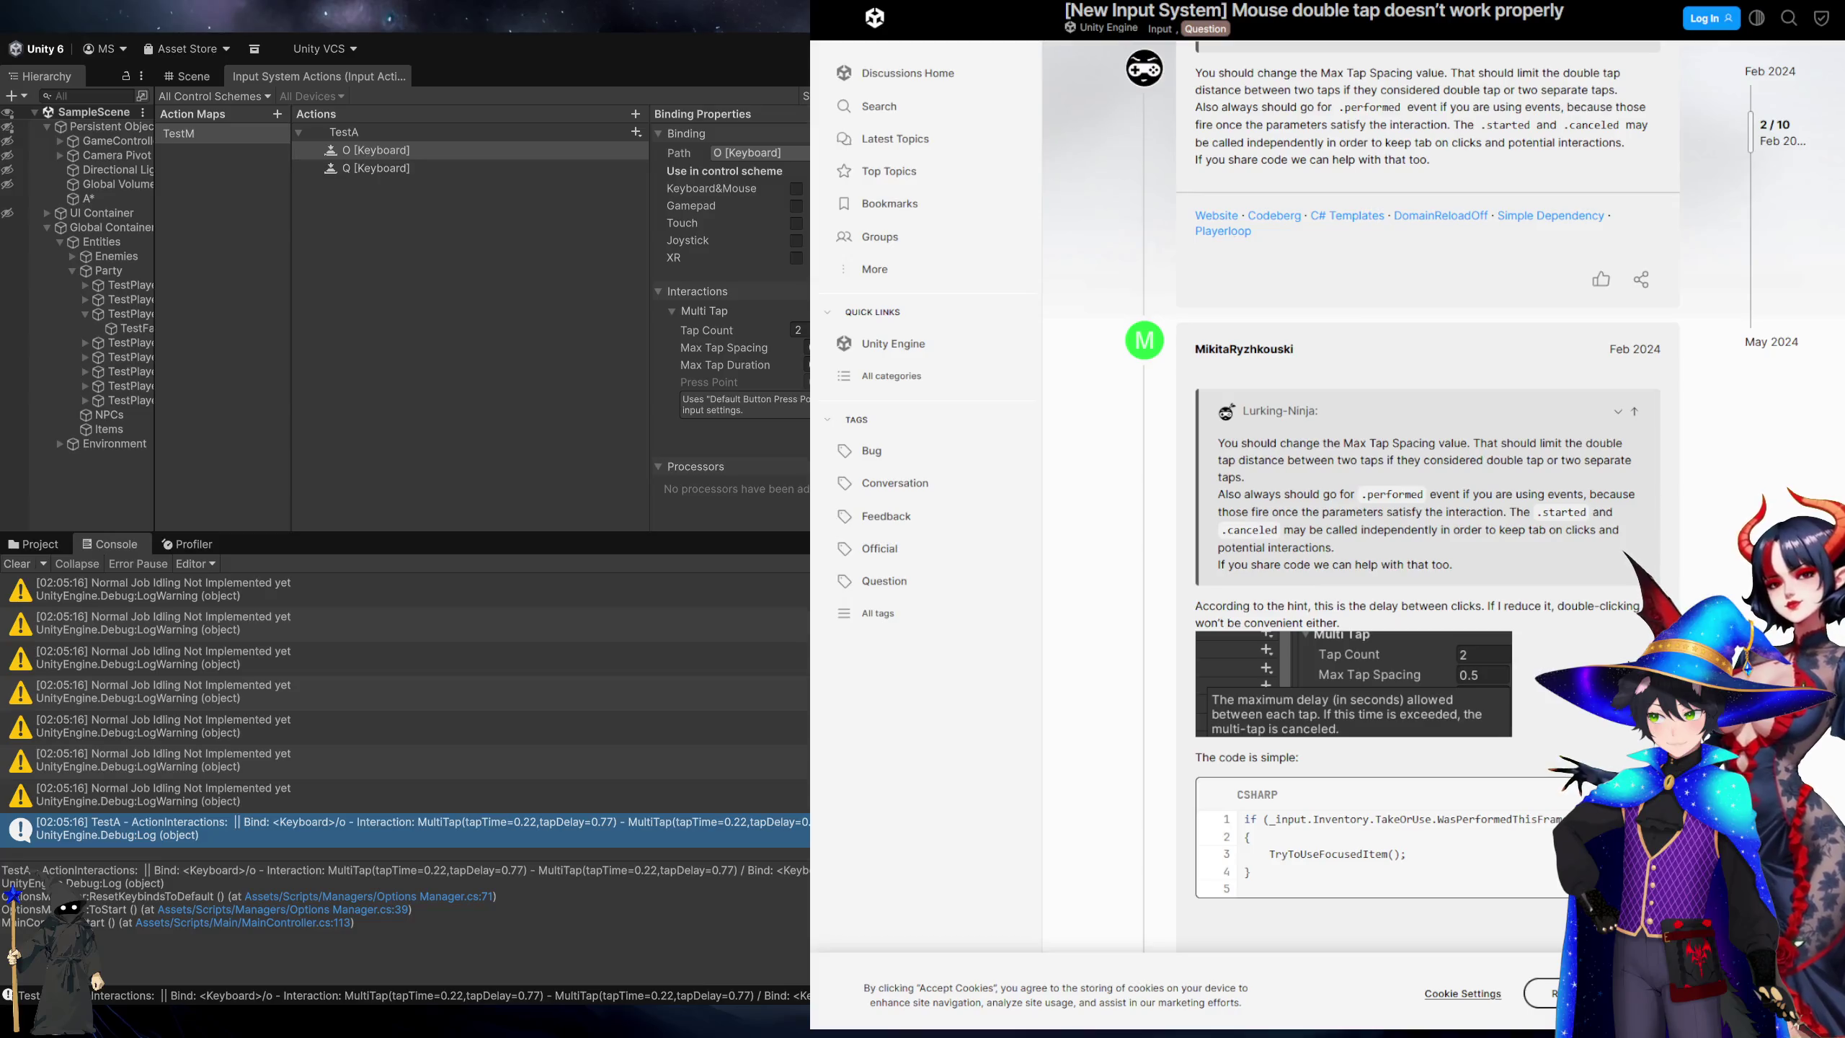
# Scroll through the thread to the posted multi-tap code.
pyautogui.scroll(-3, 1355, 509)
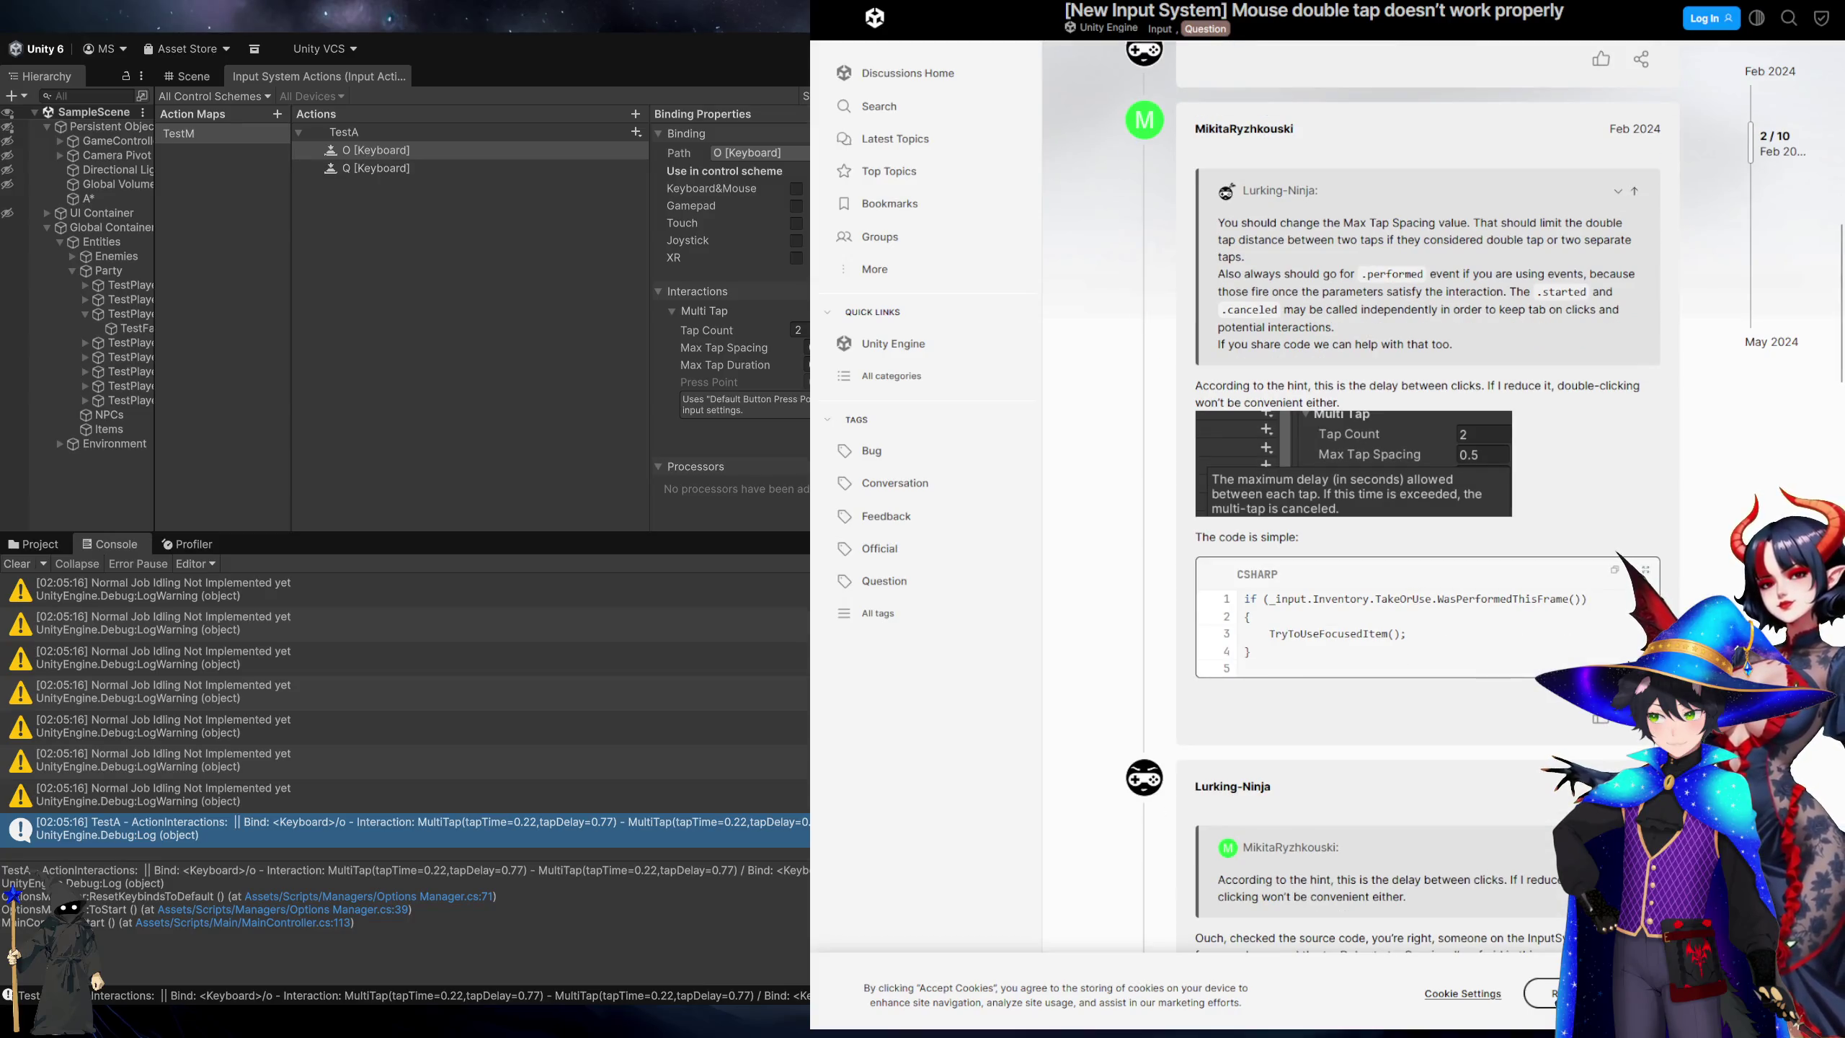
pyautogui.scroll(-4, 1355, 509)
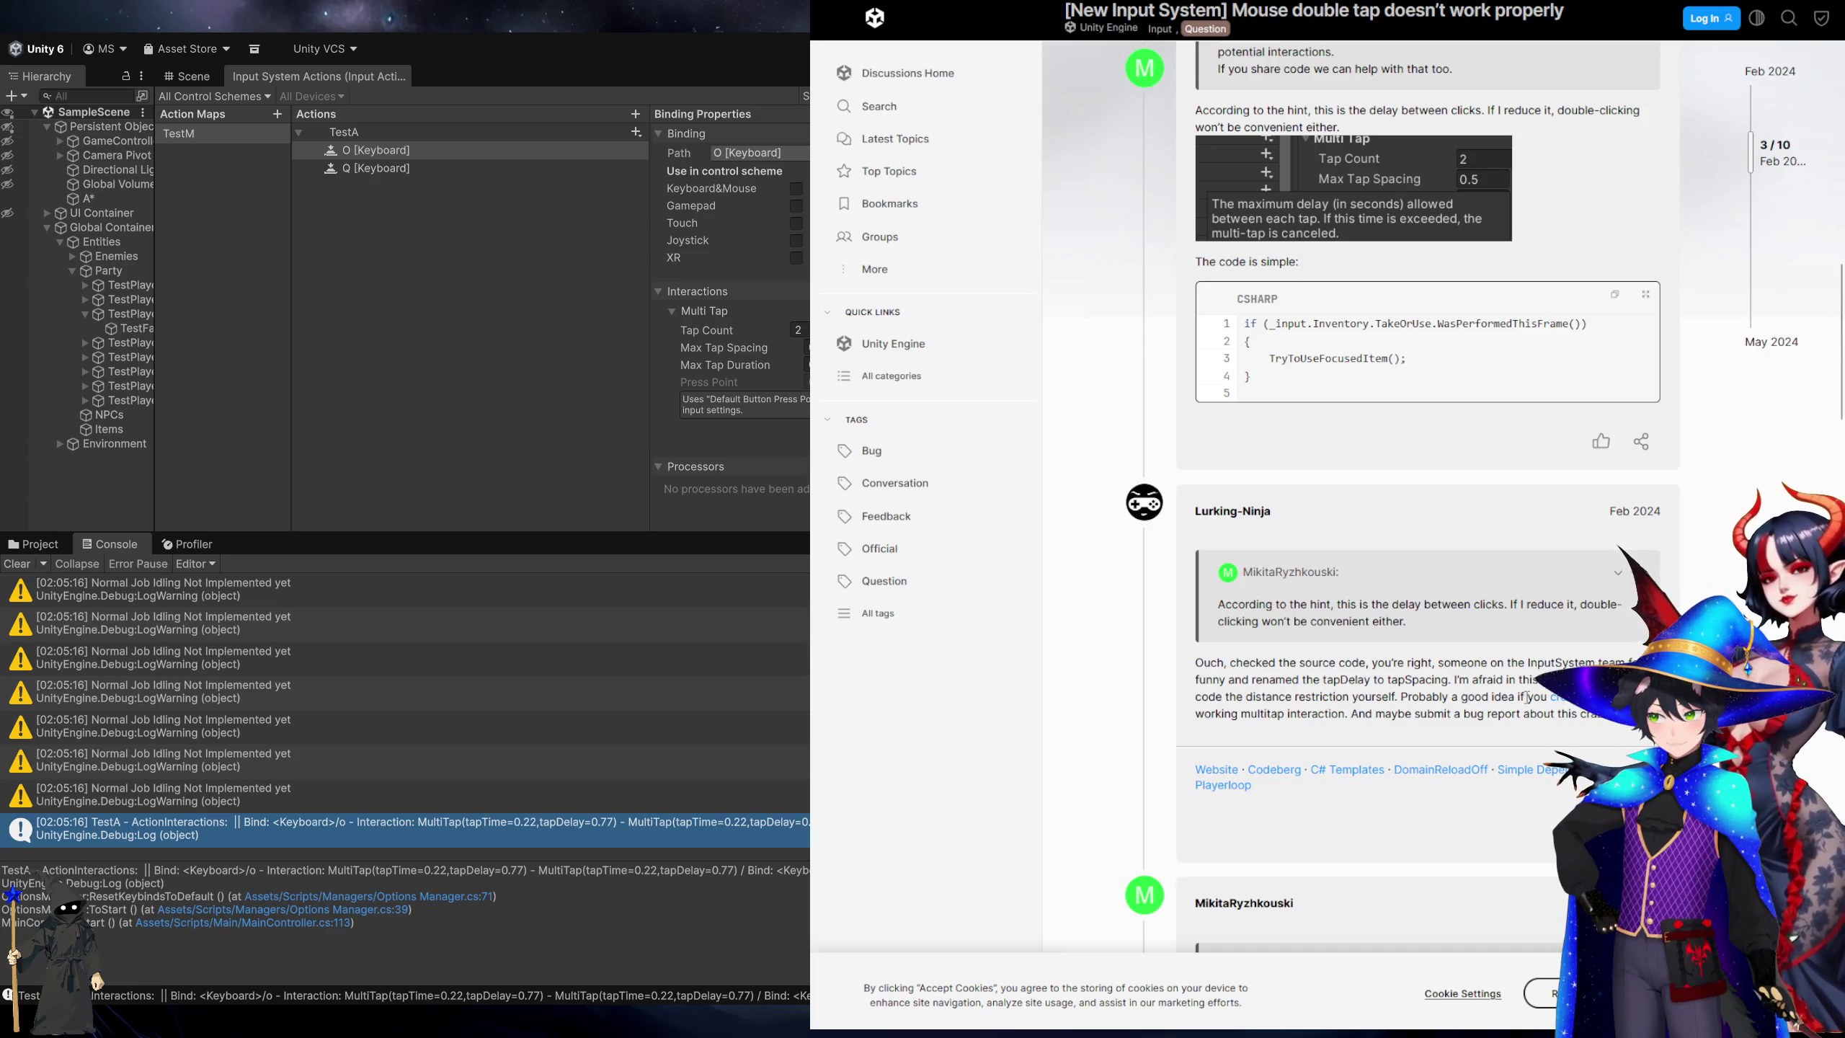
pyautogui.scroll(-5, 1527, 696)
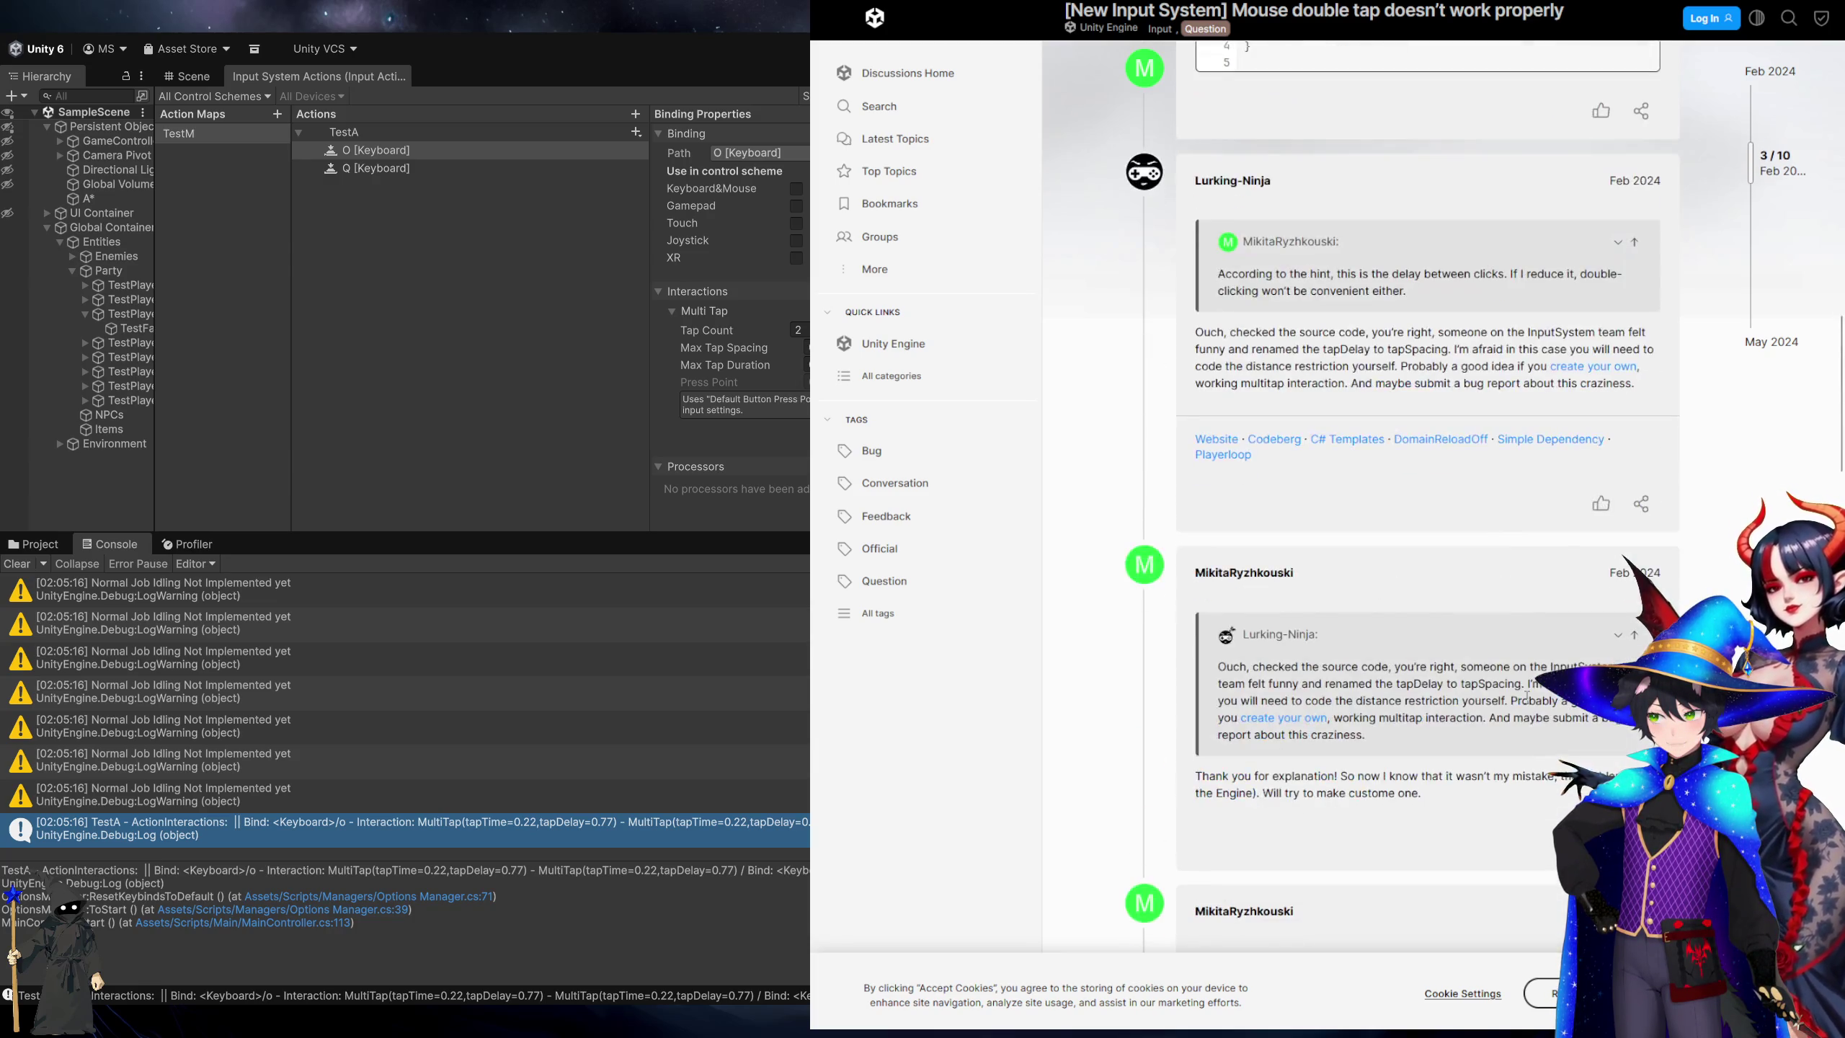
pyautogui.scroll(-3, 1527, 696)
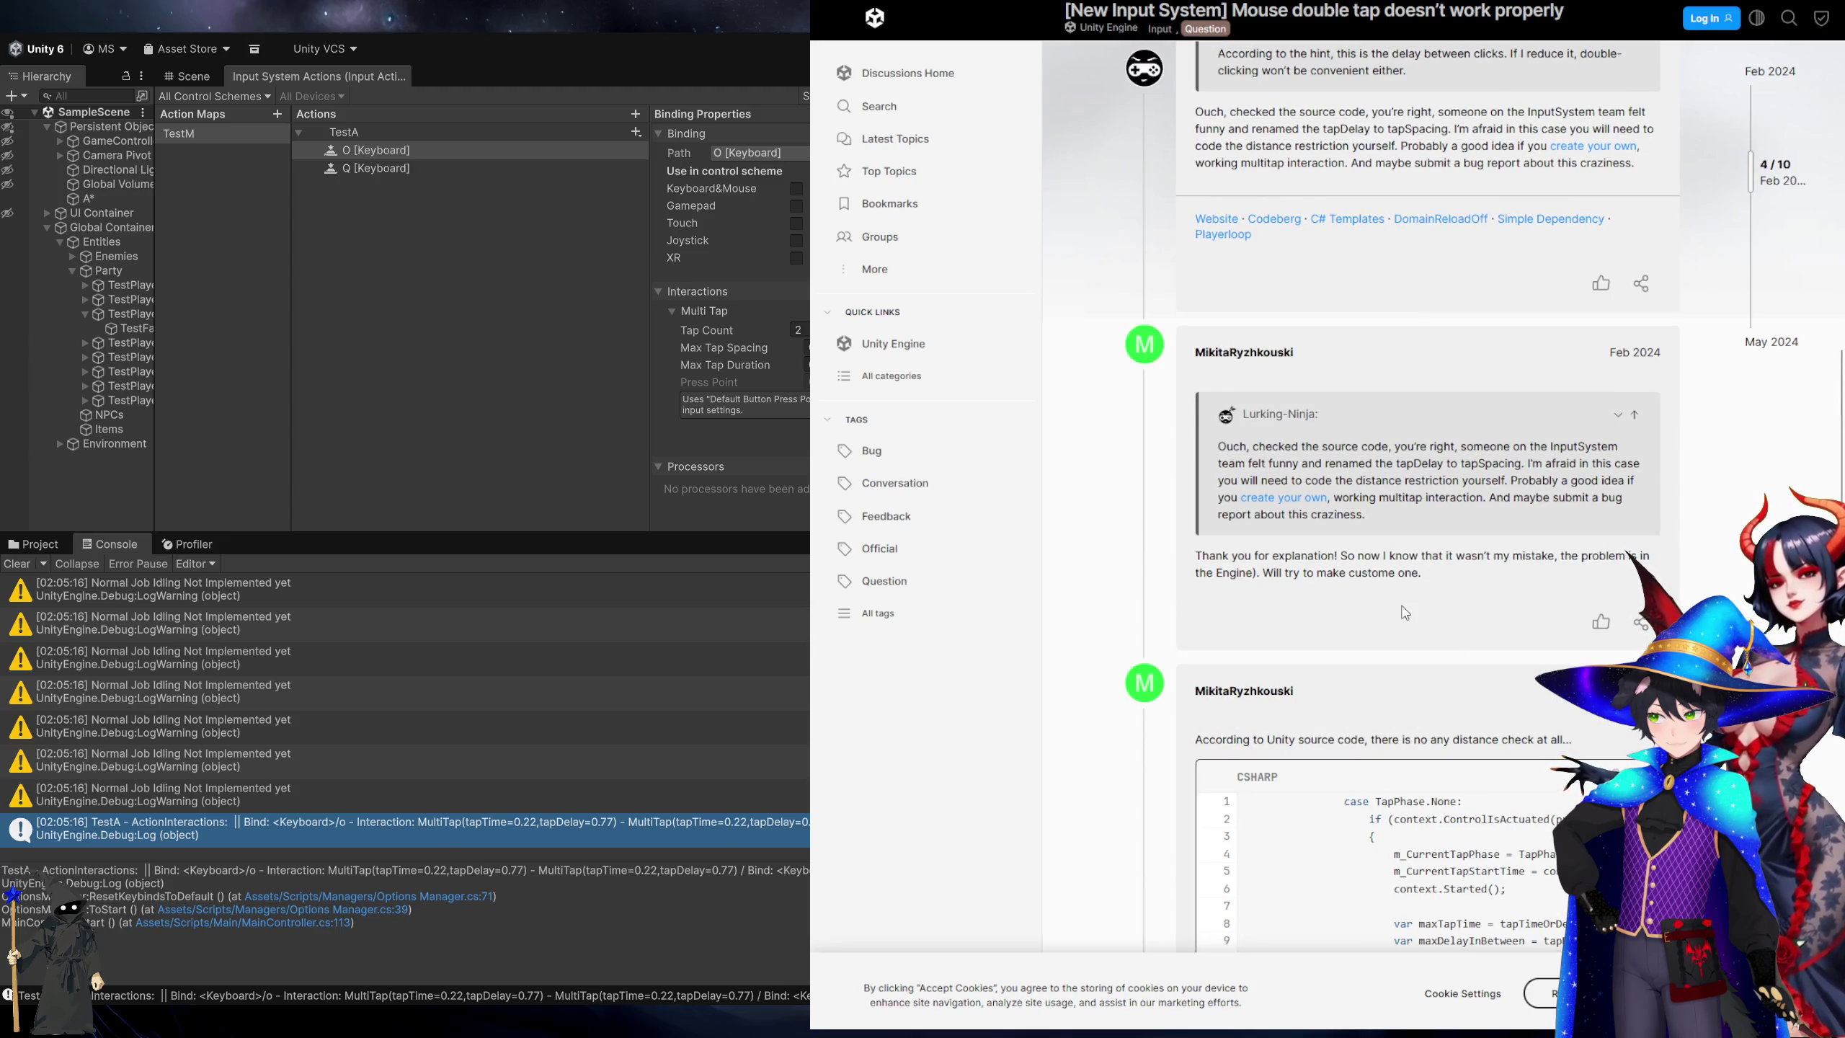
pyautogui.scroll(-12, 1405, 613)
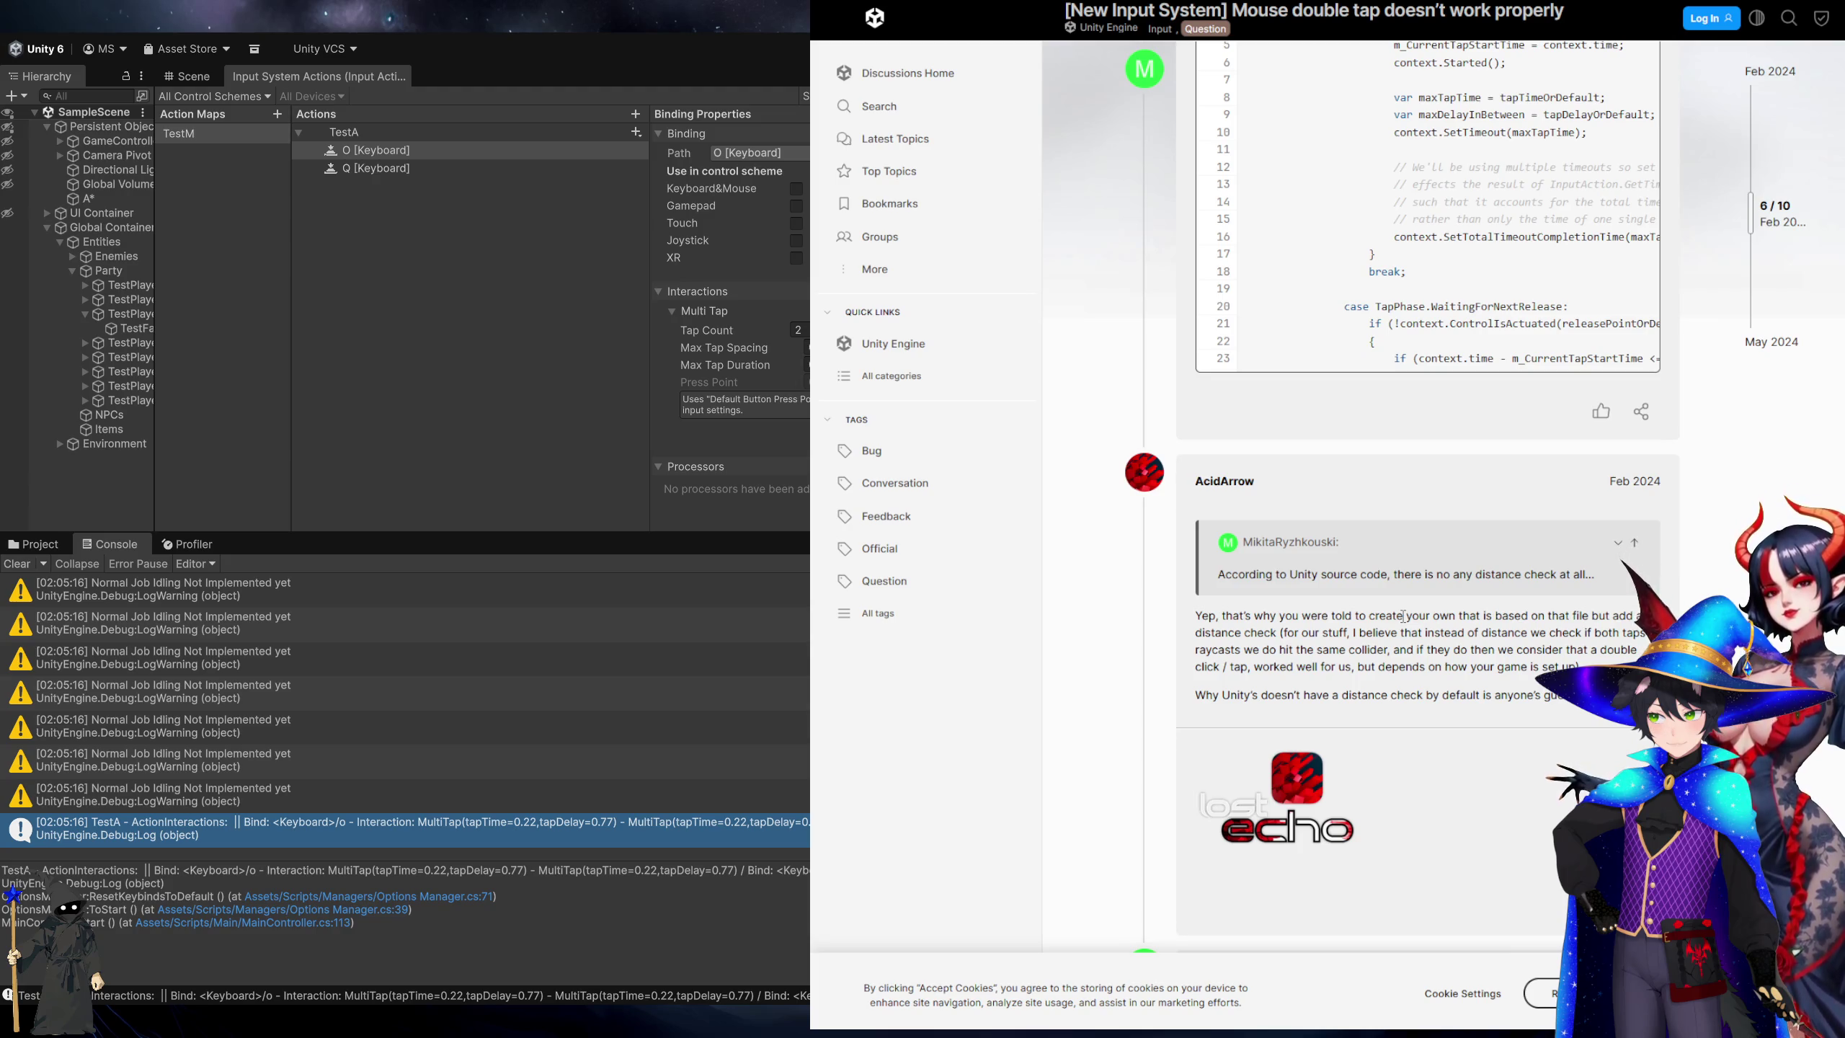
pyautogui.scroll(-4, 1403, 616)
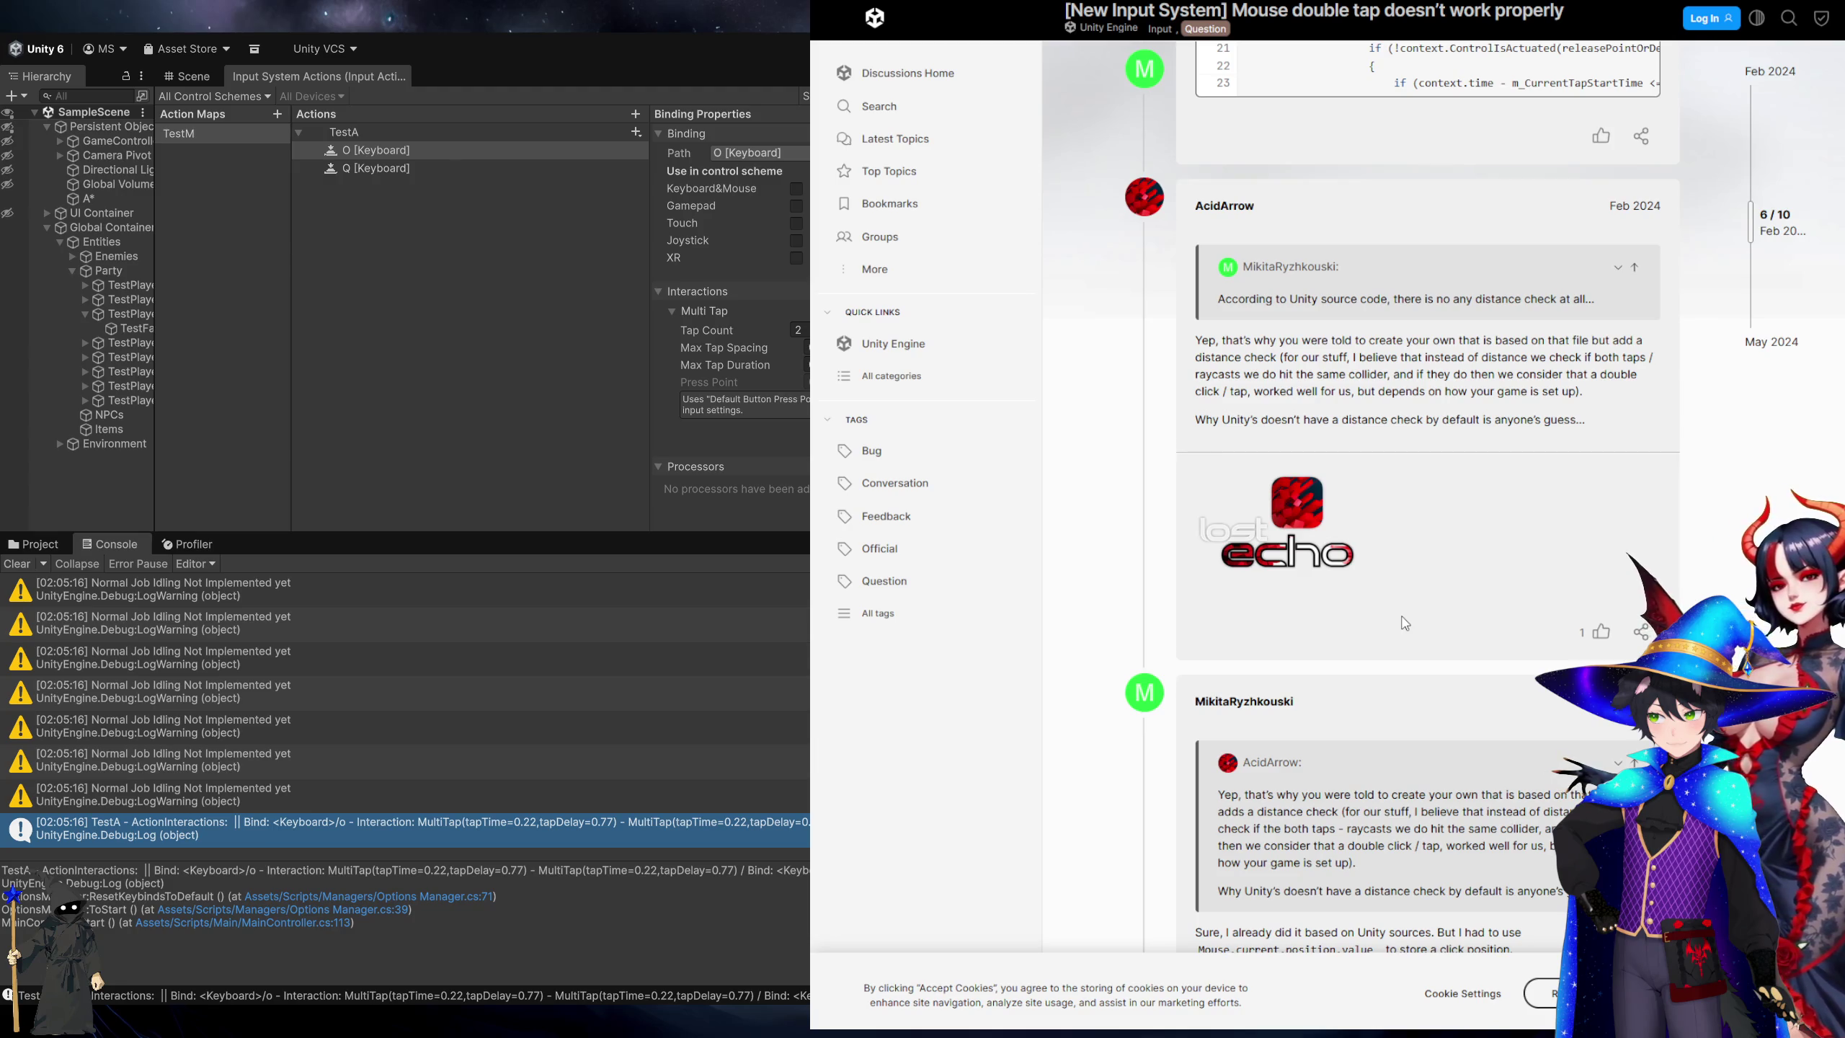
pyautogui.scroll(-4, 1405, 623)
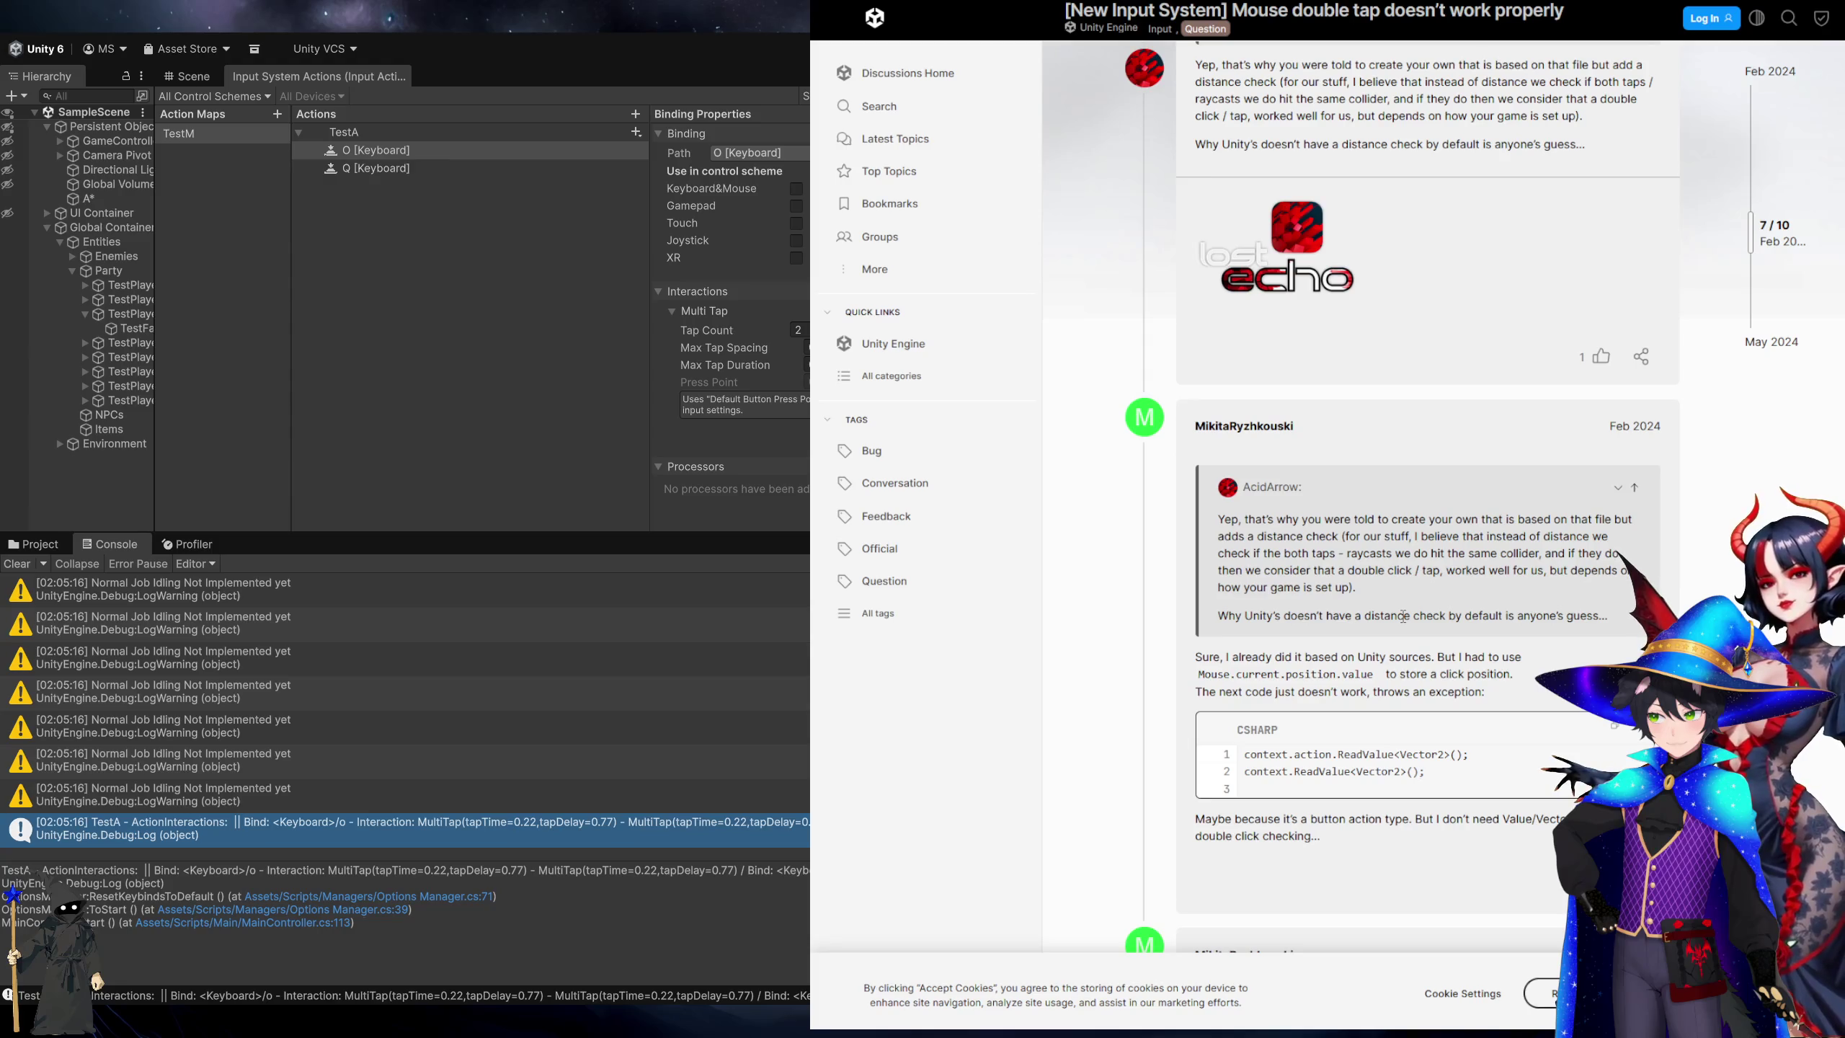
pyautogui.scroll(-3, 1404, 617)
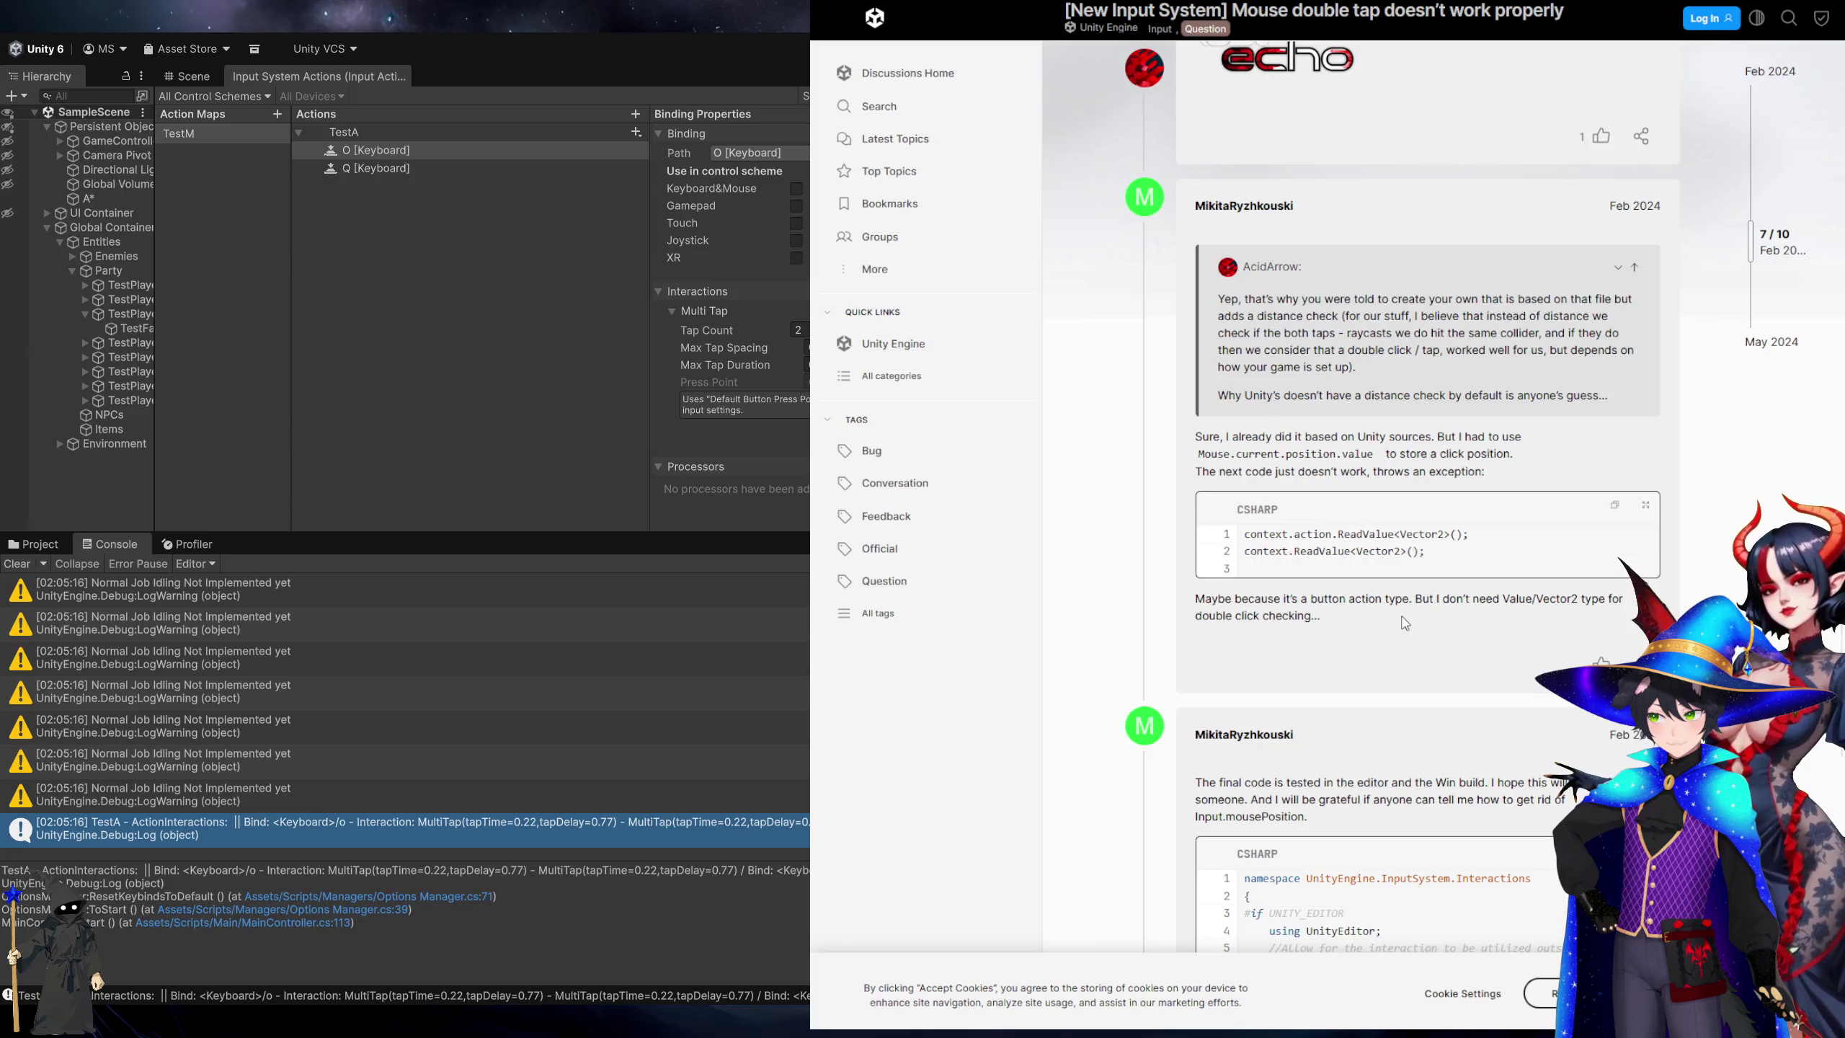
pyautogui.scroll(-4, 1404, 622)
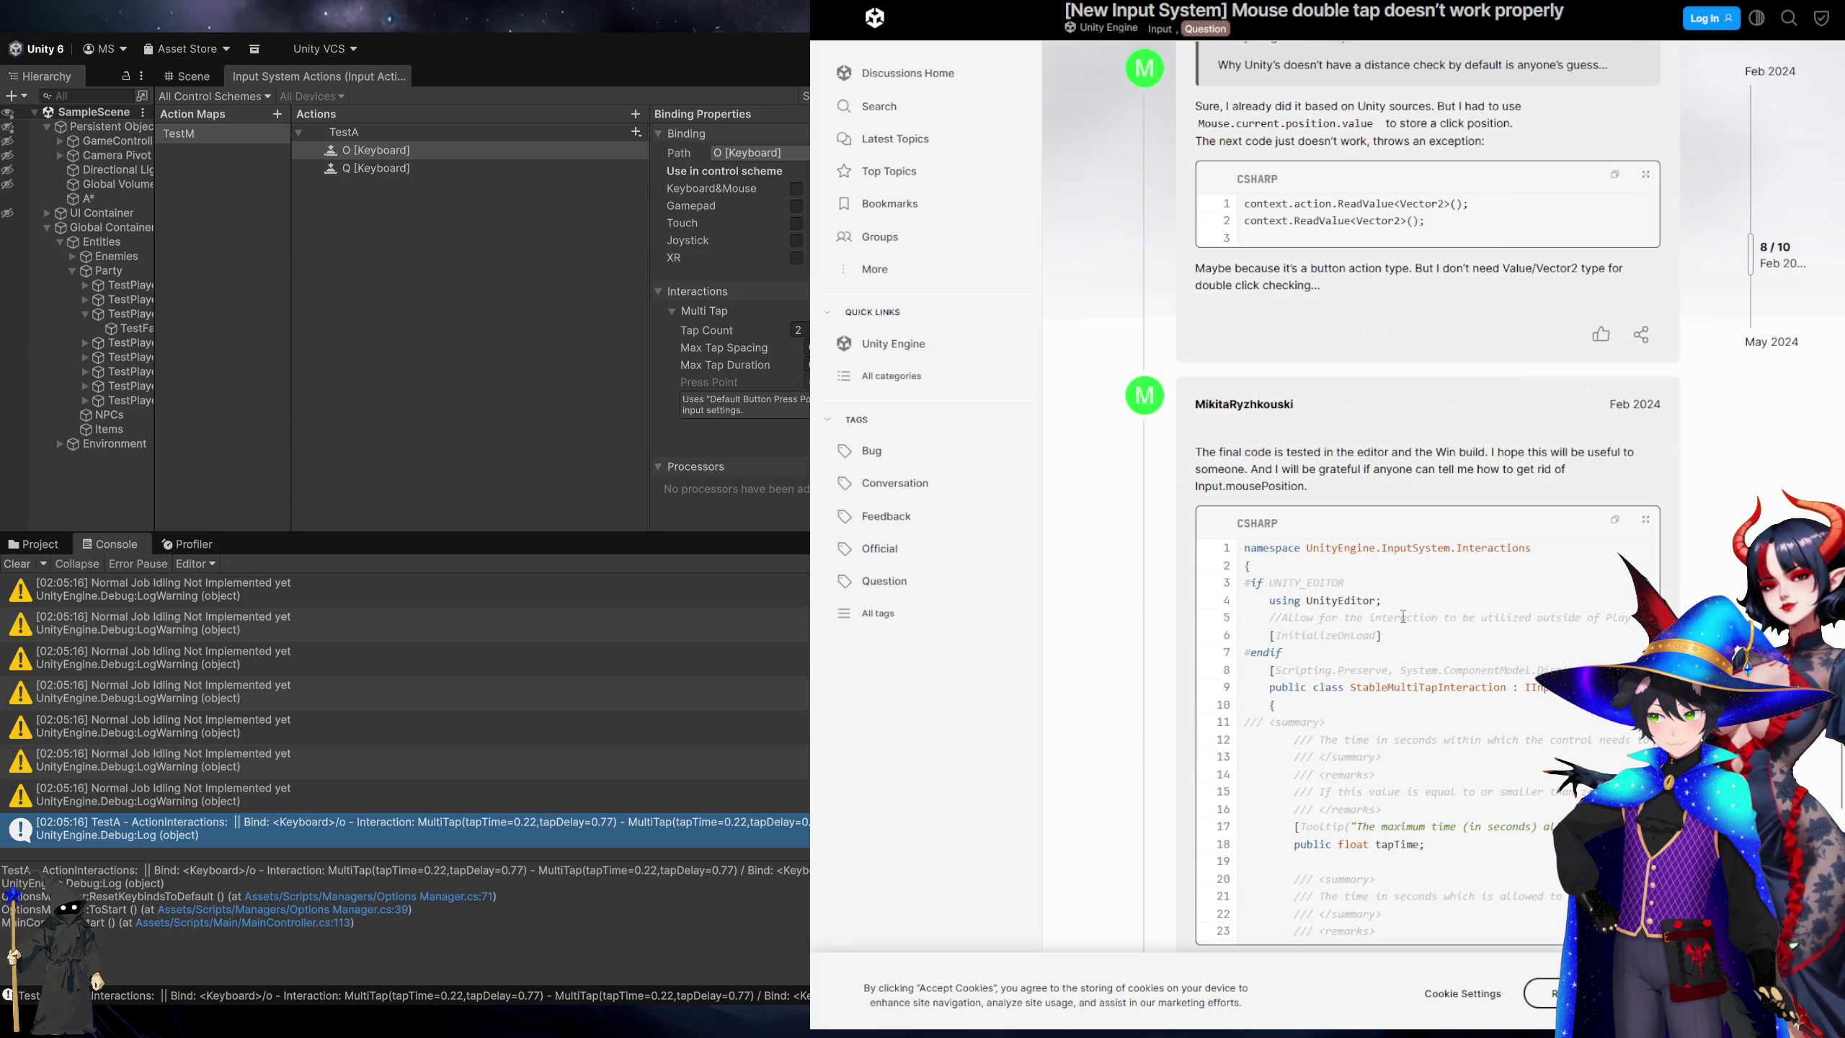
pyautogui.scroll(-5, 1404, 617)
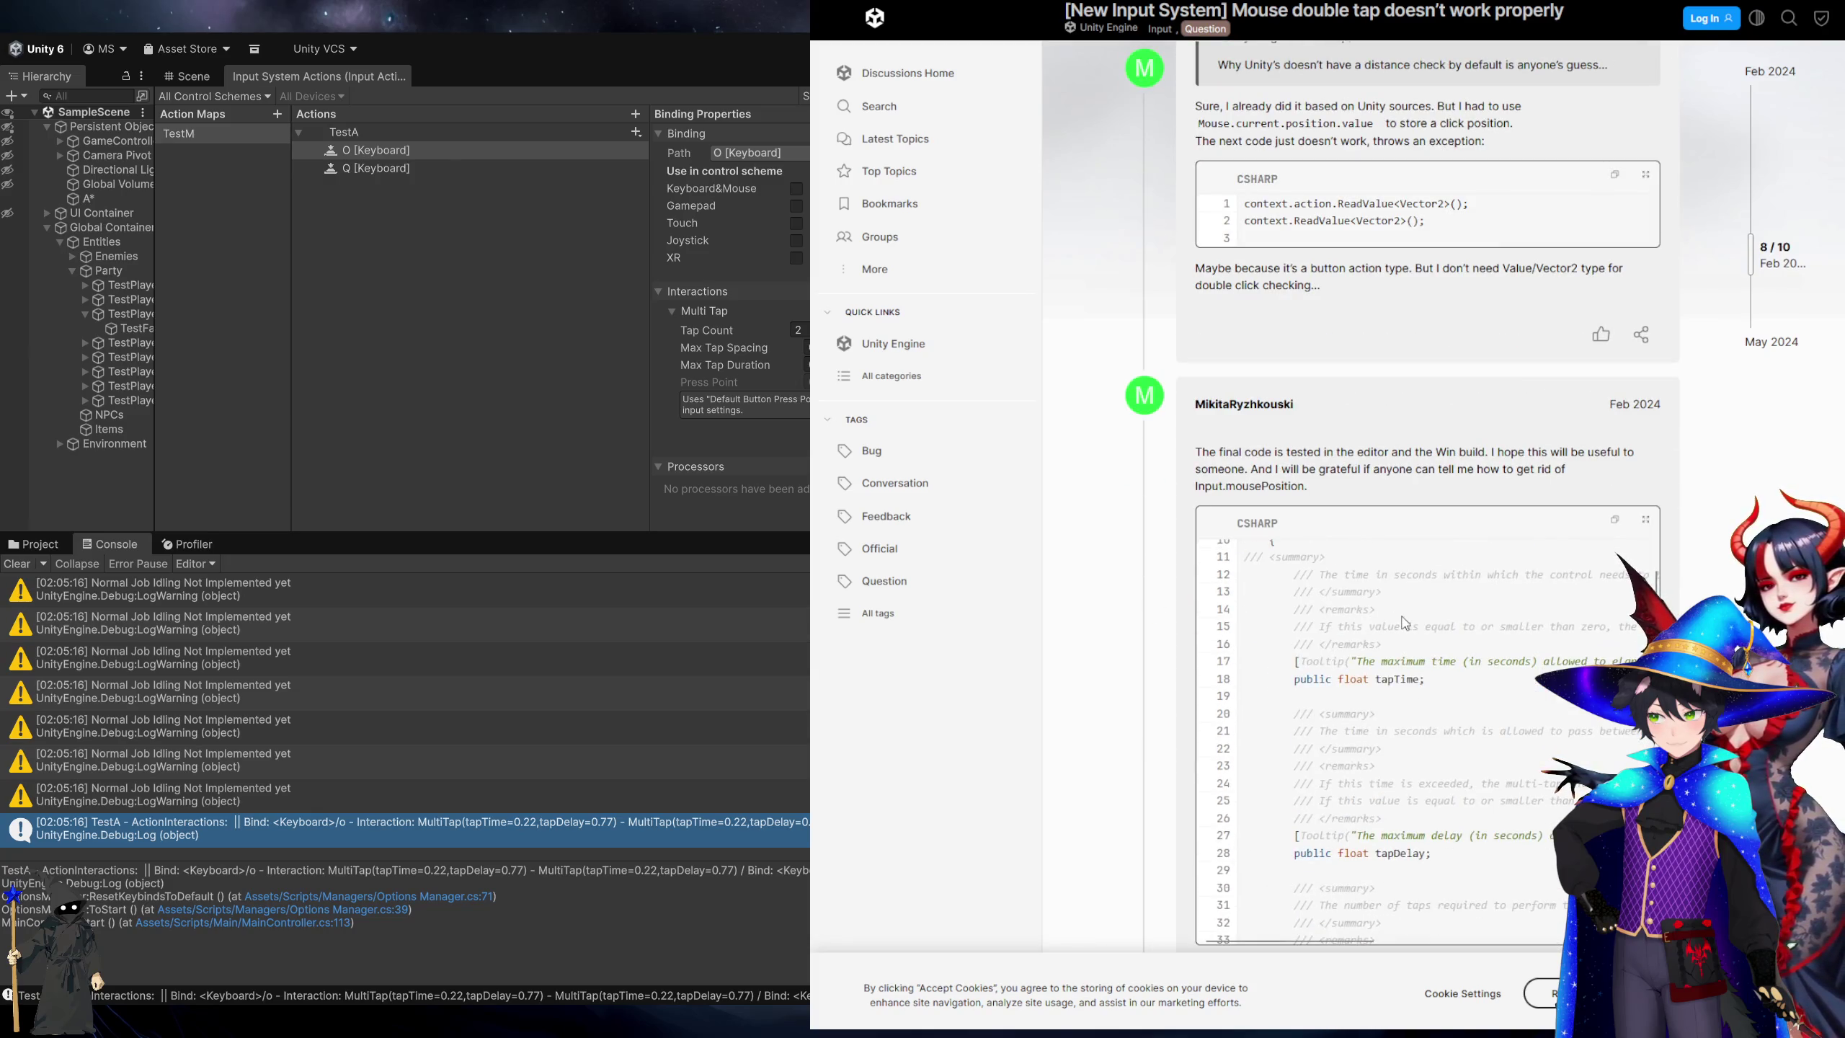
pyautogui.scroll(-5, 1403, 623)
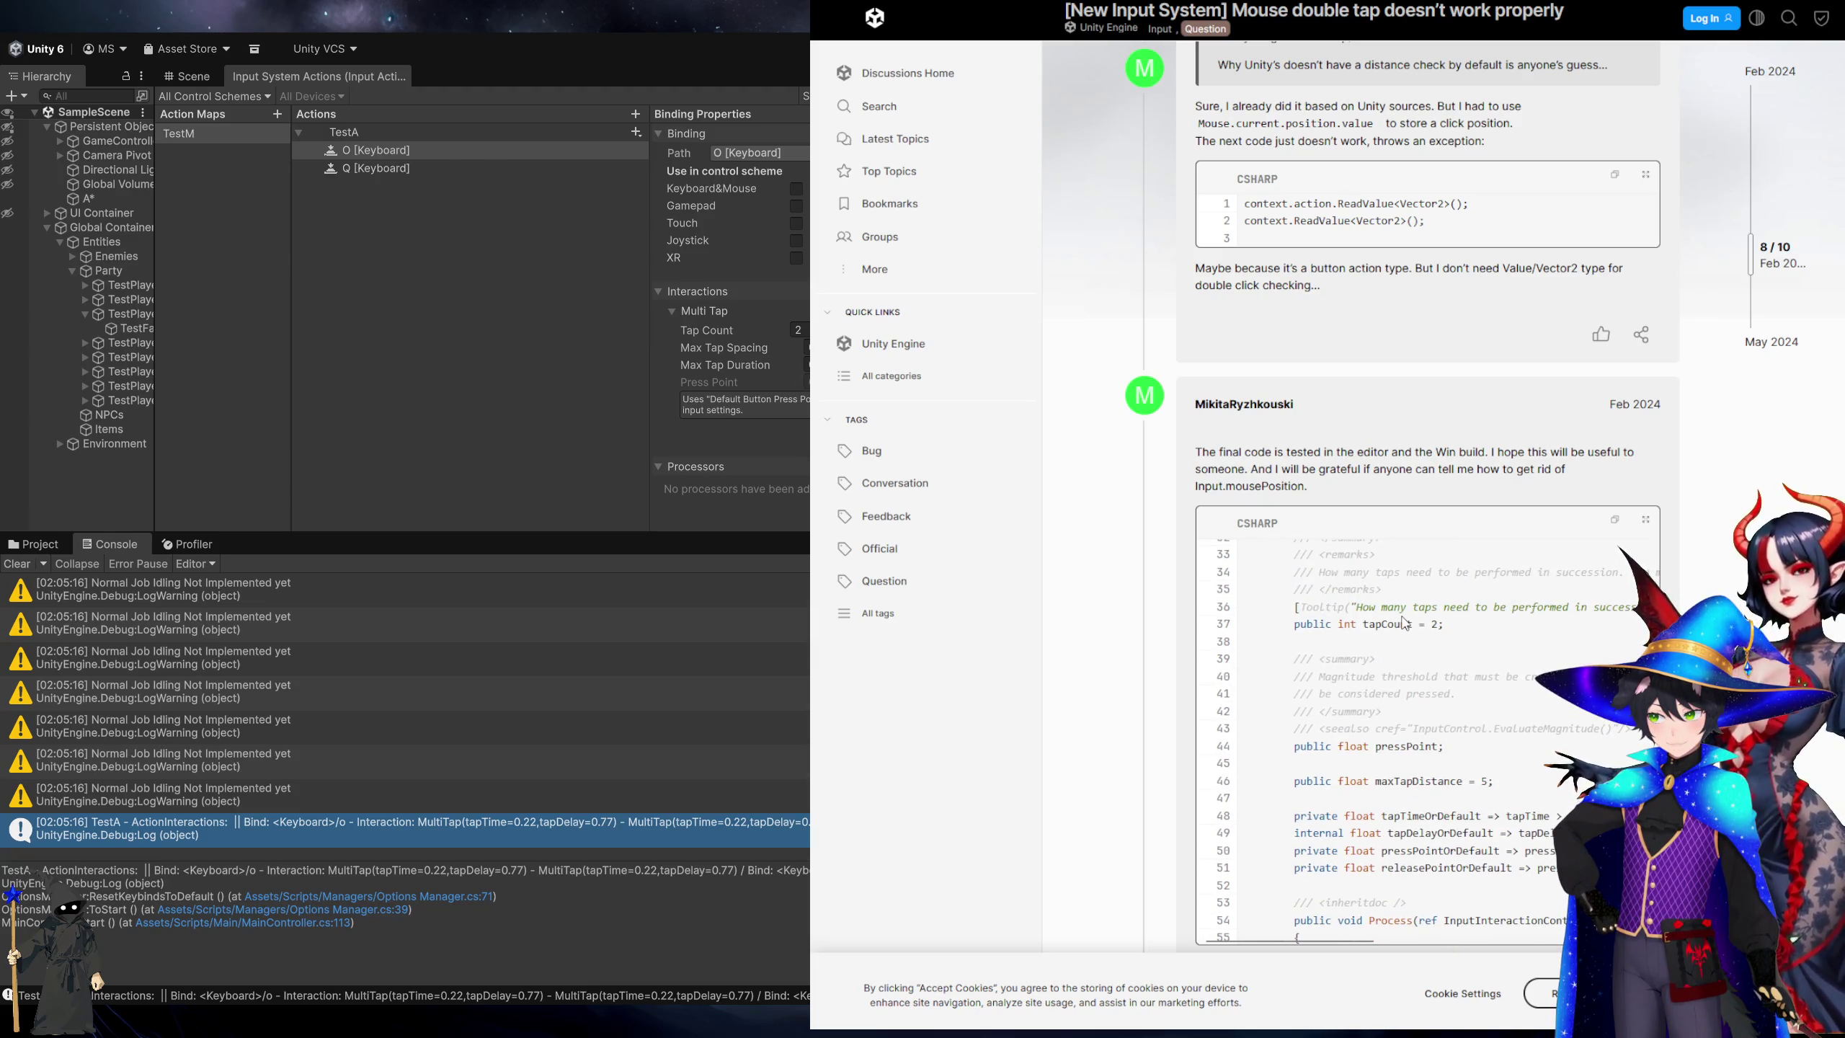
pyautogui.scroll(2, 1452, 701)
pyautogui.scroll(-1, 1451, 701)
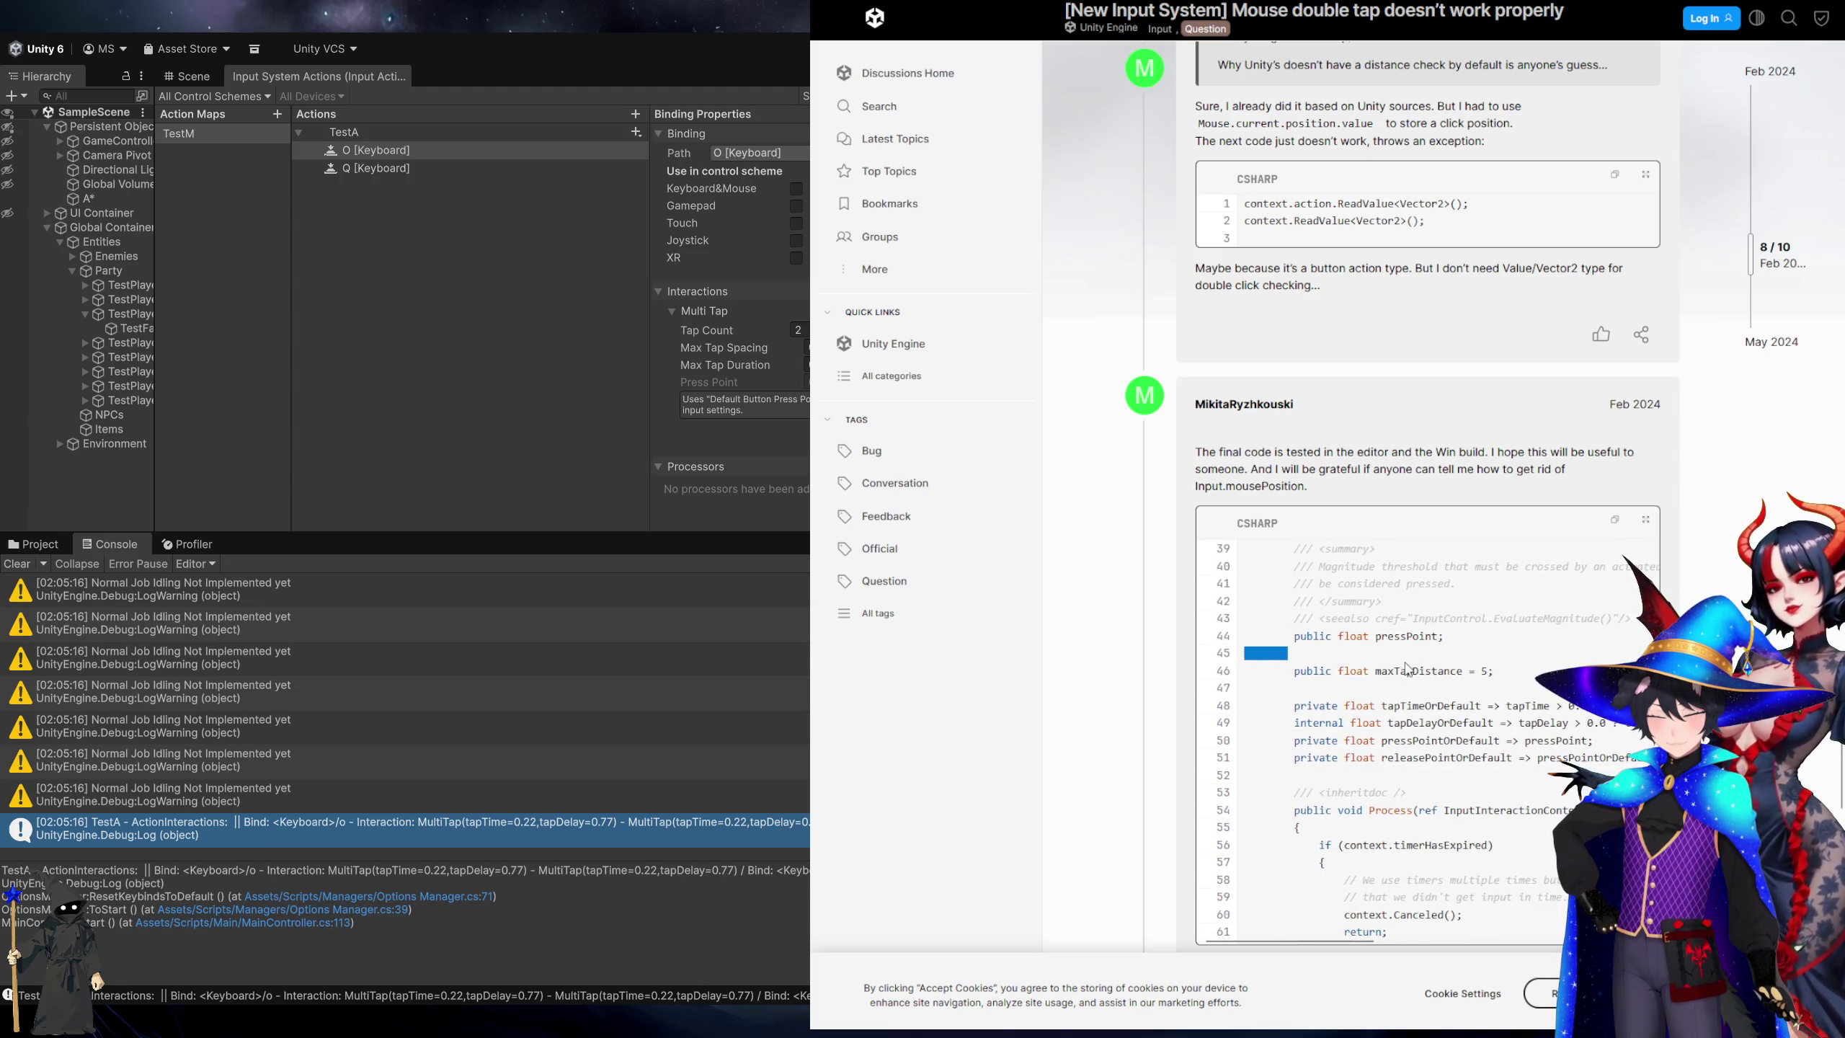
# Select maxTapDistance in the code and find where the page uses it.
pyautogui.doubleClick(1403, 670)
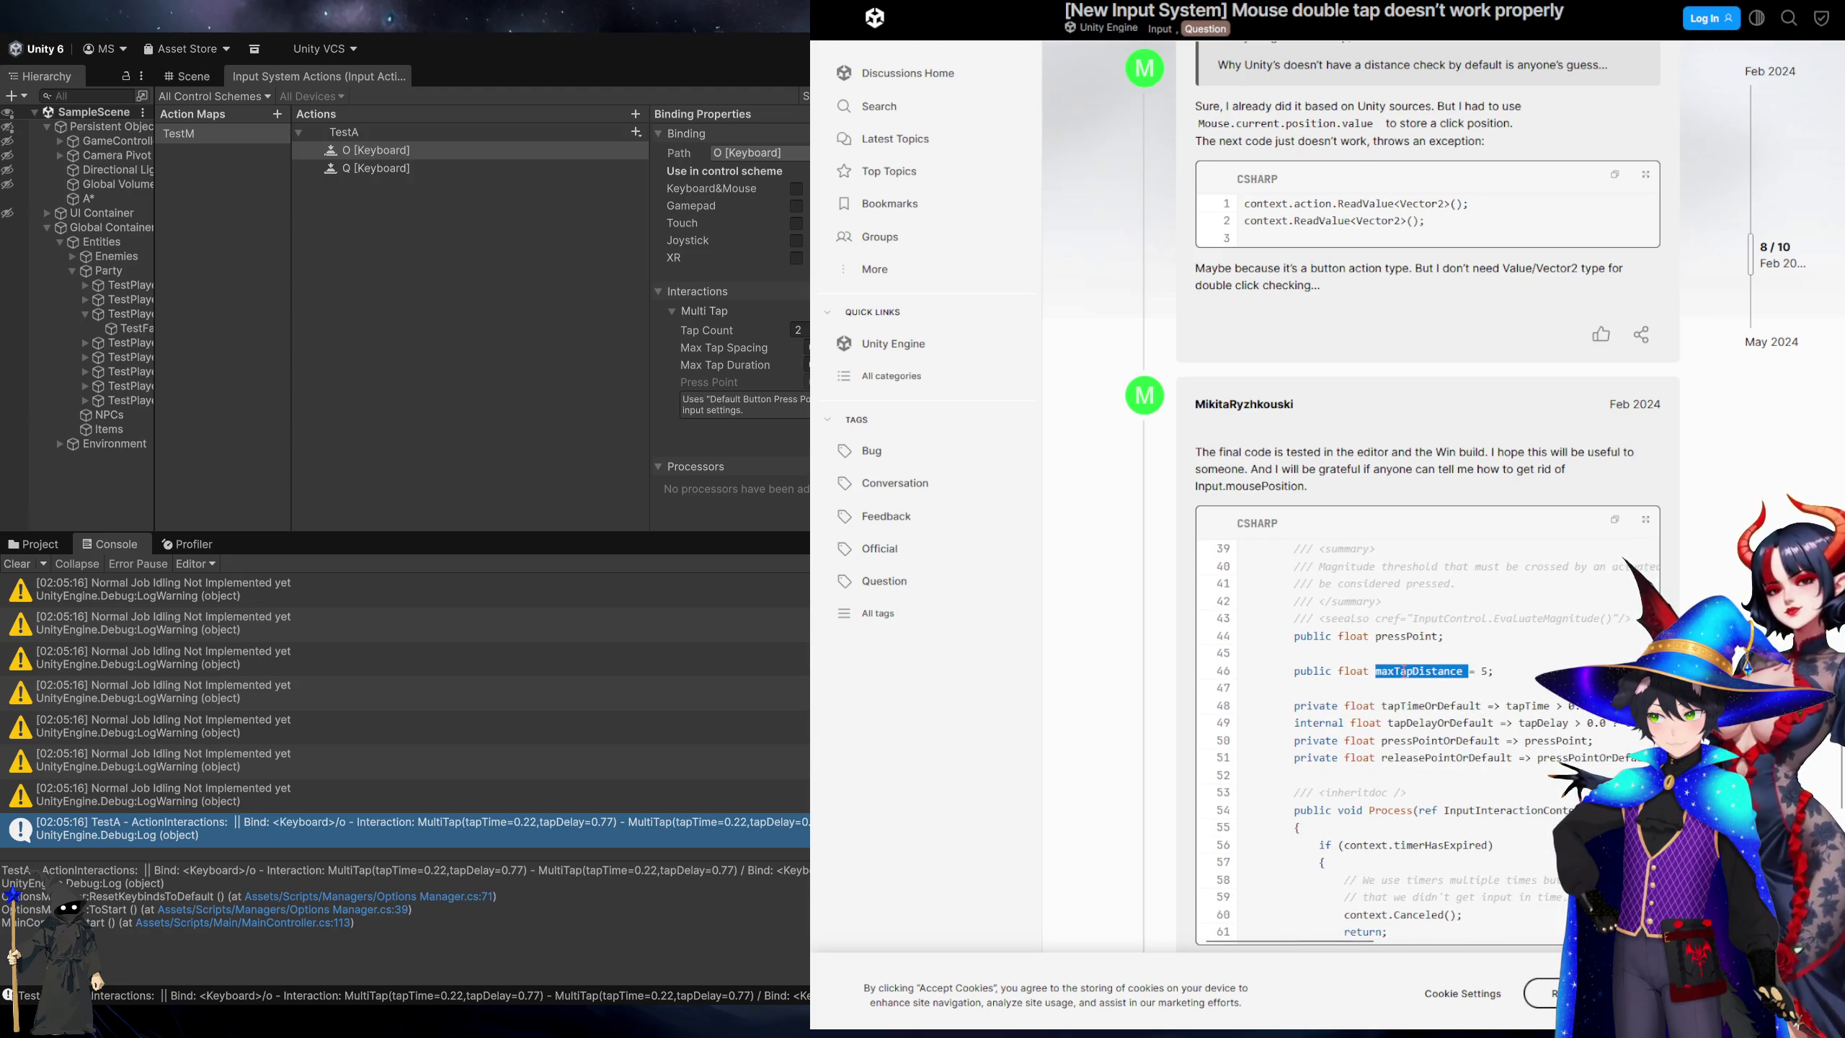
pyautogui.hotkey('ctrl', 'f')
pyautogui.press('Return')
pyautogui.press('Return')
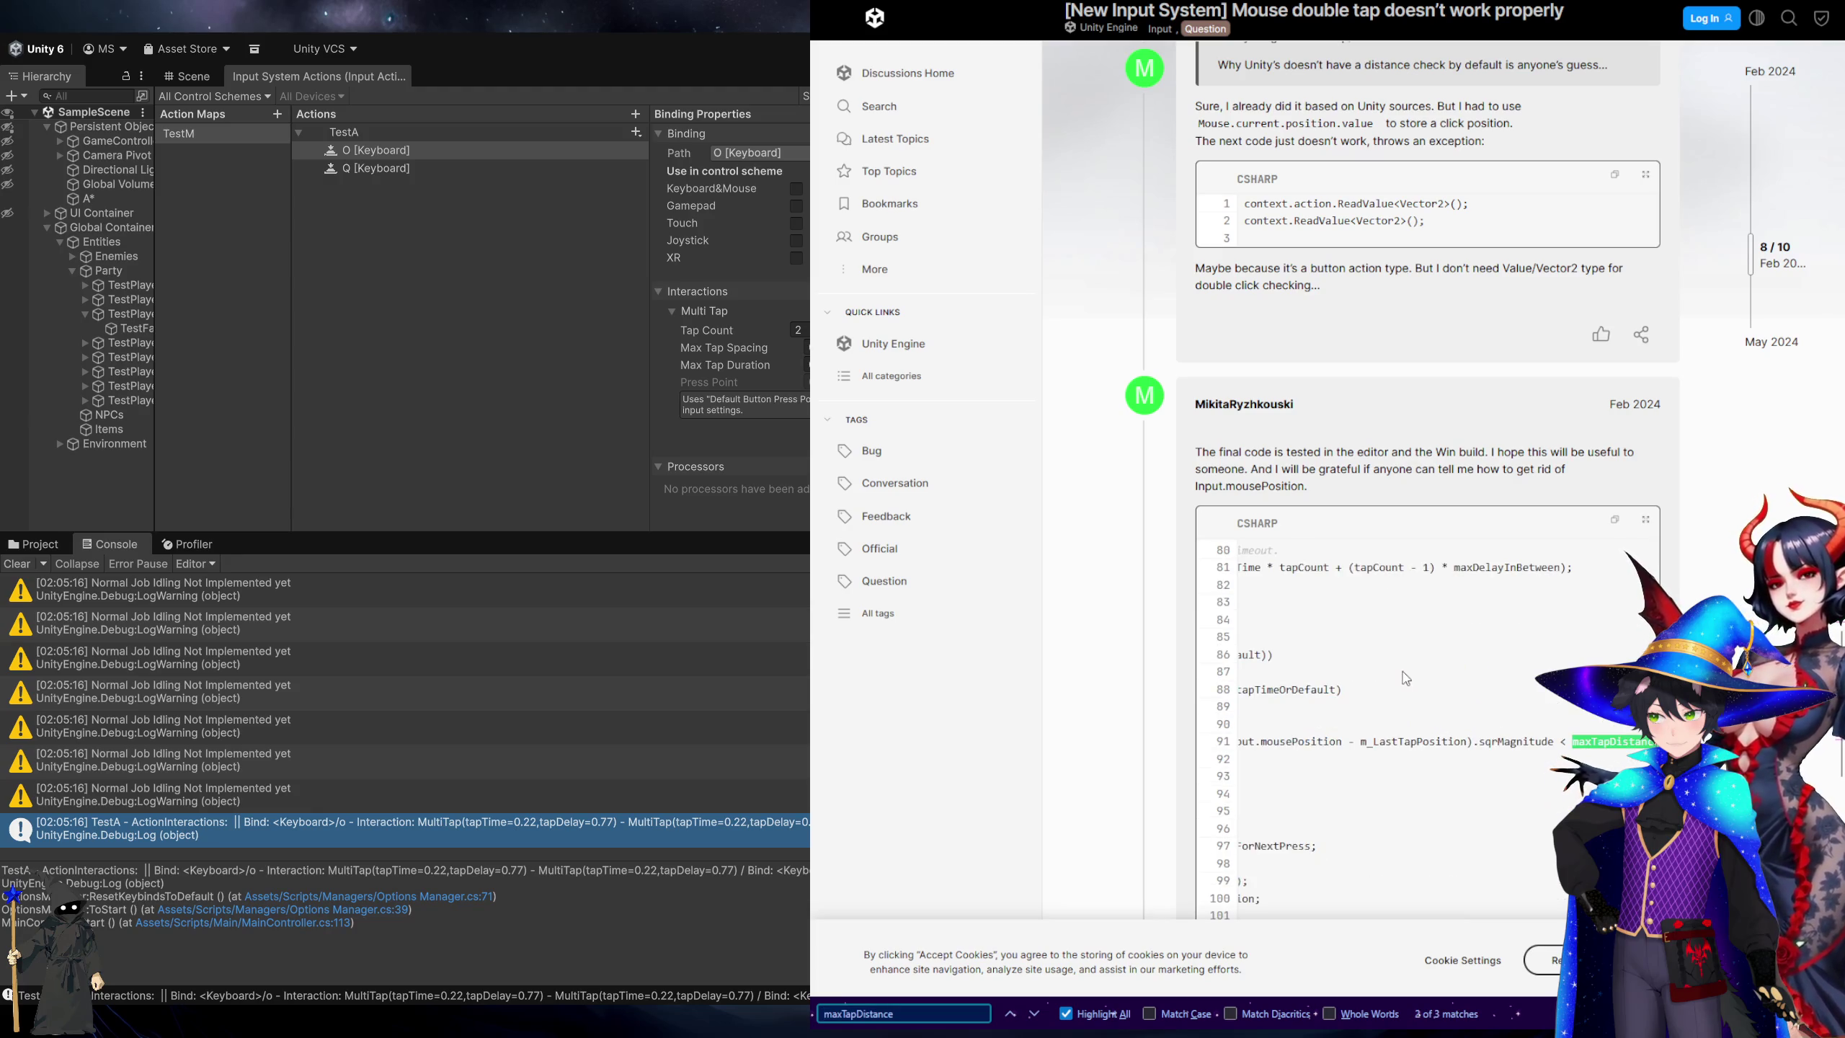
pyautogui.hotkey('ctrl', 't')
# Search Bing for 'unity multitap' and open the Class MultiTapInteraction documentation.
pyautogui.write('unity multitap')
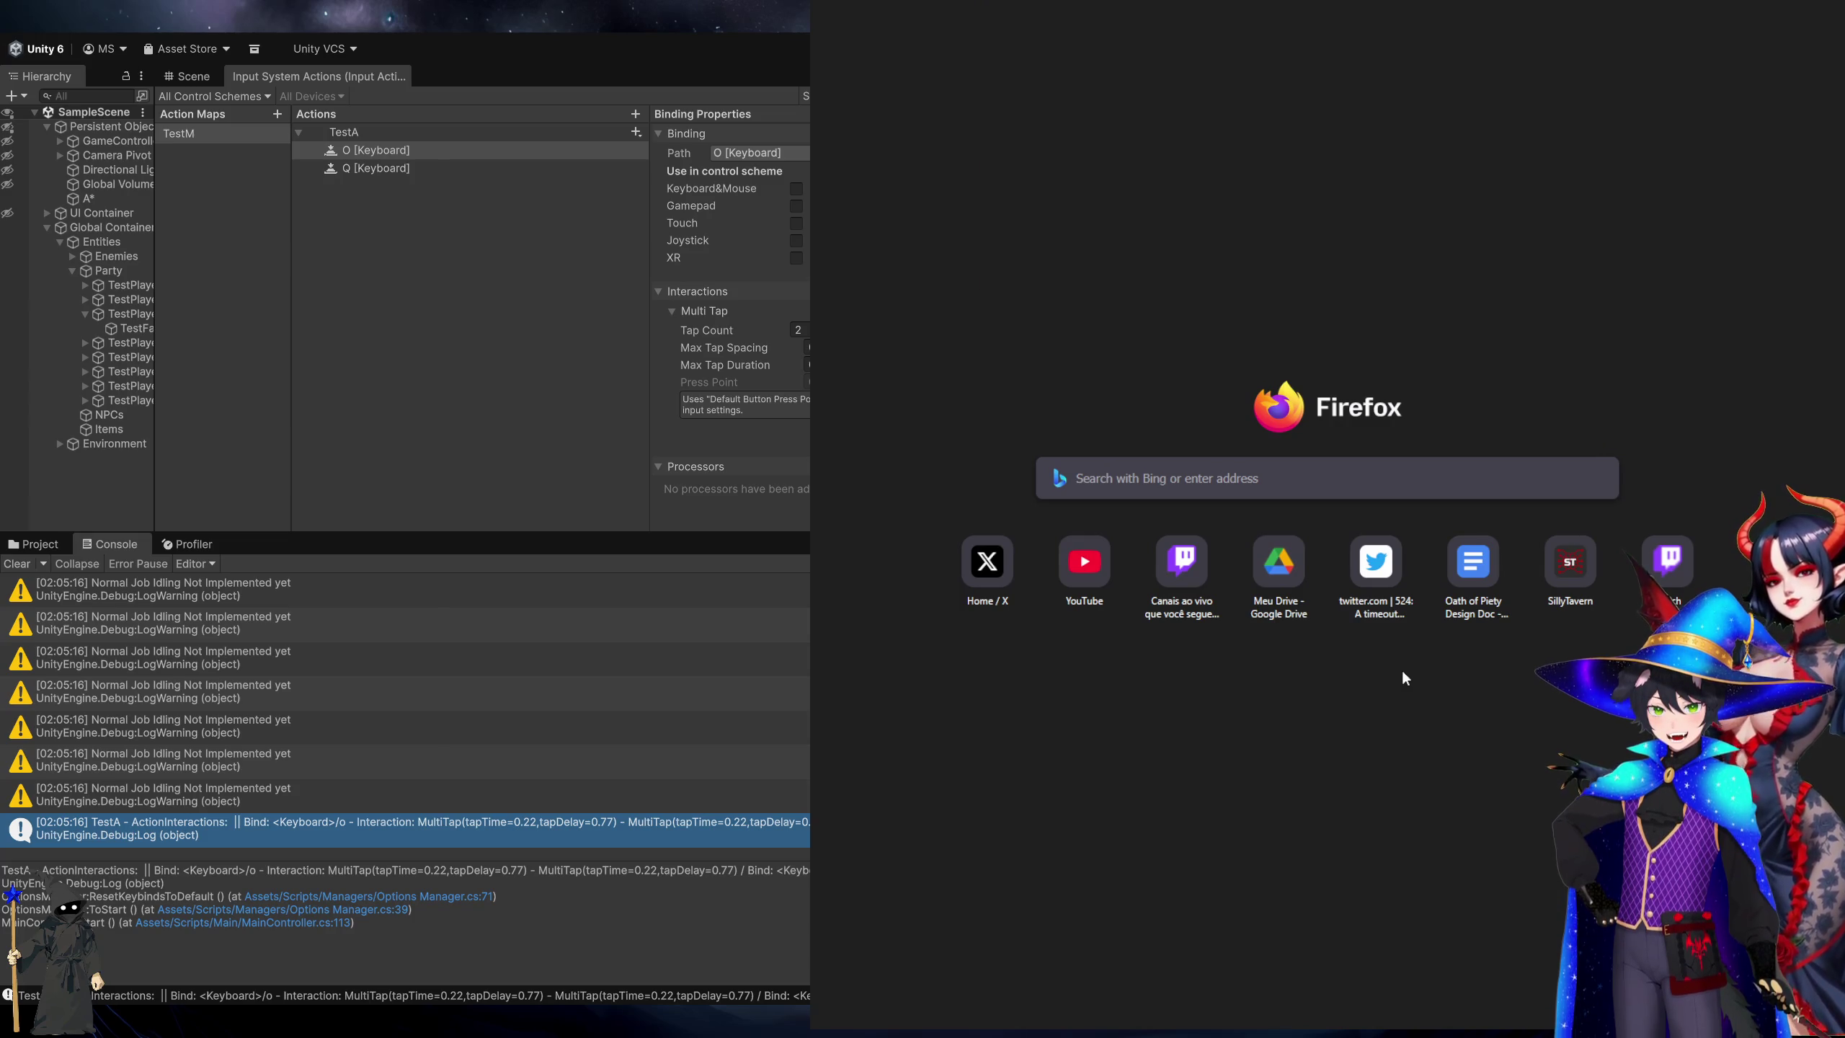
pyautogui.press('Return')
pyautogui.scroll(-5, 1189, 740)
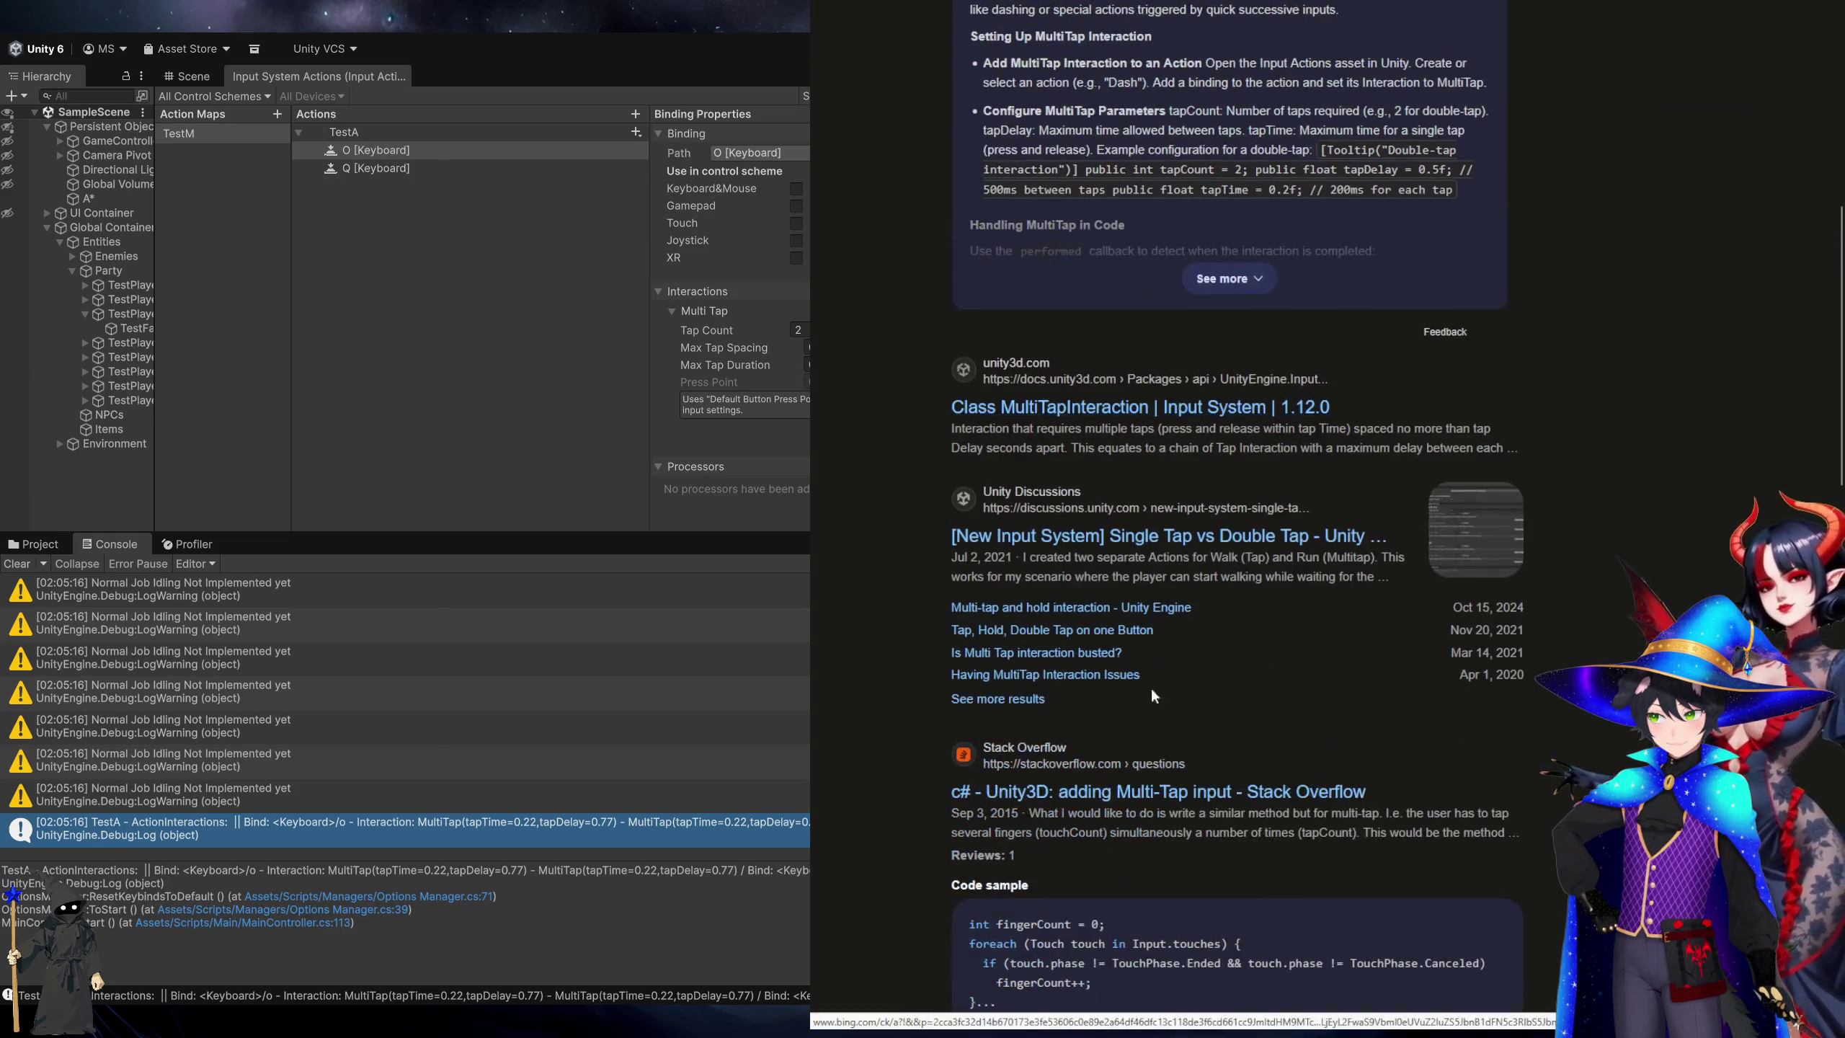
pyautogui.click(1090, 407)
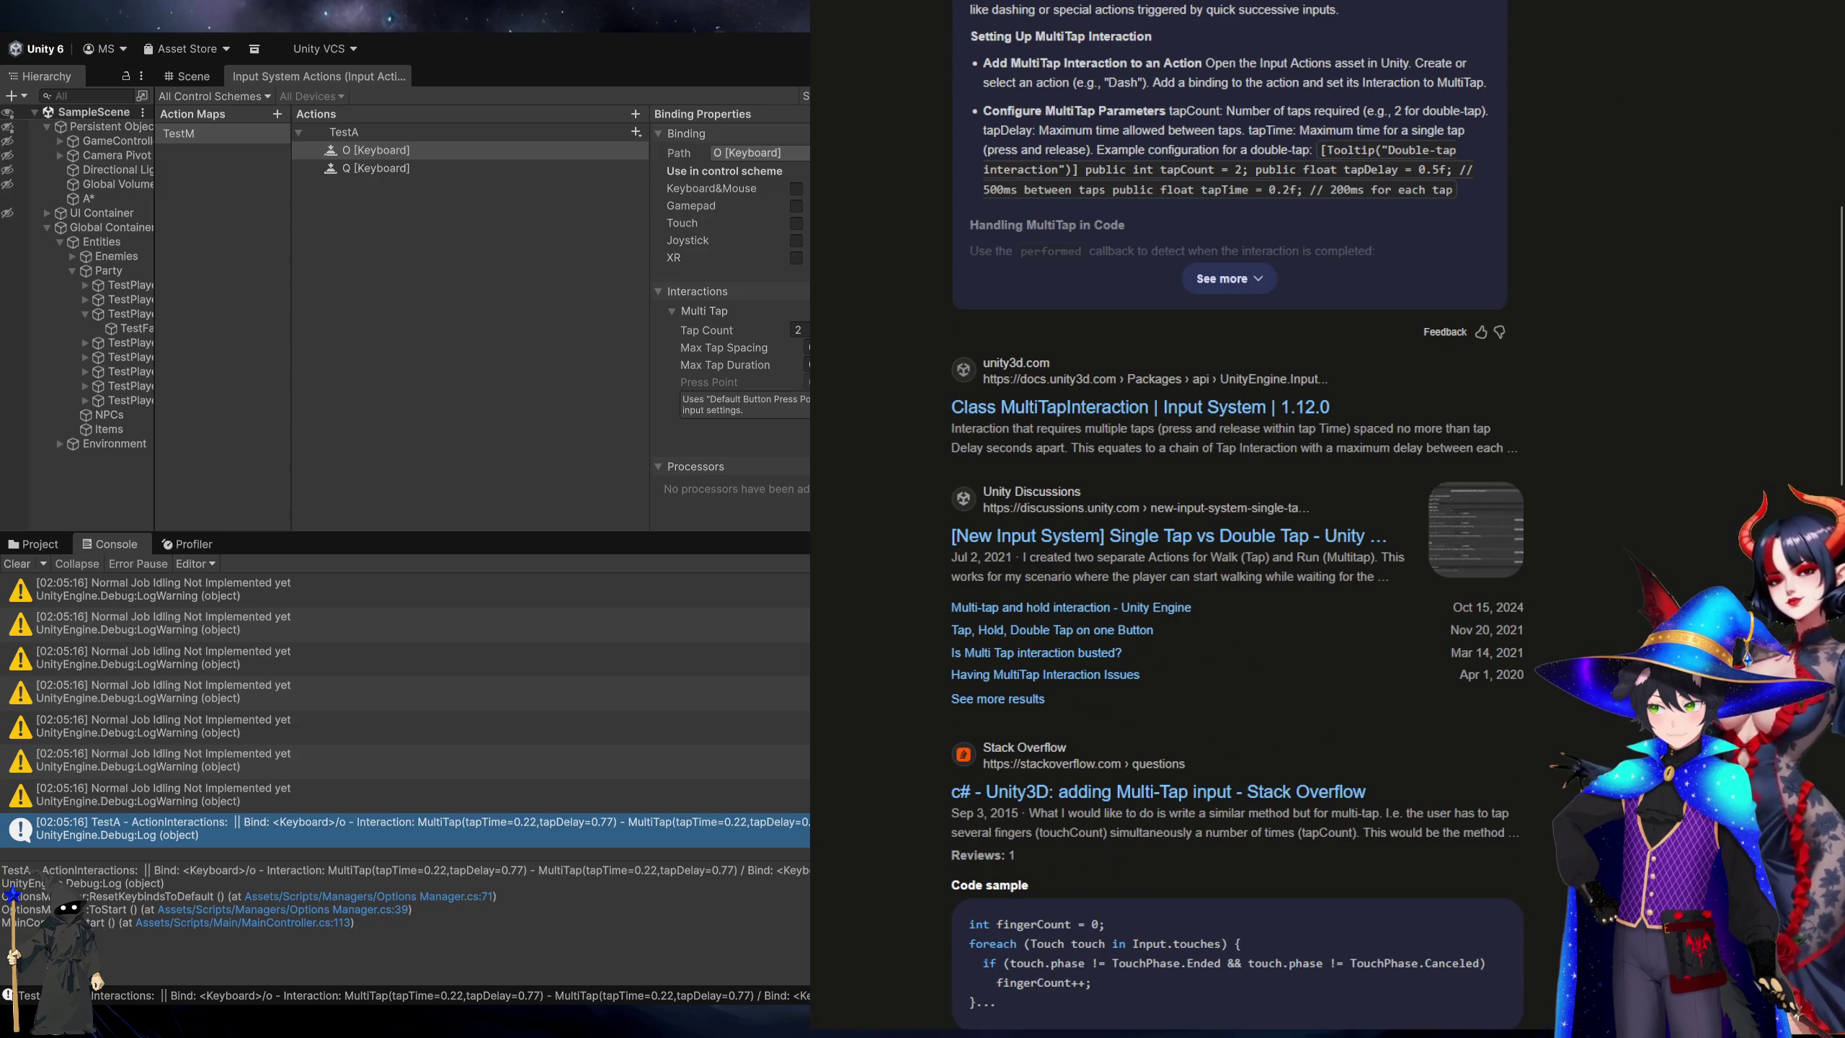
# Review the tapCount, tapDelay and tapTime fields, then return to ResetKeybindsToDefault in Visual Studio.
pyautogui.scroll(-3, 1598, 382)
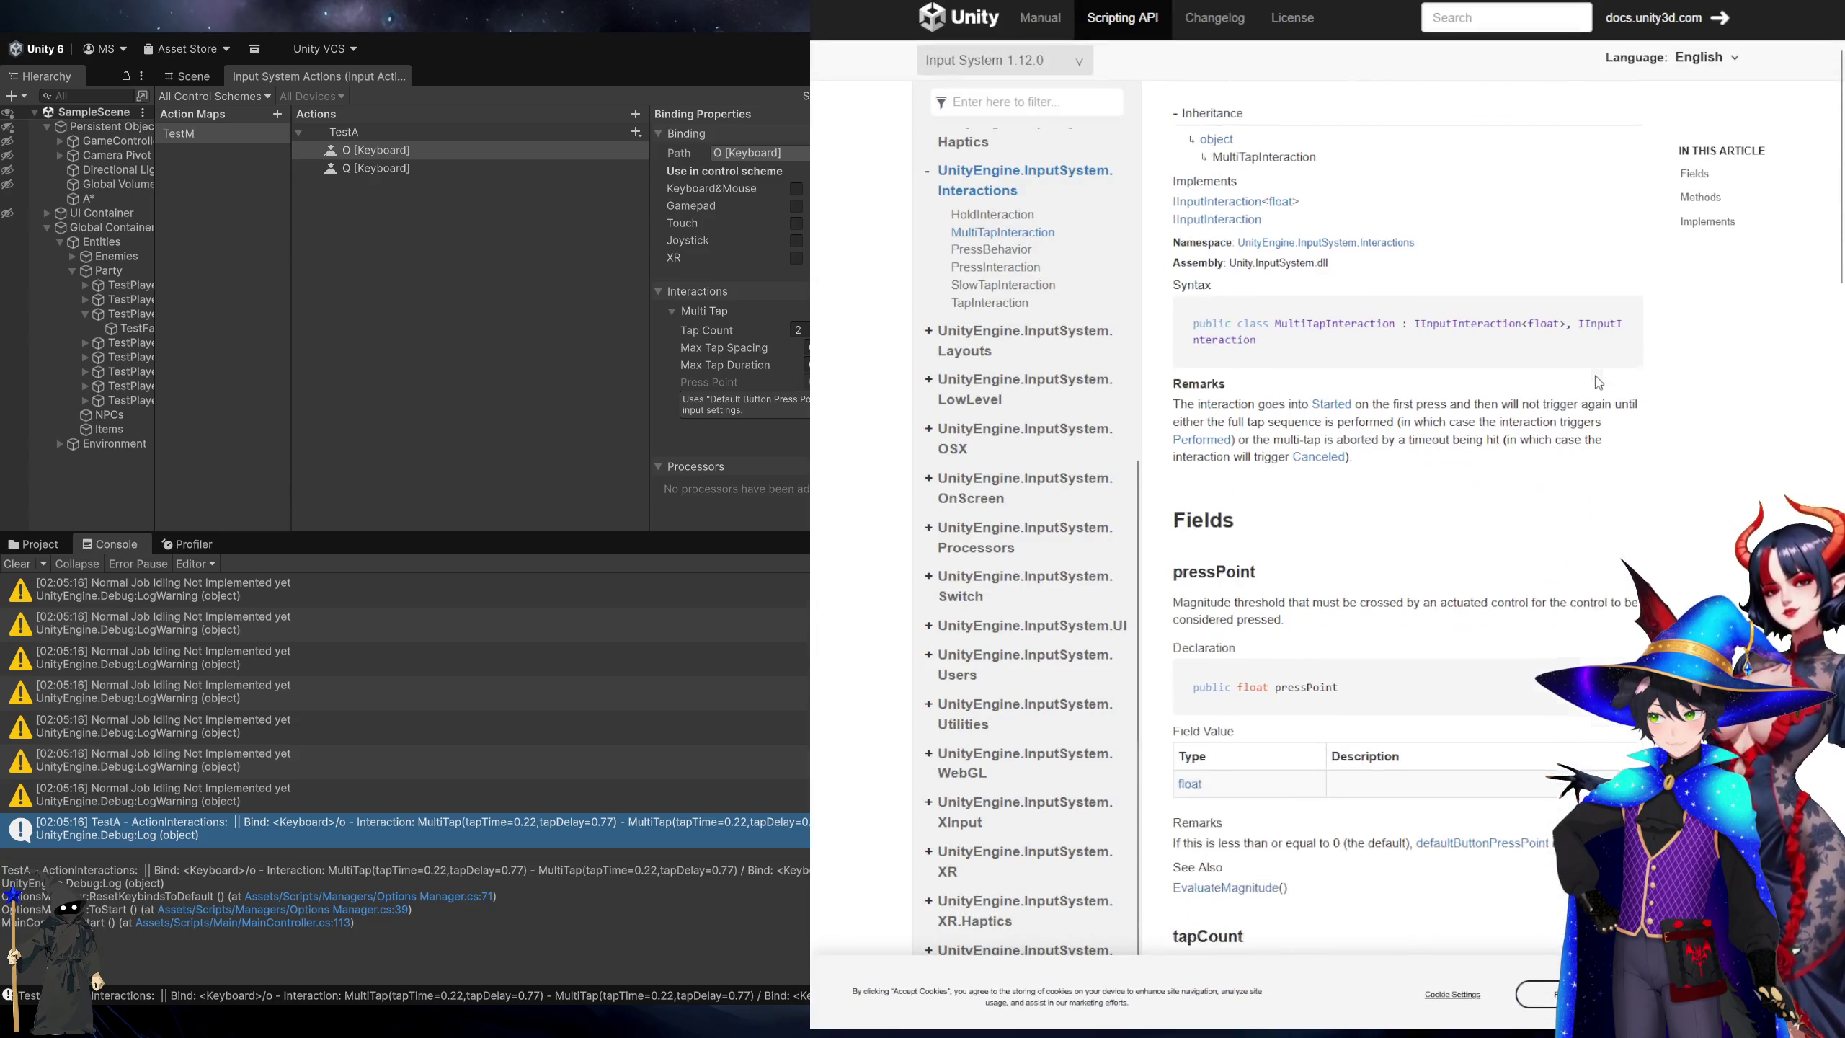
pyautogui.scroll(-3, 1598, 381)
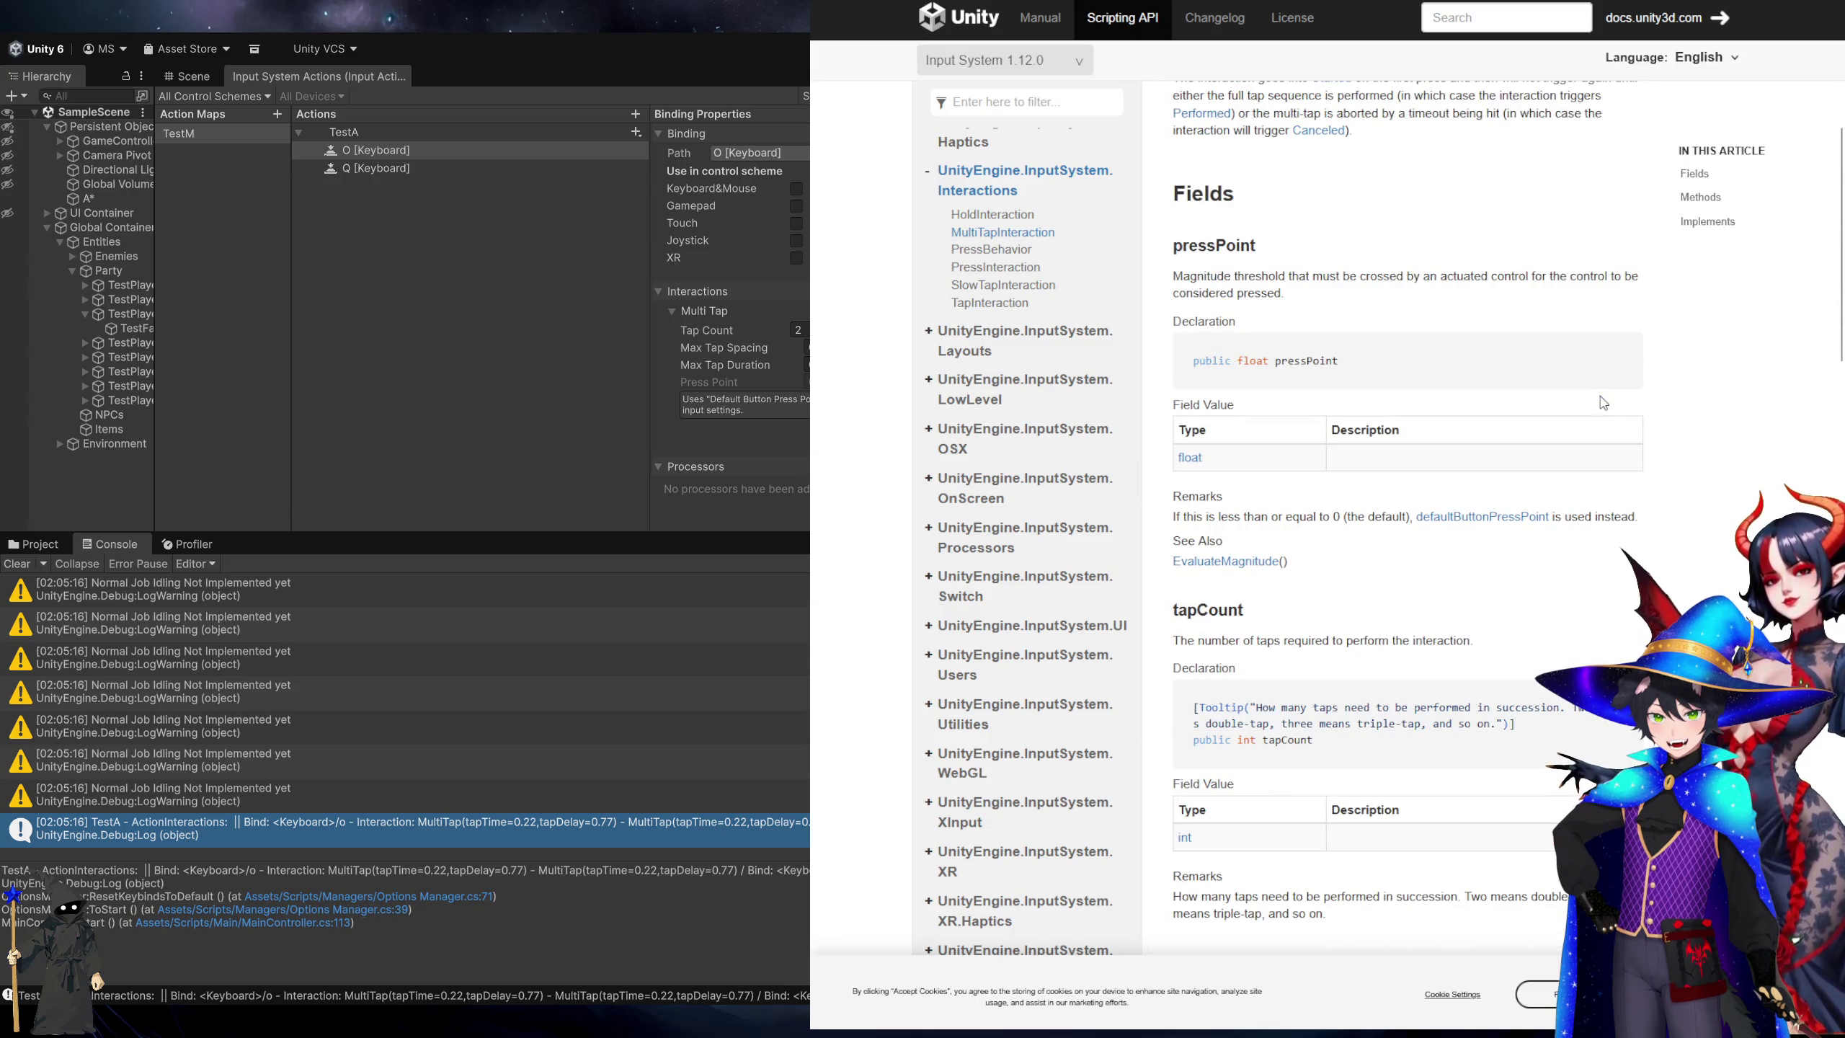
pyautogui.scroll(-5, 1602, 396)
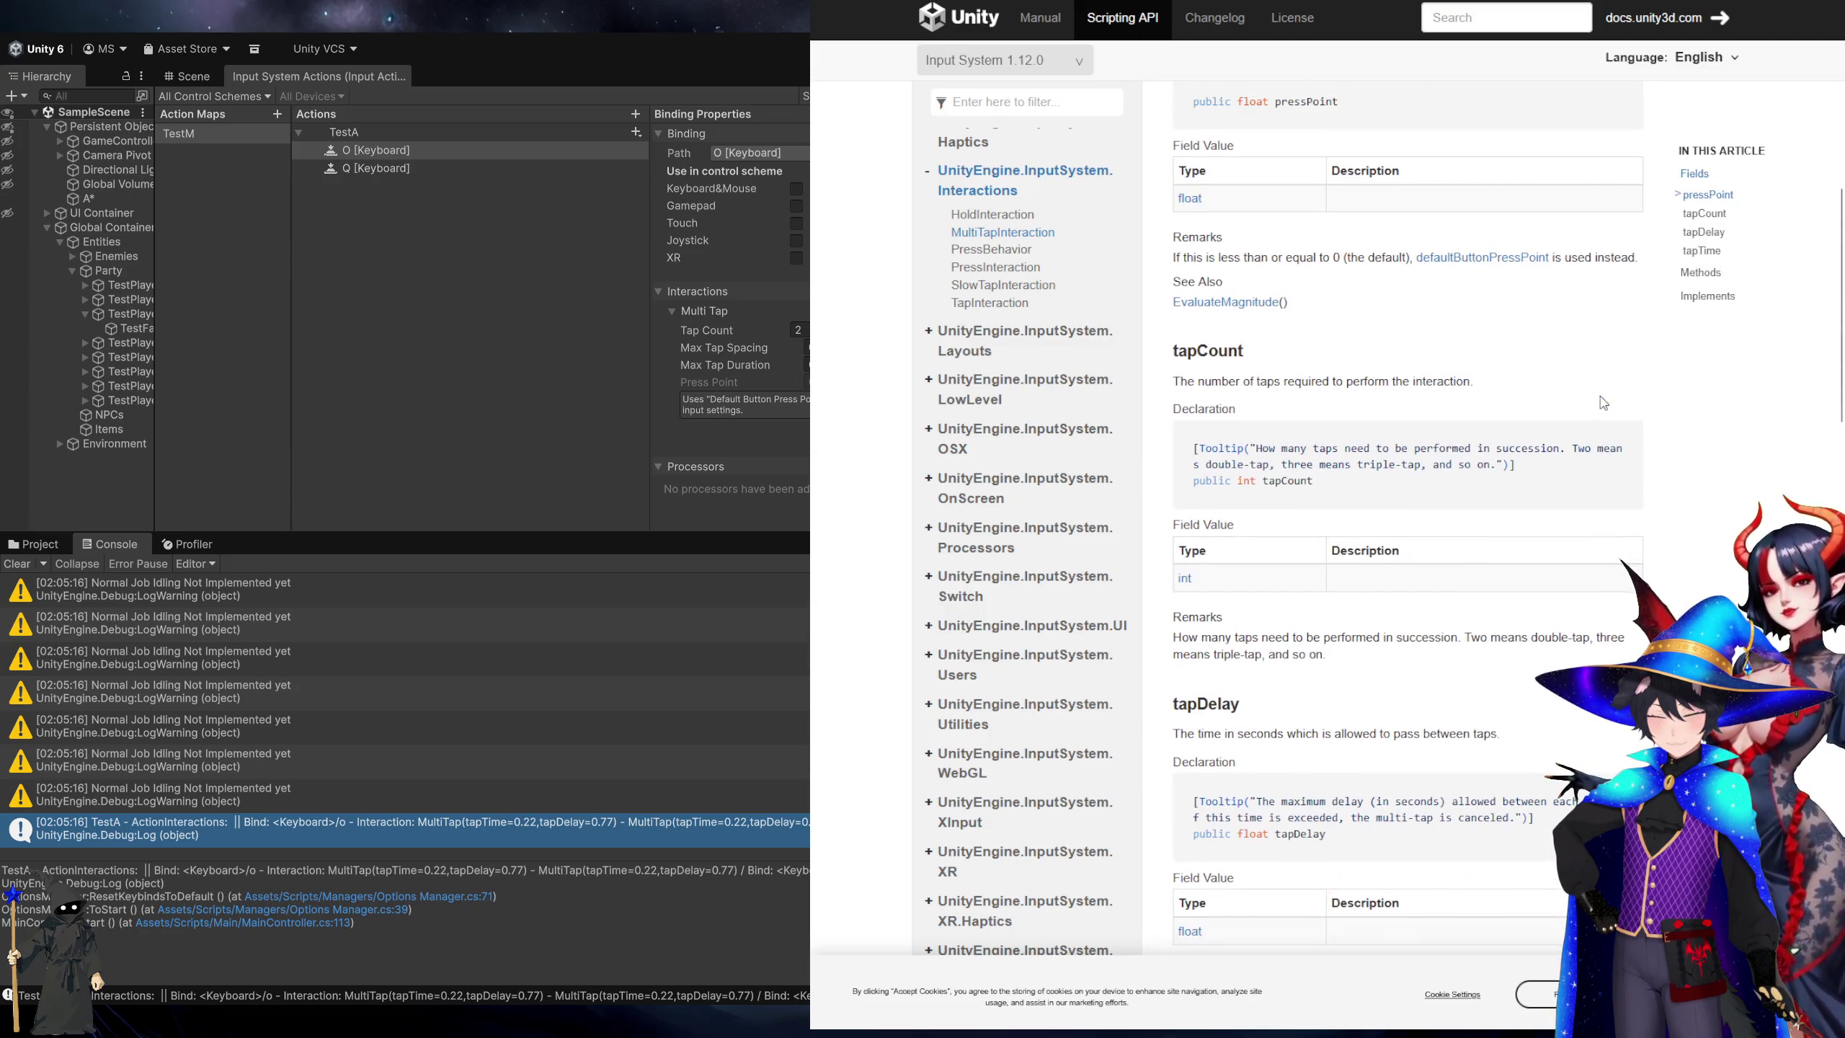
pyautogui.scroll(-3, 1603, 404)
pyautogui.scroll(-5, 1603, 404)
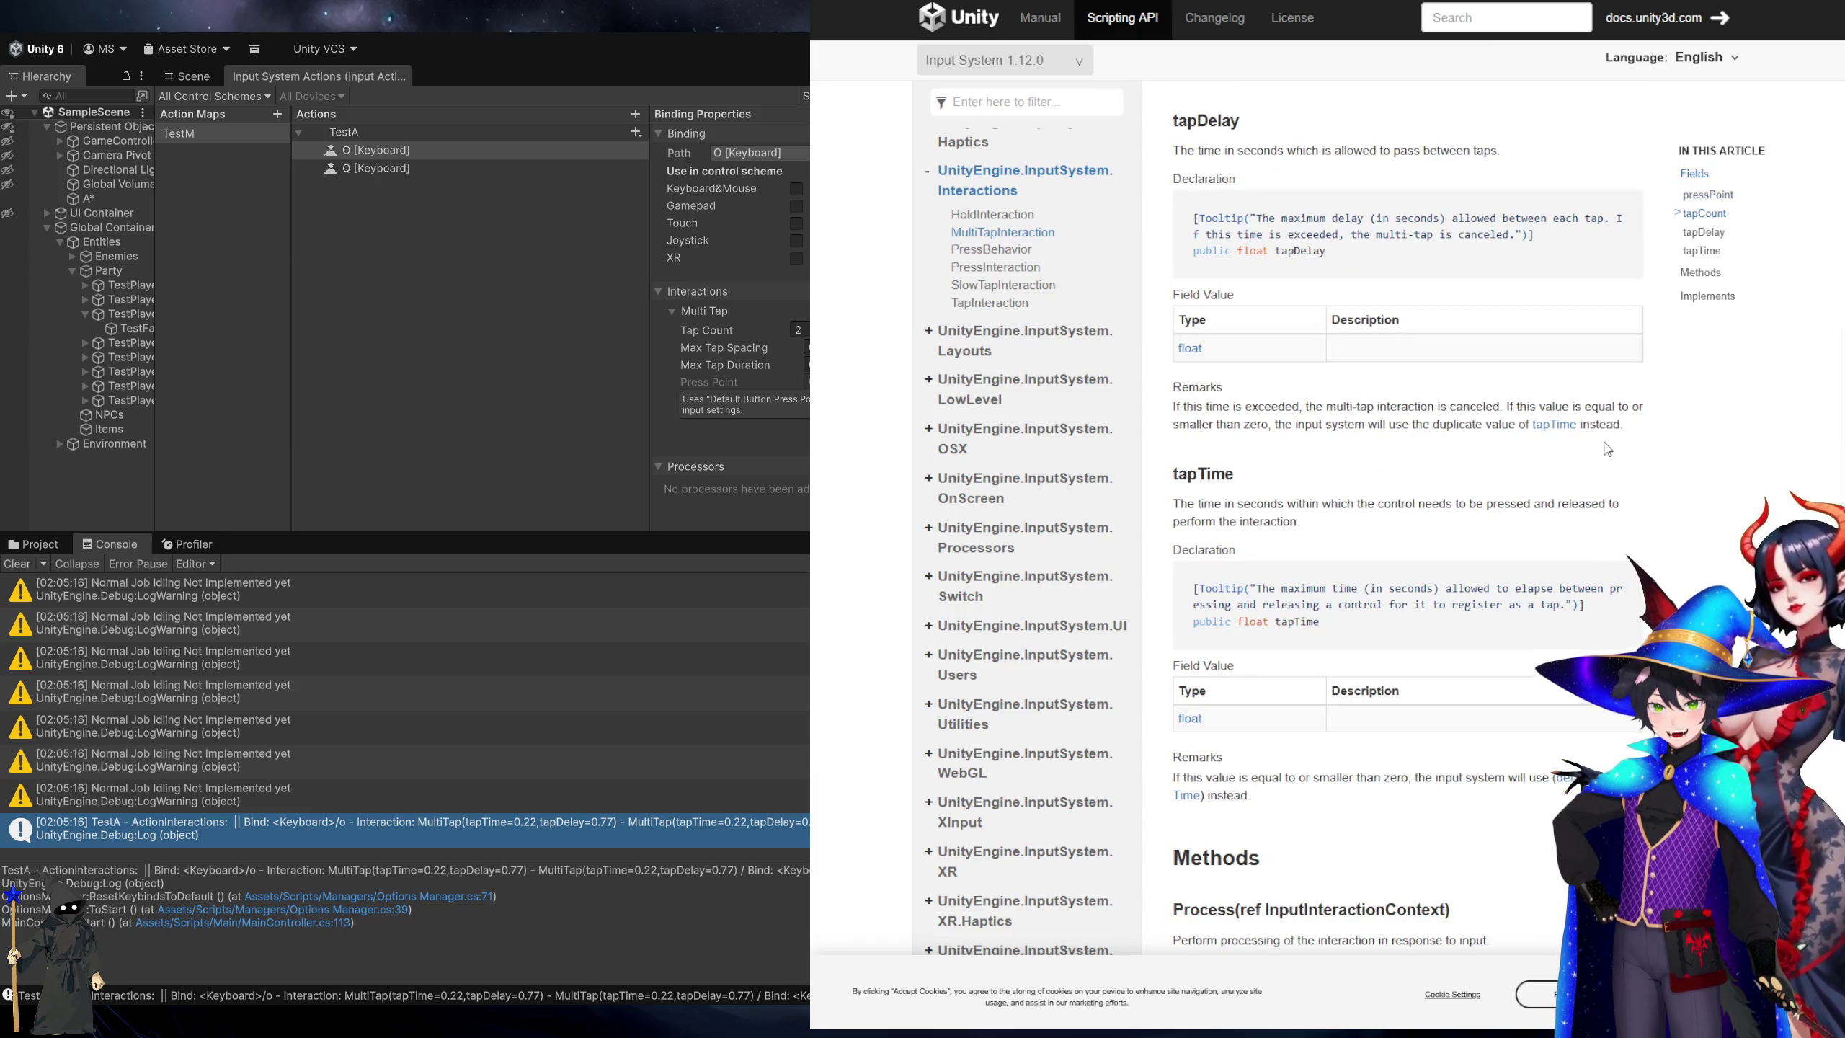
pyautogui.scroll(-5, 1608, 448)
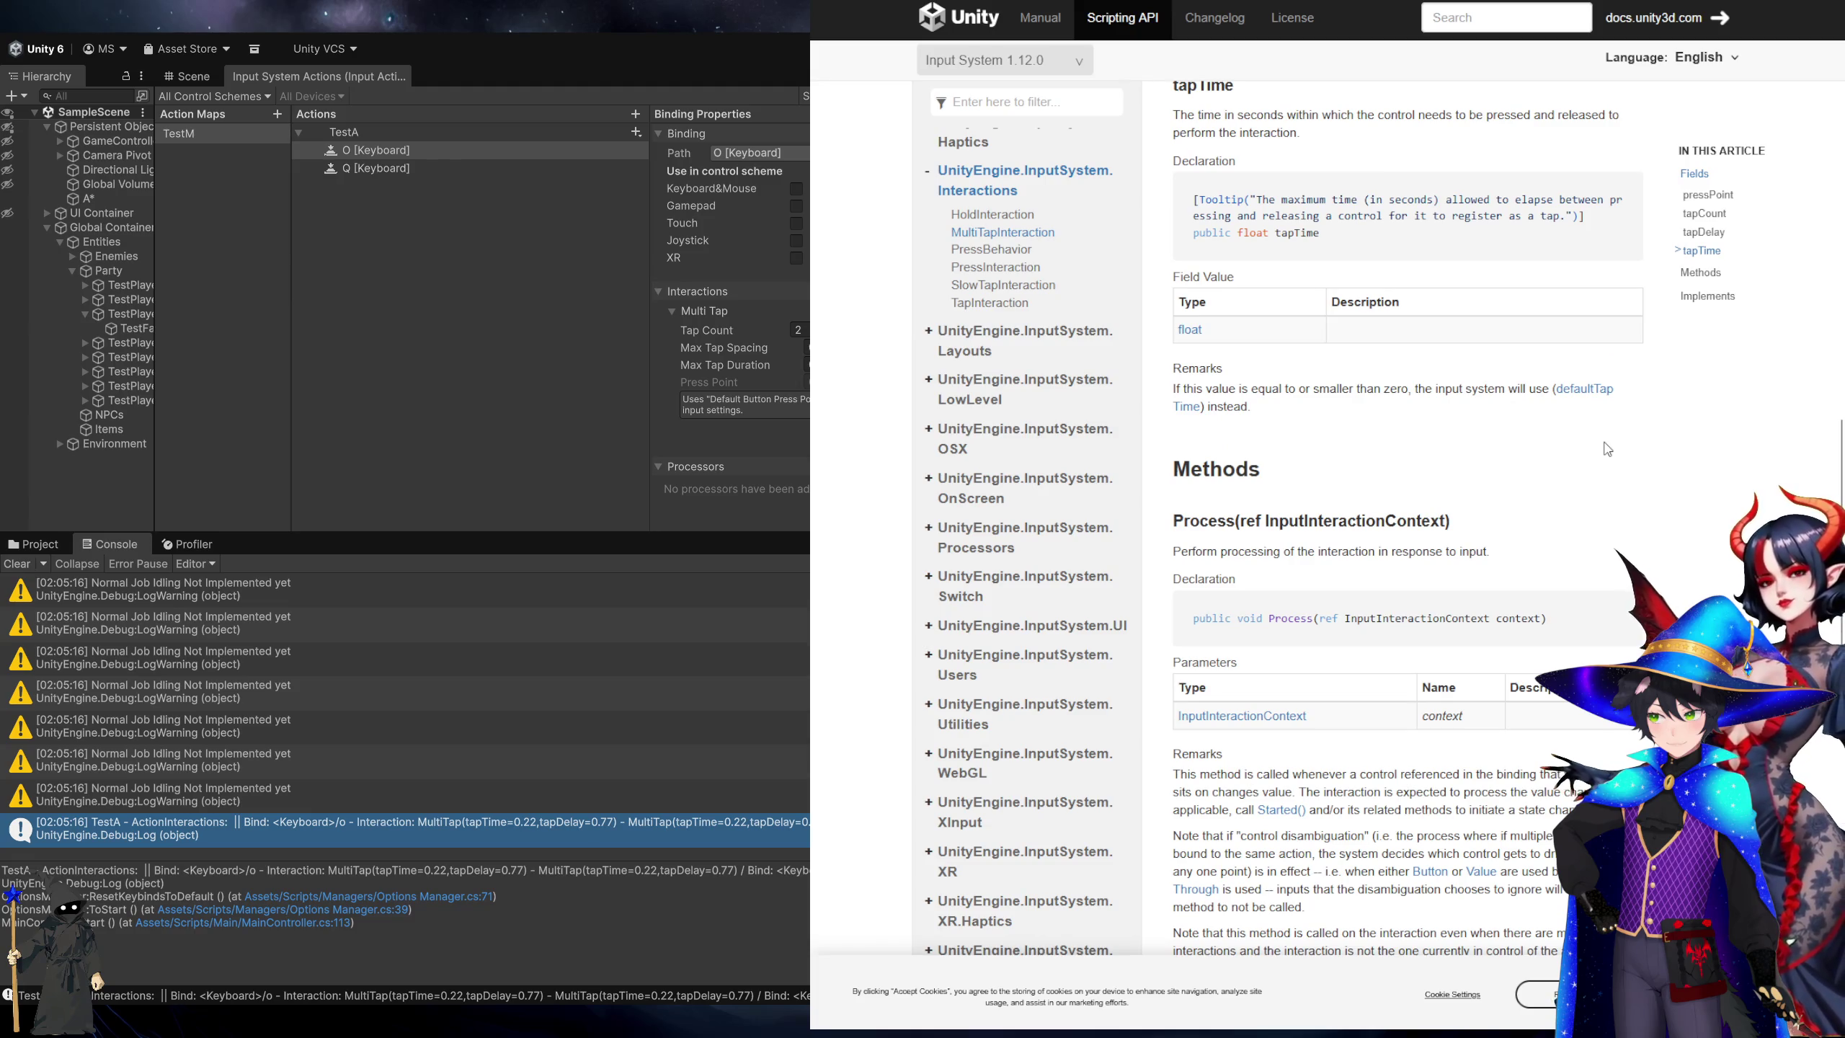
pyautogui.scroll(3, 1607, 448)
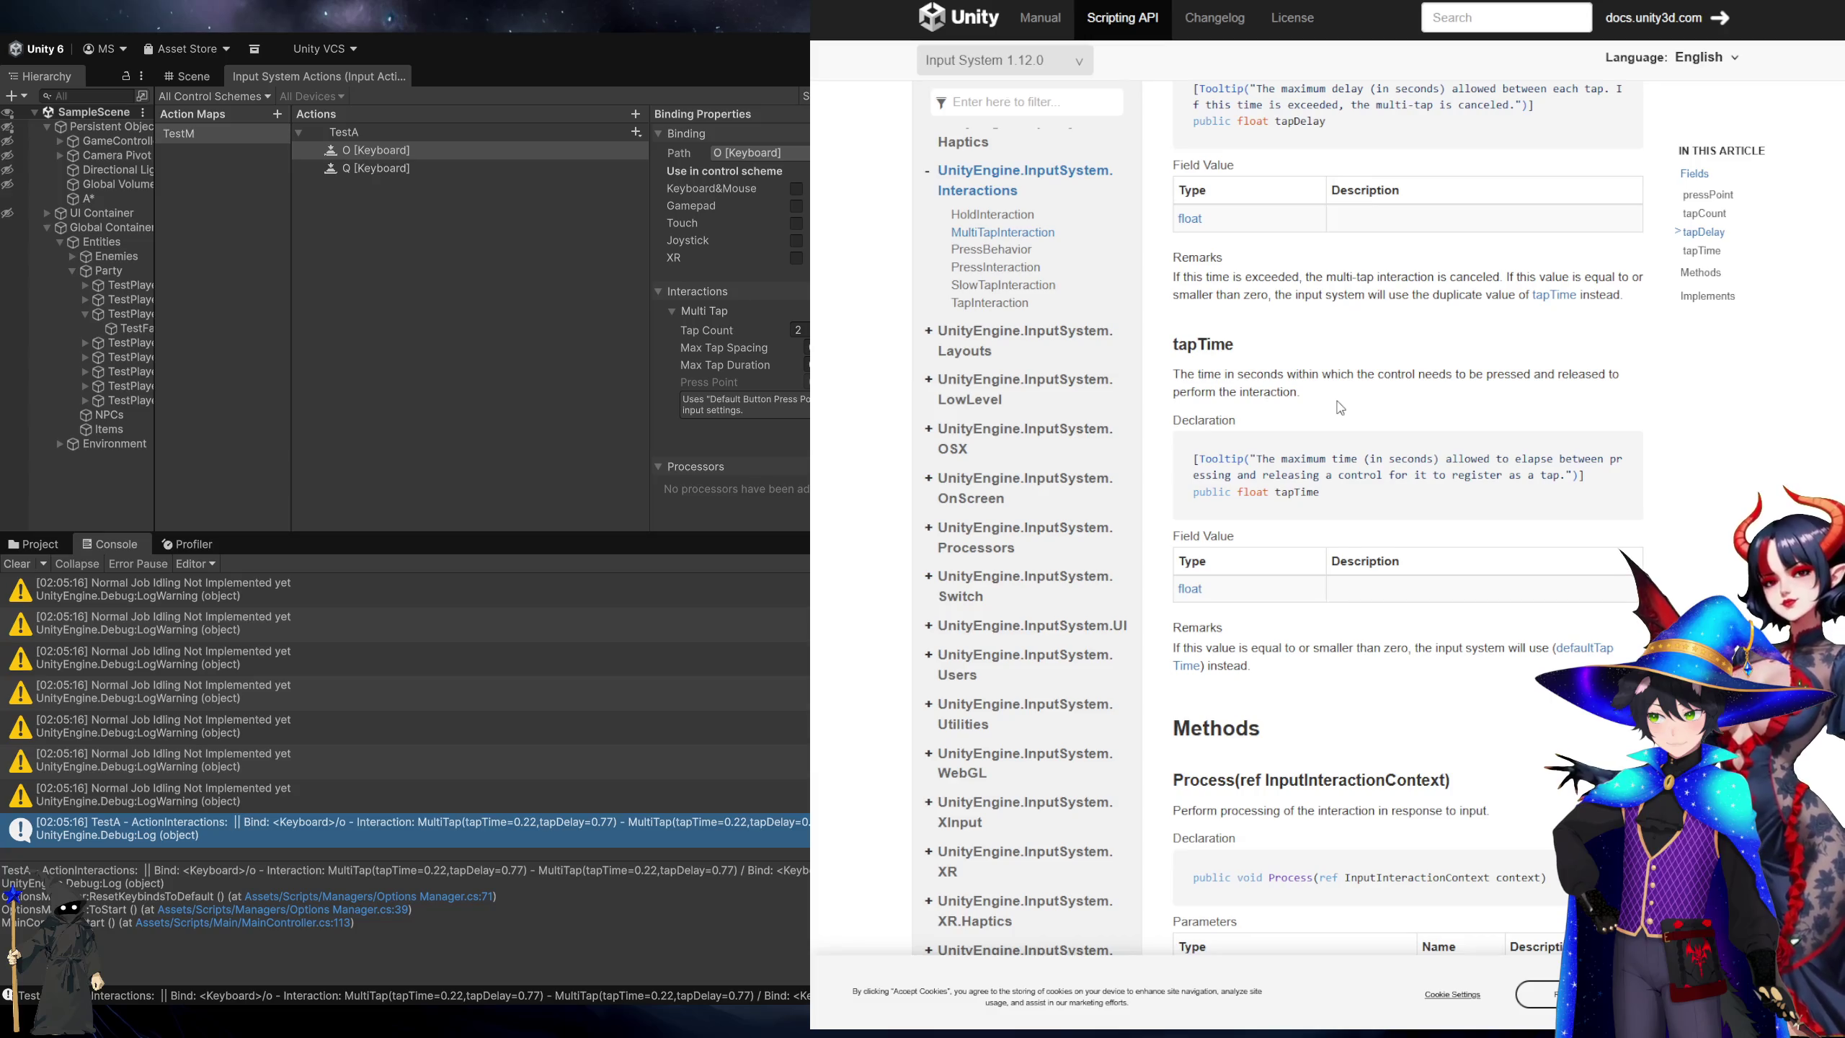
pyautogui.scroll(4, 1341, 408)
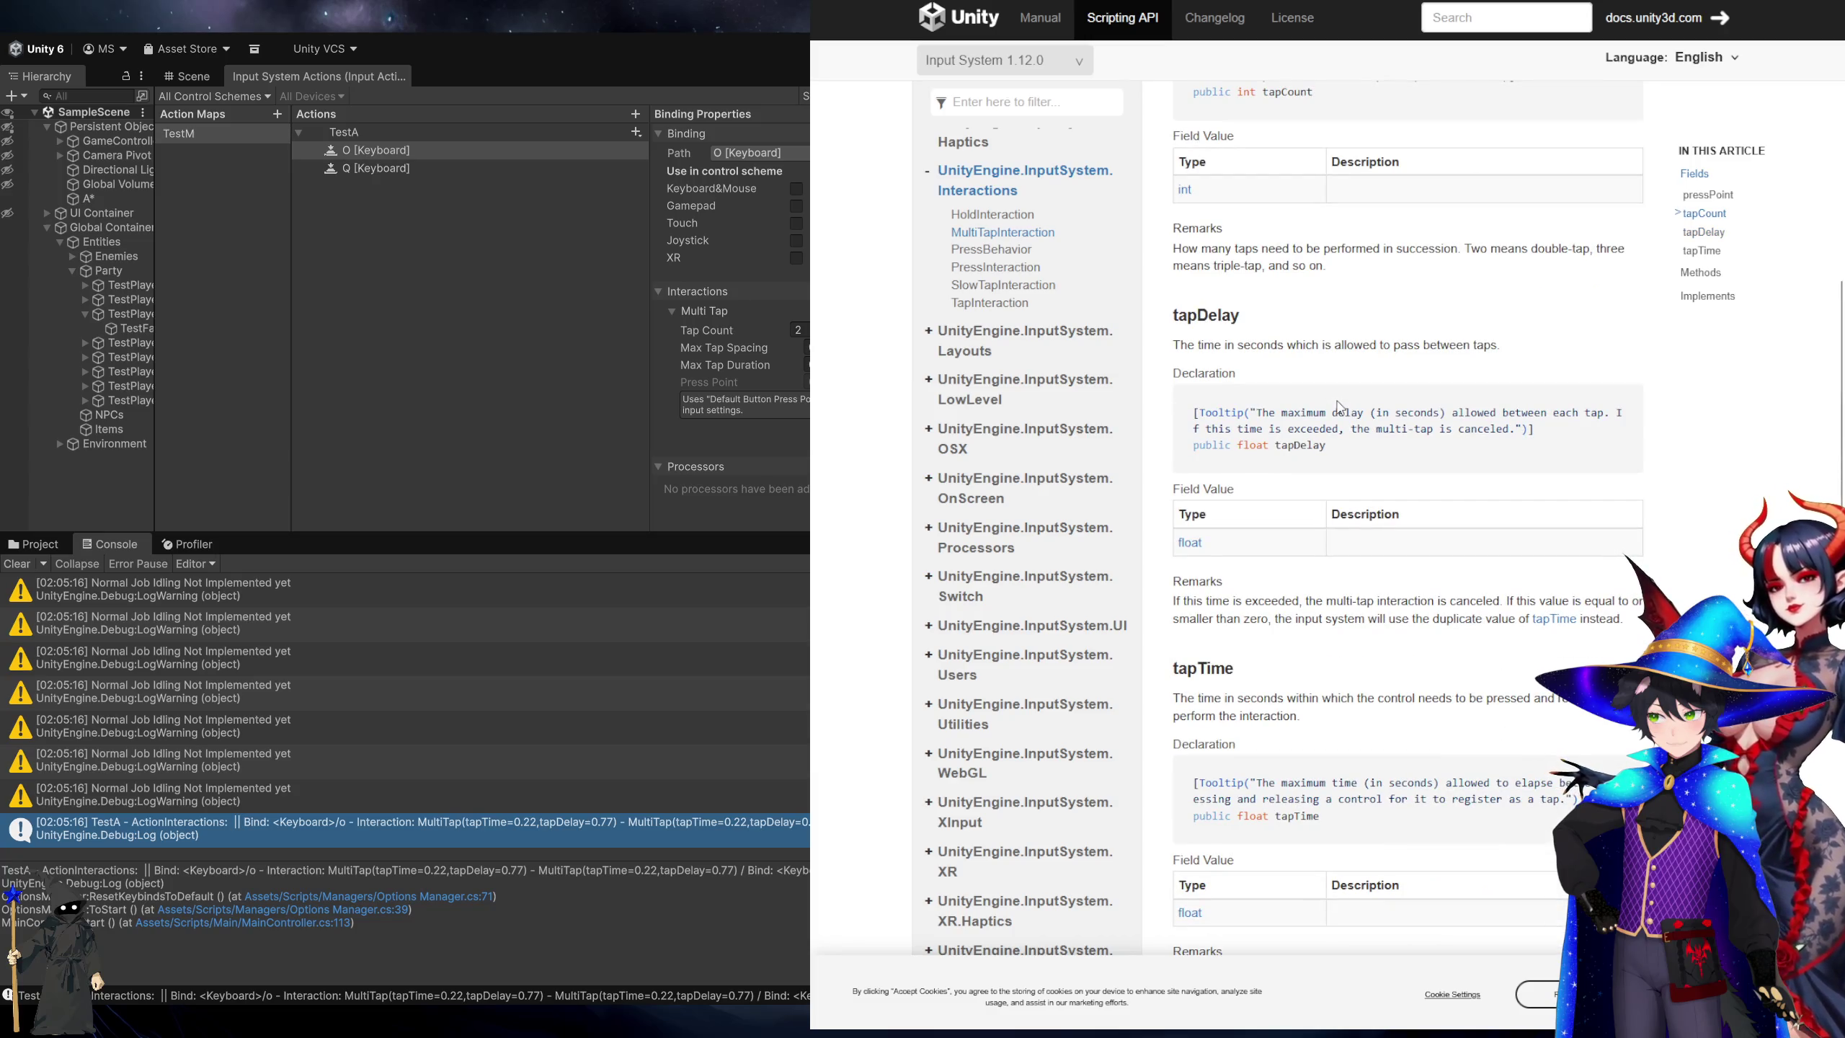
pyautogui.hotkey('alt', 'Tab')
pyautogui.click(698, 642)
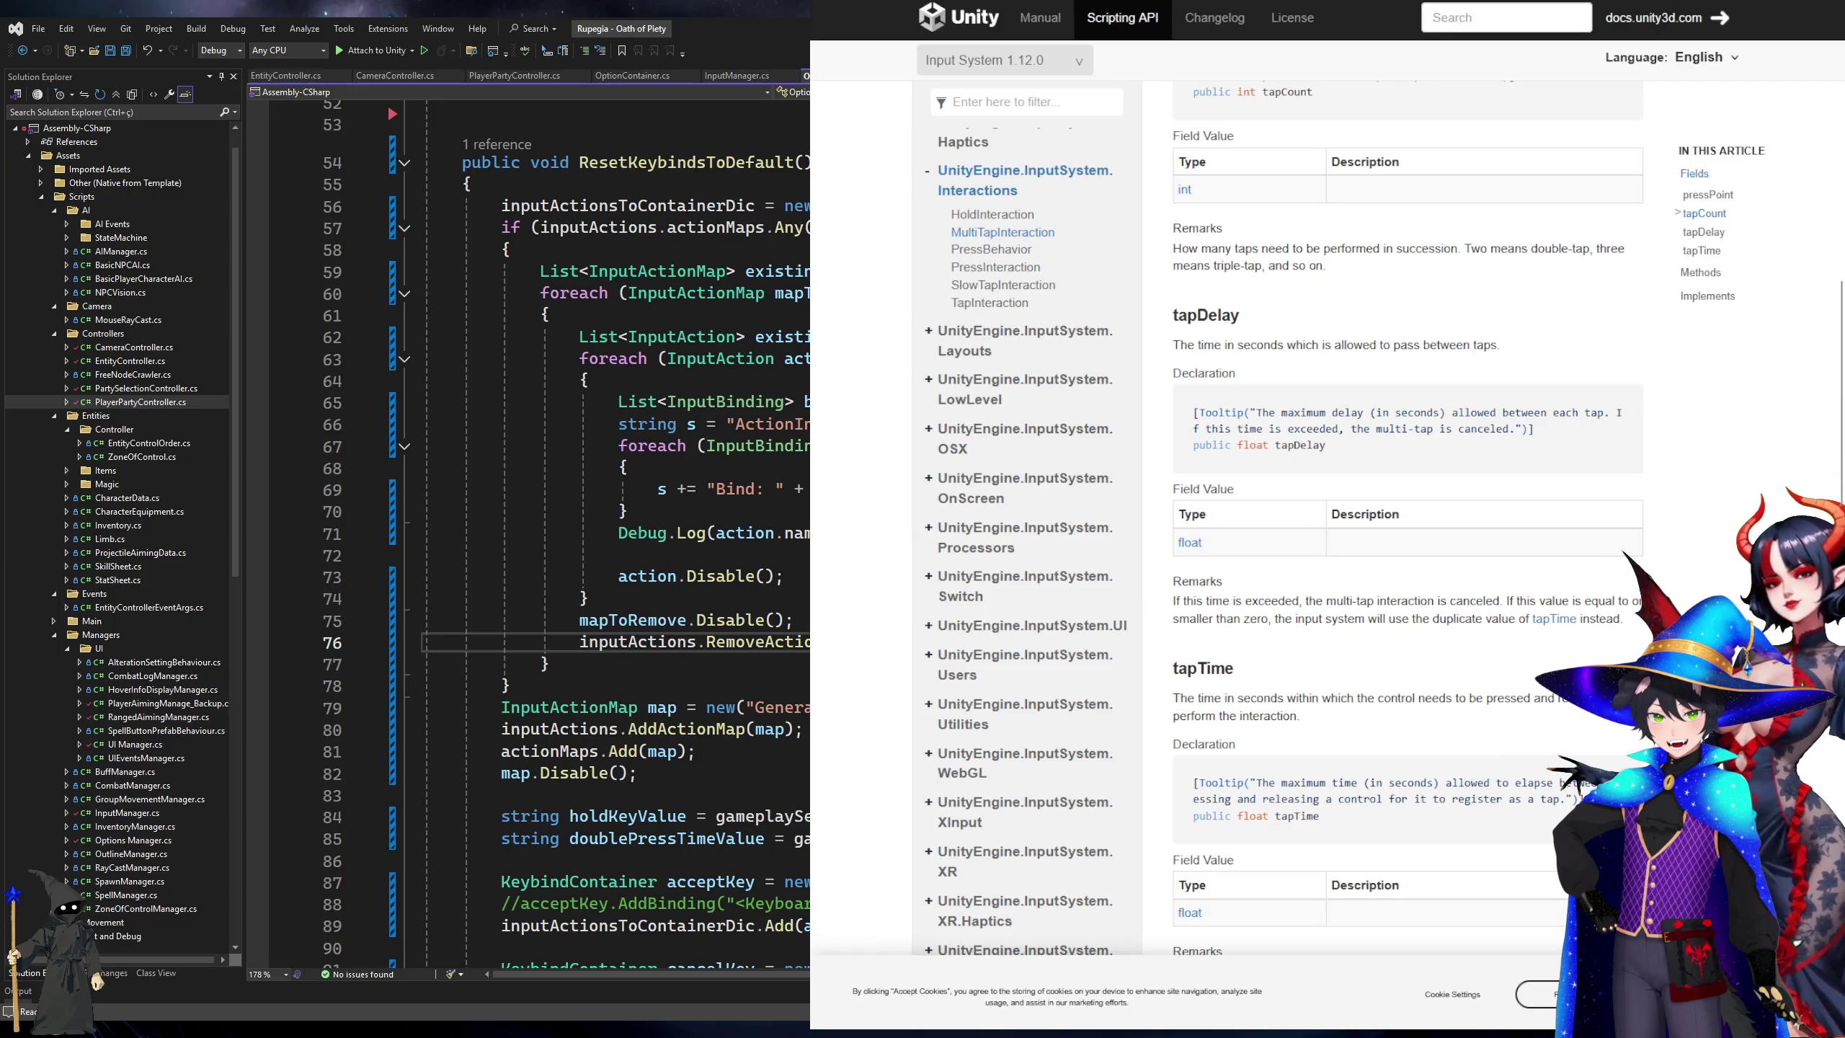
pyautogui.press('super+Up')
pyautogui.scroll(-20, 813, 795)
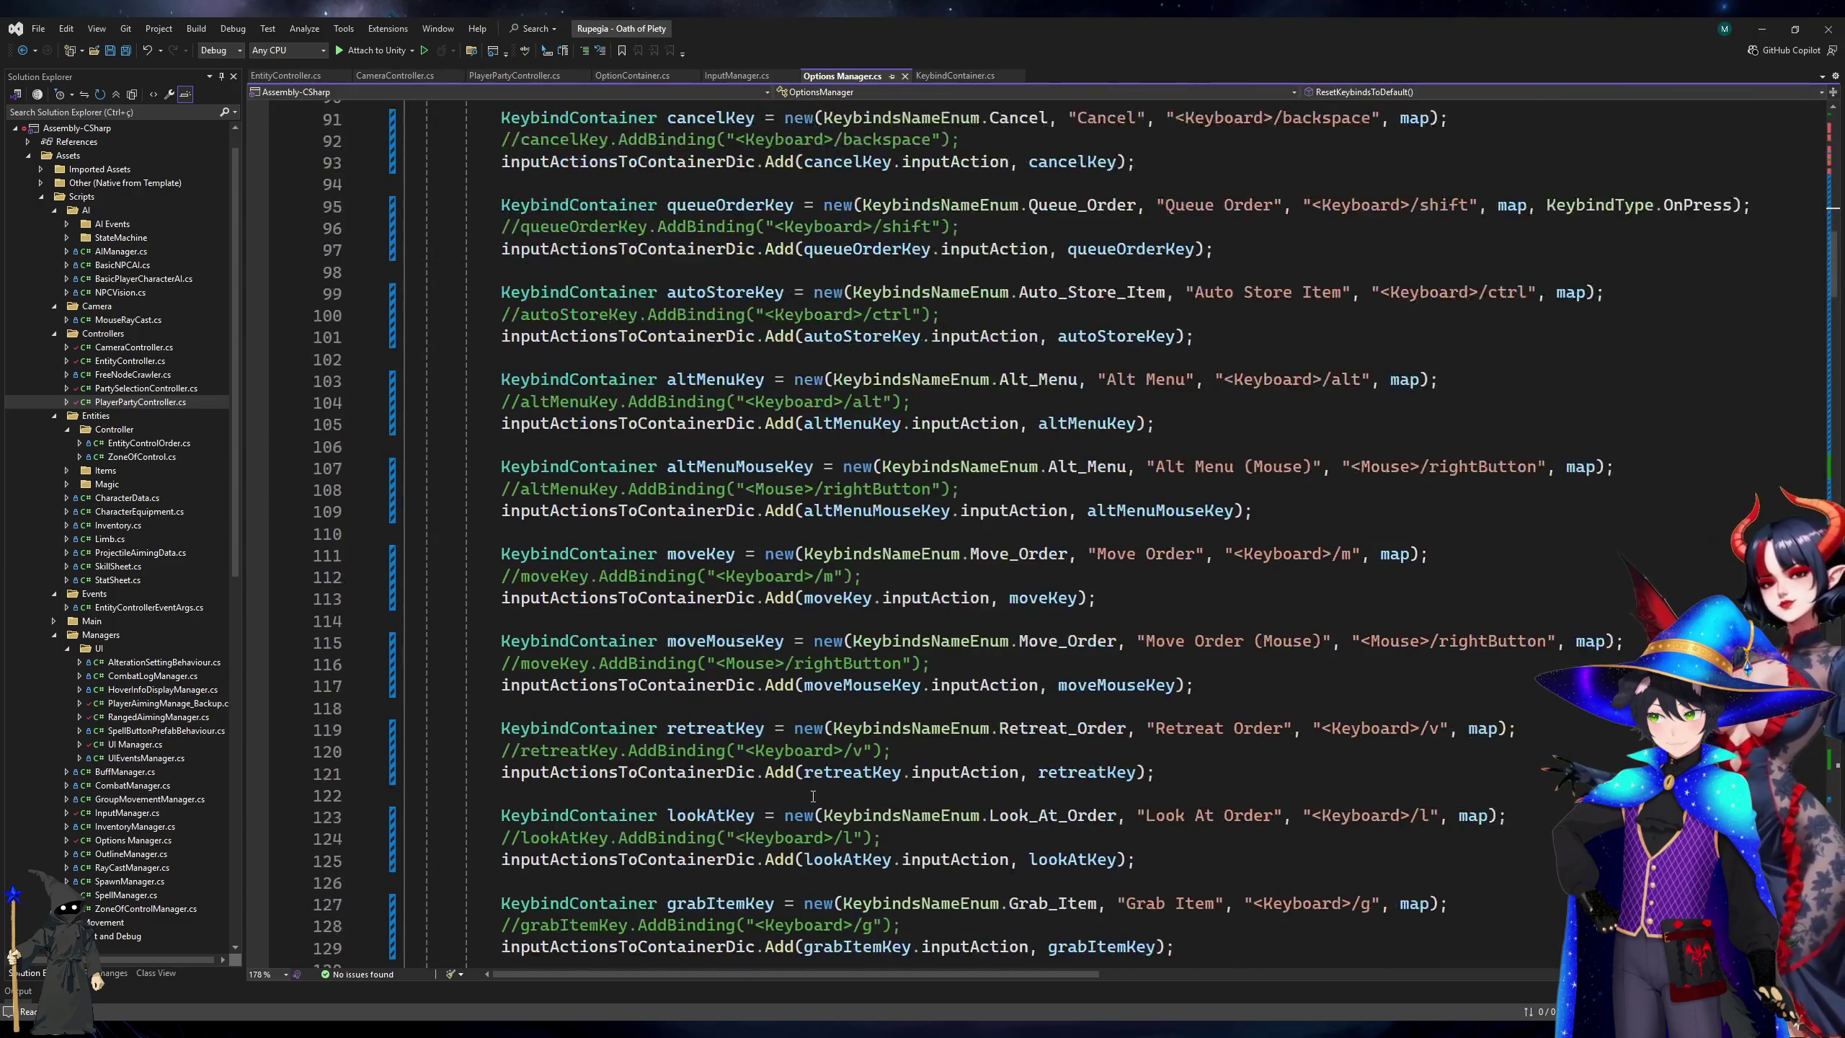
pyautogui.scroll(-20, 813, 795)
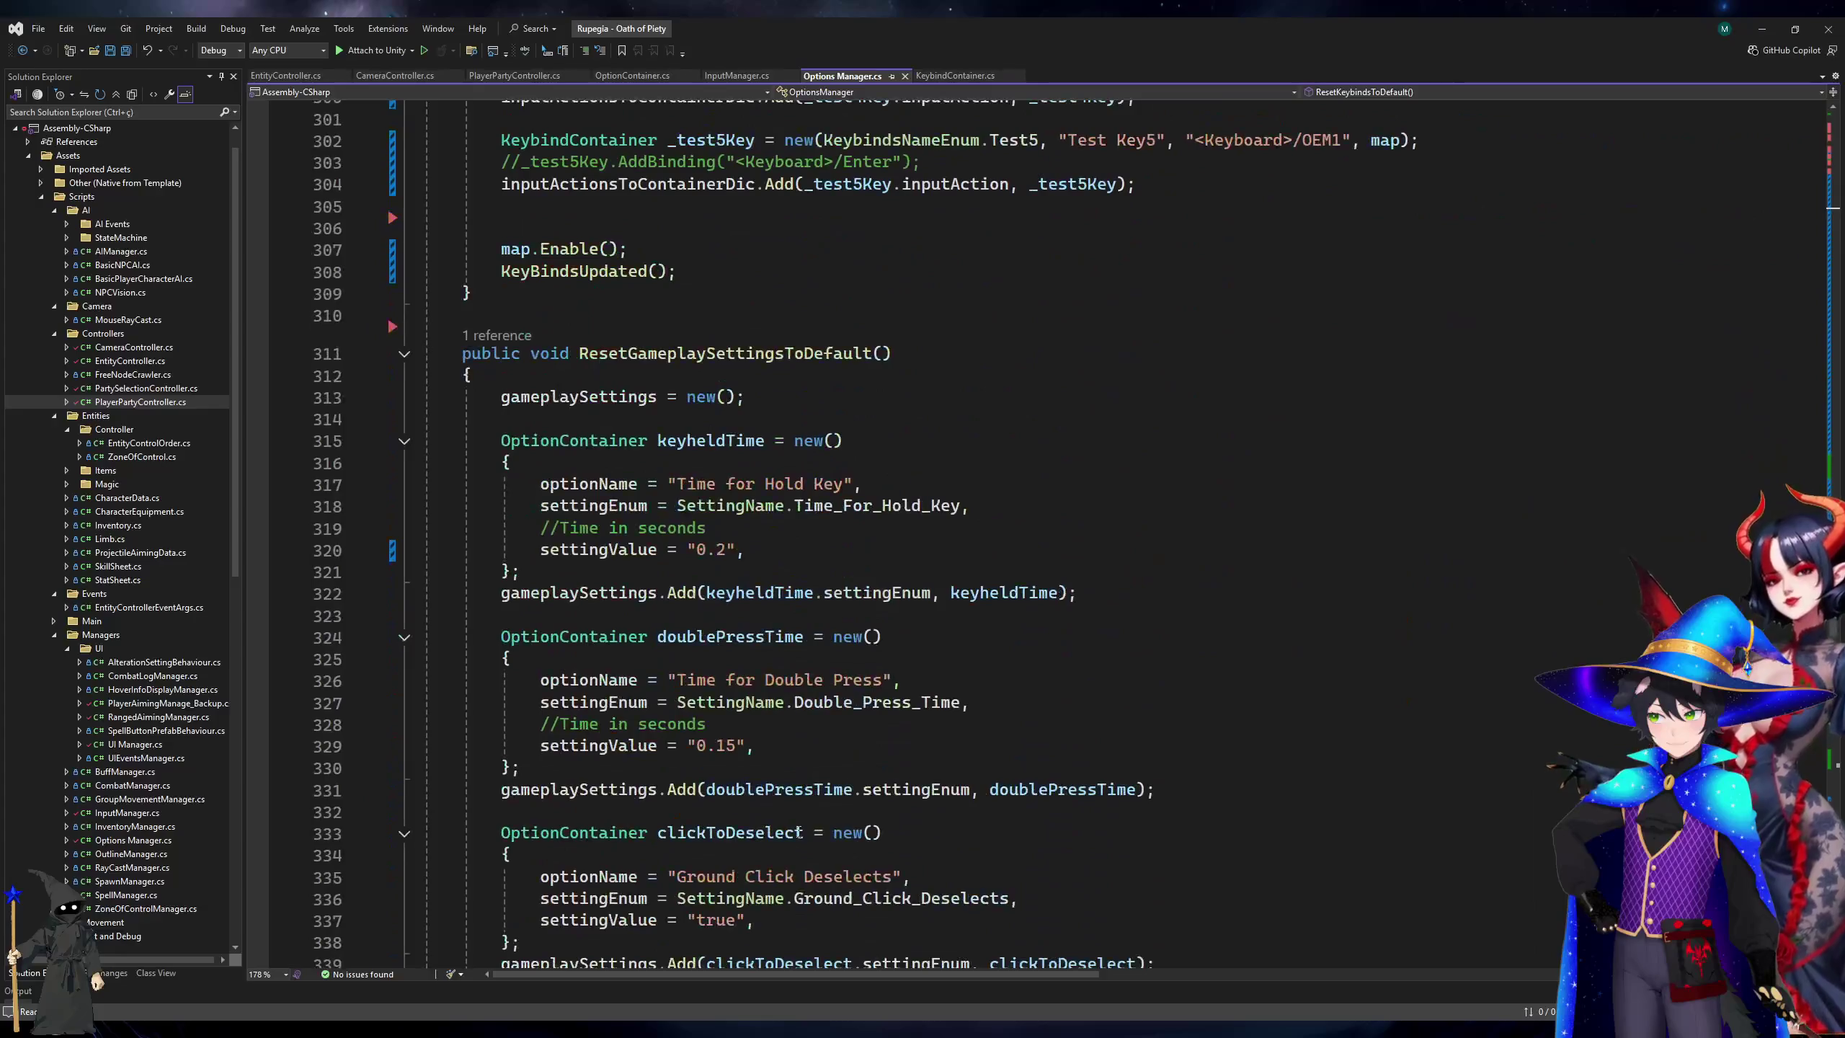
pyautogui.scroll(-7, 799, 833)
pyautogui.scroll(6, 799, 833)
pyautogui.click(898, 574)
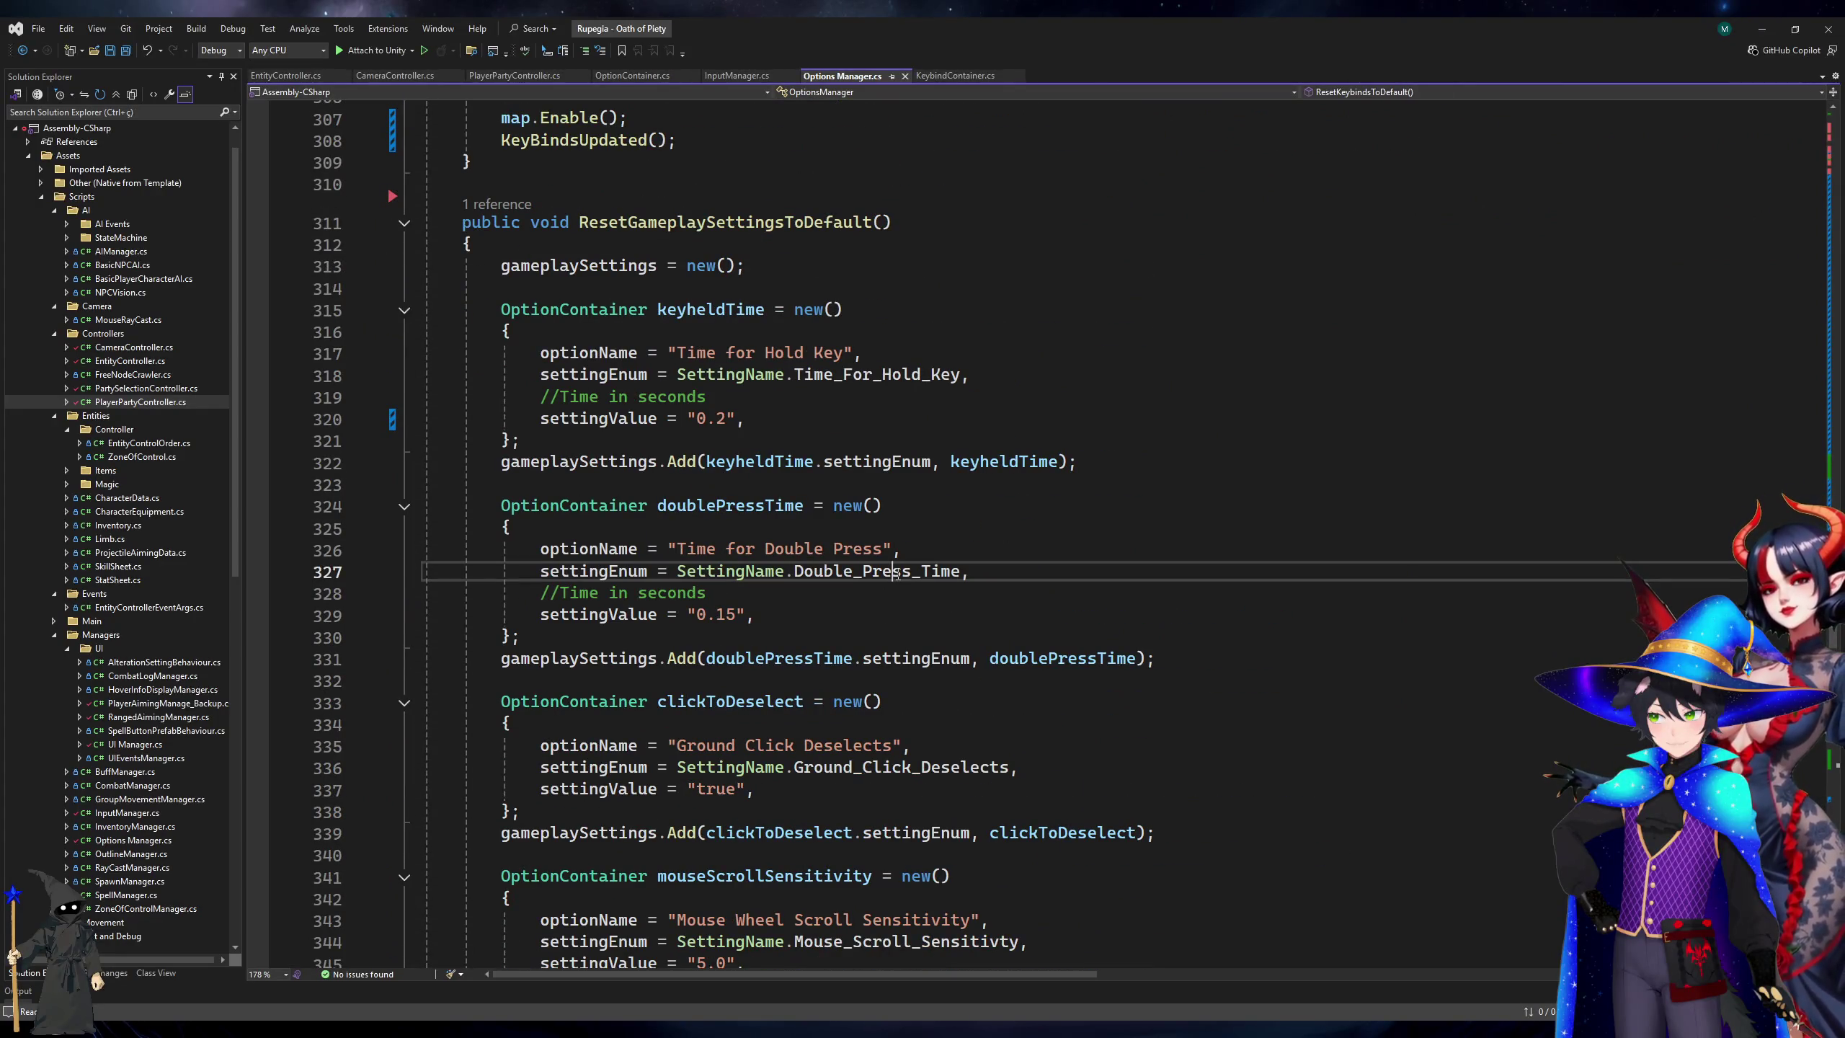
pyautogui.scroll(3, 899, 574)
pyautogui.click(898, 573)
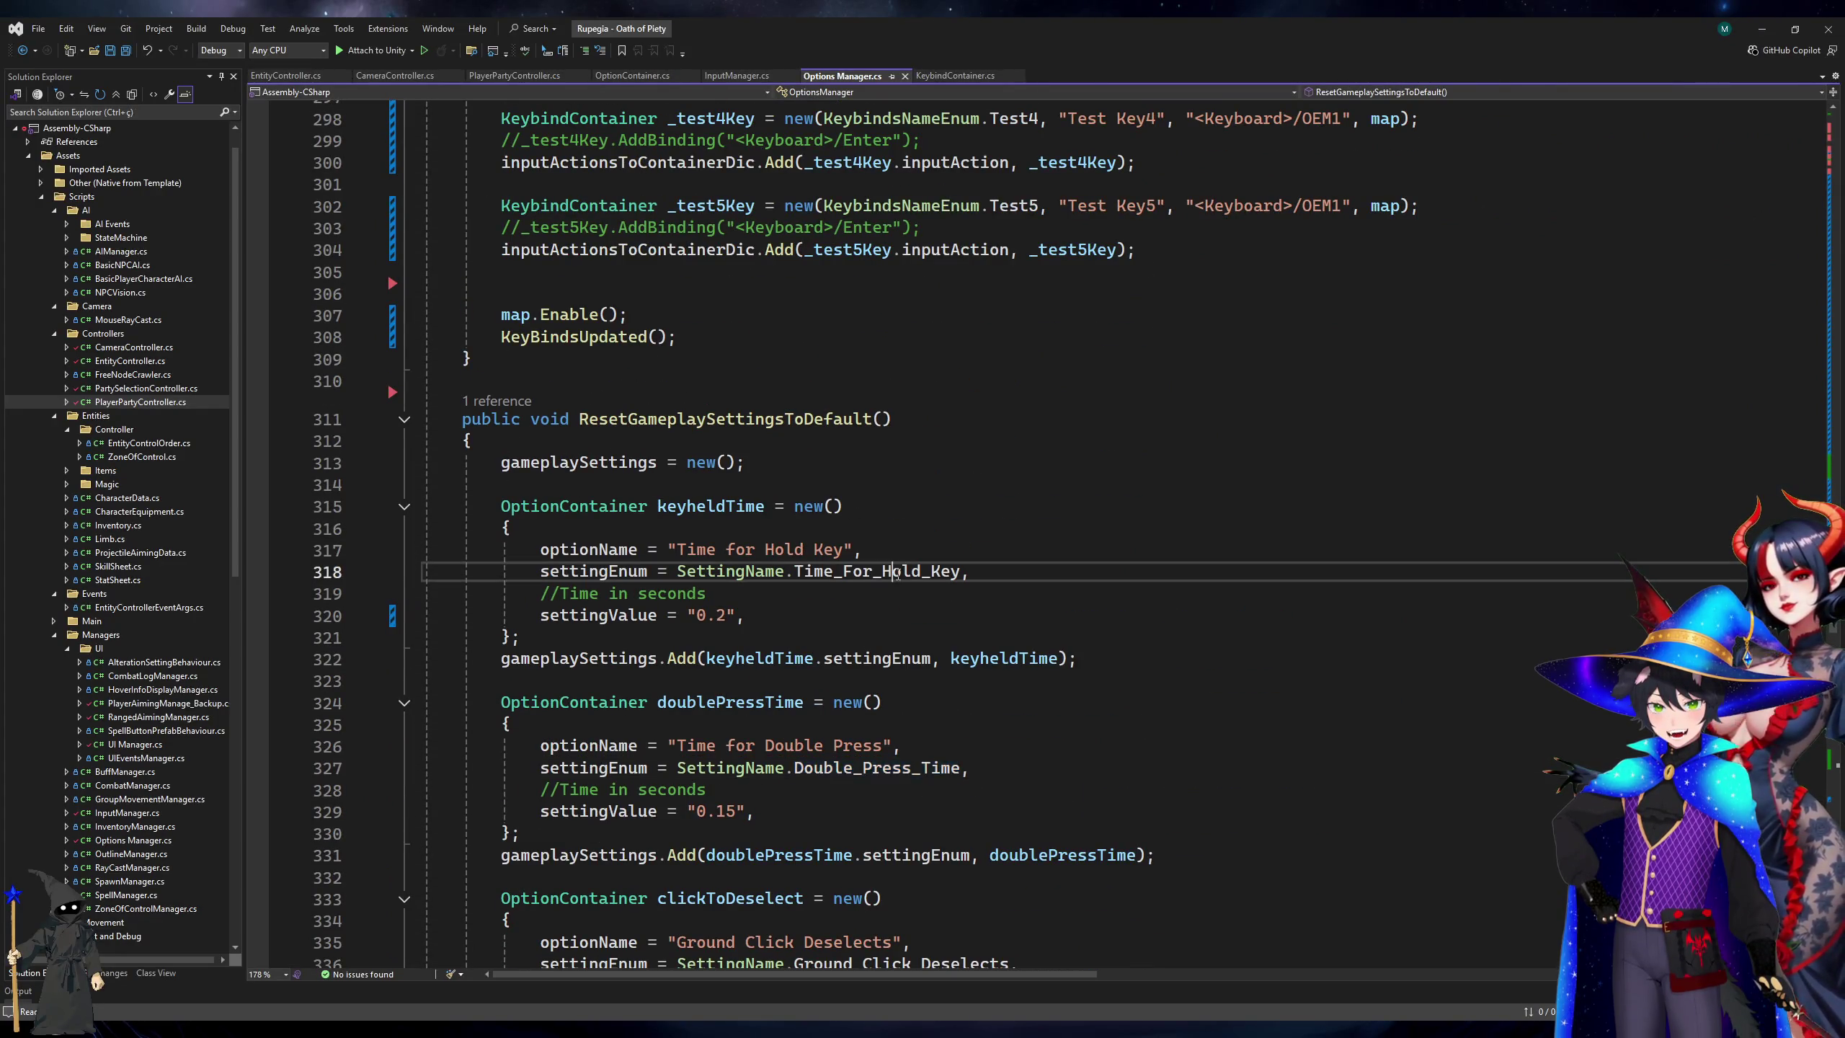
pyautogui.scroll(7, 1152, 574)
pyautogui.scroll(8, 1153, 574)
pyautogui.click(818, 965)
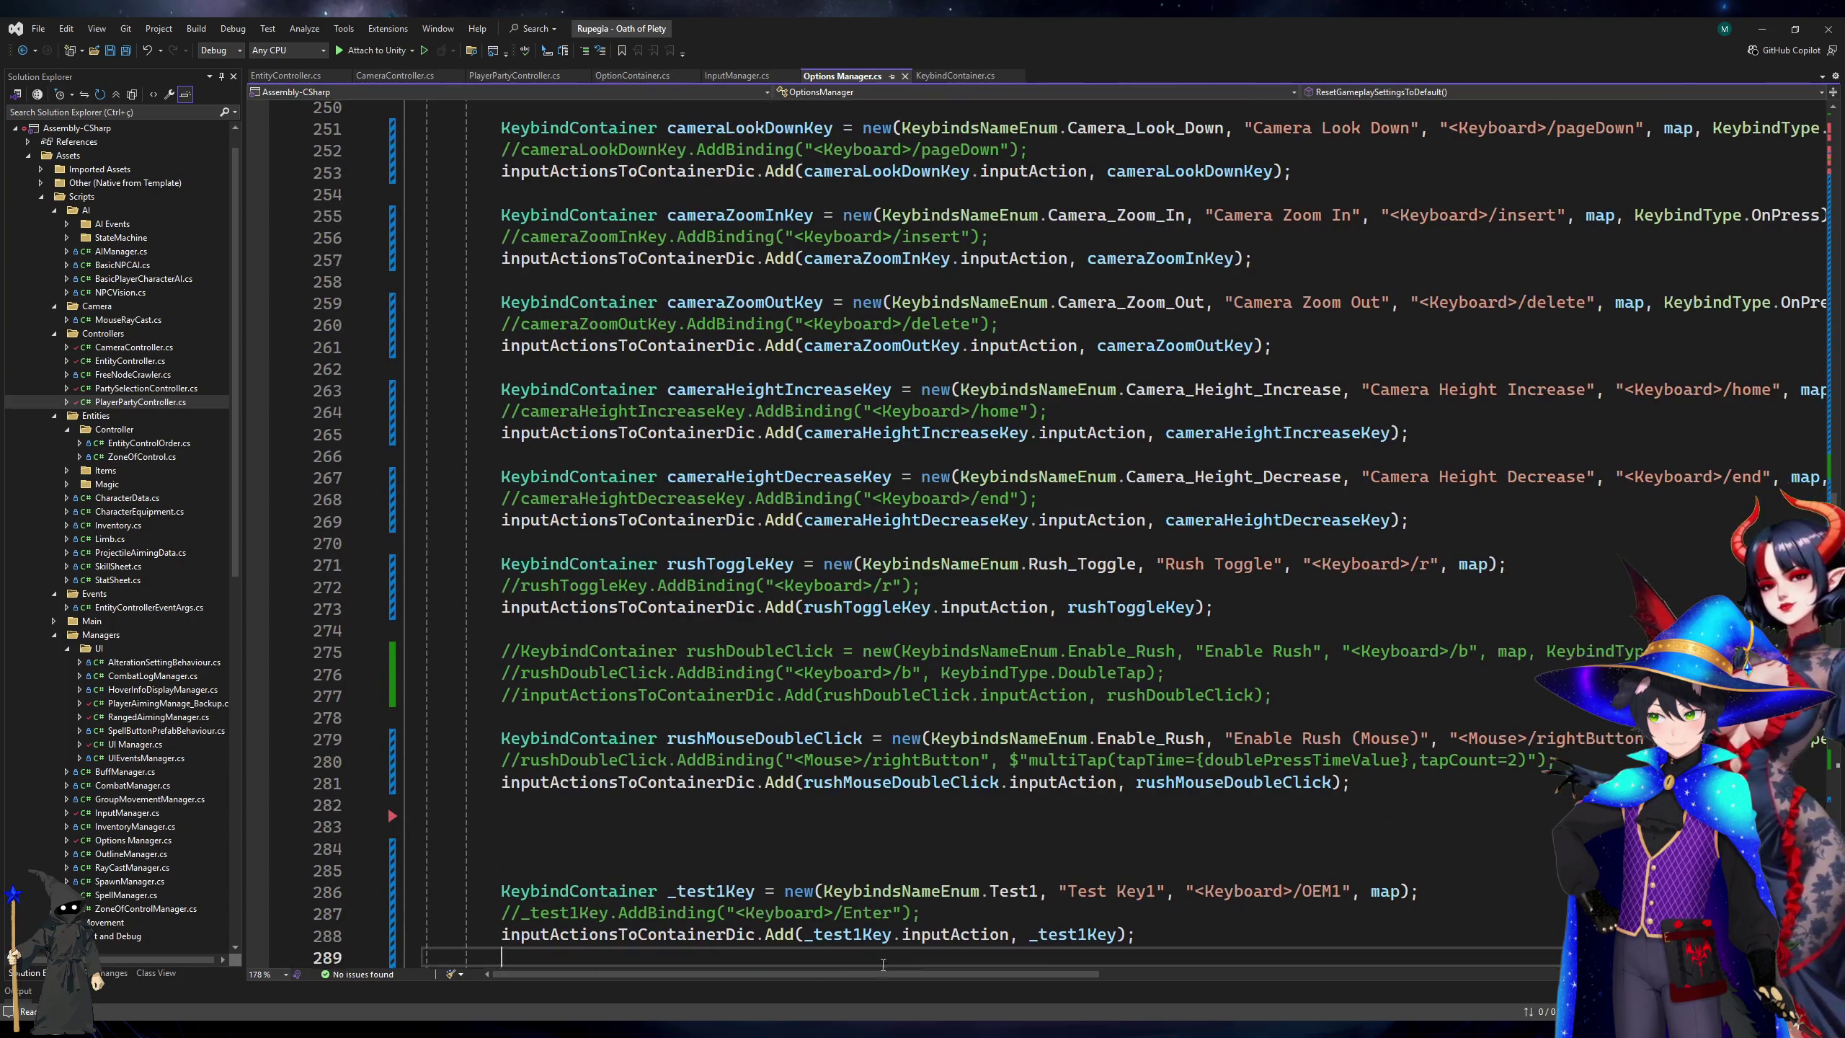
pyautogui.moveTo(853, 966); pyautogui.dragTo(1366, 959)
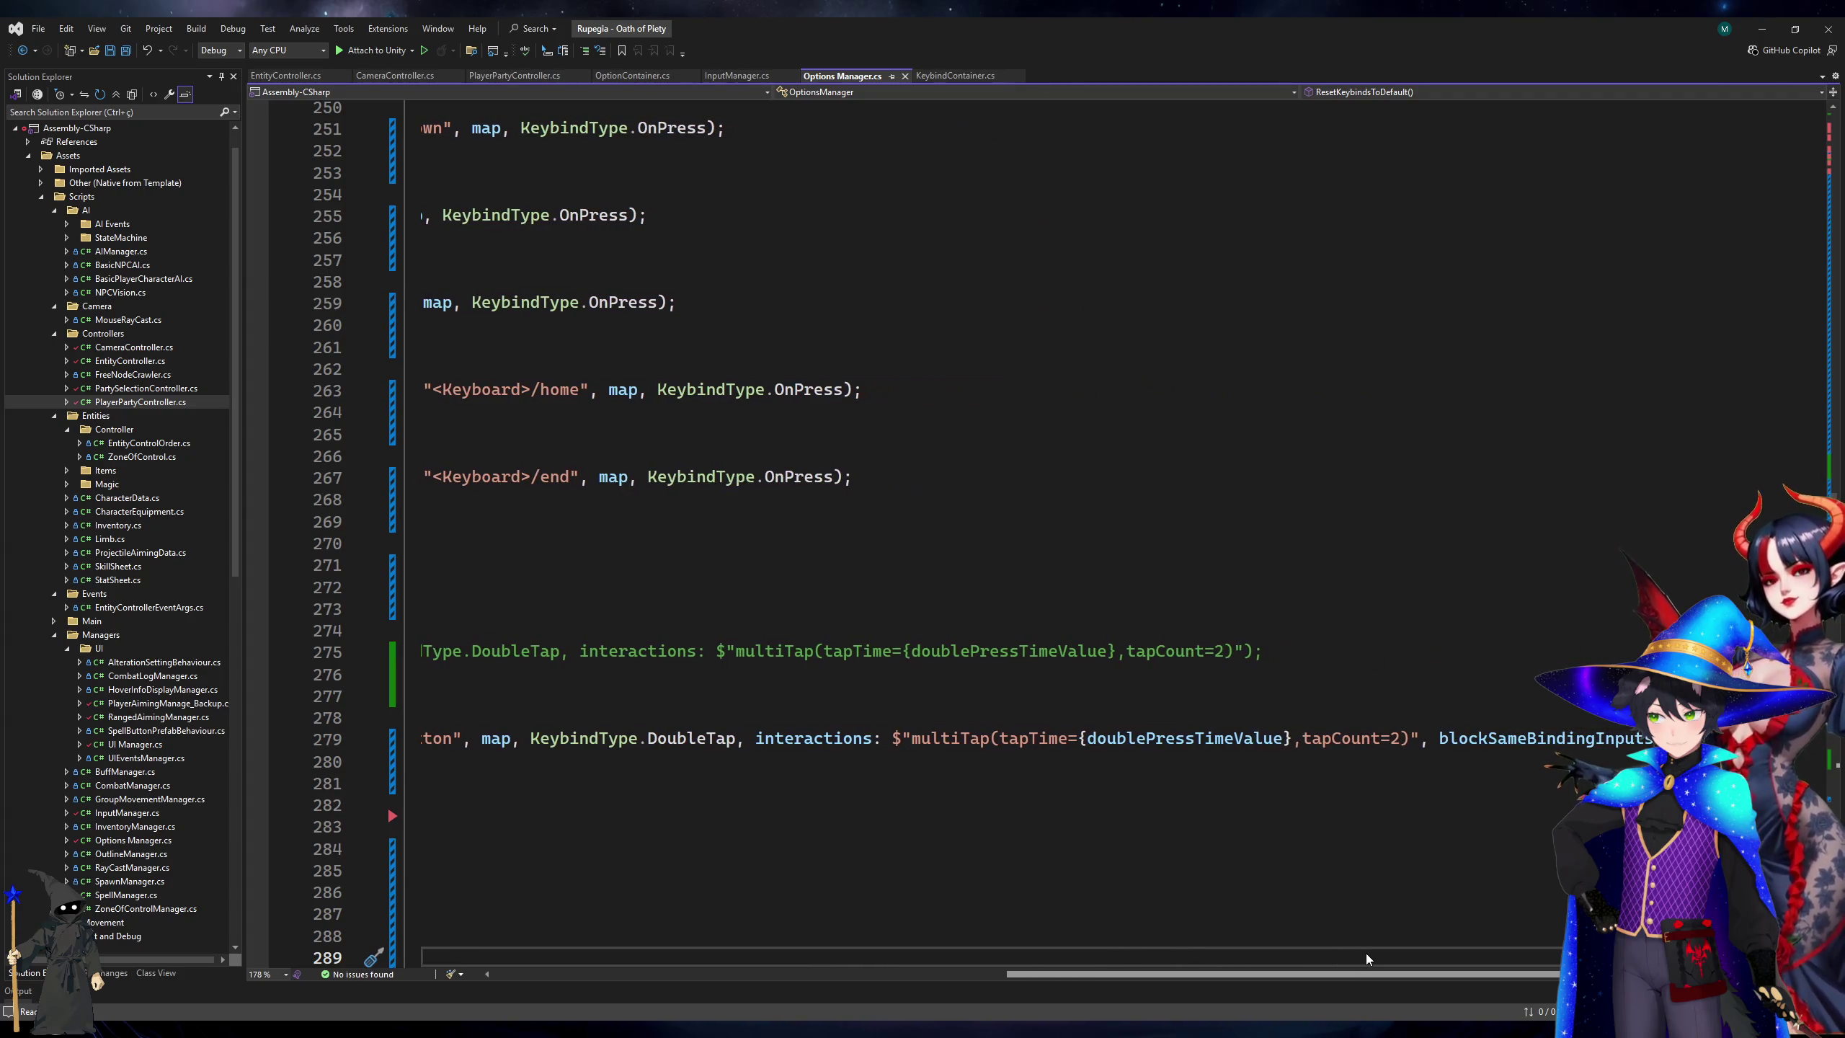
pyautogui.hotkey('alt', 'Tab')
pyautogui.scroll(4, 1315, 383)
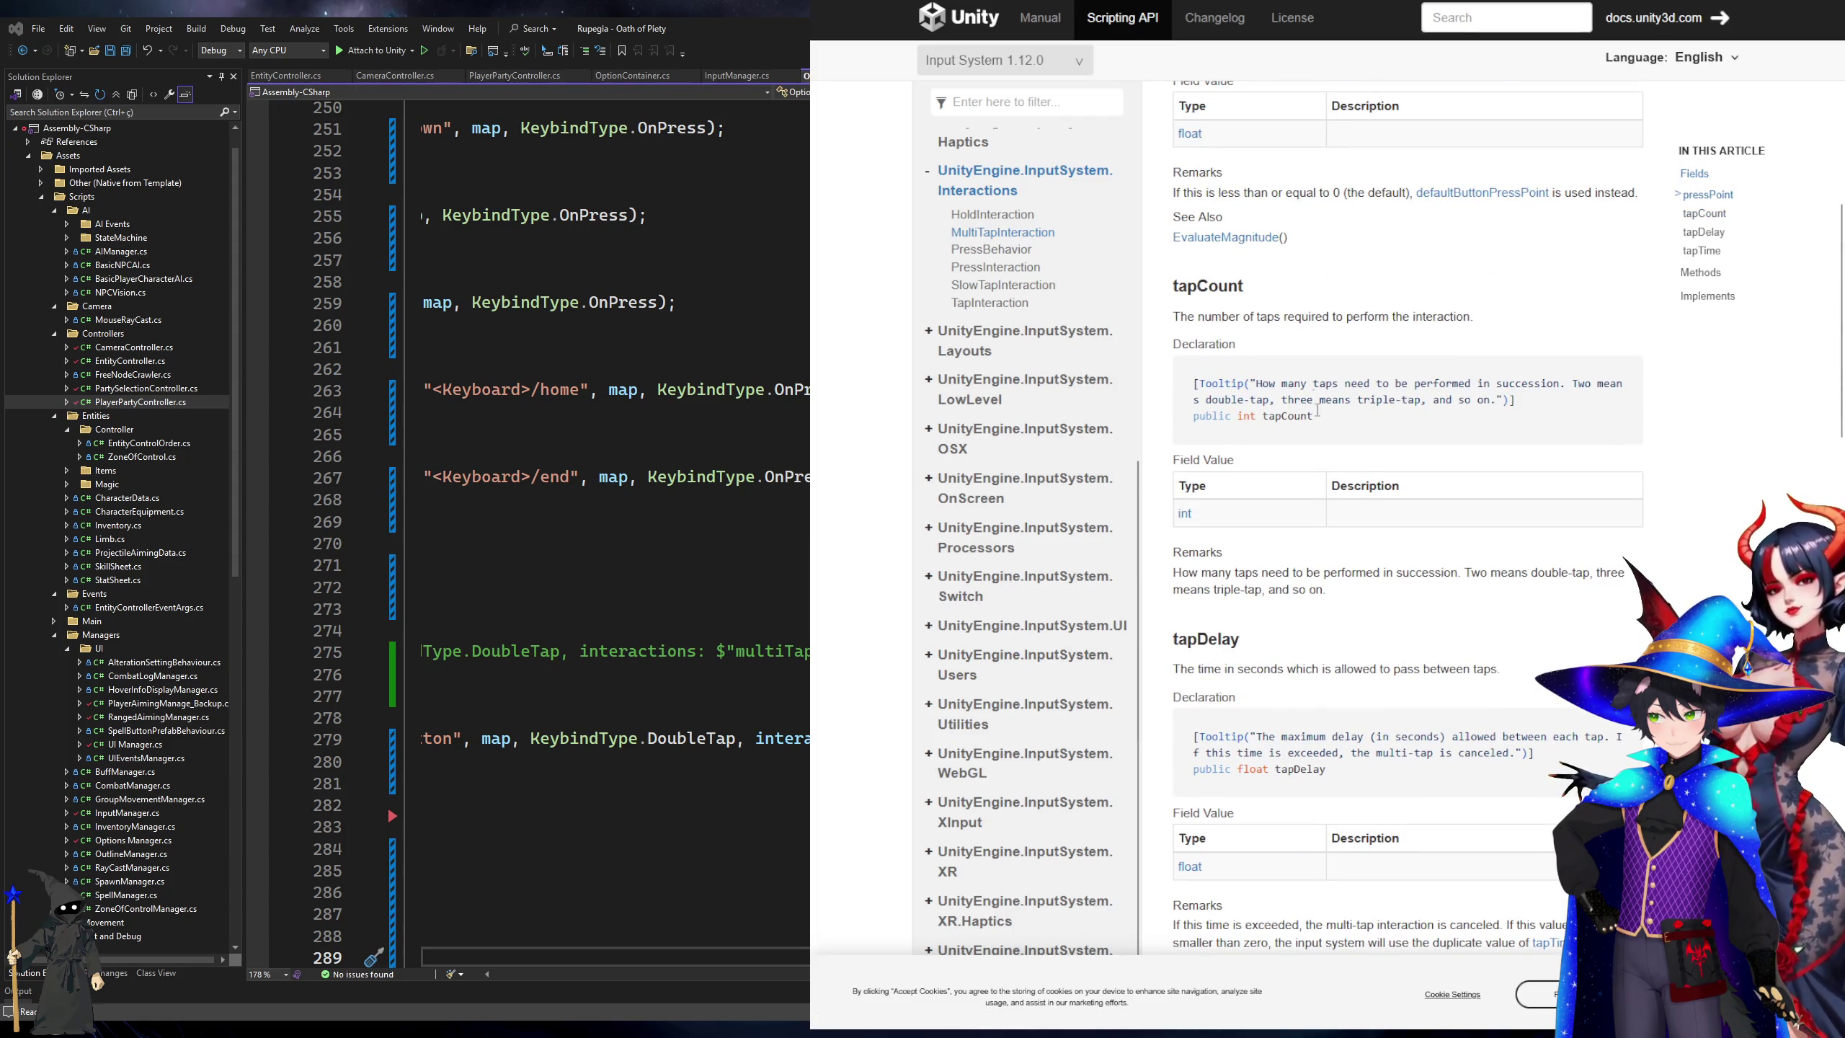
pyautogui.scroll(4, 1315, 383)
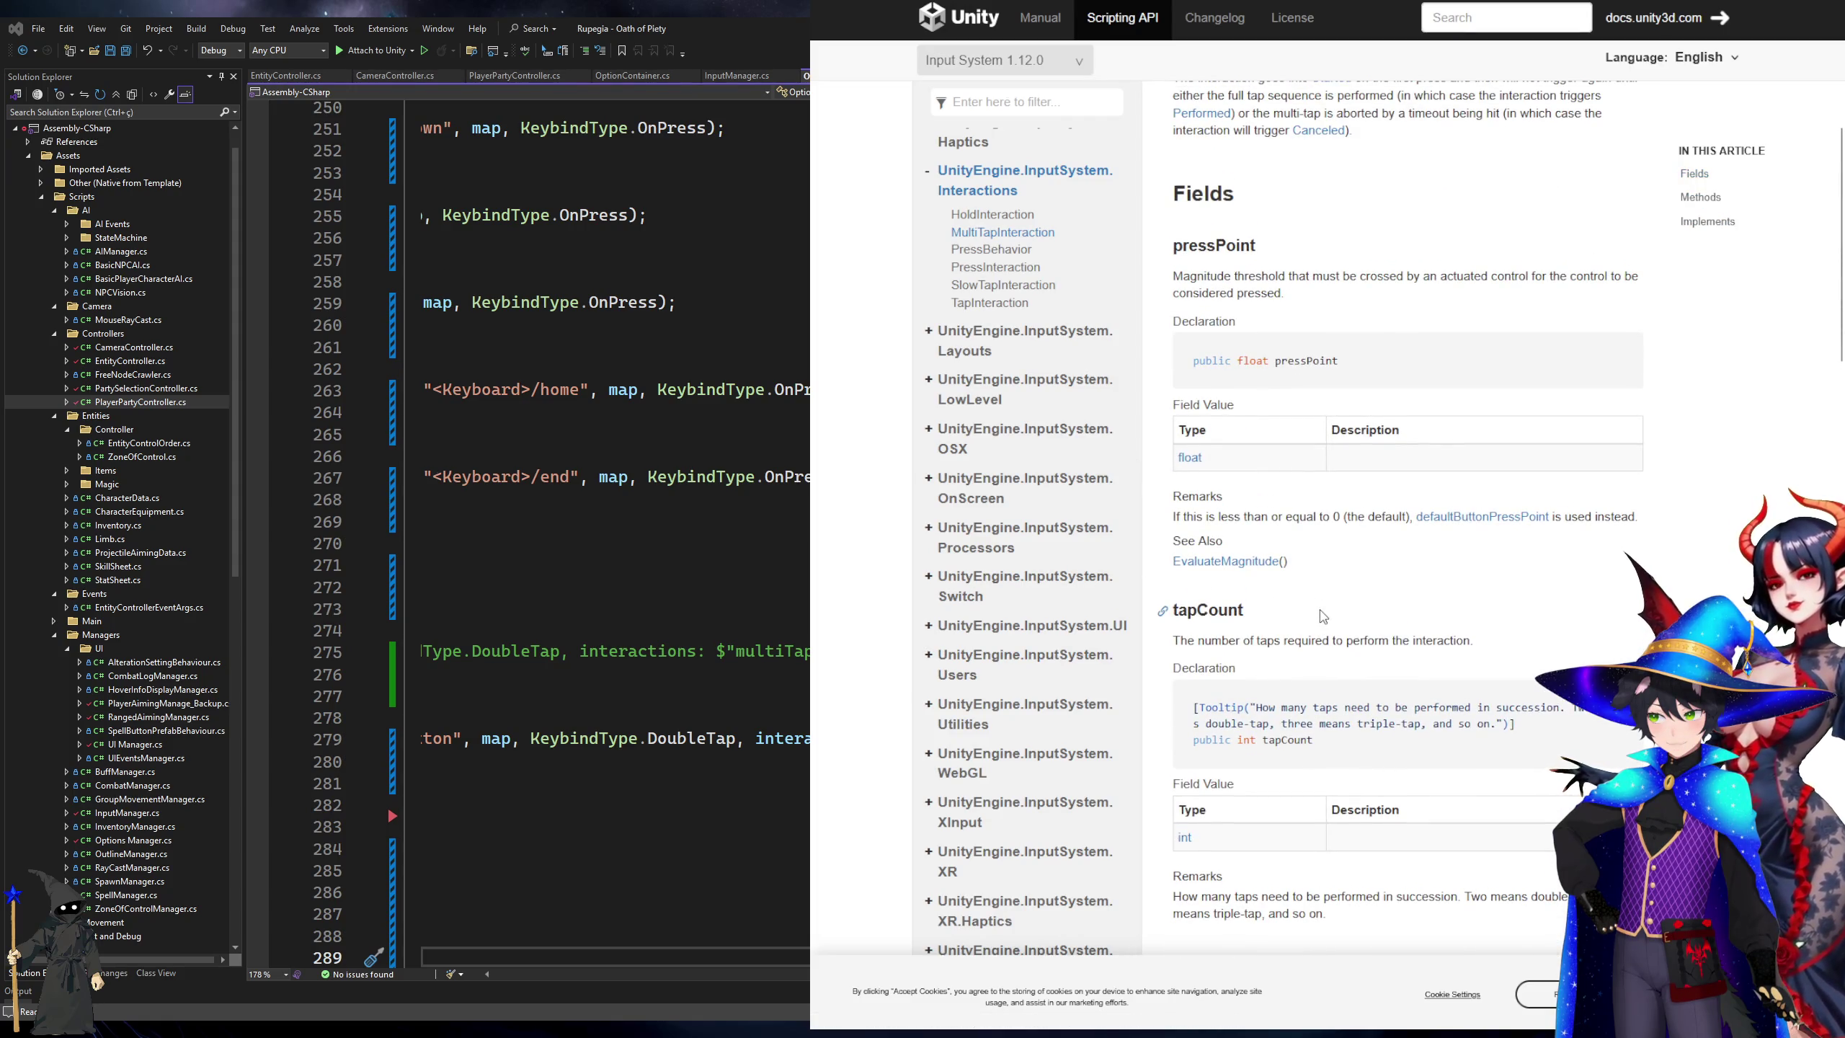
pyautogui.scroll(-5, 1322, 617)
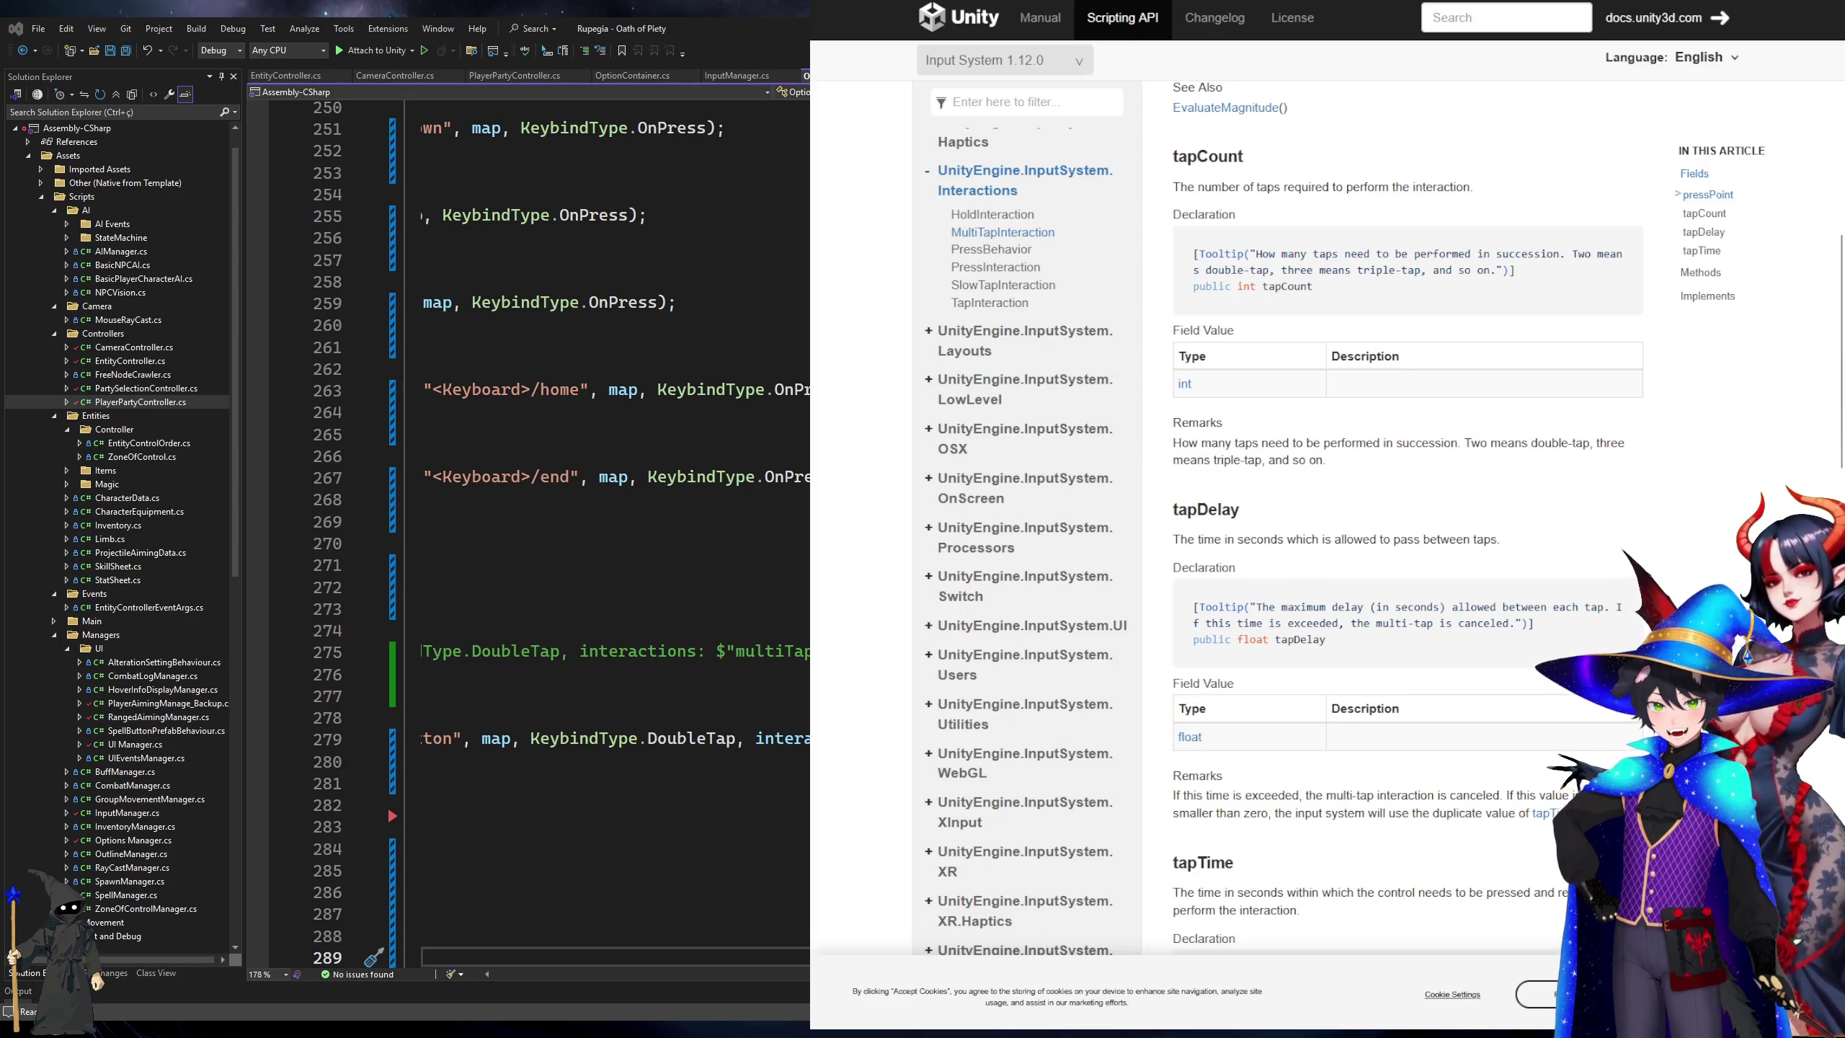
pyautogui.click(581, 738)
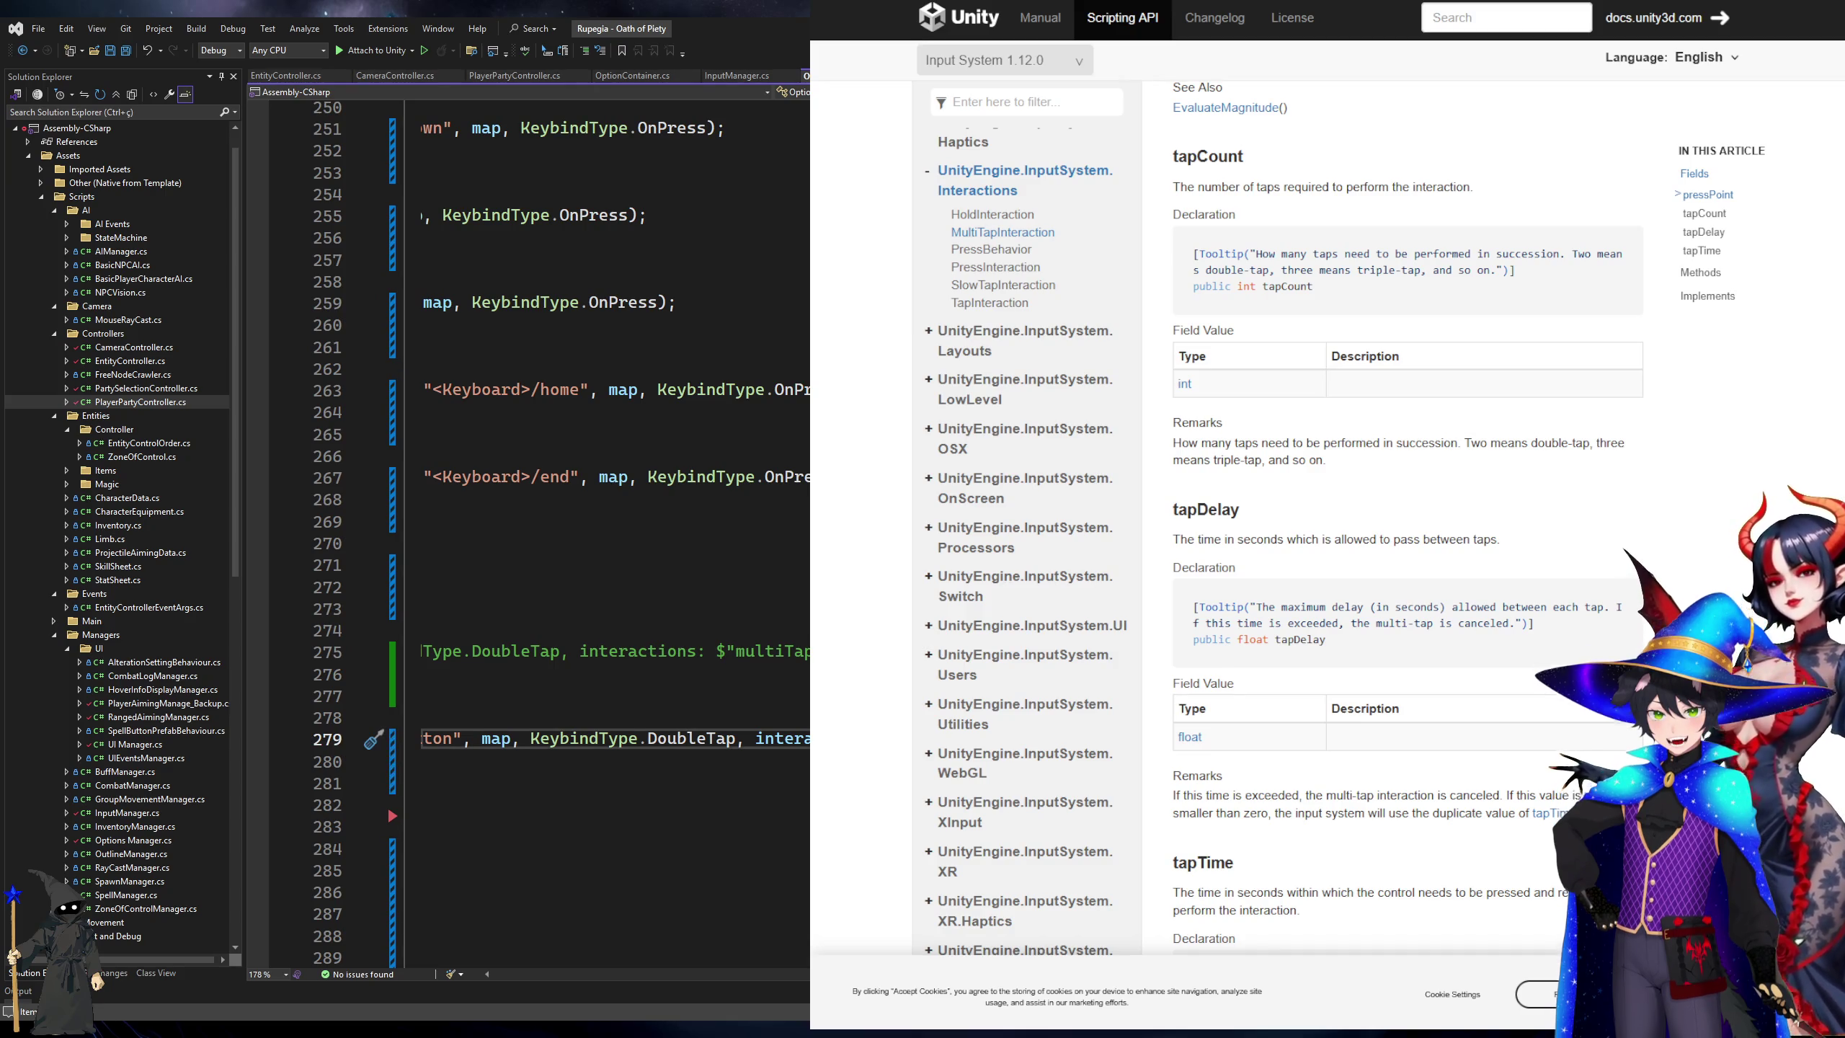
pyautogui.scroll(6, 1313, 396)
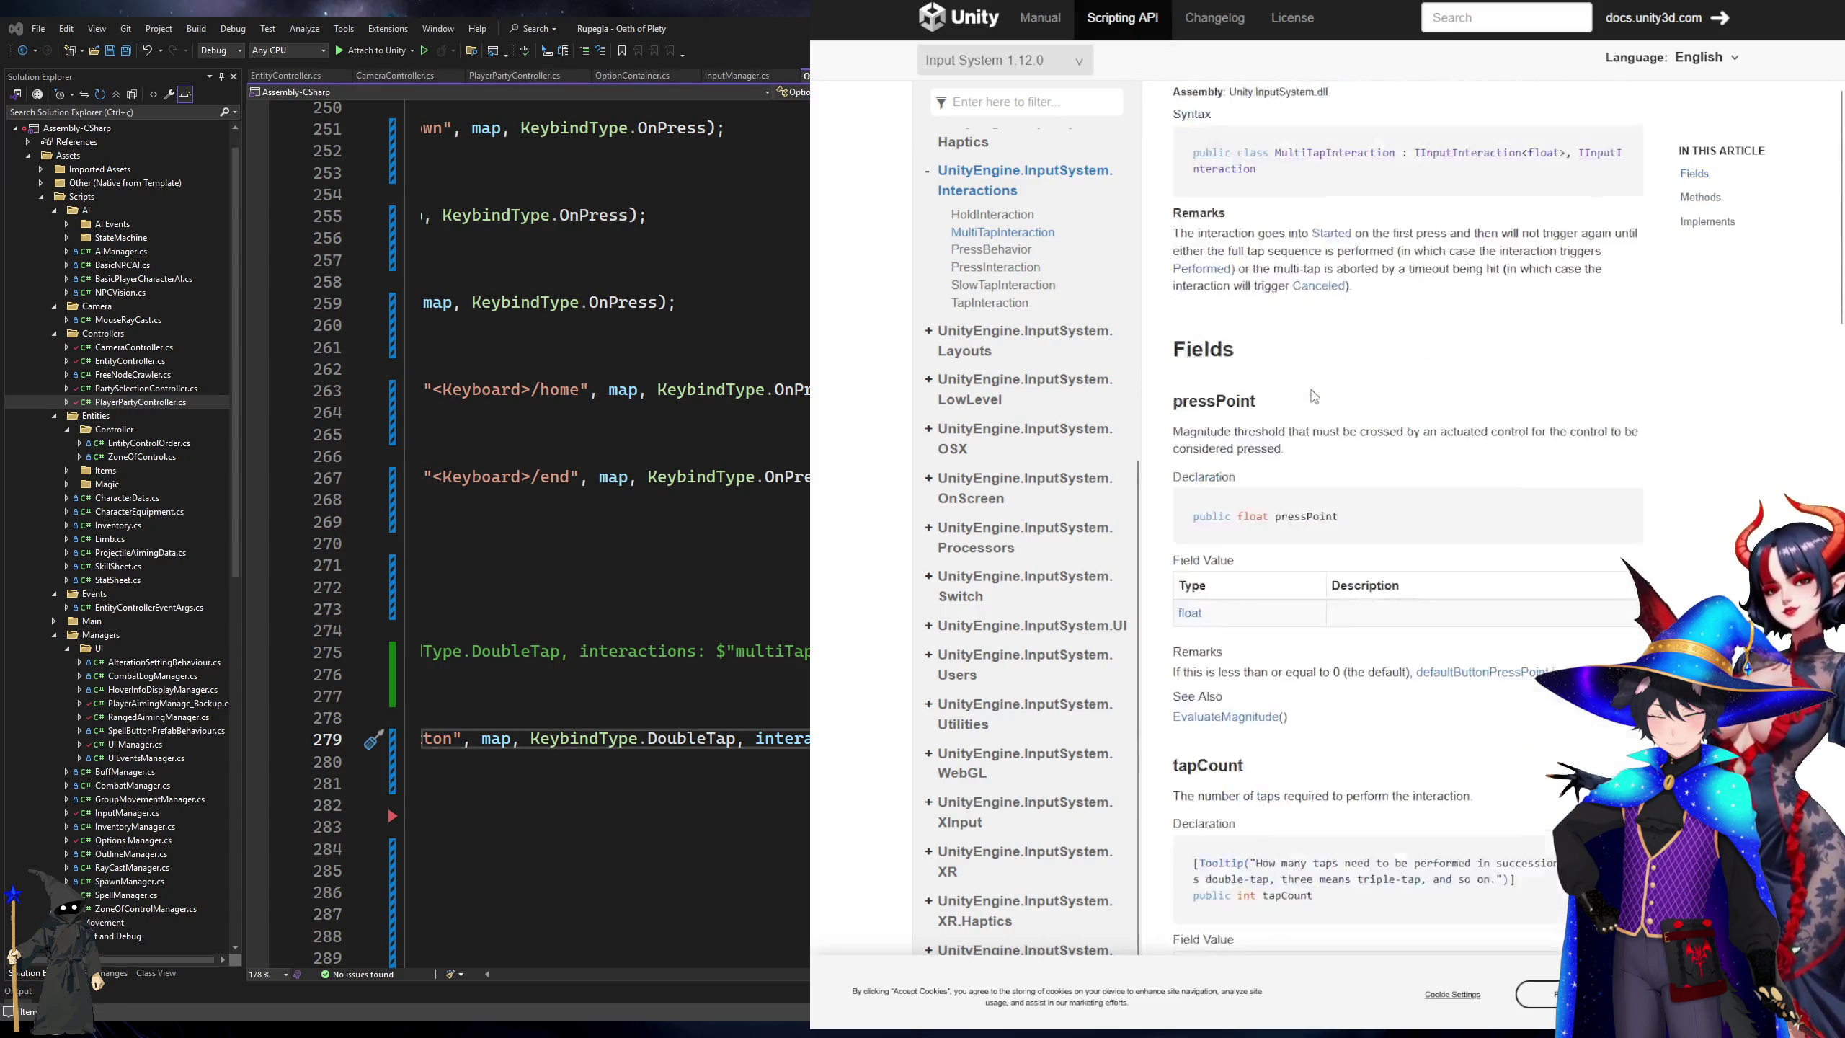
pyautogui.scroll(-3, 1357, 467)
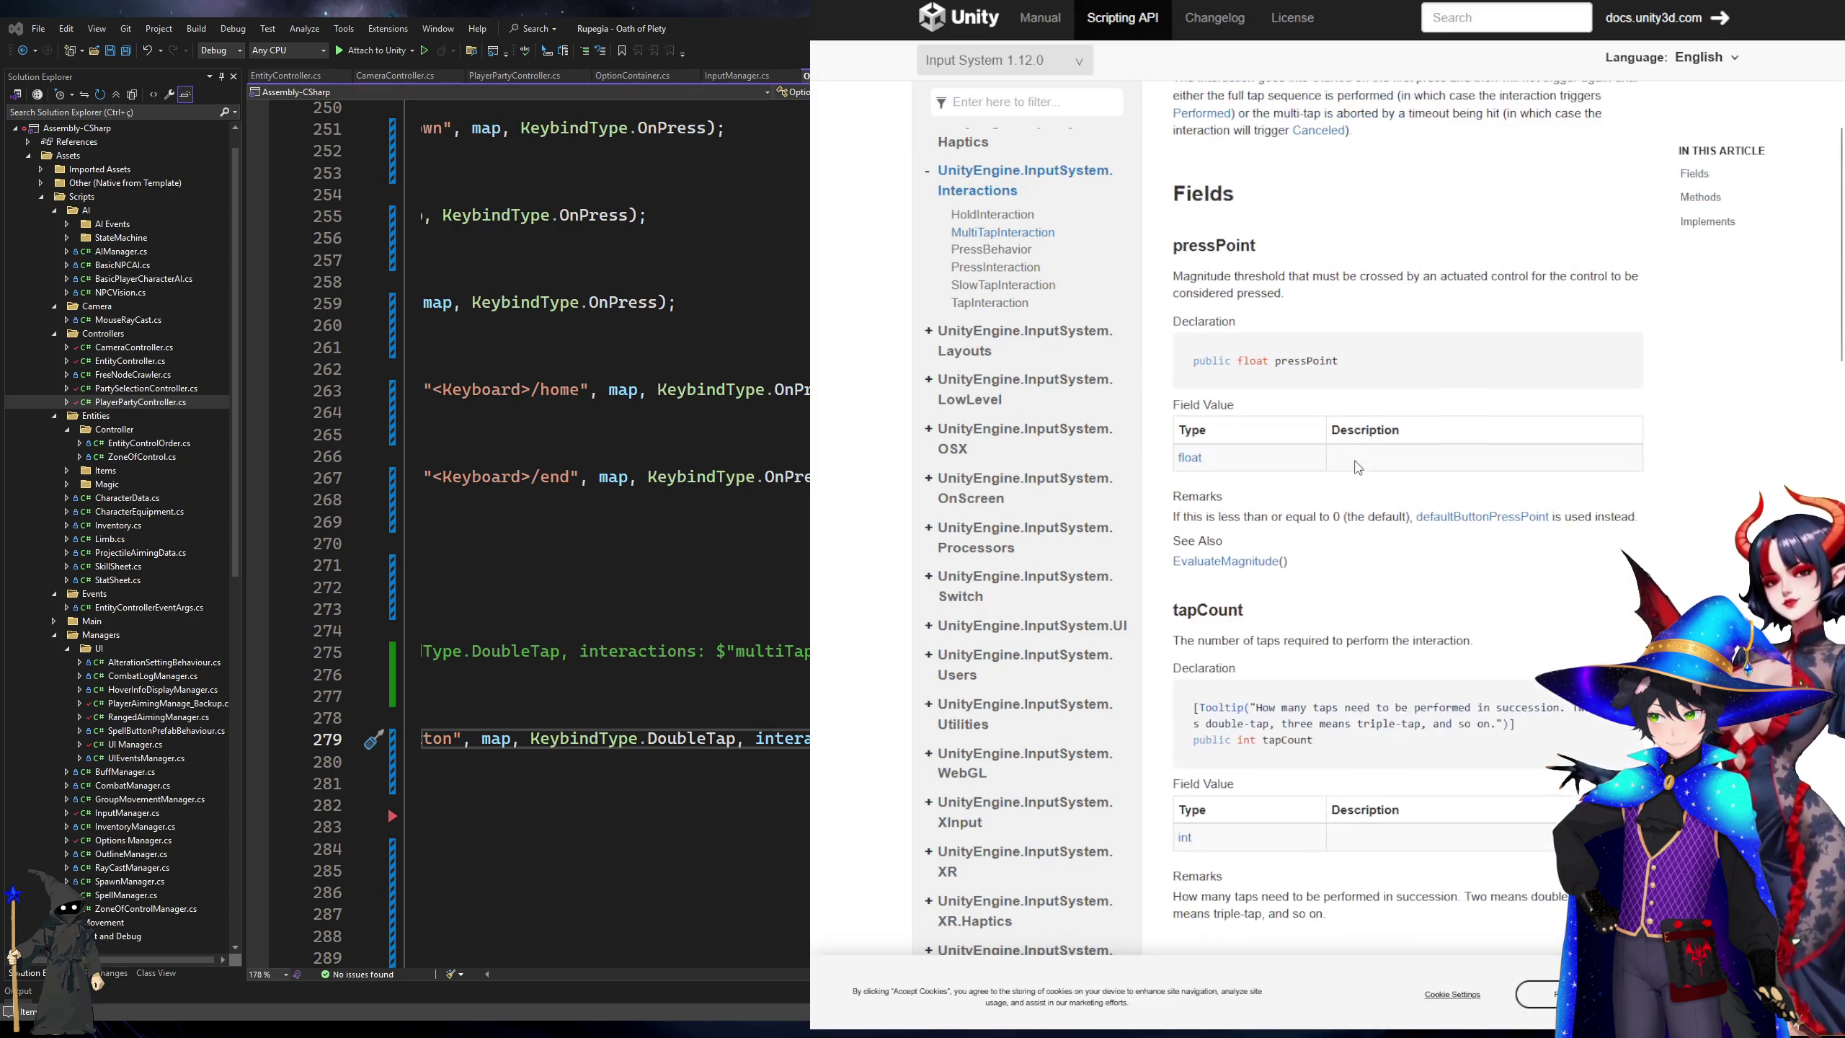
pyautogui.scroll(-2, 1357, 467)
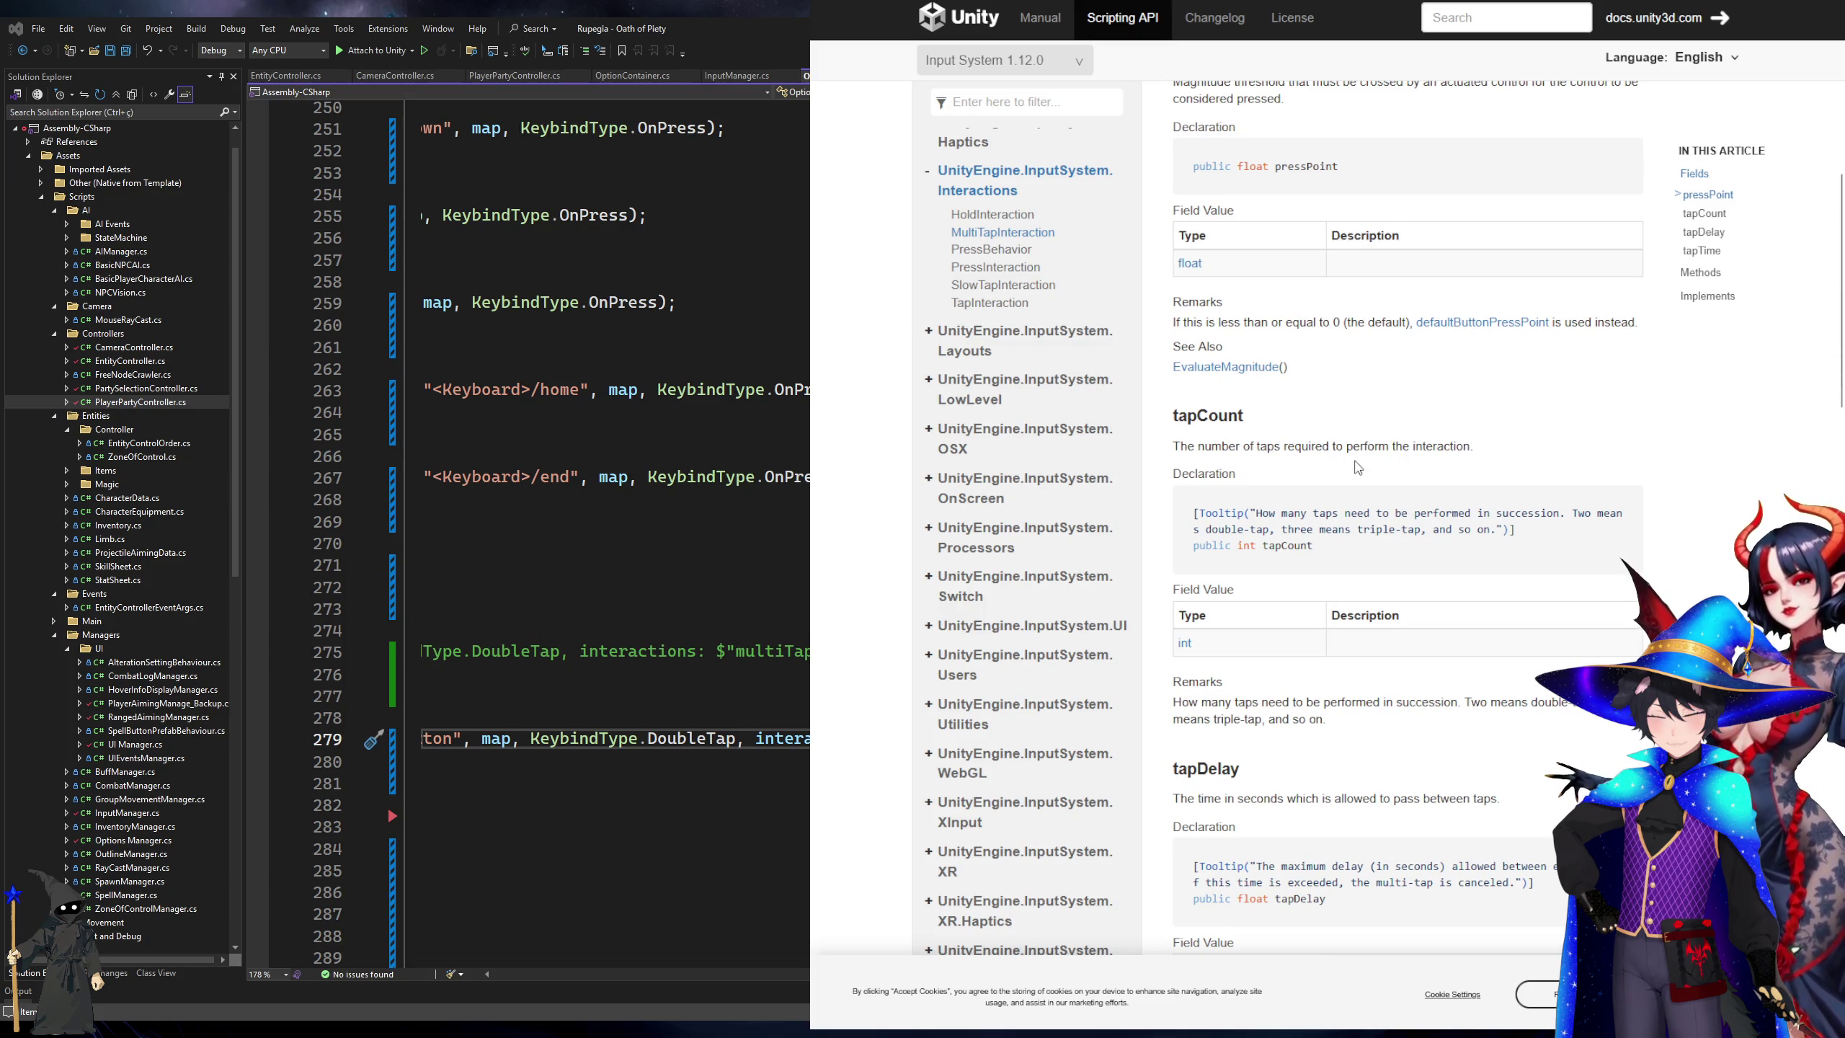
pyautogui.scroll(3, 1357, 467)
pyautogui.scroll(2, 1357, 467)
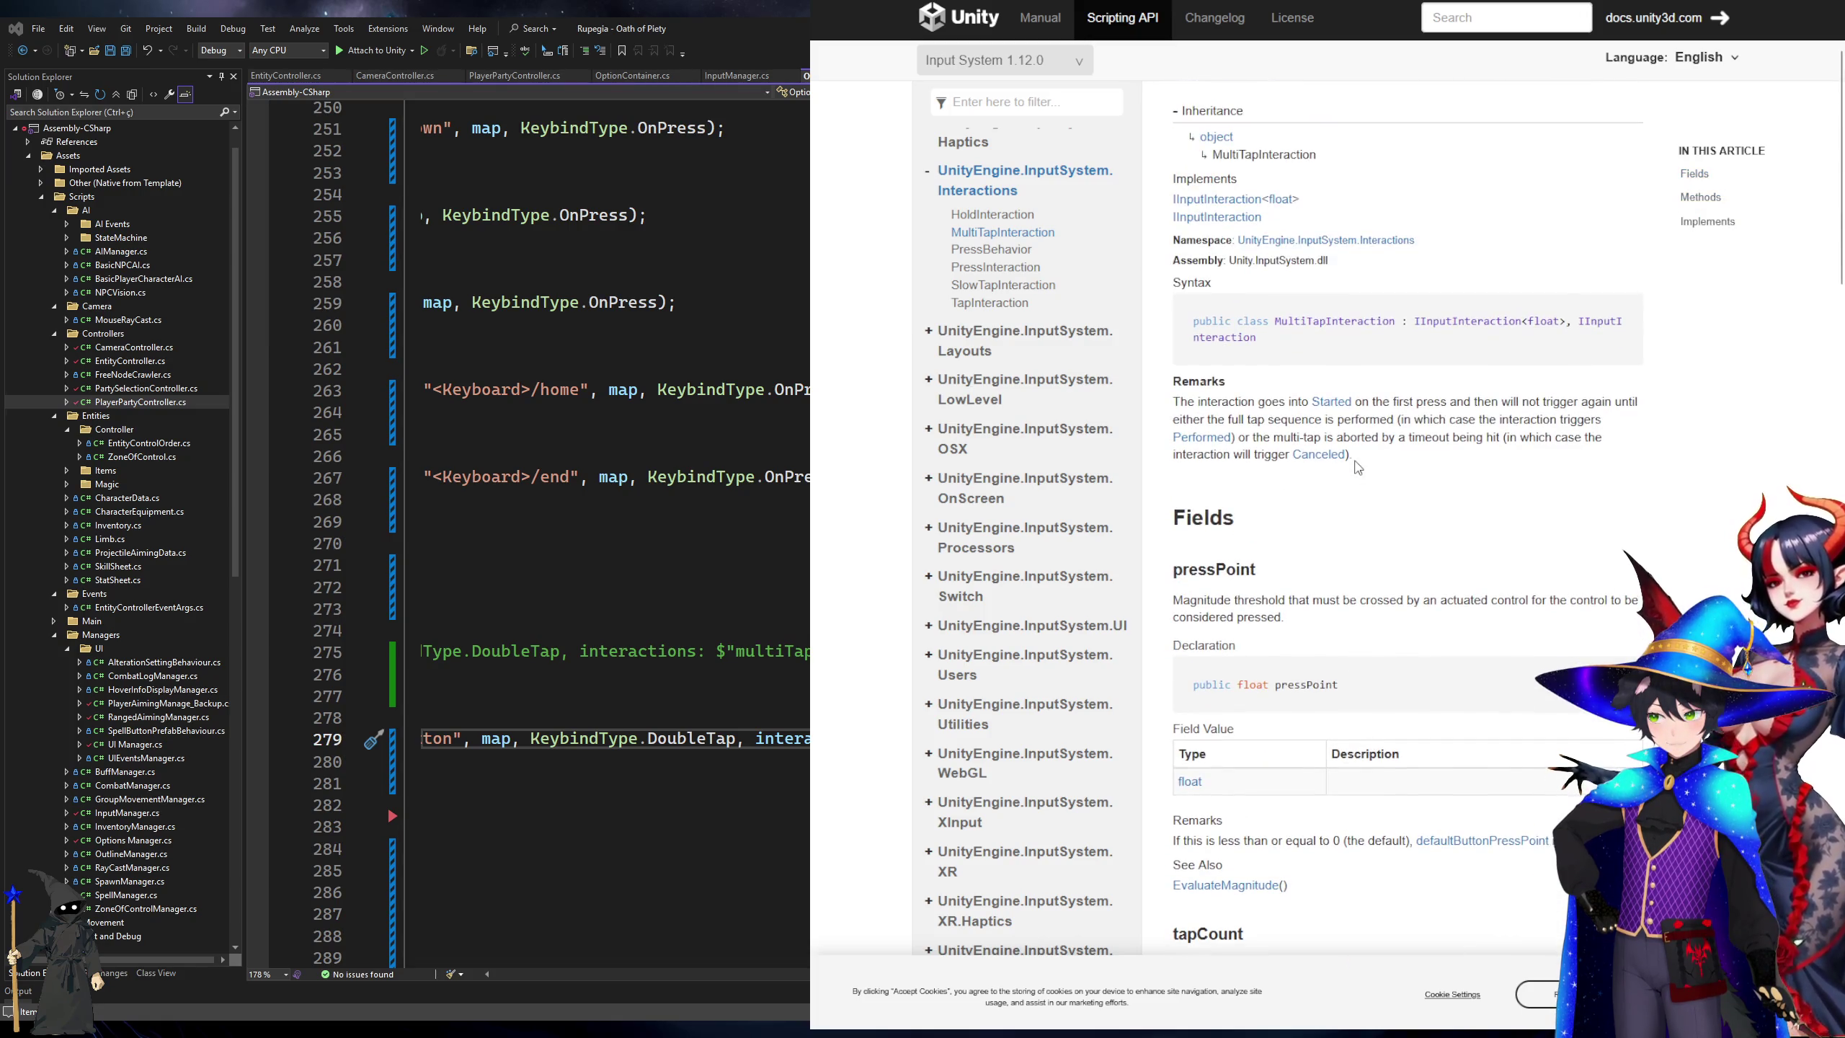
pyautogui.scroll(-13, 1358, 467)
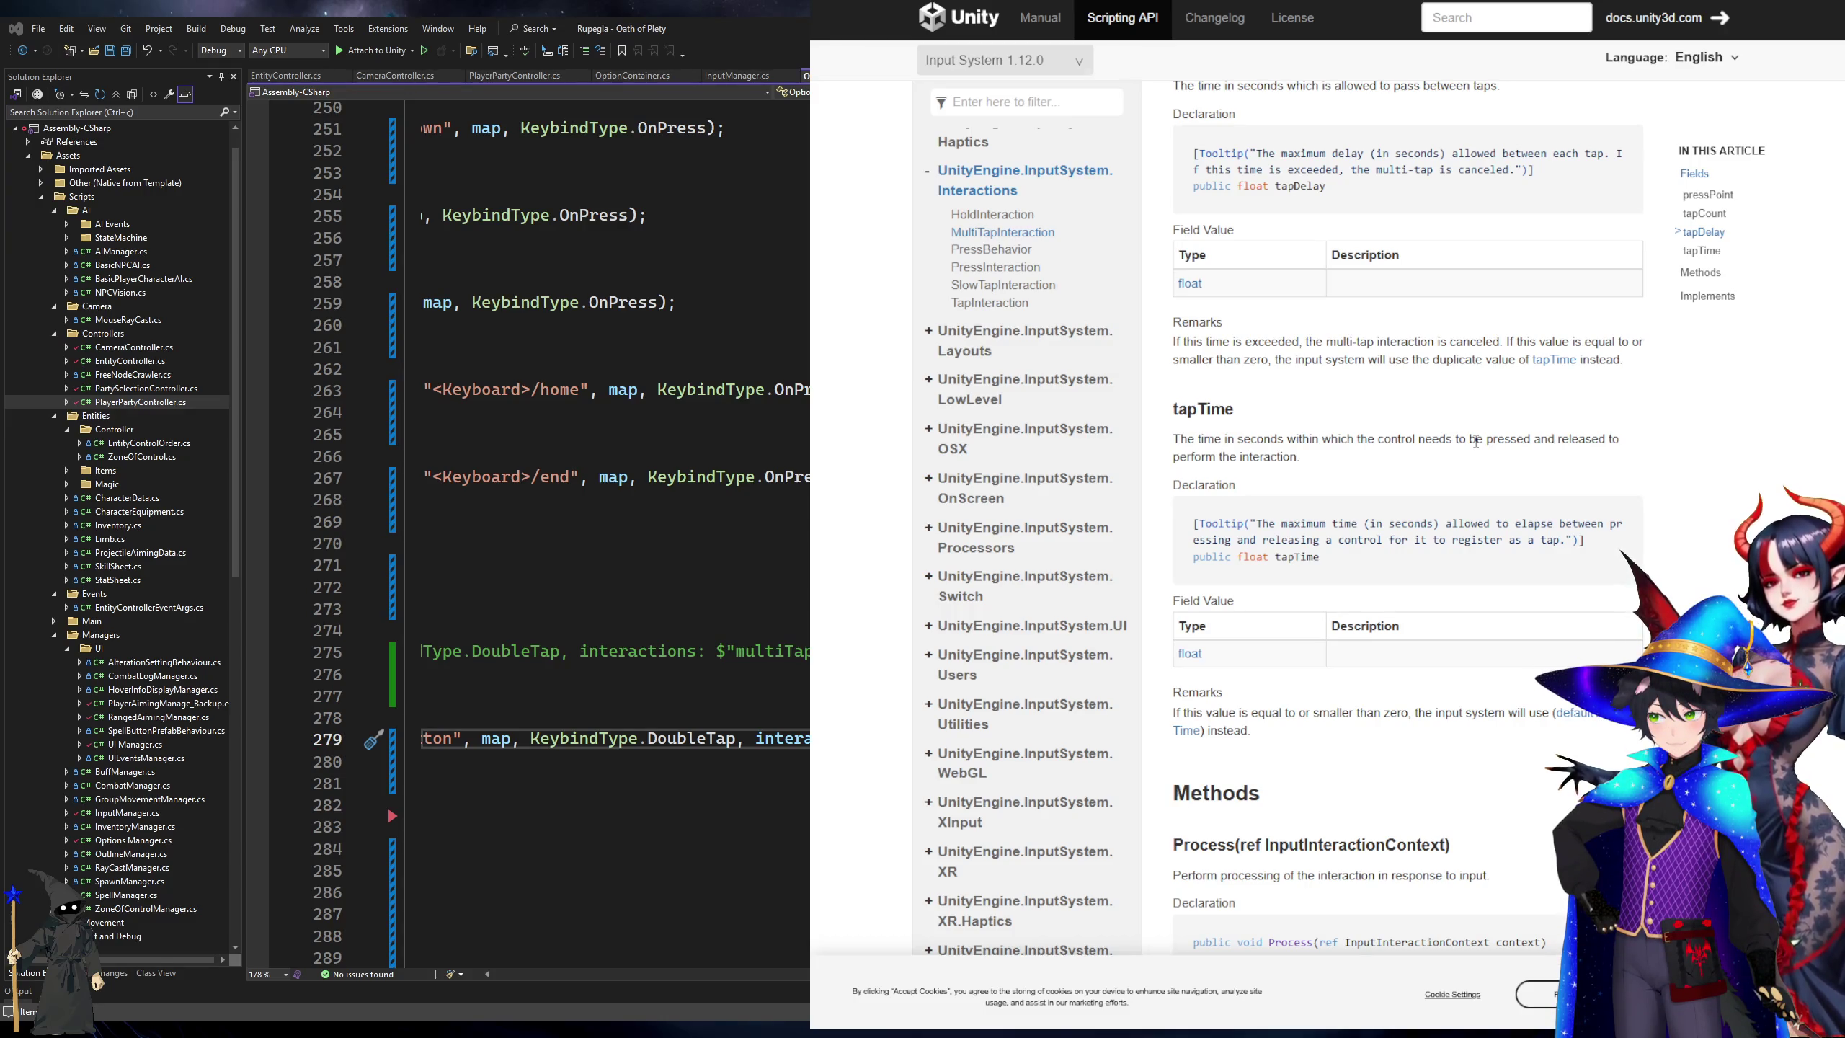
pyautogui.scroll(-3, 1476, 442)
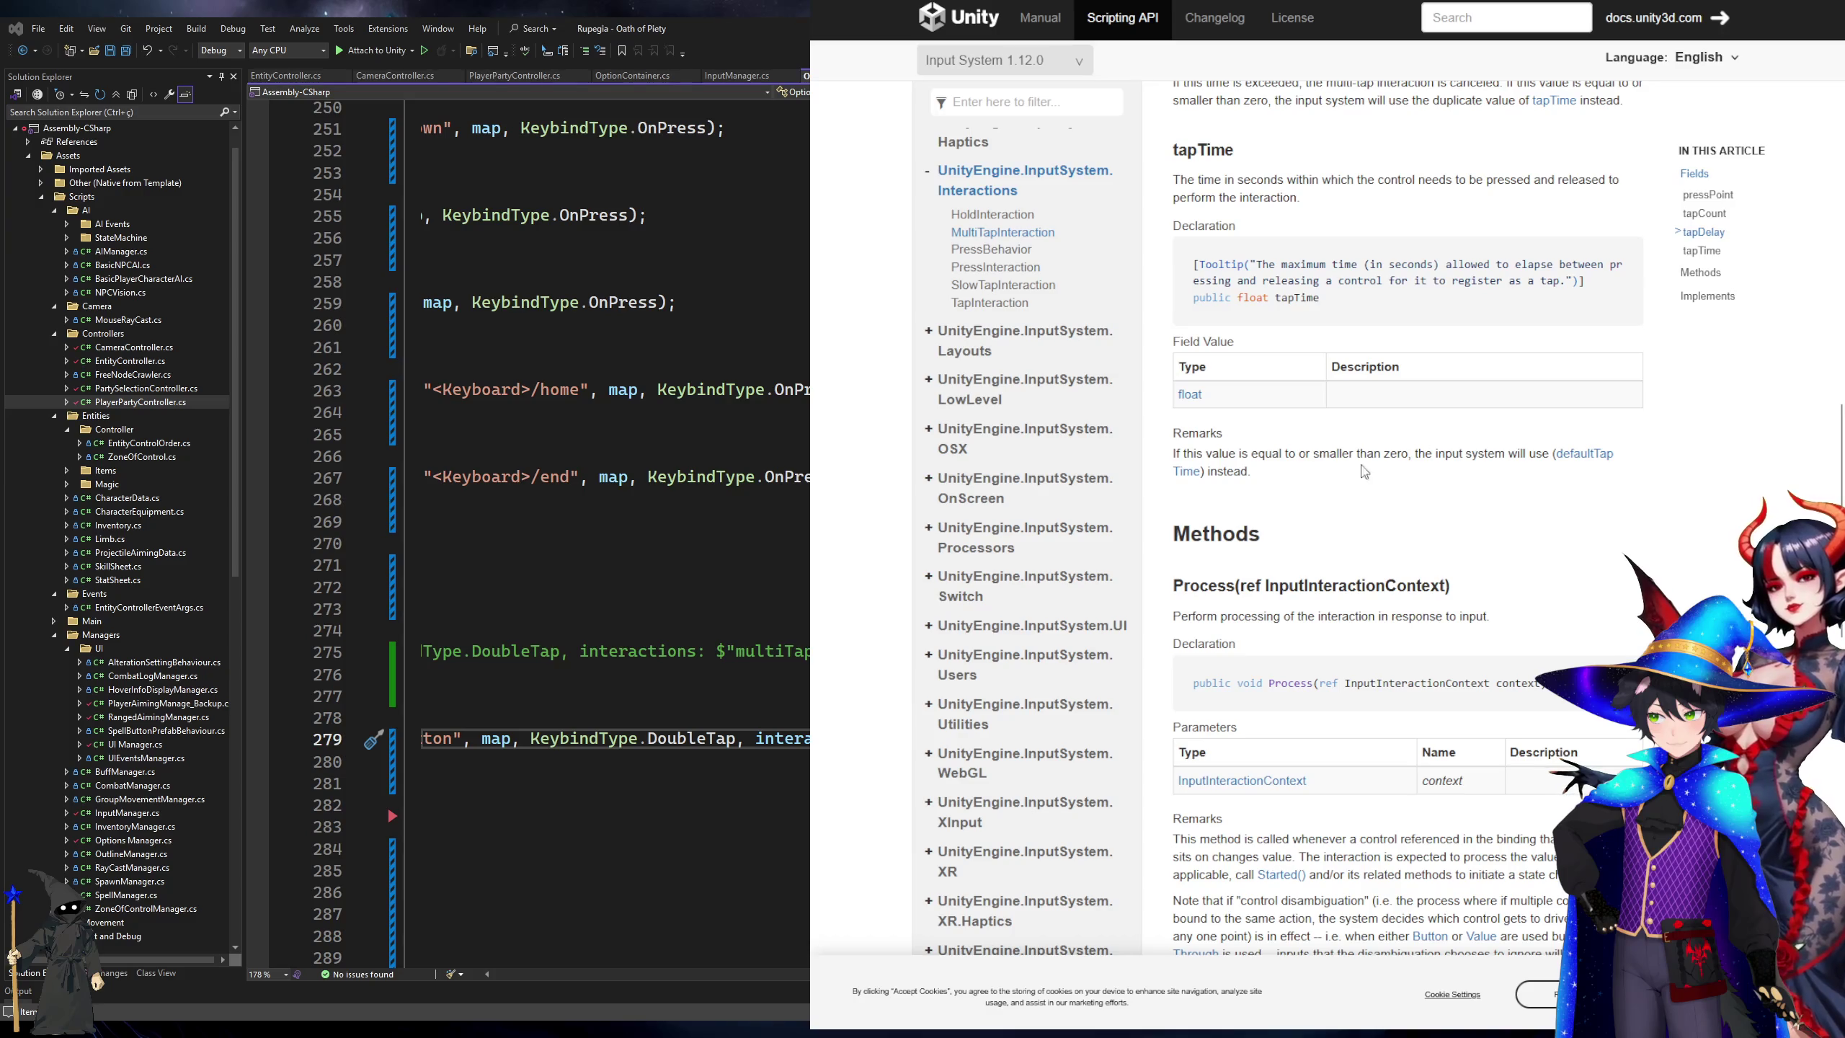
pyautogui.click(1186, 471)
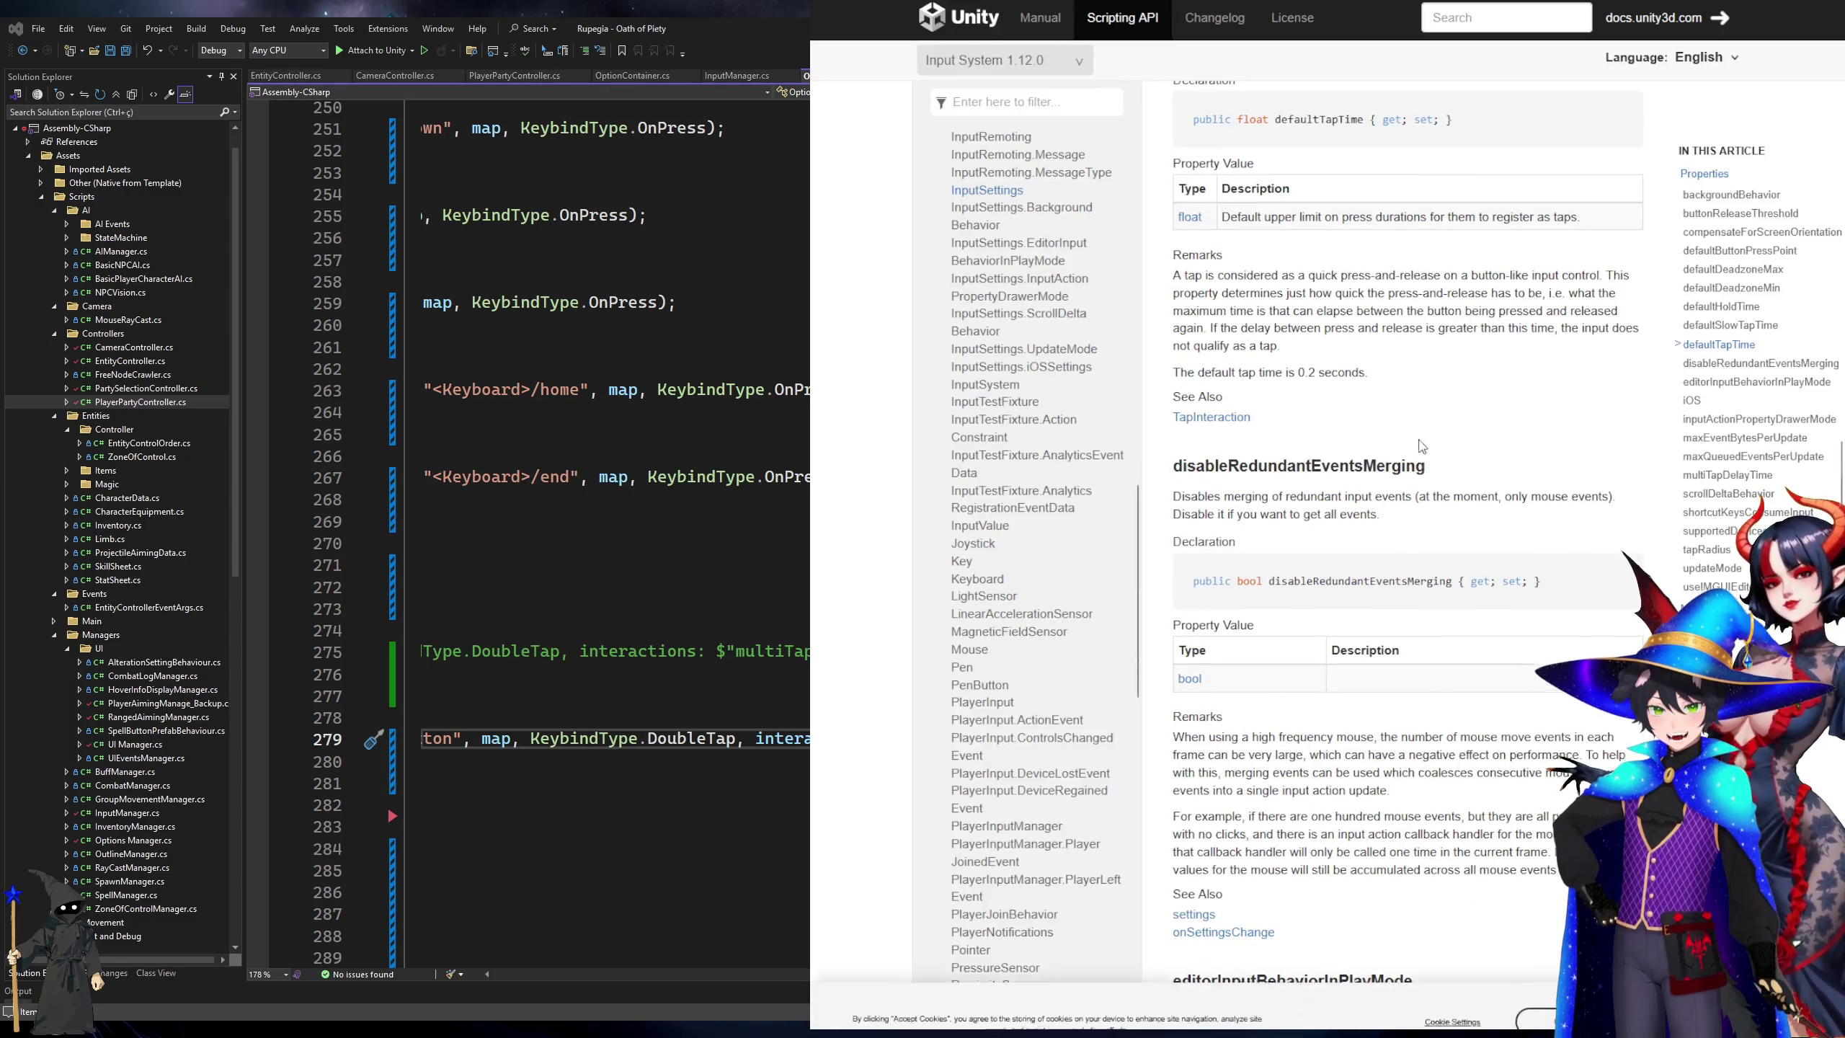
pyautogui.hotkey('alt', 'Left')
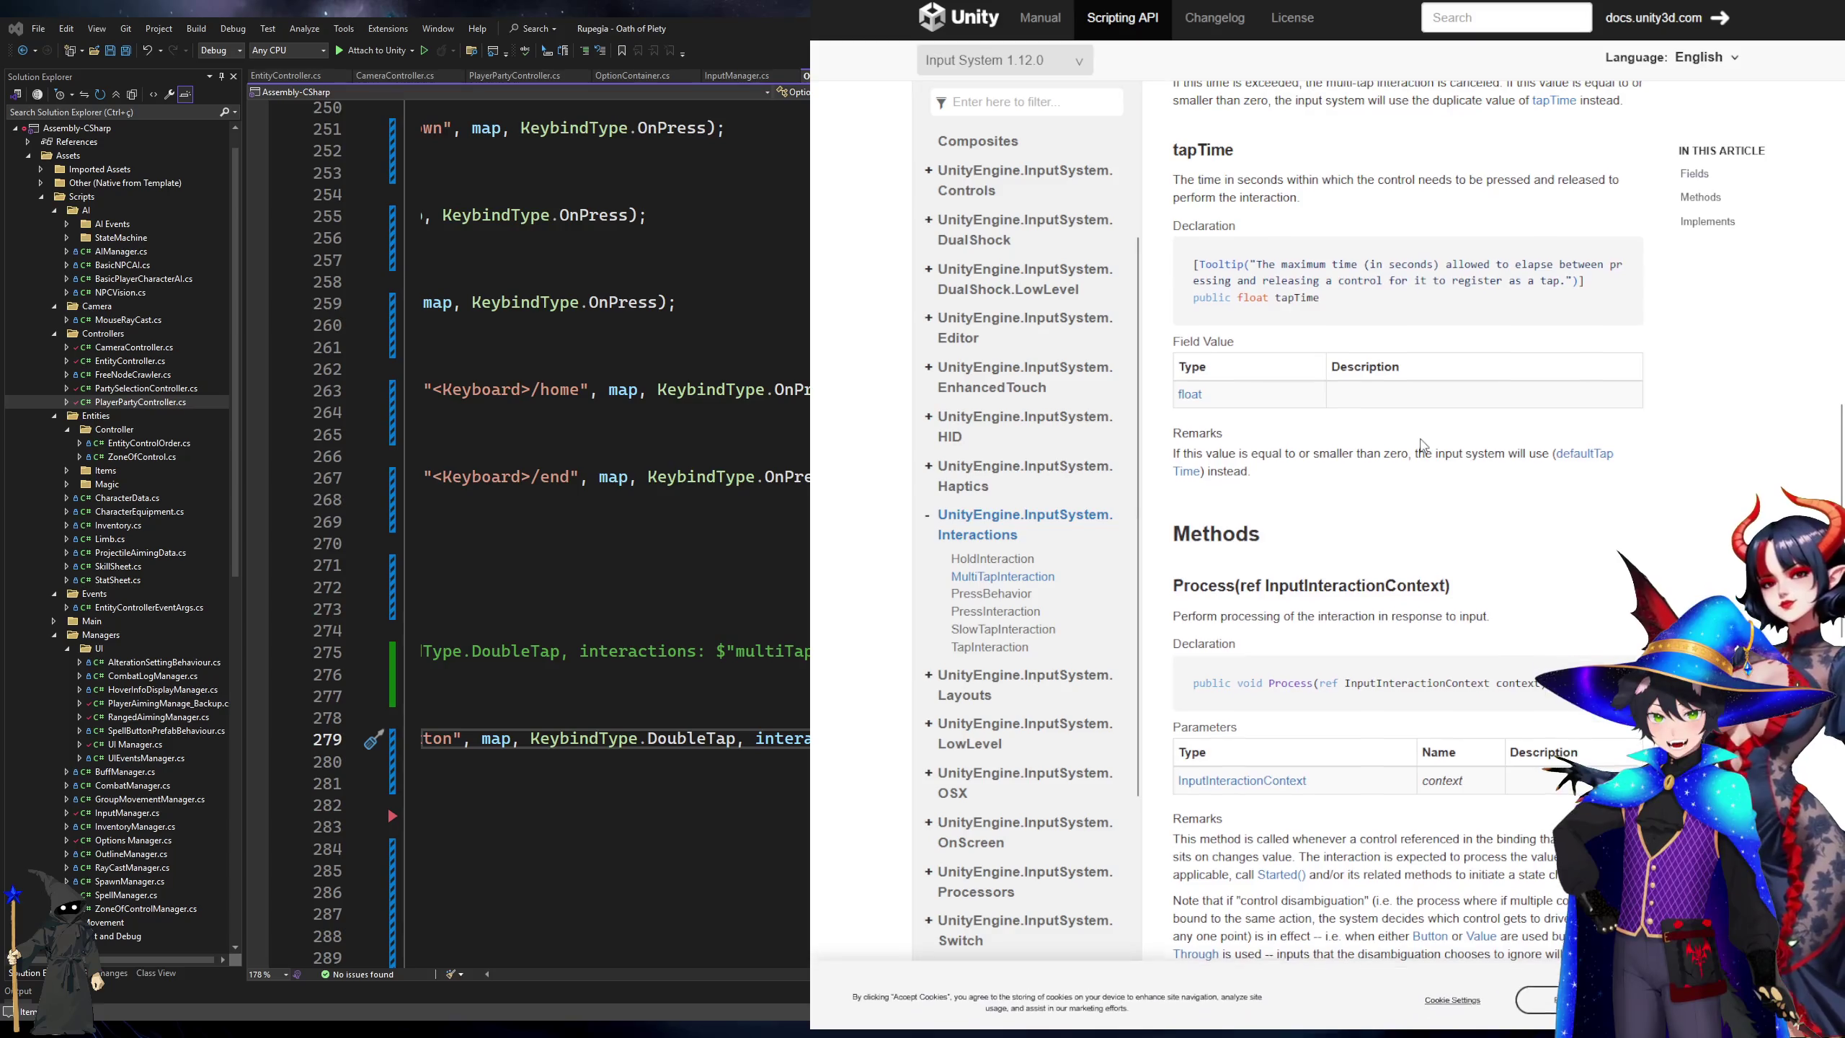
pyautogui.scroll(-3, 1422, 445)
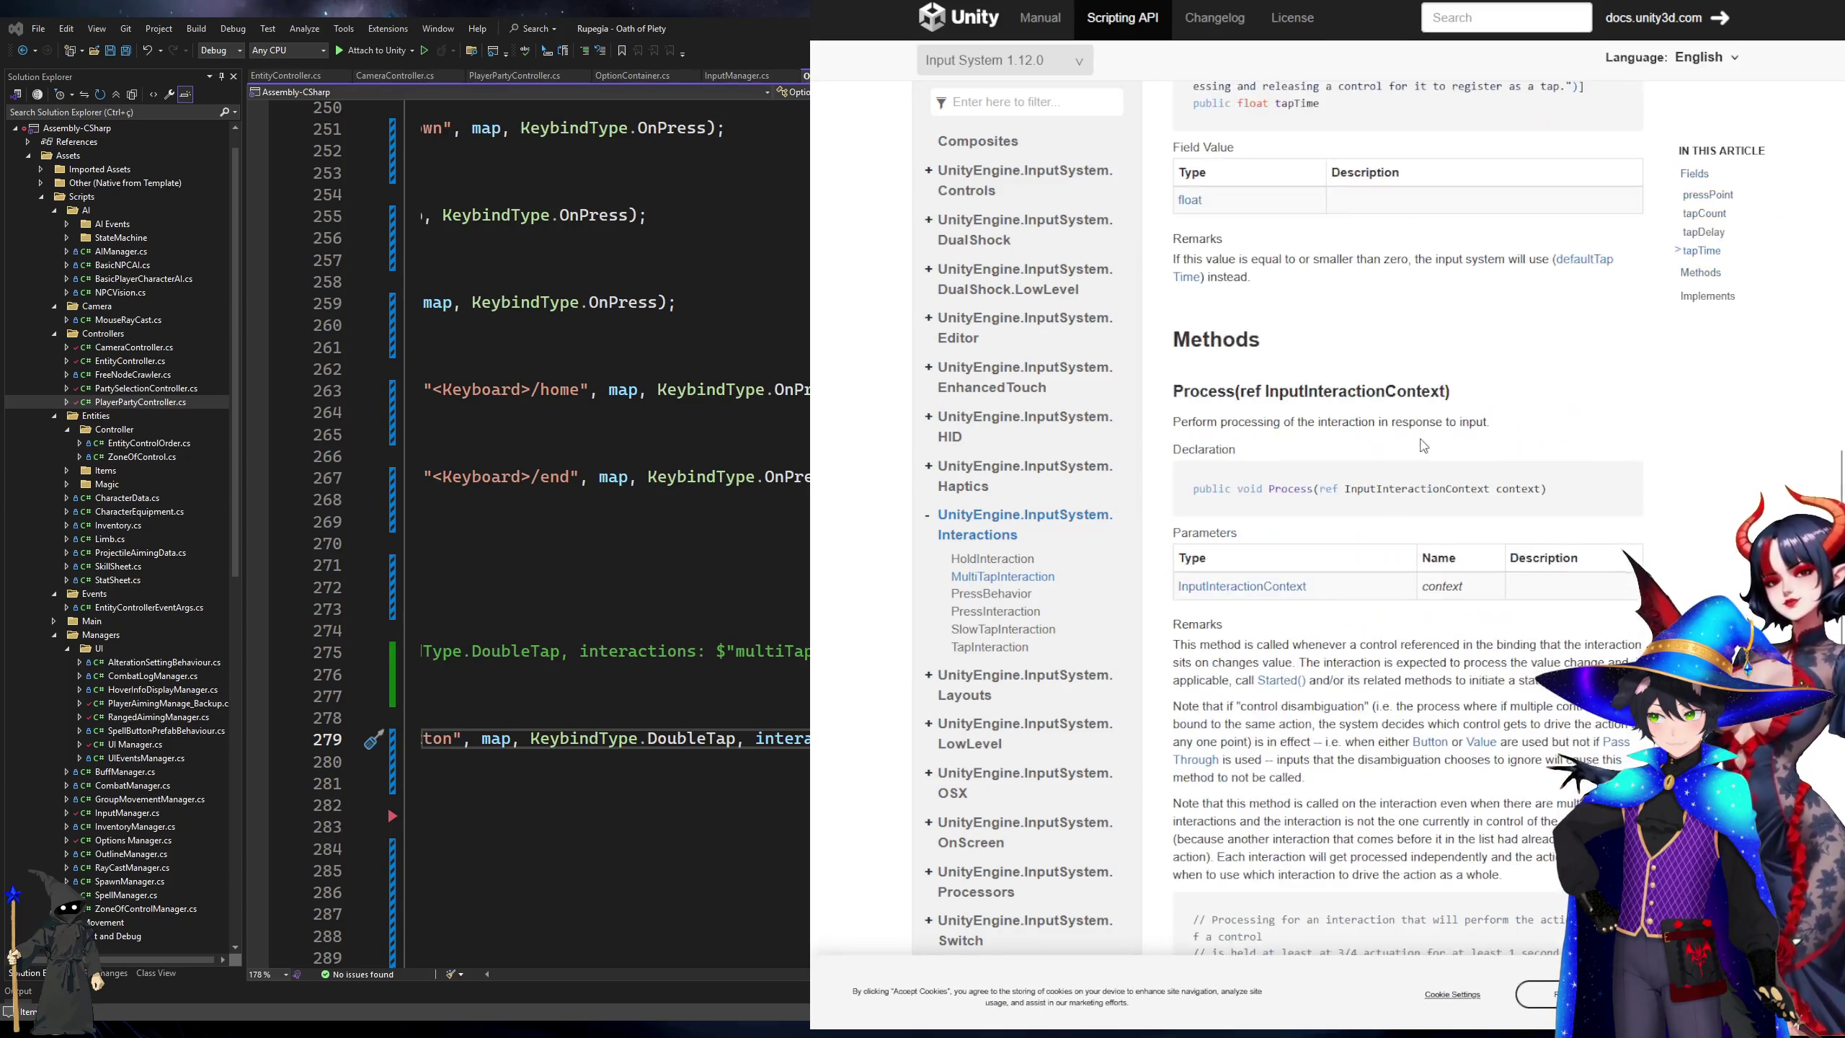
pyautogui.scroll(-10, 1424, 445)
pyautogui.hotkey('ctrl', 'f')
pyautogui.write('distance')
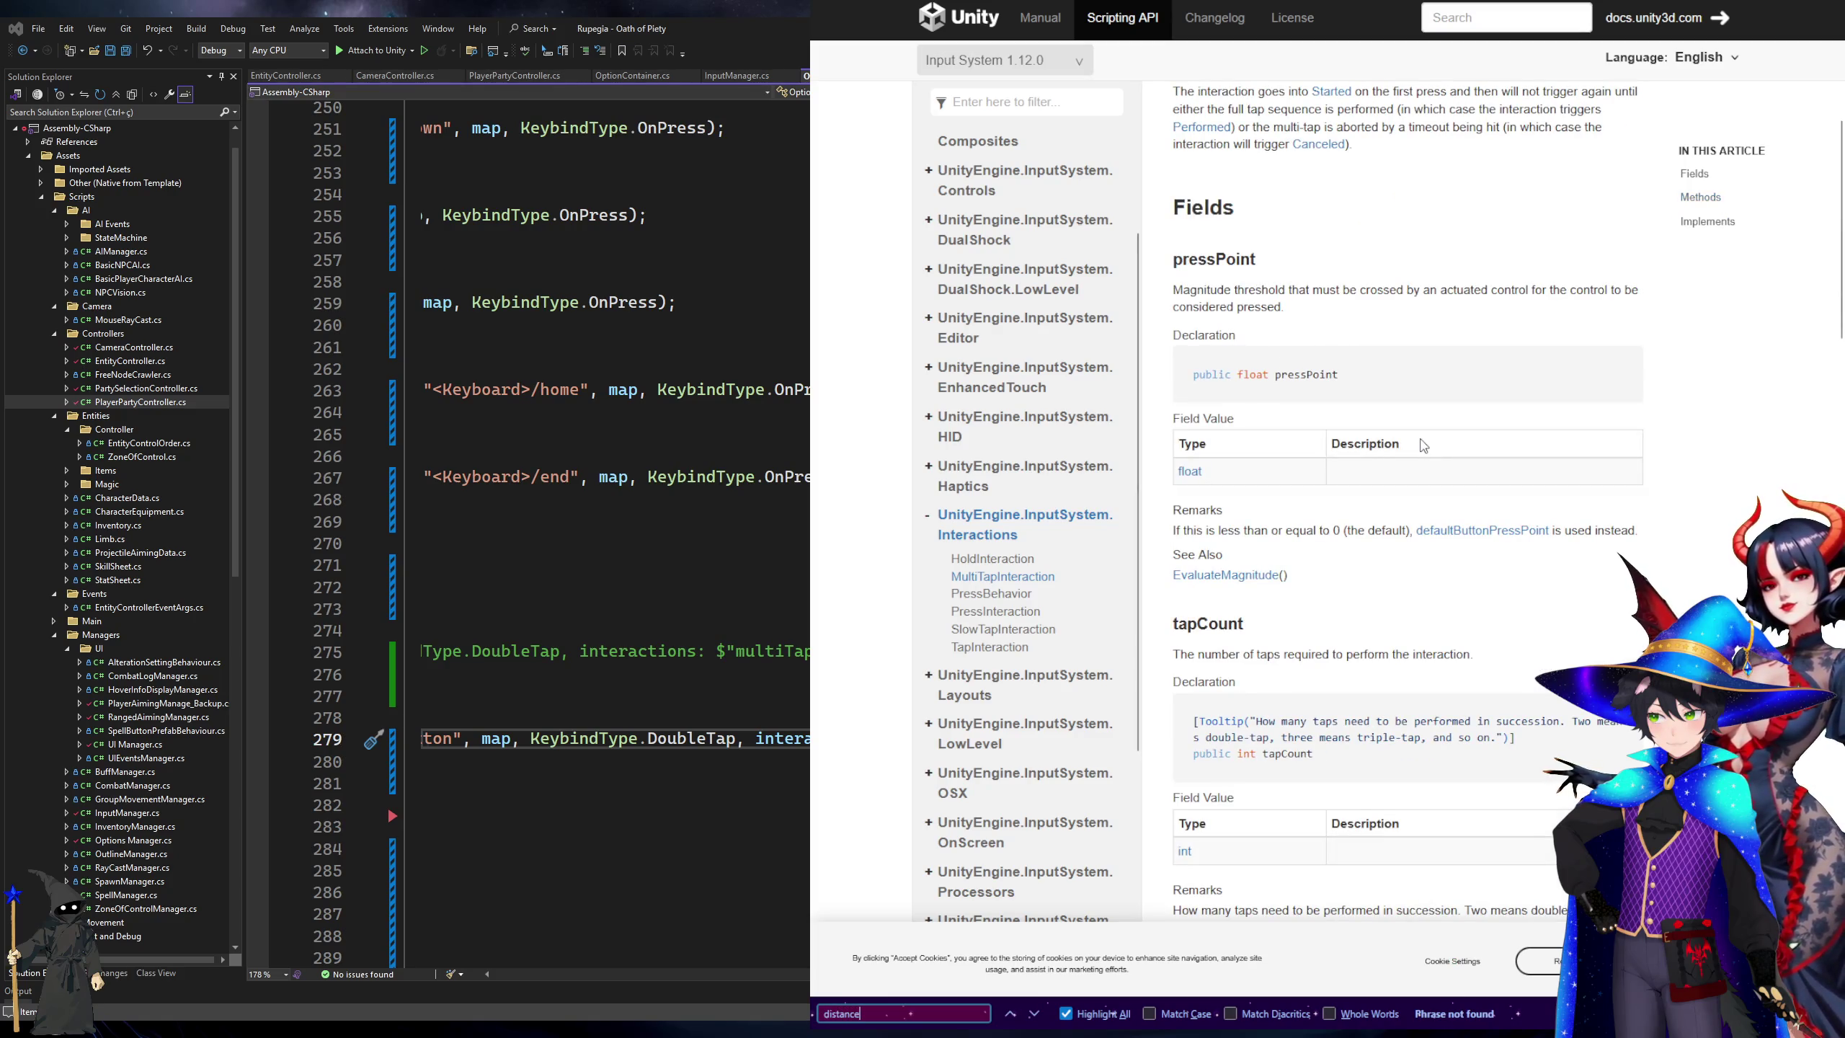
pyautogui.press('Escape')
pyautogui.hotkey('alt', 'Tab')
pyautogui.press('Up')
pyautogui.press('Up')
pyautogui.press('Up')
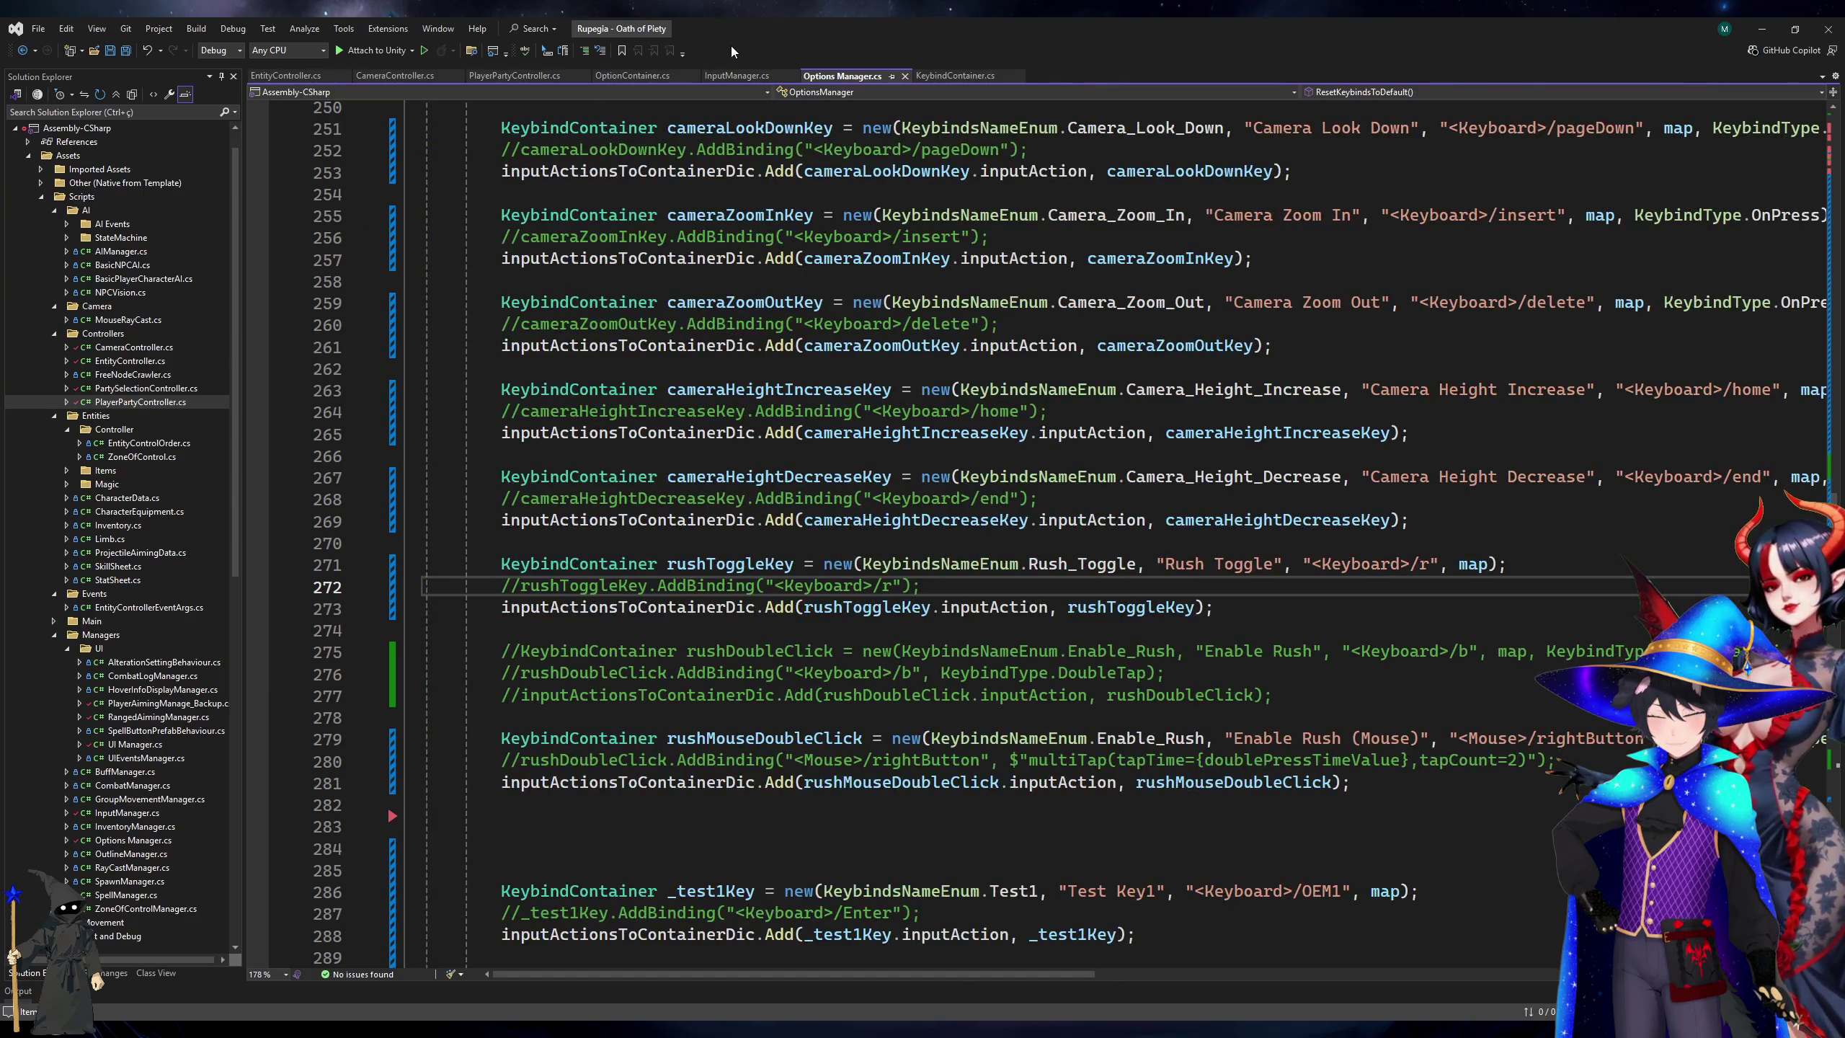
# Add 'public Vector2 tapStartMousePos;' after blockSameBindingInputs in KeybindContainer.cs.
pyautogui.click(734, 76)
pyautogui.click(977, 76)
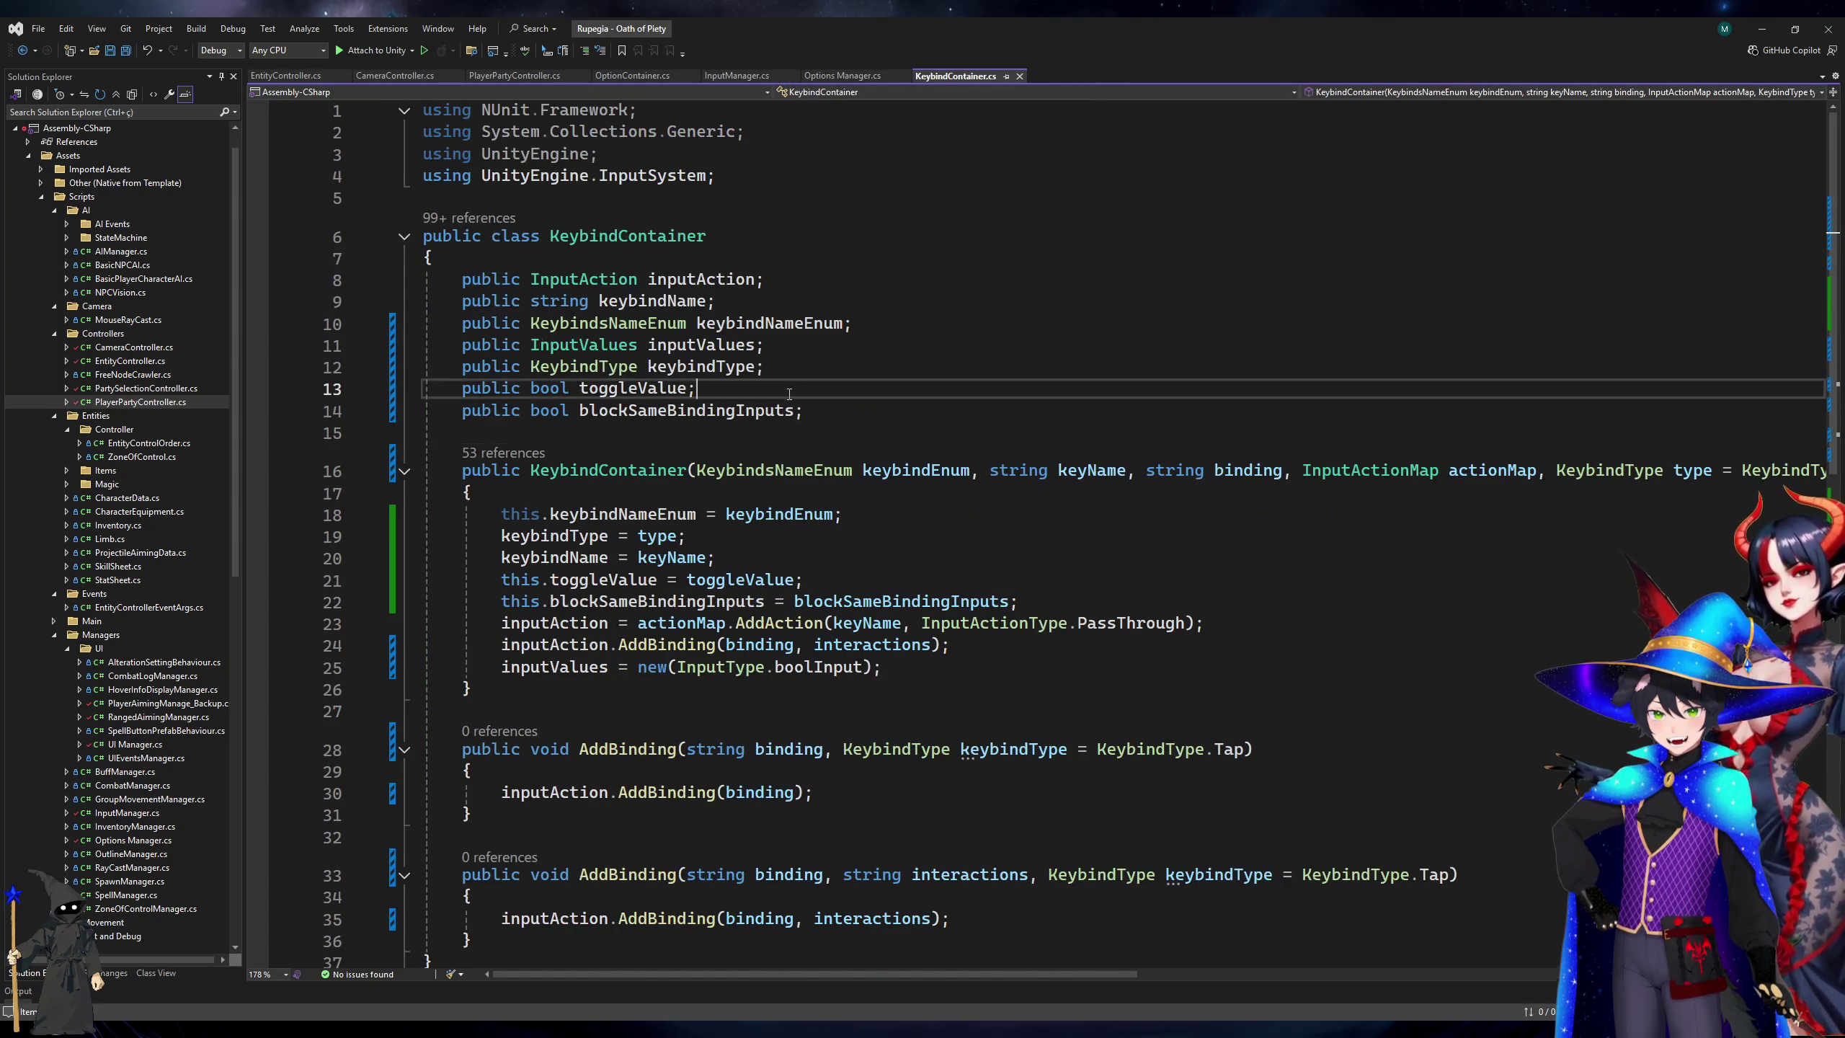
pyautogui.click(916, 420)
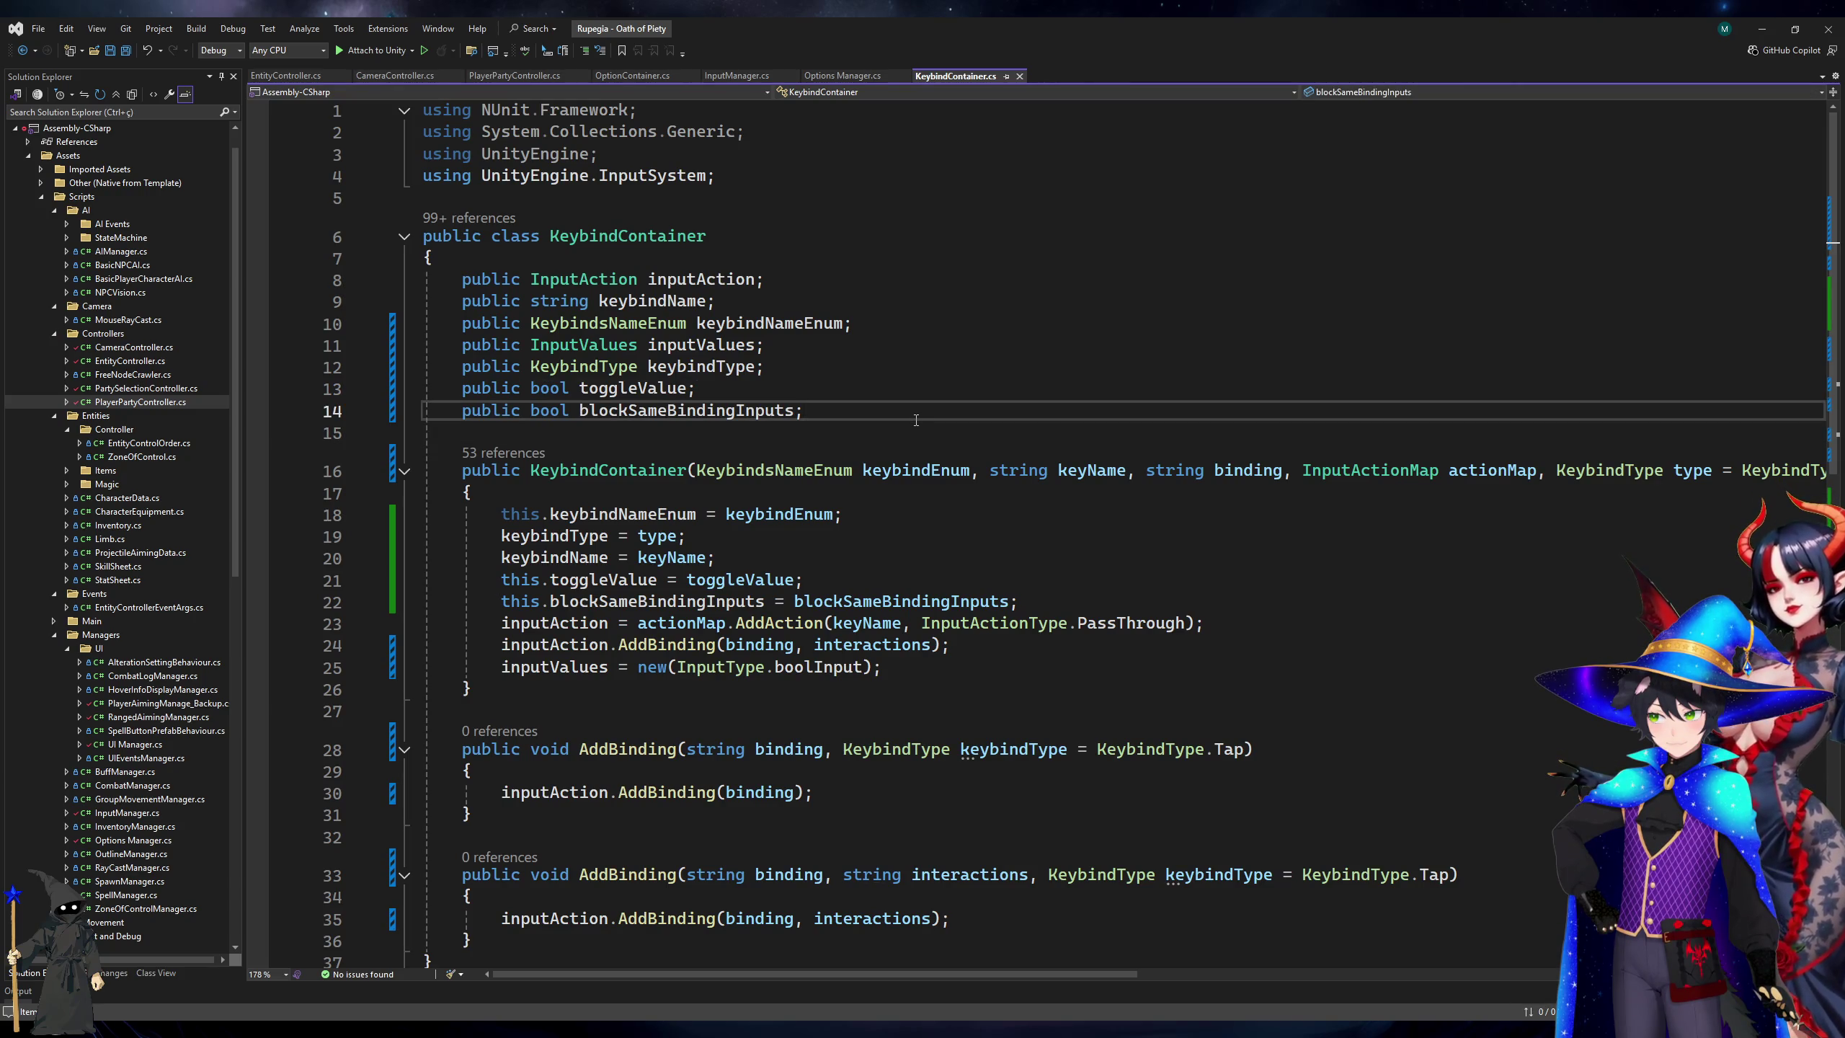
pyautogui.press('Return')
pyautogui.write('pbul')
pyautogui.press('BackSpace')
pyautogui.press('BackSpace')
pyautogui.press('BackSpace')
pyautogui.write('ublic Vector2 ')
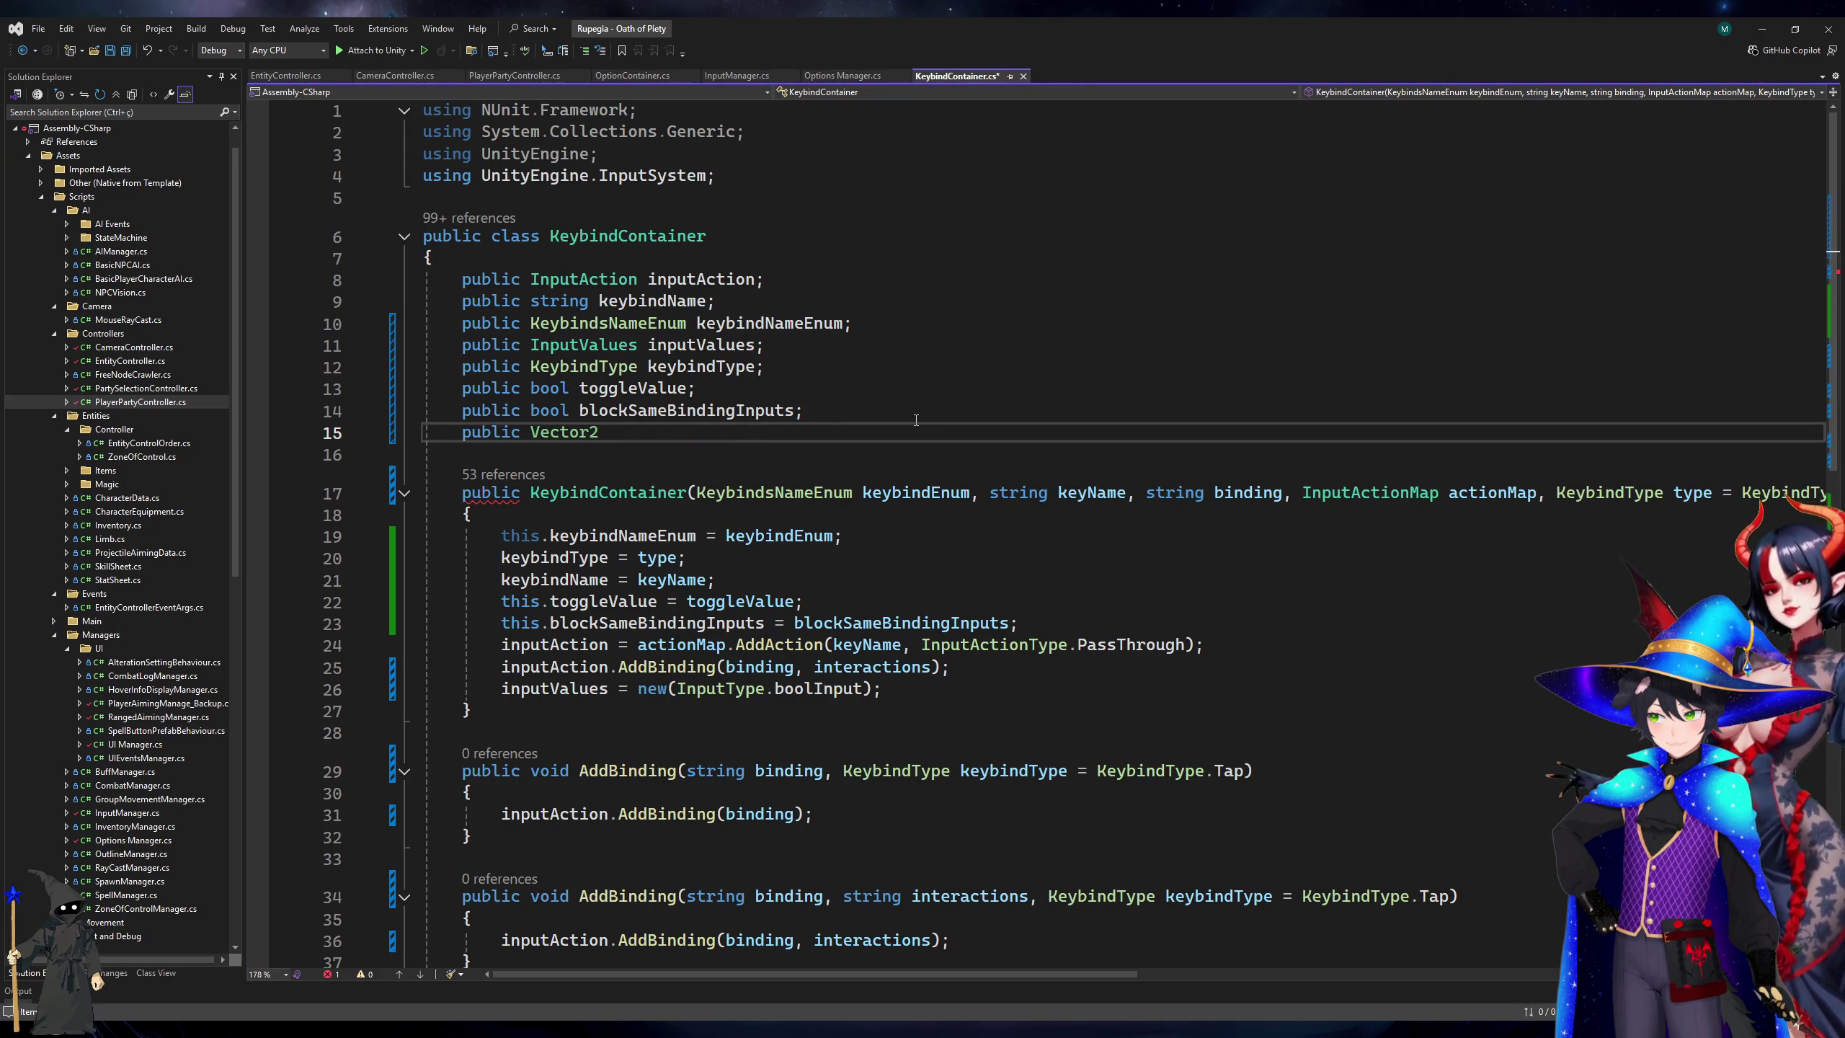
pyautogui.write('tapDista')
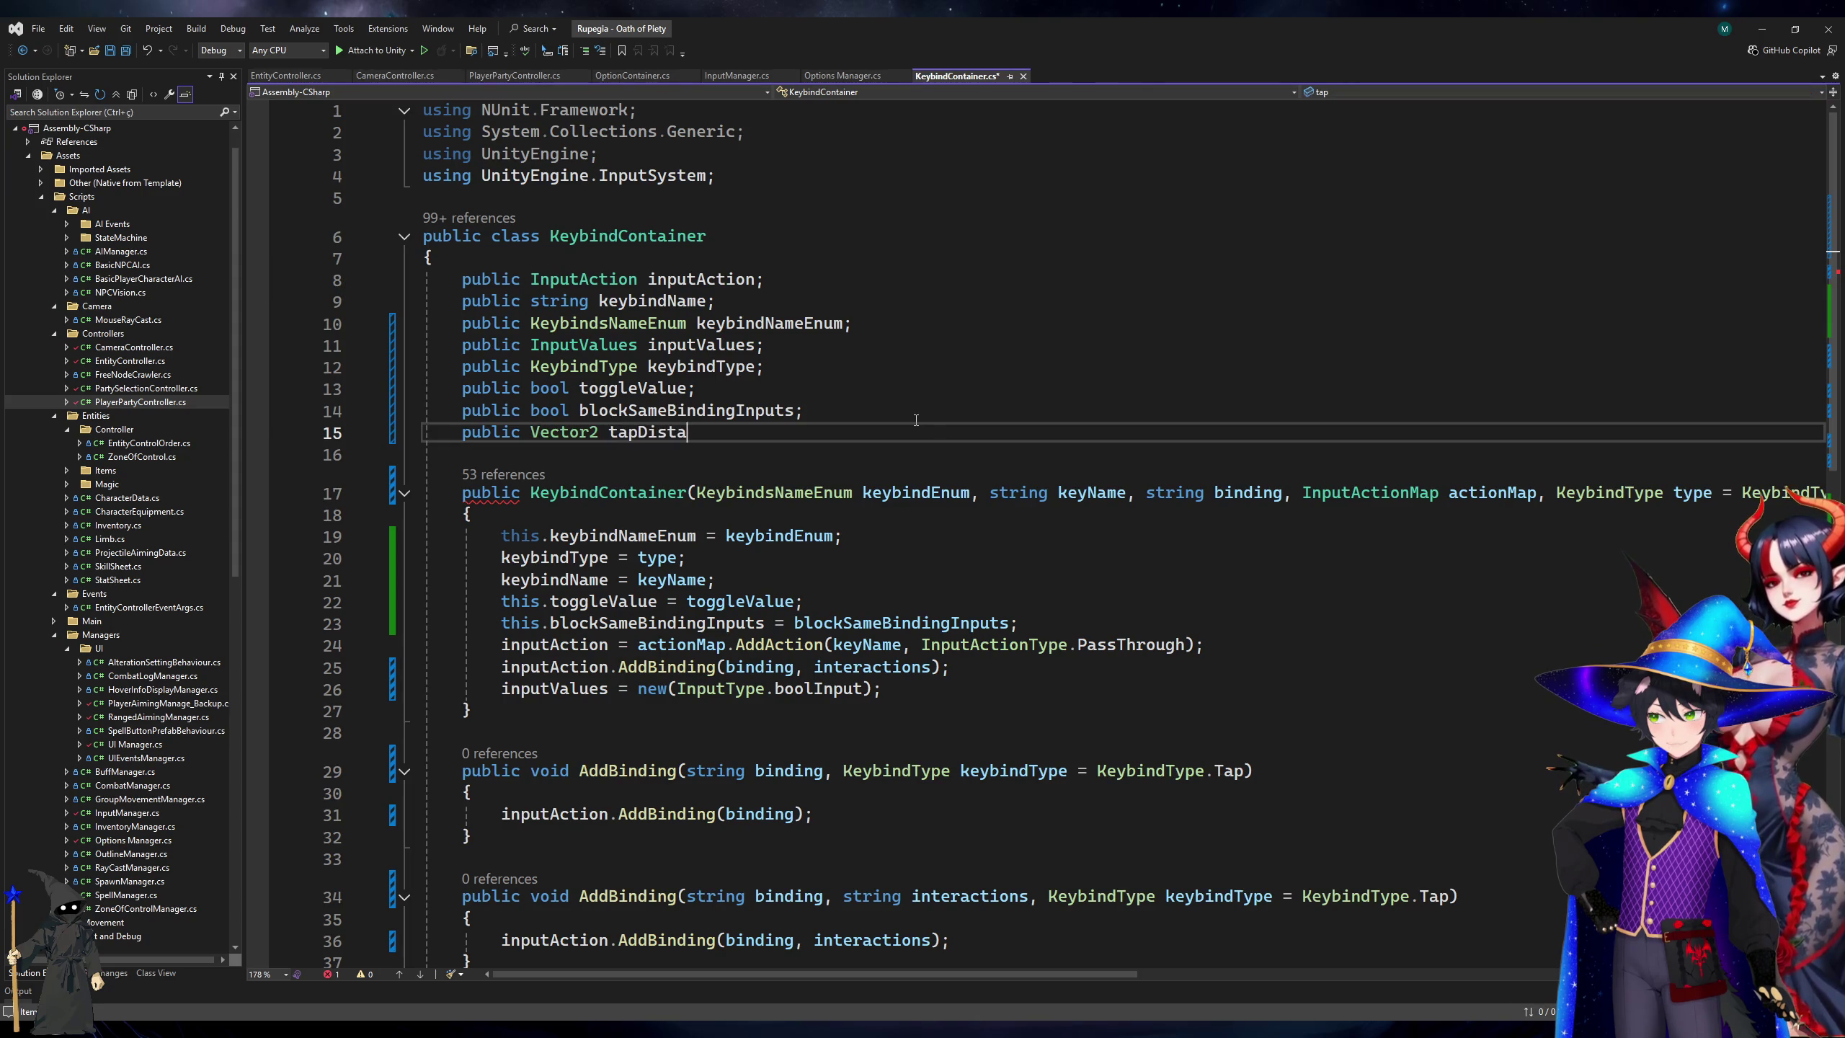
pyautogui.write('nceStart;')
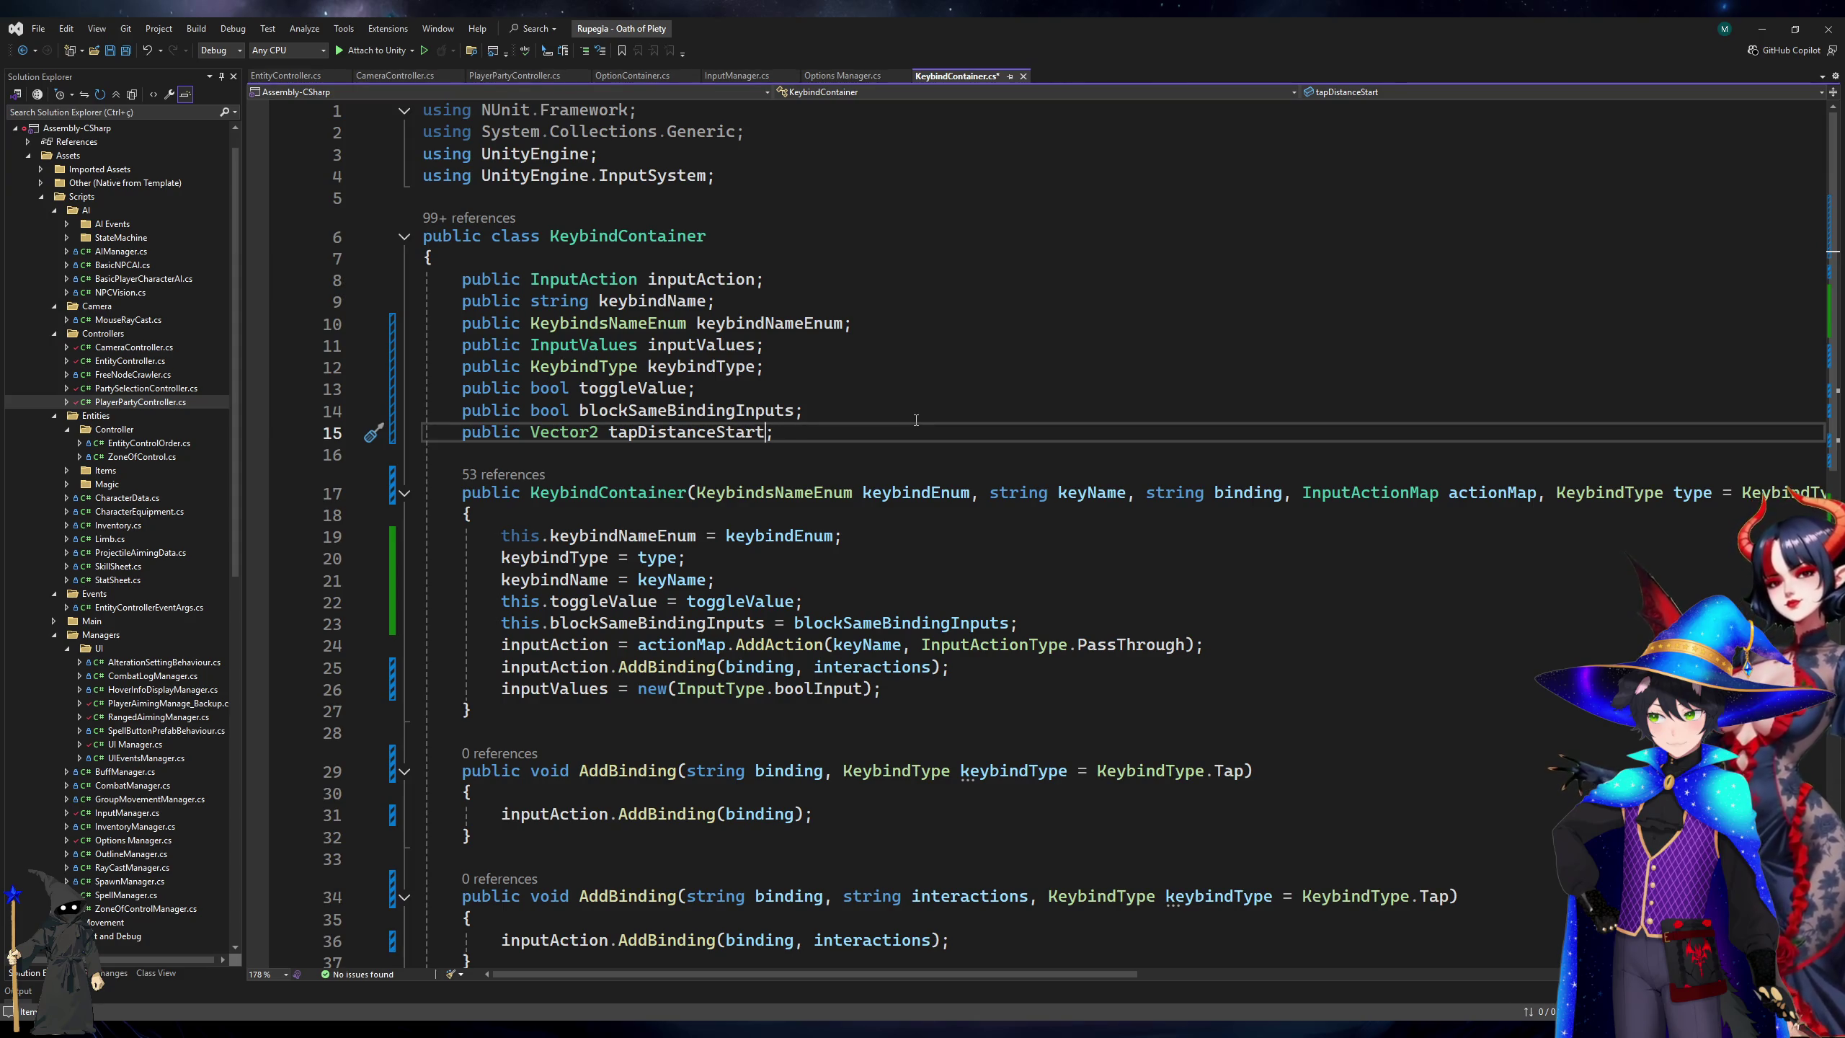
pyautogui.press('BackSpace')
pyautogui.press('BackSpace')
pyautogui.press('BackSpace')
pyautogui.write('M')
pyautogui.press('BackSpace')
pyautogui.write('StartMous')
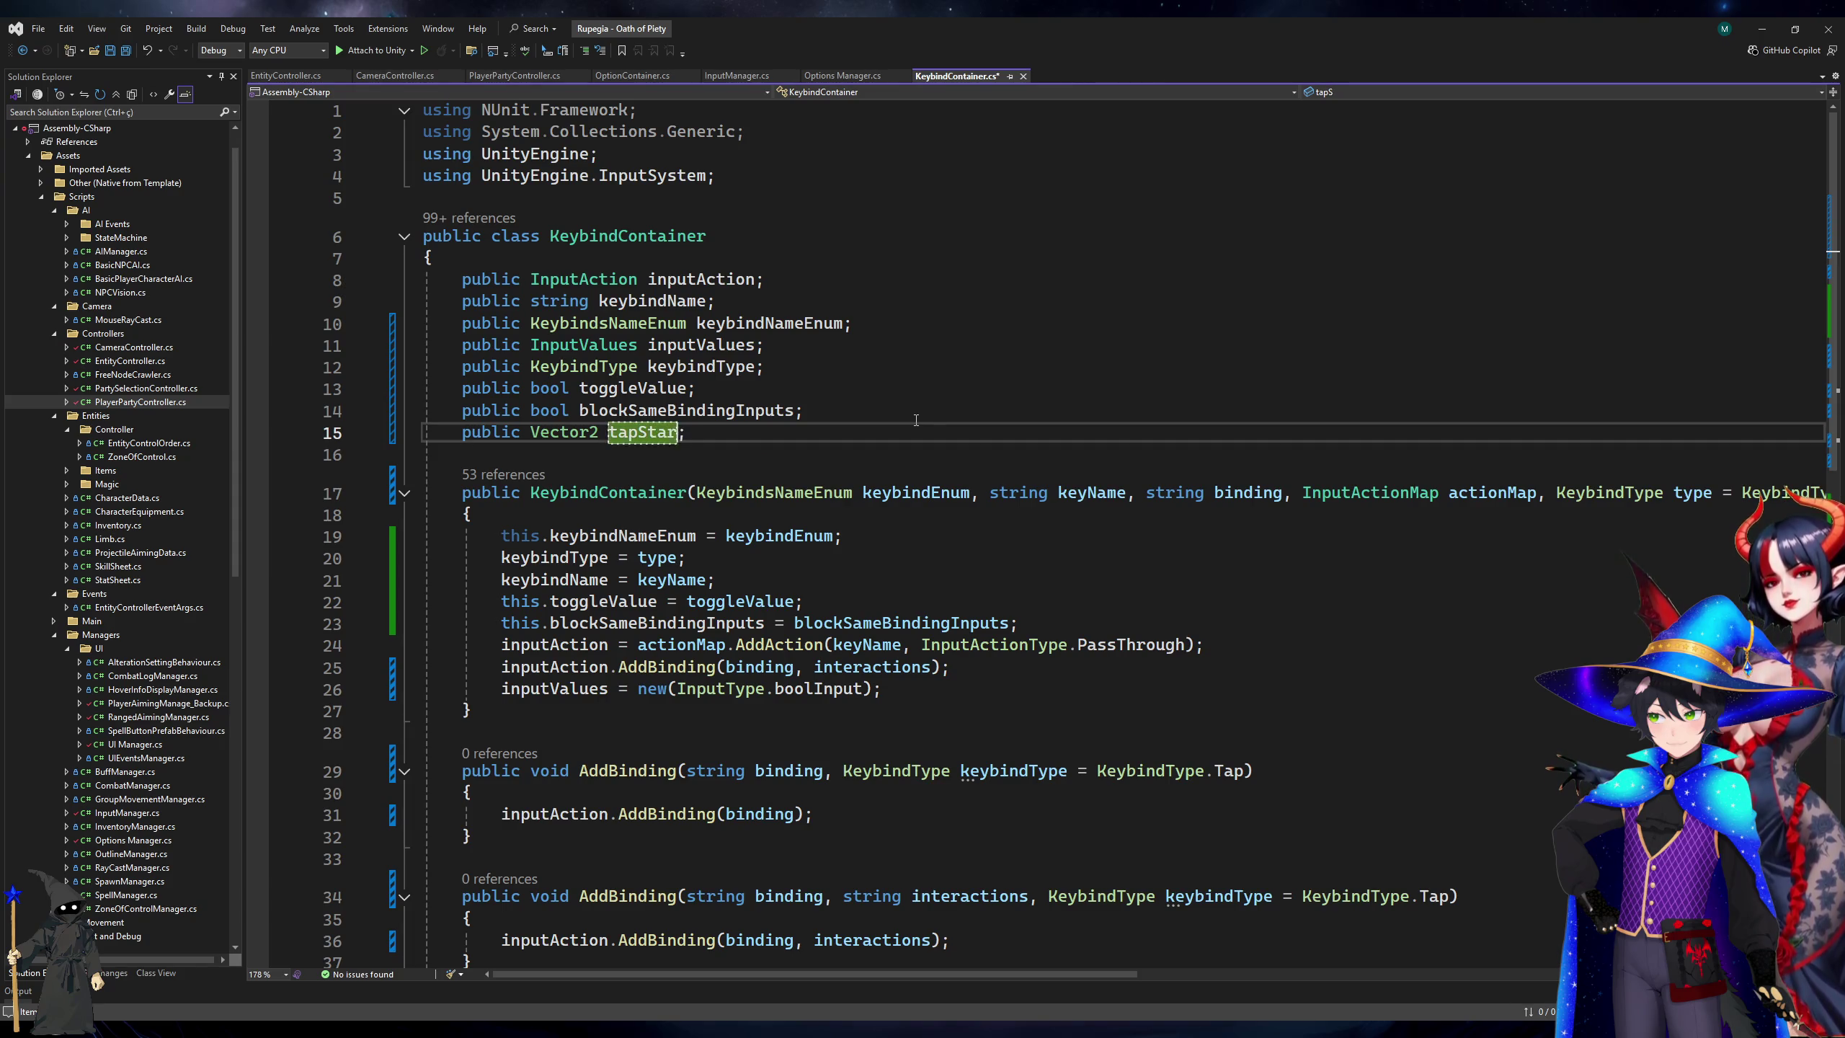
pyautogui.write('ePos')
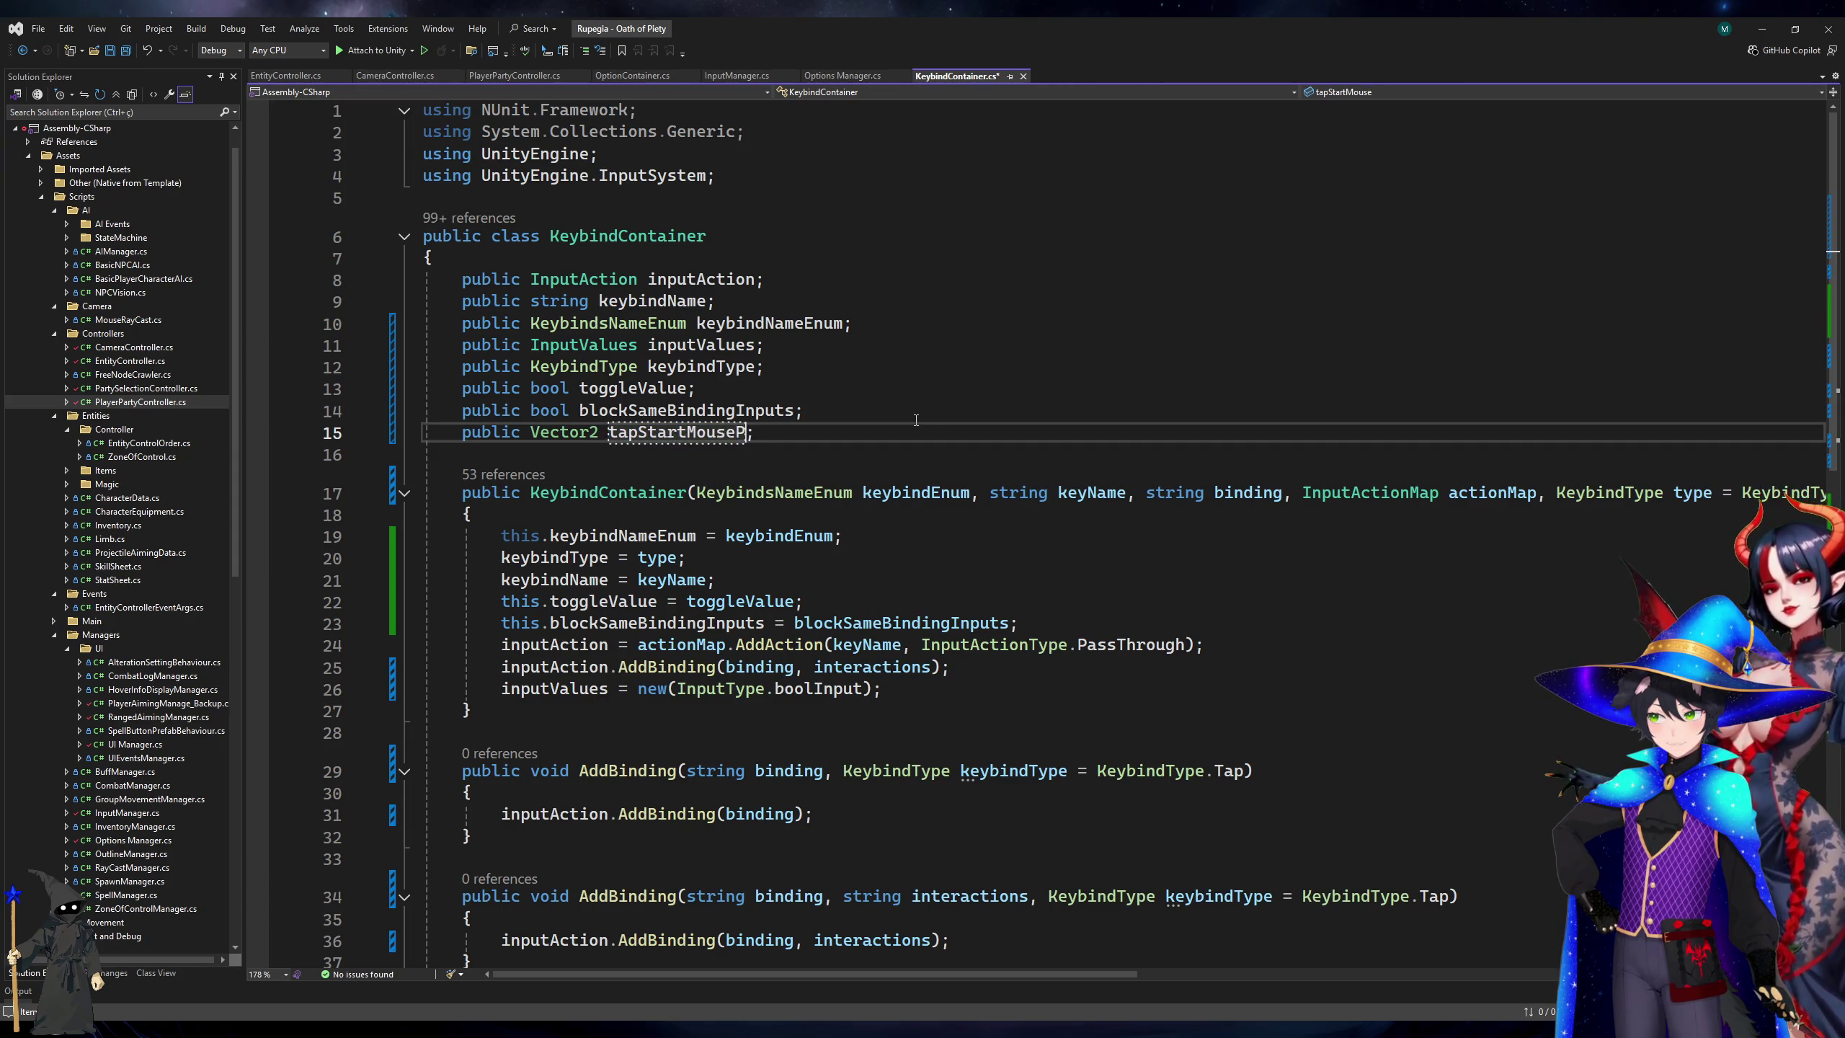
pyautogui.doubleClick(719, 432)
pyautogui.hotkey('ctrl', 'c')
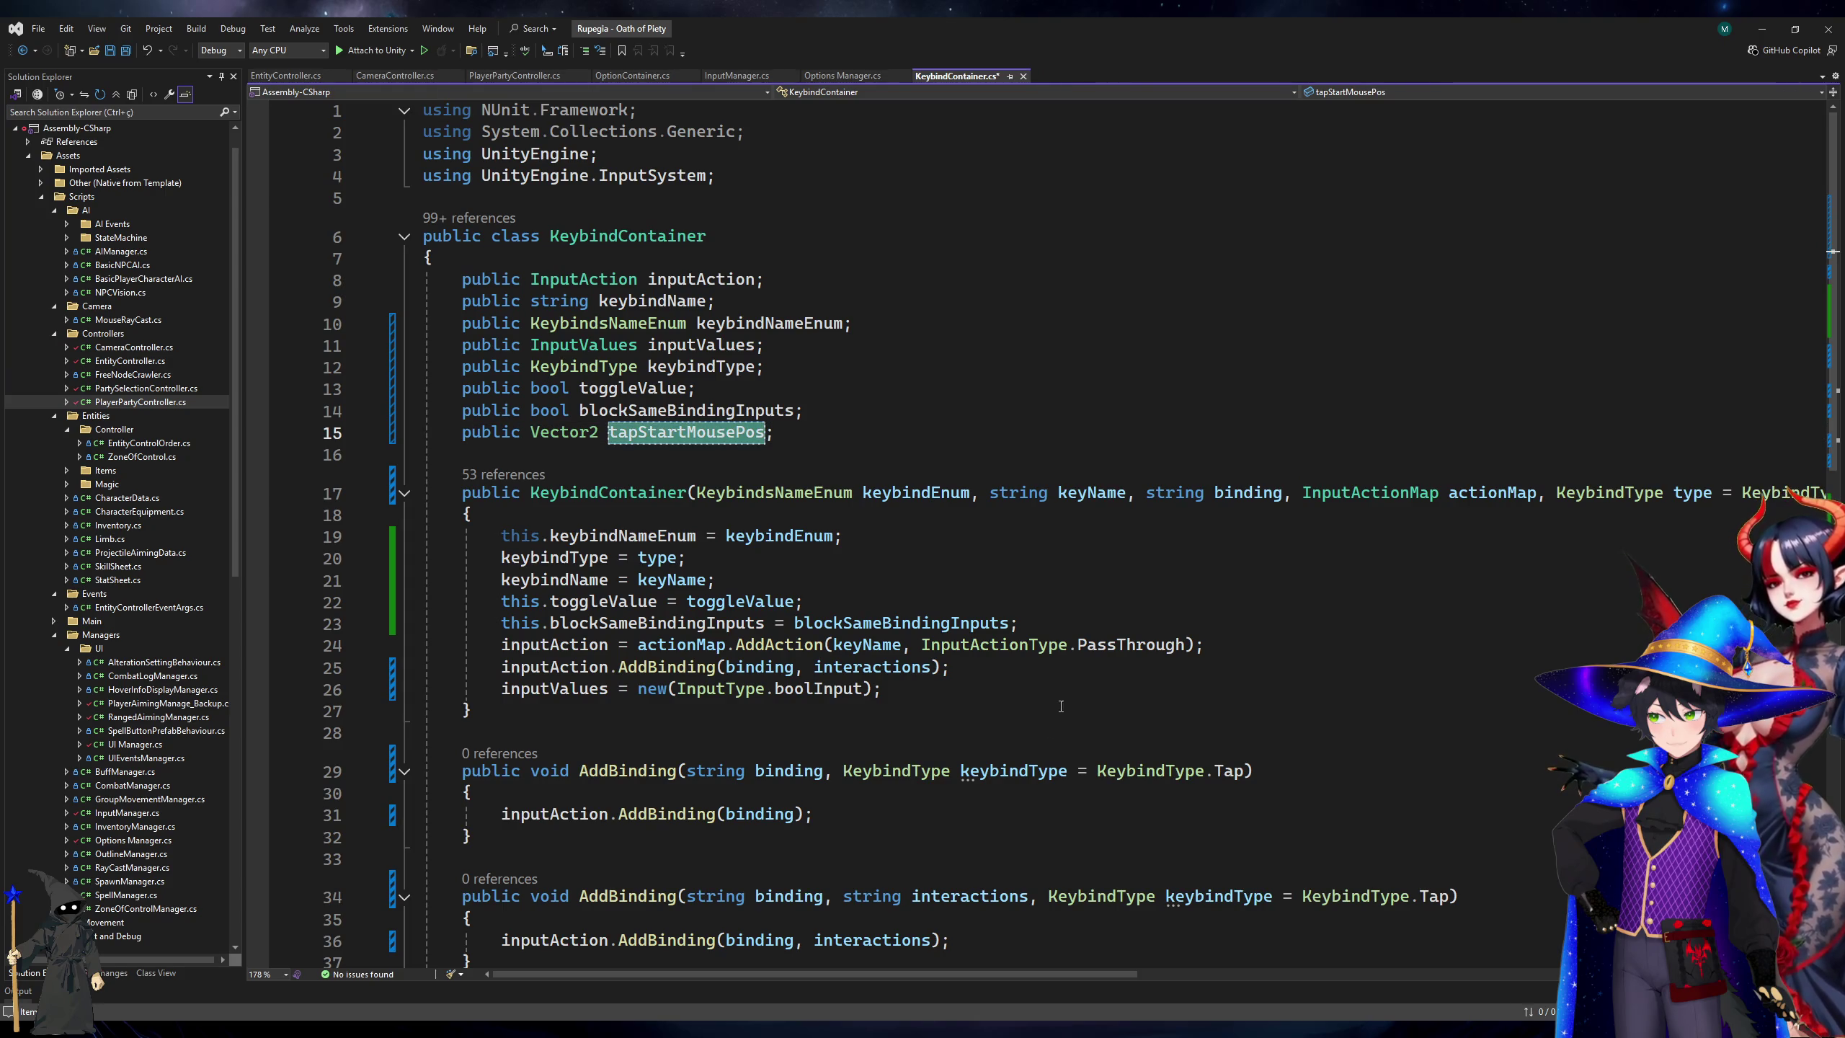
# Initialise tapStartMousePos to Vector2.zero in the constructor and save KeybindContainer.cs.
pyautogui.click(1073, 683)
pyautogui.press('Return')
pyautogui.hotkey('ctrl', 'v')
pyautogui.write('= Ve')
pyautogui.write('ctor2.zero;')
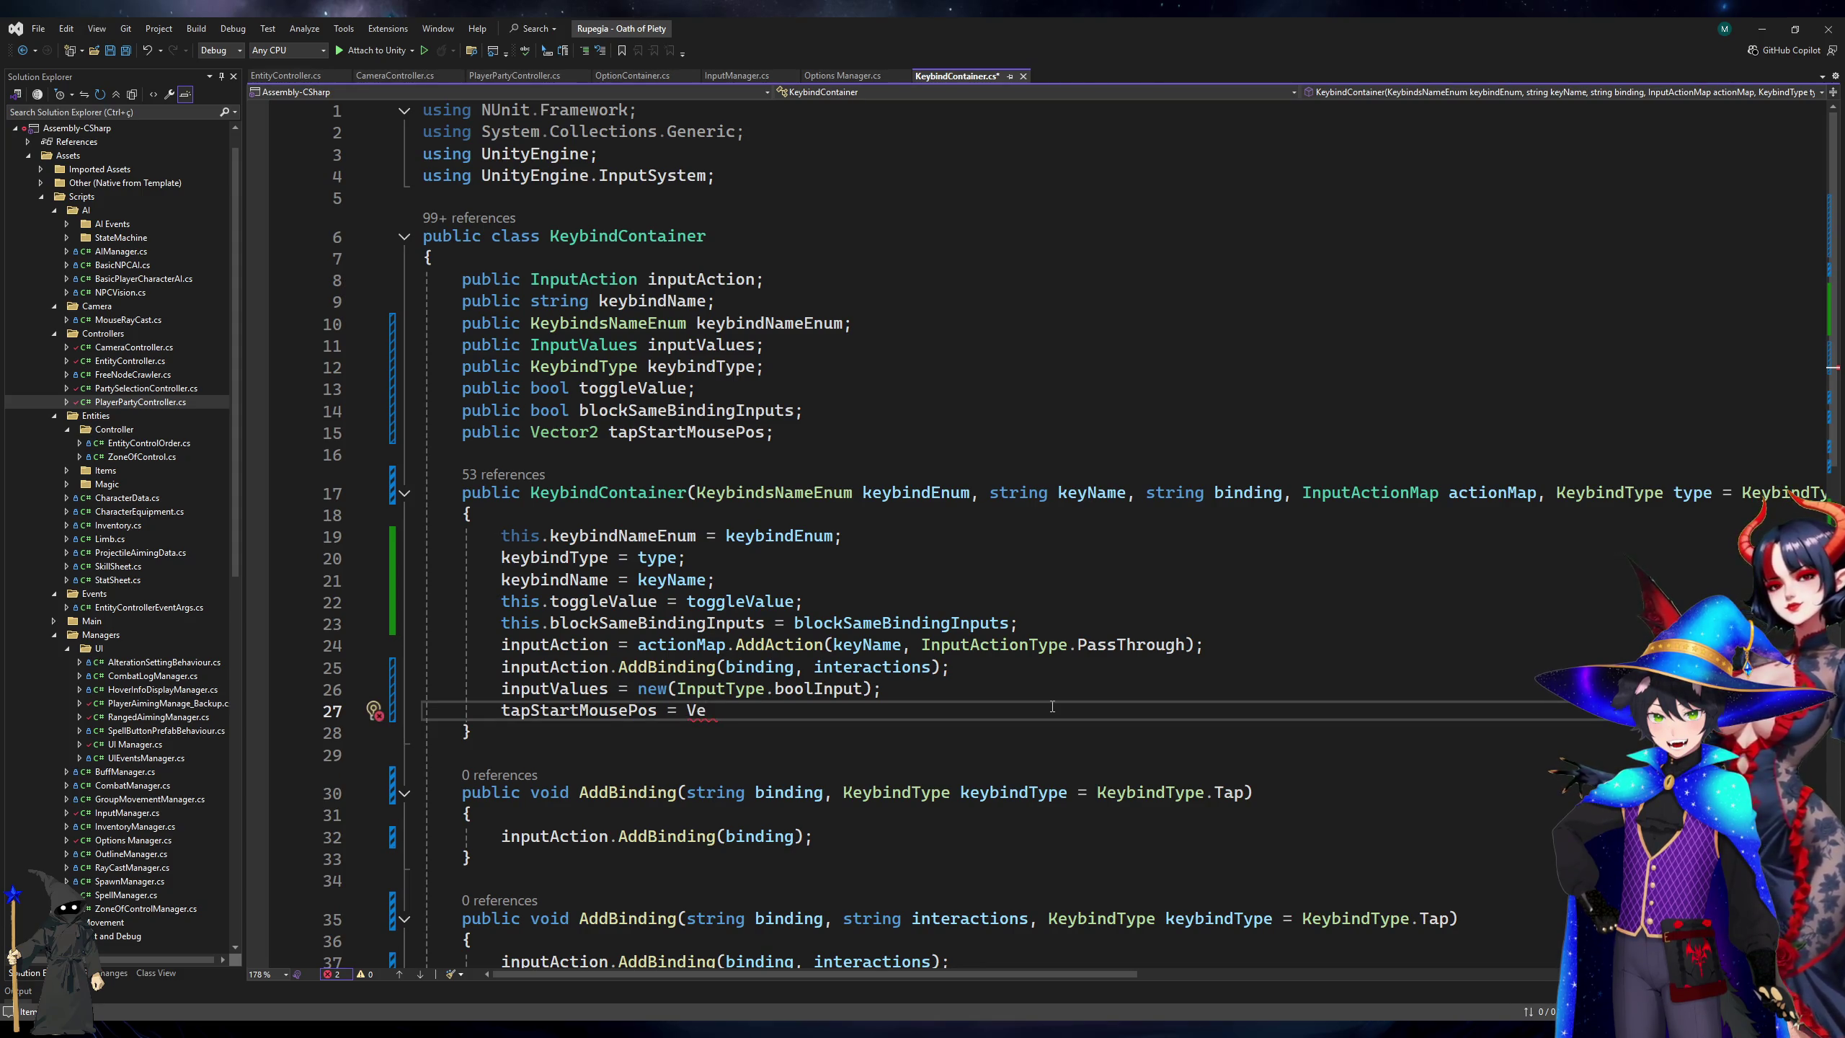
pyautogui.hotkey('ctrl', 's')
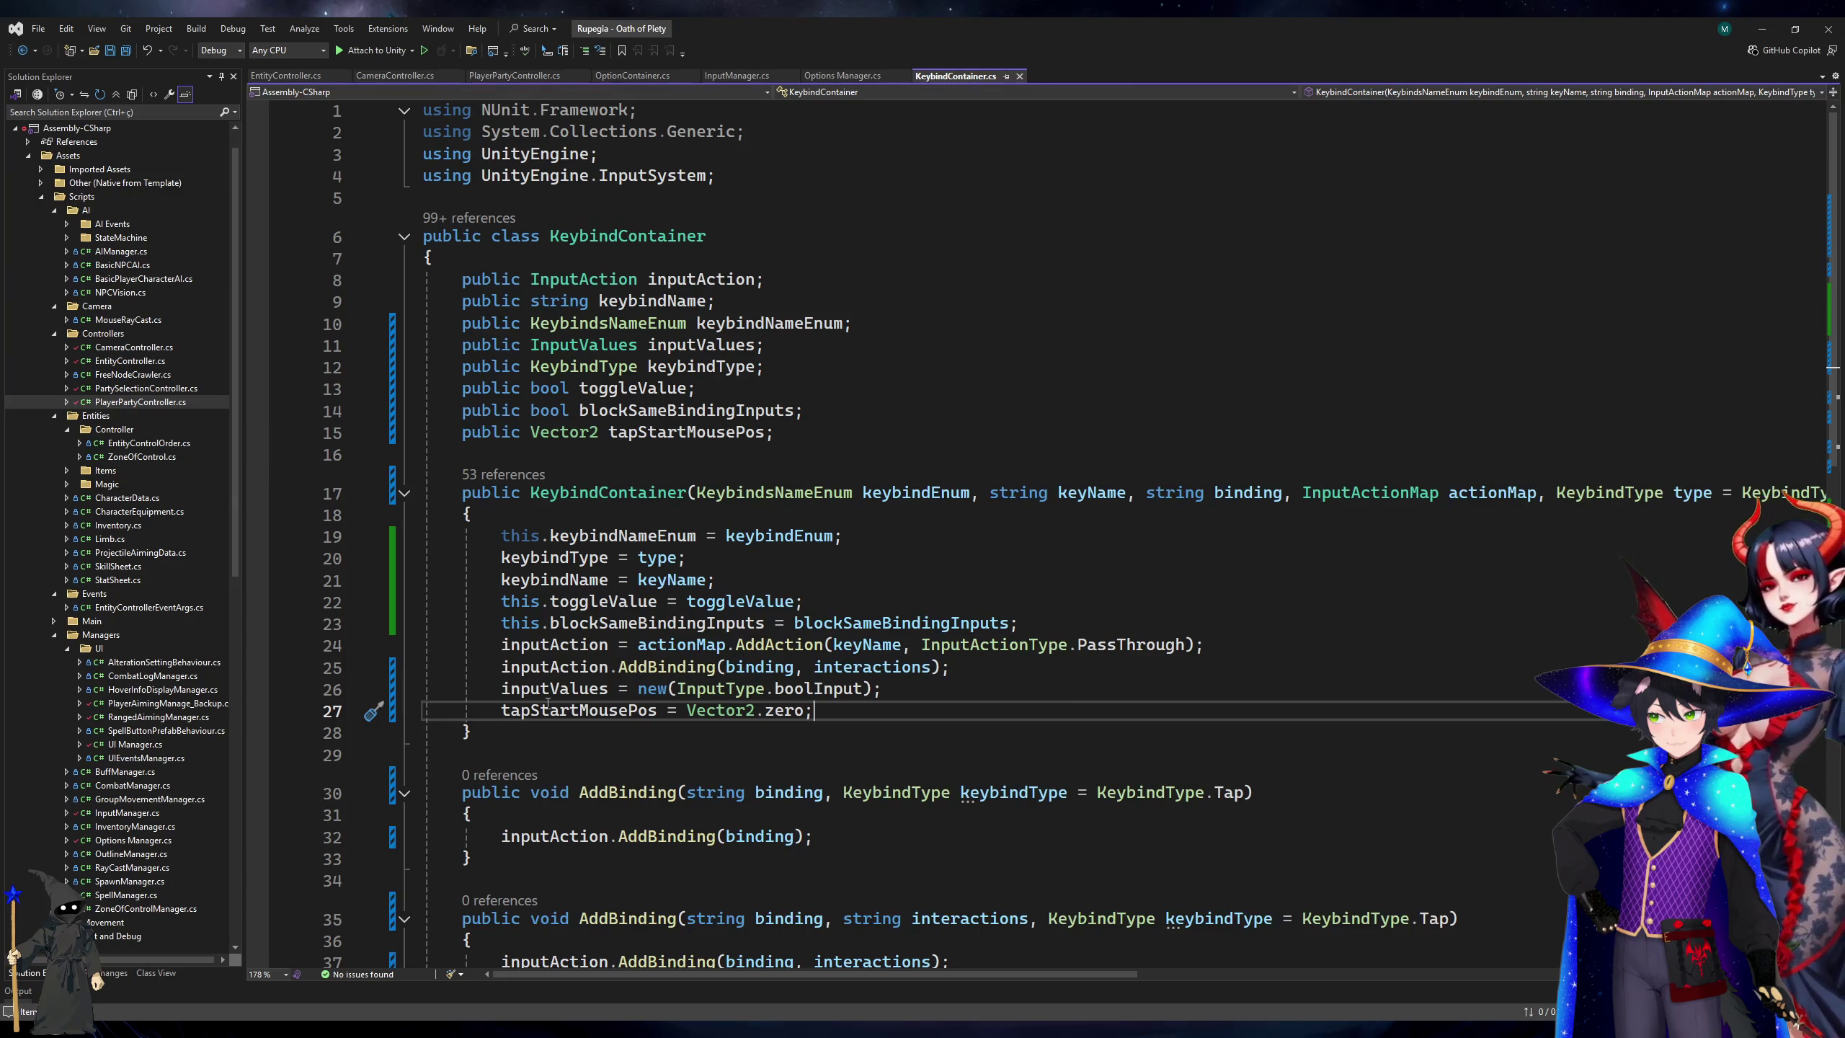
pyautogui.doubleClick(532, 712)
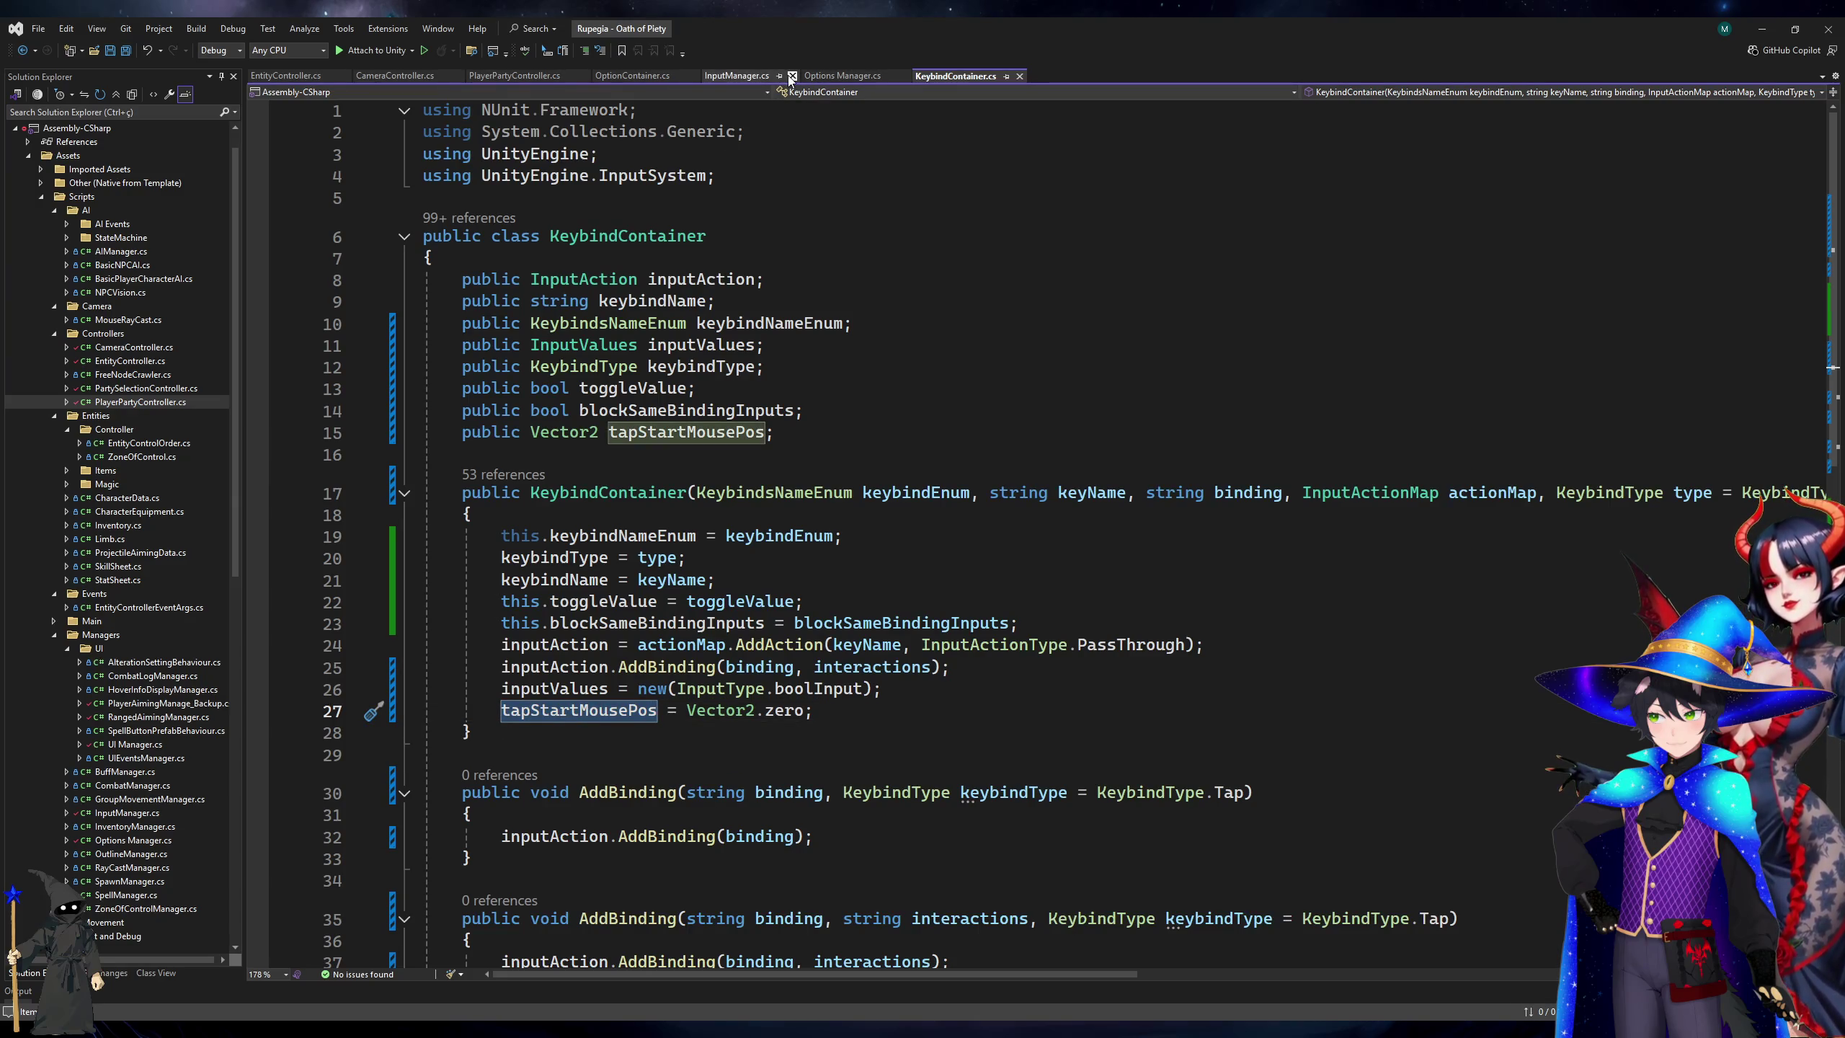
pyautogui.click(839, 75)
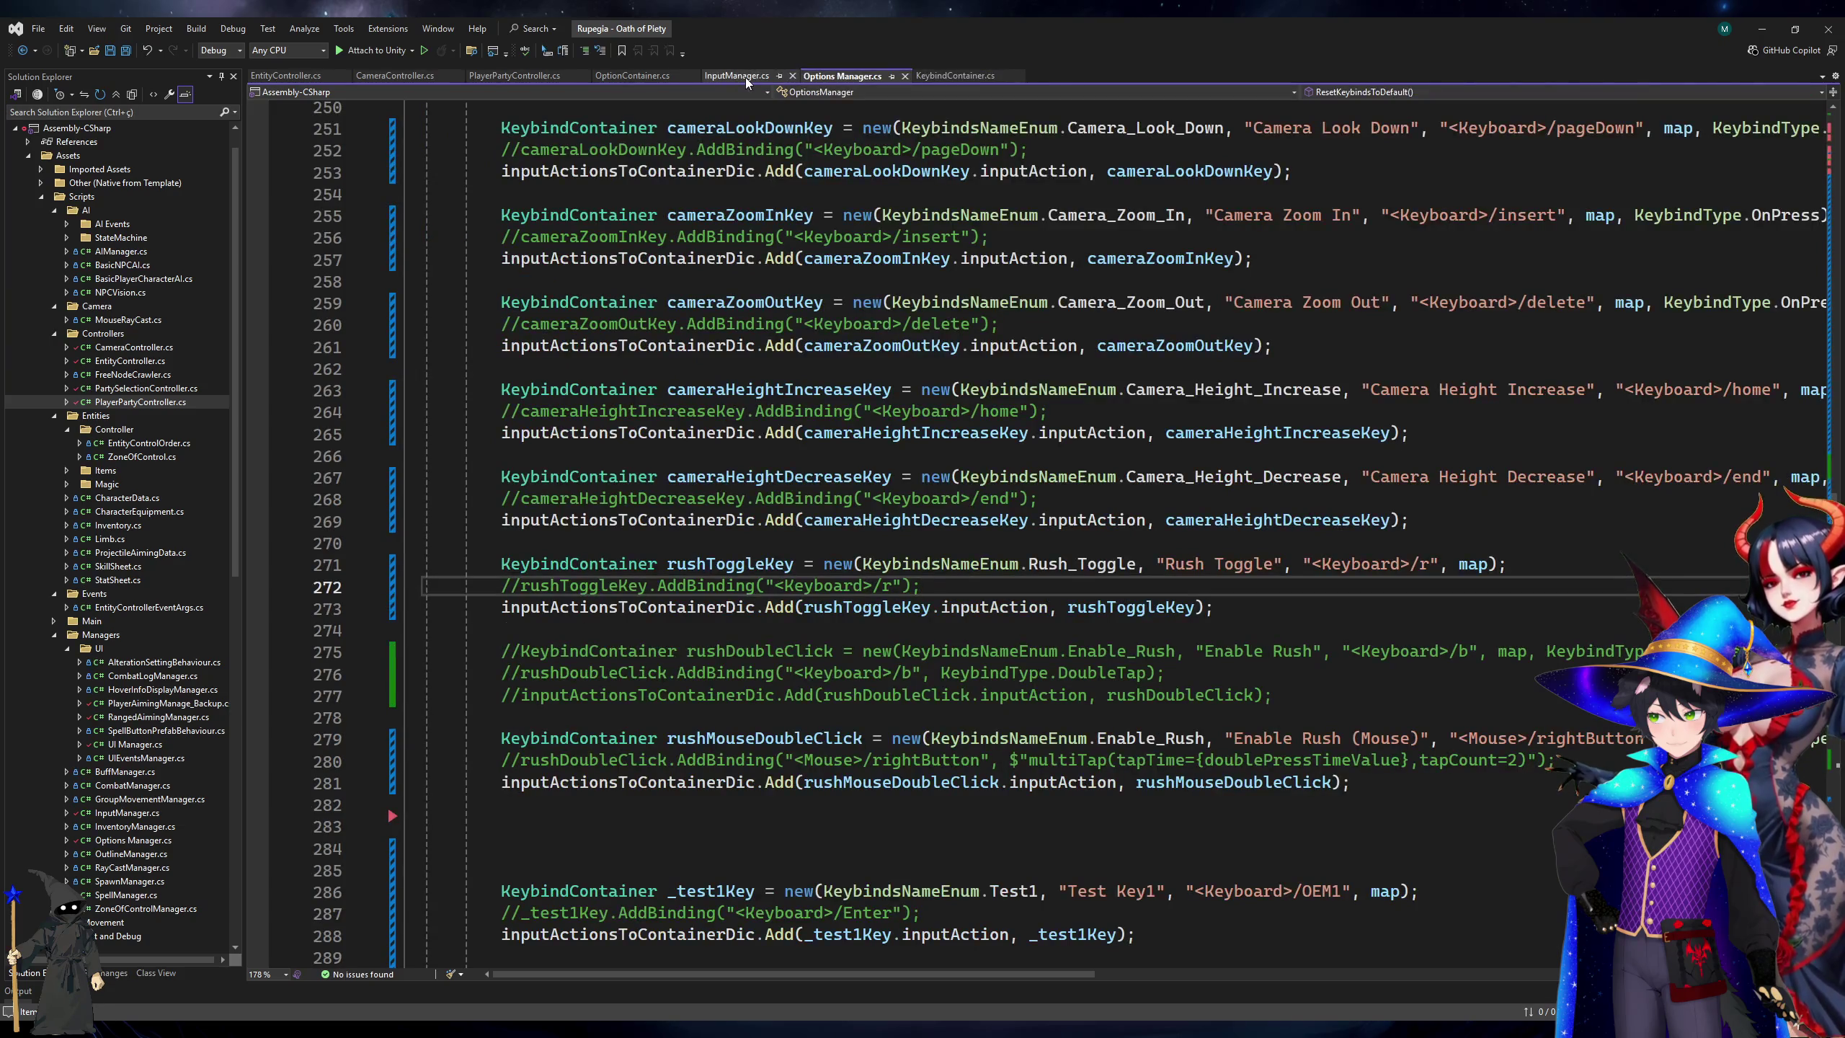
# Add a 'case KeybindType.DoubleTap:' after the Hold case in InputActionStarted.
pyautogui.click(745, 78)
pyautogui.scroll(13, 856, 465)
pyautogui.scroll(-8, 855, 464)
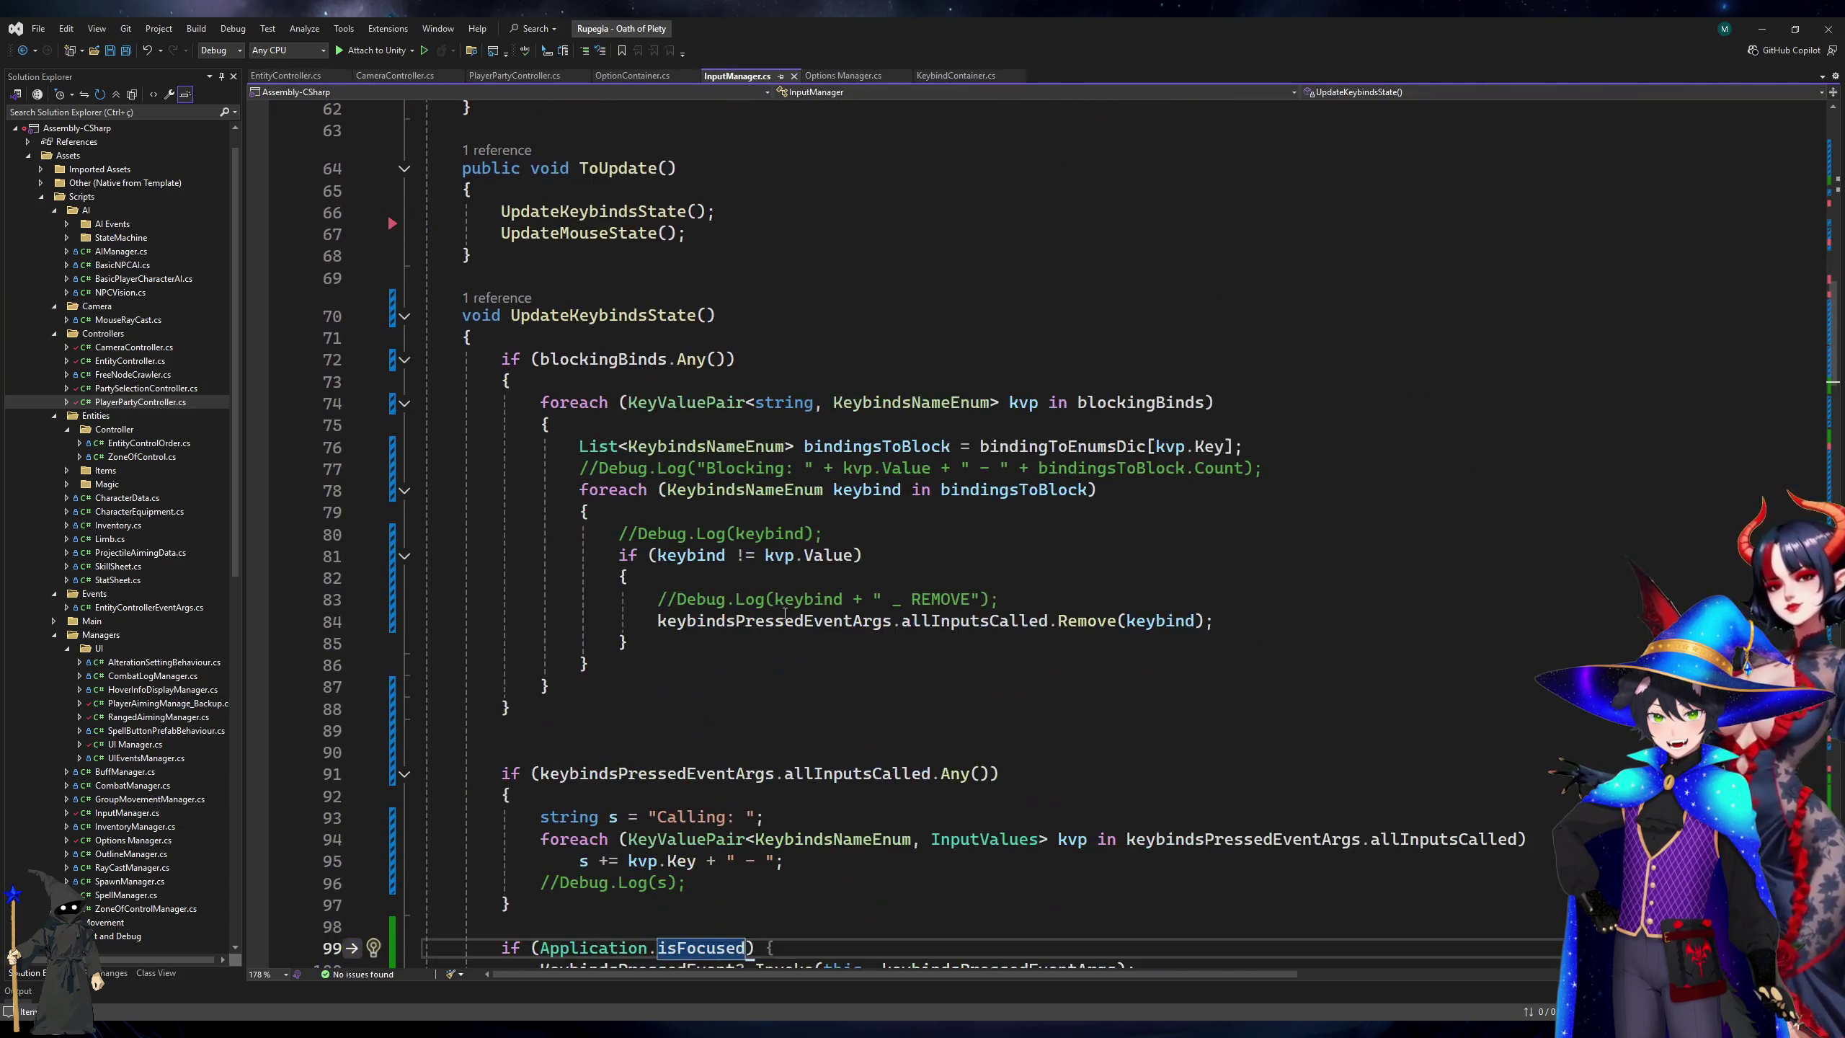
pyautogui.scroll(-10, 855, 464)
pyautogui.click(912, 462)
pyautogui.click(914, 573)
pyautogui.click(1152, 598)
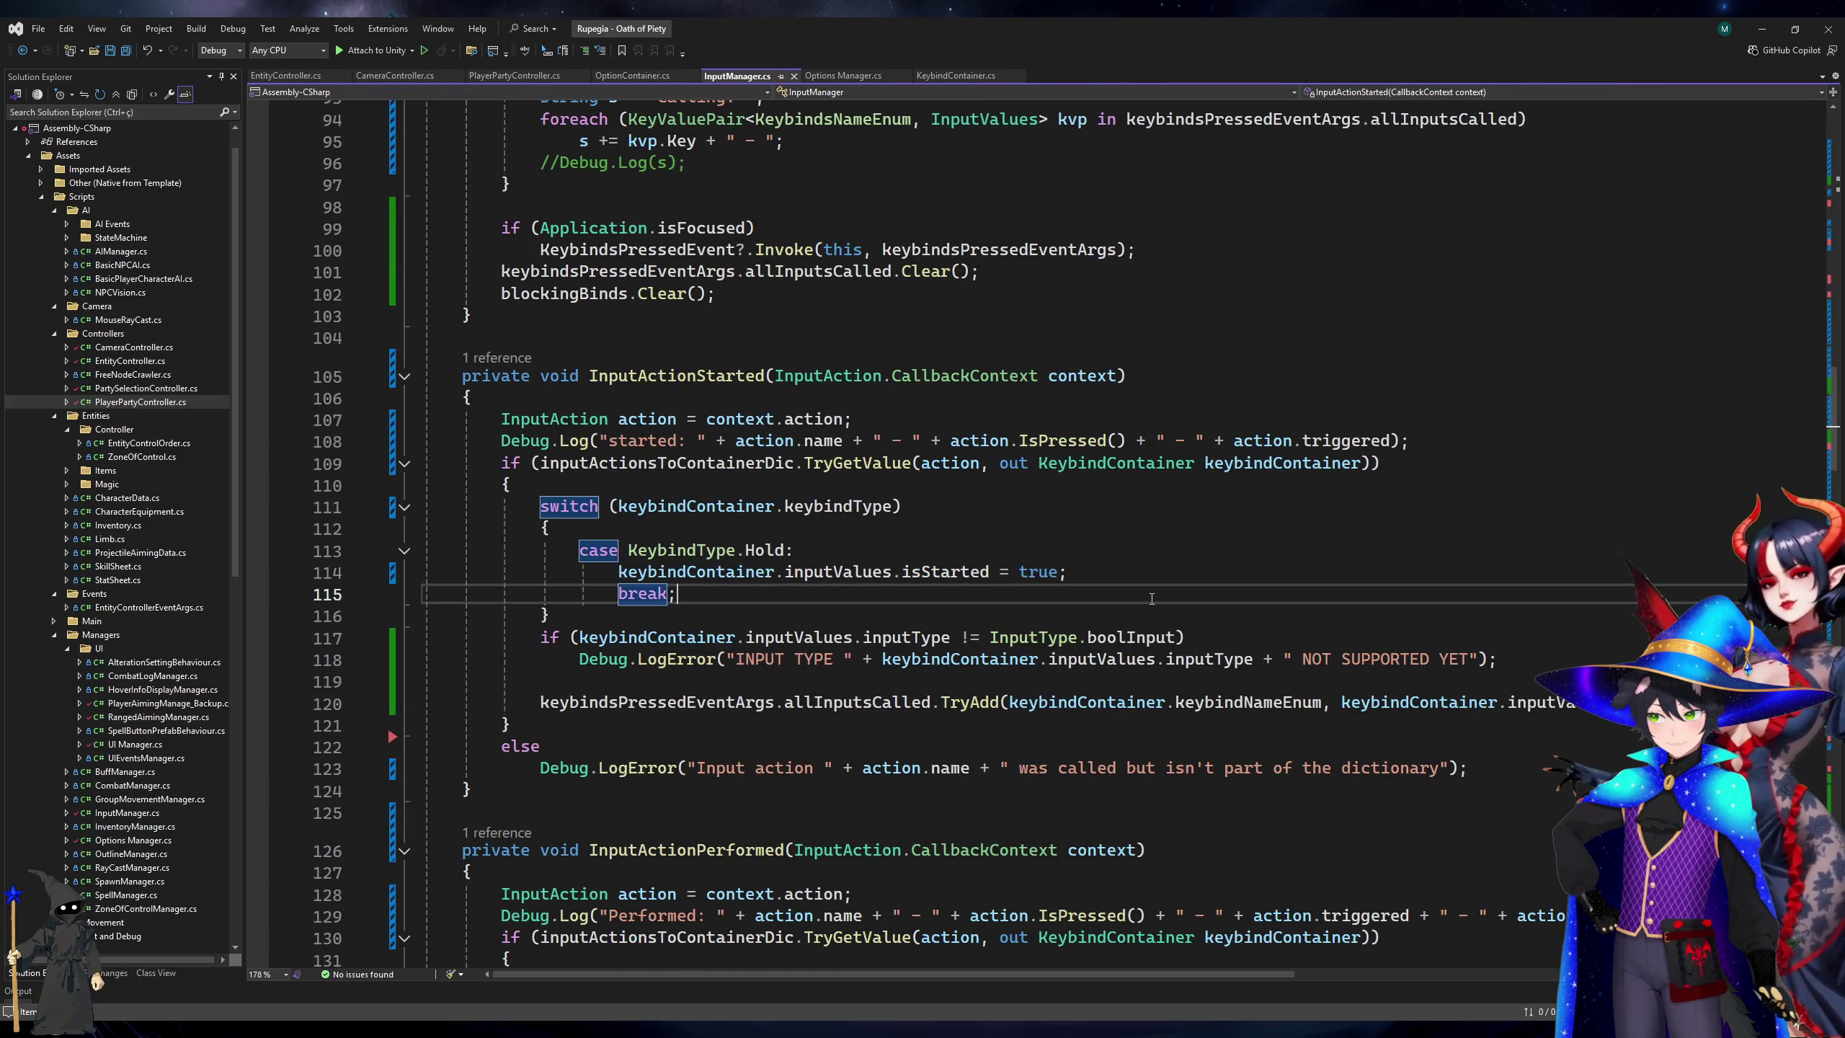
pyautogui.press('Return')
pyautogui.write('case Key')
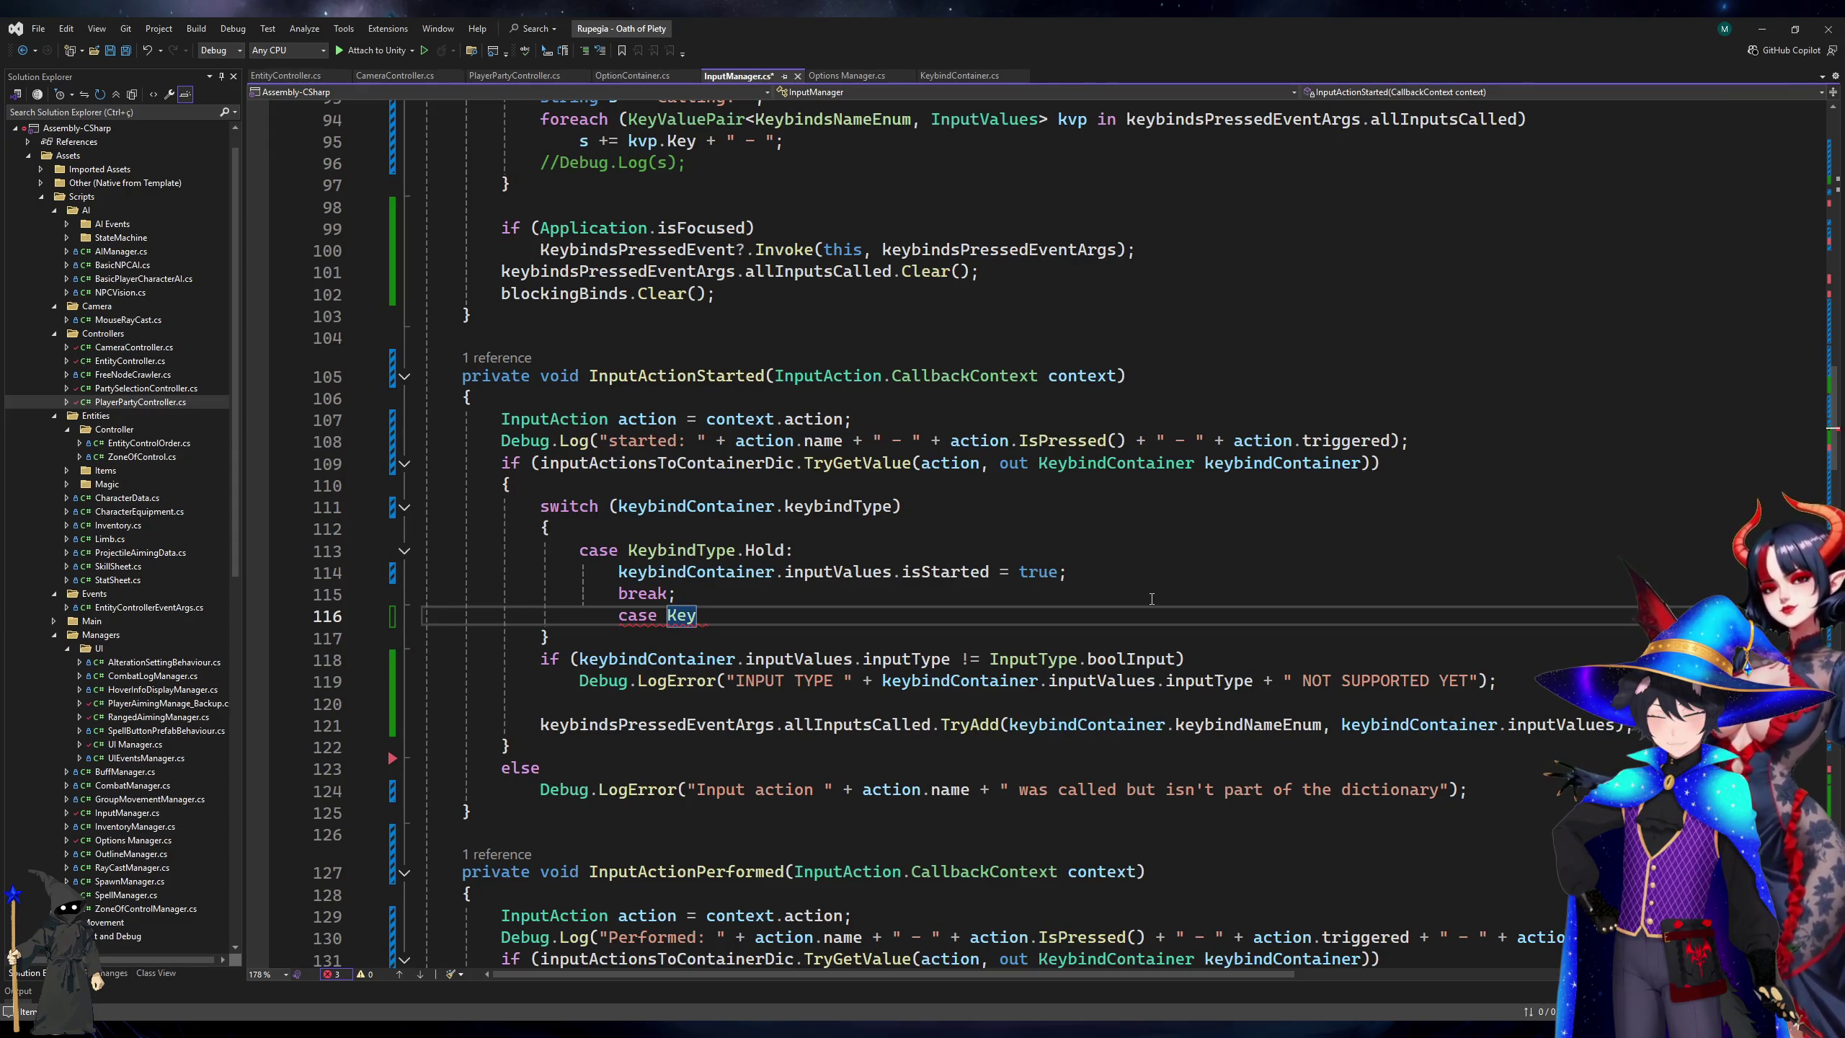
pyautogui.write('Bin')
pyautogui.write('dType')
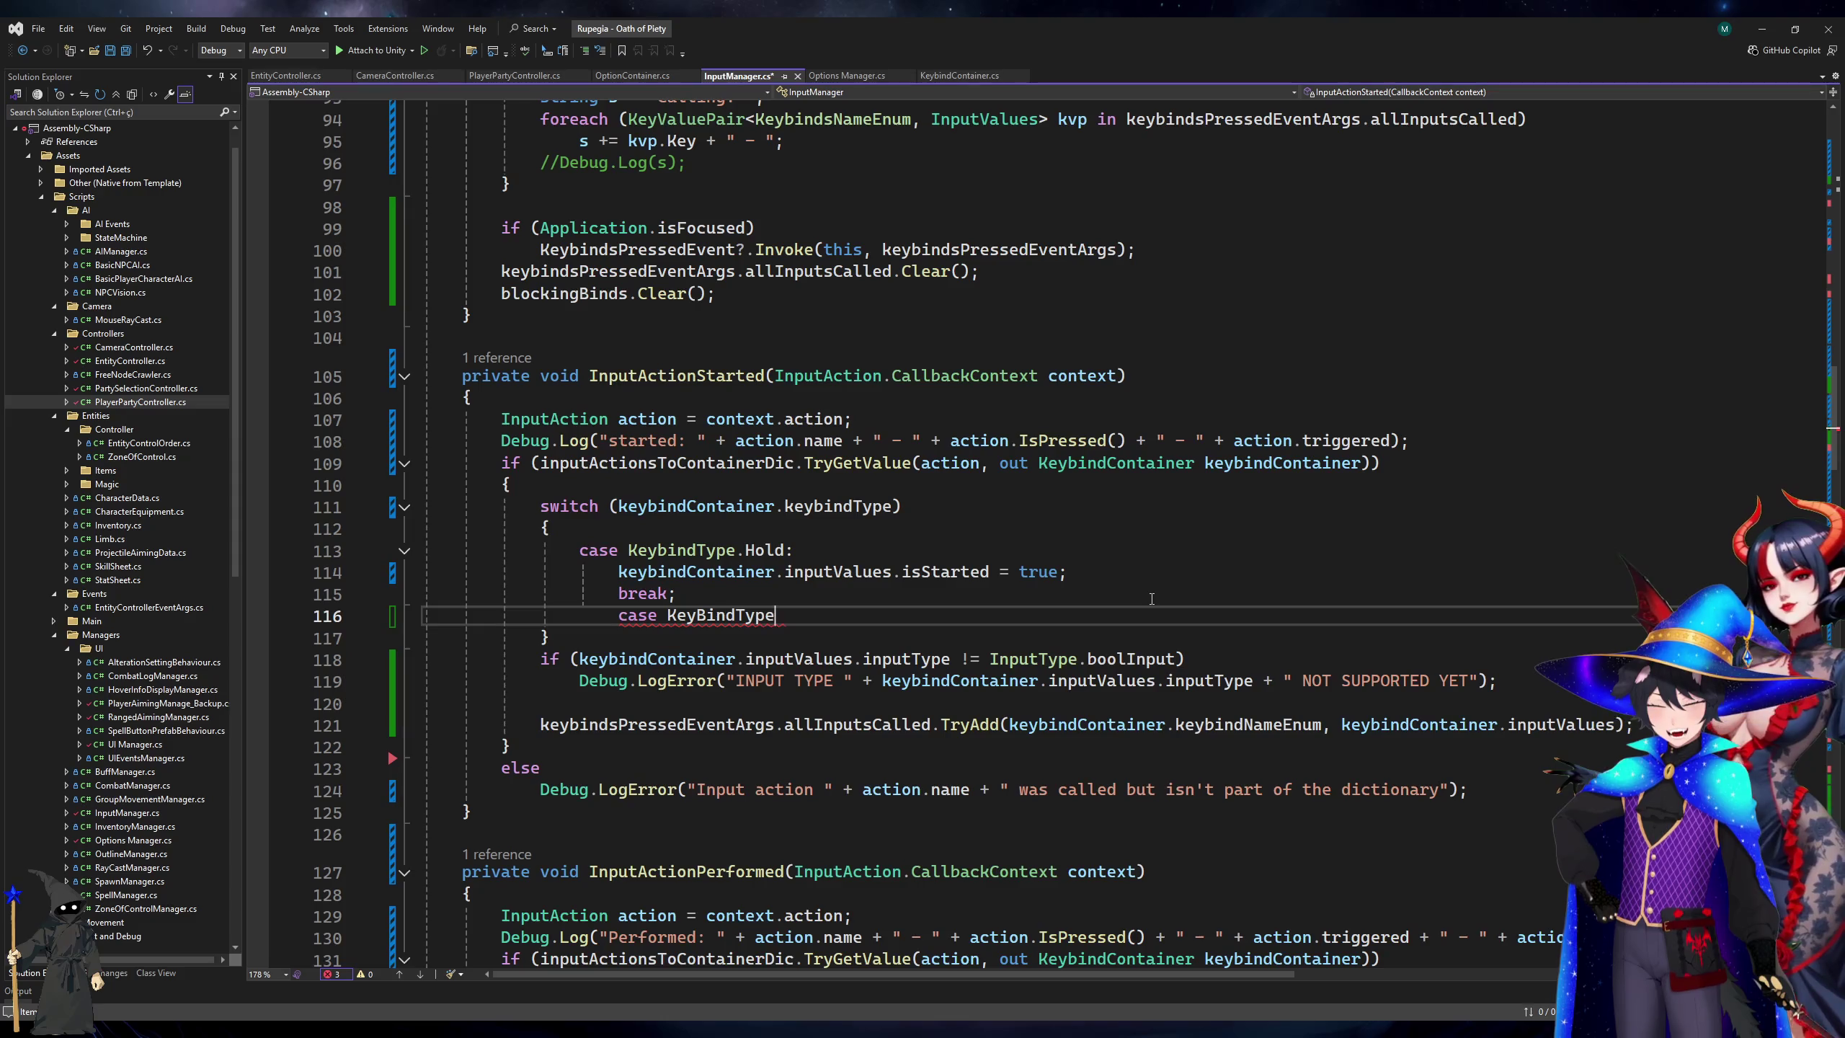
pyautogui.write('.DoubleTap:')
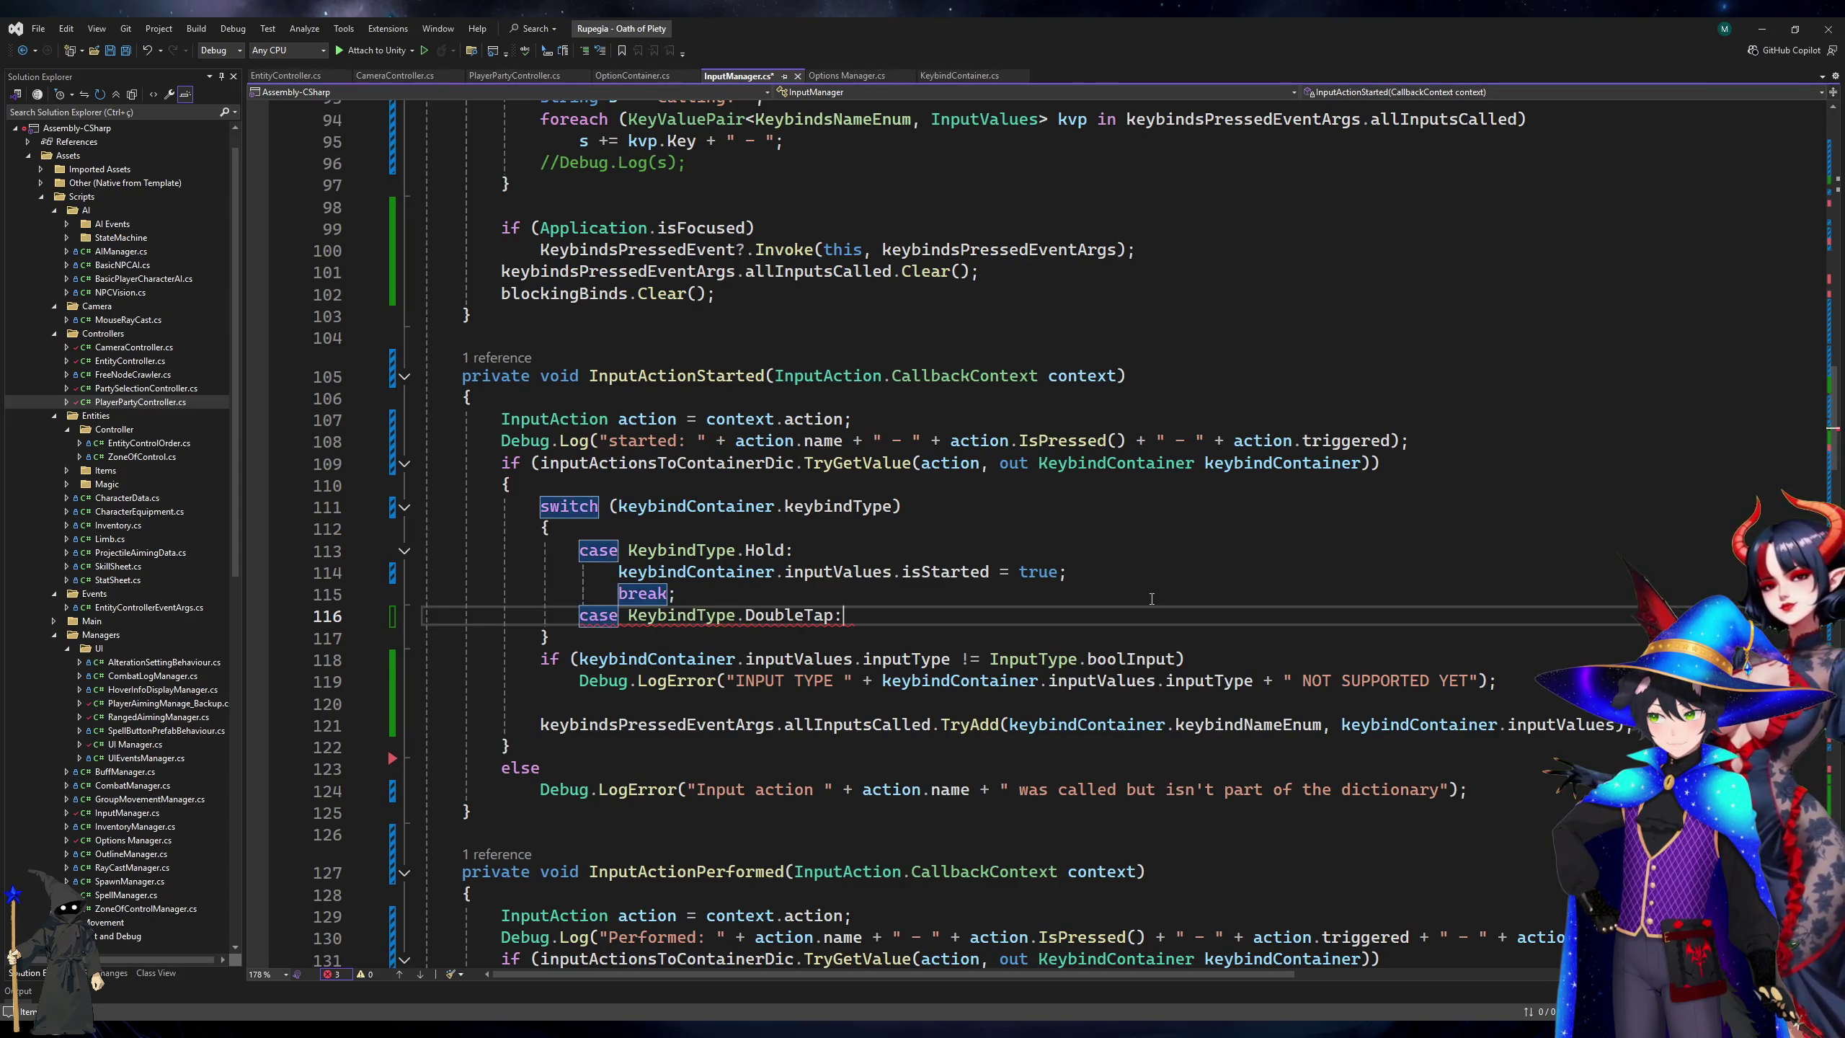
pyautogui.press('Return')
# Make the DoubleTap case store Input.mousePosition in keybindContainer.tapStartMousePos, end with break, and save.
pyautogui.write('ke')
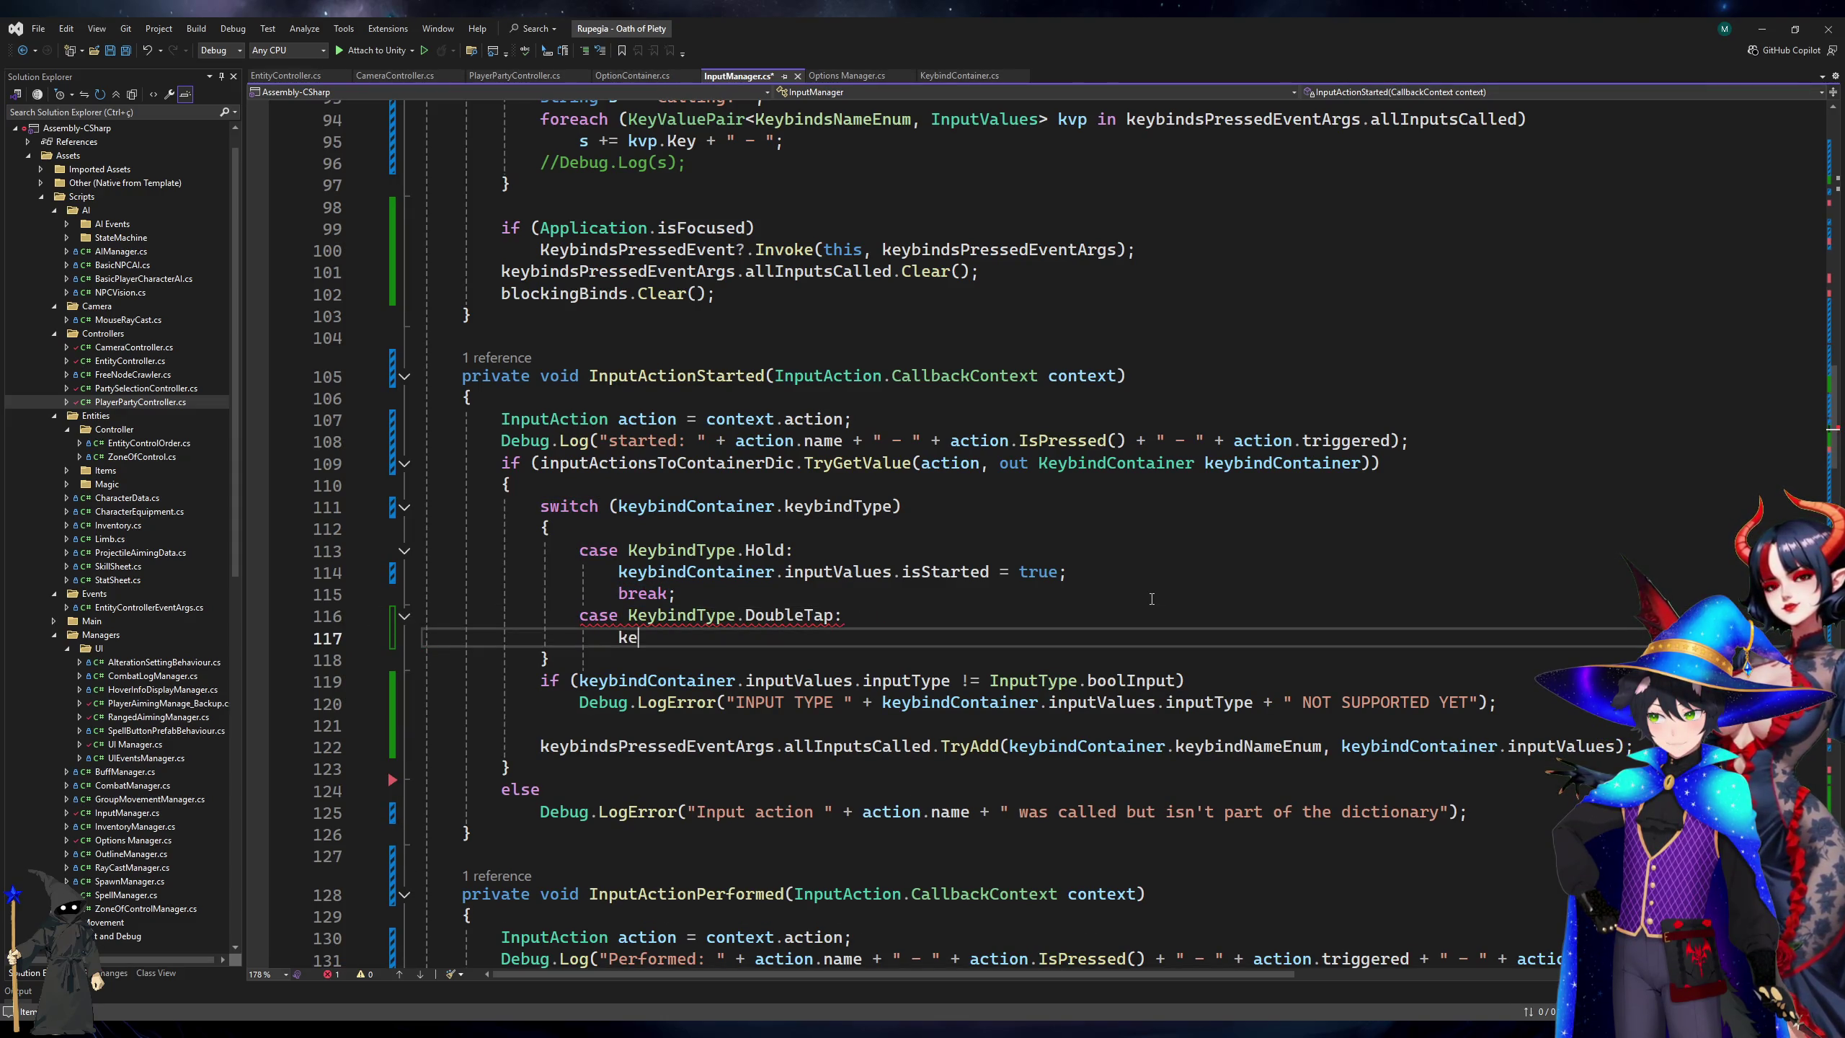
pyautogui.write('ybindContainer.tapStartMousePos = ')
pyautogui.write('inpu')
pyautogui.write('G')
pyautogui.write('Mouse')
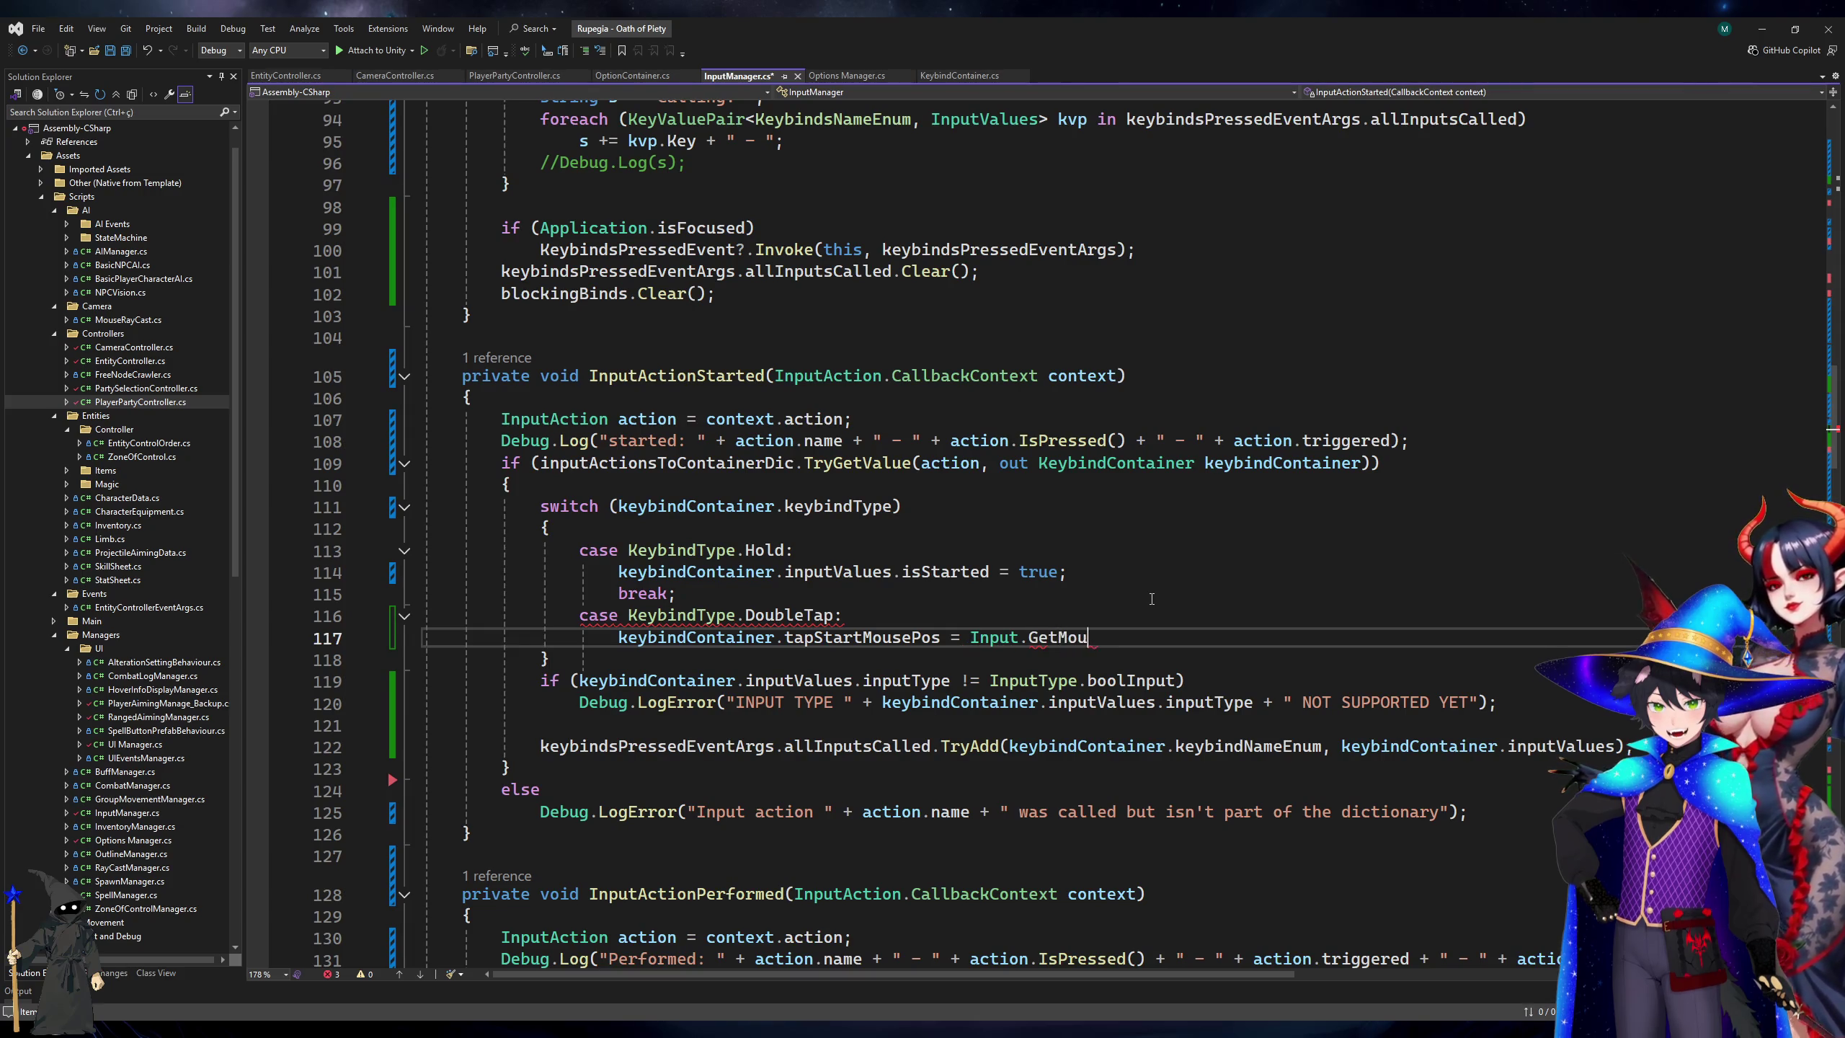
pyautogui.write('mousePosition;')
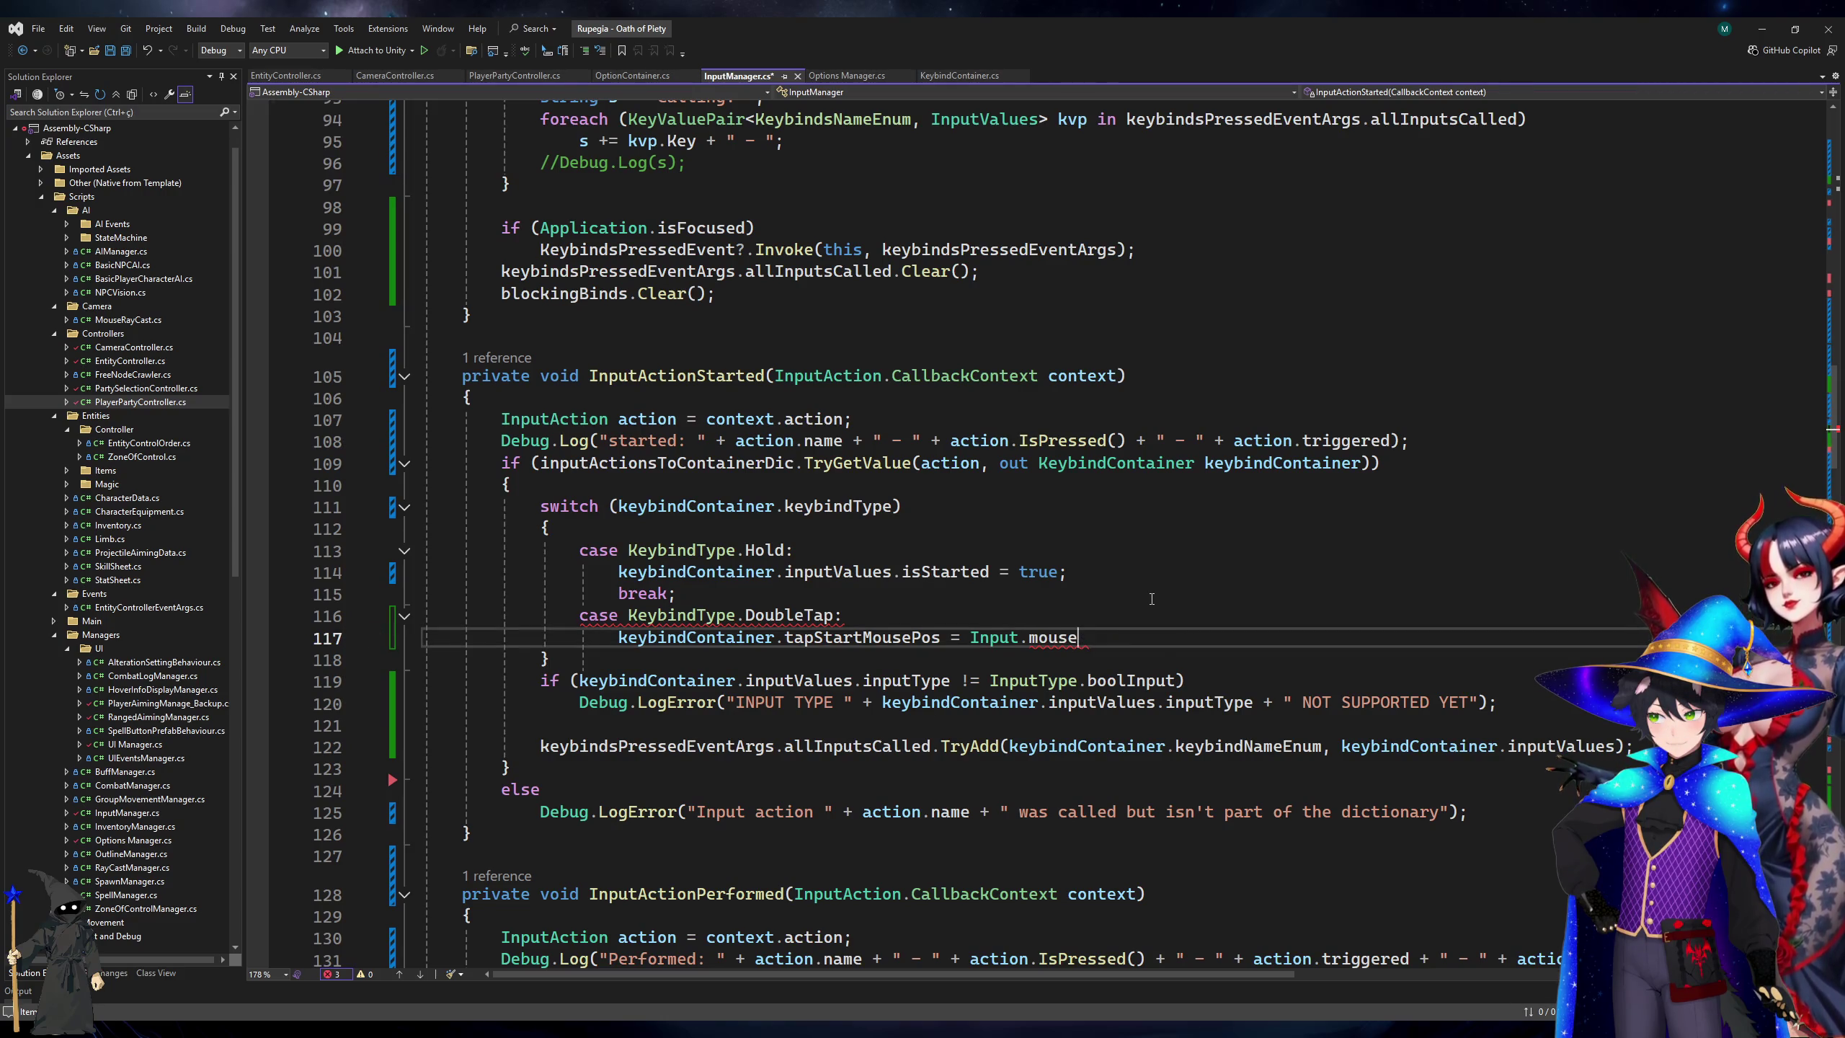
pyautogui.press('Escape')
pyautogui.press('Up')
pyautogui.press('Down')
pyautogui.press('End')
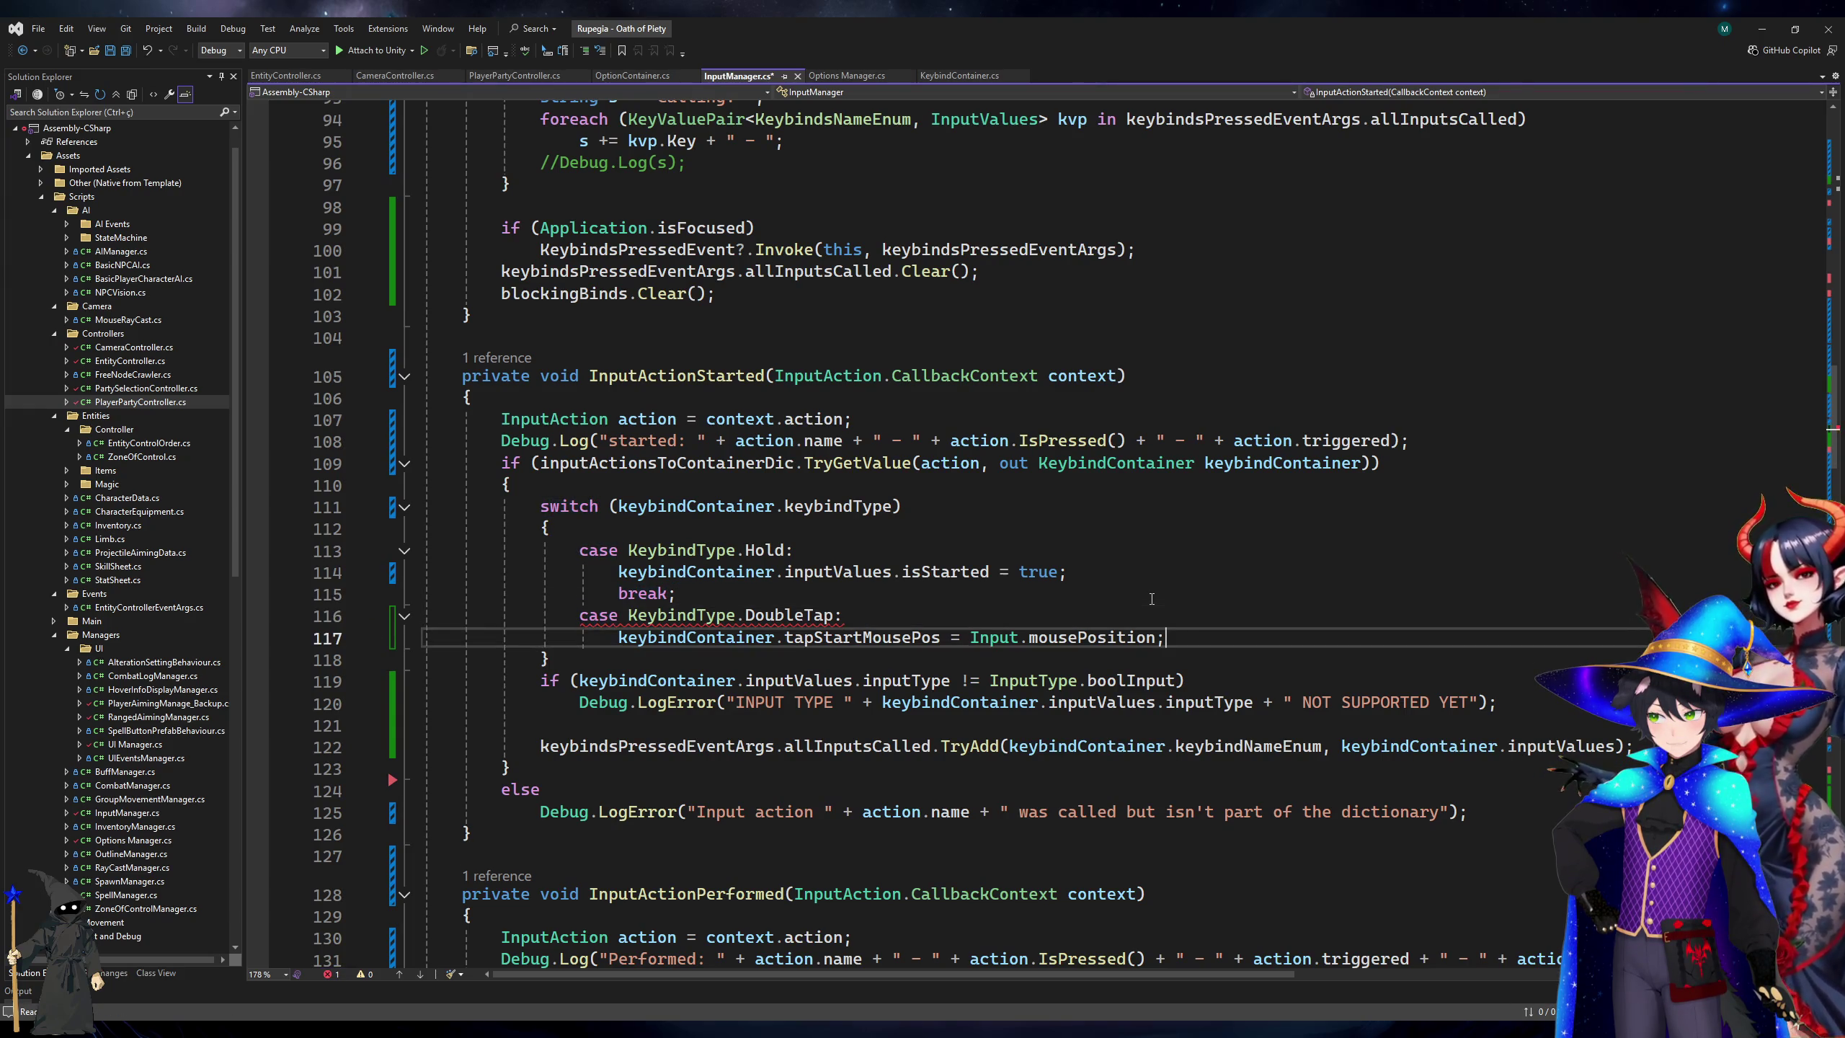
pyautogui.press('Return')
pyautogui.press('Tab')
pyautogui.hotkey('ctrl', 's')
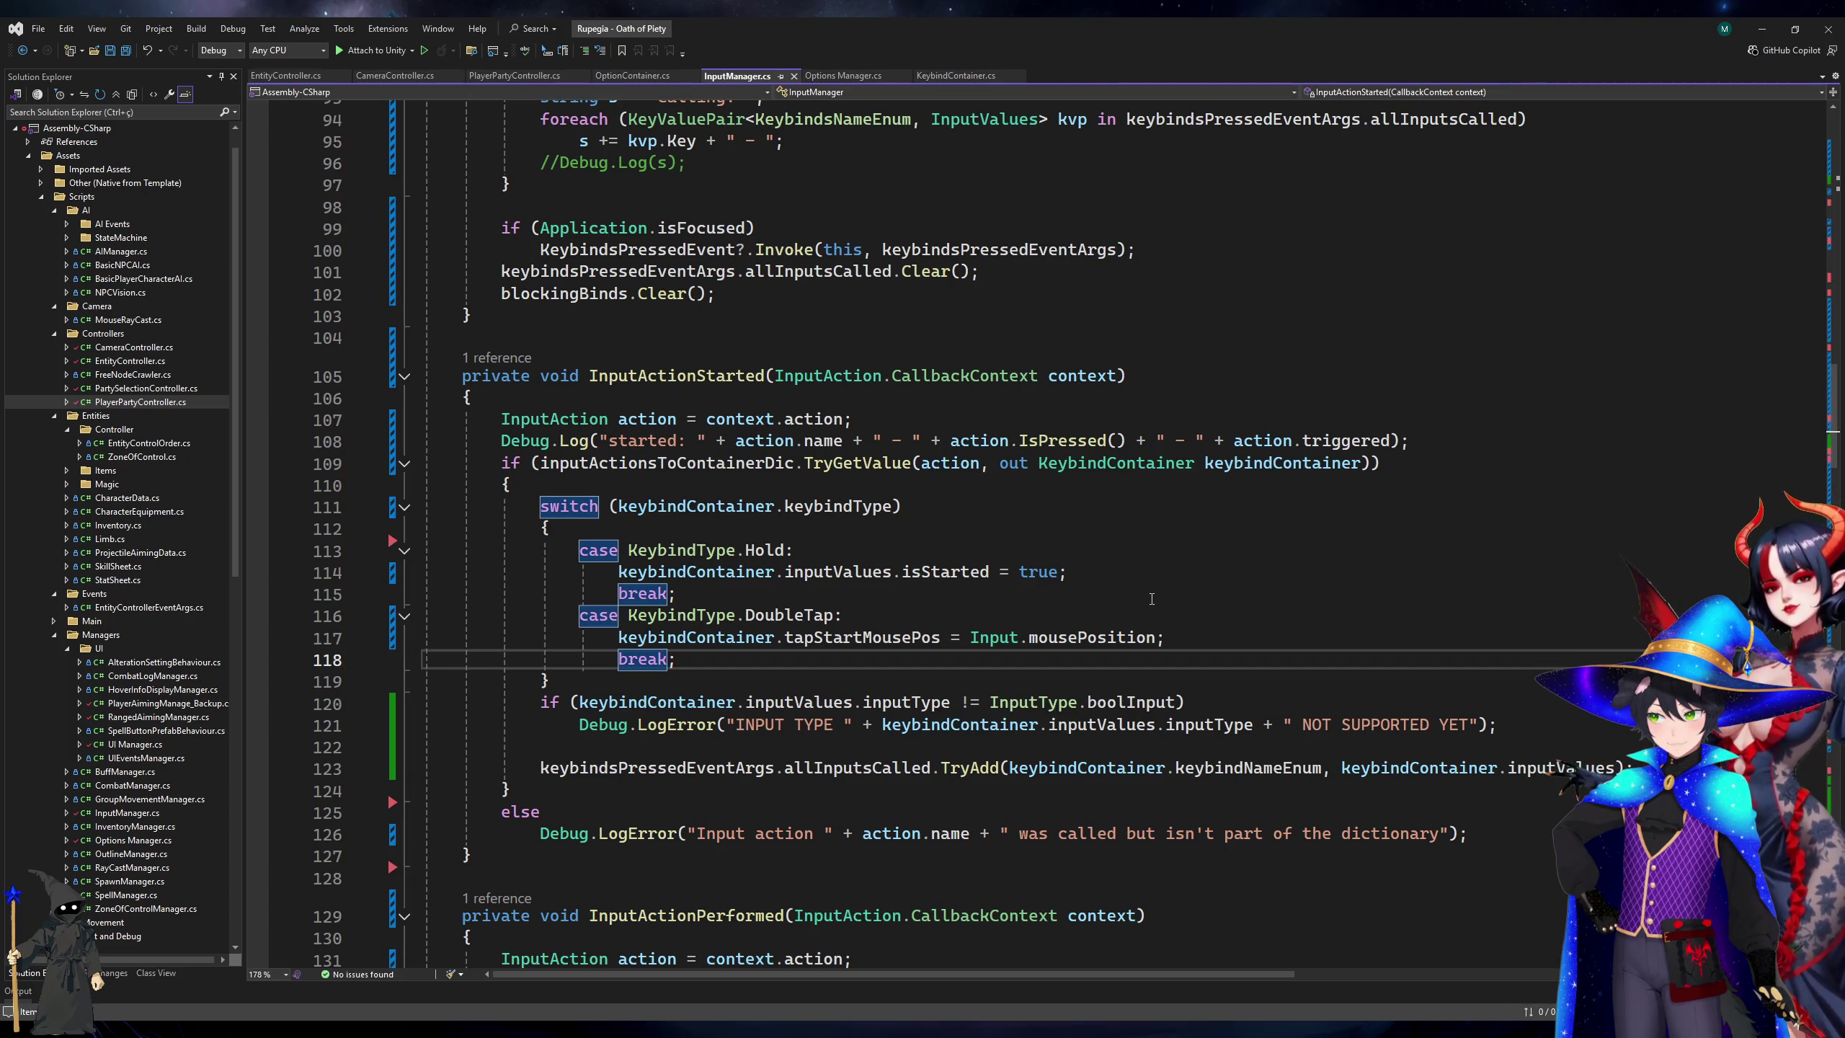
pyautogui.click(1080, 639)
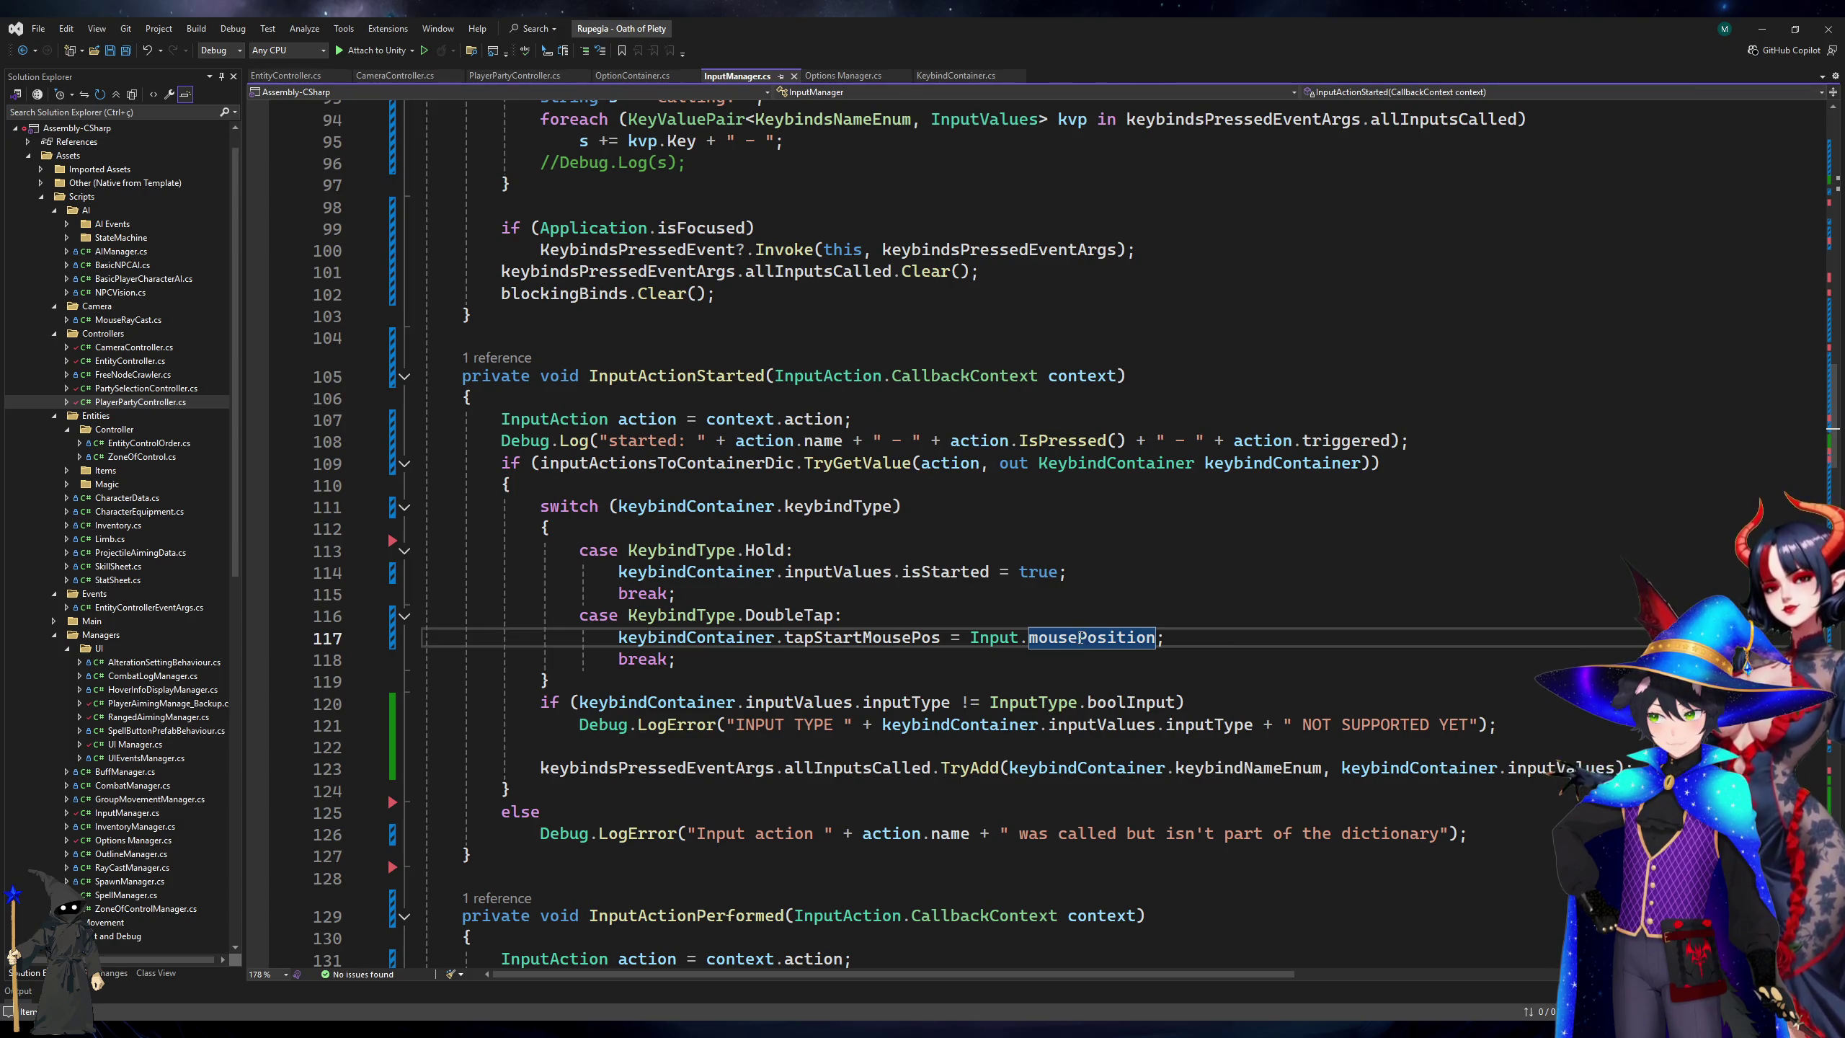
pyautogui.click(1224, 622)
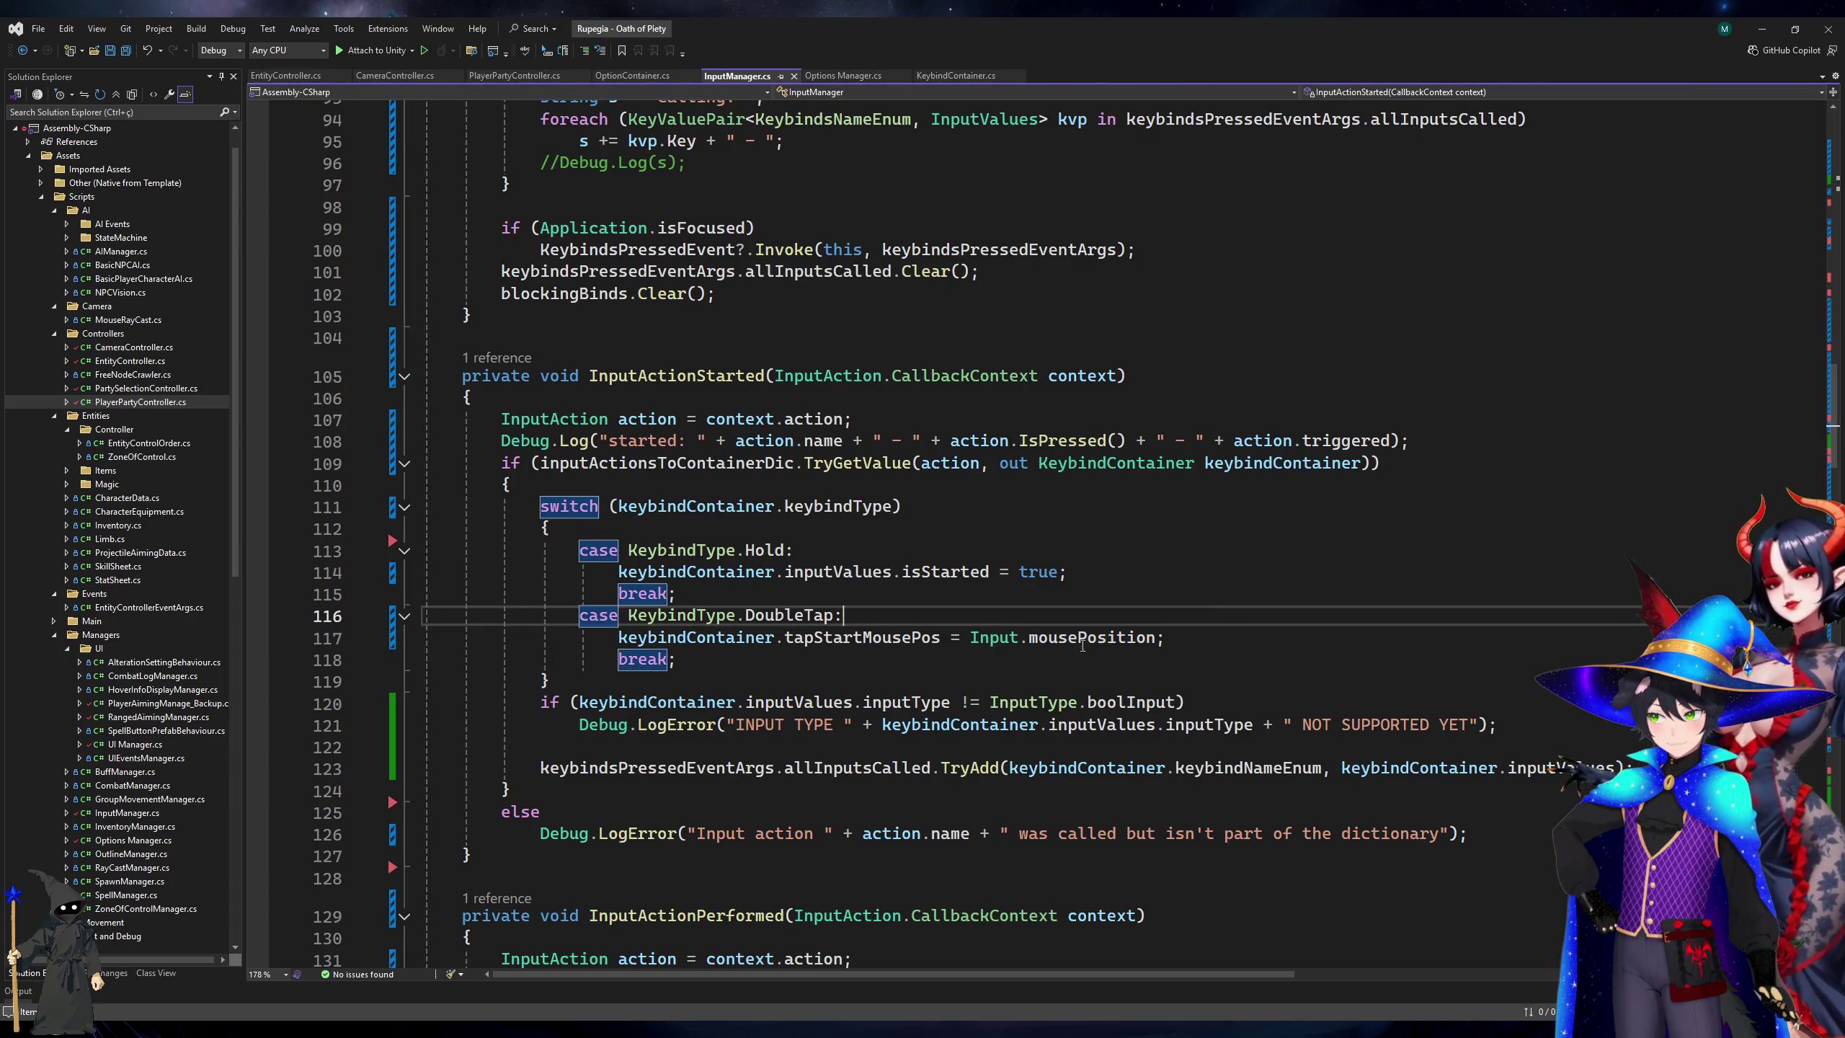
pyautogui.click(672, 660)
pyautogui.scroll(-15, 574, 622)
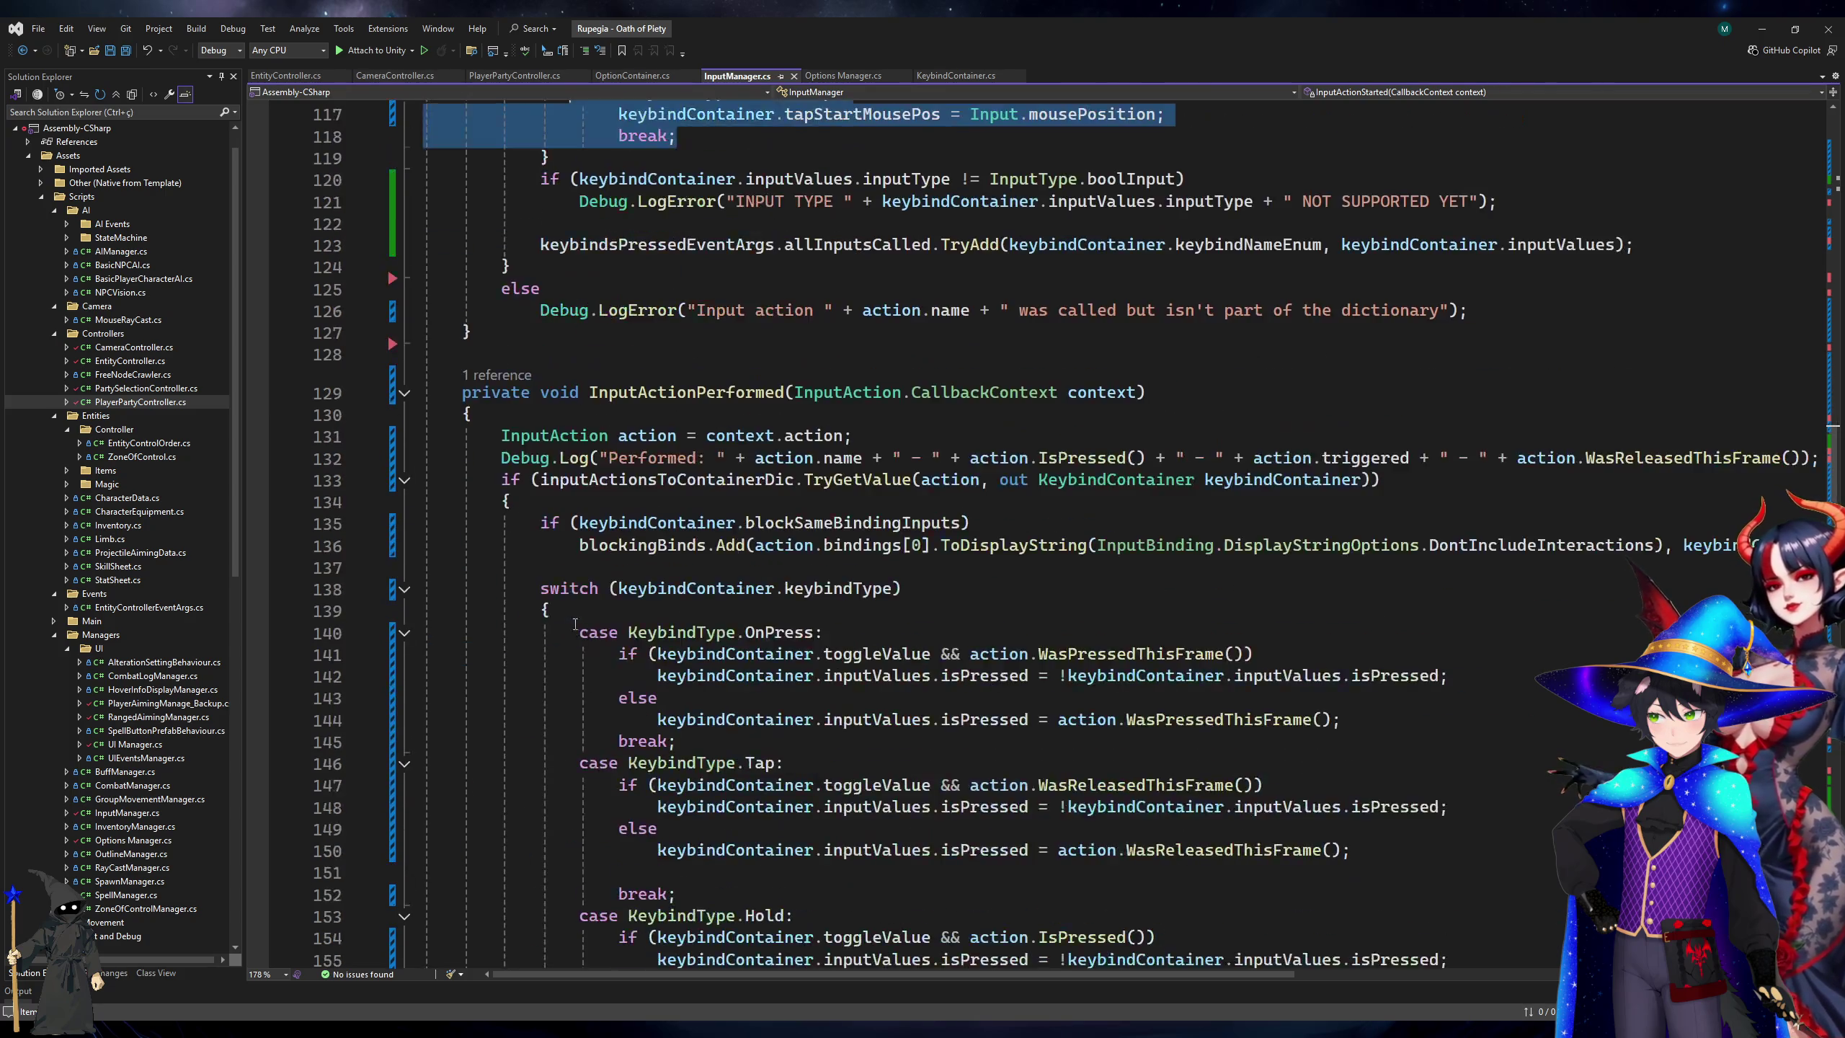
# Insert a blank line before the break in InputActionPerformed's DoubleTap case.
pyautogui.click(1229, 603)
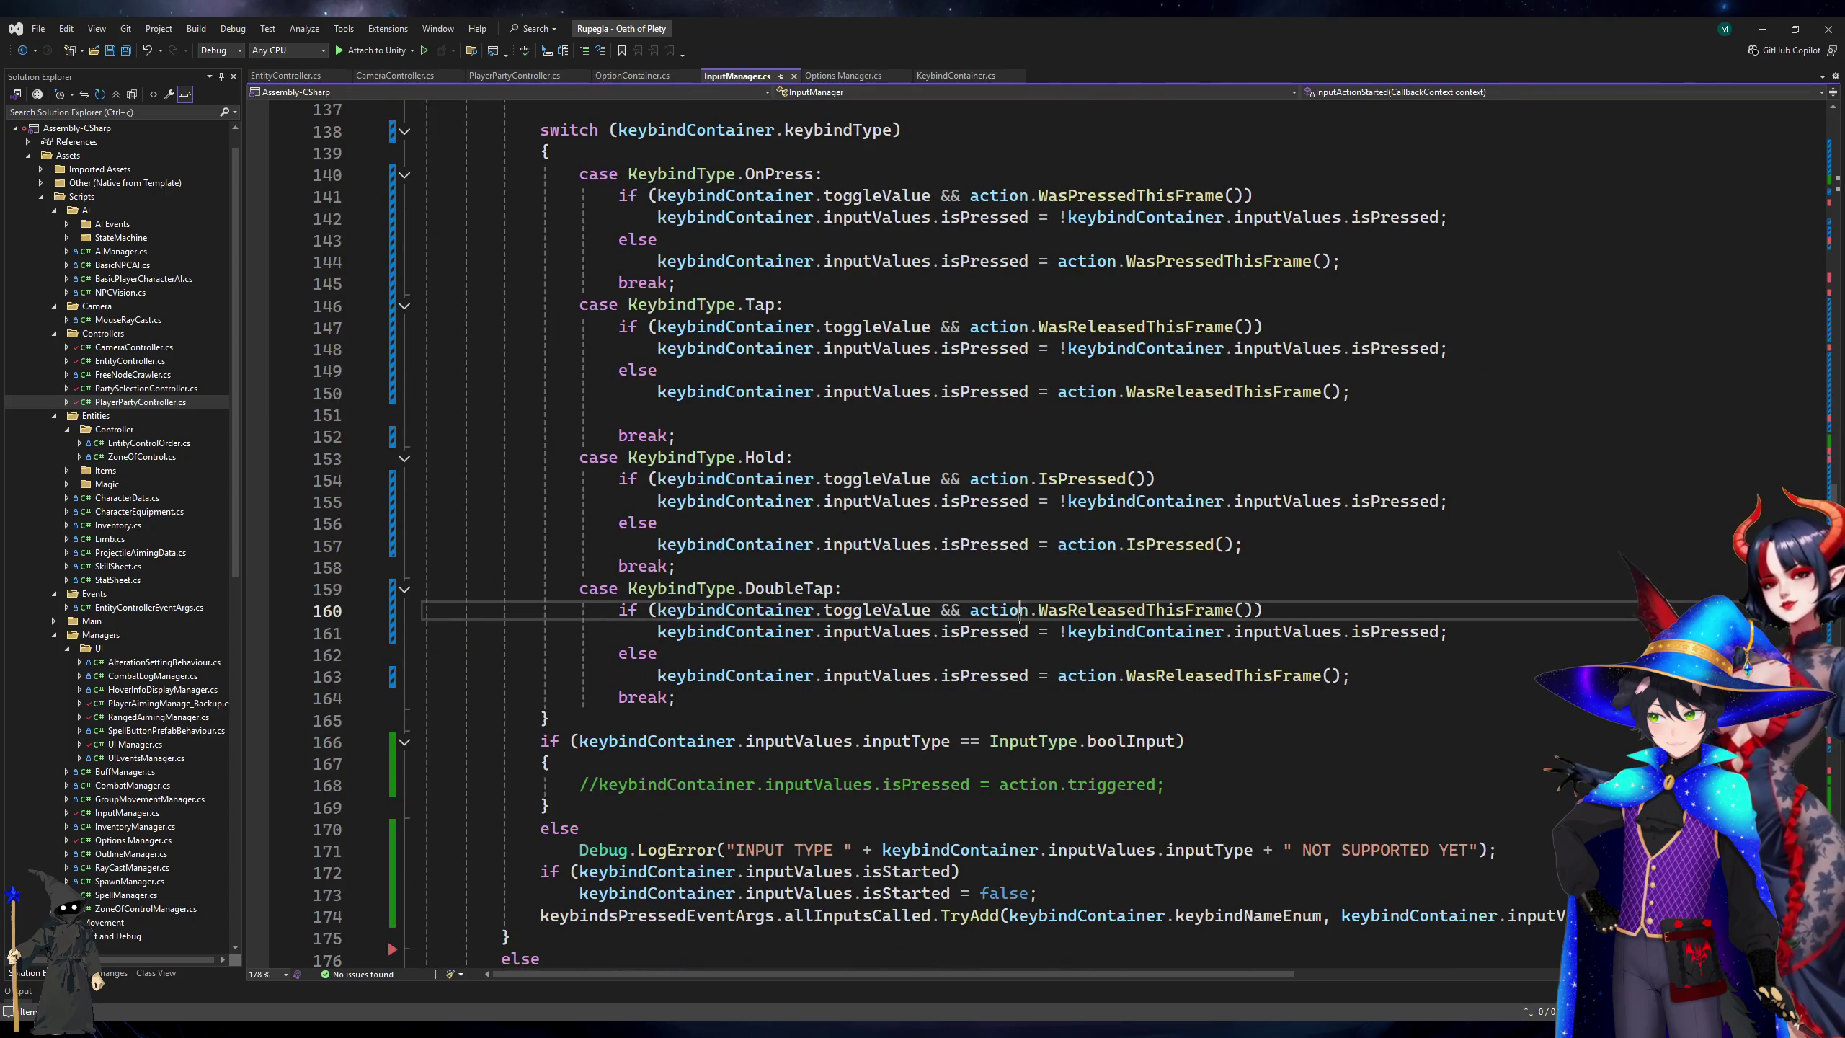
pyautogui.press('Up')
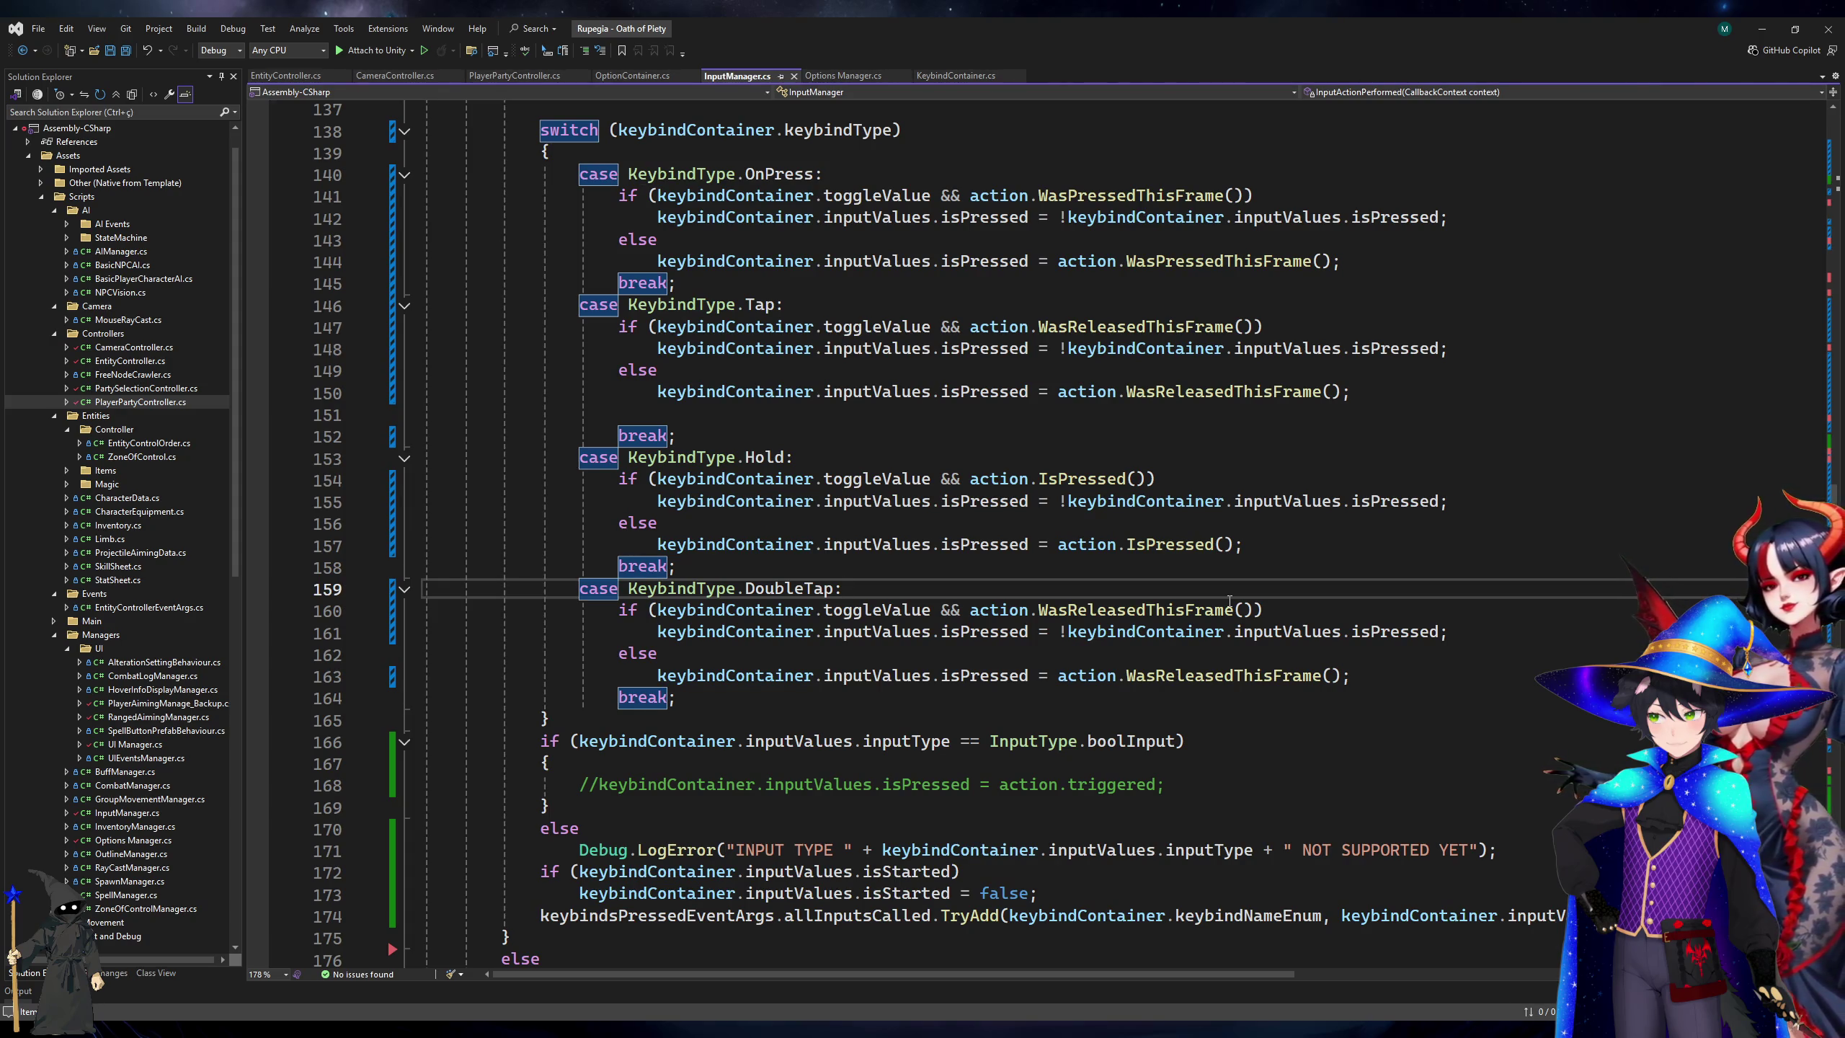
pyautogui.press('Down')
pyautogui.press('Down')
pyautogui.press('Down')
pyautogui.click(1444, 676)
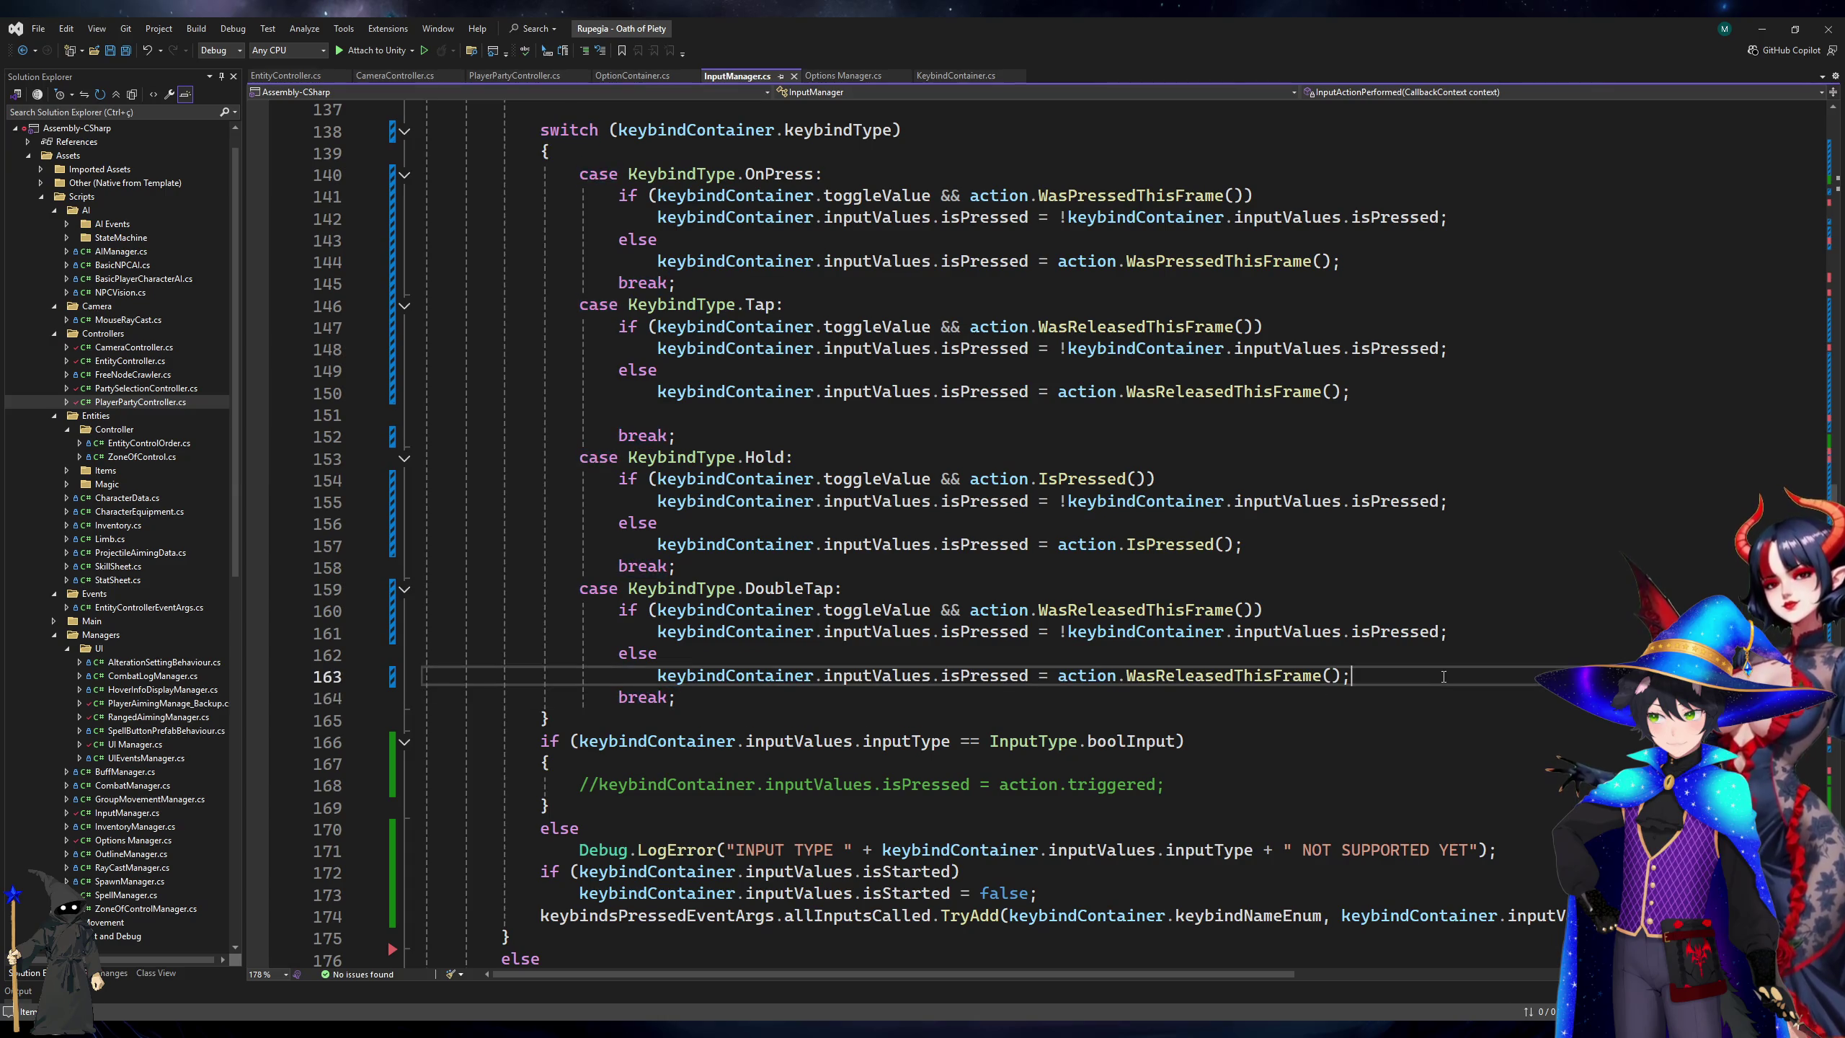
pyautogui.click(1420, 695)
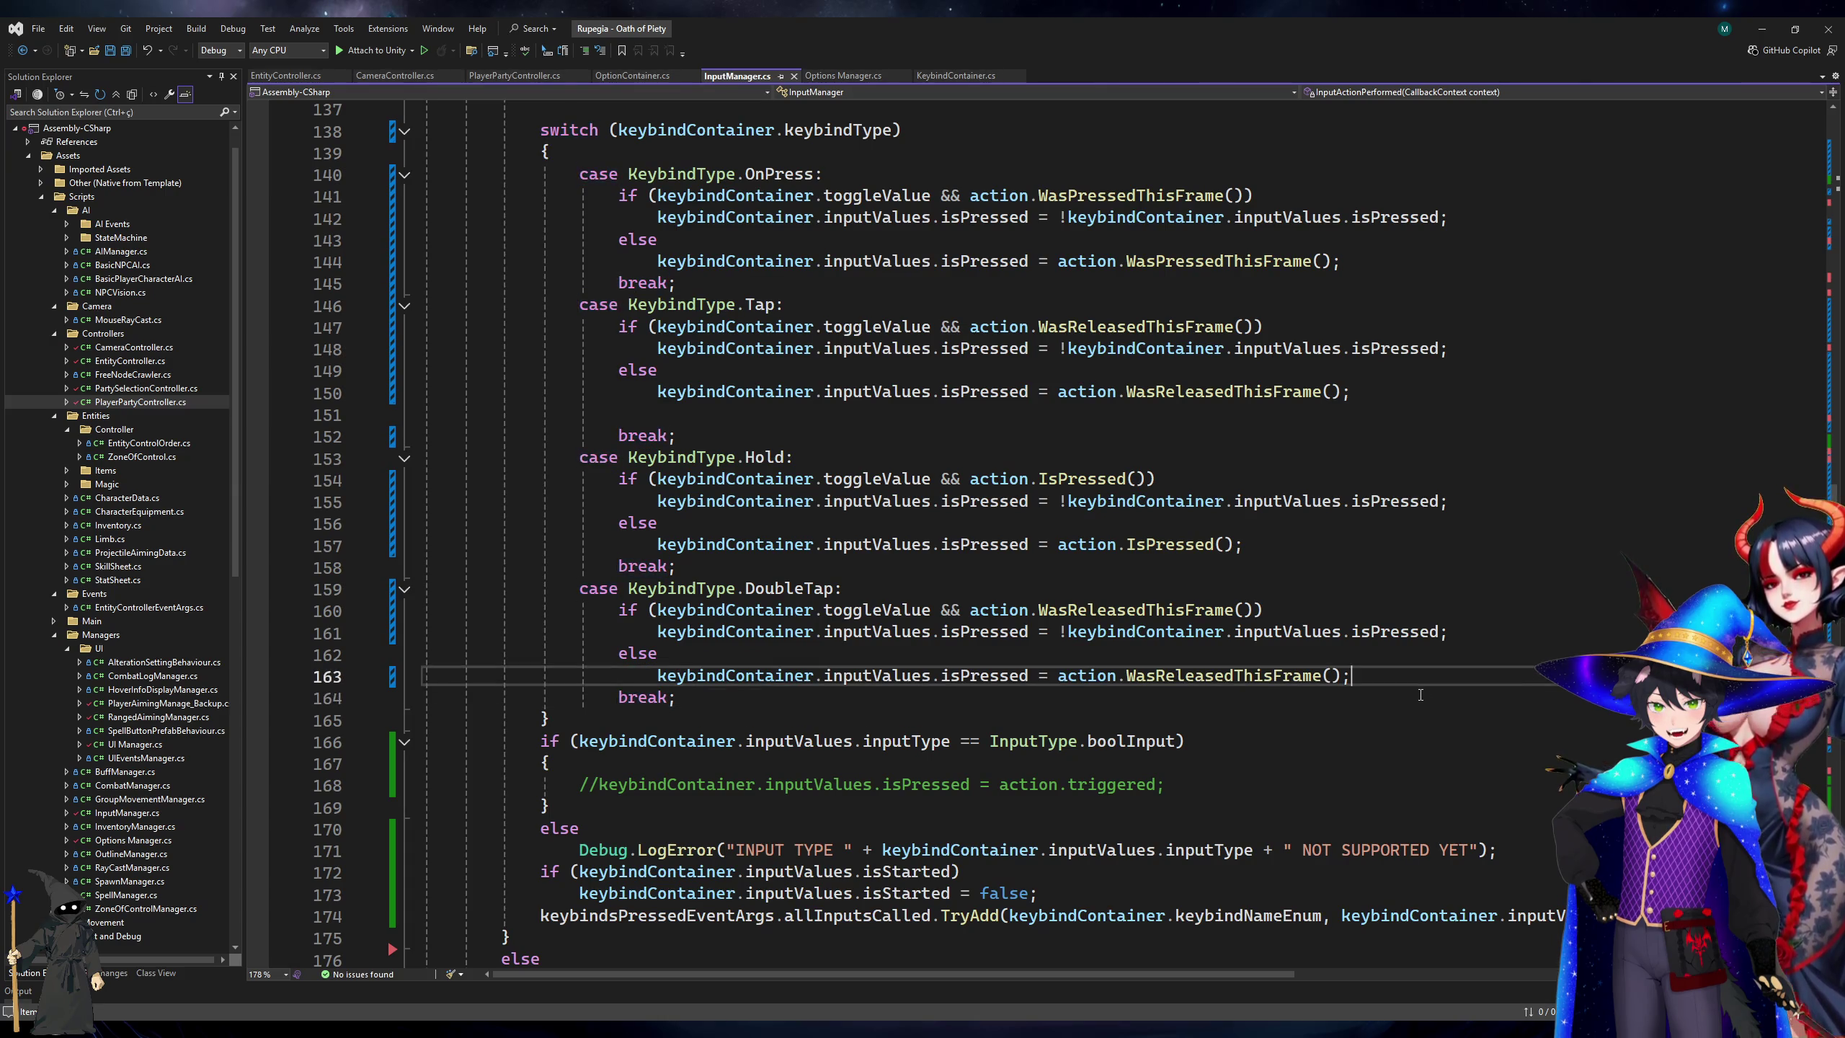
pyautogui.hotkey('ctrl', 'Return')
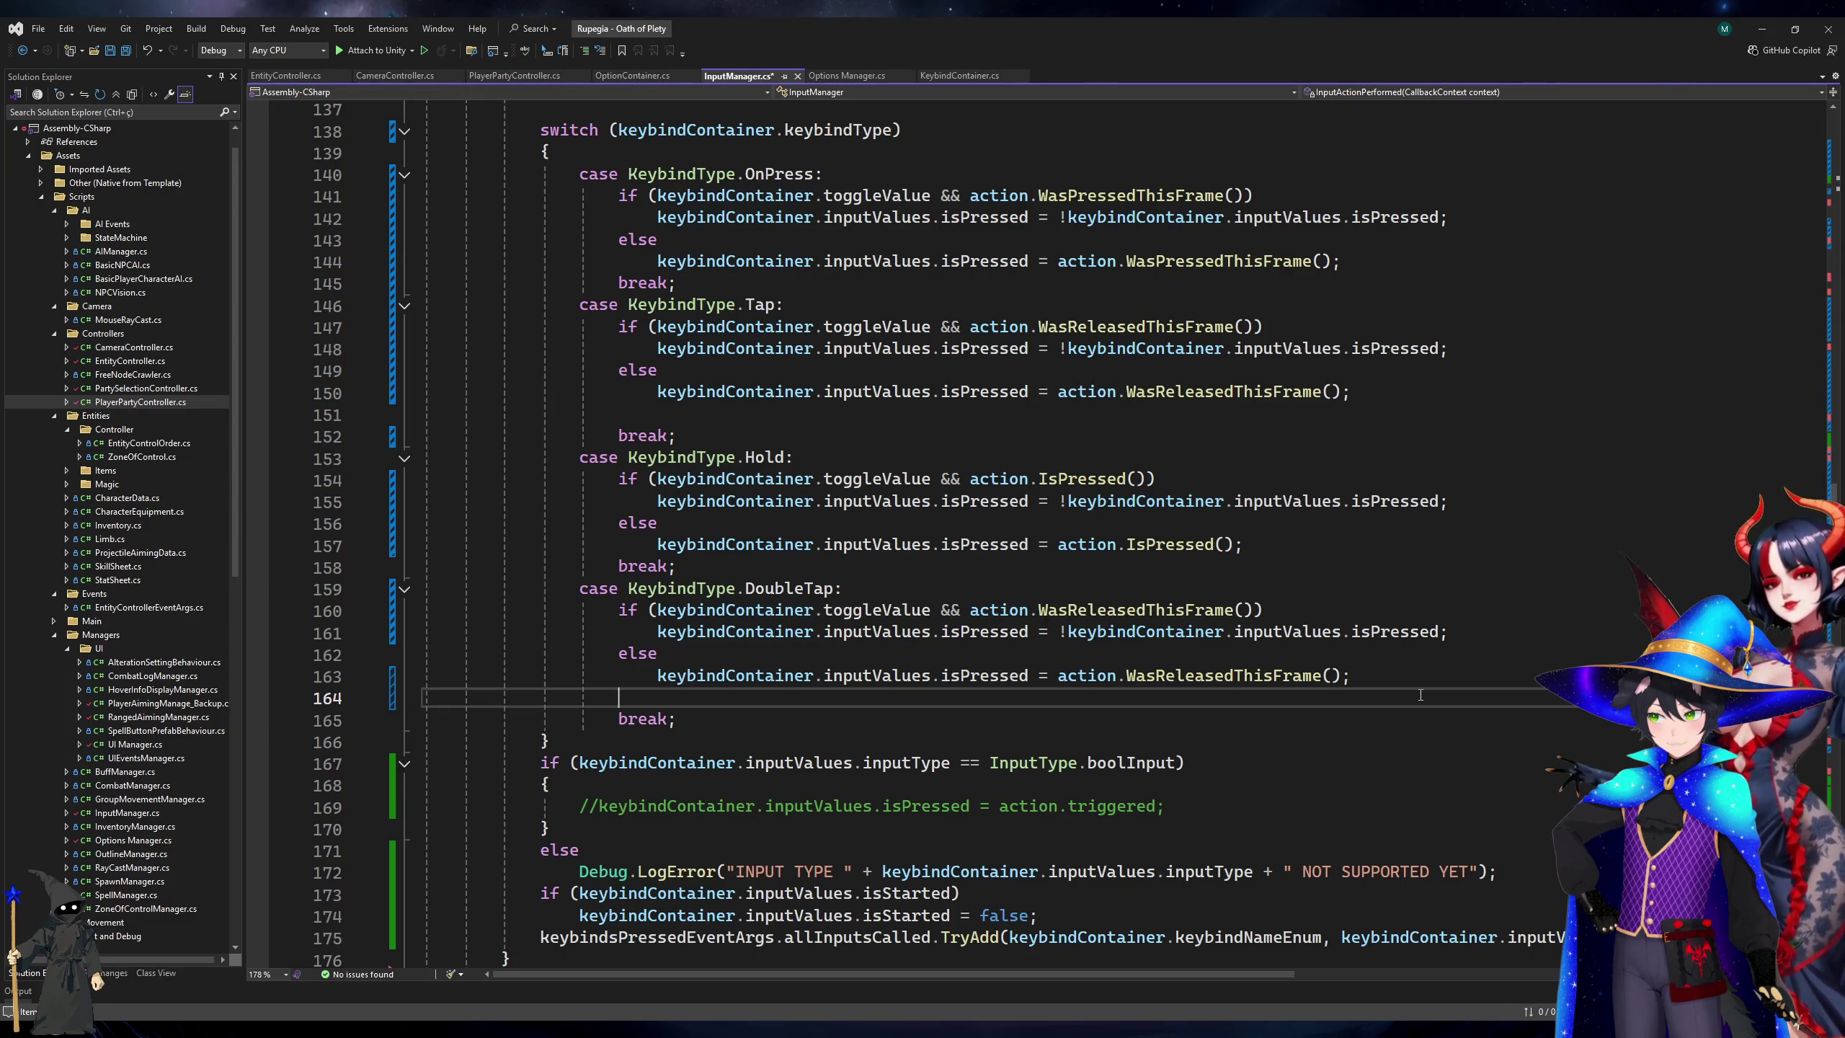
# Move the inputValues.isStarted reset if-block from below the switch to above it.
pyautogui.press('Down')
pyautogui.press('Down')
pyautogui.press('Down')
pyautogui.hotkey('ctrl', 'Left')
pyautogui.hotkey('shift', 'Down')
pyautogui.hotkey('shift', 'End')
pyautogui.hotkey('ctrl', 'x')
pyautogui.scroll(7, 909, 568)
pyautogui.click(910, 568)
pyautogui.hotkey('ctrl', 'v')
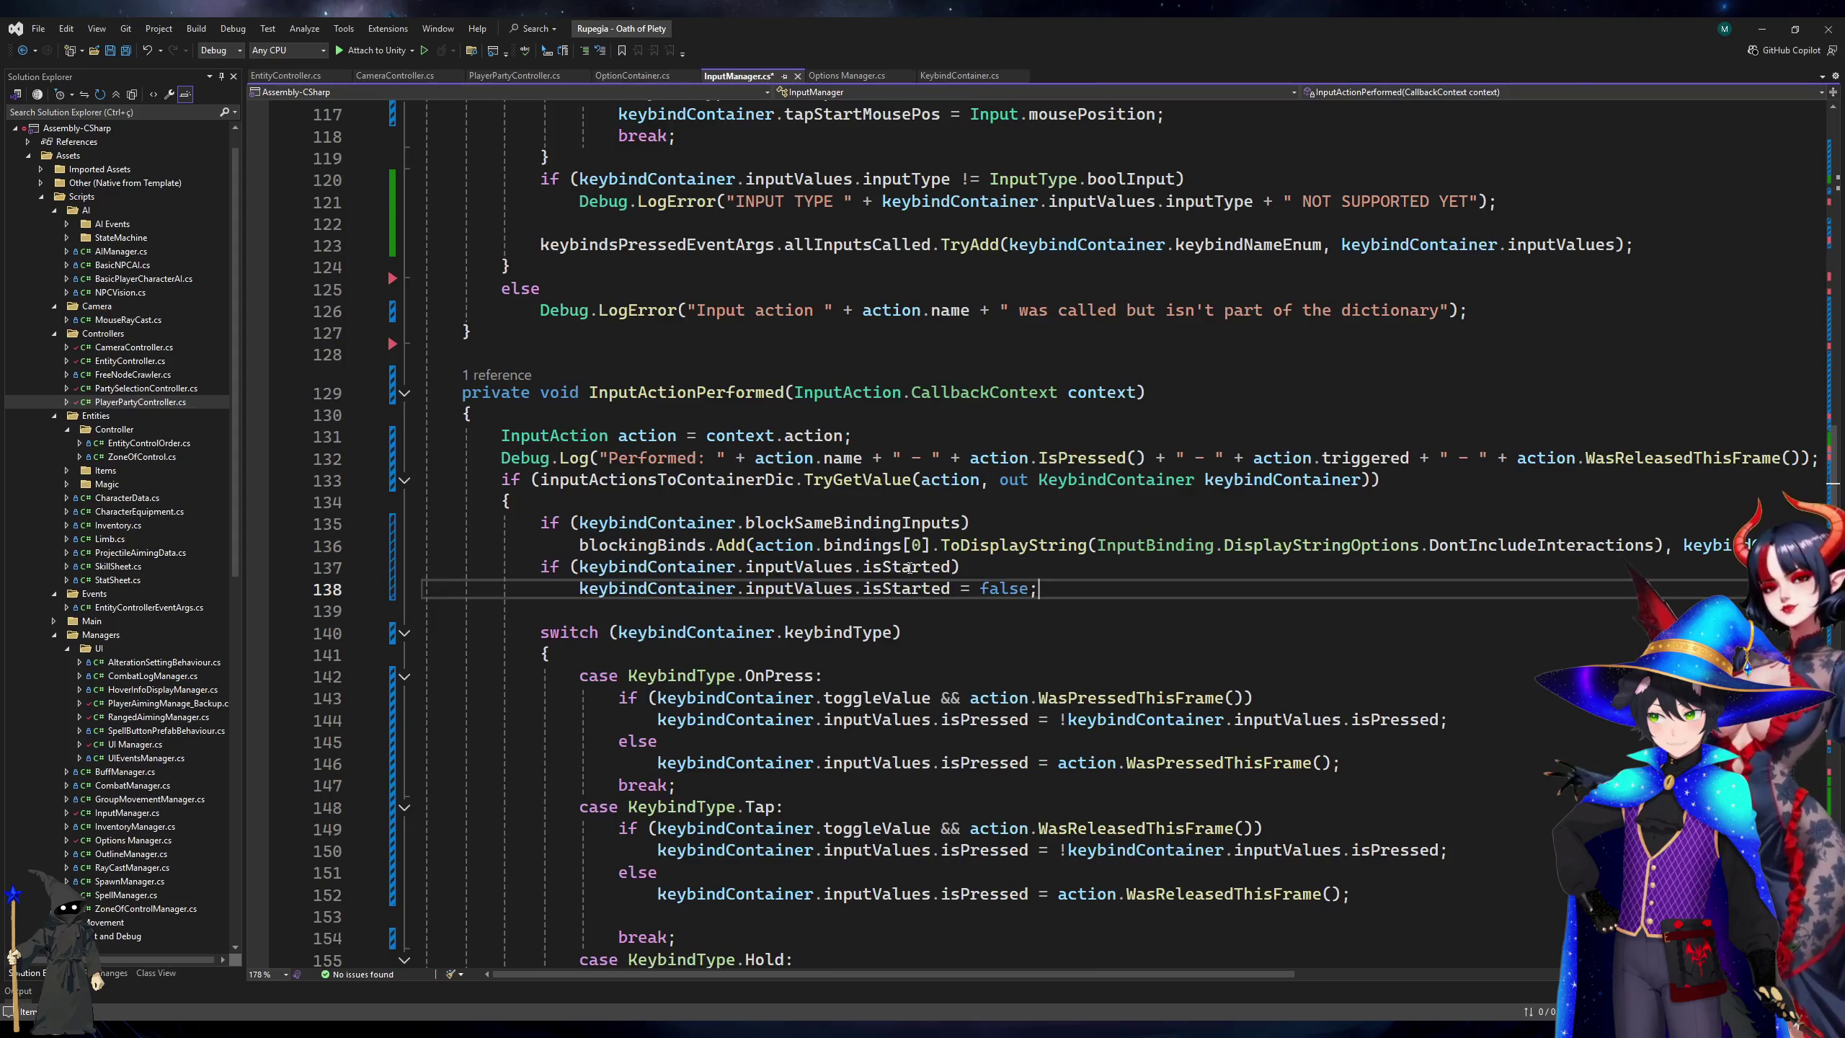
pyautogui.scroll(-7, 897, 597)
pyautogui.scroll(-3, 897, 596)
pyautogui.click(1037, 537)
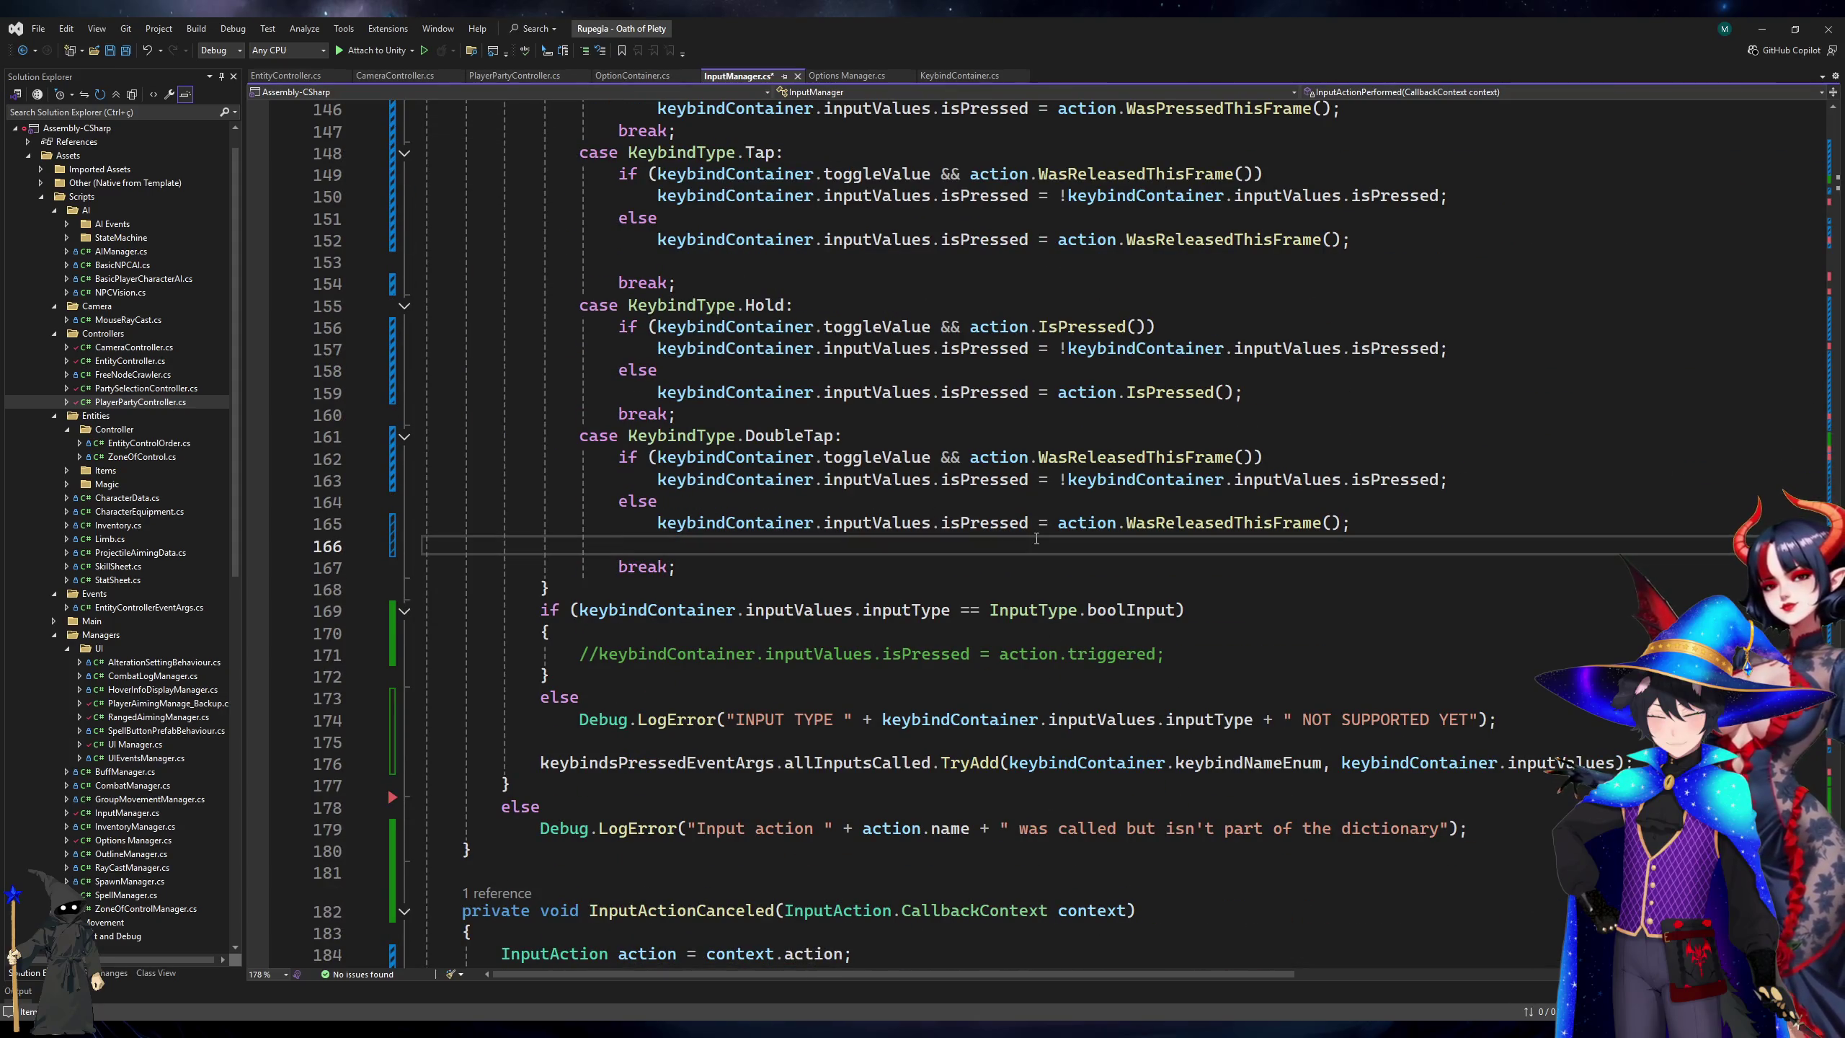
# Open a blank line under the DoubleTap case label for the distance calculation.
pyautogui.press('Up')
pyautogui.press('Up')
pyautogui.press('Up')
pyautogui.press('End')
pyautogui.press('Return')
pyautogui.write('if(')
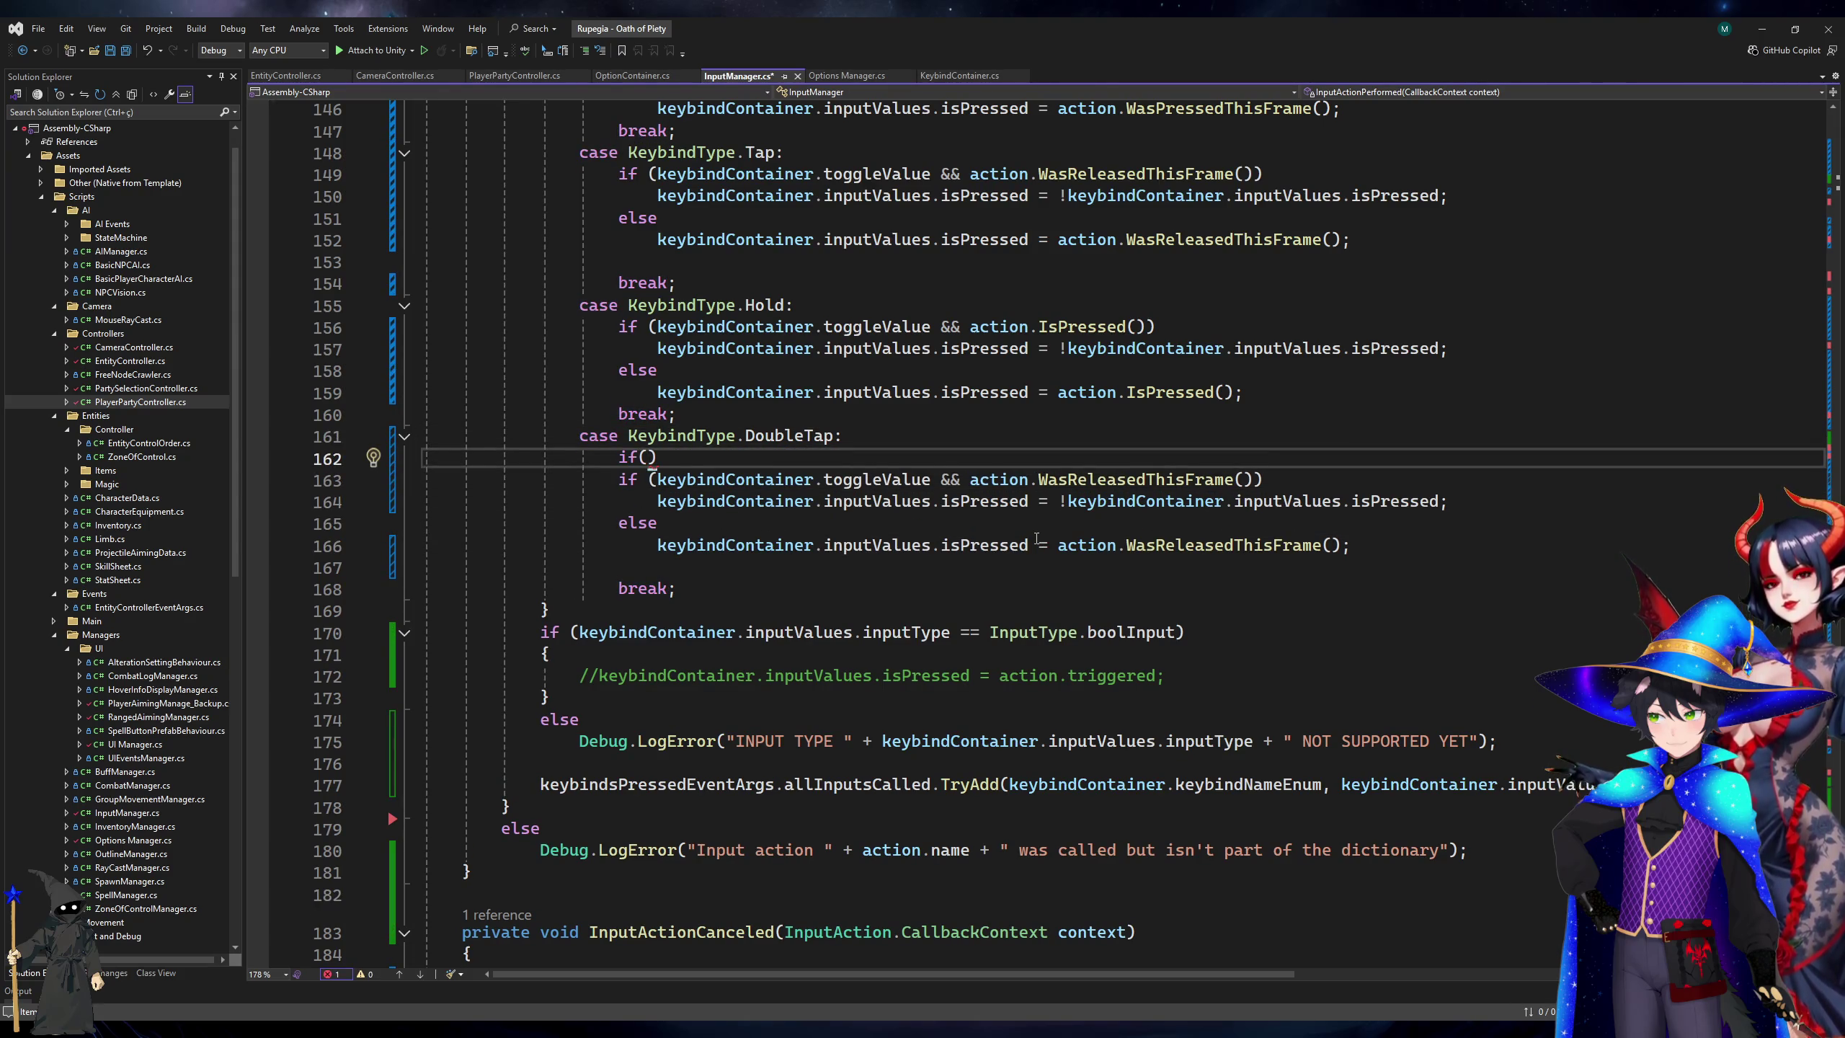
pyautogui.press('BackSpace')
pyautogui.press('BackSpace')
pyautogui.press('BackSpace')
pyautogui.press('Return')
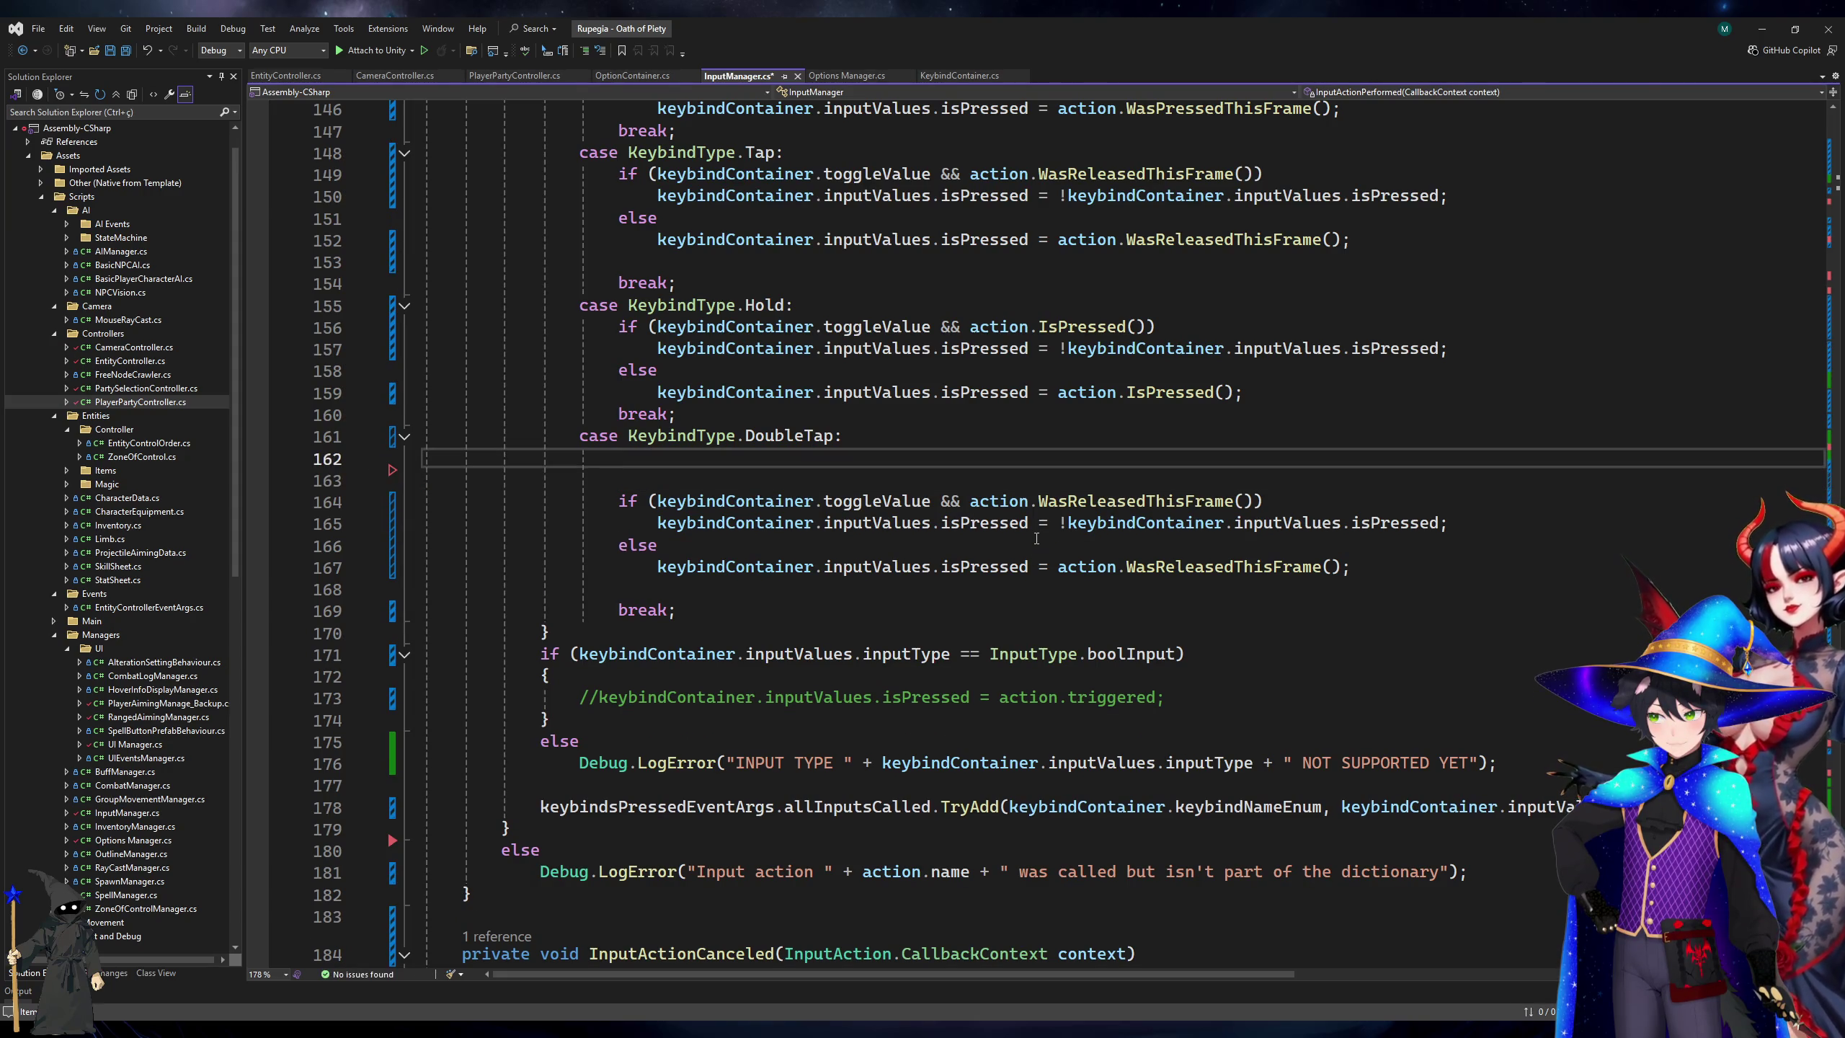
# Write 'float distanceSqrd = (Input.mousePosition - keybindContainer.tapStartMousePos).sqr' using completions.
pyautogui.write('float distan')
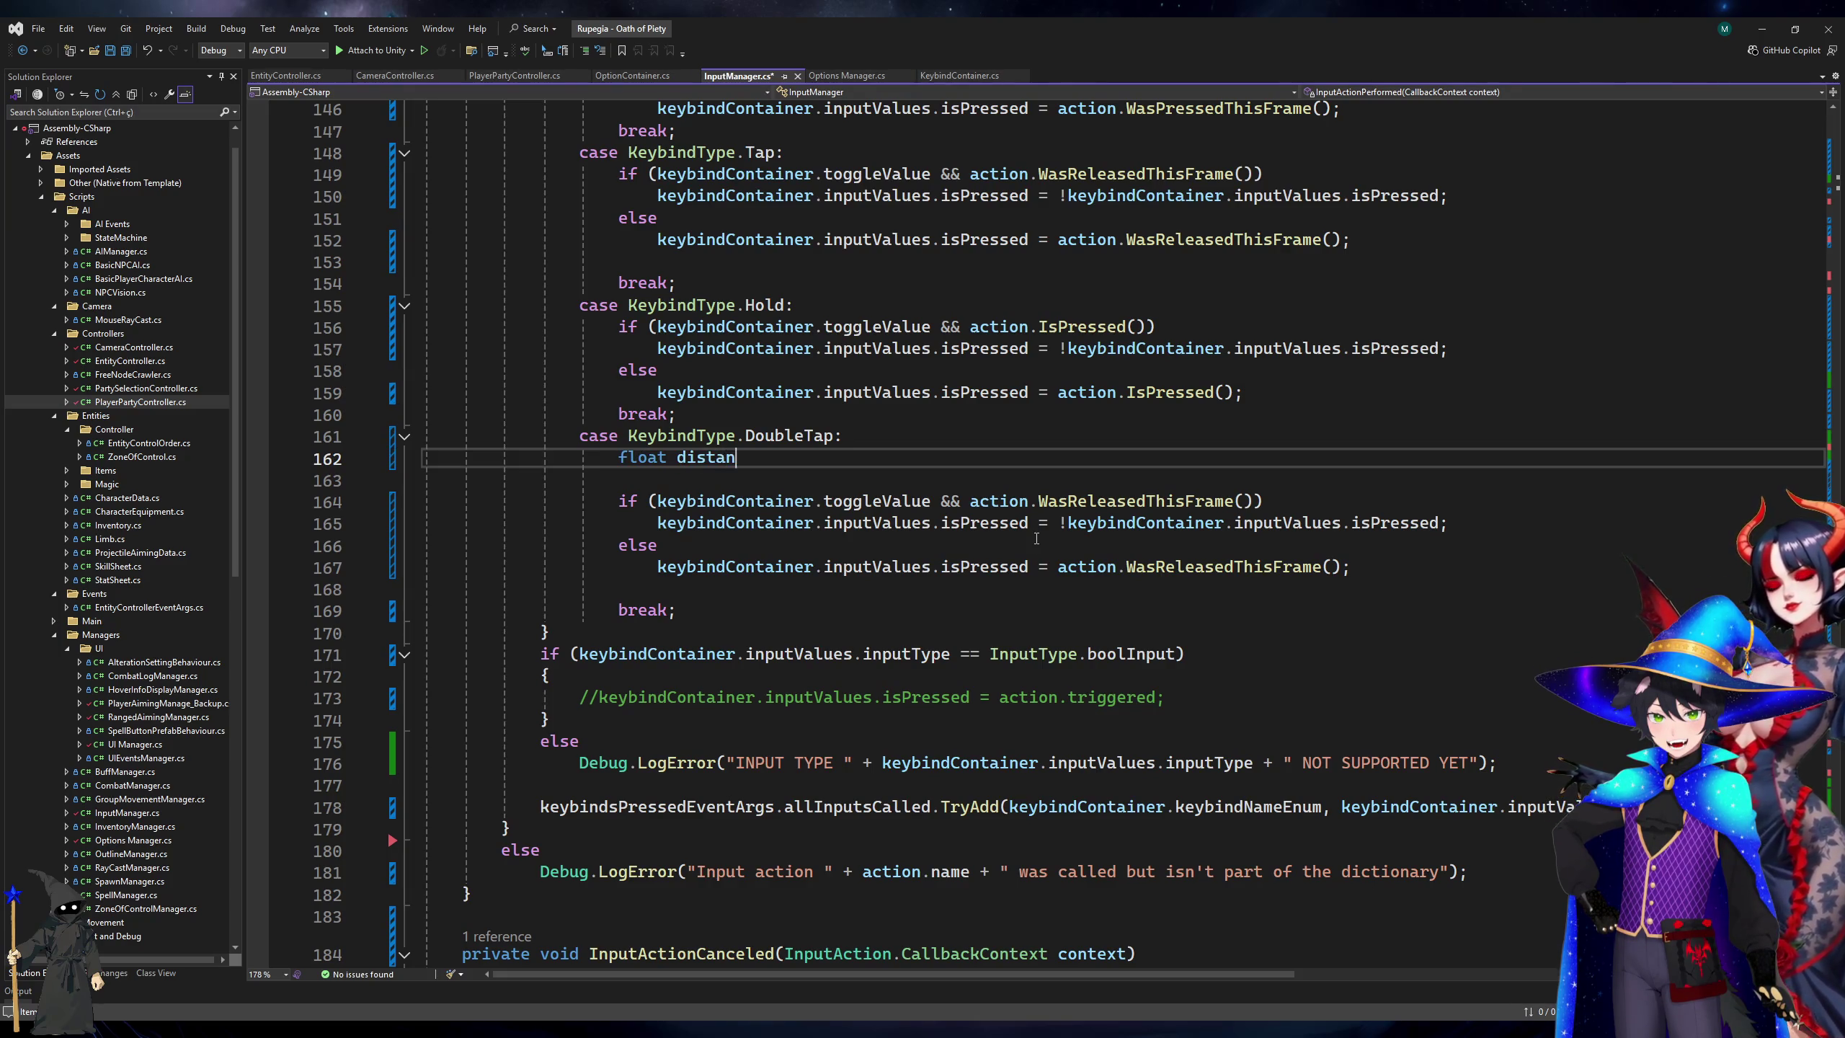
pyautogui.write('ceSqrd = ')
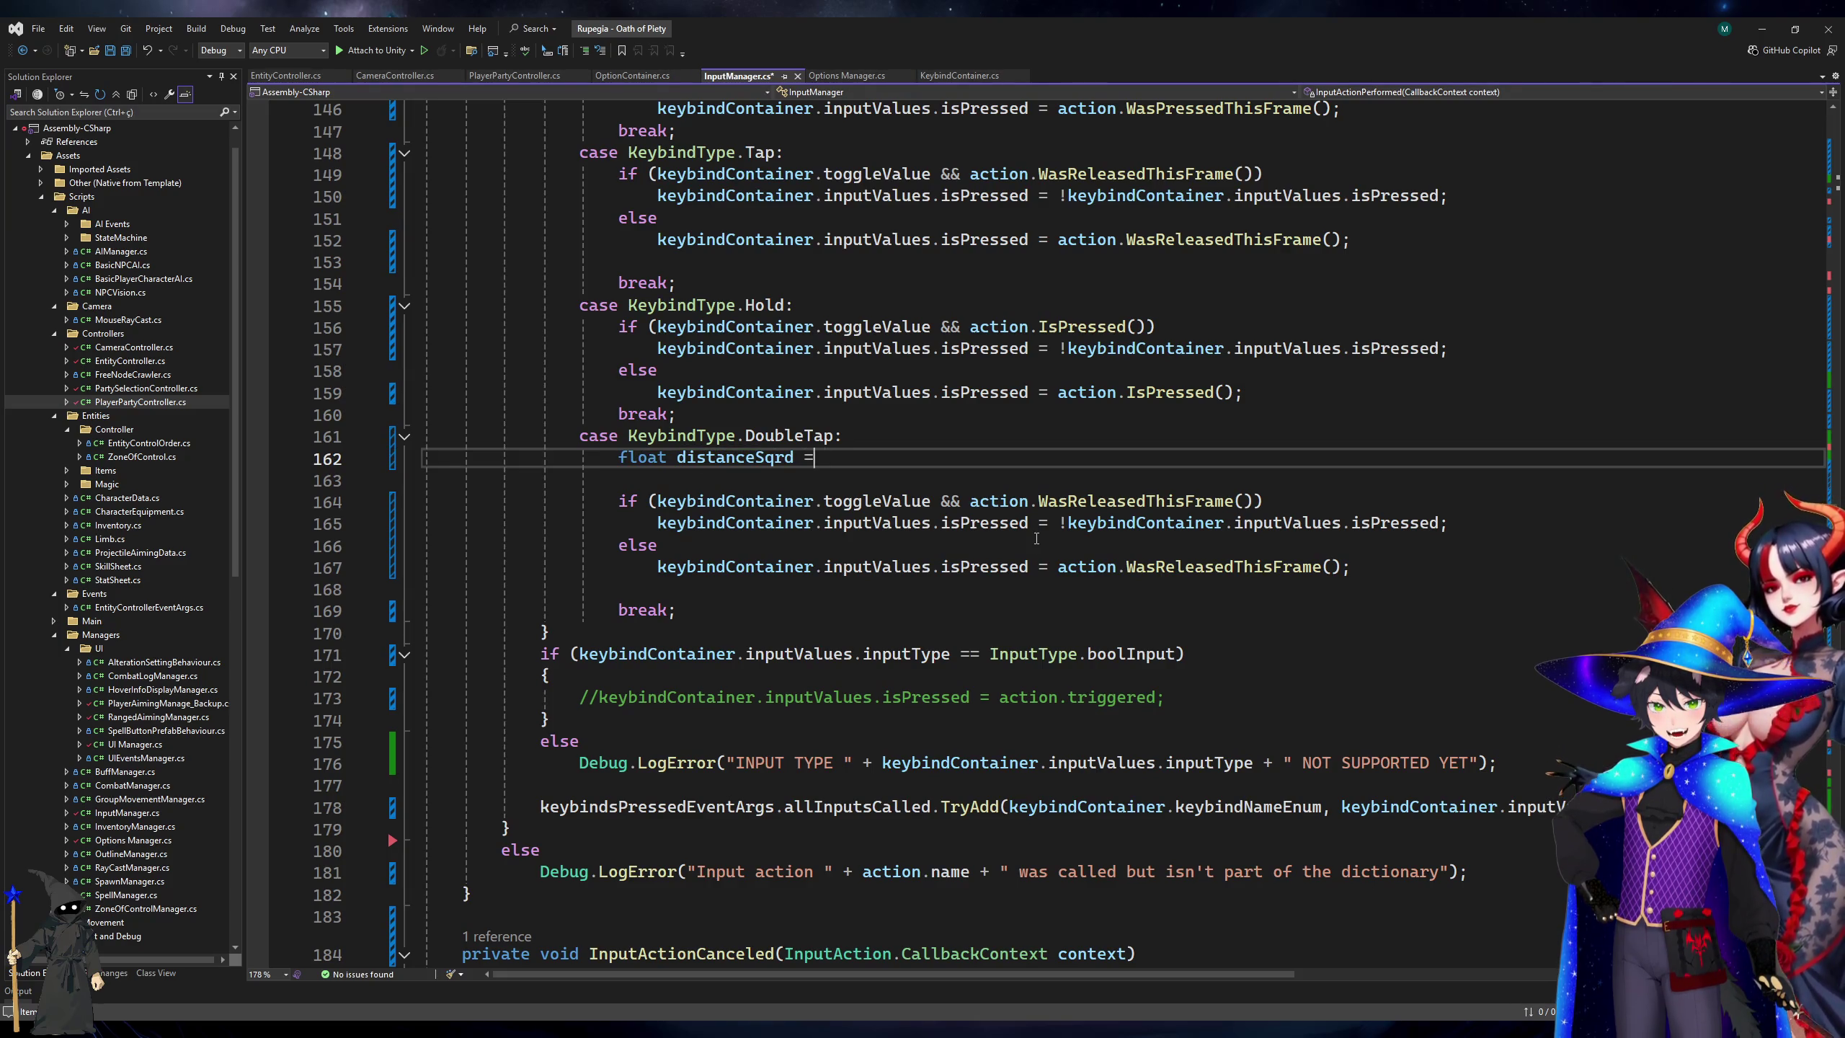
pyautogui.write('Input')
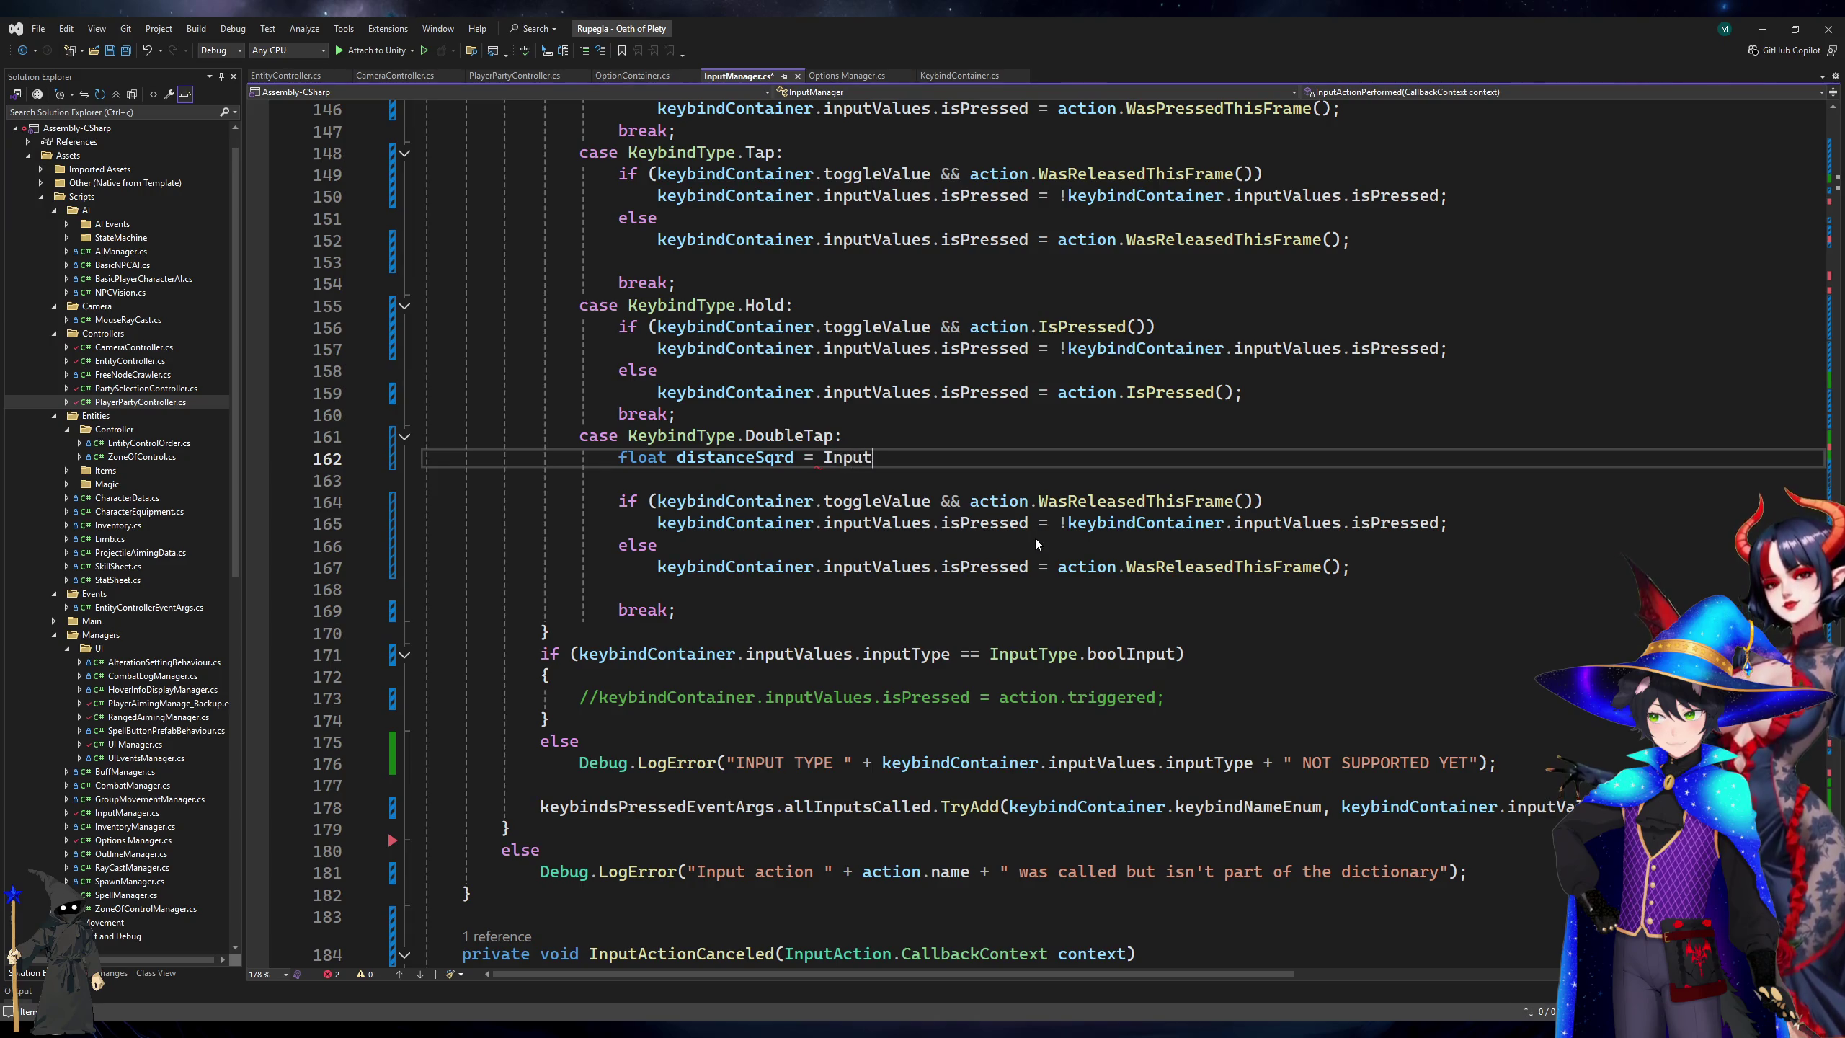
pyautogui.write('.mousePosition +')
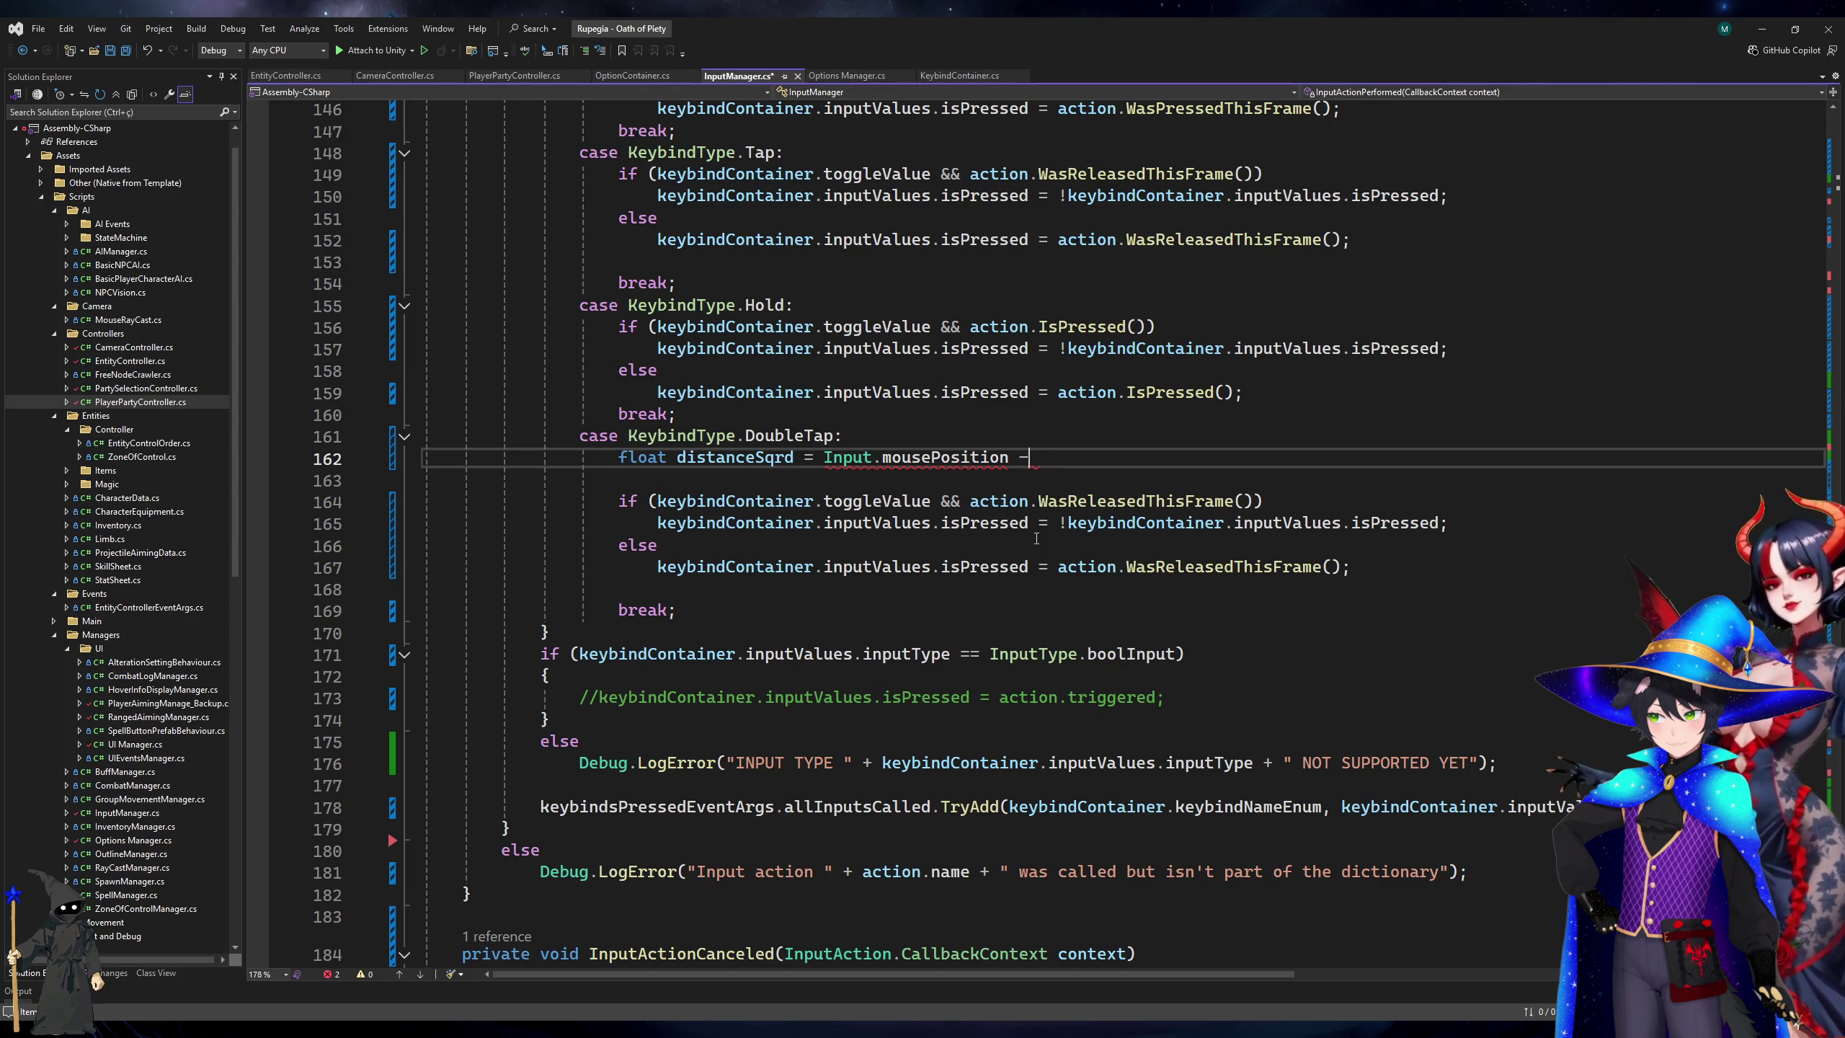
pyautogui.write('ke')
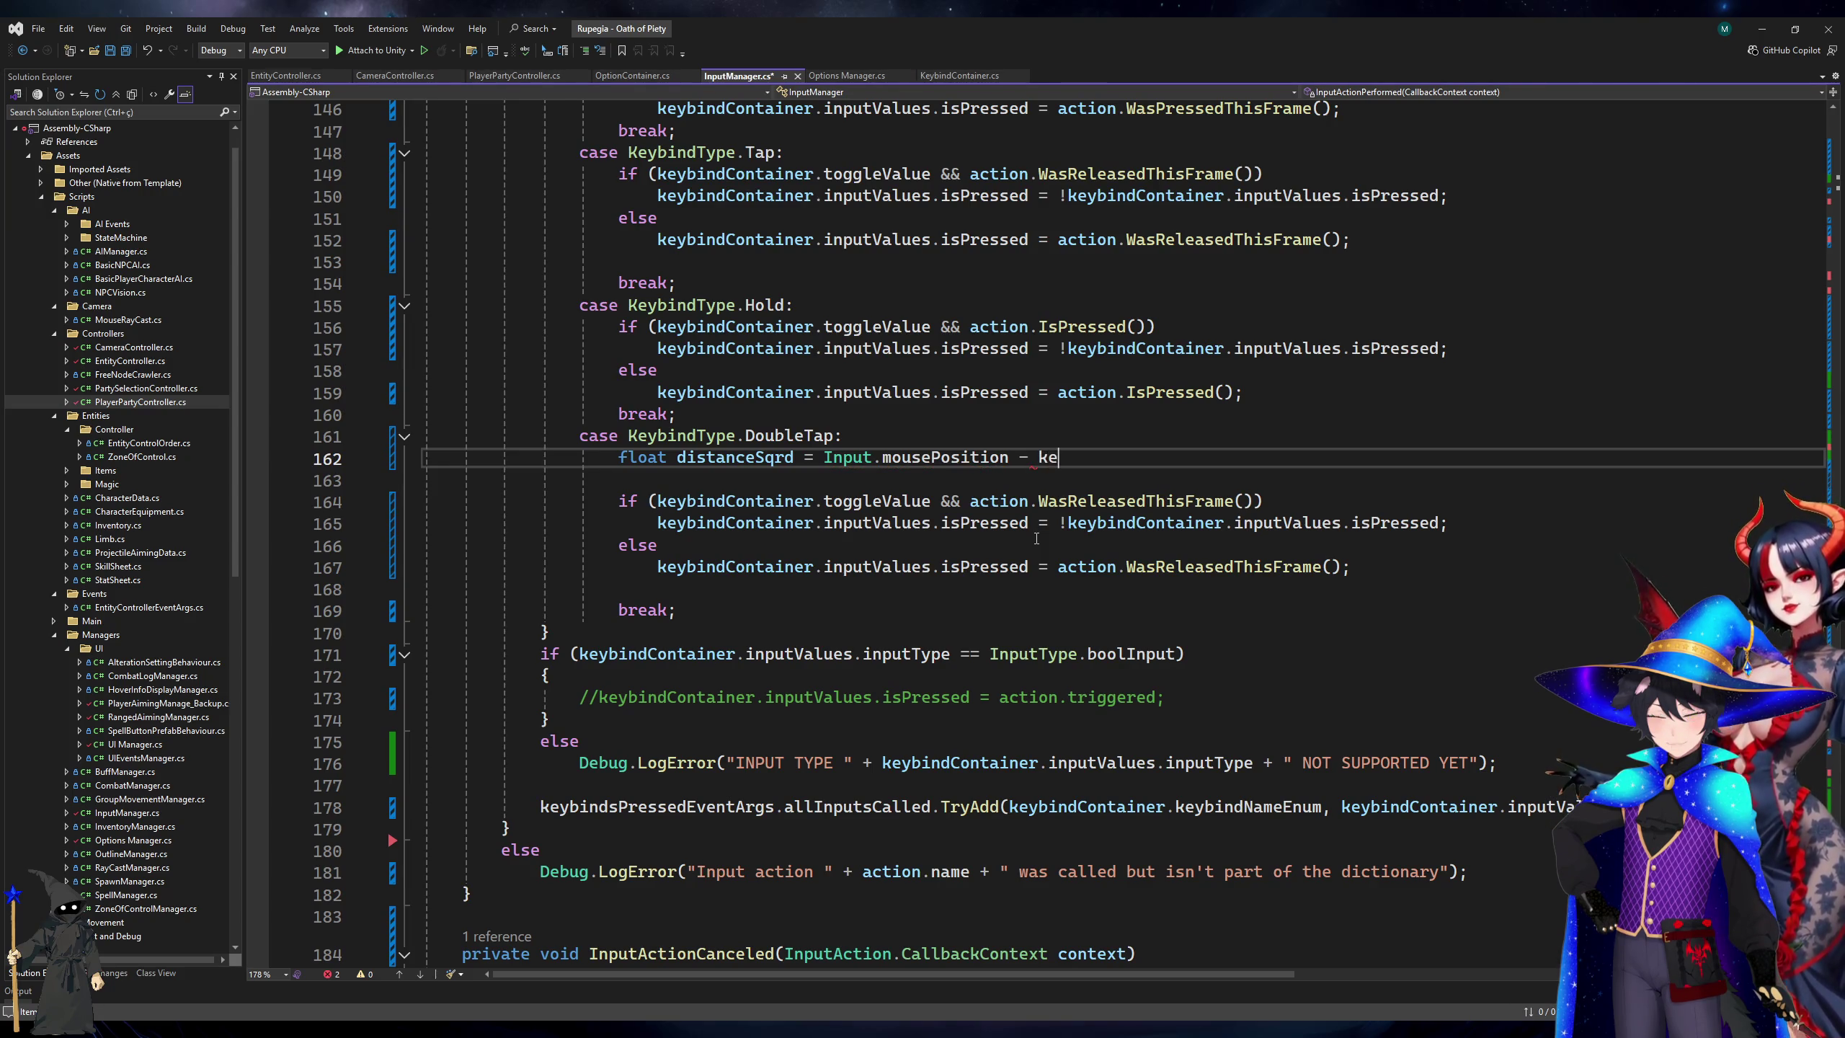
pyautogui.press('Tab')
pyautogui.write('.')
pyautogui.press('Tab')
pyautogui.hotkey('ctrl', 'Left')
pyautogui.hotkey('ctrl', 'Left')
pyautogui.hotkey('ctrl', 'Left')
pyautogui.write('(')
pyautogui.press('End')
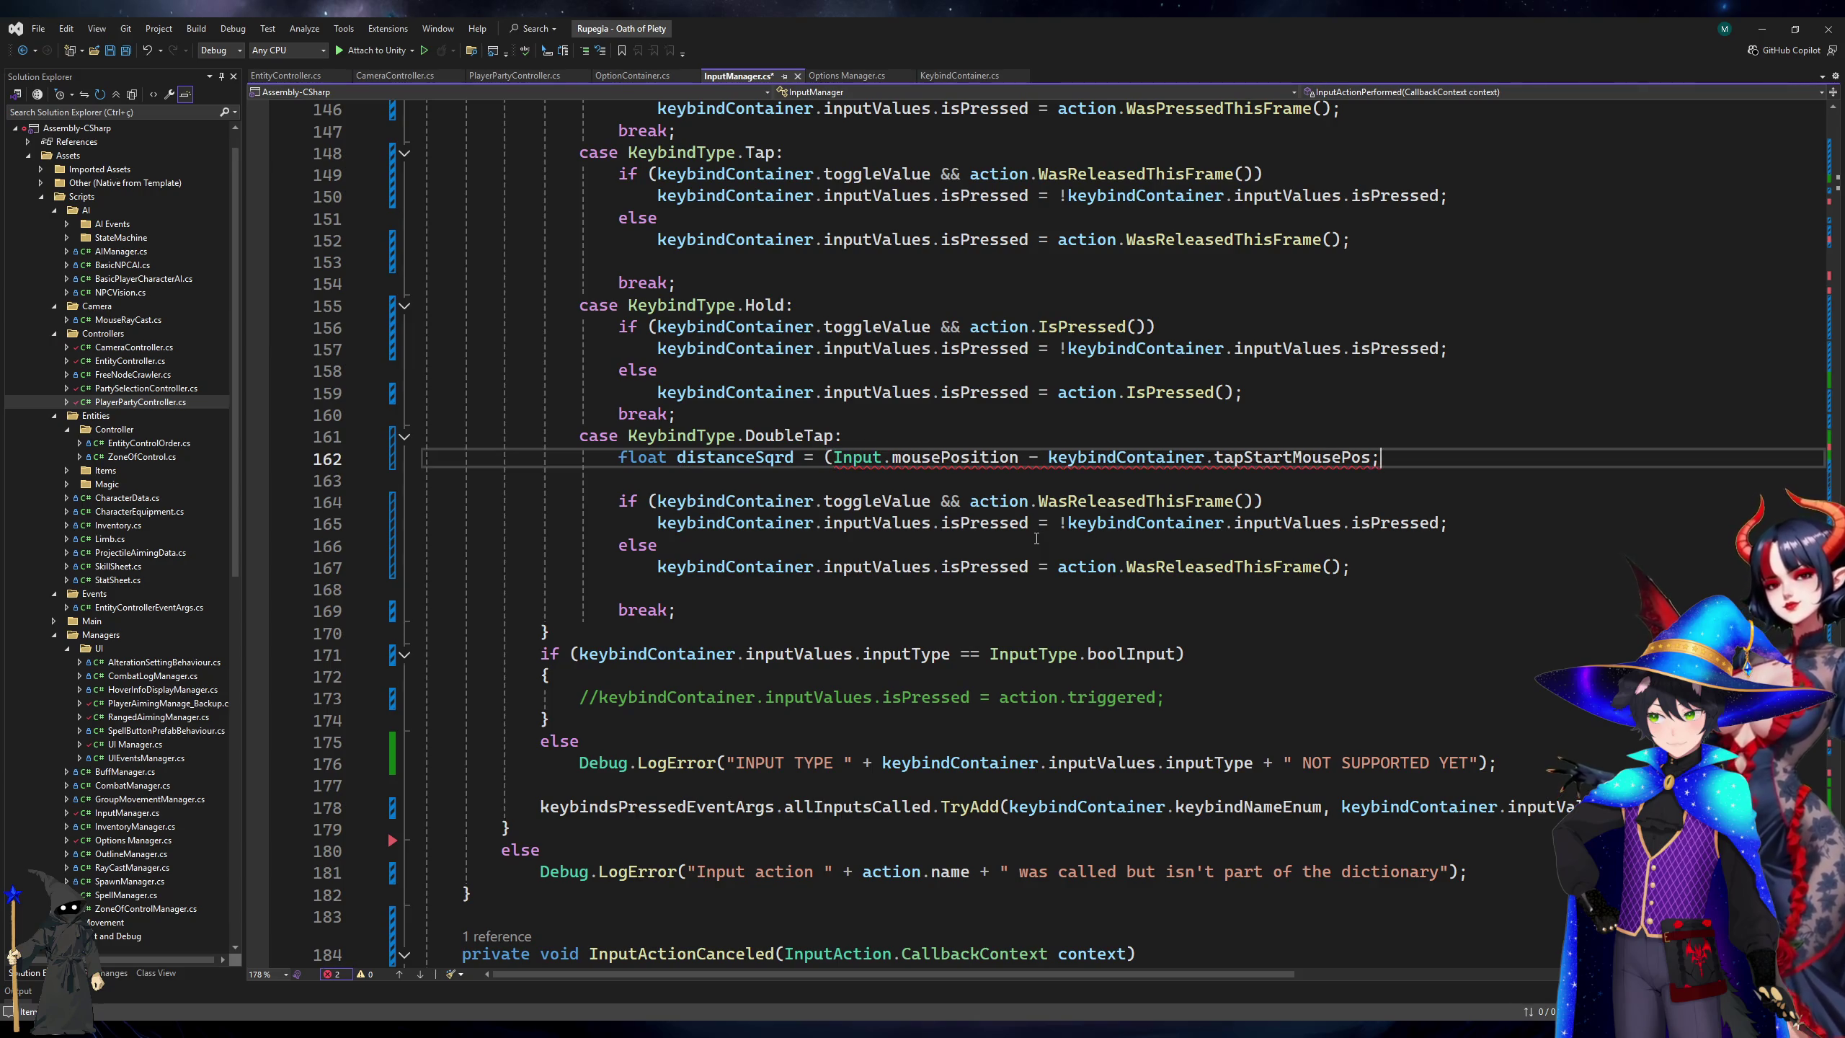
pyautogui.write(').')
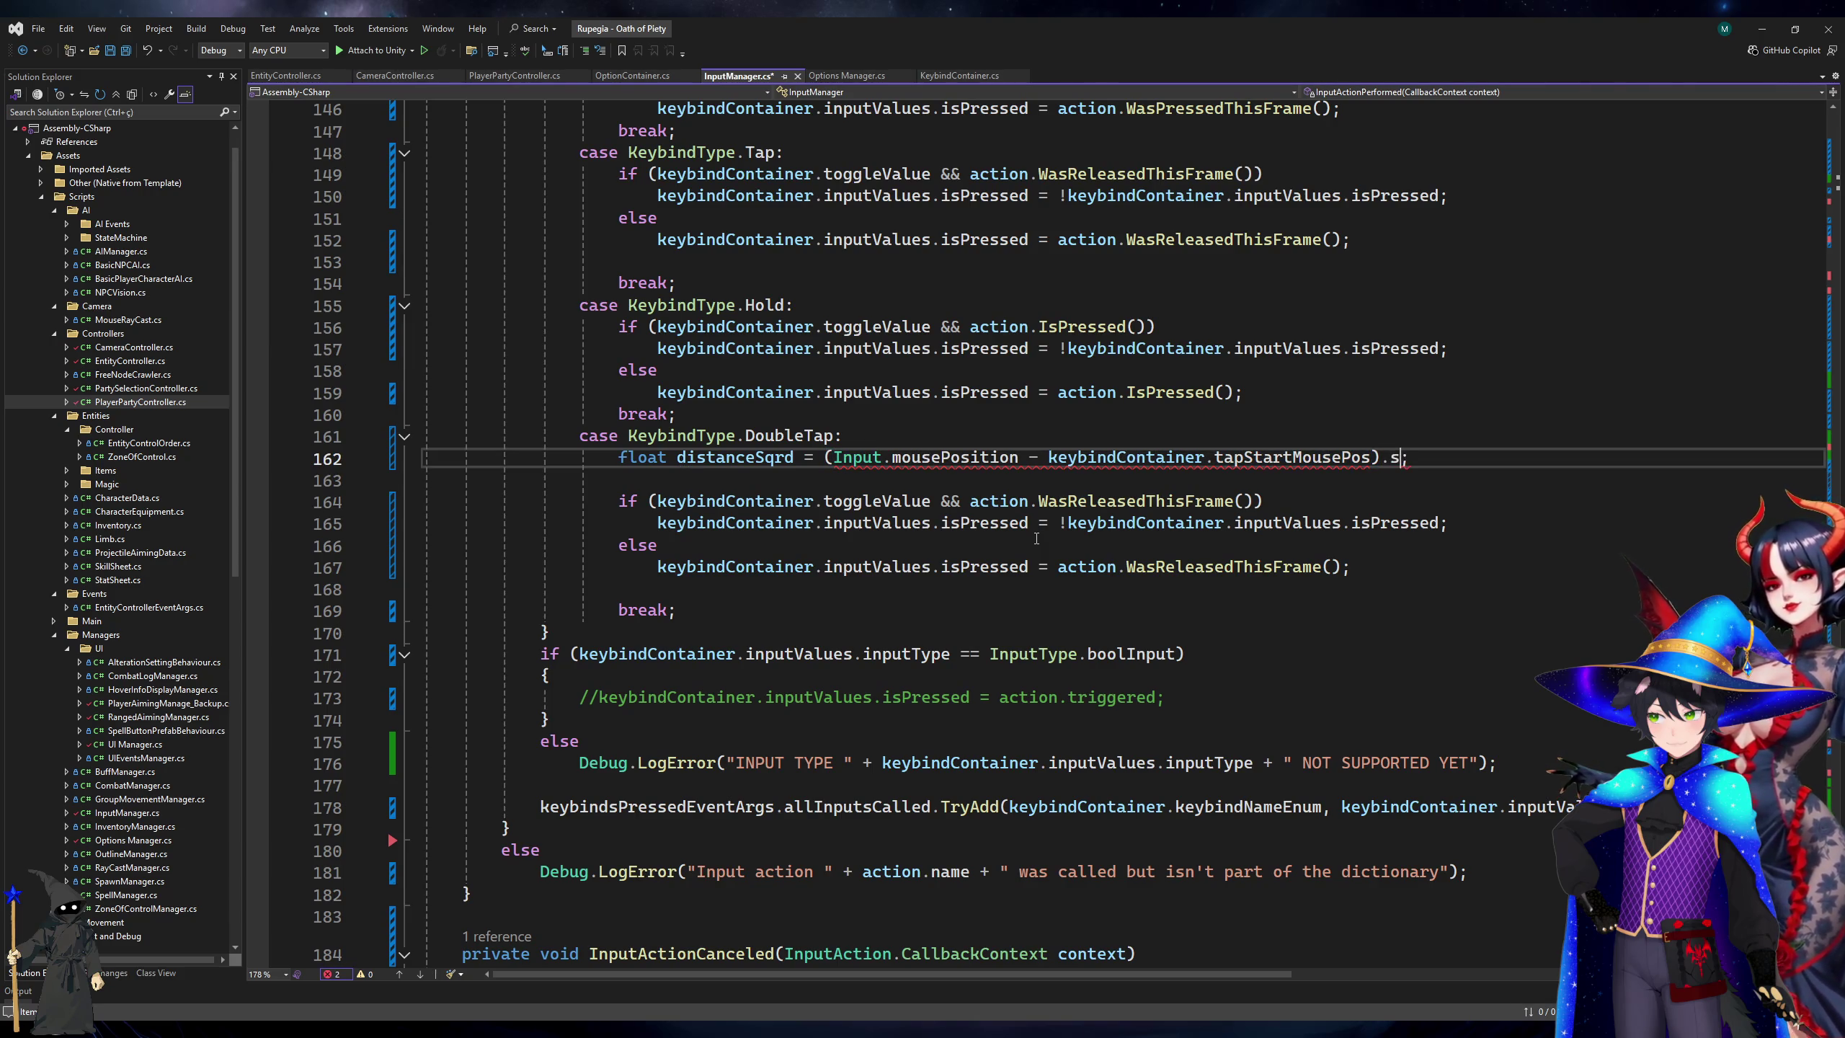
pyautogui.write('sqr')
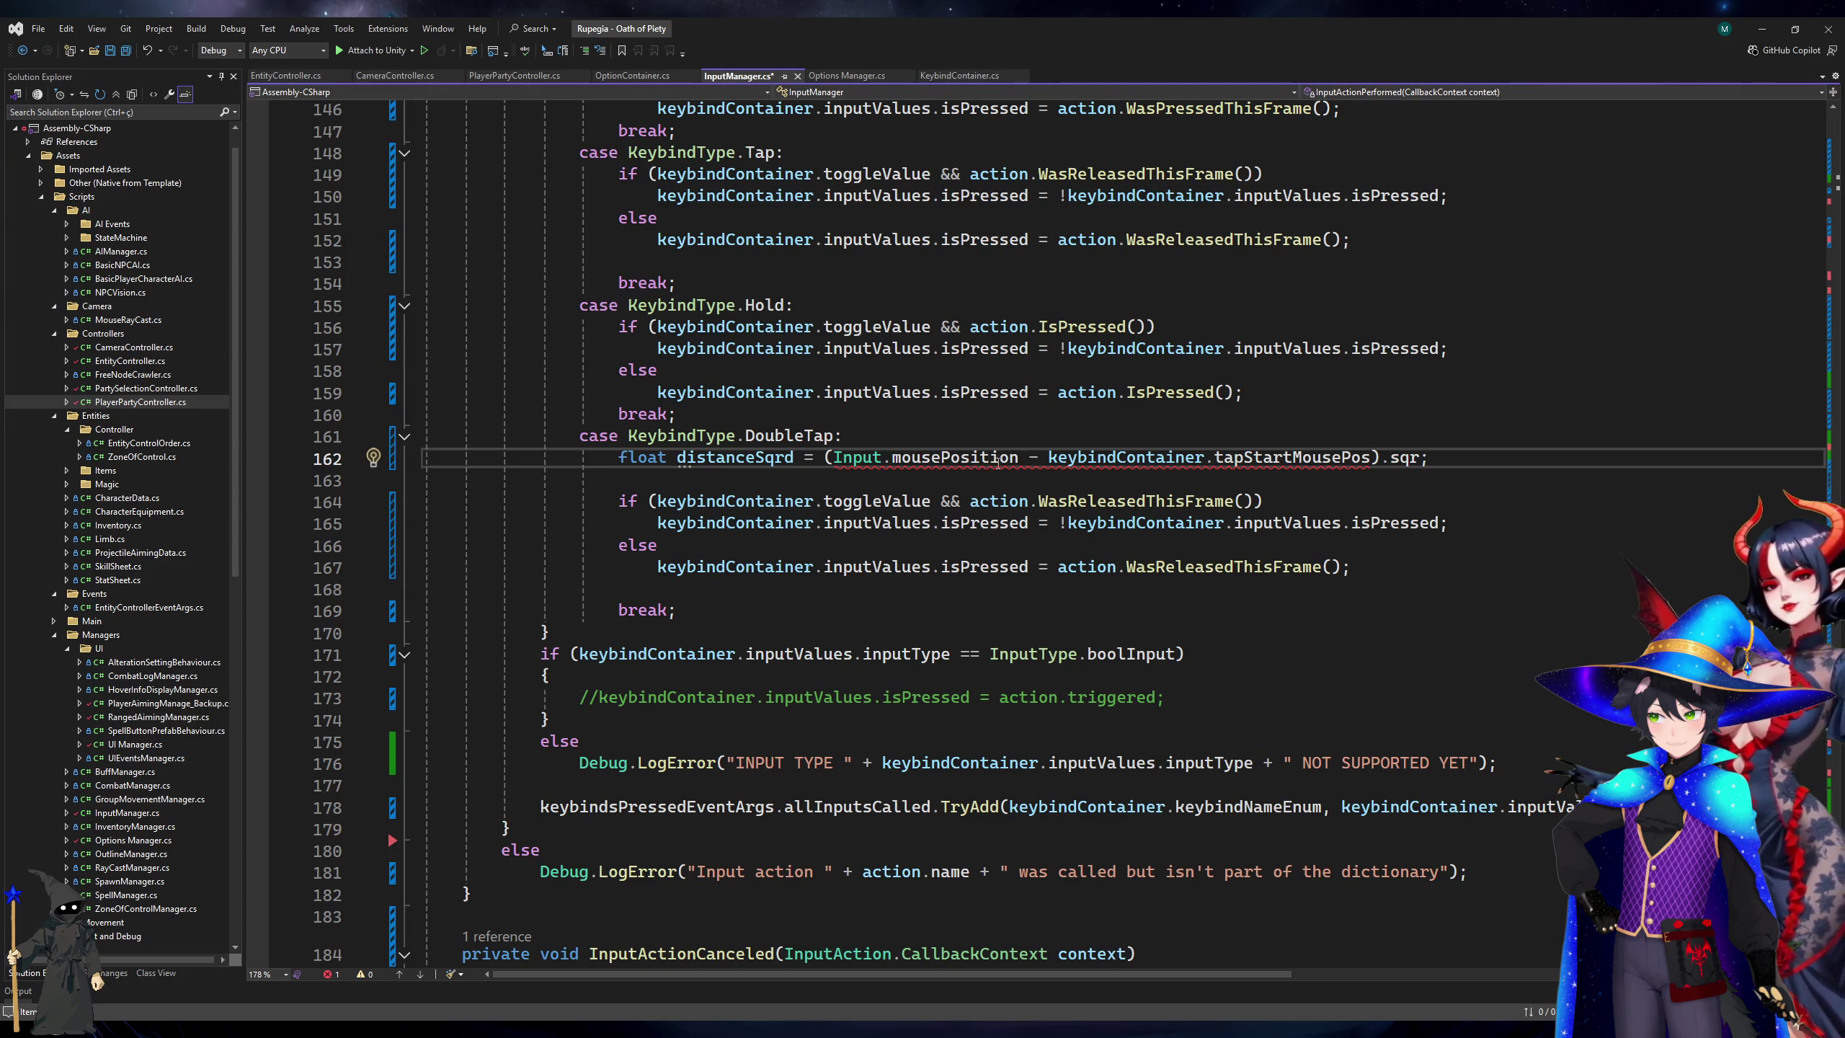
# In KeybindContainer.cs, change tapStartMousePos to Vector3 with Vector3.zero initialization, and save.
pyautogui.keyDown('ctrl'); pyautogui.click(1268, 457); pyautogui.keyUp('ctrl')
pyautogui.click(596, 431)
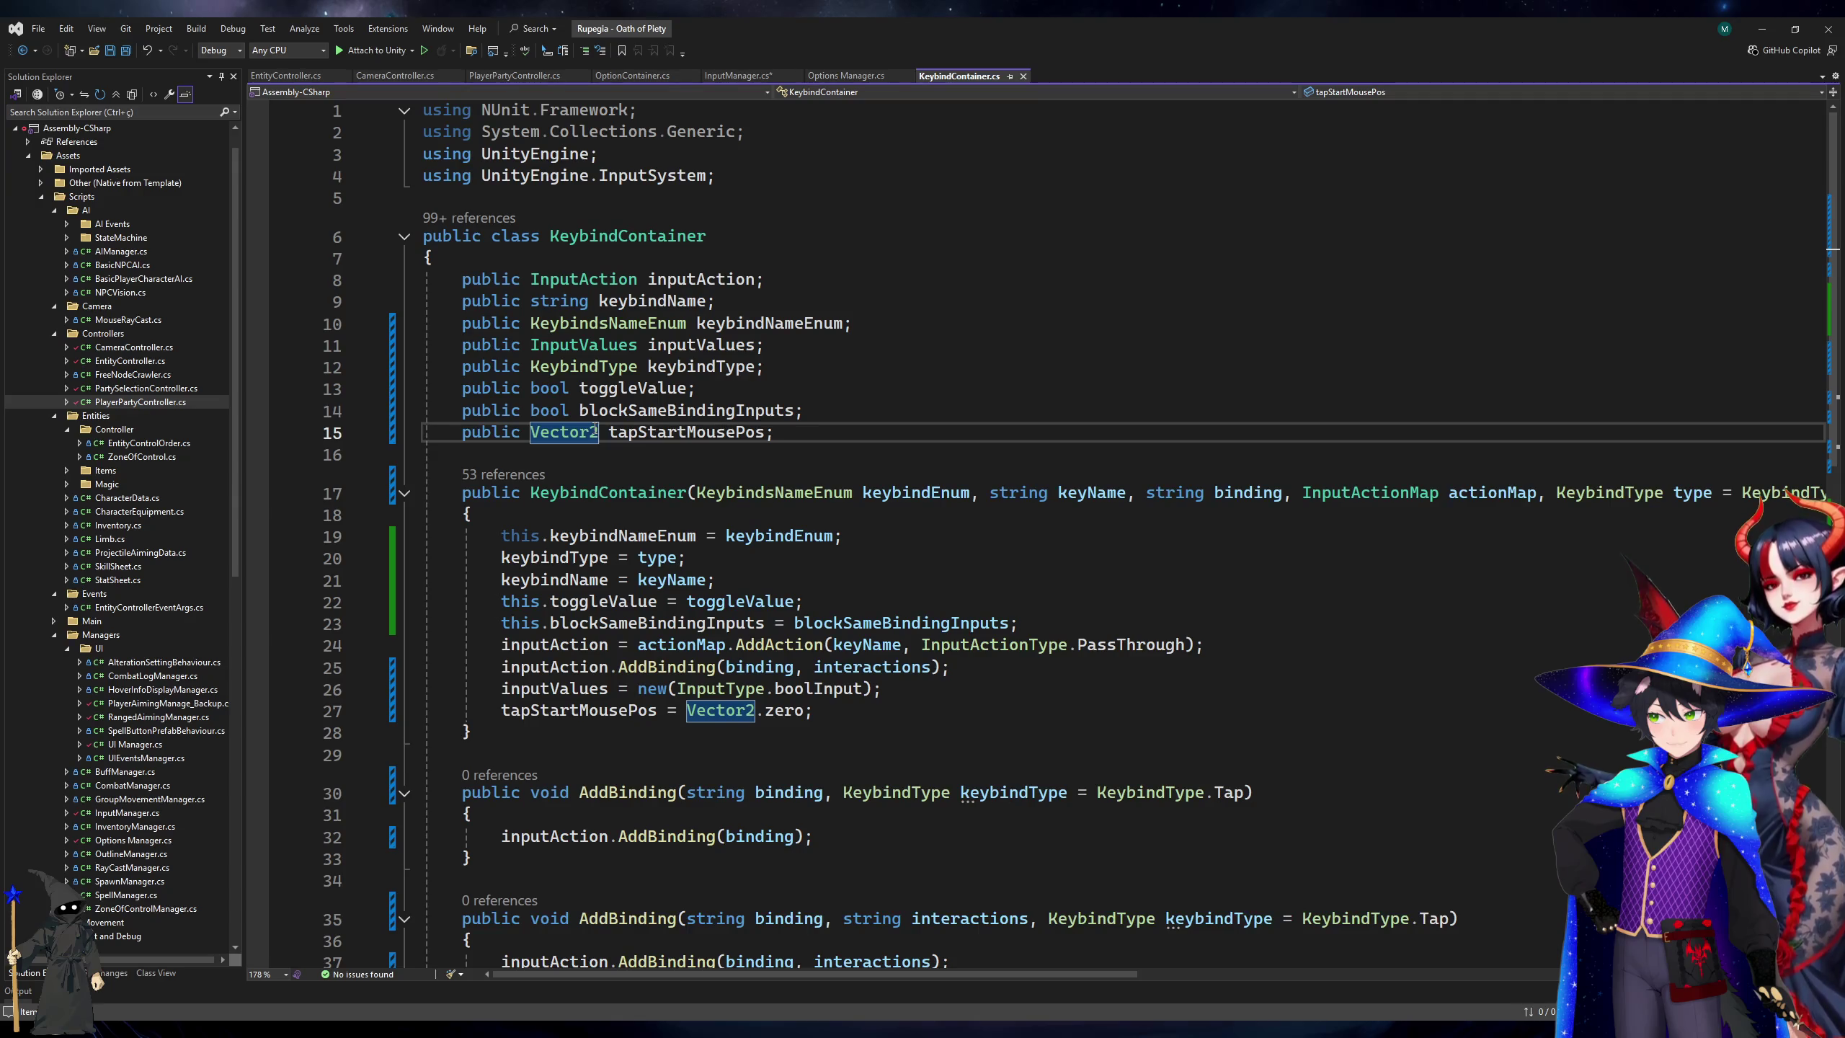
pyautogui.press('BackSpace')
pyautogui.write('3')
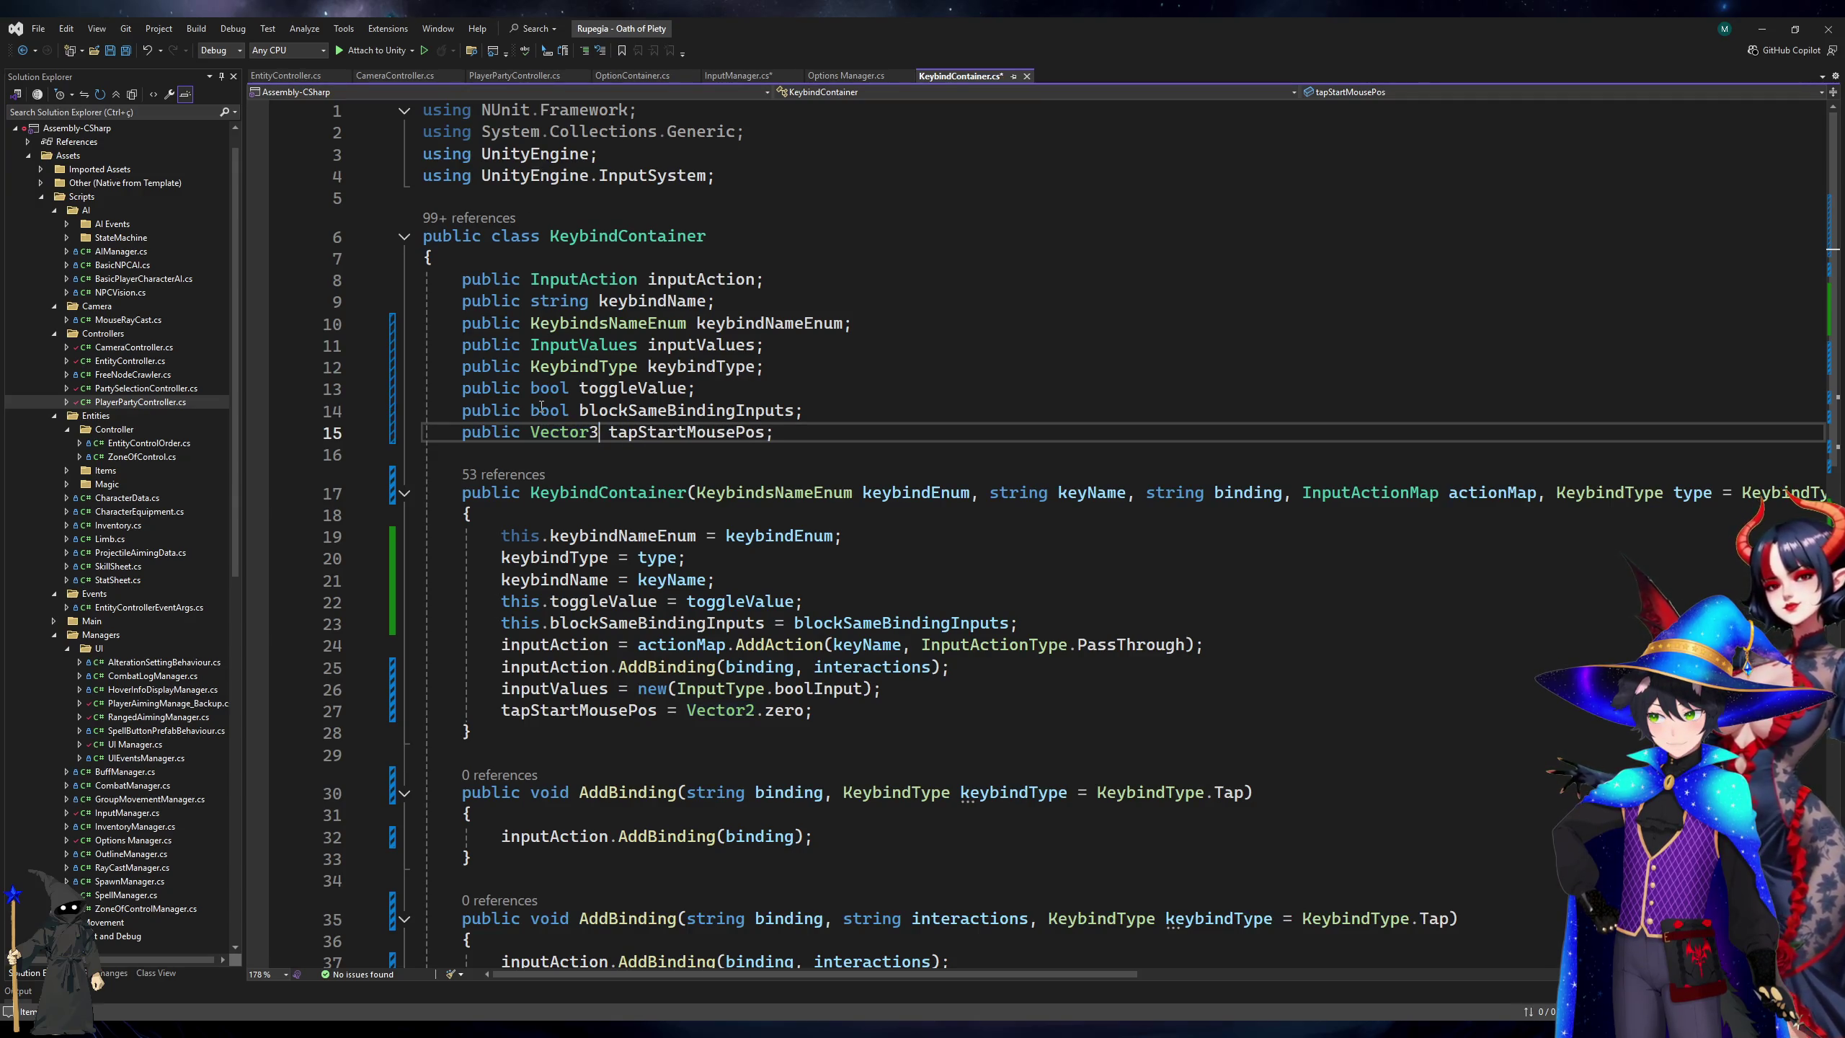
pyautogui.click(754, 709)
pyautogui.press('BackSpace')
pyautogui.write('3')
pyautogui.hotkey('ctrl', 's')
# Return to InputManager.cs and select the unfinished sqr member name.
pyautogui.hotkey('ctrl', 'Tab')
pyautogui.click(1277, 483)
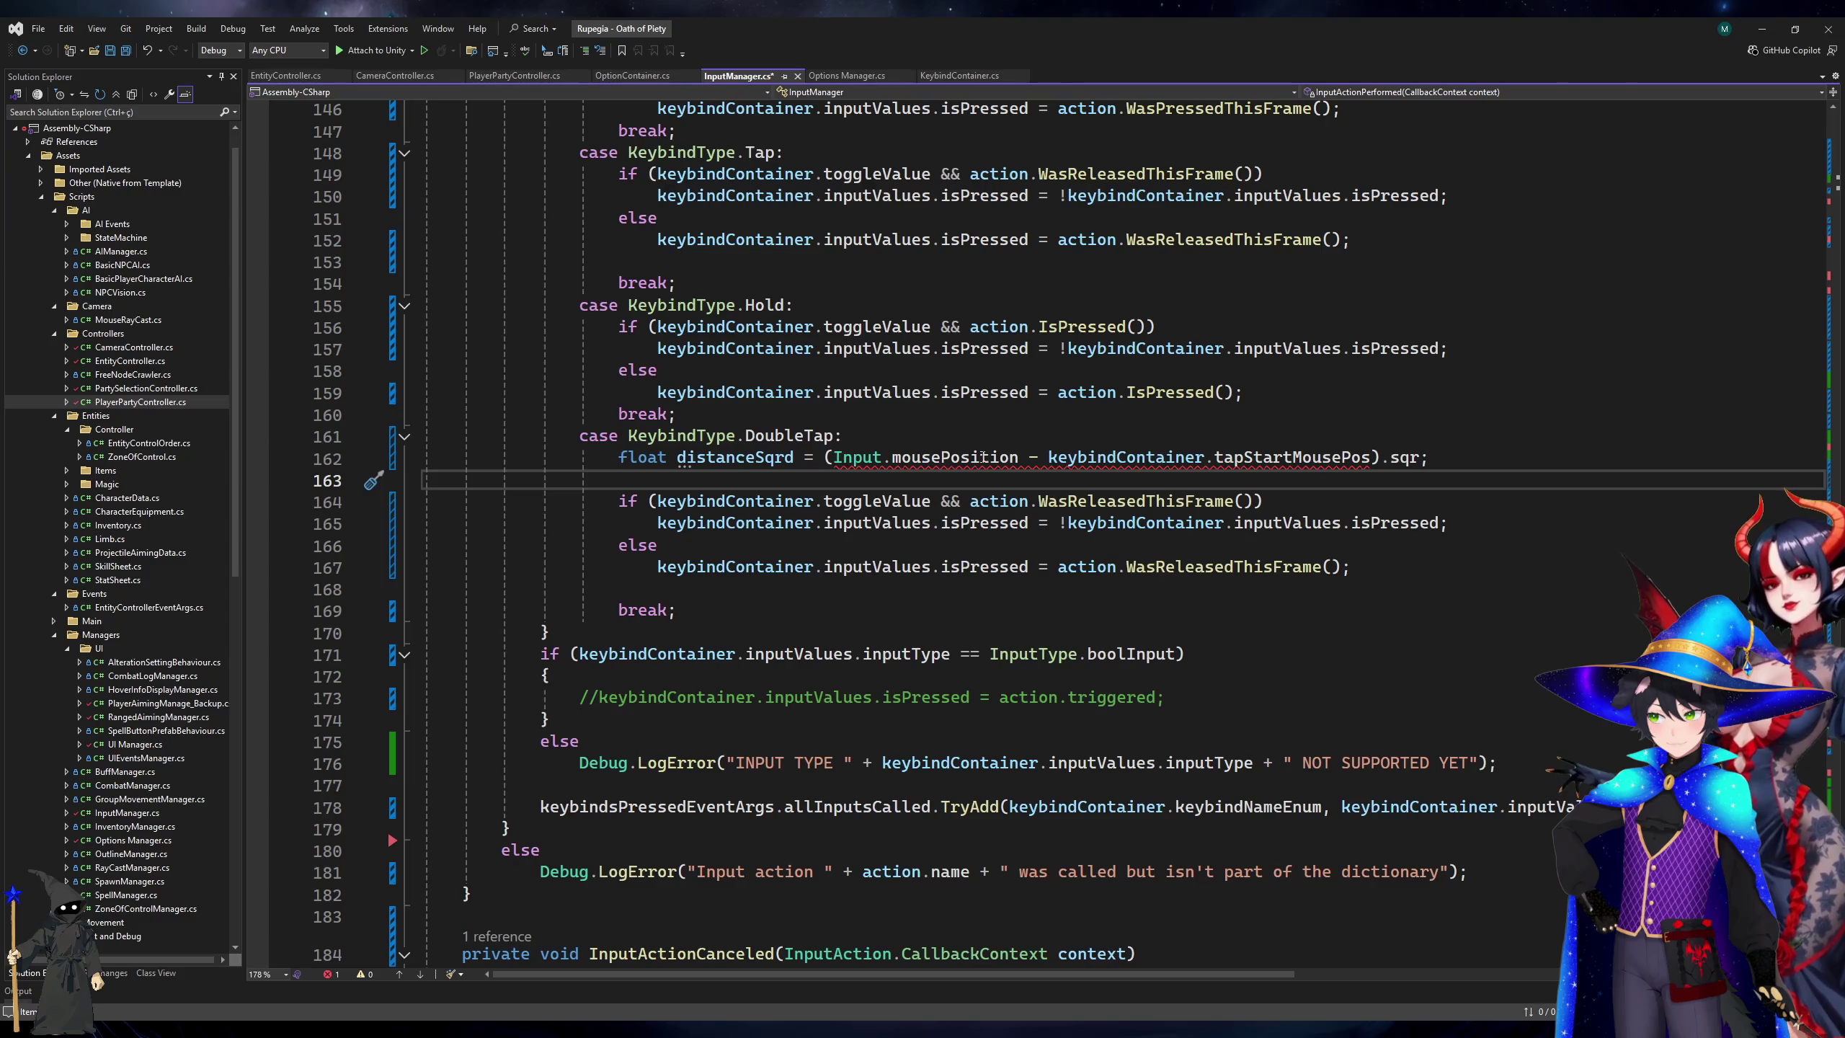
pyautogui.doubleClick(1398, 459)
# Complete the line with .sqrMagnitude, save, and start 'if(distanceSqrd>' below it.
pyautogui.write('sqrMagnitude')
pyautogui.hotkey('ctrl', 's')
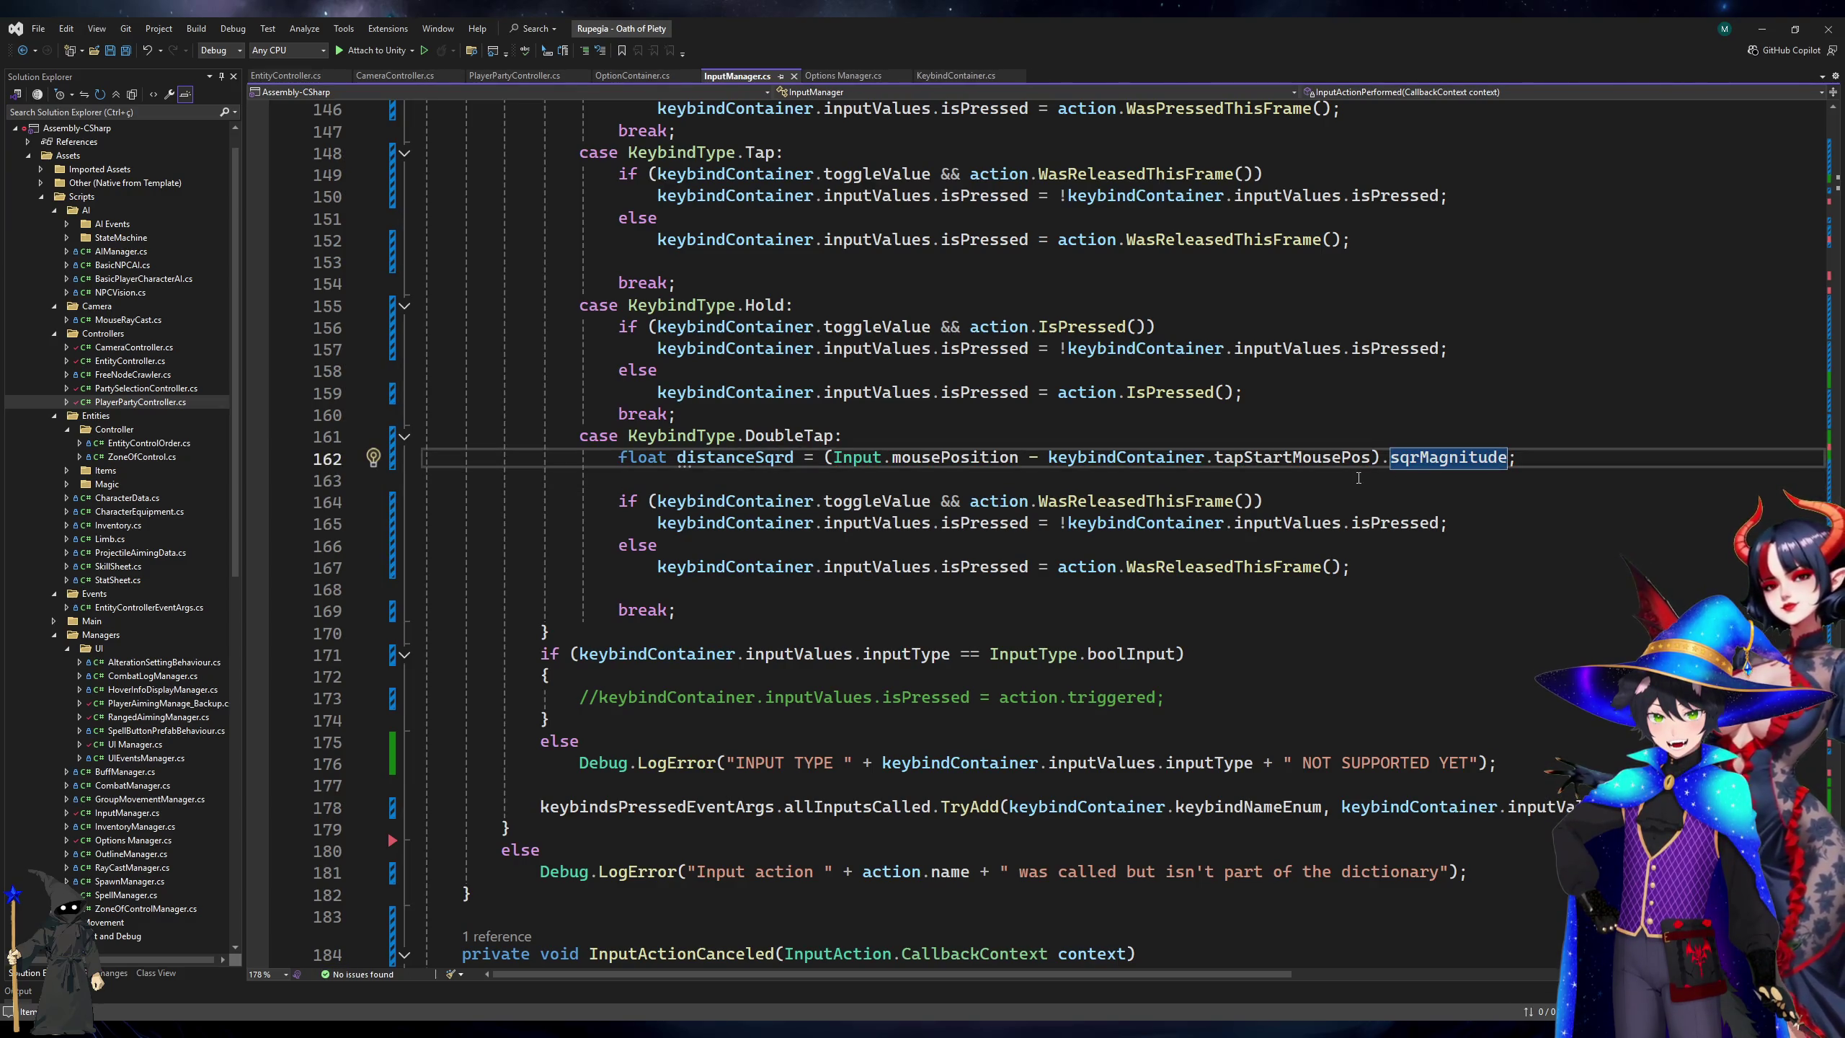
pyautogui.click(1604, 474)
pyautogui.press('Return')
pyautogui.press('Up')
pyautogui.write('if')
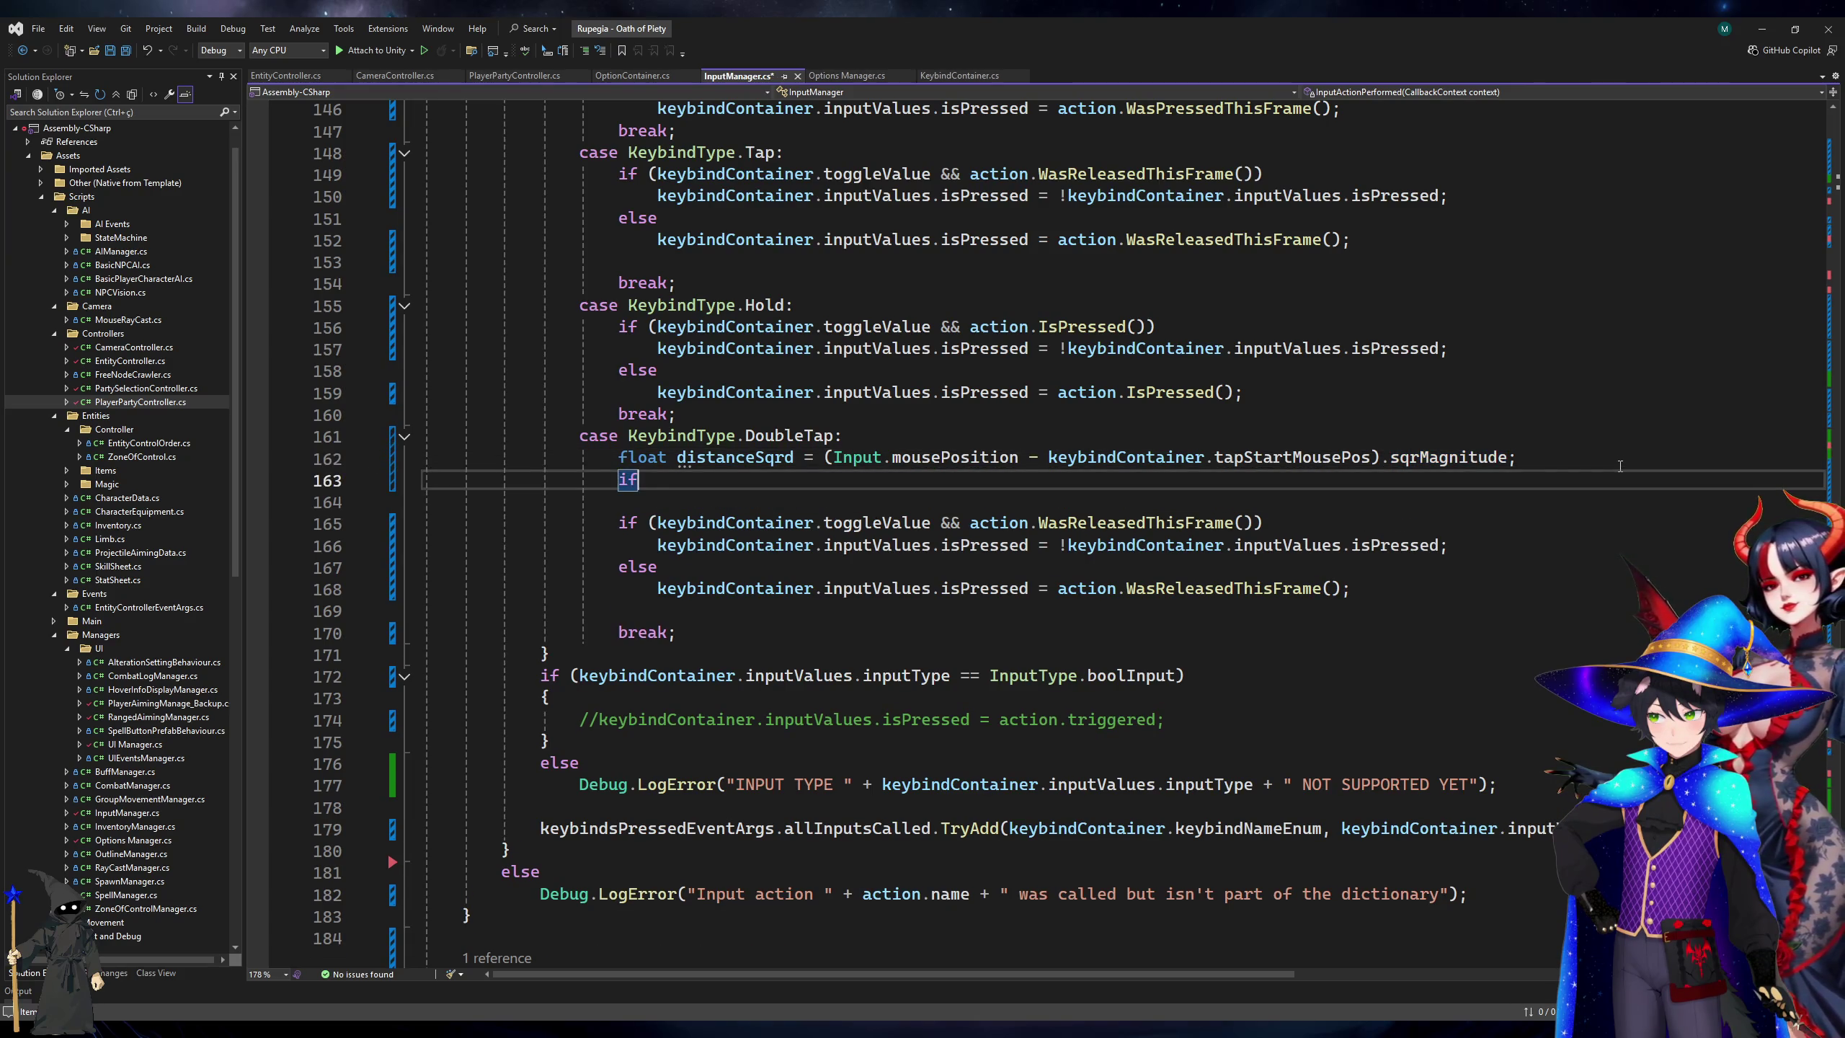
pyautogui.write('(distanceSqrd>')
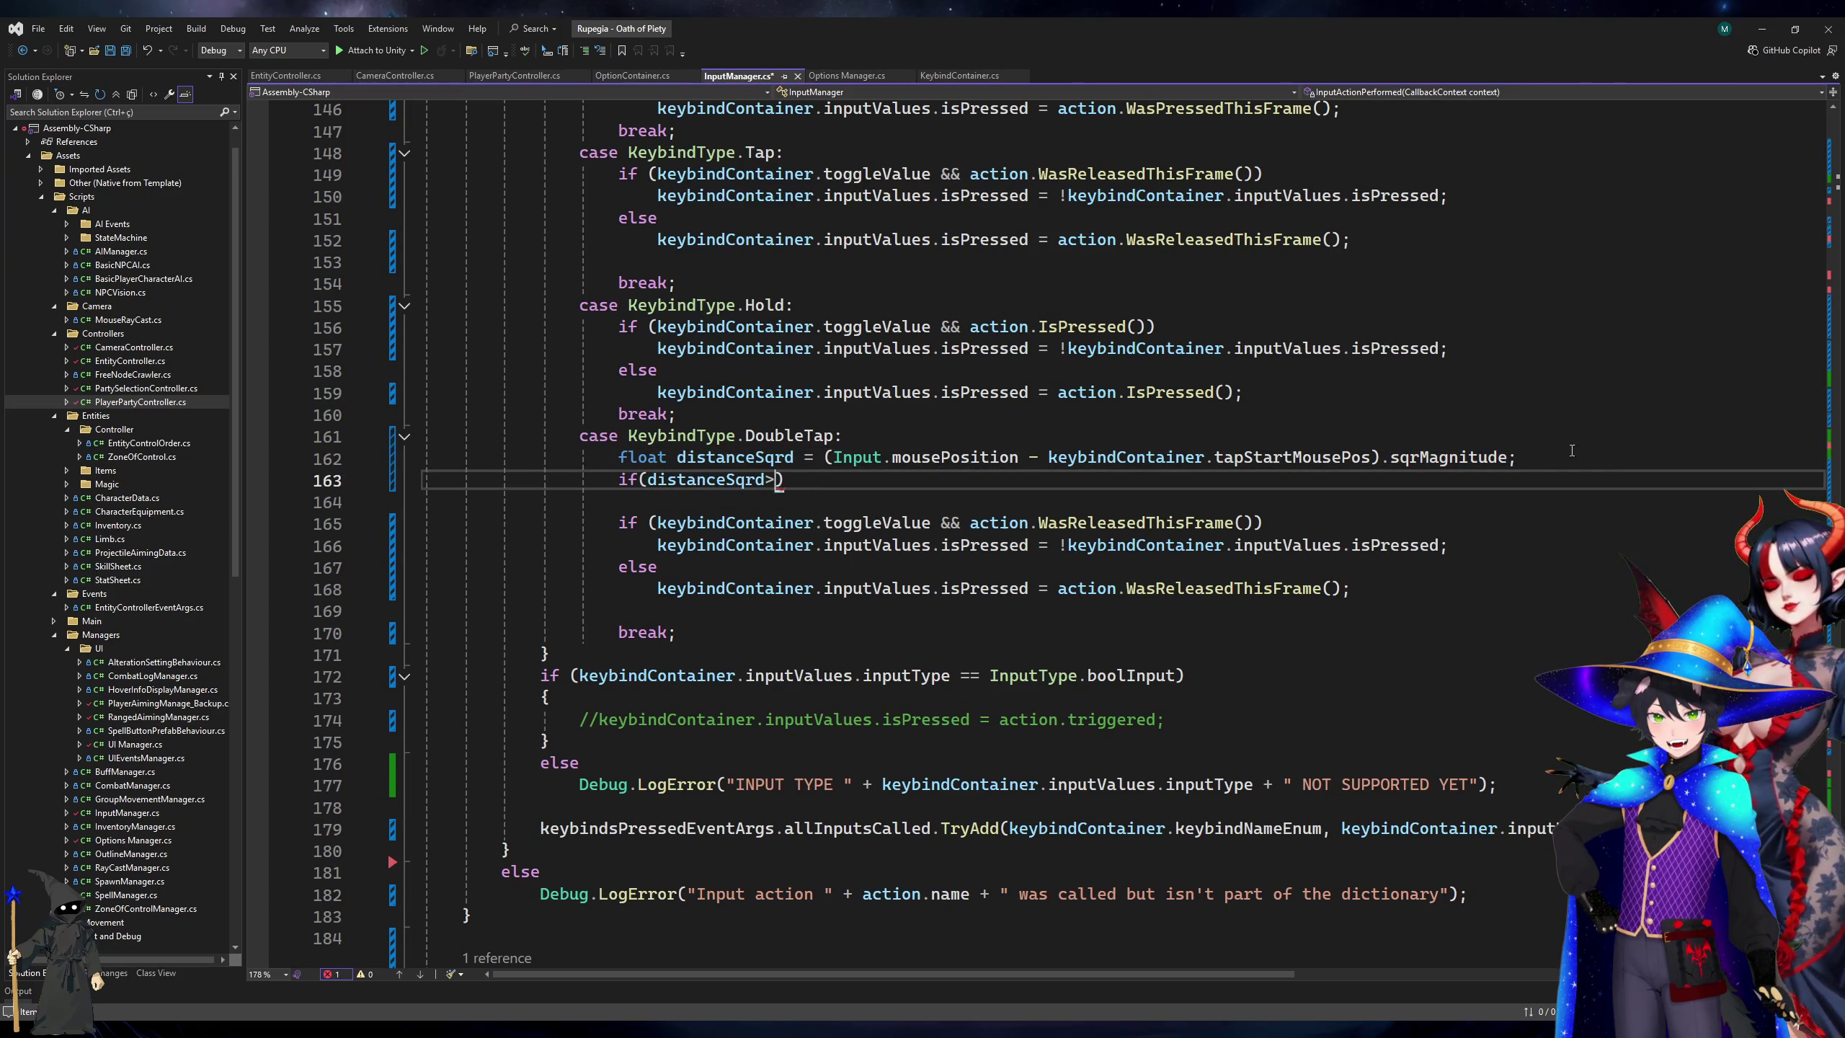
# Scroll through InputManager.cs, then bring Options Manager.cs to the front.
pyautogui.scroll(7, 1020, 388)
pyautogui.scroll(-20, 1021, 389)
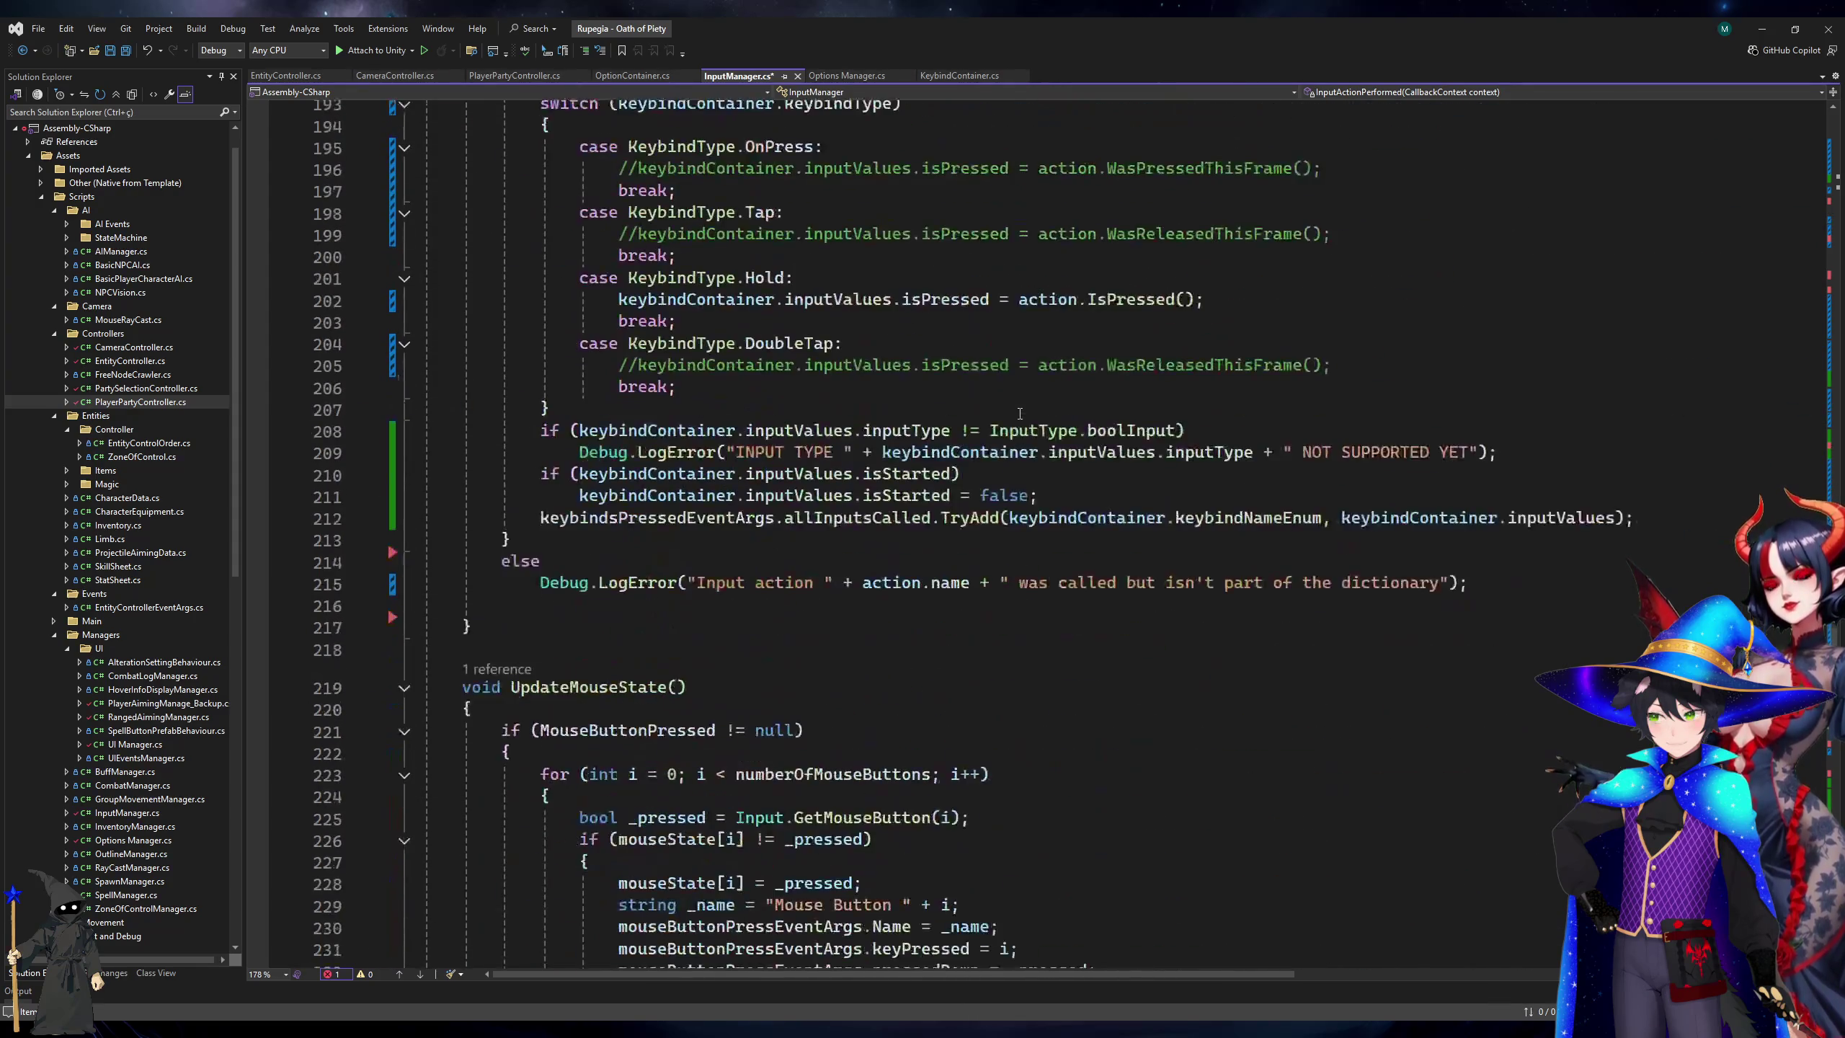
pyautogui.scroll(-20, 1019, 413)
pyautogui.scroll(20, 1019, 422)
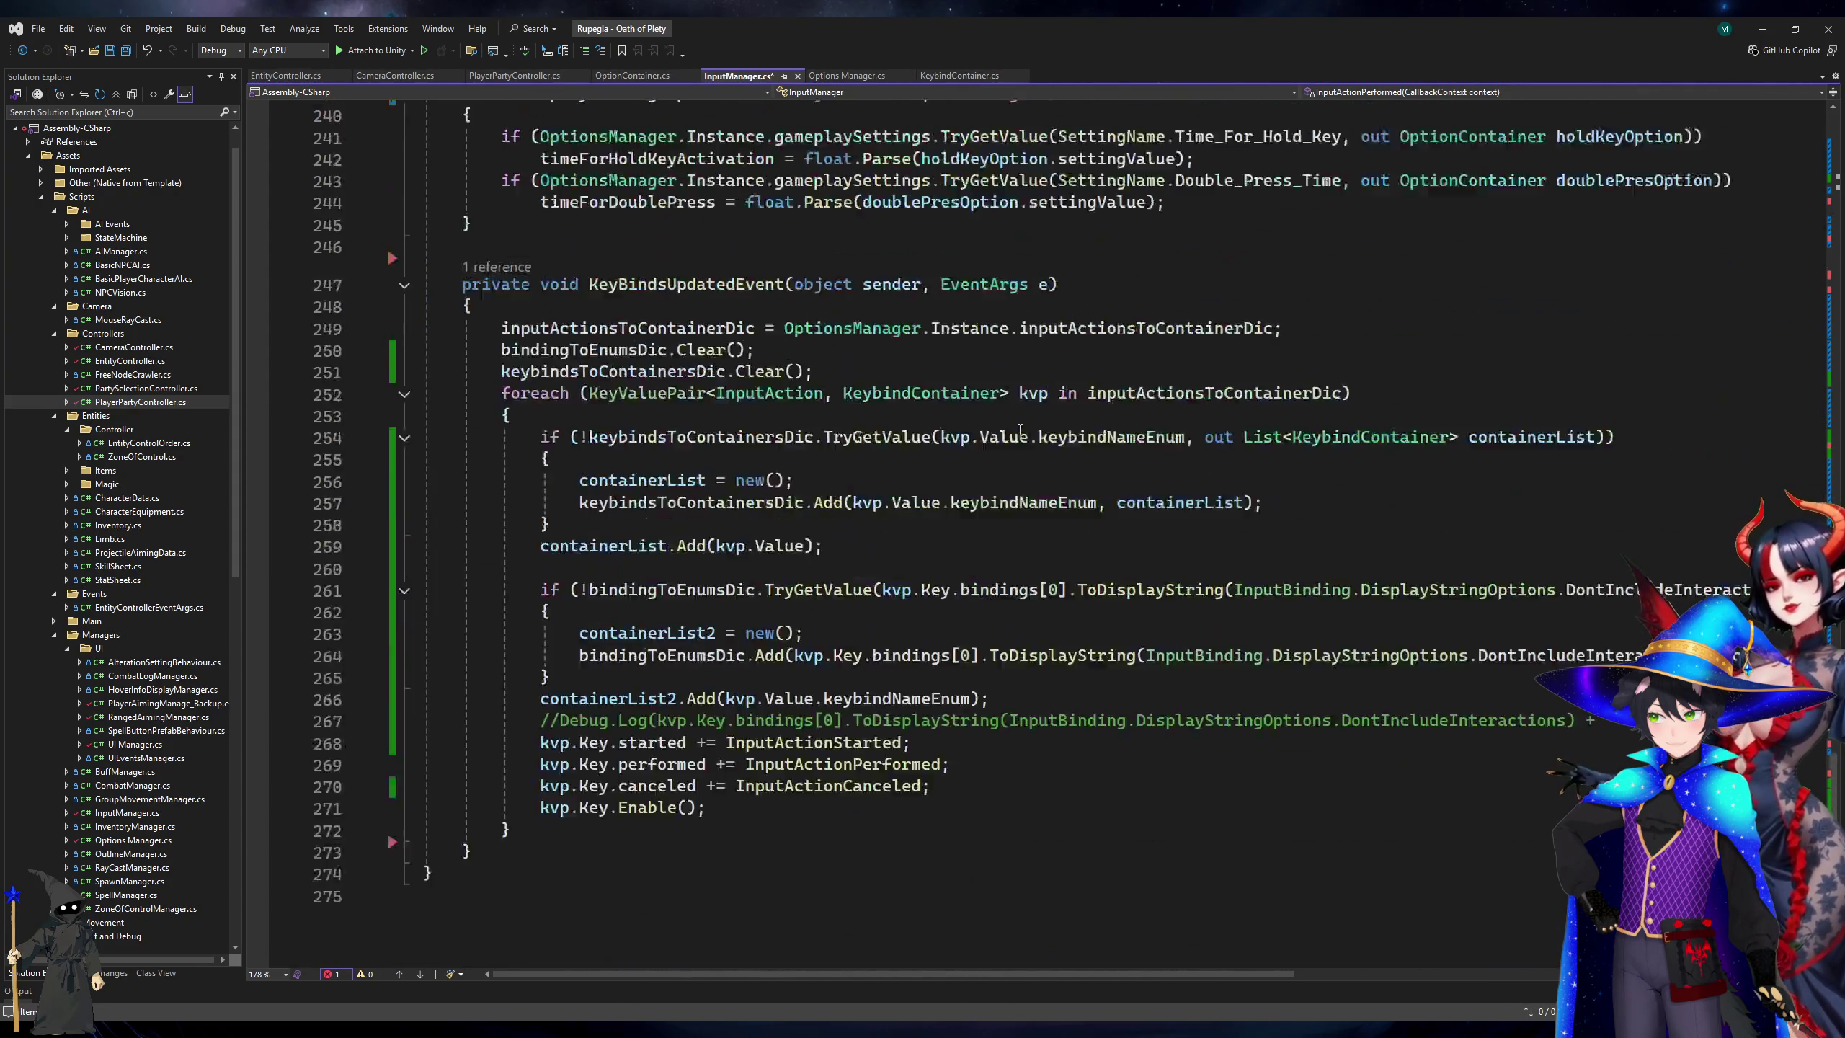
pyautogui.scroll(20, 1020, 430)
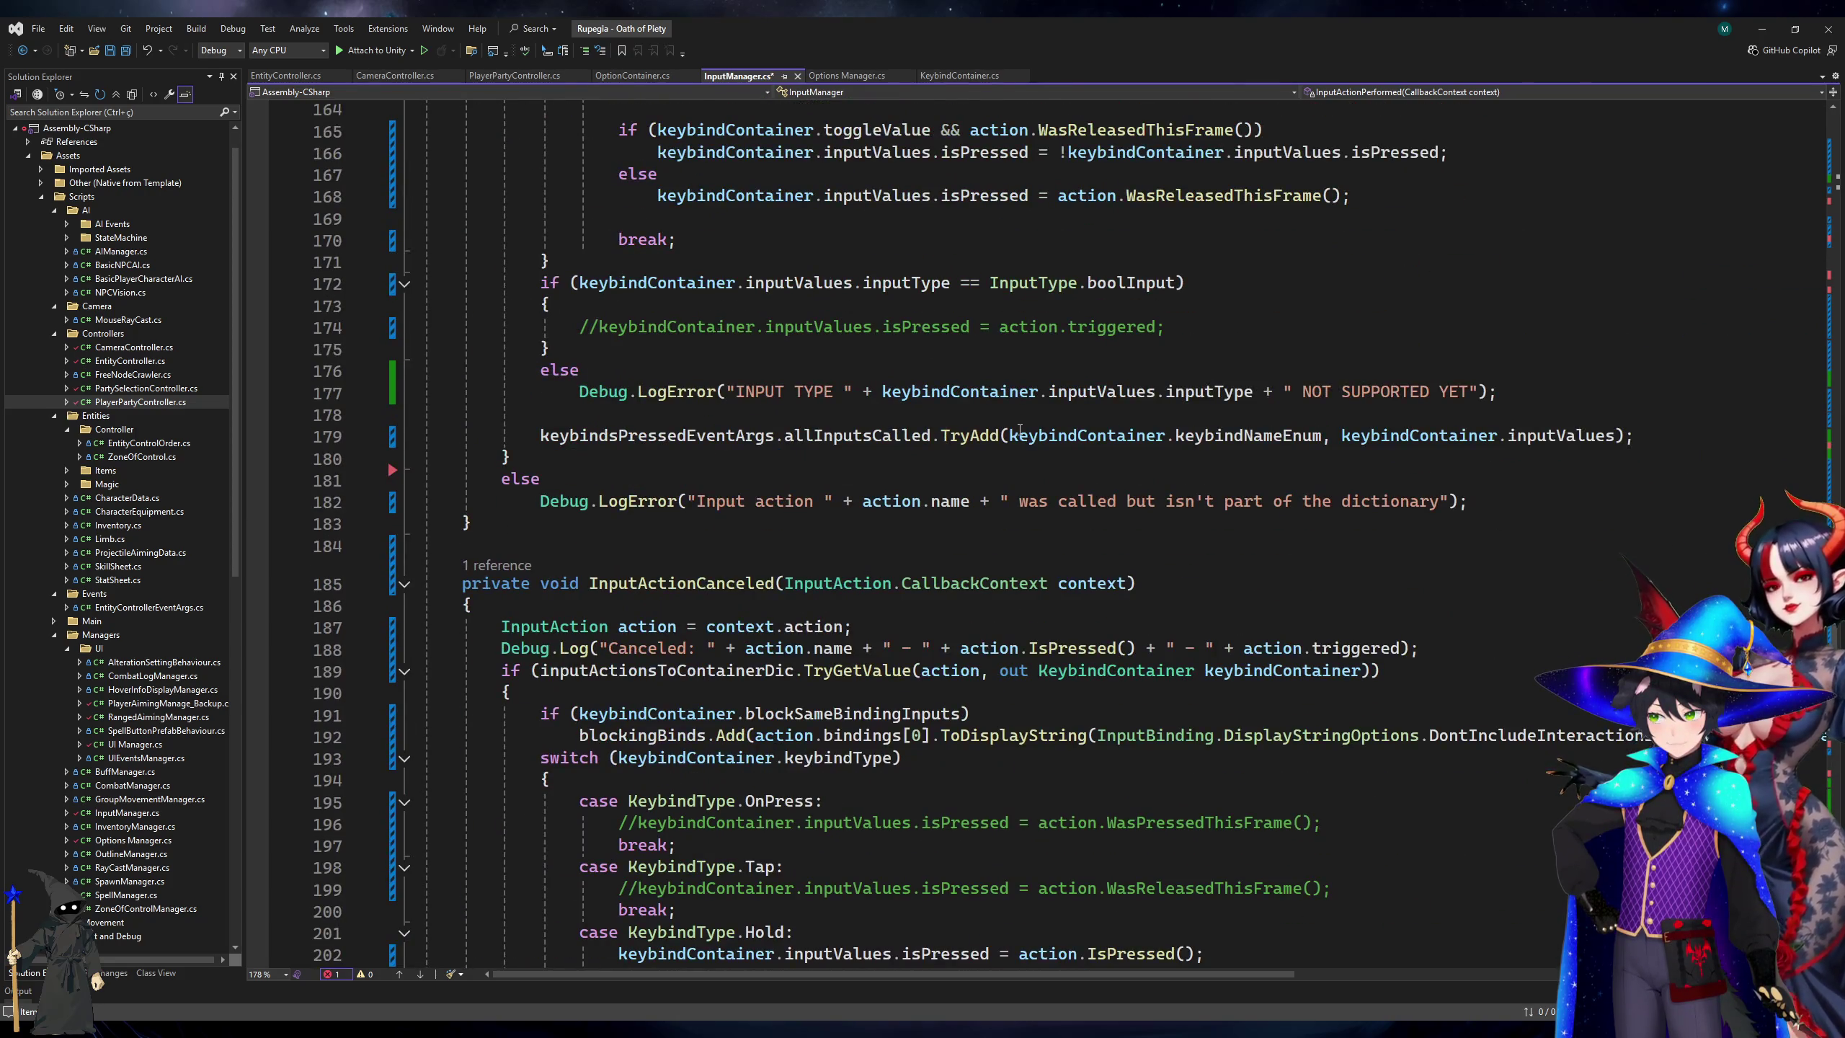
pyautogui.click(846, 75)
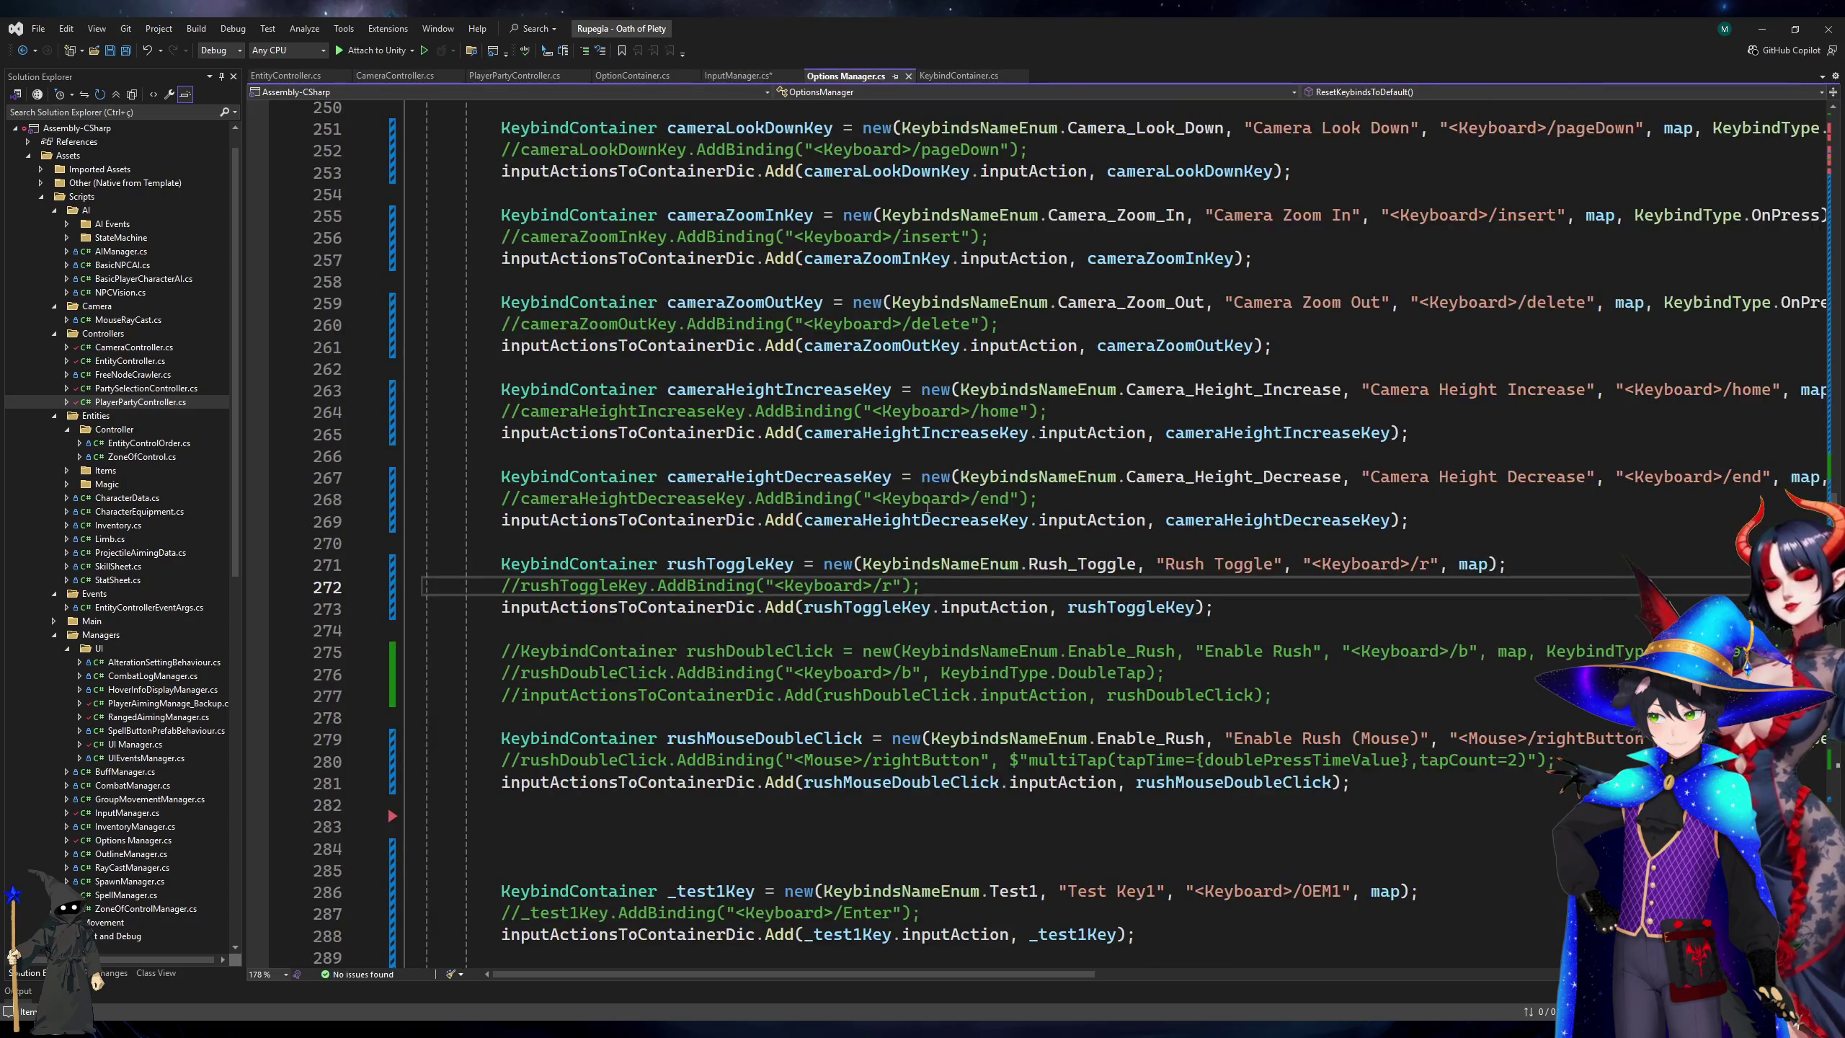
# Insert a Double_Press_Max_Distance entry after Double_Press_Time in the SettingName enum.
pyautogui.scroll(-17, 946, 587)
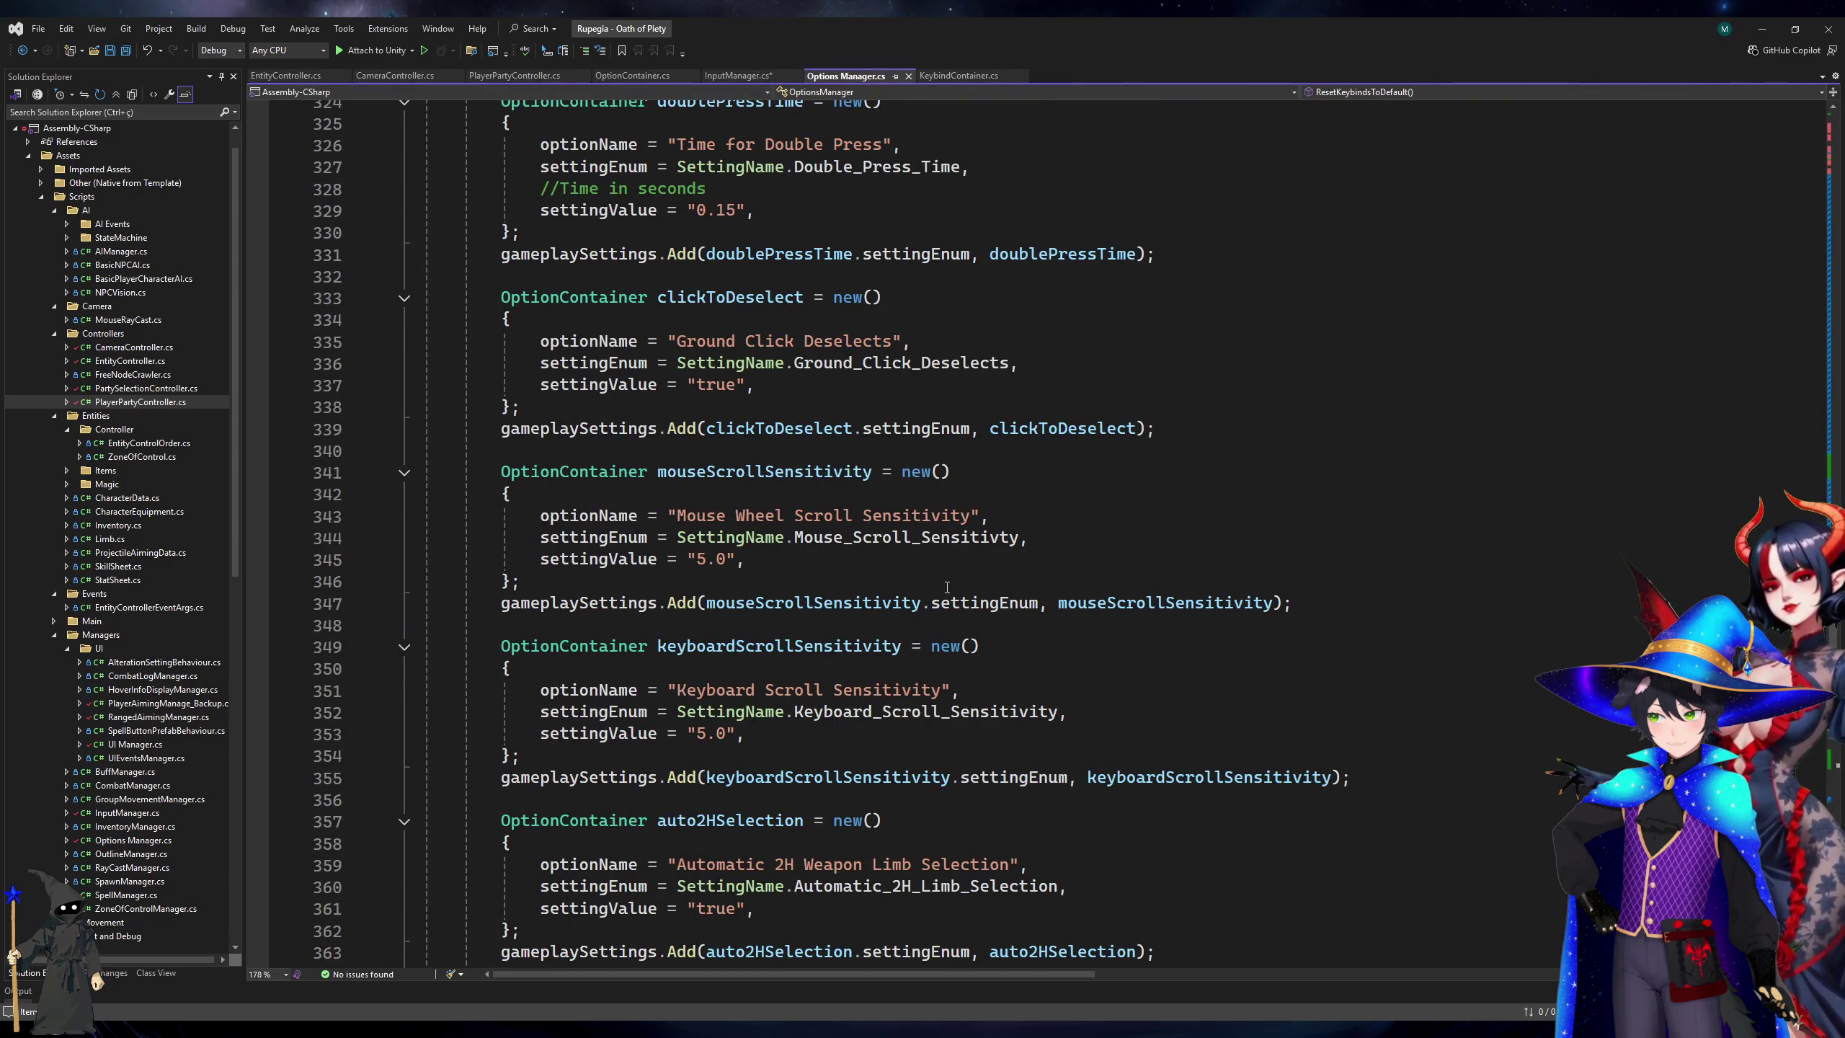
pyautogui.scroll(-4, 947, 587)
pyautogui.scroll(-6, 946, 587)
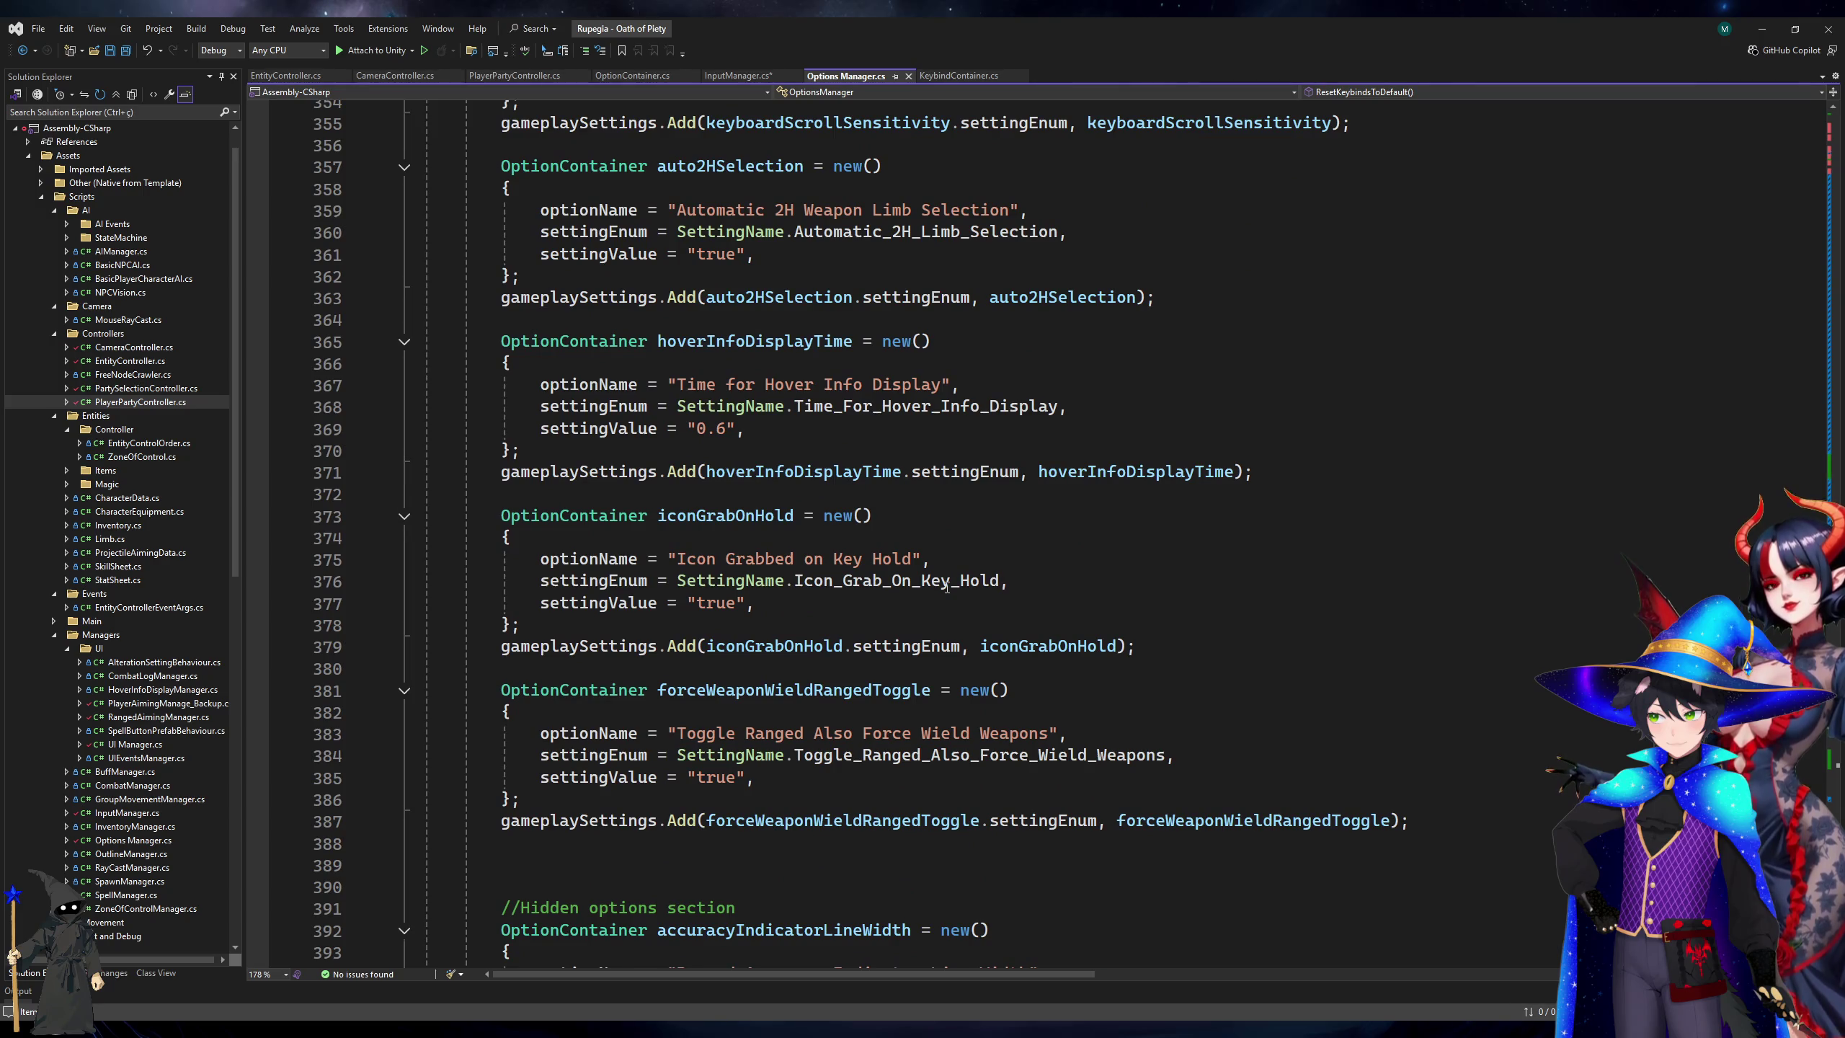
pyautogui.scroll(-9, 947, 587)
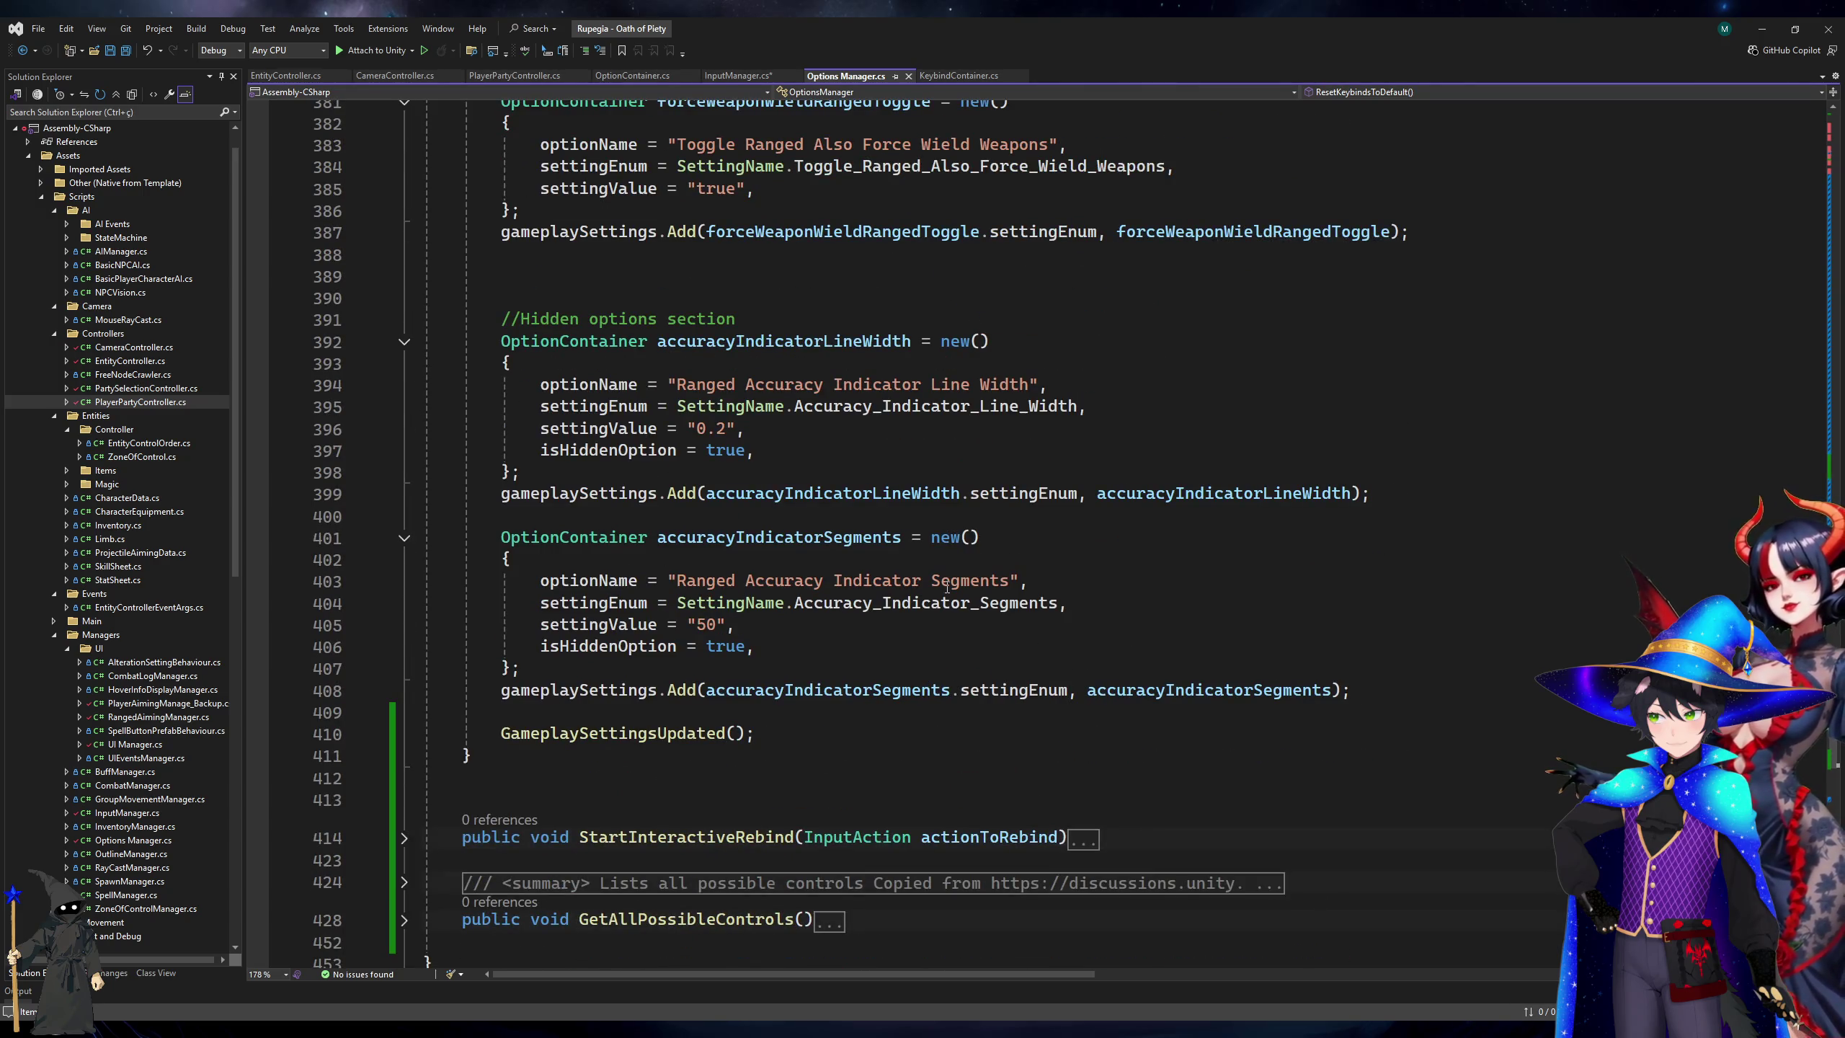
pyautogui.scroll(-12, 946, 587)
pyautogui.click(687, 317)
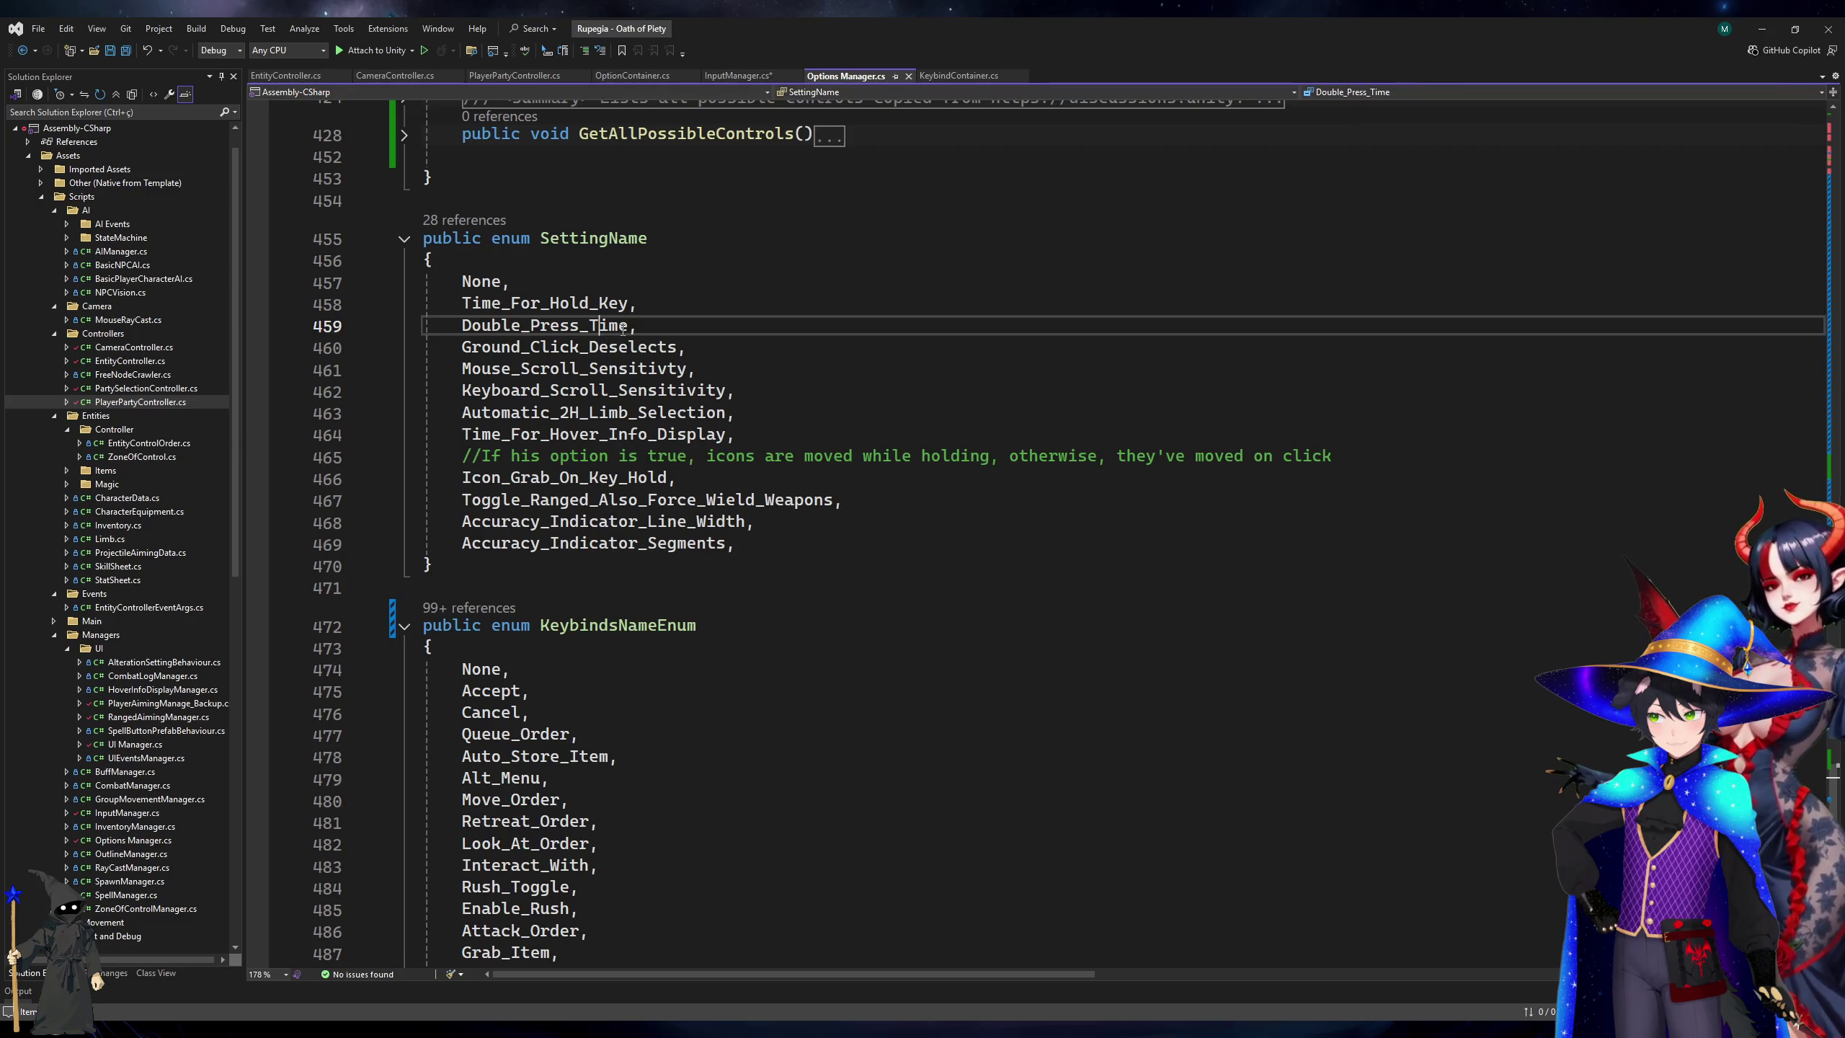
pyautogui.press('Return')
pyautogui.write('Dou')
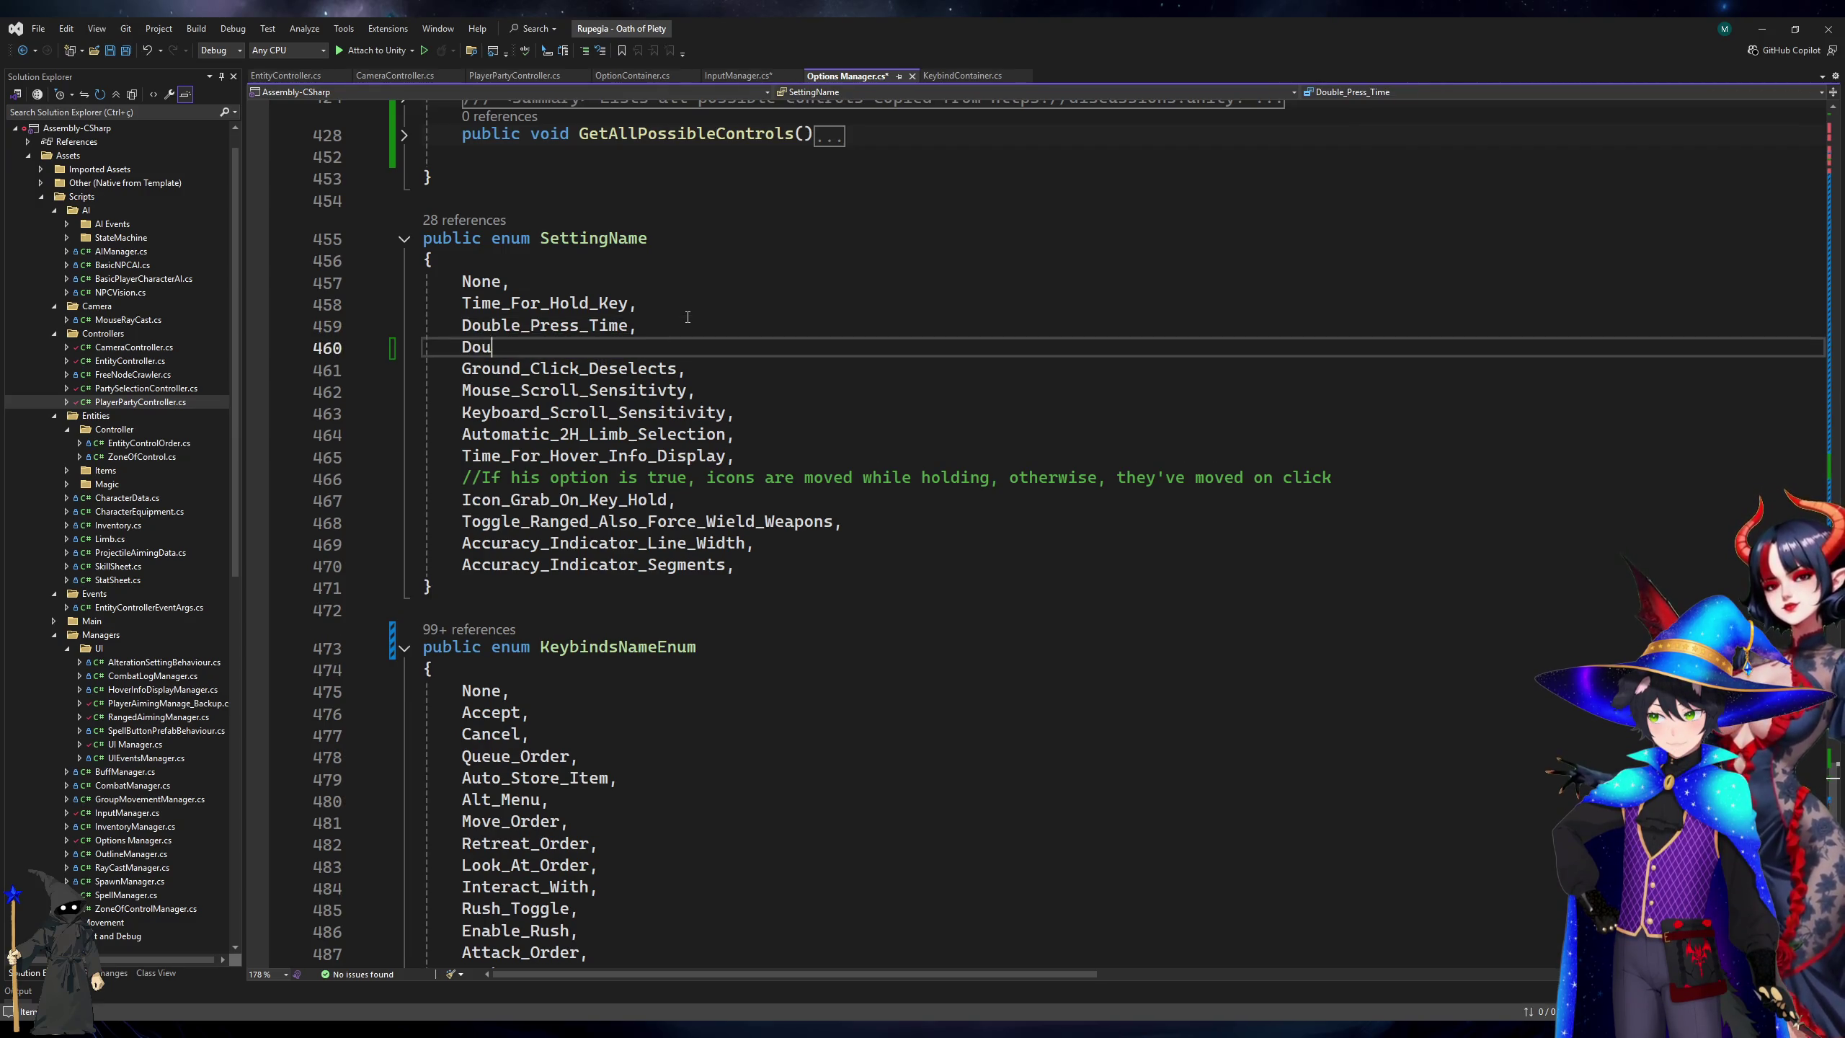
pyautogui.write('ble_pess_Max_Dist')
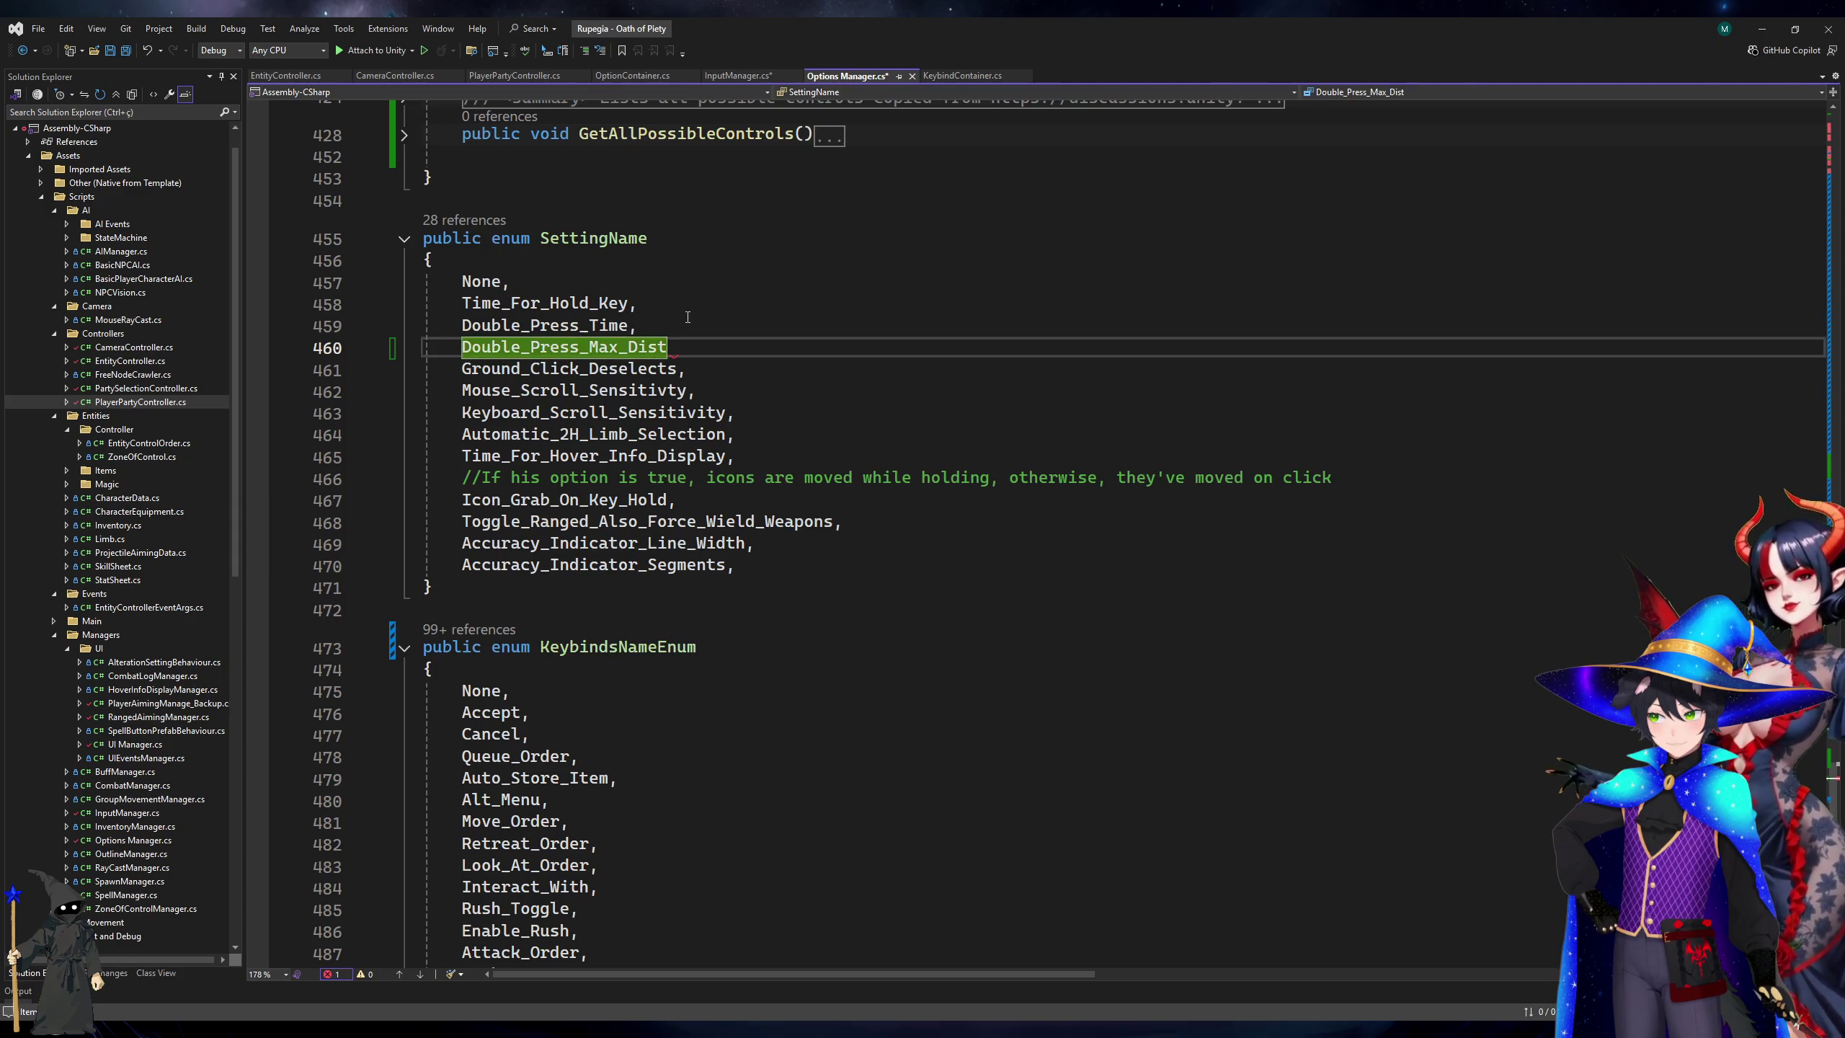
pyautogui.write('ance,')
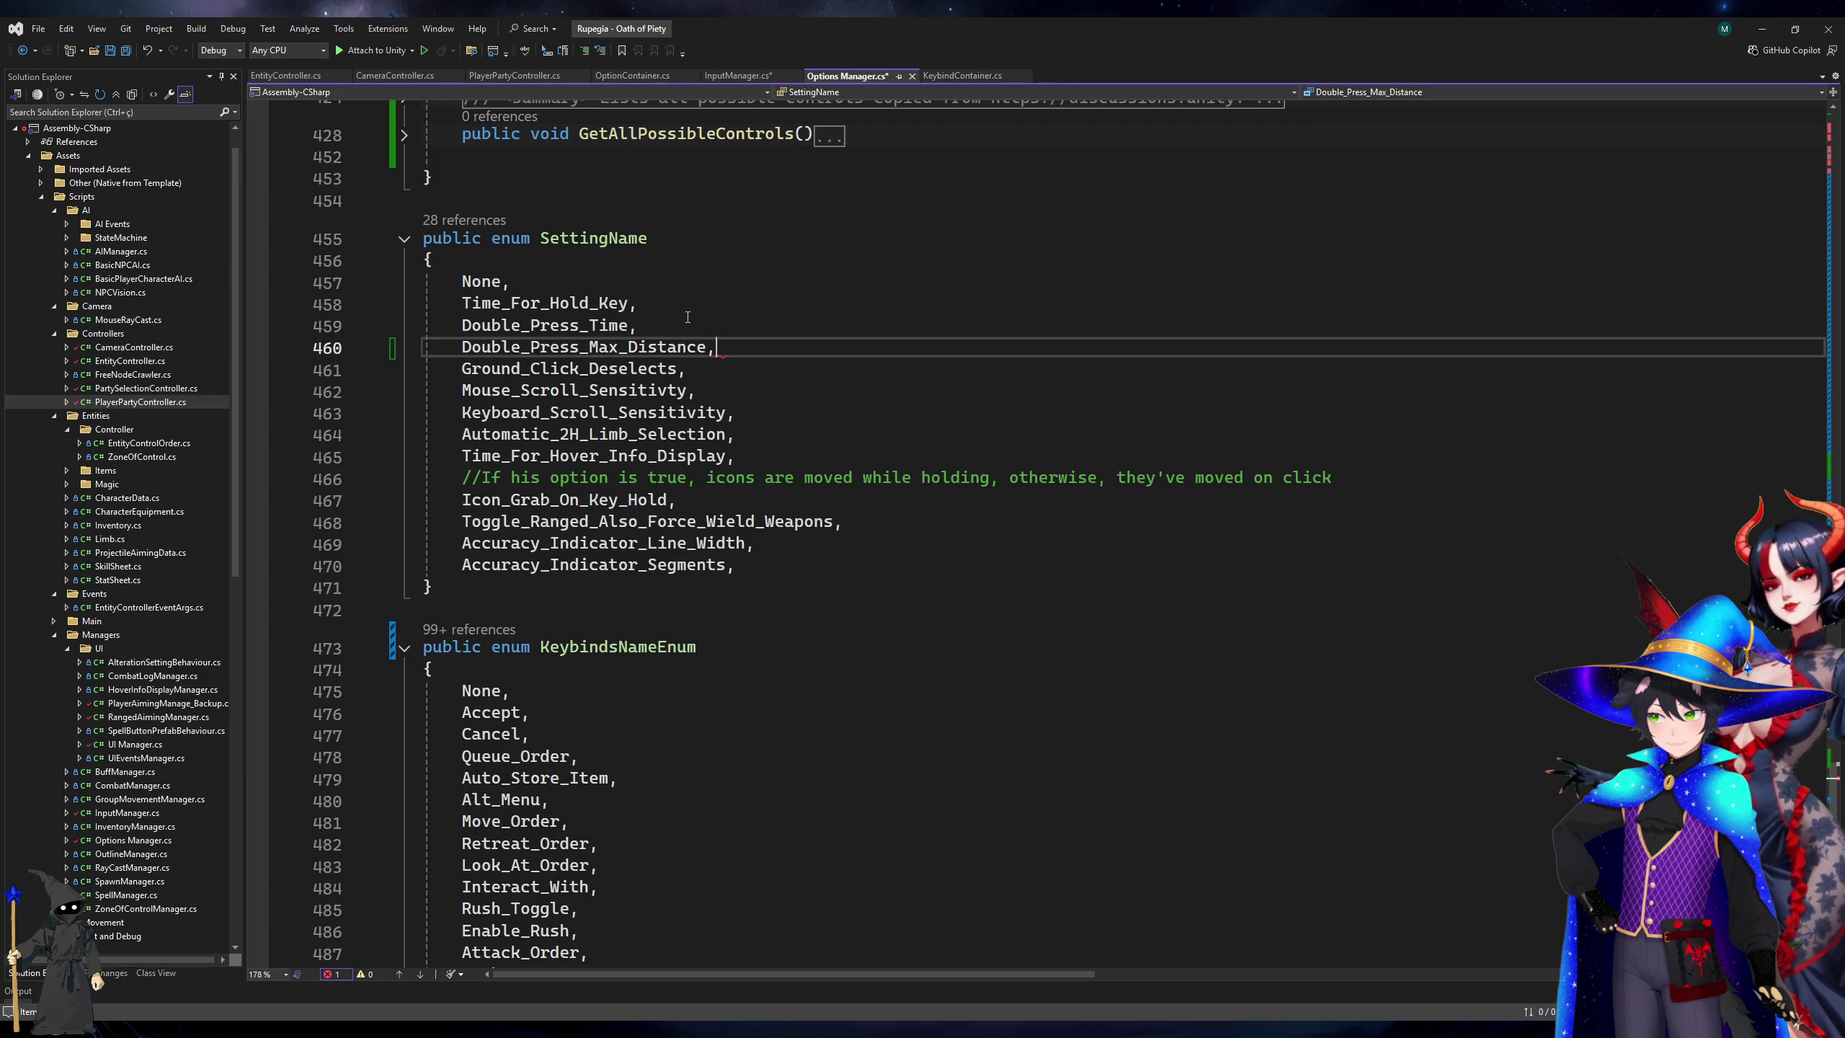
pyautogui.doubleClick(628, 354)
pyautogui.scroll(20, 991, 371)
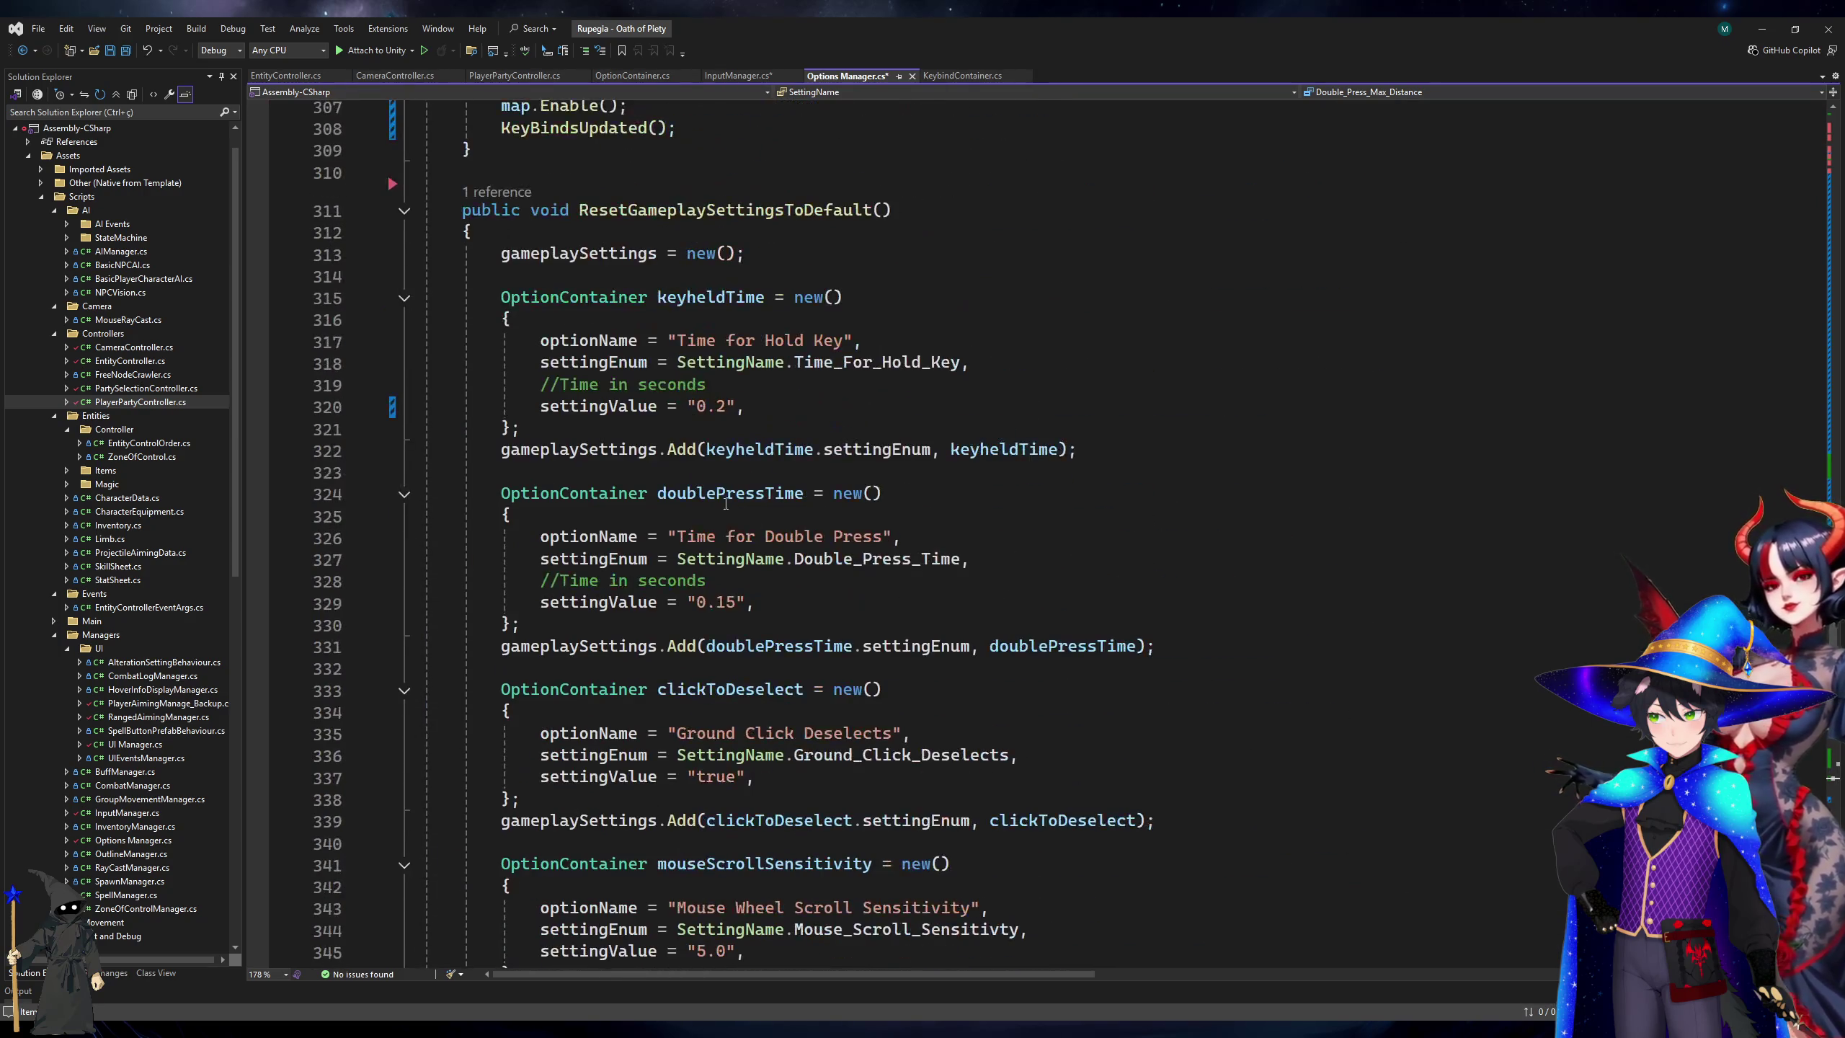
# Duplicate the doublePressTime option block and rename the copy's variable to doublePressMaxDist.
pyautogui.click(1196, 646)
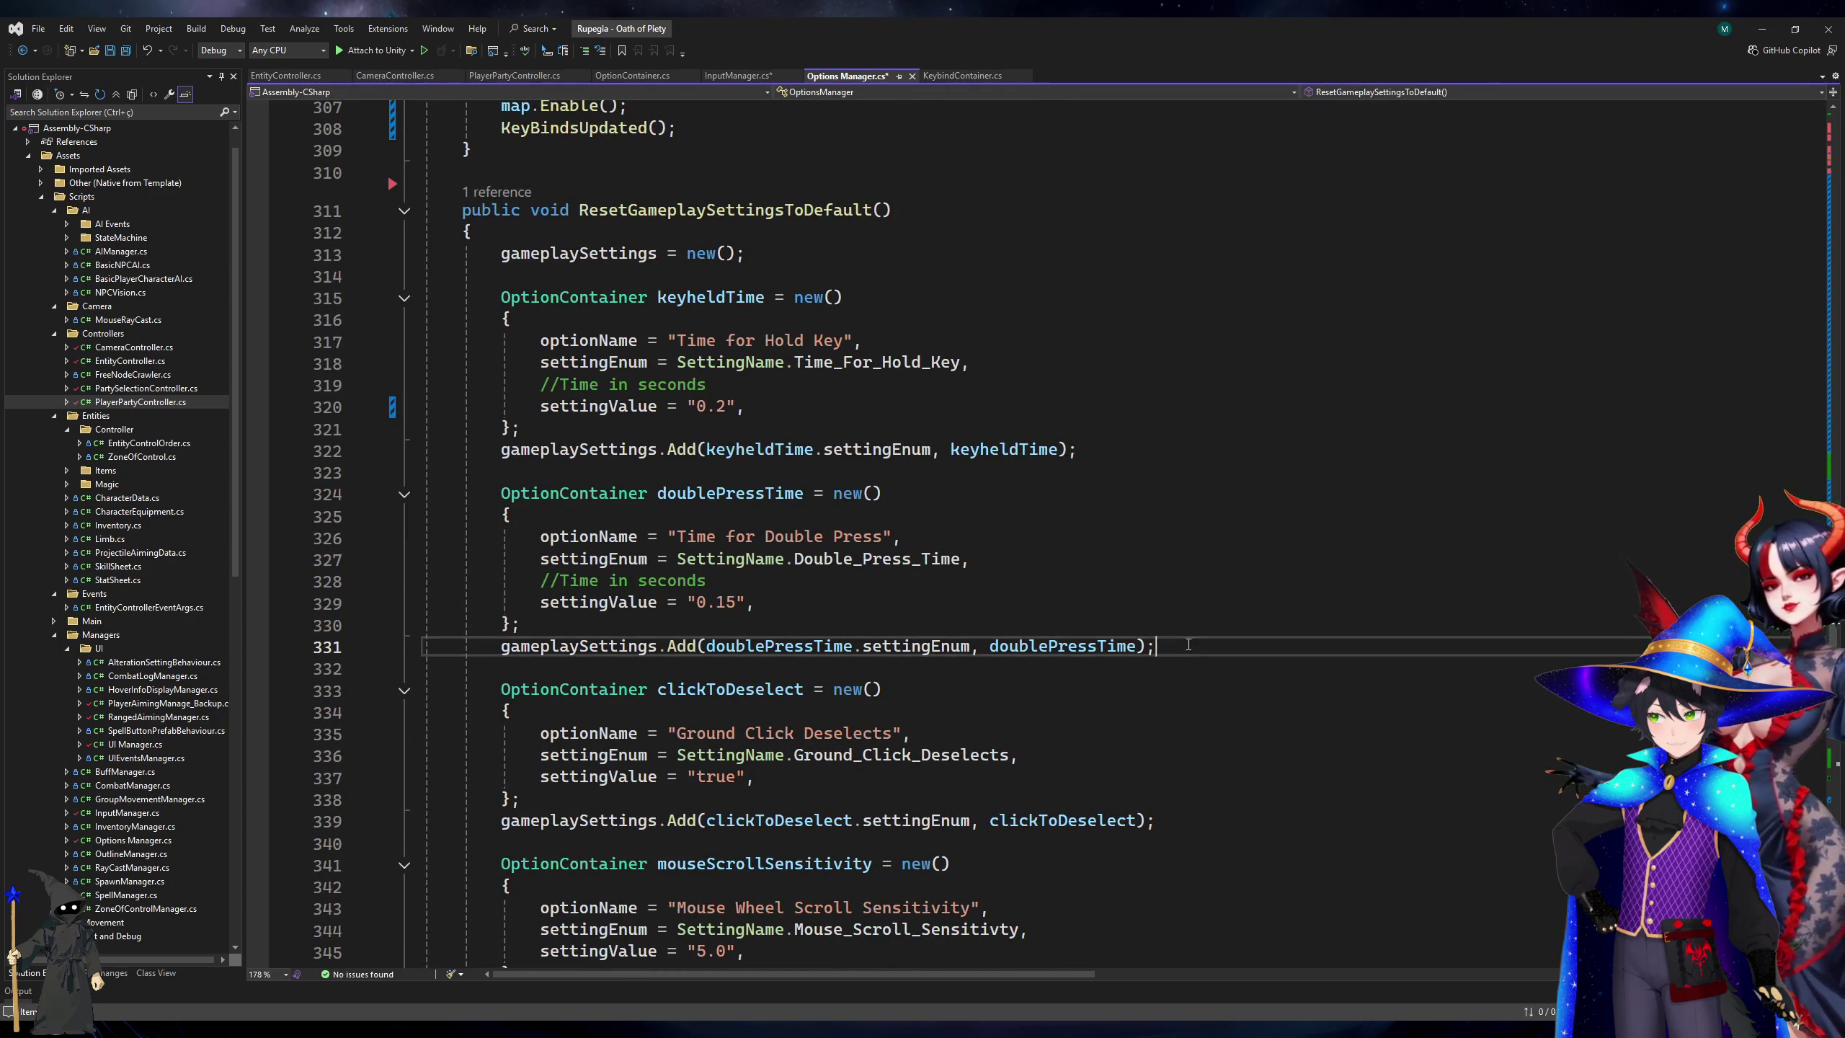
pyautogui.keyDown('shift'); pyautogui.click(483, 497); pyautogui.keyUp('shift')
pyautogui.click(1204, 643)
pyautogui.press('Return')
pyautogui.write('OptionContainer doublePressTime = new()         {             optionName = "Time for Double Press",             settingEnum = SettingName.Double_Press_Time,             //Time in seconds             settingValue = "0.15",         };         gameplaySettings.Add(doublePressTime.settingEnum, doublePressTime);')
pyautogui.click(776, 690)
pyautogui.press('BackSpace')
pyautogui.press('BackSpace')
pyautogui.press('Delete')
pyautogui.press('Delete')
pyautogui.write('MaxD')
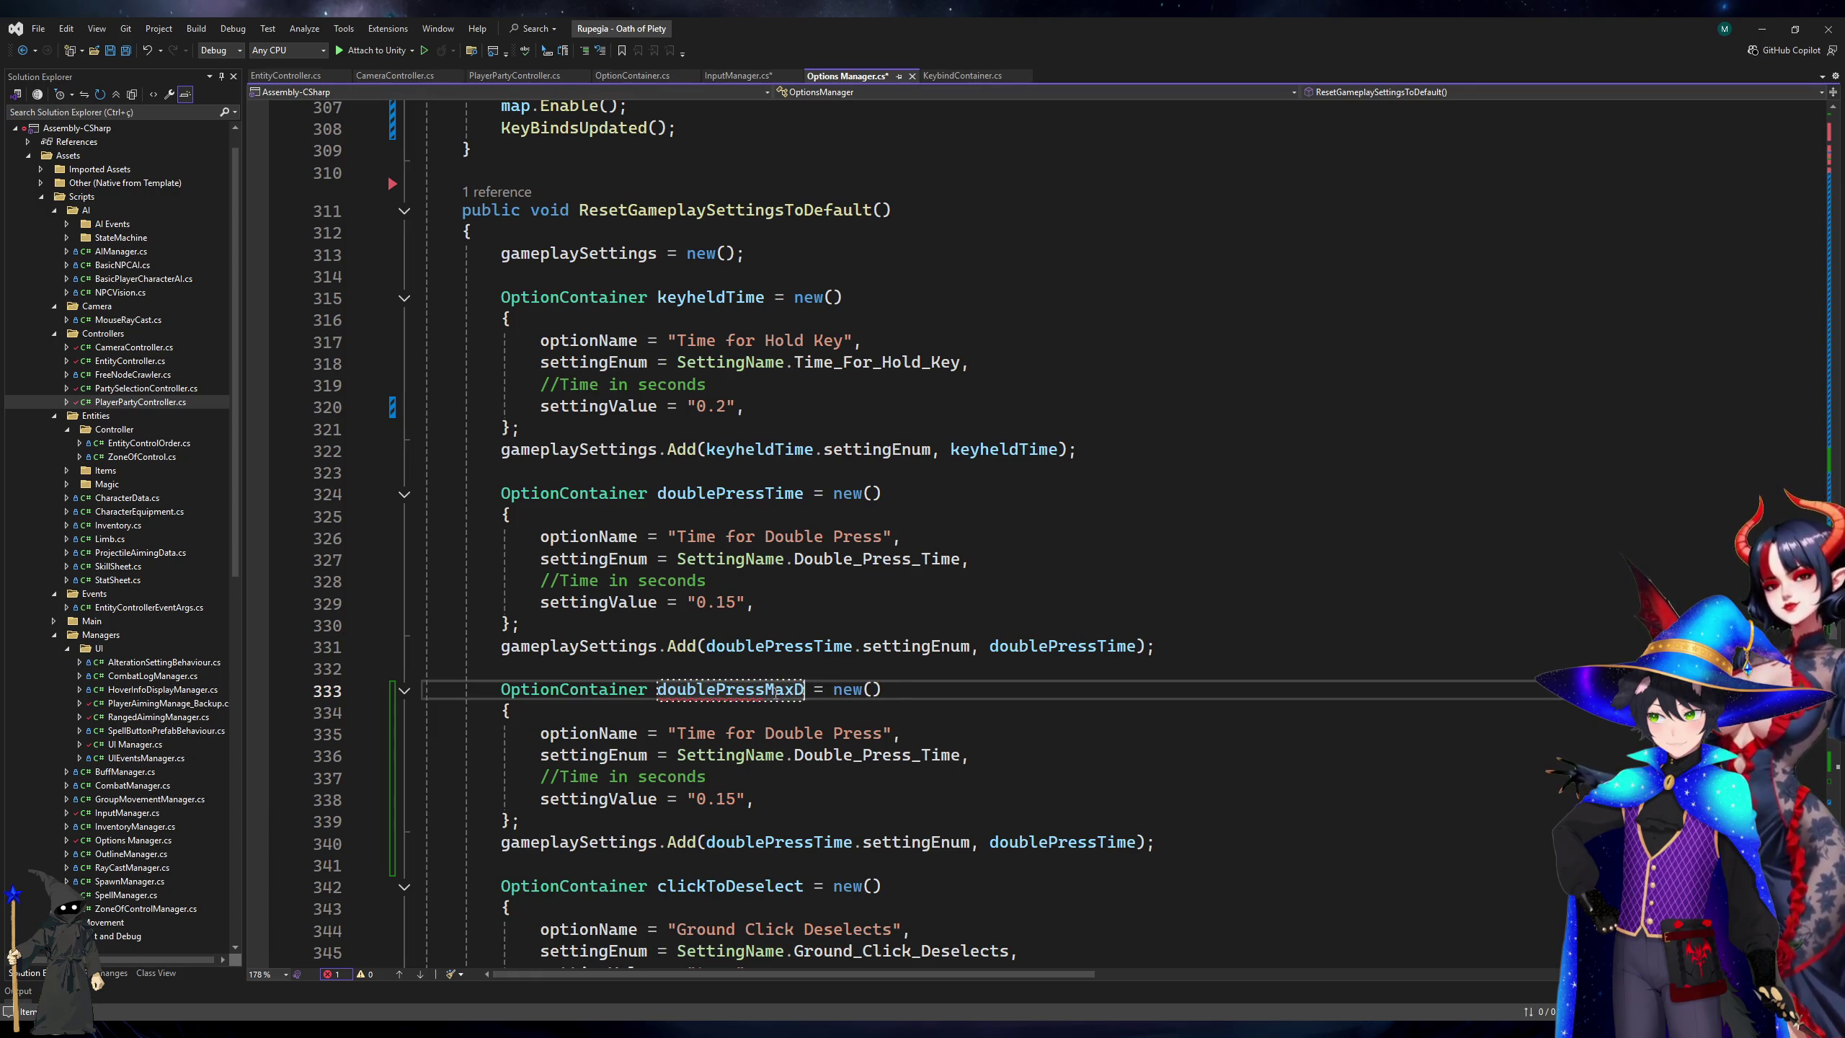
pyautogui.write('ist')
pyautogui.press('Return')
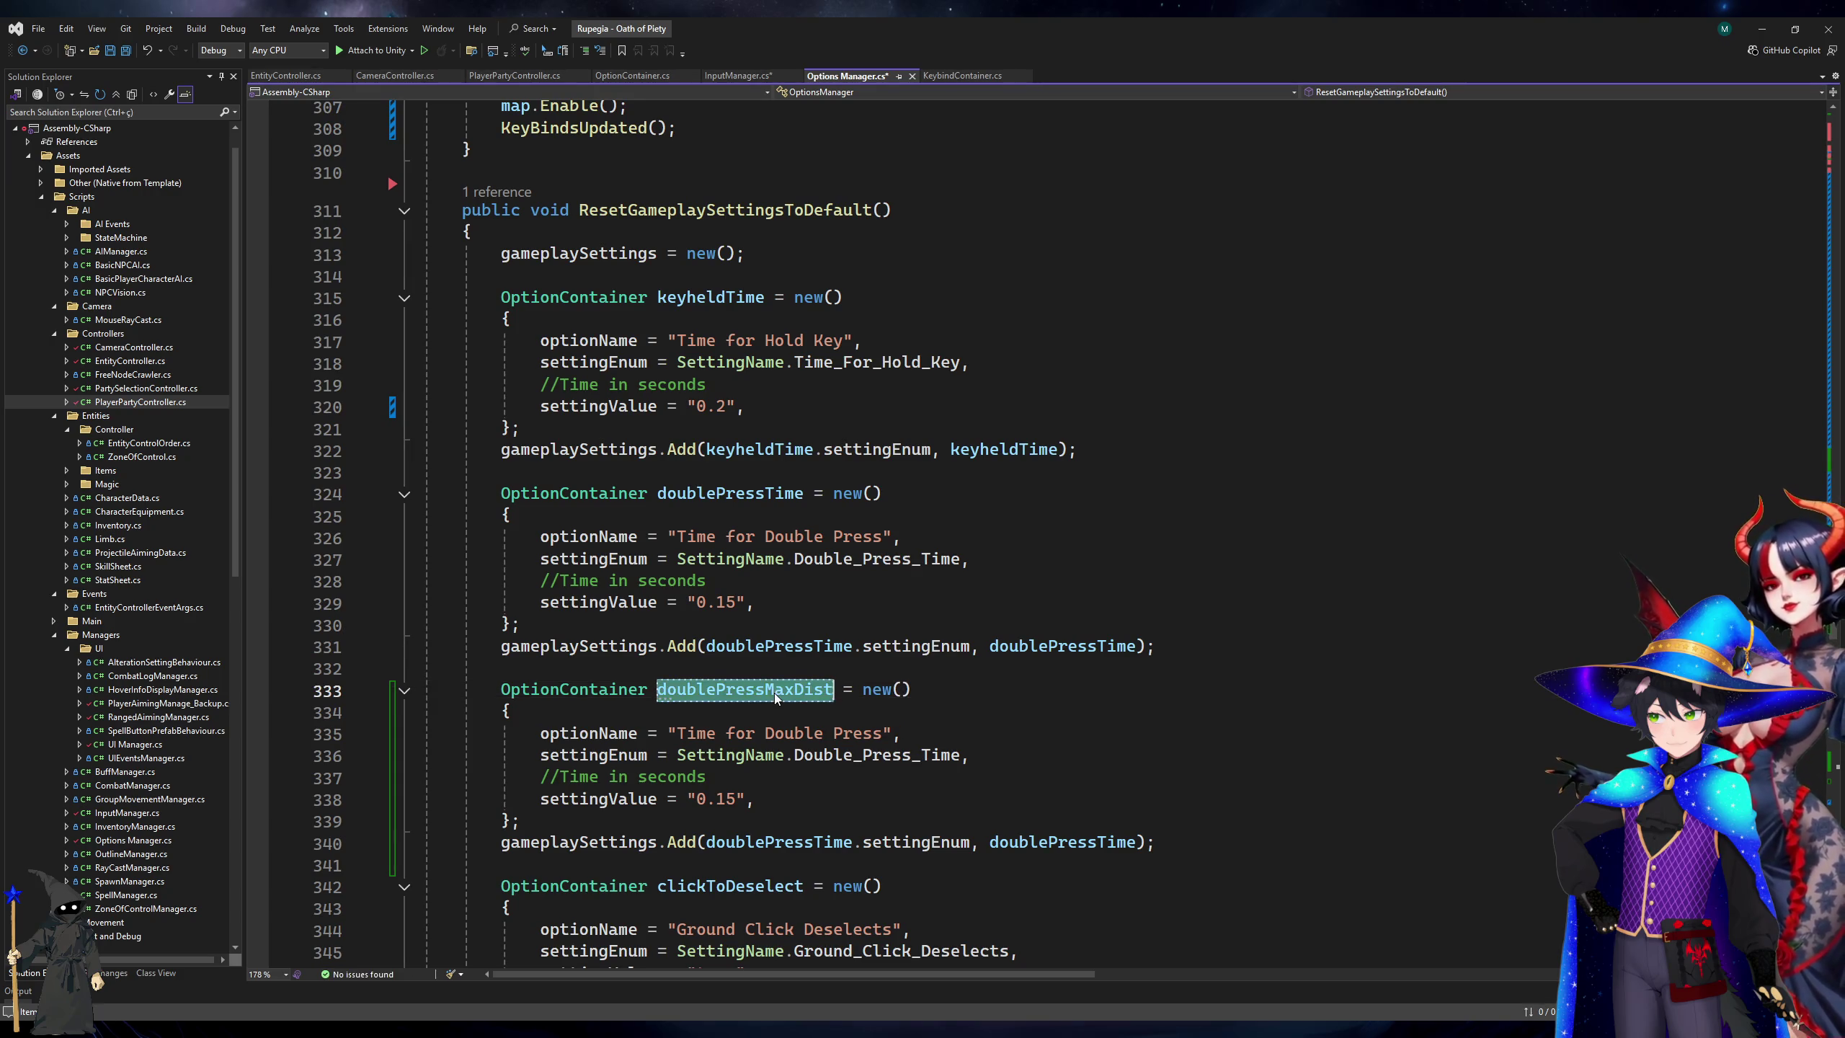
# Point the copy's references to doublePressMaxDist and its setting to Double_Press_Max_Distance.
pyautogui.doubleClick(785, 844)
pyautogui.write('doublePressMaxDist')
pyautogui.click(1069, 843)
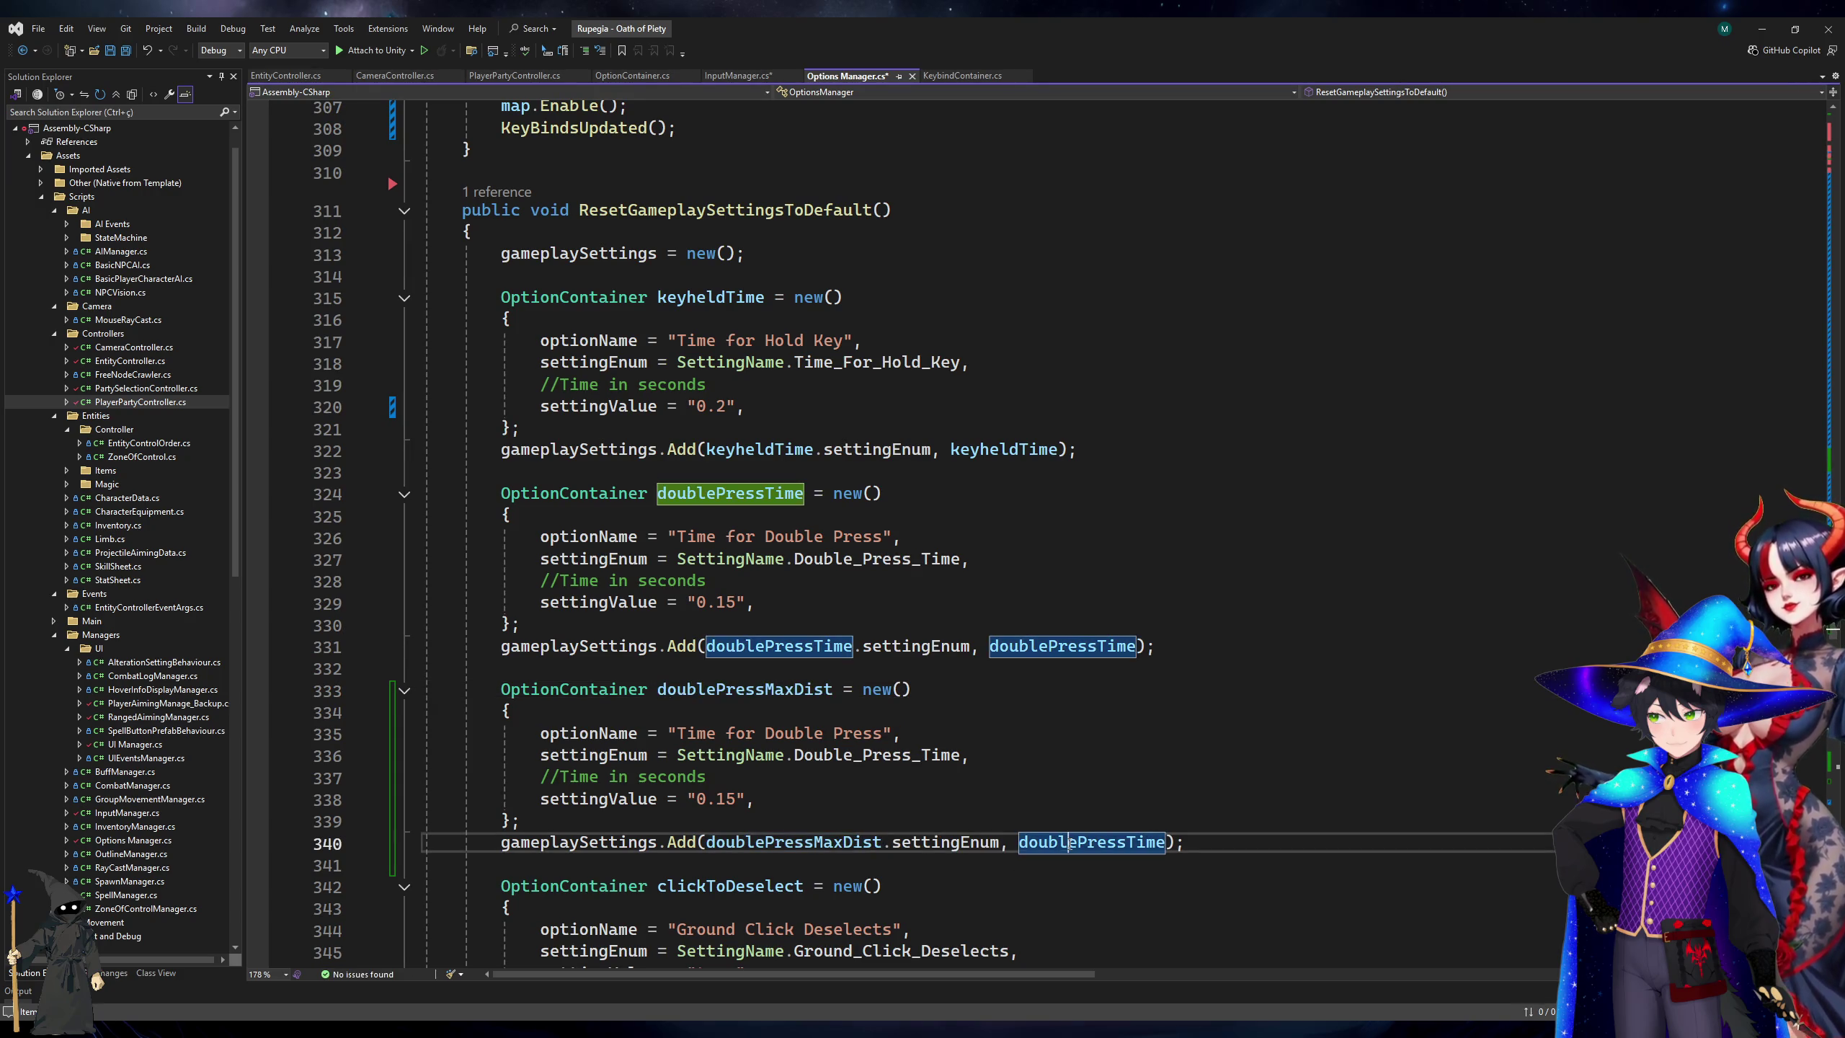
pyautogui.doubleClick(1070, 844)
pyautogui.write('doublePressMaxDist')
pyautogui.doubleClick(833, 756)
pyautogui.write('Do')
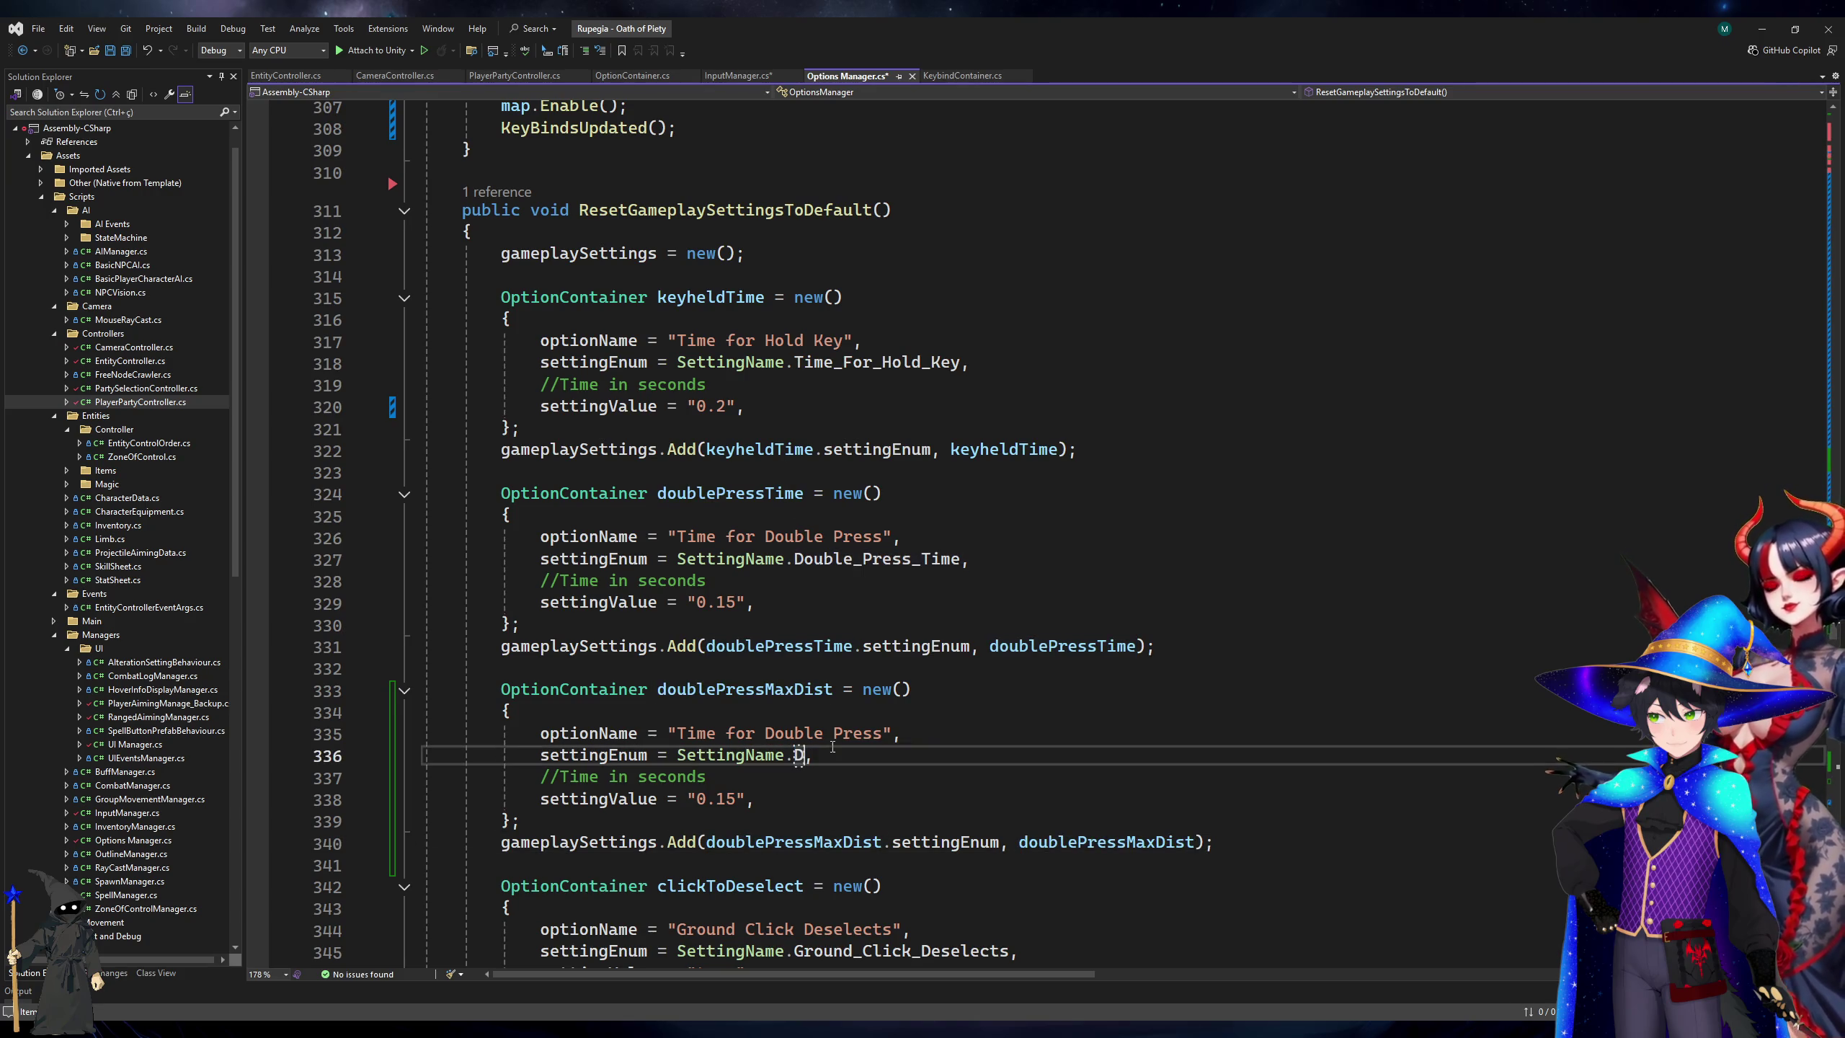
pyautogui.press('Tab')
# Change the copy's comment to 'Distance in pixels' and save Options Manager.cs.
pyautogui.press('Down')
pyautogui.press('Down')
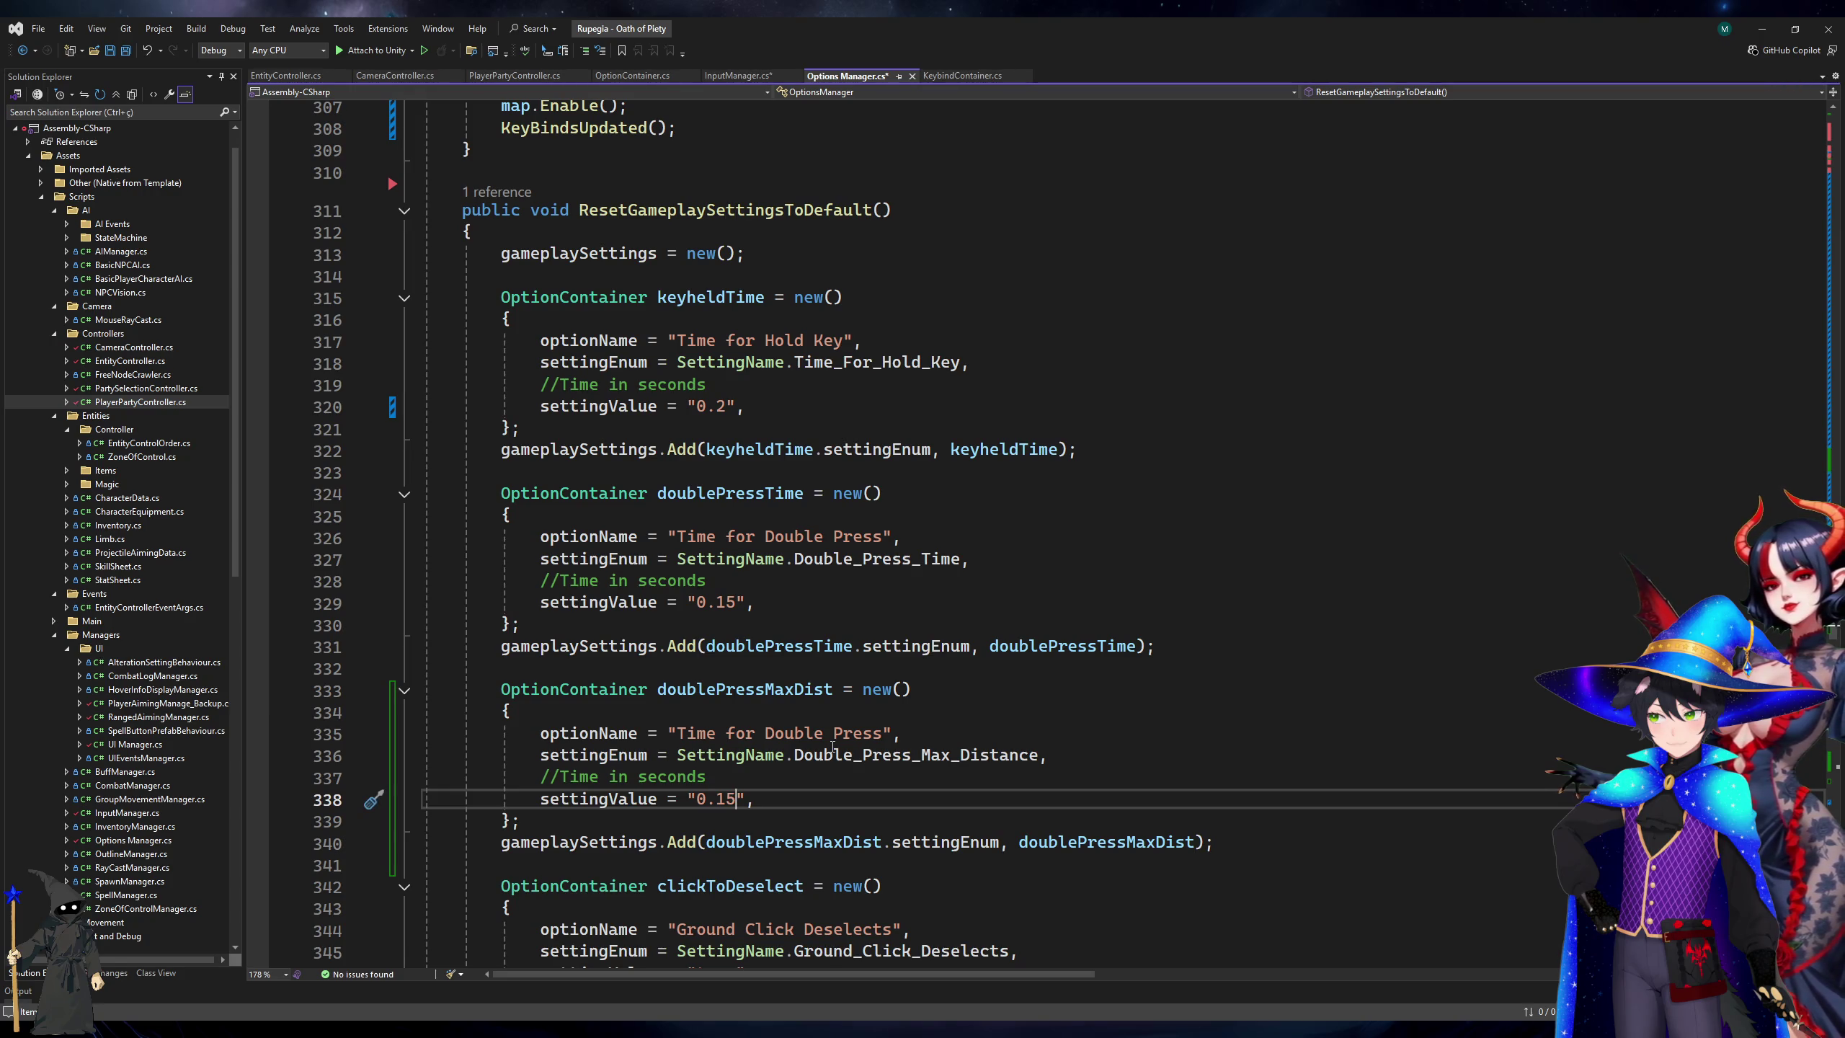
pyautogui.press('Up')
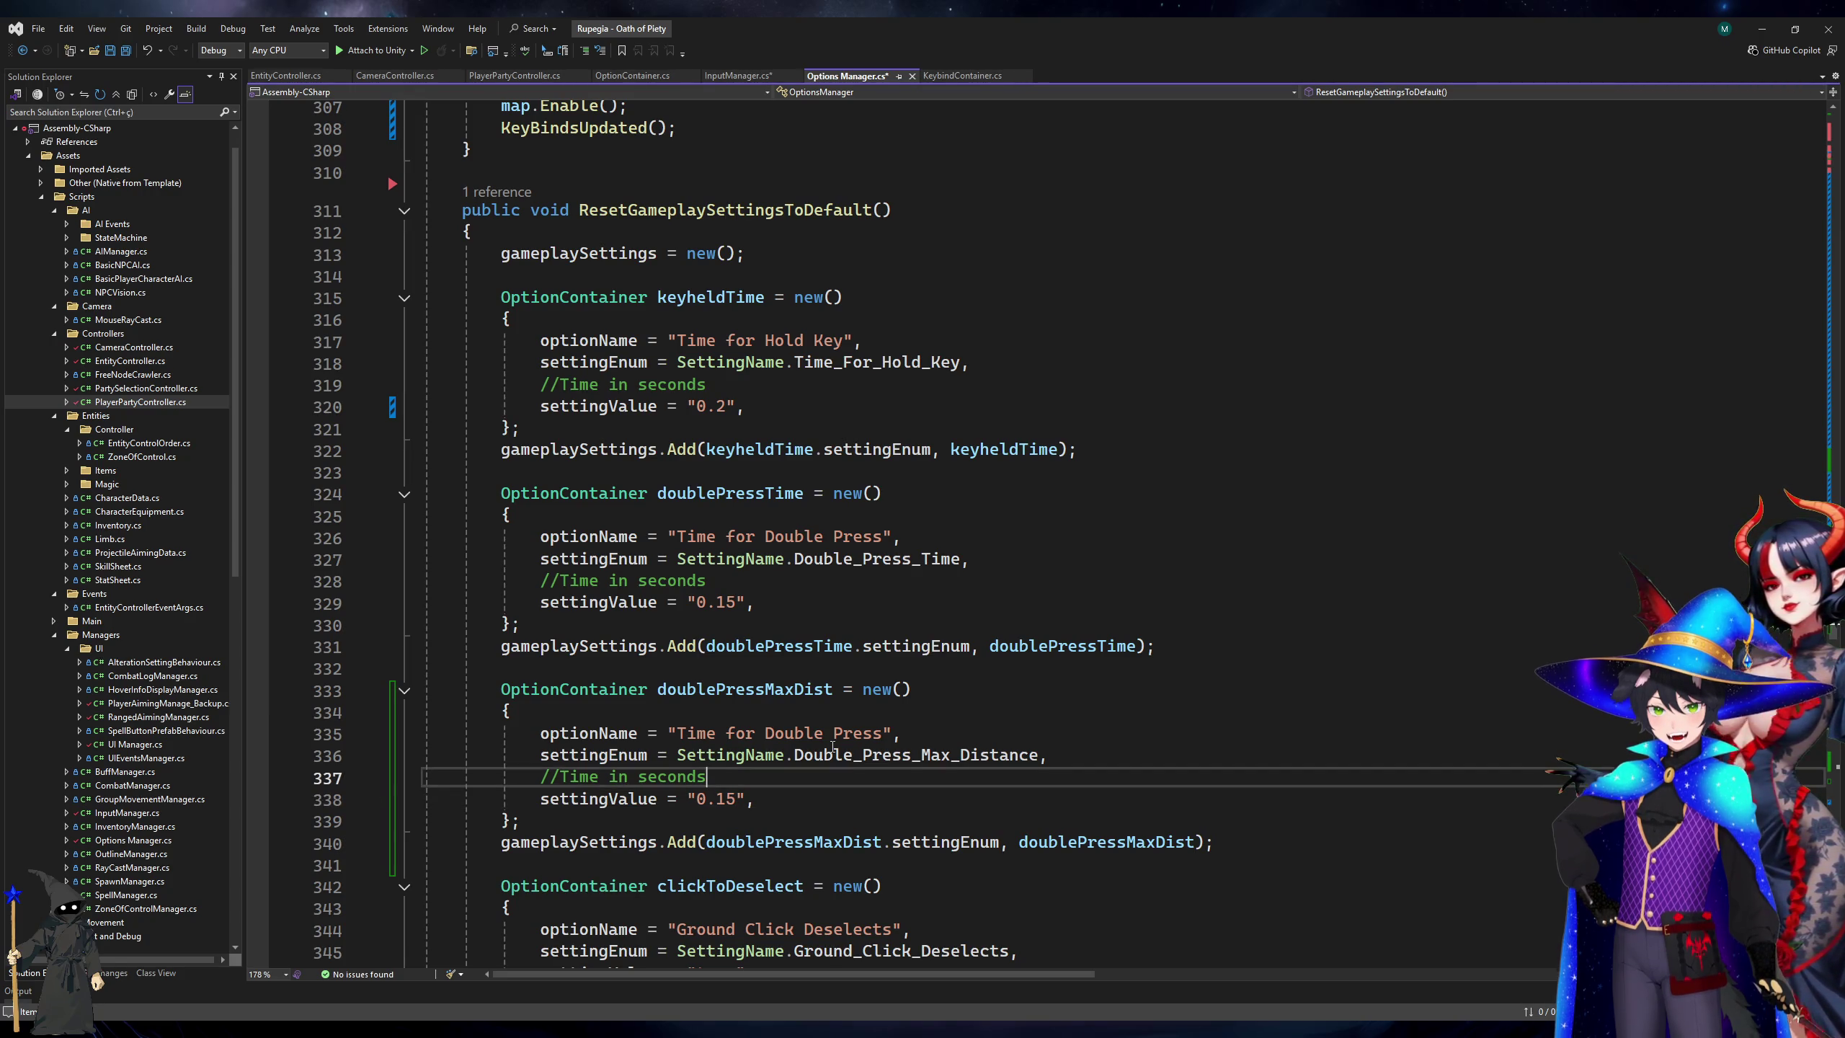
pyautogui.hotkey('ctrl', 'shift', 'Left')
pyautogui.hotkey('ctrl', 'shift', 'Left')
pyautogui.hotkey('ctrl', 'shift', 'Left')
pyautogui.write('Distance in')
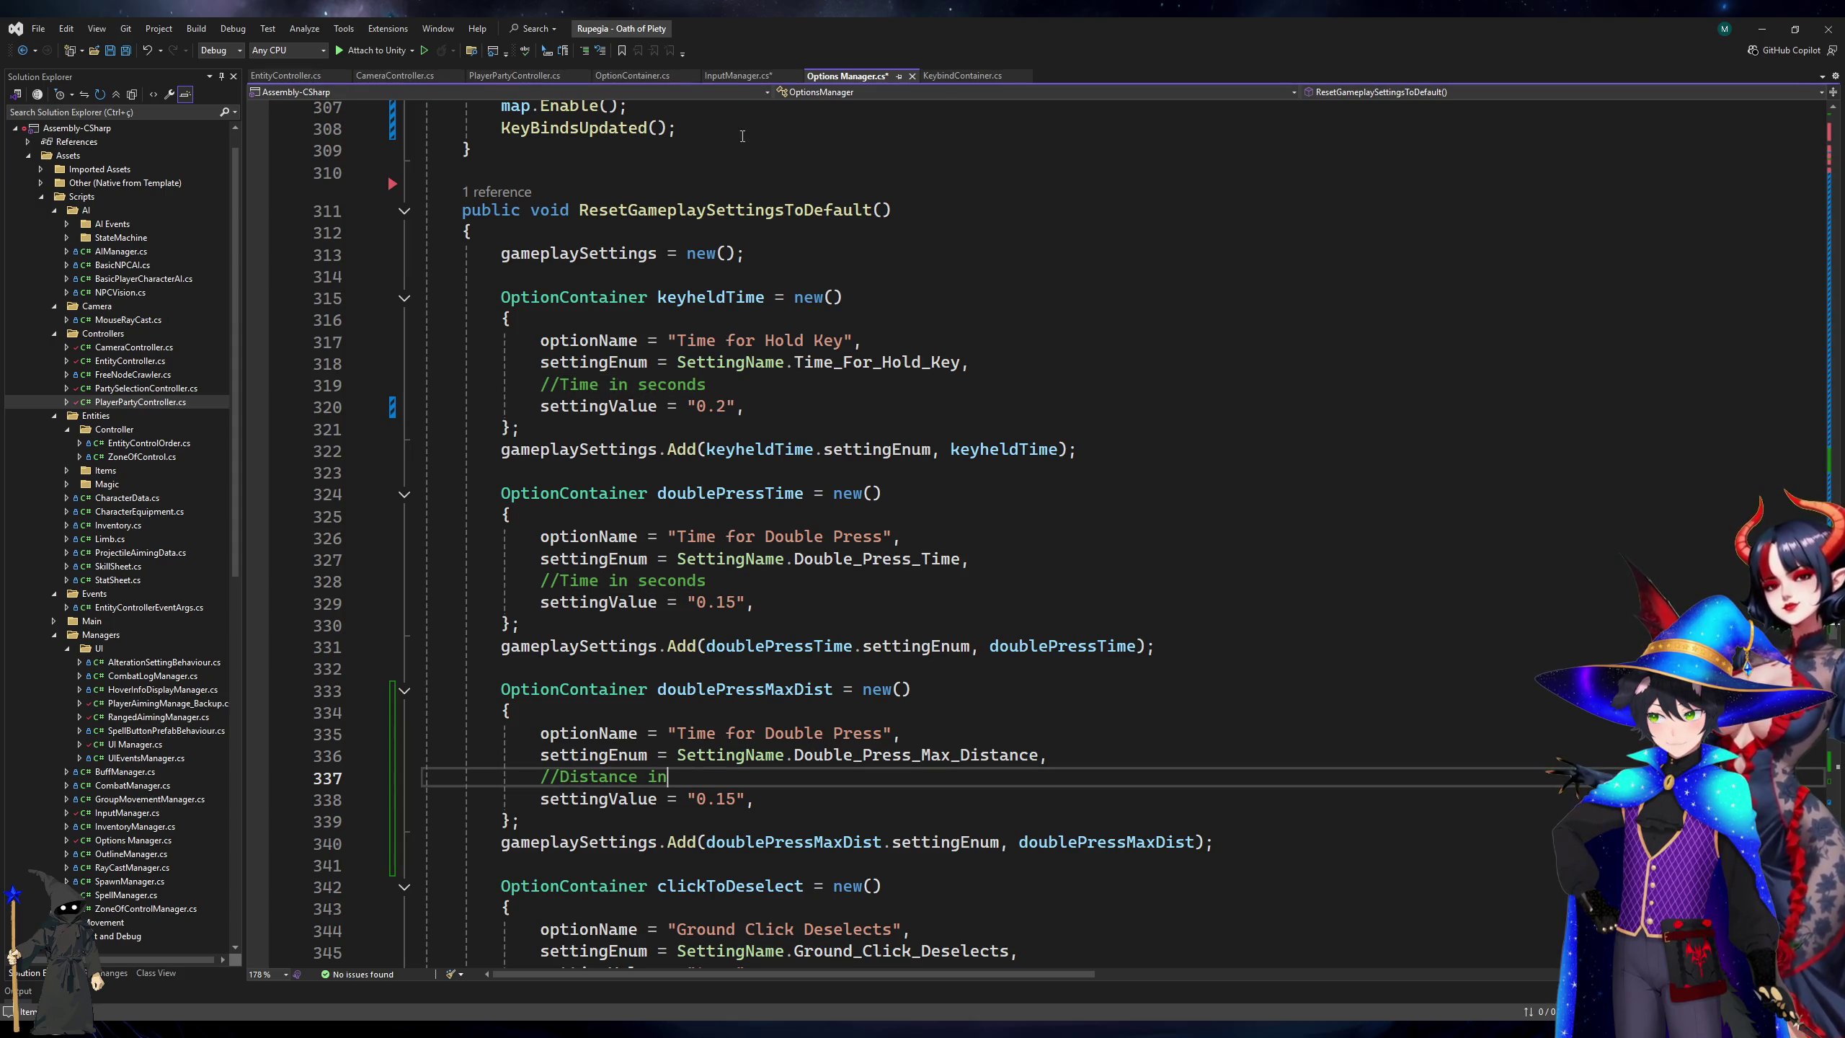
pyautogui.write(' pixels')
pyautogui.hotkey('ctrl', 's')
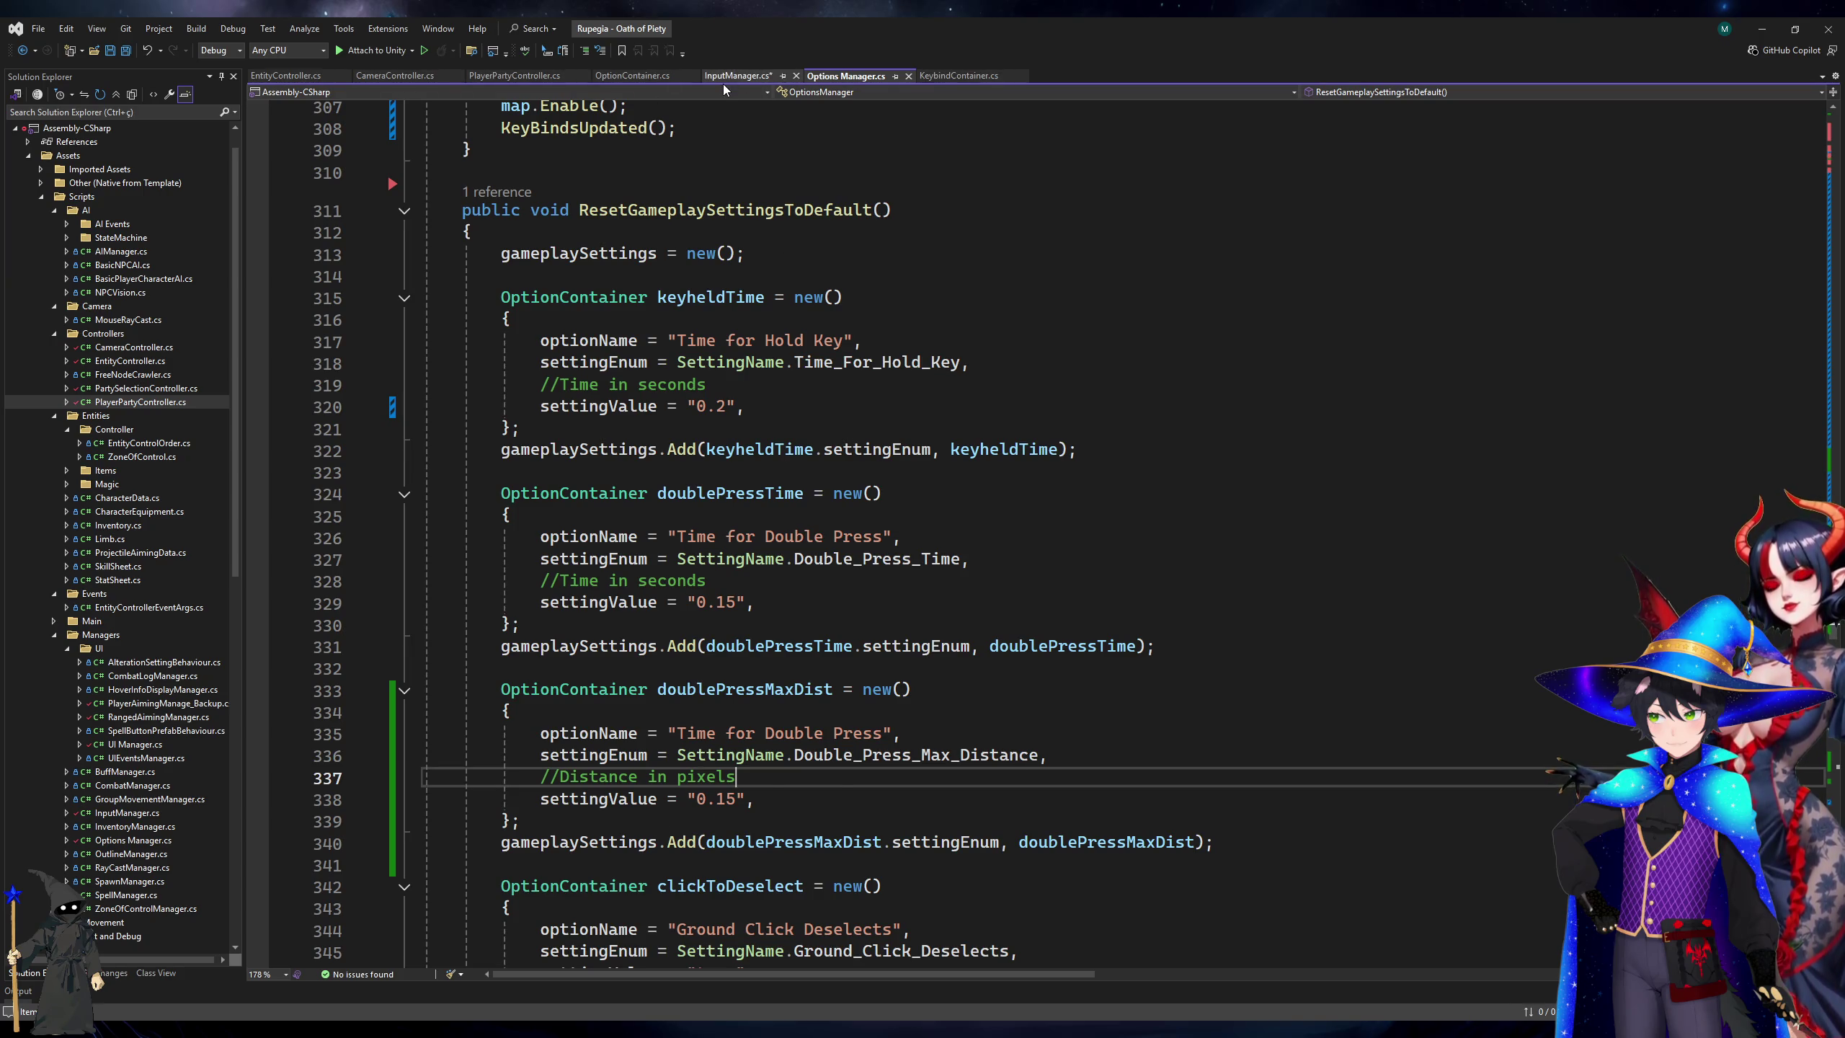
pyautogui.click(1138, 841)
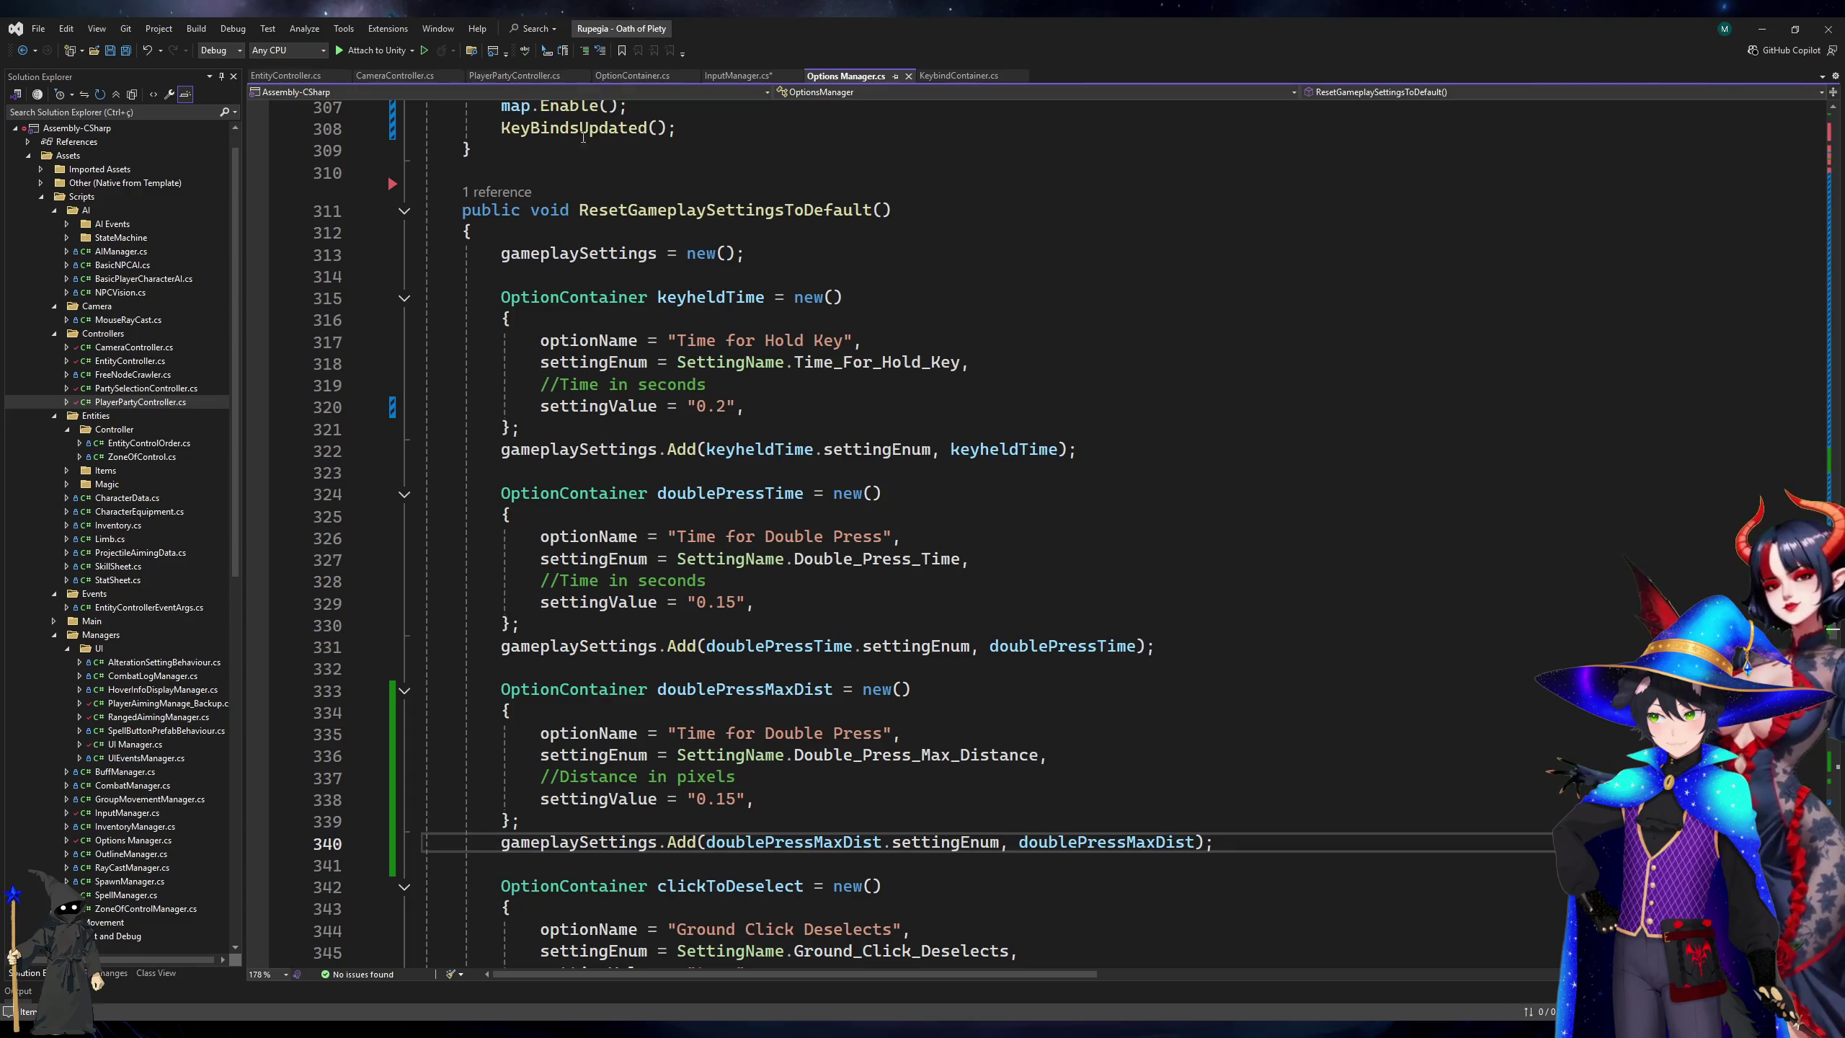
pyautogui.click(720, 75)
pyautogui.scroll(-20, 742, 627)
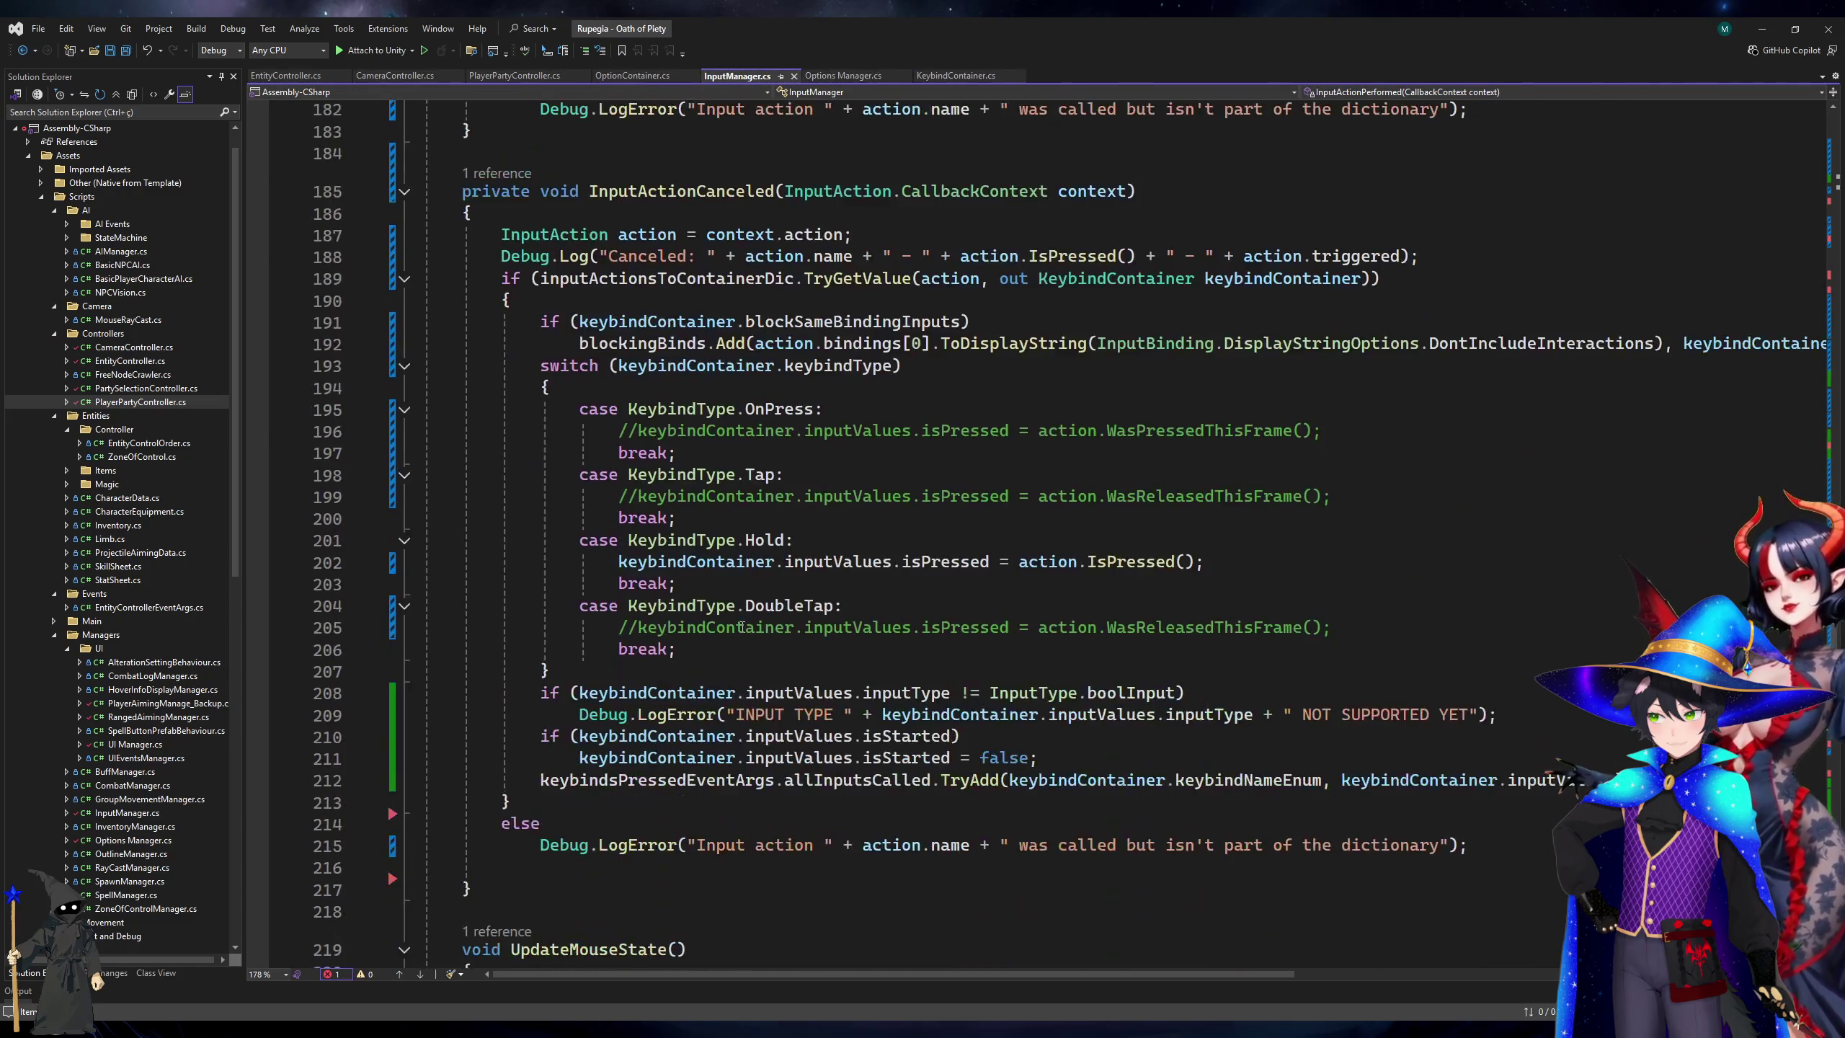
# Declare 'float maxDoublePressDistSqrd;' right after timeForDoublePress in InputManager.cs and save.
pyautogui.click(1285, 613)
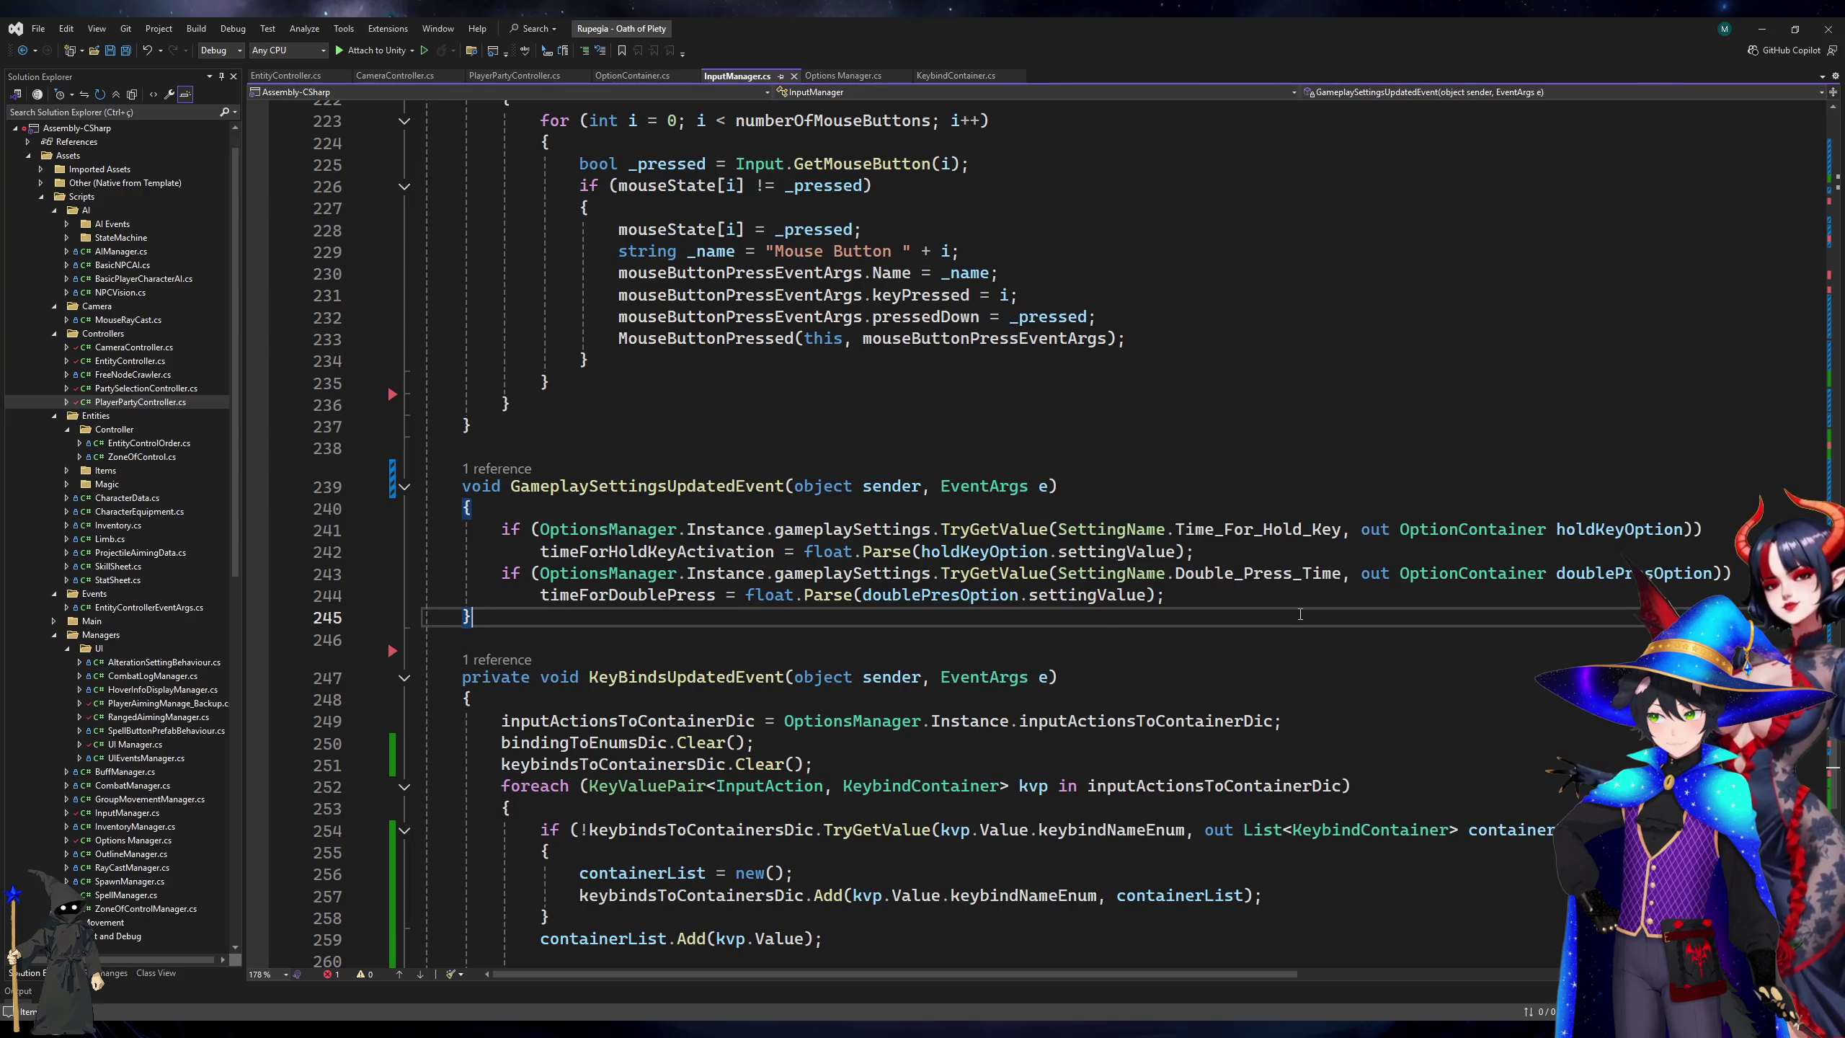
pyautogui.keyDown('ctrl'); pyautogui.click(633, 594); pyautogui.keyUp('ctrl')
pyautogui.click(835, 526)
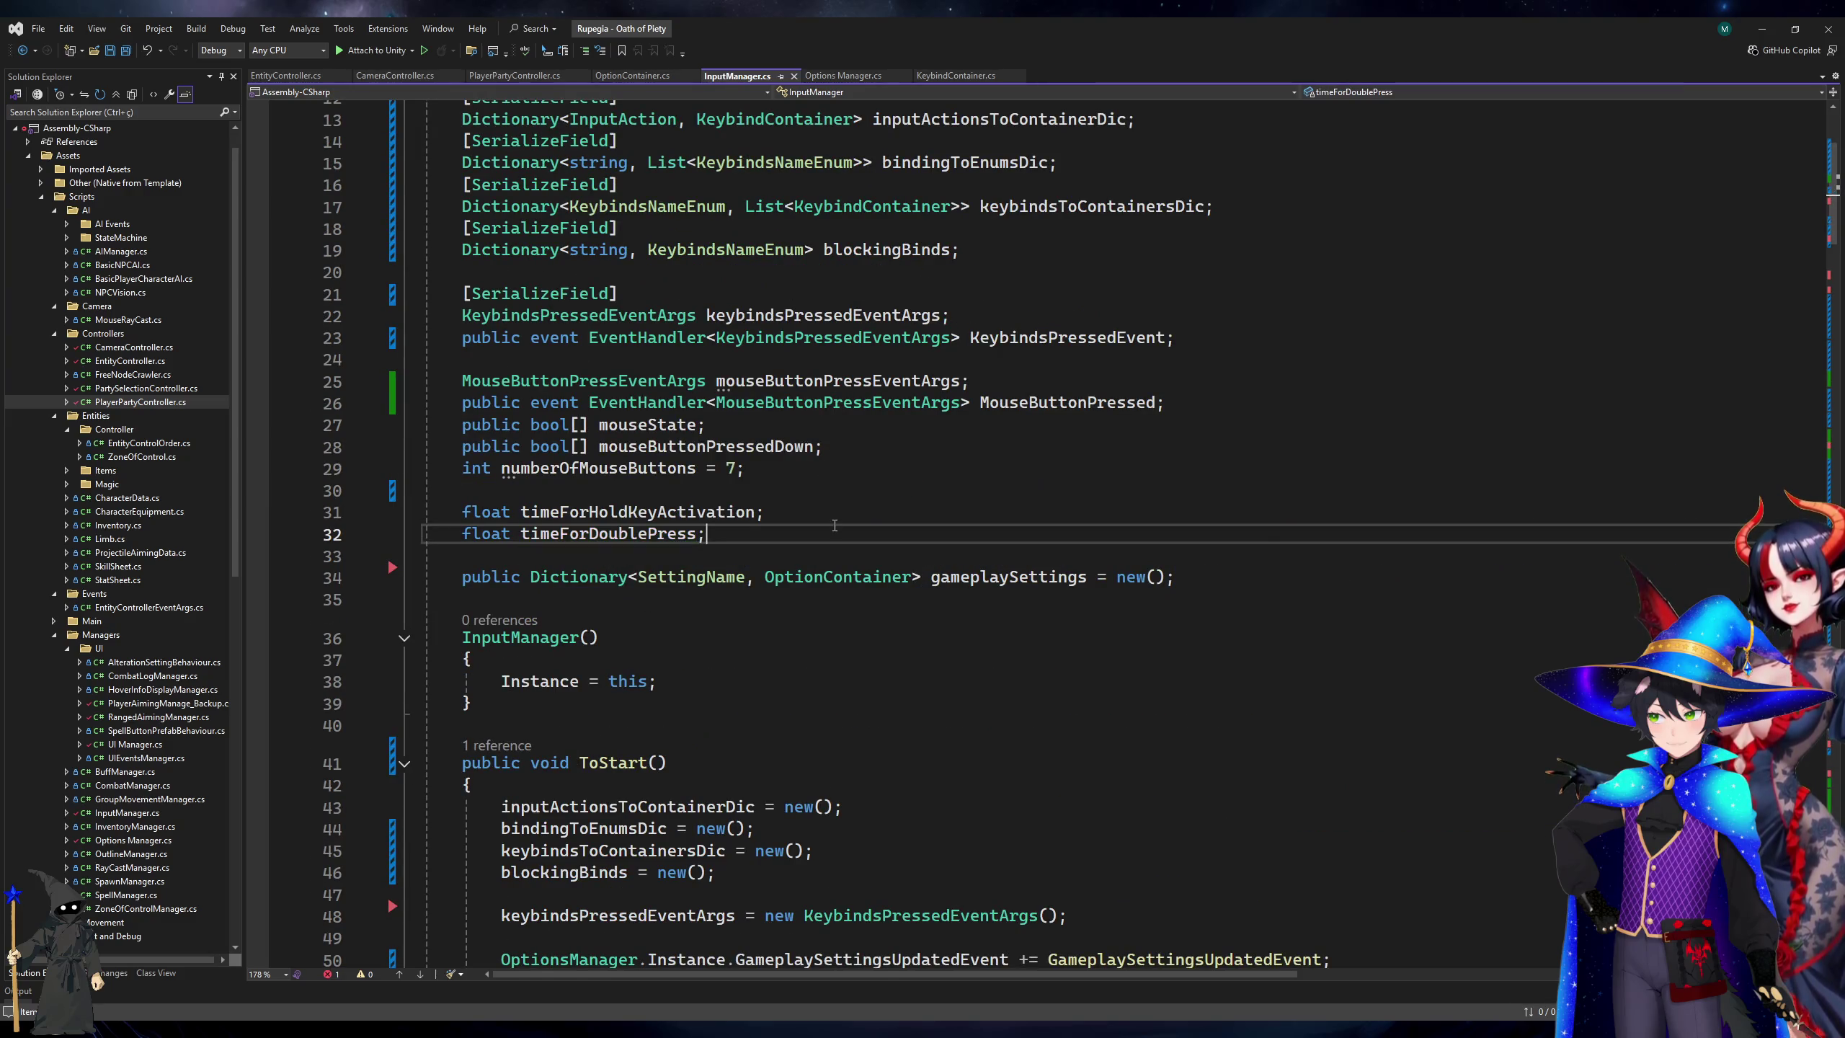
pyautogui.press('Return')
pyautogui.write('float m')
pyautogui.write('ax')
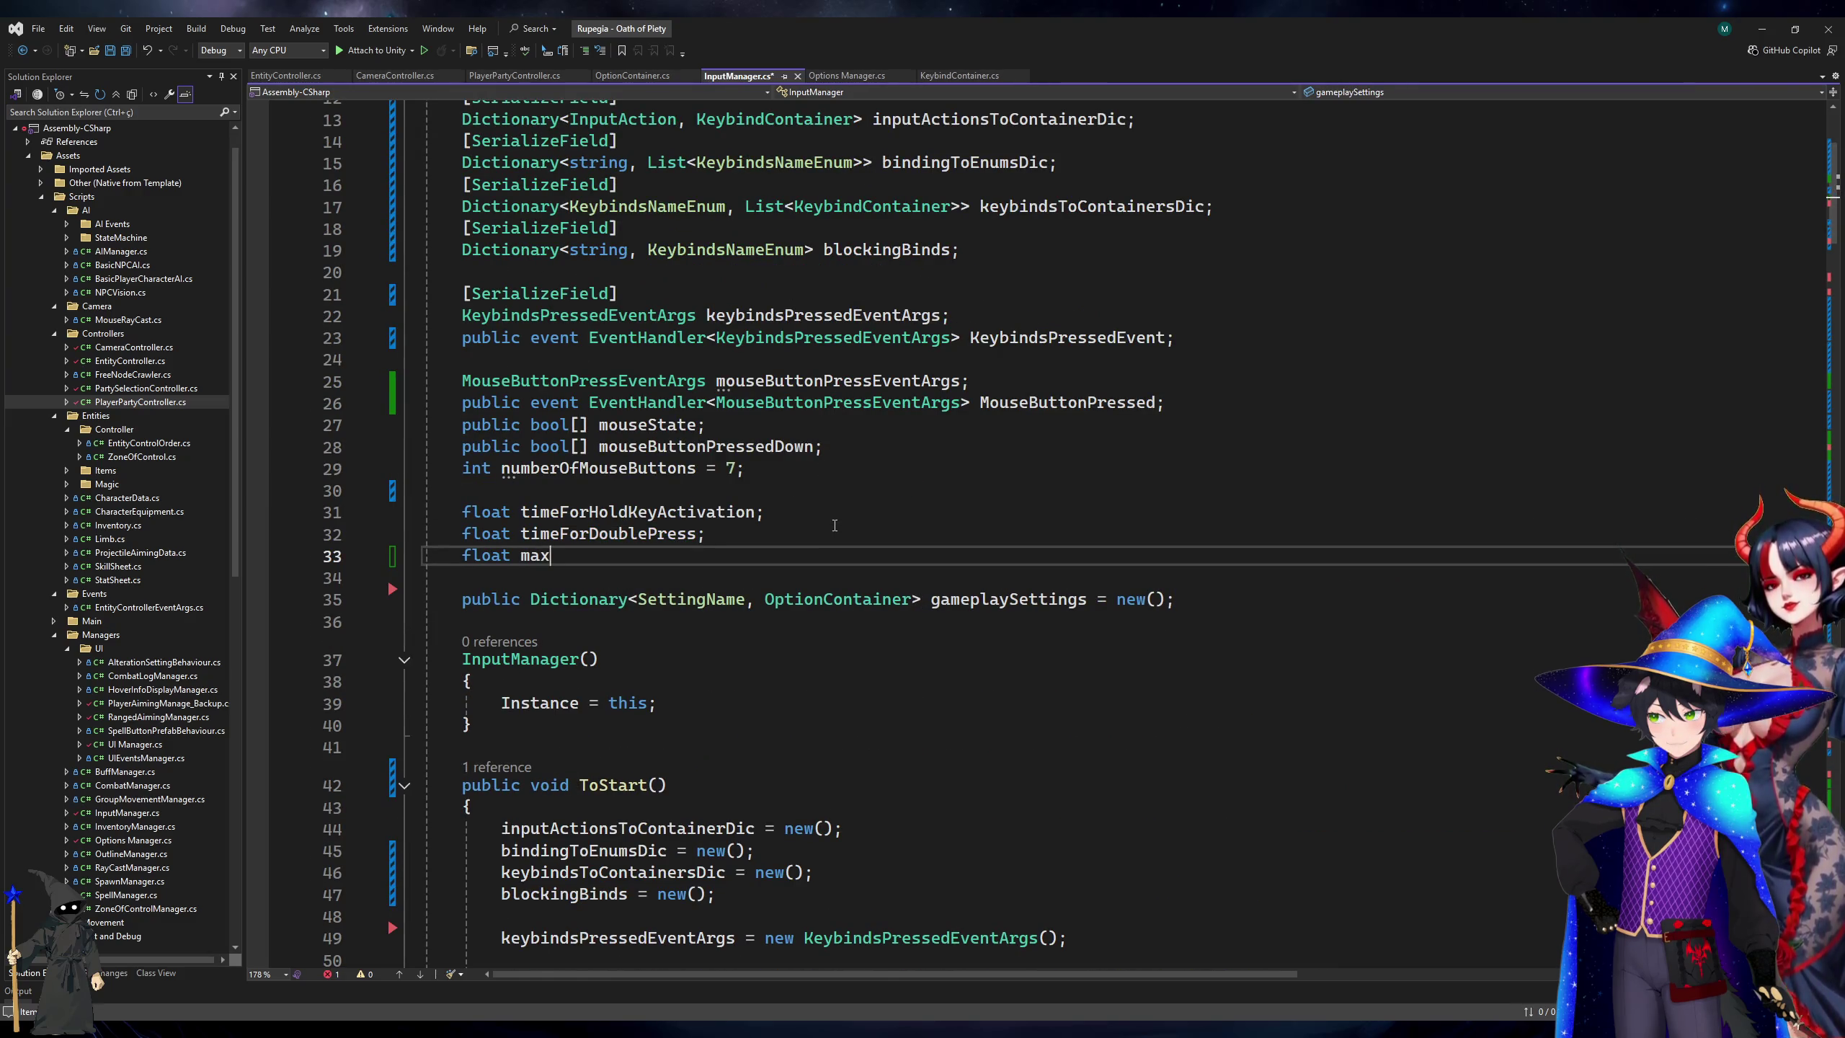
pyautogui.write('Double')
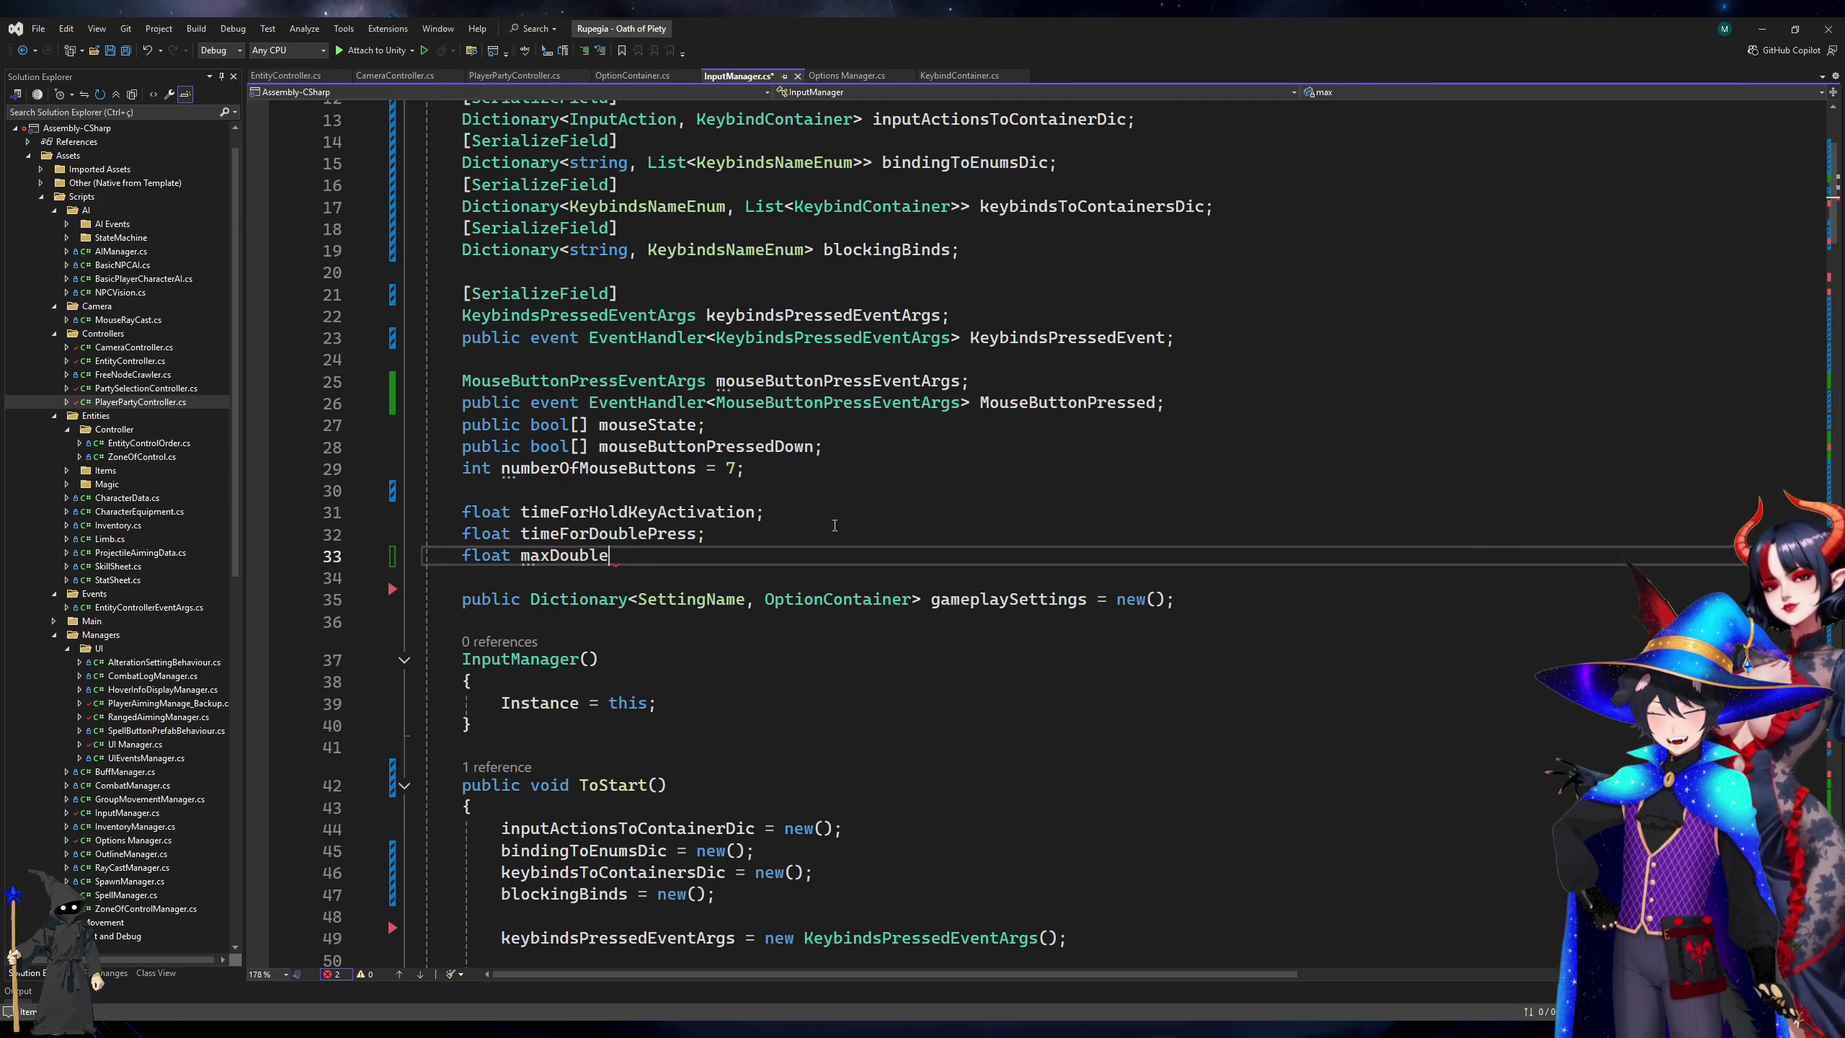
pyautogui.write('PressDistSqrd;')
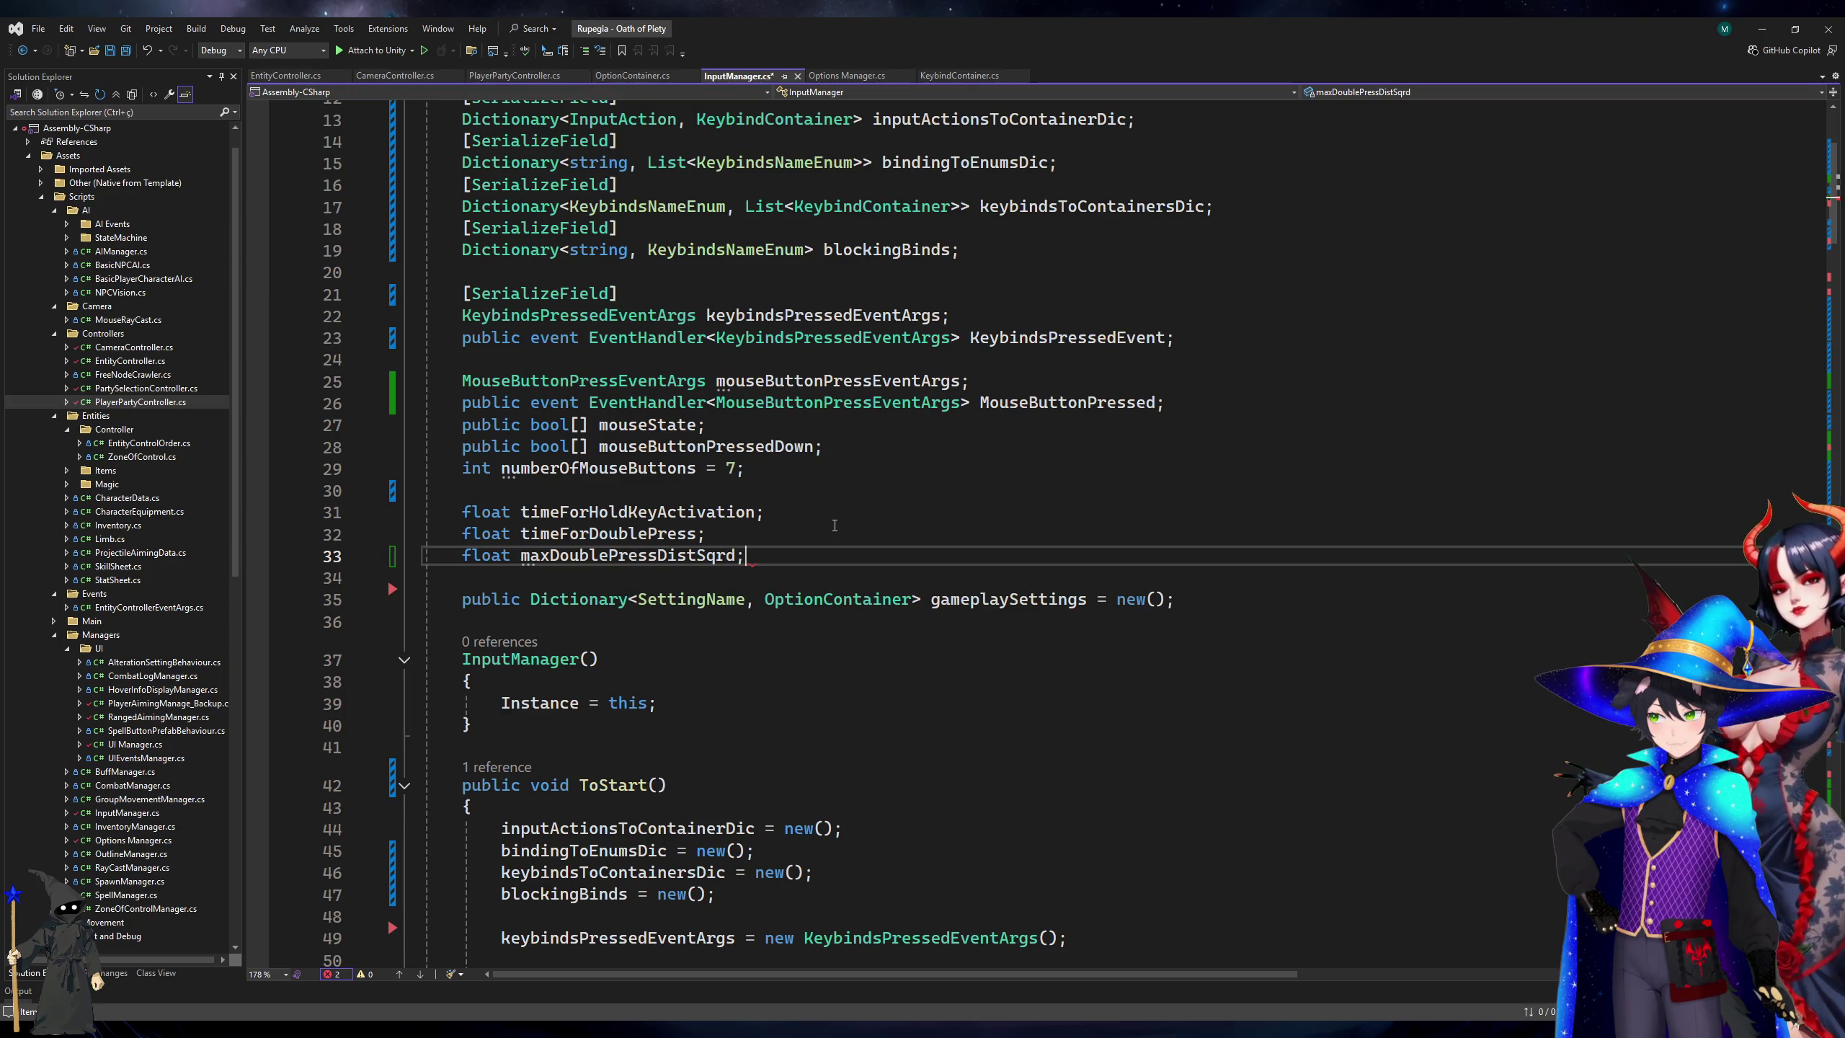
pyautogui.hotkey('ctrl', 's')
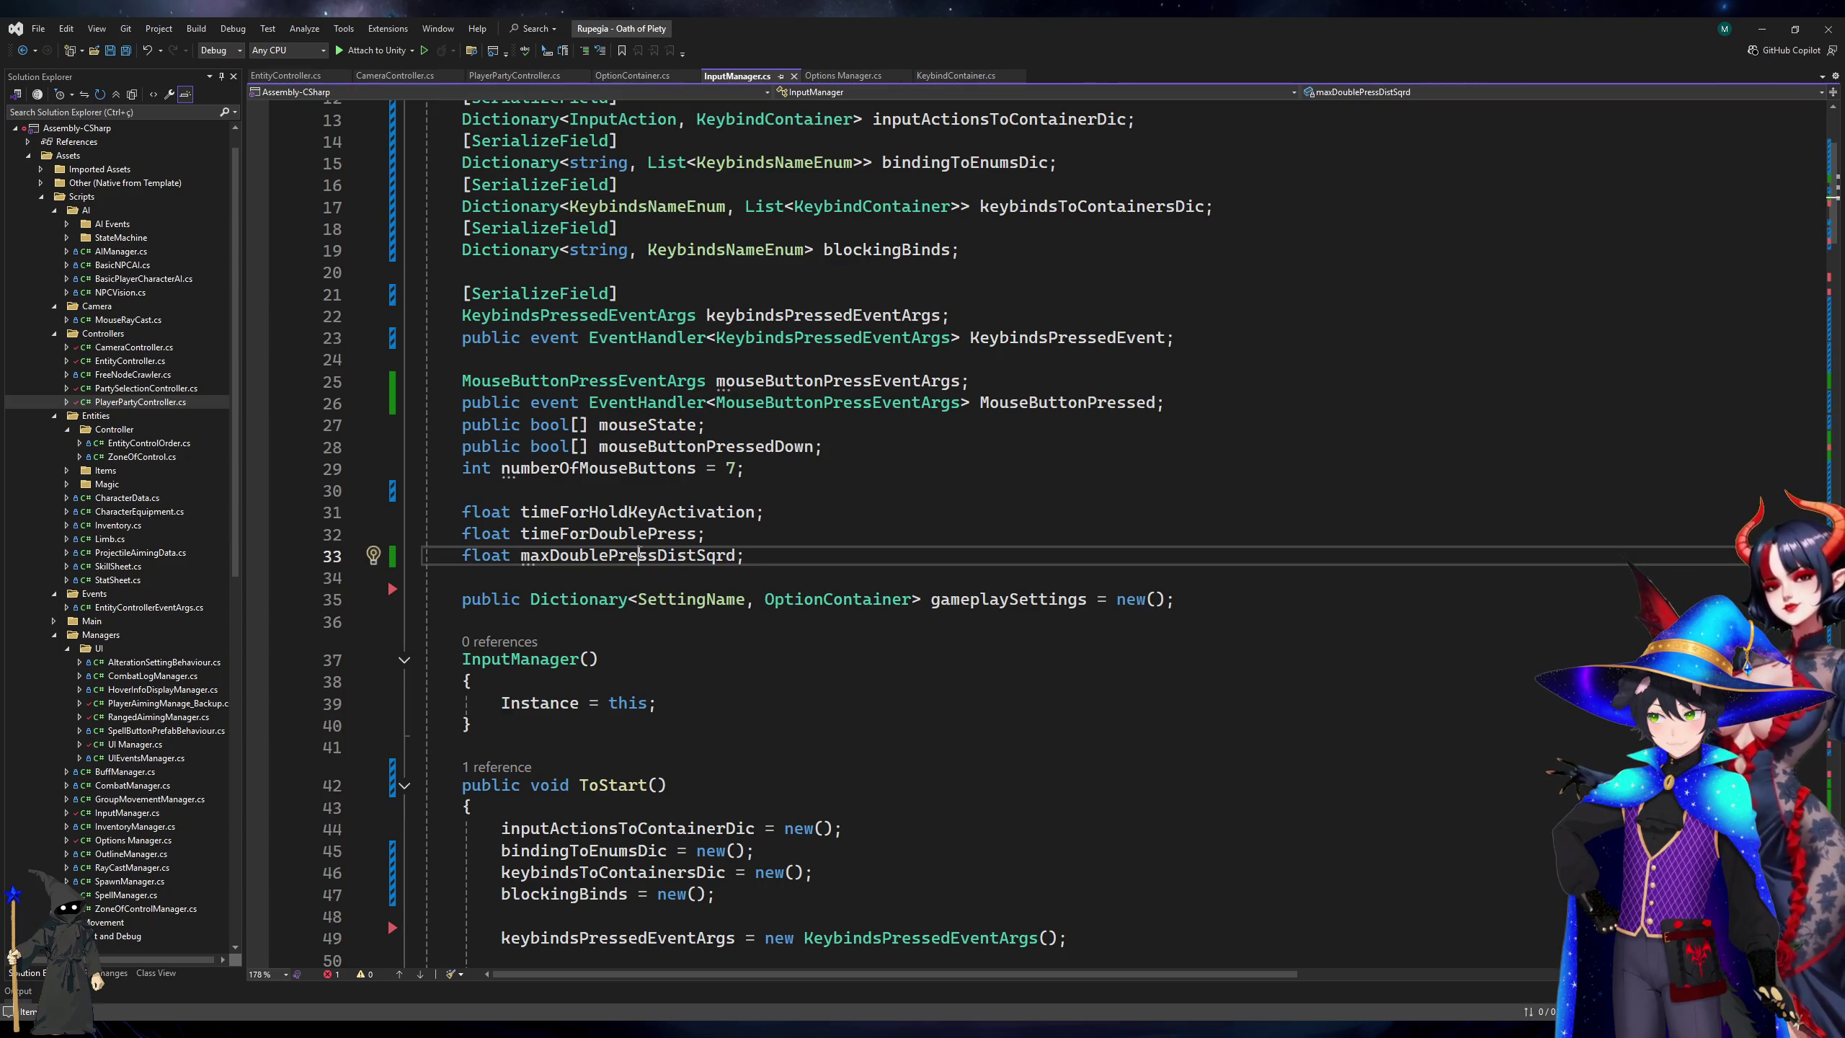
pyautogui.scroll(-17, 1314, 689)
pyautogui.scroll(-20, 1314, 689)
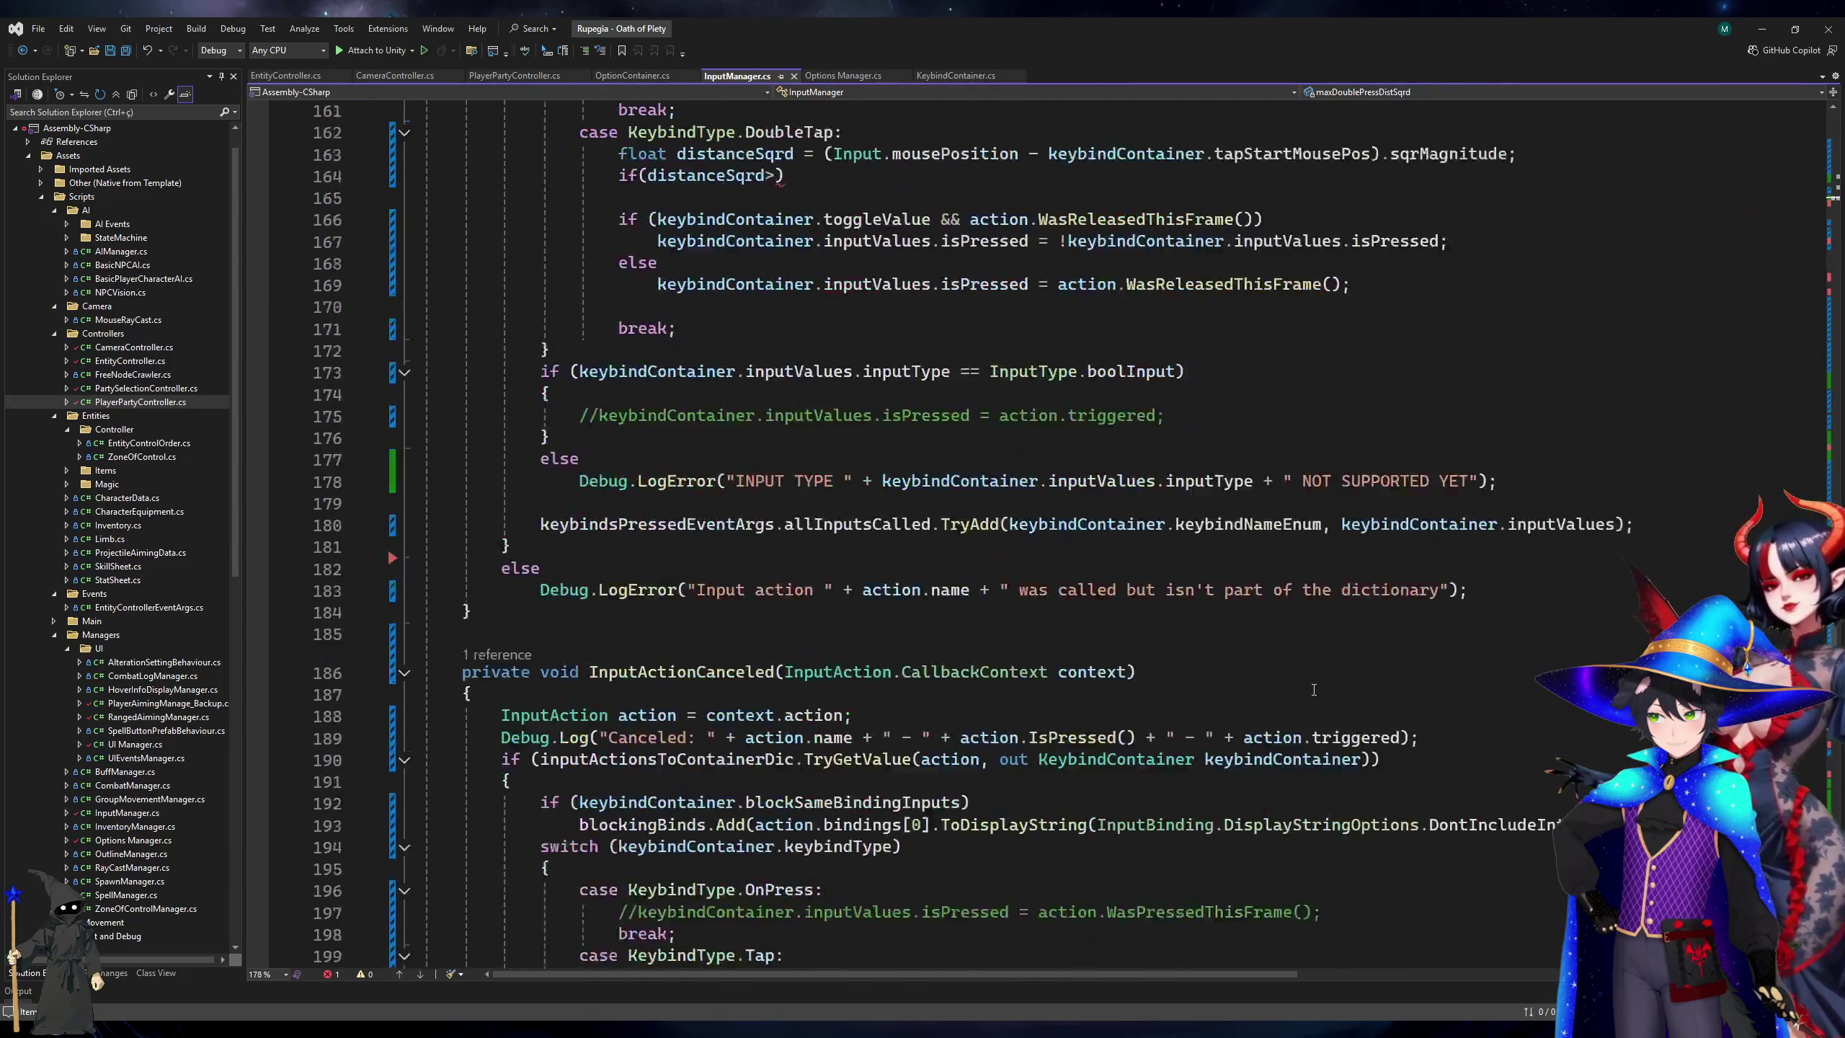
# Duplicate the Double_Press_Time parsing lines and change the copy's setting to Double_Press_Max_Distance.
pyautogui.scroll(-8, 1314, 689)
pyautogui.scroll(11, 1294, 654)
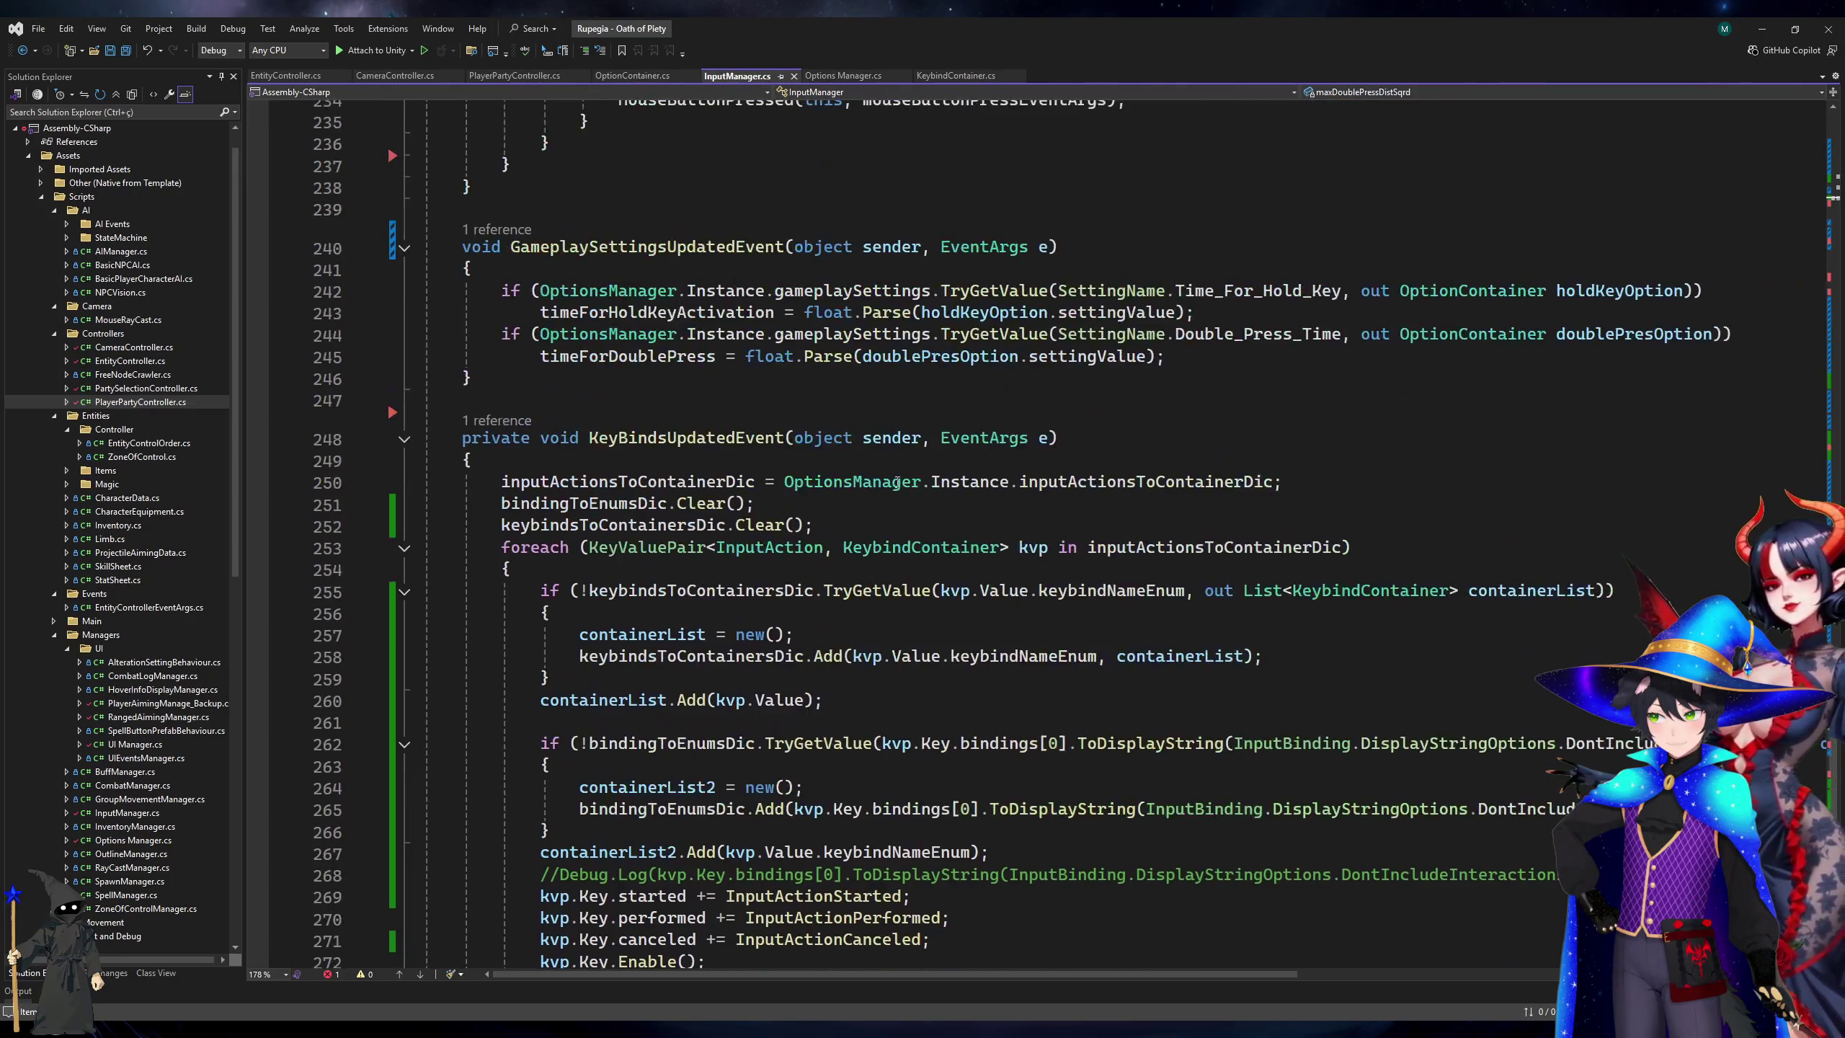
pyautogui.click(1265, 638)
pyautogui.click(1257, 619)
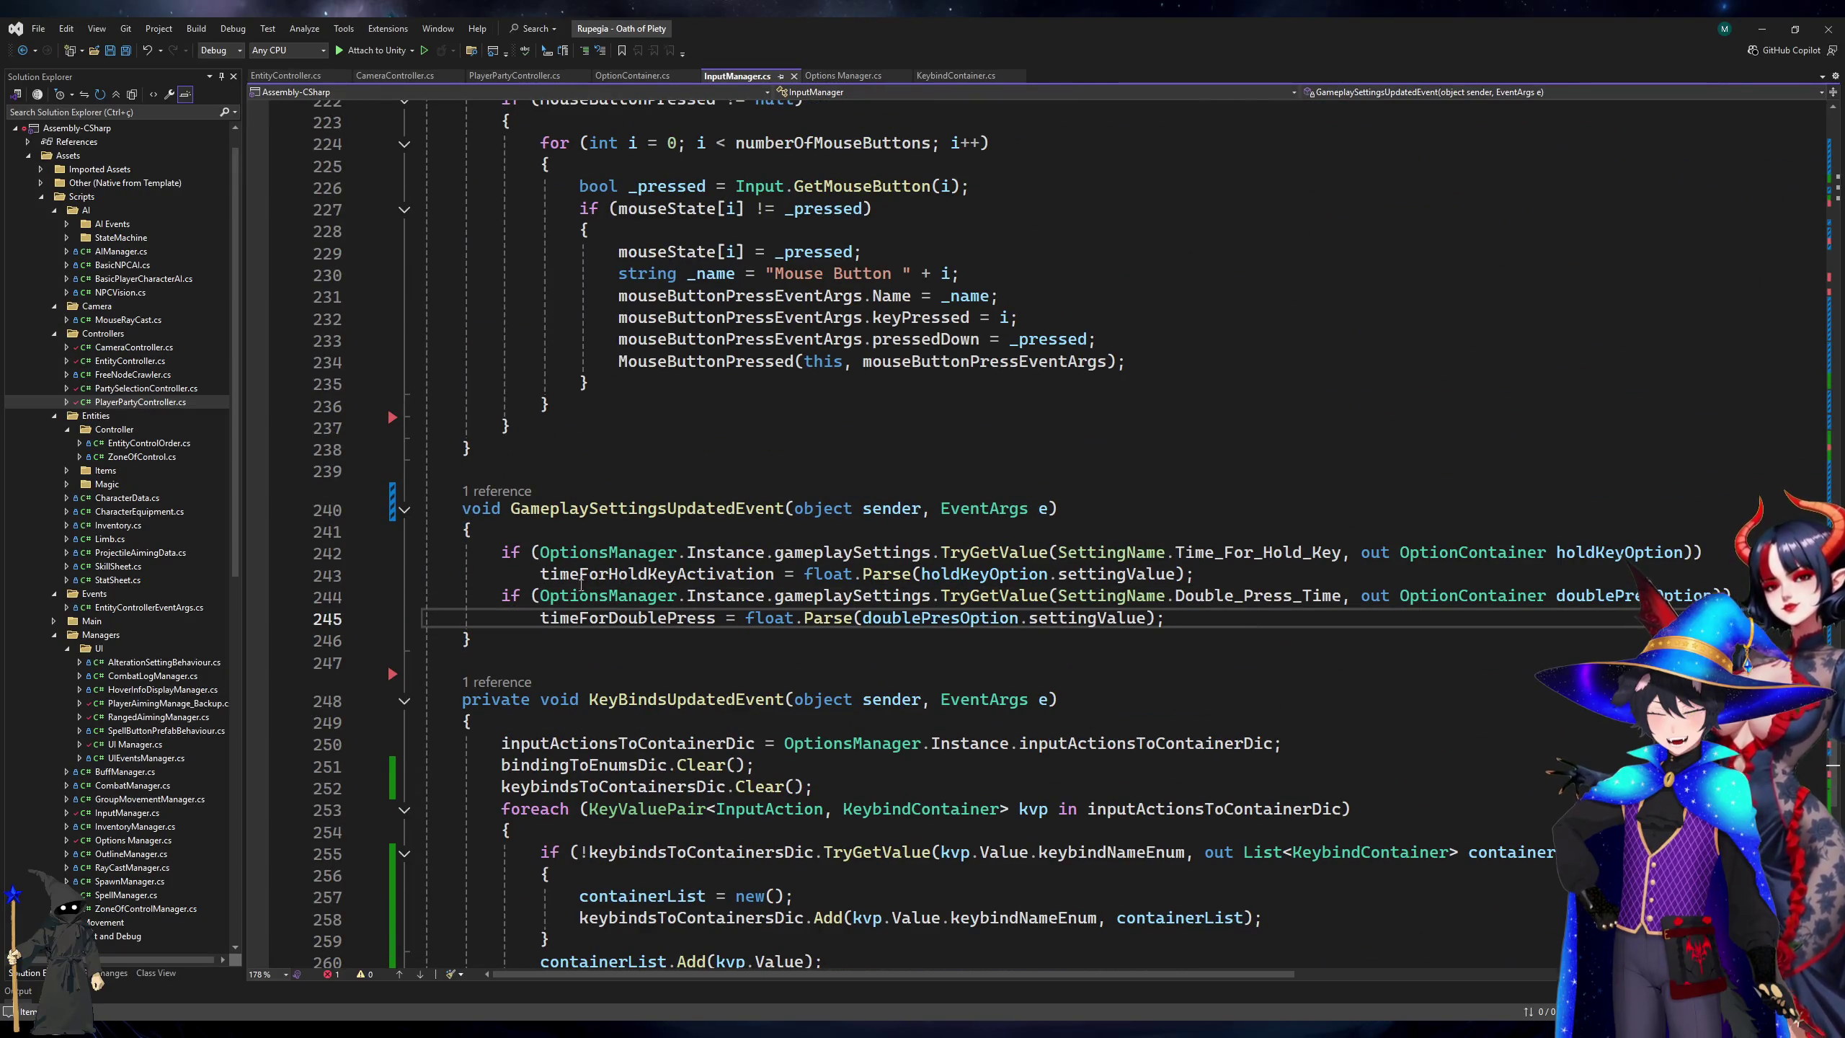
pyautogui.keyDown('shift'); pyautogui.click(497, 597); pyautogui.keyUp('shift')
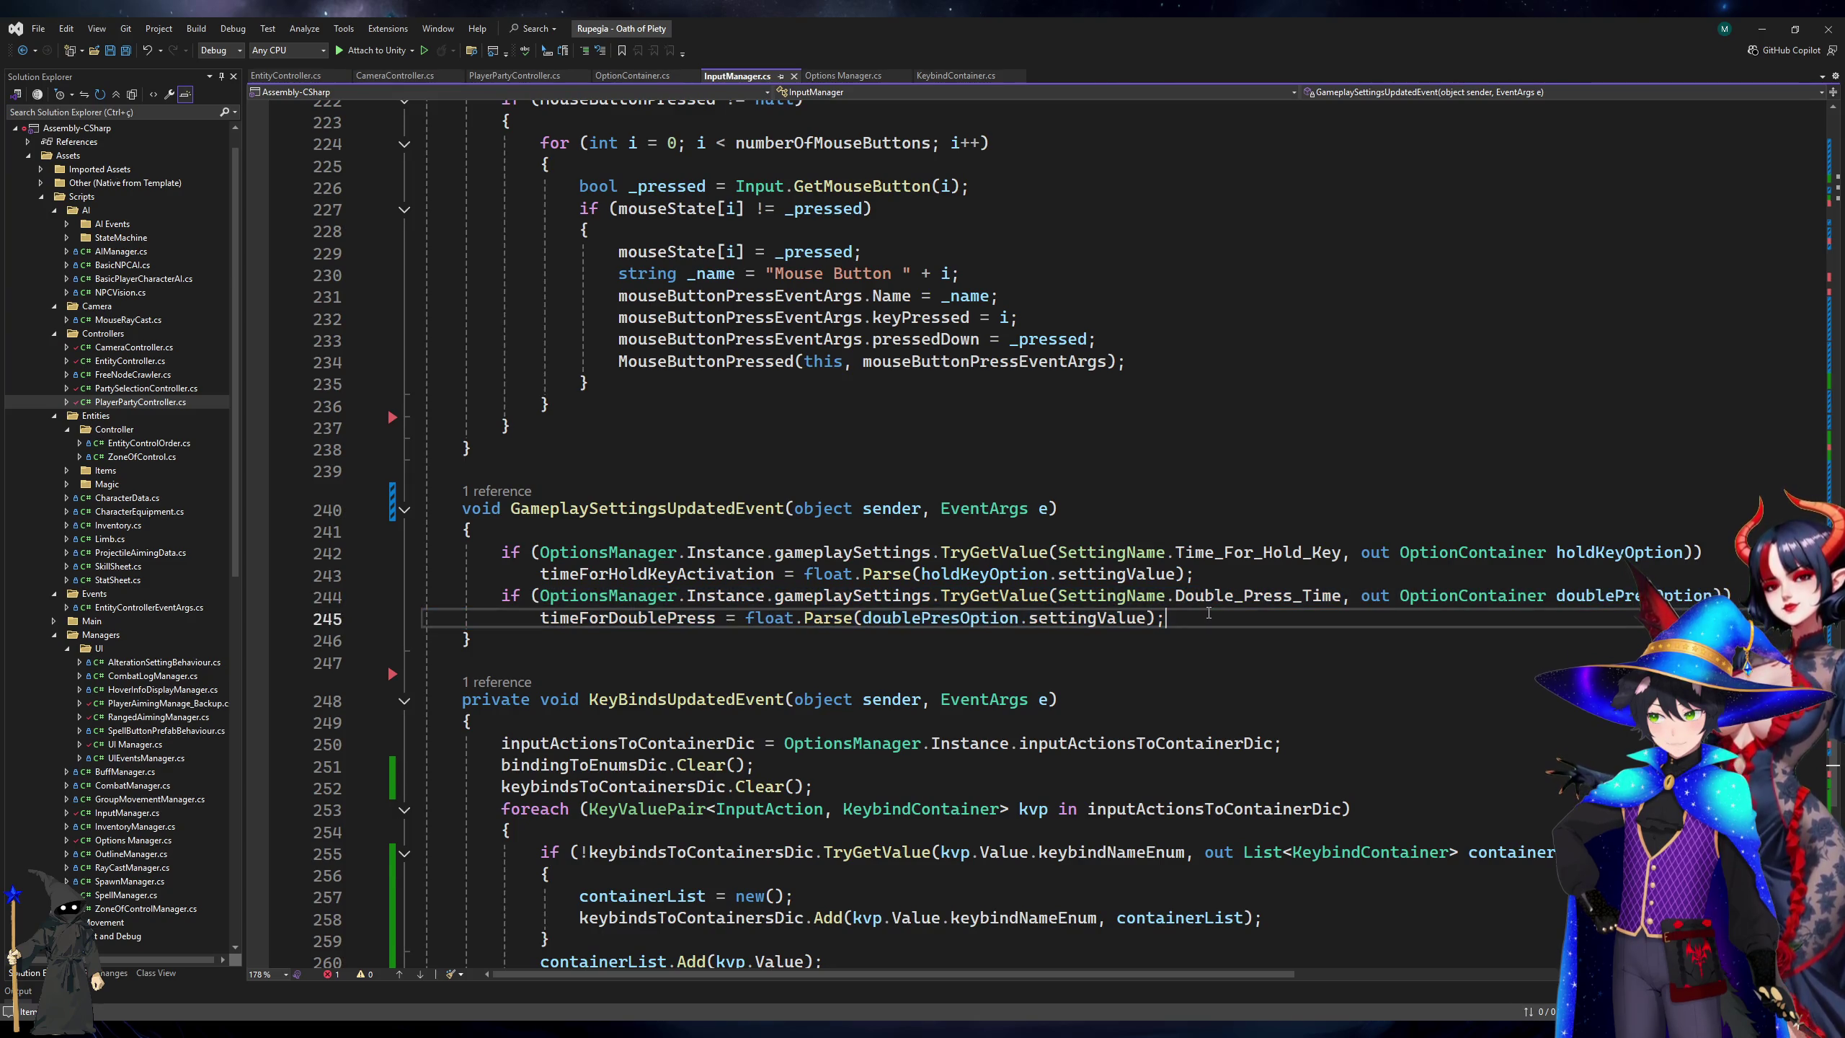
pyautogui.hotkey('ctrl', 'd')
pyautogui.click(1167, 640)
pyautogui.press('Right')
pyautogui.hotkey('ctrl', 'shift', 'Right')
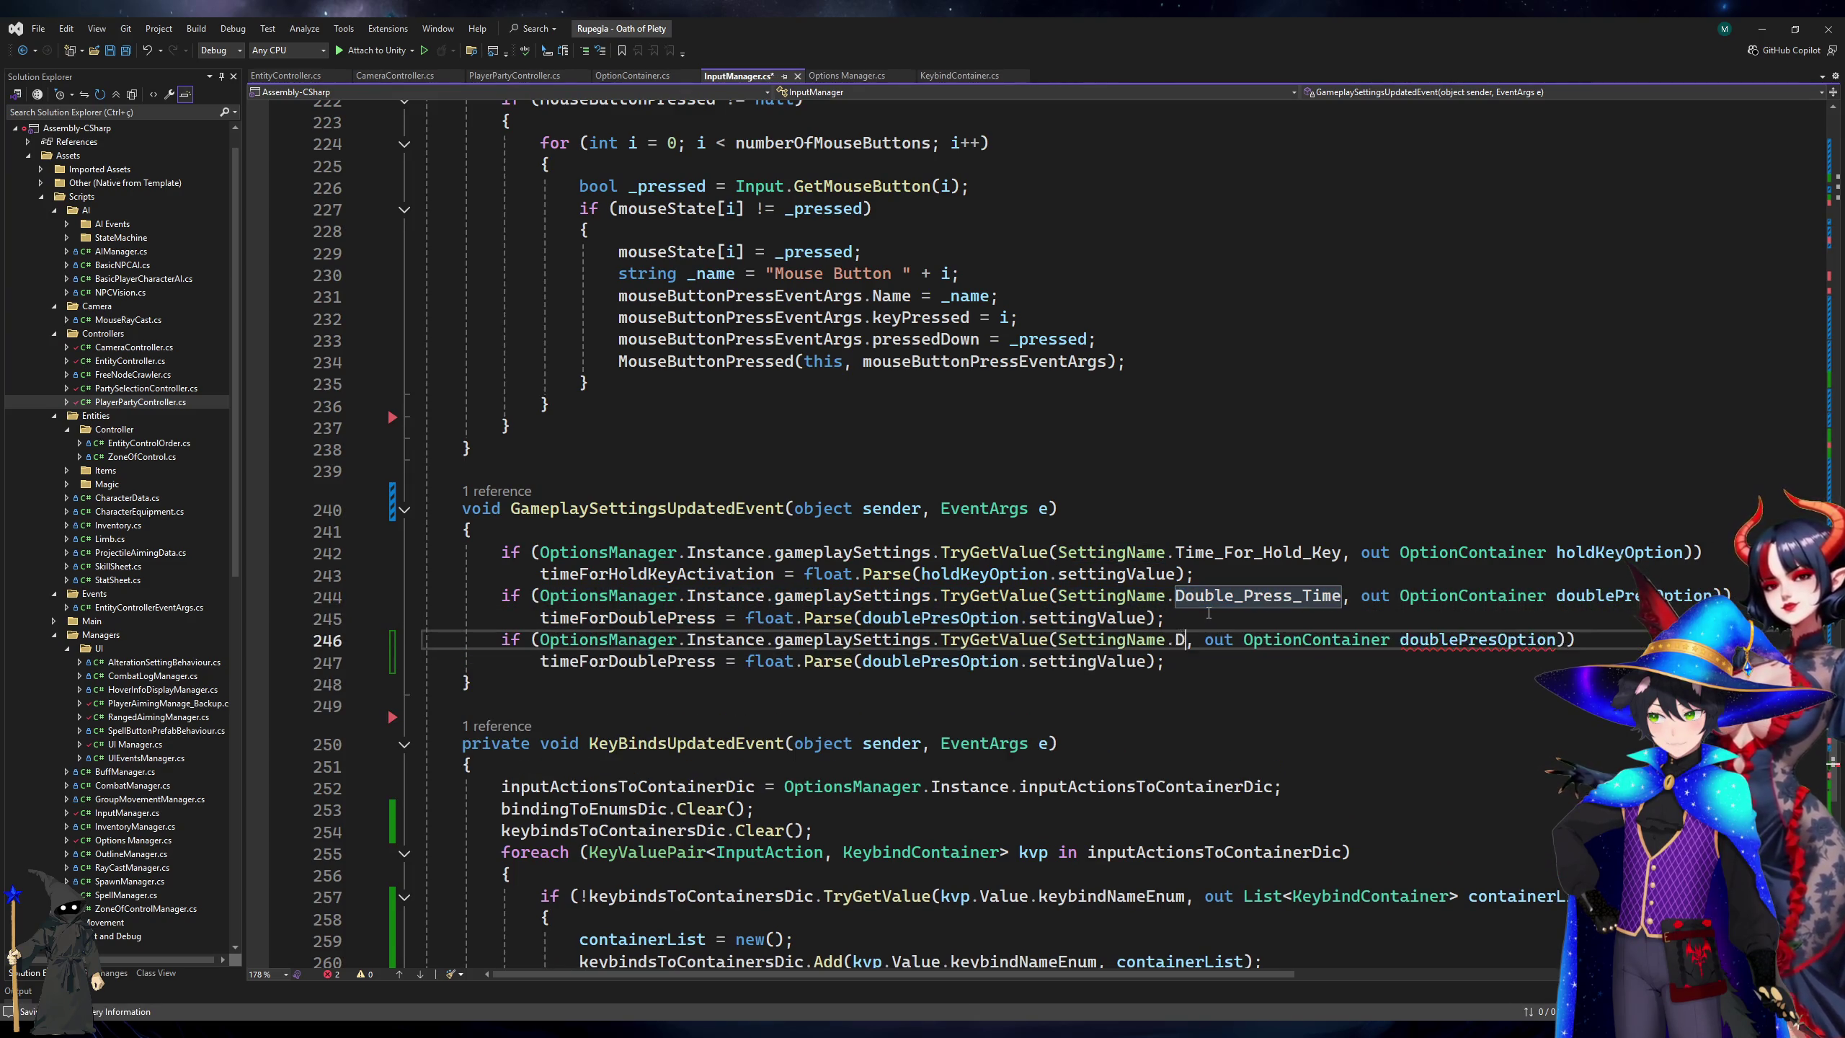
pyautogui.write('Double_Press_Max_Distance')
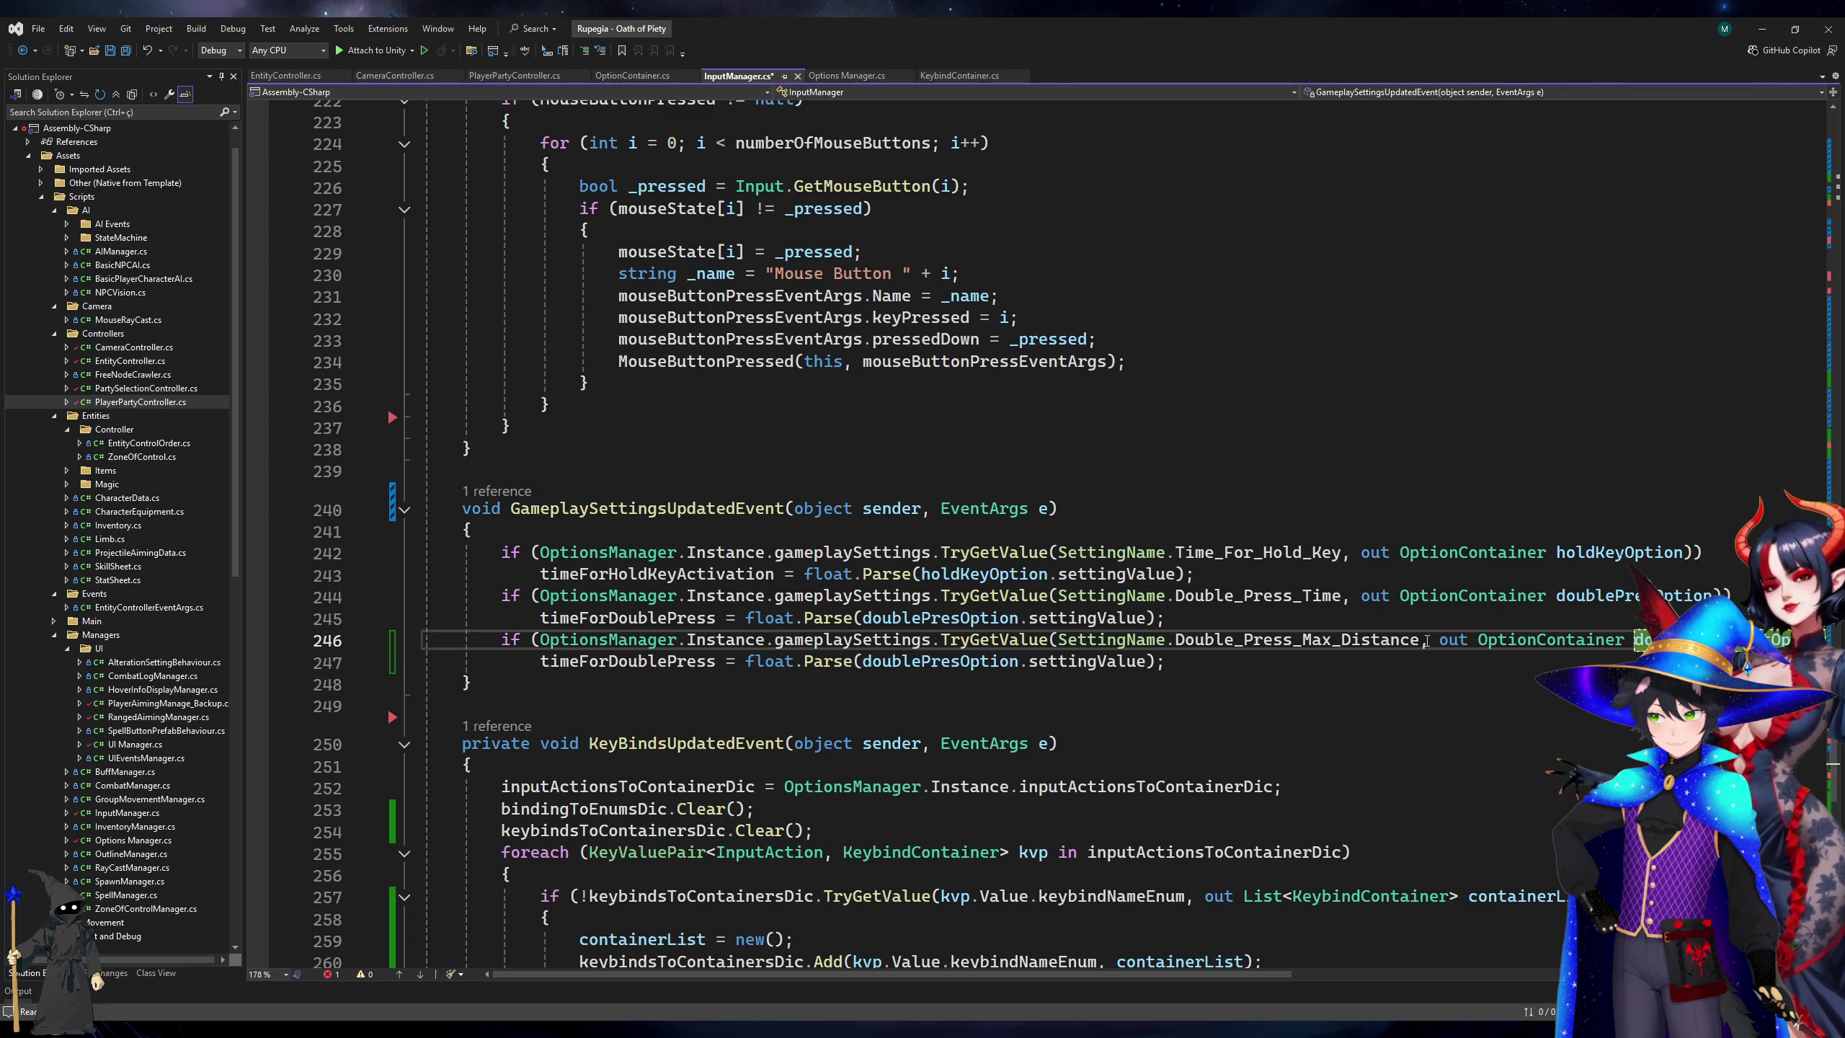
# Rename the copy to doublePresDistOption, assigning maxDoublePressDistSqrd through a Mathf.Pow( call.
pyautogui.click(972, 662)
pyautogui.write('Dist')
pyautogui.doubleClick(639, 672)
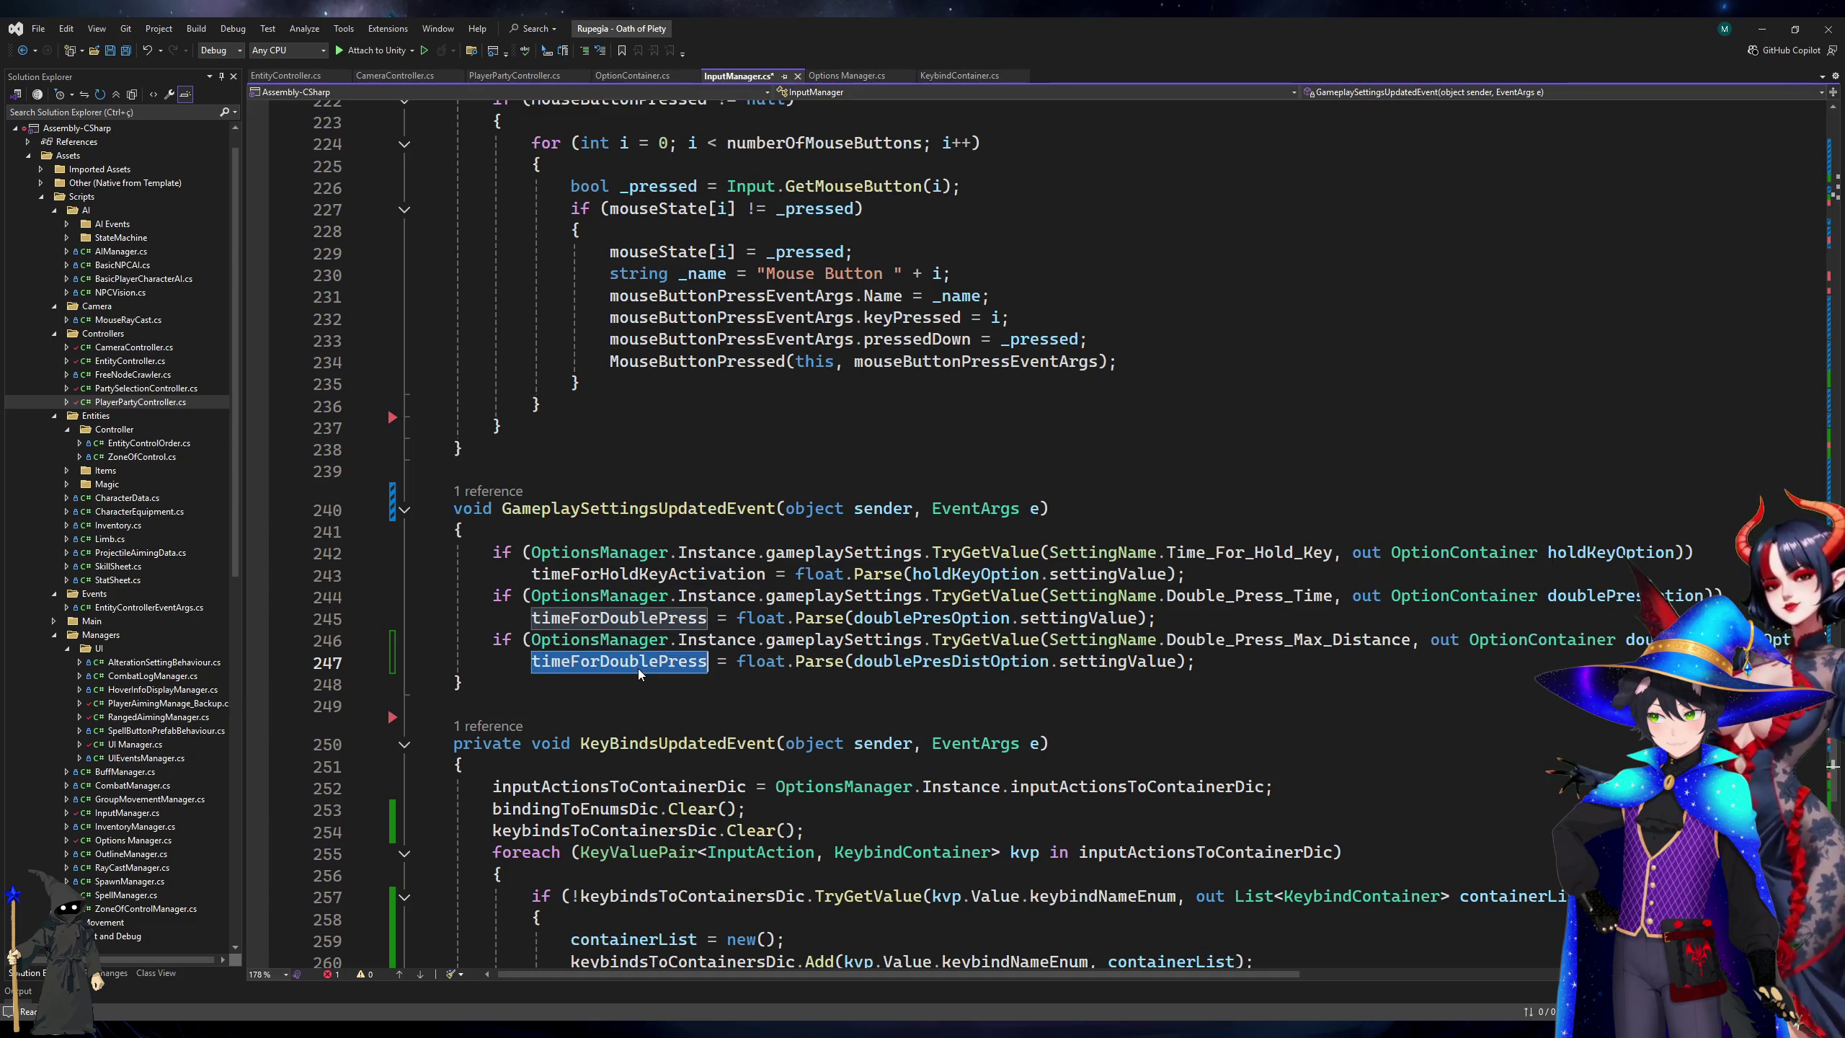
pyautogui.write('maxDoublePressDistSqrd')
pyautogui.doubleClick(639, 668)
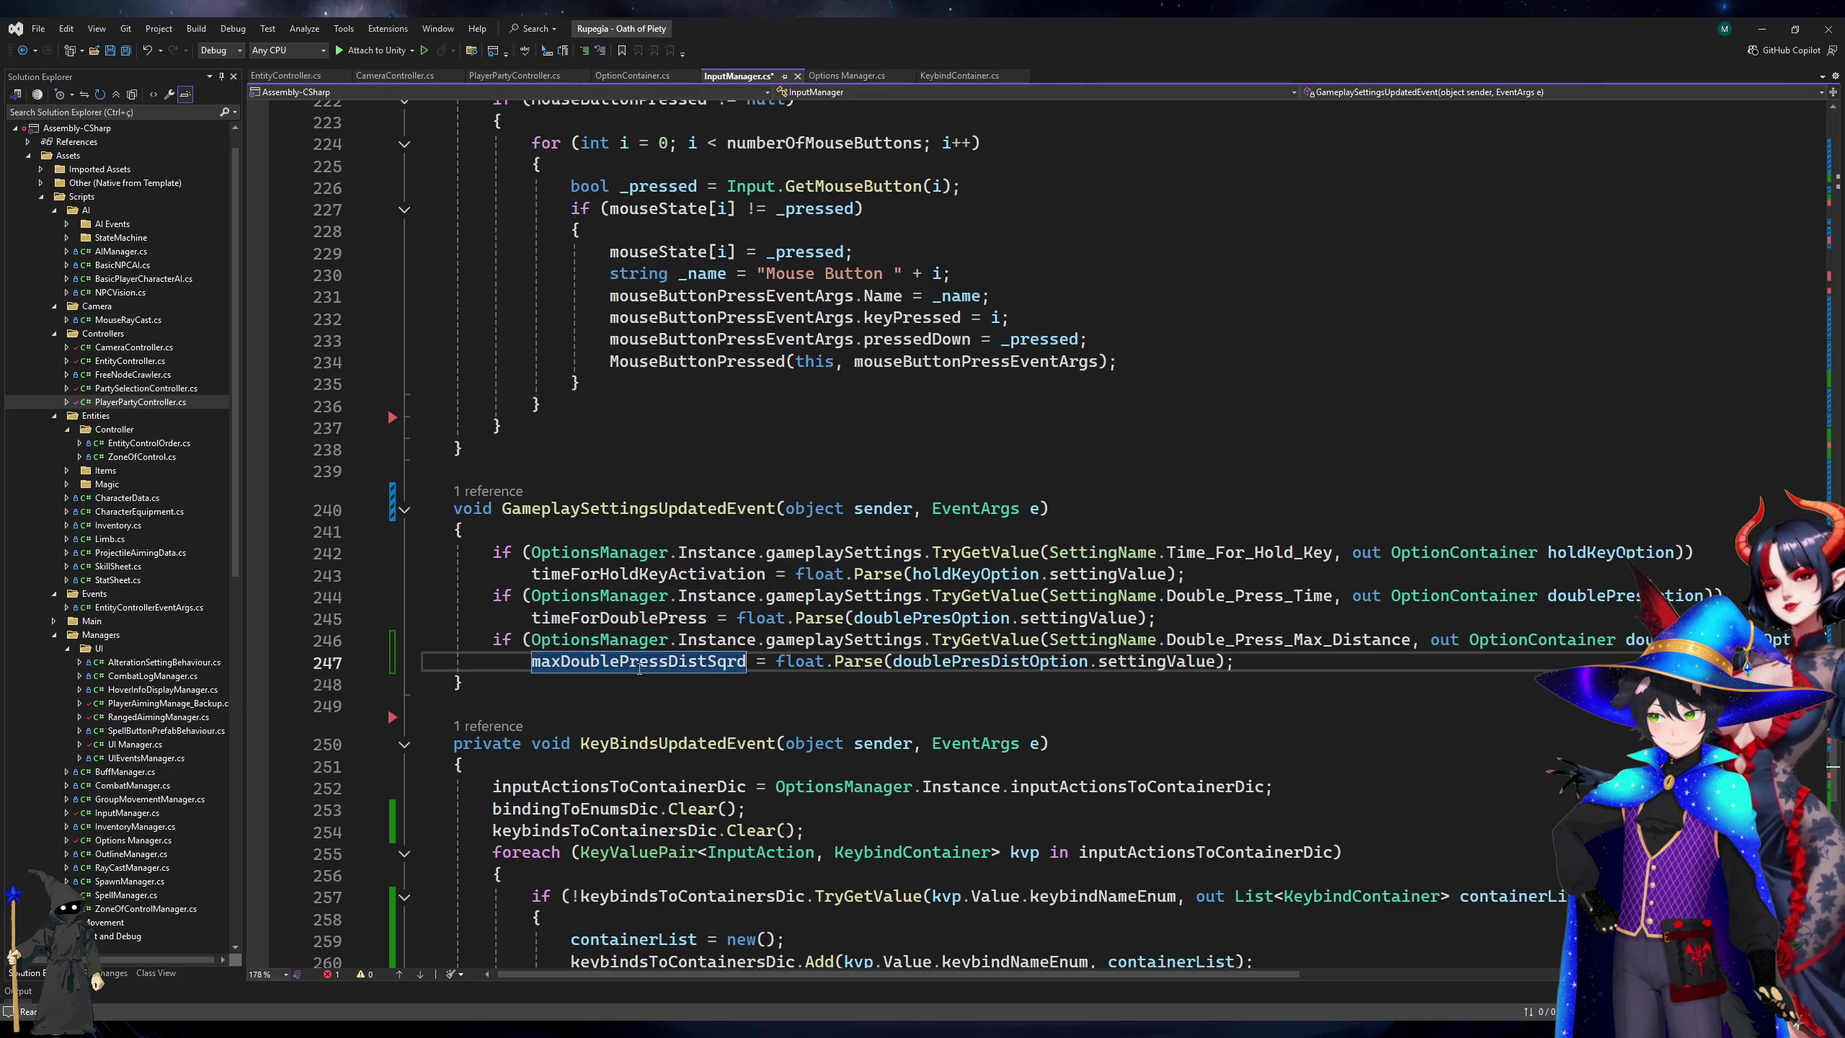
pyautogui.hotkey('ctrl', 'Right')
pyautogui.hotkey('ctrl', 'Right')
pyautogui.write('<')
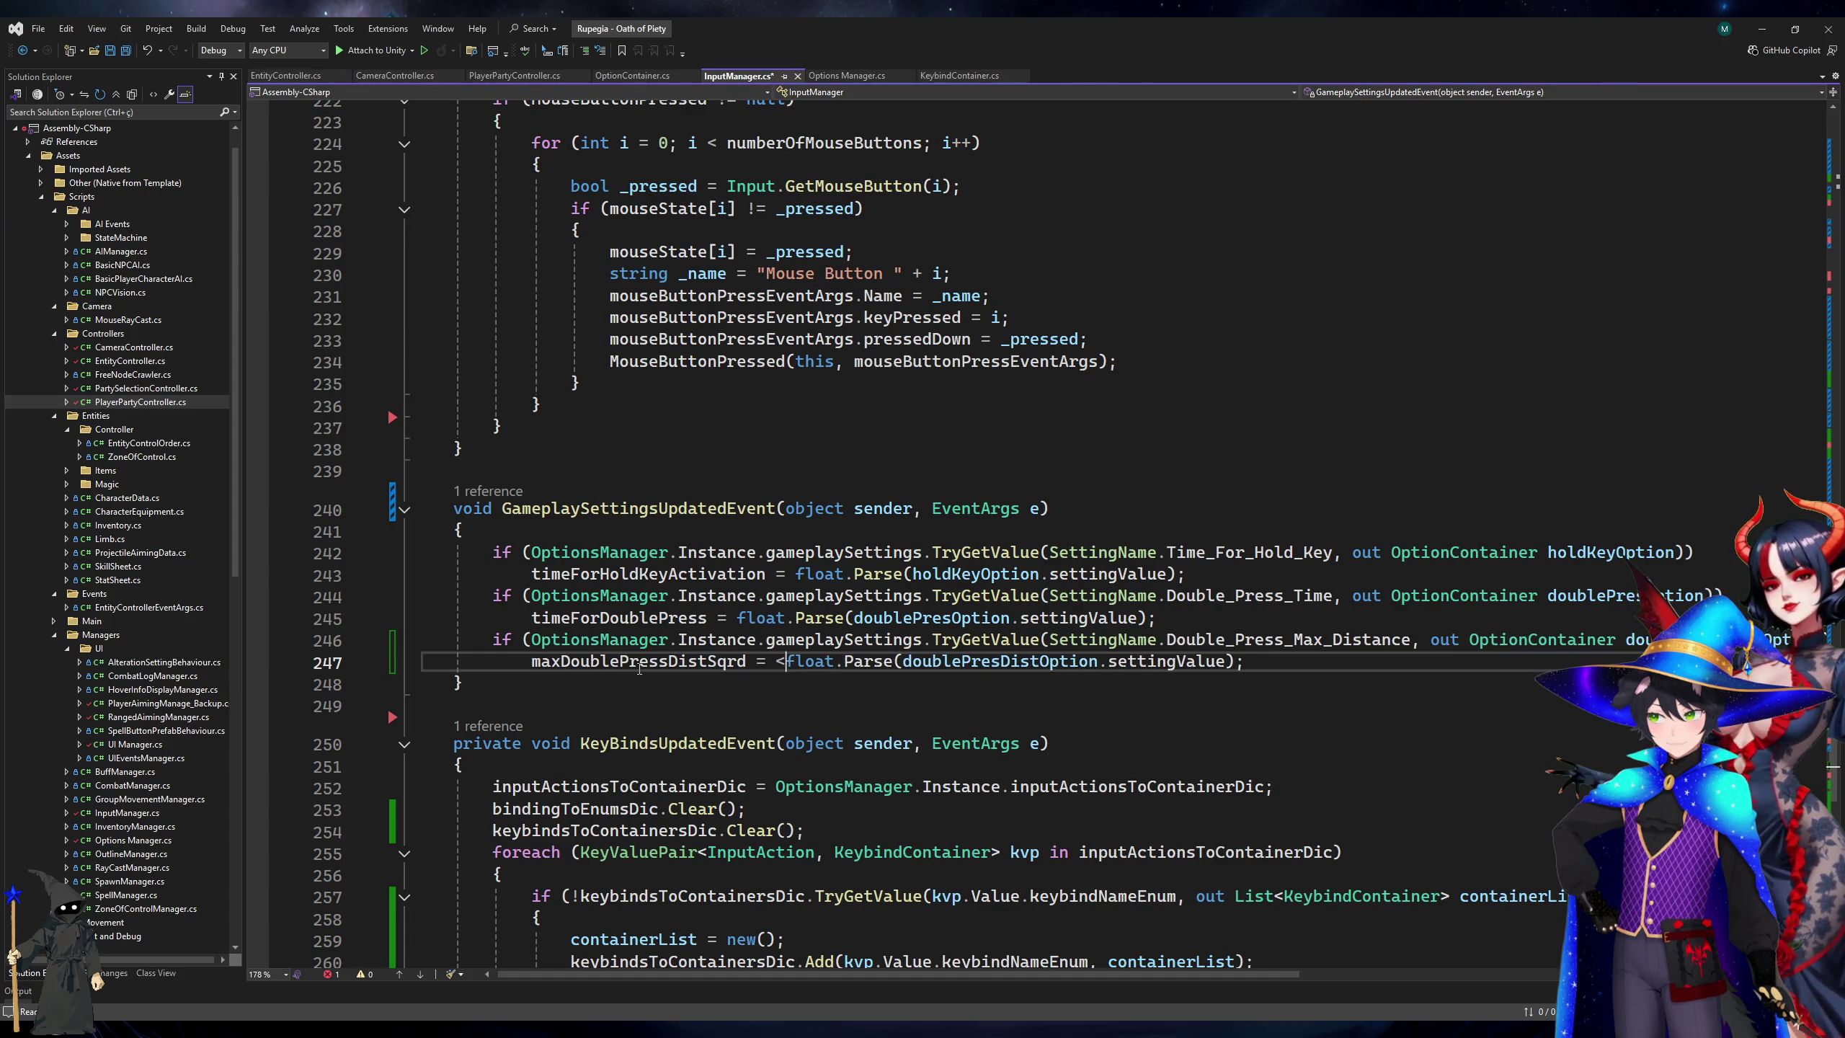
pyautogui.press('BackSpace')
pyautogui.write('Mathf.Pow(')
pyautogui.press('End')
pyautogui.press('Left')
# Finish the call as Mathf.Pow(..., 2) and save InputManager.cs.
pyautogui.write(', 2)')
pyautogui.hotkey('ctrl', 's')
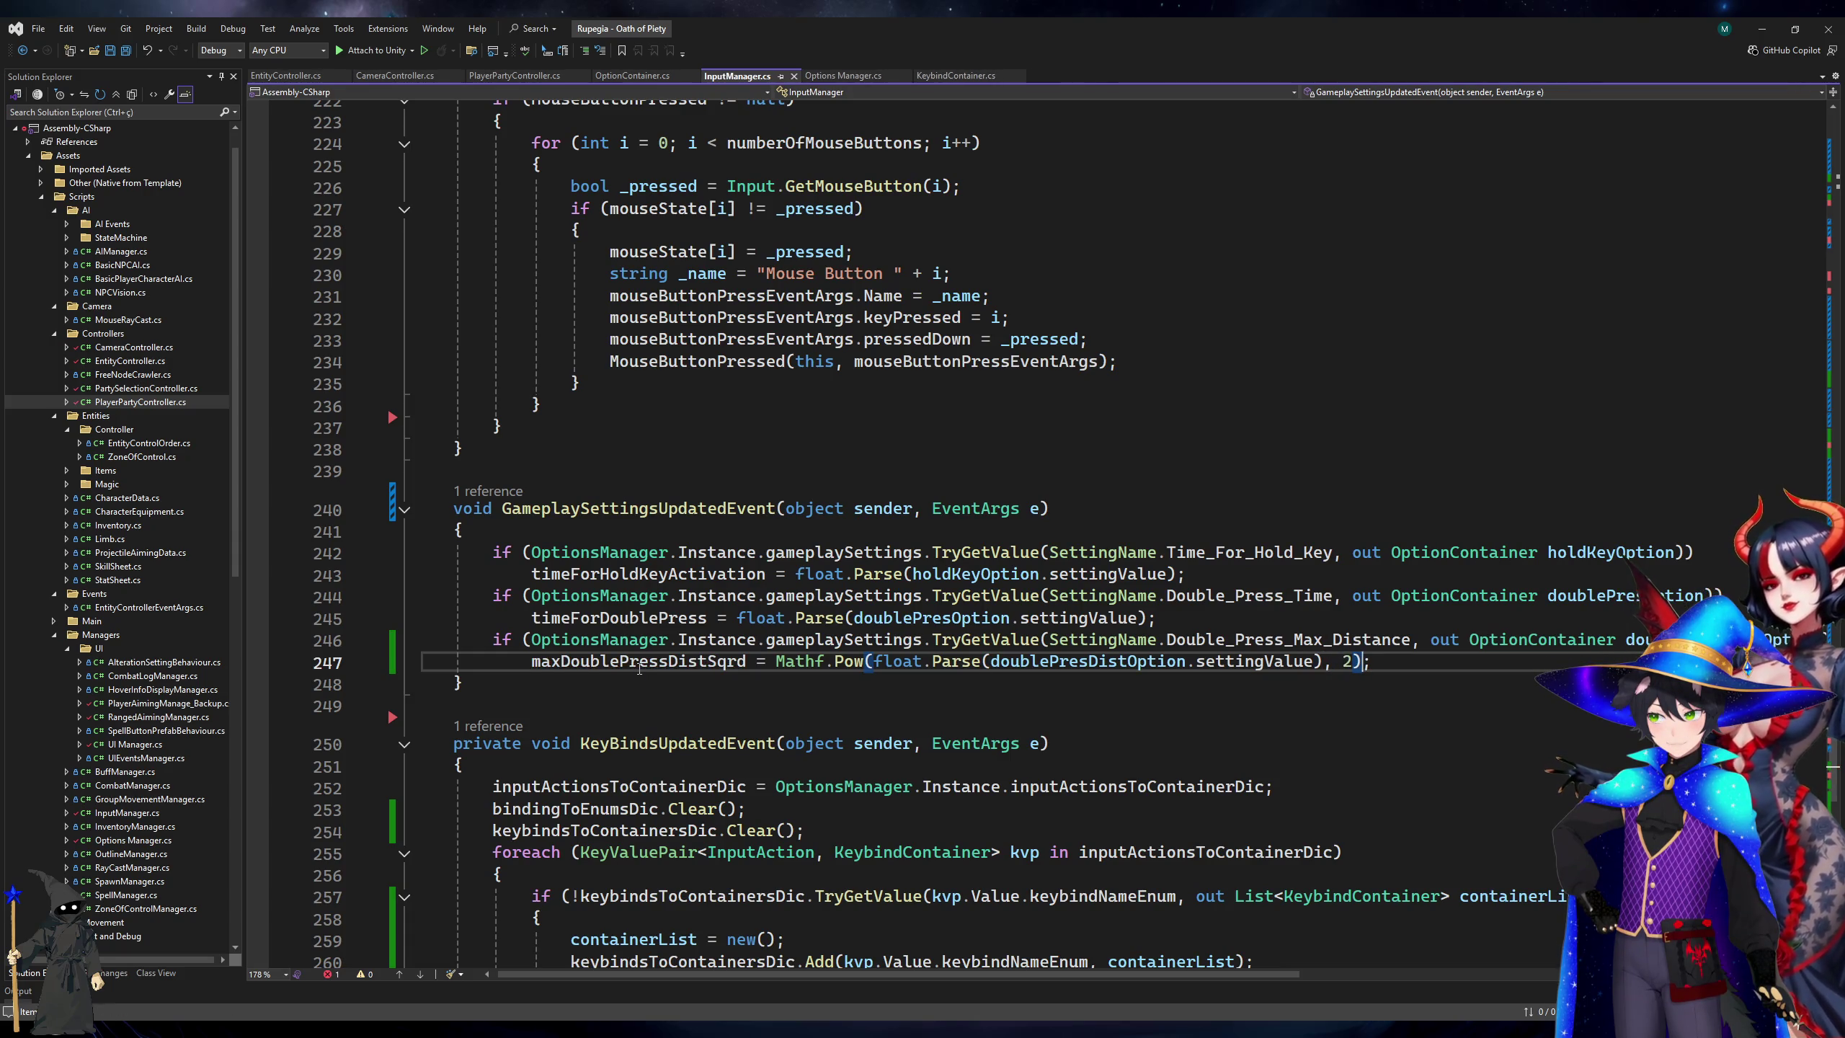
pyautogui.scroll(20, 901, 522)
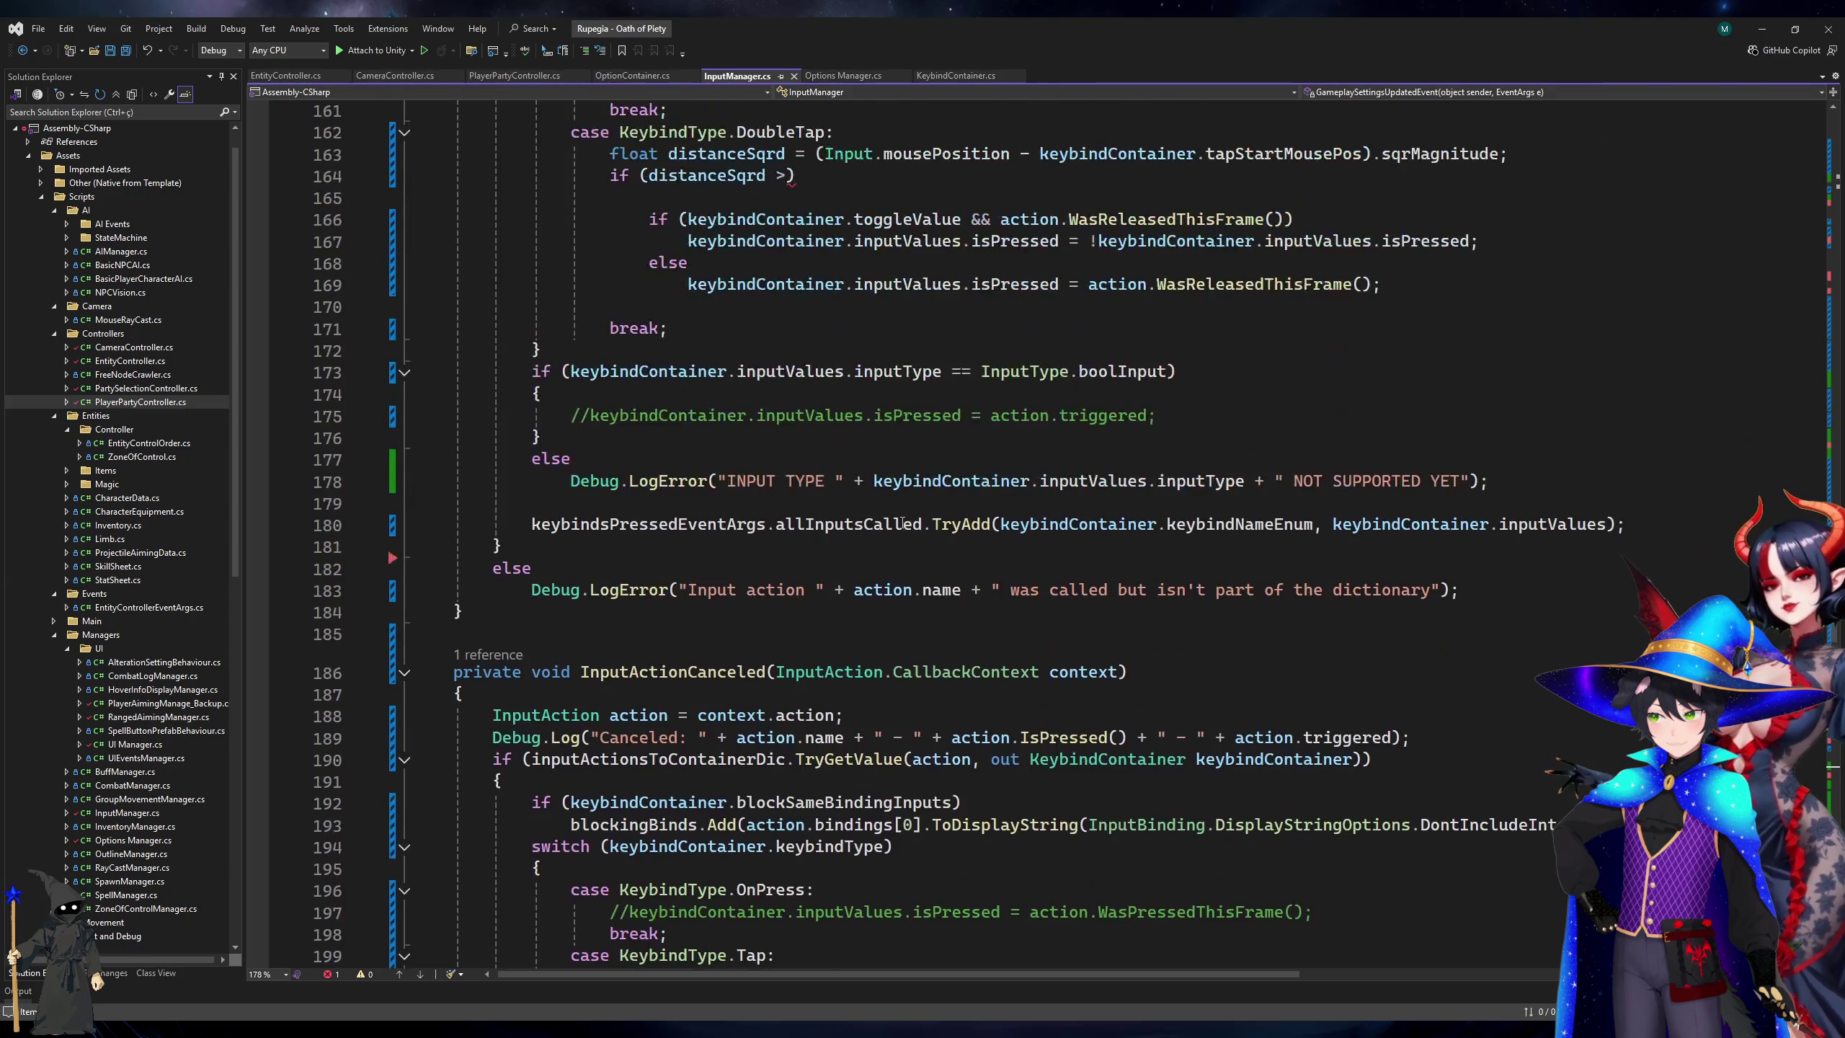
pyautogui.scroll(7, 902, 521)
# Complete 'if (distanceSqrd > maxDoublePressDistSqrd) return;' in the DoubleTap case.
pyautogui.click(791, 633)
pyautogui.write('ma')
pyautogui.press('Tab')
pyautogui.press('End')
pyautogui.press('Return')
pyautogui.write('return;')
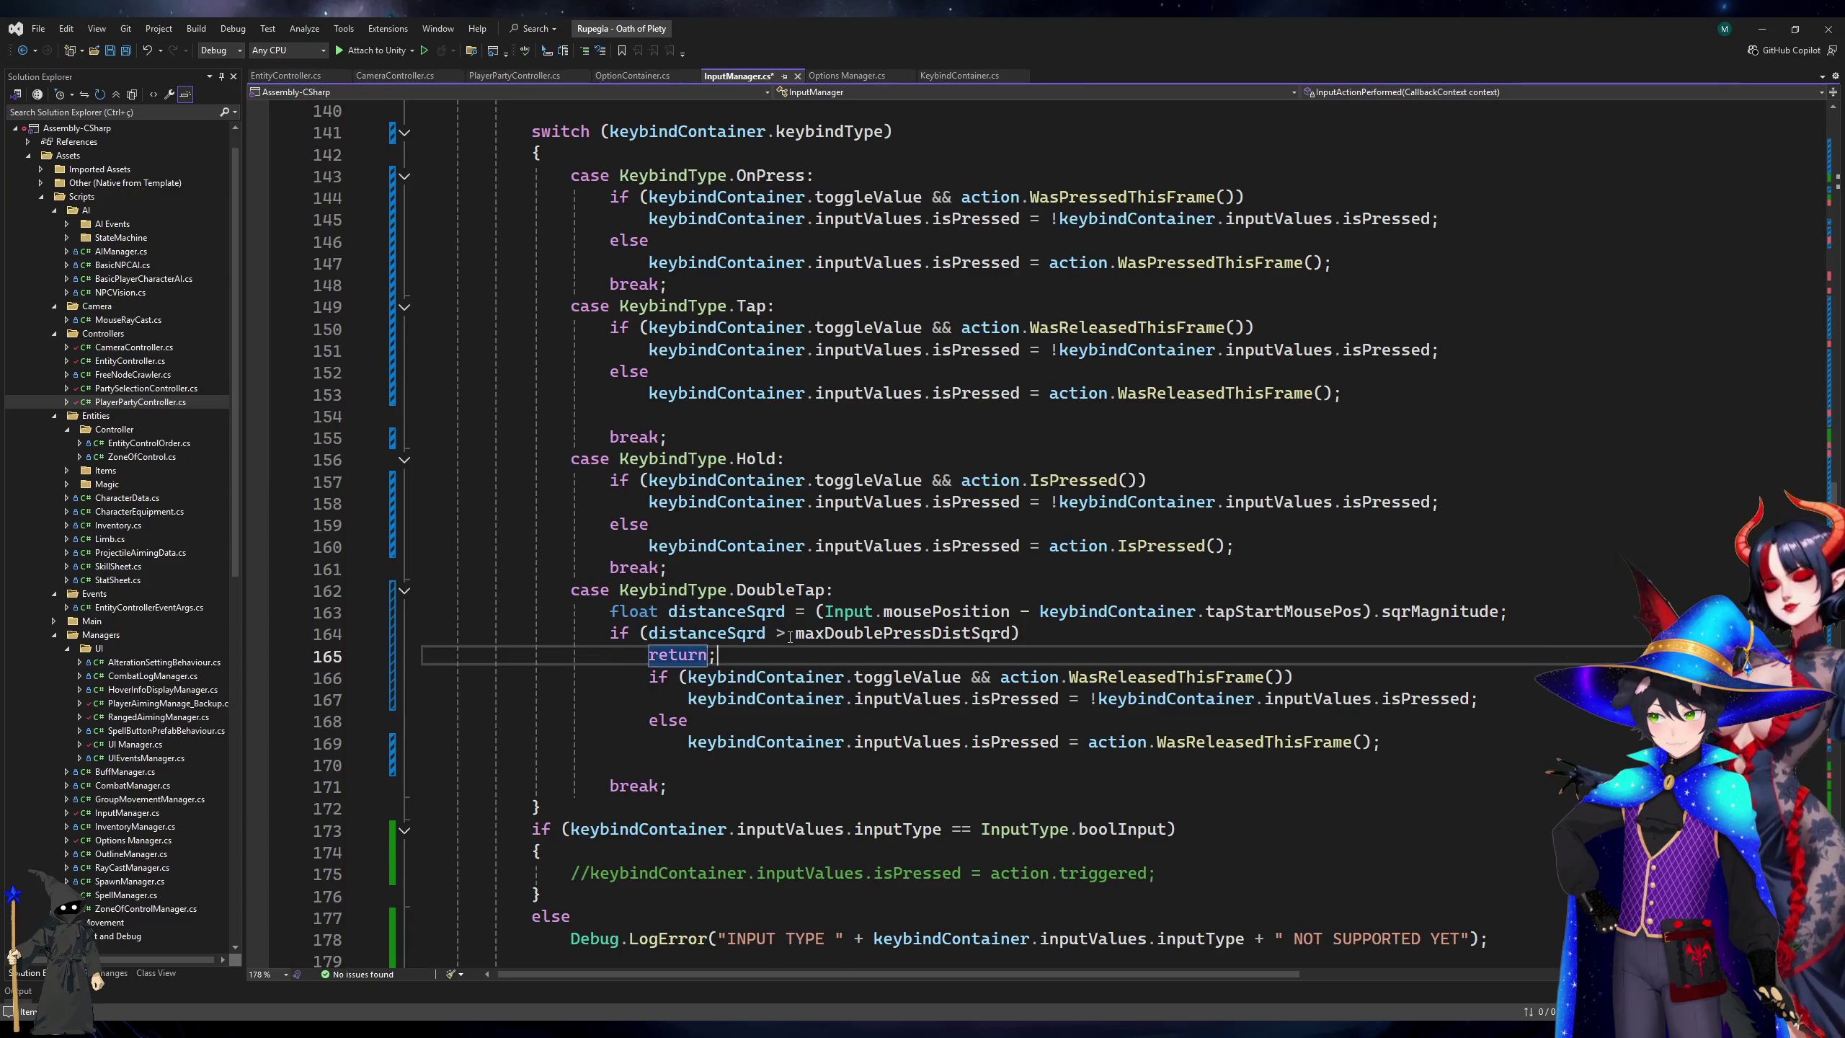
pyautogui.press('Return')
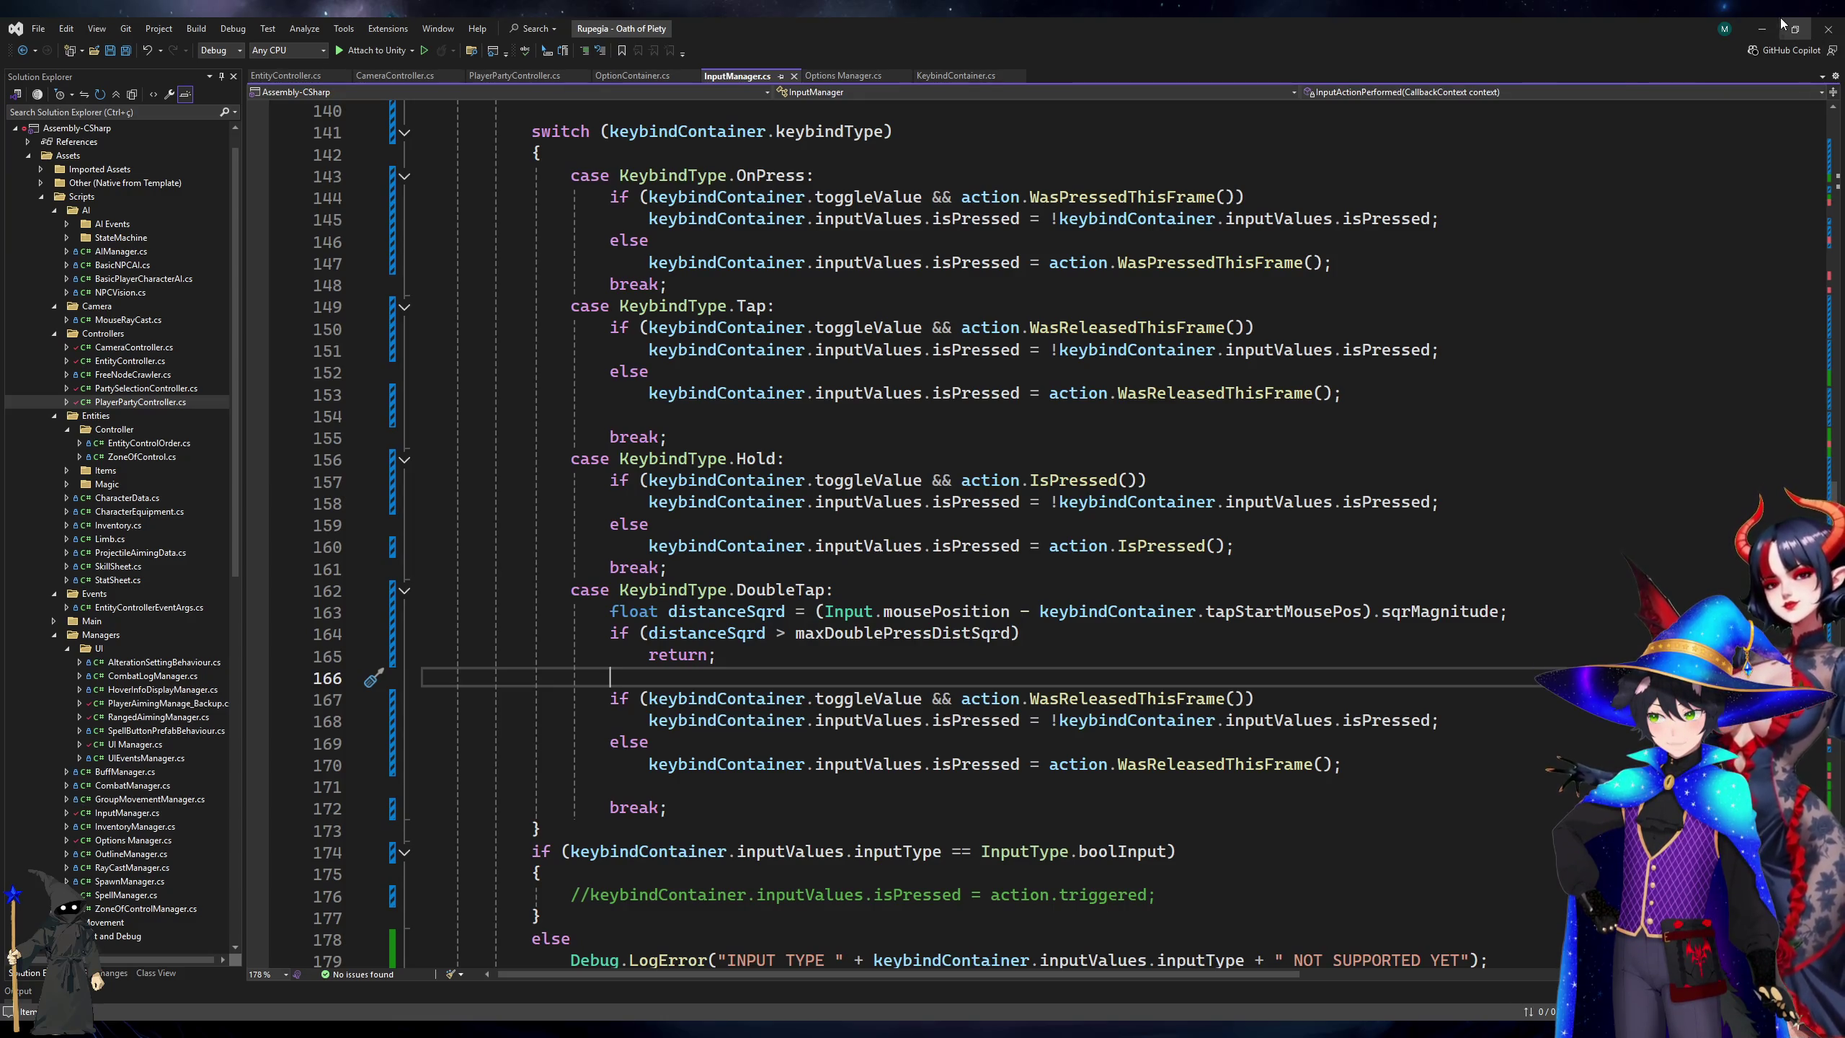
pyautogui.click(941, 76)
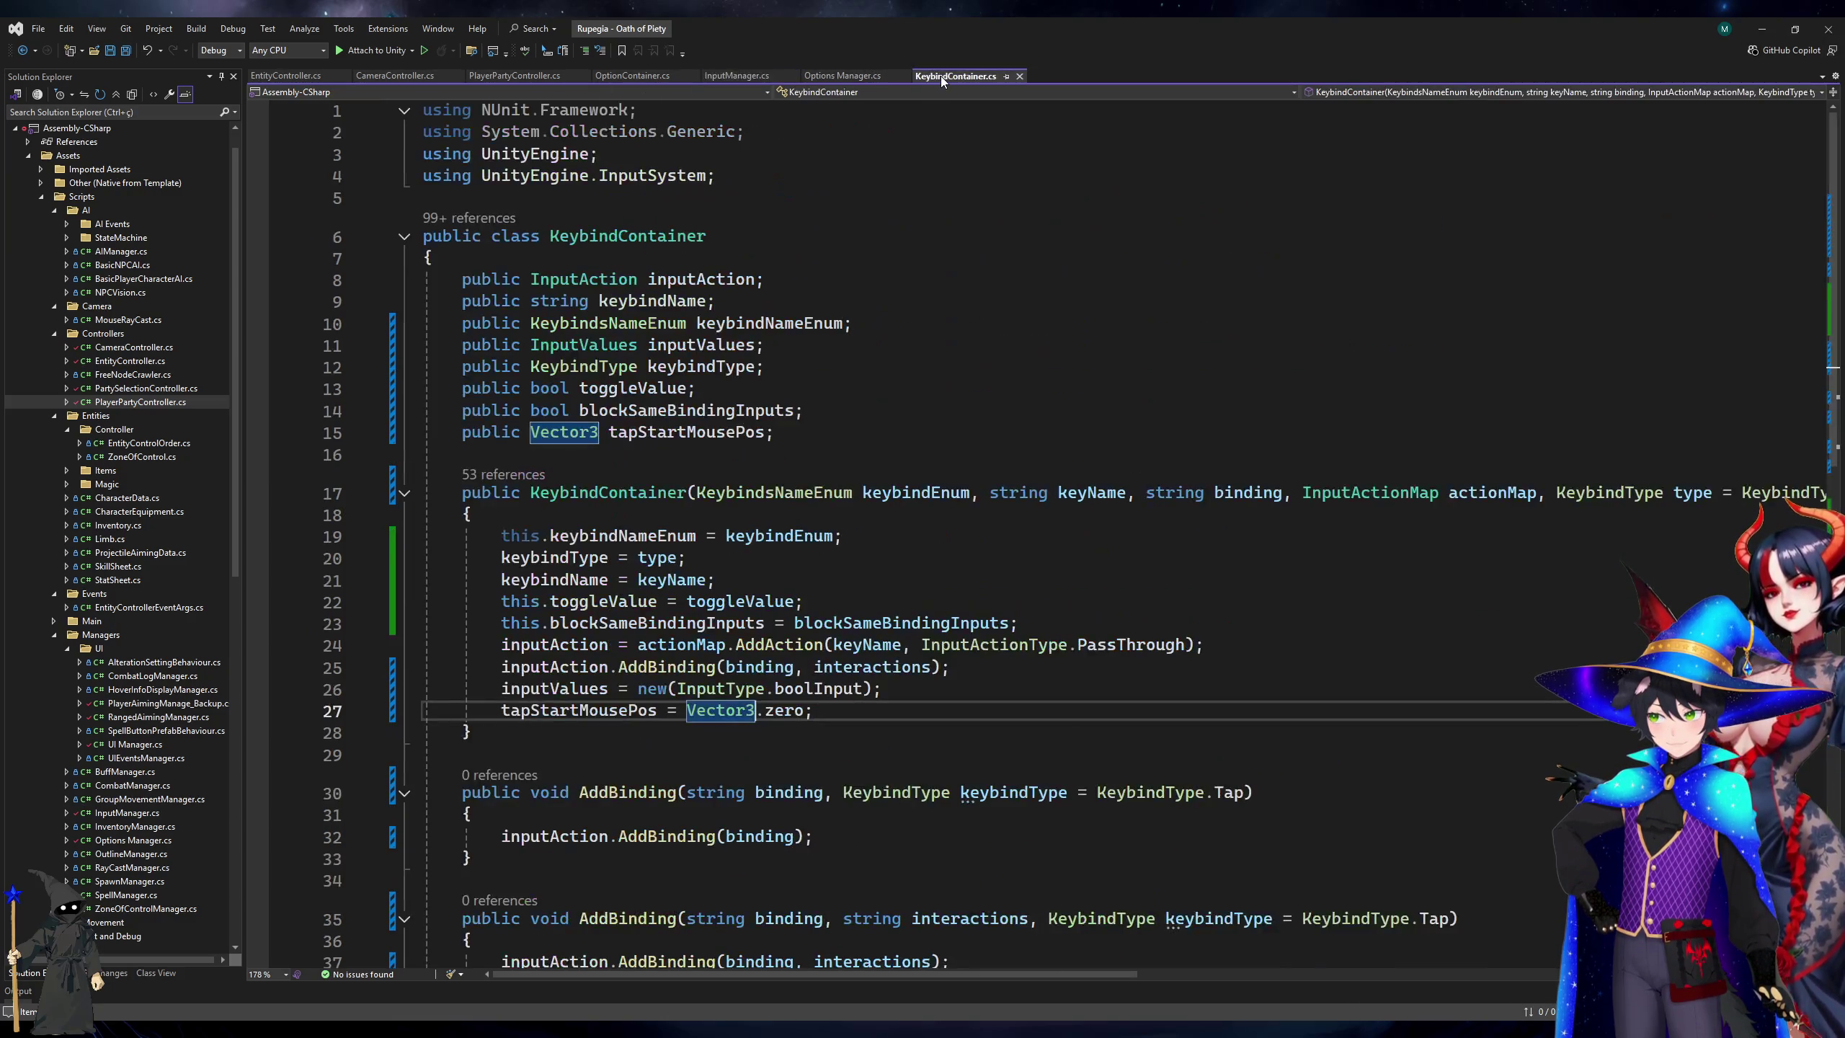
# Rename the option 'Maximum Mouse Distance For Double Press', change default 0.15 to 5, and save.
pyautogui.click(857, 76)
pyautogui.click(738, 799)
pyautogui.scroll(-3, 737, 799)
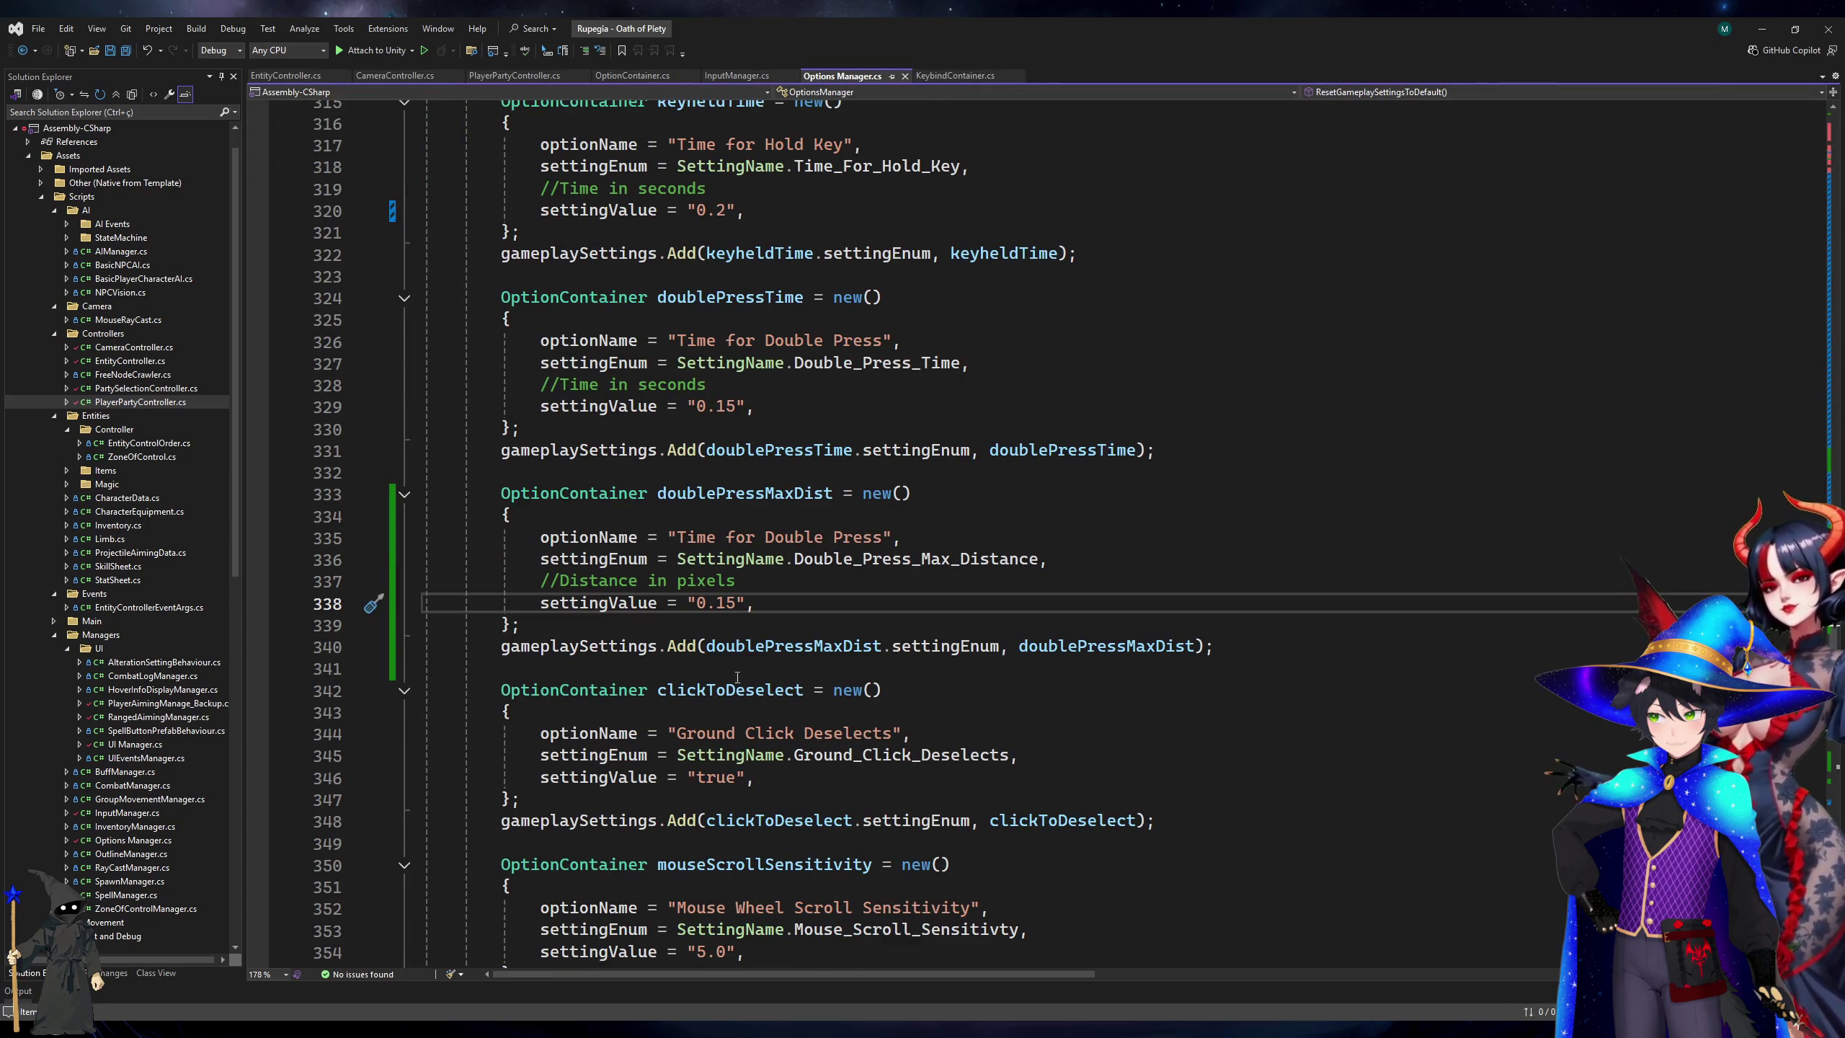
pyautogui.click(676, 538)
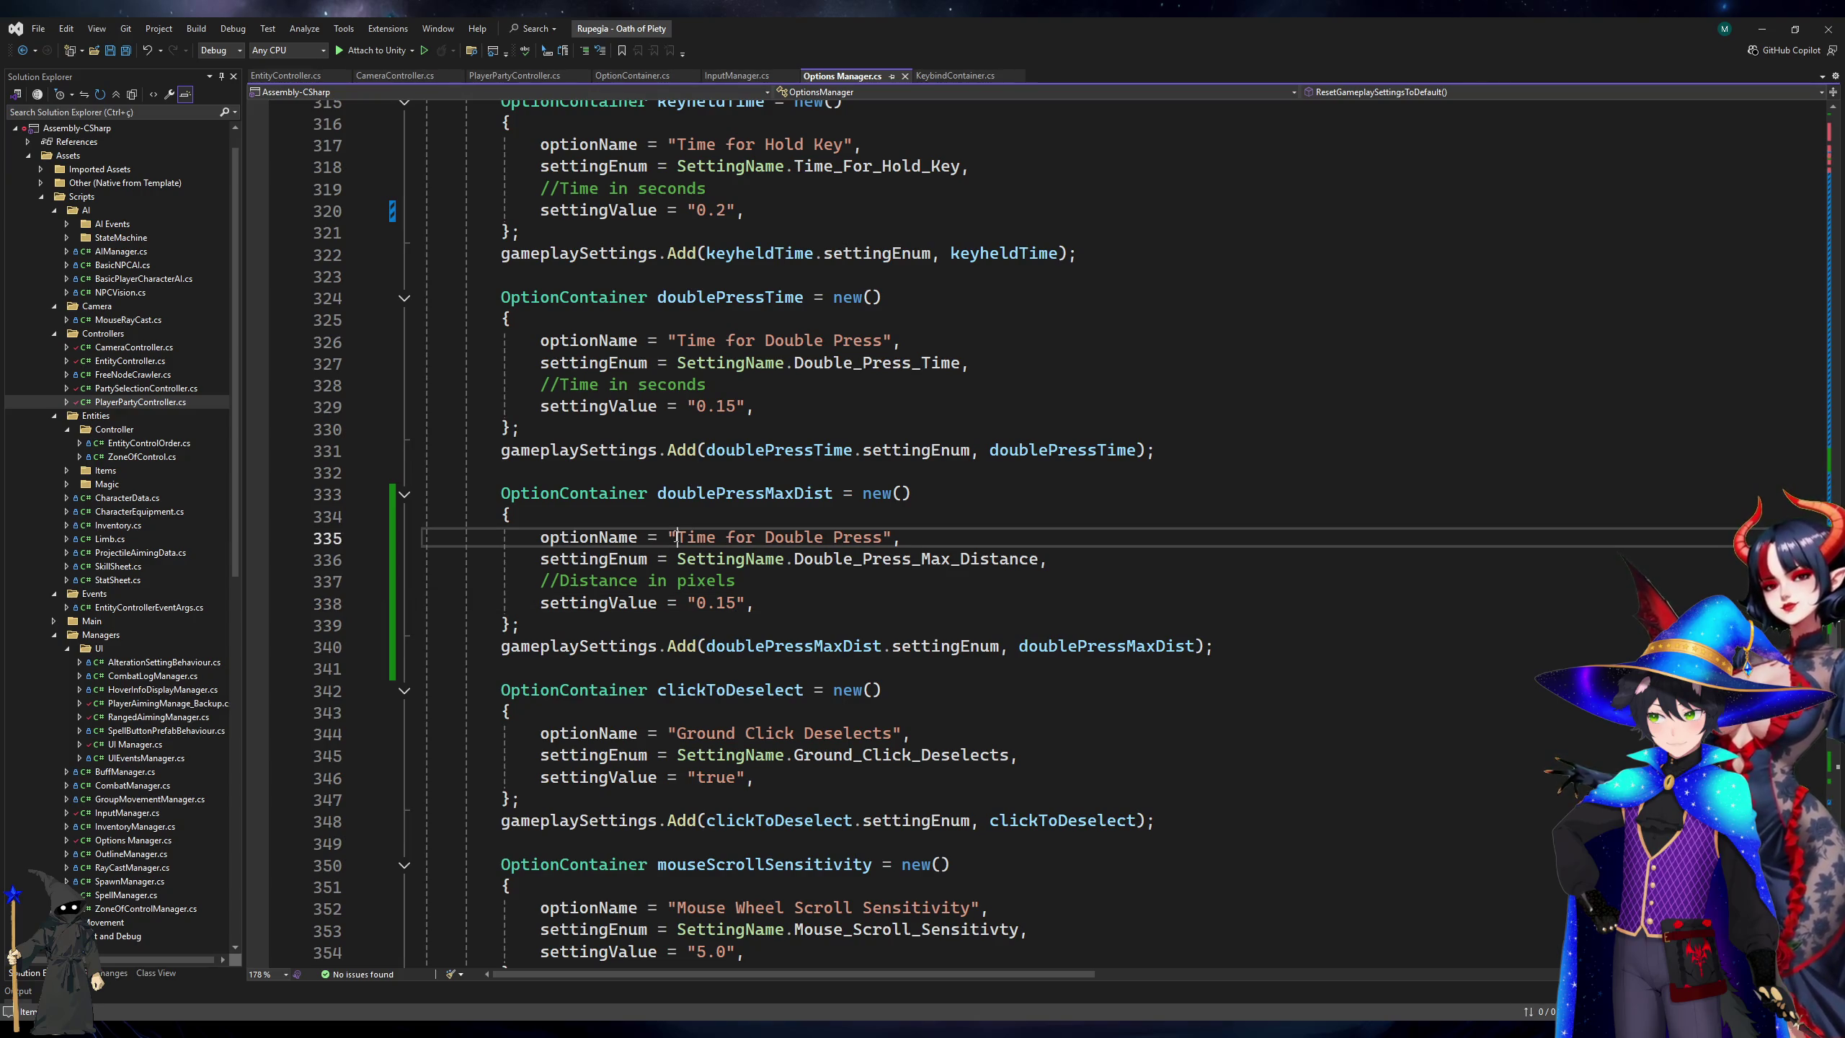
pyautogui.keyDown('shift'); pyautogui.click(882, 537); pyautogui.keyUp('shift')
pyautogui.write('Maximum Mouse ')
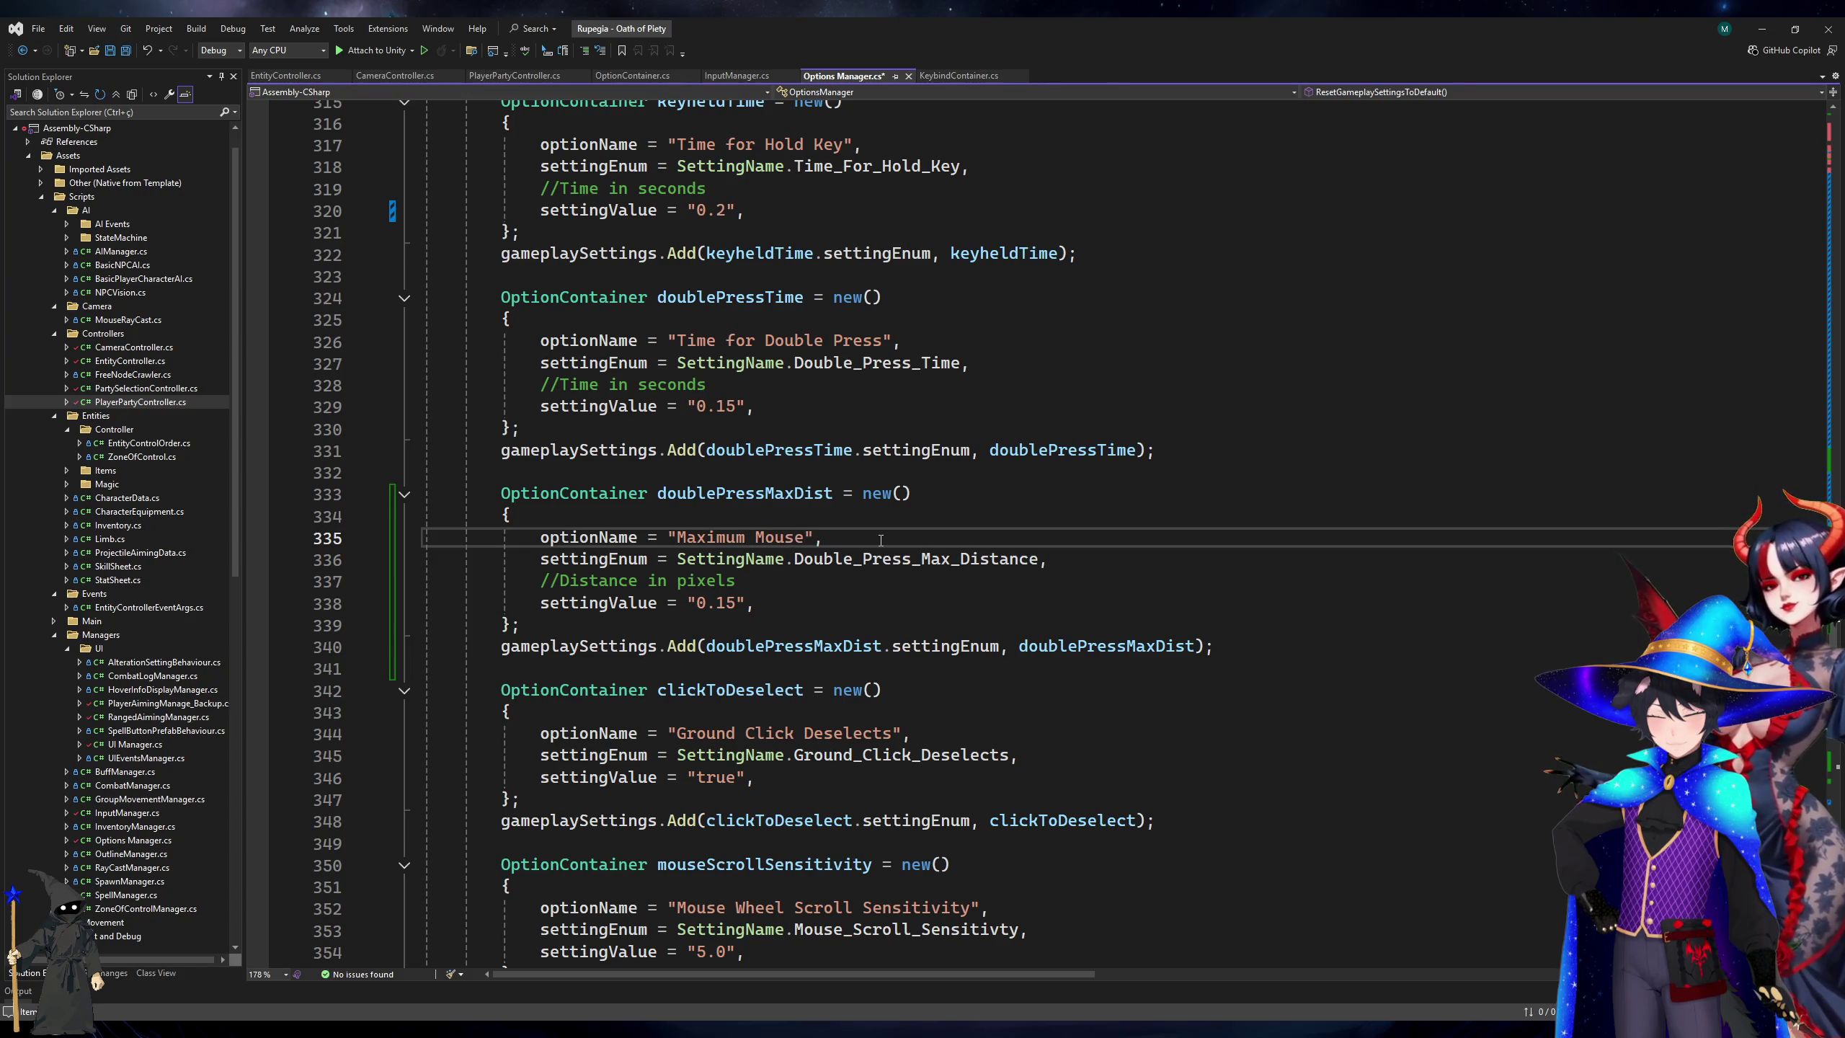
pyautogui.write('Distance For Doub')
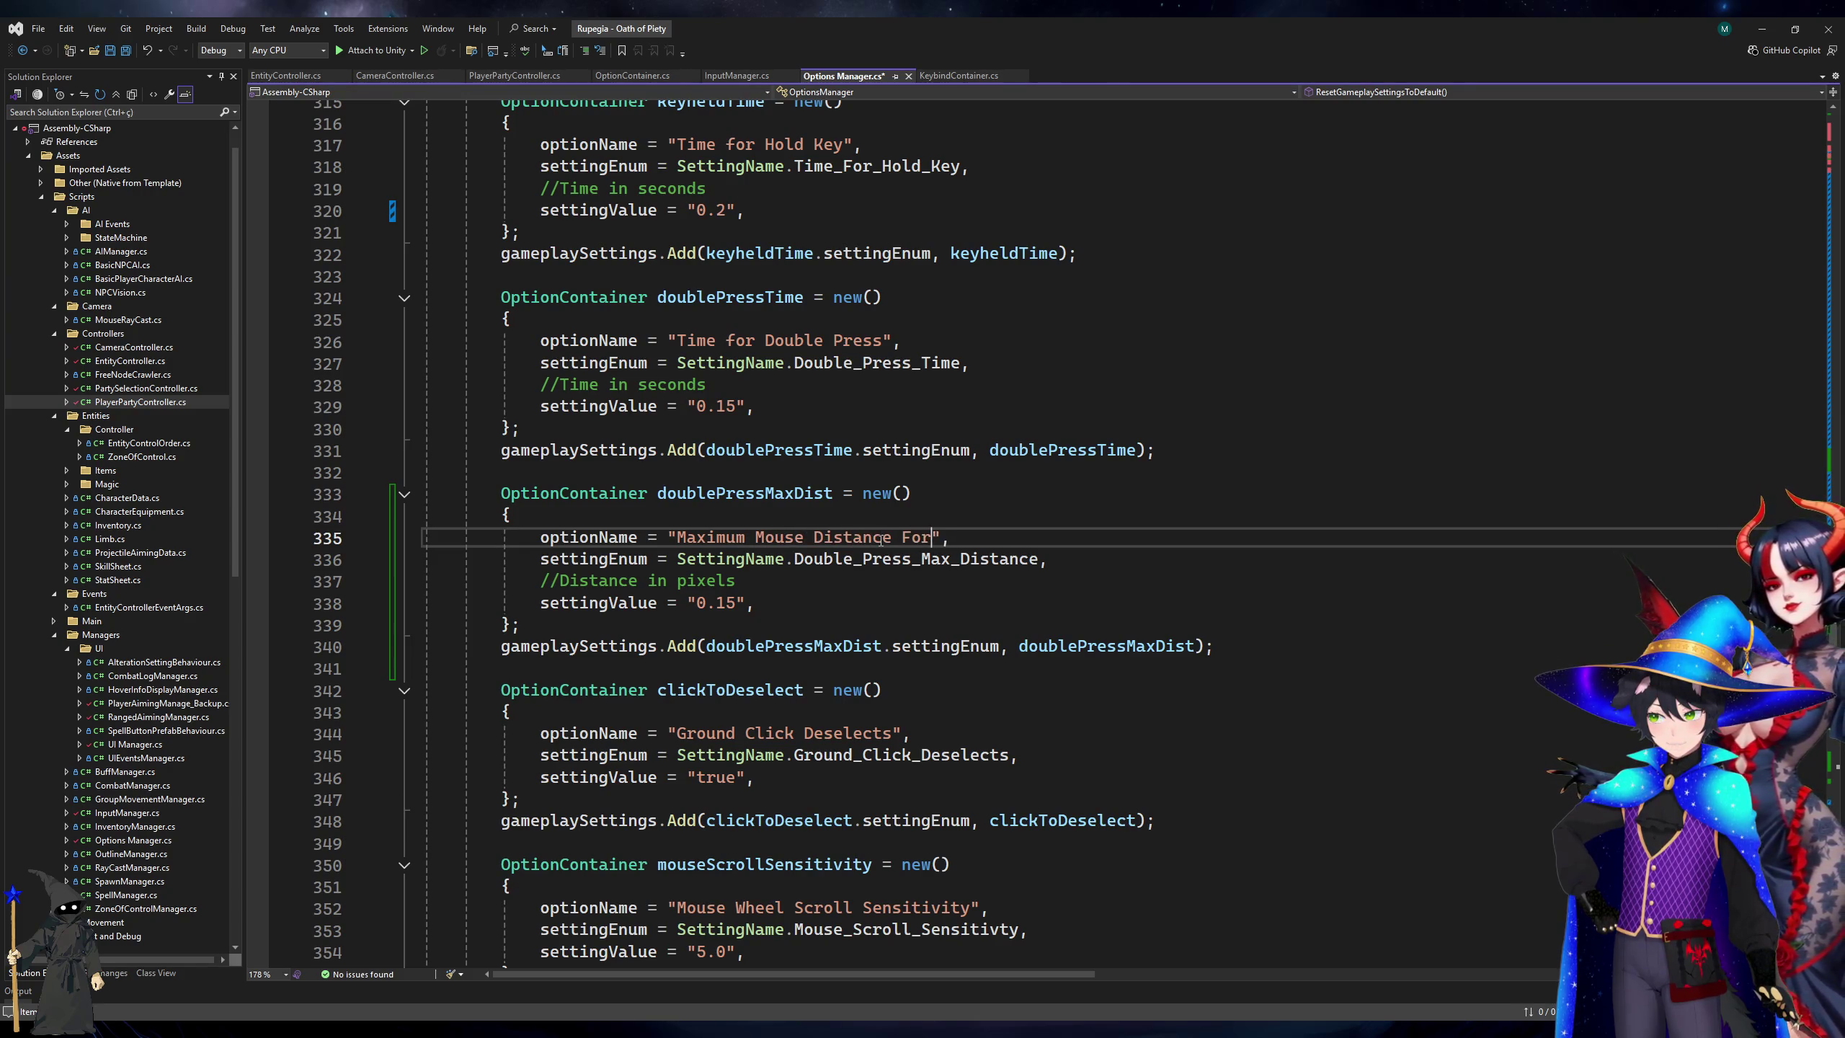
pyautogui.write('le Press')
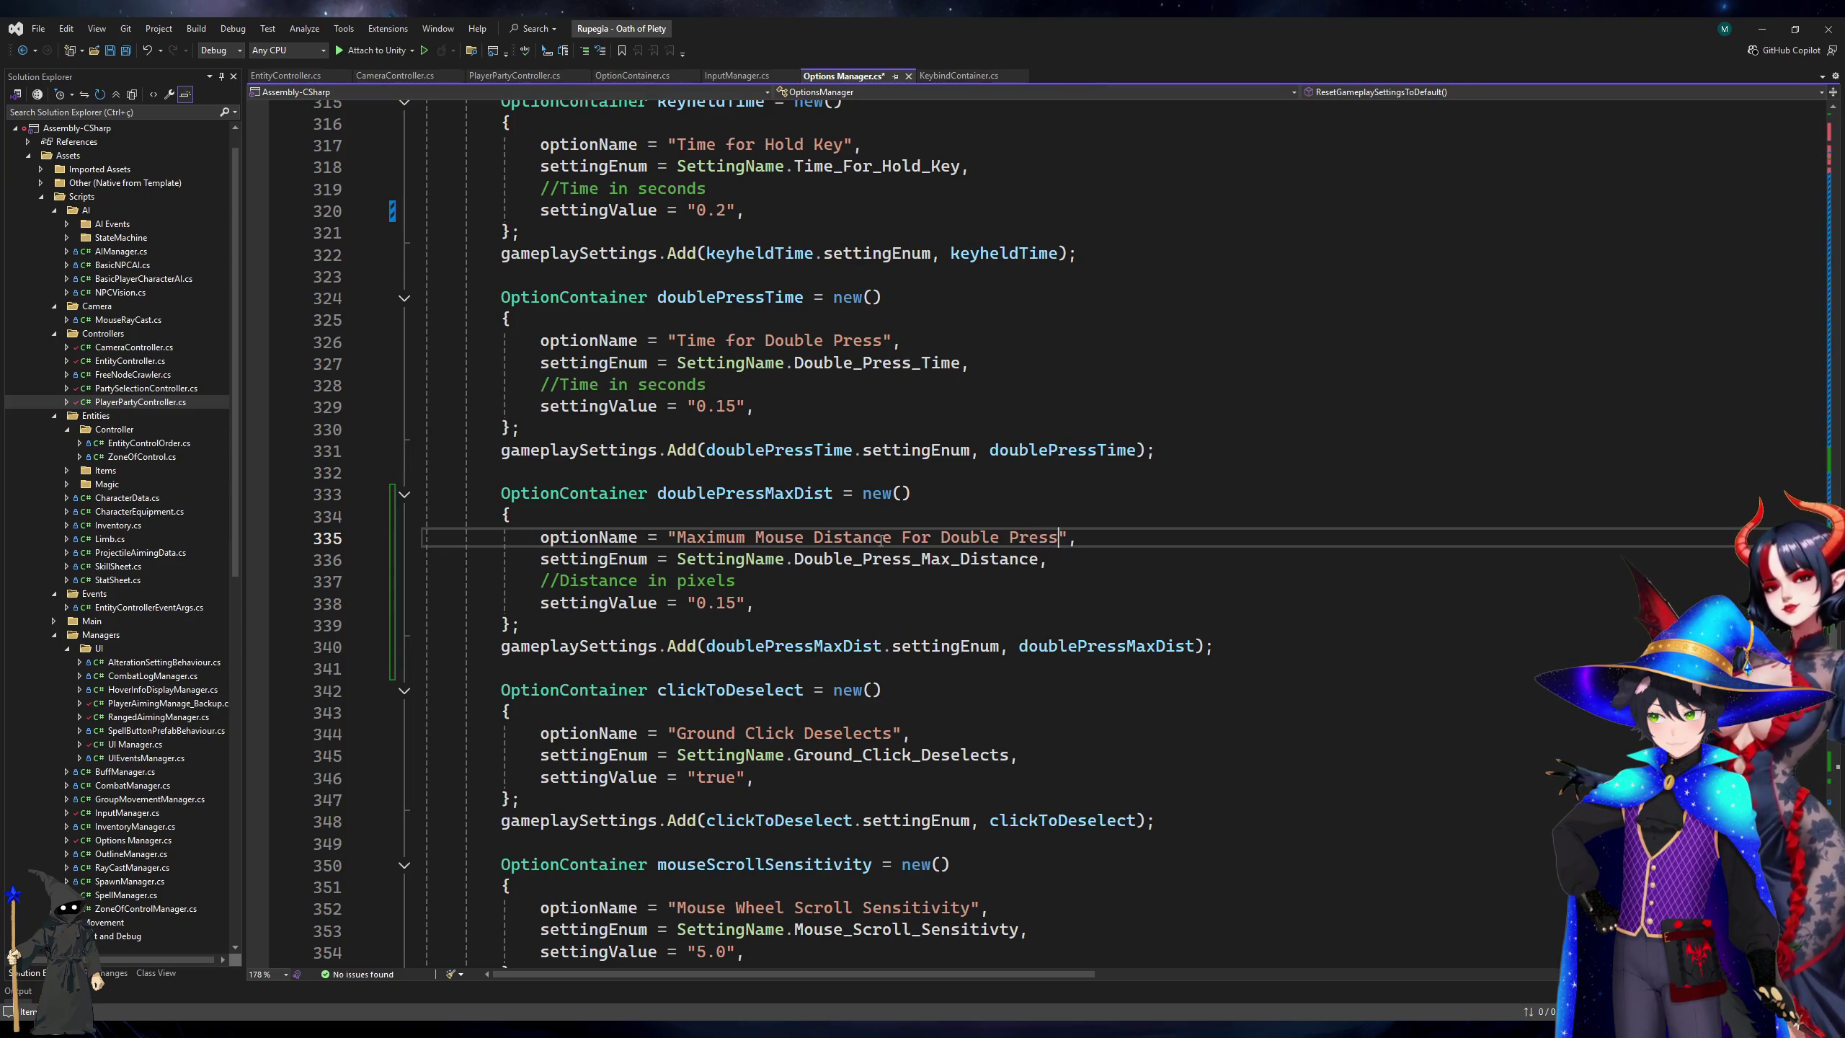
pyautogui.moveTo(736, 603); pyautogui.dragTo(697, 603)
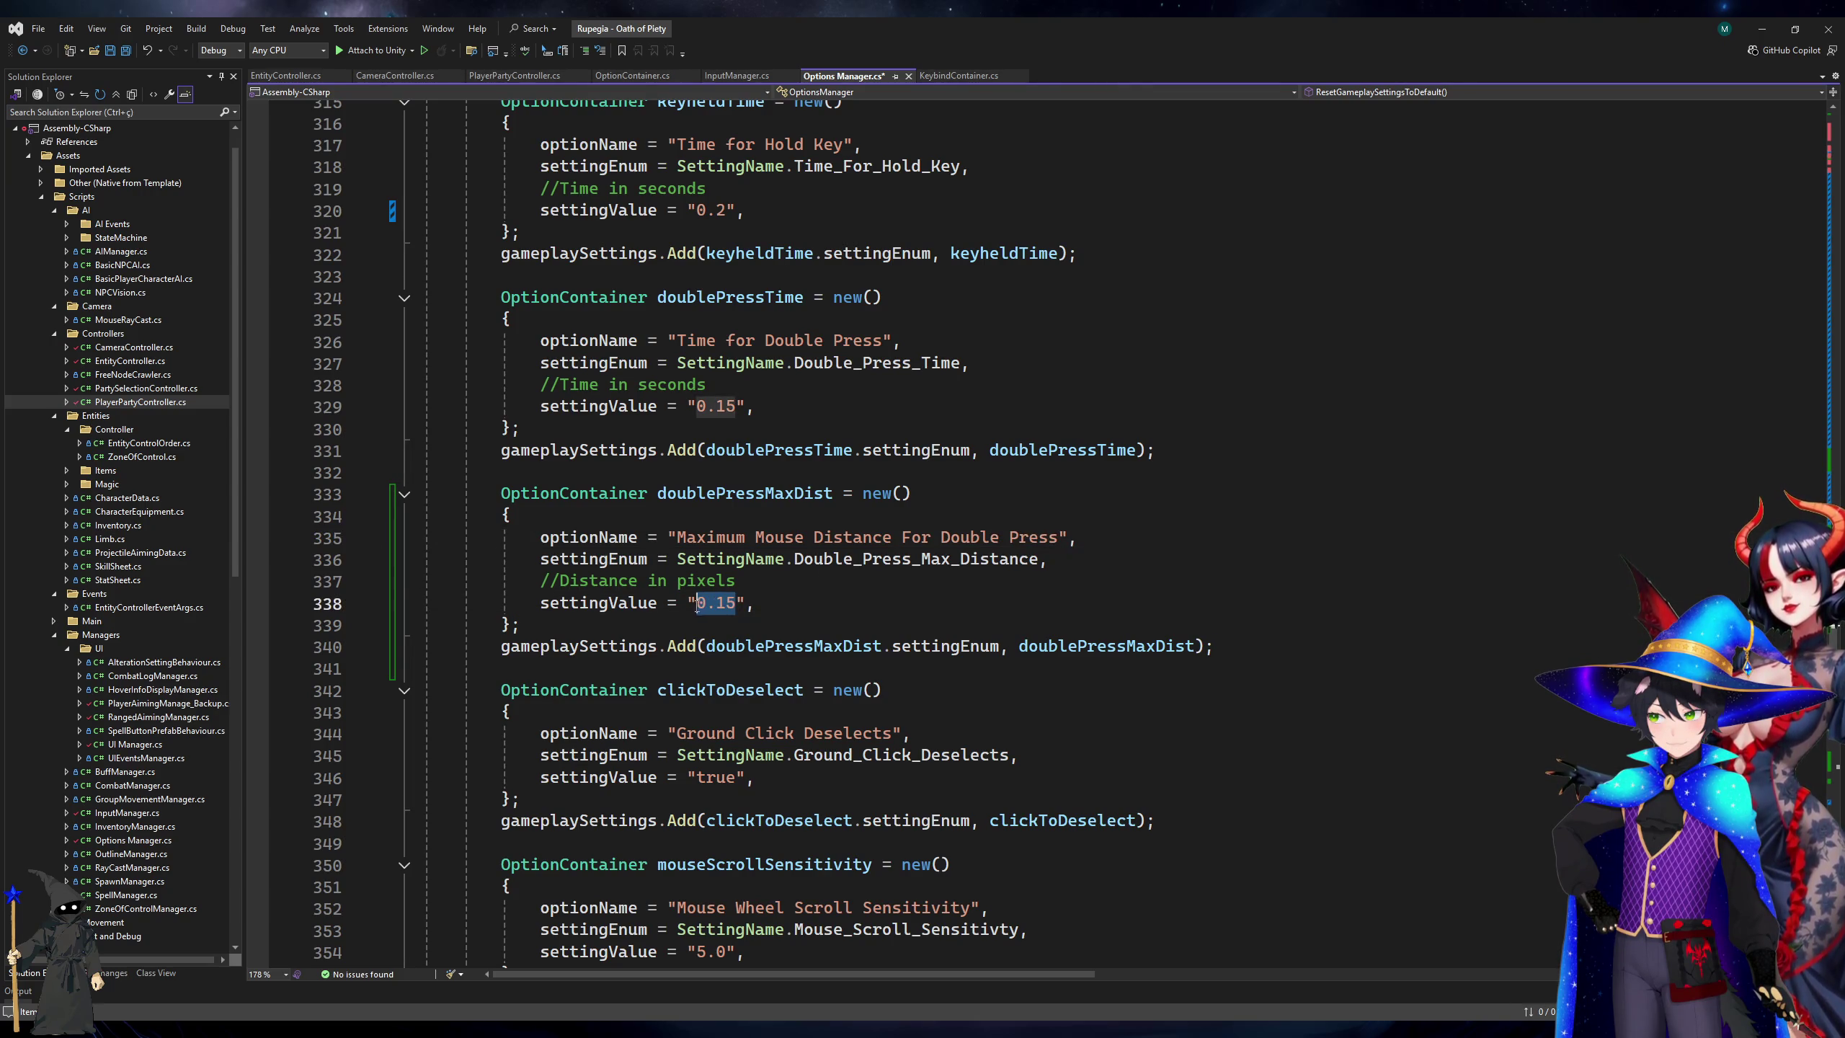
pyautogui.write('5')
pyautogui.hotkey('ctrl', 's')
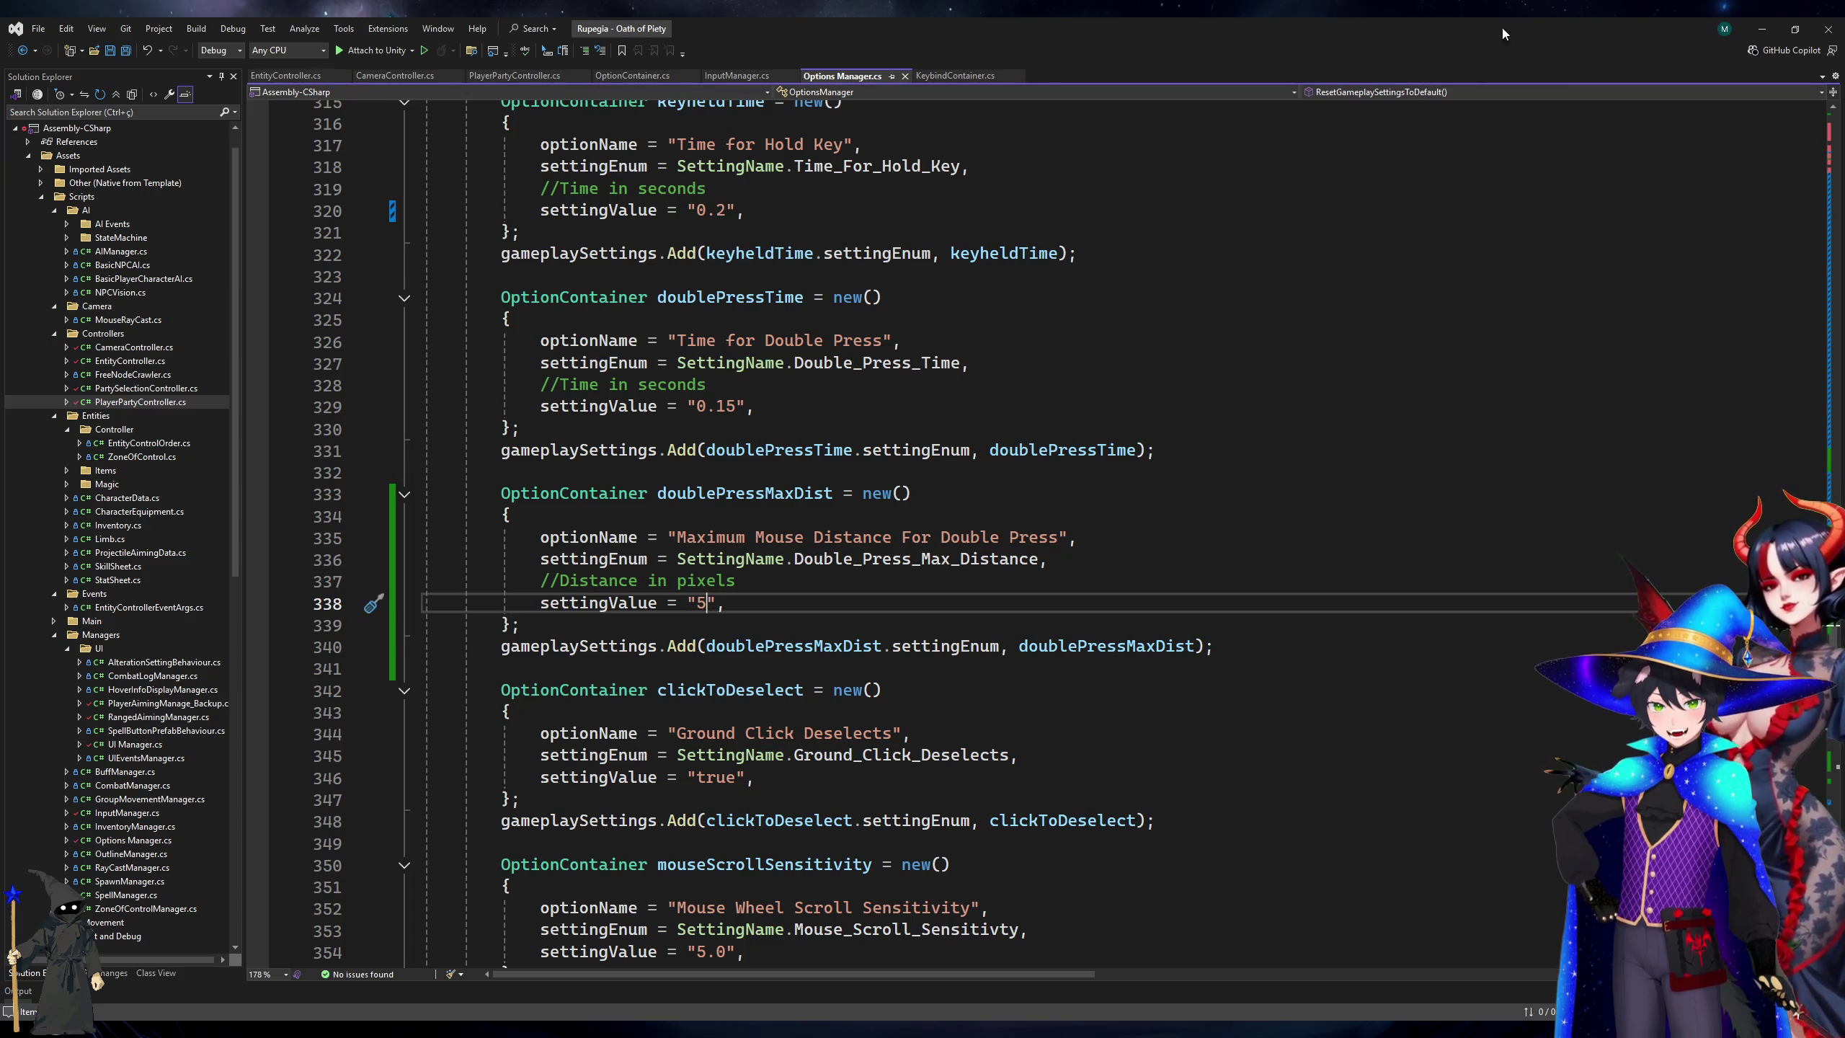
pyautogui.click(1761, 28)
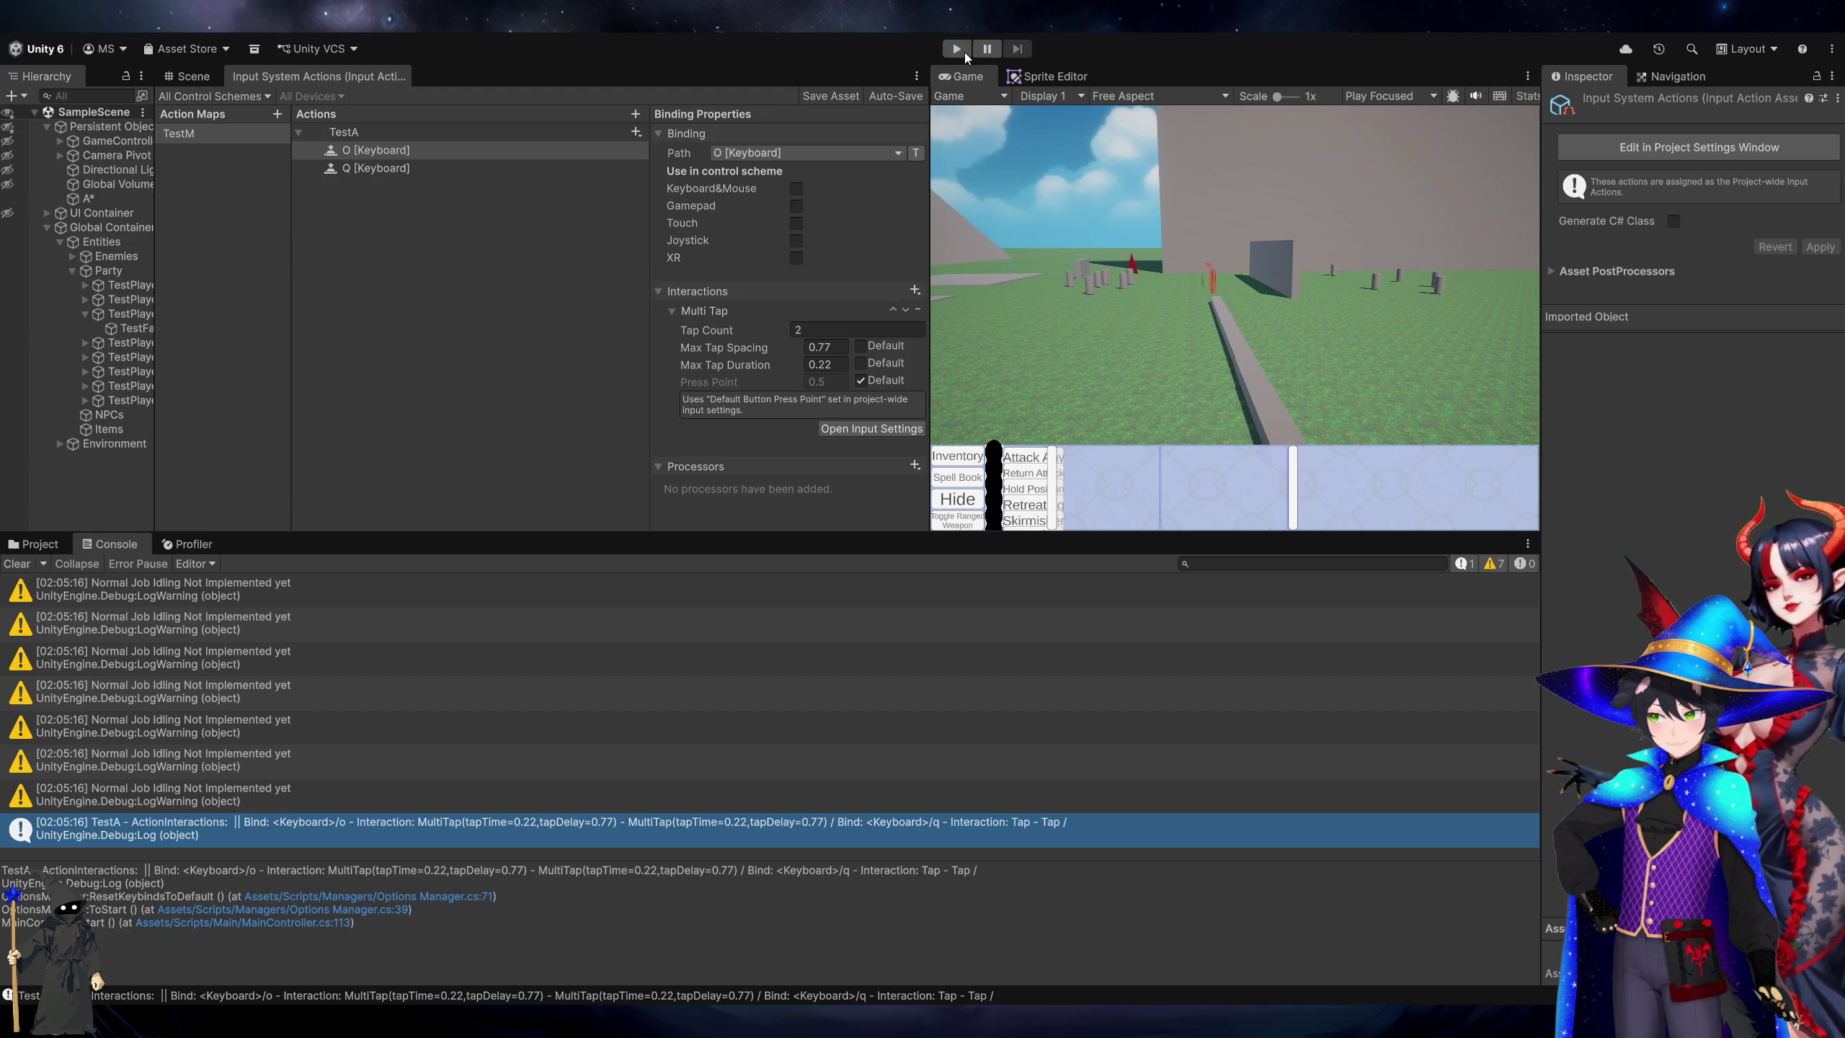
# Play the game, move the camera with W and A, and select a party character.
pyautogui.click(965, 51)
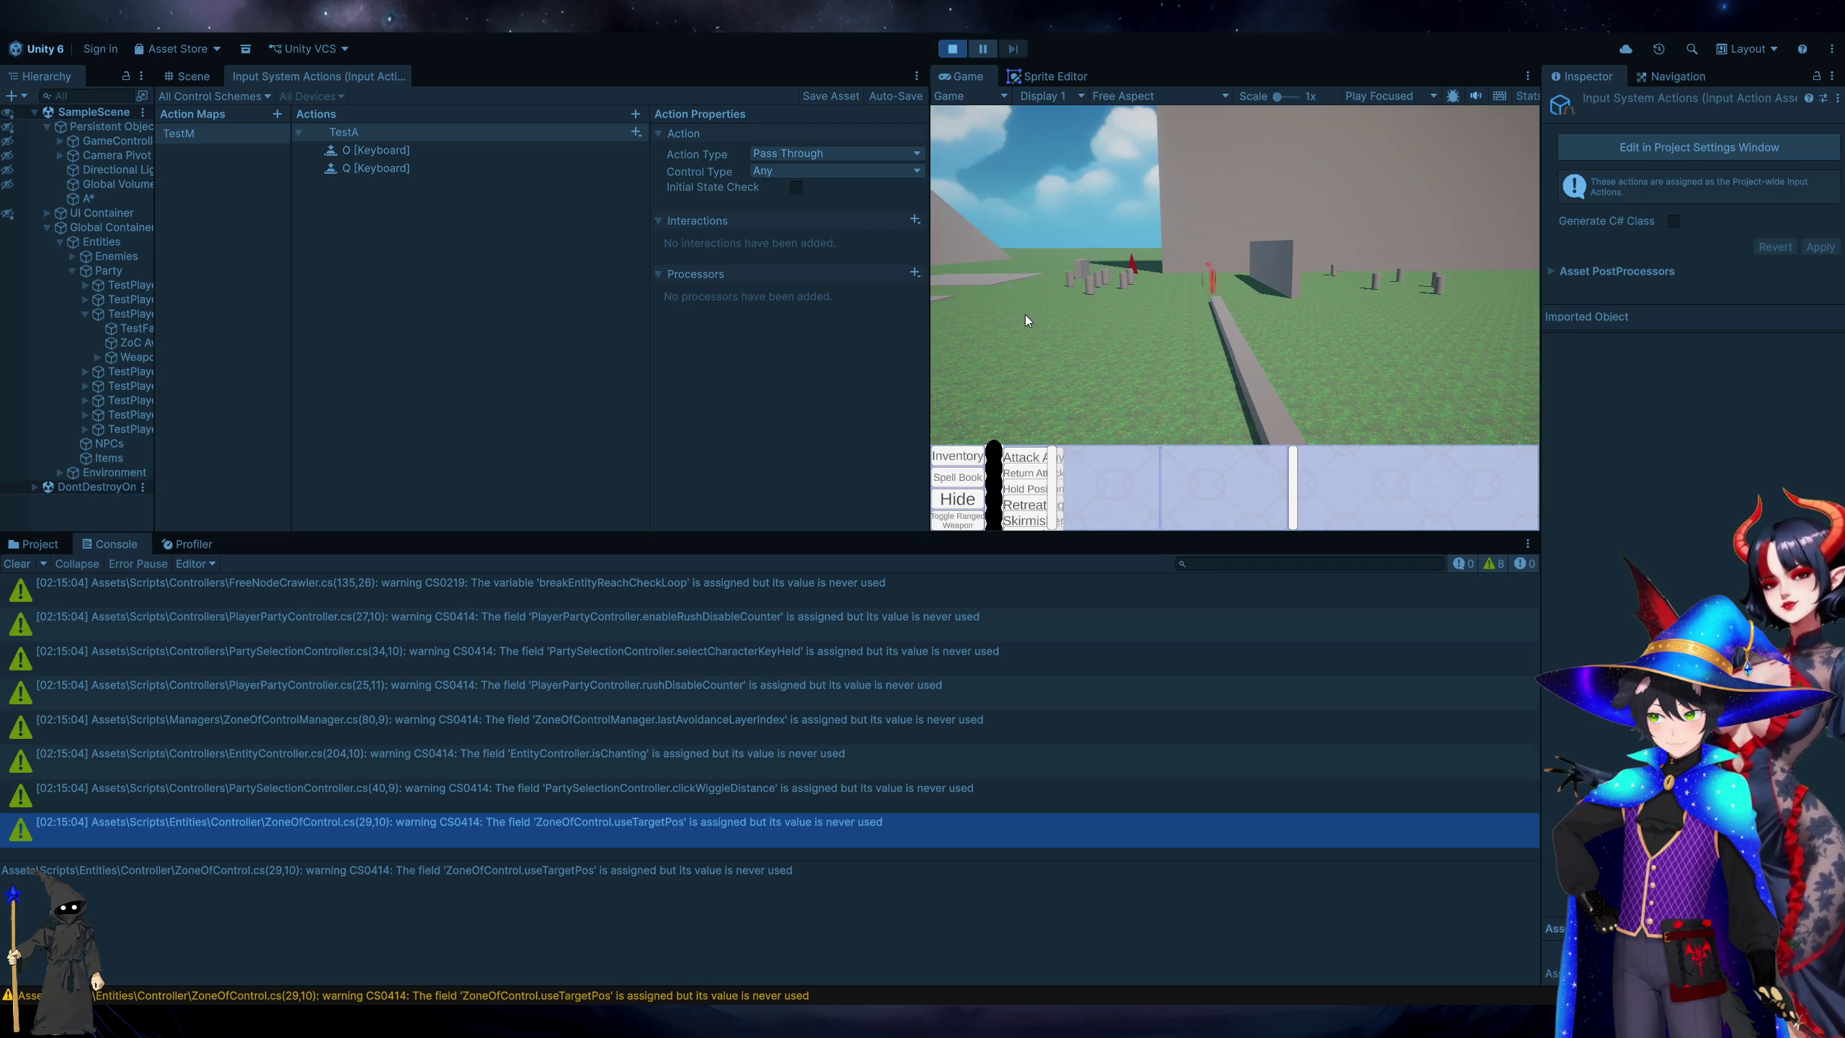
pyautogui.press('w')
pyautogui.press('a')
pyautogui.click(1260, 360)
# Issue about twenty quick ground move orders while watching the Console for Rush Toggle logs.
pyautogui.press('s')
pyautogui.rightClick(1207, 400)
pyautogui.rightClick(1179, 340)
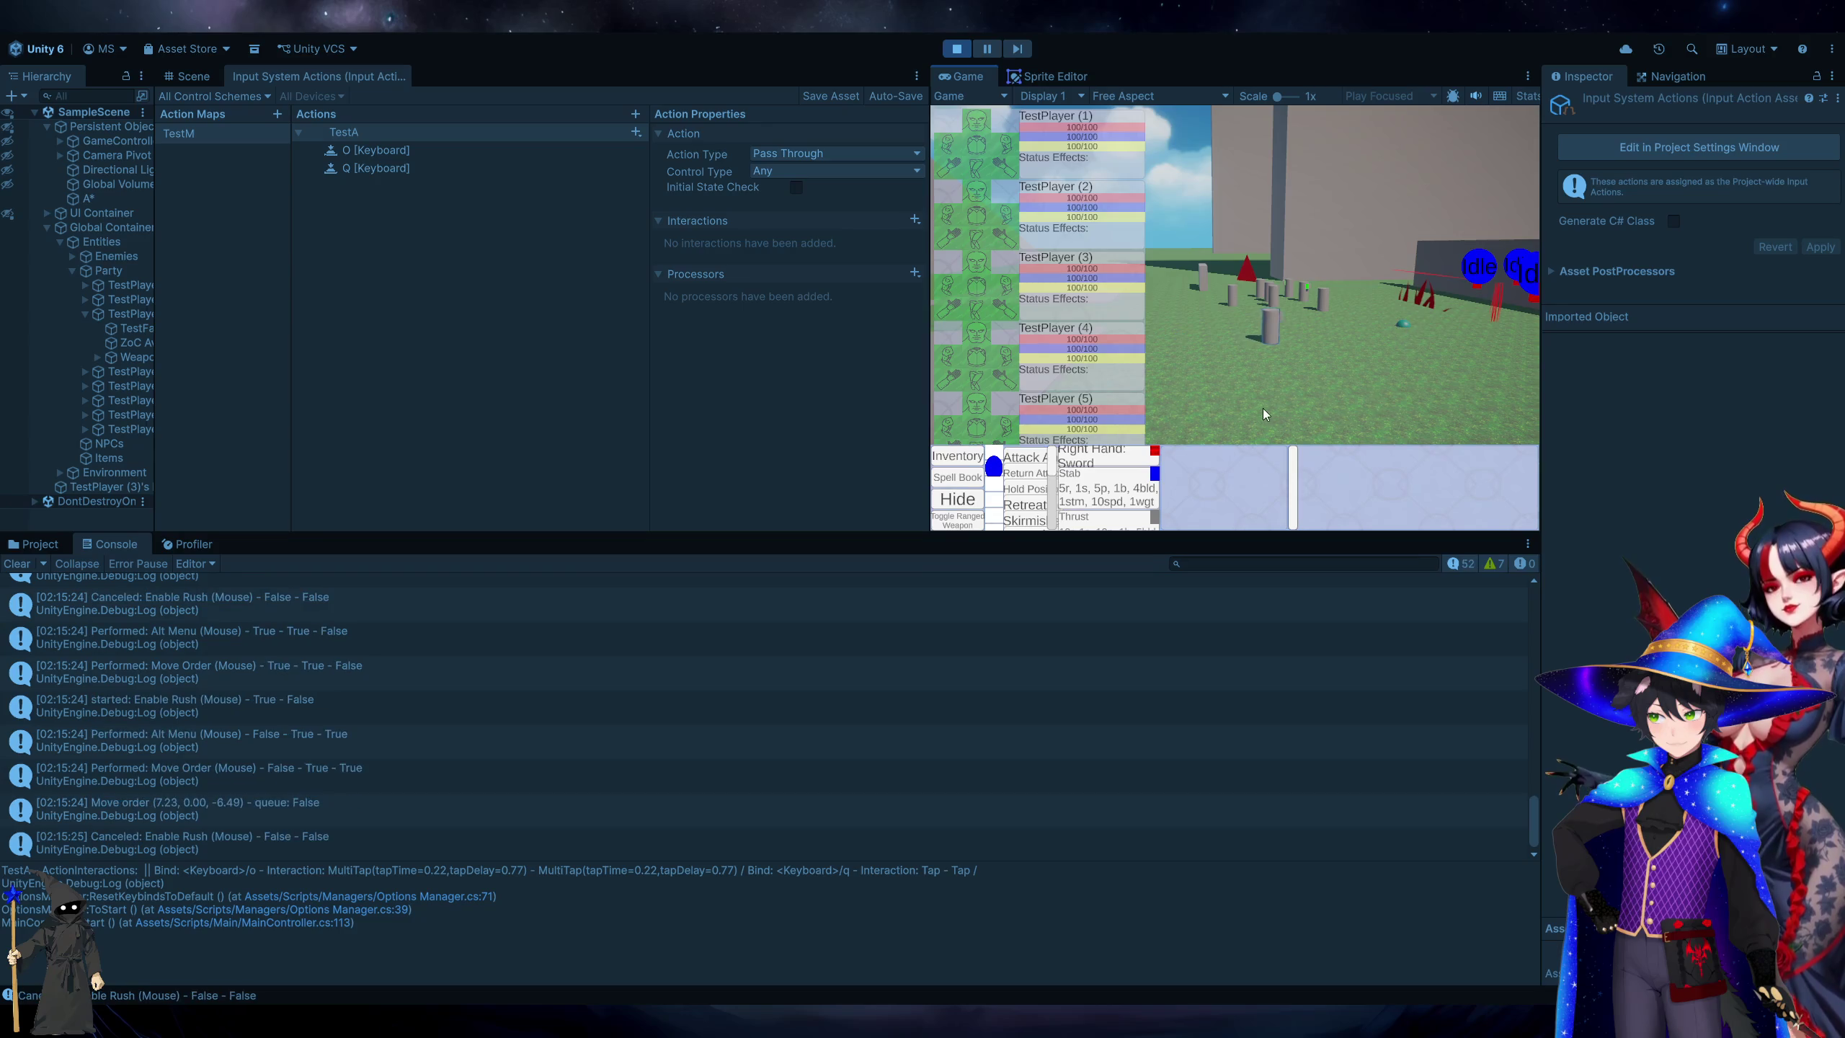
pyautogui.rightClick(1187, 346)
pyautogui.rightClick(1204, 402)
pyautogui.rightClick(1169, 375)
pyautogui.rightClick(1392, 368)
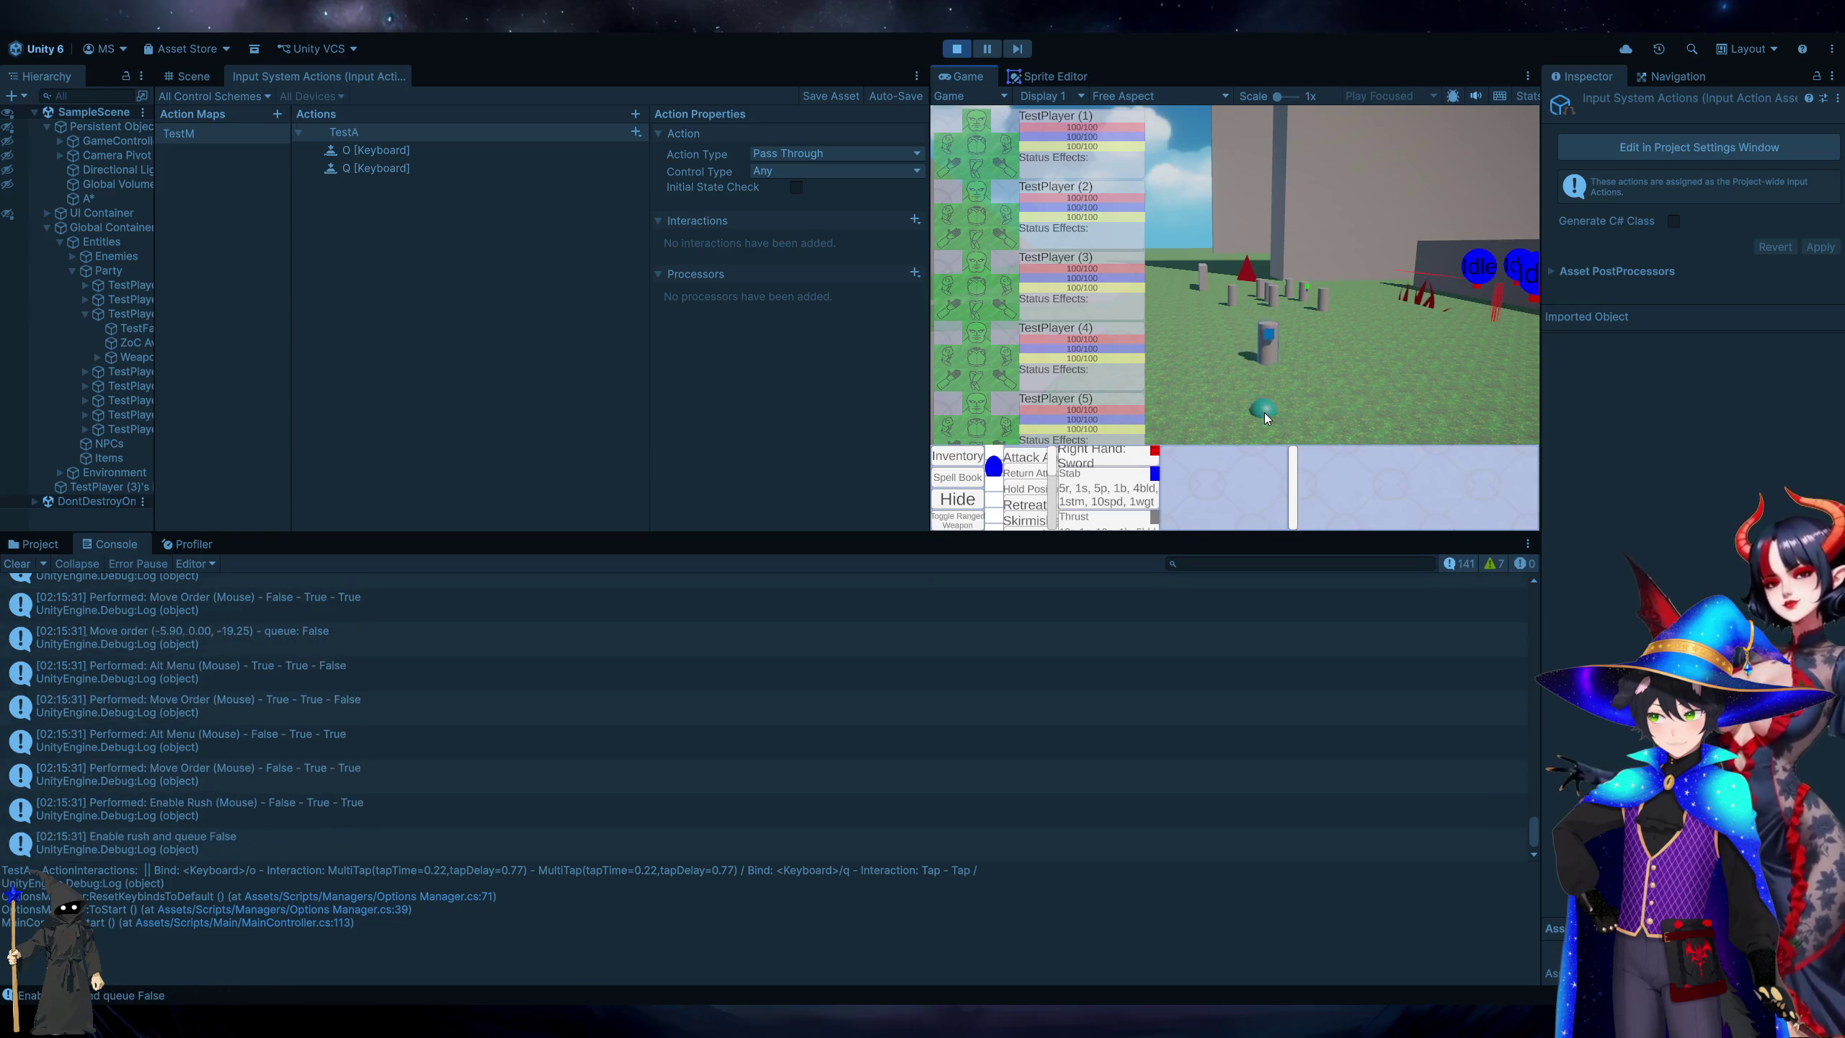
pyautogui.rightClick(1361, 365)
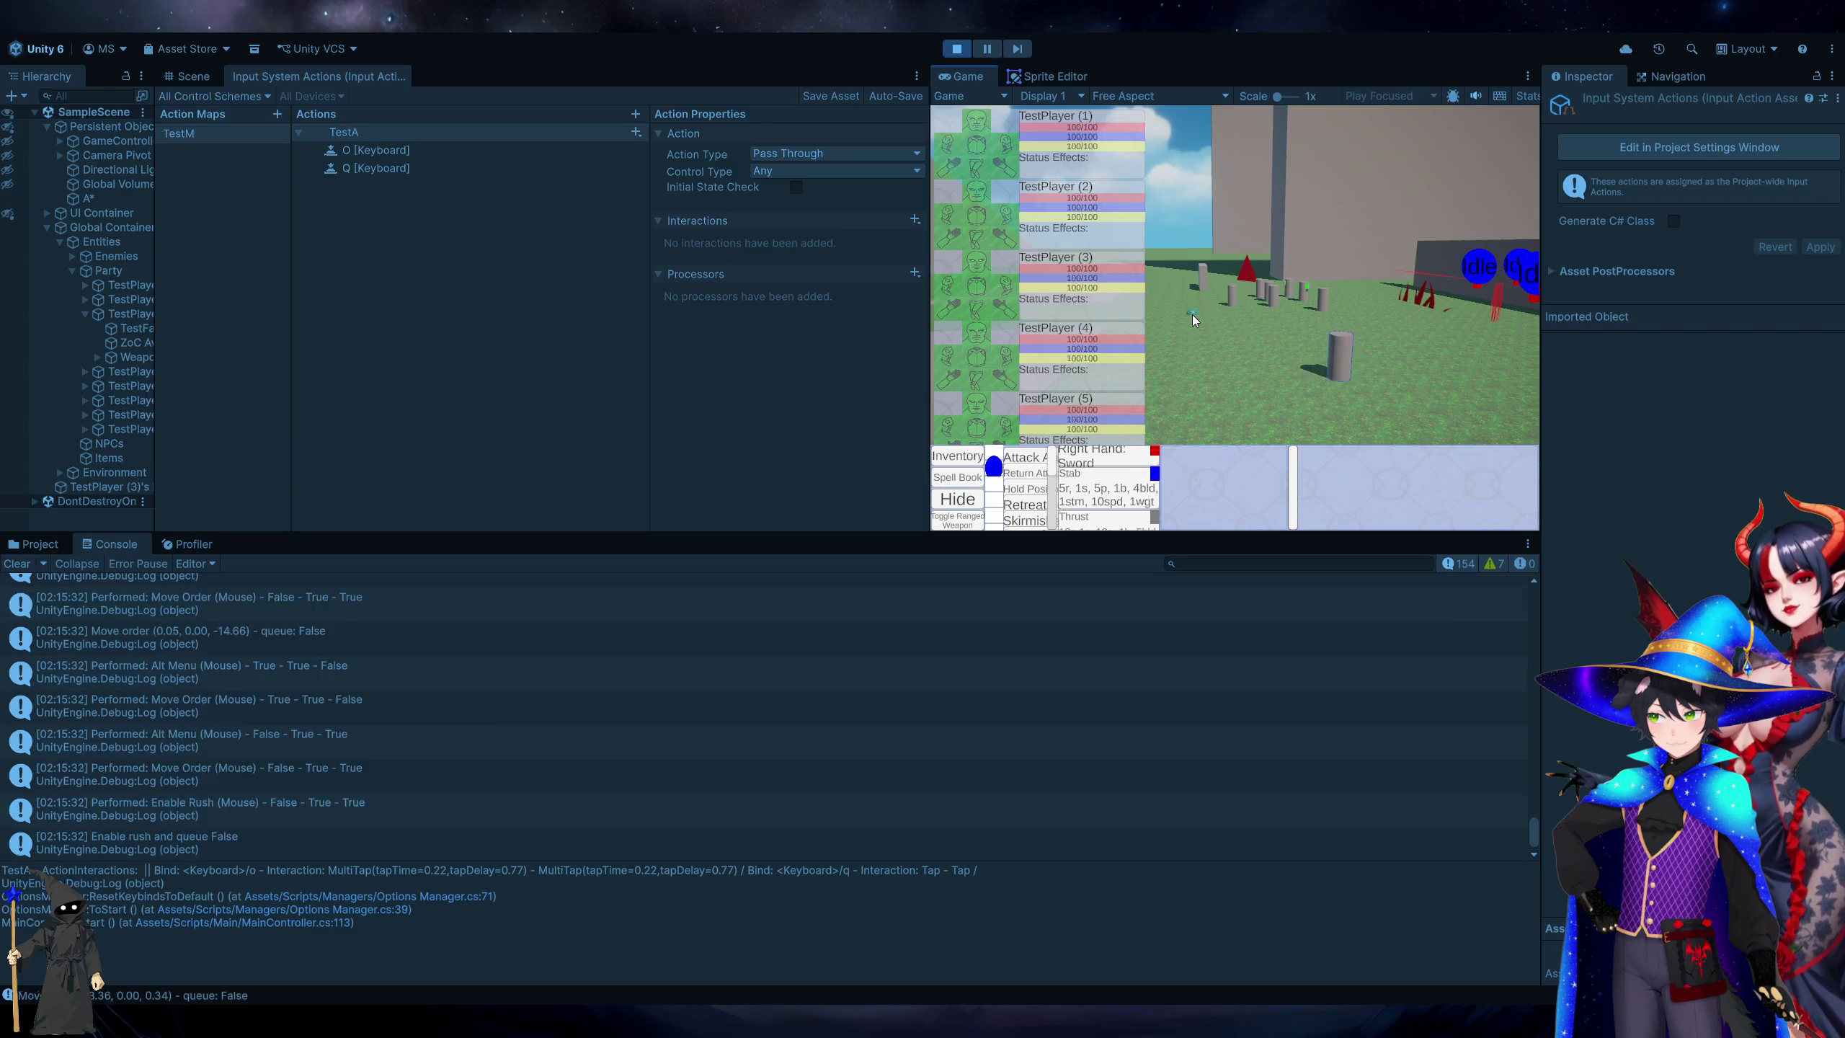
pyautogui.rightClick(1420, 310)
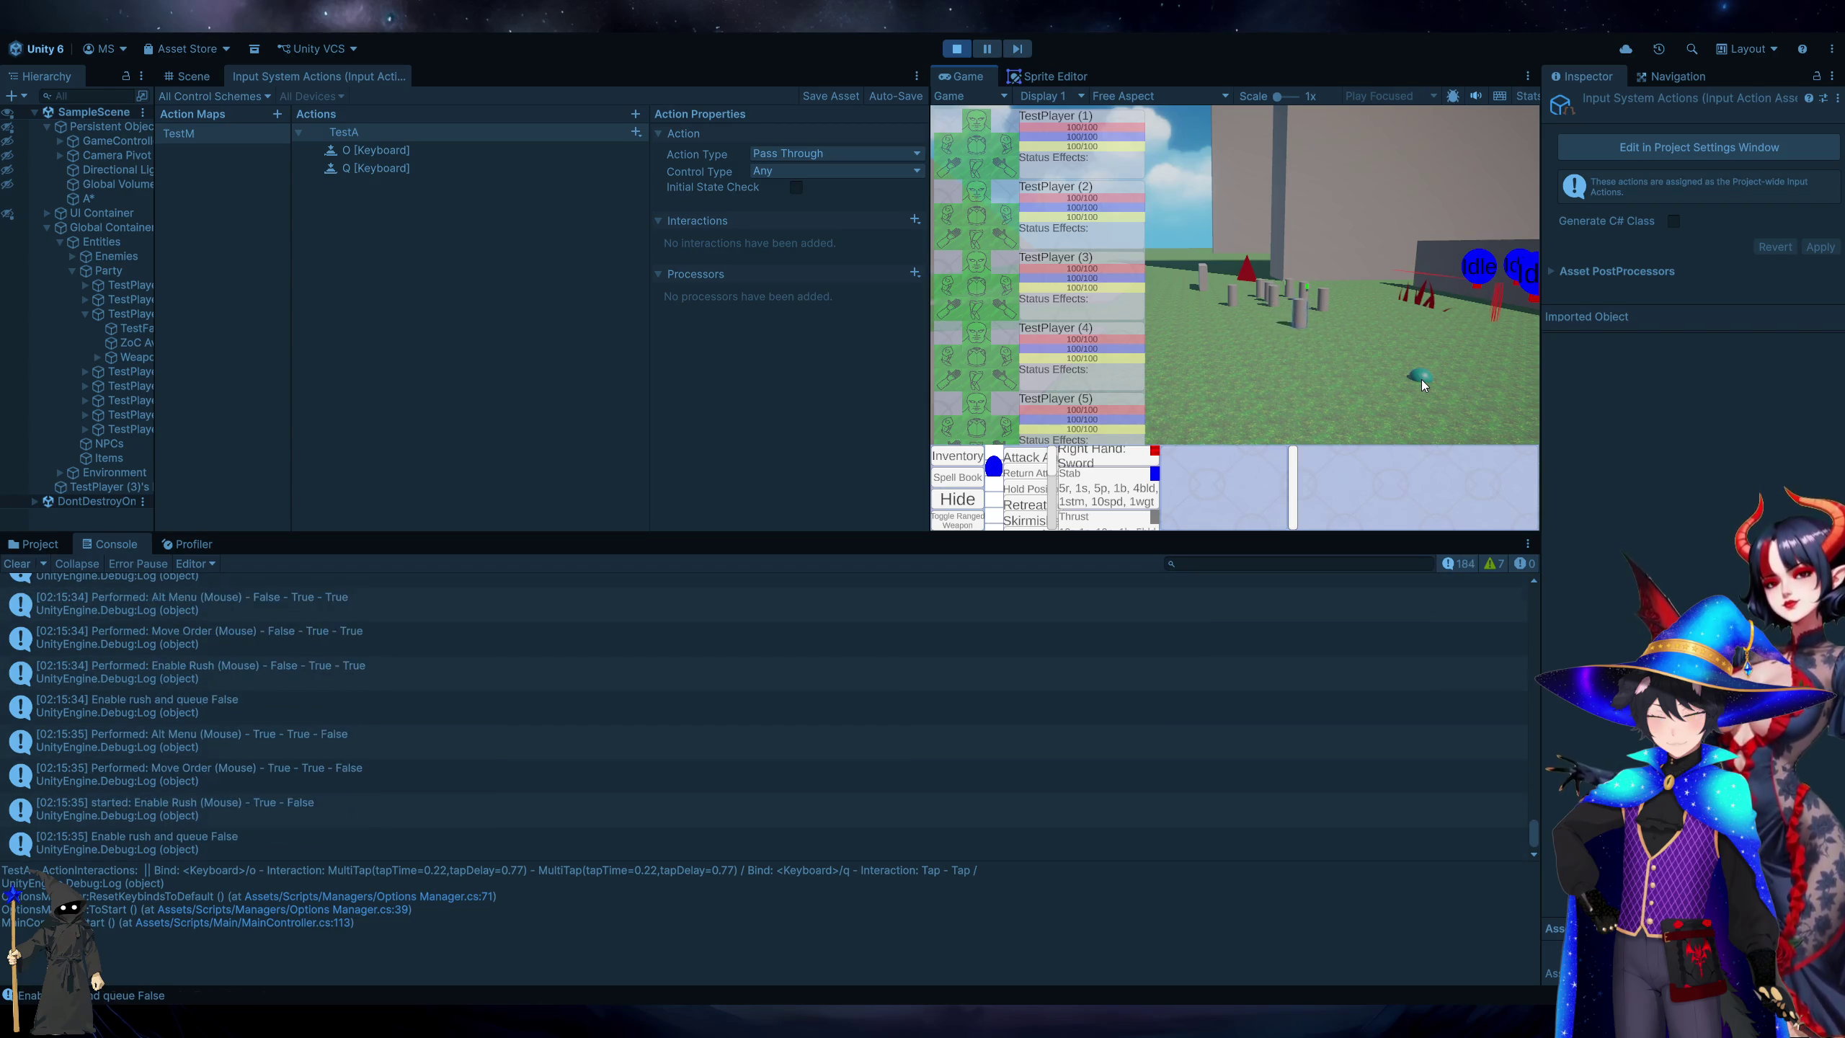
pyautogui.rightClick(1190, 389)
pyautogui.rightClick(1484, 367)
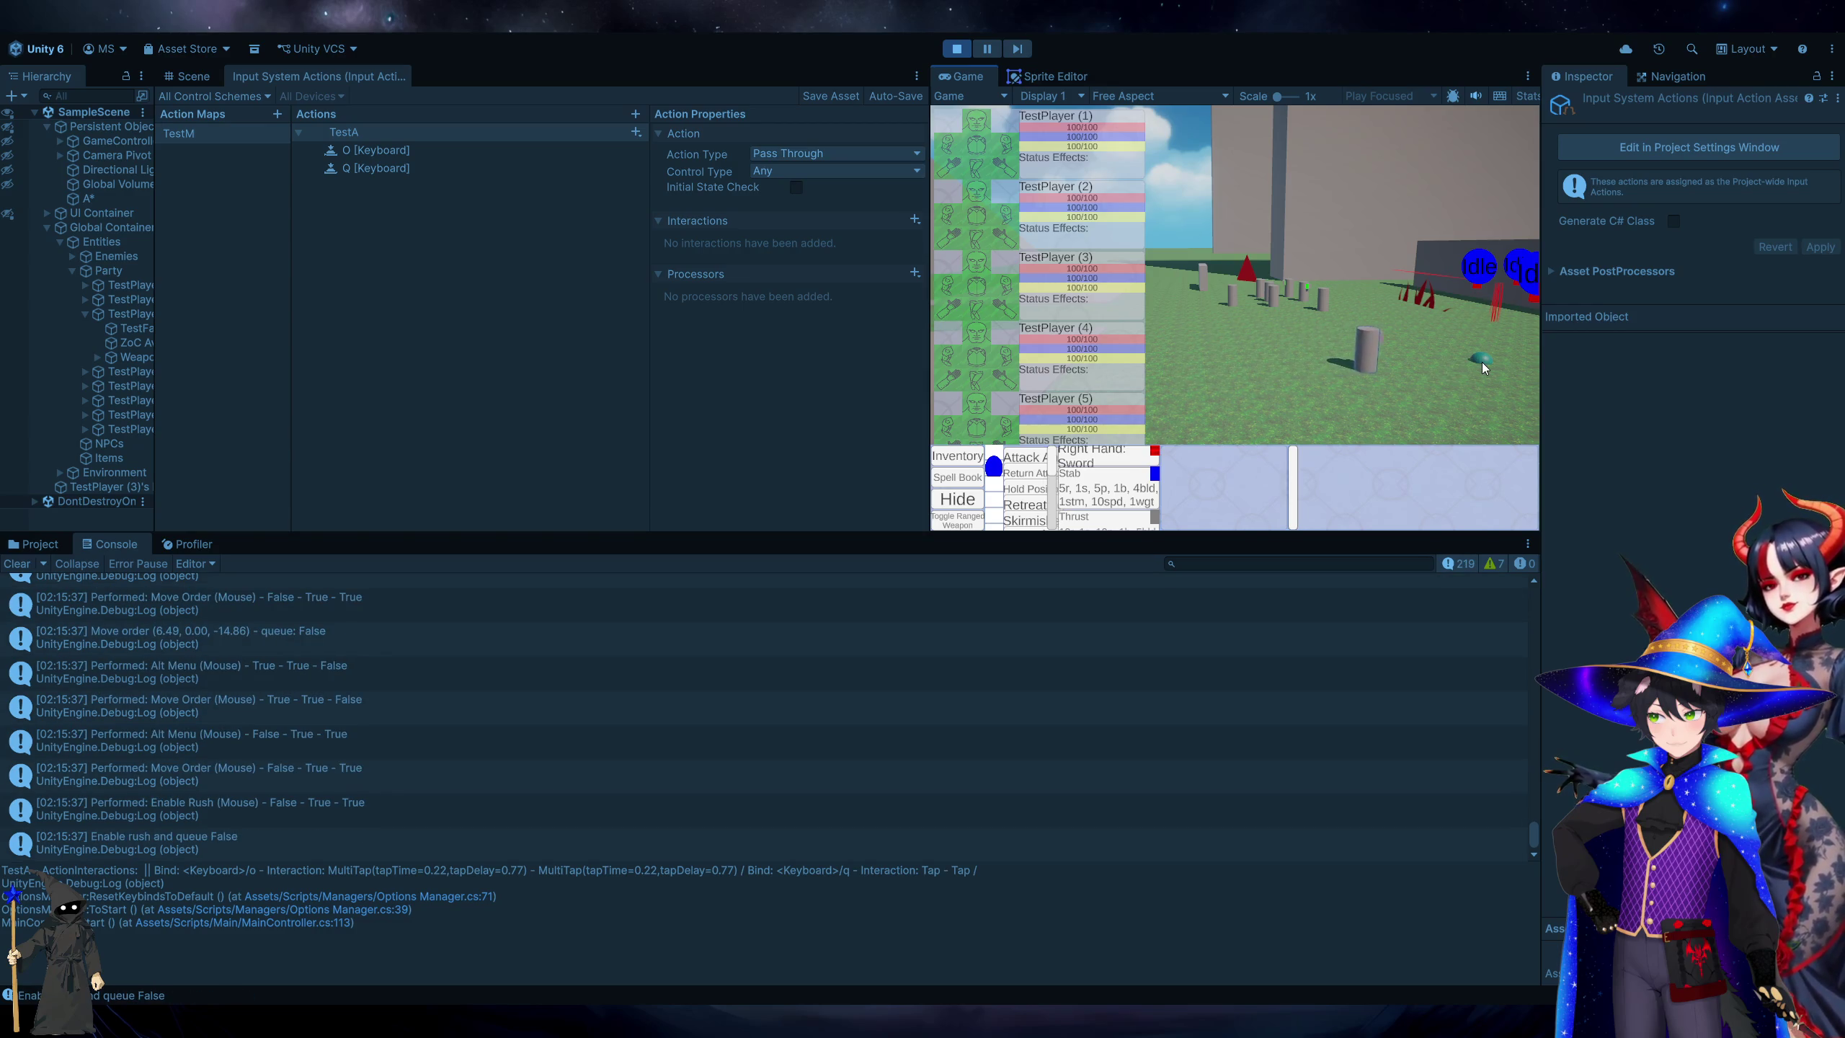
pyautogui.rightClick(1162, 316)
pyautogui.rightClick(1243, 416)
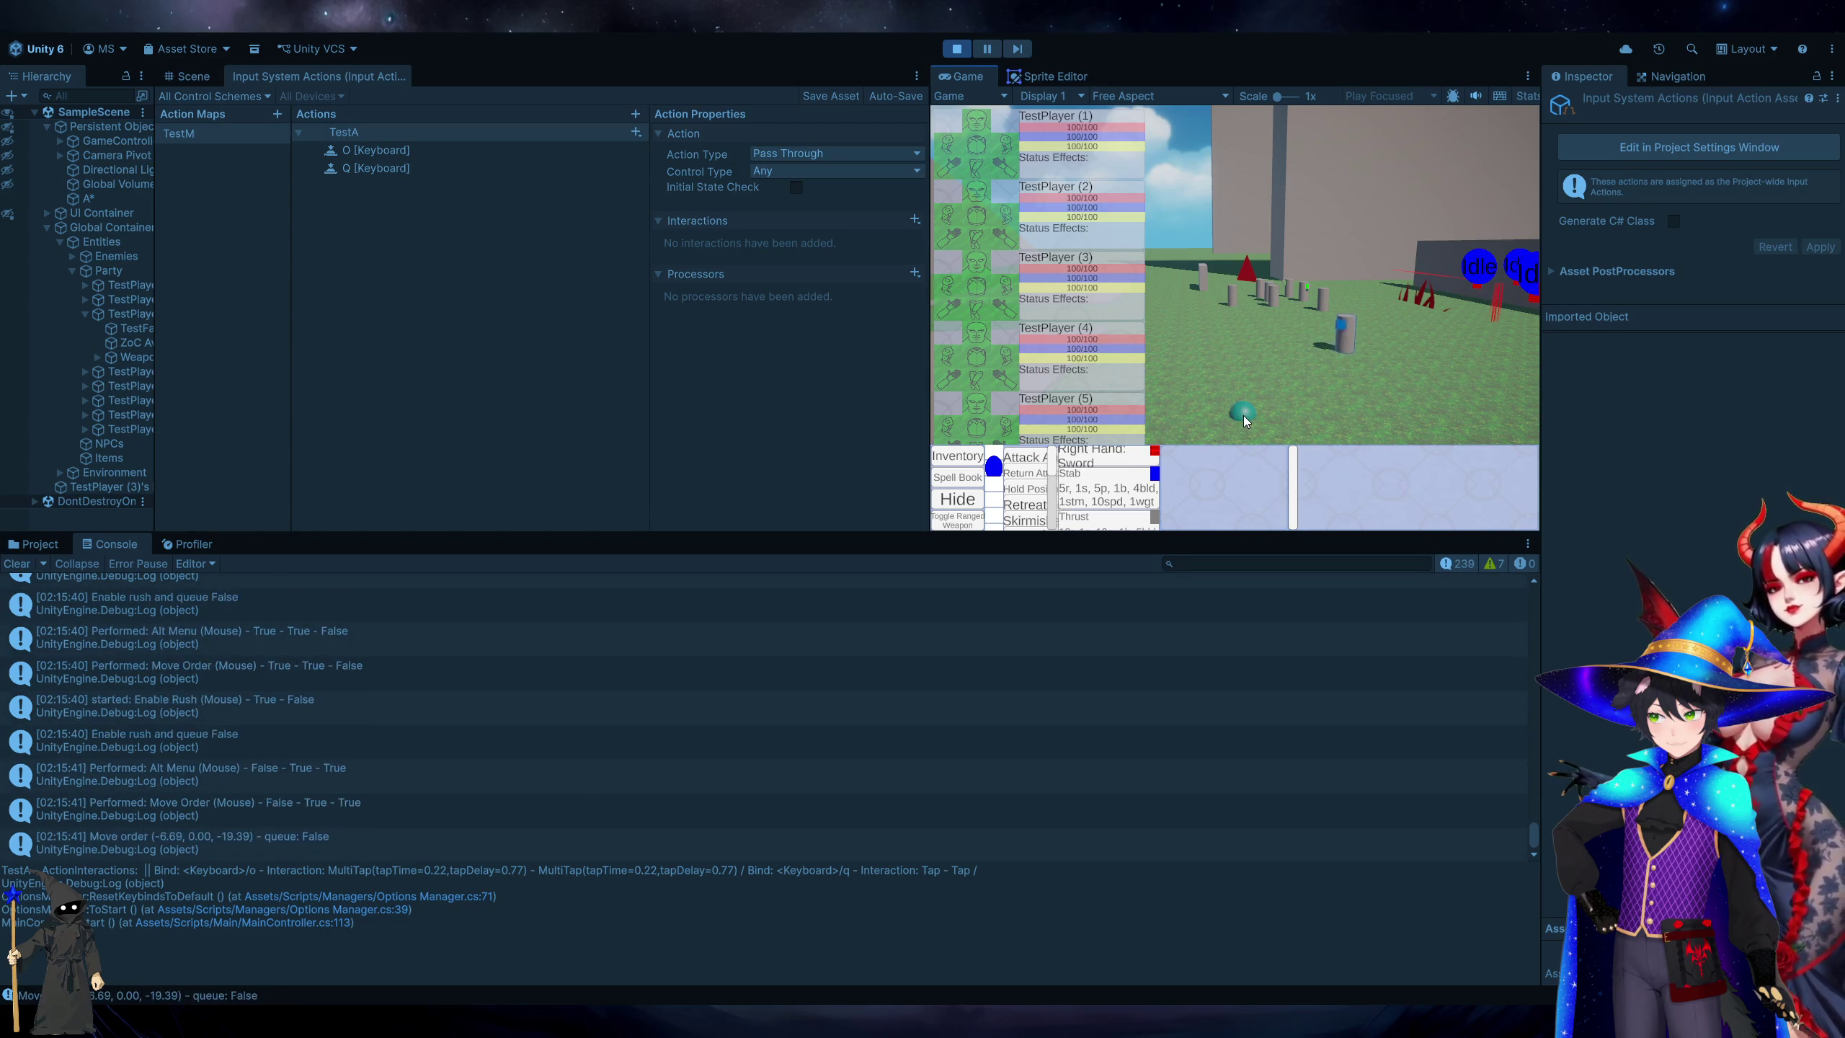
pyautogui.rightClick(1222, 329)
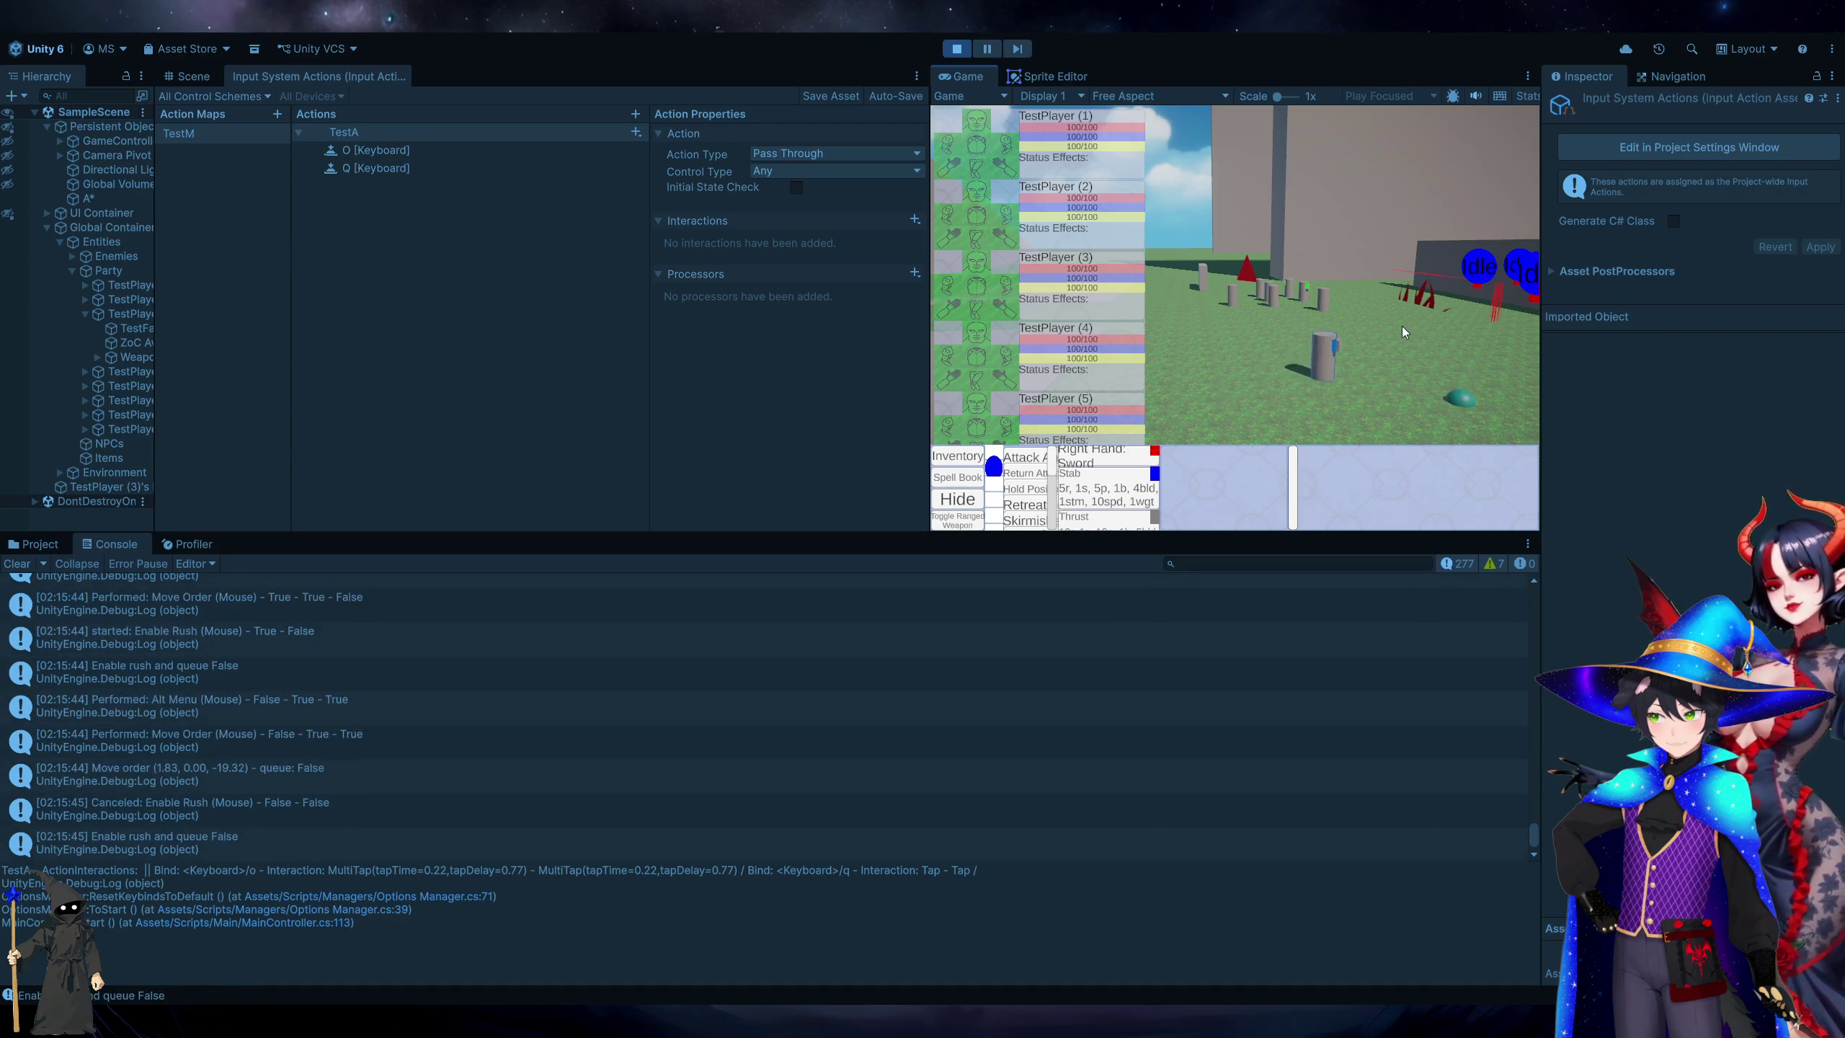
pyautogui.rightClick(1353, 384)
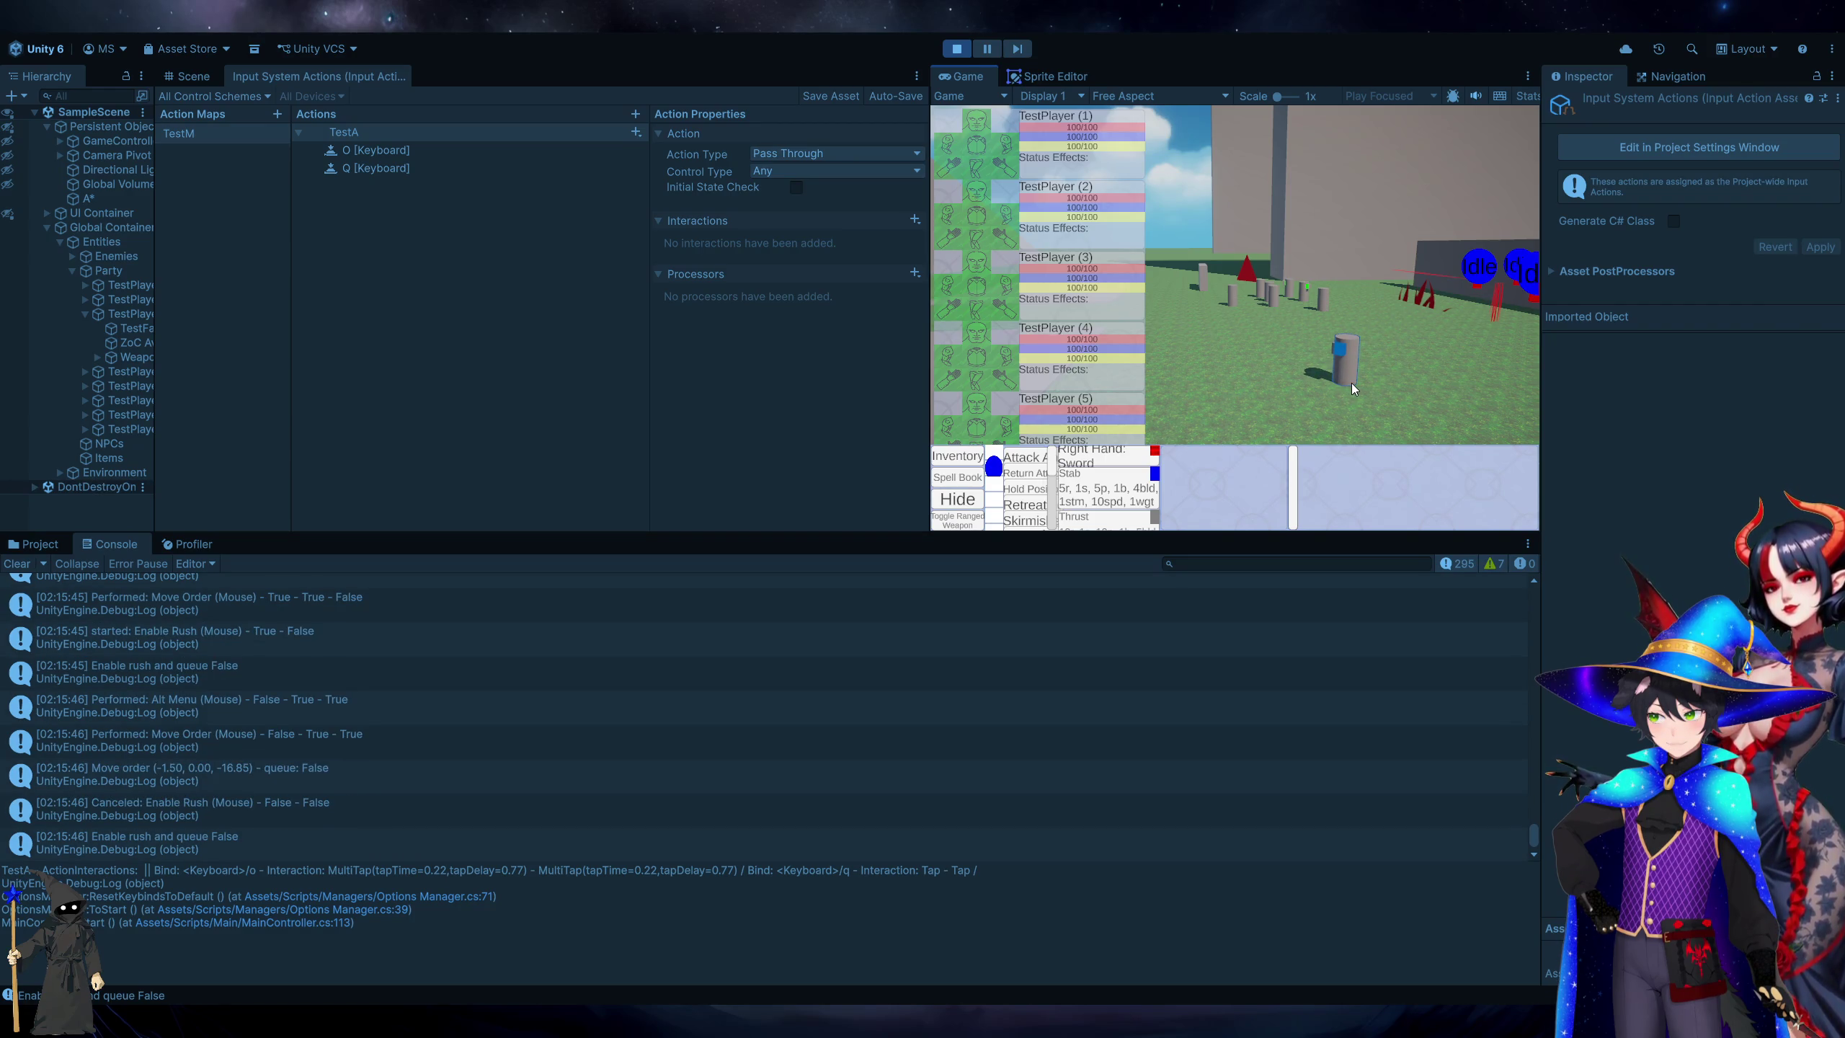
pyautogui.rightClick(1202, 349)
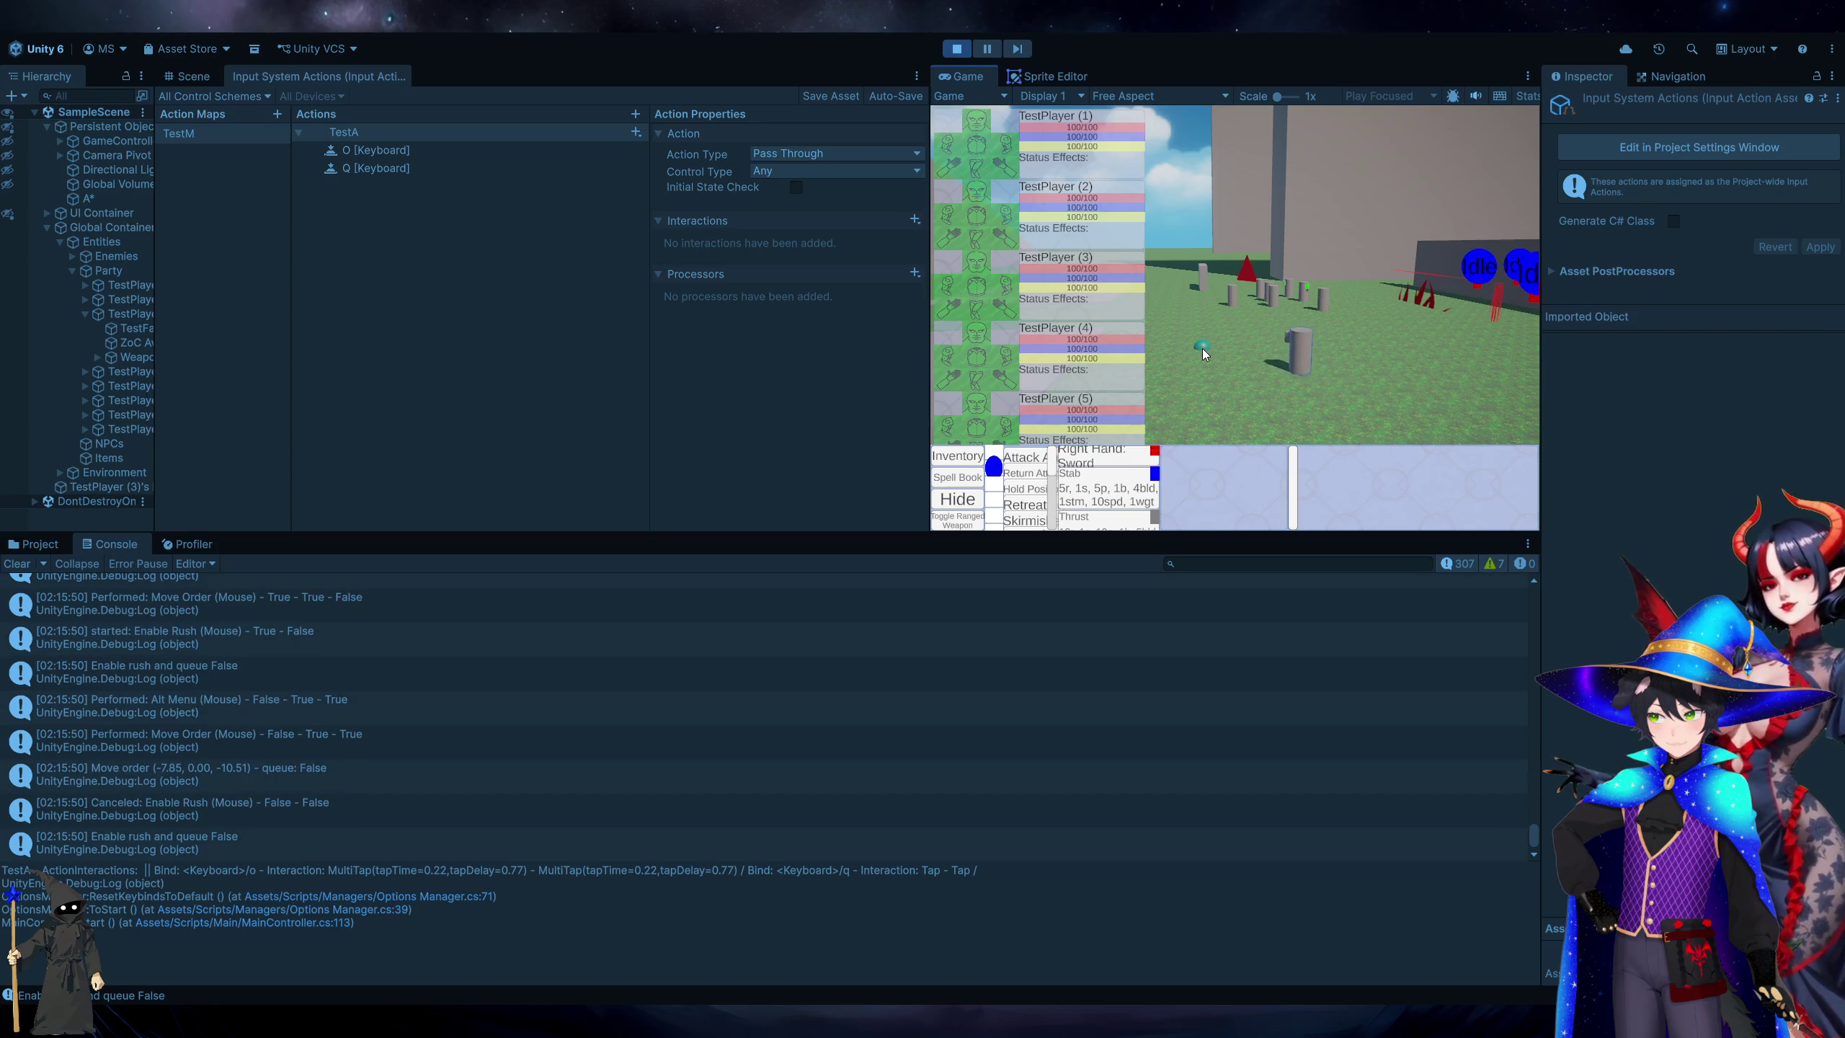
pyautogui.rightClick(1348, 343)
pyautogui.rightClick(1414, 393)
pyautogui.rightClick(1205, 314)
pyautogui.rightClick(1429, 338)
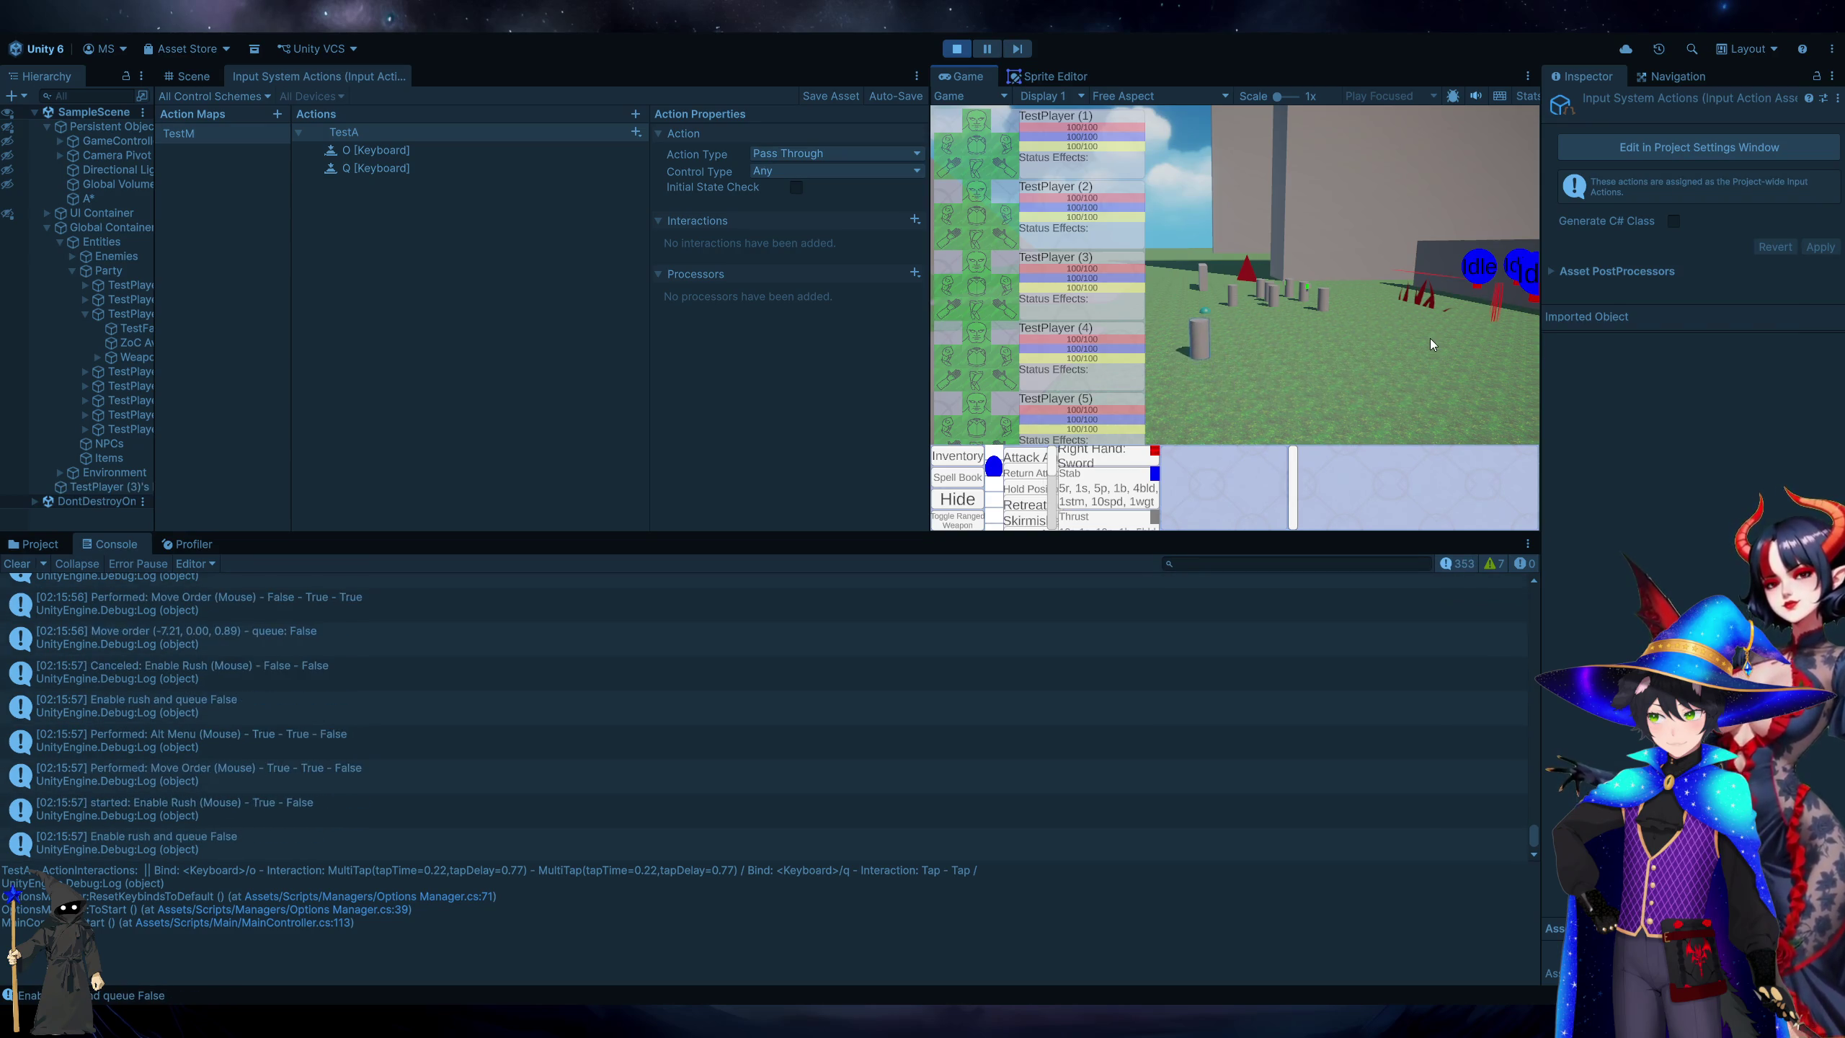
pyautogui.rightClick(1442, 393)
pyautogui.rightClick(1172, 341)
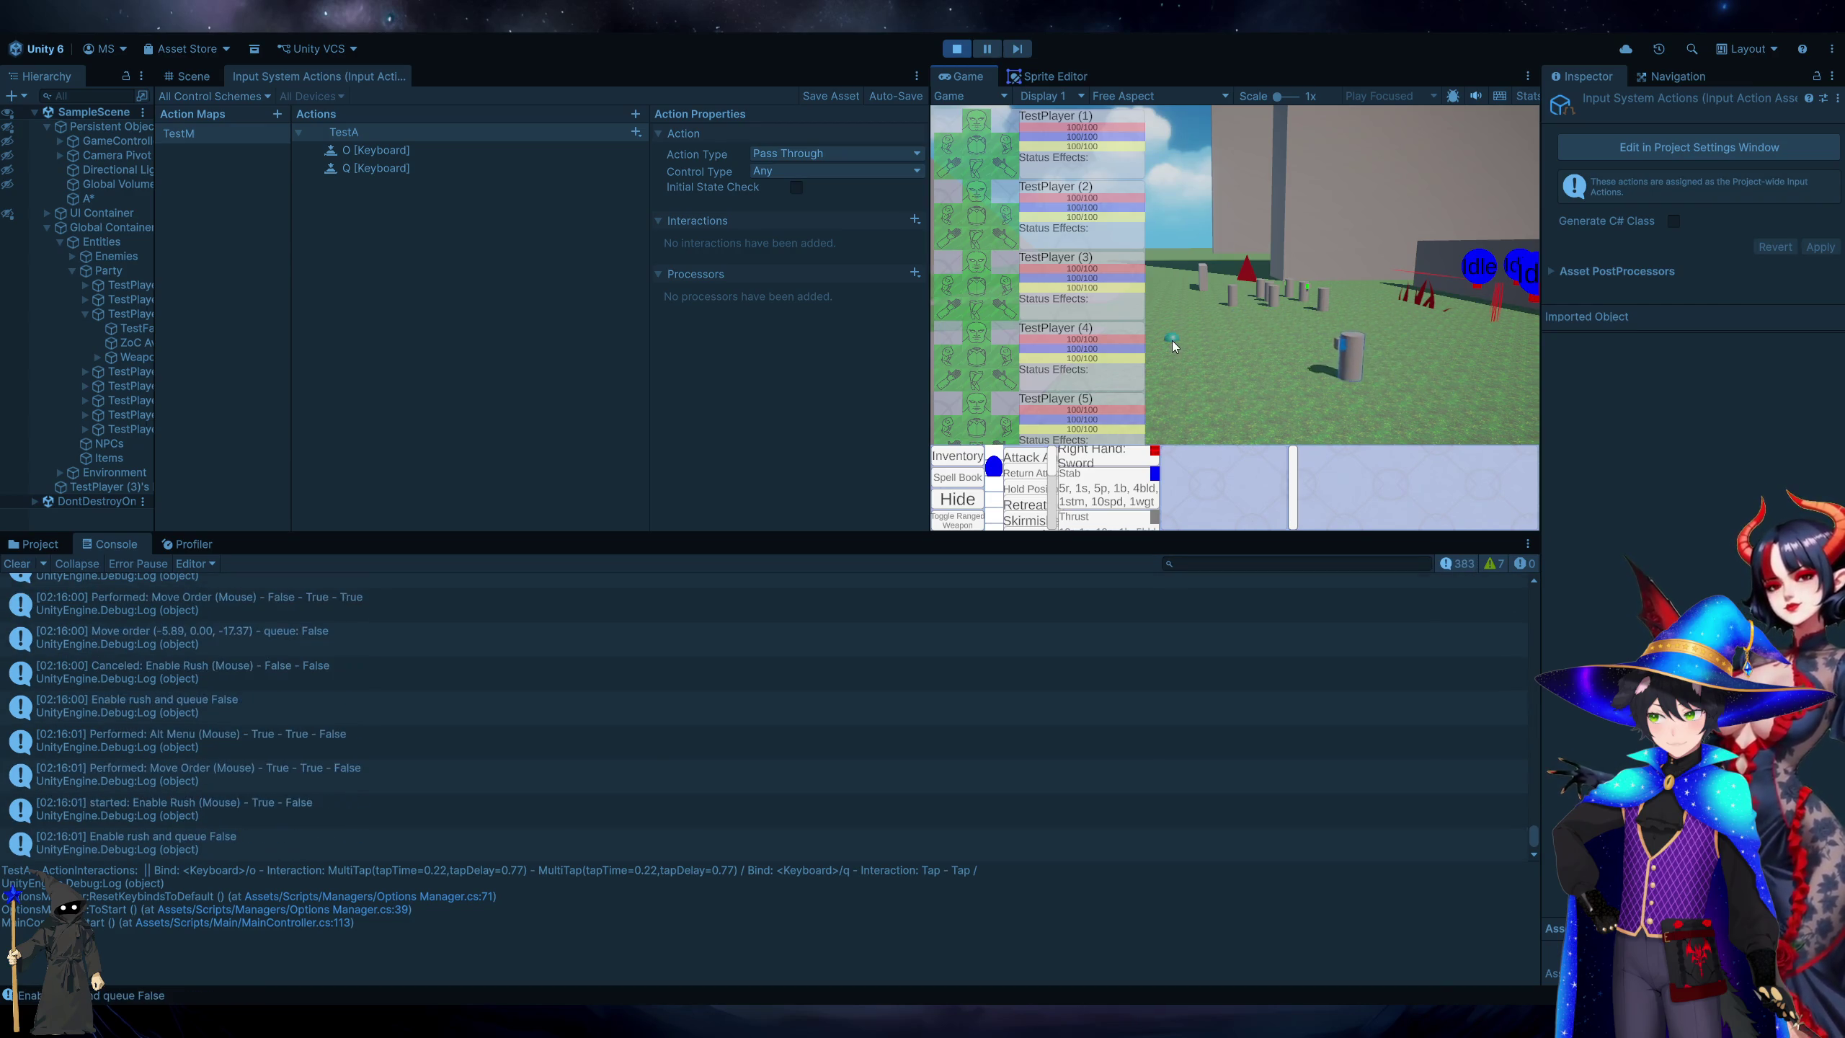
# Widen the Game view, show the Scene view, and order the selected test unit to move.
pyautogui.moveTo(662, 532)
pyautogui.mouseDown()
pyautogui.moveTo(588, 631)
pyautogui.moveTo(589, 720)
pyautogui.mouseUp()
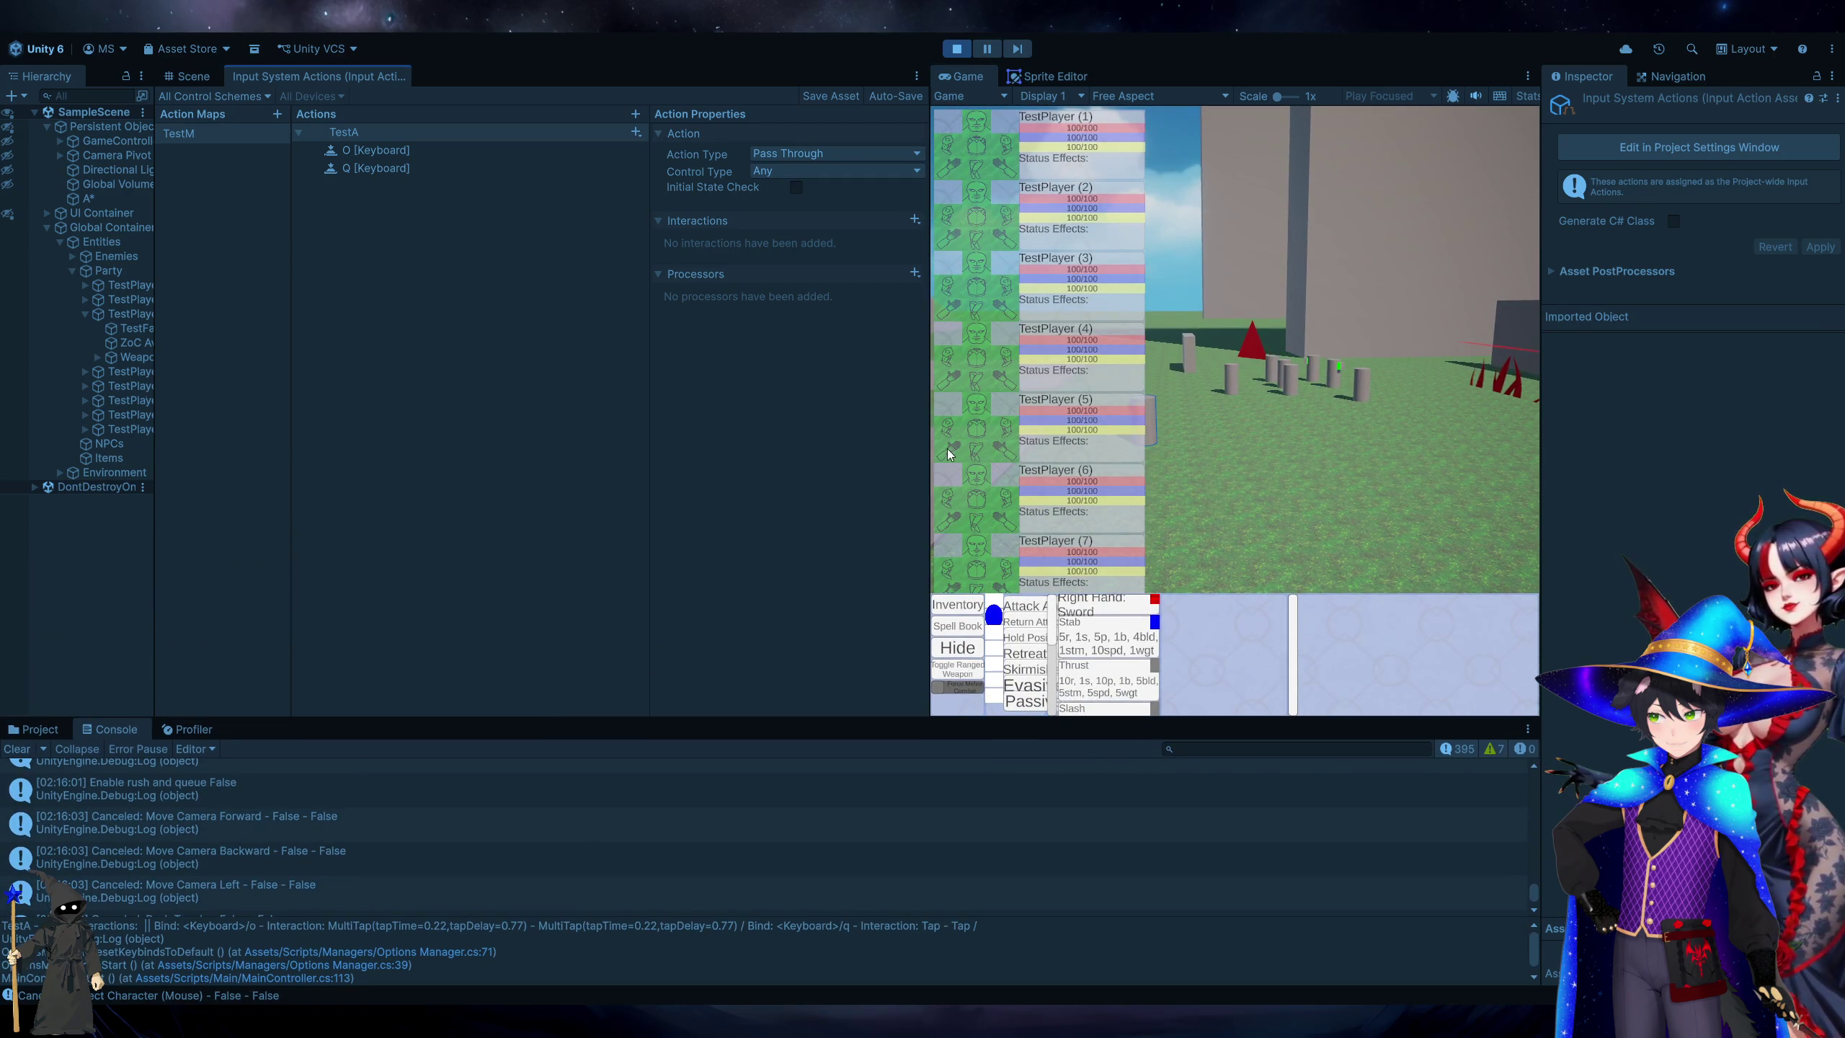
pyautogui.moveTo(930, 451); pyautogui.dragTo(615, 436)
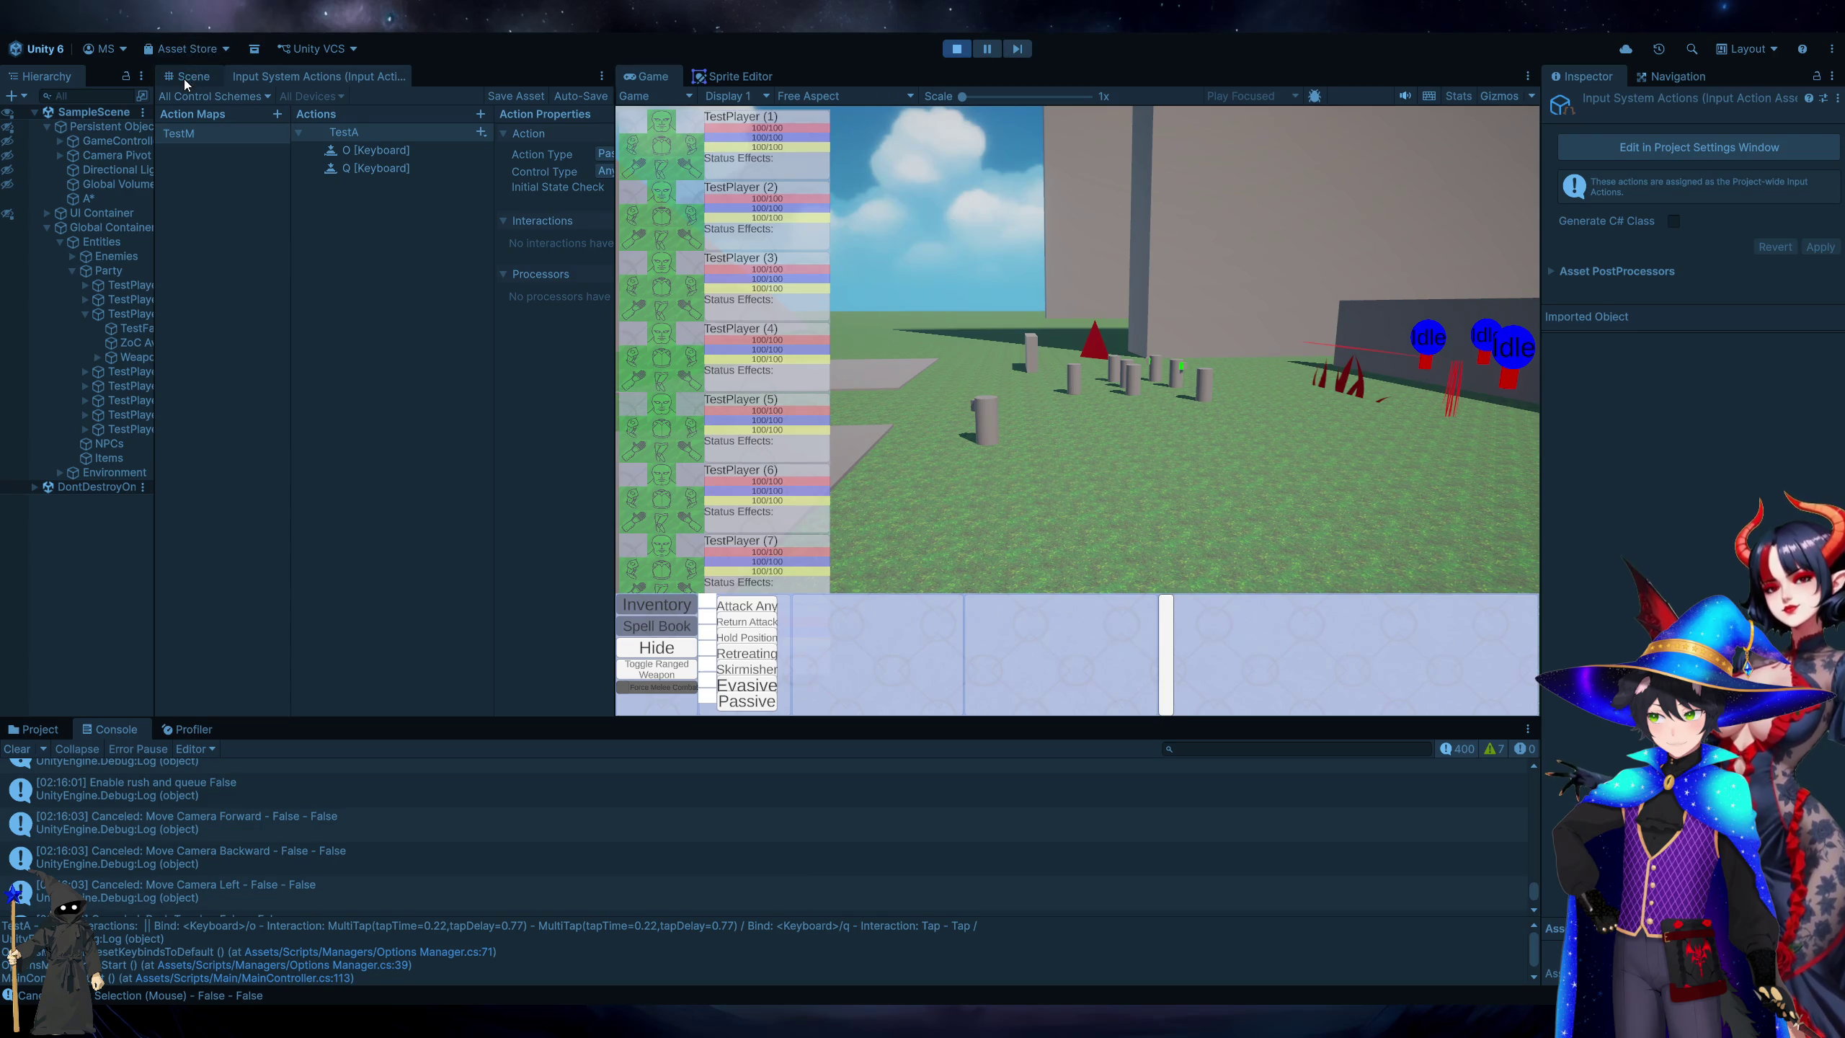
pyautogui.click(187, 77)
pyautogui.click(16, 749)
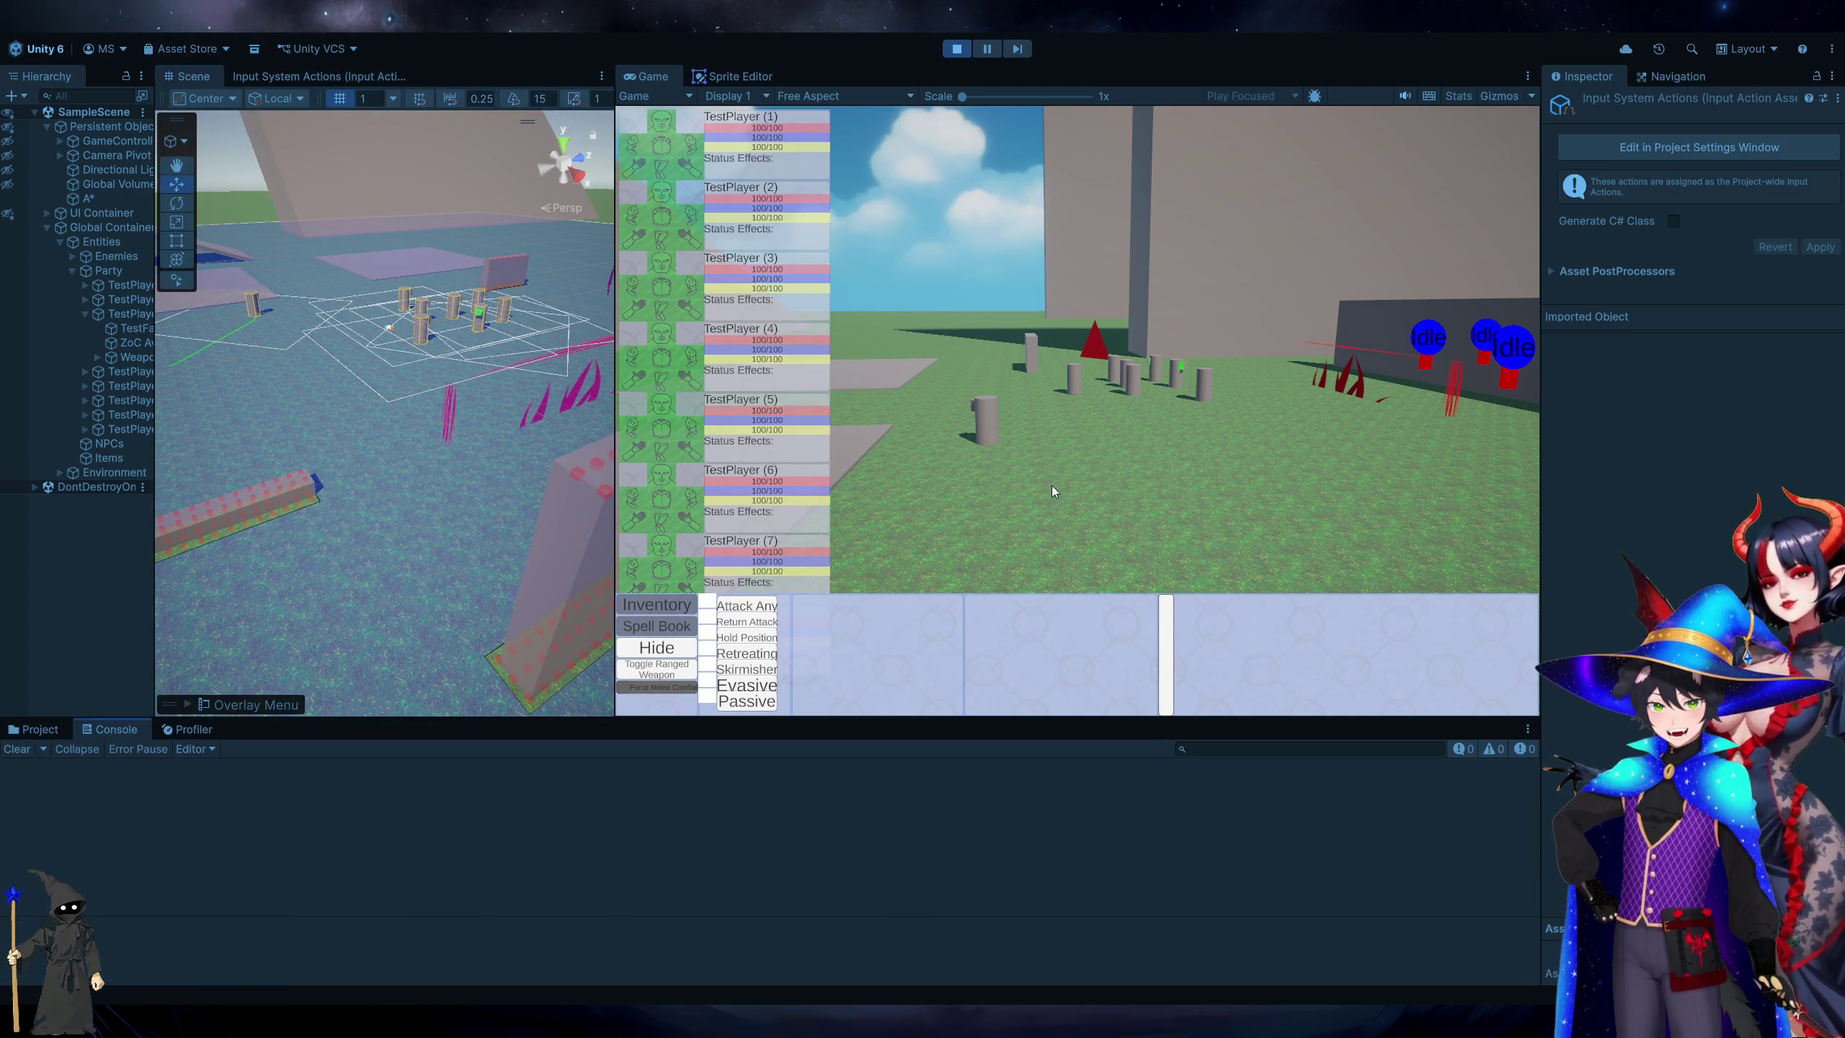
pyautogui.click(987, 418)
pyautogui.rightClick(1265, 438)
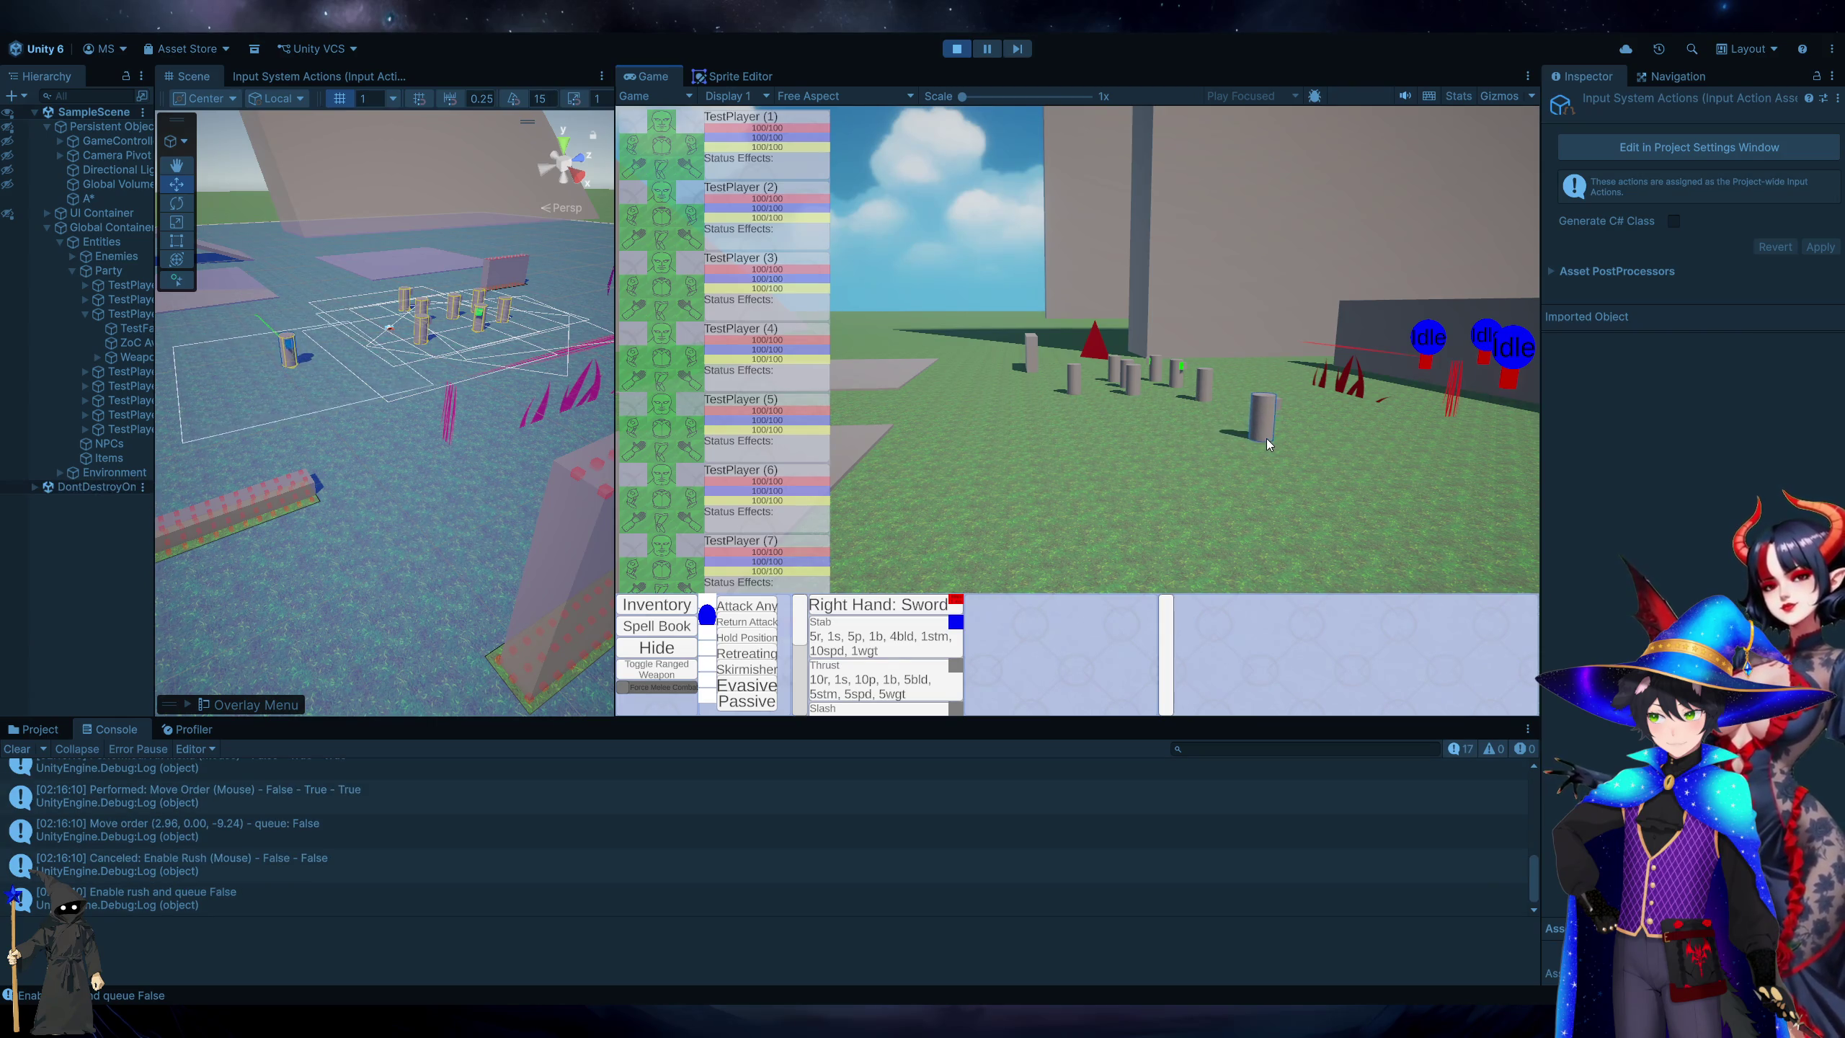
# Open the code behind the 'Canceled: Enable Rush' and 'Enable rush and queue False' Console logs.
pyautogui.click(166, 904)
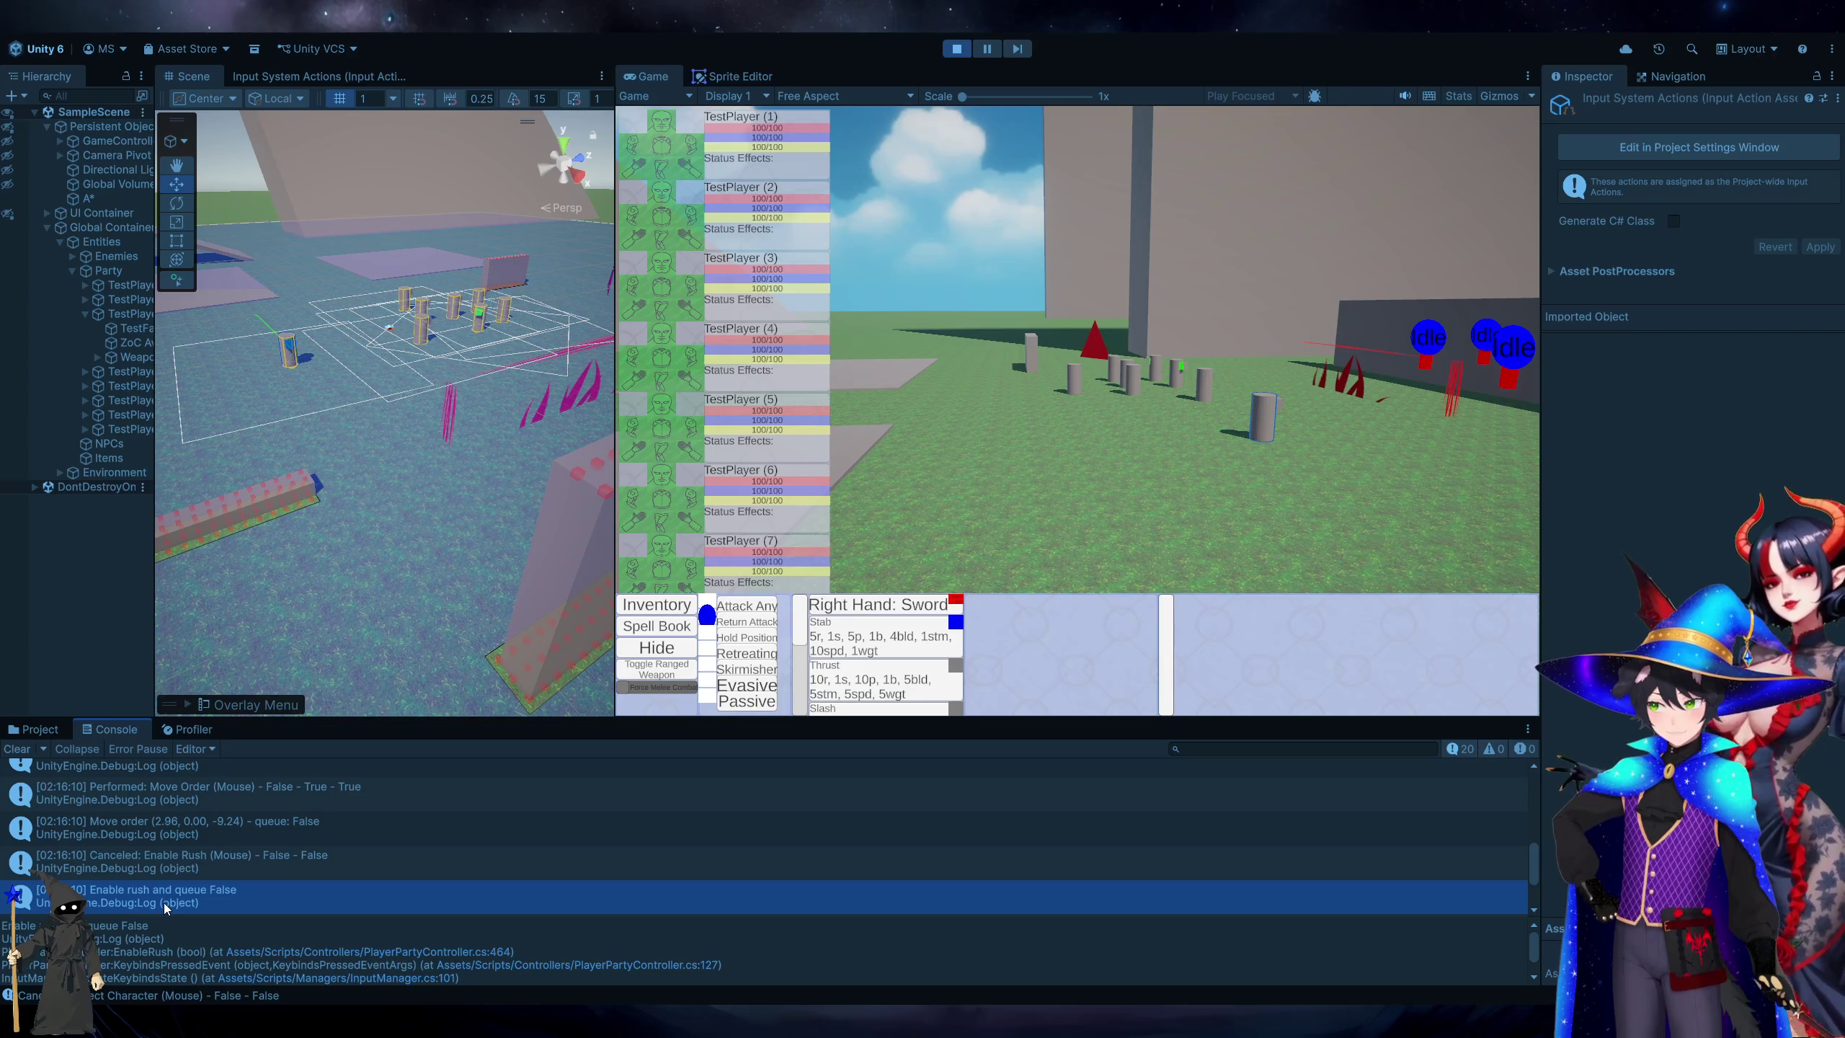
pyautogui.click(292, 869)
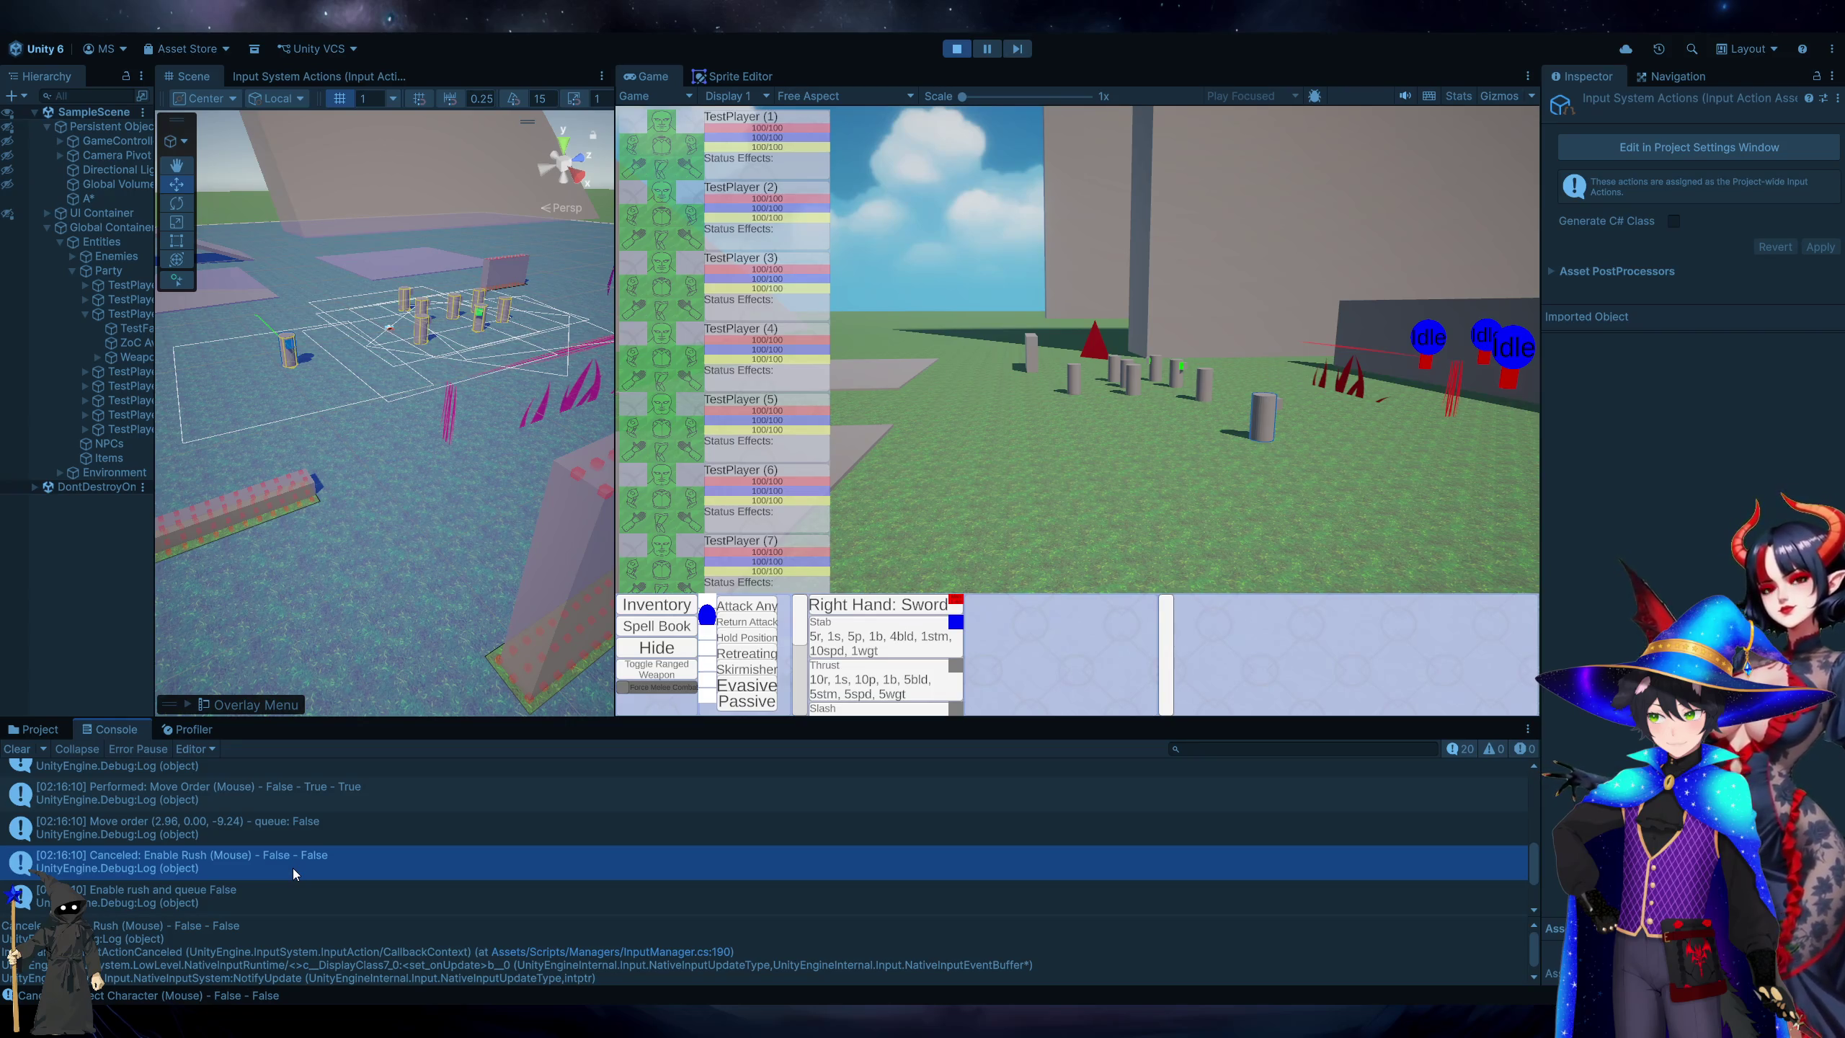
pyautogui.doubleClick(293, 868)
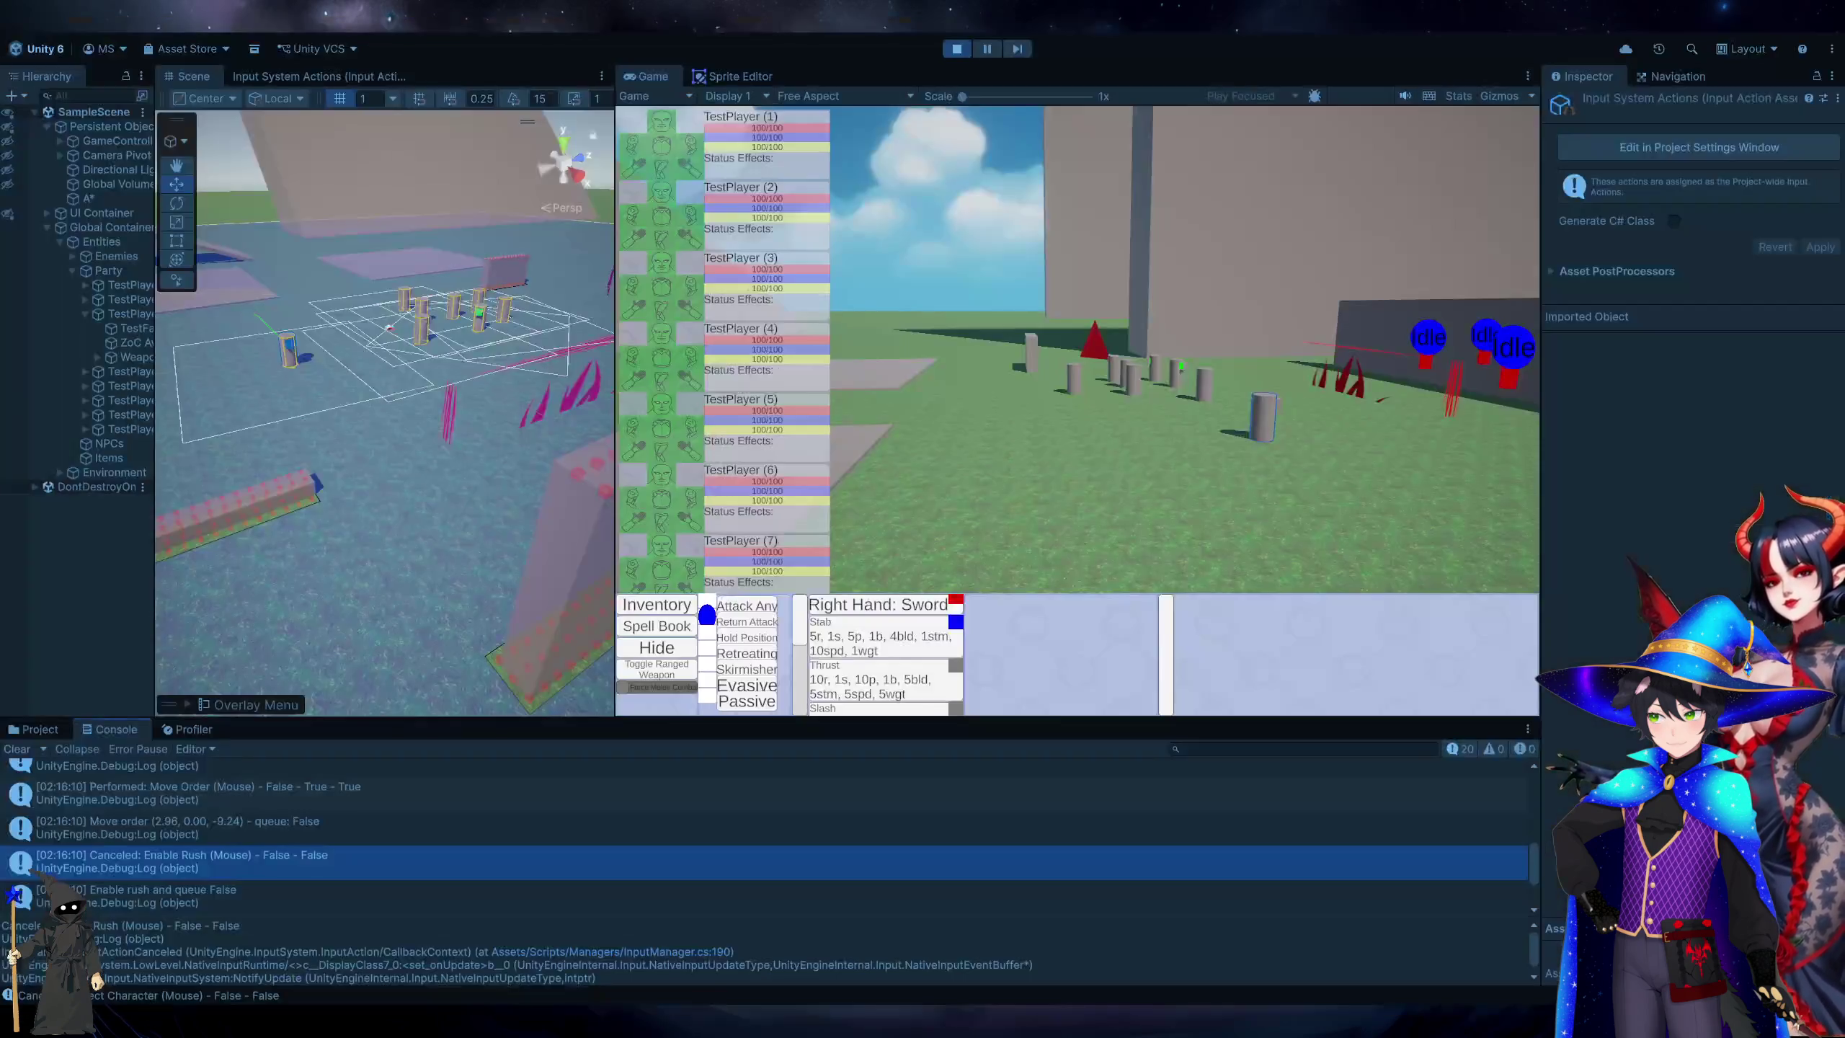
pyautogui.doubleClick(184, 900)
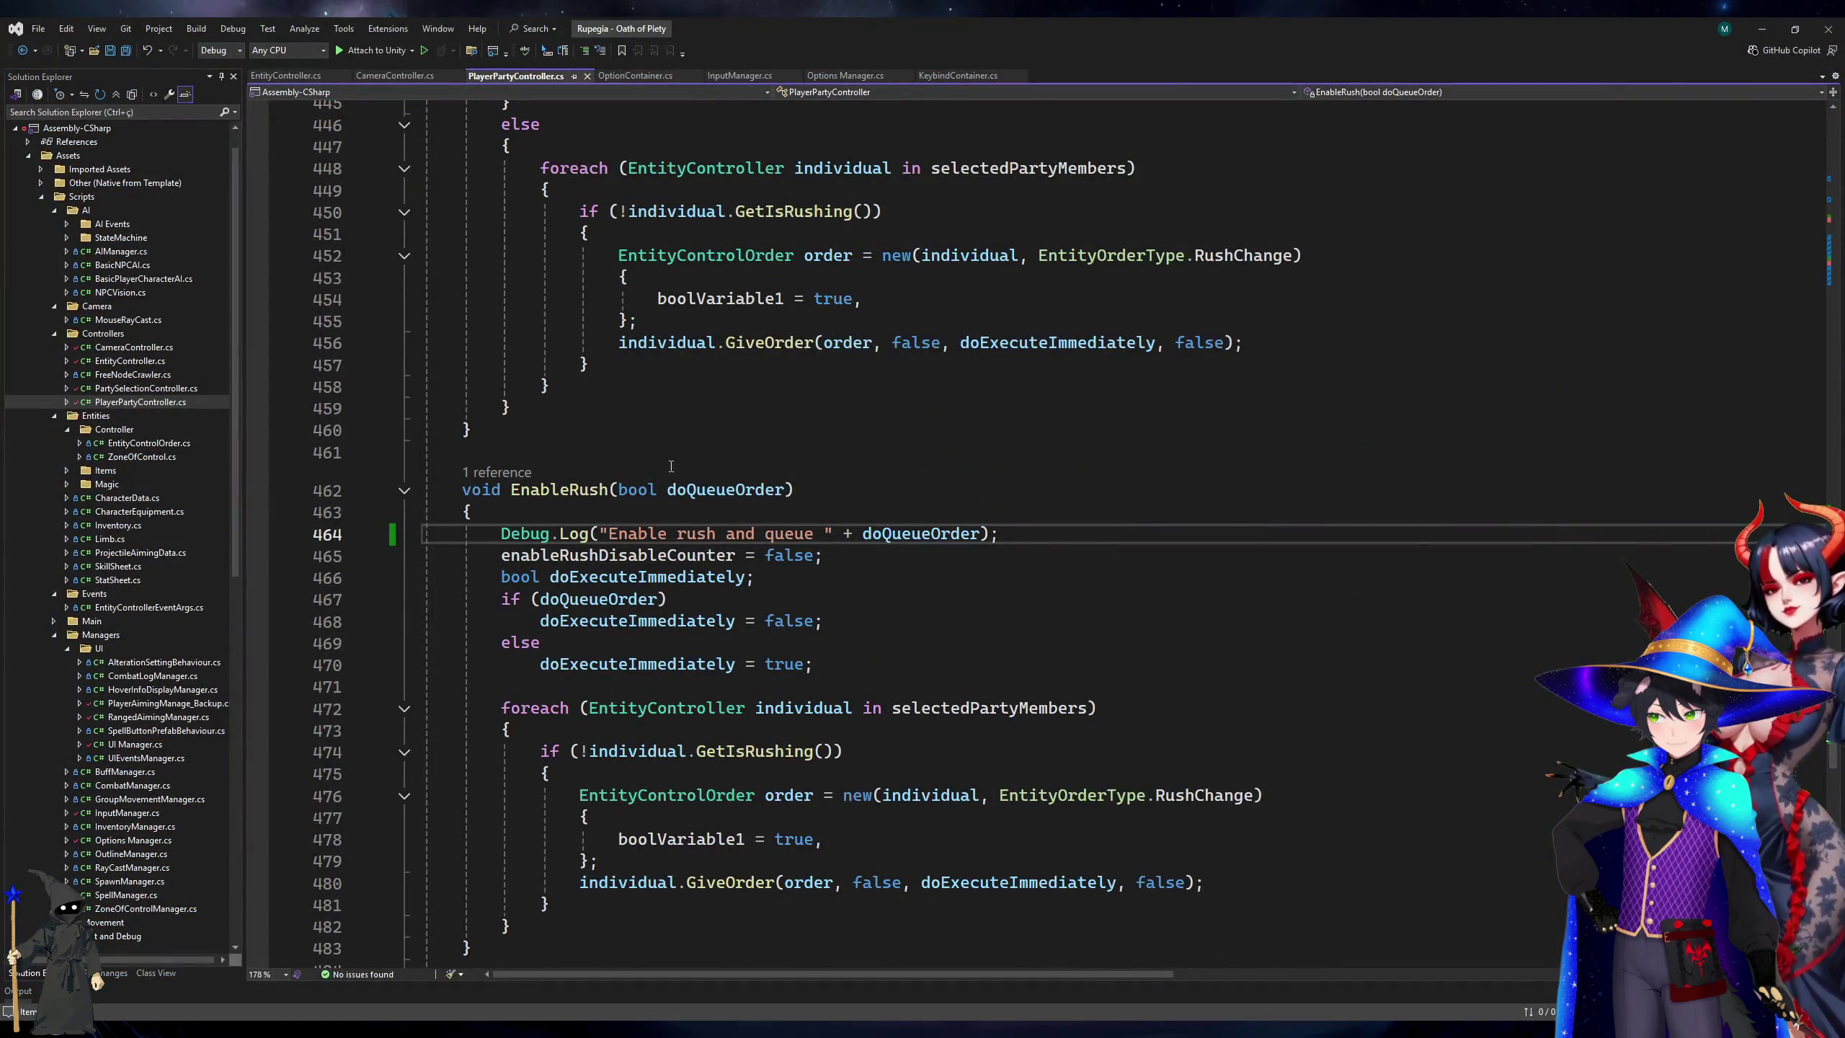
# Inspect the Enable_Rush isPressed check at PlayerPartyController.cs line 127, then open InputActionCanceled.
pyautogui.hotkey('alt', 'Tab')
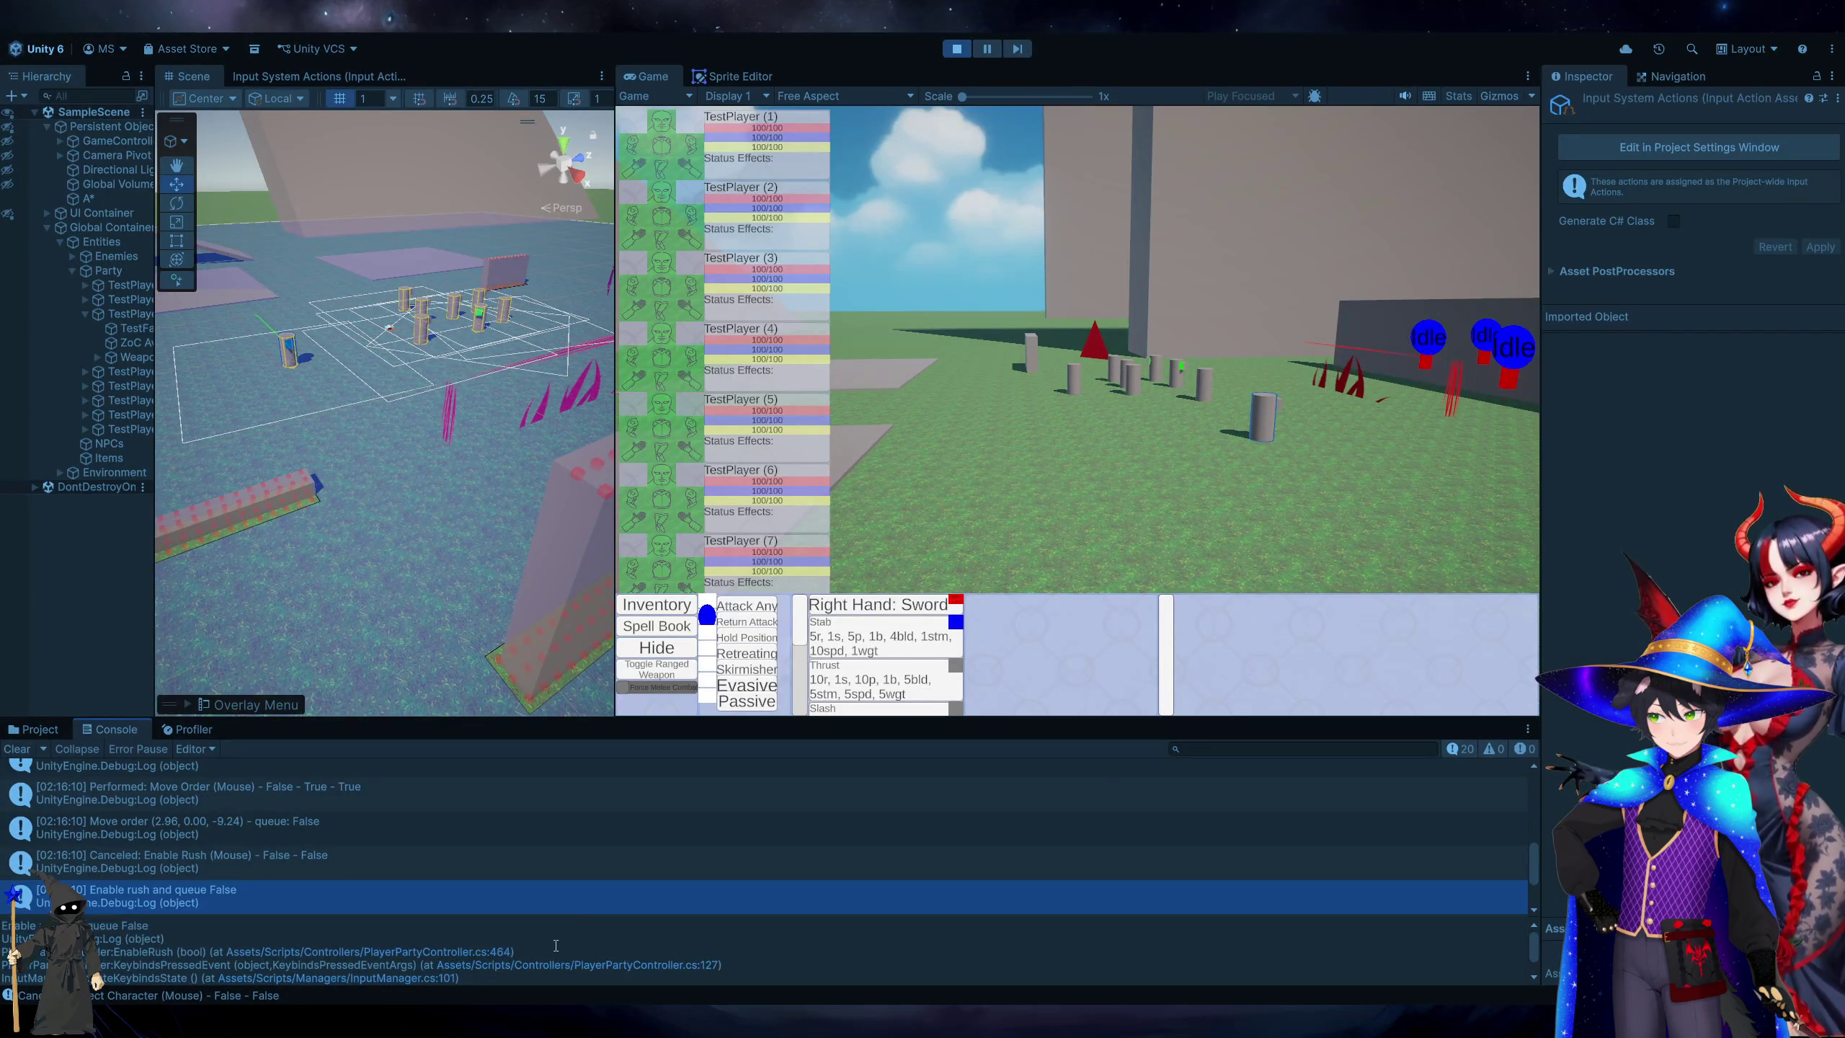
pyautogui.click(566, 972)
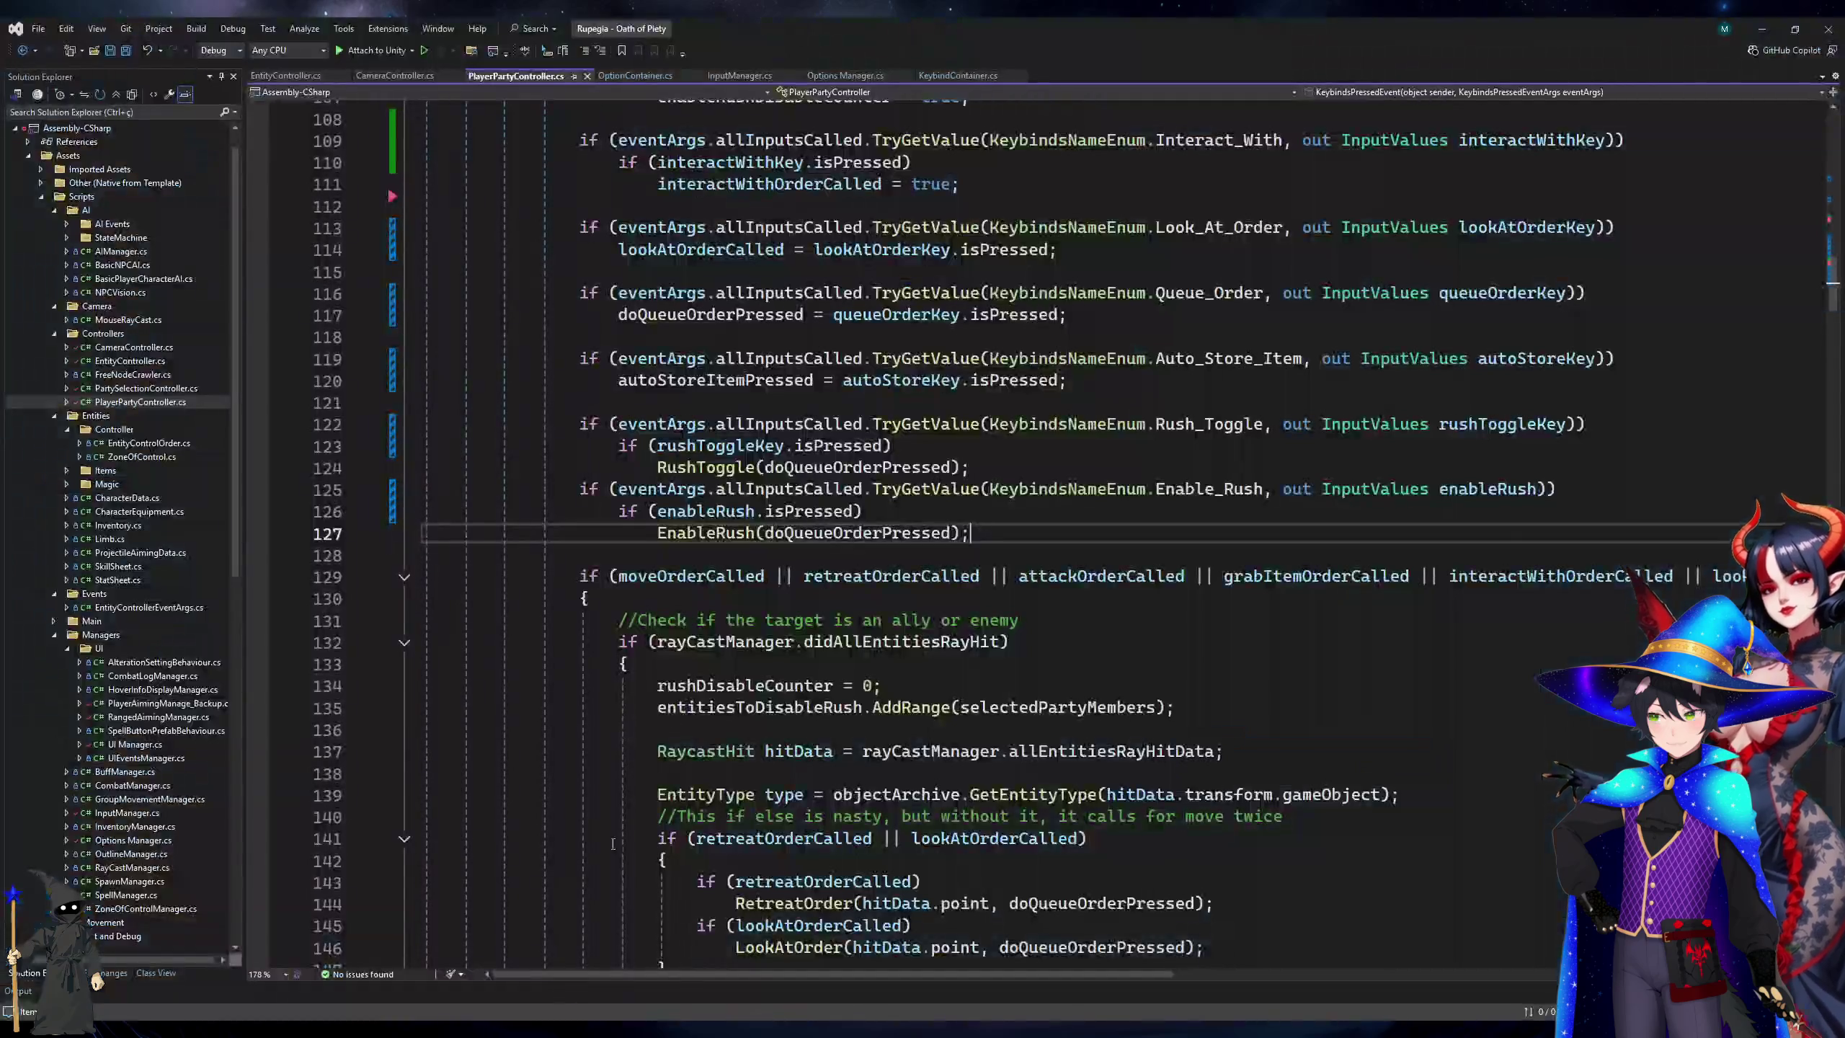
pyautogui.click(726, 511)
pyautogui.click(831, 498)
pyautogui.click(789, 511)
pyautogui.hotkey('alt', 'Tab')
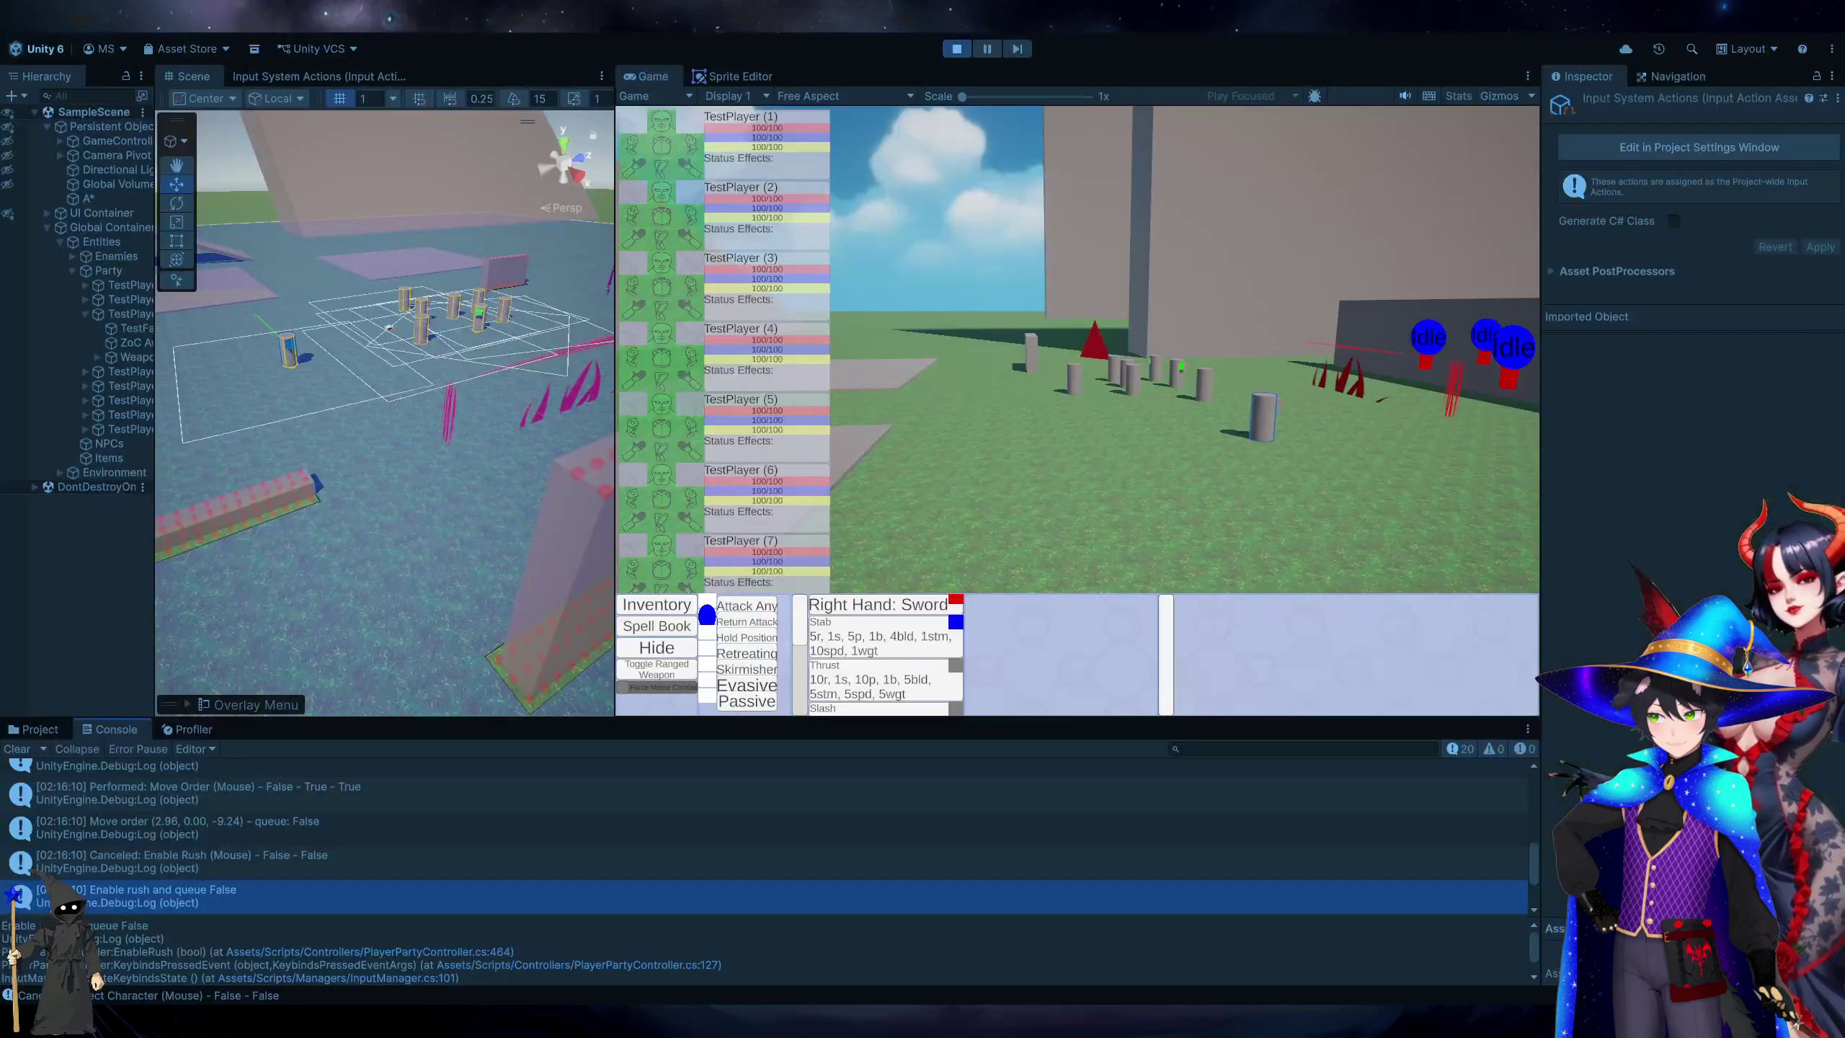
pyautogui.doubleClick(184, 871)
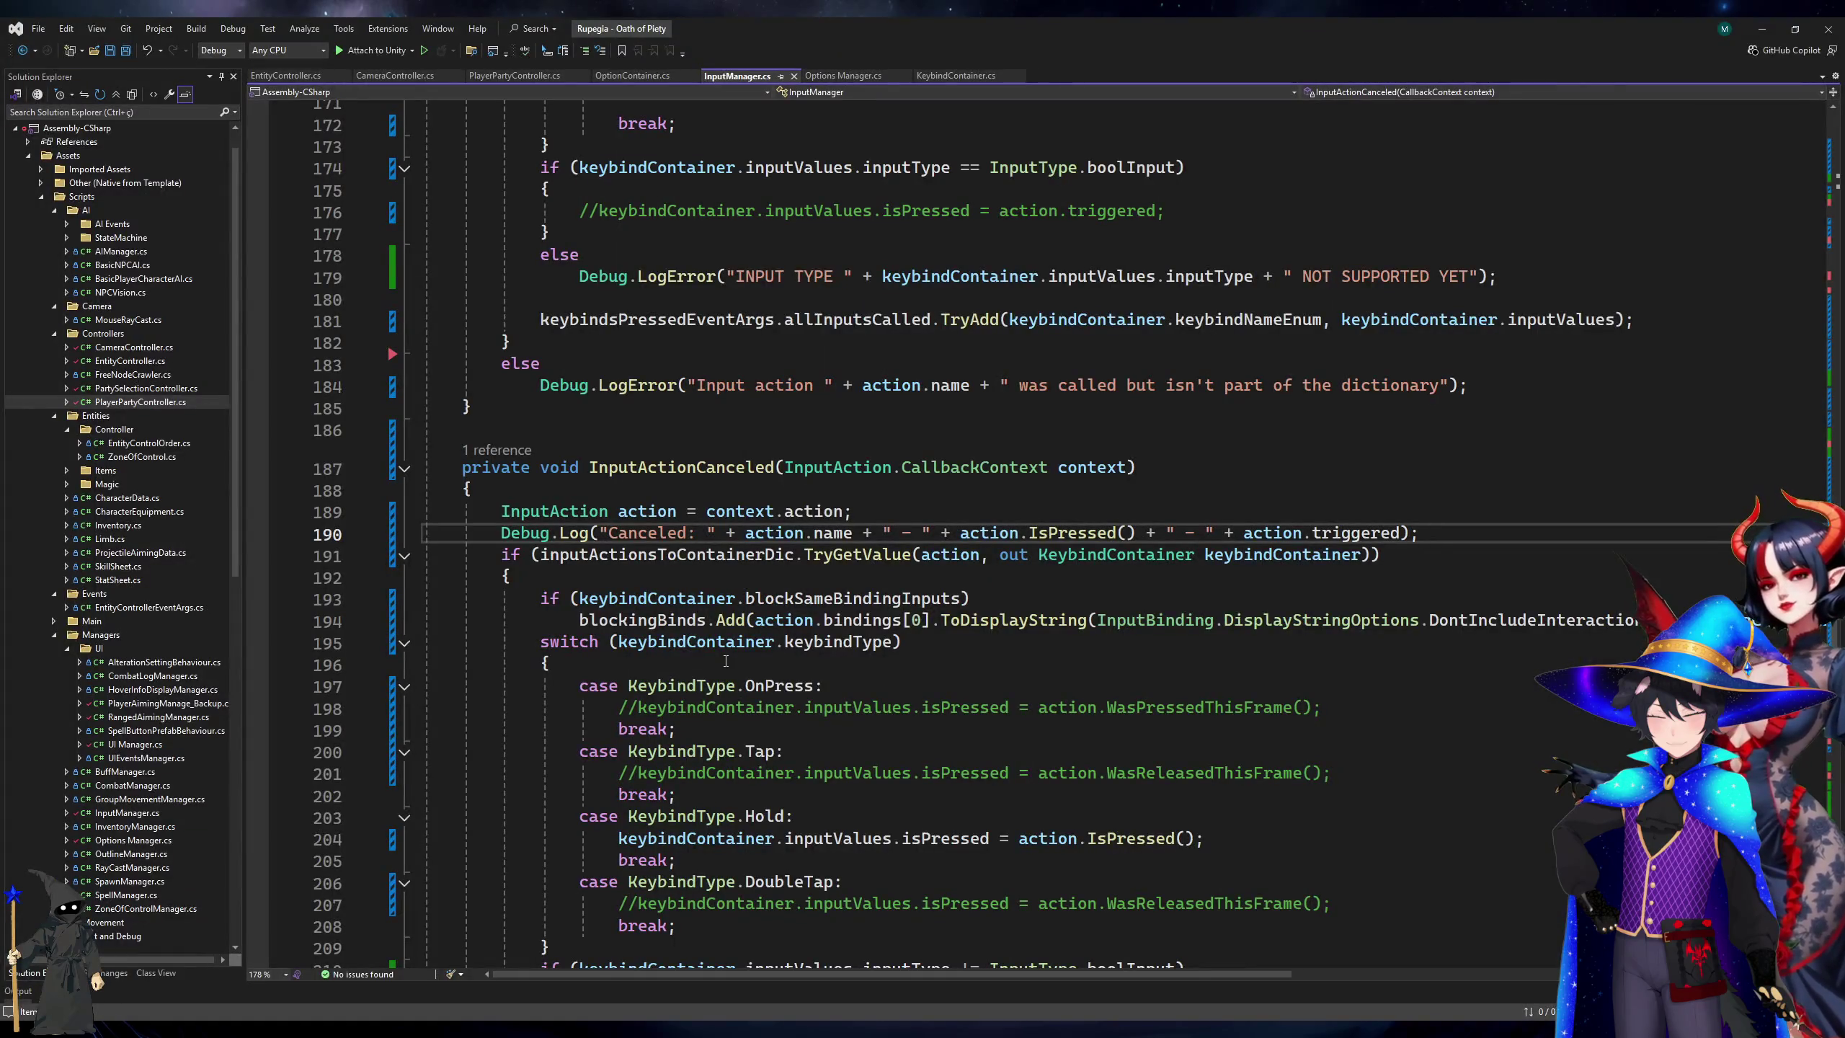
# Add 'keybindContainer.inputValues.isPressed = false;' to the DoubleTap case and remove the commented WasReleasedThisFrame line.
pyautogui.scroll(-3, 726, 660)
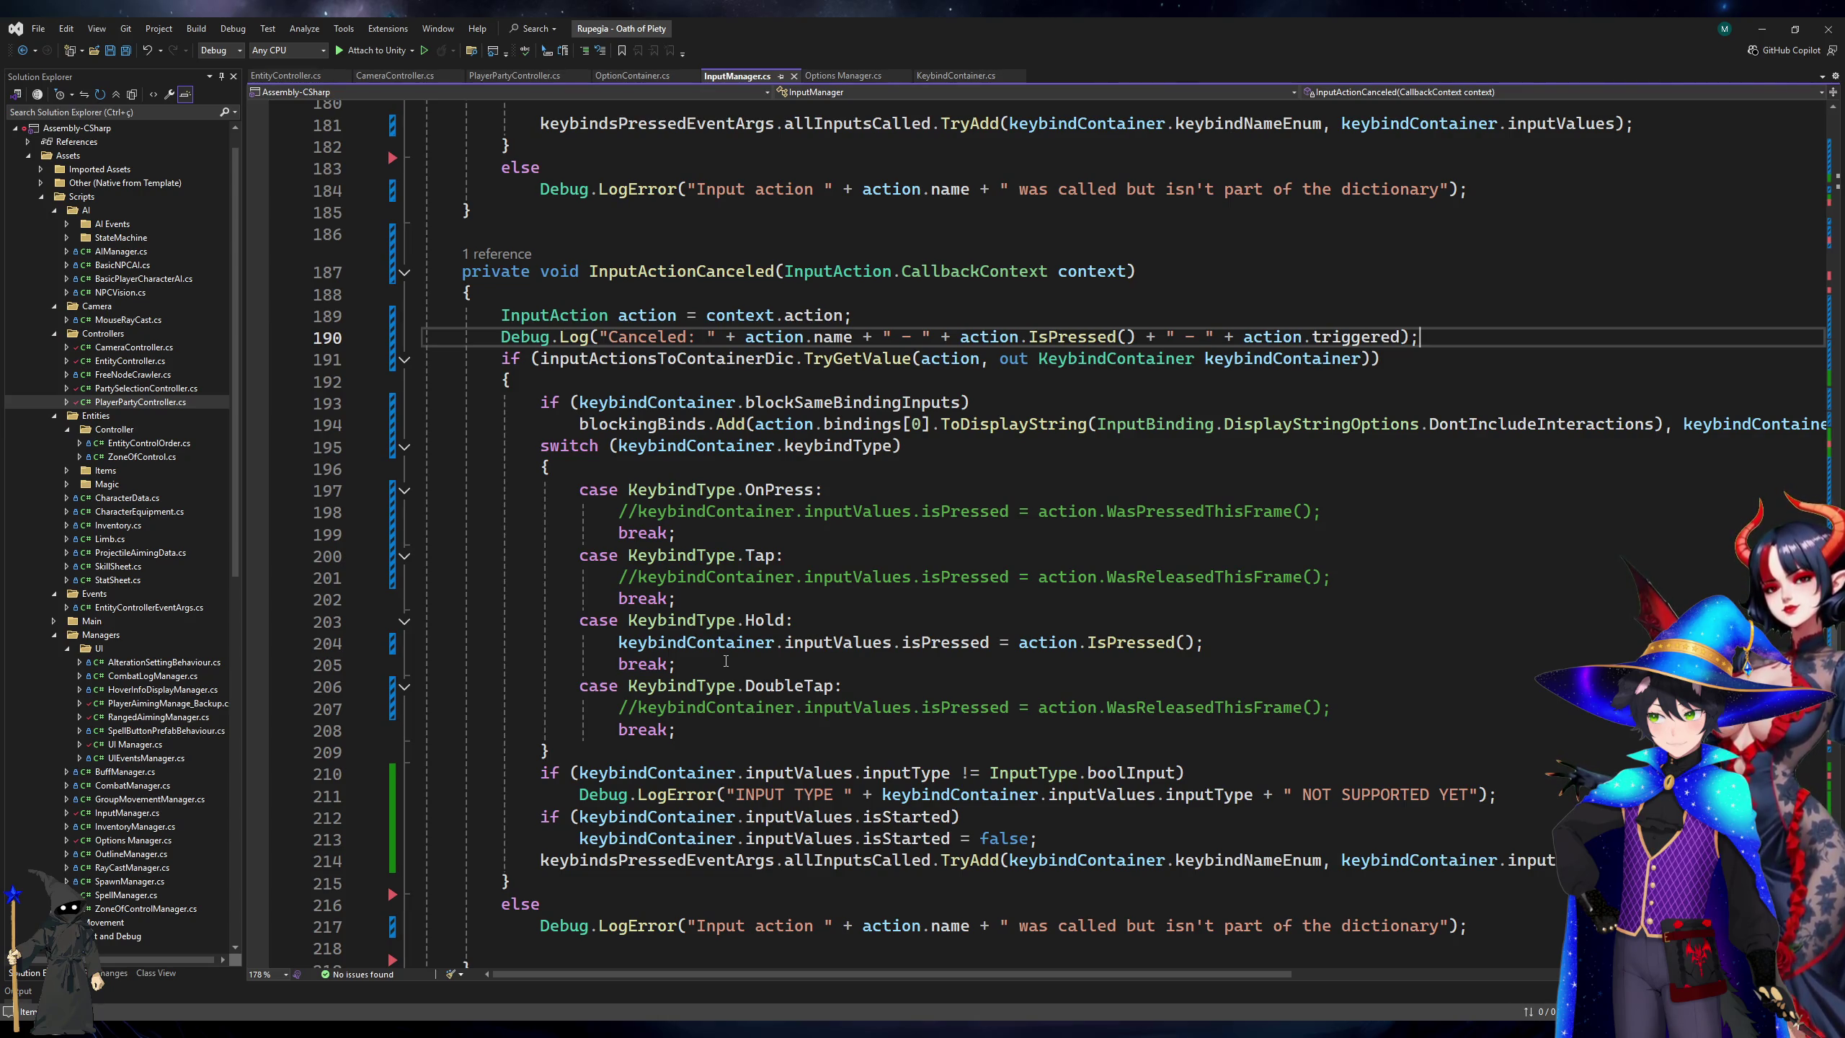
pyautogui.moveTo(618, 643); pyautogui.dragTo(989, 640)
pyautogui.hotkey('ctrl', 'c')
pyautogui.press('Down')
pyautogui.press('Down')
pyautogui.press('Down')
pyautogui.hotkey('ctrl', 'Return')
pyautogui.hotkey('ctrl', 'v')
pyautogui.write('= false;')
pyautogui.hotkey('ctrl', 's')
pyautogui.click(952, 730)
pyautogui.hotkey('ctrl', 'x')
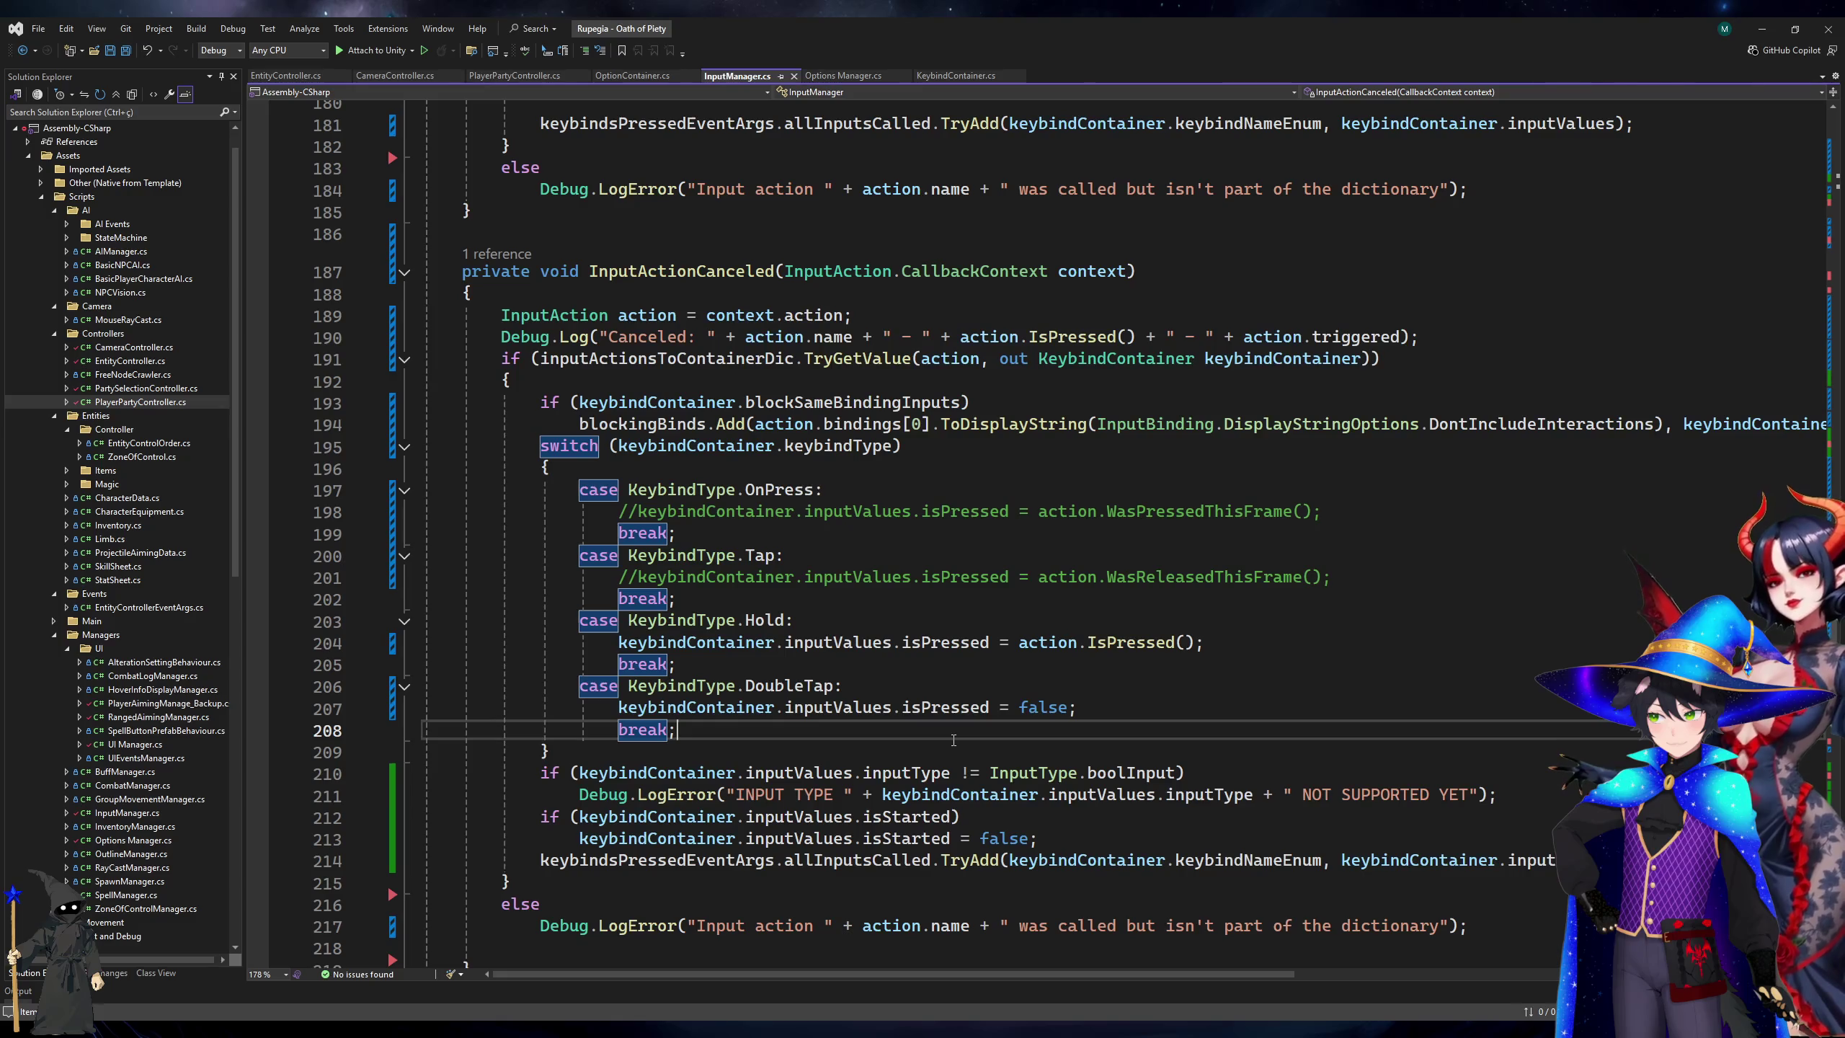
pyautogui.click(1103, 702)
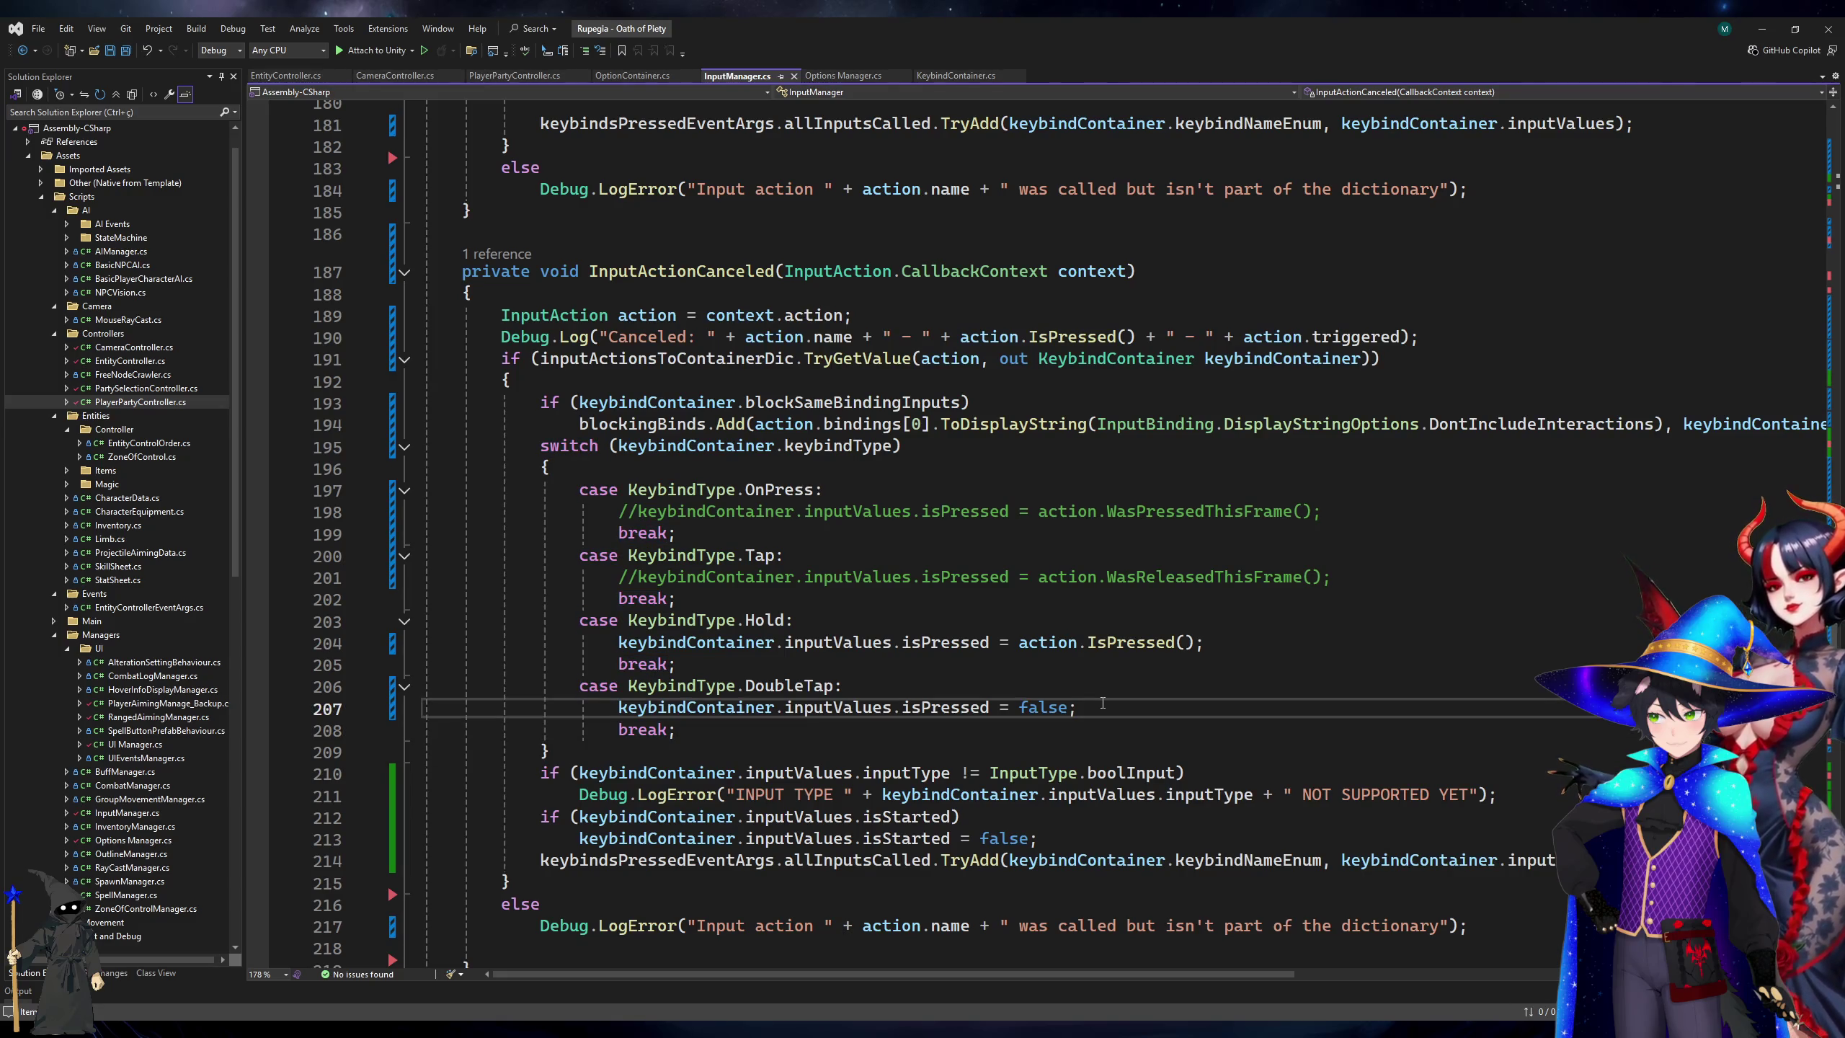
# Stop play mode so scripts recompile, then recheck the Enable_Rush isPressed references in PlayerPartyController.cs.
pyautogui.hotkey('alt', 'Tab')
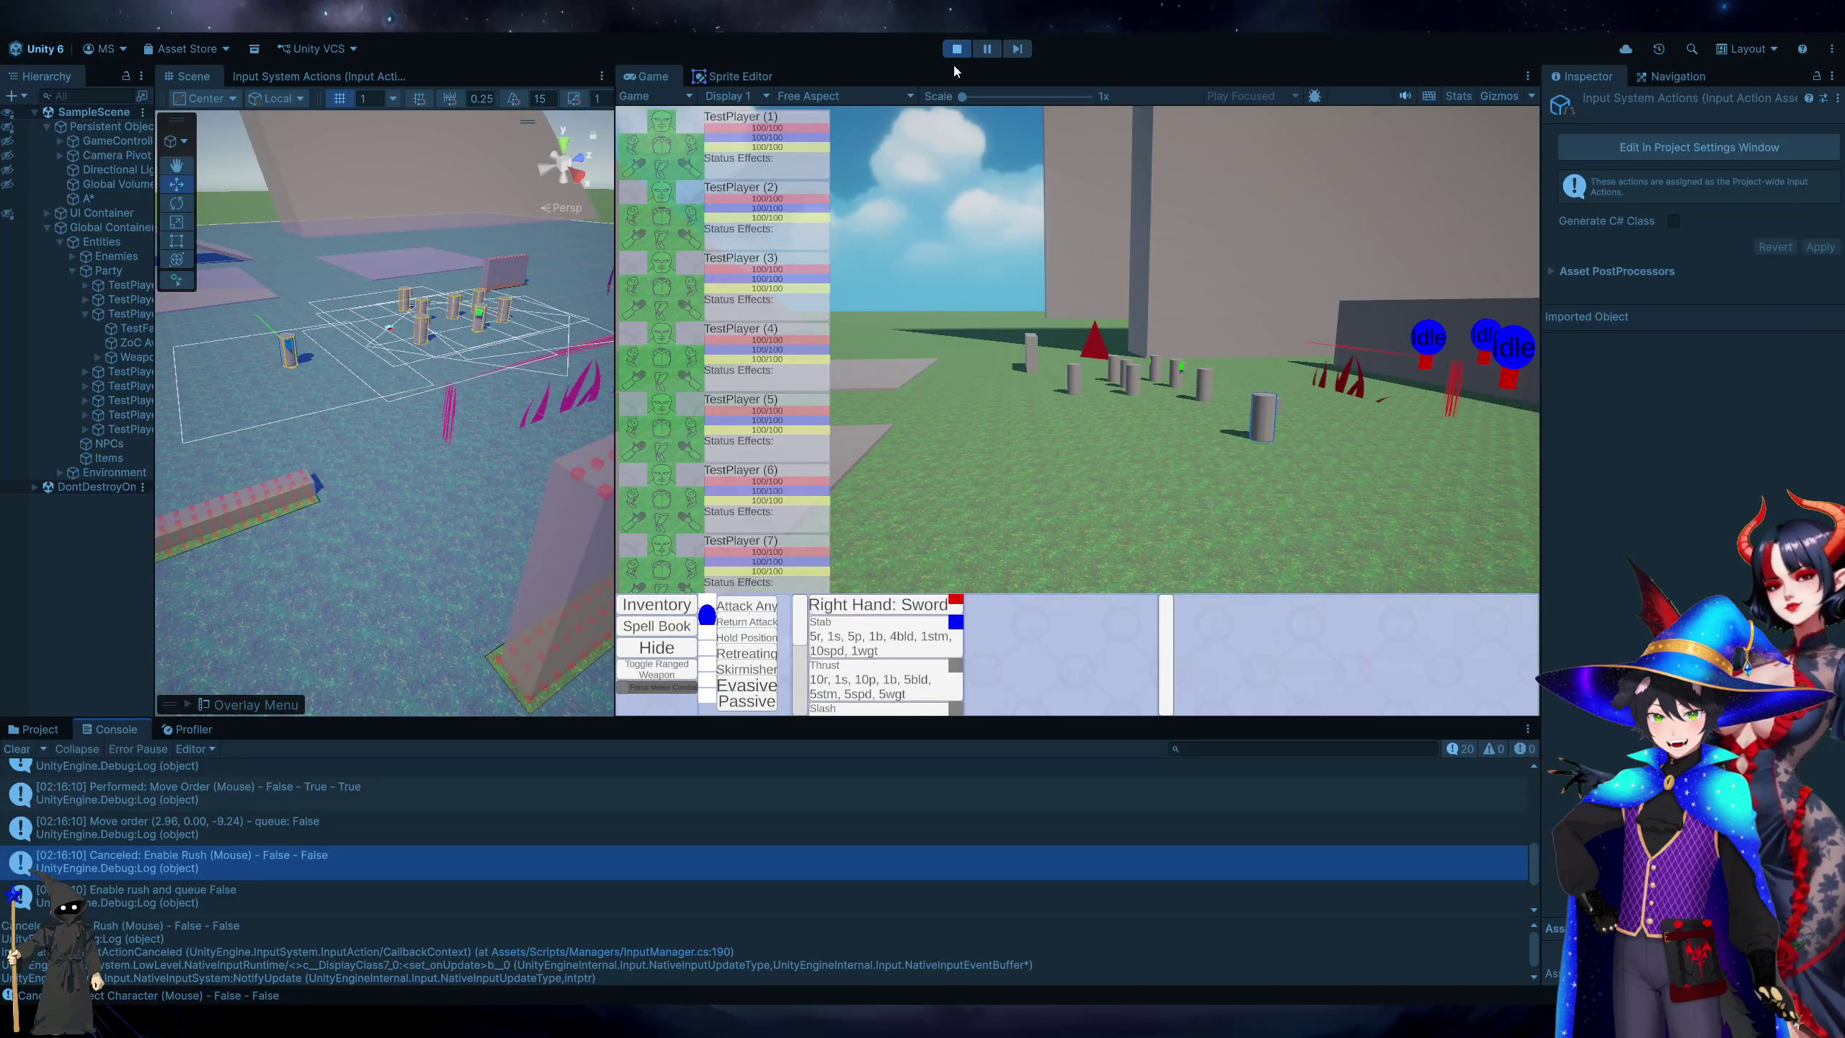
pyautogui.click(958, 51)
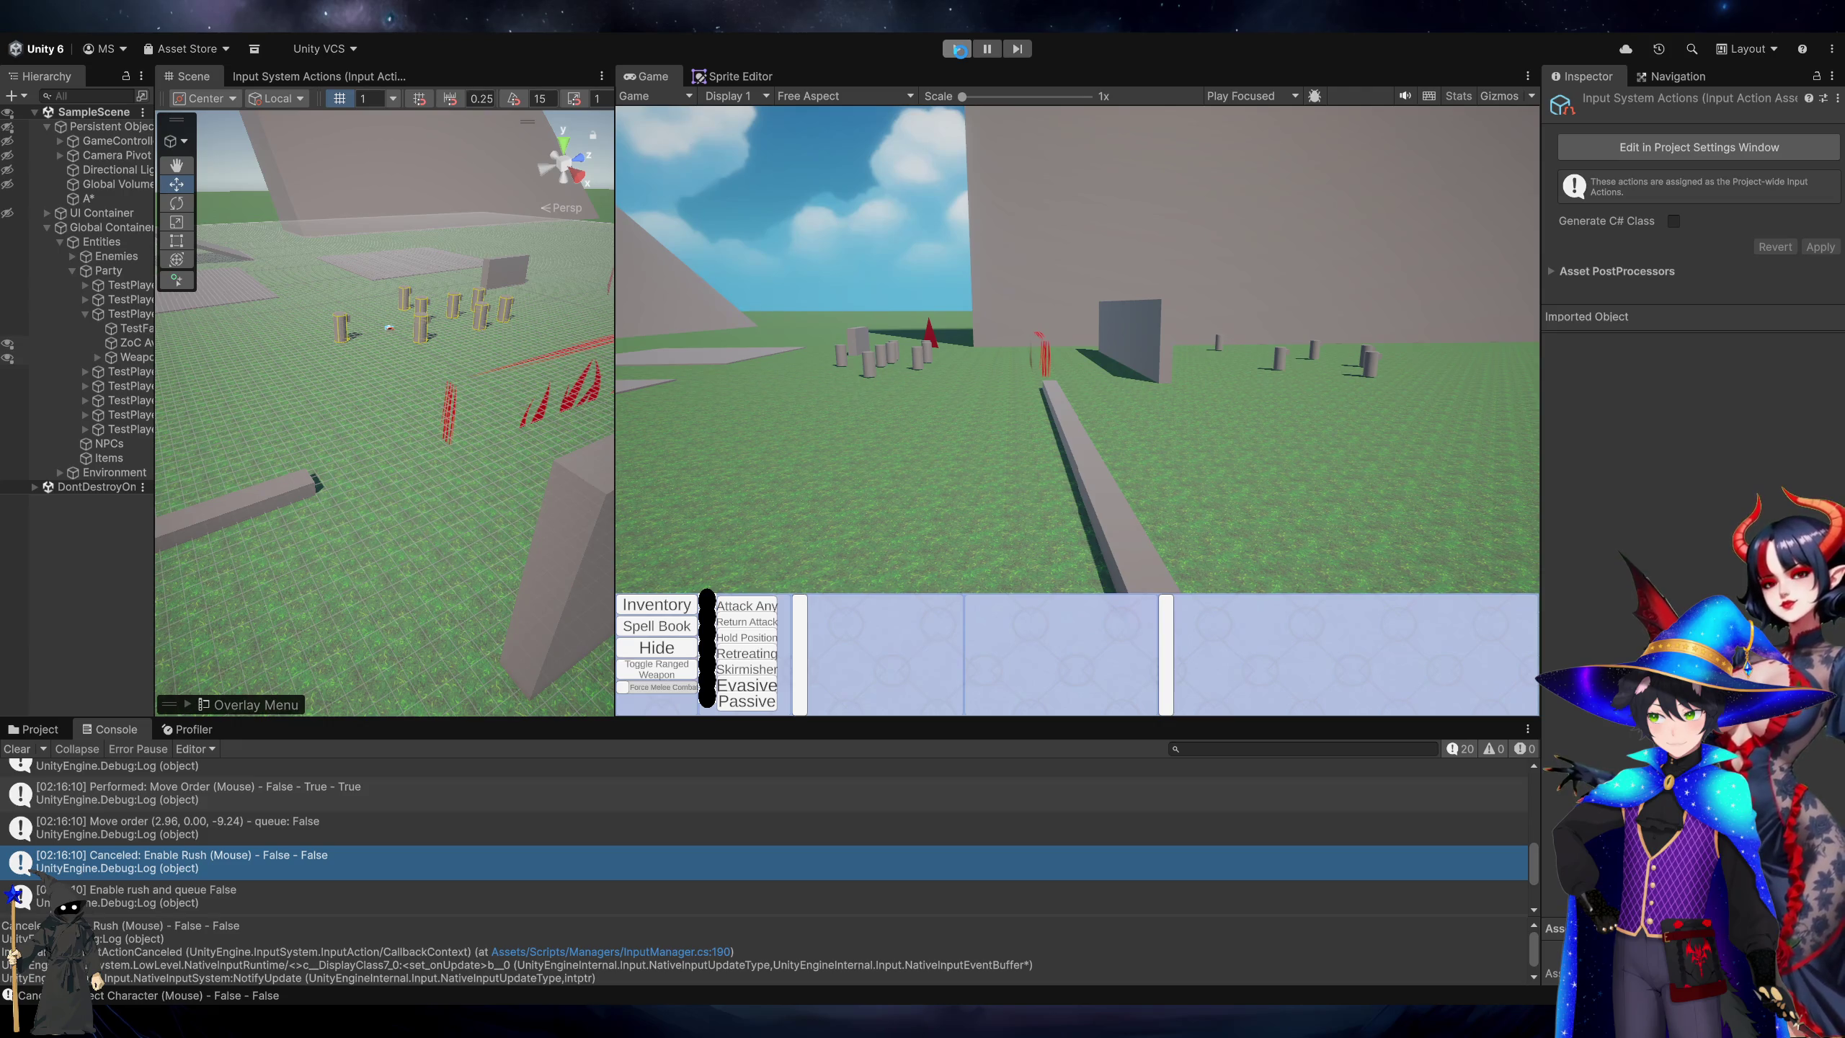
pyautogui.hotkey('alt', 'Tab')
pyautogui.click(519, 72)
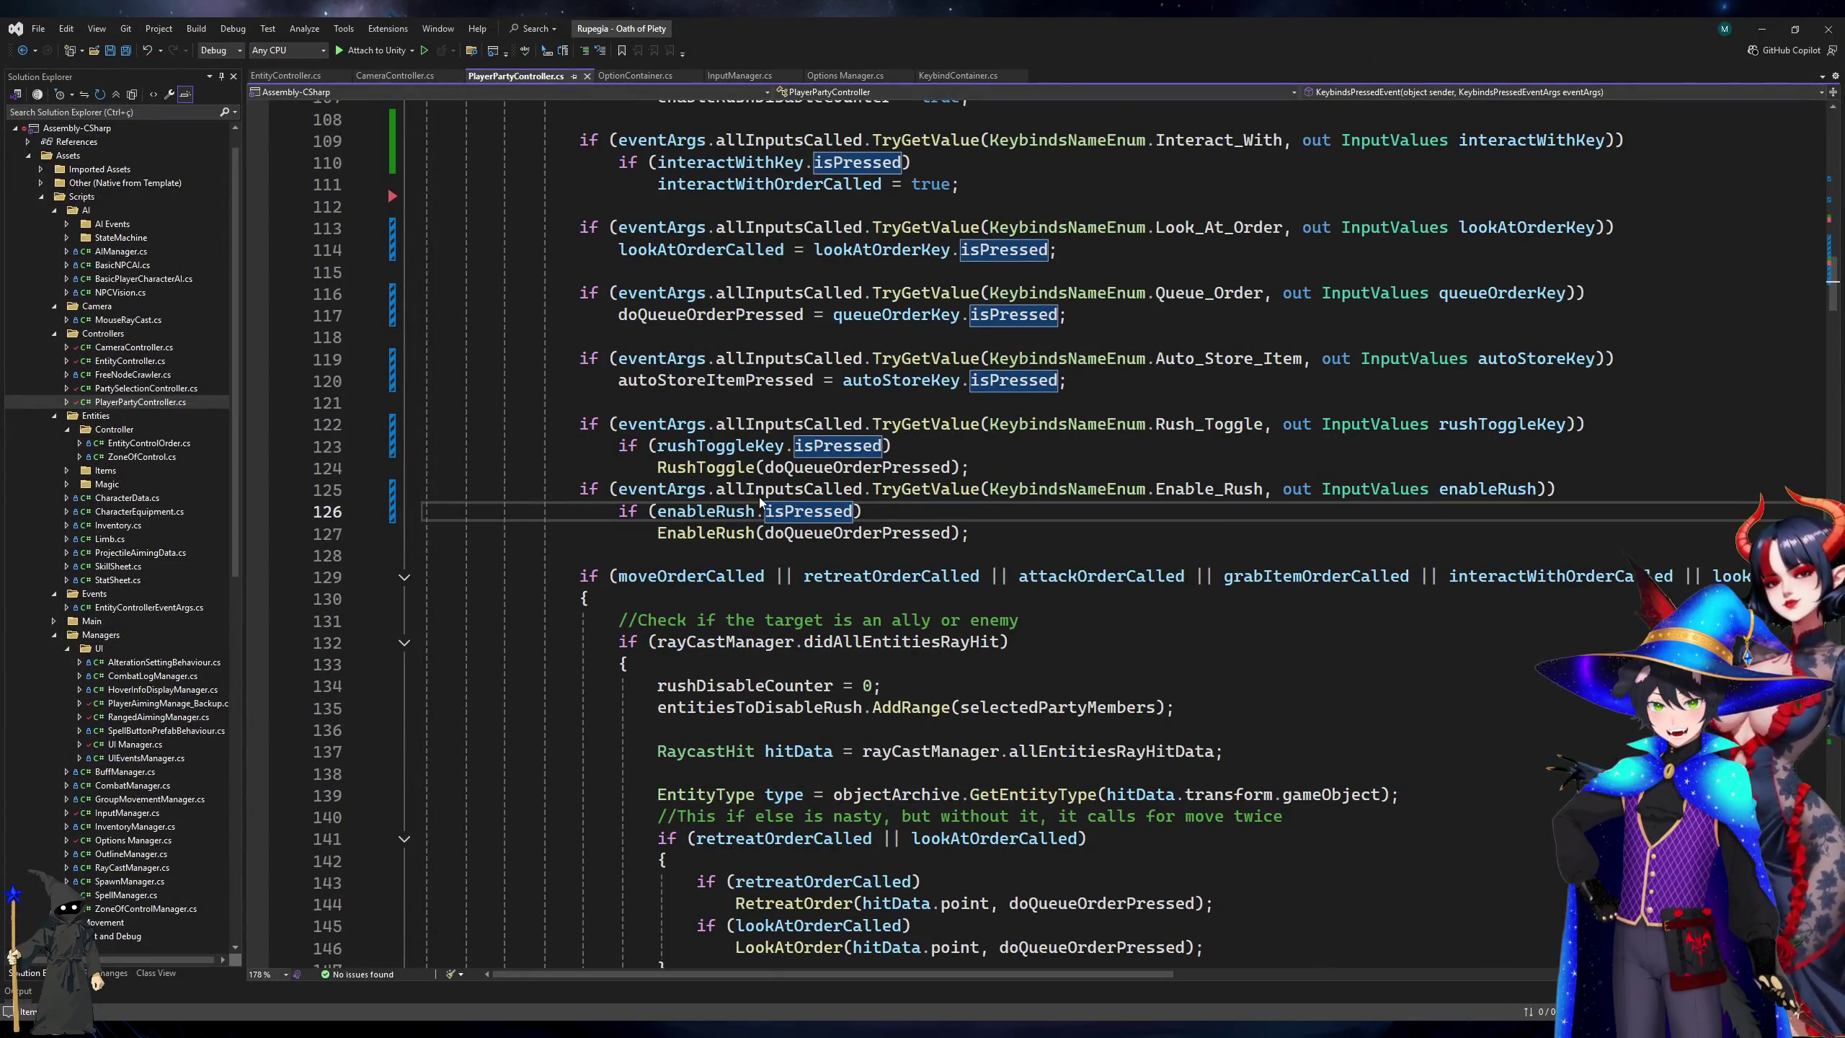
pyautogui.press('Down')
pyautogui.press('Up')
pyautogui.hotkey('ctrl', 'Right')
pyautogui.hotkey('ctrl', 'Right')
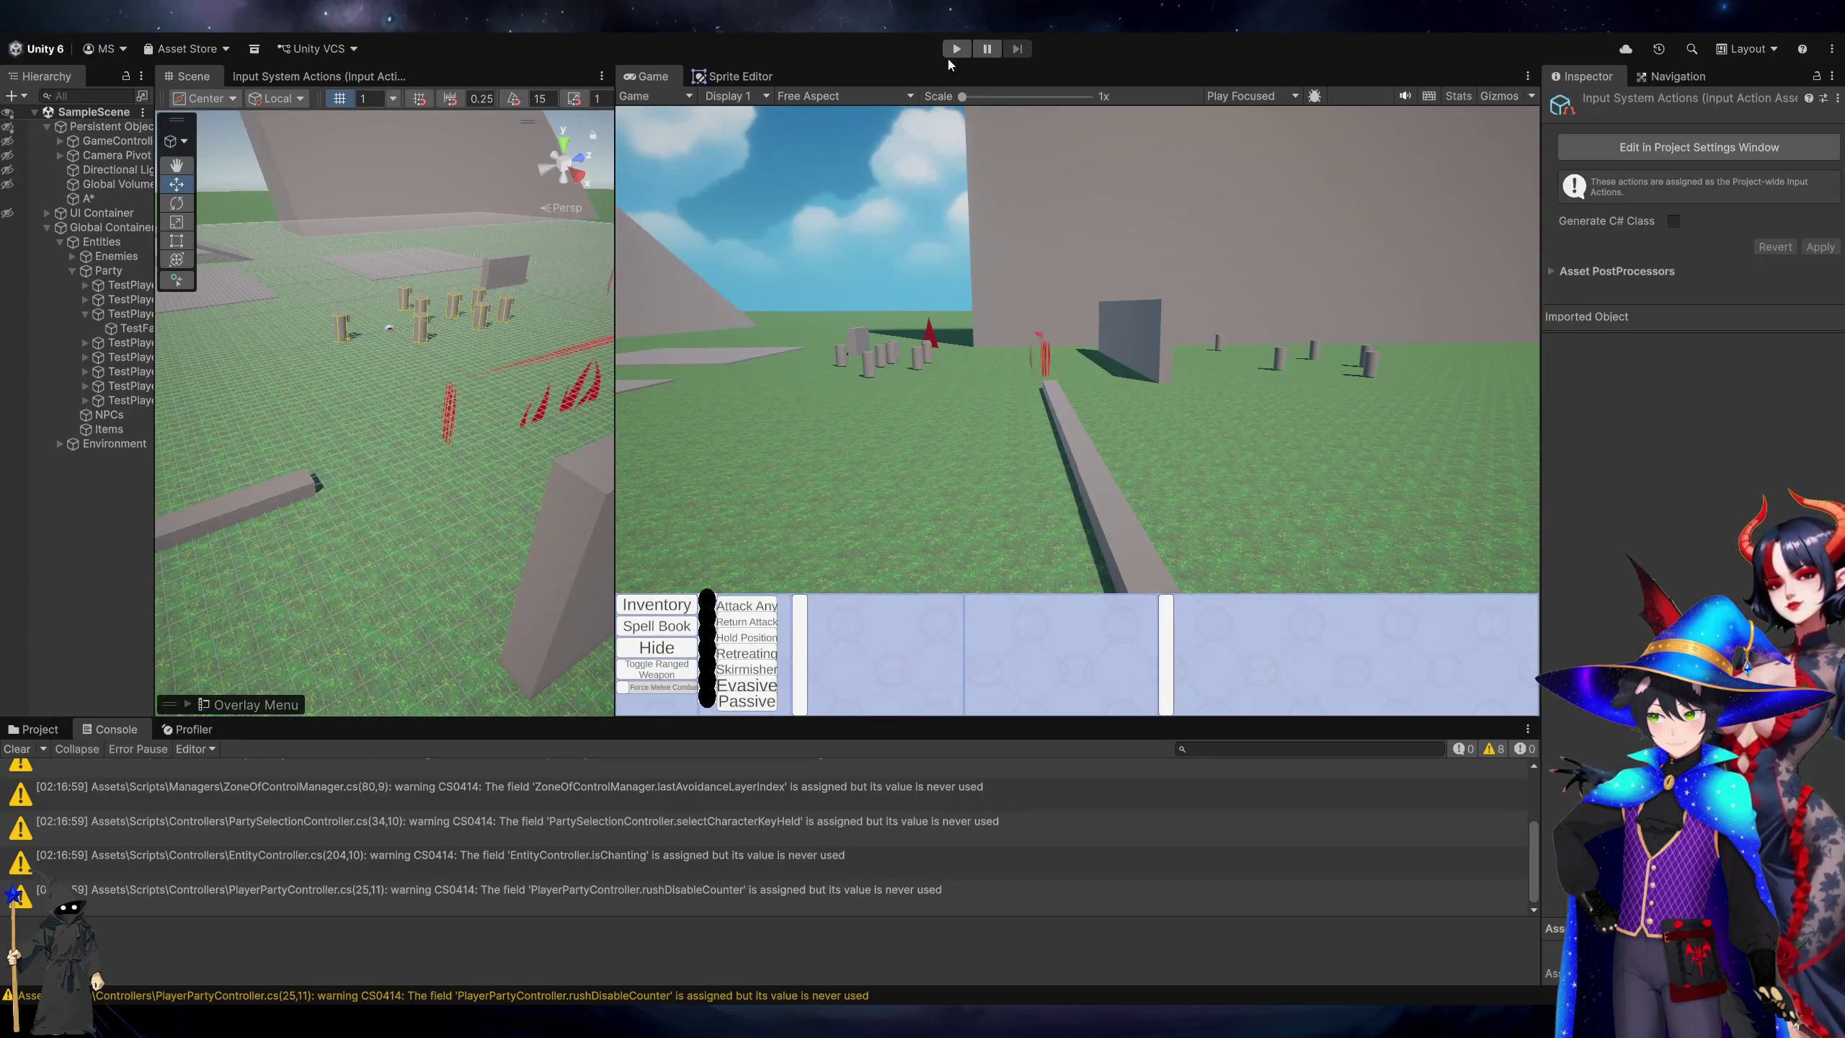
# Start play mode, box-select the party units, and give them their first move orders.
pyautogui.click(955, 51)
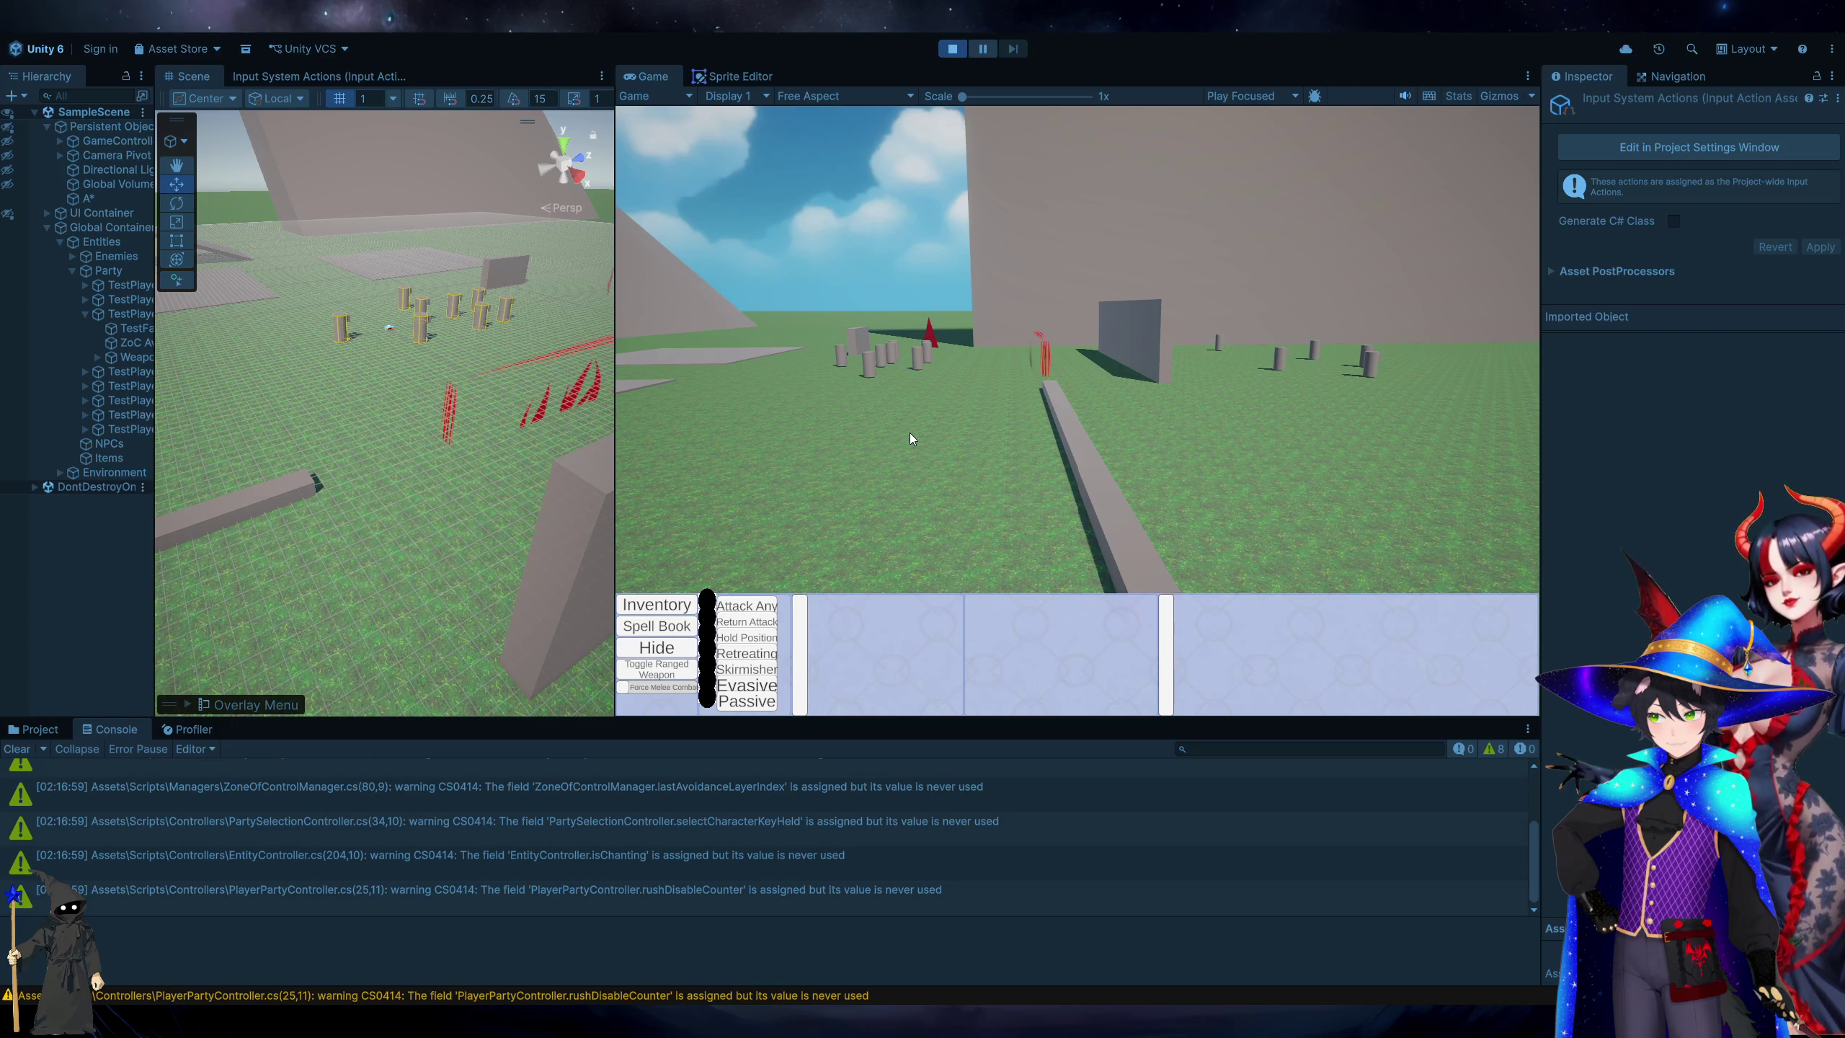
pyautogui.press('a')
pyautogui.press('w')
pyautogui.moveTo(972, 254)
pyautogui.mouseDown()
pyautogui.moveTo(1178, 398)
pyautogui.moveTo(1206, 468)
pyautogui.mouseUp()
pyautogui.rightClick(1199, 501)
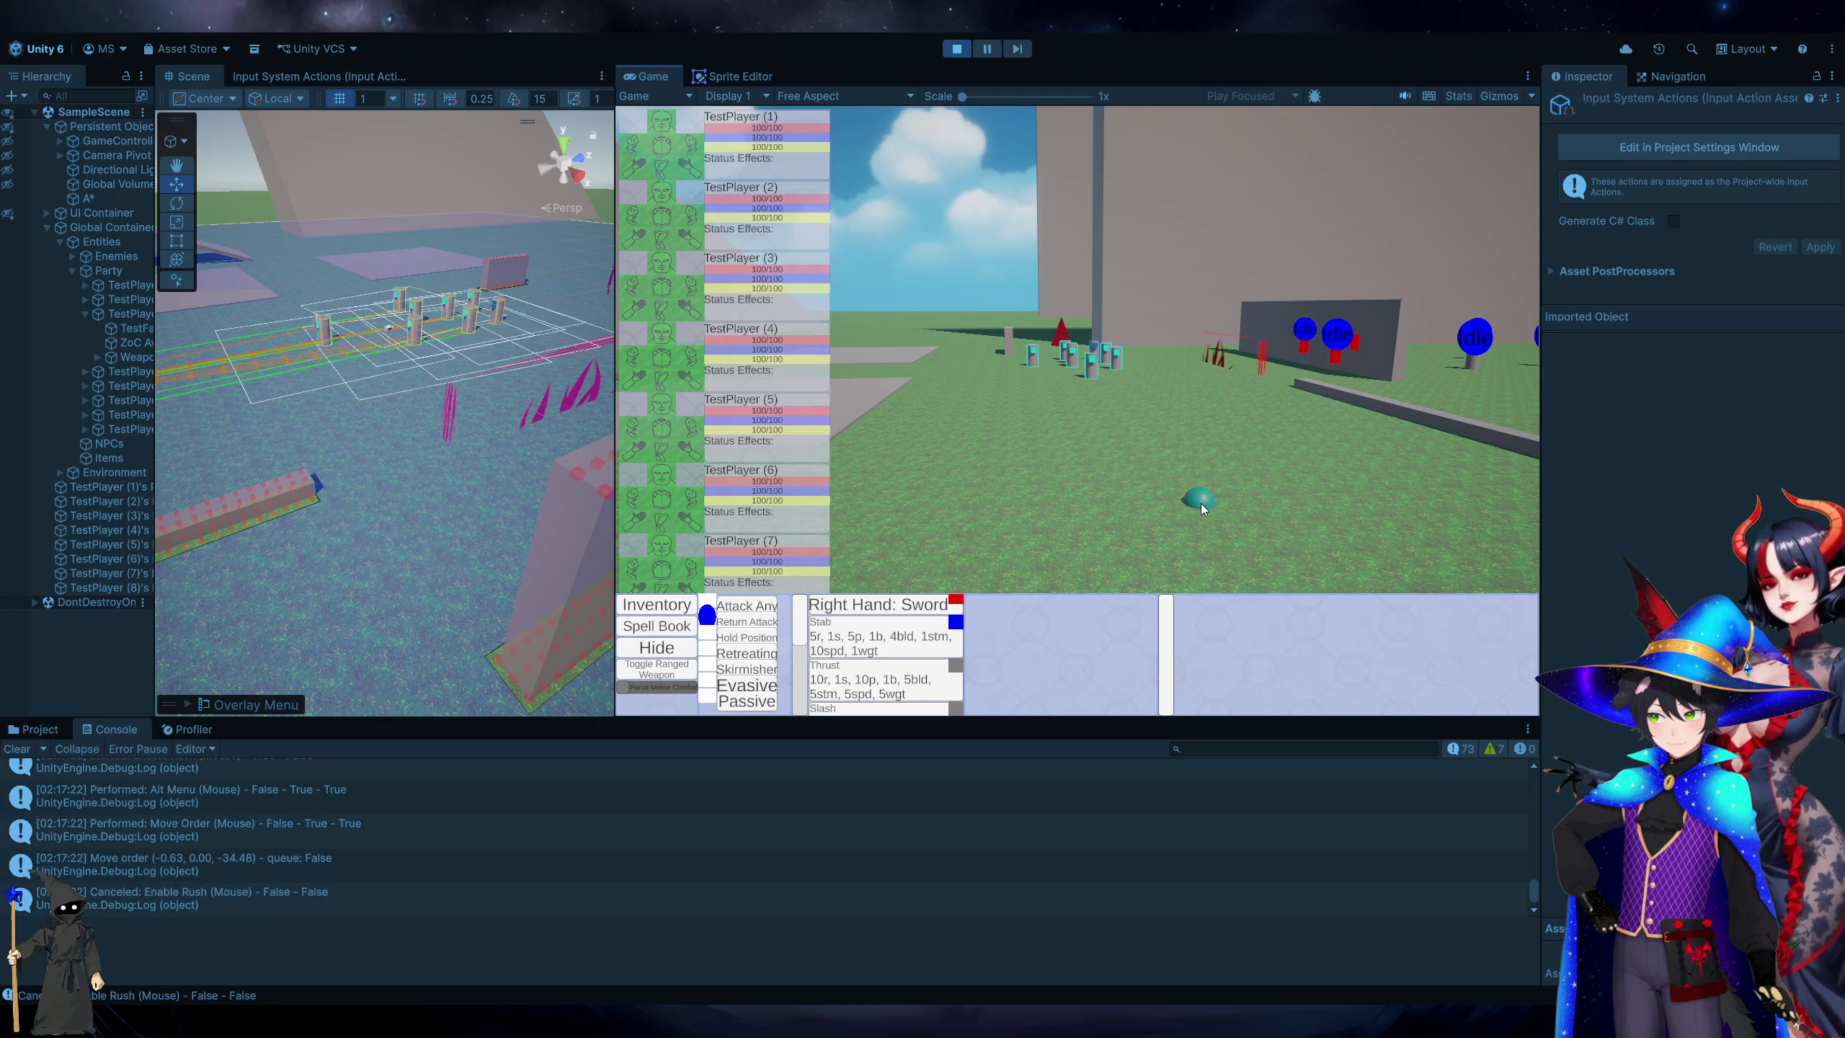
pyautogui.rightClick(1017, 376)
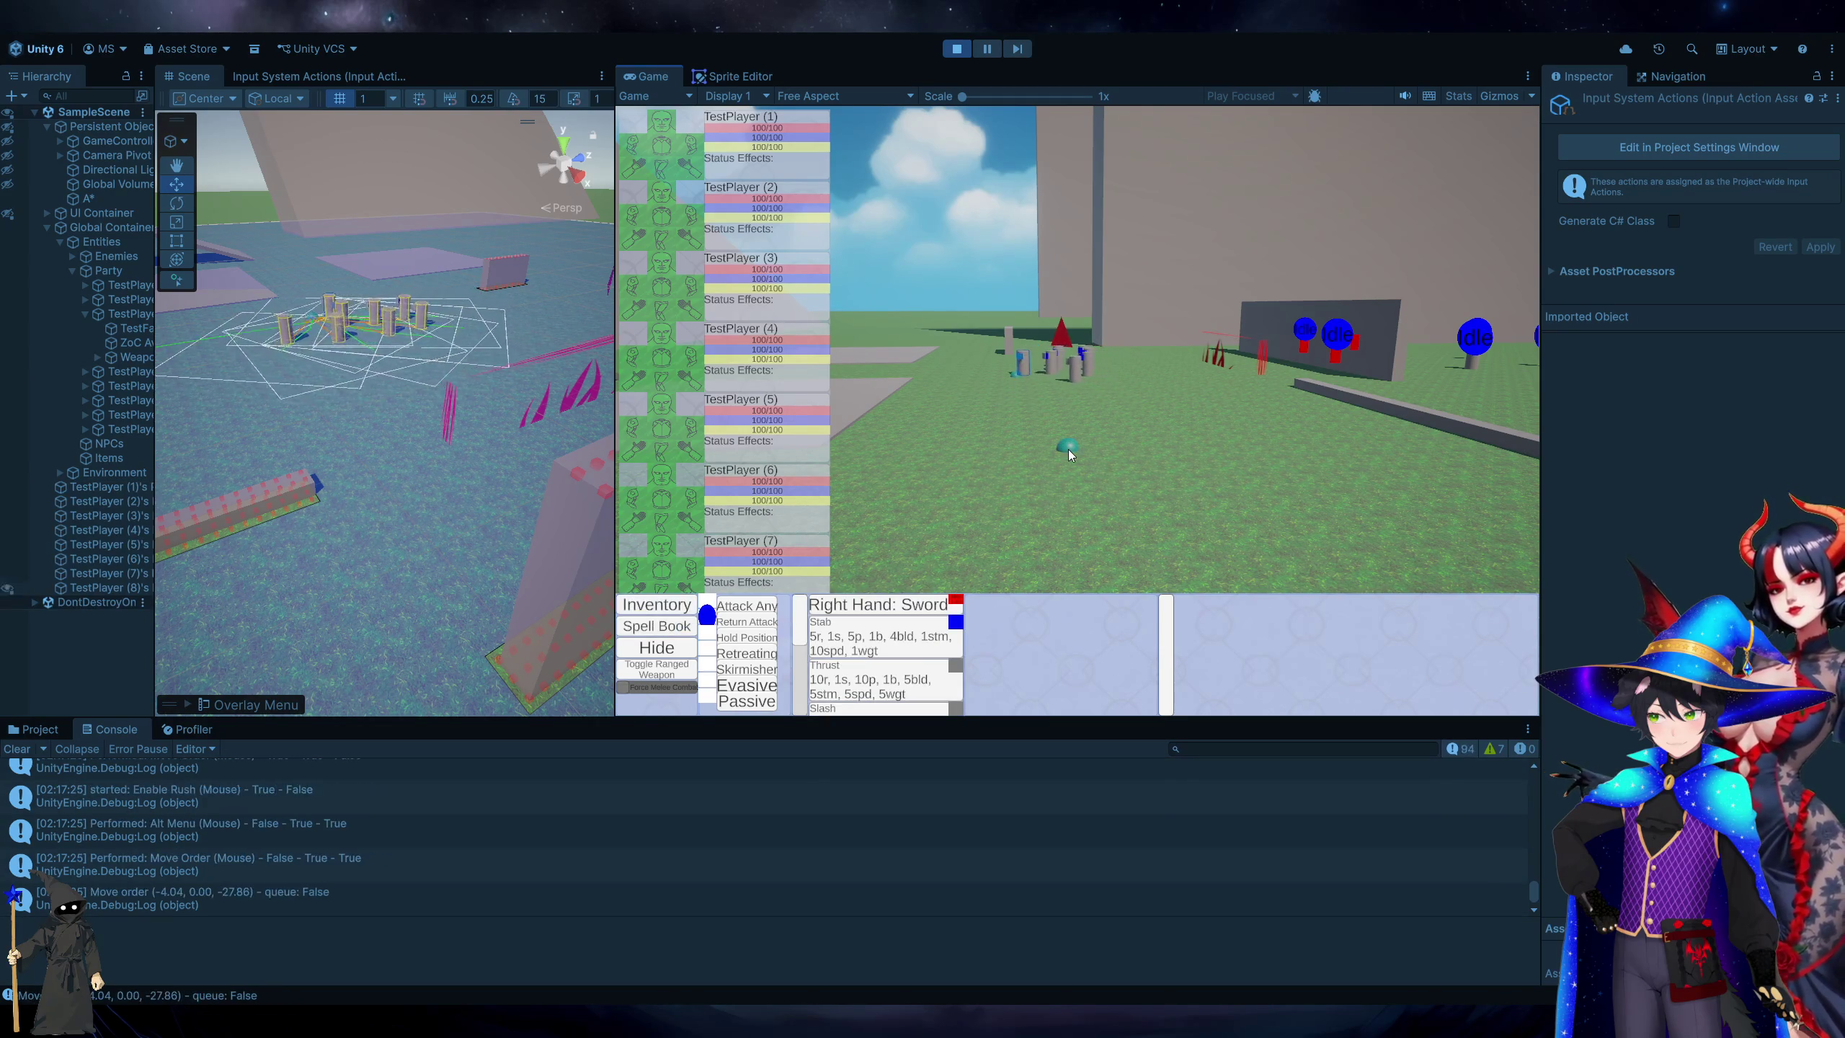
# Fire many rapid move orders to test double-press rush, then stop play mode.
pyautogui.press('w')
pyautogui.rightClick(944, 525)
pyautogui.rightClick(1266, 482)
pyautogui.rightClick(1194, 390)
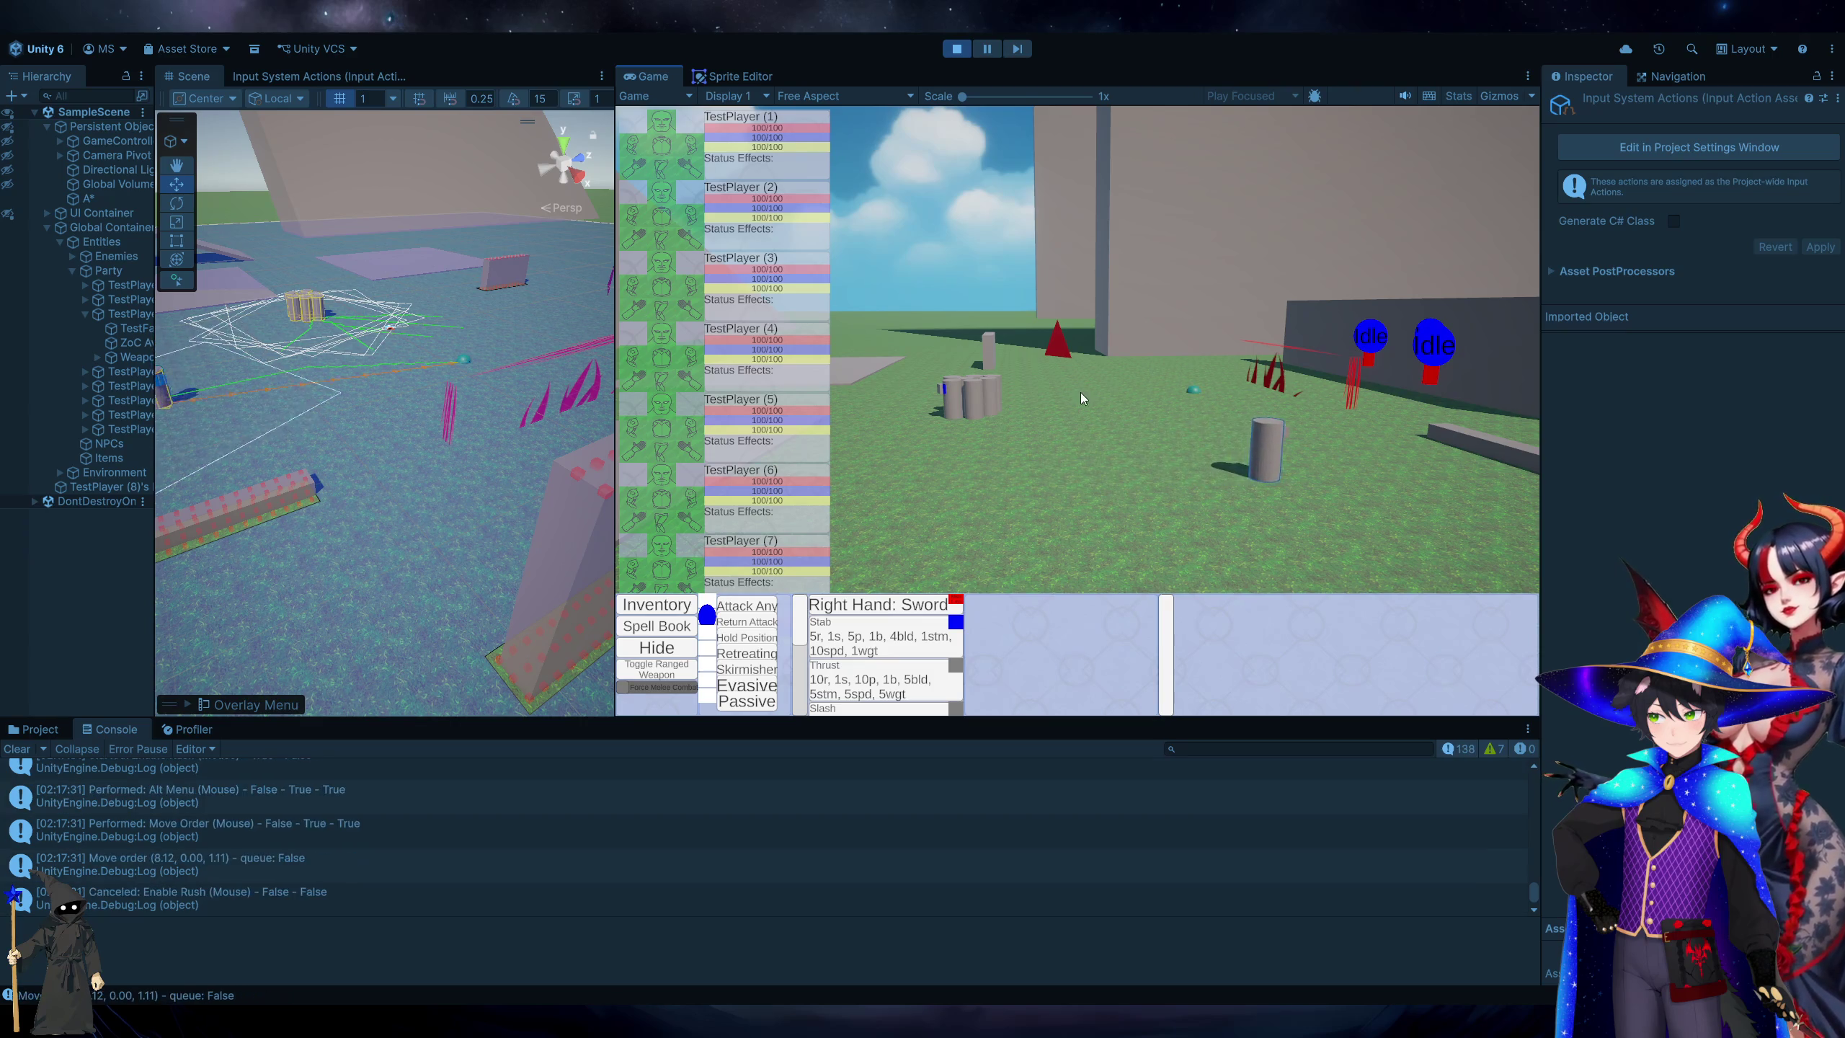
pyautogui.rightClick(1039, 477)
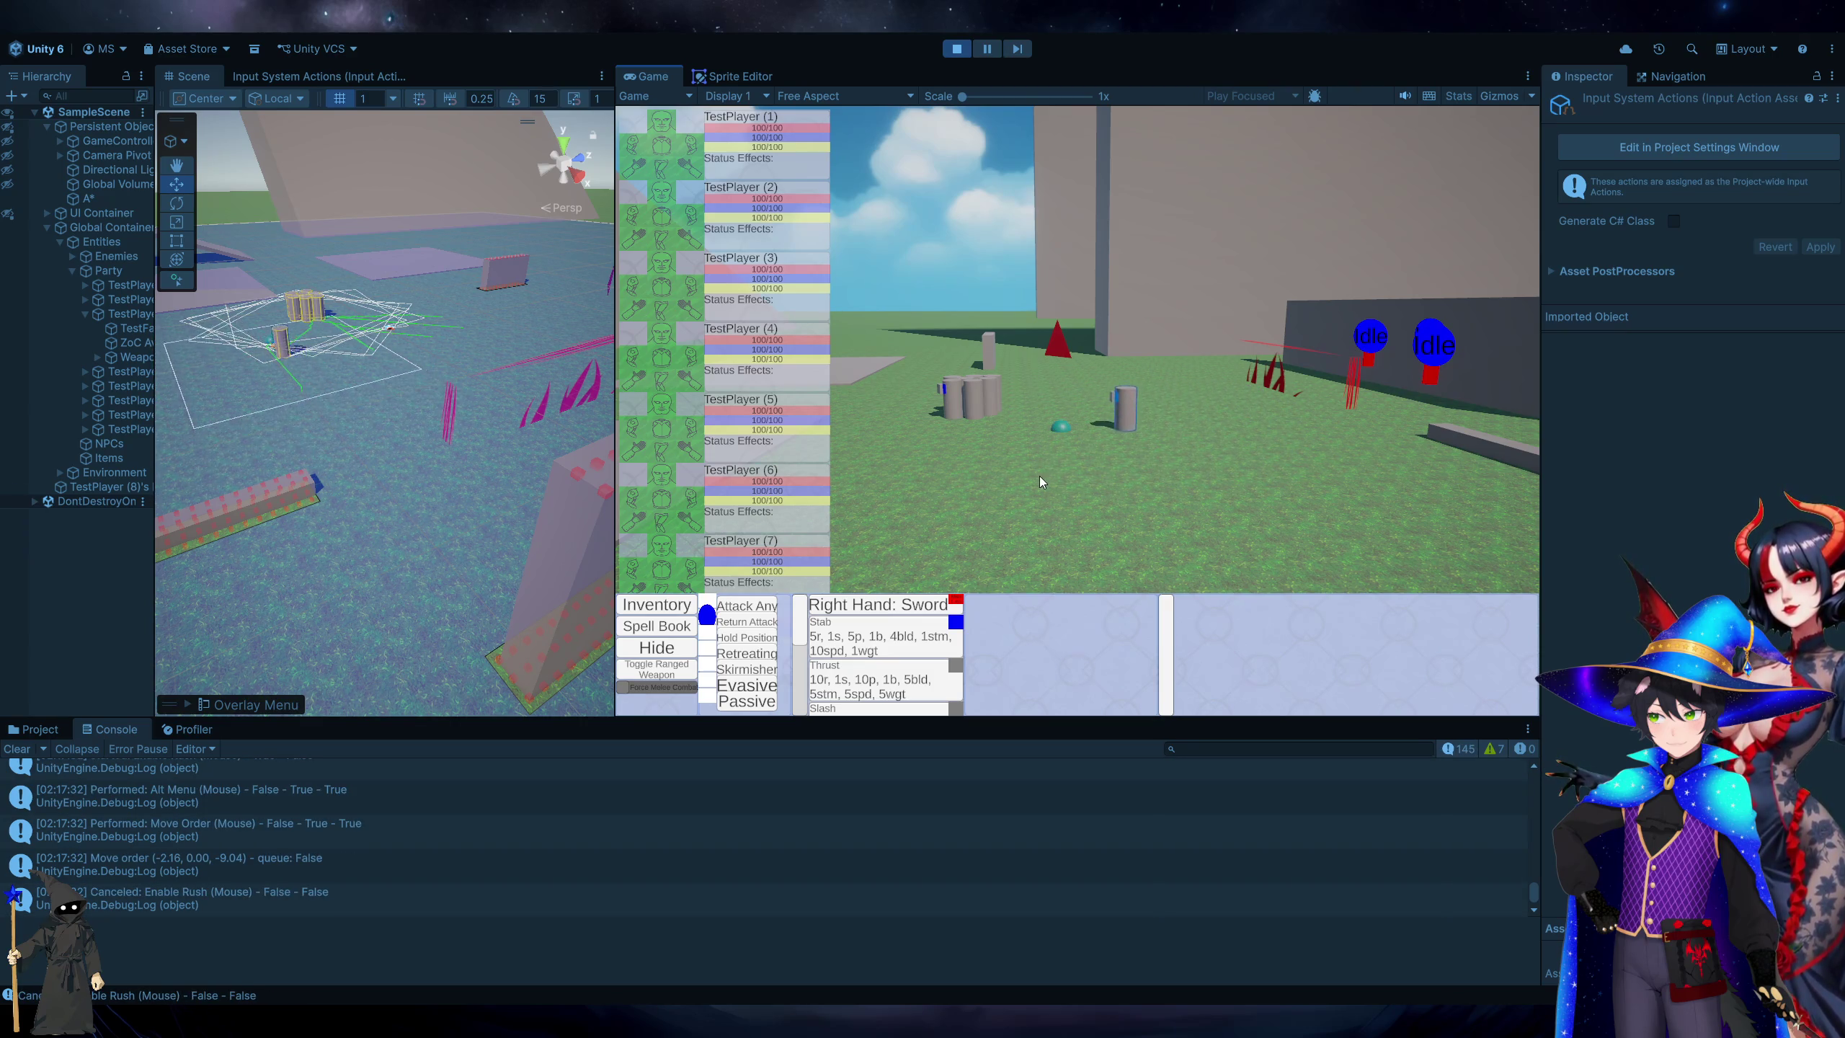
pyautogui.rightClick(1274, 505)
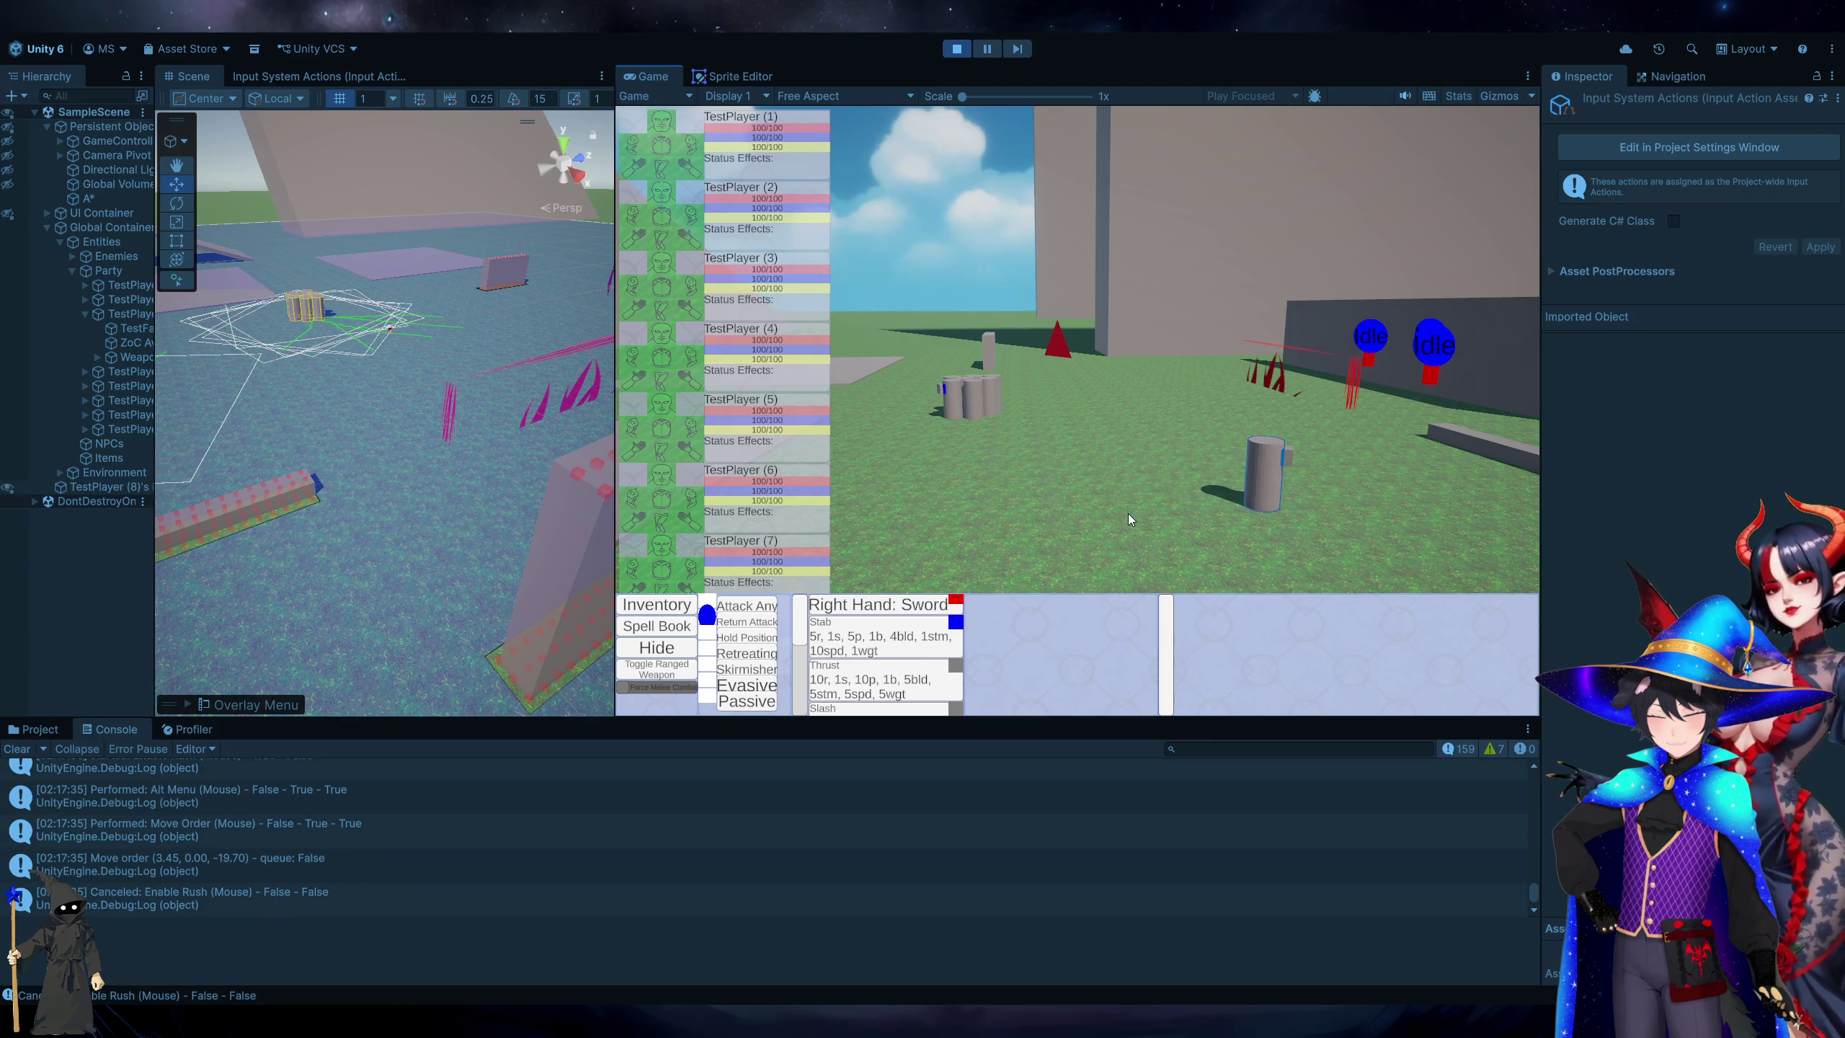
pyautogui.rightClick(958, 496)
pyautogui.rightClick(1130, 413)
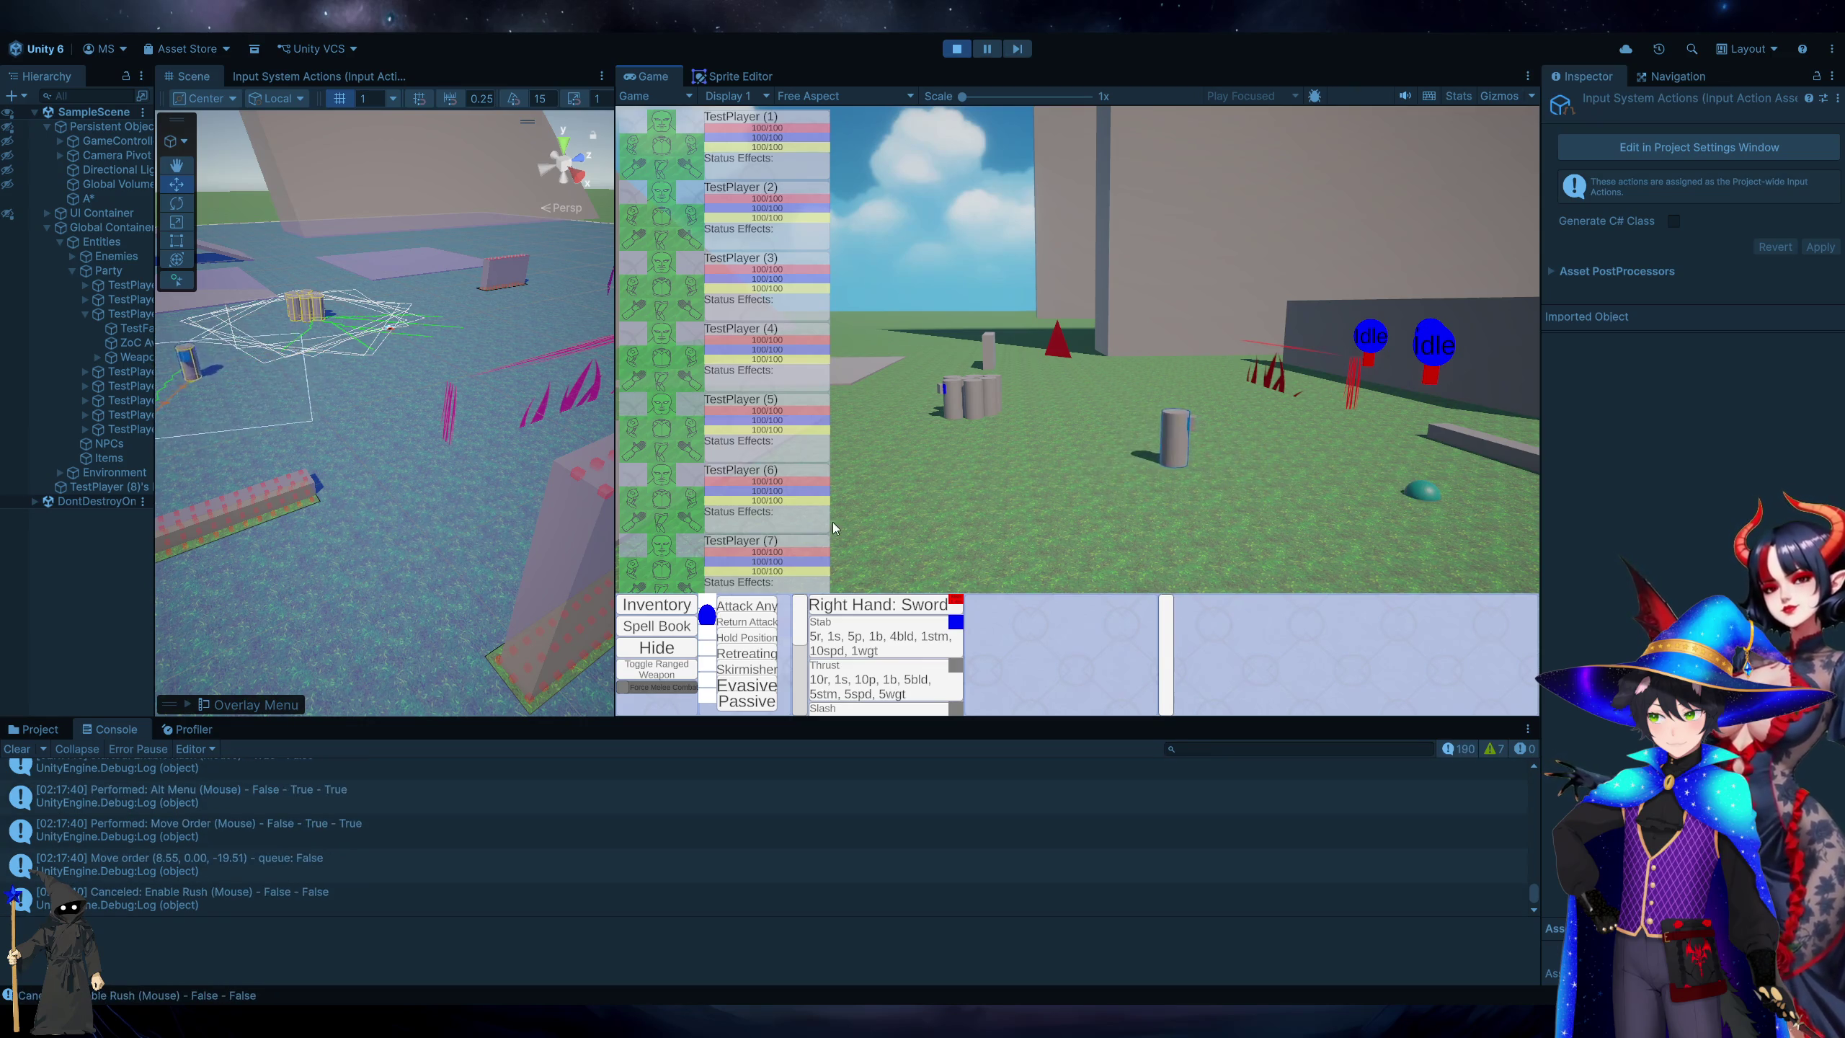
pyautogui.rightClick(985, 517)
pyautogui.rightClick(1160, 375)
pyautogui.rightClick(975, 517)
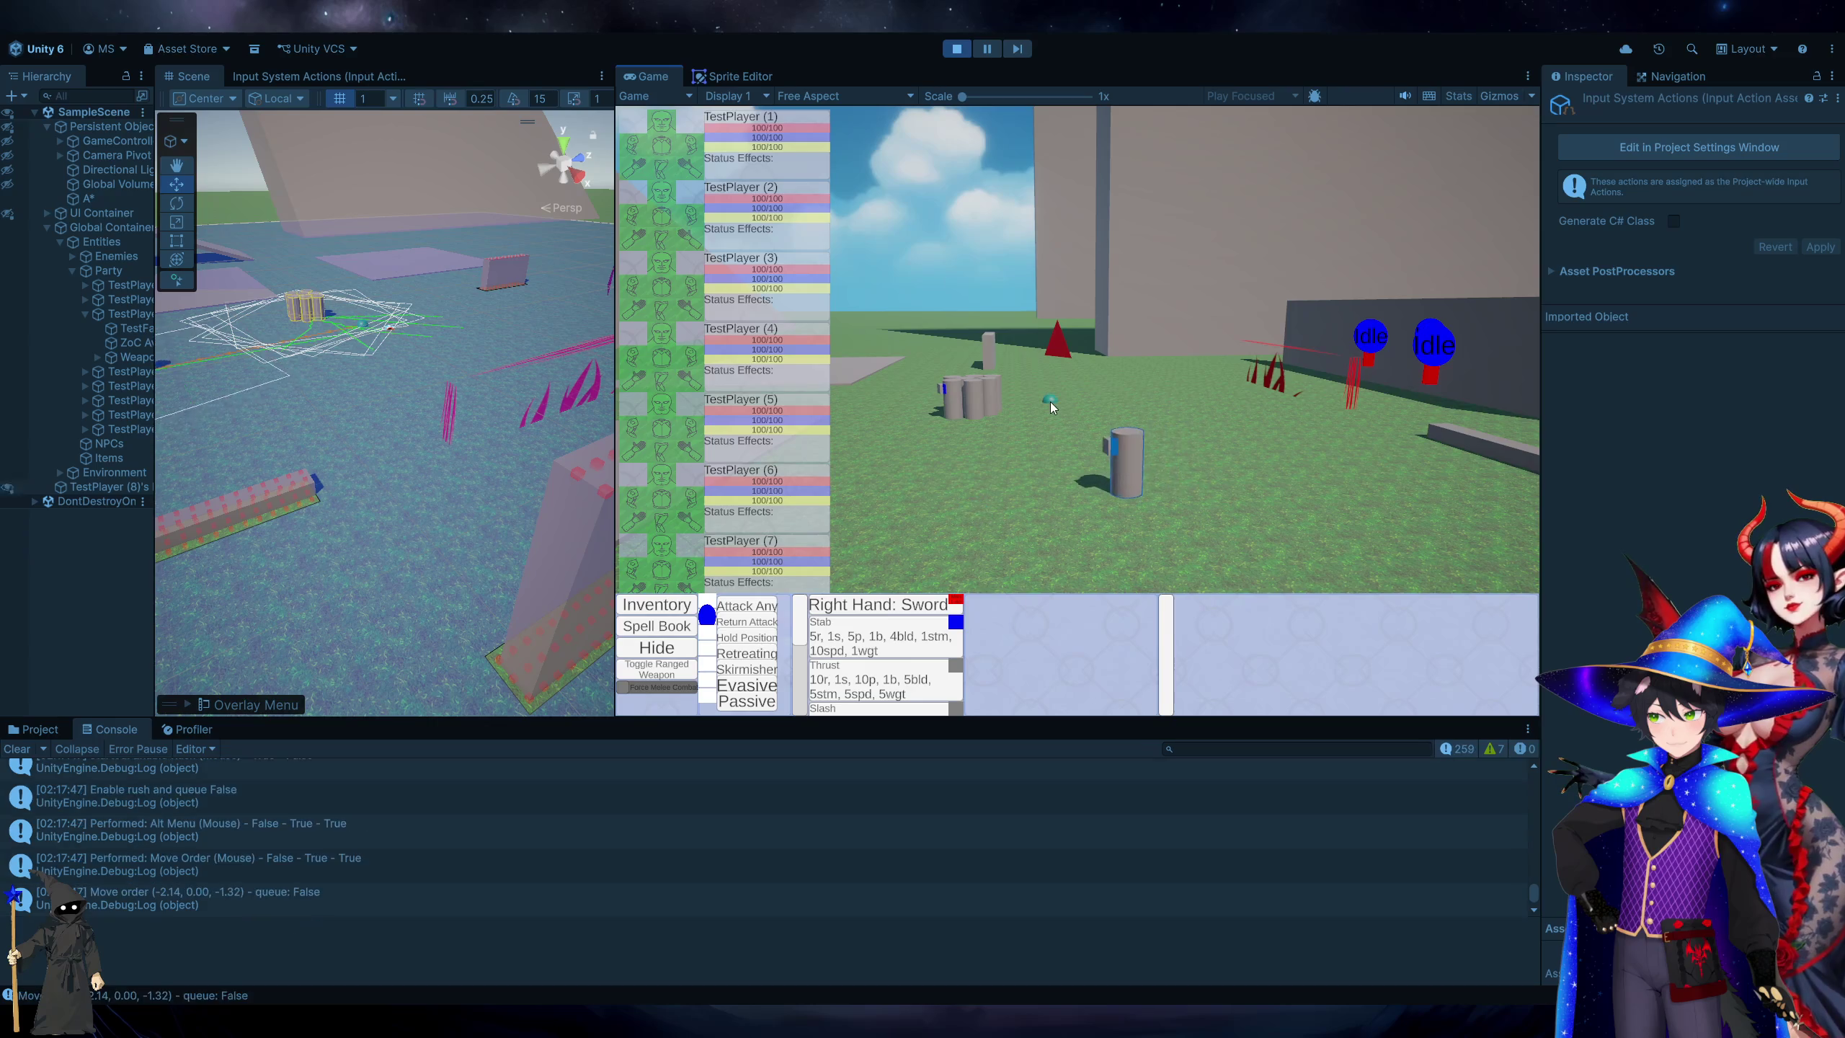
pyautogui.rightClick(1202, 385)
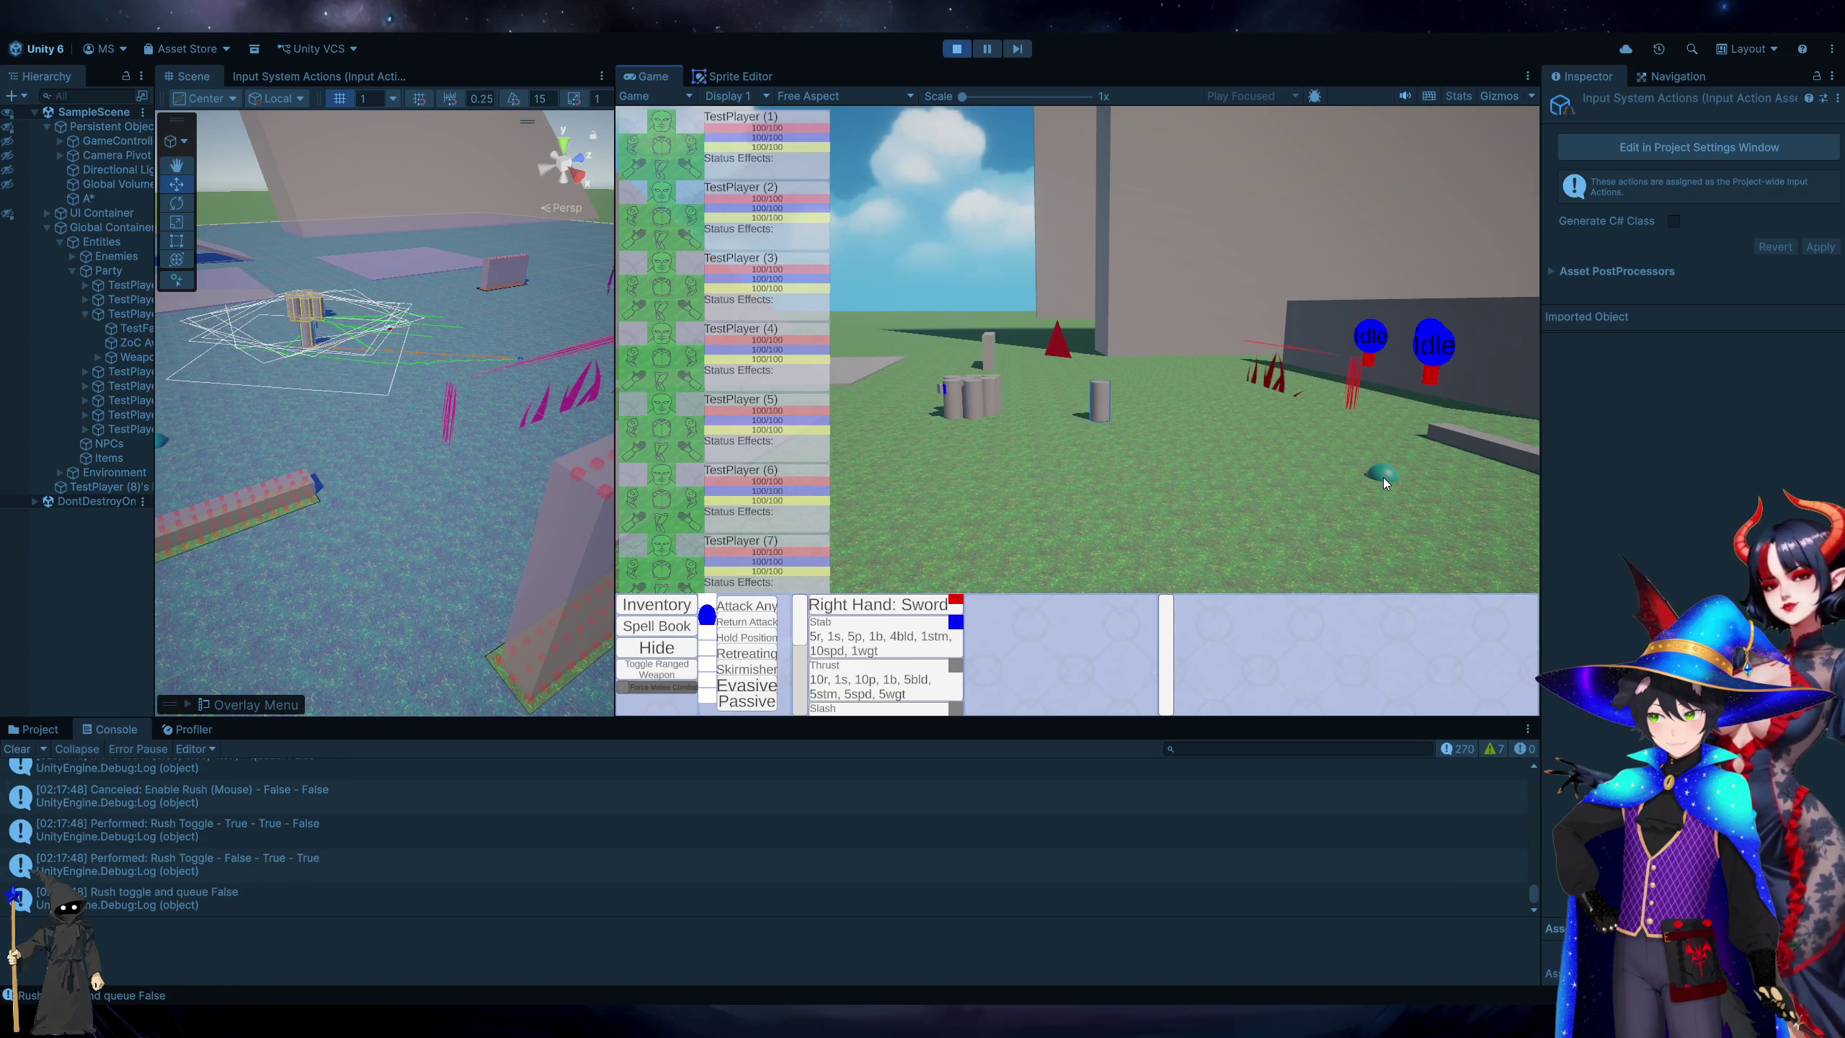
pyautogui.rightClick(885, 520)
pyautogui.rightClick(1282, 510)
pyautogui.rightClick(948, 511)
pyautogui.rightClick(1406, 517)
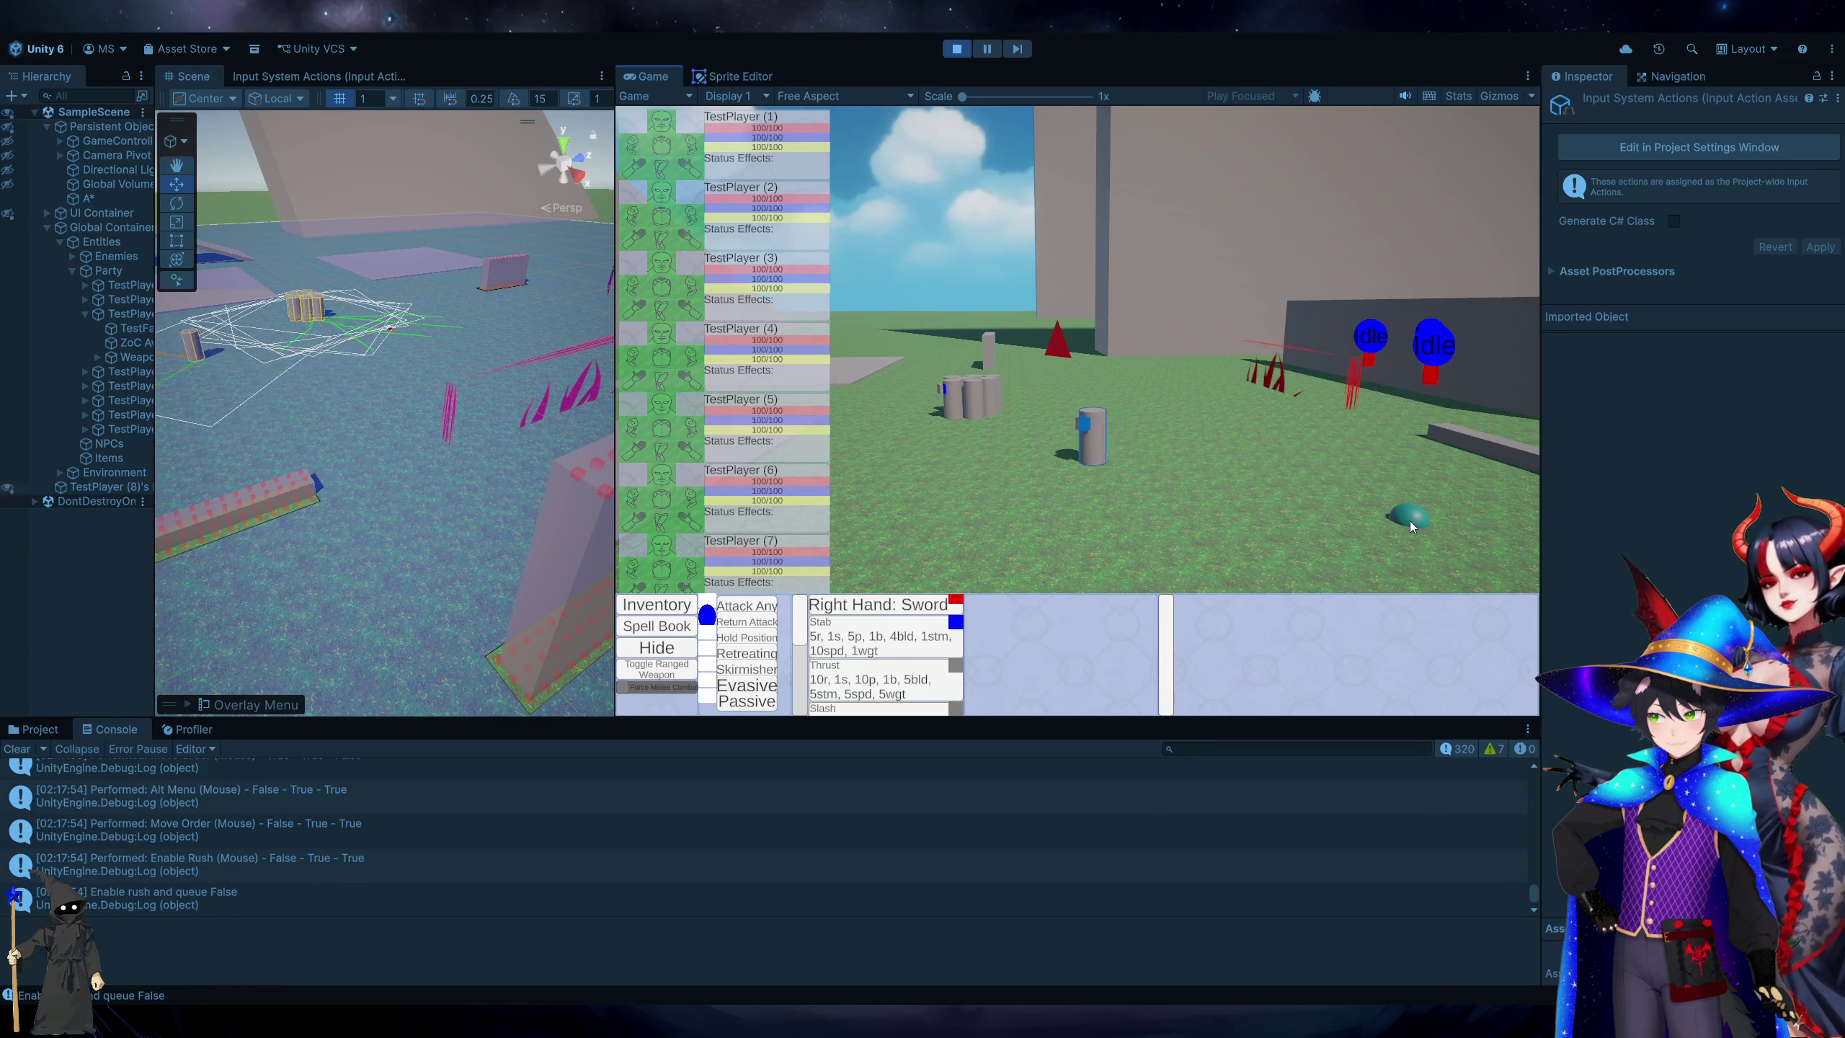
pyautogui.rightClick(1358, 435)
pyautogui.rightClick(1087, 434)
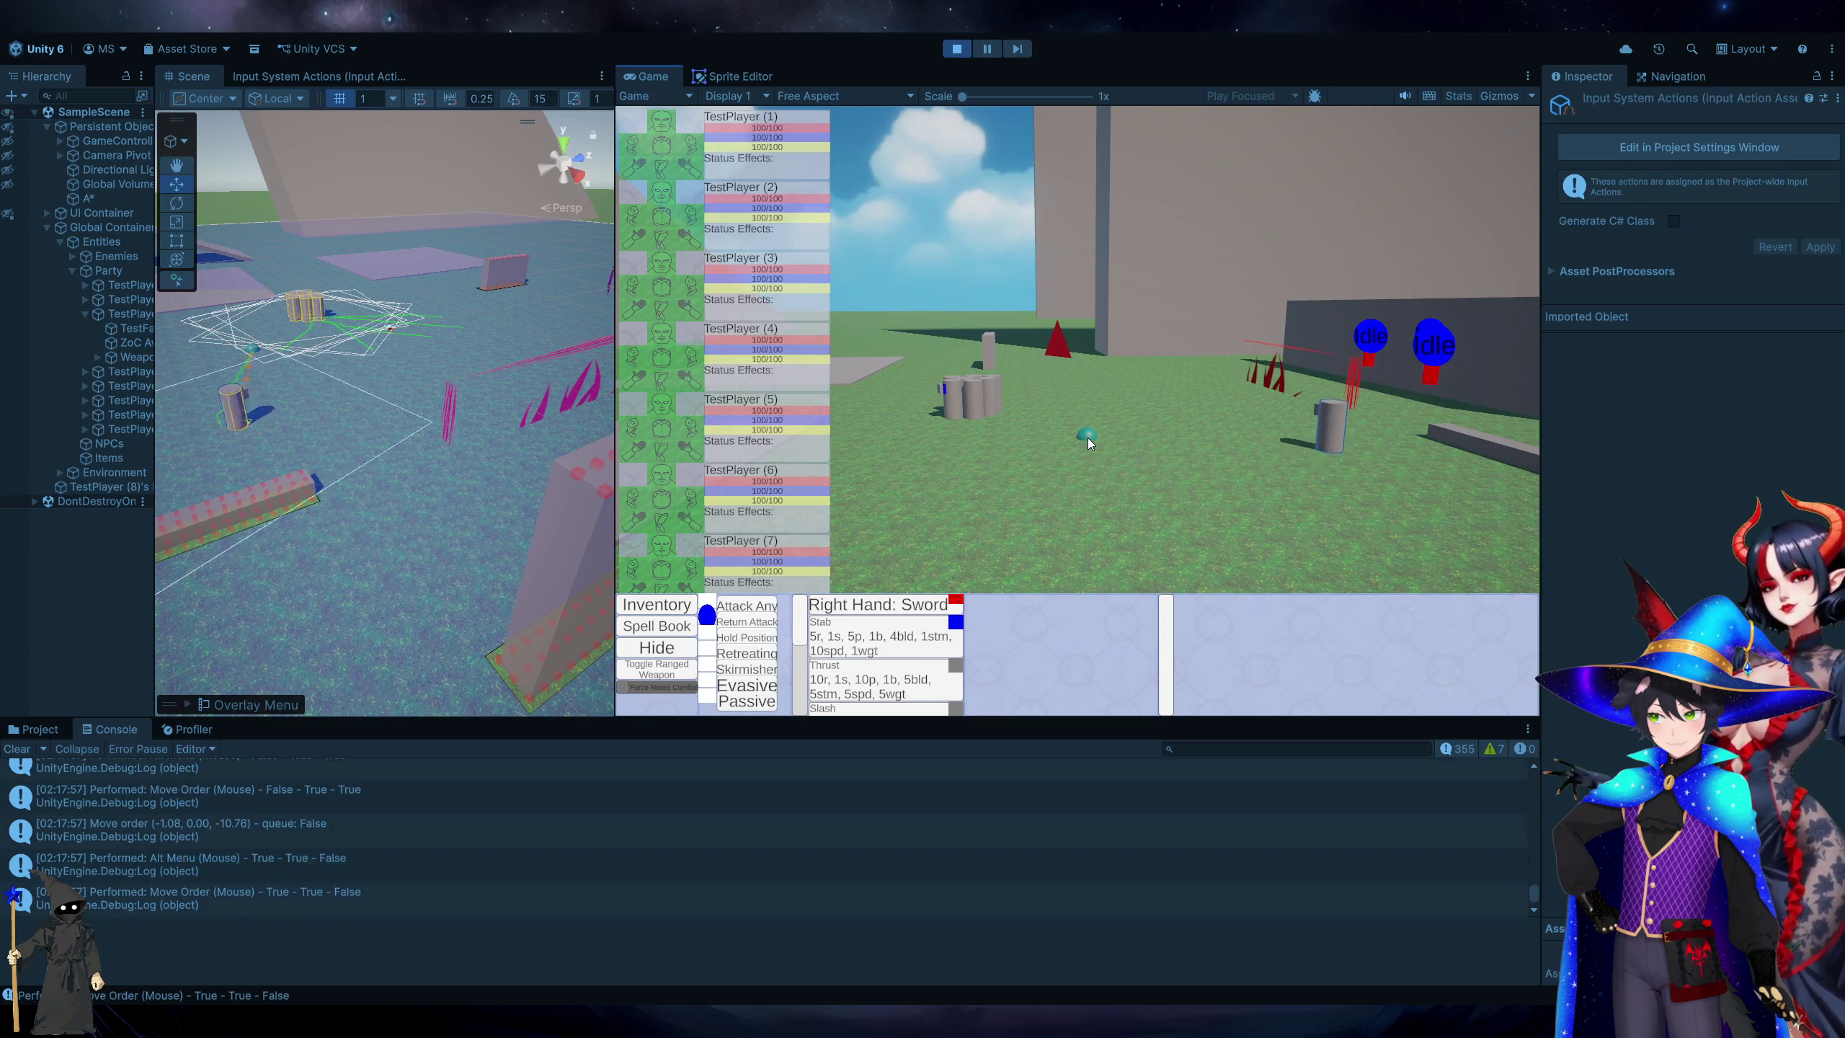
pyautogui.rightClick(980, 518)
pyautogui.rightClick(1257, 523)
pyautogui.rightClick(1159, 409)
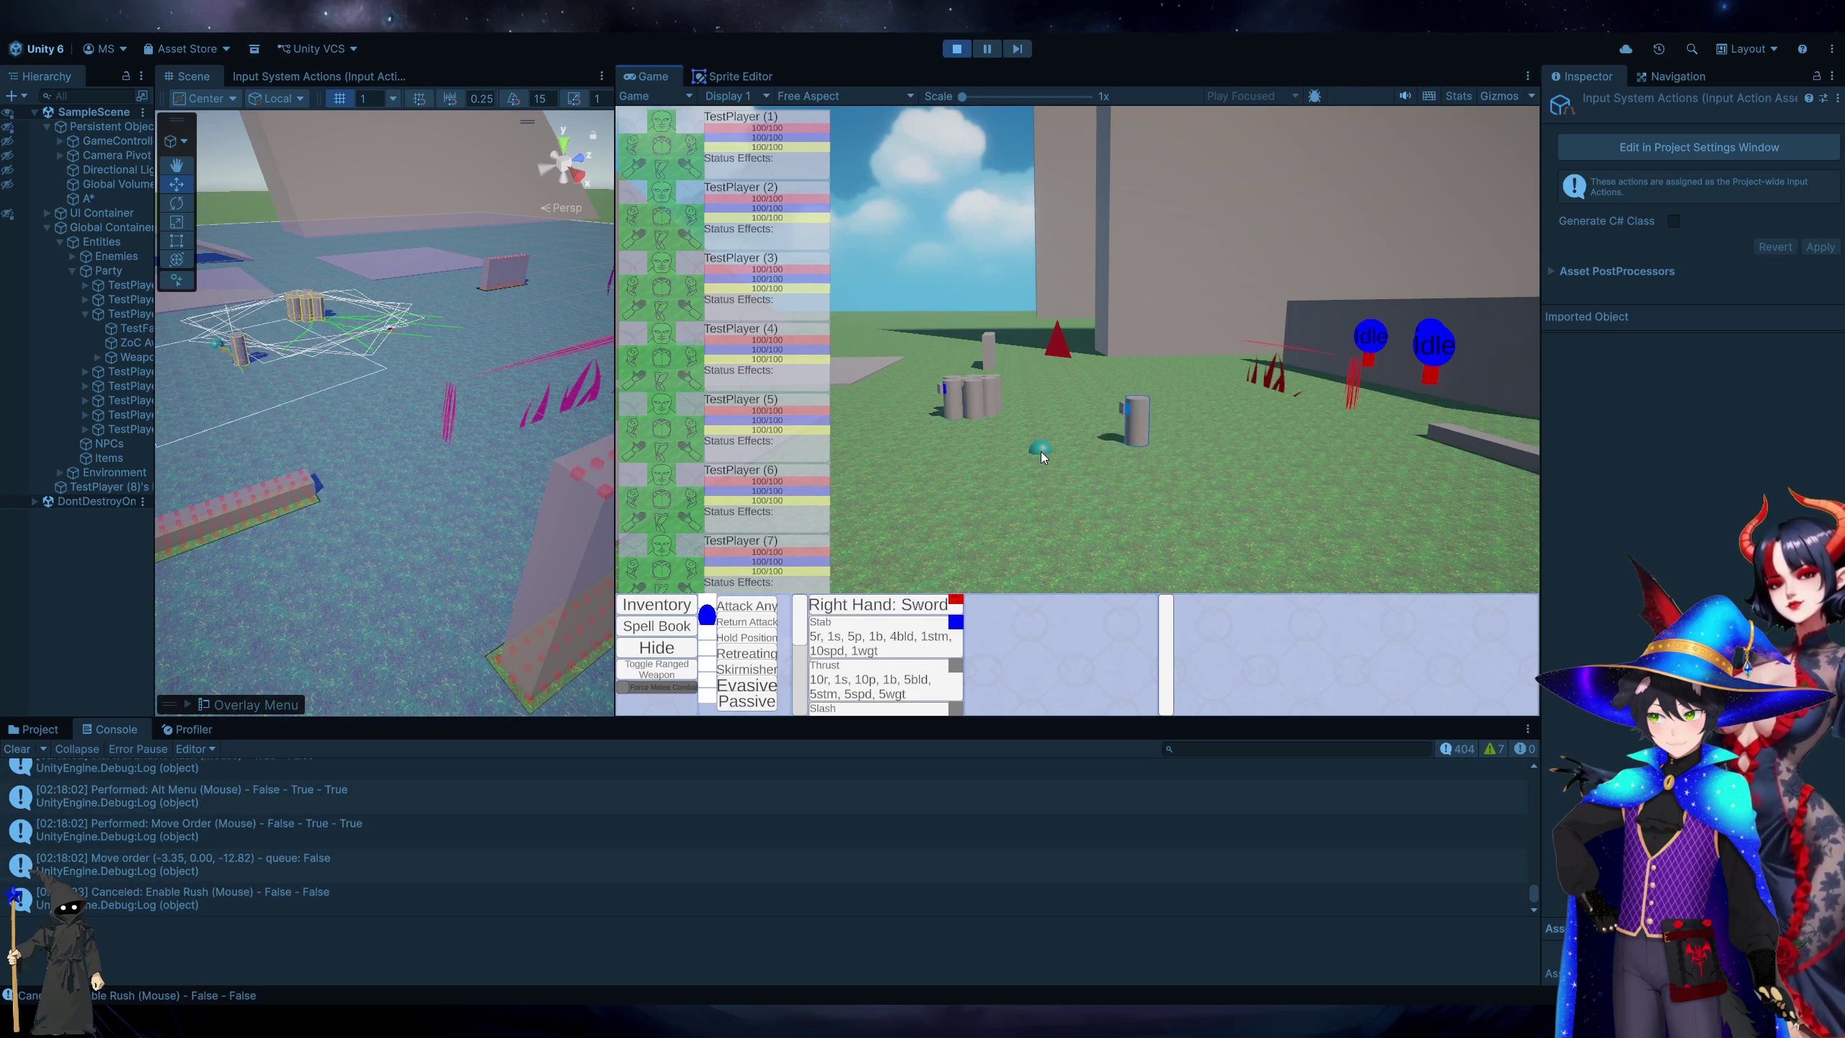
pyautogui.rightClick(1239, 492)
pyautogui.rightClick(1275, 453)
pyautogui.rightClick(1016, 470)
pyautogui.rightClick(1256, 493)
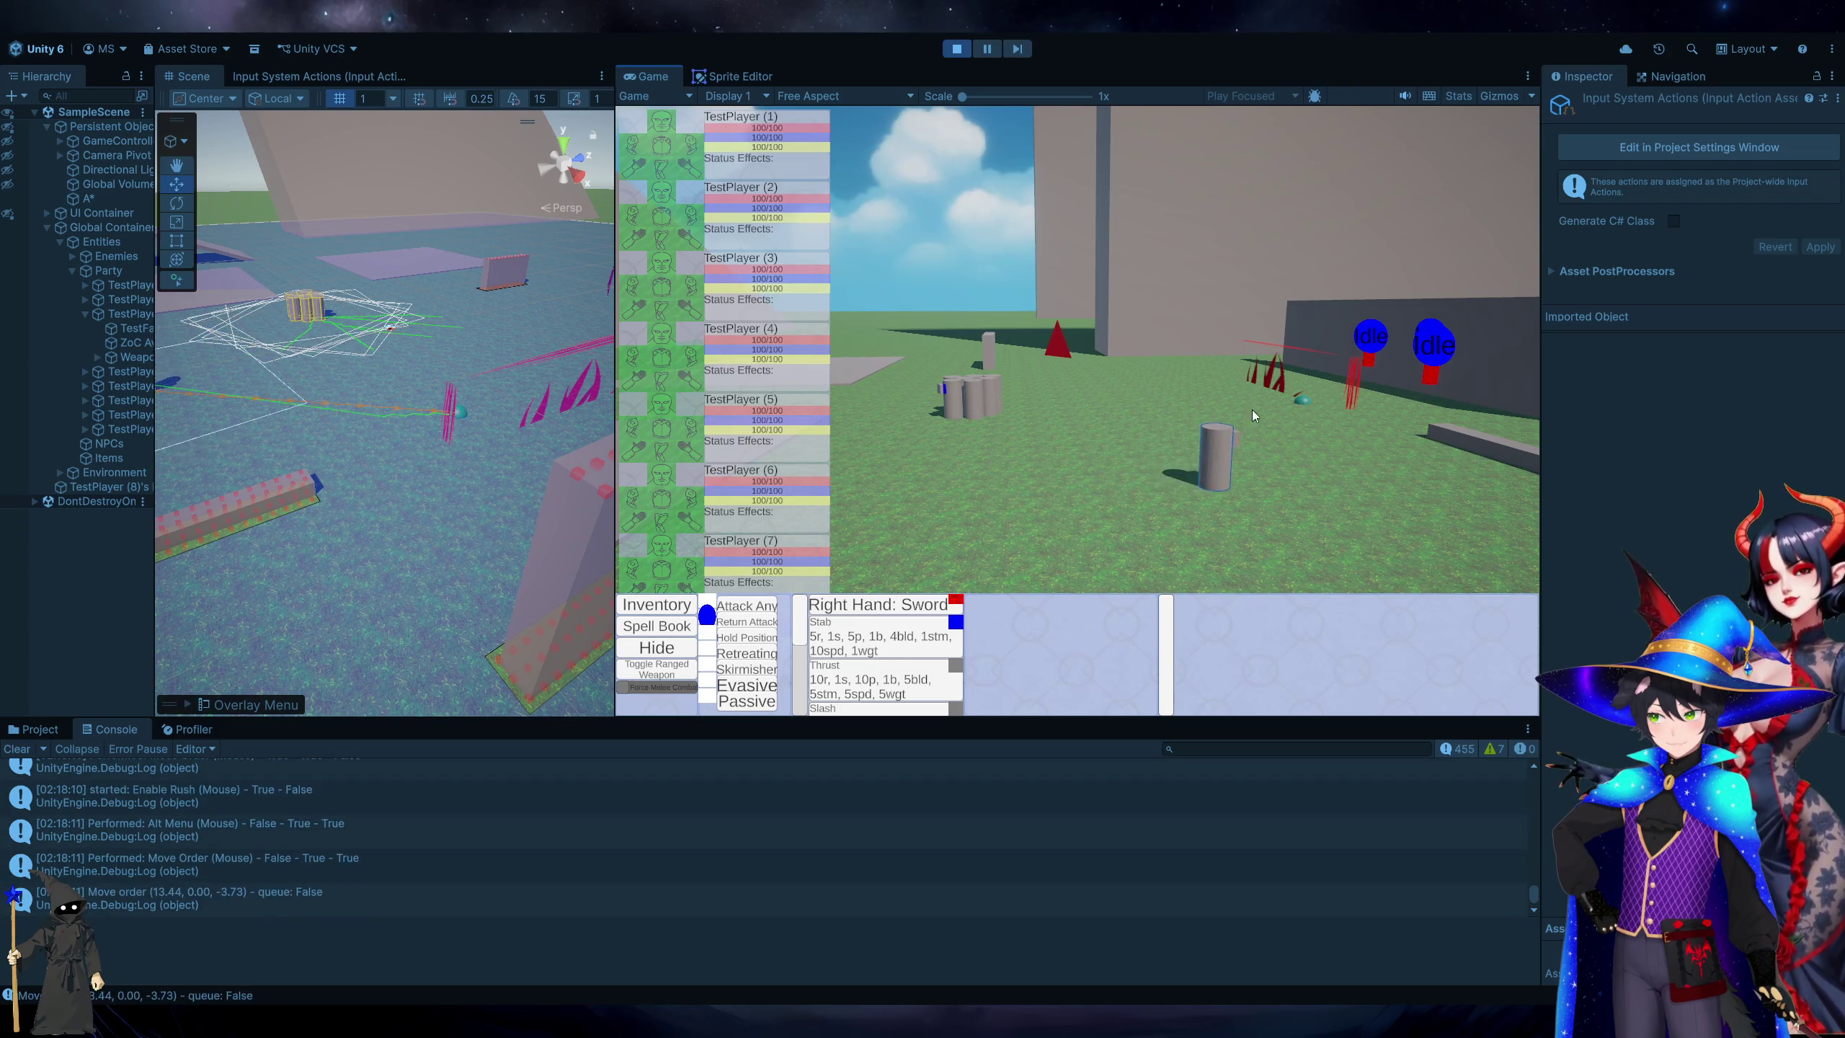
pyautogui.rightClick(1151, 415)
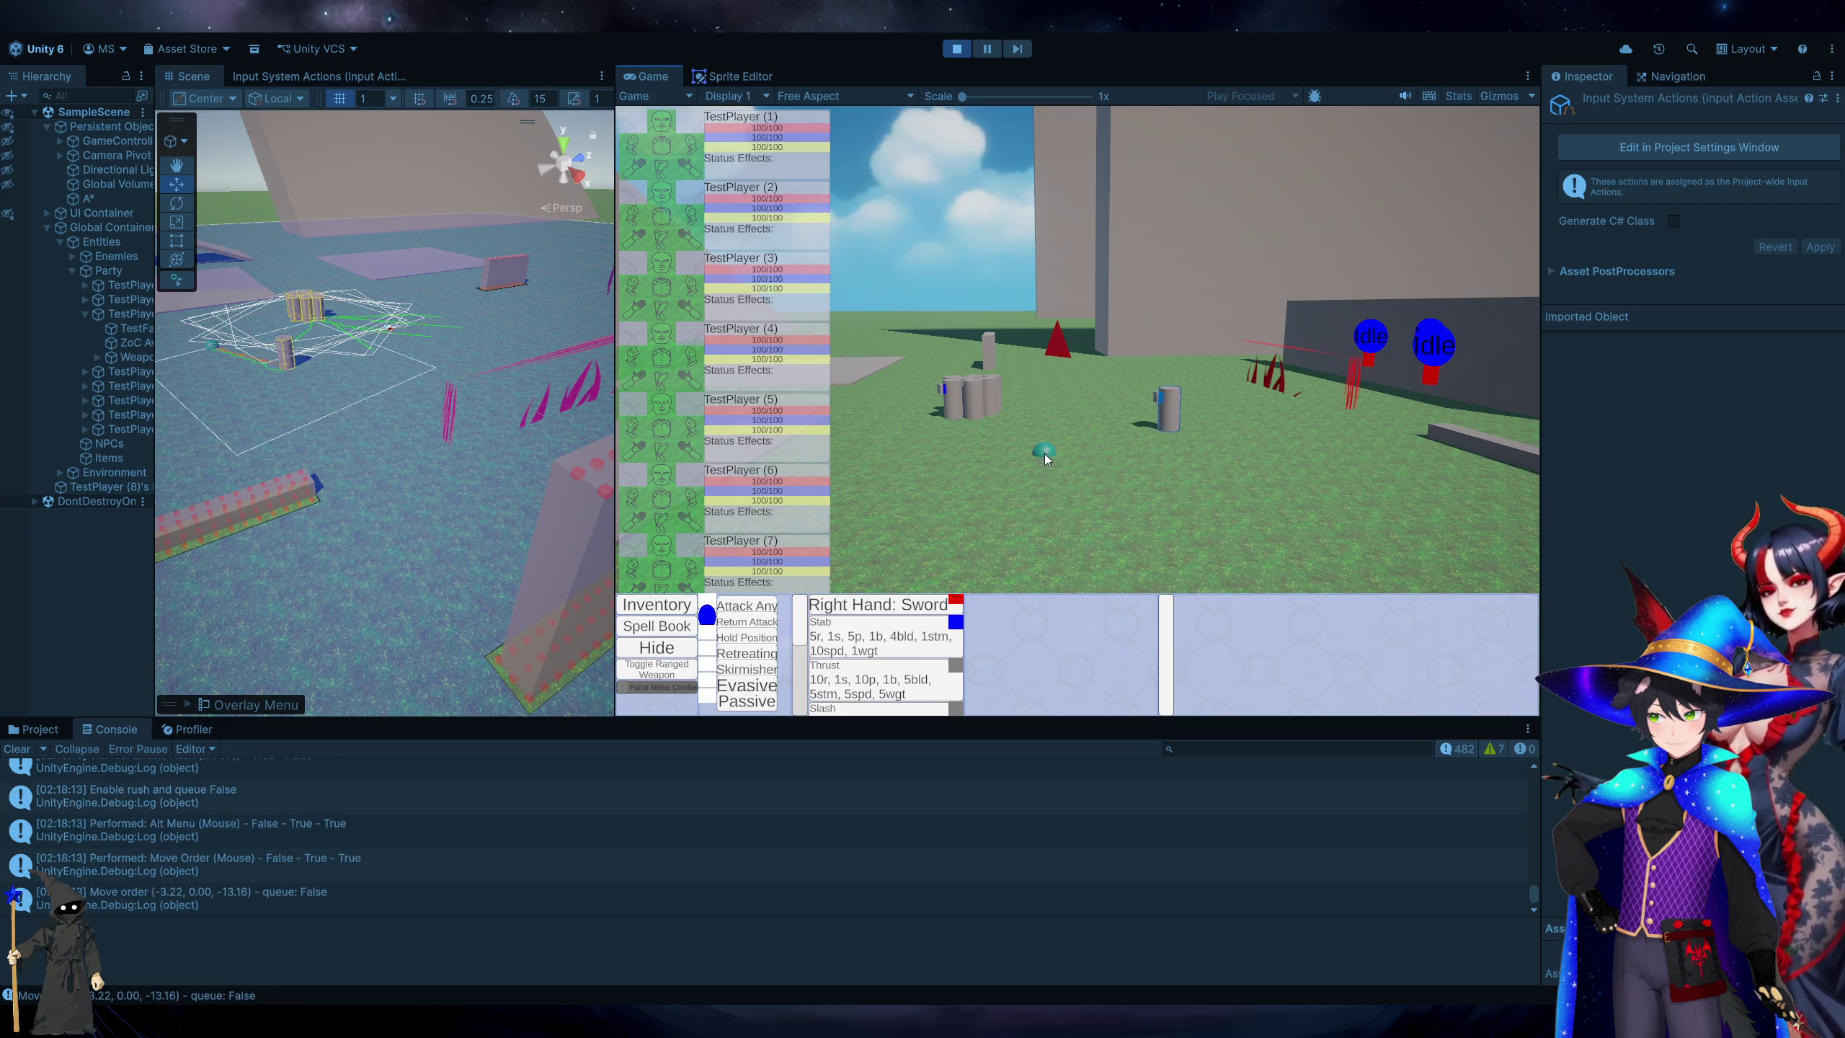
pyautogui.rightClick(1026, 506)
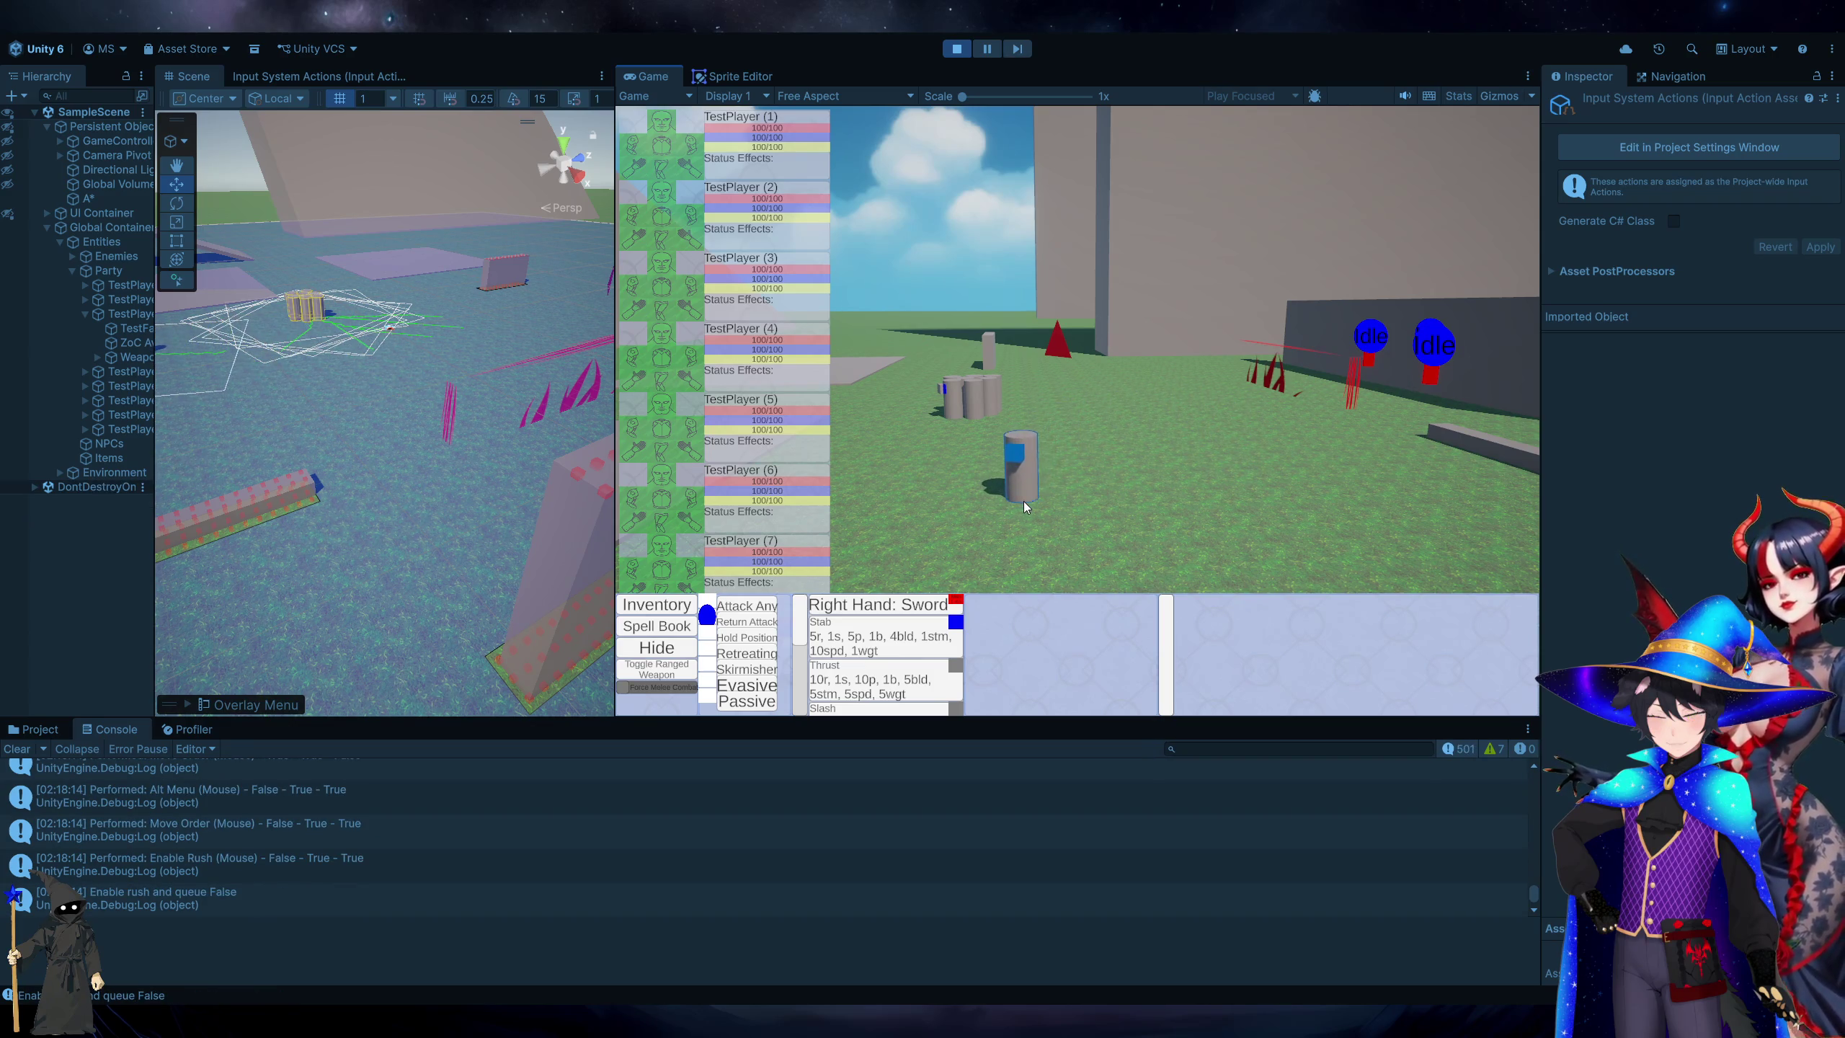
pyautogui.click(965, 50)
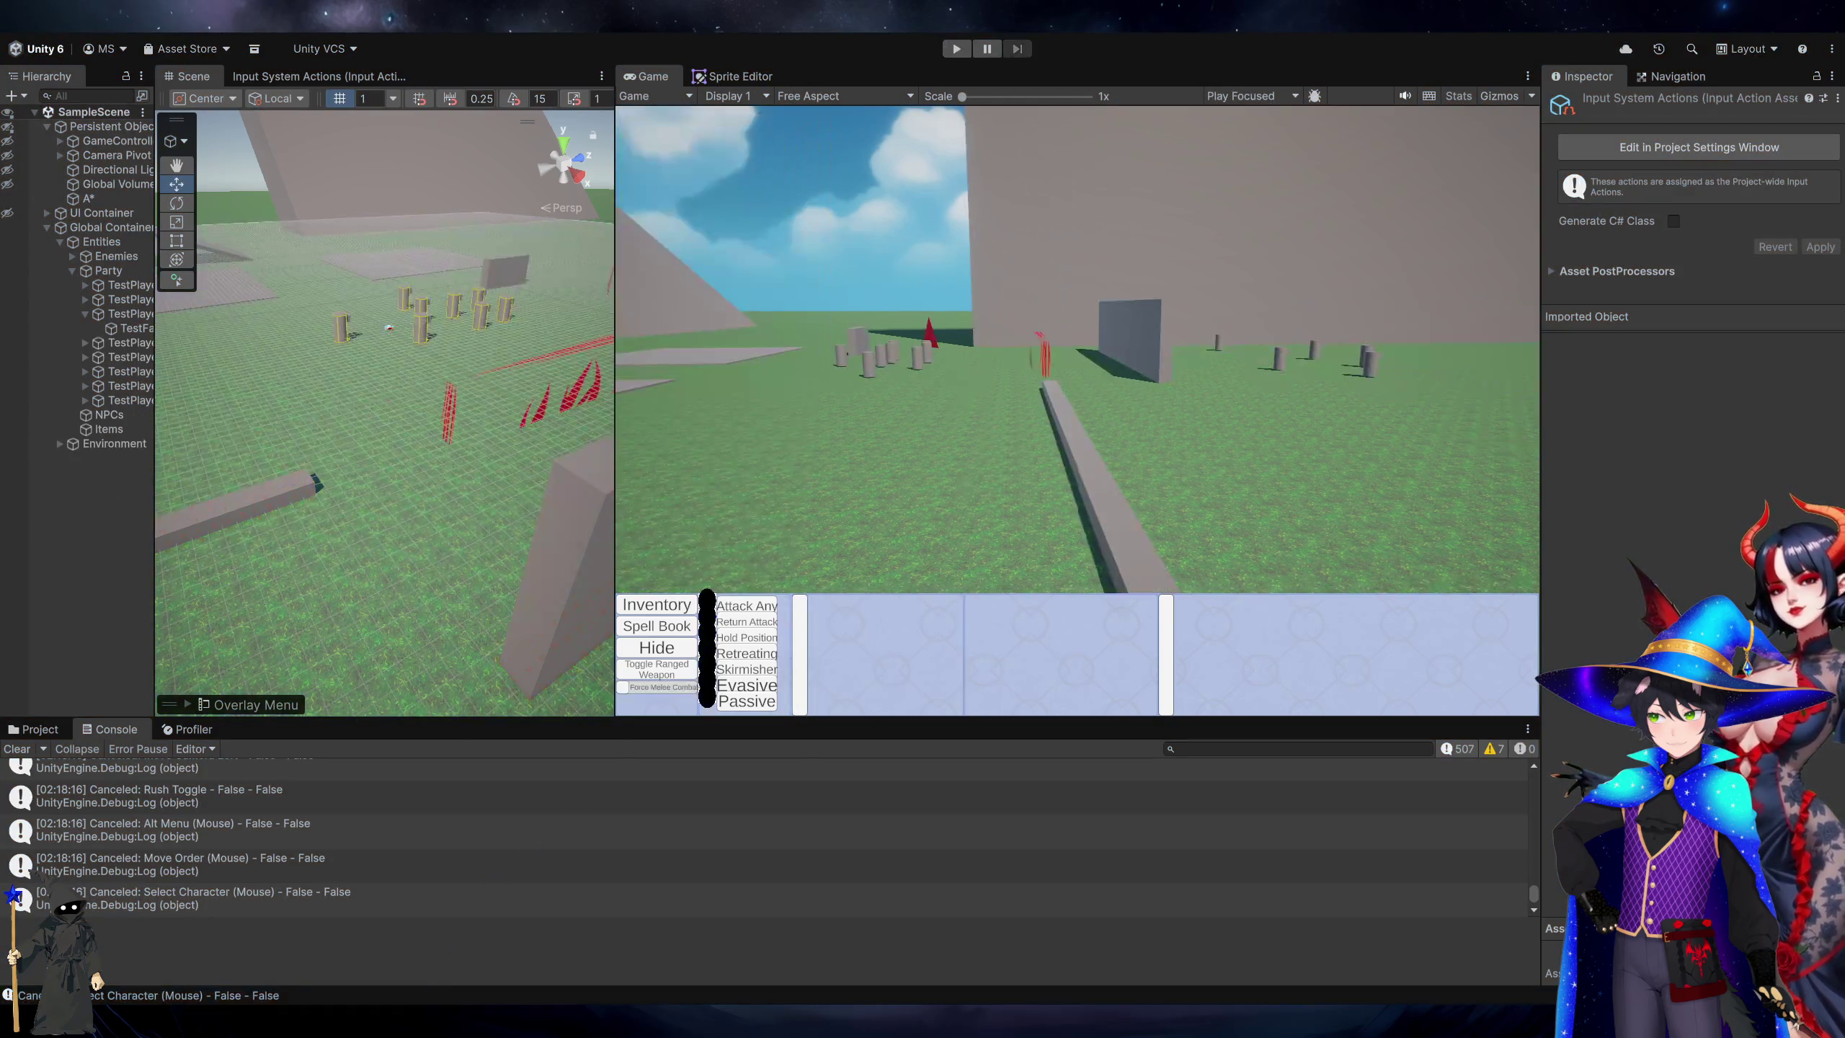
# Review the EnableRush call and RushToggle references around lines 124-127 of PlayerPartyController.cs.
pyautogui.hotkey('alt', 'Tab')
pyautogui.click(990, 542)
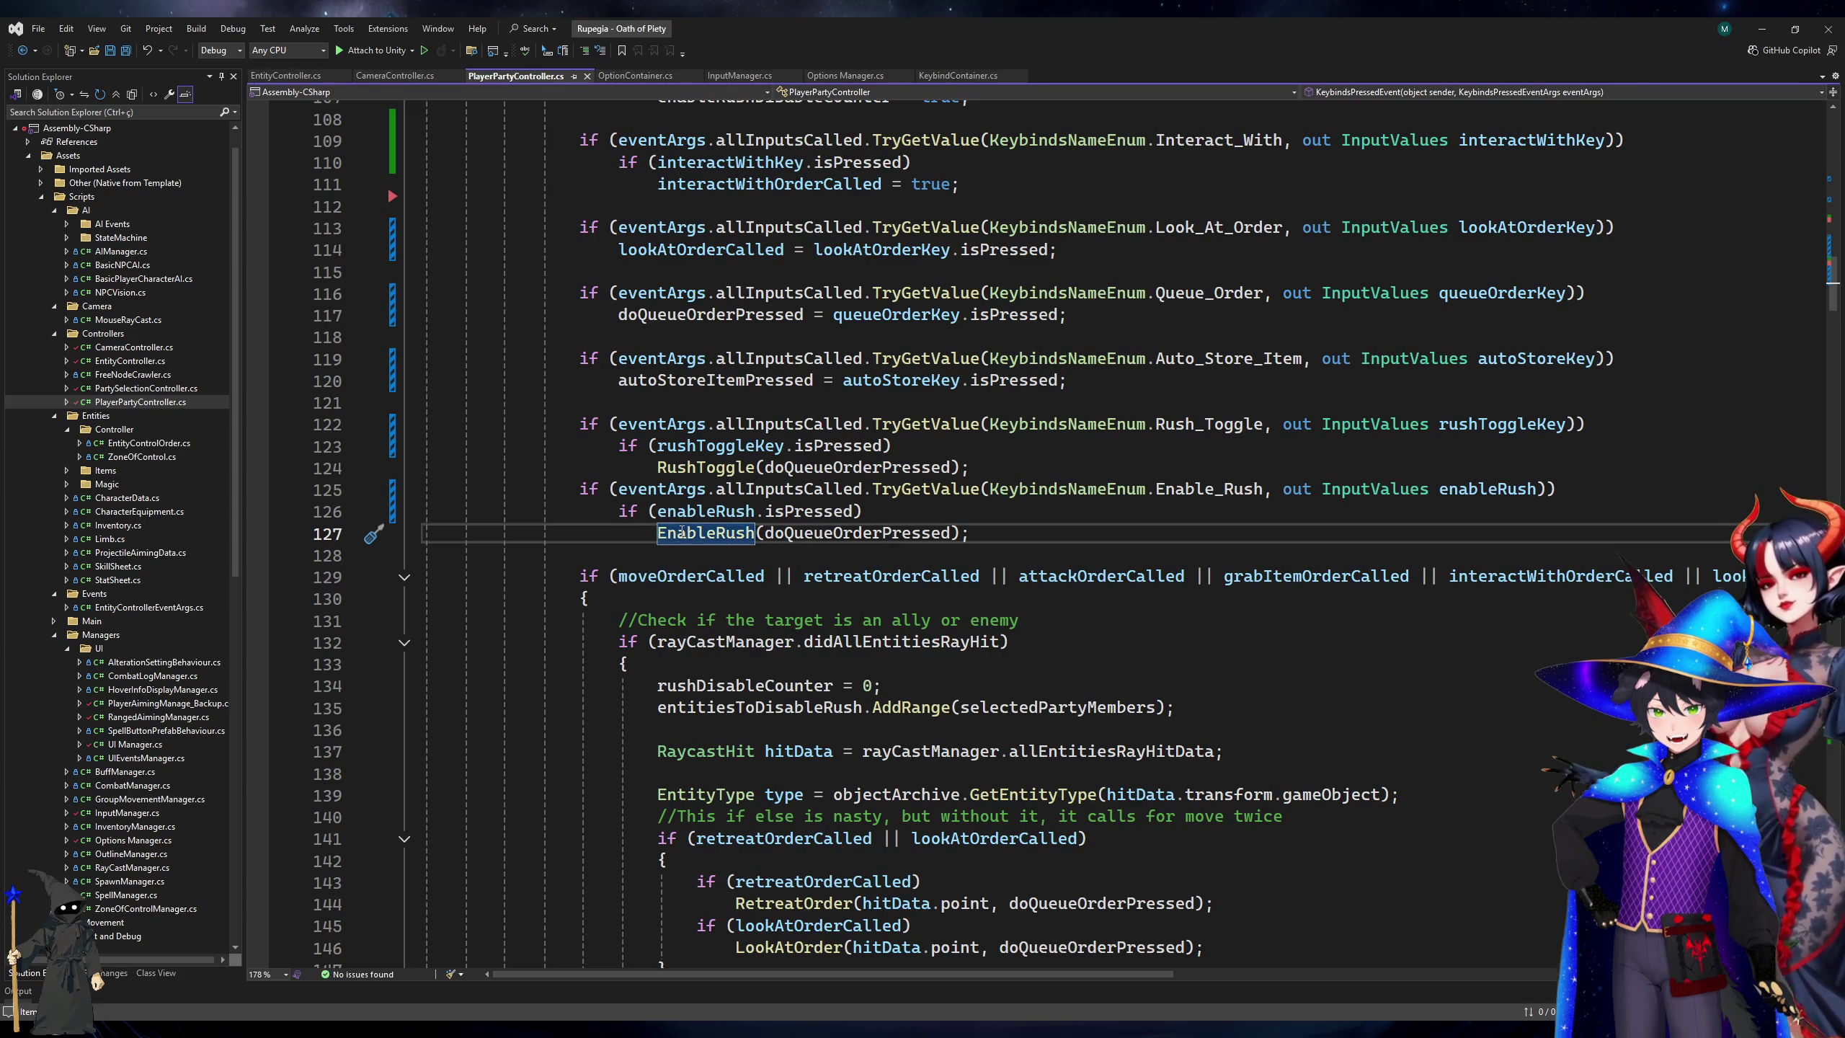
pyautogui.click(719, 467)
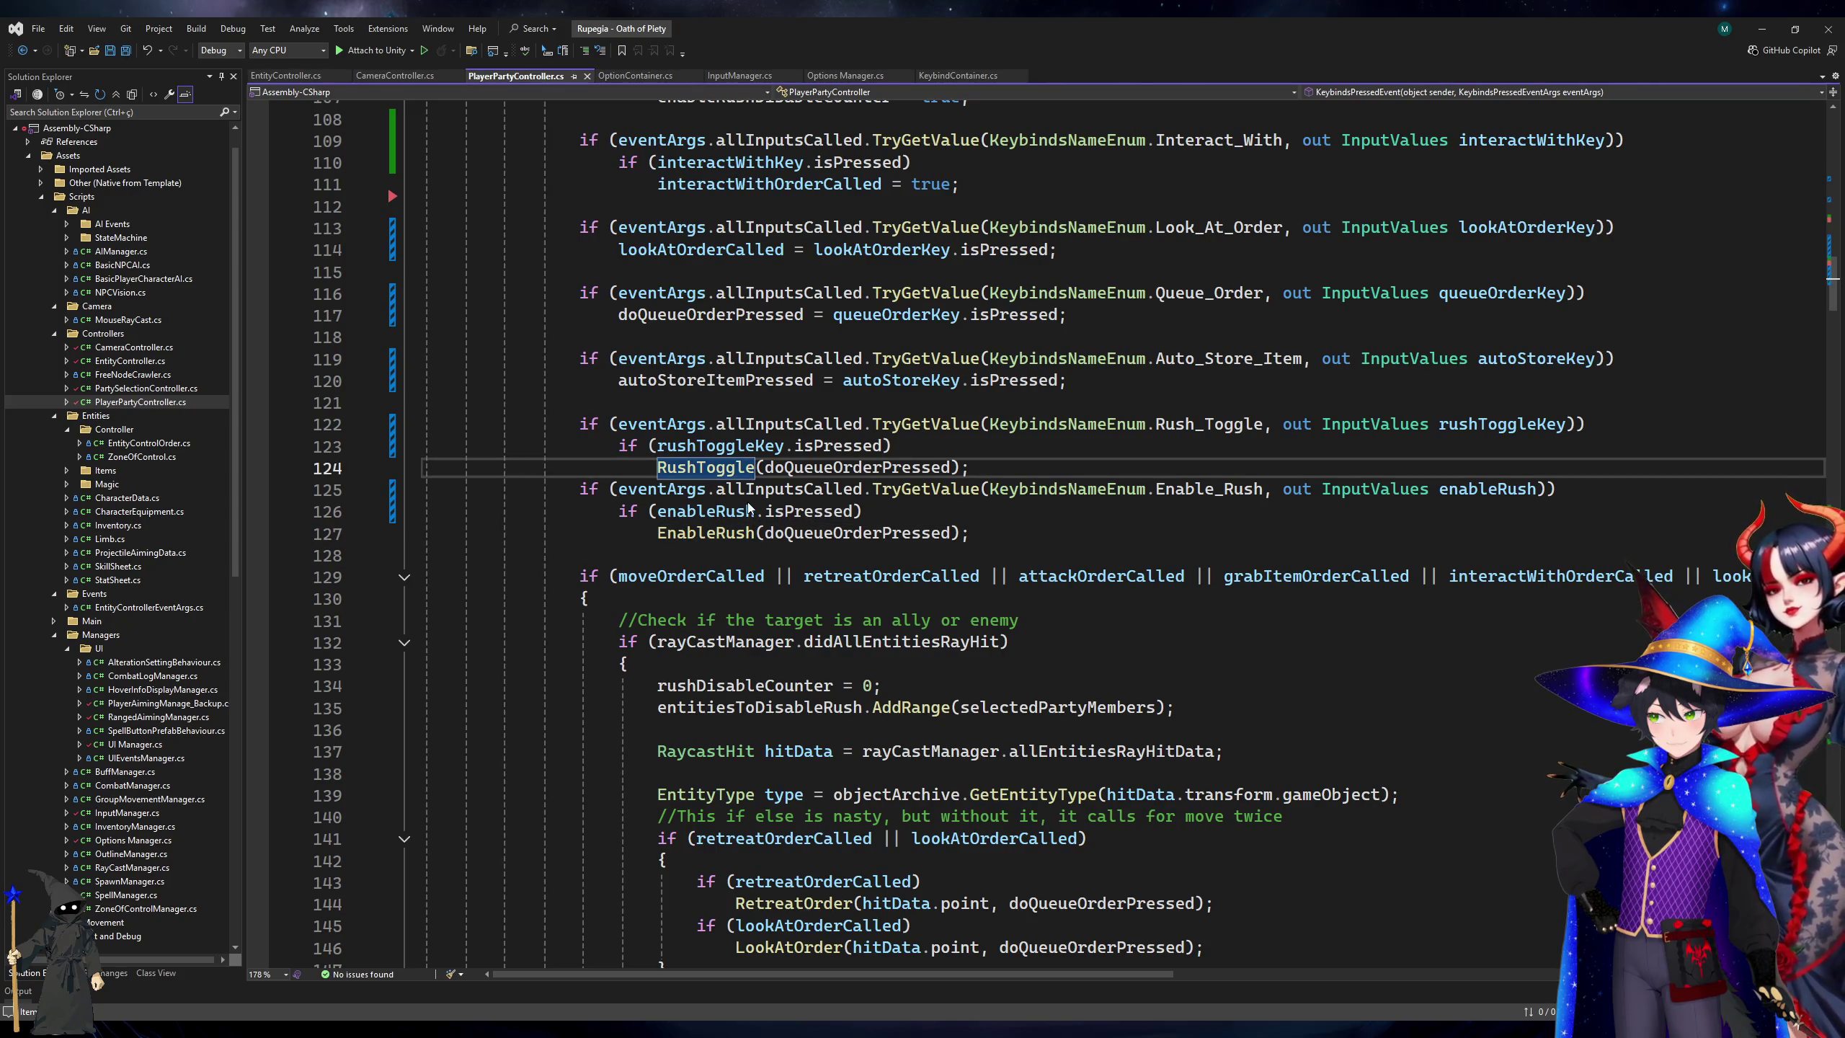
pyautogui.scroll(-20, 747, 536)
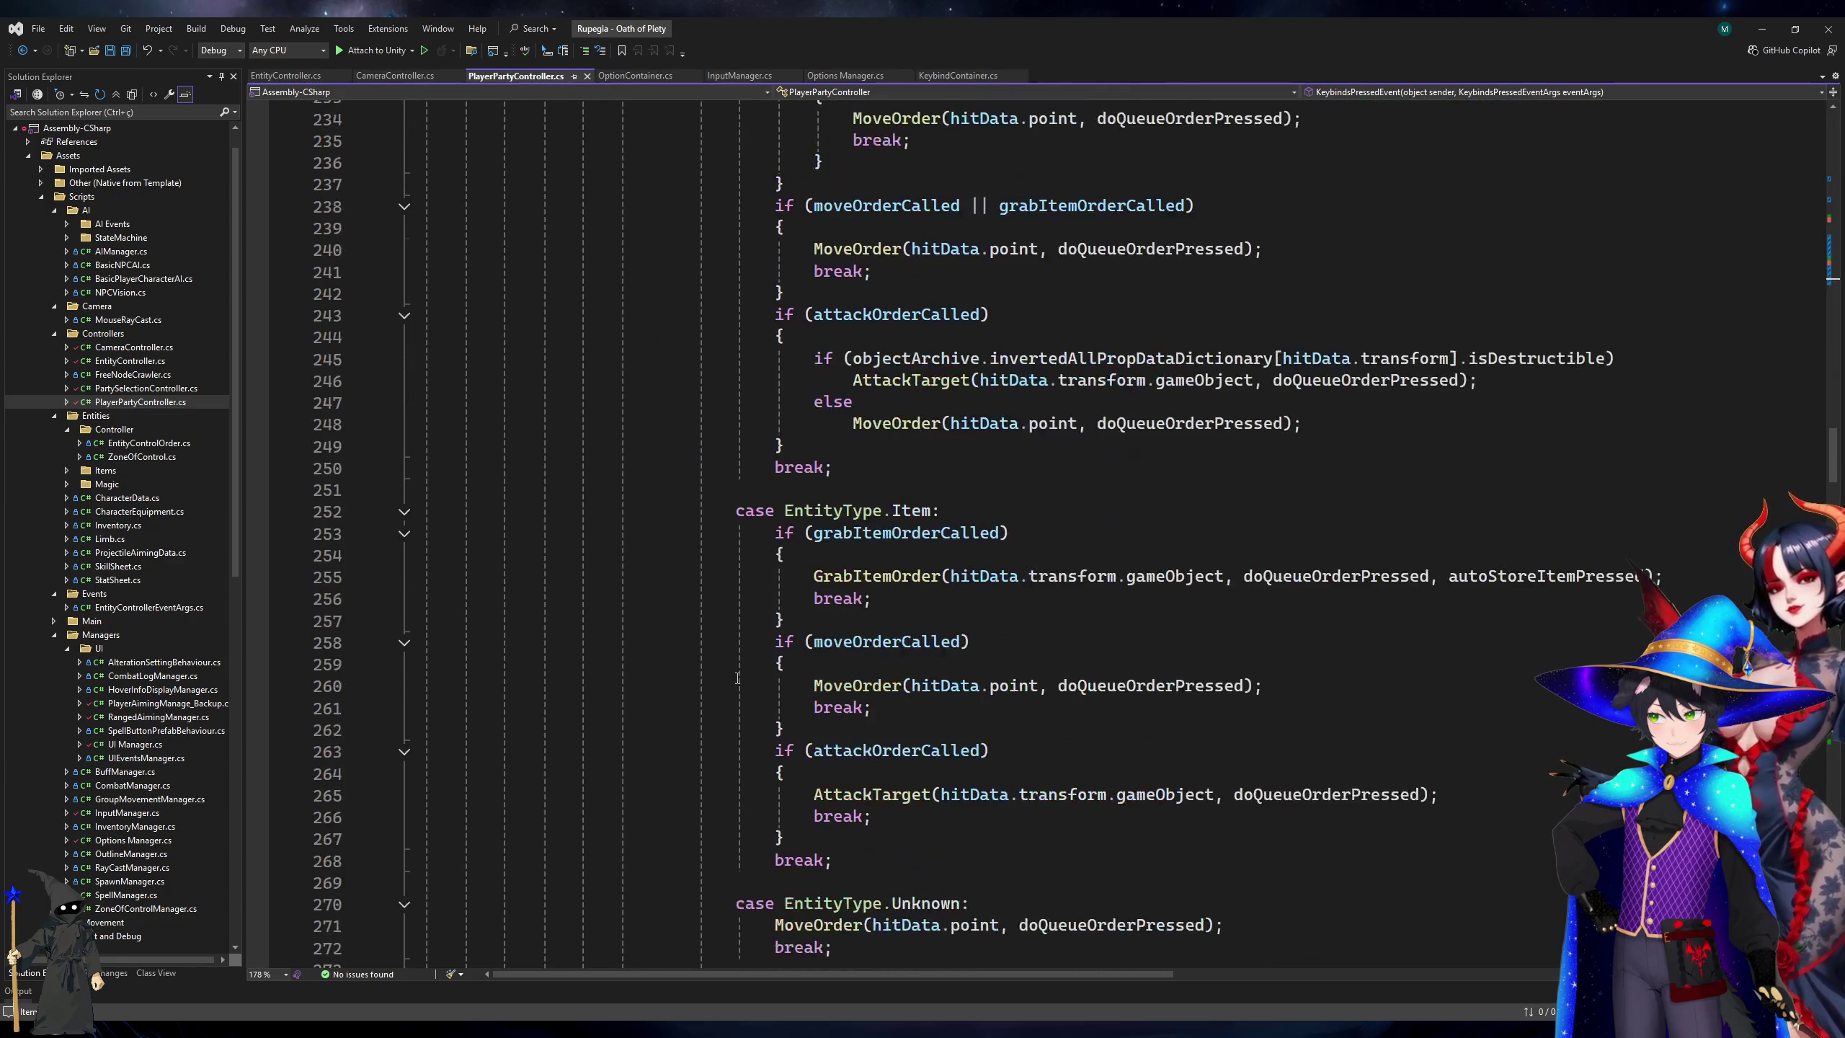
pyautogui.scroll(-20, 738, 687)
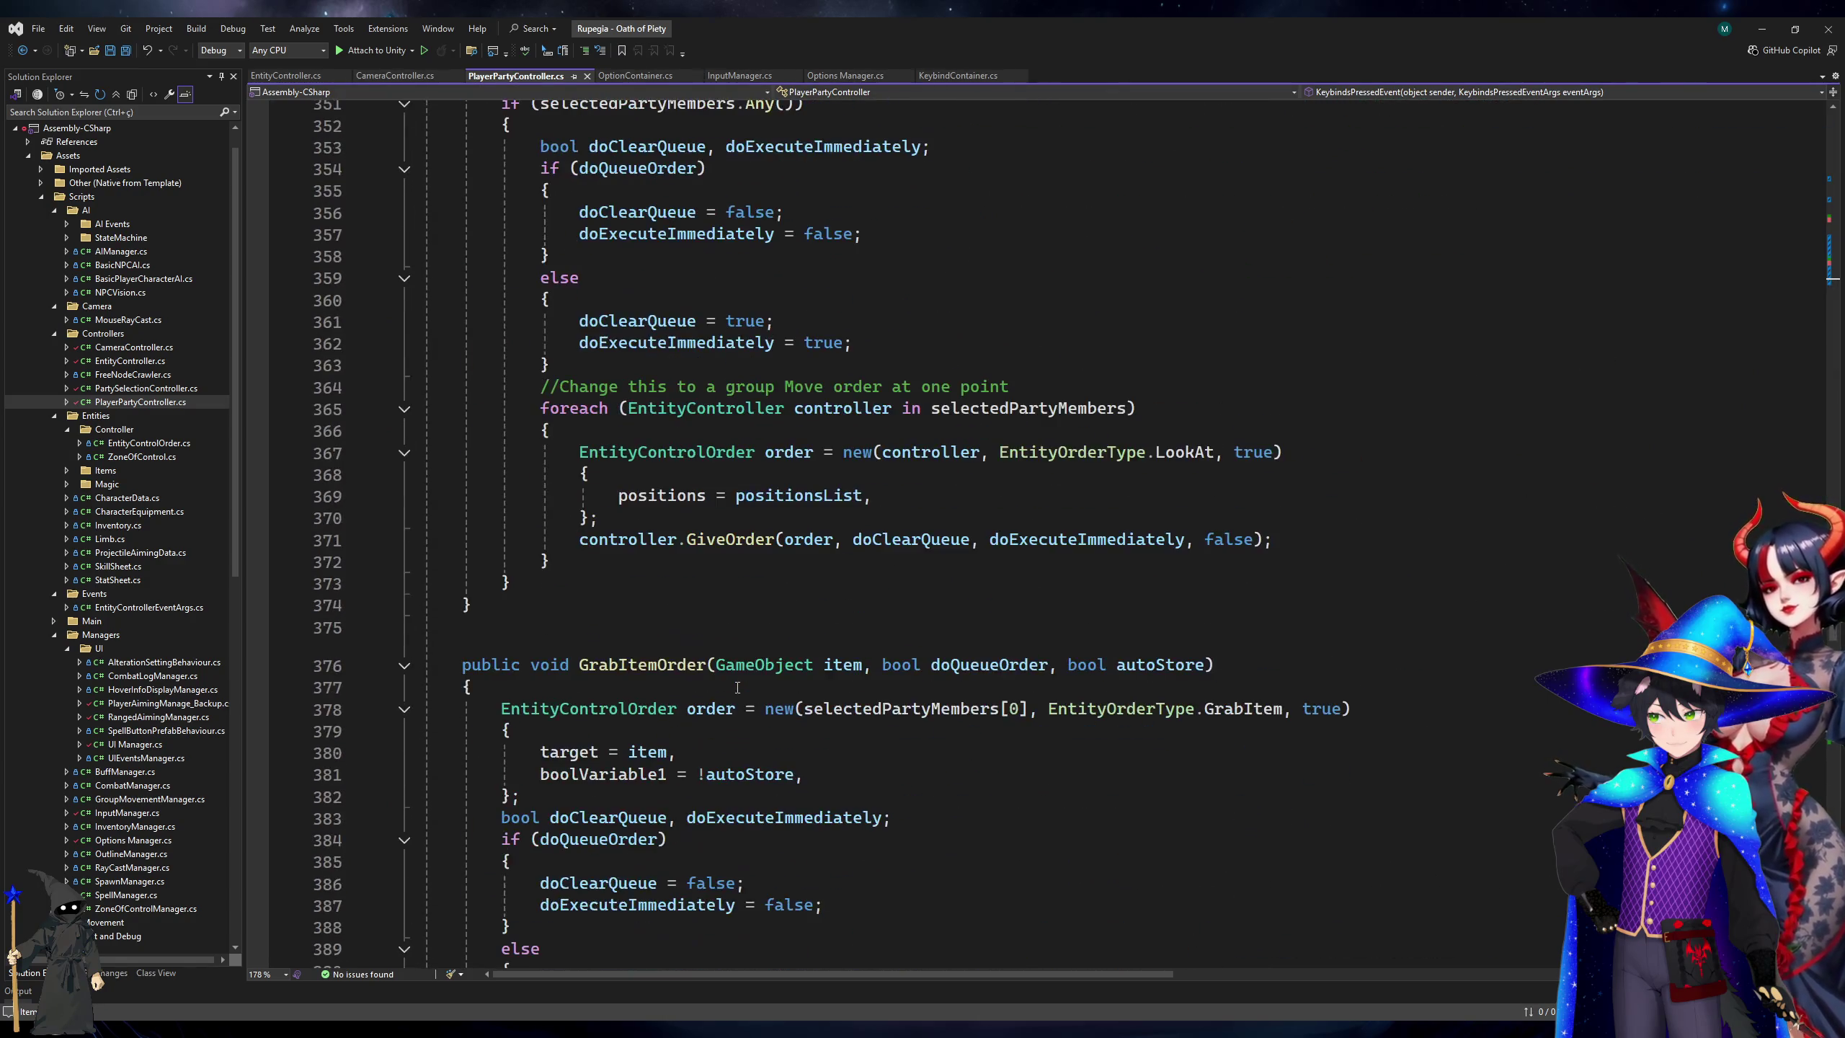
pyautogui.scroll(20, 738, 687)
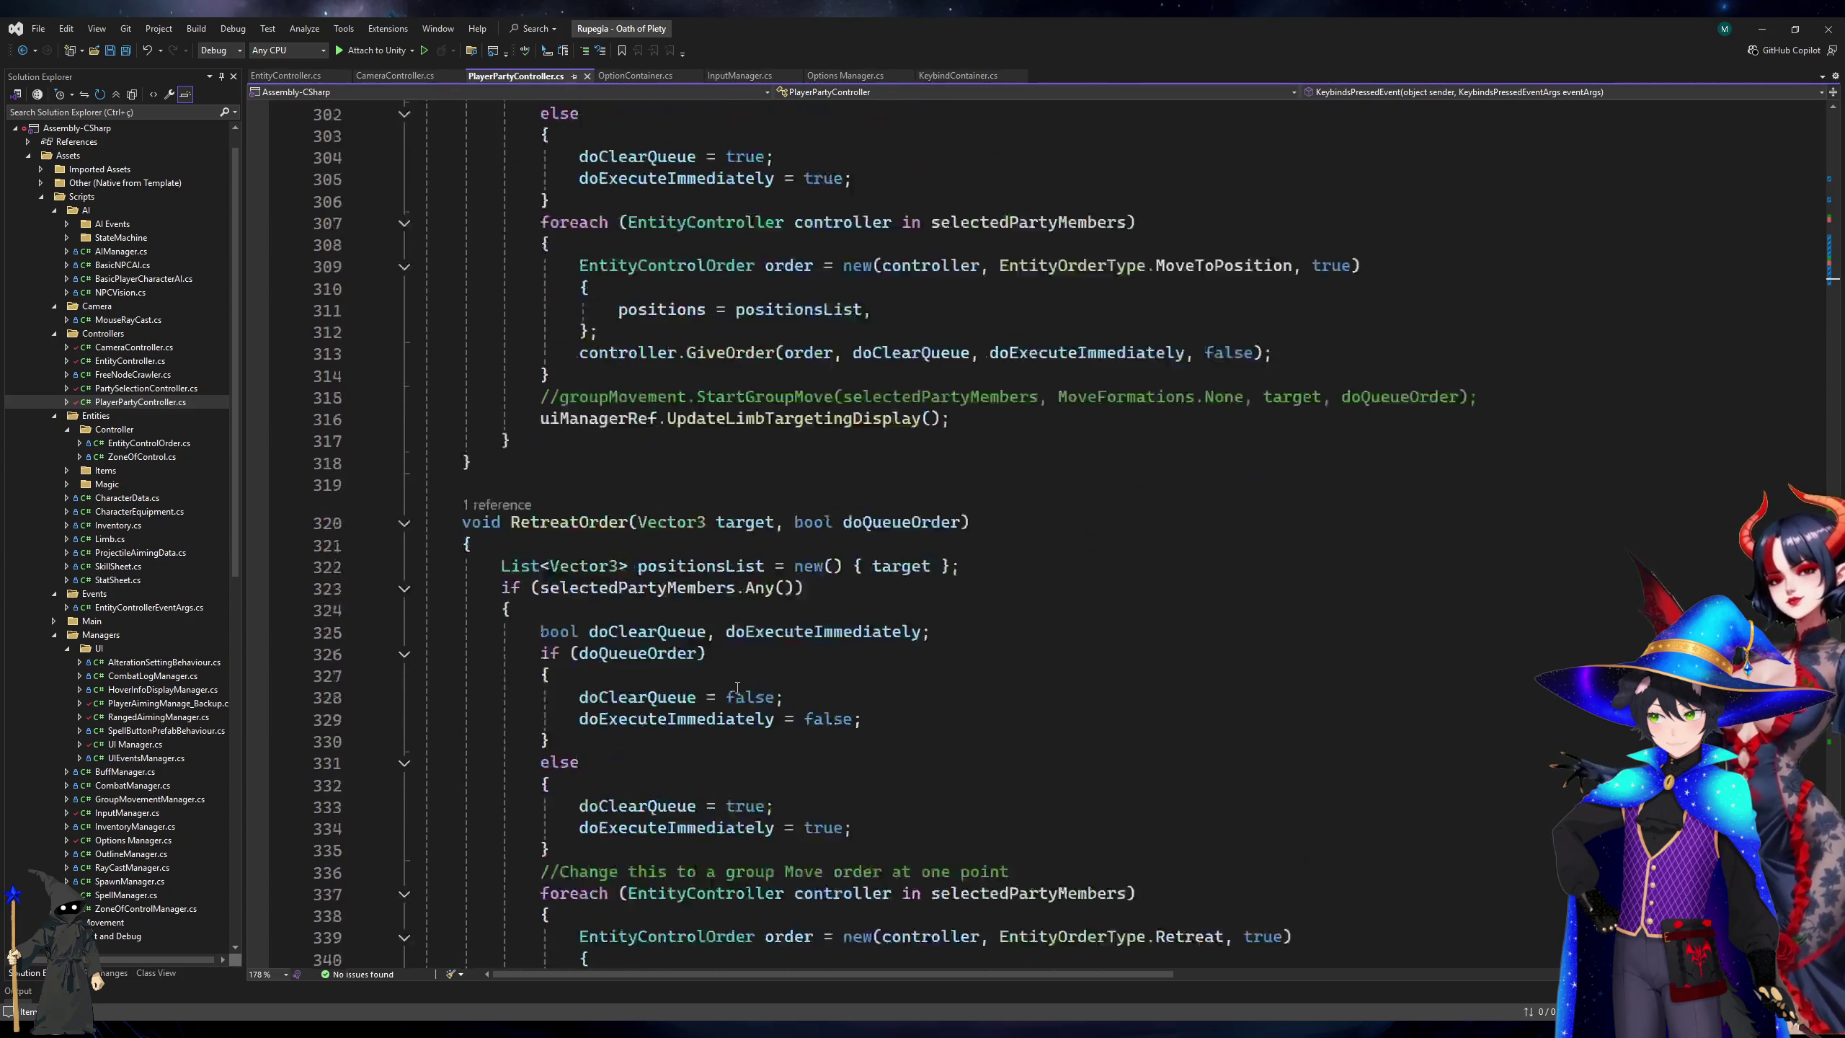
pyautogui.scroll(5, 738, 687)
pyautogui.scroll(-3, 738, 687)
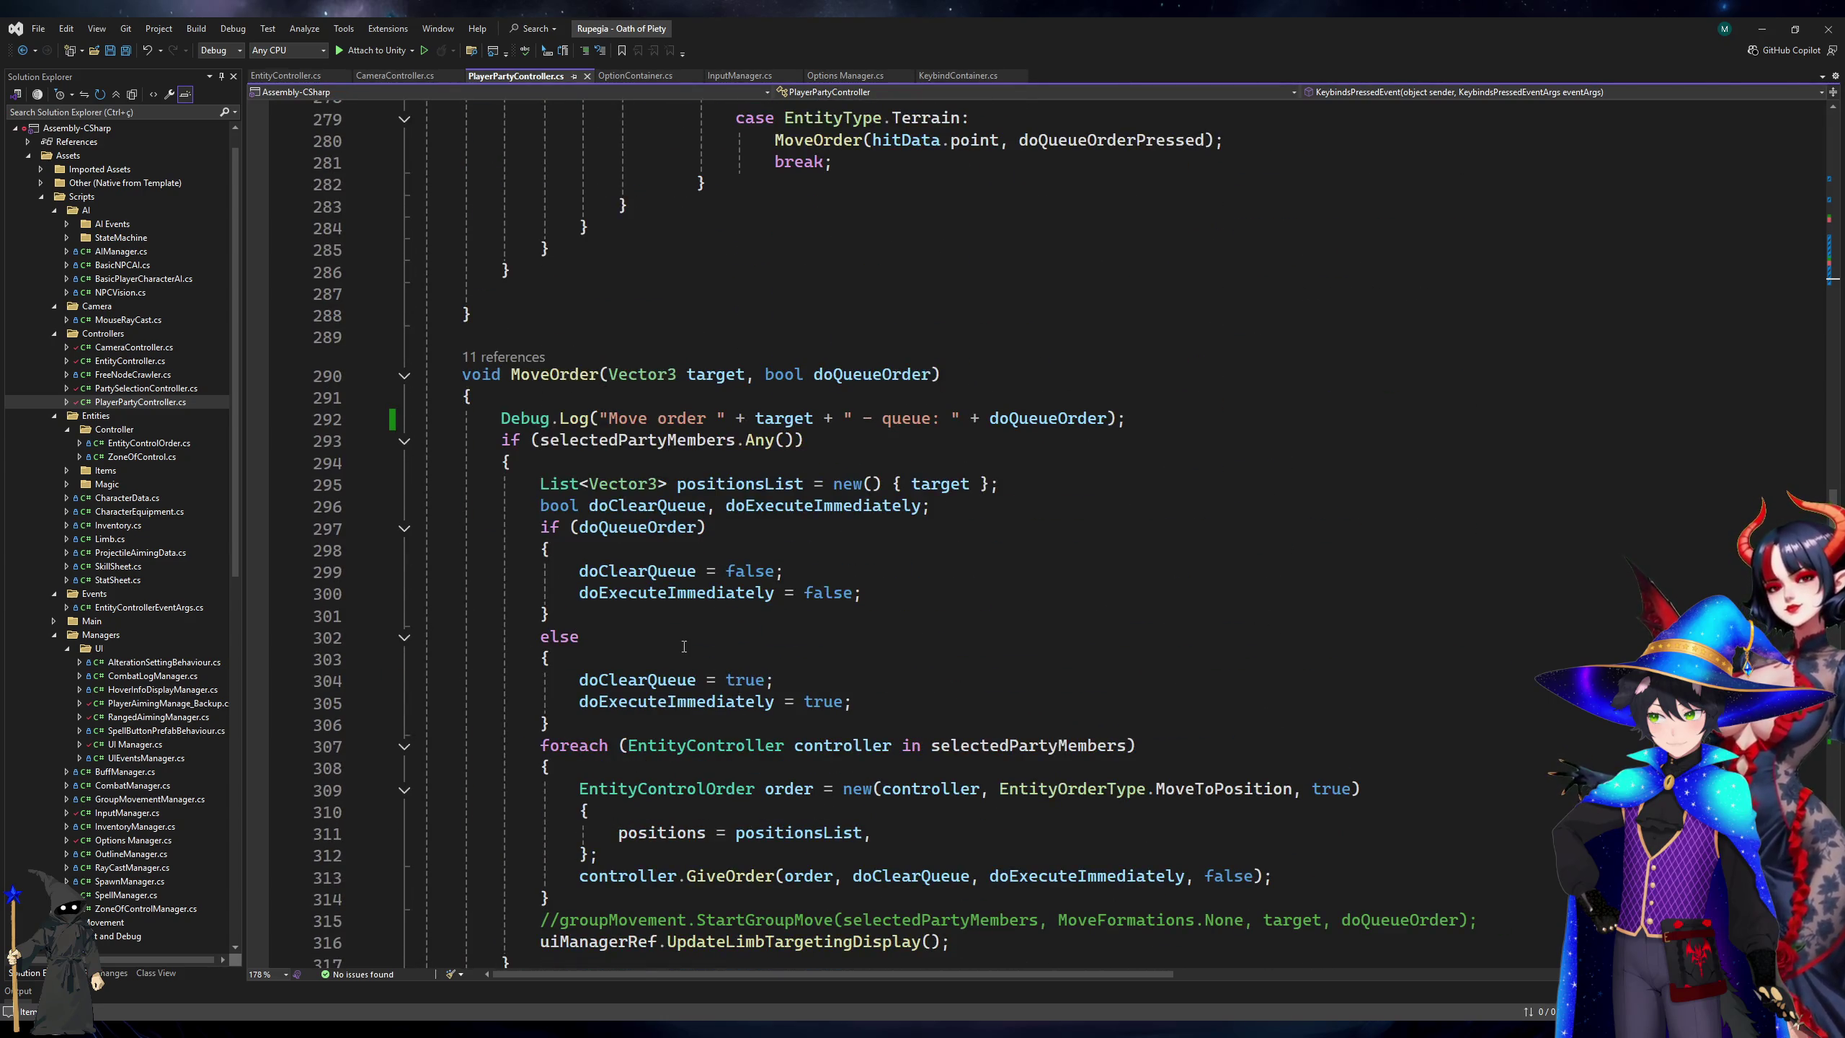
pyautogui.scroll(-5, 683, 646)
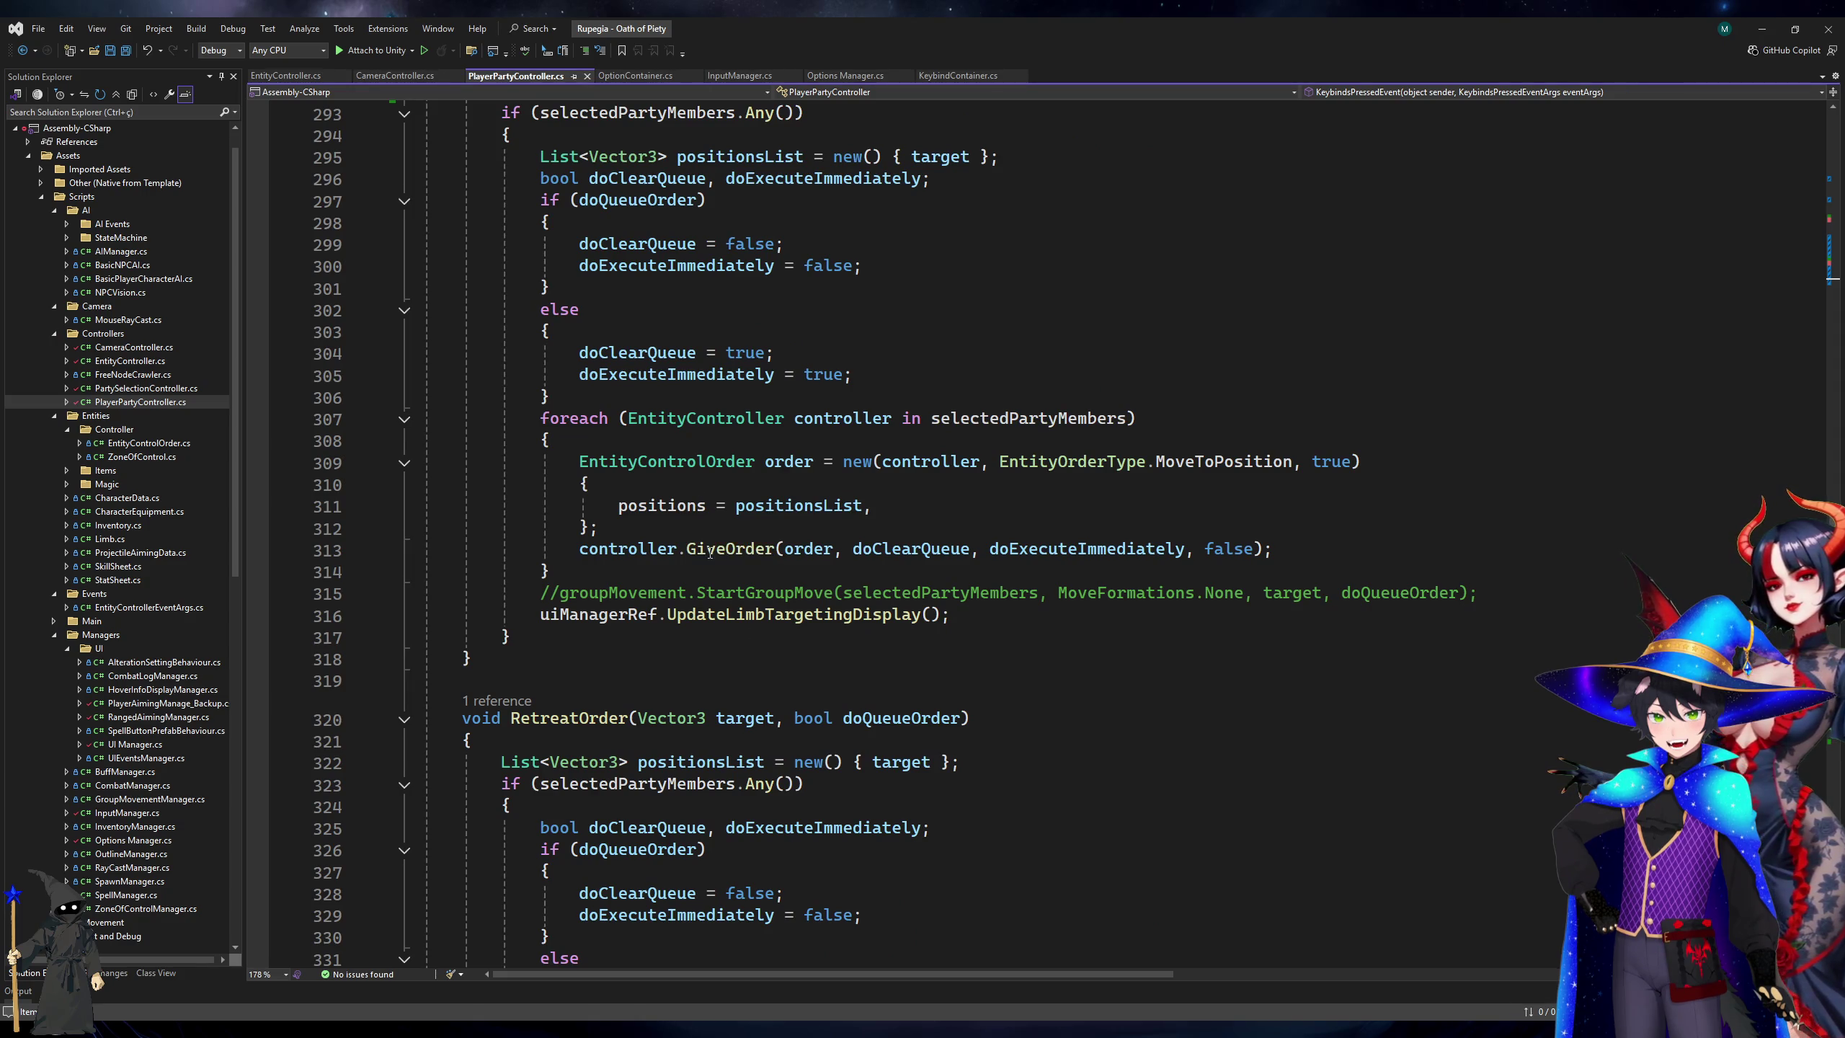
# Look through EntityController.cs, then bring up the Git Changes list of 16 changed files.
pyautogui.click(300, 75)
pyautogui.scroll(-6, 740, 434)
pyautogui.scroll(-15, 741, 434)
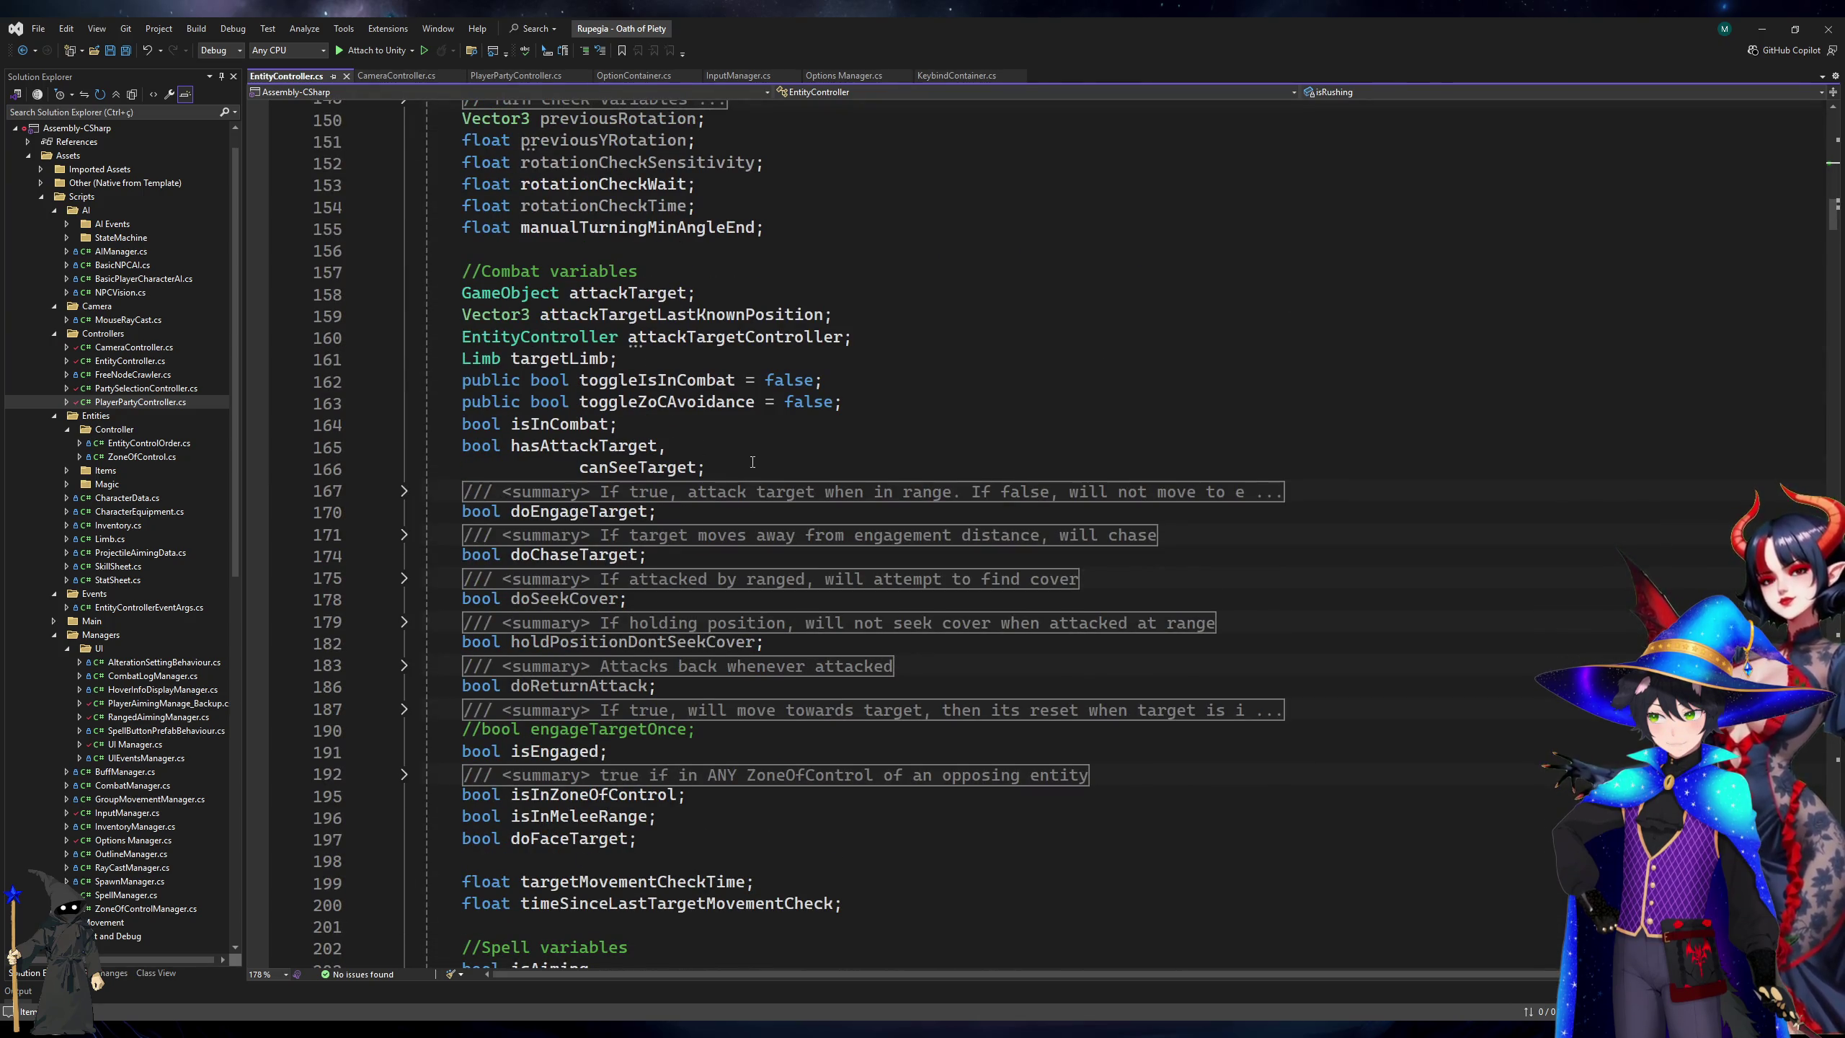
pyautogui.scroll(-20, 752, 462)
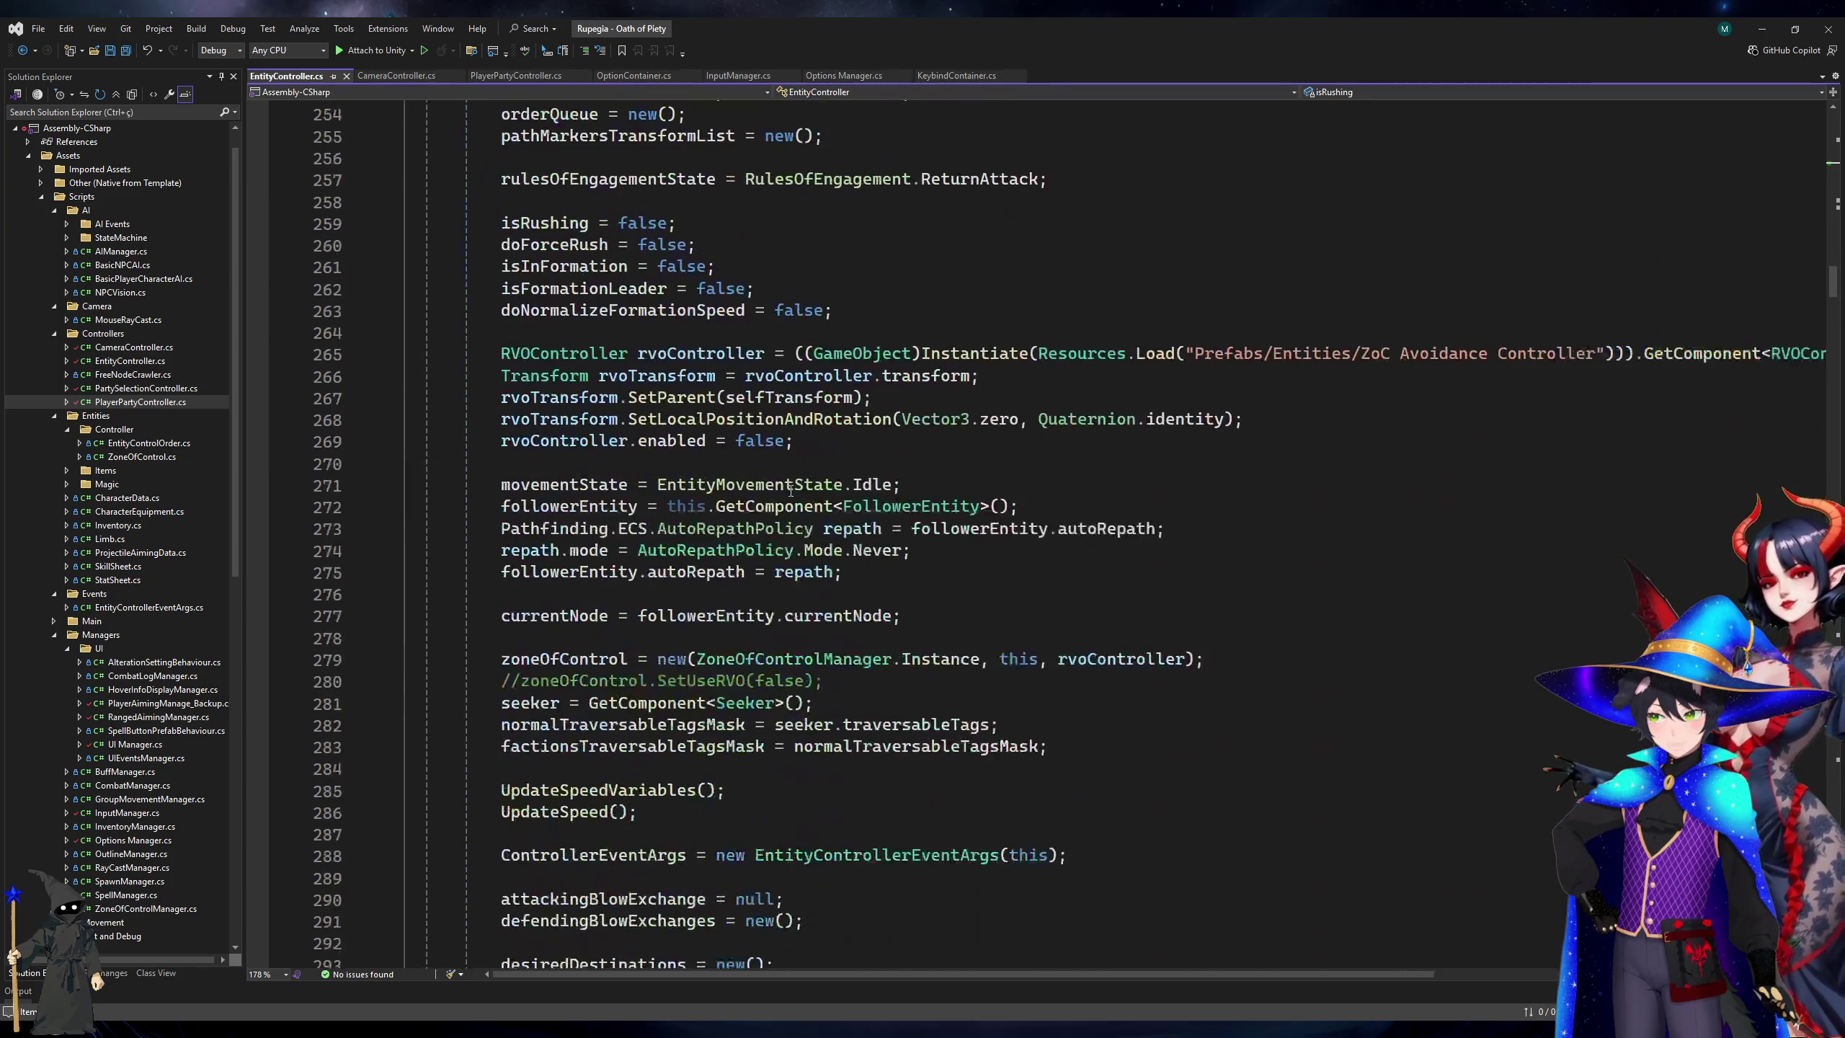
pyautogui.click(112, 973)
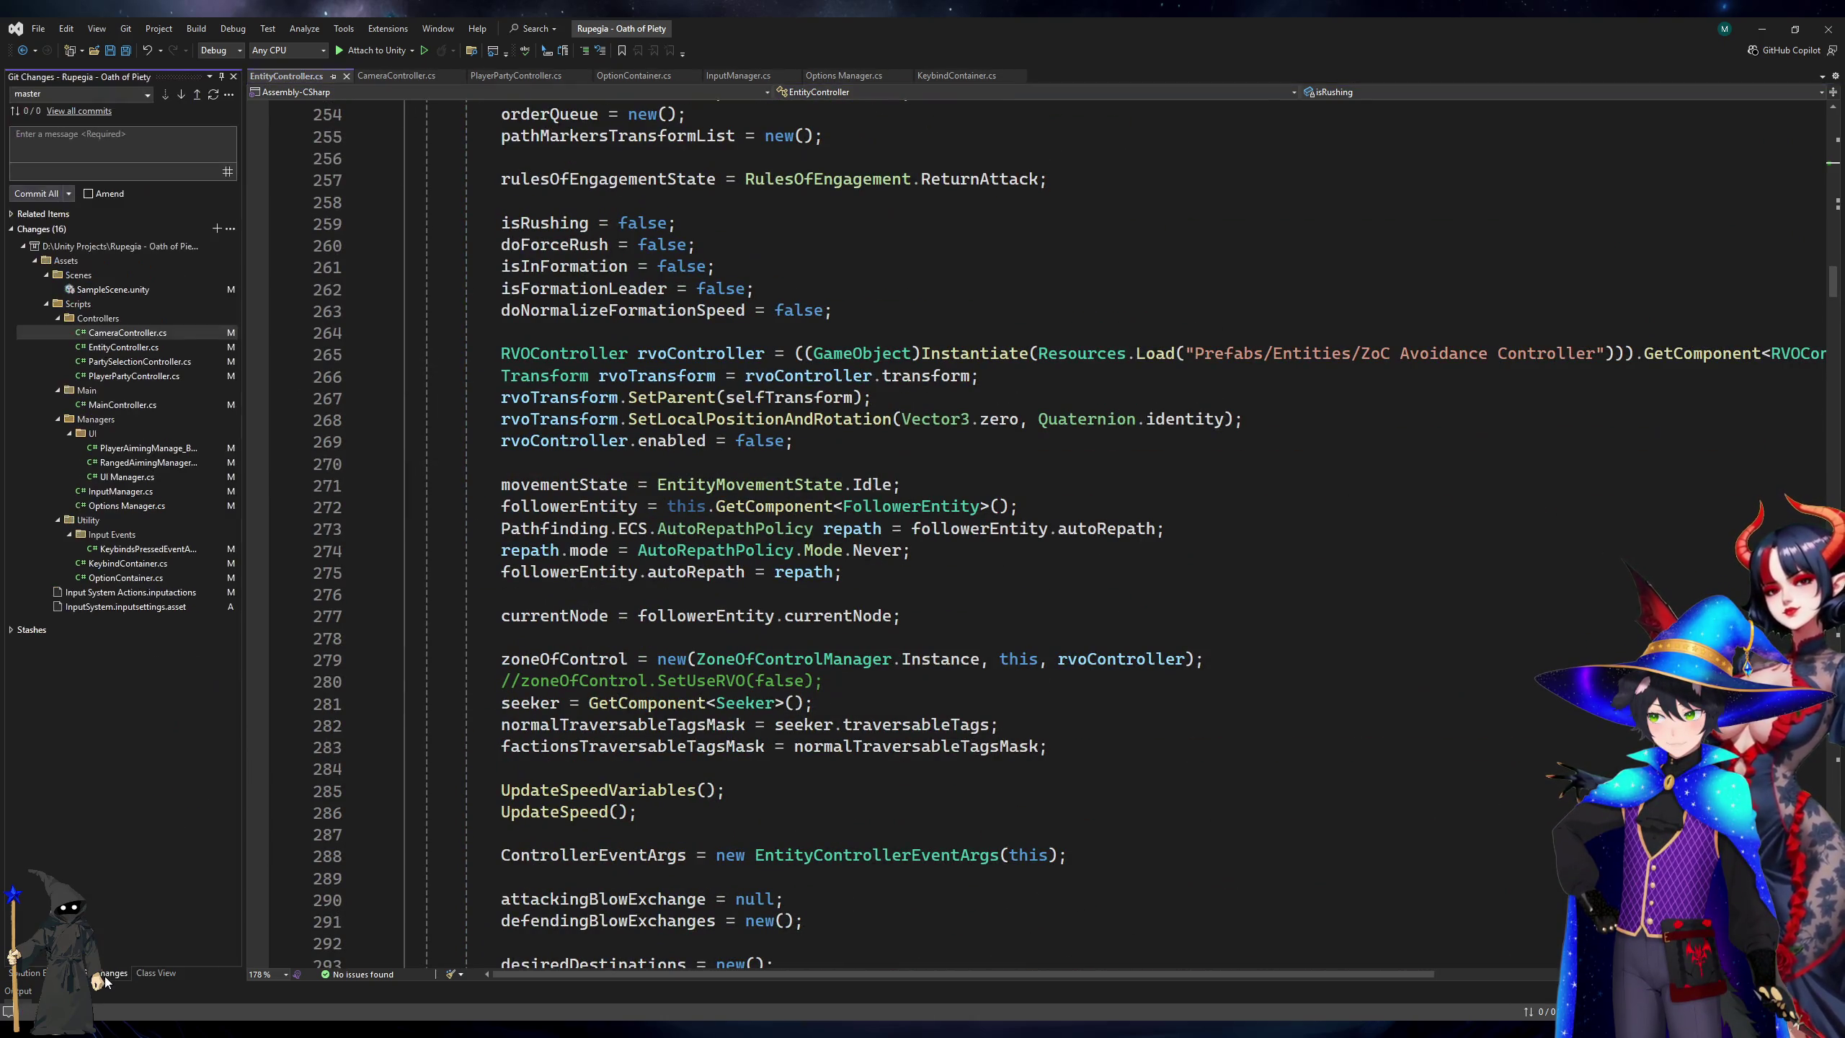
# Write the commit message 'Input Manager mostly redone' with a note about double click rush.
pyautogui.click(81, 130)
pyautogui.write('t Manager mostly r')
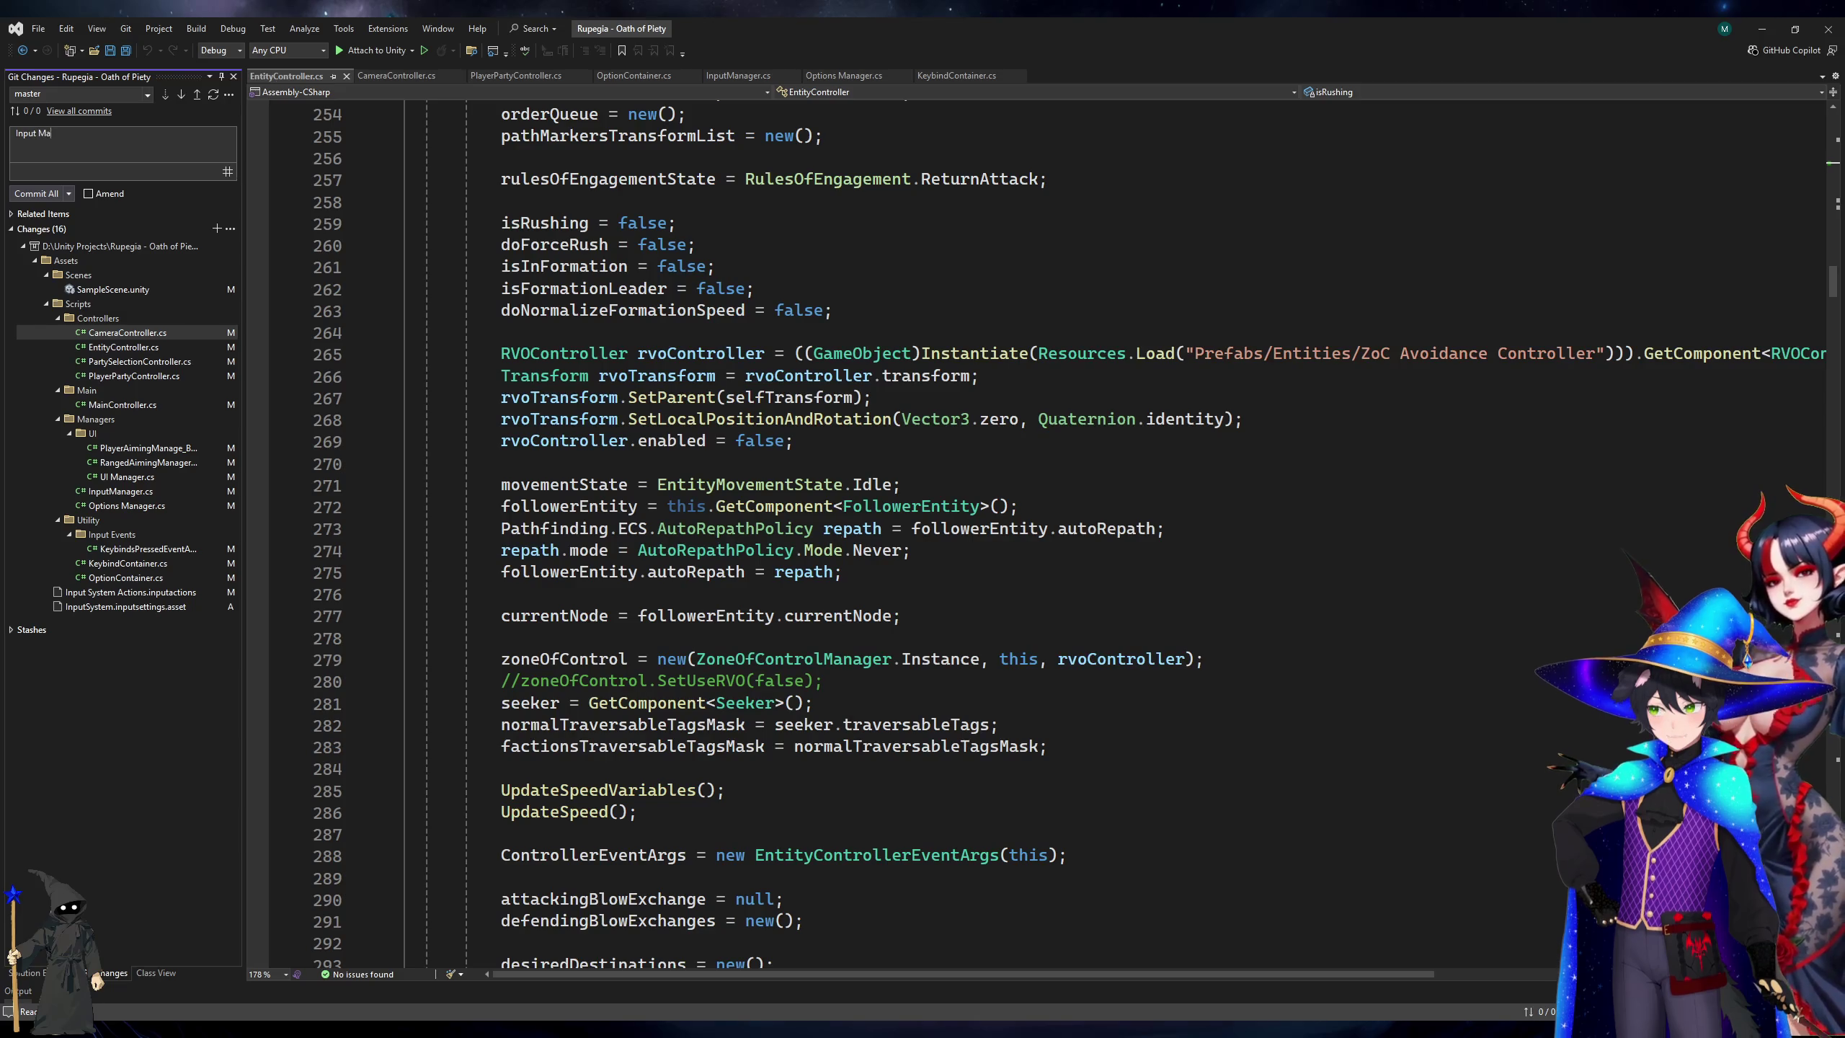
pyautogui.write('edone.')
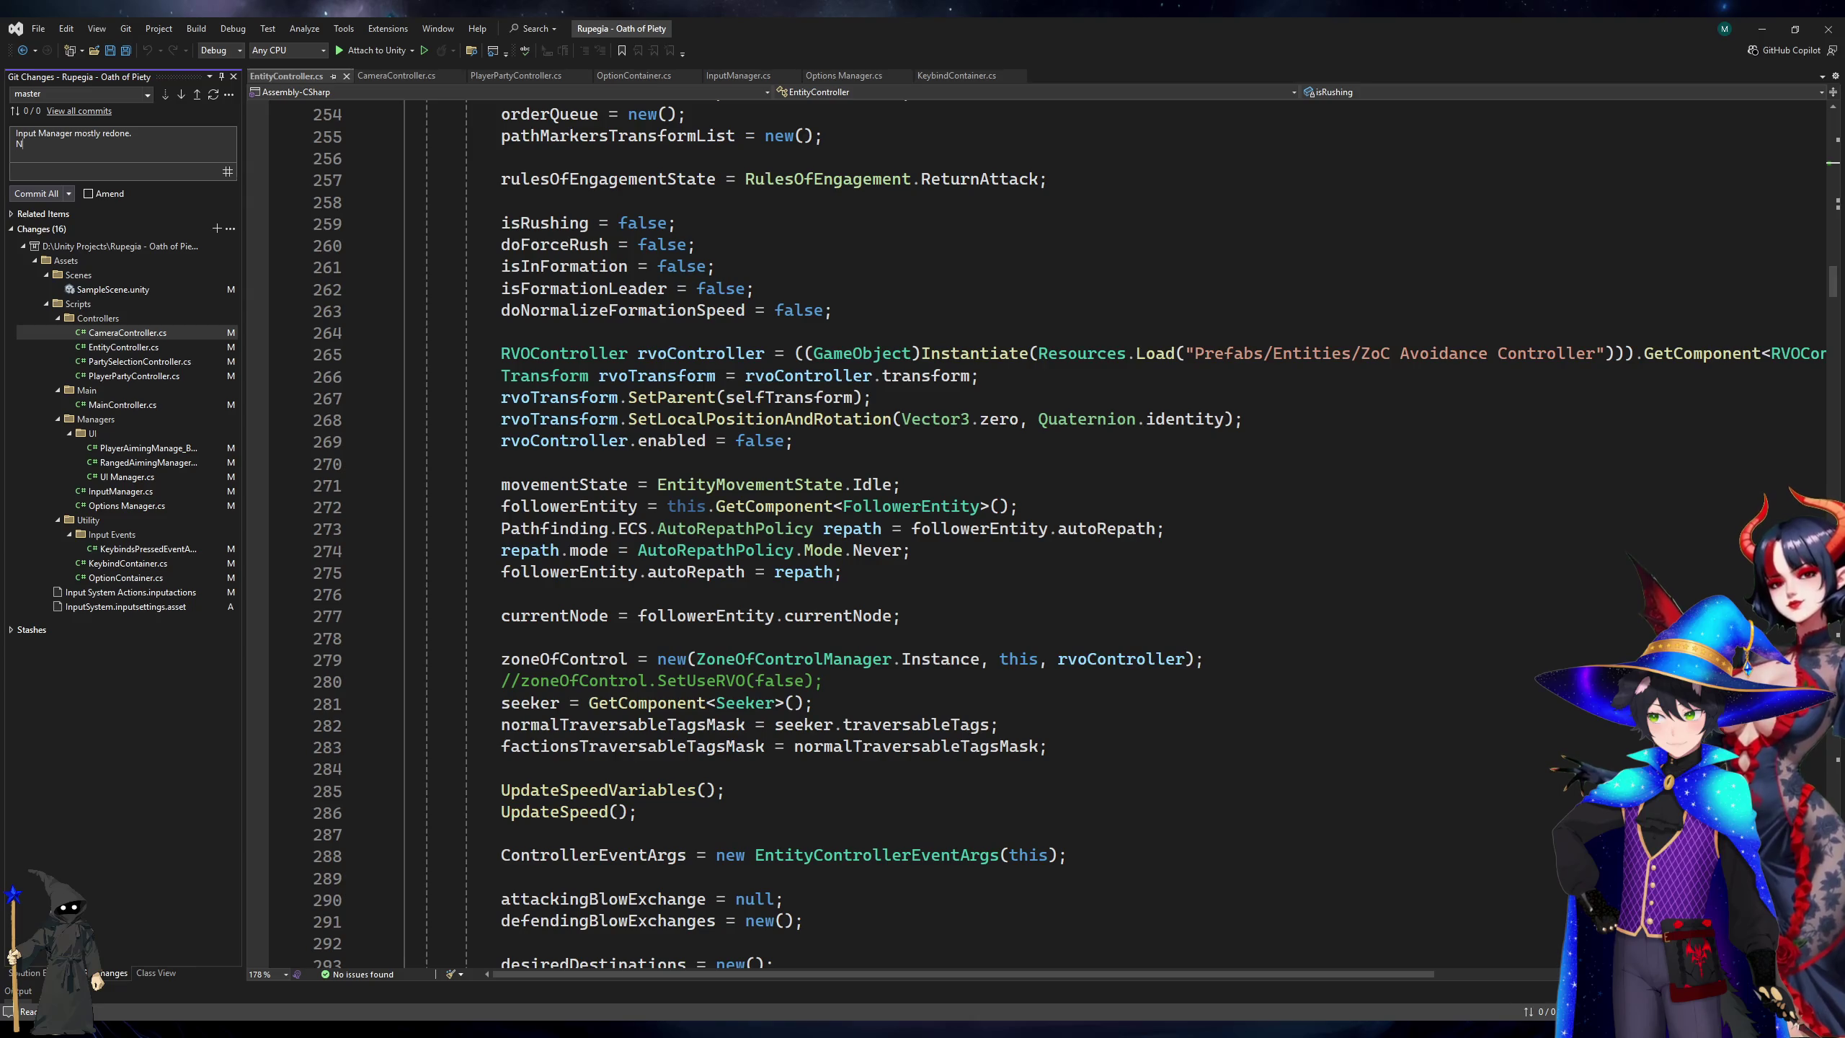
pyautogui.write(' Still need to look into doub')
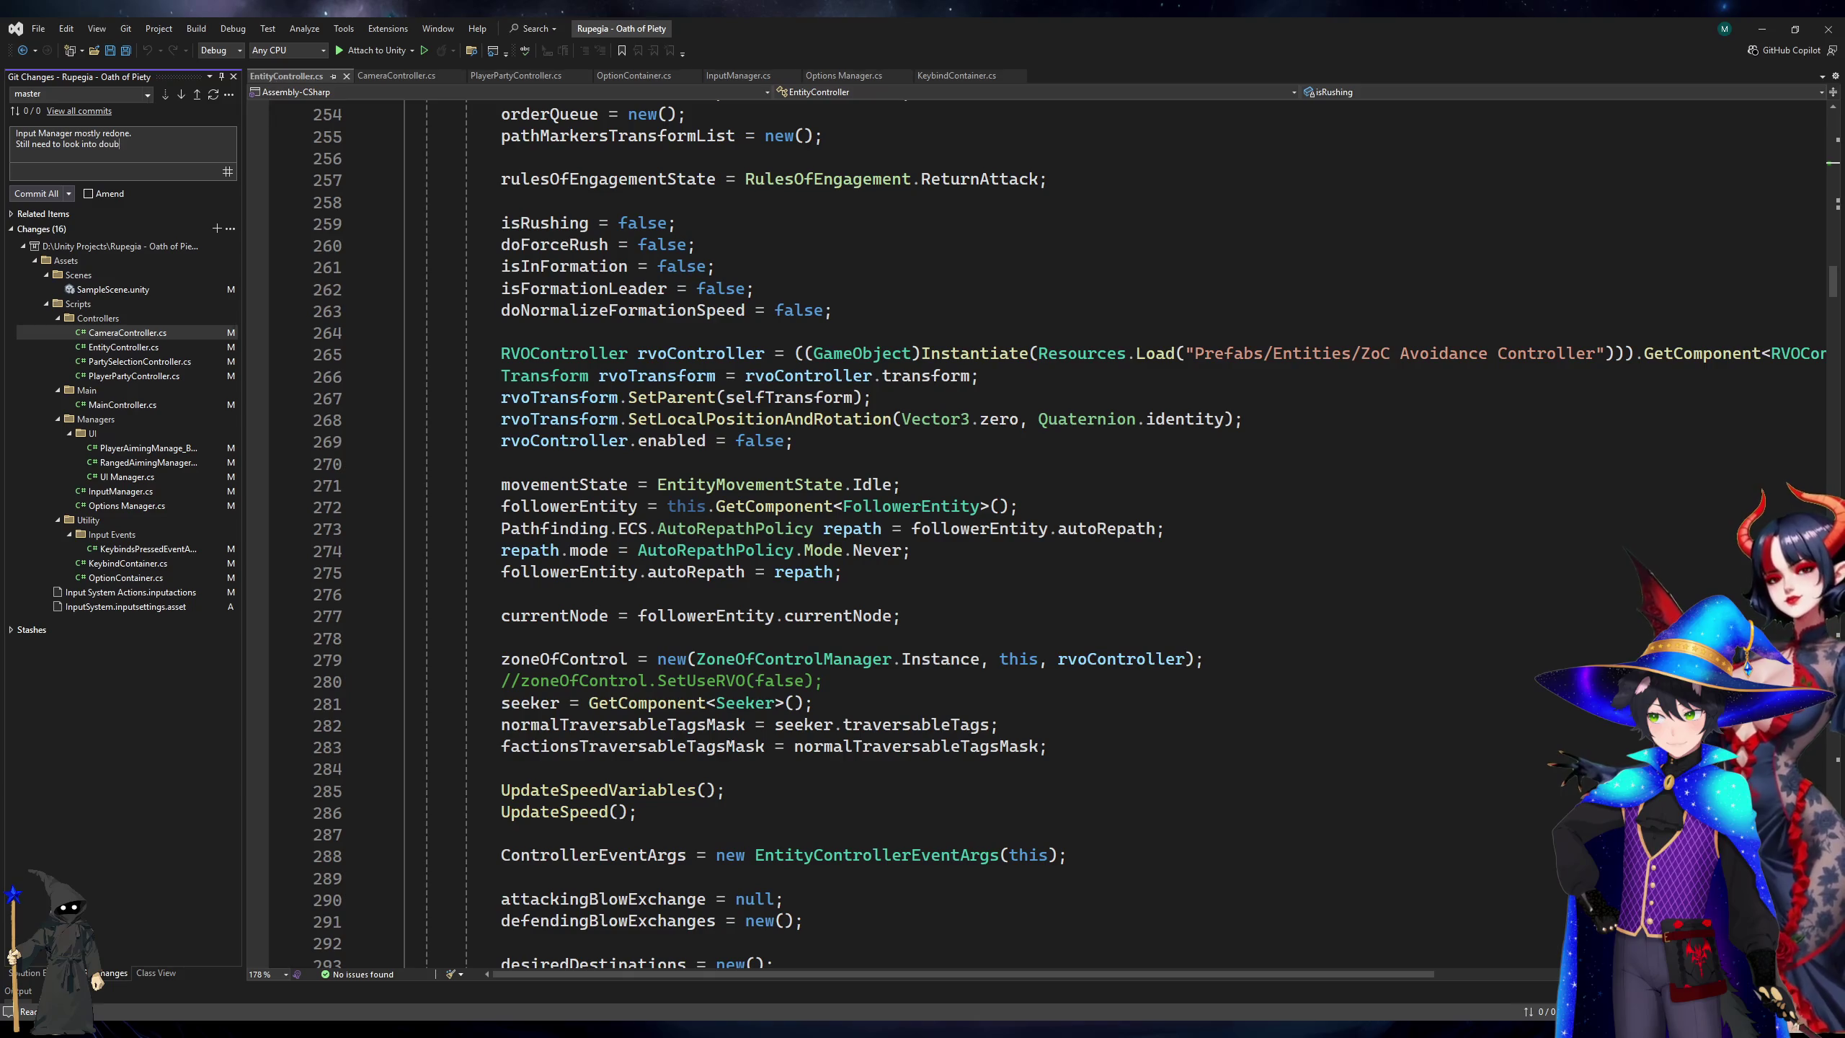
pyautogui.write('le click rush ')
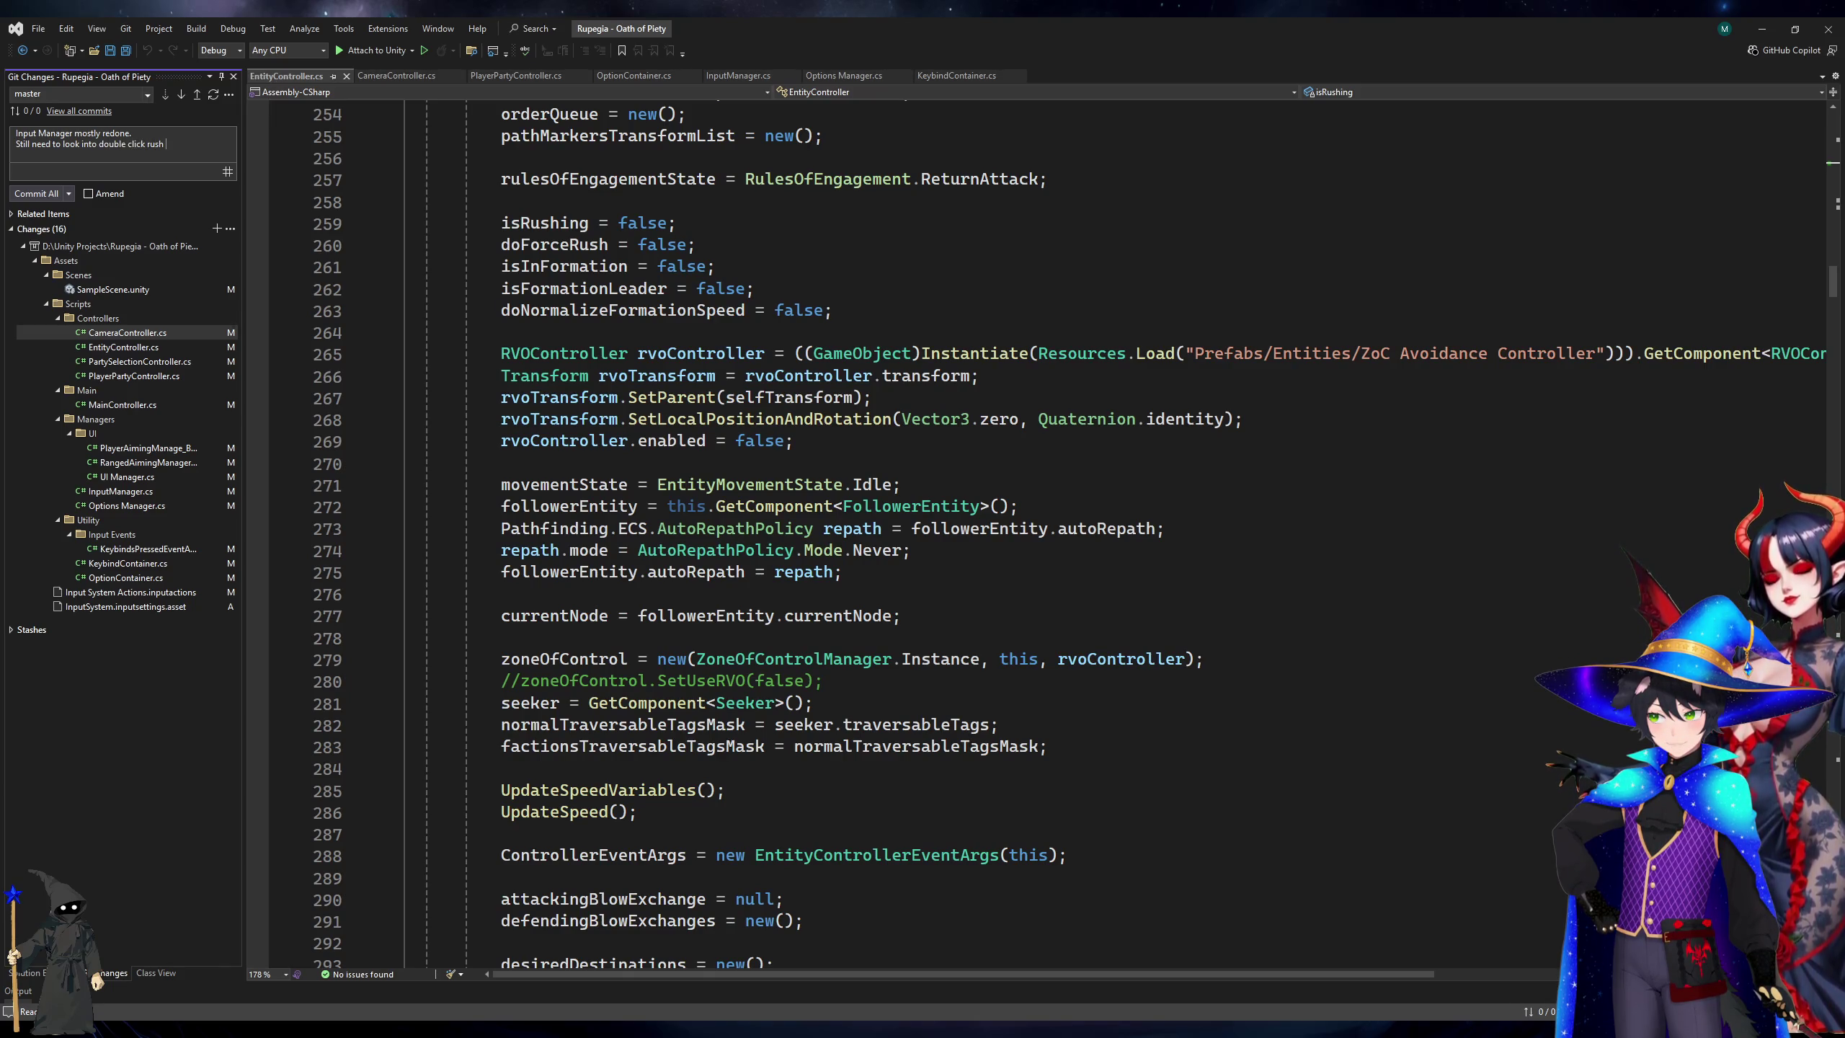
pyautogui.write('nonsense')
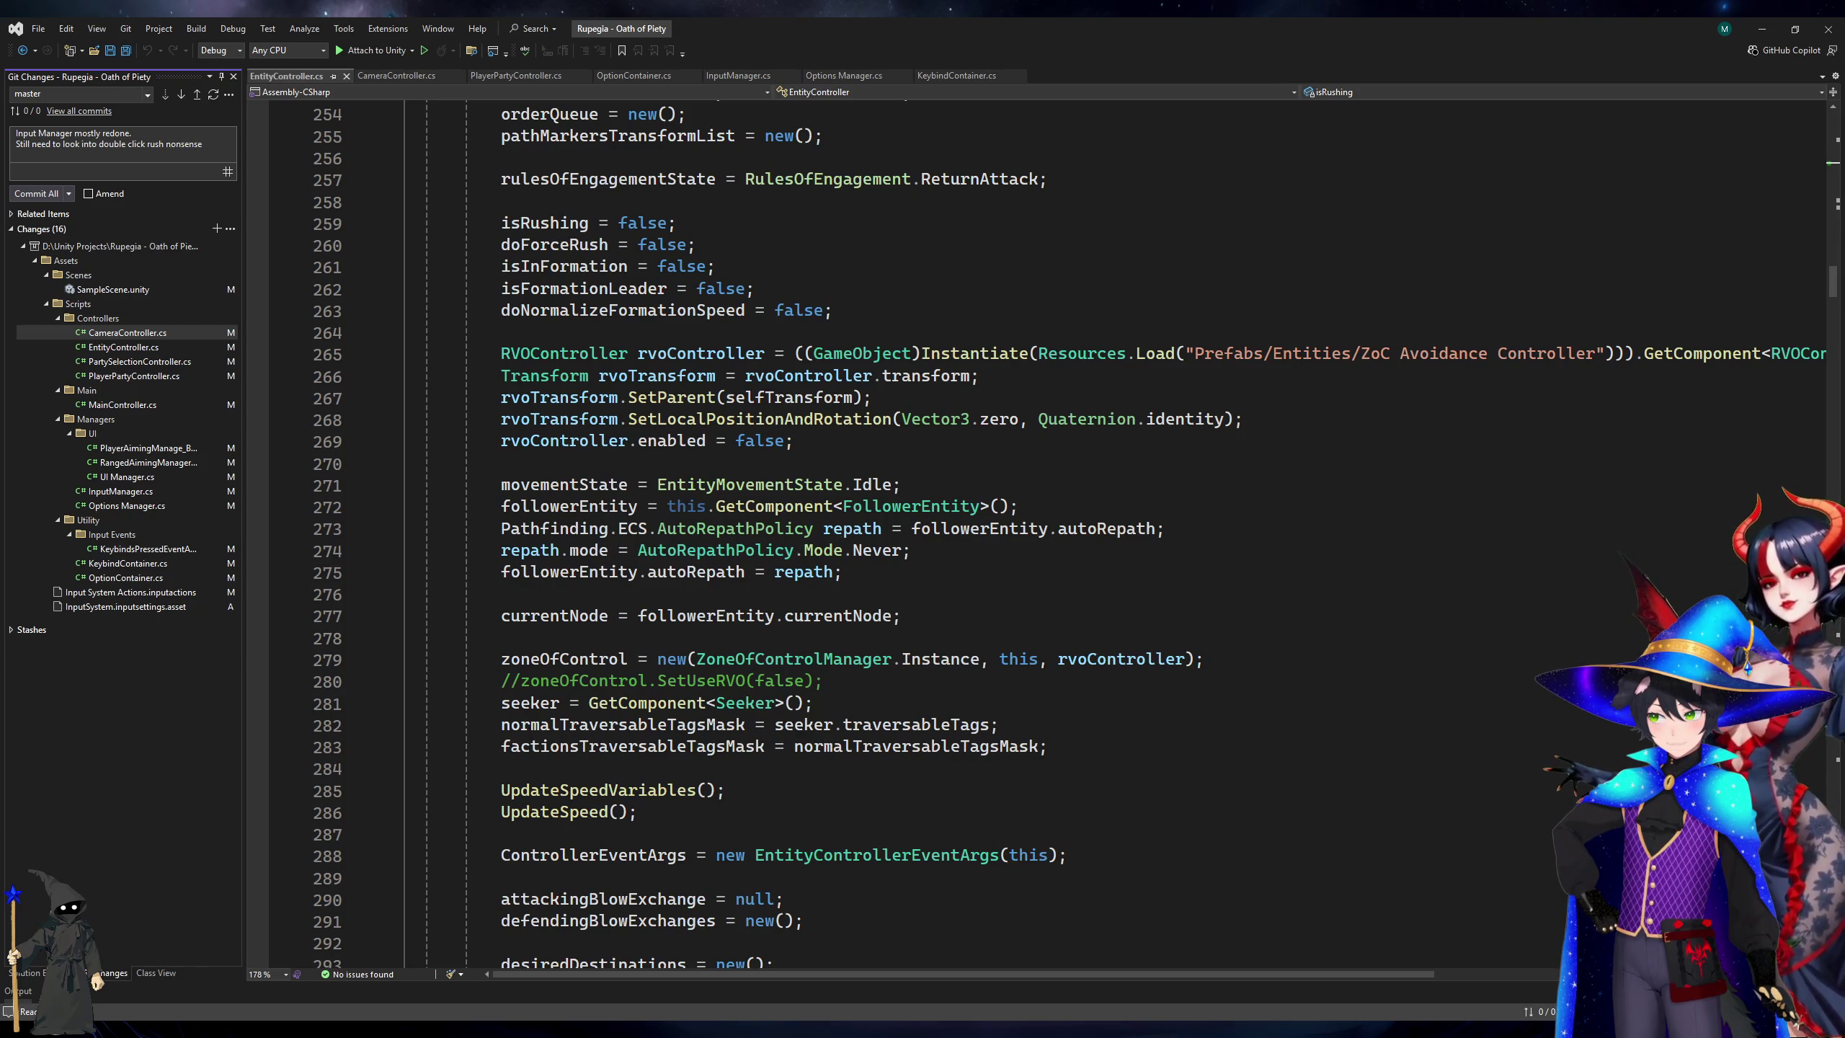
pyautogui.write(' Also test the queuei')
pyautogui.hotkey('shift', 'Home')
pyautogui.press('BackSpace')
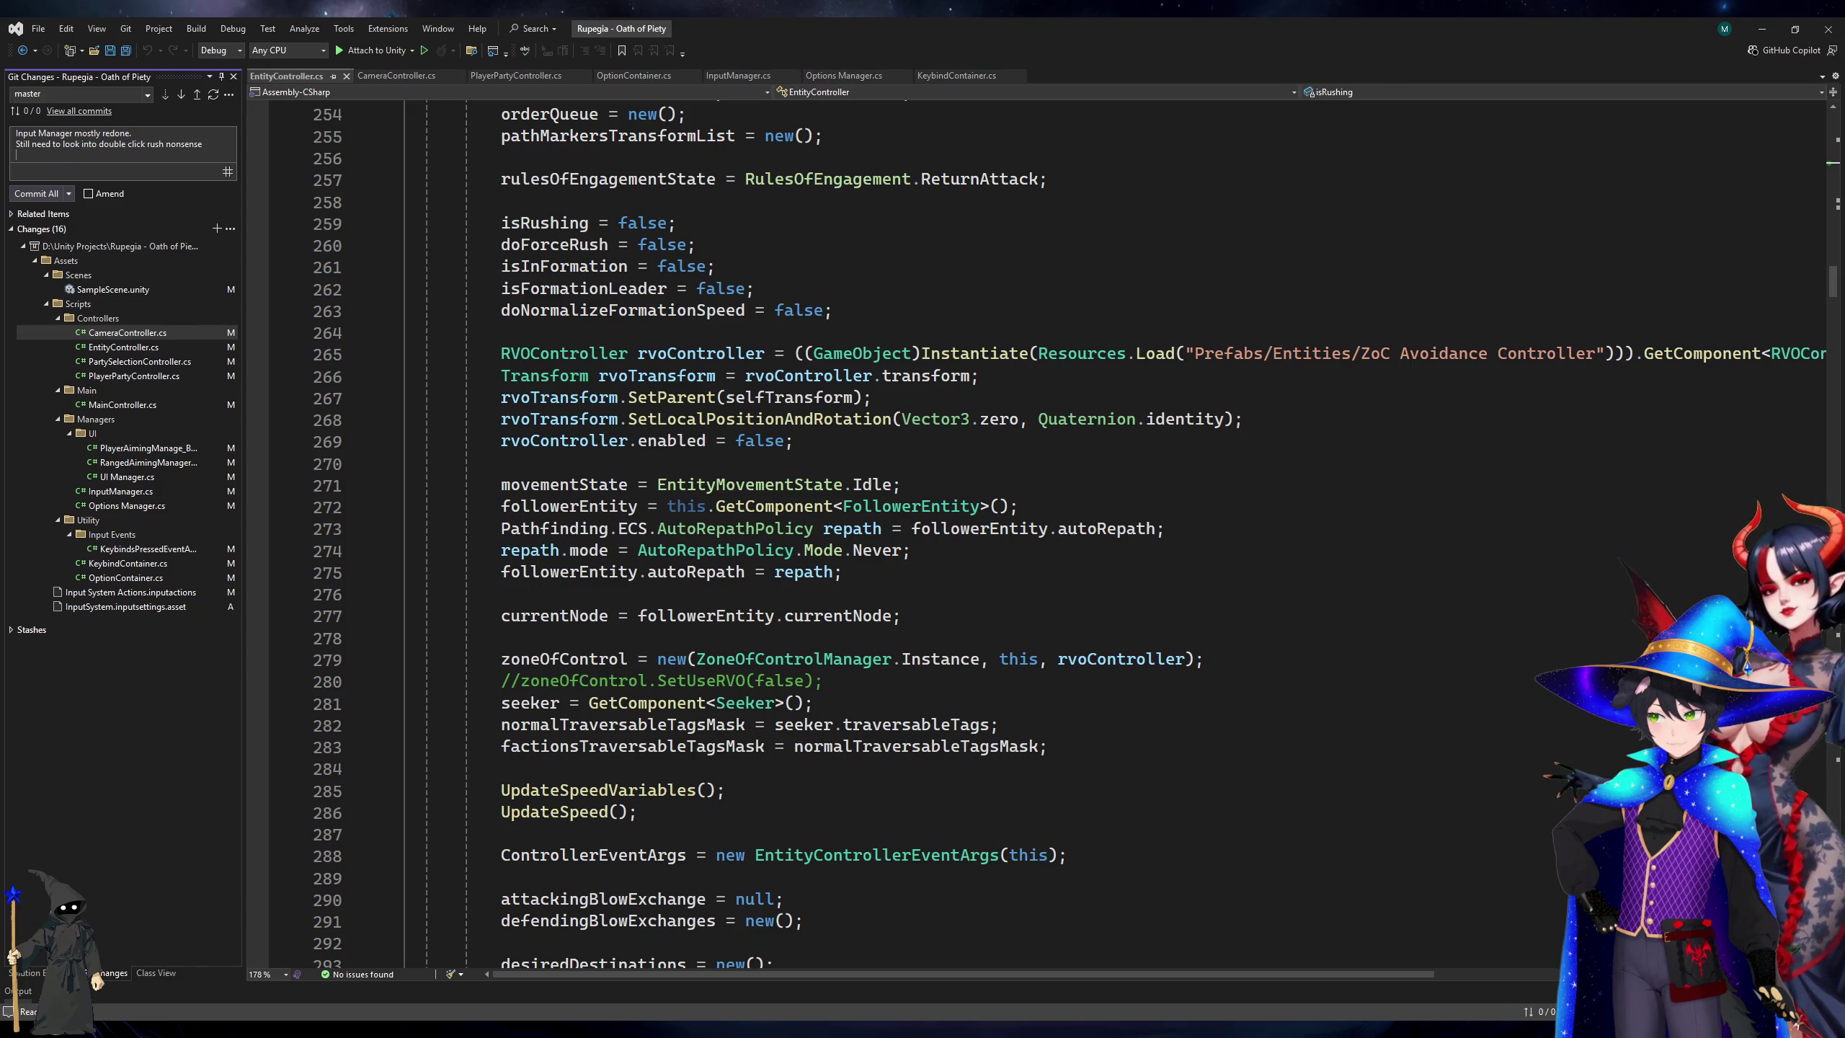
# Add a note that blockSameBindingInputs, copied from KeybindContainer.cs, might be a buggy function.
pyautogui.click(955, 76)
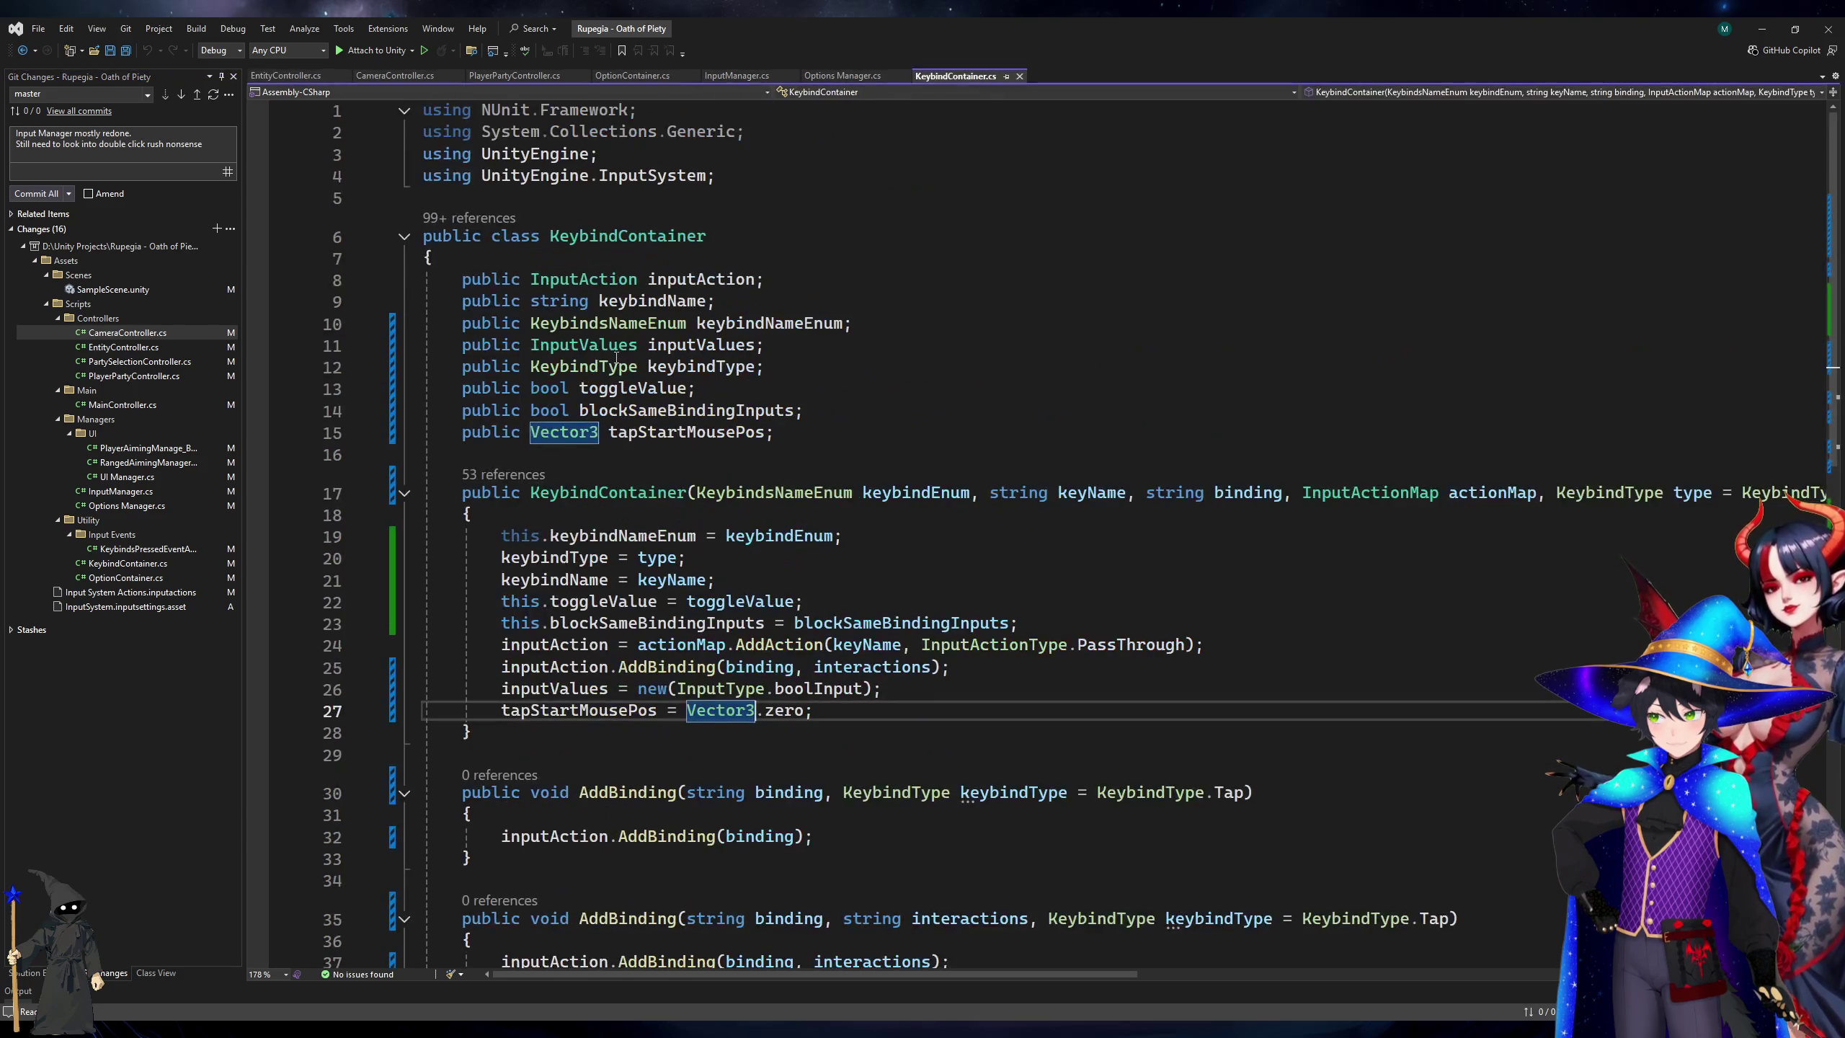
pyautogui.doubleClick(683, 411)
pyautogui.hotkey('ctrl', 'c')
pyautogui.click(124, 156)
pyautogui.write('Aks')
pyautogui.hotkey('ctrl', 'v')
pyautogui.write('ht be a bu')
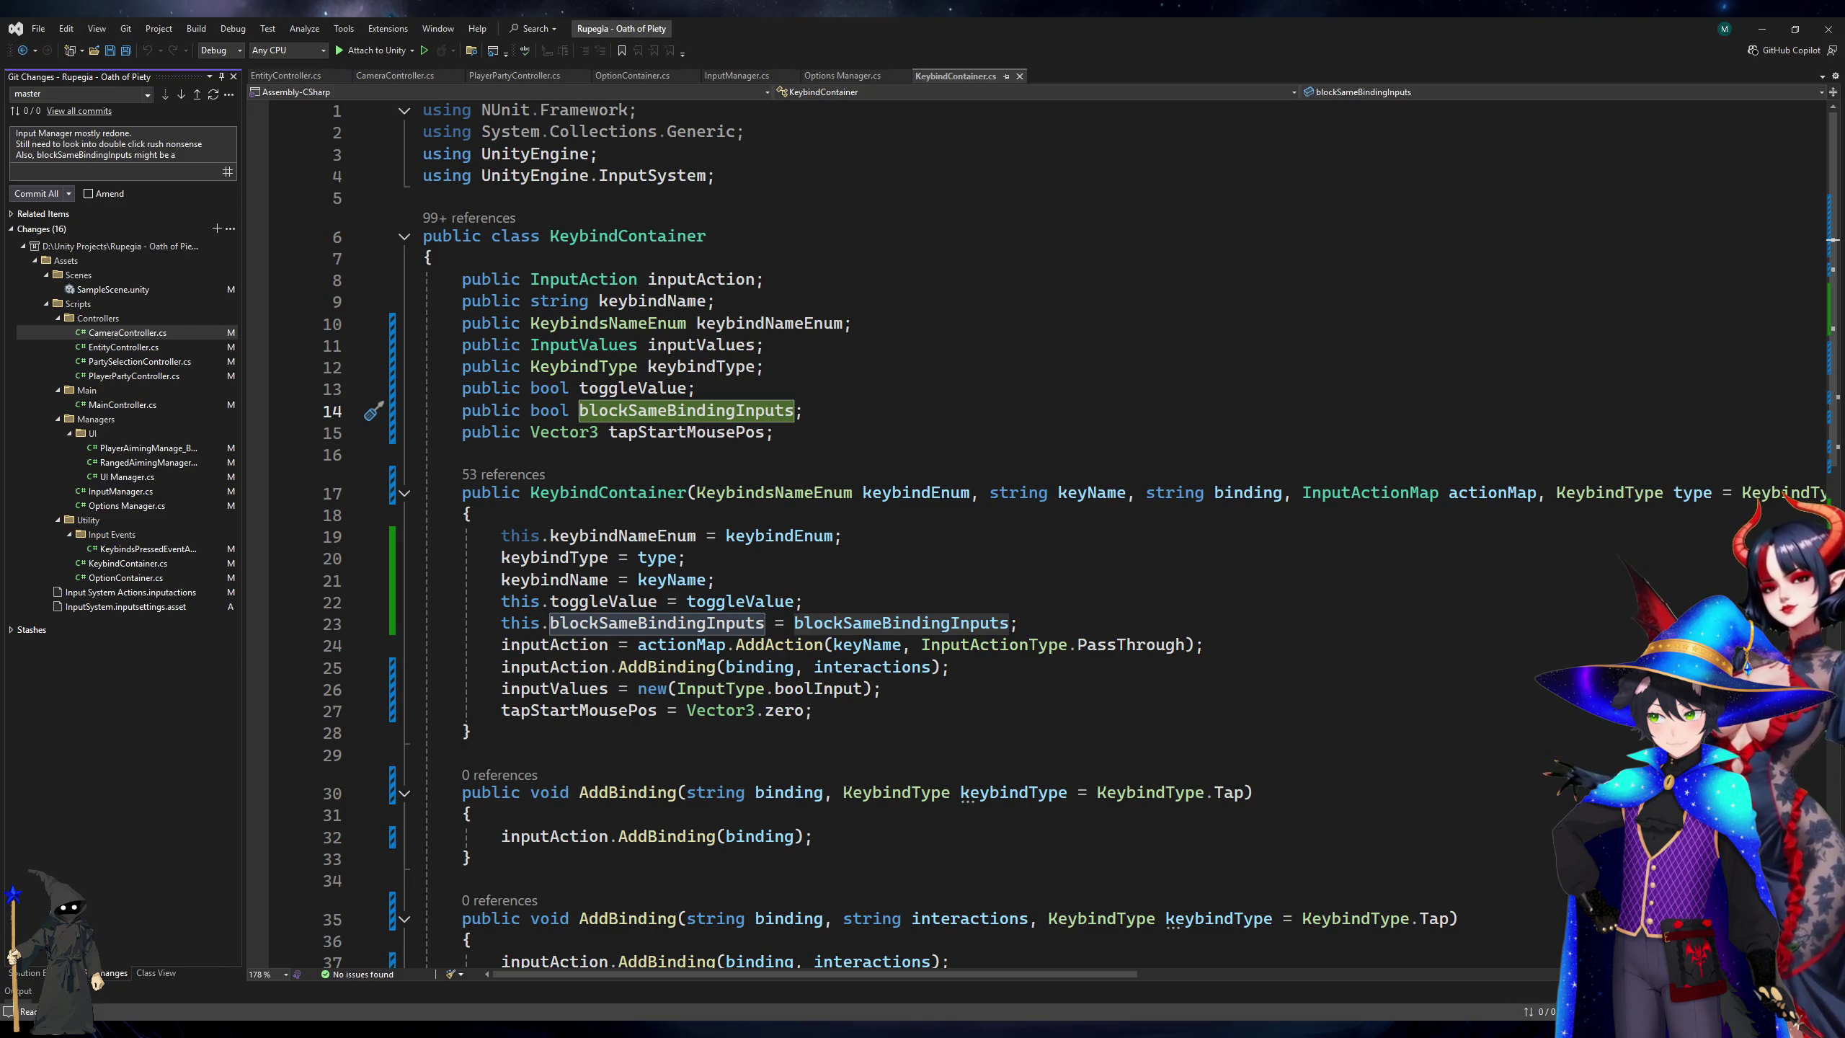
pyautogui.write('ggy funct')
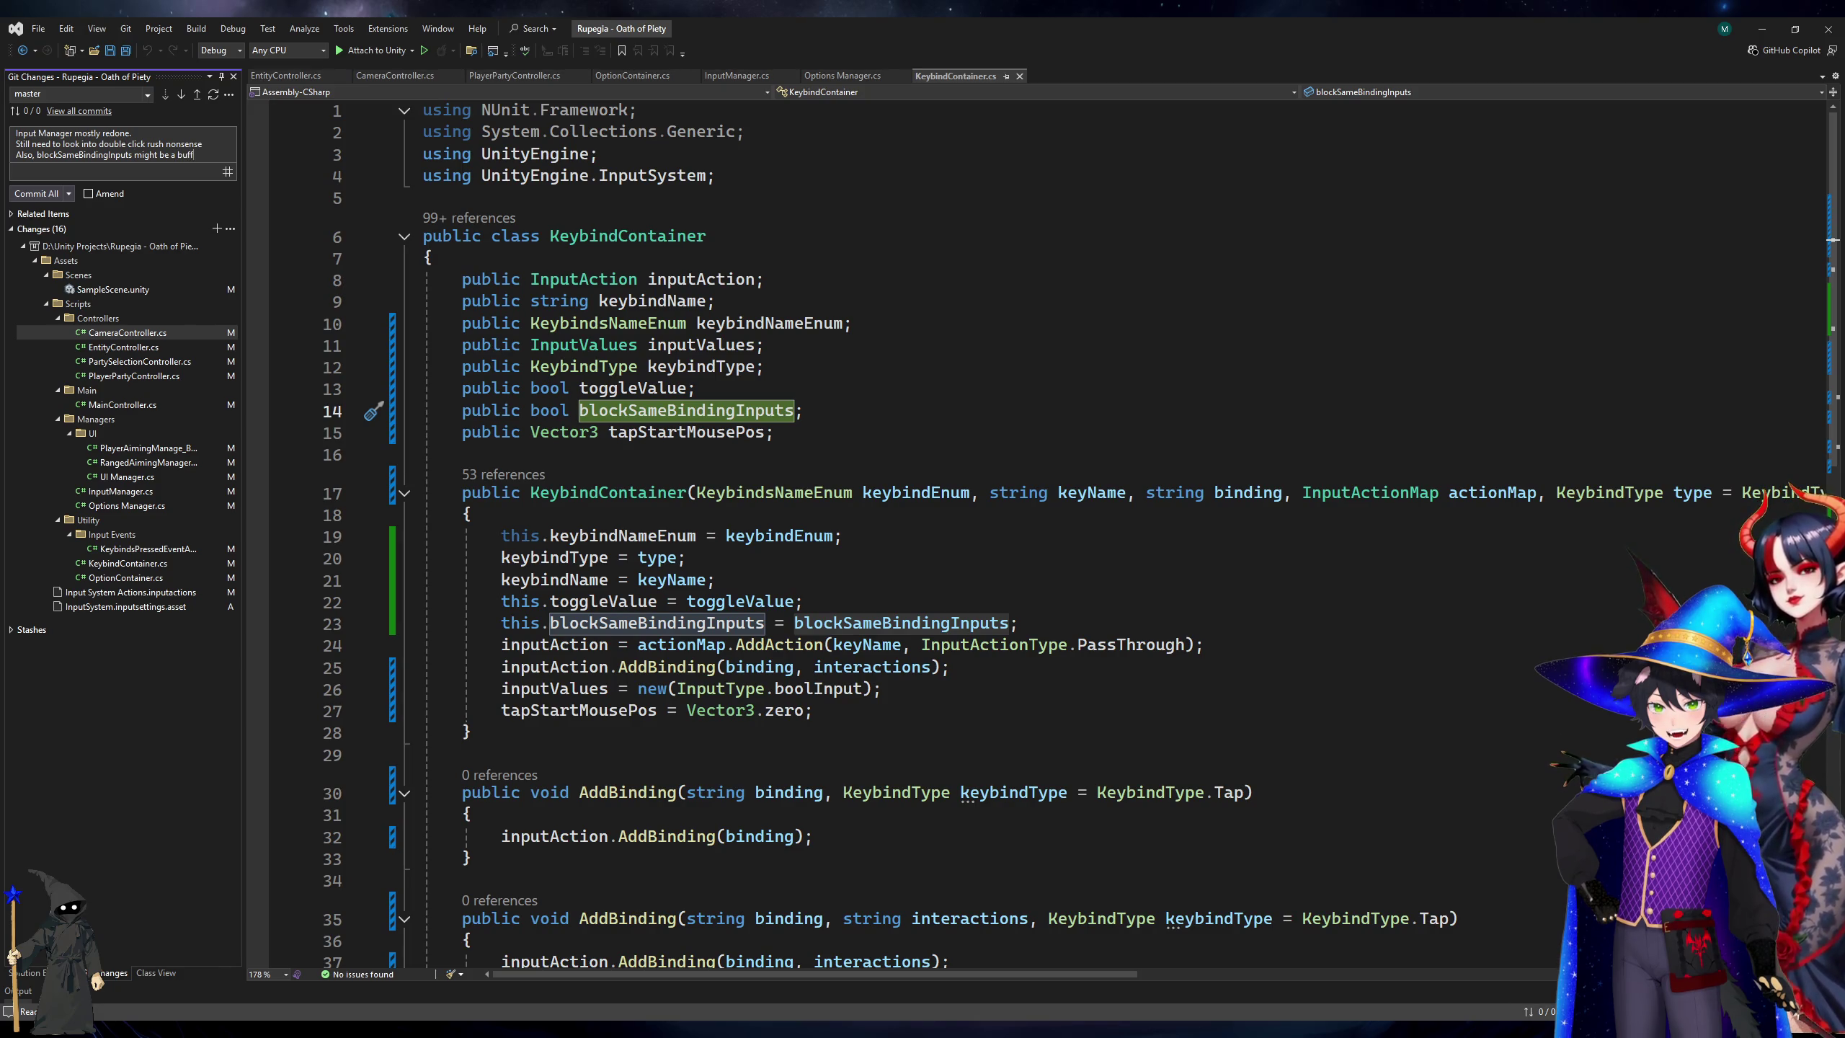